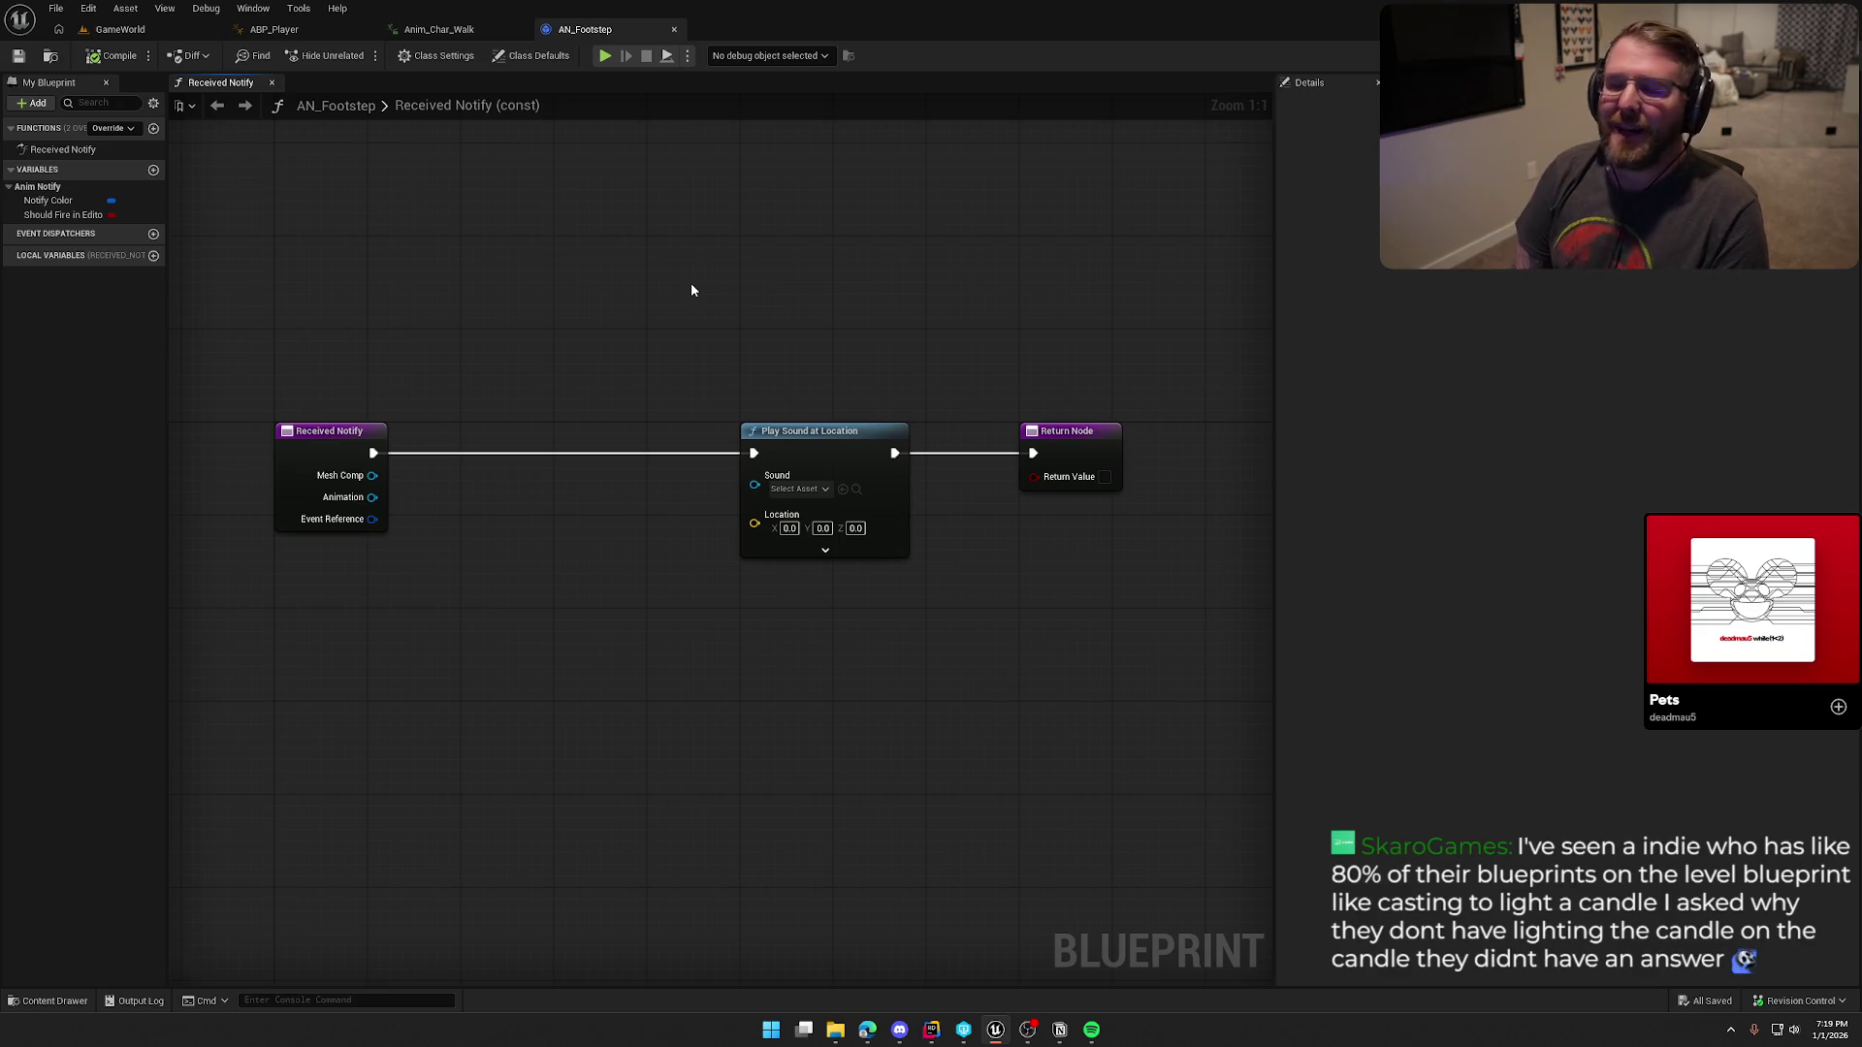
Step: Look over the AN_Footstep notify graph, box-selecting and clearing its three nodes
{"action": "left_click_drag", "start_coordinate": [700, 252], "coordinate": [696, 264]}
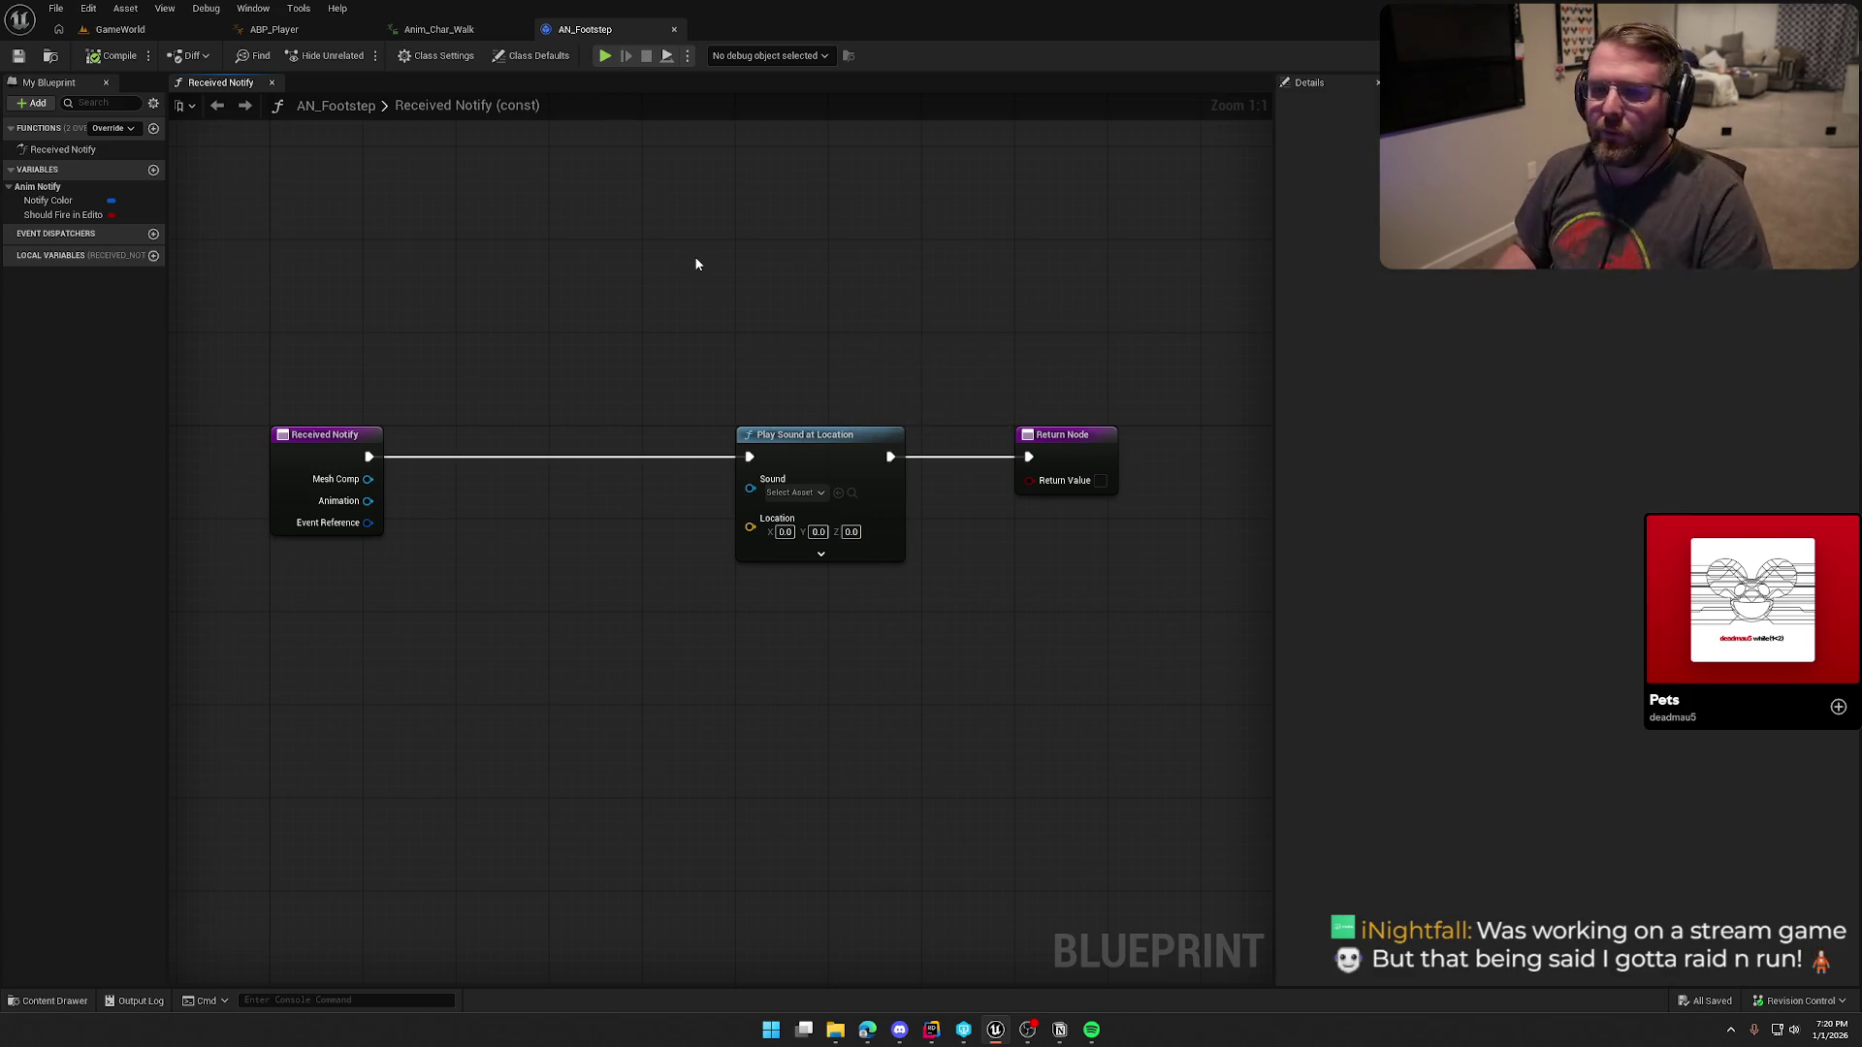
{"action": "left_click", "coordinate": [121, 29]}
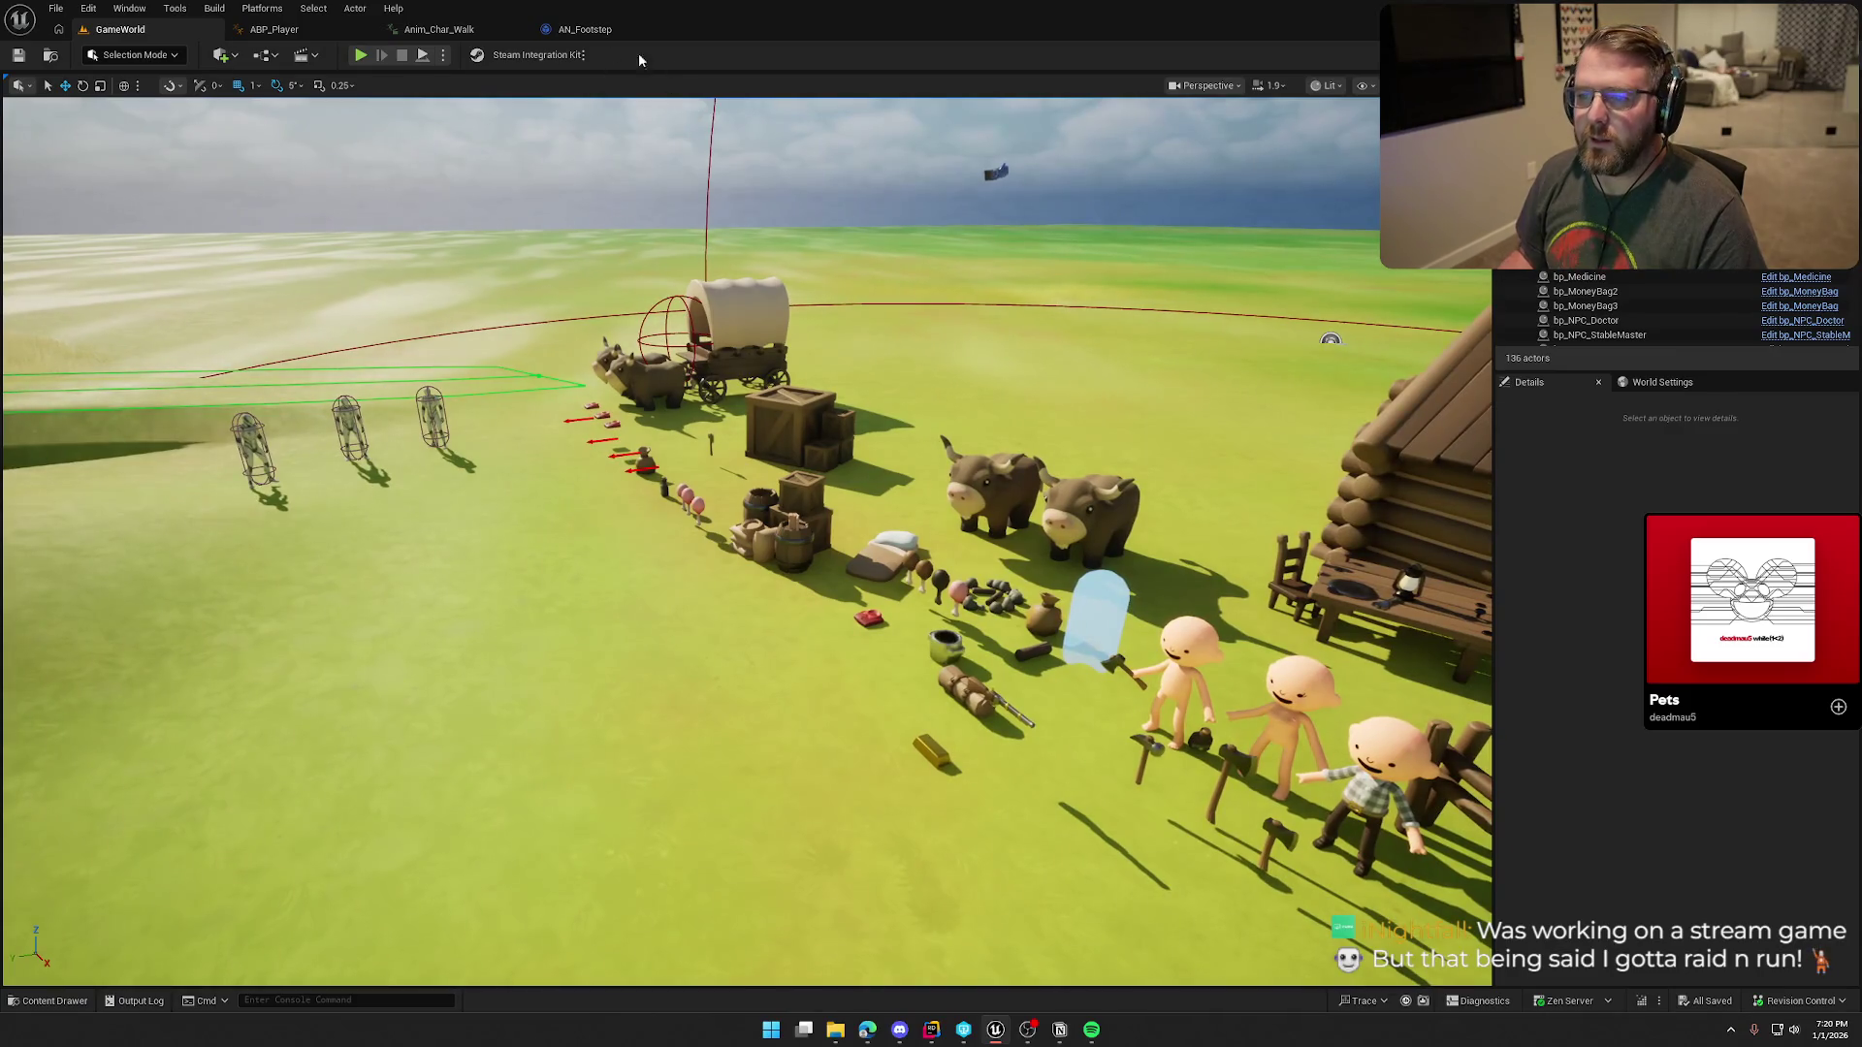
{"action": "left_click", "coordinate": [592, 31]}
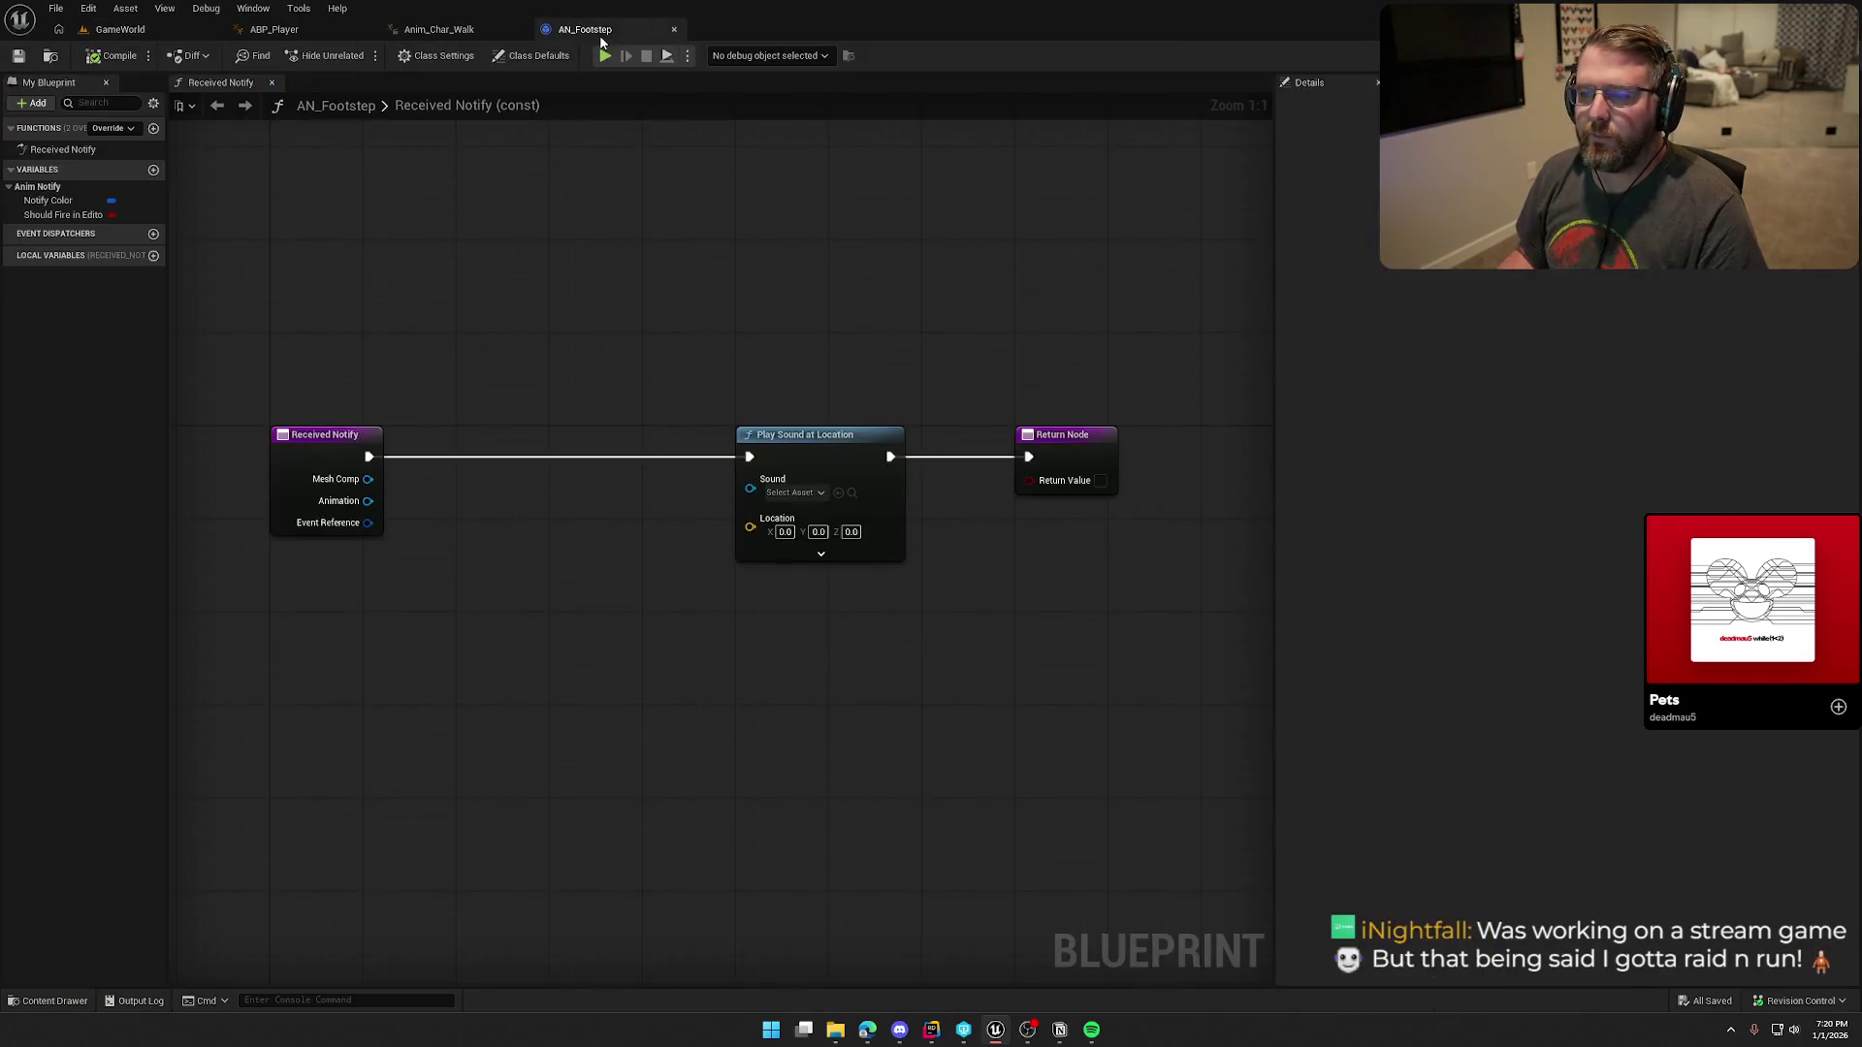
{"action": "mouse_move", "coordinate": [329, 220]}
{"action": "left_mouse_down"}
{"action": "mouse_move", "coordinate": [646, 512]}
{"action": "mouse_move", "coordinate": [1171, 615]}
{"action": "left_mouse_up"}
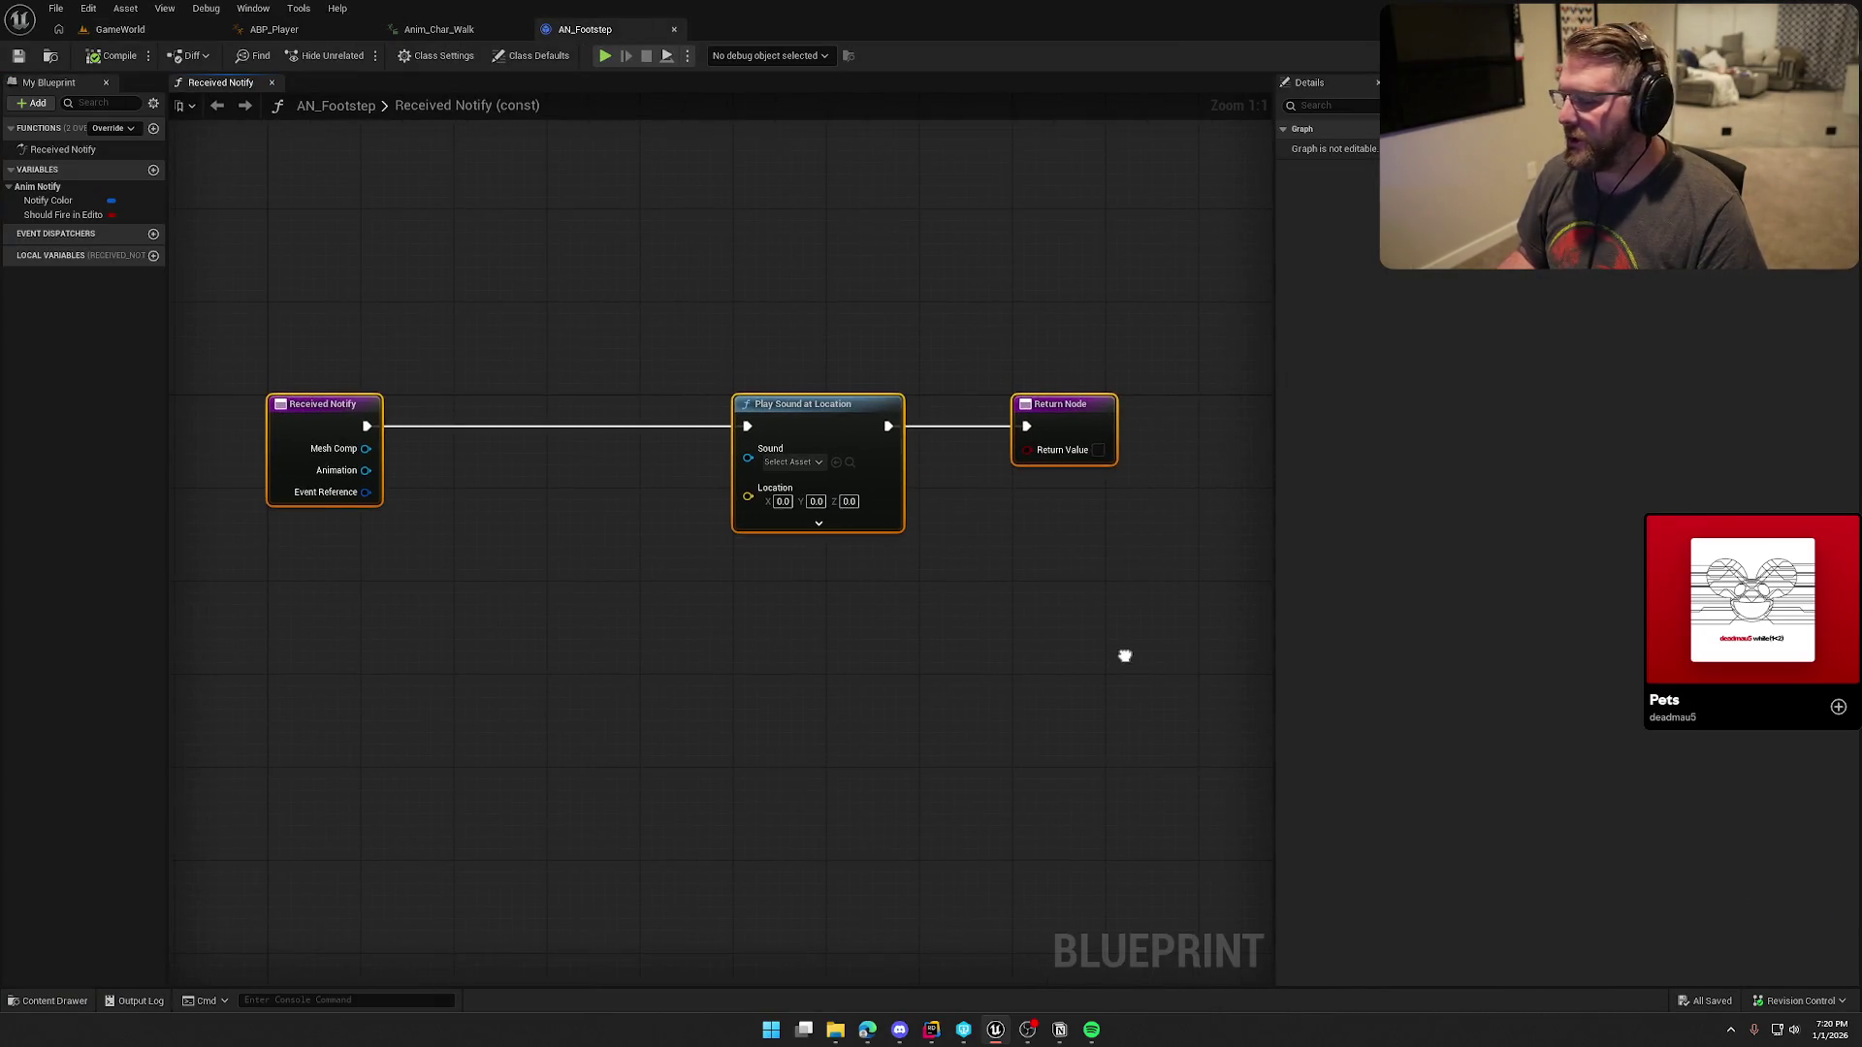
{"action": "left_click_drag", "start_coordinate": [275, 287], "coordinate": [1224, 648]}
{"action": "left_click", "coordinate": [449, 512]}
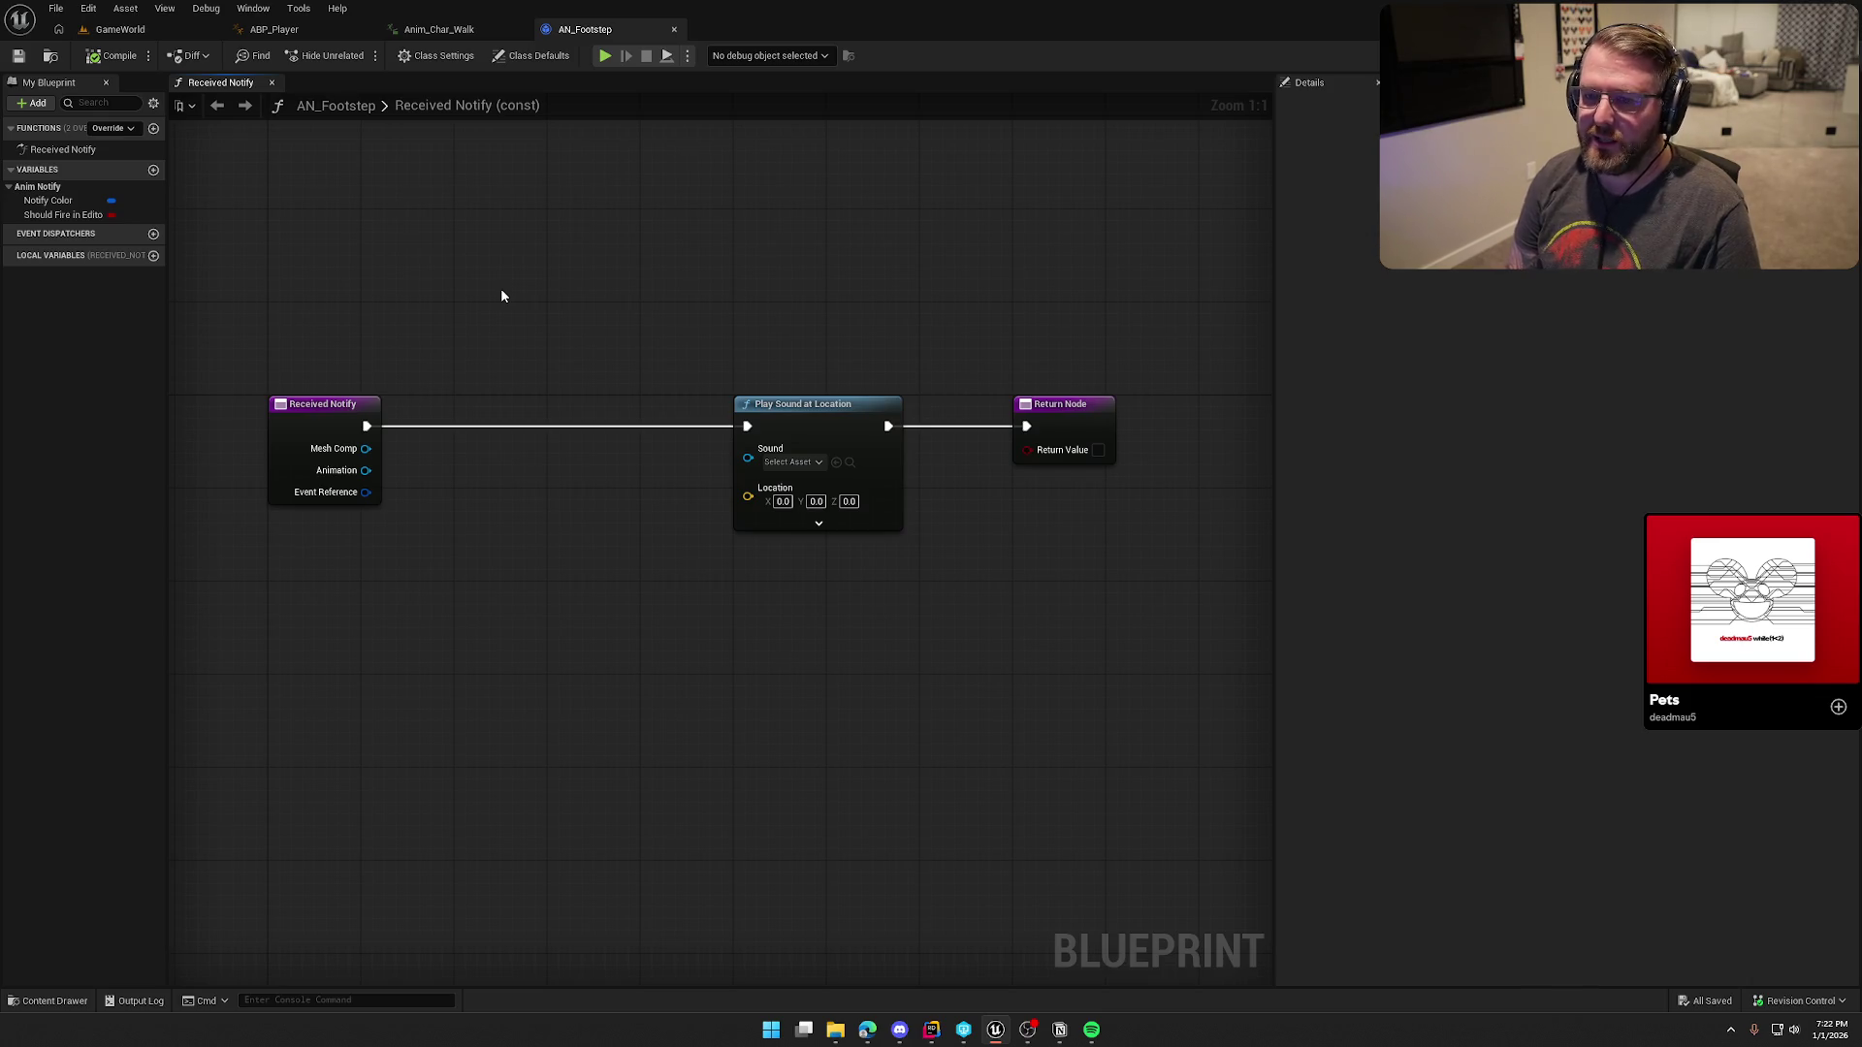
Step: Open the GameStart map from Content/Maps and open its Level Blueprint
{"action": "left_click", "coordinate": [173, 31]}
{"action": "key", "text": "ctrl+space"}
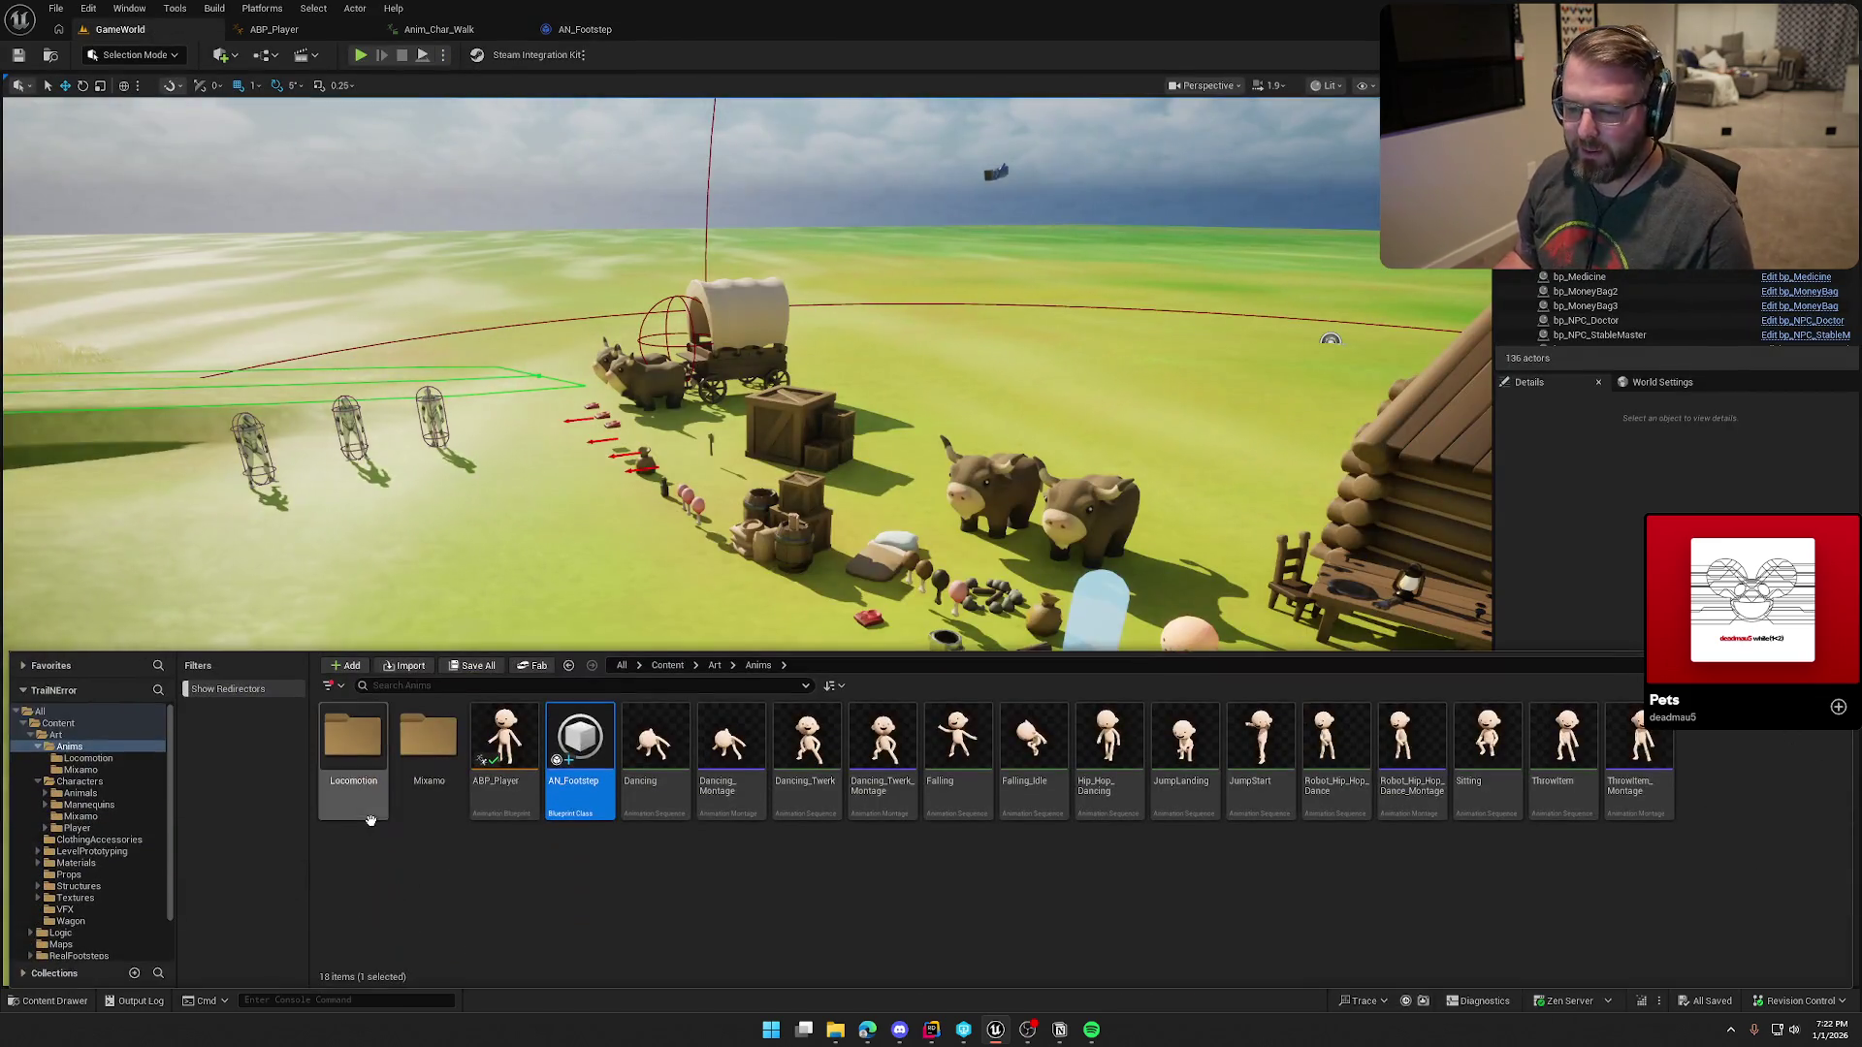
{"action": "scroll", "coordinate": [77, 911], "scroll_direction": "down", "scroll_amount": 1}
{"action": "left_click", "coordinate": [74, 925]}
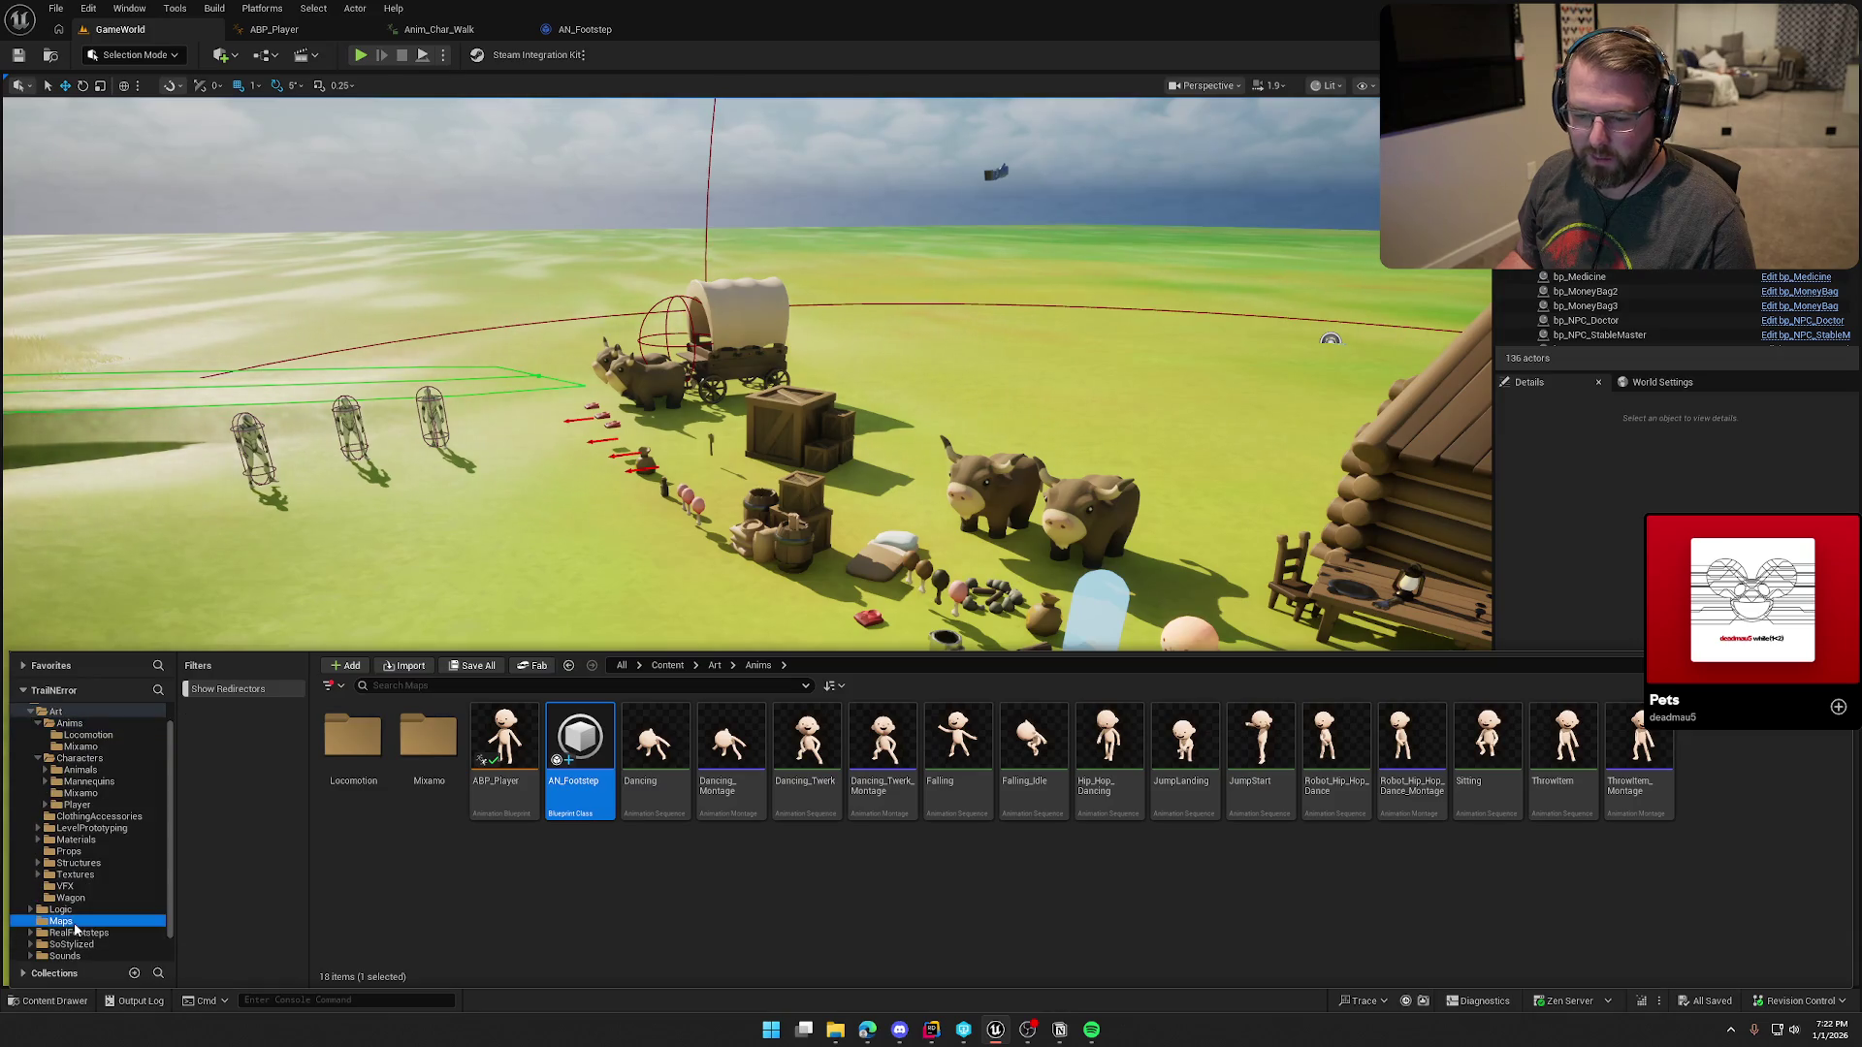
{"action": "double_click", "coordinate": [358, 820]}
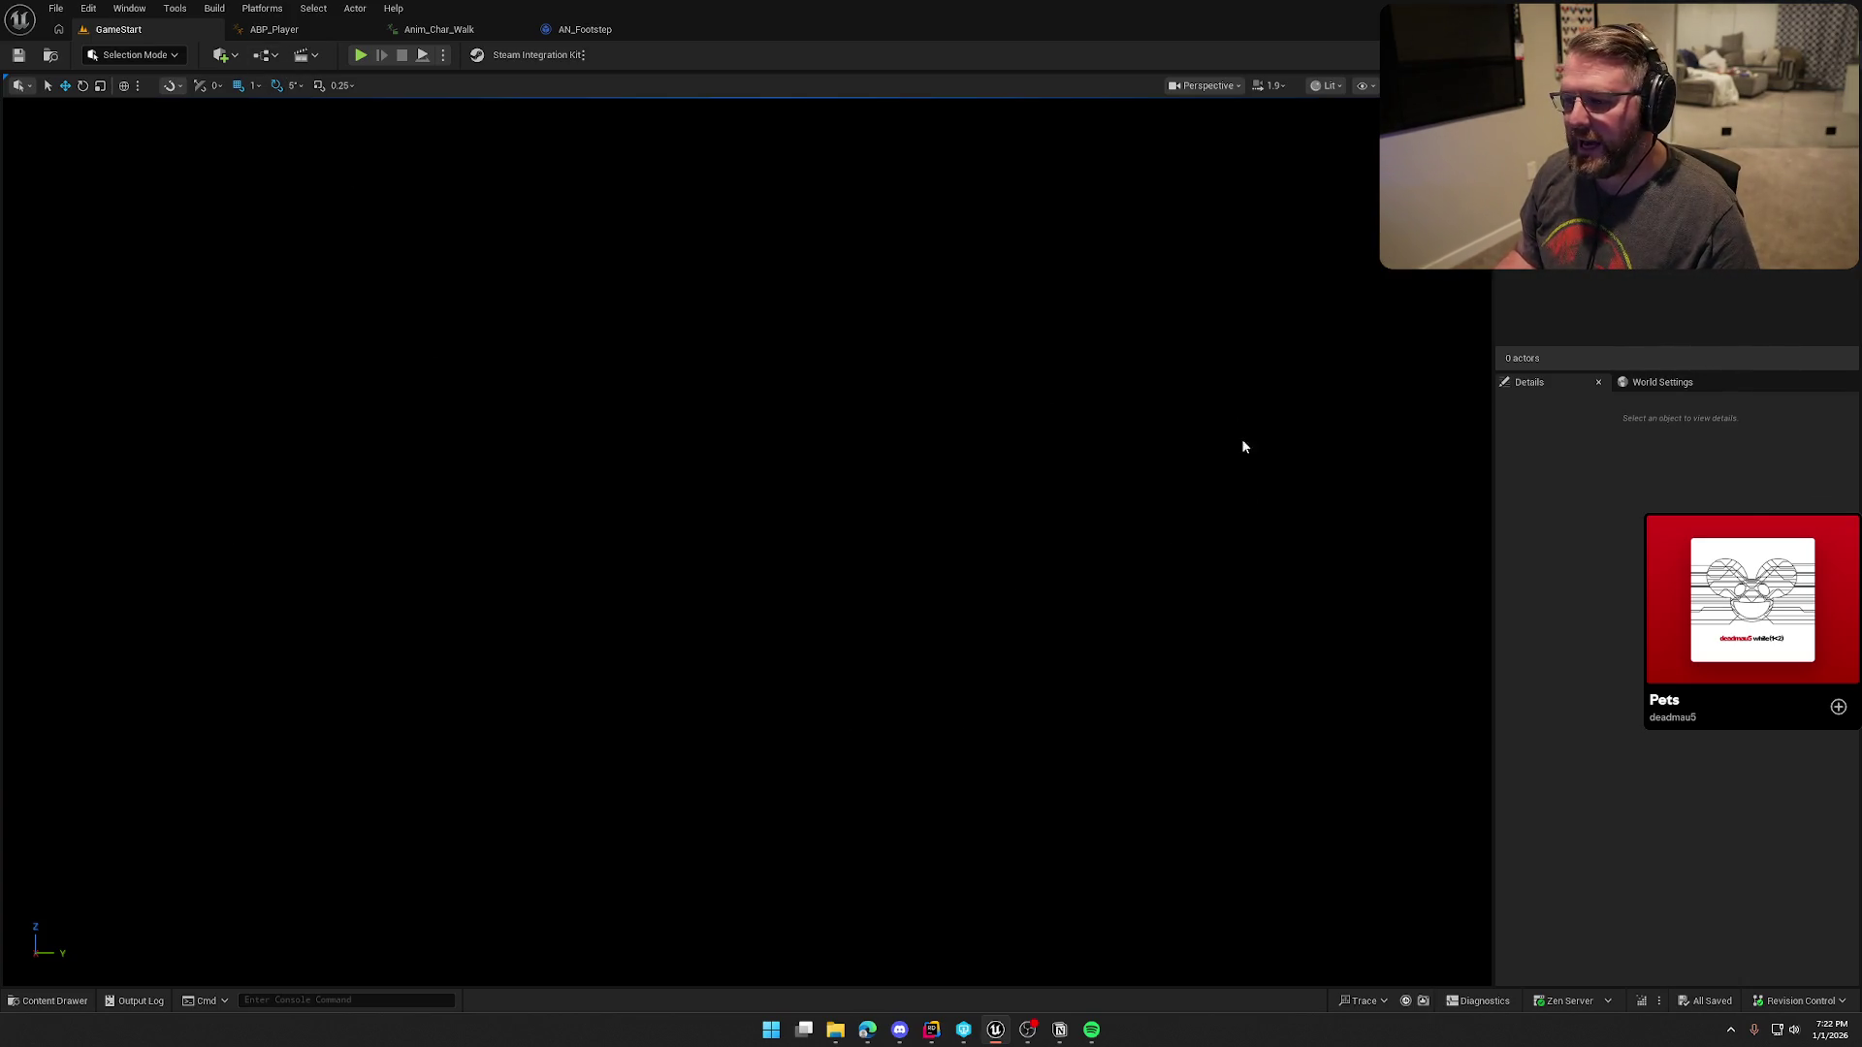
{"action": "left_click", "coordinate": [265, 56]}
{"action": "left_click", "coordinate": [330, 223]}
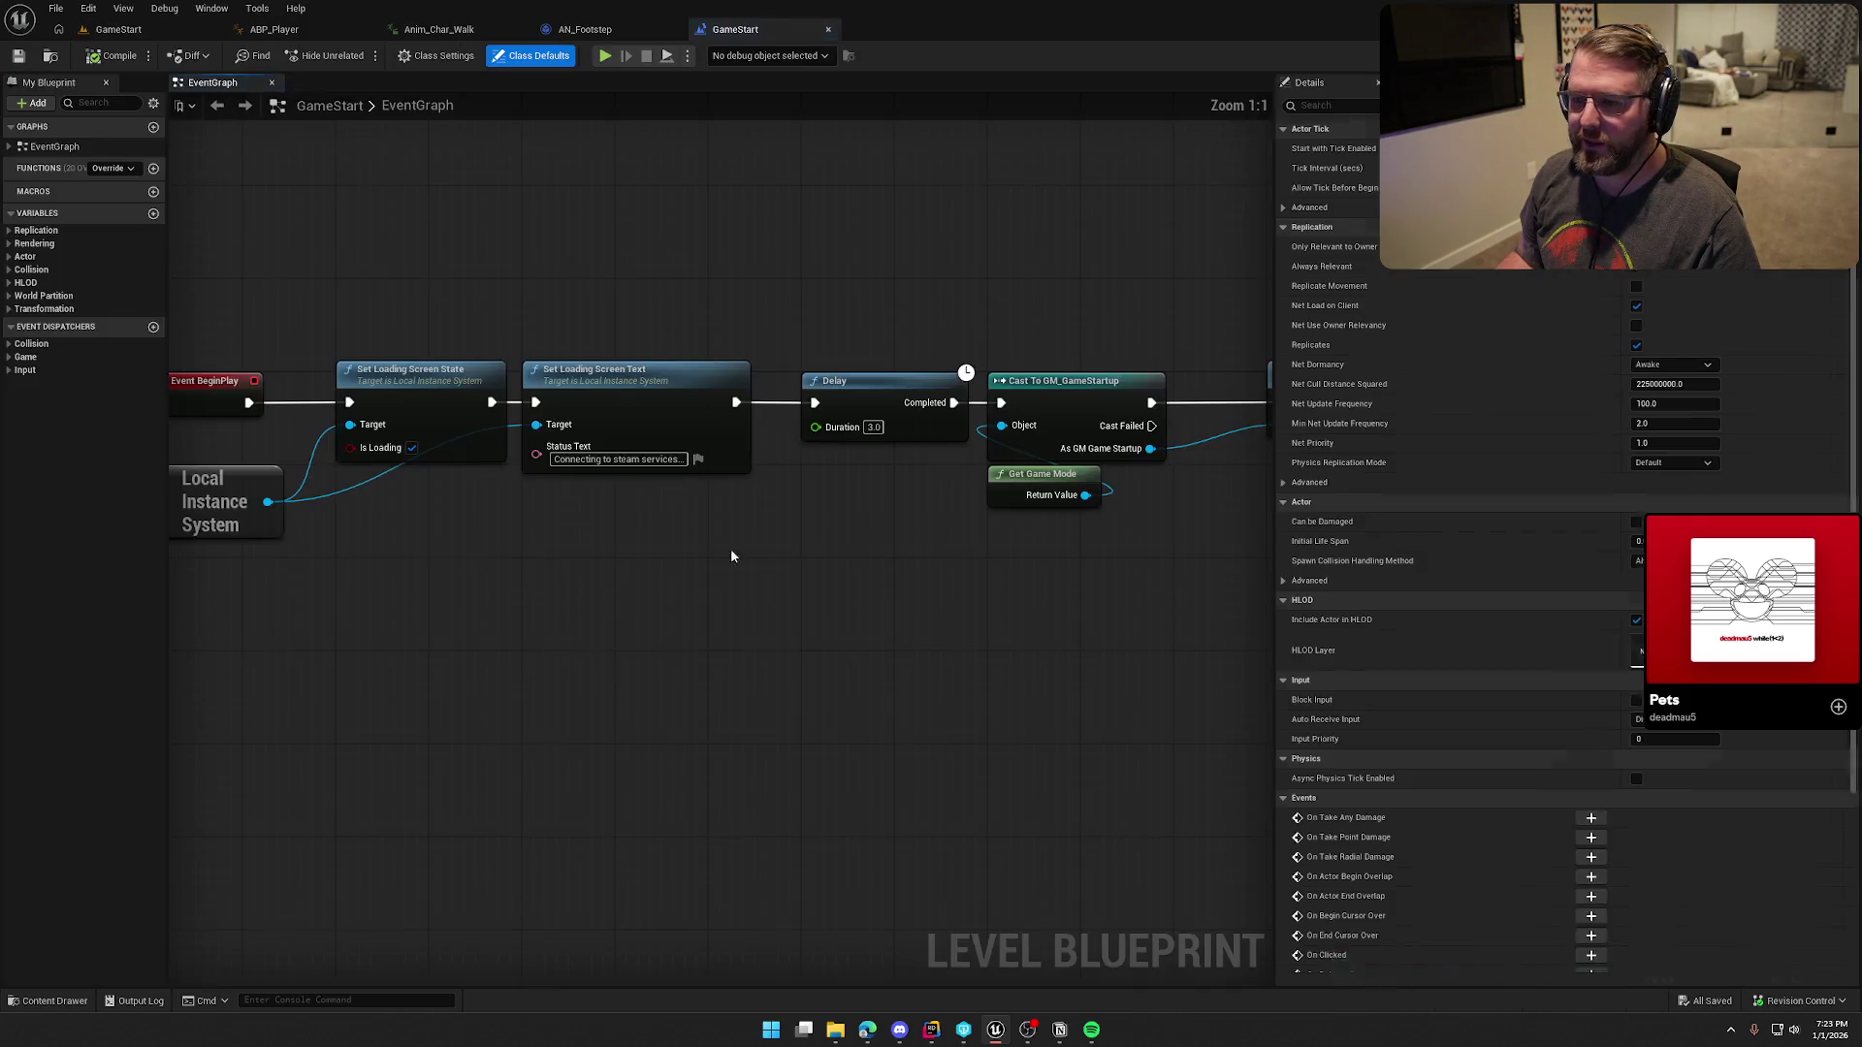
Step: Move the Start Default Lobby node left, closer to the rest of the startup chain
{"action": "left_click_drag", "start_coordinate": [282, 229], "coordinate": [888, 563]}
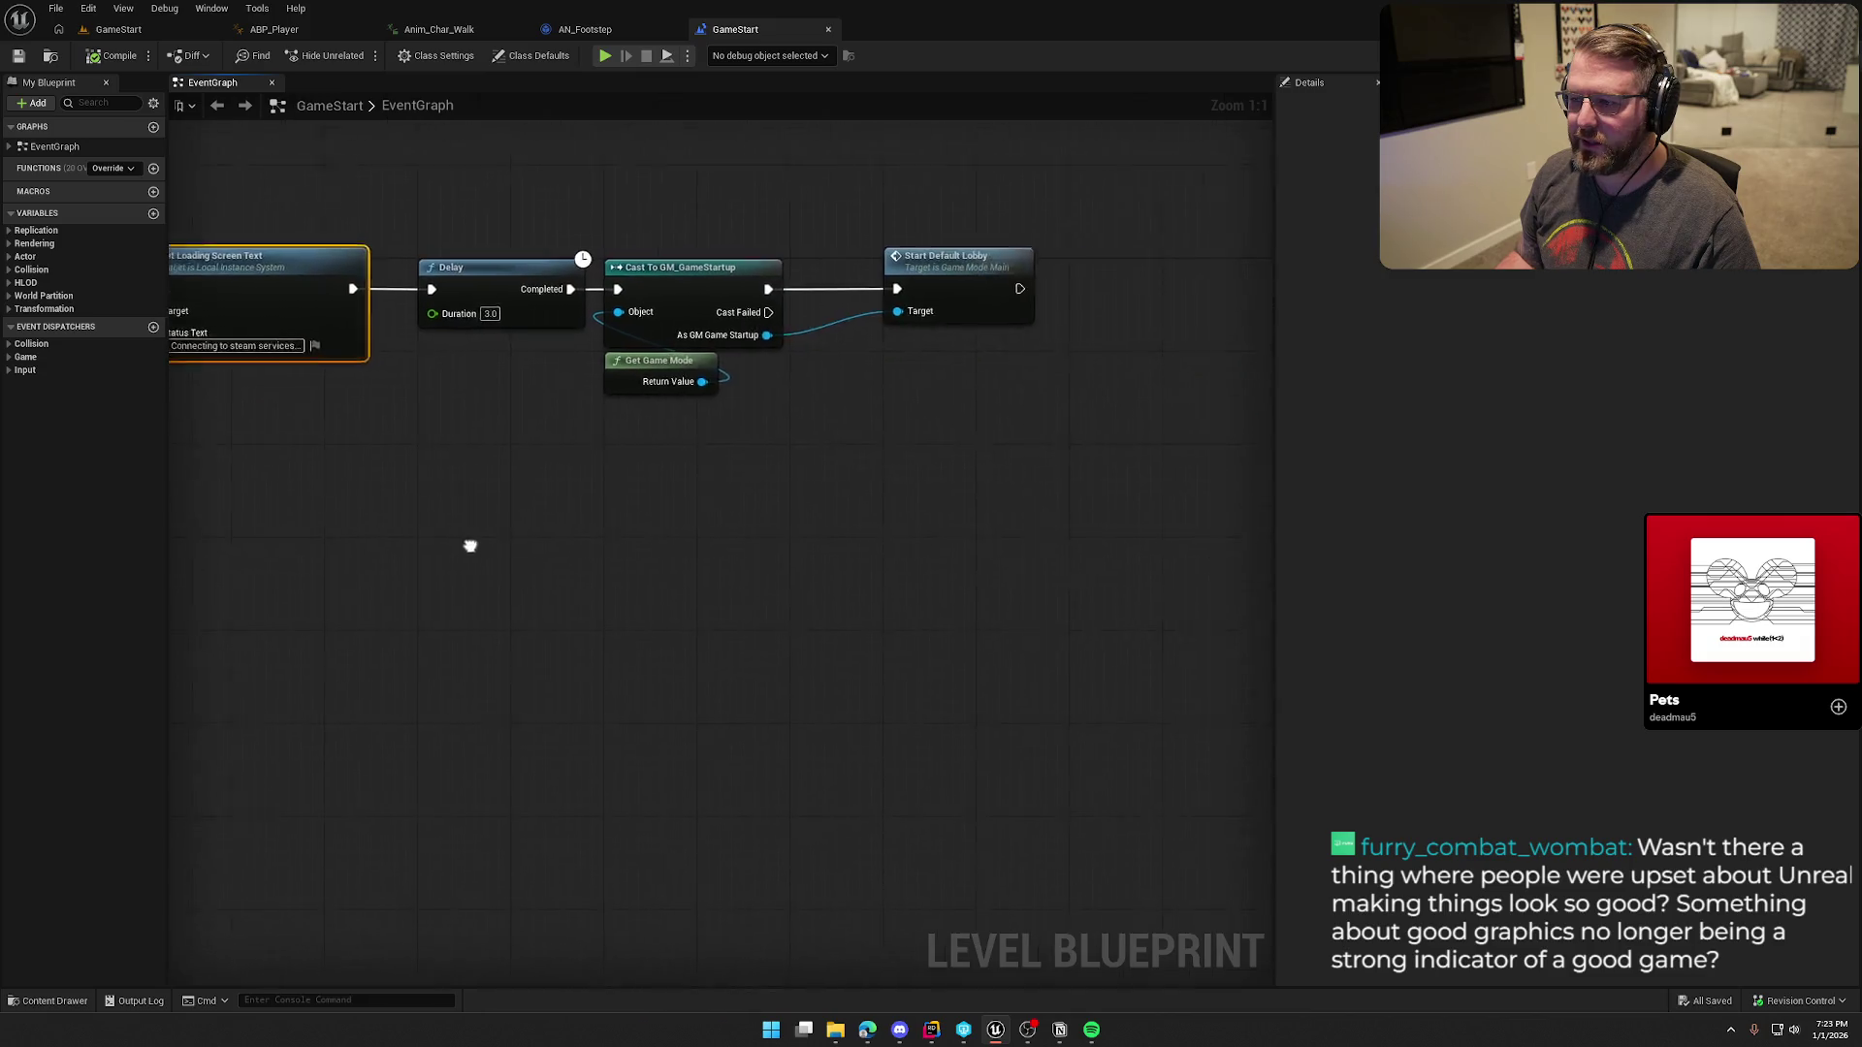
{"action": "left_click_drag", "start_coordinate": [307, 195], "coordinate": [1028, 463]}
{"action": "left_click_drag", "start_coordinate": [875, 489], "coordinate": [929, 526]}
{"action": "mouse_move", "coordinate": [1106, 458]}
{"action": "left_mouse_down"}
{"action": "mouse_move", "coordinate": [523, 221]}
{"action": "mouse_move", "coordinate": [664, 267]}
{"action": "left_mouse_up"}
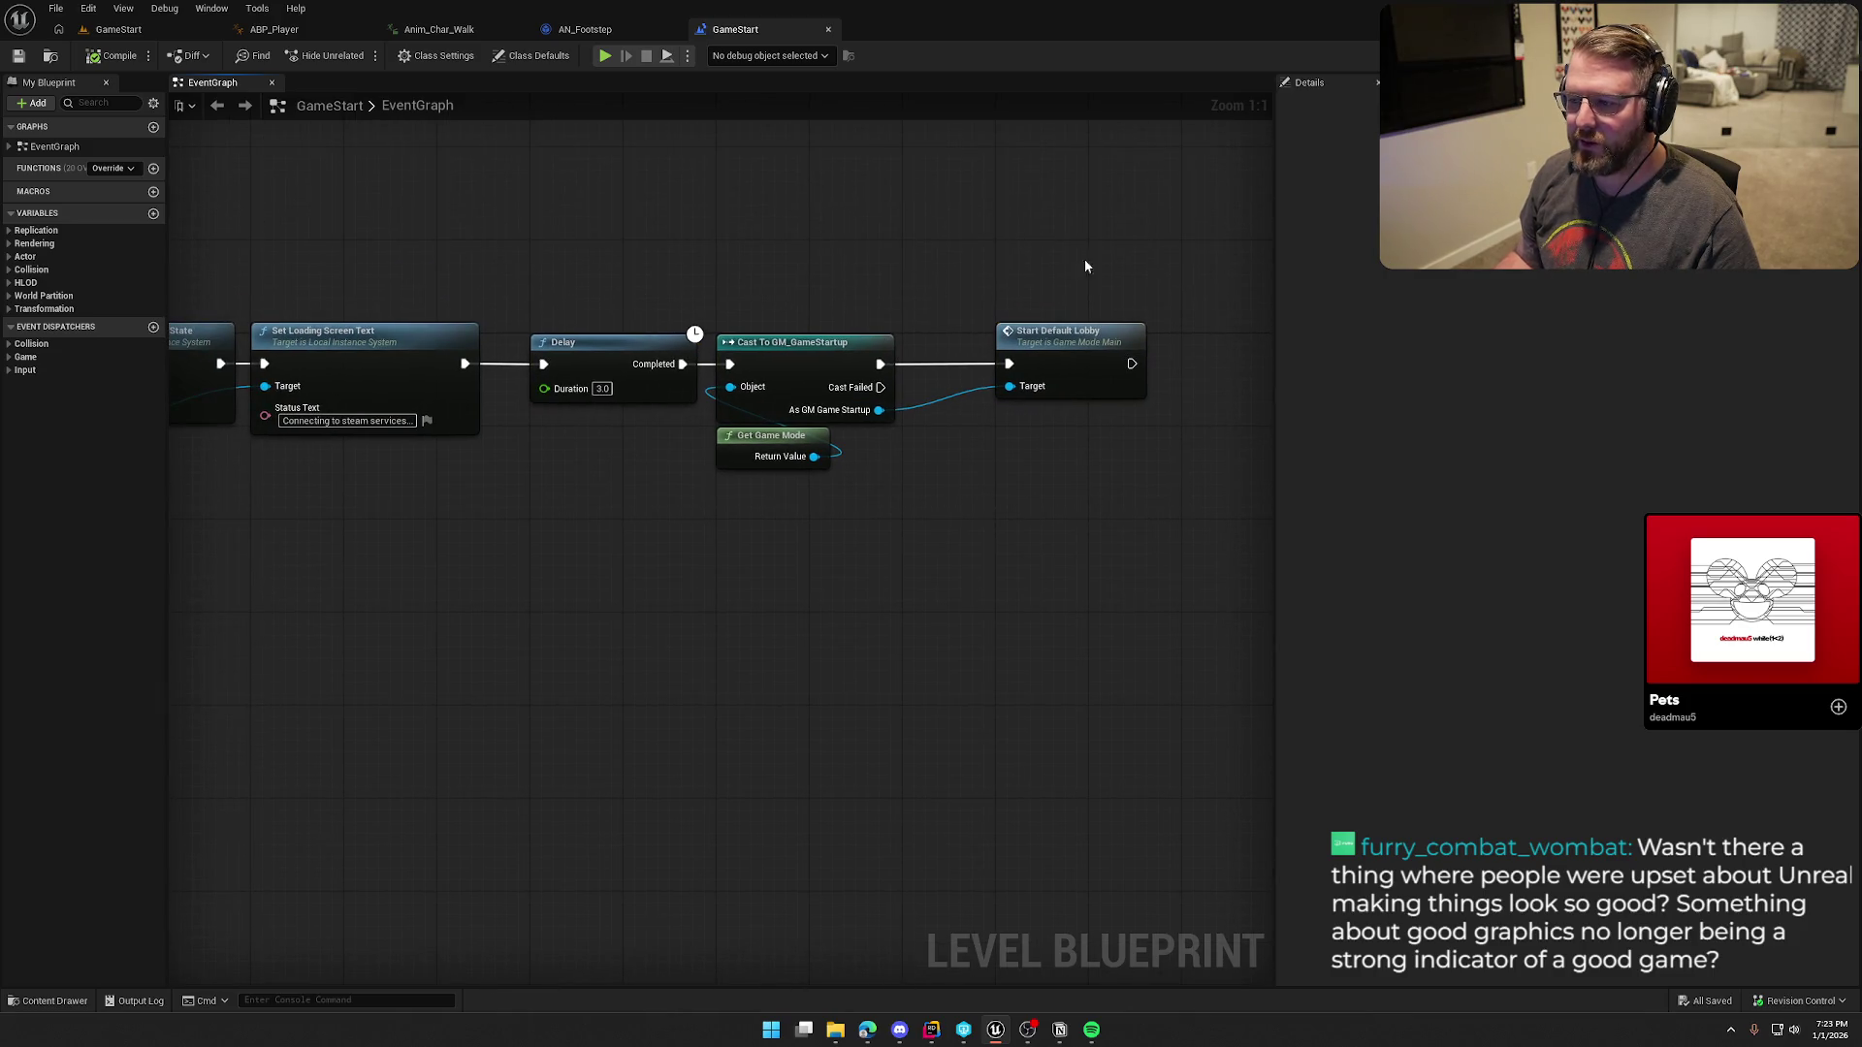
{"action": "left_click_drag", "start_coordinate": [1091, 361], "coordinate": [998, 357]}
{"action": "left_click_drag", "start_coordinate": [407, 112], "coordinate": [779, 153]}
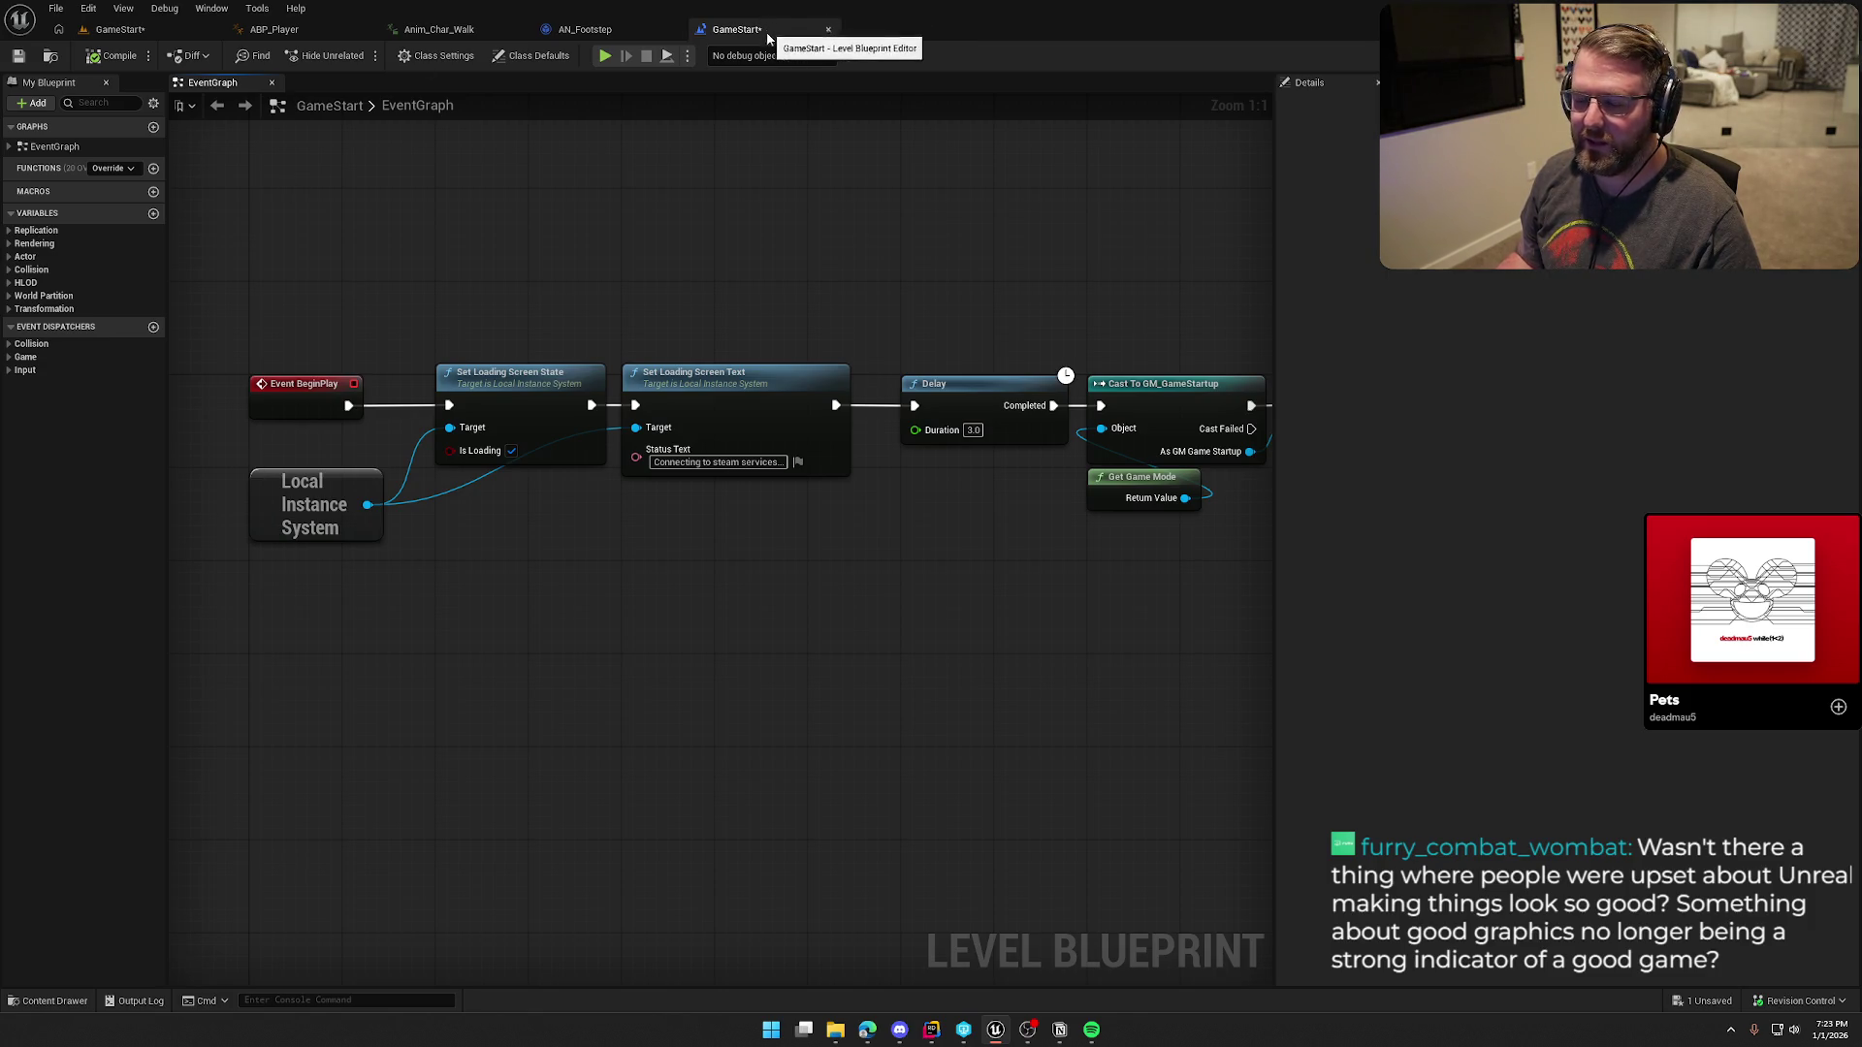
Step: Check the whole event chain by selecting it, then close the GameStart level blueprint
{"action": "scroll", "coordinate": [764, 258], "scroll_direction": "down", "scroll_amount": 2}
{"action": "left_click_drag", "start_coordinate": [194, 250], "coordinate": [1191, 595]}
{"action": "left_click", "coordinate": [797, 240]}
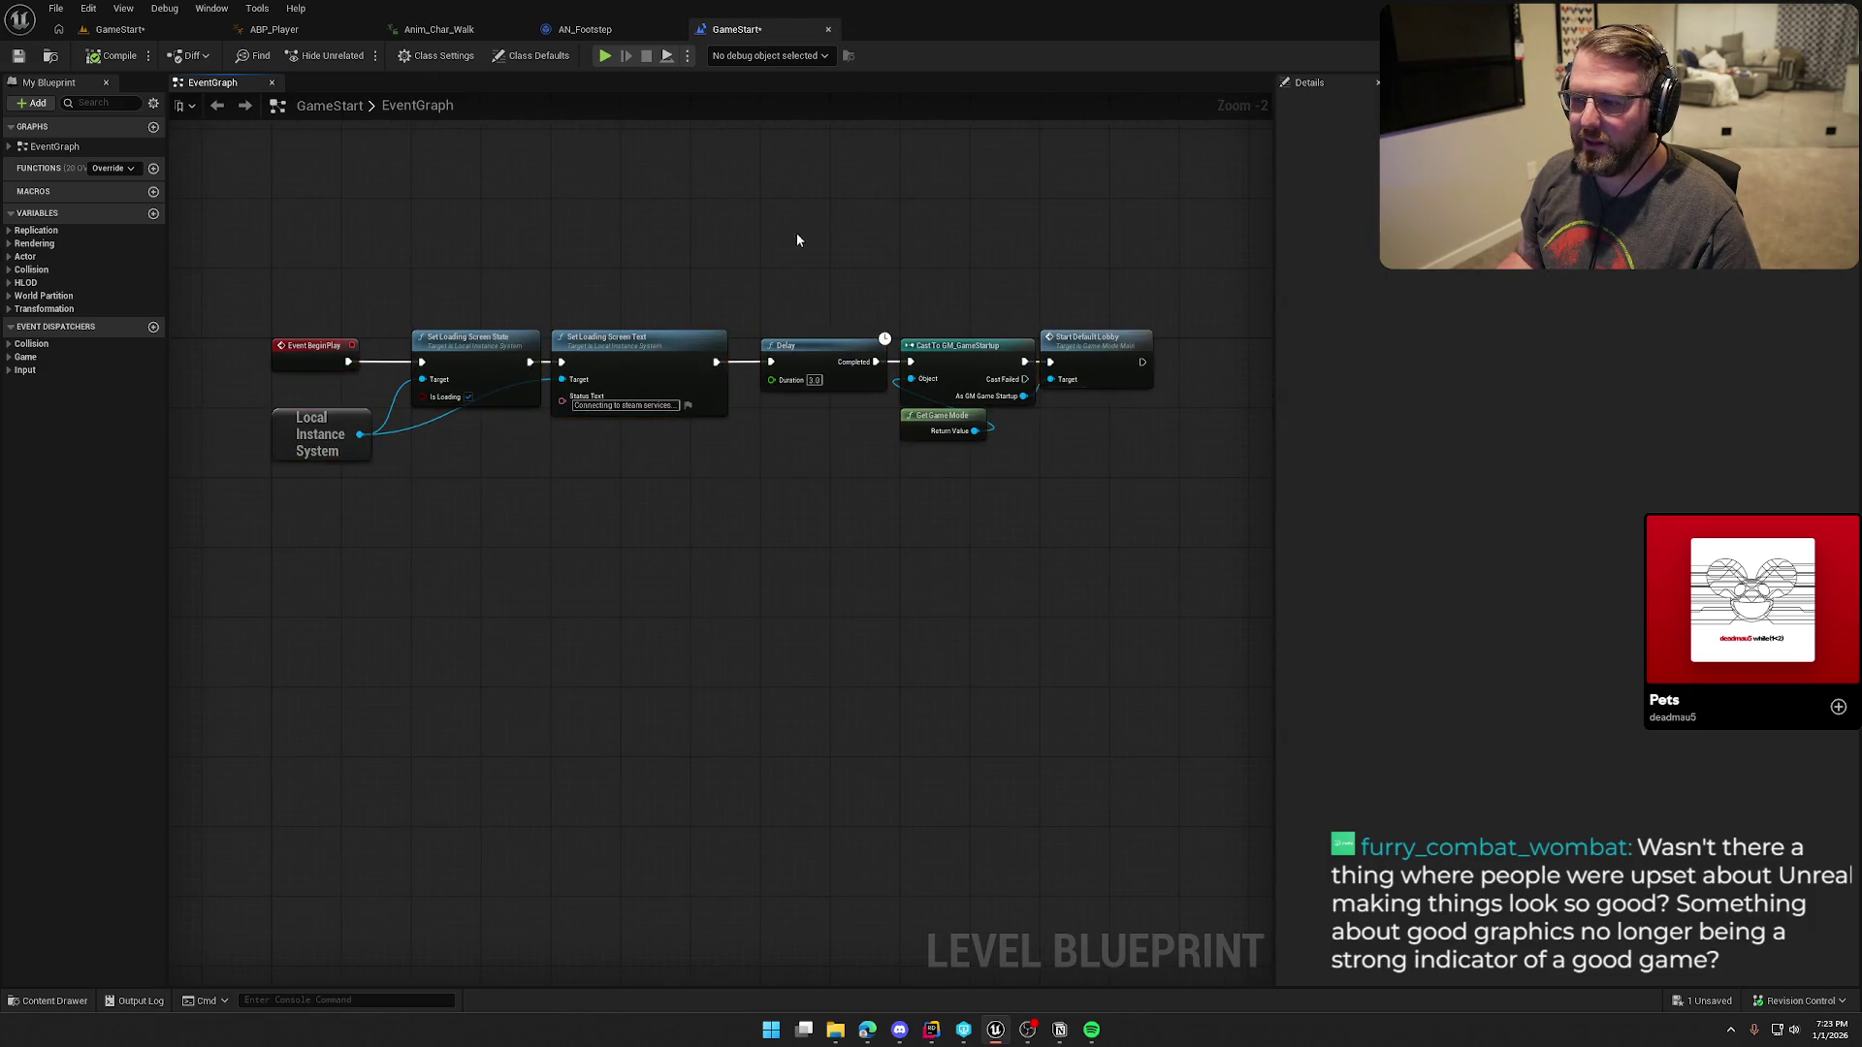
{"action": "left_click_drag", "start_coordinate": [346, 244], "coordinate": [1218, 632]}
{"action": "left_click", "coordinate": [822, 266]}
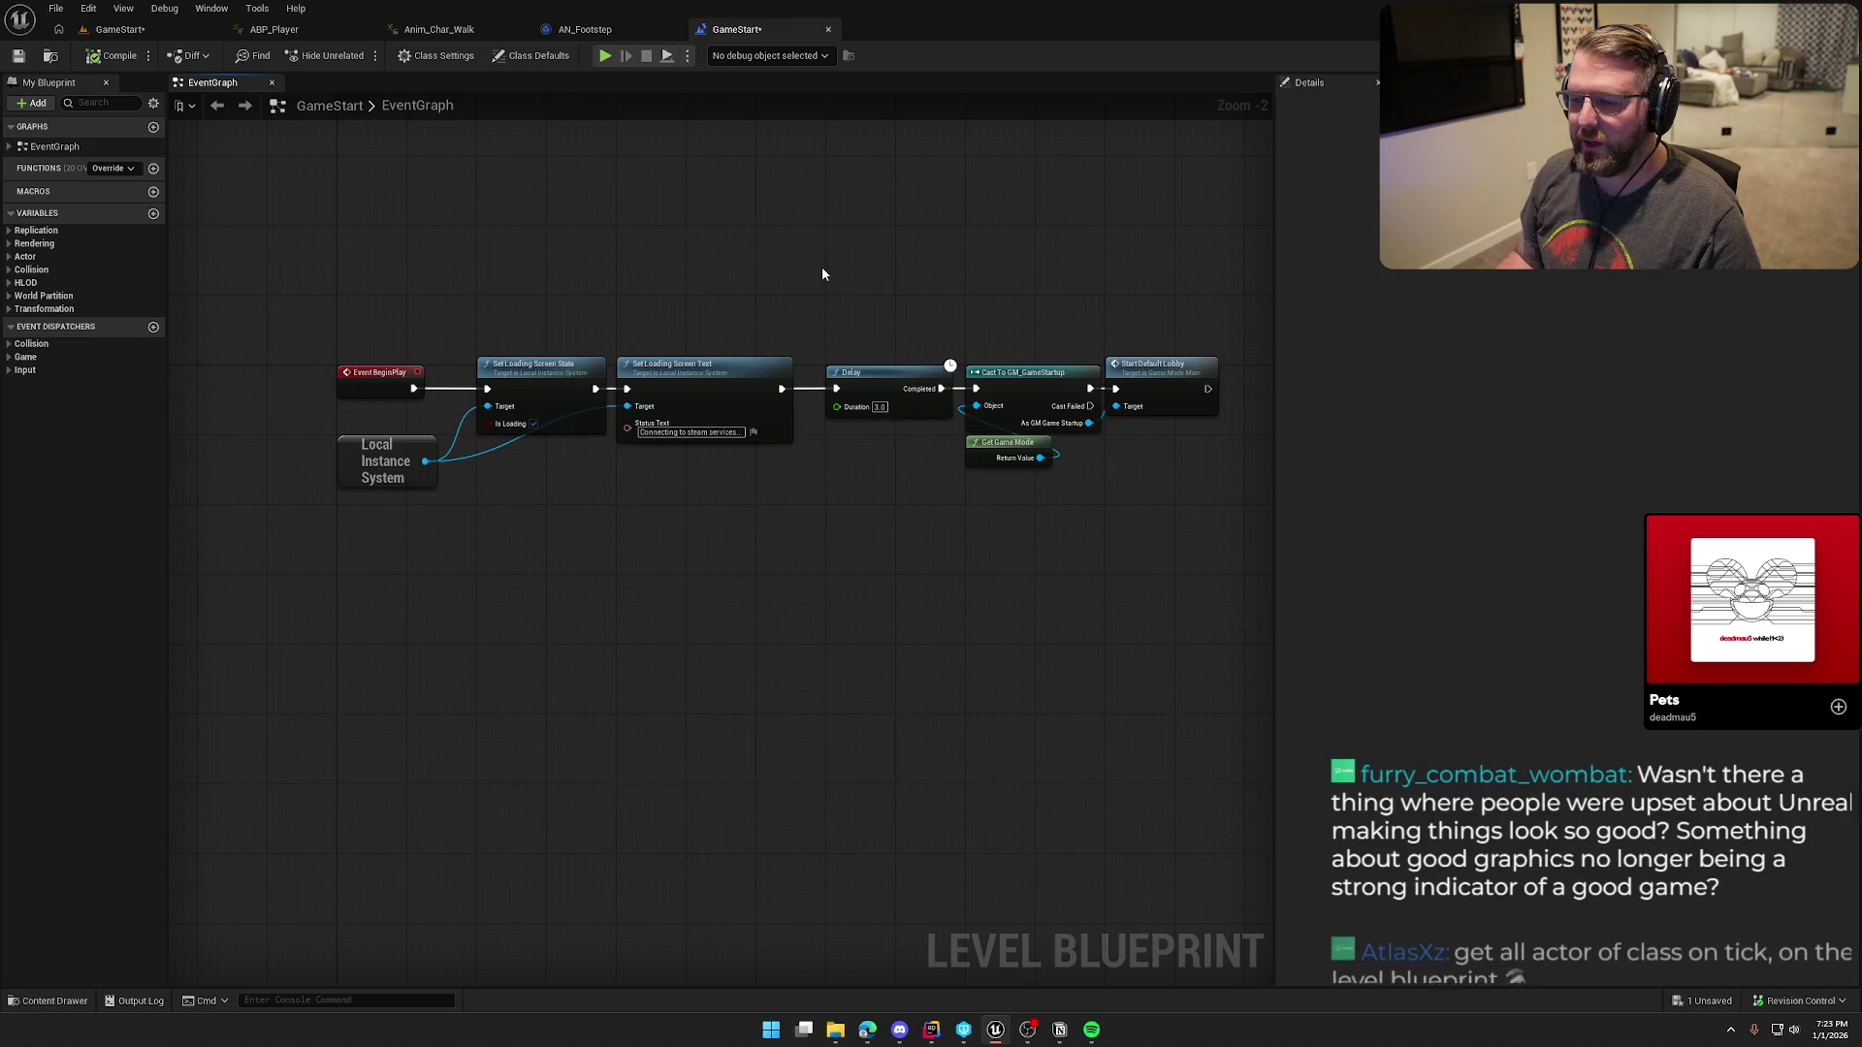
{"action": "left_click_drag", "start_coordinate": [257, 282], "coordinate": [1220, 632]}
{"action": "left_click", "coordinate": [779, 226]}
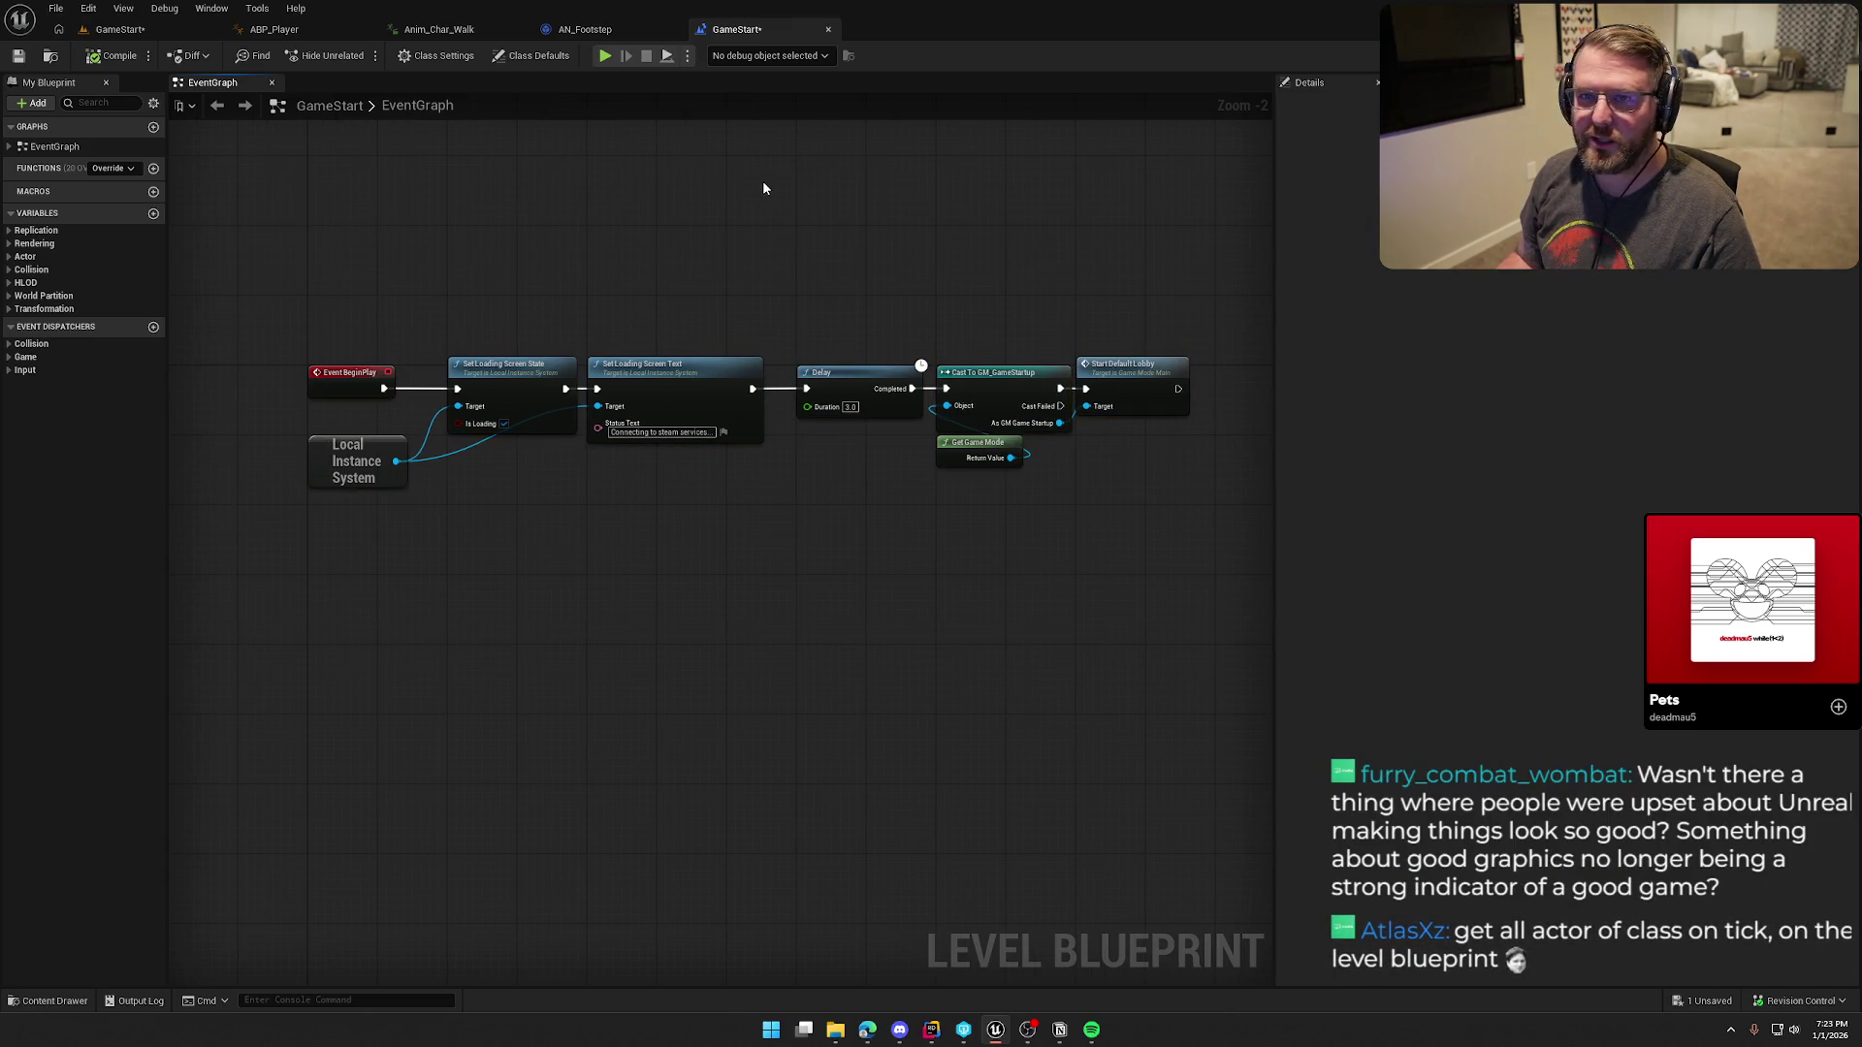
{"action": "left_click", "coordinate": [828, 29]}
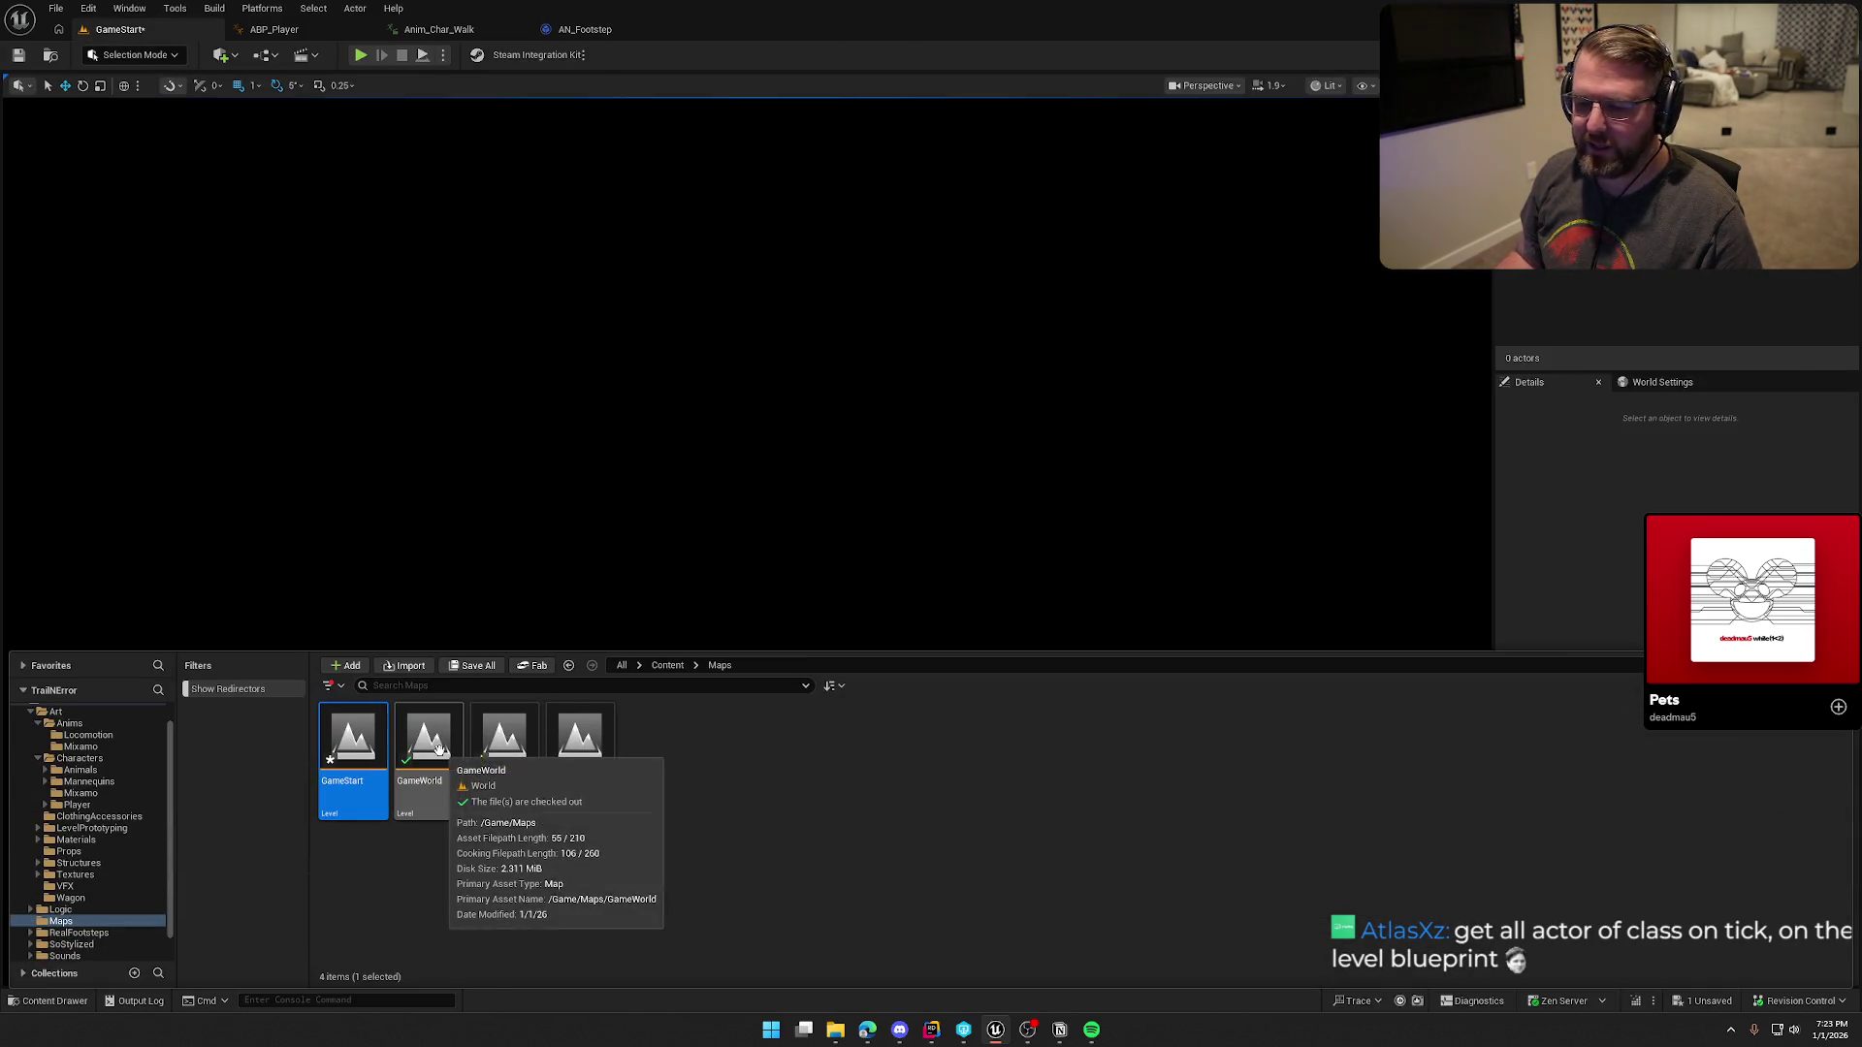
Step: Load the GameWorld level without saving the changes to GameStart
{"action": "double_click", "coordinate": [428, 742]}
{"action": "left_click", "coordinate": [999, 684]}
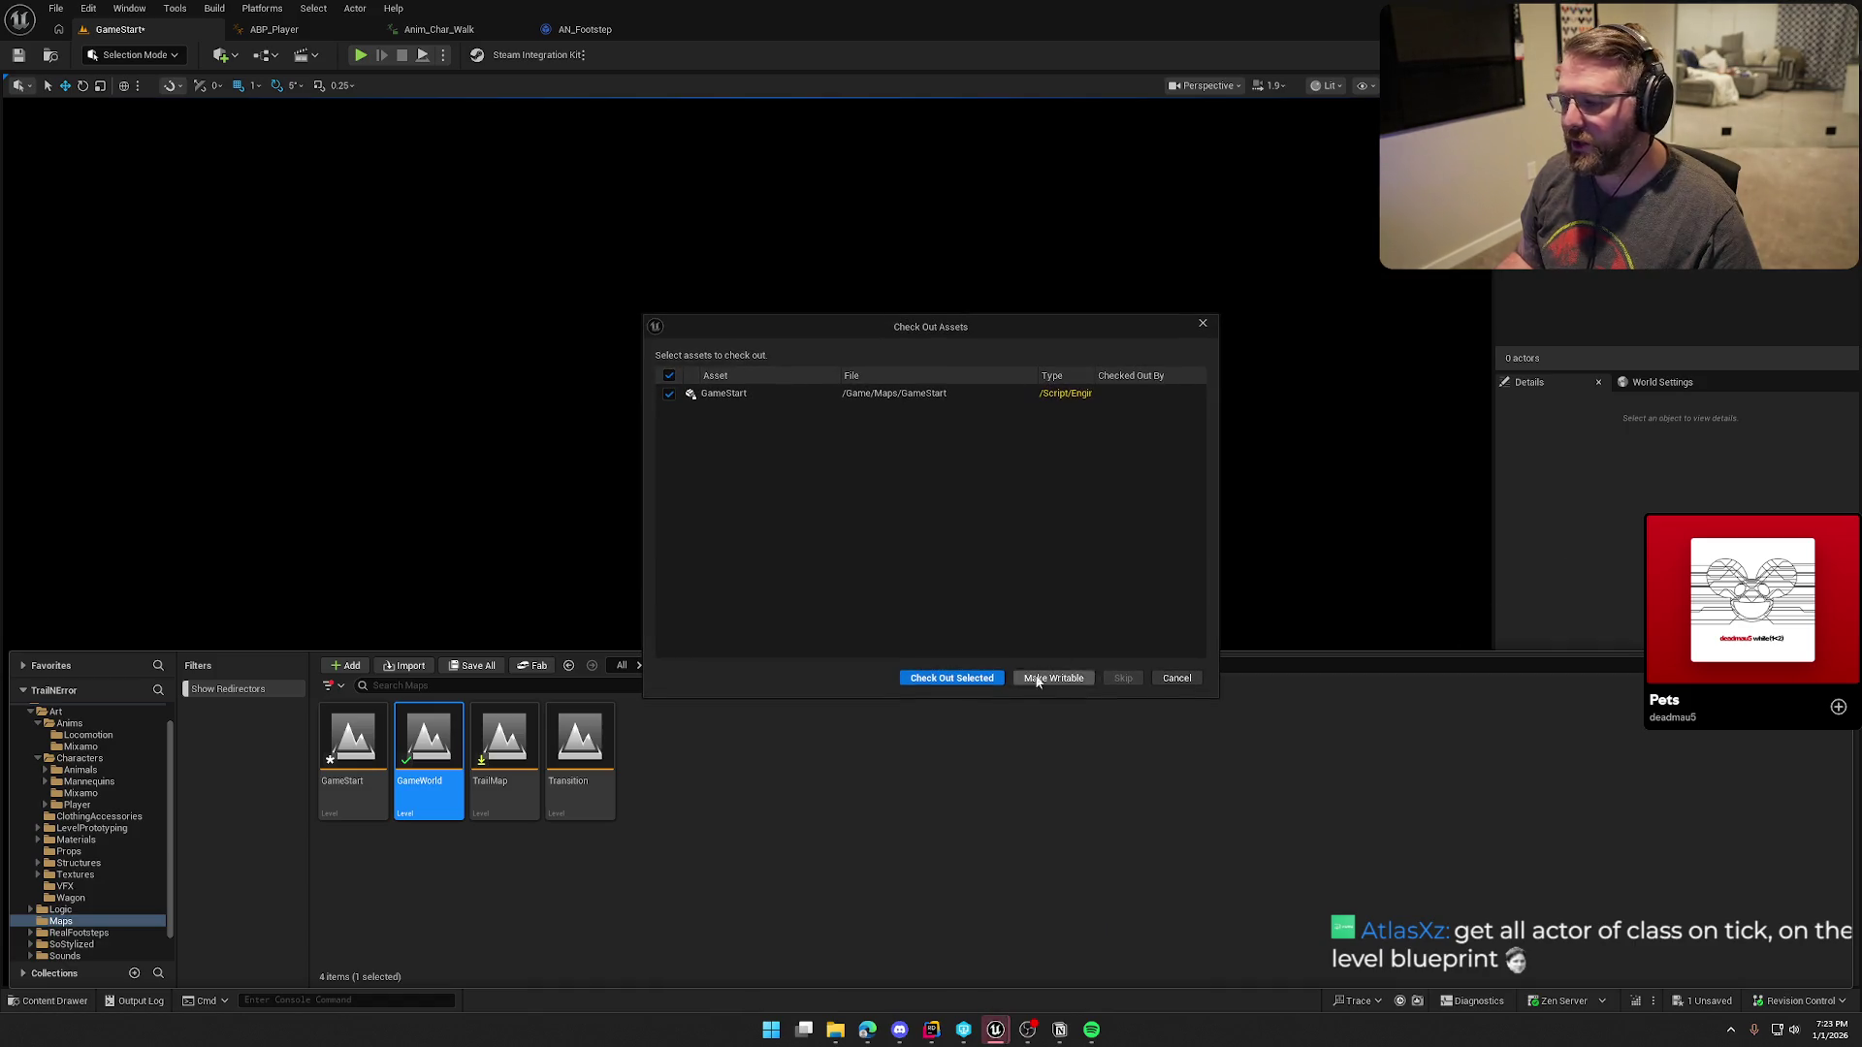
{"action": "left_click", "coordinate": [1048, 677]}
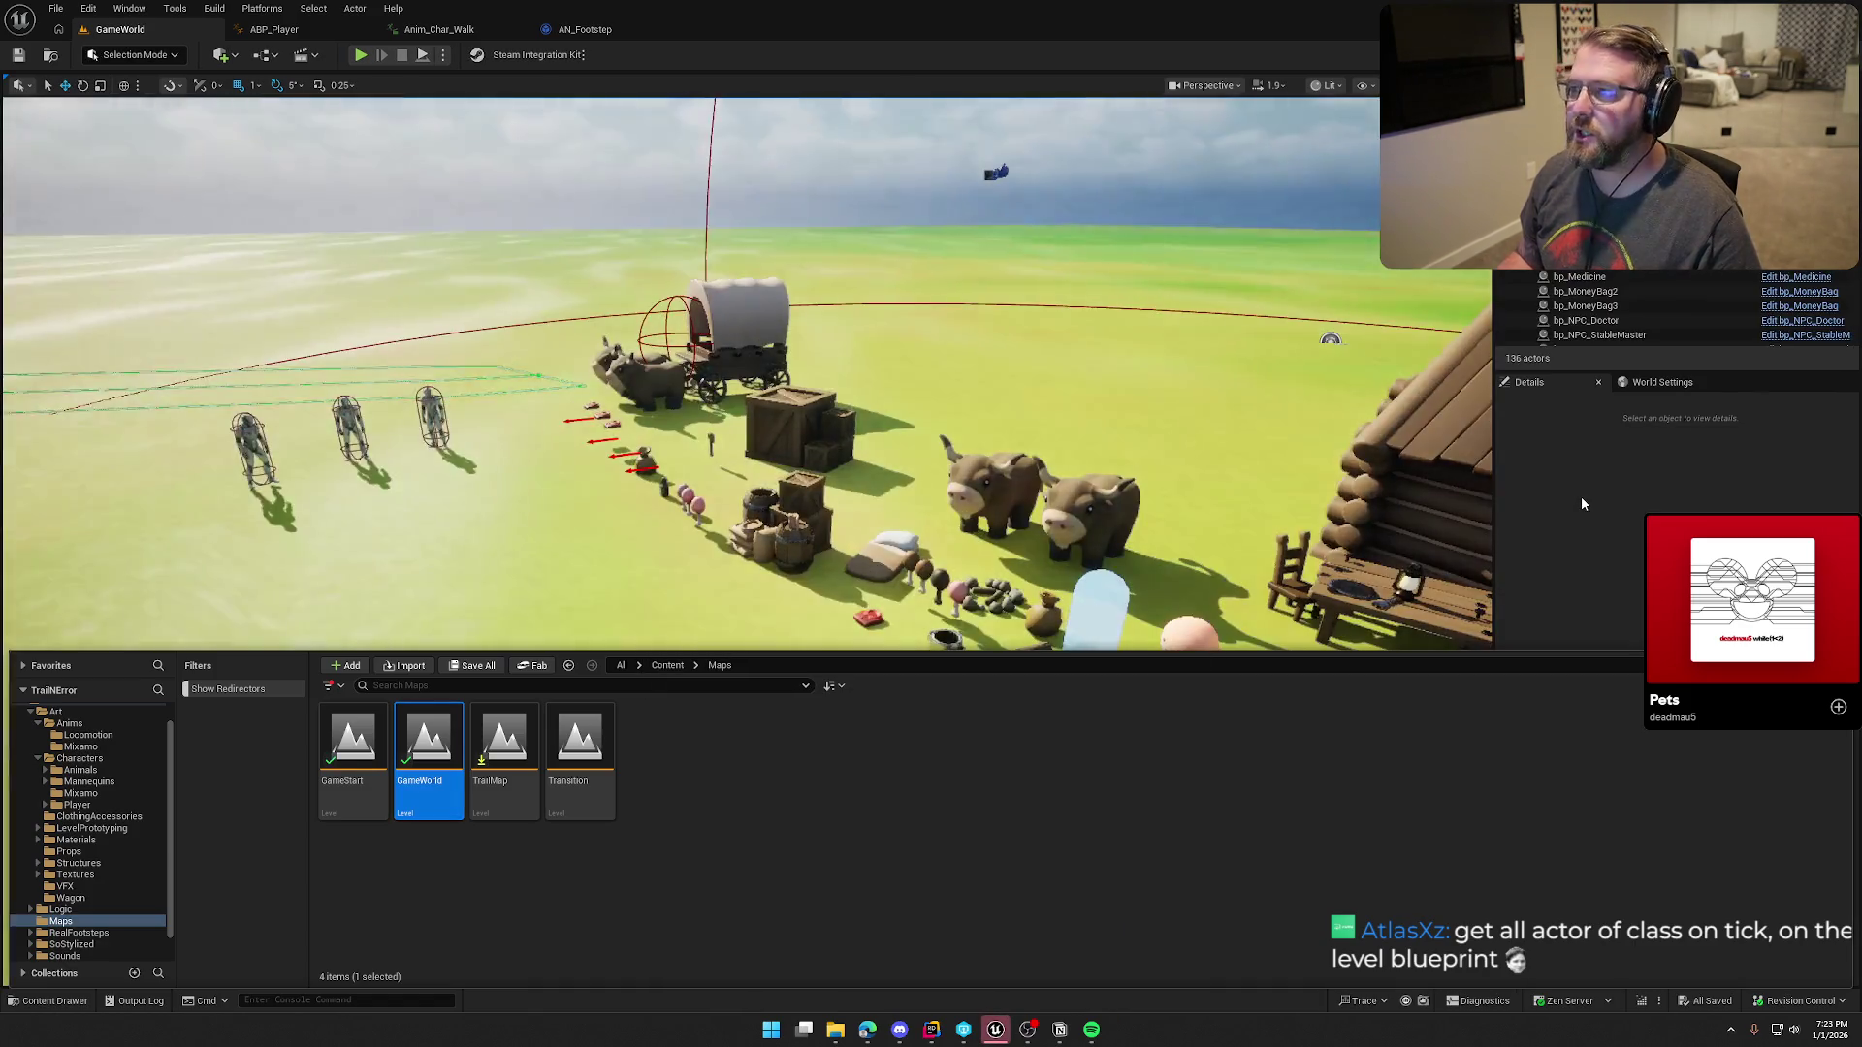
{"action": "scroll", "coordinate": [976, 325], "scroll_direction": "down", "scroll_amount": 5}
{"action": "scroll", "coordinate": [975, 325], "scroll_direction": "up", "scroll_amount": 5}
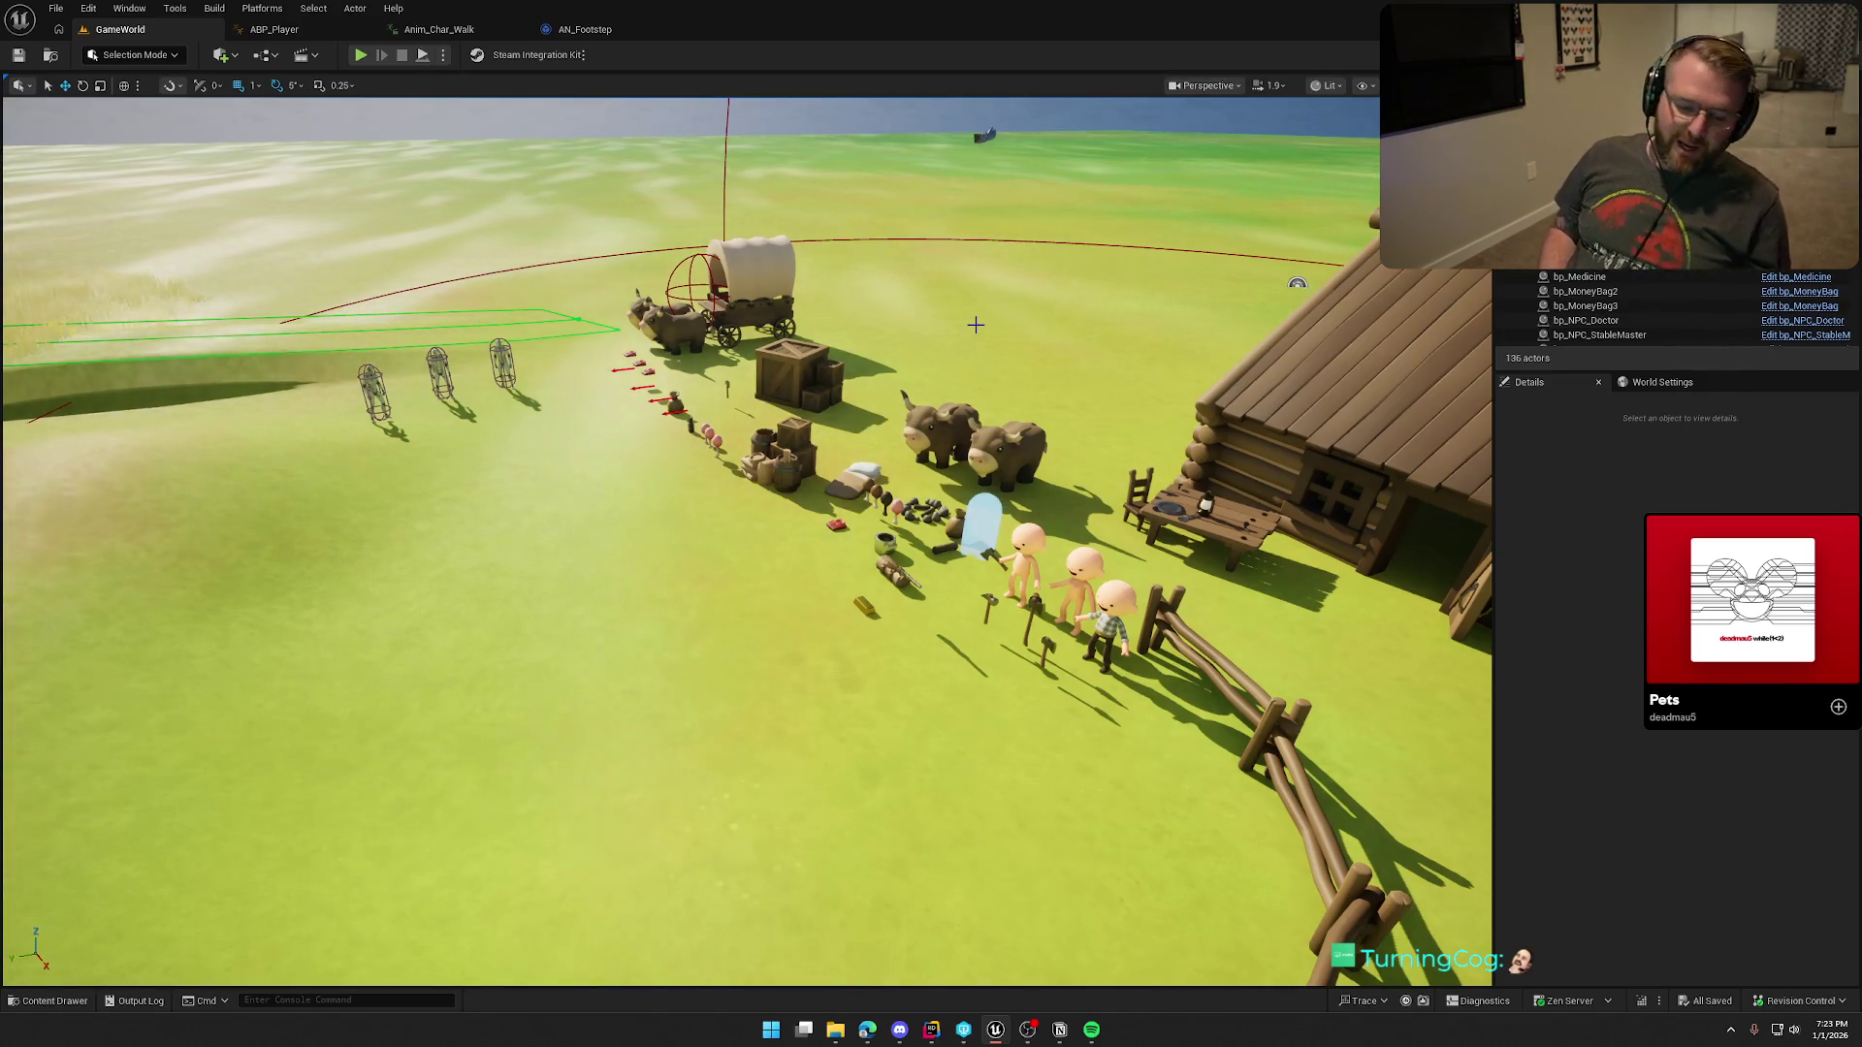
Step: Fly the viewport camera around the camp to view the cabin, wagon, oxen and soldiers
{"action": "left_click_drag", "start_coordinate": [976, 324], "coordinate": [975, 325]}
{"action": "left_click_drag", "start_coordinate": [768, 628], "coordinate": [768, 628]}
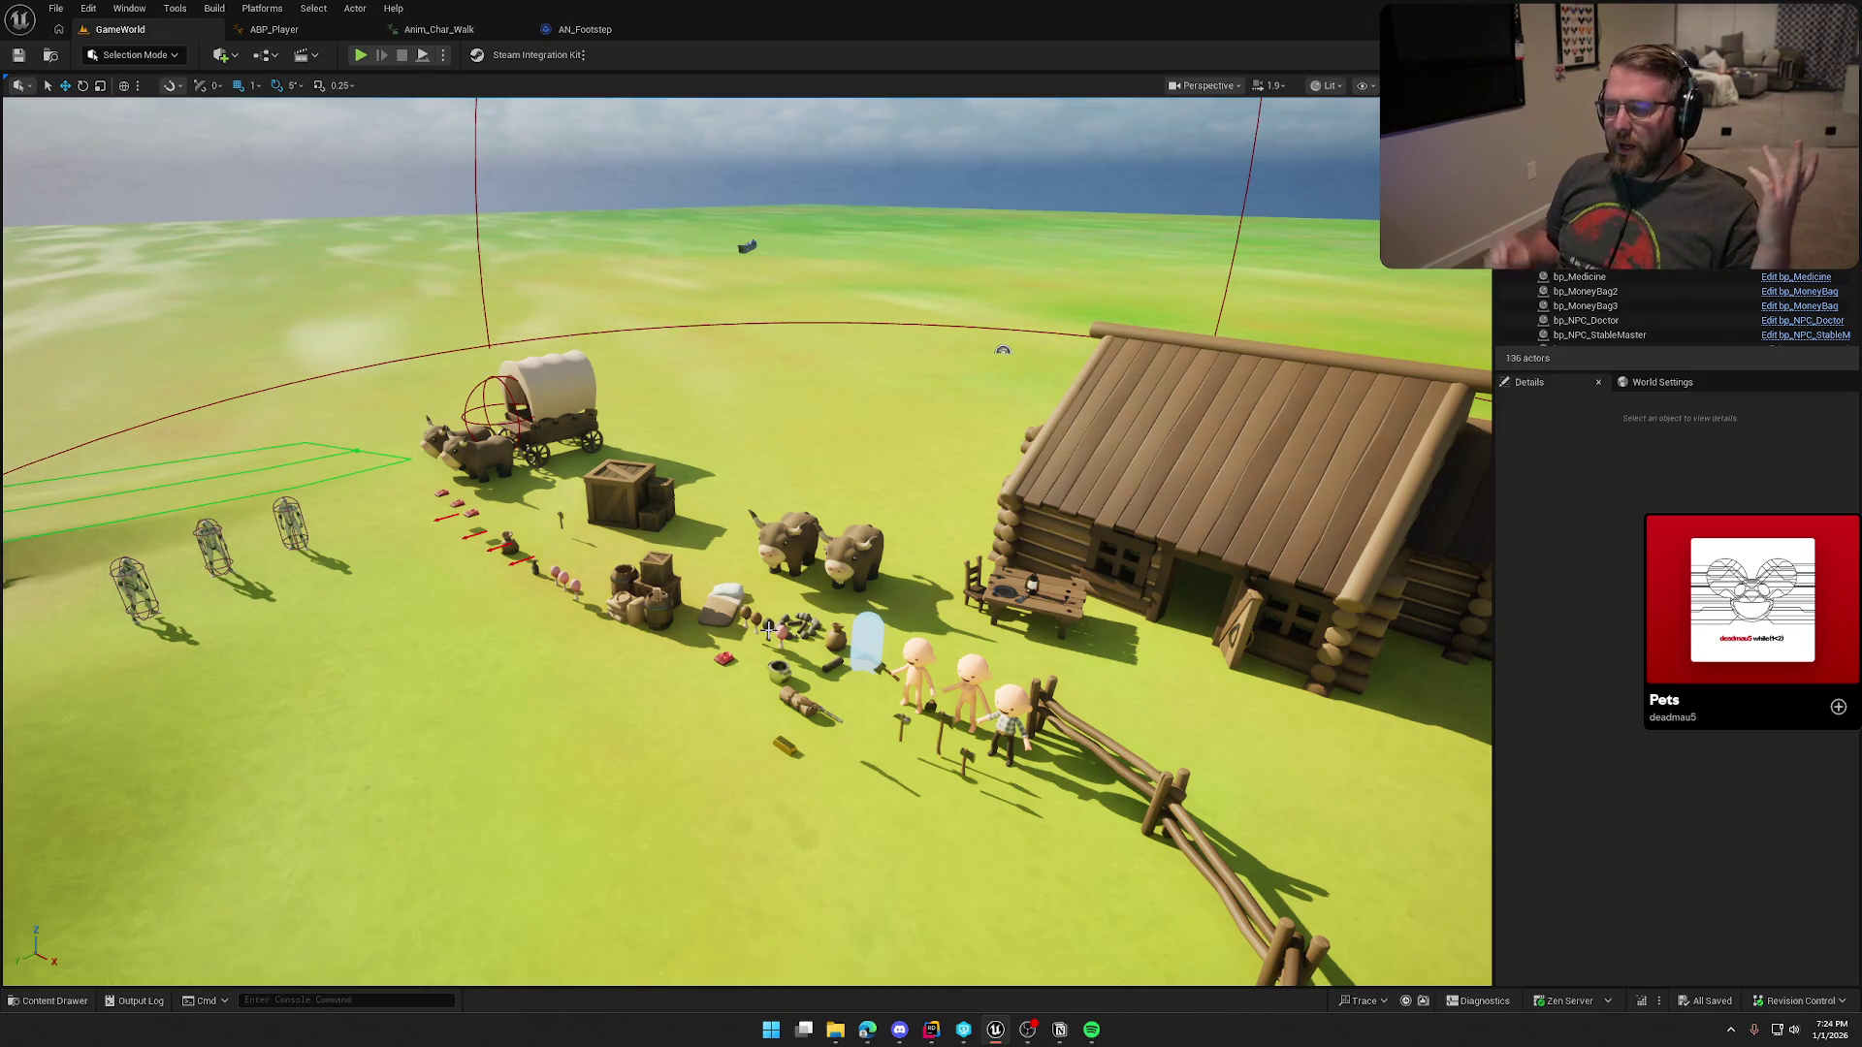
{"action": "mouse_move", "coordinate": [848, 493]}
{"action": "left_mouse_down"}
{"action": "mouse_move", "coordinate": [582, 466]}
{"action": "mouse_move", "coordinate": [660, 465]}
{"action": "mouse_move", "coordinate": [679, 408]}
{"action": "mouse_move", "coordinate": [679, 456]}
{"action": "mouse_move", "coordinate": [621, 466]}
{"action": "mouse_move", "coordinate": [756, 427]}
{"action": "mouse_move", "coordinate": [821, 281]}
{"action": "left_mouse_up"}
{"action": "mouse_move", "coordinate": [747, 543]}
{"action": "left_mouse_down"}
{"action": "mouse_move", "coordinate": [689, 446]}
{"action": "mouse_move", "coordinate": [849, 524]}
{"action": "left_mouse_up"}
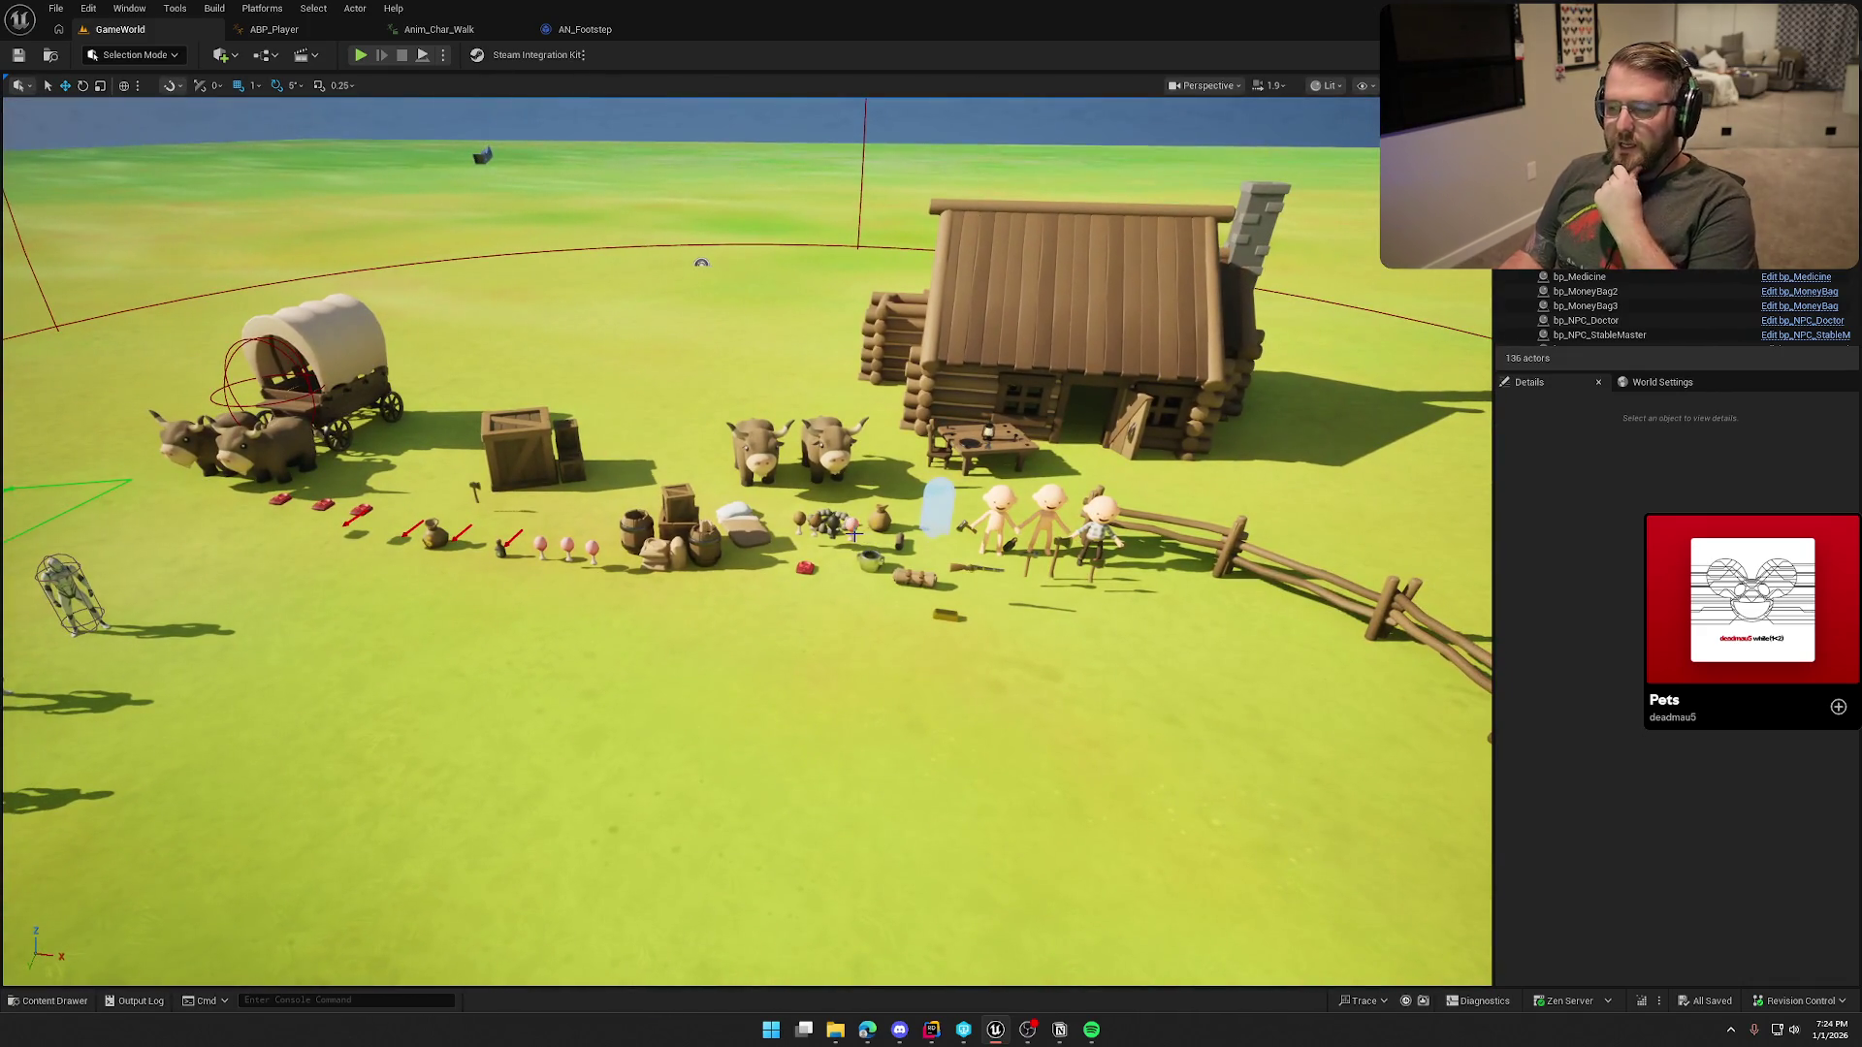
{"action": "left_click_drag", "start_coordinate": [958, 674], "coordinate": [912, 616]}
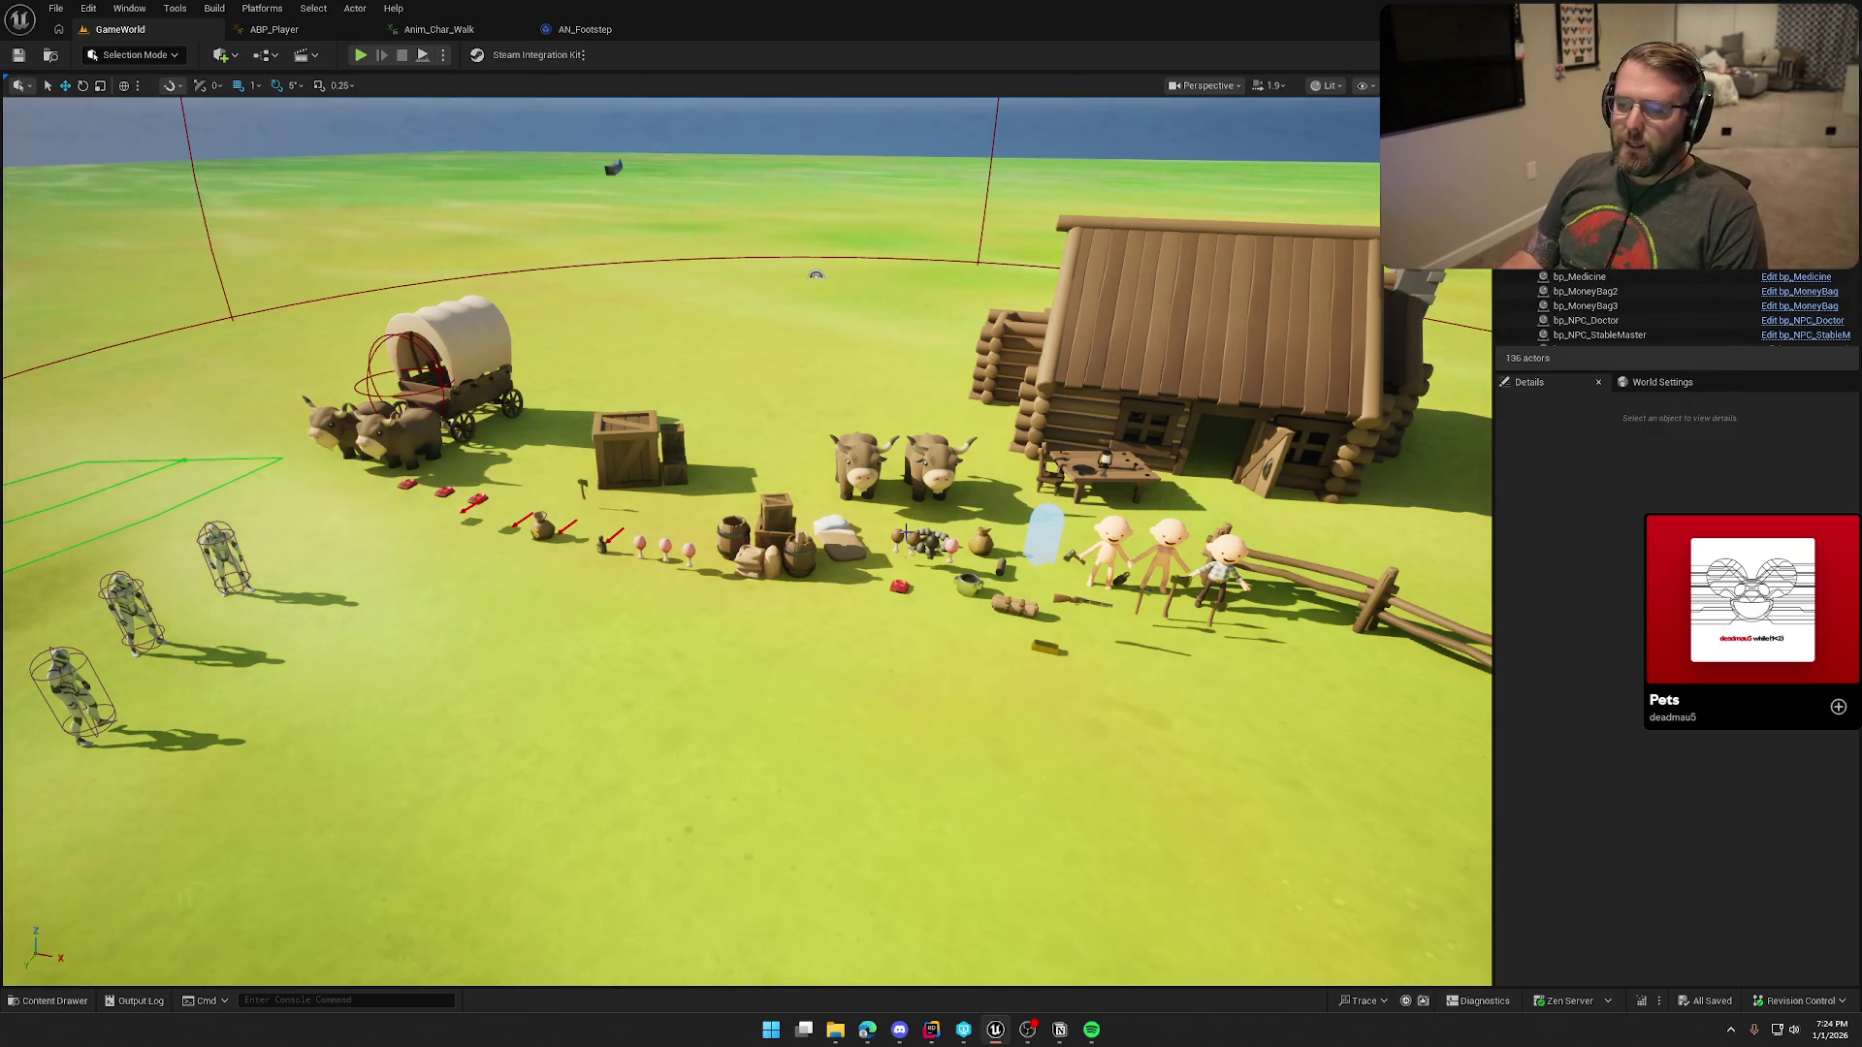
{"action": "mouse_move", "coordinate": [999, 644]}
{"action": "left_mouse_down"}
{"action": "mouse_move", "coordinate": [946, 534]}
{"action": "mouse_move", "coordinate": [1000, 500]}
{"action": "left_mouse_up"}
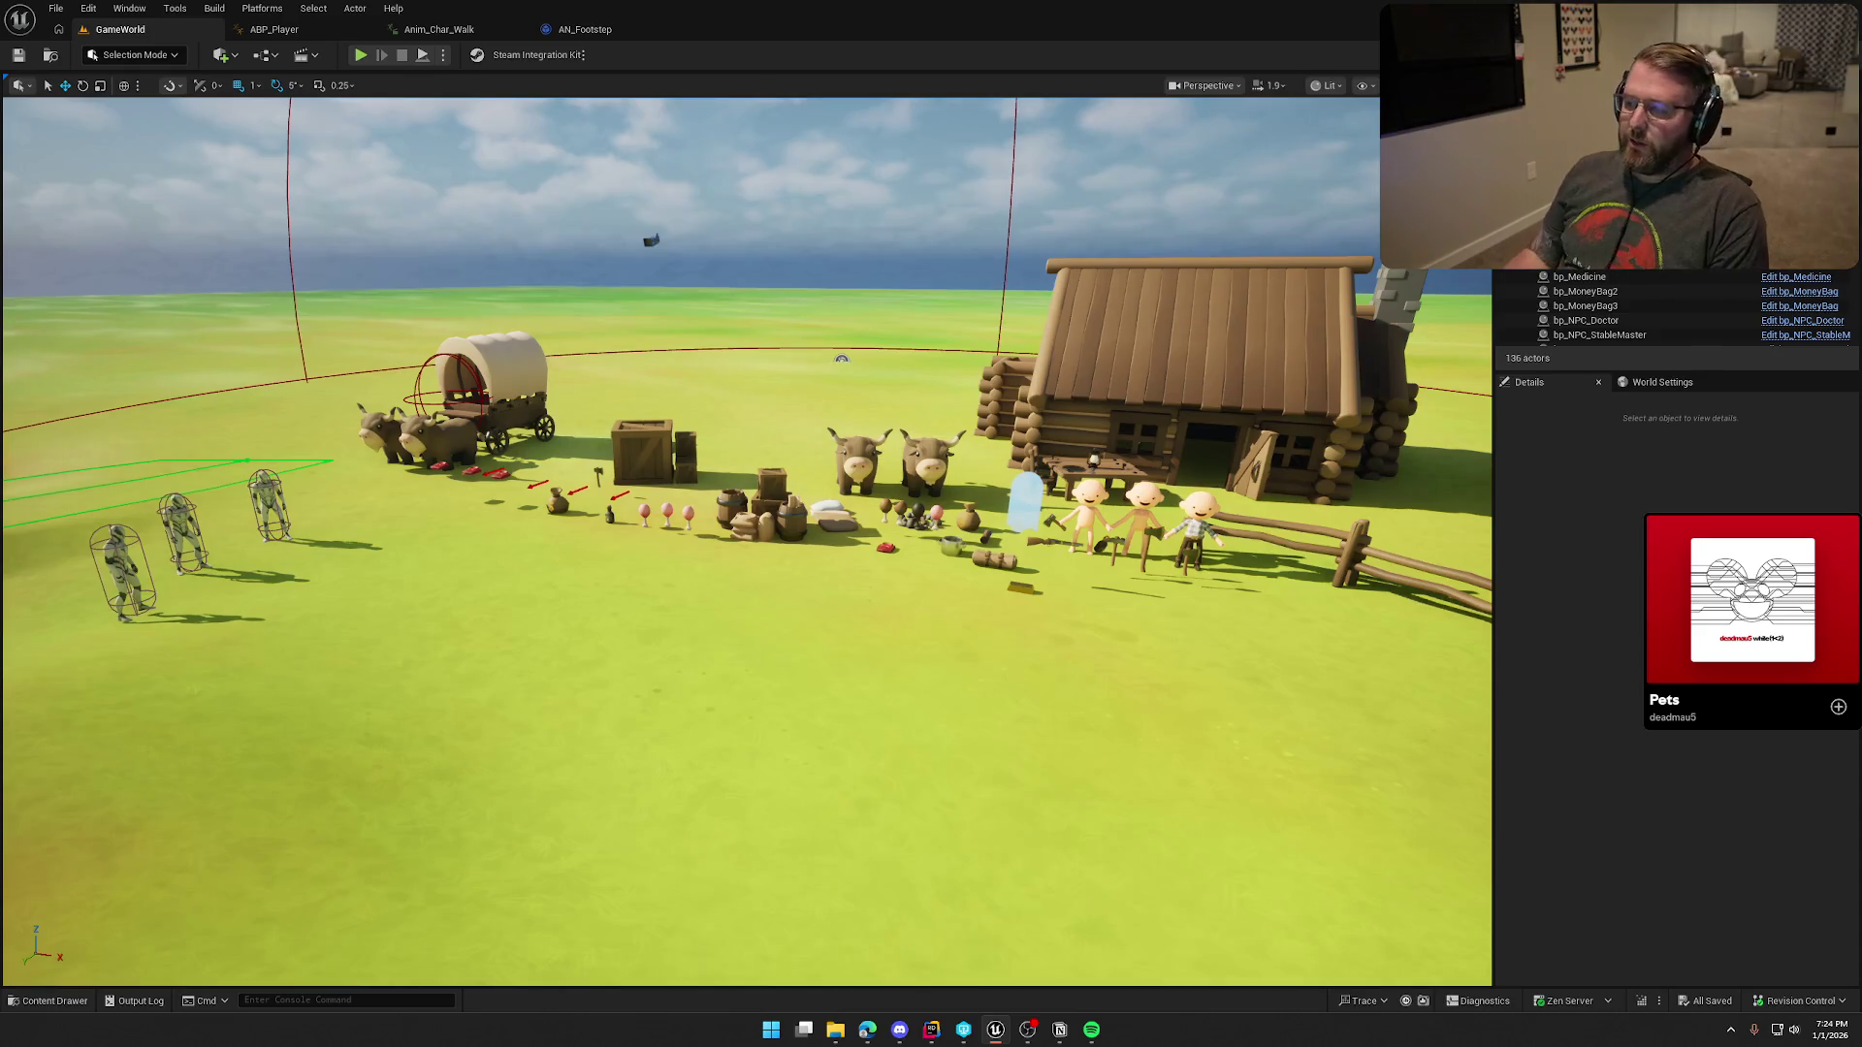
{"action": "mouse_move", "coordinate": [746, 542]}
{"action": "left_mouse_down"}
{"action": "mouse_move", "coordinate": [746, 582]}
{"action": "mouse_move", "coordinate": [717, 582]}
{"action": "mouse_move", "coordinate": [717, 505]}
{"action": "left_mouse_up"}
Step: Fly the camera over the camp toward the cabin, then return to the AN_Footstep Received Notify graph
{"action": "mouse_move", "coordinate": [1033, 561]}
{"action": "left_mouse_down"}
{"action": "mouse_move", "coordinate": [1033, 621]}
{"action": "mouse_move", "coordinate": [1018, 601]}
{"action": "mouse_move", "coordinate": [1034, 562]}
{"action": "left_mouse_up"}
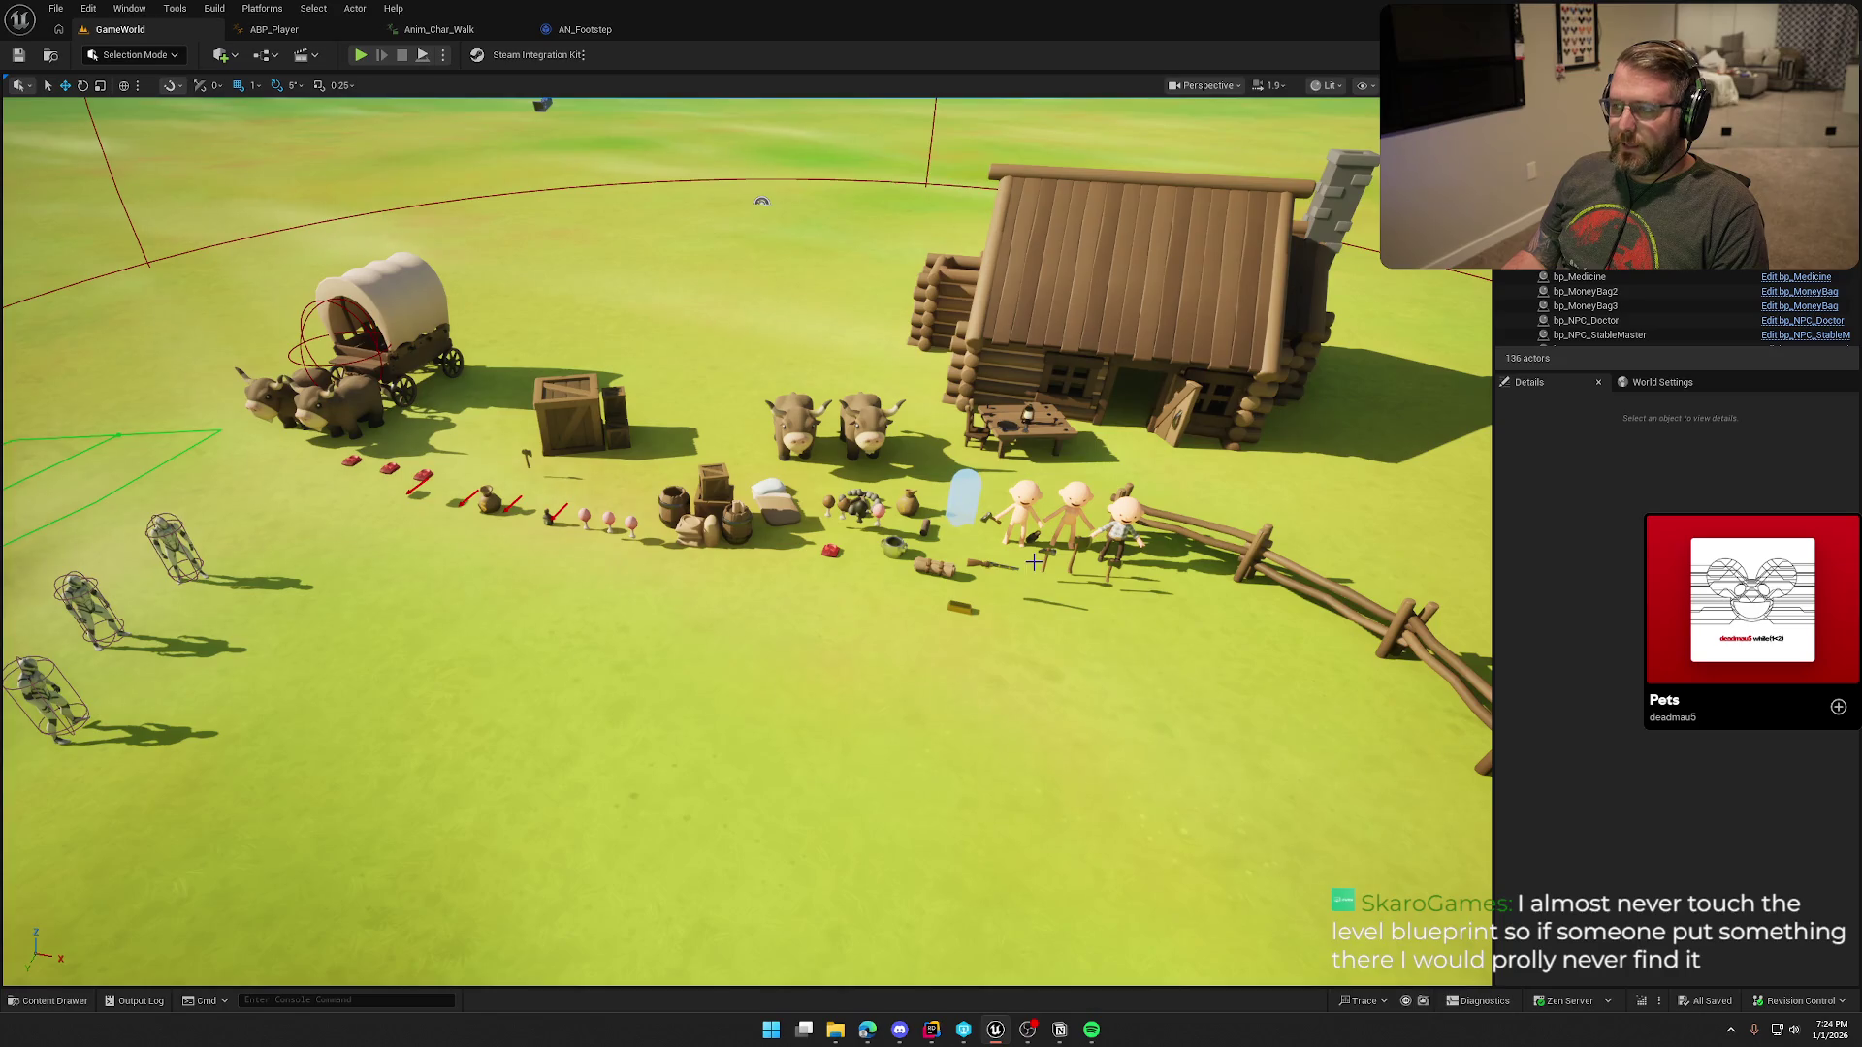
{"action": "left_click", "coordinate": [1589, 533]}
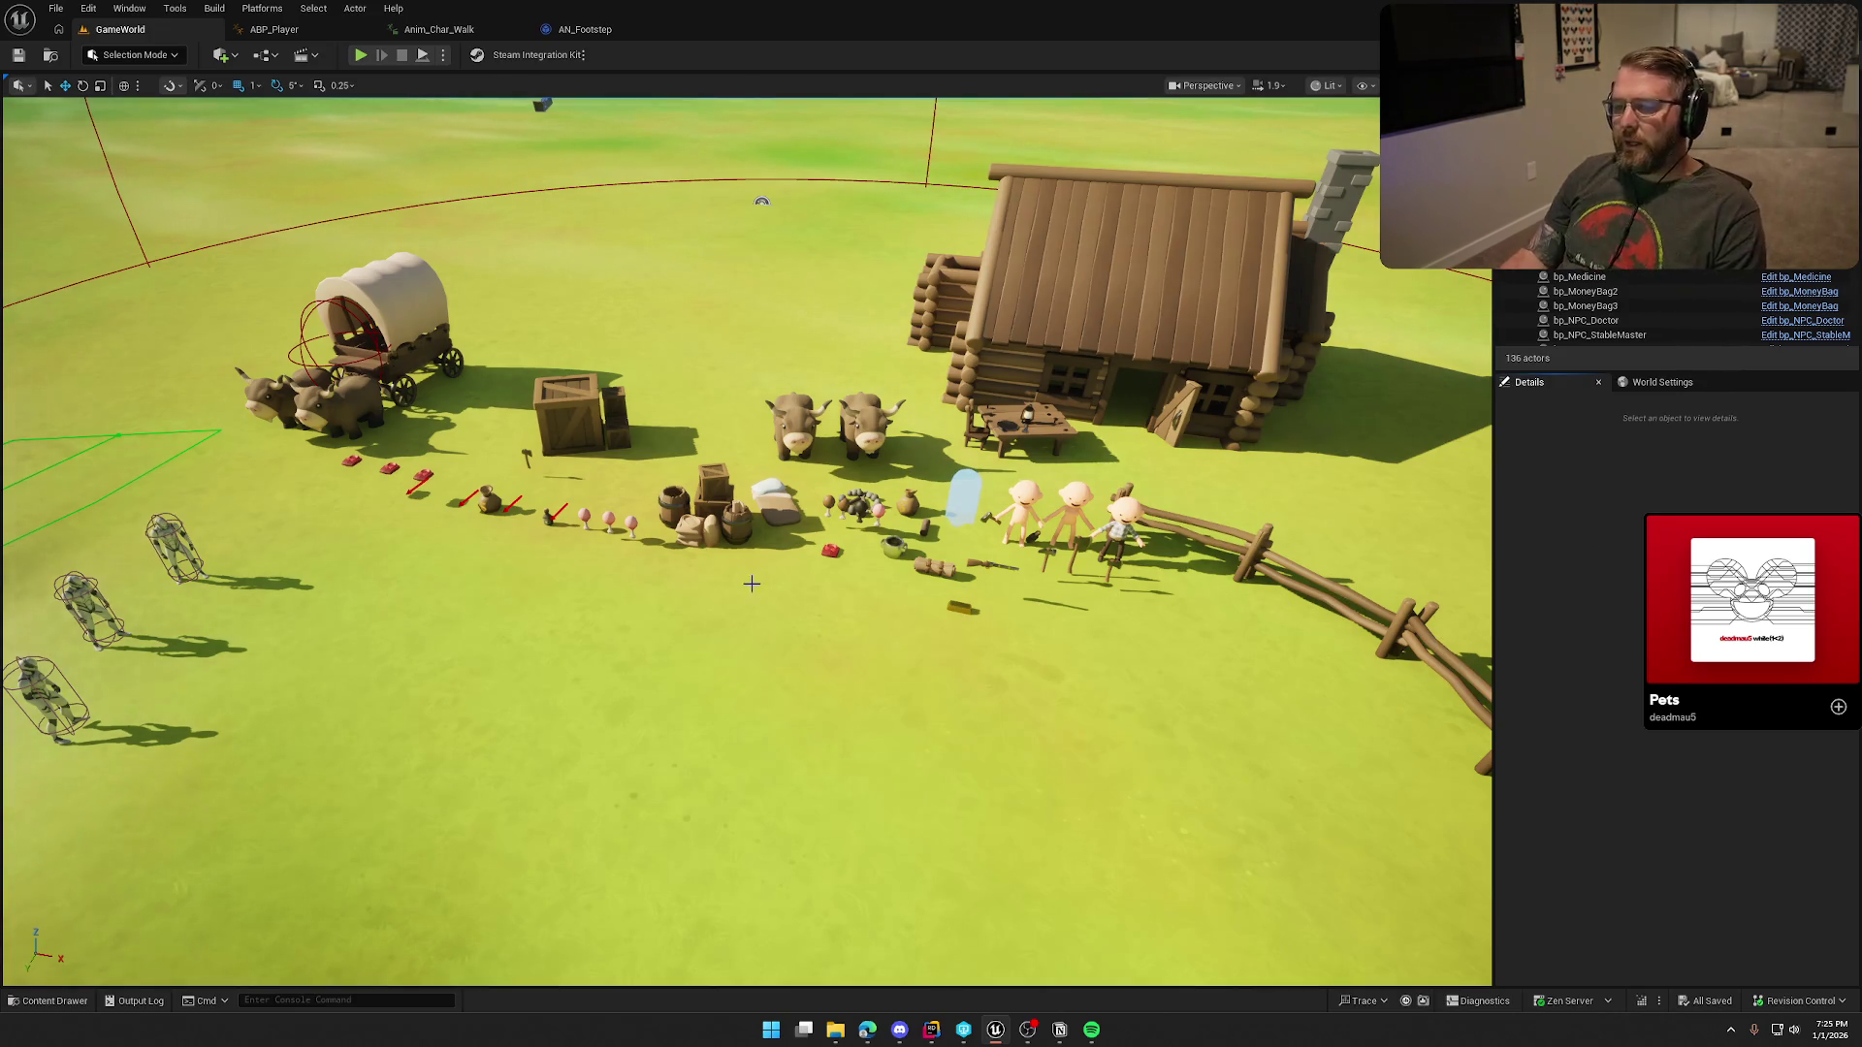
{"action": "mouse_move", "coordinate": [805, 574]}
{"action": "left_mouse_down"}
{"action": "mouse_move", "coordinate": [805, 630]}
{"action": "mouse_move", "coordinate": [805, 504]}
{"action": "mouse_move", "coordinate": [931, 495]}
{"action": "left_mouse_up"}
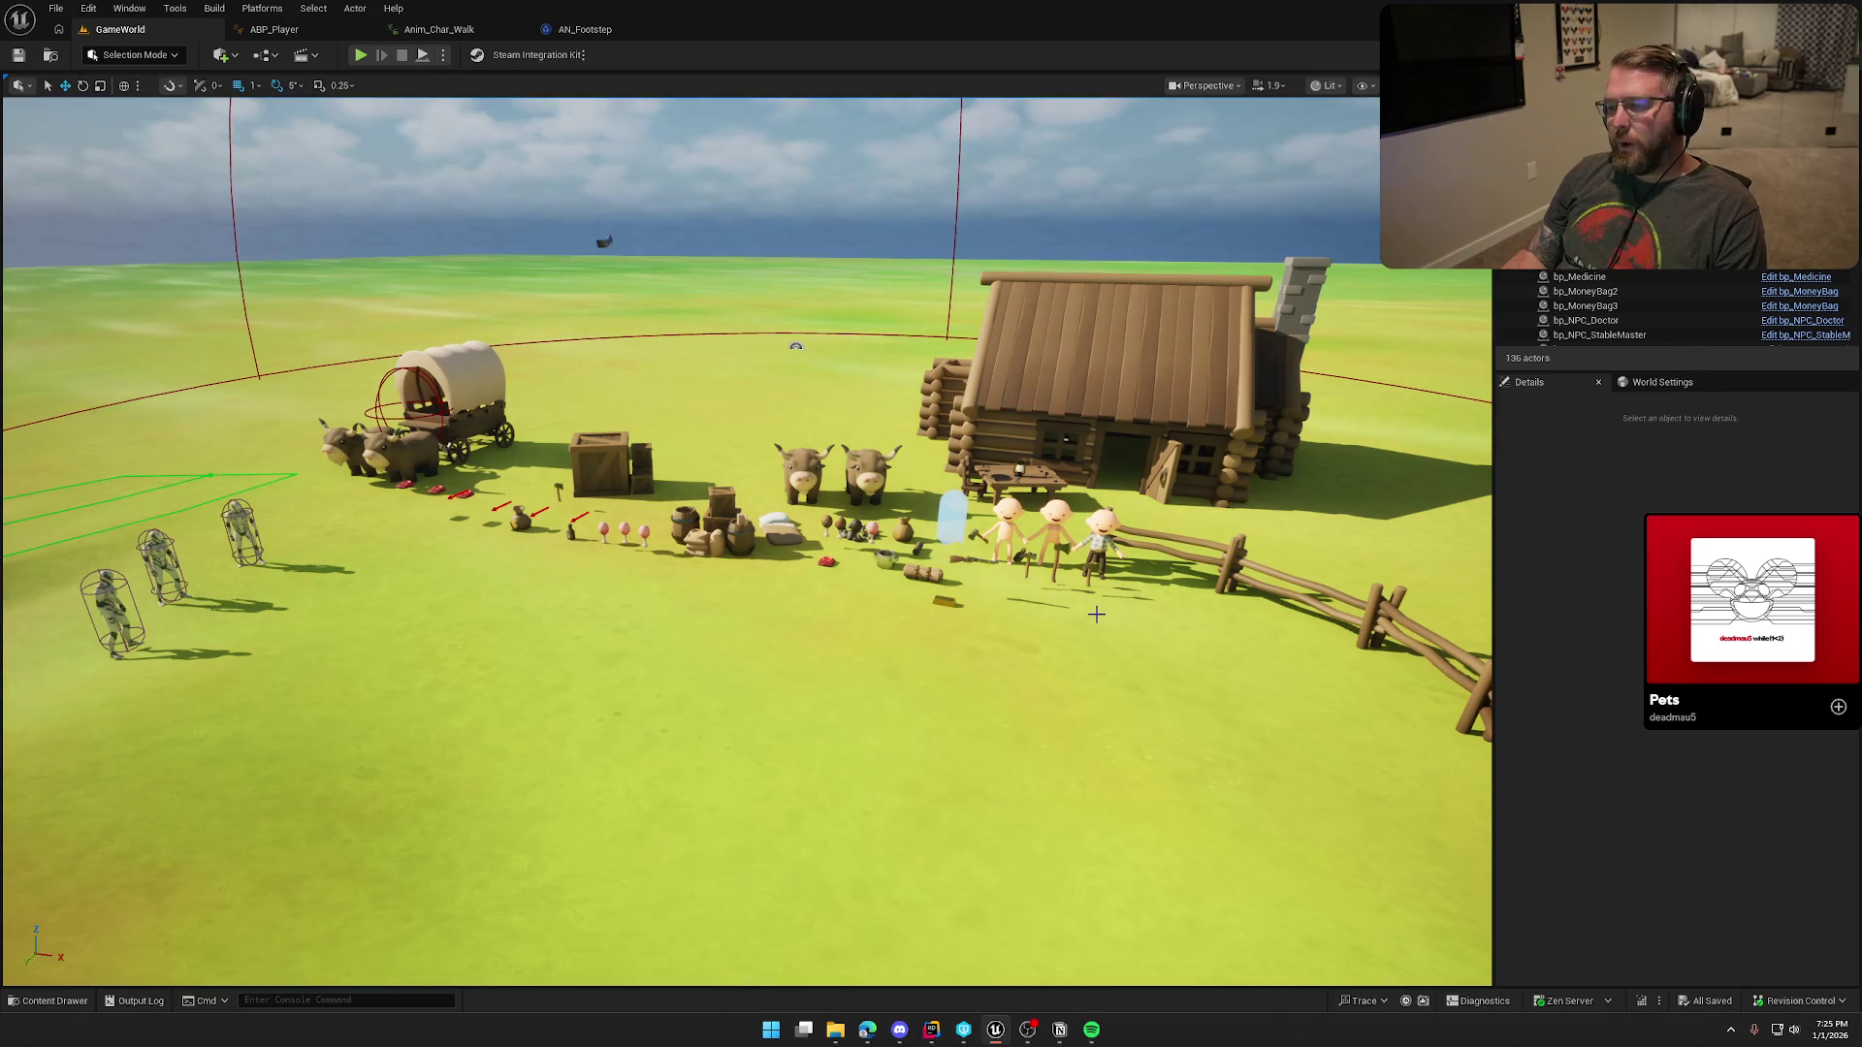
{"action": "mouse_move", "coordinate": [1056, 617]}
{"action": "left_mouse_down"}
{"action": "mouse_move", "coordinate": [1056, 660]}
{"action": "mouse_move", "coordinate": [1028, 670]}
{"action": "mouse_move", "coordinate": [1018, 611]}
{"action": "mouse_move", "coordinate": [984, 638]}
{"action": "left_mouse_up"}
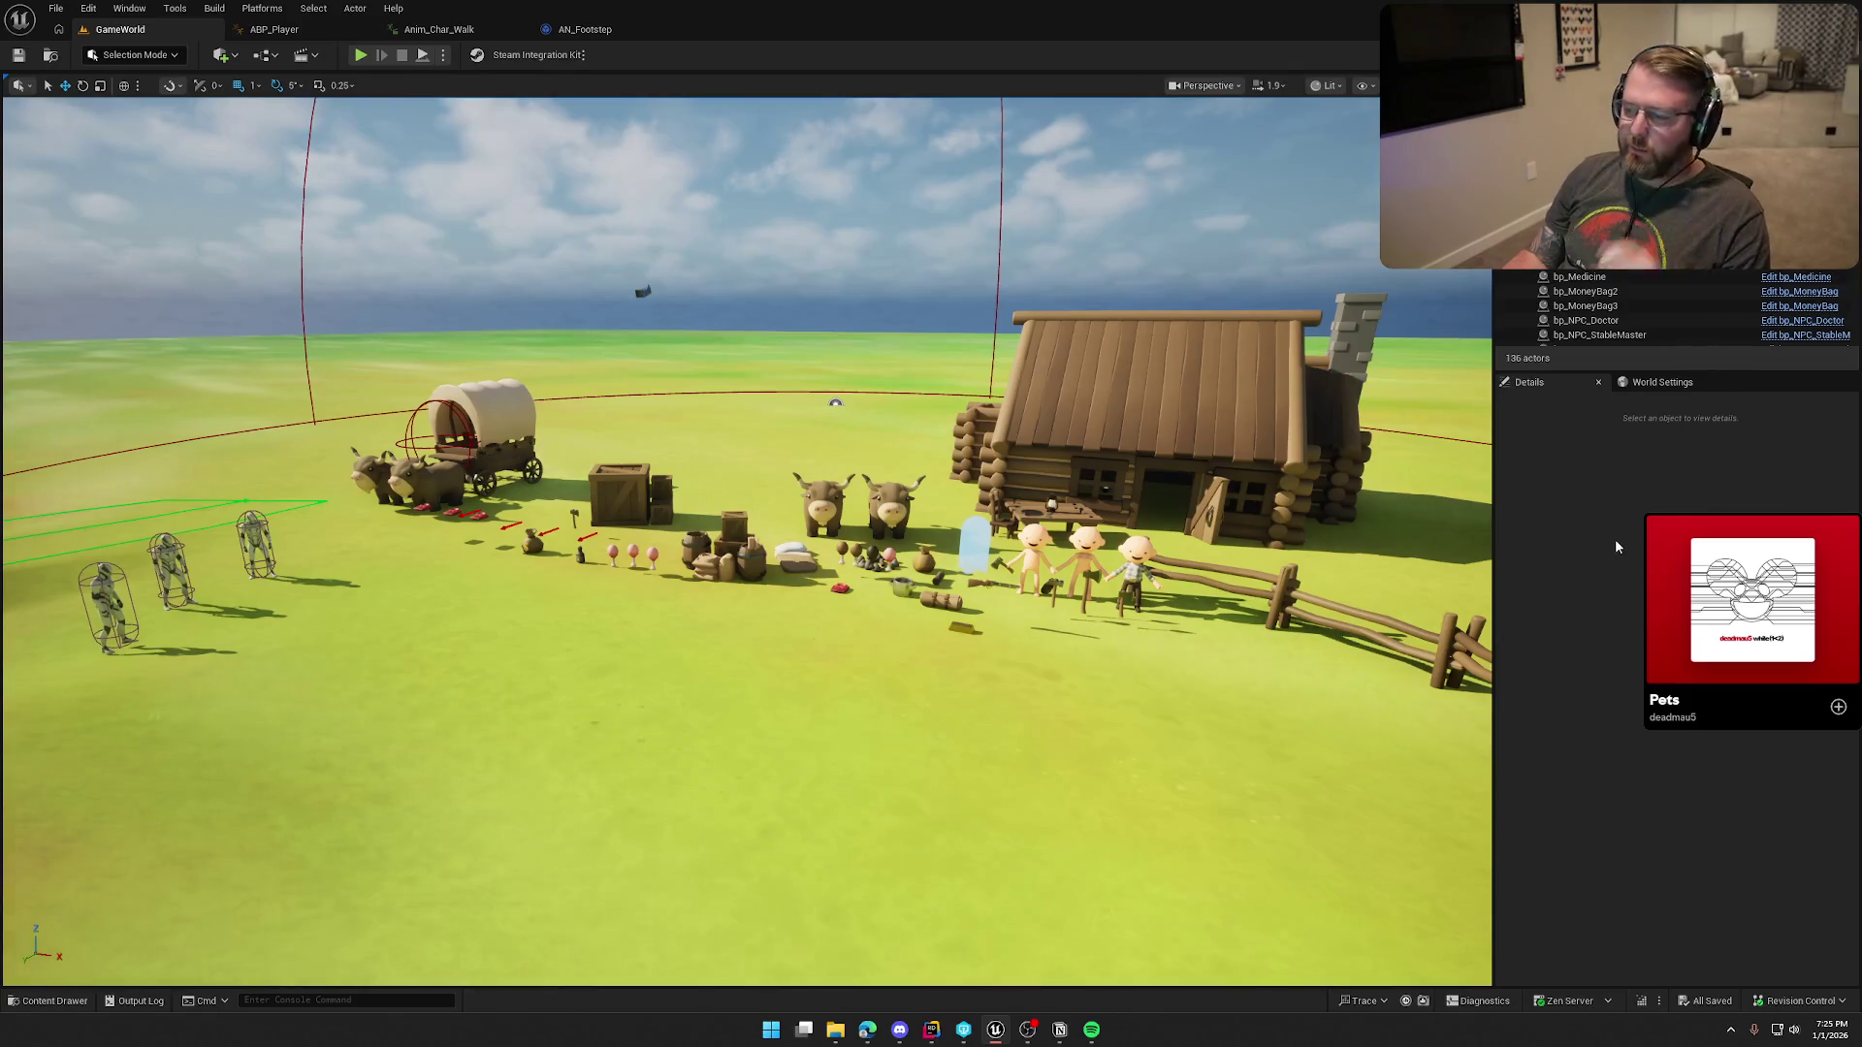
{"action": "left_click_drag", "start_coordinate": [1043, 504], "coordinate": [1047, 474]}
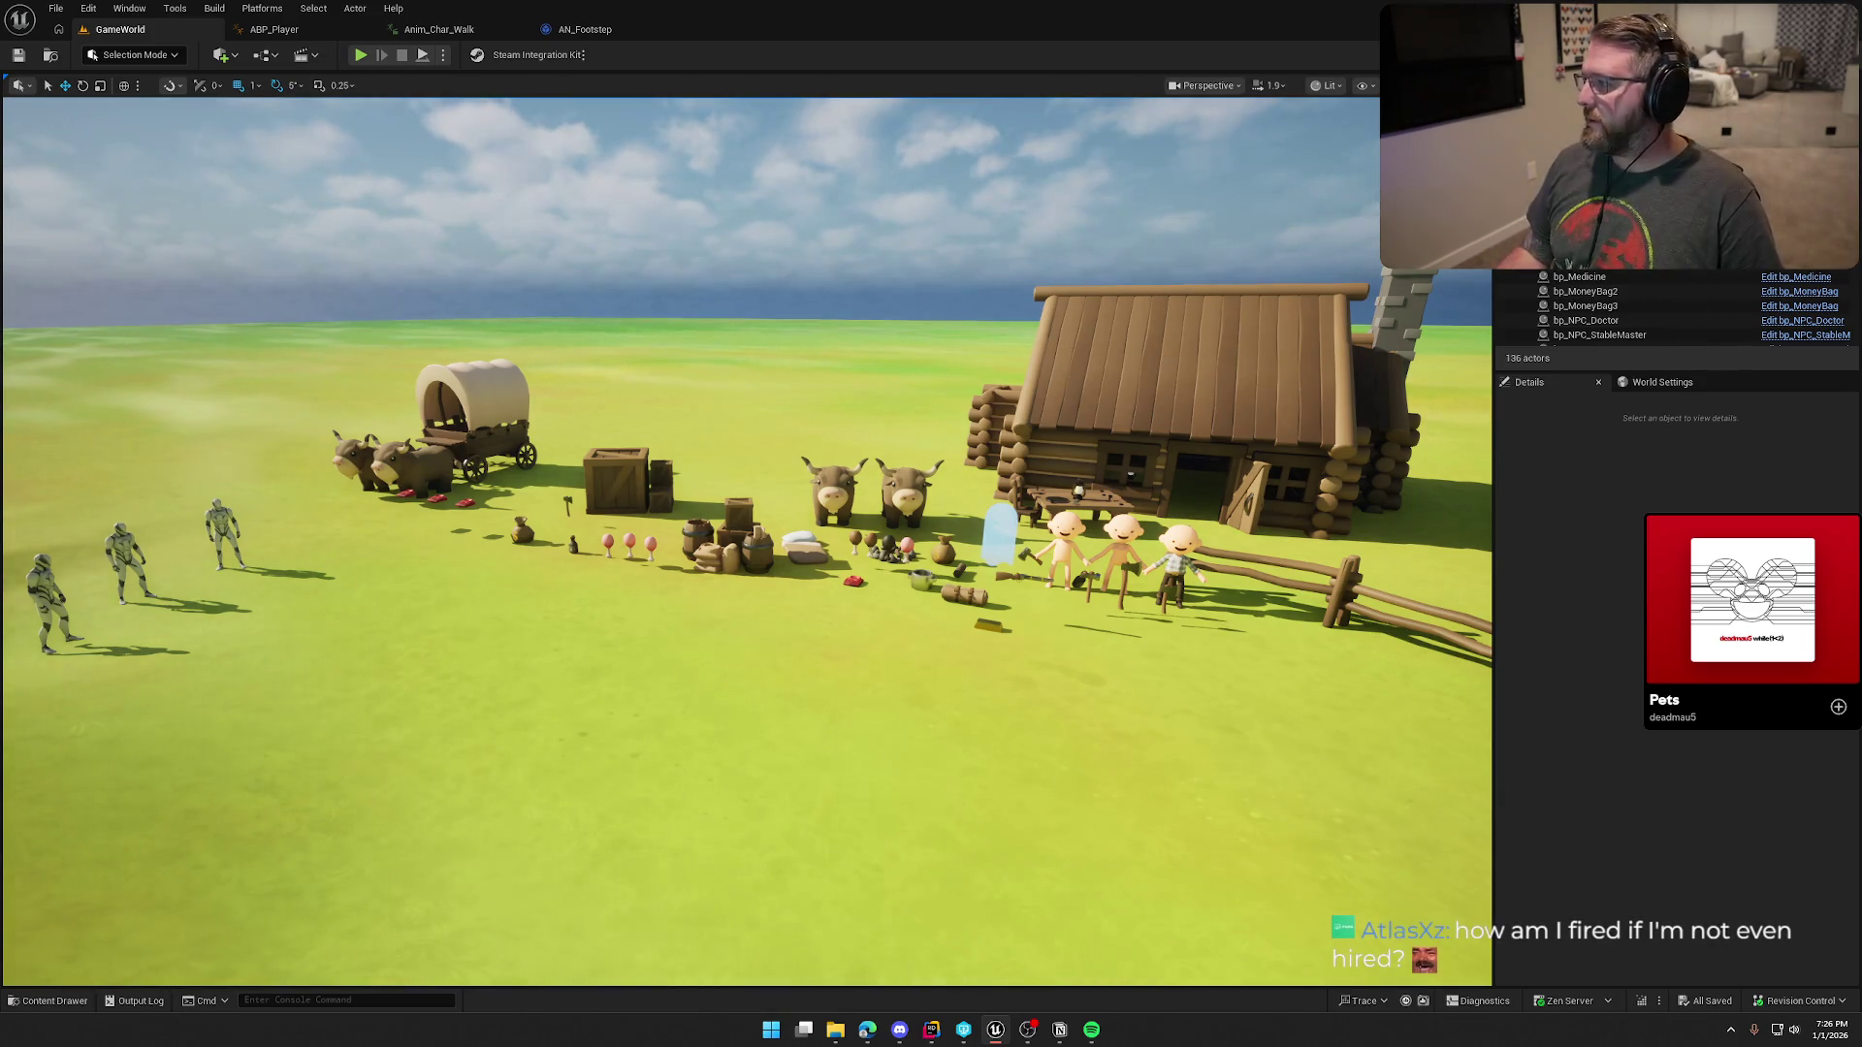
{"action": "left_click", "coordinate": [568, 34]}
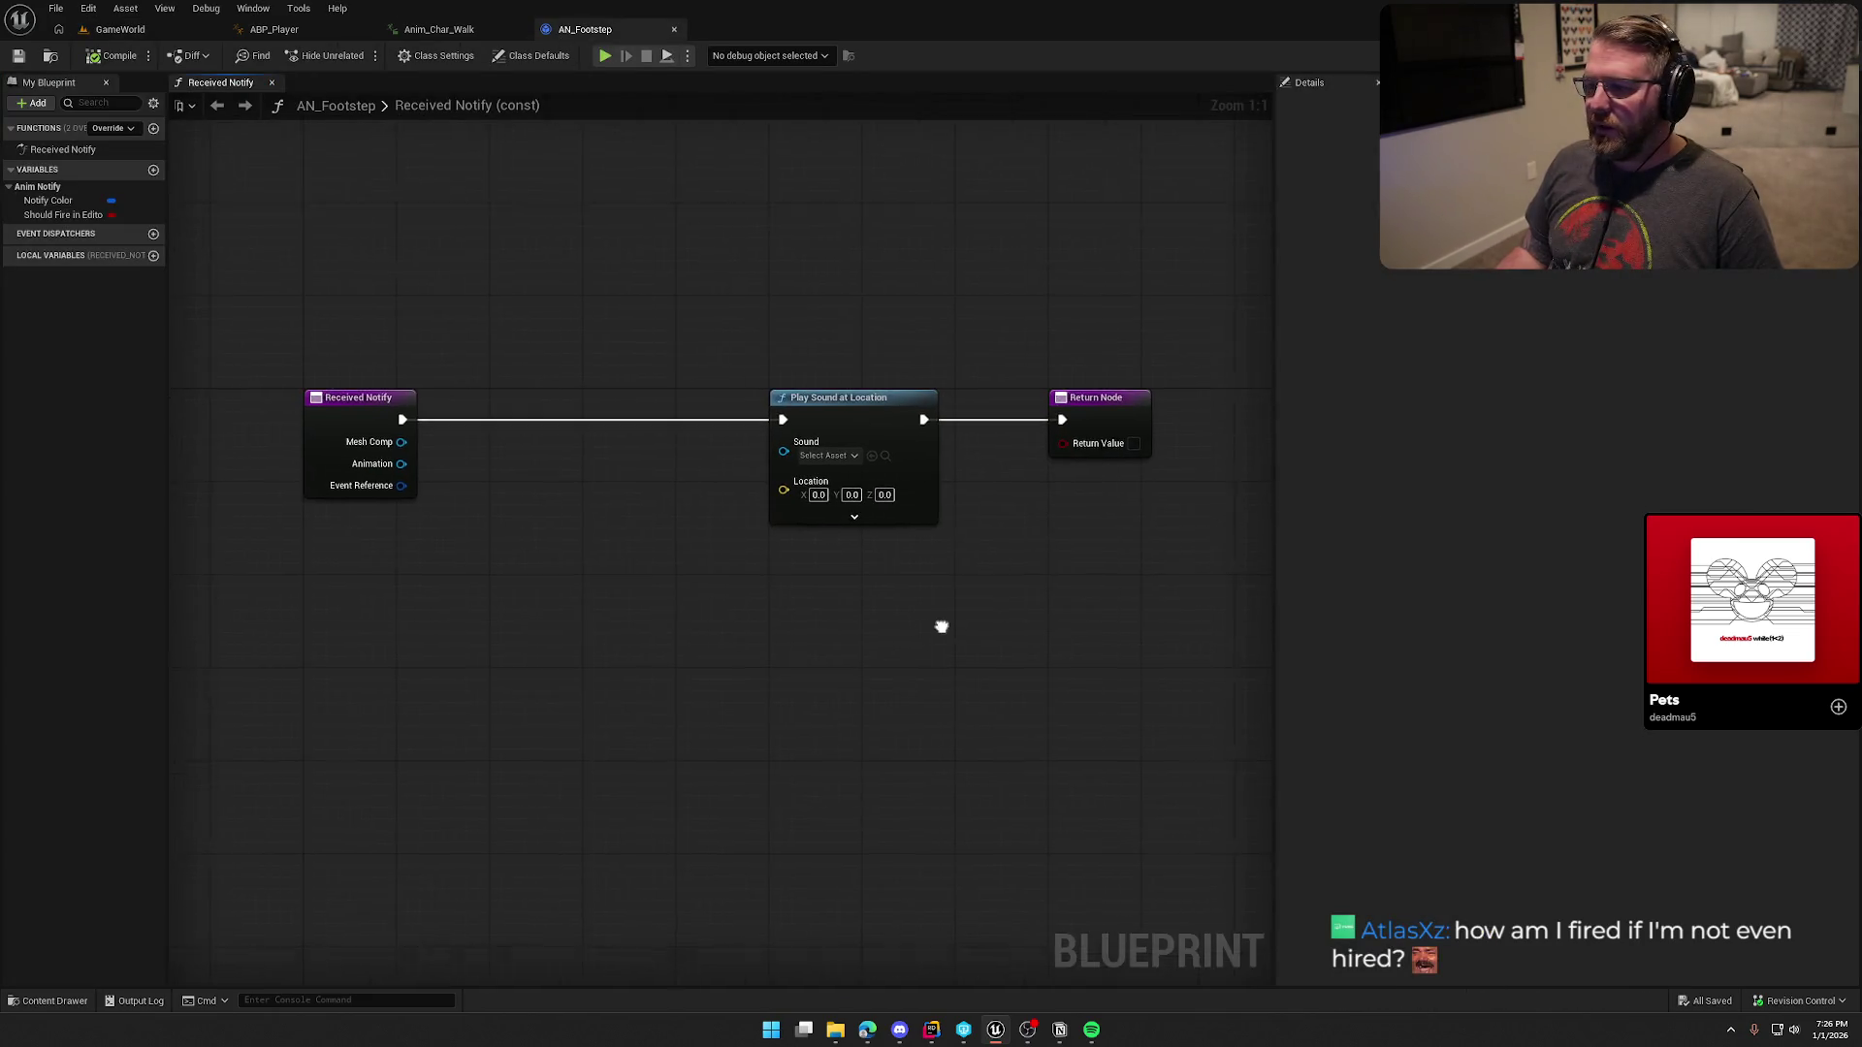
{"action": "left_click_drag", "start_coordinate": [941, 626], "coordinate": [936, 589]}
{"action": "left_click_drag", "start_coordinate": [307, 258], "coordinate": [1019, 543]}
{"action": "left_click", "coordinate": [963, 669]}
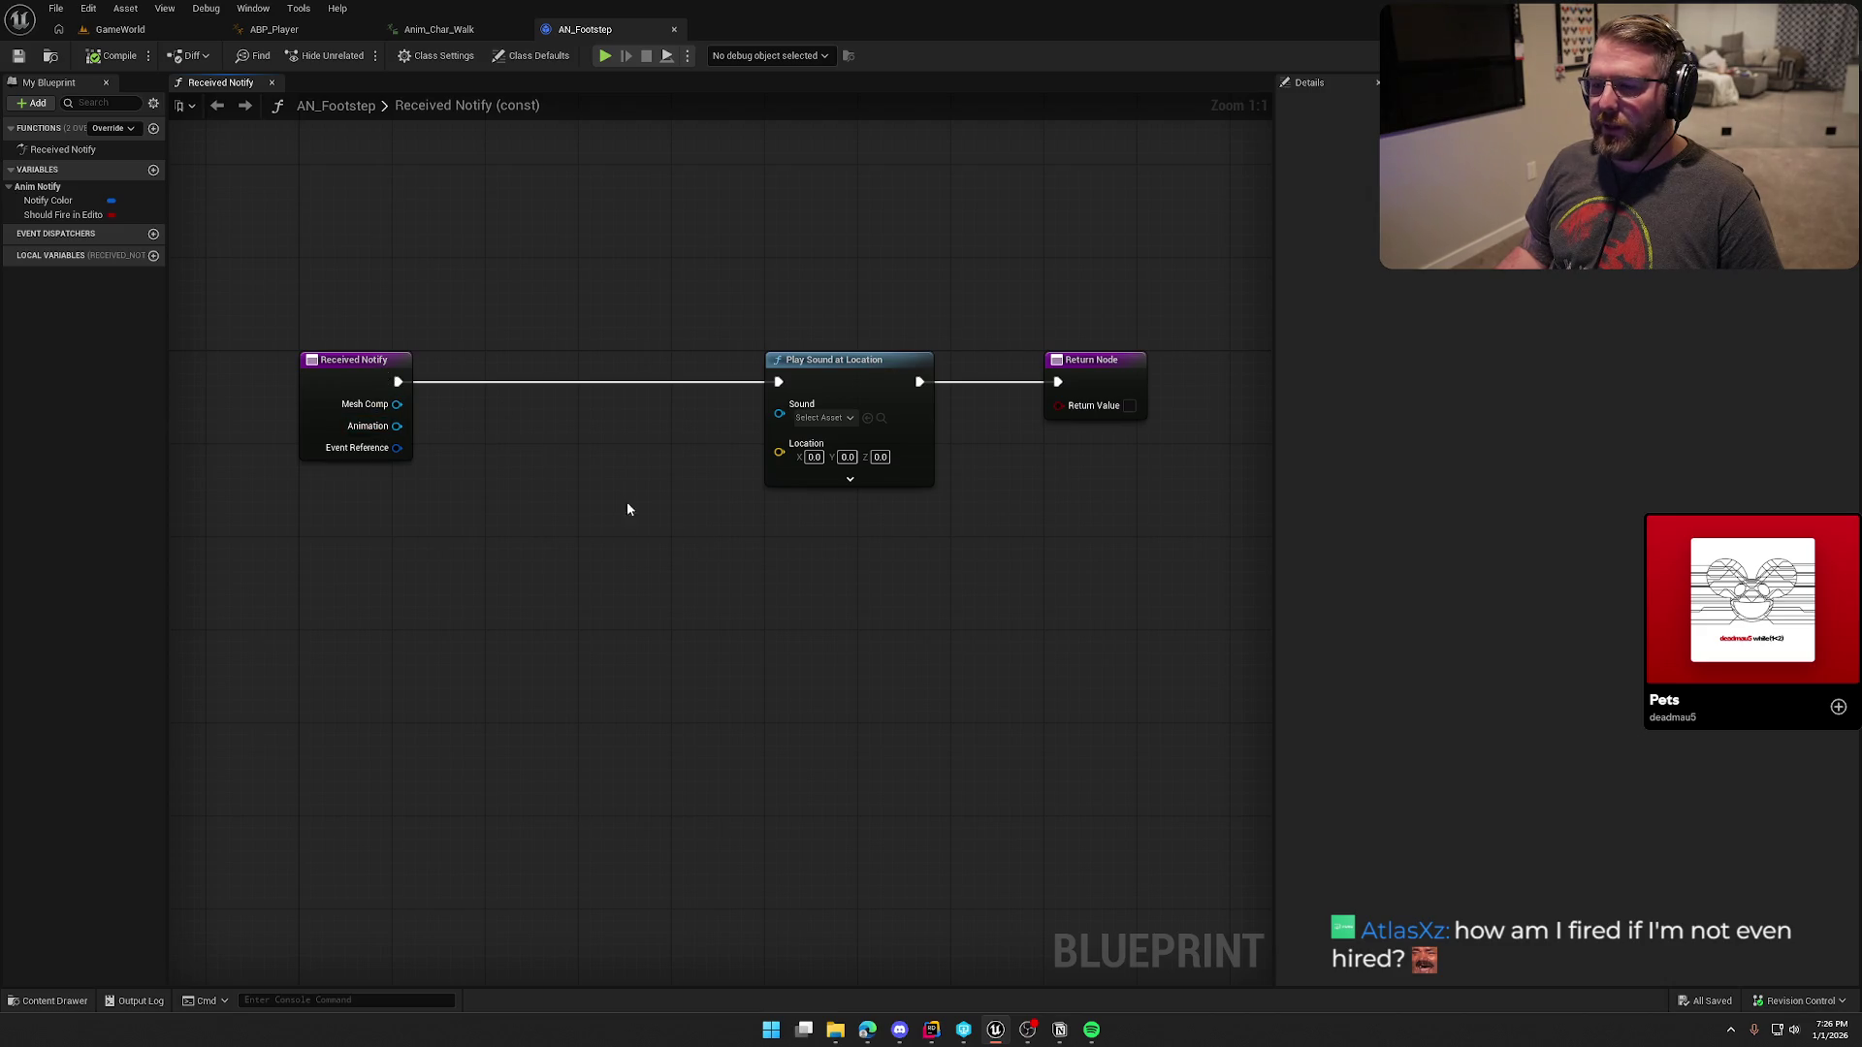
{"action": "mouse_move", "coordinate": [779, 414]}
{"action": "left_mouse_down"}
{"action": "mouse_move", "coordinate": [728, 665]}
{"action": "mouse_move", "coordinate": [668, 398]}
{"action": "left_mouse_up"}
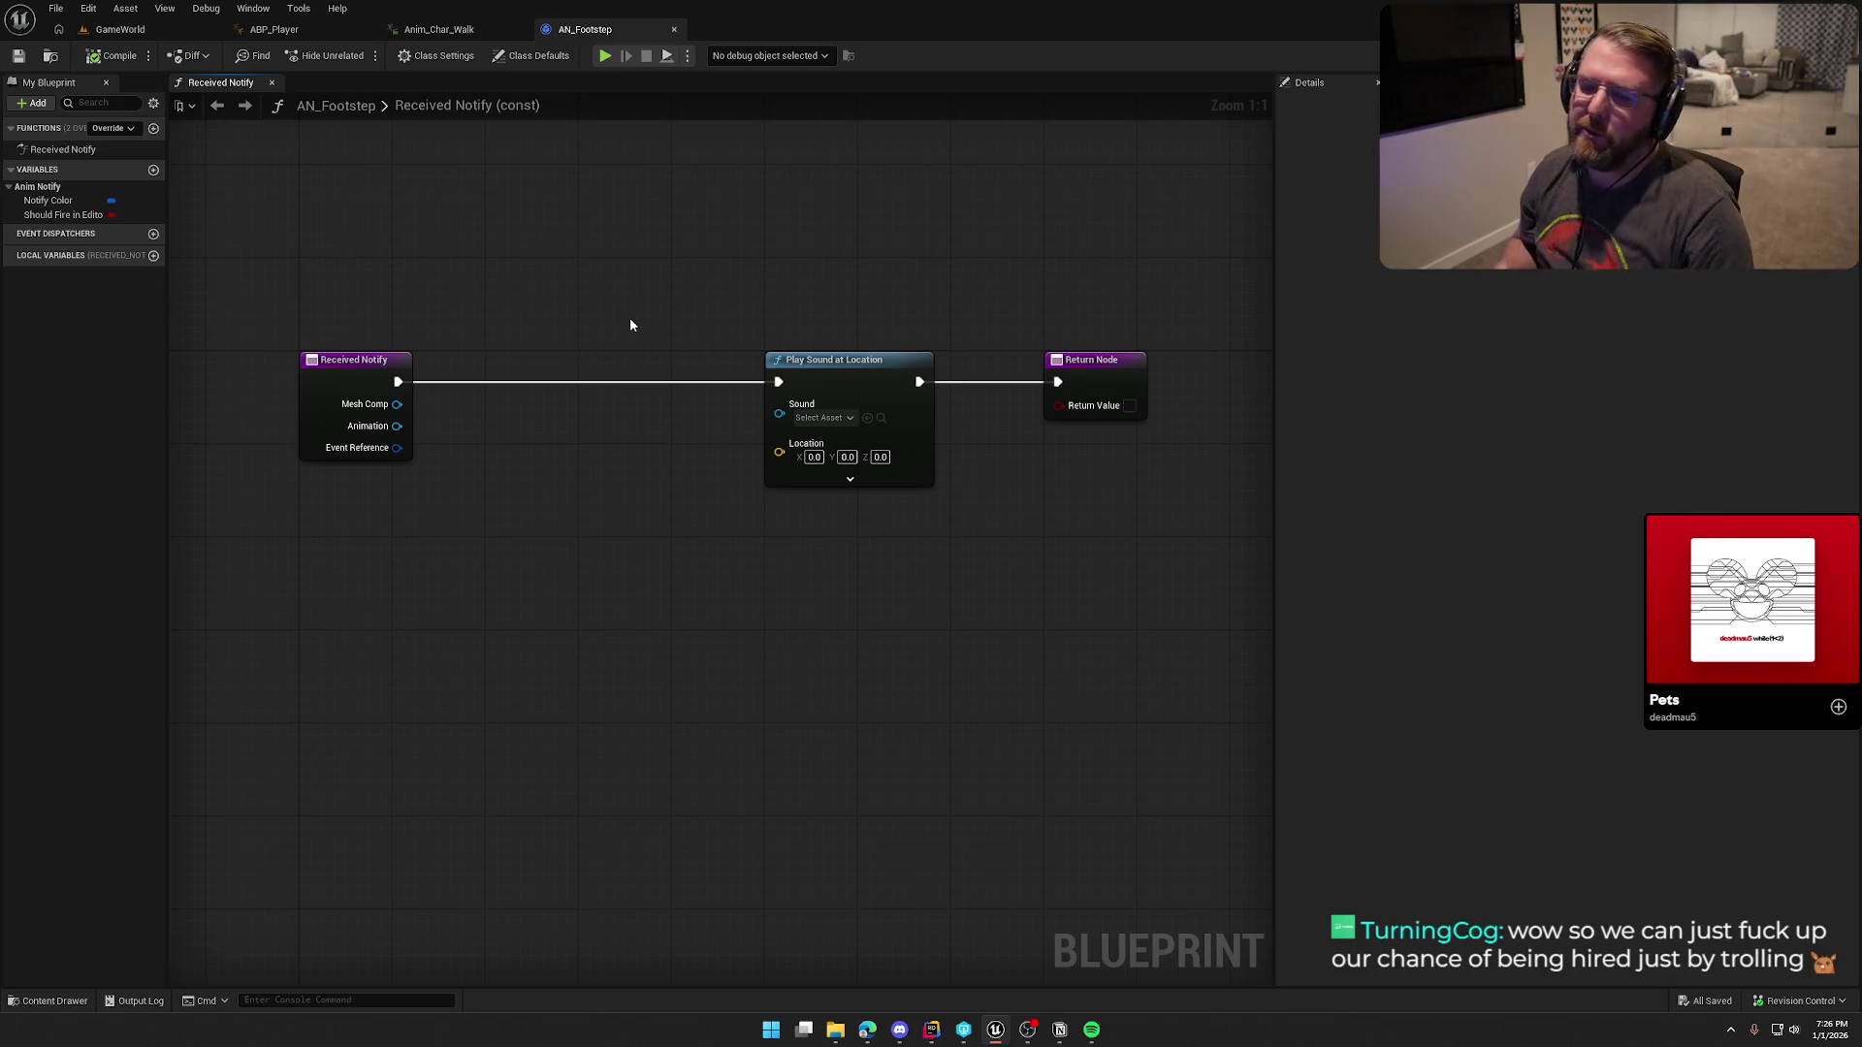
{"action": "left_click_drag", "start_coordinate": [573, 486], "coordinate": [560, 370]}
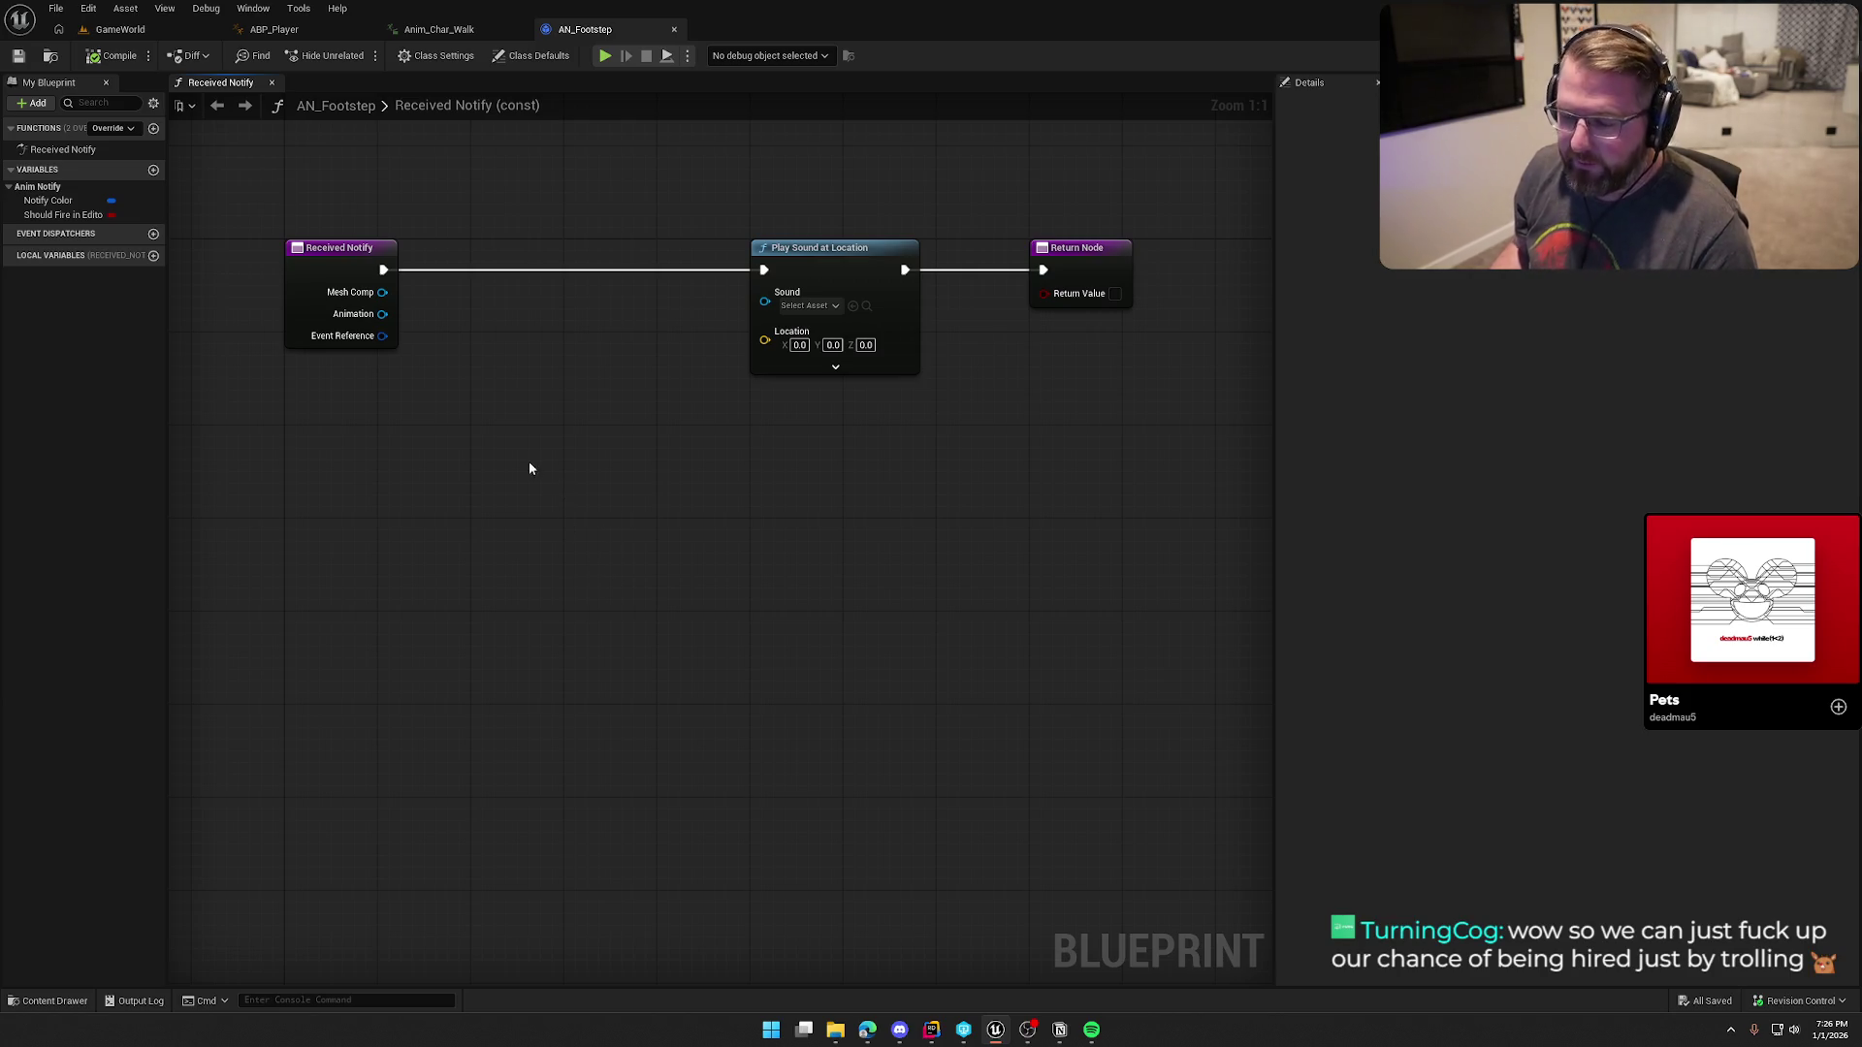
Step: Adjust the AN_Footstep graph view and nudge the Return Node left
{"action": "left_click_drag", "start_coordinate": [529, 463], "coordinate": [587, 448]}
{"action": "left_click_drag", "start_coordinate": [1146, 237], "coordinate": [1061, 241]}
{"action": "mouse_move", "coordinate": [973, 461]}
{"action": "left_mouse_down"}
{"action": "mouse_move", "coordinate": [820, 479]}
{"action": "mouse_move", "coordinate": [701, 567]}
{"action": "mouse_move", "coordinate": [566, 565]}
{"action": "mouse_move", "coordinate": [754, 450]}
{"action": "left_mouse_up"}
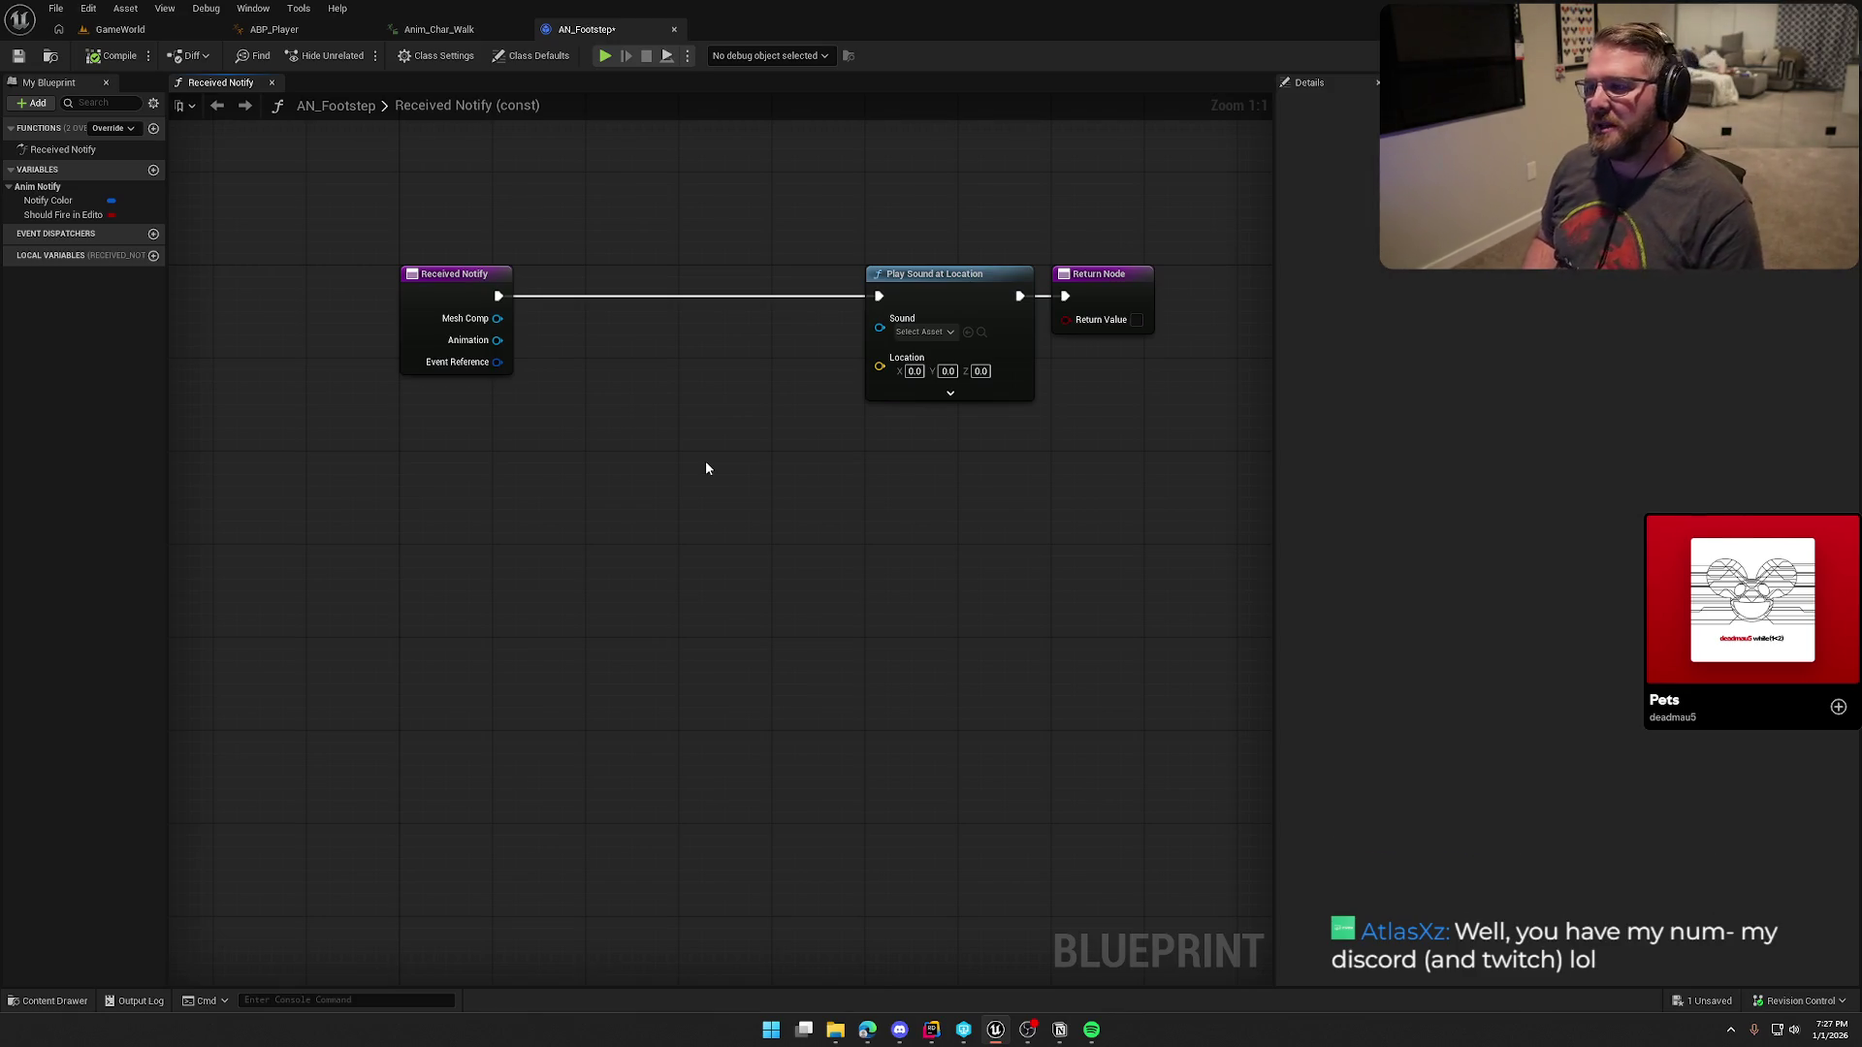
{"action": "left_click_drag", "start_coordinate": [706, 468], "coordinate": [665, 458]}
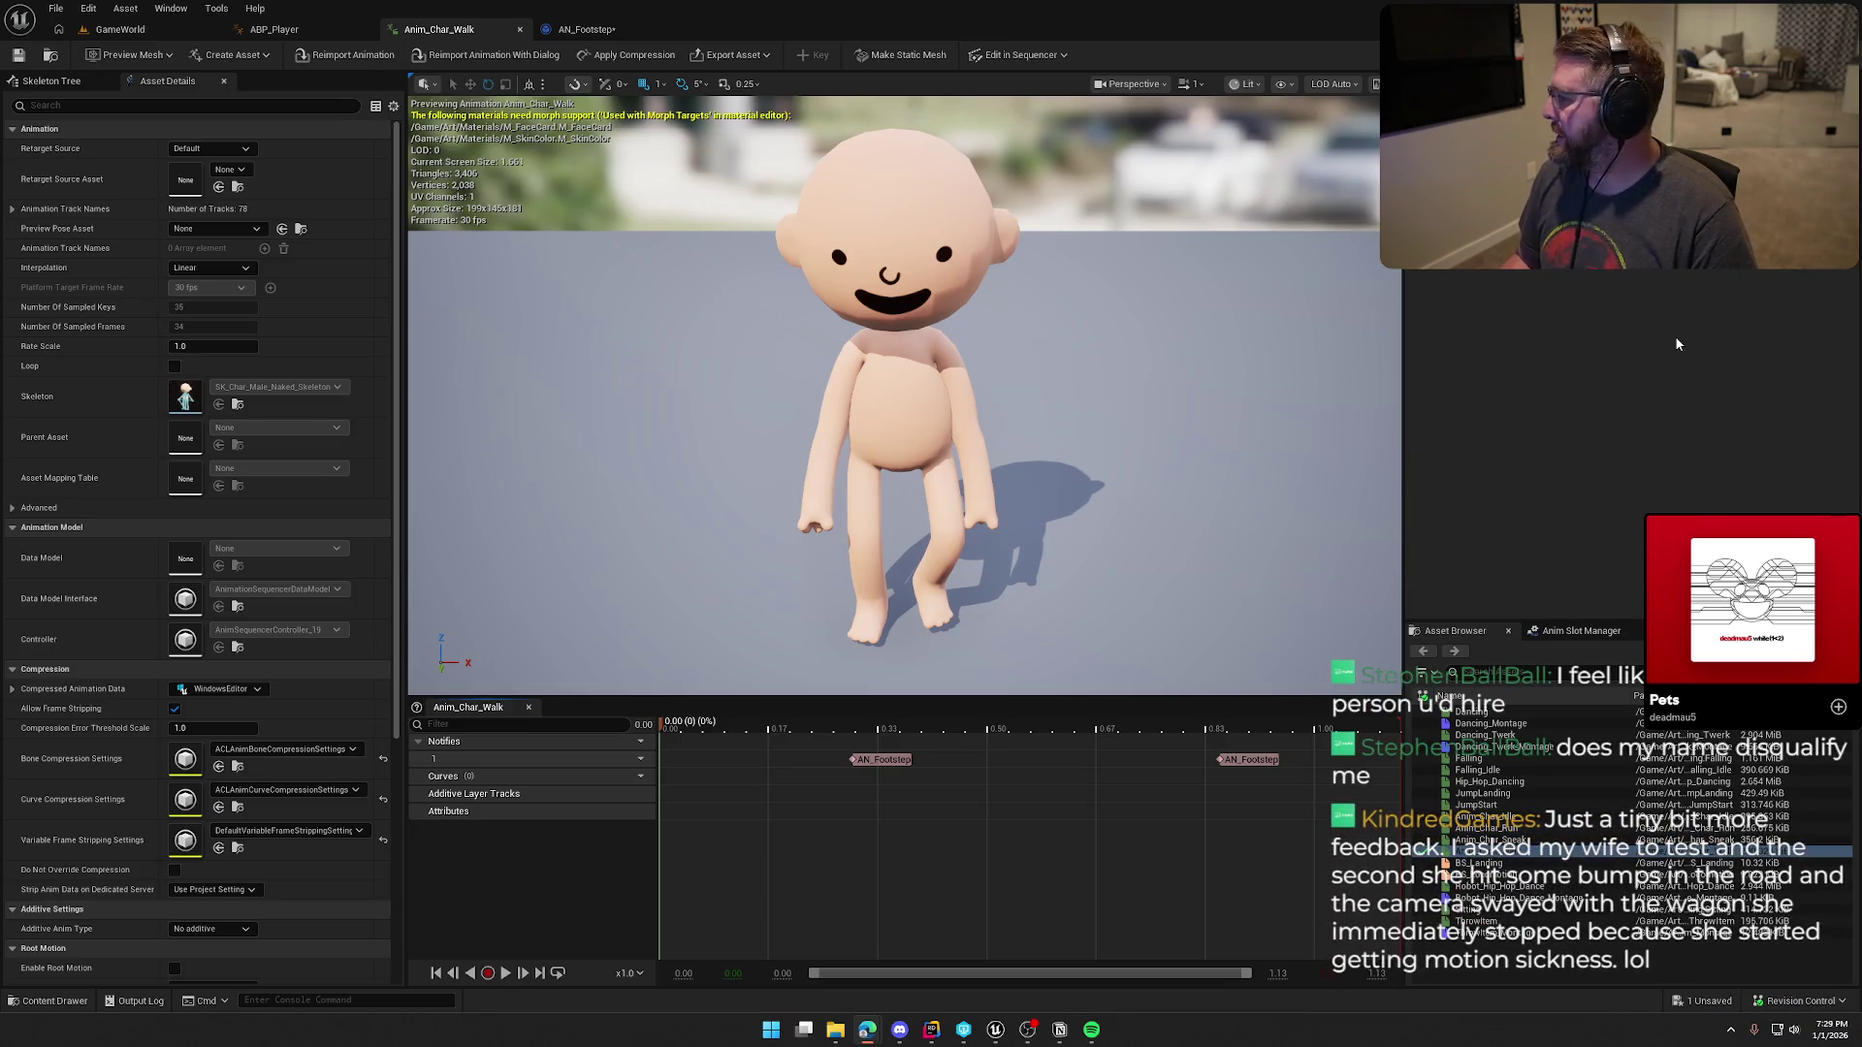
Step: Move Play Sound at Location and Return Node far to the right of Received Notify
{"action": "left_click", "coordinate": [574, 32]}
{"action": "scroll", "coordinate": [694, 474], "scroll_direction": "down", "scroll_amount": 2}
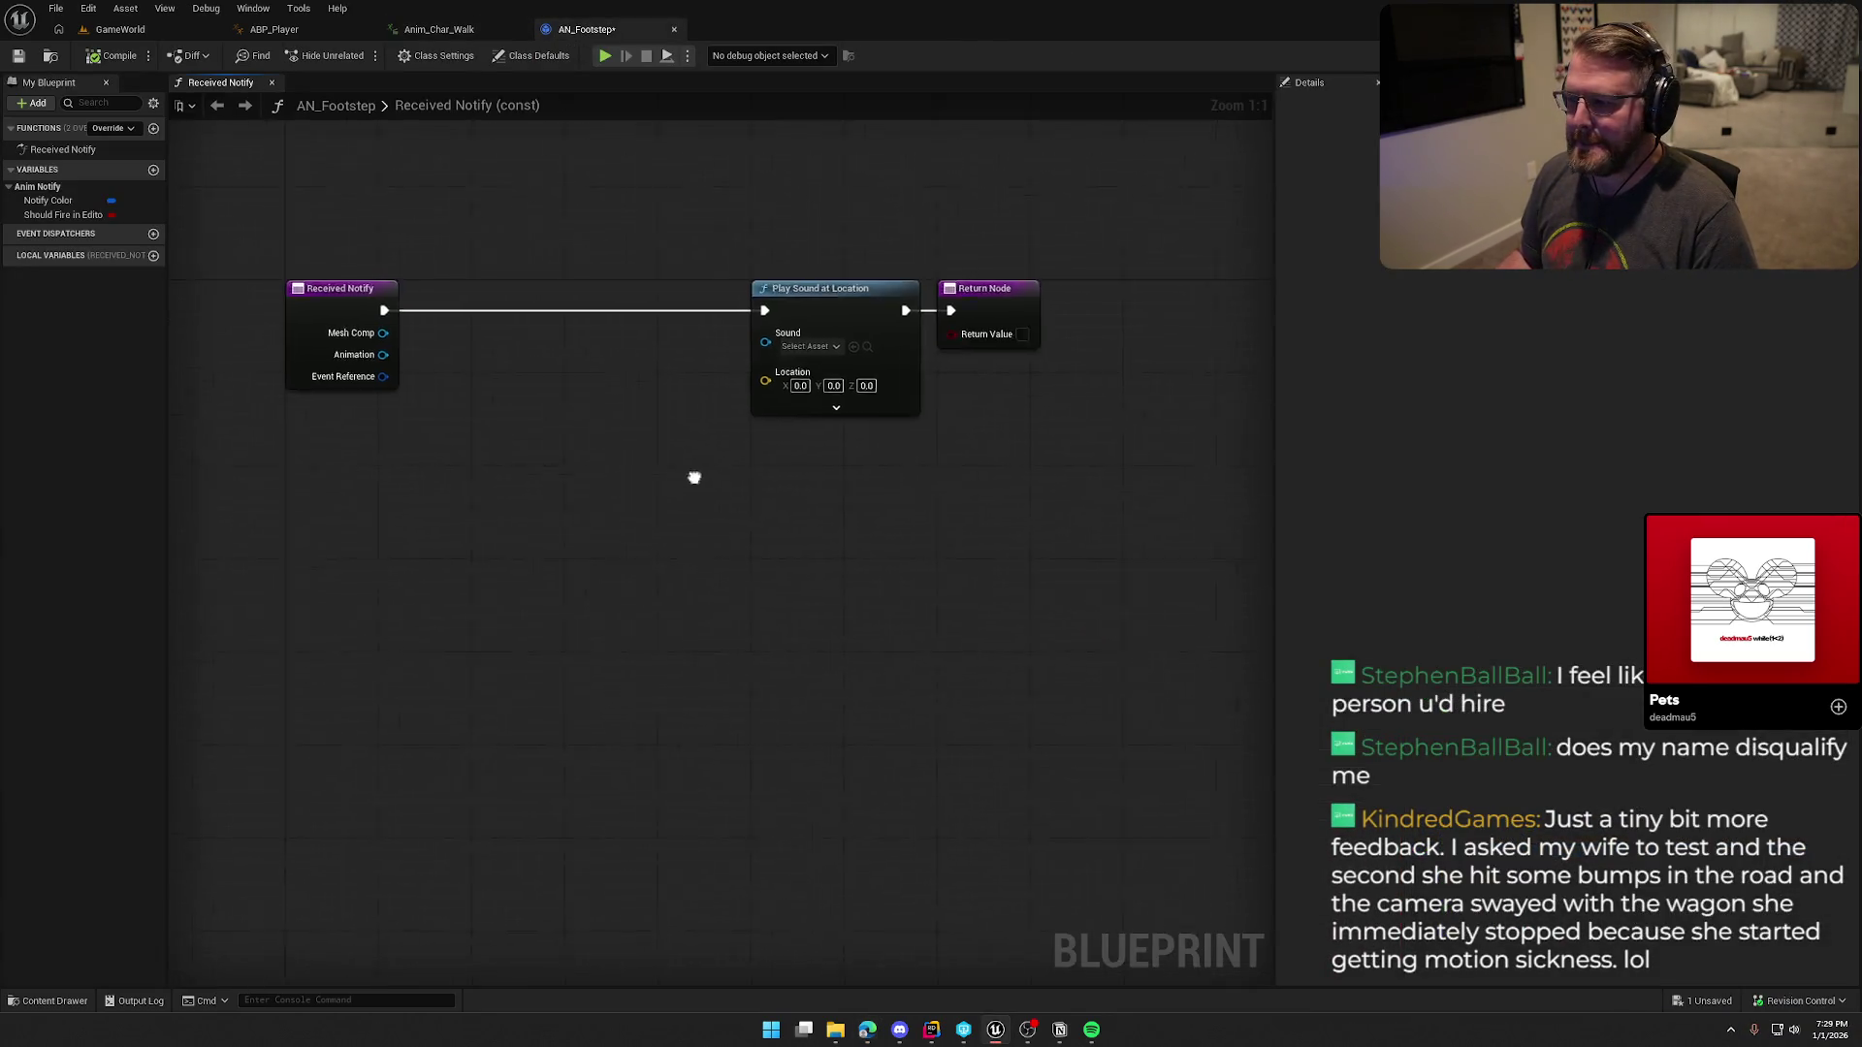
{"action": "left_click_drag", "start_coordinate": [679, 269], "coordinate": [922, 388]}
{"action": "mouse_move", "coordinate": [805, 316]}
{"action": "left_mouse_down"}
{"action": "mouse_move", "coordinate": [1055, 316]}
{"action": "mouse_move", "coordinate": [1133, 292]}
{"action": "left_mouse_up"}
{"action": "left_click", "coordinate": [960, 346]}
{"action": "scroll", "coordinate": [637, 416], "scroll_direction": "up", "scroll_amount": 2}
{"action": "right_click", "coordinate": [726, 435]}
Step: Add a Line Trace By Channel node and run Received Notify's execution into it
{"action": "type", "text": "line trace by"}
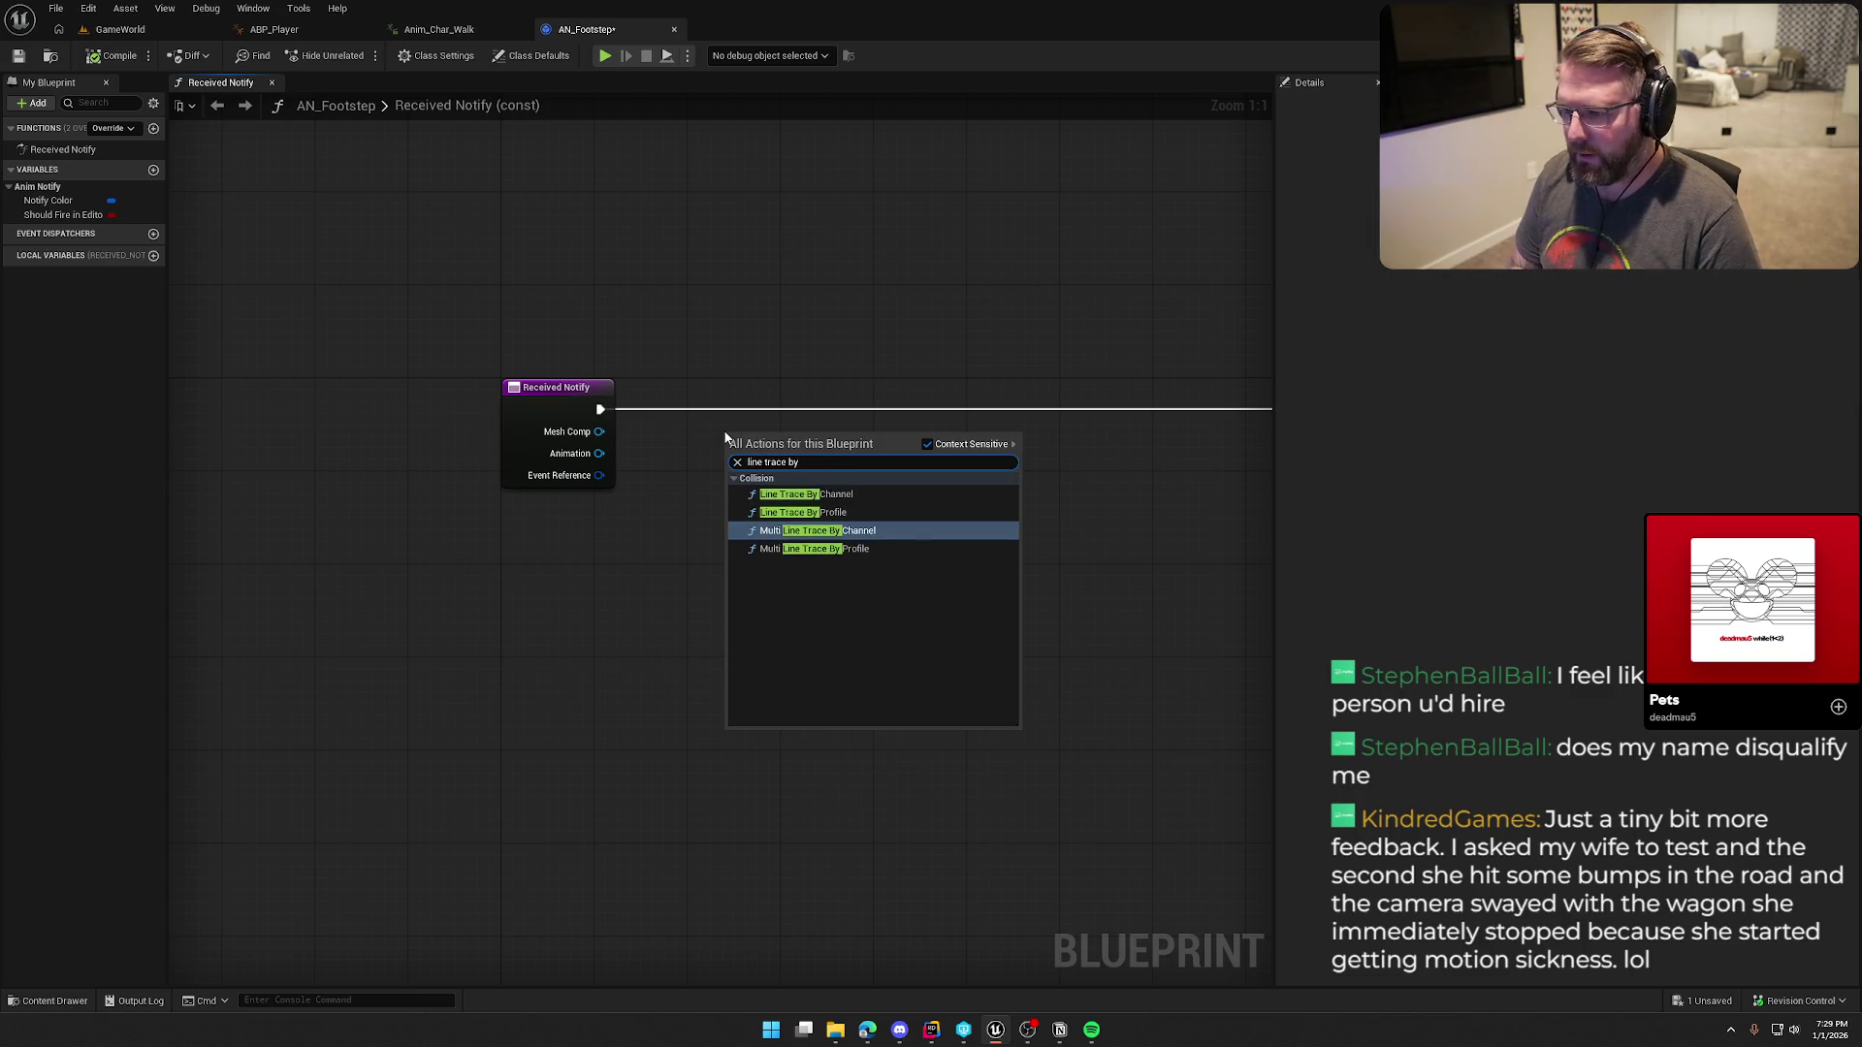
{"action": "left_click", "coordinate": [806, 493]}
{"action": "mouse_move", "coordinate": [918, 417]}
{"action": "left_mouse_down"}
{"action": "mouse_move", "coordinate": [702, 332]}
{"action": "mouse_move", "coordinate": [836, 304]}
{"action": "left_mouse_up"}
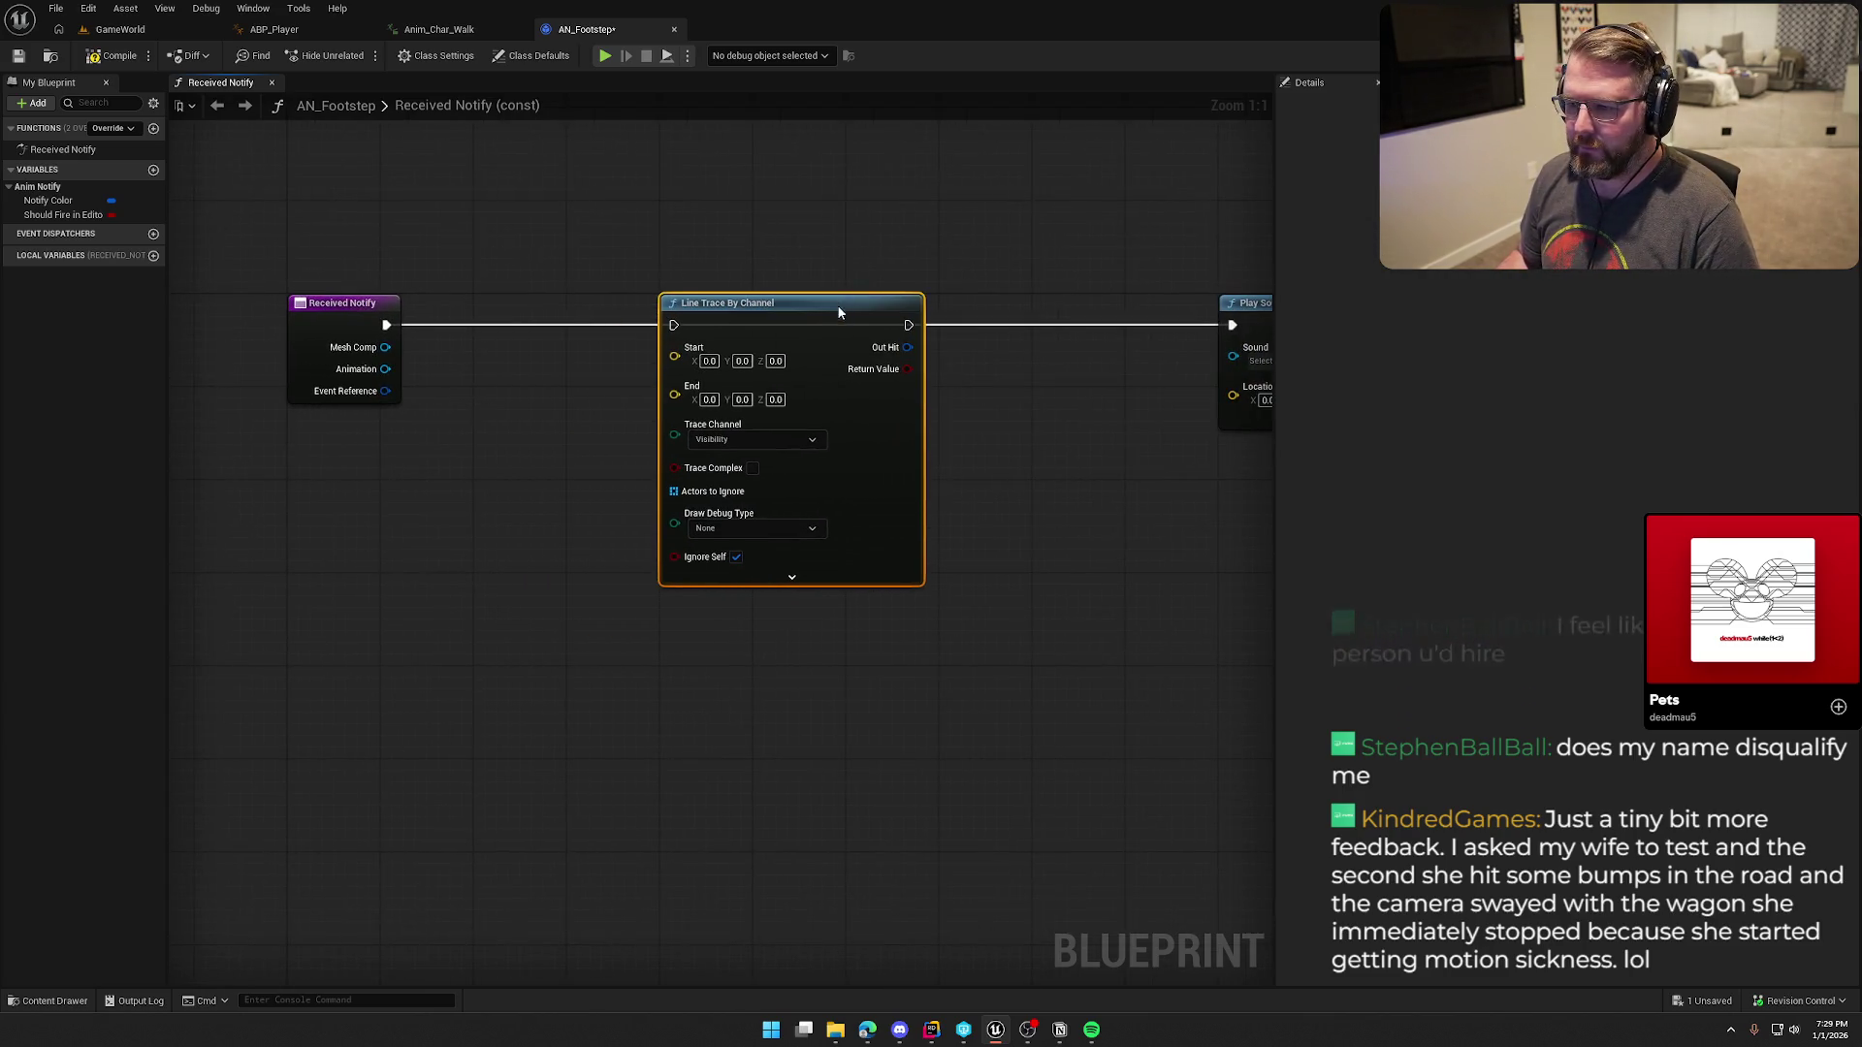
{"action": "mouse_move", "coordinate": [386, 325]}
{"action": "left_mouse_down"}
{"action": "mouse_move", "coordinate": [485, 351]}
{"action": "mouse_move", "coordinate": [675, 330]}
{"action": "left_mouse_up"}
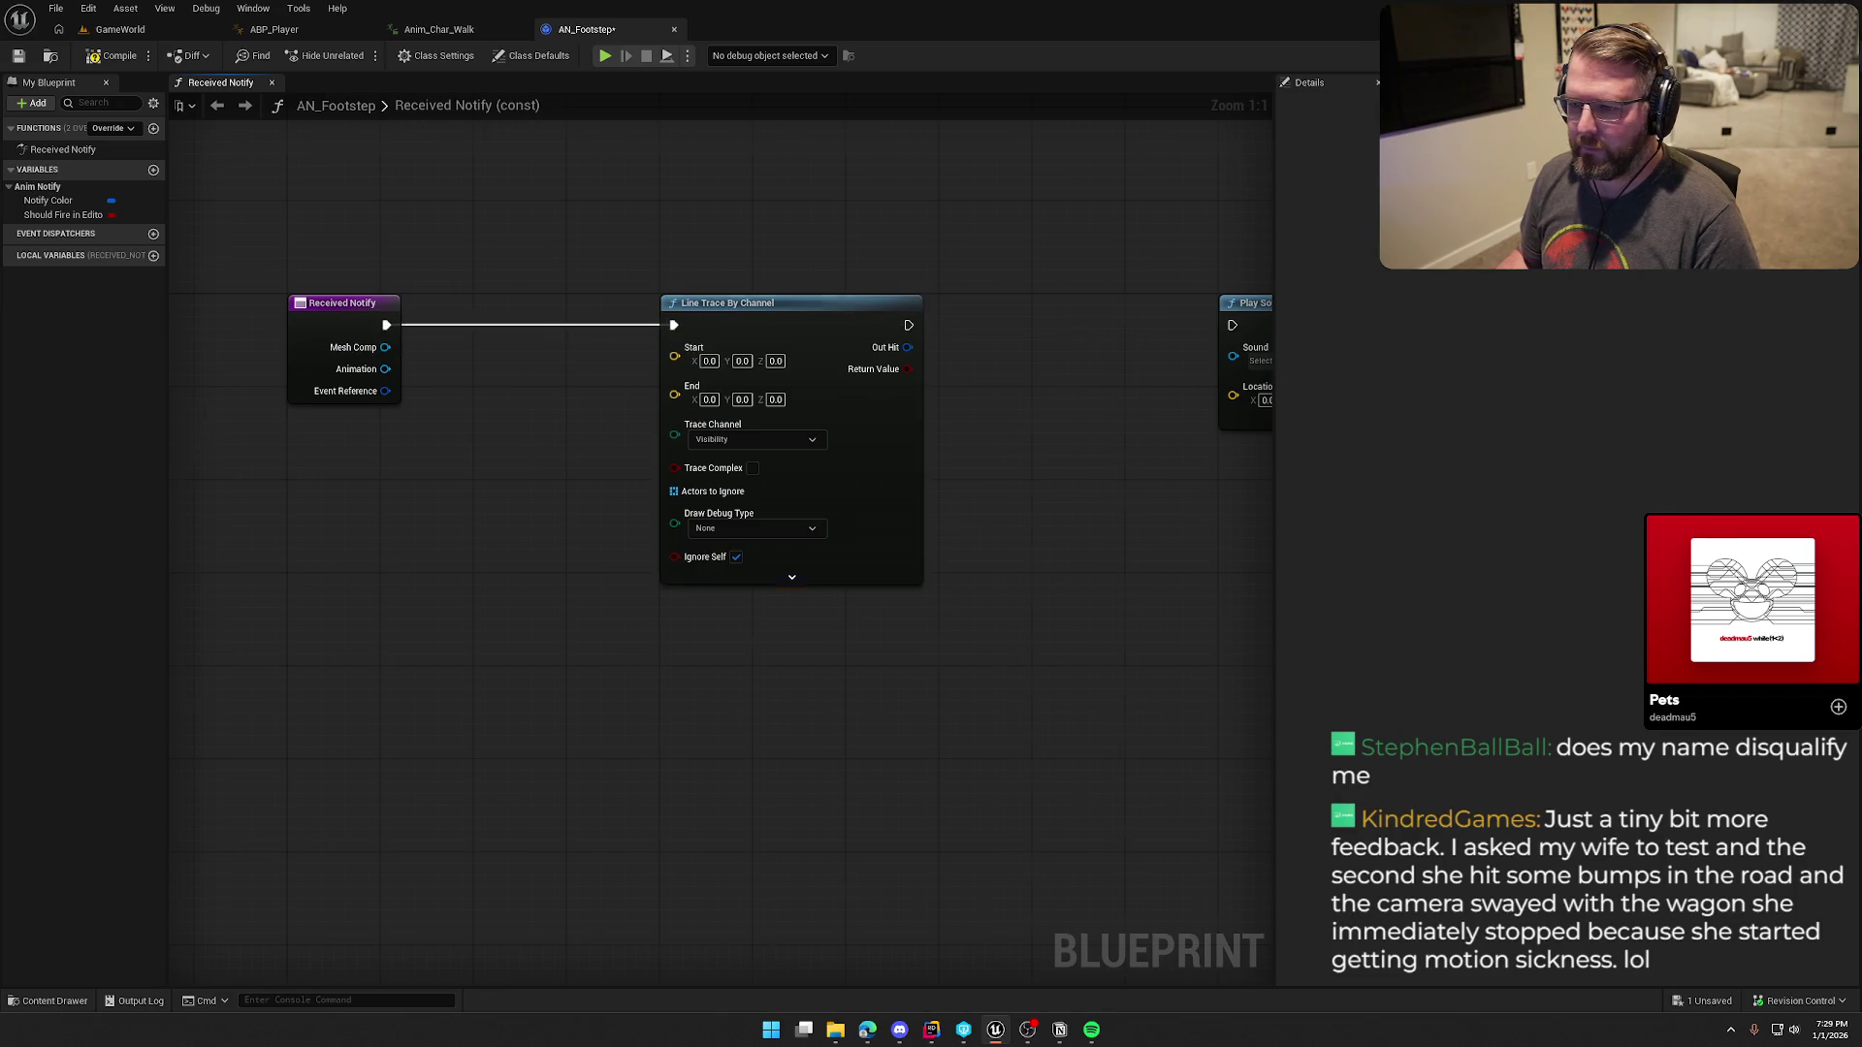
{"action": "left_click_drag", "start_coordinate": [564, 427], "coordinate": [665, 415]}
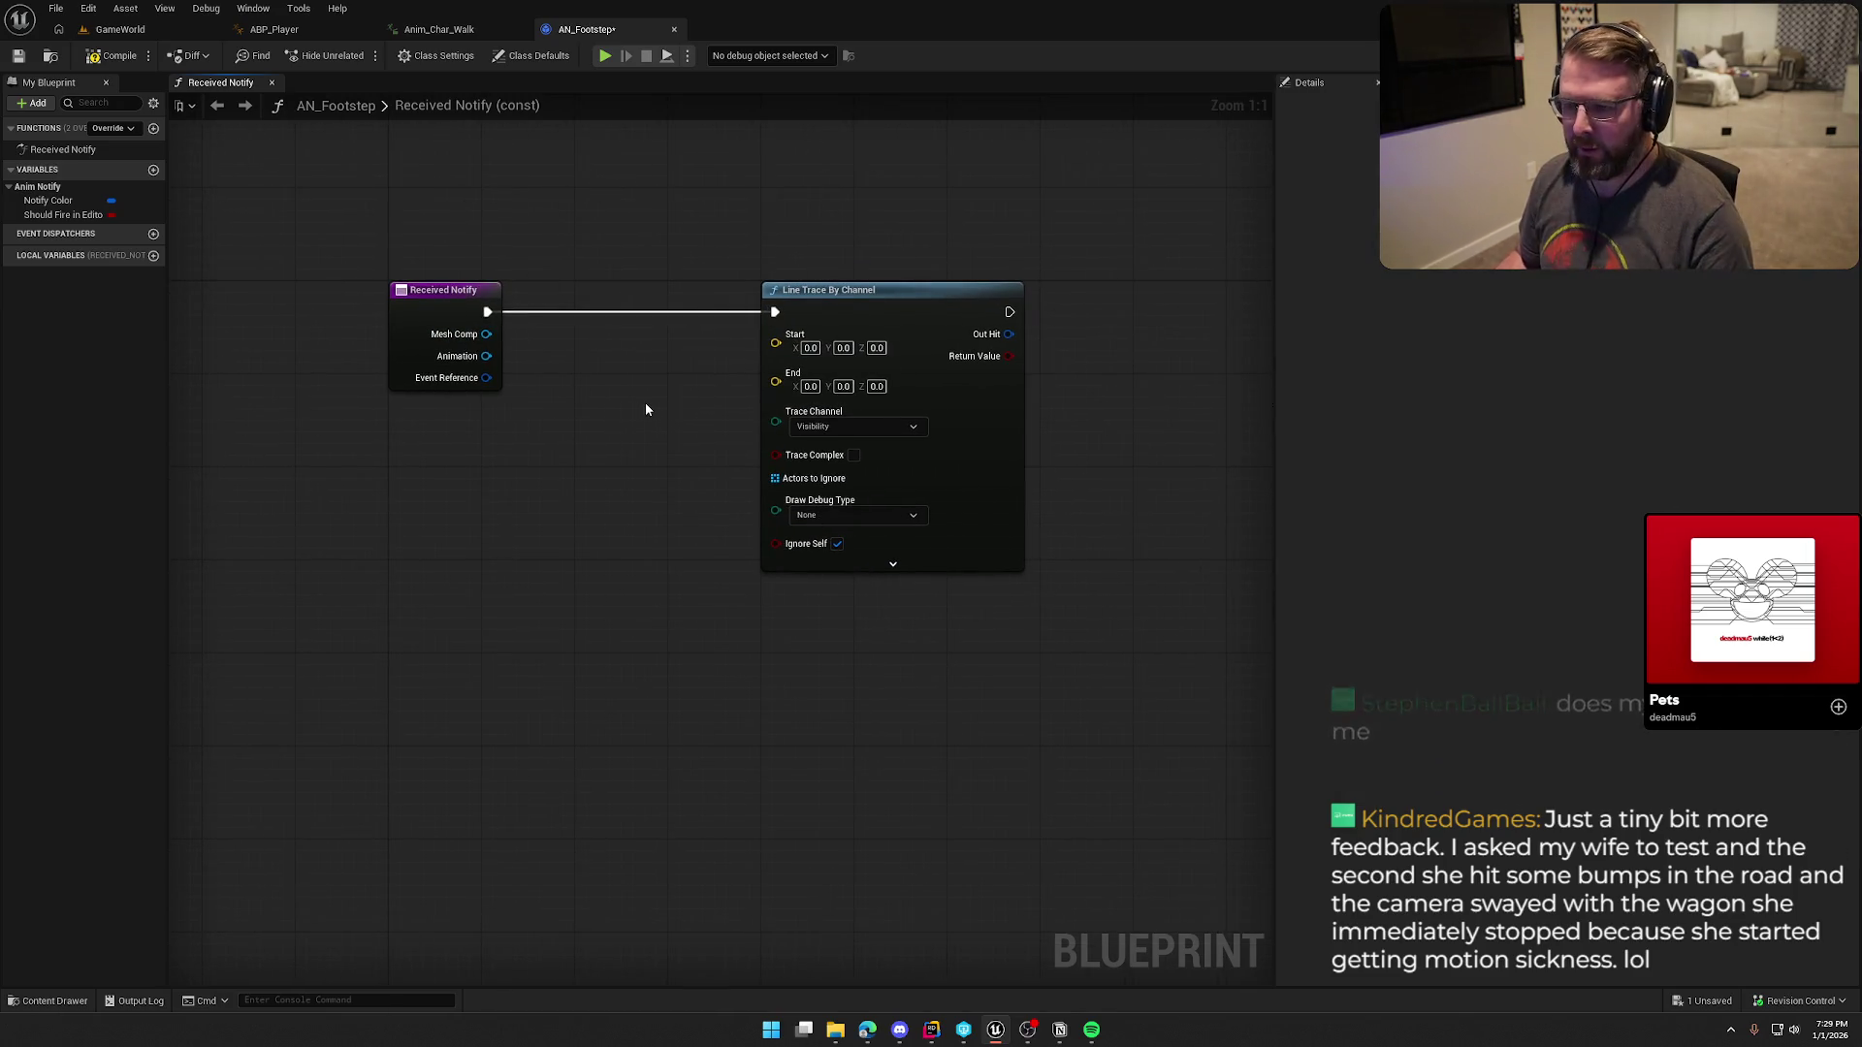
Step: Add a Get World Location node off Mesh Comp and feed it into the trace's Start
{"action": "left_click_drag", "start_coordinate": [487, 334], "coordinate": [532, 414]}
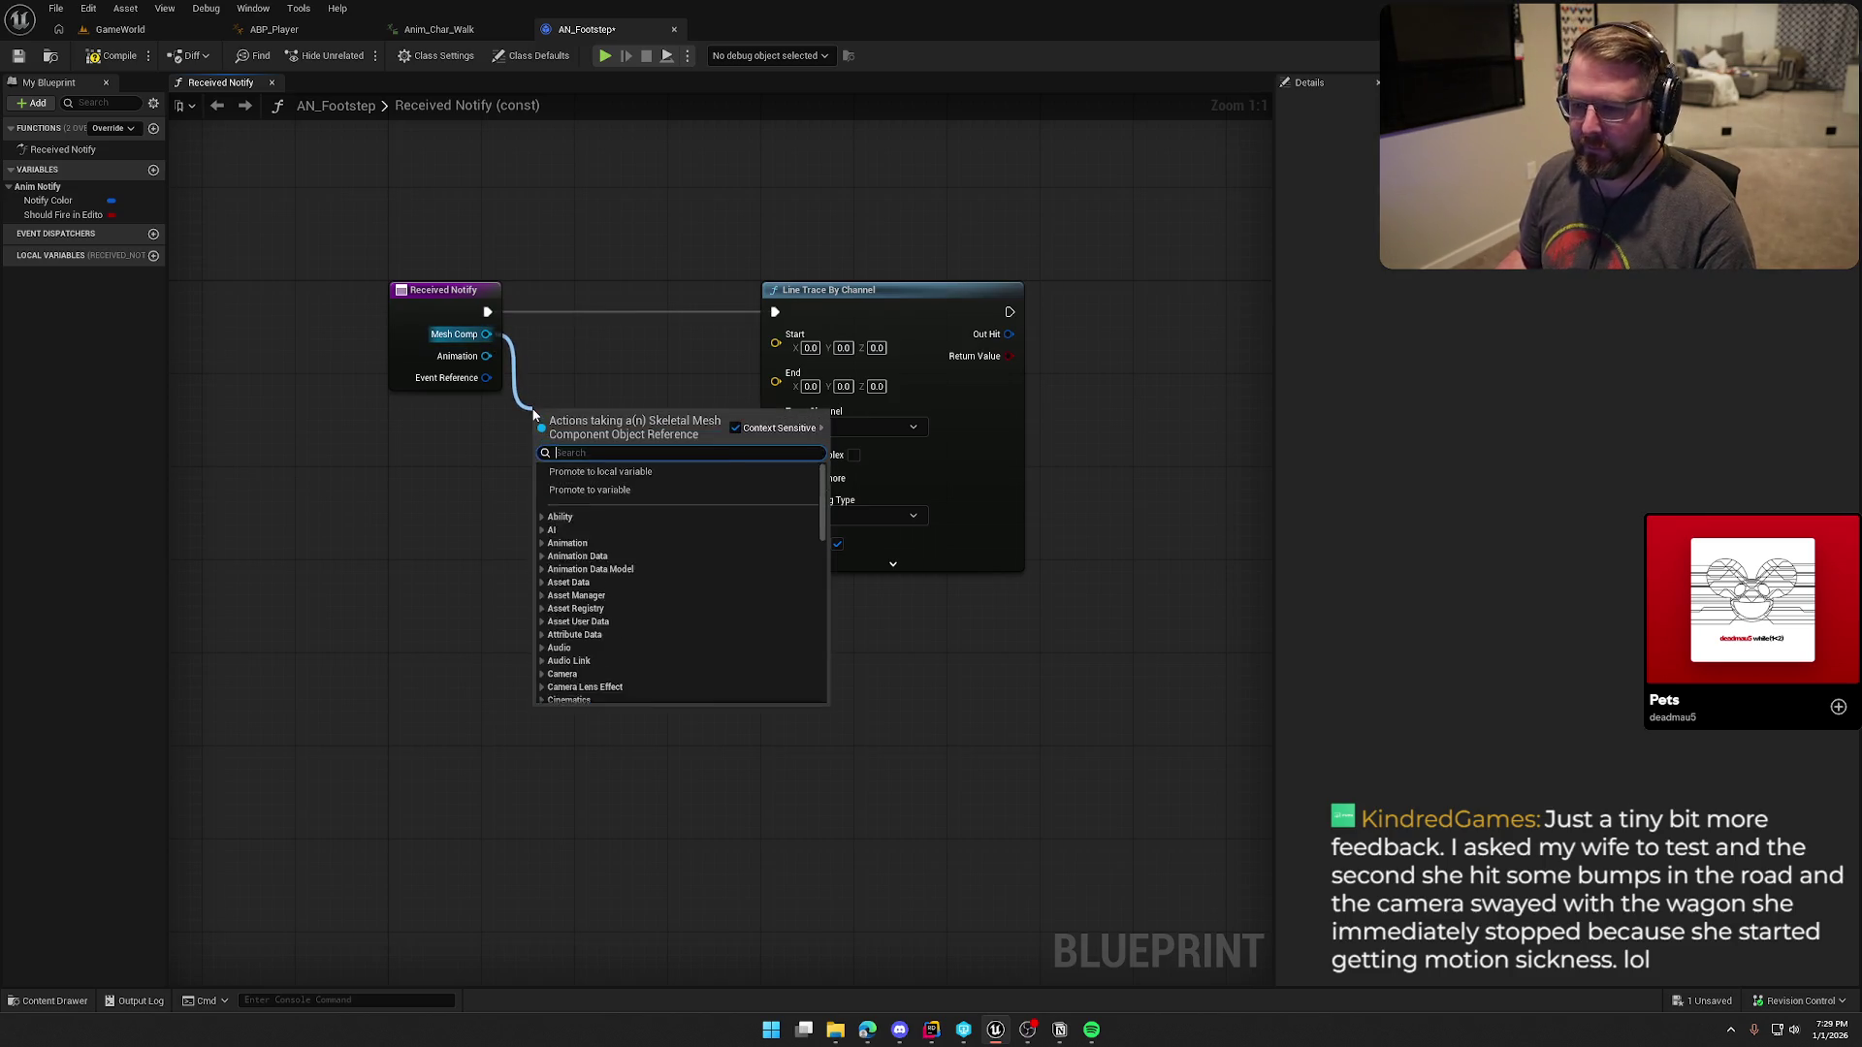
{"action": "type", "text": "get"}
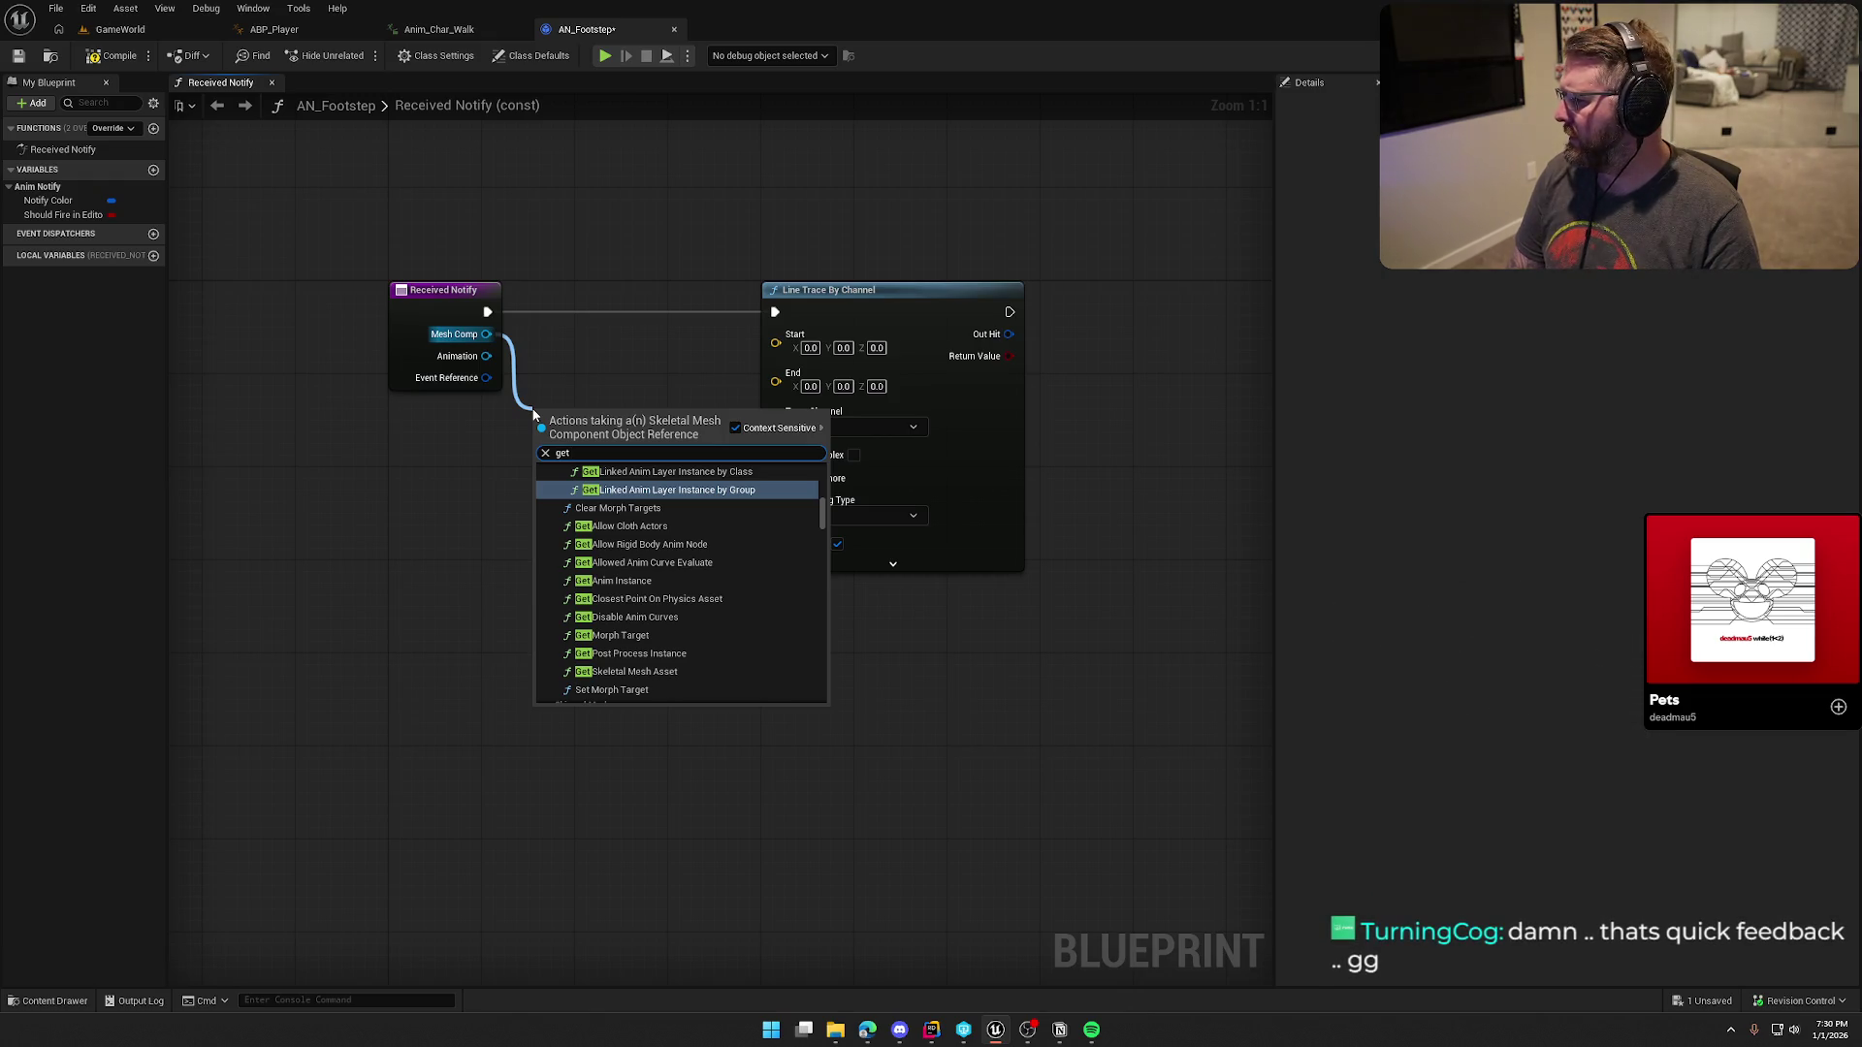
{"action": "key", "text": "Escape"}
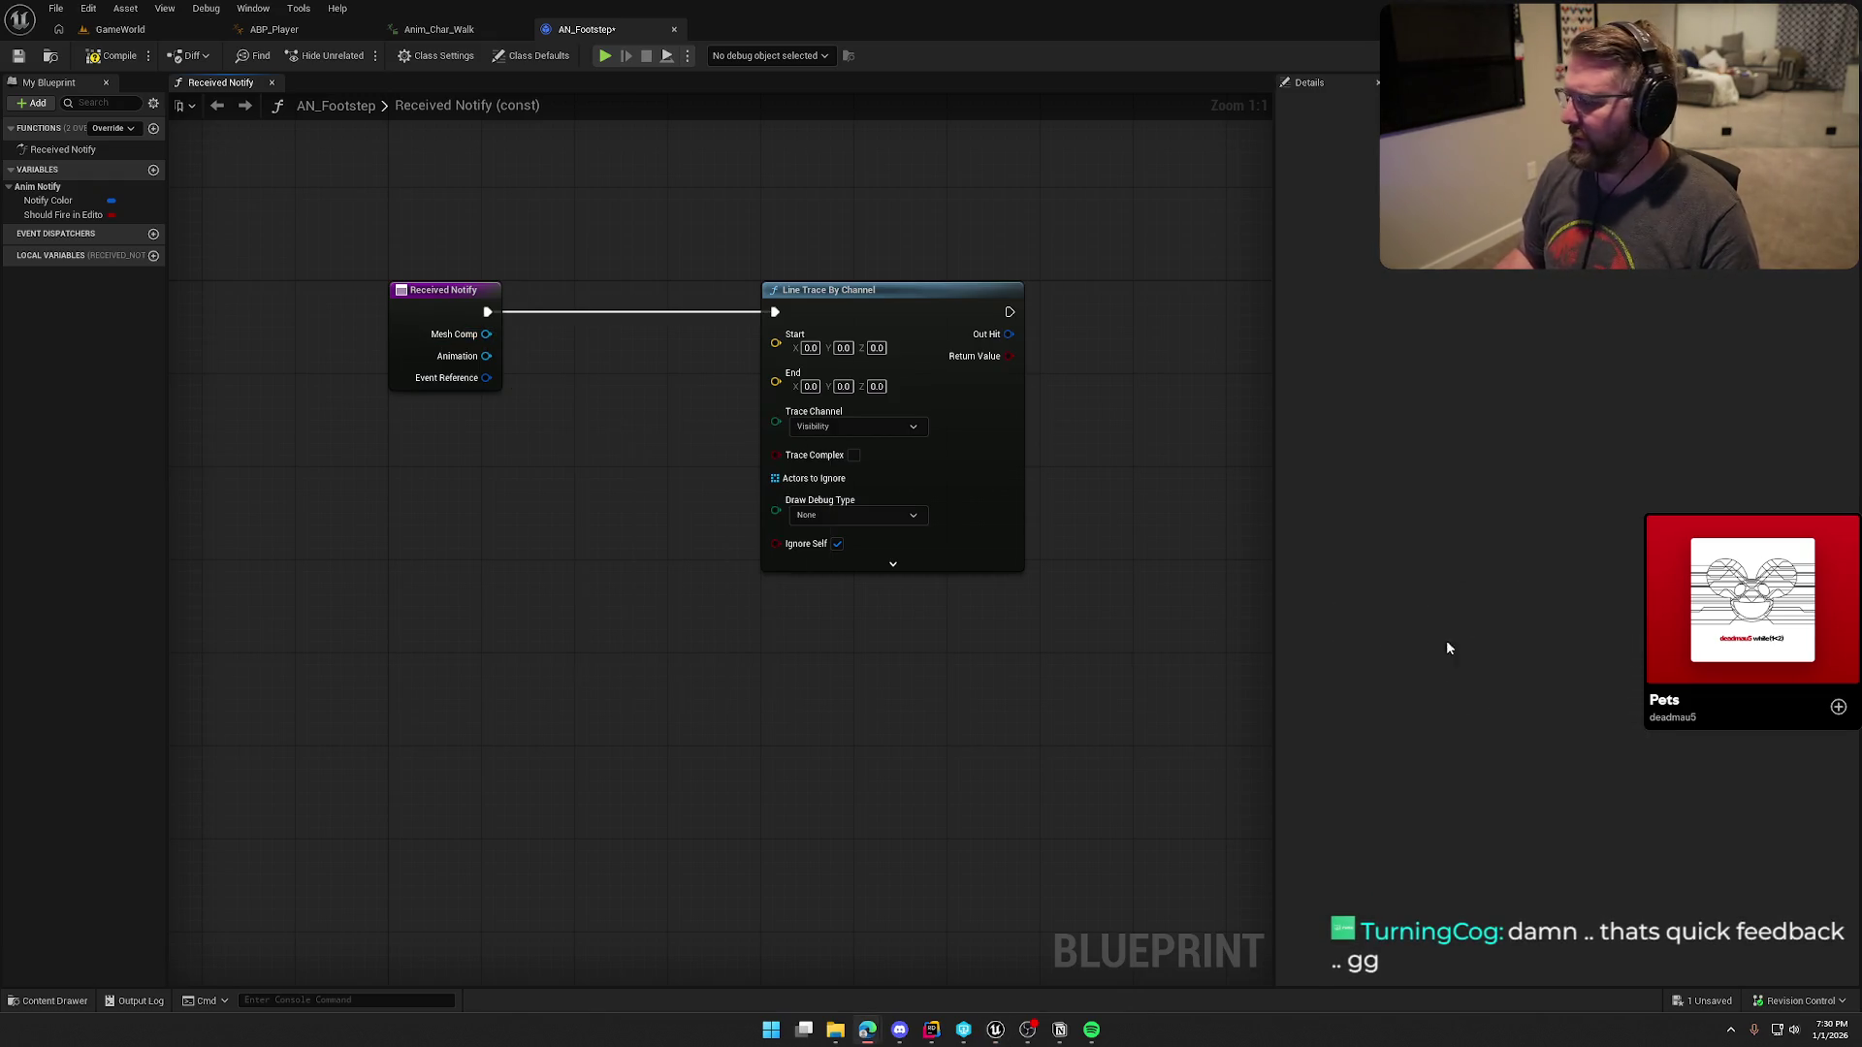
{"action": "left_click_drag", "start_coordinate": [487, 335], "coordinate": [549, 473]}
{"action": "type", "text": "get world l"}
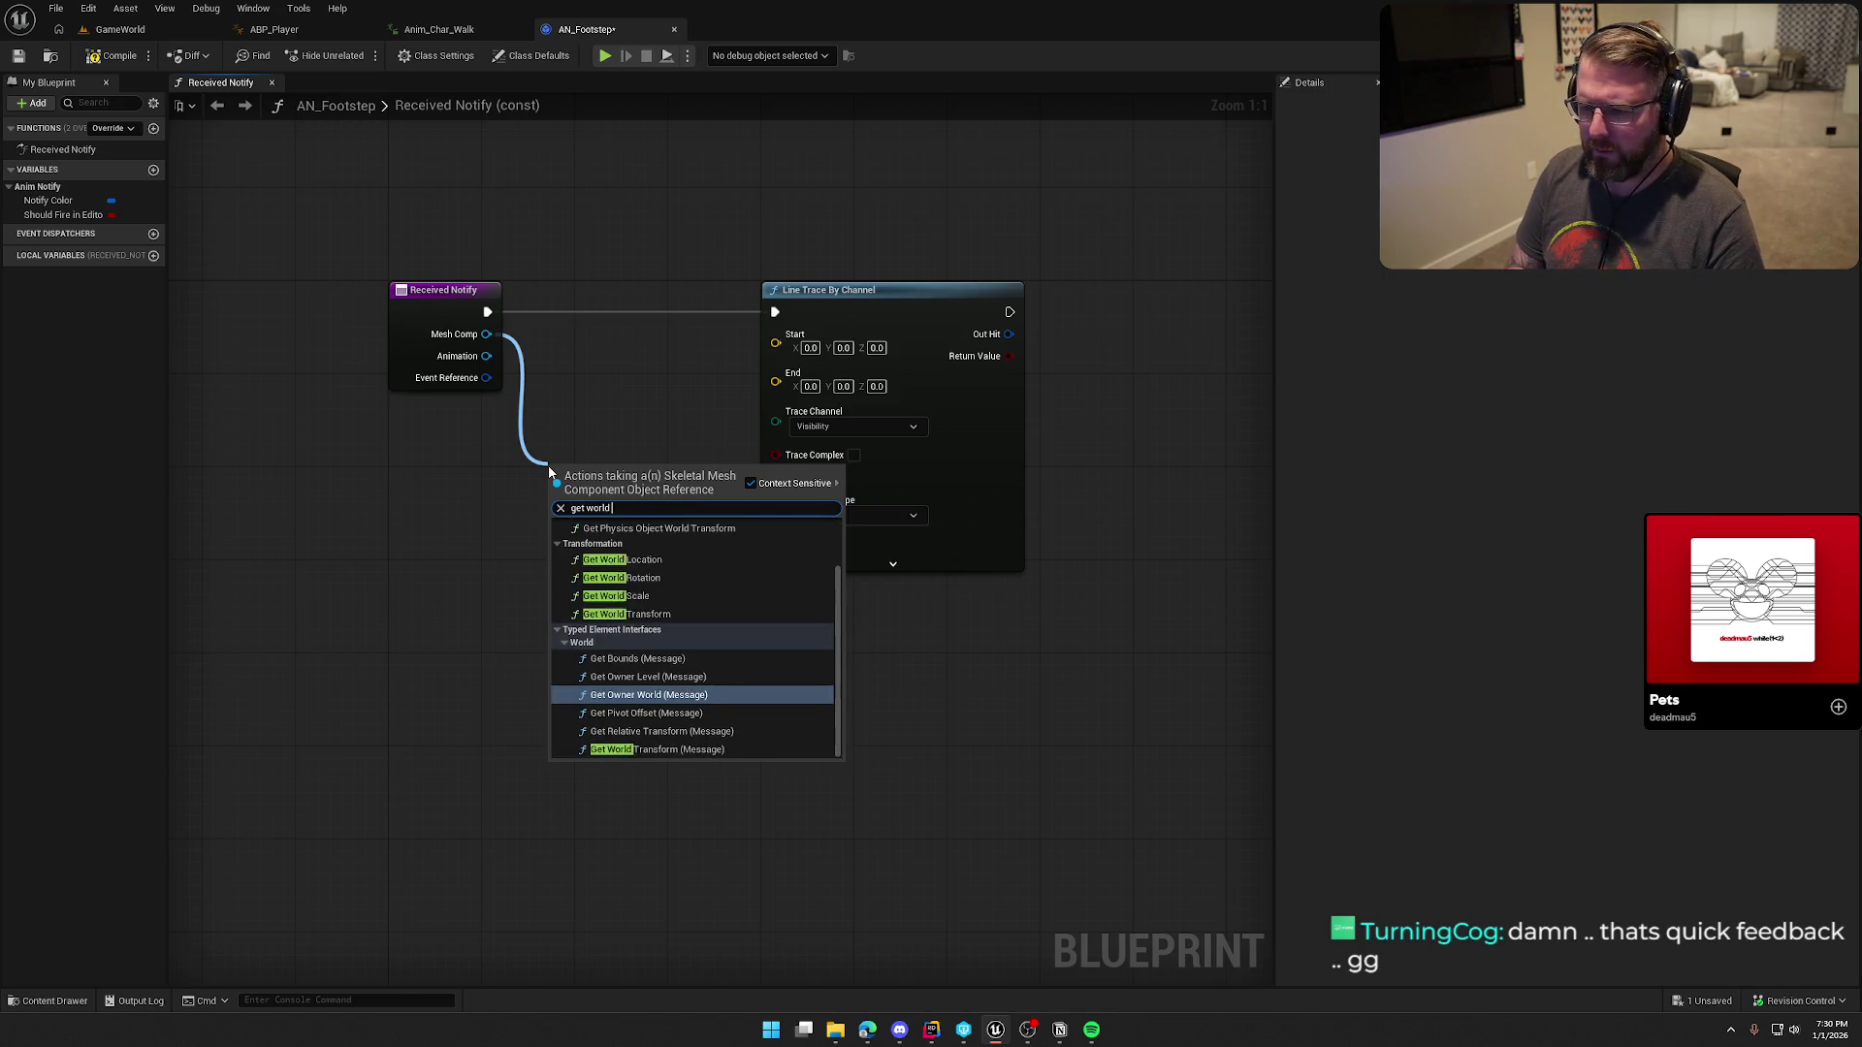
{"action": "type", "text": "oca"}
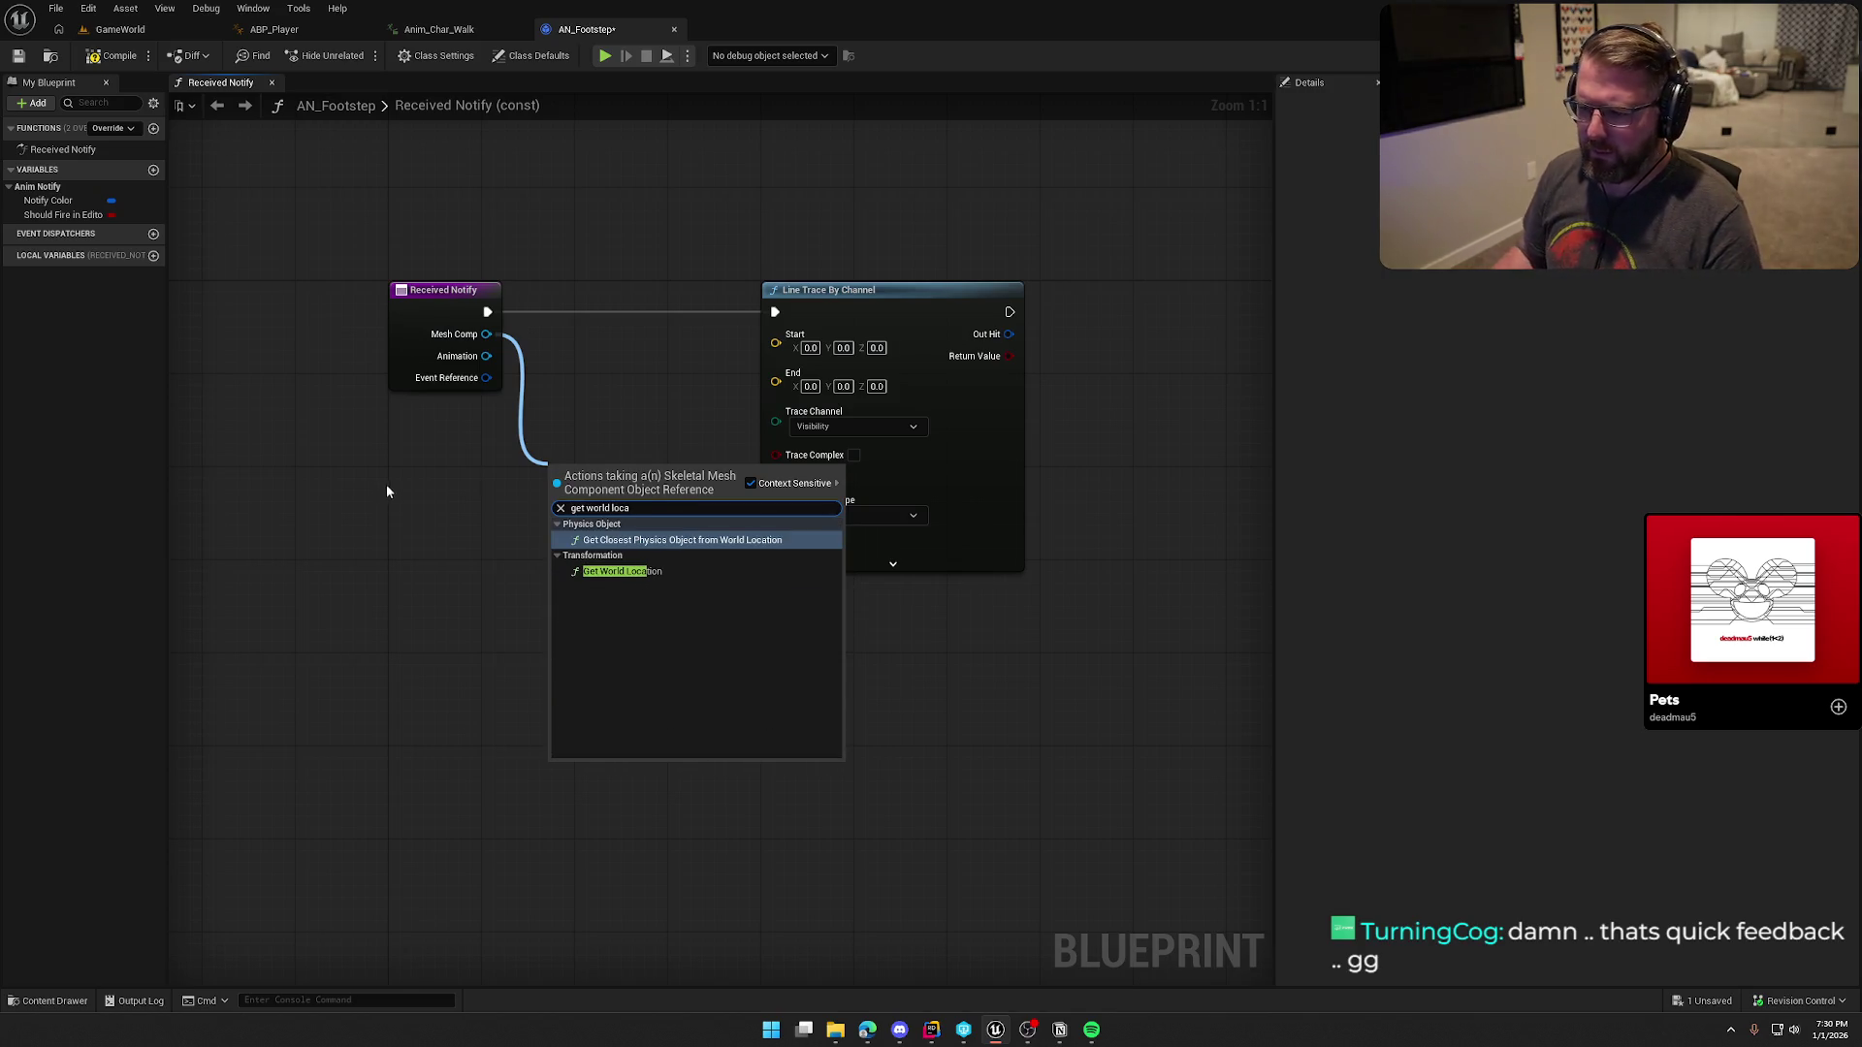
{"action": "left_click", "coordinate": [620, 572]}
{"action": "mouse_move", "coordinate": [617, 502]}
{"action": "left_mouse_down"}
{"action": "mouse_move", "coordinate": [618, 369]}
{"action": "mouse_move", "coordinate": [776, 335]}
{"action": "left_mouse_up"}
{"action": "left_click_drag", "start_coordinate": [887, 291], "coordinate": [978, 293]}
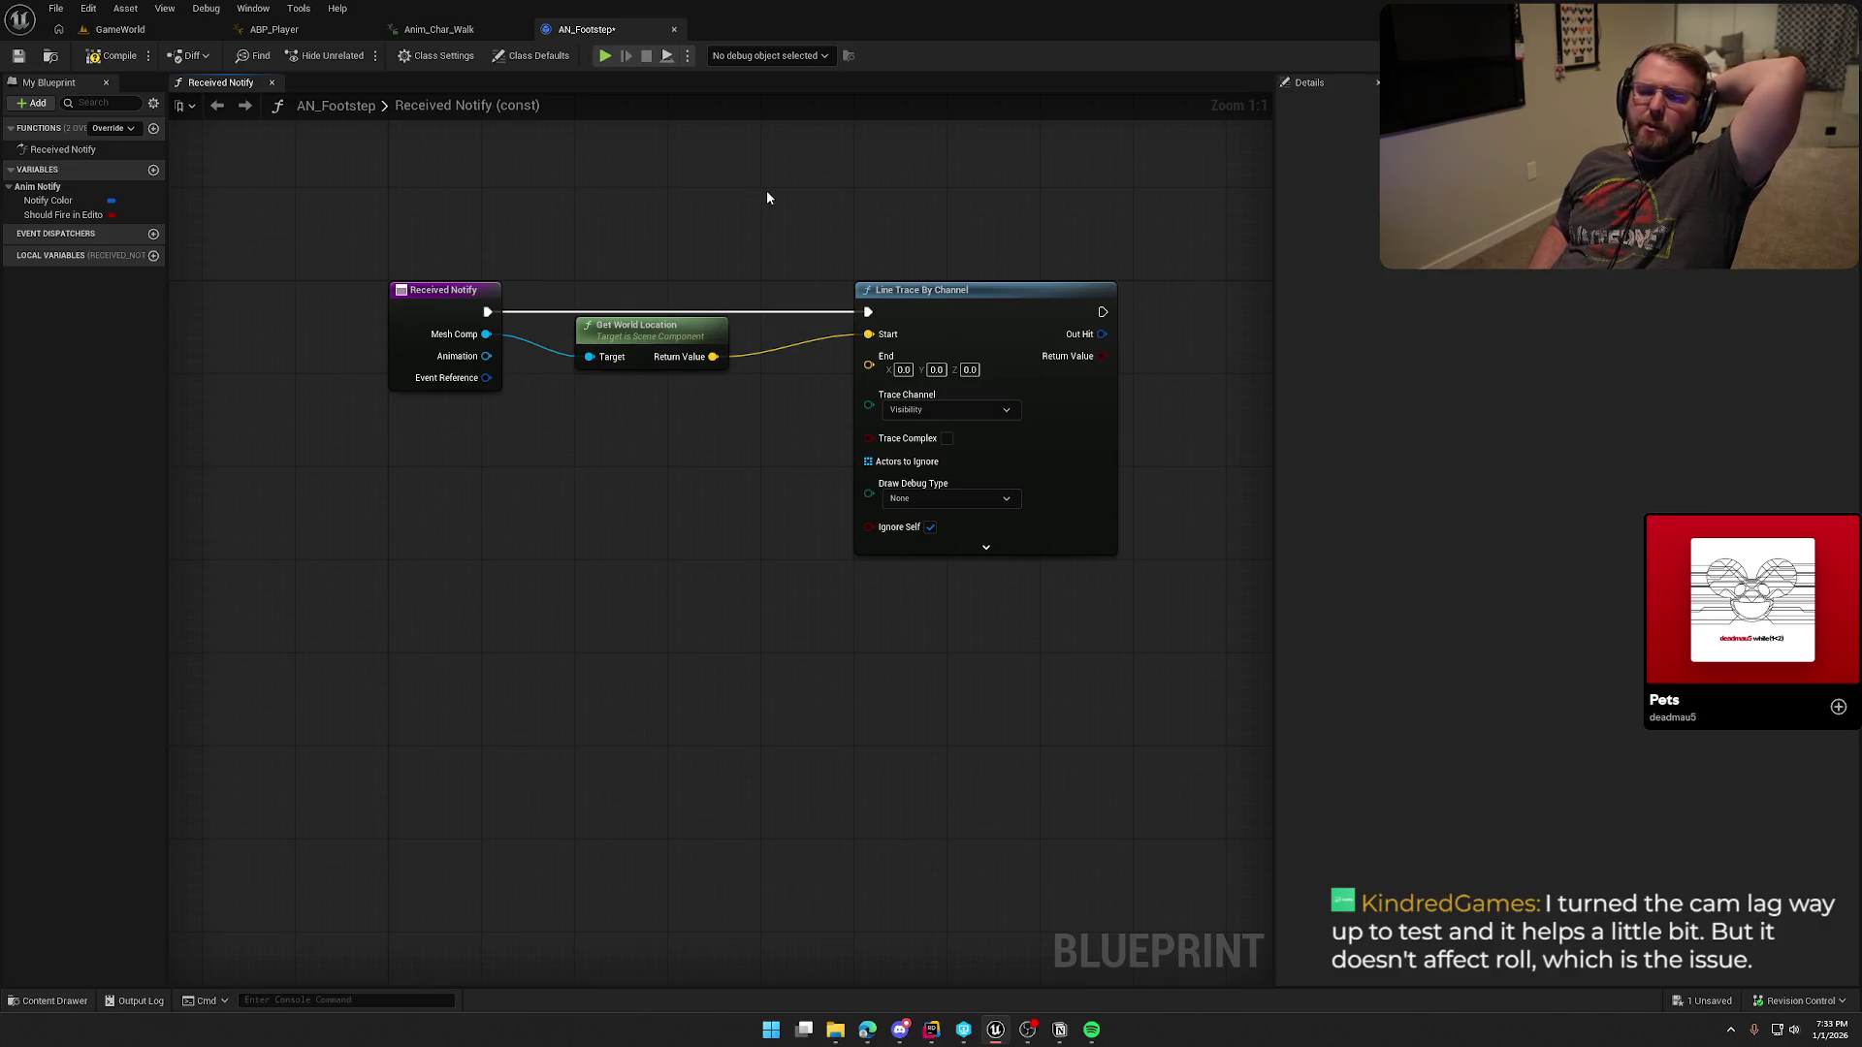
Step: Switch over to the GameWorld level
{"action": "left_click", "coordinate": [134, 32]}
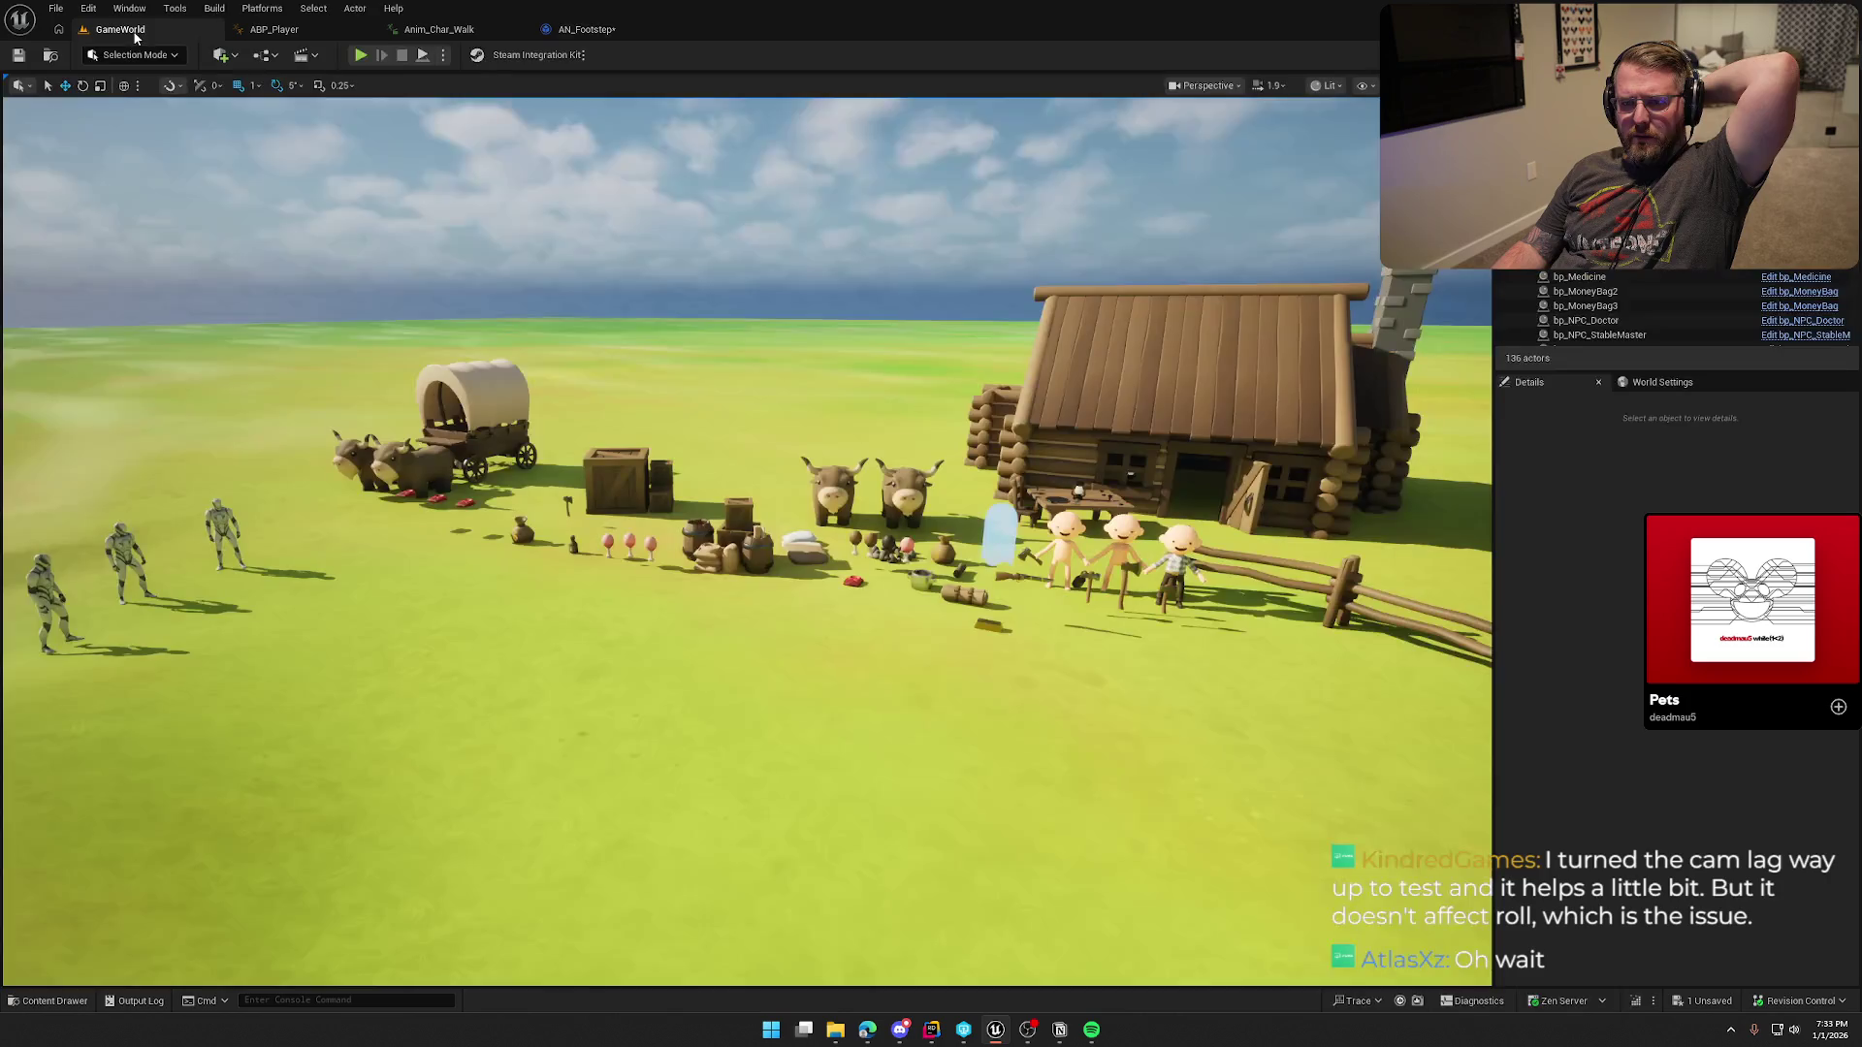
{"action": "left_click", "coordinate": [489, 398]}
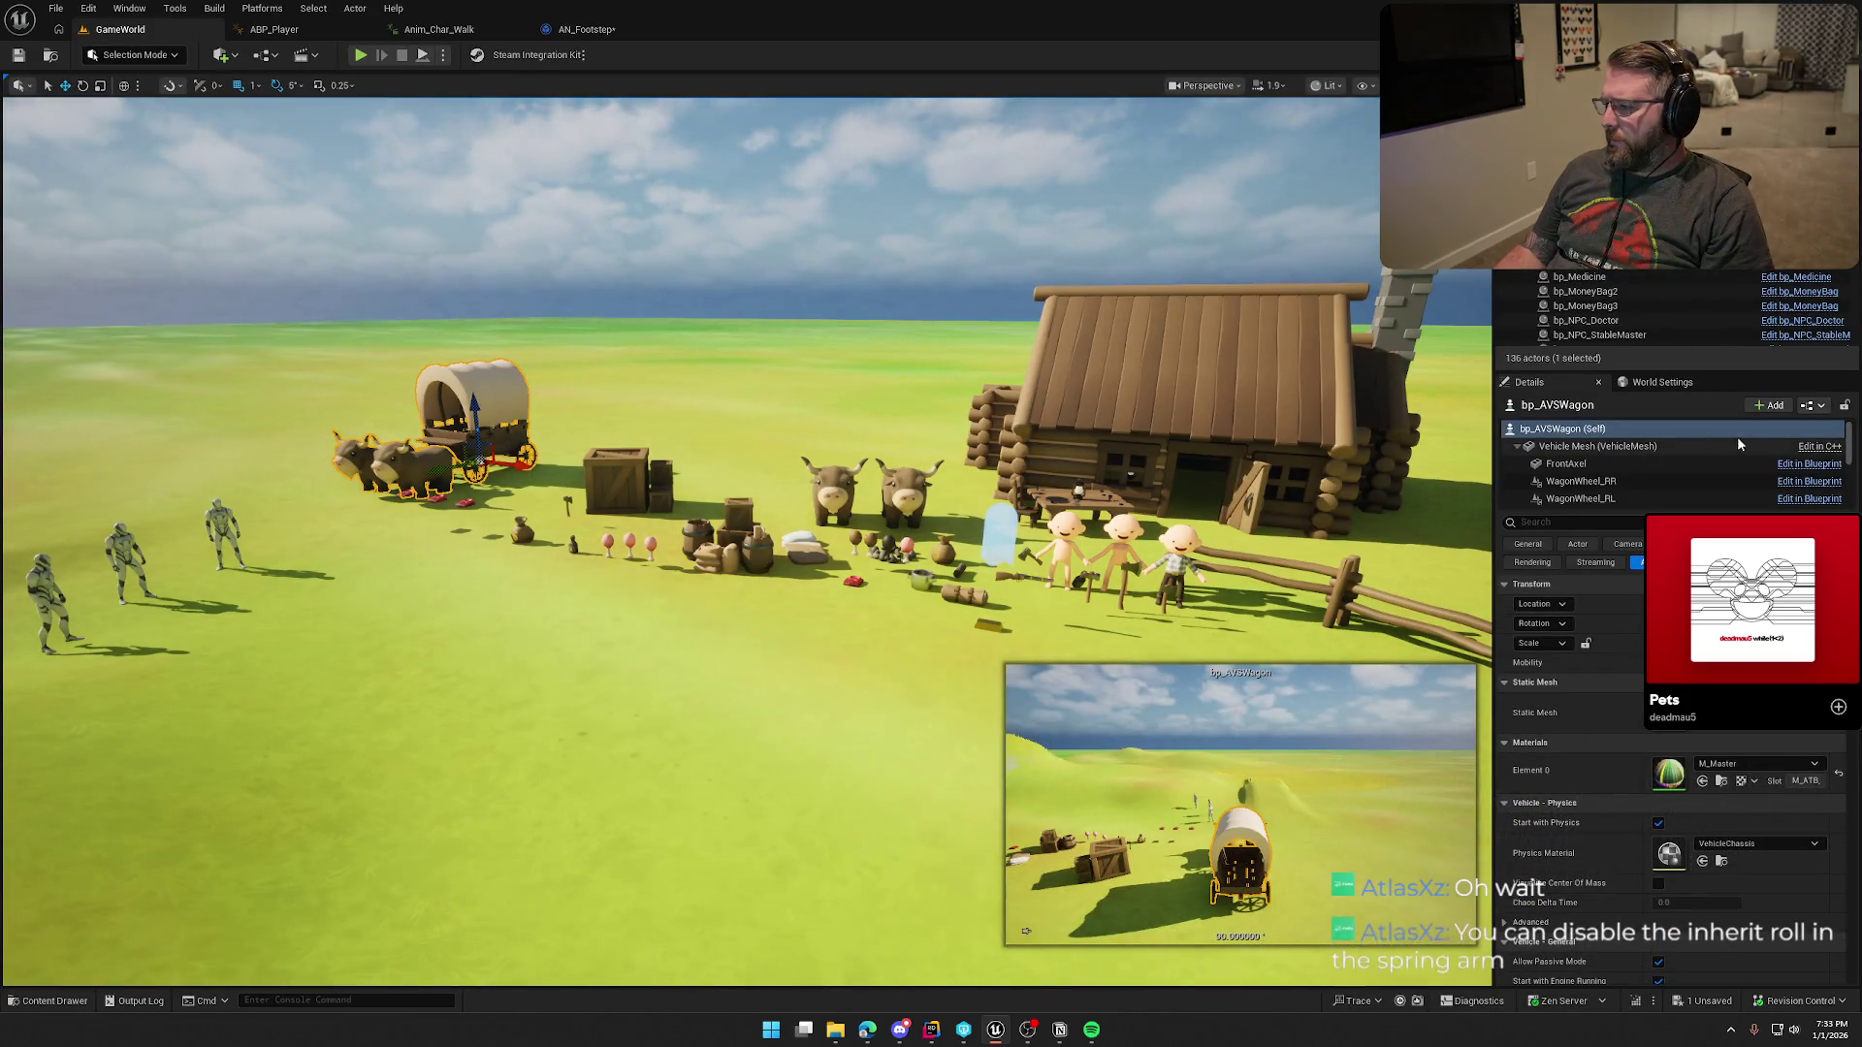
{"action": "key", "text": "ctrl+e"}
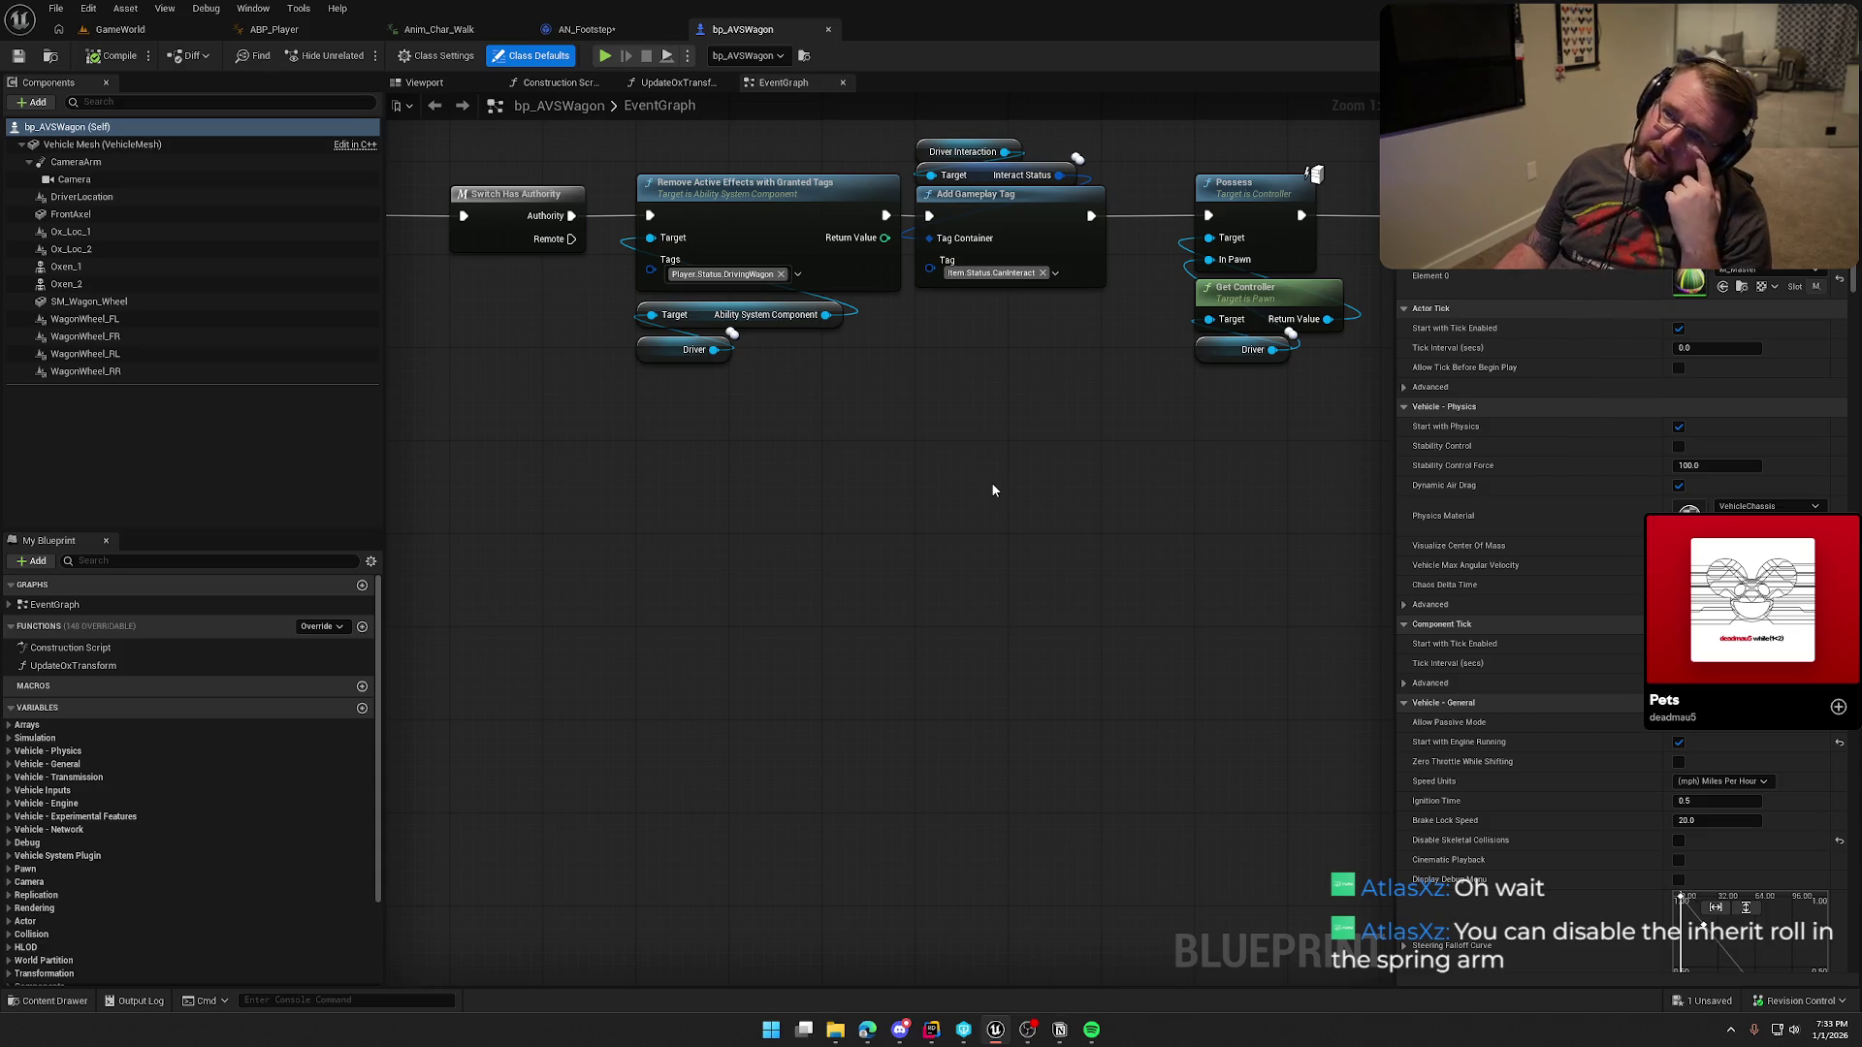
{"action": "left_click", "coordinate": [75, 162]}
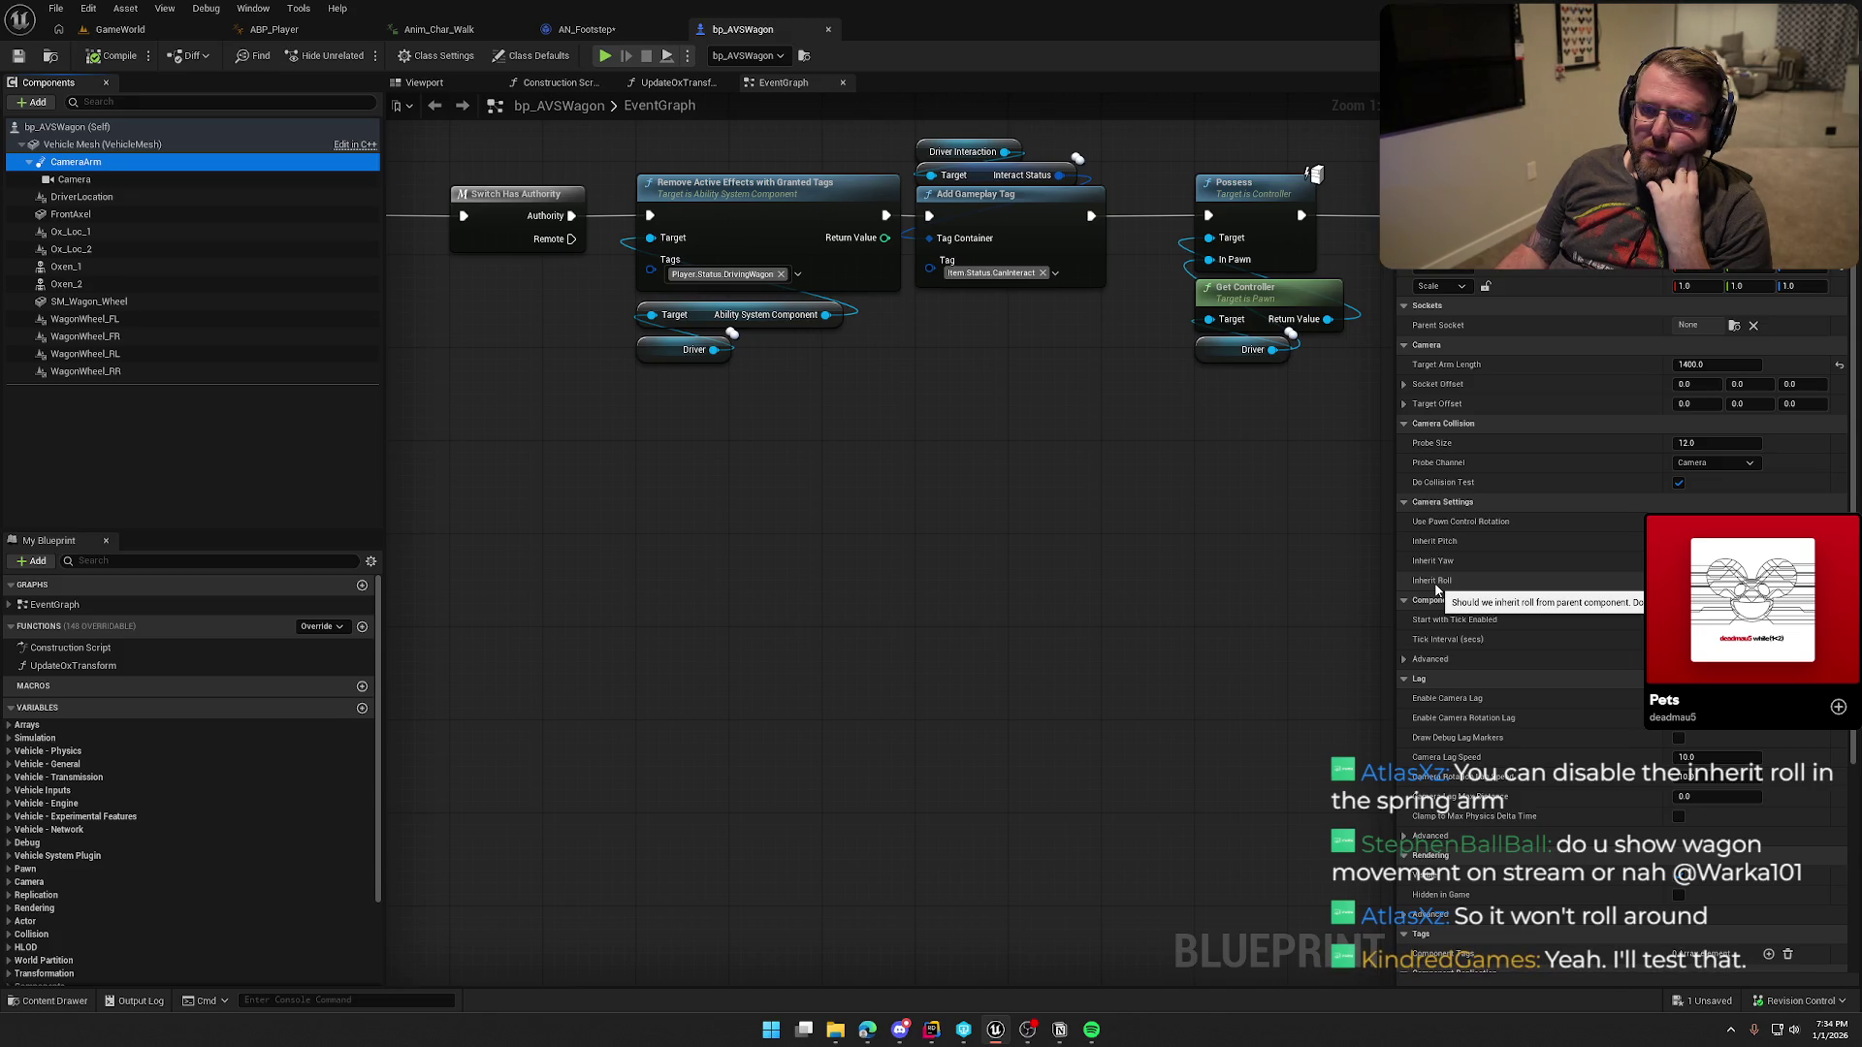
{"action": "left_click", "coordinate": [120, 29]}
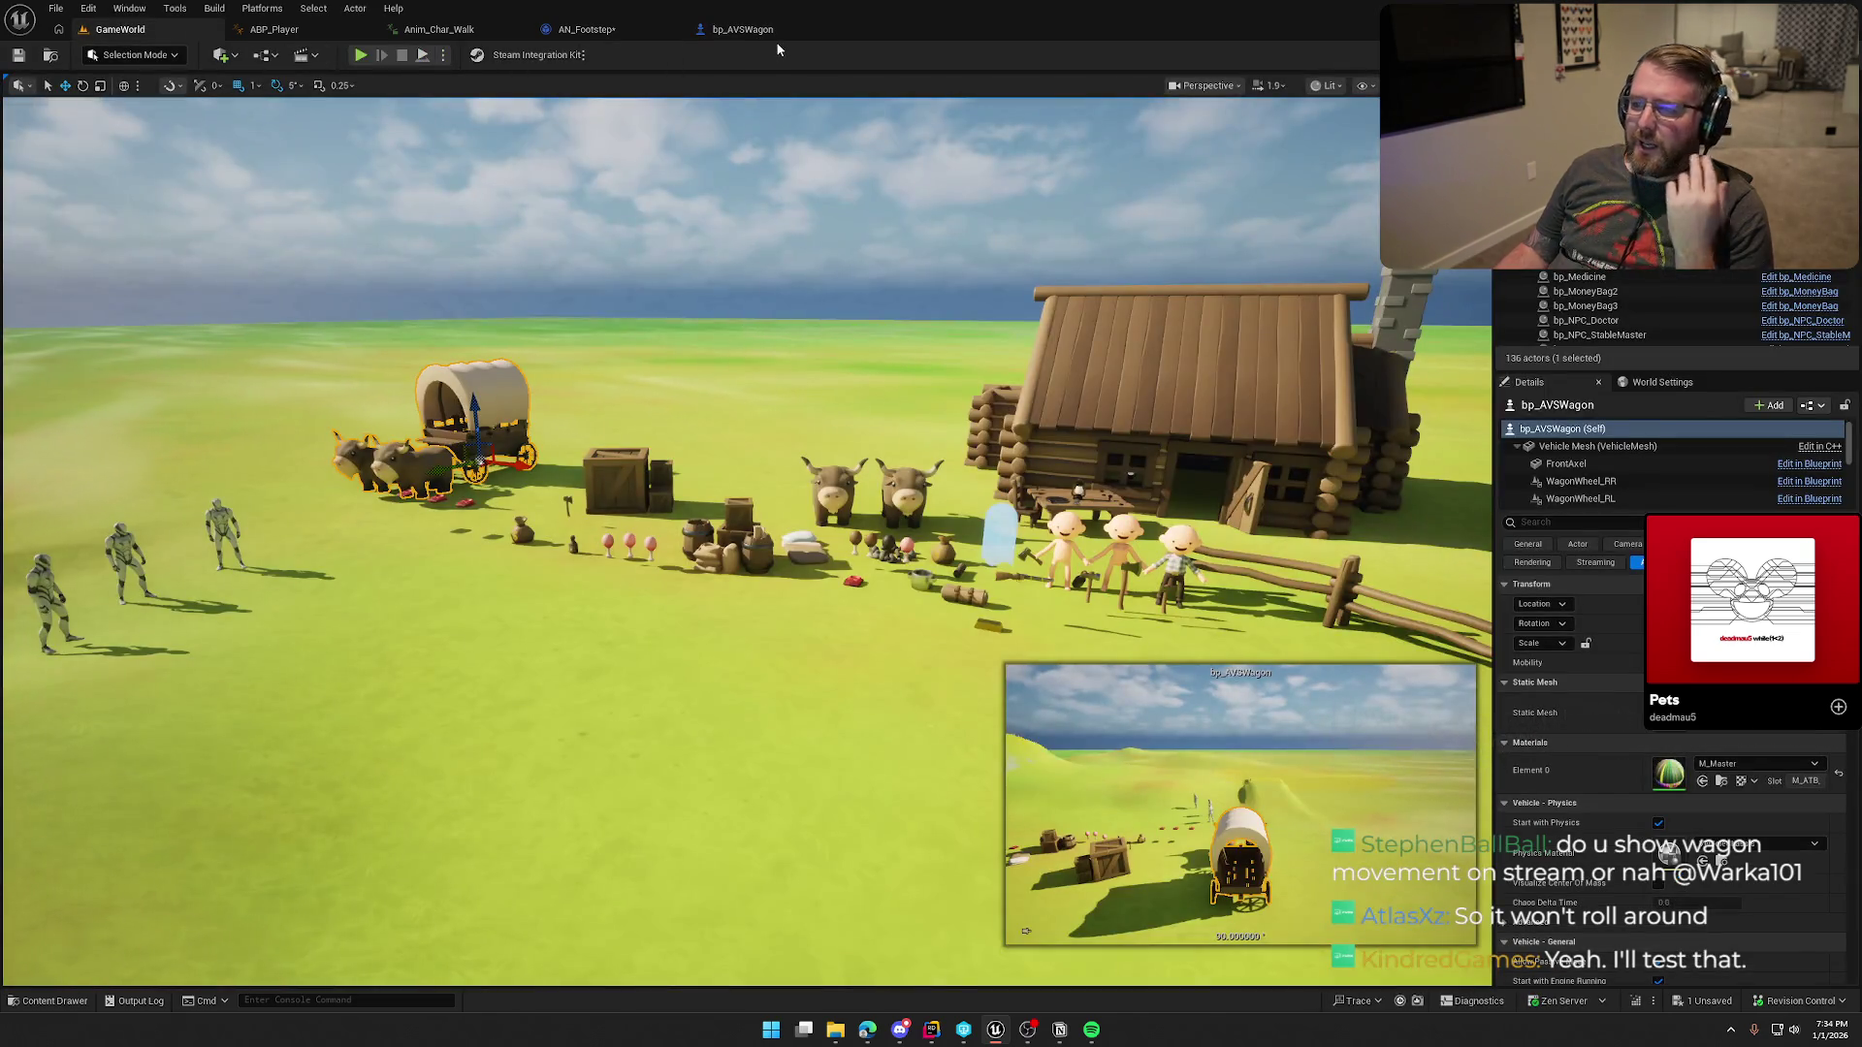
{"action": "left_click", "coordinate": [587, 29]}
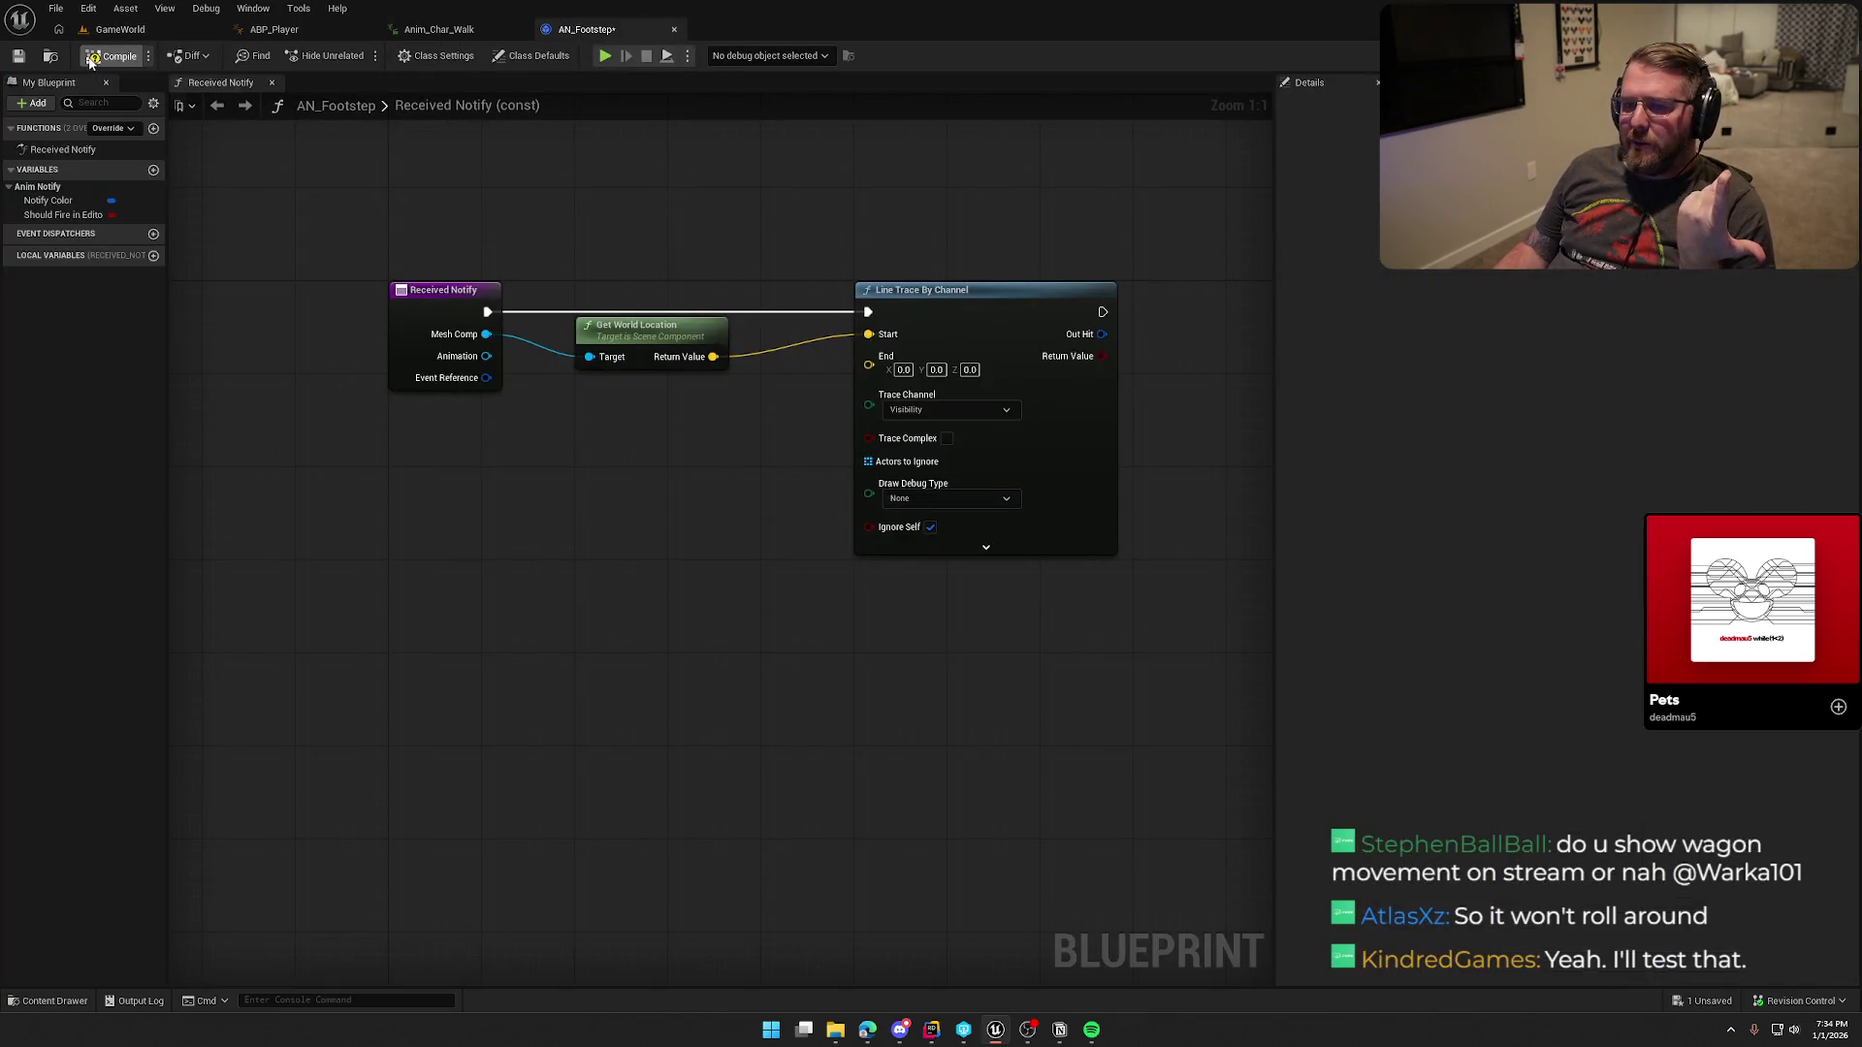
Step: Save AN_Footstep with Ctrl+S and start a node search from the Mesh Comp pin
{"action": "key", "text": "ctrl+s"}
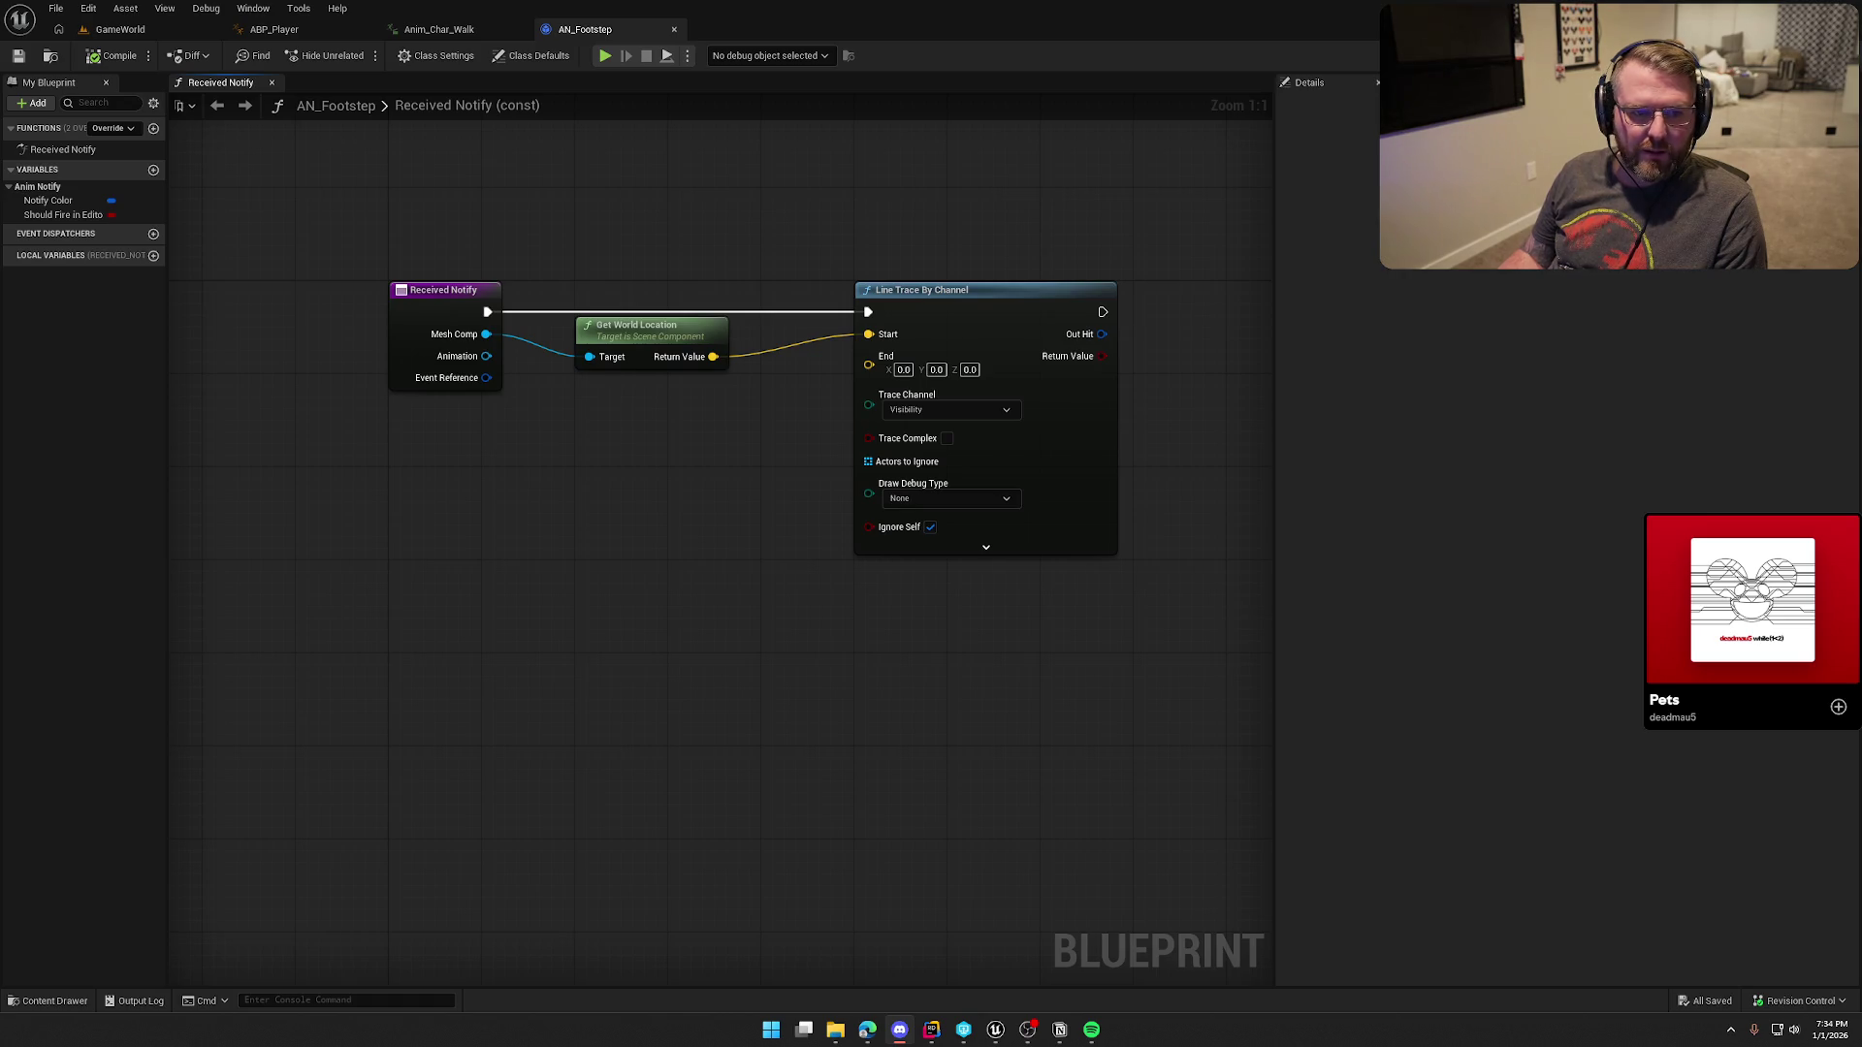
{"action": "left_click", "coordinate": [679, 649]}
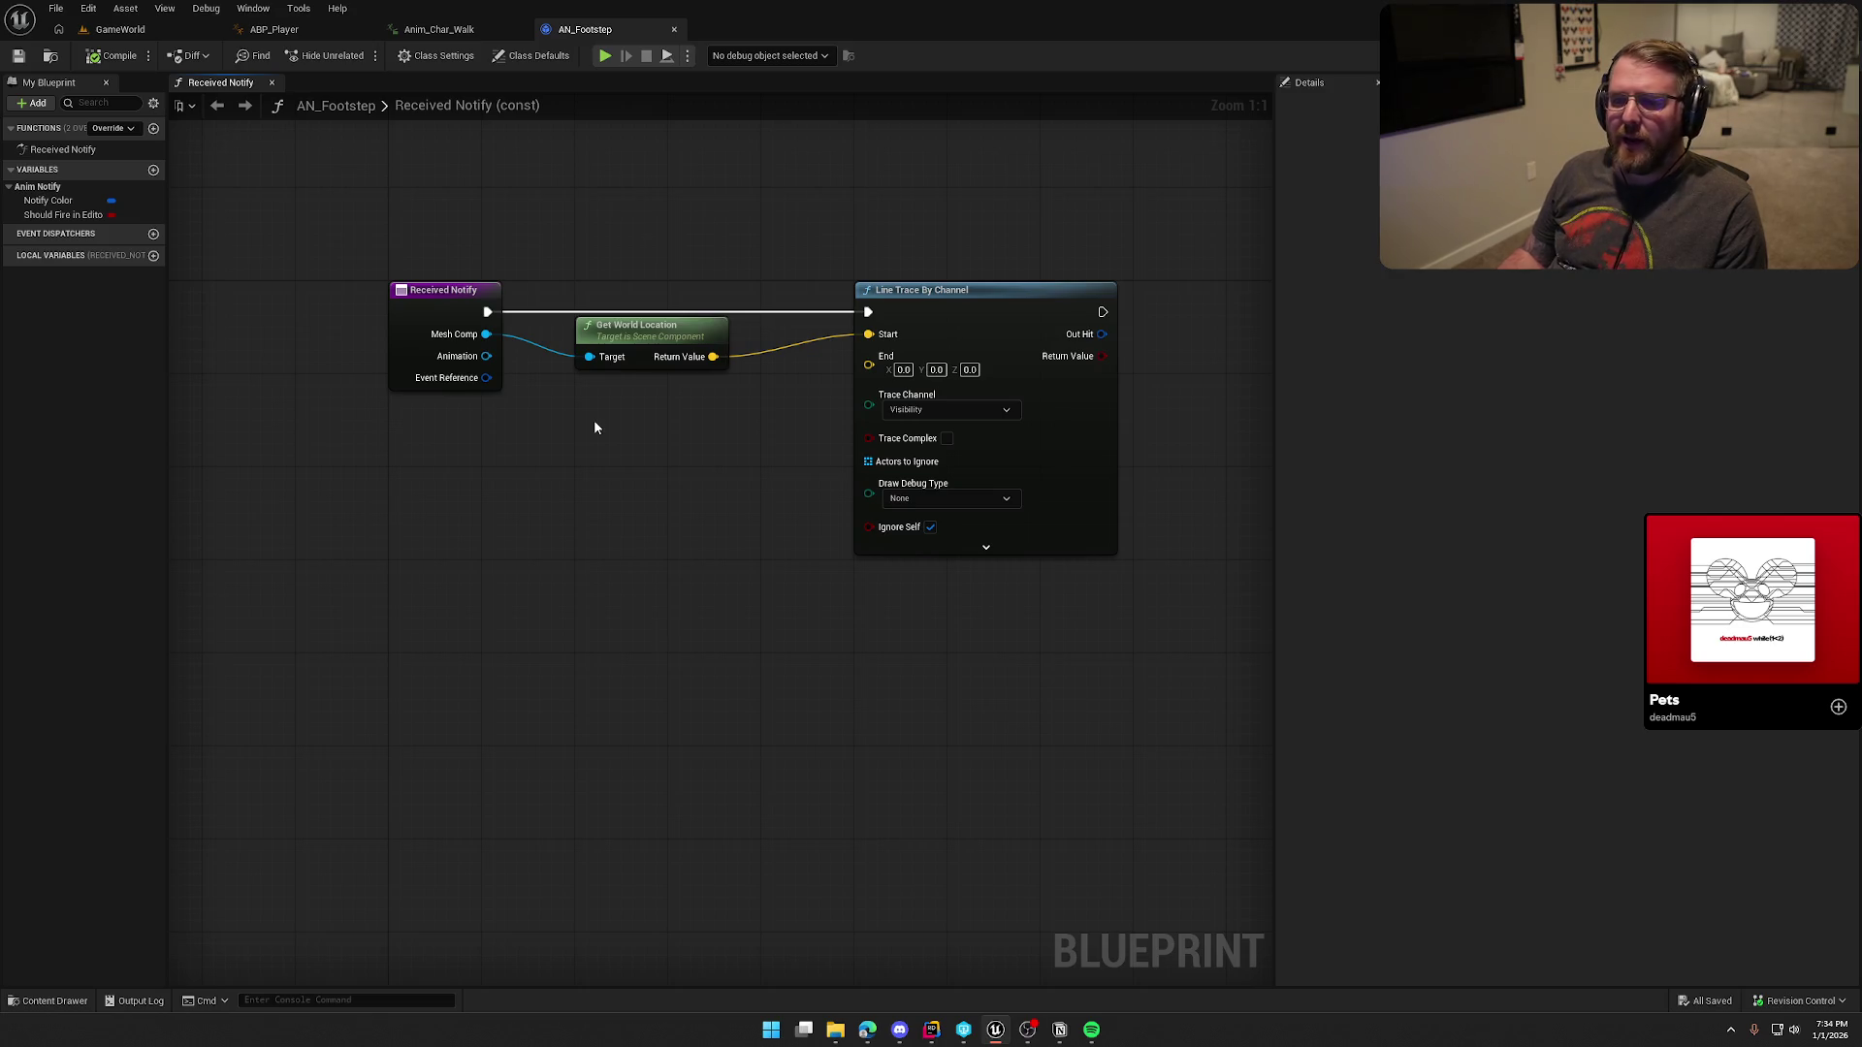
{"action": "left_click_drag", "start_coordinate": [486, 334], "coordinate": [576, 474]}
Step: Add a Get Up Vector node from Mesh Comp and place it below Get World Location
{"action": "type", "text": "get up"}
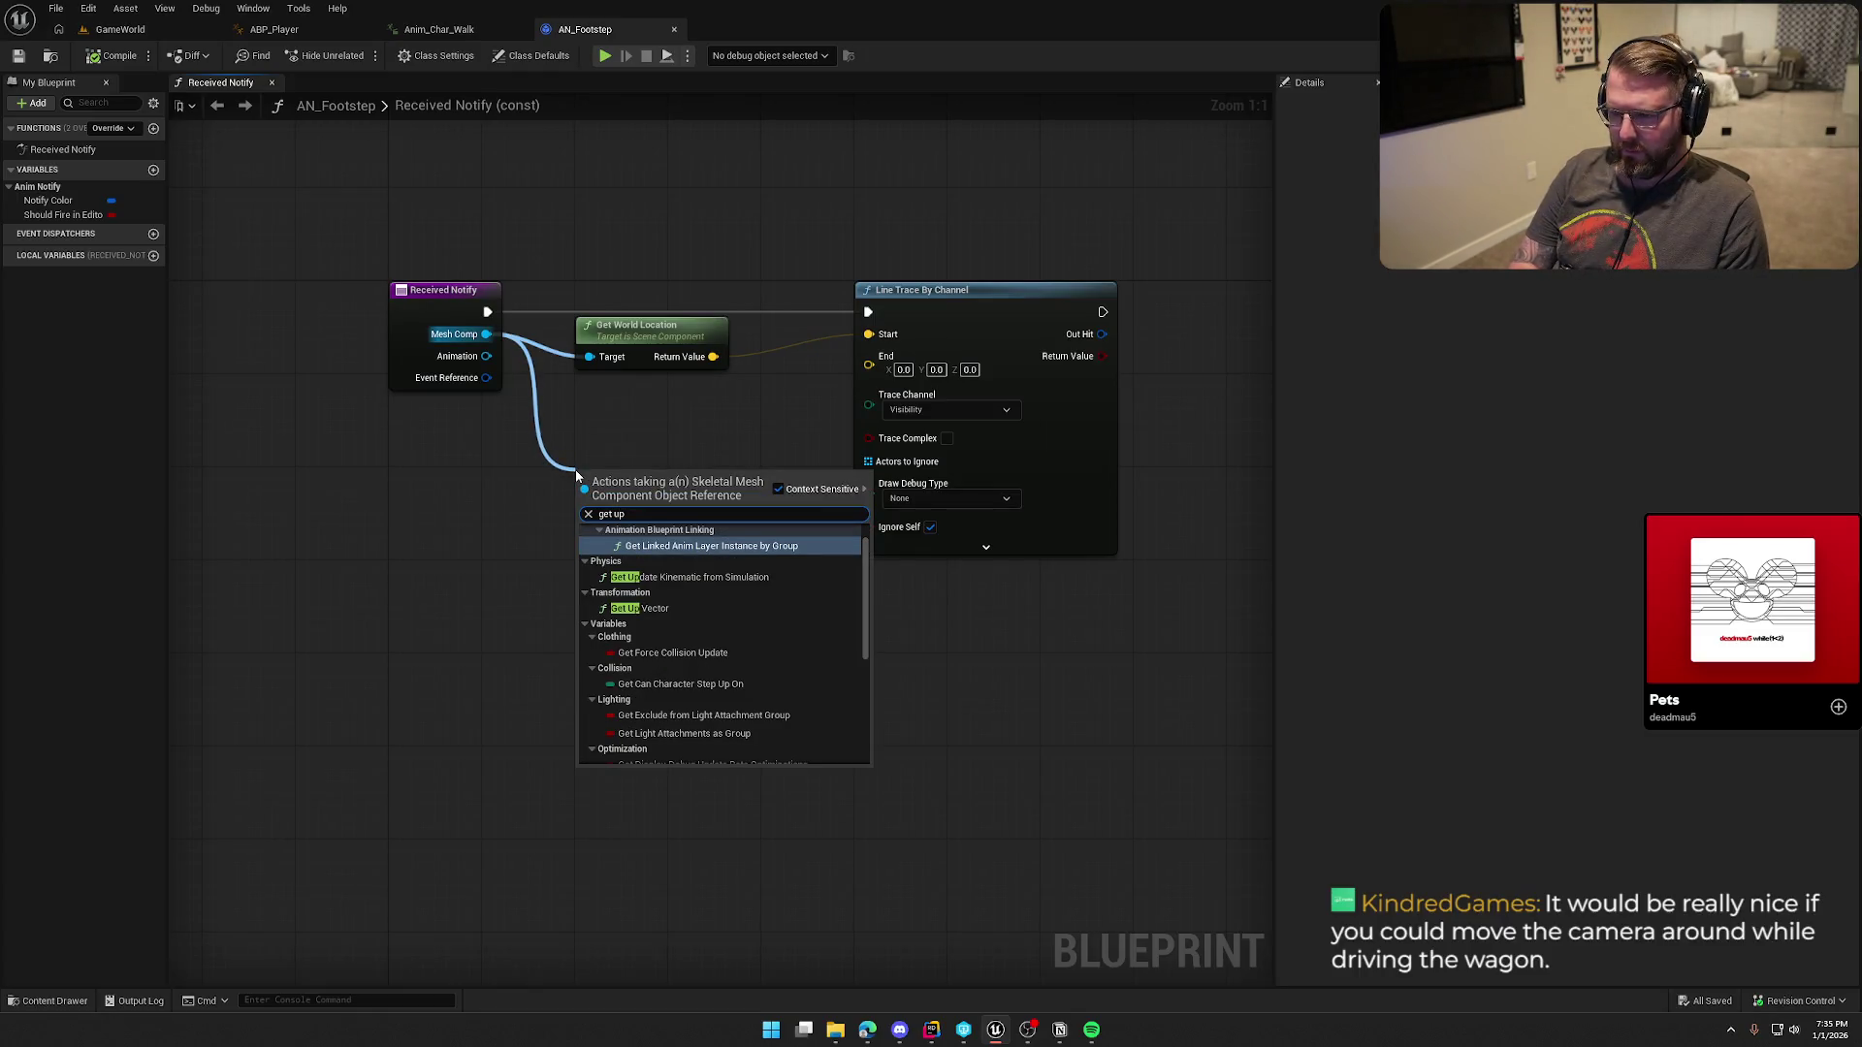
{"action": "type", "text": " vec"}
{"action": "key", "text": "Return"}
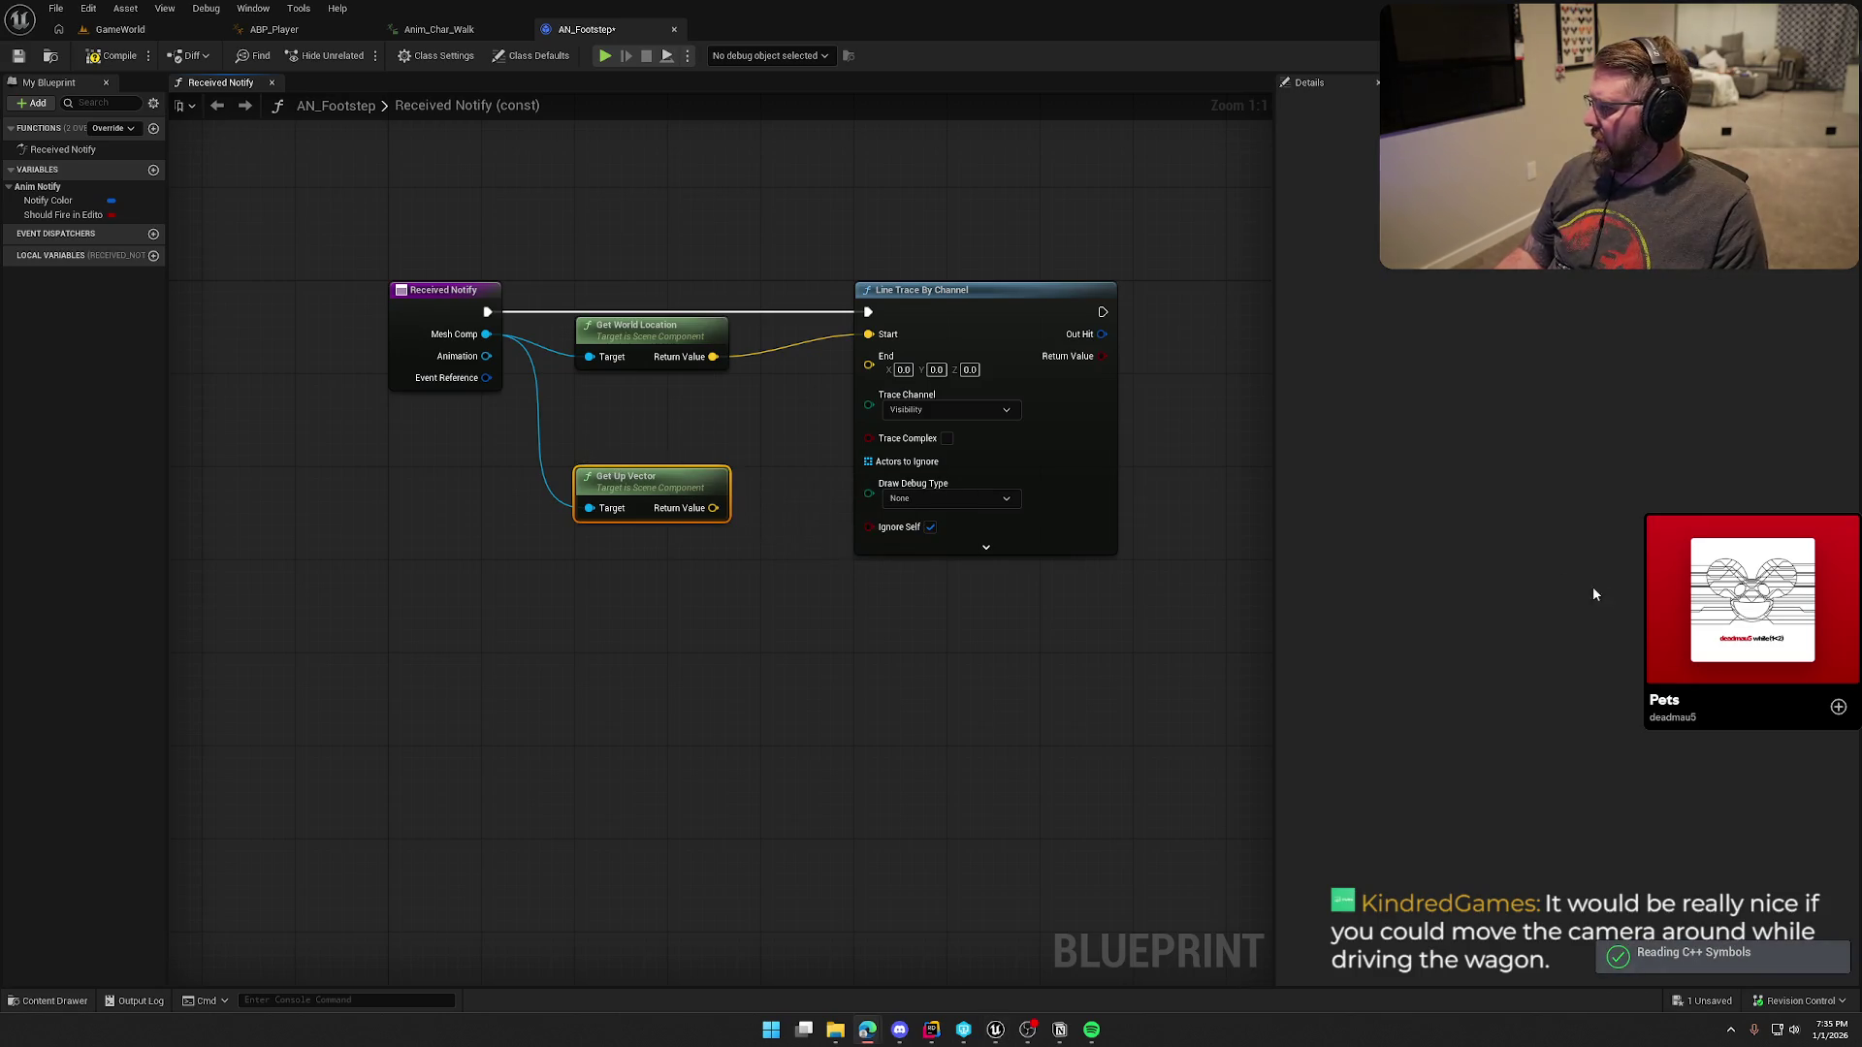
{"action": "left_click_drag", "start_coordinate": [678, 480], "coordinate": [658, 391]}
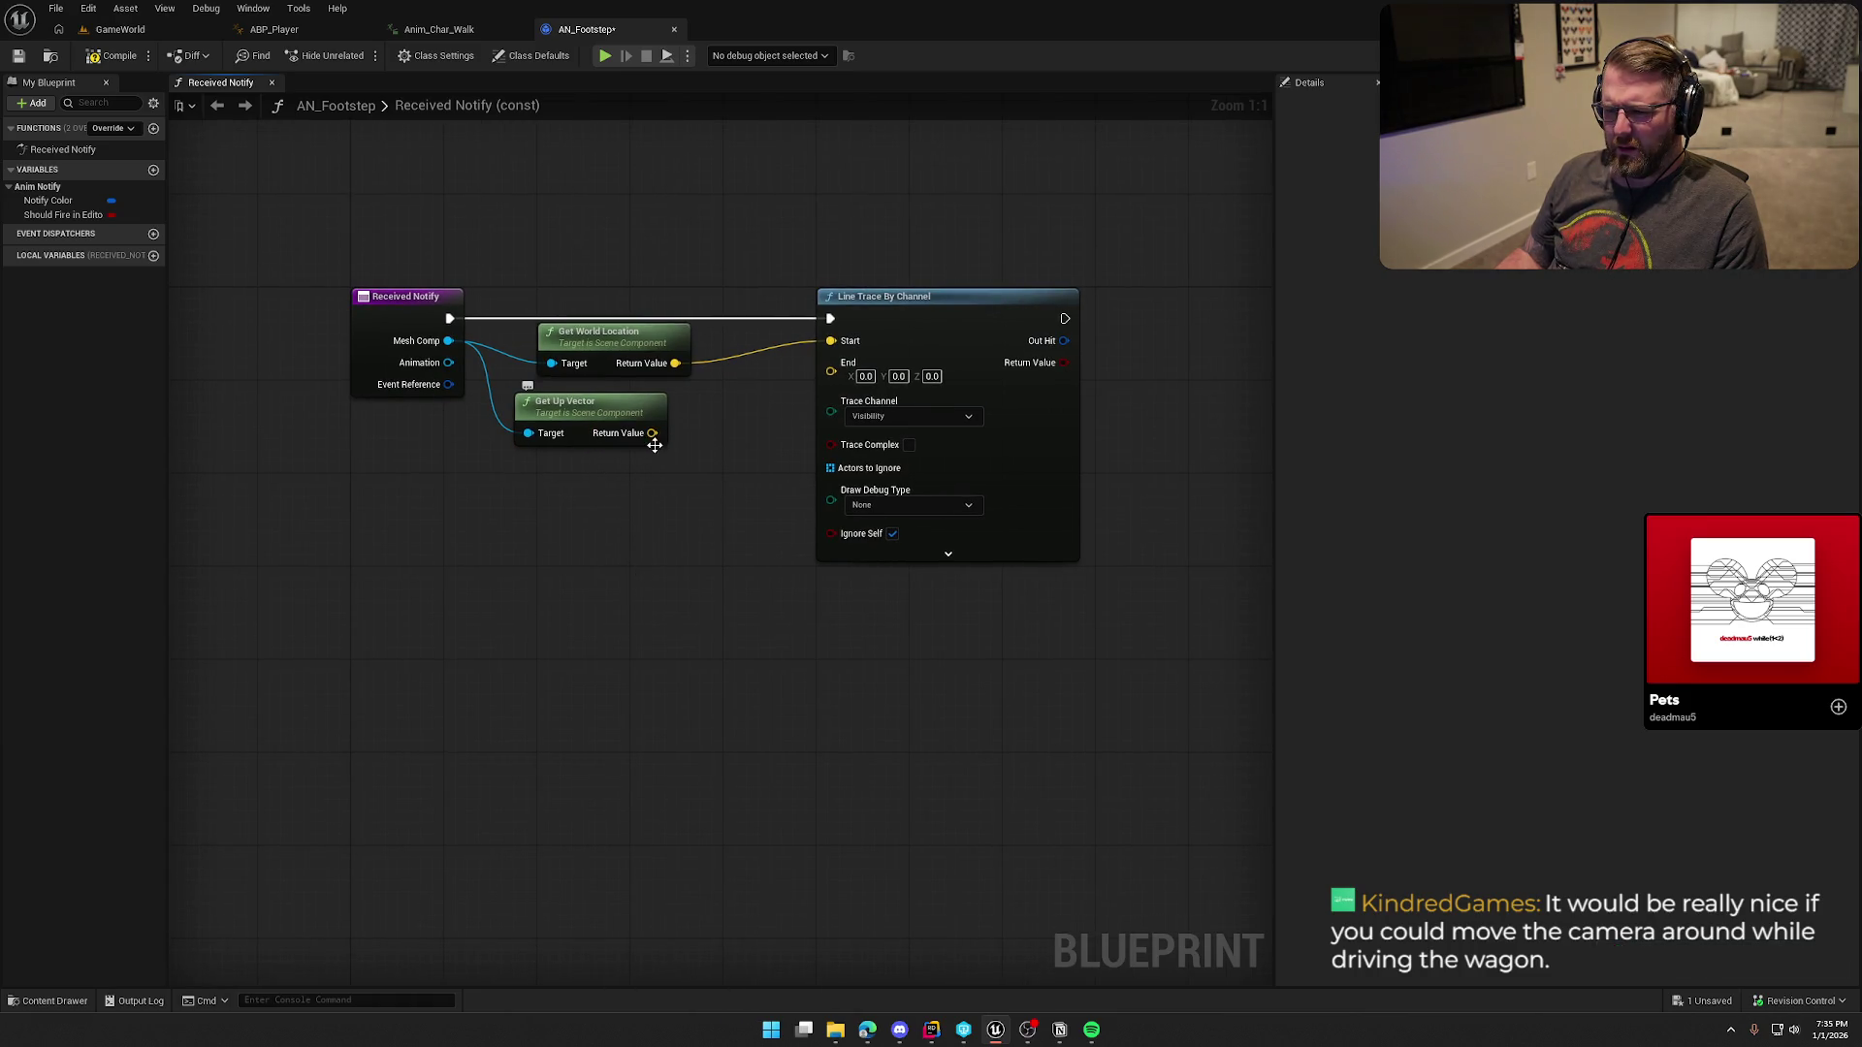
{"action": "mouse_move", "coordinate": [690, 499]}
{"action": "left_mouse_down"}
{"action": "mouse_move", "coordinate": [466, 387]}
{"action": "mouse_move", "coordinate": [468, 421]}
{"action": "left_mouse_up"}
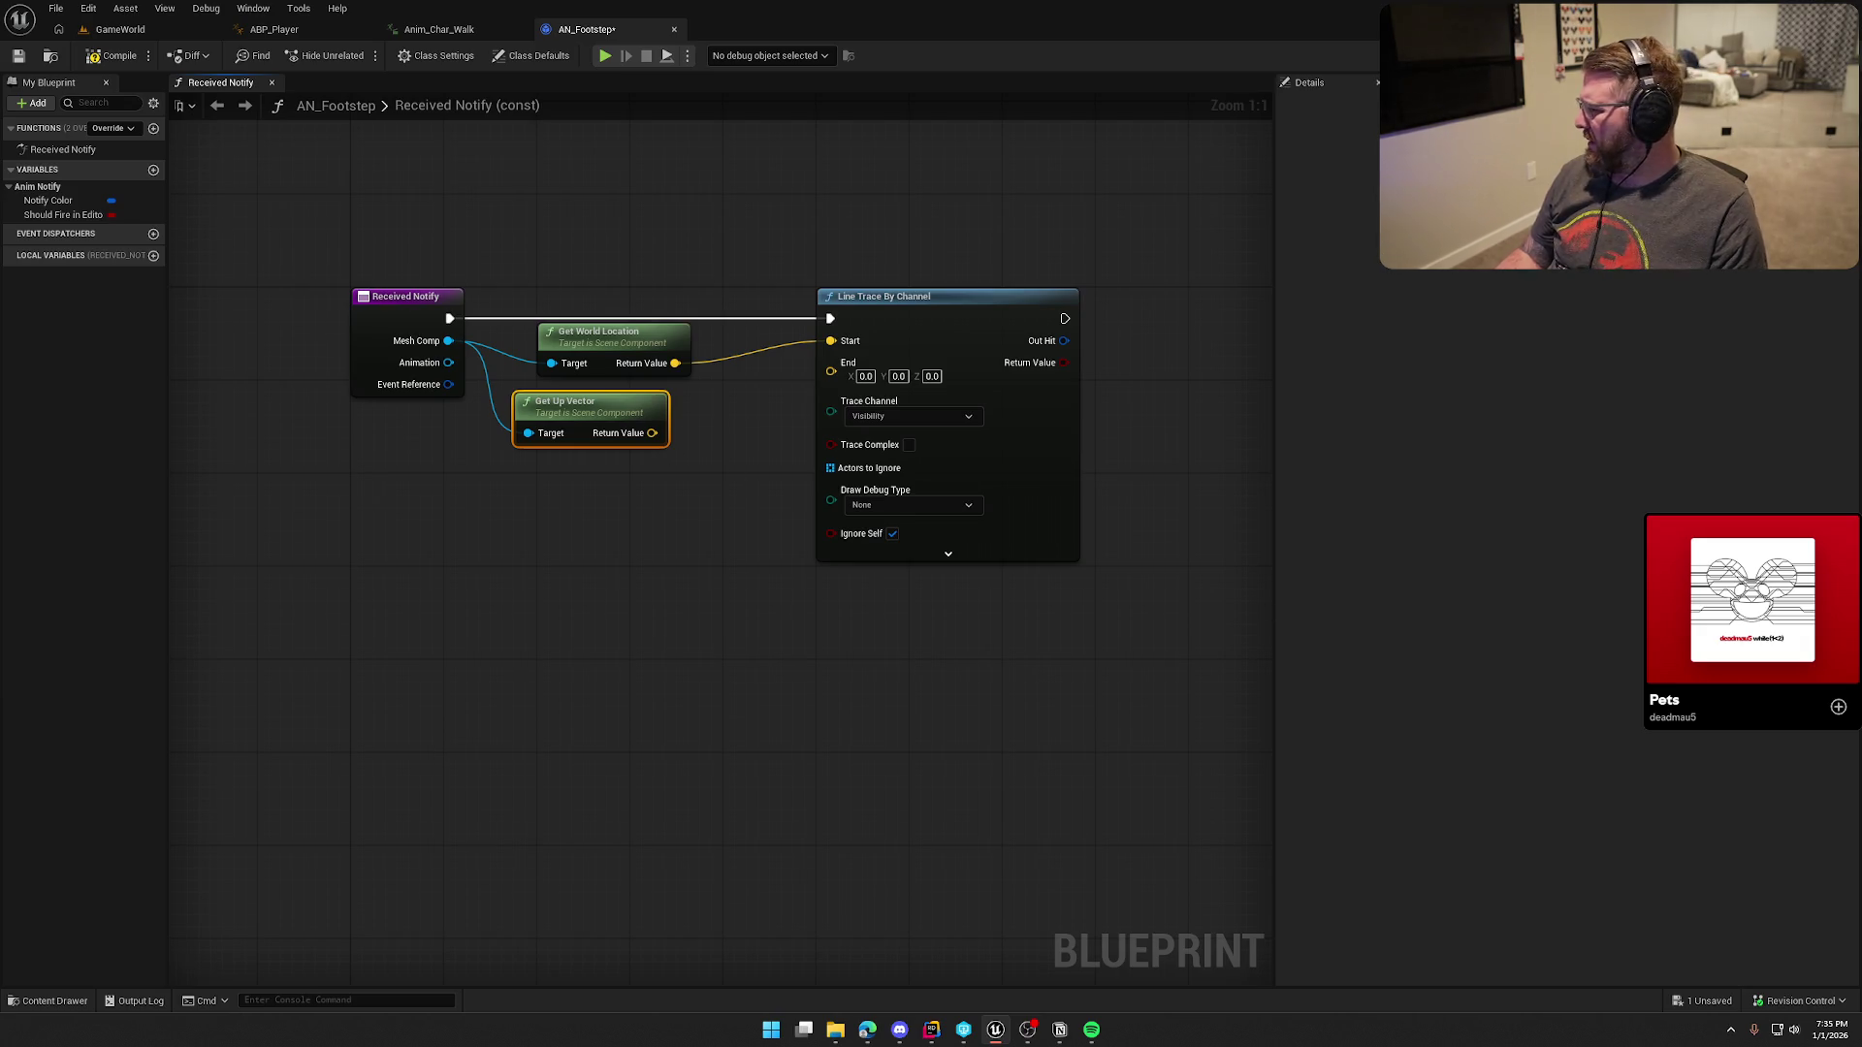
{"action": "key", "text": "alt+Tab"}
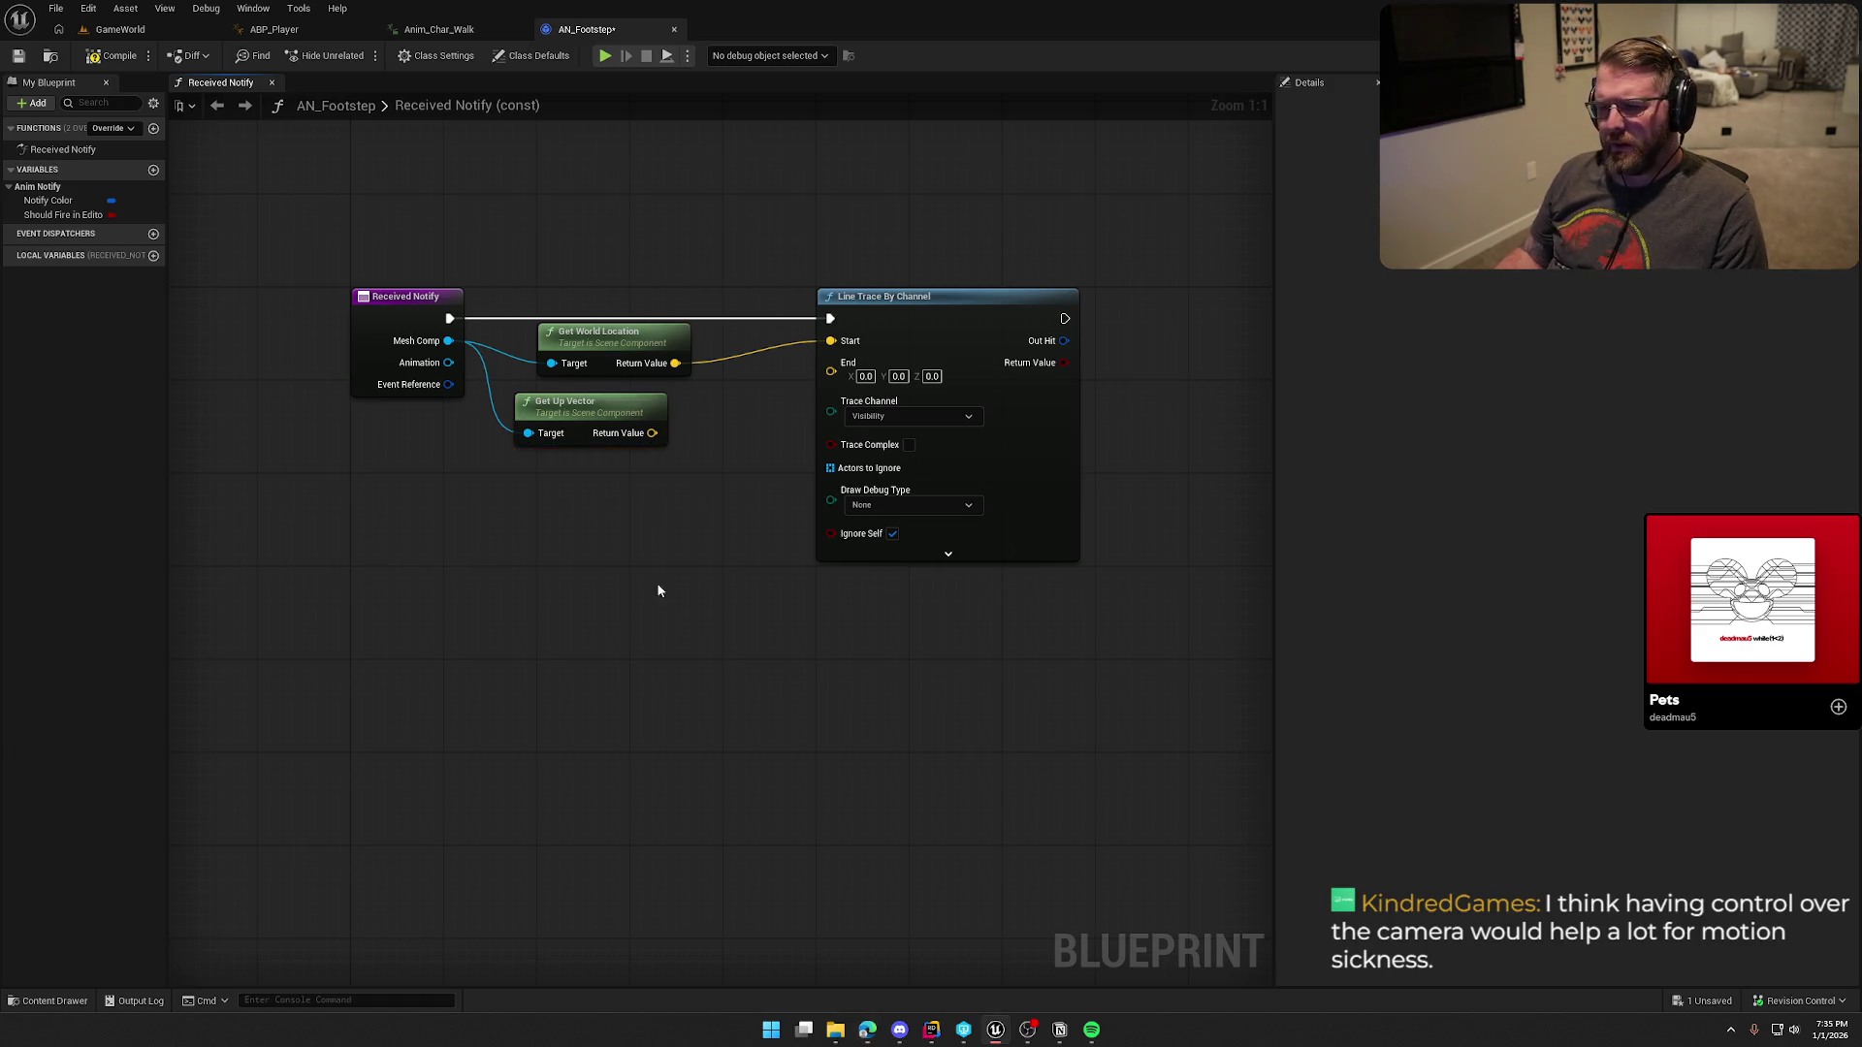
Step: Delete the Get Up Vector node and shift Line Trace By Channel further right
{"action": "key", "text": "Delete"}
{"action": "left_click_drag", "start_coordinate": [605, 469], "coordinate": [345, 497]}
{"action": "left_click_drag", "start_coordinate": [748, 329], "coordinate": [919, 328]}
Step: Add a Subtract node with Z 200 off the world location and wire it to the trace End
{"action": "left_click_drag", "start_coordinate": [512, 443], "coordinate": [688, 459]}
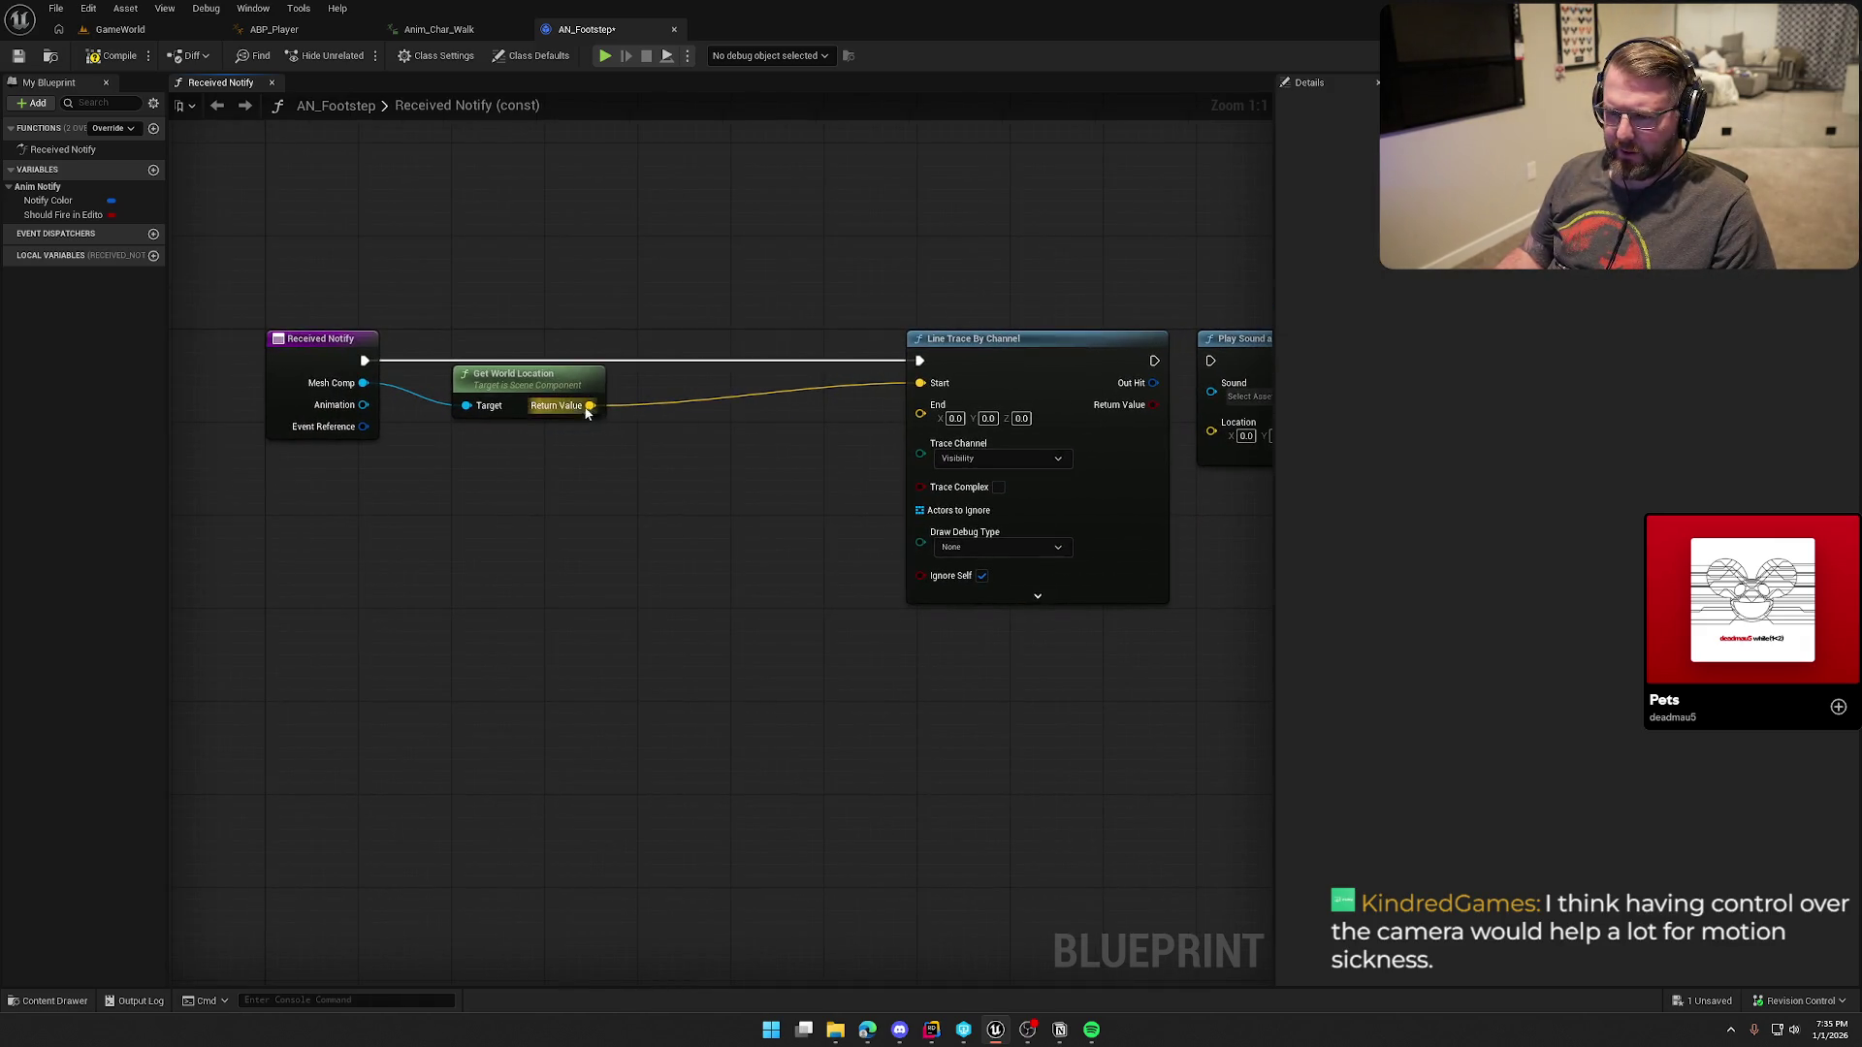
{"action": "left_click_drag", "start_coordinate": [590, 405], "coordinate": [641, 459]}
{"action": "type", "text": "-"}
{"action": "key", "text": "Return"}
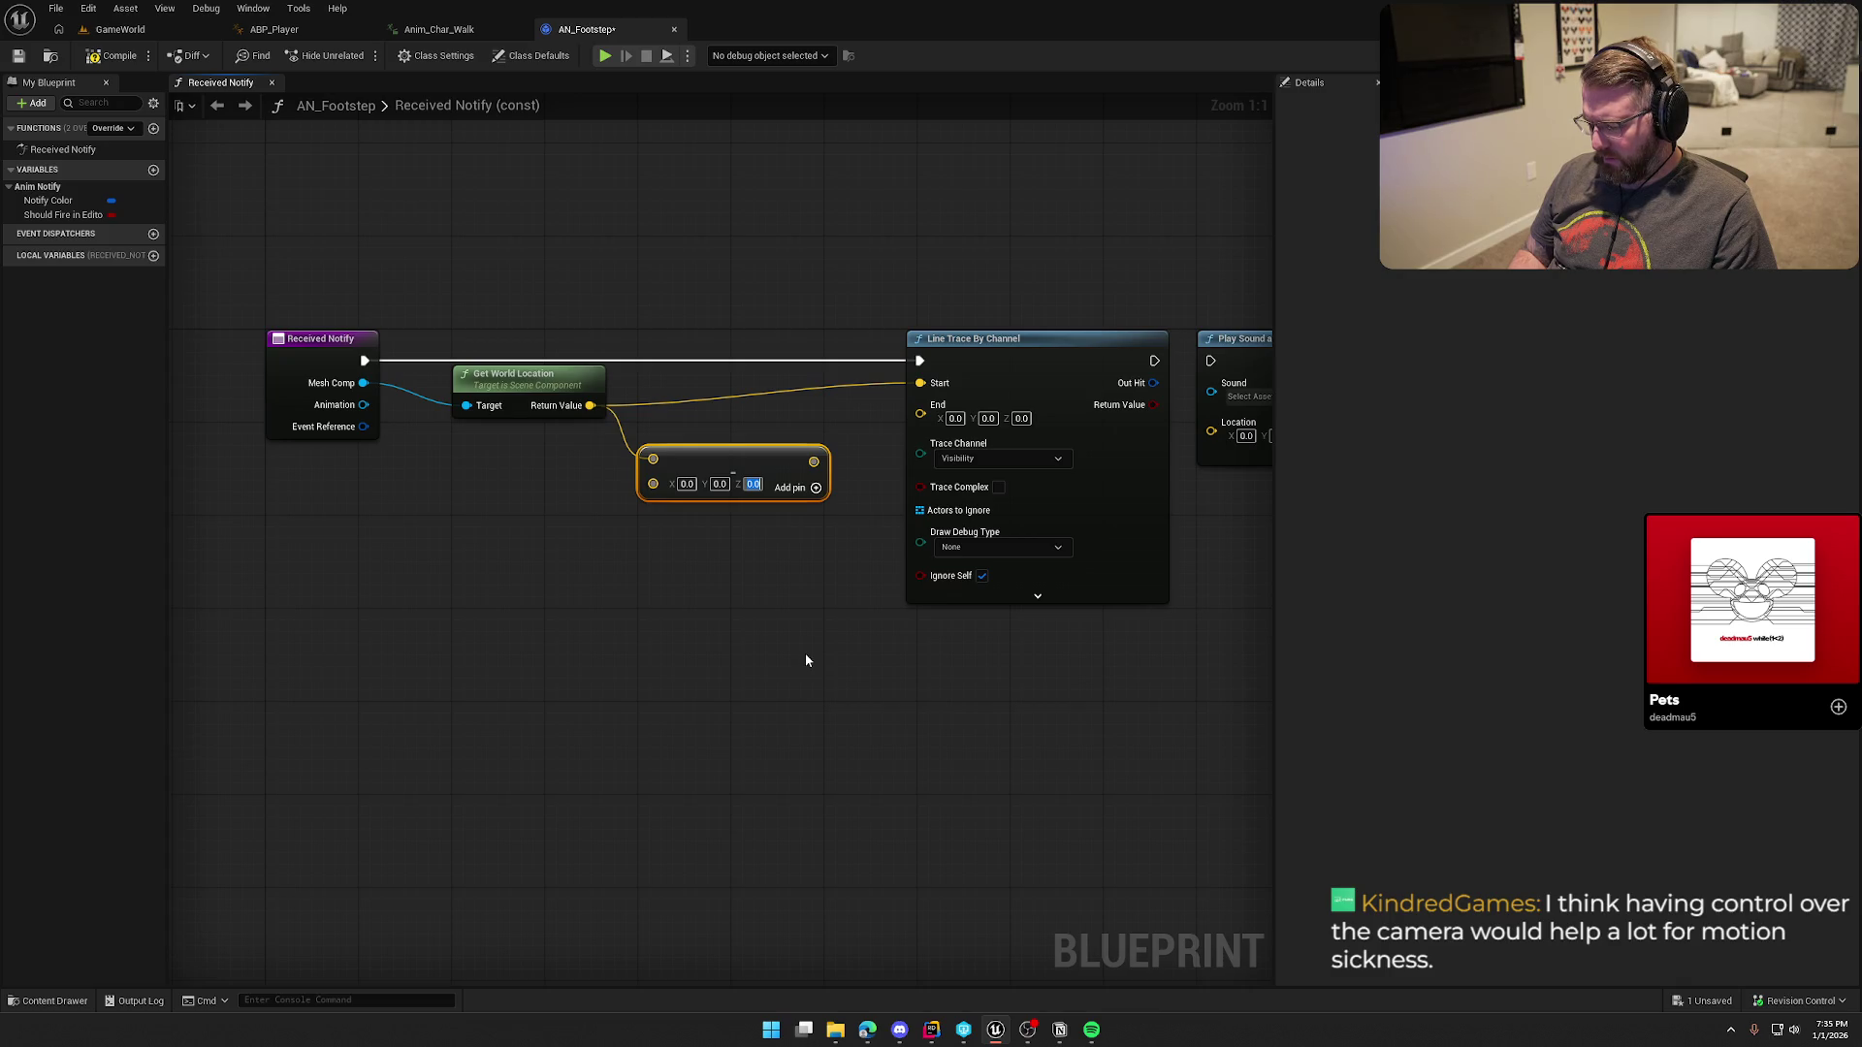
{"action": "type", "text": "200"}
{"action": "key", "text": "Return"}
{"action": "left_click_drag", "start_coordinate": [823, 462], "coordinate": [921, 414]}
{"action": "left_click_drag", "start_coordinate": [746, 461], "coordinate": [747, 436]}
{"action": "left_click", "coordinate": [721, 264]}
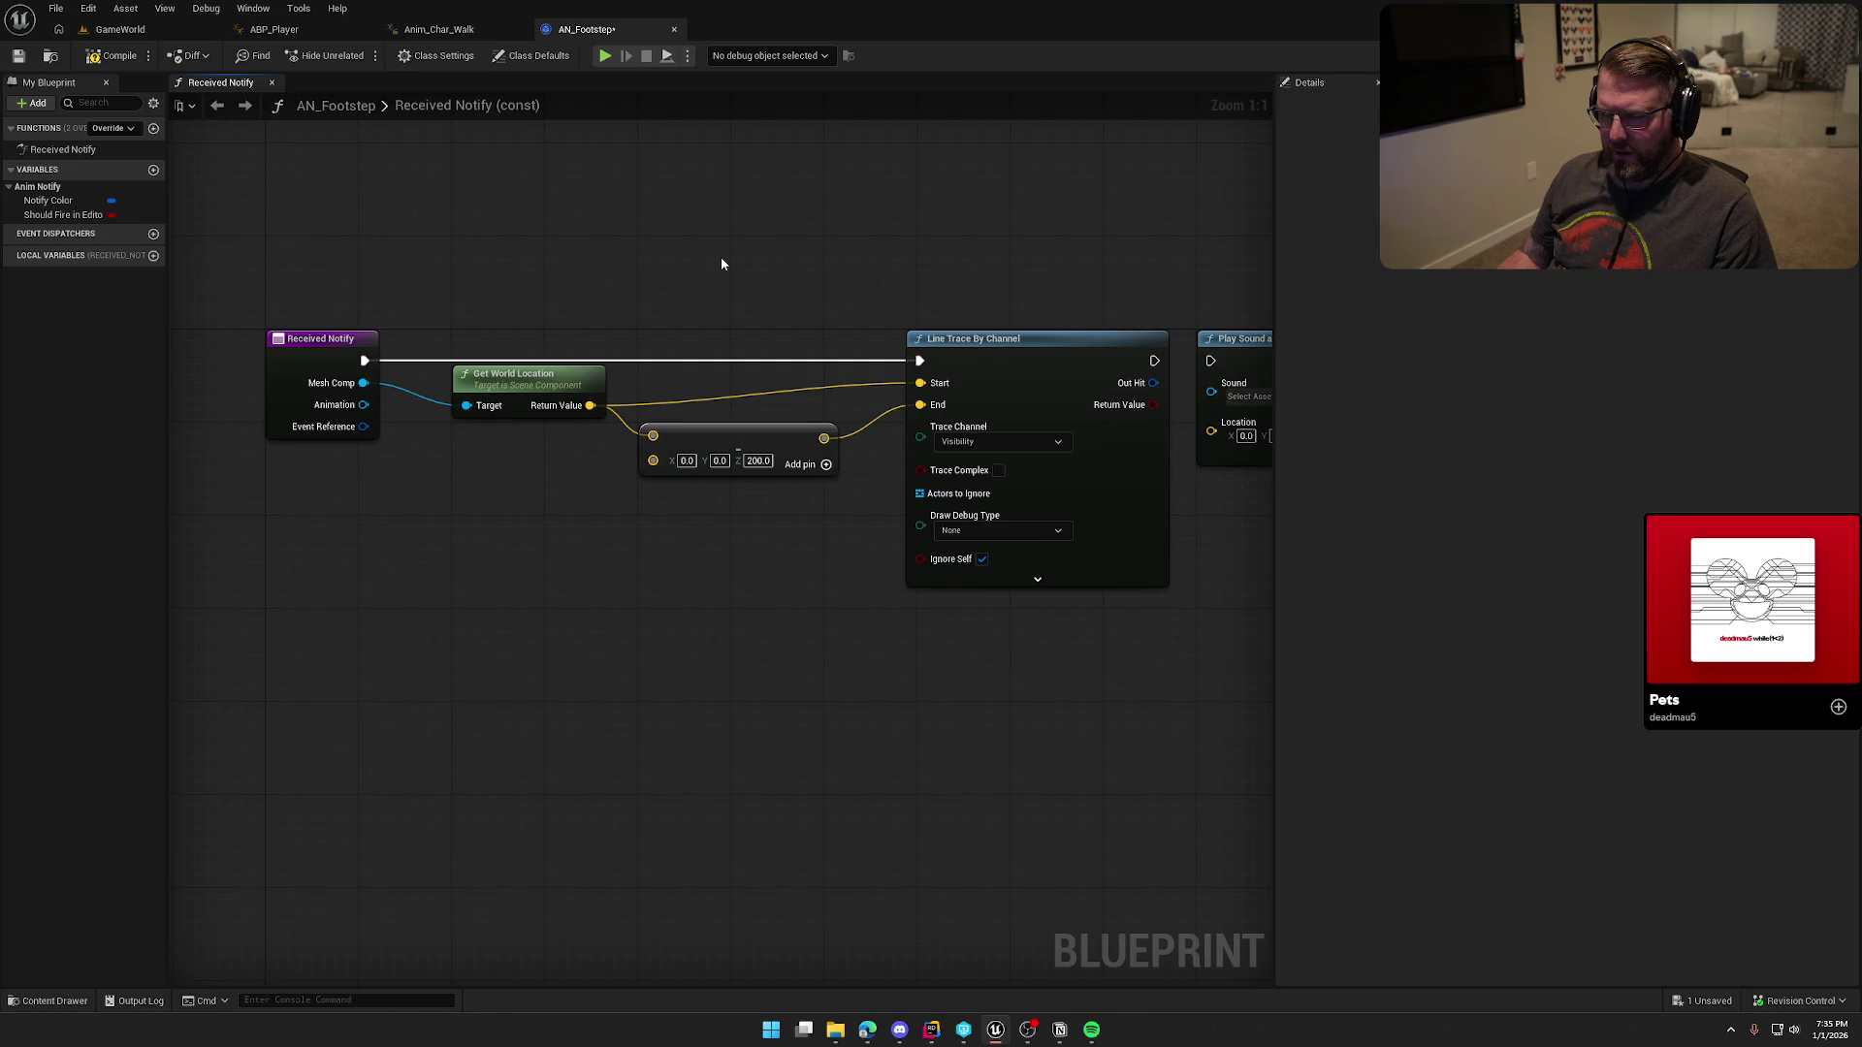
Step: Set the line trace's Draw Debug Type to For Duration
{"action": "left_click_drag", "start_coordinate": [733, 270], "coordinate": [491, 250]}
{"action": "left_click", "coordinate": [756, 509]}
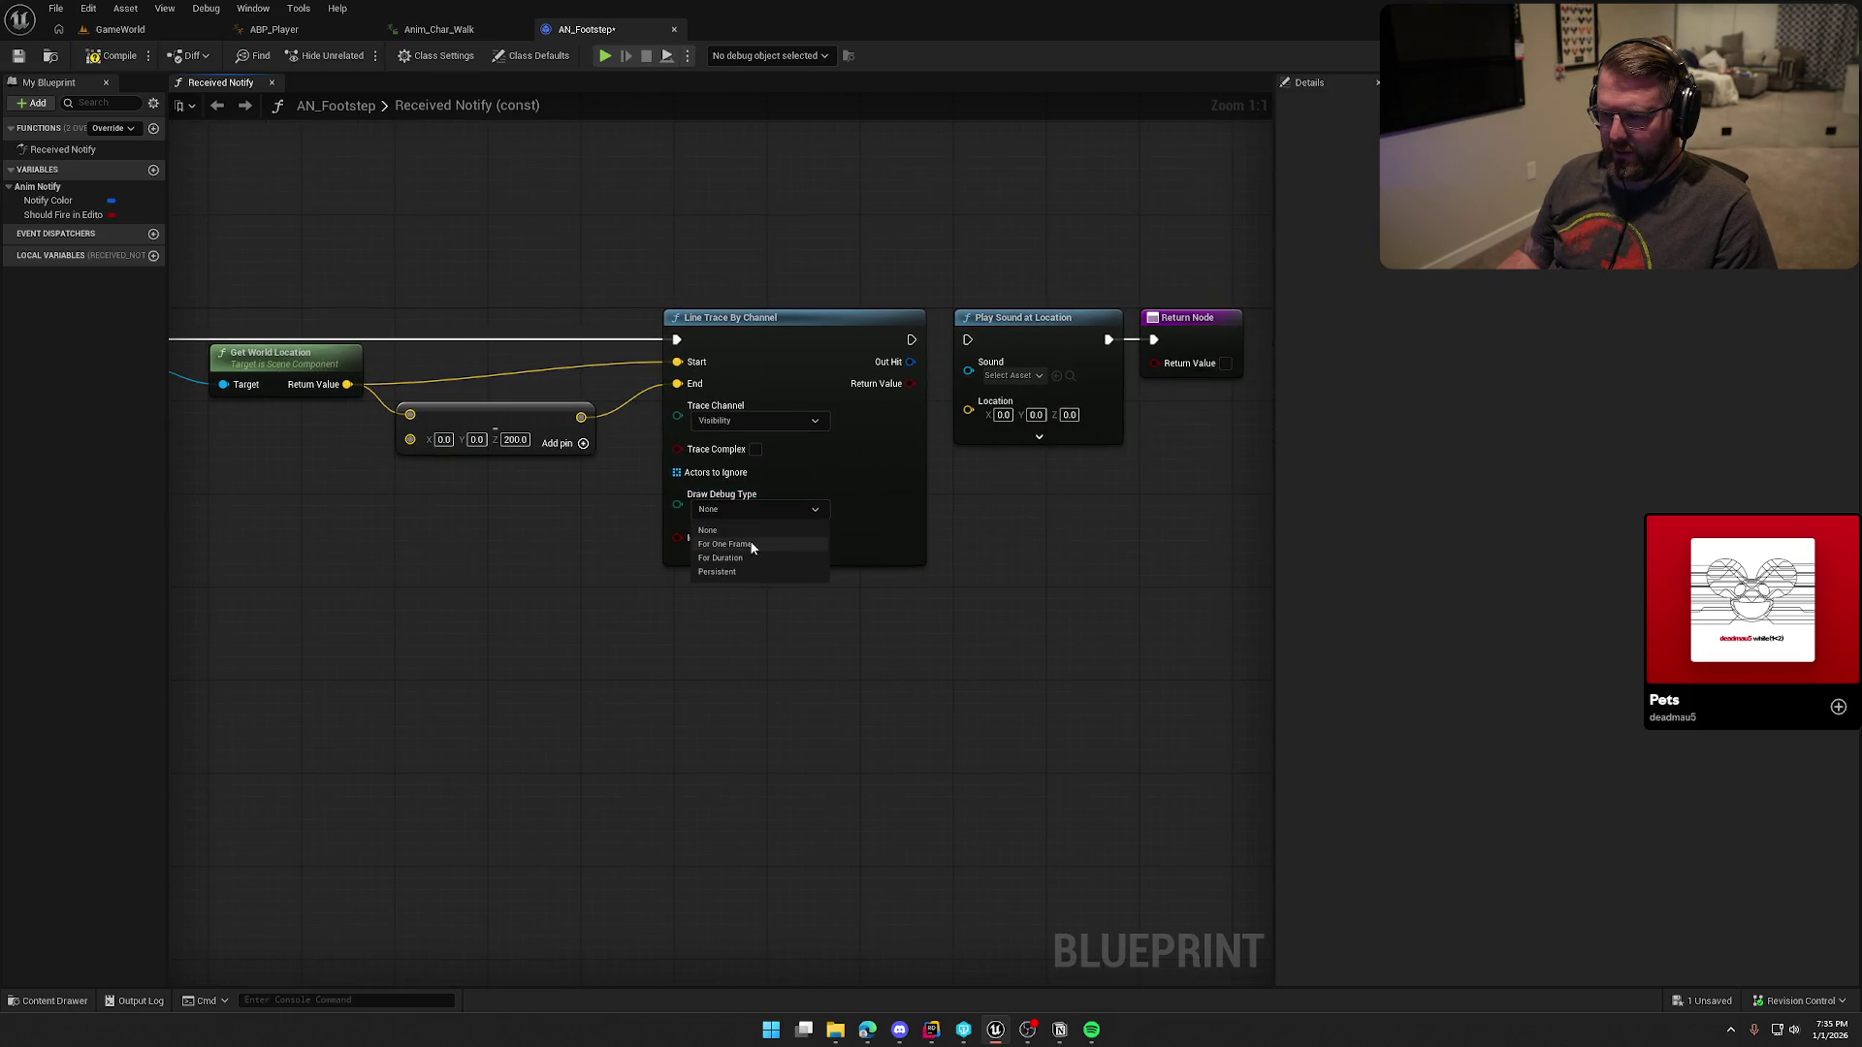
{"action": "left_click", "coordinate": [755, 545]}
{"action": "left_click", "coordinate": [751, 509]}
{"action": "left_click", "coordinate": [747, 558]}
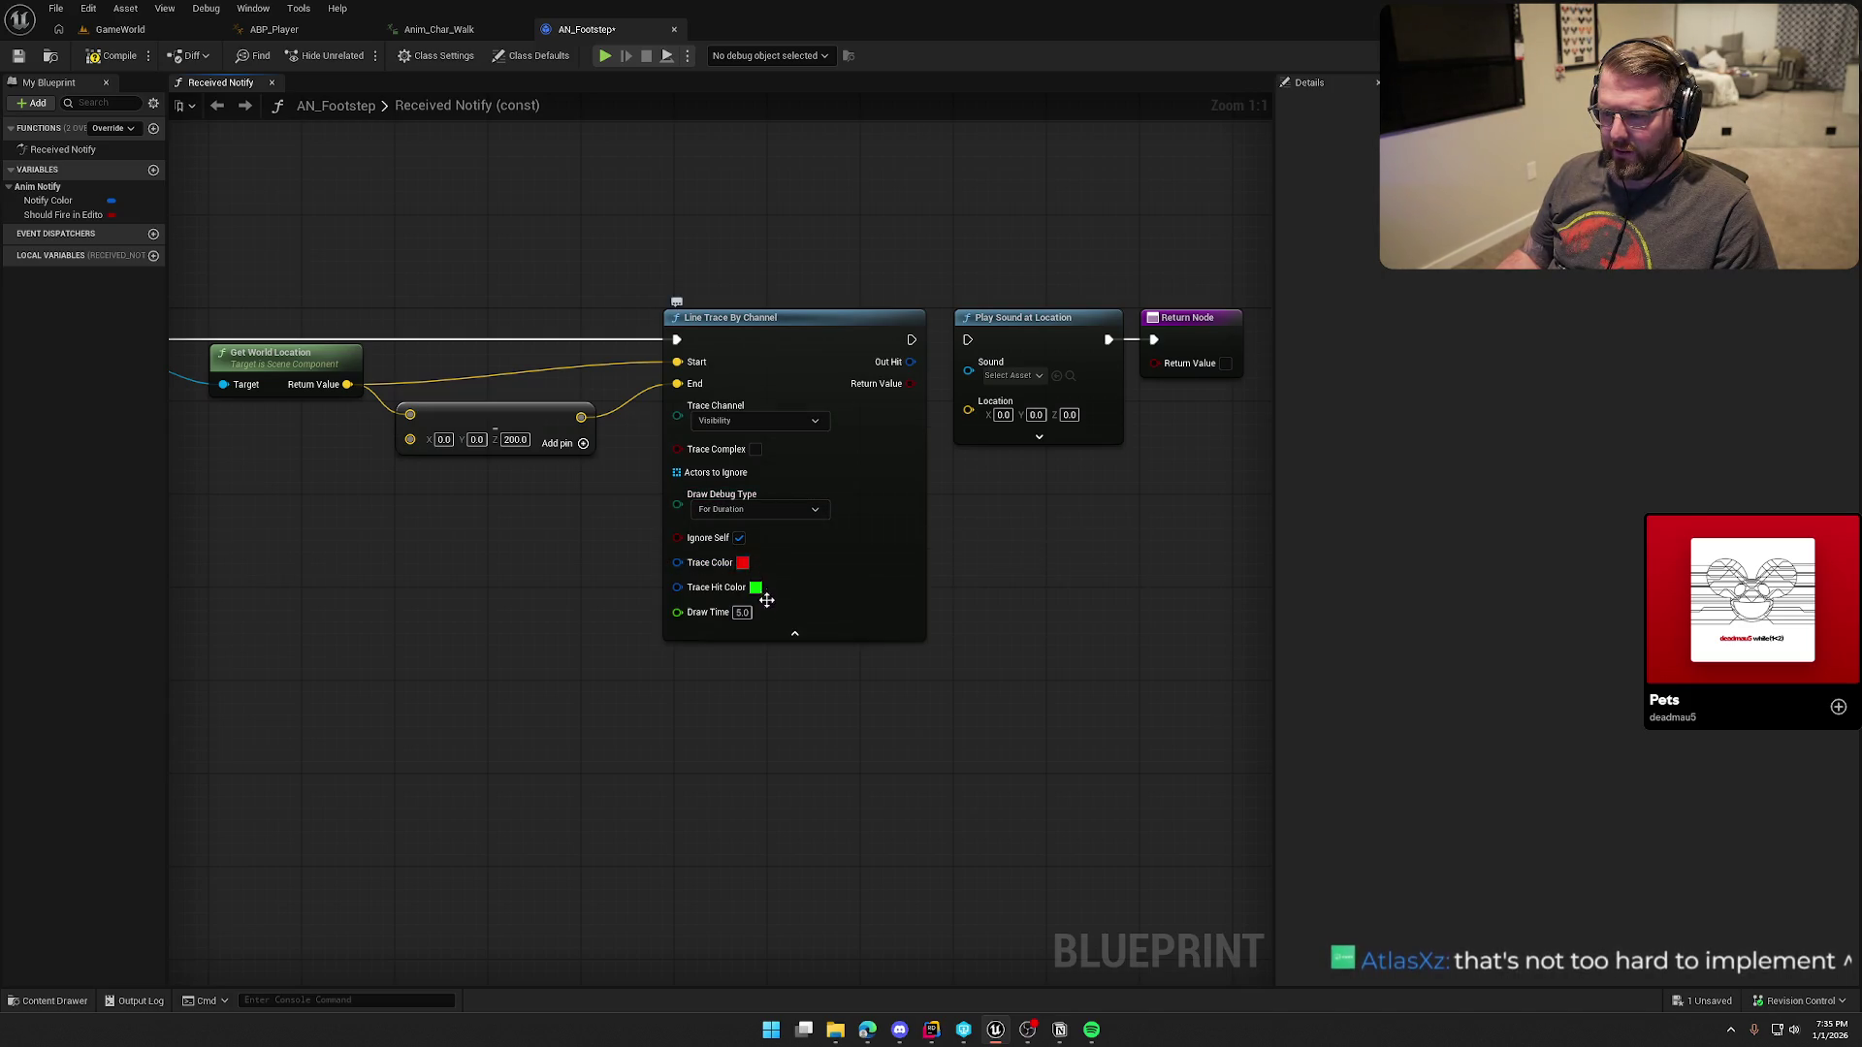
{"action": "left_click_drag", "start_coordinate": [407, 533], "coordinate": [456, 539]}
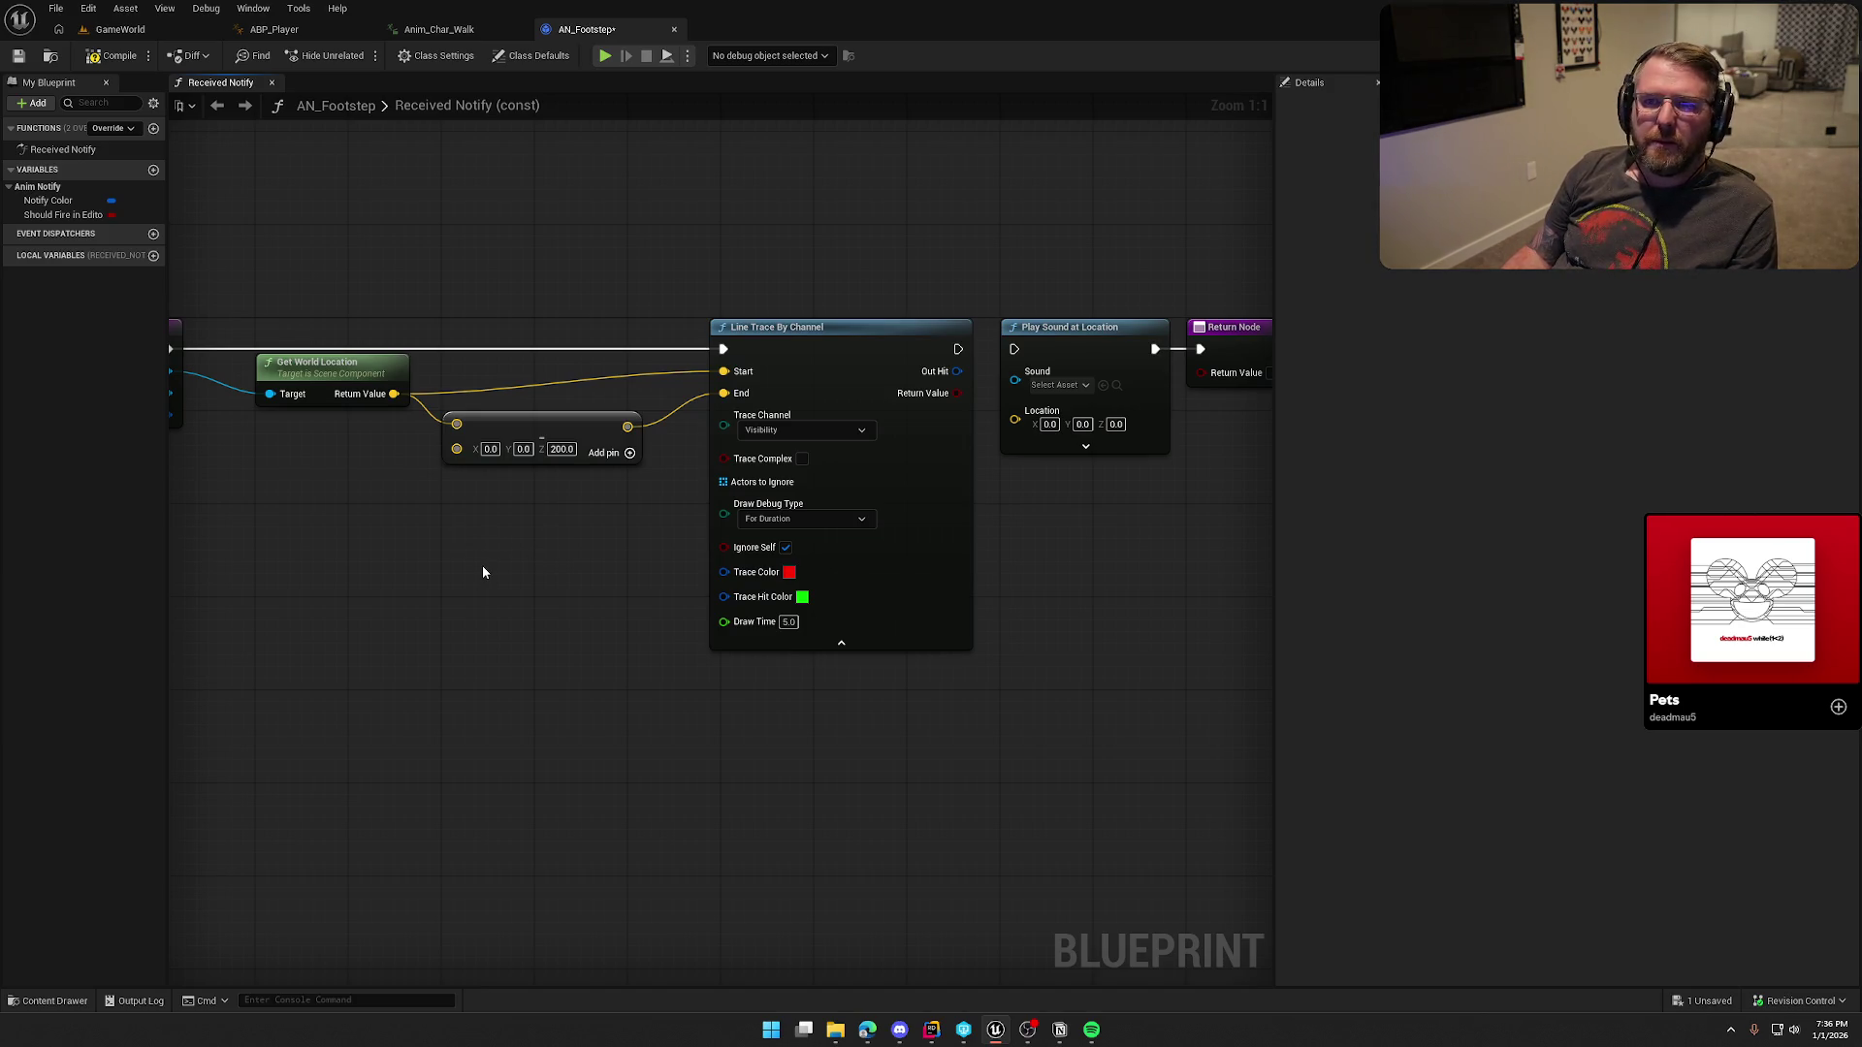
Step: Wire the line trace's execution output into Play Sound at Location
{"action": "mouse_move", "coordinate": [483, 572]}
{"action": "left_mouse_down"}
{"action": "mouse_move", "coordinate": [524, 611]}
{"action": "mouse_move", "coordinate": [940, 594]}
{"action": "mouse_move", "coordinate": [692, 372]}
{"action": "mouse_move", "coordinate": [1087, 388]}
{"action": "left_mouse_up"}
{"action": "left_click", "coordinate": [707, 486]}
{"action": "mouse_move", "coordinate": [707, 487]}
{"action": "left_mouse_down"}
{"action": "mouse_move", "coordinate": [753, 516]}
{"action": "mouse_move", "coordinate": [887, 514]}
{"action": "mouse_move", "coordinate": [1322, 378]}
{"action": "mouse_move", "coordinate": [1121, 442]}
{"action": "left_mouse_up"}
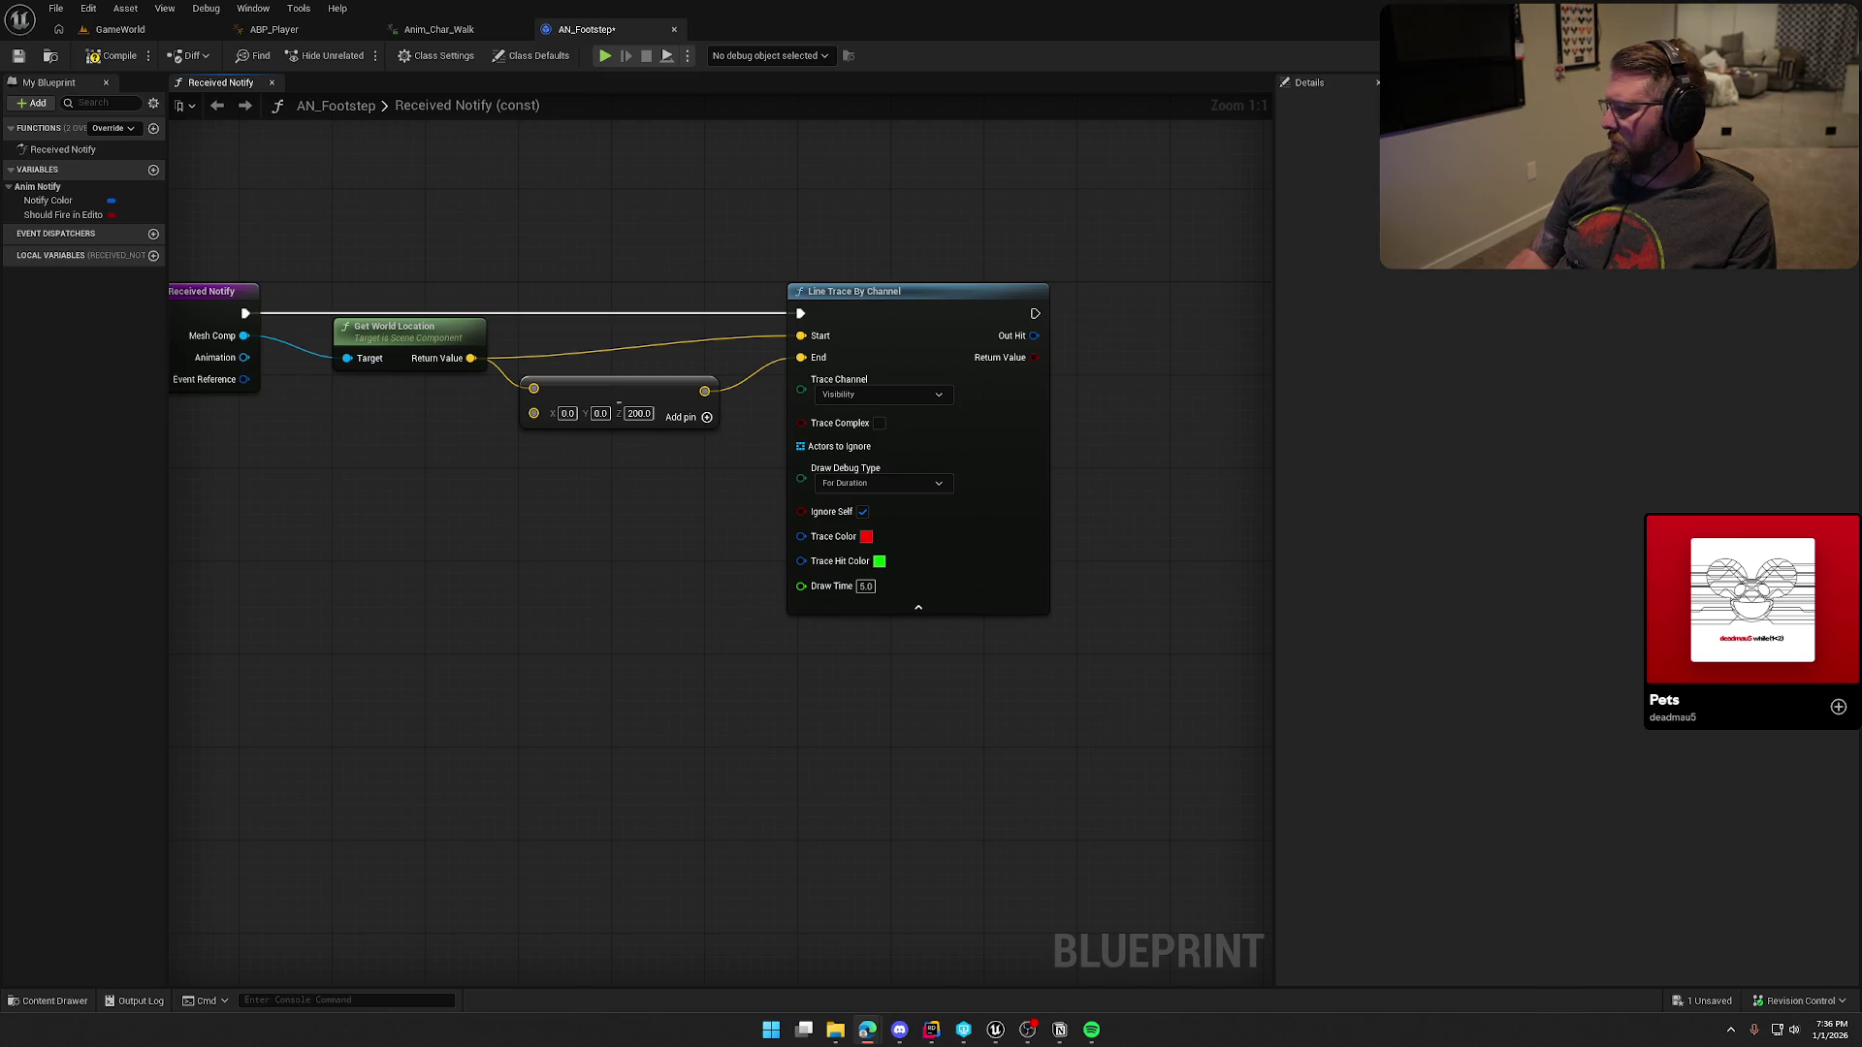
{"action": "left_click_drag", "start_coordinate": [1040, 683], "coordinate": [711, 514]}
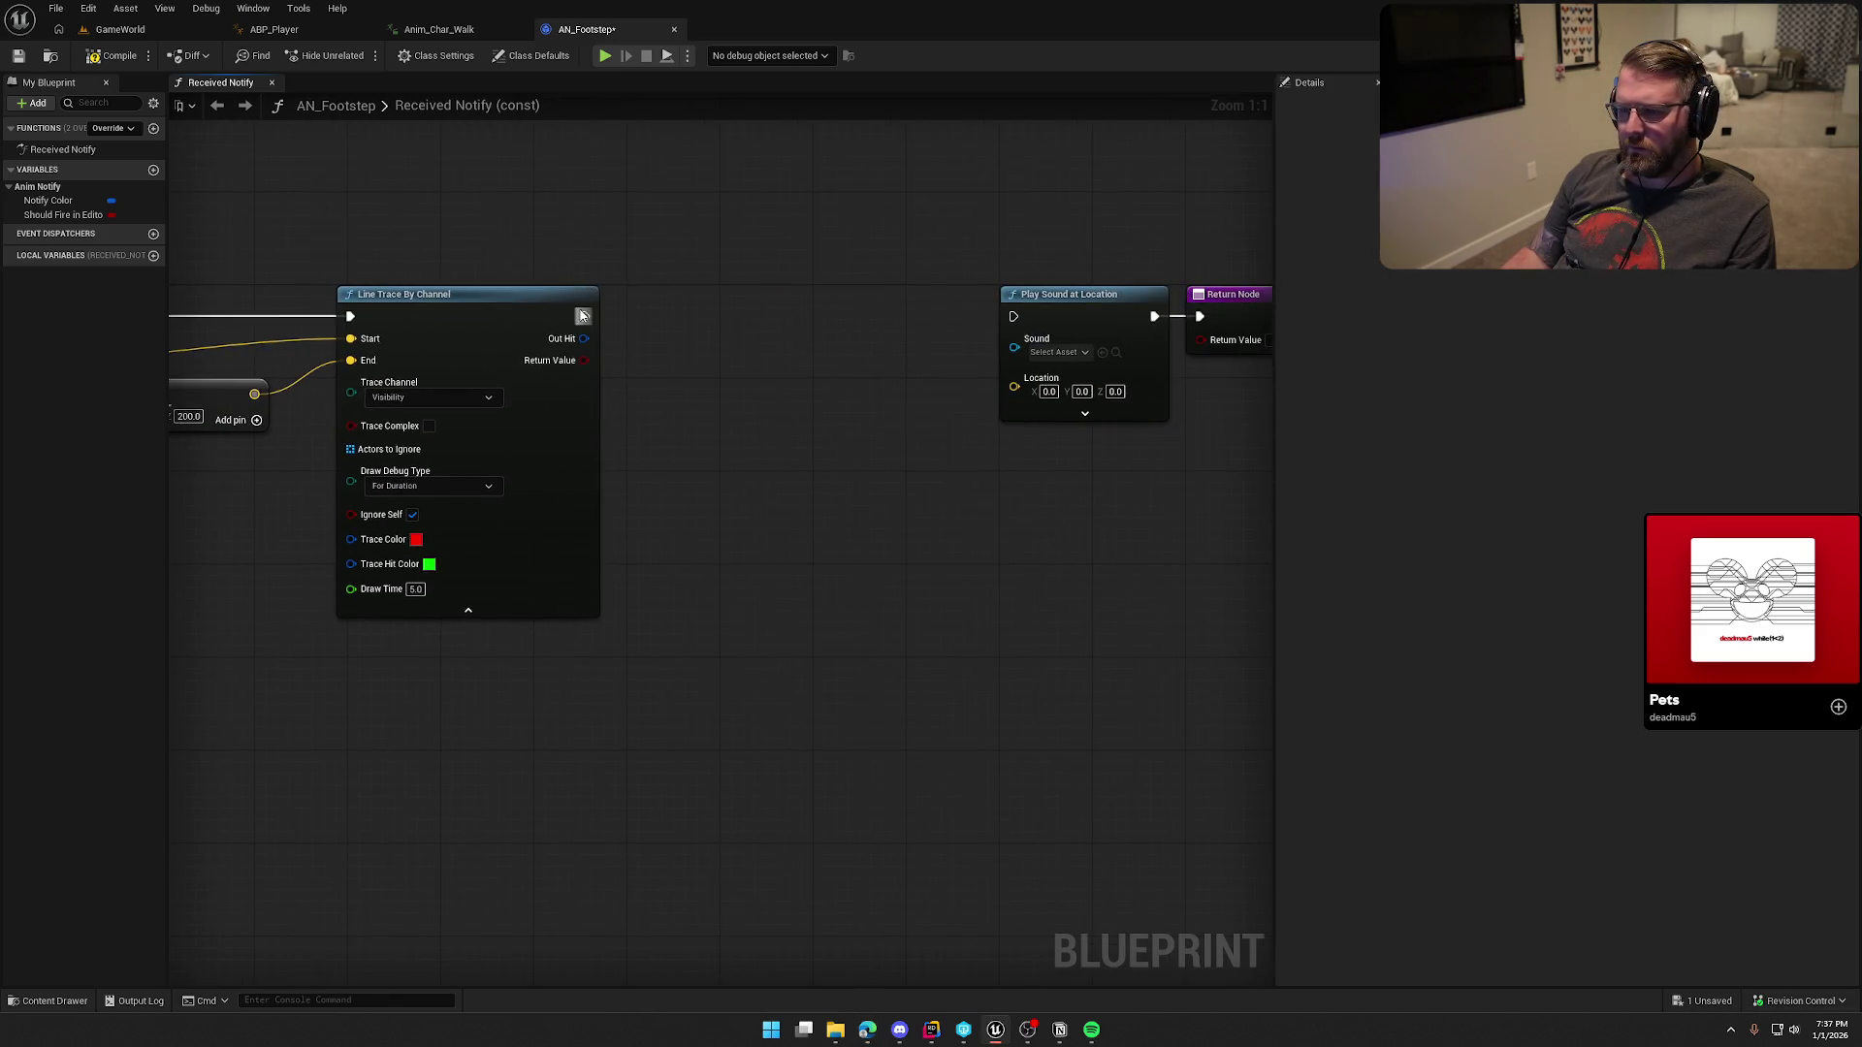
{"action": "left_click_drag", "start_coordinate": [1018, 323], "coordinate": [1015, 317]}
Step: Move Play Sound at Location and Return Node beside the line trace
{"action": "mouse_move", "coordinate": [1091, 504]}
{"action": "left_mouse_down"}
{"action": "mouse_move", "coordinate": [905, 515]}
{"action": "mouse_move", "coordinate": [922, 316]}
{"action": "mouse_move", "coordinate": [638, 319]}
{"action": "left_mouse_up"}
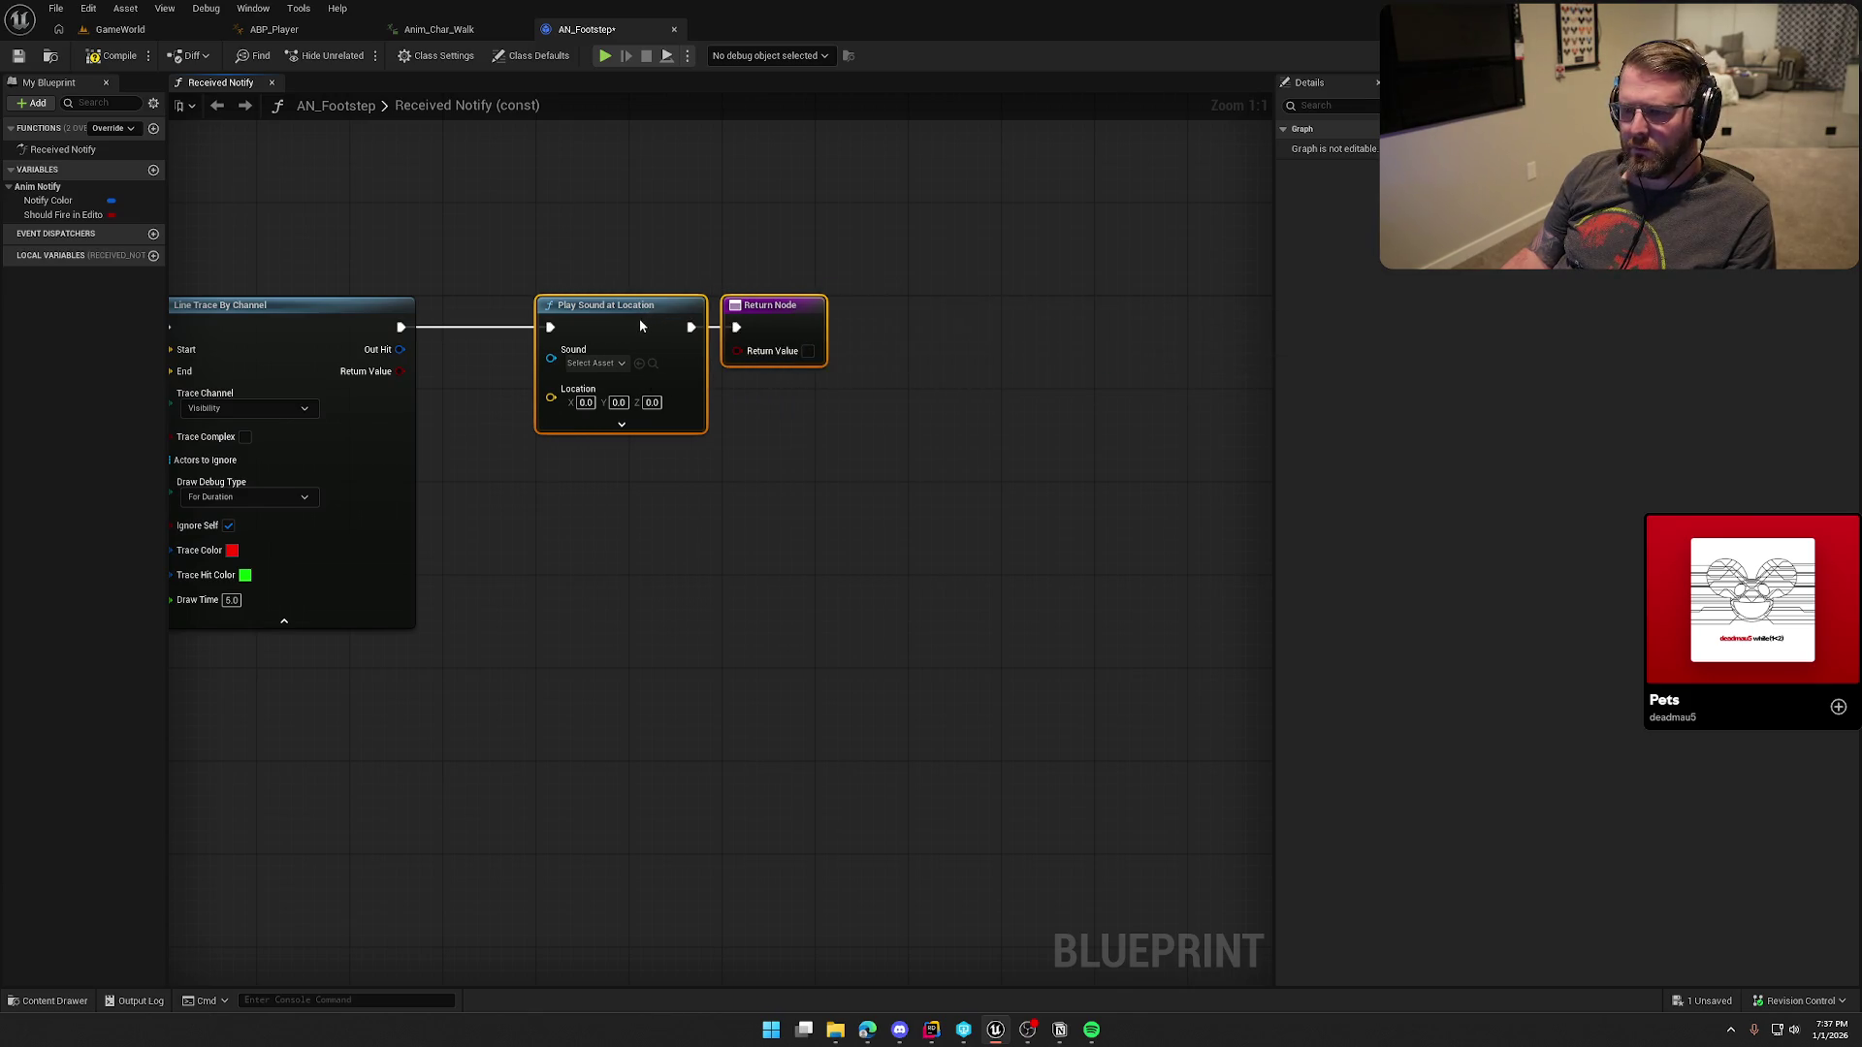
{"action": "left_click_drag", "start_coordinate": [602, 246], "coordinate": [1110, 282]}
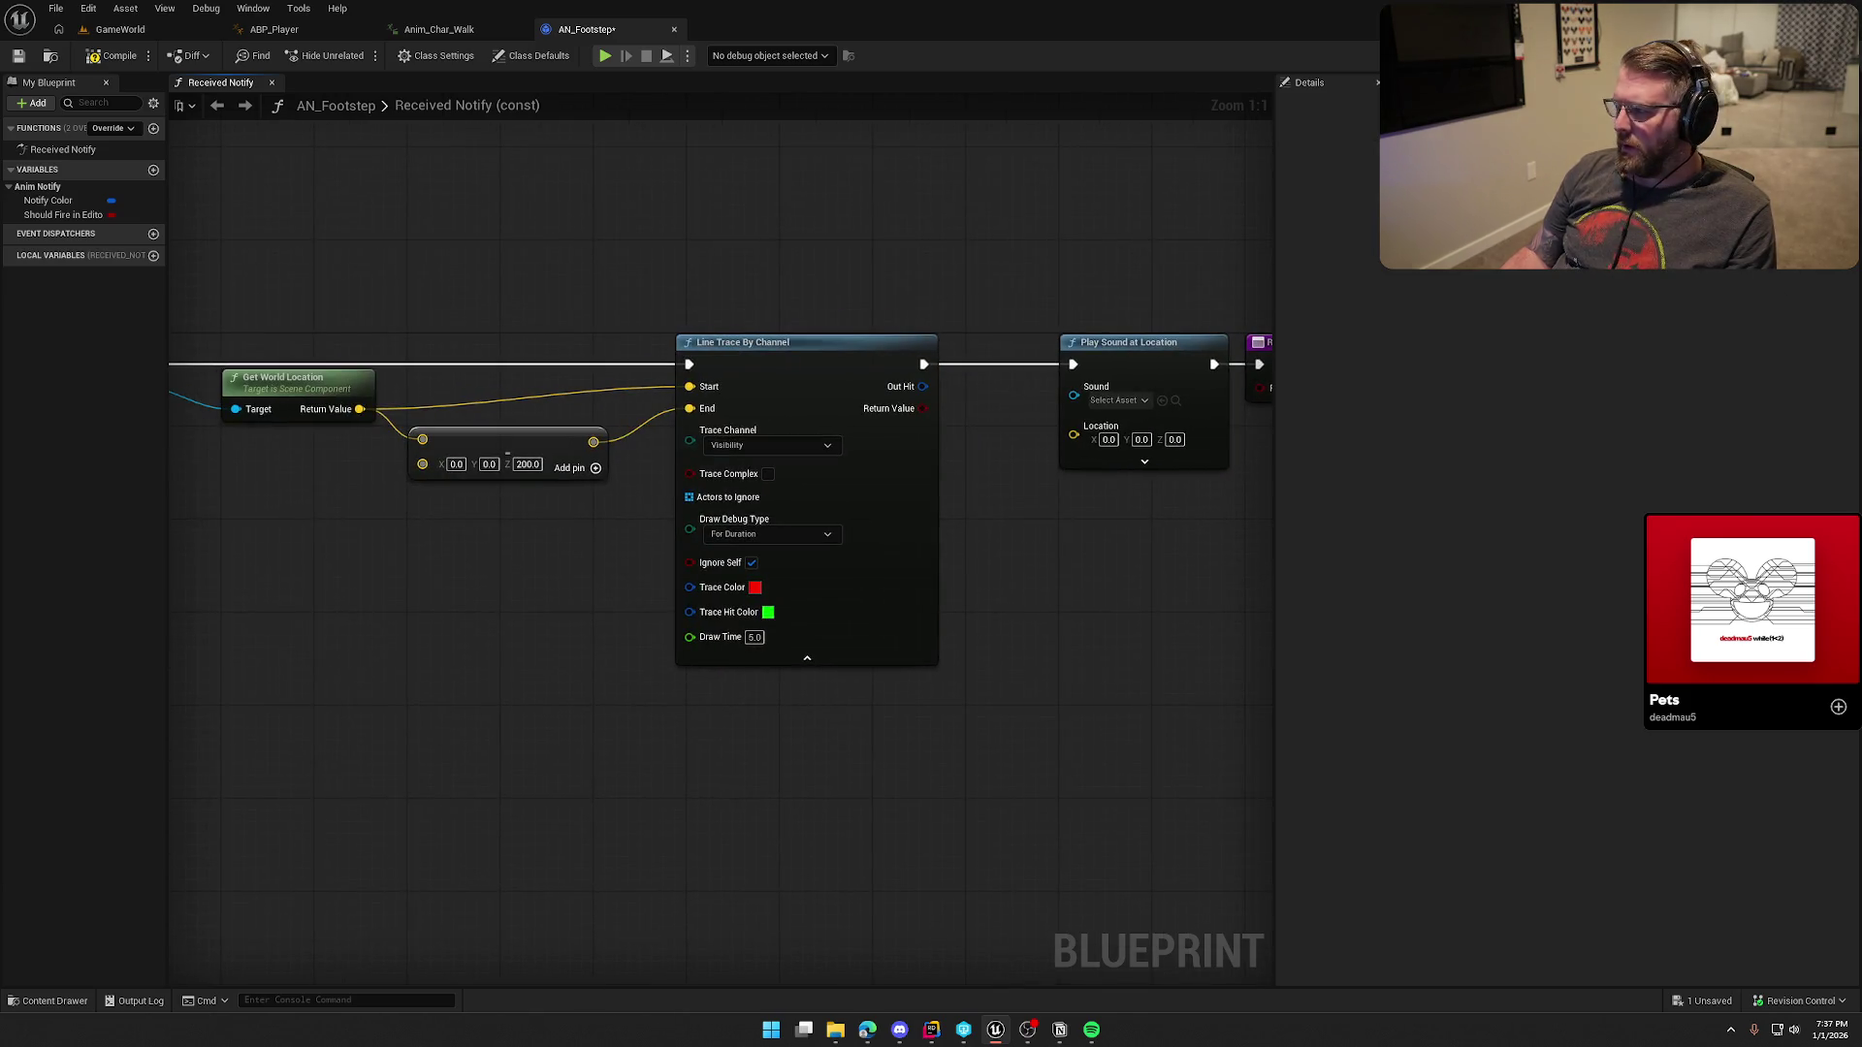
{"action": "left_click", "coordinate": [142, 32]}
Step: Play the level and walk the cowboy around to watch red footstep trace marks appear, then release control
{"action": "key", "text": "alt+p"}
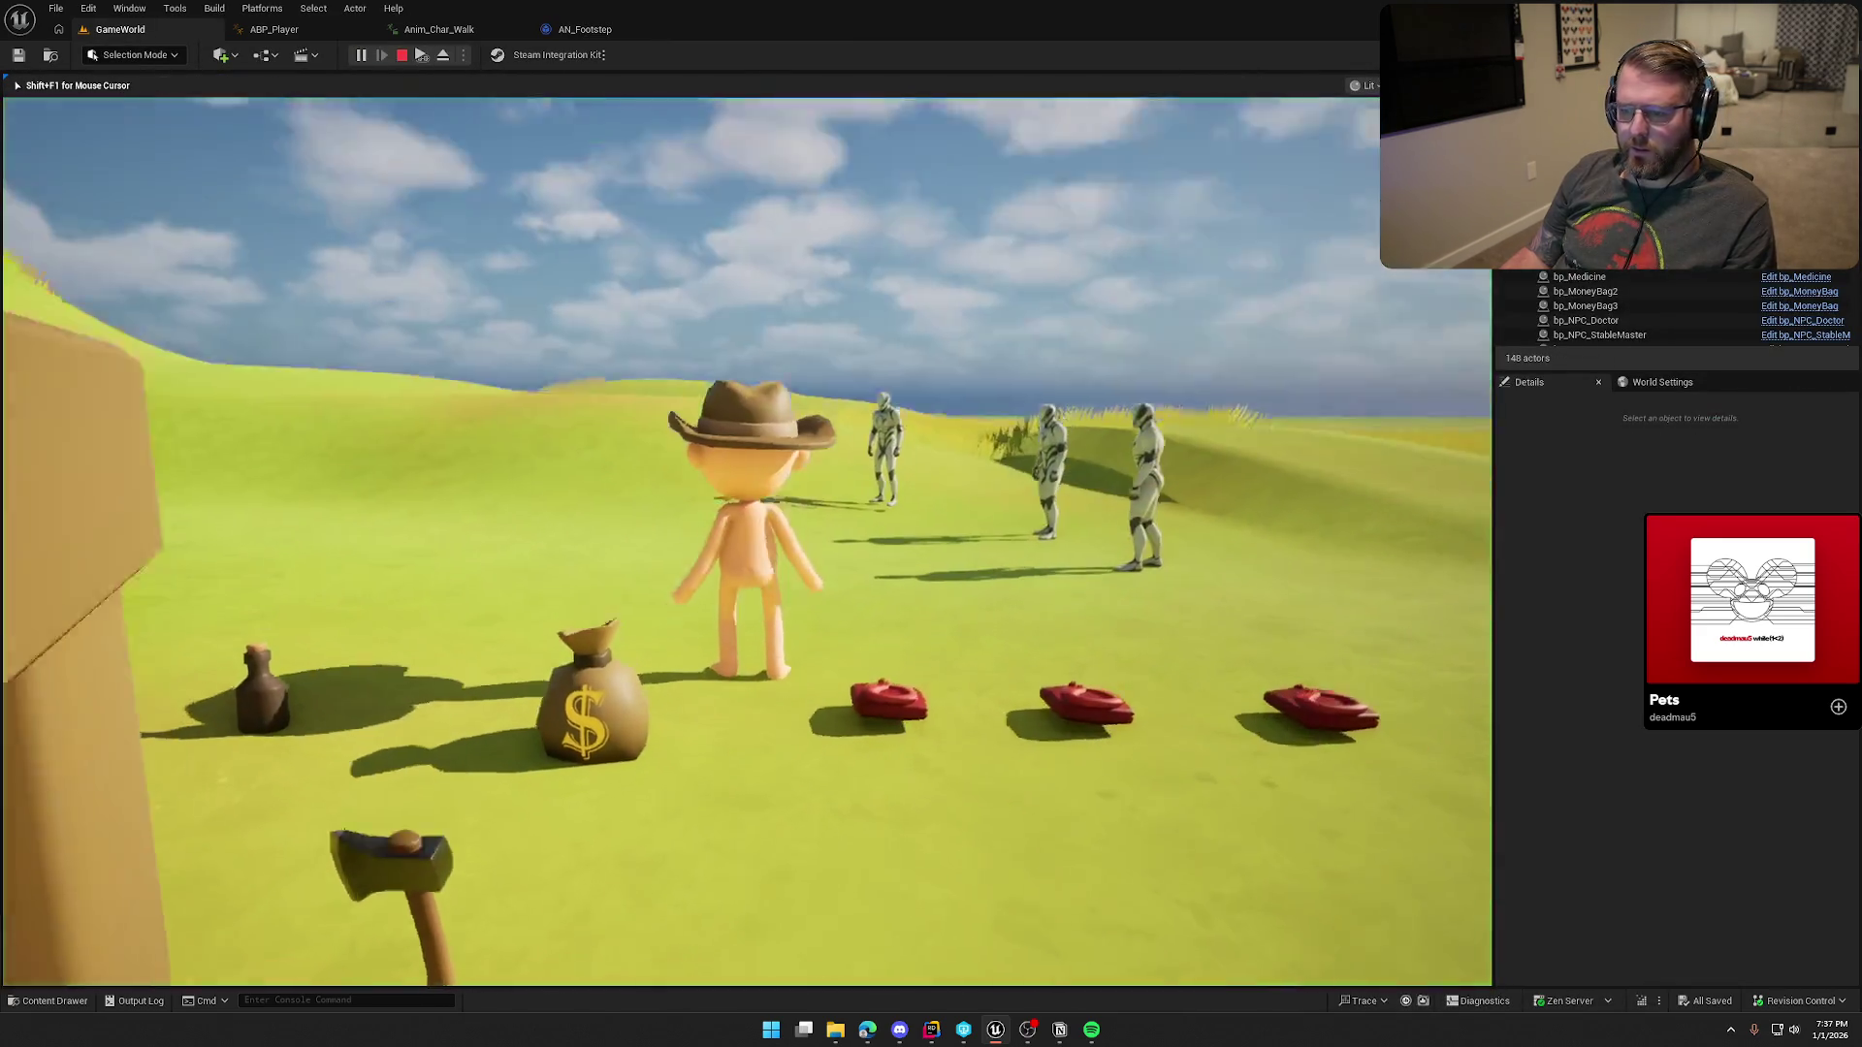
{"action": "key", "text": "w"}
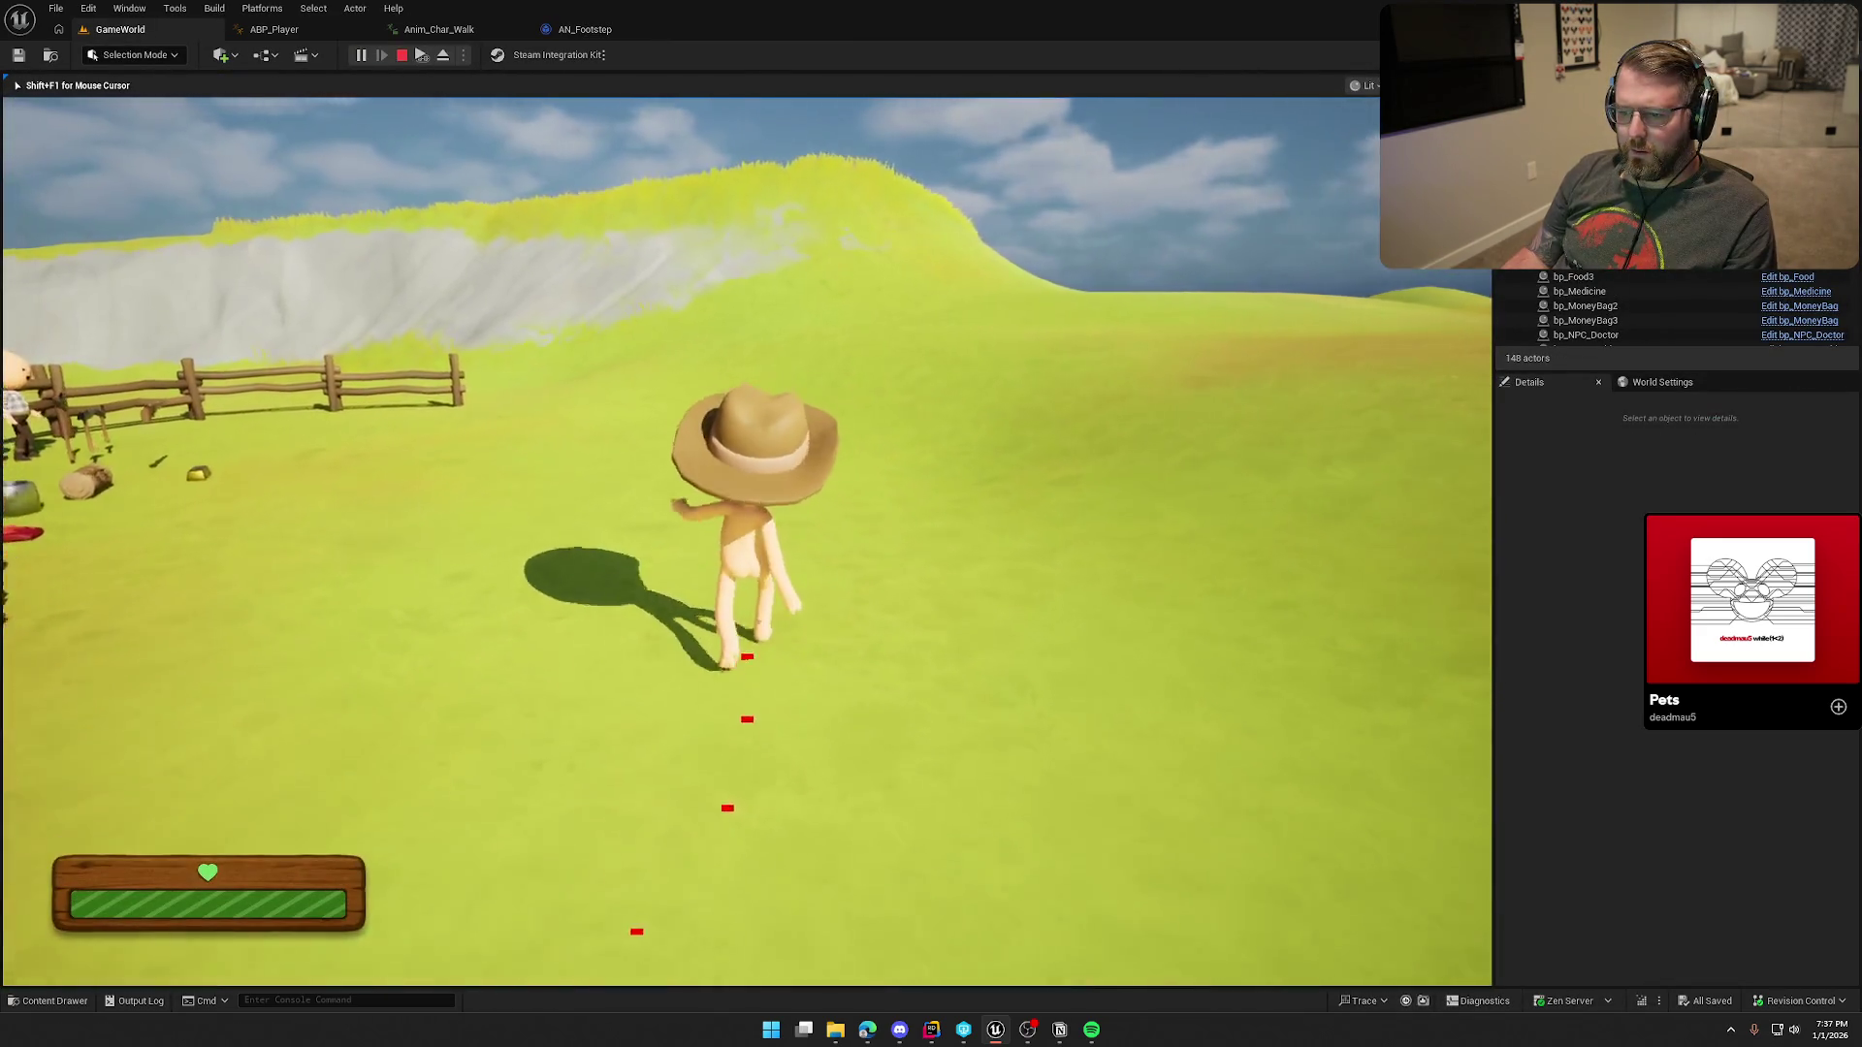
{"action": "key", "text": "s"}
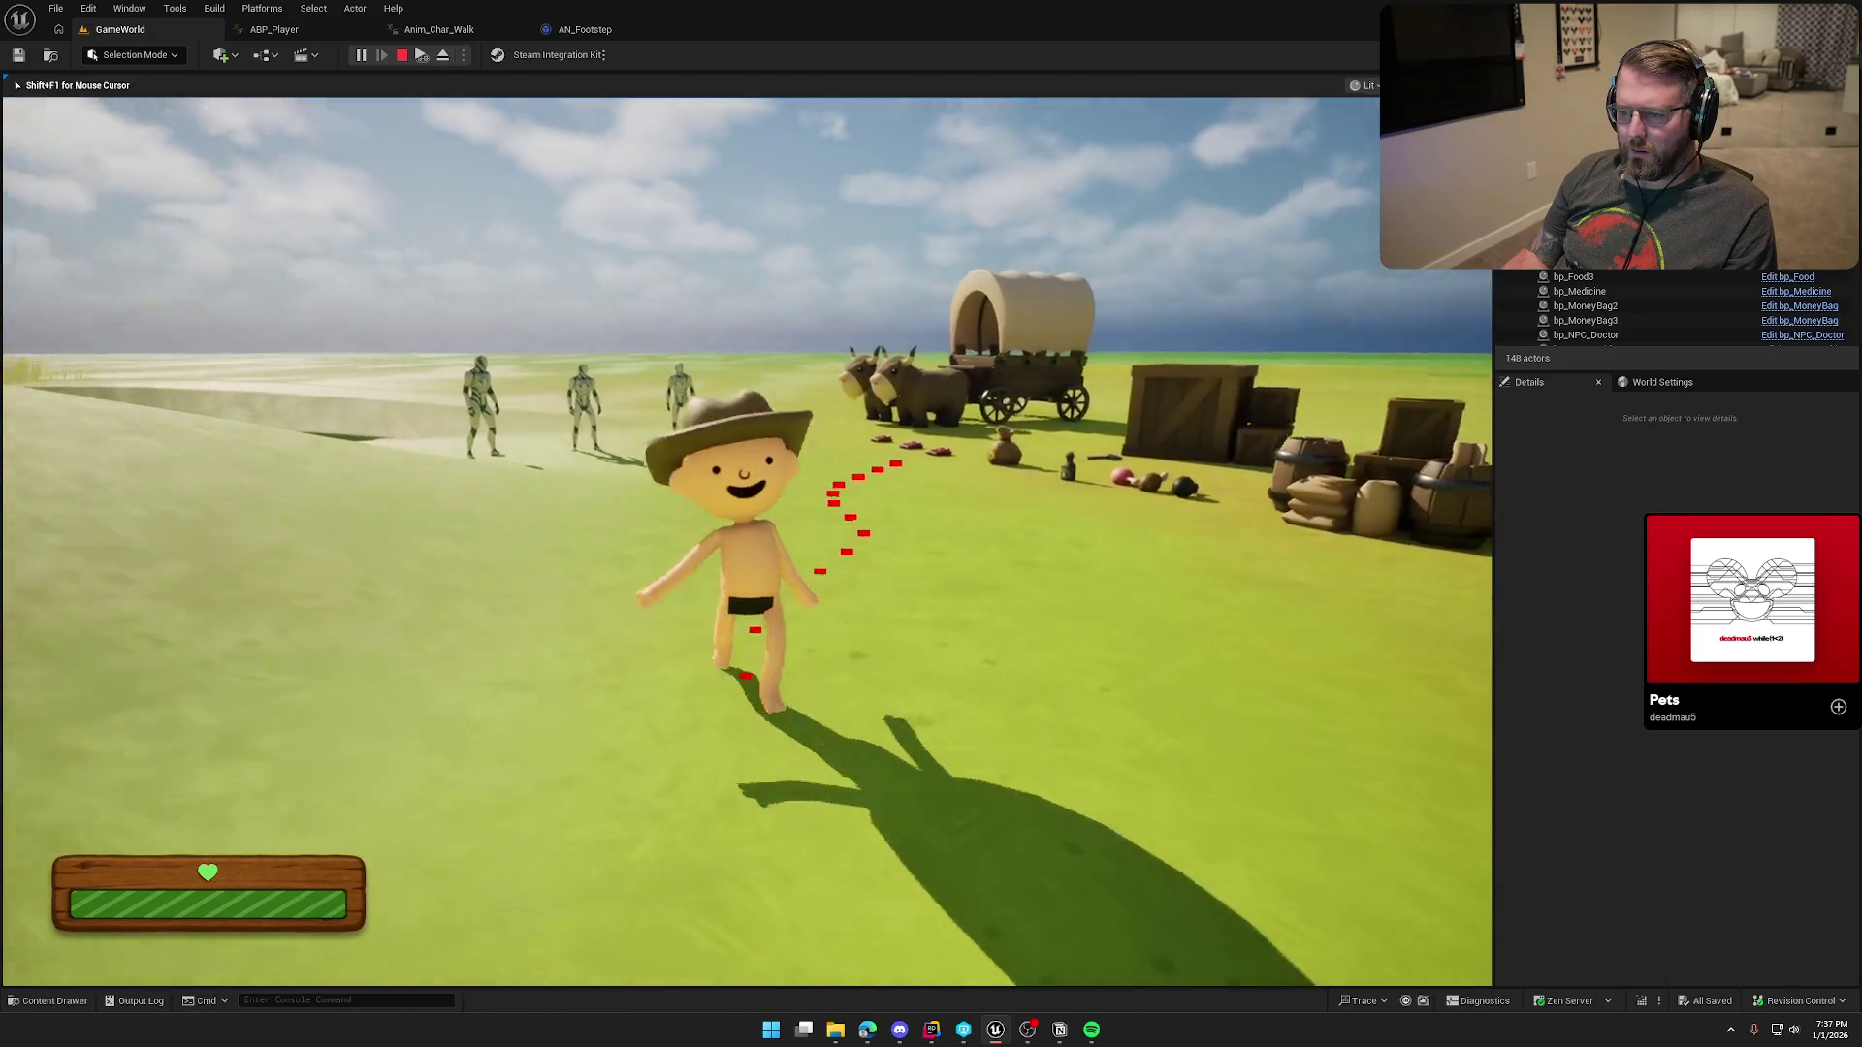
{"action": "key", "text": "w"}
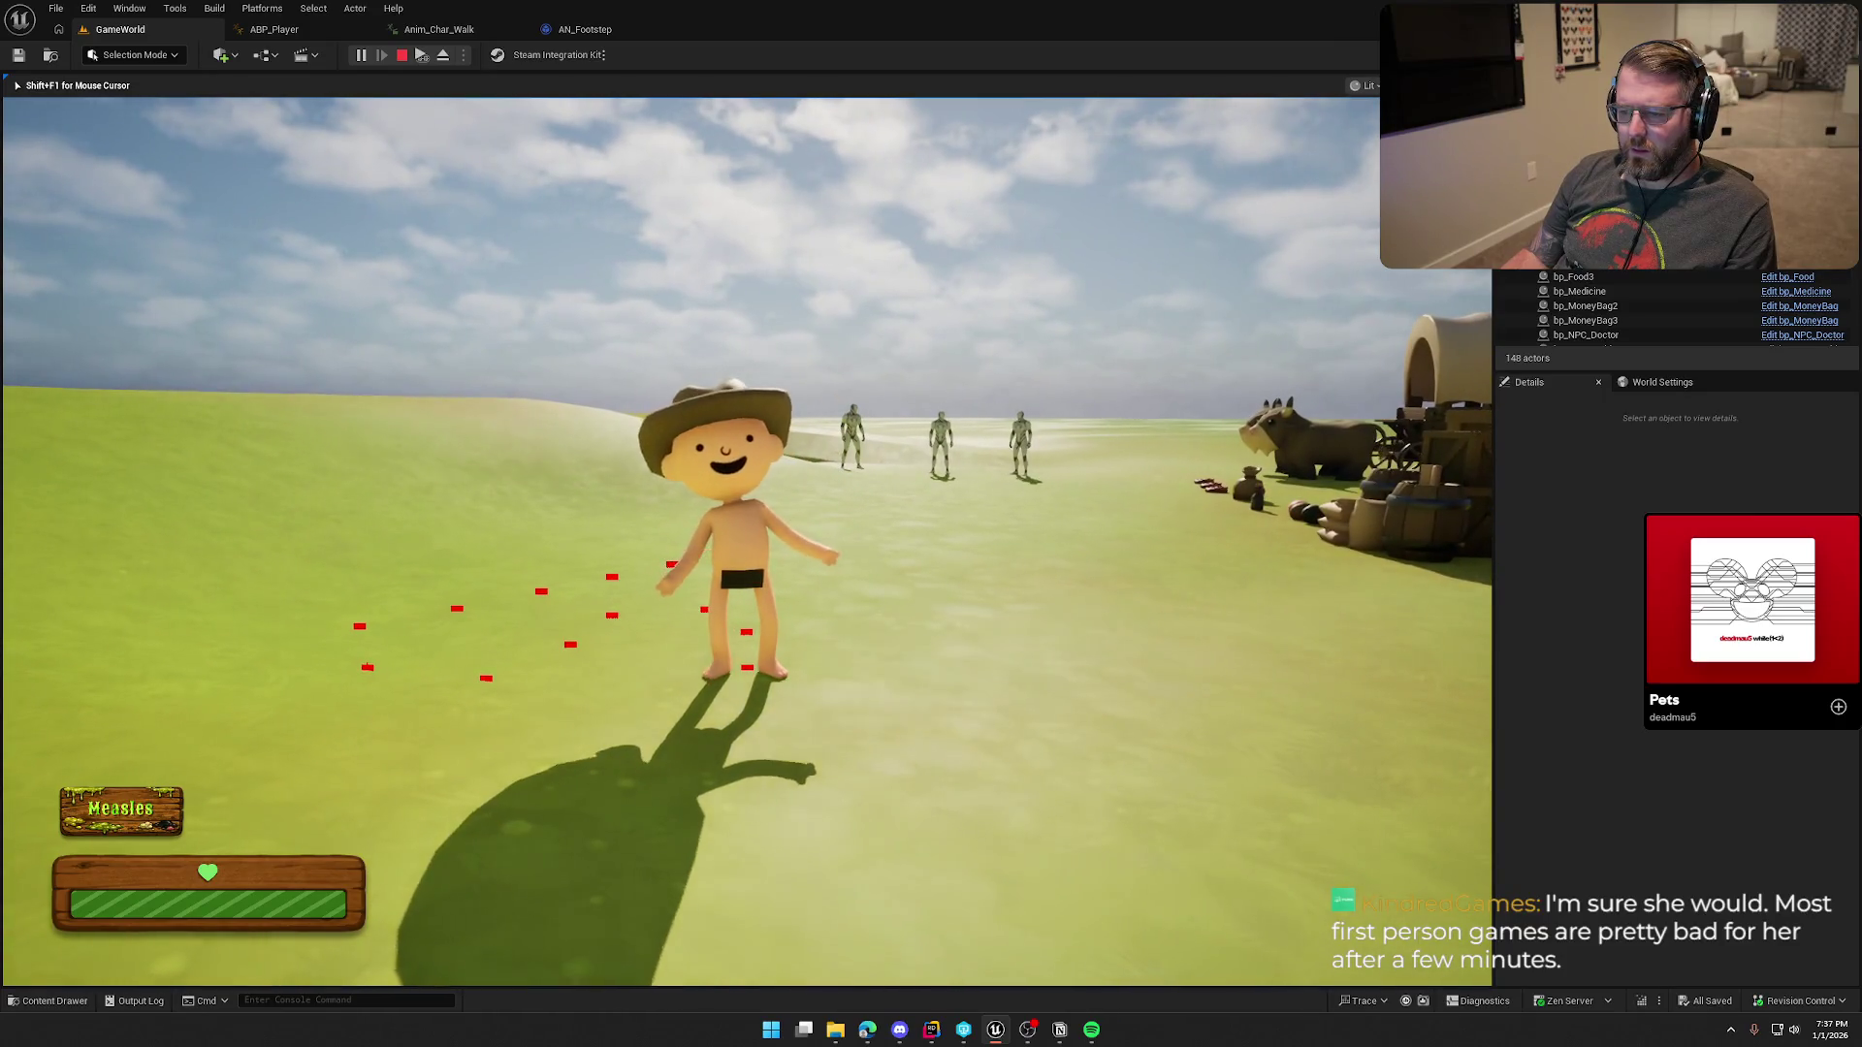
{"action": "key", "text": "shift+F1"}
Step: Add a vector '+' node with Z 50 to the foot location and wire it into Line Trace Start
{"action": "left_click", "coordinate": [613, 31]}
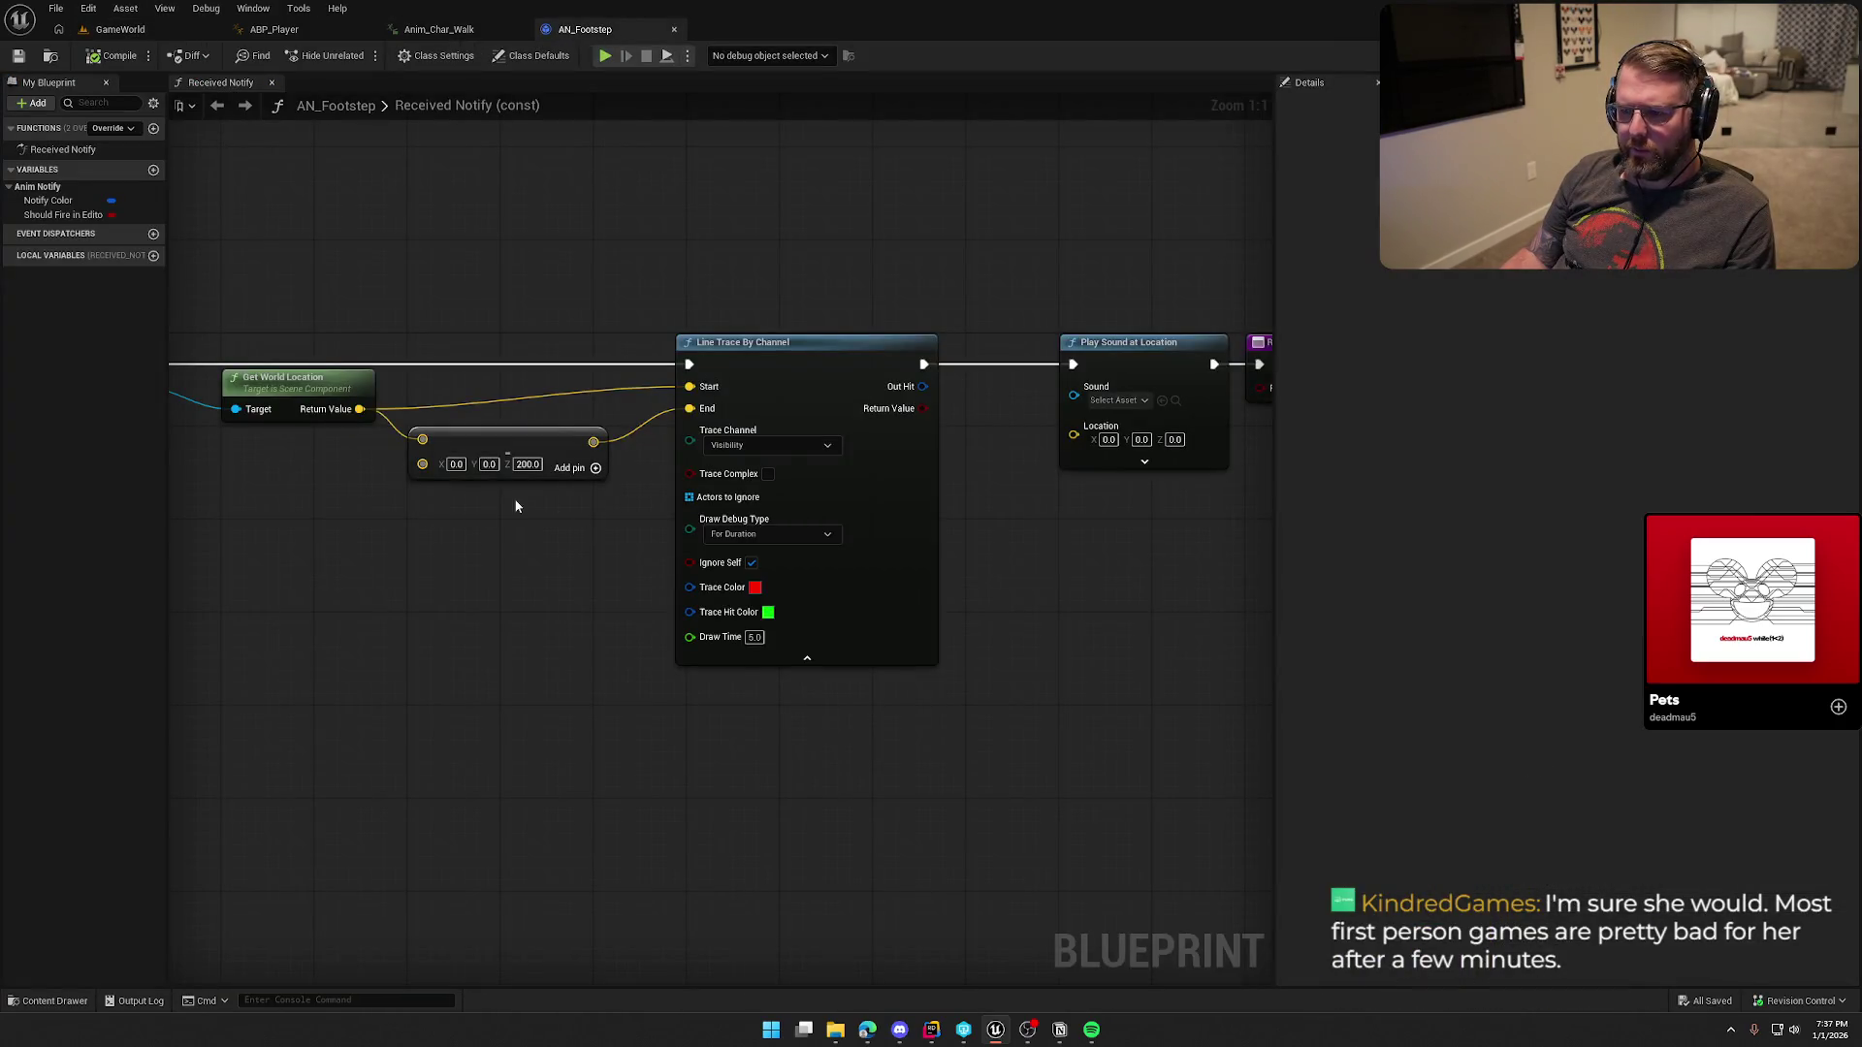
{"action": "left_click_drag", "start_coordinate": [515, 506], "coordinate": [732, 499]}
{"action": "left_click_drag", "start_coordinate": [718, 431], "coordinate": [705, 507]}
{"action": "left_click_drag", "start_coordinate": [576, 403], "coordinate": [673, 424]}
{"action": "type", "text": "+"}
{"action": "key", "text": "Return"}
{"action": "left_click", "coordinate": [739, 448]}
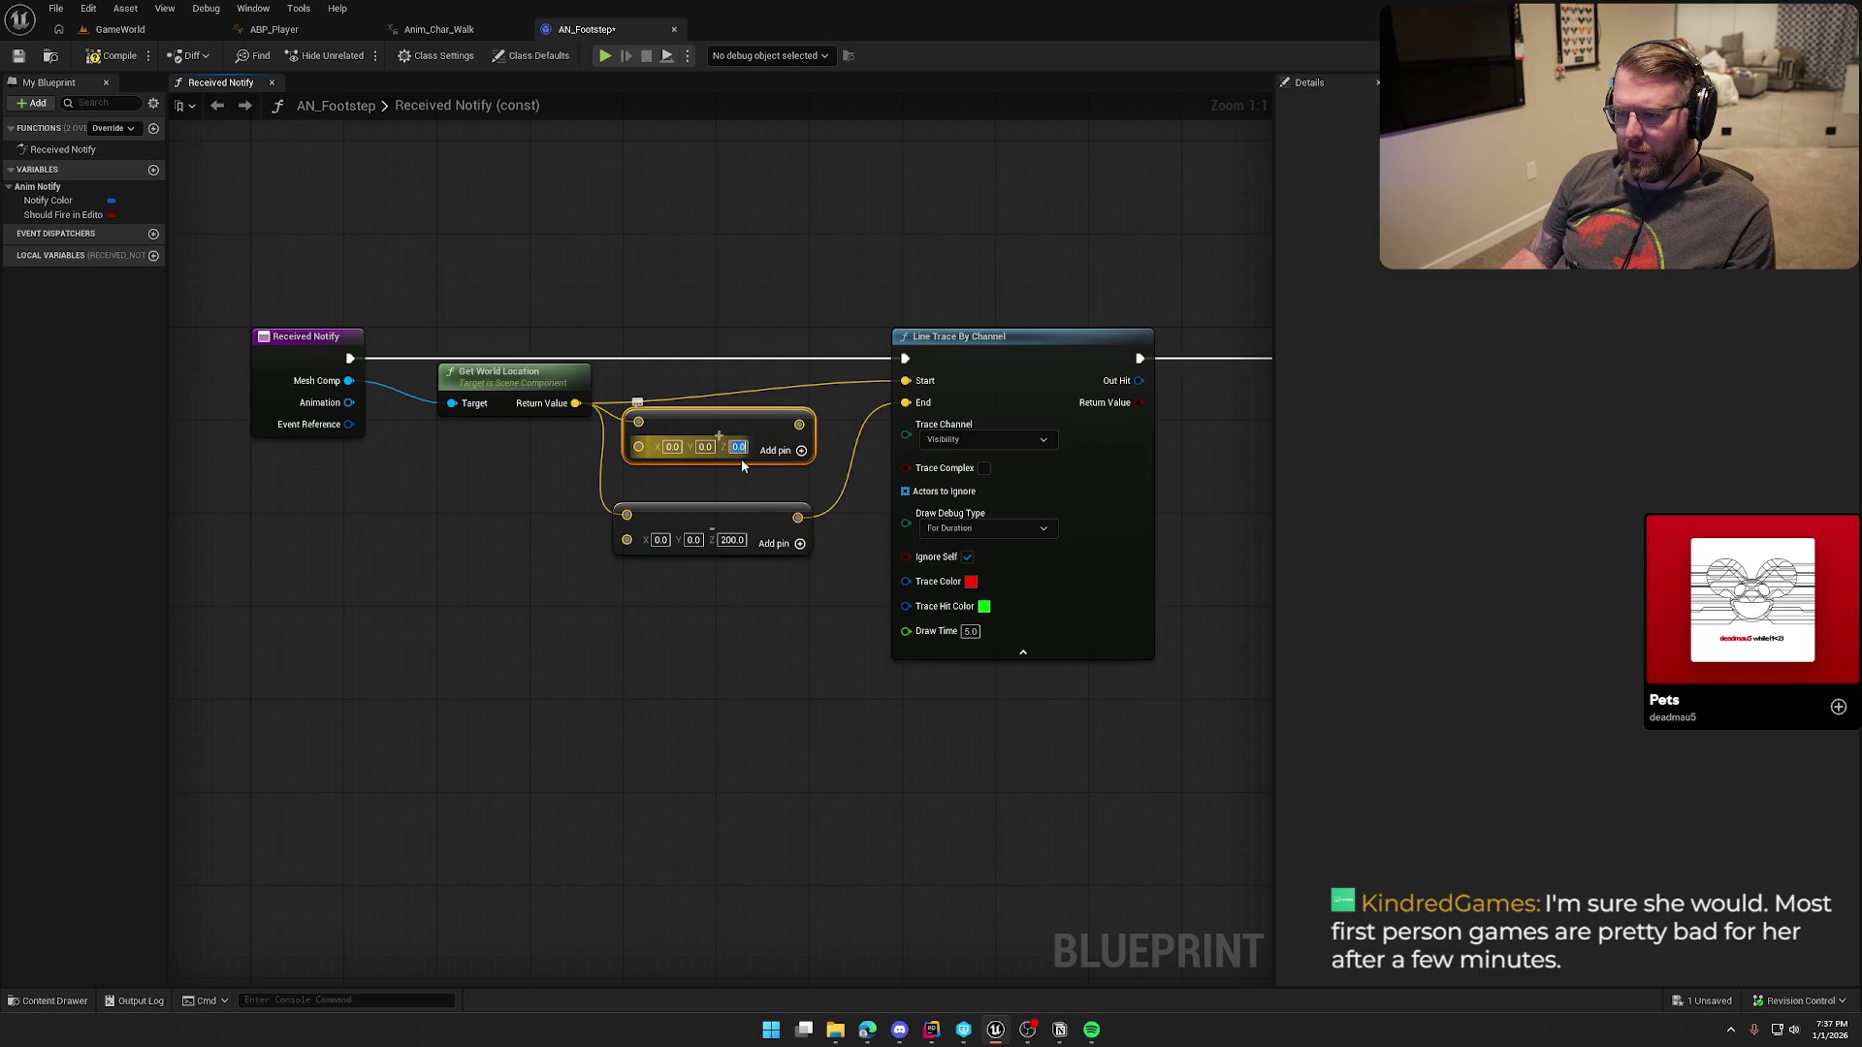
{"action": "left_click", "coordinate": [694, 578]}
{"action": "mouse_move", "coordinate": [804, 424]}
{"action": "left_mouse_down"}
{"action": "mouse_move", "coordinate": [897, 383]}
{"action": "mouse_move", "coordinate": [756, 405]}
{"action": "mouse_move", "coordinate": [747, 388]}
{"action": "left_mouse_up"}
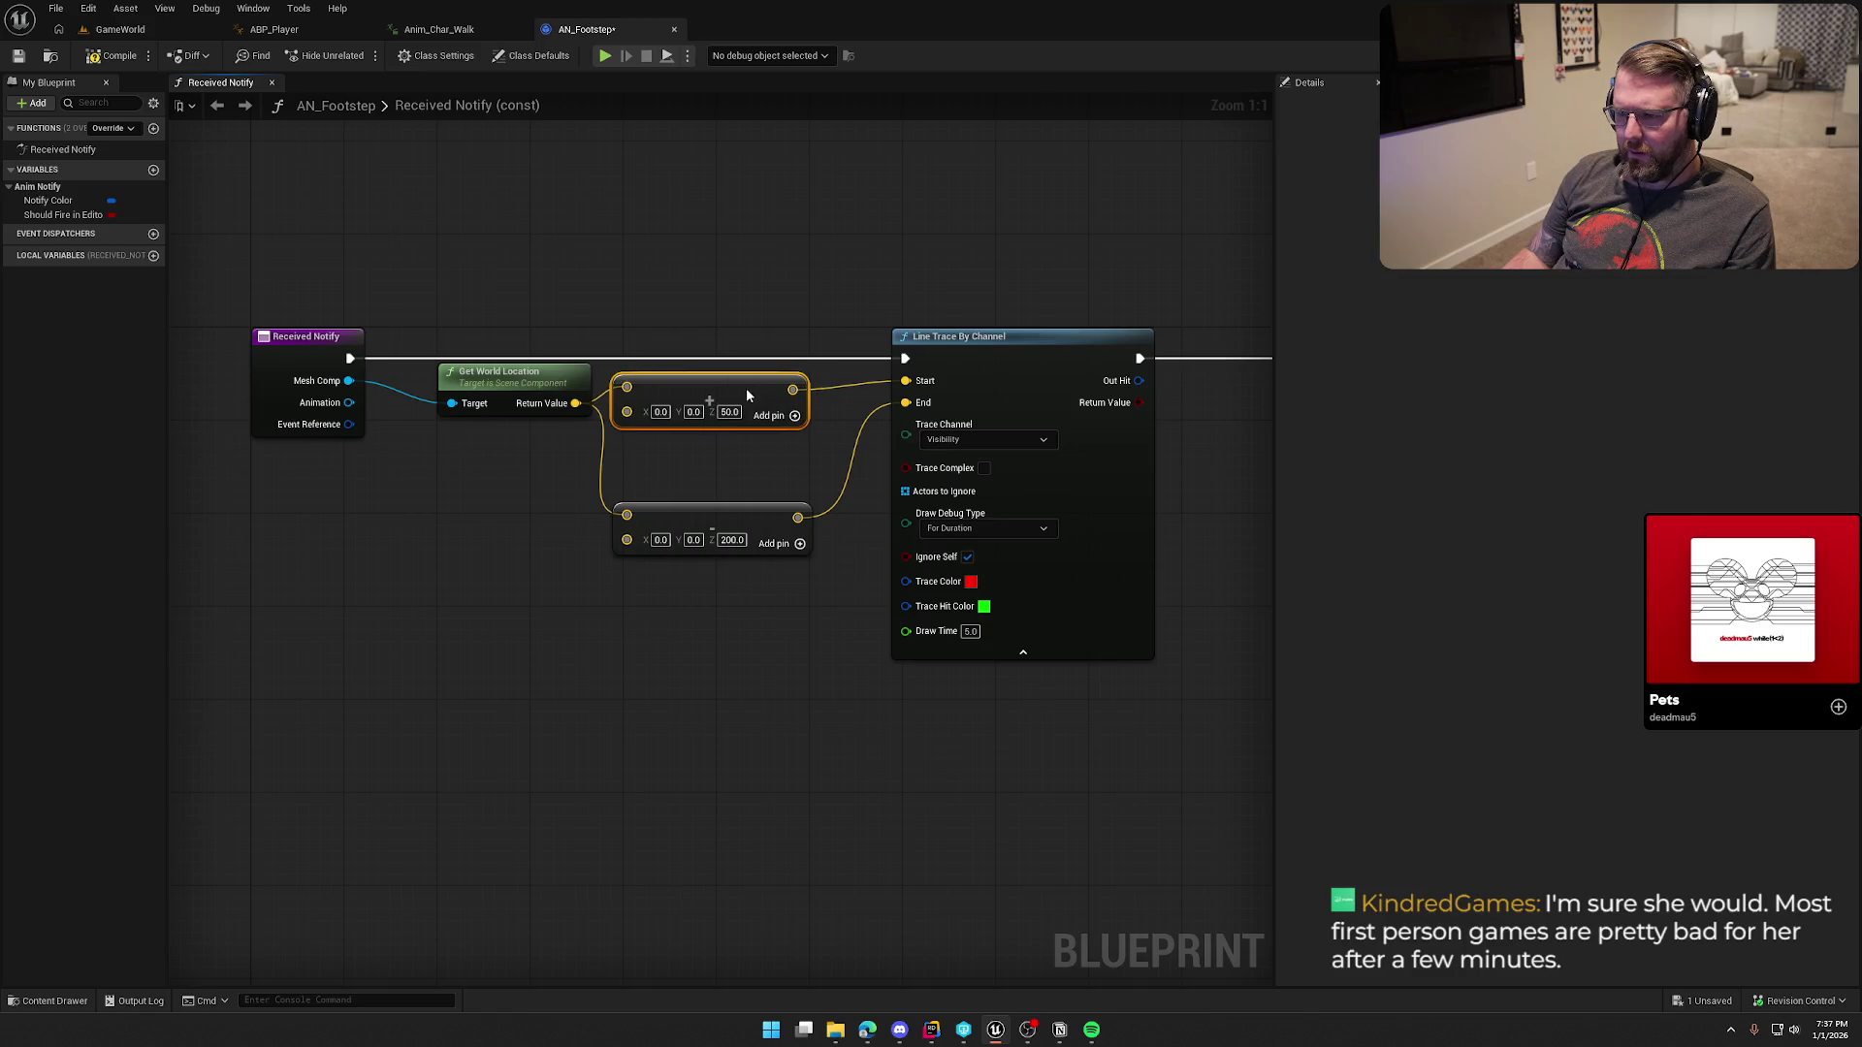
{"action": "left_click_drag", "start_coordinate": [746, 511], "coordinate": [758, 453]}
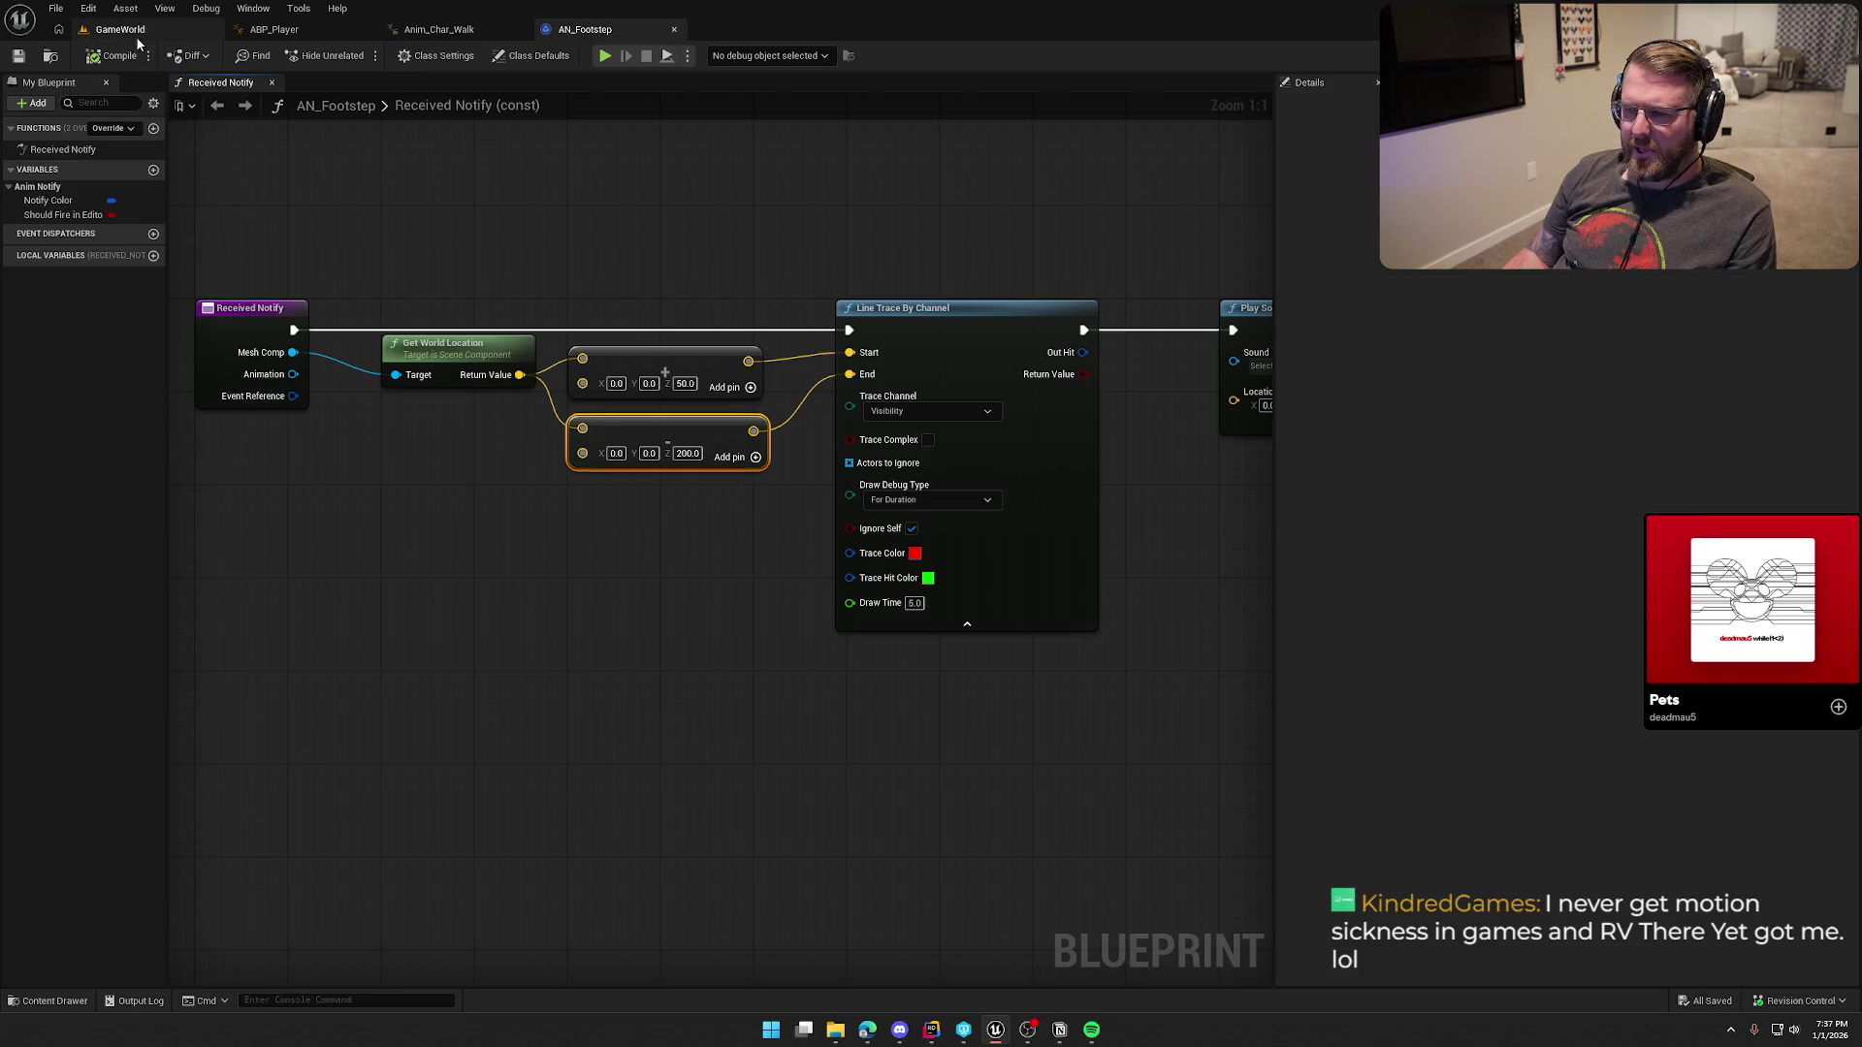
Step: Line up Play Sound at Location, Return Node and Line Trace By Channel neatly in the graph
{"action": "left_click_drag", "start_coordinate": [758, 200], "coordinate": [303, 203]}
{"action": "left_click_drag", "start_coordinate": [729, 269], "coordinate": [1006, 398]}
{"action": "left_click_drag", "start_coordinate": [858, 317], "coordinate": [887, 318]}
{"action": "key", "text": "Home"}
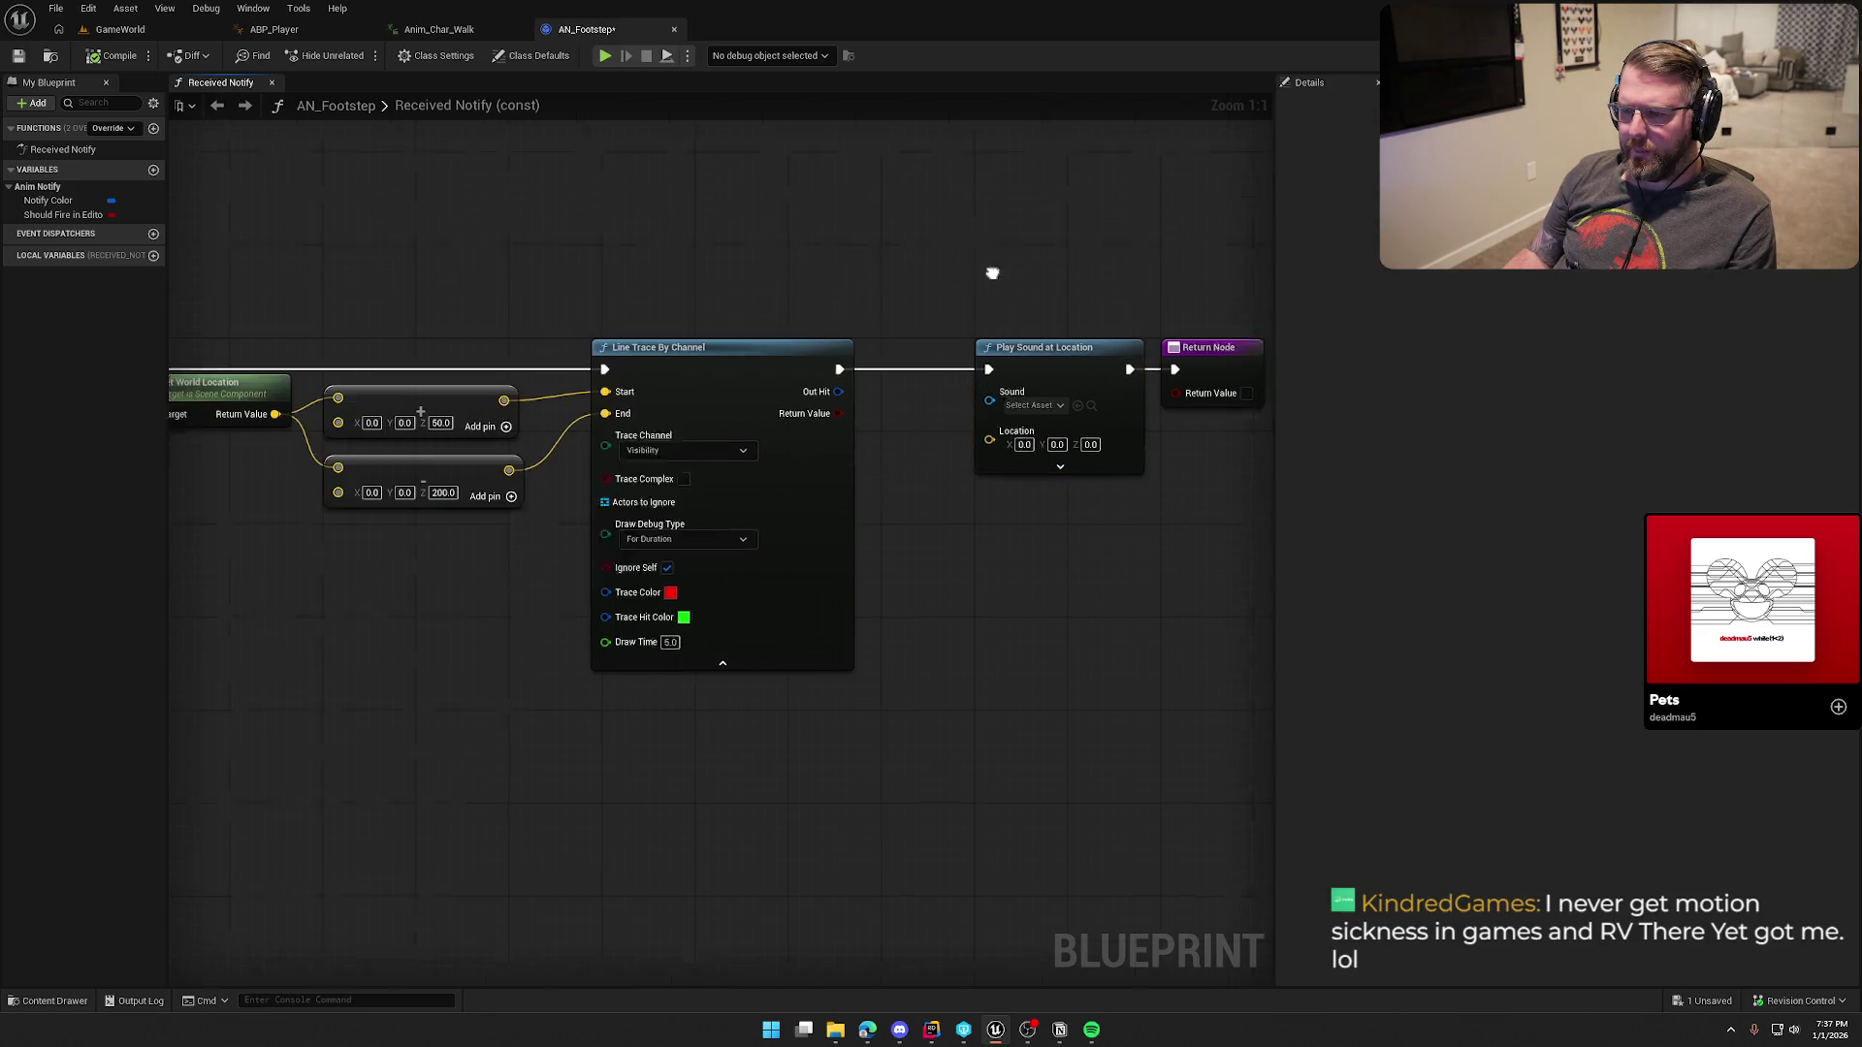
{"action": "left_click", "coordinate": [555, 242]}
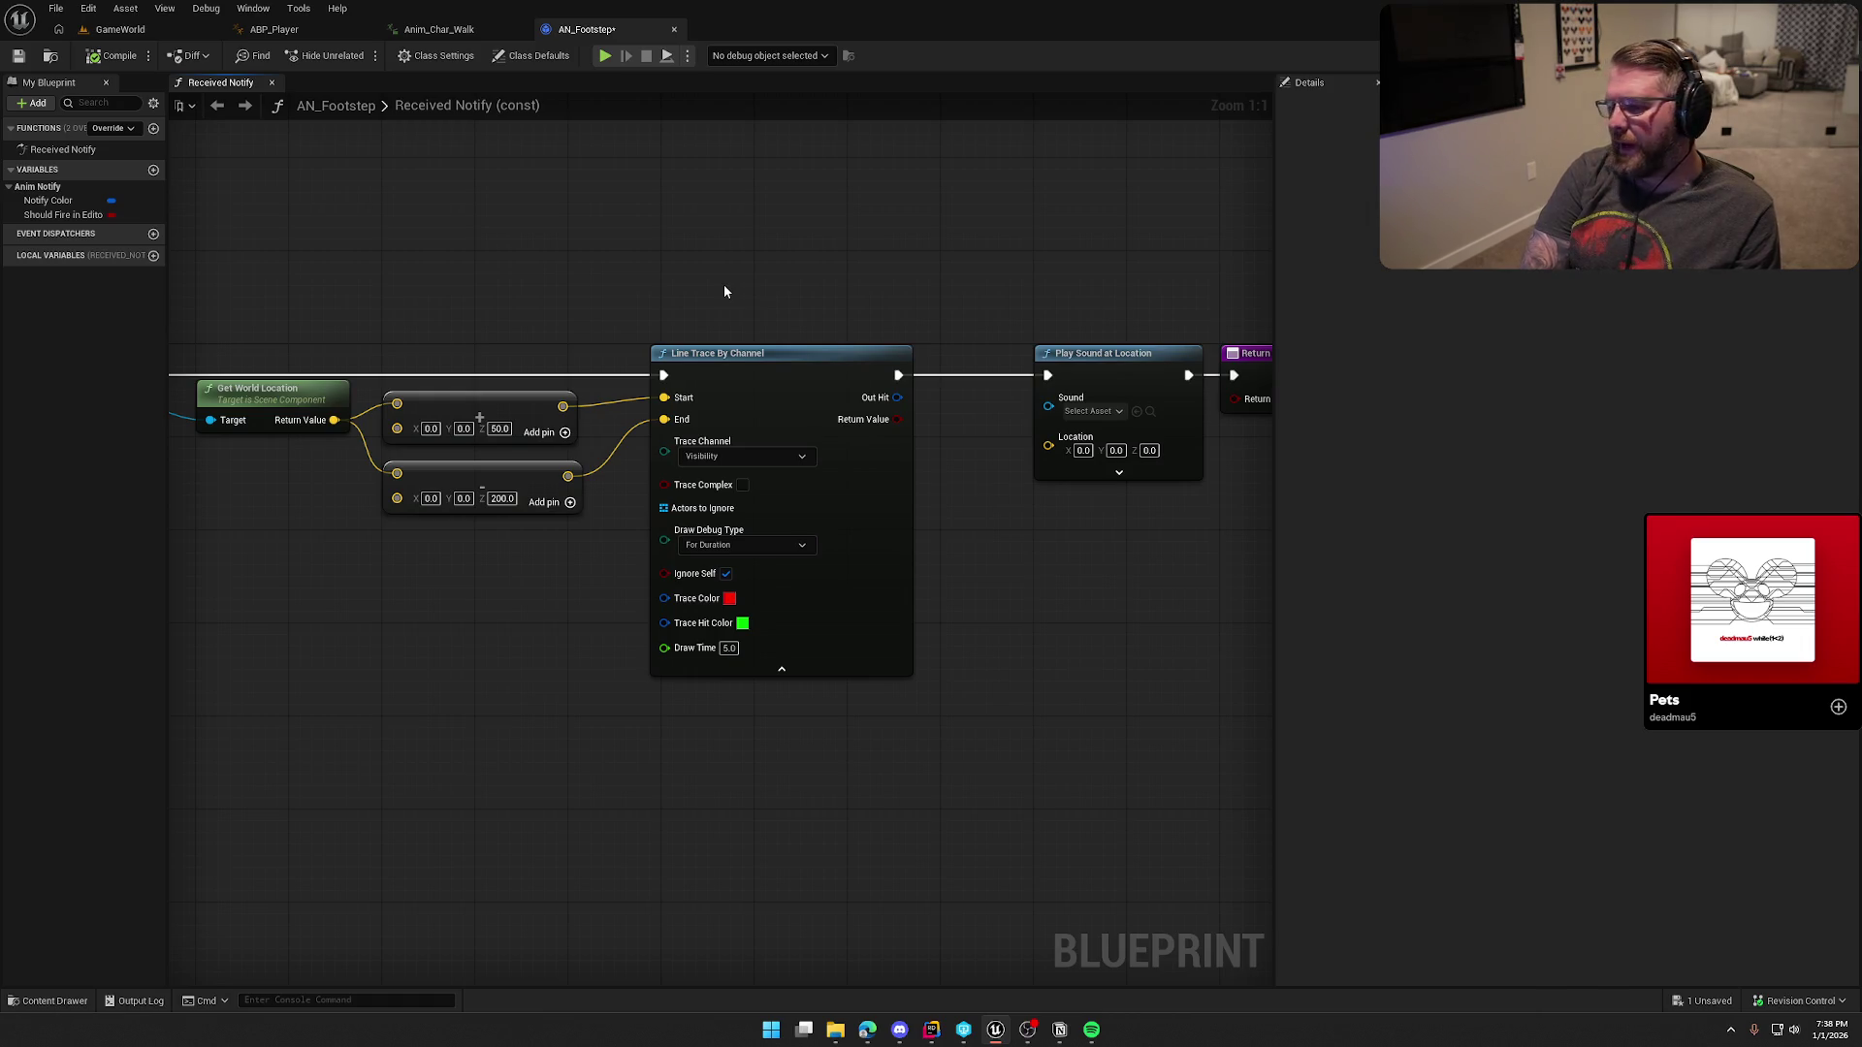
{"action": "left_click_drag", "start_coordinate": [772, 362], "coordinate": [783, 363]}
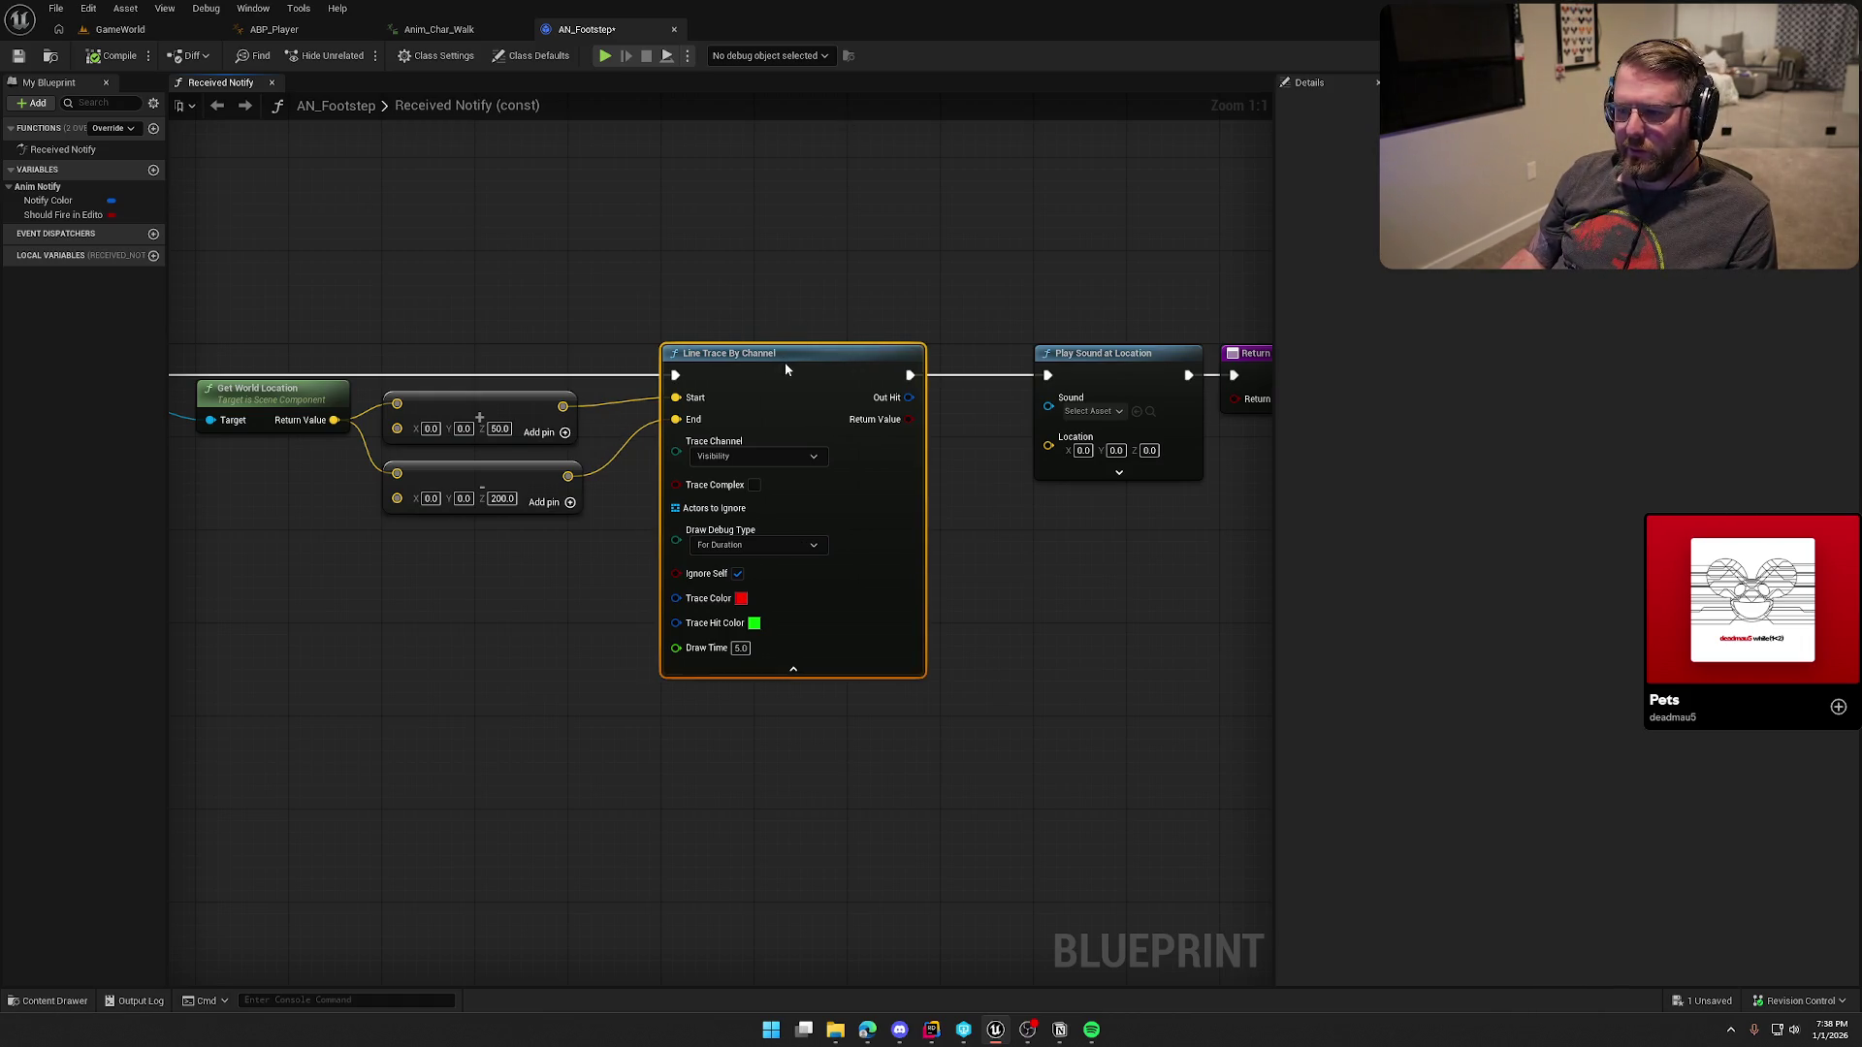
{"action": "left_click", "coordinate": [109, 30]}
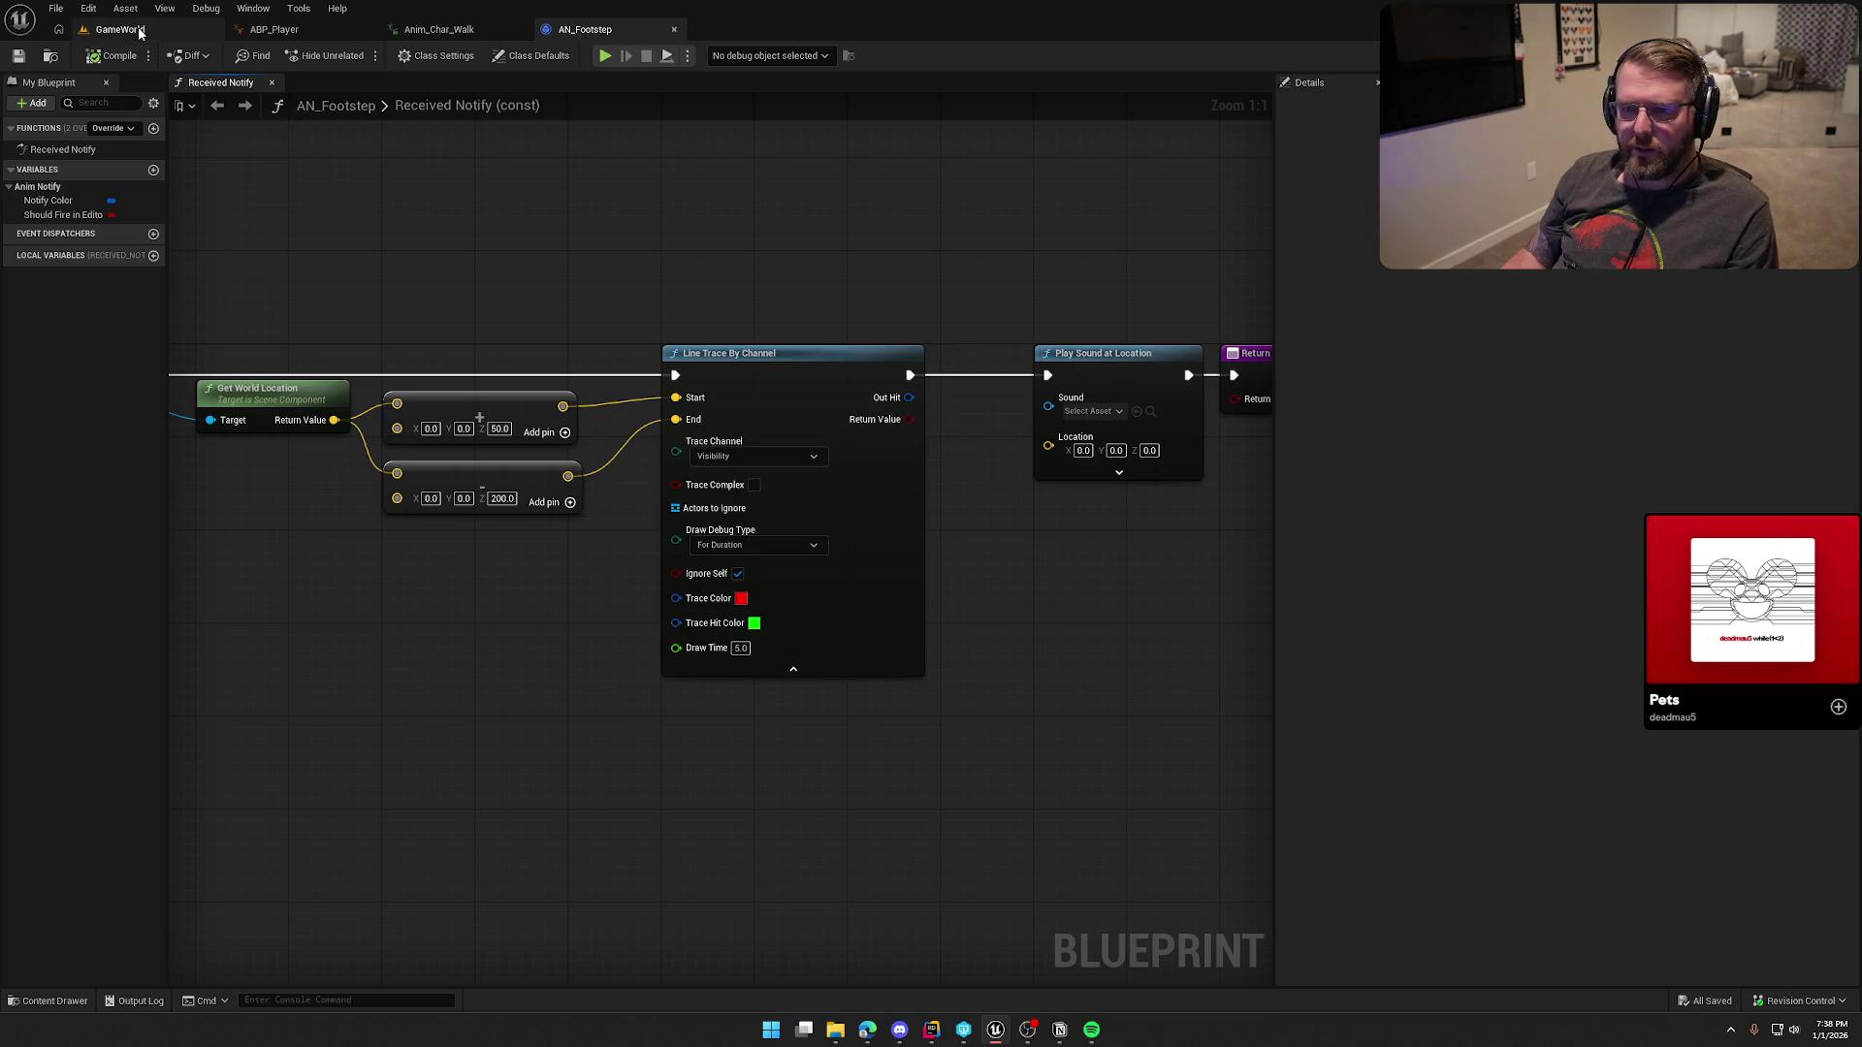
Step: Walk the character past the wagon, along the fence, up the hill and back, then stop play with Esc
{"action": "key", "text": "w"}
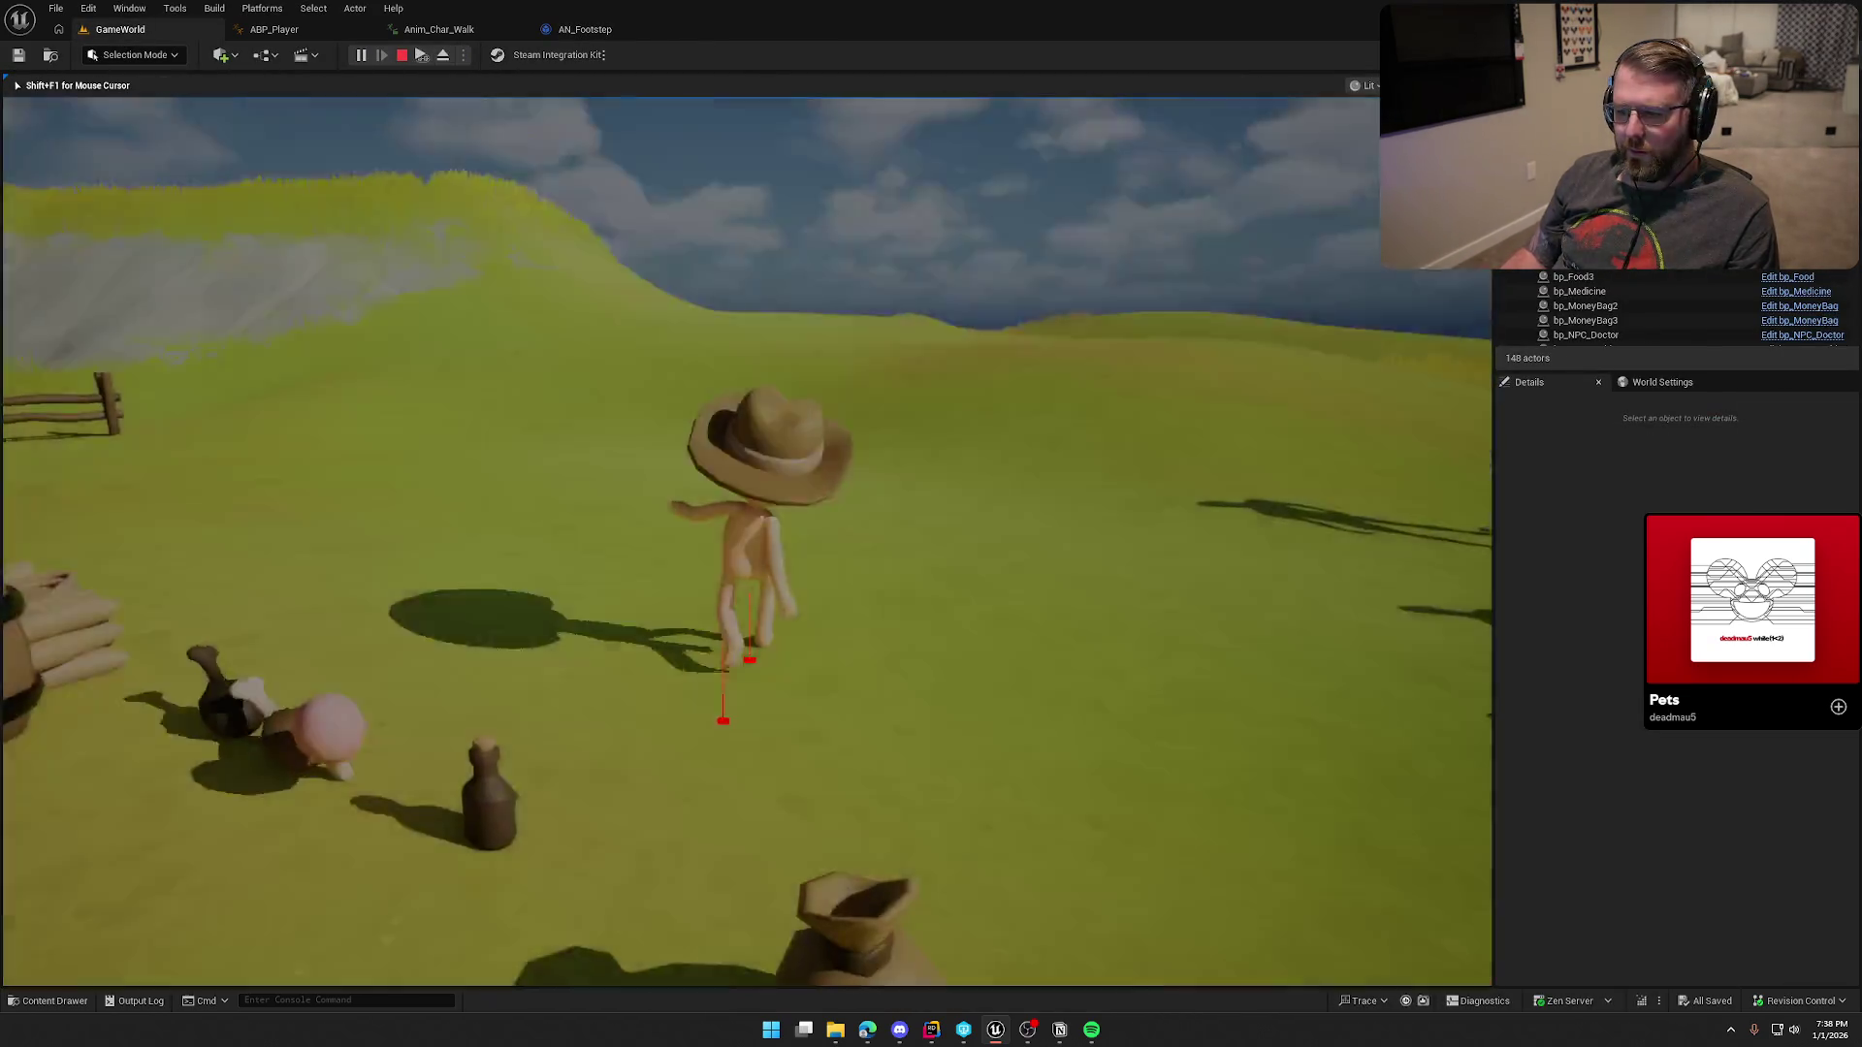
{"action": "key", "text": "w"}
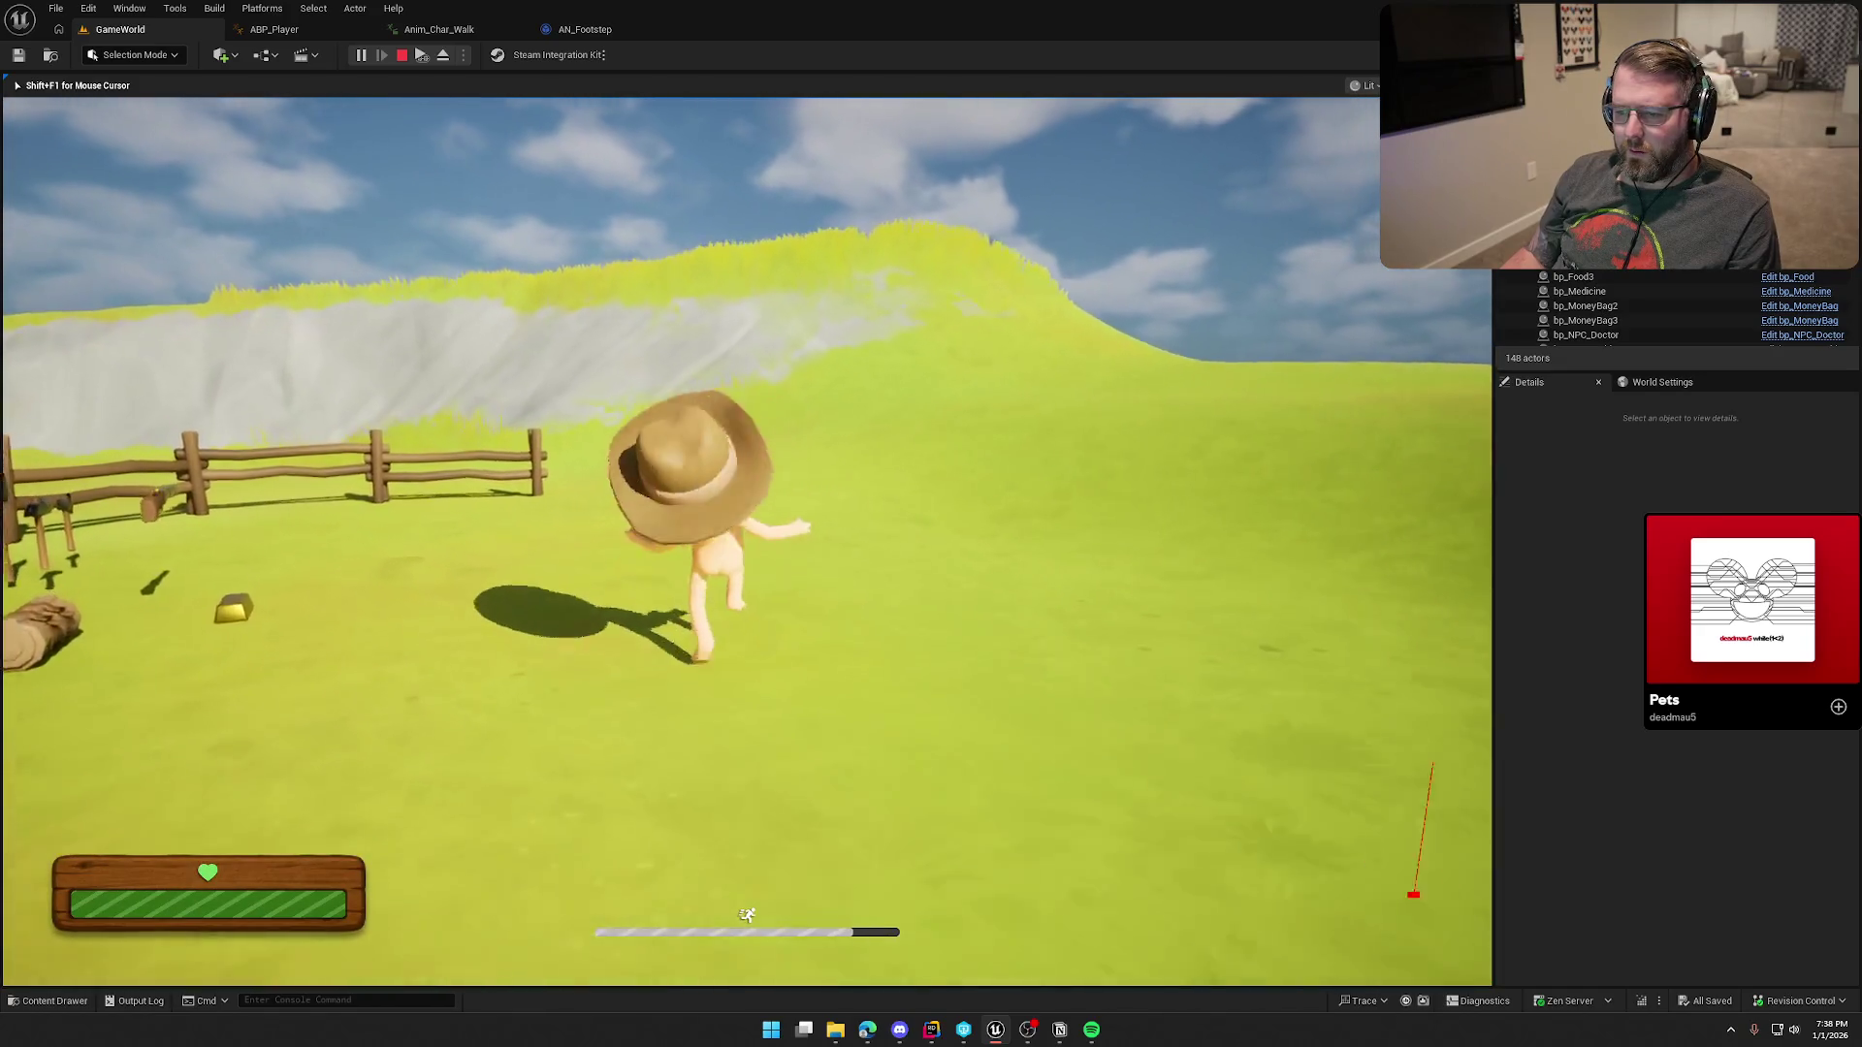
{"action": "key", "text": "w"}
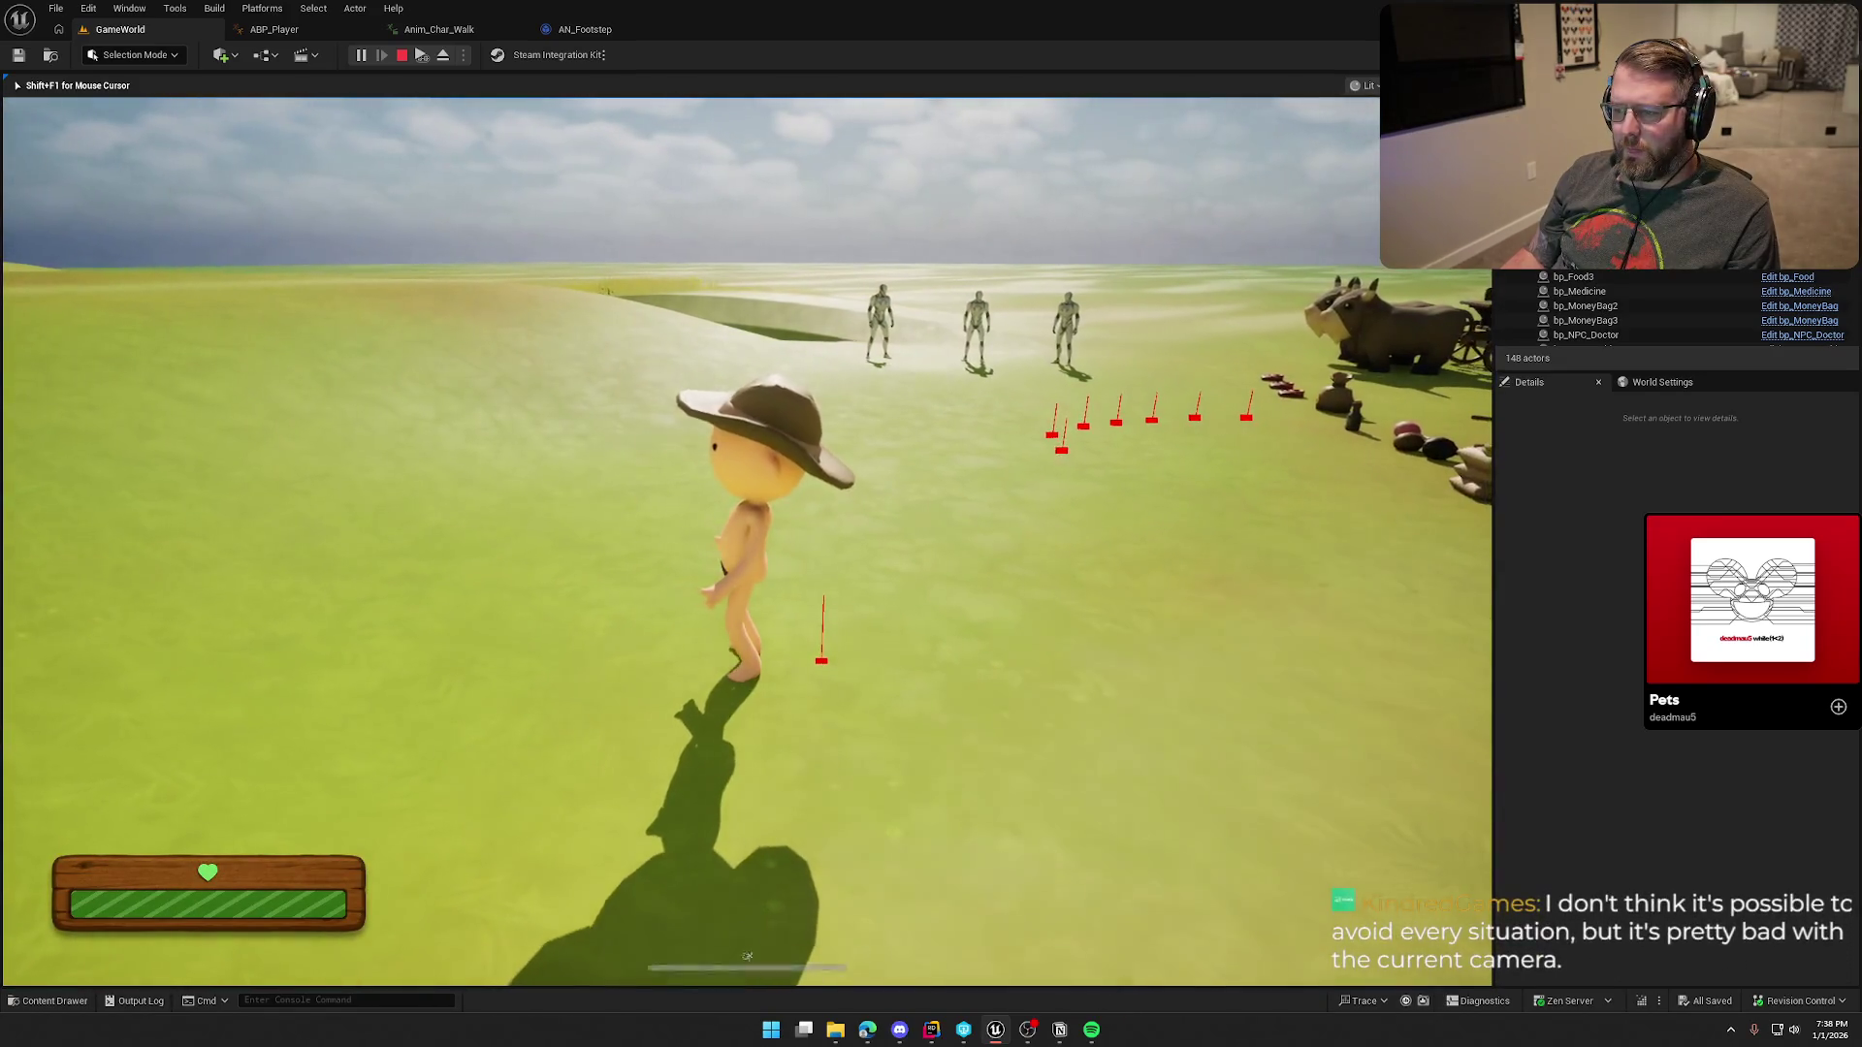
{"action": "key", "text": "w"}
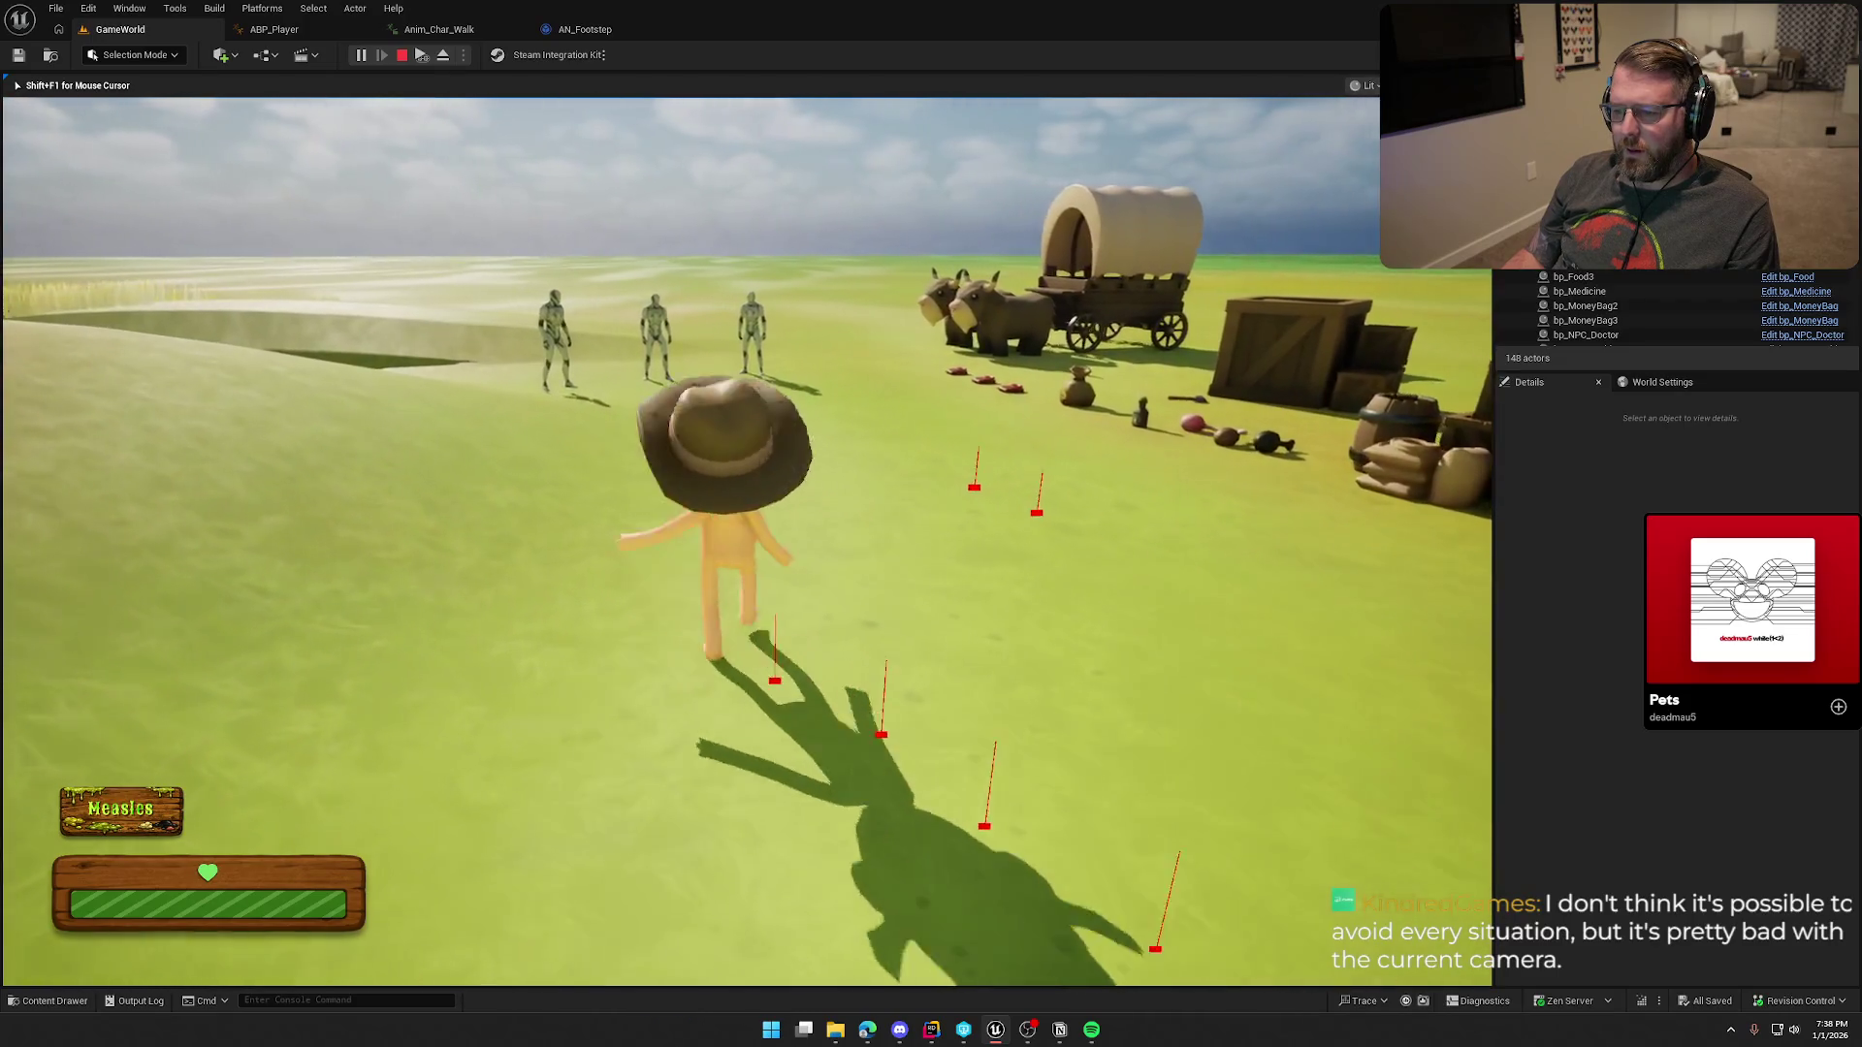
{"action": "key", "text": "w"}
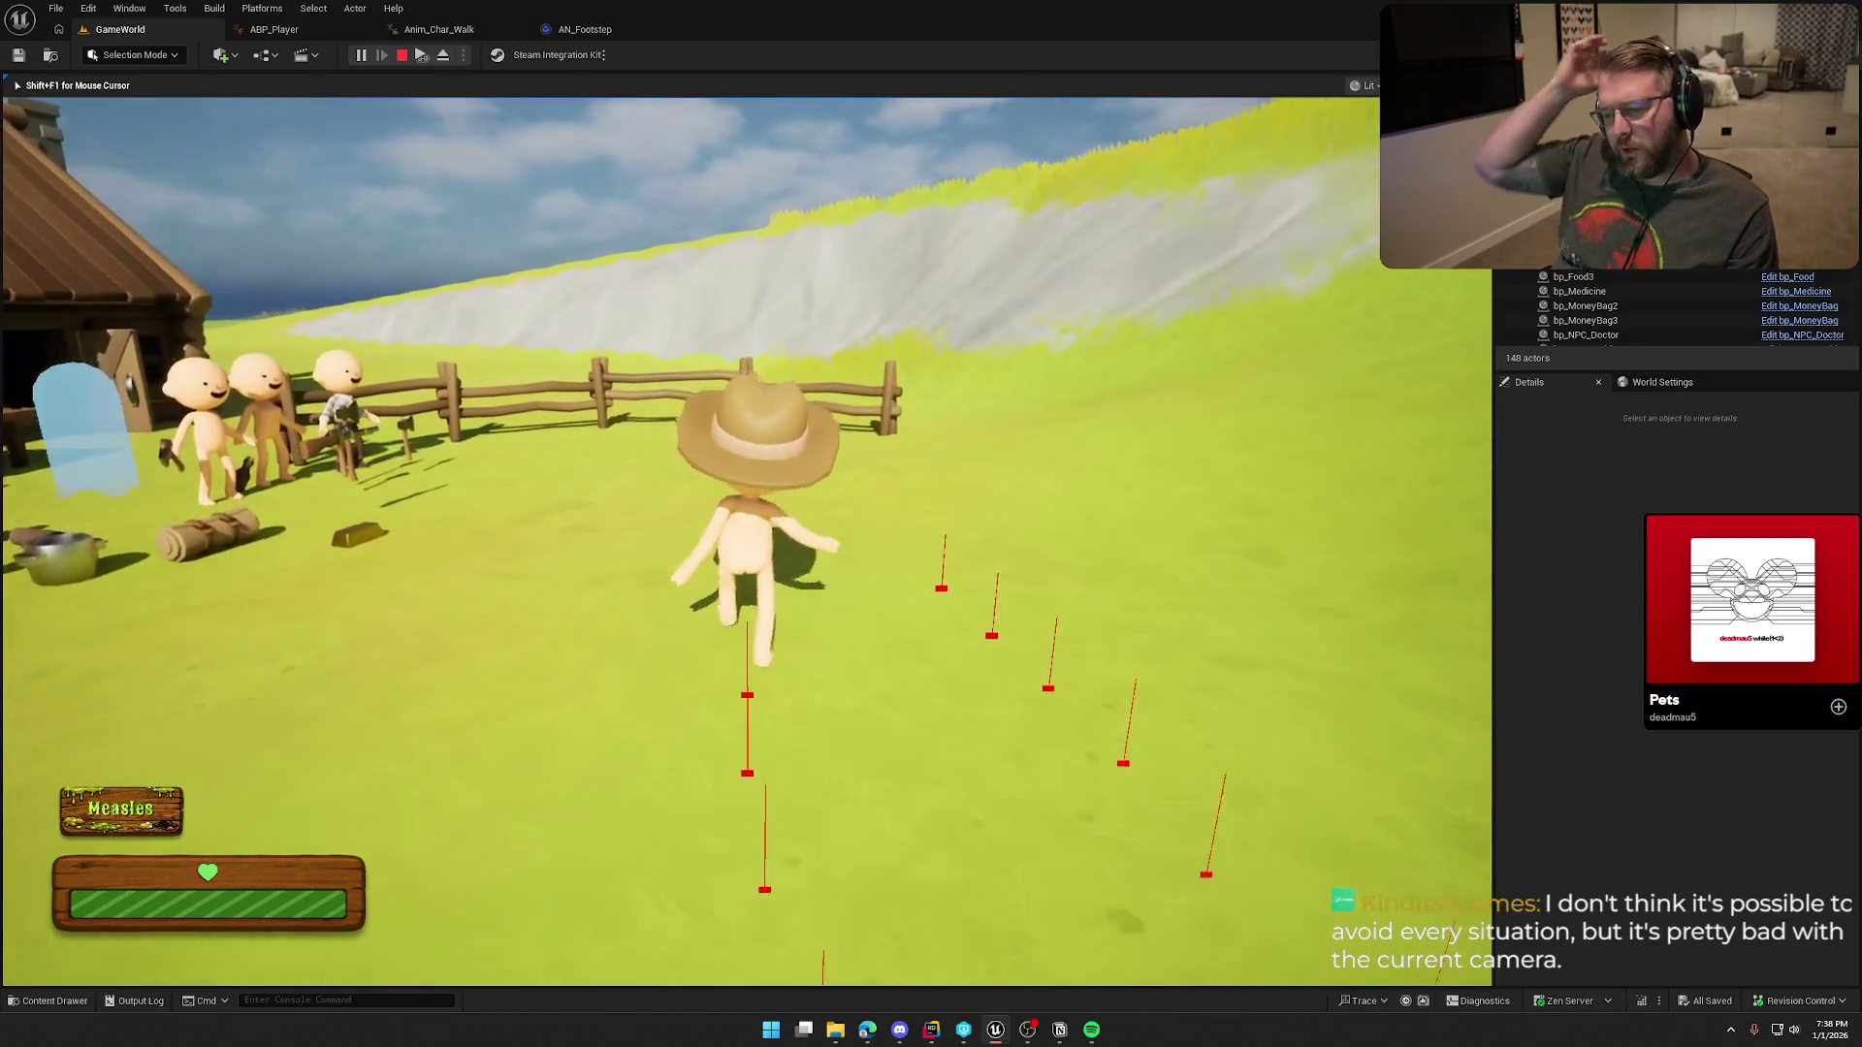
{"action": "key", "text": "w"}
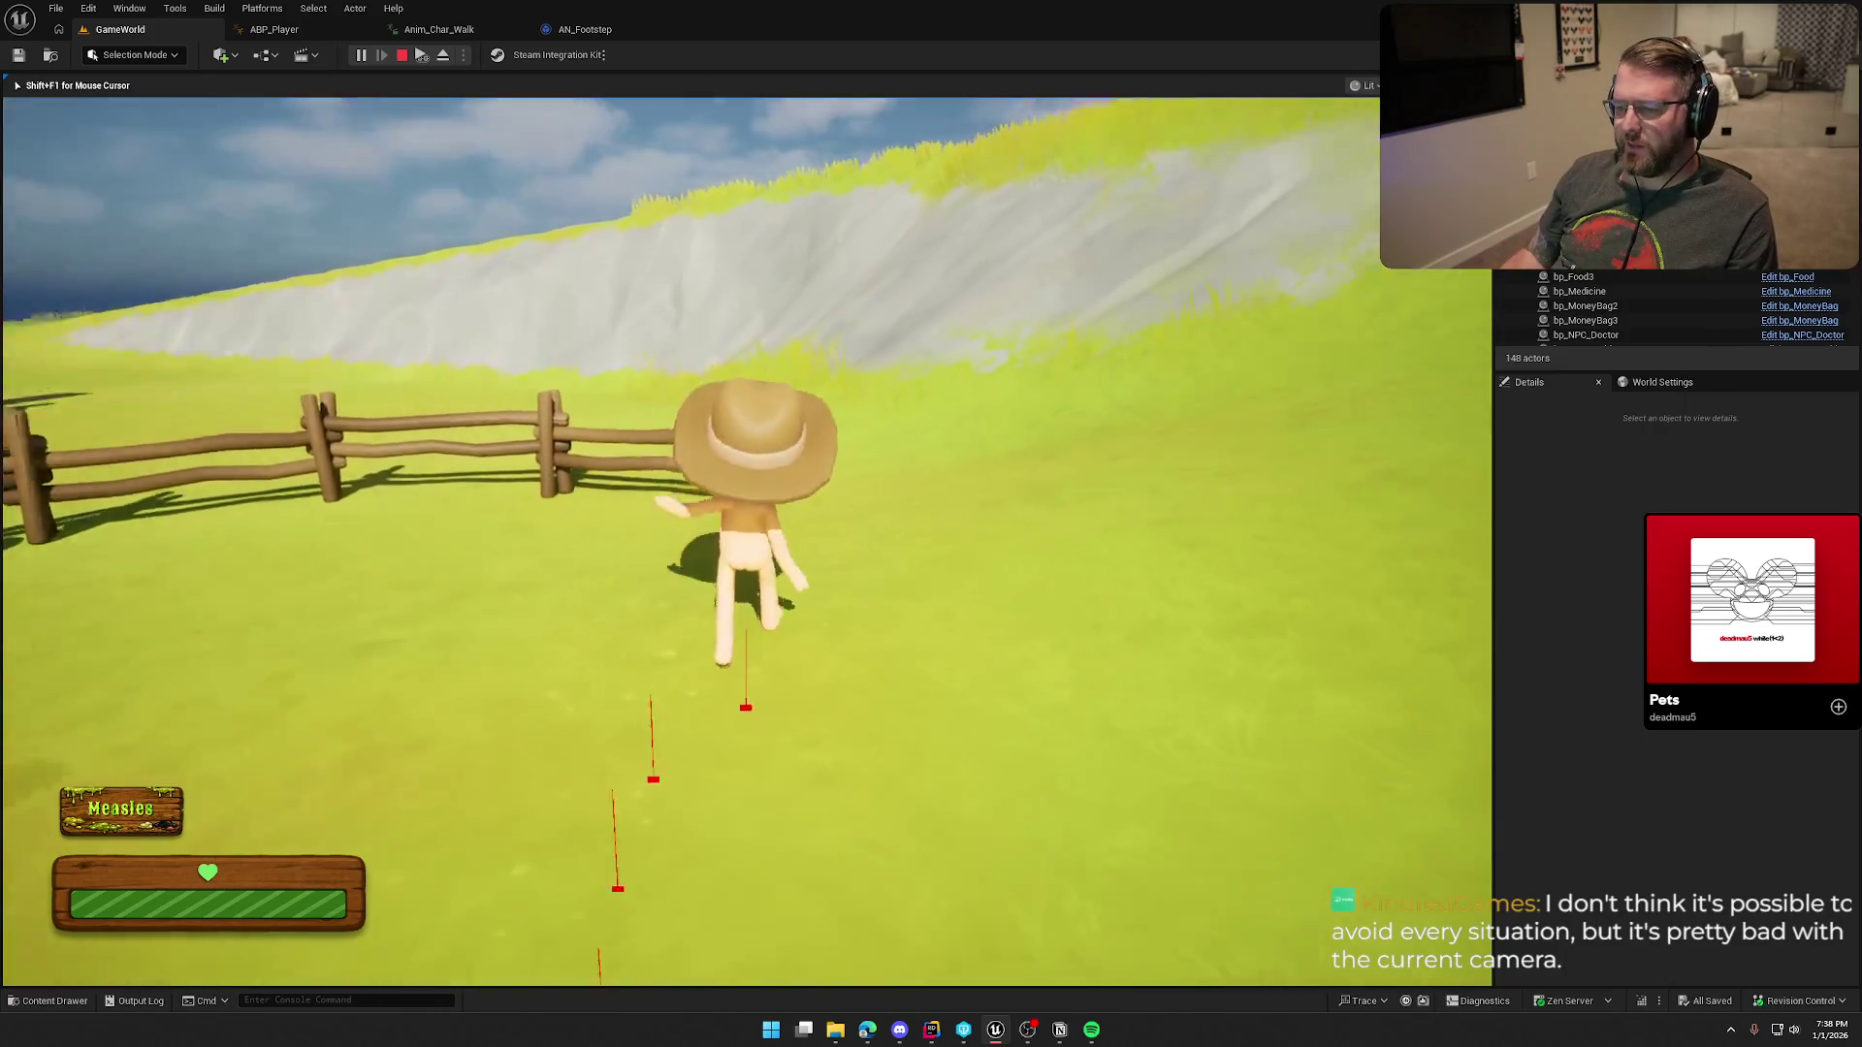
{"action": "key", "text": "w"}
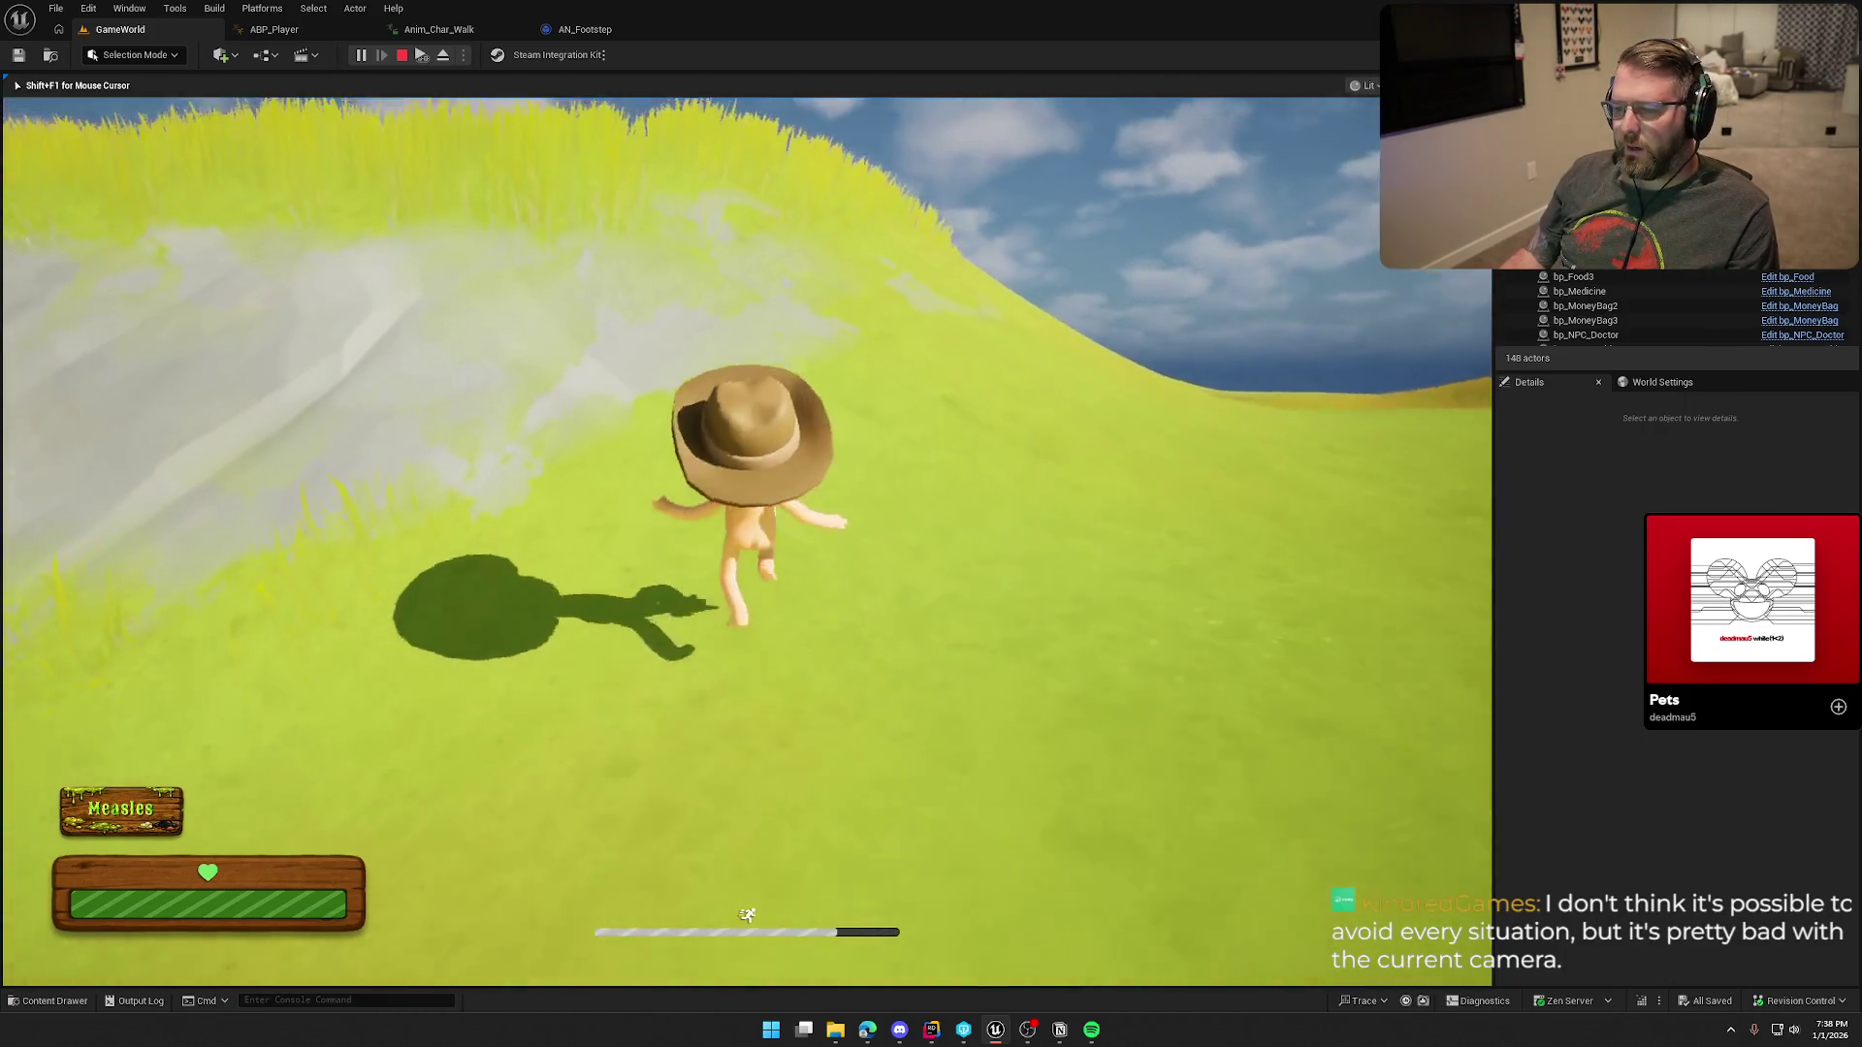
{"action": "key", "text": "w"}
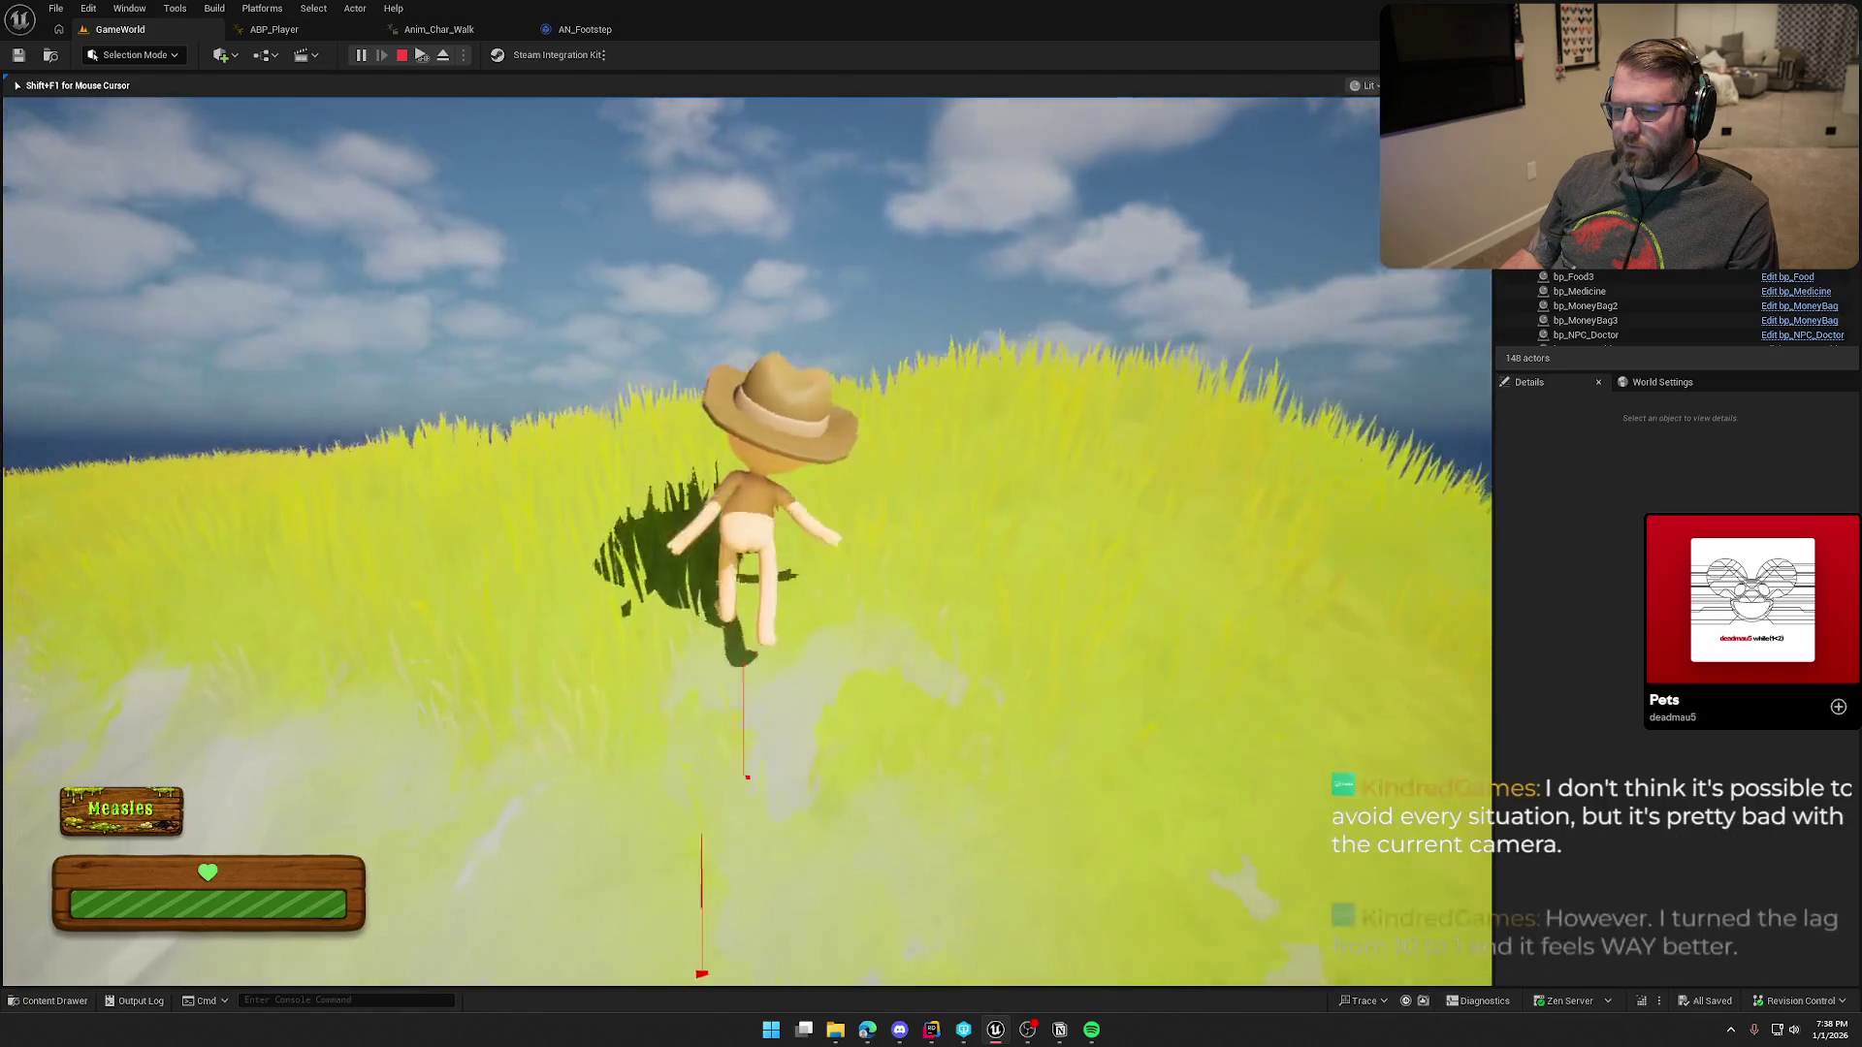
{"action": "key", "text": "w"}
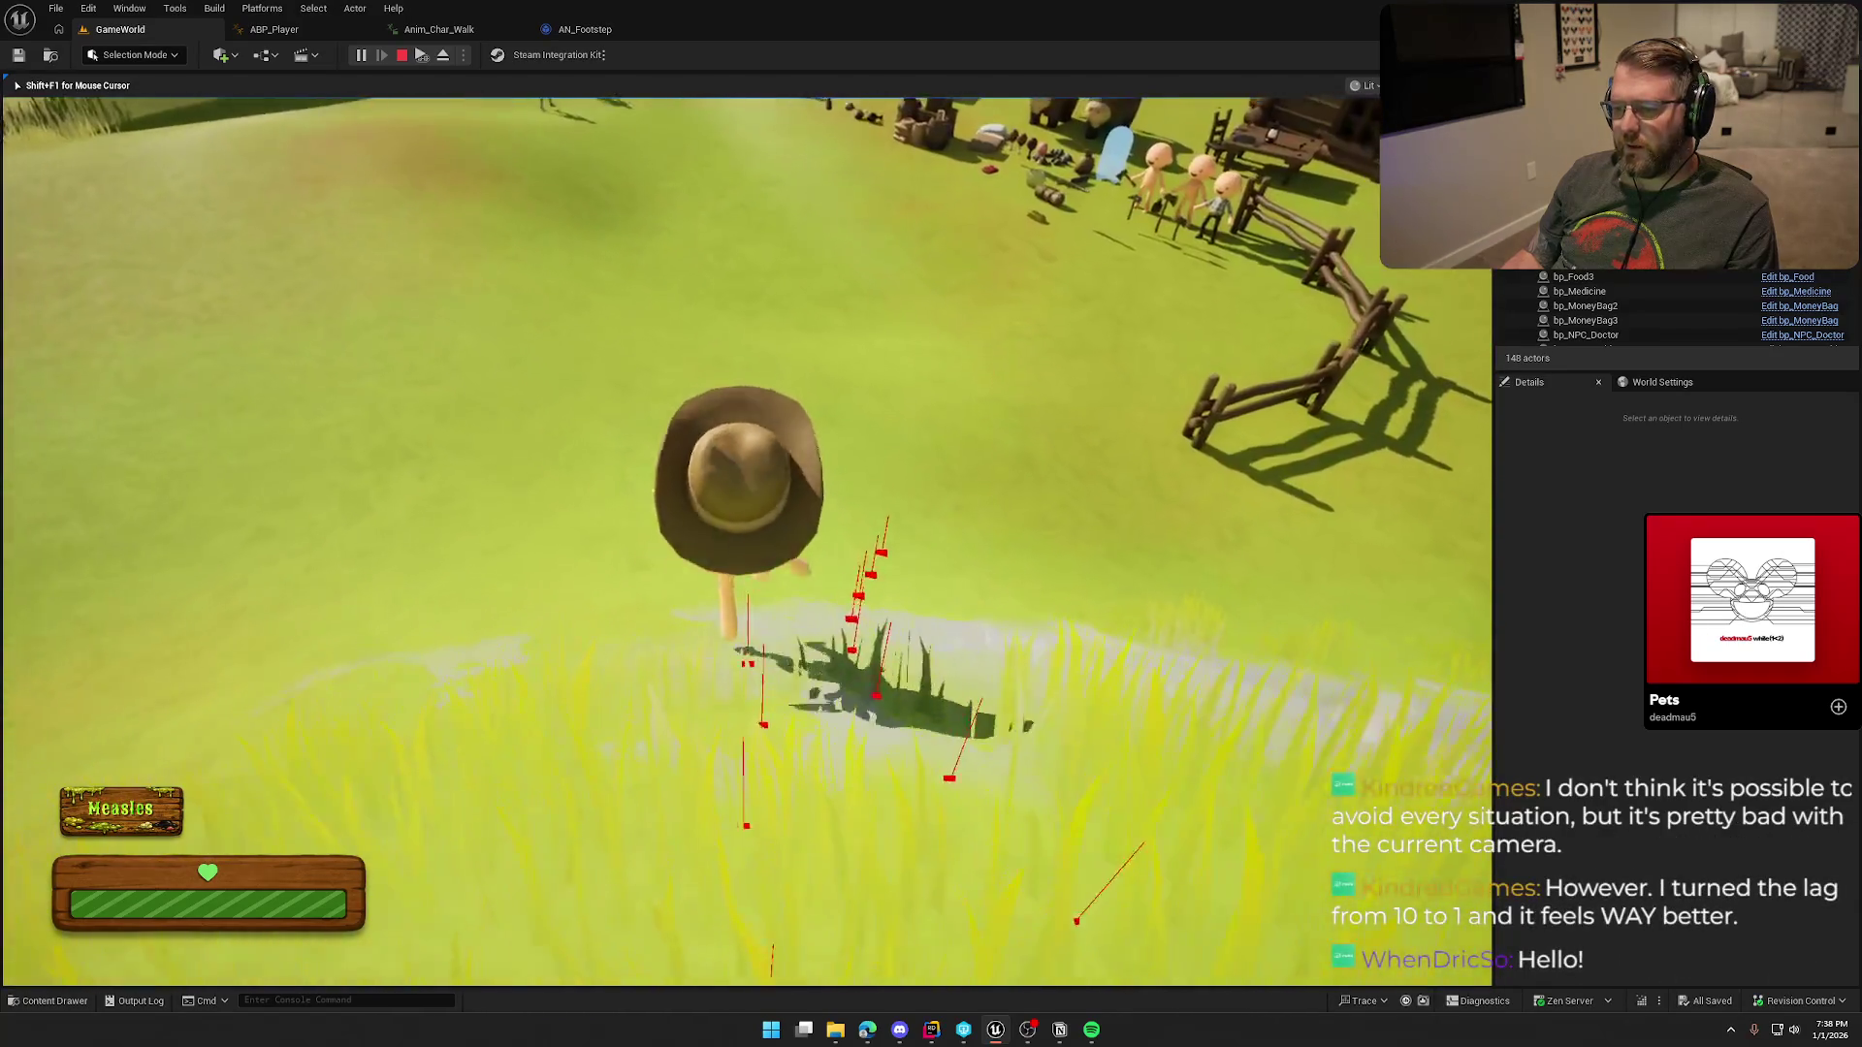
{"action": "key", "text": "w"}
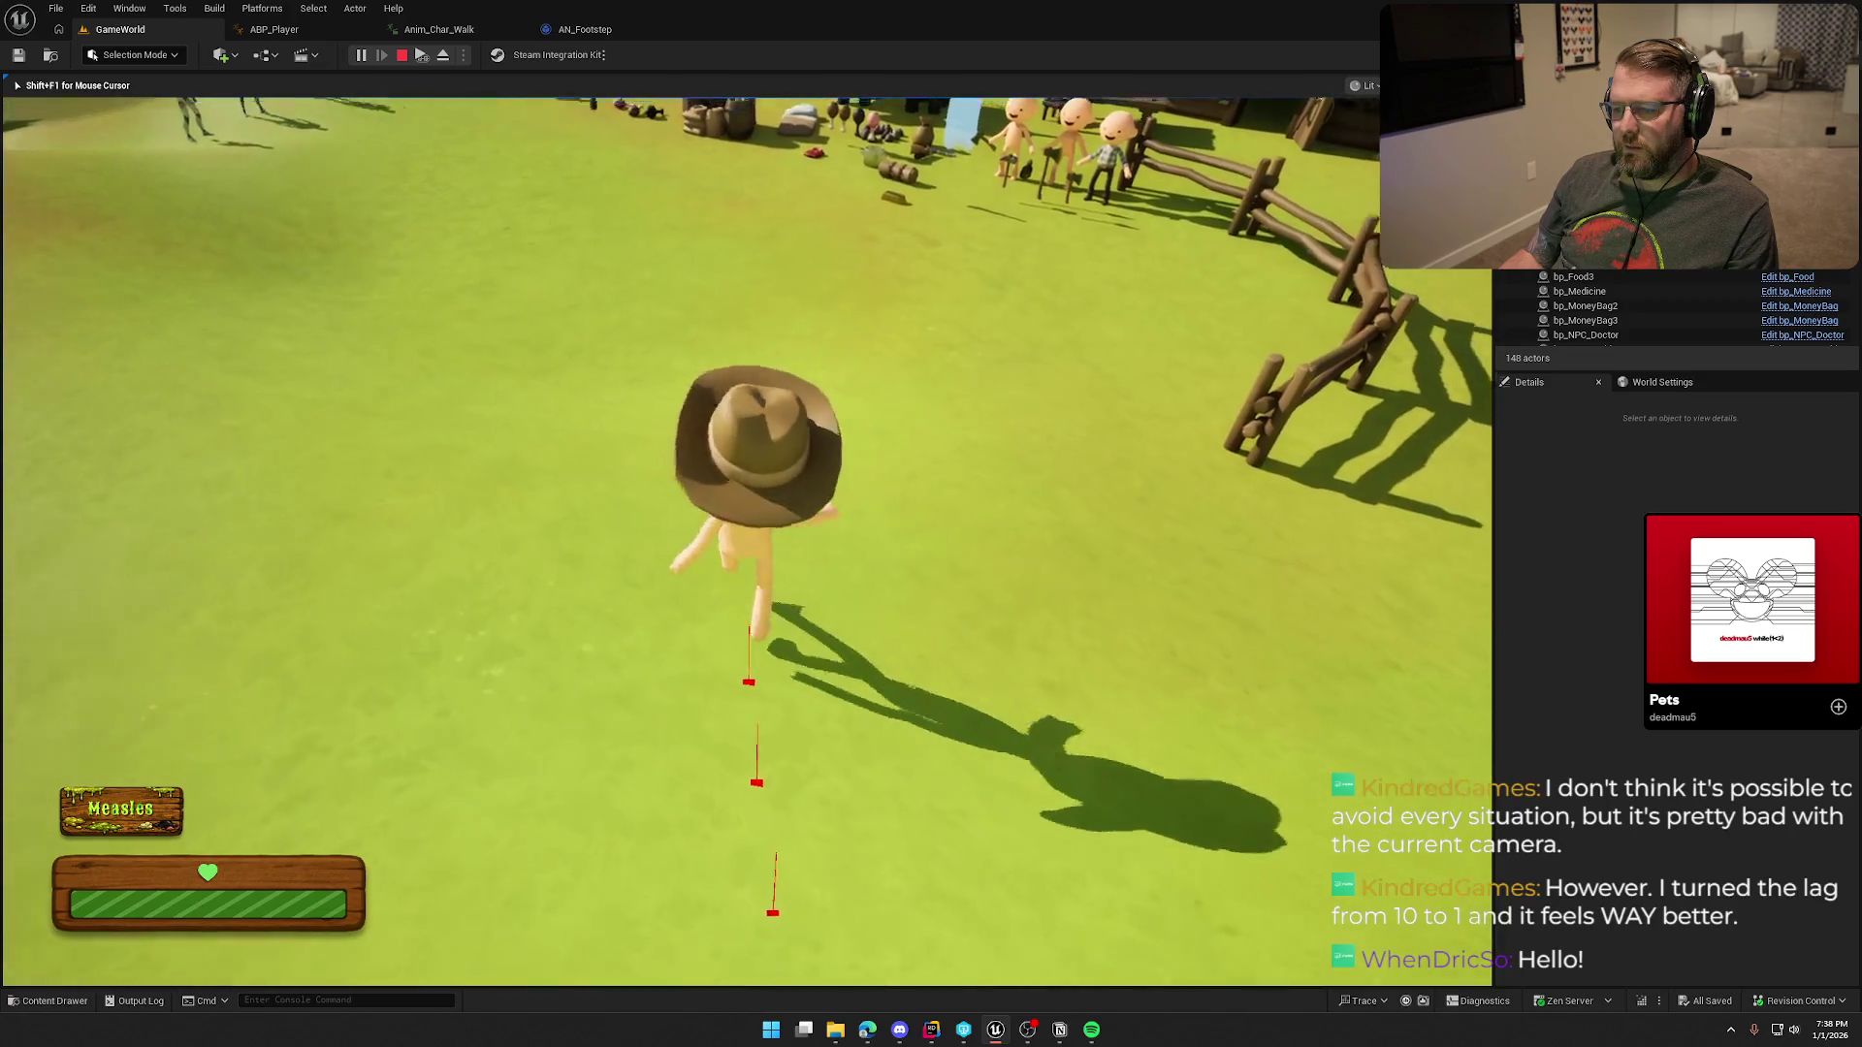
{"action": "key", "text": "w"}
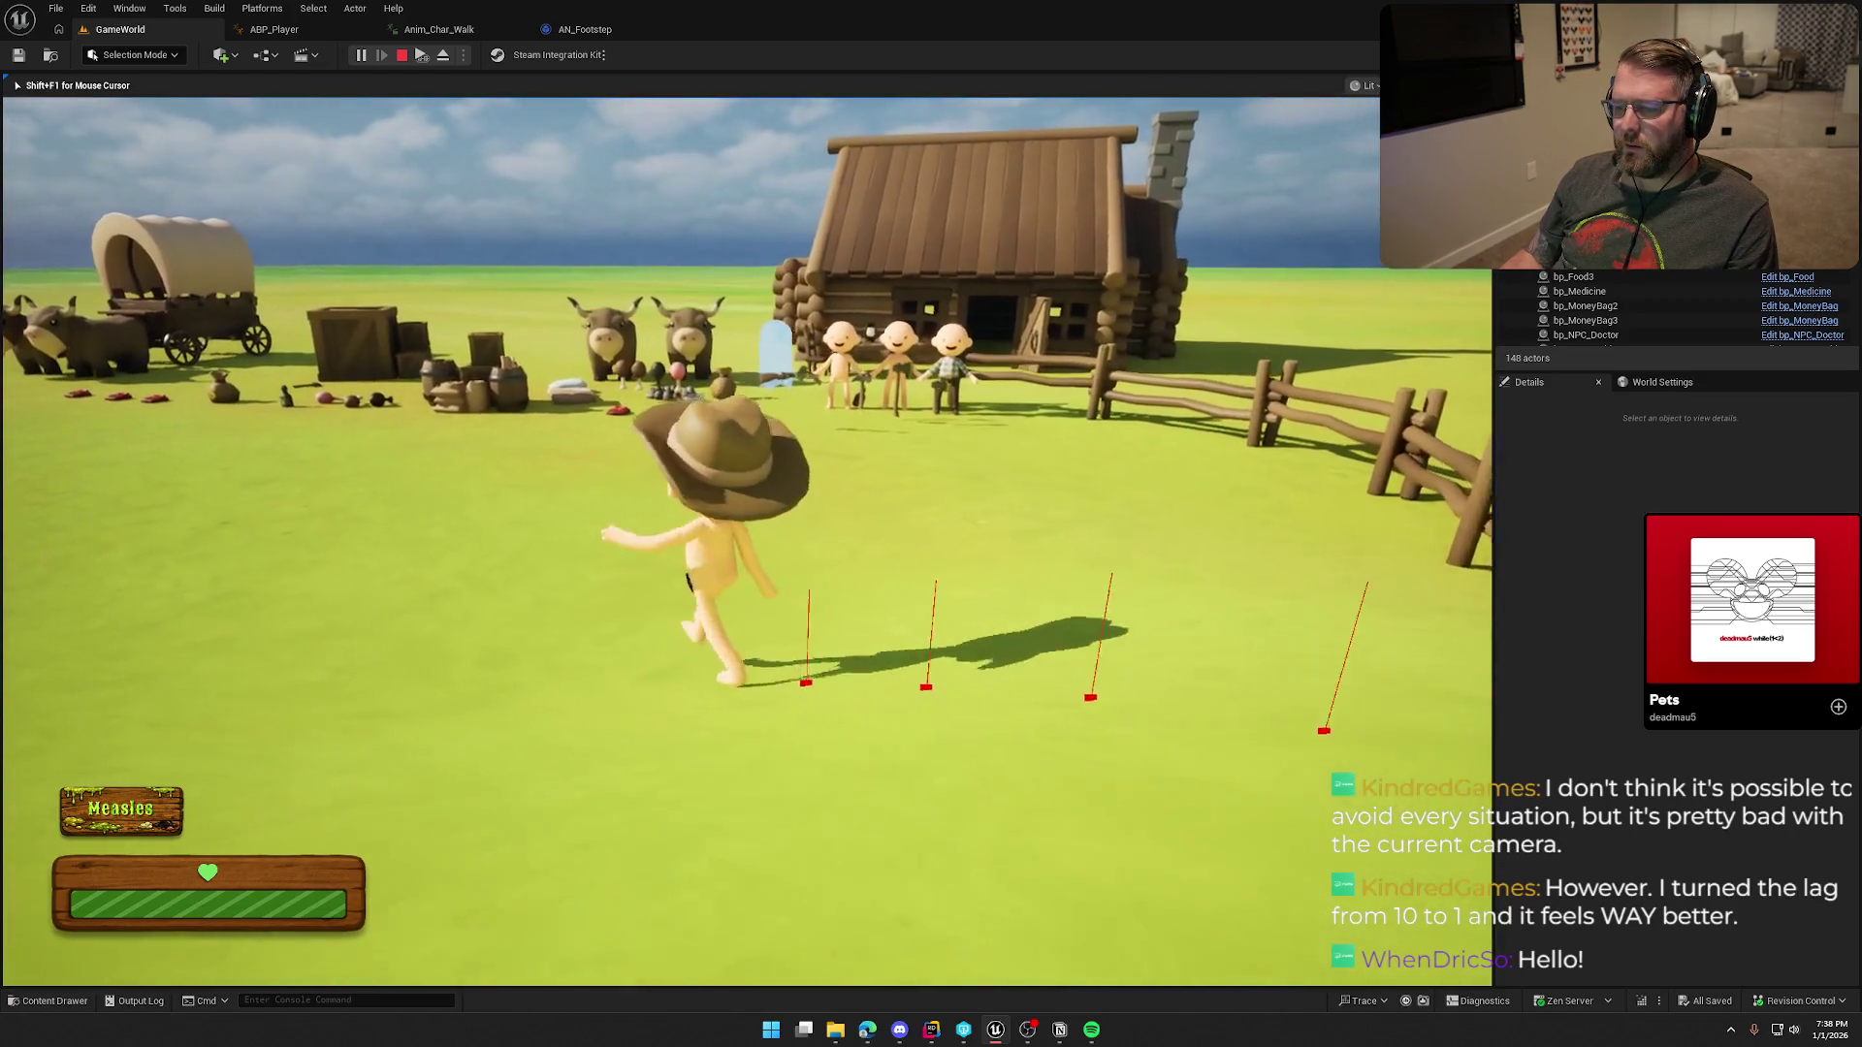
{"action": "key", "text": "w"}
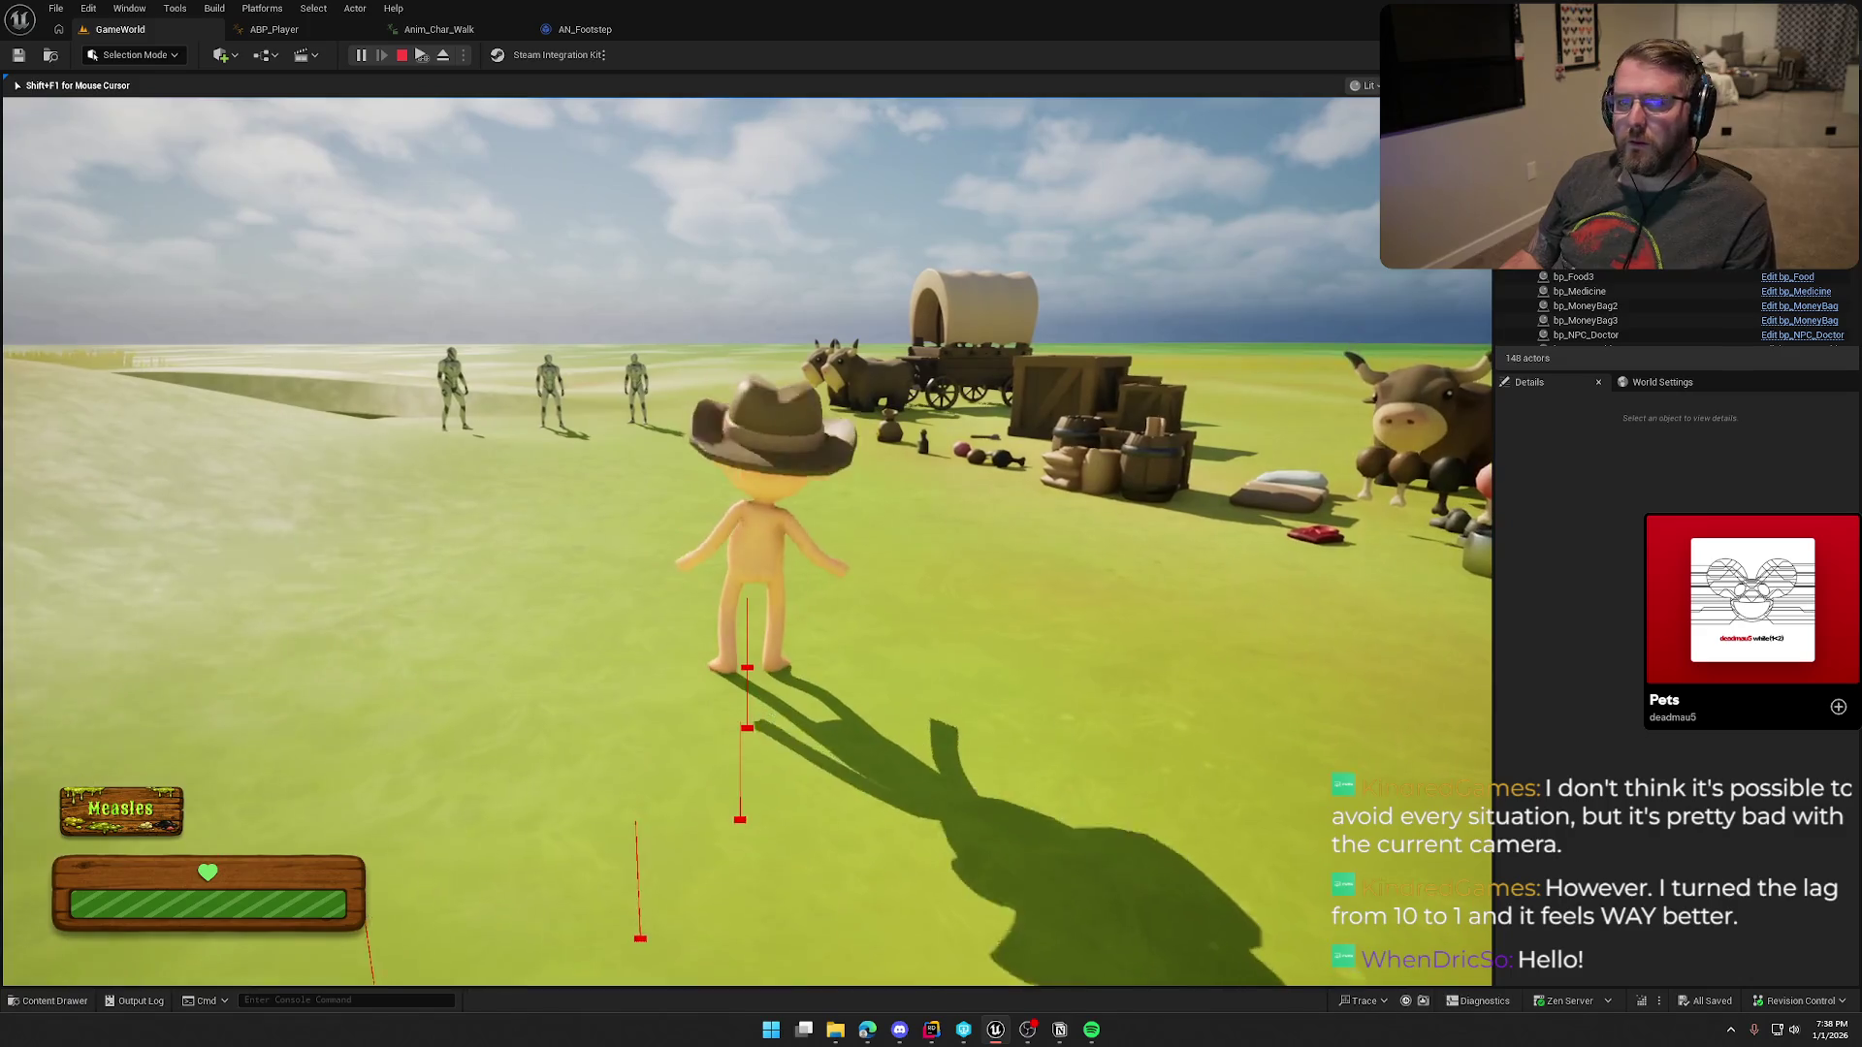
{"action": "key", "text": "Escape"}
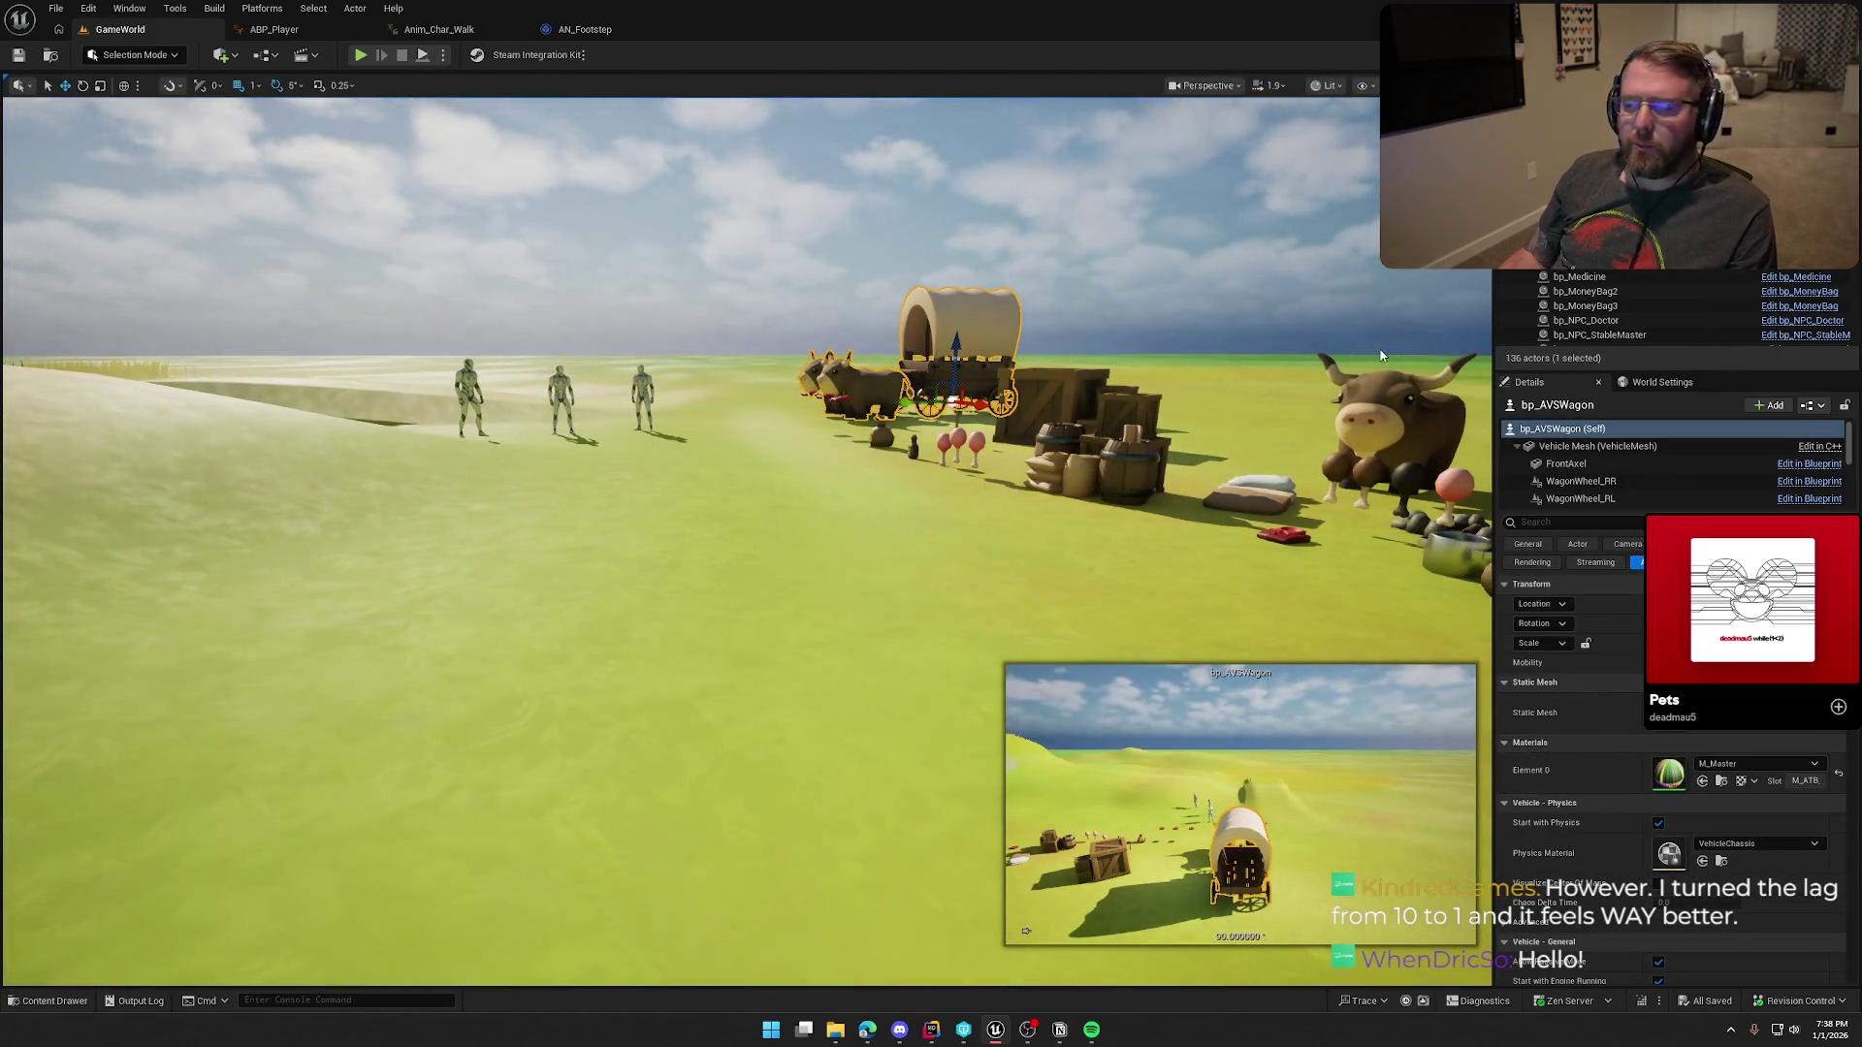
Step: Fly the level camera low over the ground and back over the camp to look over the props
{"action": "left_click_drag", "start_coordinate": [1346, 352], "coordinate": [1346, 427]}
{"action": "left_click_drag", "start_coordinate": [723, 515], "coordinate": [679, 544]}
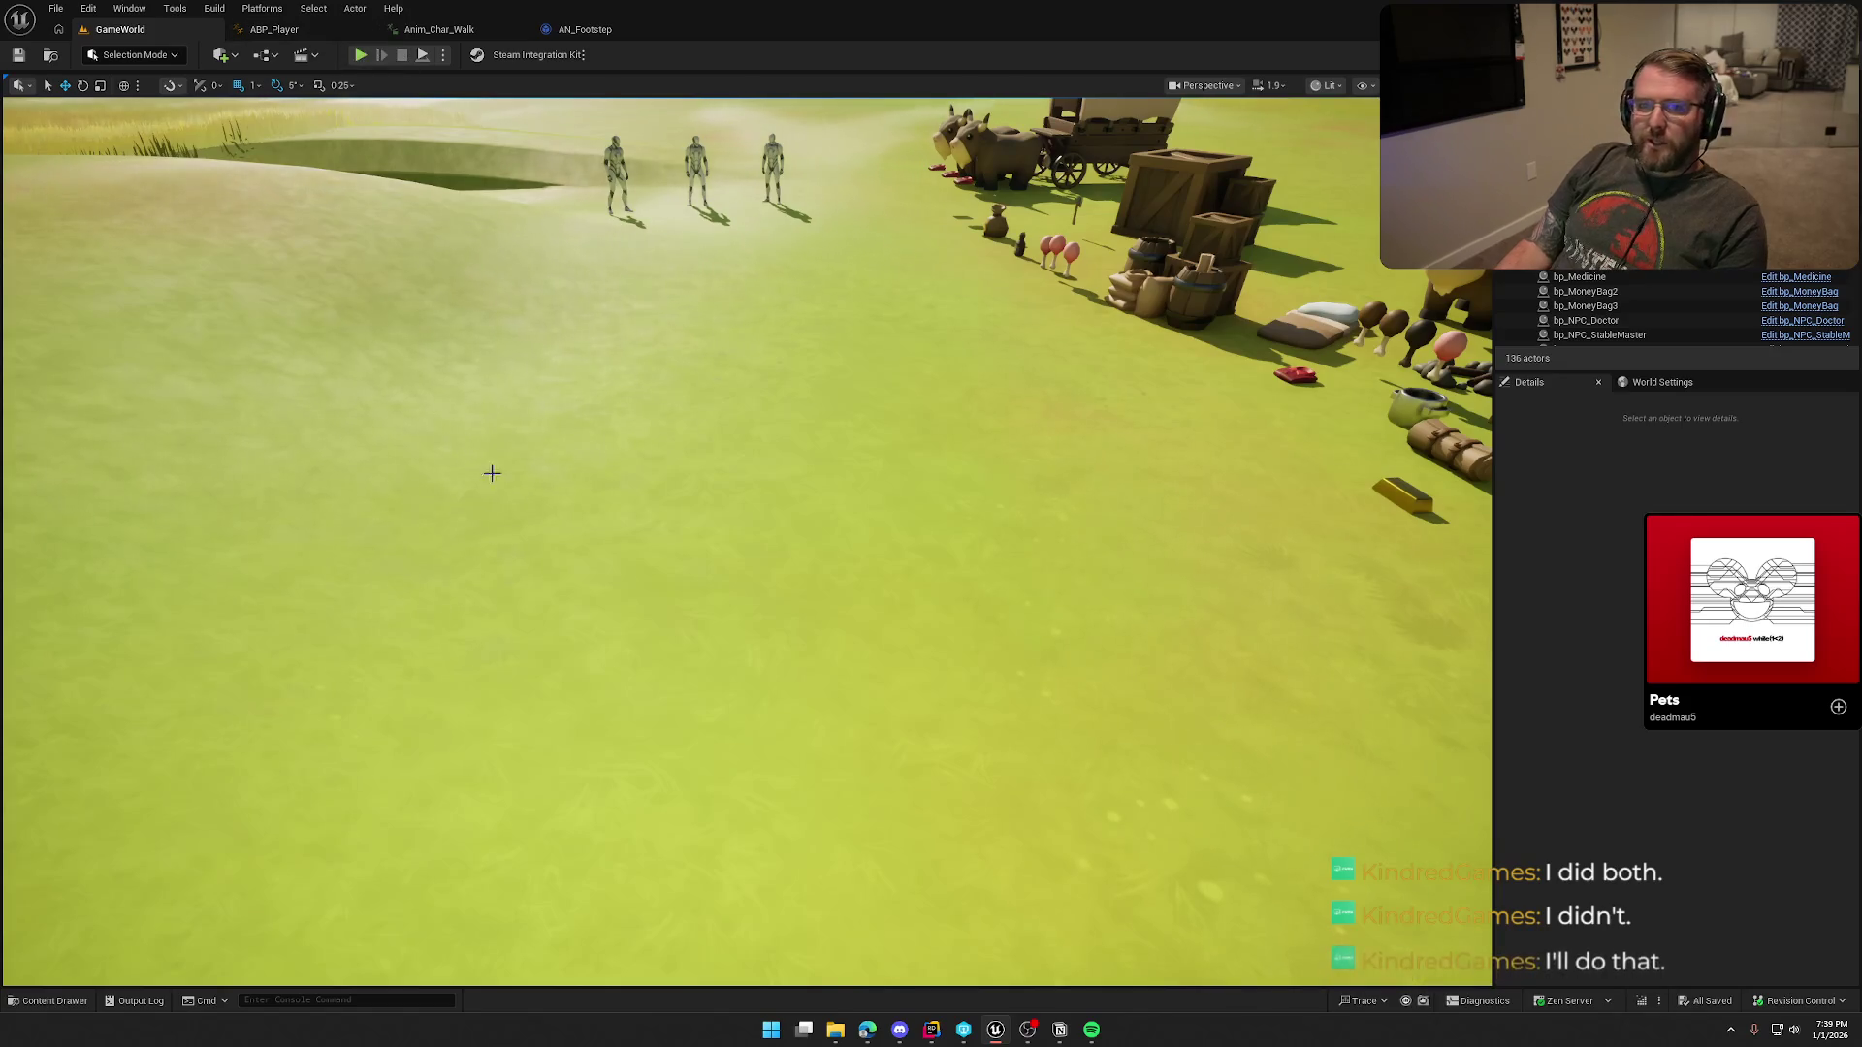
{"action": "left_click_drag", "start_coordinate": [608, 365], "coordinate": [608, 365]}
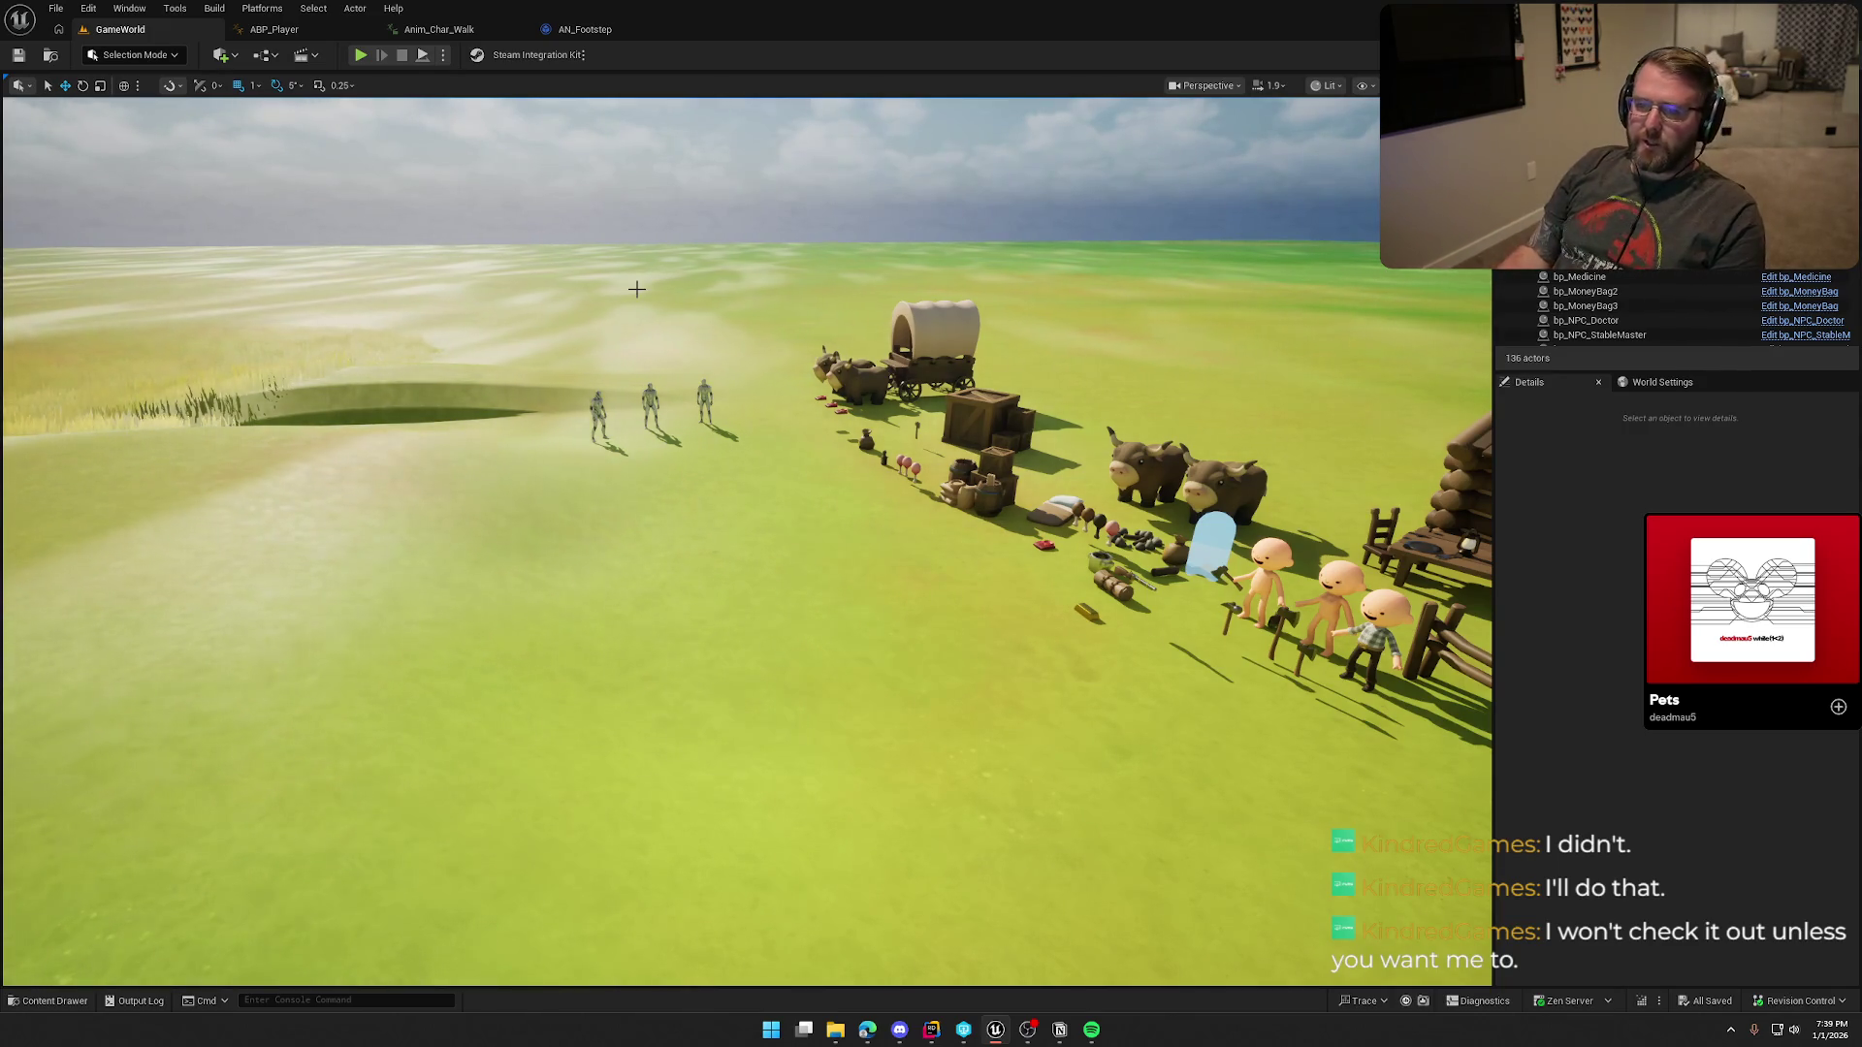
{"action": "mouse_move", "coordinate": [639, 295]}
{"action": "left_mouse_down"}
{"action": "mouse_move", "coordinate": [635, 350]}
{"action": "mouse_move", "coordinate": [630, 334]}
{"action": "left_mouse_up"}
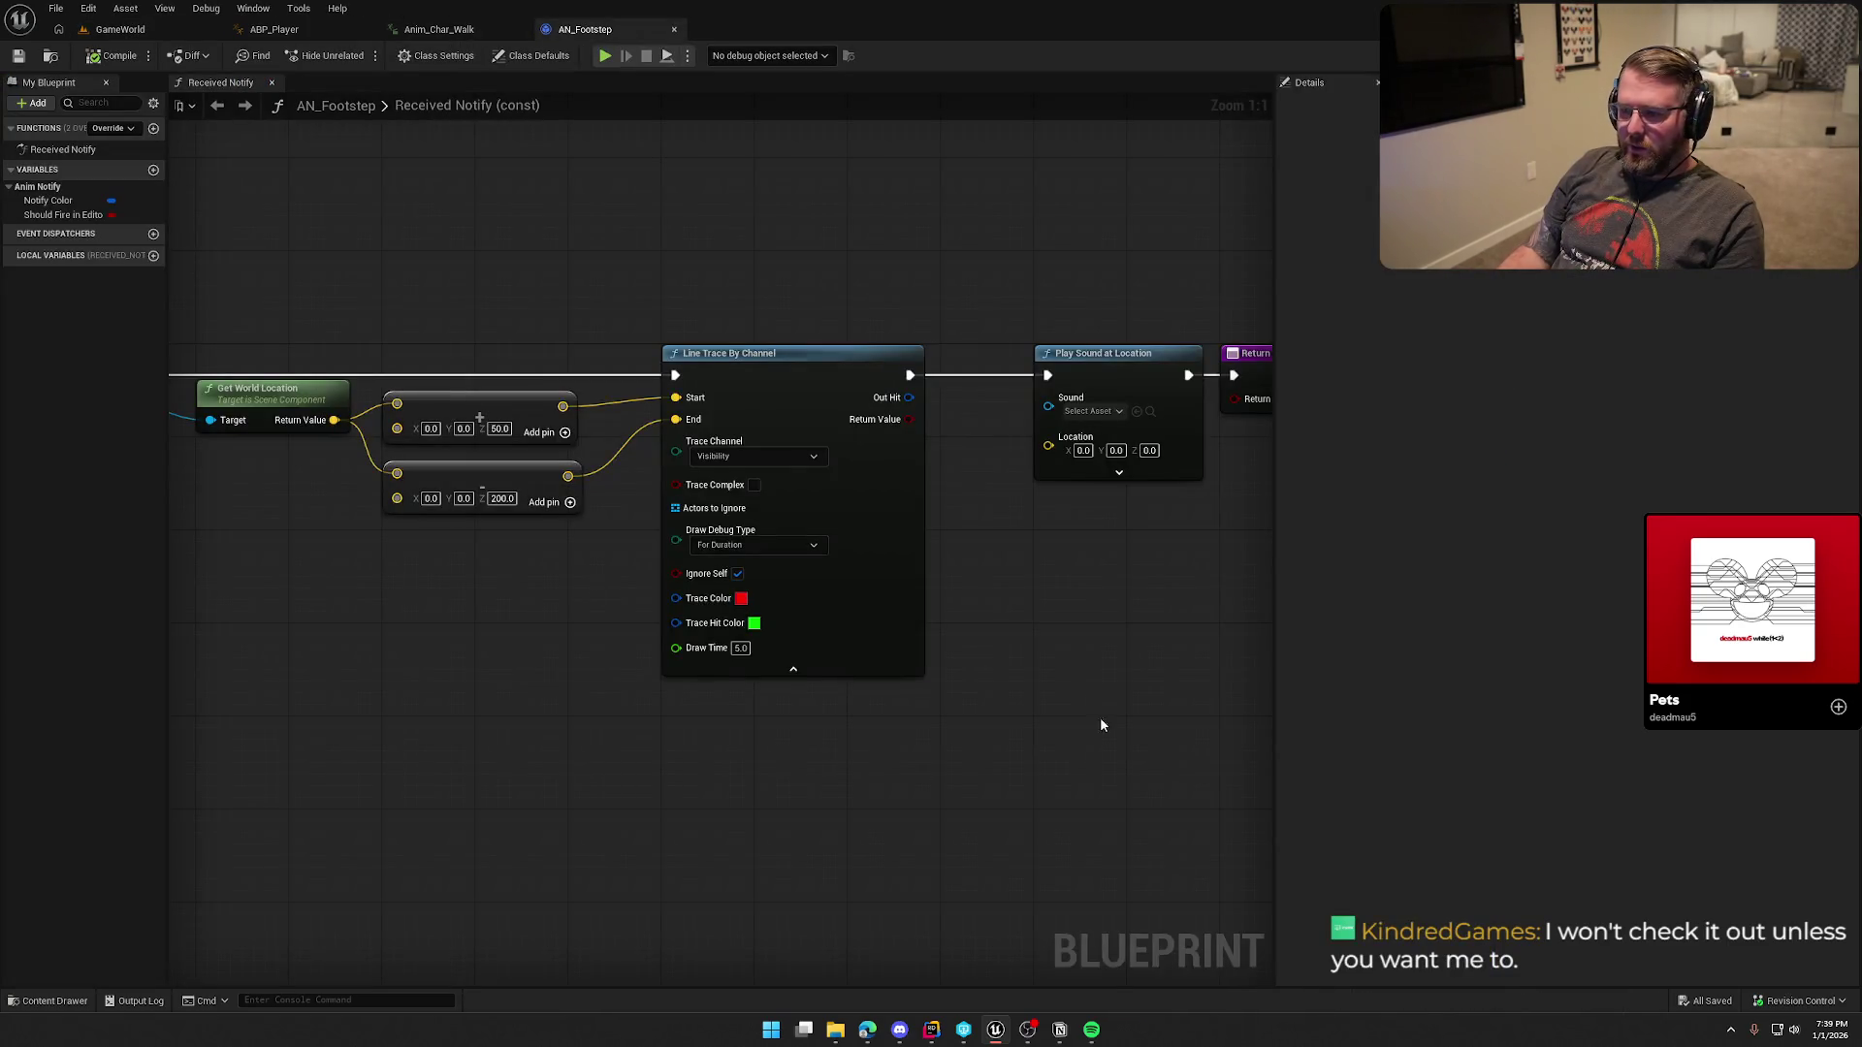
Step: Move Play Sound and Return Node right, add a Branch fed by the trace's exec and Return Value
{"action": "left_click_drag", "start_coordinate": [970, 490], "coordinate": [776, 299]}
{"action": "left_click_drag", "start_coordinate": [804, 393], "coordinate": [987, 386]}
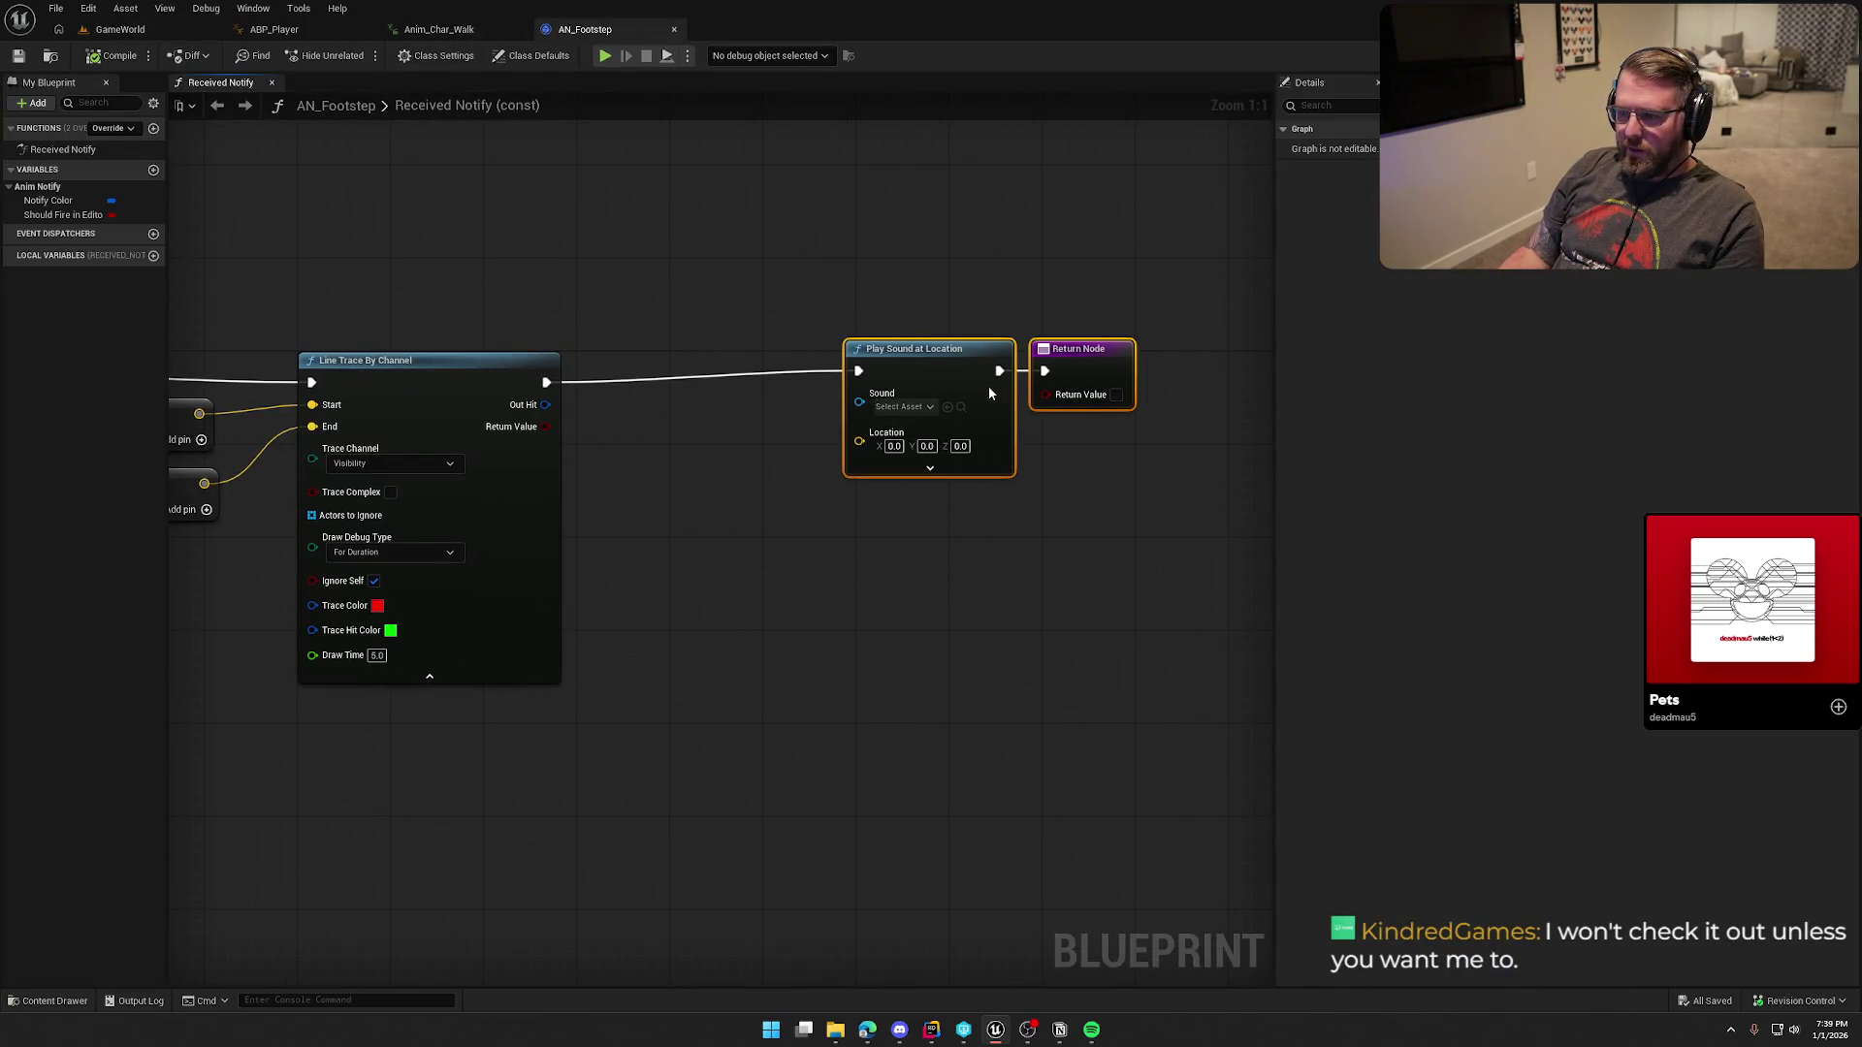
{"action": "left_click", "coordinate": [805, 549]}
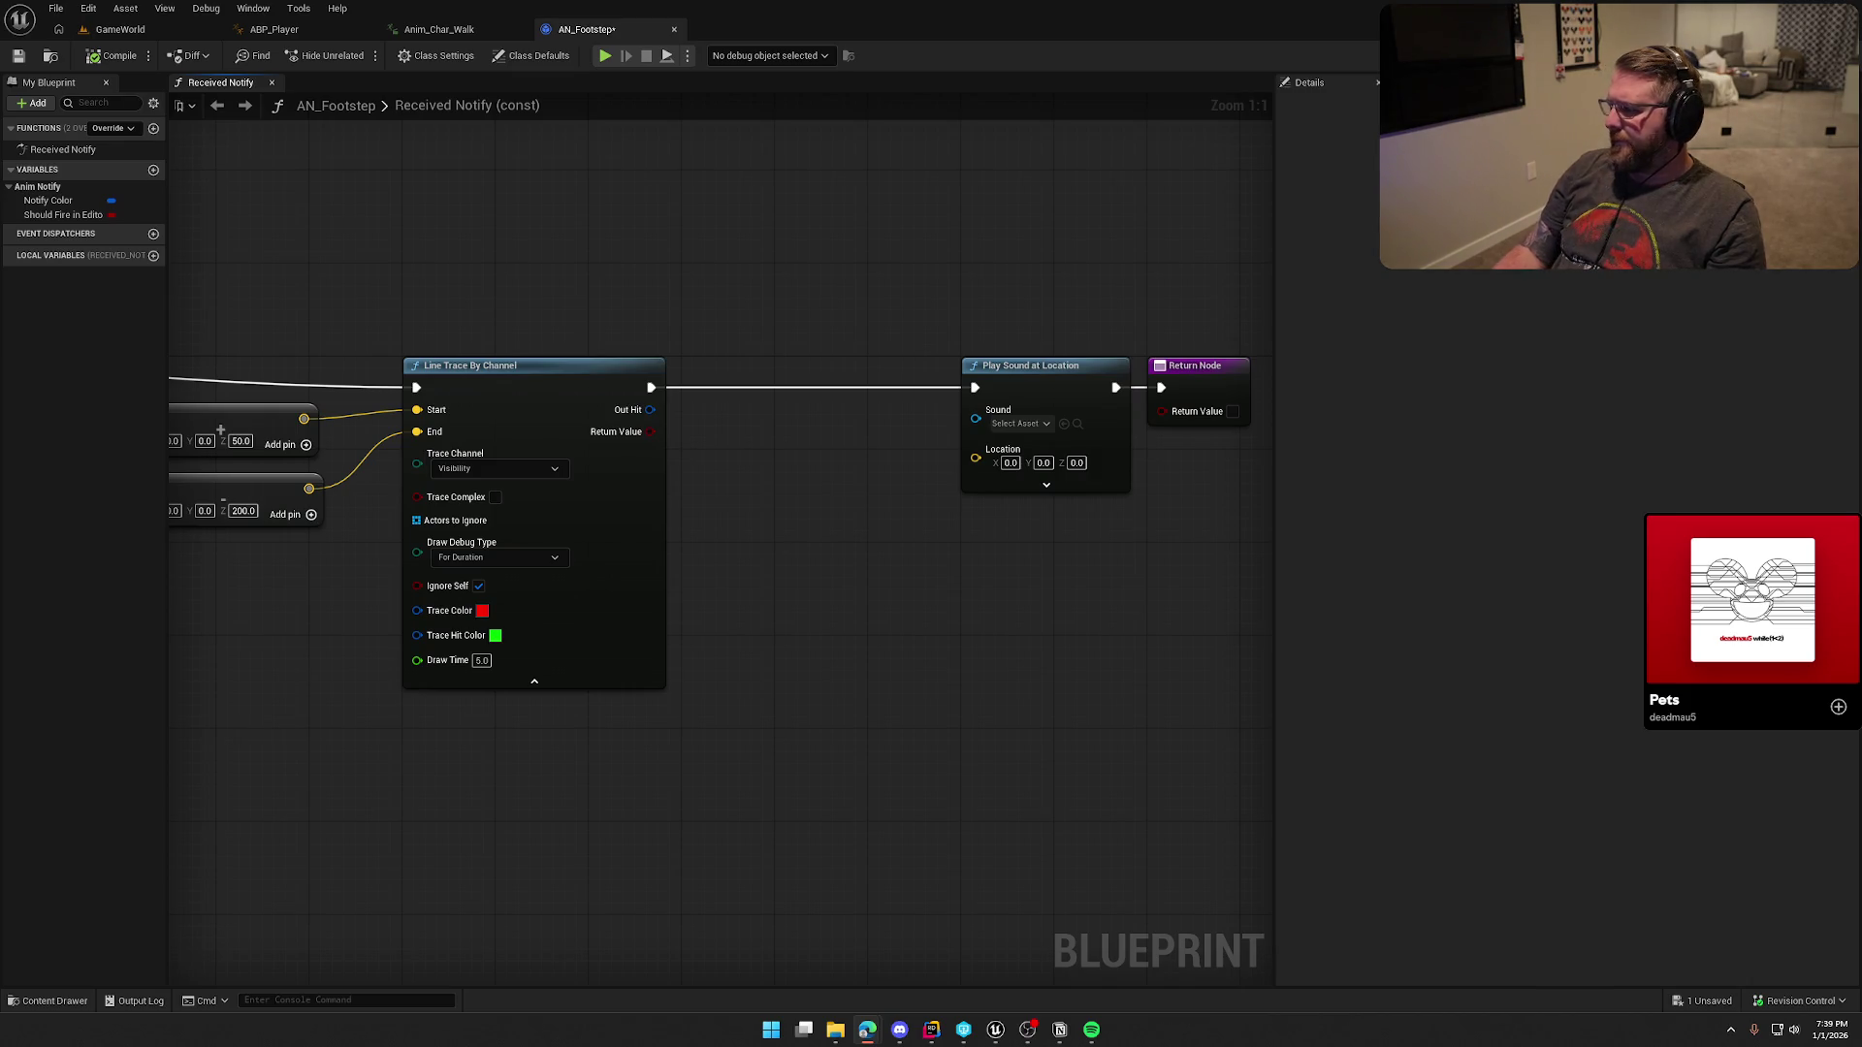
{"action": "left_click_drag", "start_coordinate": [736, 534], "coordinate": [595, 517]}
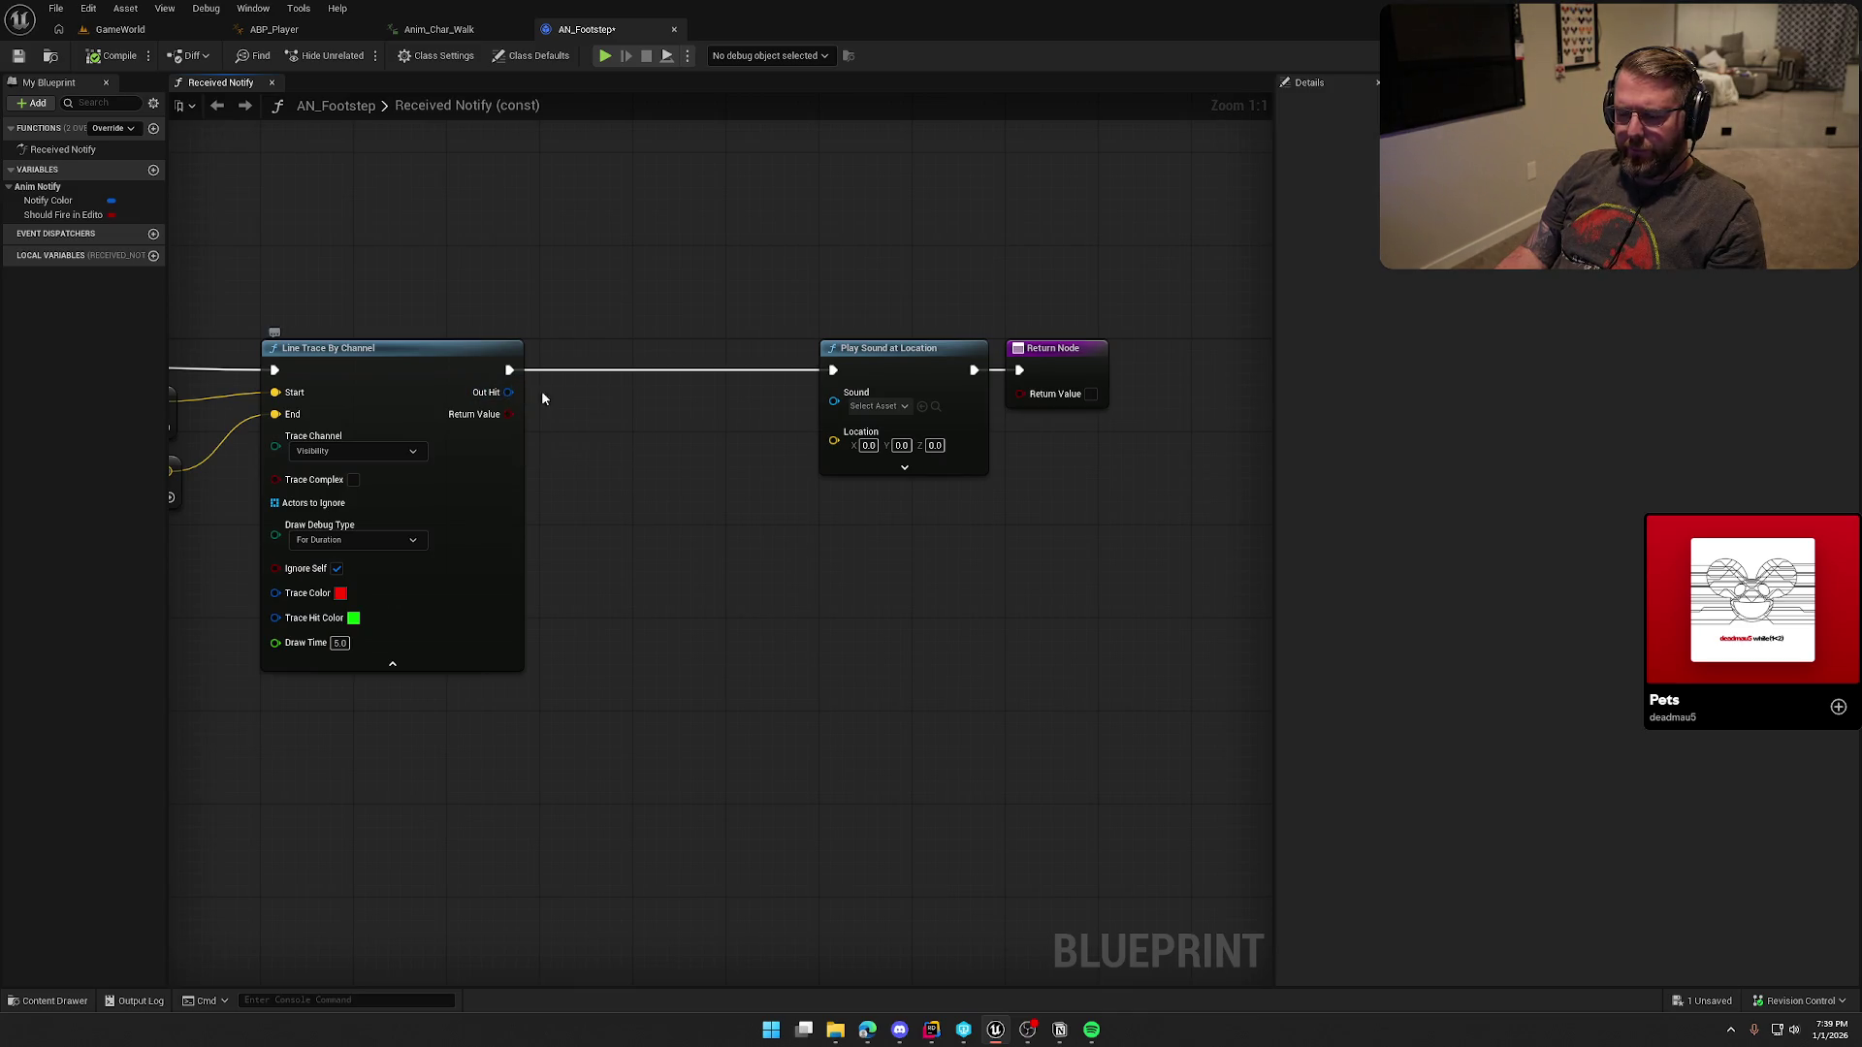
{"action": "left_click", "coordinate": [596, 359]}
{"action": "mouse_move", "coordinate": [508, 376]}
{"action": "left_mouse_down"}
{"action": "mouse_move", "coordinate": [609, 387]}
{"action": "mouse_move", "coordinate": [670, 362]}
{"action": "mouse_move", "coordinate": [508, 417]}
{"action": "left_mouse_up"}
{"action": "left_click", "coordinate": [667, 486]}
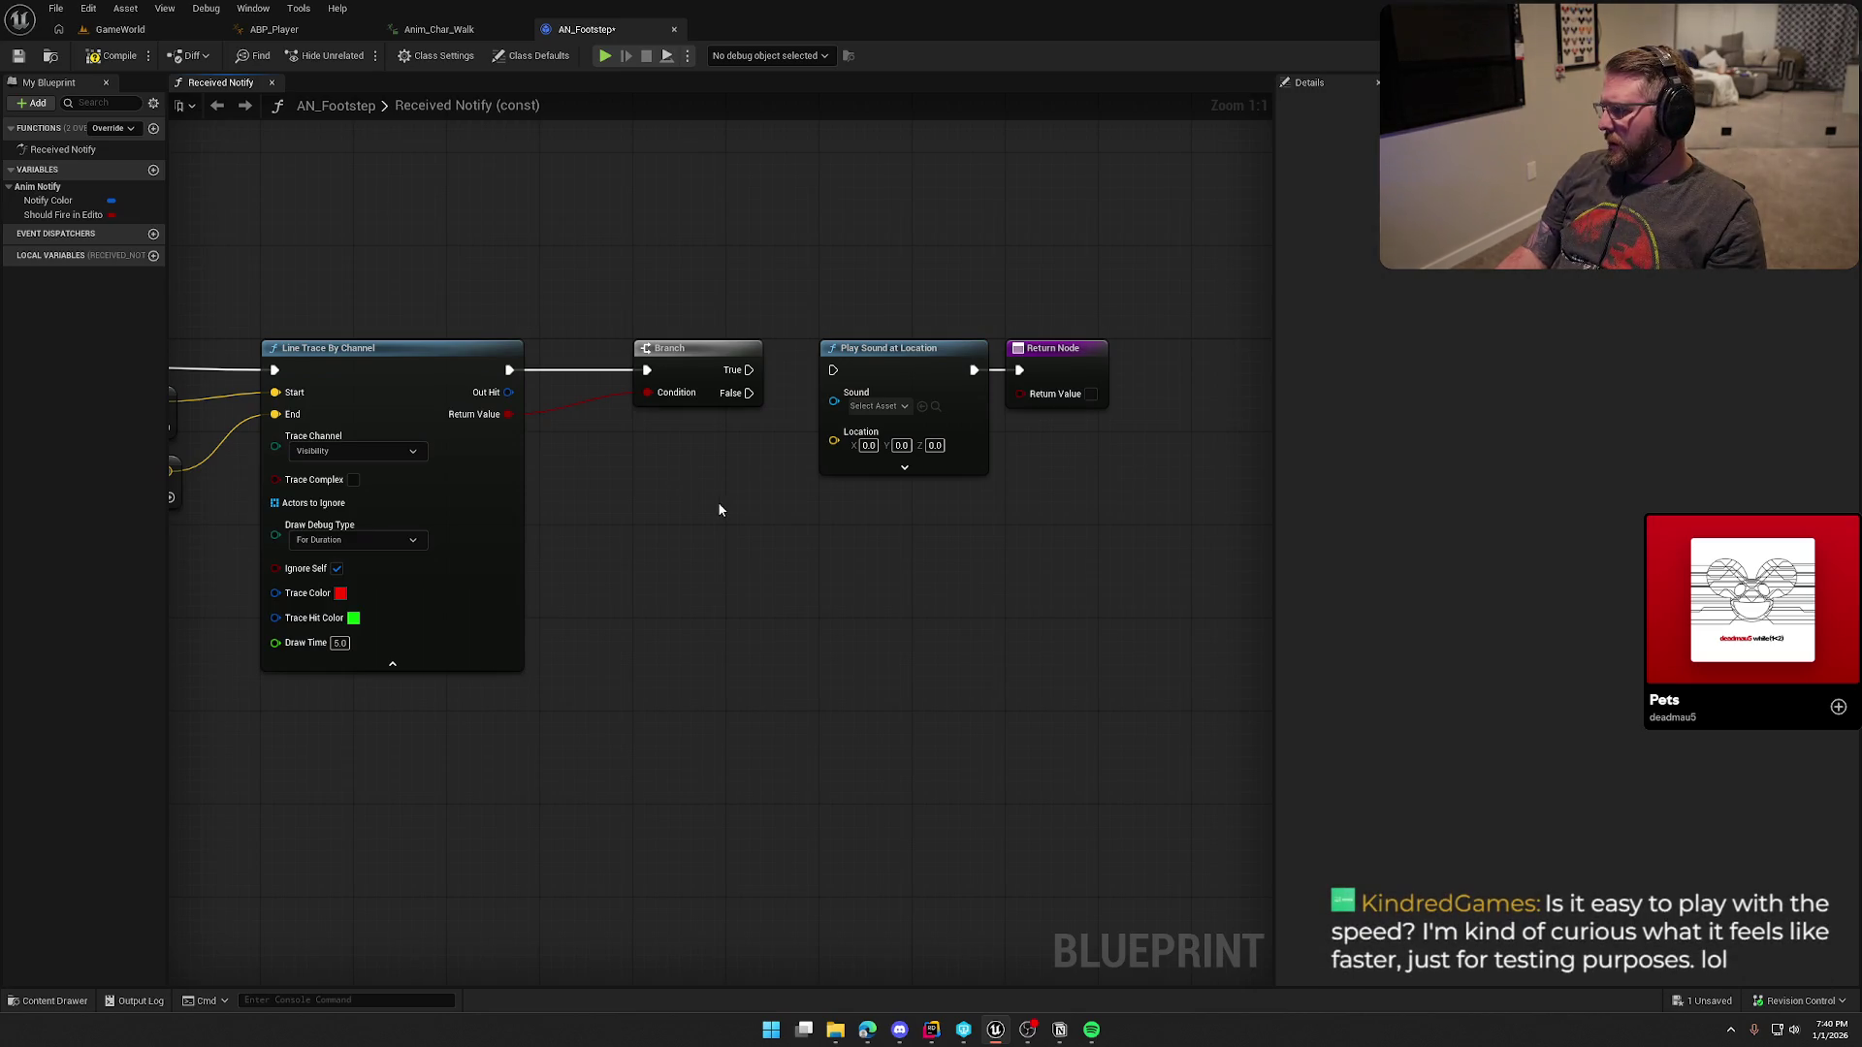
Step: Push Play Sound and Return Node further right and break the Return Value link to Condition
{"action": "mouse_move", "coordinate": [1047, 527]}
{"action": "left_mouse_down"}
{"action": "mouse_move", "coordinate": [982, 415]}
{"action": "mouse_move", "coordinate": [873, 335]}
{"action": "left_mouse_up"}
{"action": "mouse_move", "coordinate": [809, 354]}
{"action": "left_mouse_down"}
{"action": "mouse_move", "coordinate": [1120, 354]}
{"action": "mouse_move", "coordinate": [1087, 354]}
{"action": "left_mouse_up"}
{"action": "left_click", "coordinate": [851, 429]}
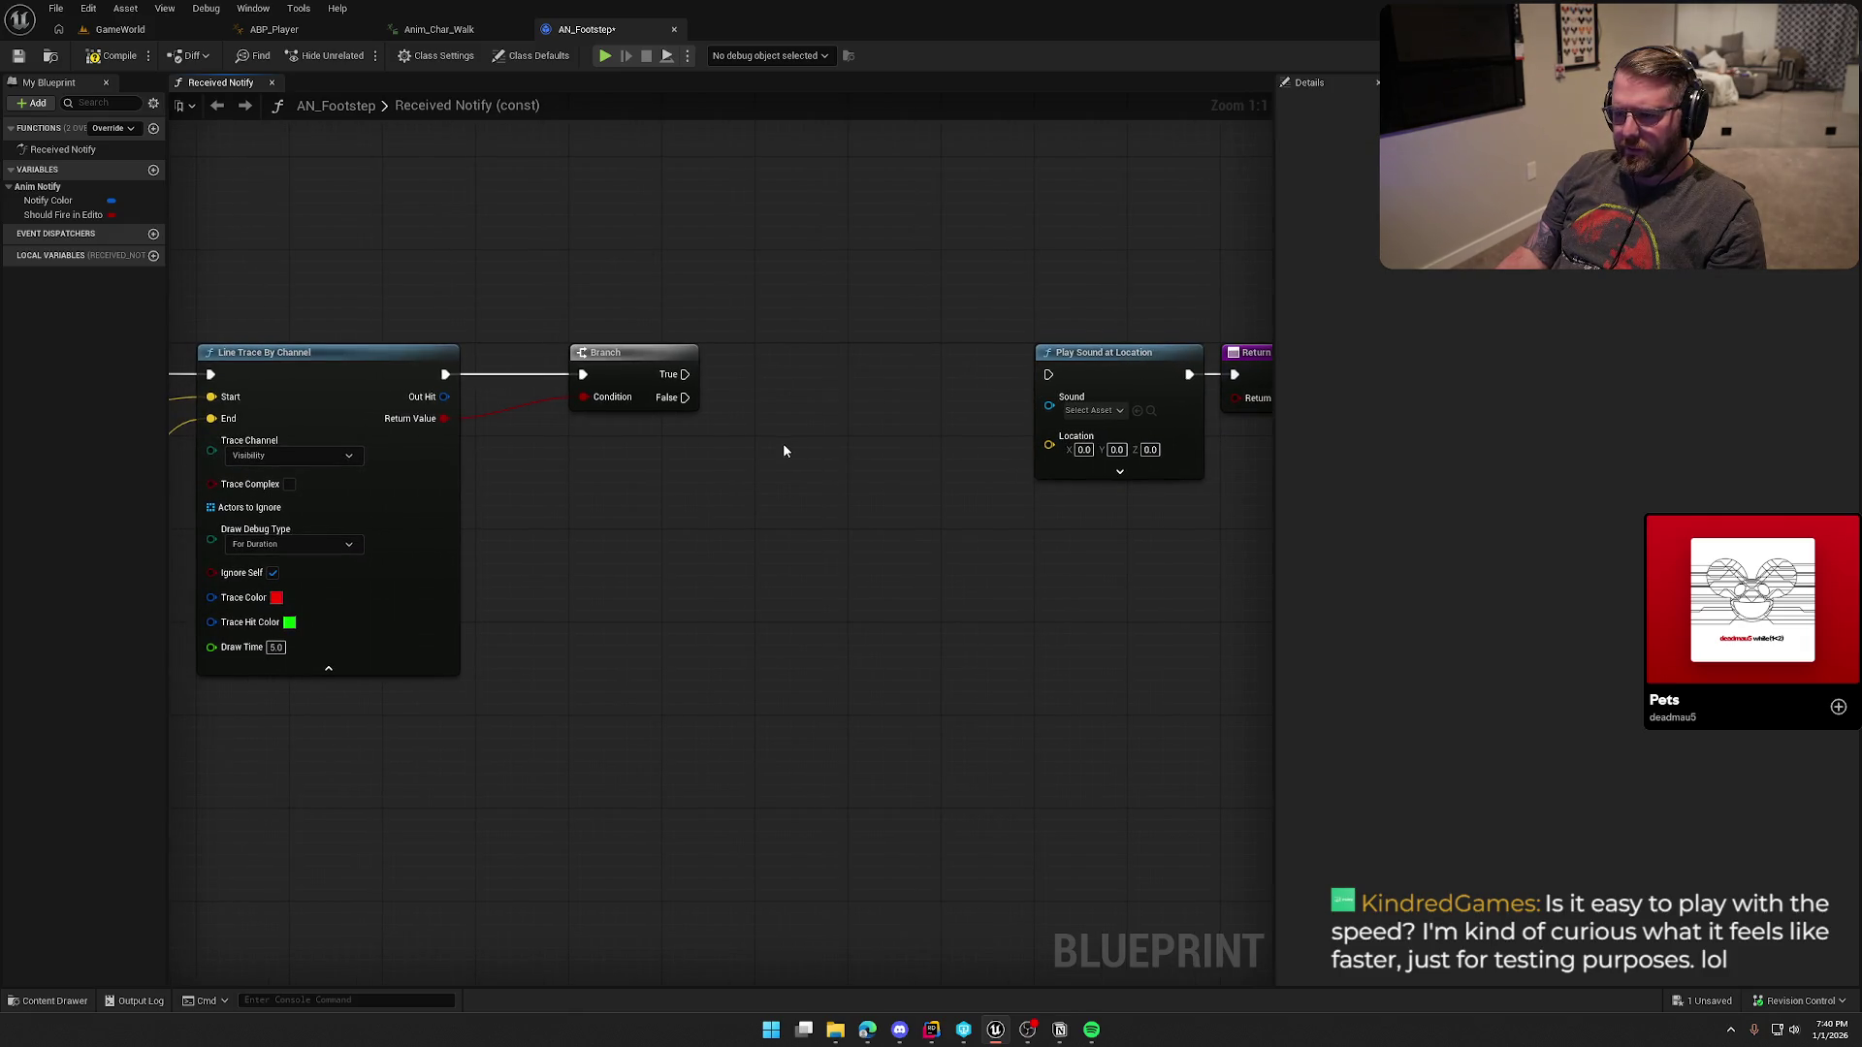
{"action": "right_click", "coordinate": [443, 418]}
{"action": "left_click", "coordinate": [509, 444]}
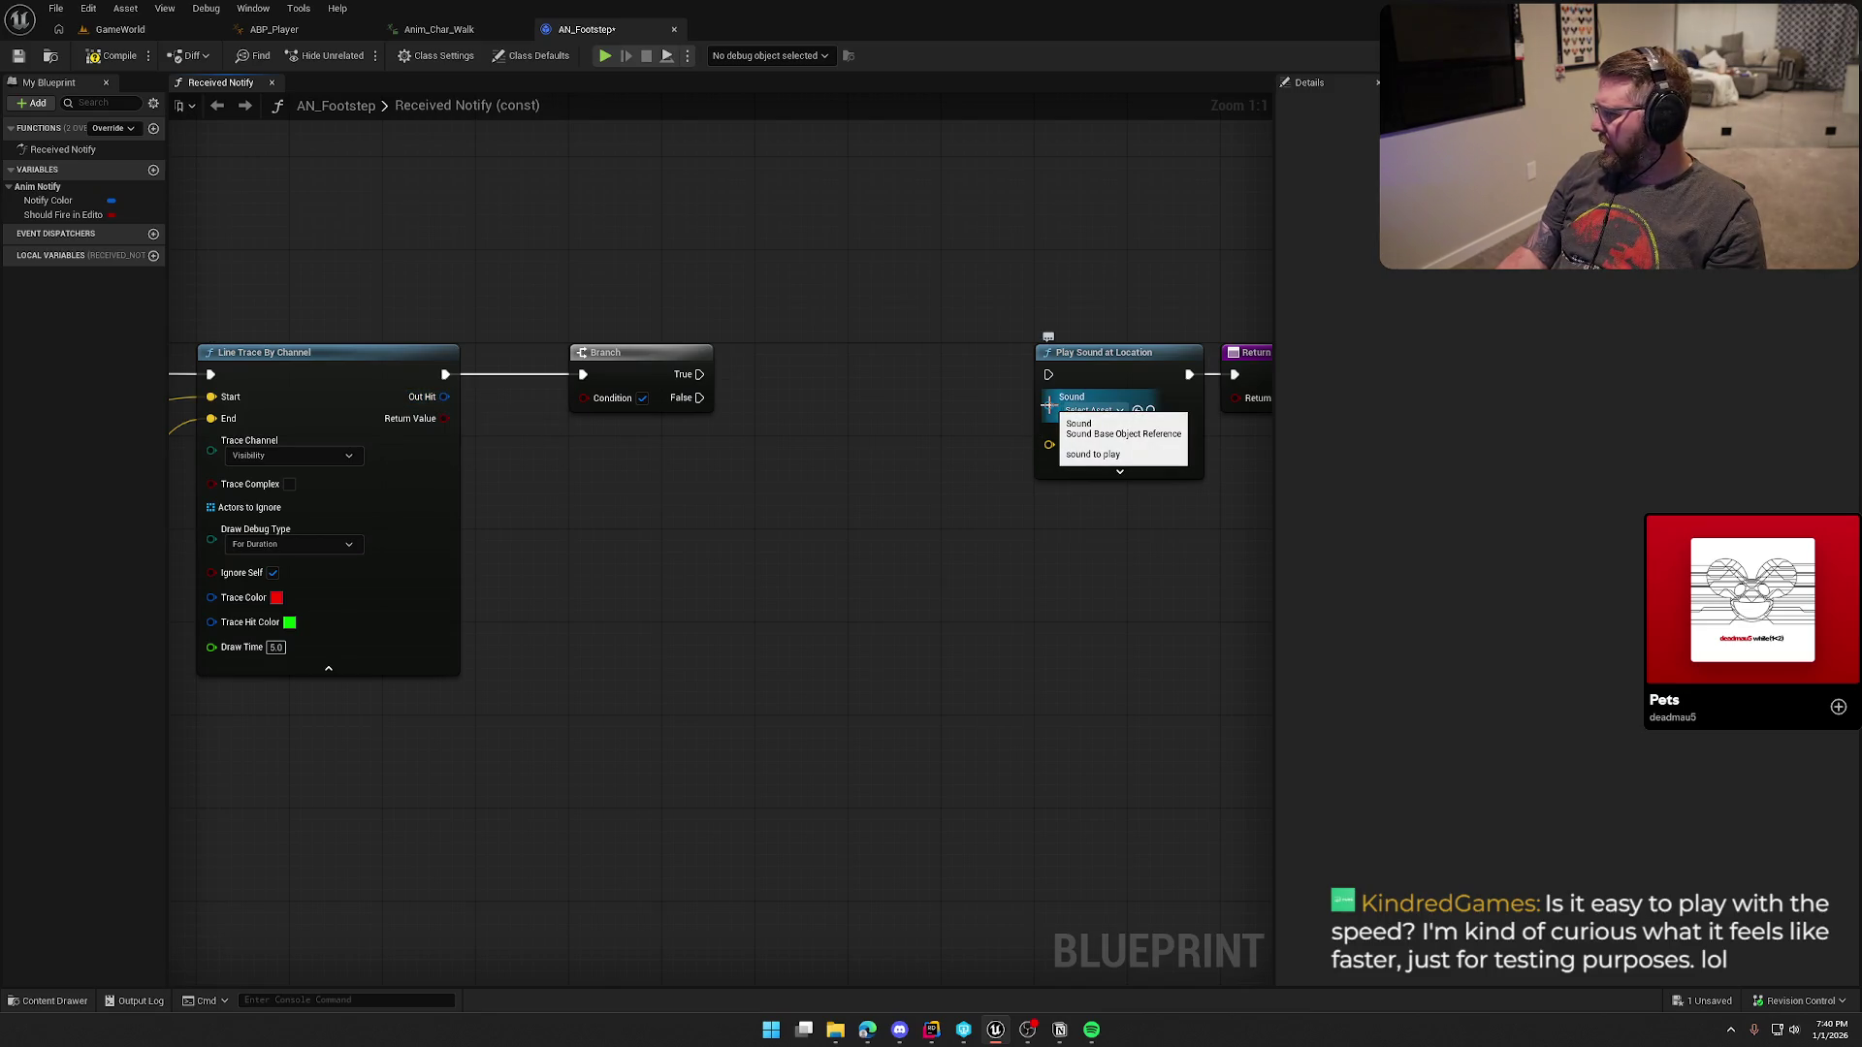
{"action": "right_click", "coordinate": [443, 396]}
Step: Add a Get Surface Type node fed by the line trace's Out Hit
{"action": "left_click", "coordinate": [504, 467]}
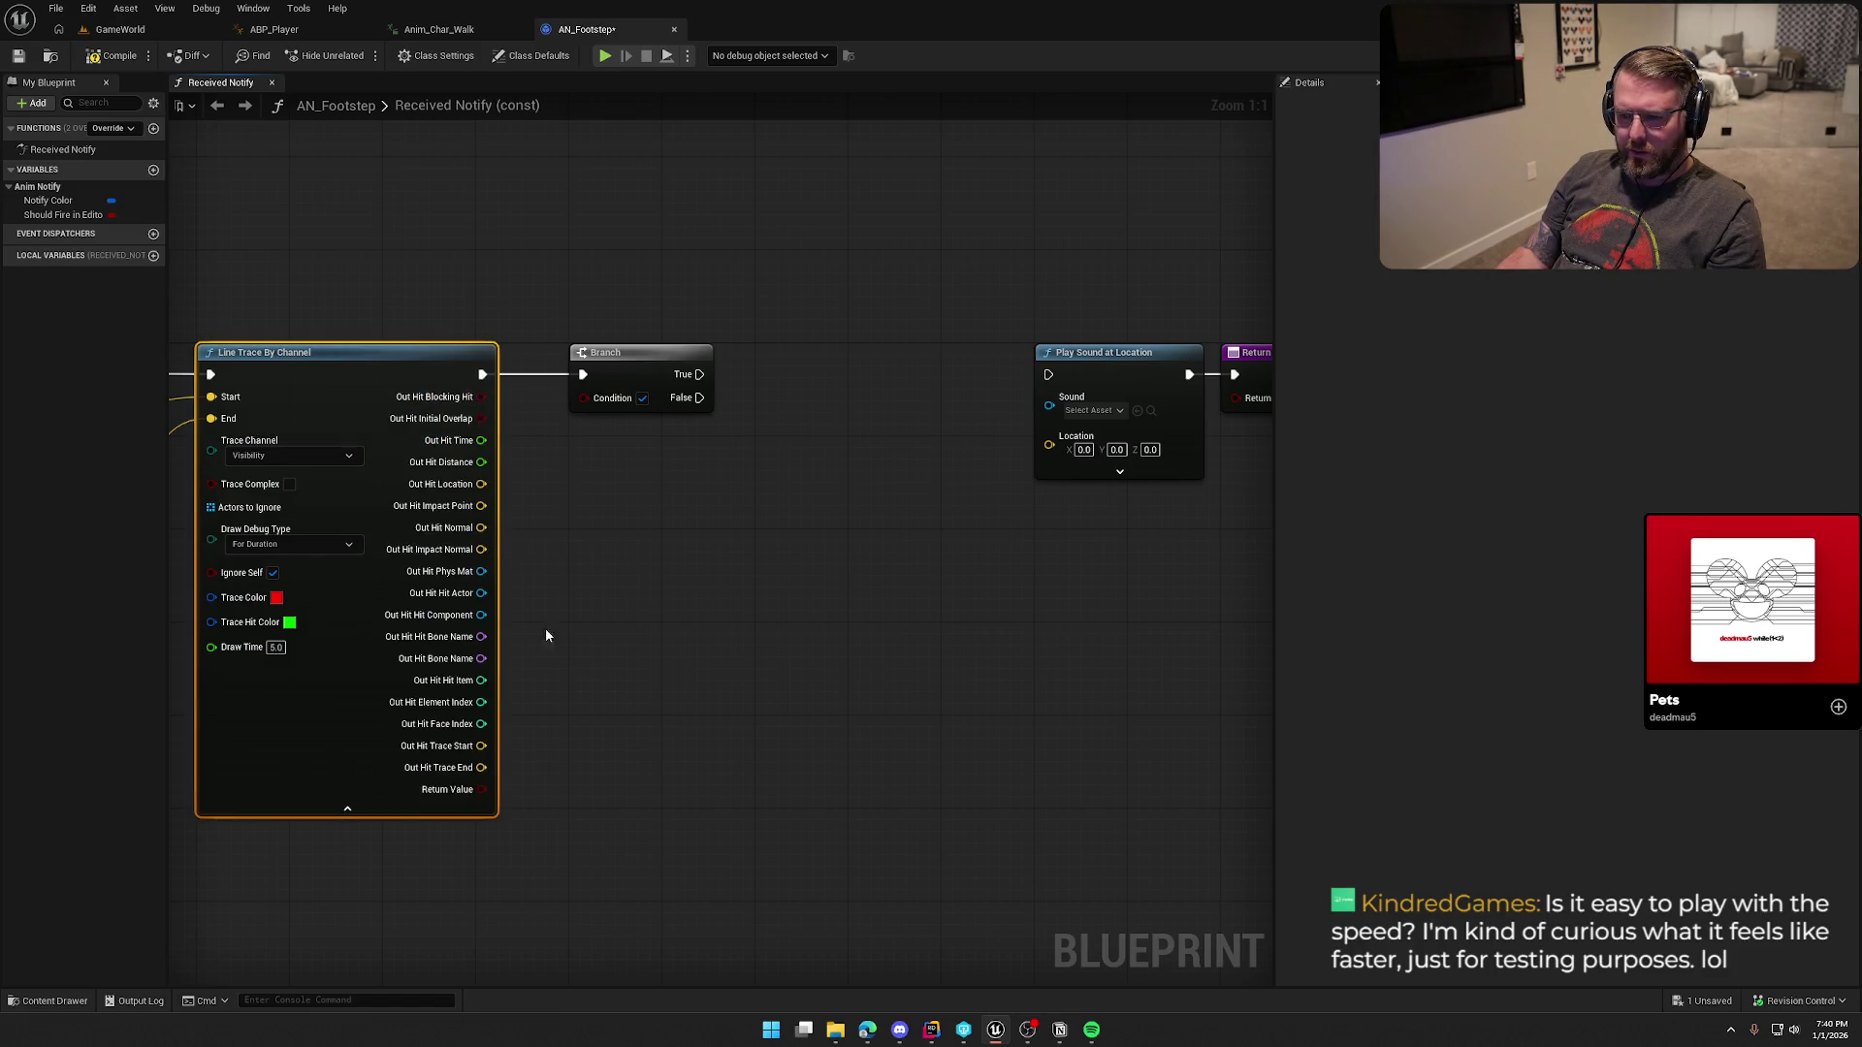
{"action": "mouse_move", "coordinate": [481, 571]}
{"action": "left_mouse_down"}
{"action": "mouse_move", "coordinate": [734, 536]}
{"action": "mouse_move", "coordinate": [614, 495]}
{"action": "left_mouse_up"}
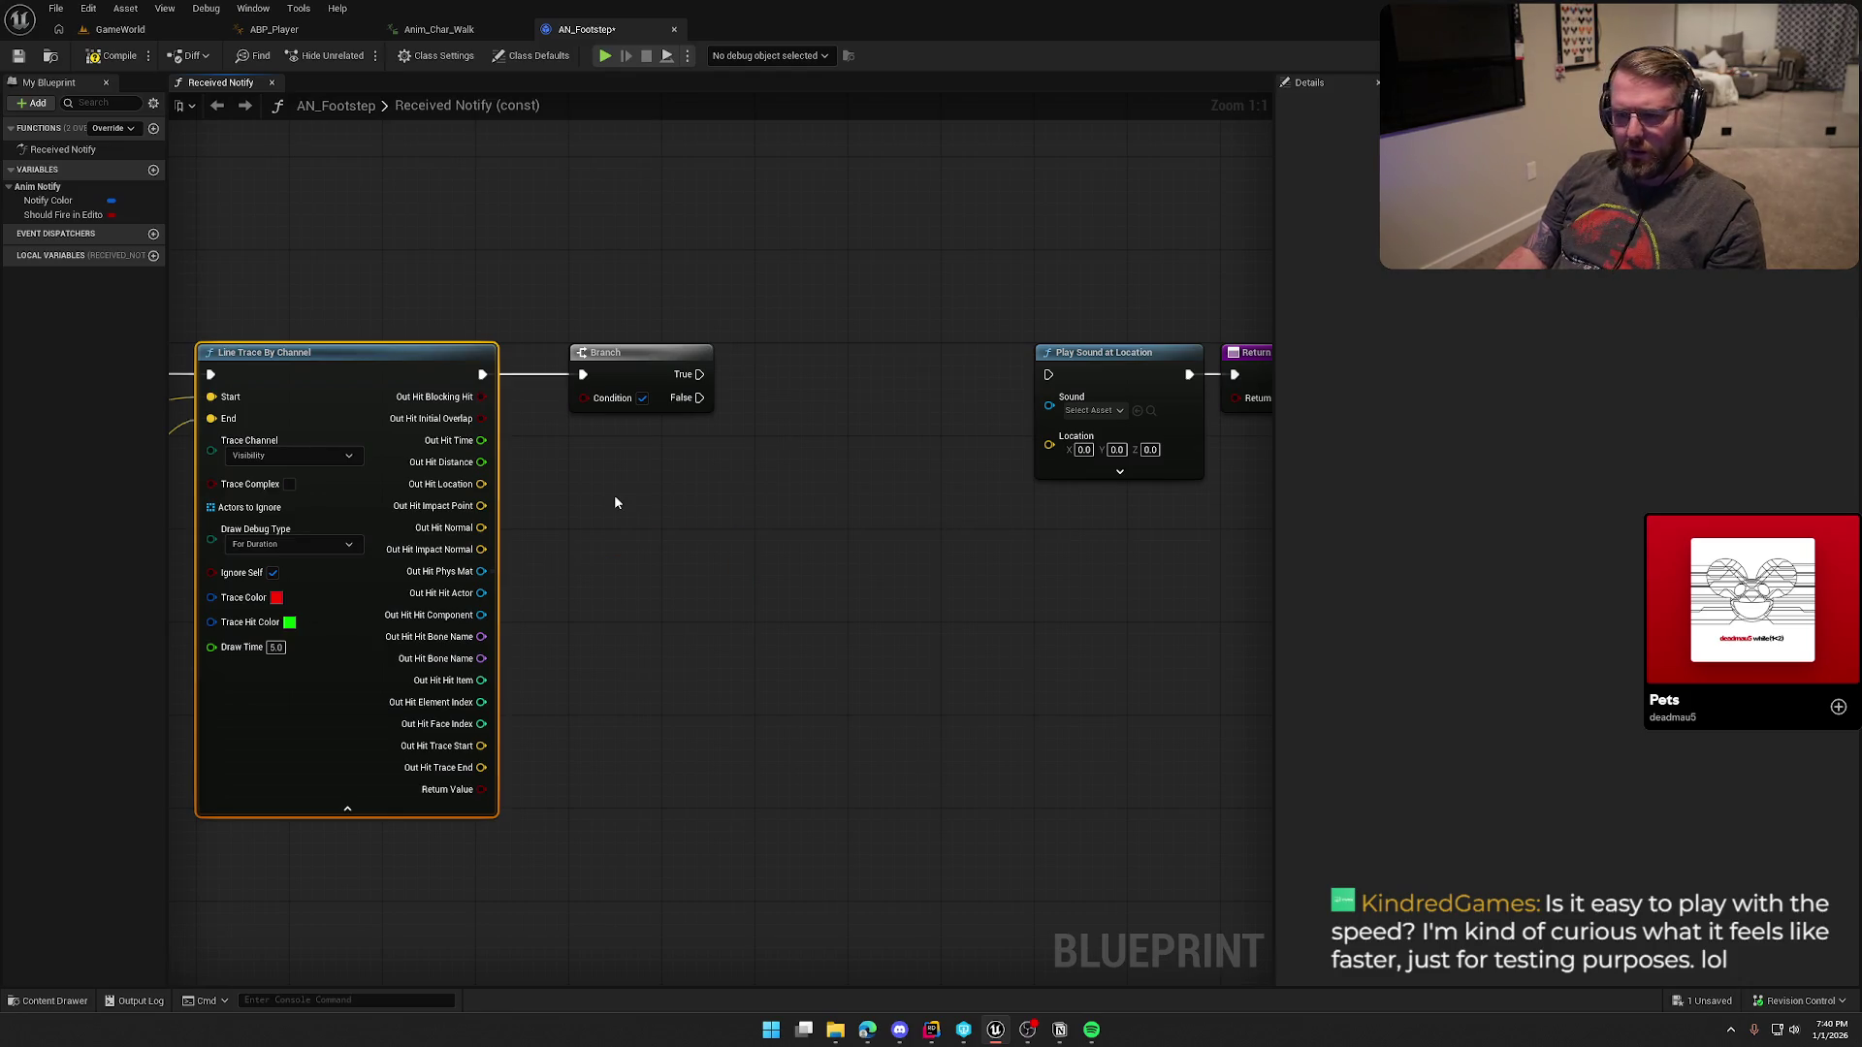
{"action": "right_click", "coordinate": [447, 769]}
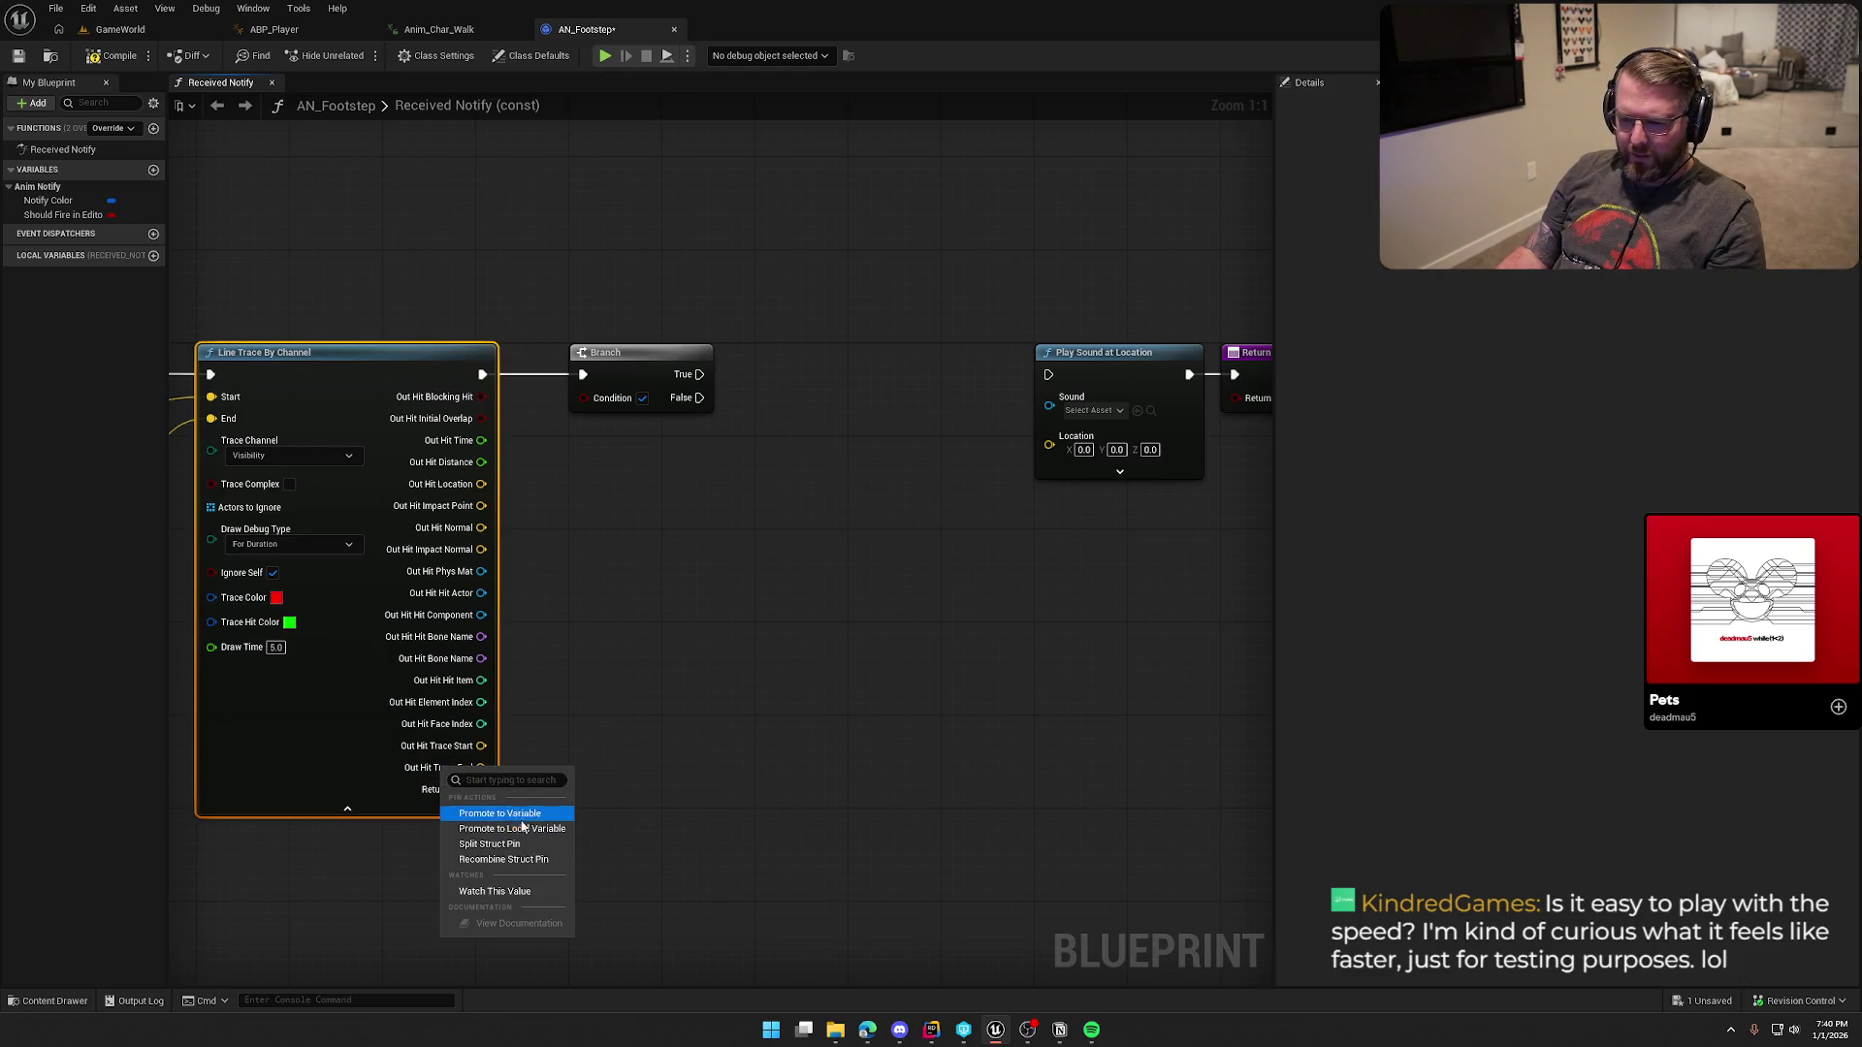
{"action": "left_click", "coordinate": [502, 860]}
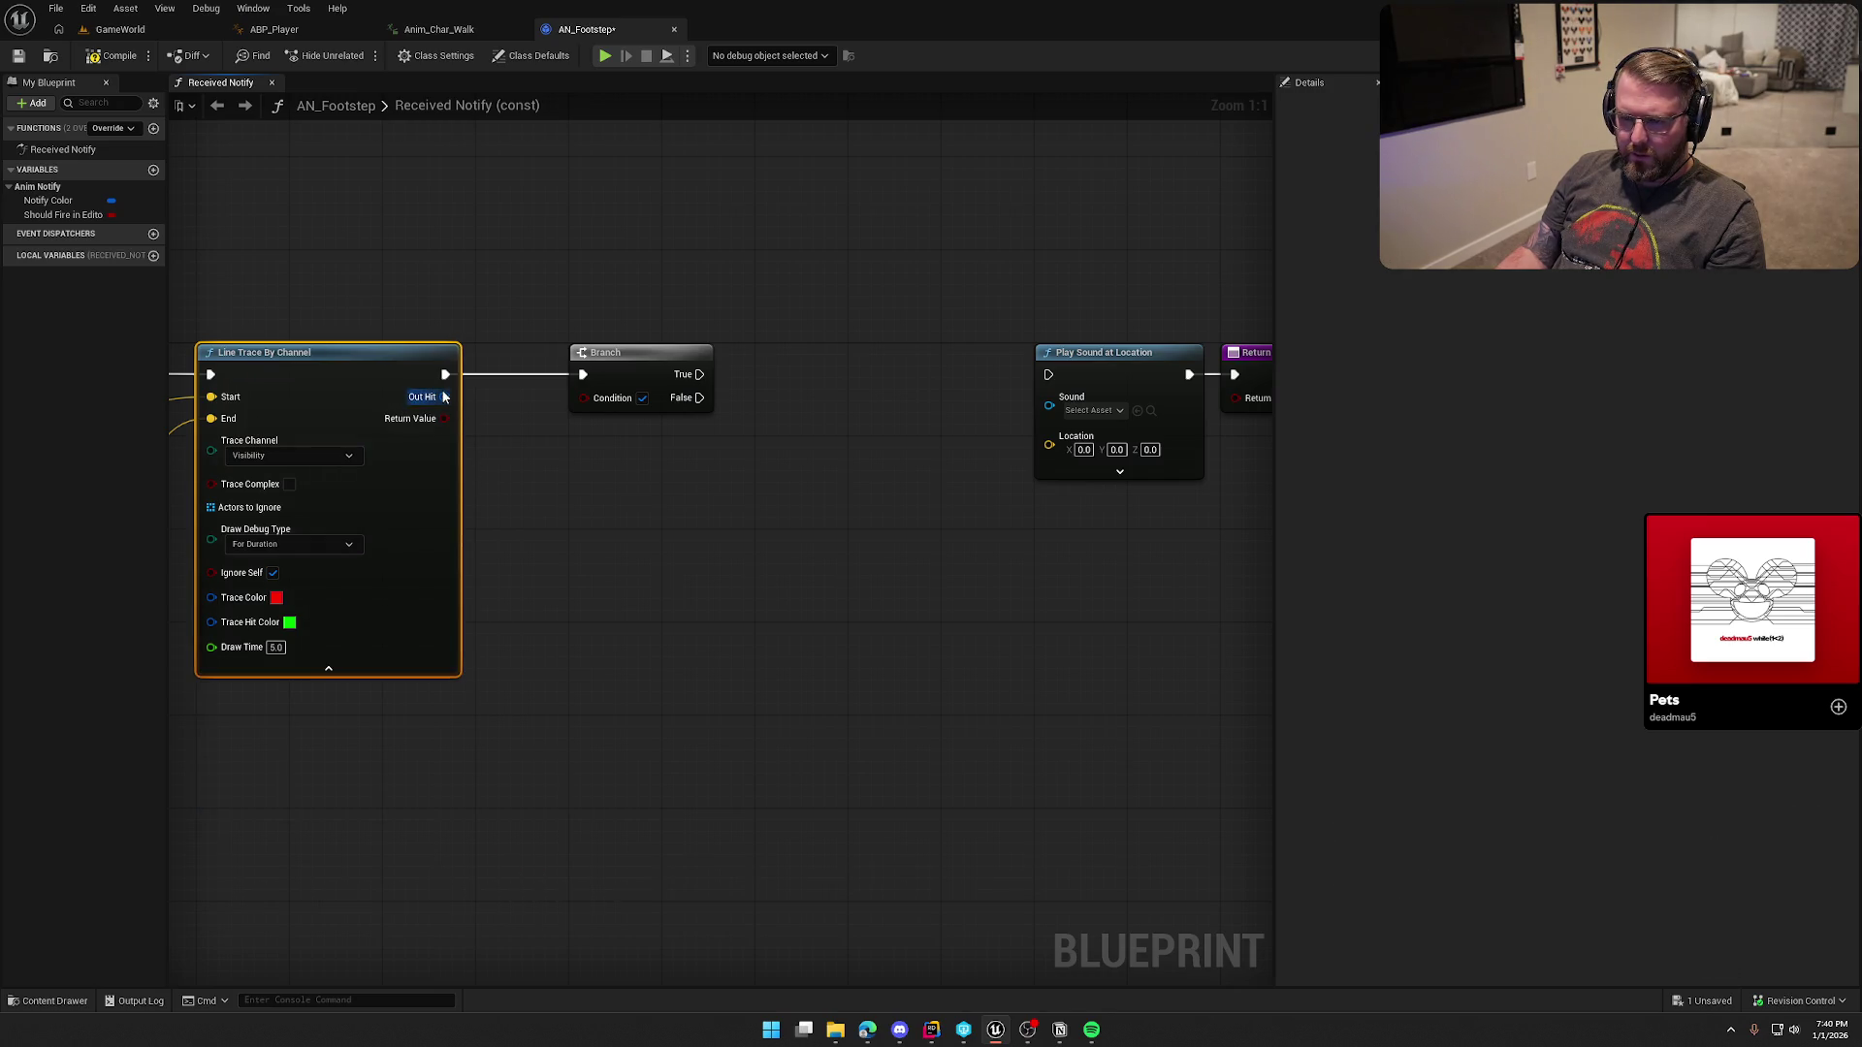
{"action": "left_click_drag", "start_coordinate": [444, 397], "coordinate": [606, 502]}
{"action": "type", "text": "get sur"}
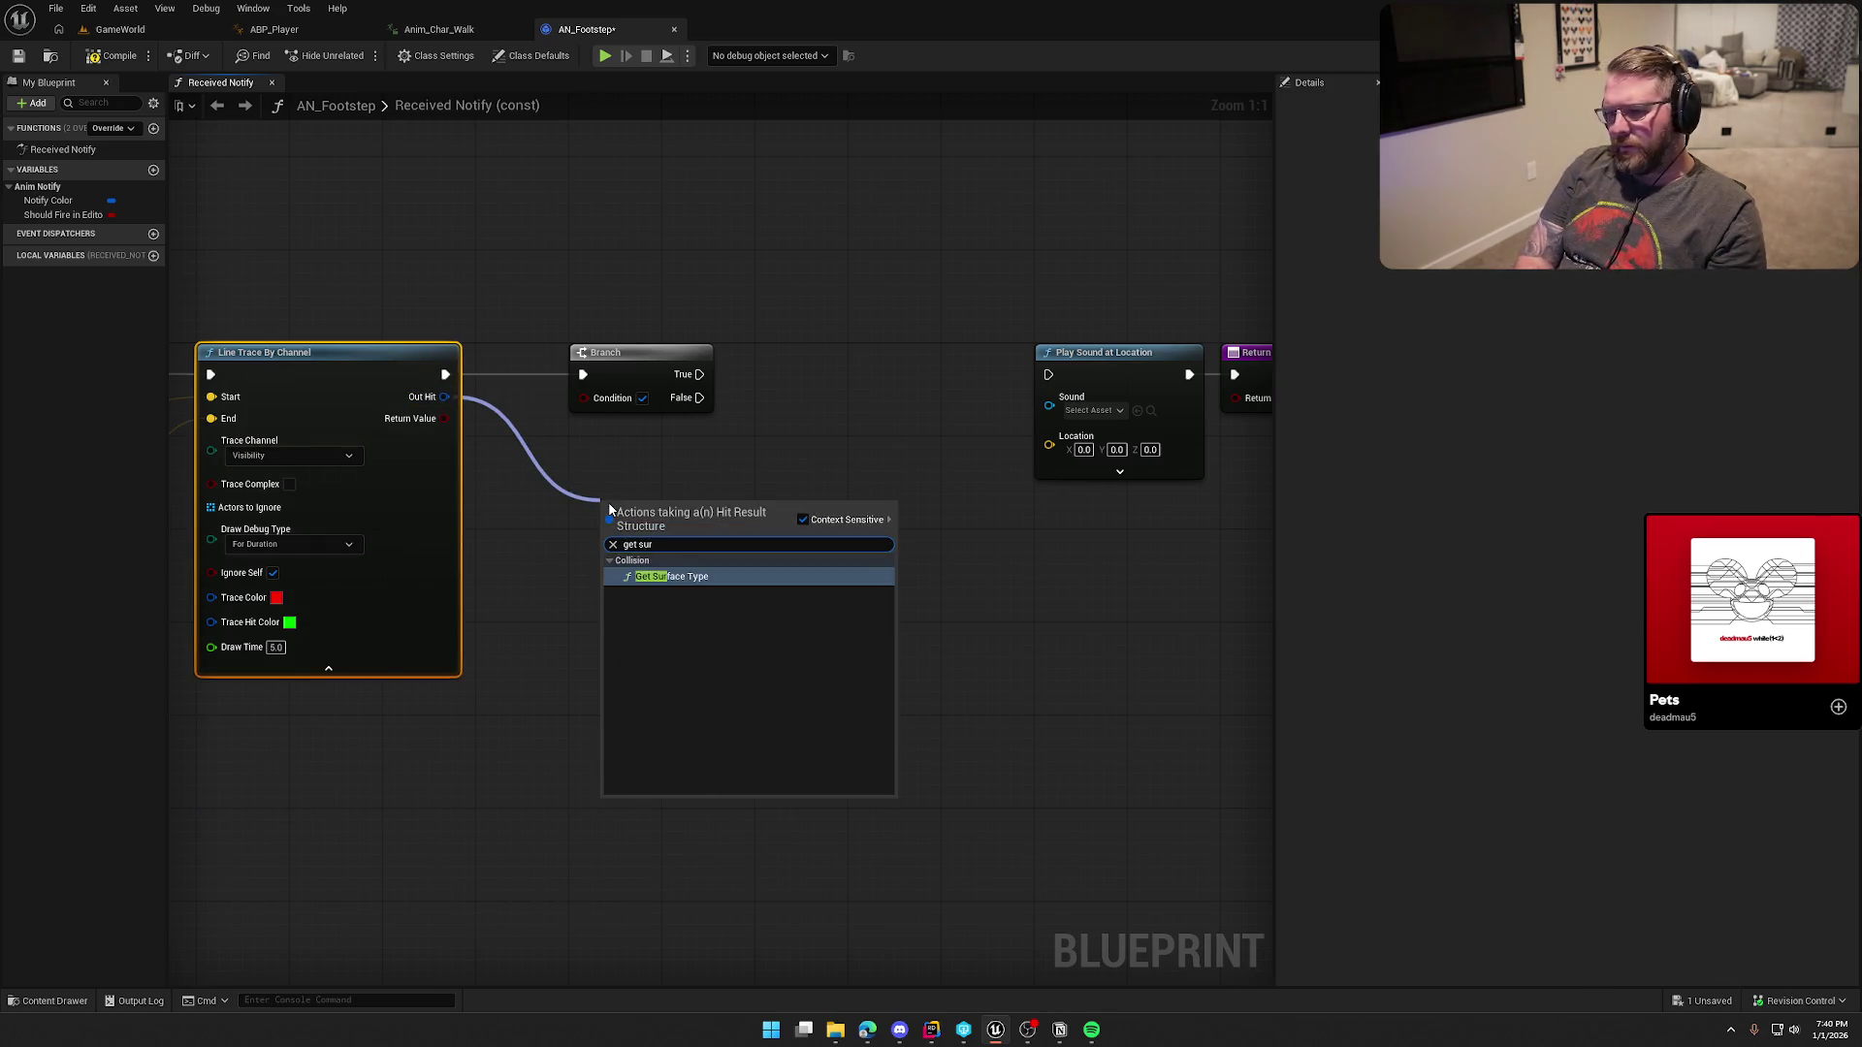
{"action": "key", "text": "Return"}
{"action": "left_click_drag", "start_coordinate": [654, 458], "coordinate": [759, 463]}
{"action": "left_click", "coordinate": [777, 515]}
Step: Add Switch on EPhysicalSurface, route the trace's exec into it, delete the Branch and arrange the nodes
{"action": "type", "text": "swi"}
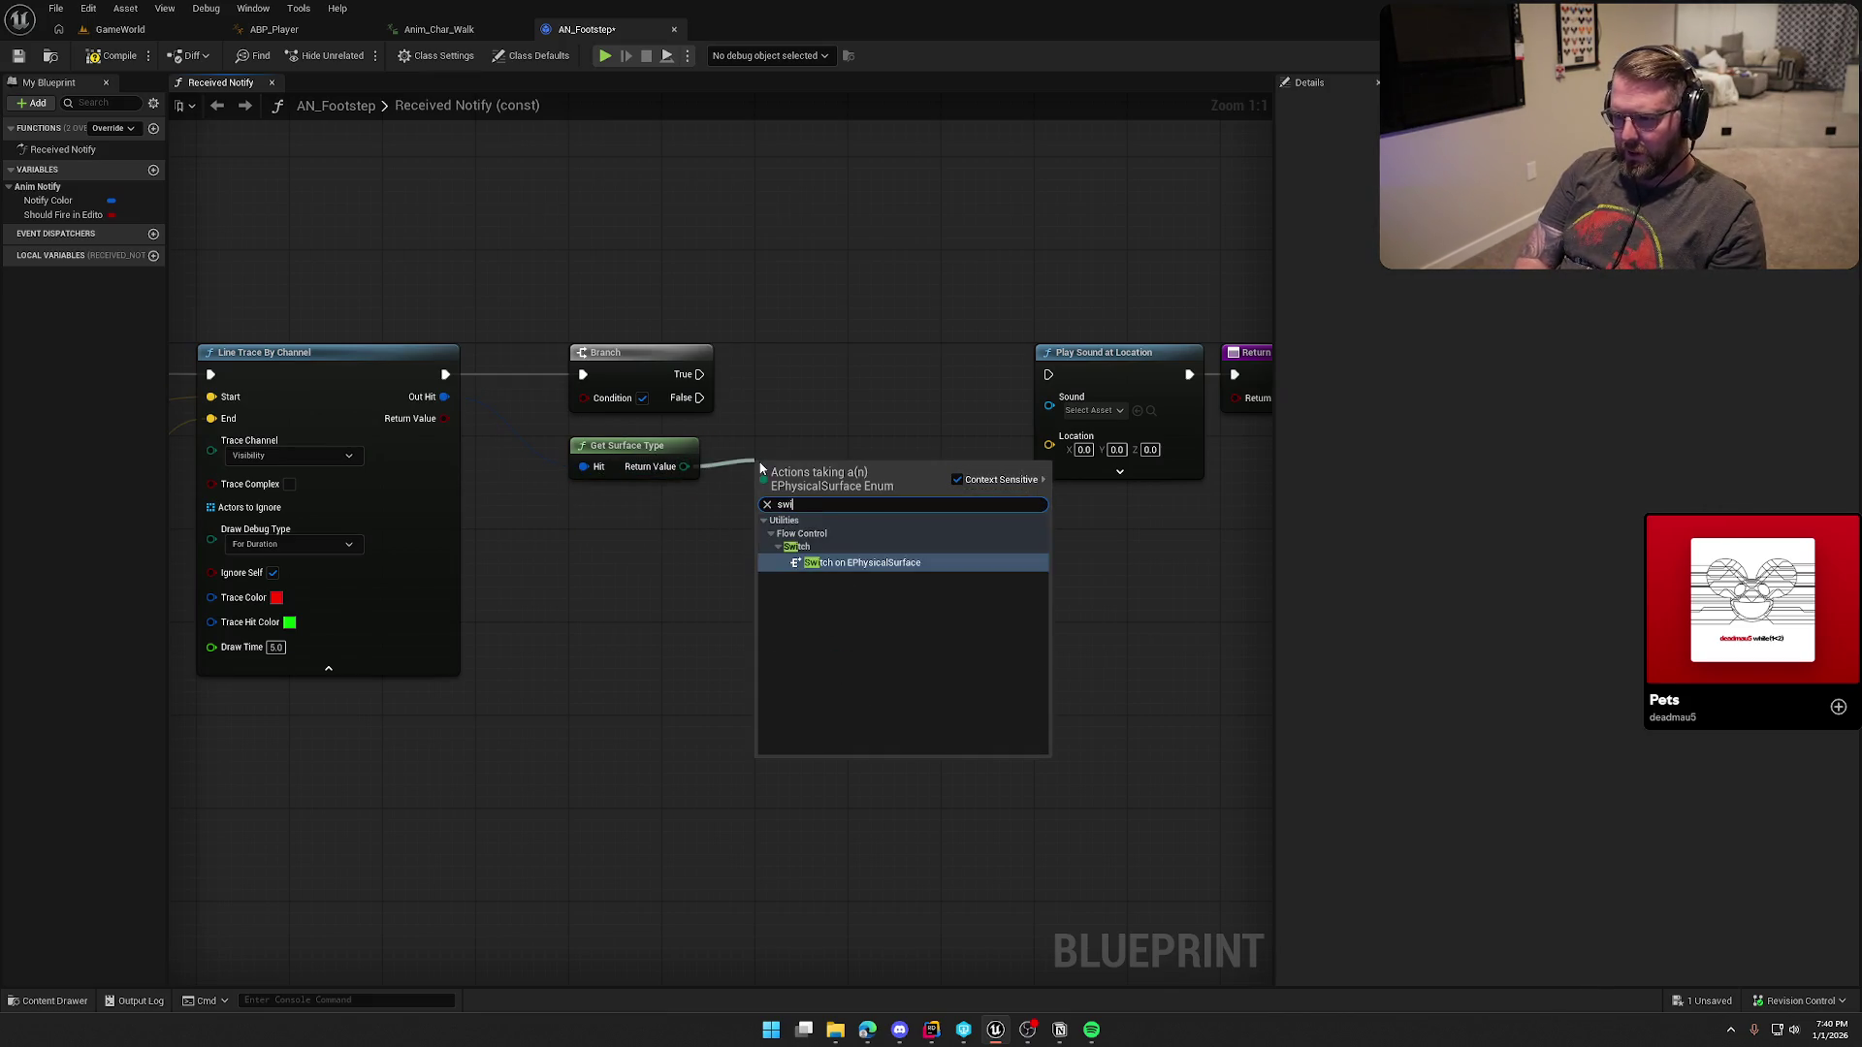
{"action": "left_click", "coordinate": [842, 564]}
{"action": "left_click_drag", "start_coordinate": [757, 490], "coordinate": [445, 375]}
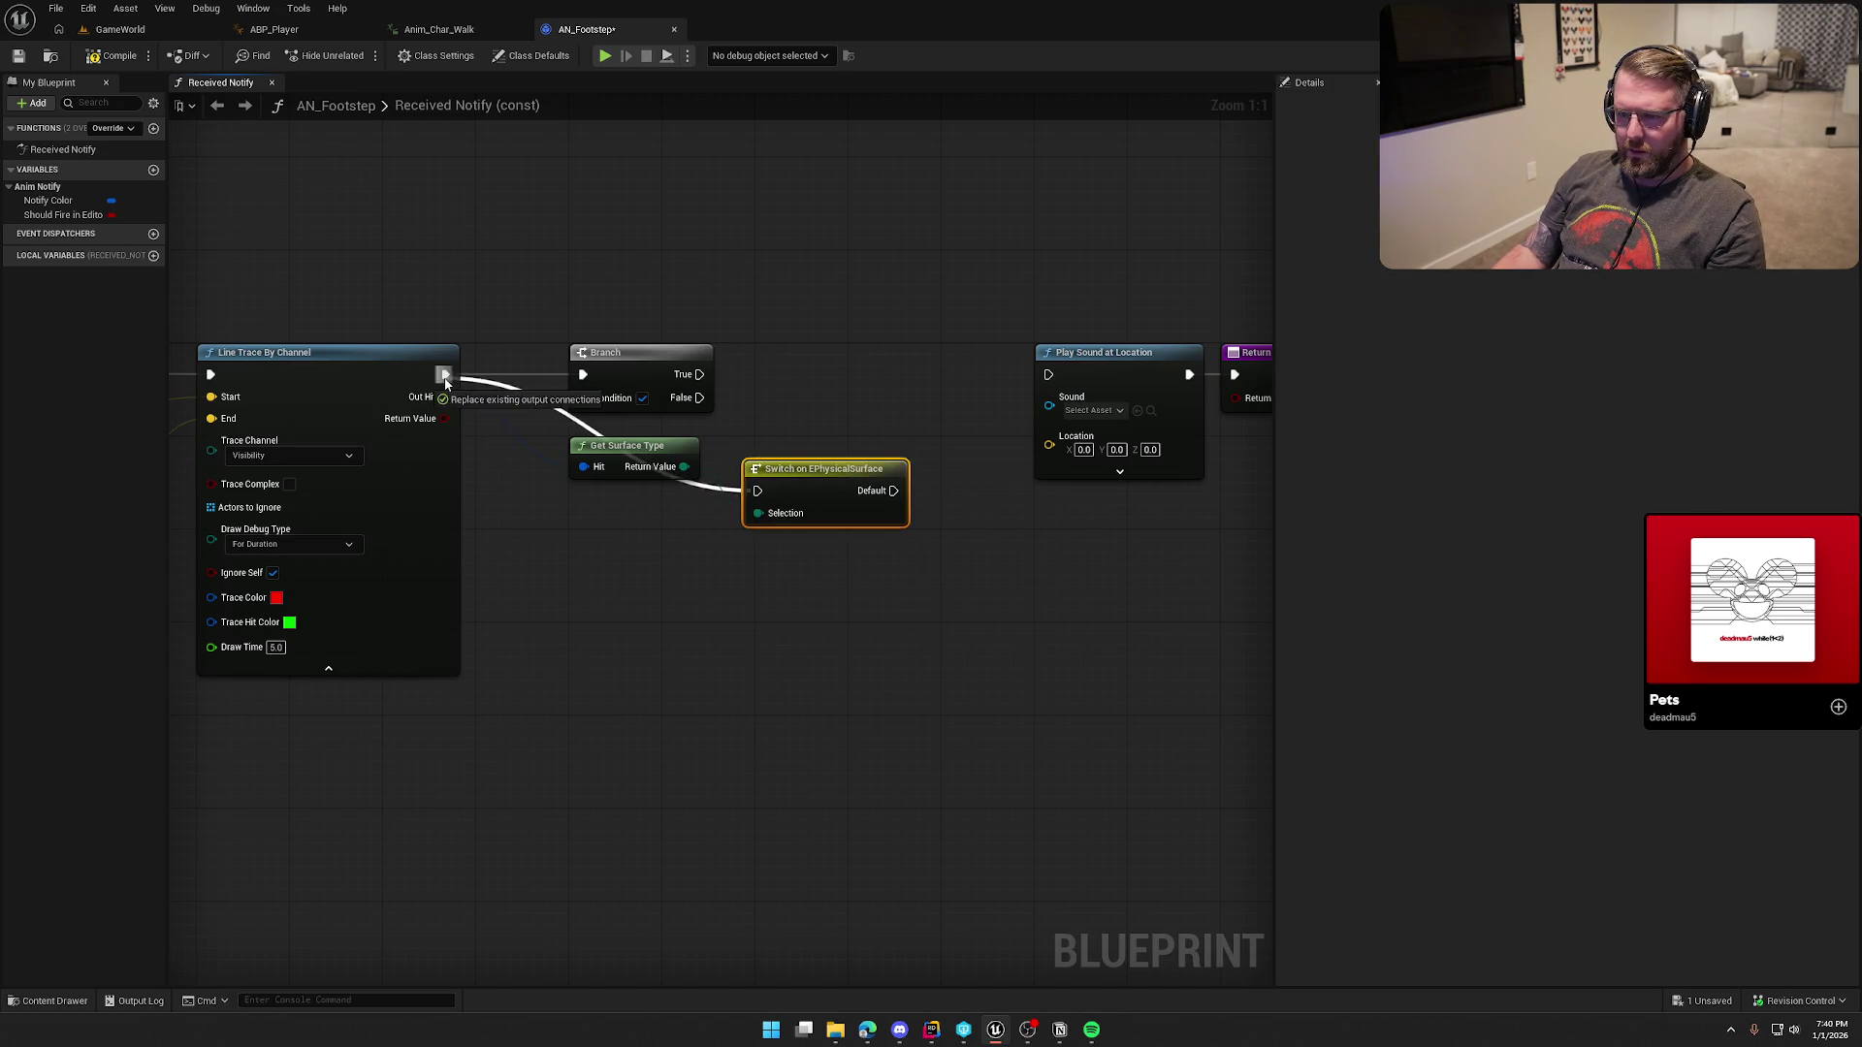
{"action": "left_click", "coordinate": [638, 355]}
{"action": "key", "text": "Delete"}
{"action": "mouse_move", "coordinate": [851, 495]}
{"action": "left_mouse_down"}
{"action": "mouse_move", "coordinate": [819, 365]}
{"action": "mouse_move", "coordinate": [836, 363]}
{"action": "left_mouse_up"}
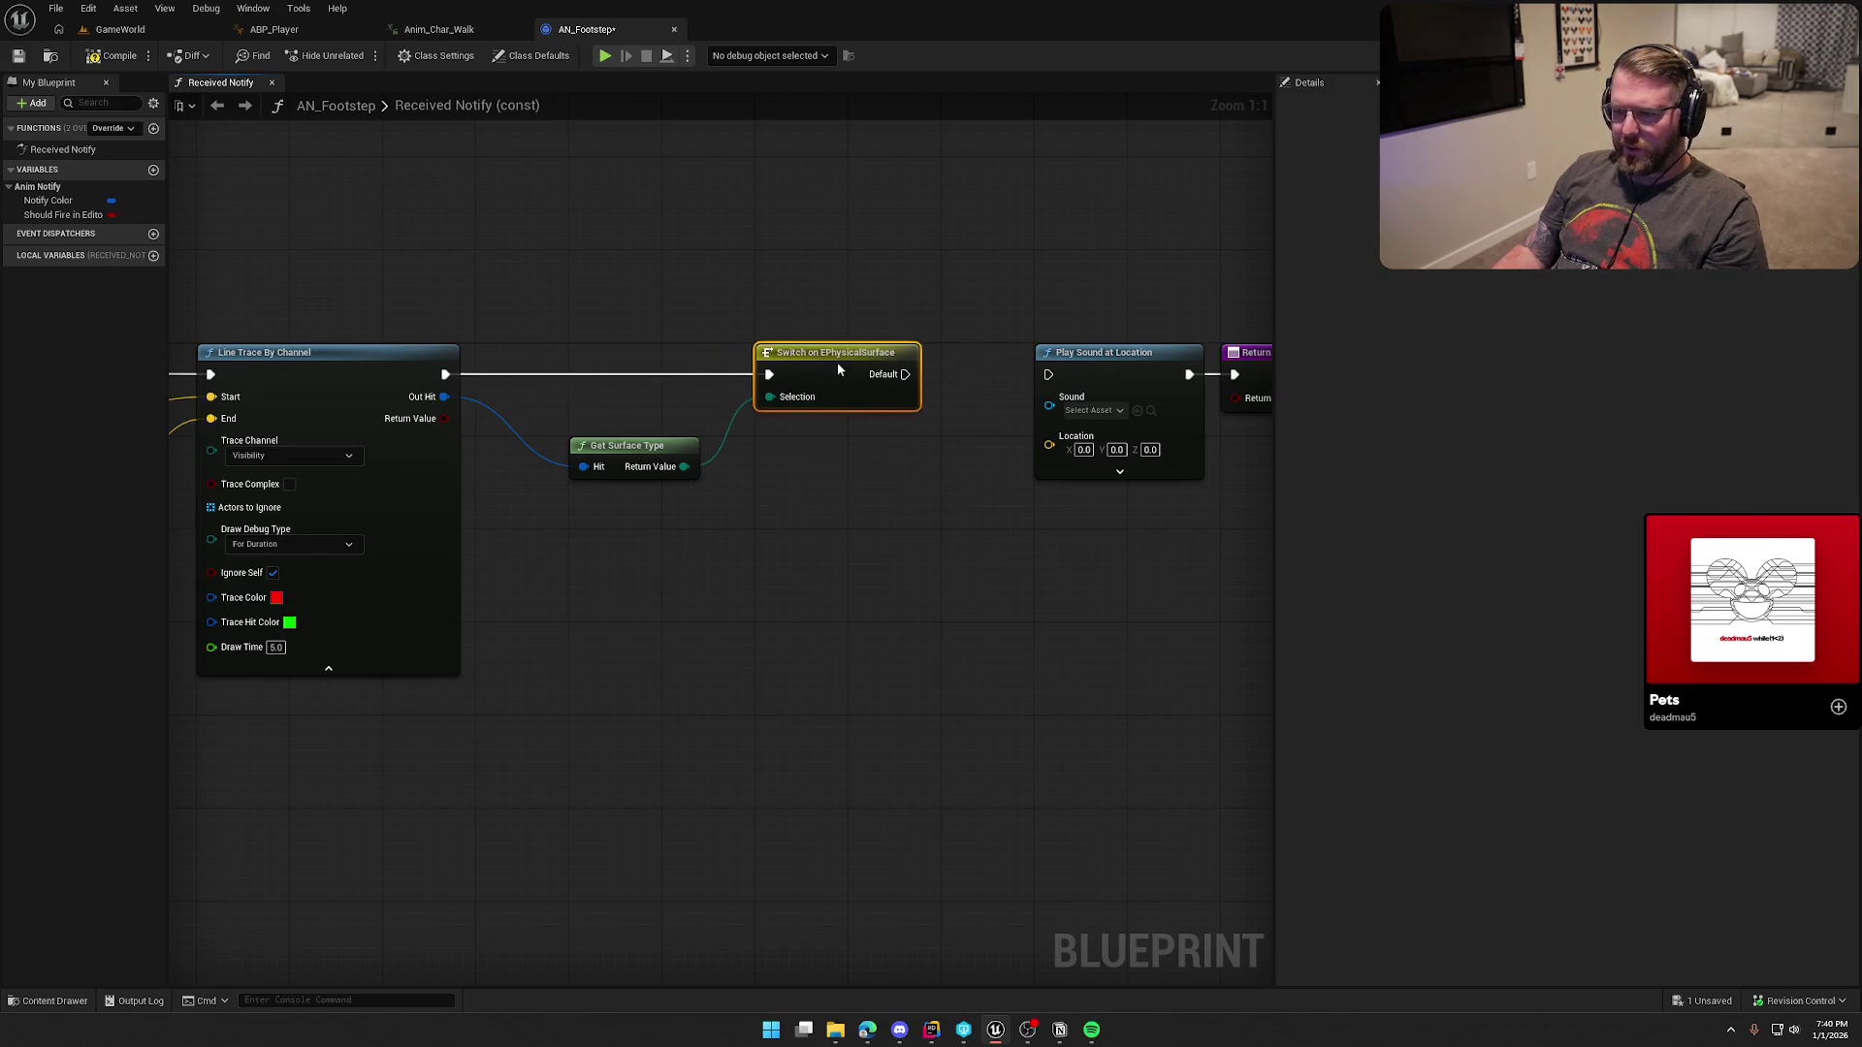
{"action": "left_click_drag", "start_coordinate": [648, 452], "coordinate": [648, 394]}
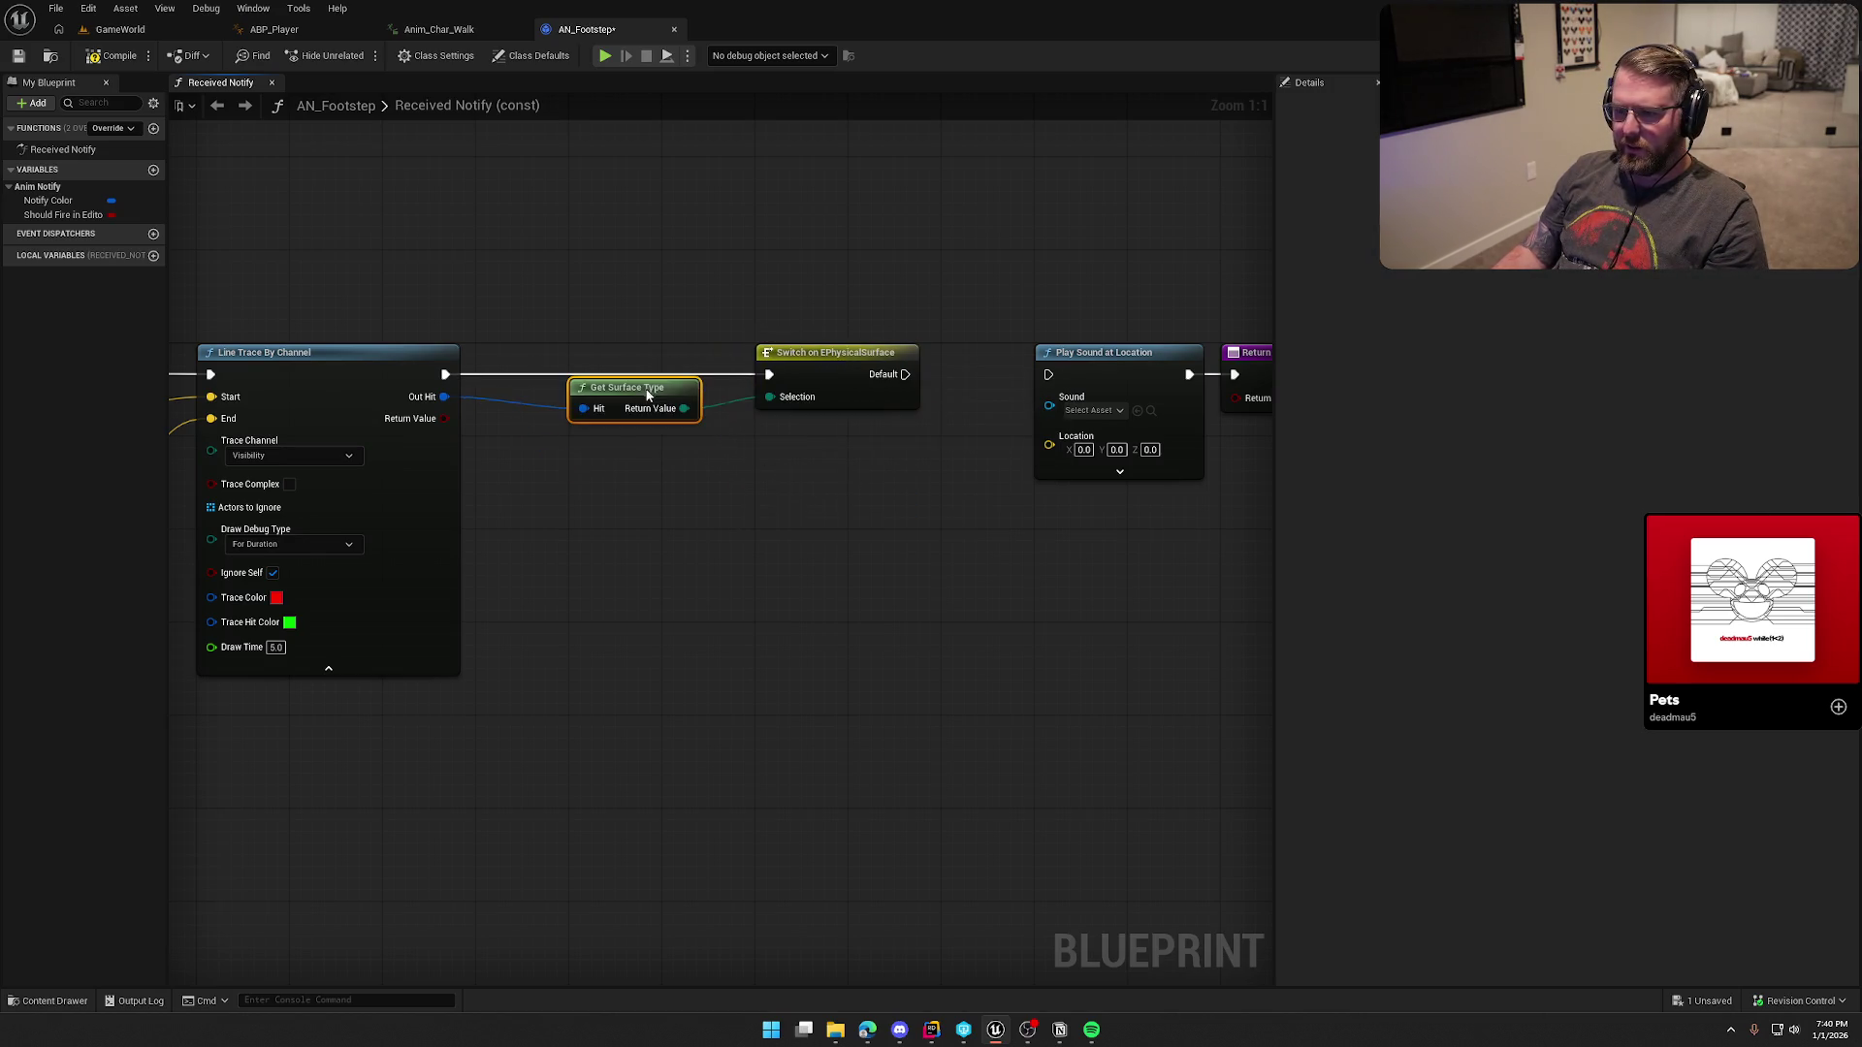
{"action": "left_click", "coordinate": [670, 308]}
{"action": "left_click", "coordinate": [120, 29]}
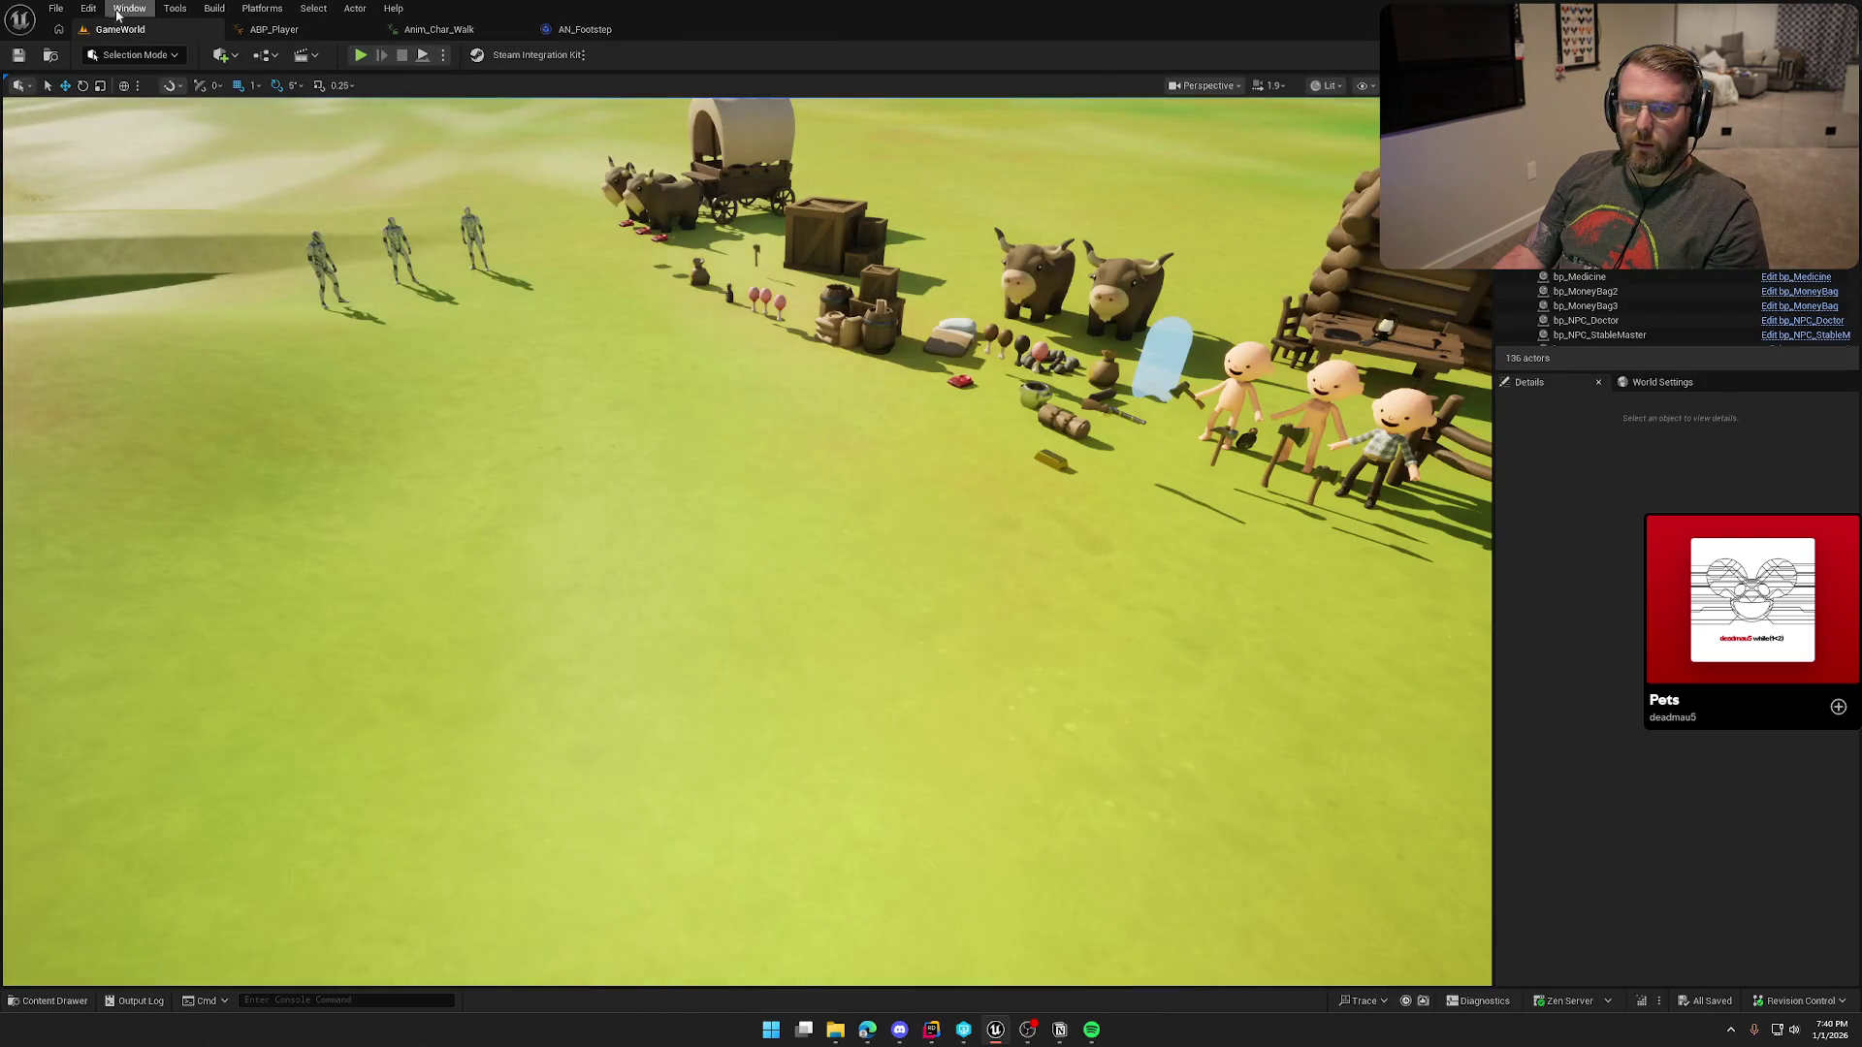
Step: Open Project Settings and go to the Physics page's Physical Surface list
{"action": "left_click", "coordinate": [88, 7]}
{"action": "left_click", "coordinate": [107, 229]}
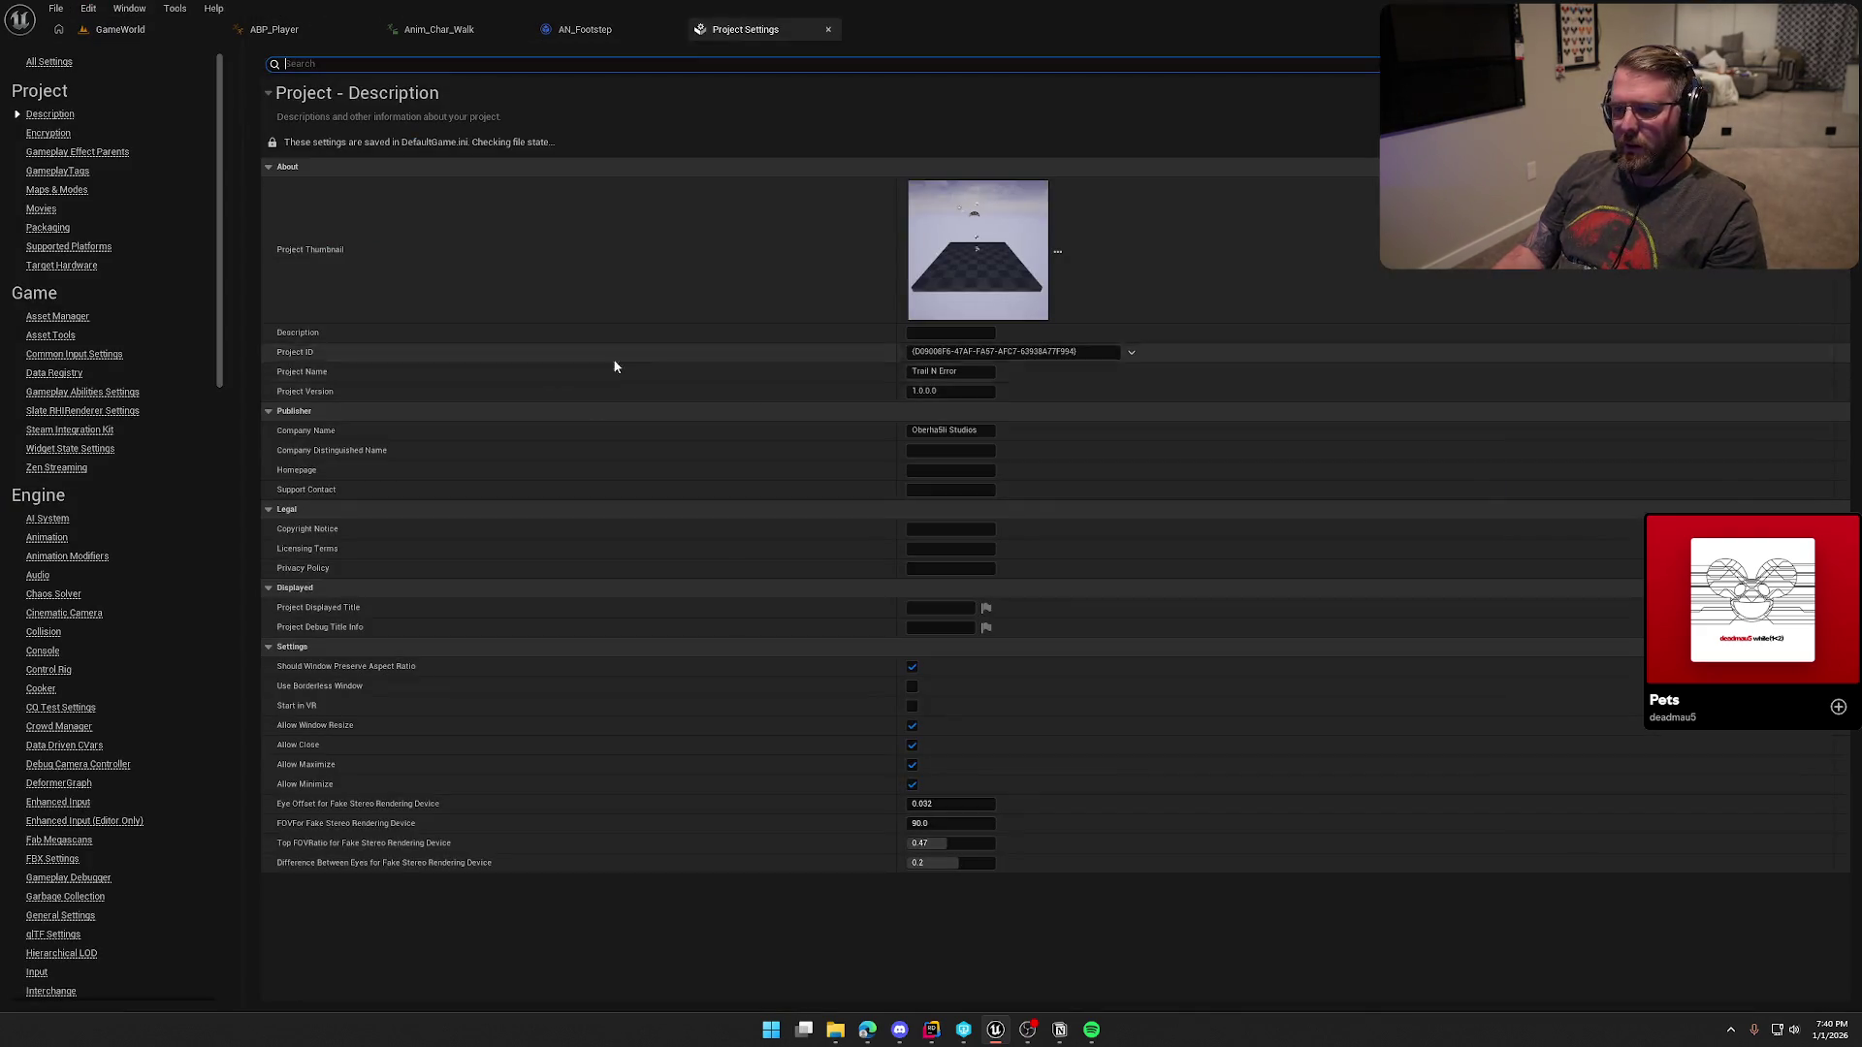
{"action": "scroll", "coordinate": [89, 858], "scroll_direction": "down", "scroll_amount": 3}
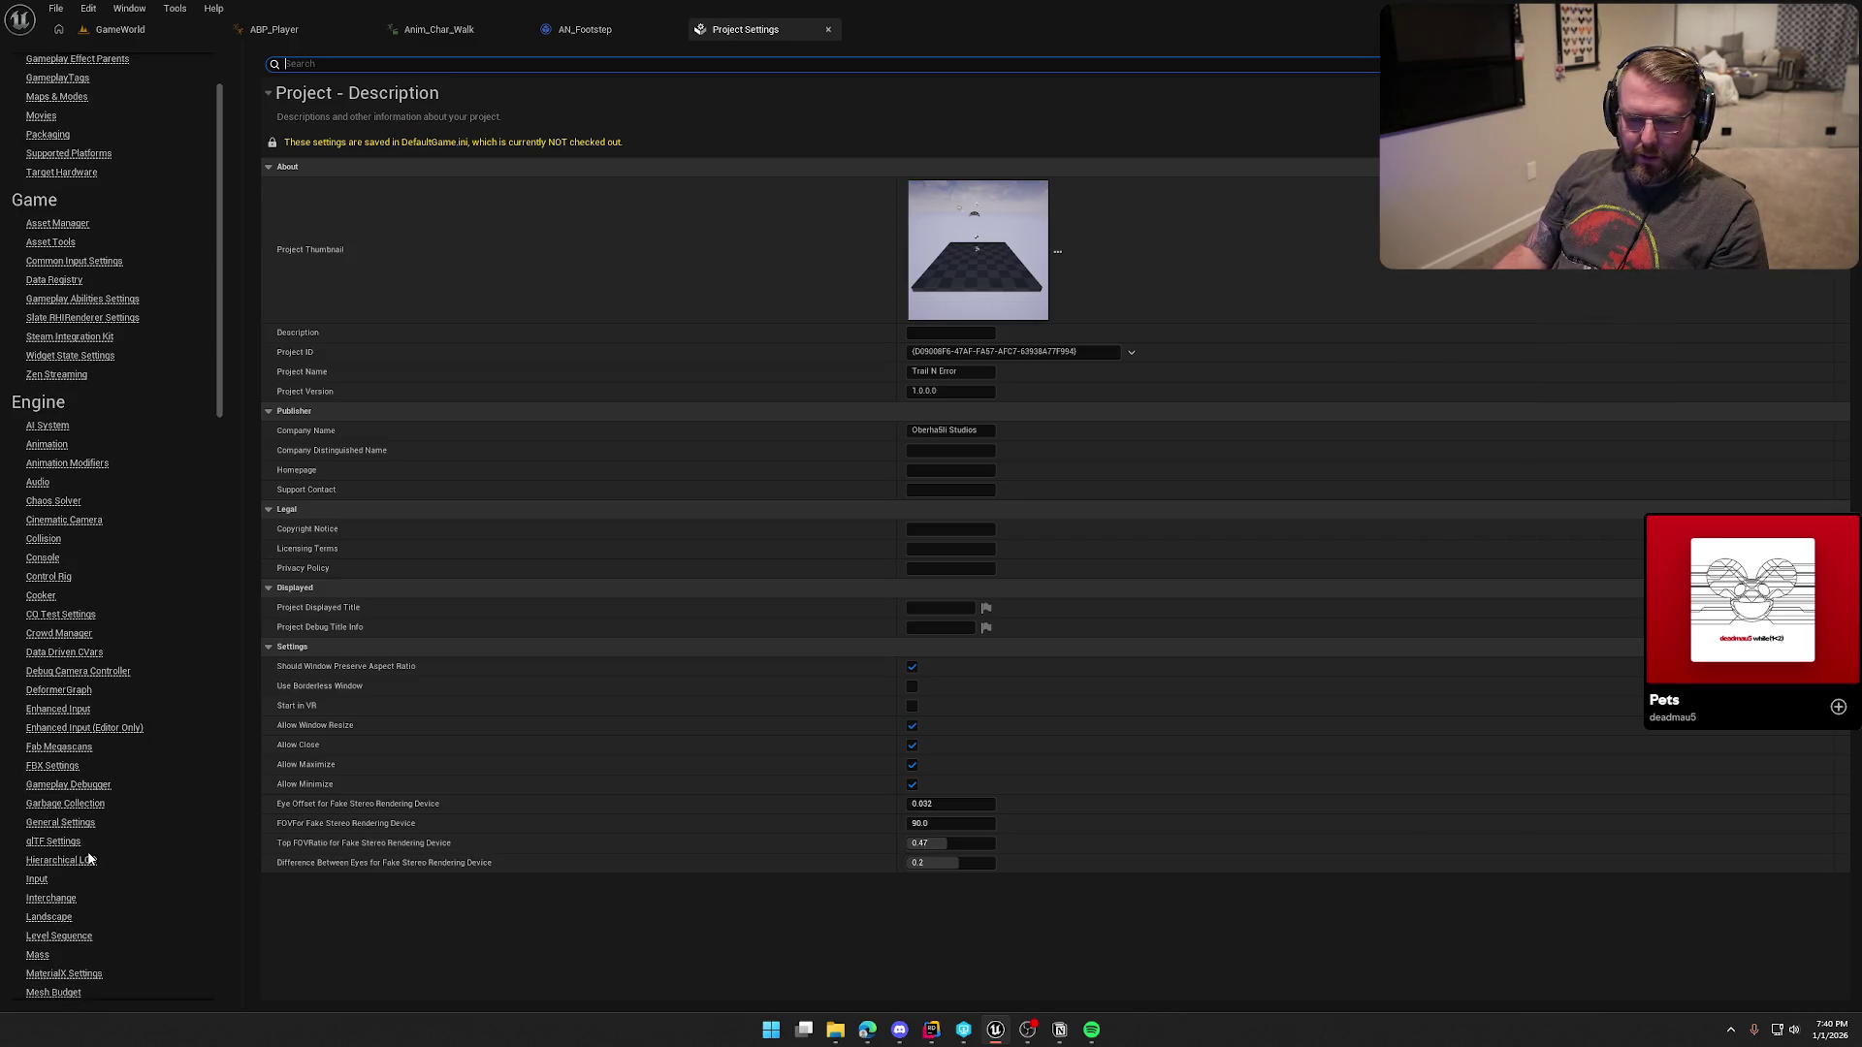
{"action": "left_click", "coordinate": [44, 538]}
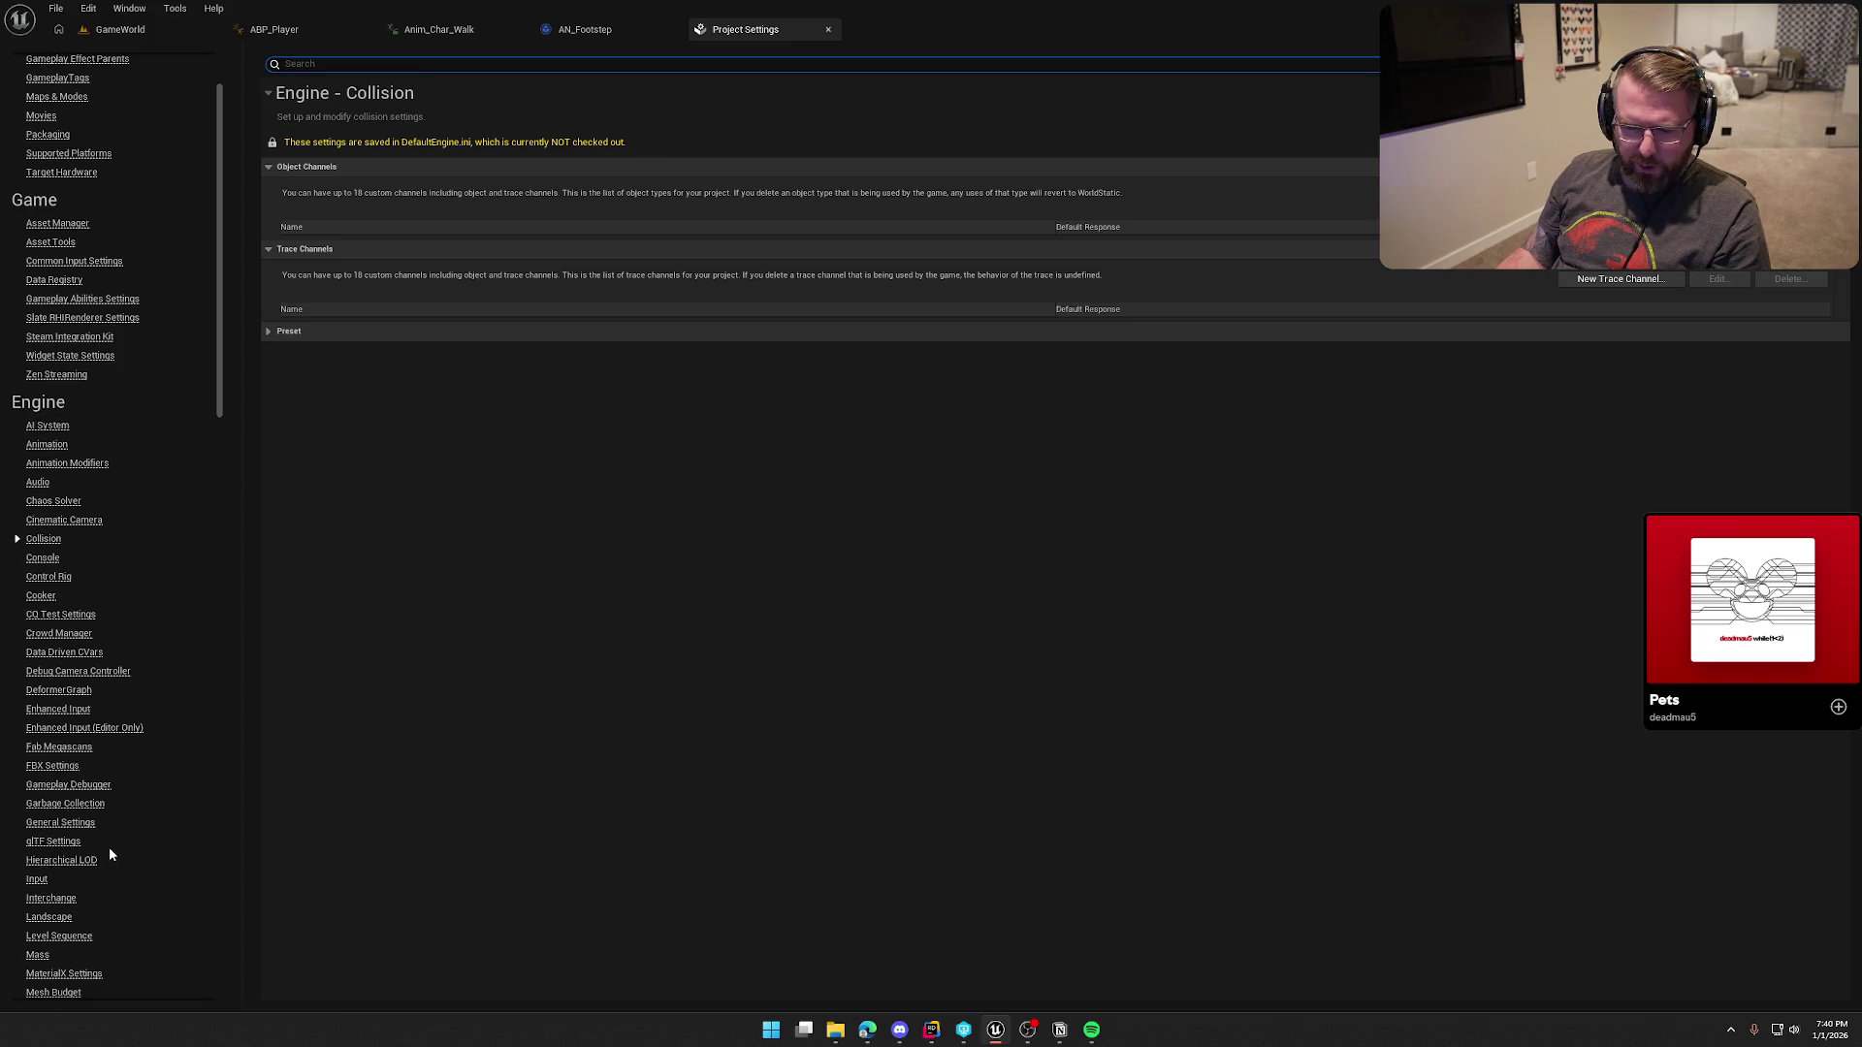
{"action": "scroll", "coordinate": [112, 845], "scroll_direction": "down", "scroll_amount": 6}
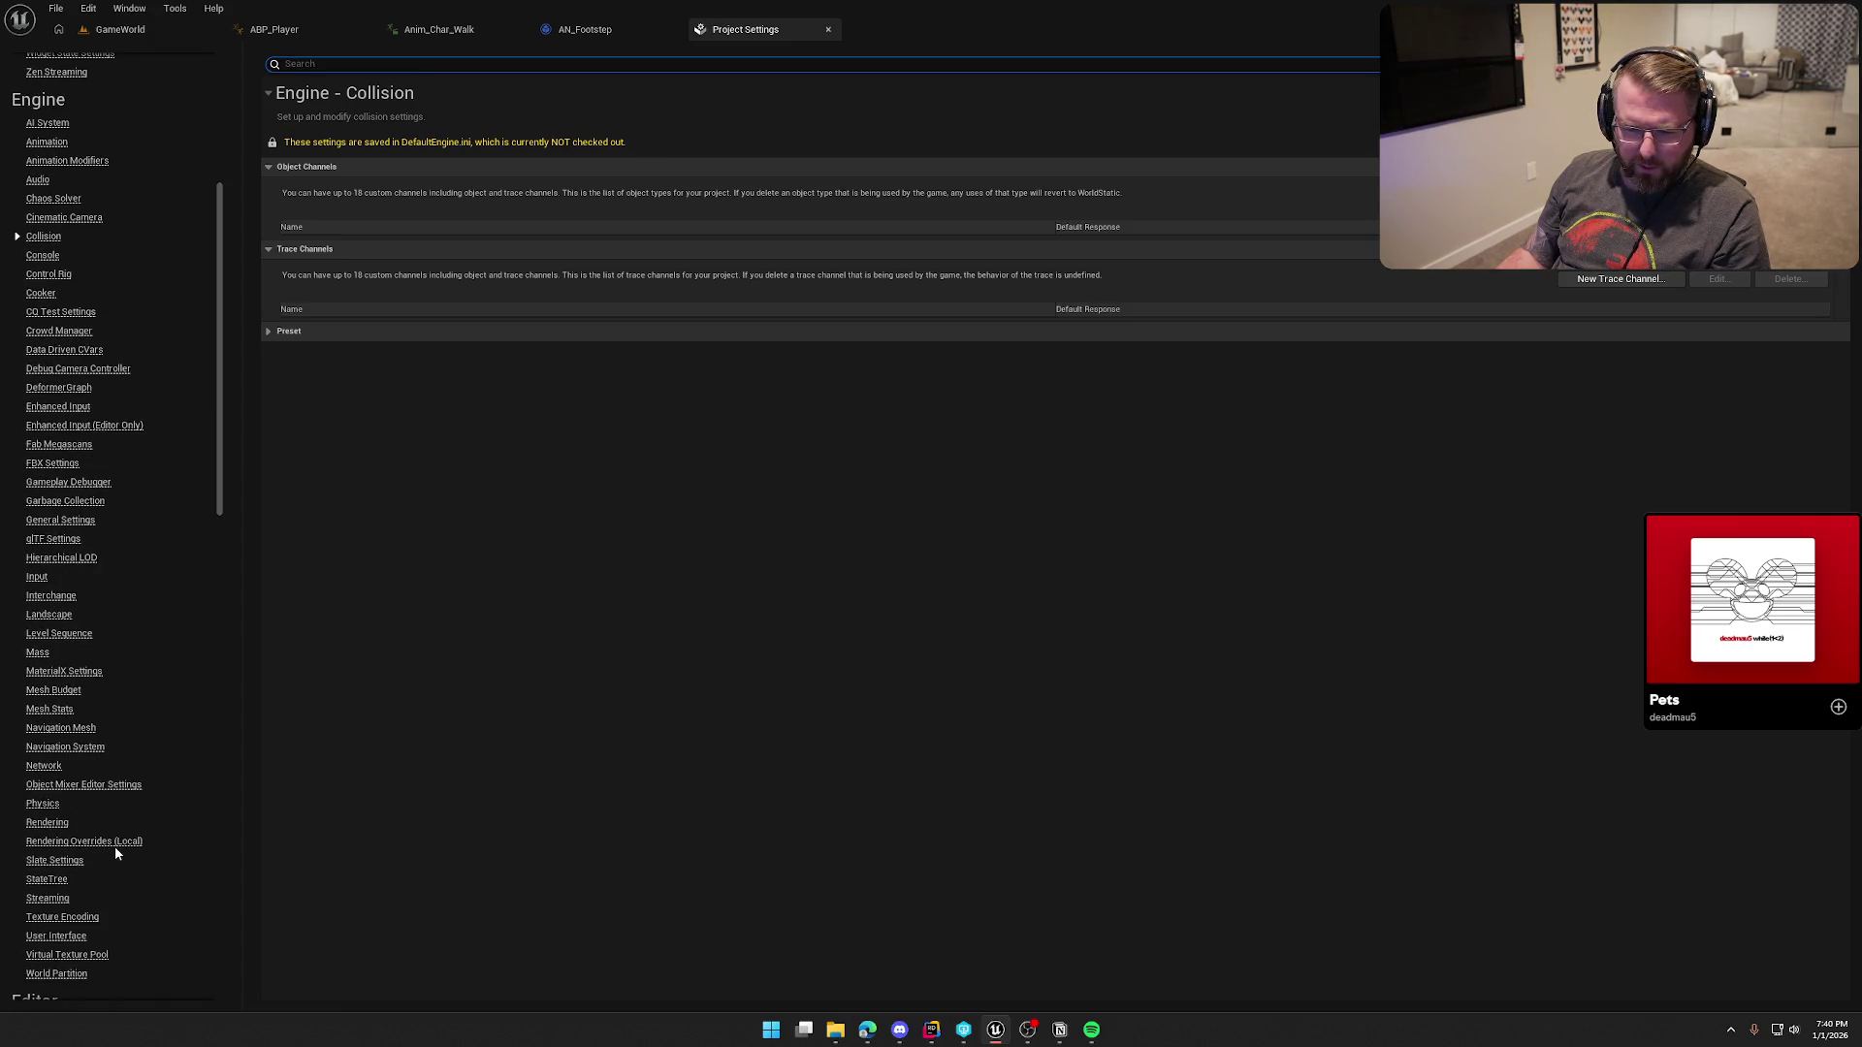
{"action": "left_click", "coordinate": [47, 807]}
{"action": "scroll", "coordinate": [679, 832], "scroll_direction": "down", "scroll_amount": 10}
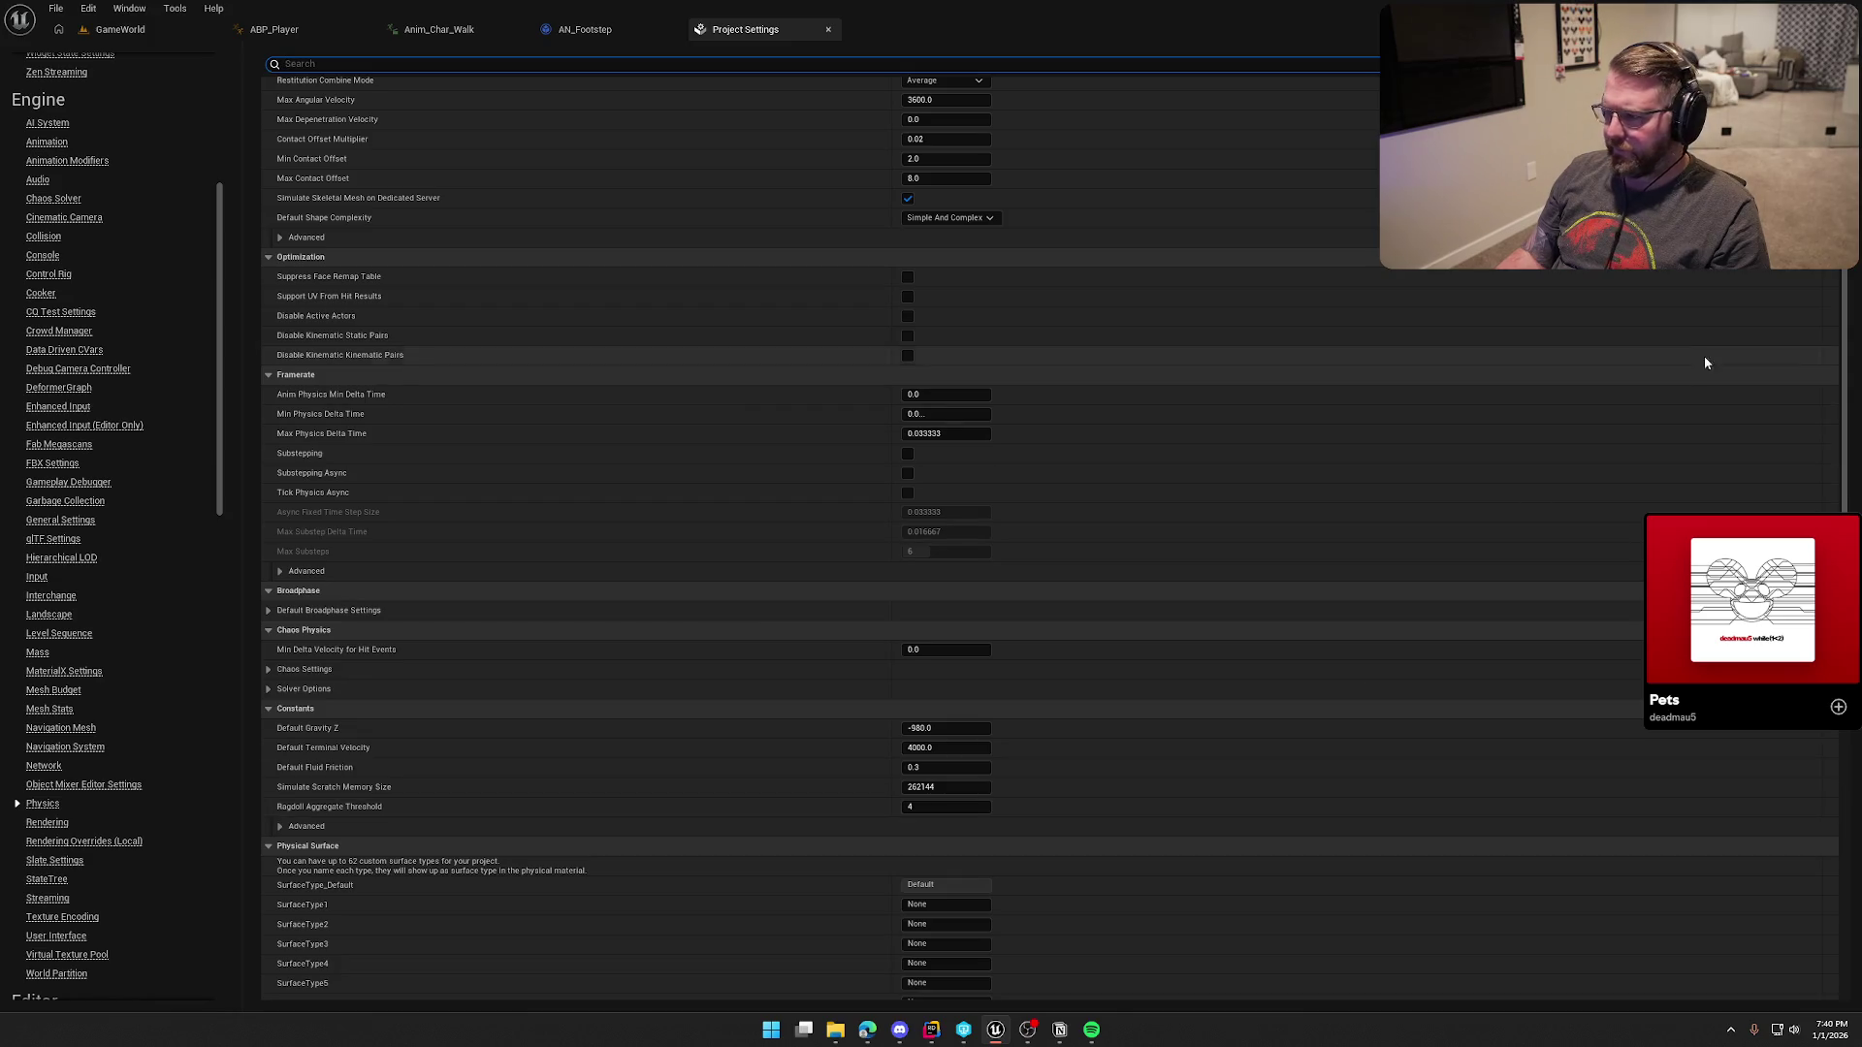
{"action": "scroll", "coordinate": [1265, 557], "scroll_direction": "down", "scroll_amount": 10}
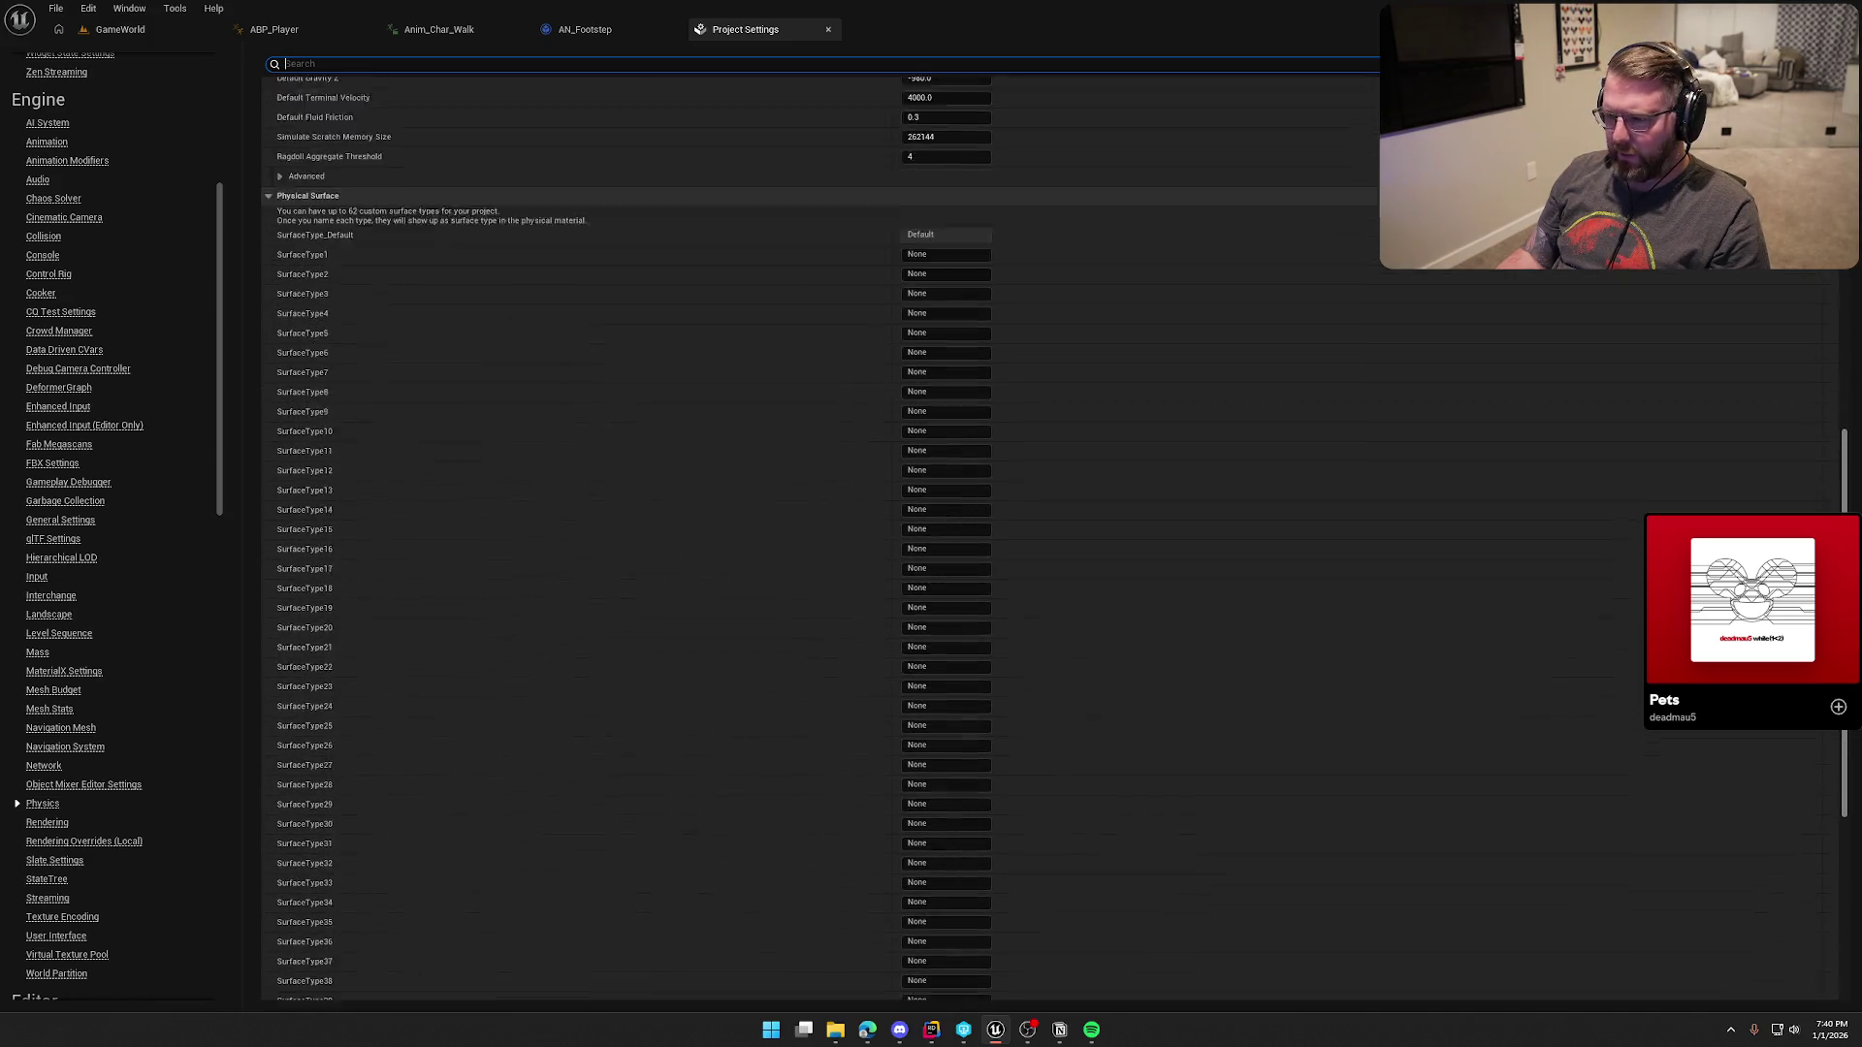
{"action": "scroll", "coordinate": [1265, 558], "scroll_direction": "up", "scroll_amount": 2}
Step: Name SurfaceType1 to SurfaceType4 Grass, Dirt, Rock and Snow
{"action": "left_click", "coordinate": [947, 246]}
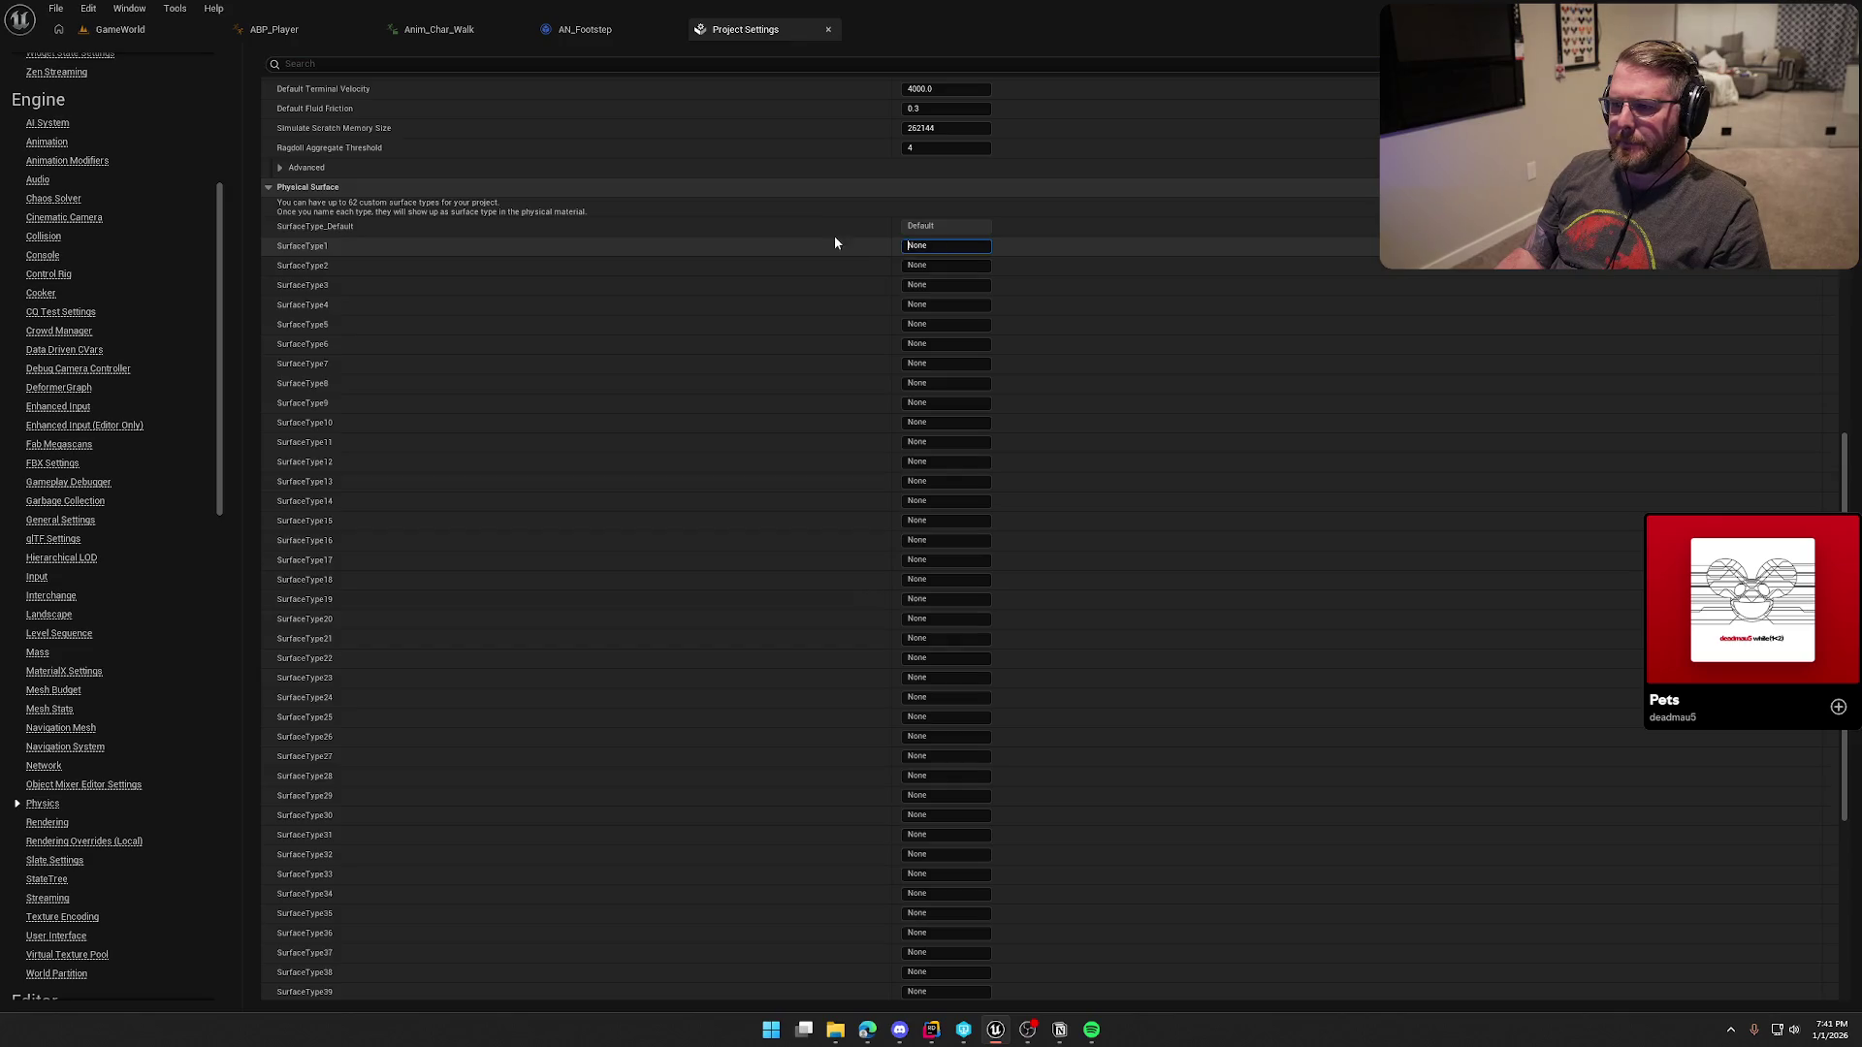
{"action": "type", "text": "Grass"}
{"action": "key", "text": "Tab"}
{"action": "left_click", "coordinate": [949, 244]}
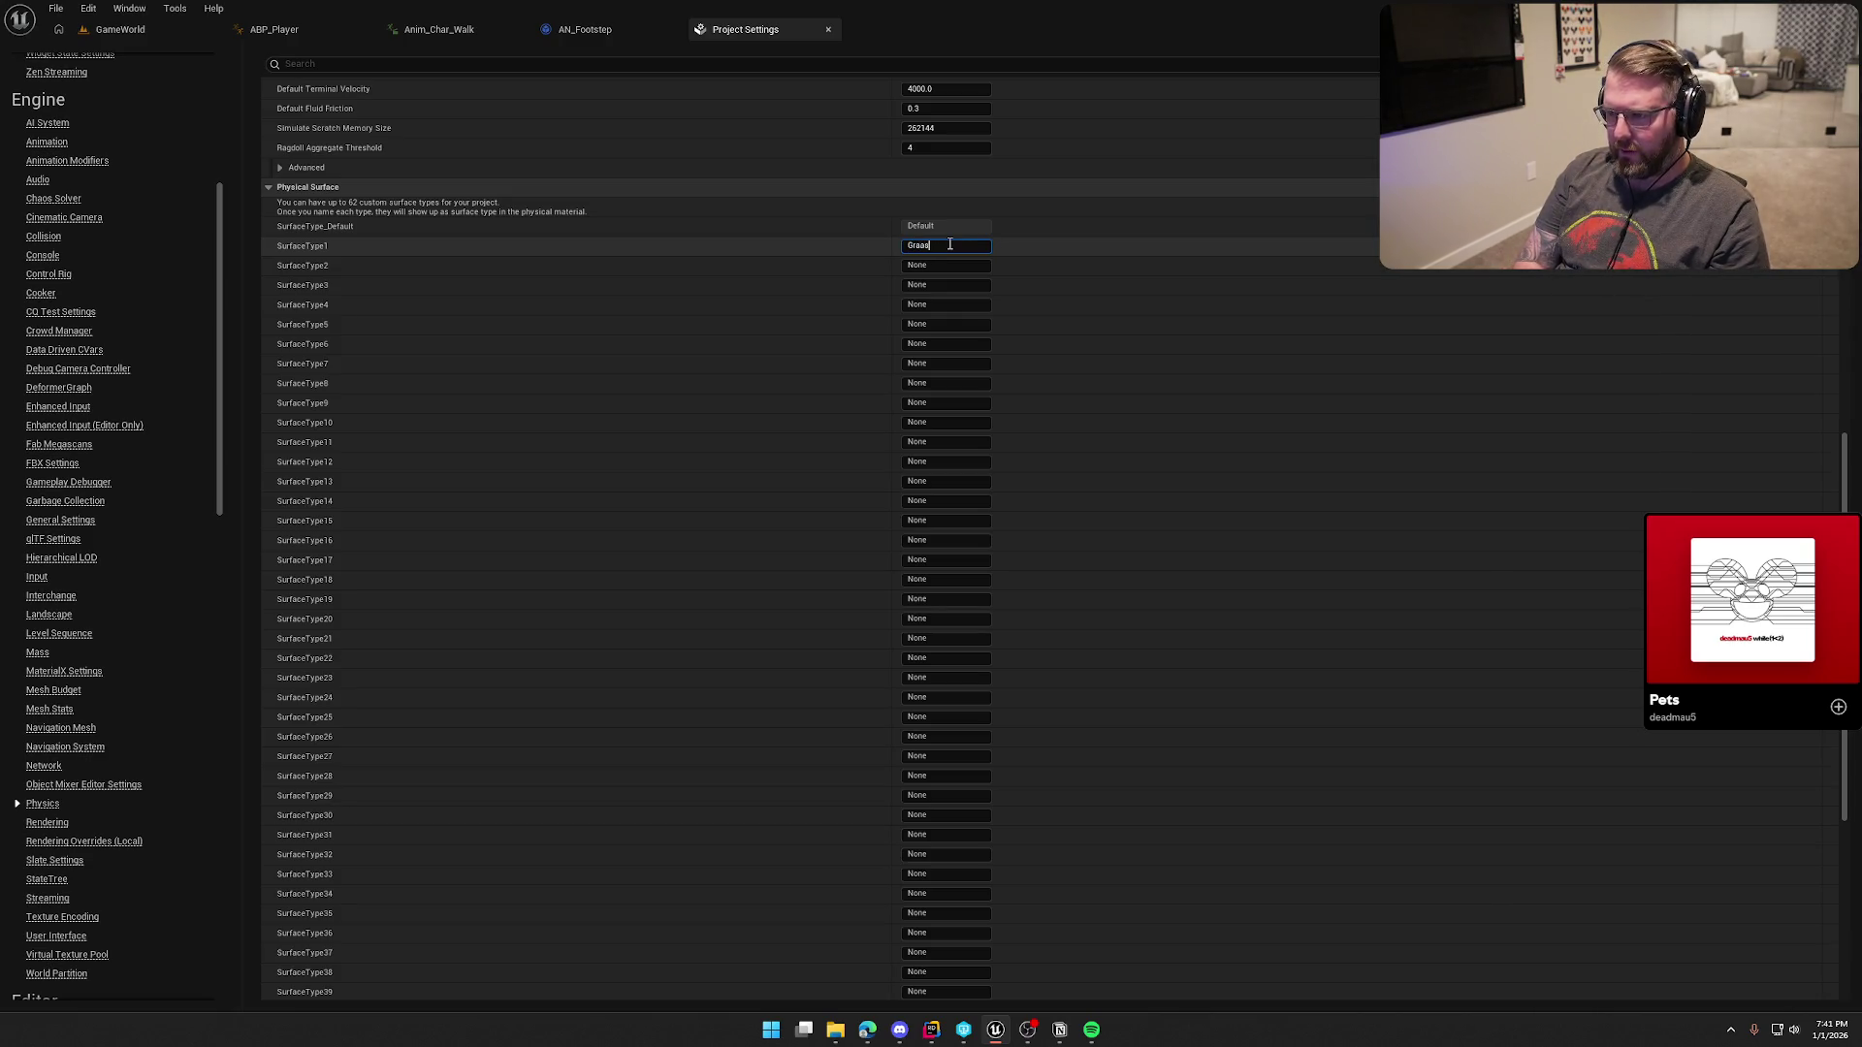
{"action": "key", "text": "Tab"}
{"action": "type", "text": "Dirt"}
{"action": "key", "text": "Tab"}
{"action": "type", "text": "Rock"}
{"action": "key", "text": "Tab"}
{"action": "type", "text": "Snow"}
{"action": "key", "text": "Tab"}
Step: Name SurfaceType5 to SurfaceType7 Water, Sand and LongGrass, then close Project Settings
{"action": "type", "text": "W"}
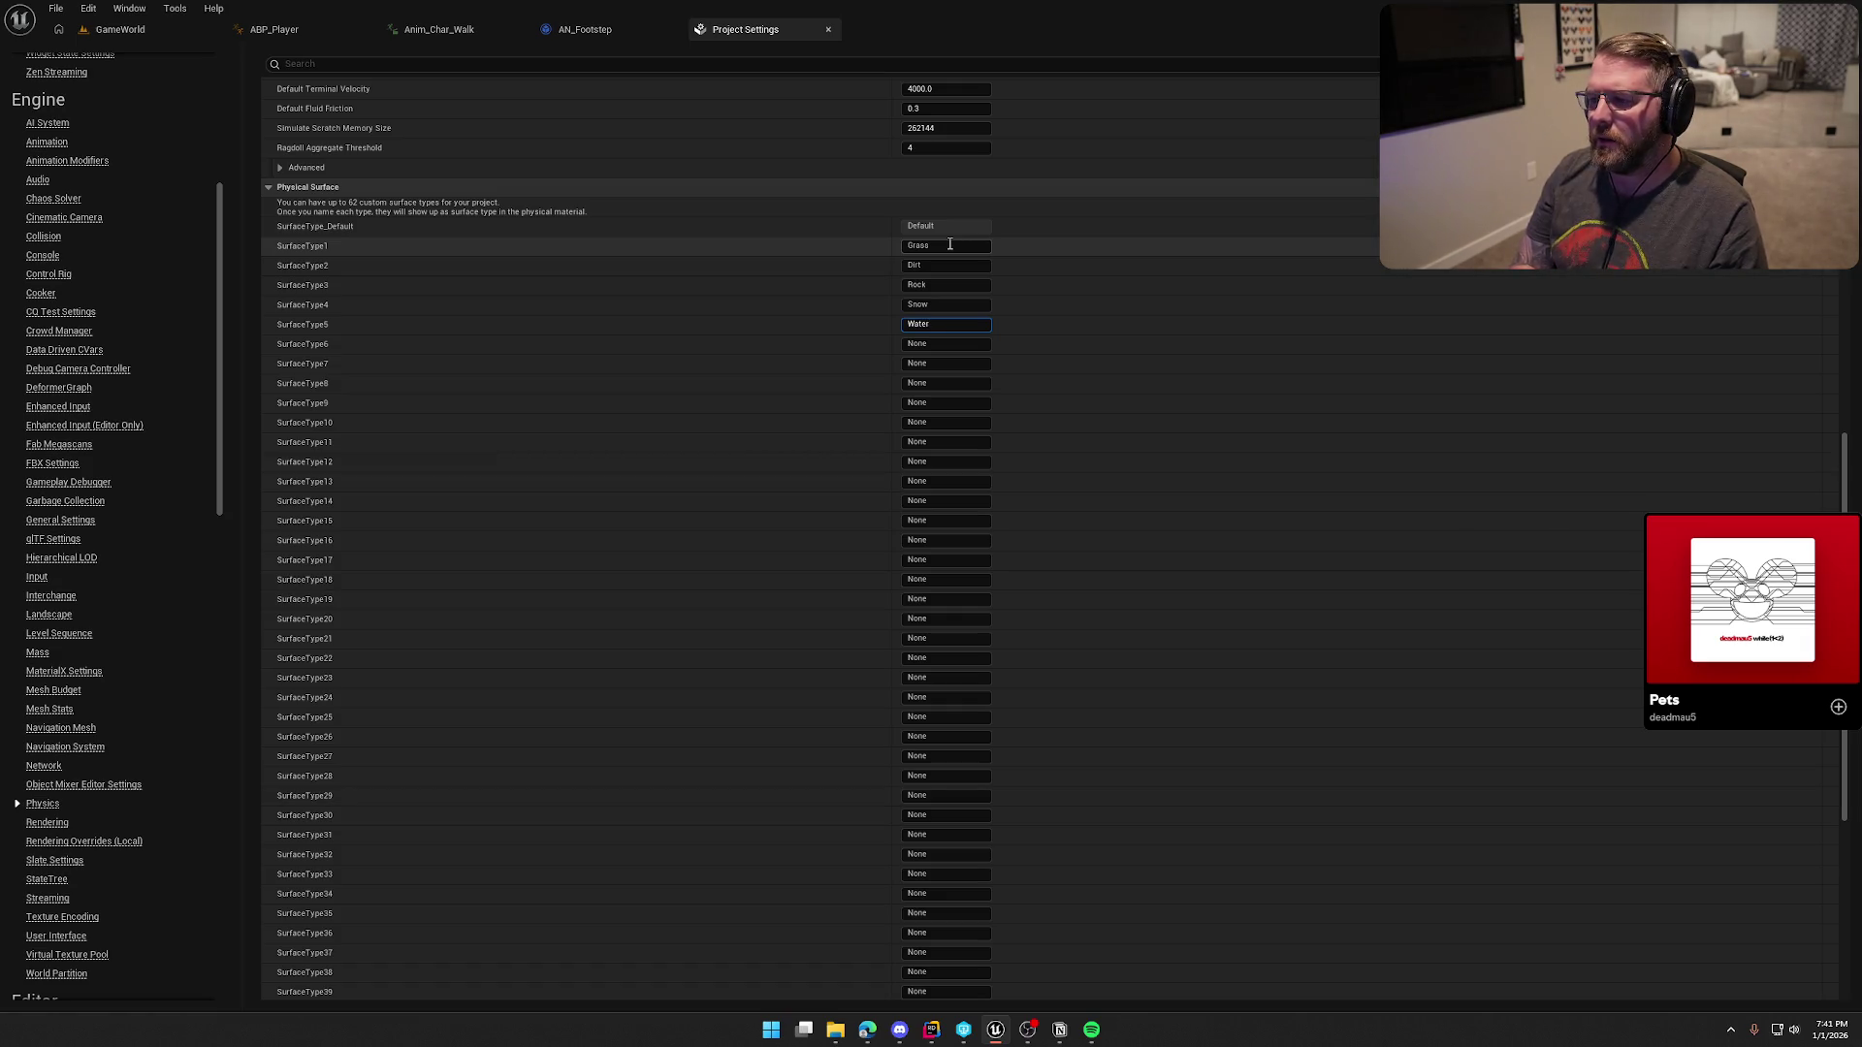
{"action": "key", "text": "Tab"}
{"action": "type", "text": "Sand"}
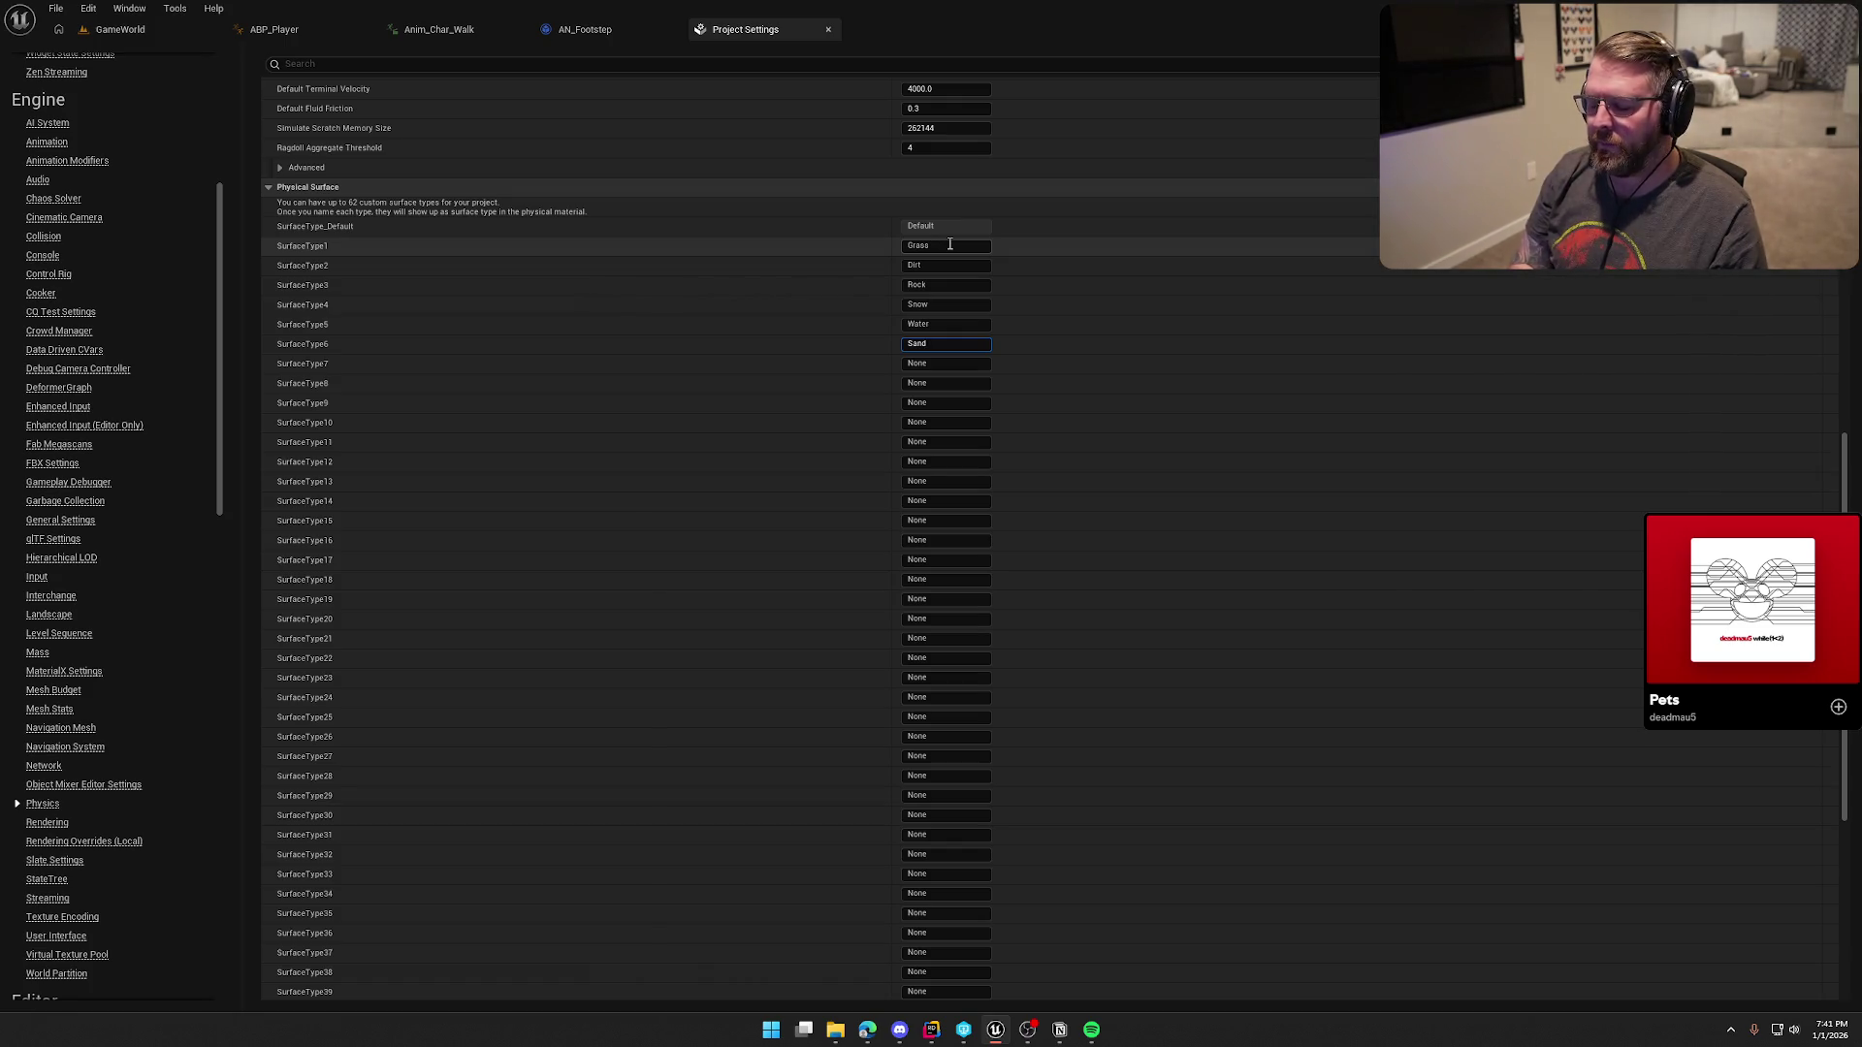
{"action": "key", "text": "Tab"}
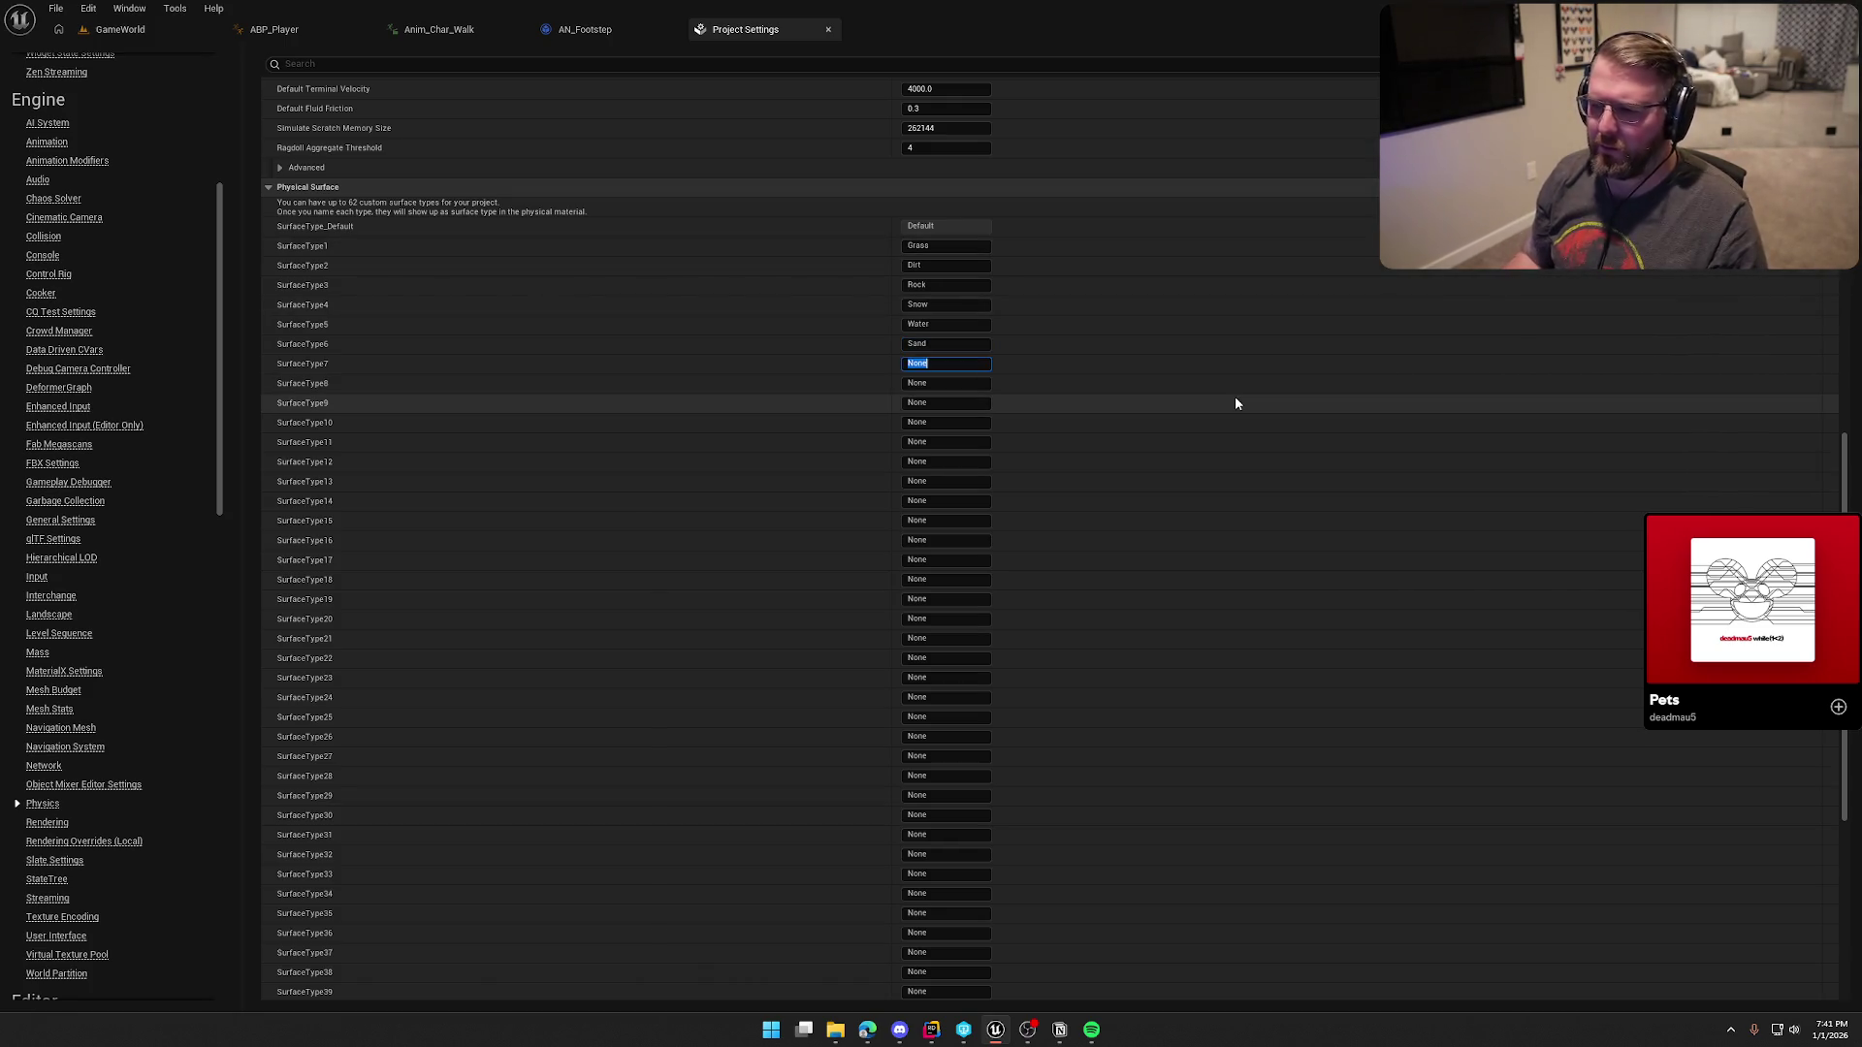
{"action": "type", "text": "LongGrass"}
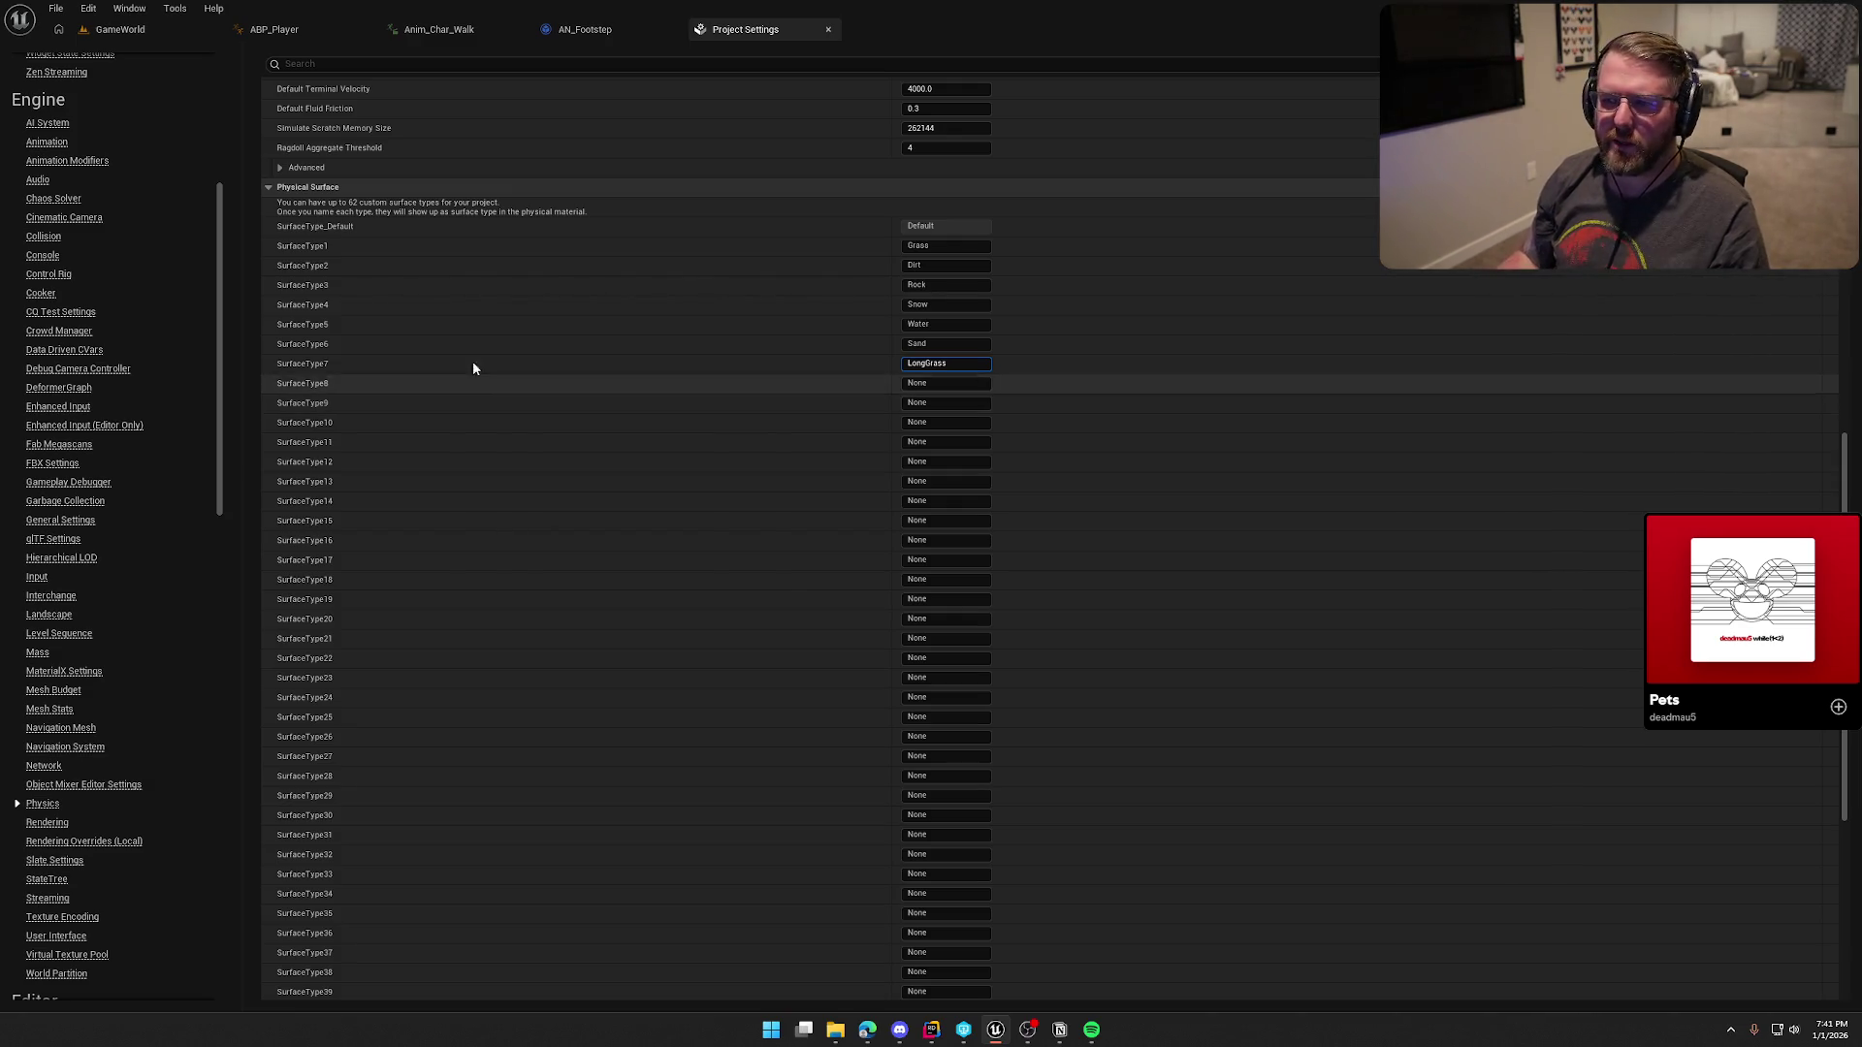
{"action": "middle_click", "coordinate": [790, 34]}
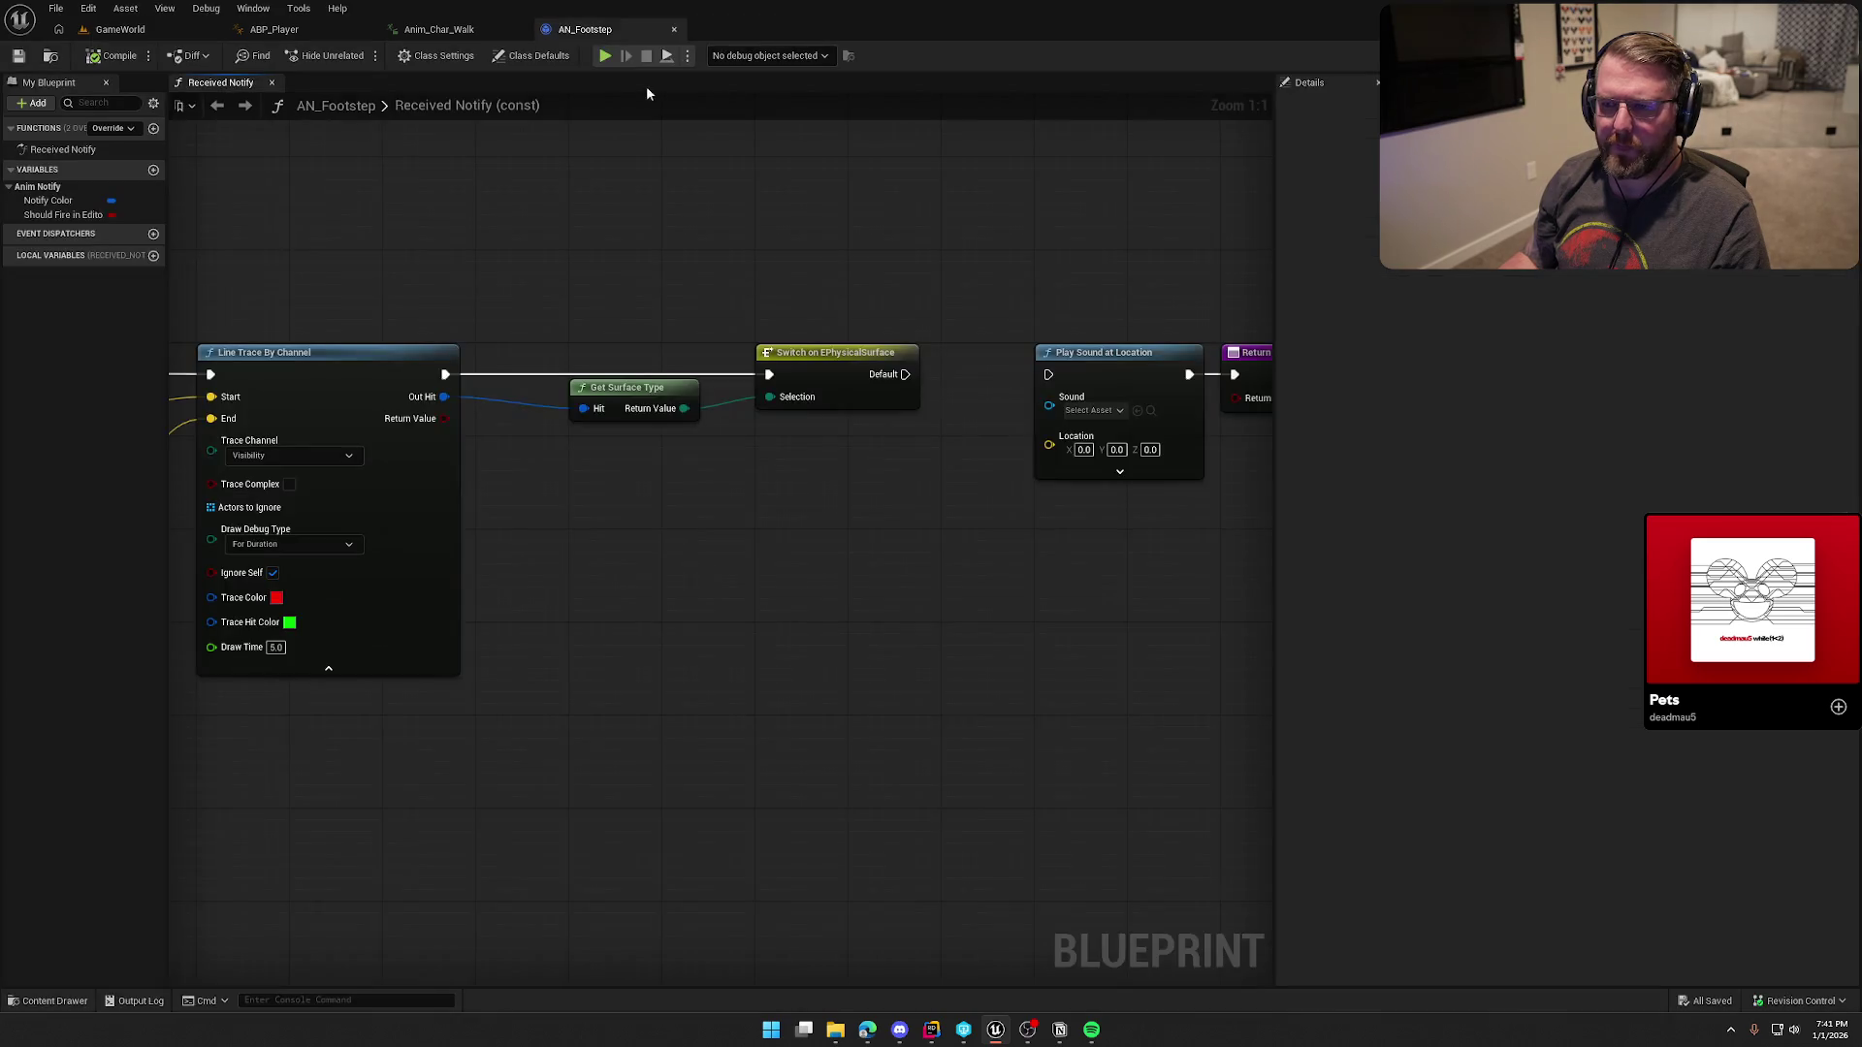
Step: Refresh the Switch on EPhysicalSurface node and expand it to show Grass through LongGrass pins
{"action": "right_click", "coordinate": [820, 377]}
{"action": "left_click", "coordinate": [908, 485]}
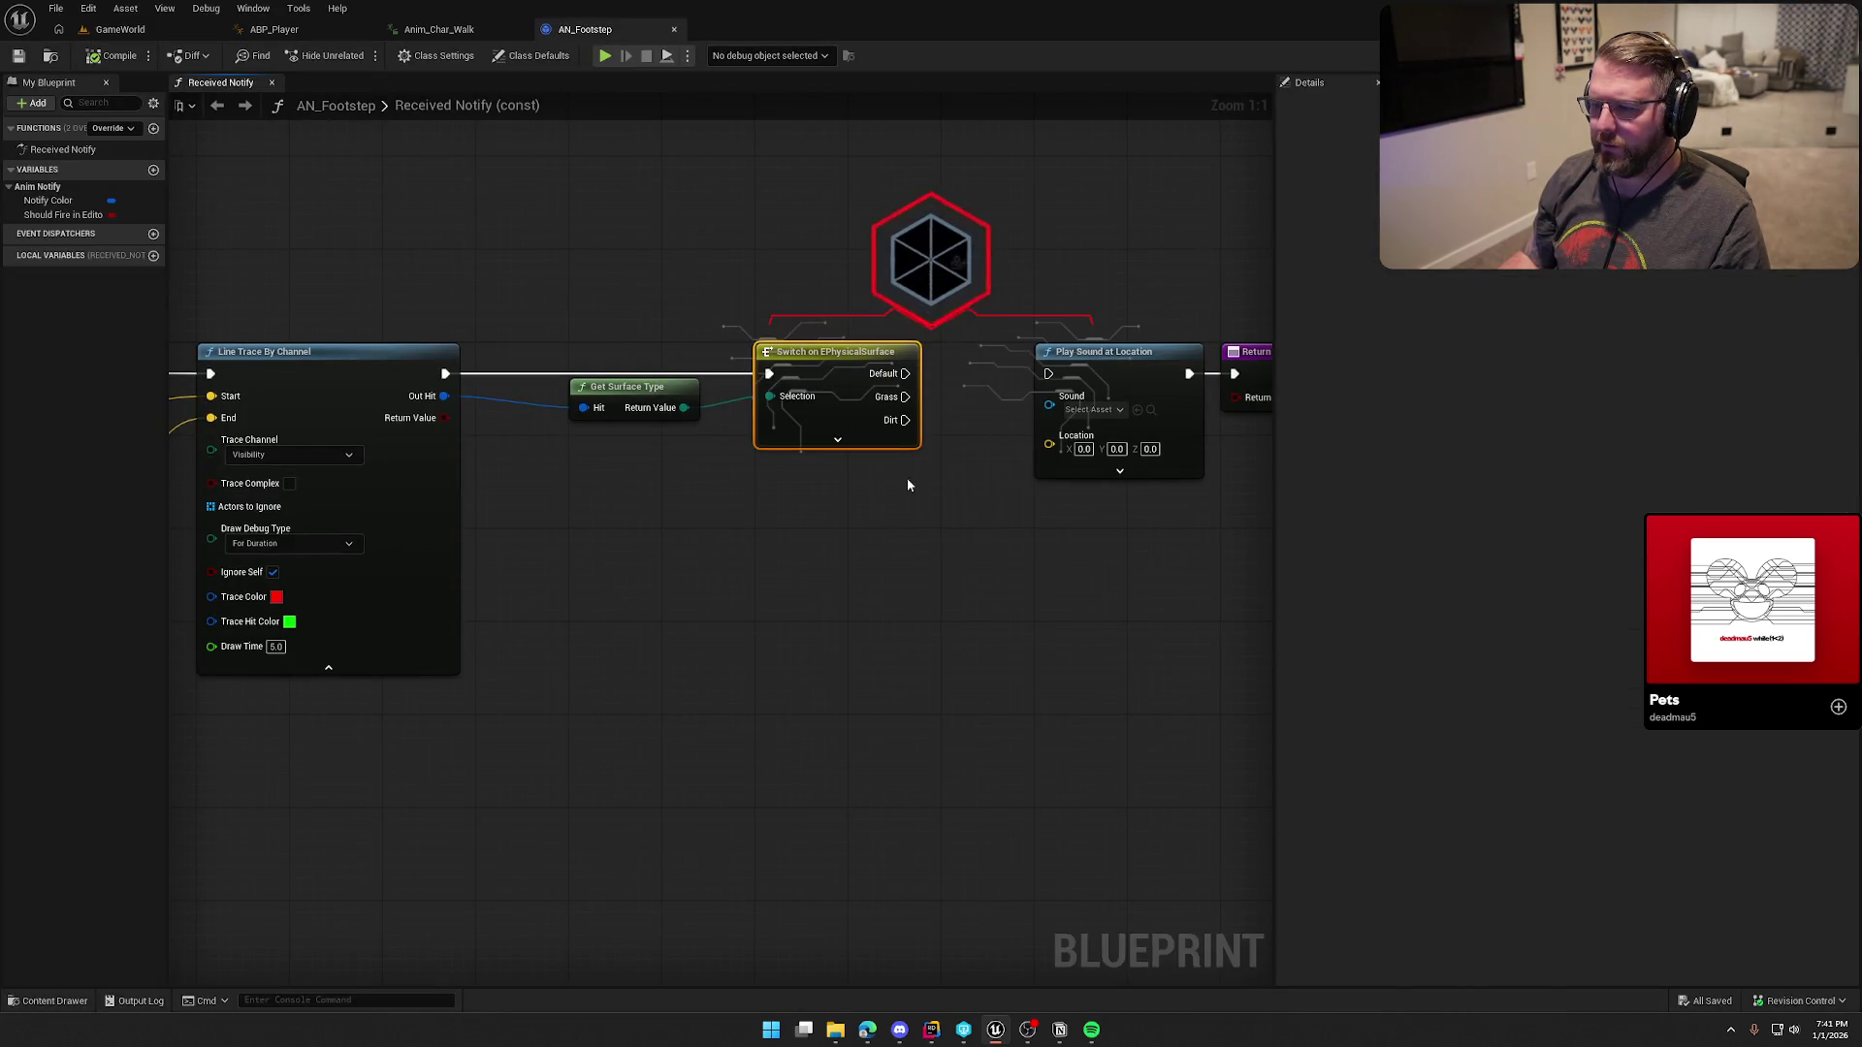
{"action": "left_click", "coordinate": [838, 439]}
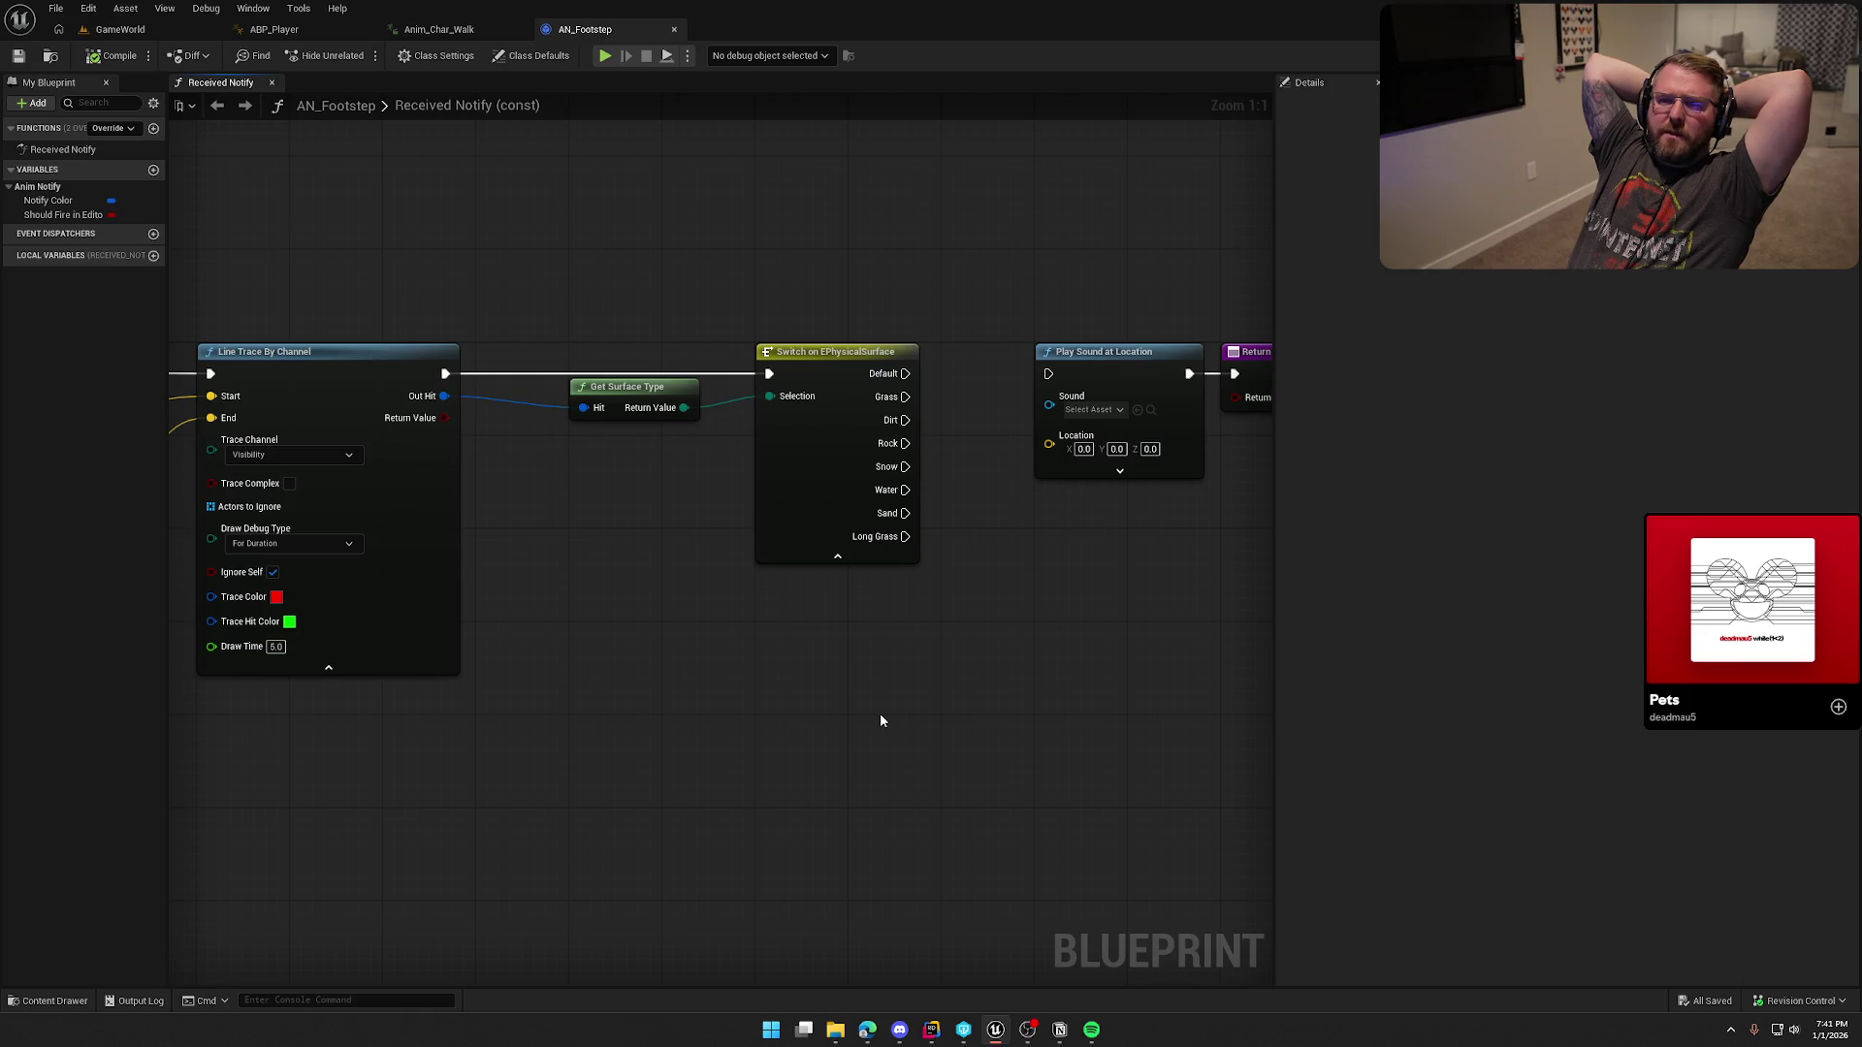
{"action": "left_click", "coordinate": [103, 34]}
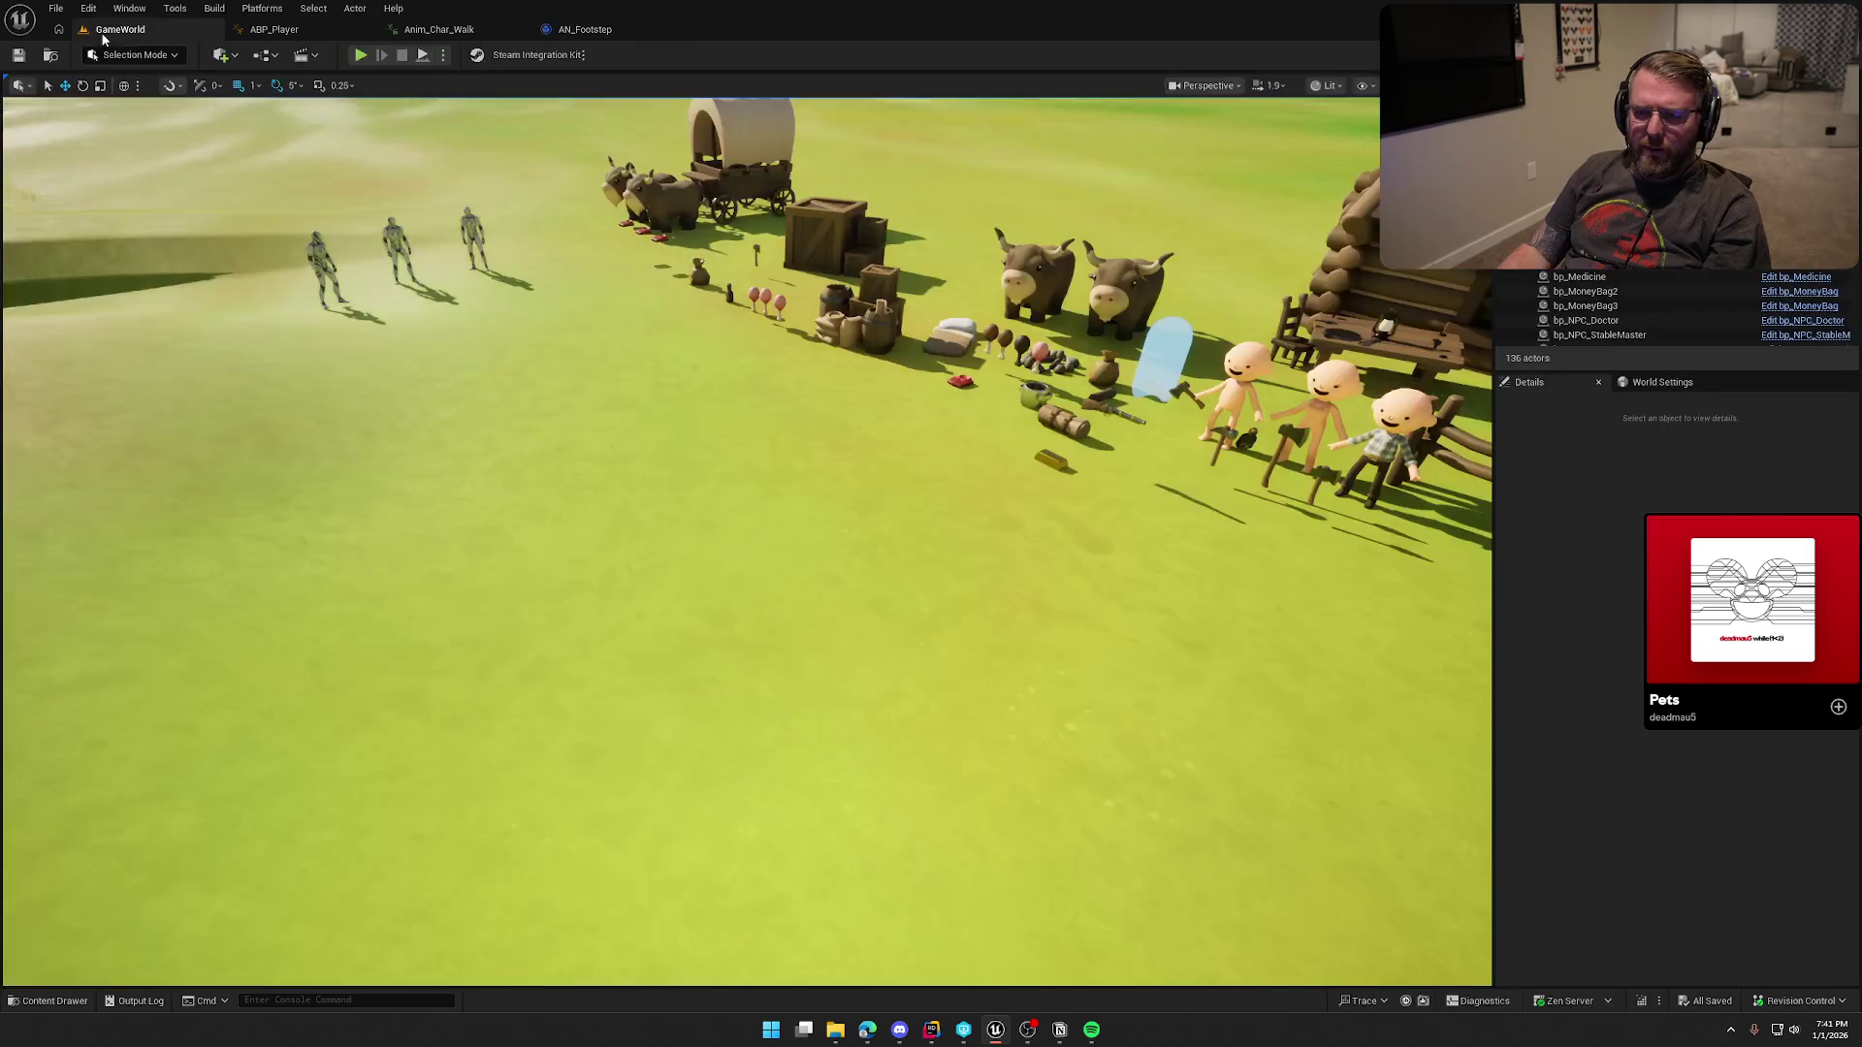
Step: Select the wagon in the level and open its bp_AVSWagon Blueprint with Ctrl+E
{"action": "left_click", "coordinate": [1591, 194]}
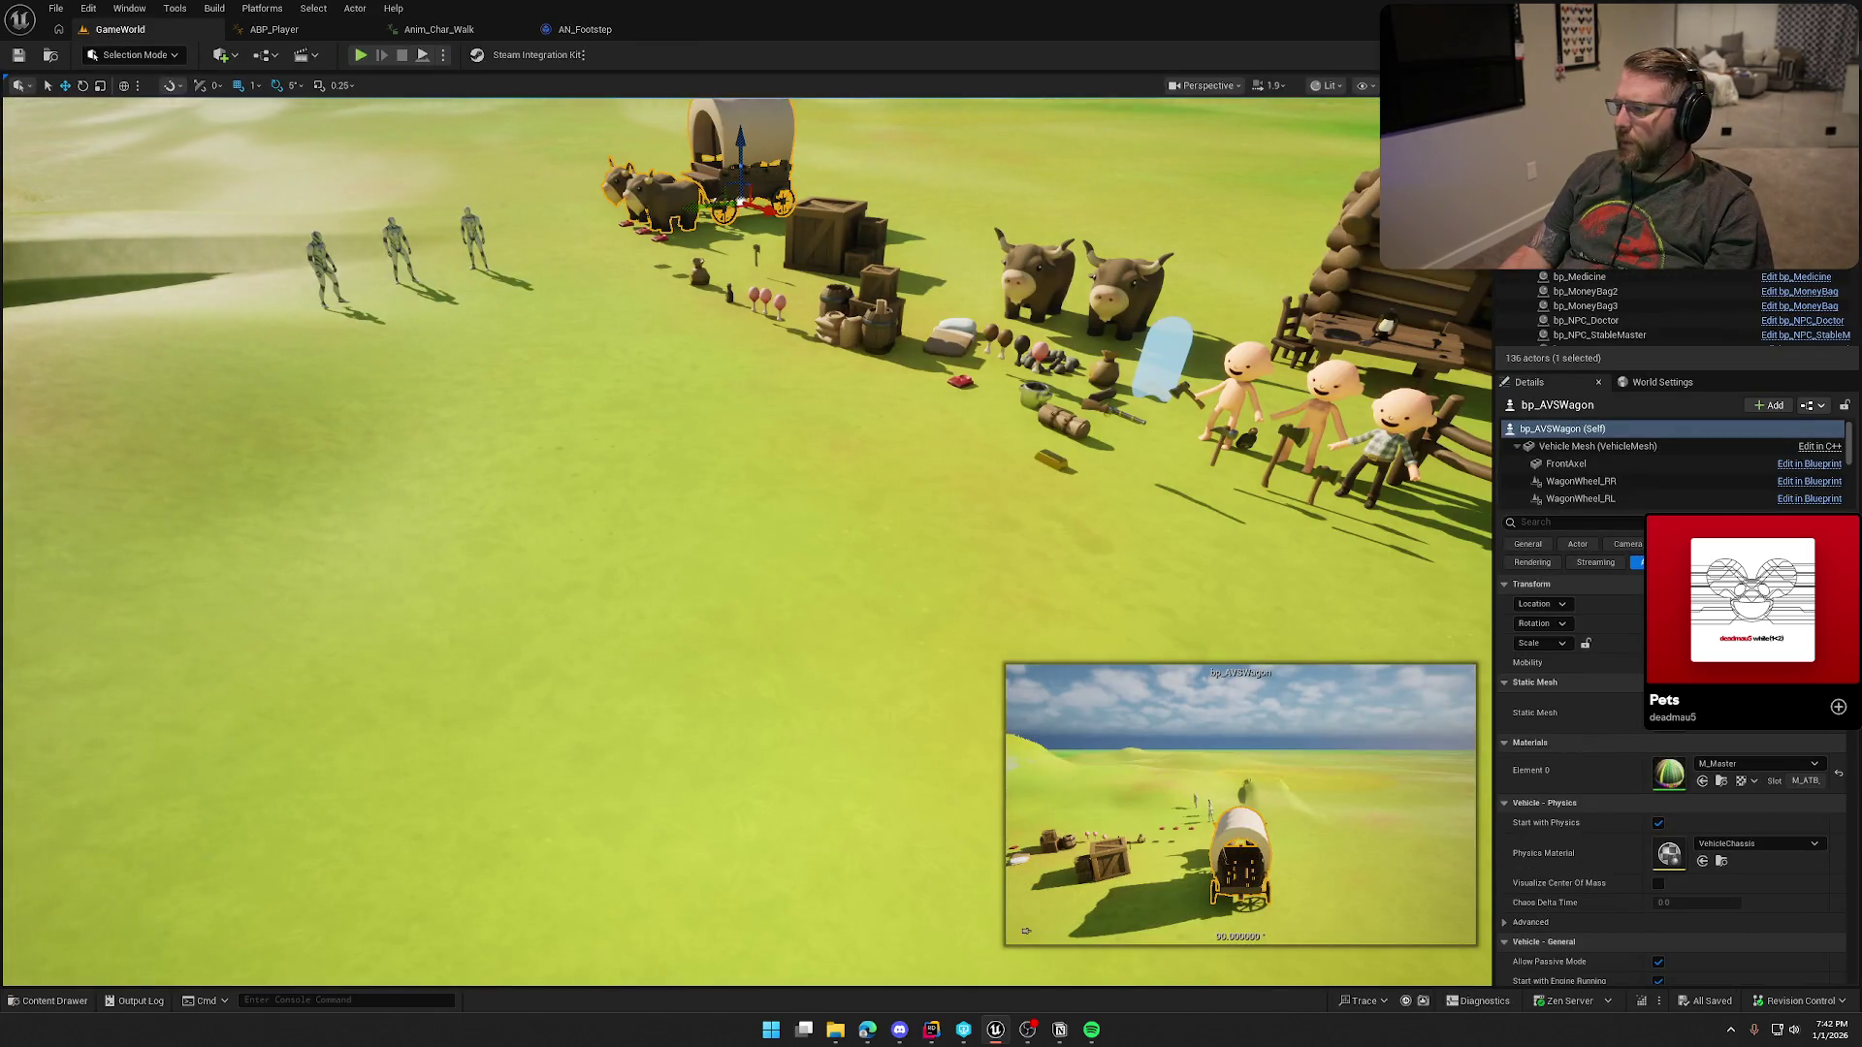
{"action": "key", "text": "ctrl+e"}
{"action": "scroll", "coordinate": [167, 761], "scroll_direction": "down", "scroll_amount": 3}
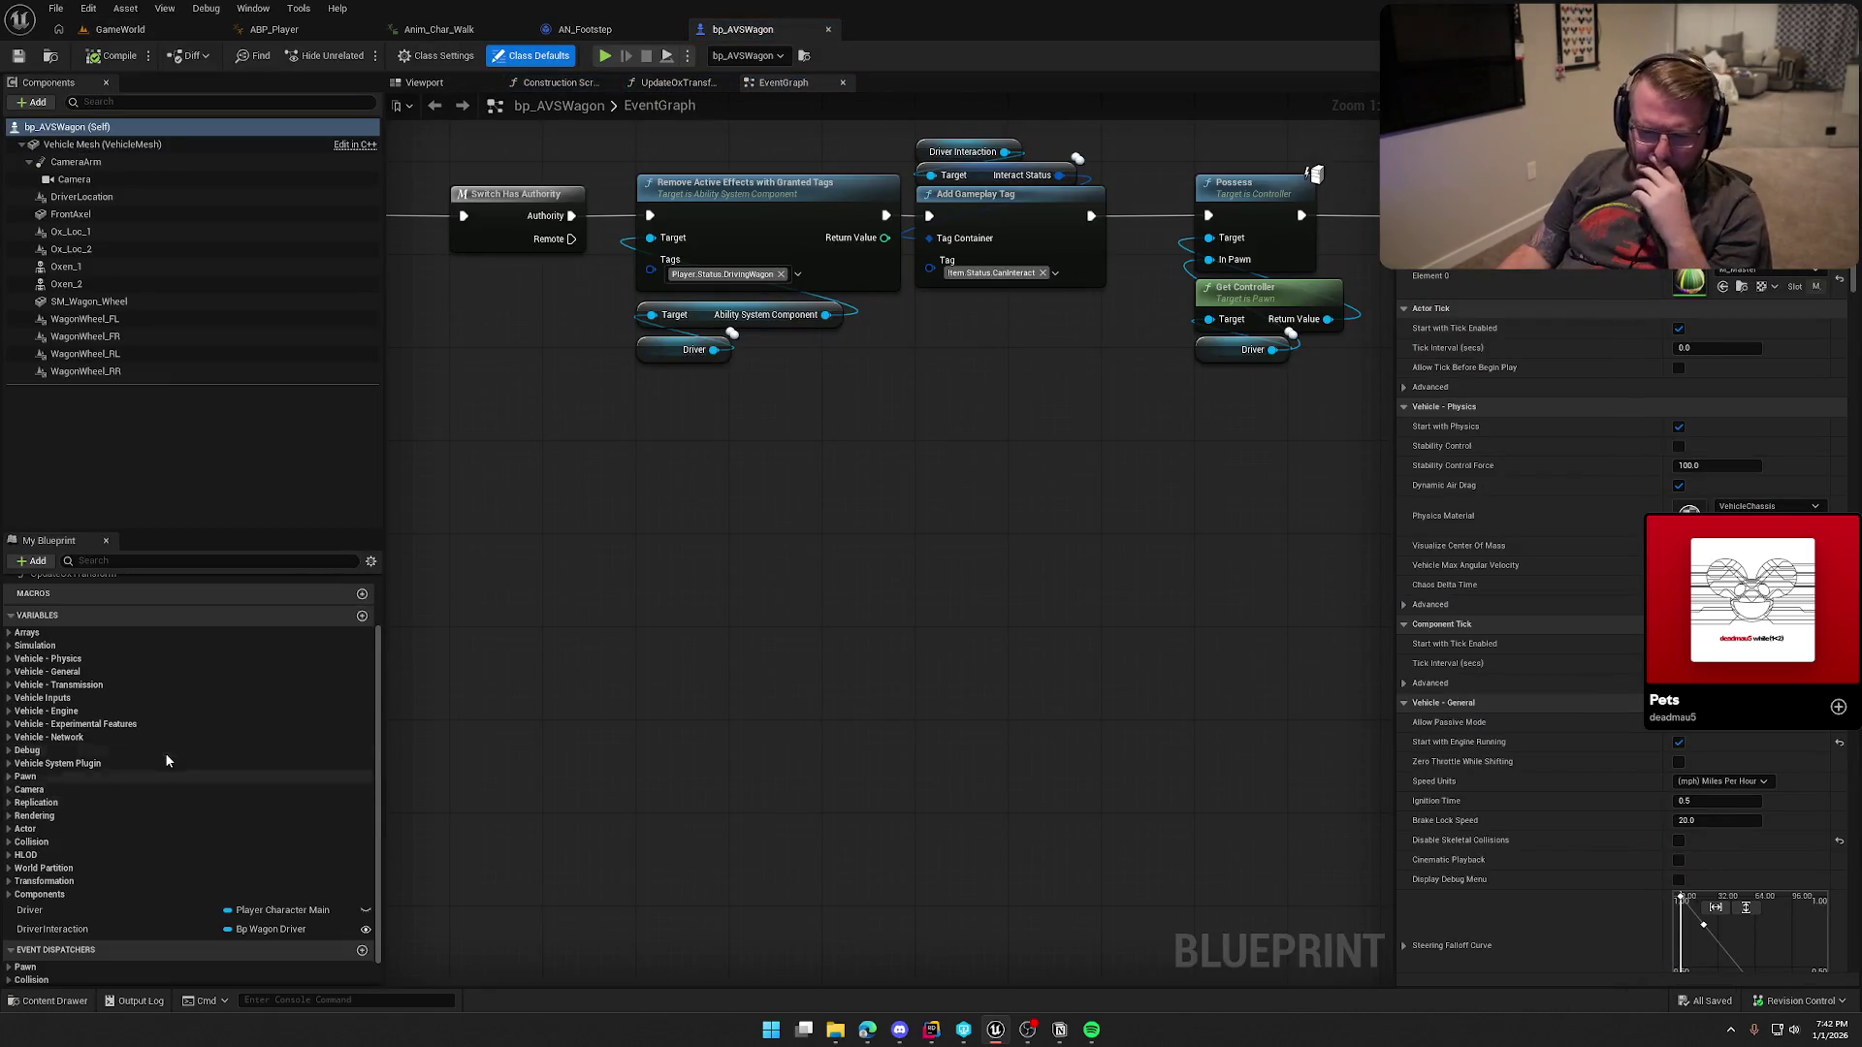
{"action": "scroll", "coordinate": [166, 776], "scroll_direction": "up", "scroll_amount": 1}
Step: Inspect WagonWheel_FL's wheel properties and the Vehicle - Engine group, then show Class Defaults
{"action": "left_click", "coordinate": [113, 322]}
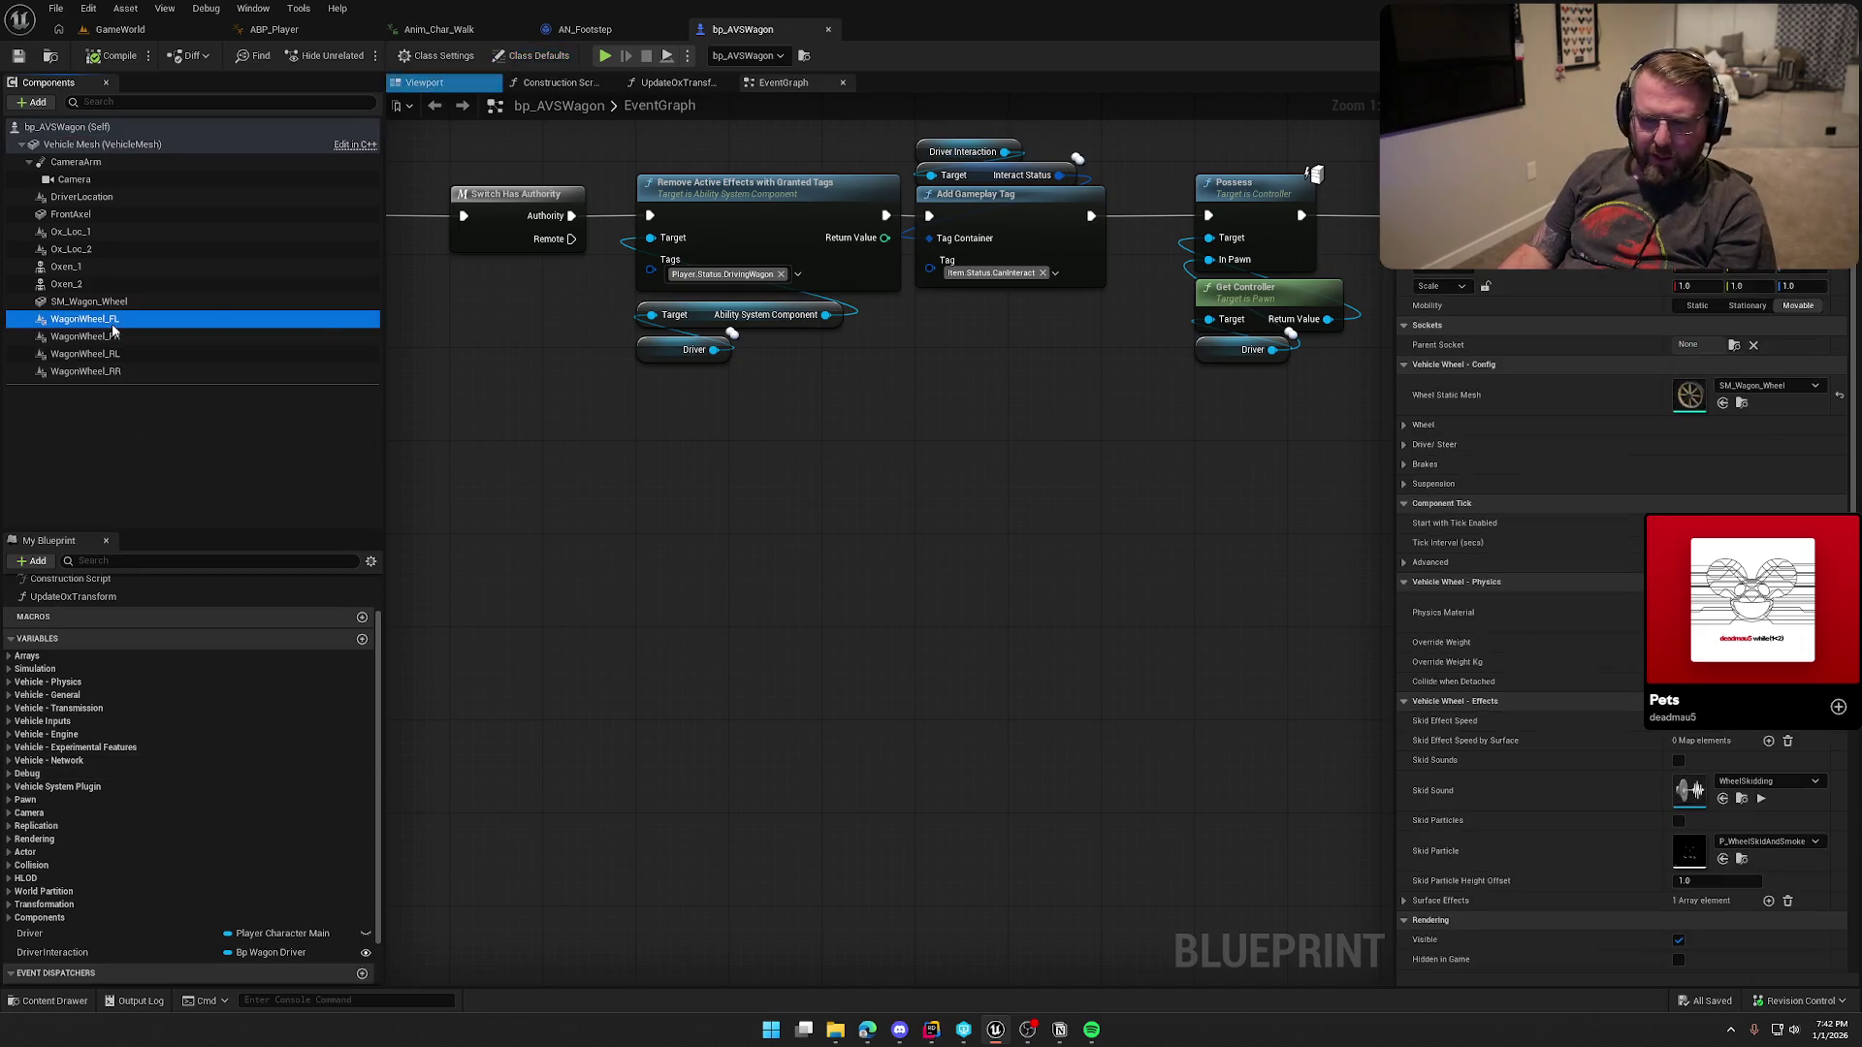
{"action": "left_click", "coordinate": [1404, 424]}
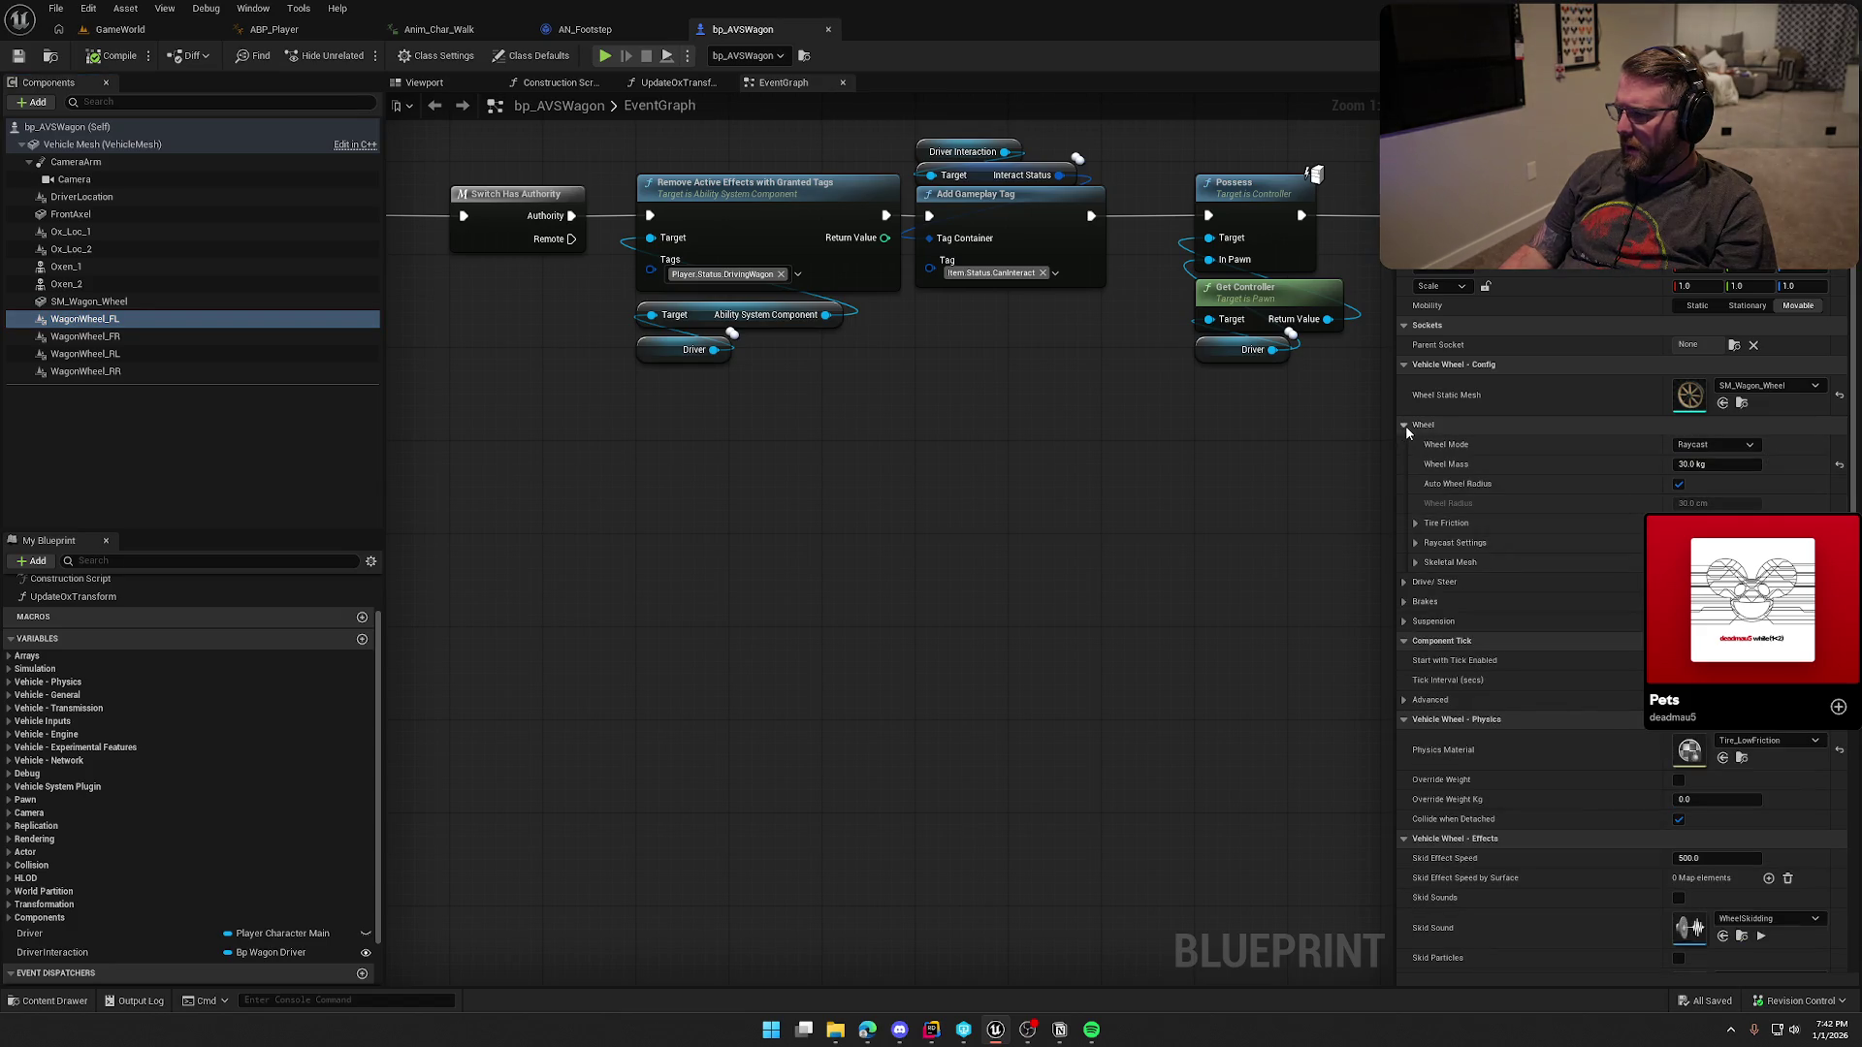
{"action": "left_click", "coordinate": [1404, 425]}
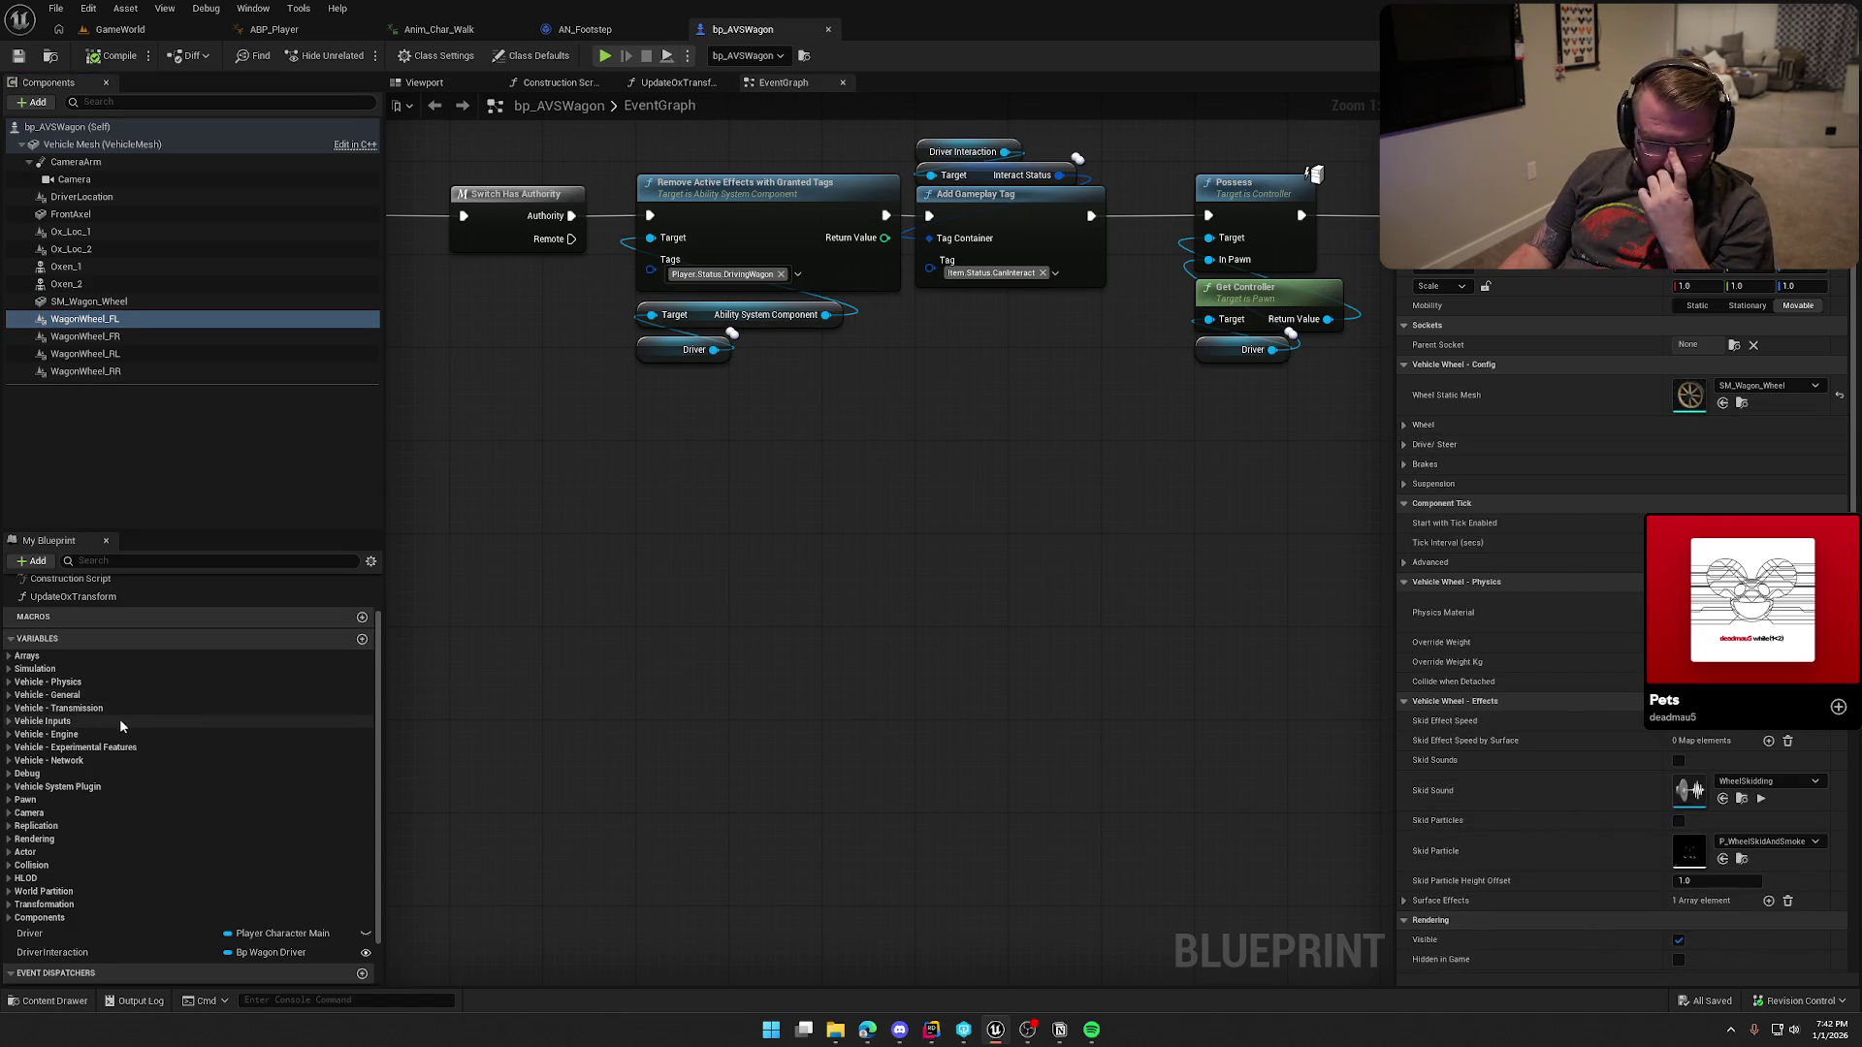
{"action": "left_click", "coordinate": [11, 735]}
{"action": "left_click", "coordinate": [10, 735]}
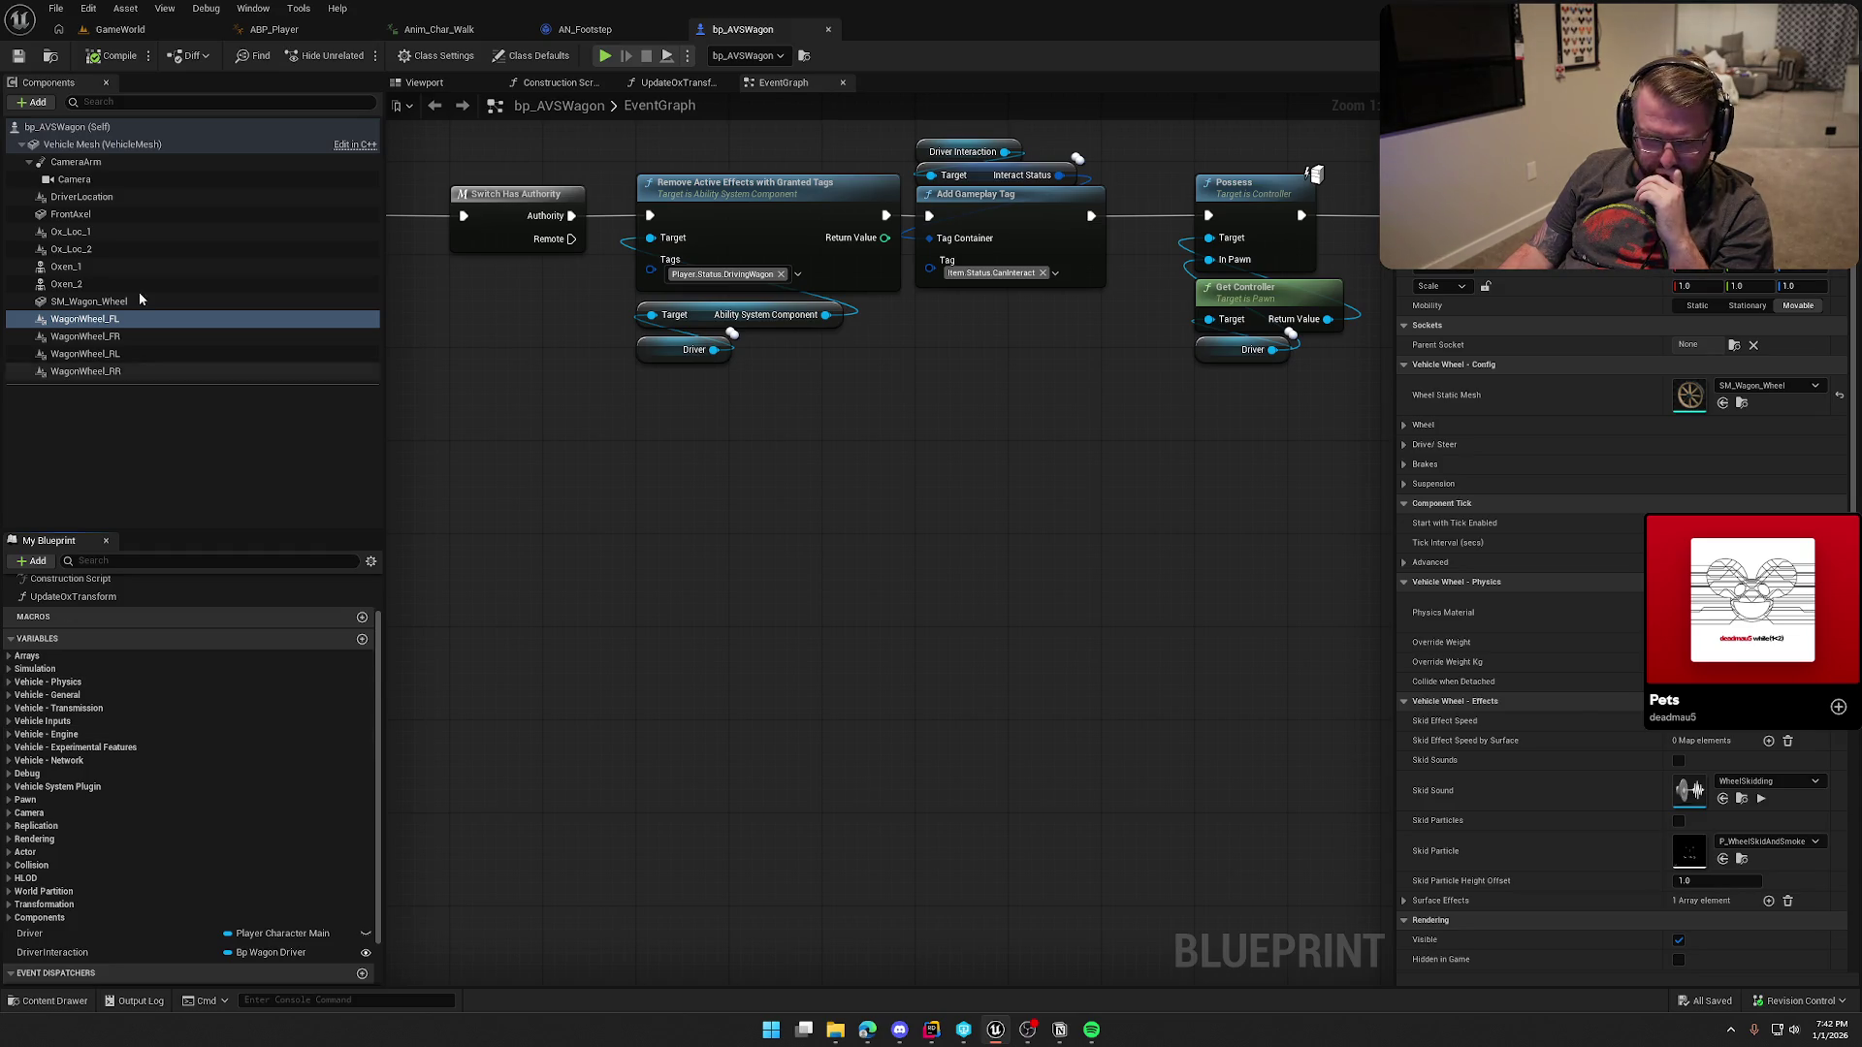
{"action": "left_click", "coordinate": [68, 127]}
{"action": "scroll", "coordinate": [1552, 549], "scroll_direction": "down", "scroll_amount": 7}
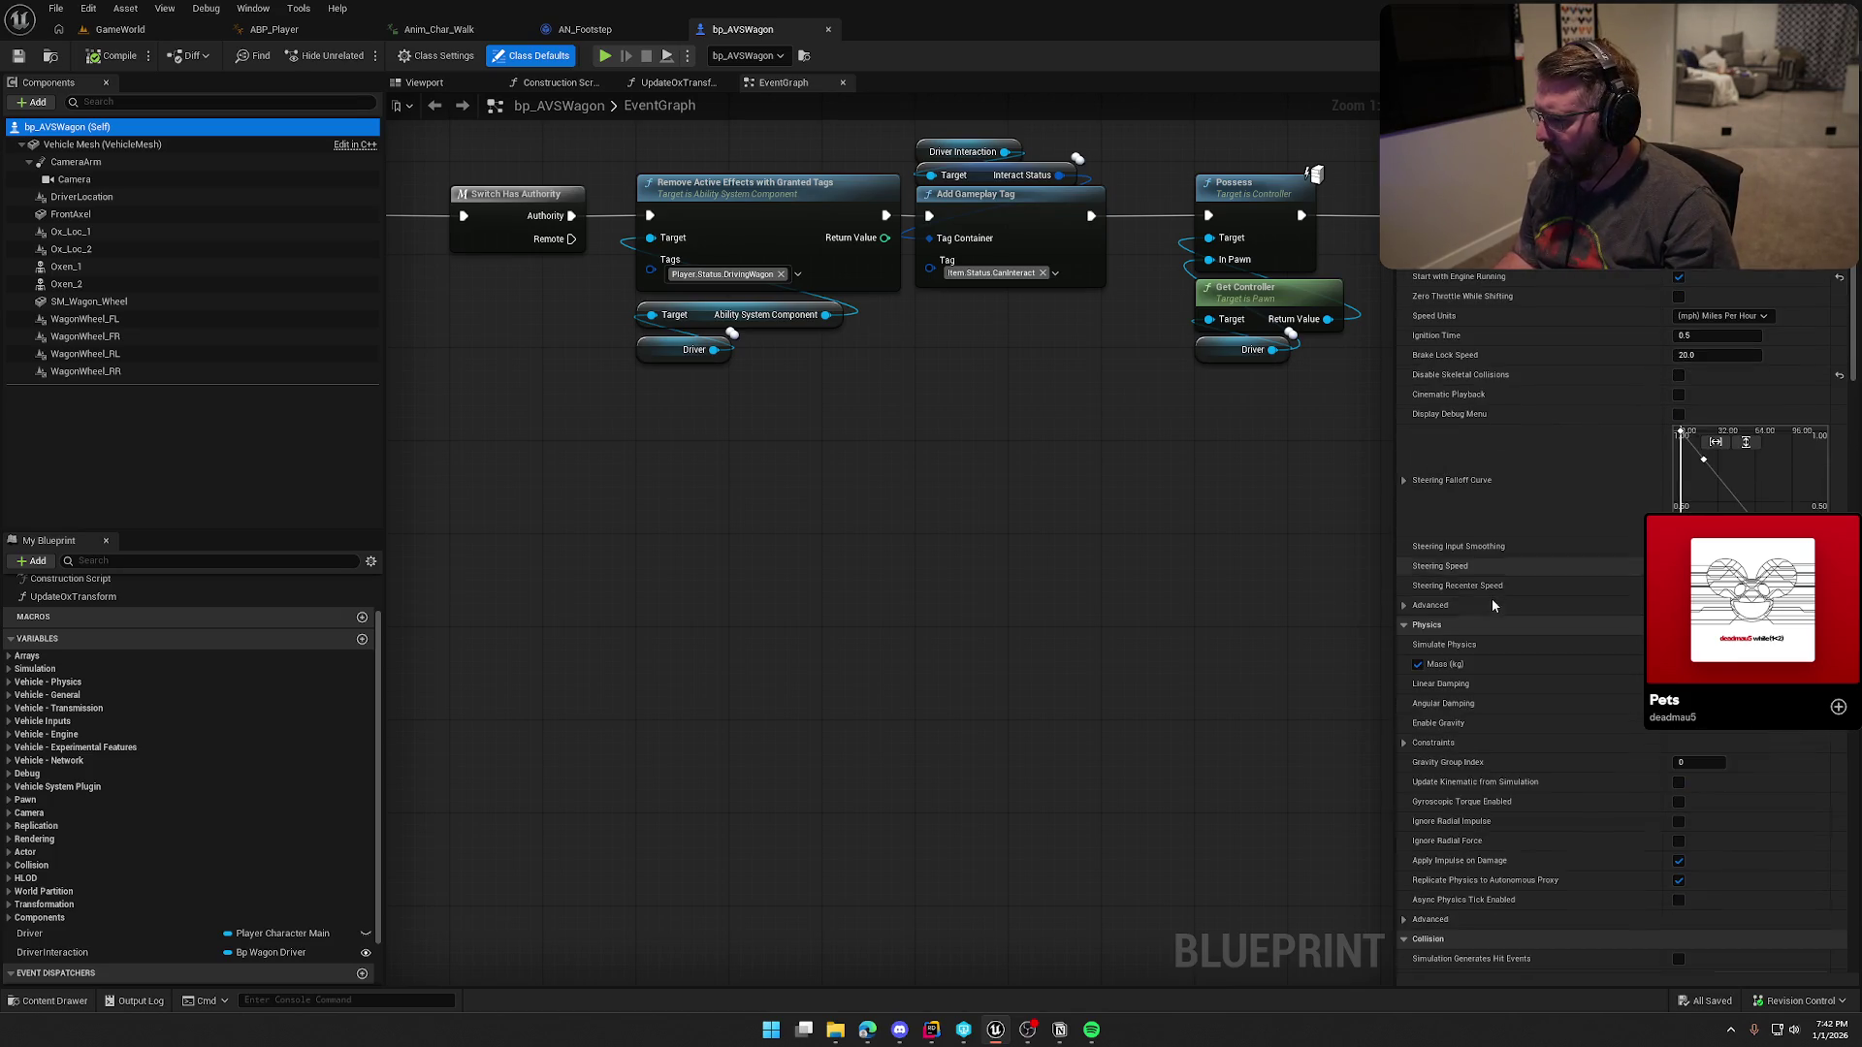
Step: Expand Vehicle - Transmission Gears and Index [0] and [1] to view speed, RPM and torque values
{"action": "scroll", "coordinate": [1491, 601], "scroll_direction": "down", "scroll_amount": 3}
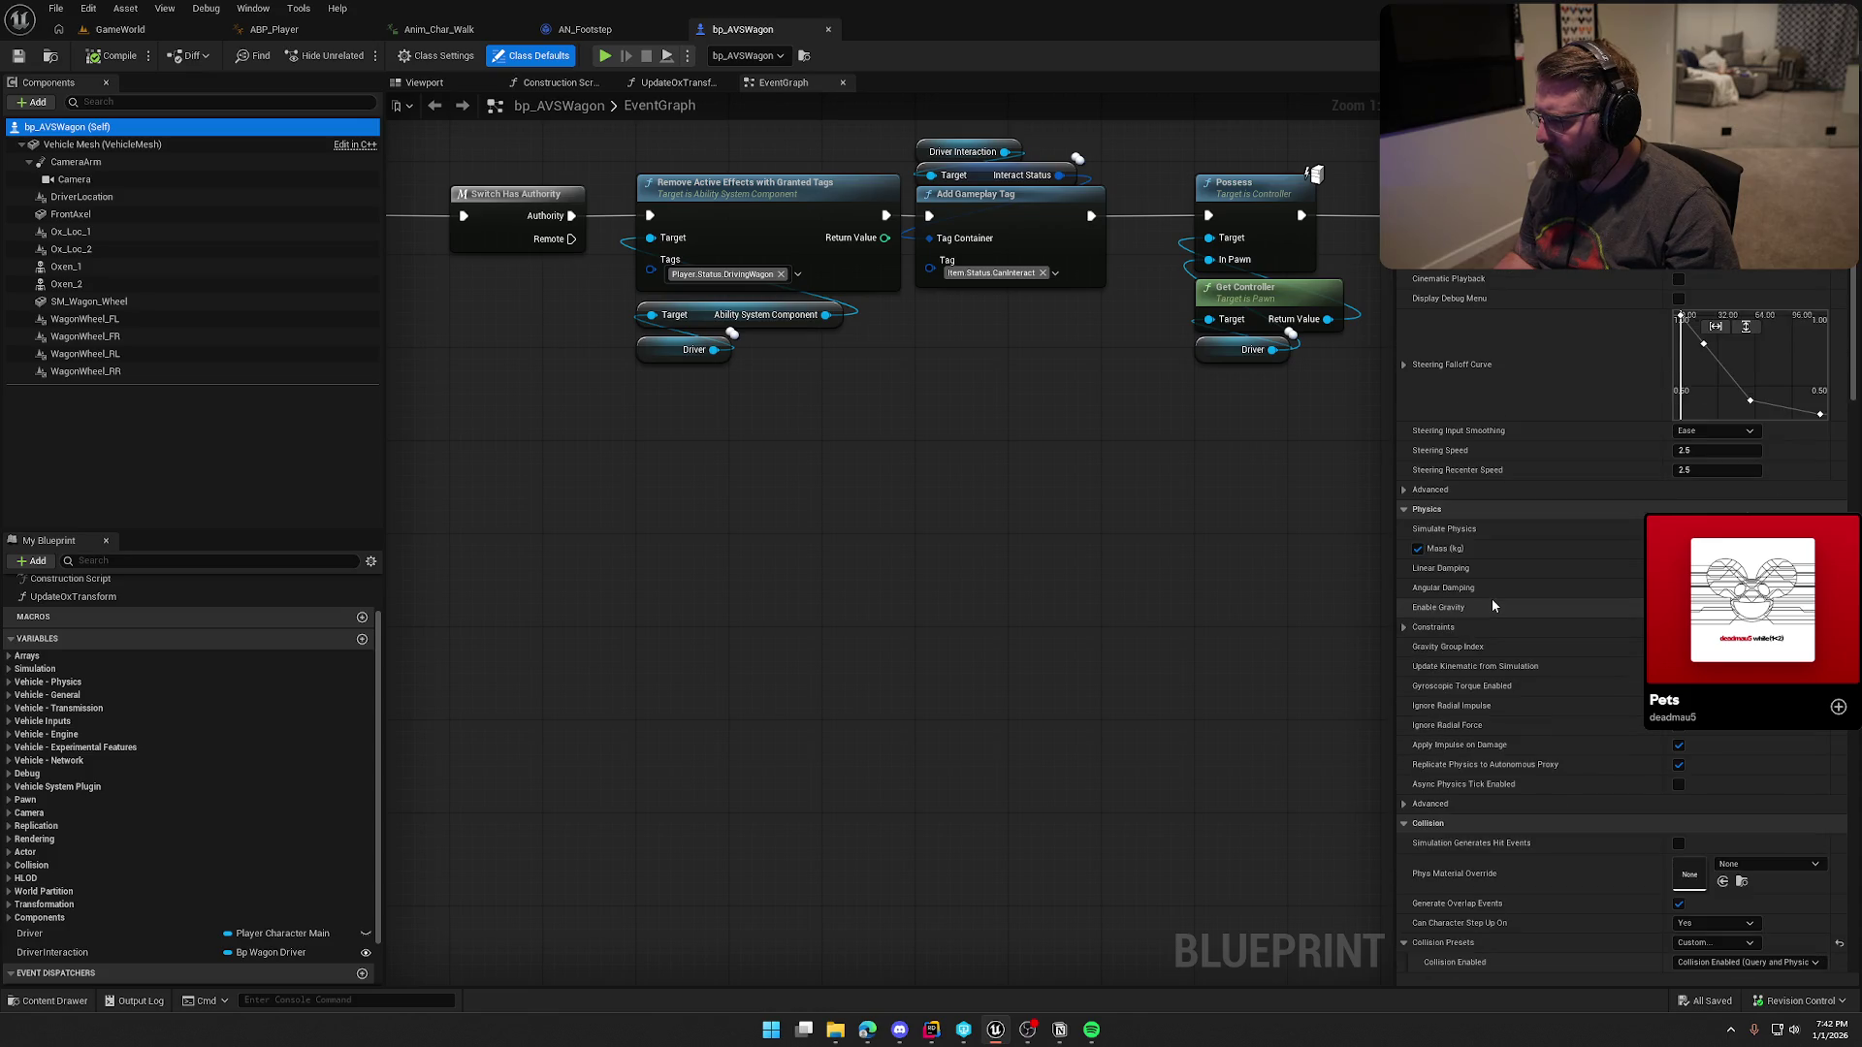
{"action": "scroll", "coordinate": [1492, 601], "scroll_direction": "down", "scroll_amount": 8}
{"action": "scroll", "coordinate": [1497, 602], "scroll_direction": "down", "scroll_amount": 8}
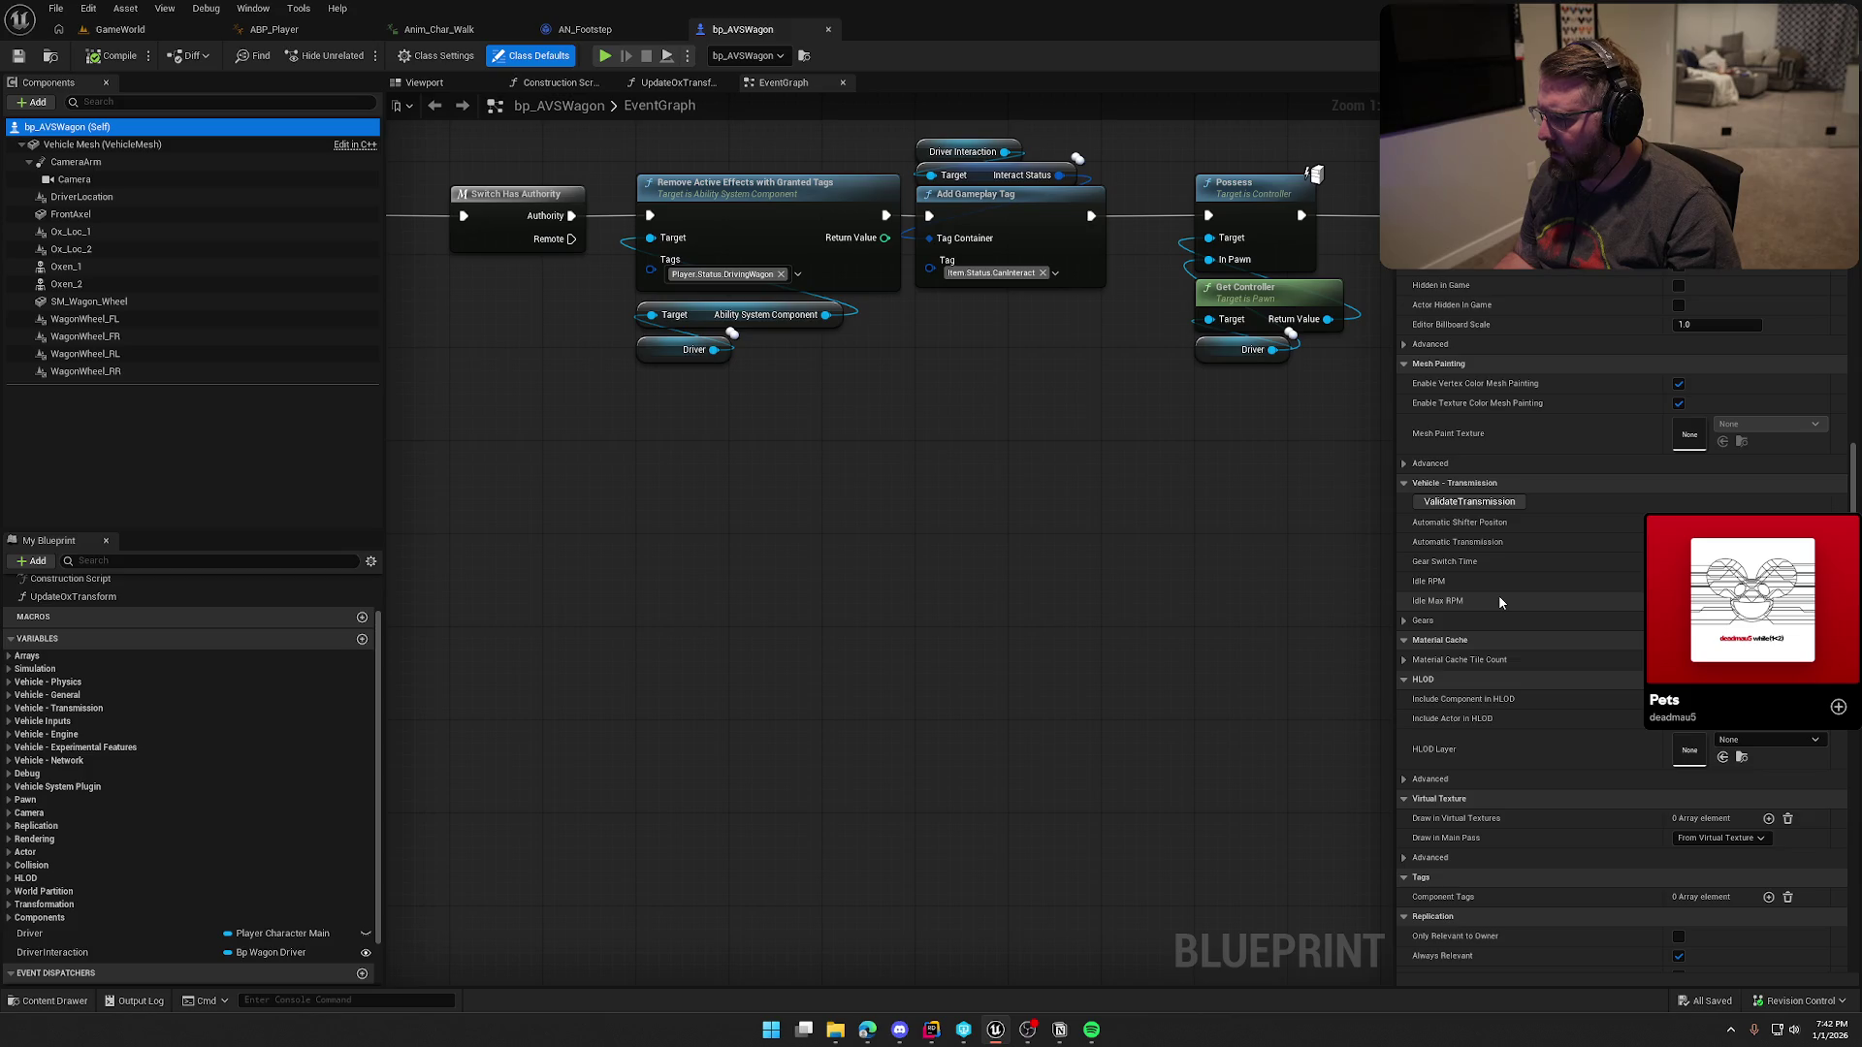
{"action": "left_click", "coordinate": [1404, 620]}
{"action": "left_click", "coordinate": [1417, 661]}
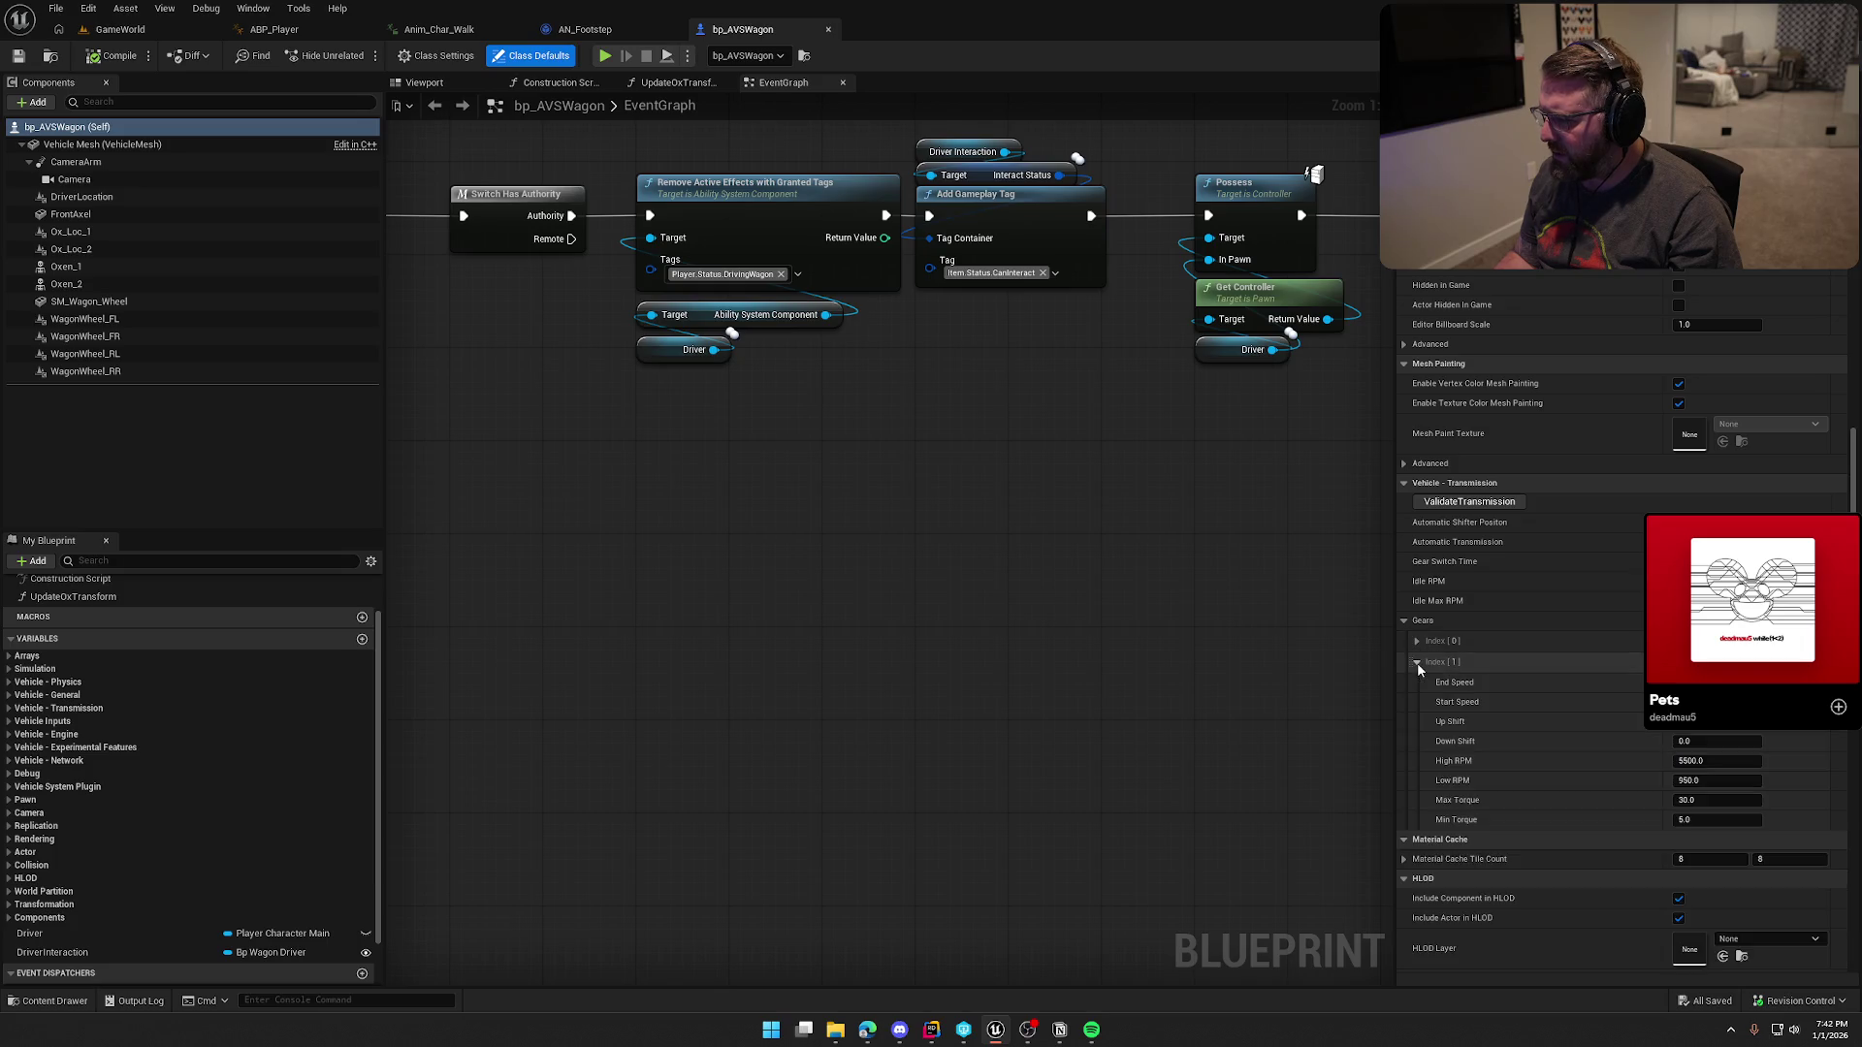
{"action": "scroll", "coordinate": [1439, 672], "scroll_direction": "down", "scroll_amount": 2}
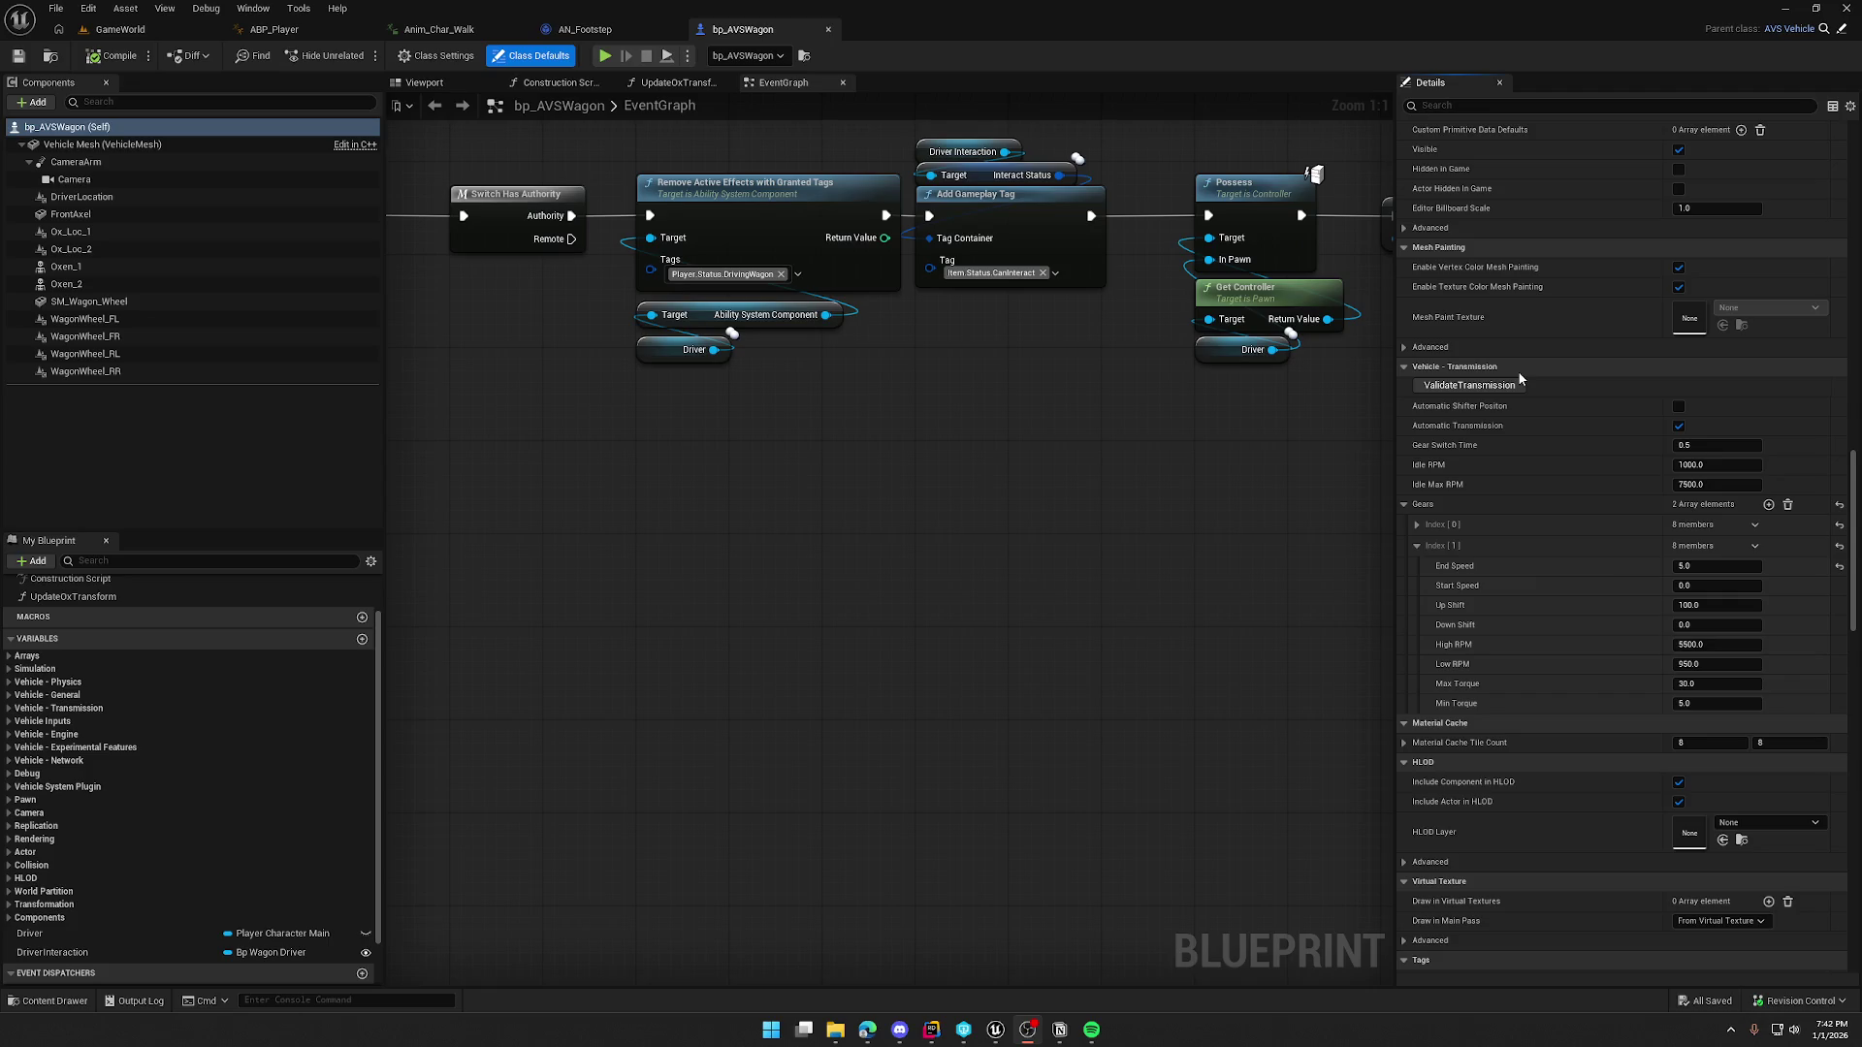
{"action": "left_click", "coordinate": [1416, 526]}
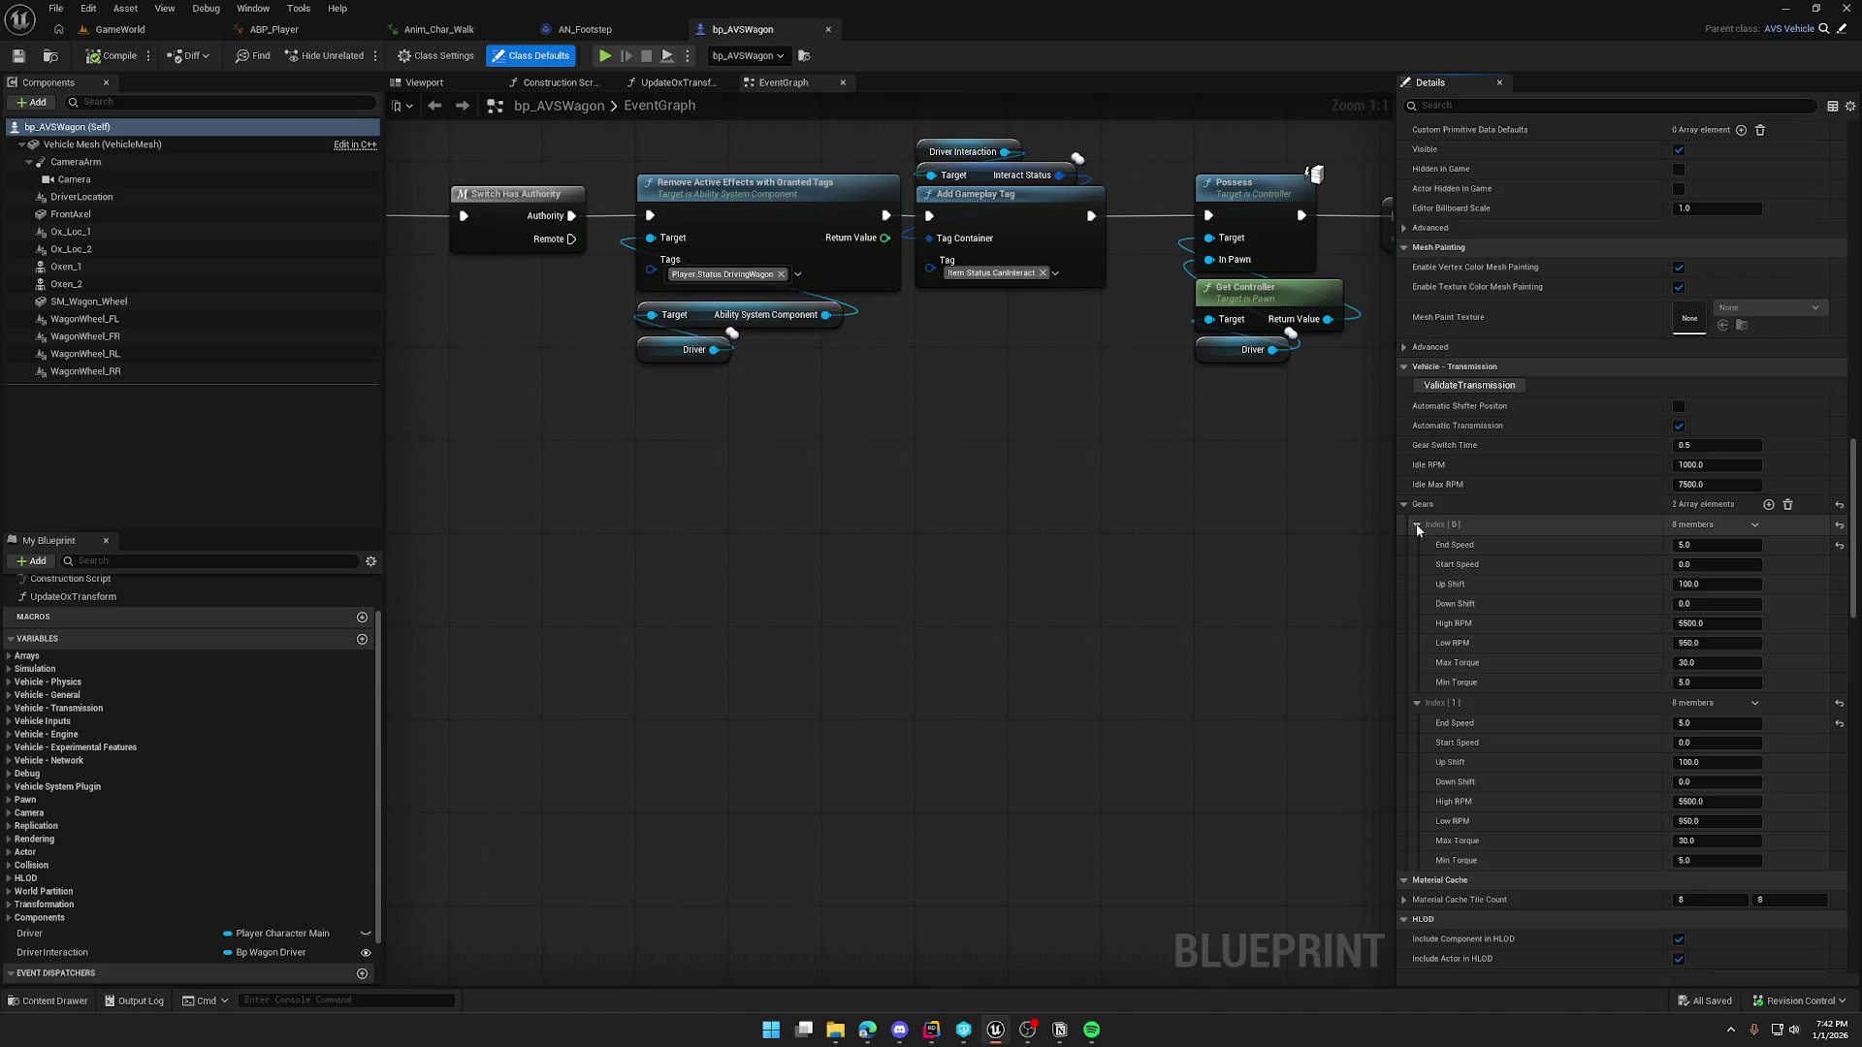
{"action": "left_click", "coordinate": [1416, 525]}
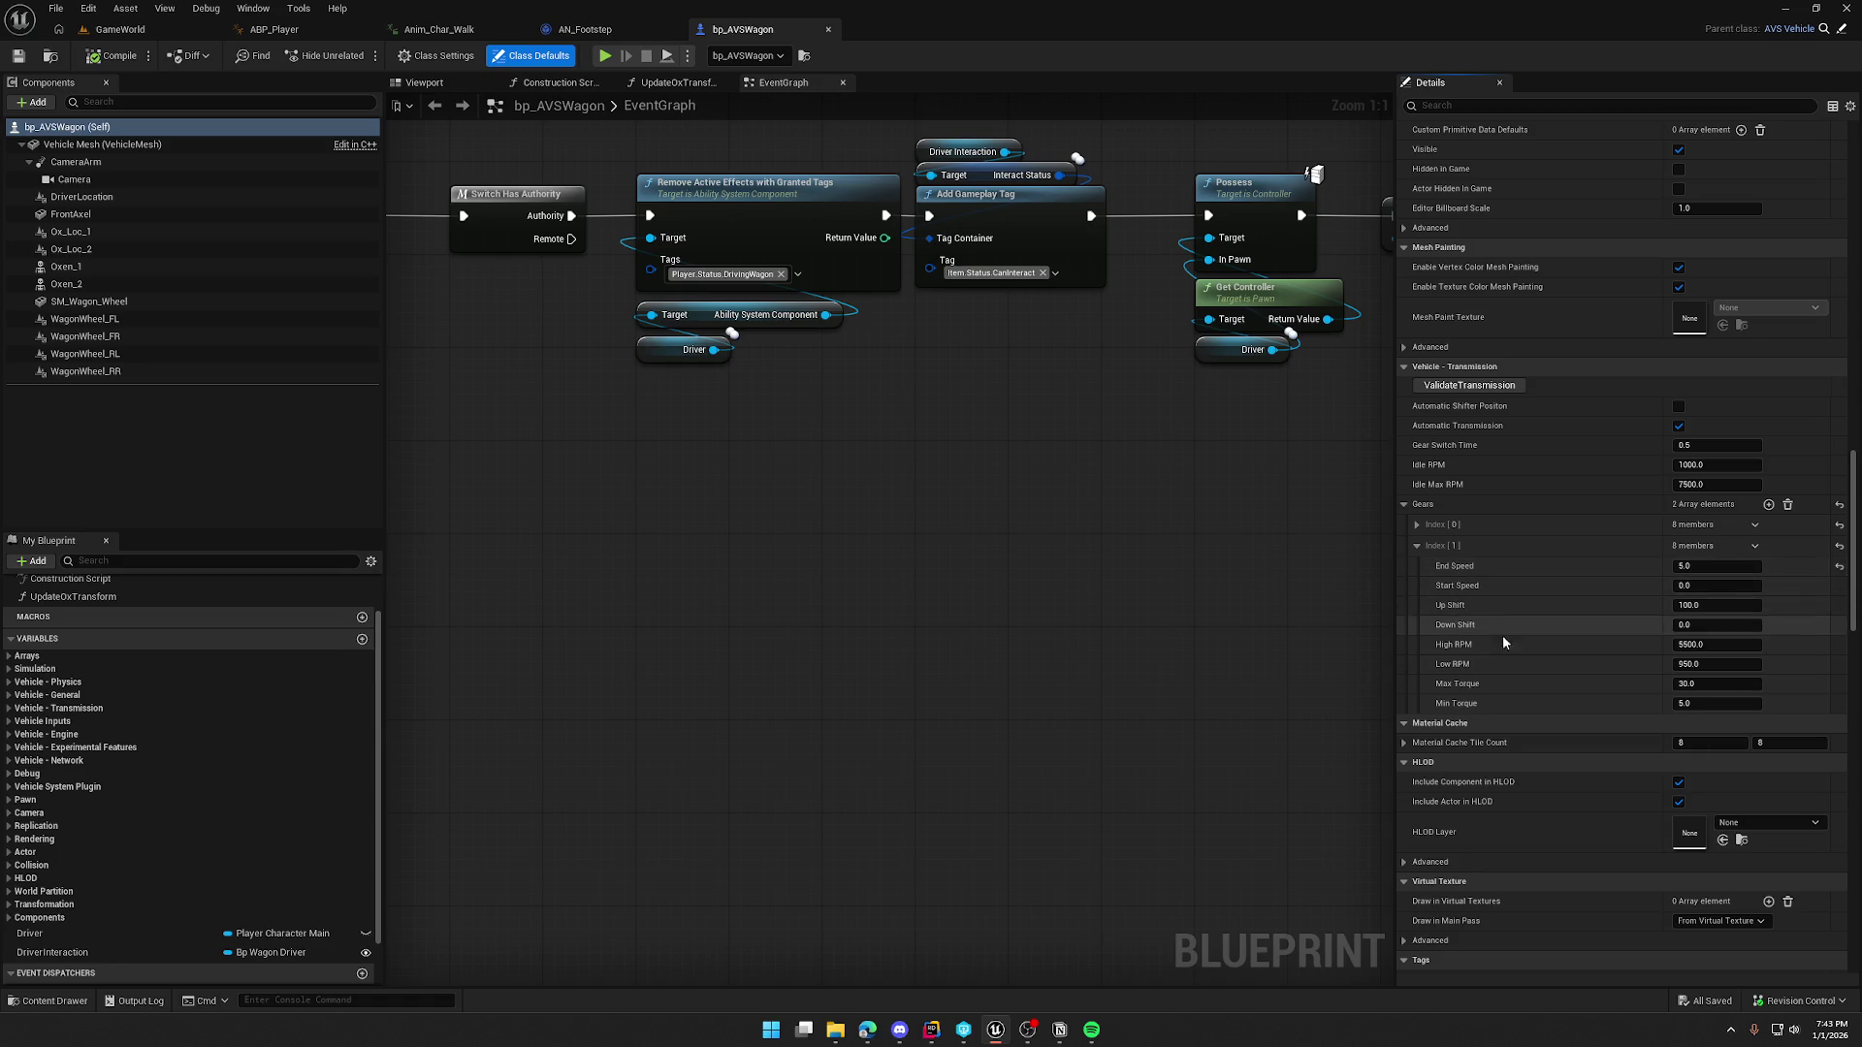
Step: Review the gear values, then close the wagon blueprint to return to AN_Footstep
{"action": "scroll", "coordinate": [1579, 646], "scroll_direction": "down", "scroll_amount": 3}
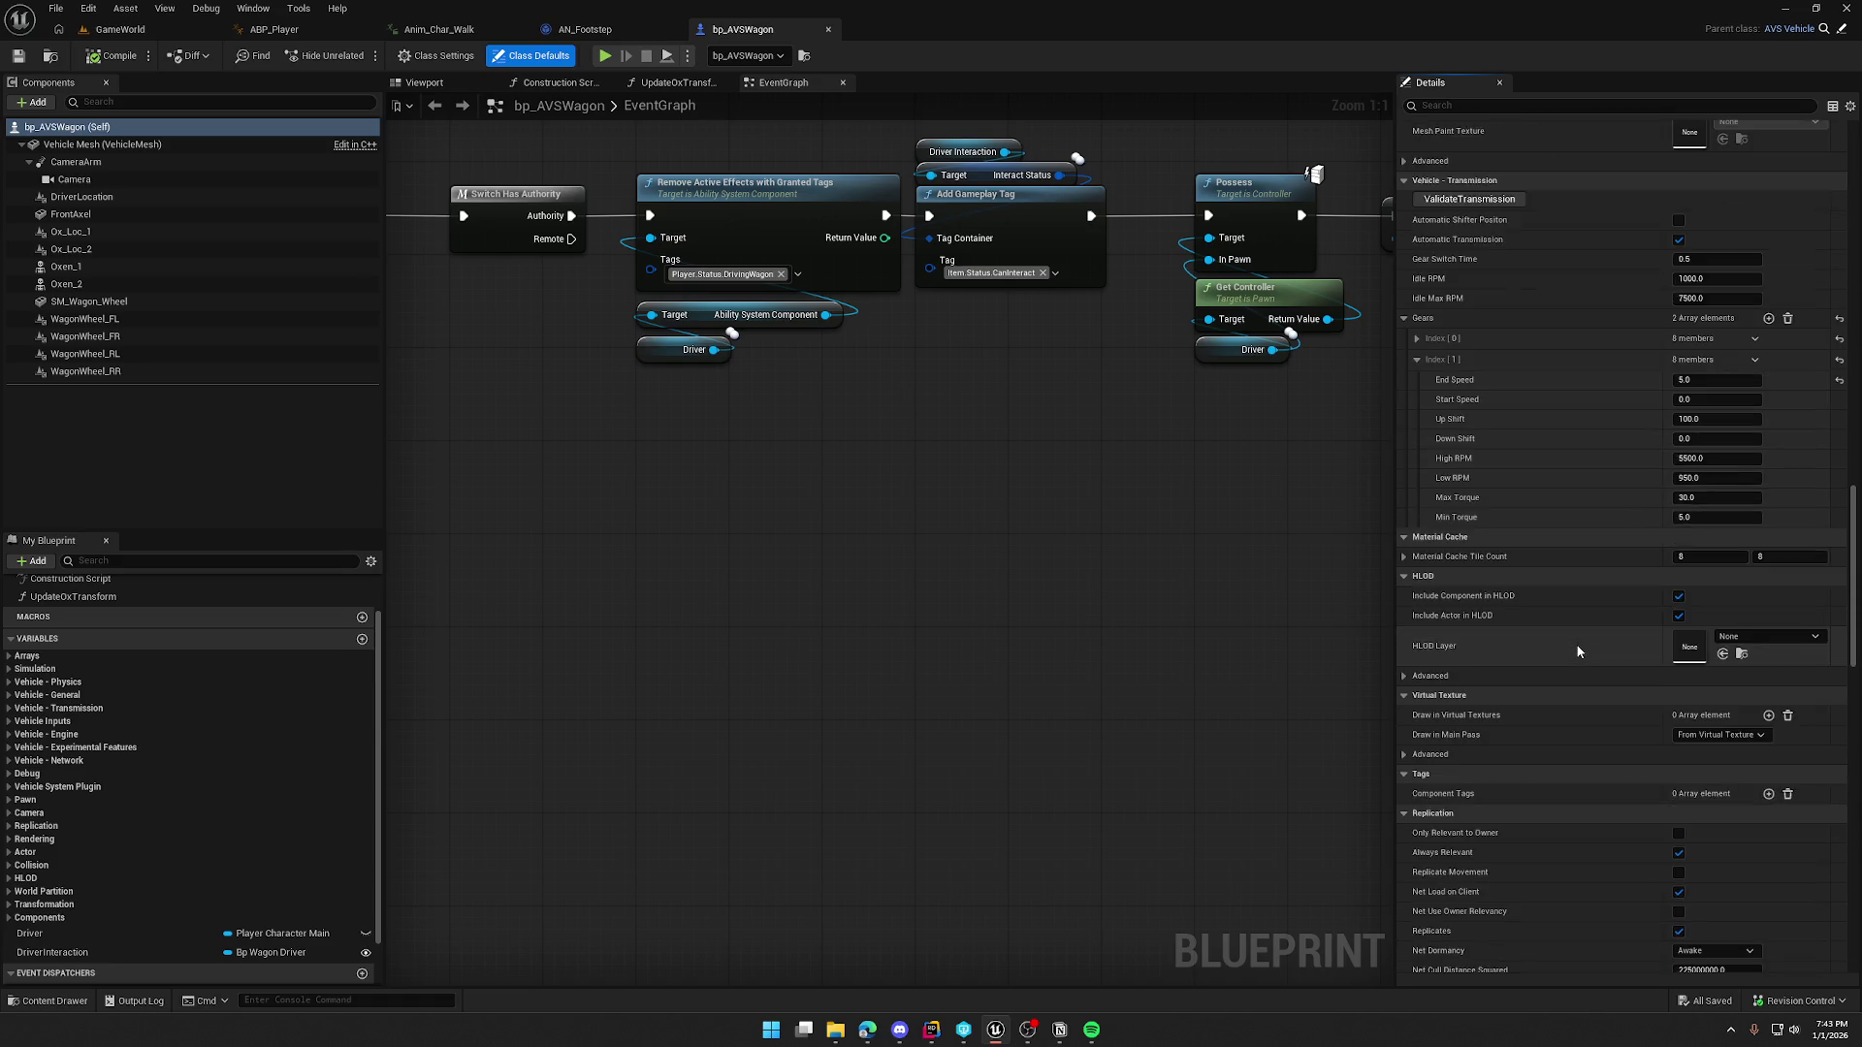
{"action": "scroll", "coordinate": [1578, 651], "scroll_direction": "down", "scroll_amount": 5}
{"action": "scroll", "coordinate": [1578, 653], "scroll_direction": "up", "scroll_amount": 5}
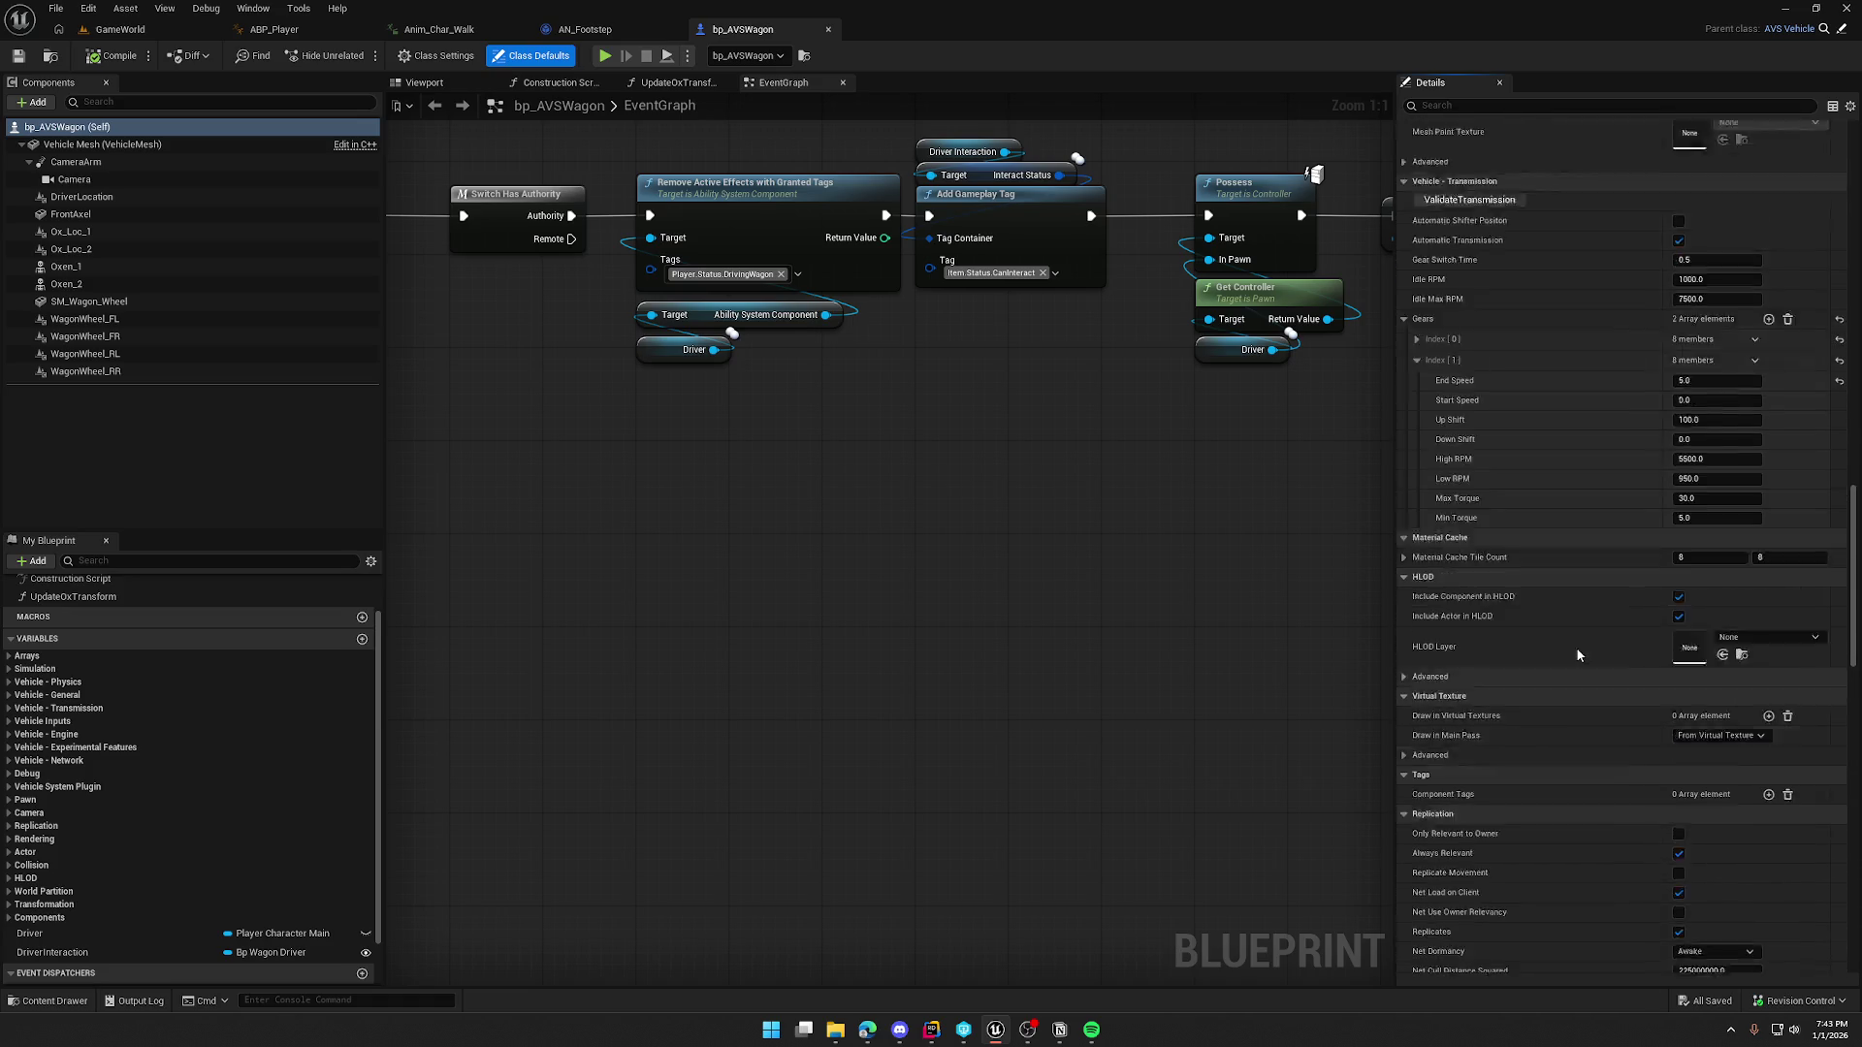
{"action": "scroll", "coordinate": [1575, 655], "scroll_direction": "up", "scroll_amount": 3}
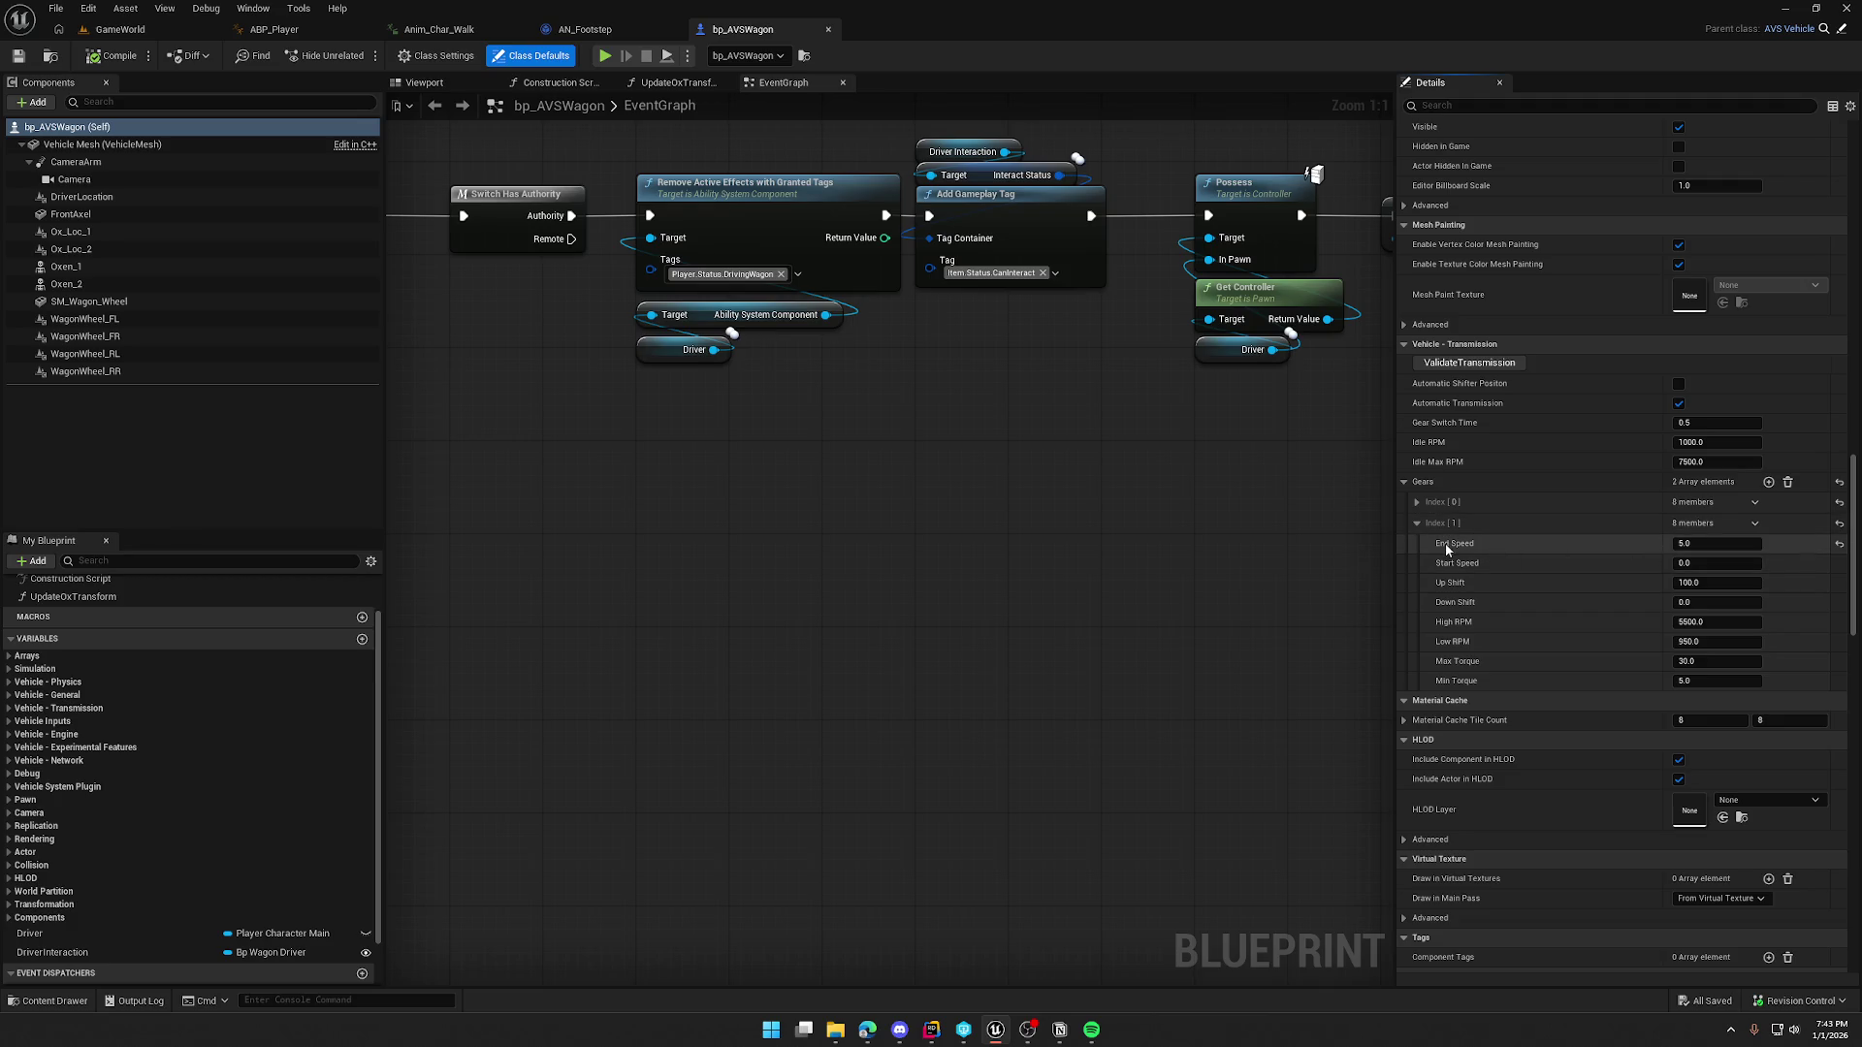
{"action": "mouse_move", "coordinate": [1452, 550]}
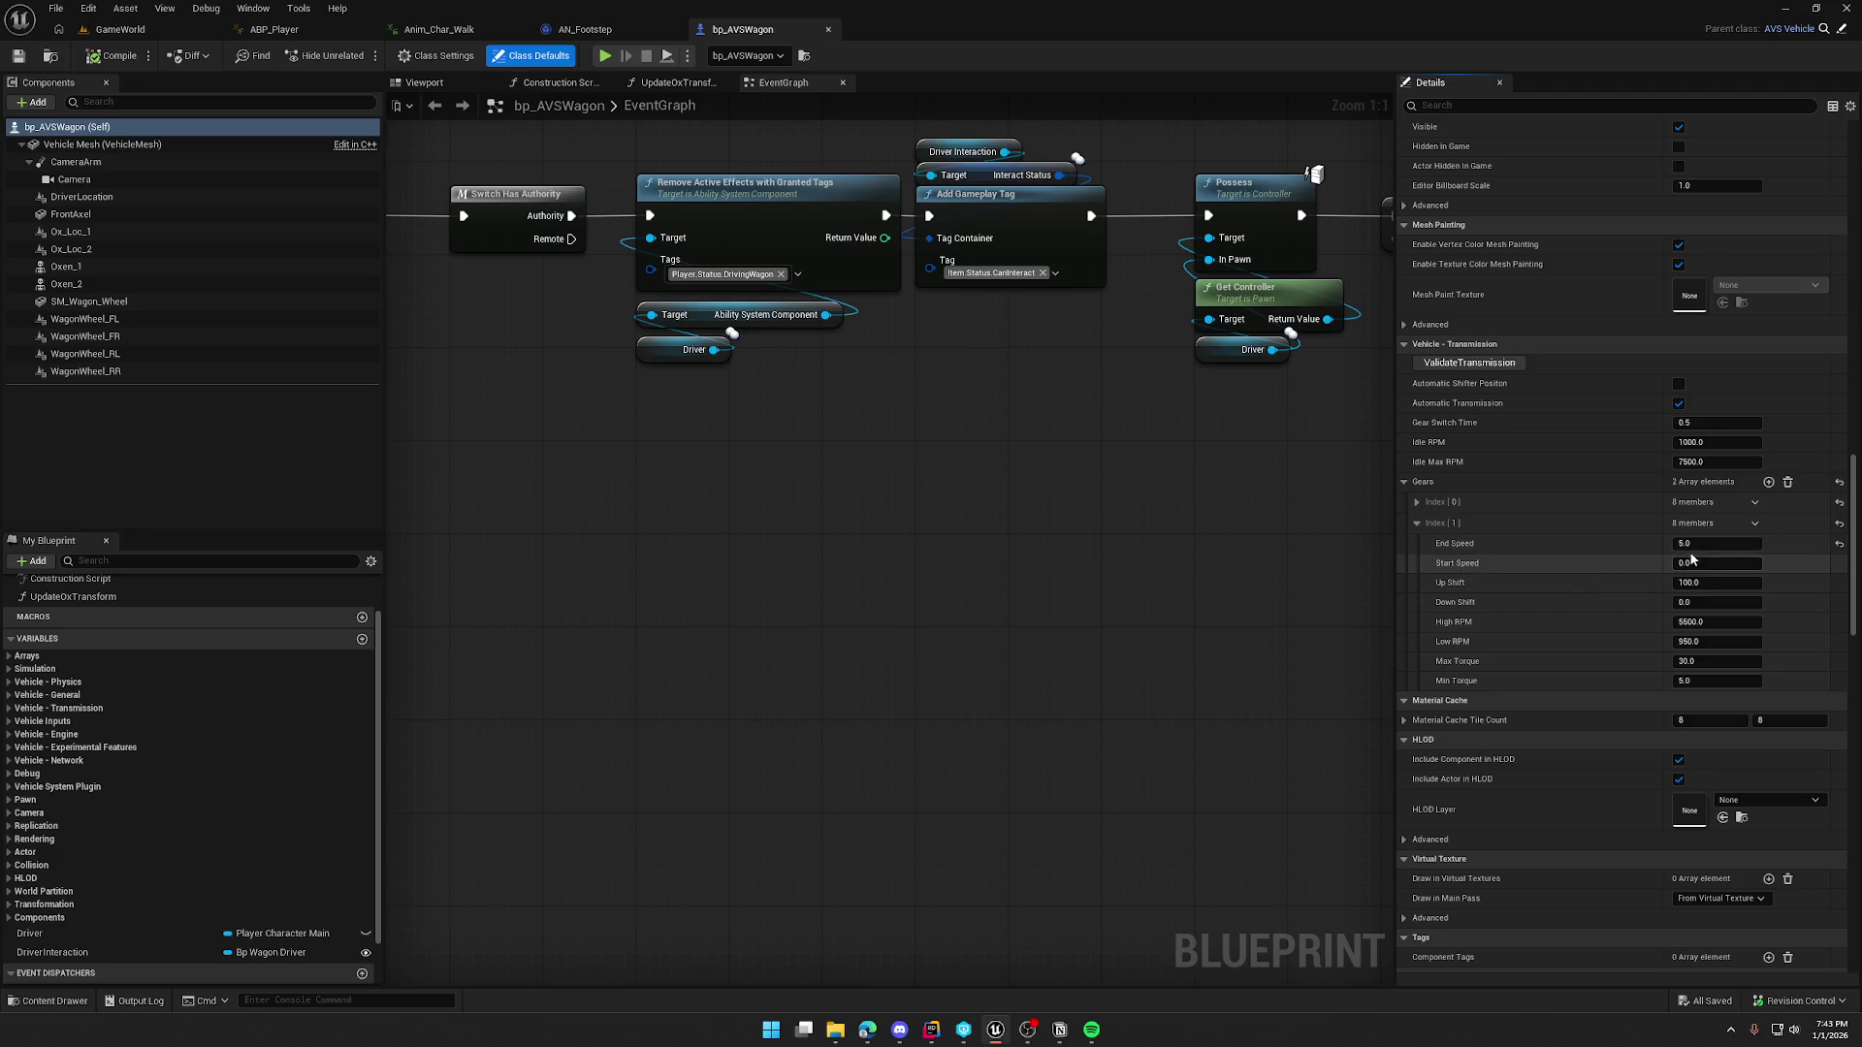
{"action": "left_click", "coordinate": [828, 29]}
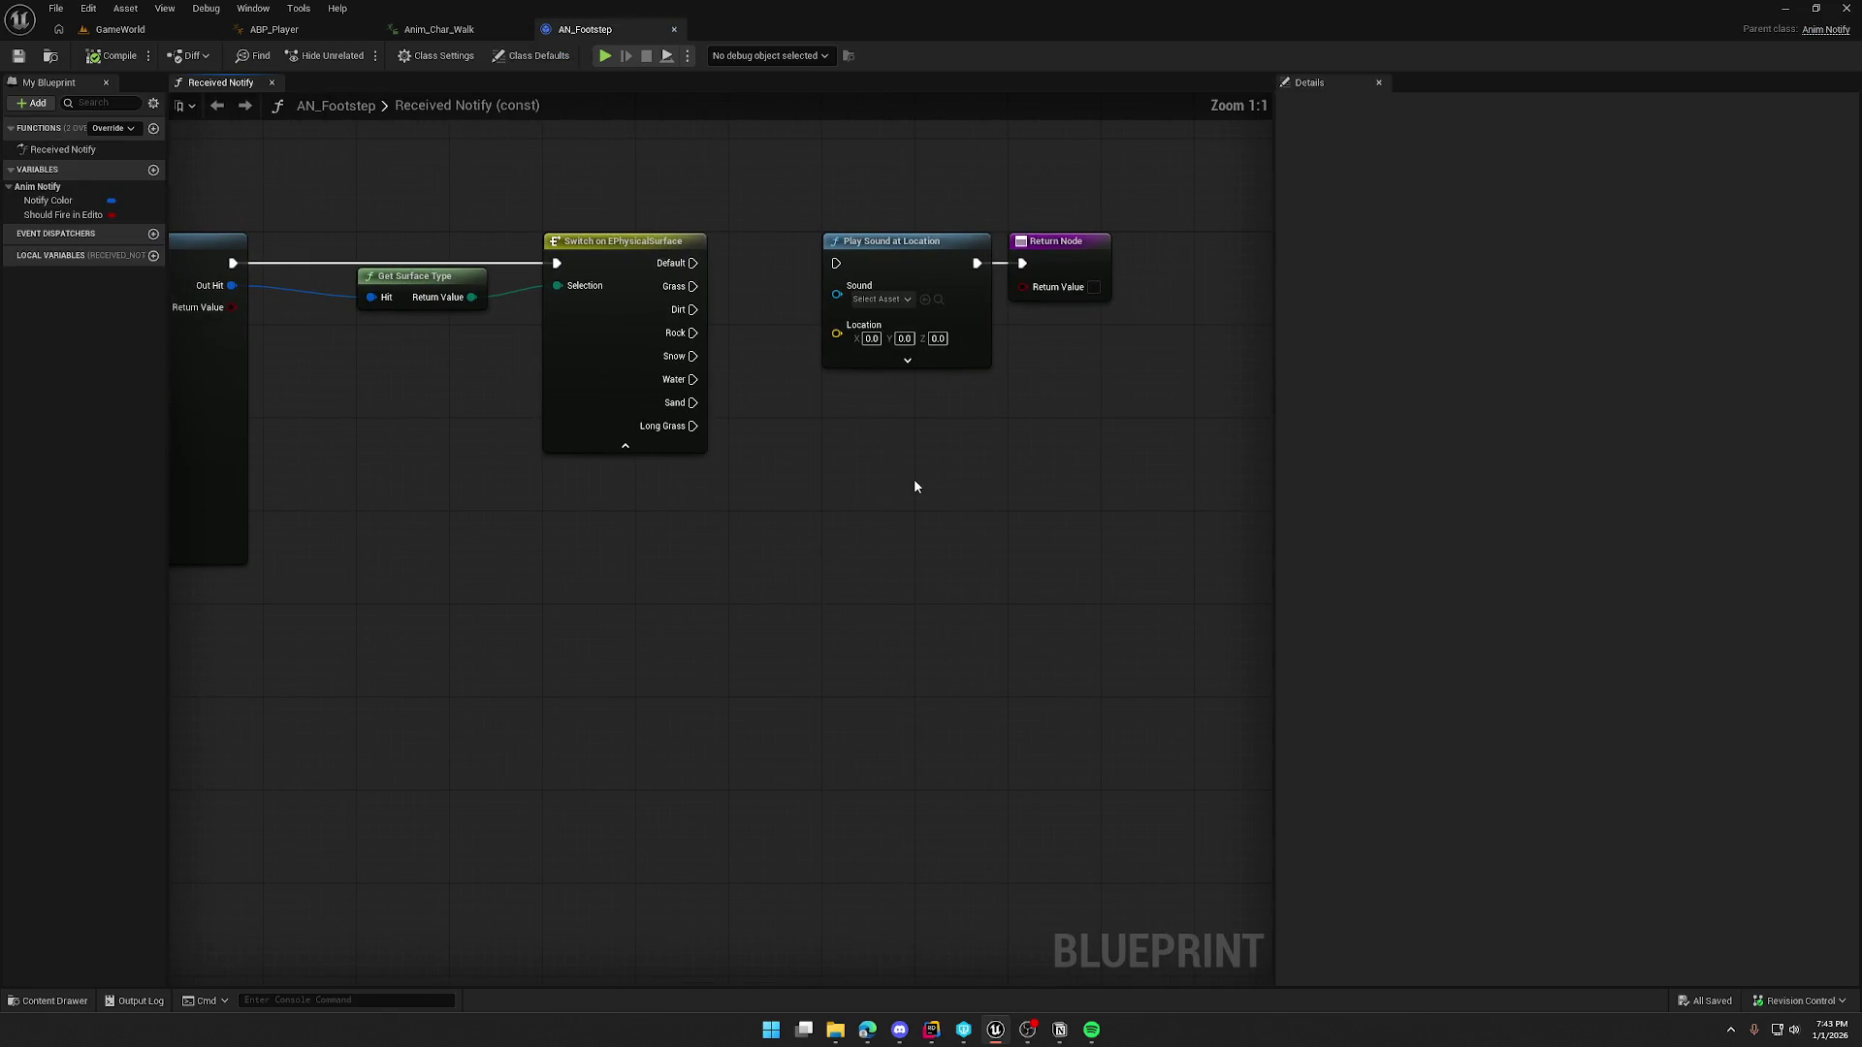
Step: Replace the surface switch with a Select node on Play Sound's Sound, indexed by Get Surface Type, and rewire the execution
{"action": "left_click_drag", "start_coordinate": [905, 309], "coordinate": [871, 438]}
{"action": "type", "text": "selec"}
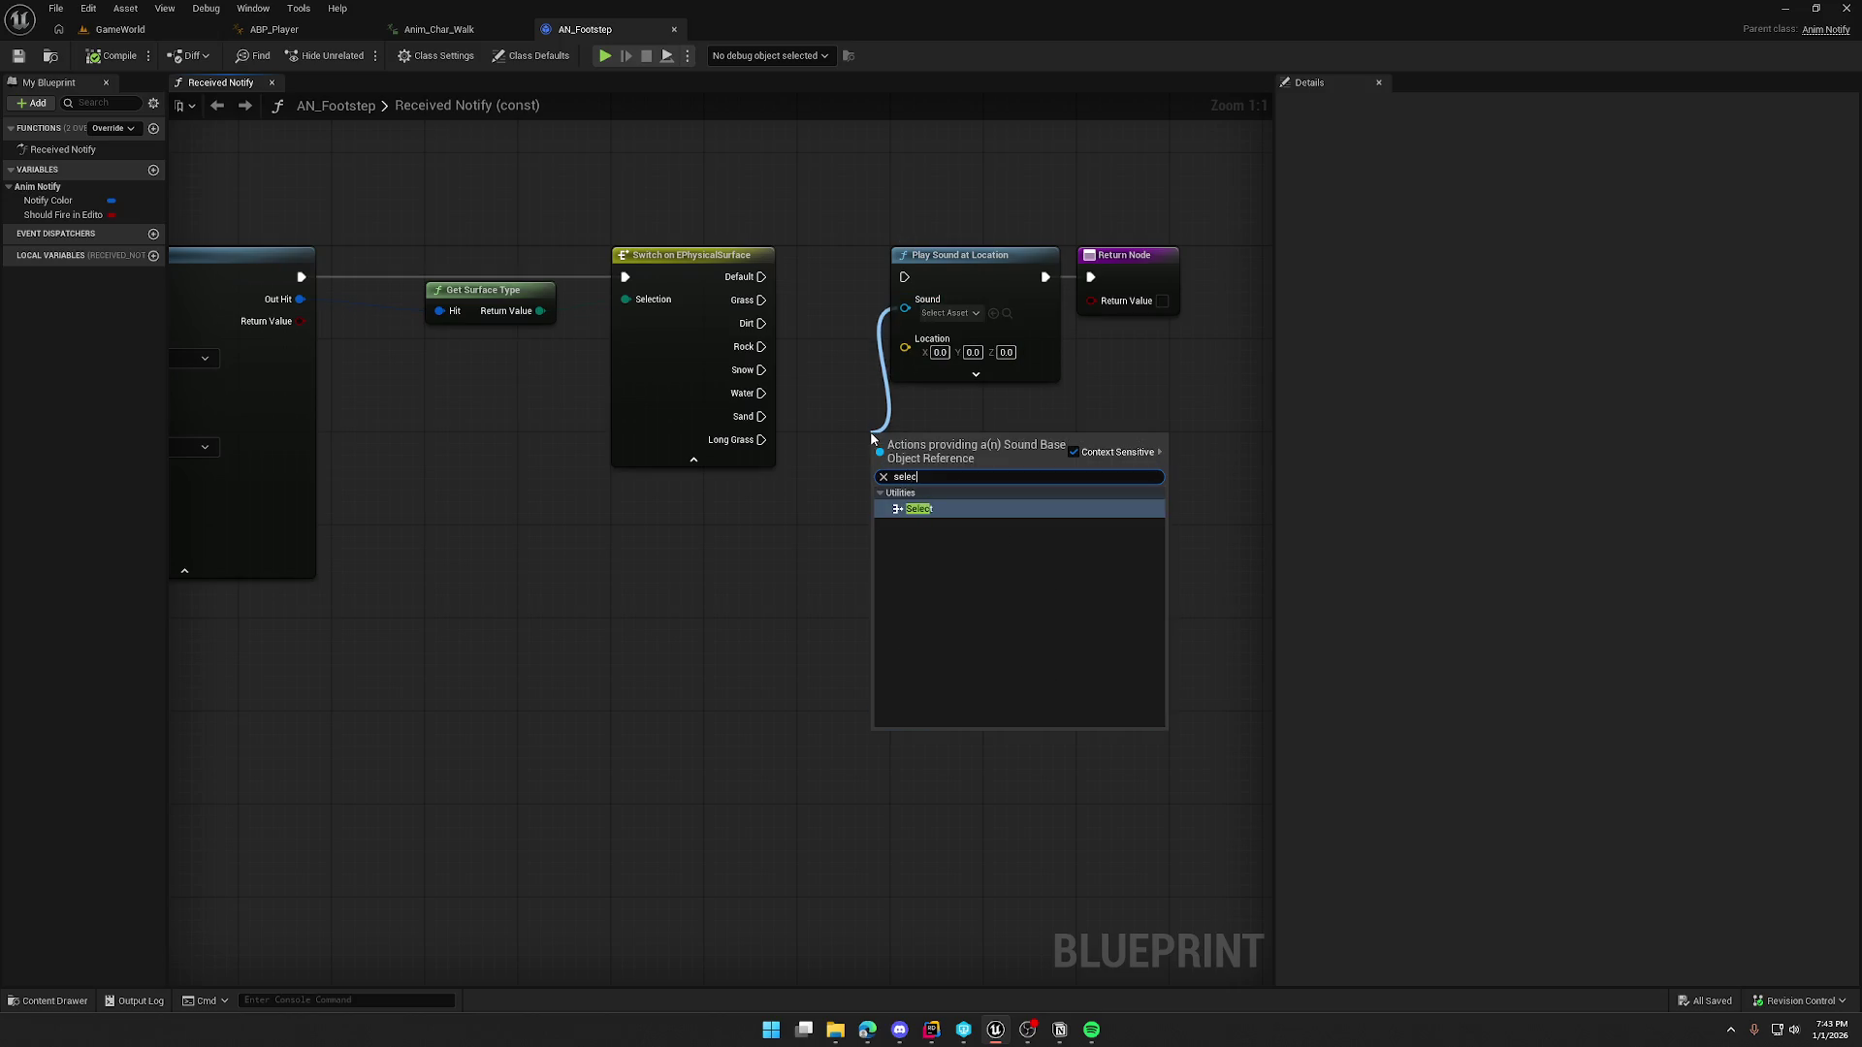
{"action": "key", "text": "Return"}
{"action": "left_click_drag", "start_coordinate": [855, 546], "coordinate": [539, 312]}
{"action": "left_click", "coordinate": [752, 325]}
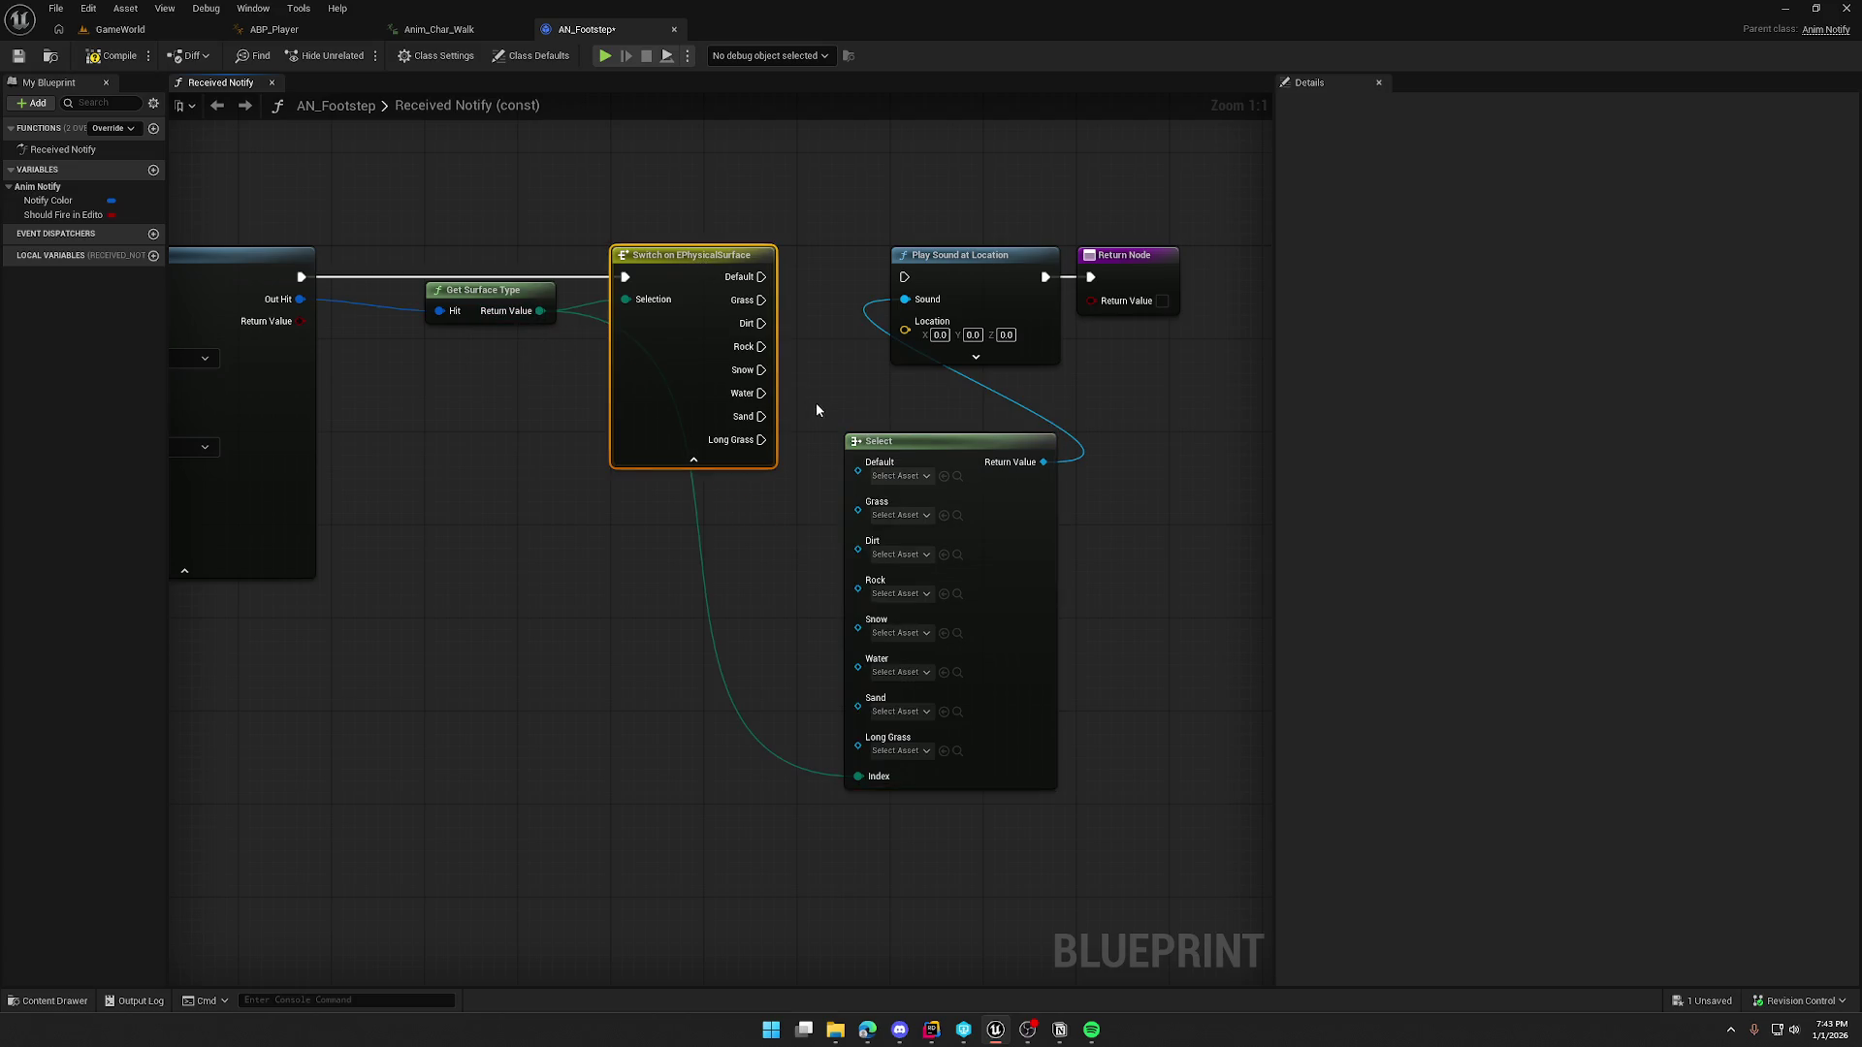
{"action": "key", "text": "Delete"}
{"action": "left_click_drag", "start_coordinate": [300, 276], "coordinate": [909, 281]}
Step: Arrange the Select and Get Surface Type nodes below the line trace, then compile and save
{"action": "mouse_move", "coordinate": [927, 441]}
{"action": "left_mouse_down"}
{"action": "mouse_move", "coordinate": [714, 336]}
{"action": "mouse_move", "coordinate": [695, 294]}
{"action": "mouse_move", "coordinate": [767, 217]}
{"action": "left_mouse_up"}
{"action": "left_click", "coordinate": [704, 234]}
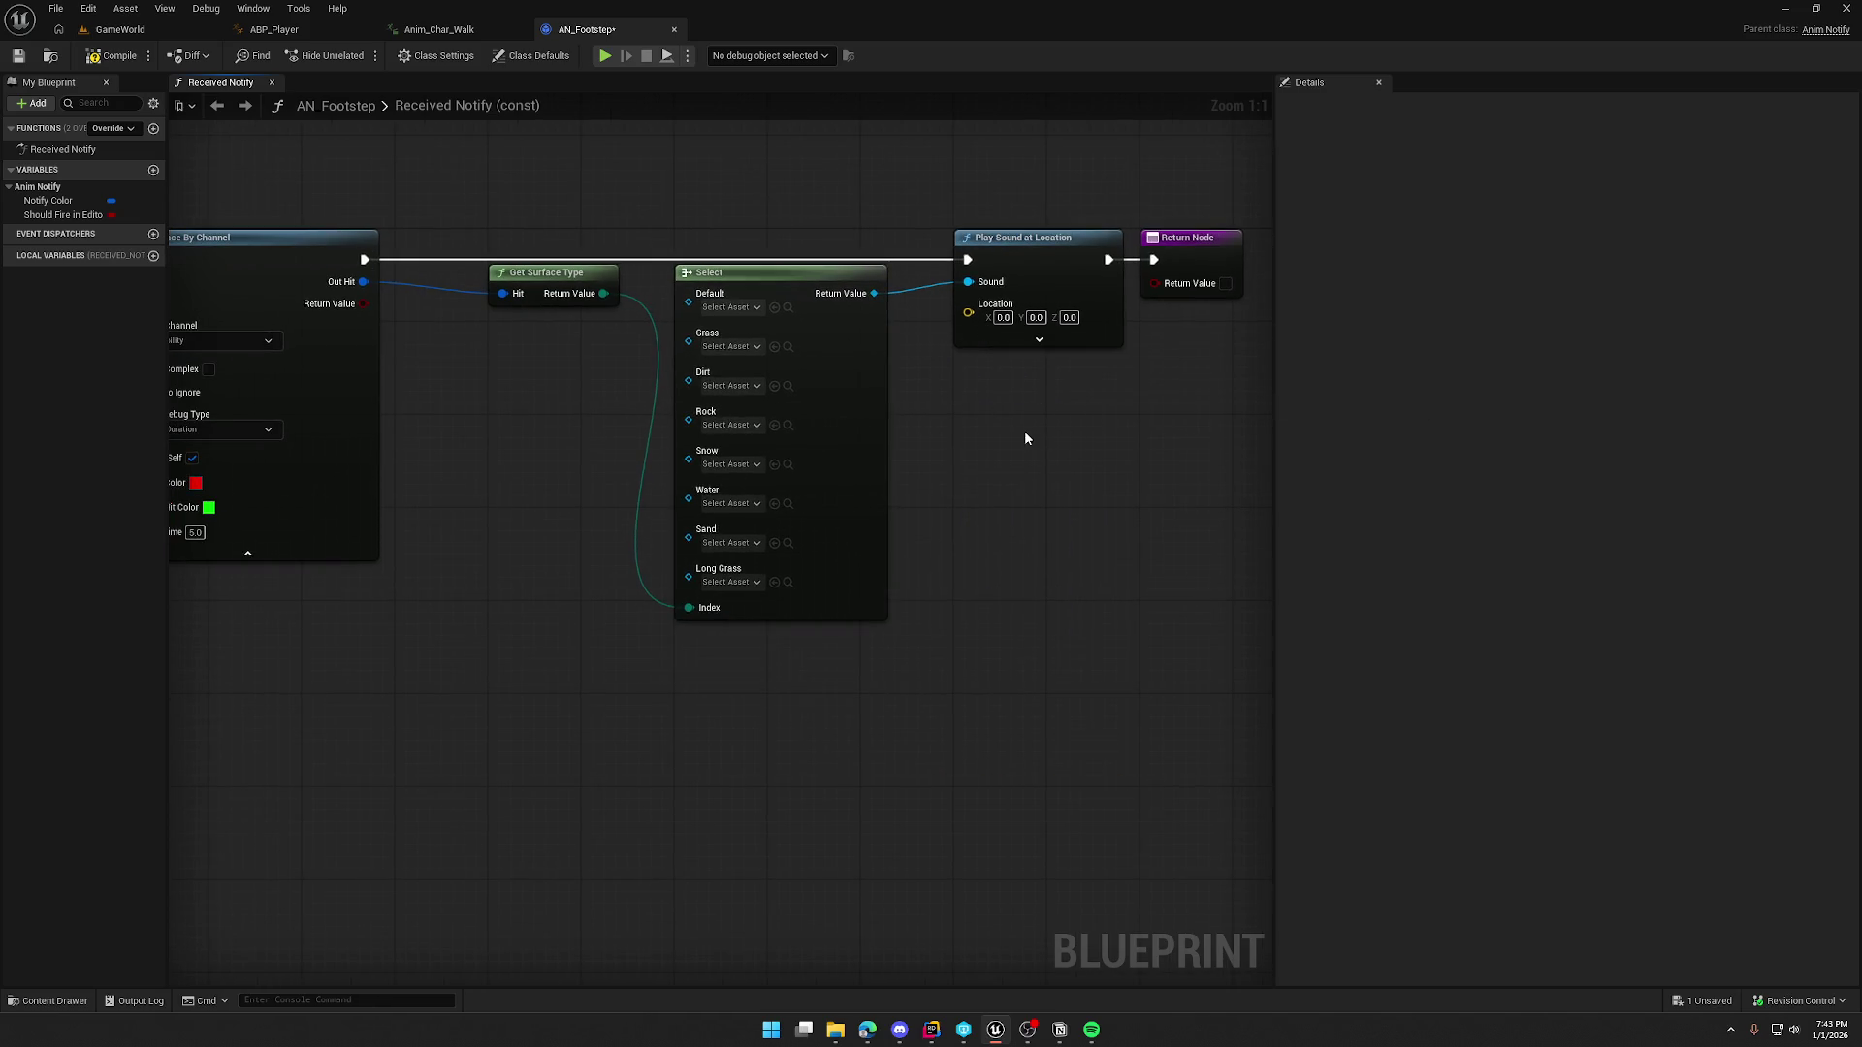
{"action": "left_click_drag", "start_coordinate": [1026, 439], "coordinate": [1086, 405]}
{"action": "left_click_drag", "start_coordinate": [609, 243], "coordinate": [611, 561]}
{"action": "left_click", "coordinate": [588, 416]}
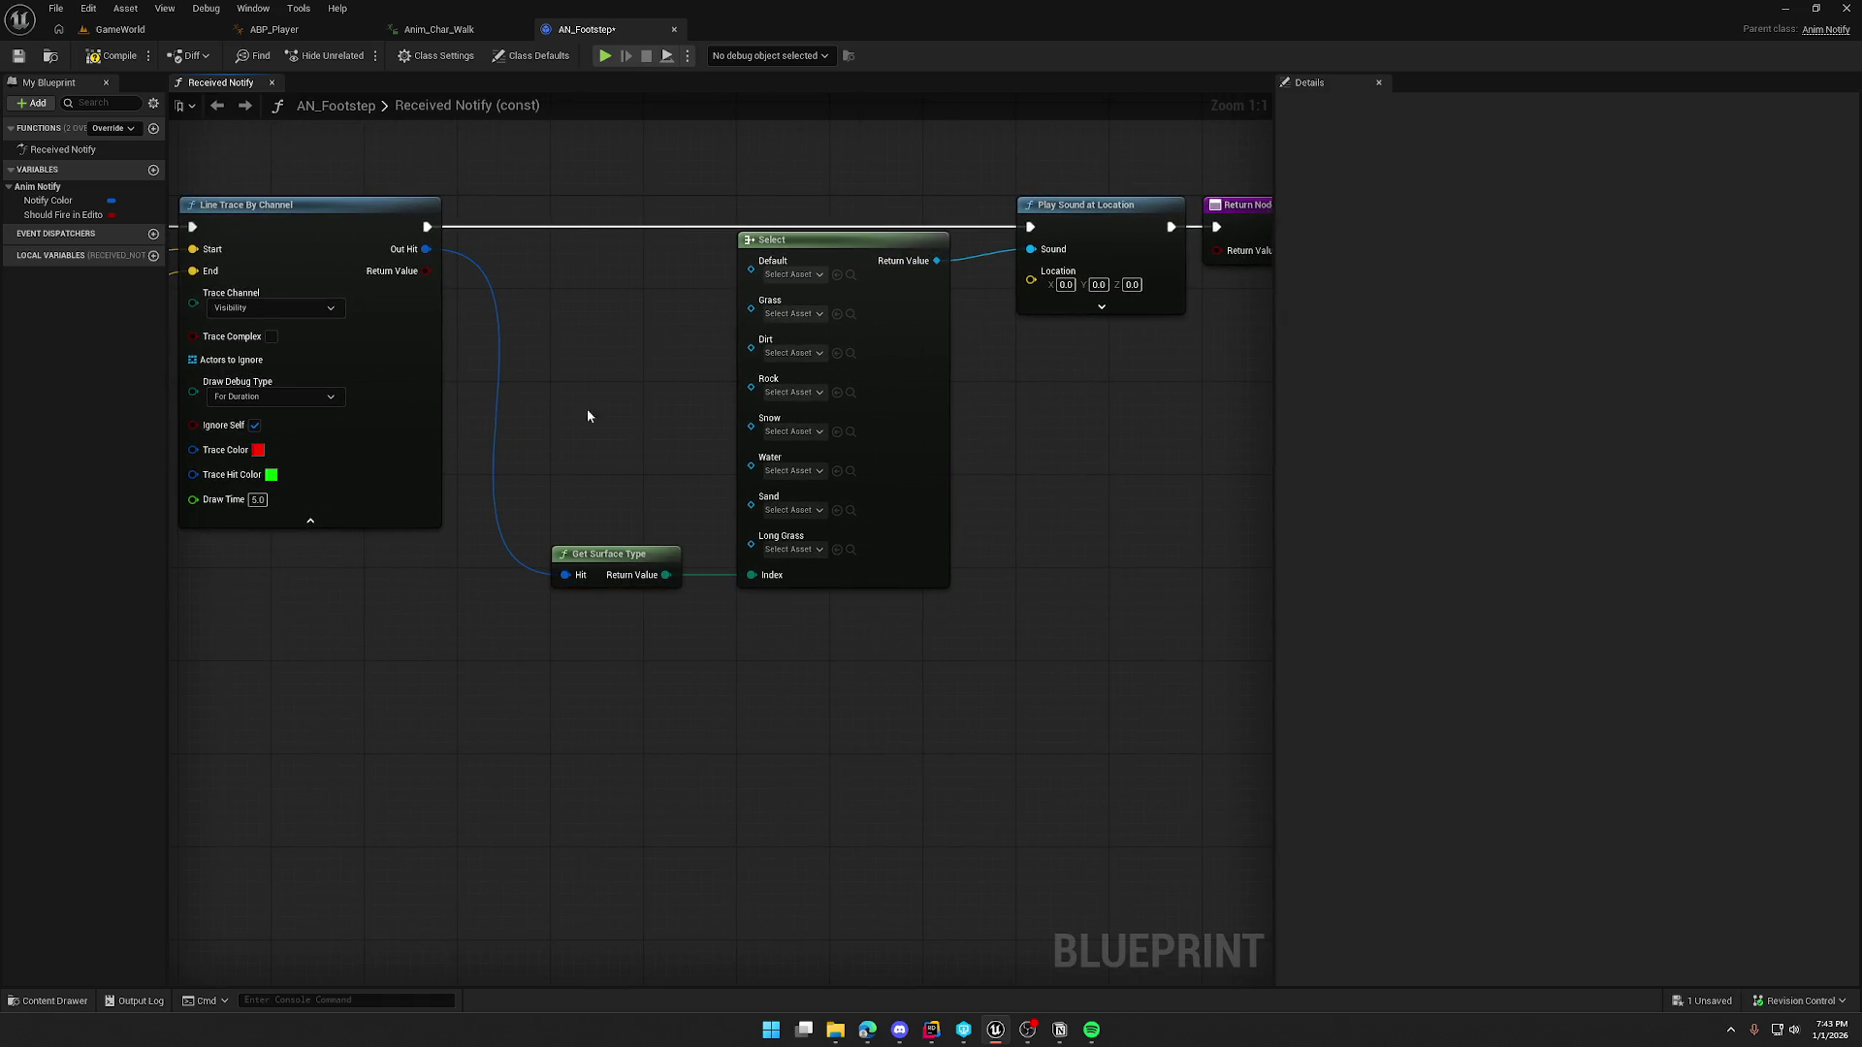
{"action": "left_click", "coordinate": [106, 62]}
Step: Add a Break Hit Result on the trace hit and expand all its outputs
{"action": "left_click_drag", "start_coordinate": [590, 353], "coordinate": [430, 355]}
{"action": "left_click", "coordinate": [931, 309]}
{"action": "mouse_move", "coordinate": [630, 359]}
{"action": "left_mouse_down"}
{"action": "mouse_move", "coordinate": [387, 345]}
{"action": "mouse_move", "coordinate": [502, 246]}
{"action": "mouse_move", "coordinate": [656, 339]}
{"action": "left_mouse_up"}
{"action": "type", "text": "break"}
{"action": "key", "text": "Return"}
{"action": "mouse_move", "coordinate": [694, 341]}
{"action": "left_mouse_down"}
{"action": "mouse_move", "coordinate": [659, 267]}
{"action": "mouse_move", "coordinate": [670, 236]}
{"action": "left_mouse_up"}
{"action": "left_click", "coordinate": [690, 298]}
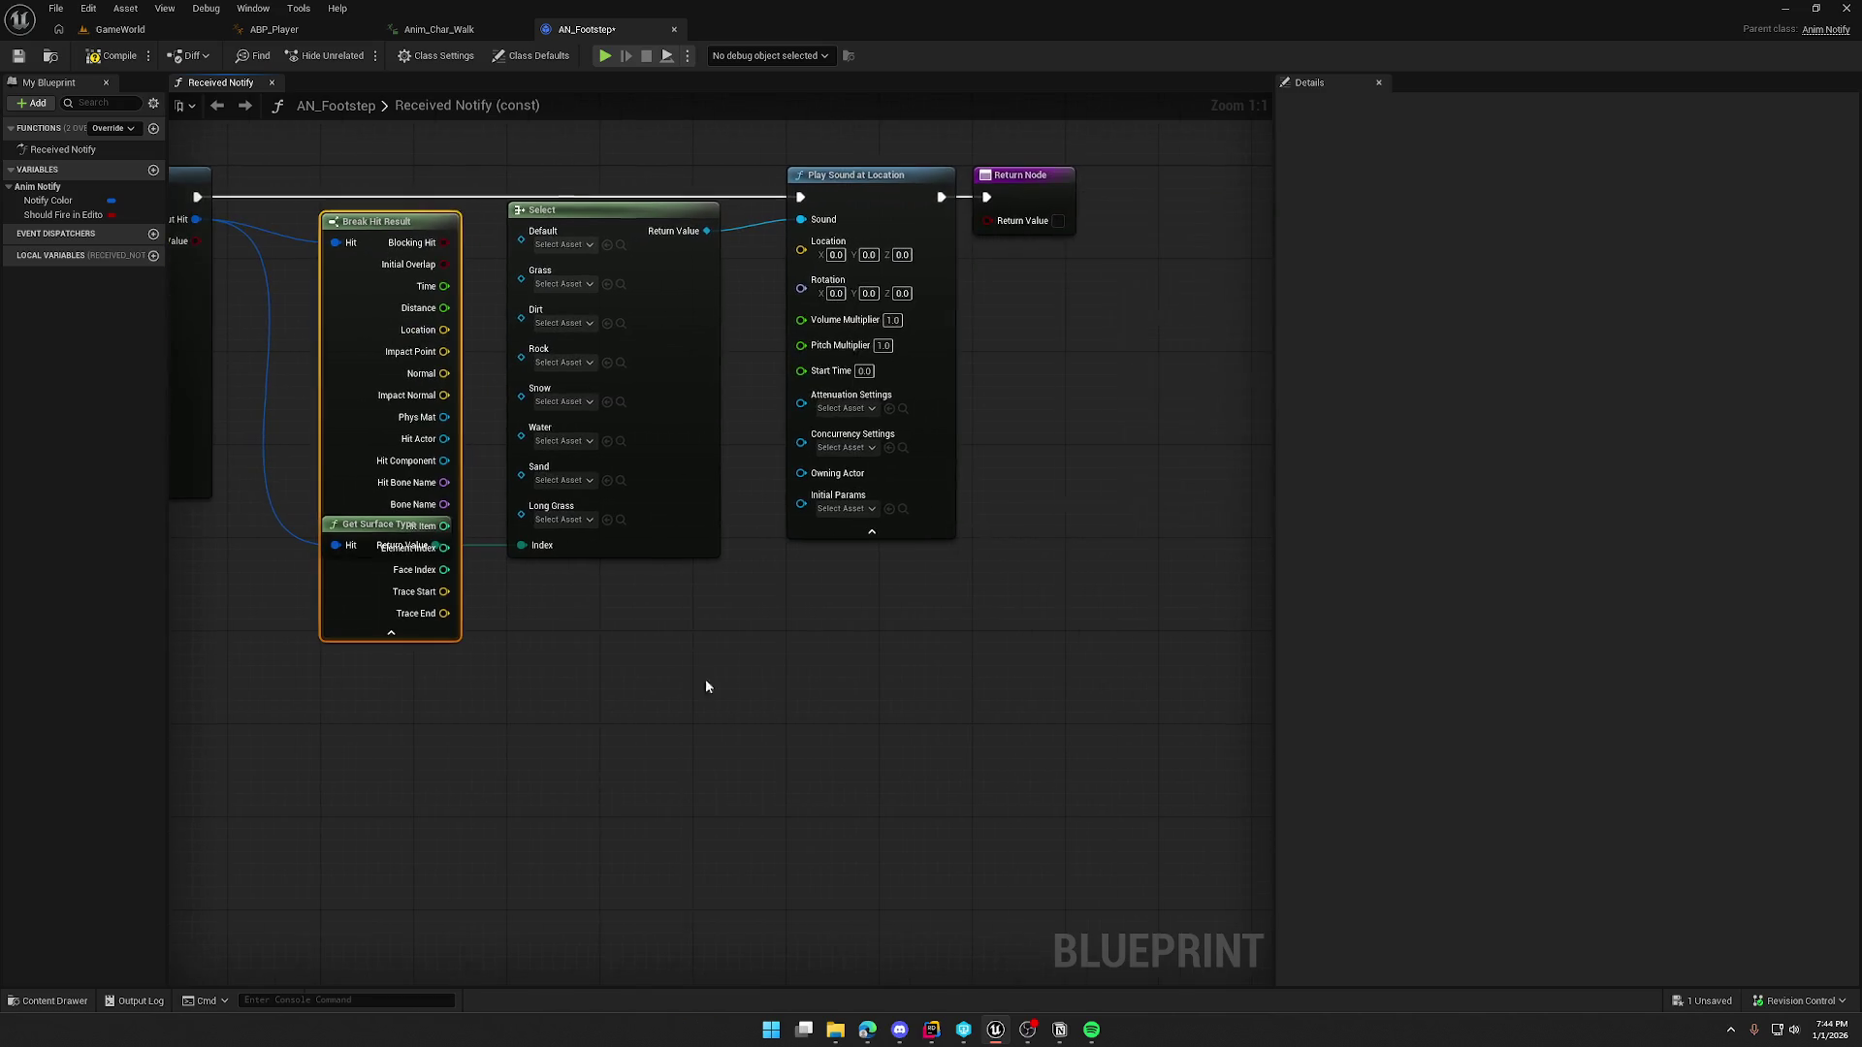
Step: Wire Break Hit Result's Location into Play Sound at Location's Location and hide the unused pins
{"action": "mouse_move", "coordinate": [801, 251]}
{"action": "left_mouse_down"}
{"action": "mouse_move", "coordinate": [718, 665]}
{"action": "mouse_move", "coordinate": [745, 639]}
{"action": "left_mouse_up"}
{"action": "type", "text": "selec"}
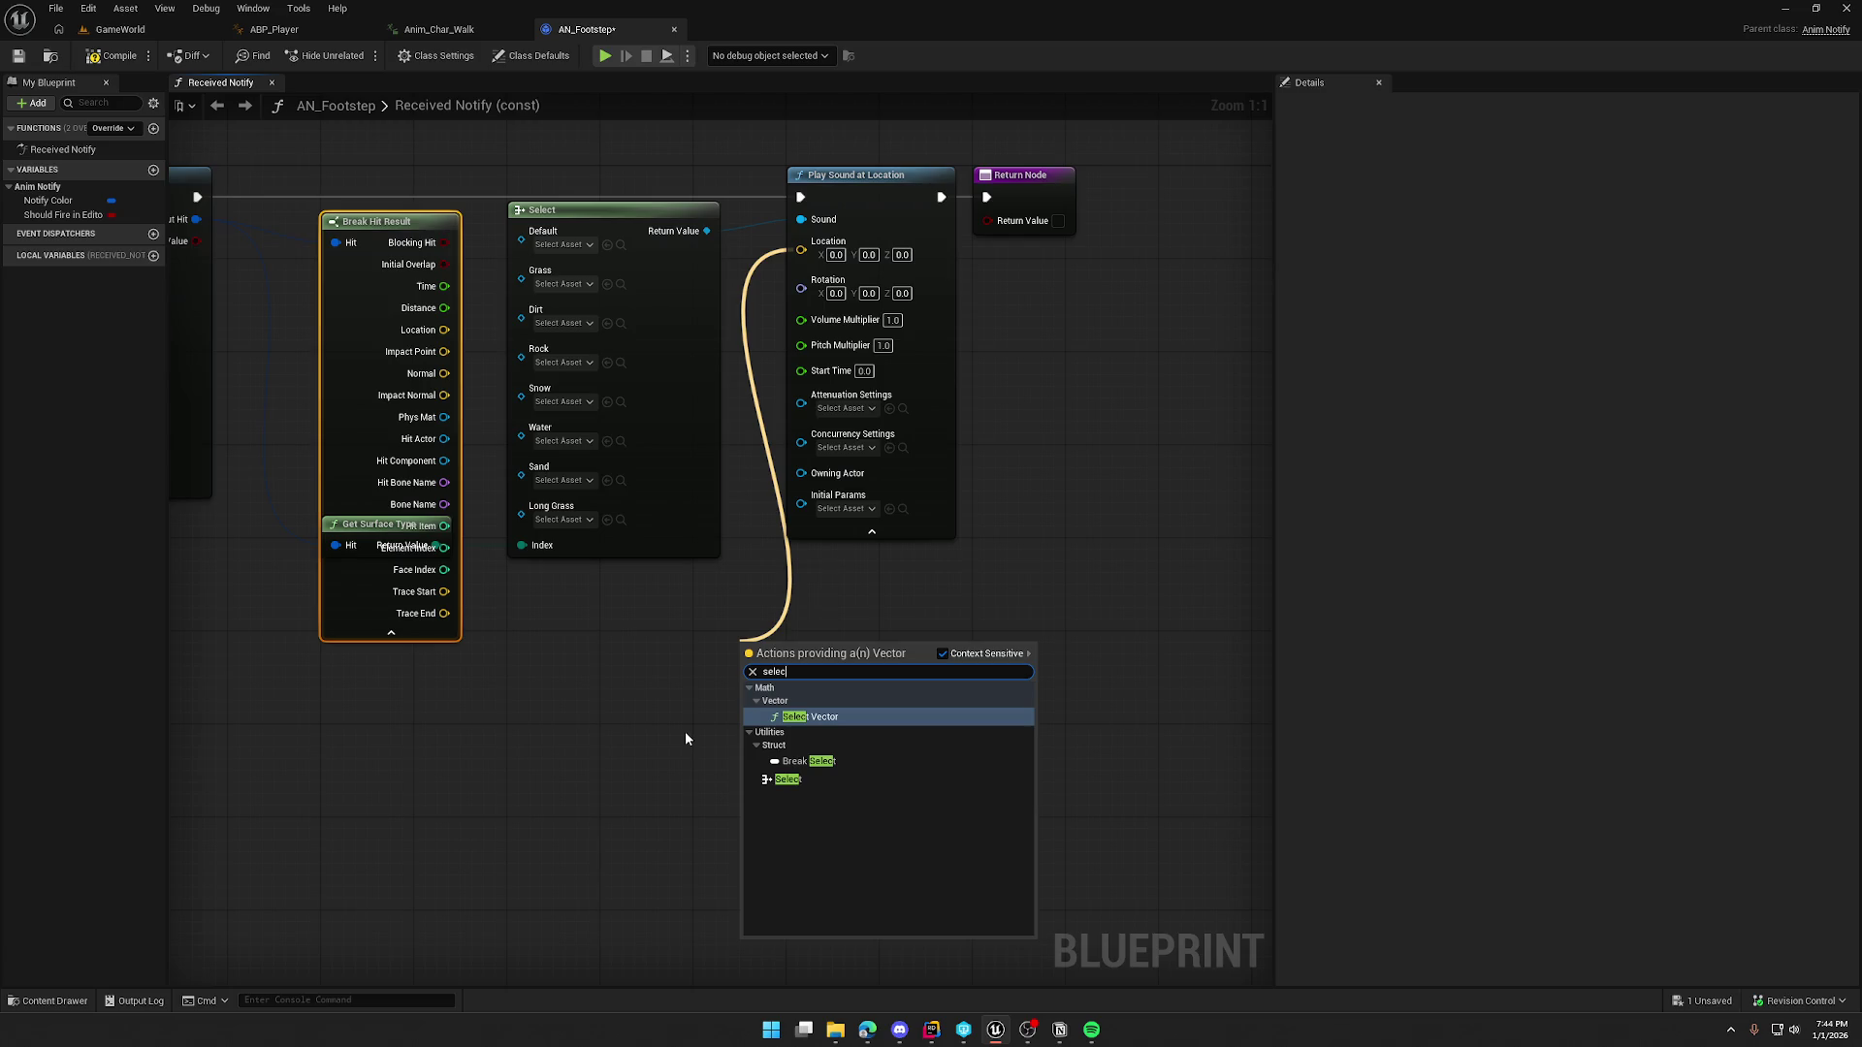
{"action": "left_click", "coordinate": [650, 725]}
{"action": "mouse_move", "coordinate": [801, 250]}
{"action": "left_mouse_down"}
{"action": "mouse_move", "coordinate": [464, 356]}
{"action": "mouse_move", "coordinate": [445, 330]}
{"action": "left_mouse_up"}
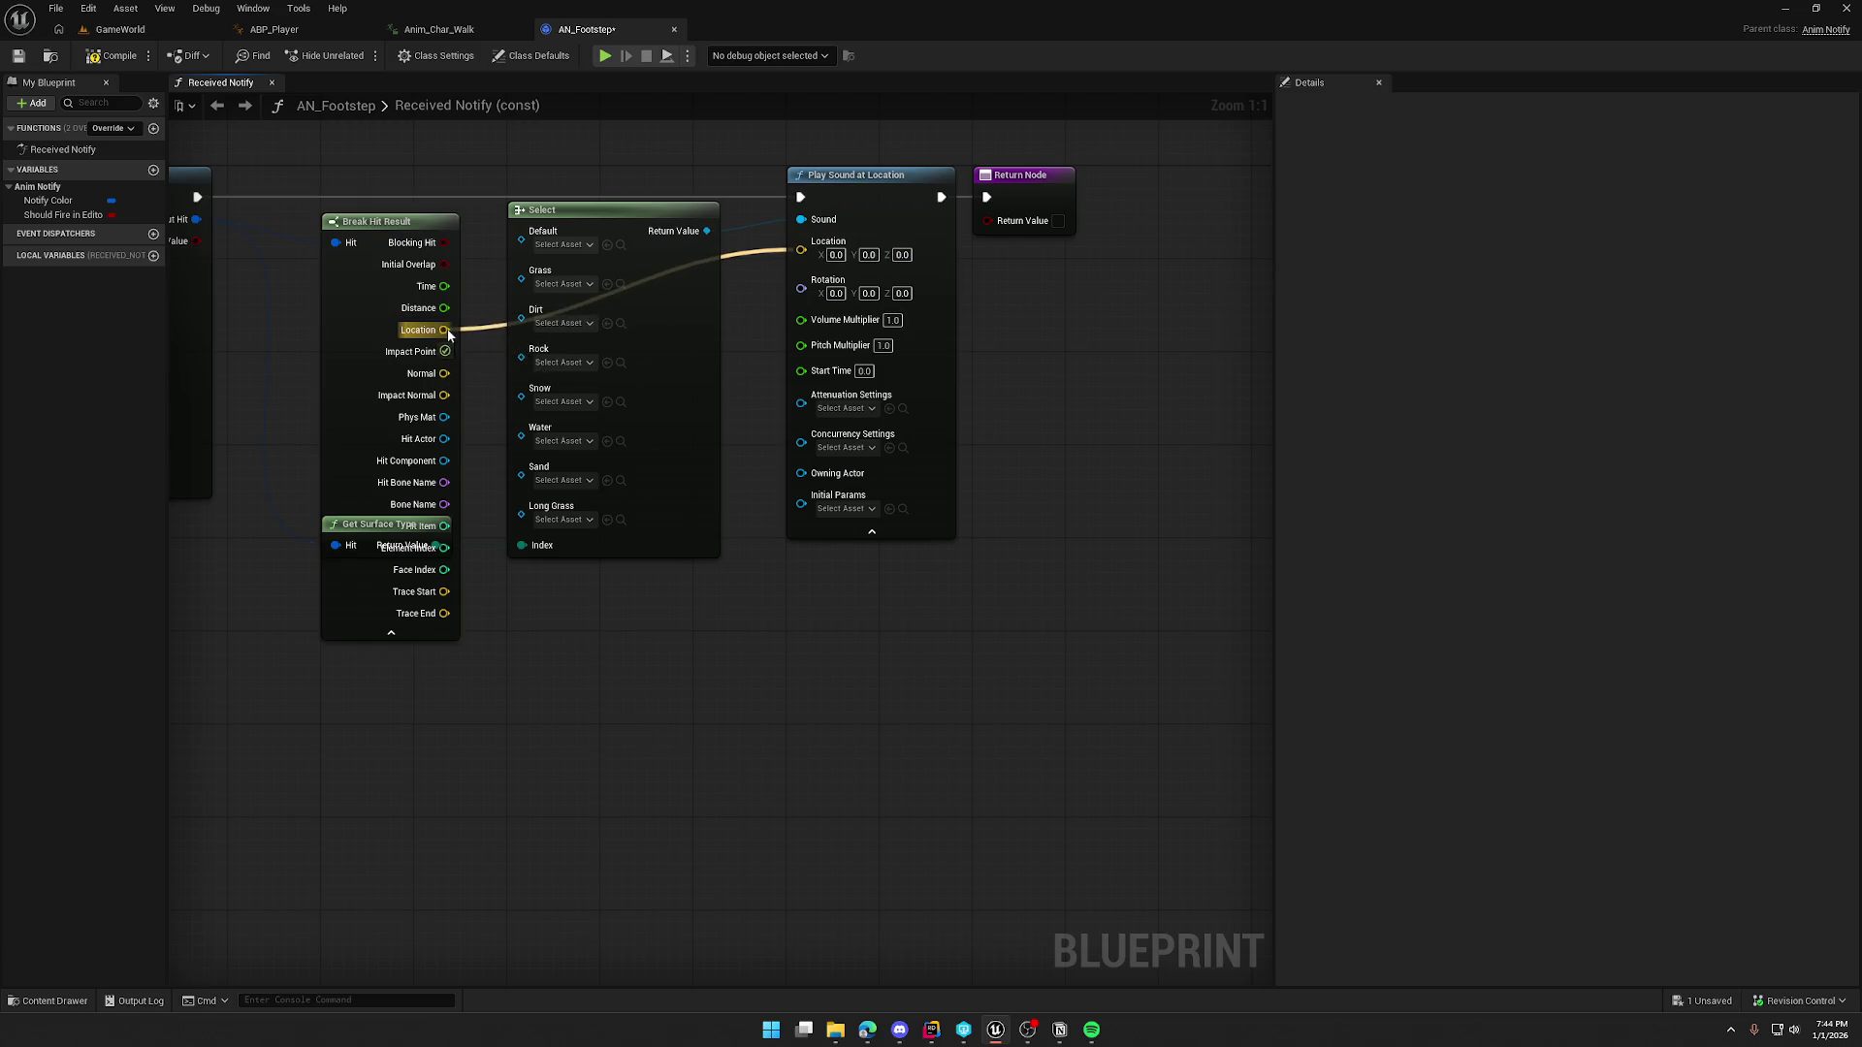
{"action": "left_click", "coordinate": [391, 632]}
{"action": "left_click_drag", "start_coordinate": [456, 667], "coordinate": [712, 700]}
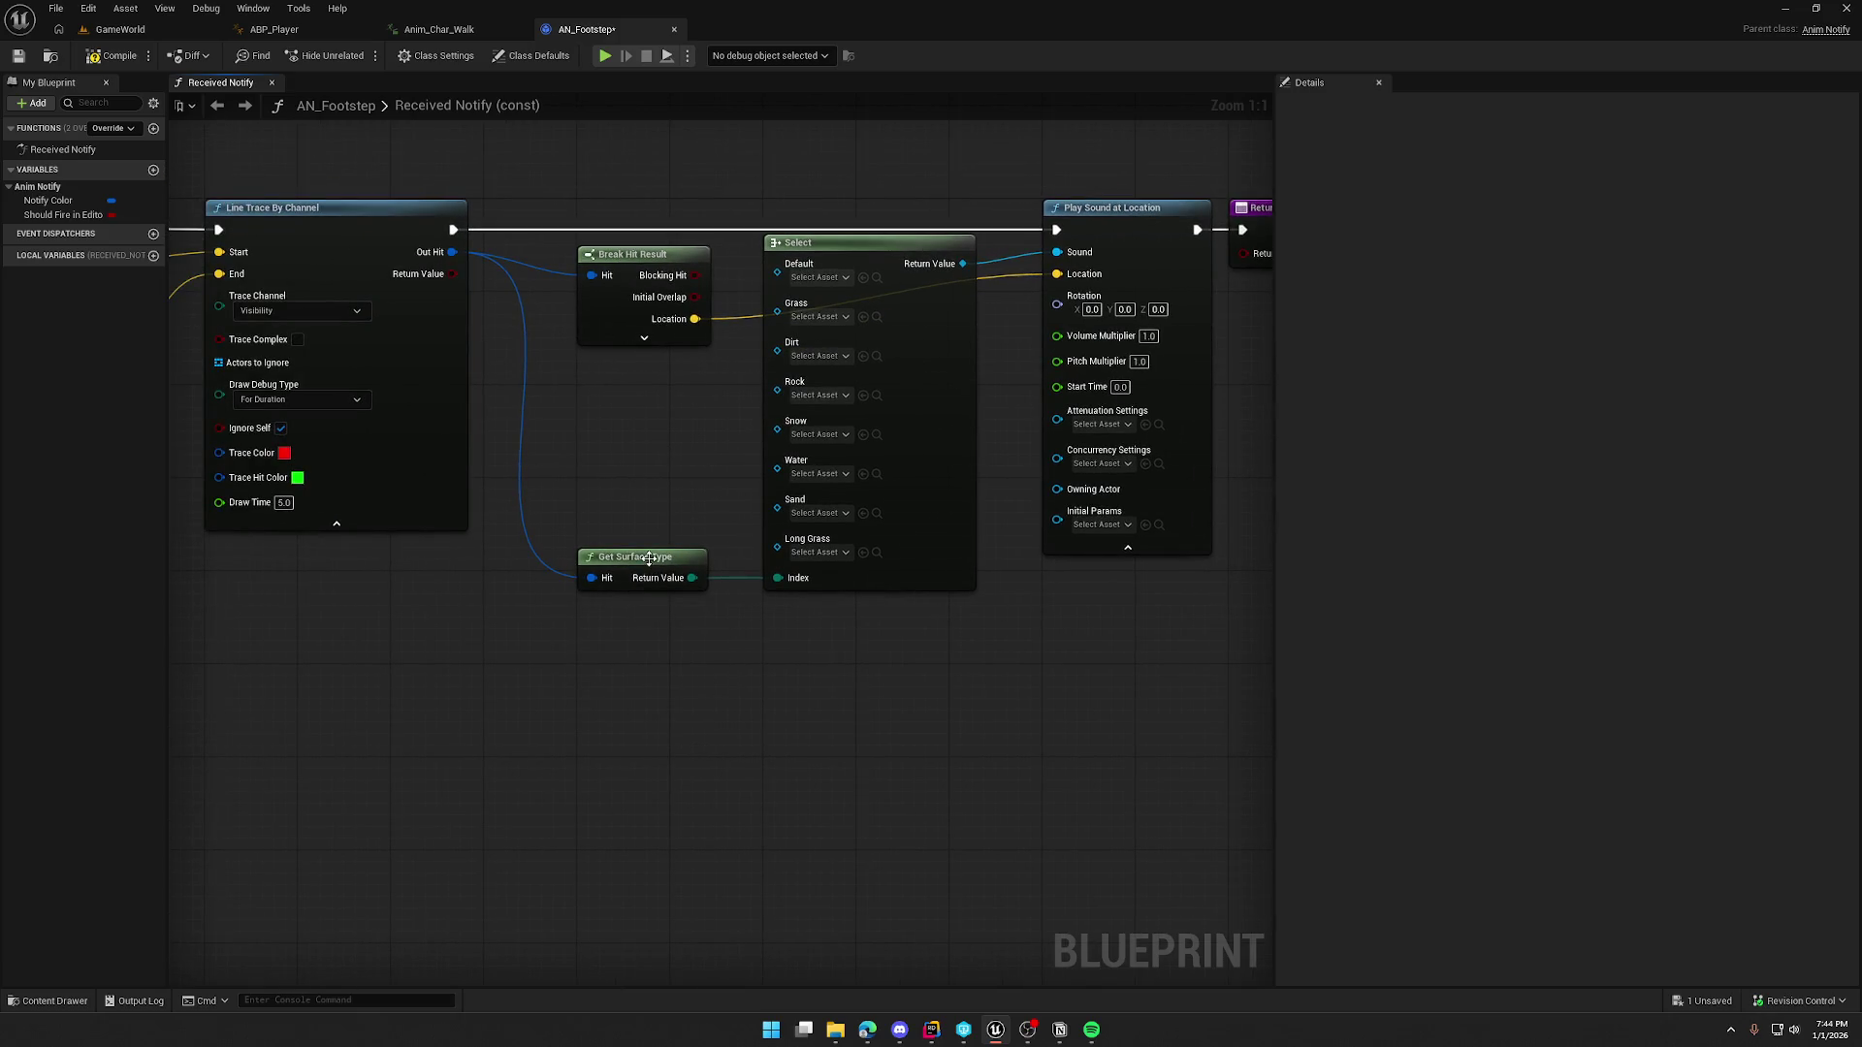
{"action": "mouse_move", "coordinate": [876, 741]}
{"action": "left_mouse_down"}
{"action": "mouse_move", "coordinate": [774, 741]}
{"action": "mouse_move", "coordinate": [941, 732]}
{"action": "mouse_move", "coordinate": [686, 728]}
{"action": "mouse_move", "coordinate": [688, 747]}
{"action": "left_mouse_up"}
Step: Switch to the browser's footsteps tutorial and maximize the window
{"action": "key", "text": "alt+Tab"}
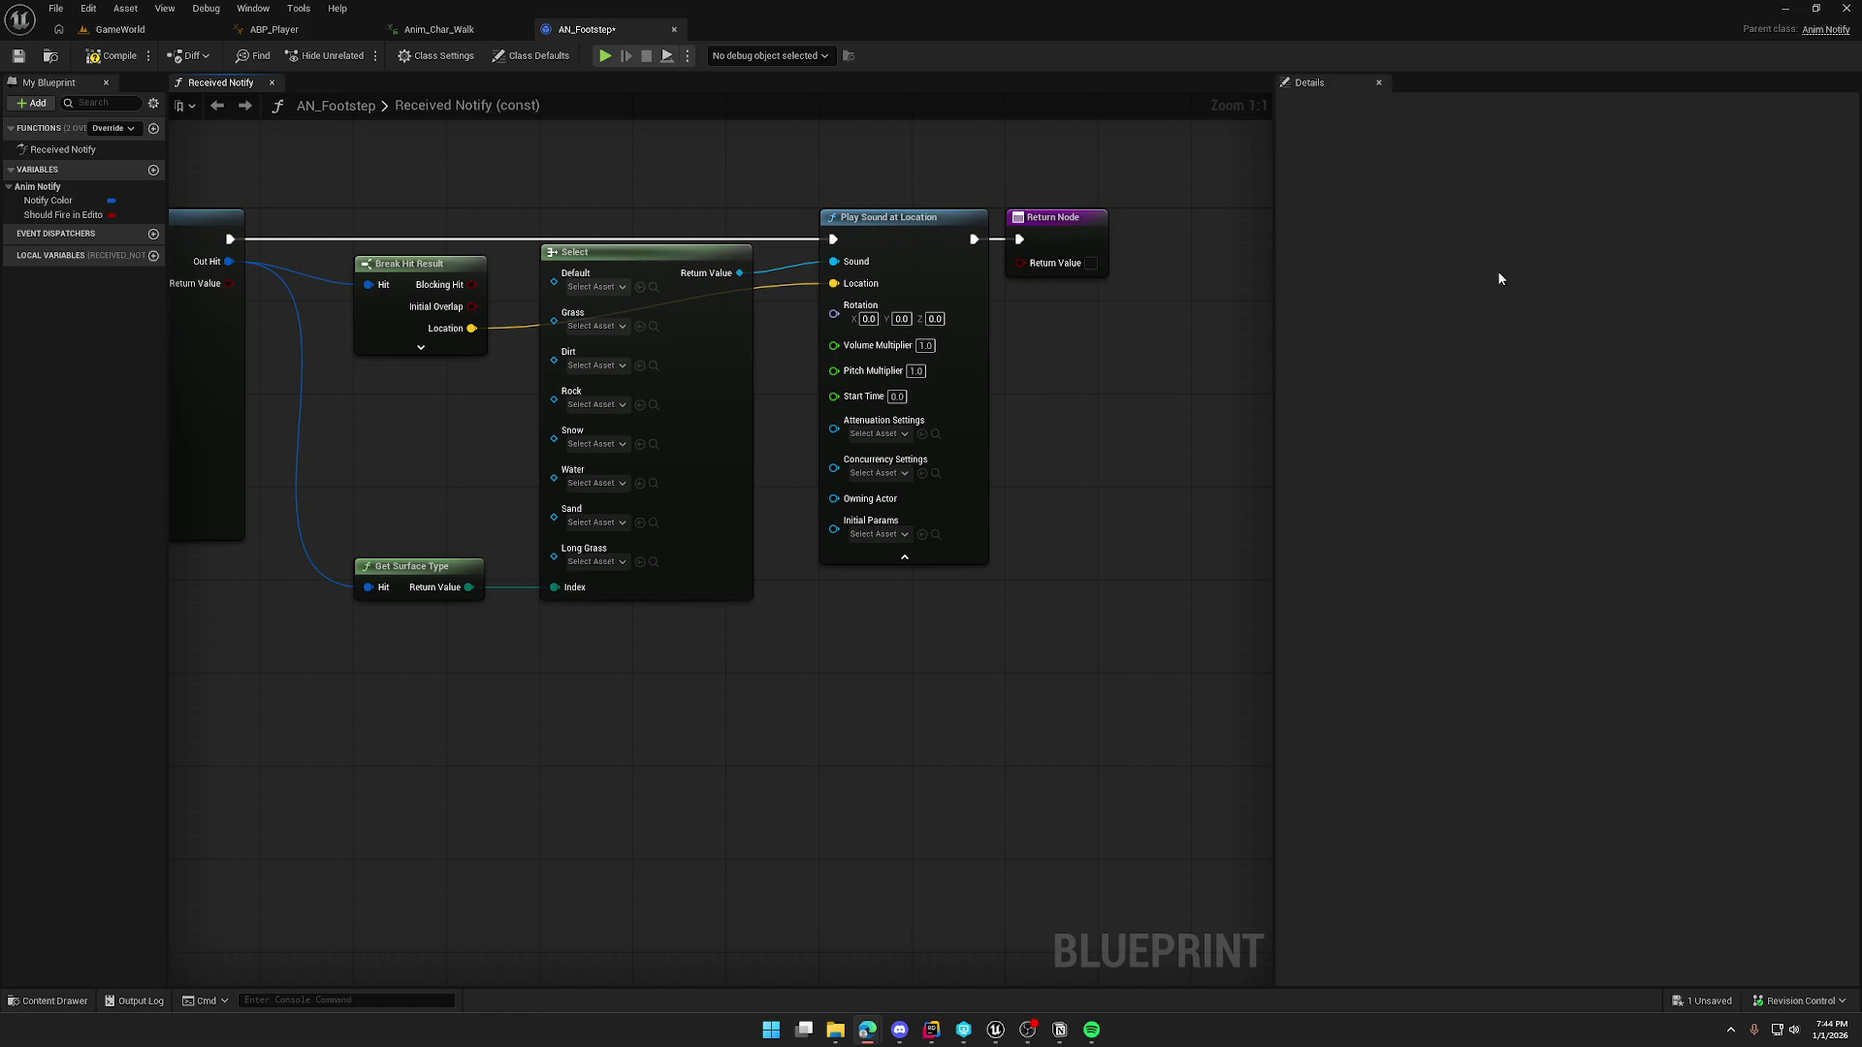
{"action": "key", "text": "alt+Tab"}
{"action": "double_click", "coordinate": [502, 113]}
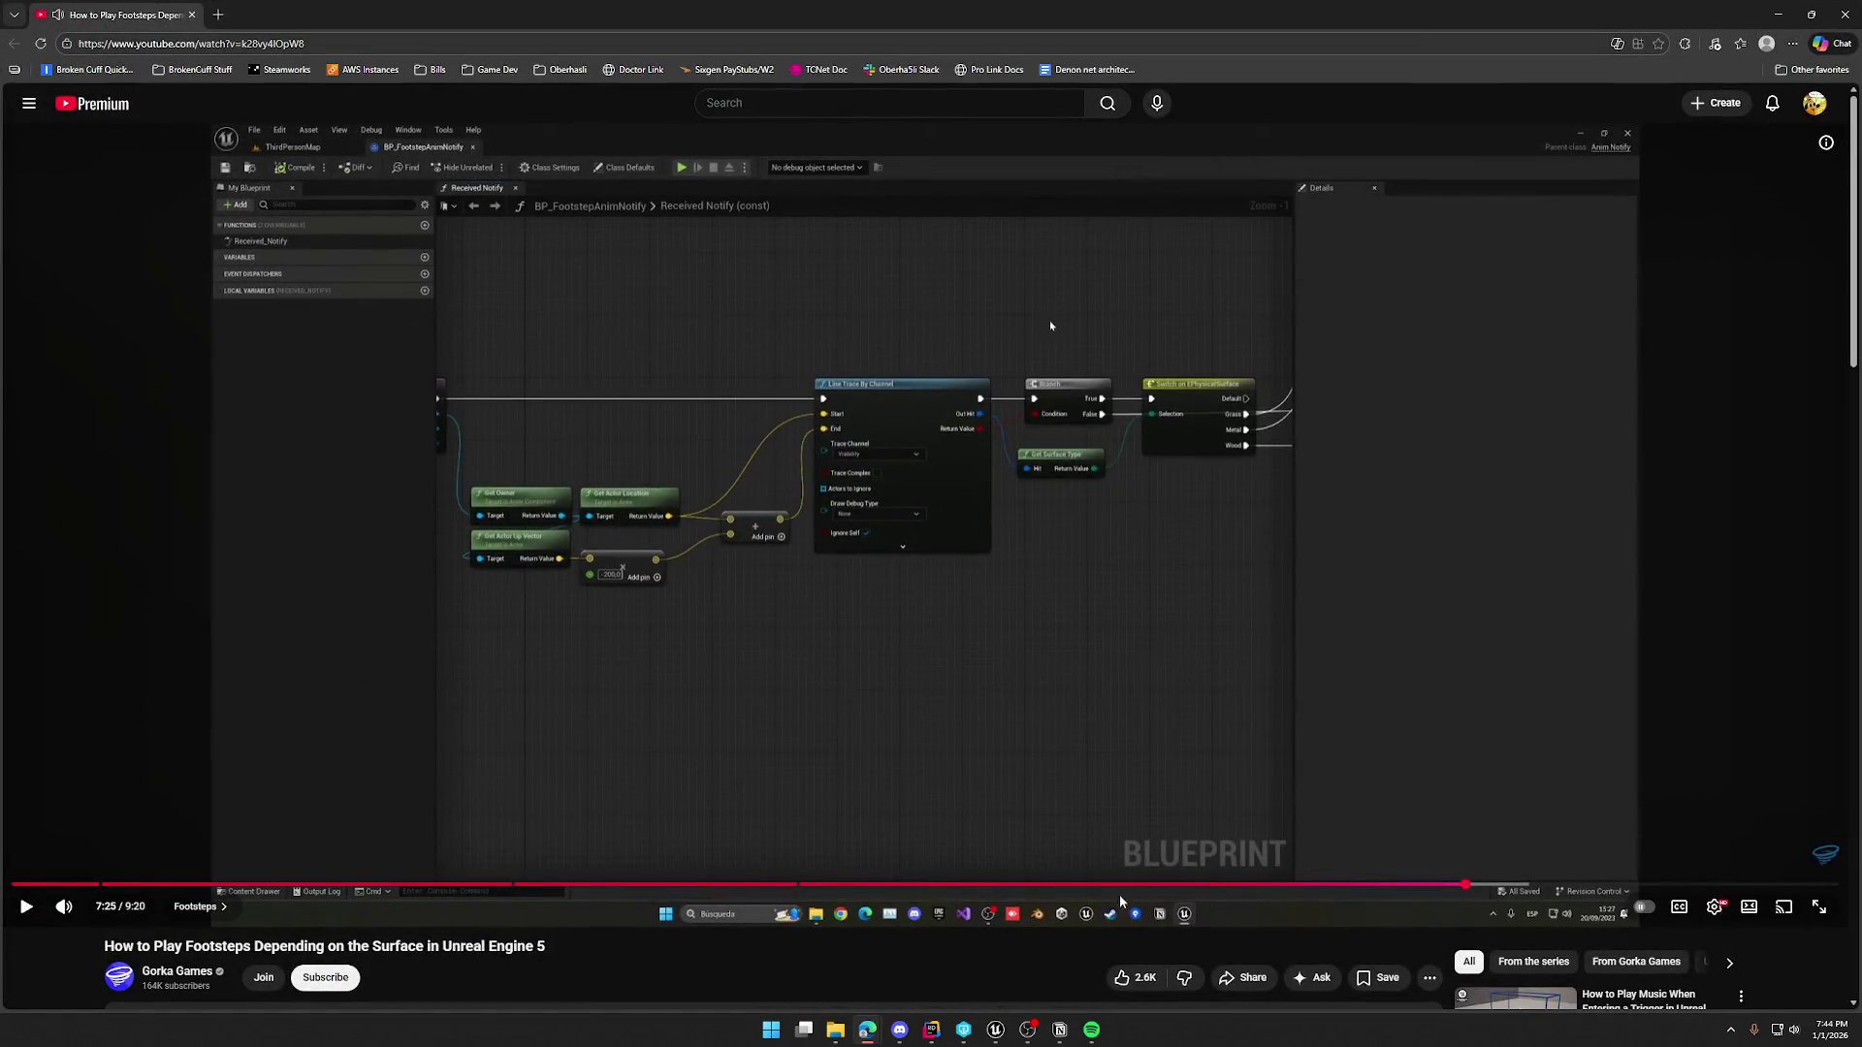
Step: Rewind the tutorial five seconds to 7:20, then return to the Unreal editor
{"action": "key", "text": "Left"}
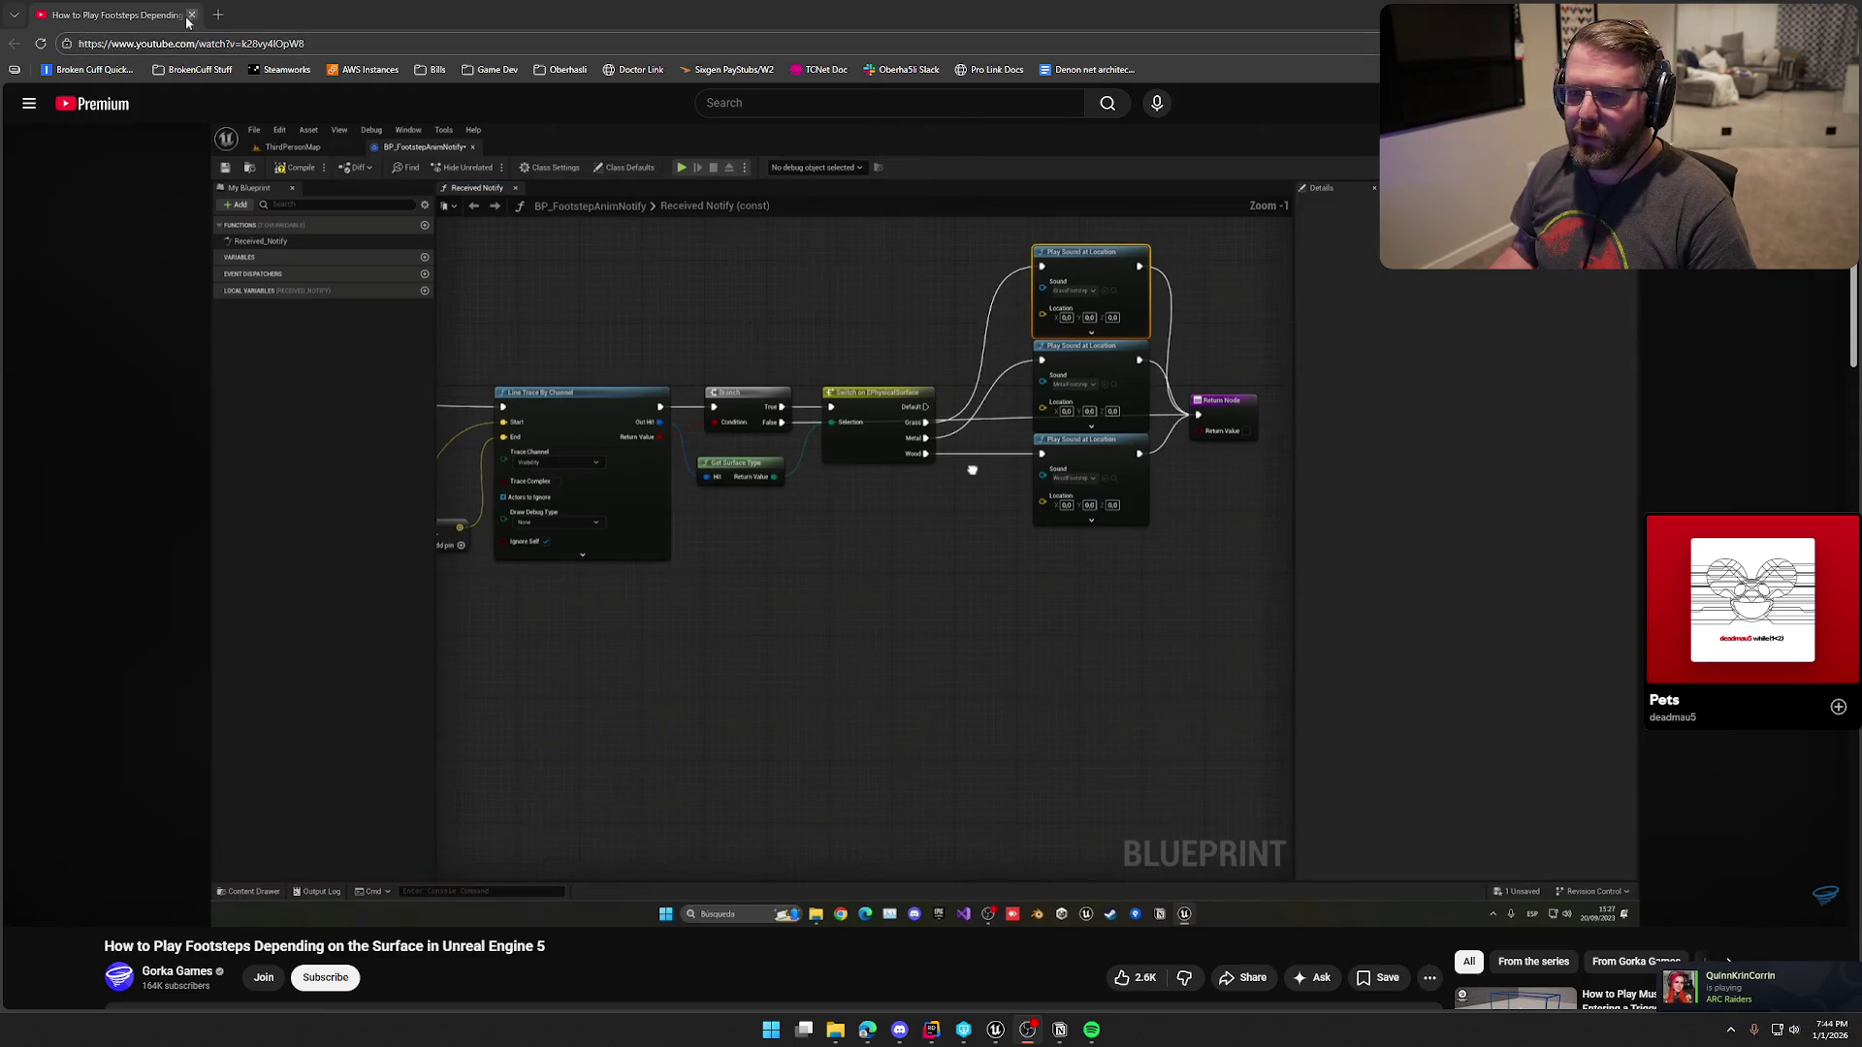
{"action": "key", "text": "alt+Tab"}
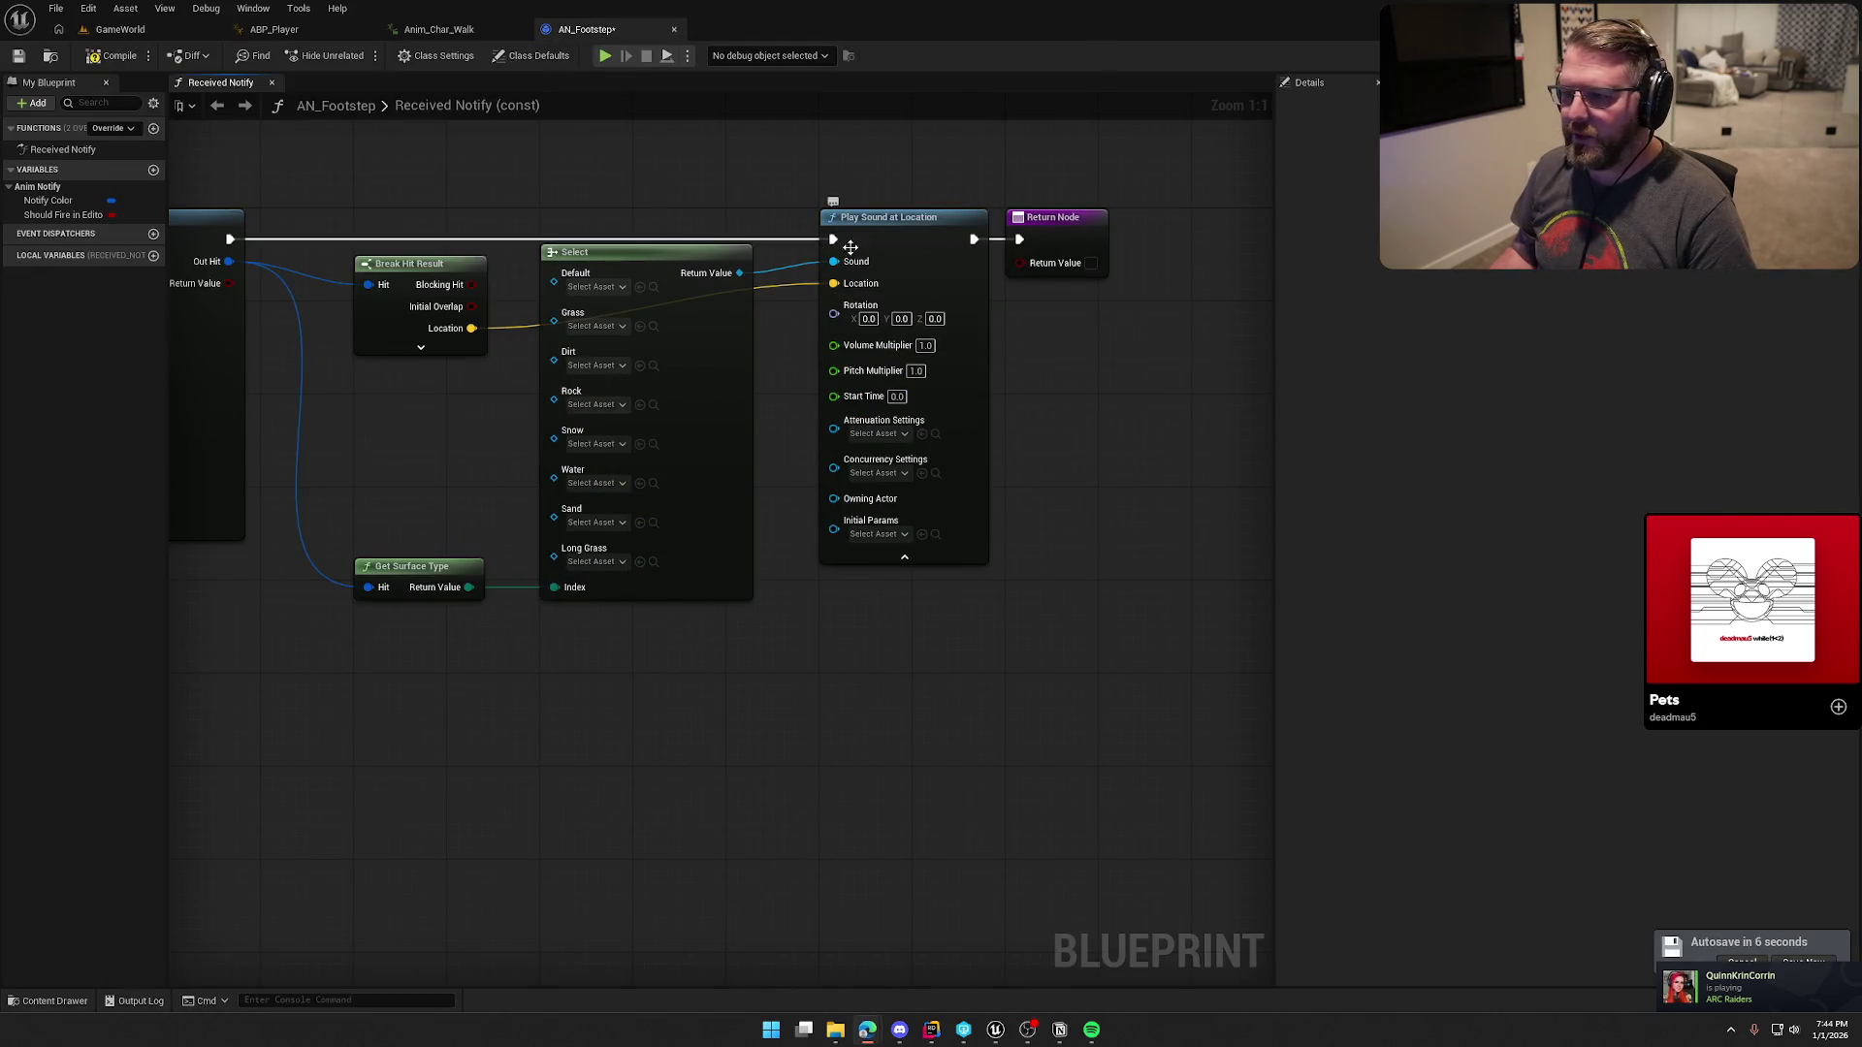
Step: Tick the Return Node's Return Value, then compile and save AN_Footstep
{"action": "left_click_drag", "start_coordinate": [712, 665], "coordinate": [859, 647]}
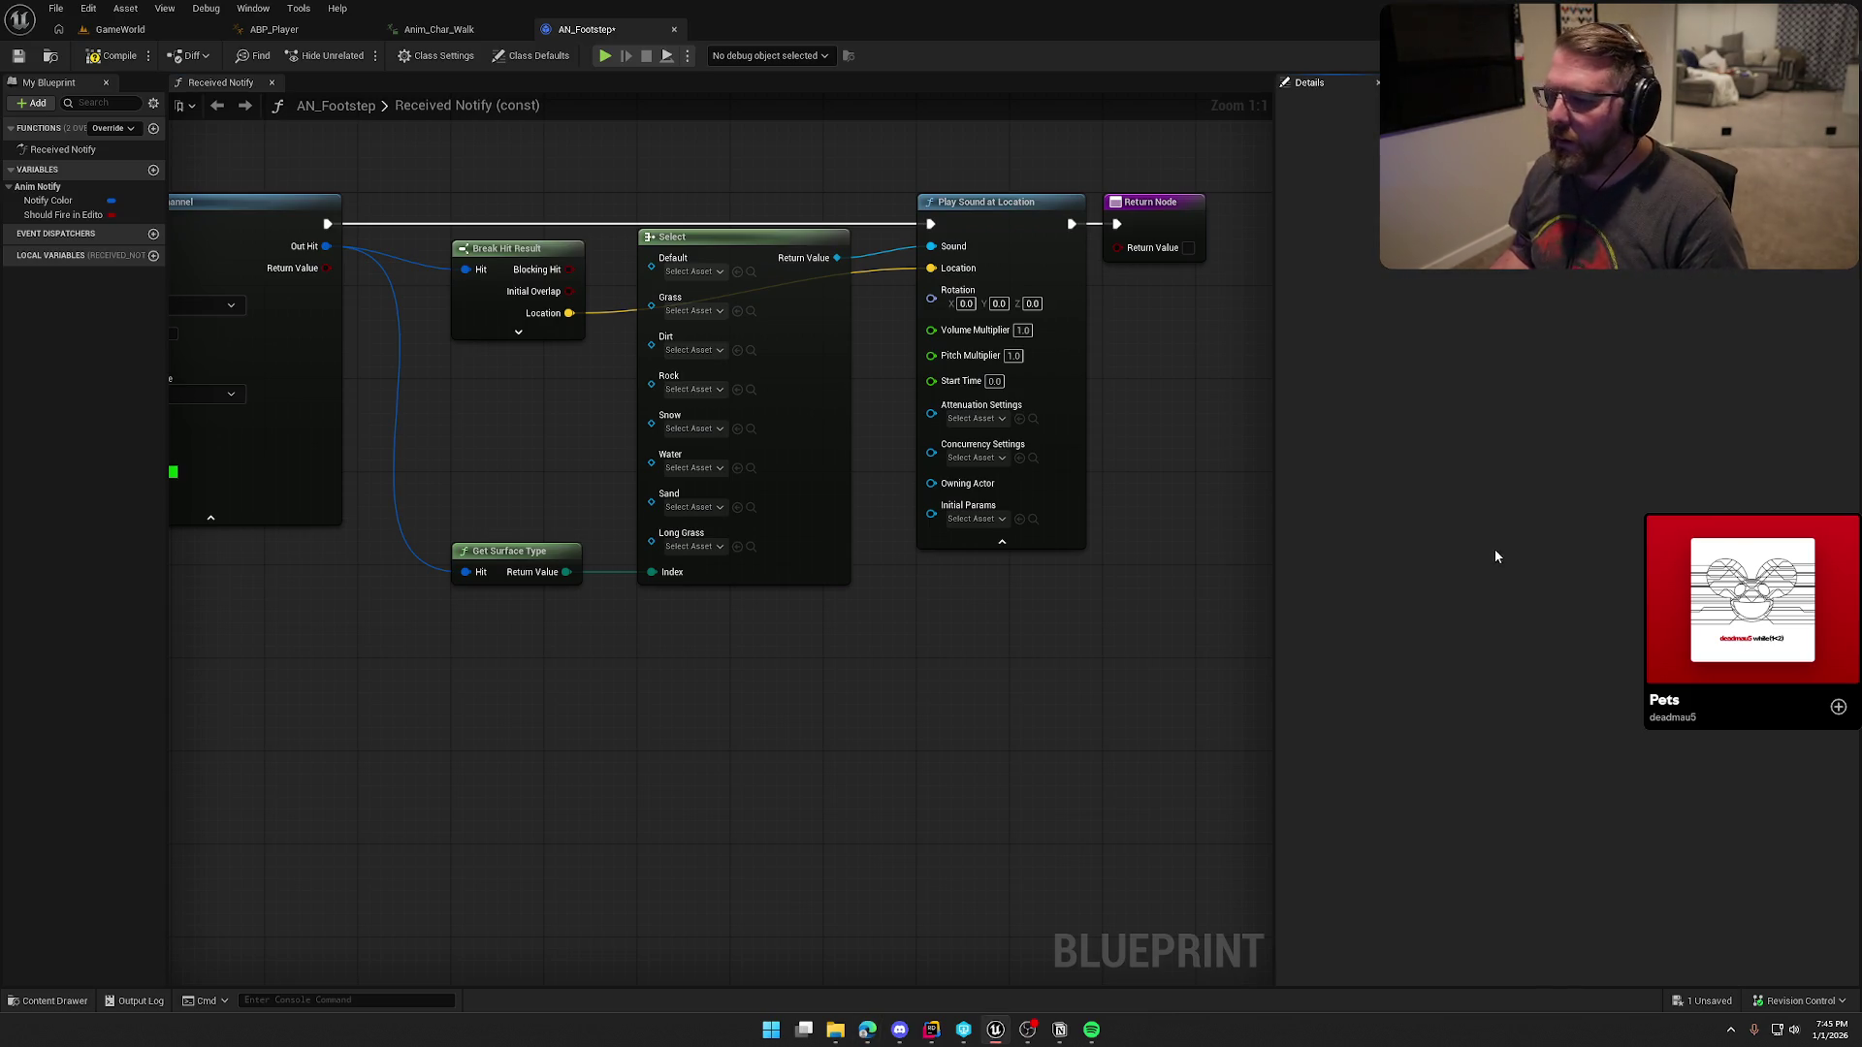
{"action": "mouse_move", "coordinate": [986, 667]}
{"action": "left_mouse_down"}
{"action": "mouse_move", "coordinate": [1109, 669]}
{"action": "mouse_move", "coordinate": [747, 685]}
{"action": "mouse_move", "coordinate": [858, 695]}
{"action": "left_mouse_up"}
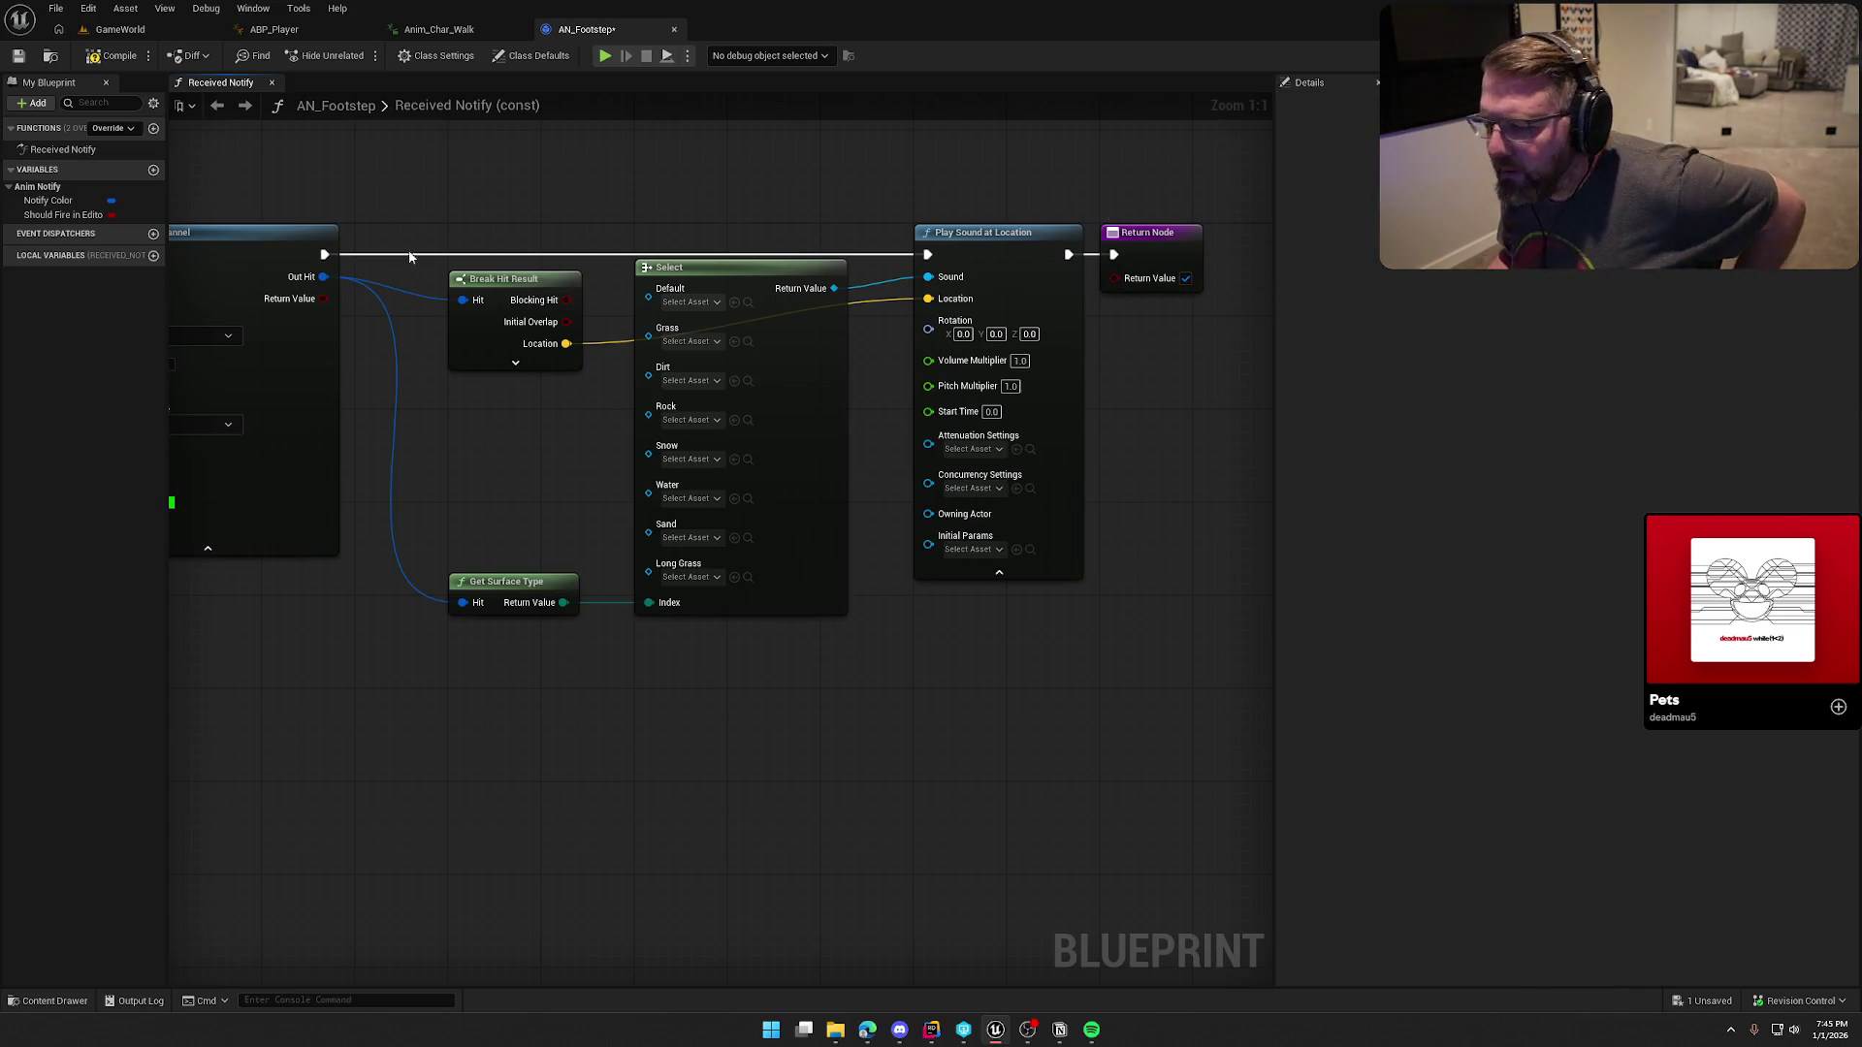
{"action": "left_click", "coordinate": [1185, 279]}
{"action": "key", "text": "F7"}
{"action": "key", "text": "ctrl+s"}
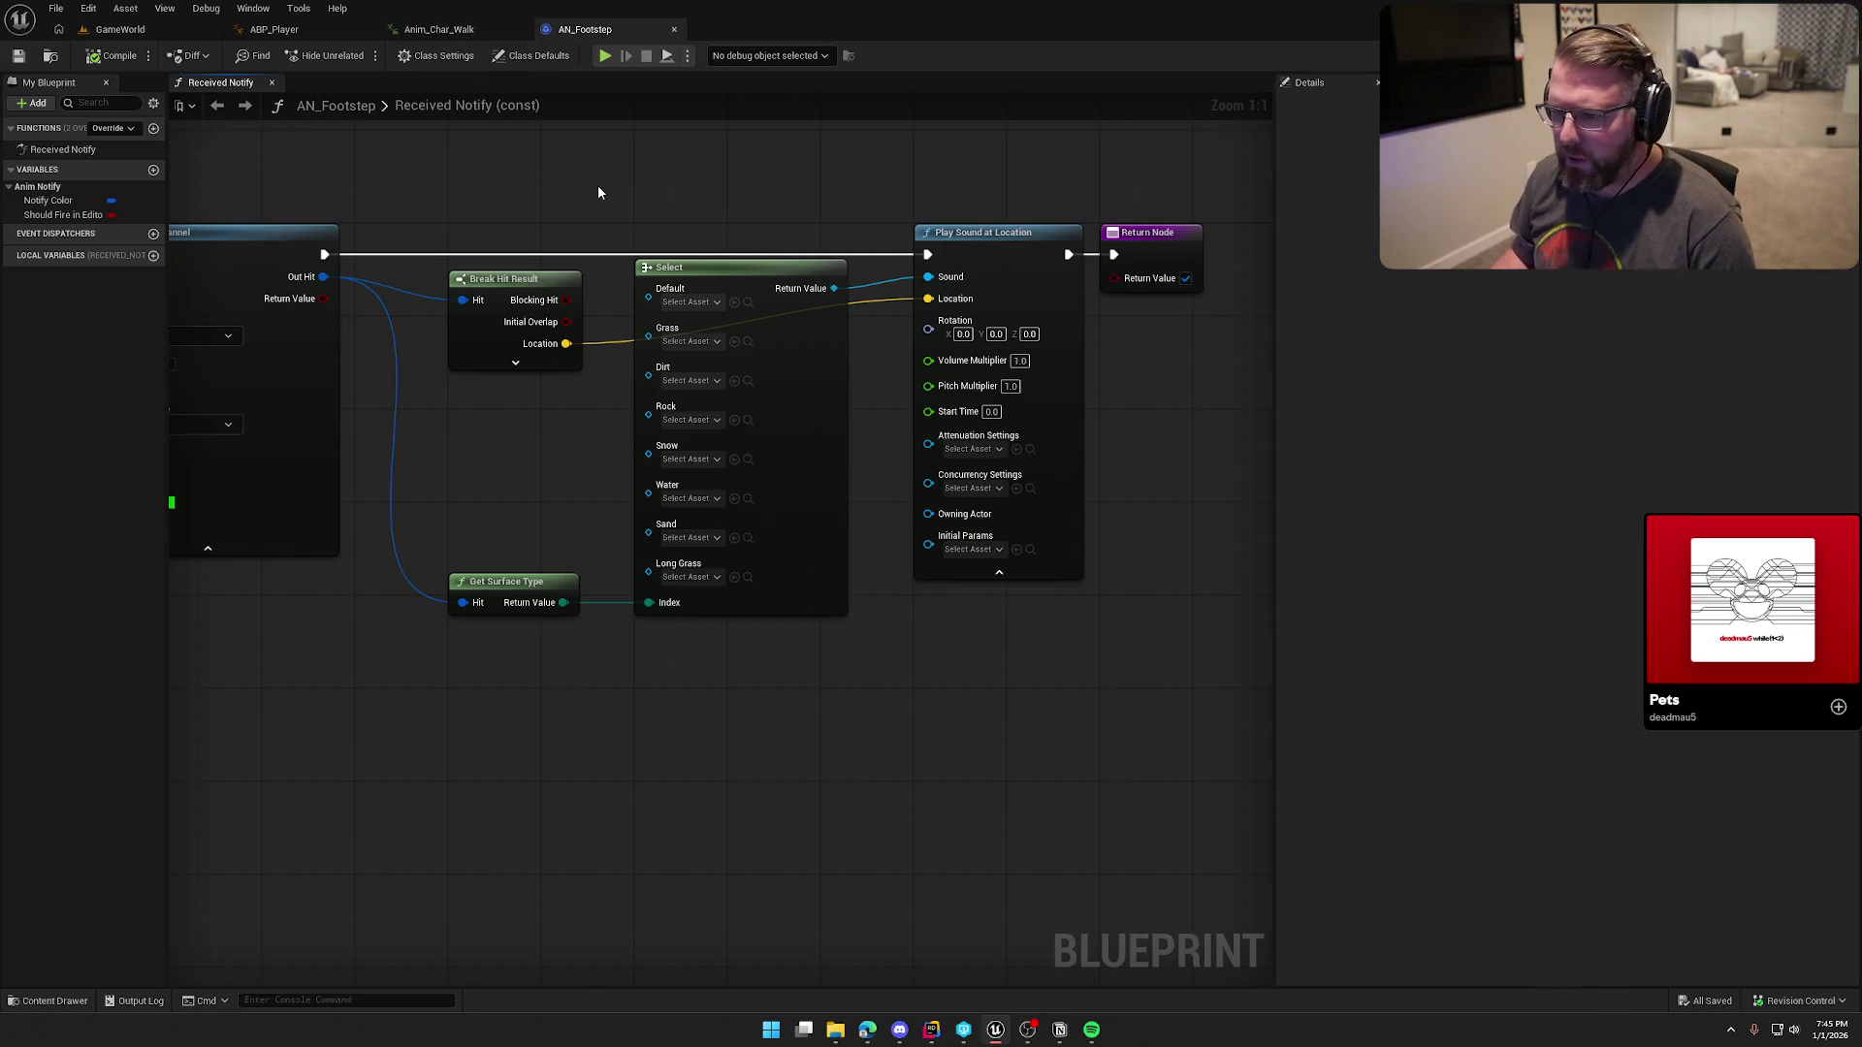
{"action": "left_click_drag", "start_coordinate": [598, 184], "coordinate": [699, 159]}
{"action": "key", "text": "ctrl+space"}
{"action": "scroll", "coordinate": [97, 888], "scroll_direction": "up", "scroll_amount": 2}
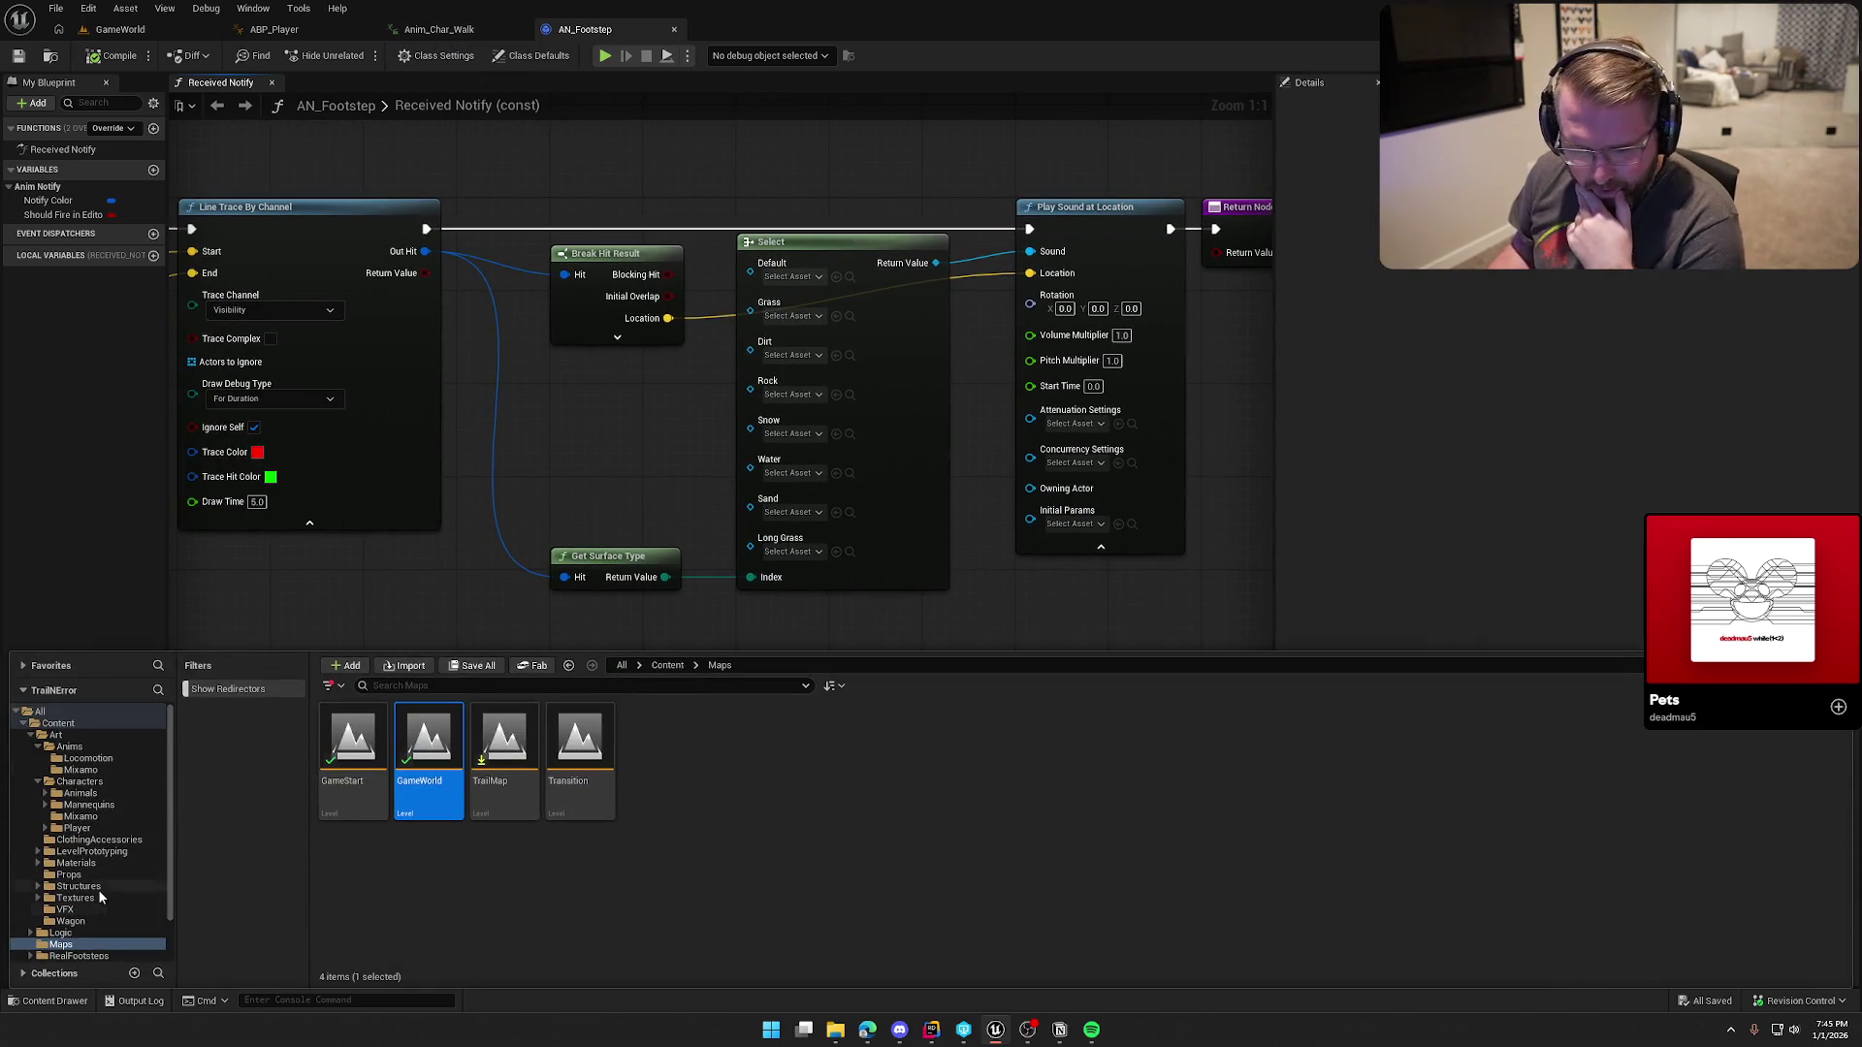
Step: Tidy the asset tree and delete the empty RealFootsteps folder under Sounds
{"action": "left_click", "coordinate": [32, 736]}
{"action": "left_click", "coordinate": [97, 771]}
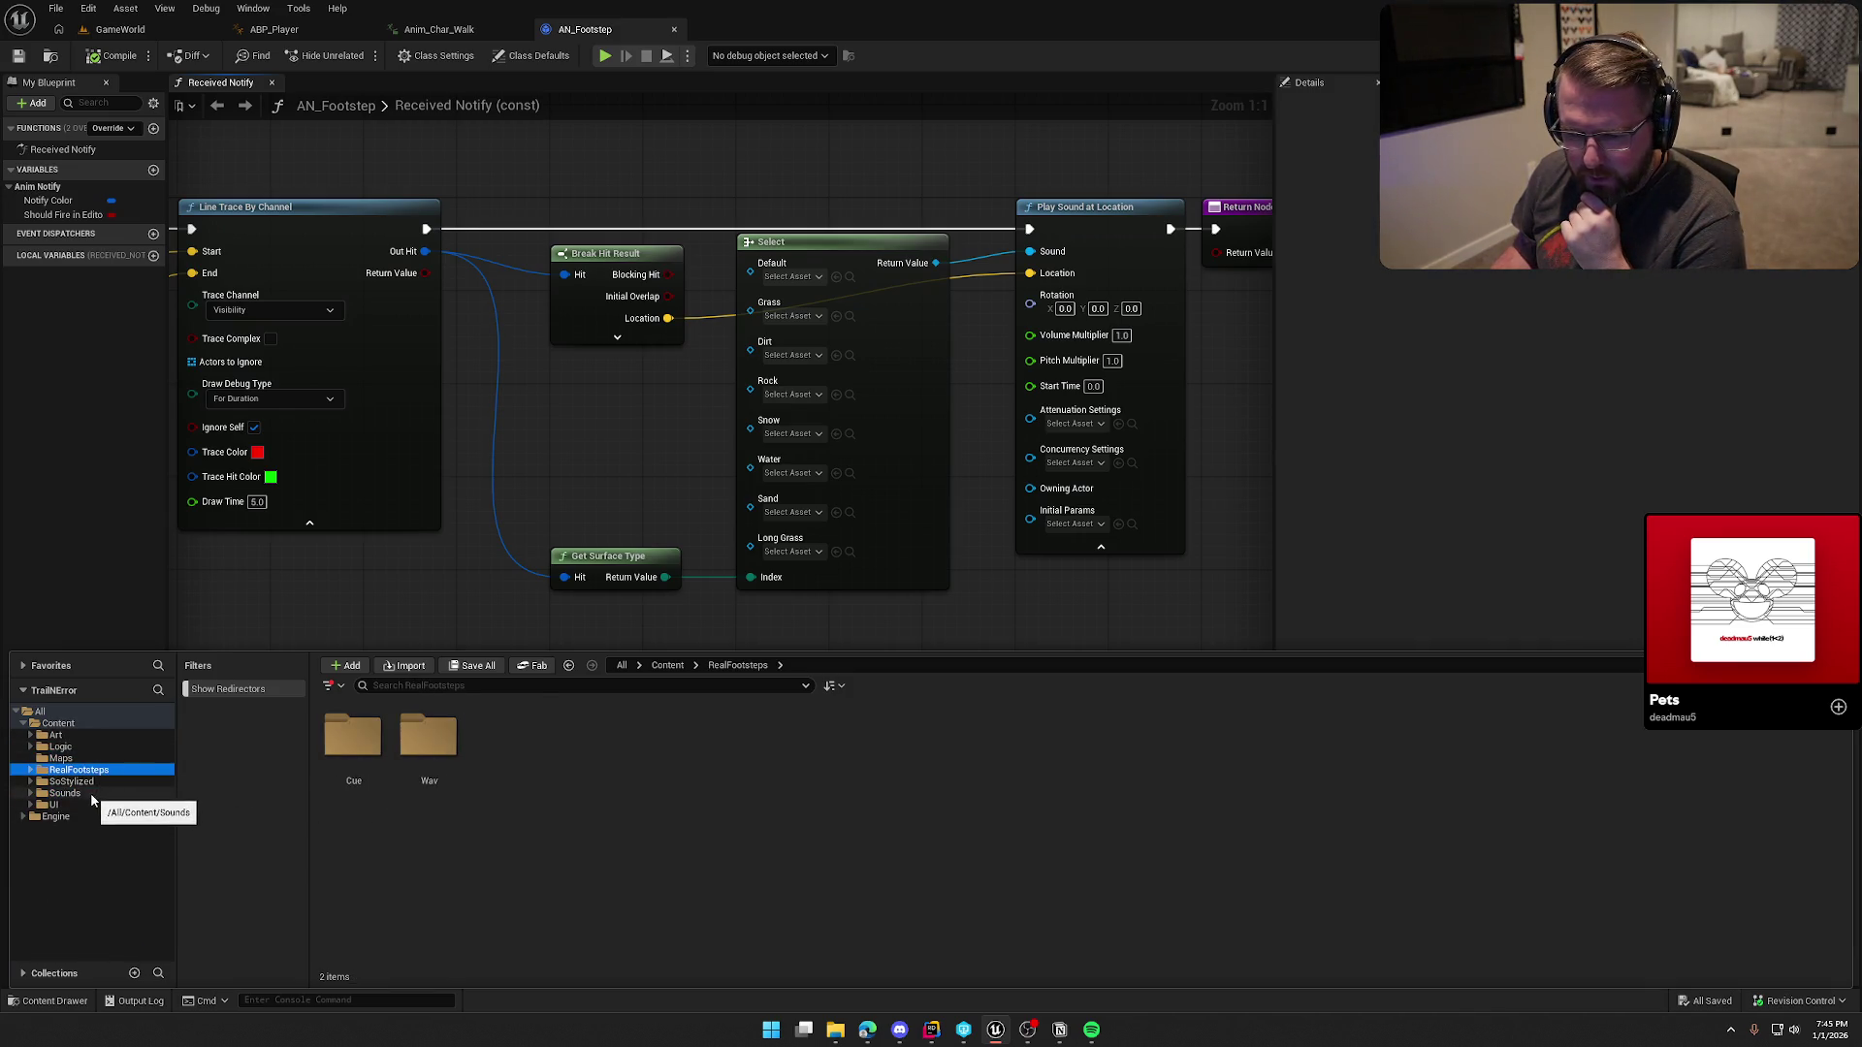
{"action": "left_click", "coordinate": [64, 793]}
{"action": "double_click", "coordinate": [382, 776]}
{"action": "left_click", "coordinate": [75, 805]}
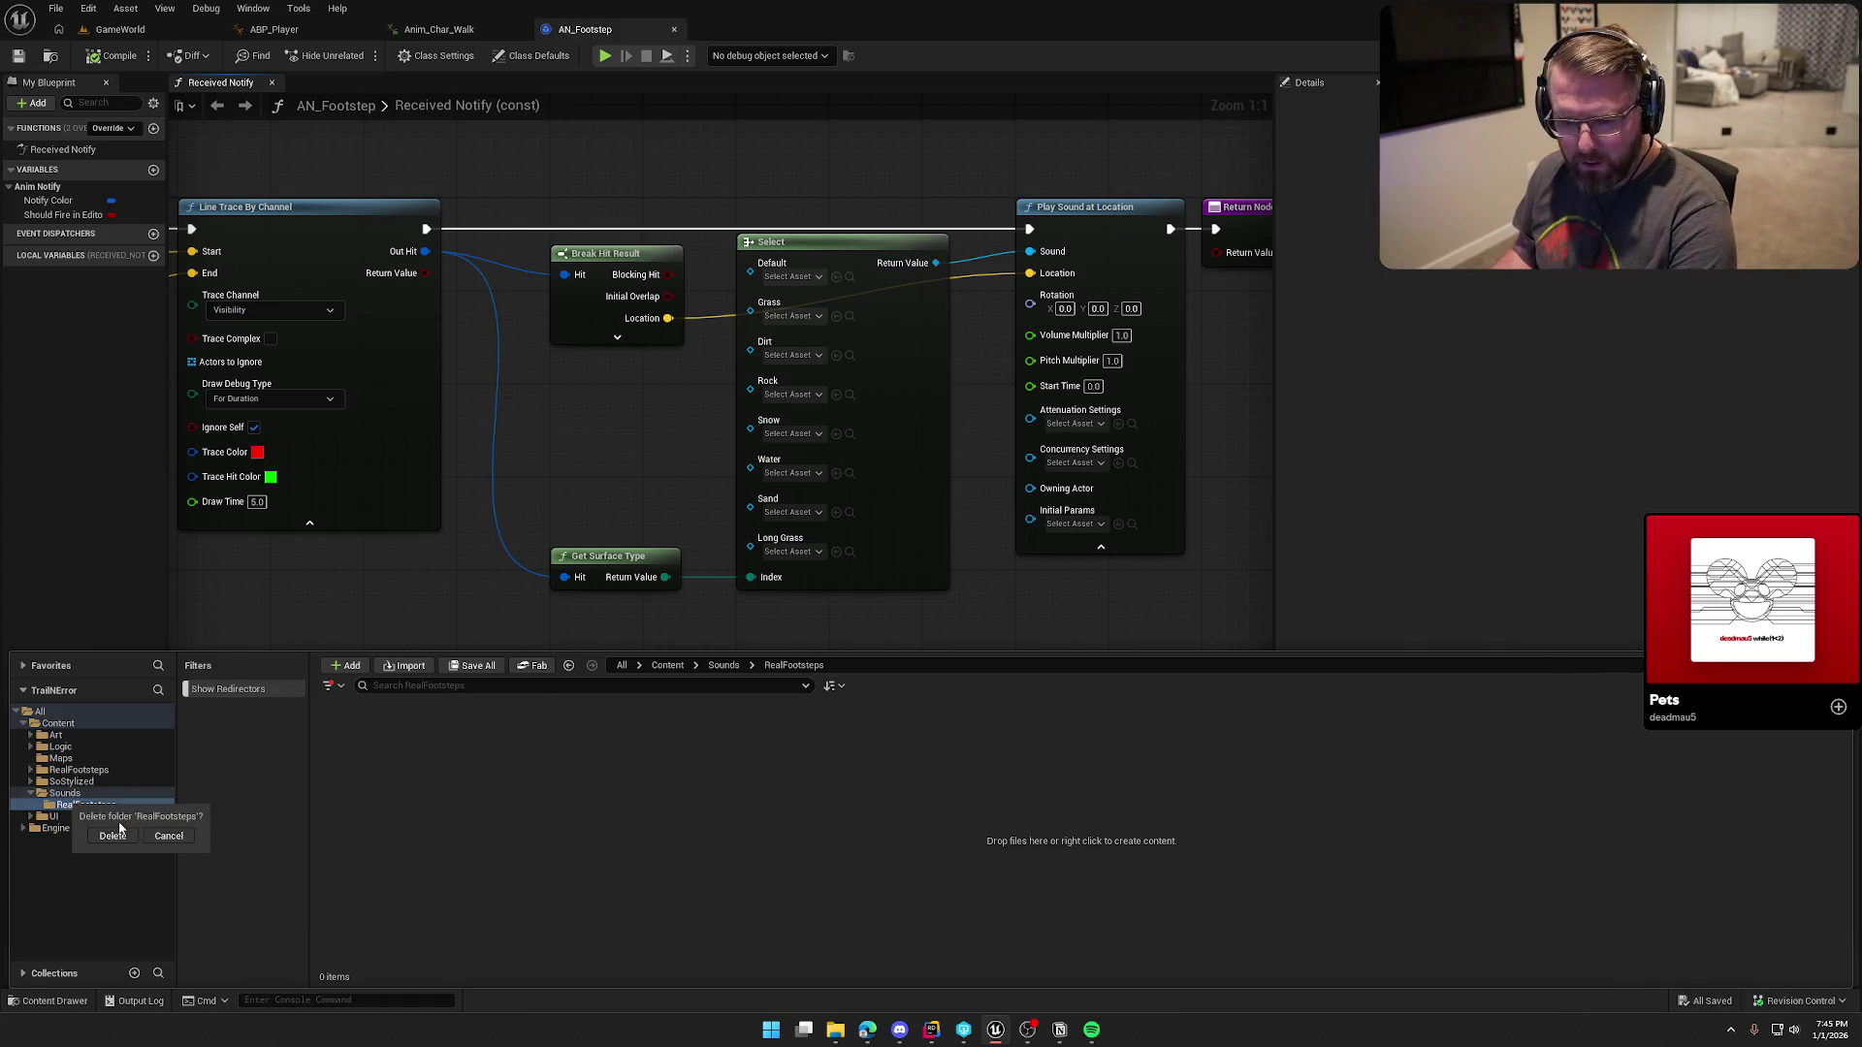
{"action": "left_click", "coordinate": [79, 770]}
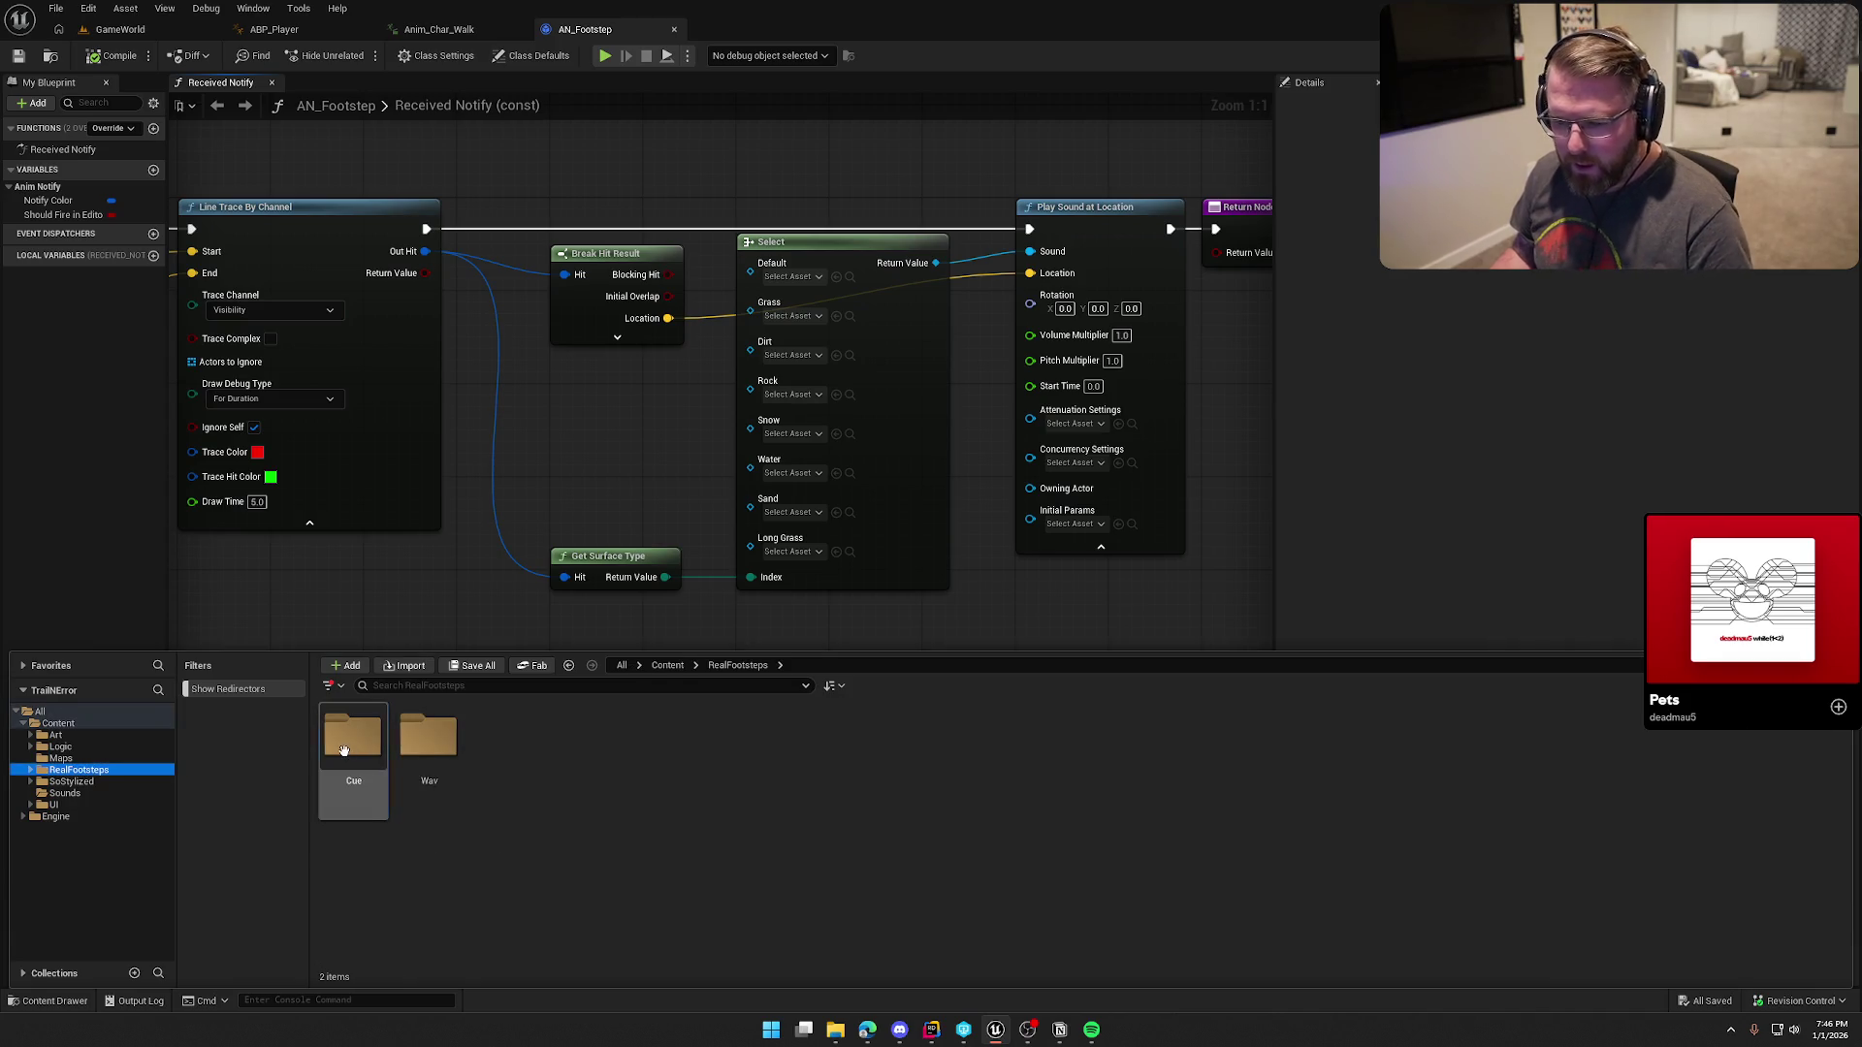
Step: Assign FootstepsLightGrassCue from RealFootsteps > Cue > FootStepsBoots > Grass to the Select node's Grass pin
{"action": "double_click", "coordinate": [353, 737]}
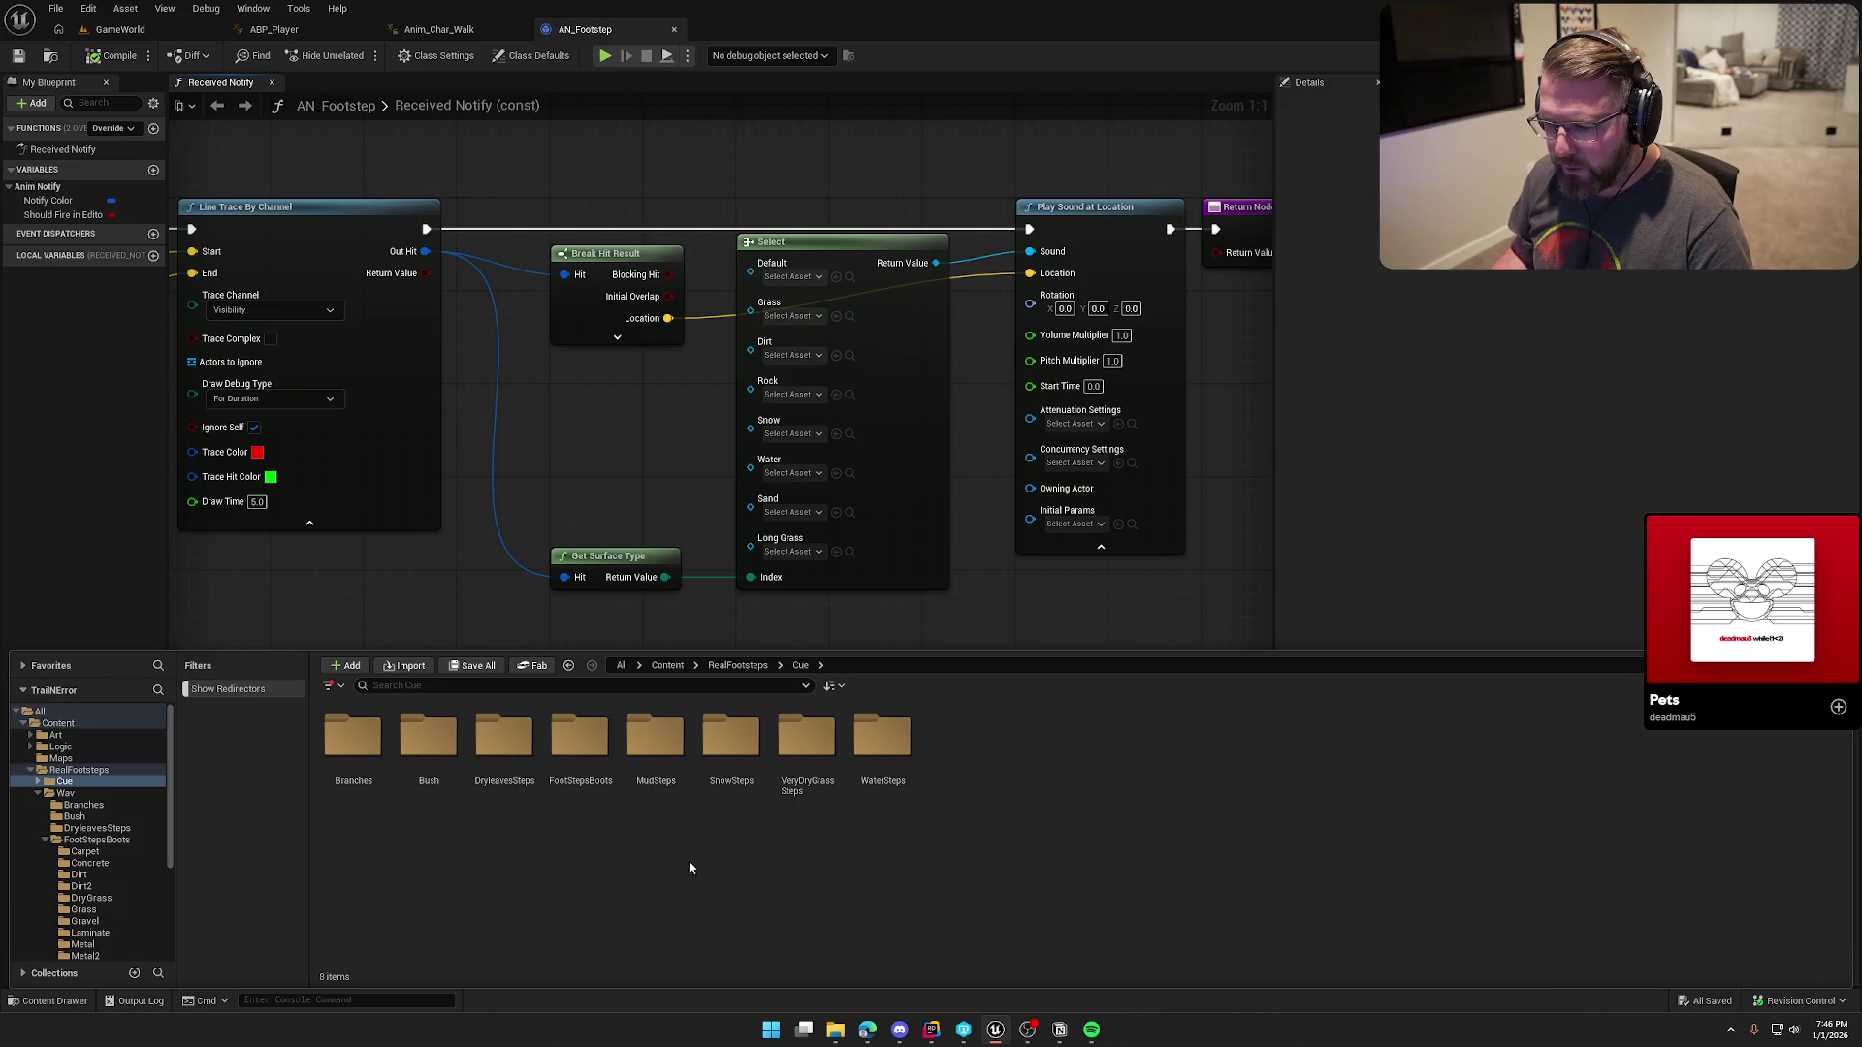
{"action": "double_click", "coordinate": [583, 755]}
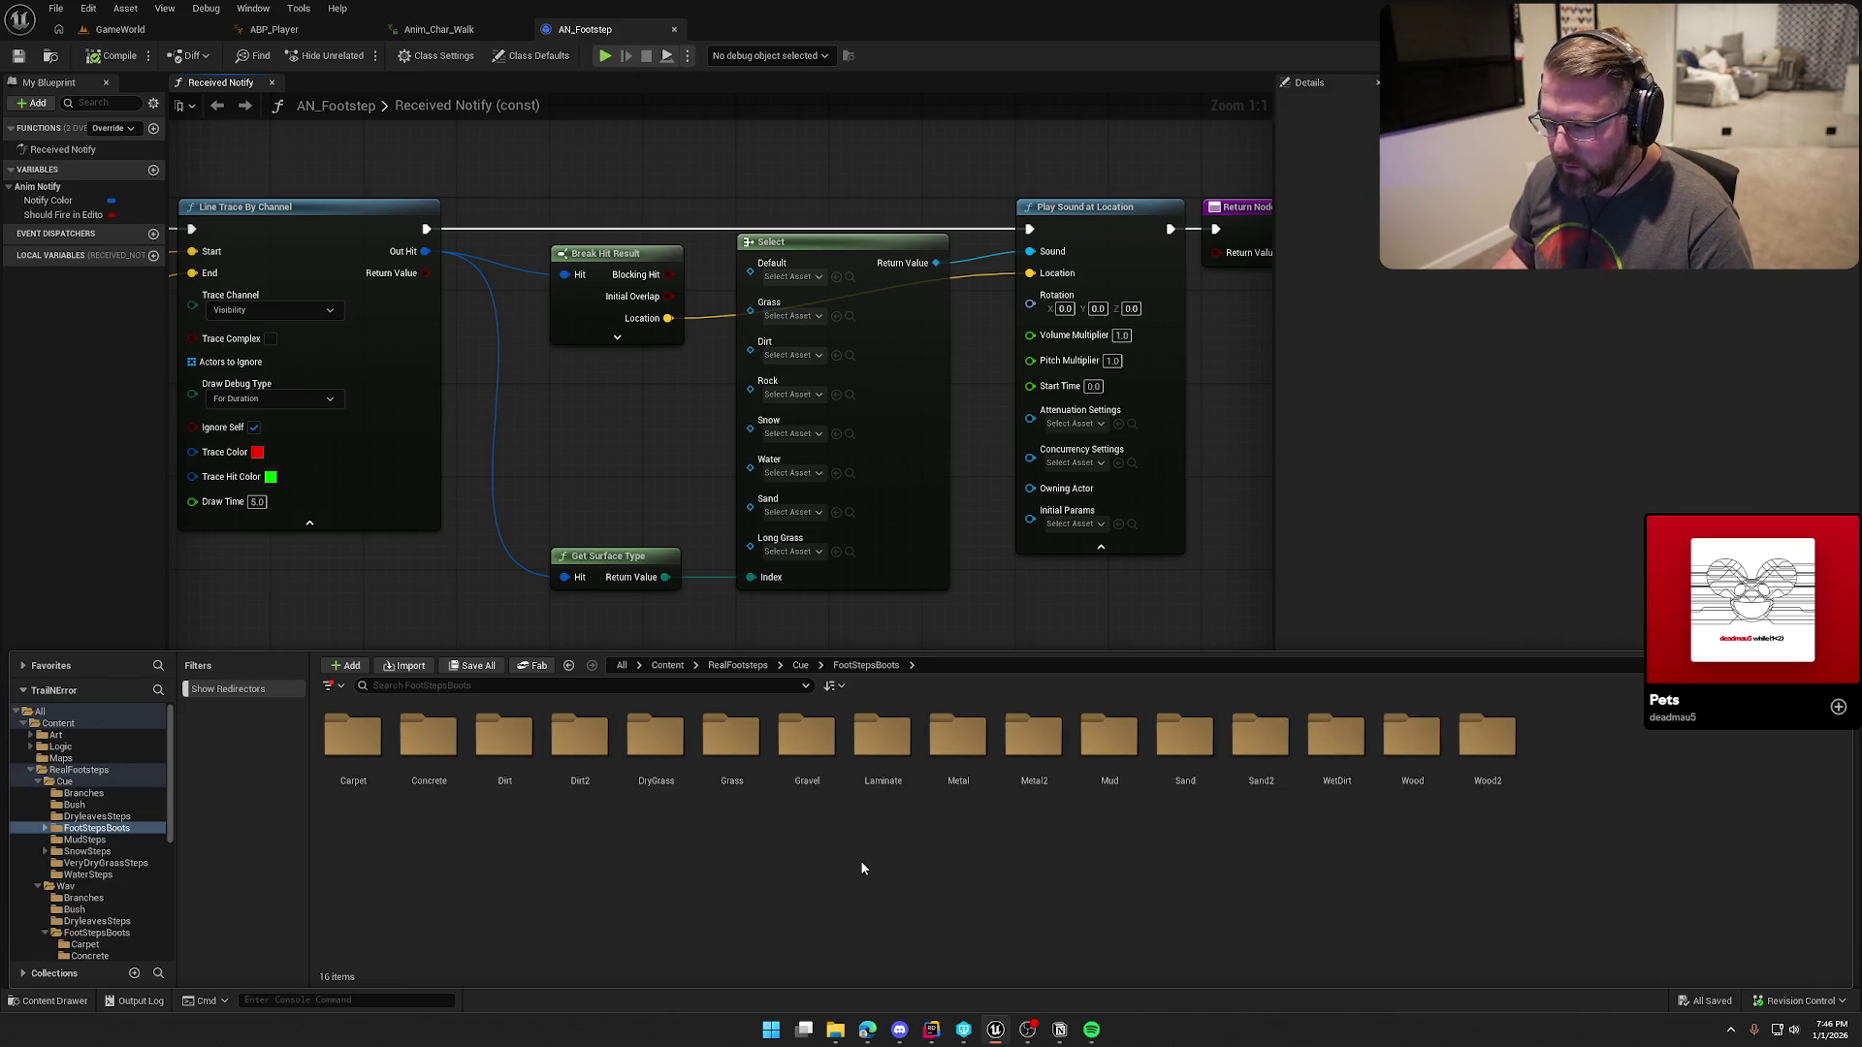
{"action": "double_click", "coordinate": [732, 747]}
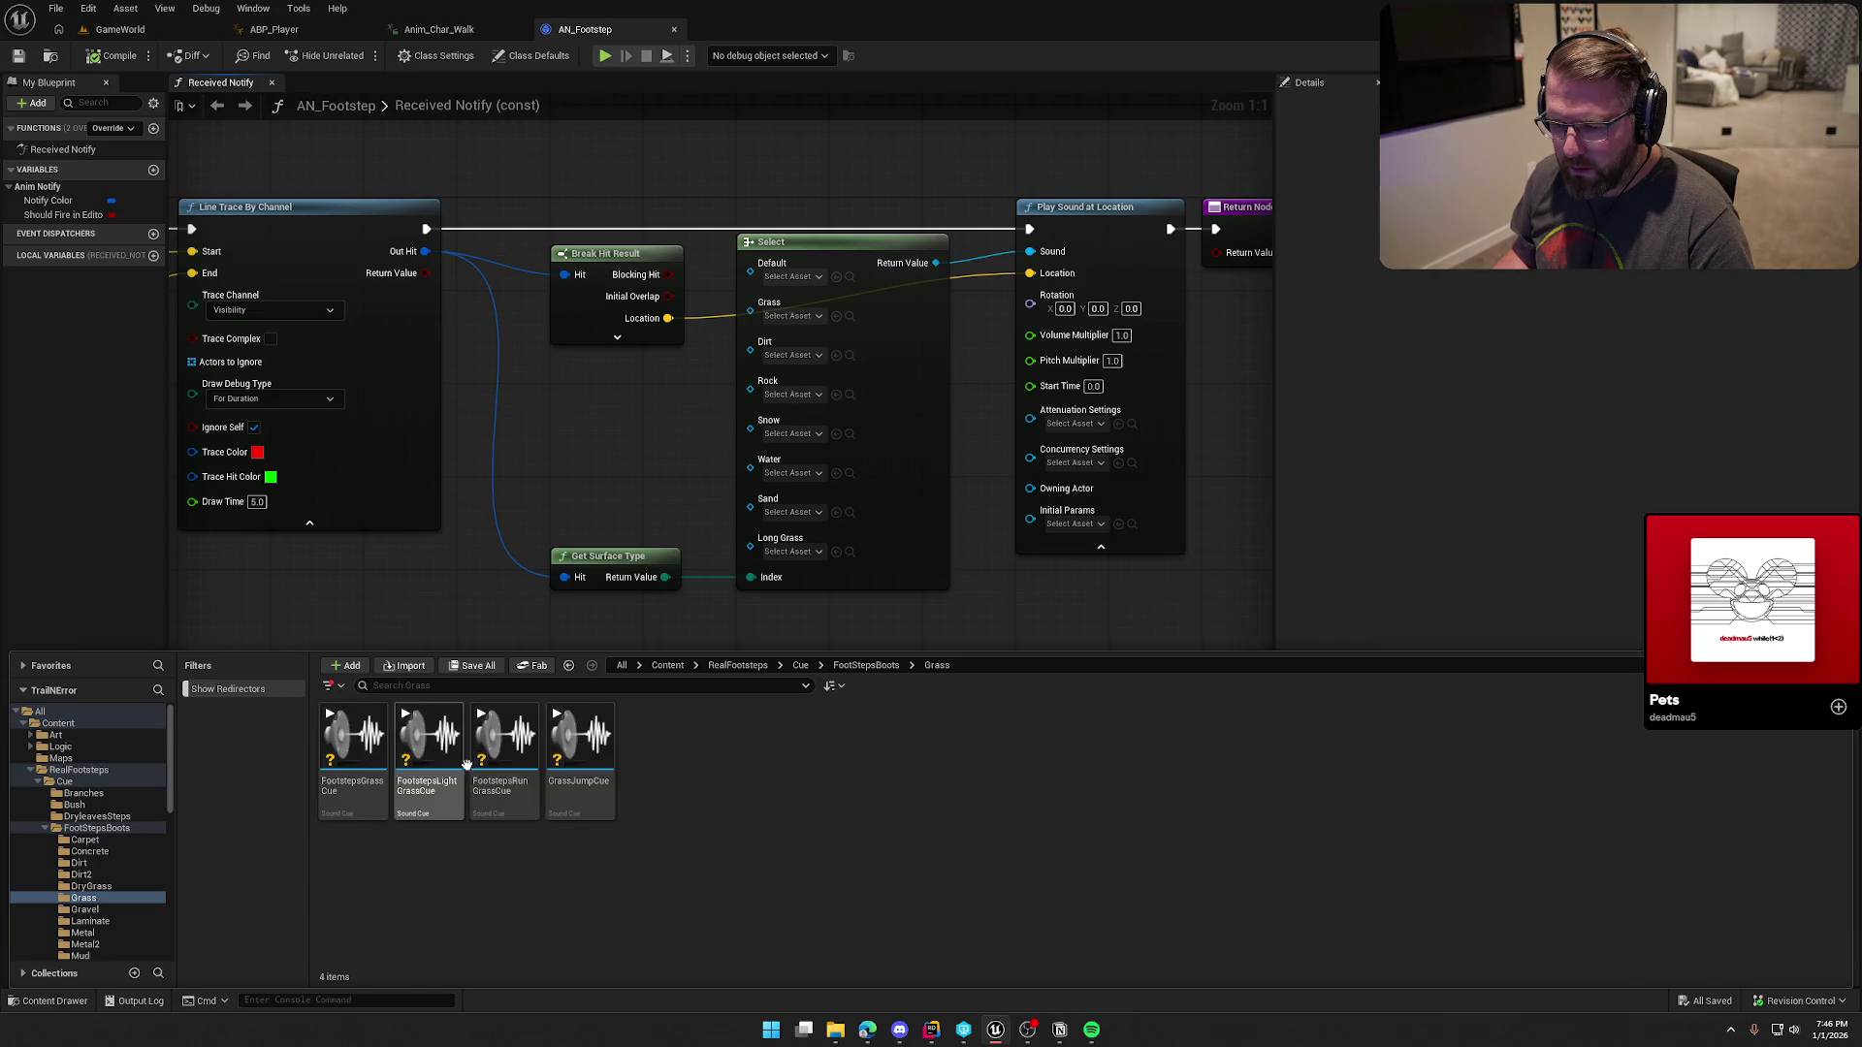
{"action": "mouse_move", "coordinate": [444, 737]}
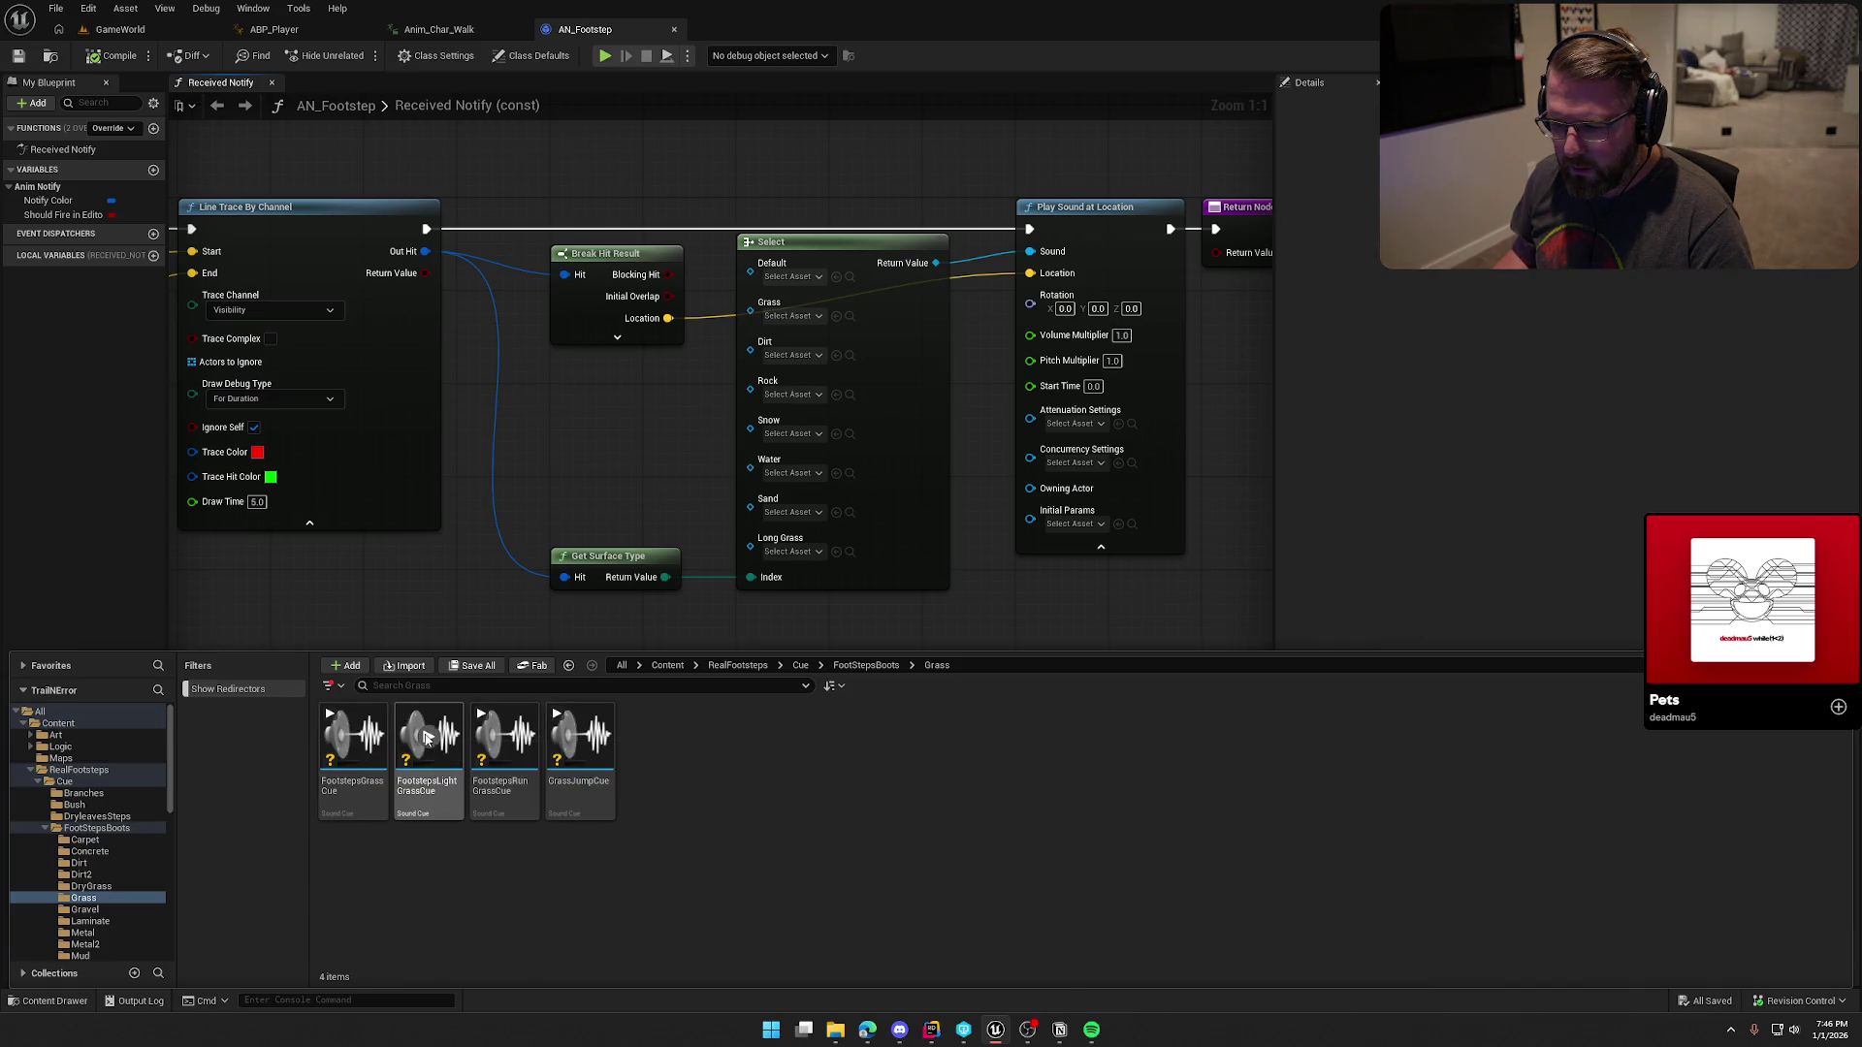
{"action": "mouse_move", "coordinate": [424, 788]}
{"action": "left_mouse_down"}
{"action": "mouse_move", "coordinate": [812, 358]}
{"action": "mouse_move", "coordinate": [781, 312]}
{"action": "left_mouse_up"}
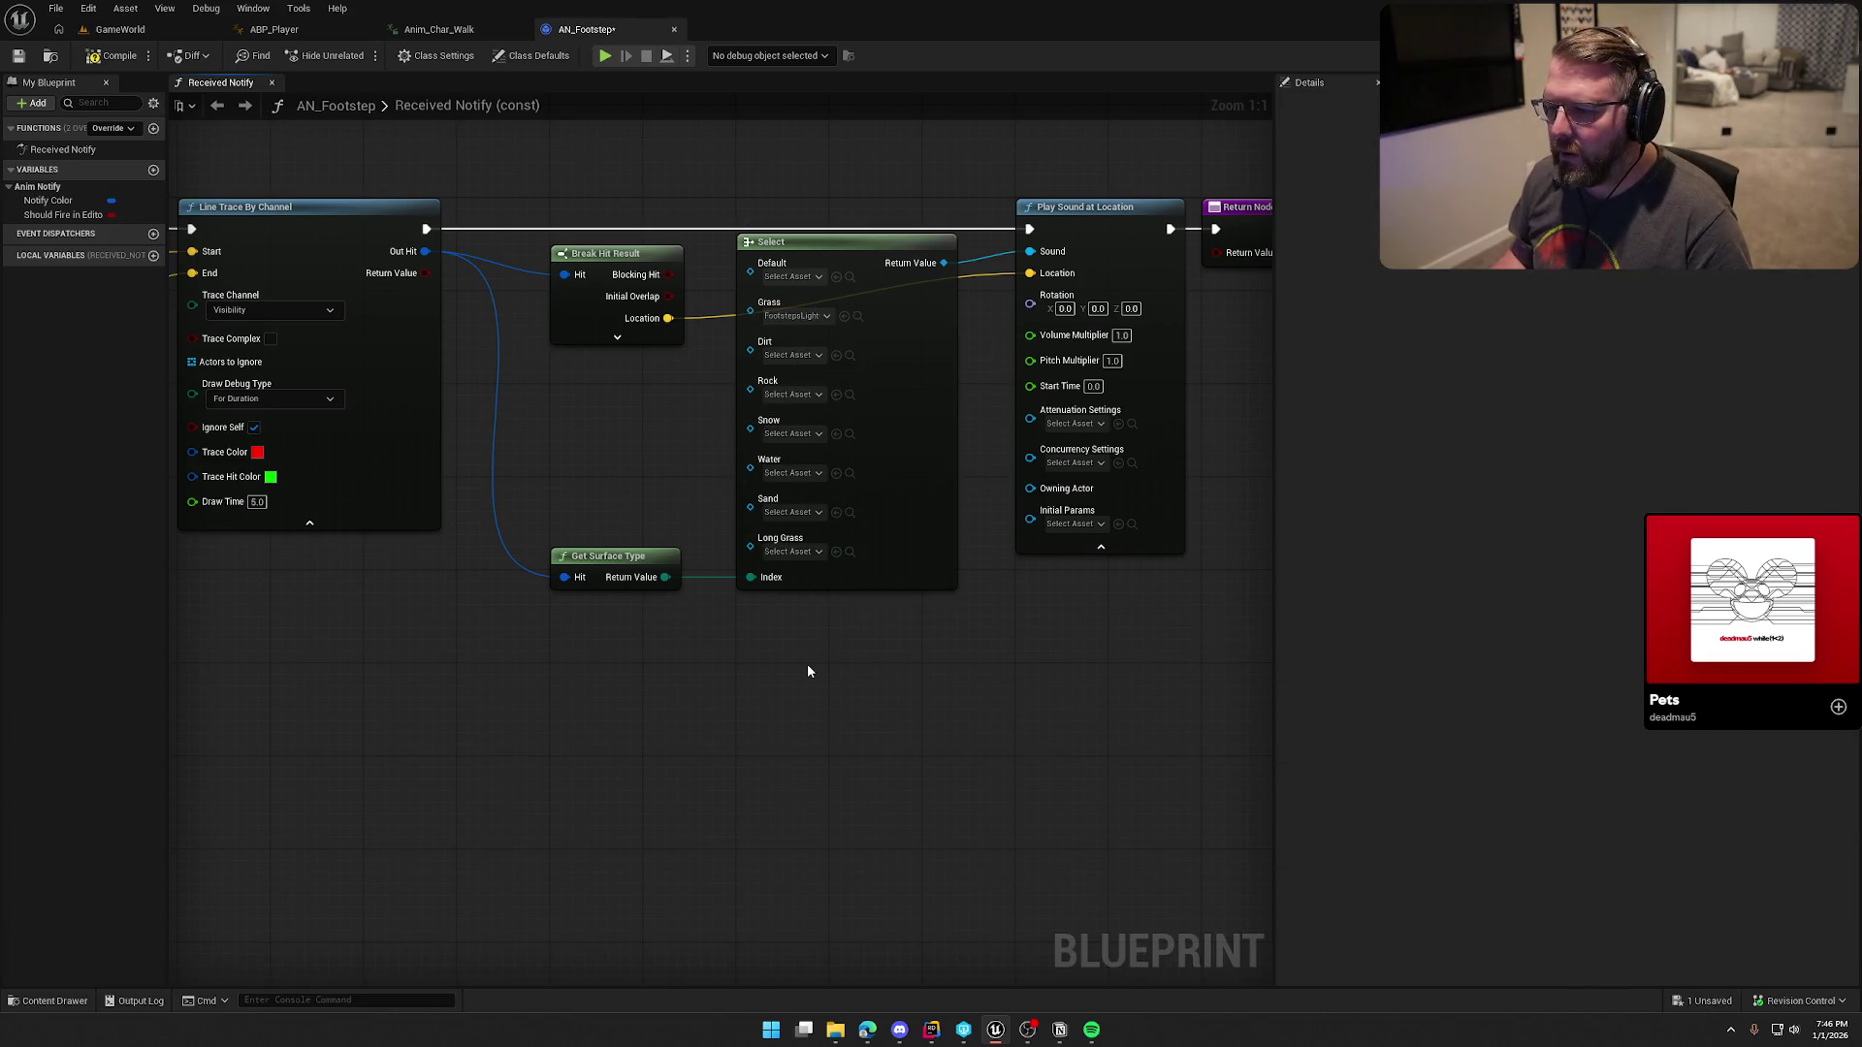
Step: Assign FootstepsLightDirt2Cue from the Dirt2 folder to the Dirt pin
{"action": "key", "text": "ctrl+space"}
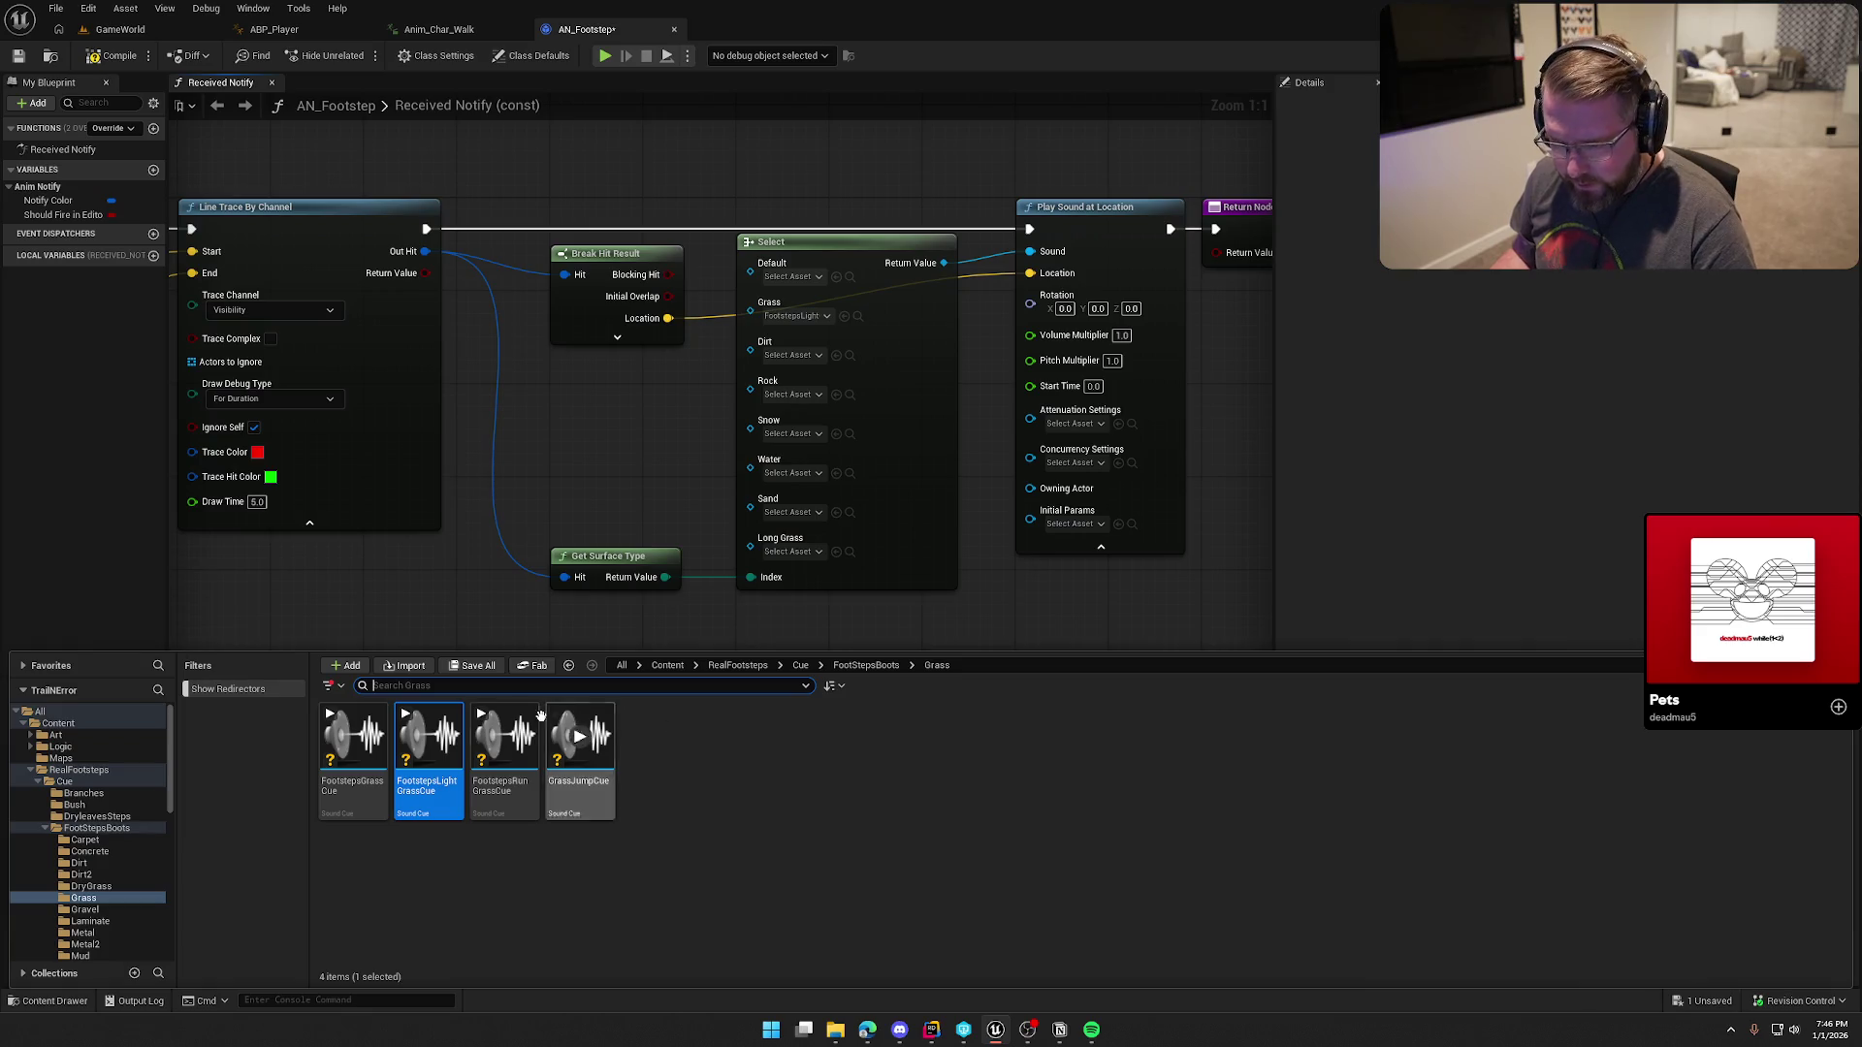
{"action": "left_click", "coordinate": [879, 667]}
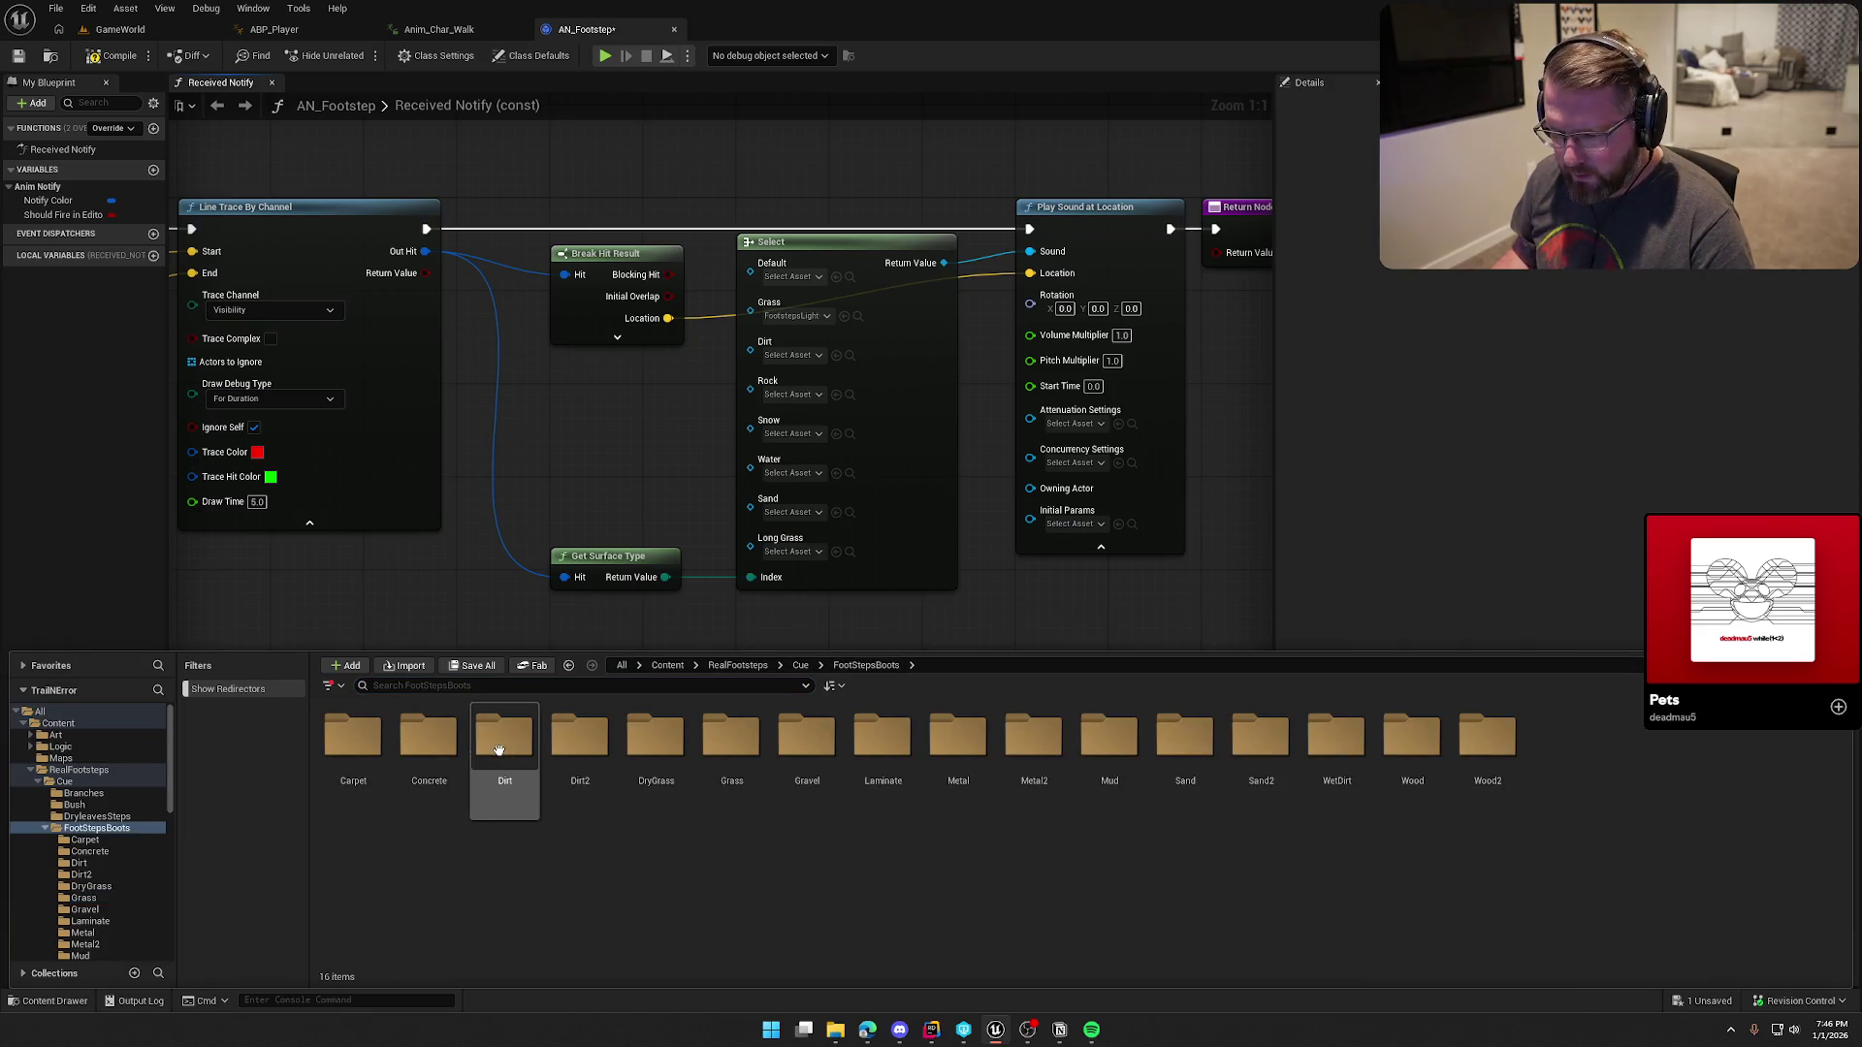
{"action": "double_click", "coordinate": [599, 745]}
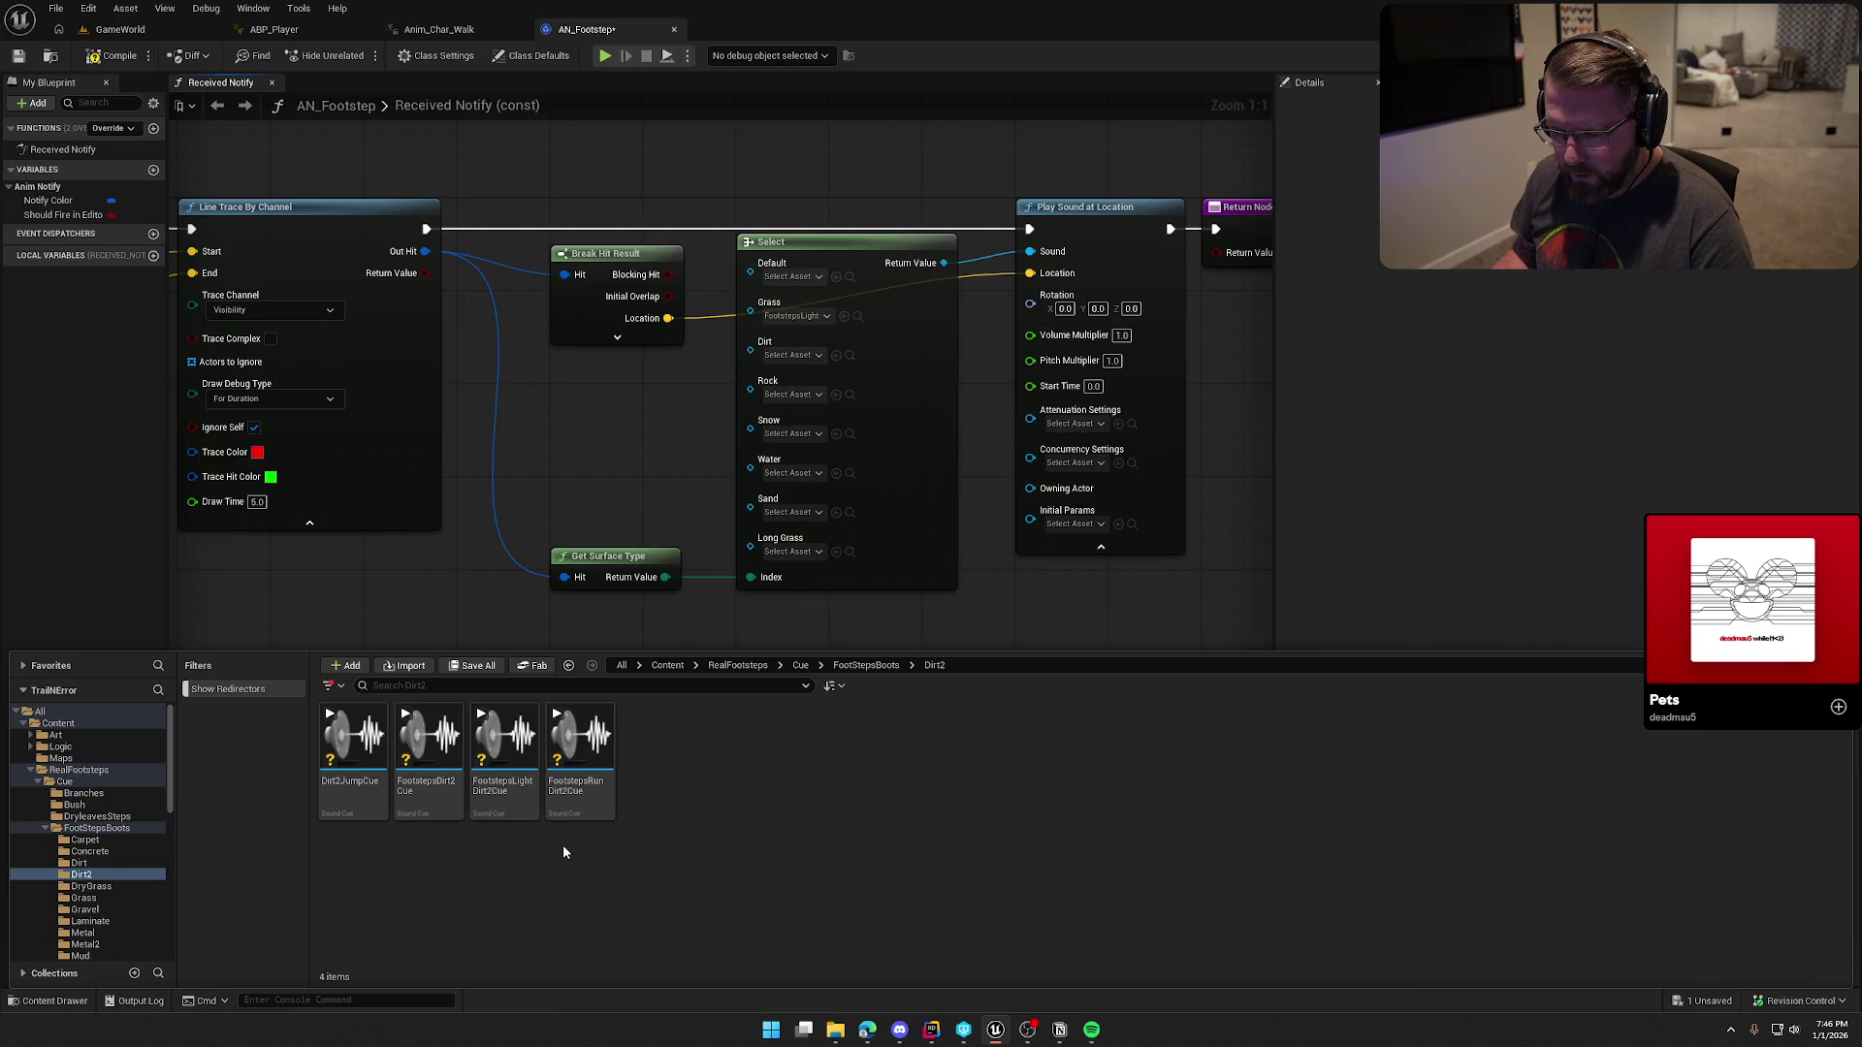
{"action": "mouse_move", "coordinate": [505, 742]}
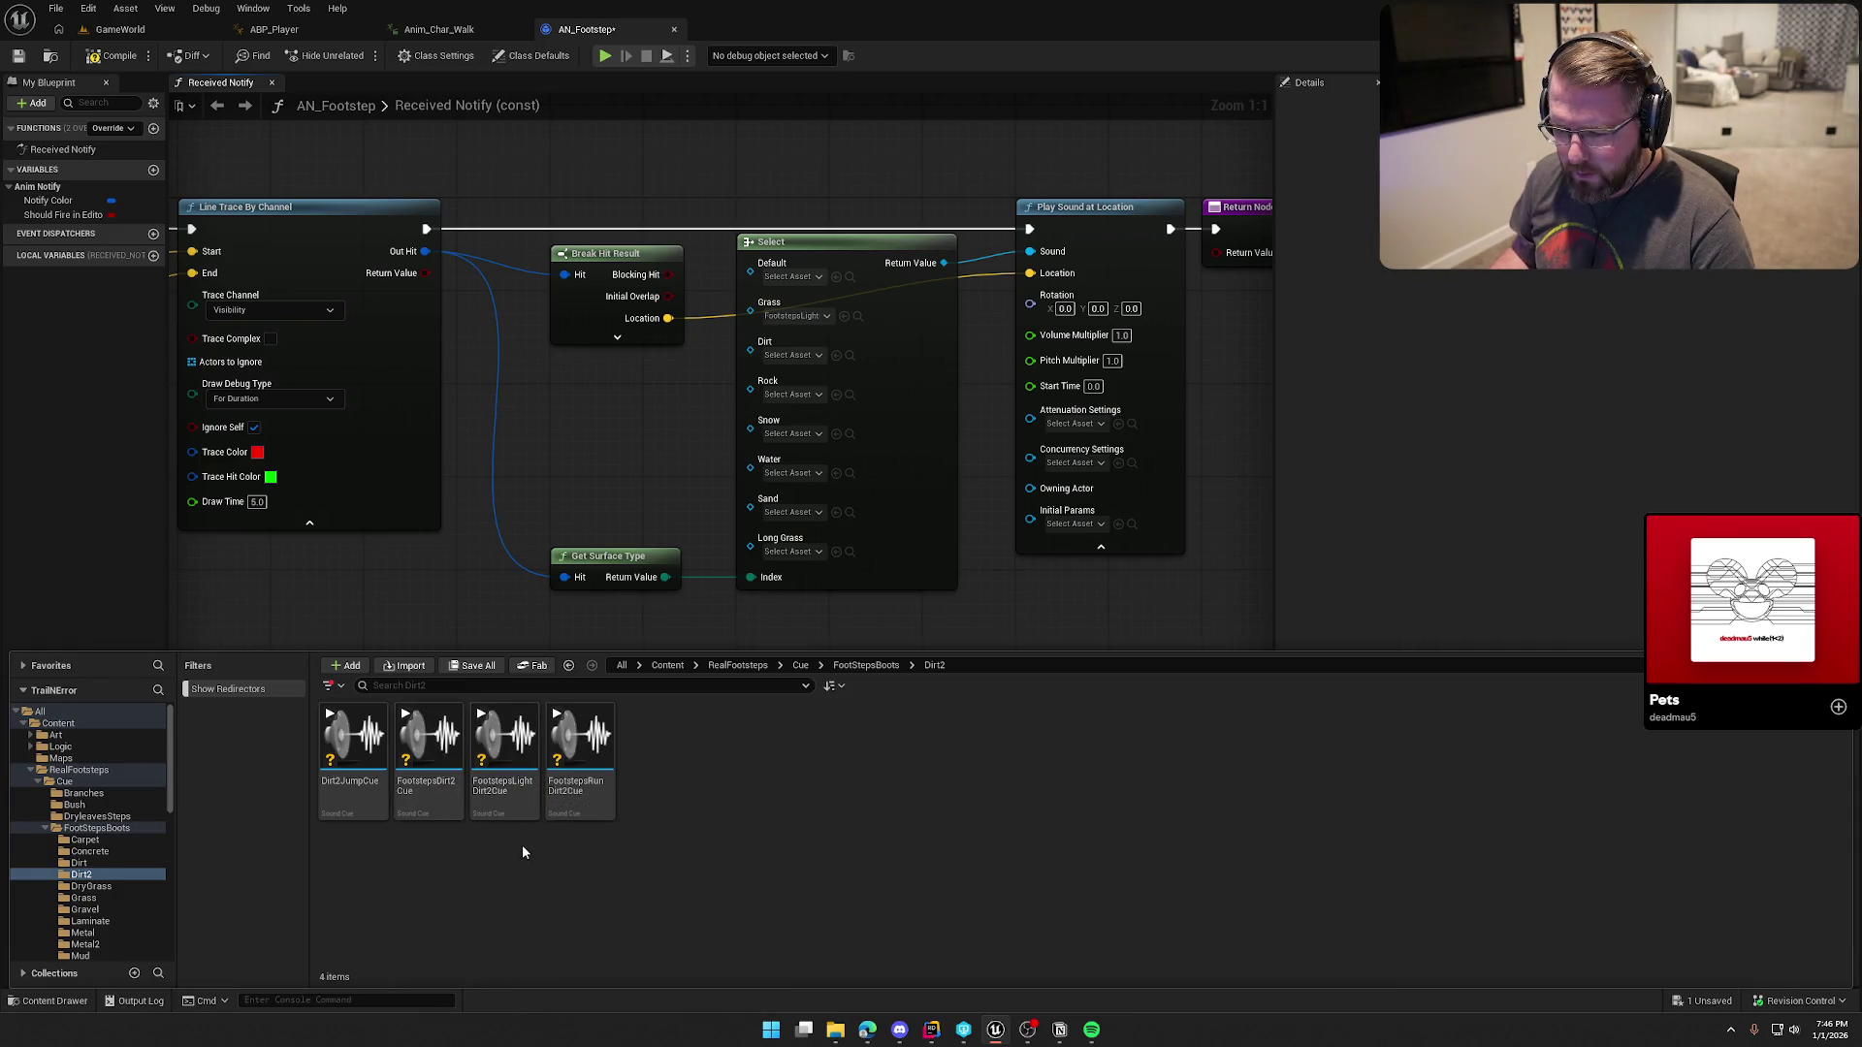
{"action": "mouse_move", "coordinate": [504, 742]}
{"action": "left_mouse_down"}
{"action": "mouse_move", "coordinate": [771, 394]}
{"action": "mouse_move", "coordinate": [771, 354]}
{"action": "left_mouse_up"}
Step: Compare the light and run gravel cues and assign FootstepsLightGravelCue to the Rock pin
{"action": "key", "text": "ctrl+space"}
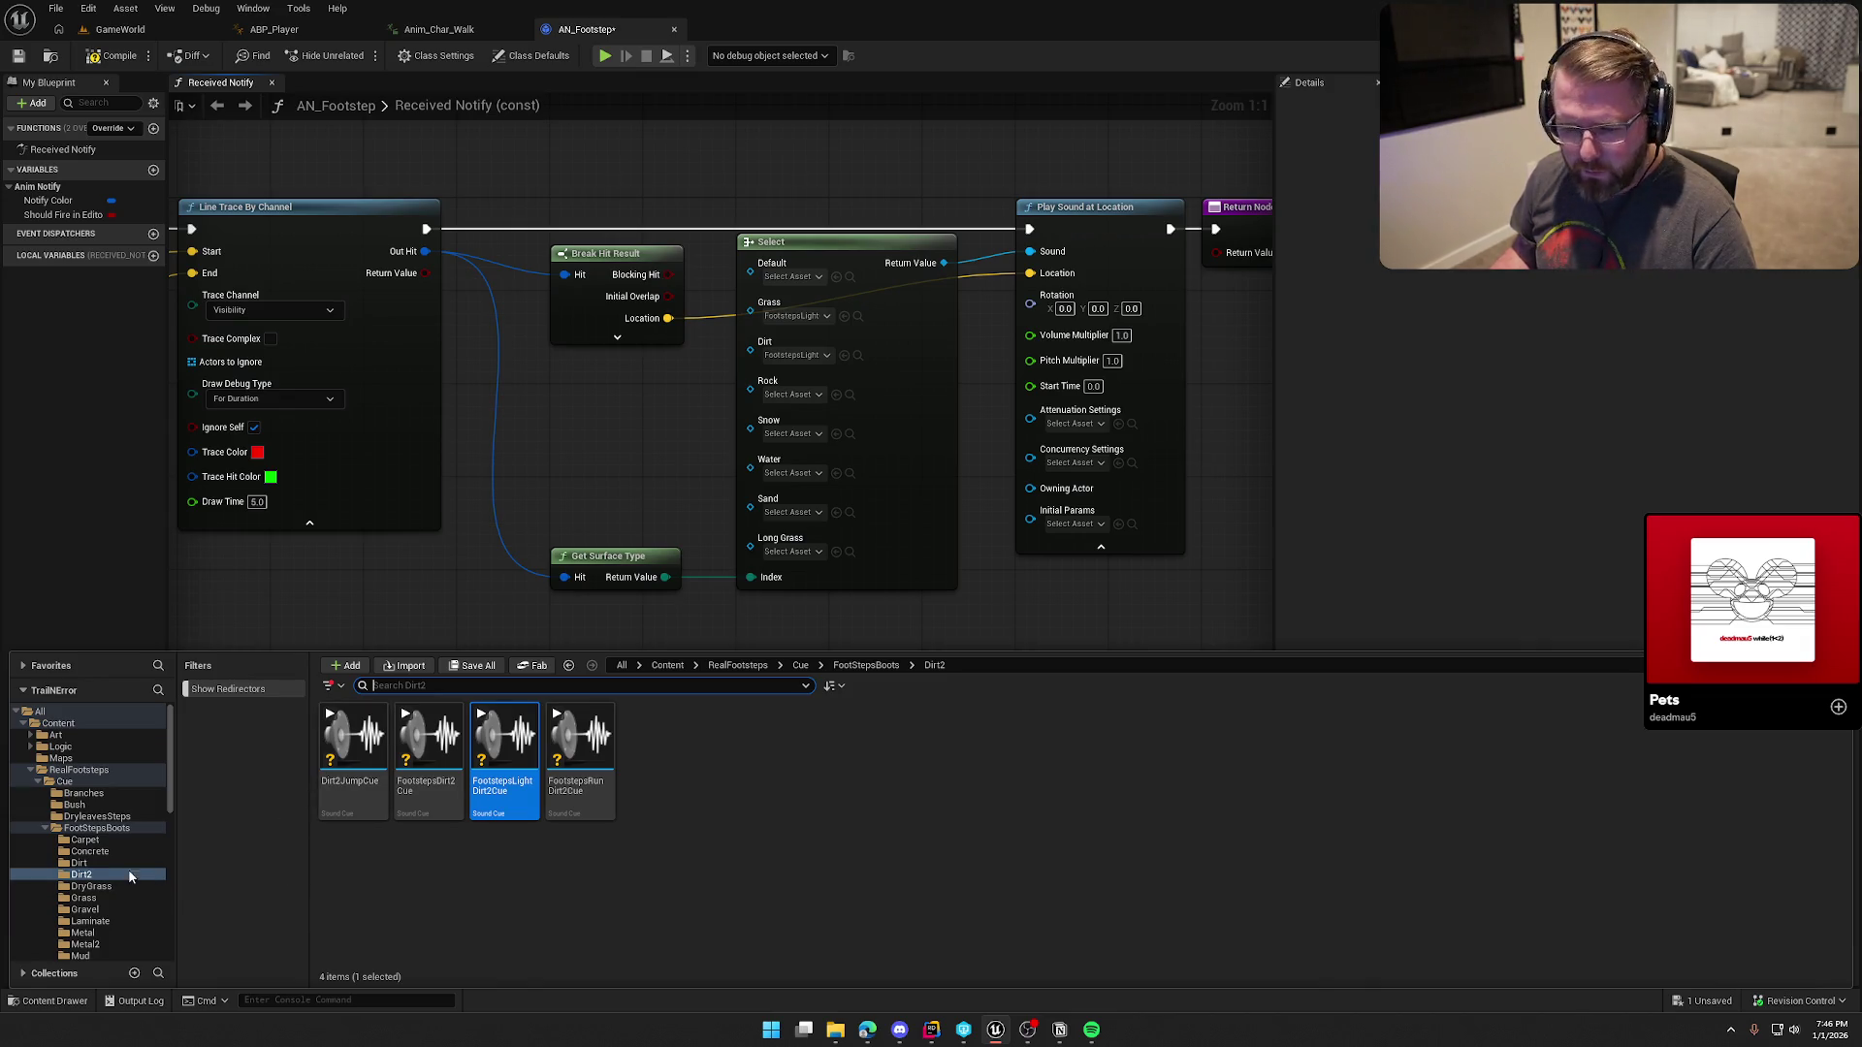
{"action": "scroll", "coordinate": [109, 877], "scroll_direction": "down", "scroll_amount": 3}
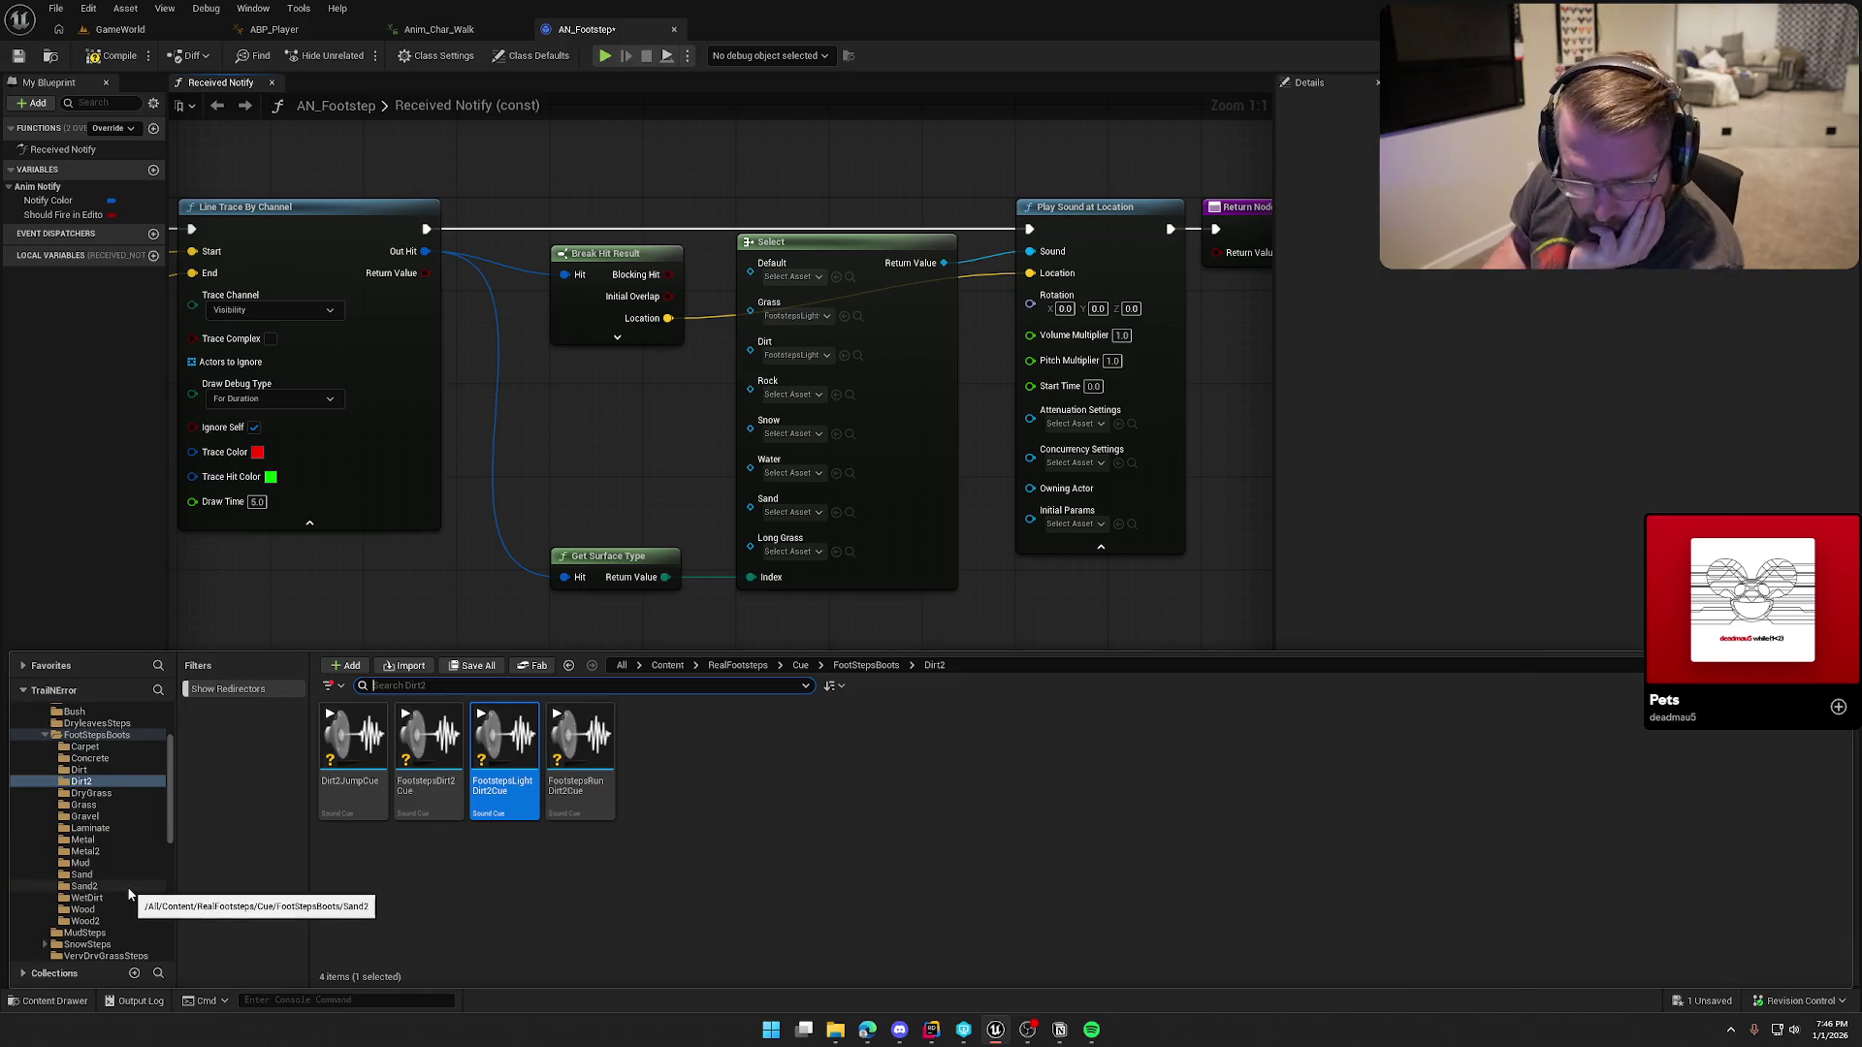
{"action": "left_click", "coordinate": [95, 818]}
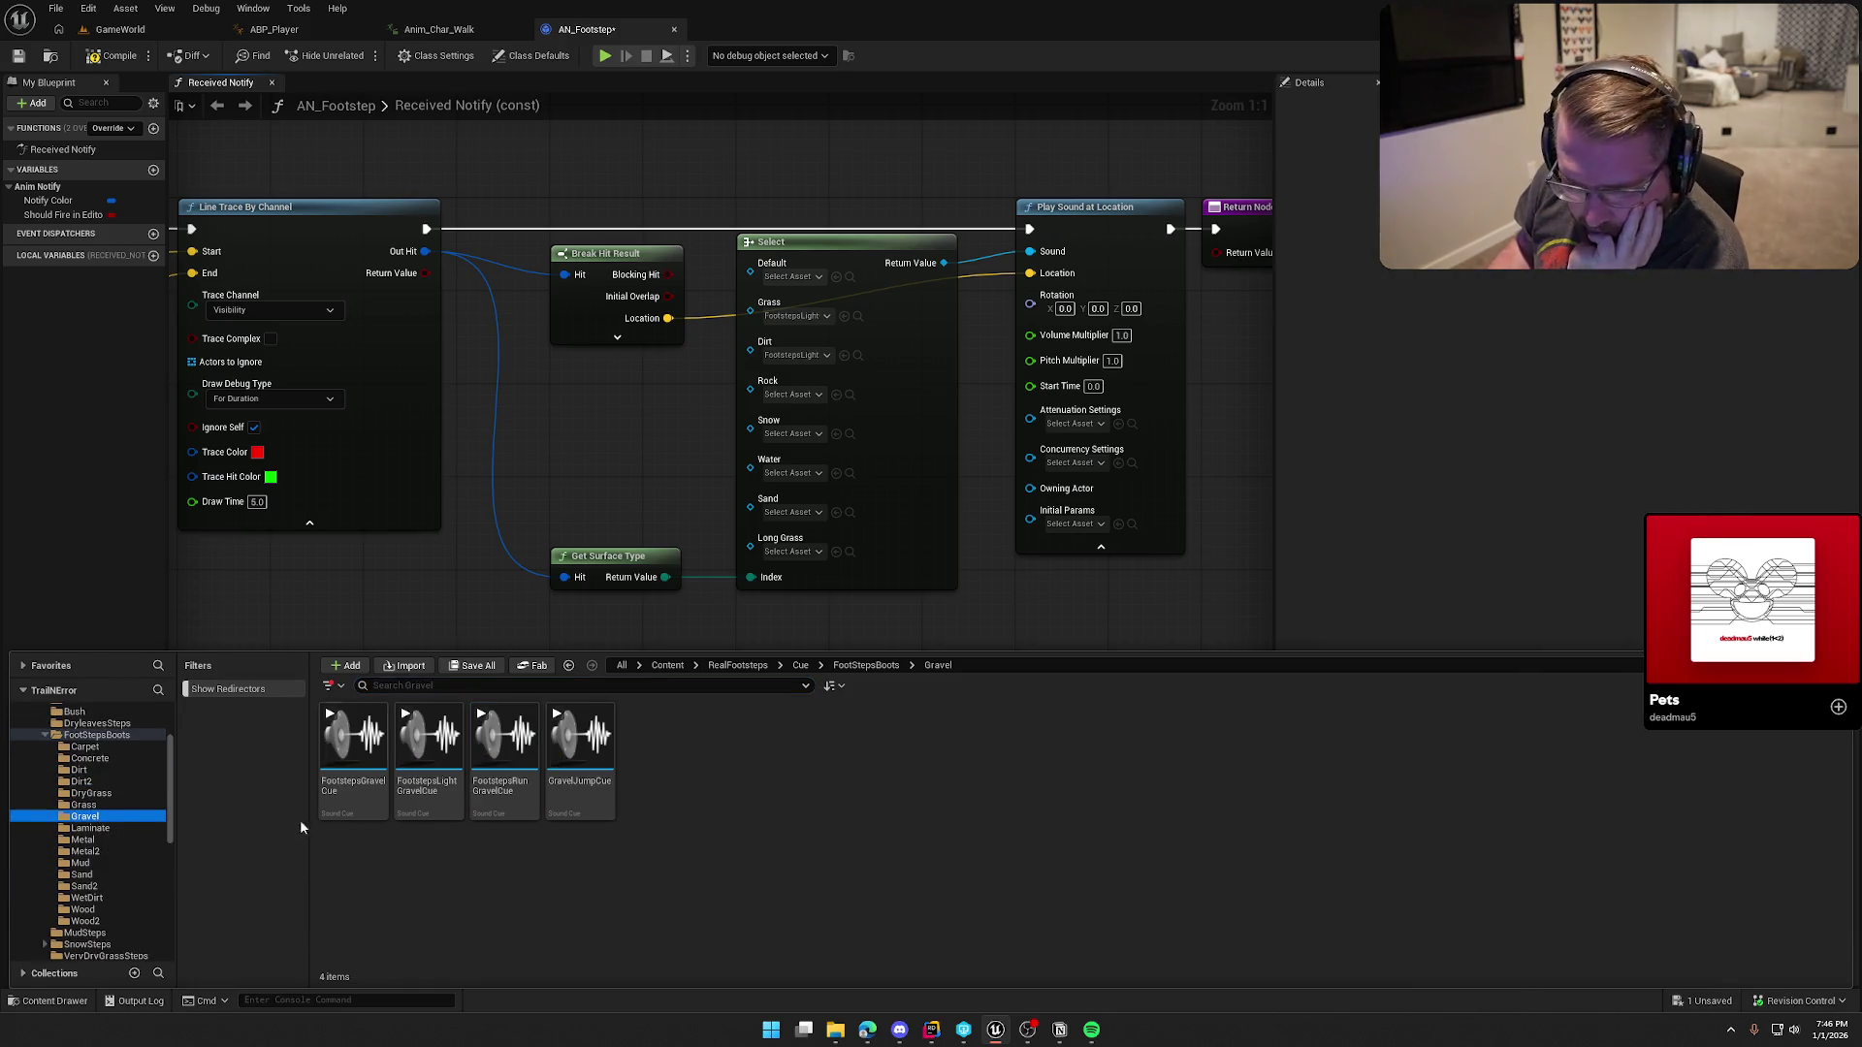
{"action": "left_click", "coordinate": [430, 737]}
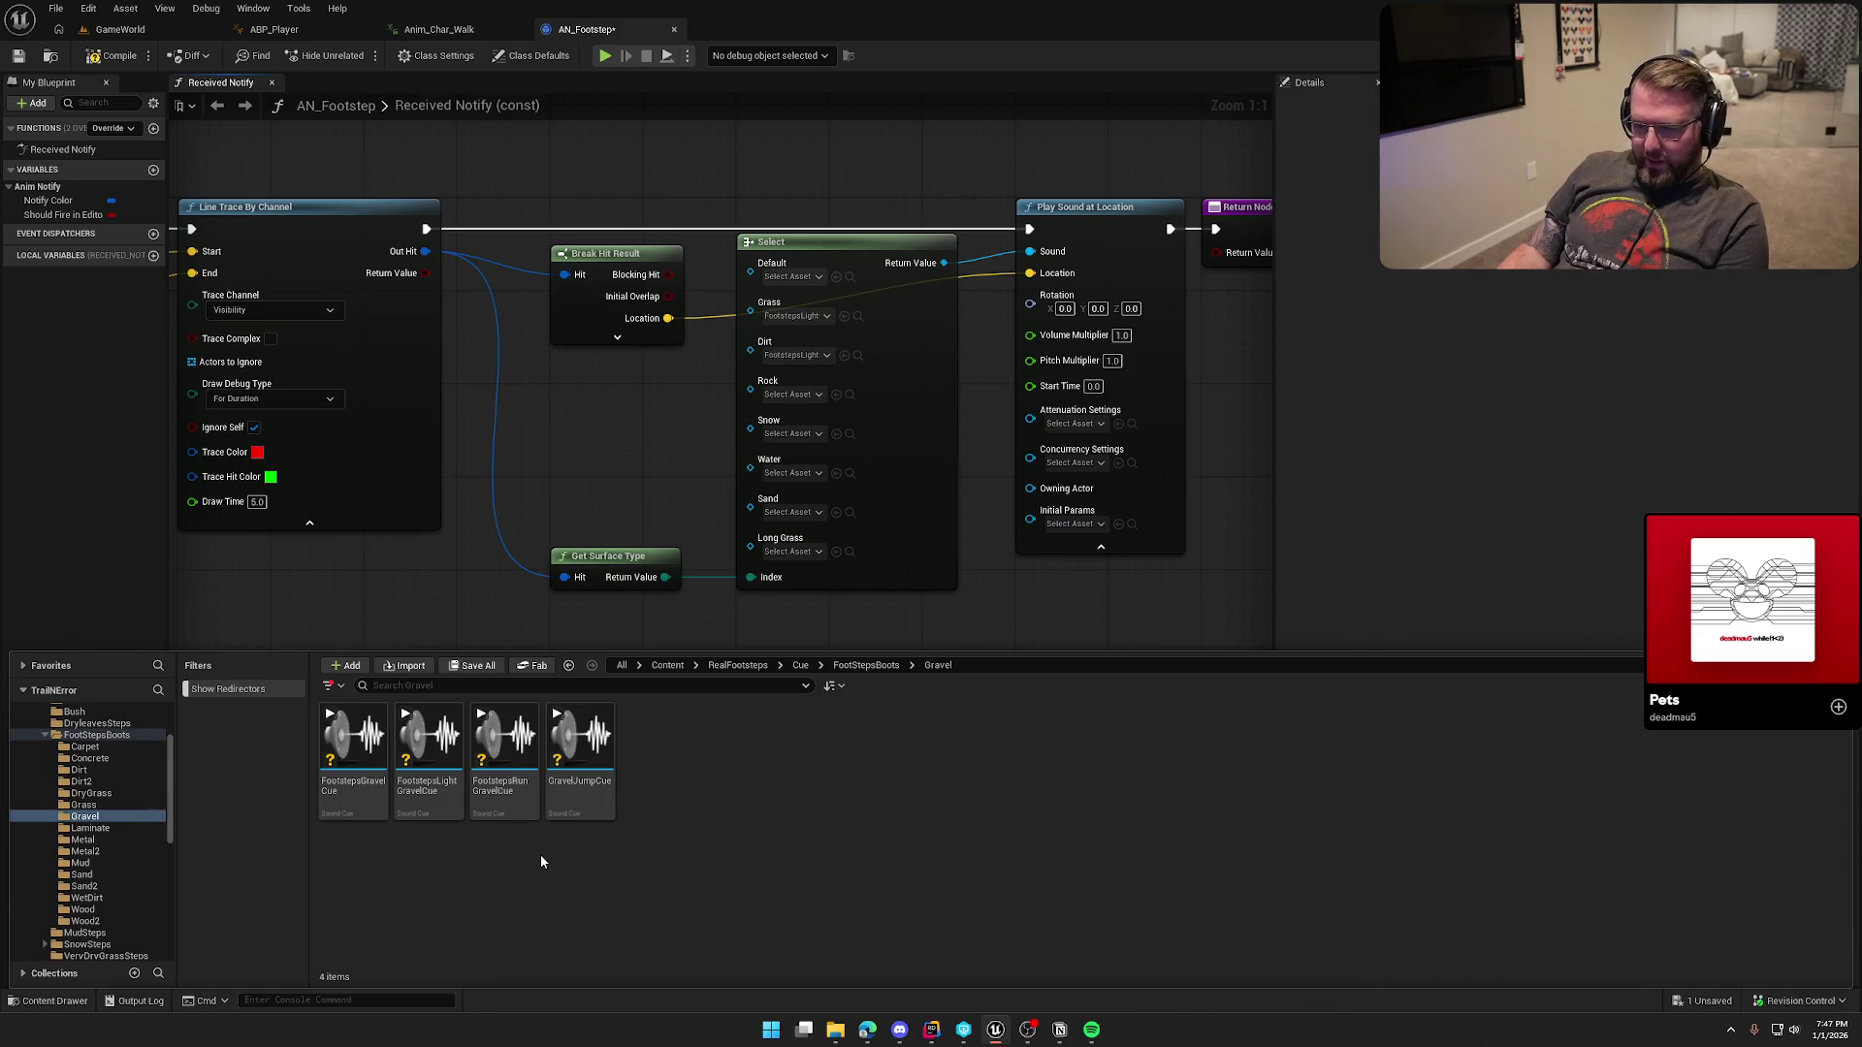
{"action": "left_click", "coordinate": [506, 737]}
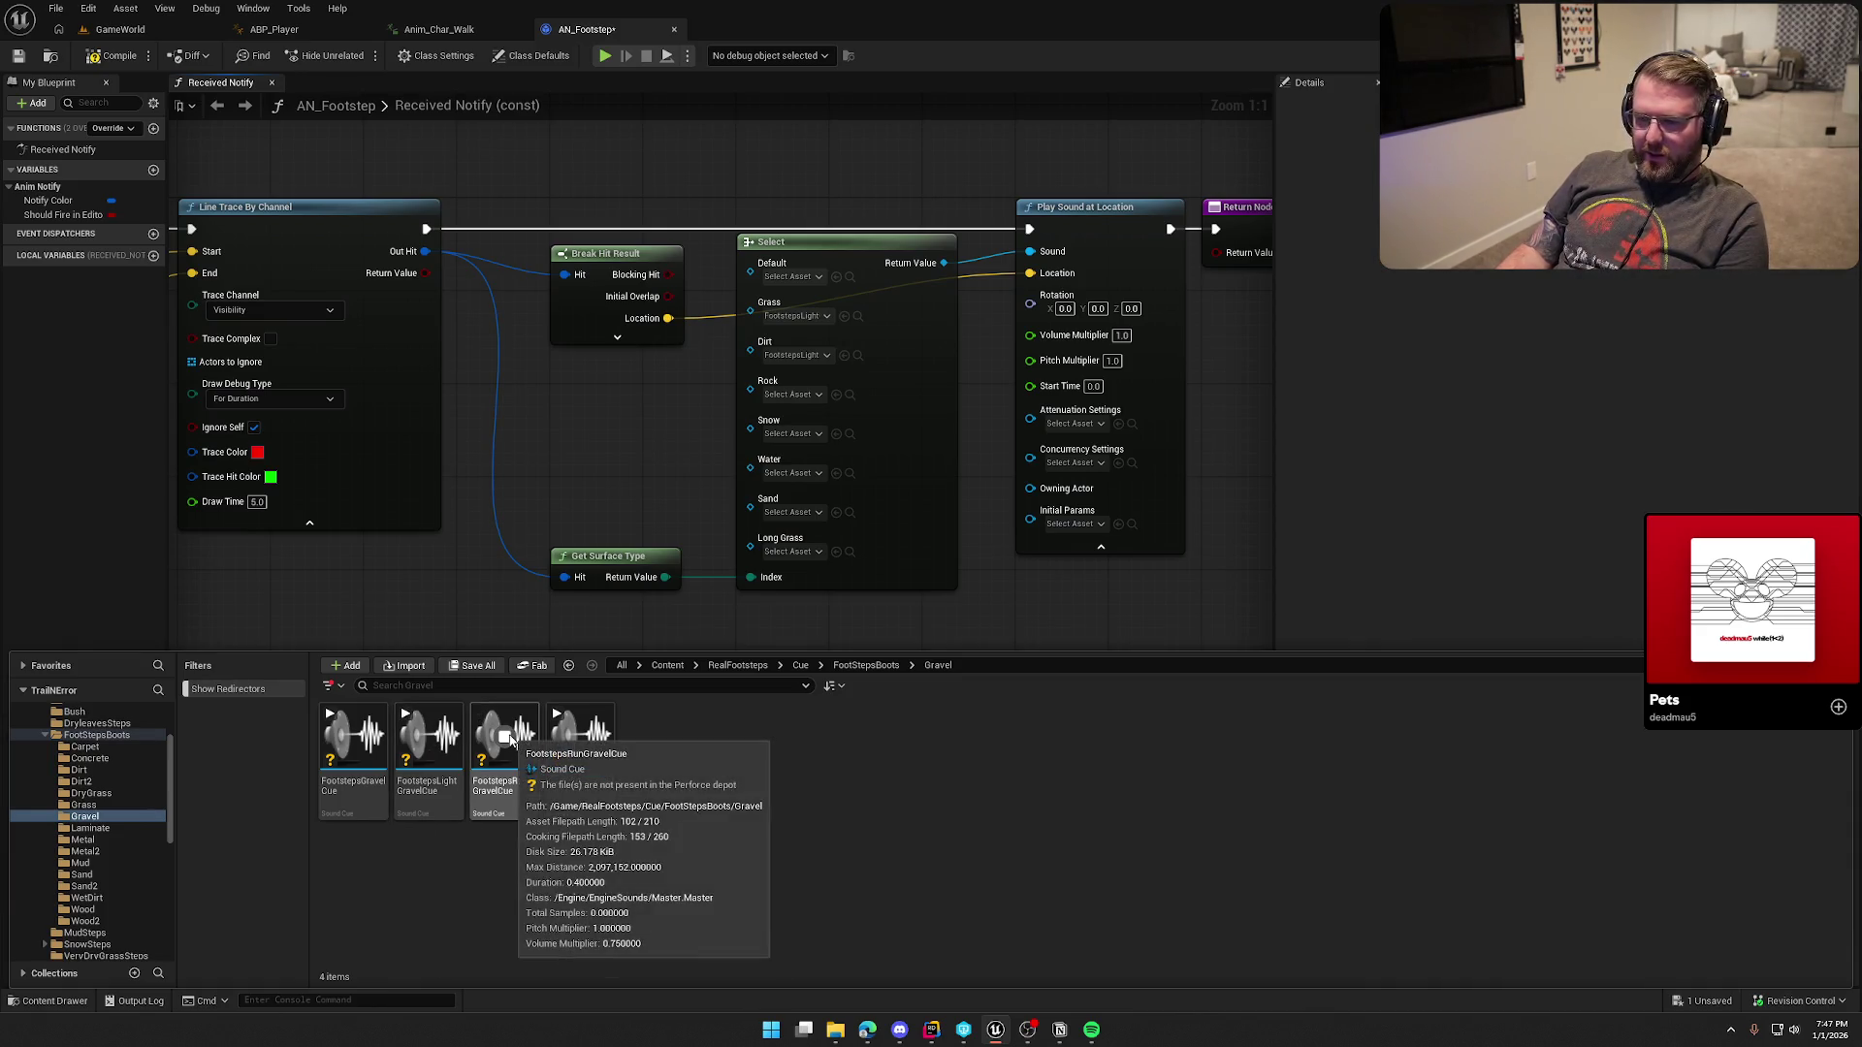
{"action": "left_click", "coordinate": [426, 738]}
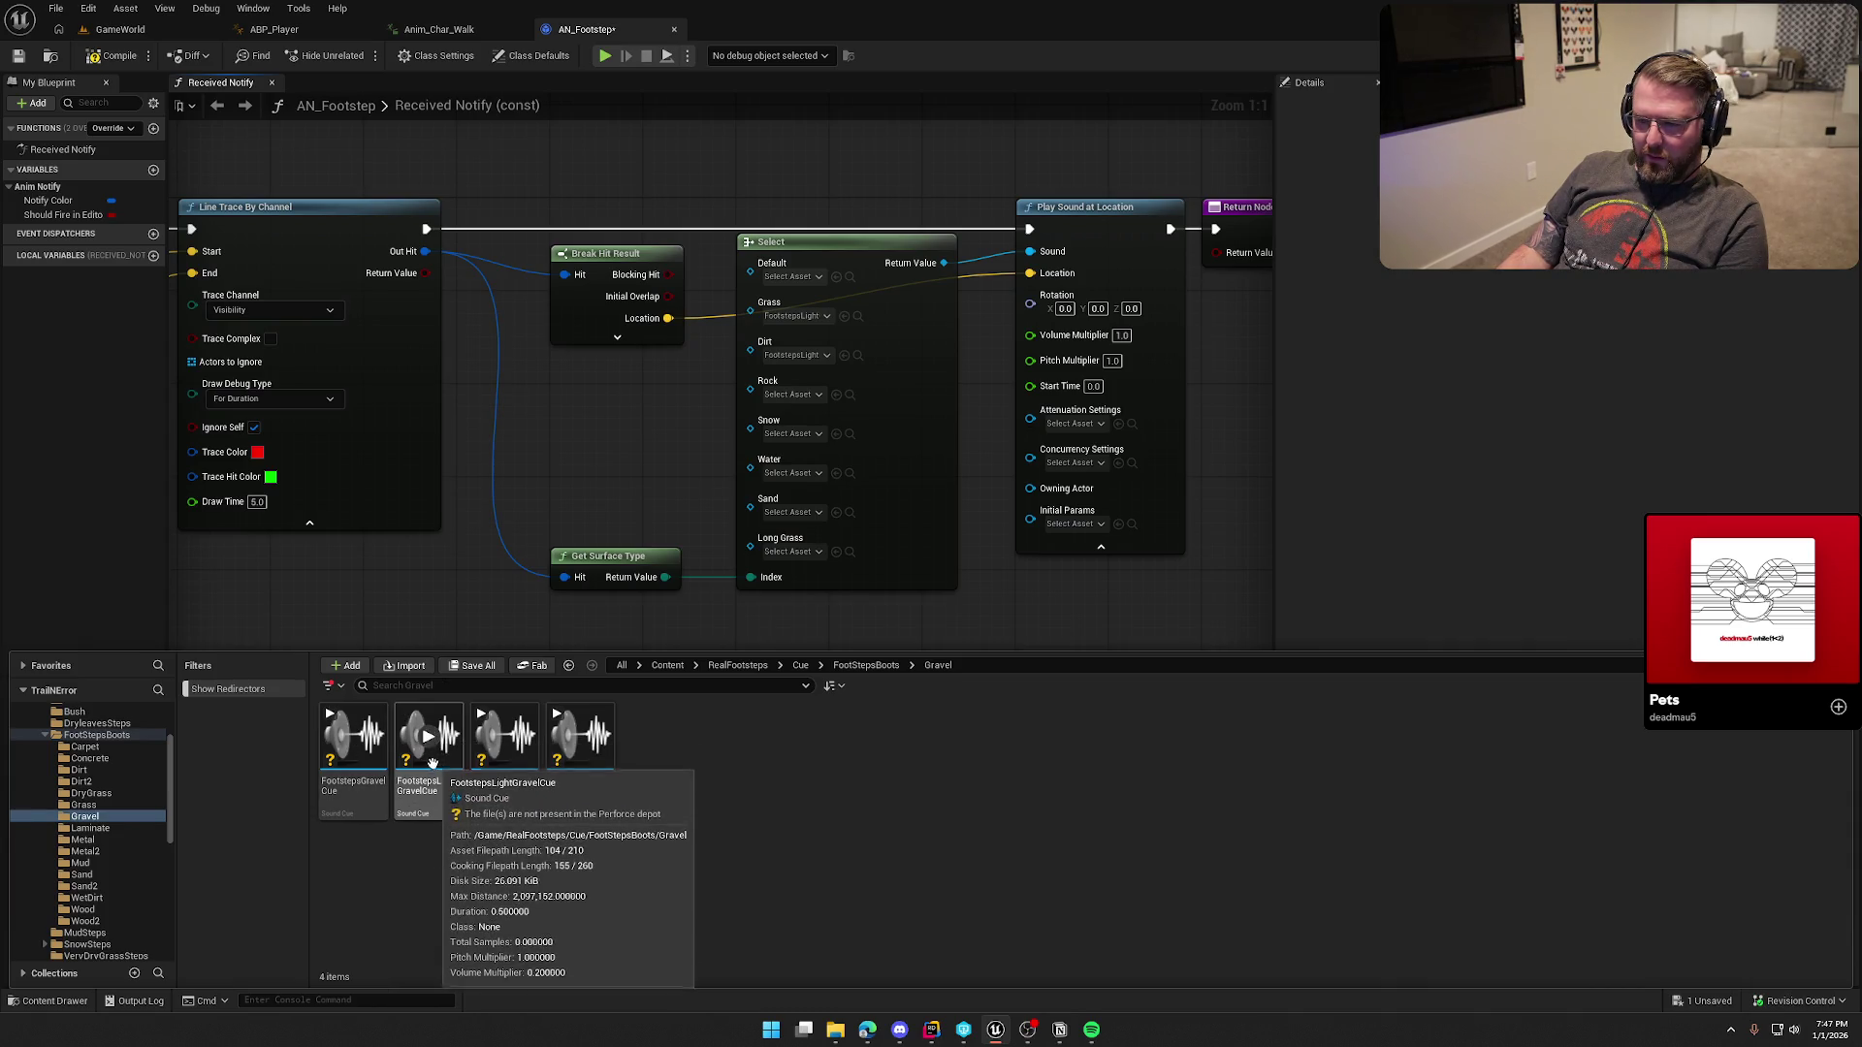
{"action": "mouse_move", "coordinate": [431, 763]}
{"action": "left_mouse_down"}
{"action": "mouse_move", "coordinate": [776, 407]}
{"action": "mouse_move", "coordinate": [800, 423]}
{"action": "mouse_move", "coordinate": [791, 395]}
{"action": "left_mouse_up"}
Step: Collapse the FootStepsBoots and Wav folders and open SnowSteps > Snow3
{"action": "key", "text": "ctrl+space"}
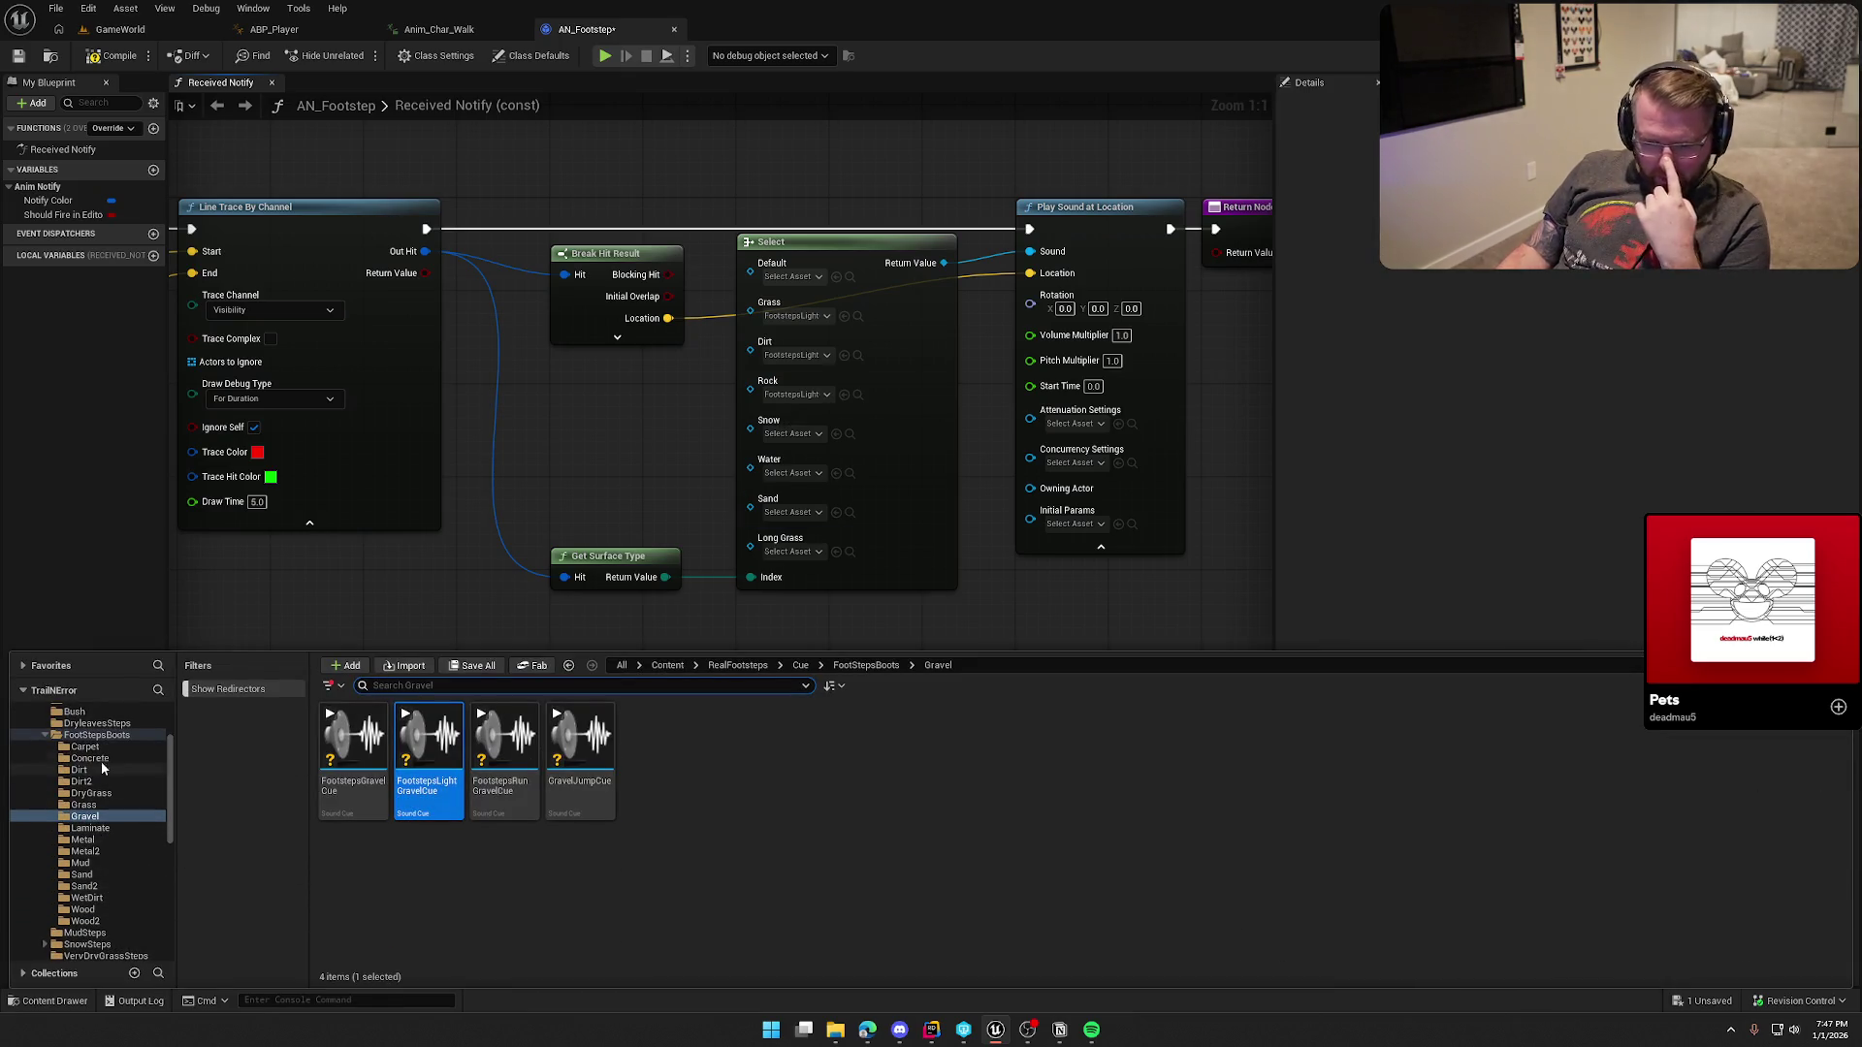
{"action": "left_click", "coordinate": [45, 735]}
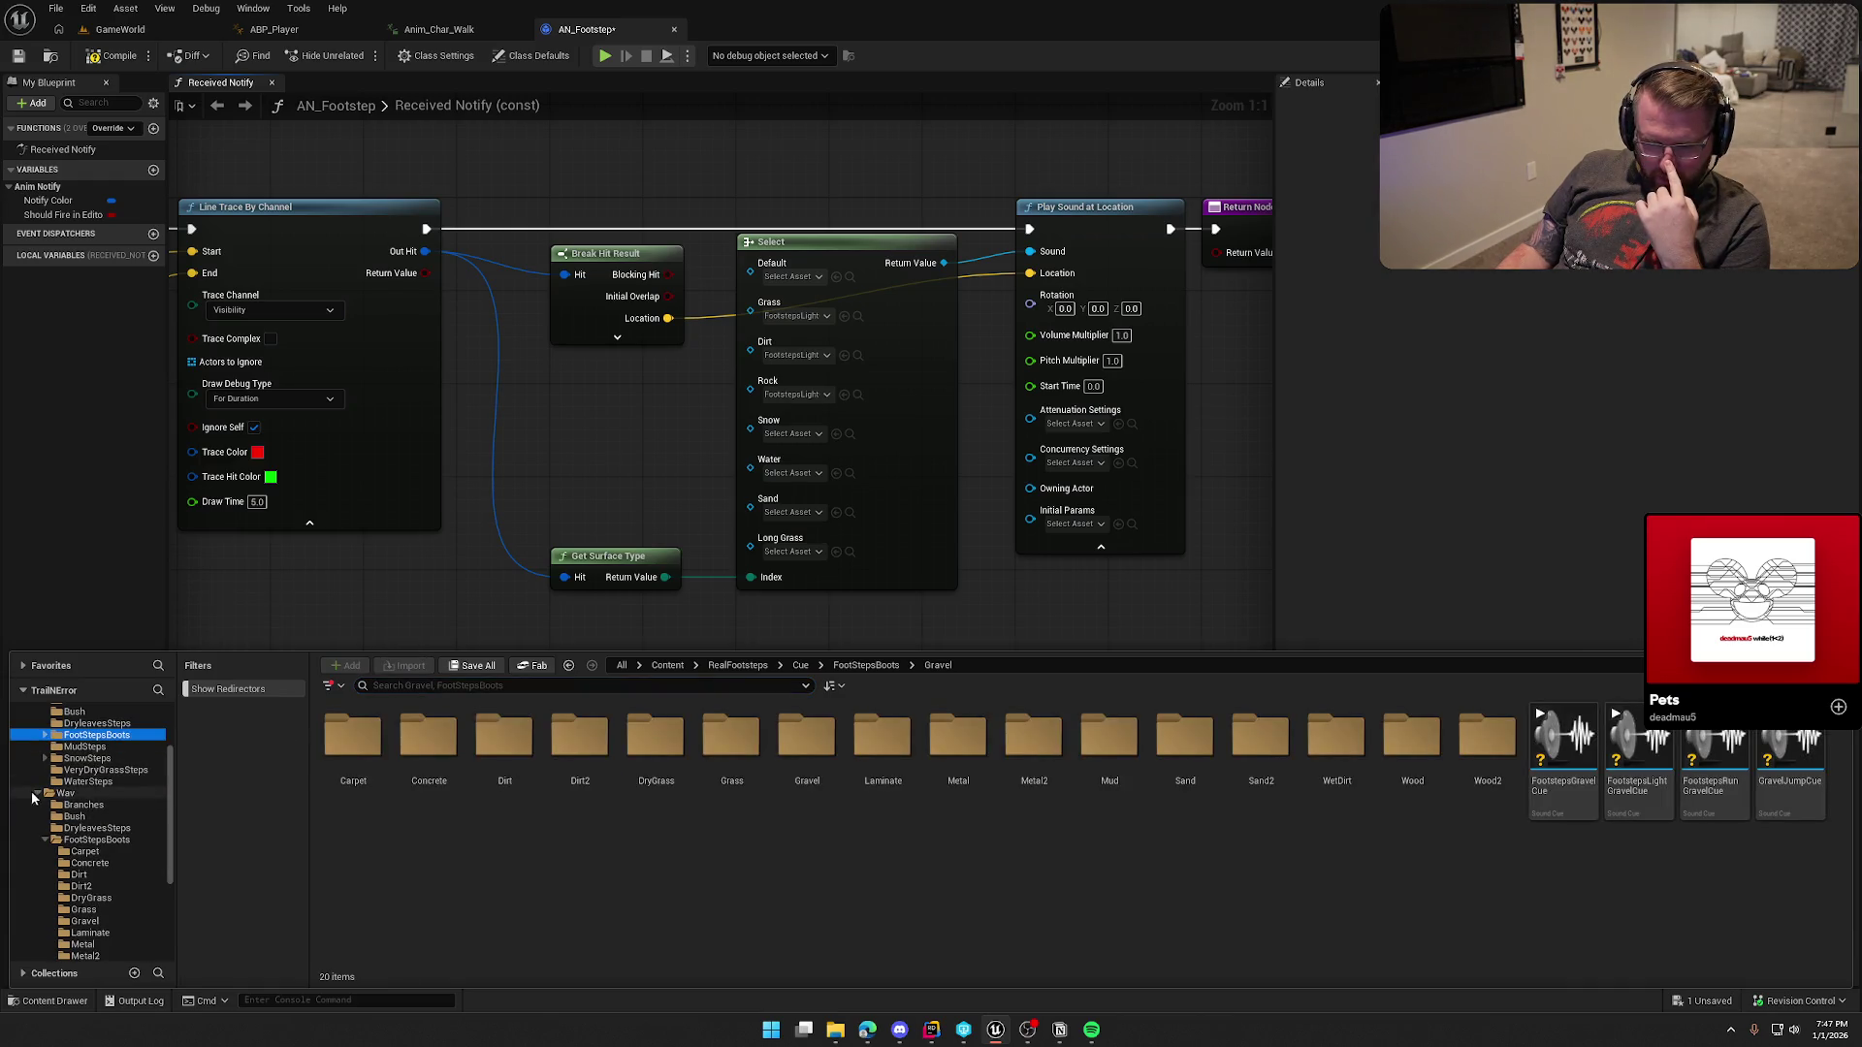
{"action": "left_click", "coordinate": [36, 794]}
{"action": "left_click", "coordinate": [87, 852]}
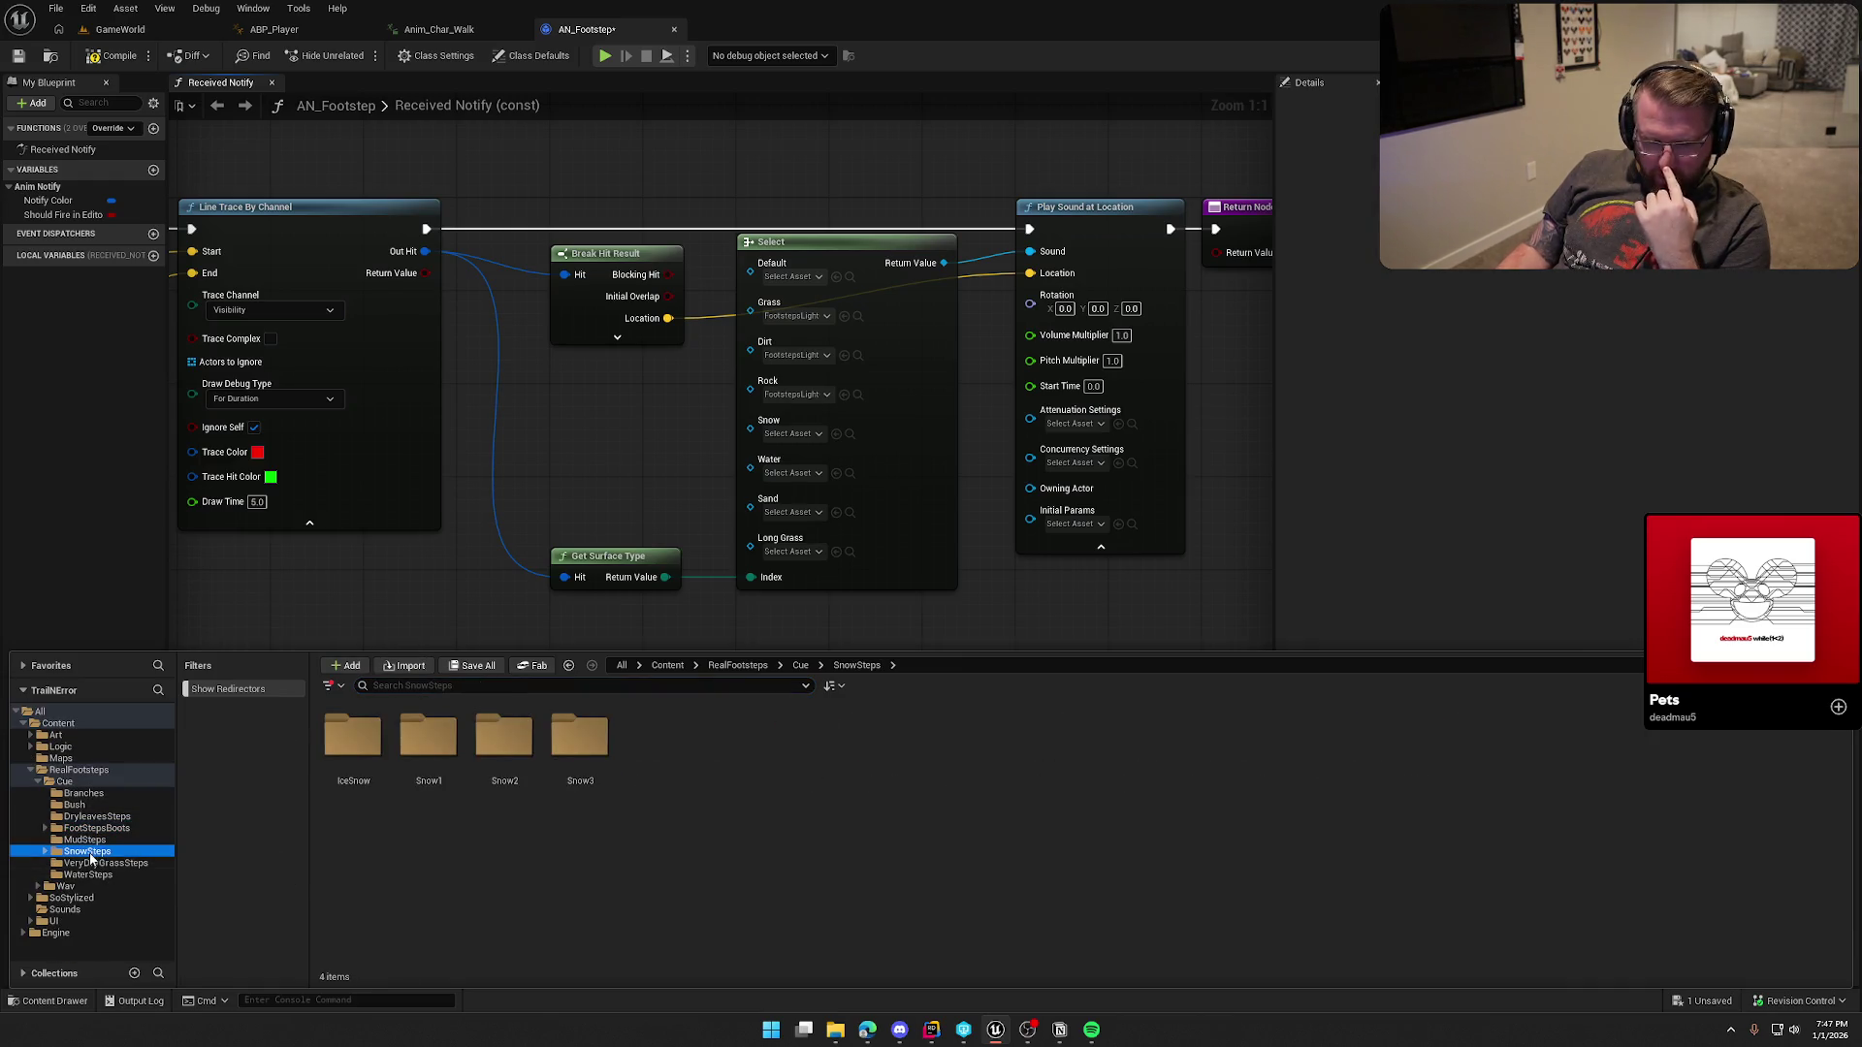
{"action": "left_click", "coordinate": [582, 744]}
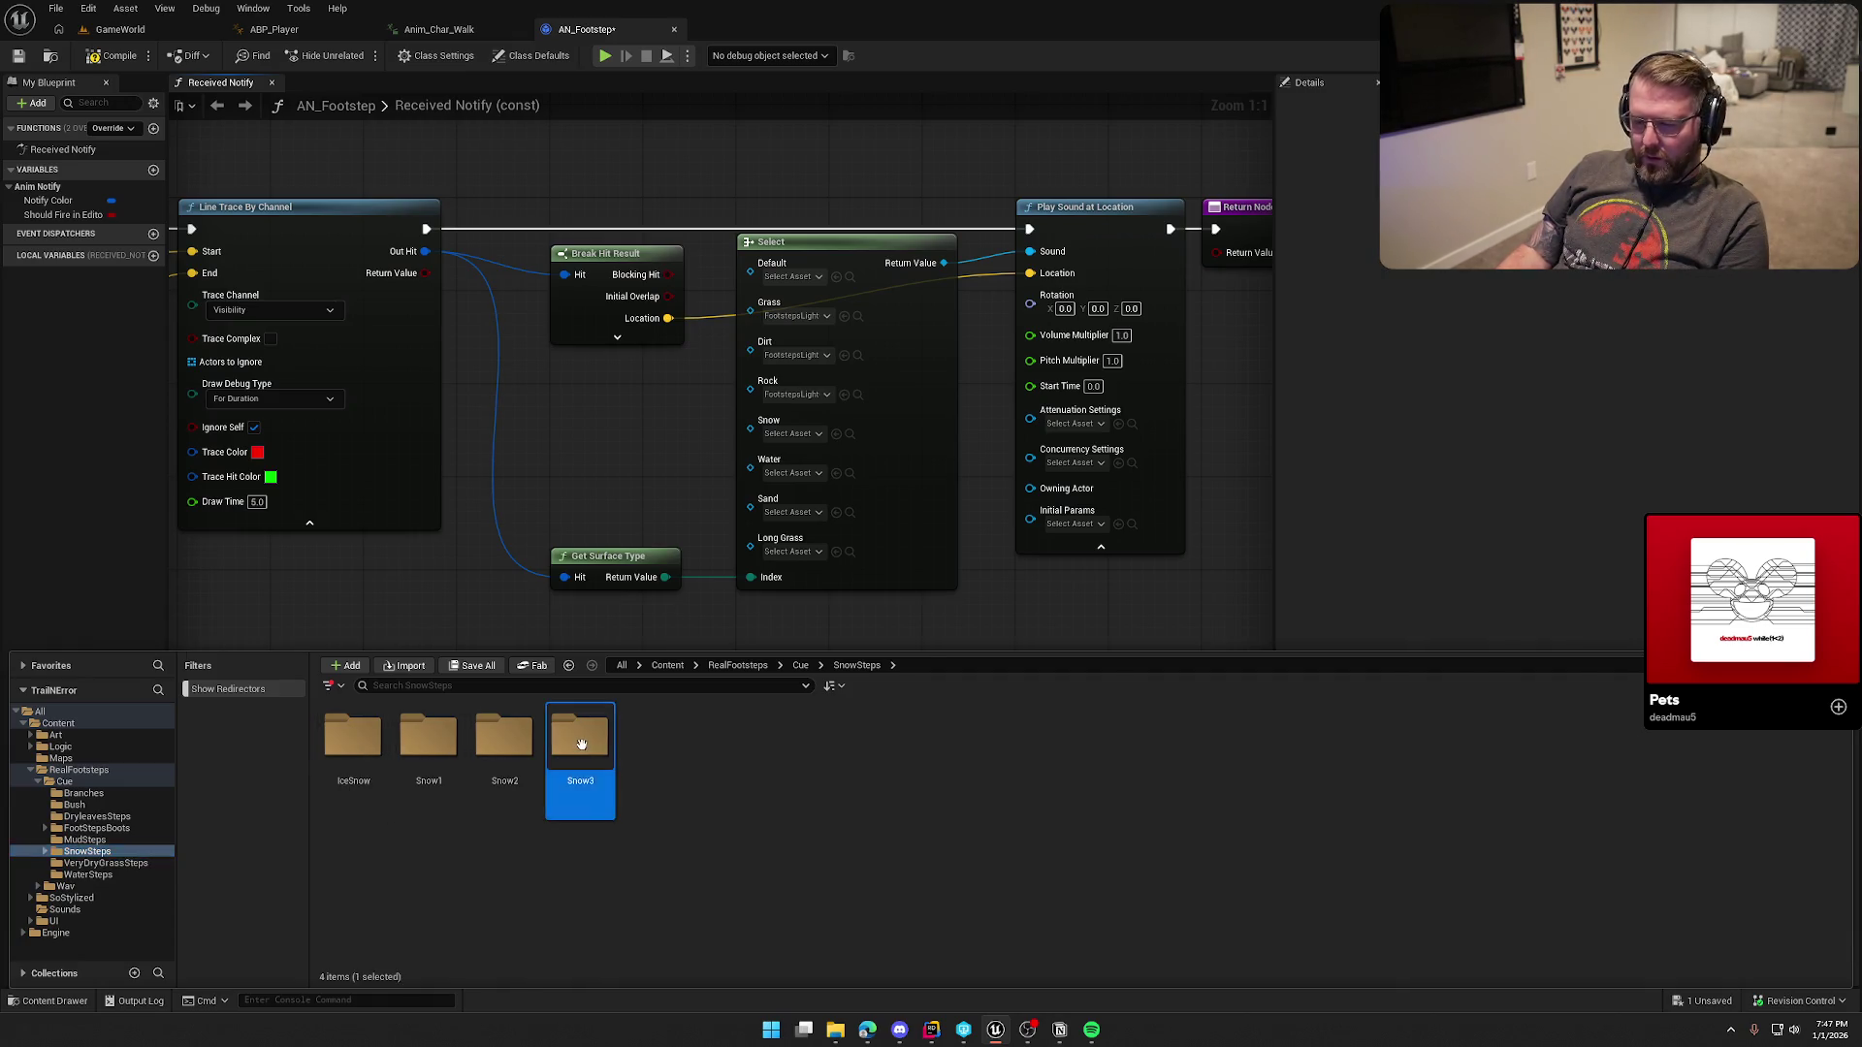
{"action": "double_click", "coordinate": [582, 744]}
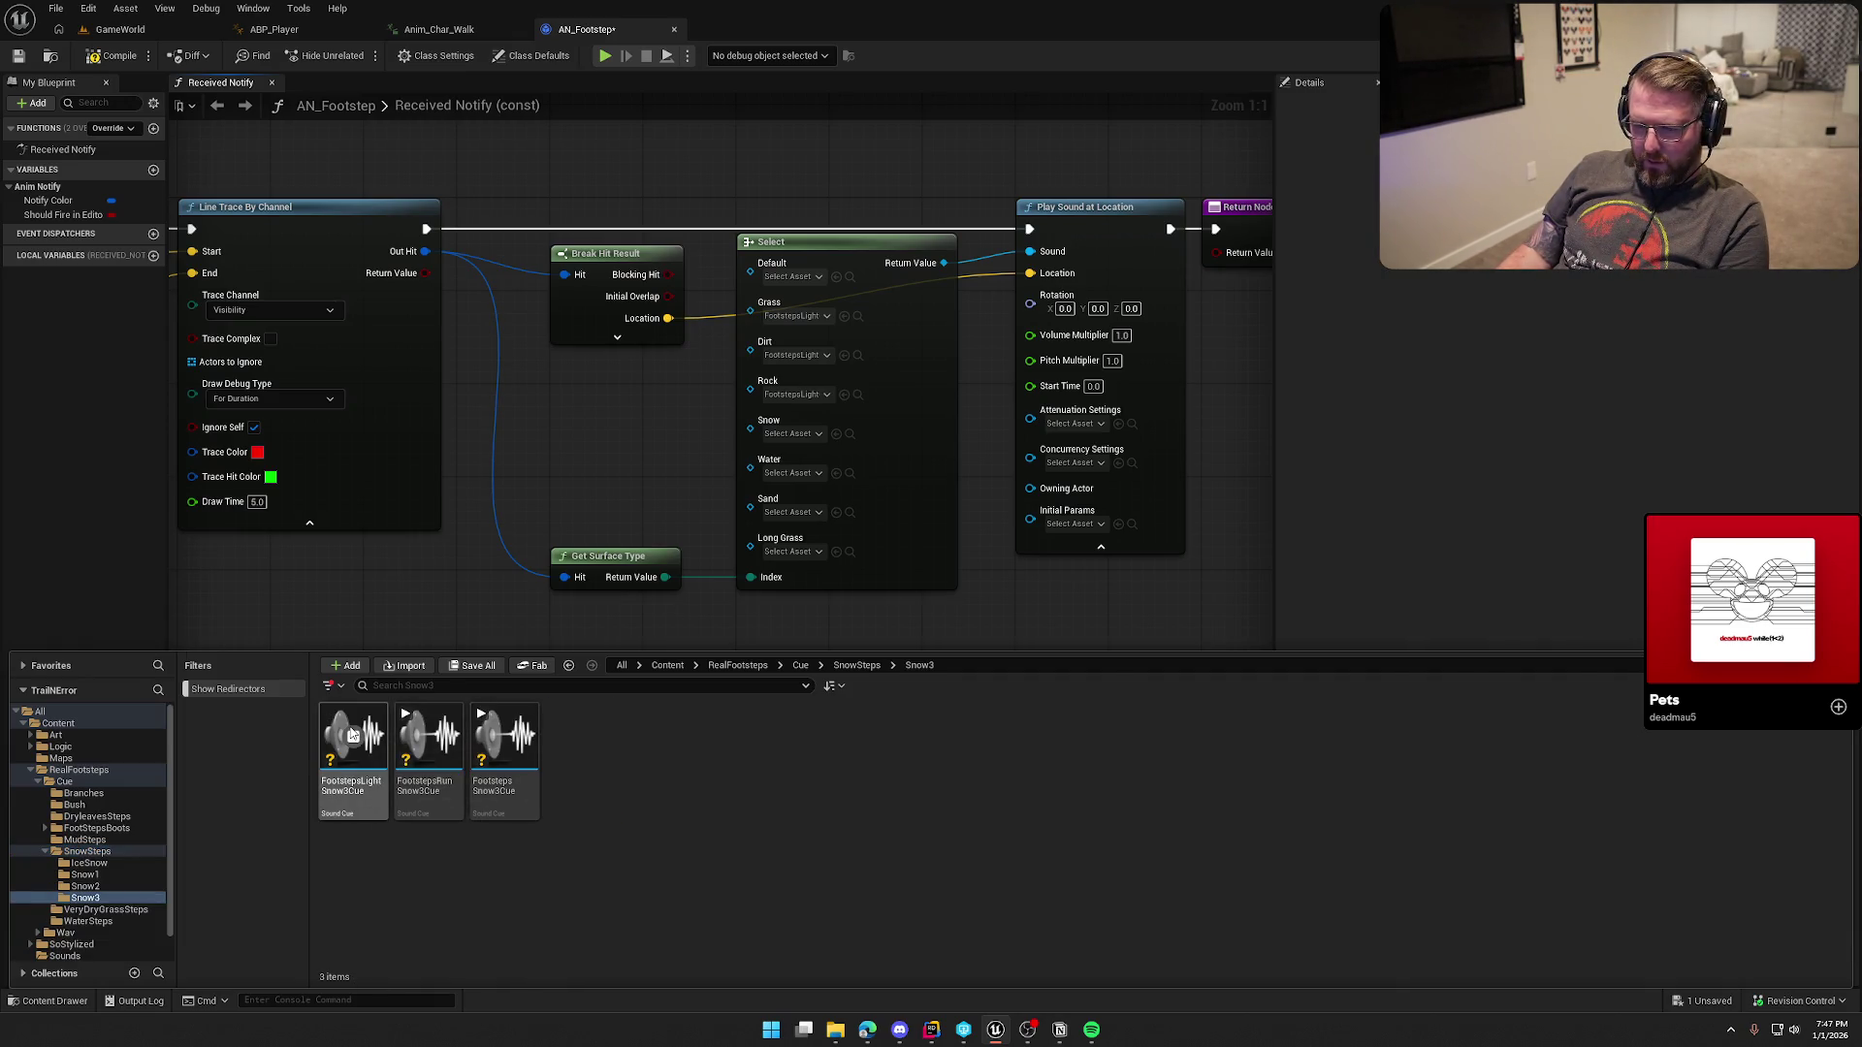
Step: Preview the Snow1 and Snow3 light cues and assign FootstepsLightSnow3Cue to the Snow pin
{"action": "left_click", "coordinate": [124, 884]}
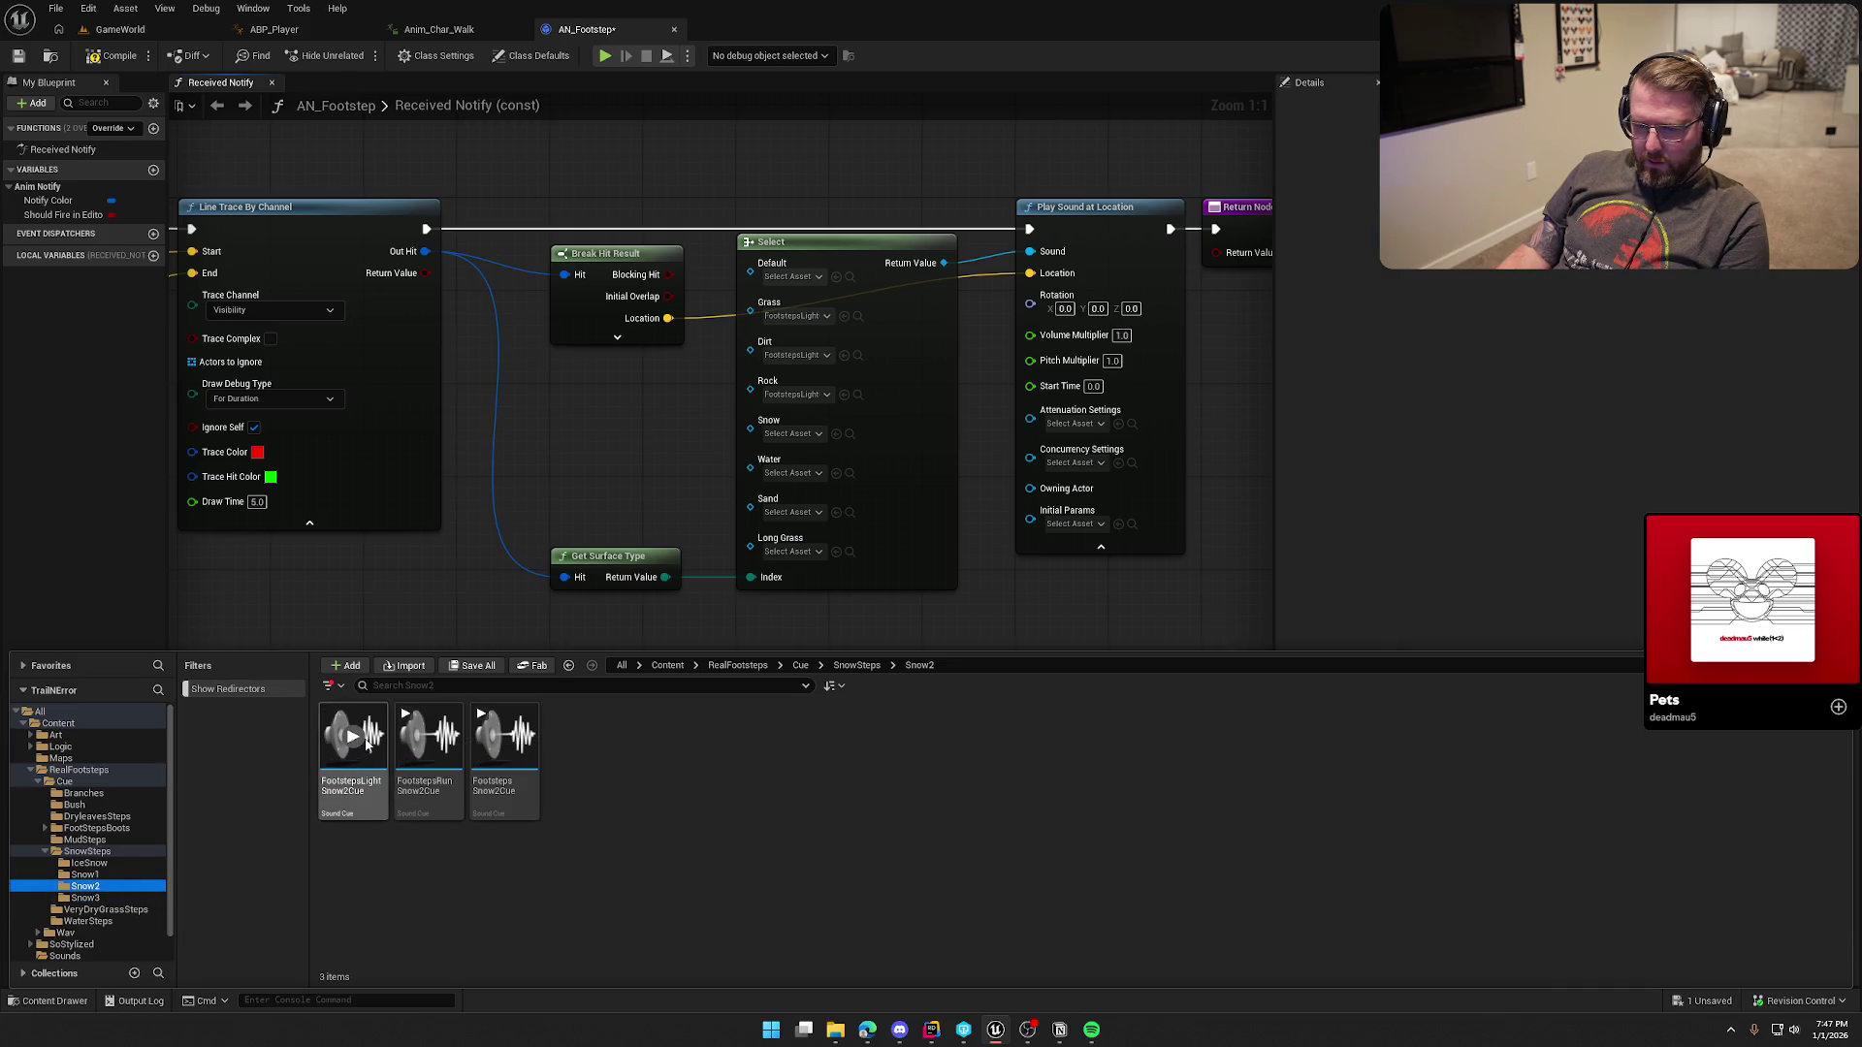
{"action": "left_click", "coordinate": [86, 874]}
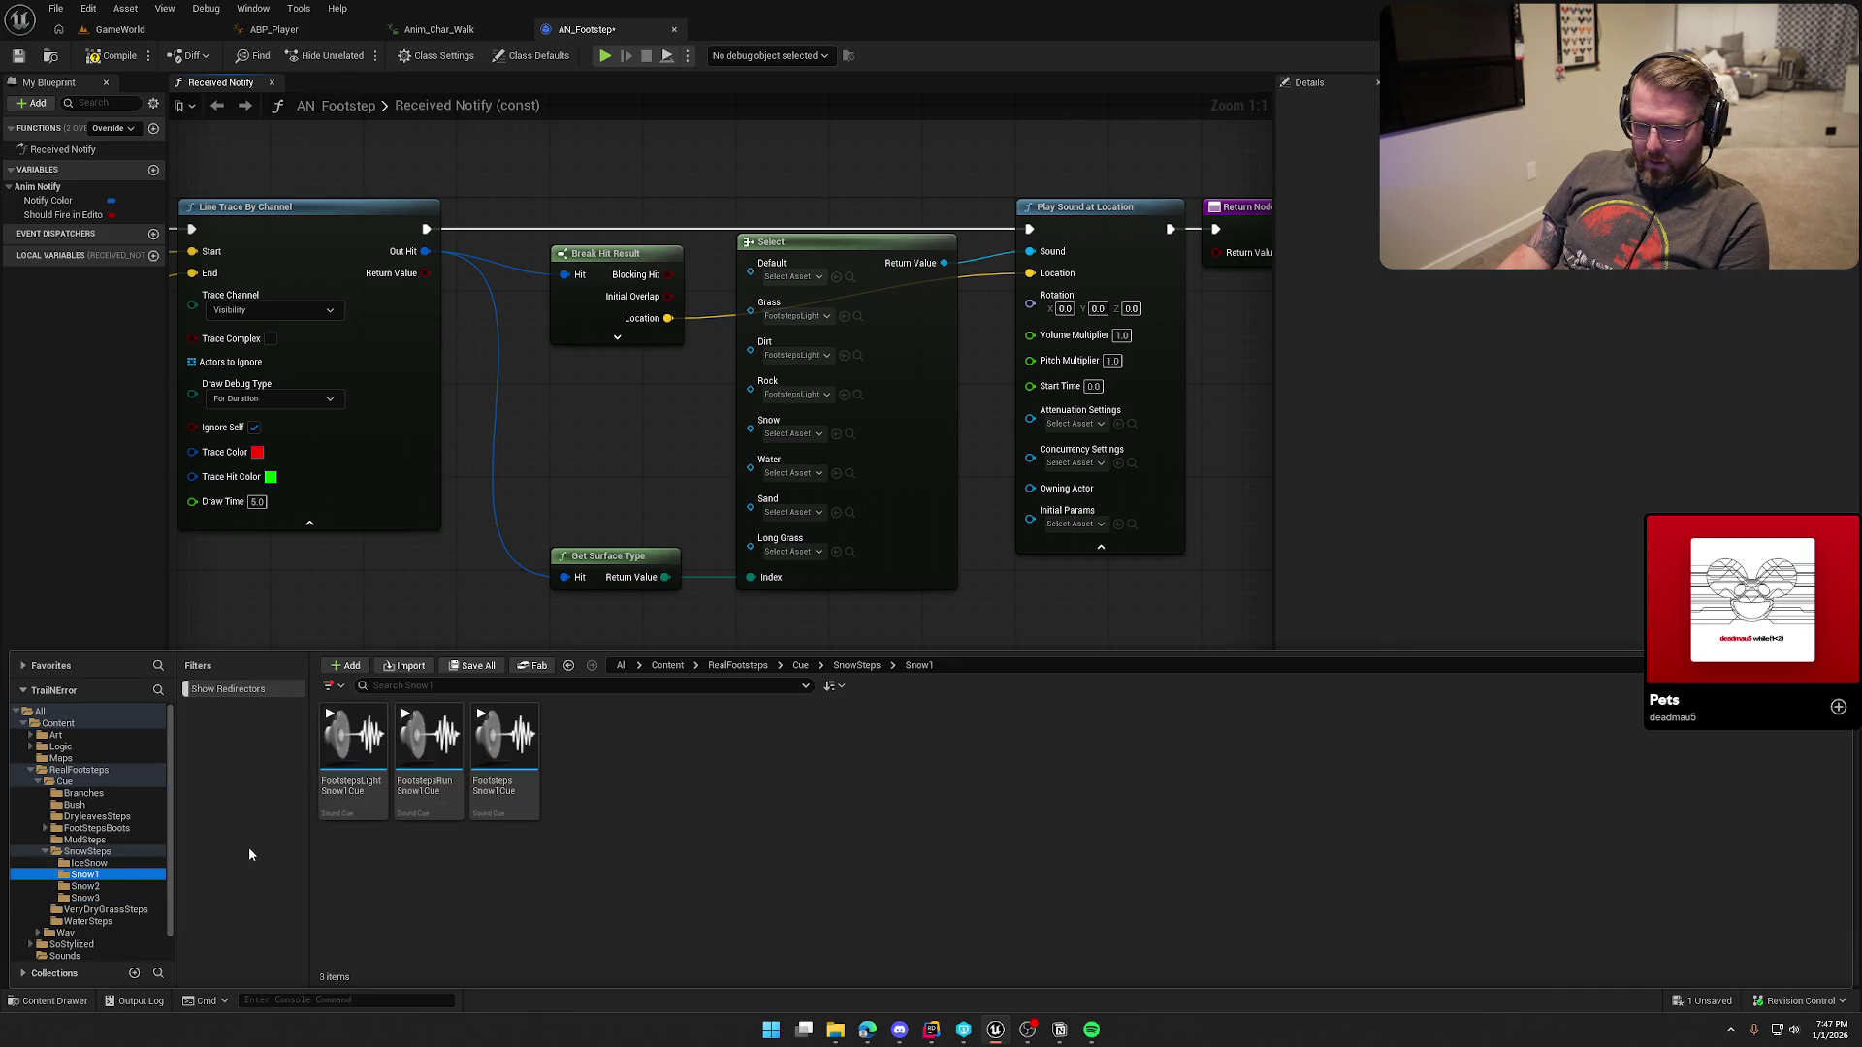
{"action": "left_click", "coordinate": [354, 742]}
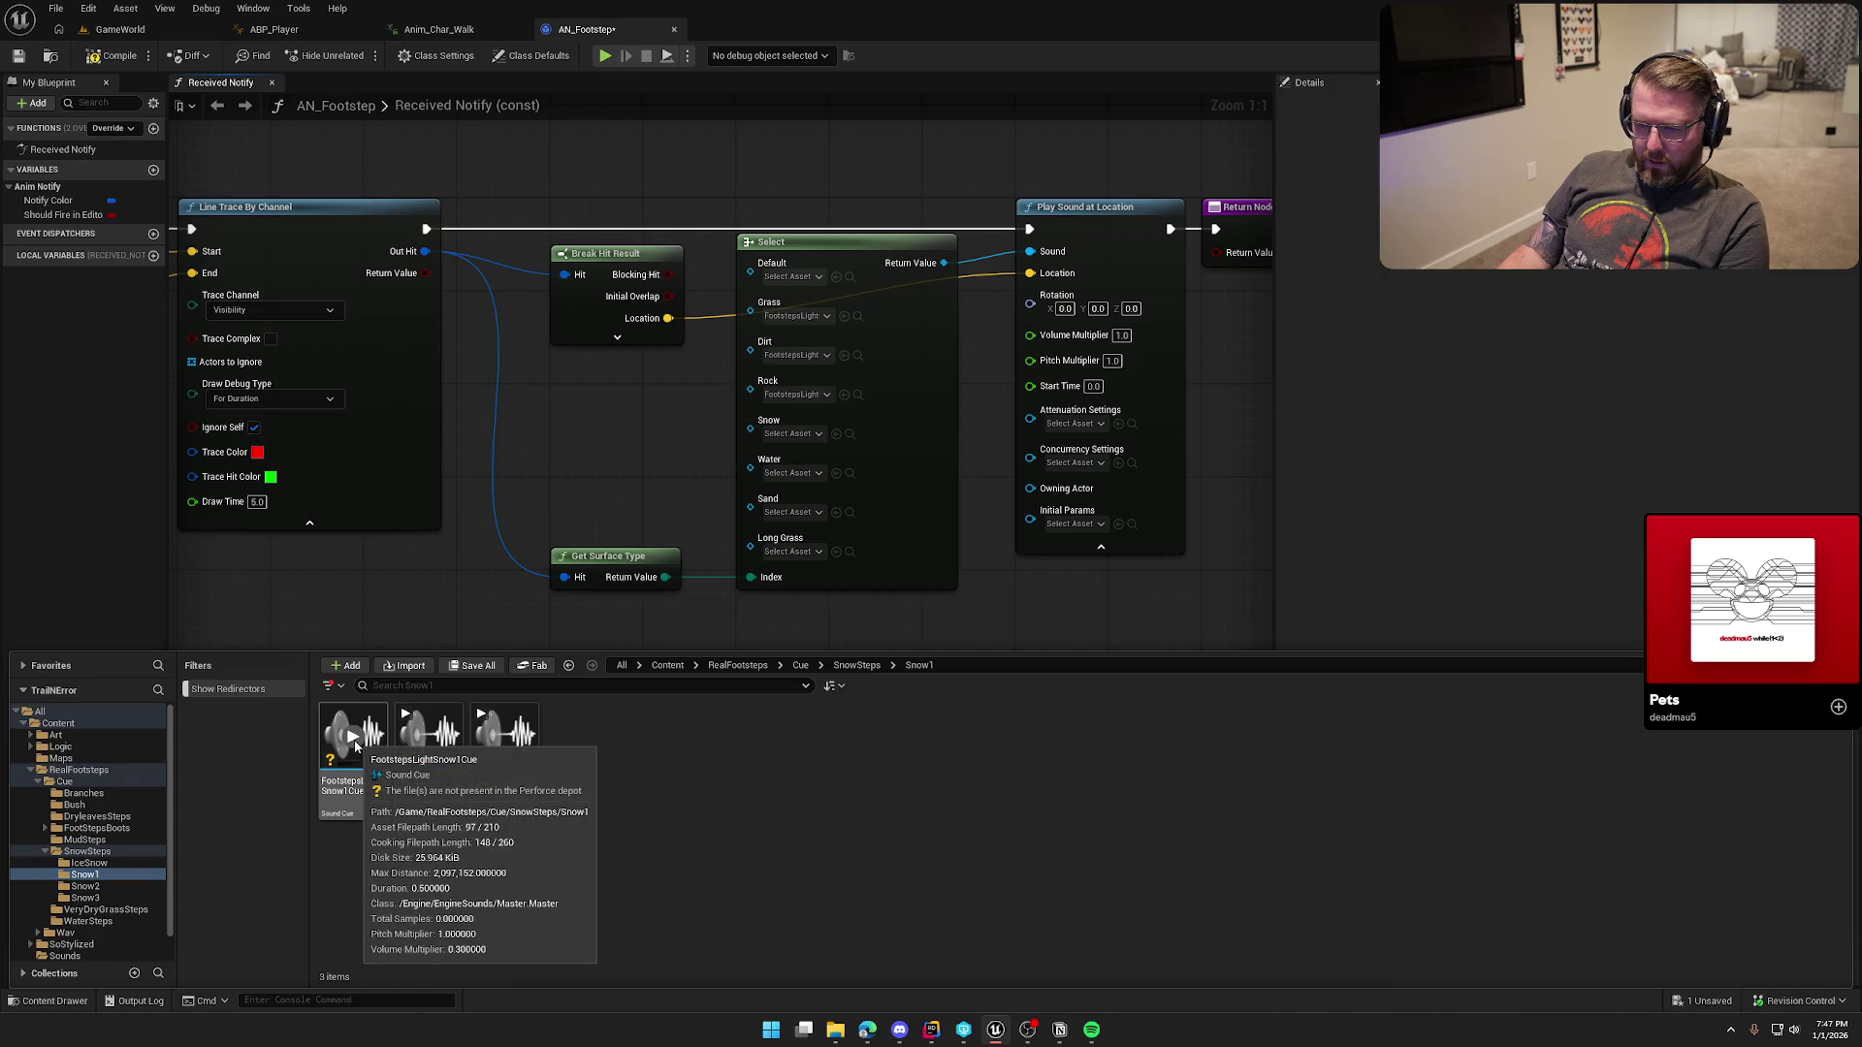
{"action": "left_click", "coordinate": [107, 885]}
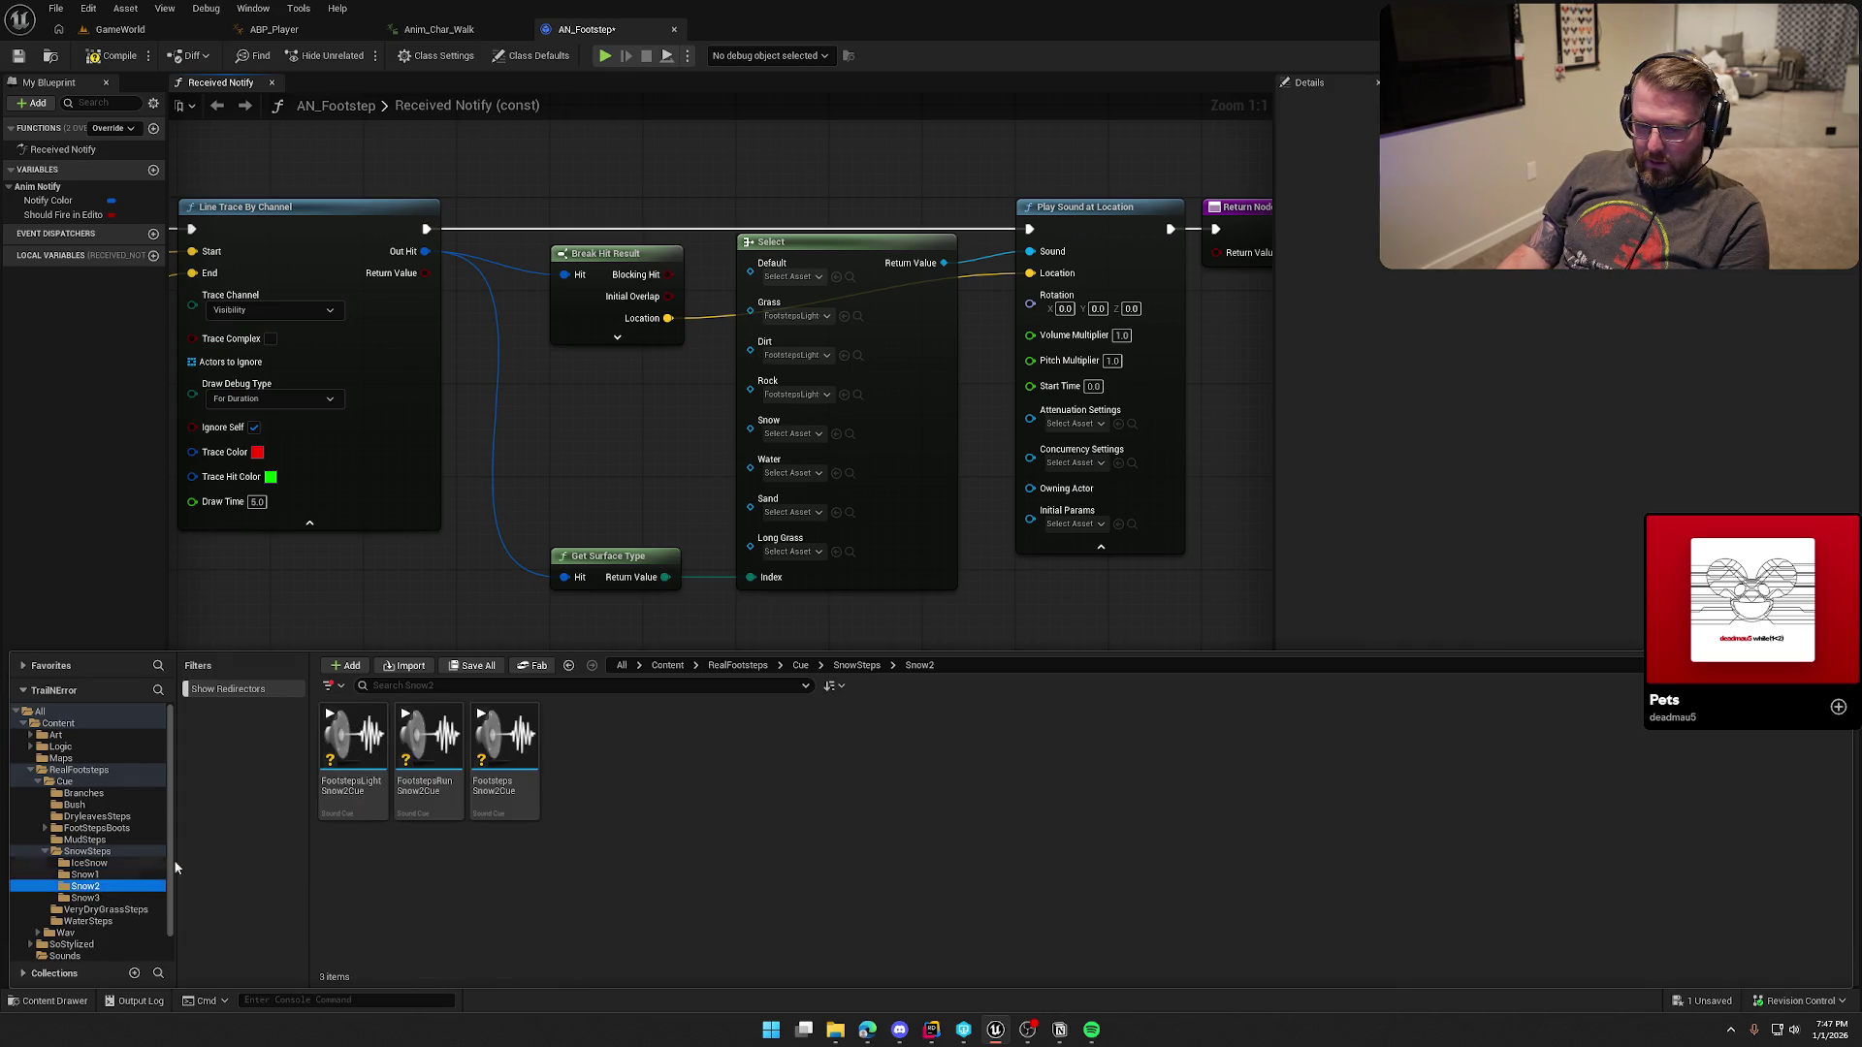
{"action": "left_click", "coordinate": [96, 898]}
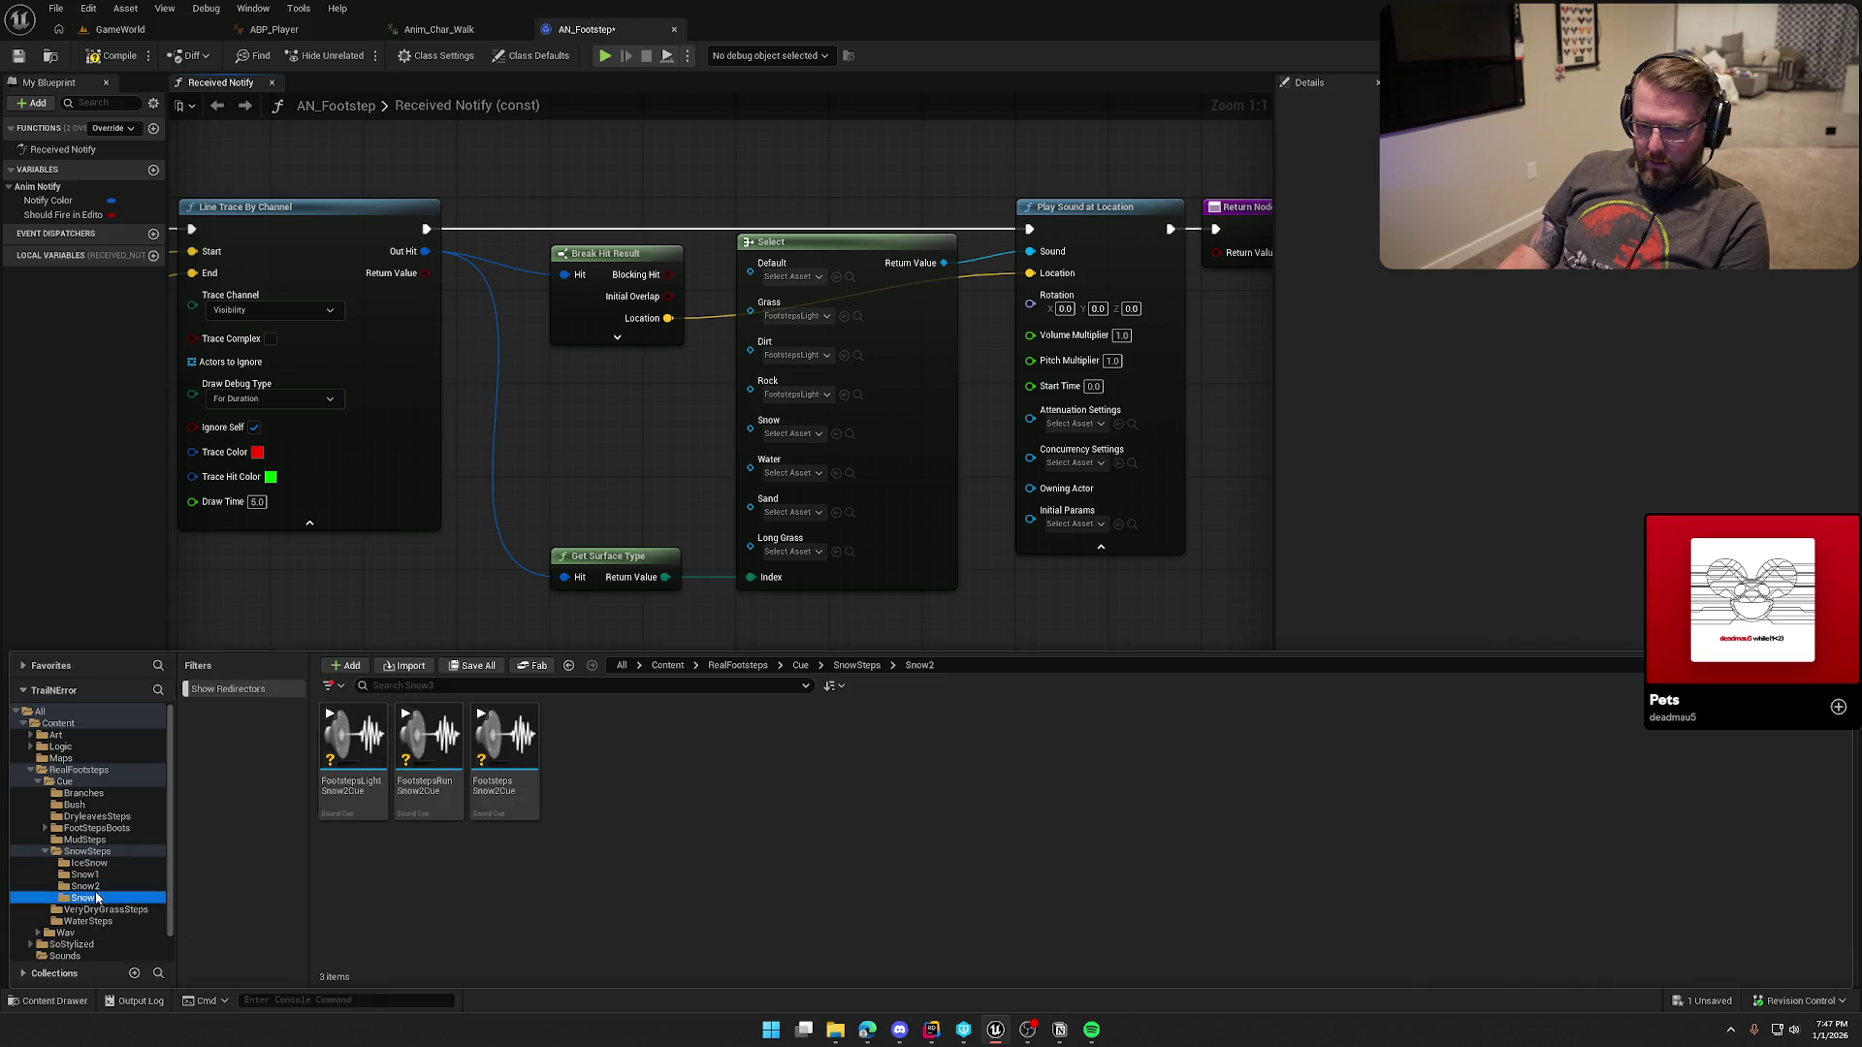
{"action": "left_click", "coordinate": [353, 742]}
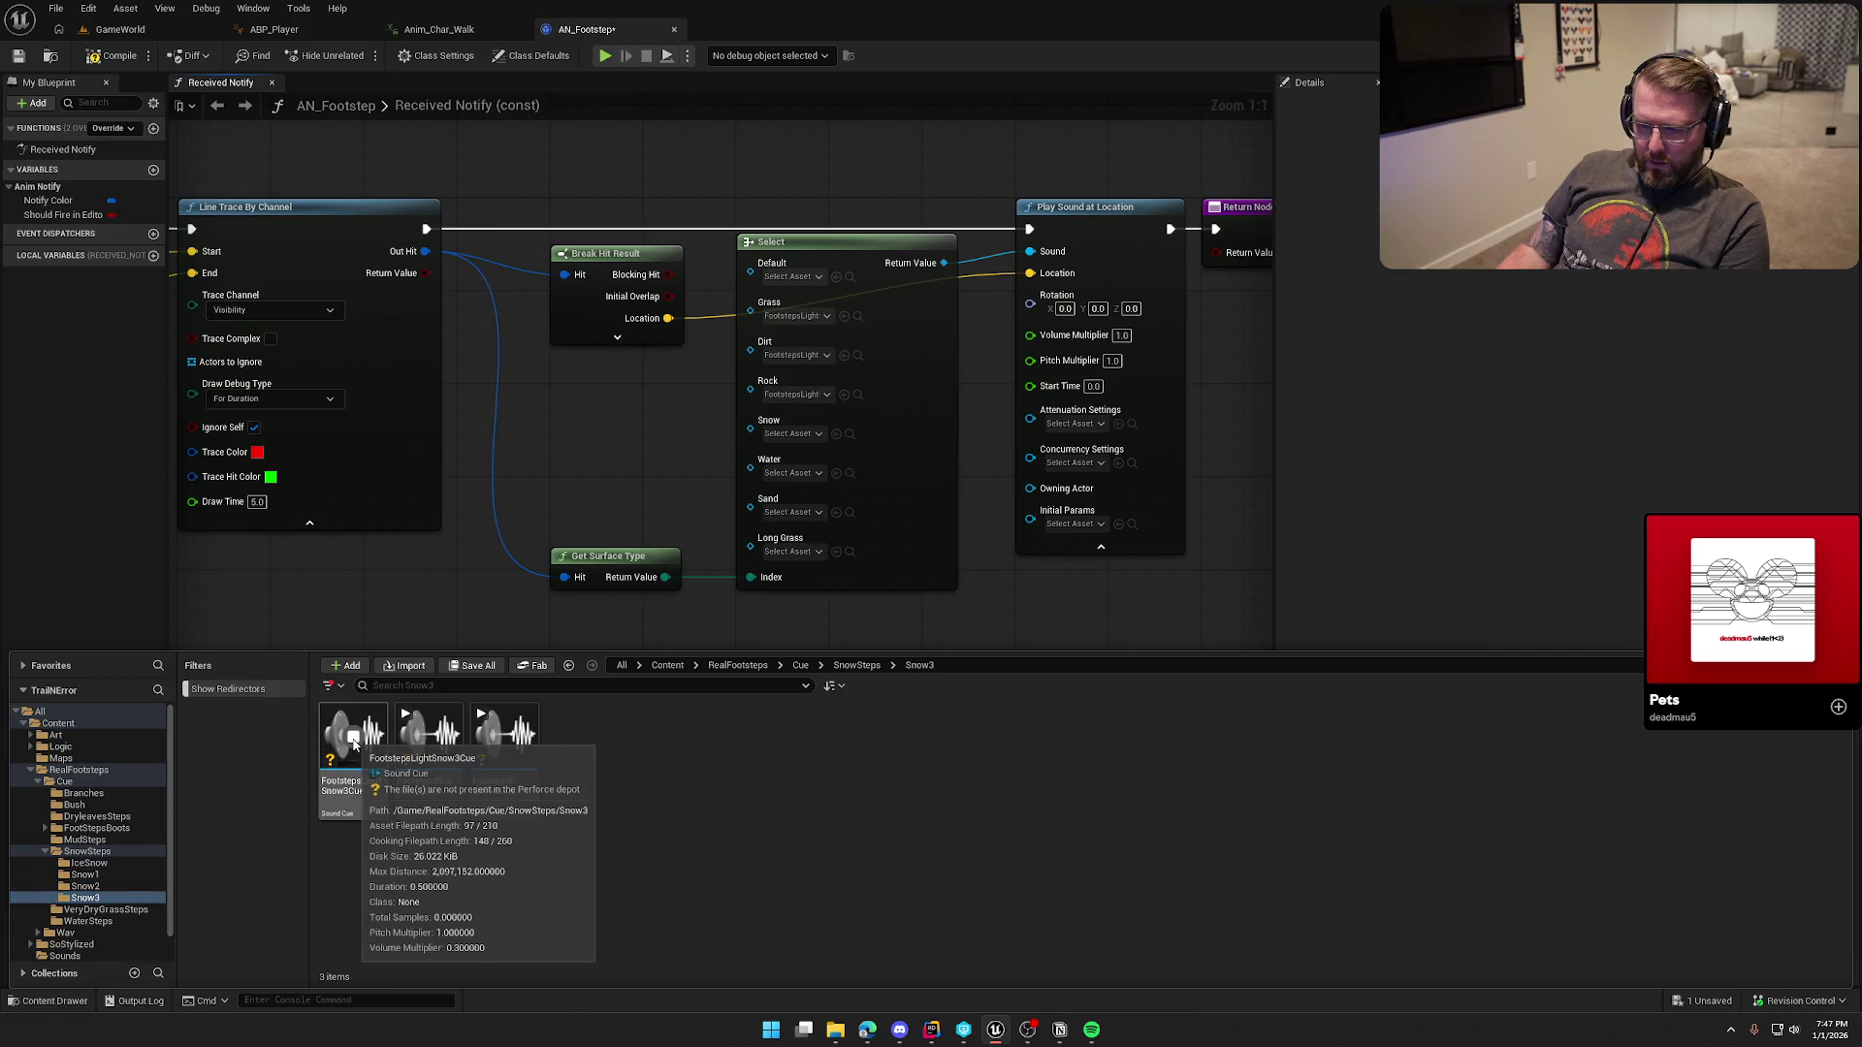
{"action": "mouse_move", "coordinate": [346, 794]}
{"action": "left_mouse_down"}
{"action": "mouse_move", "coordinate": [861, 412]}
{"action": "mouse_move", "coordinate": [887, 427]}
{"action": "mouse_move", "coordinate": [805, 456]}
{"action": "mouse_move", "coordinate": [793, 434]}
{"action": "left_mouse_up"}
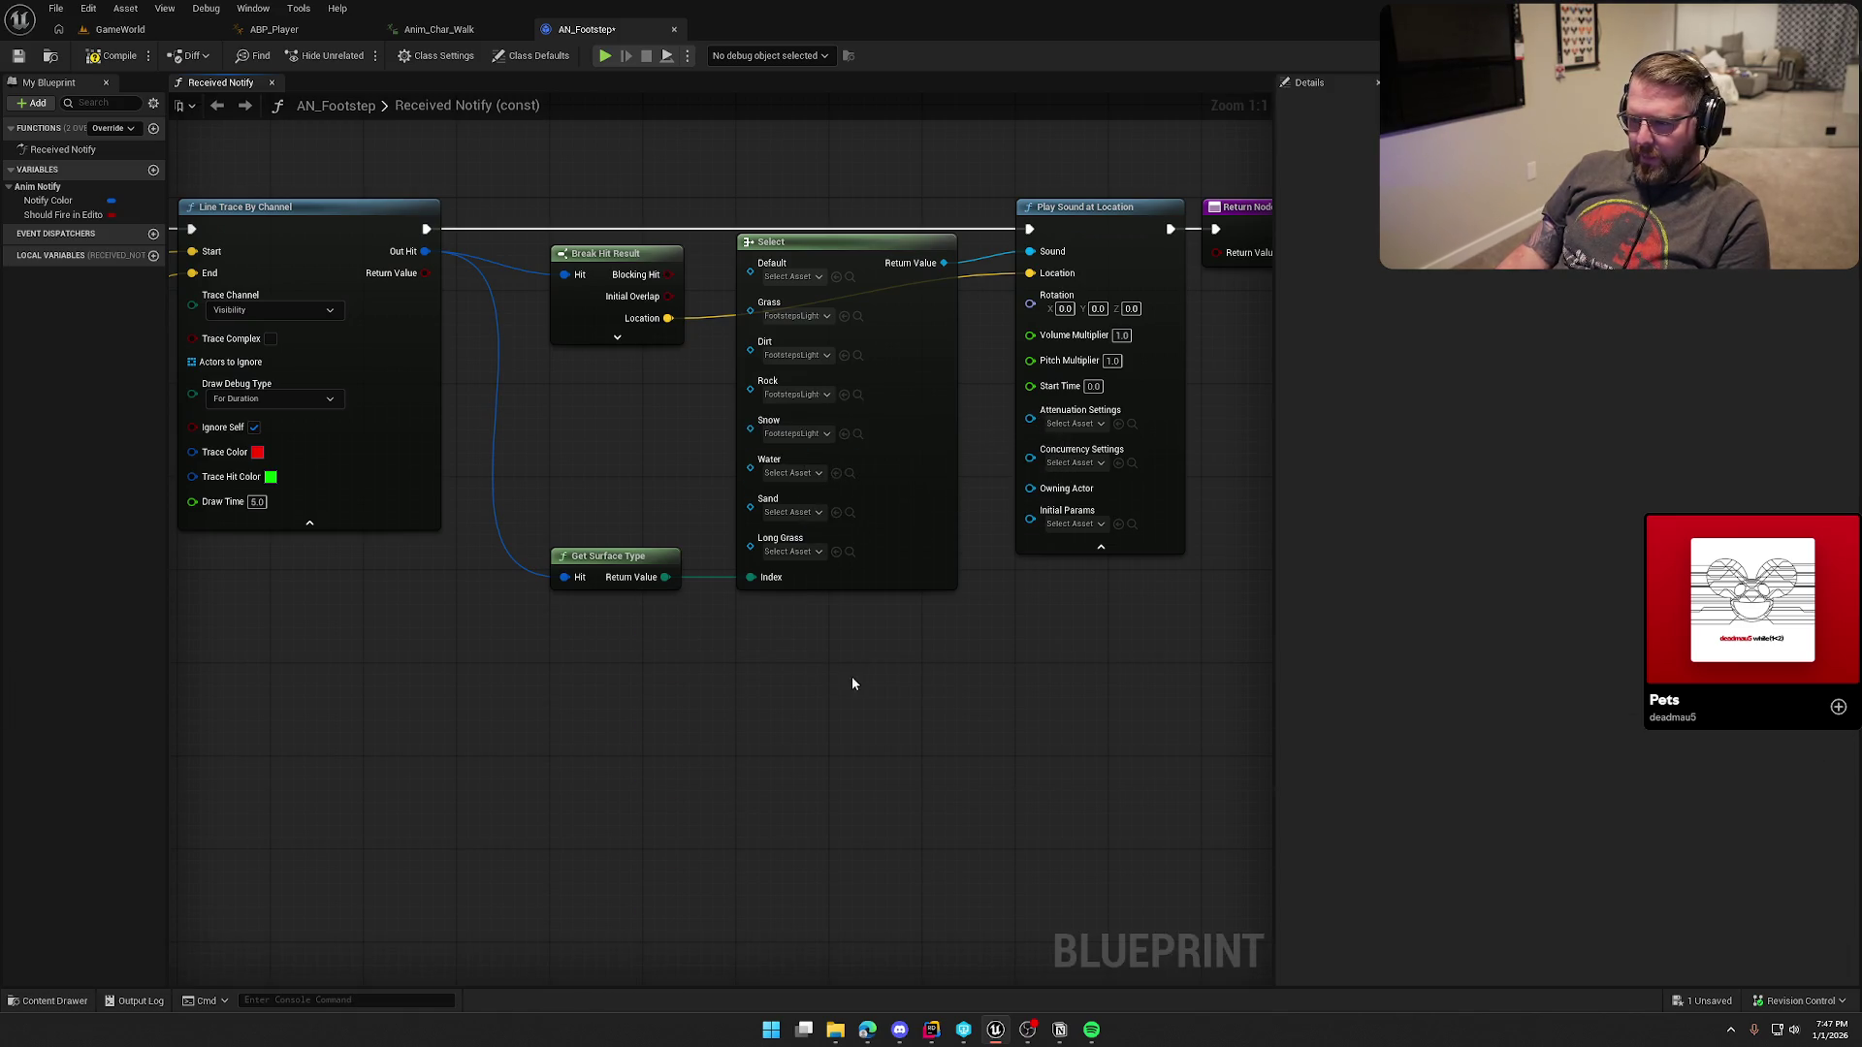
{"action": "key", "text": "ctrl+space"}
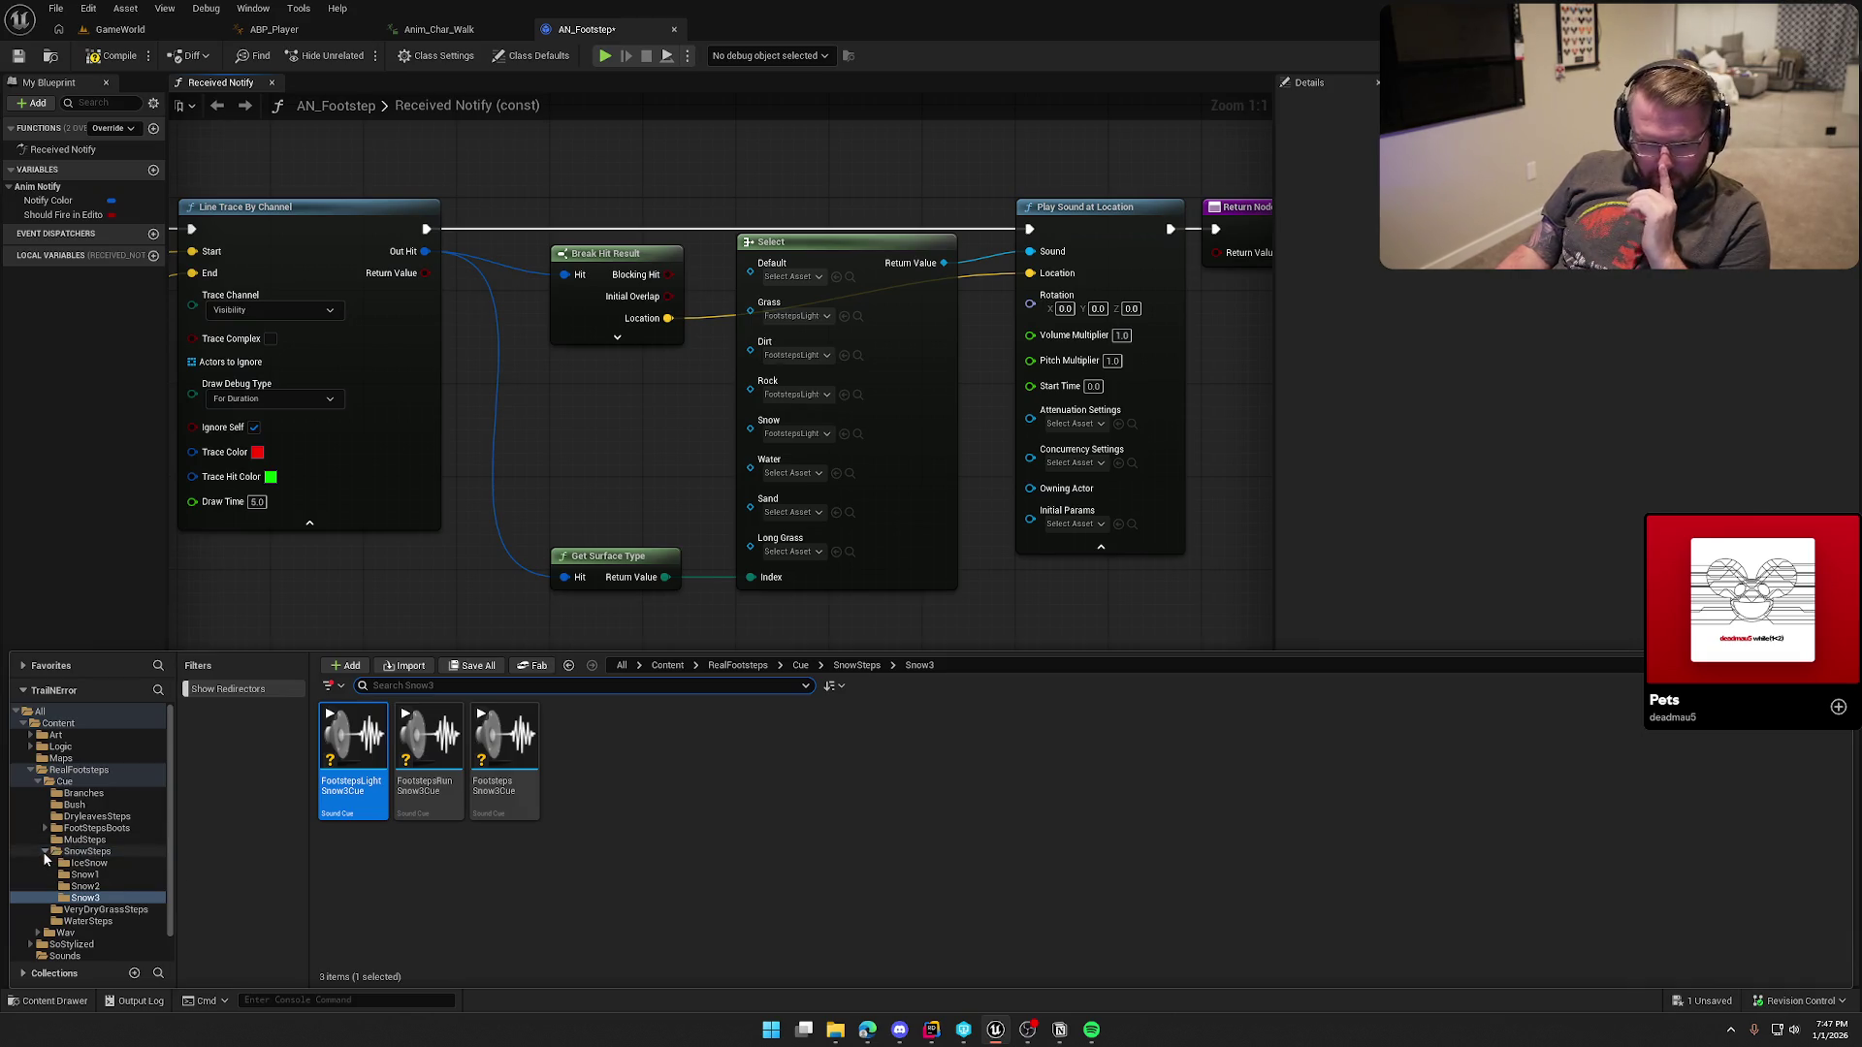
Step: Compare the WaterSteps cues (shallow, deep, FootstepsWaterCue) and drop FootstepsWaterCue onto the Water pin
{"action": "left_click", "coordinate": [42, 852]}
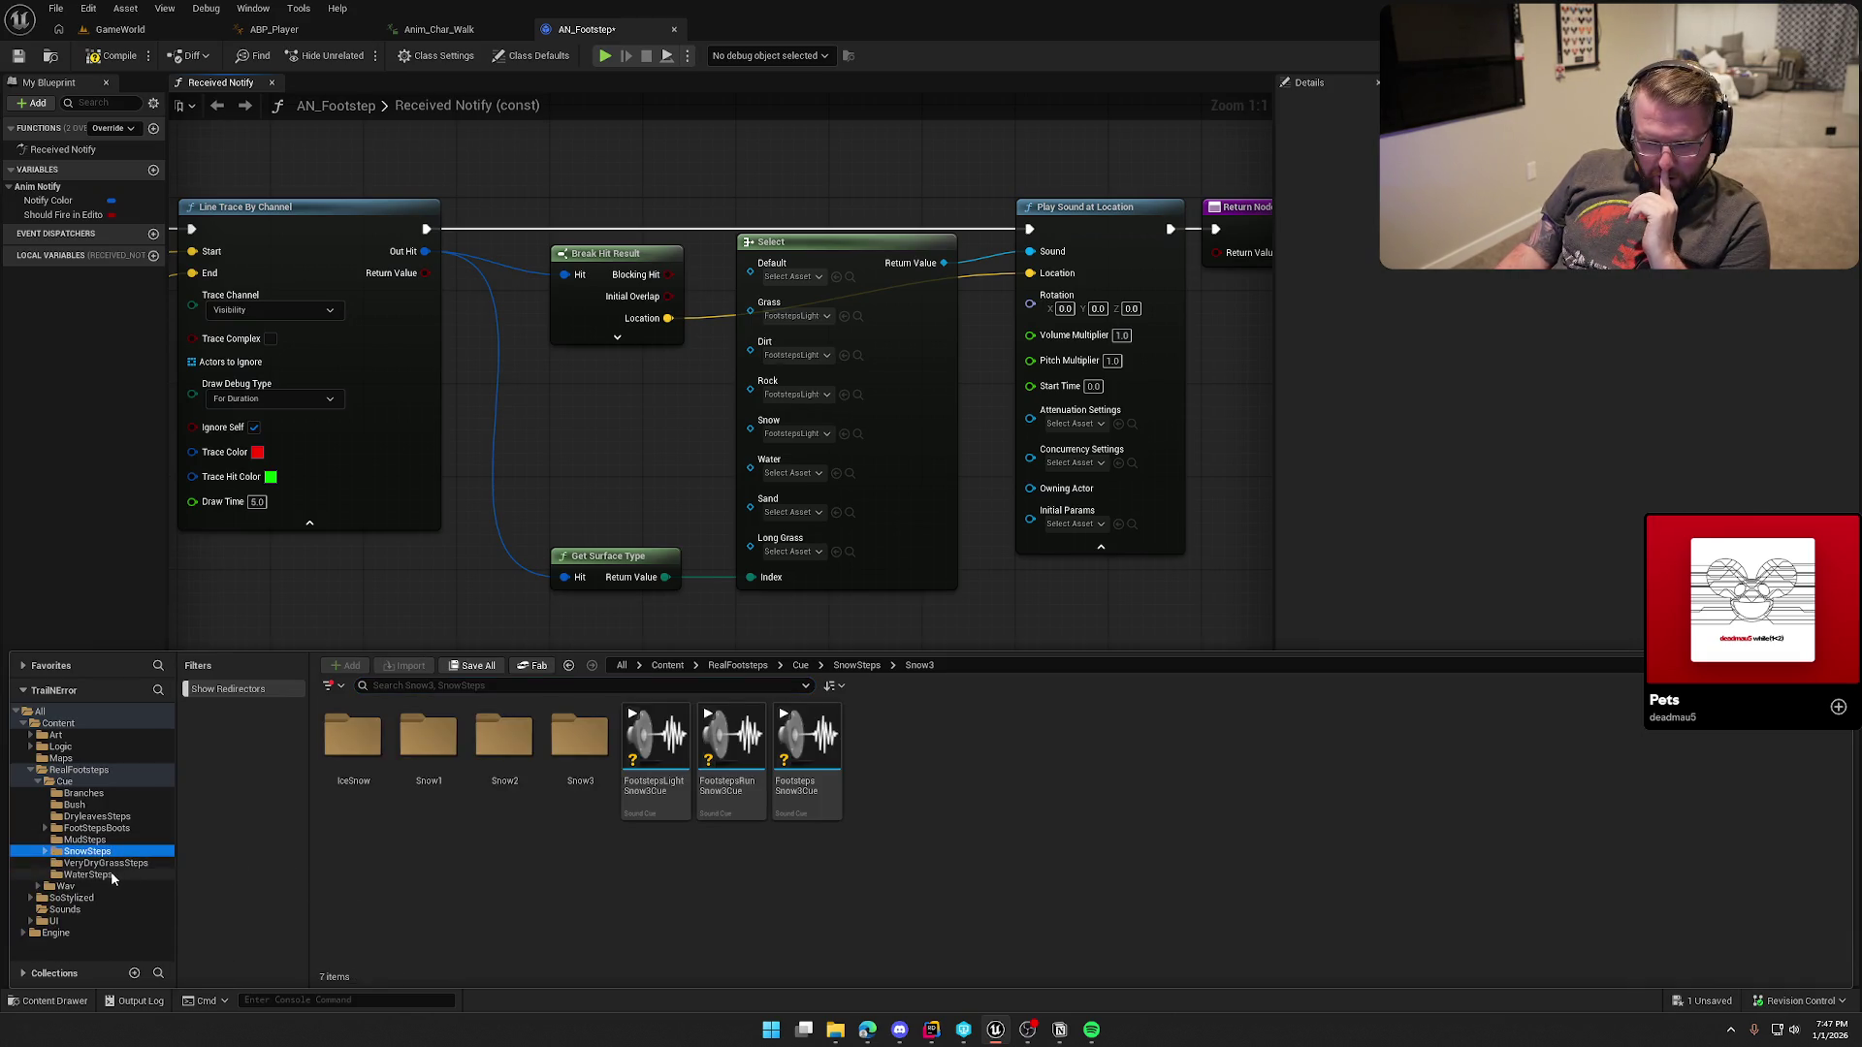
{"action": "left_click", "coordinate": [97, 876]}
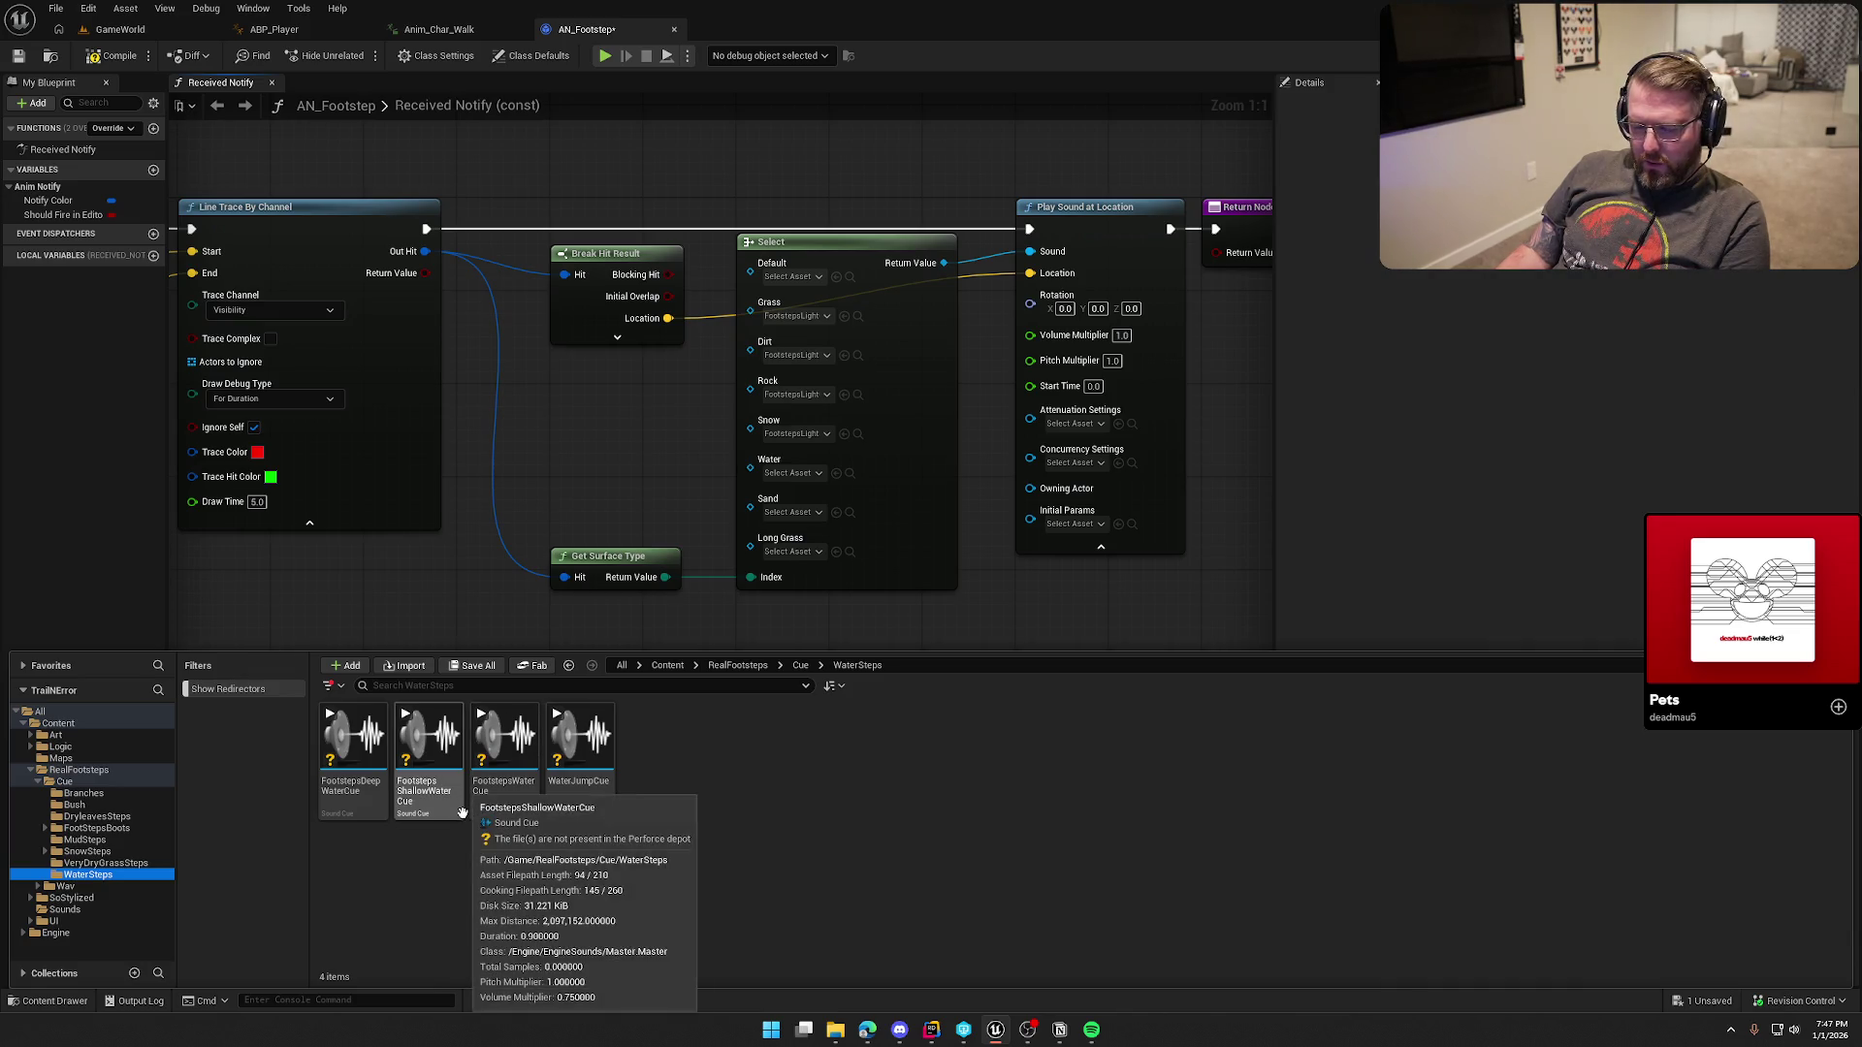
{"action": "left_click", "coordinate": [509, 740]}
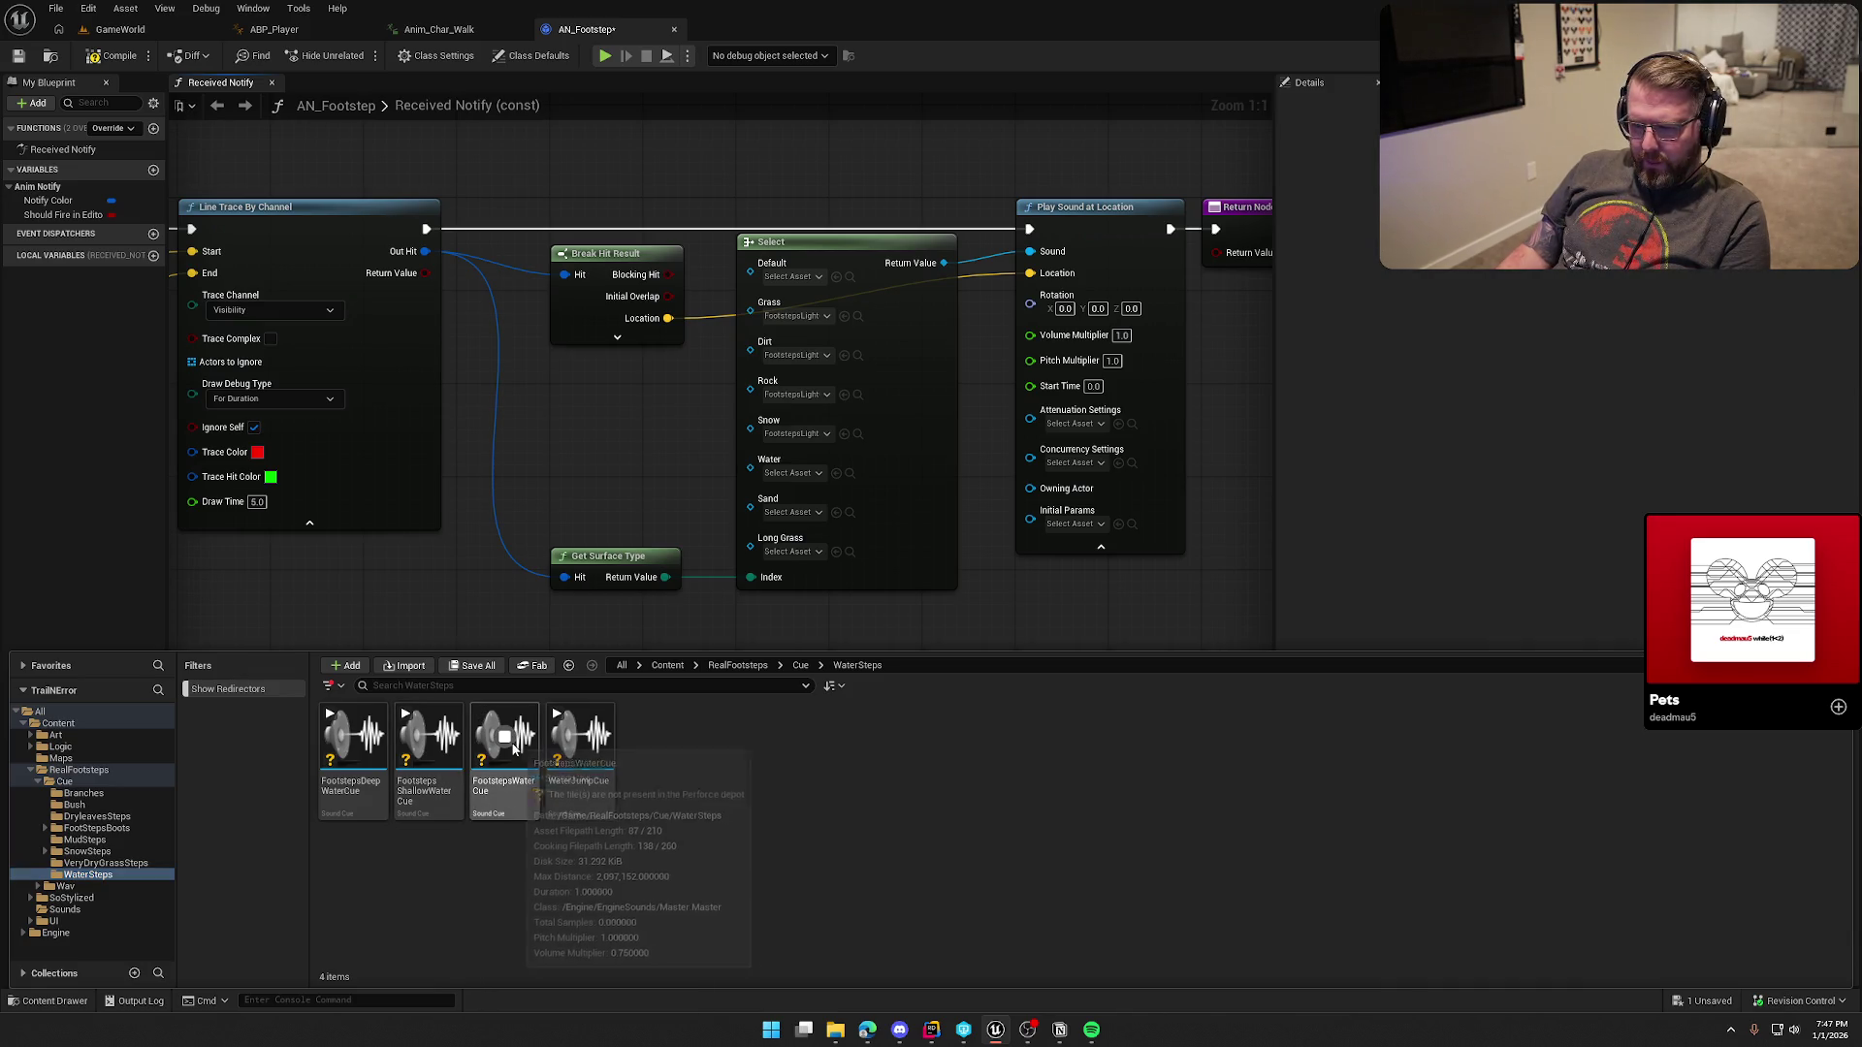
{"action": "left_click", "coordinate": [428, 737]}
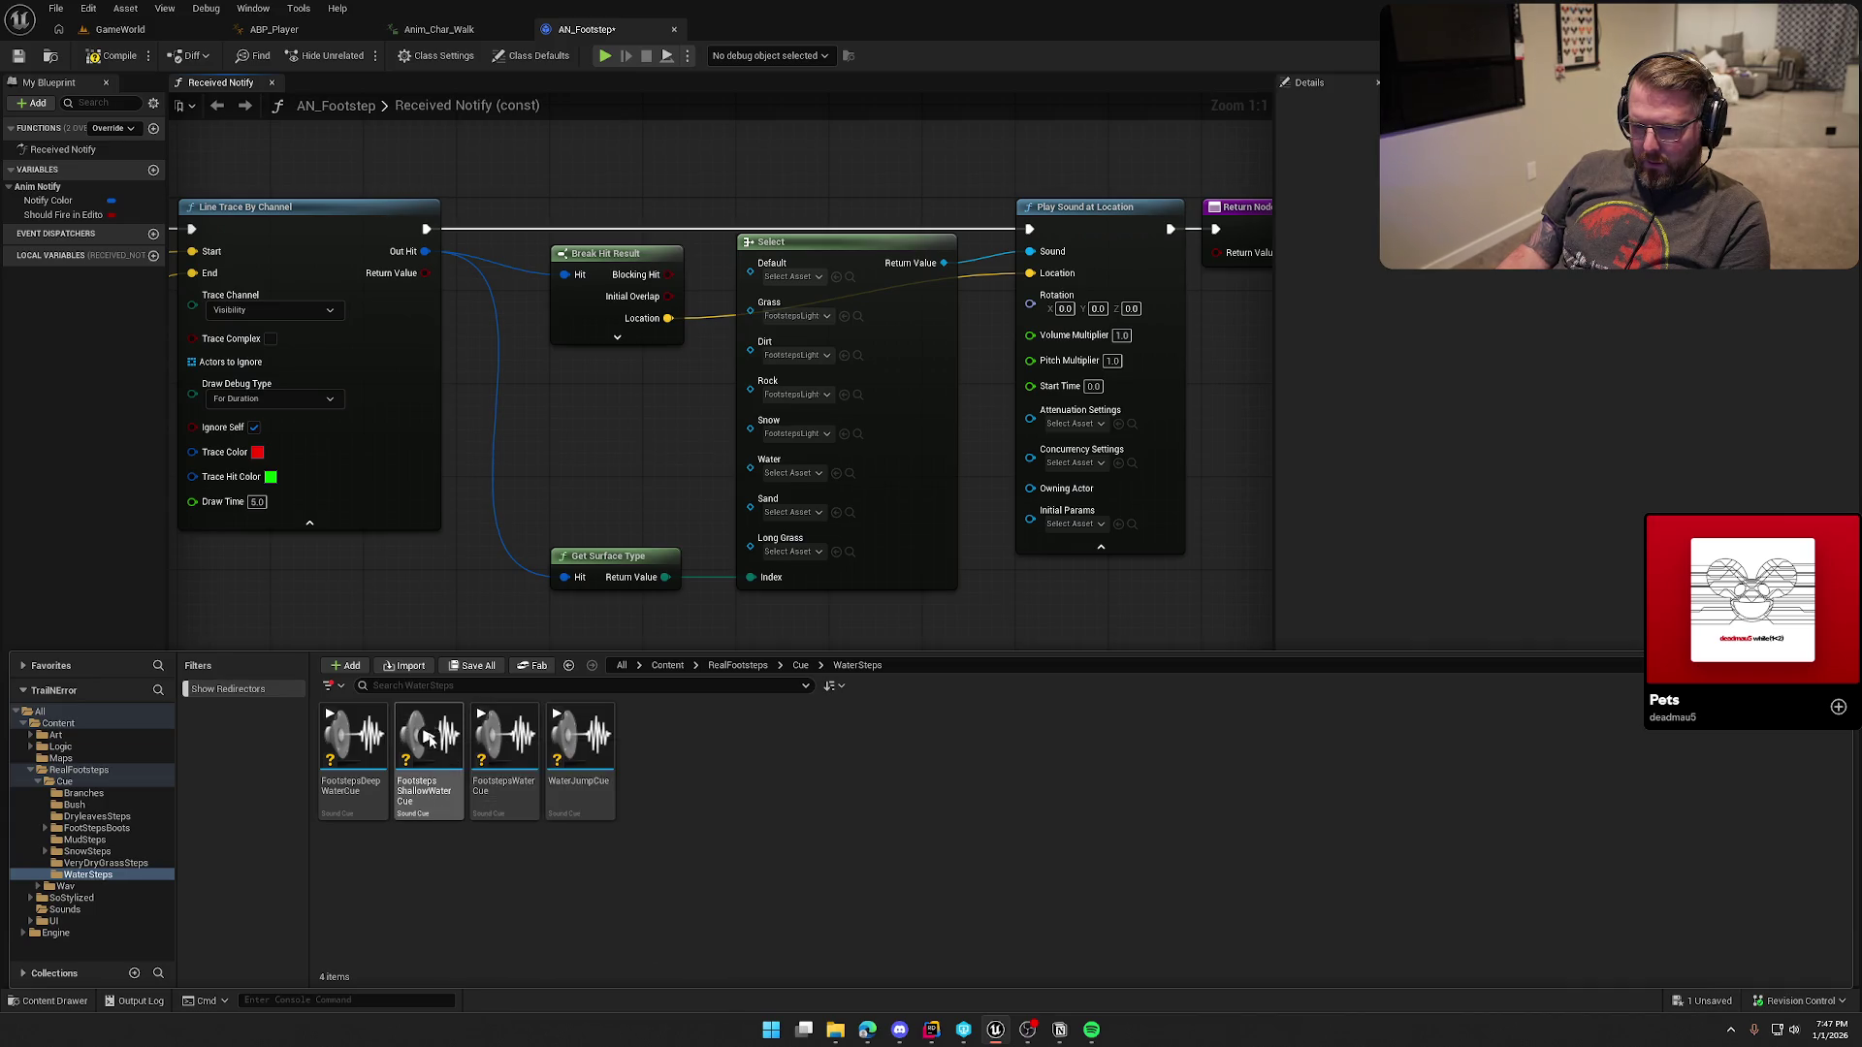
{"action": "left_click", "coordinate": [352, 742]}
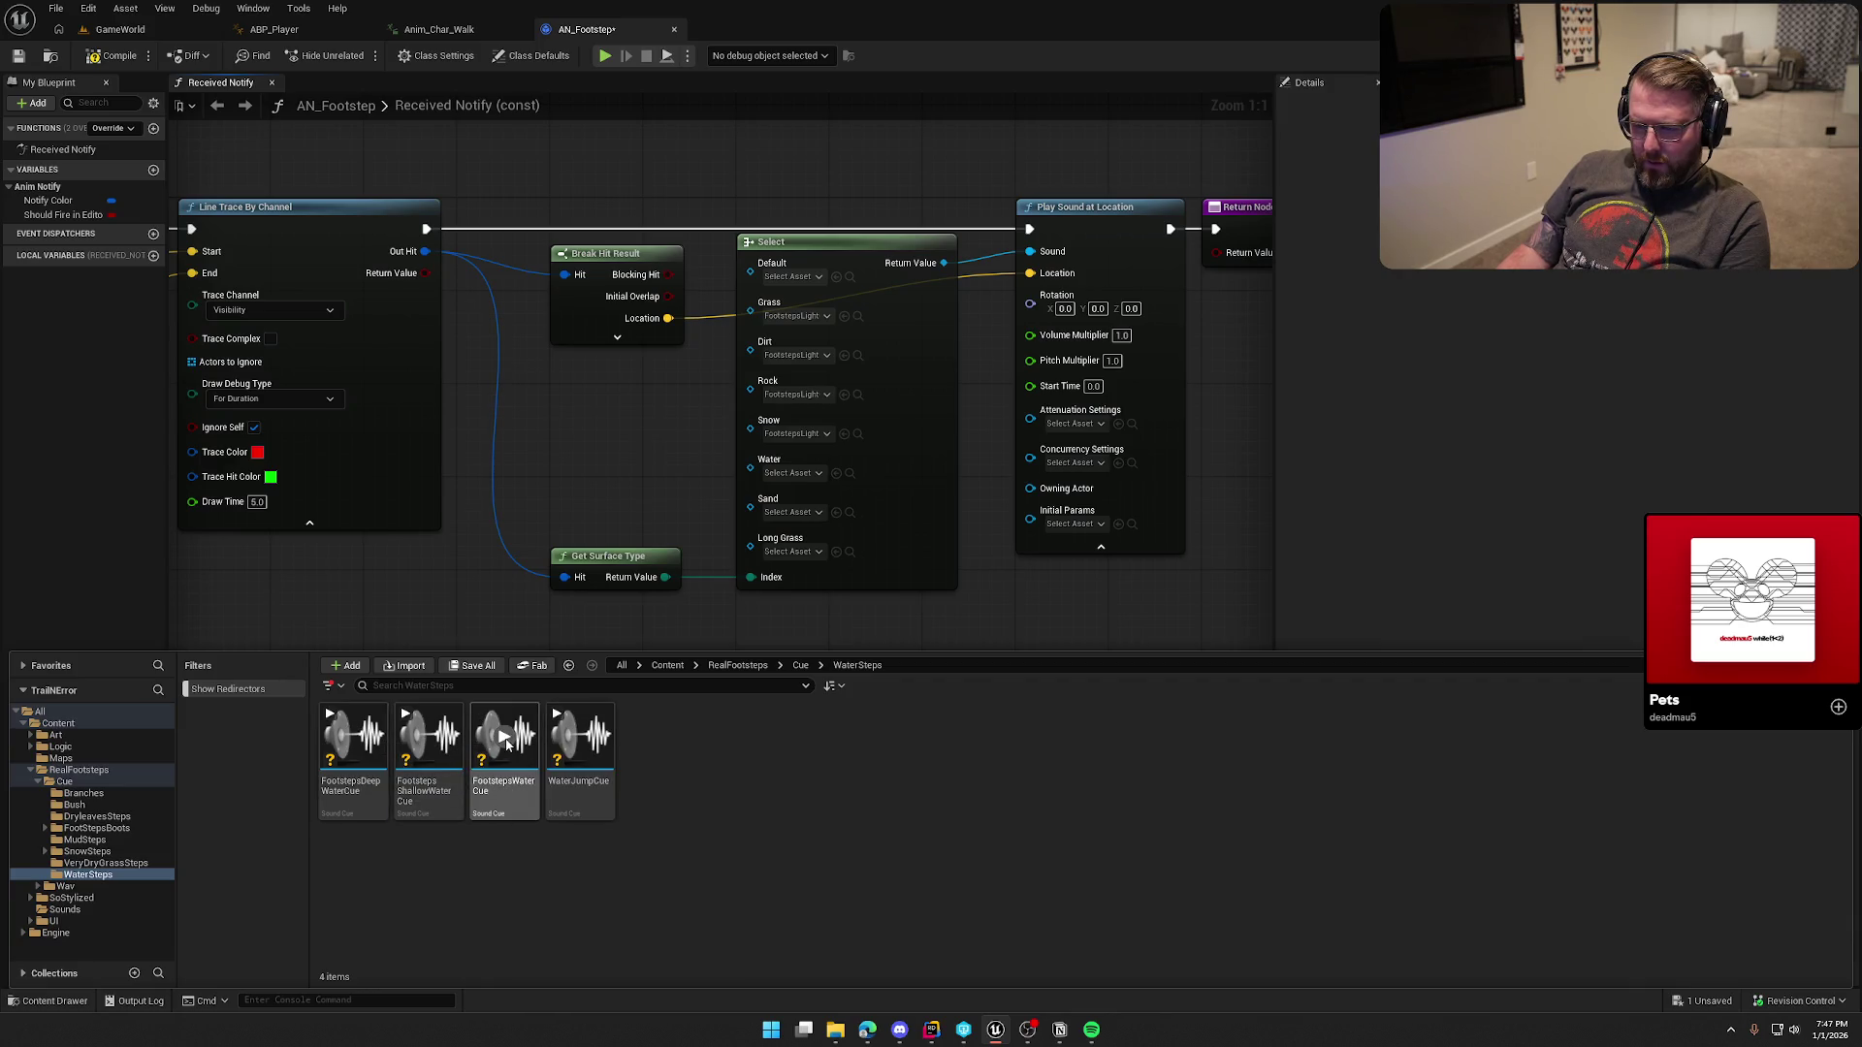
{"action": "left_click", "coordinate": [506, 741]}
{"action": "mouse_move", "coordinate": [506, 740]}
{"action": "left_mouse_down"}
{"action": "mouse_move", "coordinate": [510, 718]}
{"action": "mouse_move", "coordinate": [802, 524]}
{"action": "mouse_move", "coordinate": [789, 483]}
{"action": "left_mouse_up"}
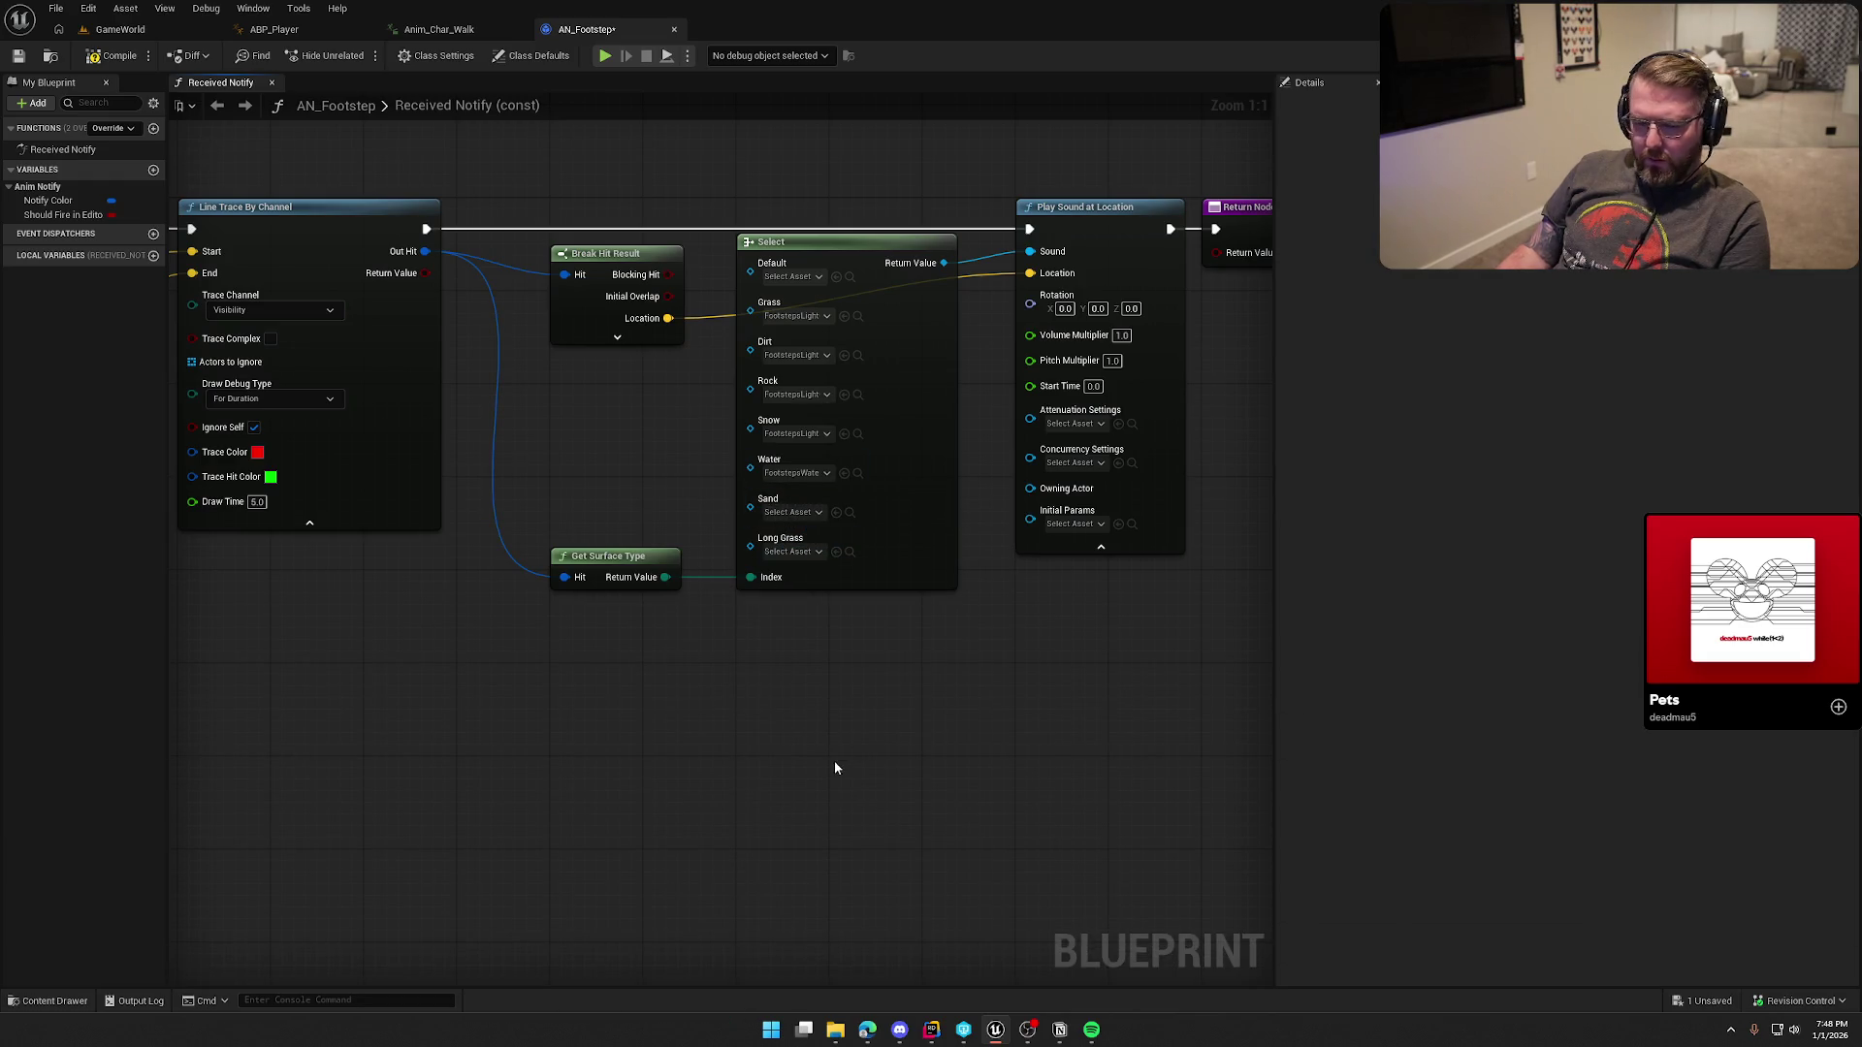
{"action": "key", "text": "ctrl+space"}
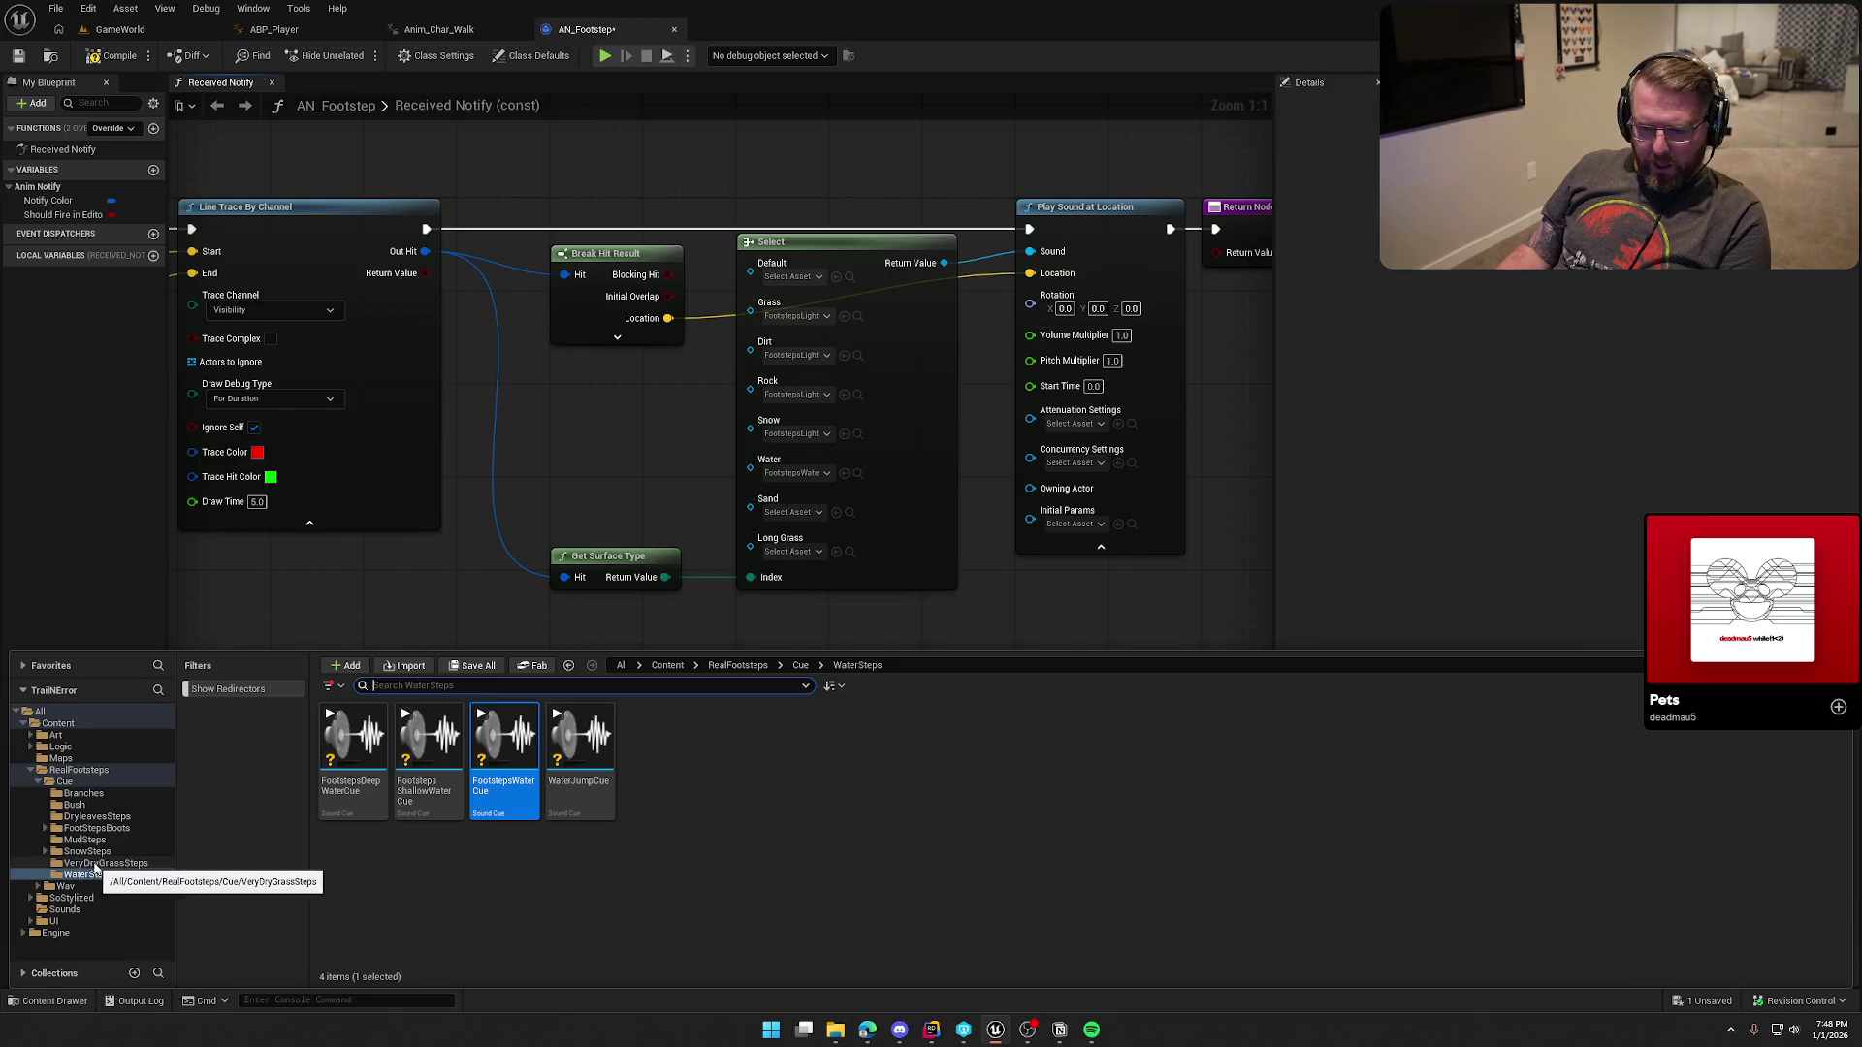
Step: Assign the light Sand2 footstep cue to the Select node's Sand pin
{"action": "left_click", "coordinate": [97, 829]}
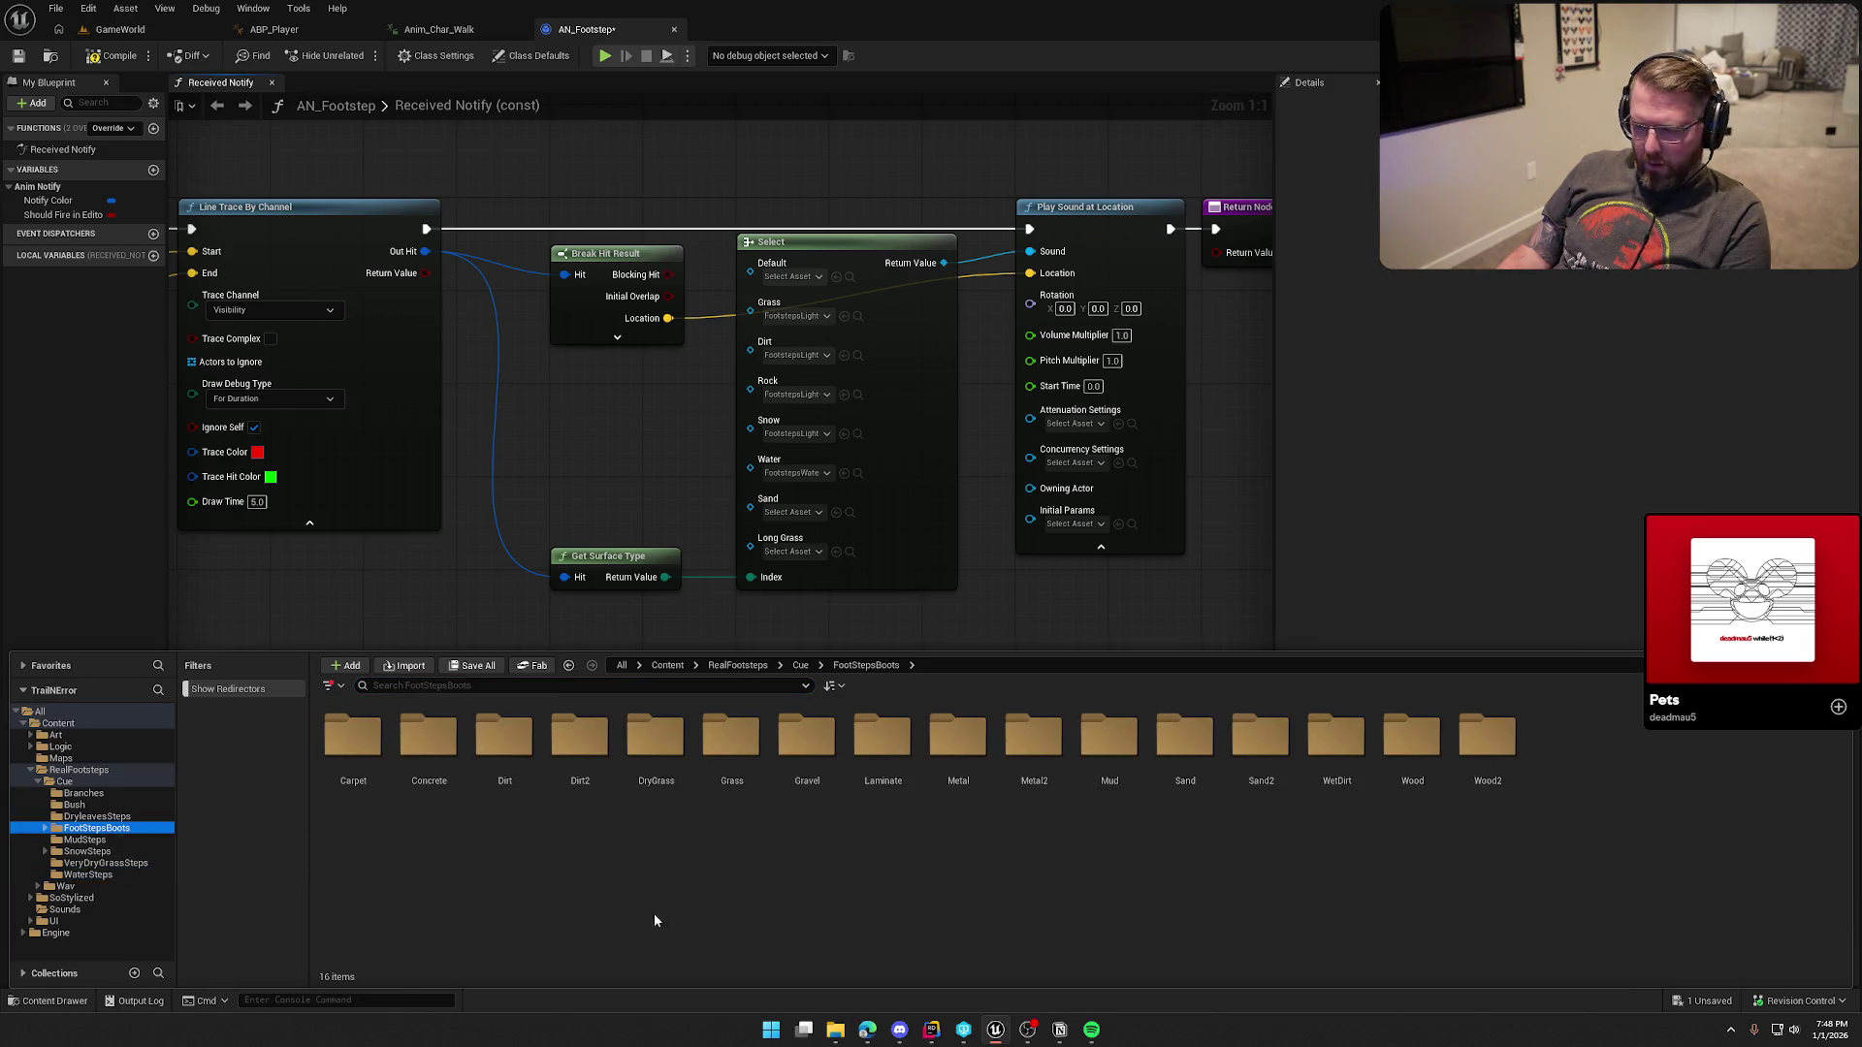
{"action": "double_click", "coordinate": [1261, 739]}
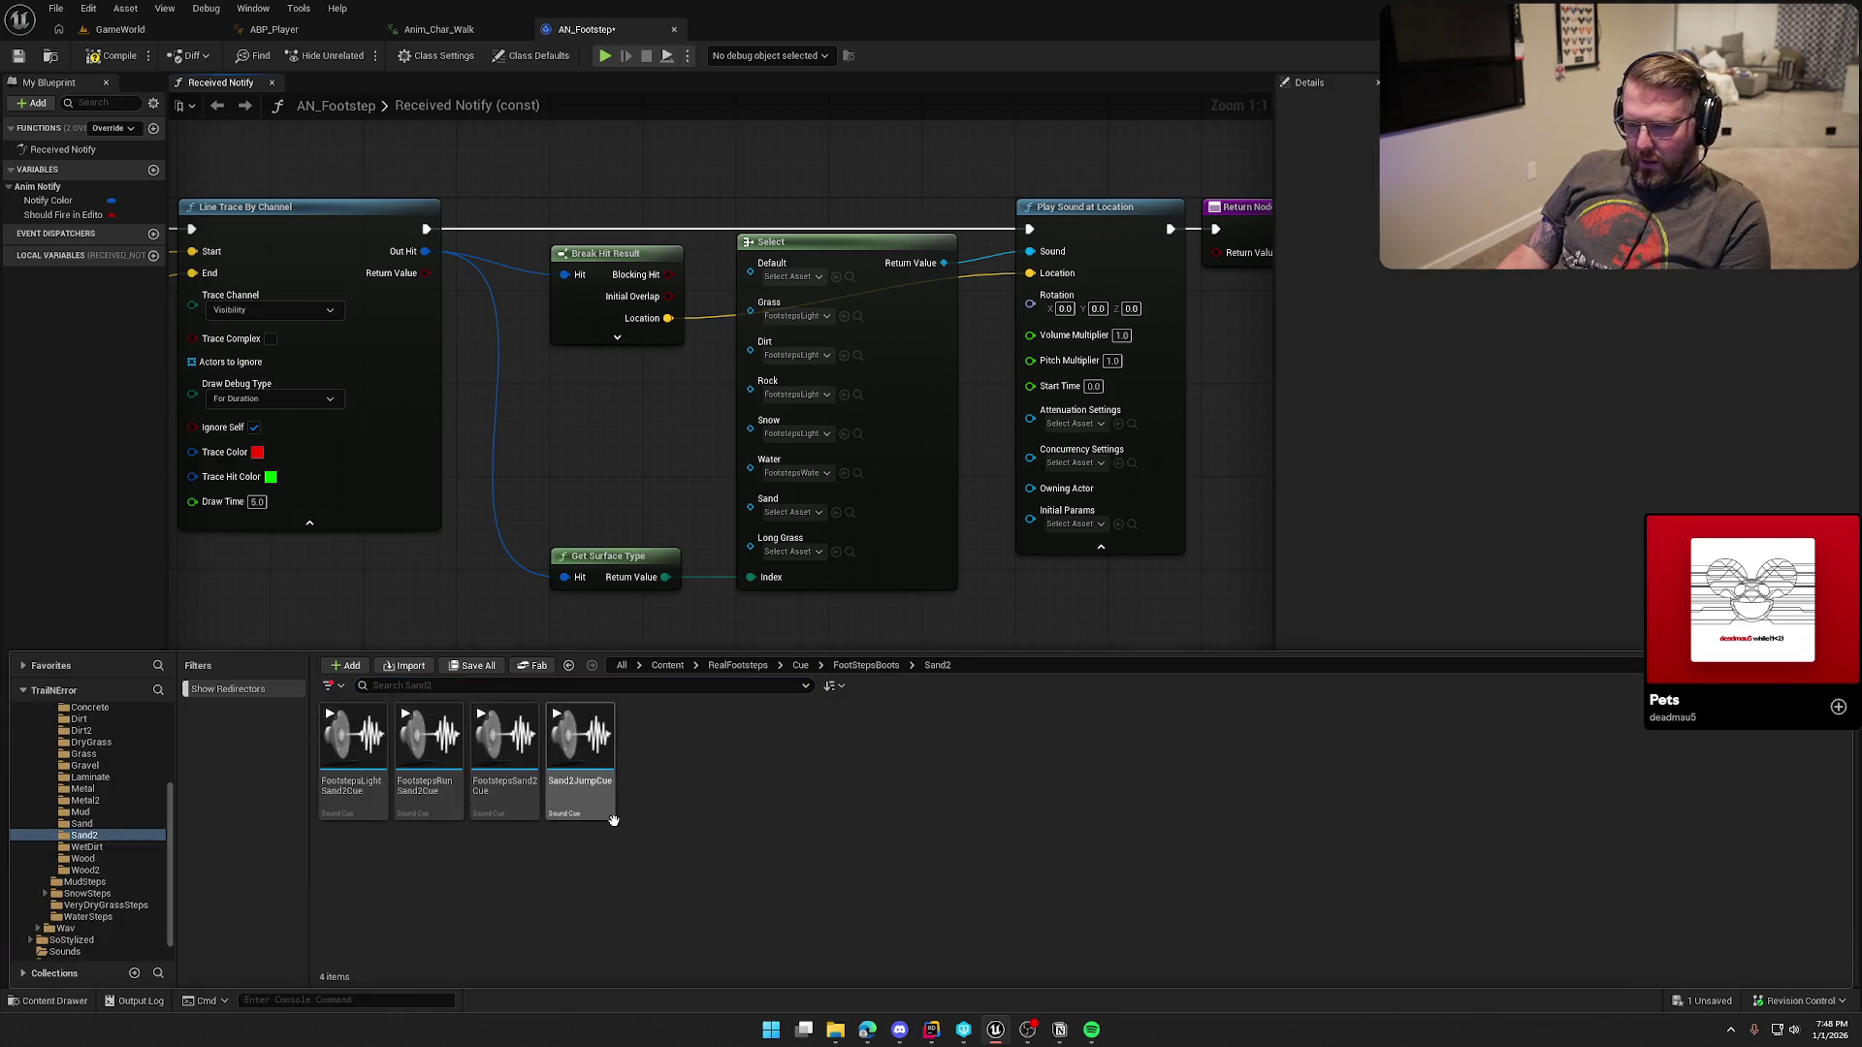
{"action": "mouse_move", "coordinate": [357, 742]}
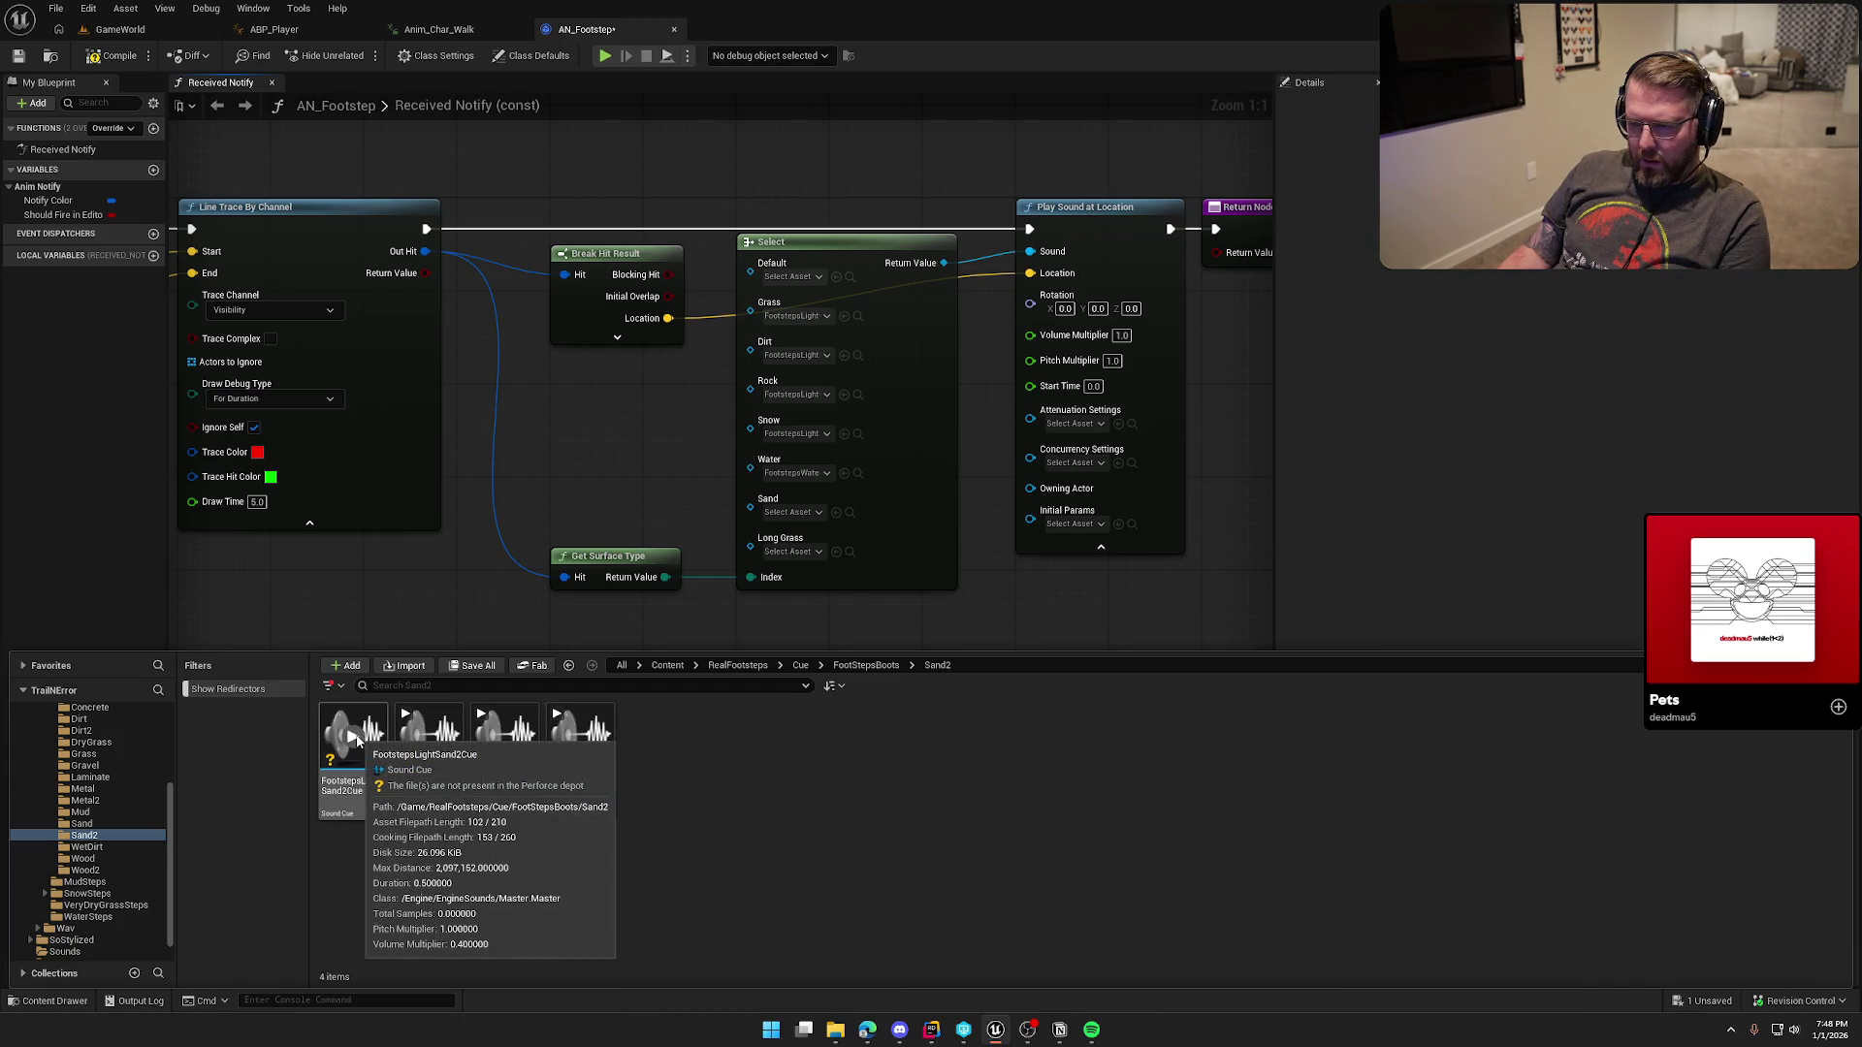
{"action": "mouse_move", "coordinate": [357, 742]}
{"action": "left_mouse_down"}
{"action": "mouse_move", "coordinate": [769, 574]}
{"action": "mouse_move", "coordinate": [775, 509]}
{"action": "mouse_move", "coordinate": [793, 512]}
{"action": "left_mouse_up"}
{"action": "key", "text": "ctrl+space"}
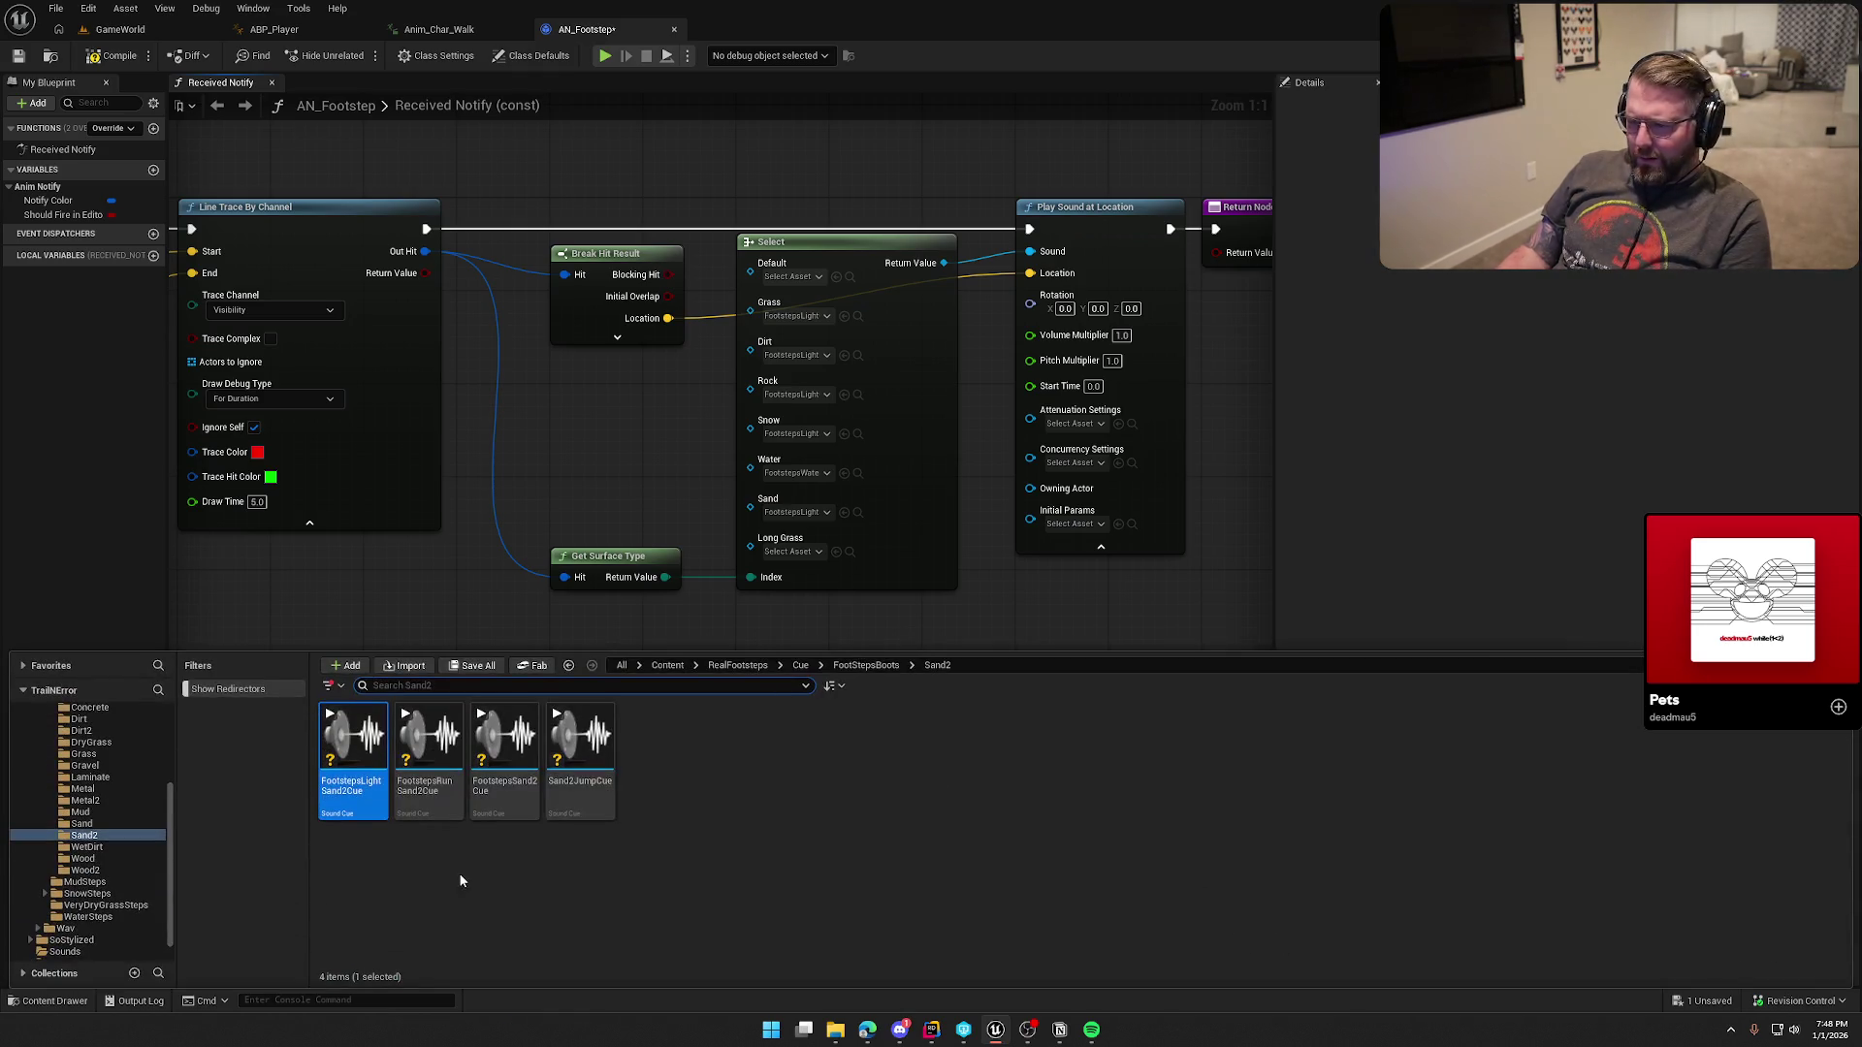
Step: Assign FootstepsVeryDryGrassCue to the Long Grass pin and save AN_Footstep
{"action": "scroll", "coordinate": [114, 911], "scroll_direction": "up", "scroll_amount": 1}
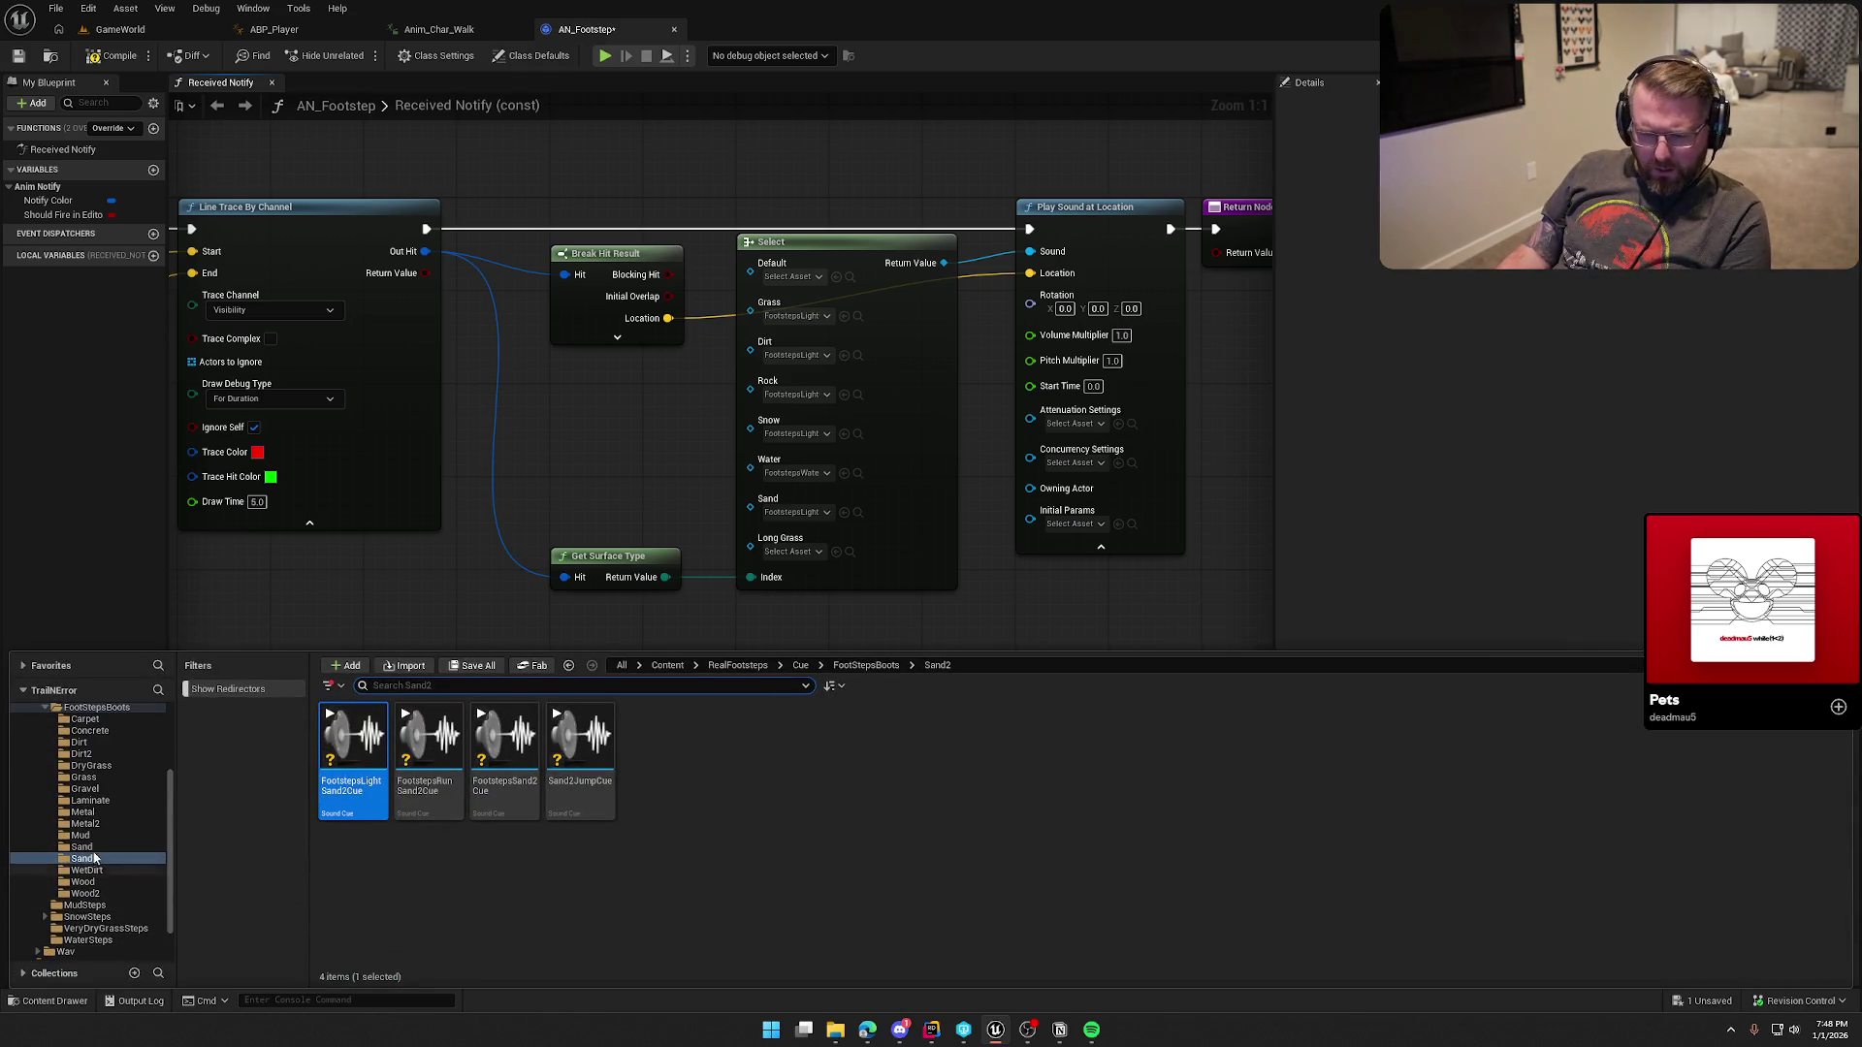
{"action": "left_click", "coordinate": [114, 780]}
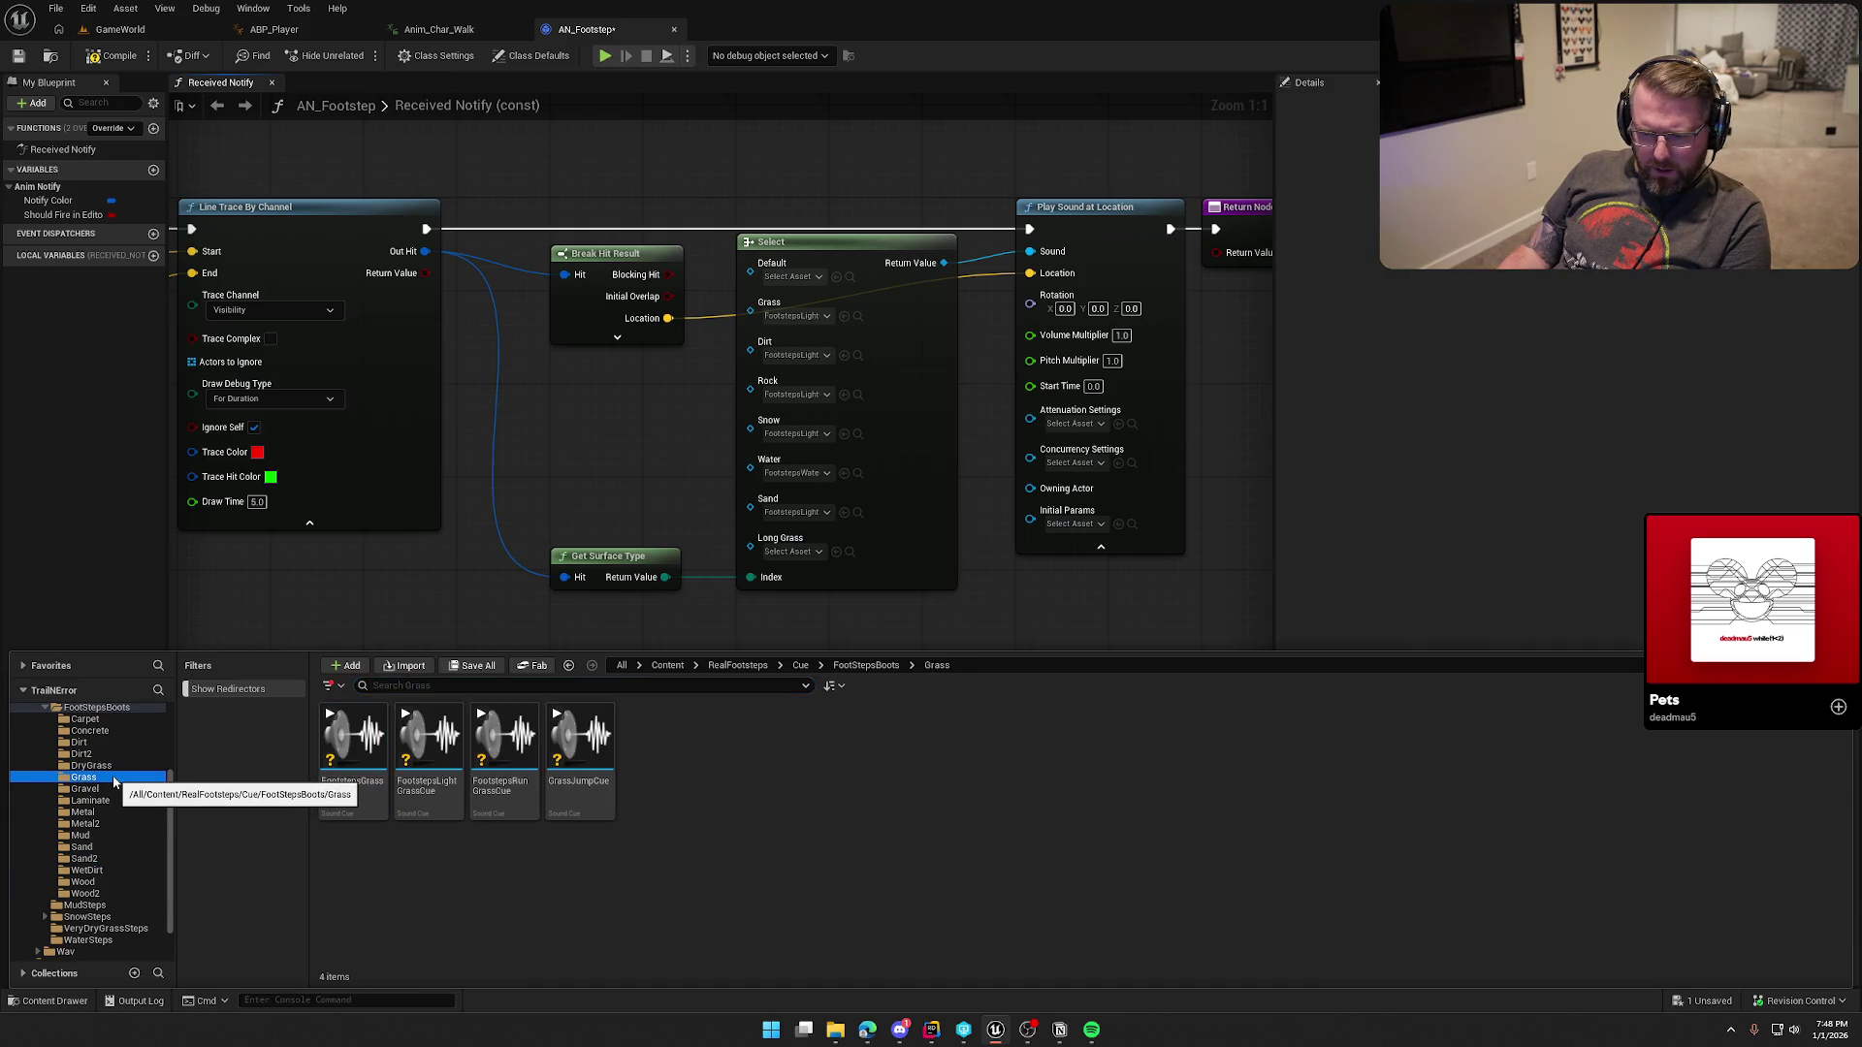
{"action": "scroll", "coordinate": [112, 776], "scroll_direction": "up", "scroll_amount": 3}
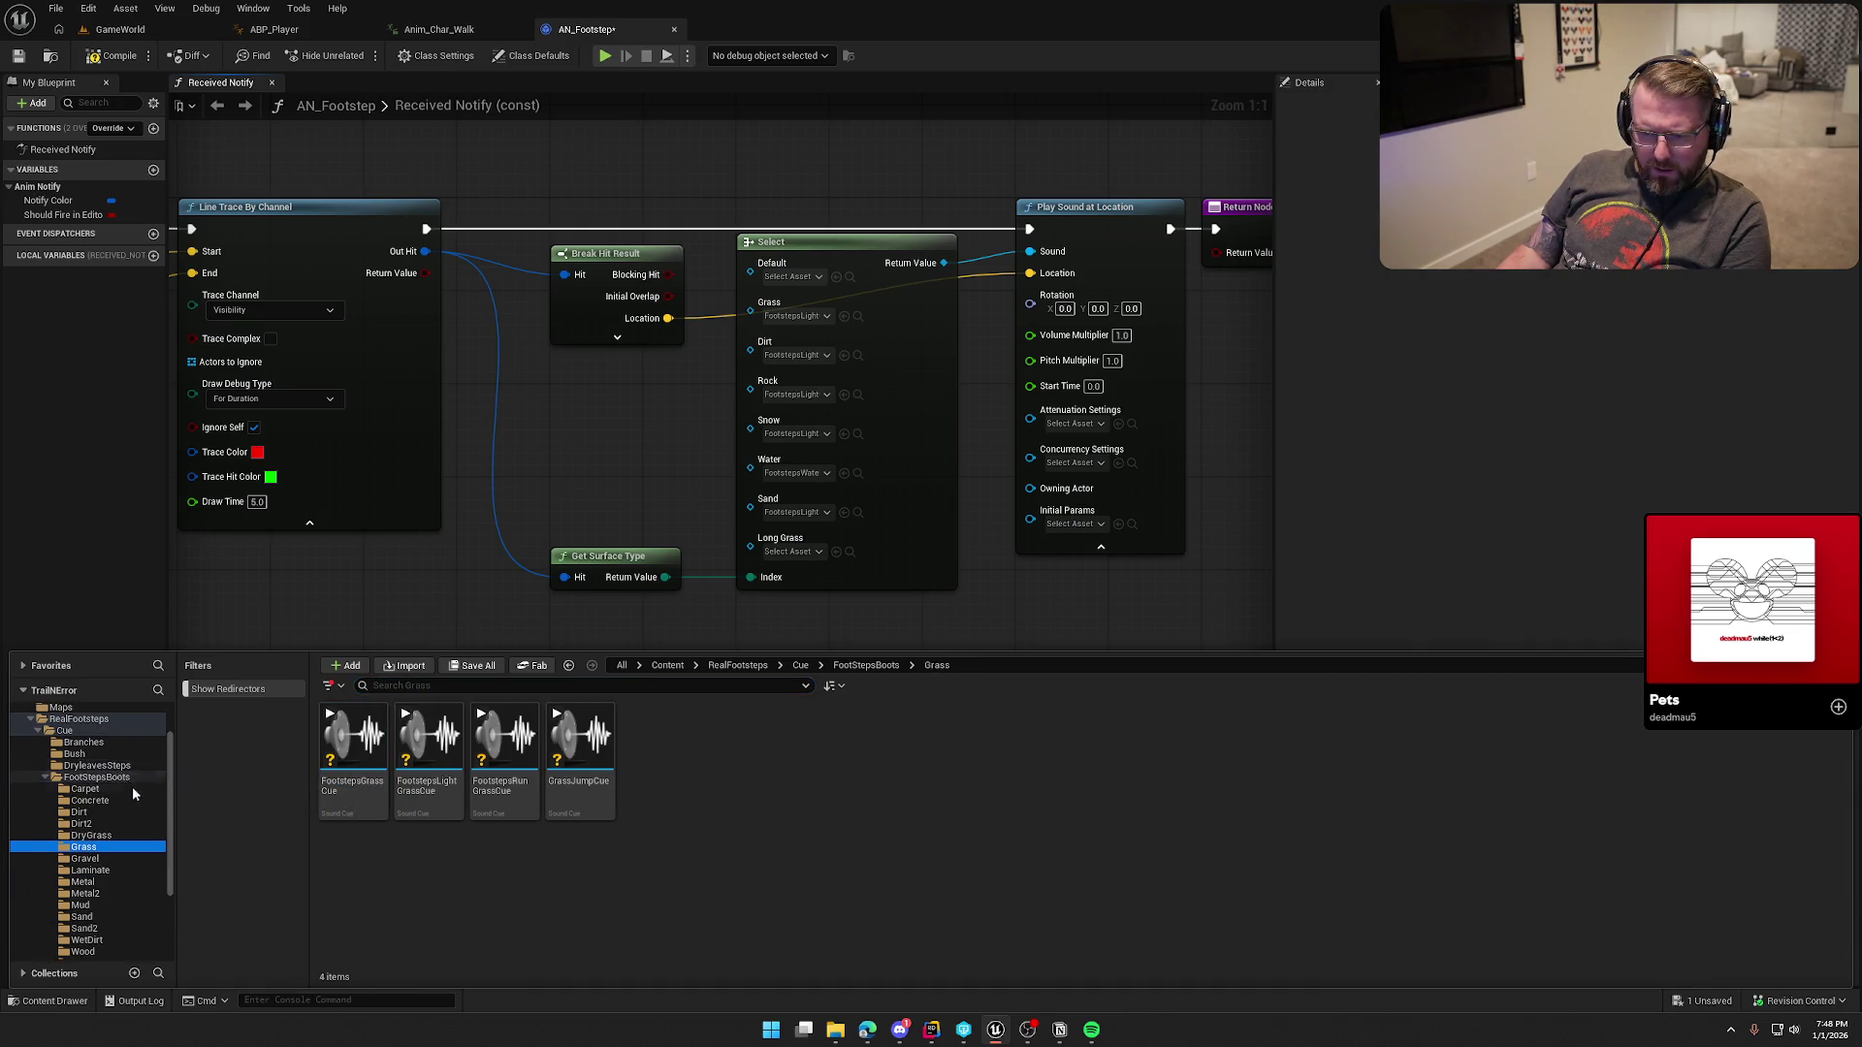
{"action": "scroll", "coordinate": [135, 805], "scroll_direction": "down", "scroll_amount": 4}
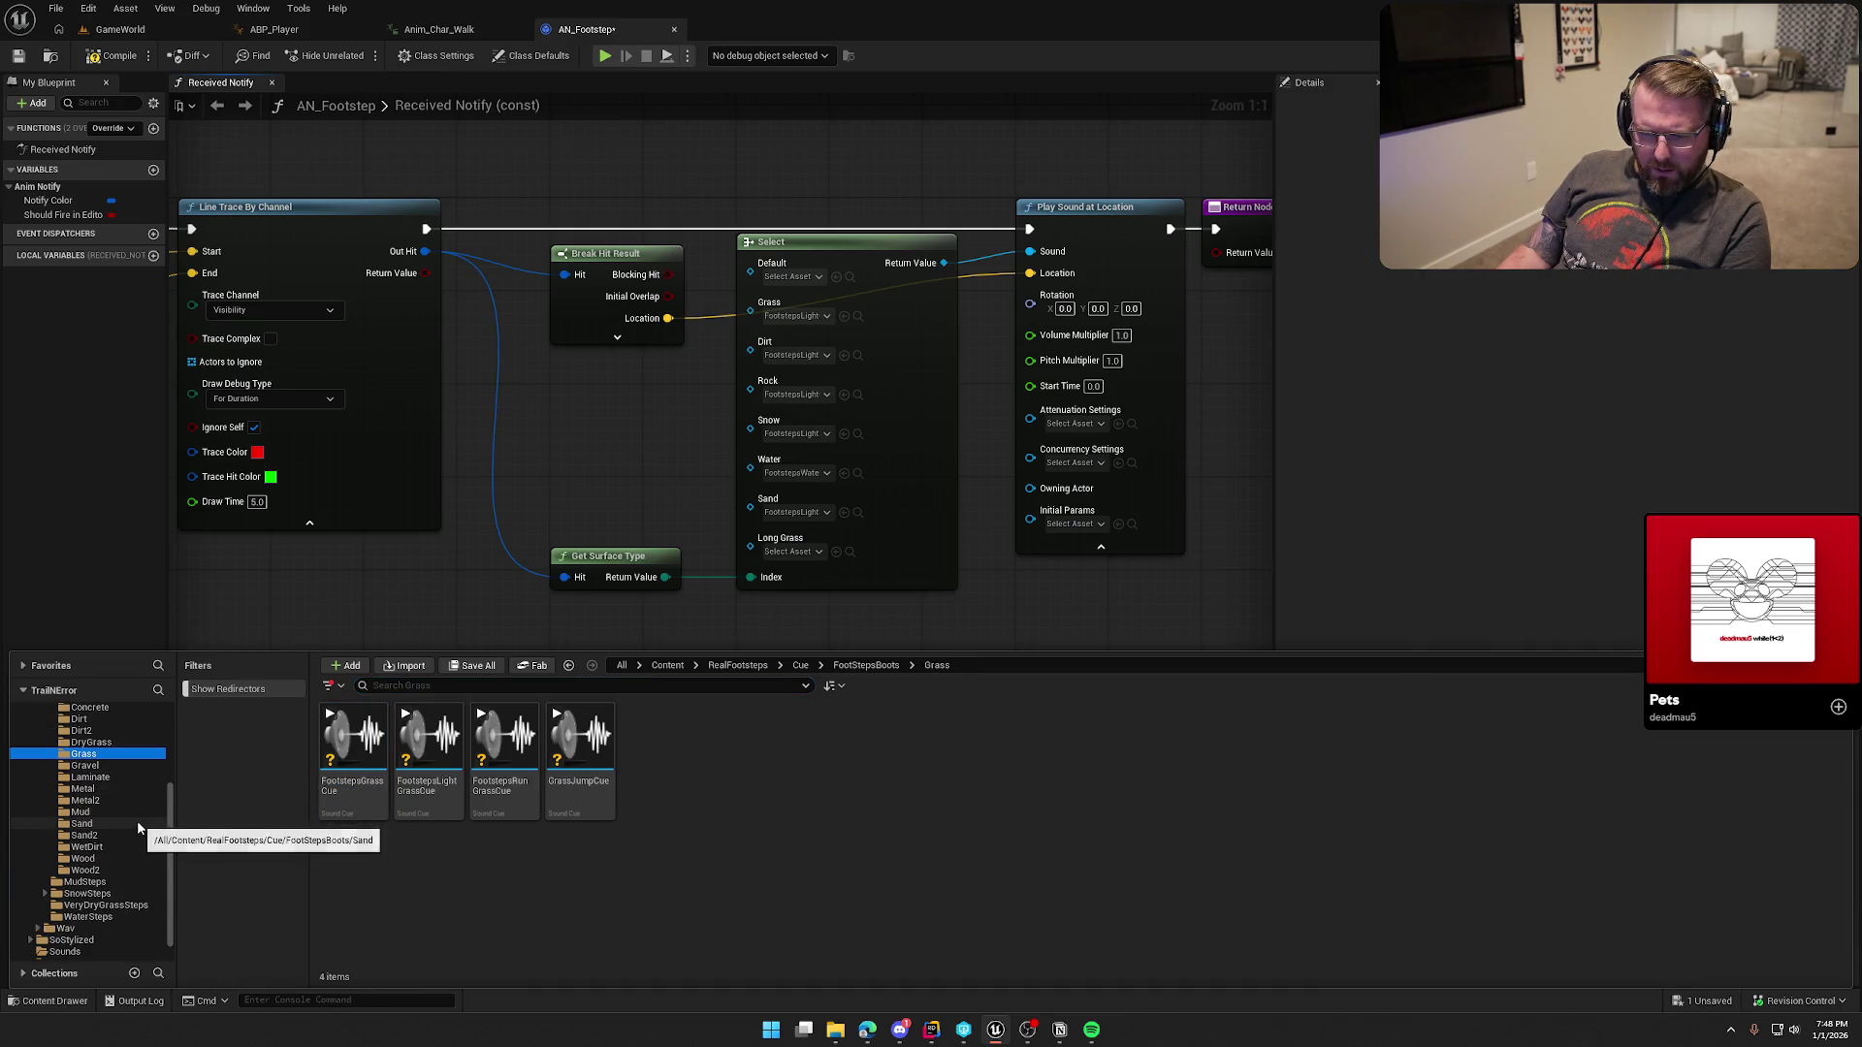
{"action": "left_click", "coordinate": [140, 906]}
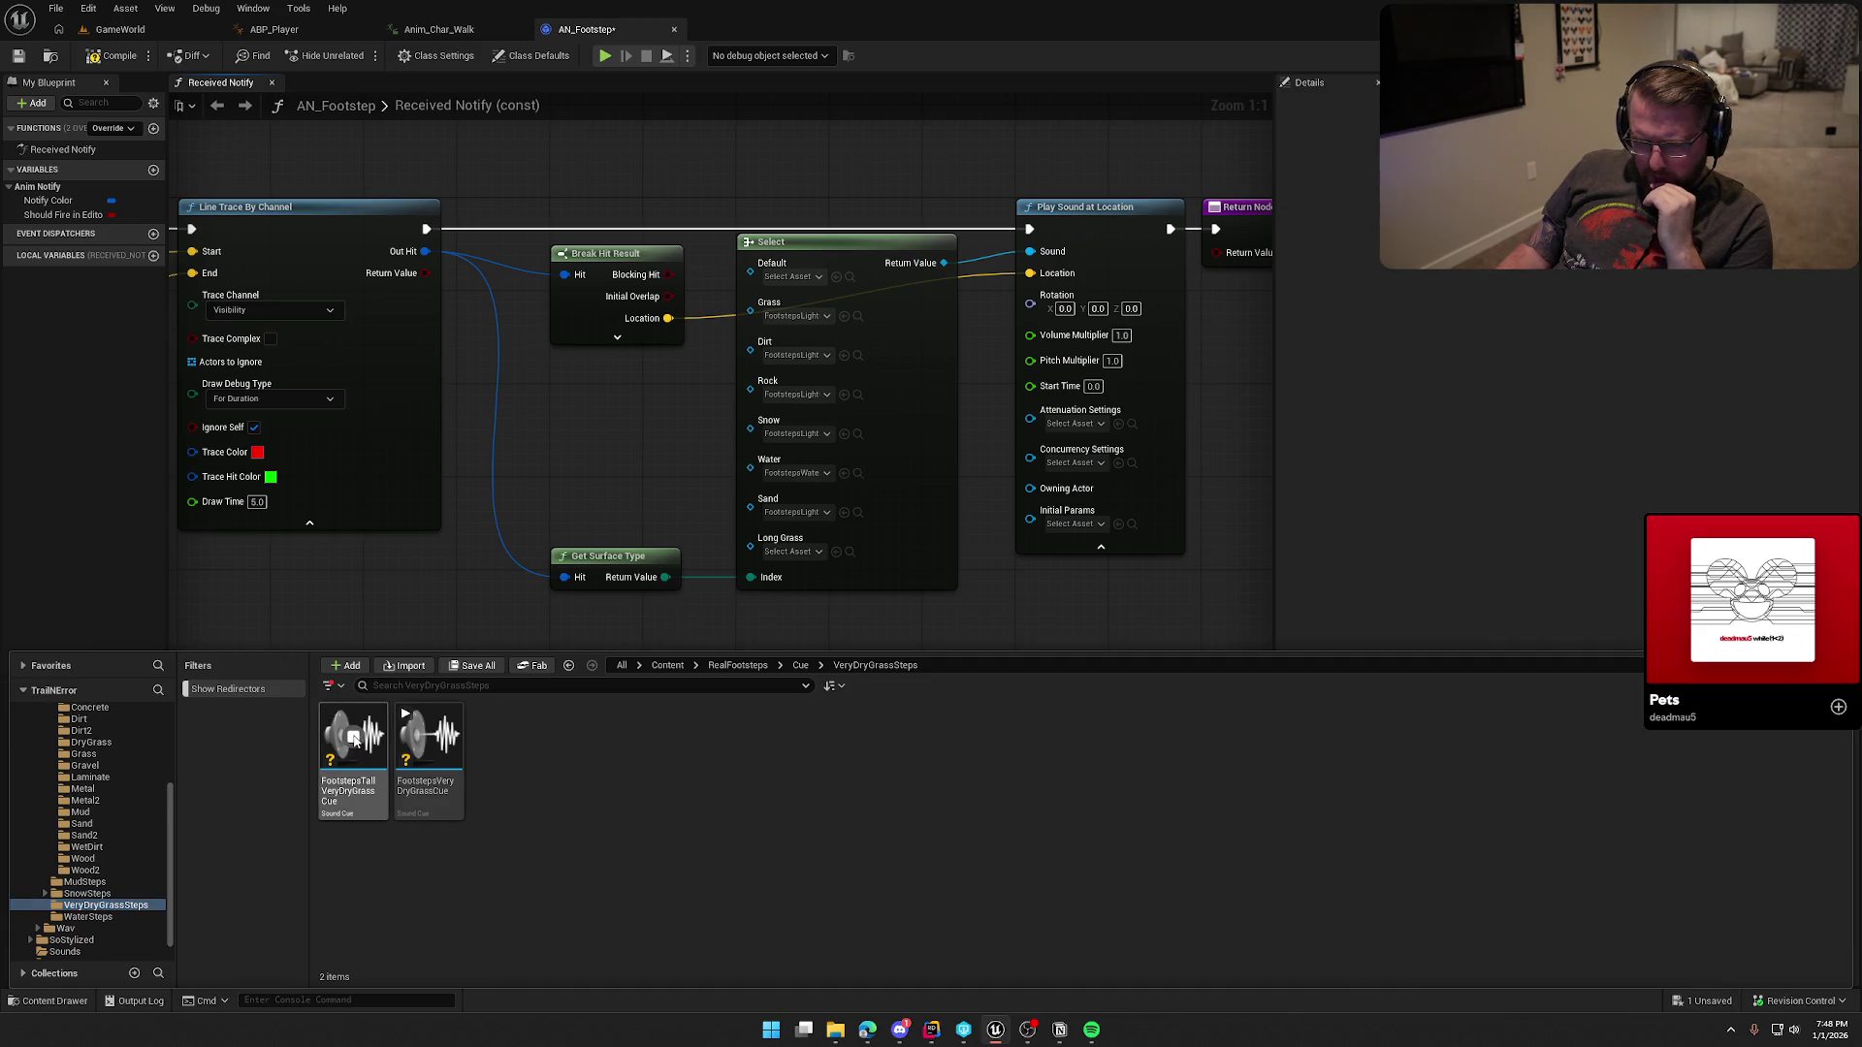
{"action": "left_click", "coordinate": [428, 737]}
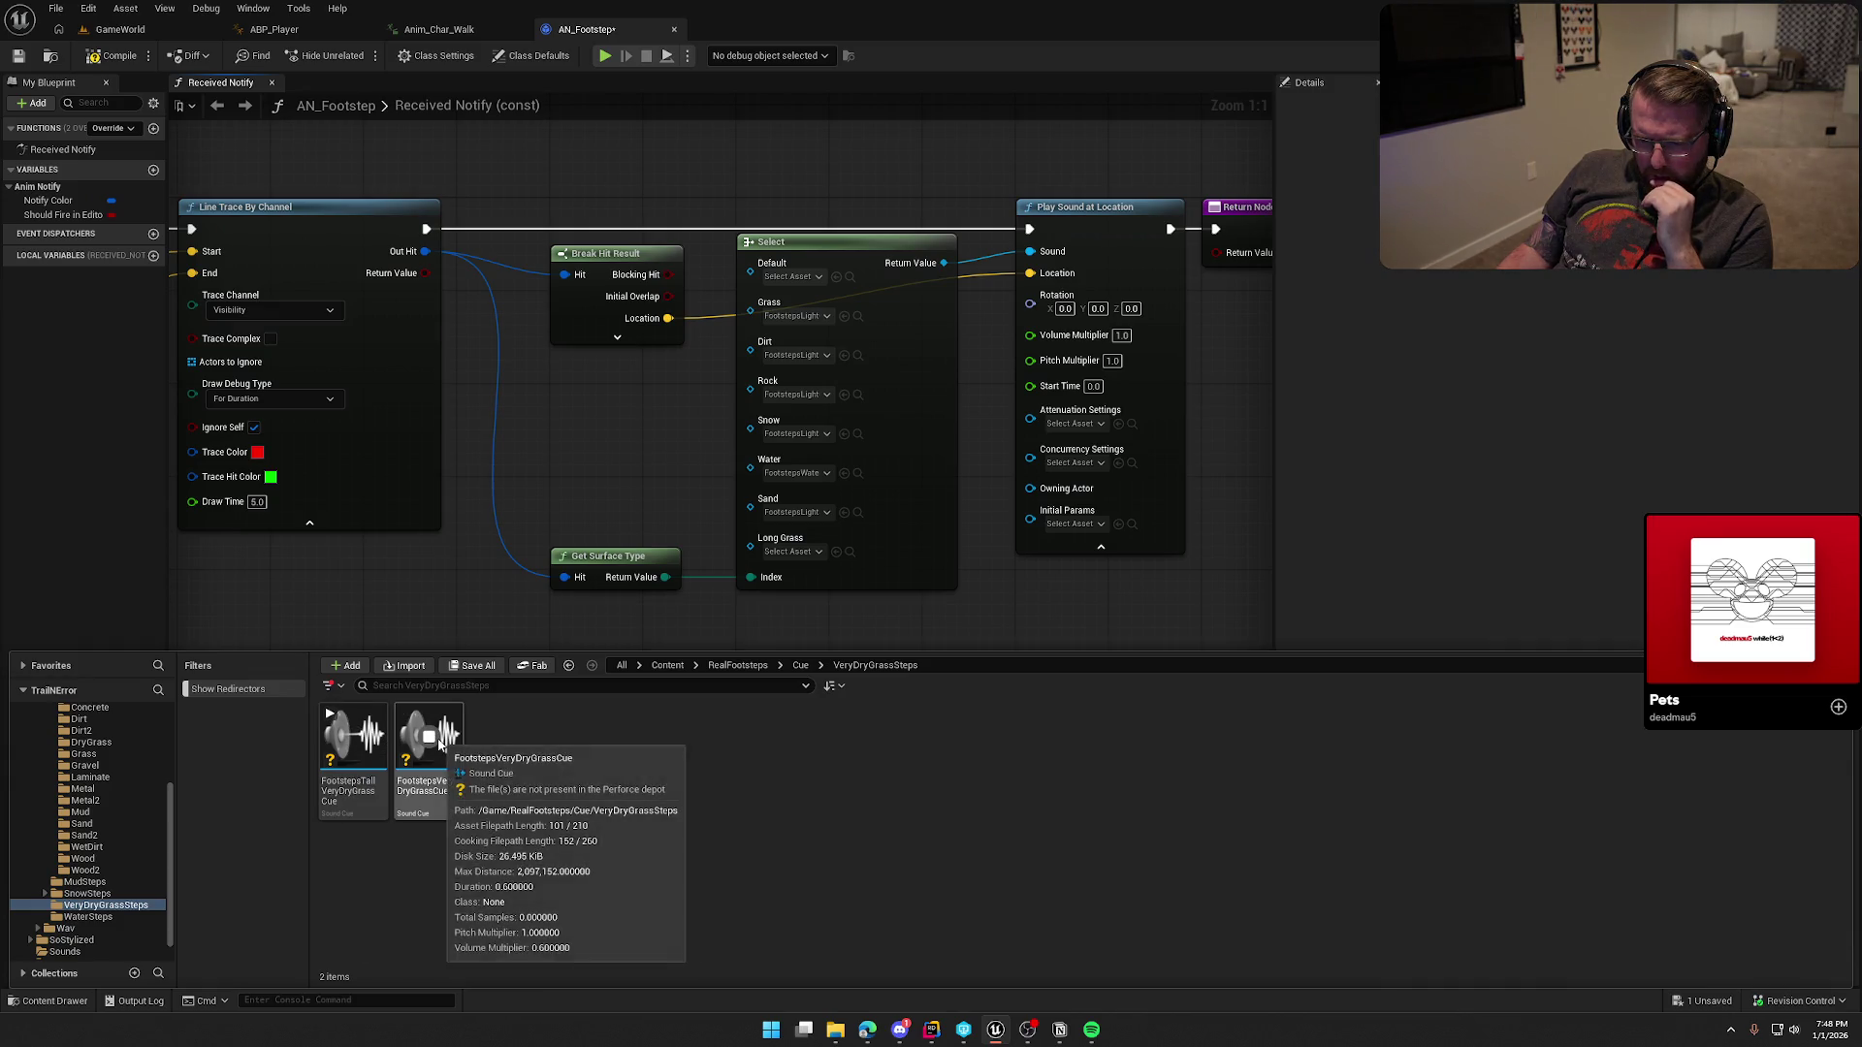
{"action": "mouse_move", "coordinate": [438, 742]}
{"action": "left_mouse_down"}
{"action": "mouse_move", "coordinate": [740, 606]}
{"action": "mouse_move", "coordinate": [766, 541]}
{"action": "mouse_move", "coordinate": [781, 549]}
{"action": "left_mouse_up"}
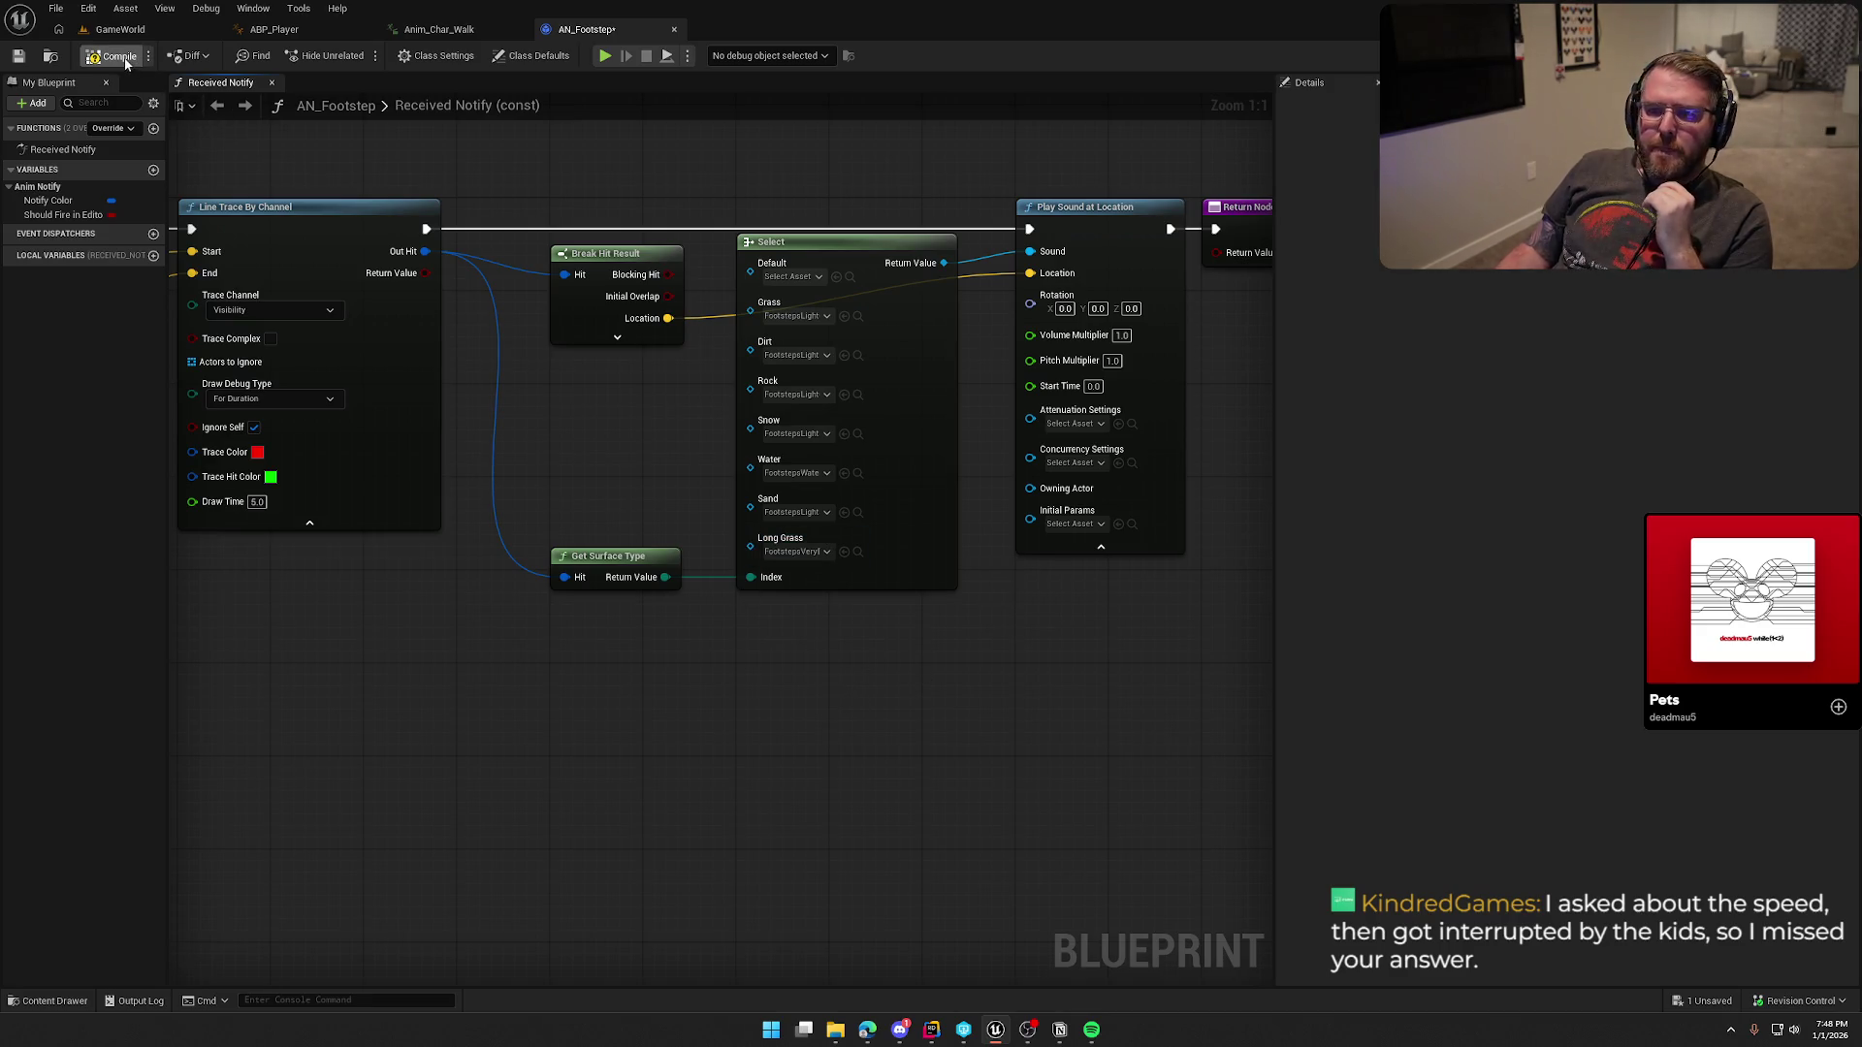
{"action": "key", "text": "ctrl+s"}
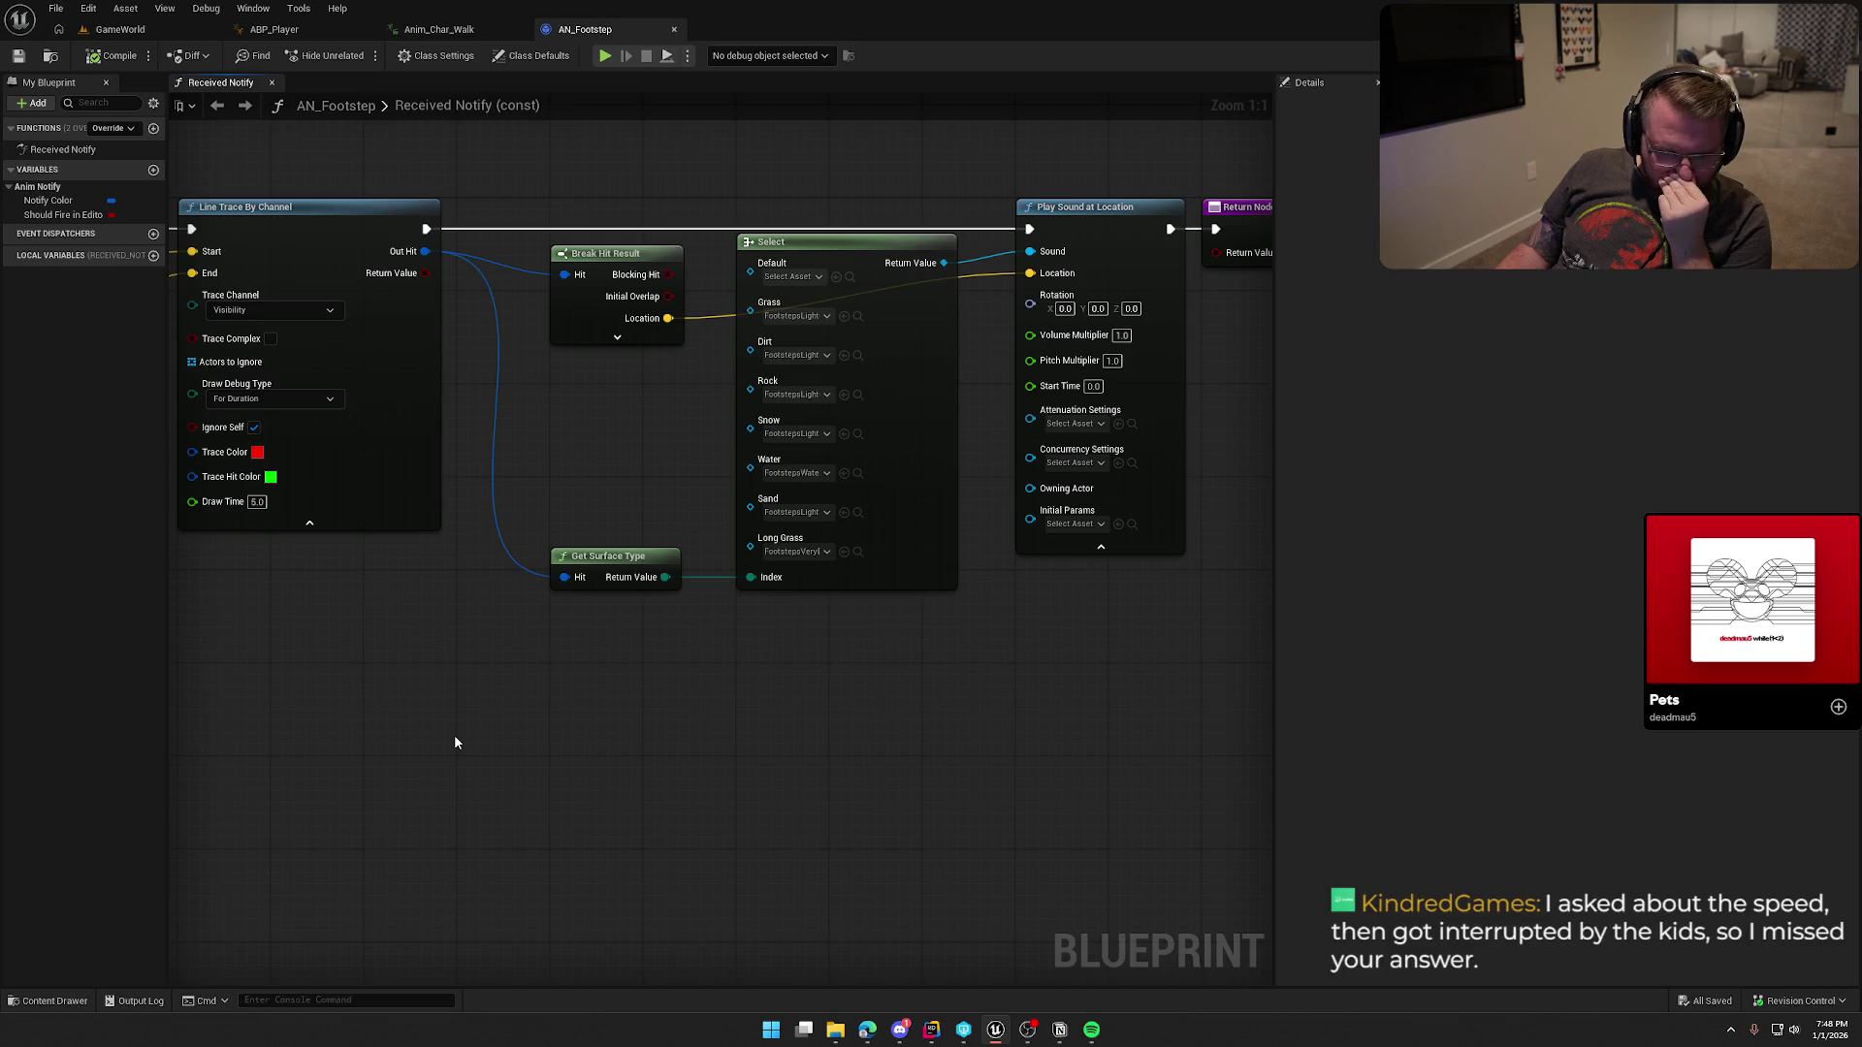
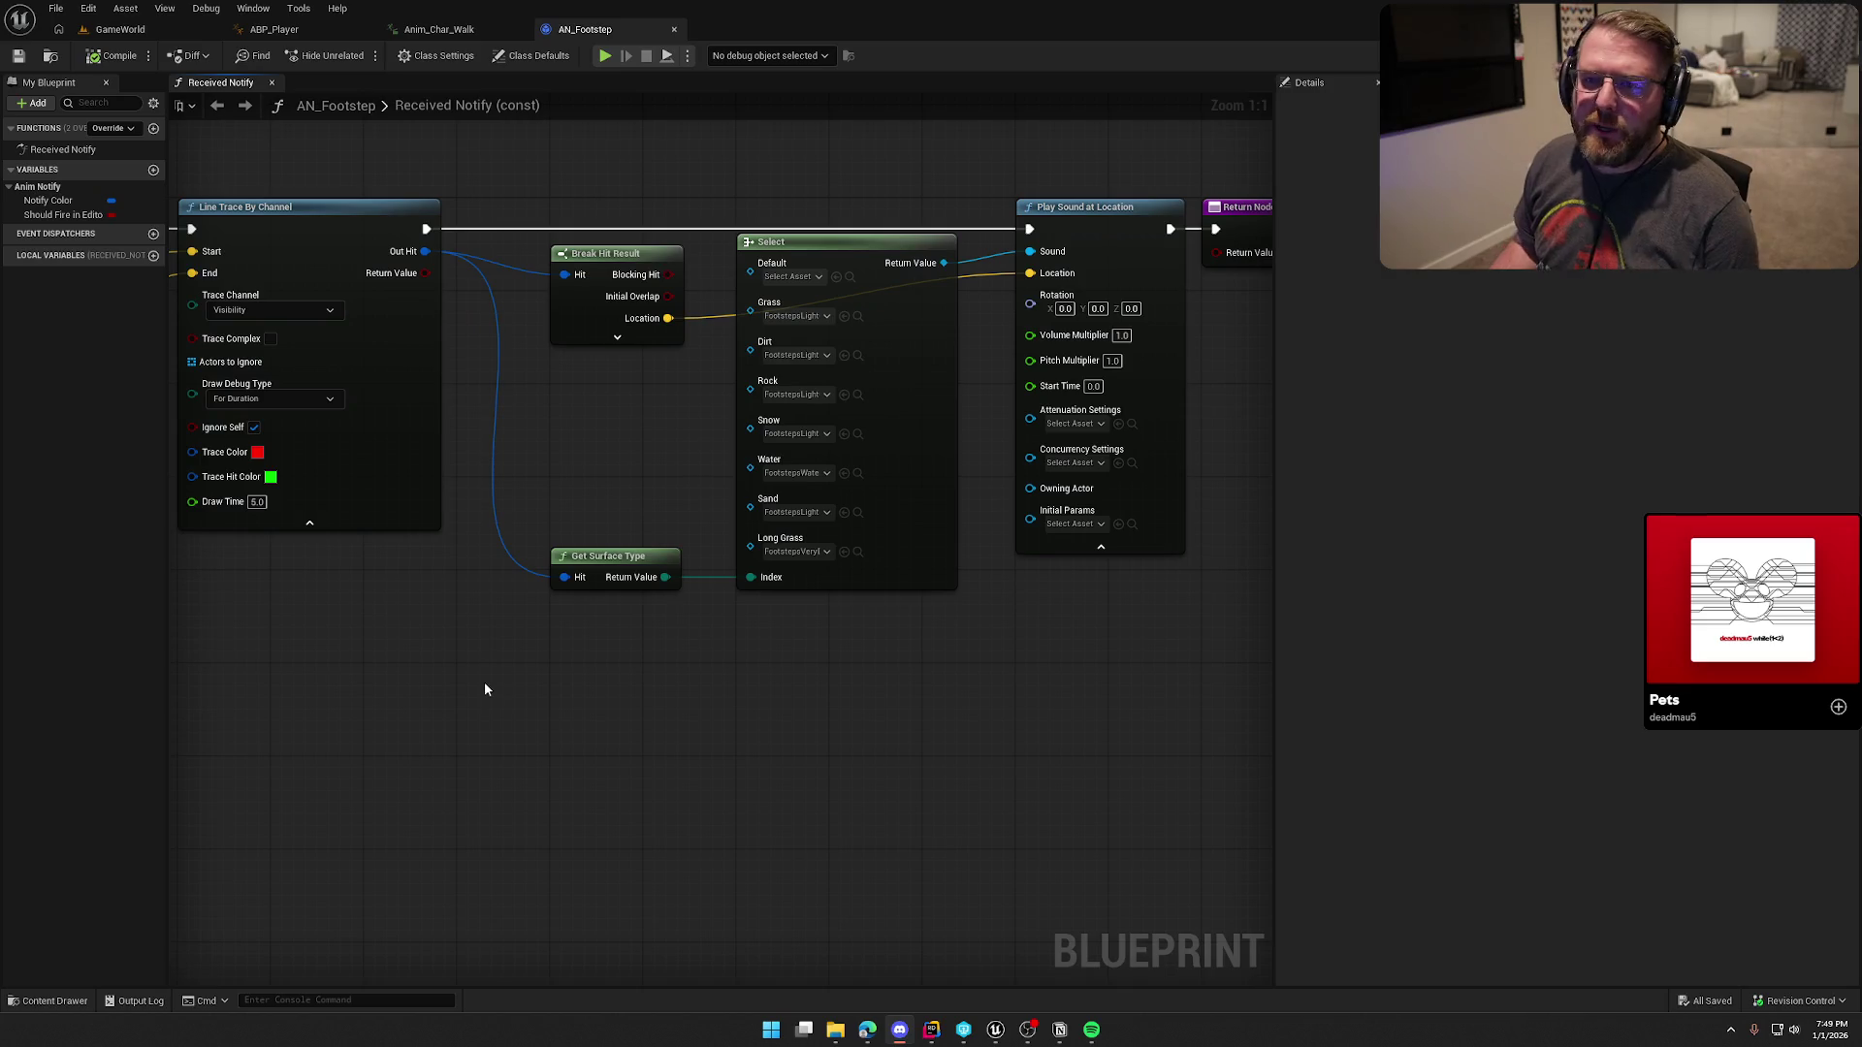
Step: From the GameWorld level, open the selected wagon's bp_AVSWagon blueprint with Ctrl+E
{"action": "left_click", "coordinate": [188, 24]}
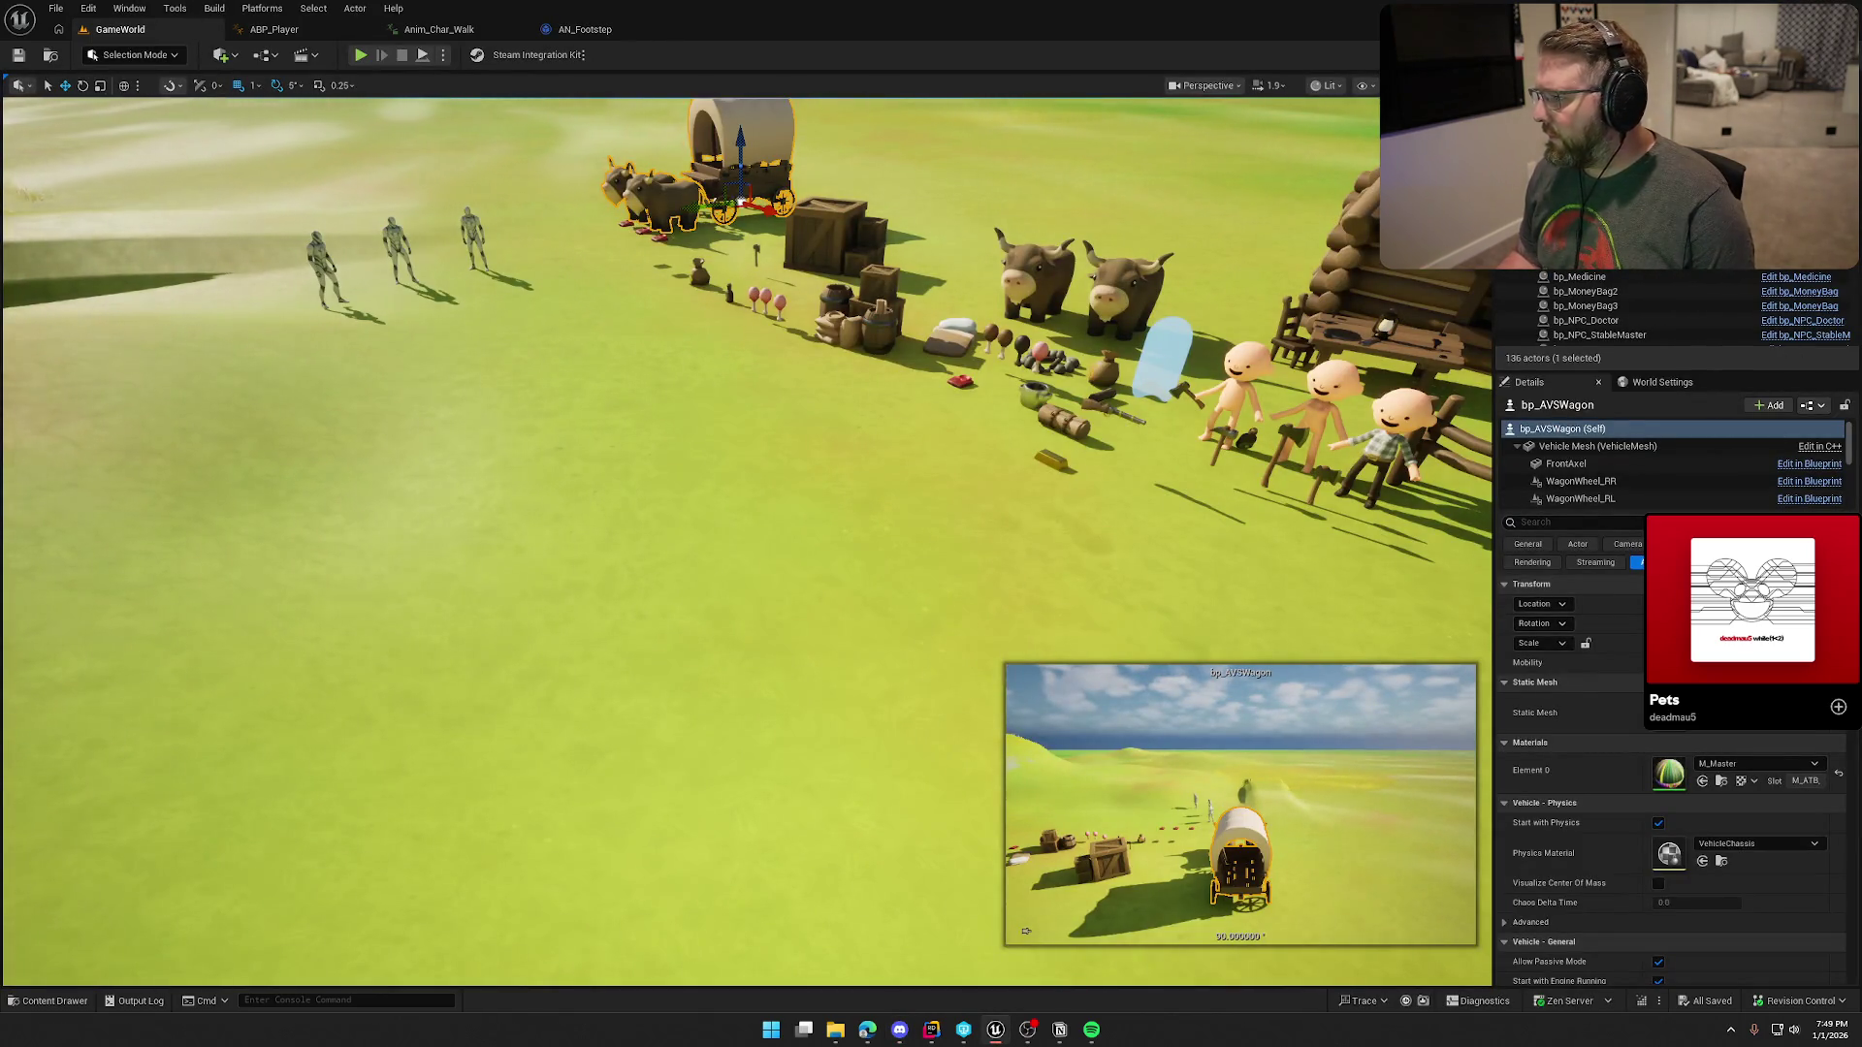
{"action": "key", "text": "ctrl+e"}
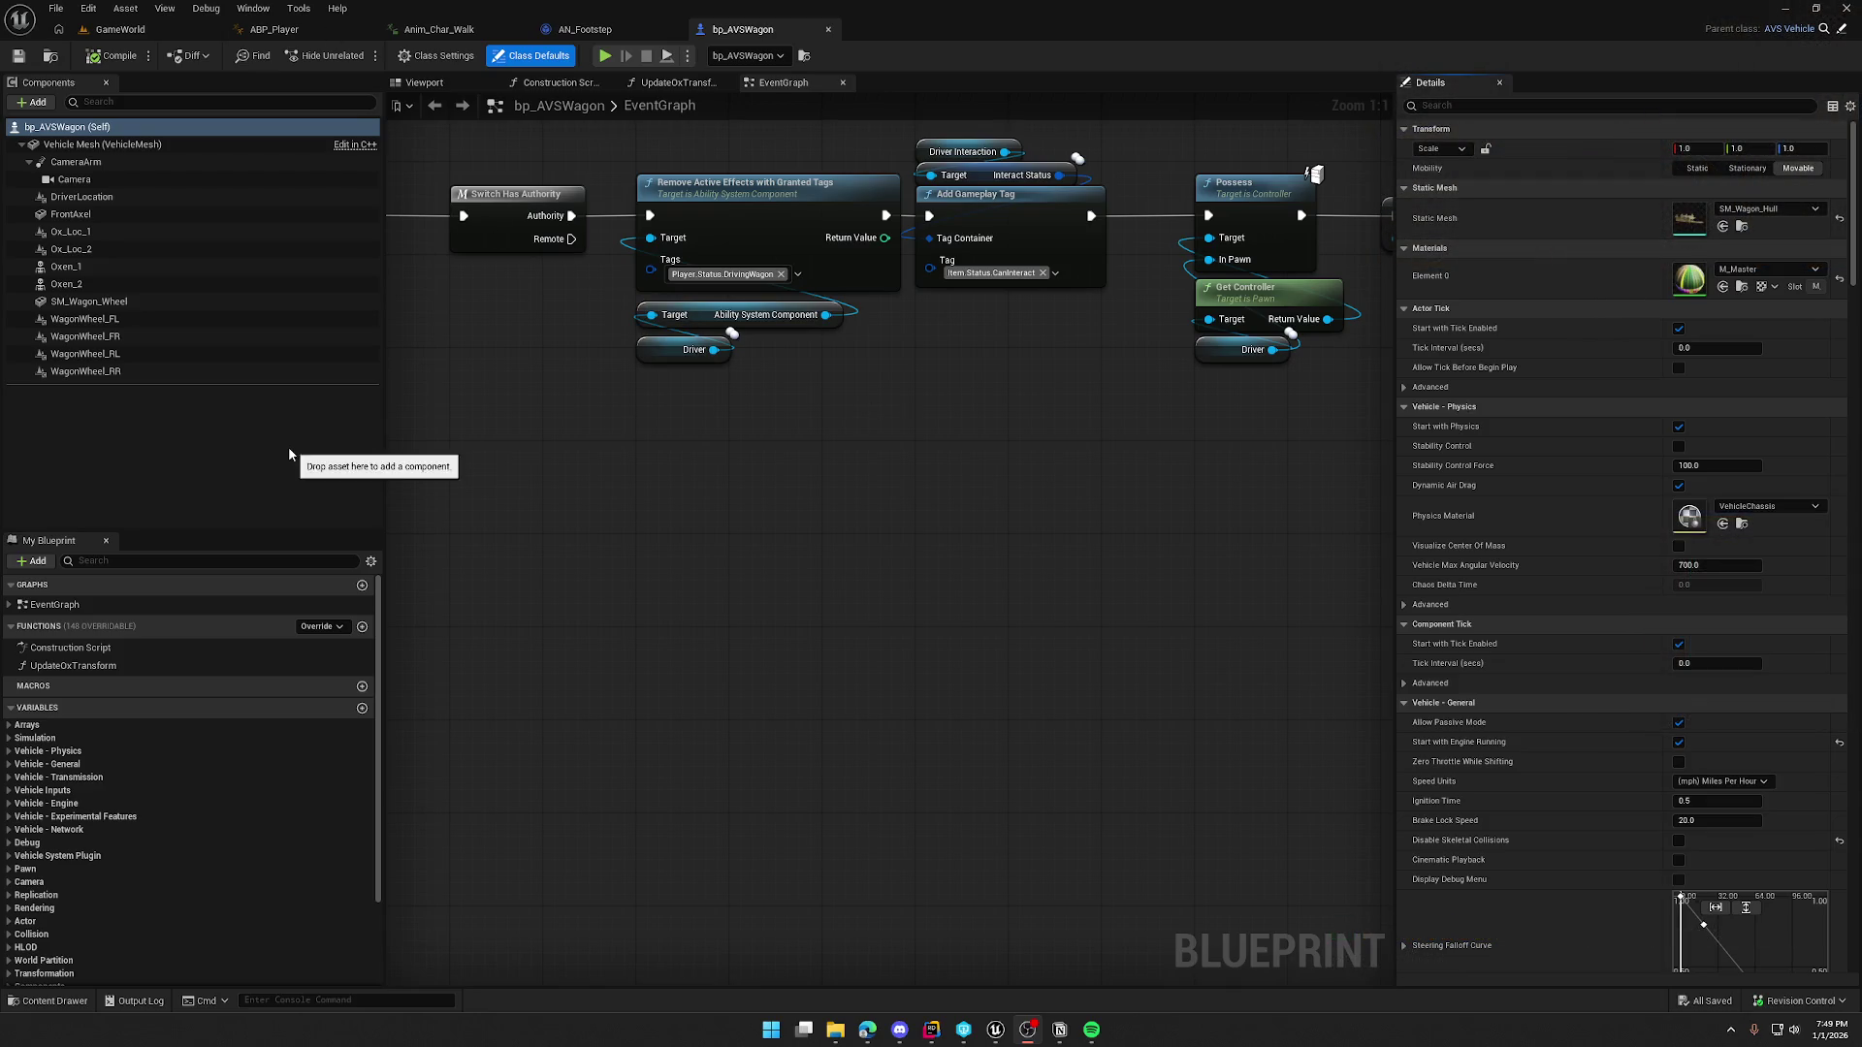
Step: Select the Gears variable under Vehicle - Transmission and expand its array's Index [1] defaults
{"action": "left_click", "coordinate": [10, 778]}
{"action": "left_click", "coordinate": [79, 778]}
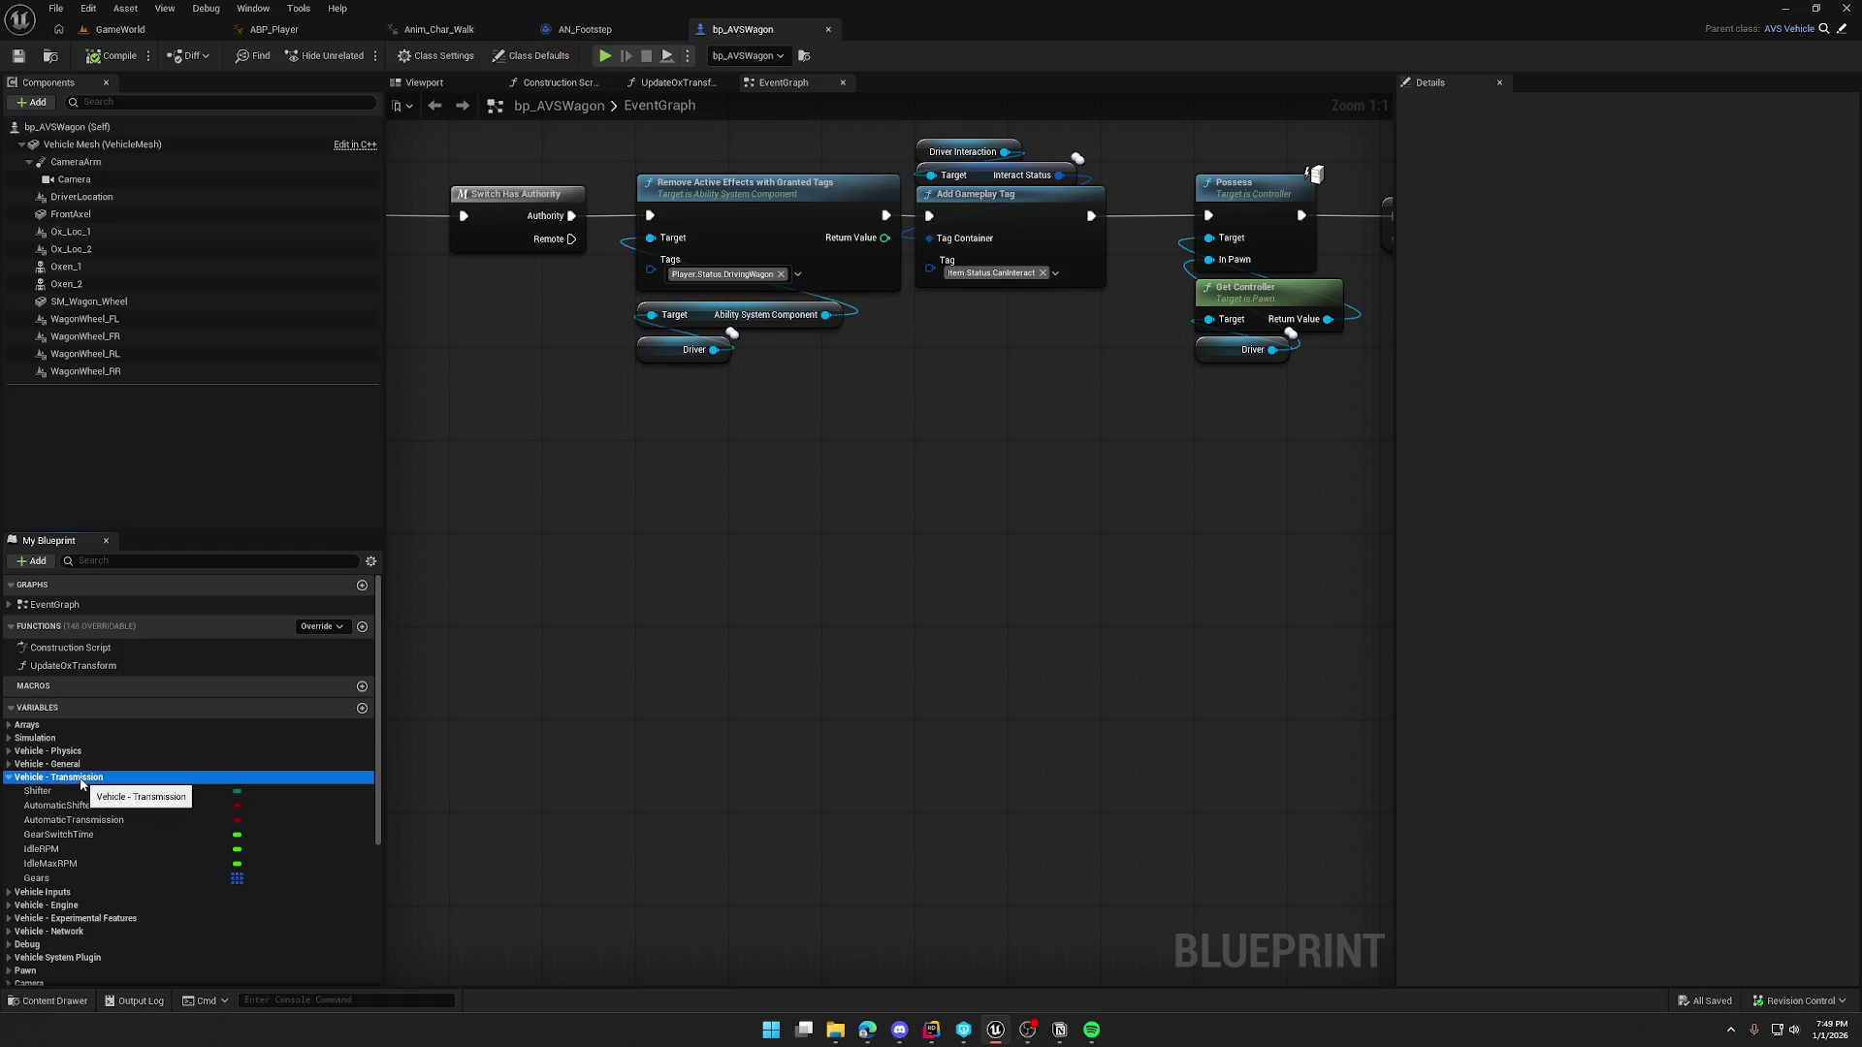
{"action": "scroll", "coordinate": [80, 784], "scroll_direction": "down", "scroll_amount": 2}
{"action": "left_click", "coordinate": [58, 809]}
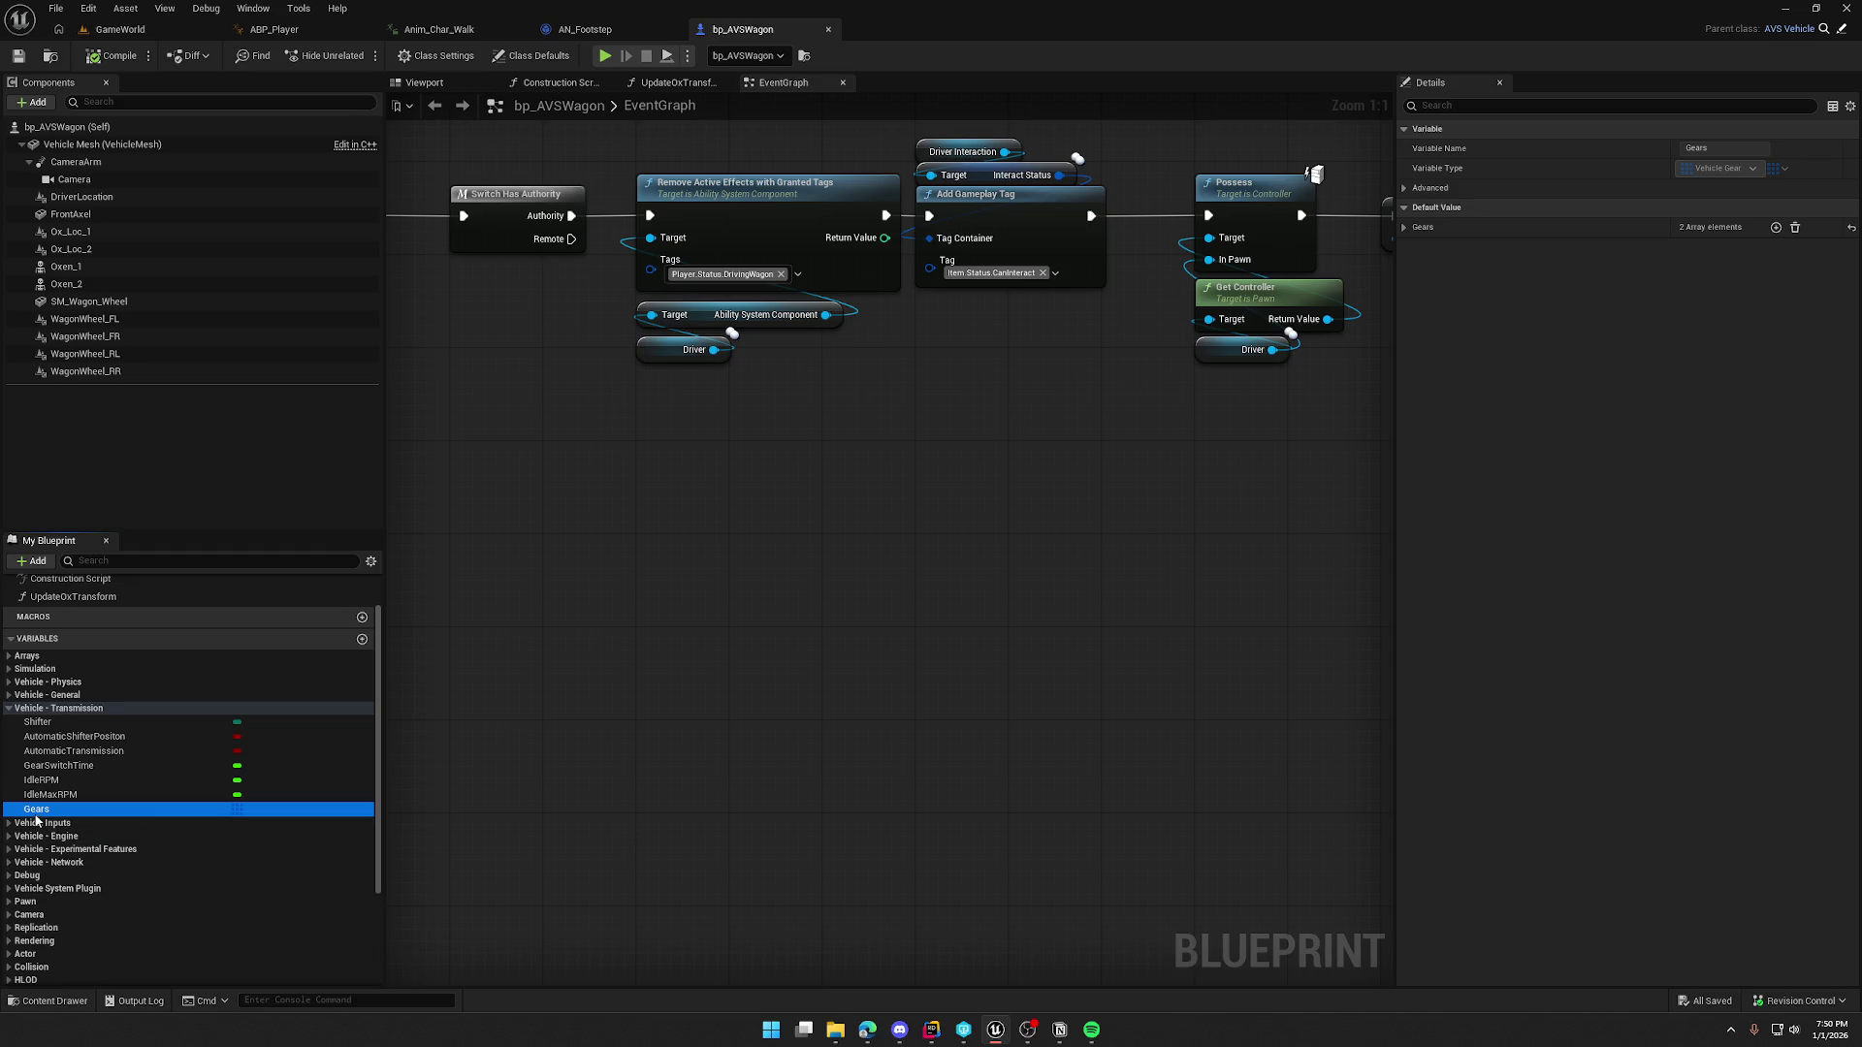
{"action": "left_click", "coordinate": [1403, 226]}
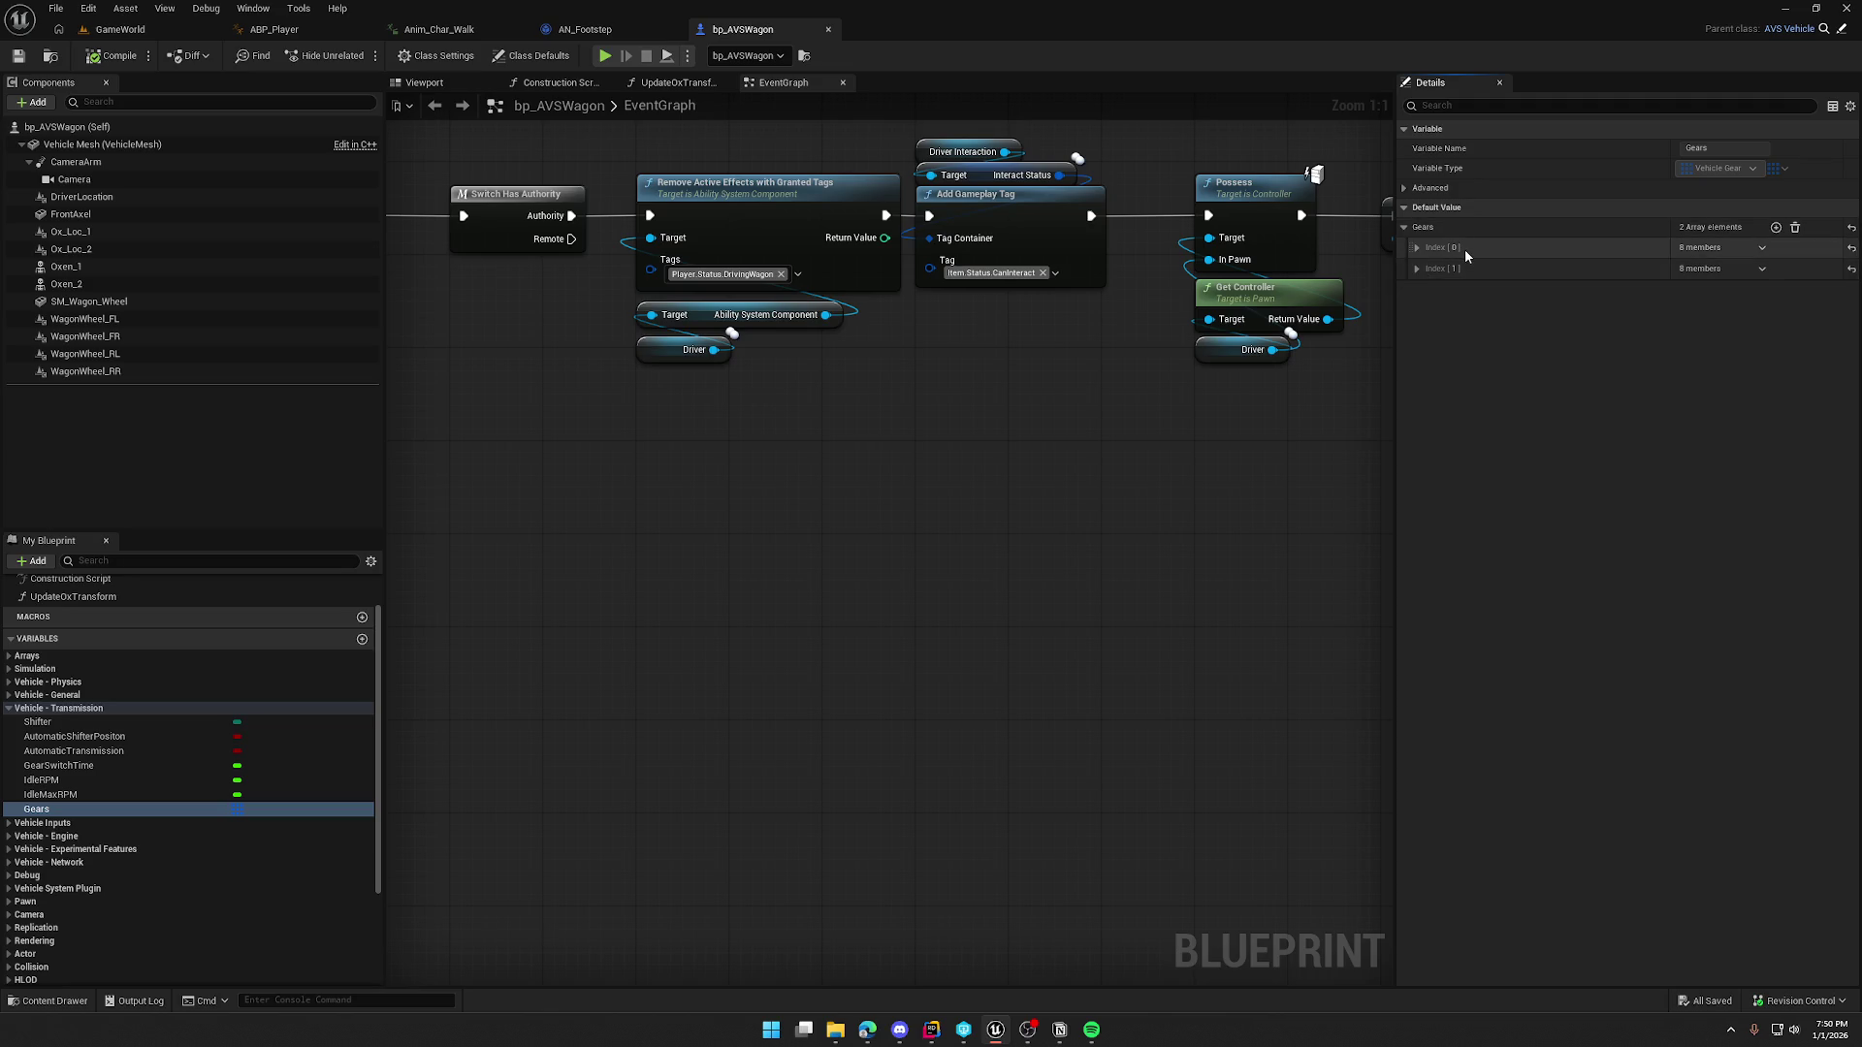
{"action": "left_click", "coordinate": [1416, 270]}
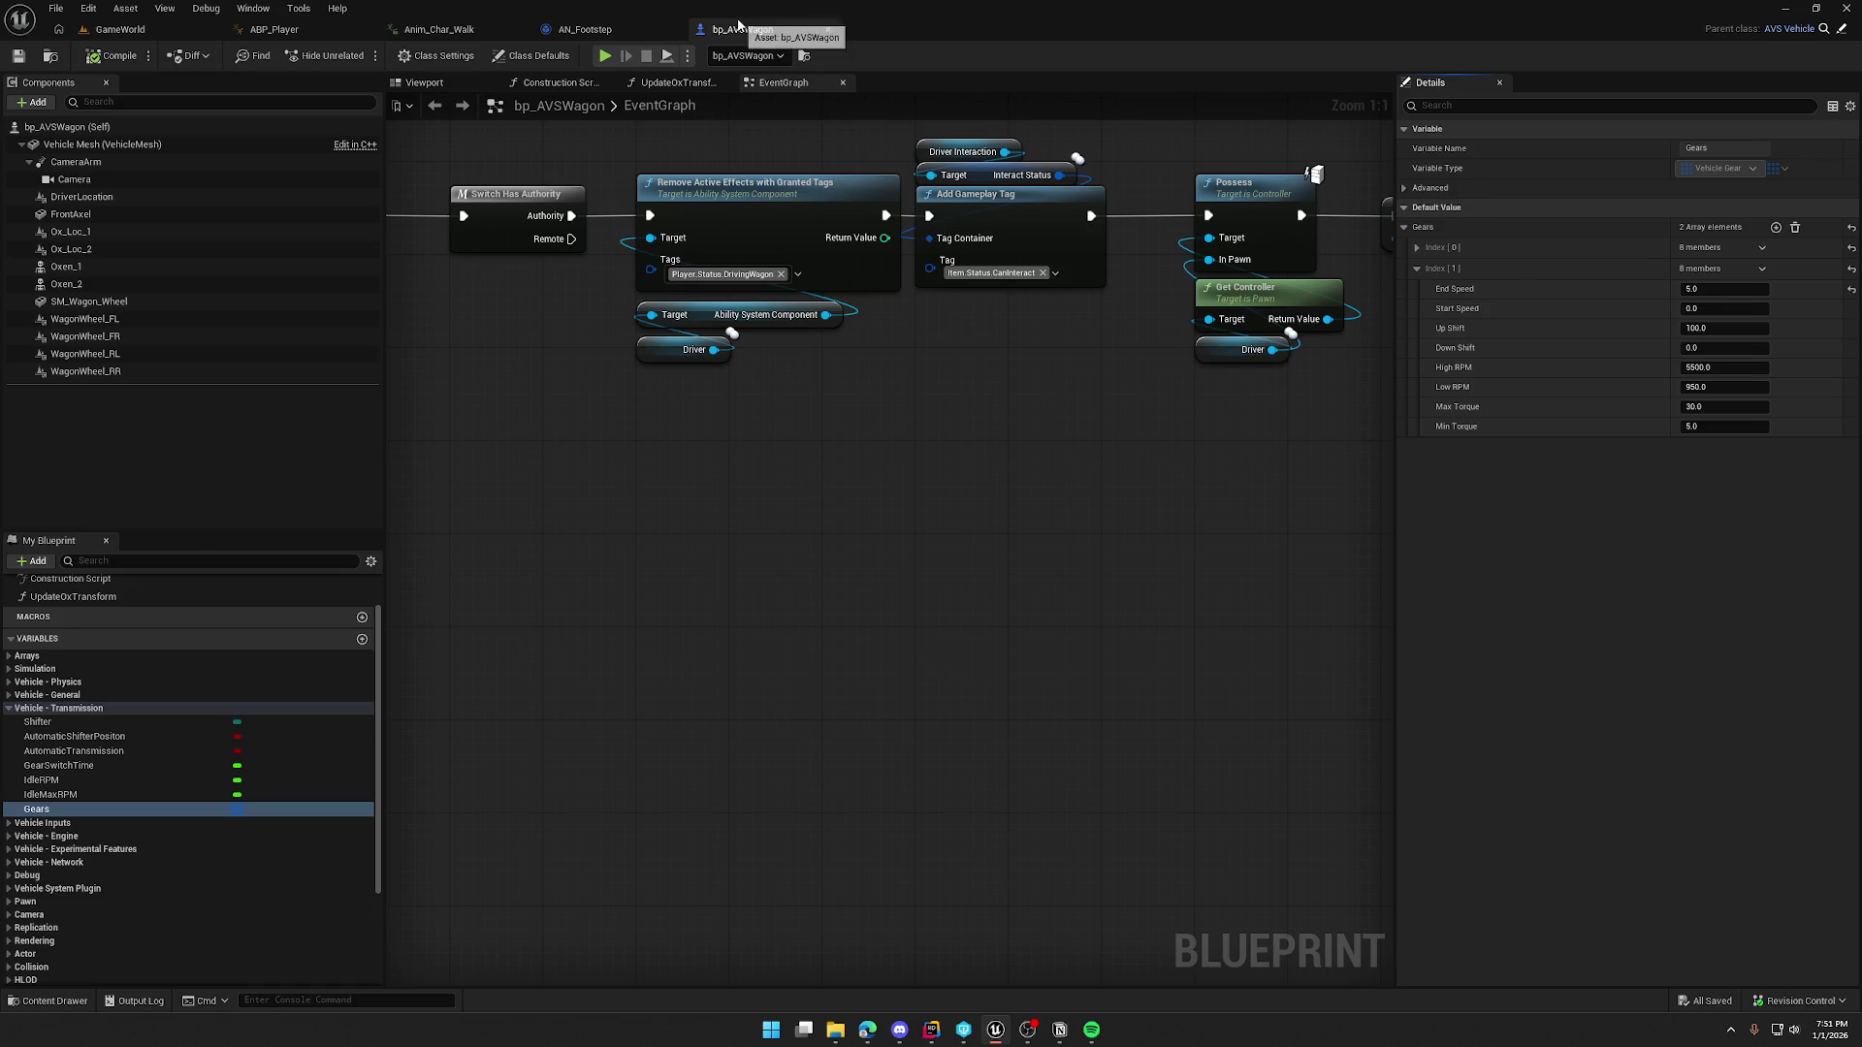
Step: Back in AN_Footstep, name the new attenuation asset Footstep_Atten and plug it into Attenuation Settings
{"action": "left_click", "coordinate": [828, 29]}
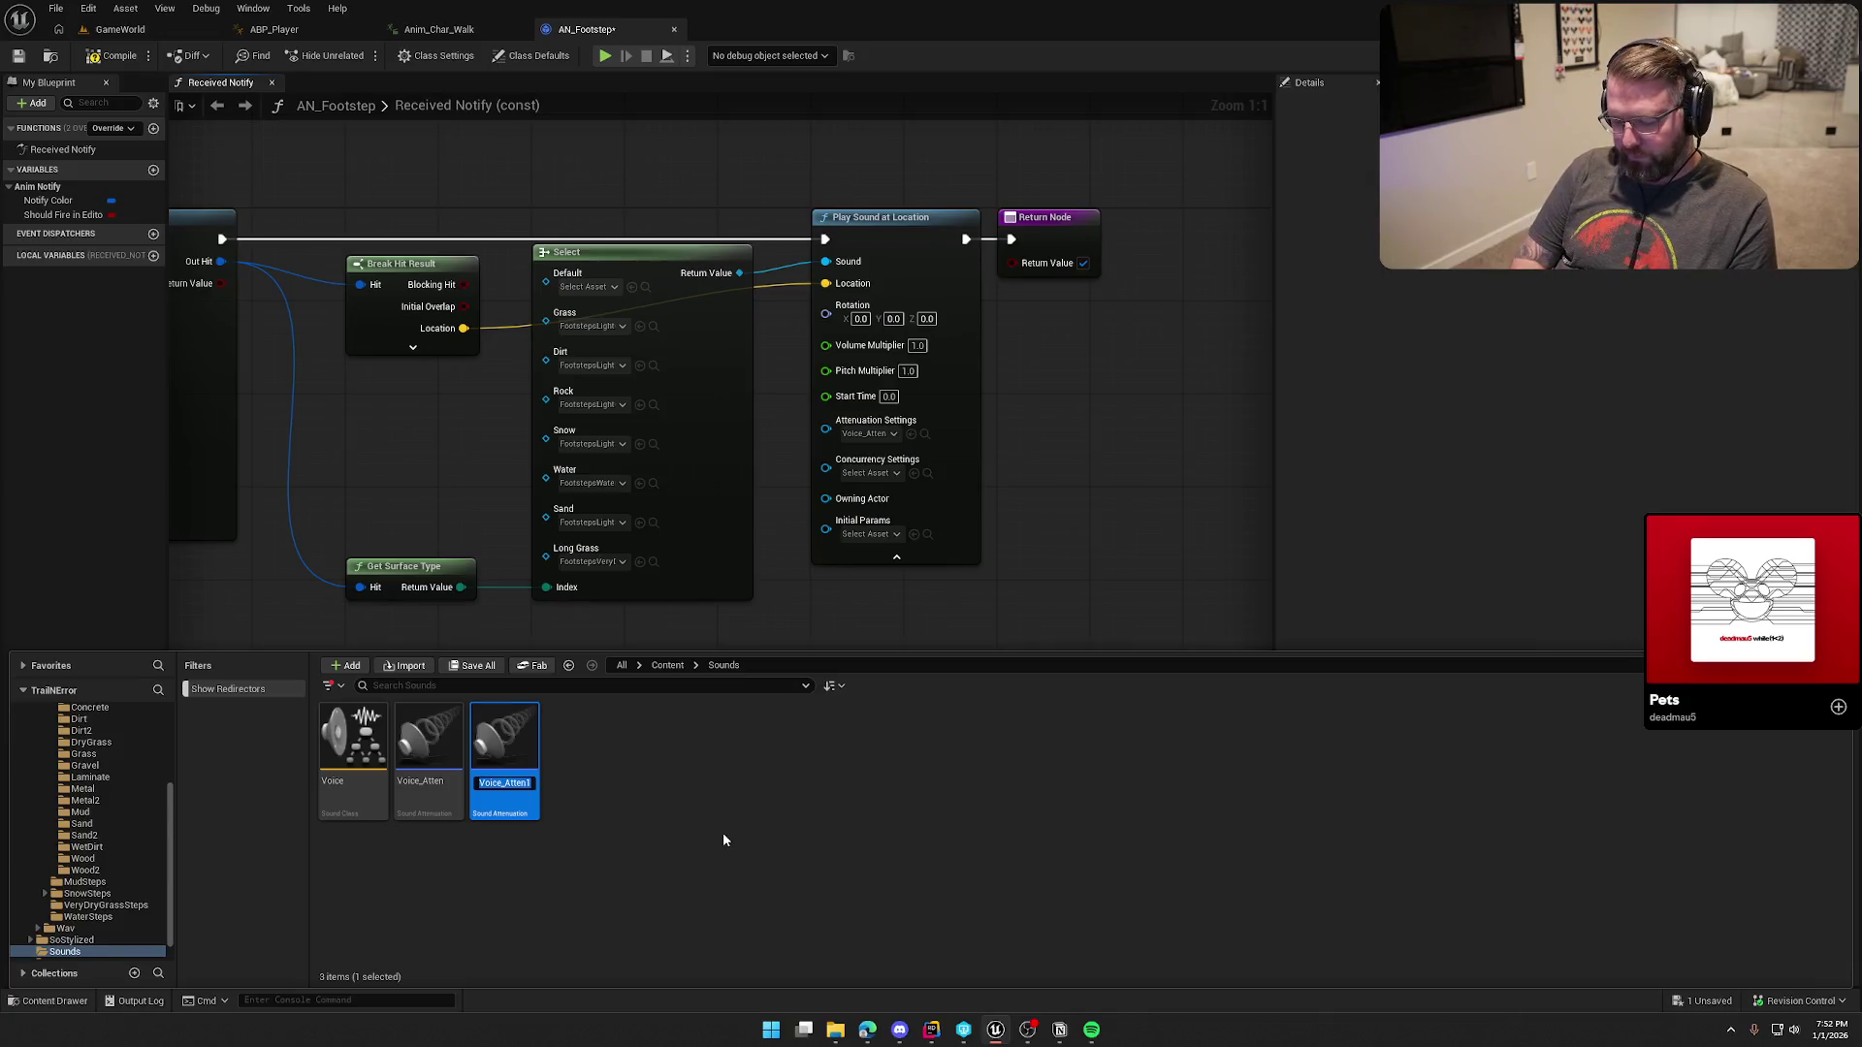
{"action": "type", "text": "Foot"}
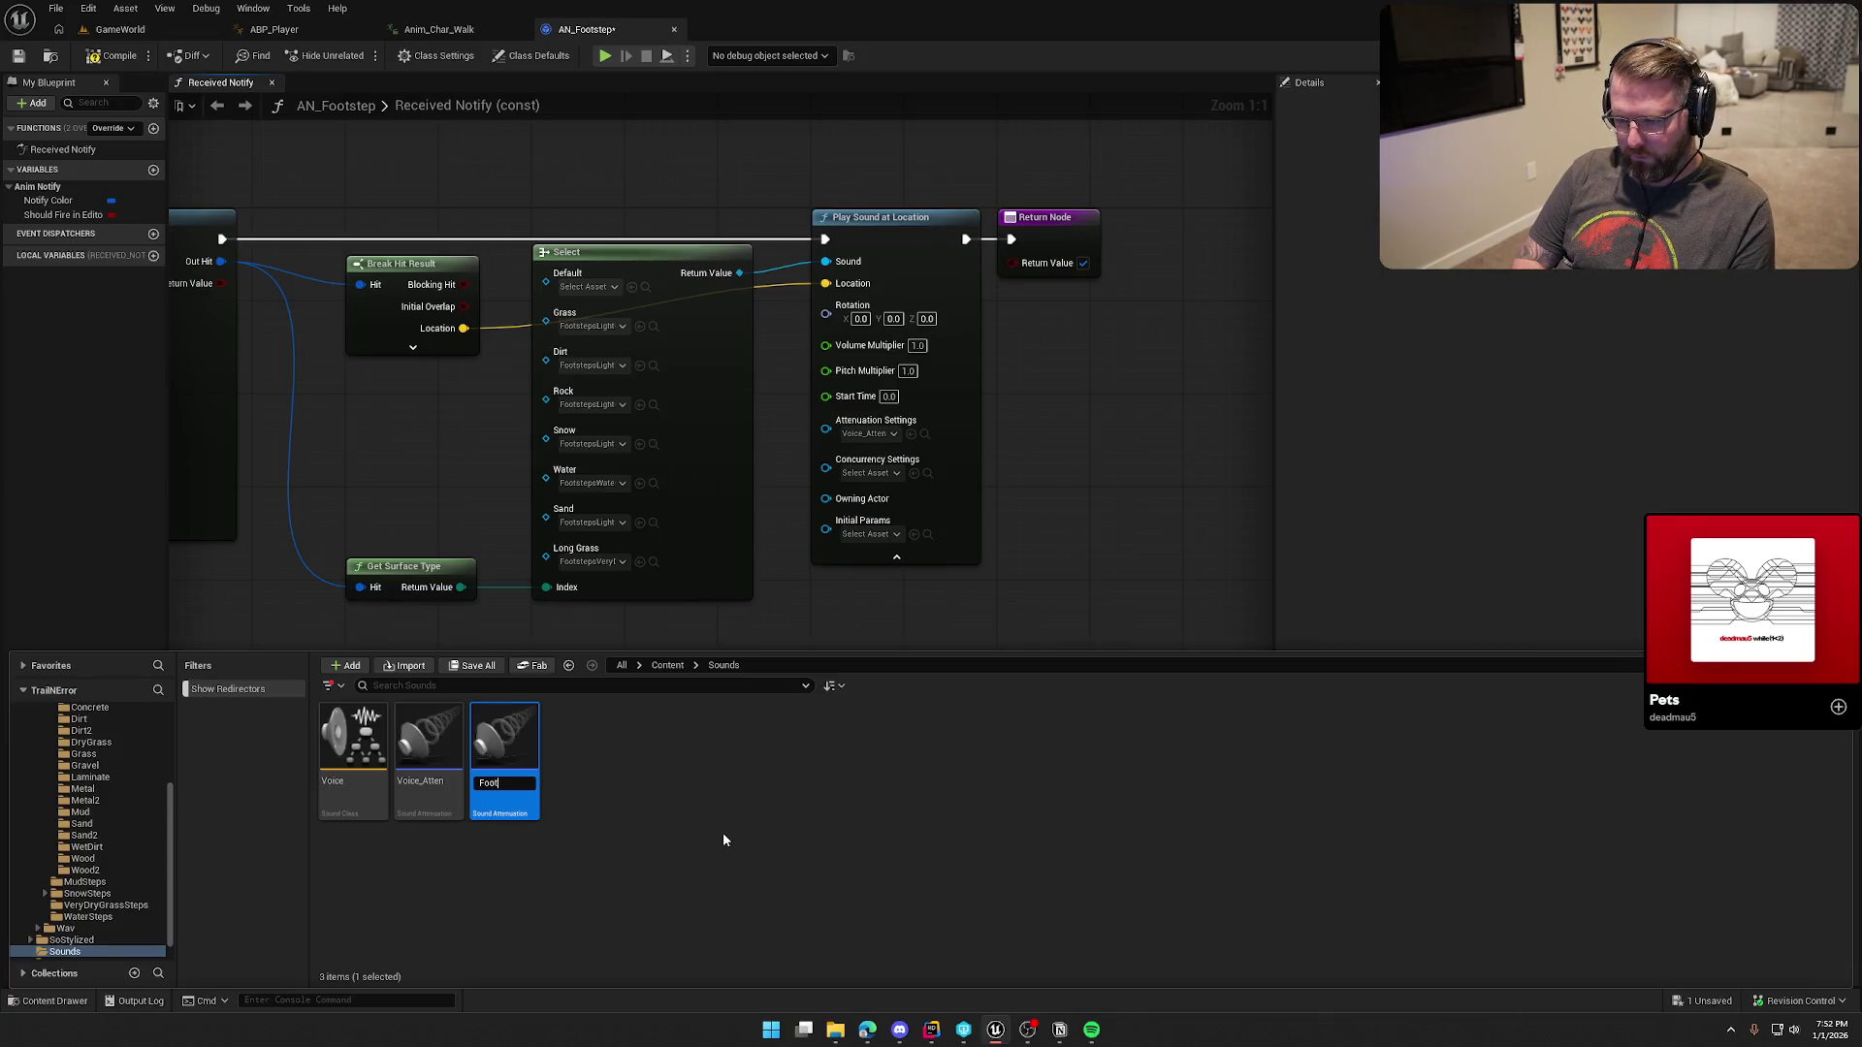
{"action": "type", "text": "step_"}
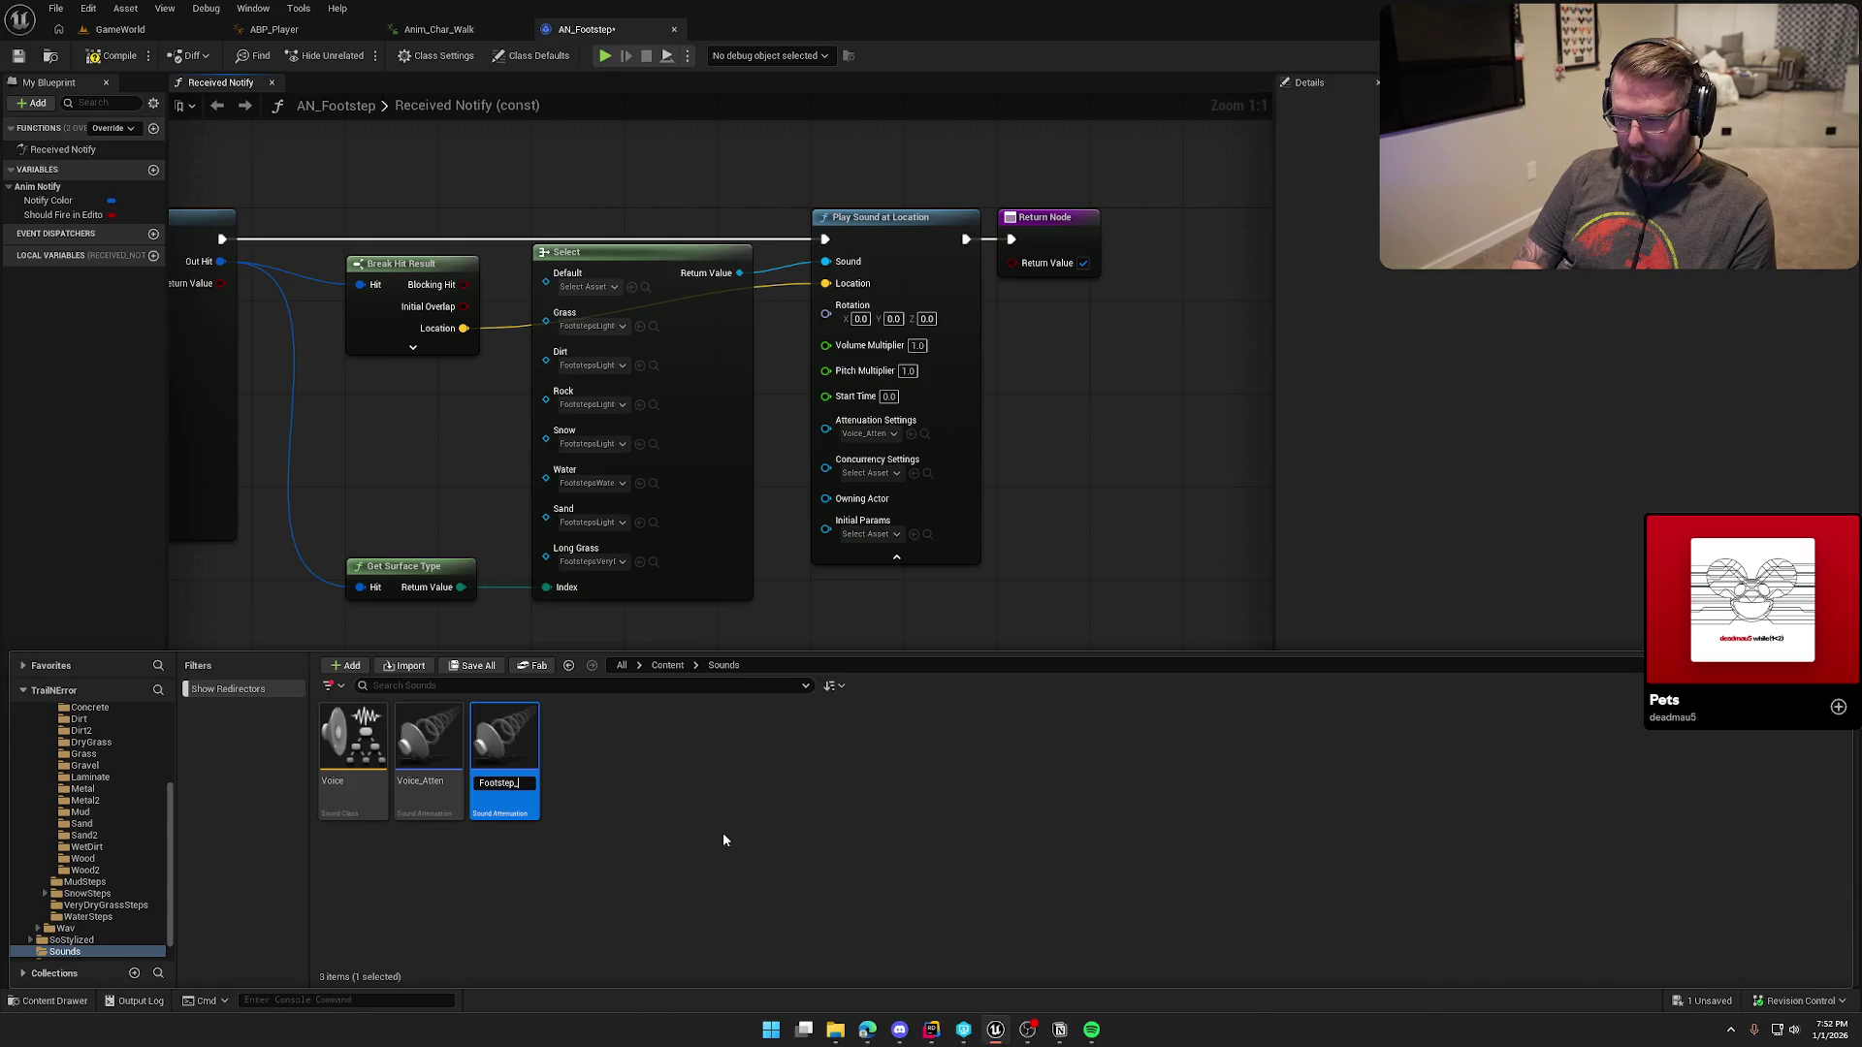
{"action": "type", "text": "Atten"}
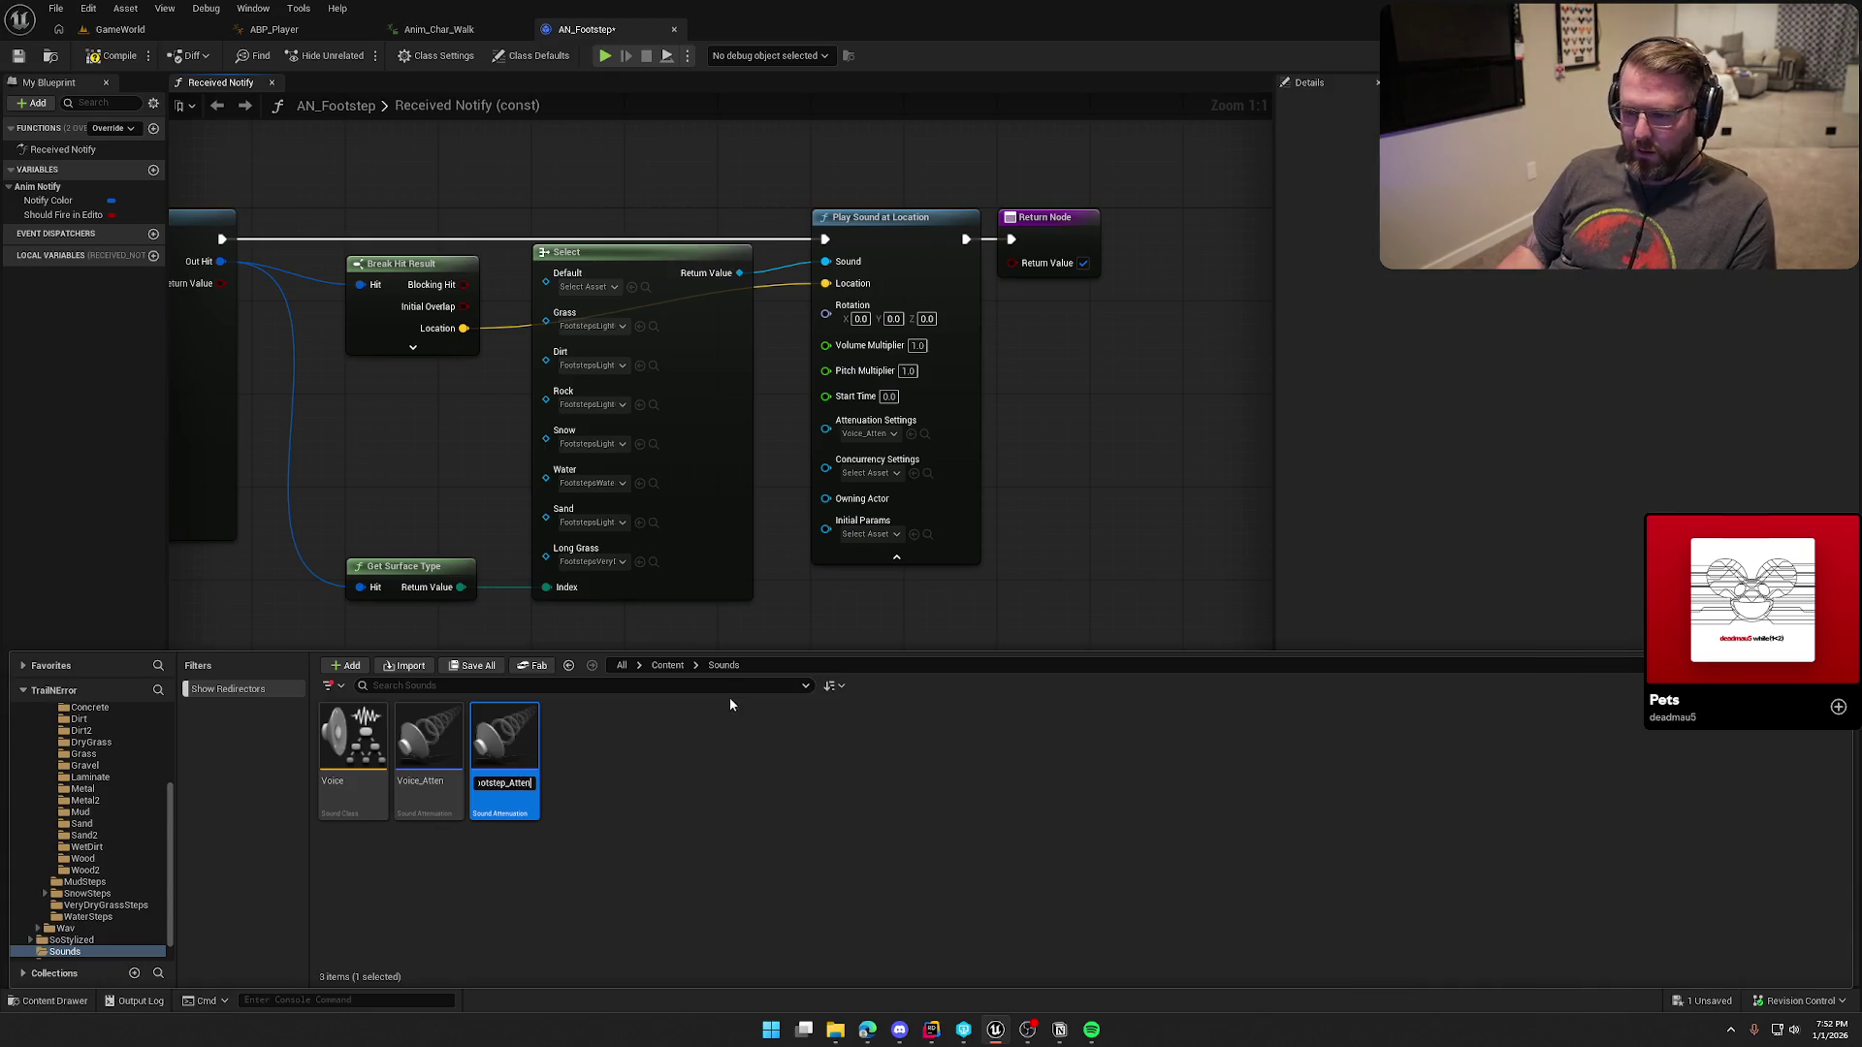
{"action": "key", "text": "Return"}
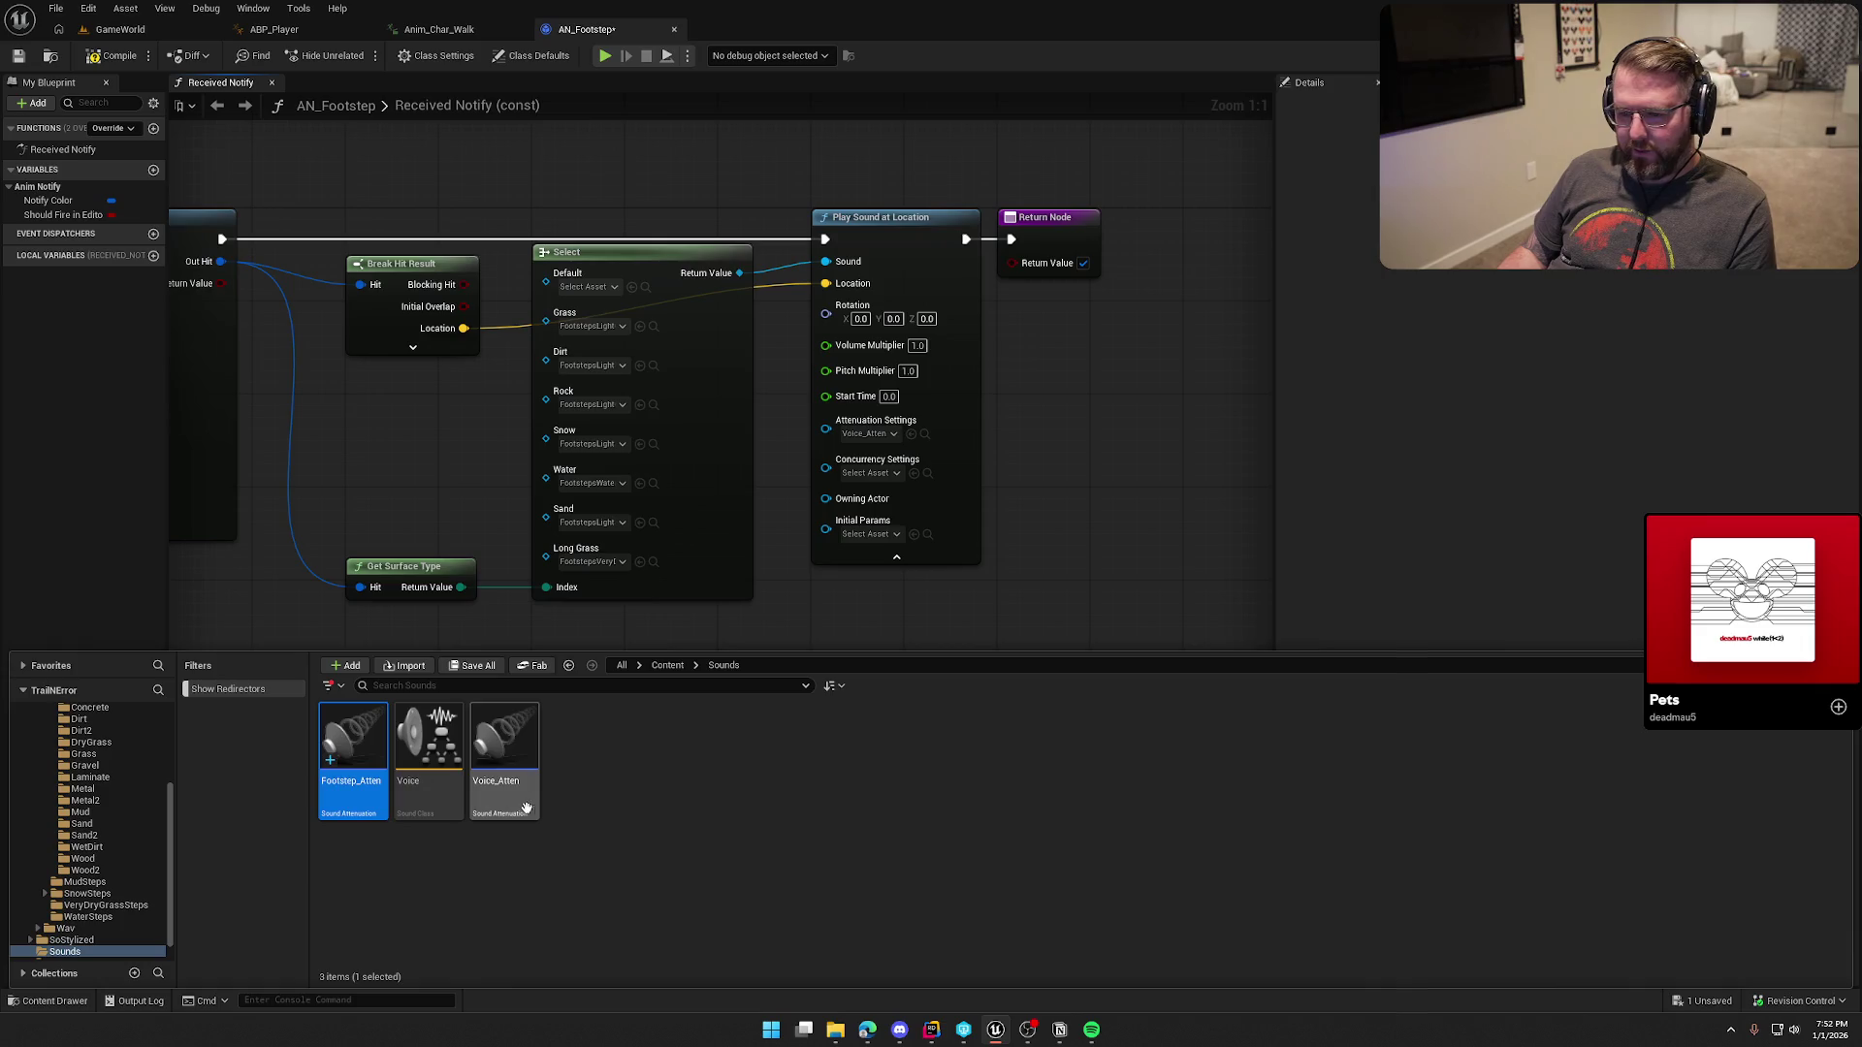
{"action": "mouse_move", "coordinate": [351, 747]}
{"action": "left_mouse_down"}
{"action": "mouse_move", "coordinate": [854, 523]}
{"action": "mouse_move", "coordinate": [871, 435]}
{"action": "left_mouse_up"}
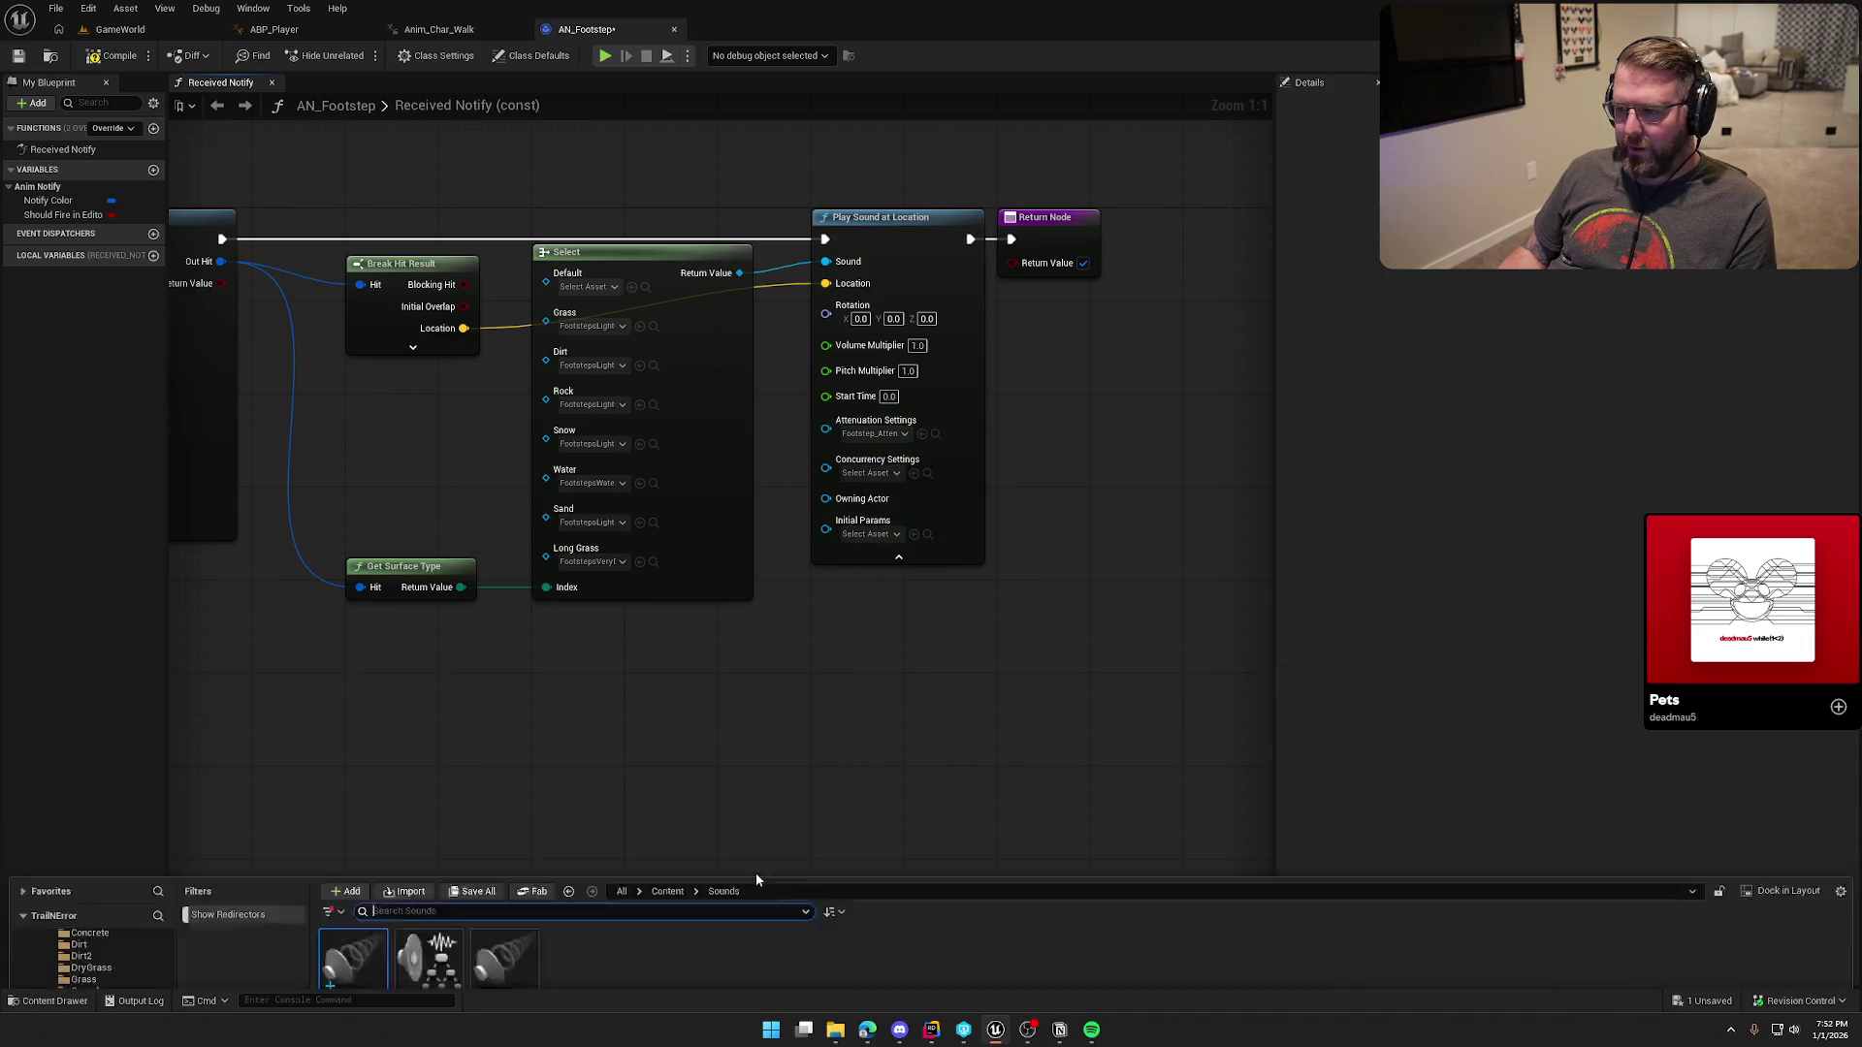
{"action": "double_click", "coordinate": [349, 737]}
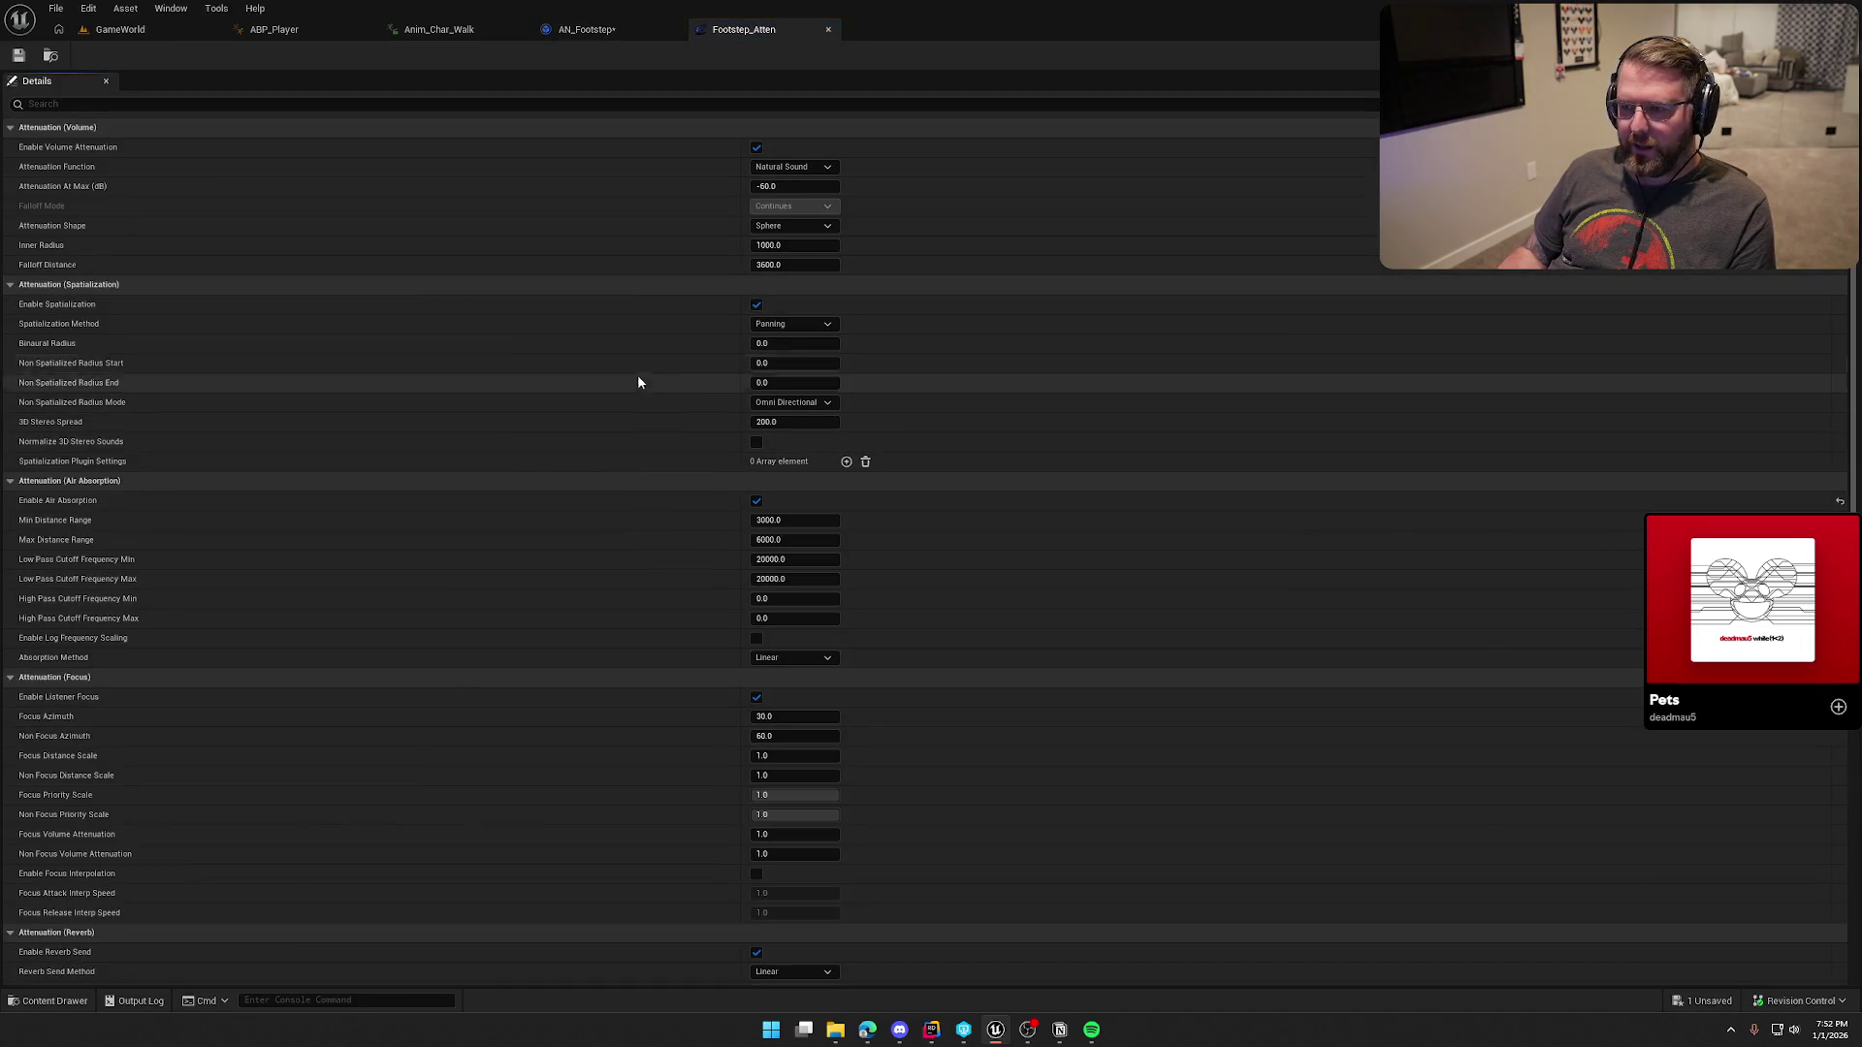
Step: Set Footstep_Atten's Inner Radius to 200 and Falloff Distance to 600
{"action": "left_click", "coordinate": [794, 244]}
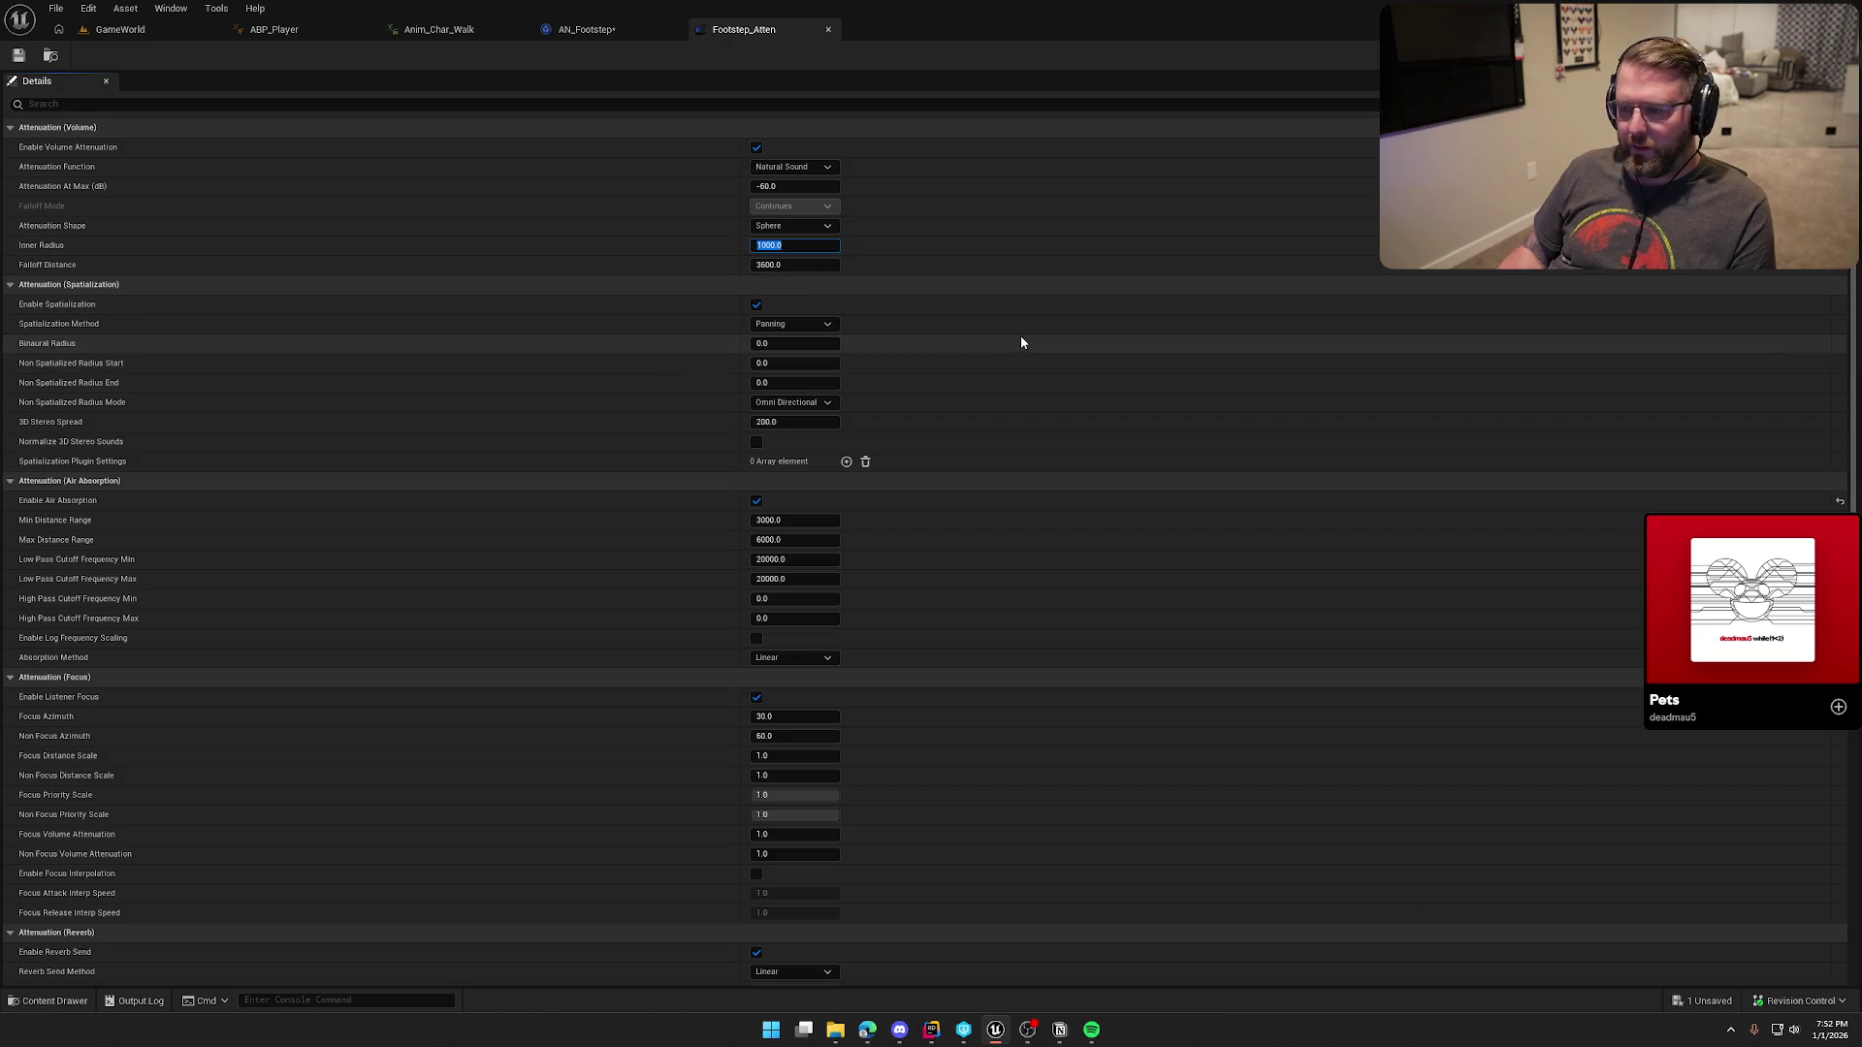
{"action": "type", "text": "200"}
{"action": "key", "text": "Tab"}
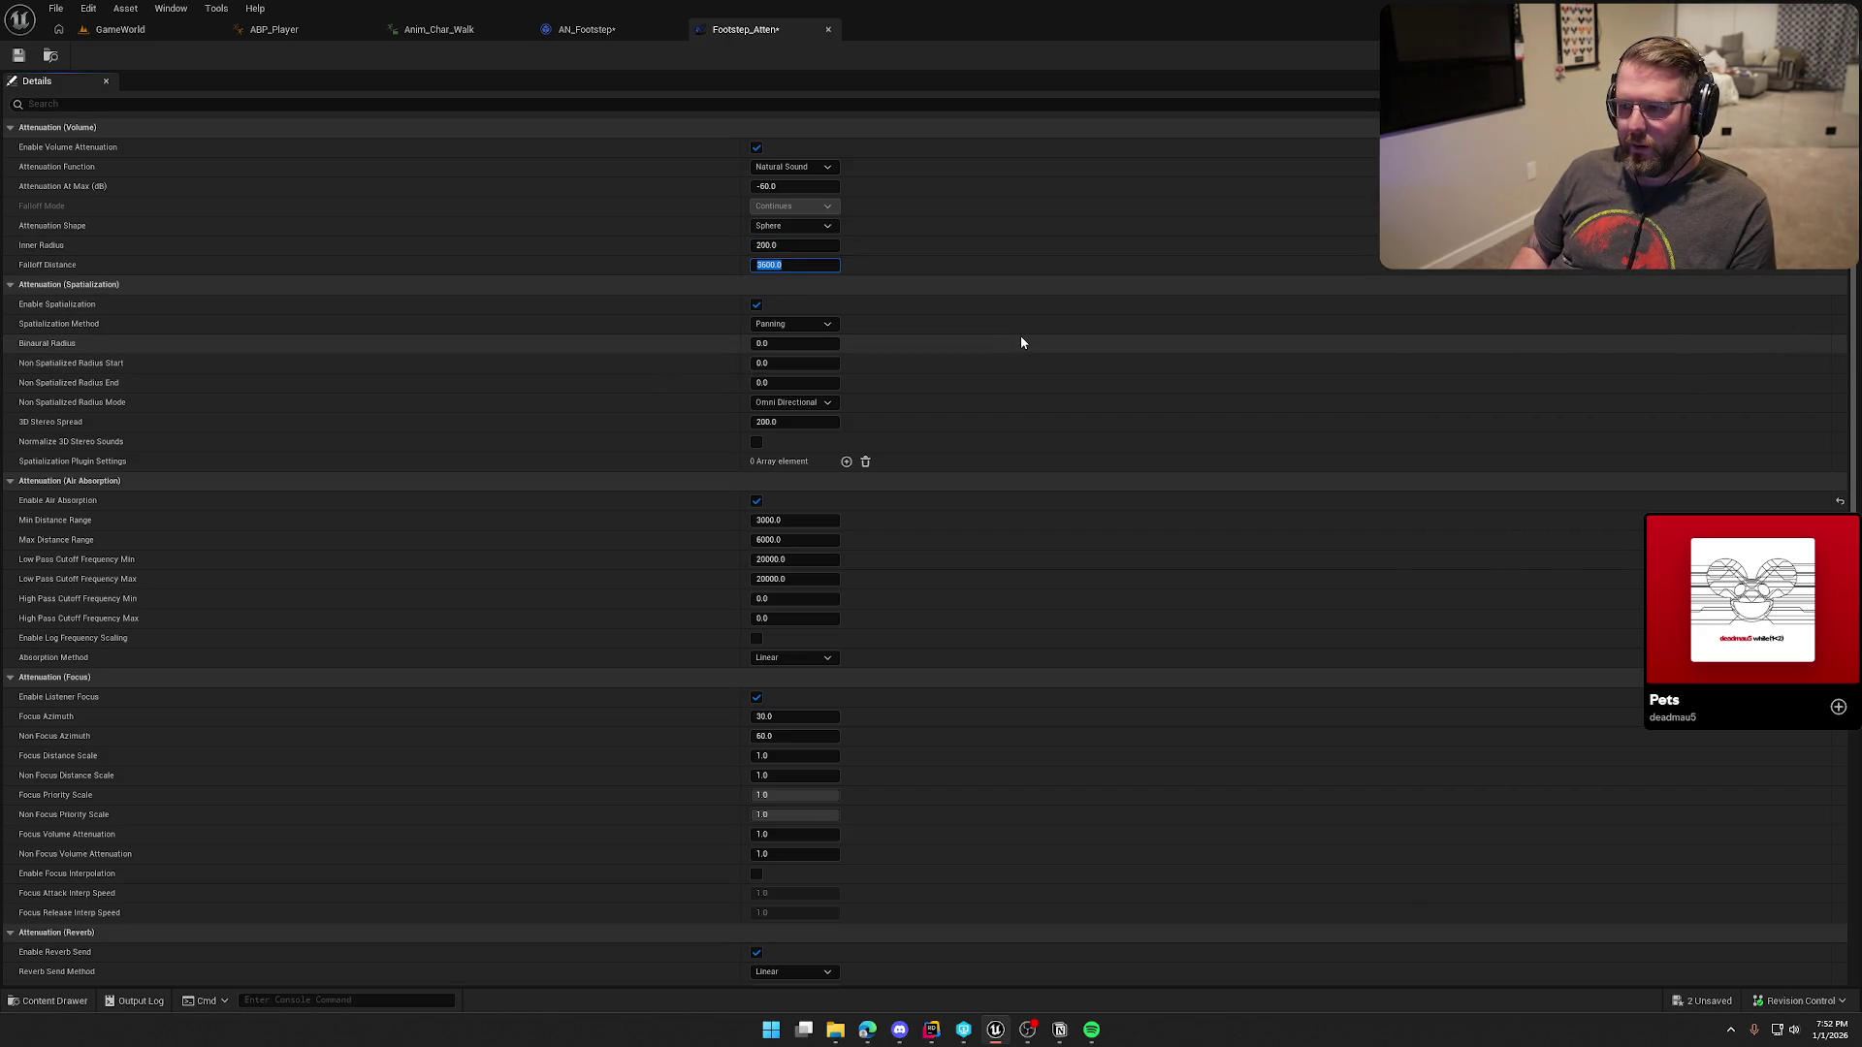
{"action": "type", "text": "600"}
{"action": "key", "text": "Return"}
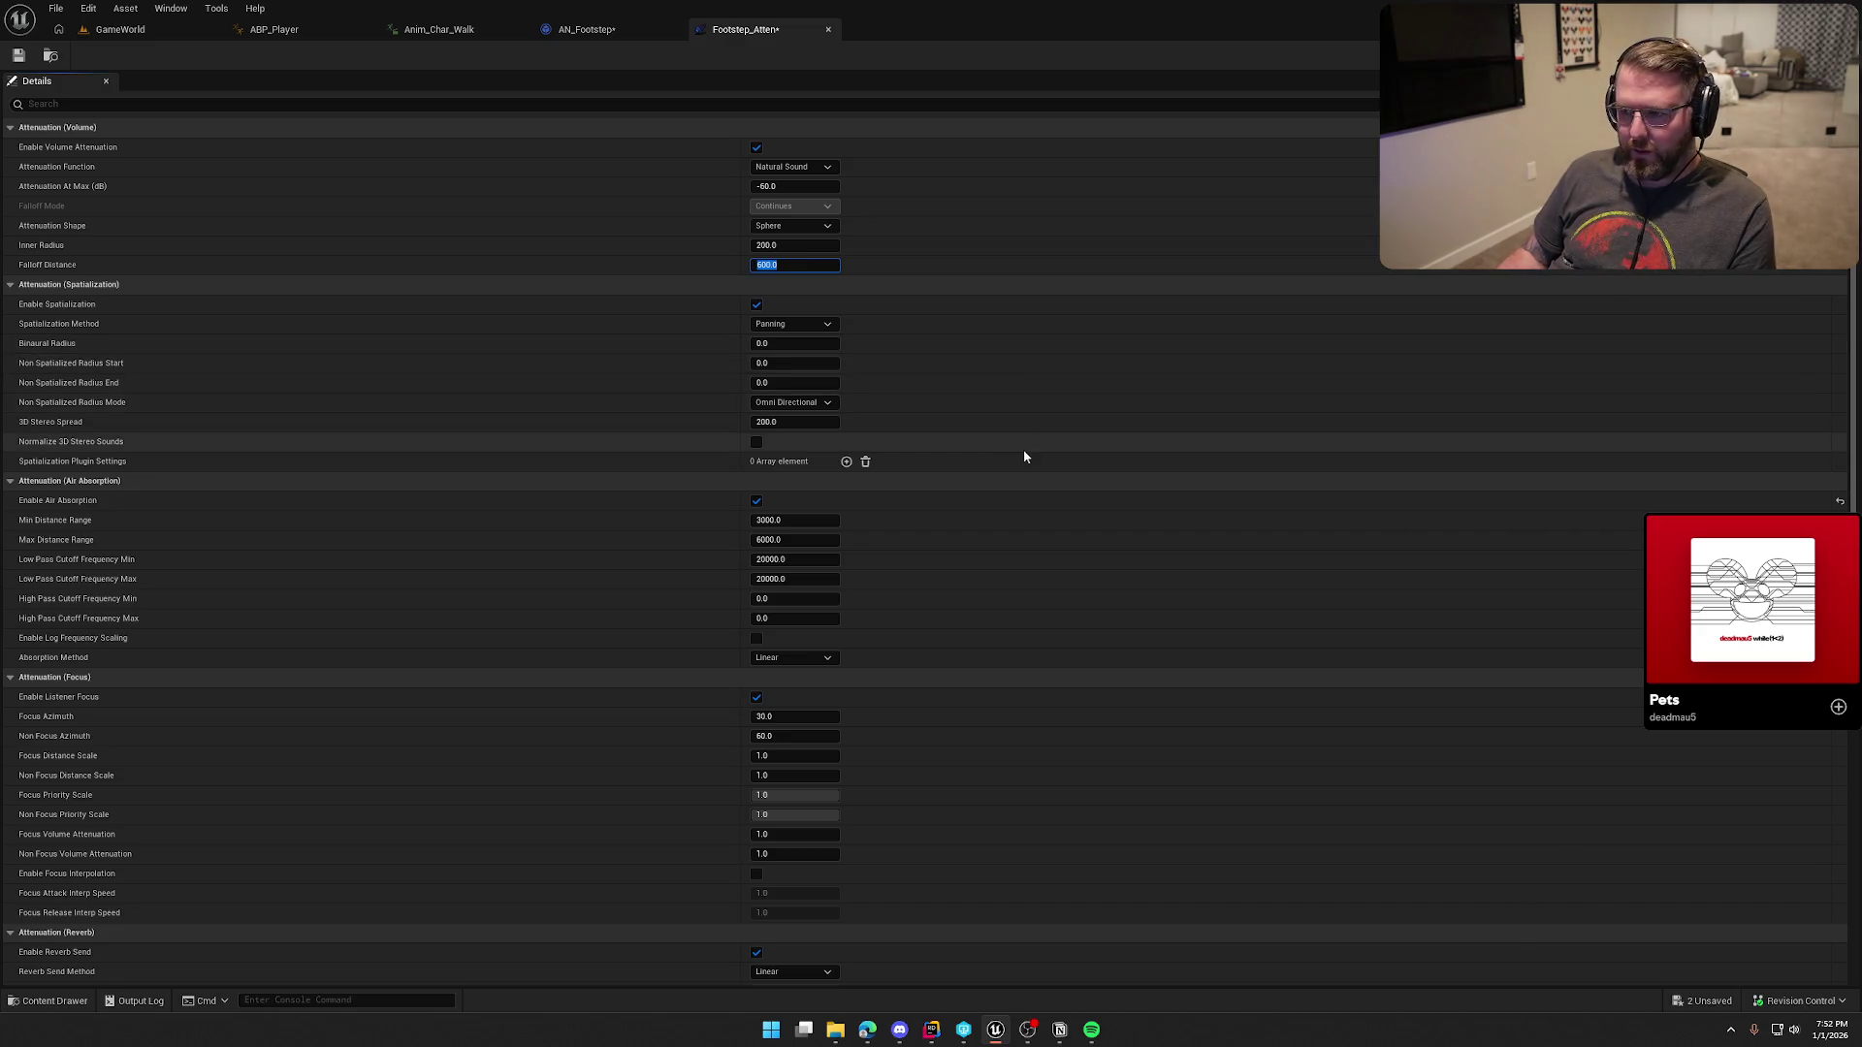
Step: Save the Footstep_Atten asset and compile the AN_Footstep notify
{"action": "scroll", "coordinate": [966, 679], "scroll_direction": "down", "scroll_amount": 3}
{"action": "scroll", "coordinate": [967, 705], "scroll_direction": "down", "scroll_amount": 10}
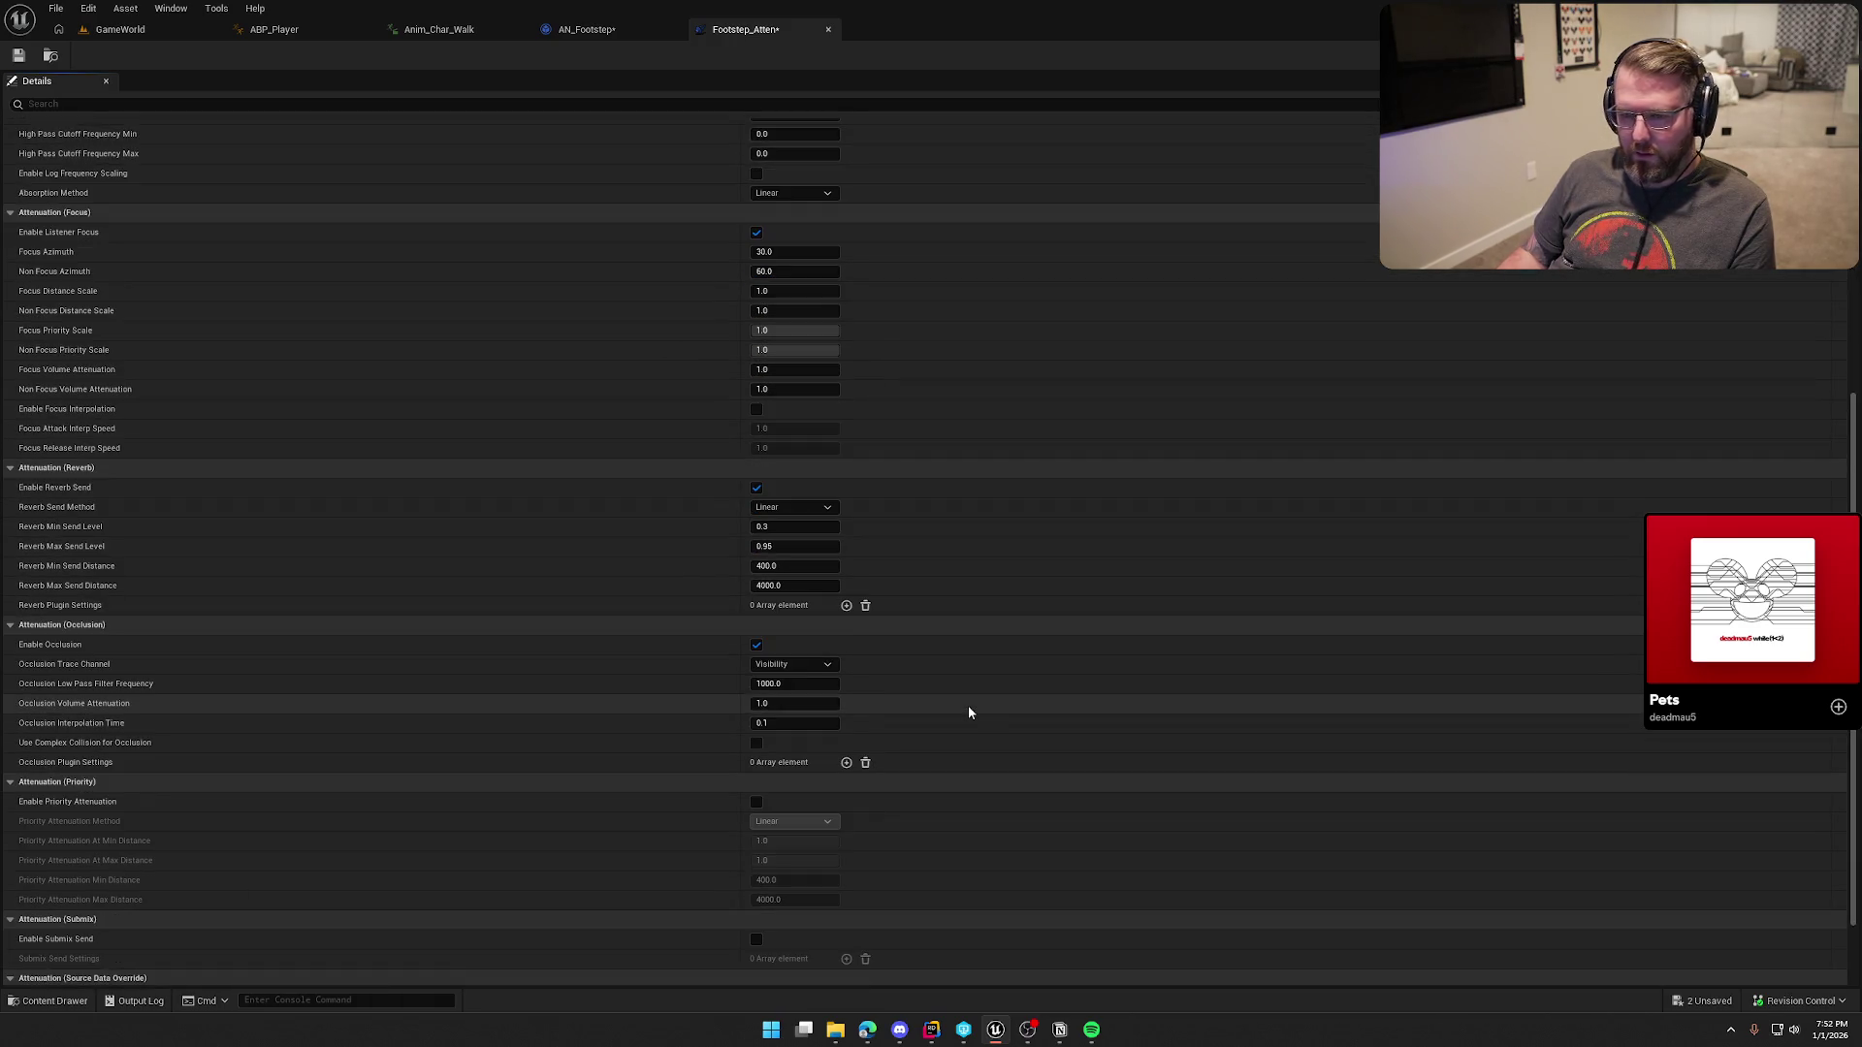
{"action": "scroll", "coordinate": [968, 708], "scroll_direction": "down", "scroll_amount": 5}
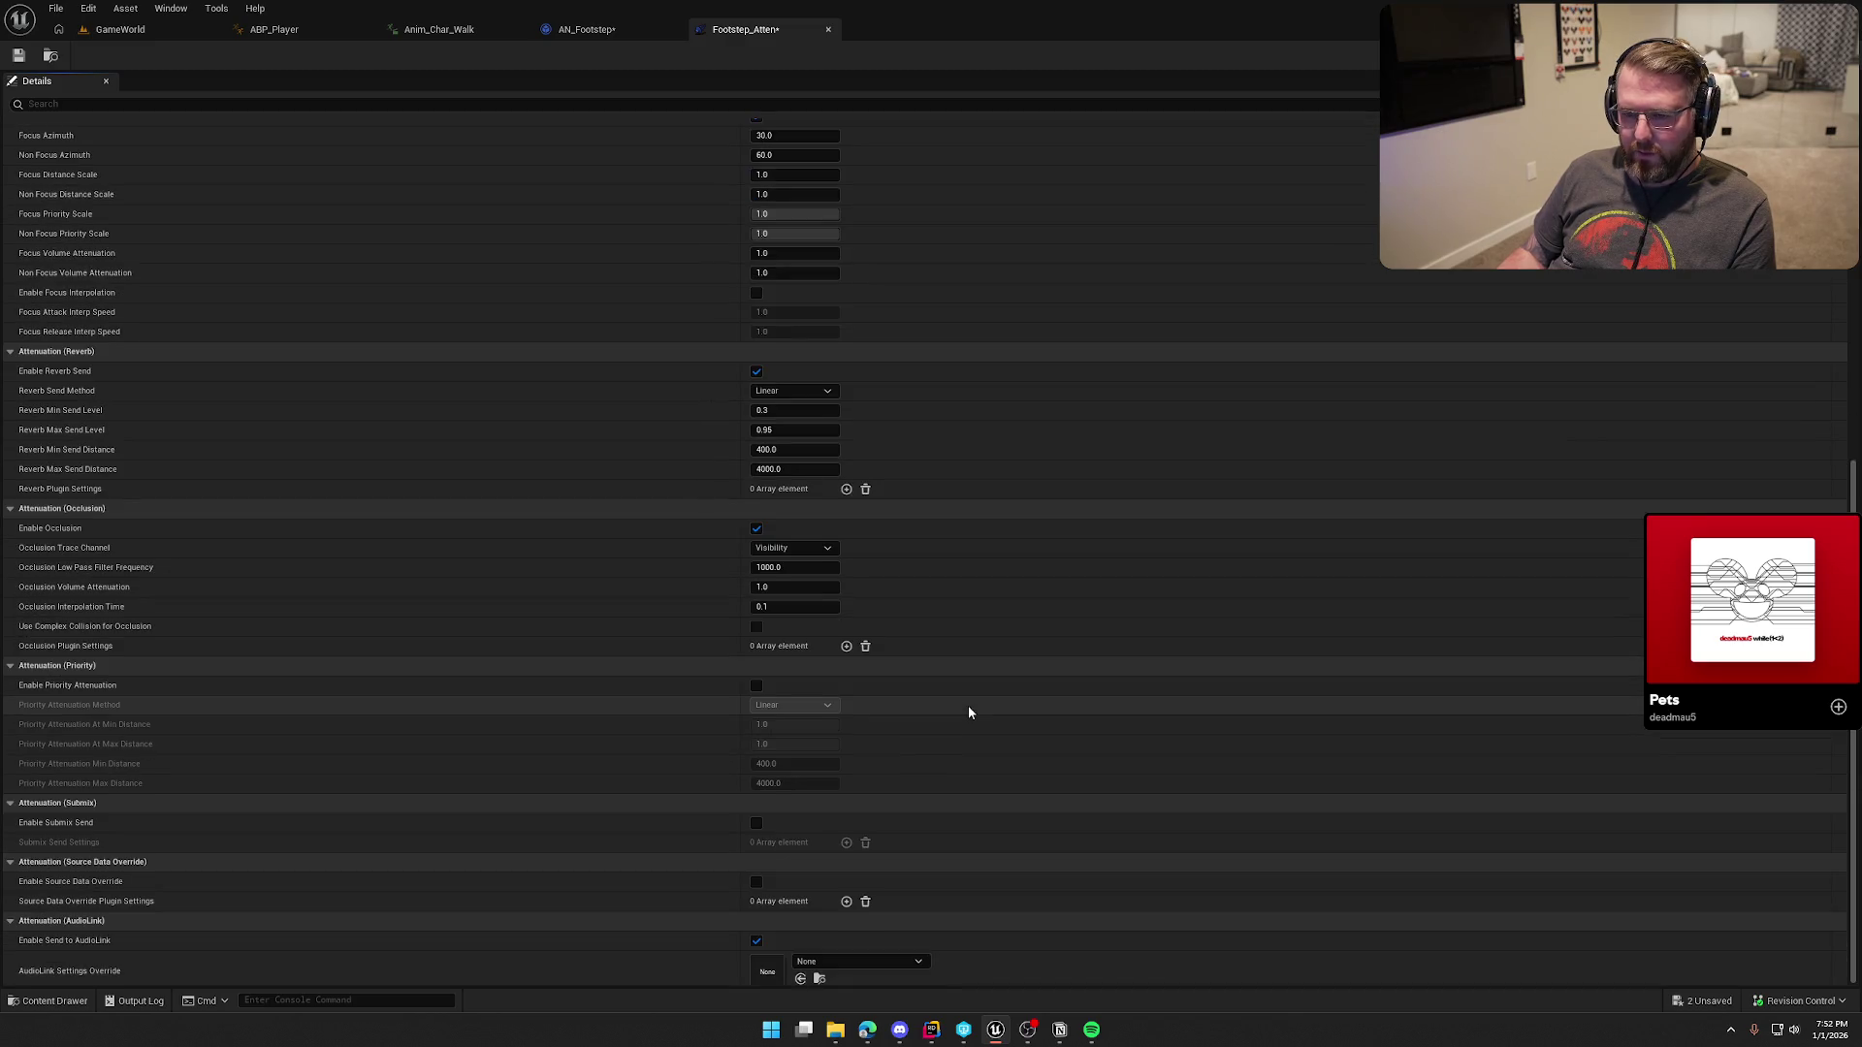
{"action": "scroll", "coordinate": [968, 713], "scroll_direction": "up", "scroll_amount": 6}
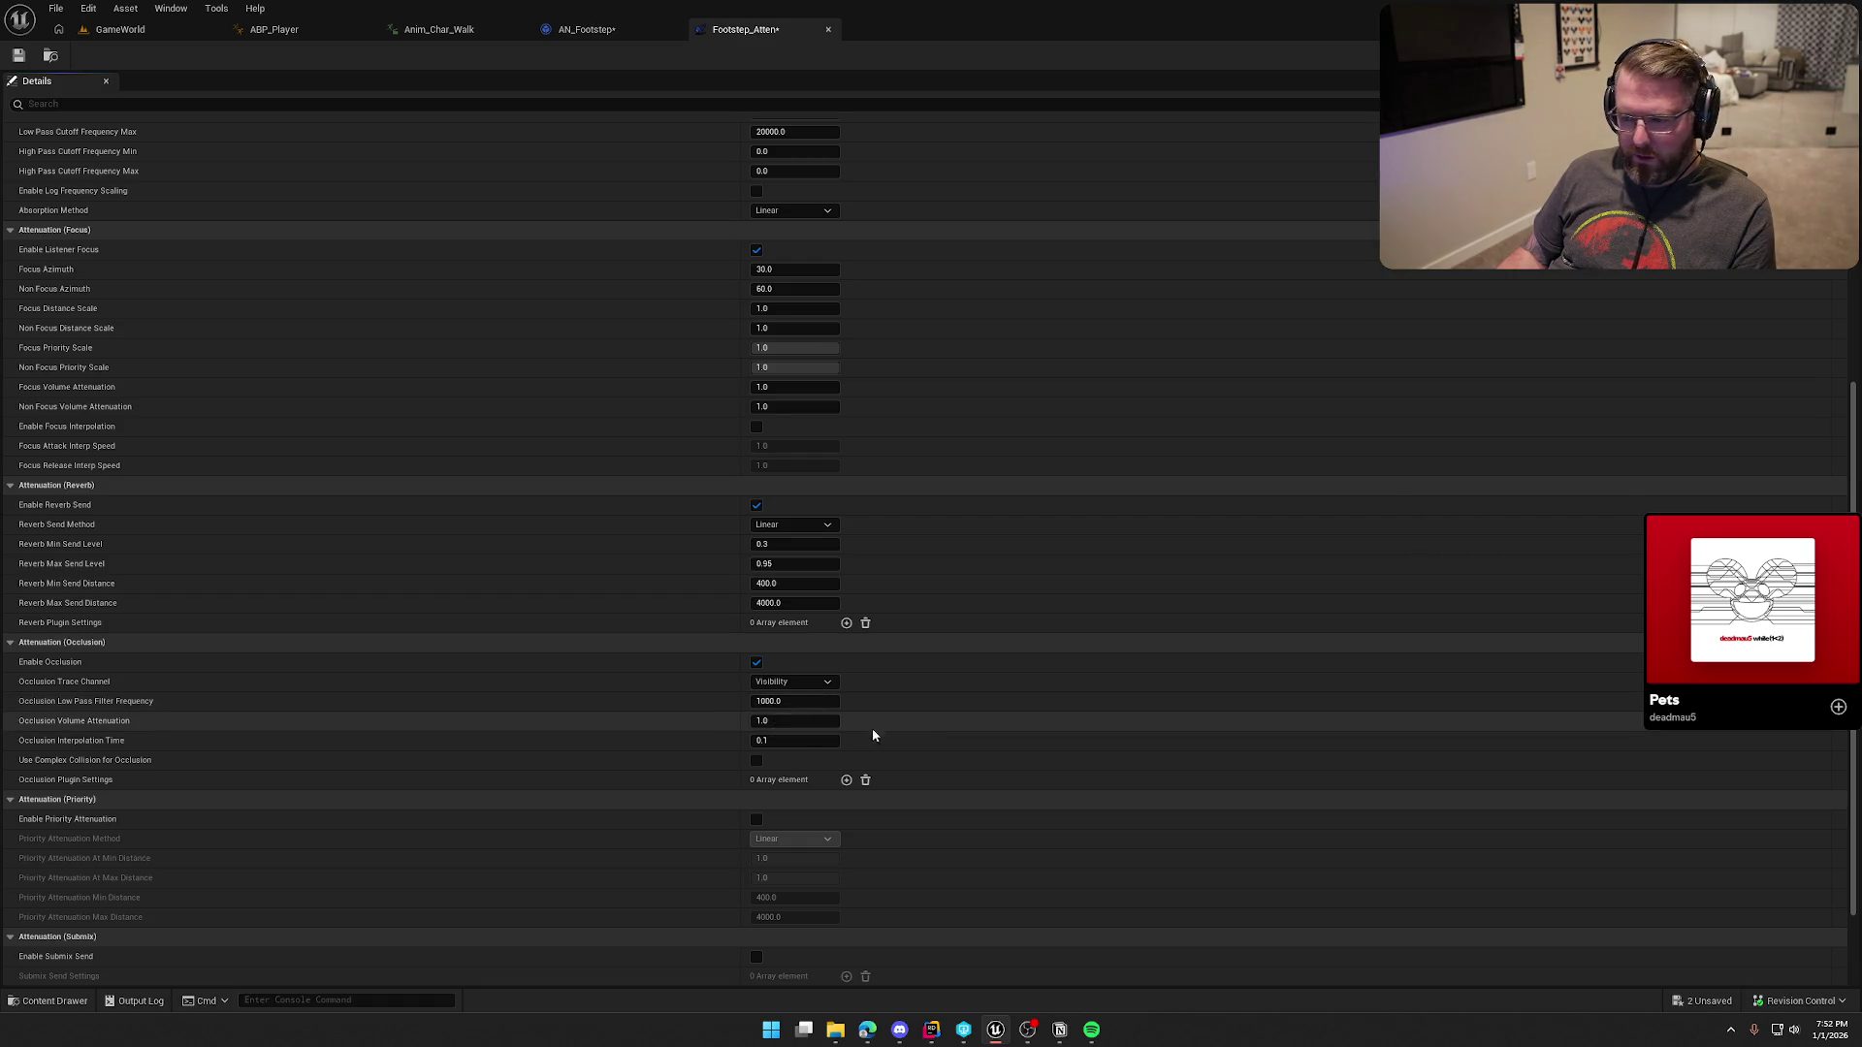
{"action": "left_click", "coordinate": [18, 56]}
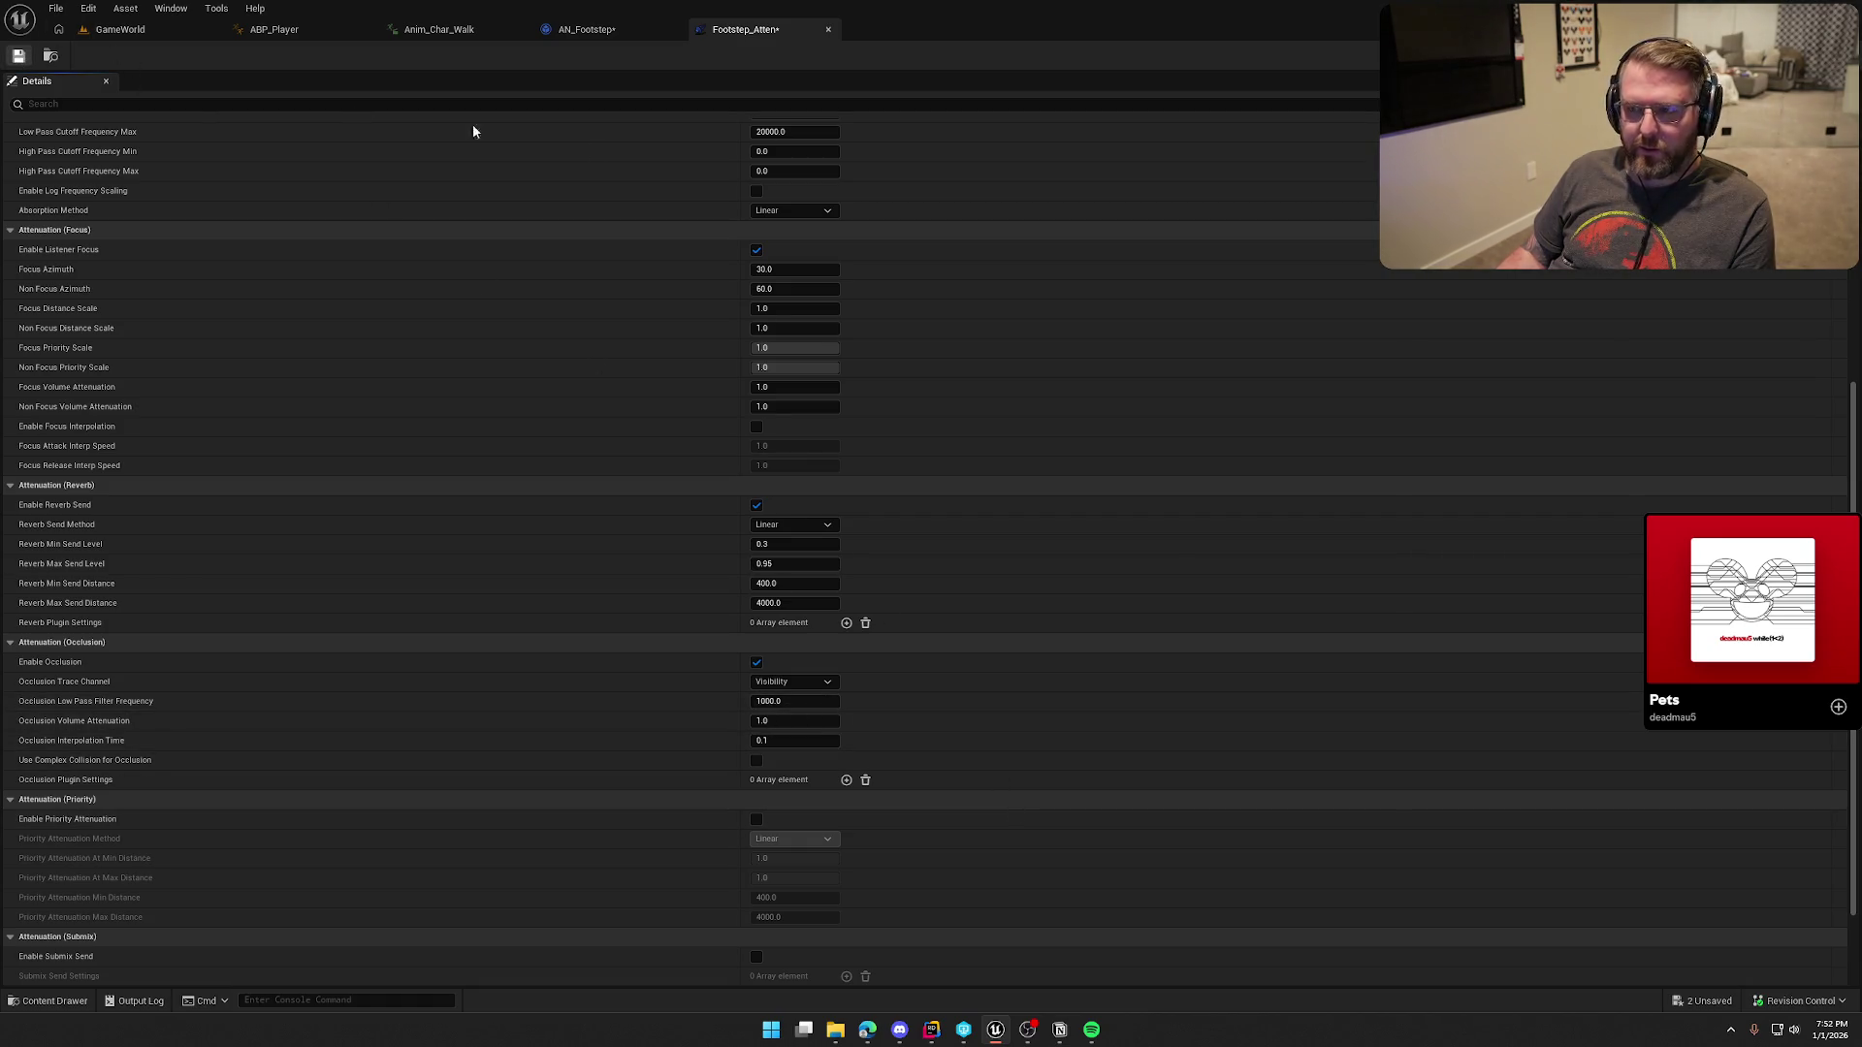
{"action": "left_click", "coordinate": [597, 29]}
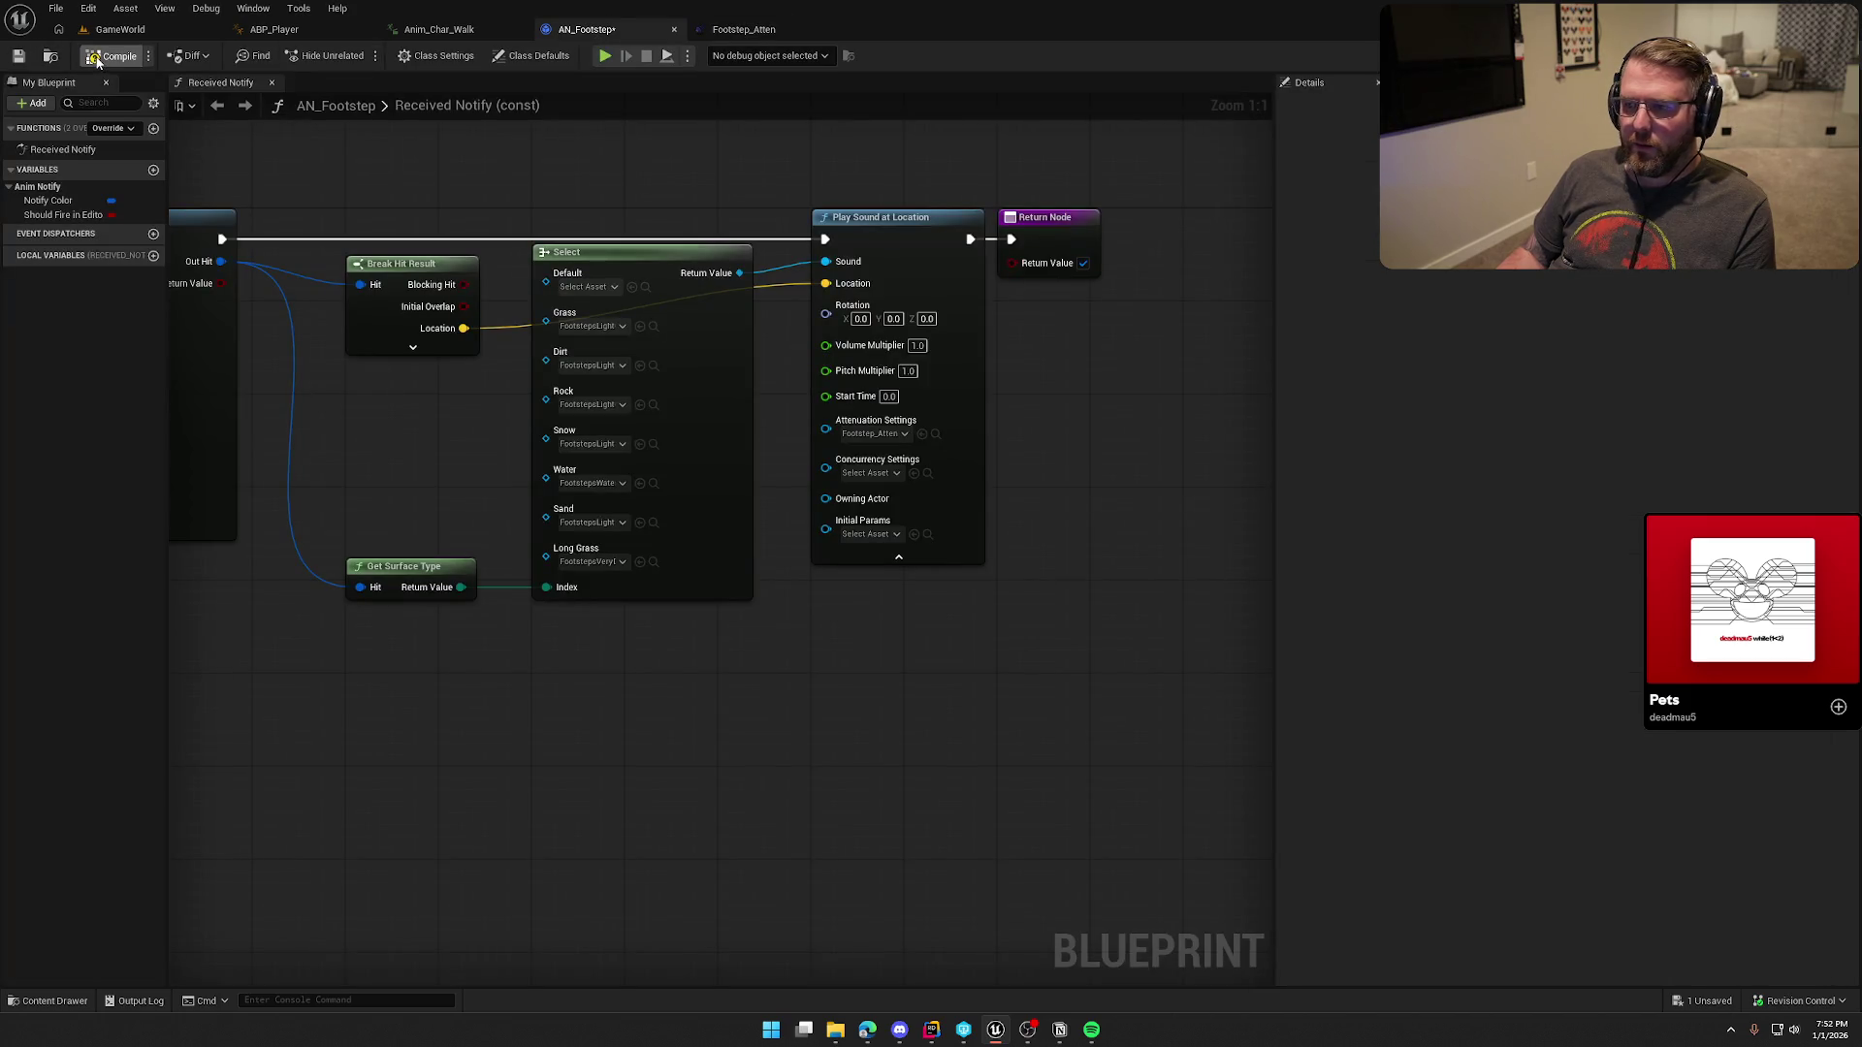
Step: Close Footstep_Atten, then return to GameWorld and select the Landscape to view its details
{"action": "middle_click", "coordinate": [743, 29]}
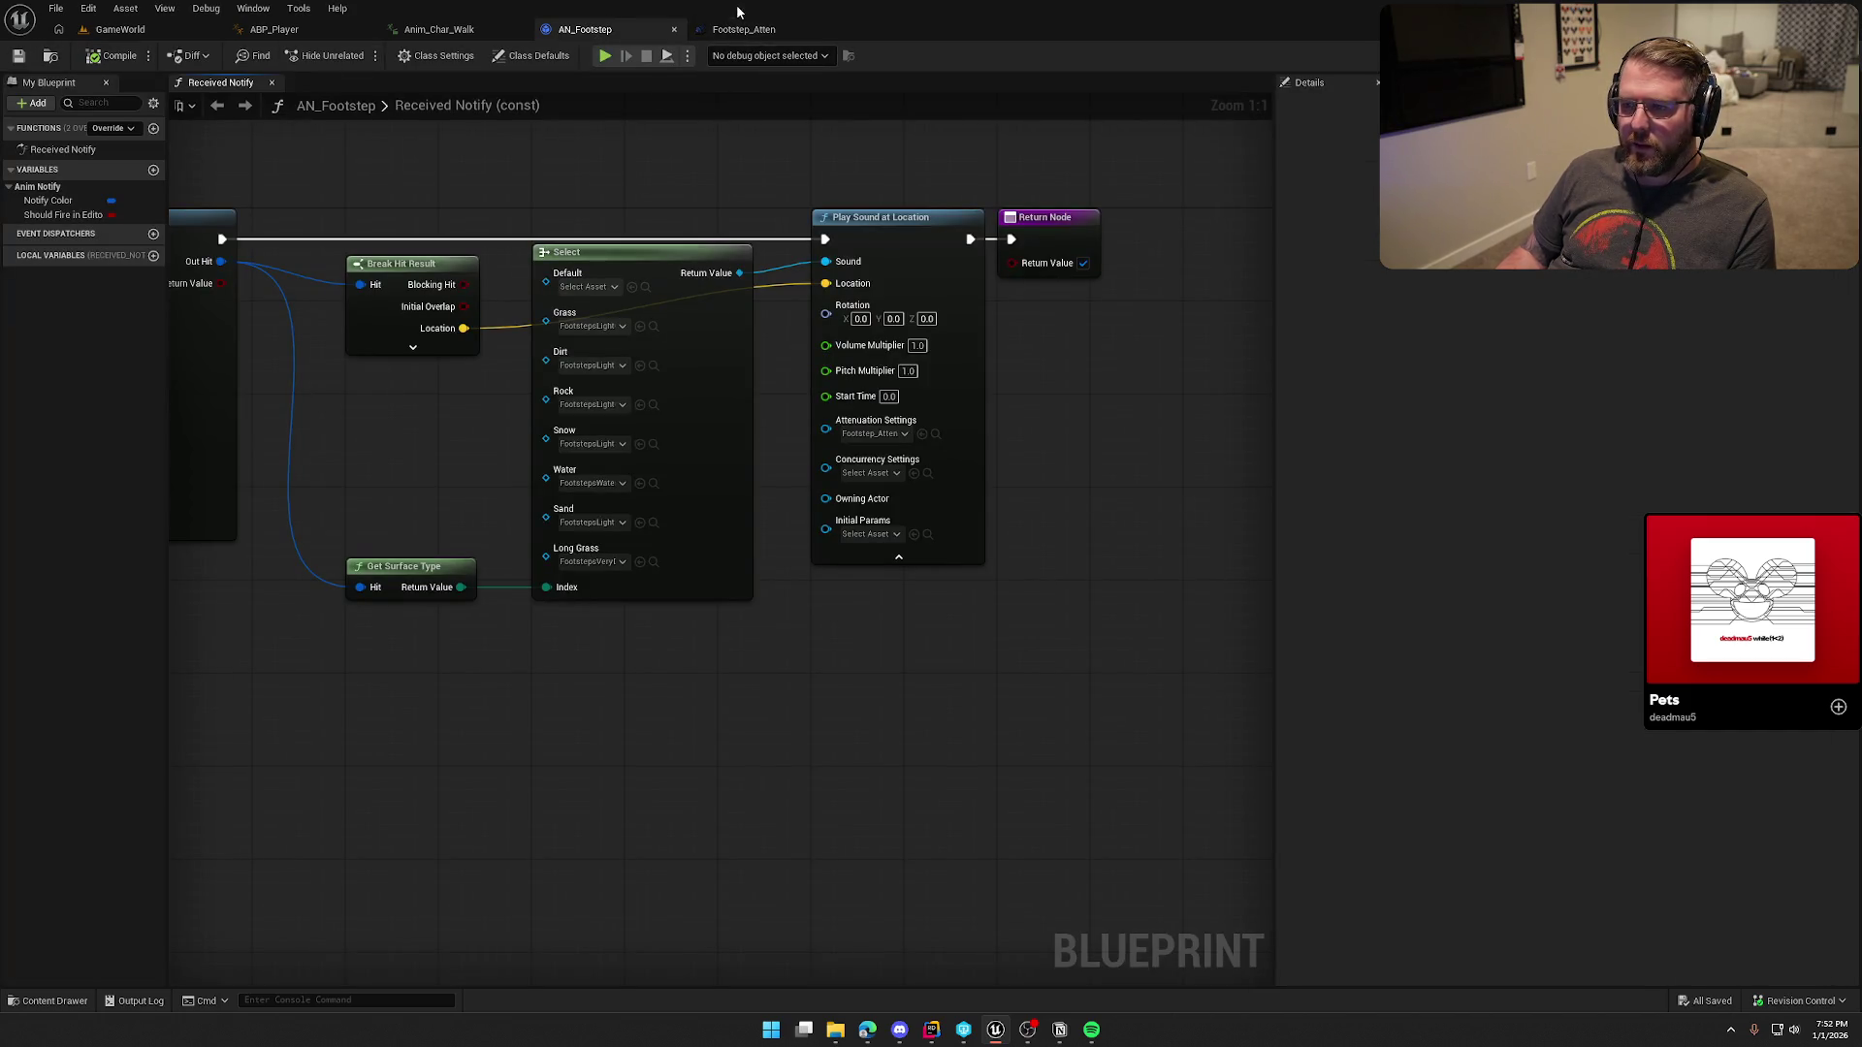
{"action": "left_click_drag", "start_coordinate": [722, 185], "coordinate": [772, 196]}
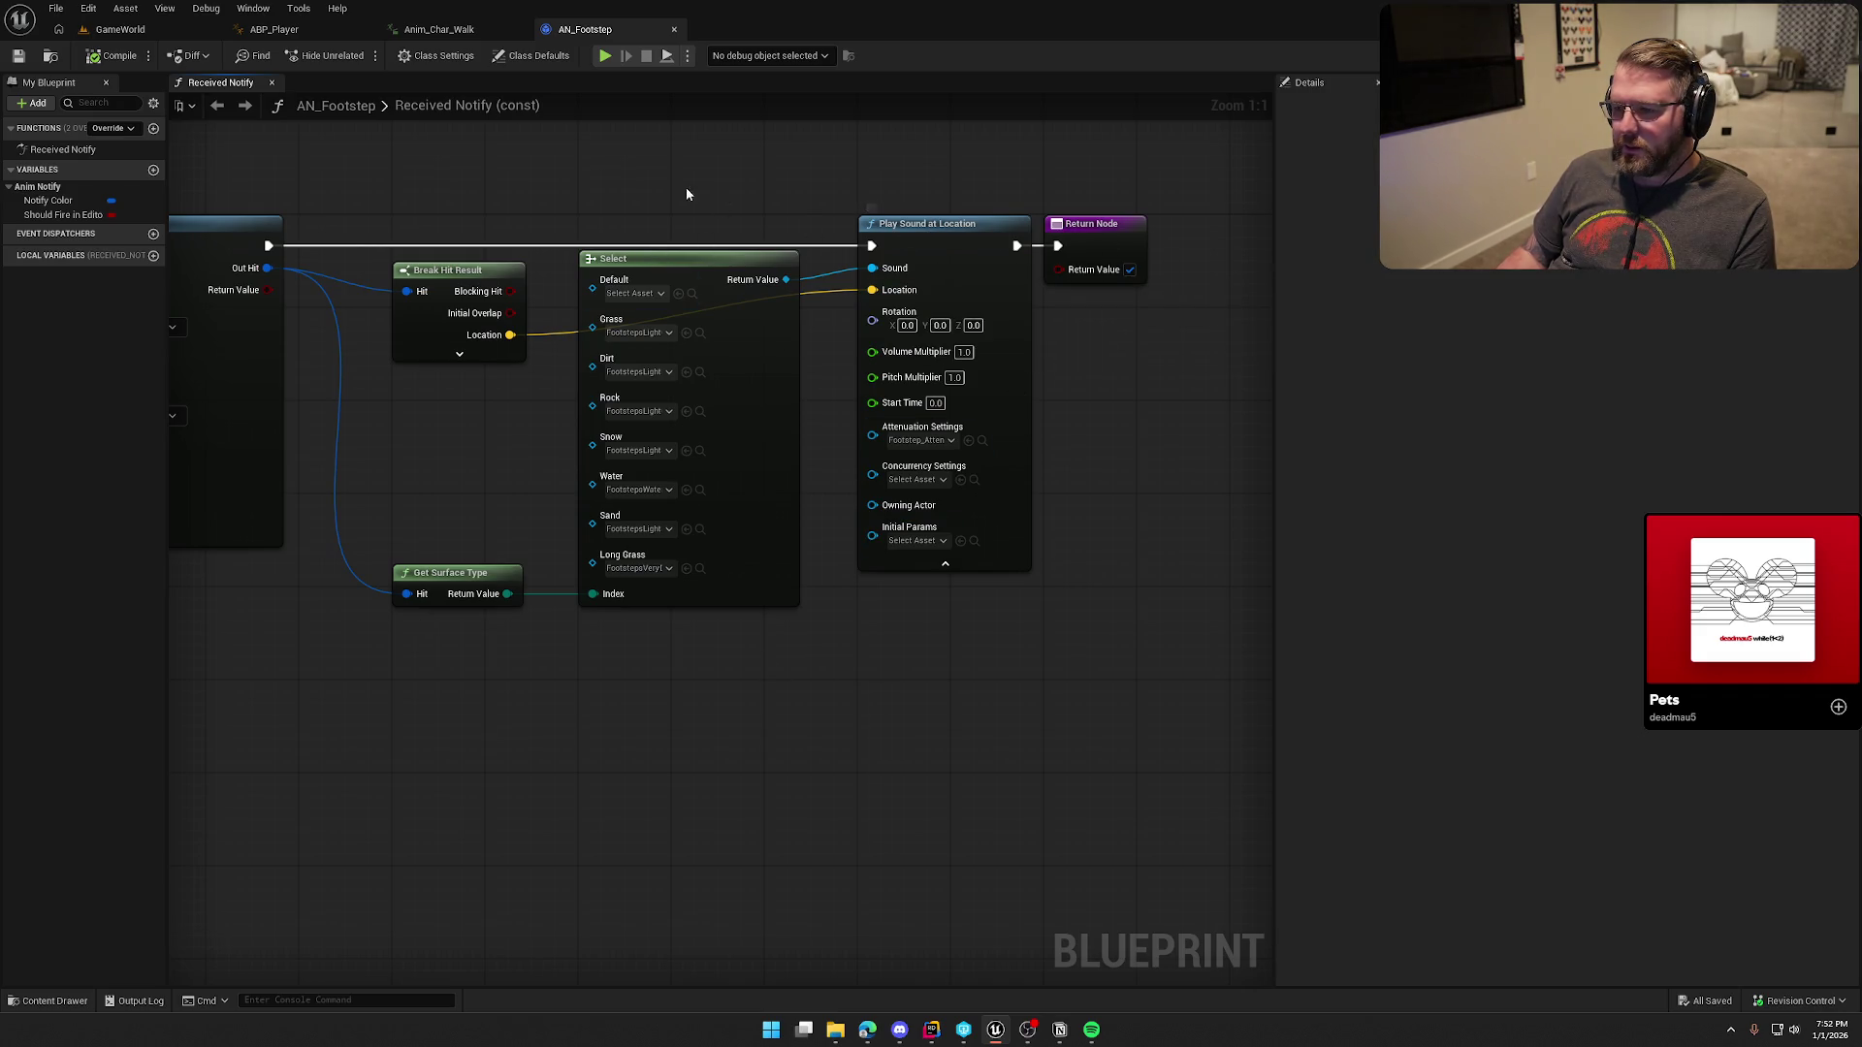
{"action": "left_click_drag", "start_coordinate": [689, 187], "coordinate": [964, 183]}
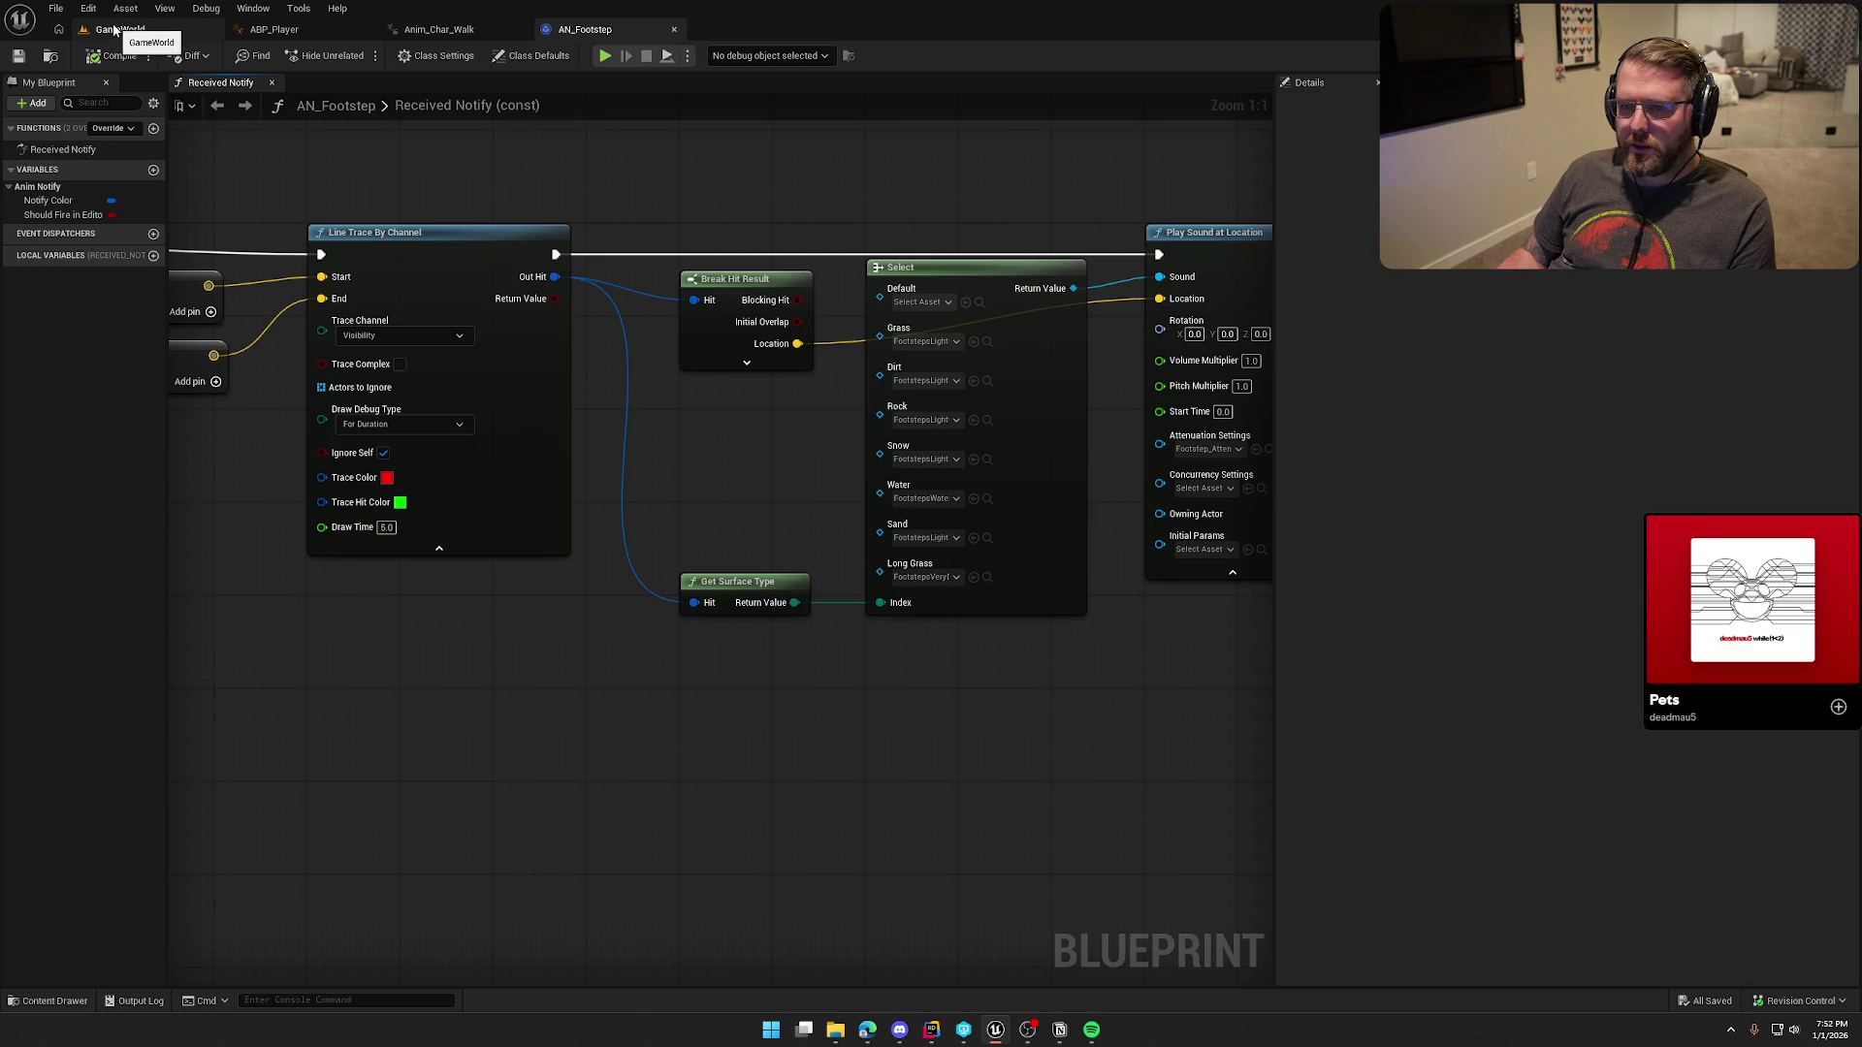
{"action": "left_click", "coordinate": [114, 30]}
{"action": "left_click", "coordinate": [922, 533]}
{"action": "scroll", "coordinate": [1568, 863], "scroll_direction": "down", "scroll_amount": 5}
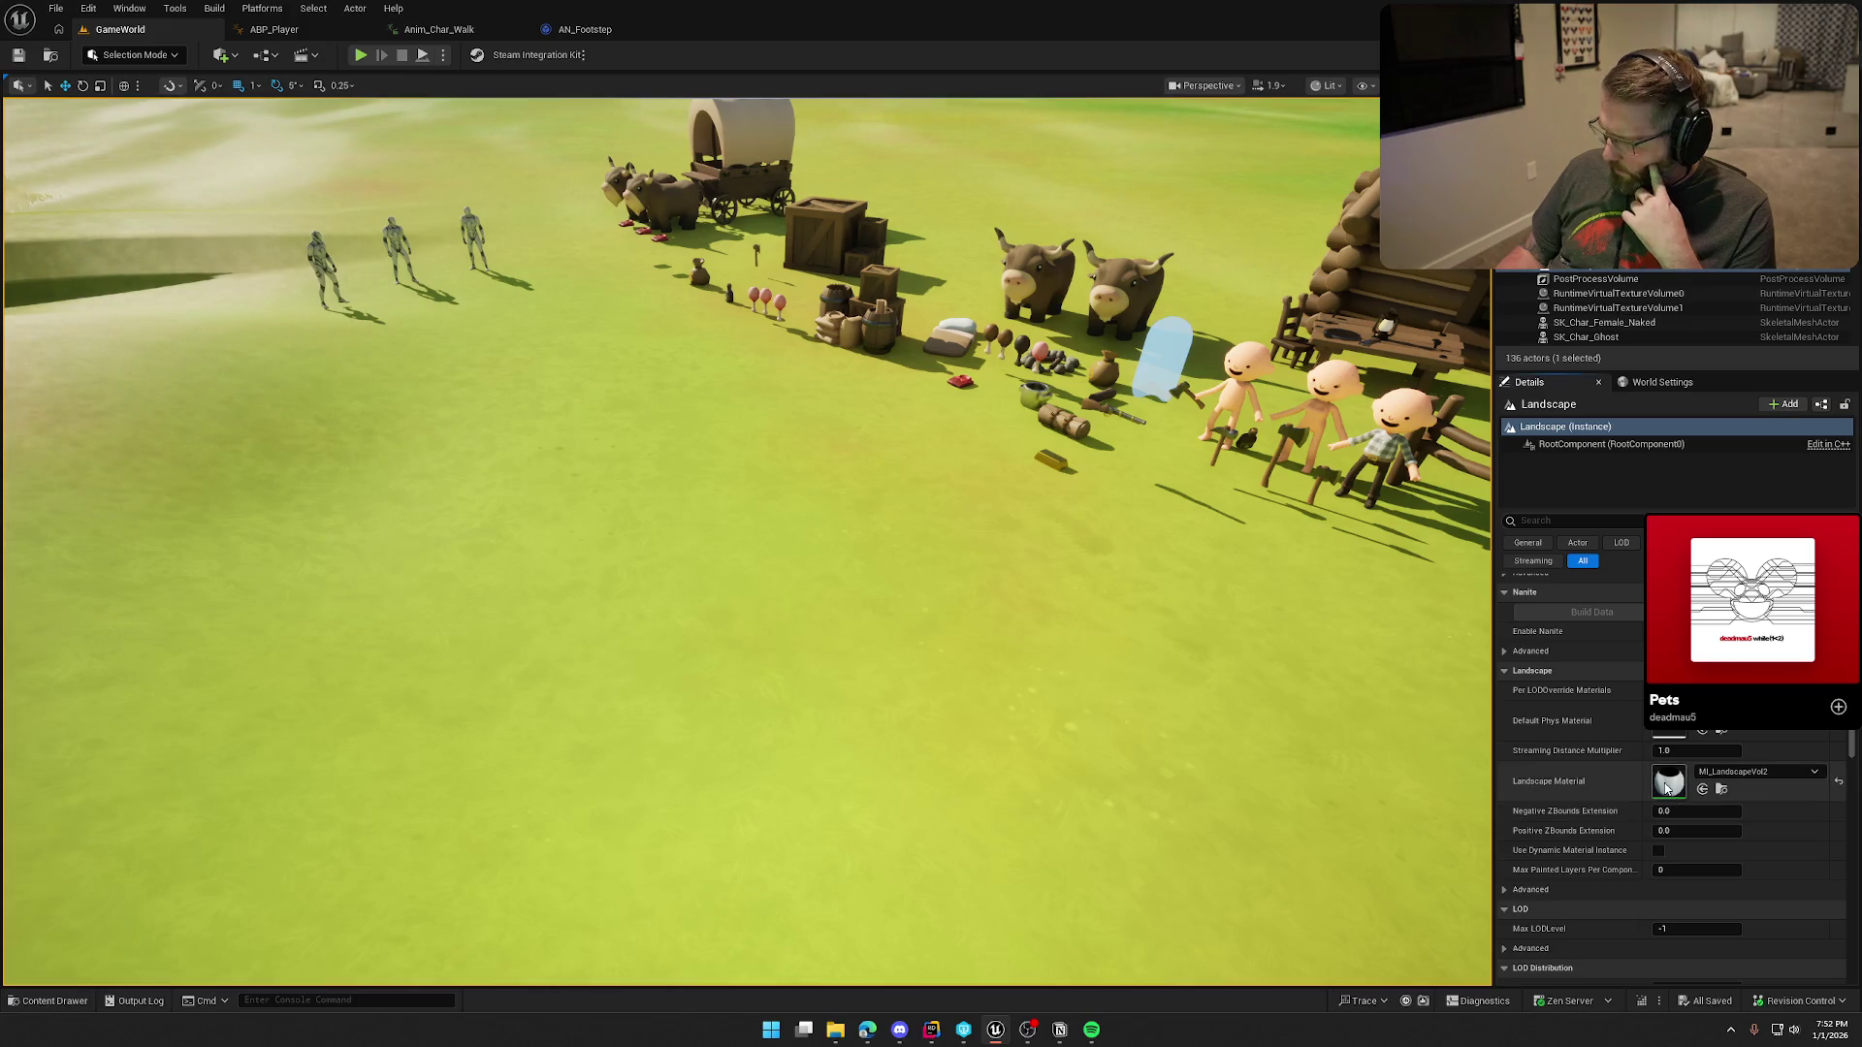
Step: Inspect the landscape material instance's Grass parameters and property overrides, then close it
{"action": "double_click", "coordinate": [1669, 782]}
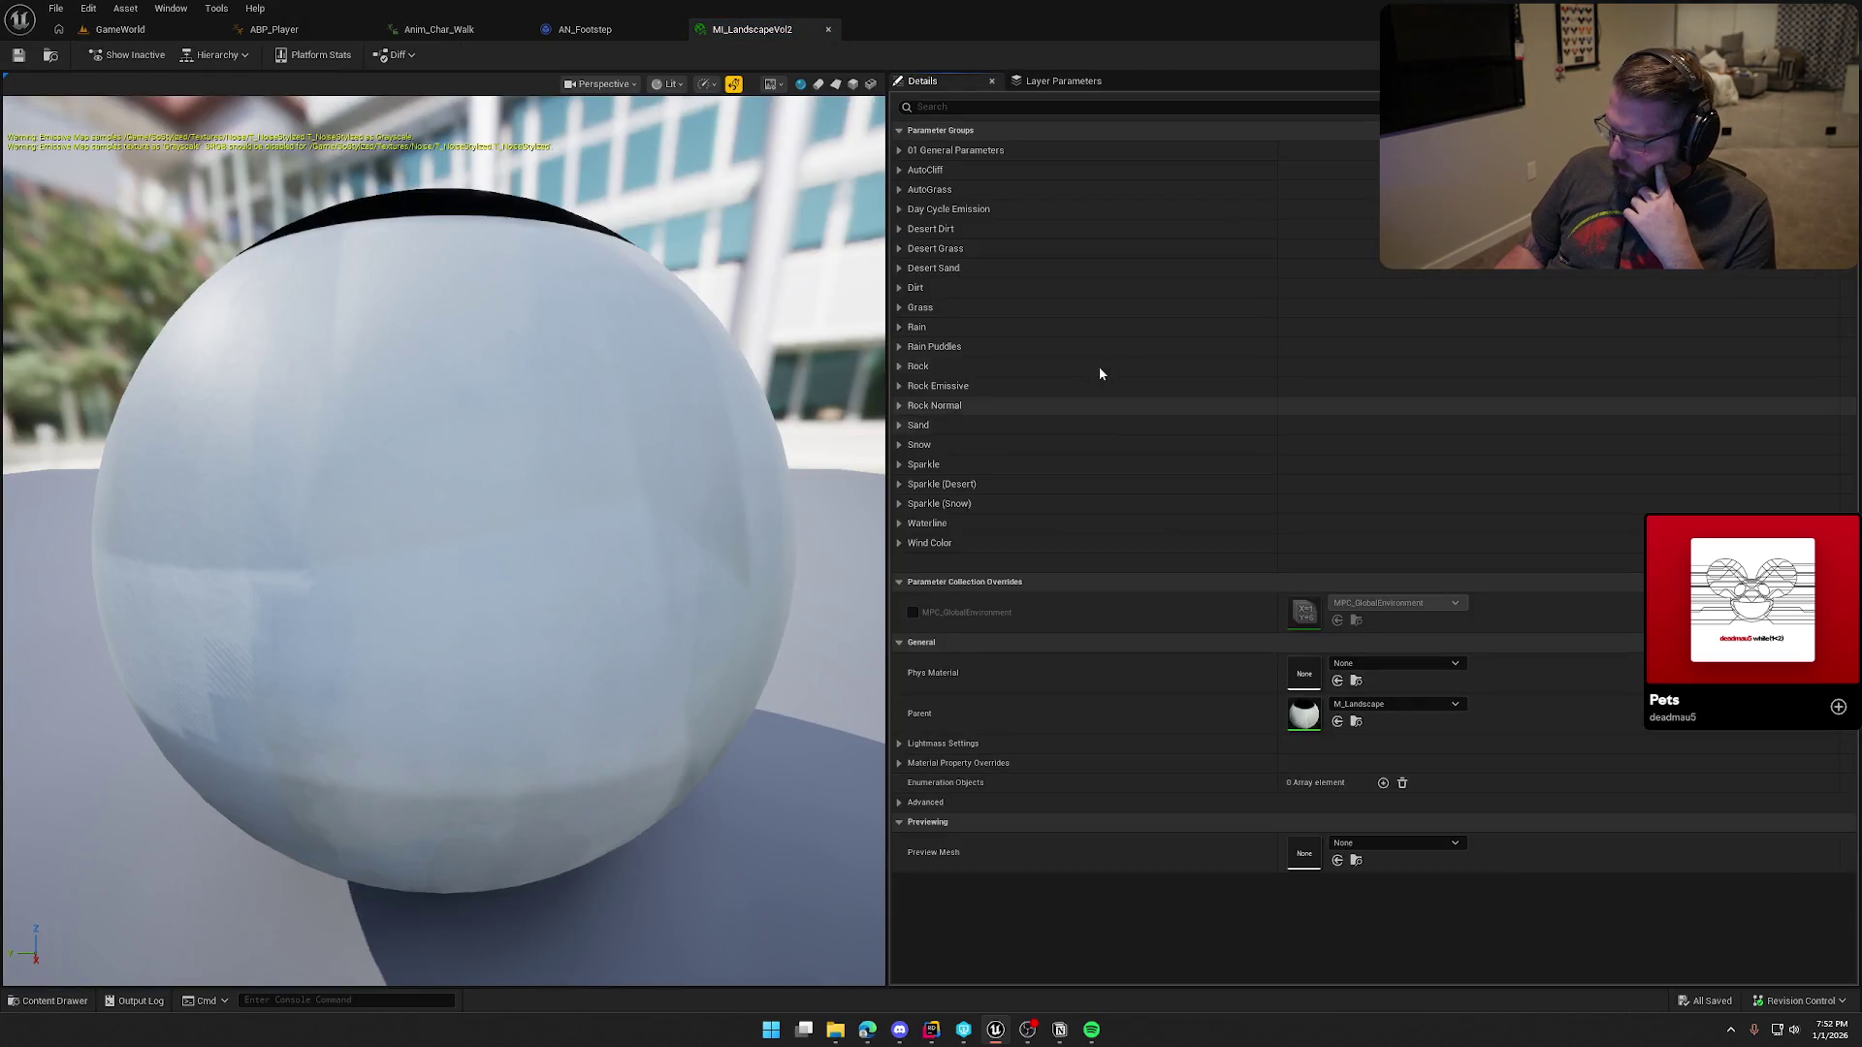
{"action": "left_click", "coordinate": [899, 307]}
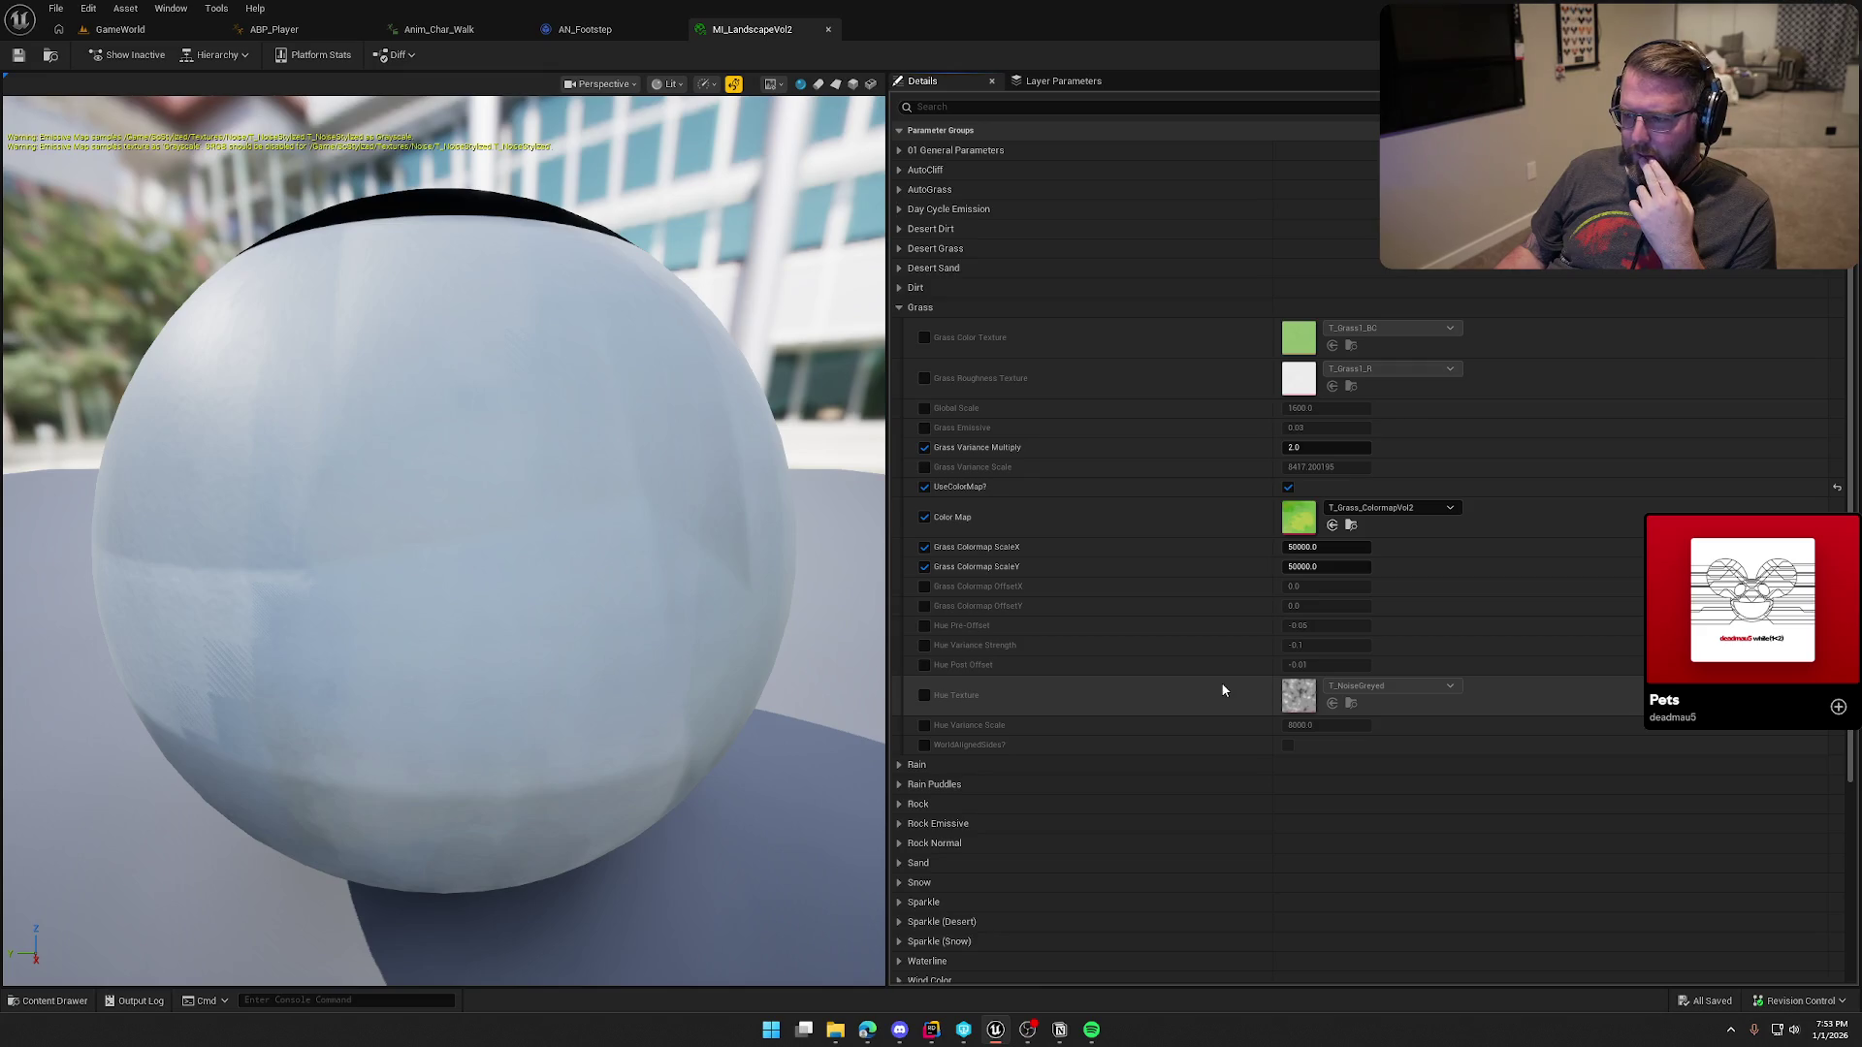
{"action": "scroll", "coordinate": [1220, 683], "scroll_direction": "down", "scroll_amount": 5}
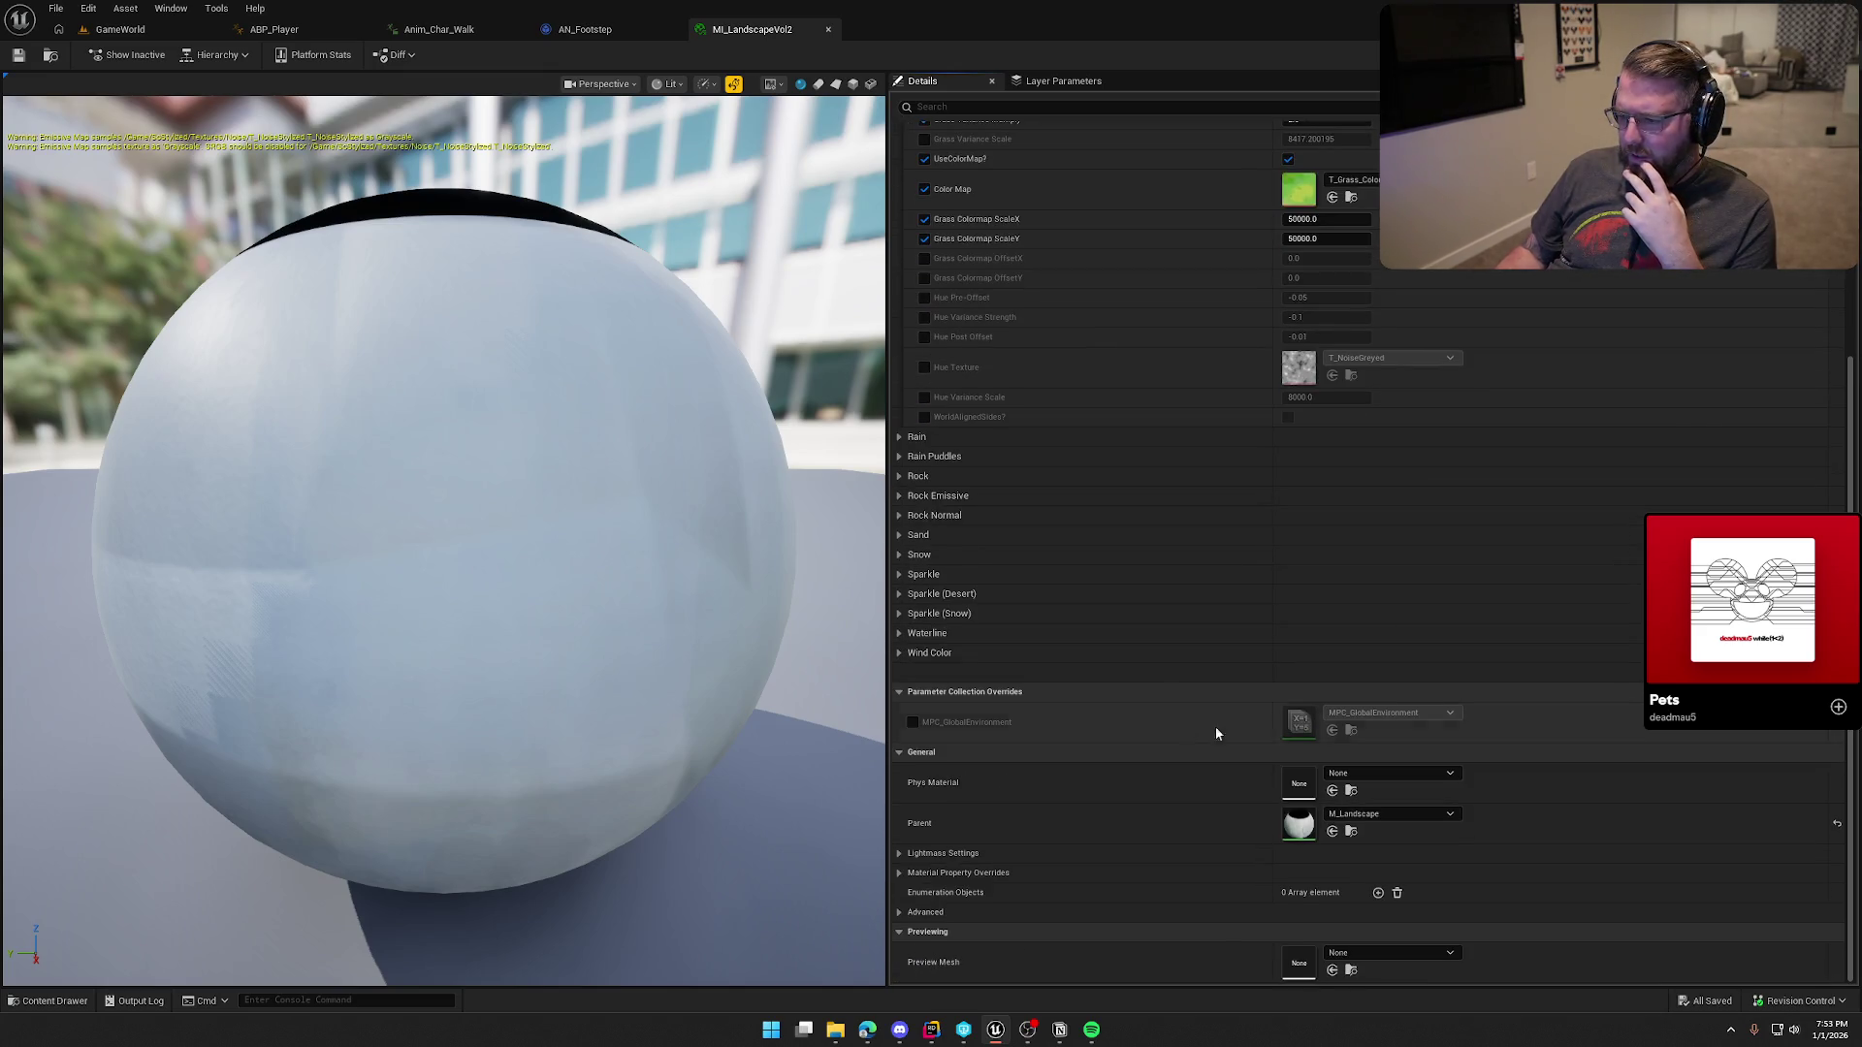
{"action": "left_click", "coordinate": [898, 873]}
{"action": "scroll", "coordinate": [987, 922], "scroll_direction": "down", "scroll_amount": 5}
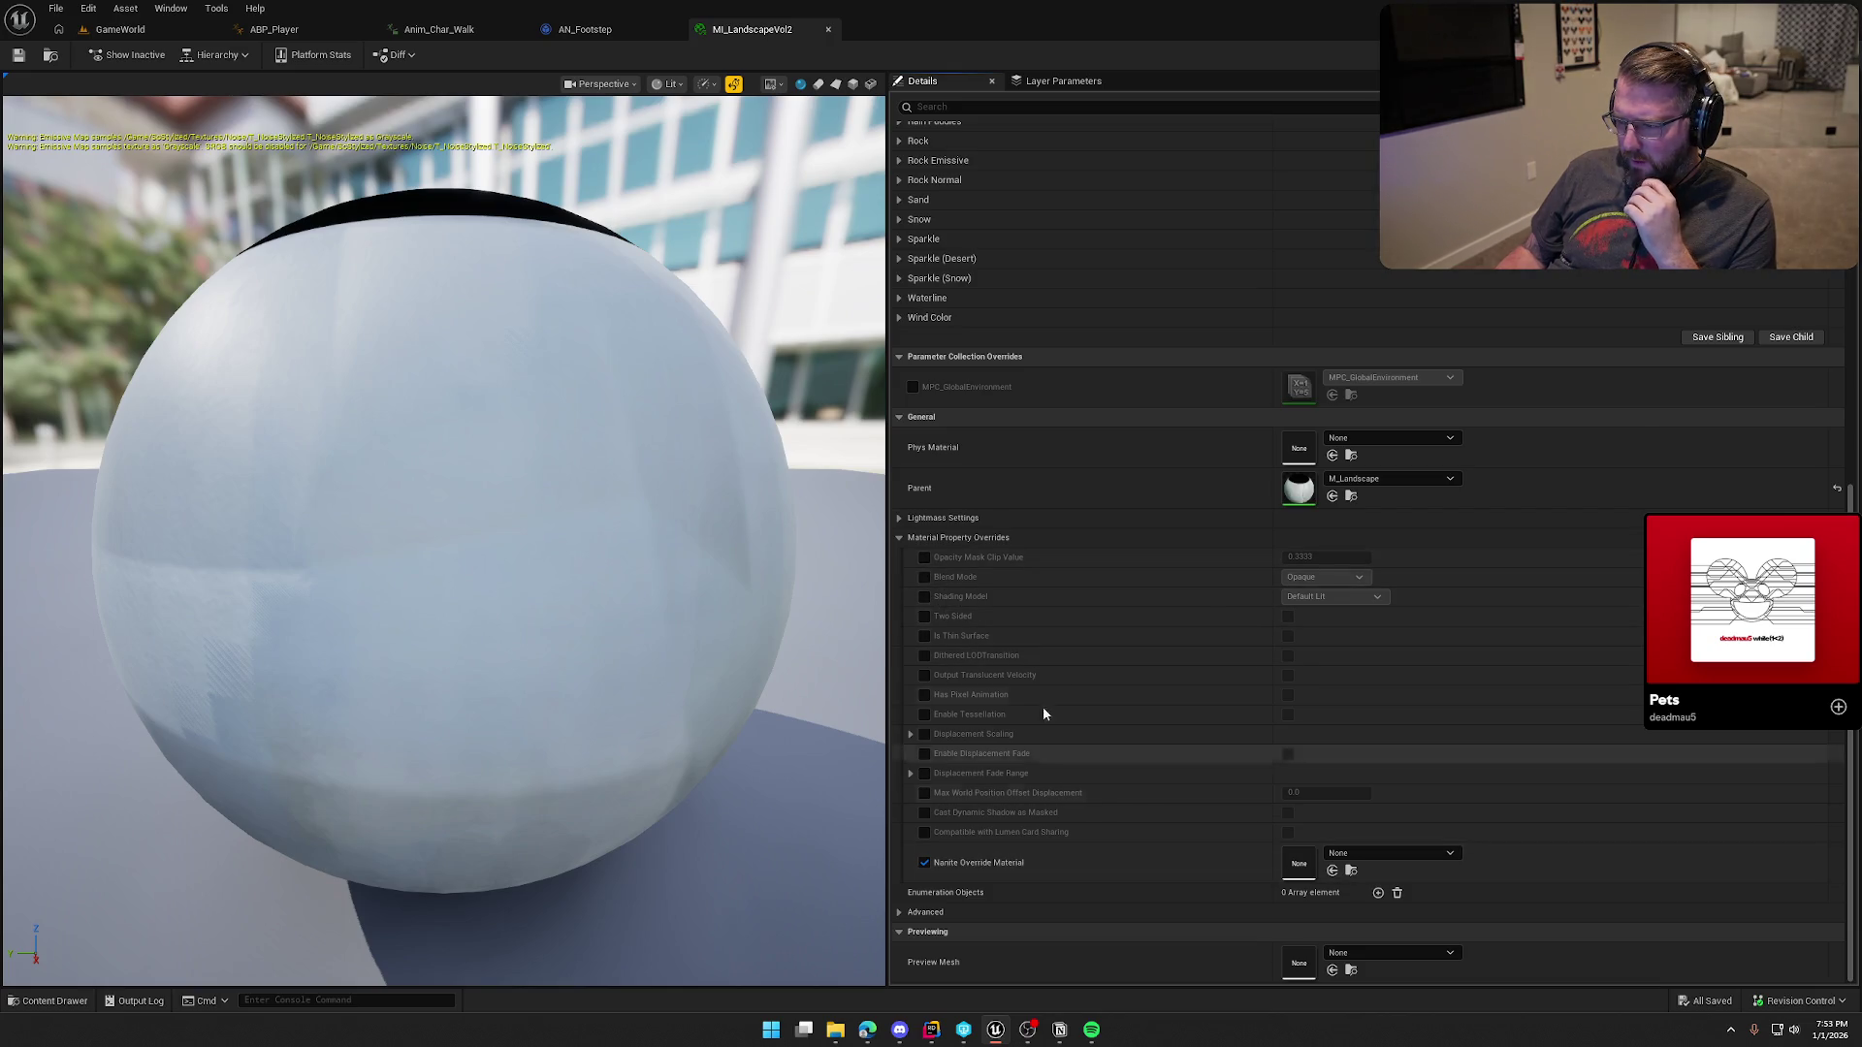
{"action": "left_click", "coordinate": [931, 537]}
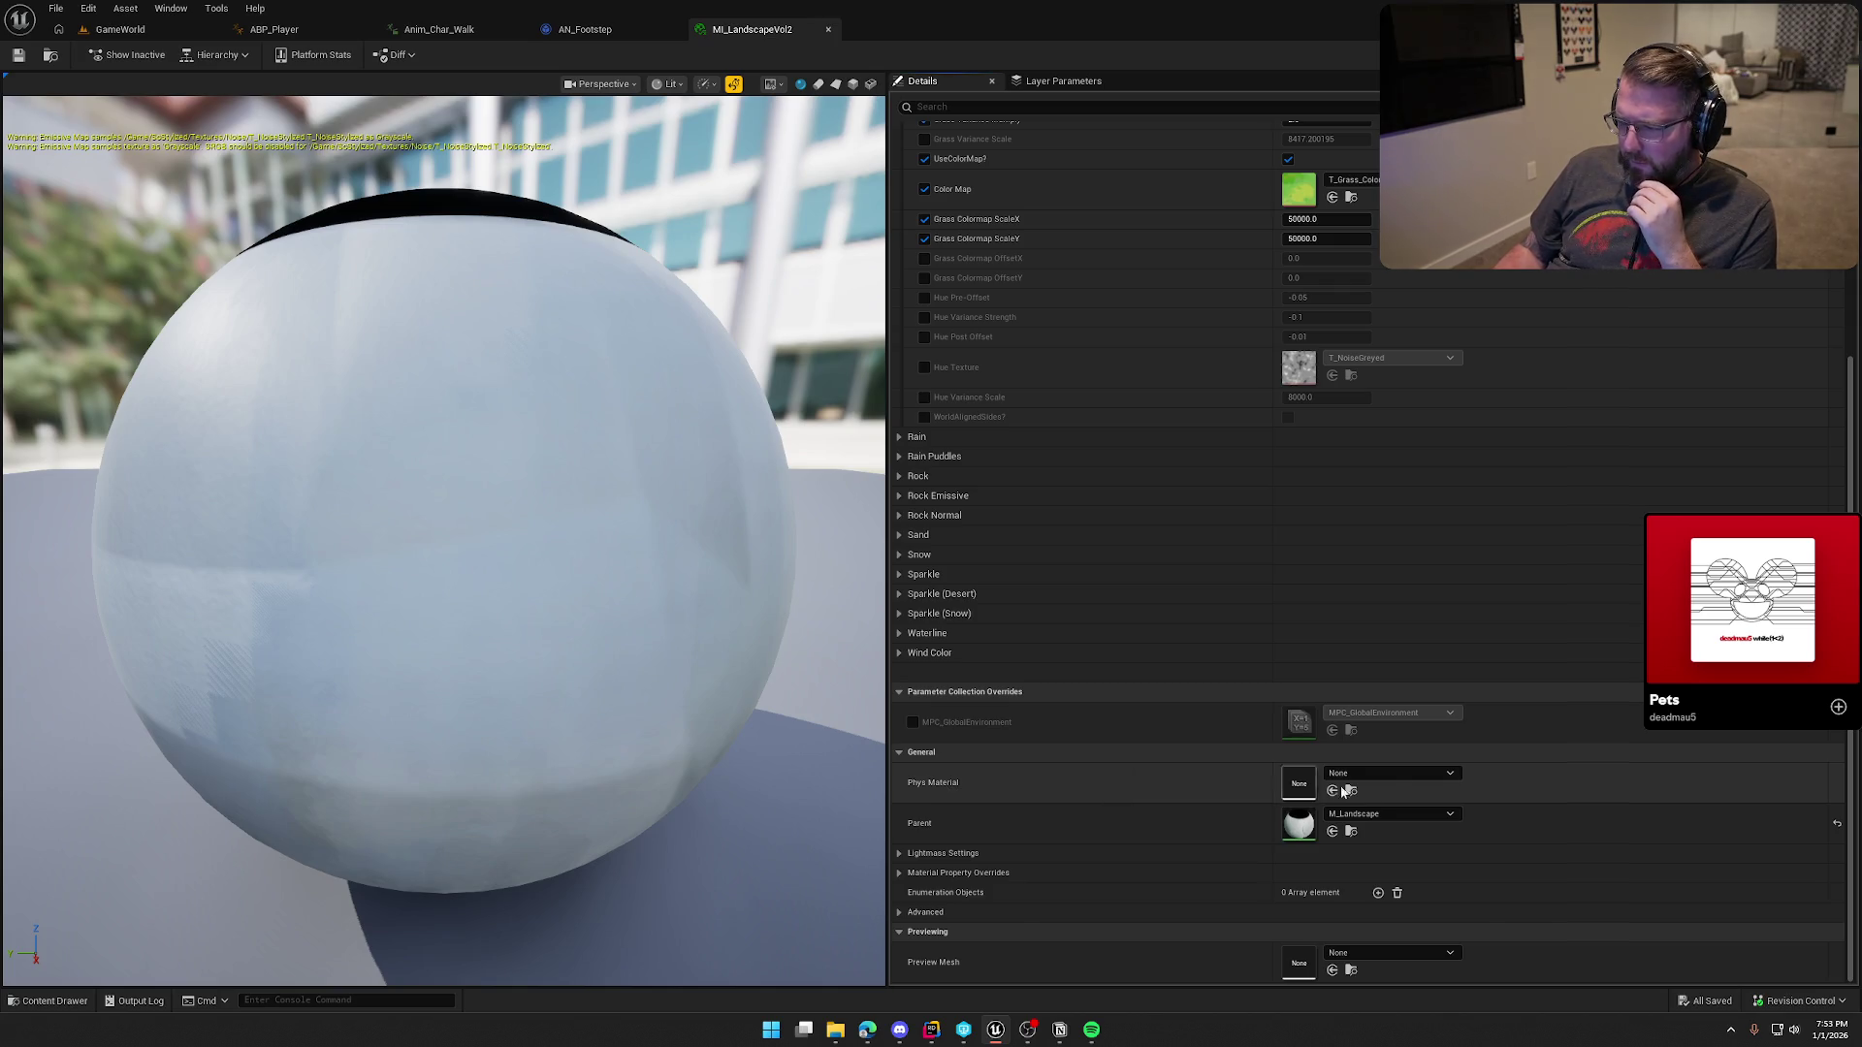
{"action": "scroll", "coordinate": [1202, 907], "scroll_direction": "up", "scroll_amount": 6}
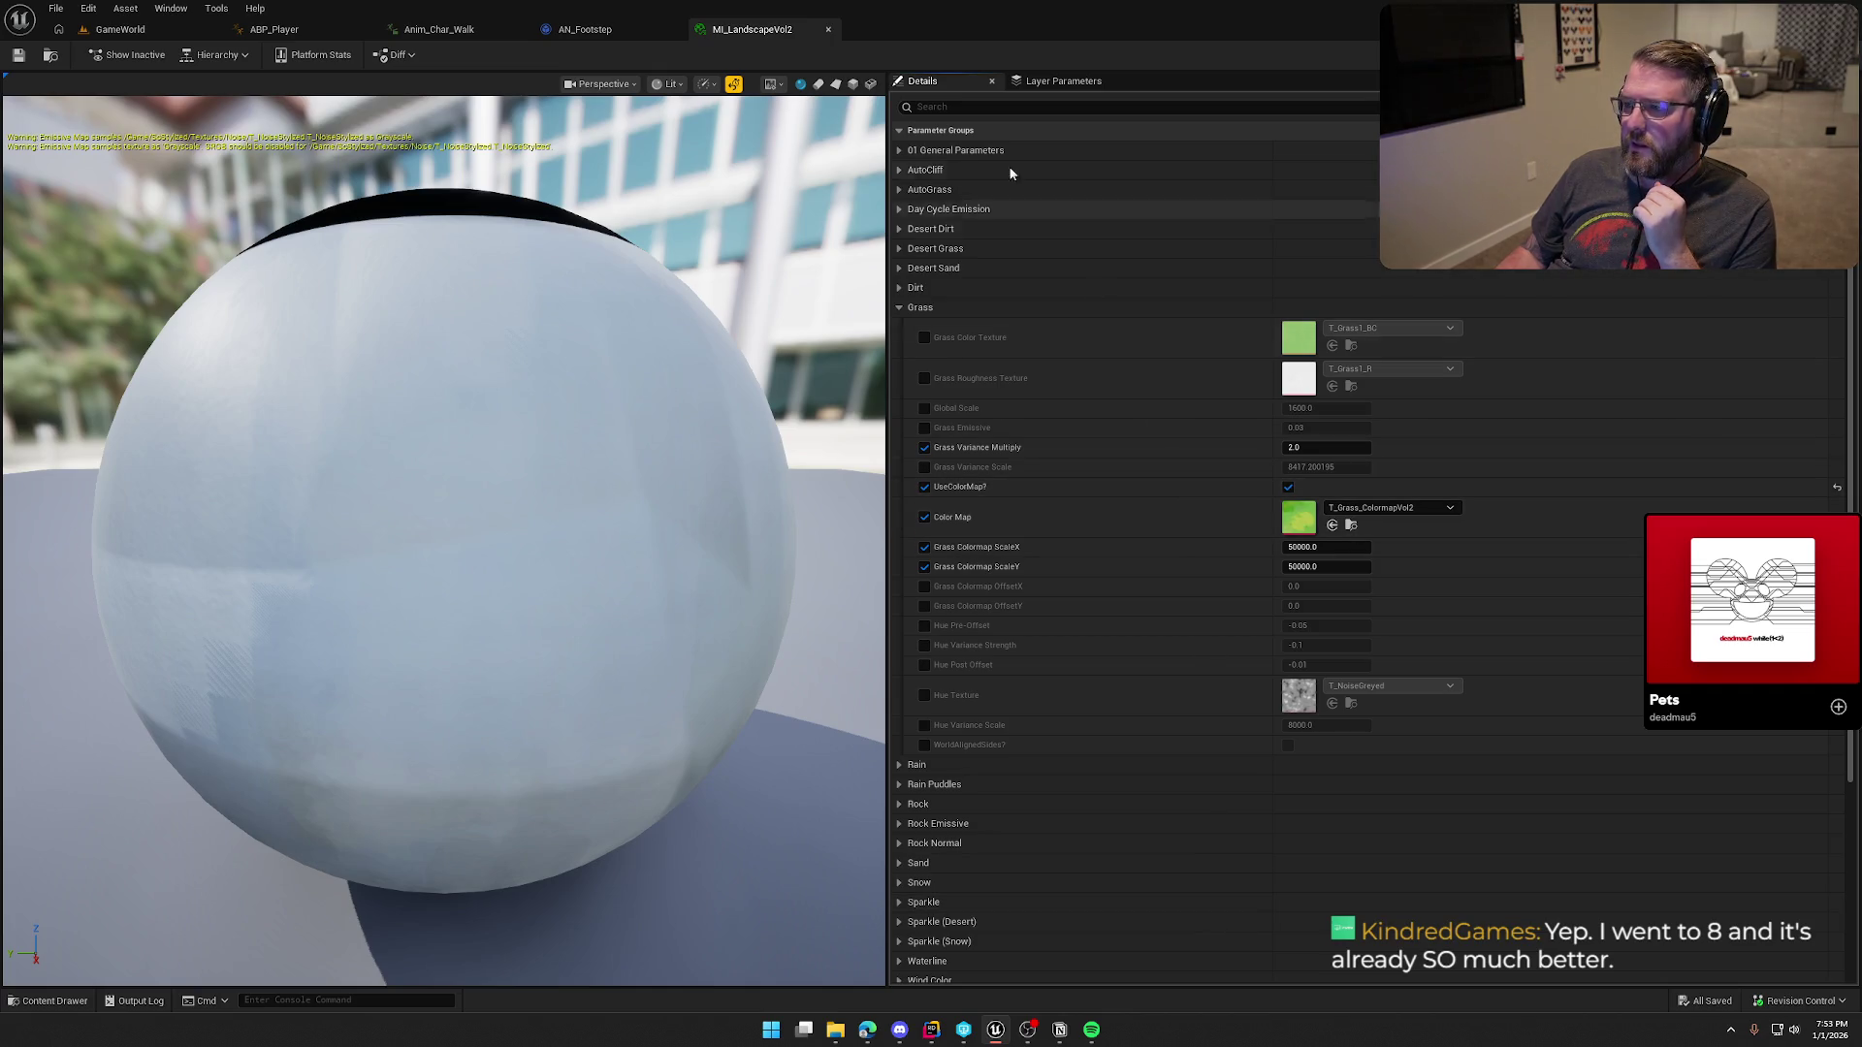
{"action": "middle_click", "coordinate": [796, 31]}
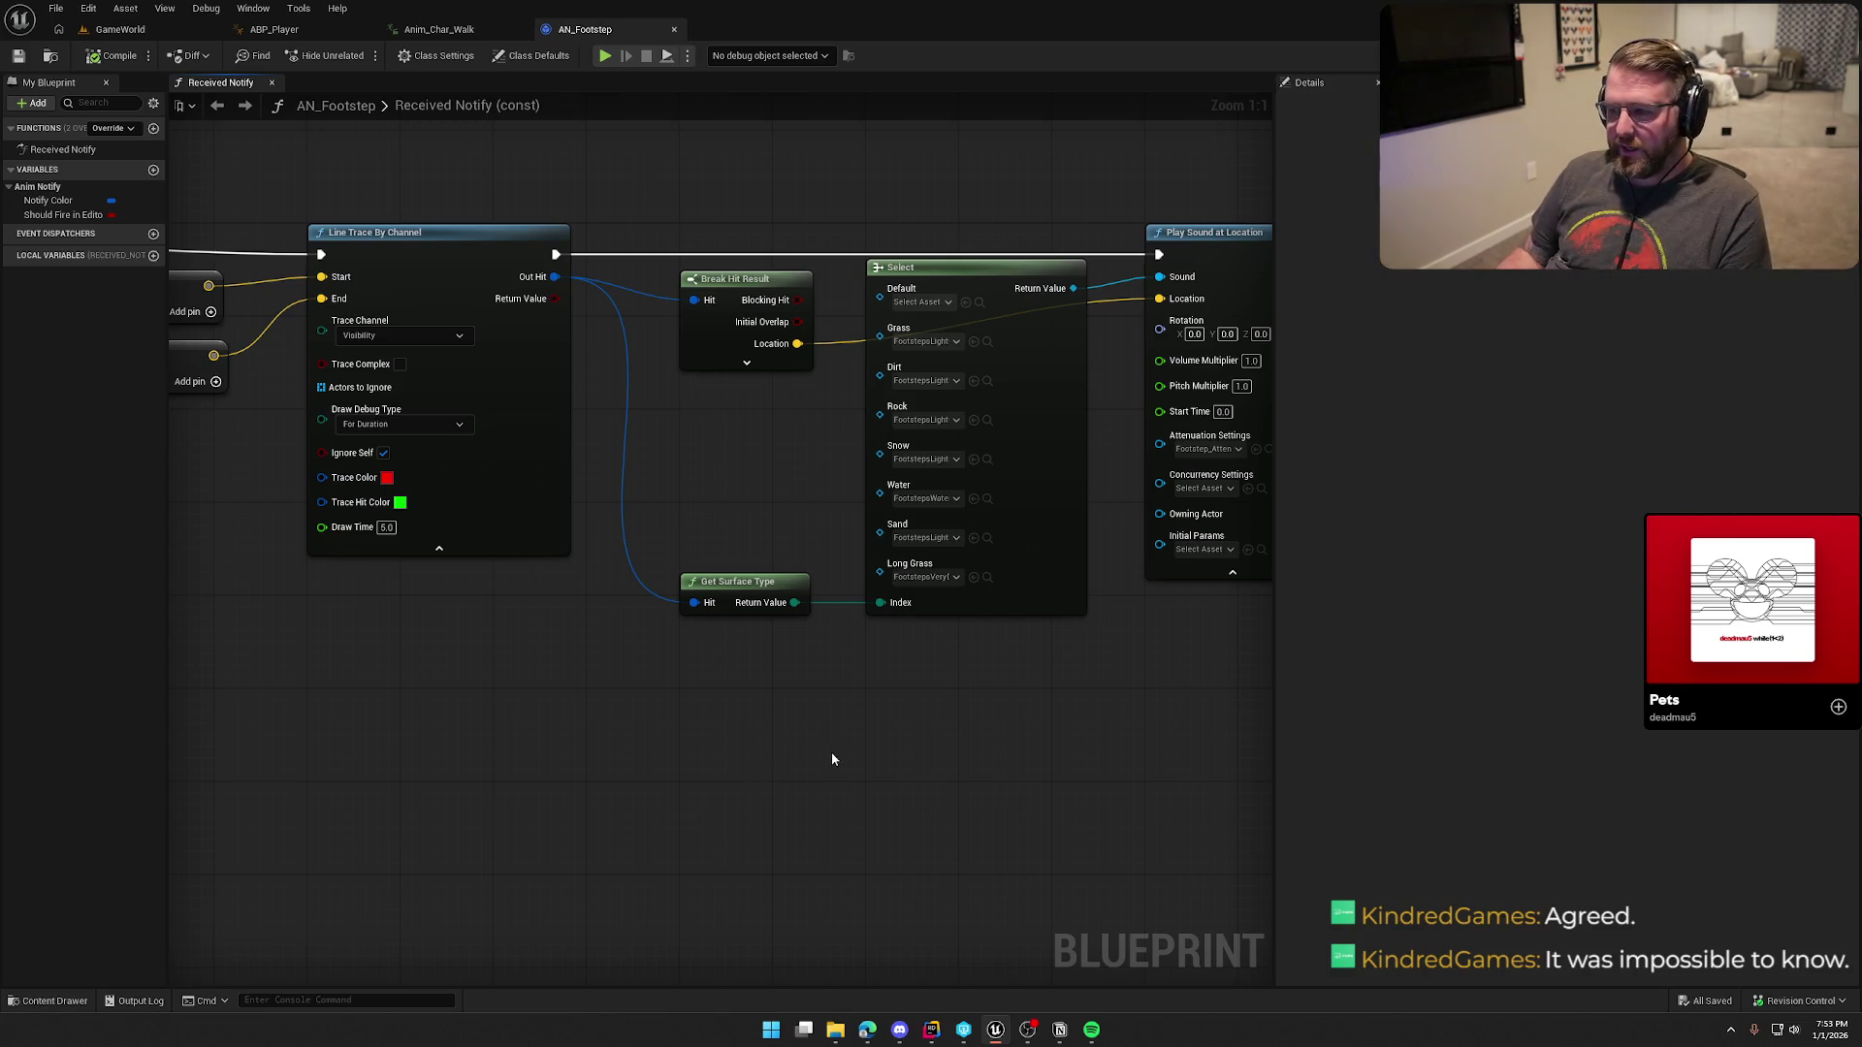
Step: Pan the AN_Footstep graph to Line Trace By Channel, glance at the To Do board, then show Anim_Char_Walk
{"action": "left_click_drag", "start_coordinate": [830, 755], "coordinate": [677, 794]}
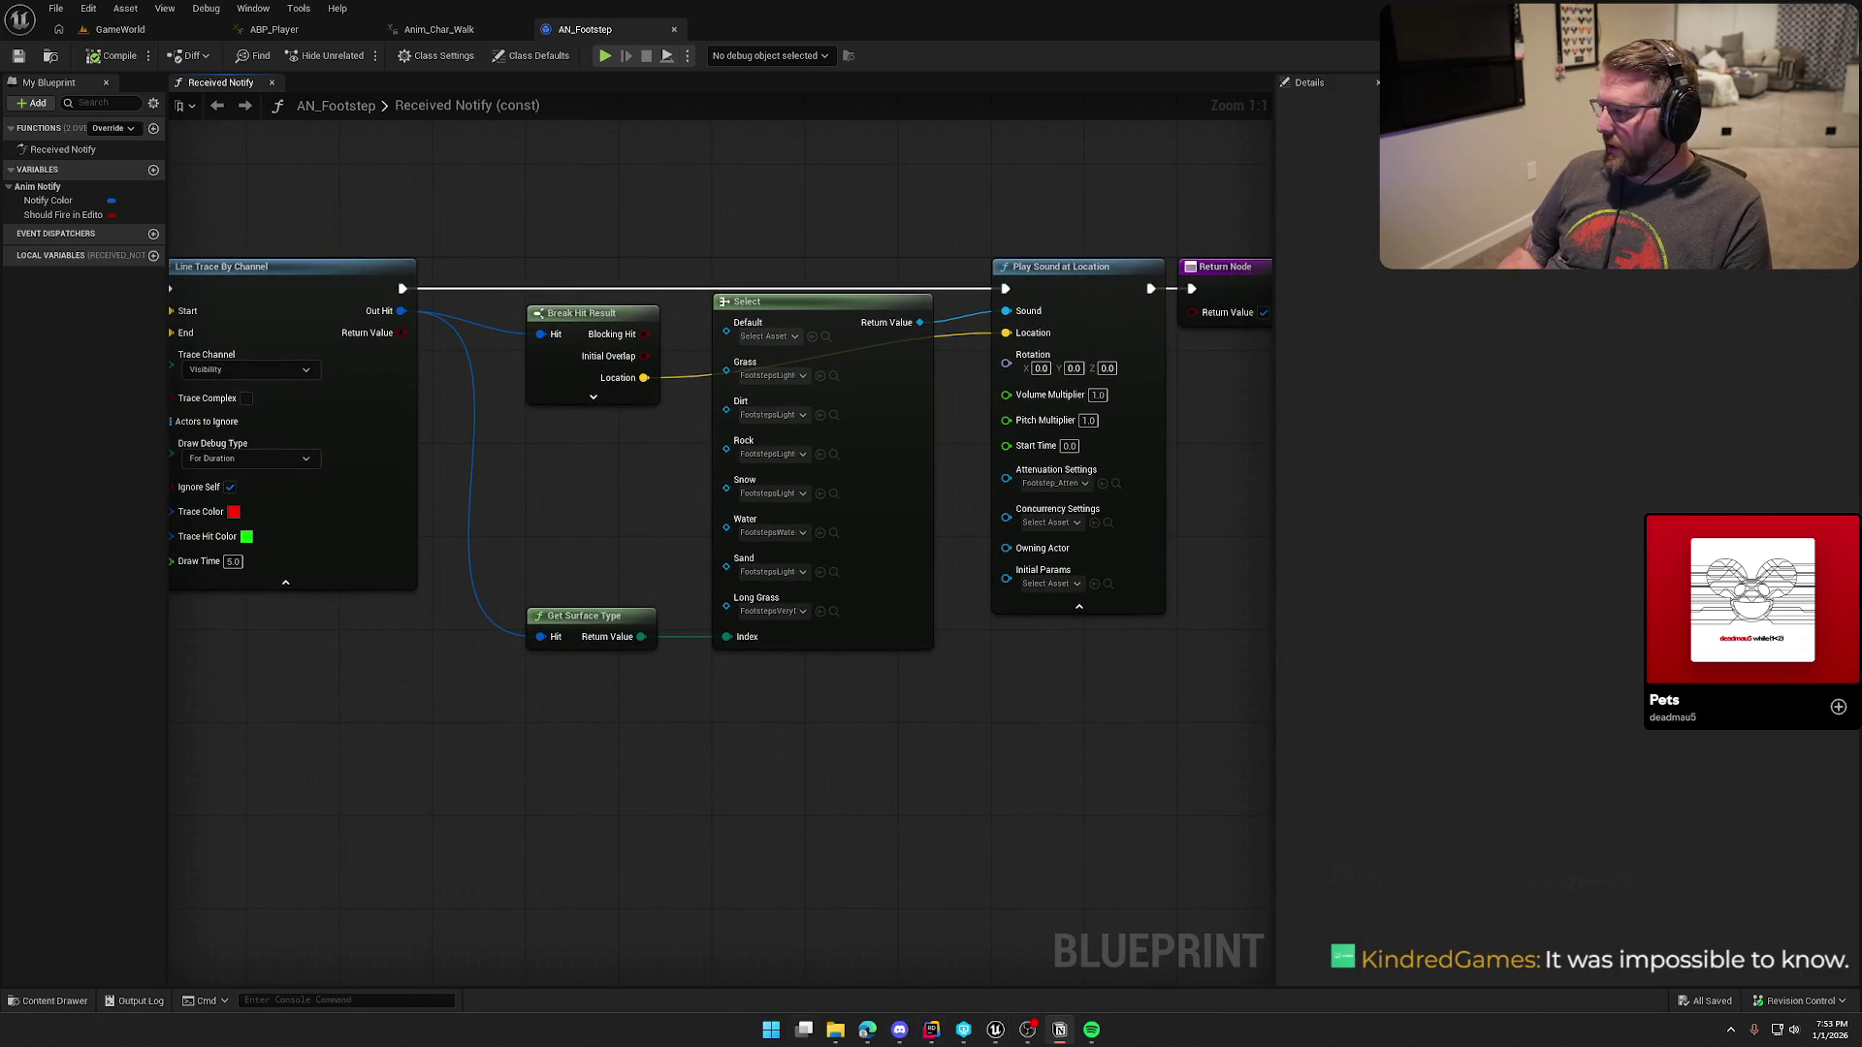
{"action": "left_click", "coordinate": [1060, 1030]}
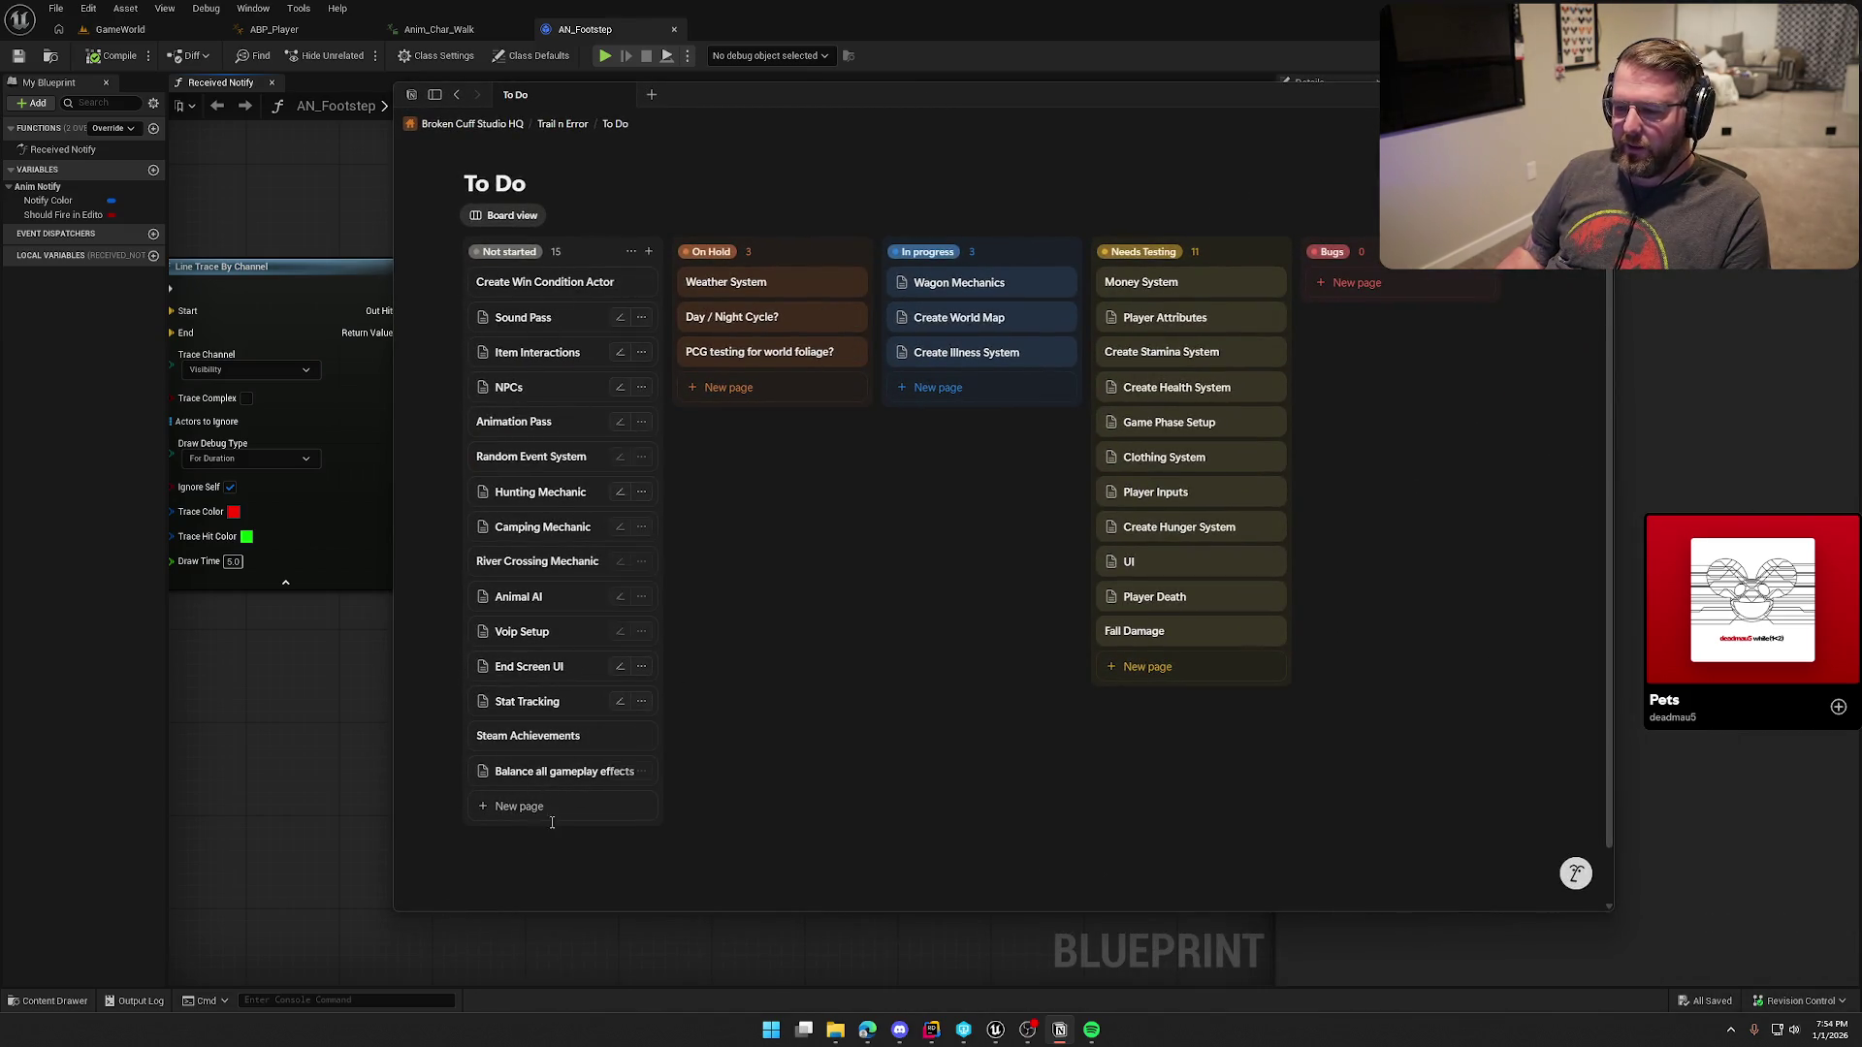
{"action": "left_click", "coordinate": [1537, 94]}
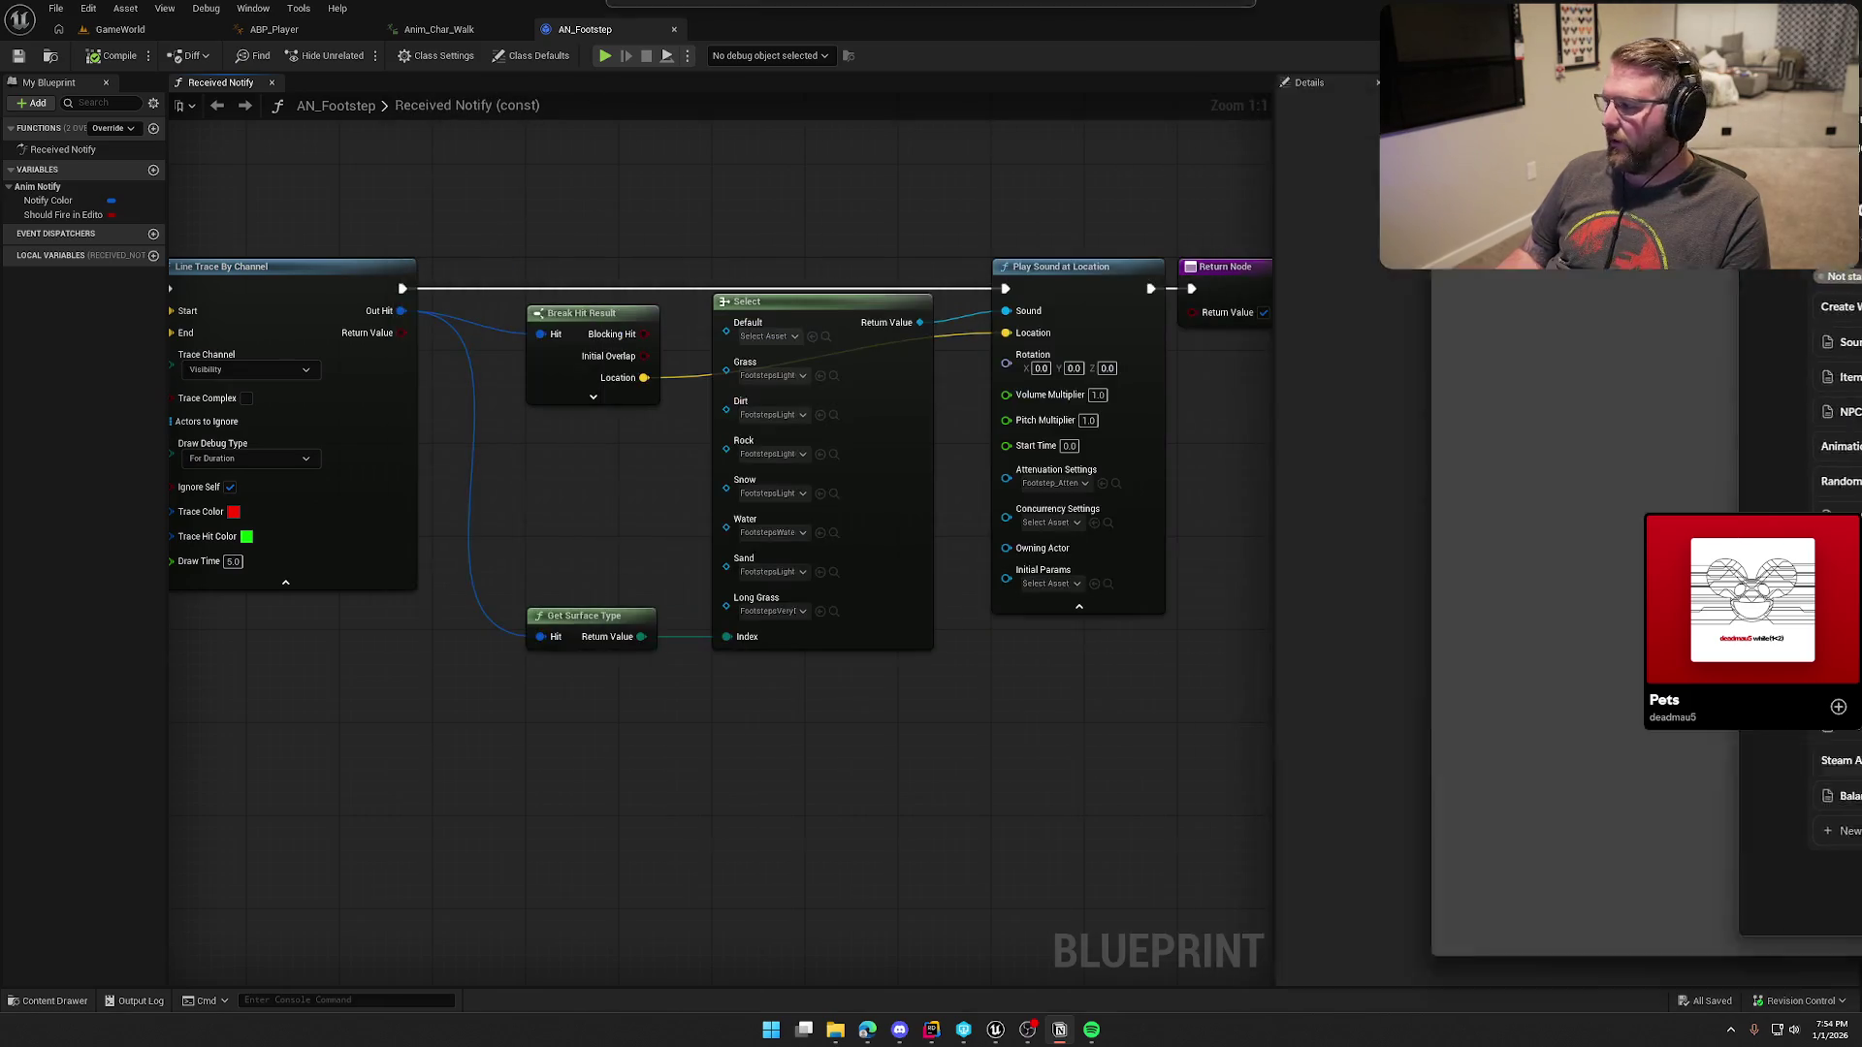
{"action": "mouse_move", "coordinate": [917, 824]}
{"action": "left_mouse_down"}
{"action": "mouse_move", "coordinate": [720, 823]}
{"action": "mouse_move", "coordinate": [807, 778]}
{"action": "left_mouse_up"}
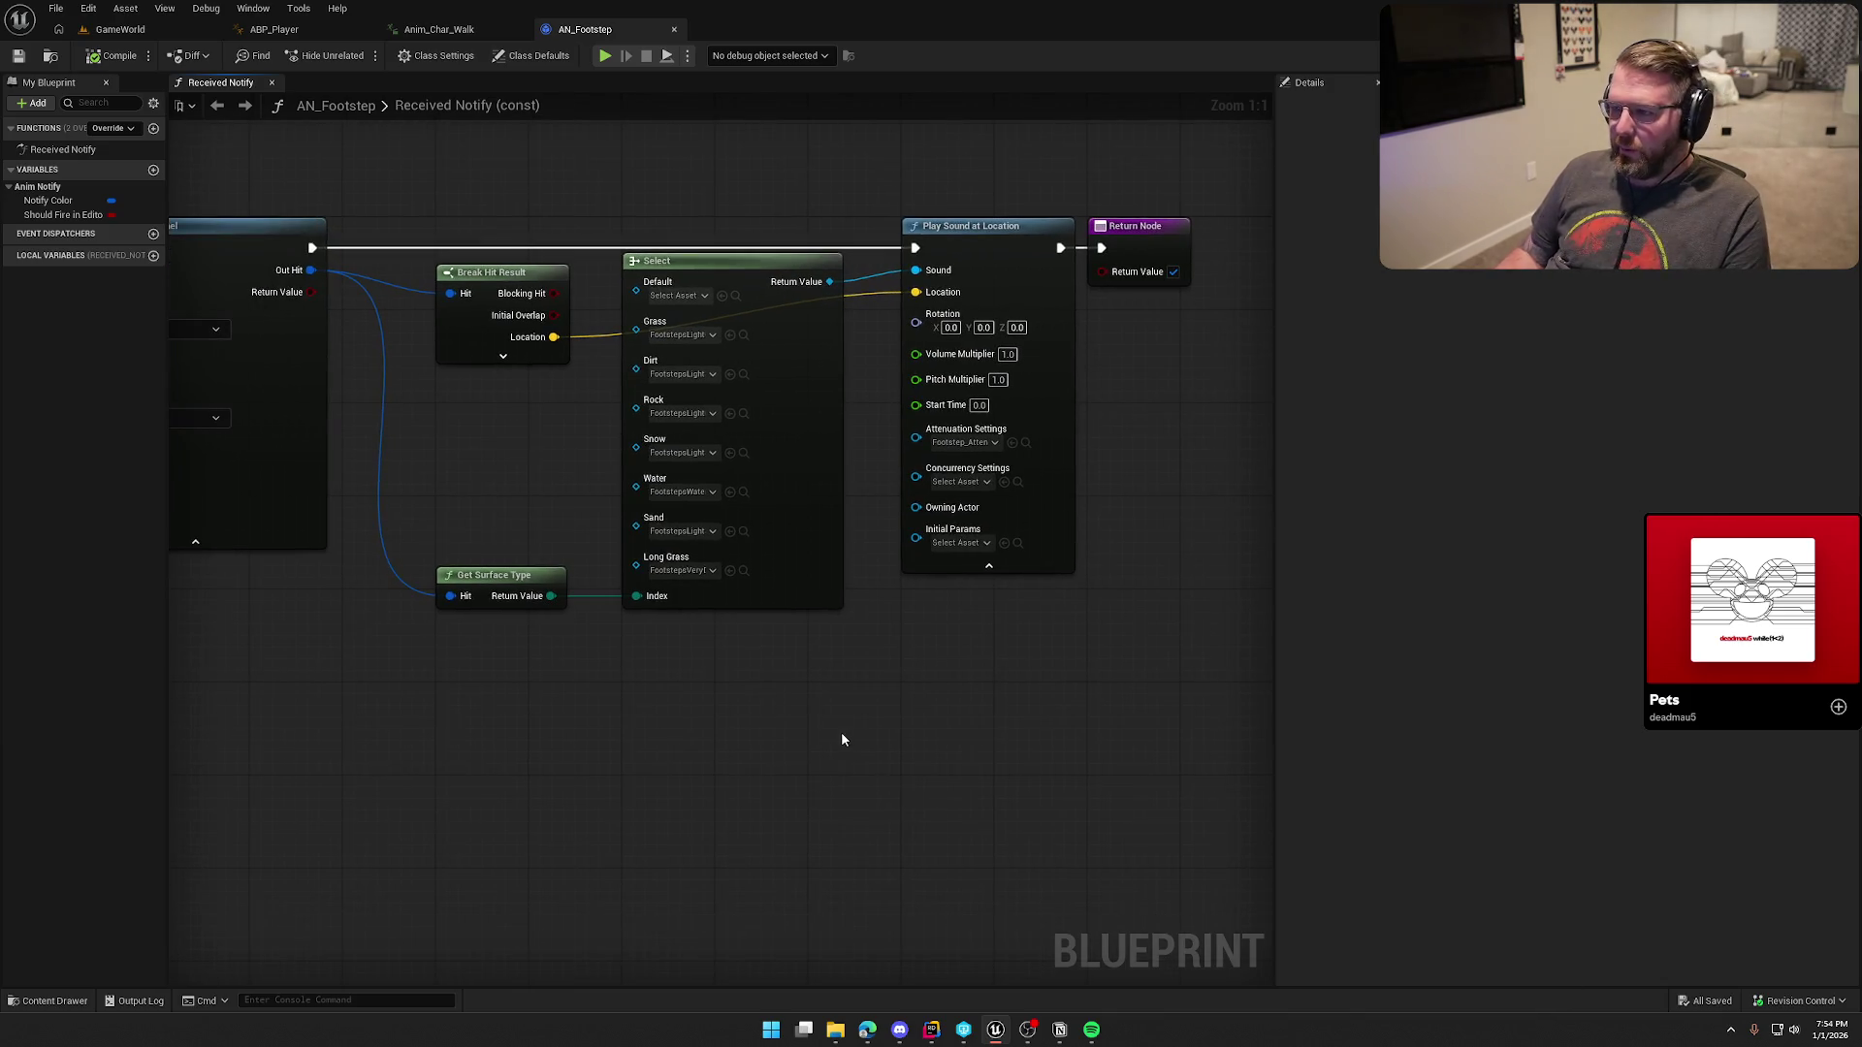
{"action": "left_click_drag", "start_coordinate": [594, 182], "coordinate": [1047, 179]}
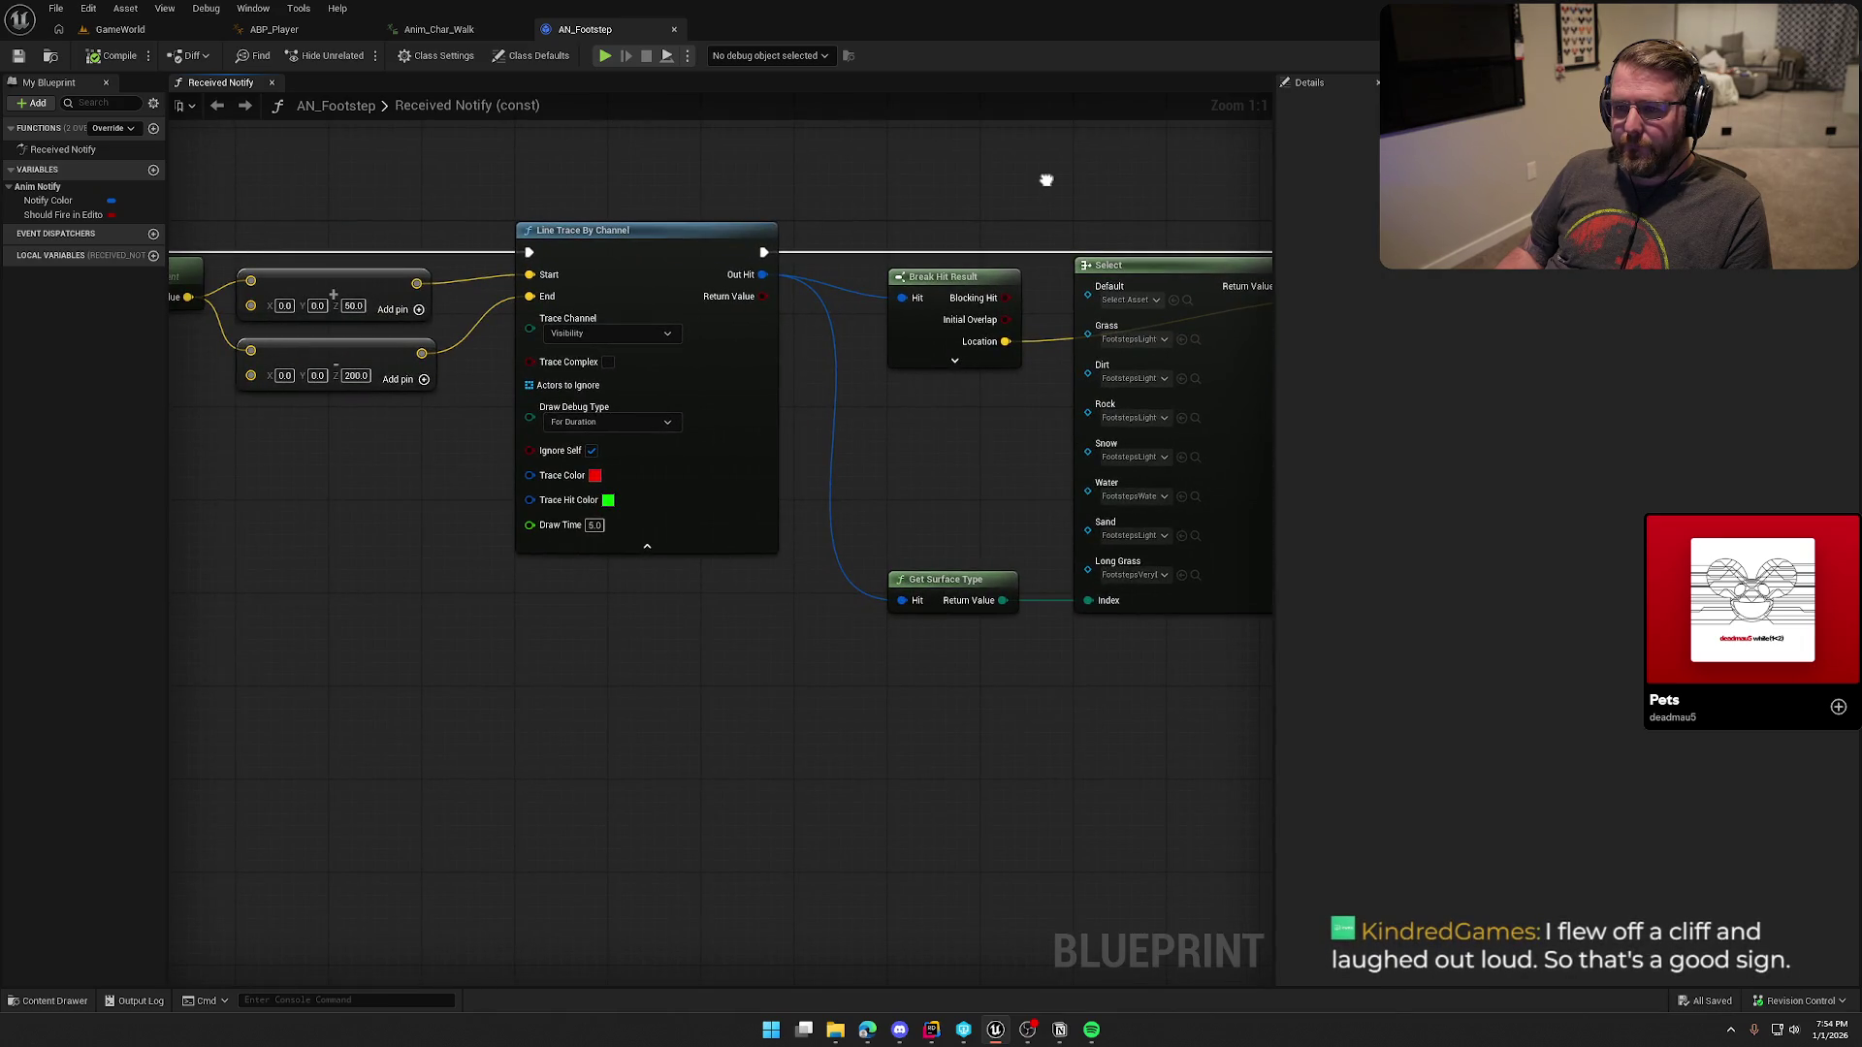
{"action": "left_click", "coordinate": [438, 30]}
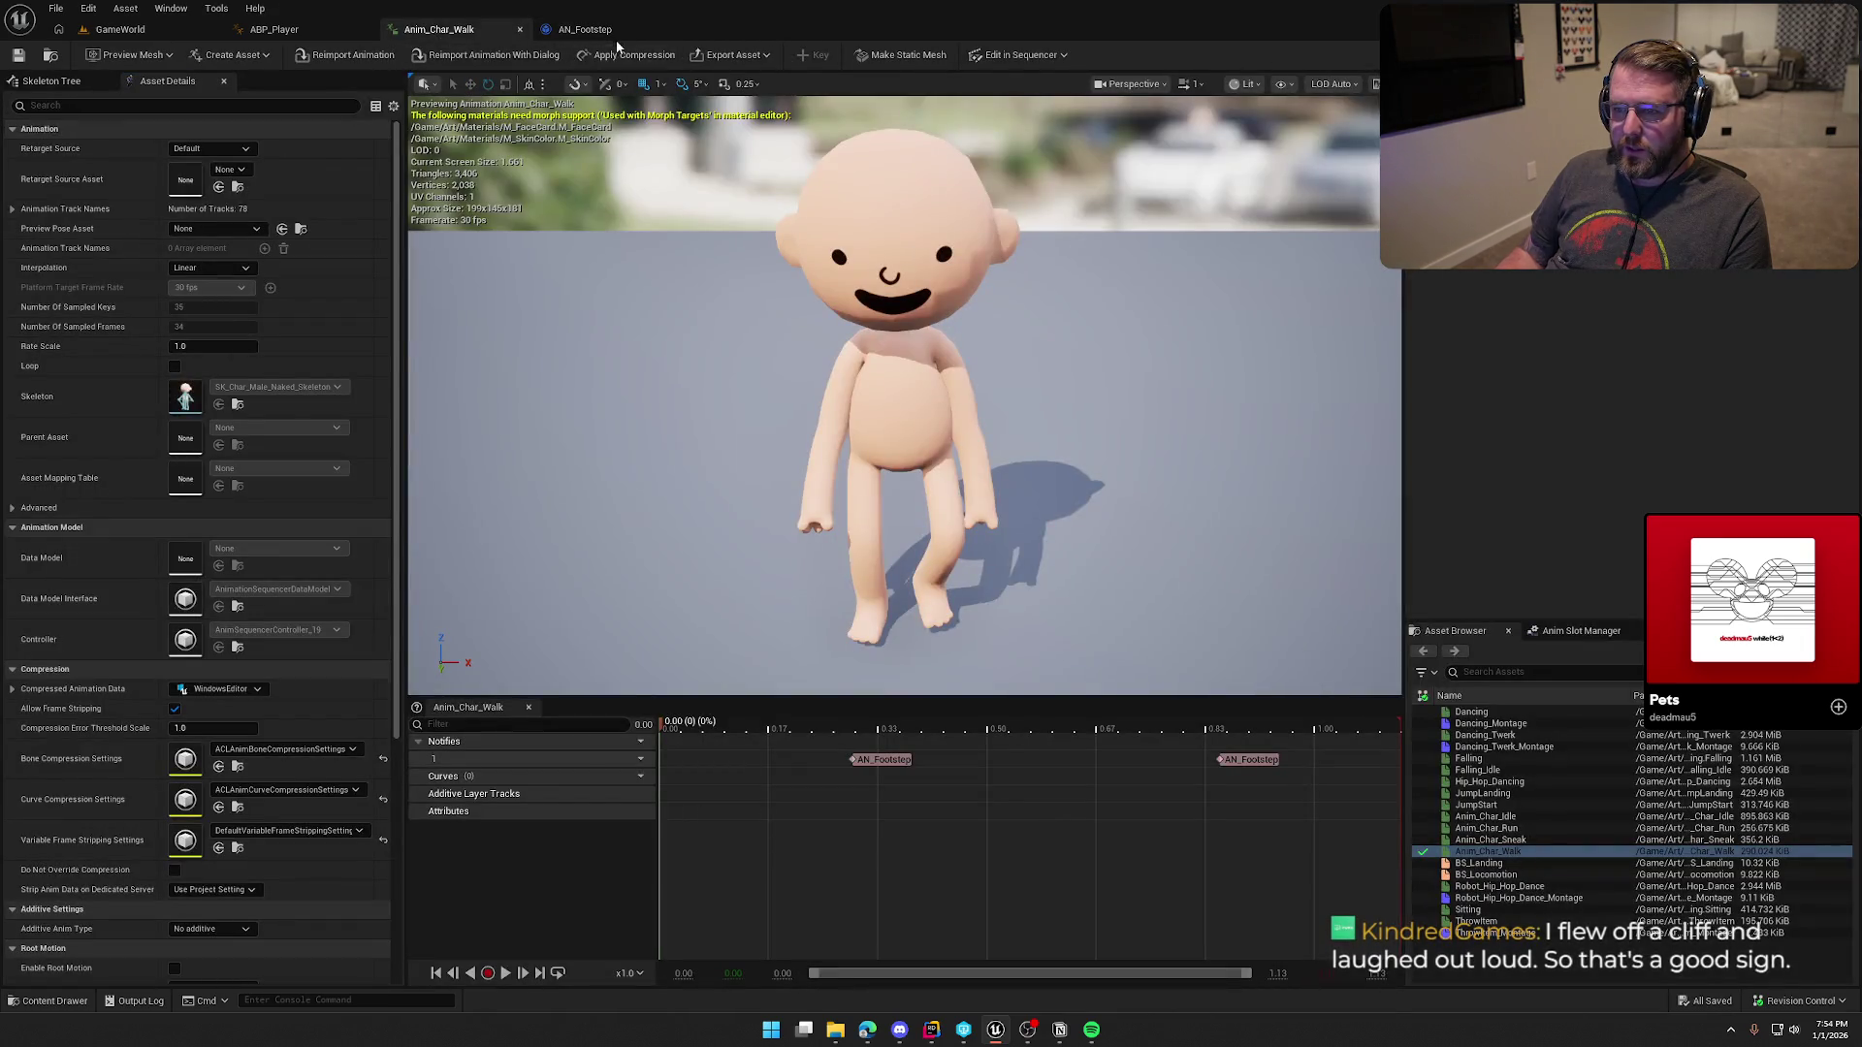
Step: Briefly open and close ABP_Player, then switch the GameWorld level into Landscape editing mode
{"action": "left_click", "coordinate": [592, 29]}
{"action": "left_click", "coordinate": [342, 29]}
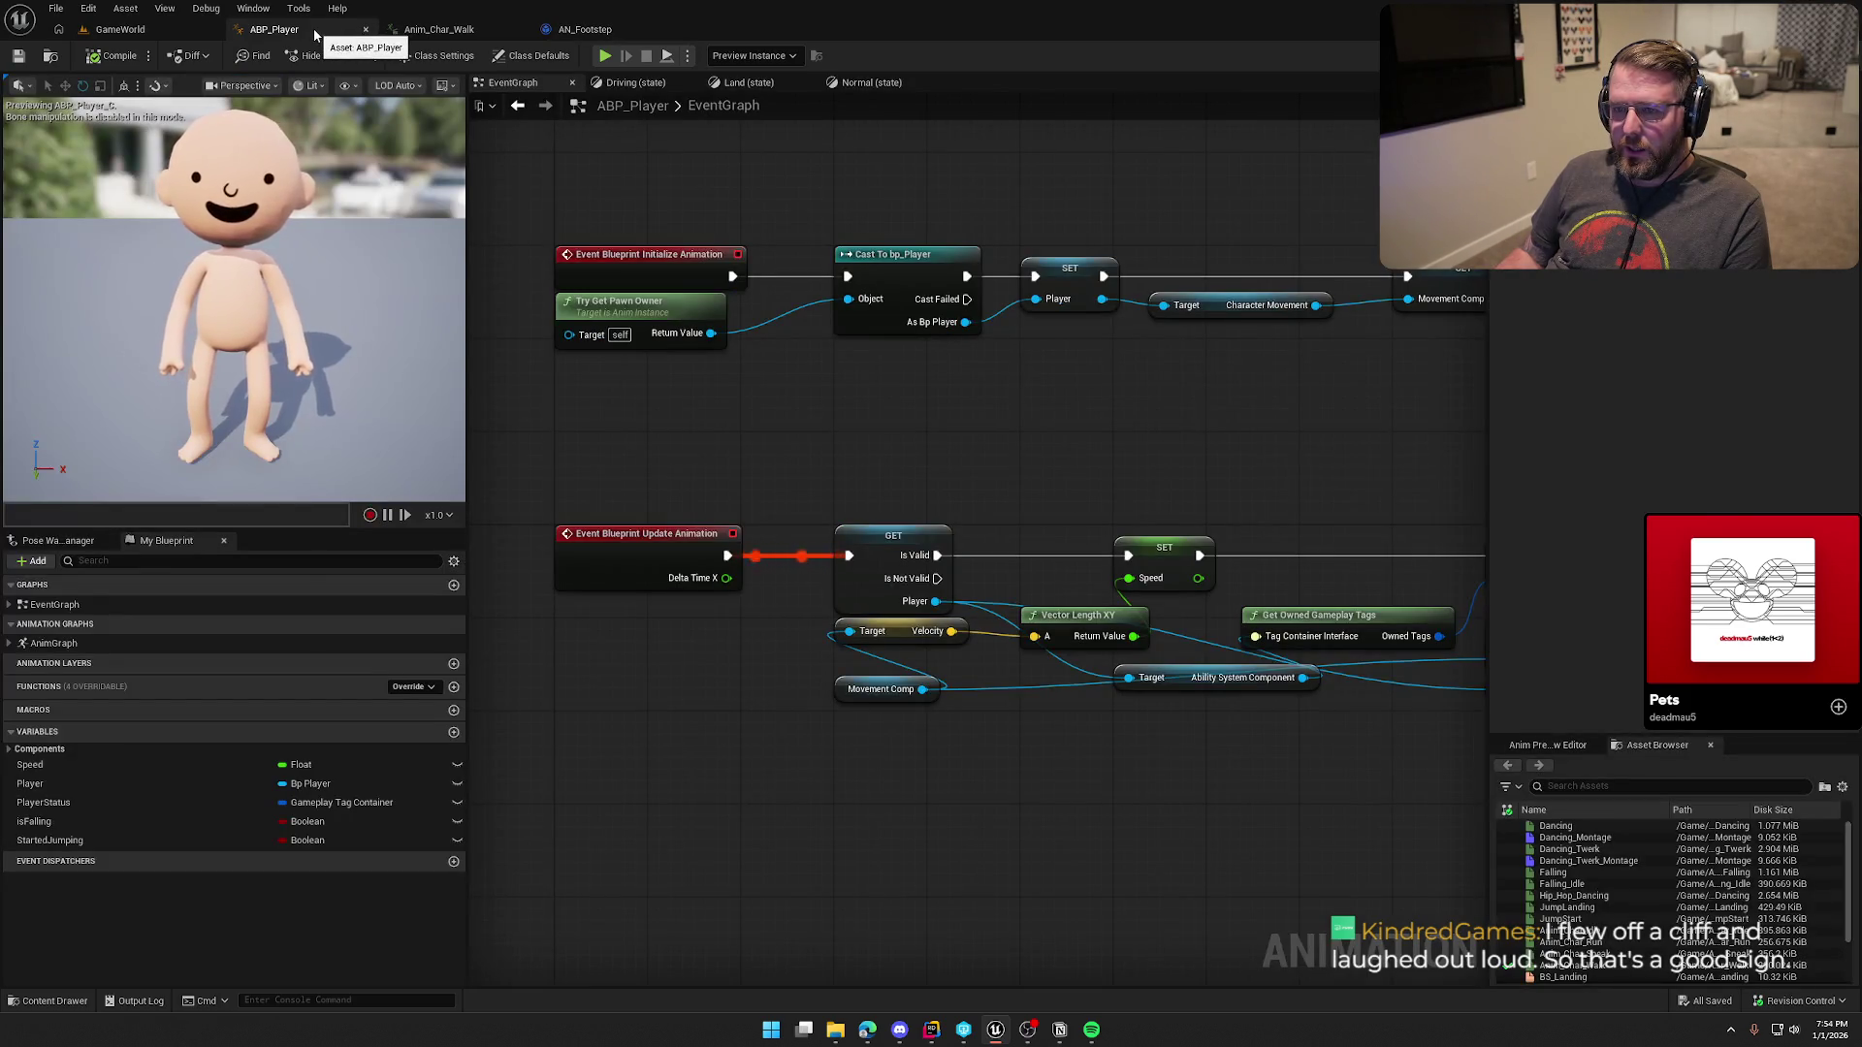
{"action": "left_click", "coordinate": [366, 29]}
{"action": "left_click", "coordinate": [157, 32]}
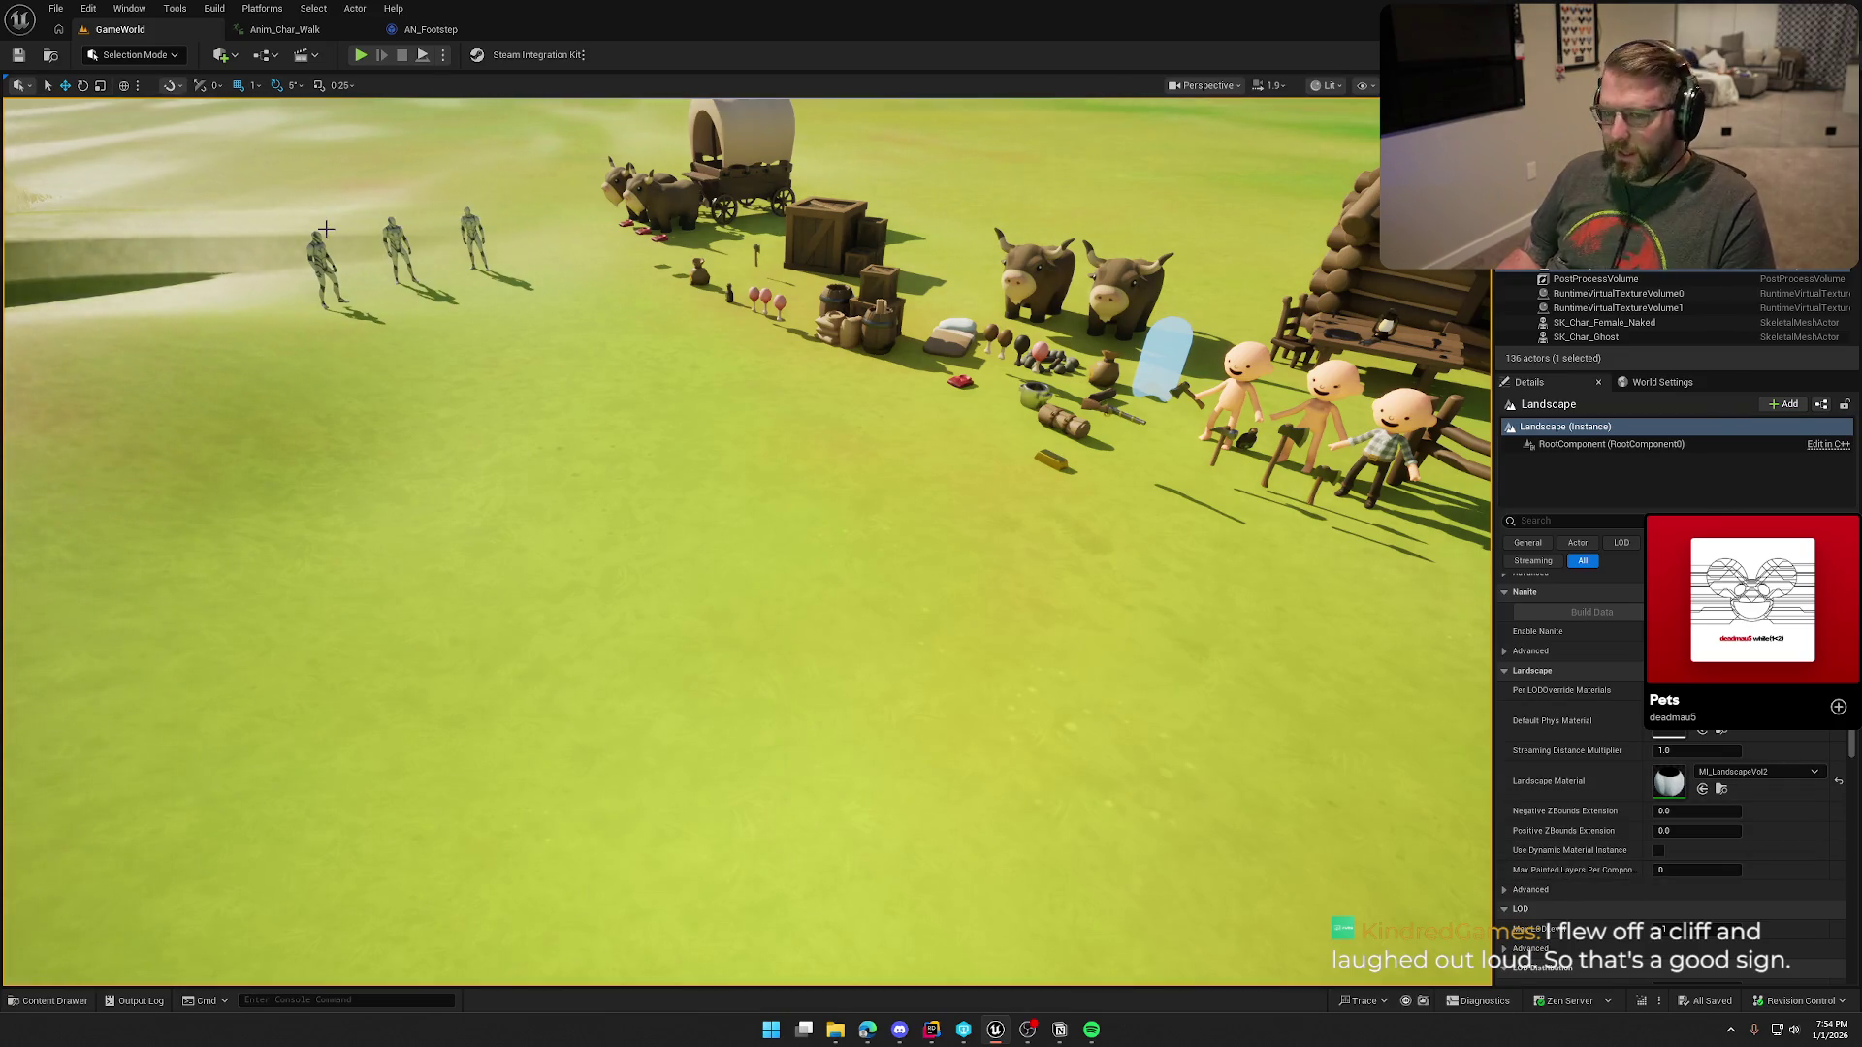
{"action": "left_click", "coordinate": [129, 56]}
{"action": "left_click", "coordinate": [136, 101]}
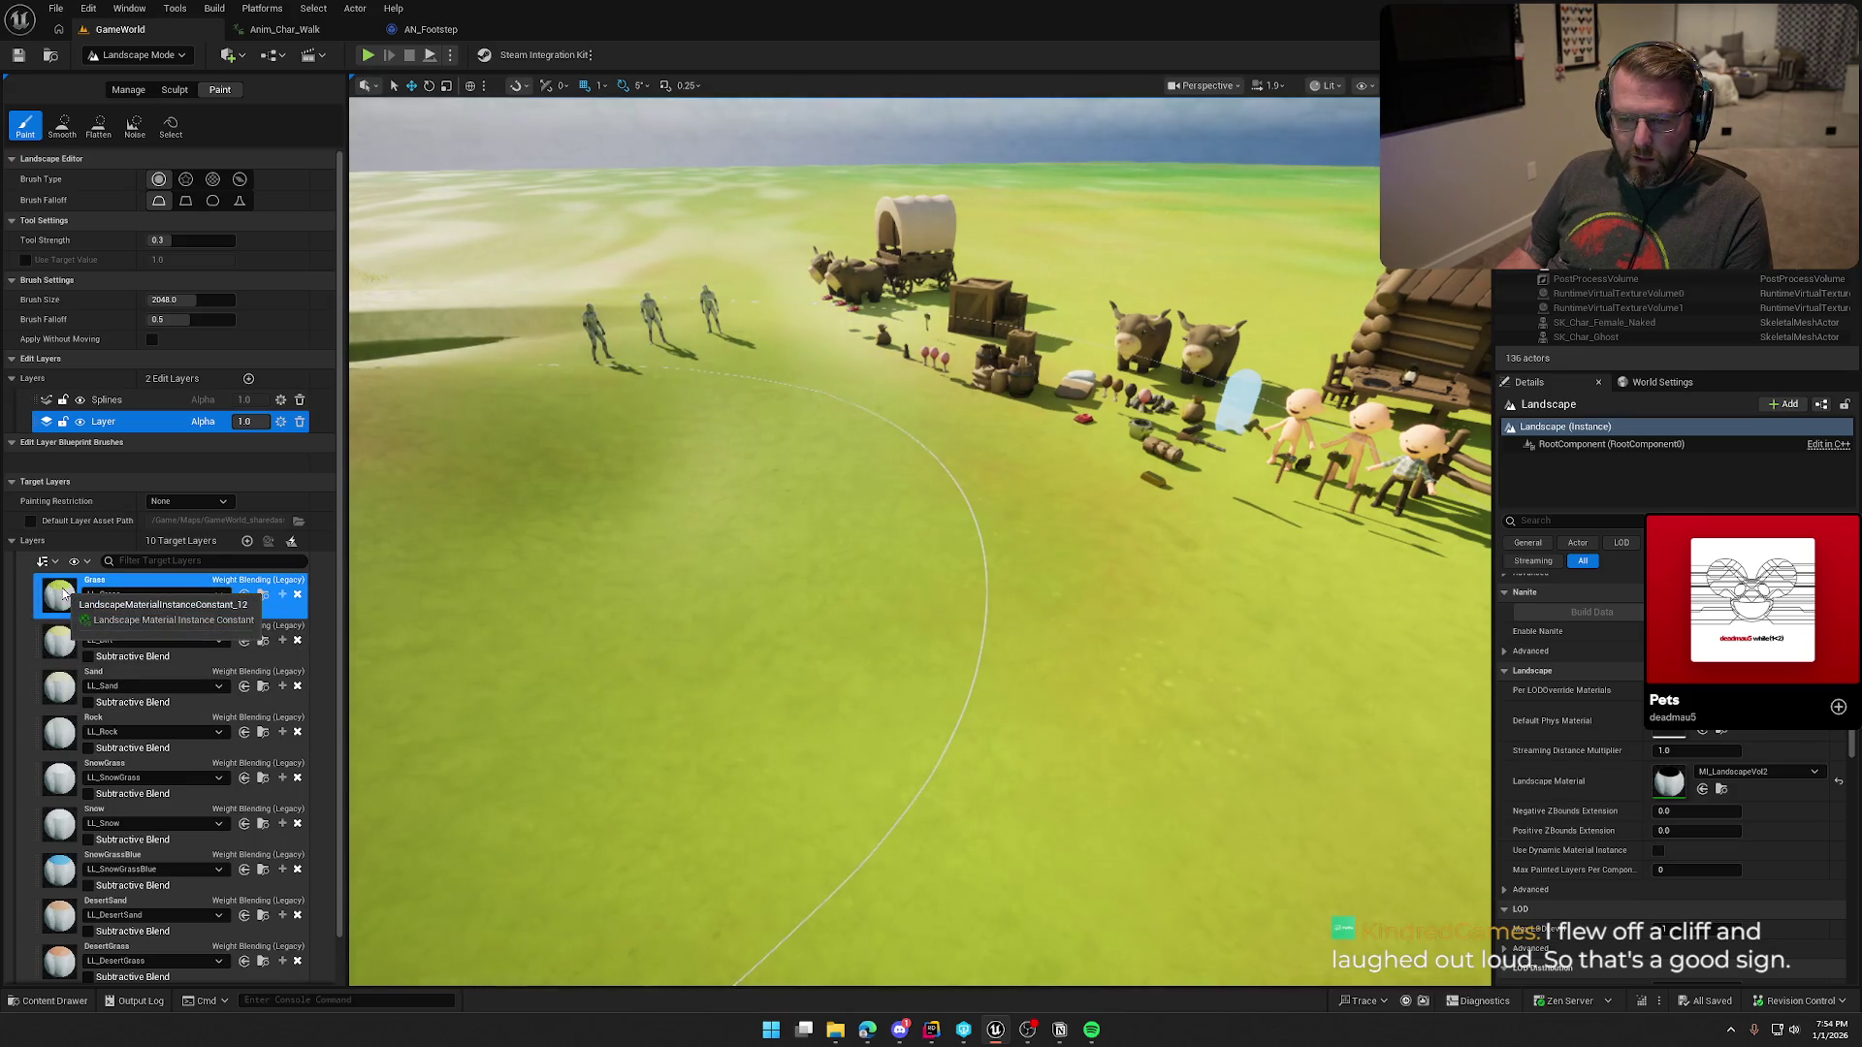
Step: Open the LL_Grass layer info and choose to create a new Physical Material asset
{"action": "double_click", "coordinate": [60, 592]}
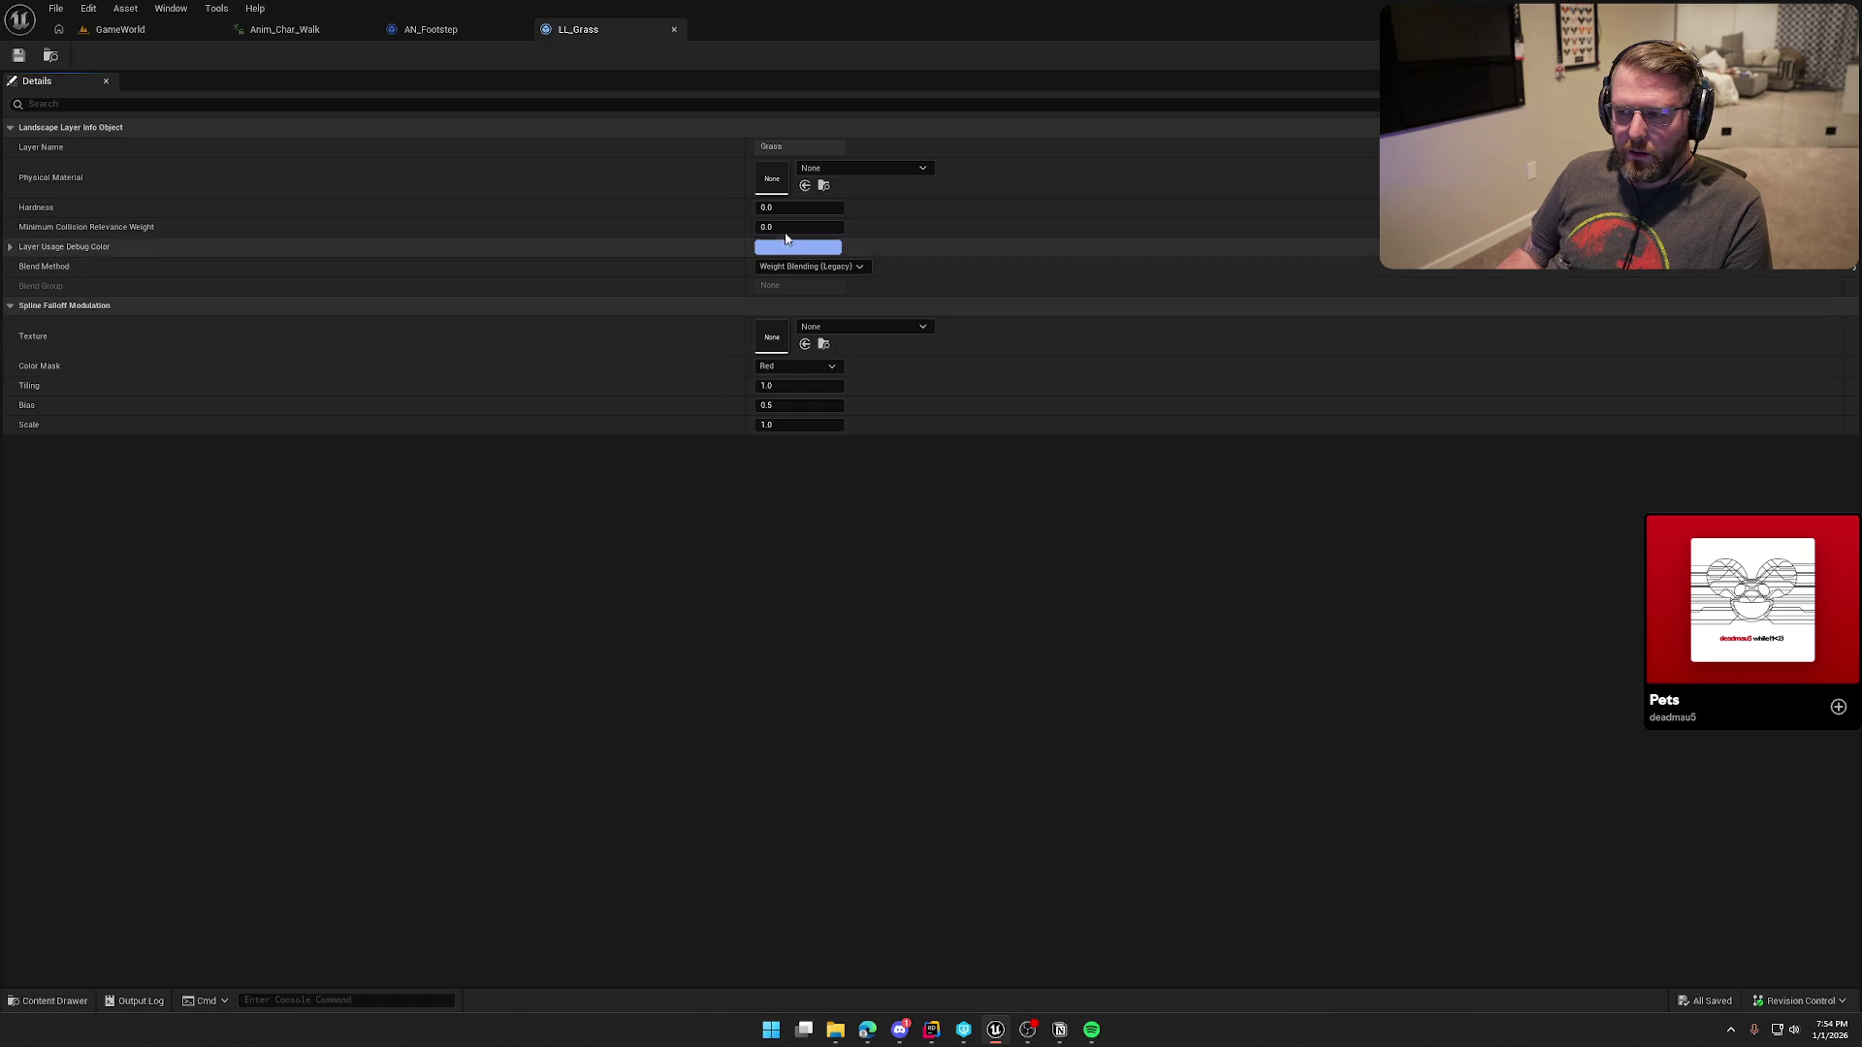
{"action": "left_click", "coordinate": [876, 166]}
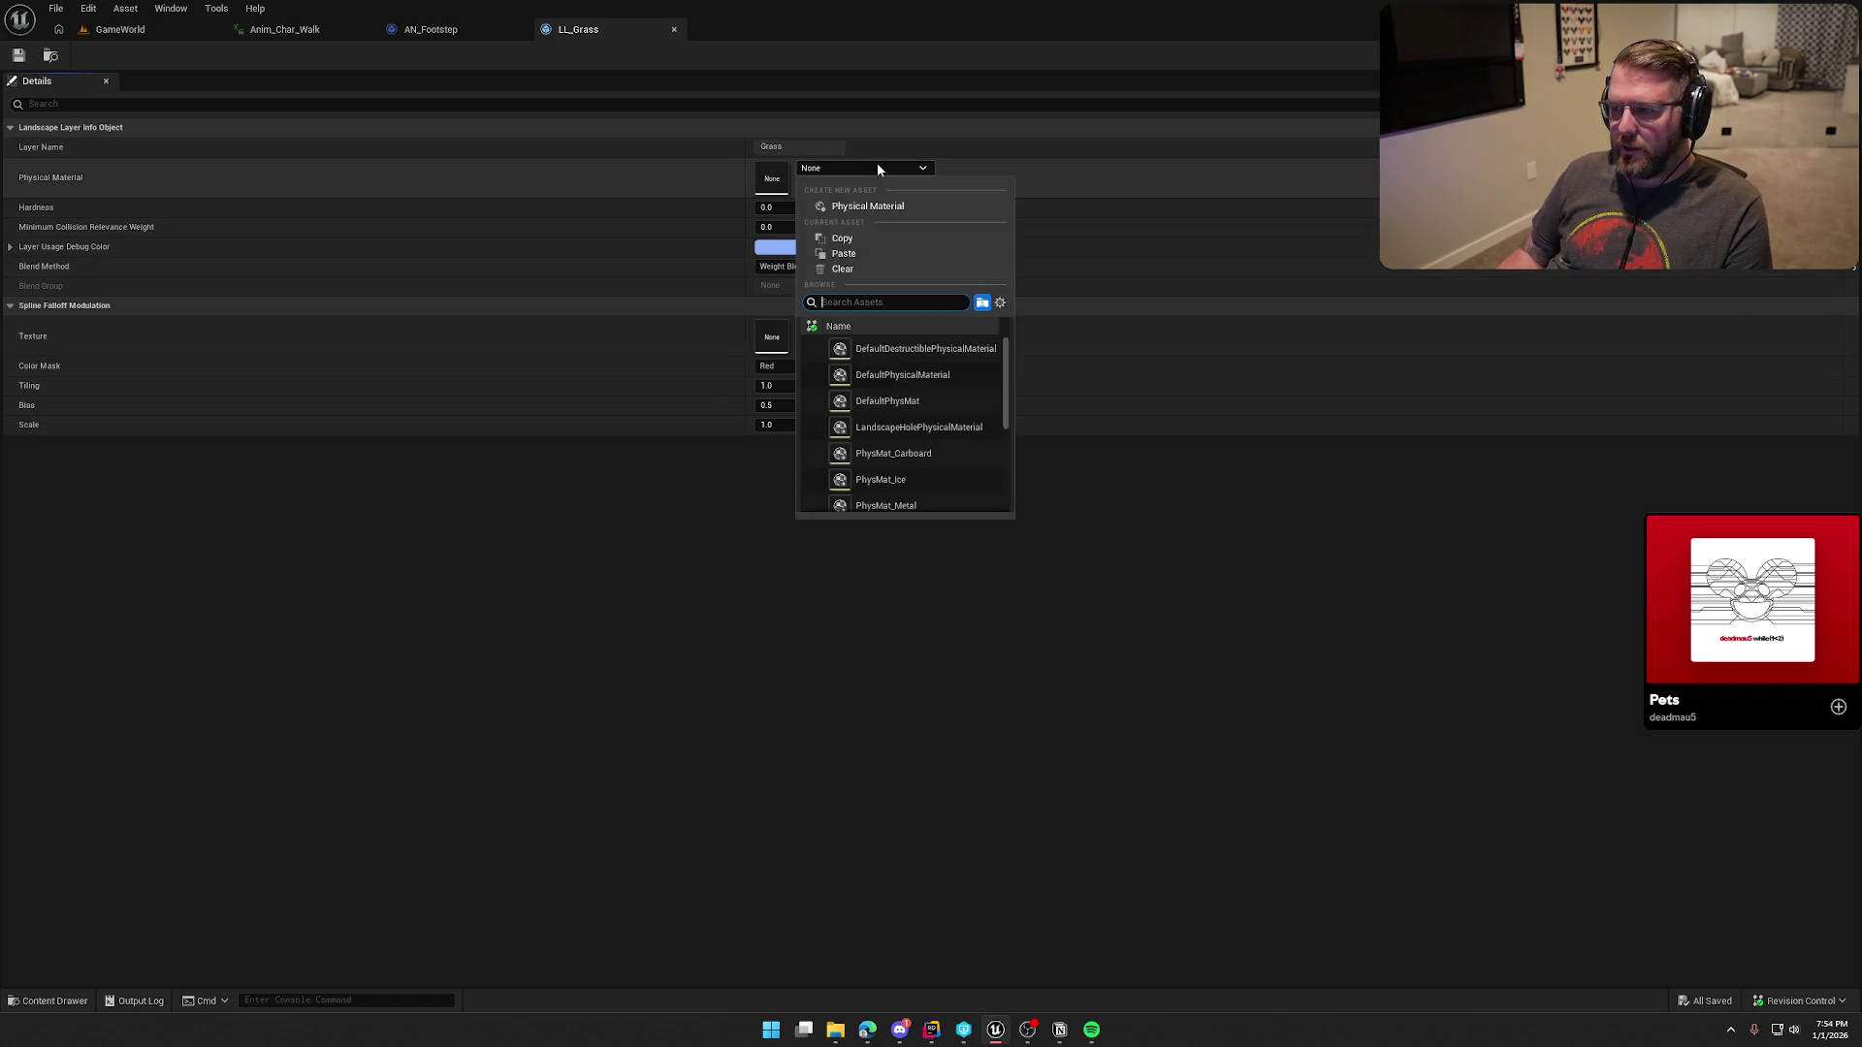
{"action": "scroll", "coordinate": [980, 457], "scroll_direction": "down", "scroll_amount": 5}
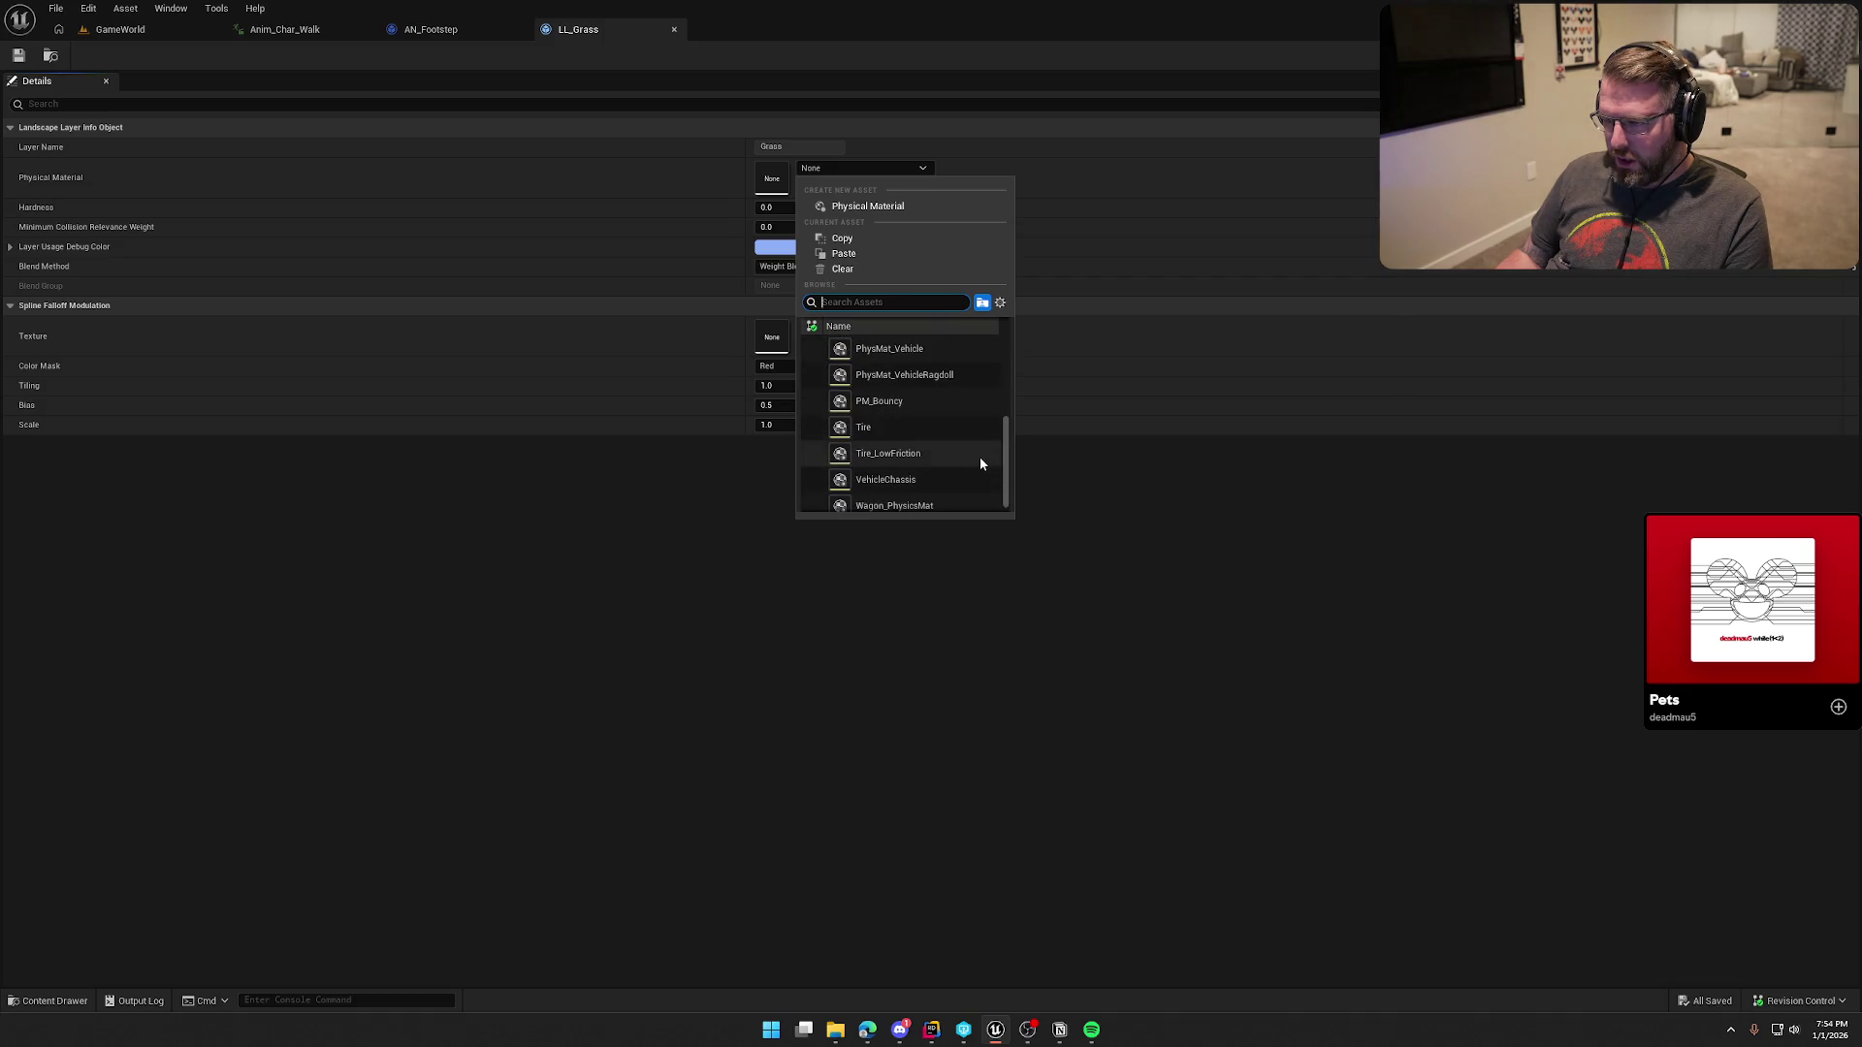
{"action": "scroll", "coordinate": [958, 502], "scroll_direction": "up", "scroll_amount": 2}
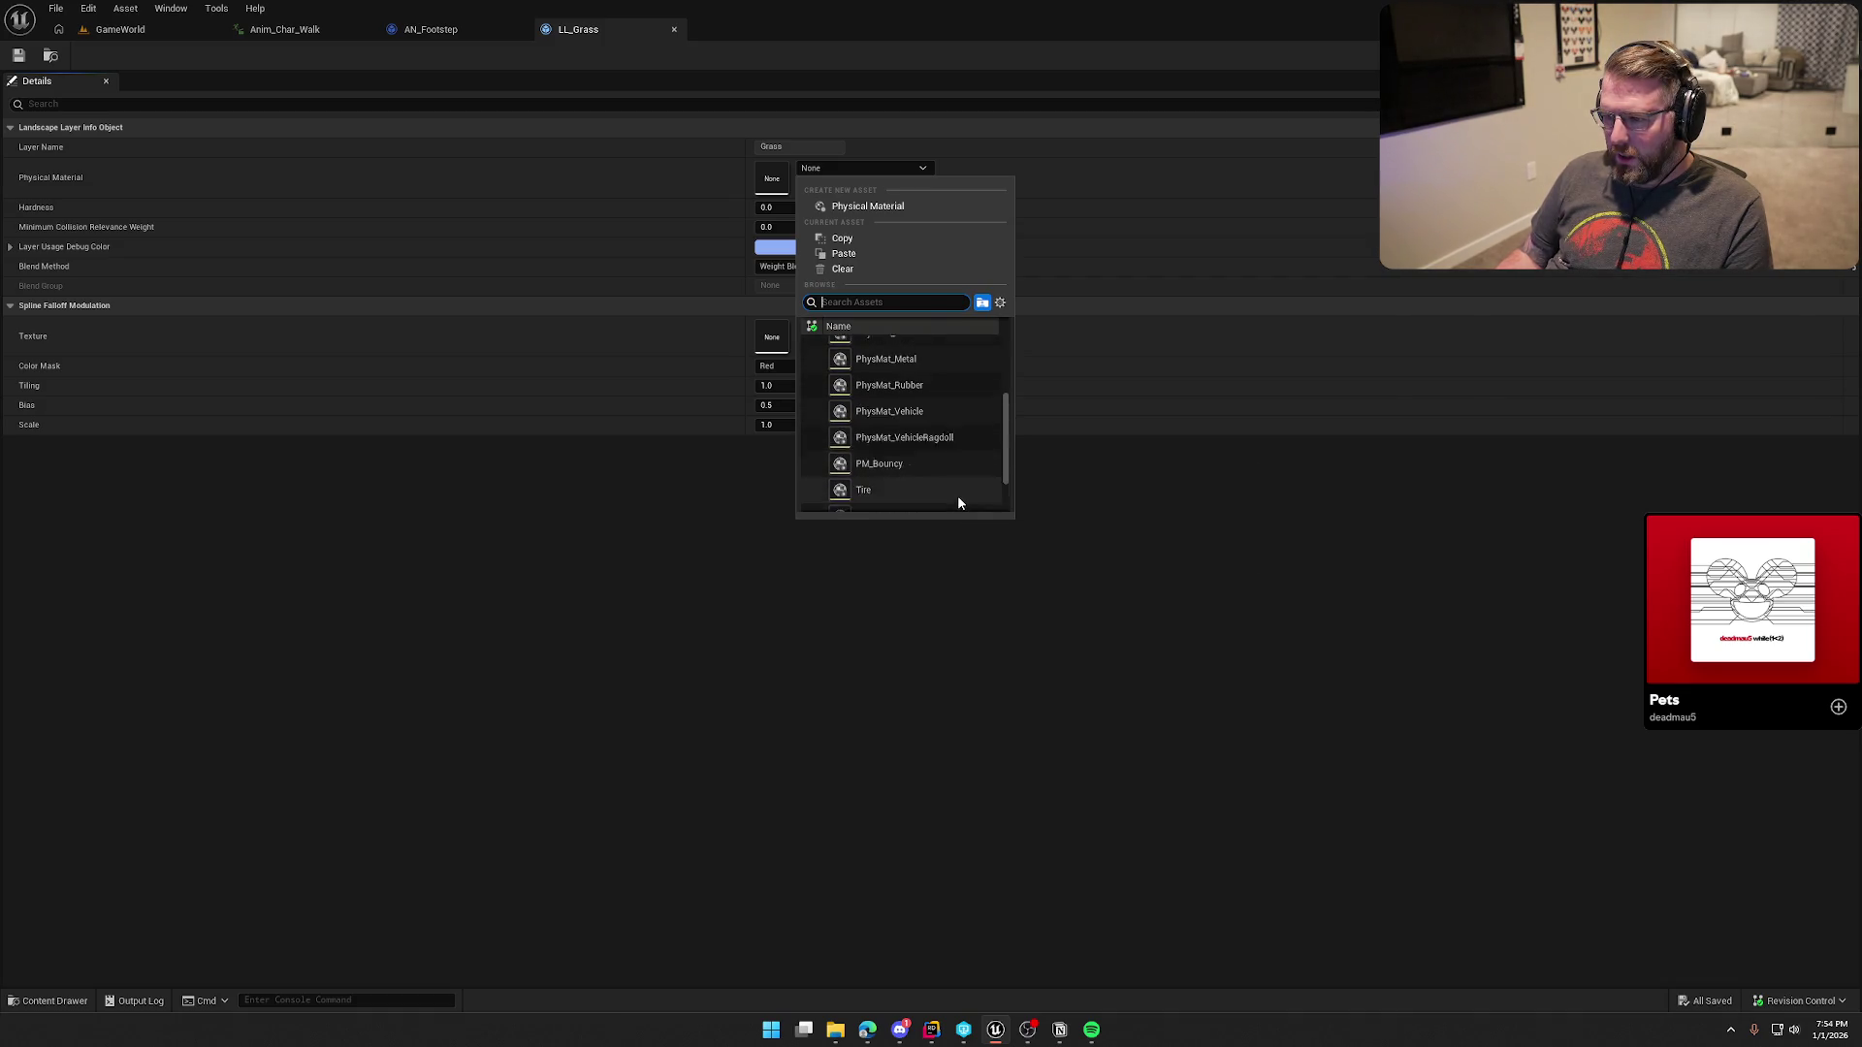
{"action": "scroll", "coordinate": [958, 495], "scroll_direction": "up", "scroll_amount": 3}
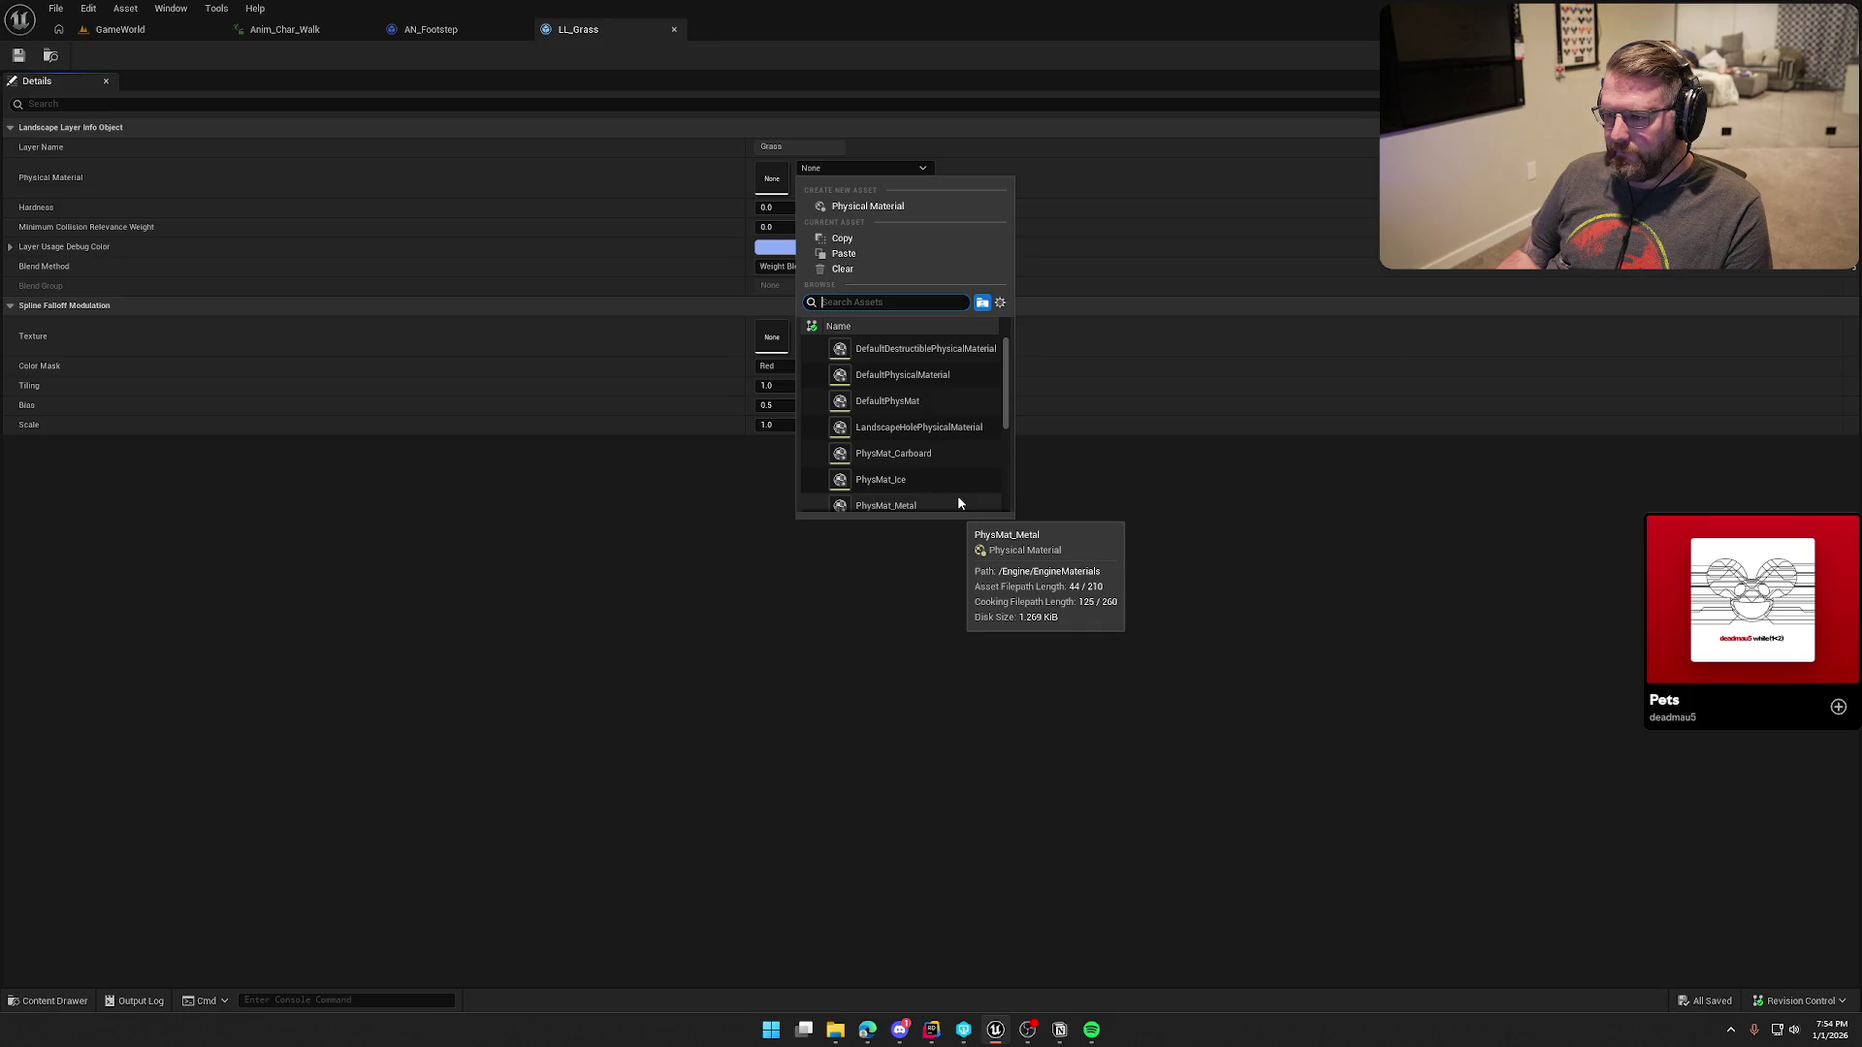
{"action": "left_click", "coordinate": [902, 207]}
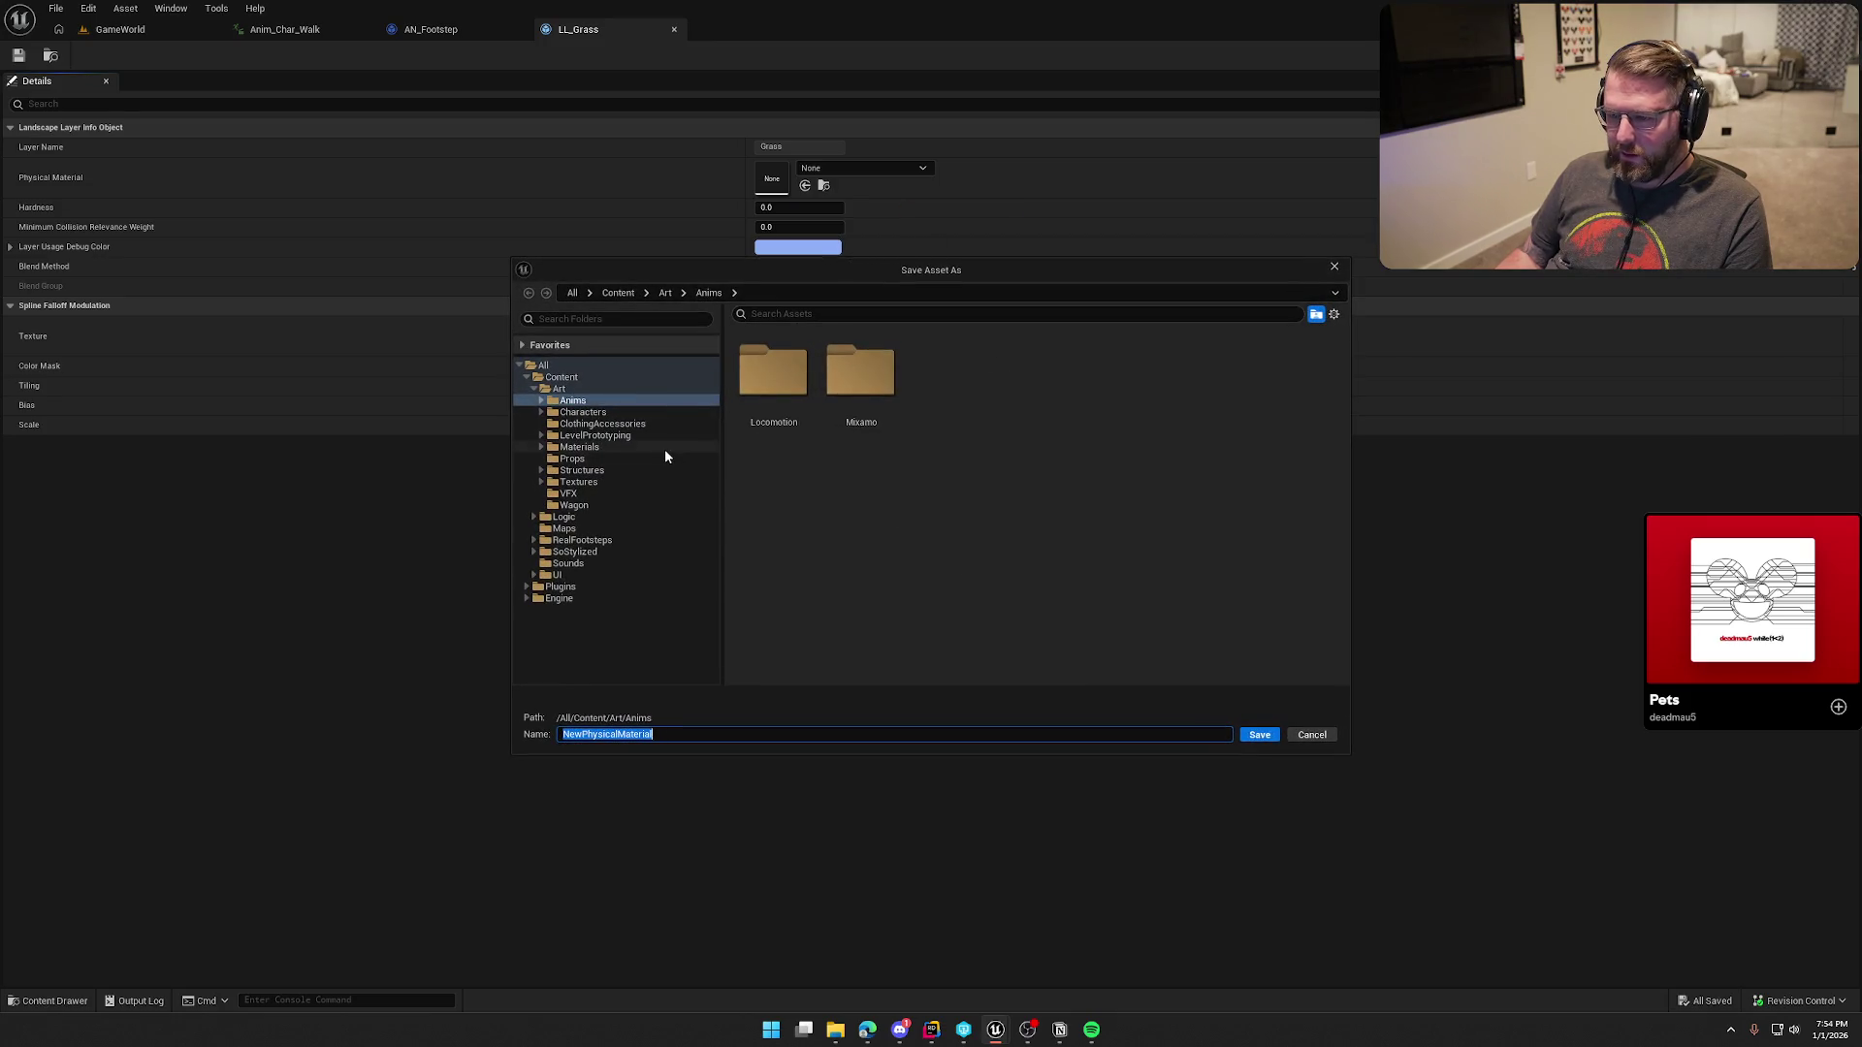
Step: Create a PhysicsMats folder inside Art/Materials and open it
{"action": "double_click", "coordinate": [560, 389]}
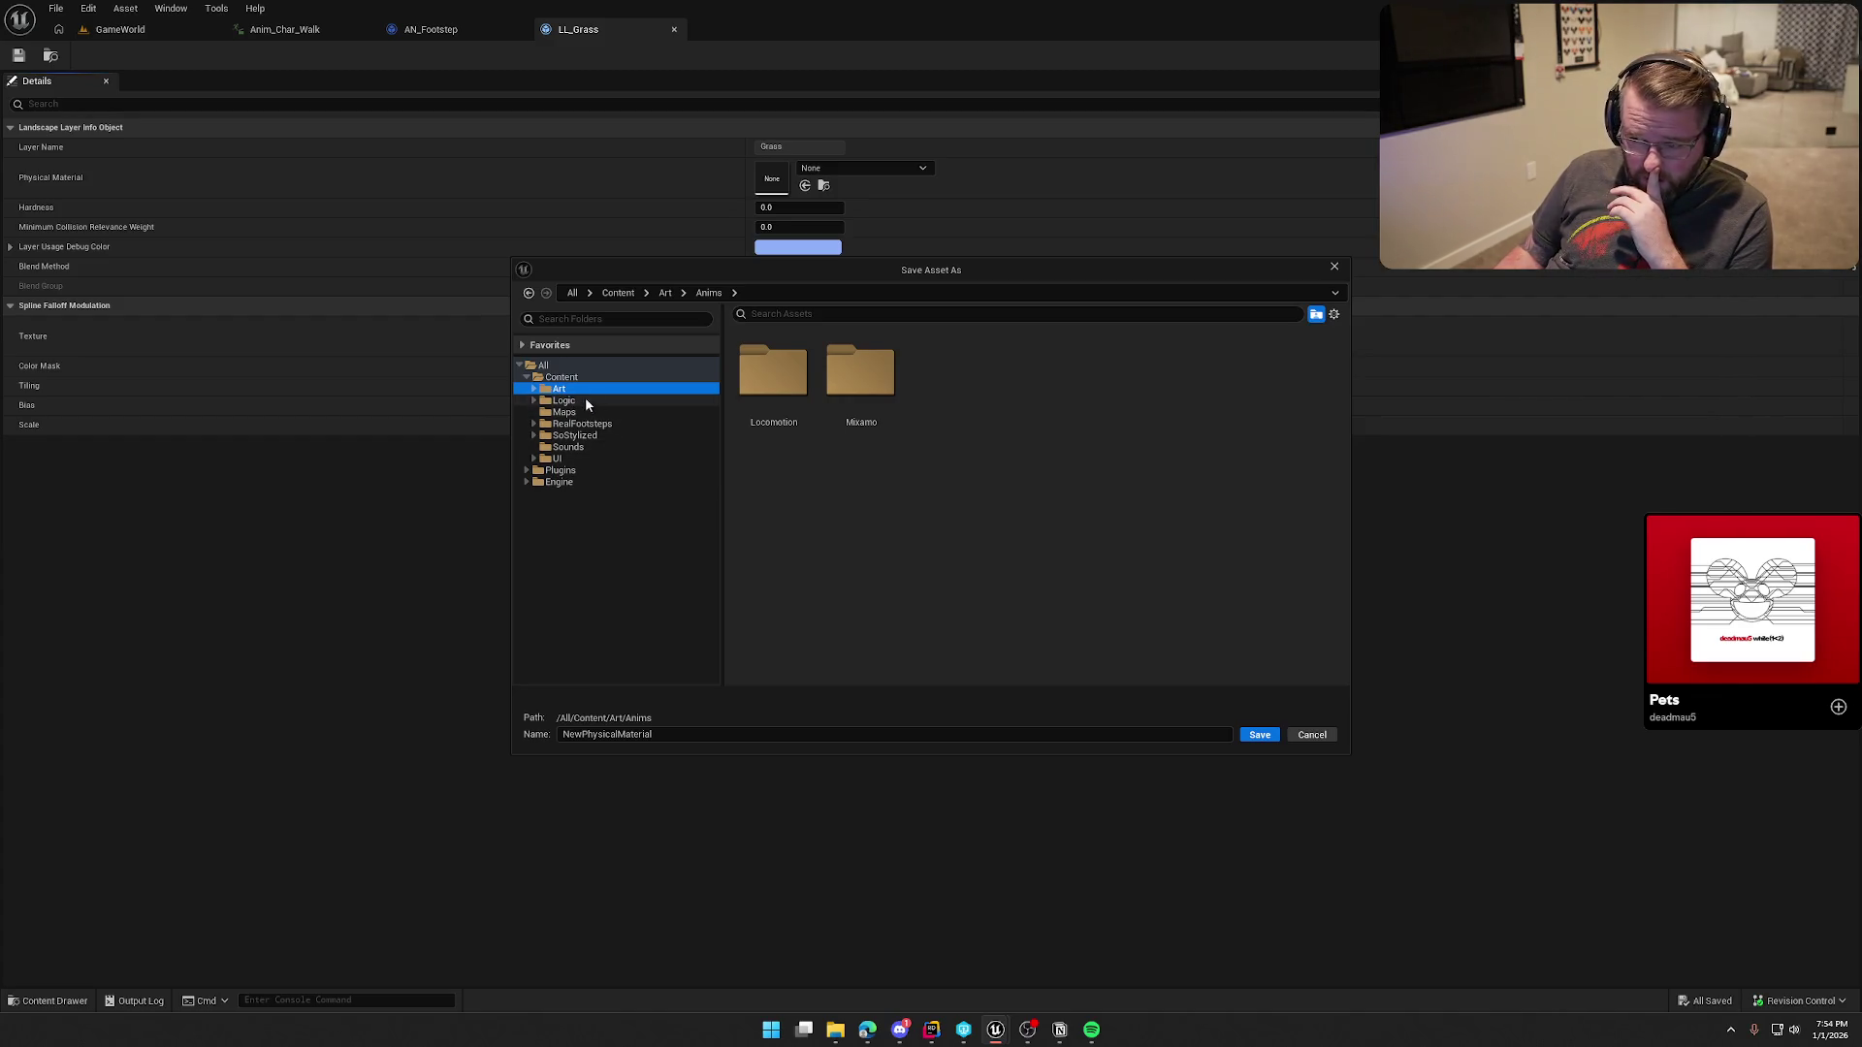
{"action": "left_click", "coordinate": [534, 389]}
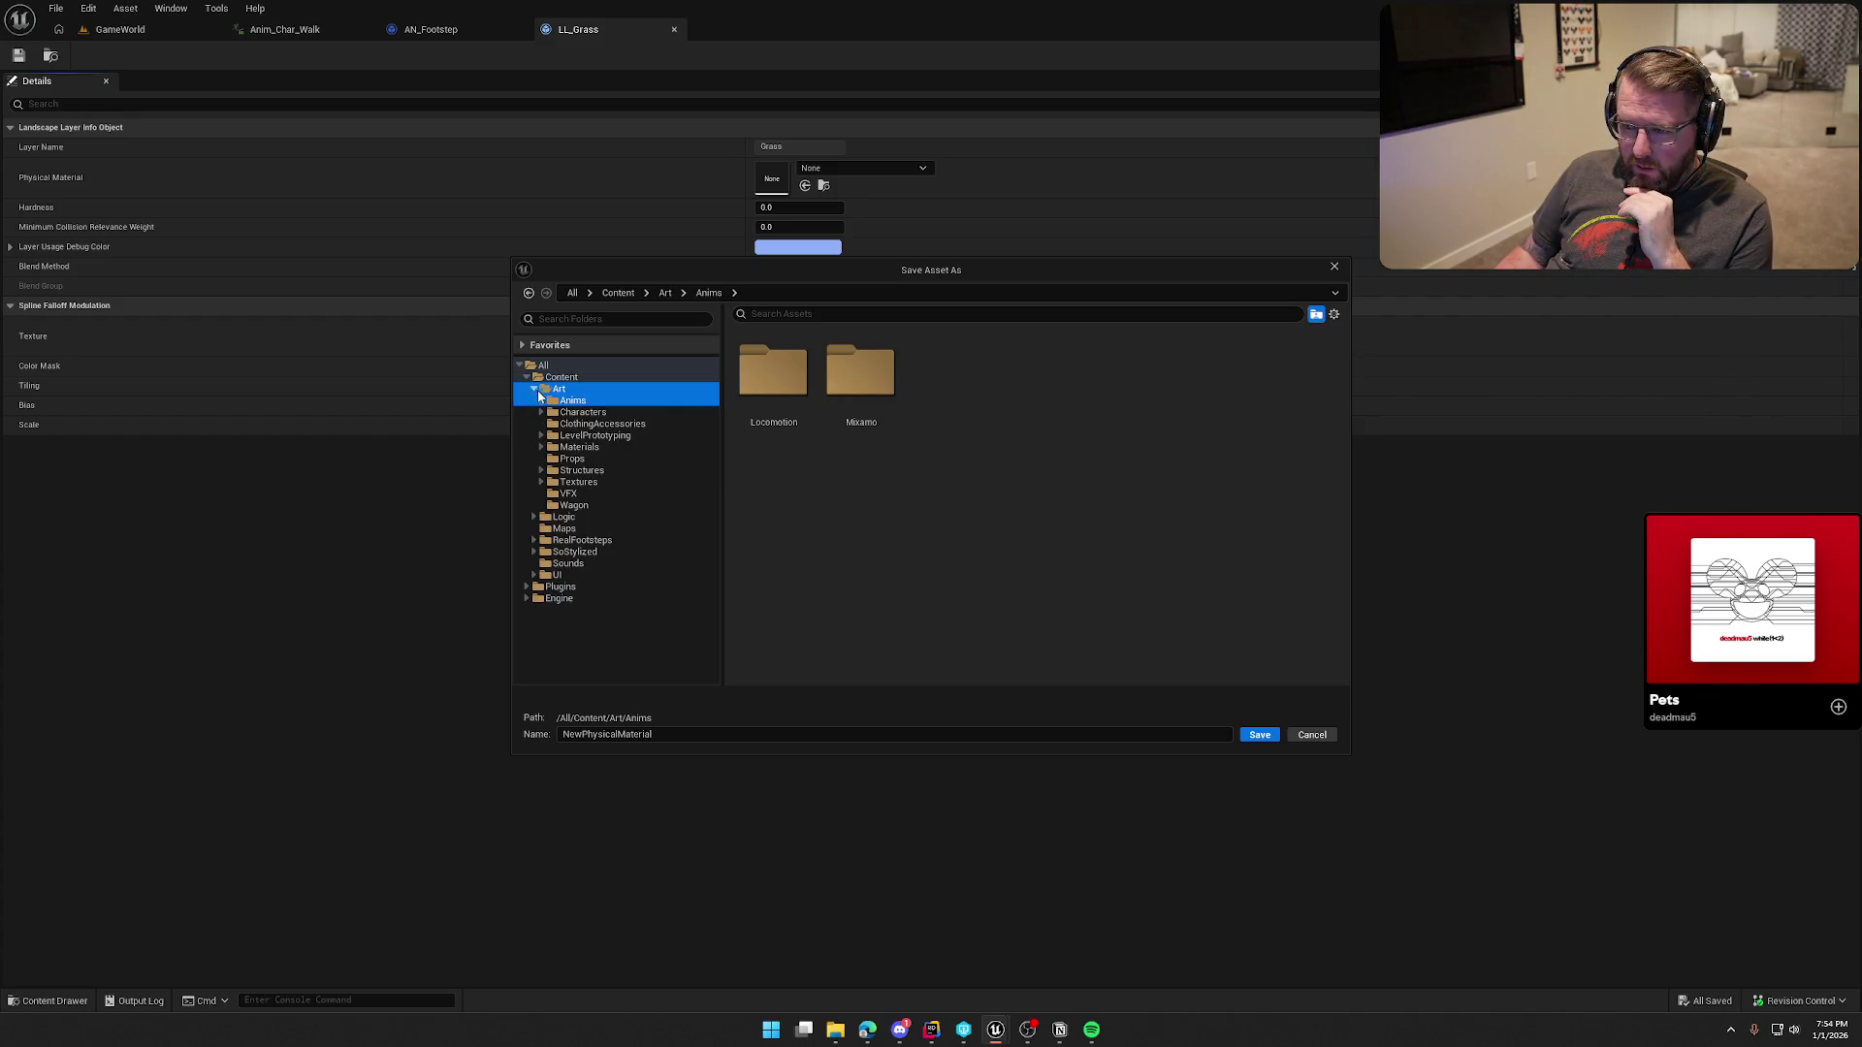
{"action": "left_click", "coordinate": [580, 447]}
{"action": "right_click", "coordinate": [929, 446]}
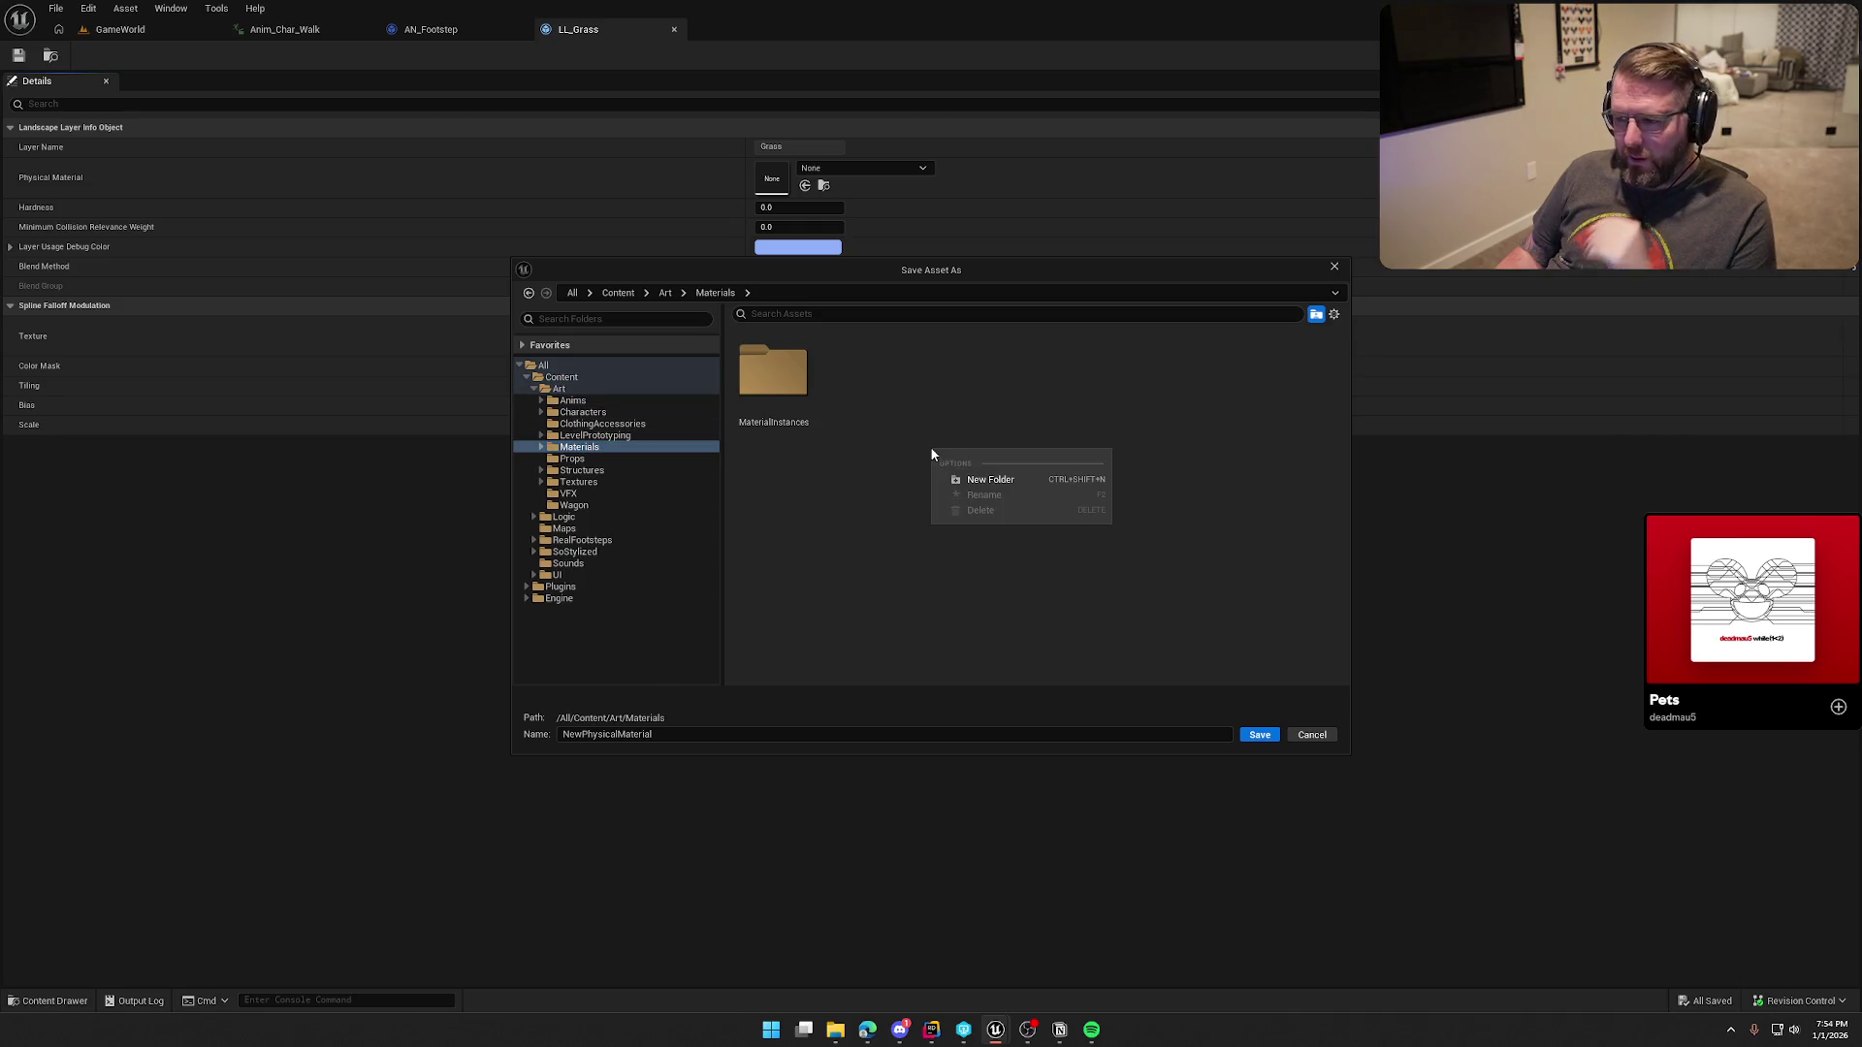
{"action": "left_click", "coordinate": [970, 480]}
{"action": "type", "text": "Physics"}
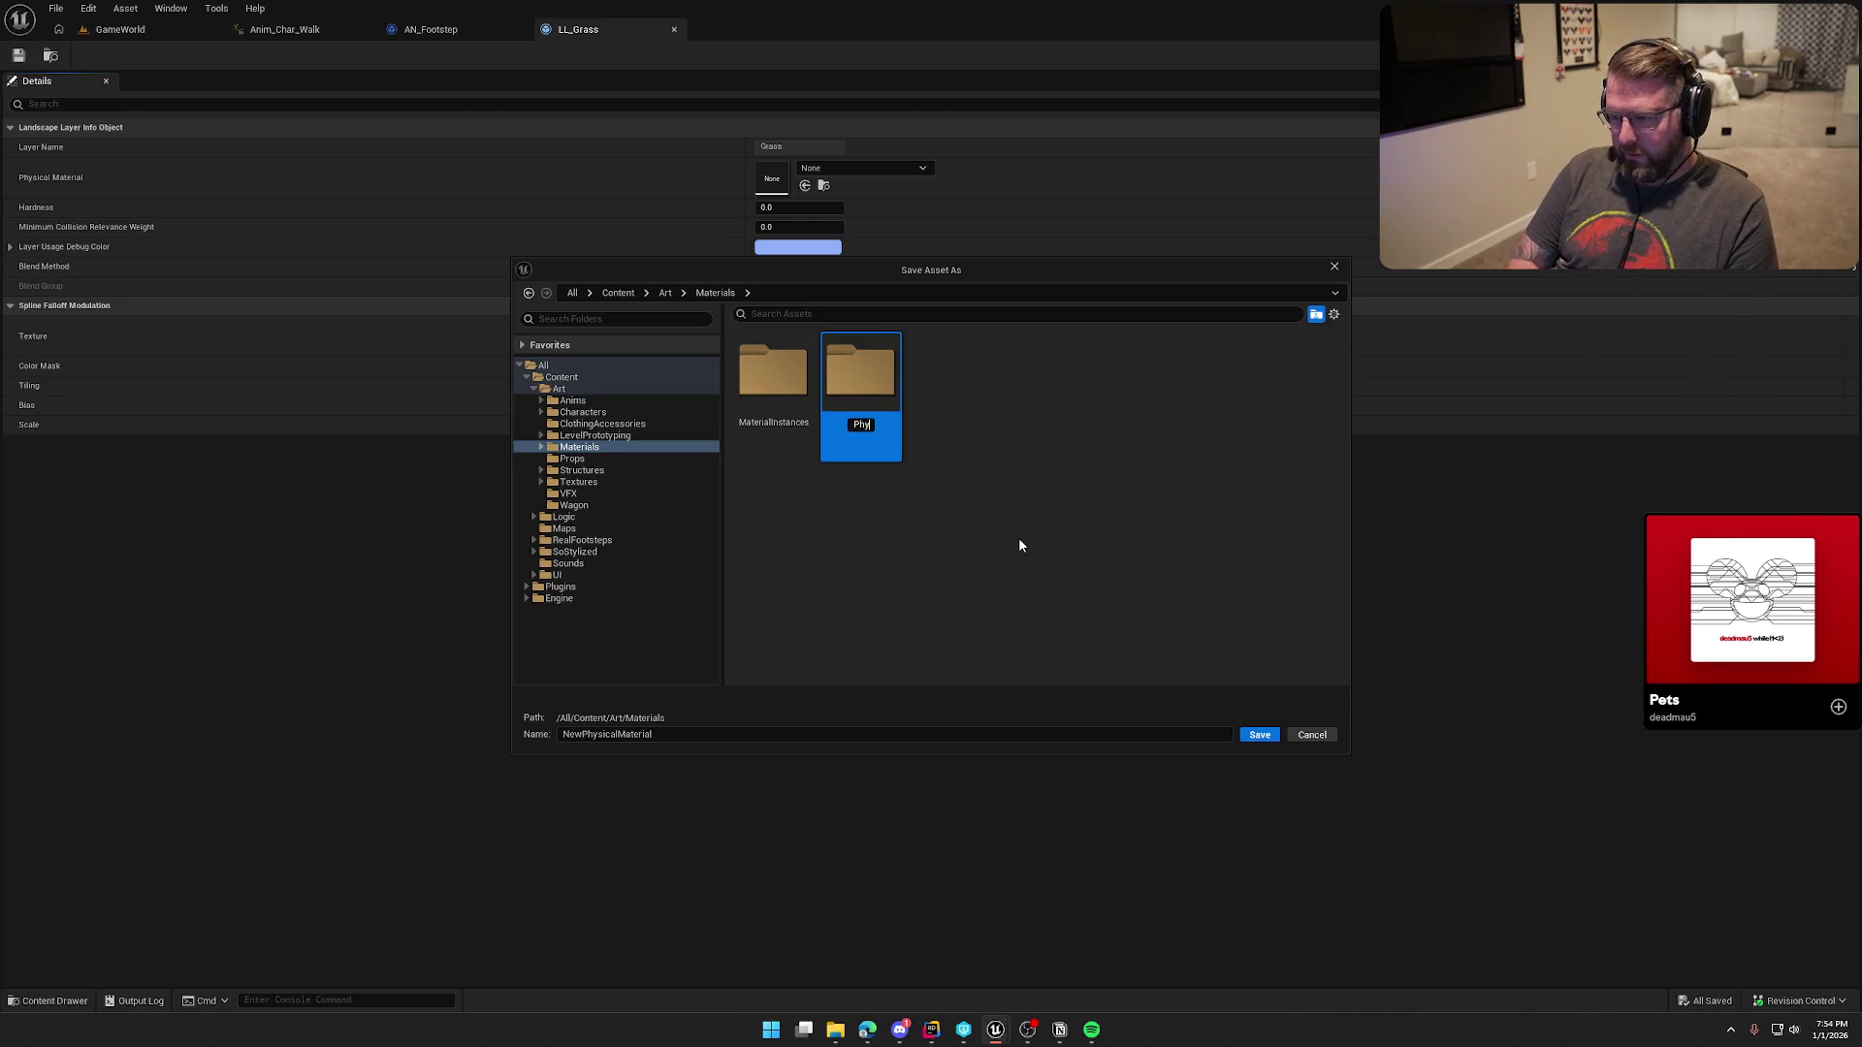
{"action": "key", "text": "BackSpace"}
{"action": "key", "text": "Return"}
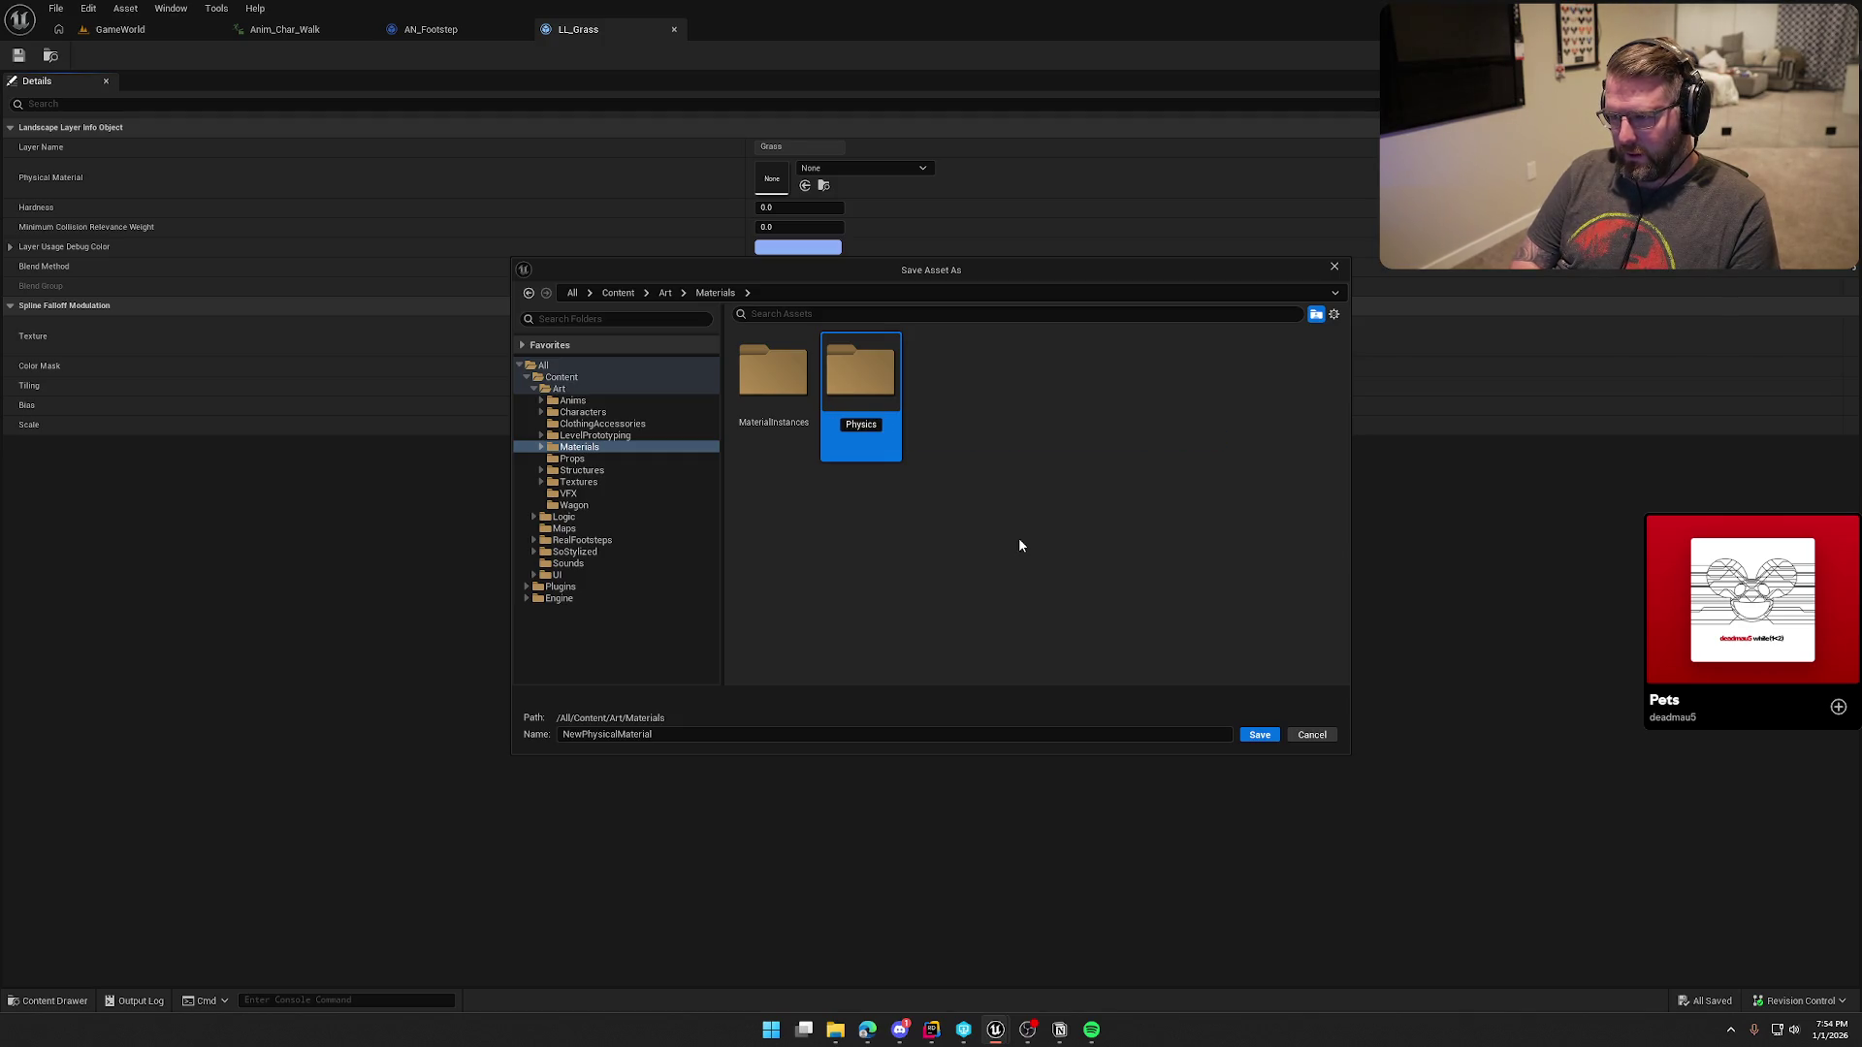
{"action": "type", "text": "Mats"}
{"action": "key", "text": "Return"}
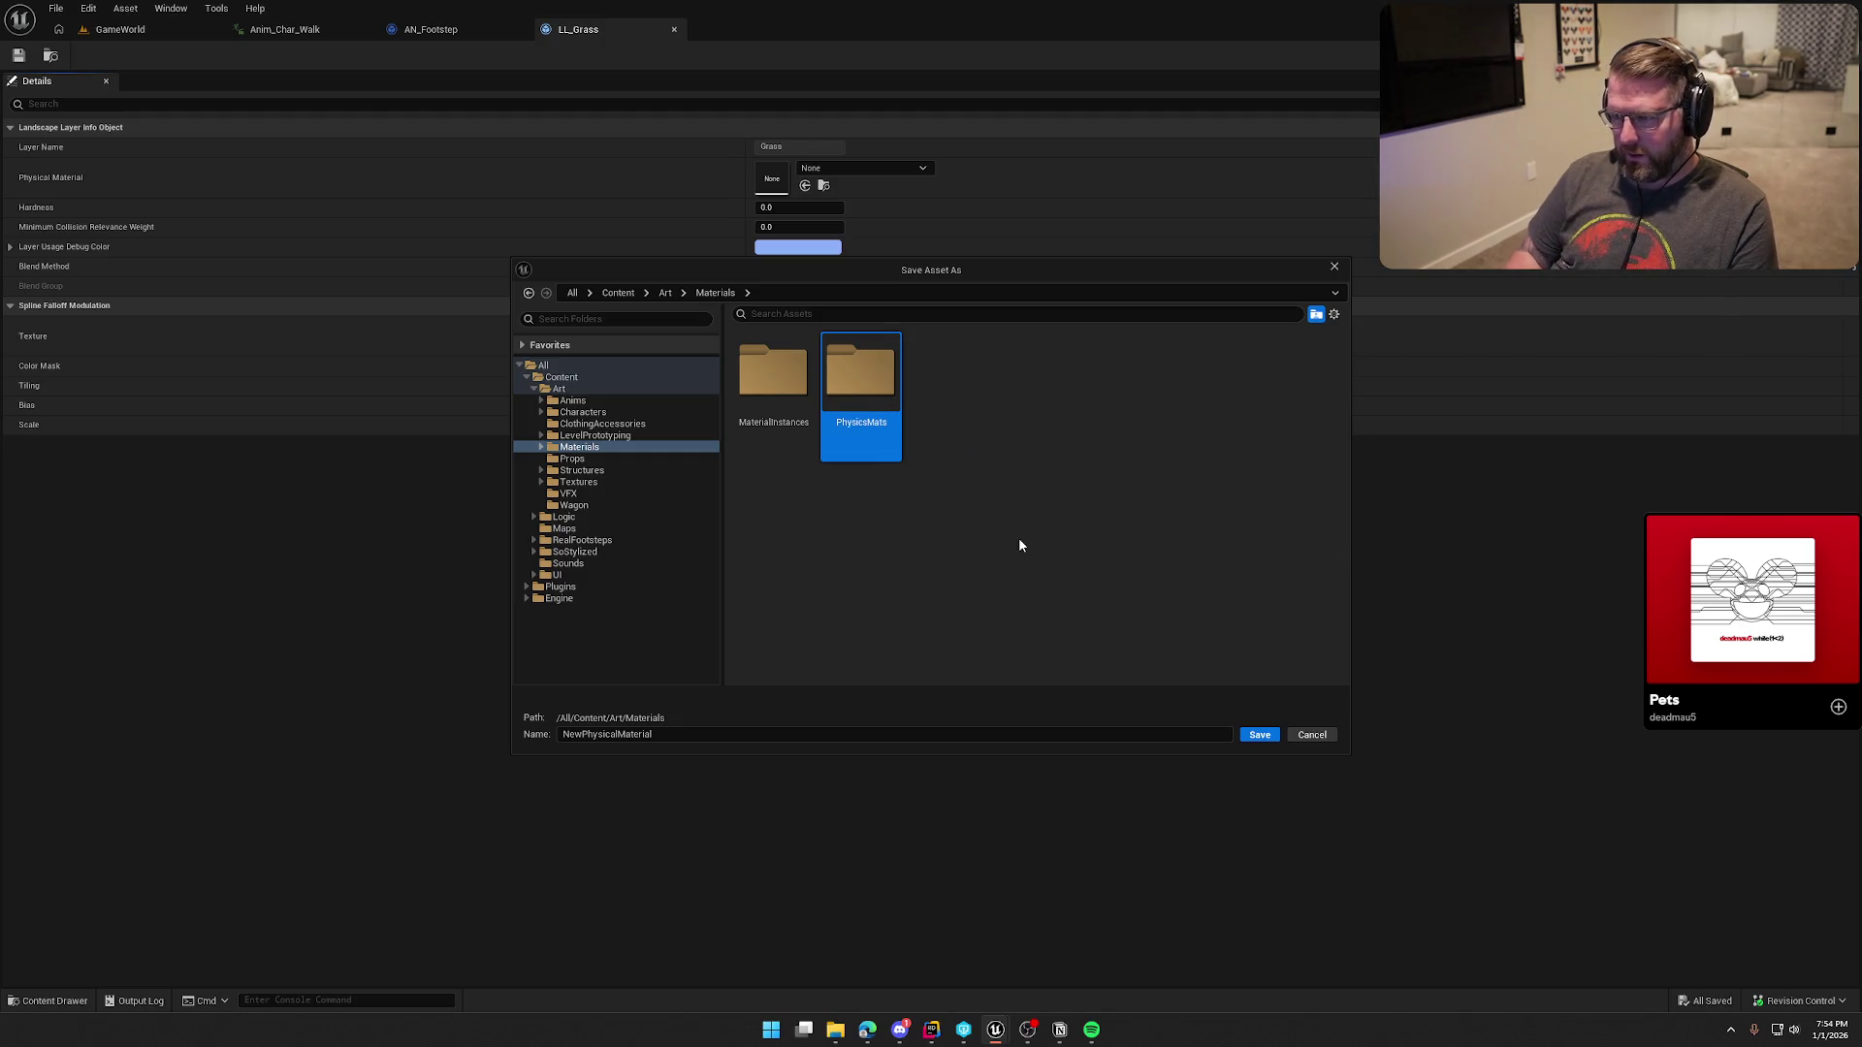
{"action": "double_click", "coordinate": [884, 456]}
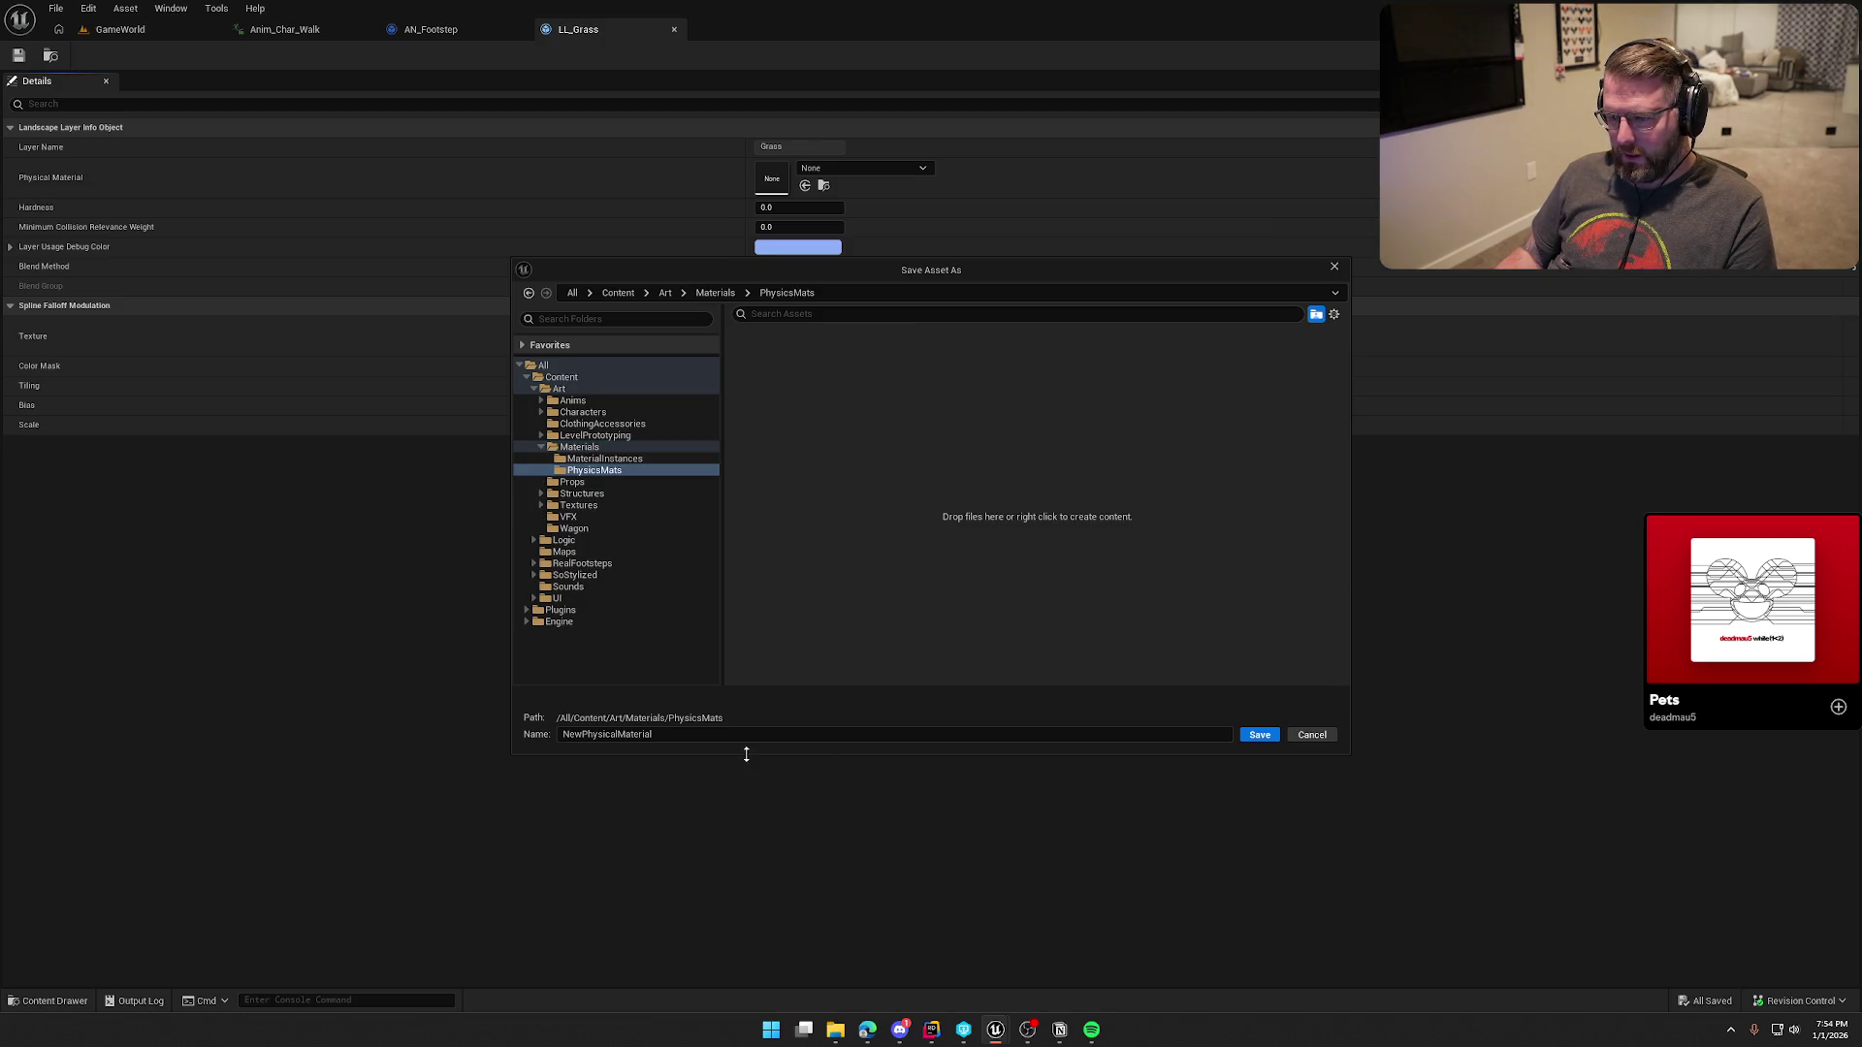
Step: Save the new physical material as PM_Grass using the PhysicalMaterial class
{"action": "left_click", "coordinate": [673, 735]}
{"action": "type", "text": "PM_Grass"}
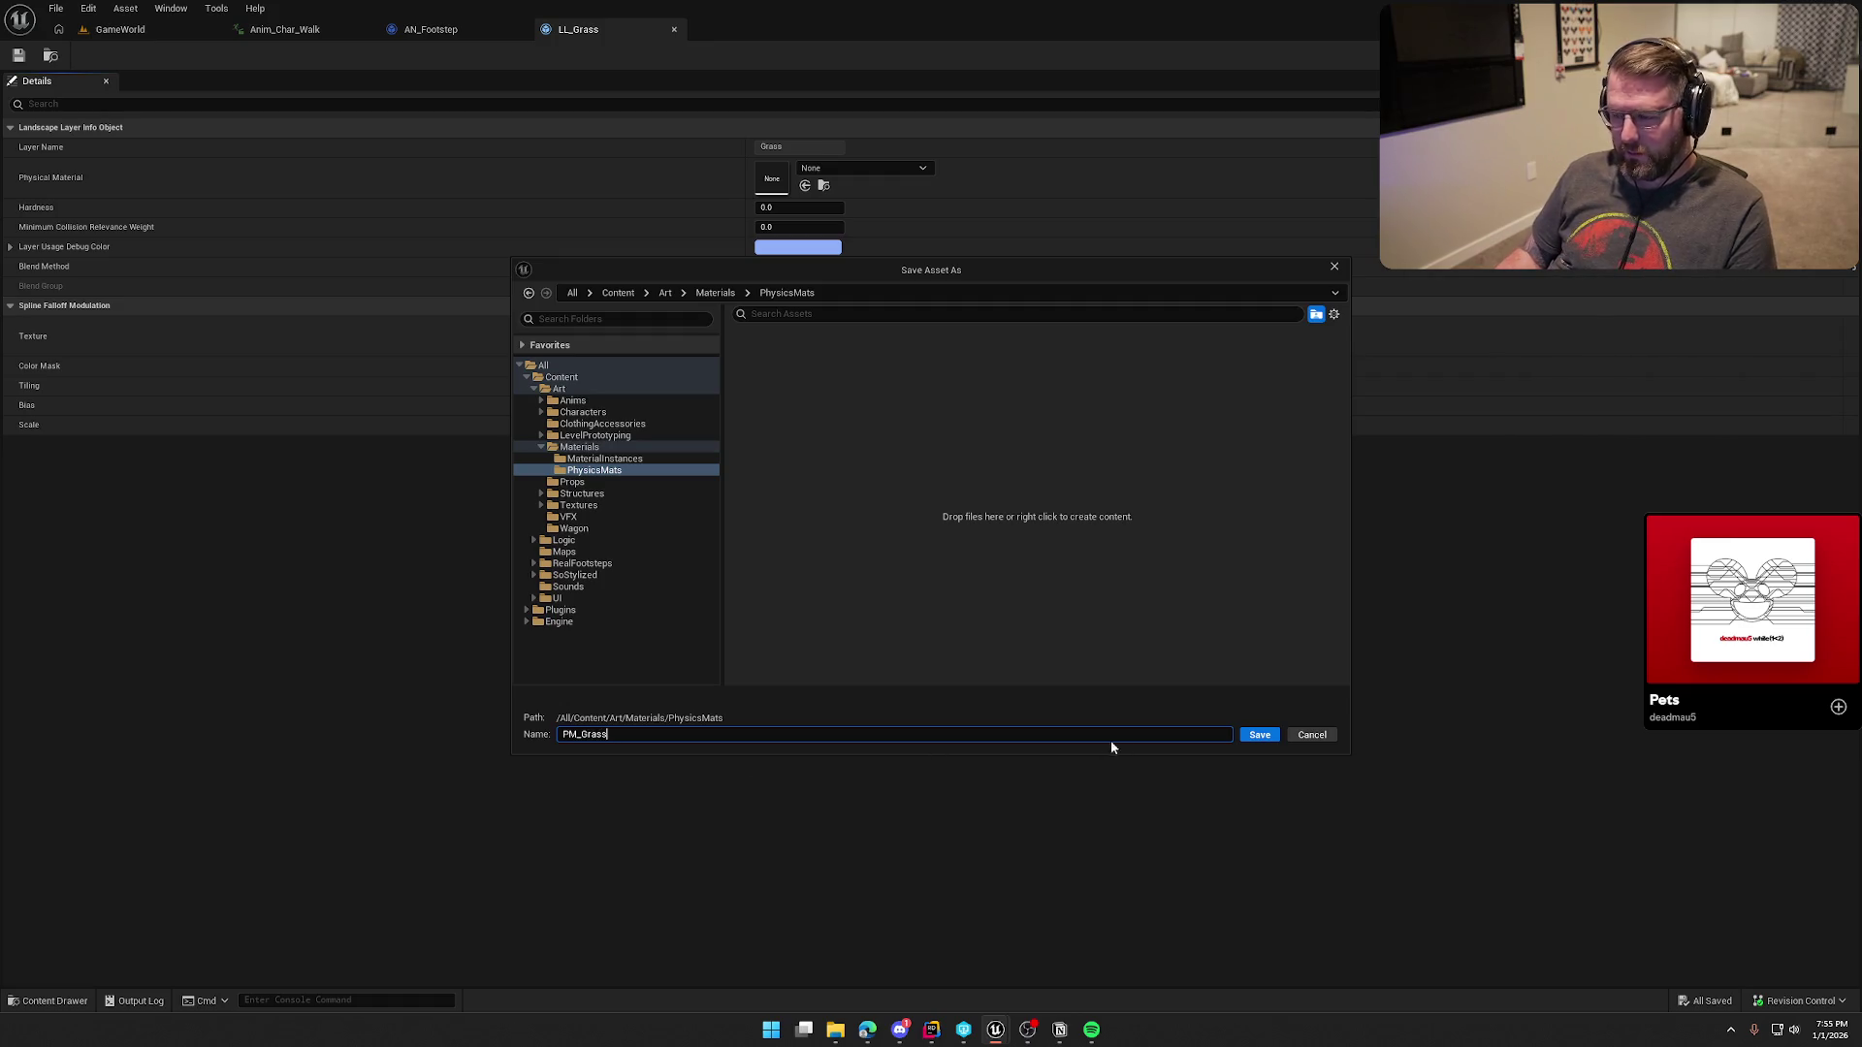
{"action": "left_click", "coordinate": [1255, 736]}
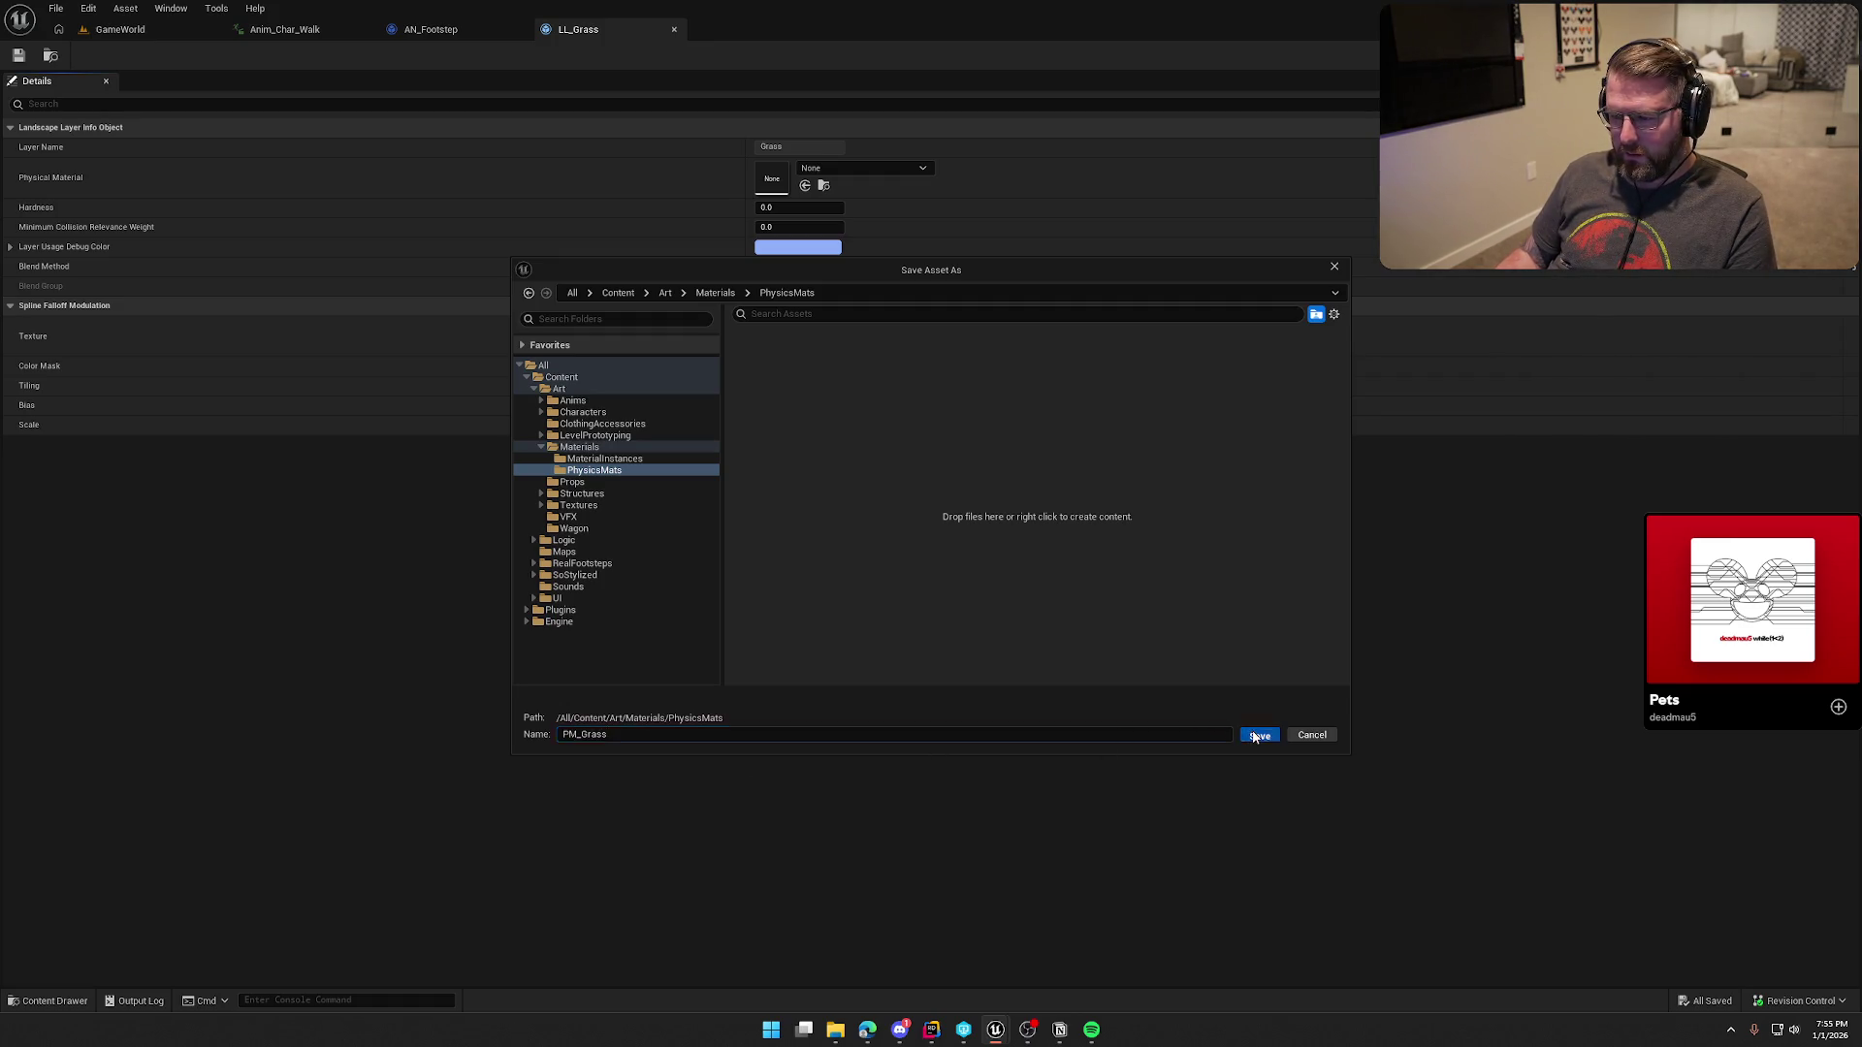
{"action": "left_click", "coordinate": [766, 410]}
{"action": "left_click", "coordinate": [1046, 448]}
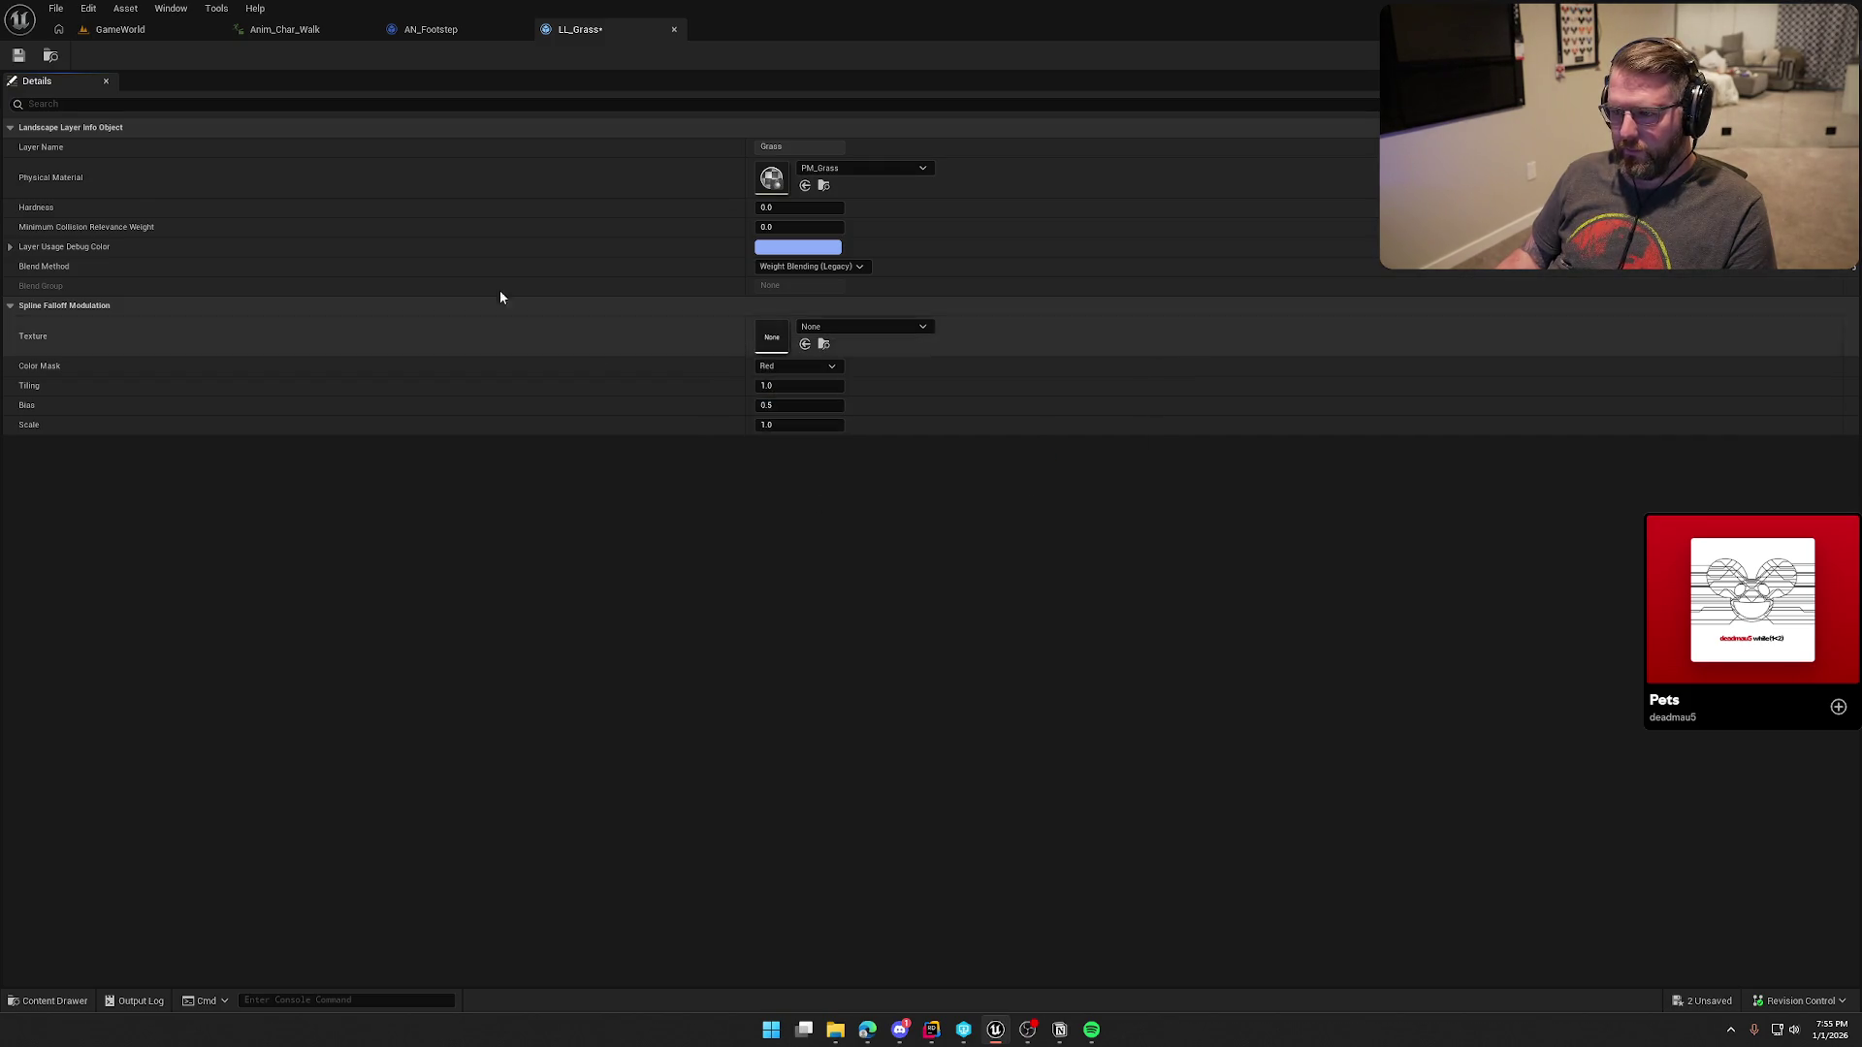
Step: Save and check out LL_Grass, then locate it in the content browser
{"action": "left_click", "coordinate": [18, 55]}
{"action": "left_click", "coordinate": [931, 678]}
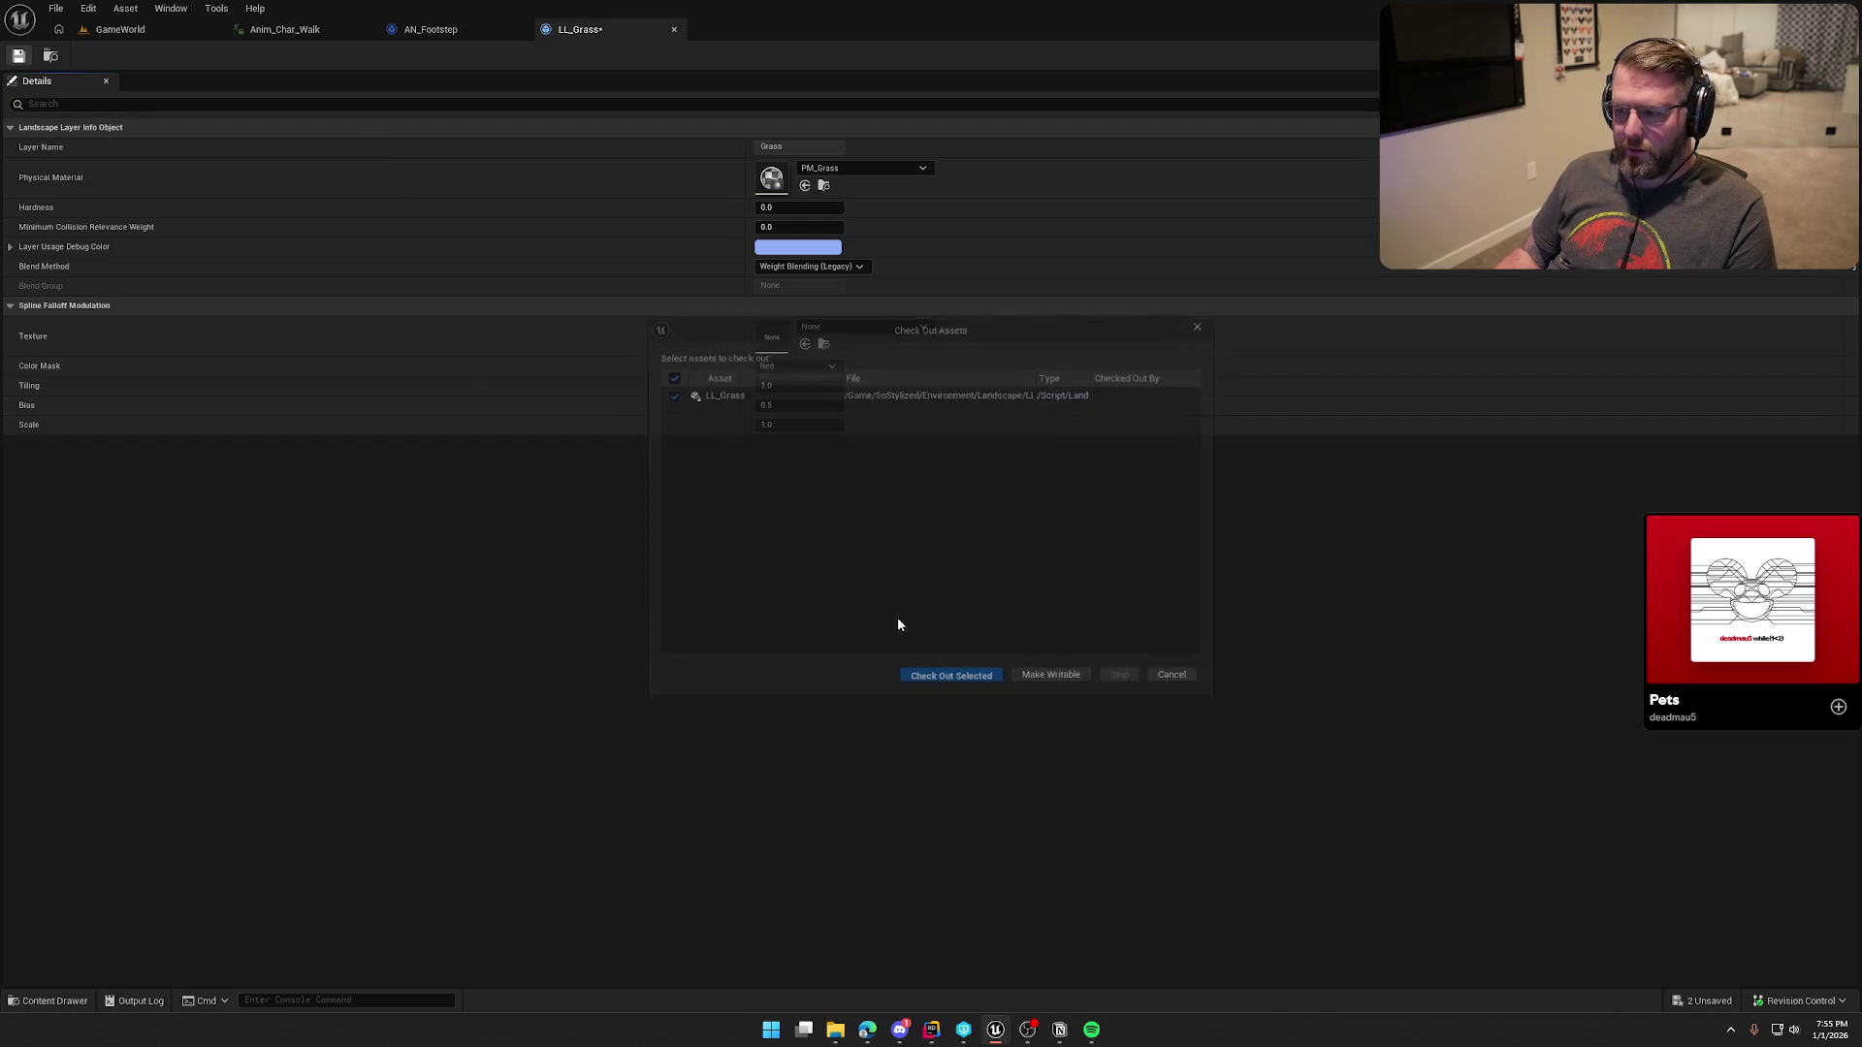
{"action": "left_click", "coordinate": [51, 56]}
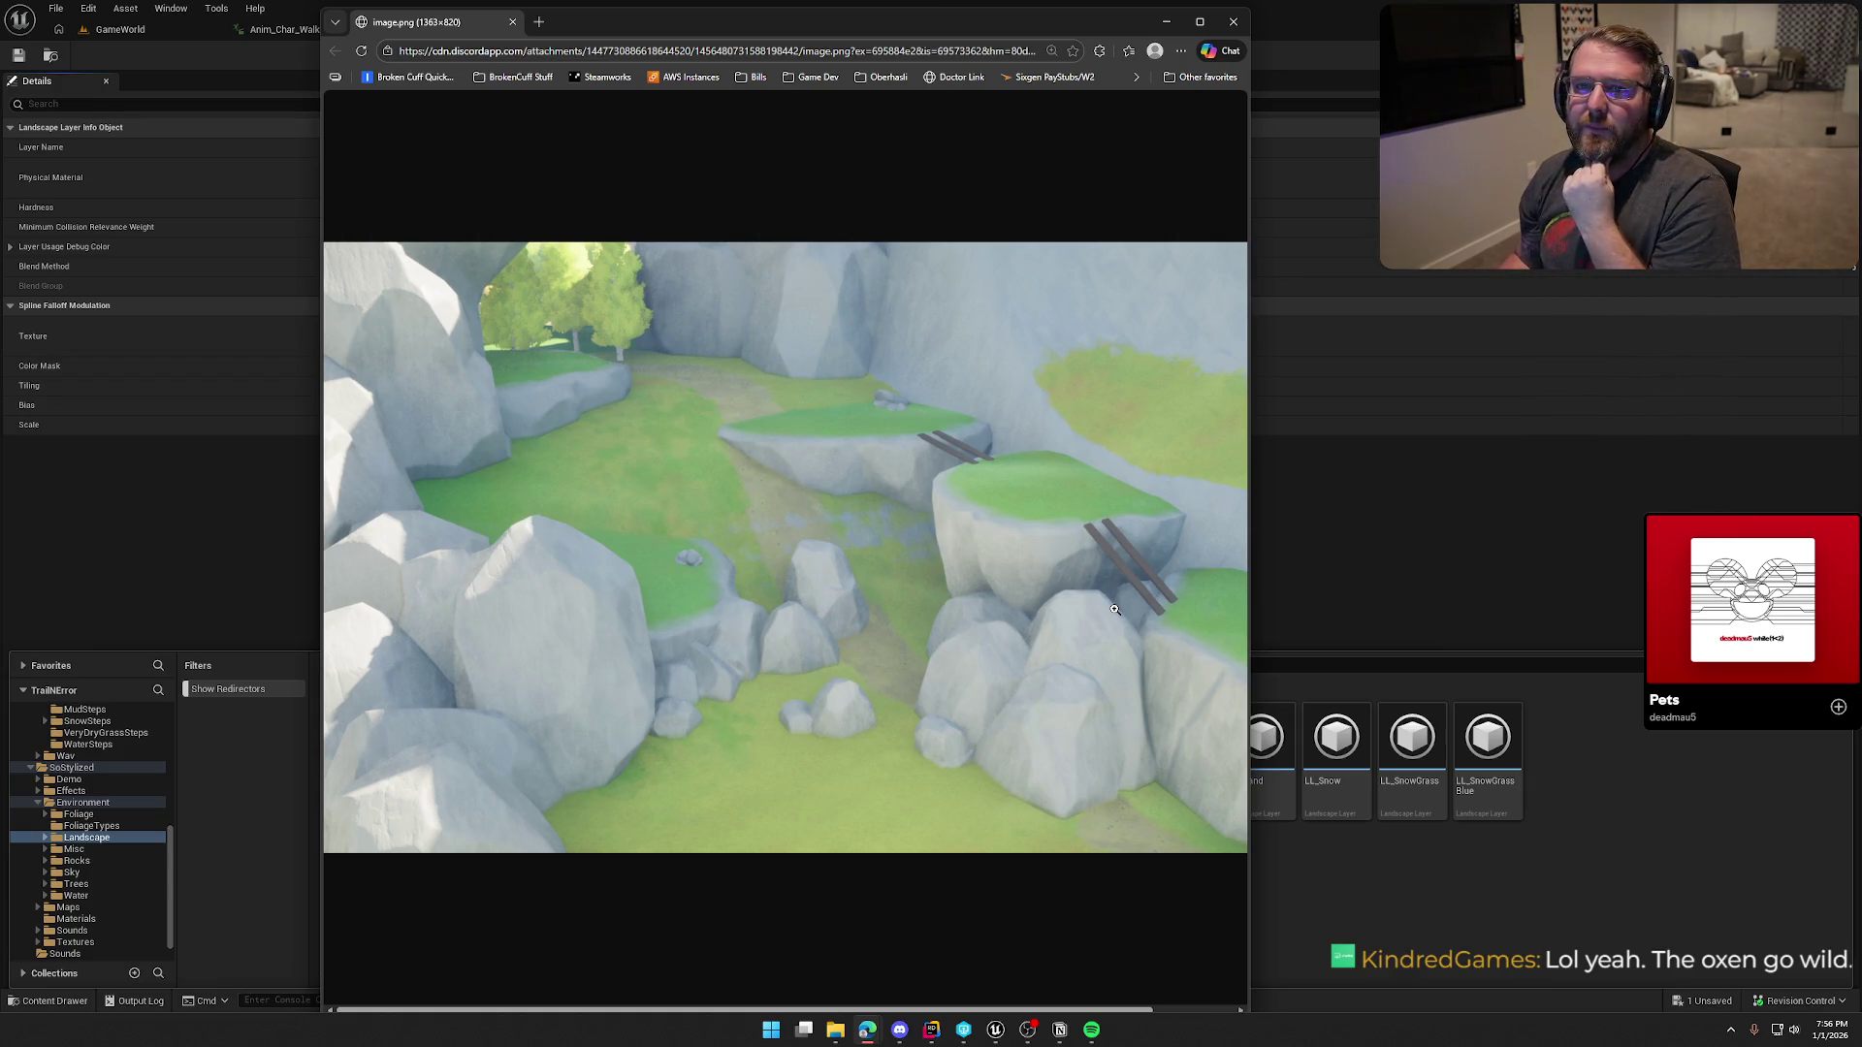
Step: Close the Discord reference-image browser window to get back to the LL_Grass settings in Unreal
{"action": "left_click", "coordinate": [1233, 21]}
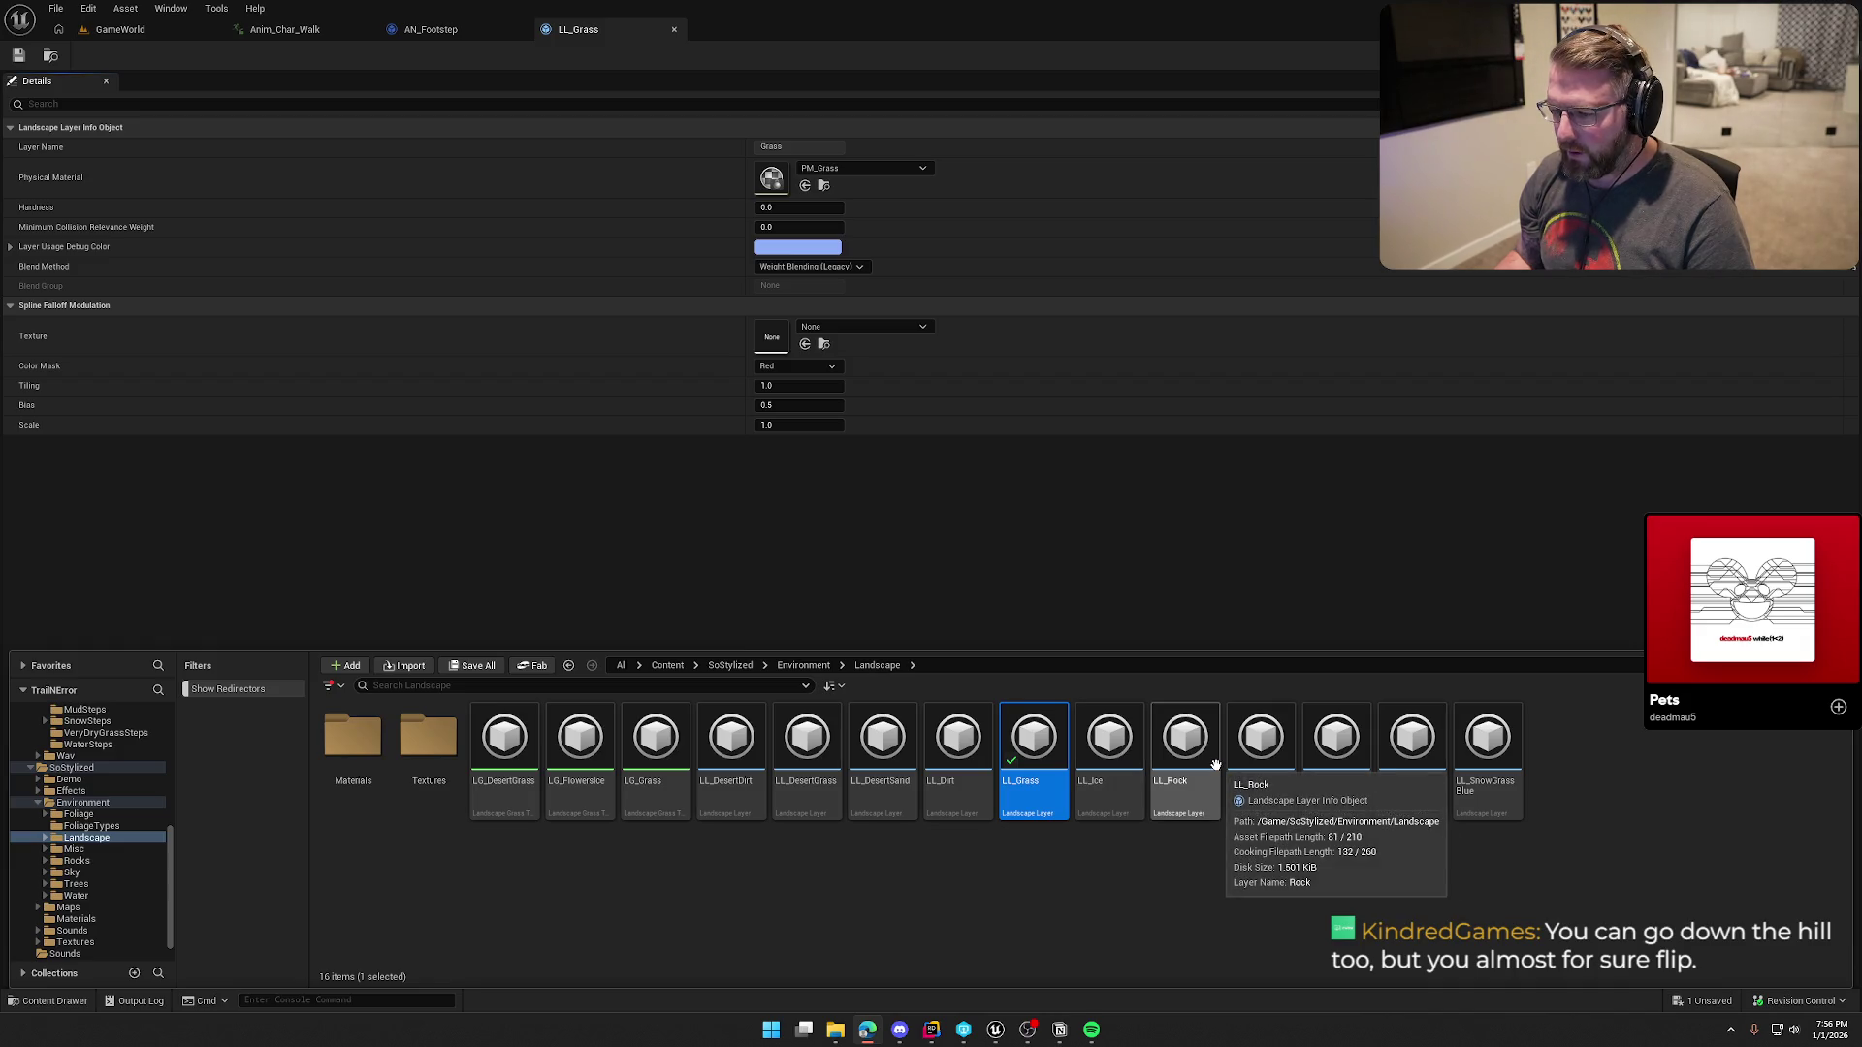
Step: Create a new PM_Rock PhysicalMaterial for LL_Rock, then save and check out the layer
{"action": "double_click", "coordinate": [1189, 745]}
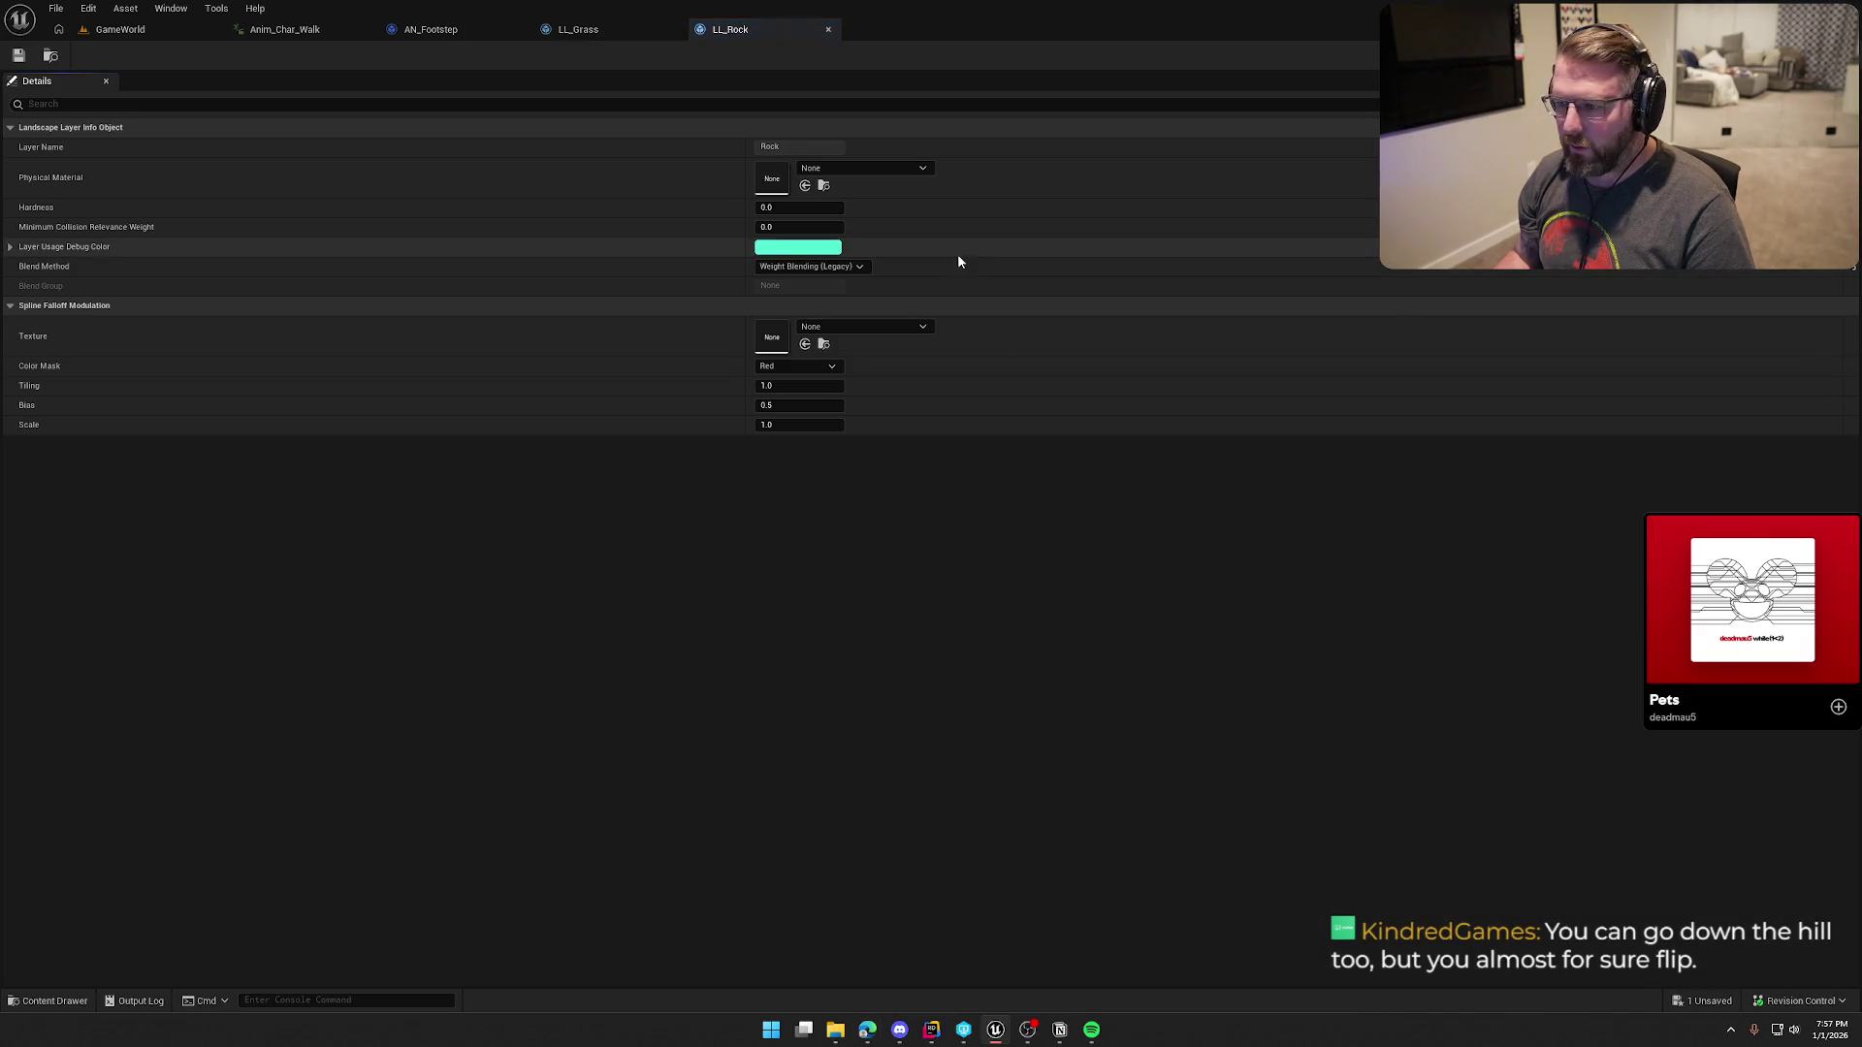
{"action": "left_click", "coordinate": [875, 168]}
{"action": "left_click", "coordinate": [884, 209]}
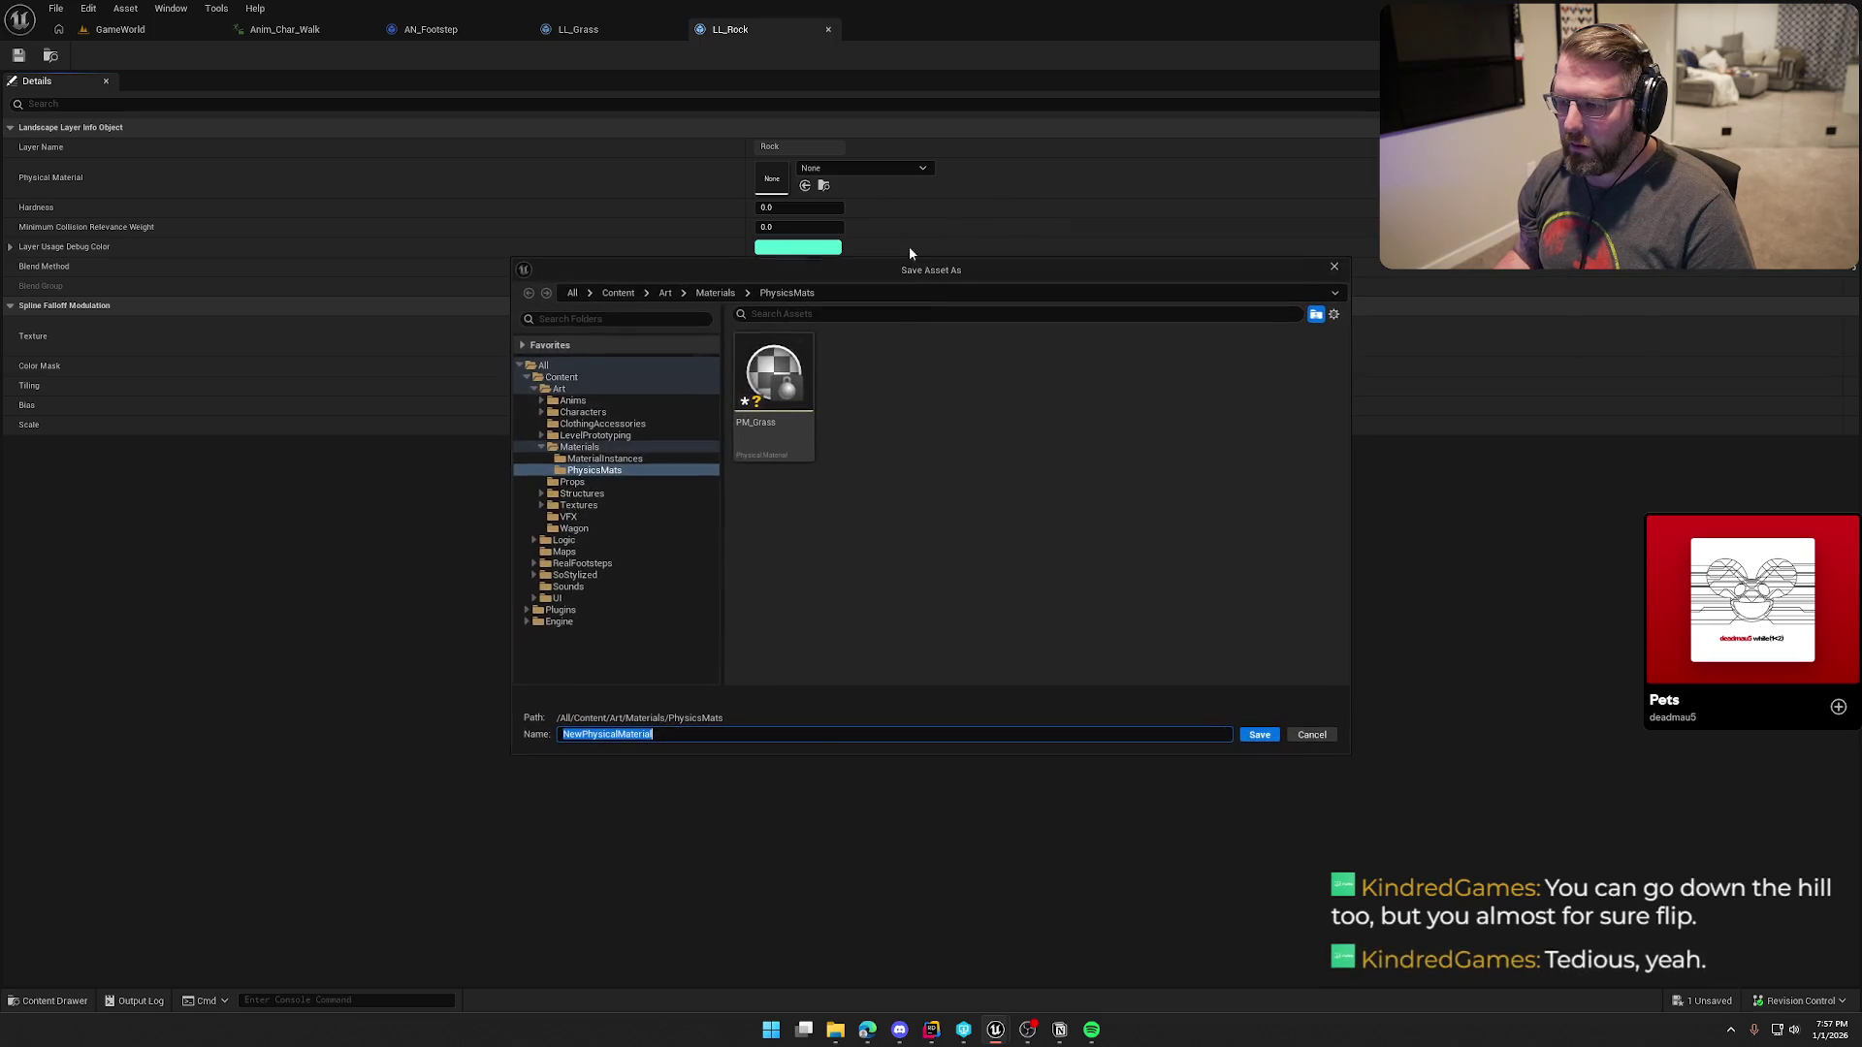
{"action": "type", "text": "PM_"}
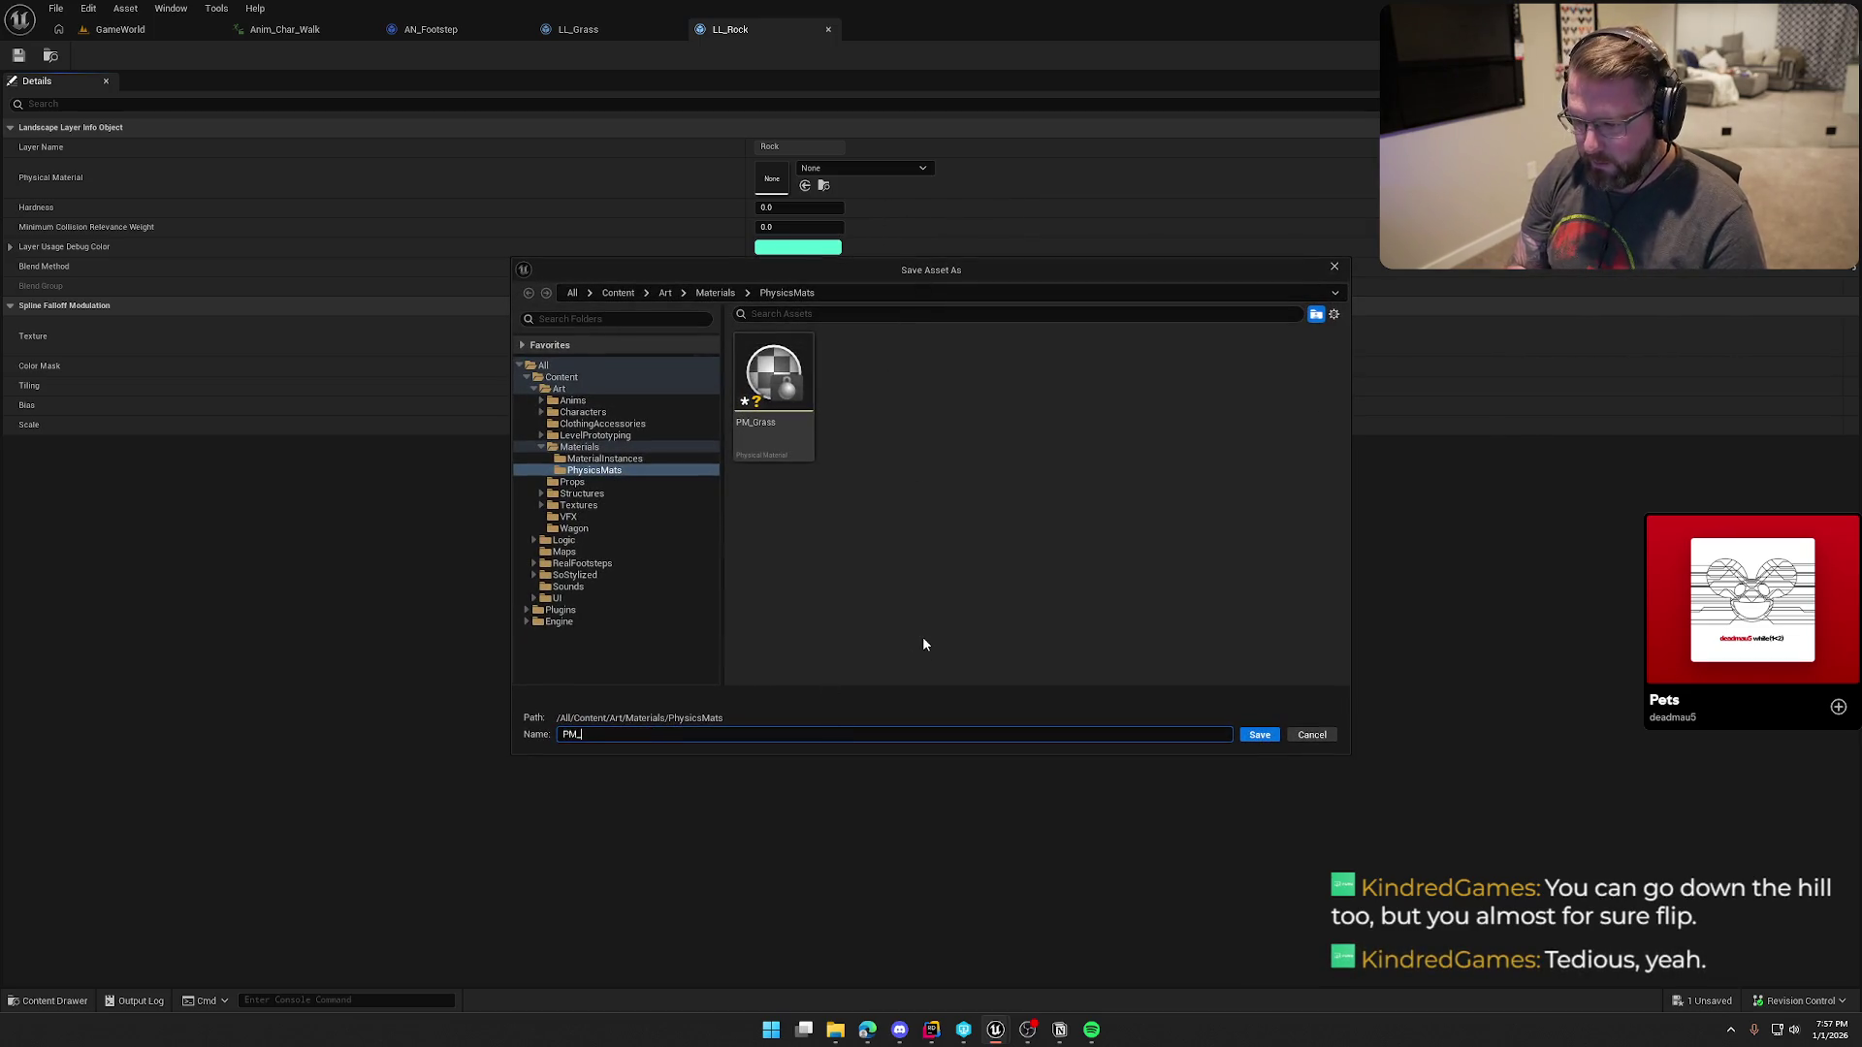
{"action": "type", "text": "Rock"}
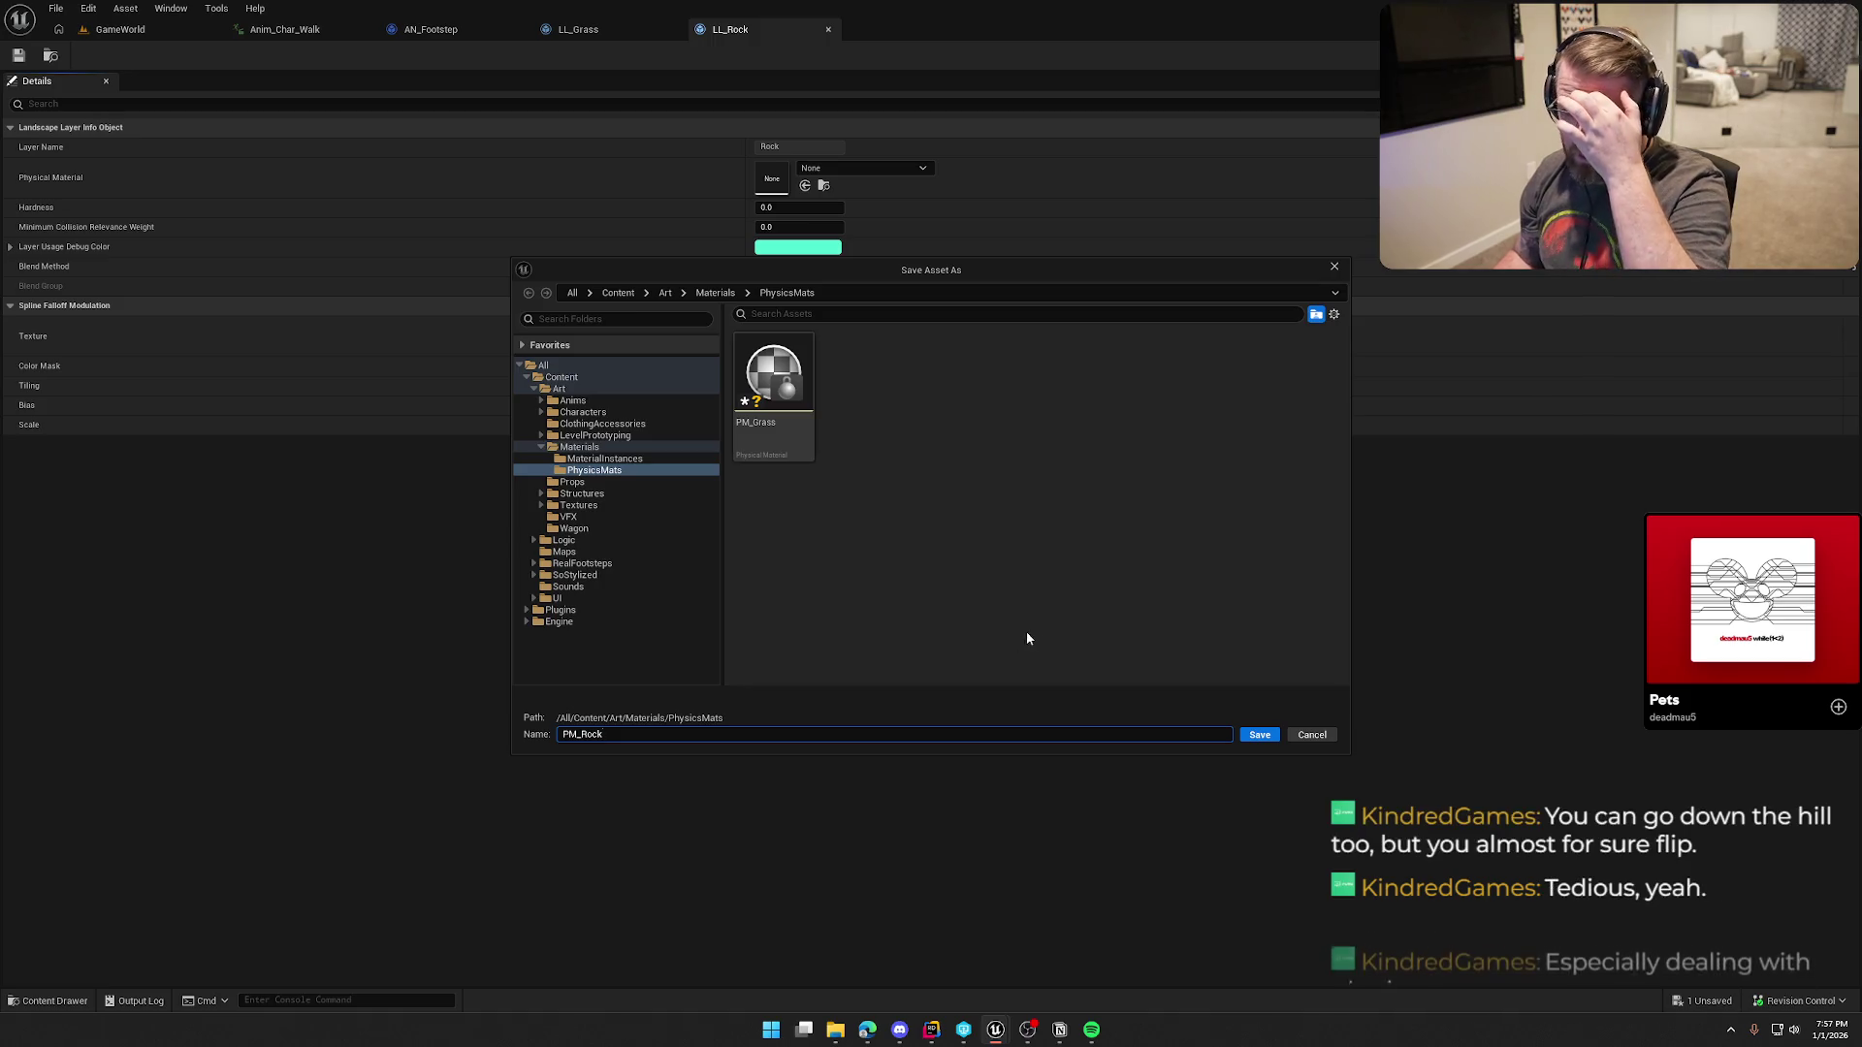
{"action": "left_click", "coordinate": [1259, 734]}
{"action": "left_click", "coordinate": [955, 410]}
{"action": "left_click", "coordinate": [1054, 449]}
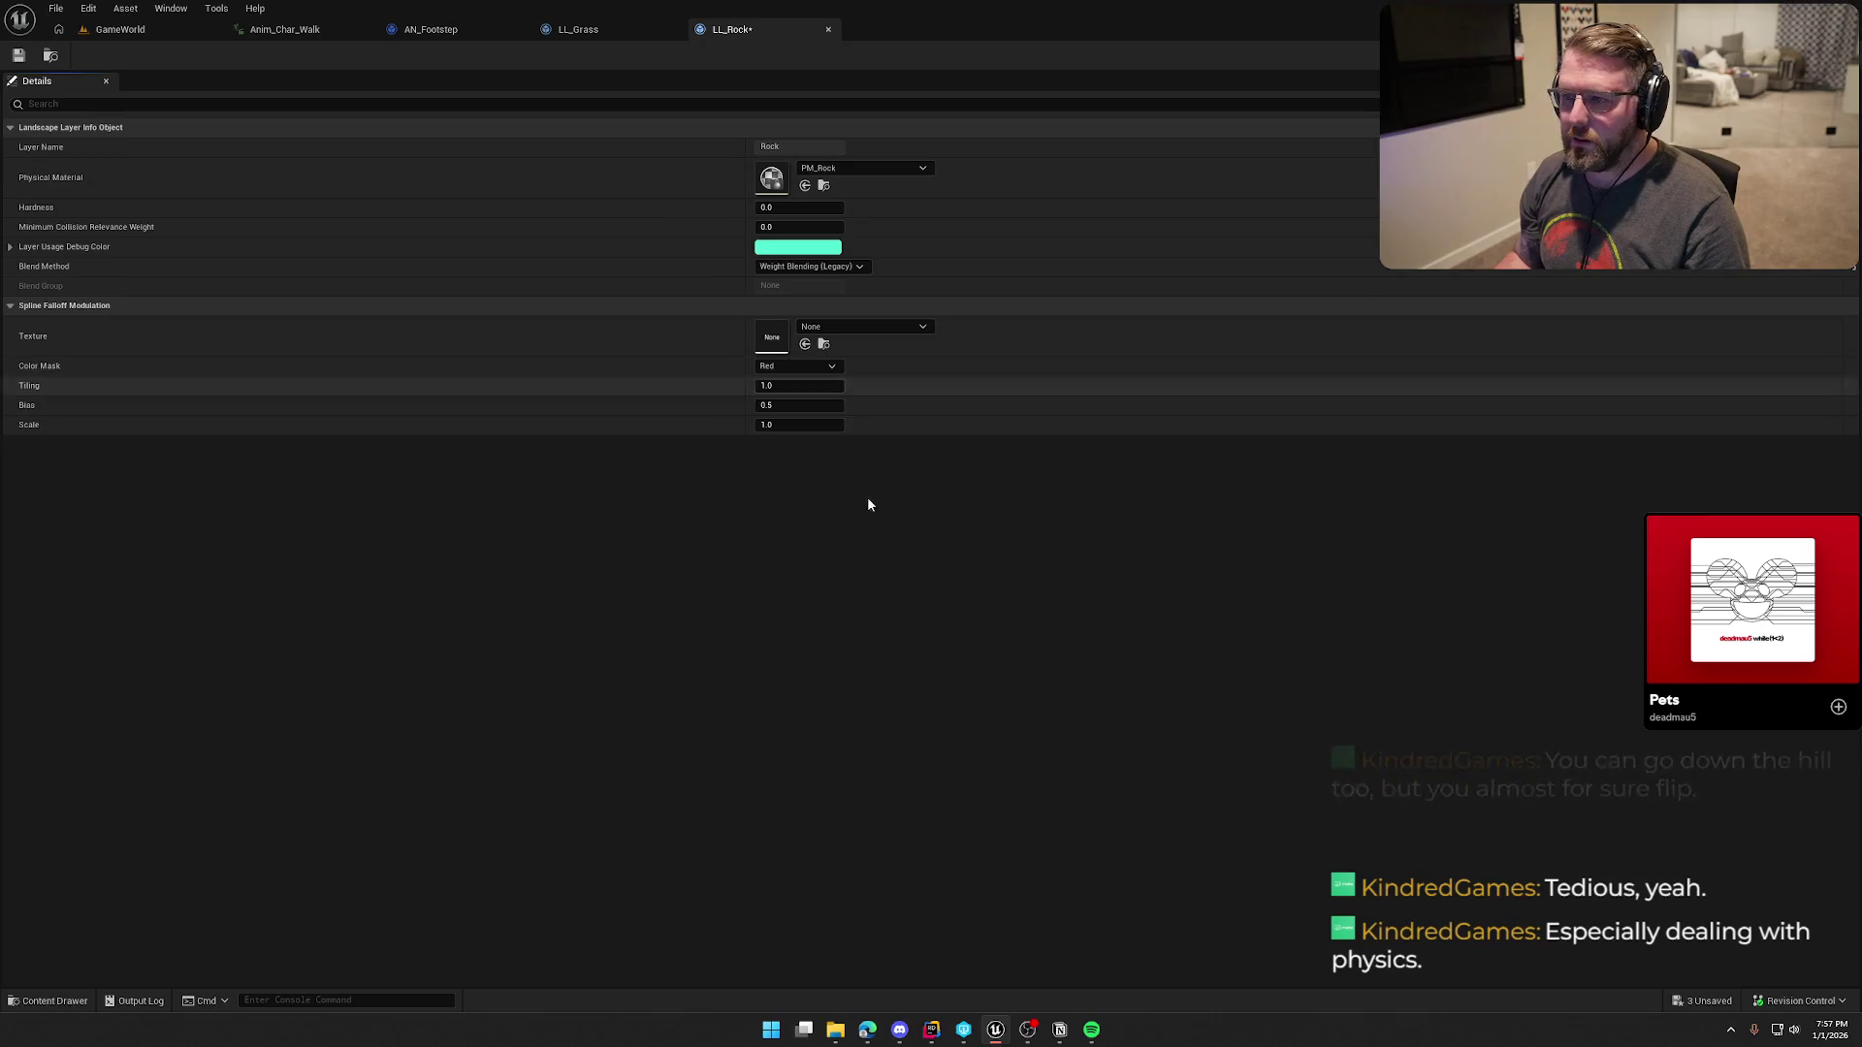
{"action": "key", "text": "ctrl+s"}
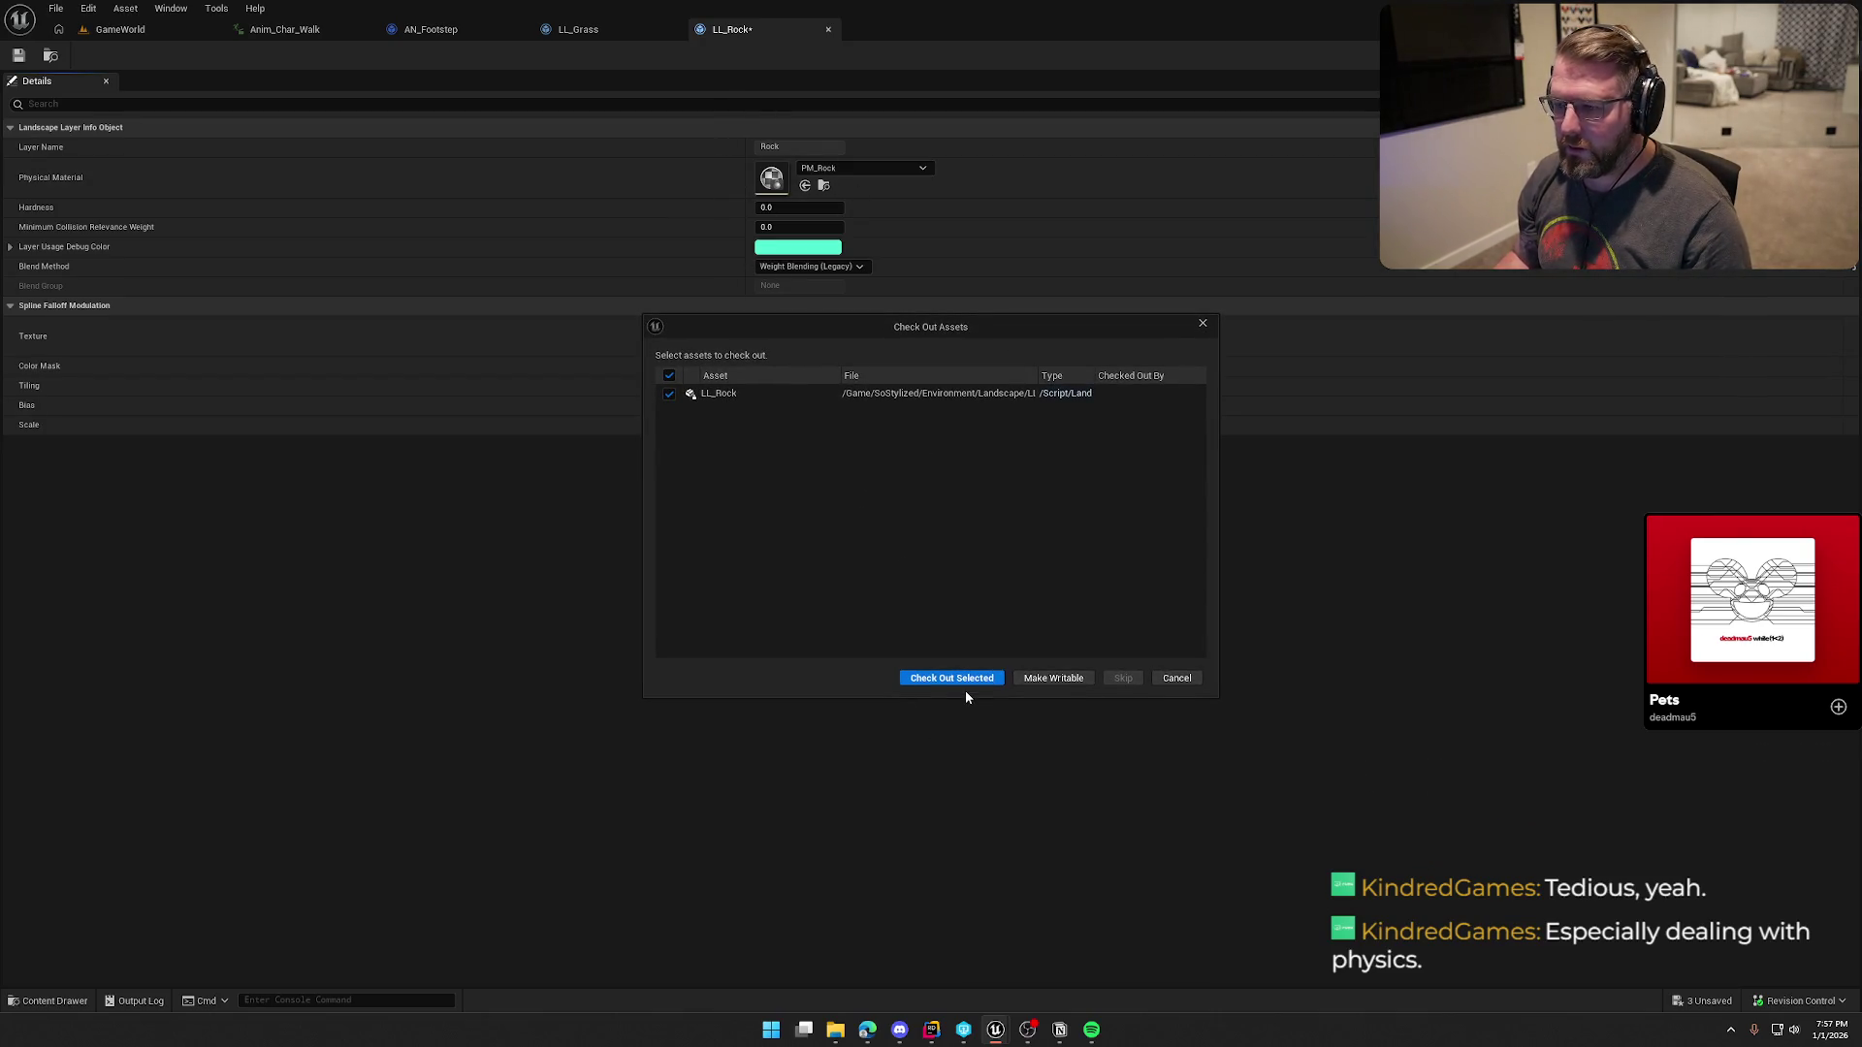
{"action": "left_click", "coordinate": [966, 678]}
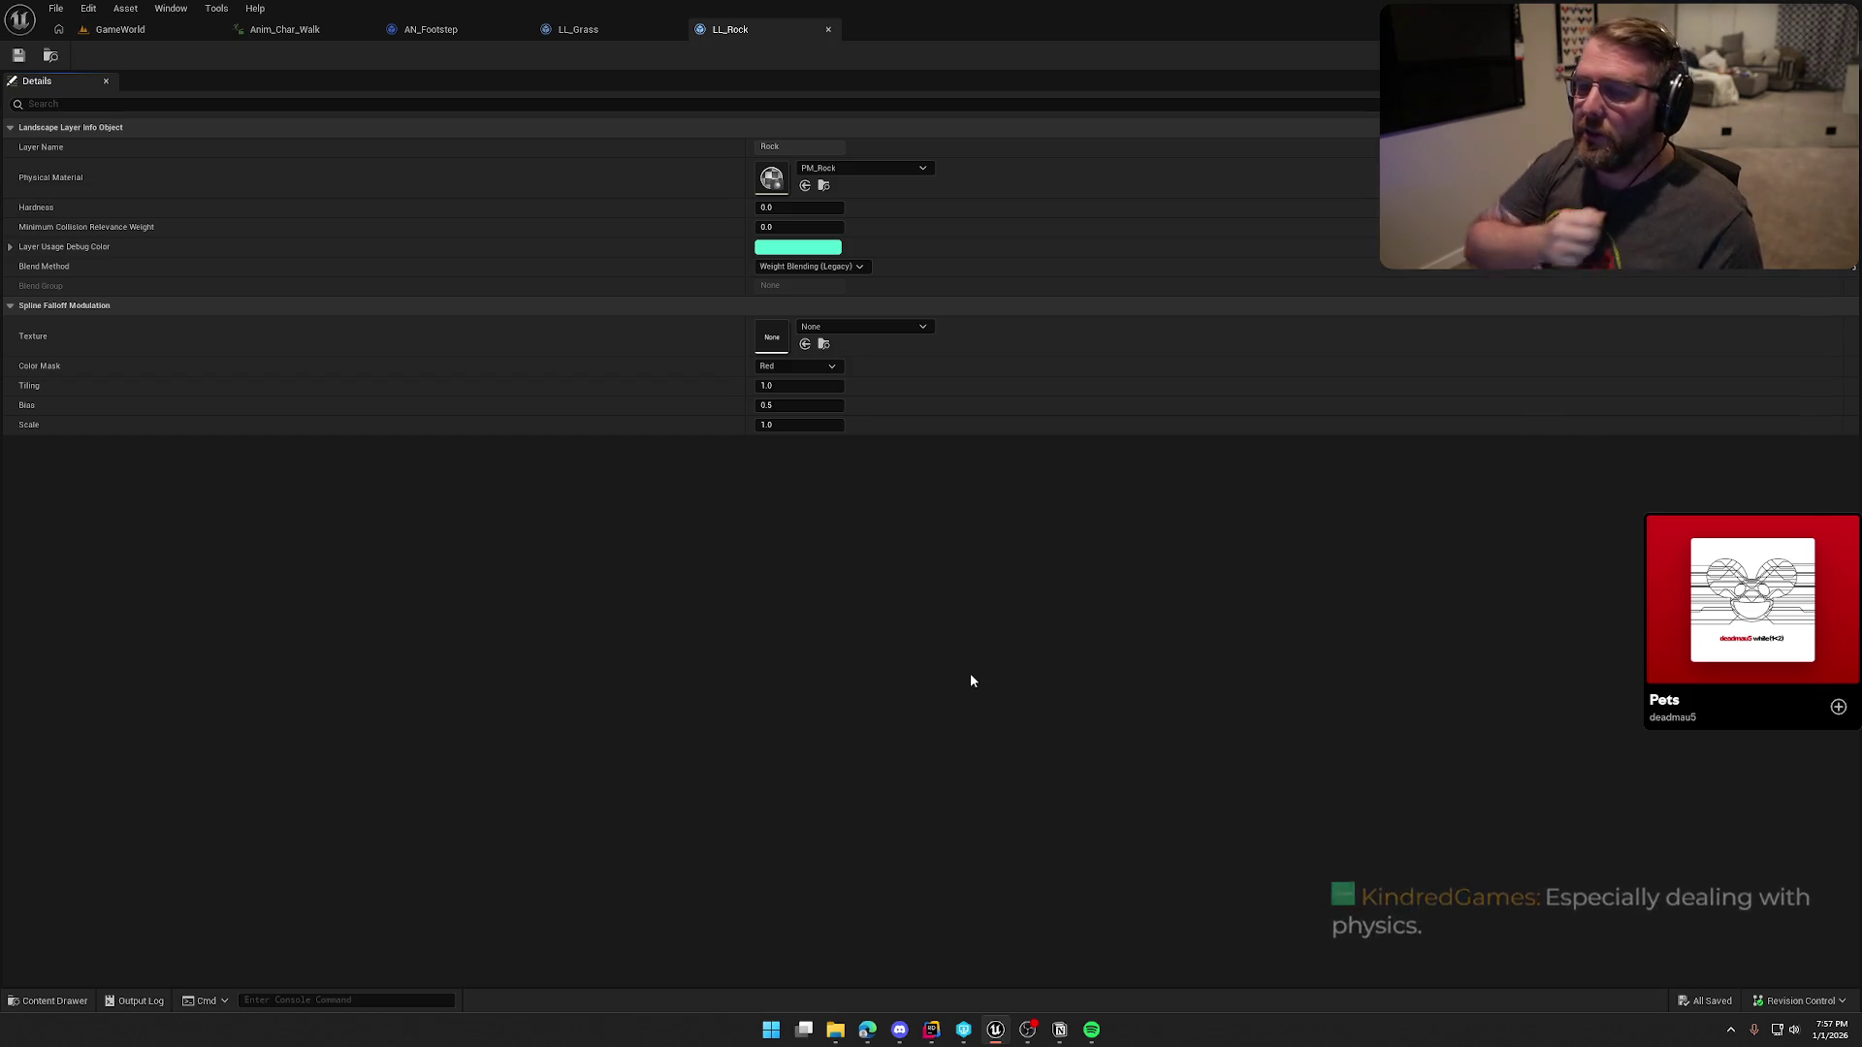
{"action": "key", "text": "ctrl+space"}
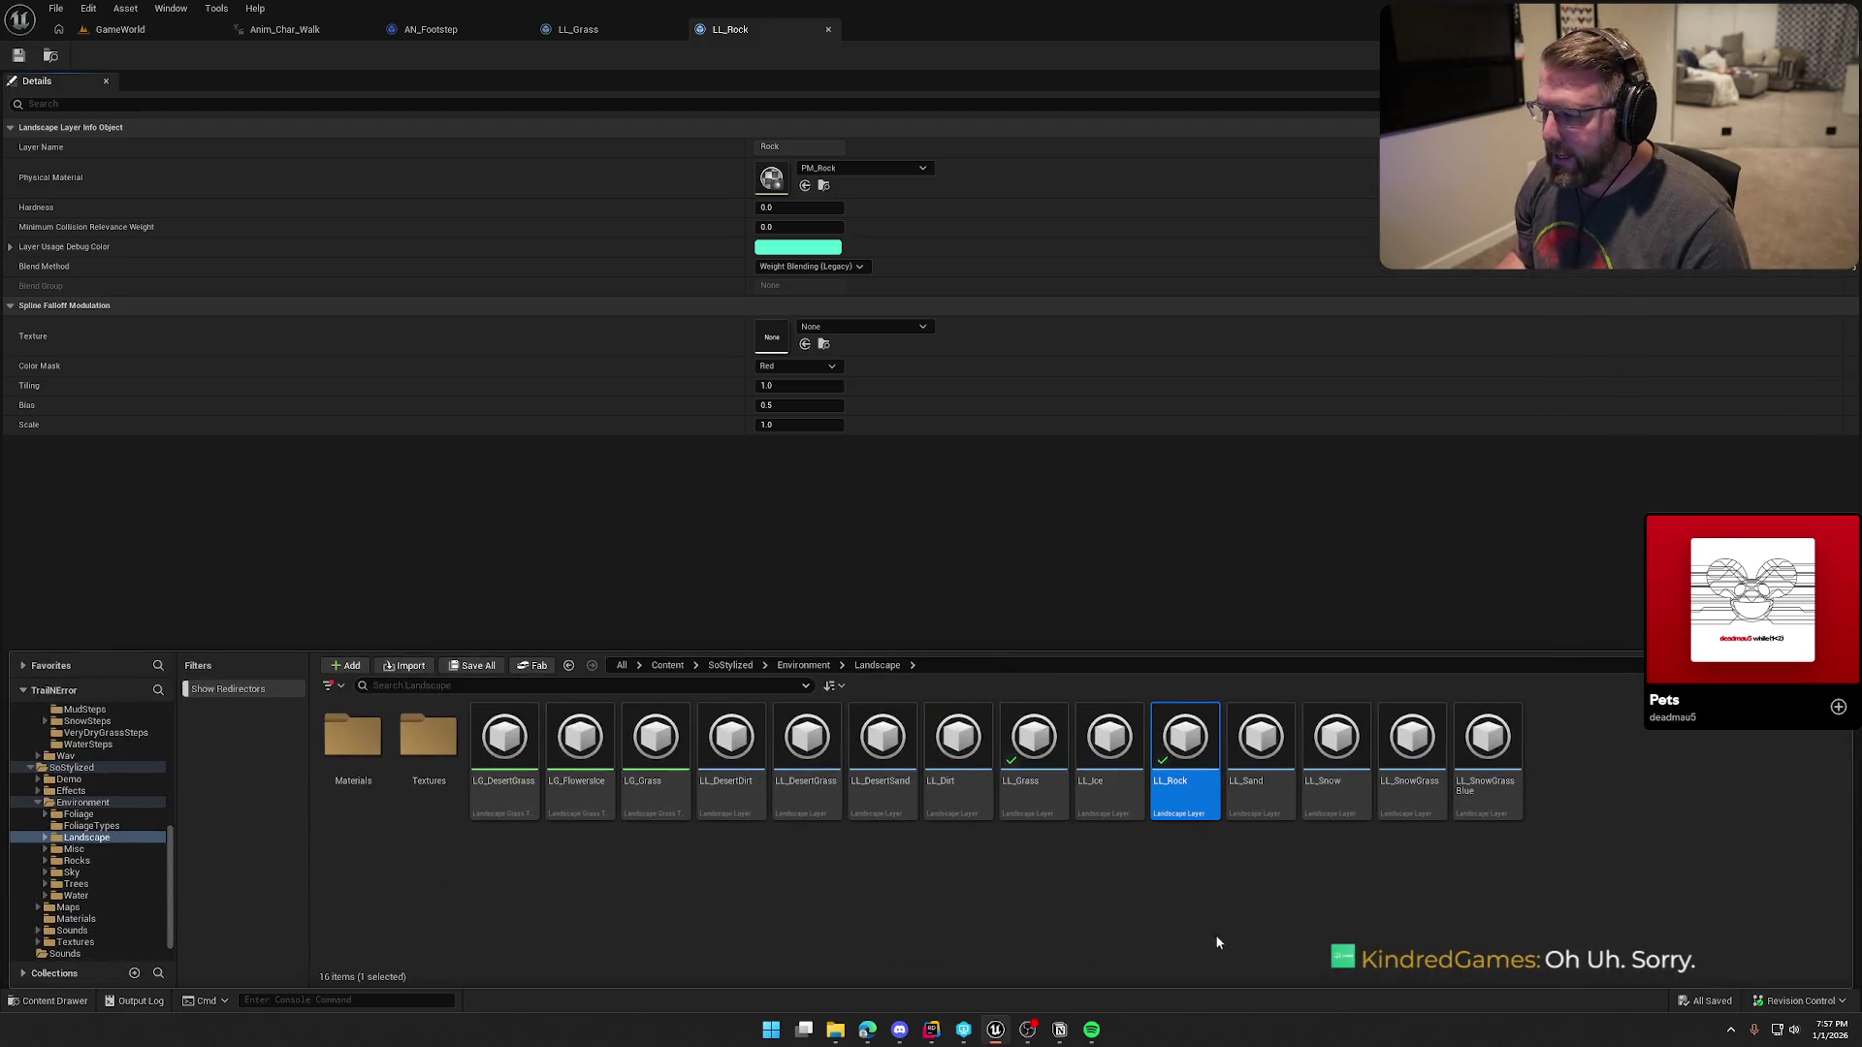
Step: Create a new PM_Sand PhysicalMaterial and assign it to the LL_Sand layer
{"action": "double_click", "coordinate": [1260, 742]}
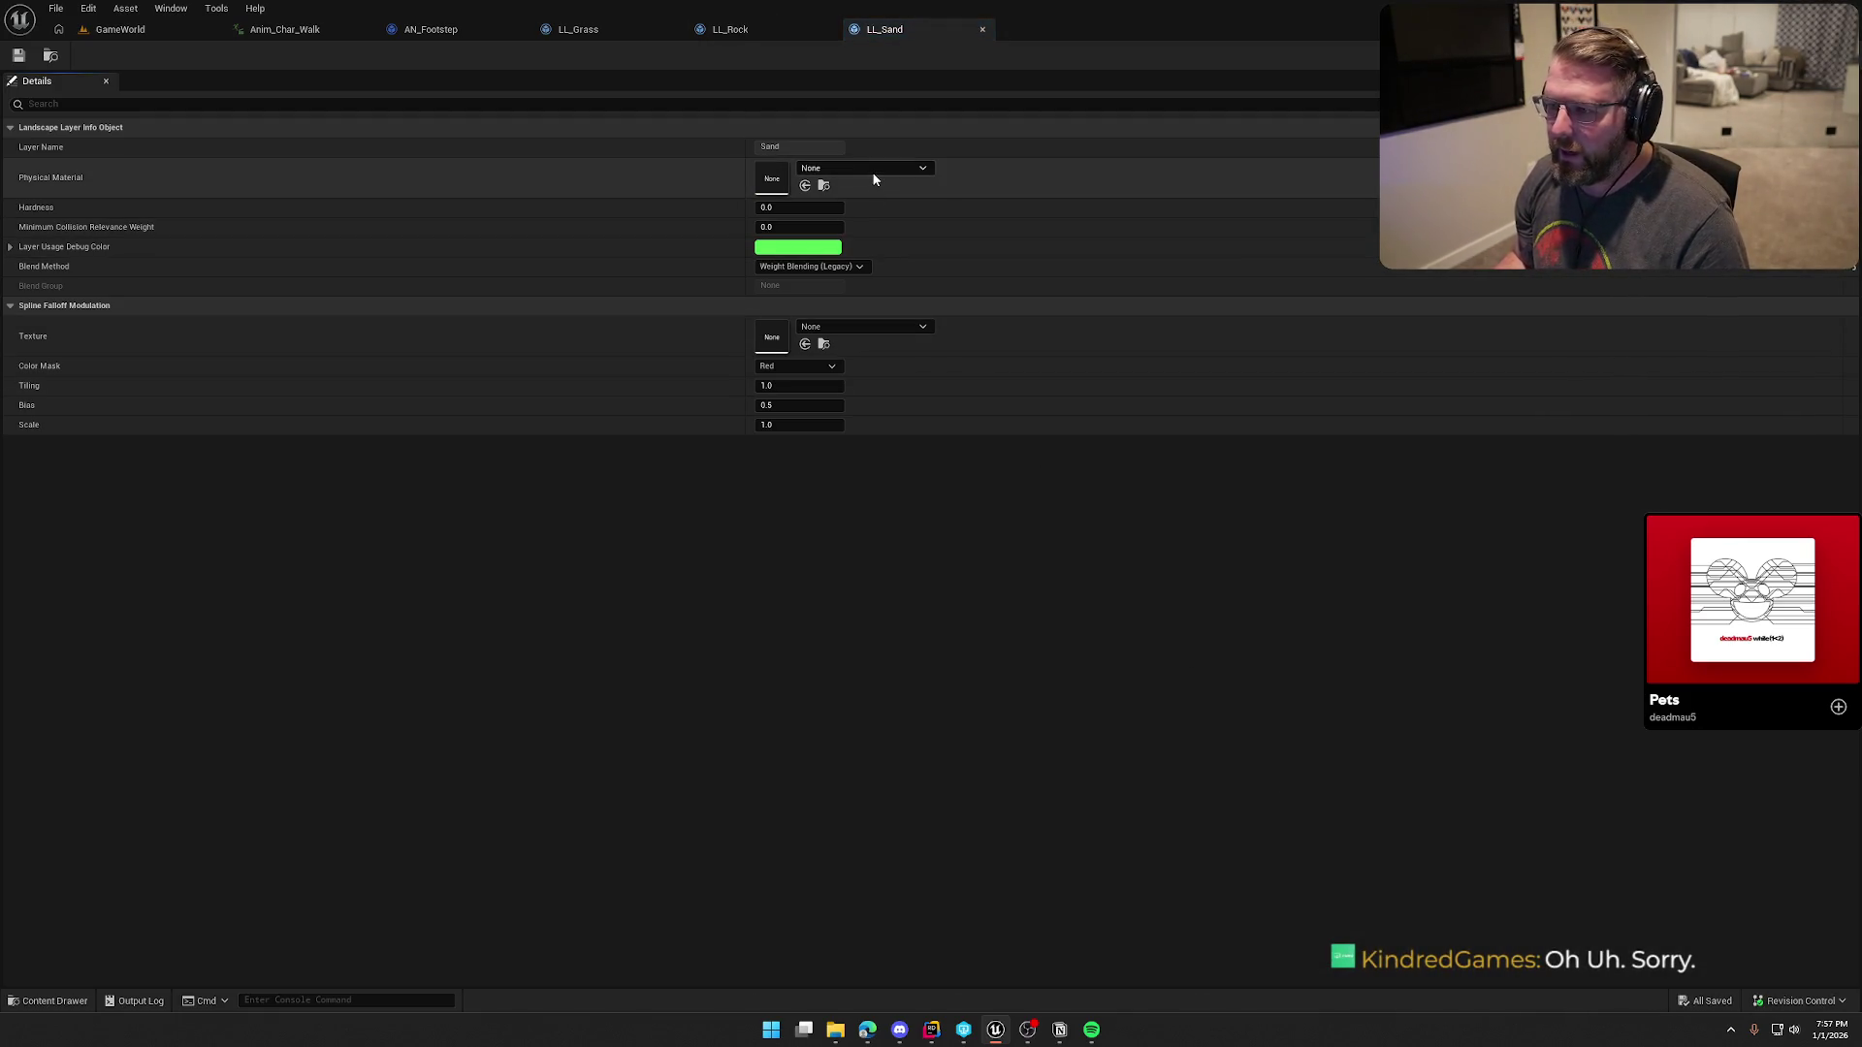
{"action": "left_click", "coordinate": [872, 171]}
{"action": "left_click", "coordinate": [884, 210]}
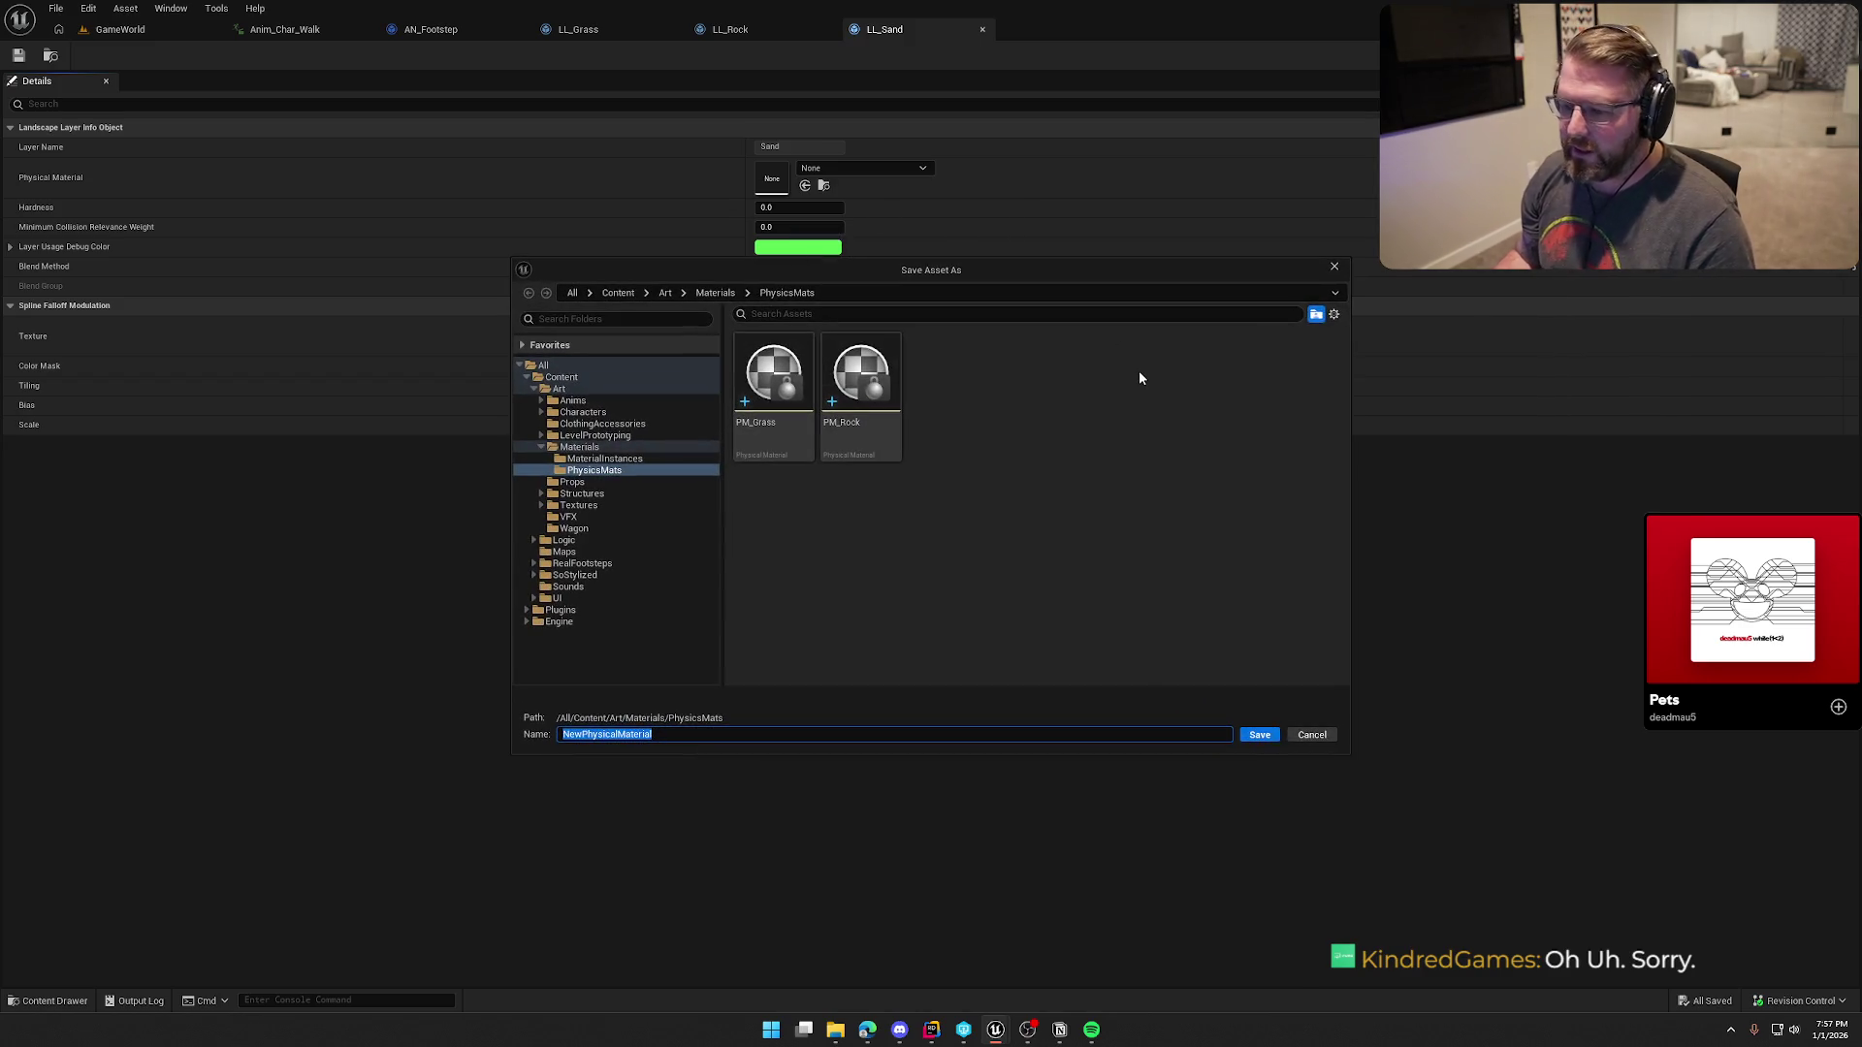
{"action": "type", "text": "PM_Sand"}
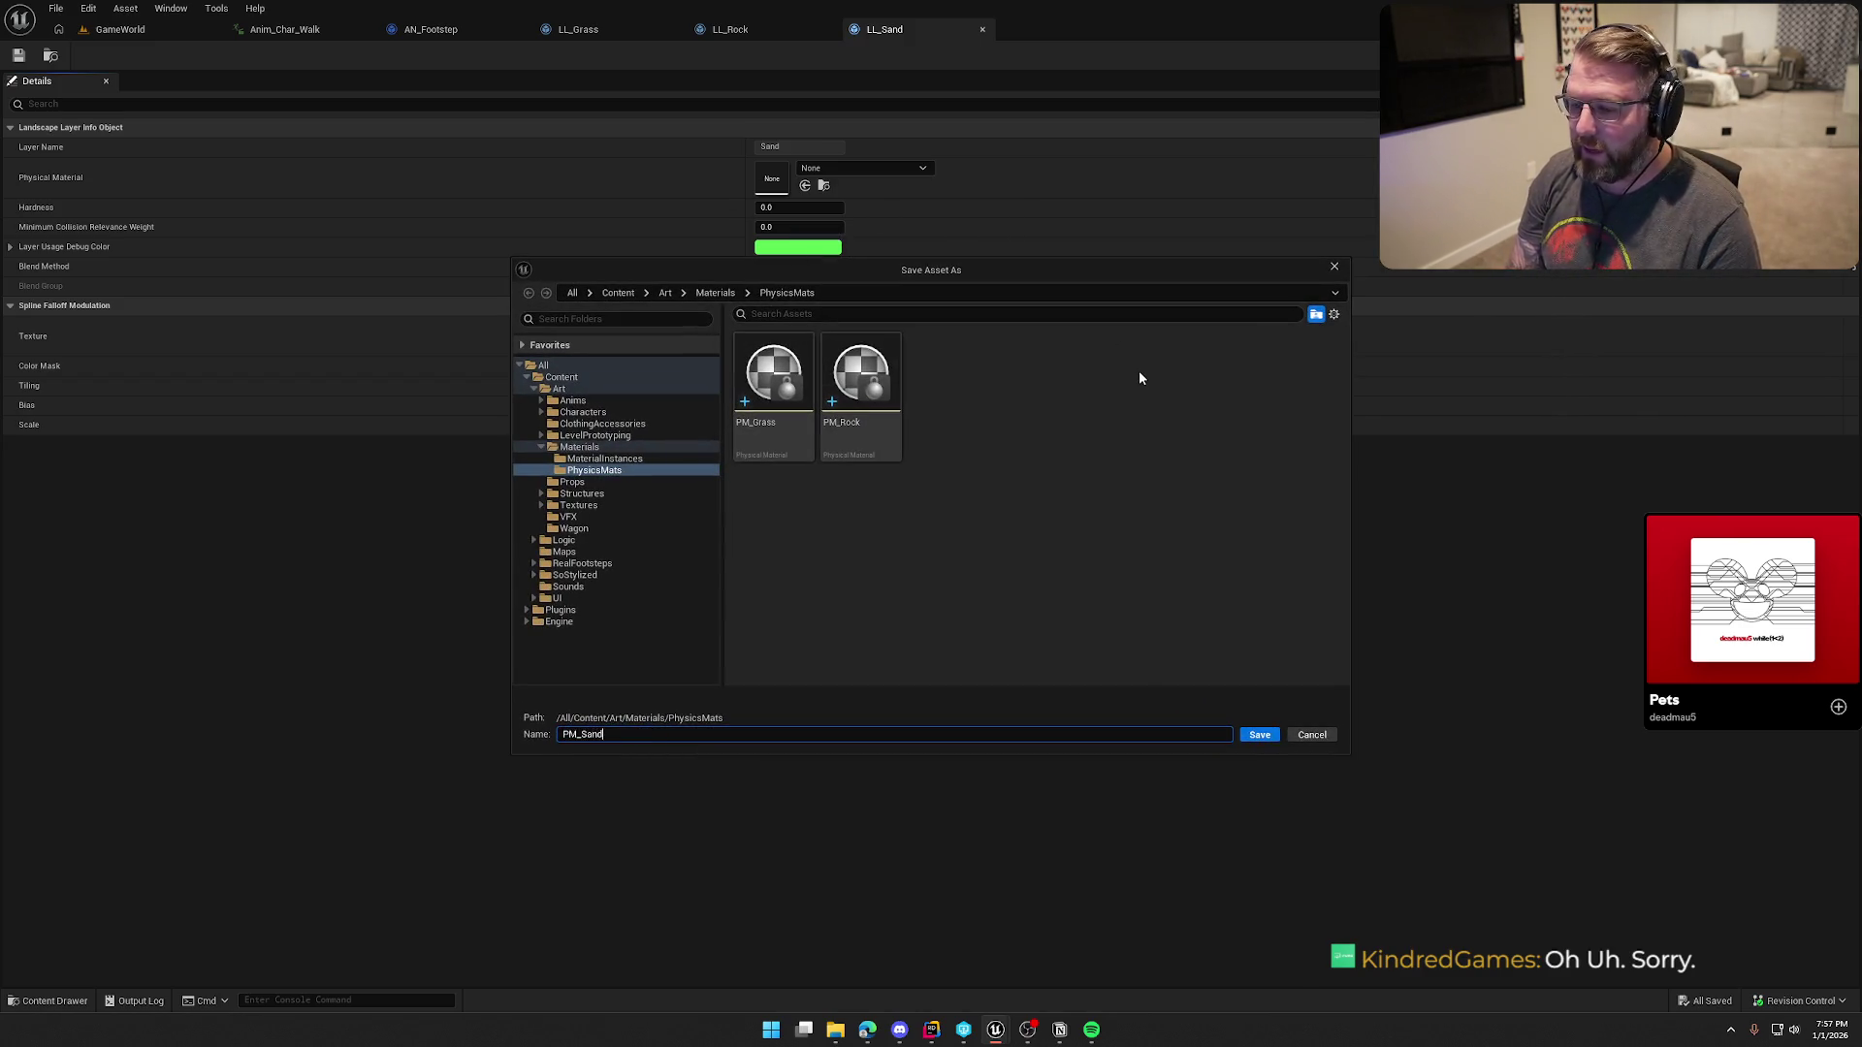
{"action": "left_click", "coordinate": [1258, 734]}
{"action": "left_click", "coordinate": [853, 408]}
{"action": "left_click", "coordinate": [1064, 449]}
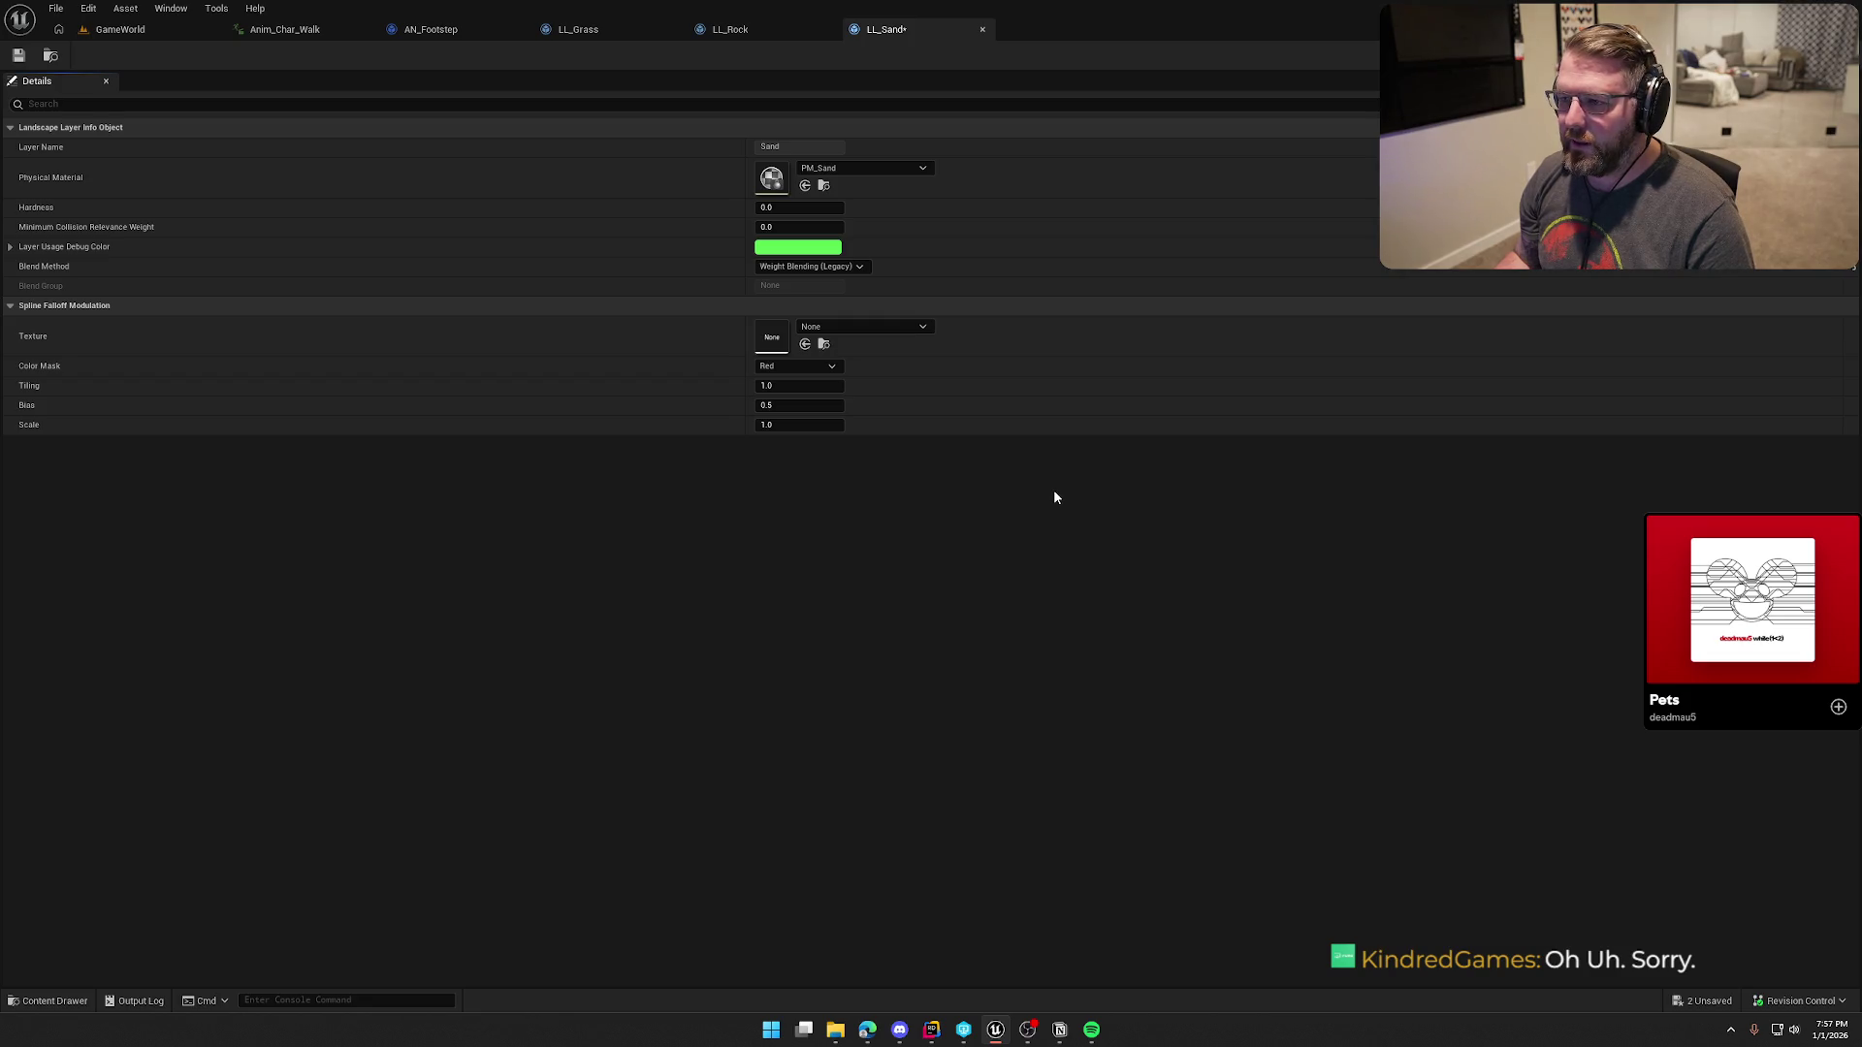
Step: Start creating a new PM_Snow physical material for the LL_Snow layer
{"action": "key", "text": "ctrl+space"}
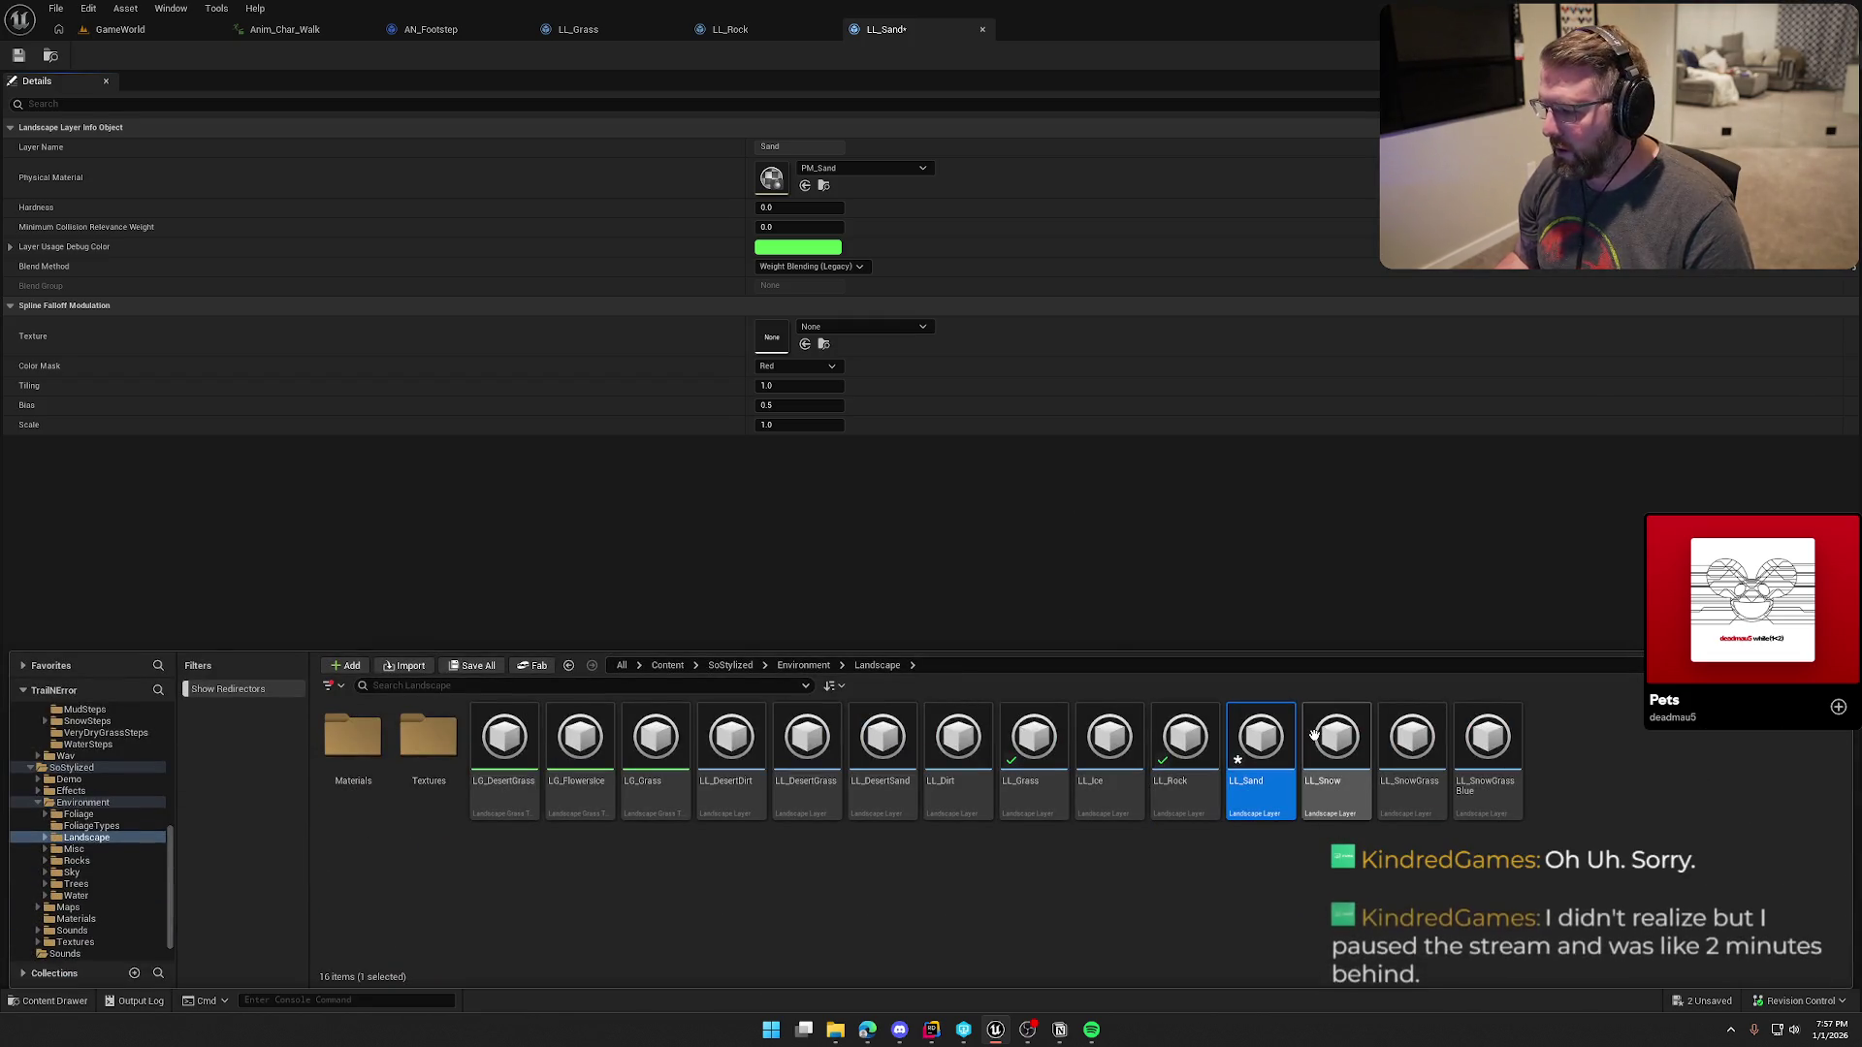
{"action": "double_click", "coordinate": [1313, 735]}
{"action": "left_click", "coordinate": [848, 166]}
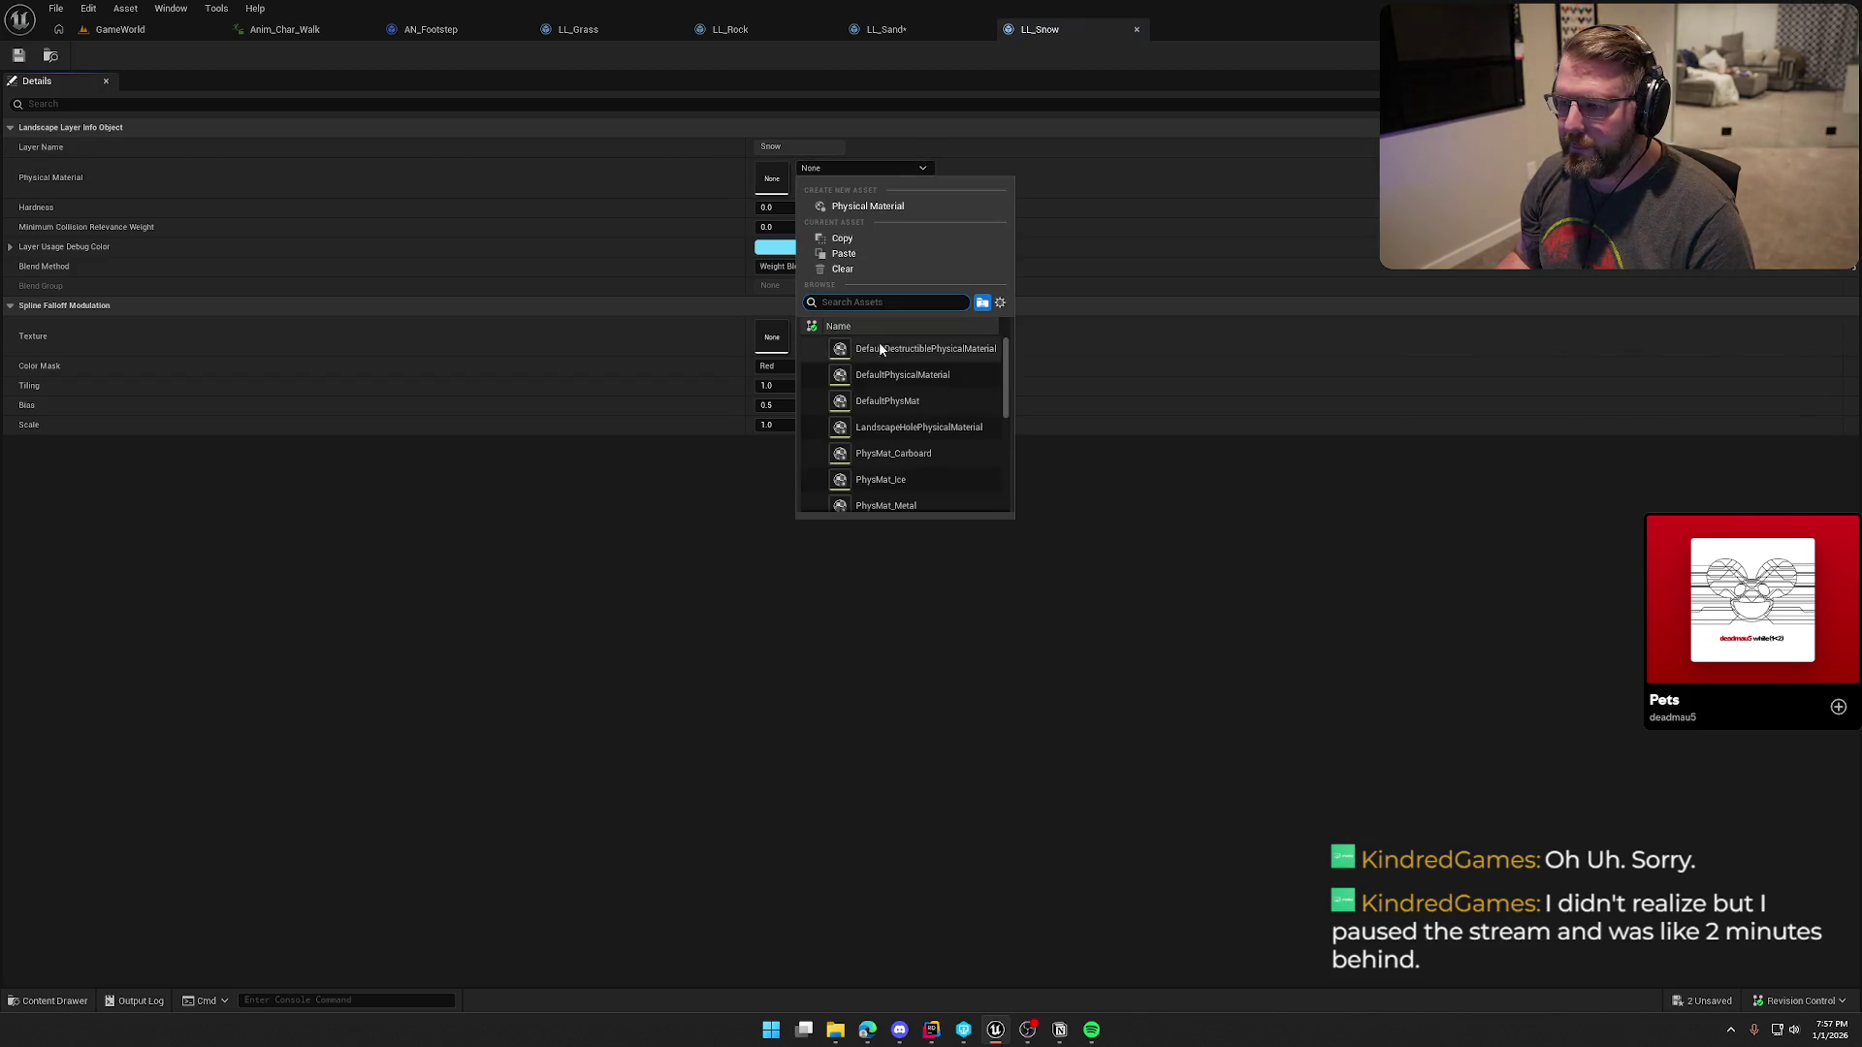
{"action": "left_click", "coordinate": [857, 207]}
{"action": "type", "text": "PM_Sno"}
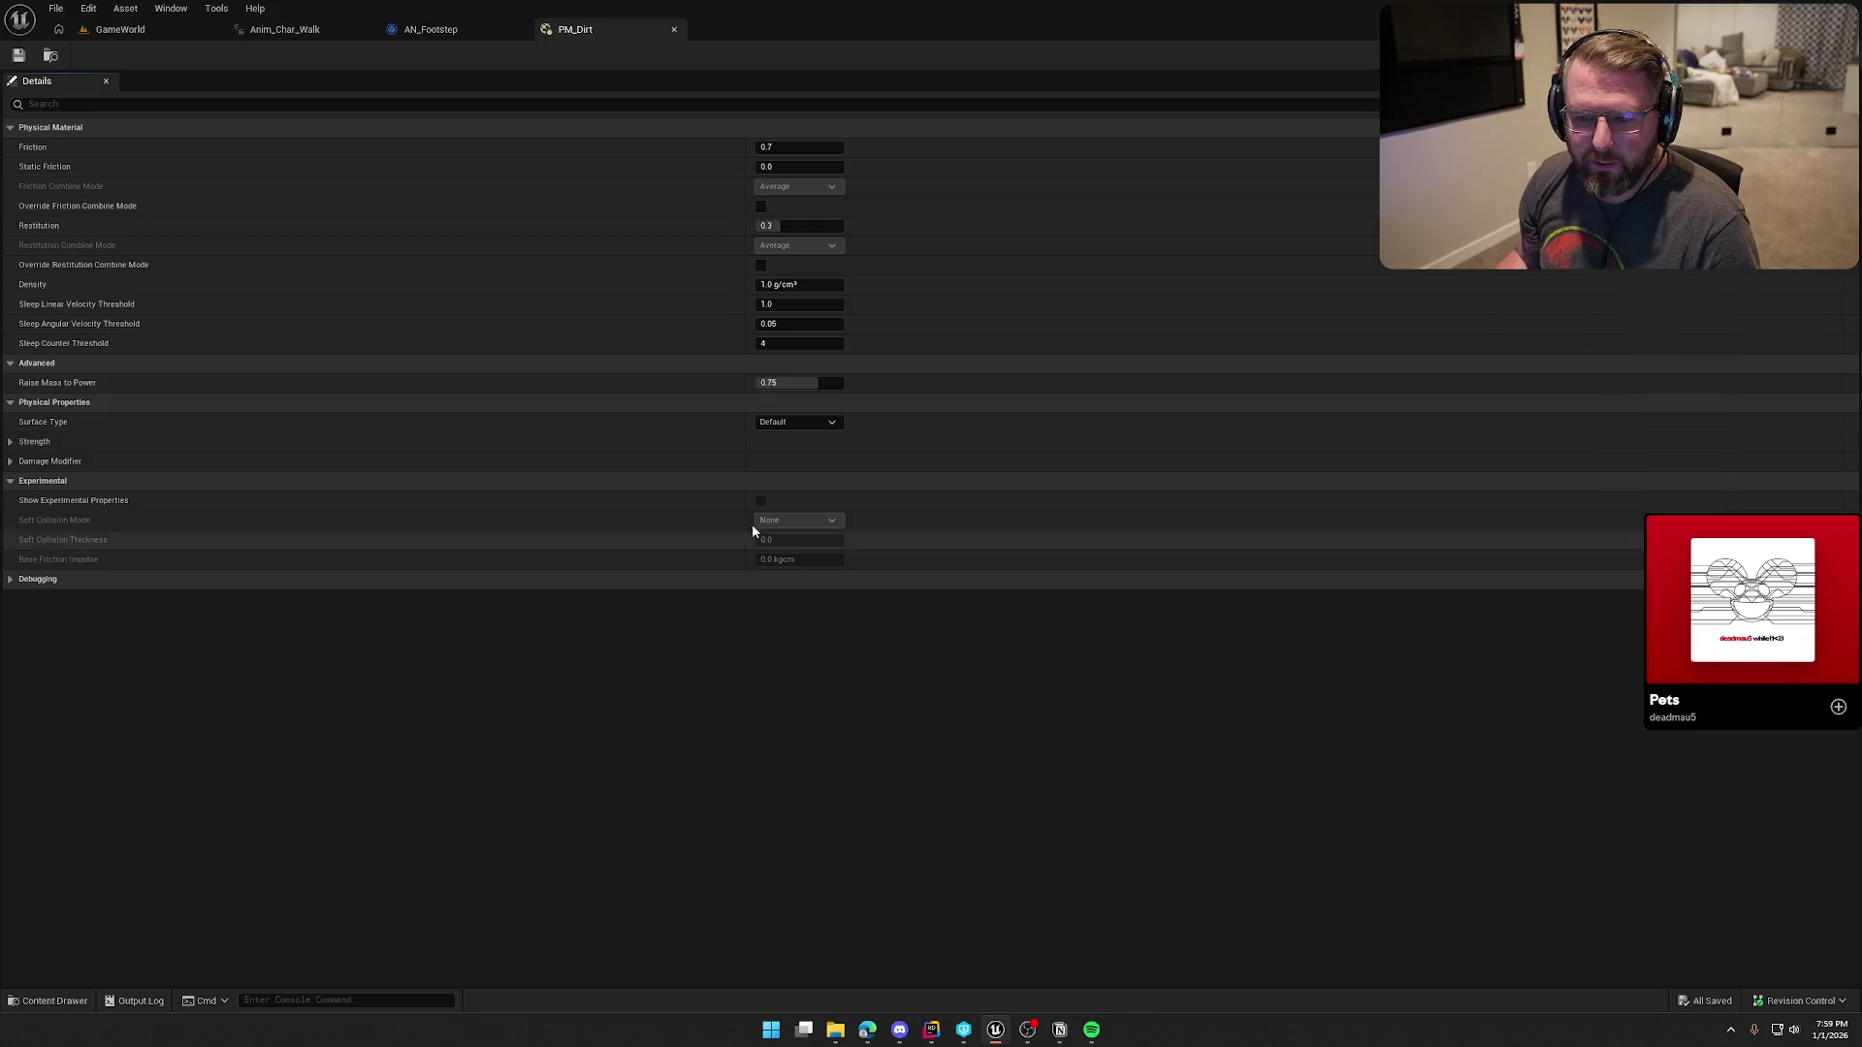
Step: Set PM_Dirt's surface type to Dirt and save it
{"action": "left_click", "coordinate": [788, 422]}
{"action": "left_click", "coordinate": [801, 461]}
{"action": "key", "text": "ctrl+s"}
{"action": "left_click", "coordinate": [674, 29]}
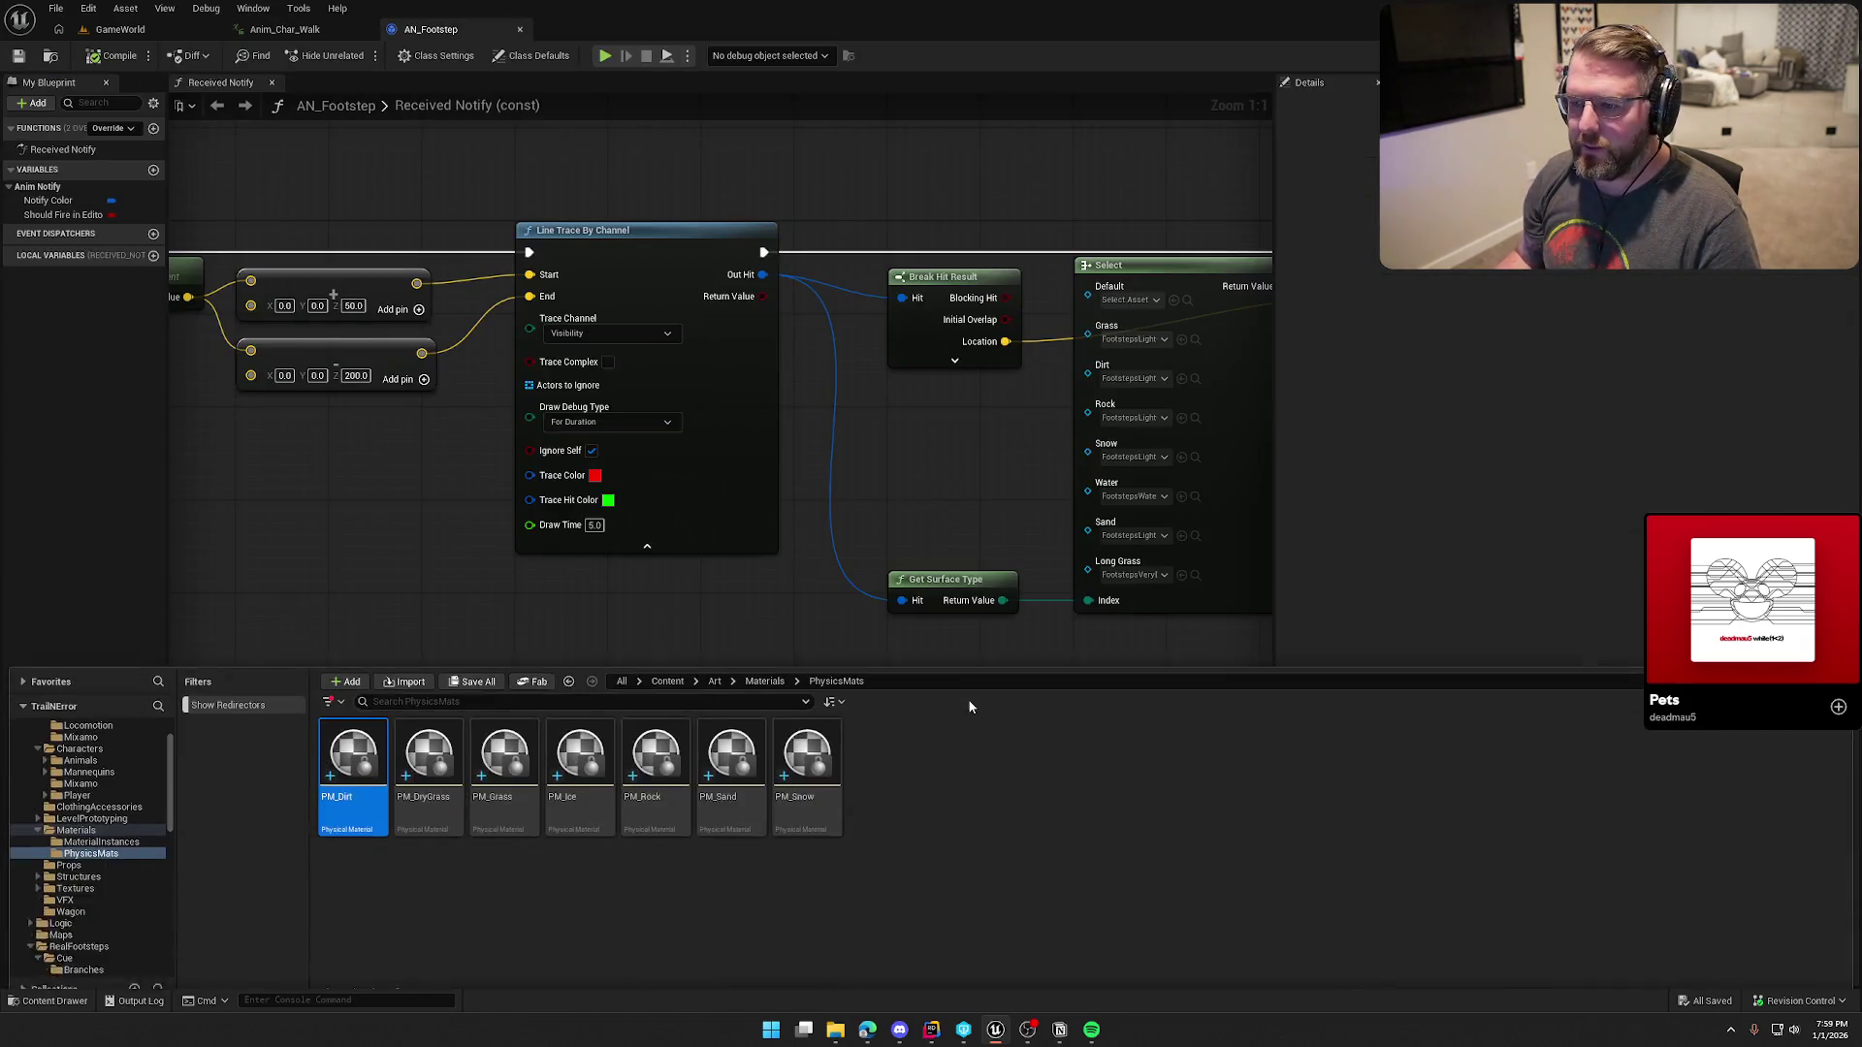
Step: Check PM_DryGrass's surface types, open Project Settings, and leave landscape mode in GameWorld
{"action": "double_click", "coordinate": [428, 756]}
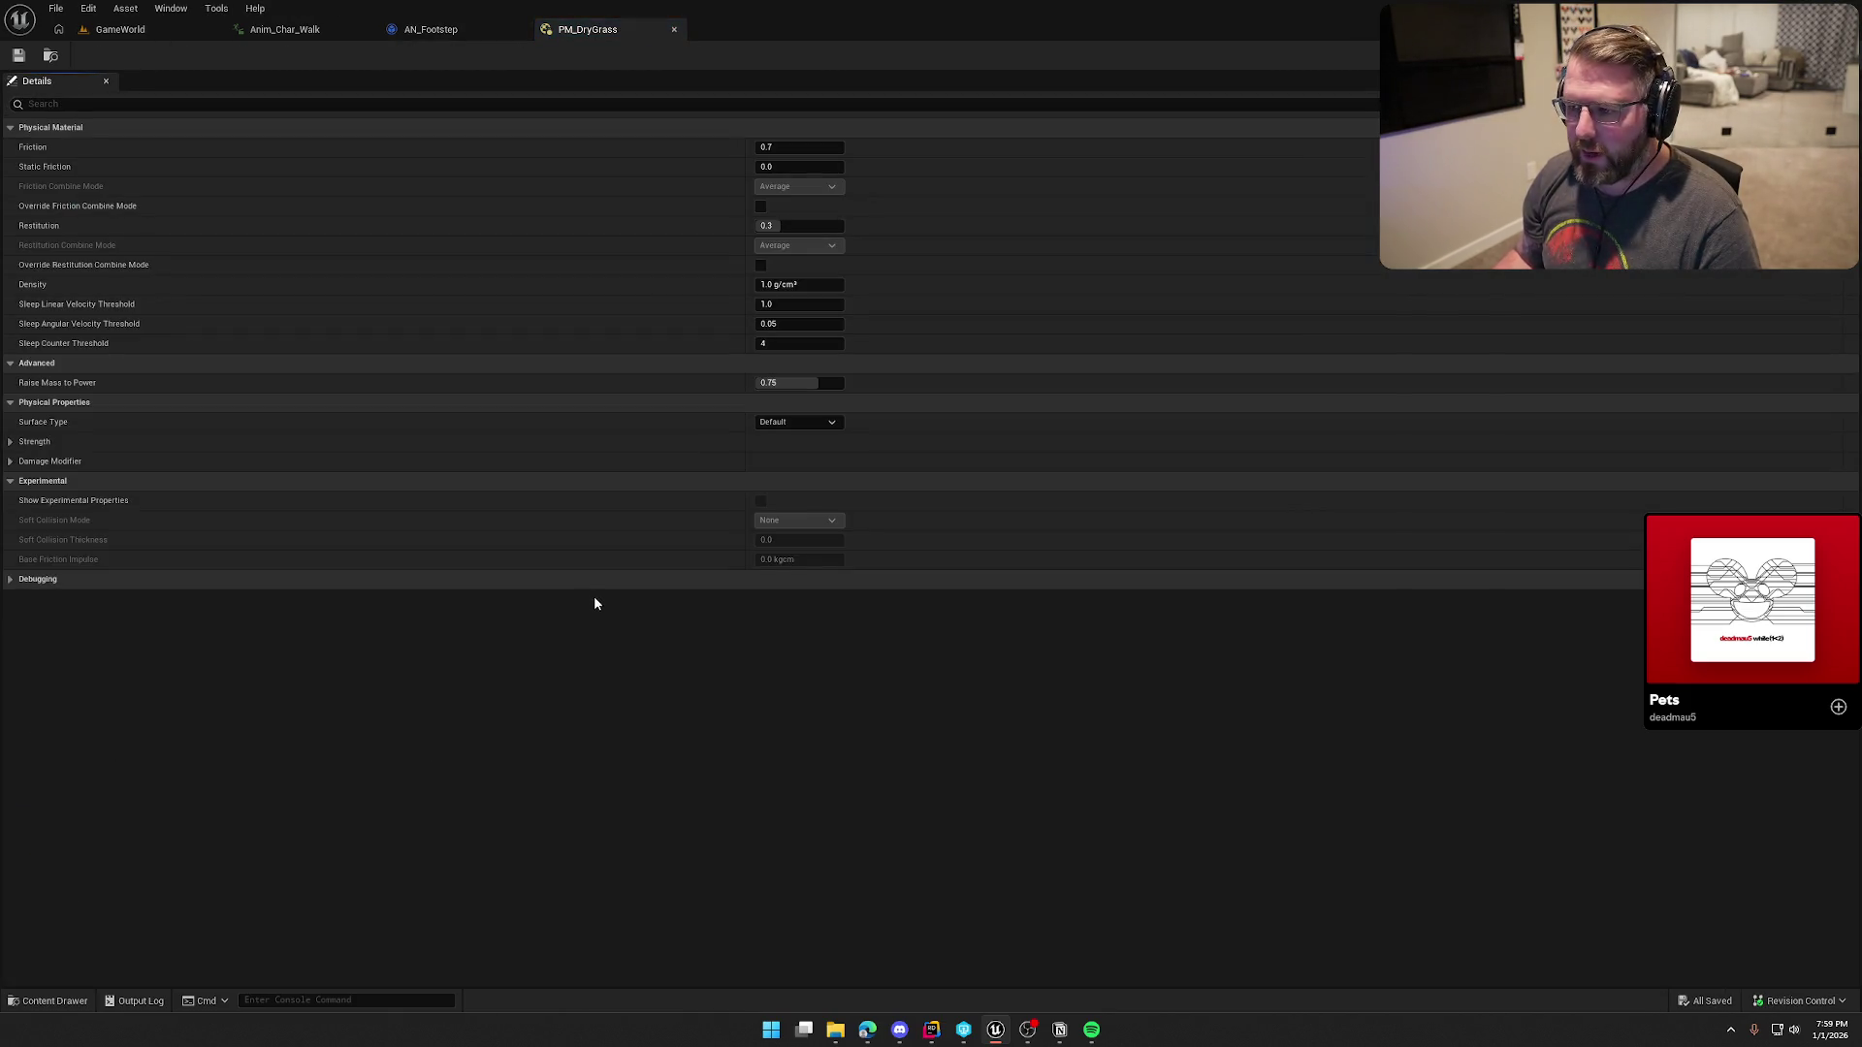
{"action": "left_click", "coordinate": [812, 425]}
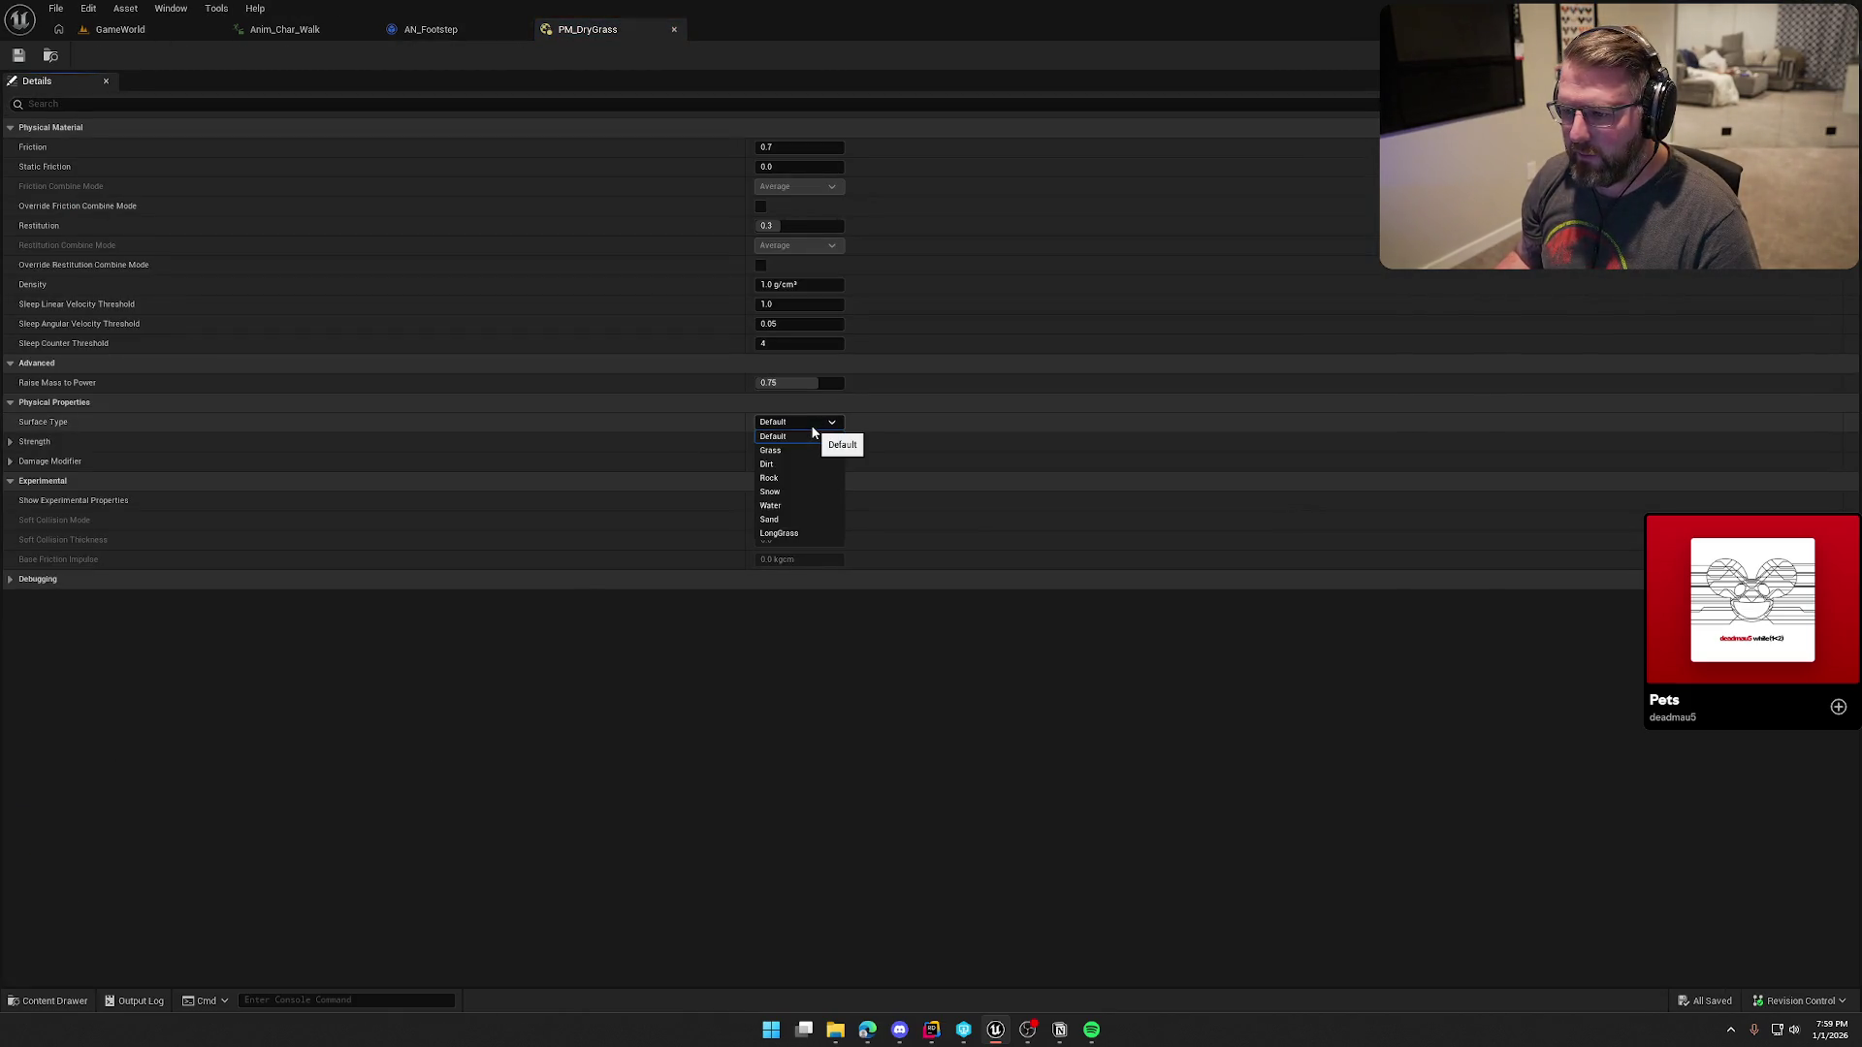
{"action": "left_click", "coordinate": [813, 434]}
{"action": "left_click", "coordinate": [120, 29]}
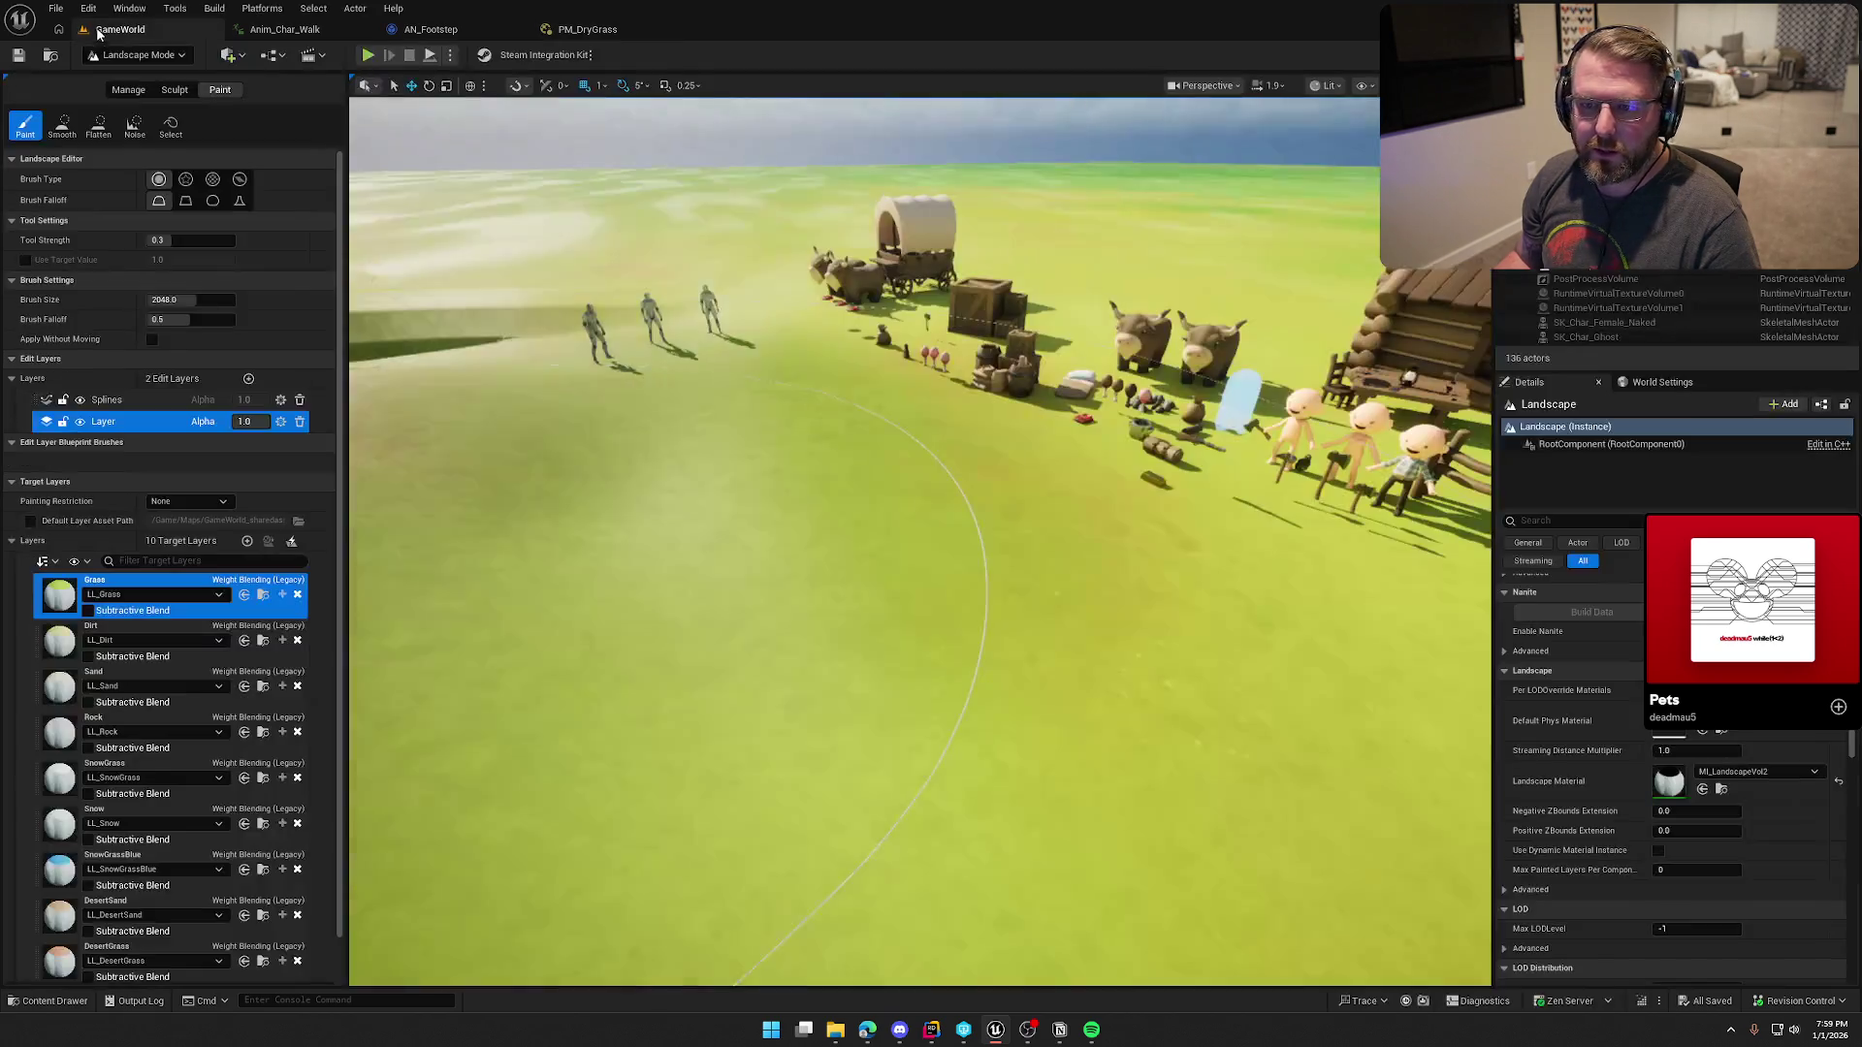
{"action": "left_click", "coordinate": [89, 8]}
{"action": "left_click", "coordinate": [142, 235]}
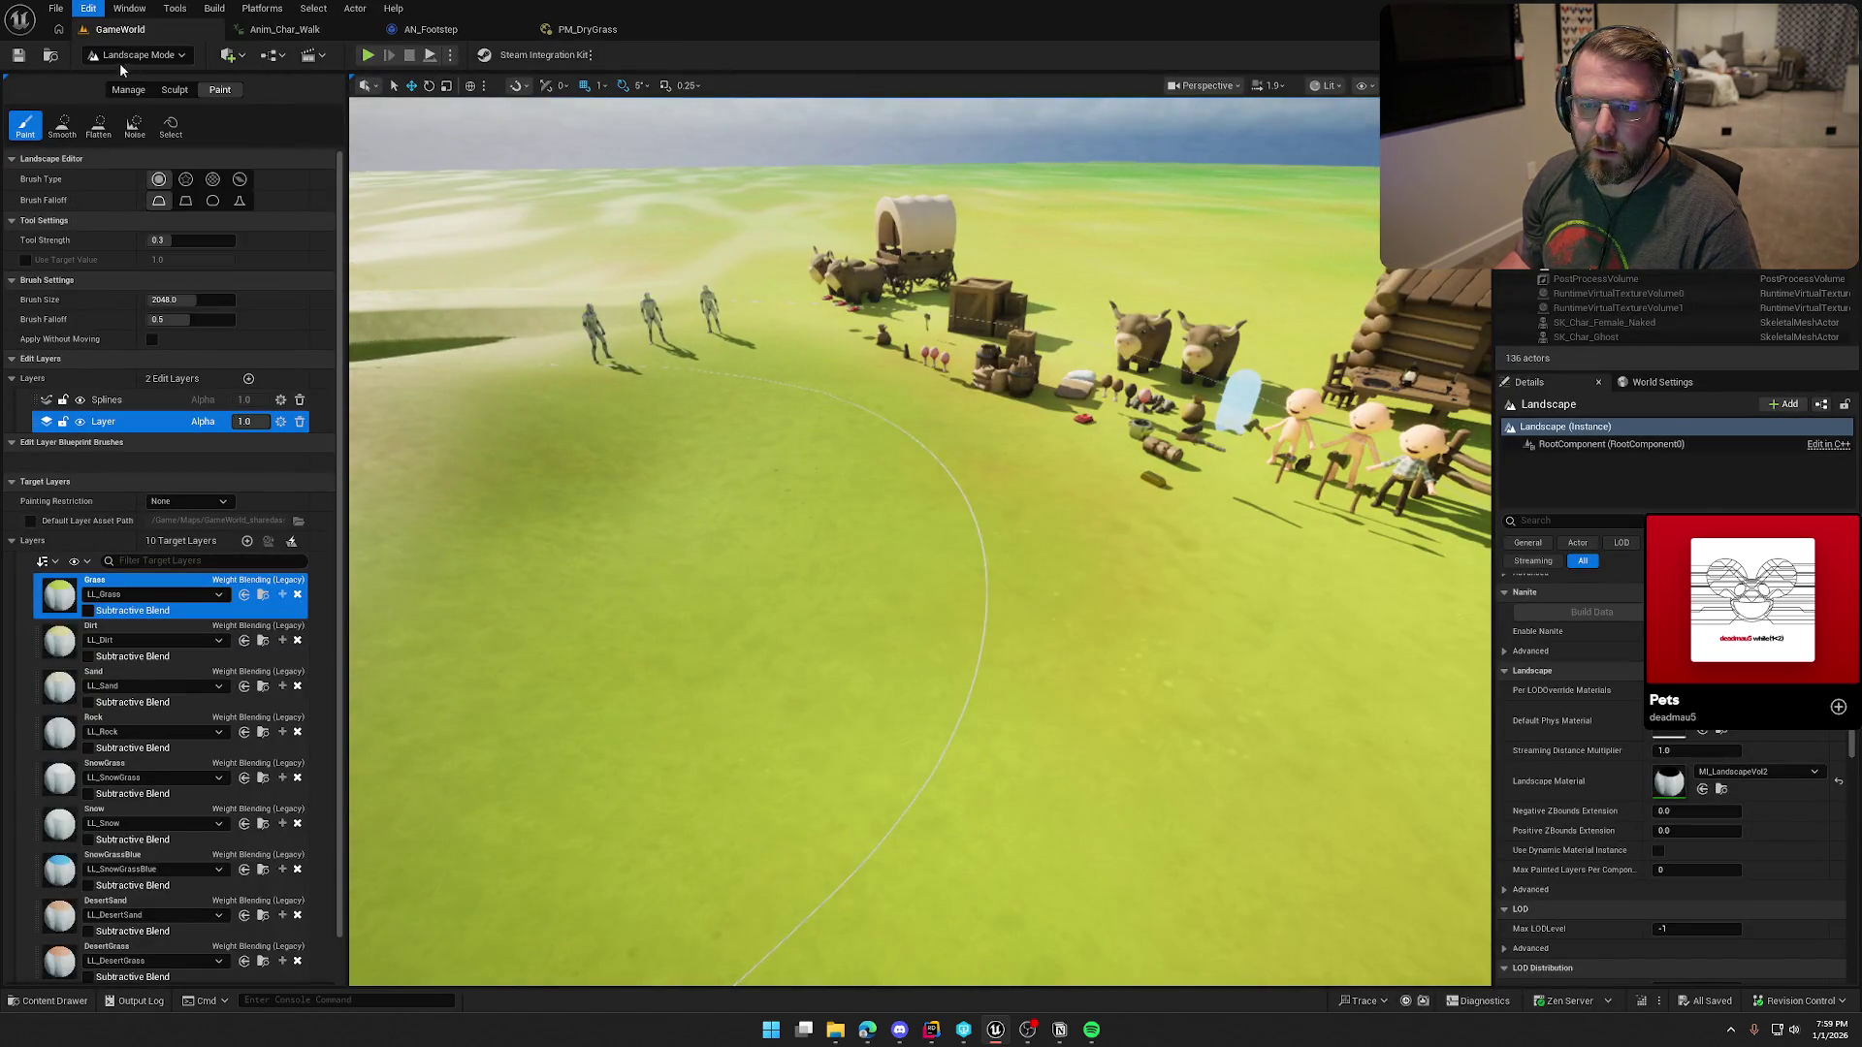
{"action": "left_click", "coordinate": [89, 8]}
{"action": "left_click", "coordinate": [89, 7]}
{"action": "left_click", "coordinate": [88, 8]}
{"action": "left_click", "coordinate": [88, 8]}
{"action": "left_click", "coordinate": [120, 30]}
{"action": "left_click", "coordinate": [135, 54]}
{"action": "left_click", "coordinate": [136, 69]}
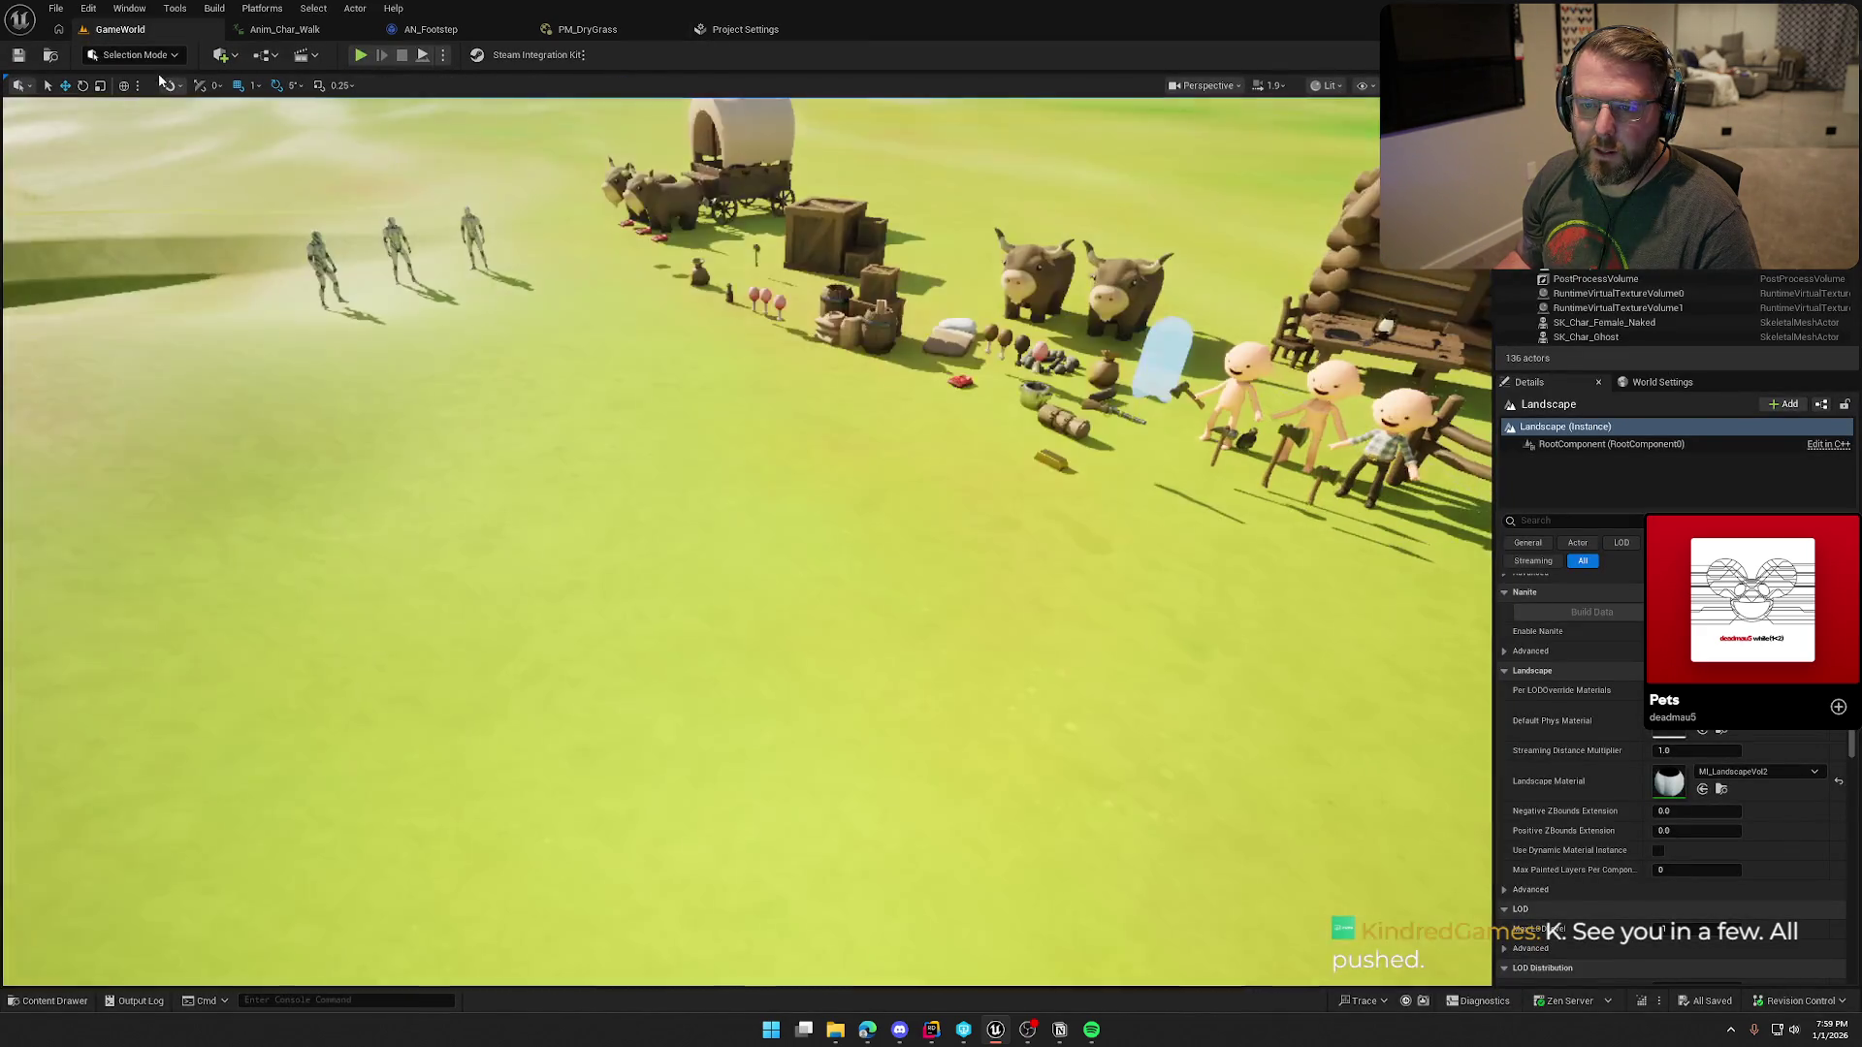
Step: In Project Settings > Physics, name SurfaceType8 'DryGrass' and close the settings
{"action": "left_click", "coordinate": [743, 29]}
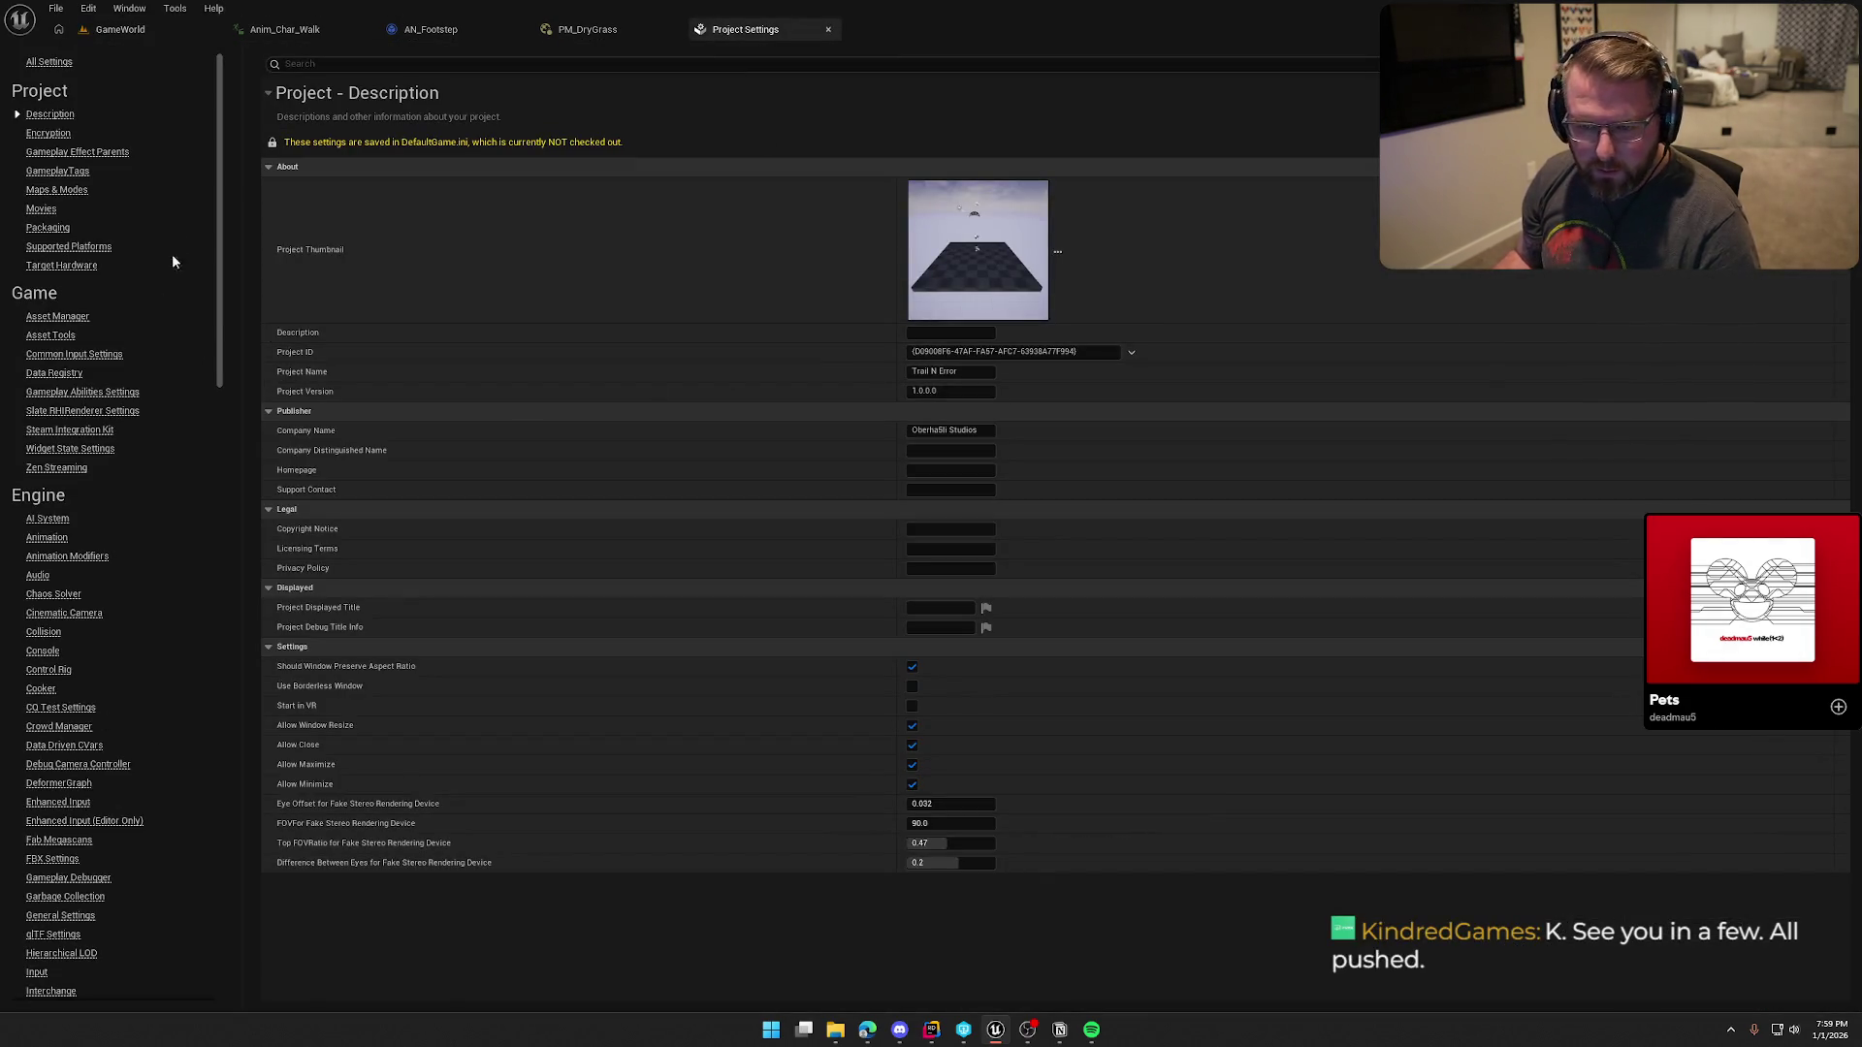
{"action": "left_click_drag", "start_coordinate": [219, 193], "coordinate": [234, 397]}
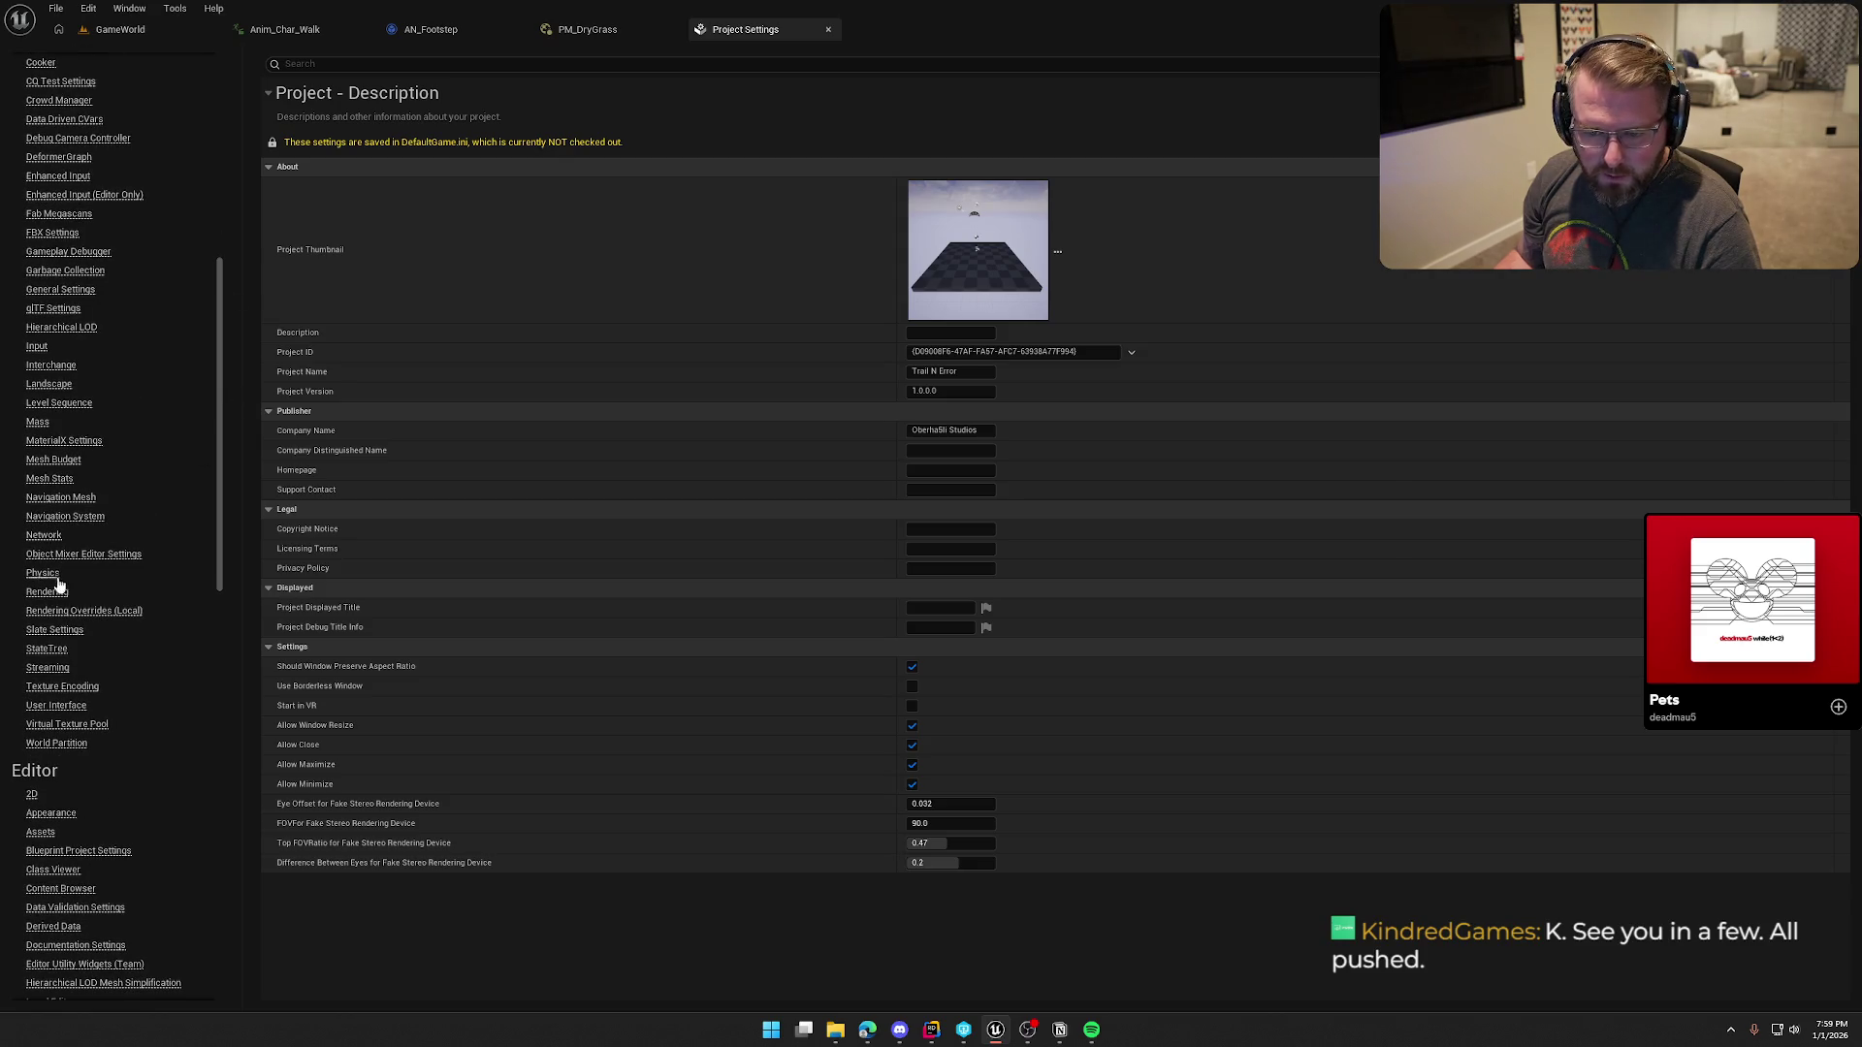
{"action": "left_click", "coordinate": [56, 578]}
{"action": "scroll", "coordinate": [805, 635], "scroll_direction": "down", "scroll_amount": 15}
{"action": "left_click", "coordinate": [934, 556]}
{"action": "type", "text": "DryGrass"}
{"action": "key", "text": "Return"}
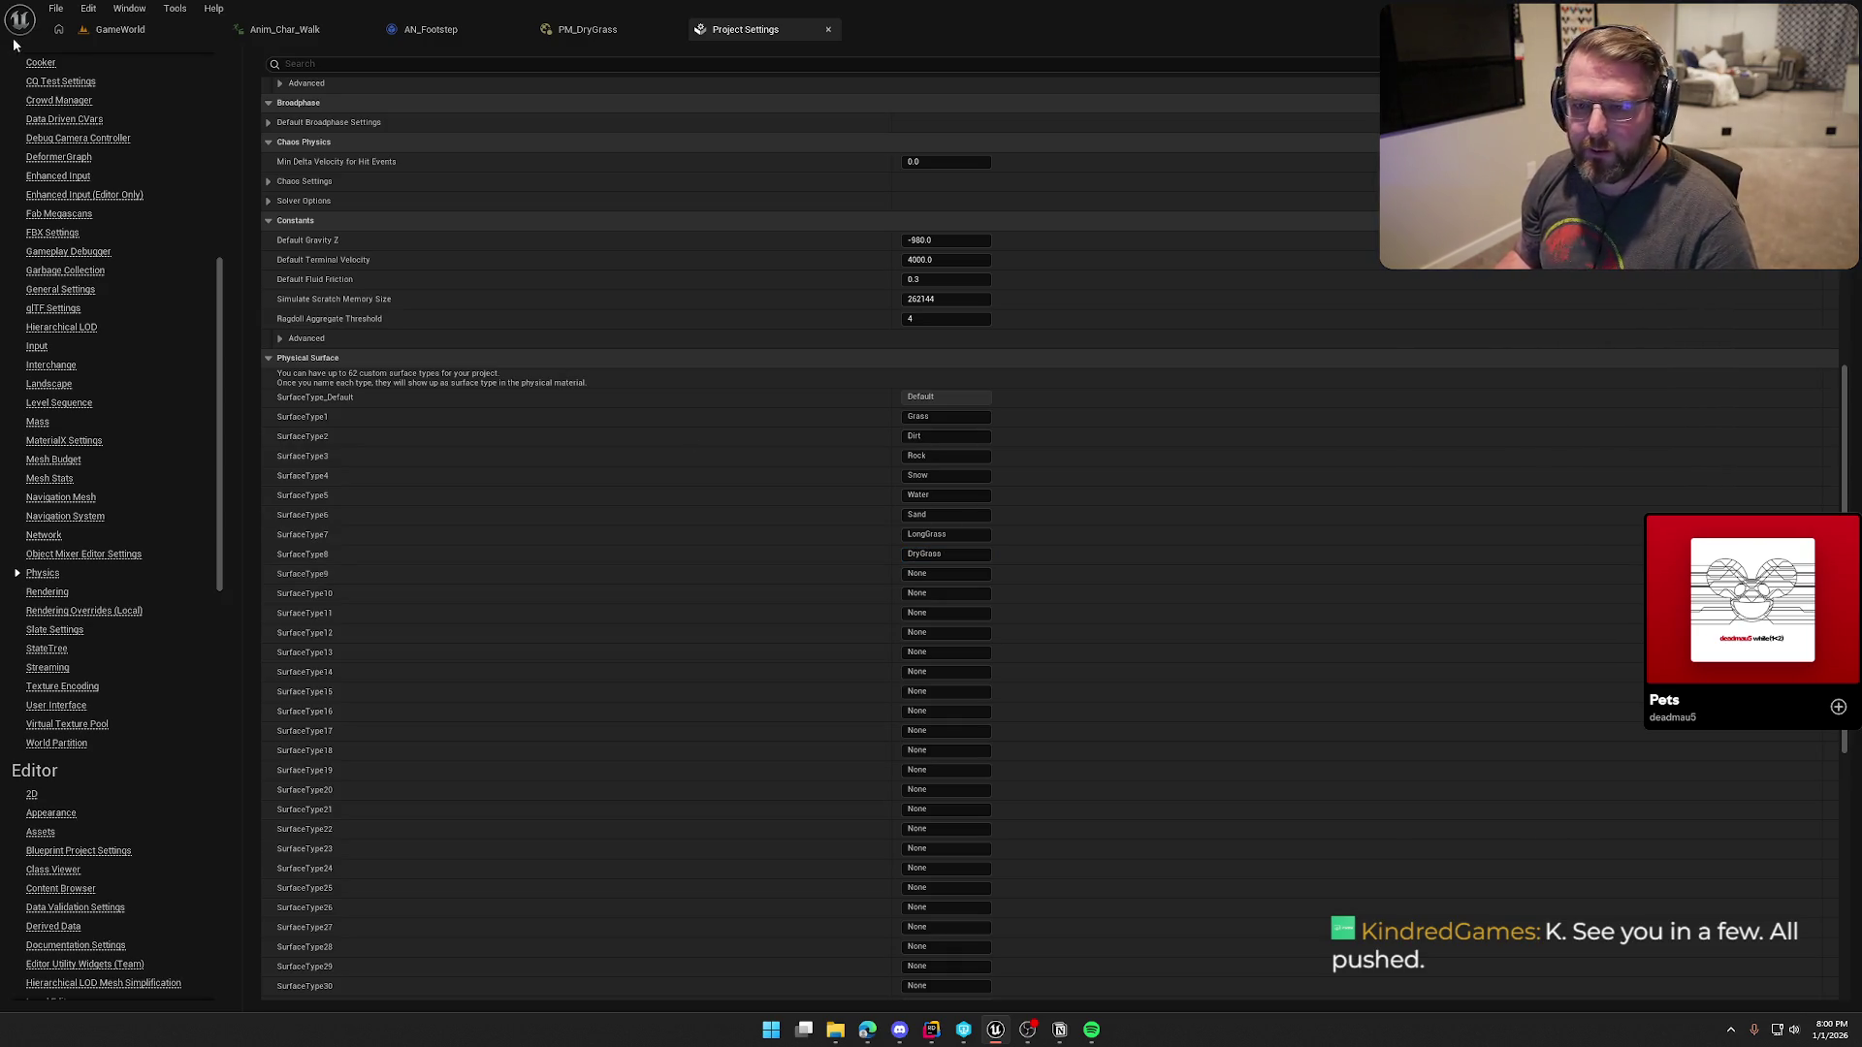
{"action": "left_click", "coordinate": [829, 29]}
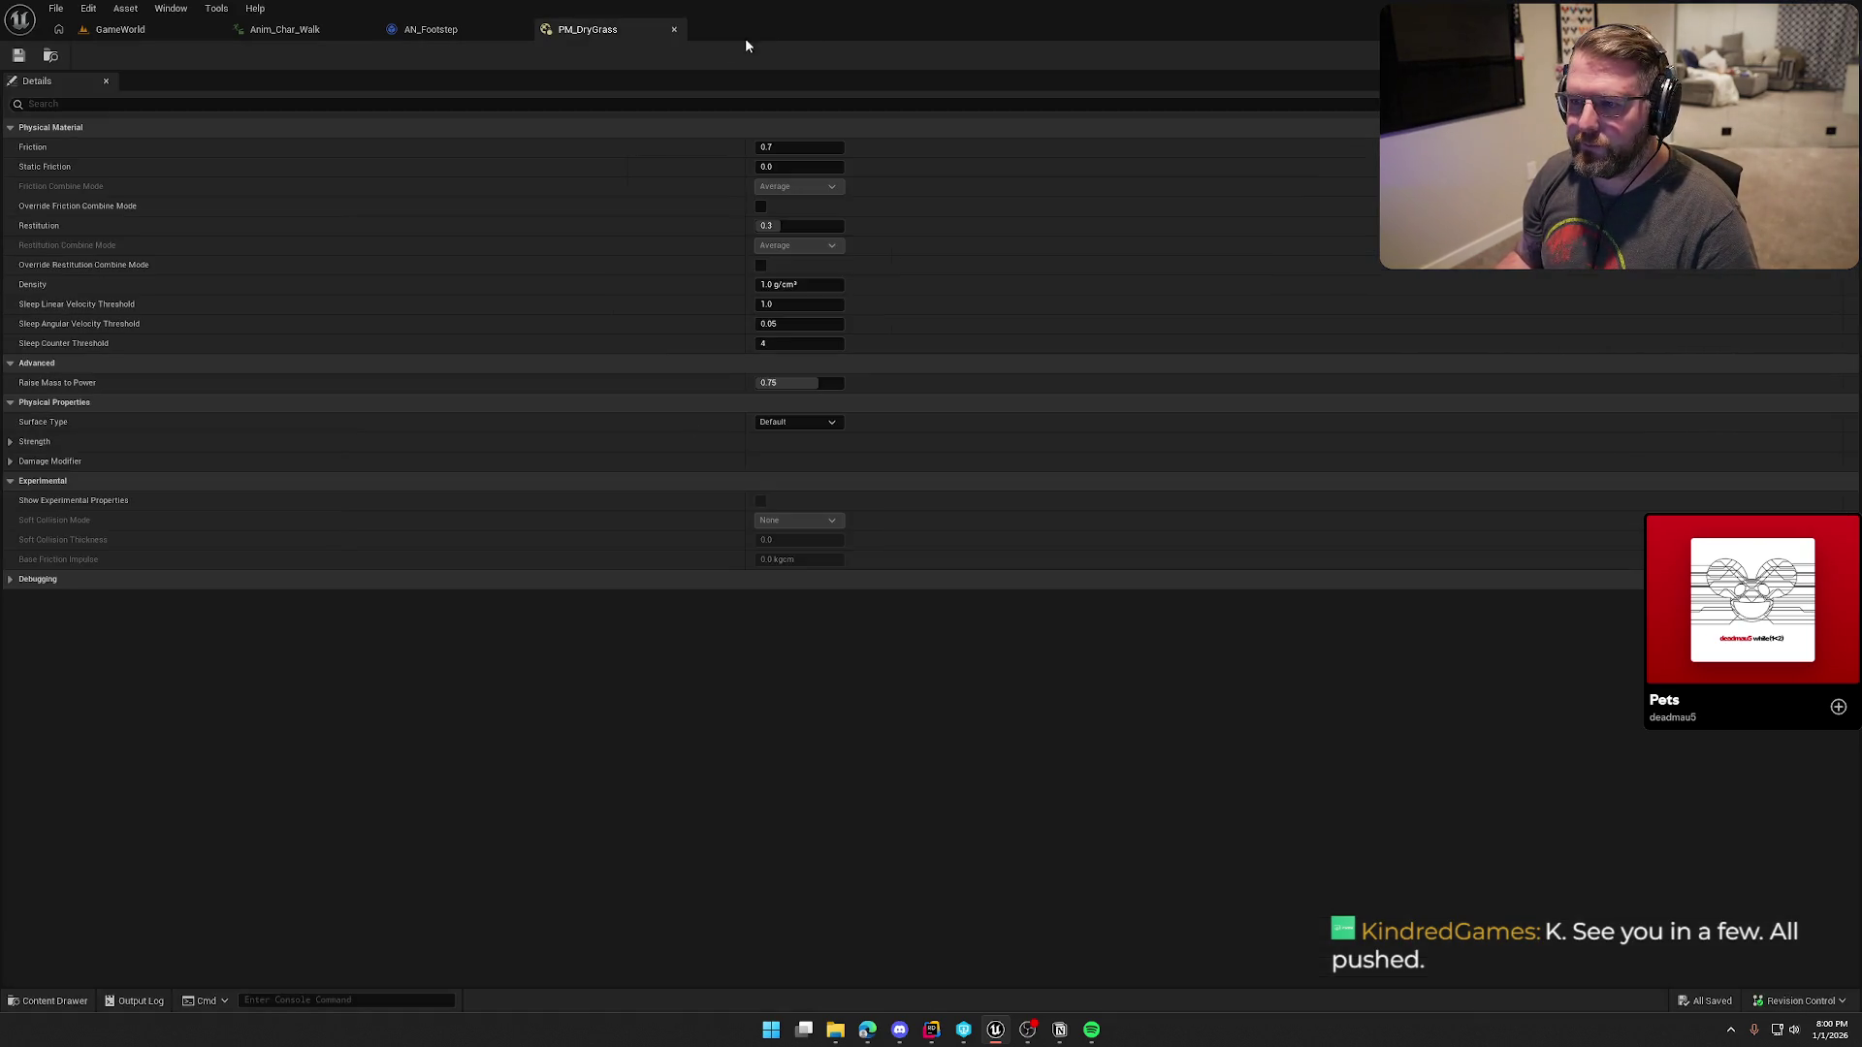
Step: Set PM_DryGrass's surface type to DryGrass, save it, and refresh the Select node
{"action": "left_click", "coordinate": [829, 424]}
{"action": "left_click", "coordinate": [809, 551]}
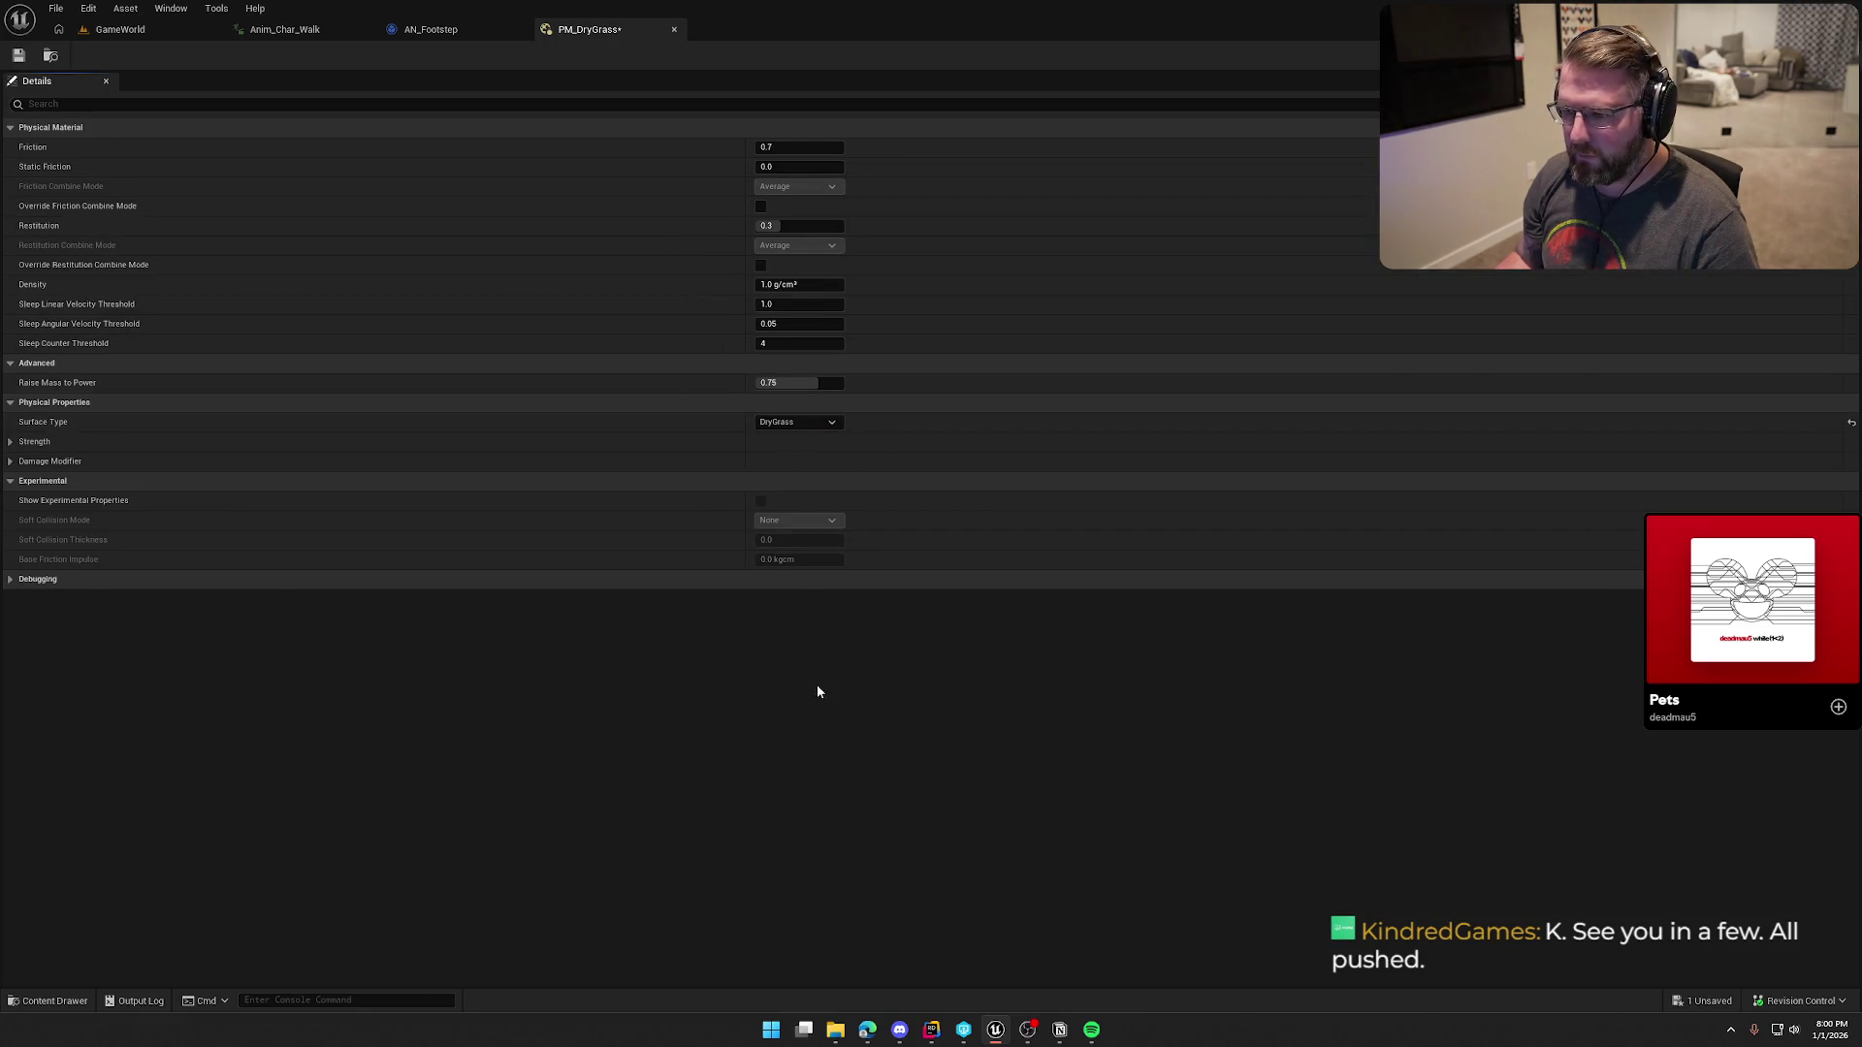
{"action": "left_click", "coordinate": [21, 57]}
{"action": "left_click", "coordinate": [674, 29]}
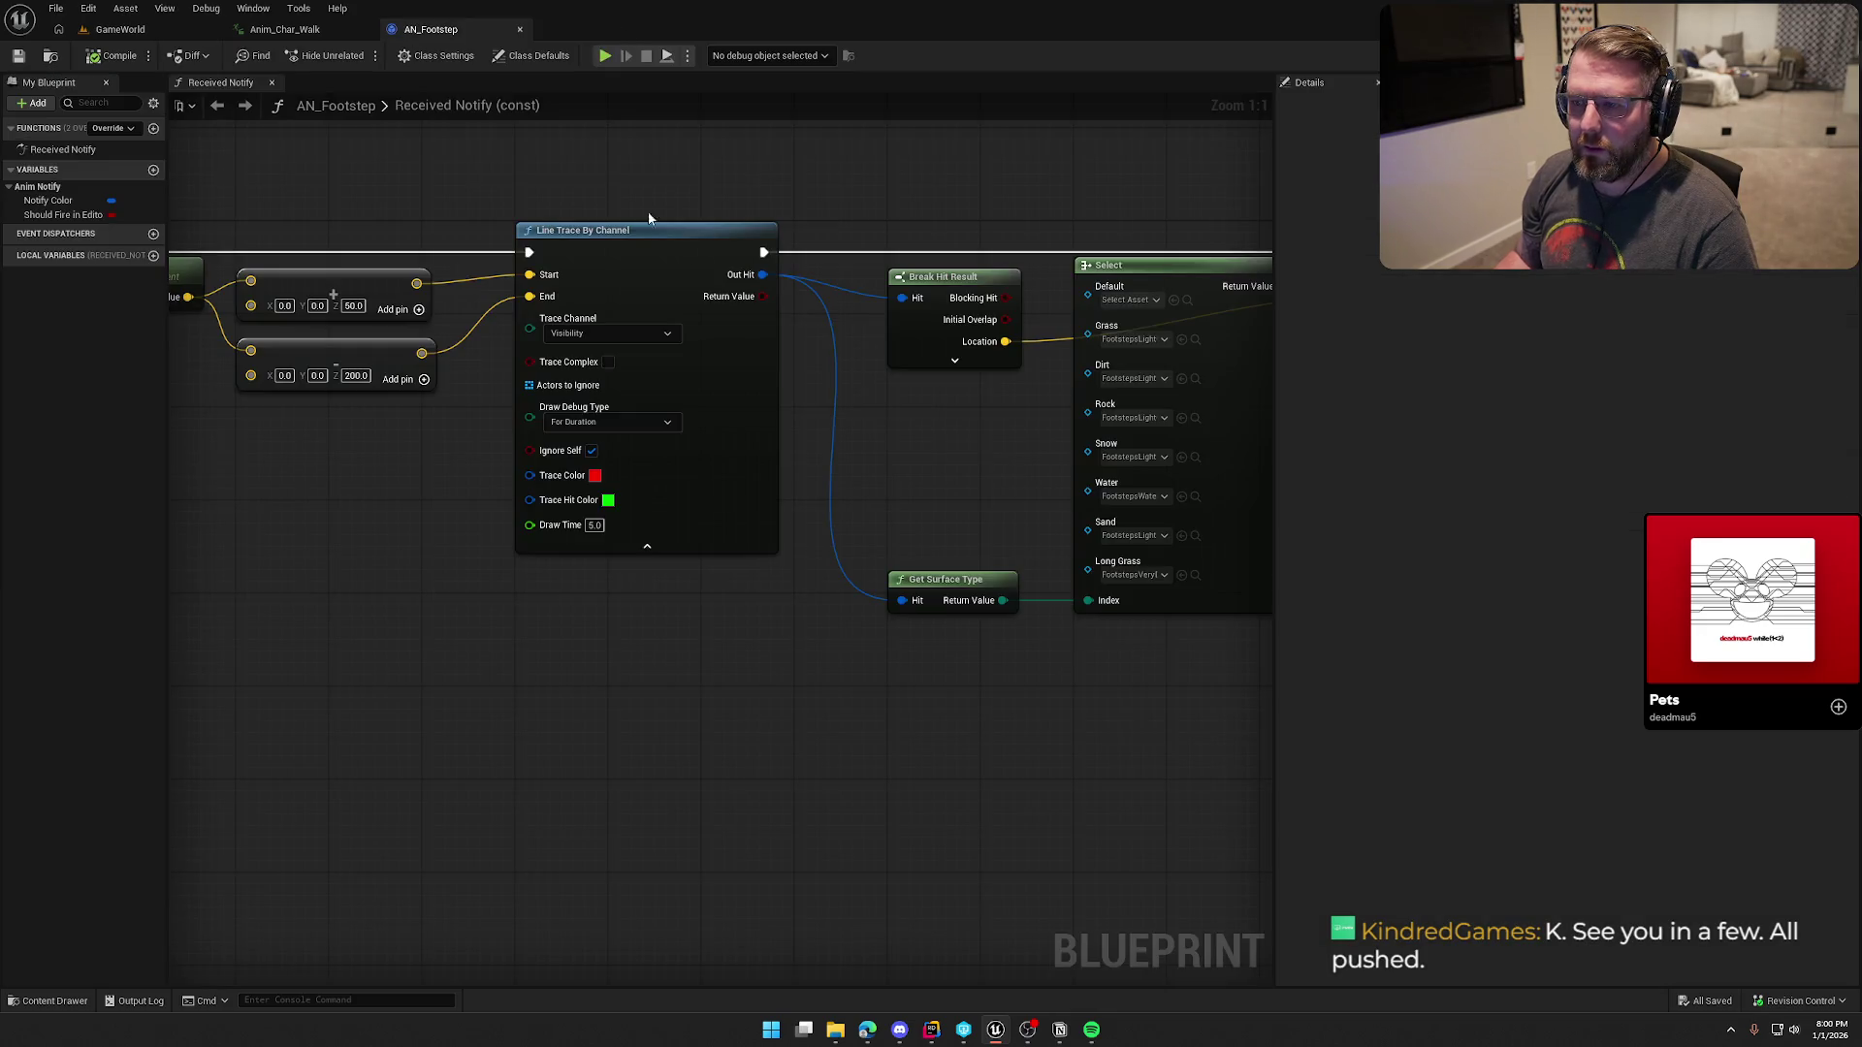
{"action": "right_click", "coordinate": [870, 237]}
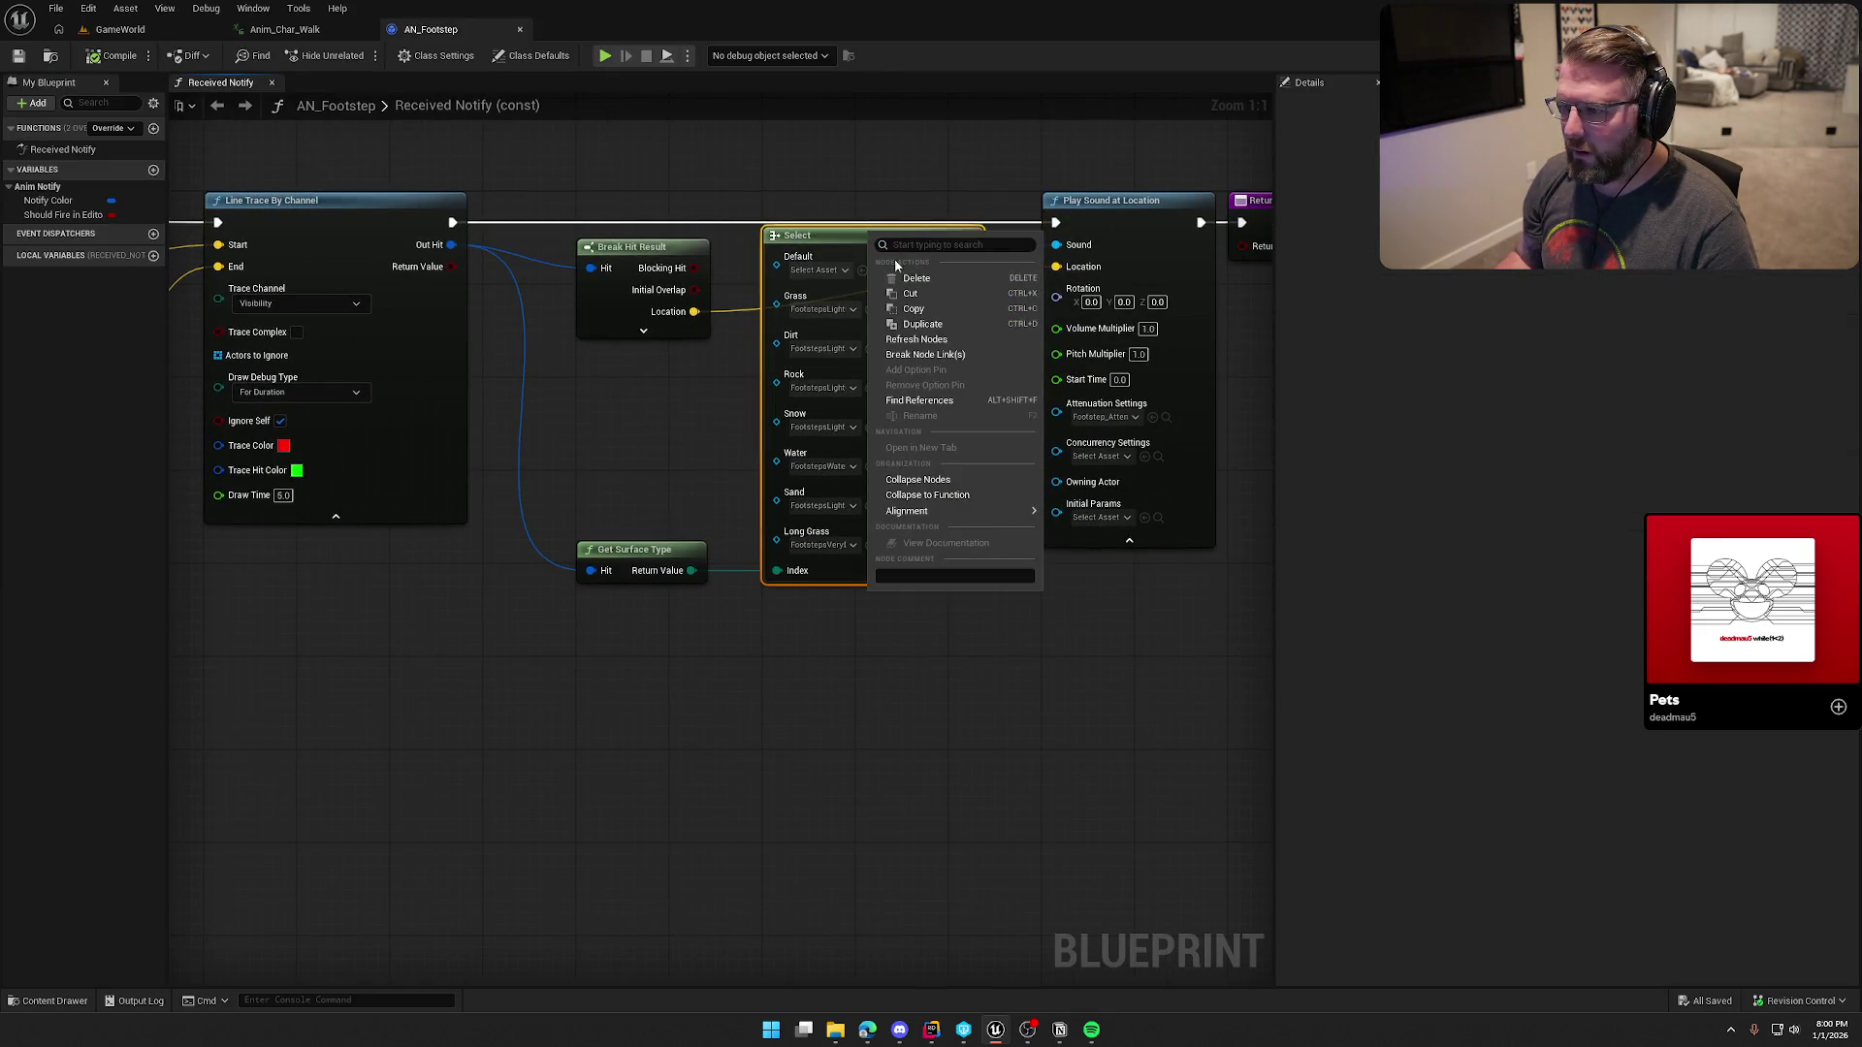
{"action": "left_click", "coordinate": [950, 339]}
Step: Set PM_Grass's surface type to Grass, save and close it
{"action": "key", "text": "ctrl+space"}
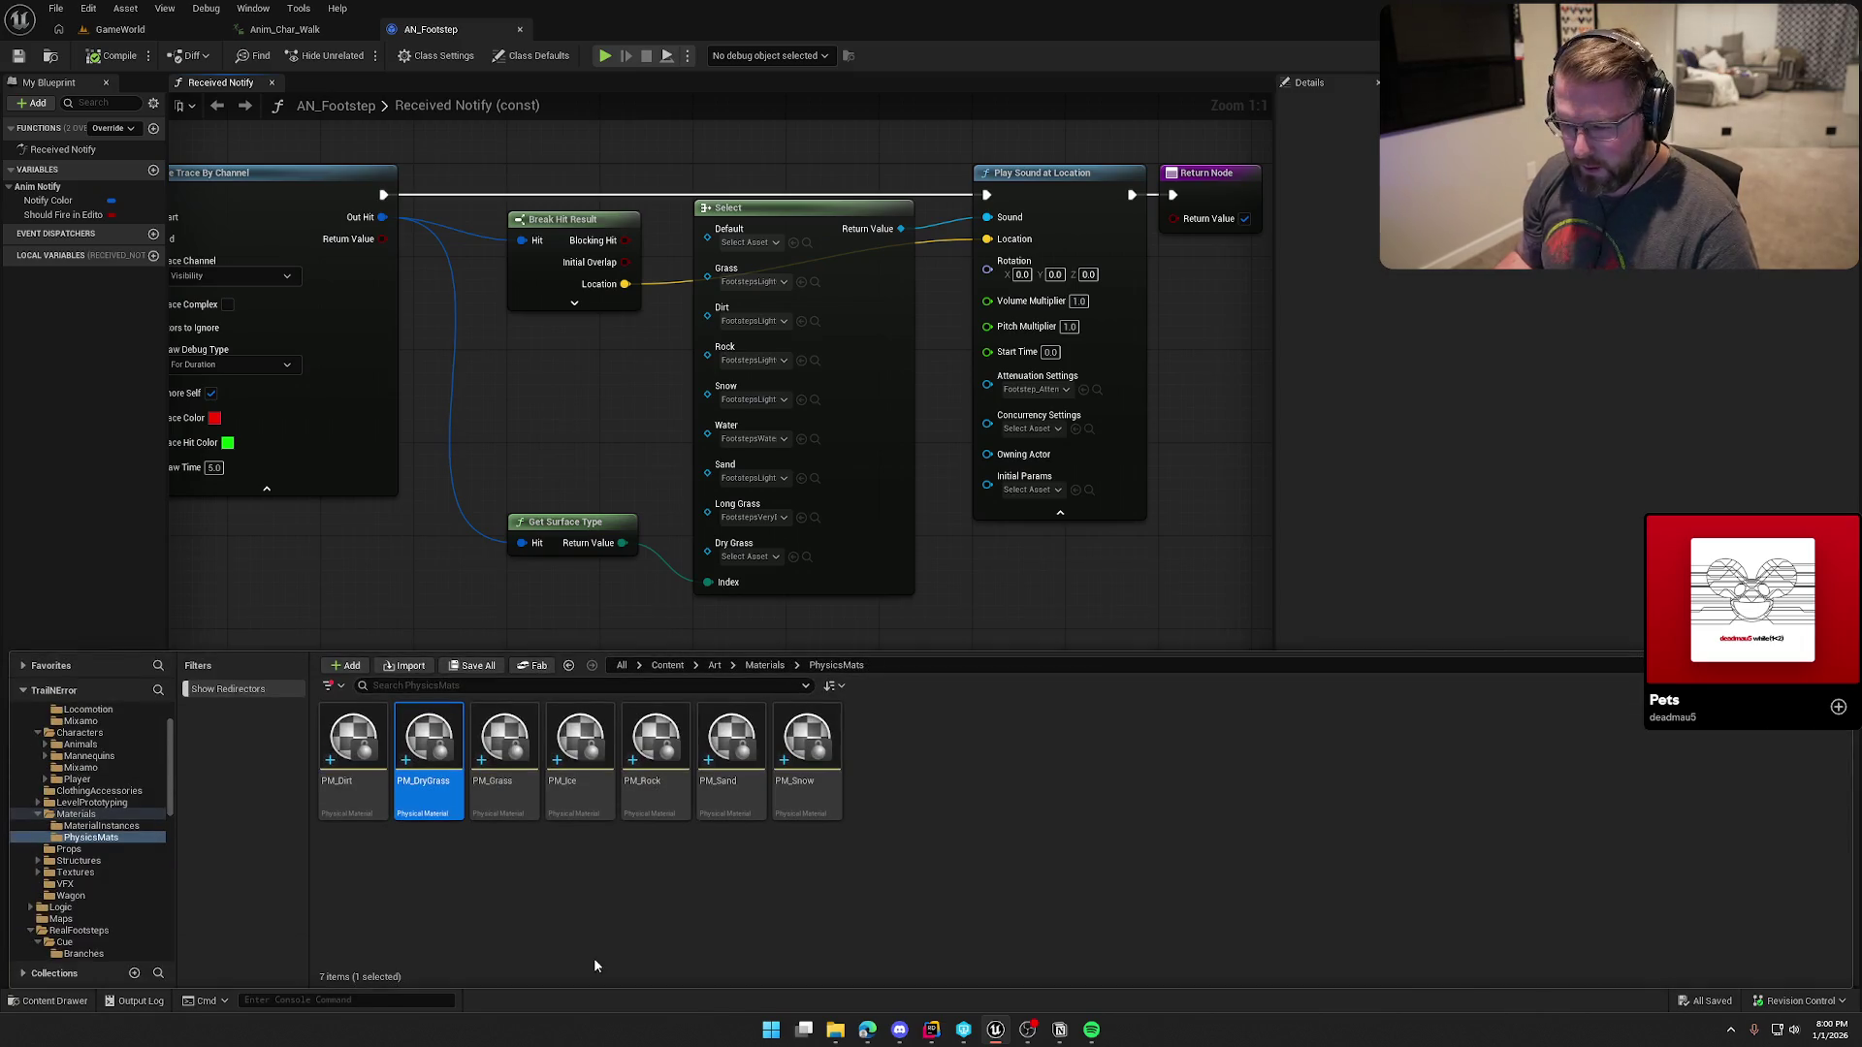
{"action": "double_click", "coordinate": [509, 766]}
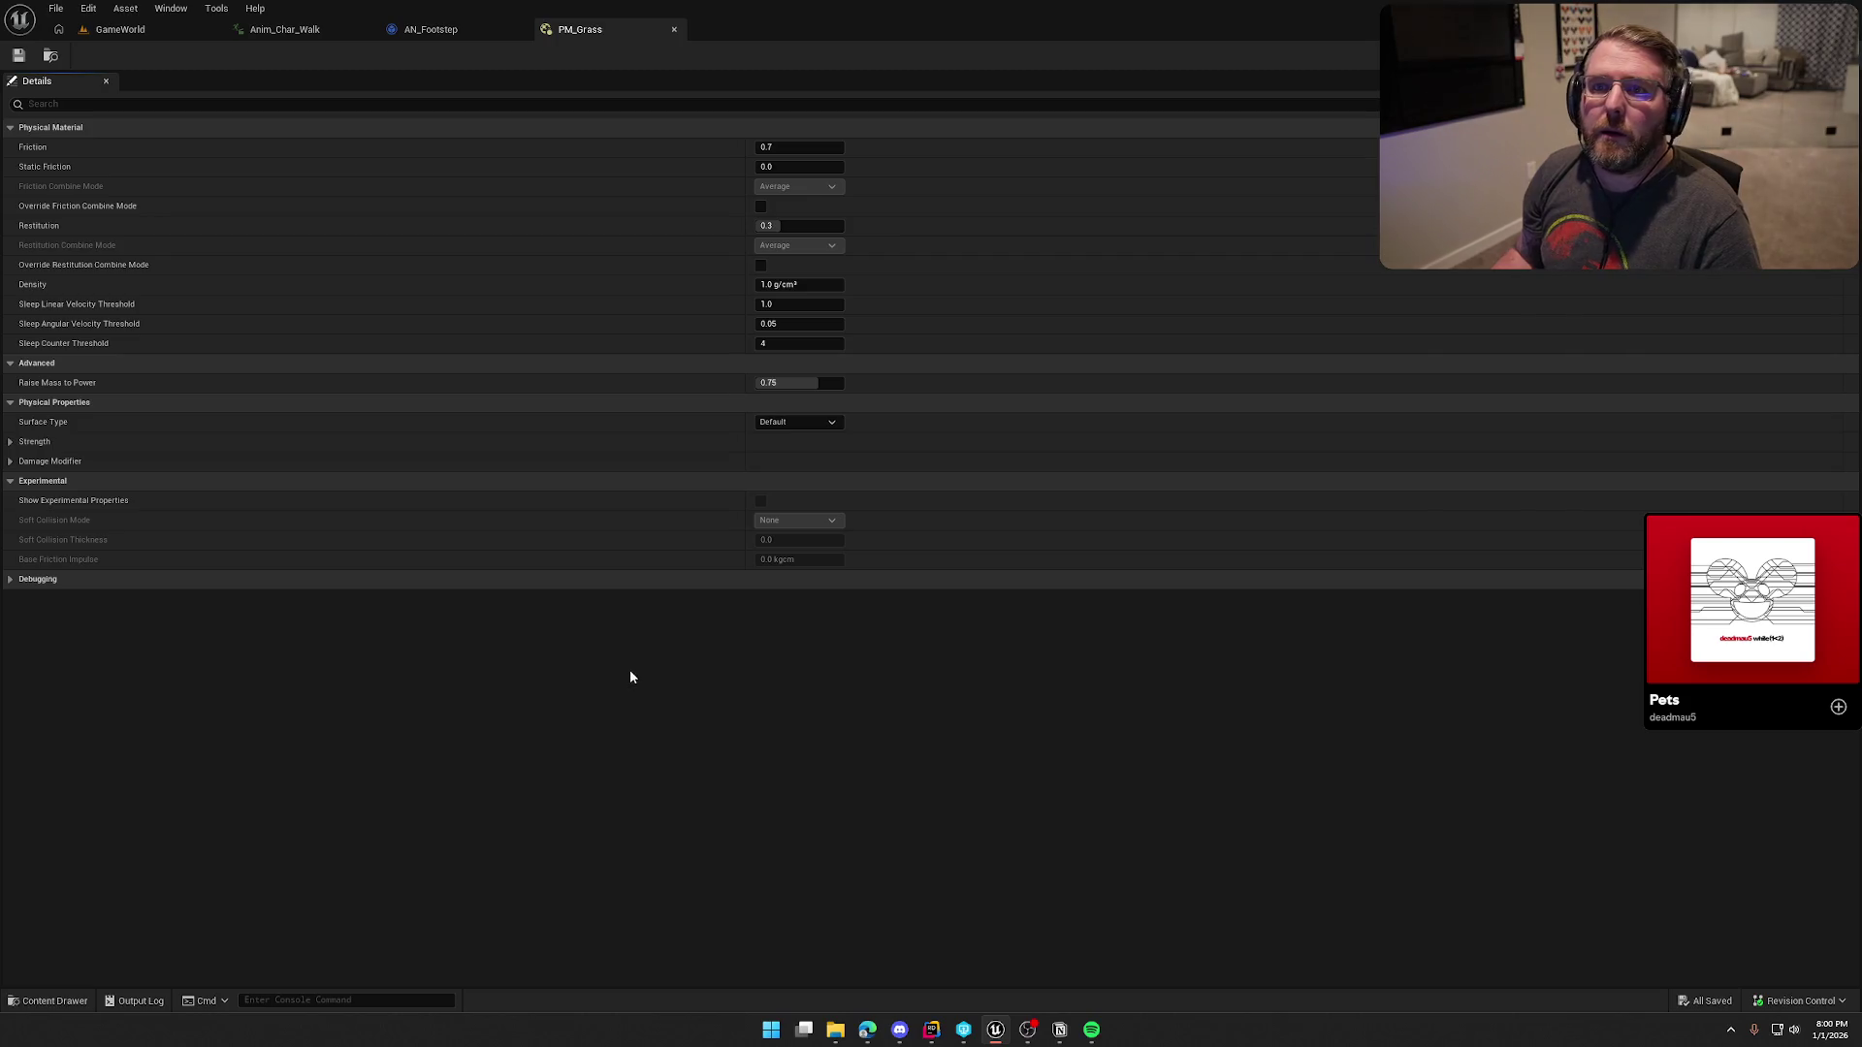
{"action": "left_click", "coordinate": [791, 421]}
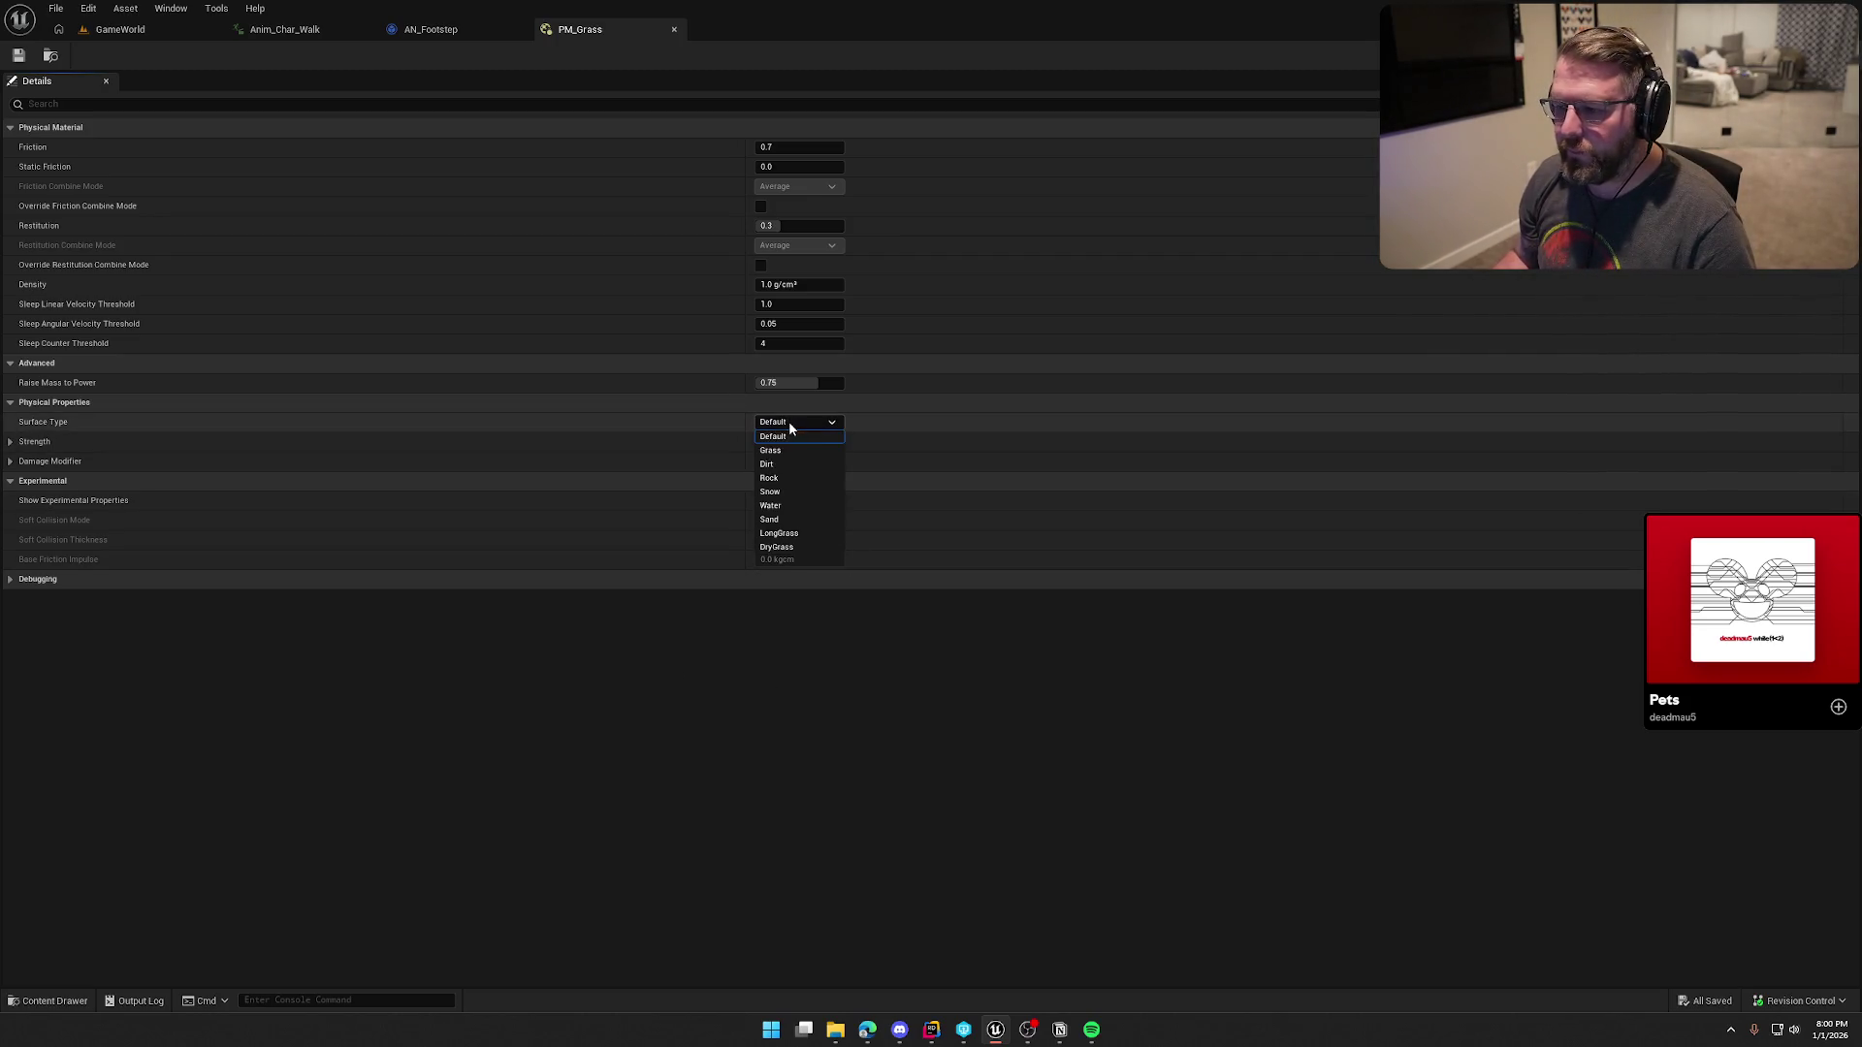
{"action": "left_click", "coordinate": [799, 450]}
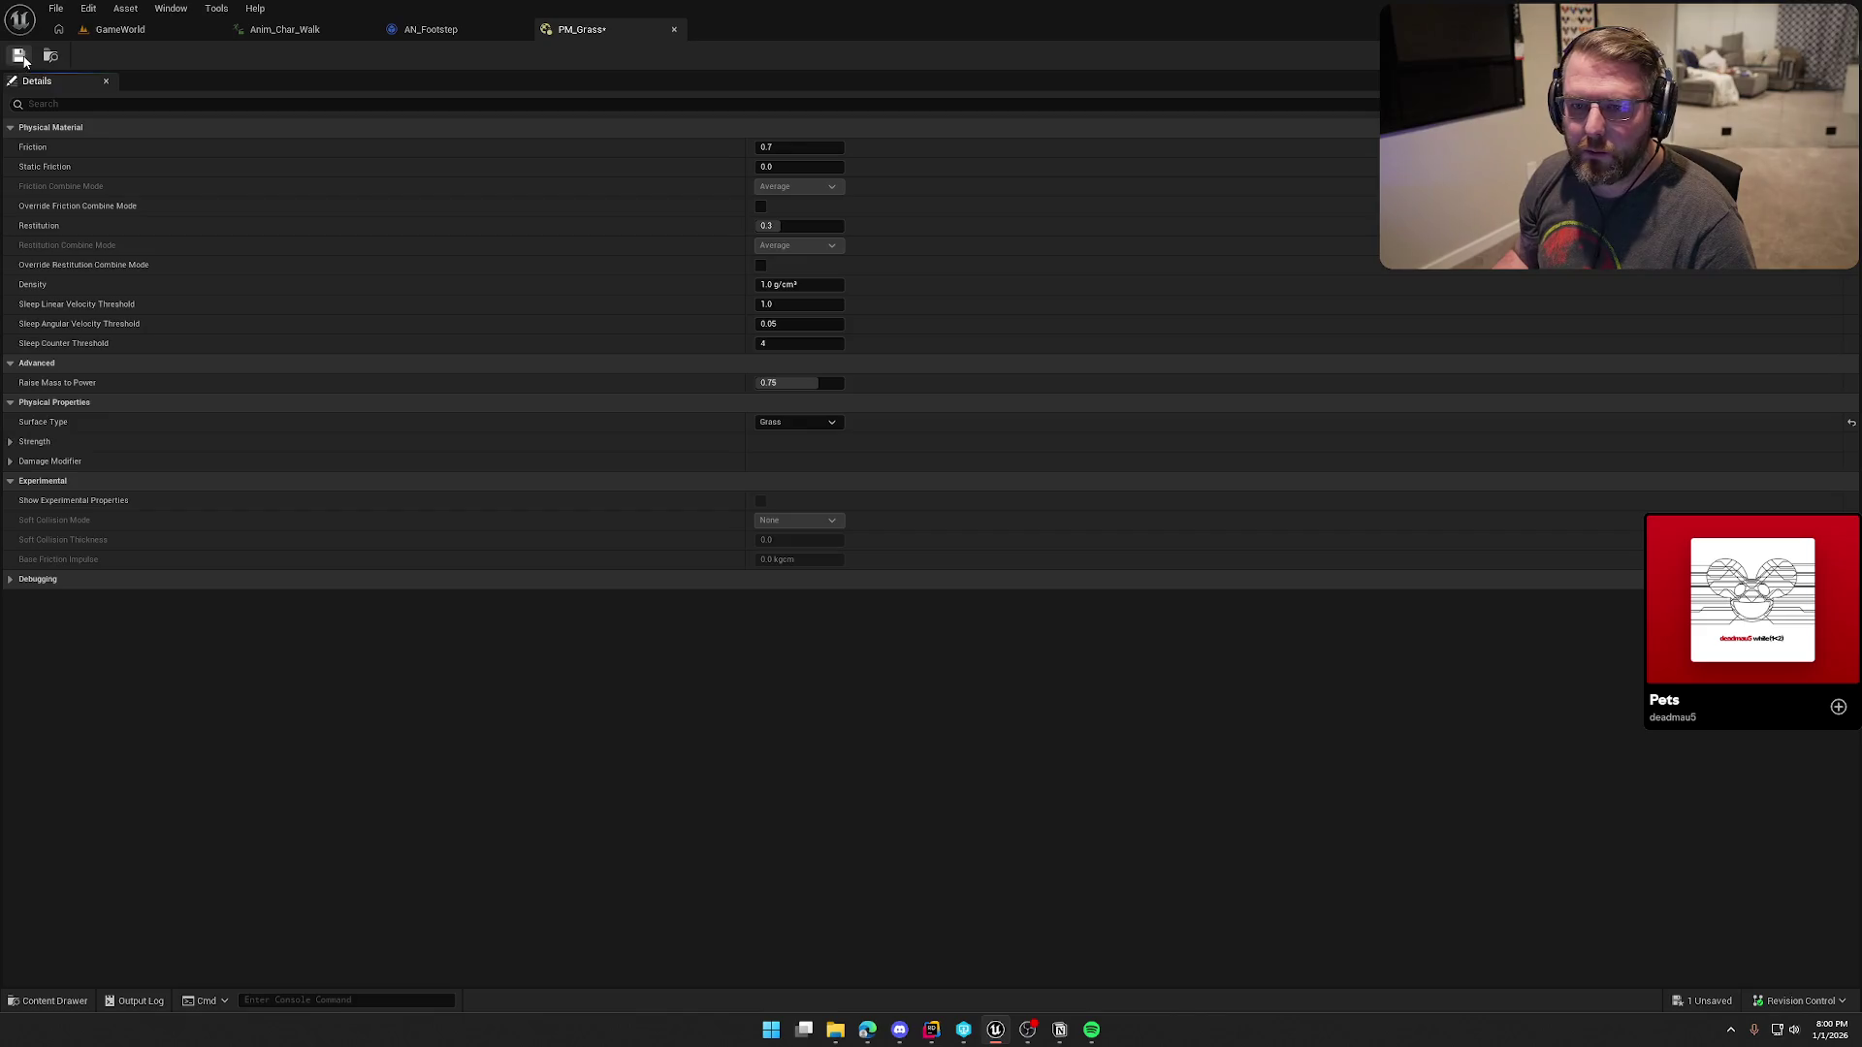
{"action": "key", "text": "ctrl+s"}
{"action": "left_click", "coordinate": [674, 29]}
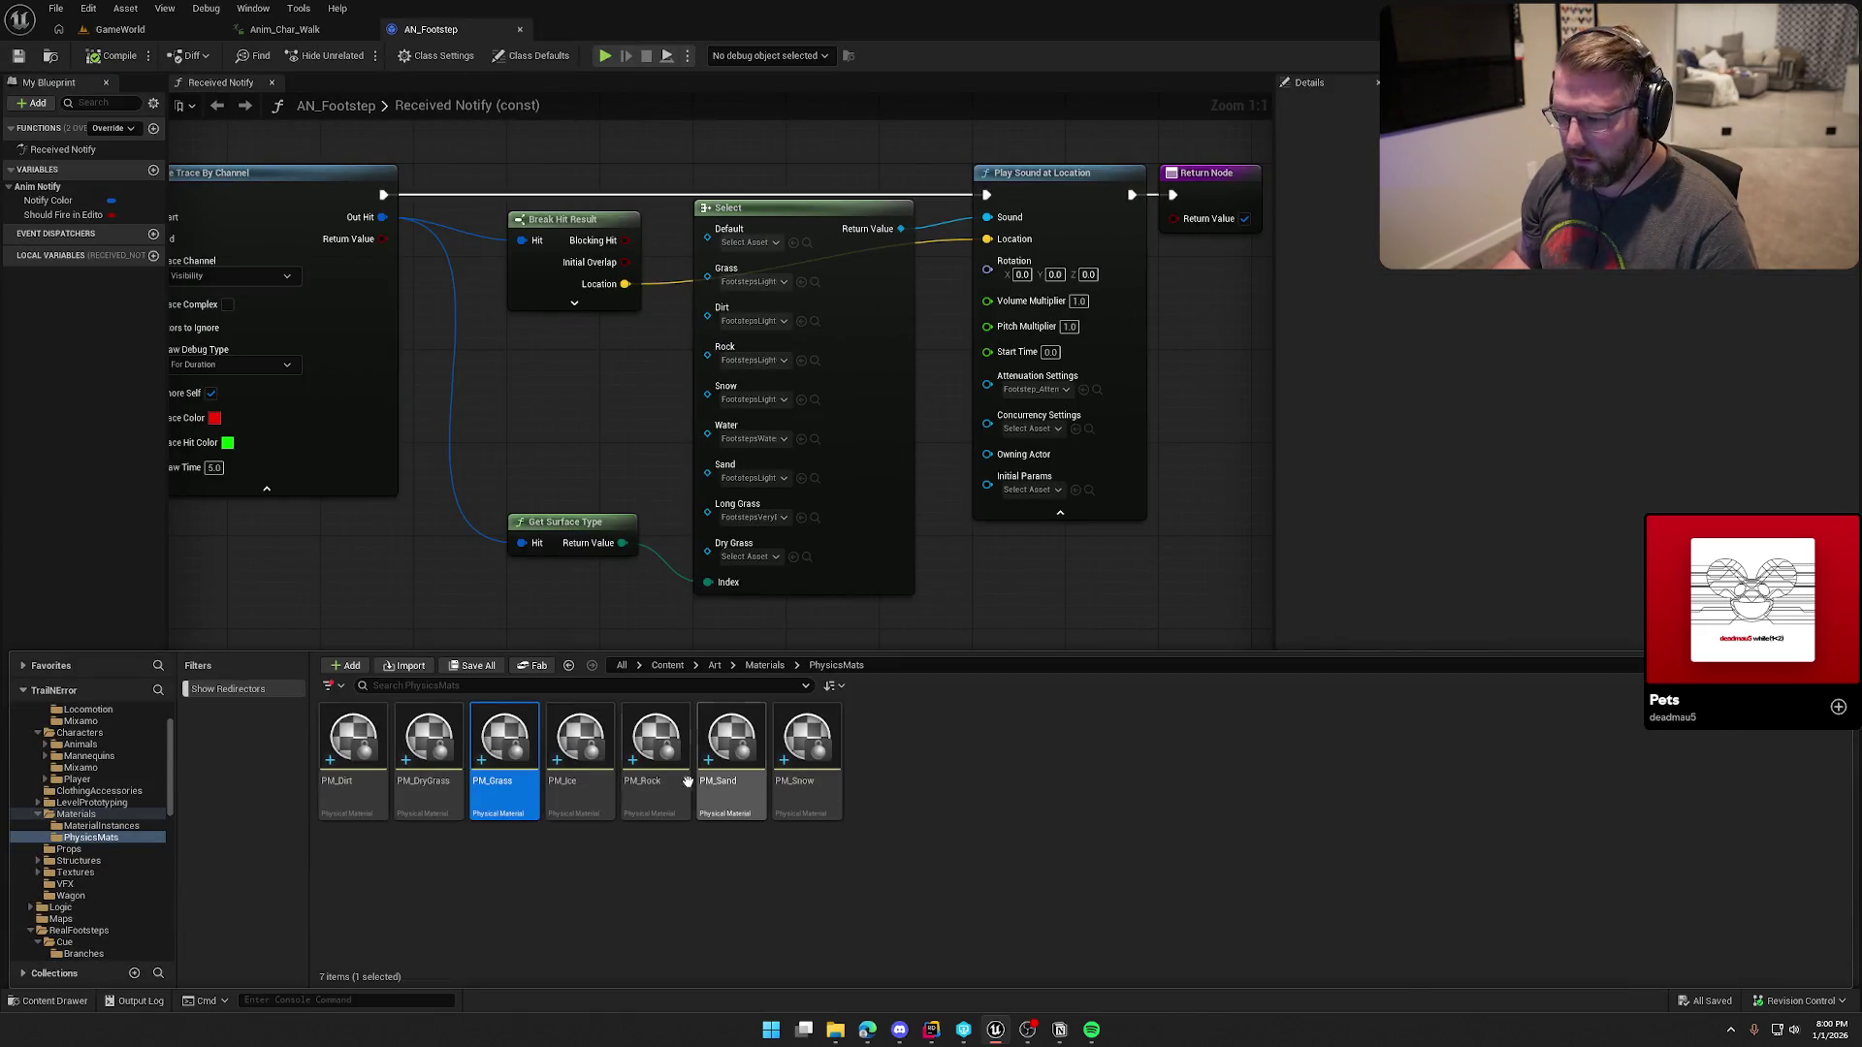
{"action": "left_click", "coordinate": [596, 739]}
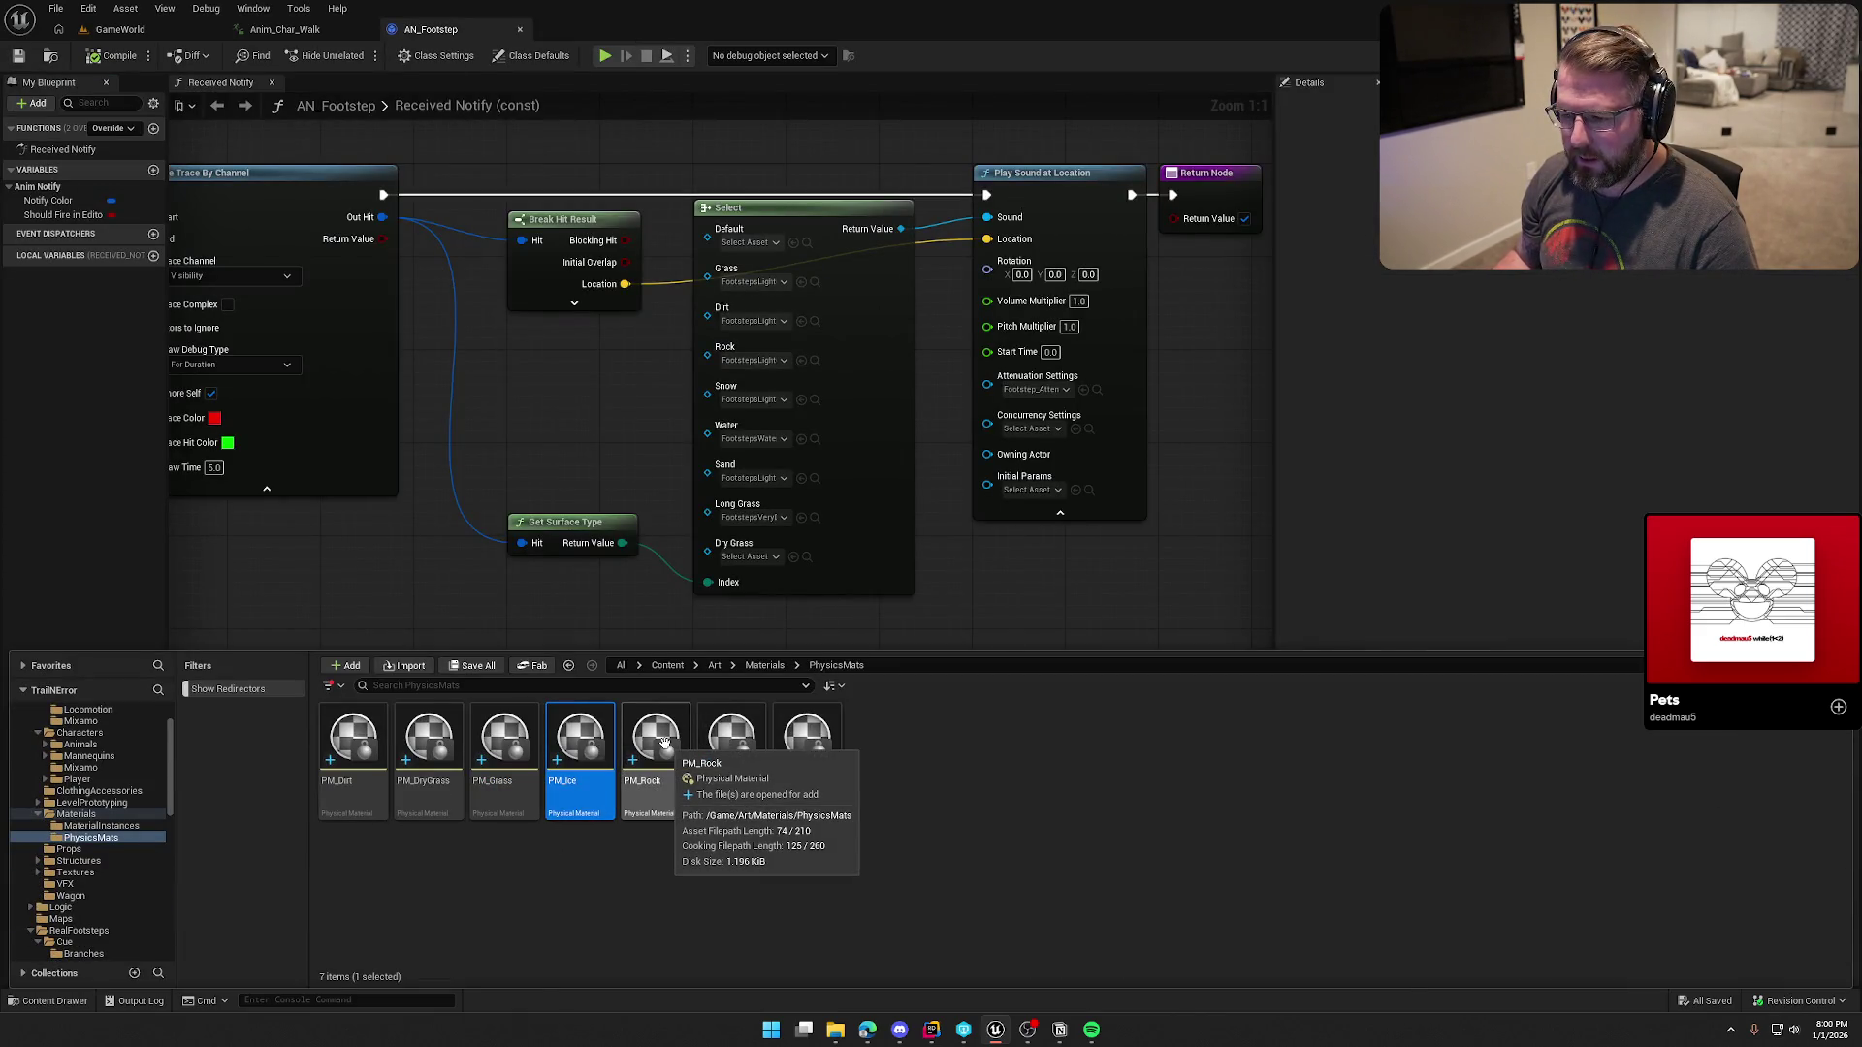
{"action": "left_click", "coordinate": [121, 29]}
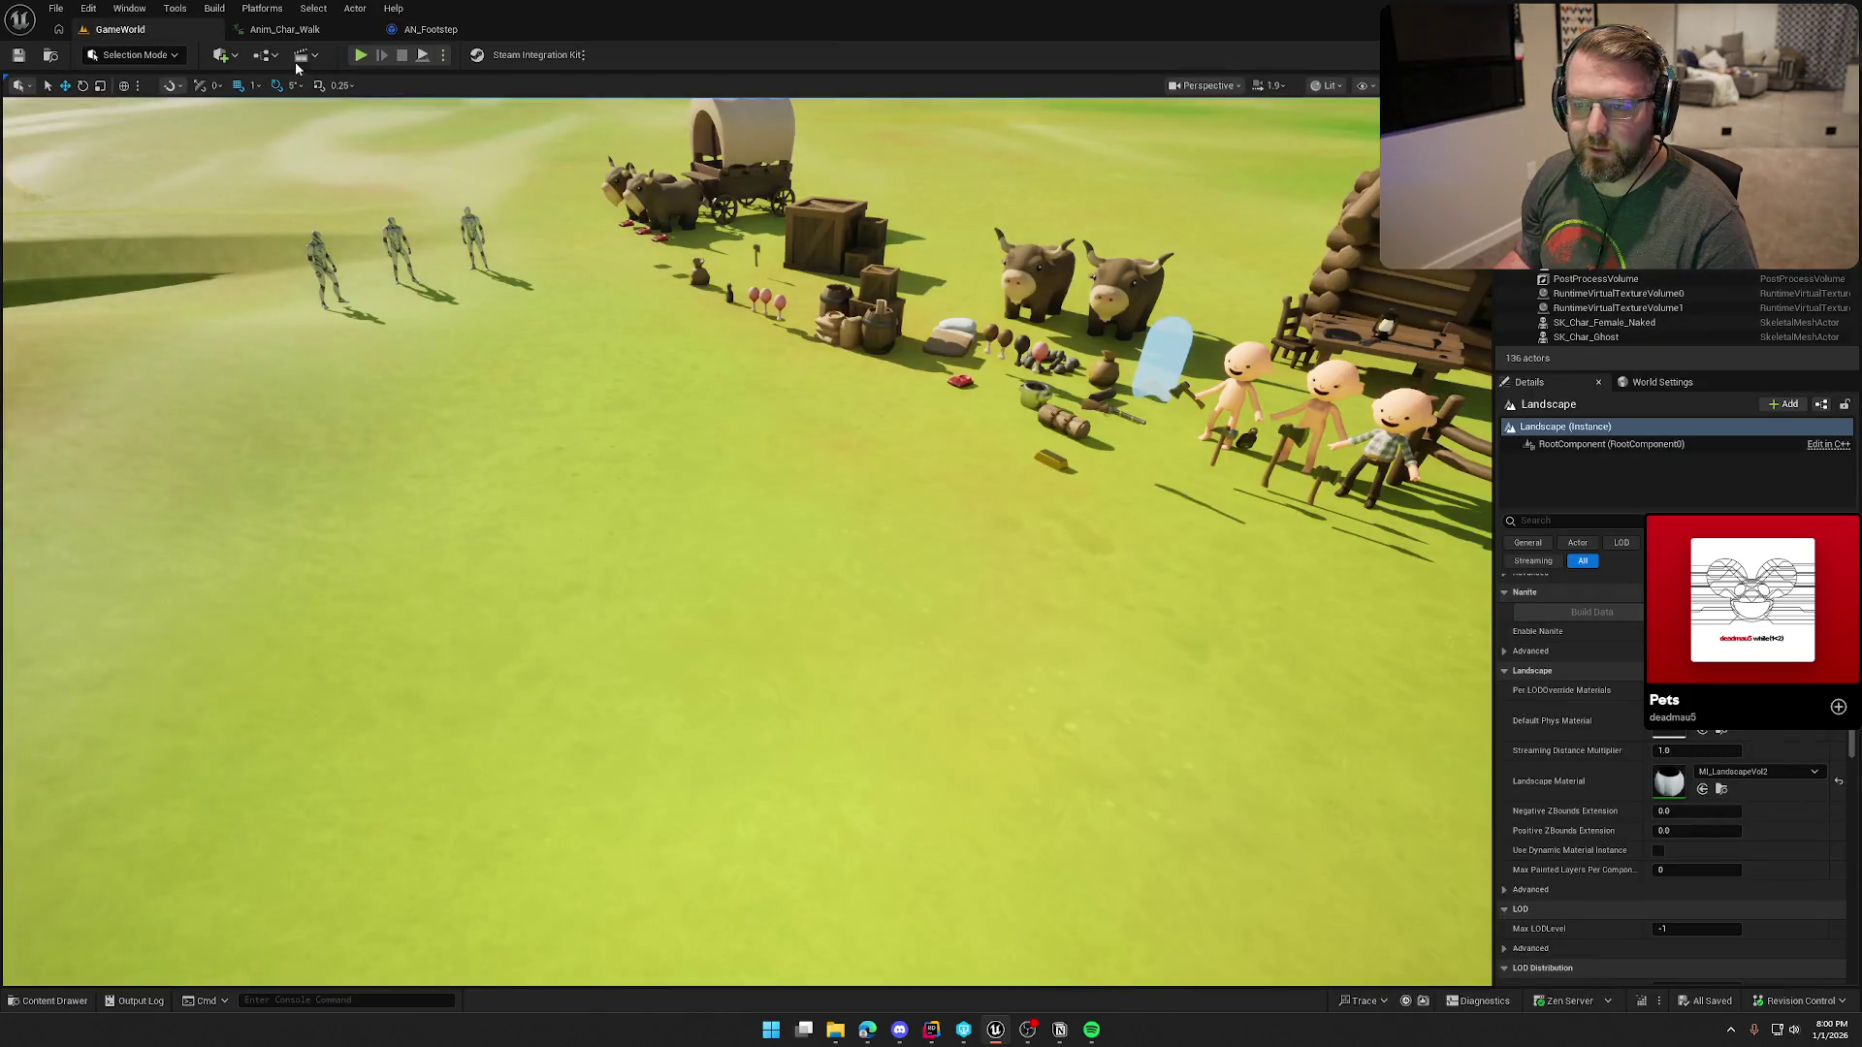
Step: Name SurfaceType9 'Ice' in Project Settings > Engine > Physics
{"action": "left_click", "coordinate": [89, 8]}
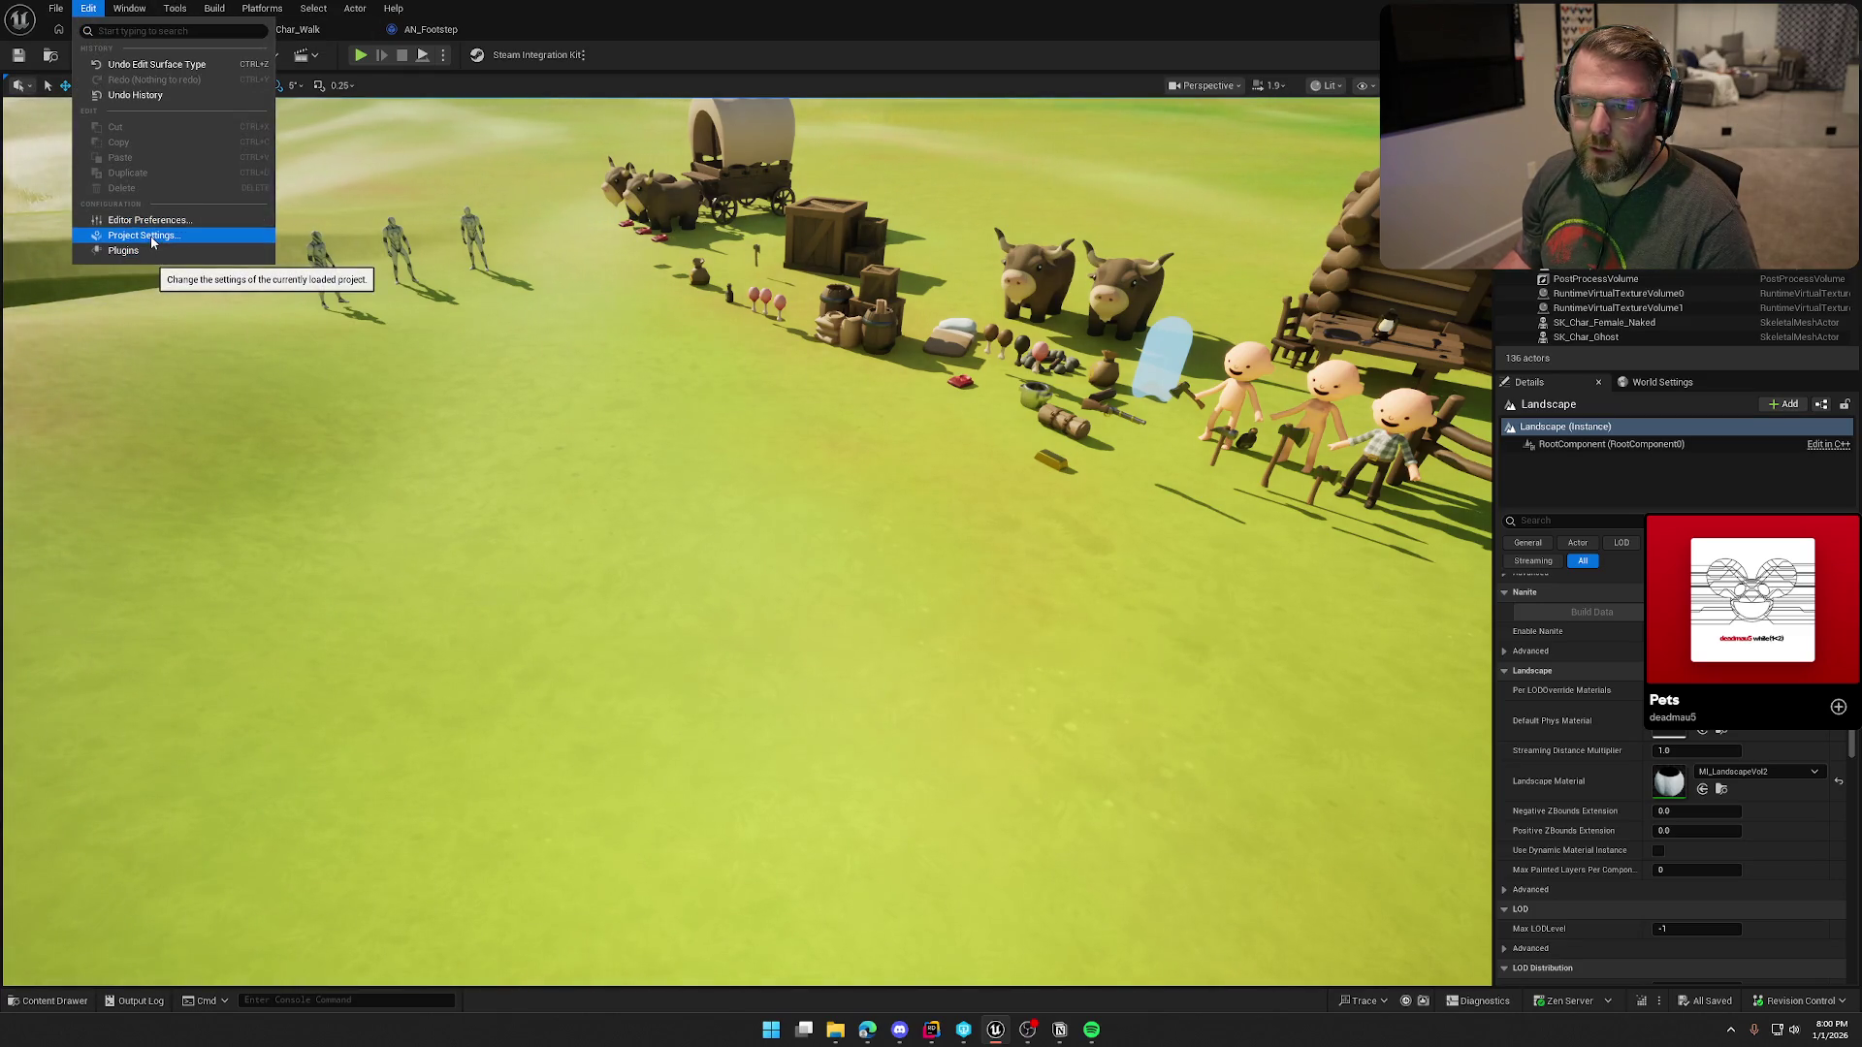
{"action": "left_click", "coordinate": [143, 236]}
{"action": "scroll", "coordinate": [134, 869], "scroll_direction": "down", "scroll_amount": 10}
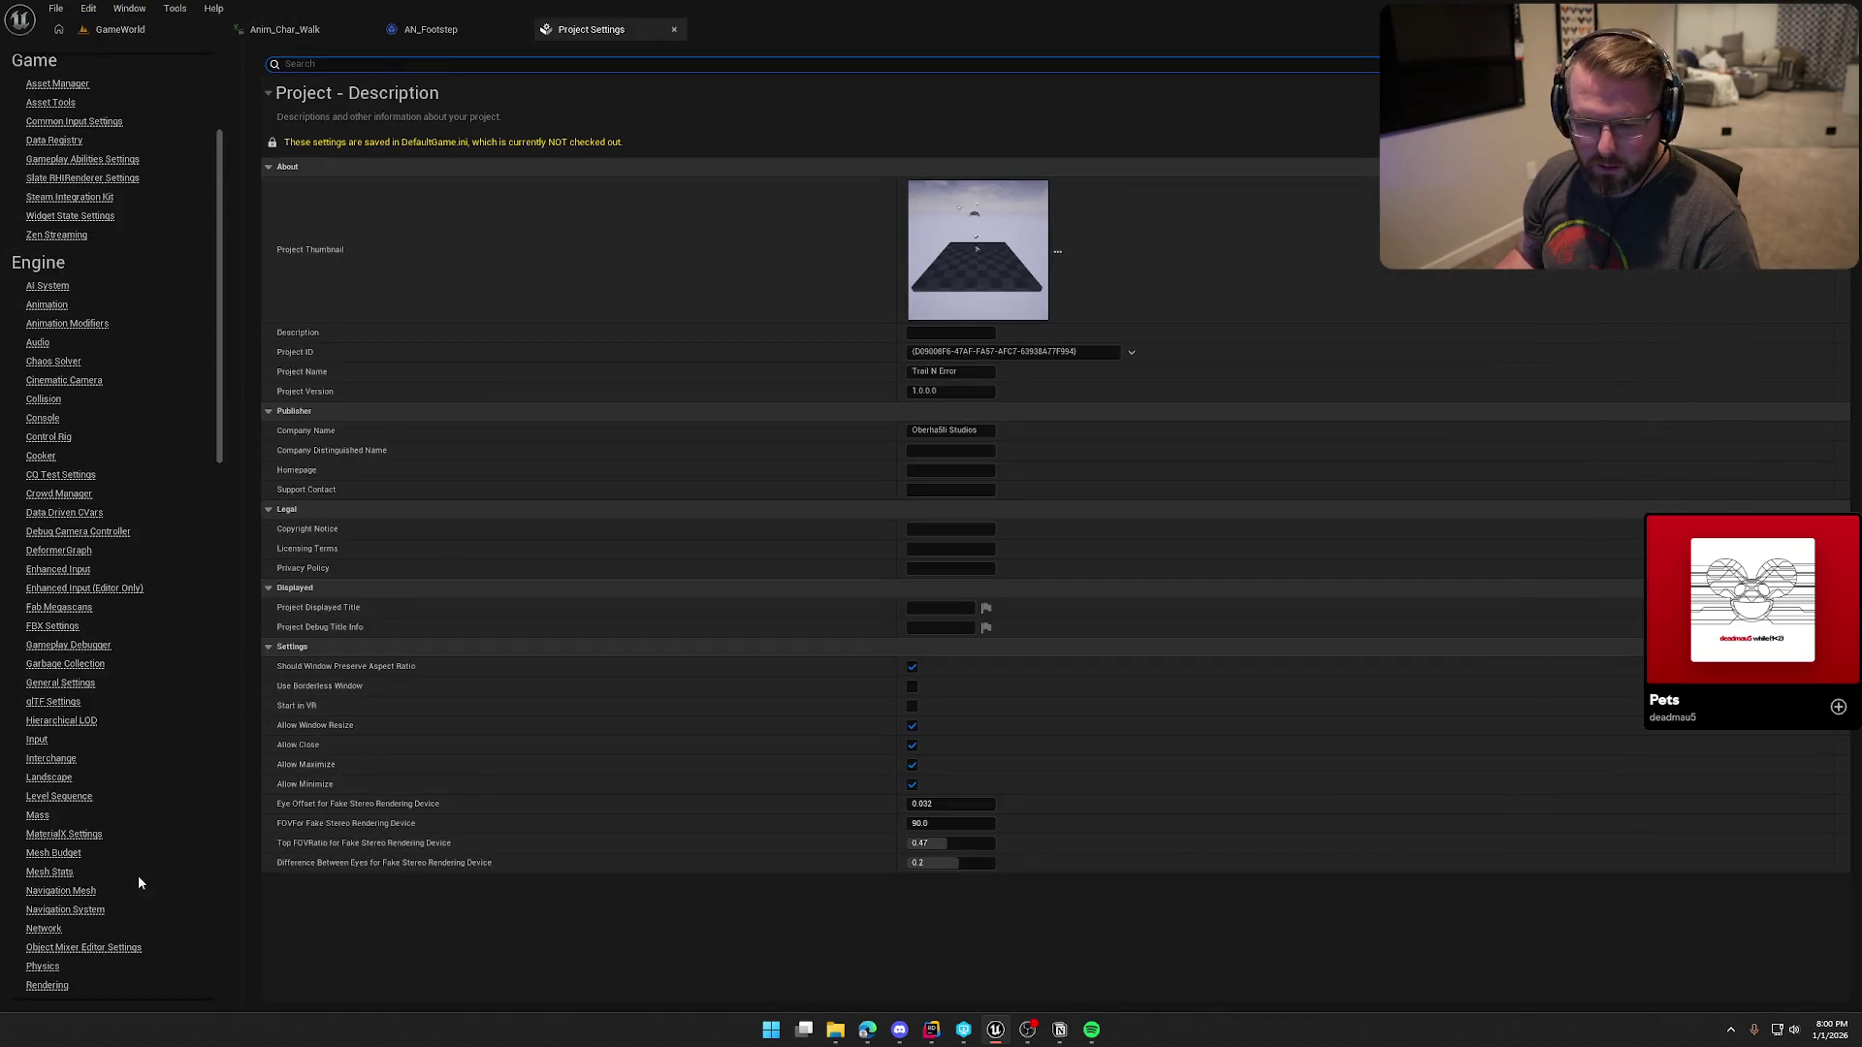
{"action": "left_click", "coordinate": [42, 688]}
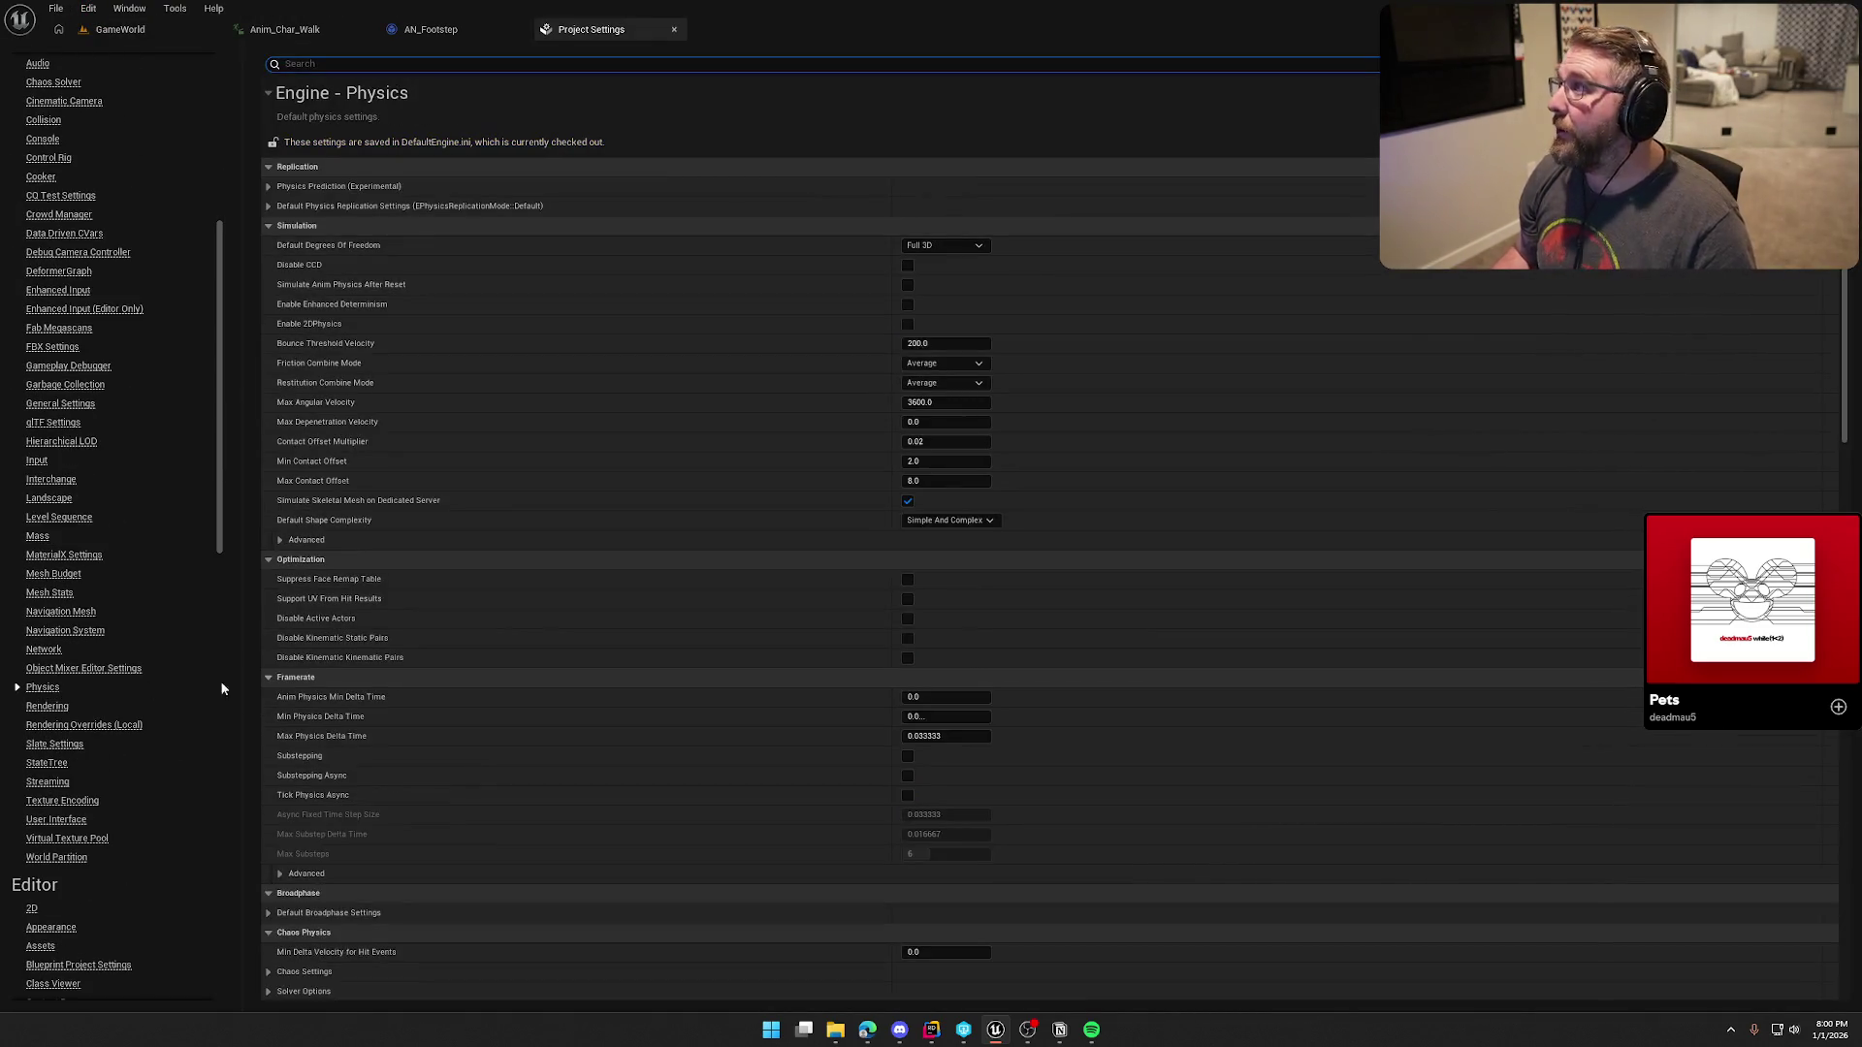
{"action": "scroll", "coordinate": [824, 641], "scroll_direction": "down", "scroll_amount": 15}
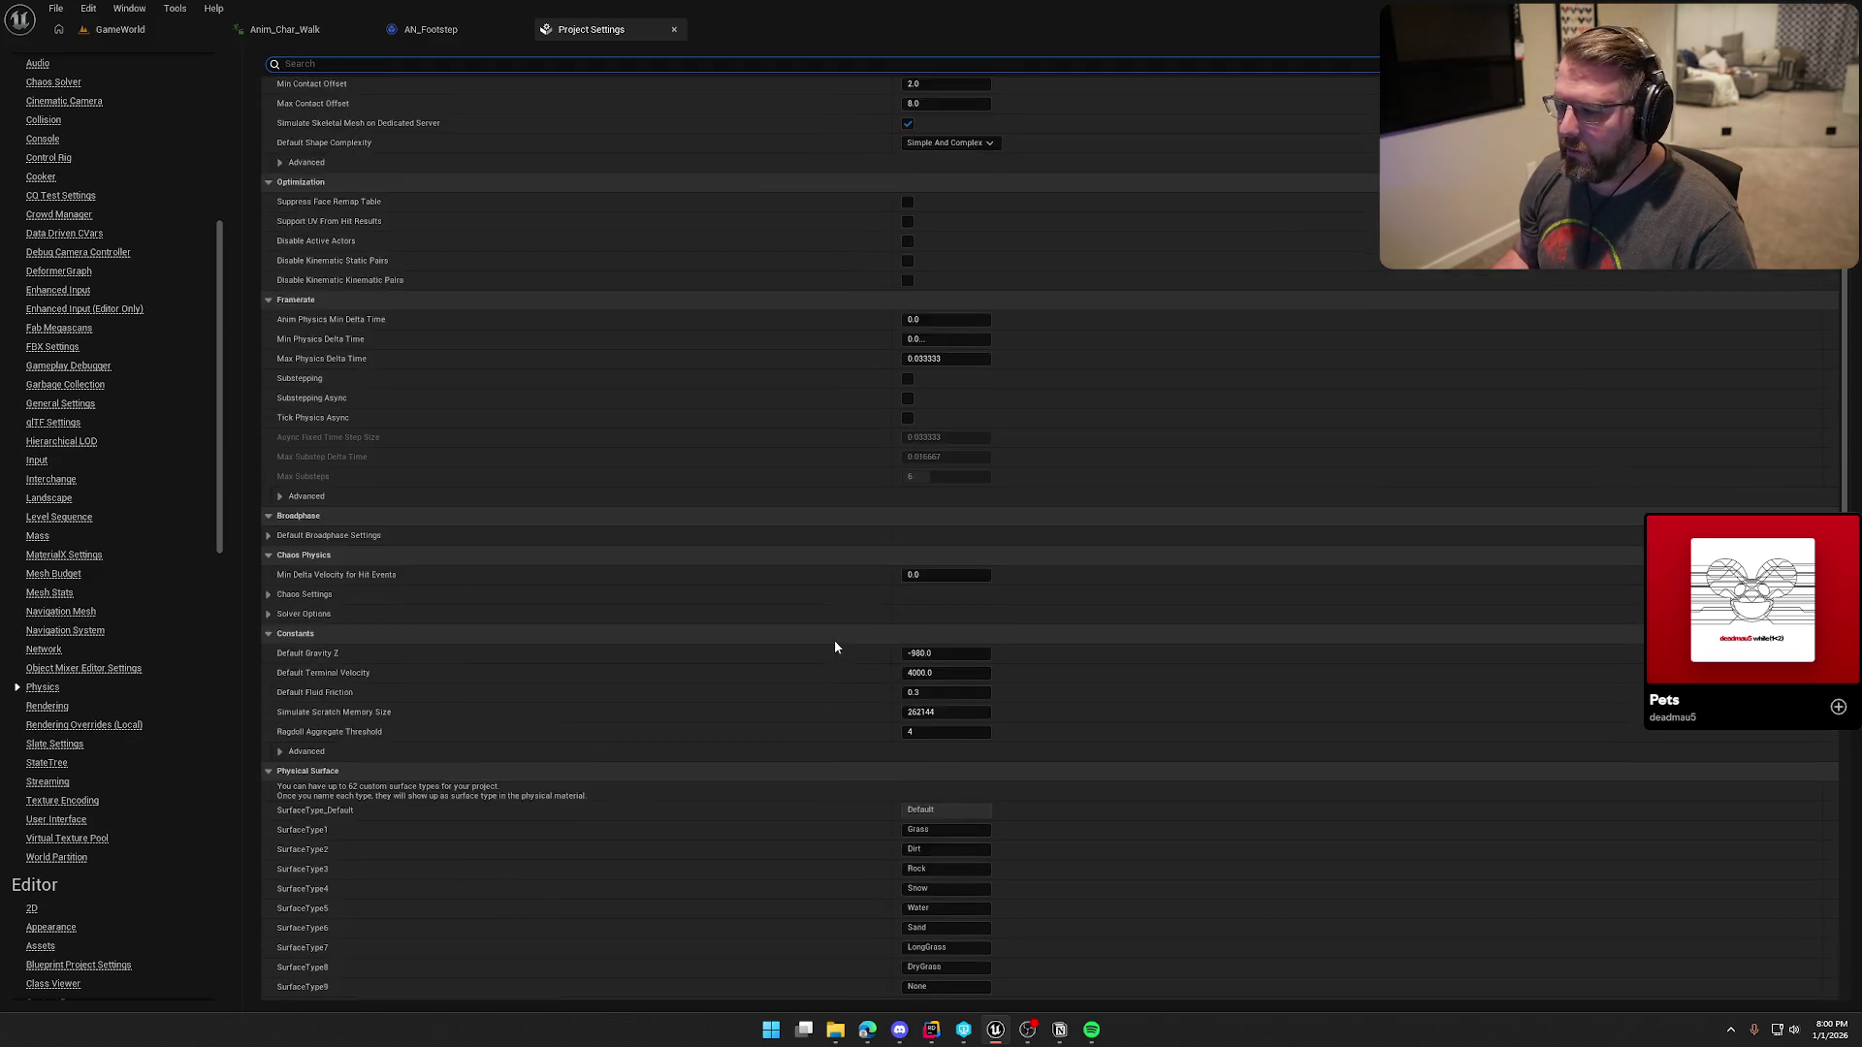
{"action": "left_click", "coordinate": [946, 451]}
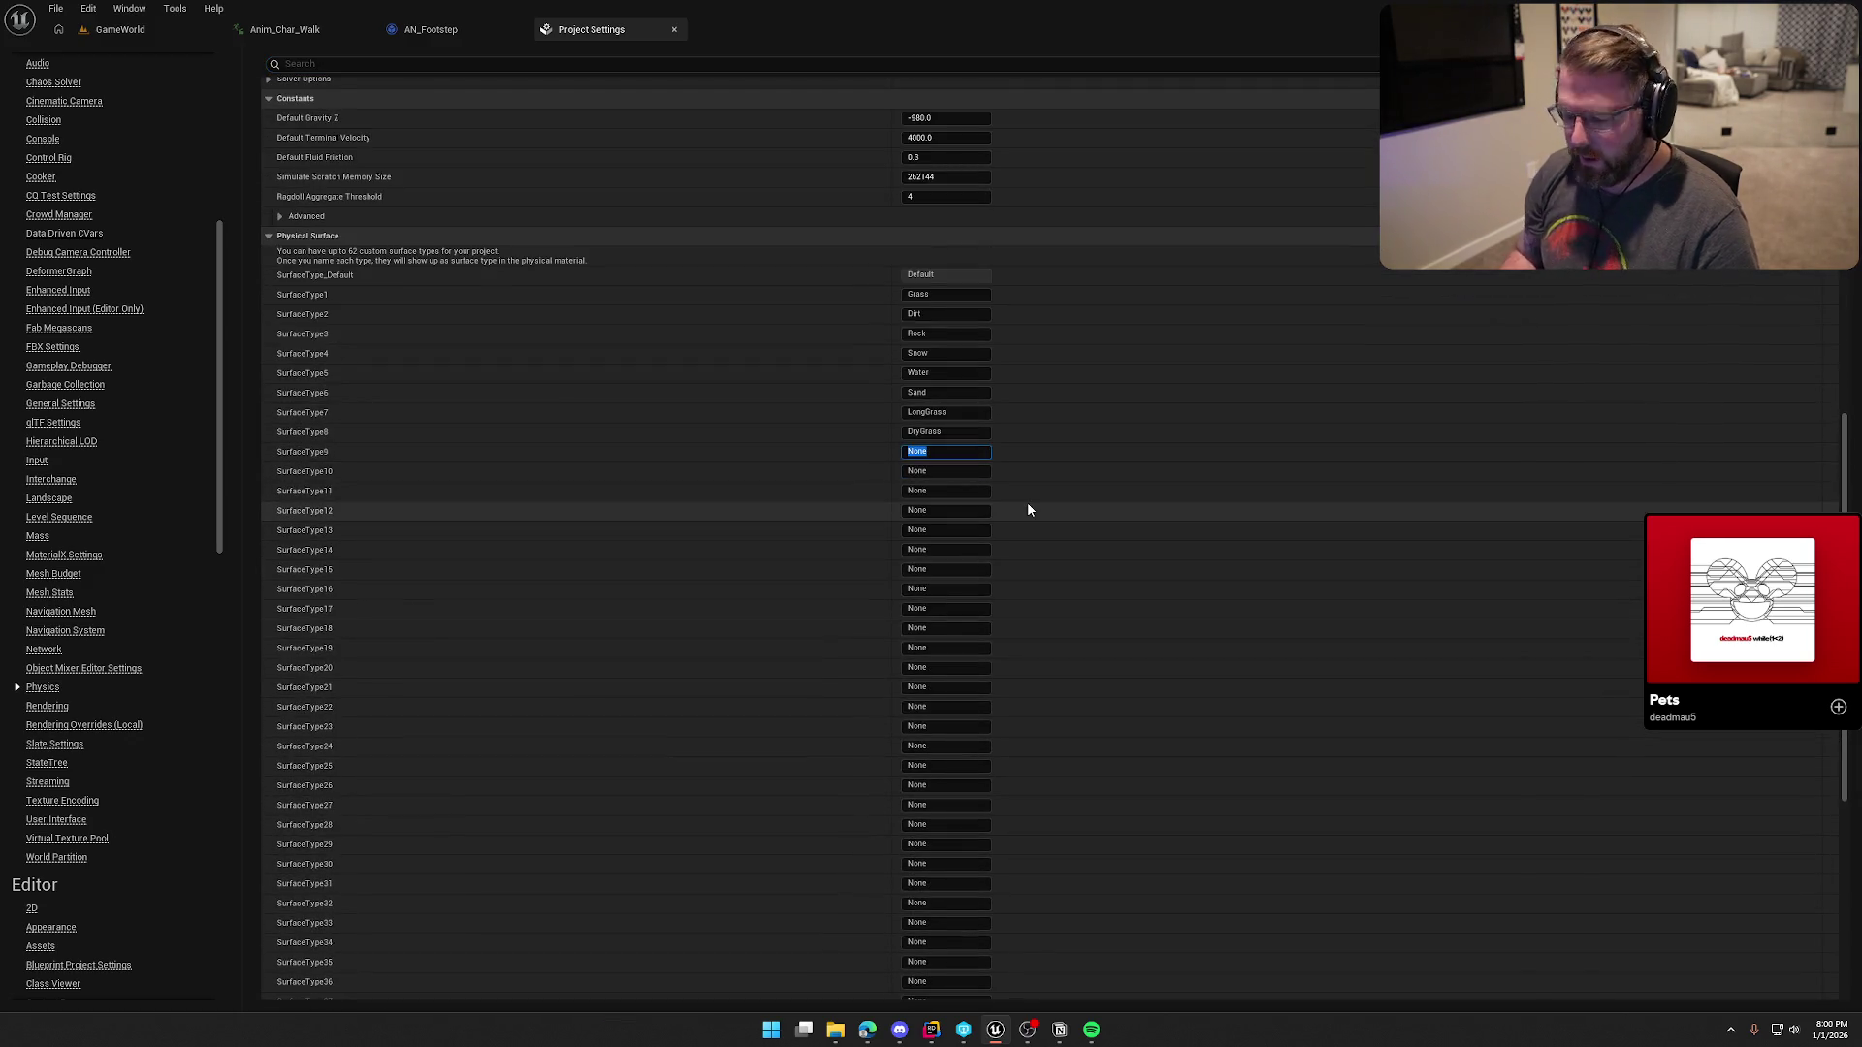
{"action": "type", "text": "Ice"}
{"action": "key", "text": "Return"}
Step: Refresh the AN_Footstep Select node so it gains an Ice input
{"action": "left_click", "coordinate": [500, 31]}
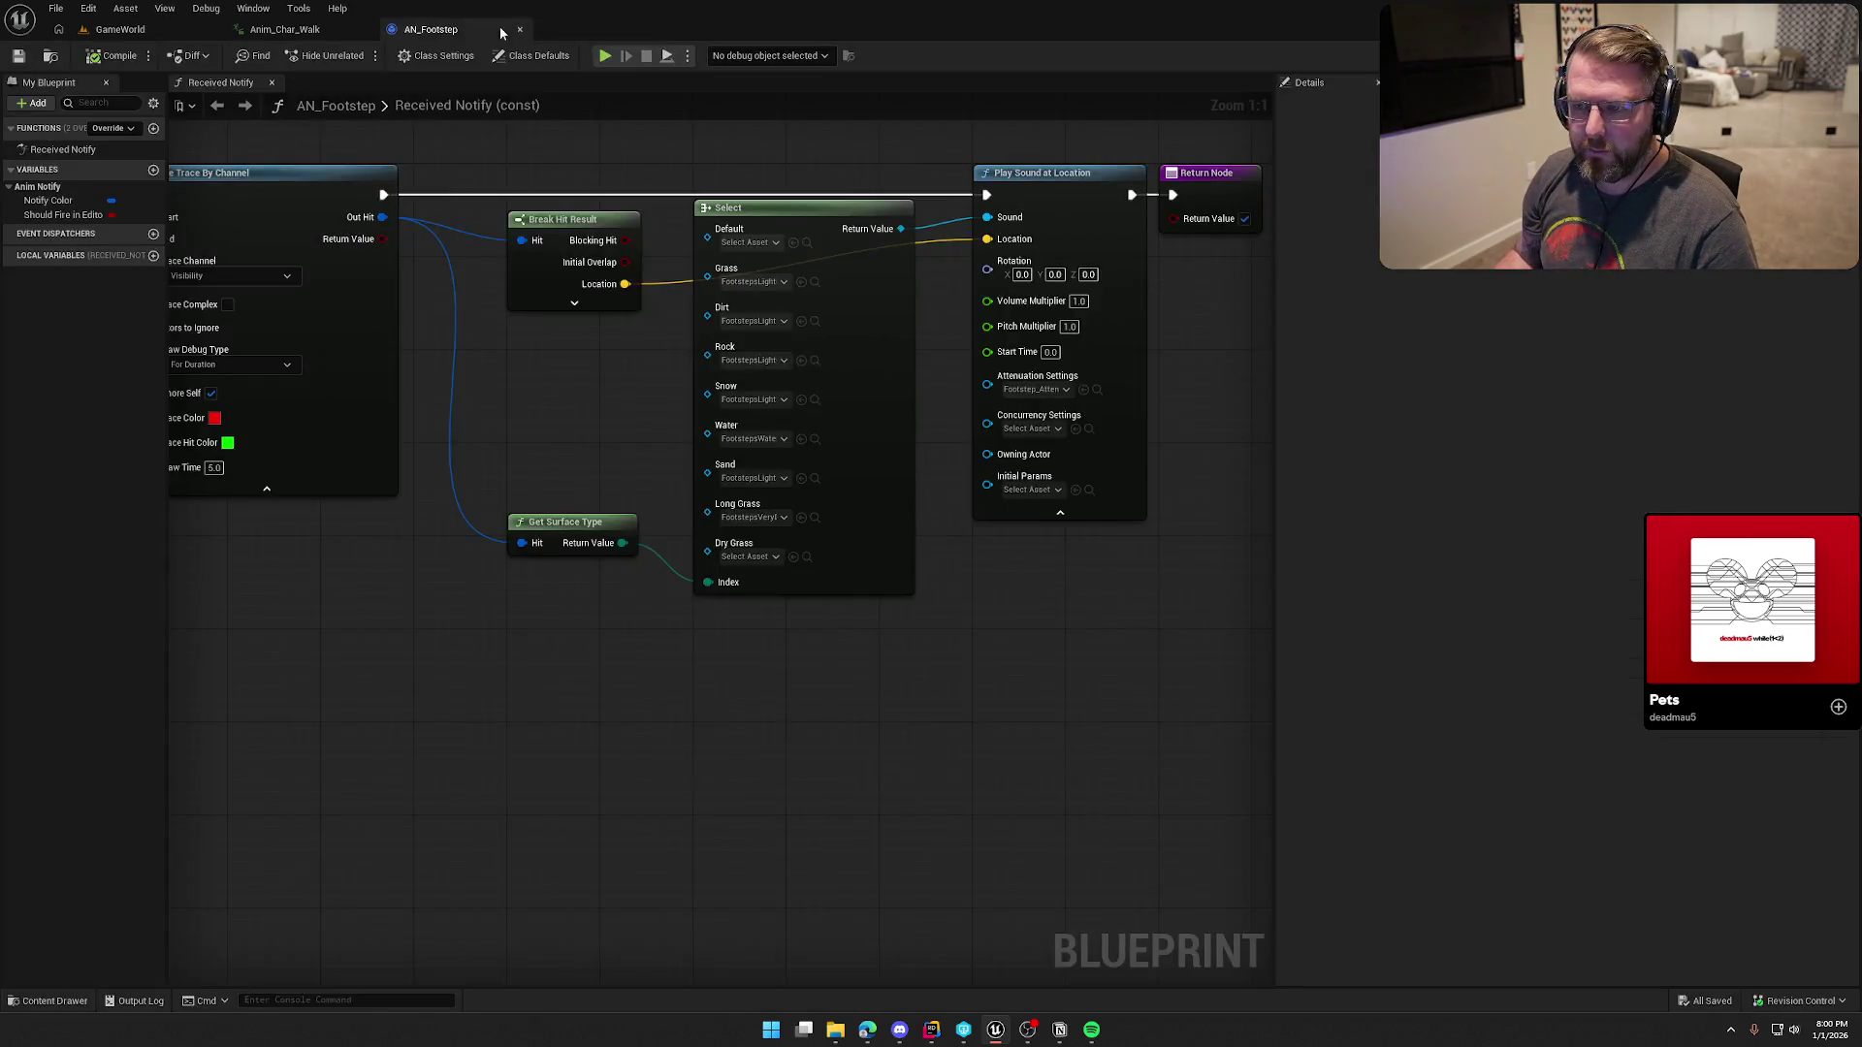
{"action": "right_click", "coordinate": [844, 209]}
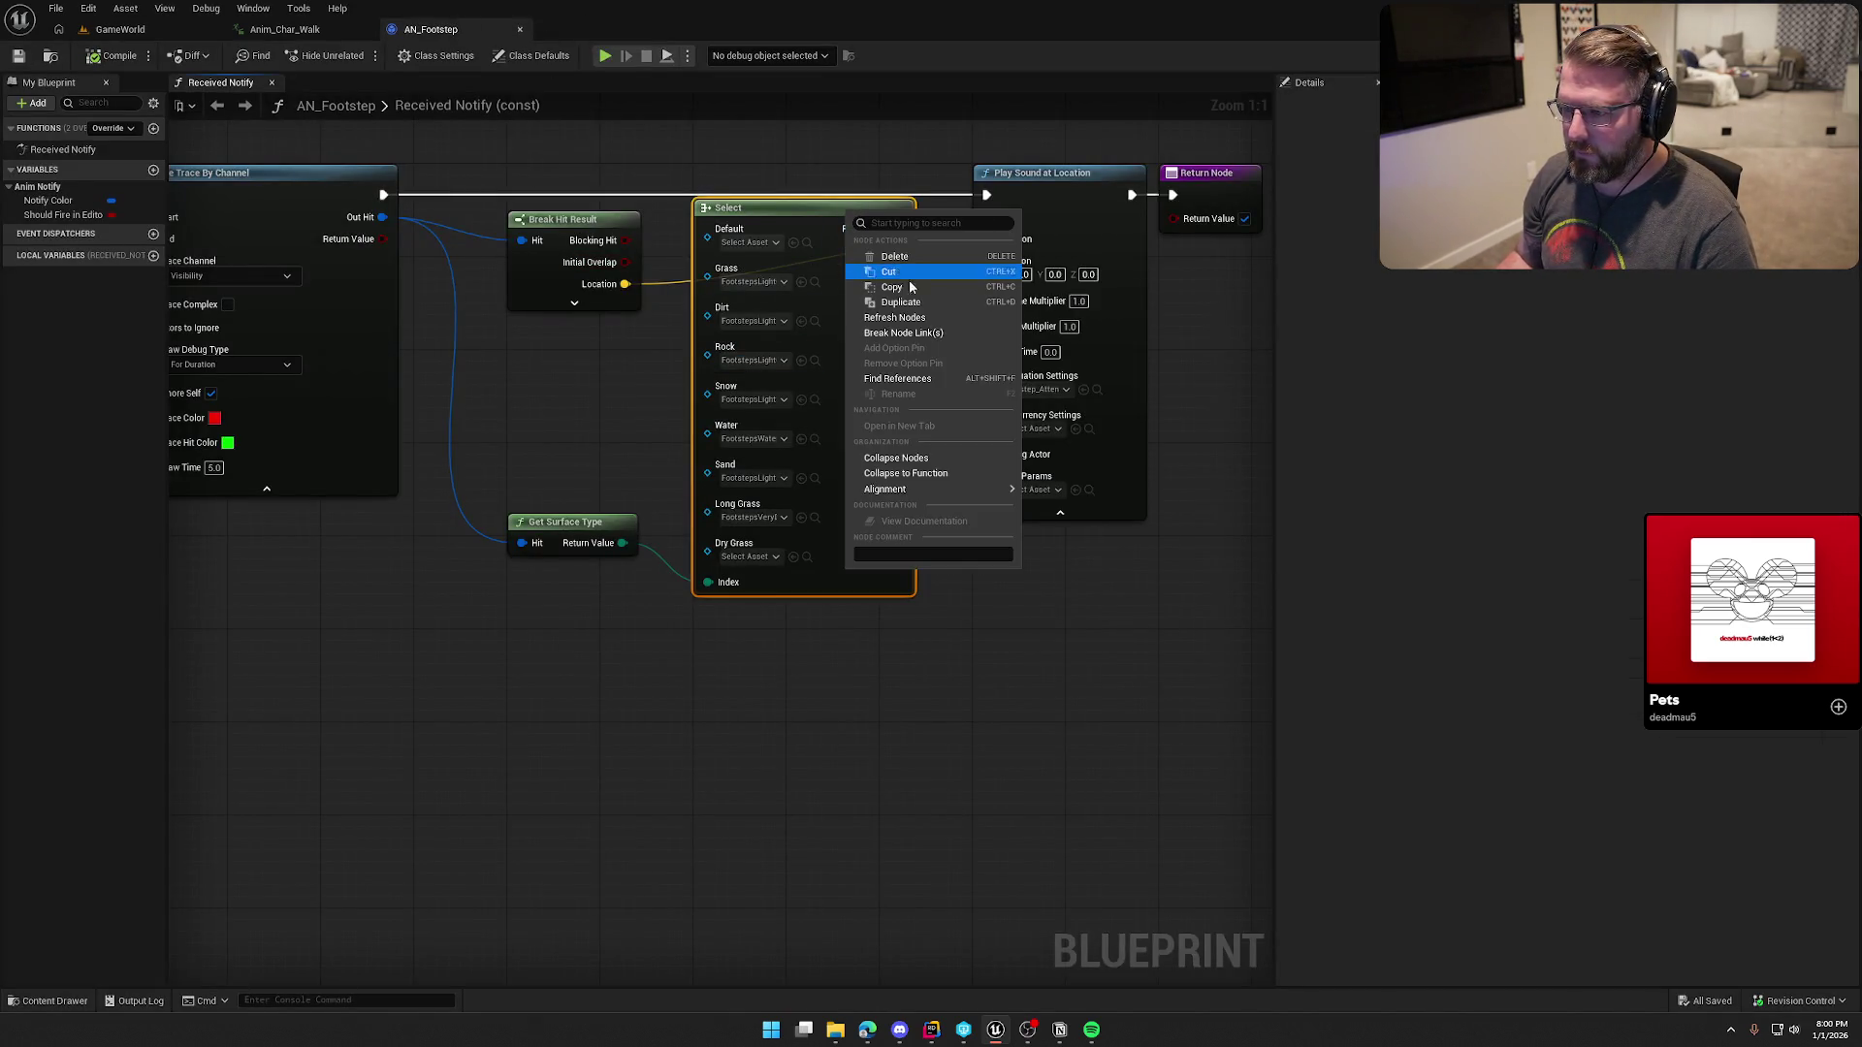
{"action": "left_click", "coordinate": [919, 318]}
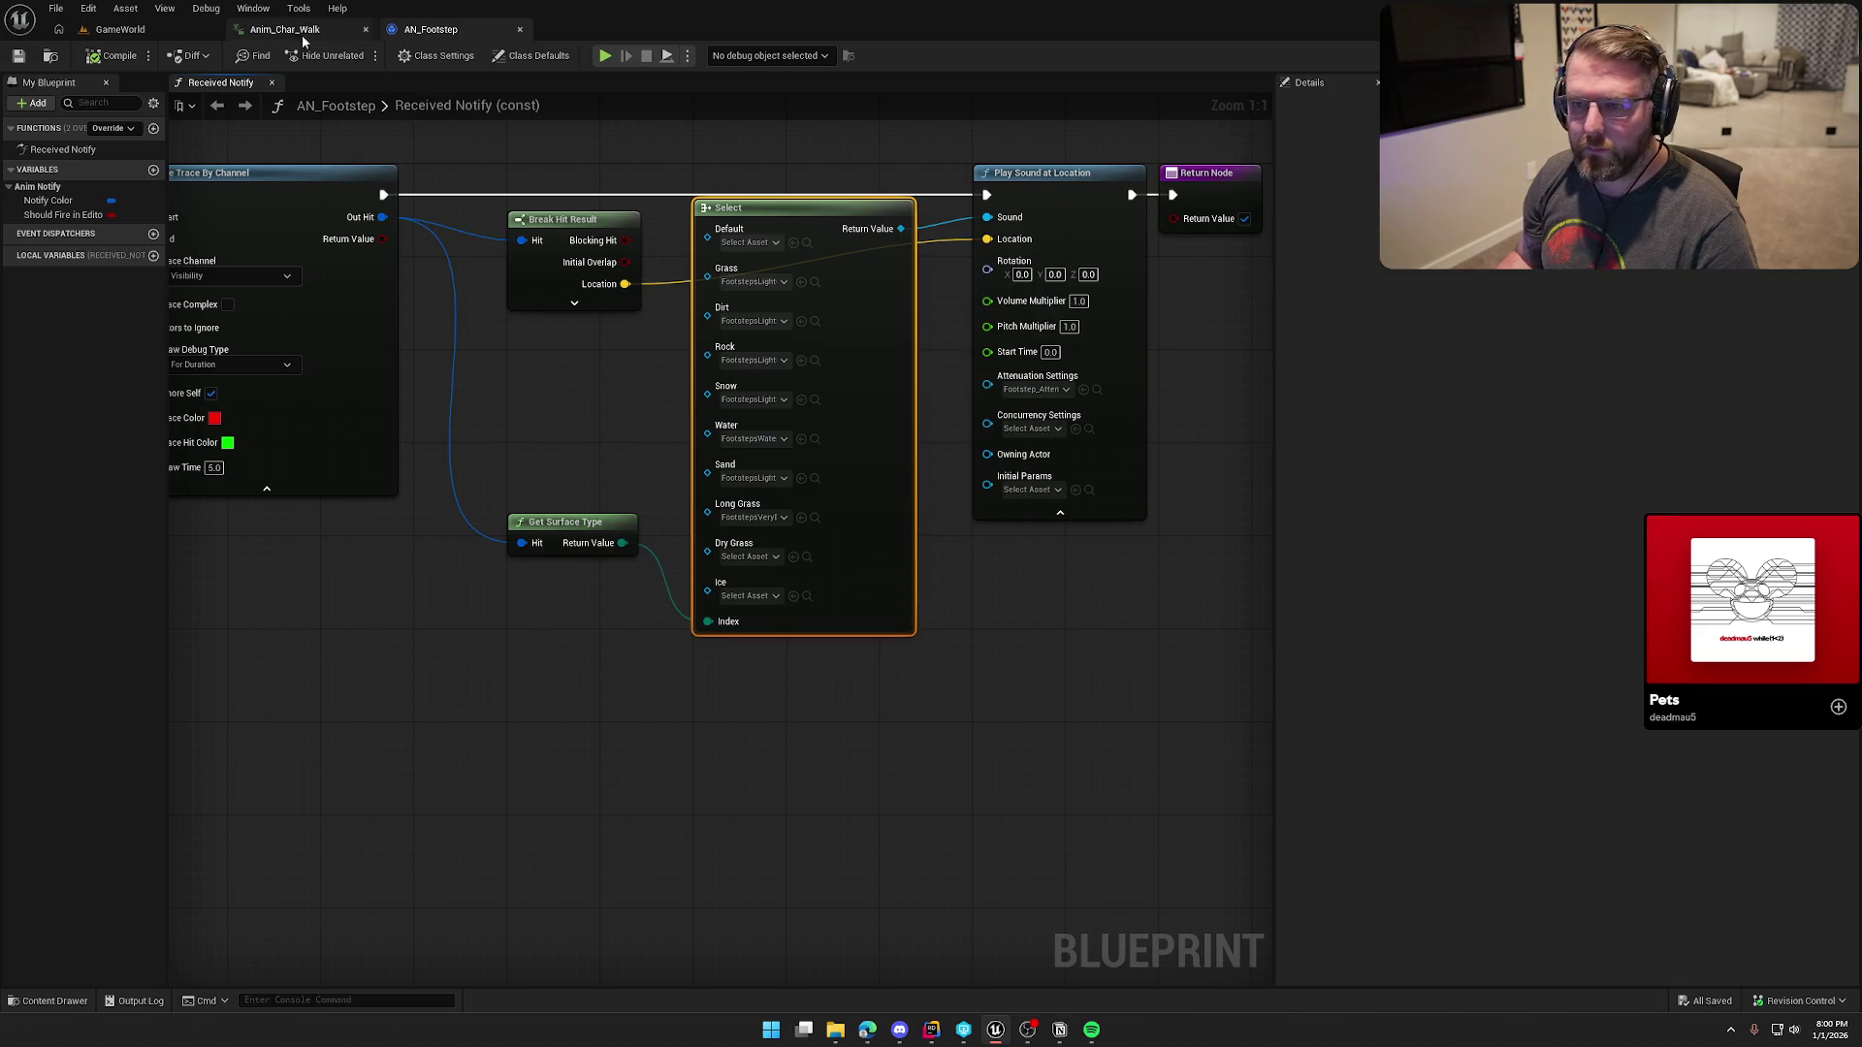
{"action": "key", "text": "ctrl+space"}
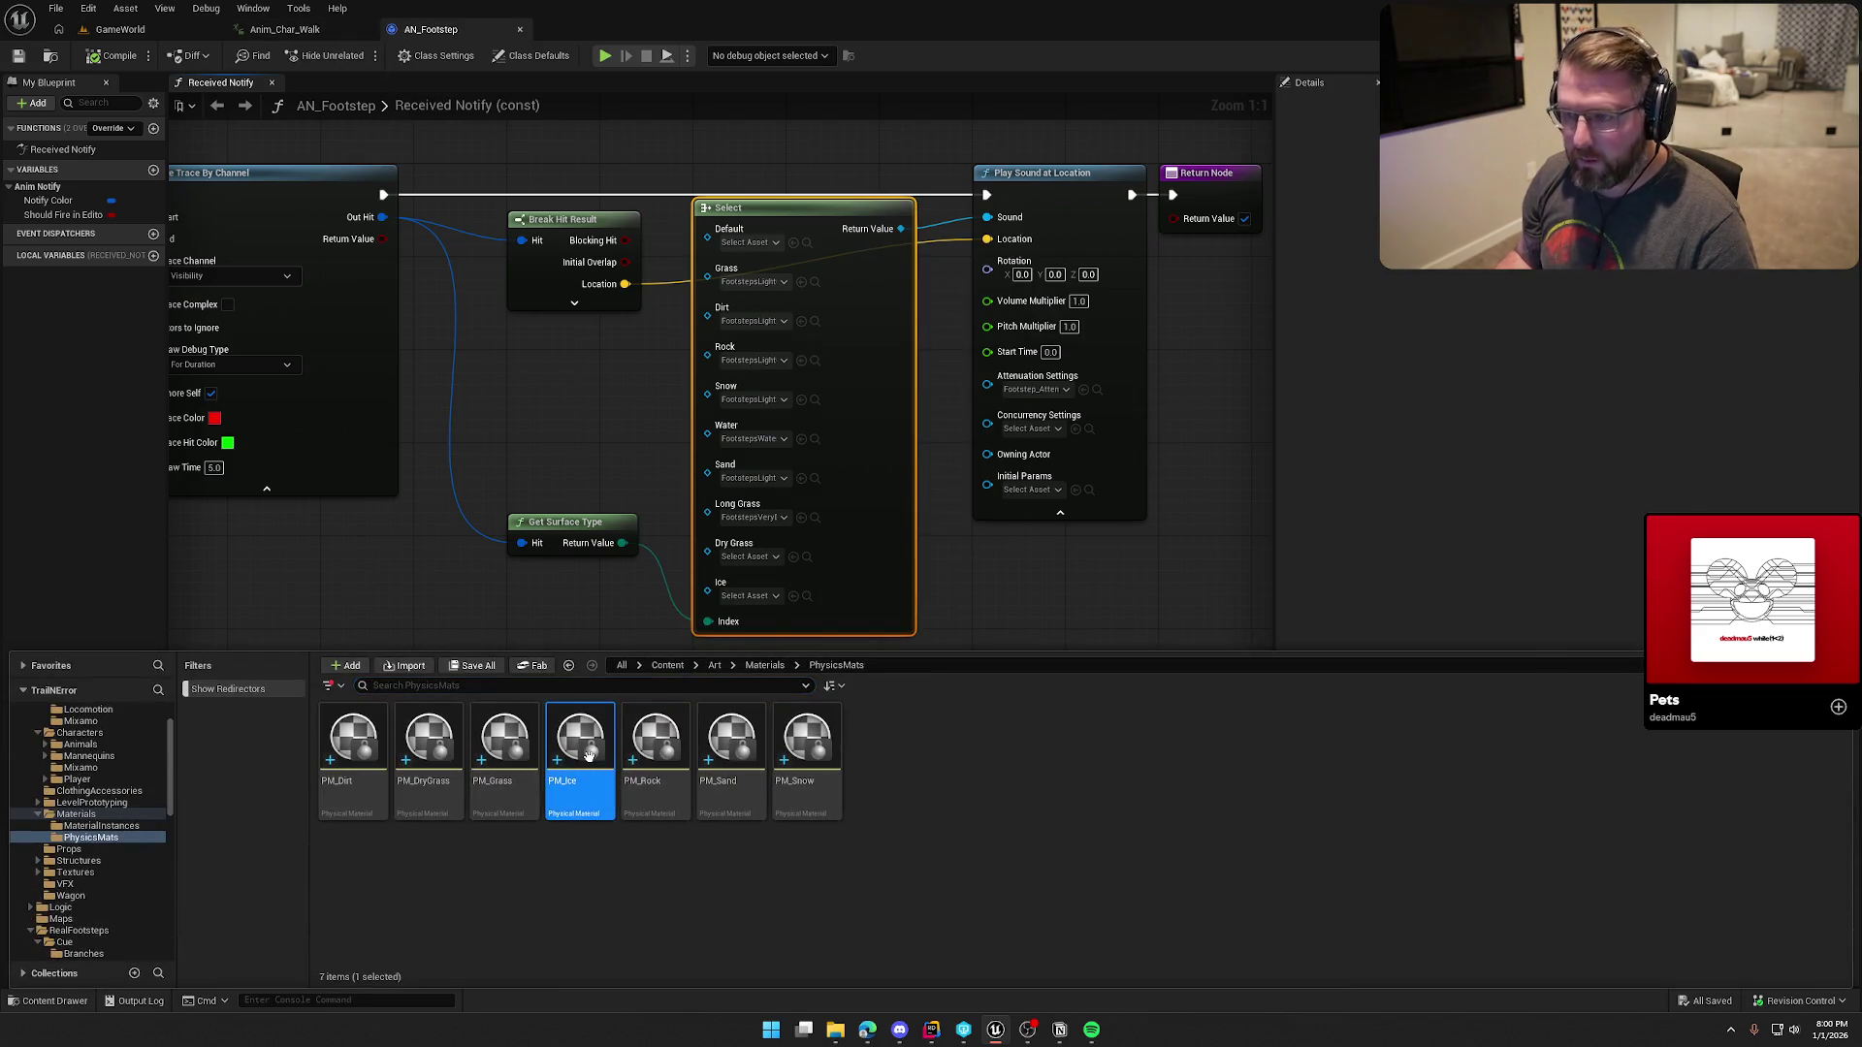
Step: Set PM_Ice's surface type to Ice and PM_Rock's to Rock, saving each
{"action": "double_click", "coordinate": [580, 766]}
{"action": "left_click", "coordinate": [813, 421]}
{"action": "left_click", "coordinate": [802, 542]}
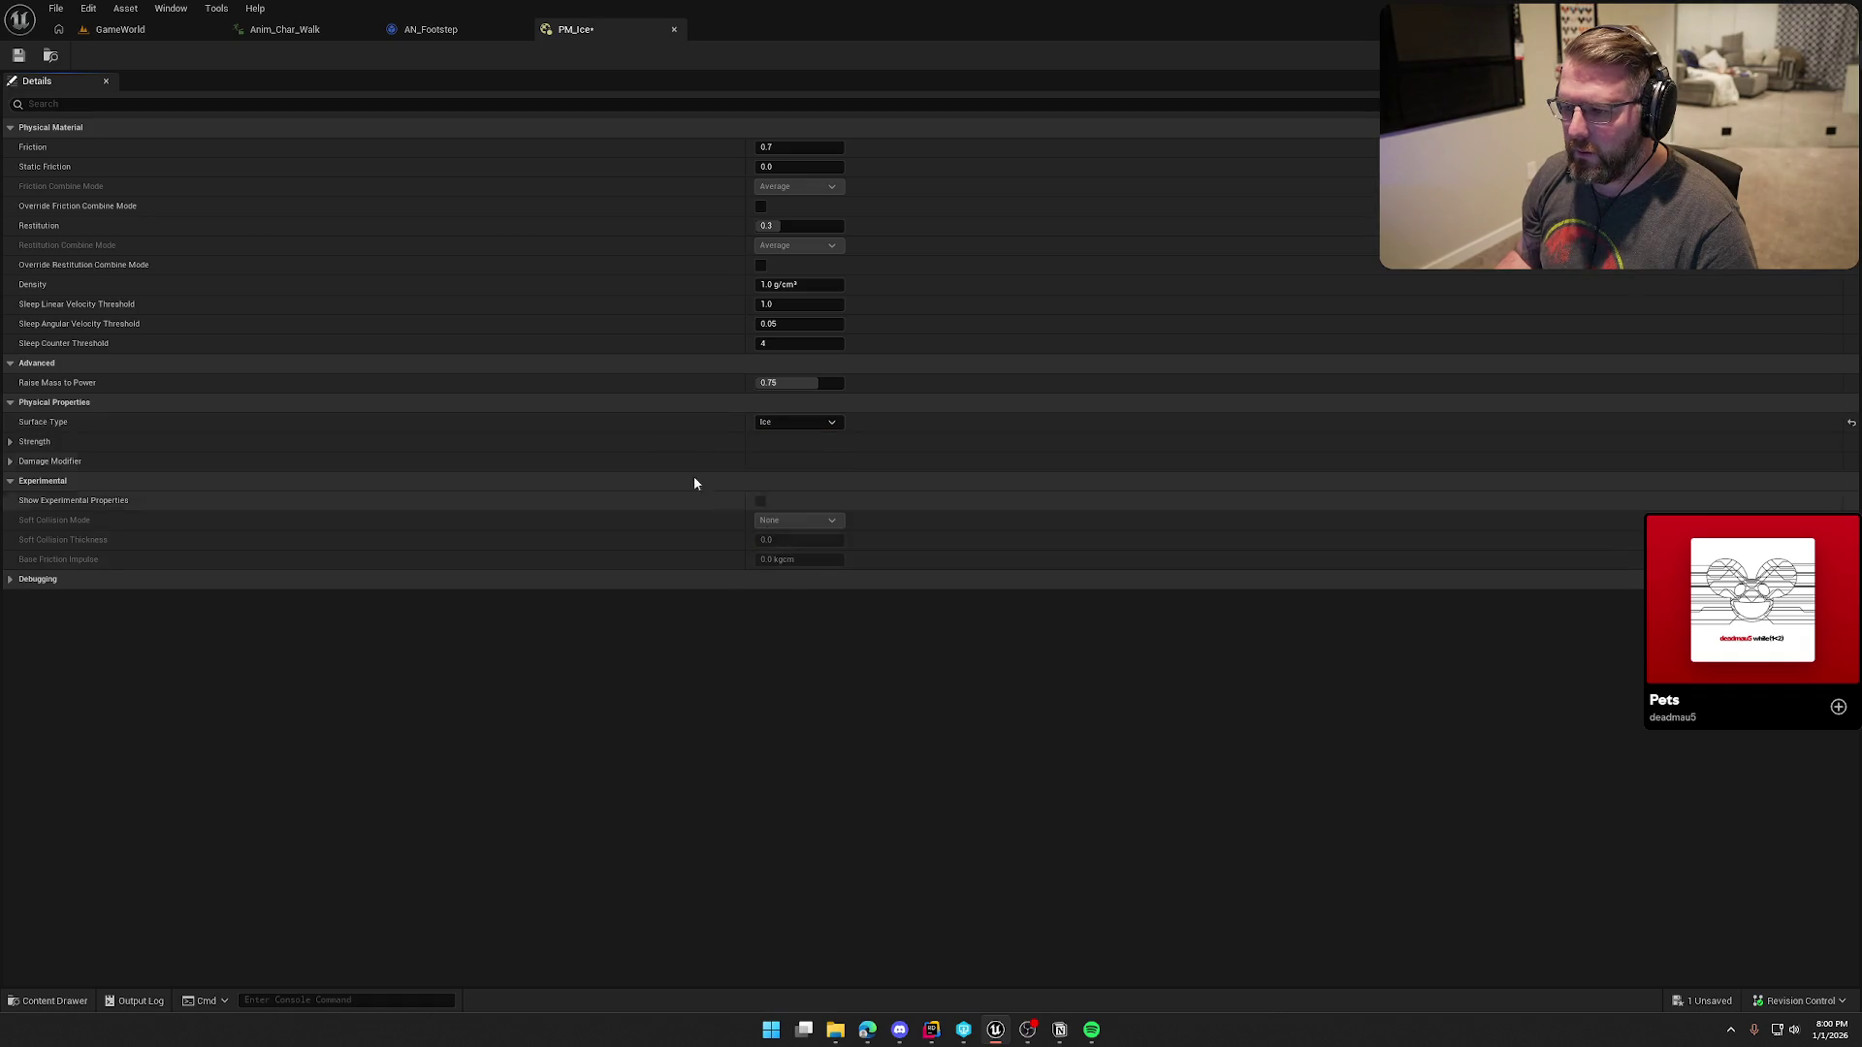
{"action": "left_click", "coordinate": [18, 56]}
{"action": "left_click", "coordinate": [464, 29]}
{"action": "key", "text": "ctrl+space"}
{"action": "left_click", "coordinate": [667, 737]}
{"action": "double_click", "coordinate": [667, 737]}
{"action": "left_click", "coordinate": [793, 420]}
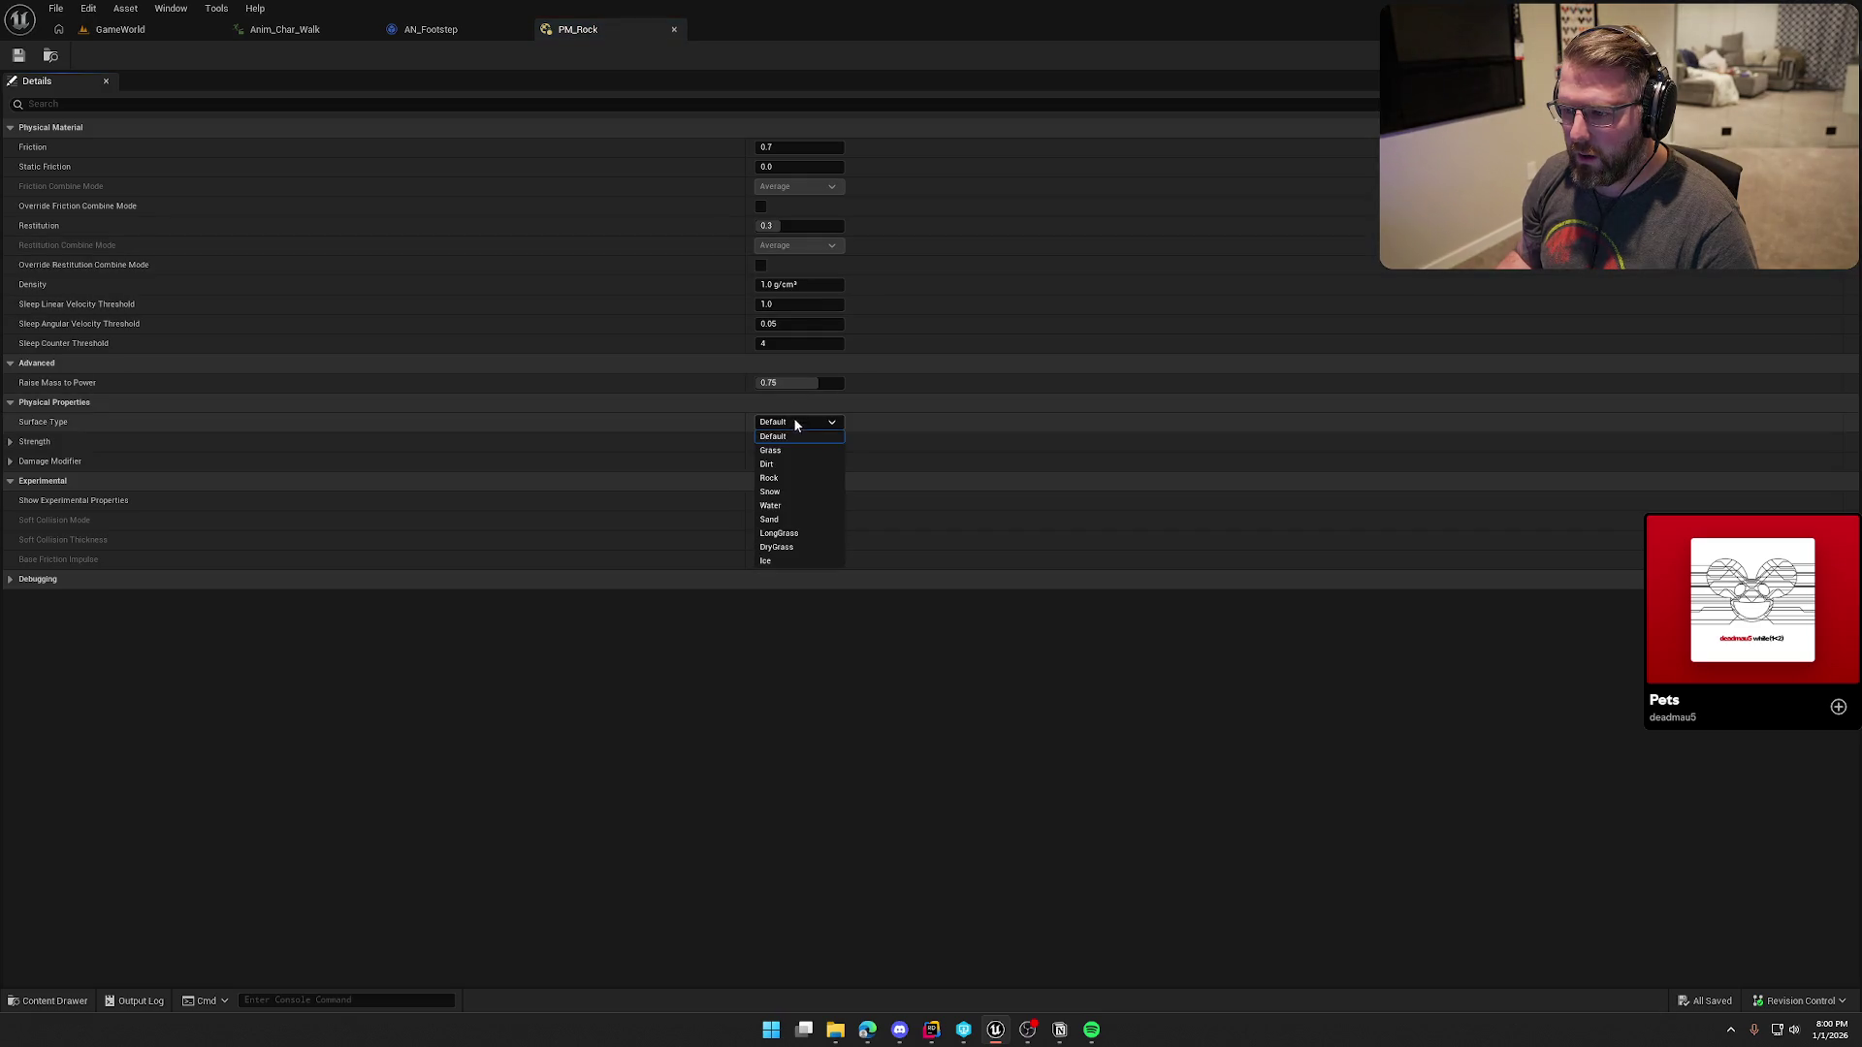
{"action": "left_click", "coordinate": [801, 478]}
{"action": "left_click", "coordinate": [18, 56]}
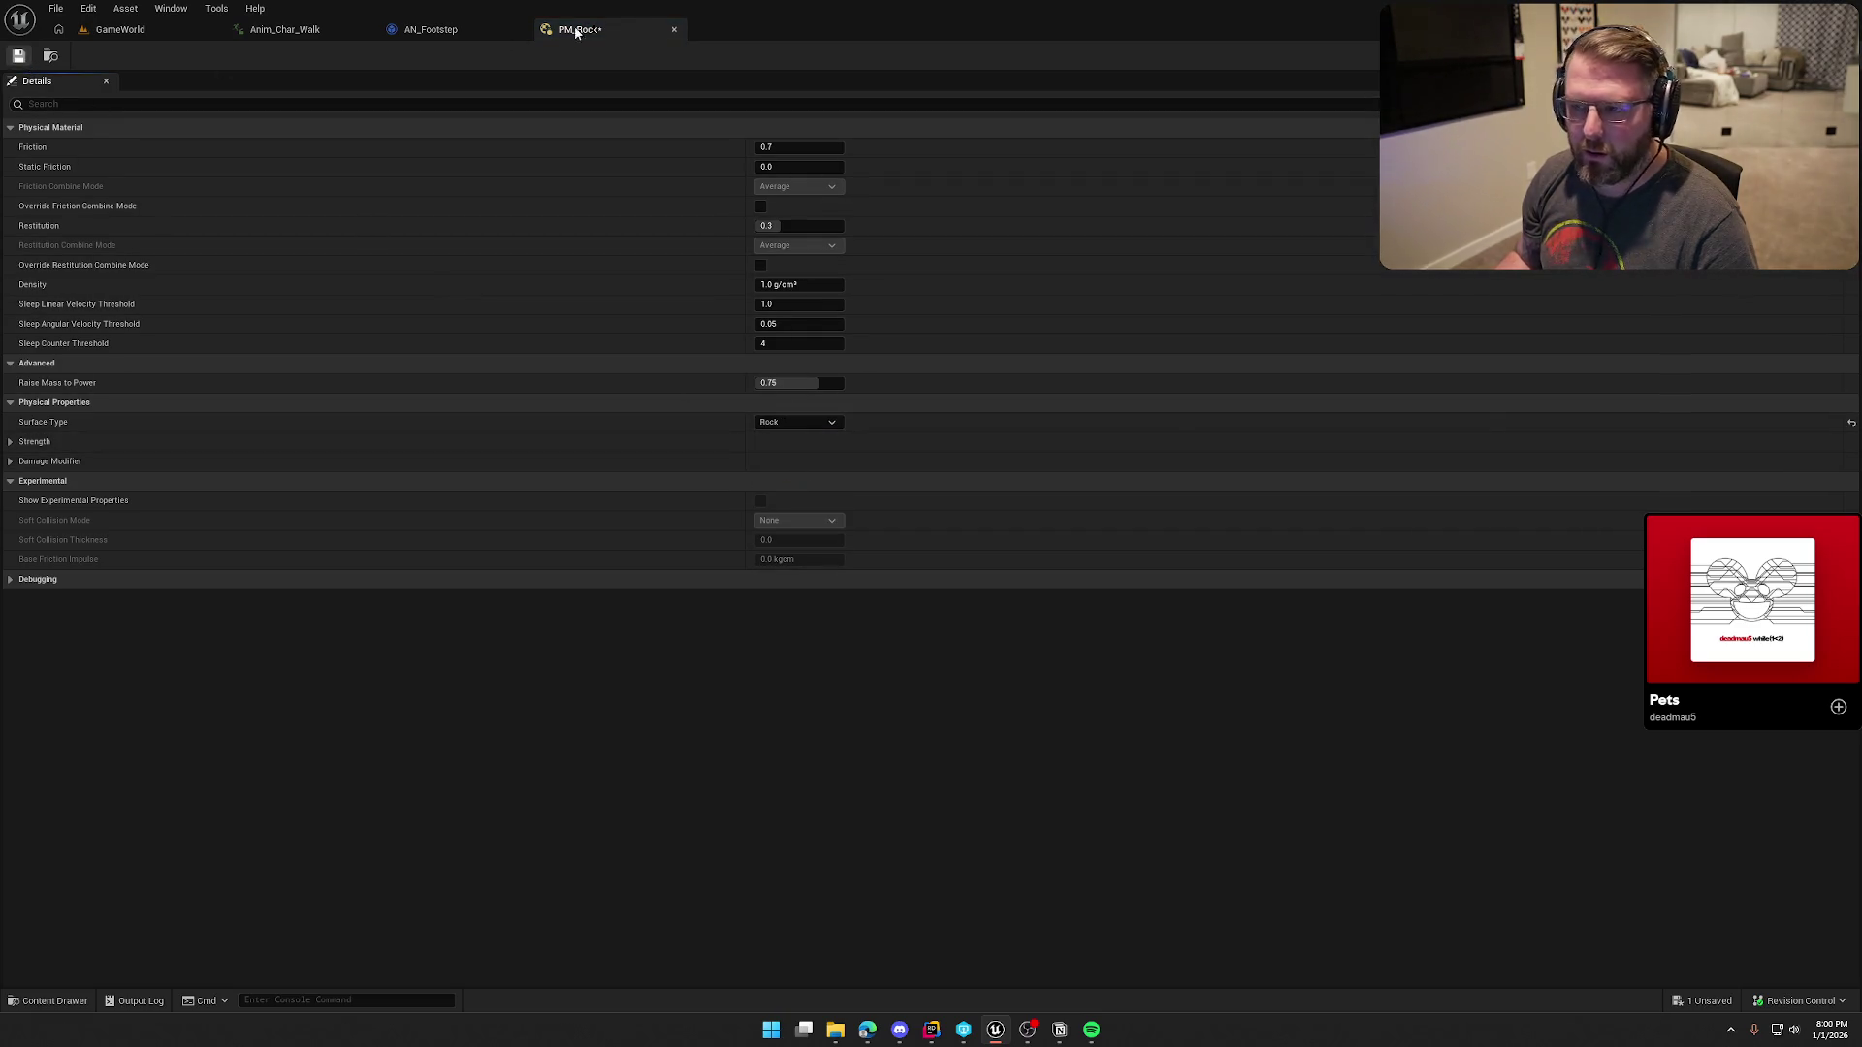
{"action": "left_click", "coordinate": [431, 29]}
Step: Set PM_Sand's surface type to Sand and PM_Snow's to Snow, saving each
{"action": "key", "text": "ctrl+space"}
{"action": "left_click", "coordinate": [732, 742]}
{"action": "double_click", "coordinate": [732, 742]}
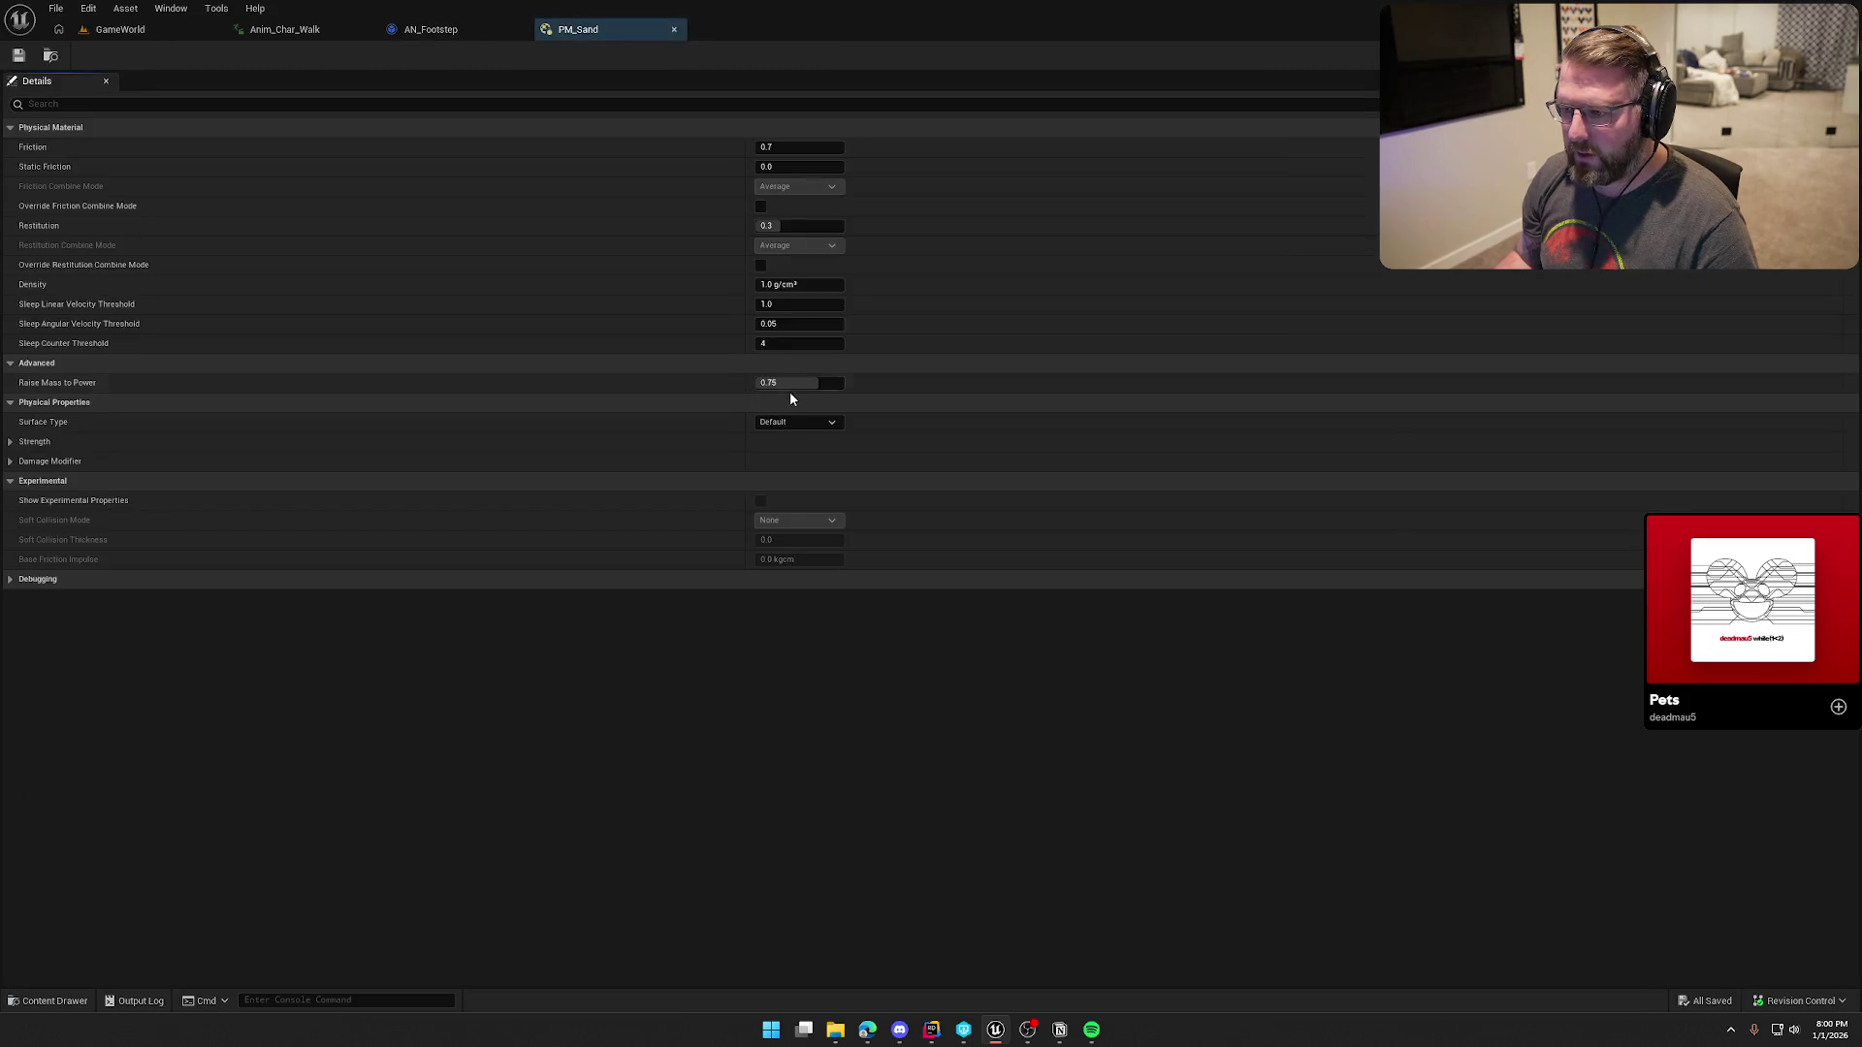
{"action": "left_click", "coordinate": [797, 421]}
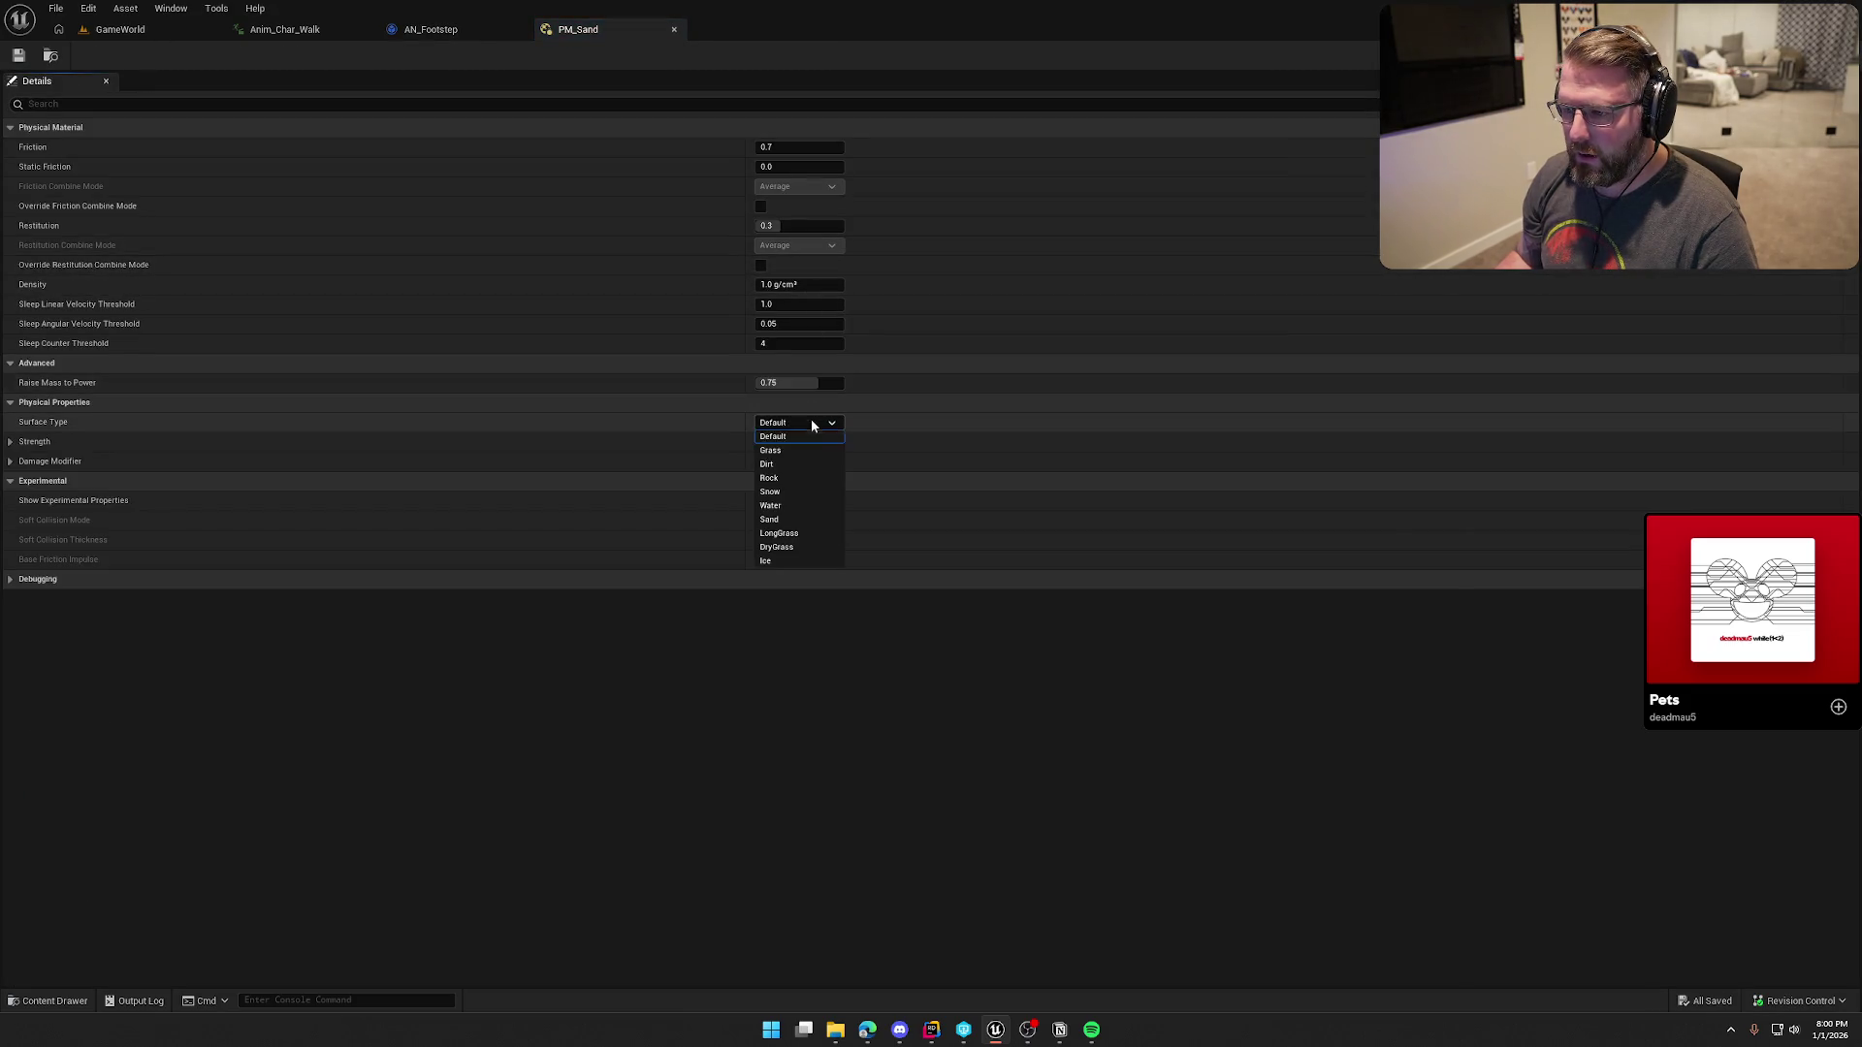
{"action": "left_click", "coordinate": [805, 520]}
{"action": "left_click", "coordinate": [19, 56]}
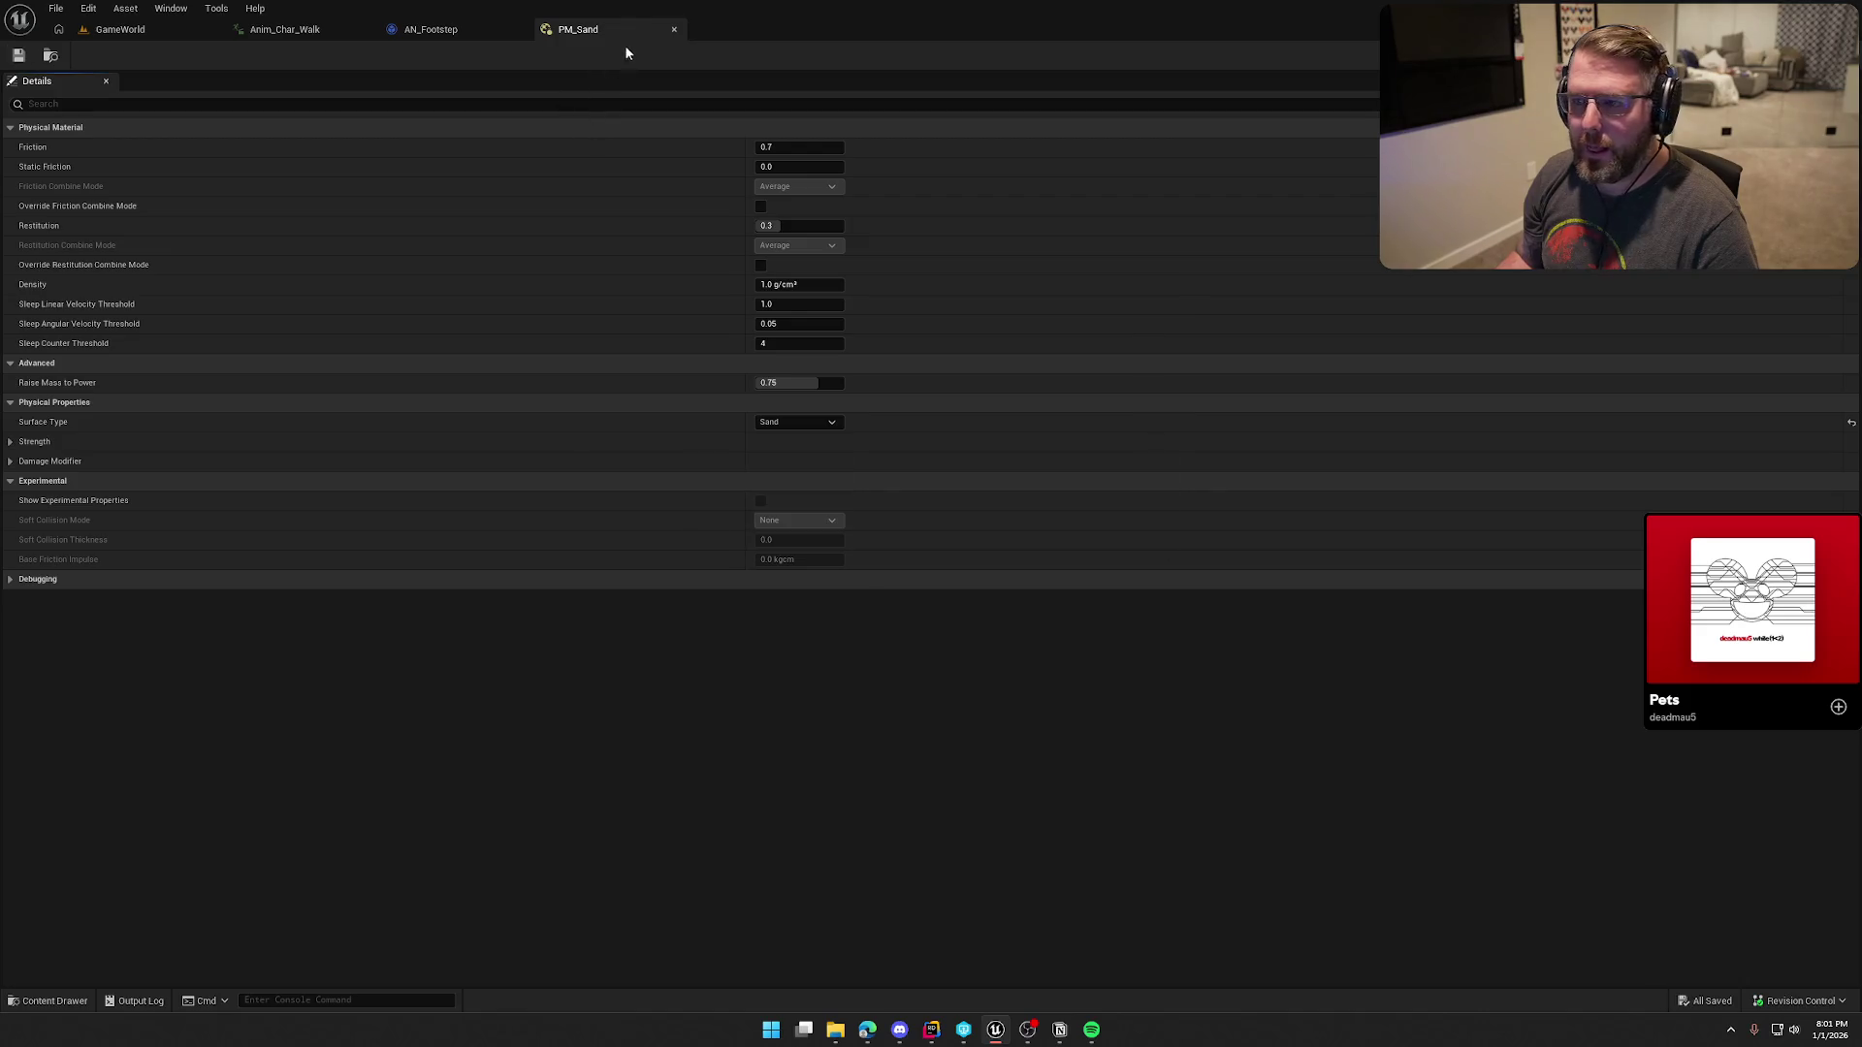
{"action": "left_click", "coordinate": [674, 29]}
{"action": "double_click", "coordinate": [806, 890]}
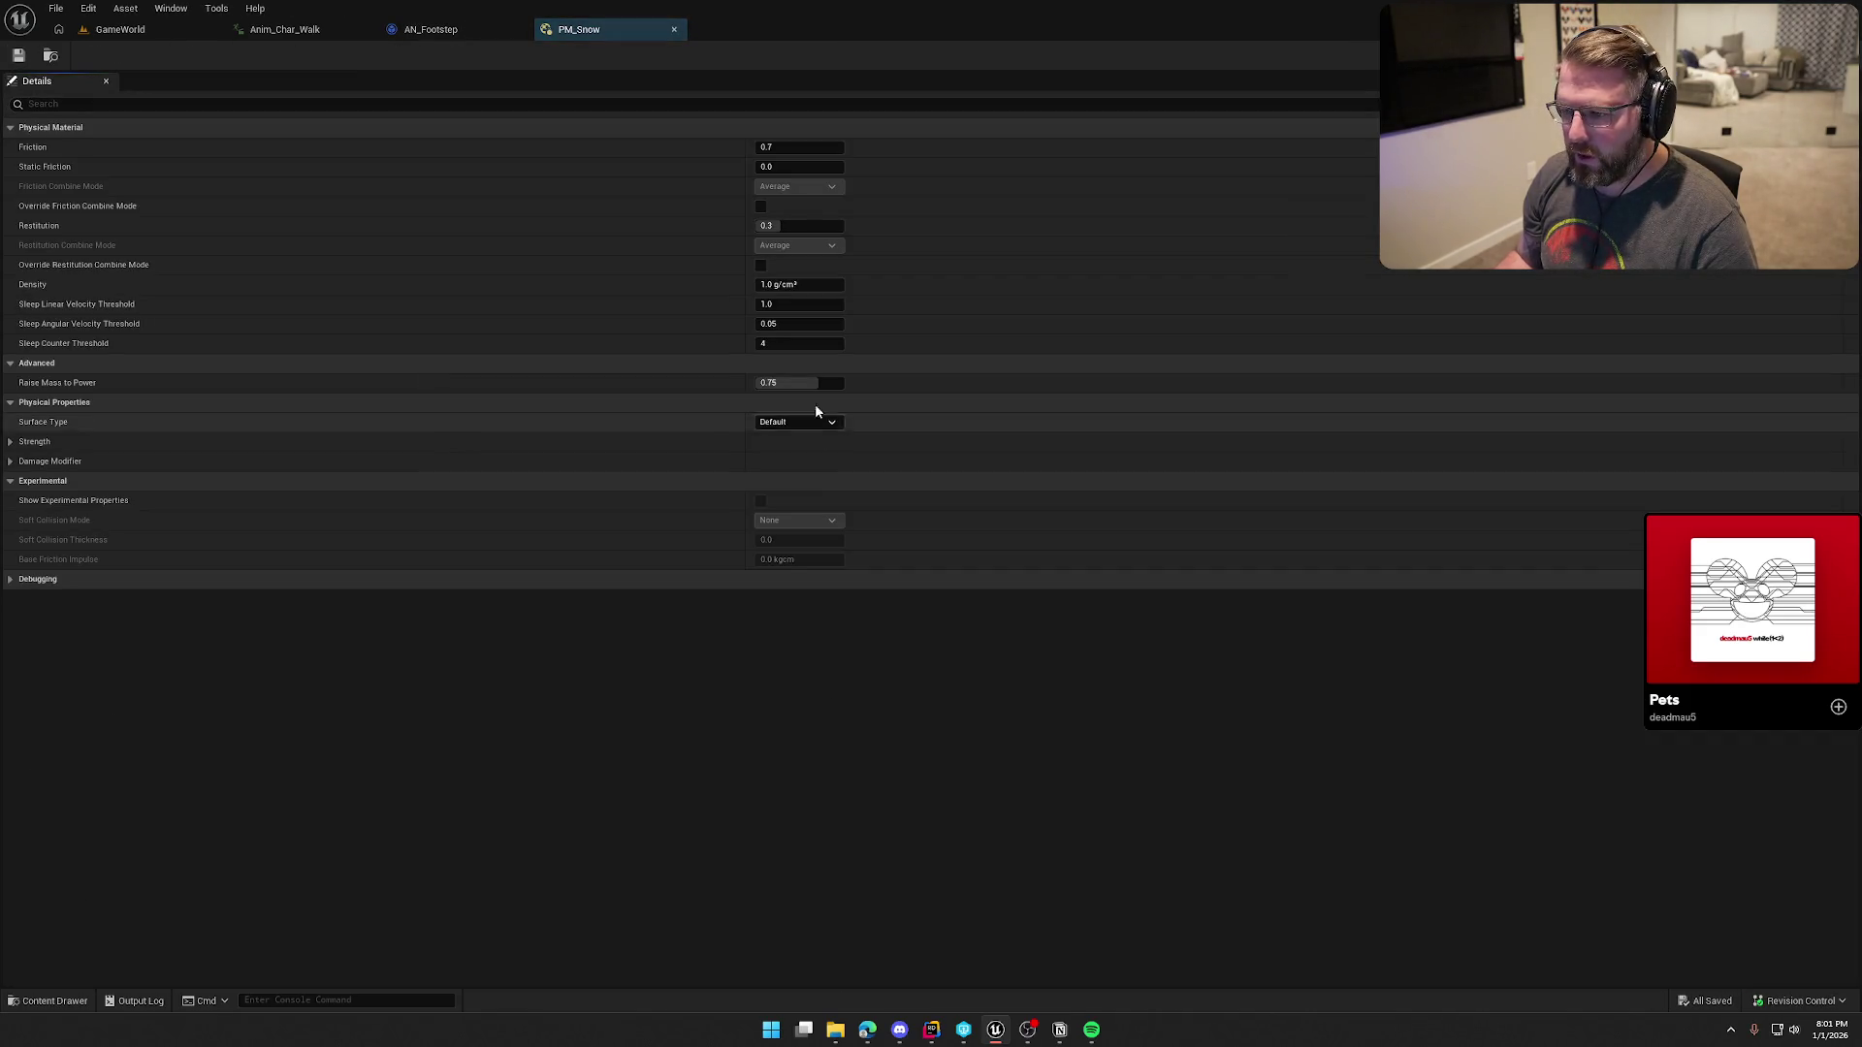
{"action": "left_click", "coordinate": [812, 422]}
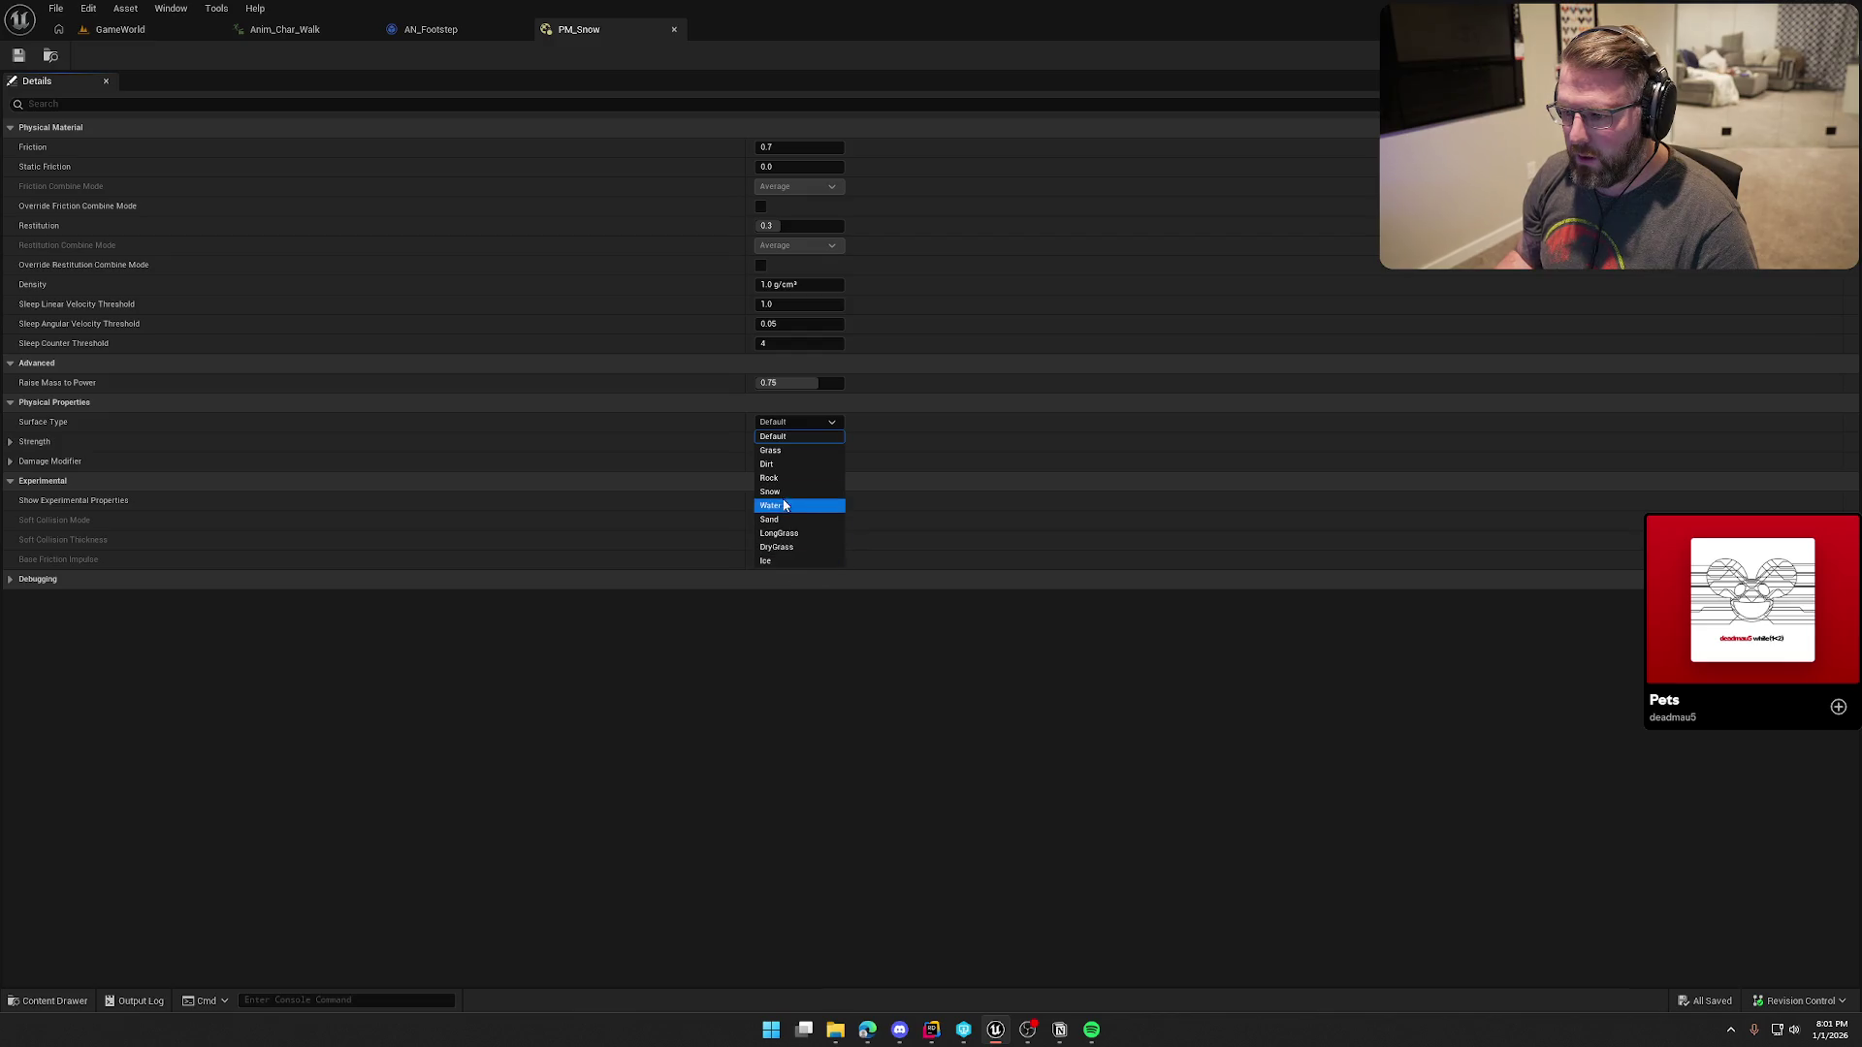
{"action": "left_click", "coordinate": [797, 504]}
{"action": "left_click", "coordinate": [19, 55]}
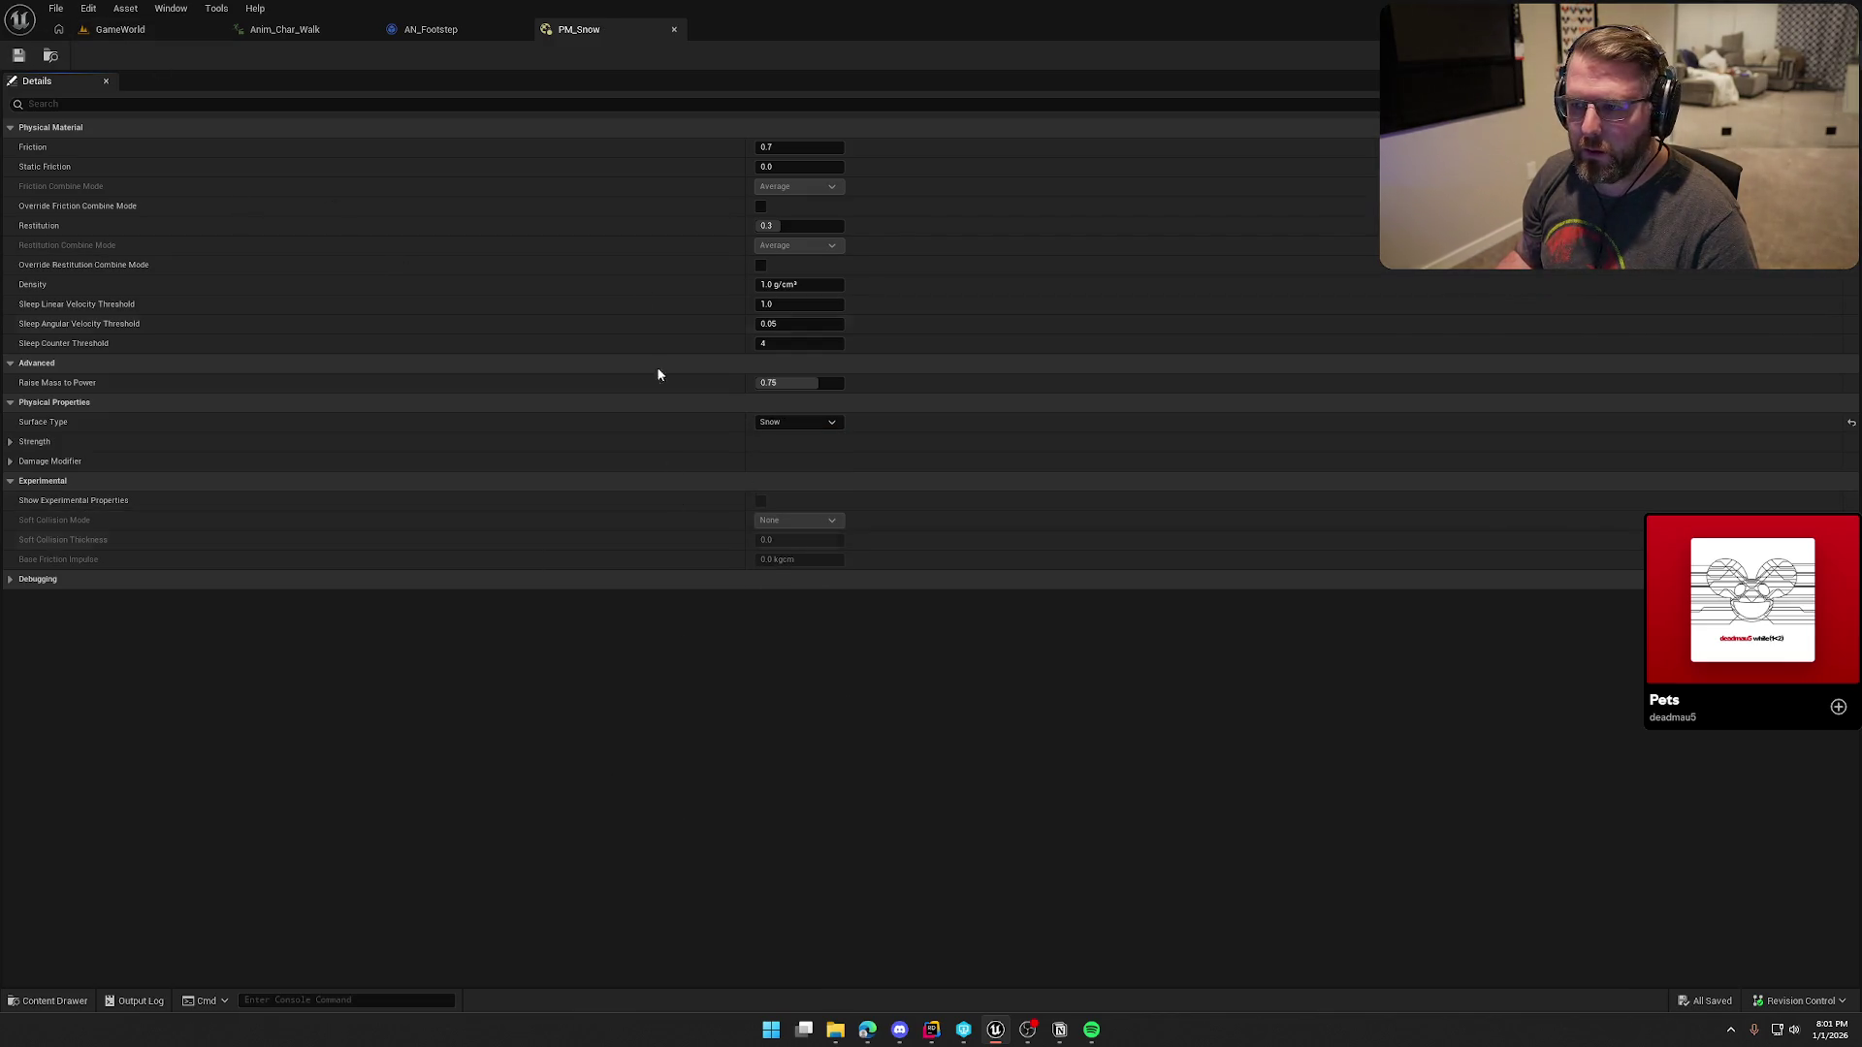
{"action": "left_click", "coordinate": [674, 29]}
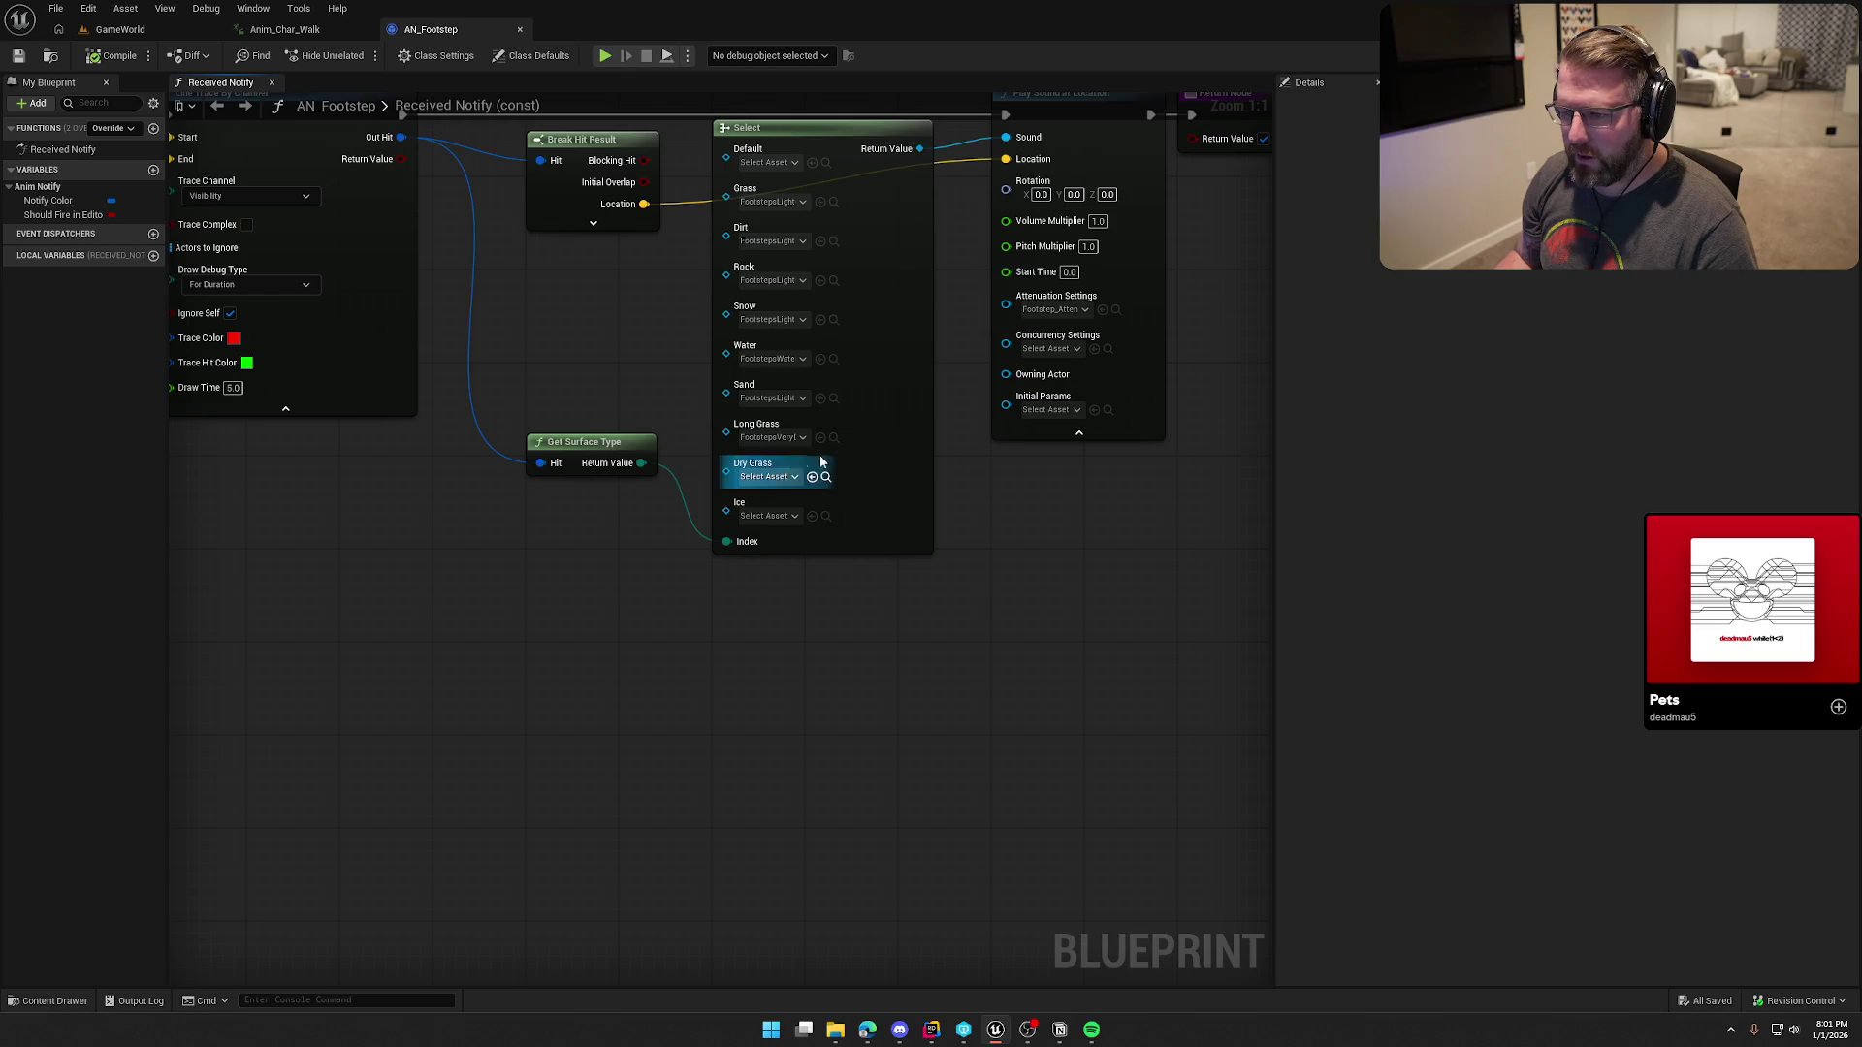
Step: Assign FootstepsLightDryGrassCue to the Select node's Dry Grass input
{"action": "left_click", "coordinate": [833, 438]}
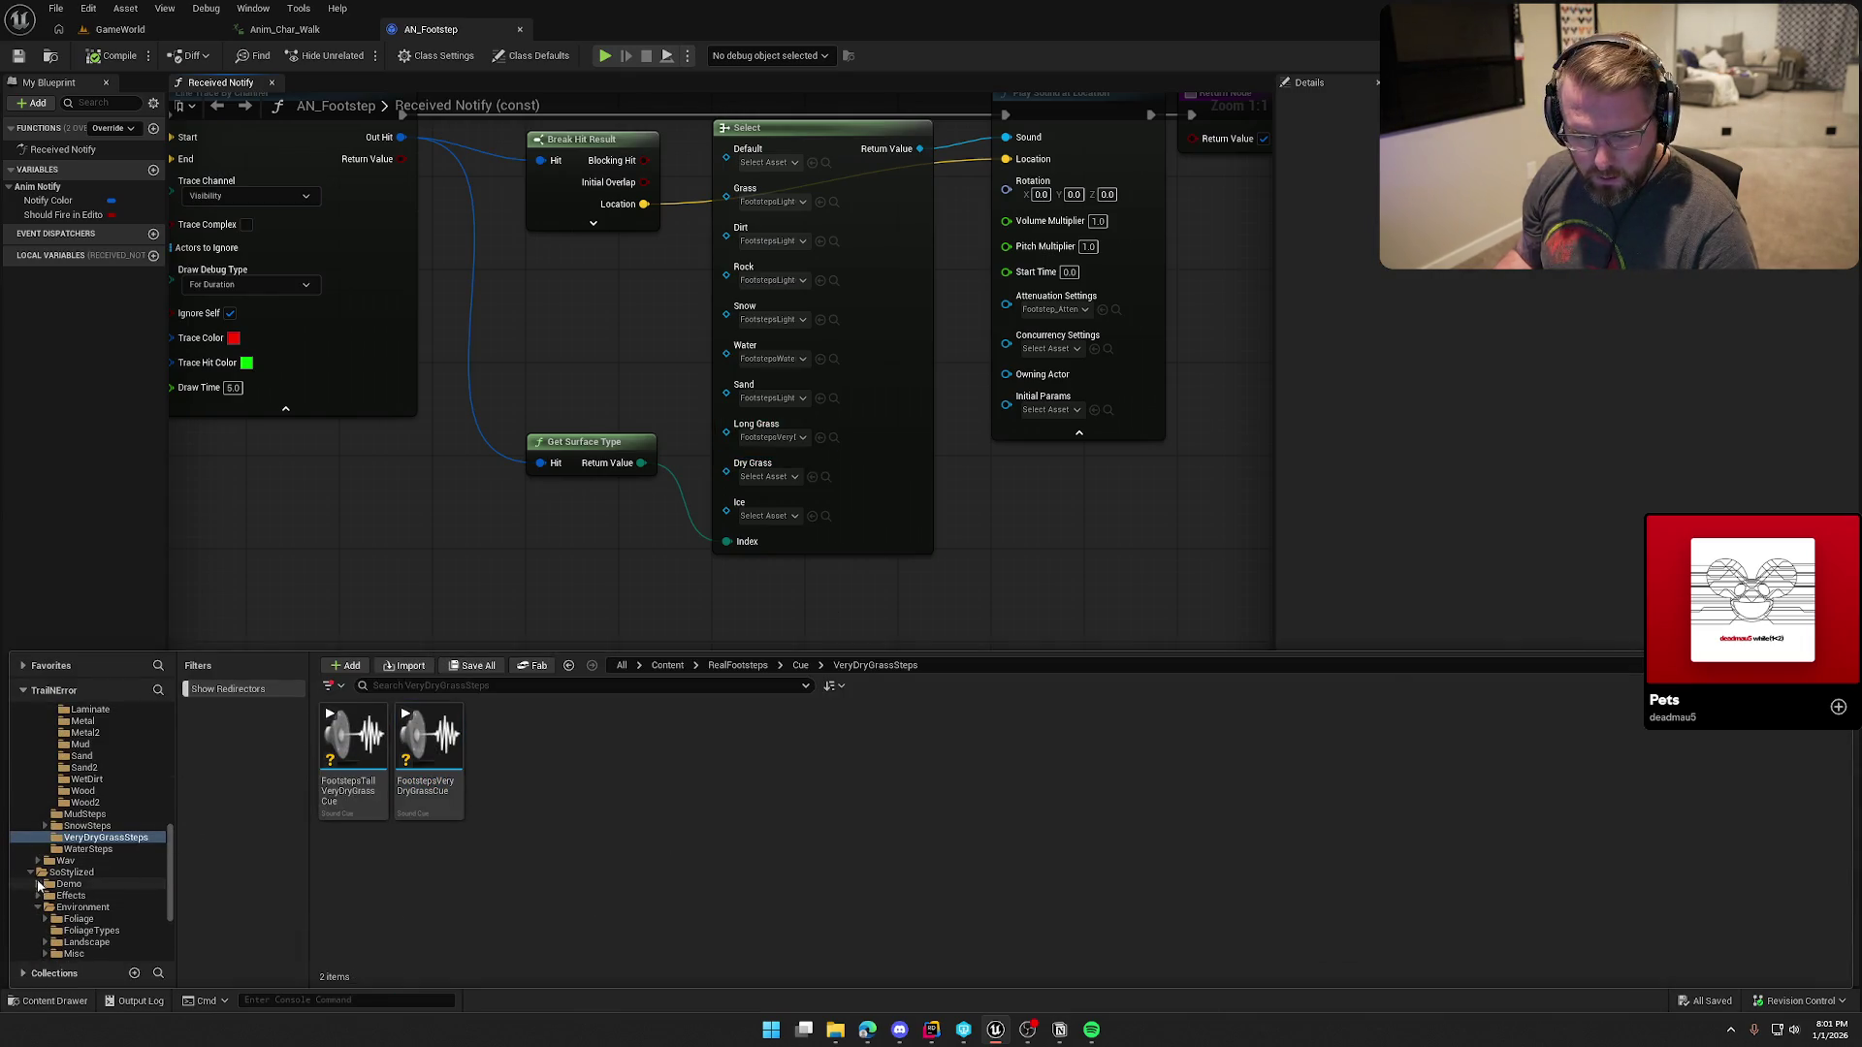
{"action": "left_click", "coordinate": [32, 873]}
{"action": "scroll", "coordinate": [90, 901], "scroll_direction": "up", "scroll_amount": 5}
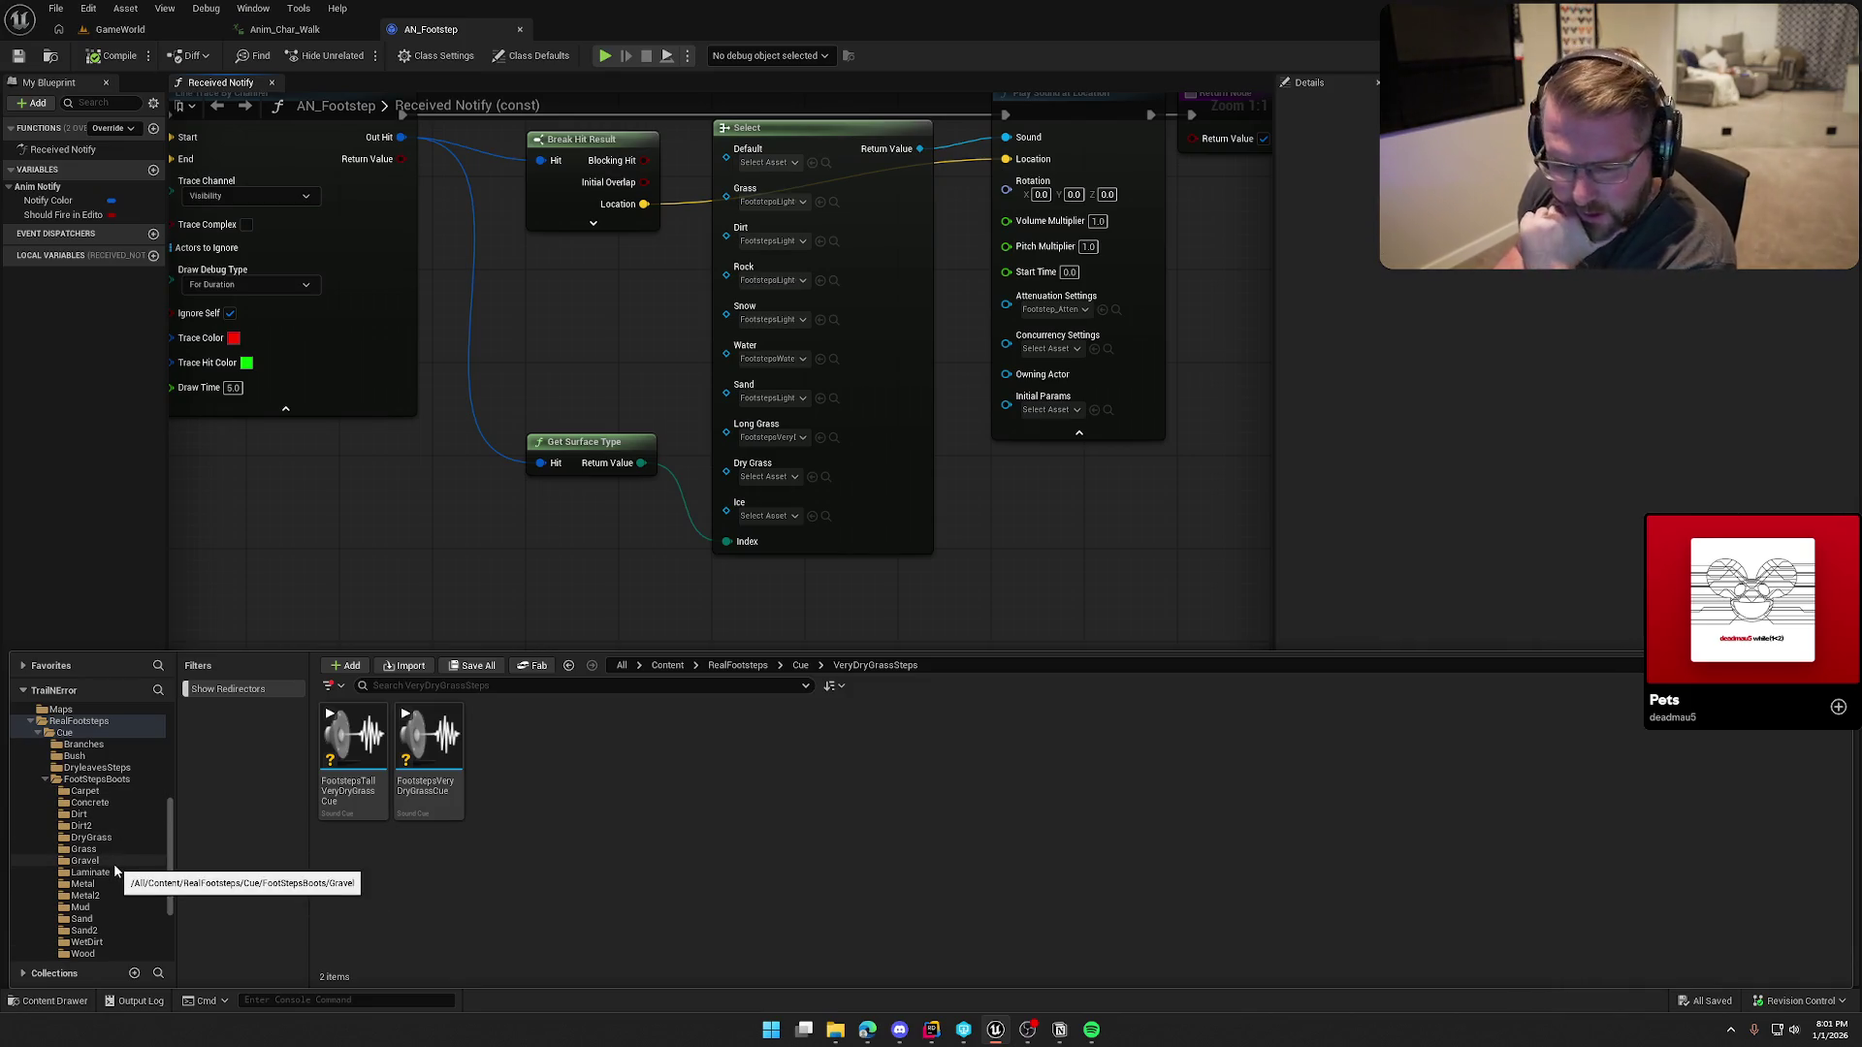
{"action": "left_click", "coordinate": [105, 840]}
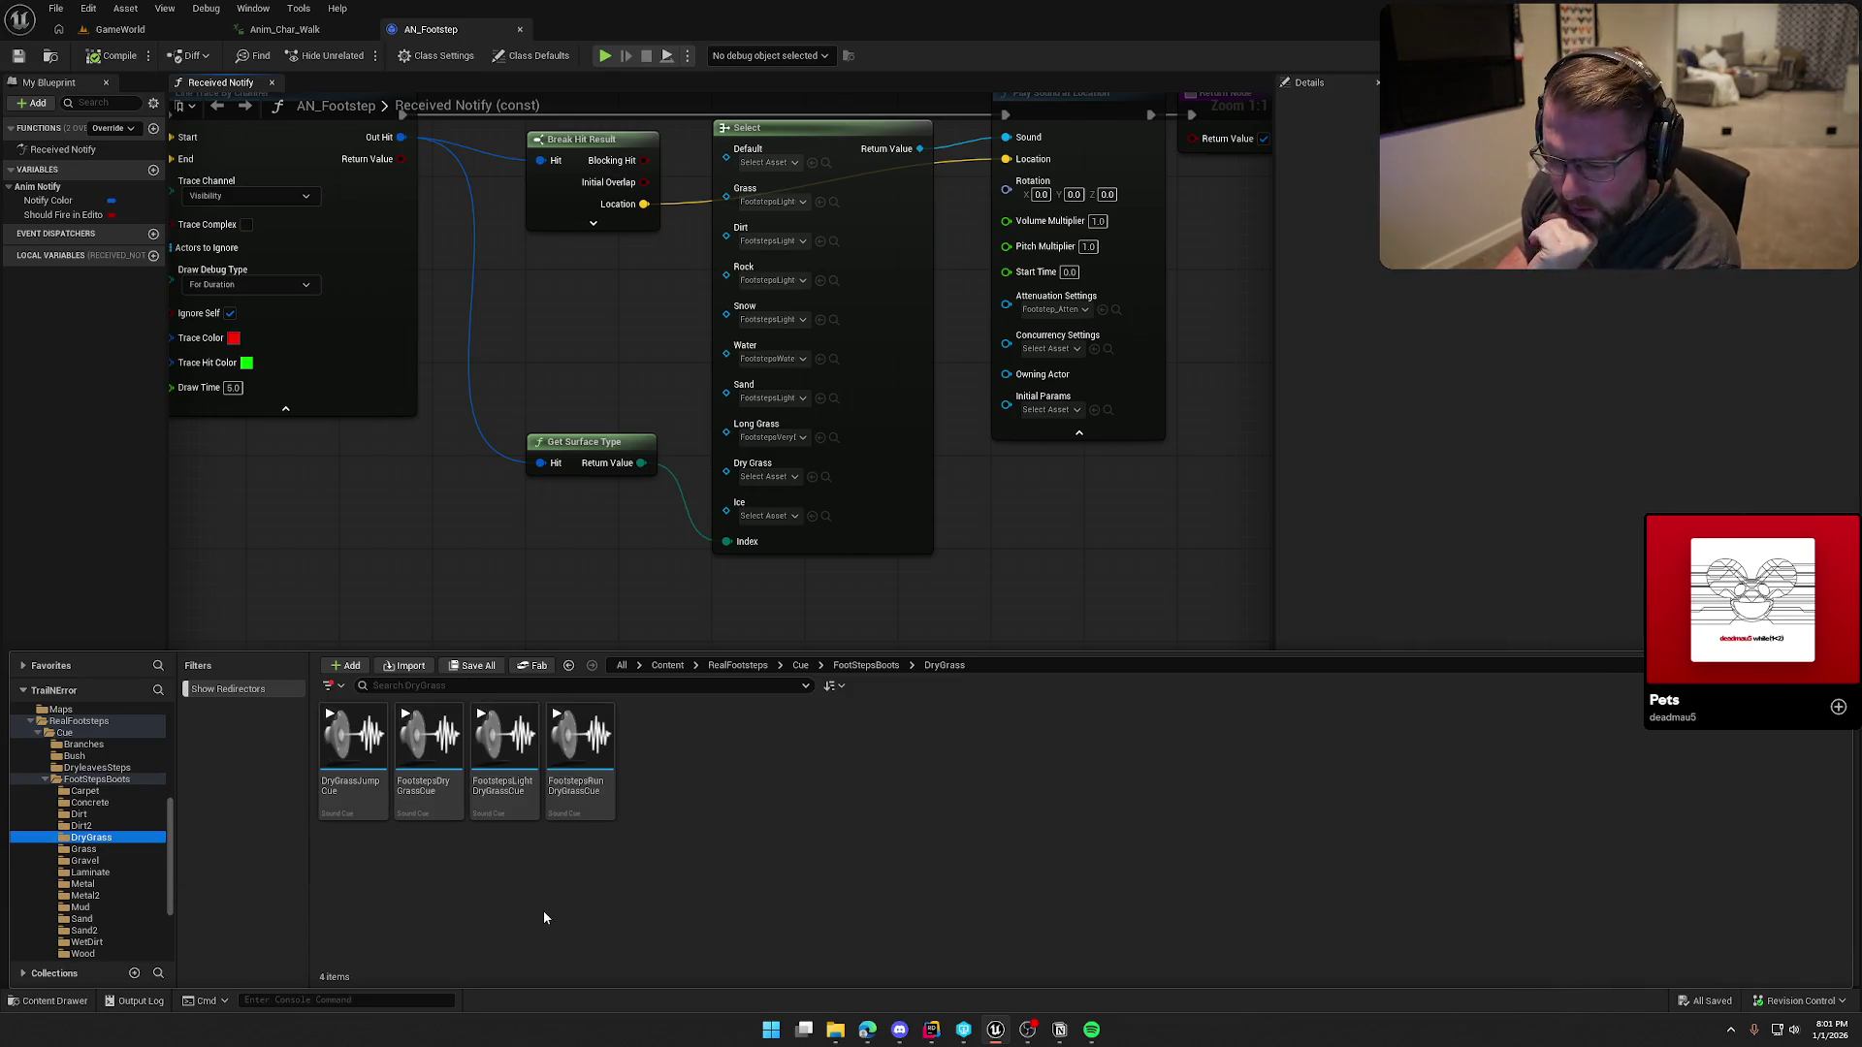
{"action": "mouse_move", "coordinate": [509, 747]}
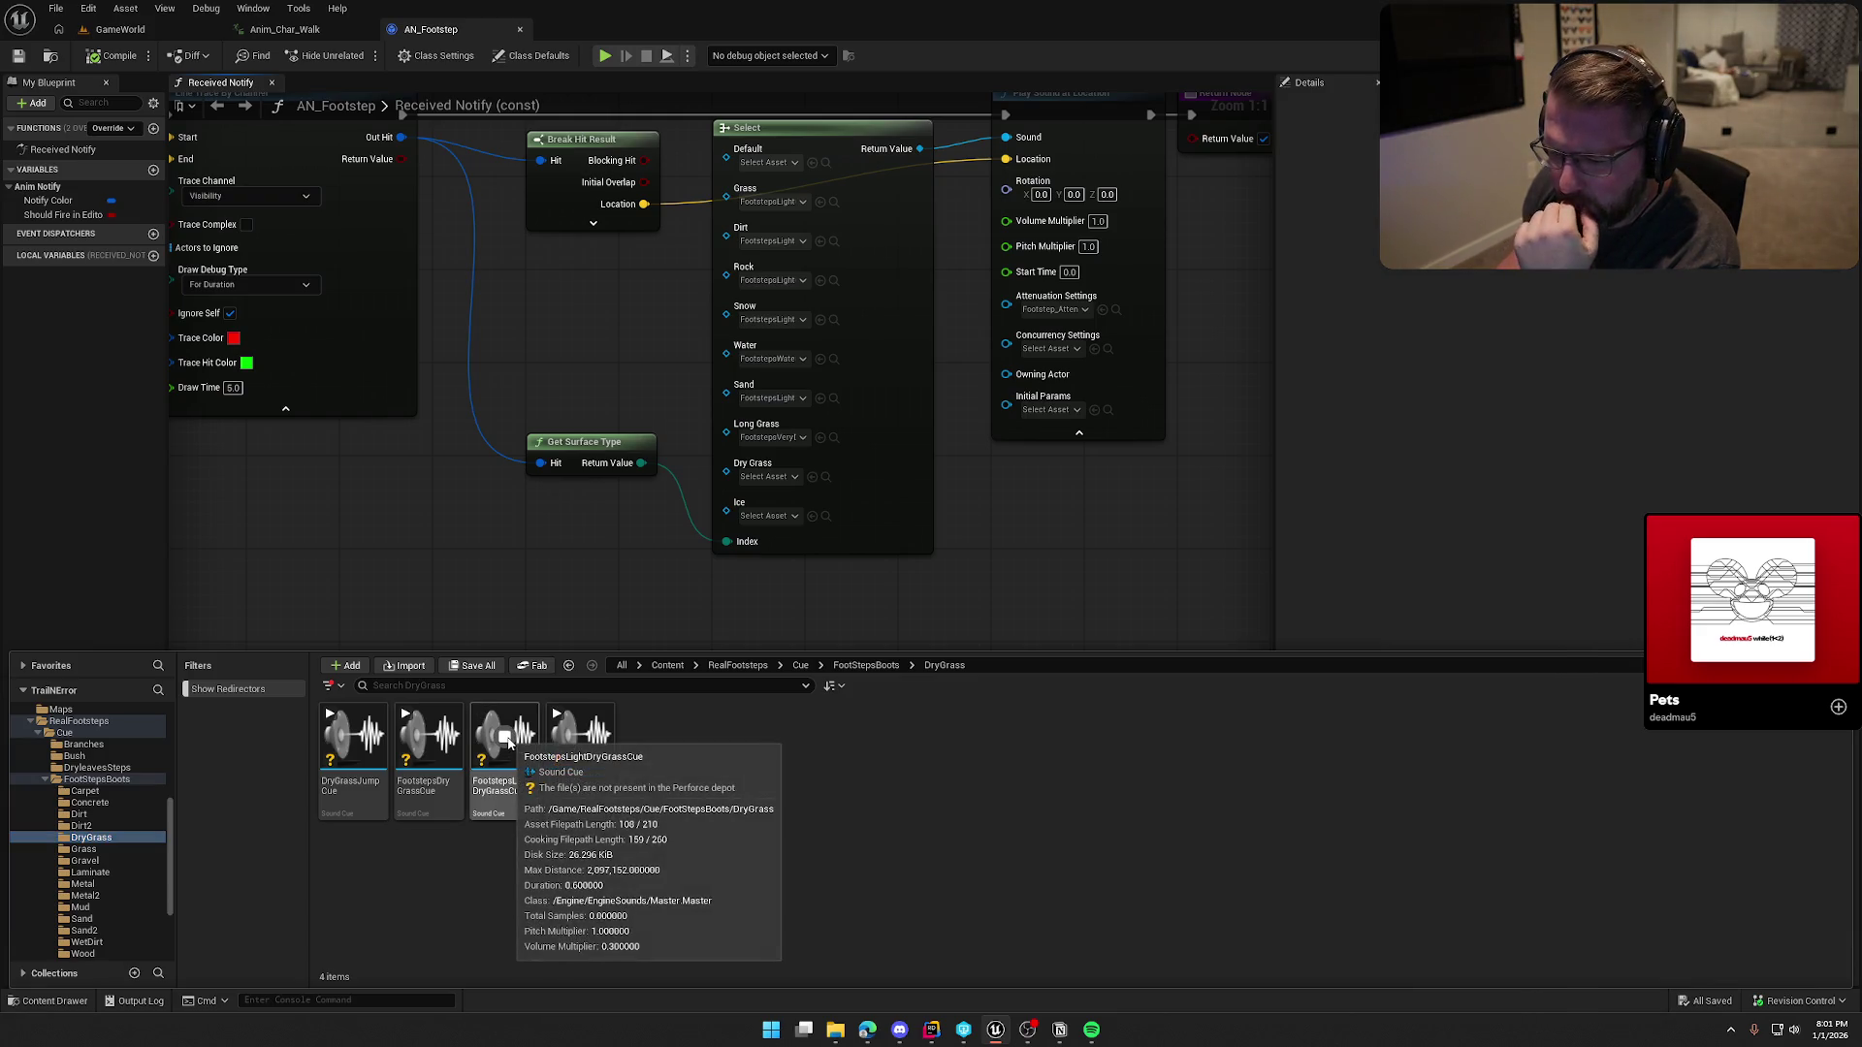
{"action": "left_click", "coordinate": [512, 766]}
{"action": "mouse_move", "coordinate": [512, 766]}
{"action": "left_mouse_down"}
{"action": "mouse_move", "coordinate": [786, 514]}
{"action": "mouse_move", "coordinate": [776, 481]}
{"action": "left_mouse_up"}
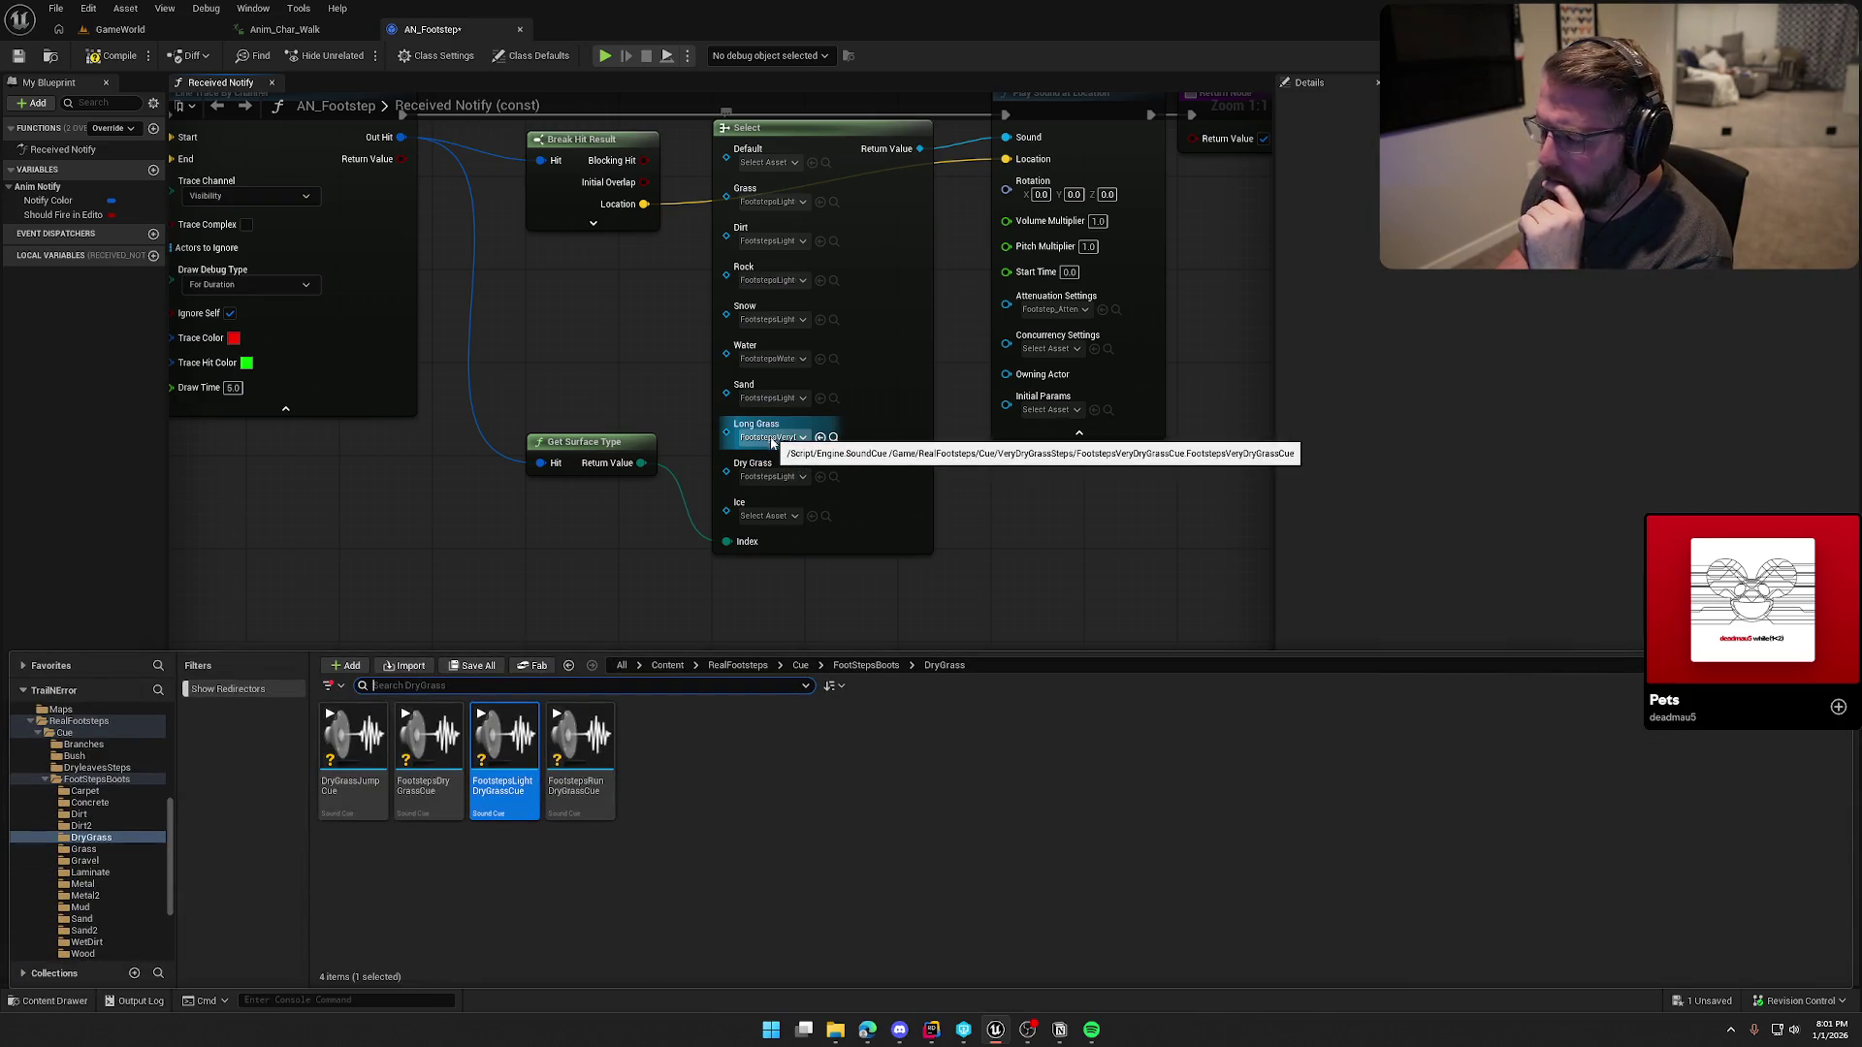
Step: Assign FootstepsLightIceSnowCue from SnowSteps > IceSnow to the Ice input
{"action": "scroll", "coordinate": [107, 900], "scroll_direction": "down", "scroll_amount": 2}
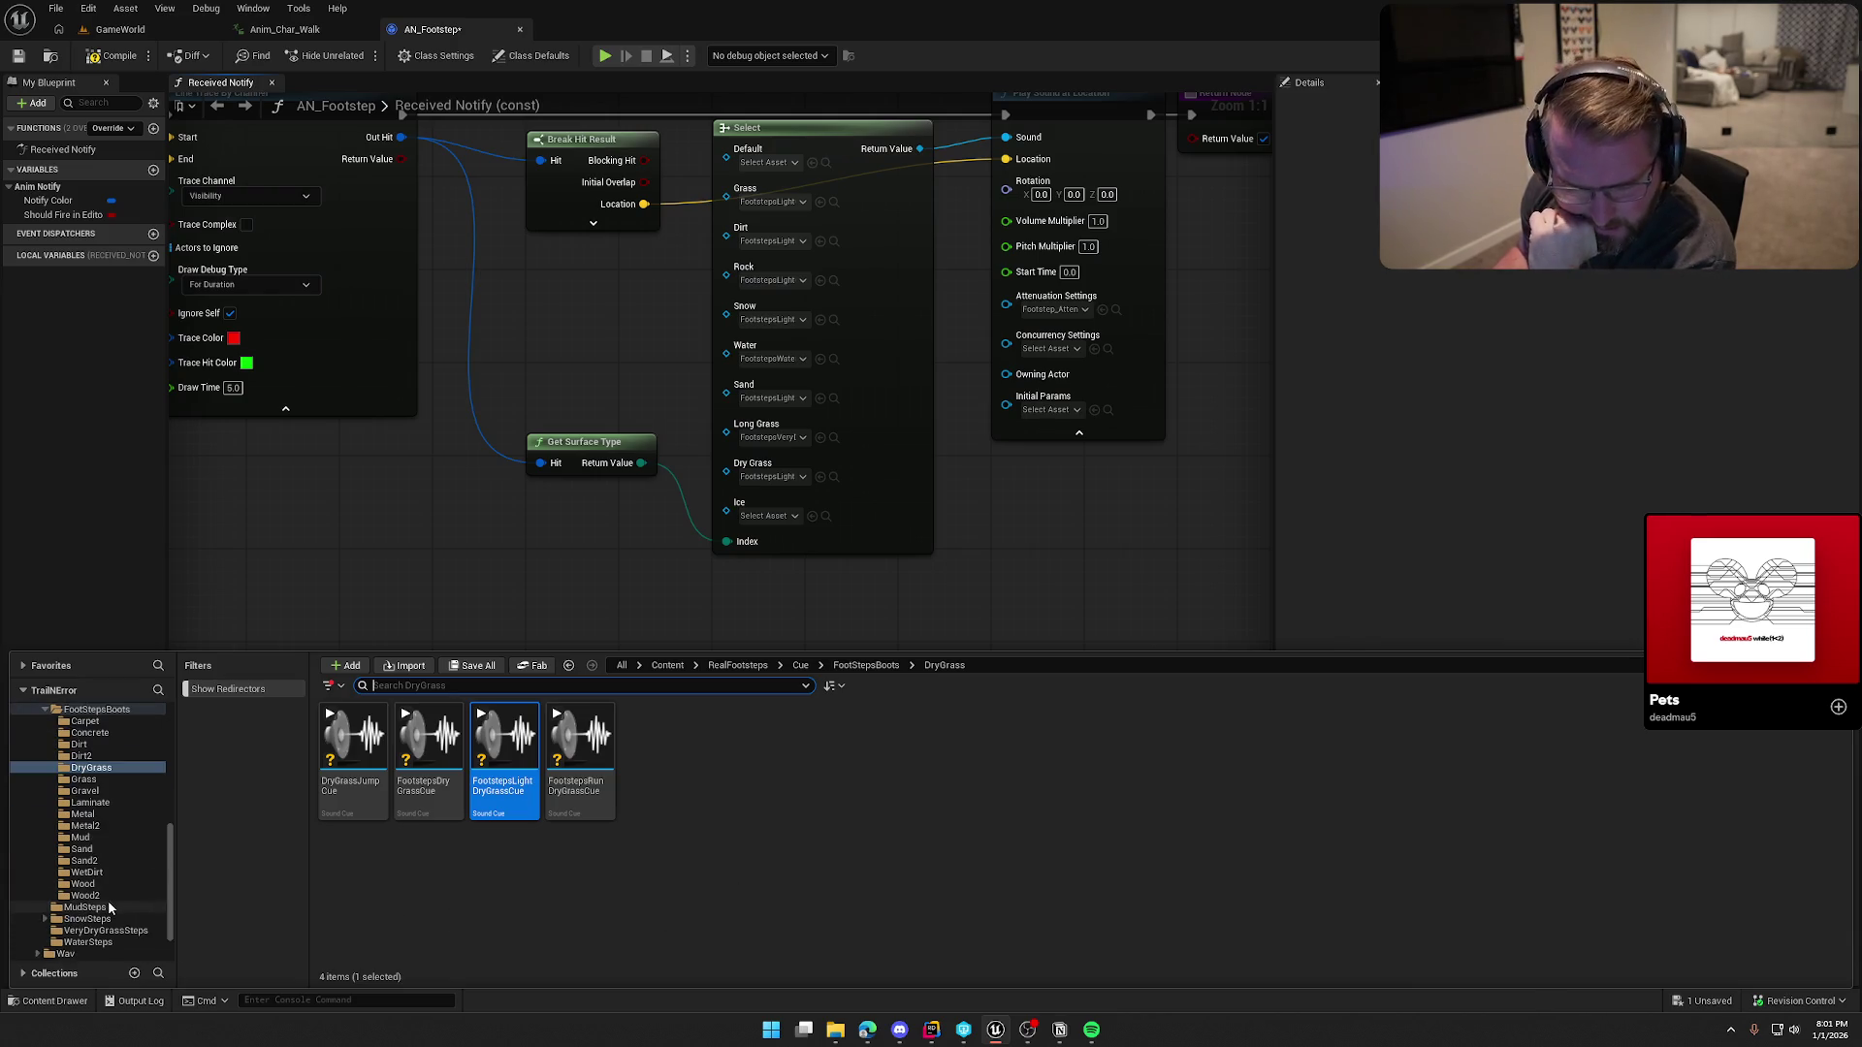
{"action": "scroll", "coordinate": [90, 775], "scroll_direction": "up", "scroll_amount": 3}
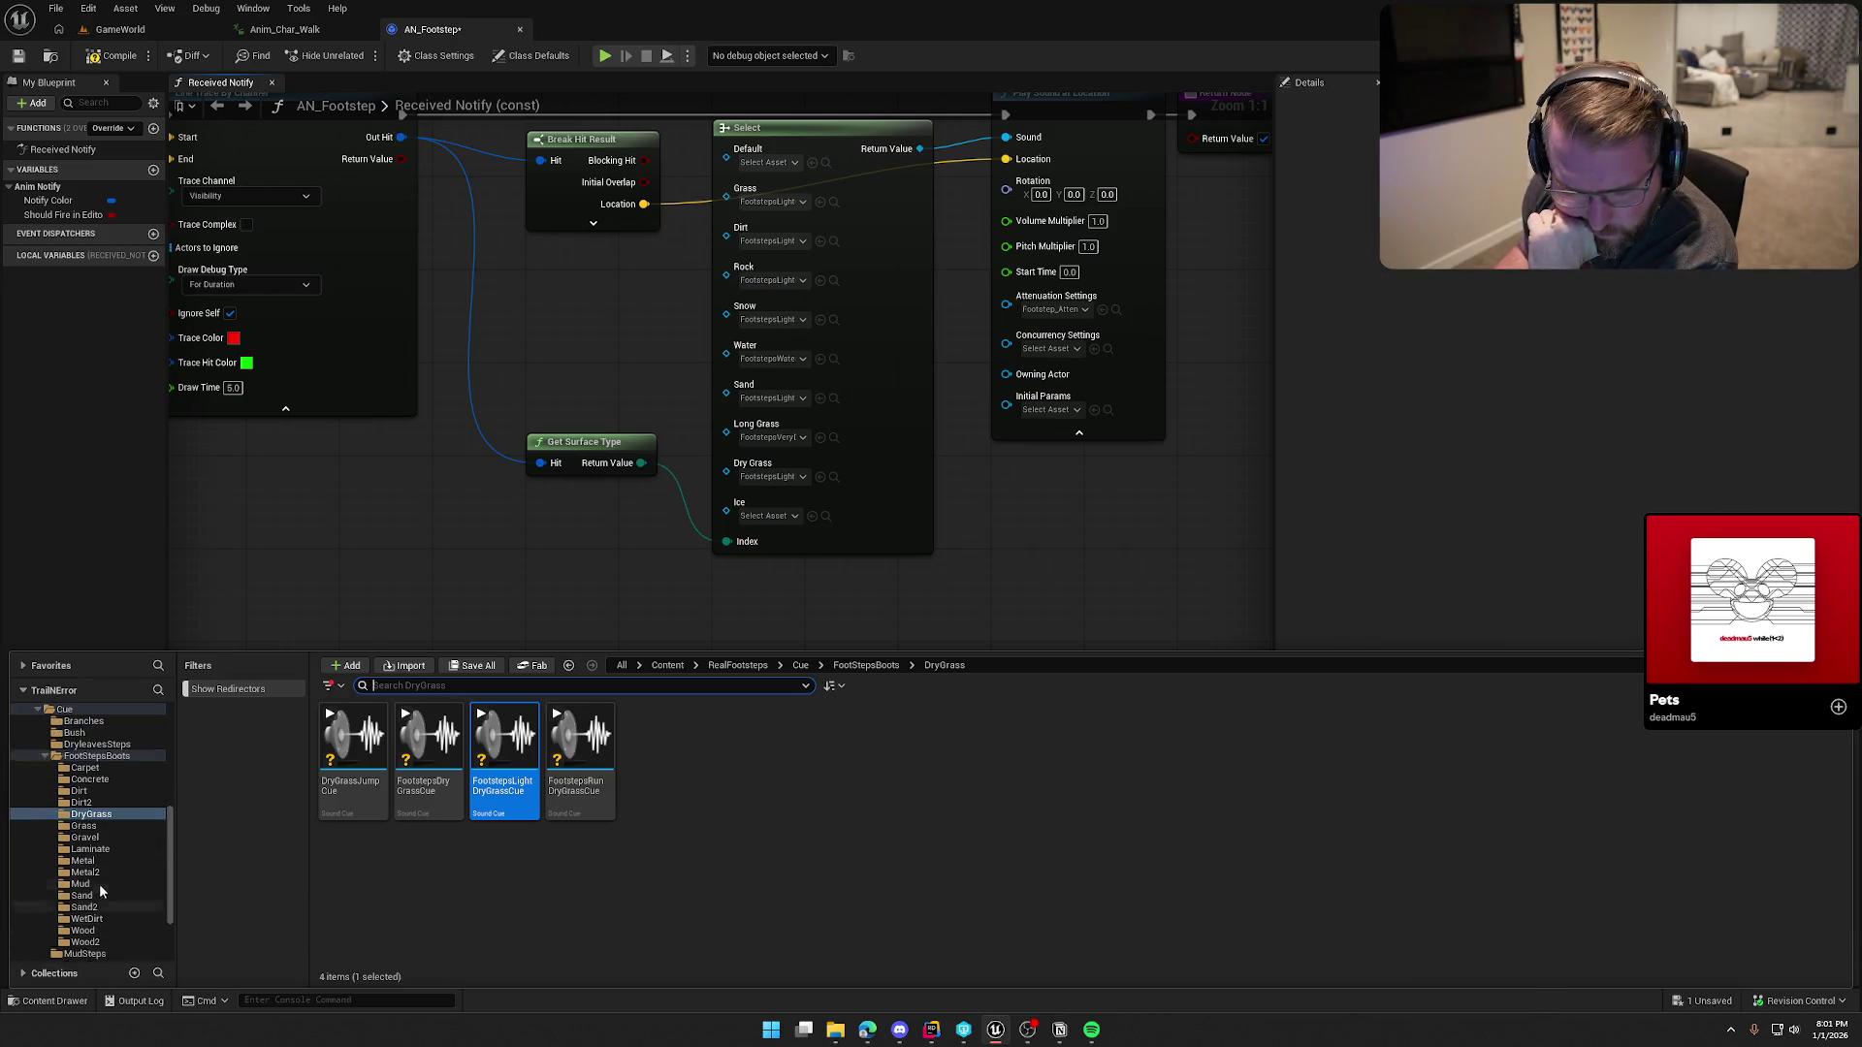
{"action": "scroll", "coordinate": [102, 886], "scroll_direction": "down", "scroll_amount": 4}
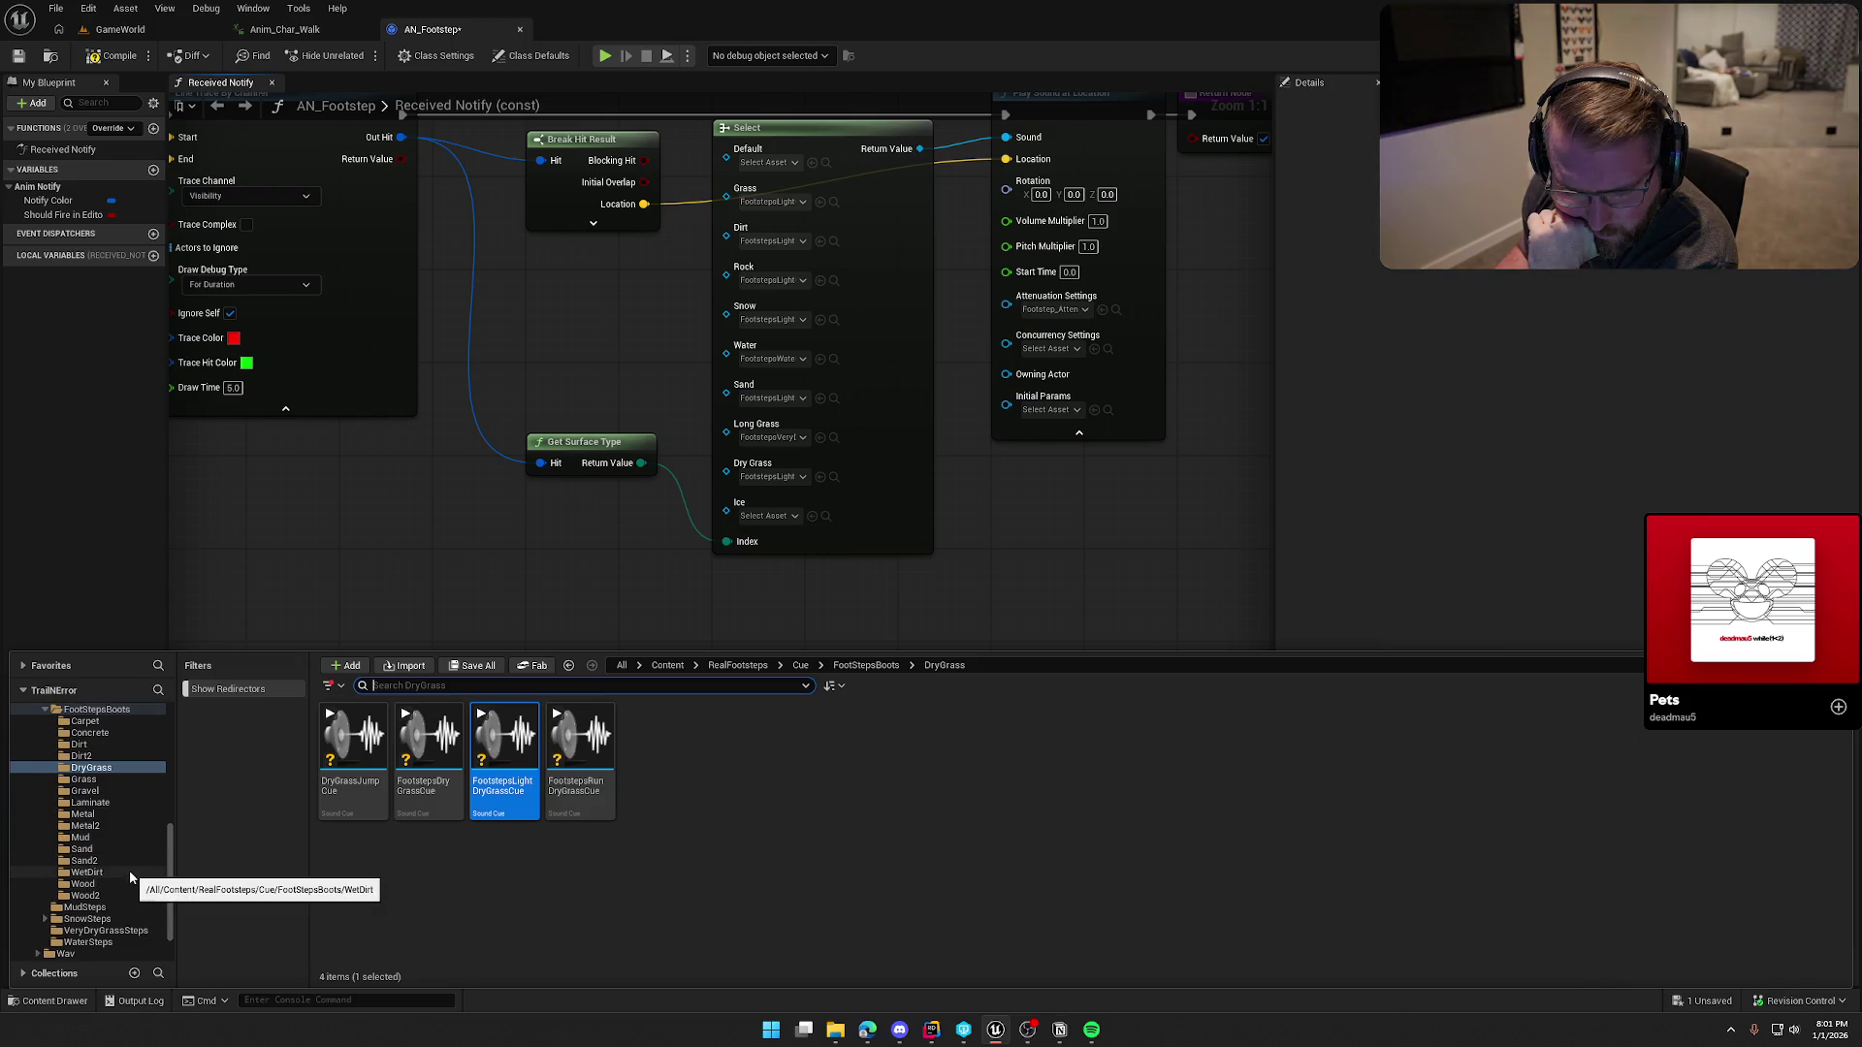
{"action": "left_click", "coordinate": [88, 918]}
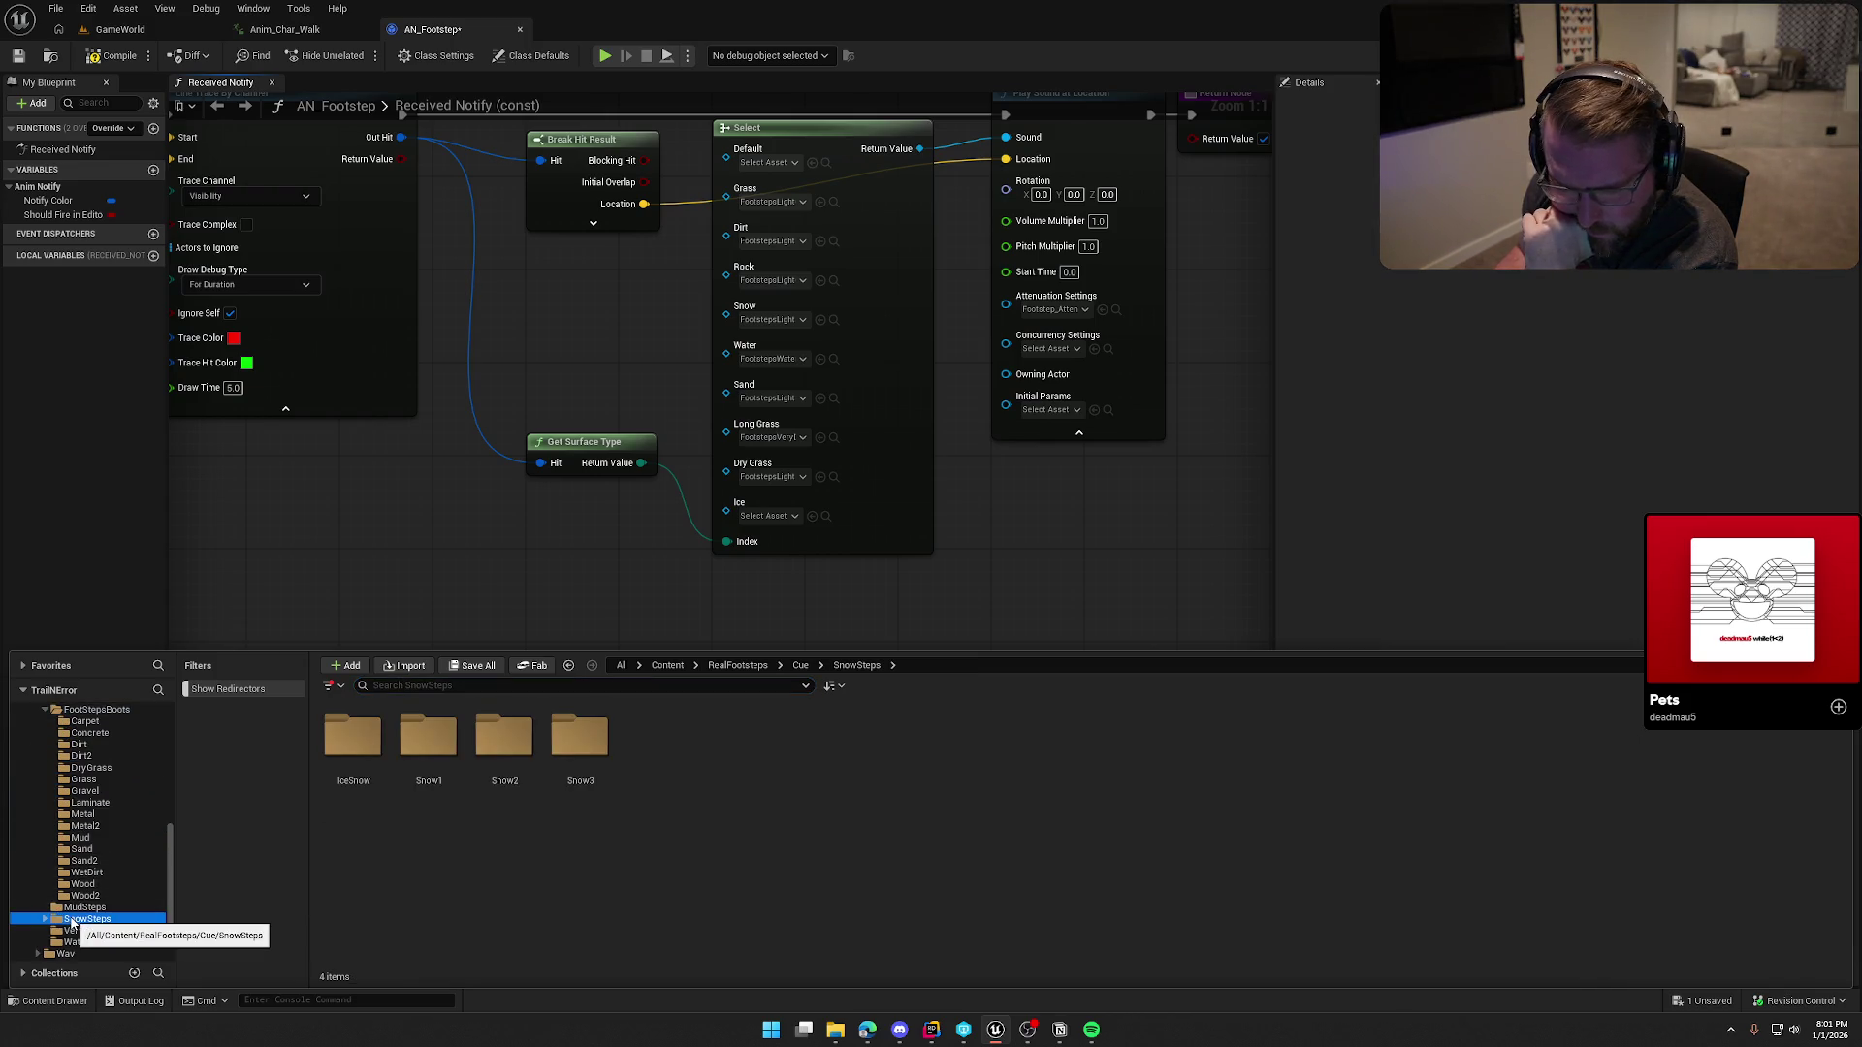
{"action": "double_click", "coordinate": [362, 731]}
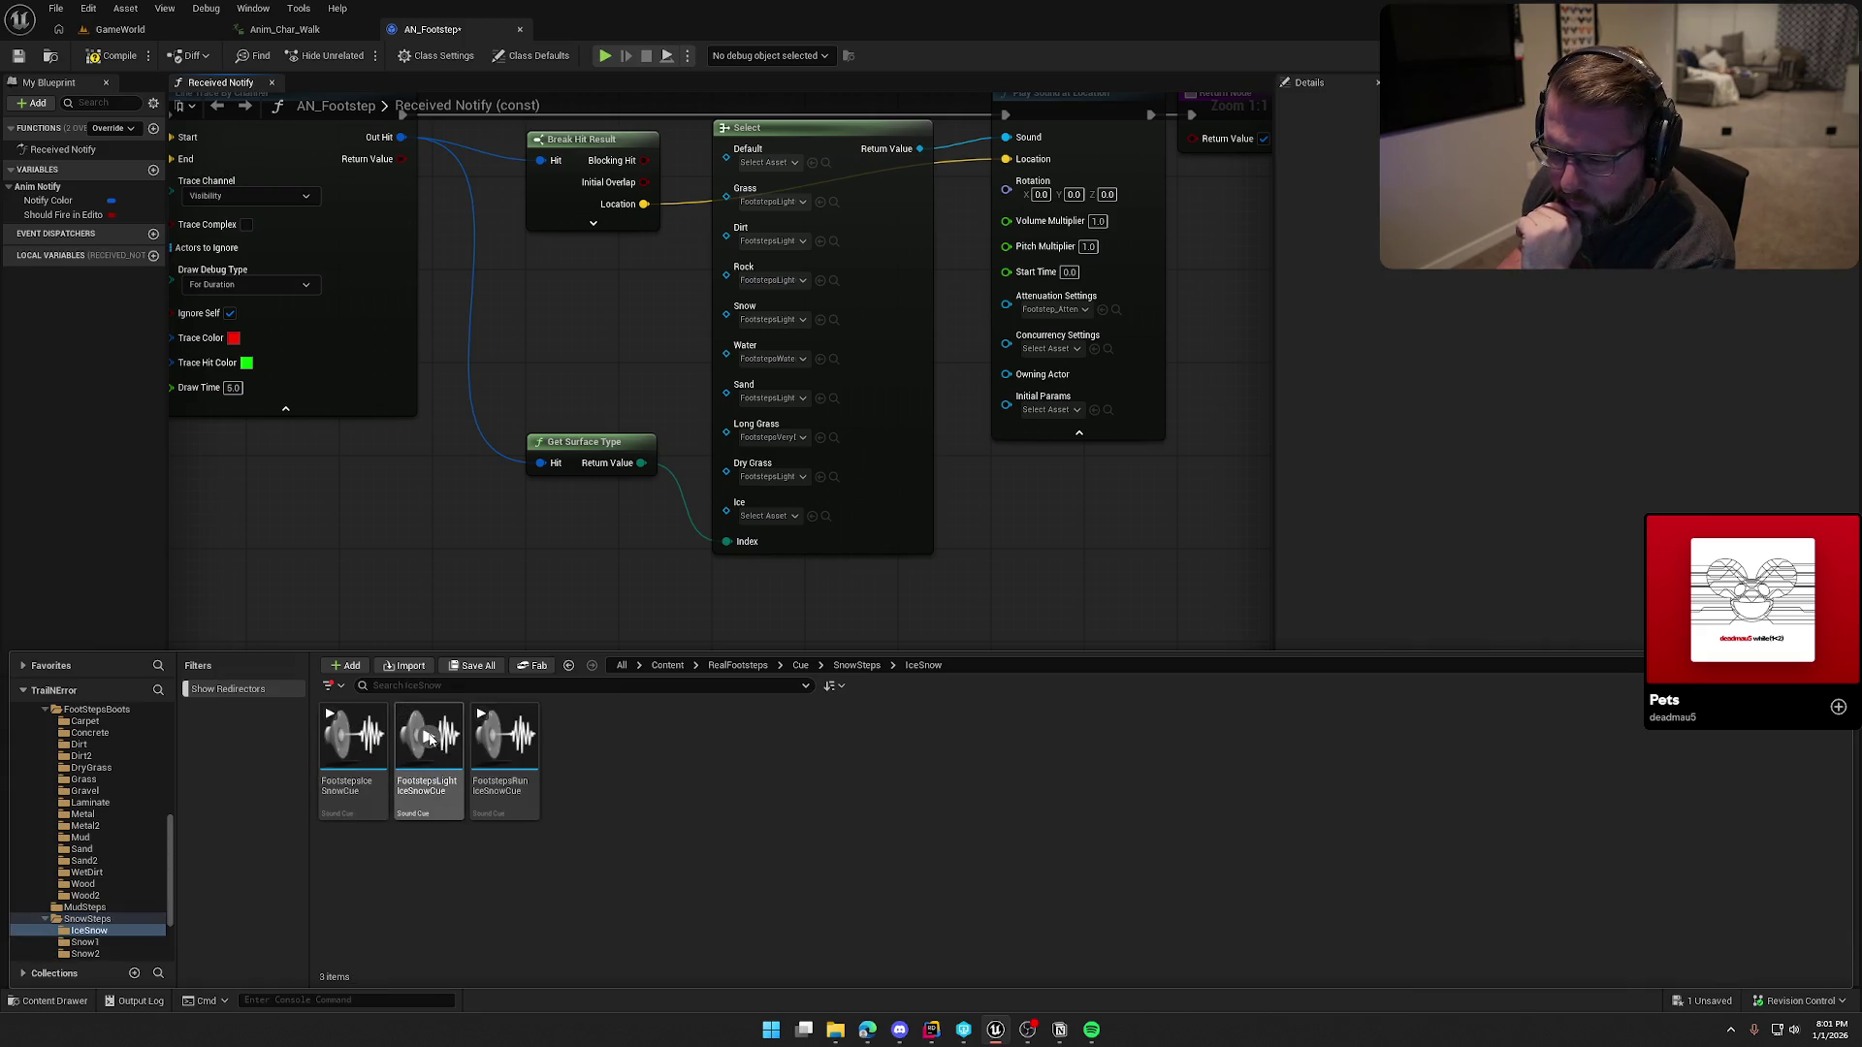
{"action": "left_click", "coordinate": [429, 739]}
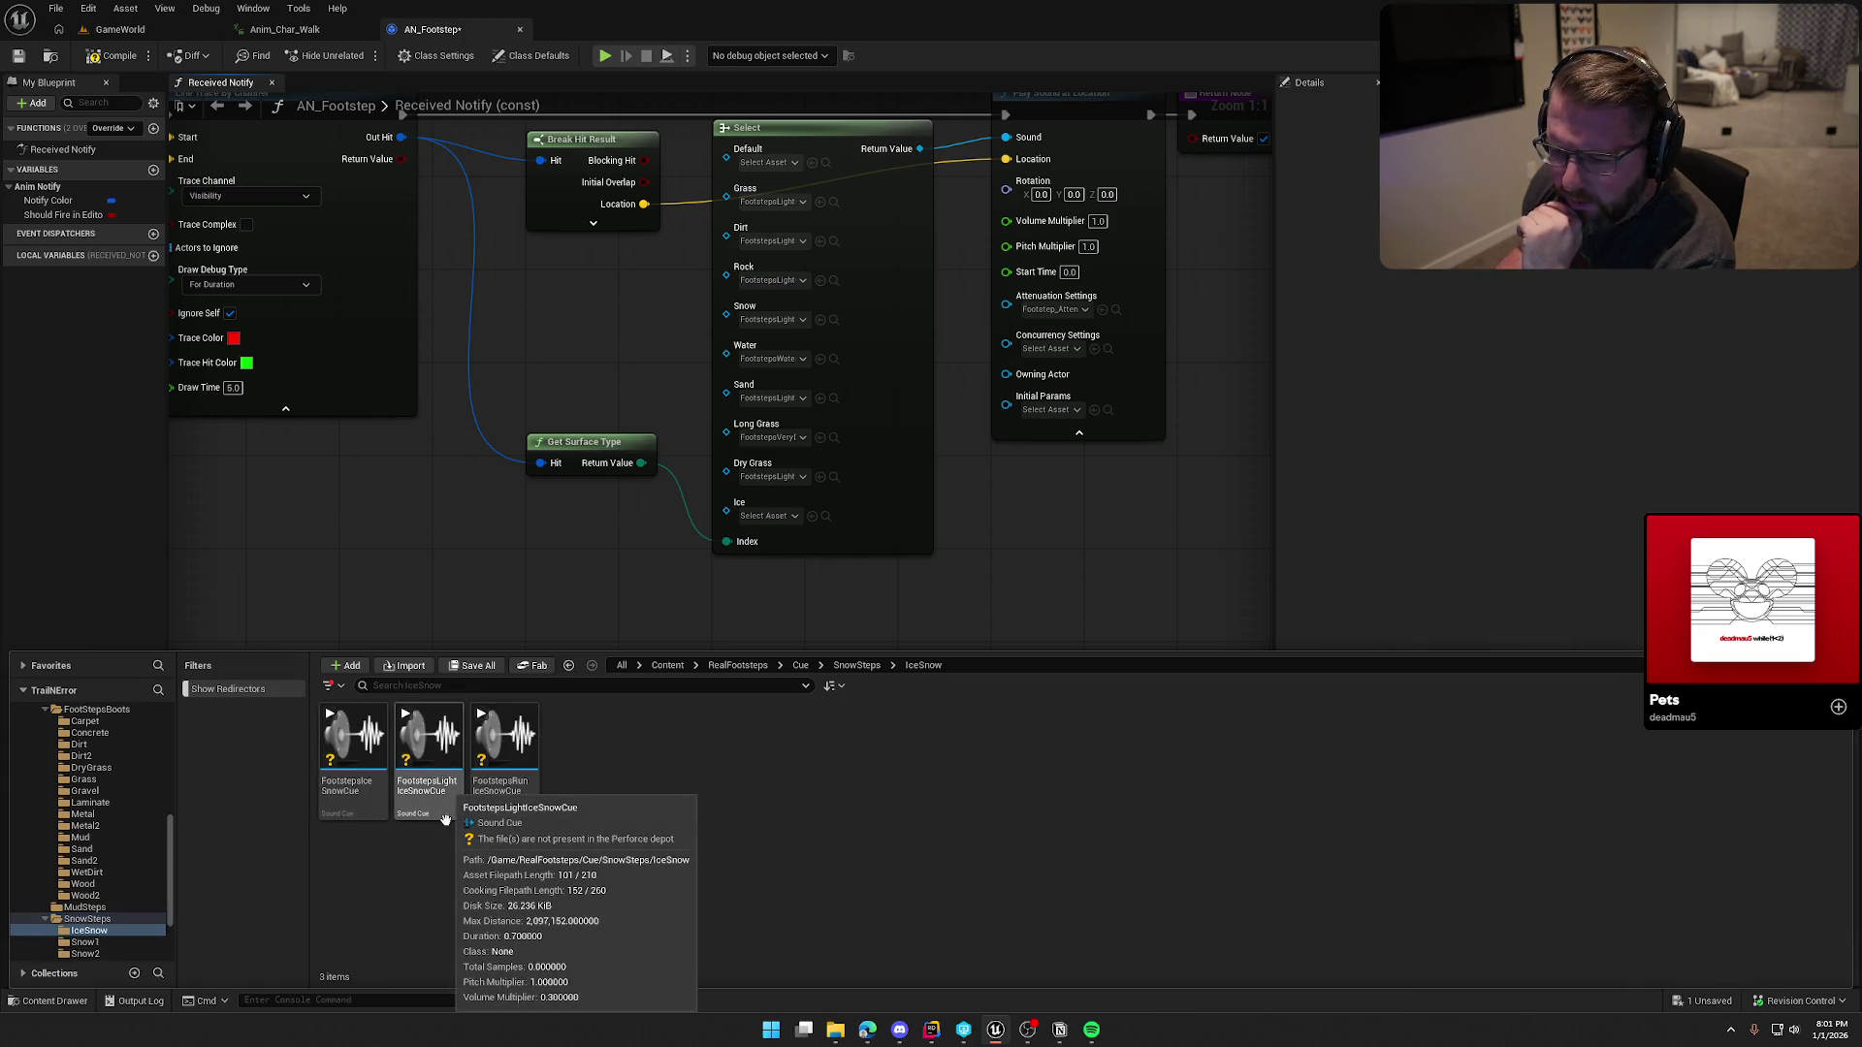
{"action": "mouse_move", "coordinate": [446, 820]}
{"action": "left_mouse_down"}
{"action": "mouse_move", "coordinate": [427, 795]}
{"action": "mouse_move", "coordinate": [790, 548]}
{"action": "mouse_move", "coordinate": [776, 518]}
{"action": "left_mouse_up"}
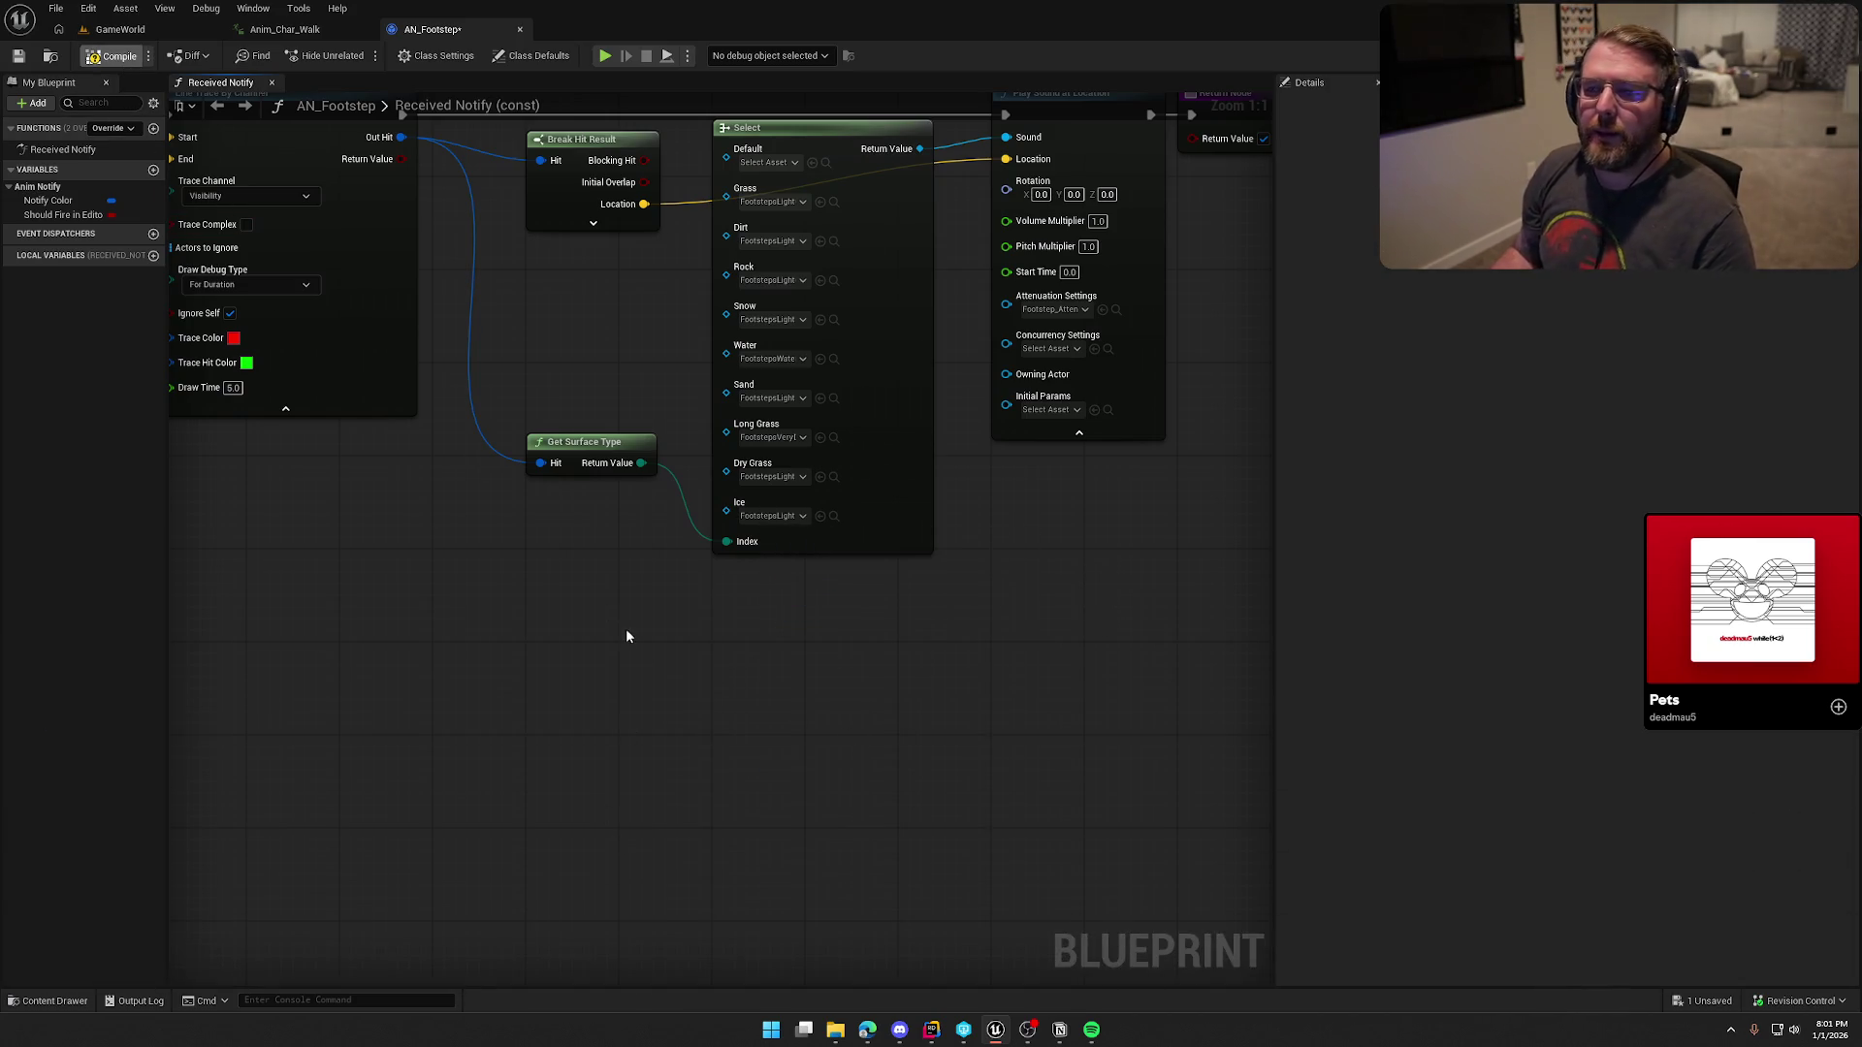
Step: Compile and save AN_Footstep, walk the character around in GameWorld, then return to the graph
{"action": "key", "text": "ctrl+s"}
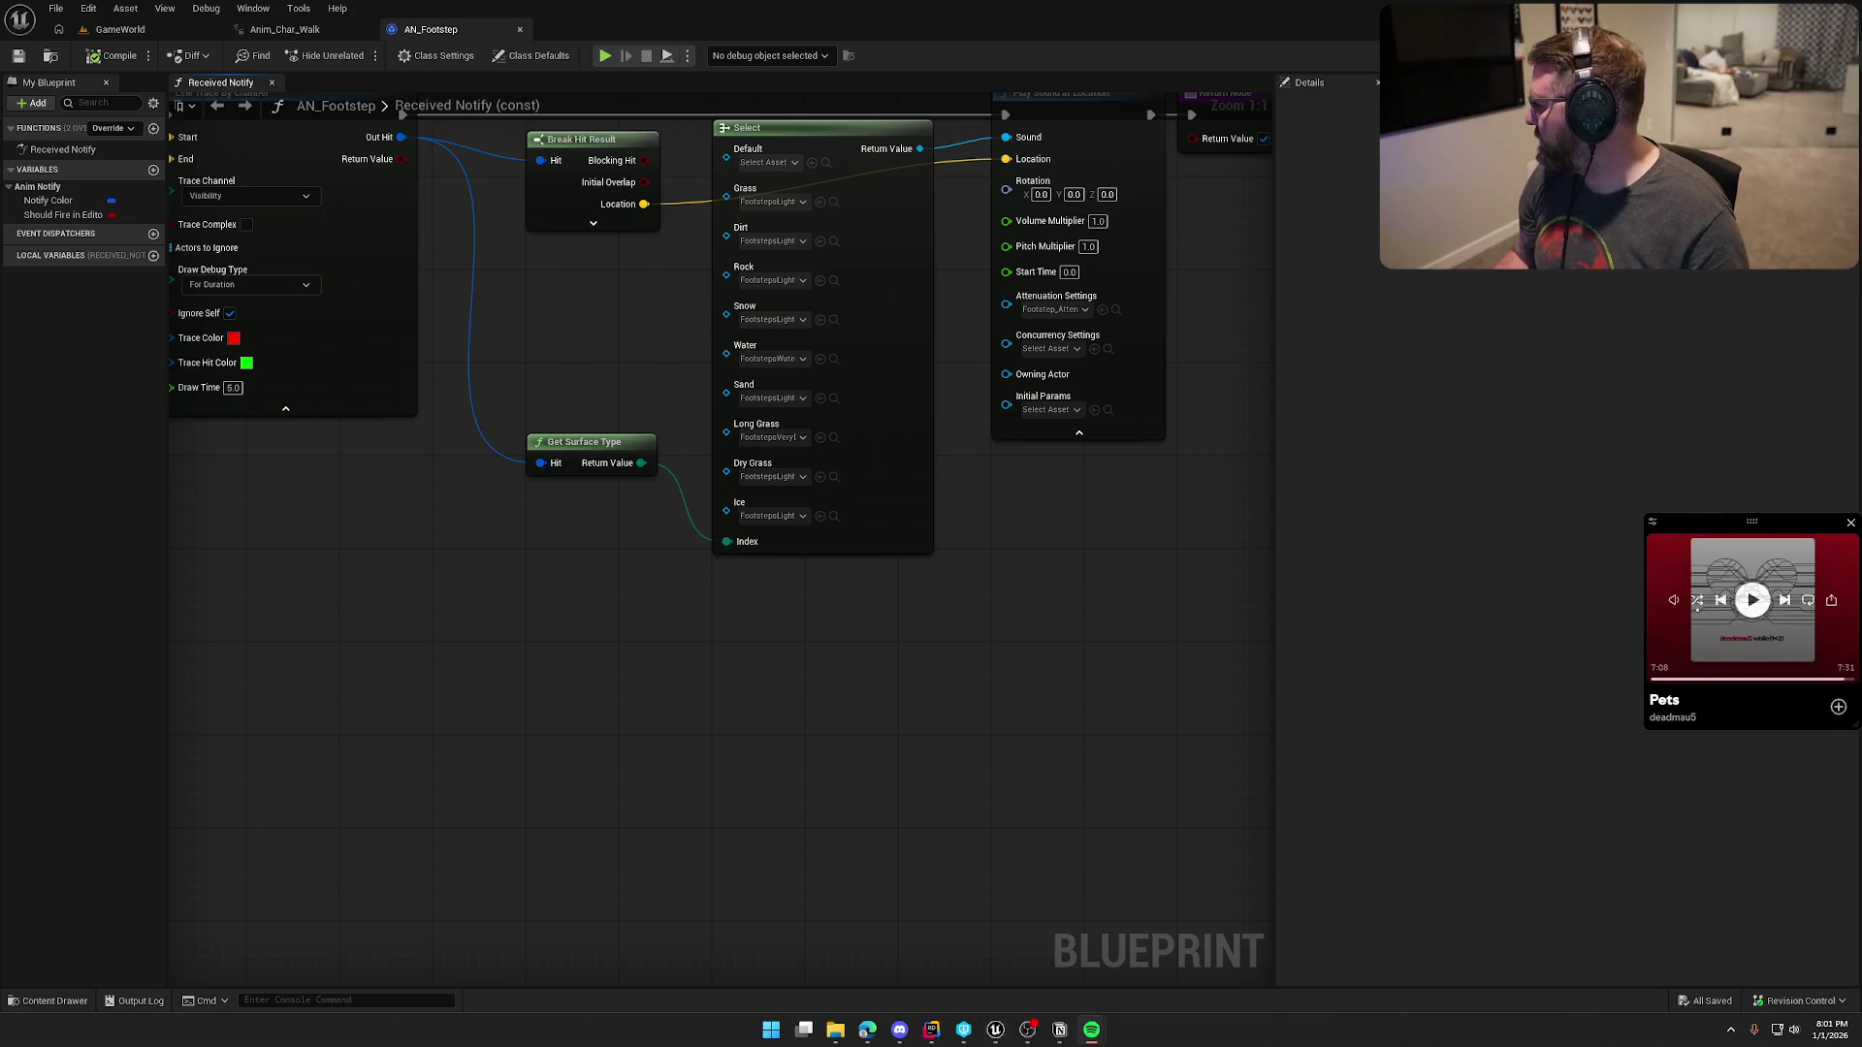
{"action": "left_click", "coordinate": [115, 29]}
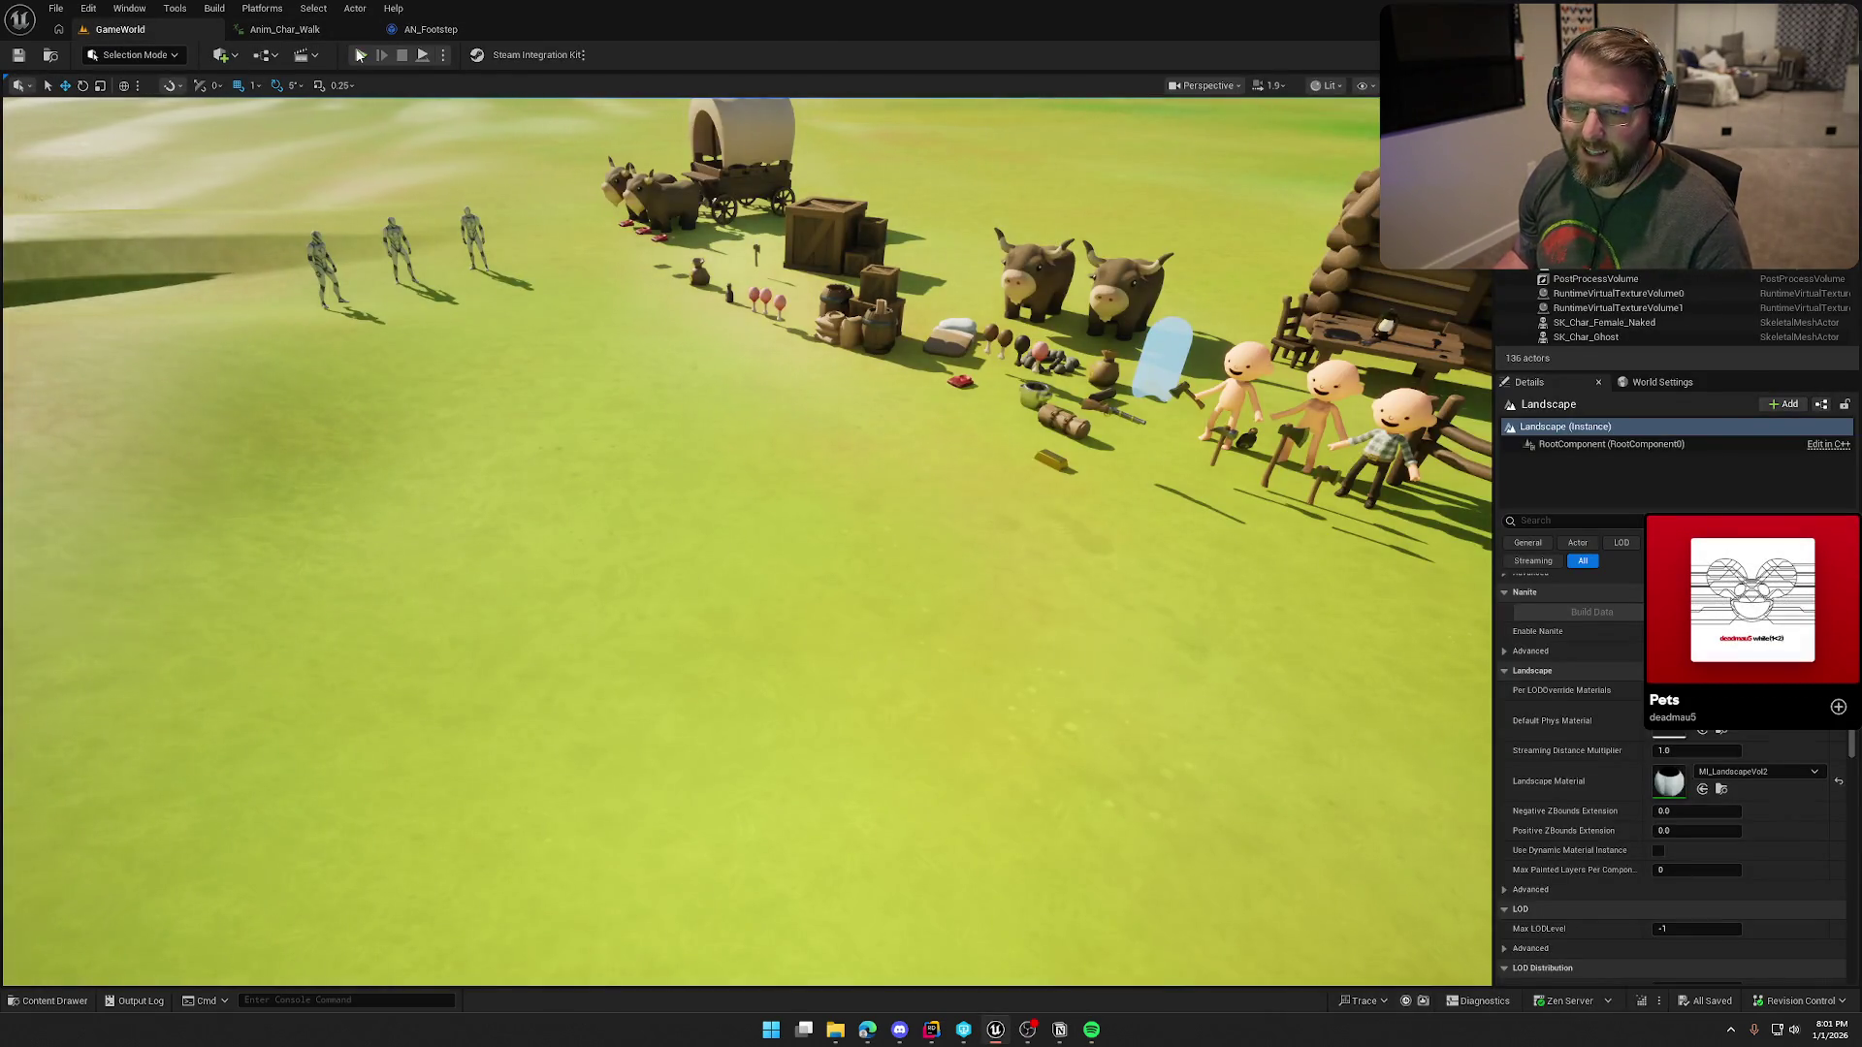
{"action": "key", "text": "w"}
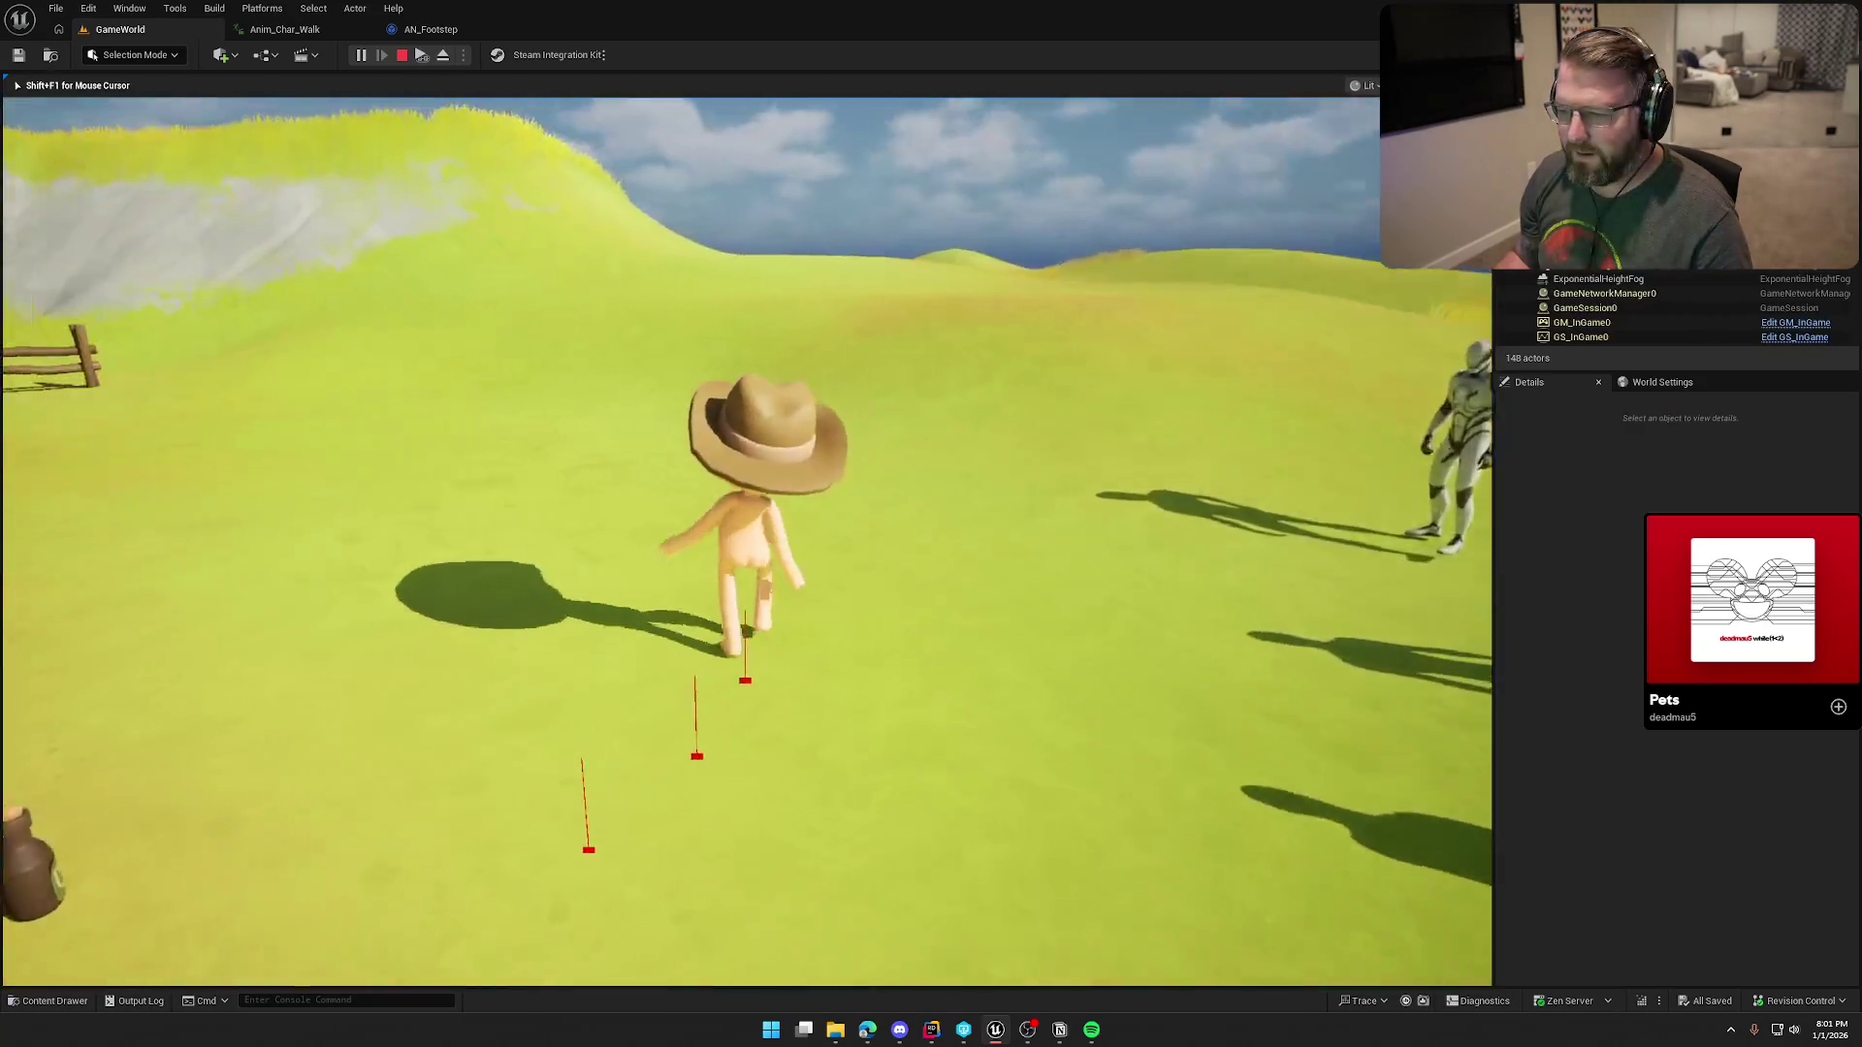
{"action": "key", "text": "w"}
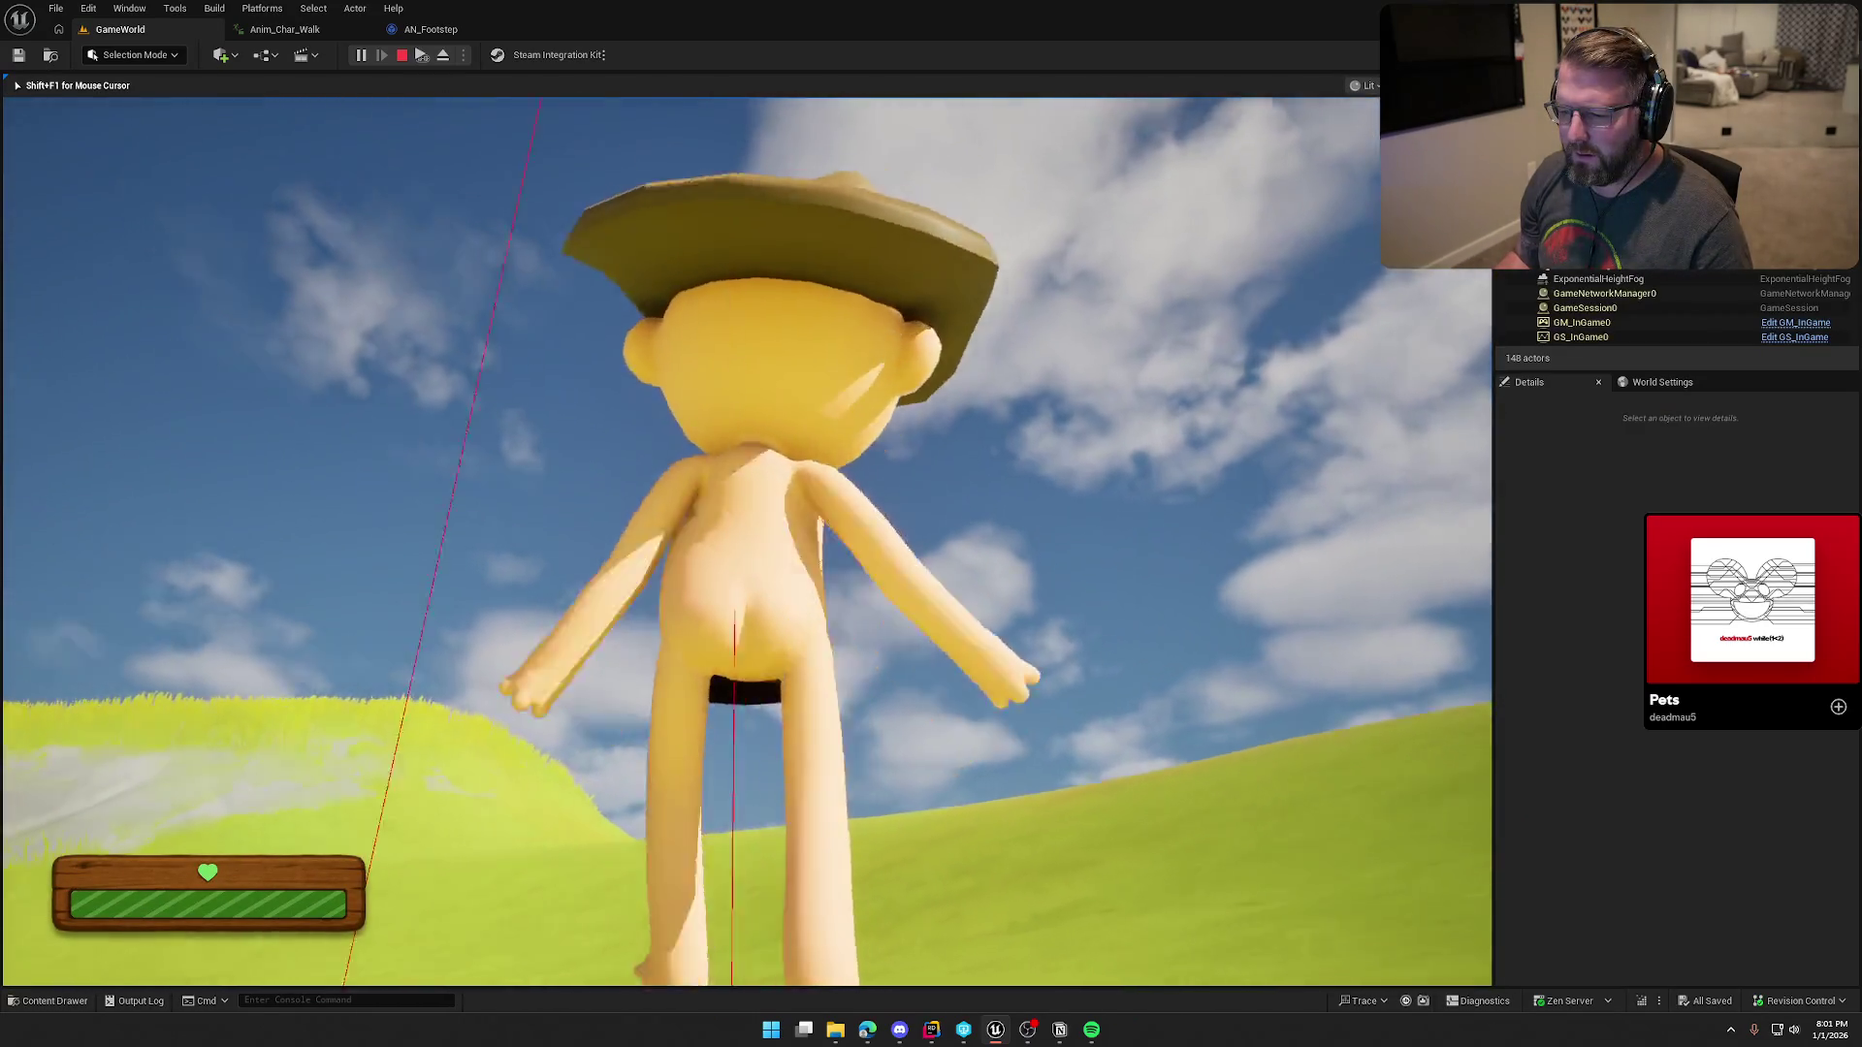
{"action": "key", "text": "a"}
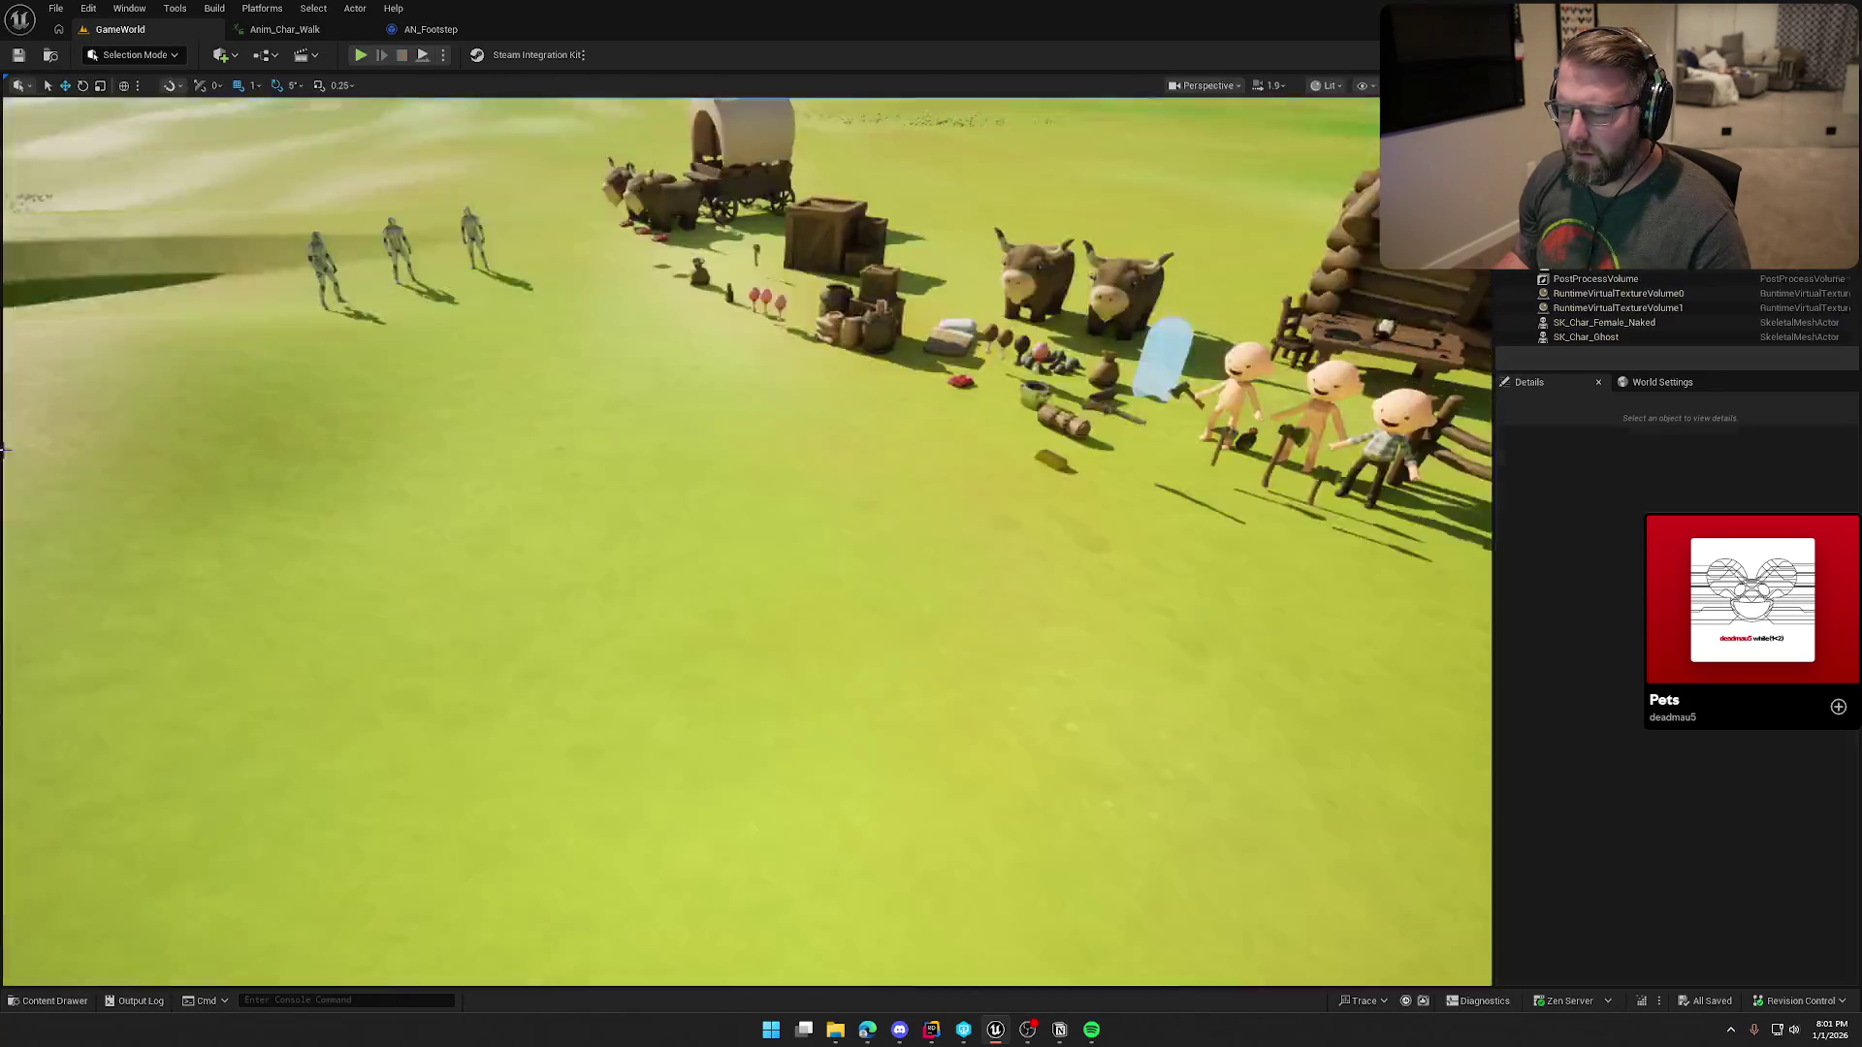
{"action": "key", "text": "shift+F1"}
{"action": "left_click", "coordinate": [419, 35]}
{"action": "left_click_drag", "start_coordinate": [679, 660], "coordinate": [649, 763]}
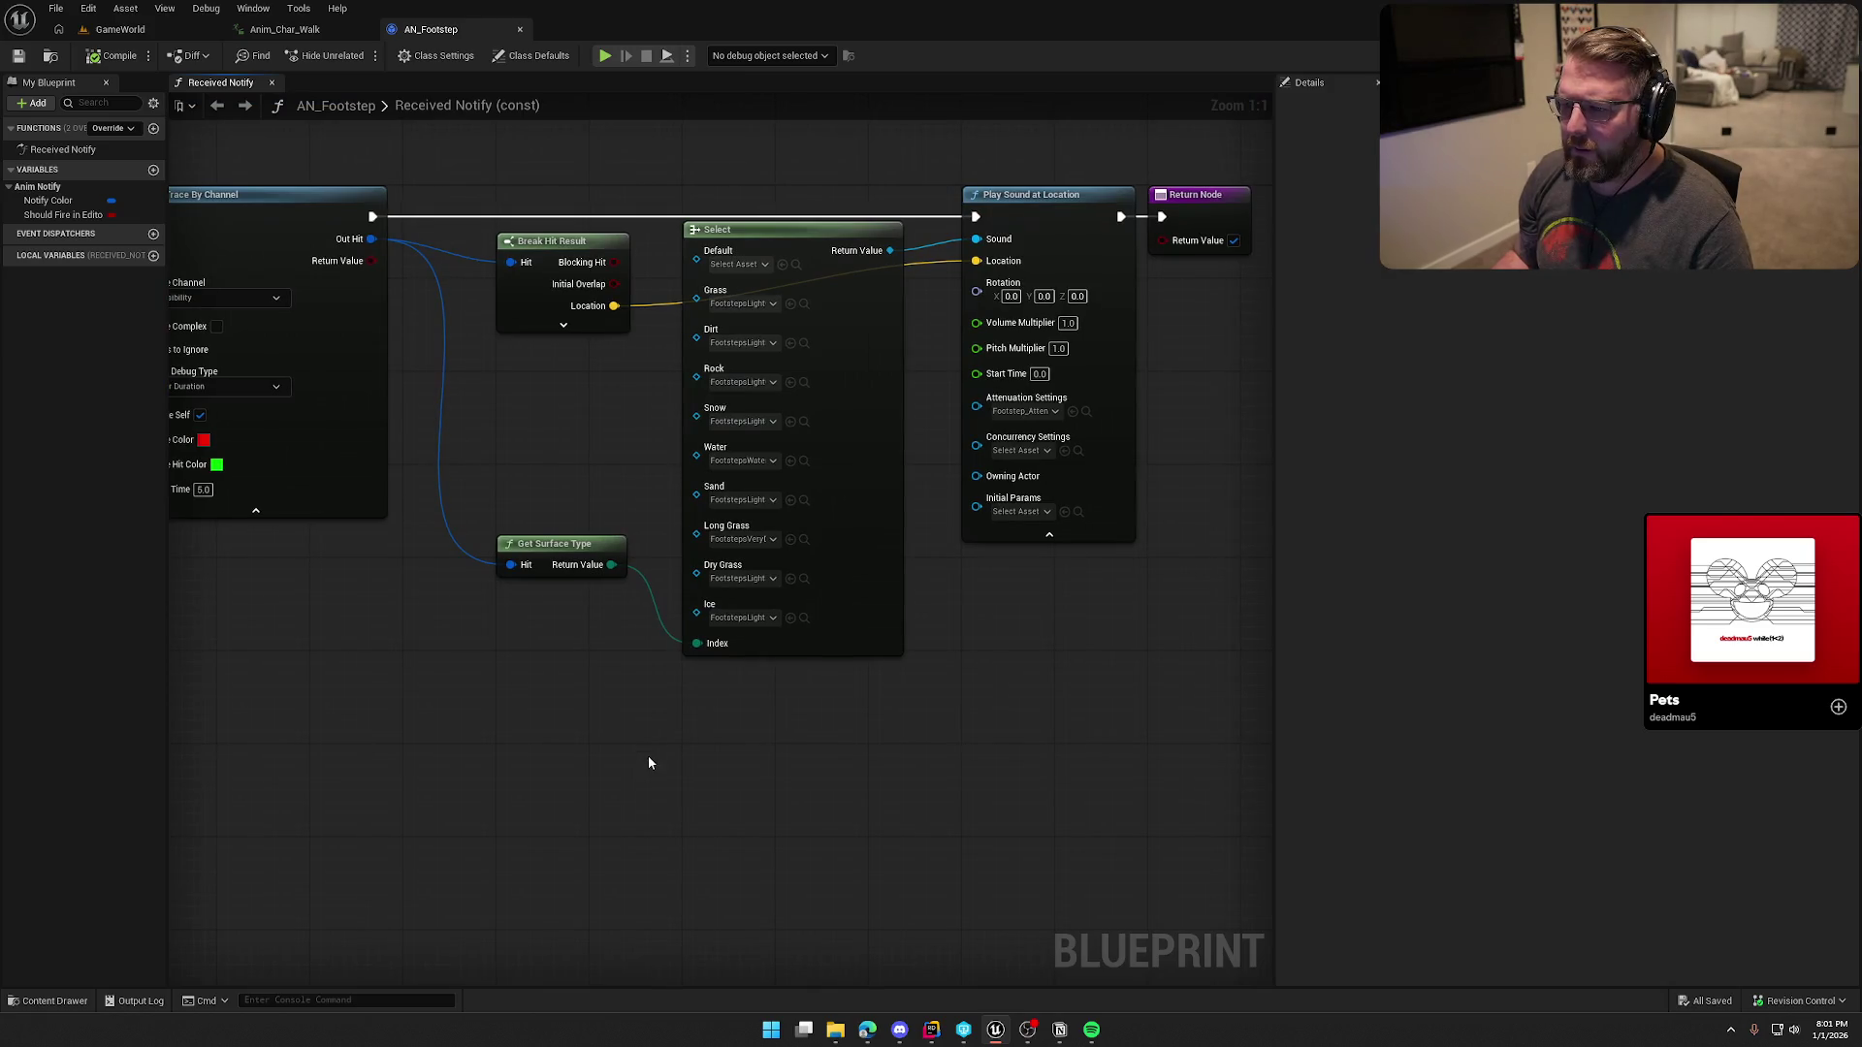
Step: Drag the Get Surface Type node lower in AN_Footstep, then go back to GameWorld
{"action": "left_click_drag", "start_coordinate": [551, 548], "coordinate": [555, 630]}
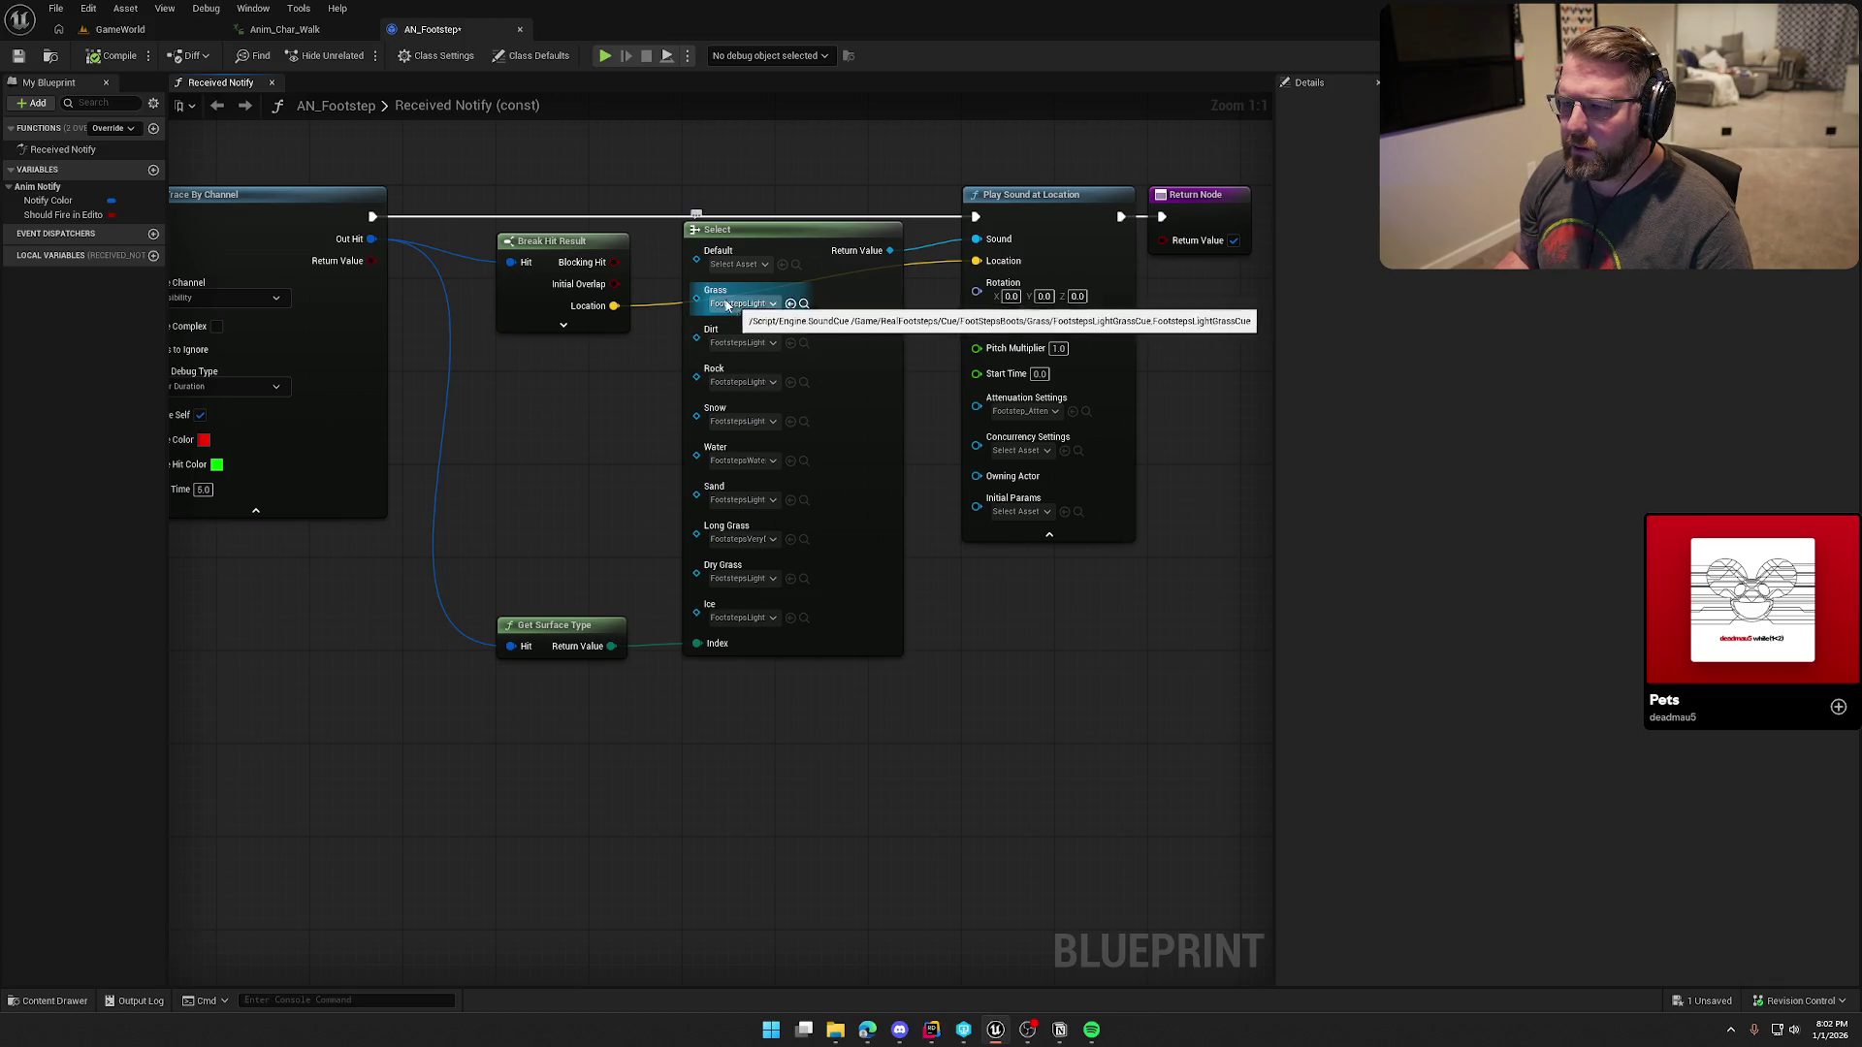
{"action": "left_click", "coordinate": [120, 29]}
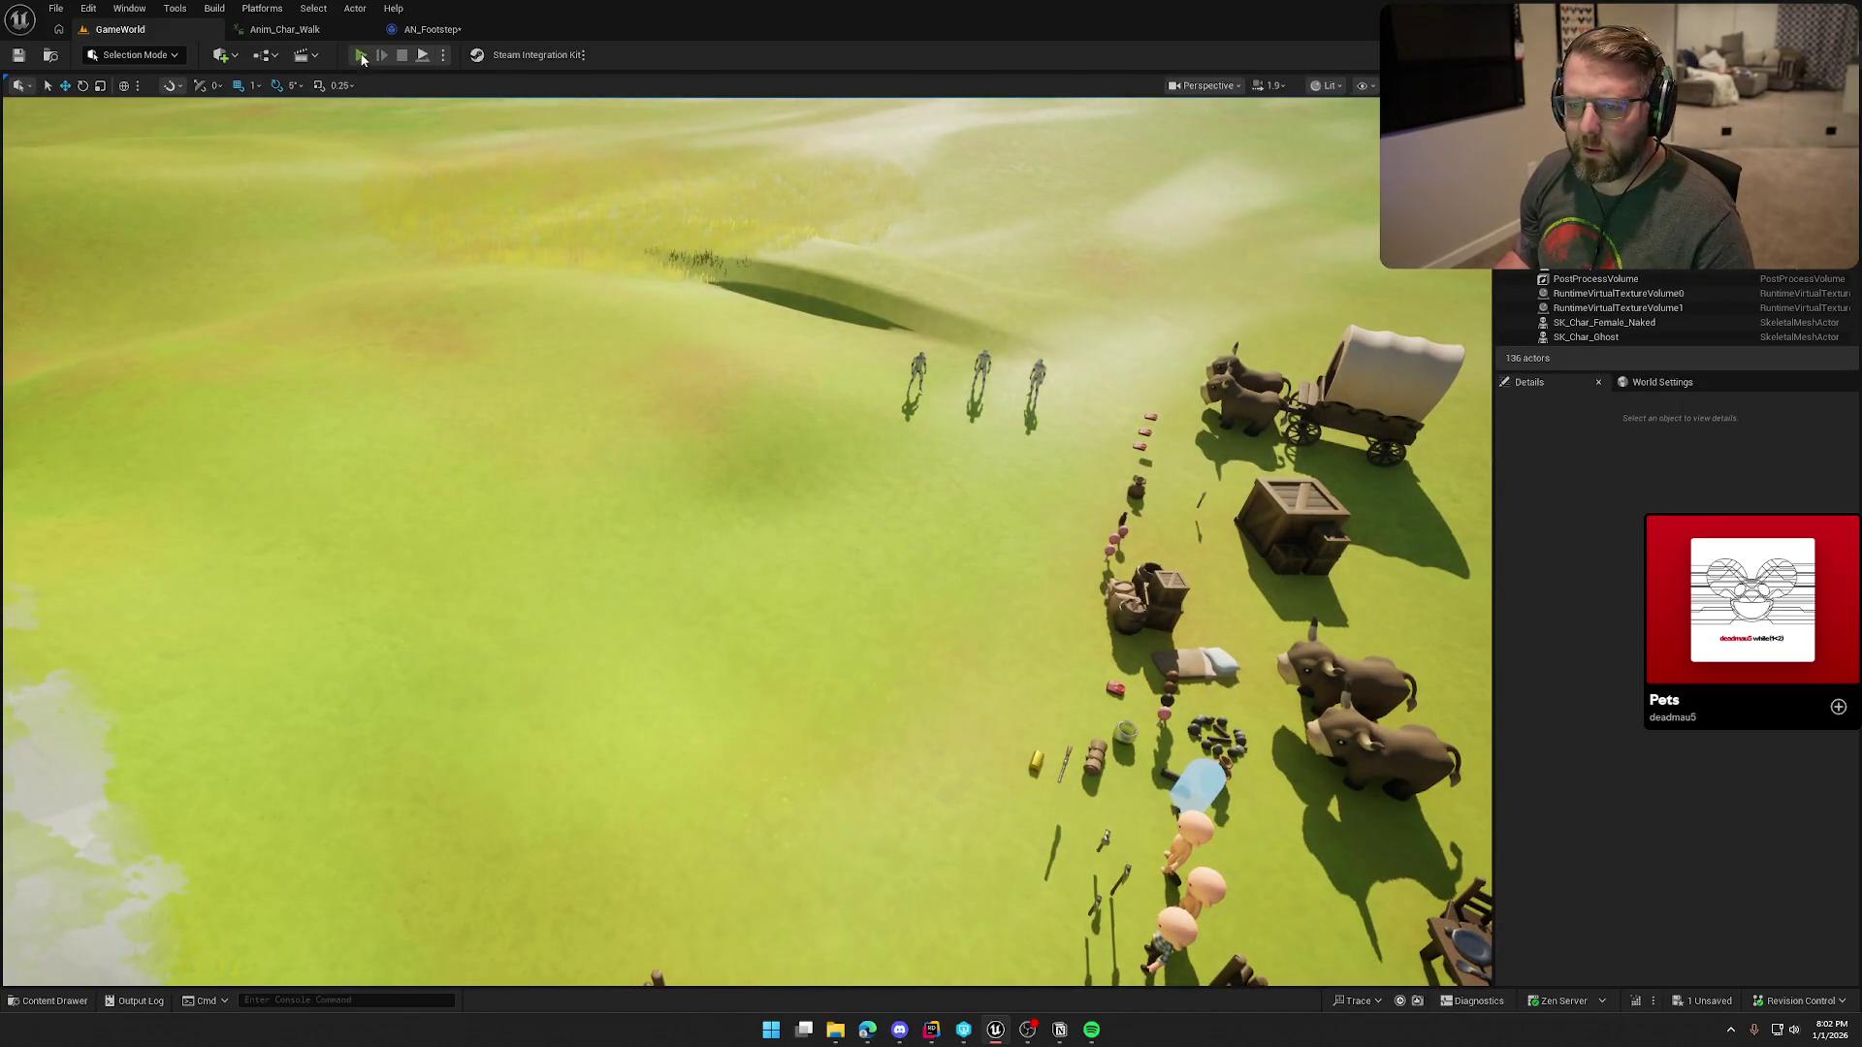
Step: Play-test by walking the character into the tall dry grass and back, then return to AN_Footstep
{"action": "left_click", "coordinate": [361, 55]}
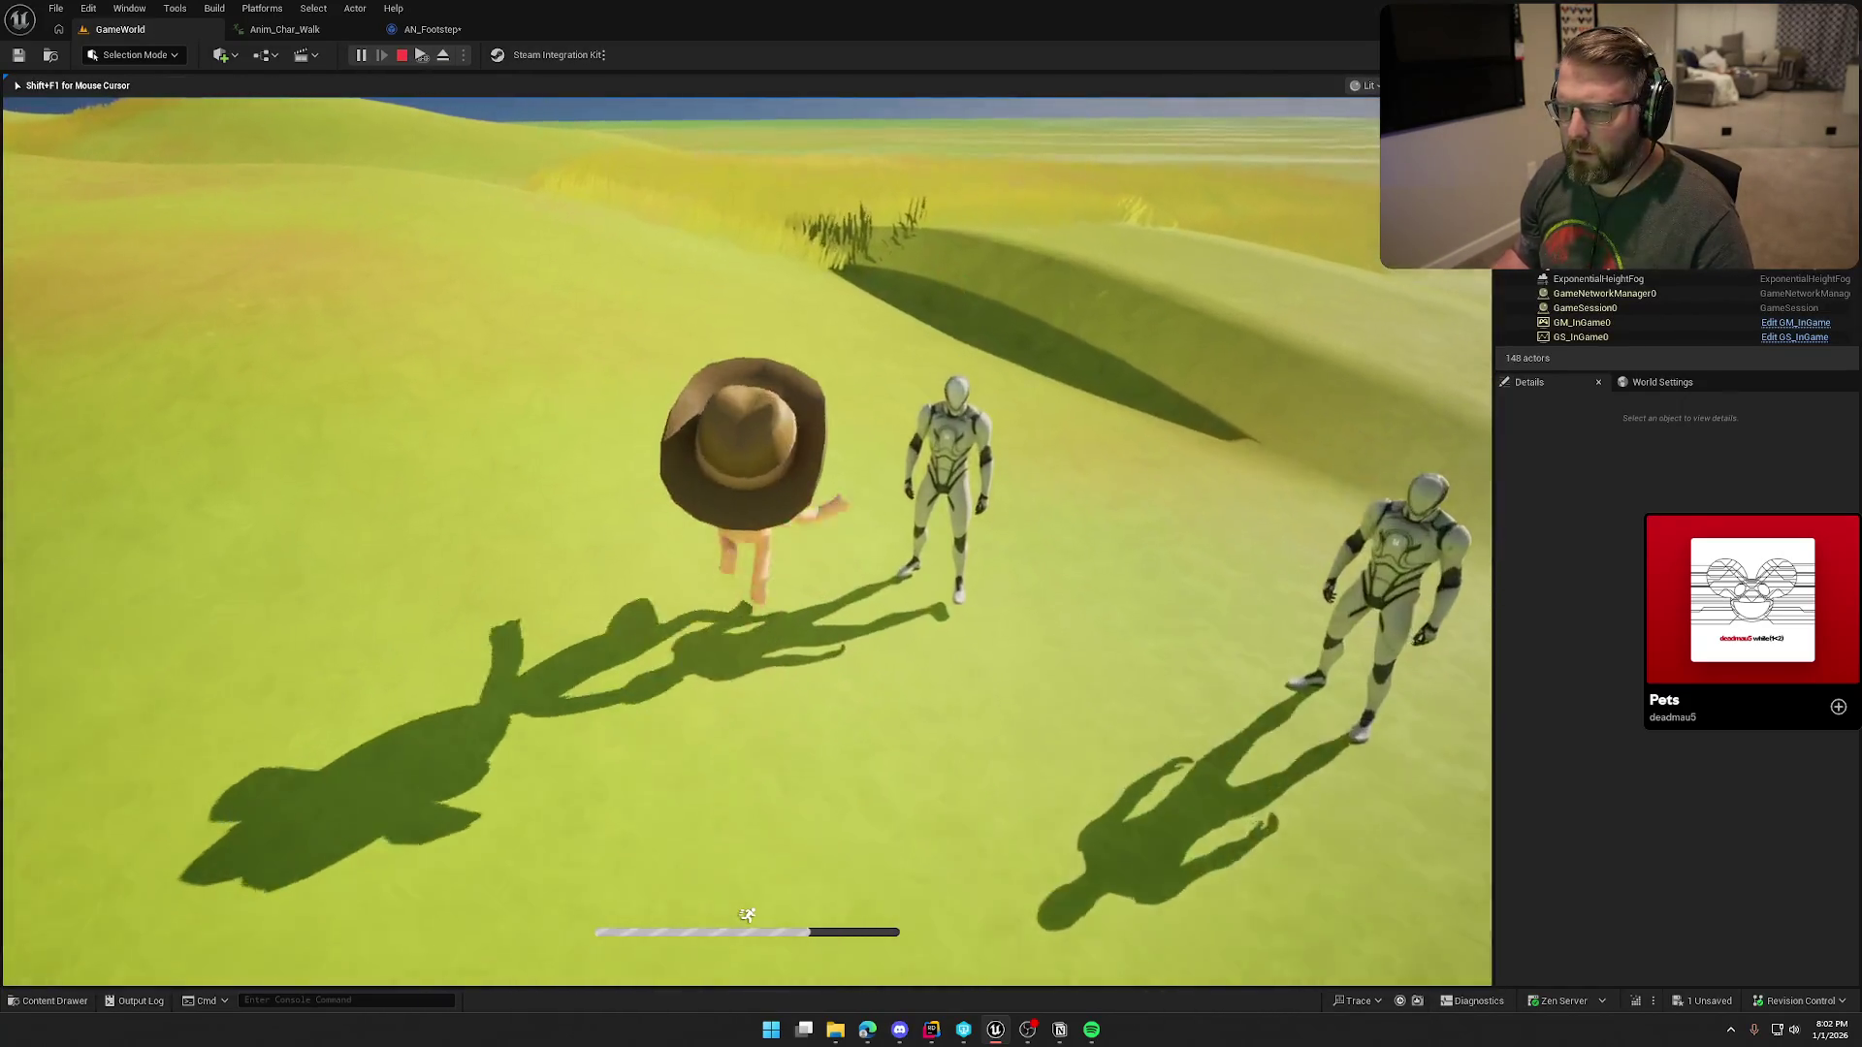
{"action": "key", "text": "w"}
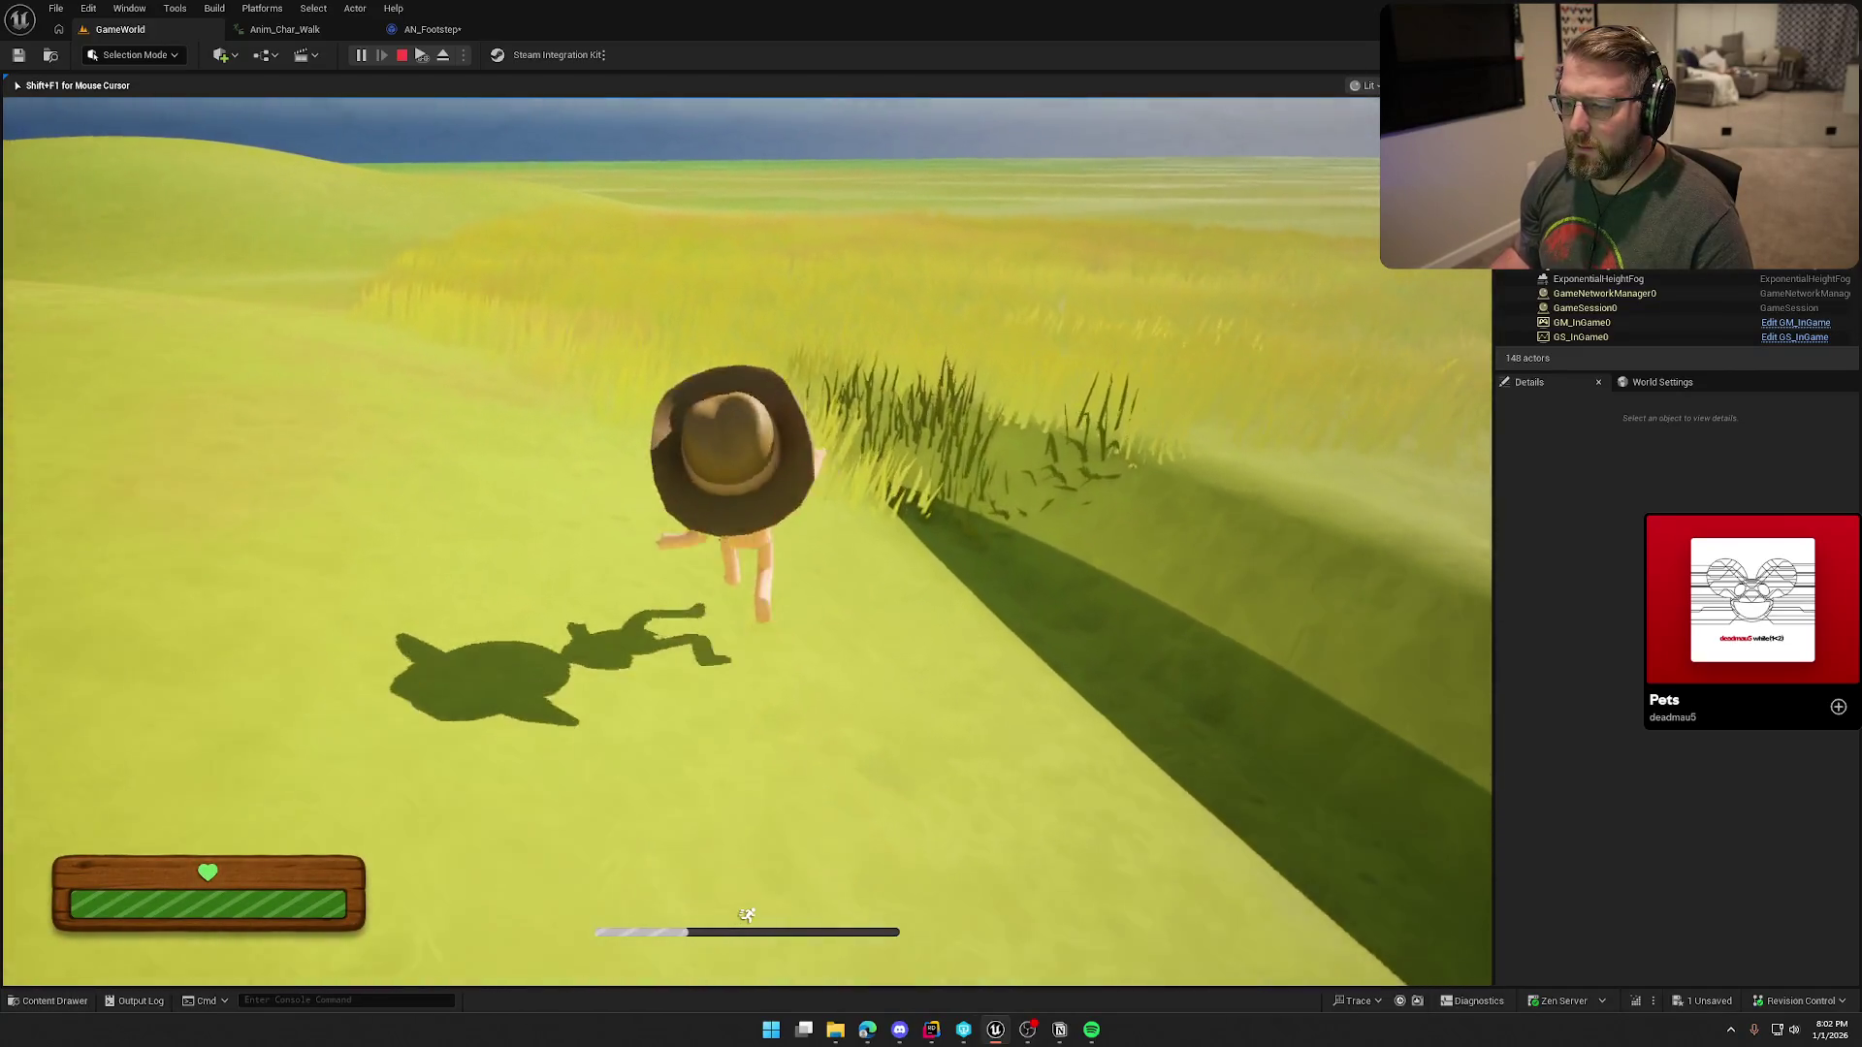
{"action": "key", "text": "w"}
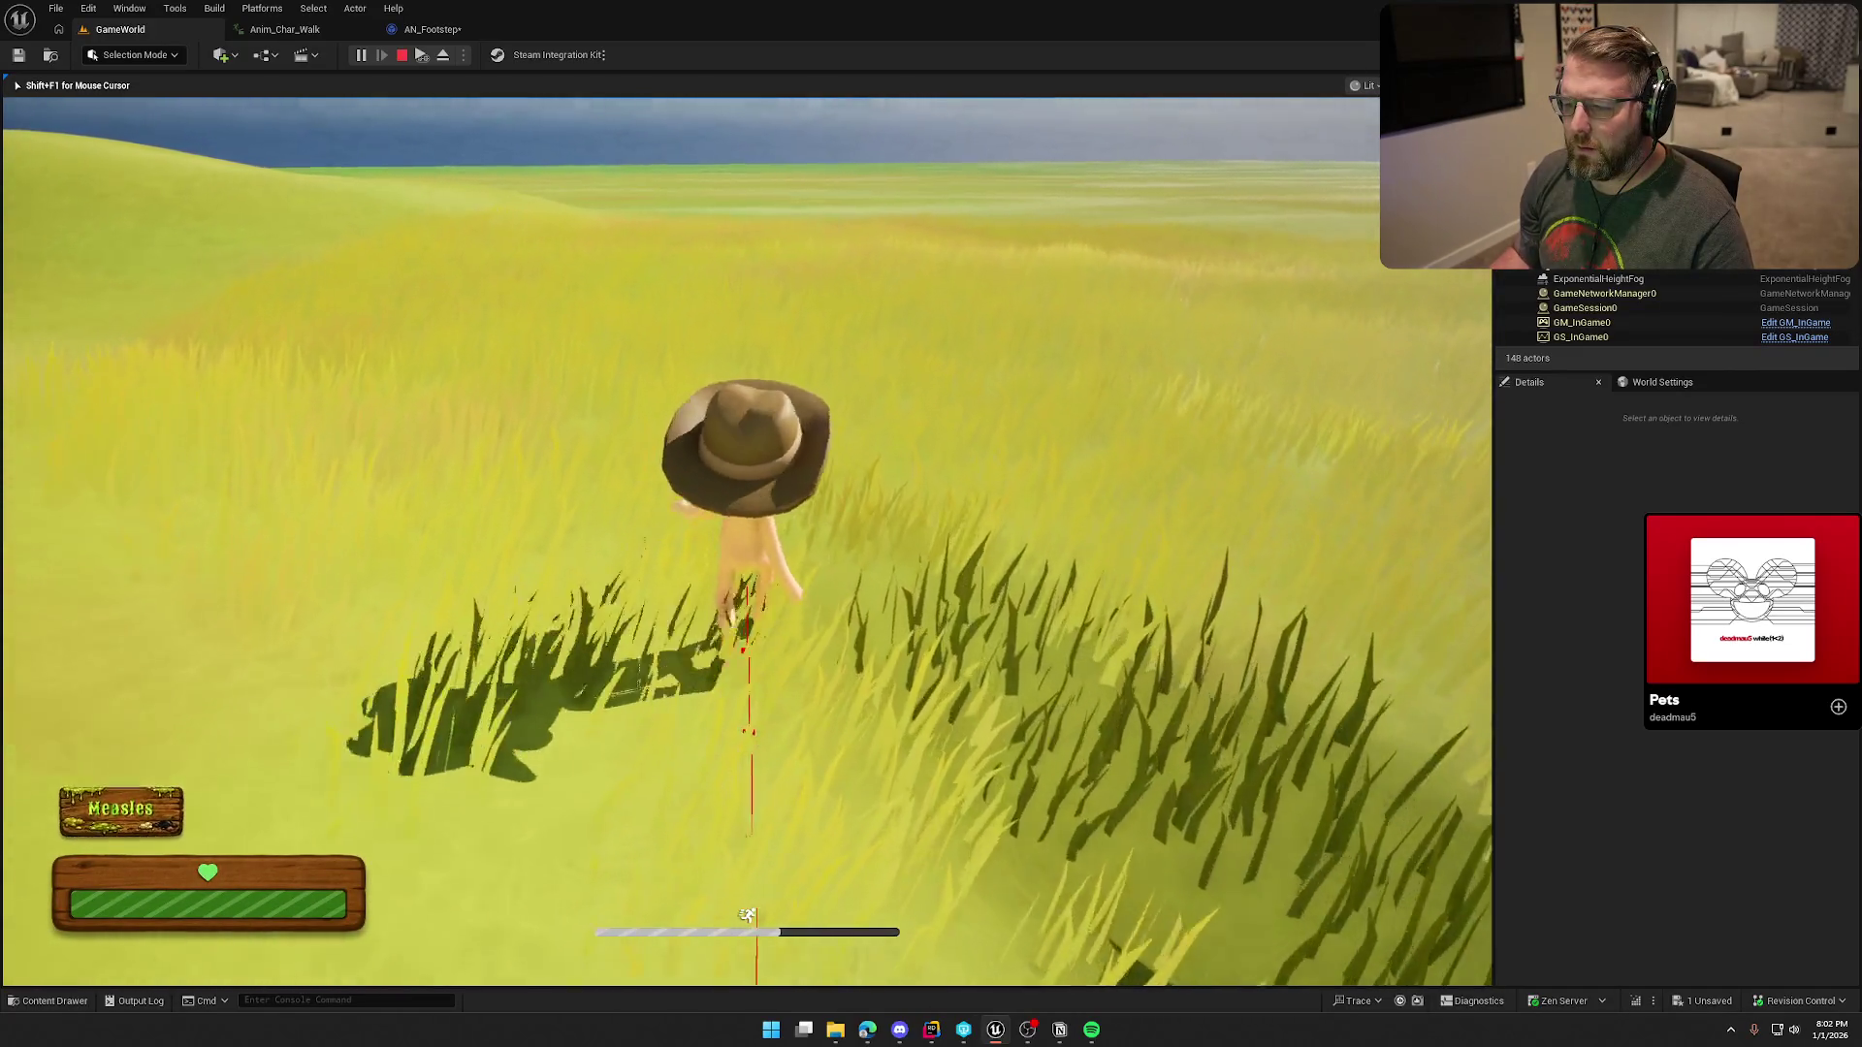
{"action": "key", "text": "w"}
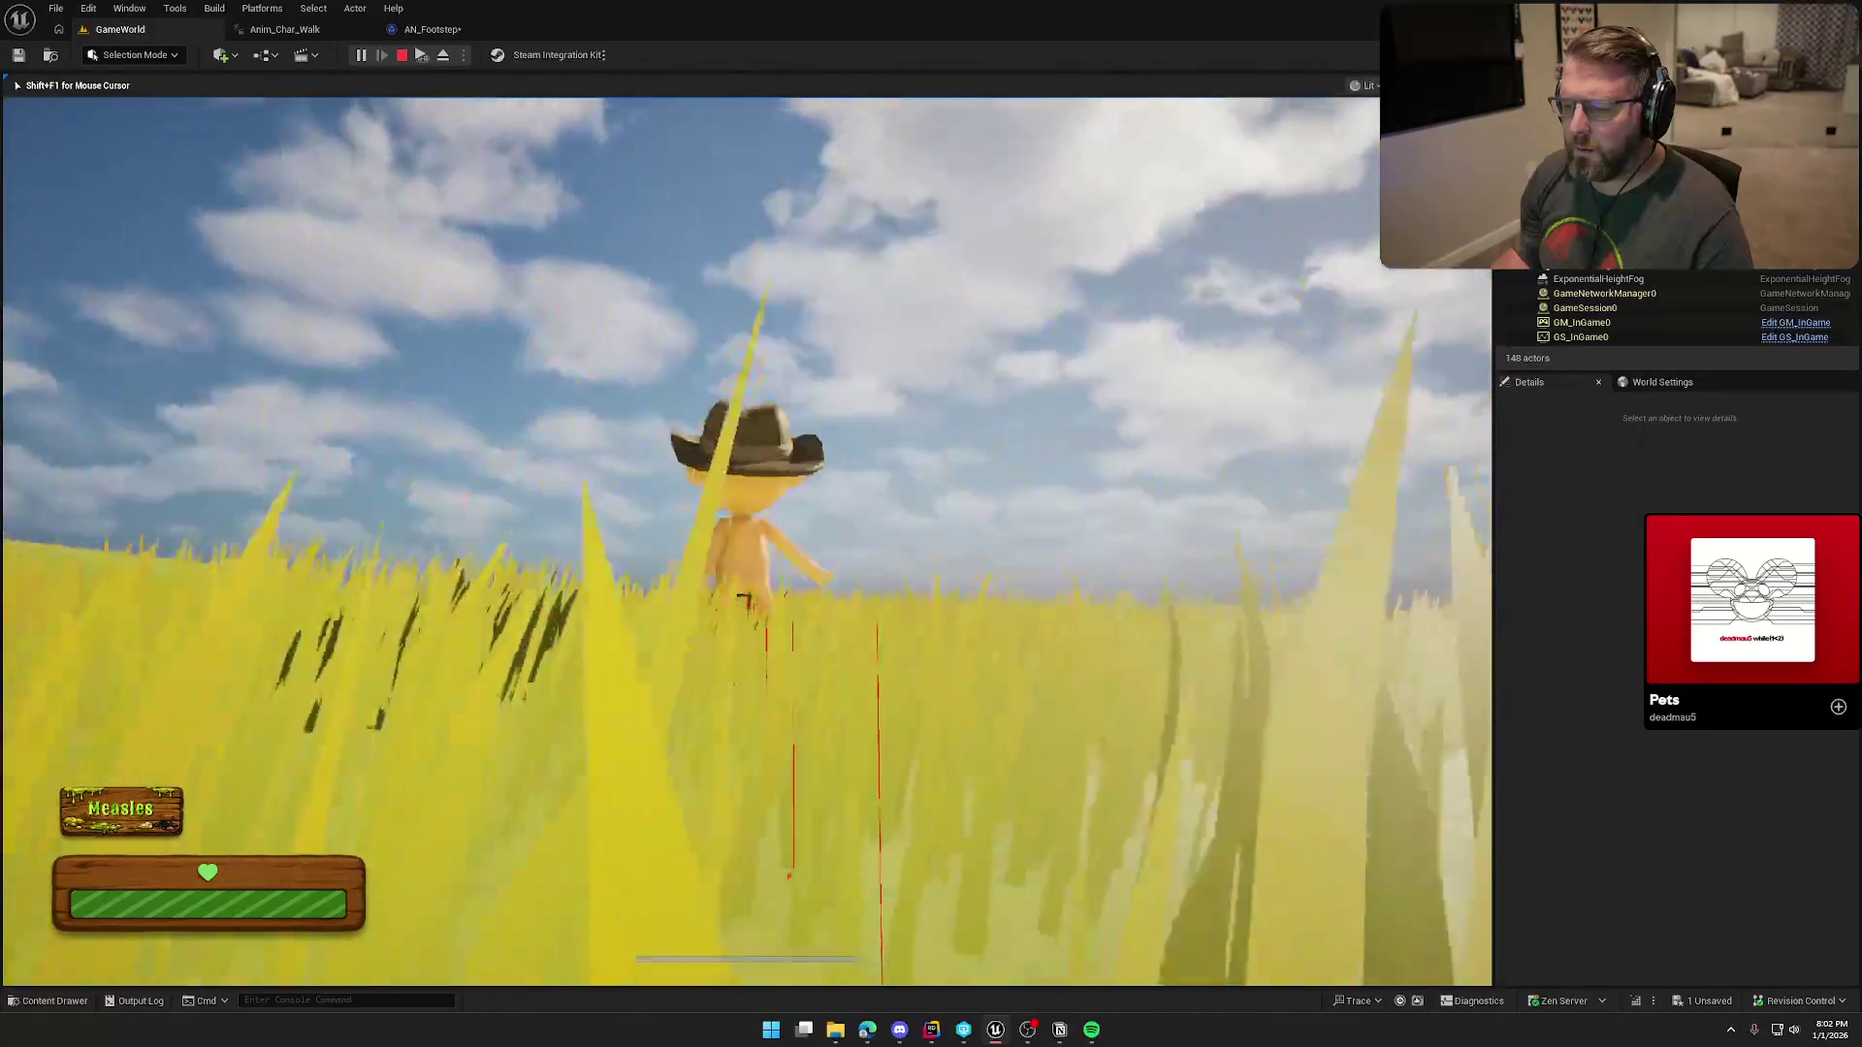
{"action": "key", "text": "w"}
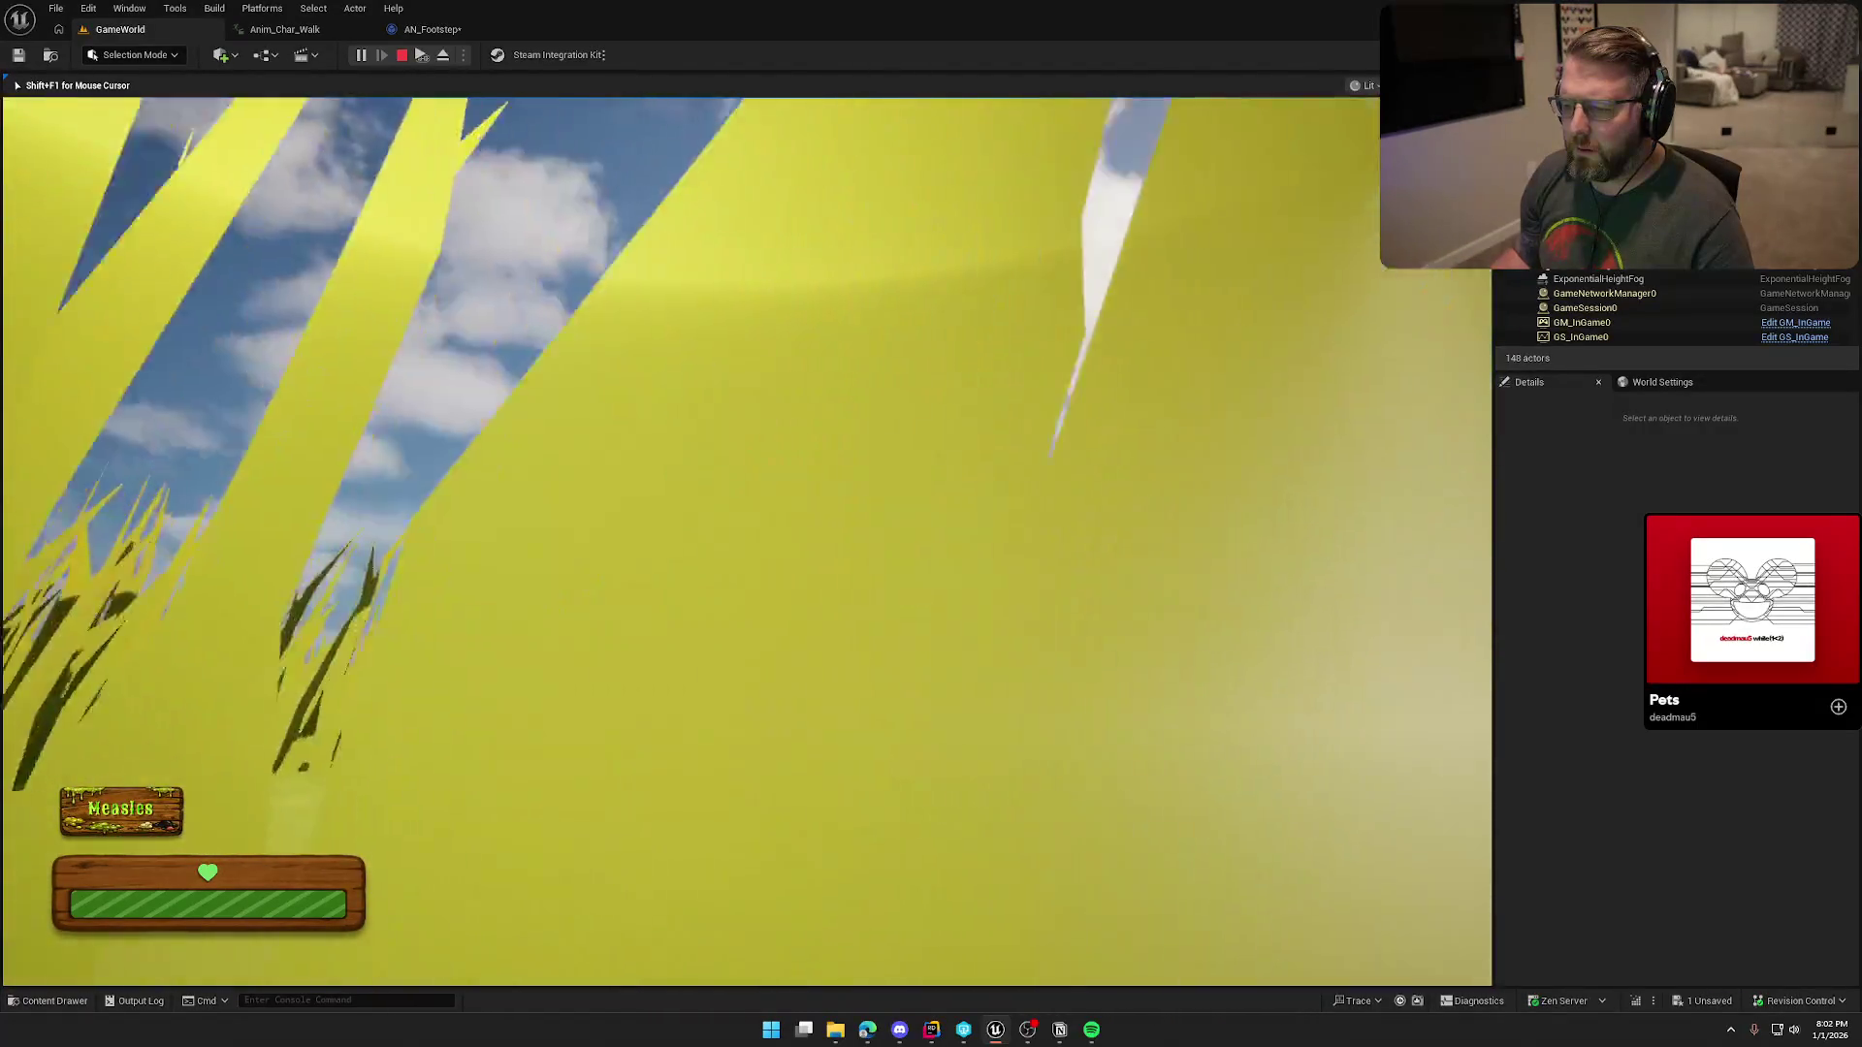
{"action": "key", "text": "w"}
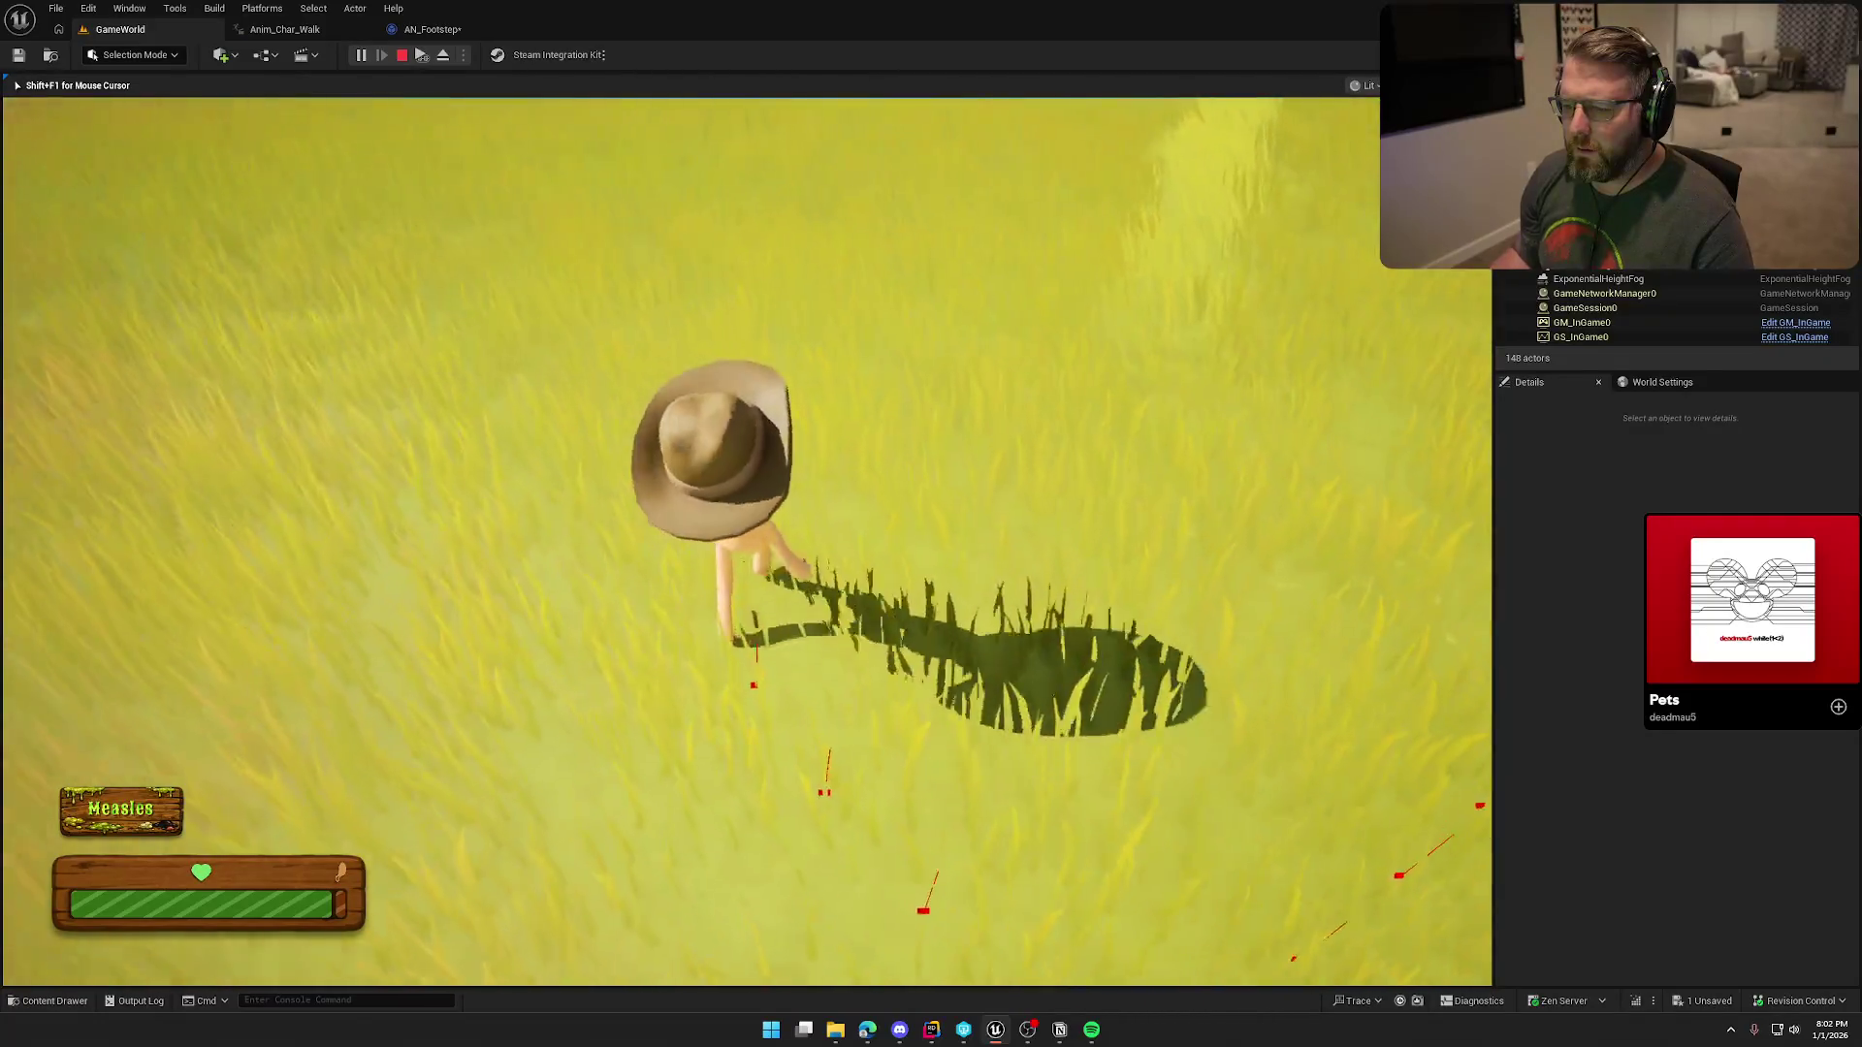
{"action": "key", "text": "w"}
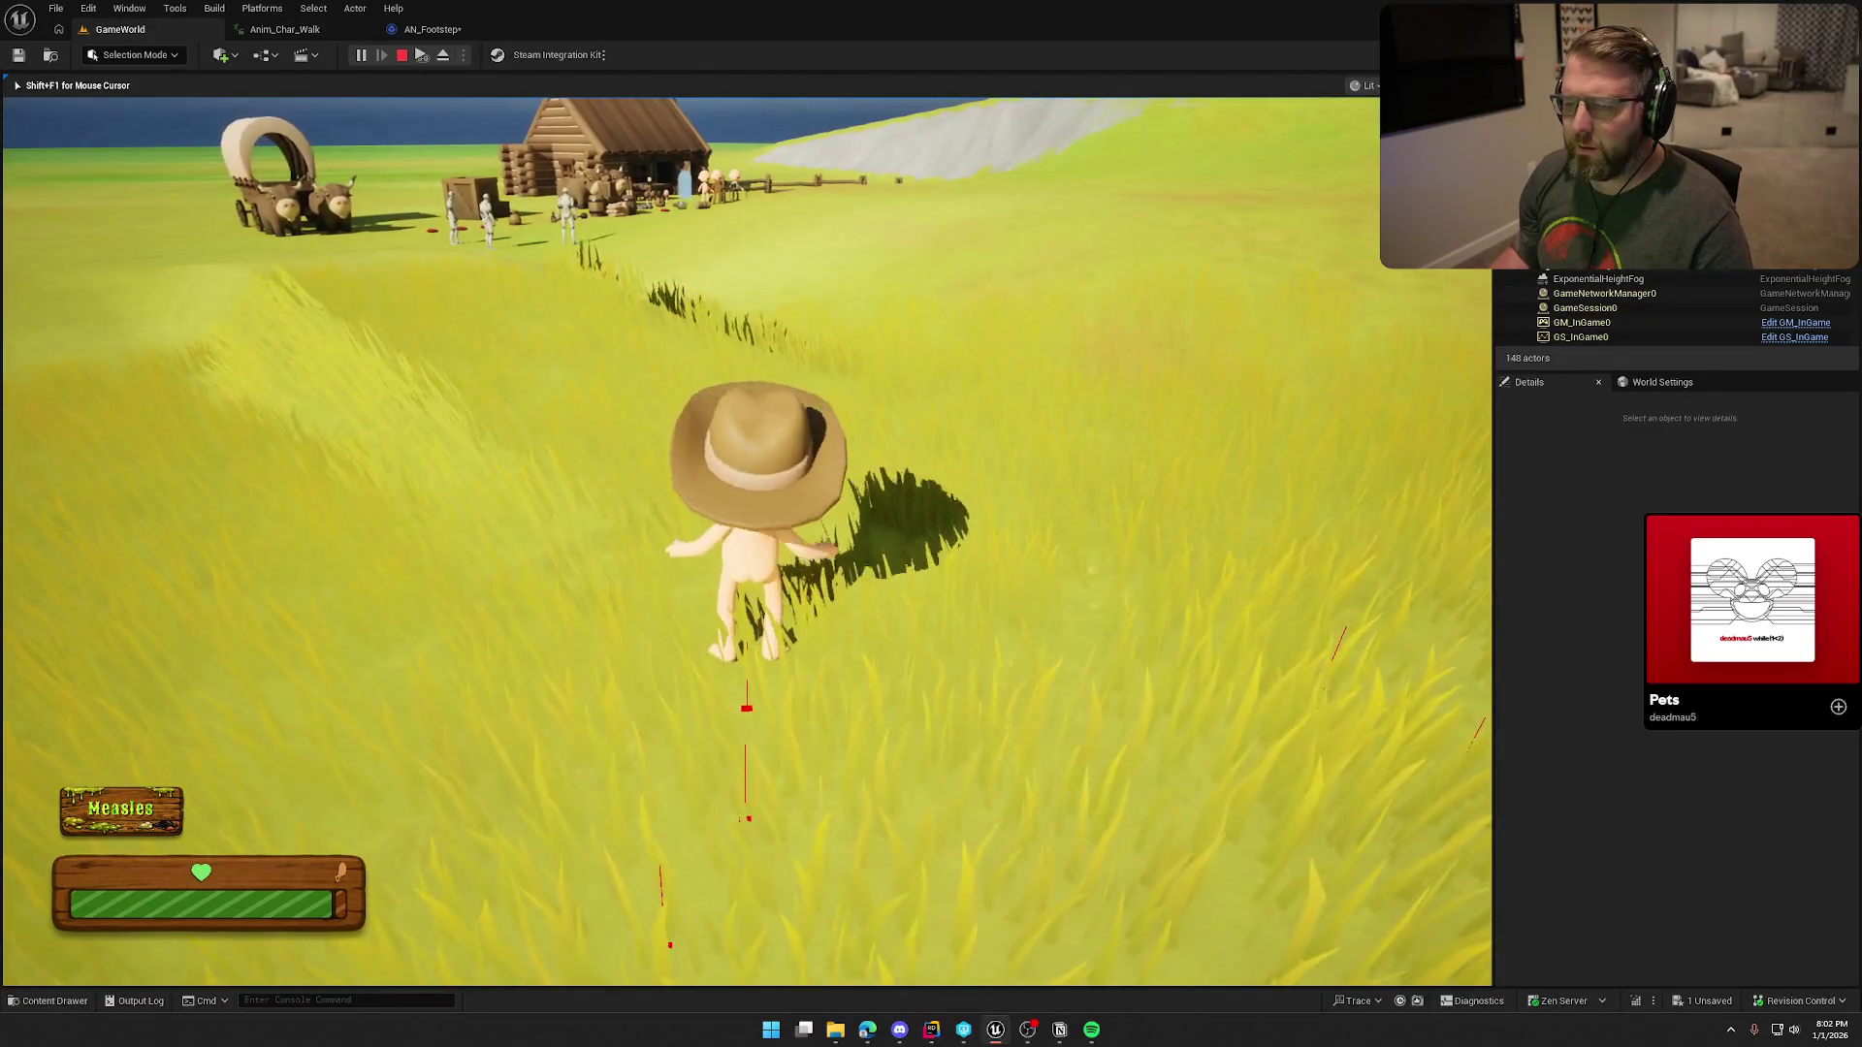
{"action": "key", "text": "shift+F1"}
{"action": "left_click", "coordinate": [433, 29]}
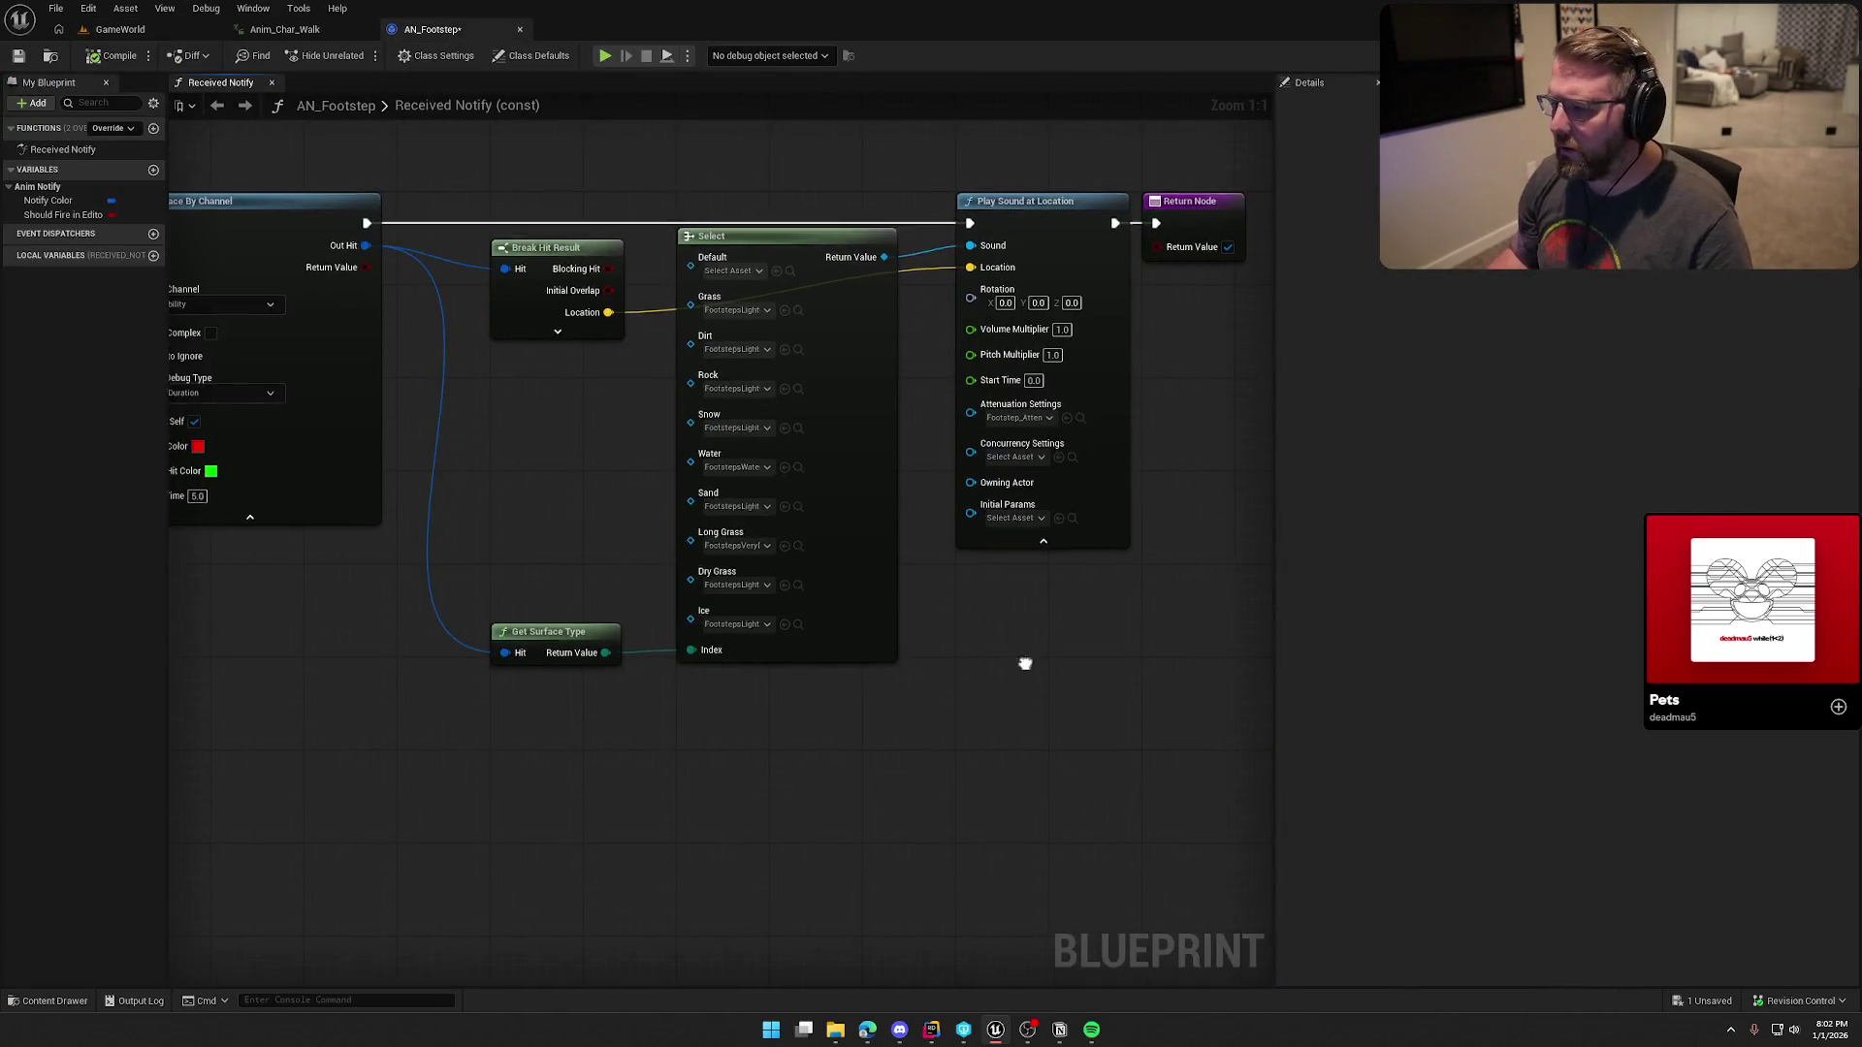
Step: Open Footstep_Atten from the content browser, set its inner radius to 400, and save it
{"action": "left_click_drag", "start_coordinate": [1025, 664], "coordinate": [892, 682]}
{"action": "left_click", "coordinate": [945, 435]}
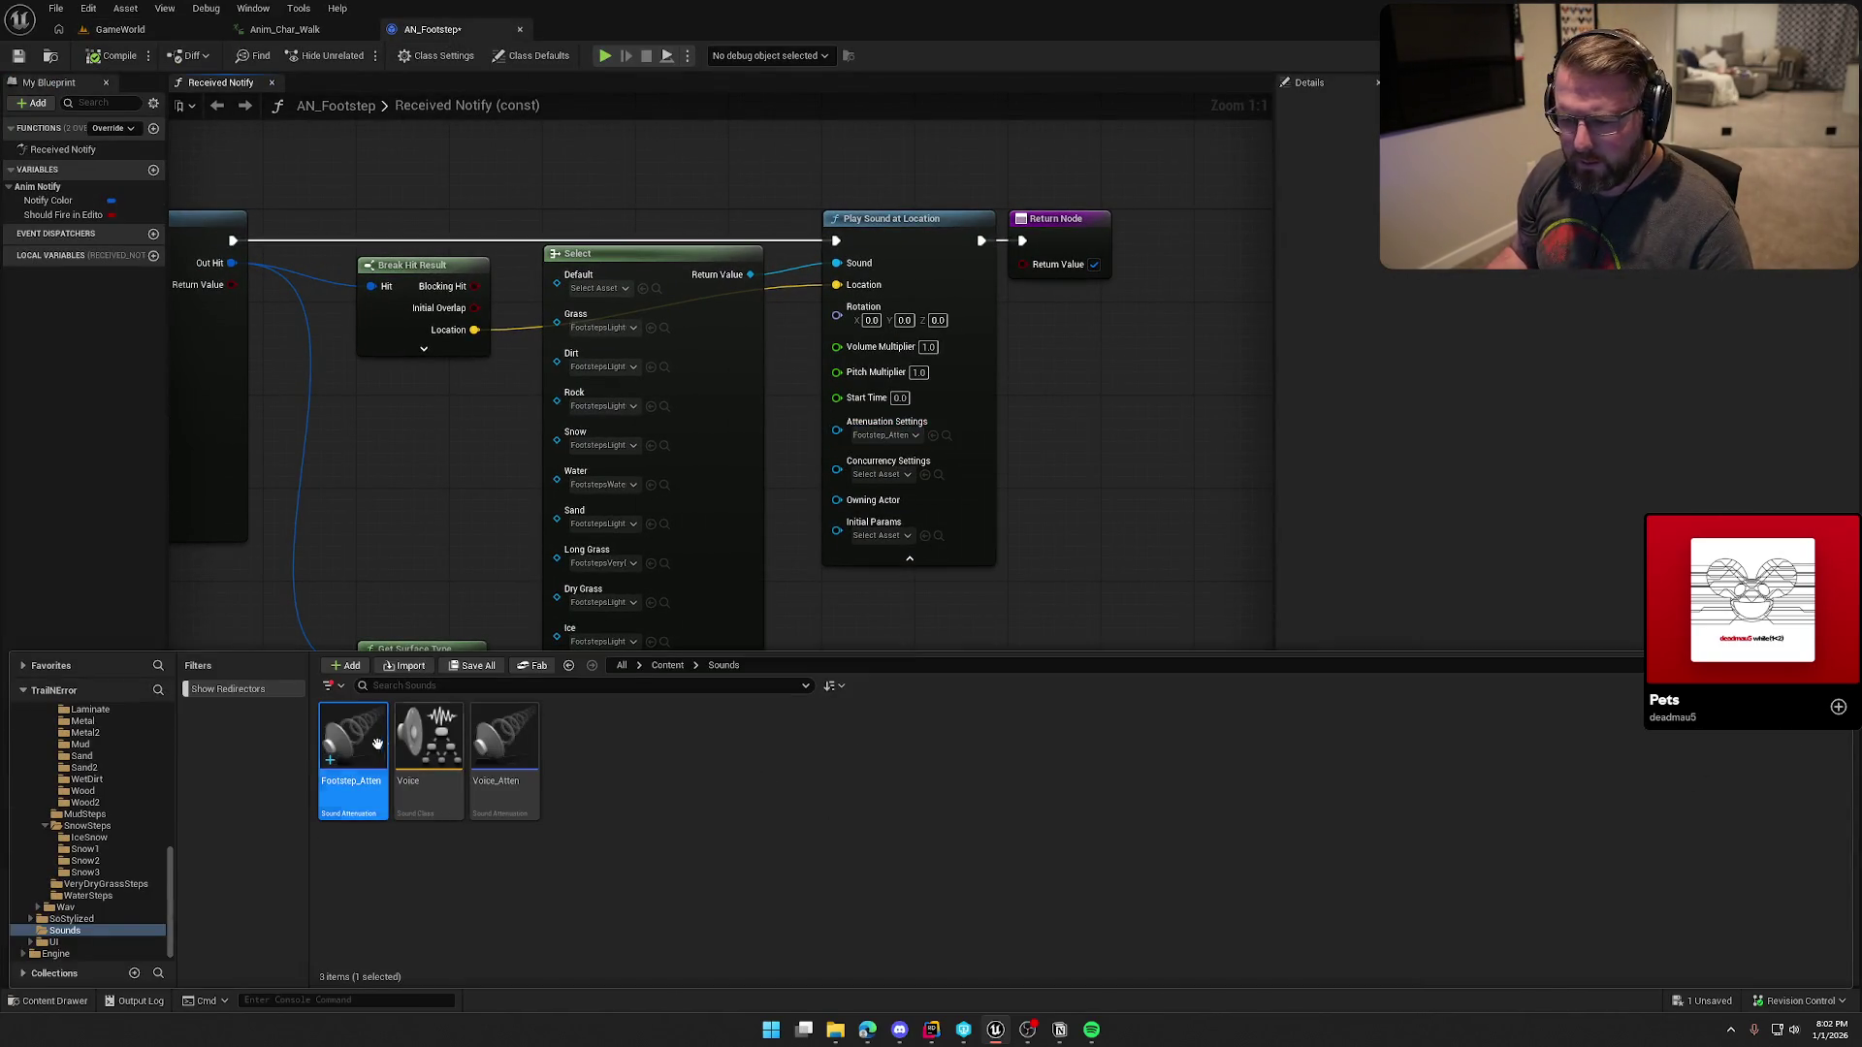
{"action": "double_click", "coordinate": [353, 776]}
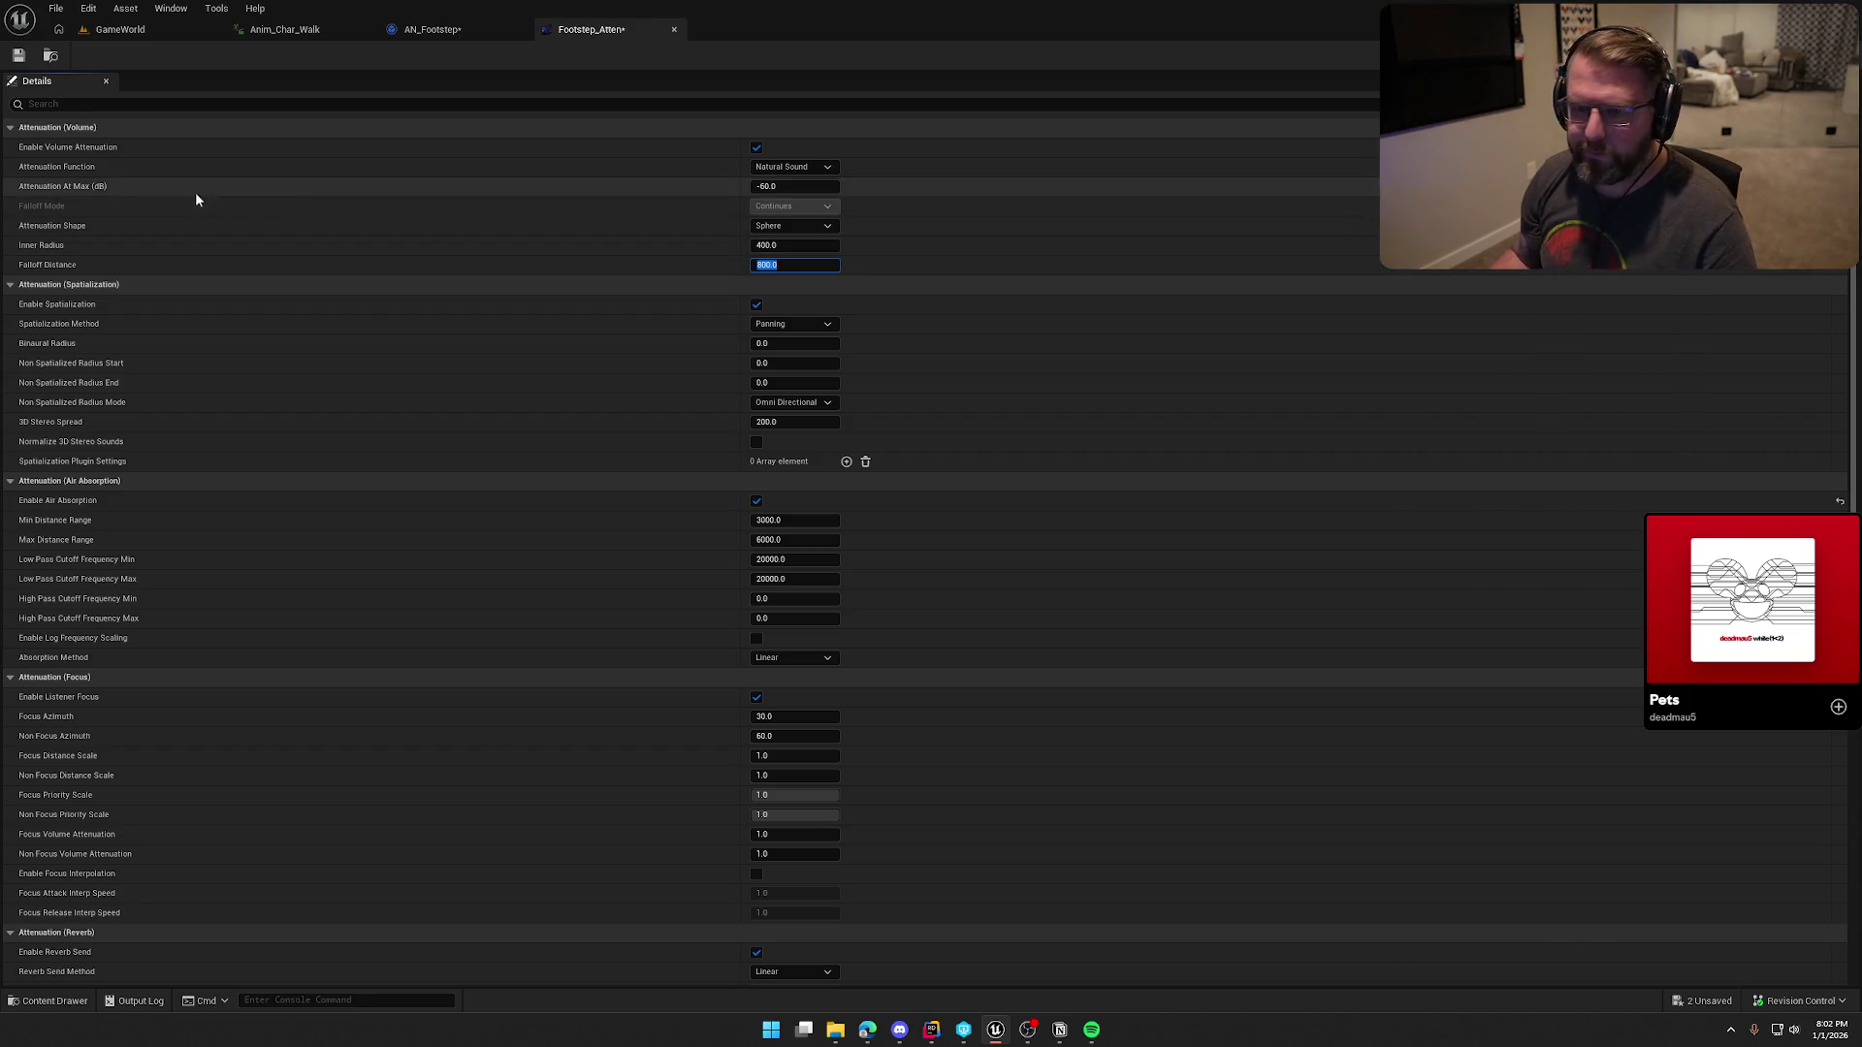
{"action": "left_click", "coordinate": [19, 55]}
Step: Back in AN_Footstep, shift the Play Sound at Location and Return nodes right to make room
{"action": "left_click", "coordinate": [462, 33]}
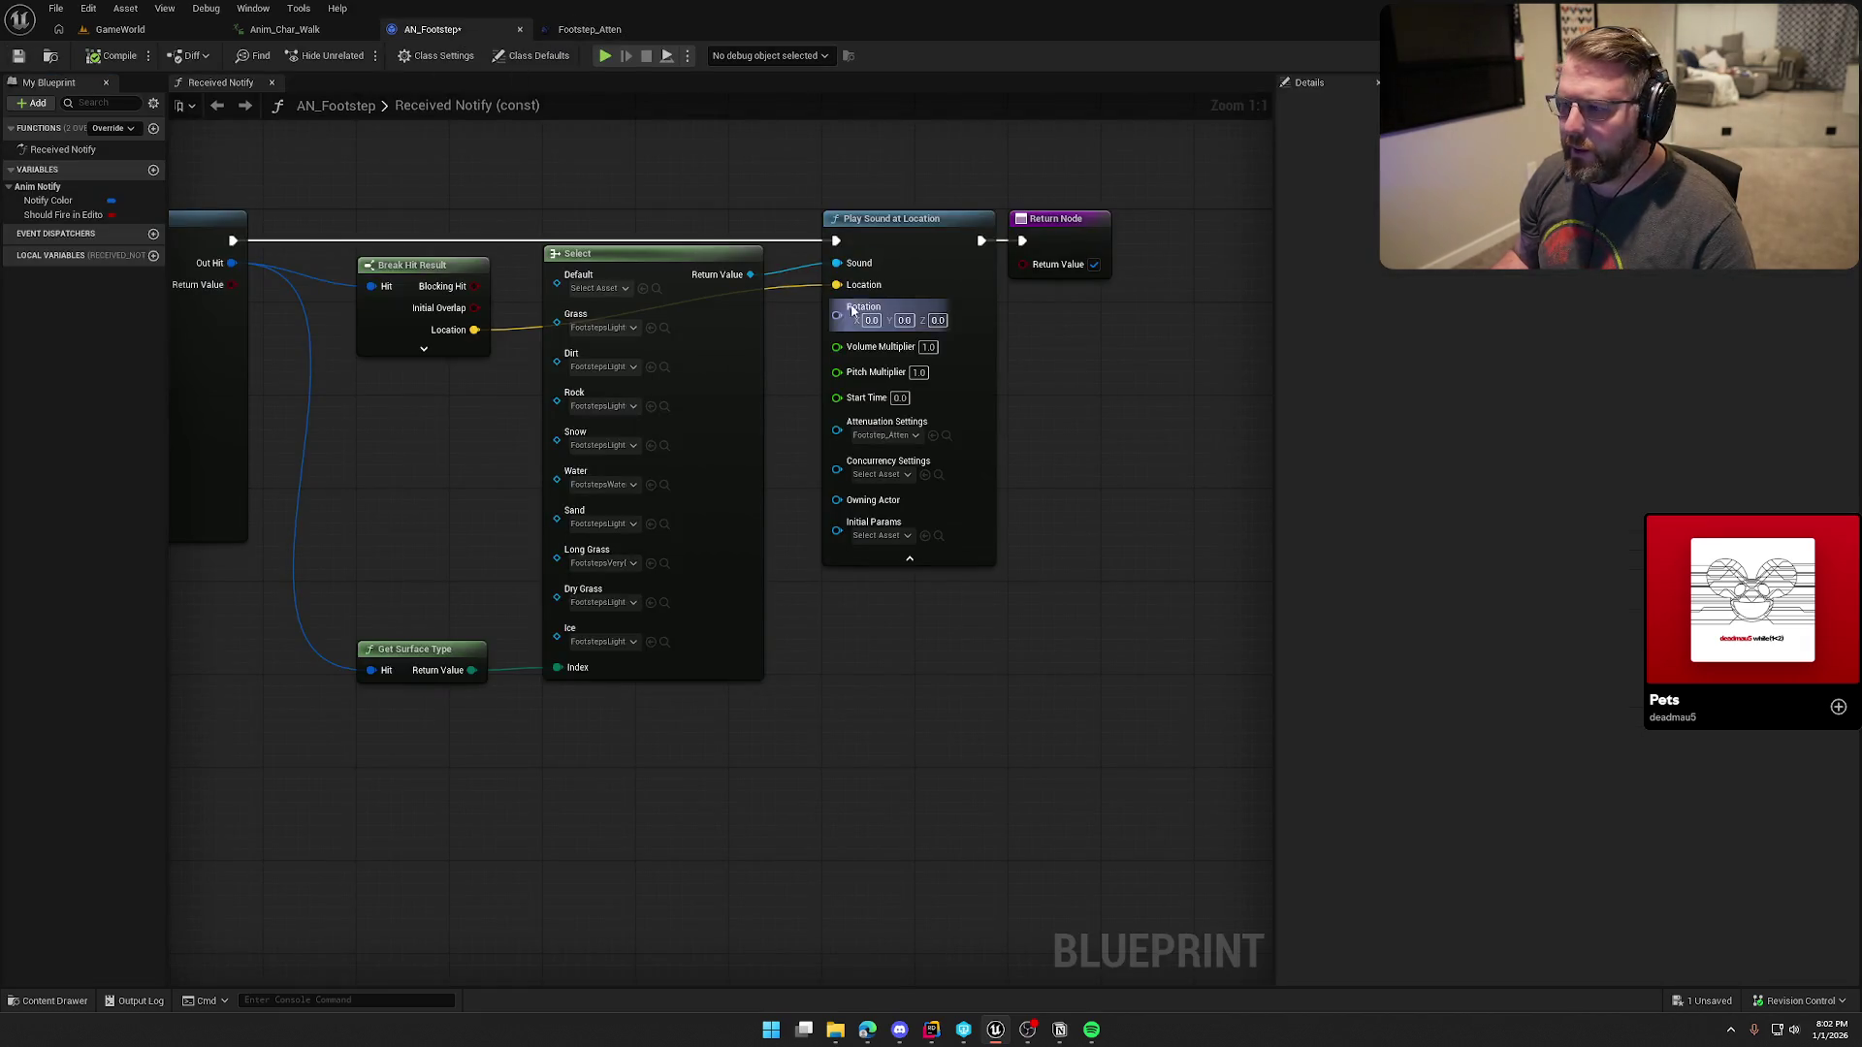
{"action": "left_click", "coordinate": [928, 346]}
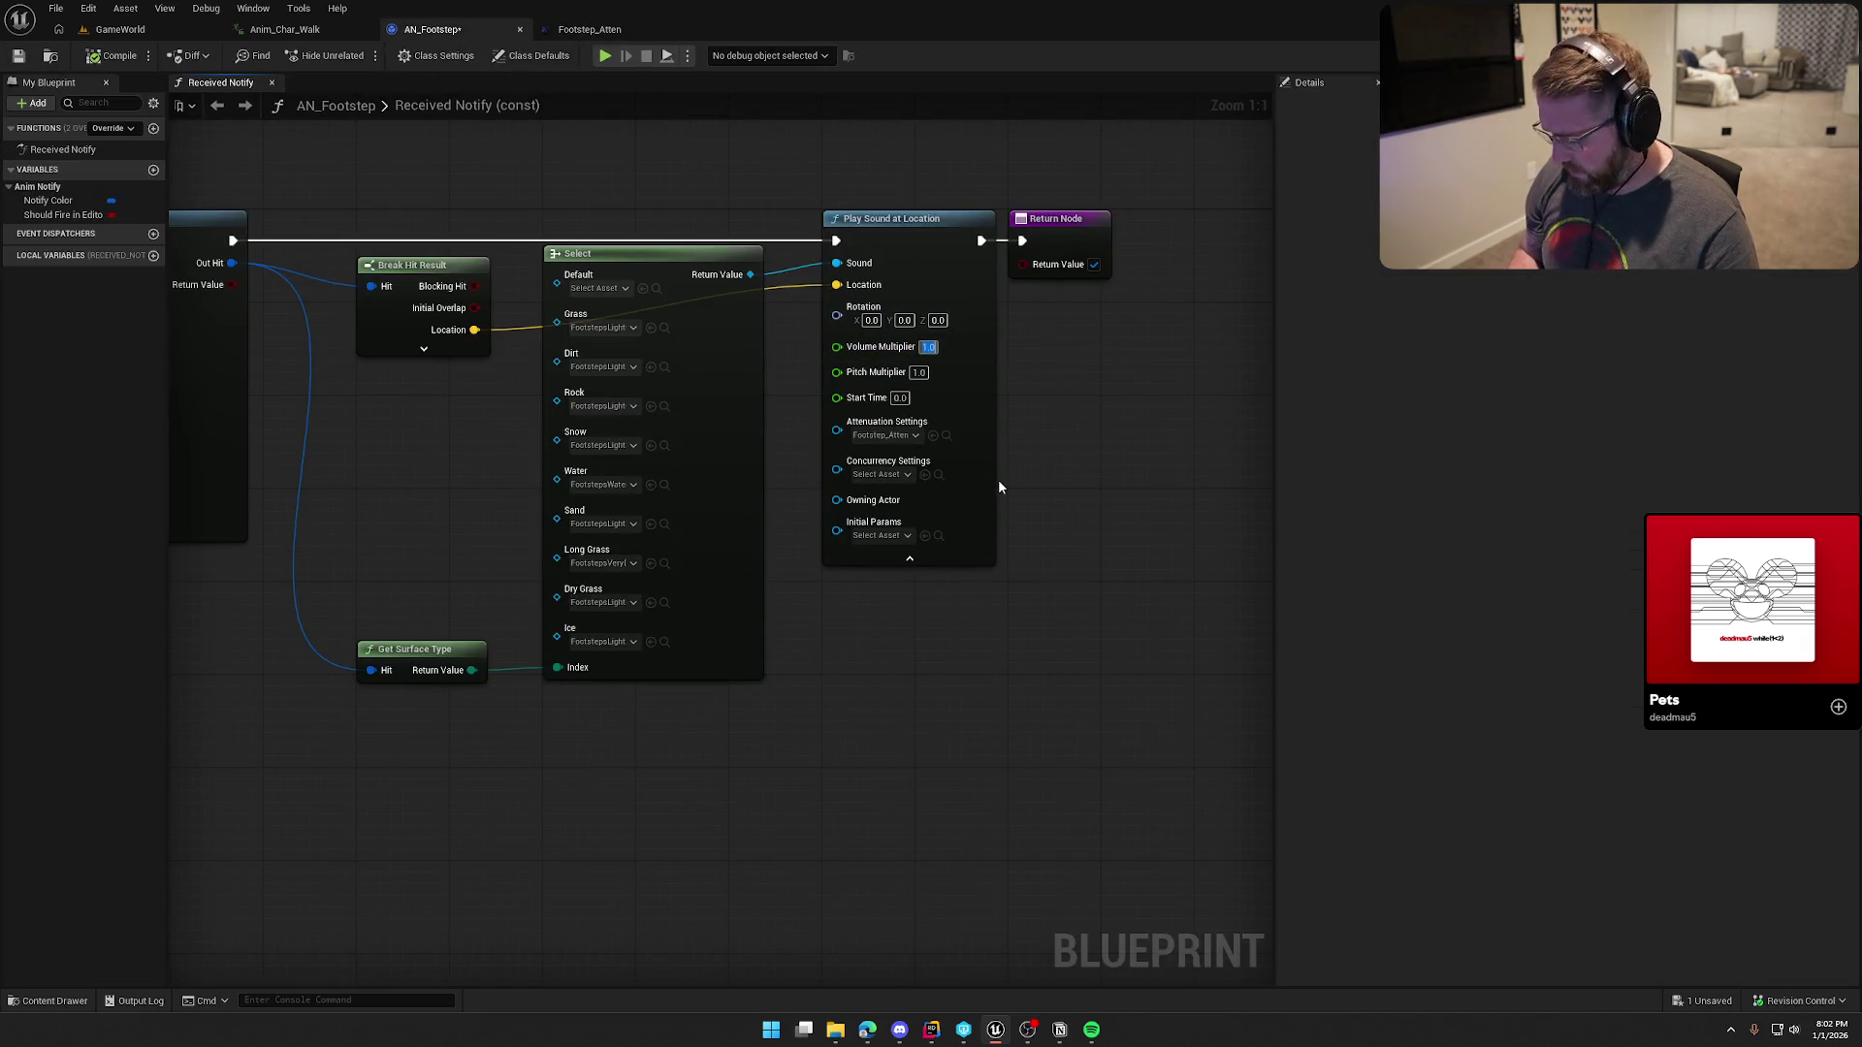
{"action": "left_click_drag", "start_coordinate": [902, 437], "coordinate": [679, 204]}
Step: Add a Random Float in Range node feeding Play Sound at Location's Volume Multiplier
{"action": "left_click_drag", "start_coordinate": [669, 209], "coordinate": [929, 217]}
{"action": "left_click", "coordinate": [669, 375]}
{"action": "mouse_move", "coordinate": [834, 336]}
{"action": "left_mouse_down"}
{"action": "mouse_move", "coordinate": [754, 376]}
{"action": "mouse_move", "coordinate": [613, 311]}
{"action": "left_mouse_up"}
{"action": "type", "text": "rando"}
{"action": "left_click", "coordinate": [845, 493]}
Step: Set the volume Random Float in Range to Min 0.6 and Max 1.0, then compile and save
{"action": "left_click", "coordinate": [651, 334]}
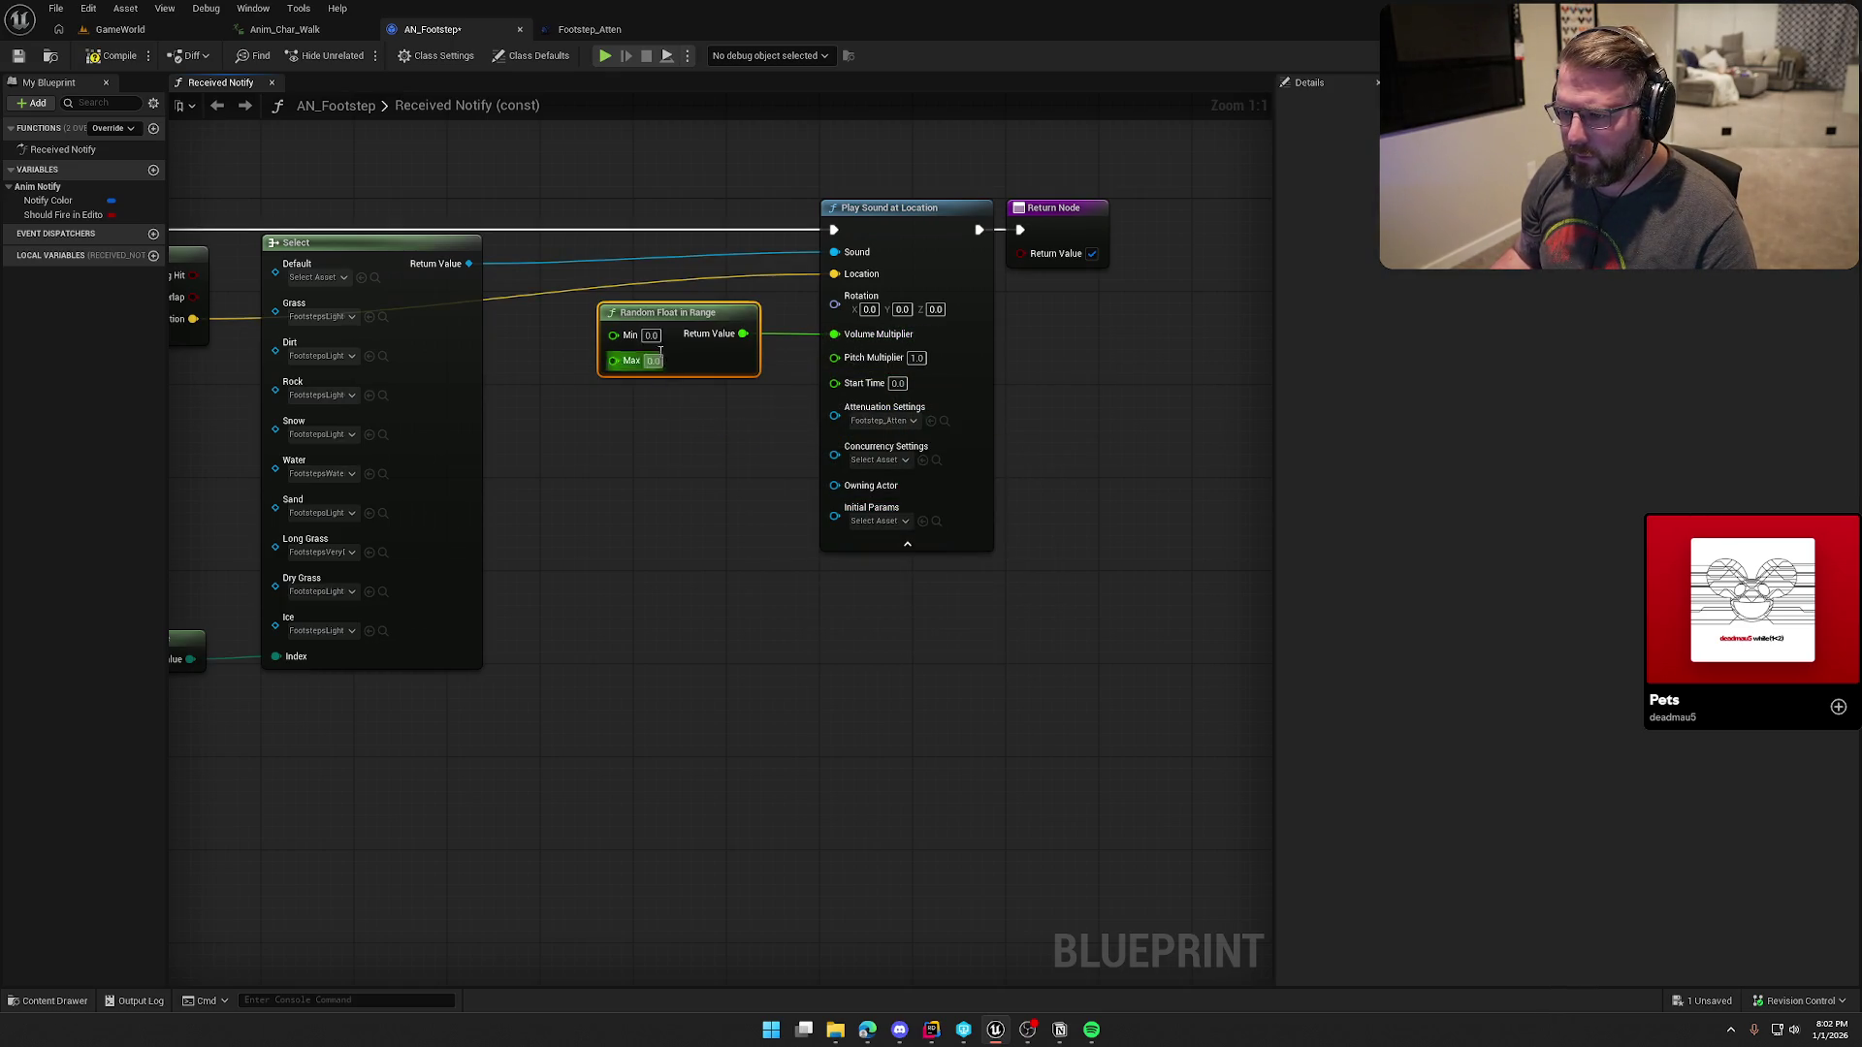
{"action": "key", "text": "BackSpace"}
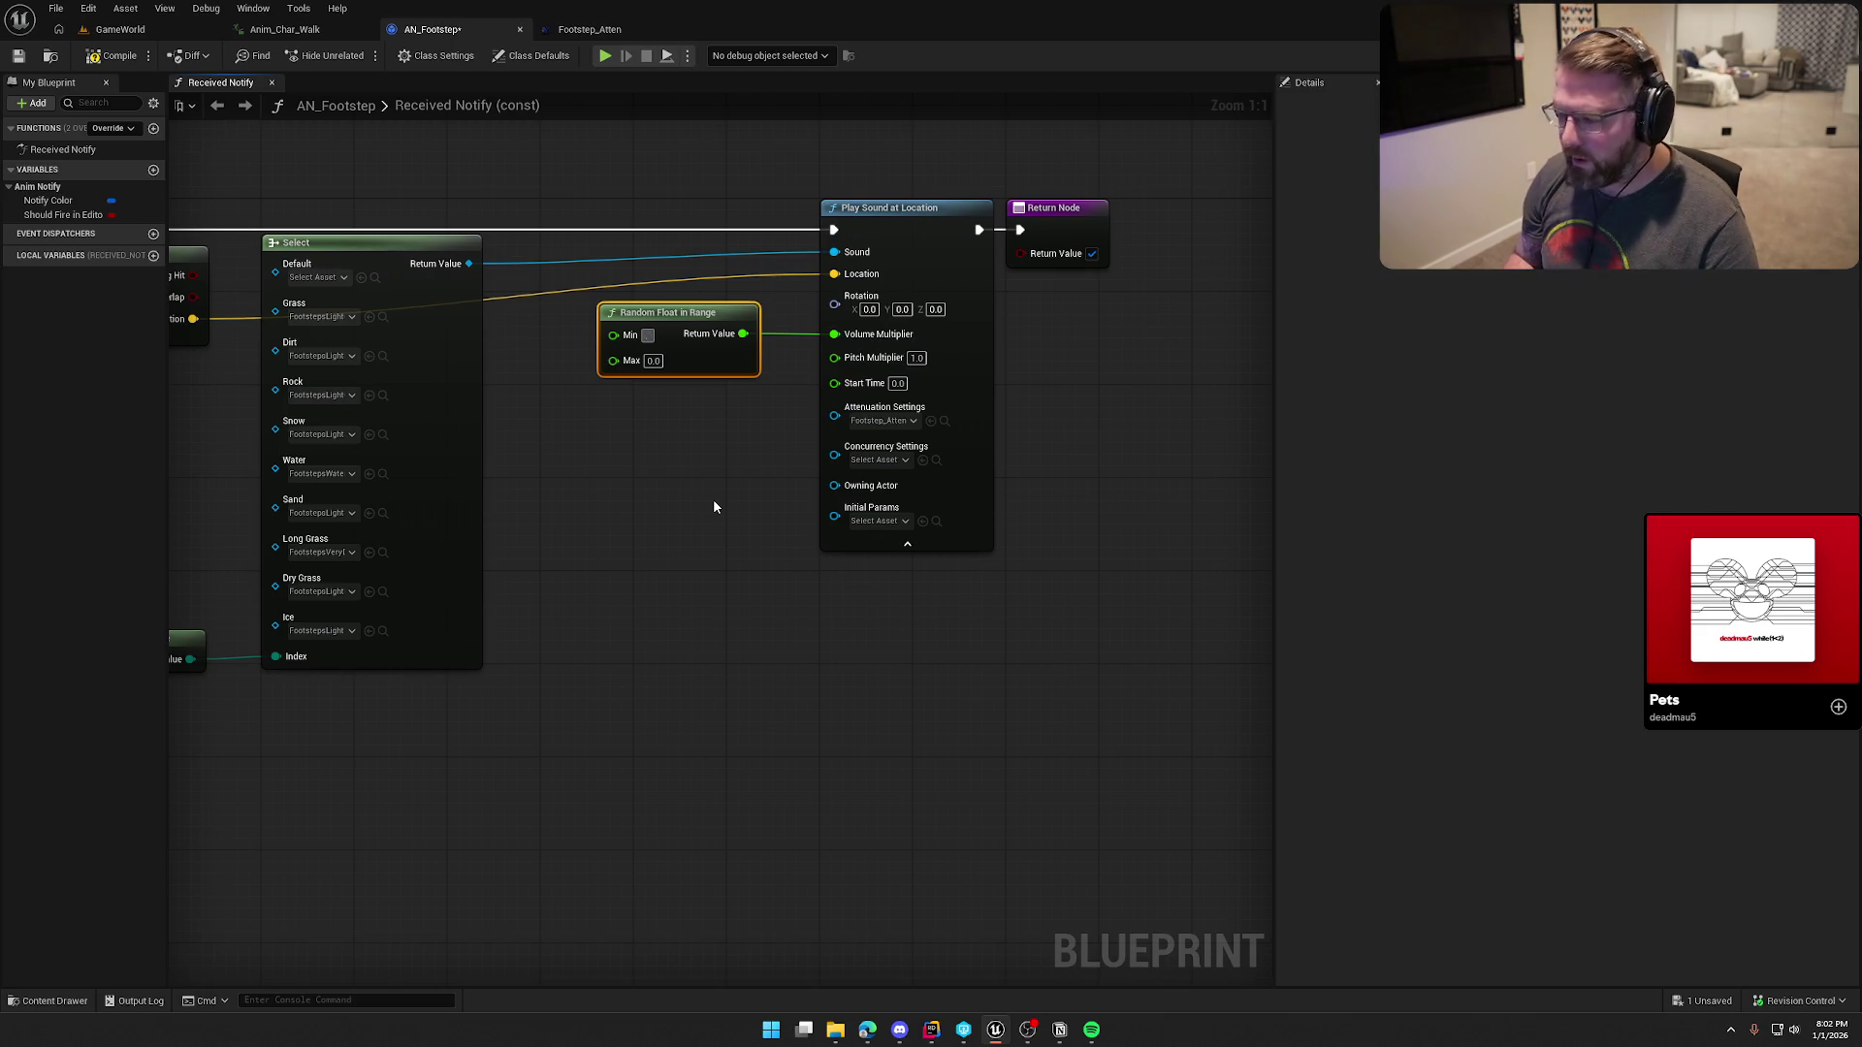
{"action": "type", "text": "0.6"}
{"action": "key", "text": "Tab"}
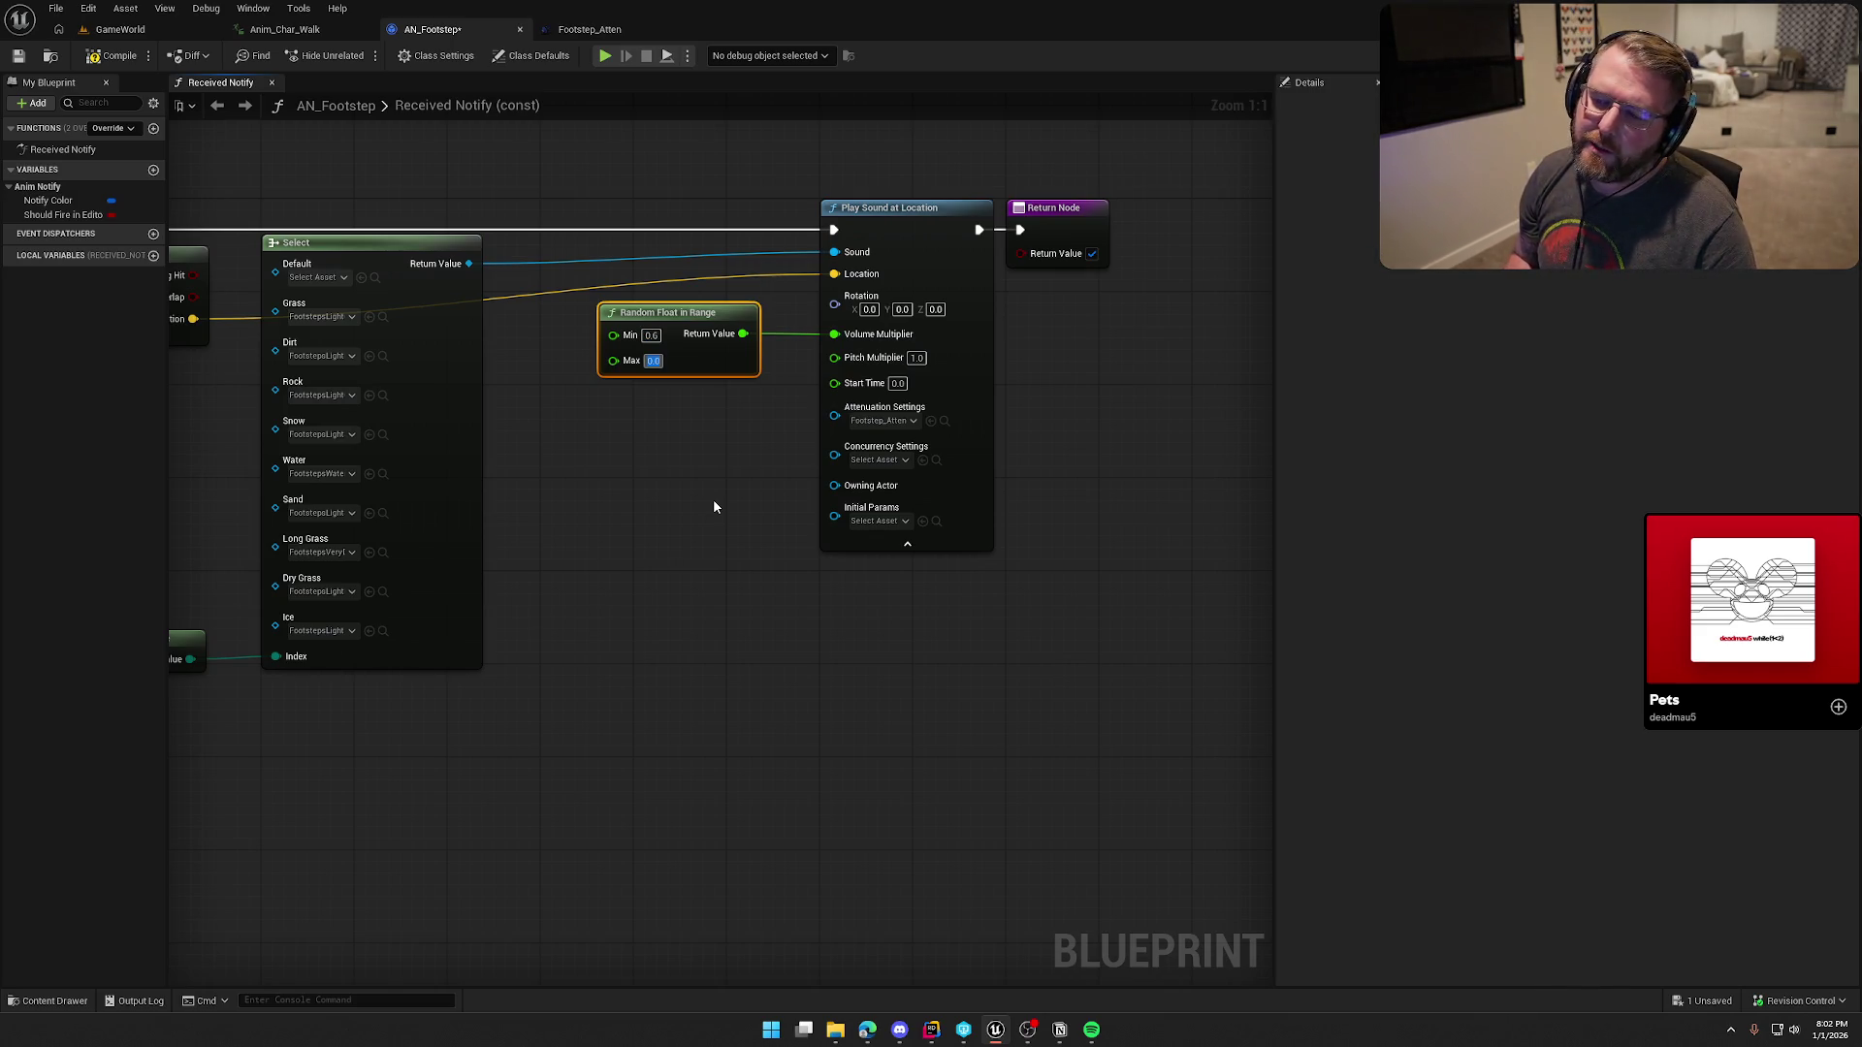
{"action": "type", "text": "1.0"}
{"action": "key", "text": "Return"}
{"action": "left_click", "coordinate": [740, 485]}
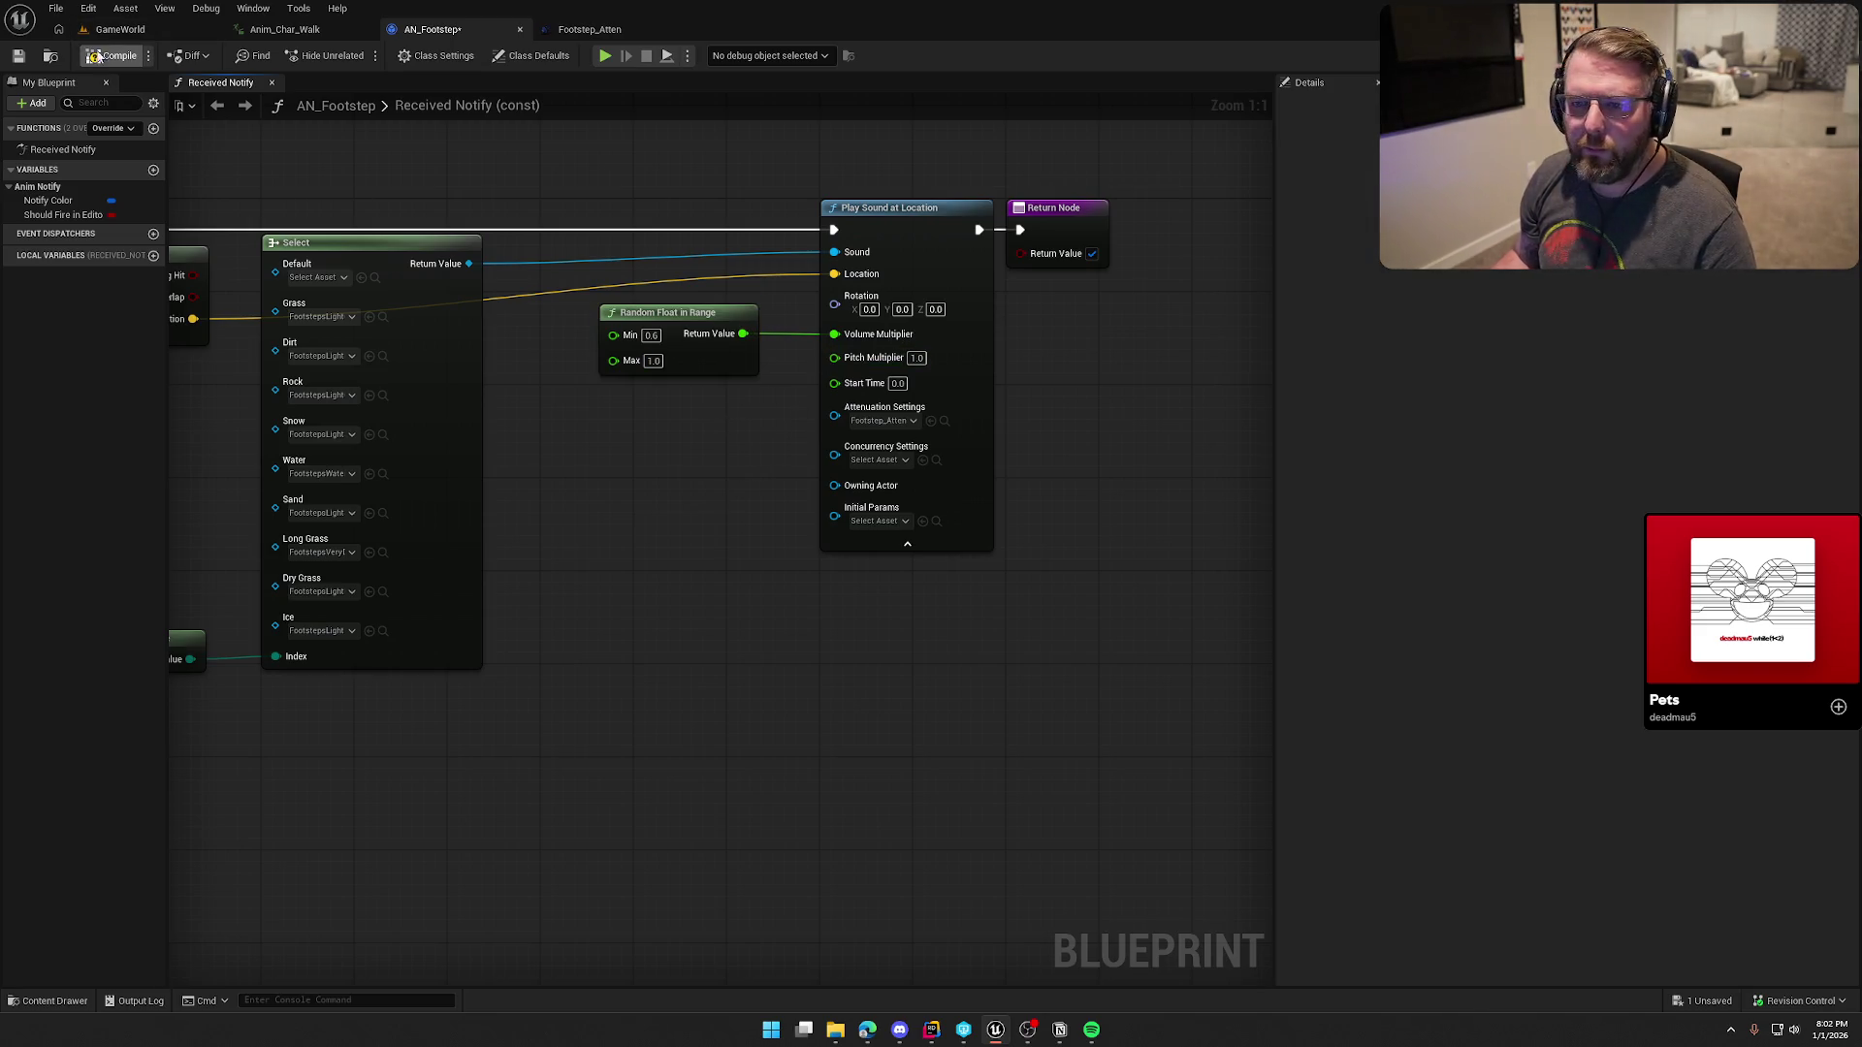
{"action": "left_click", "coordinate": [105, 60]}
Step: Inspect the FootstepsLightGrassCue sound cue used for grass, then close it
{"action": "left_click_drag", "start_coordinate": [455, 640], "coordinate": [669, 620]}
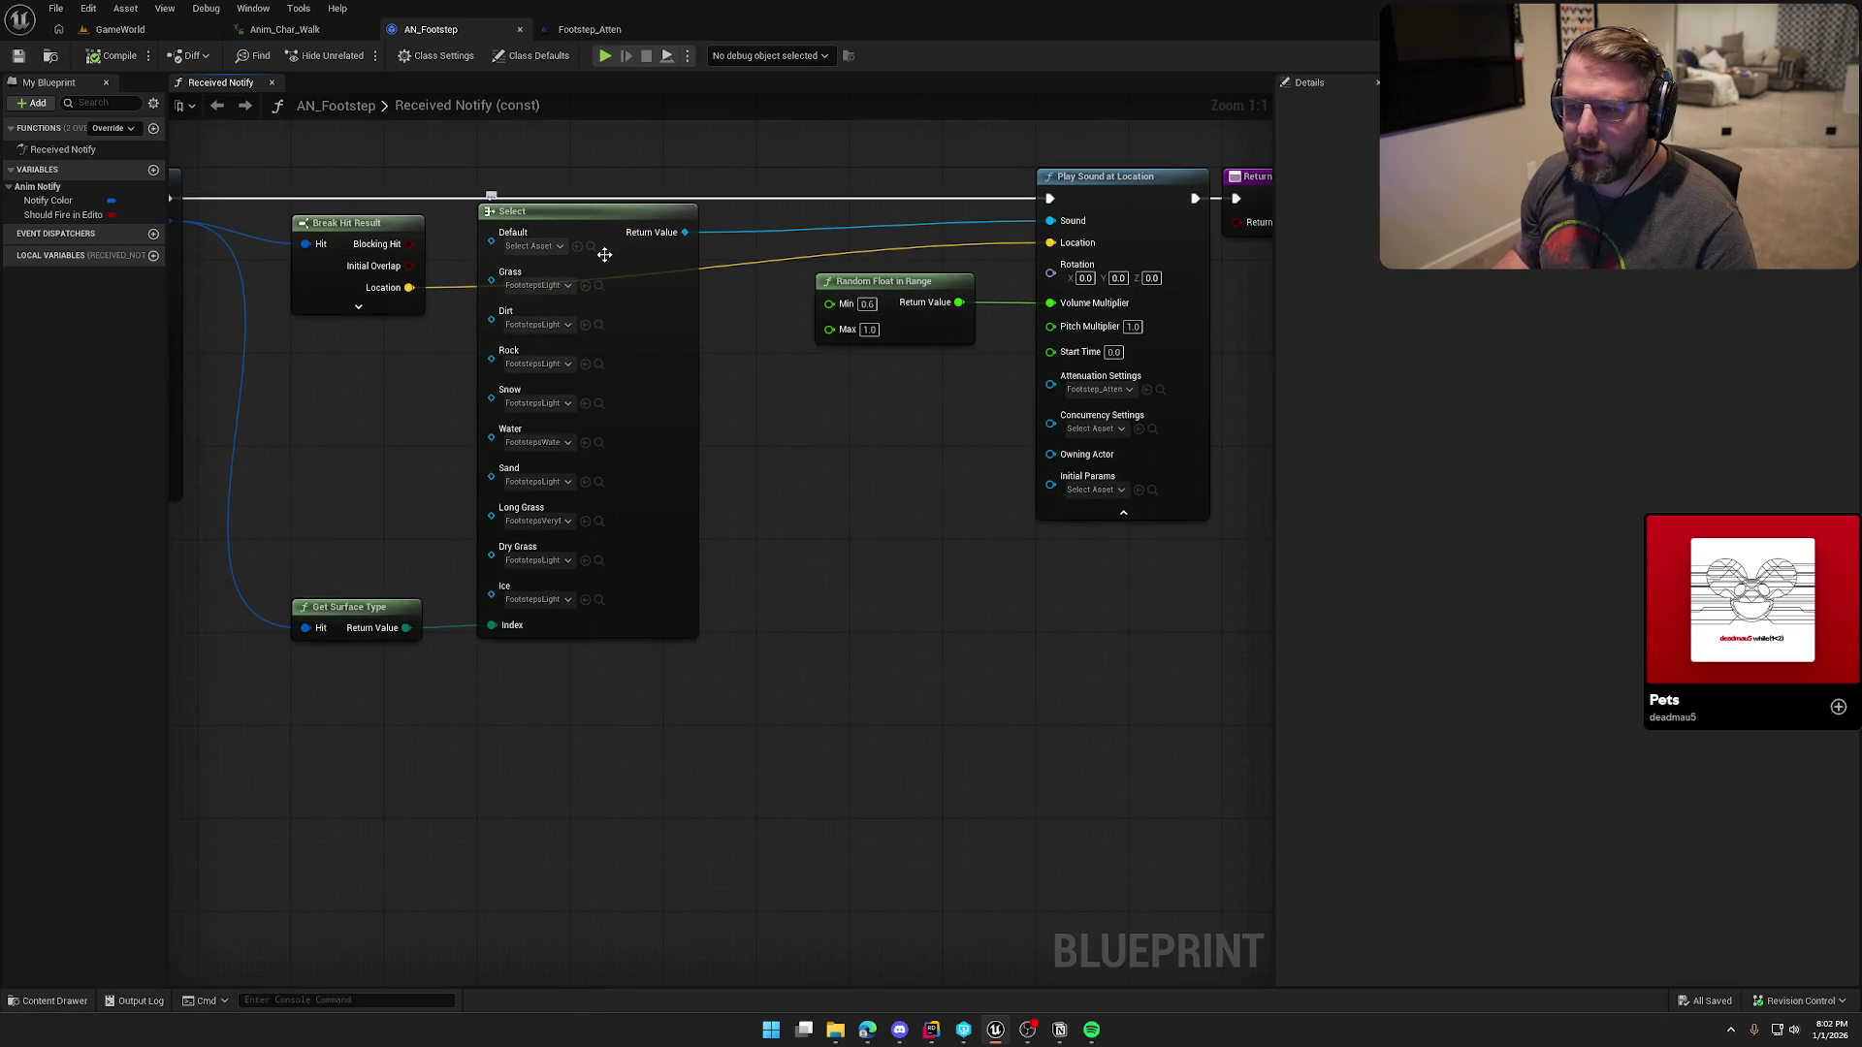
{"action": "left_click", "coordinate": [600, 286]}
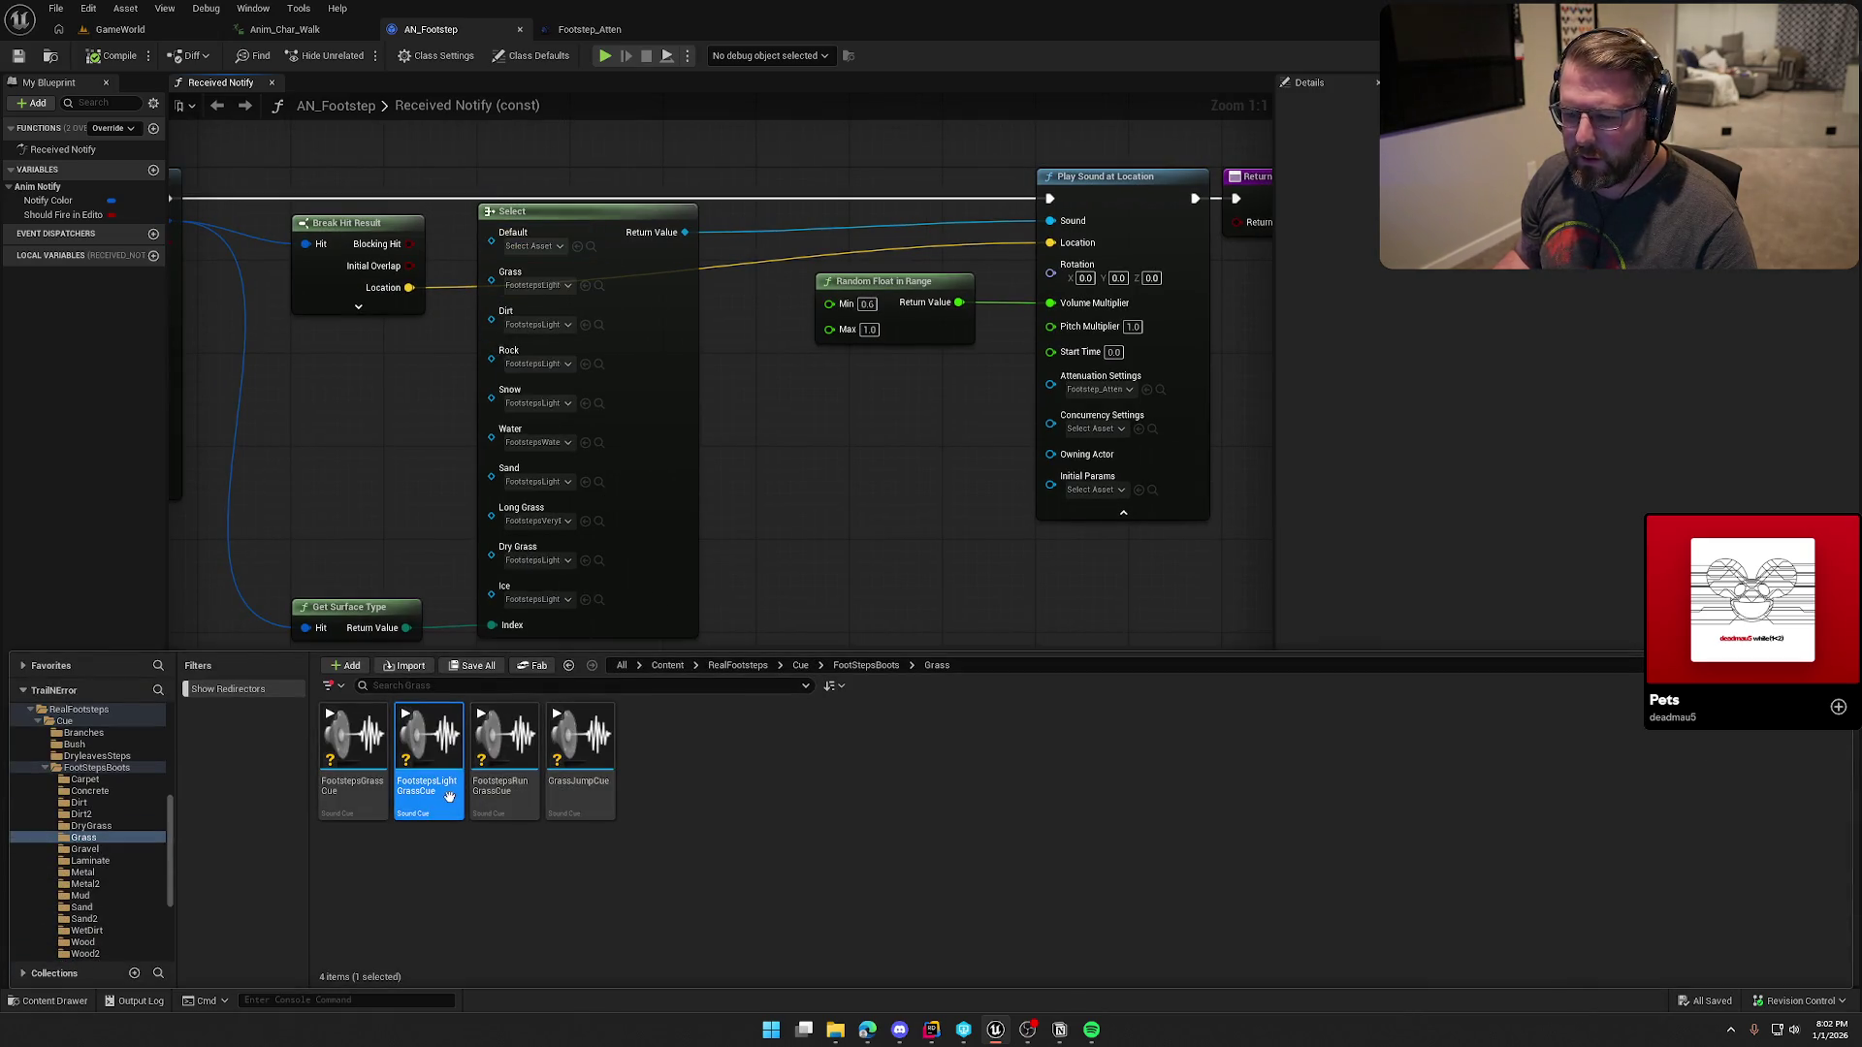
{"action": "double_click", "coordinate": [448, 796]}
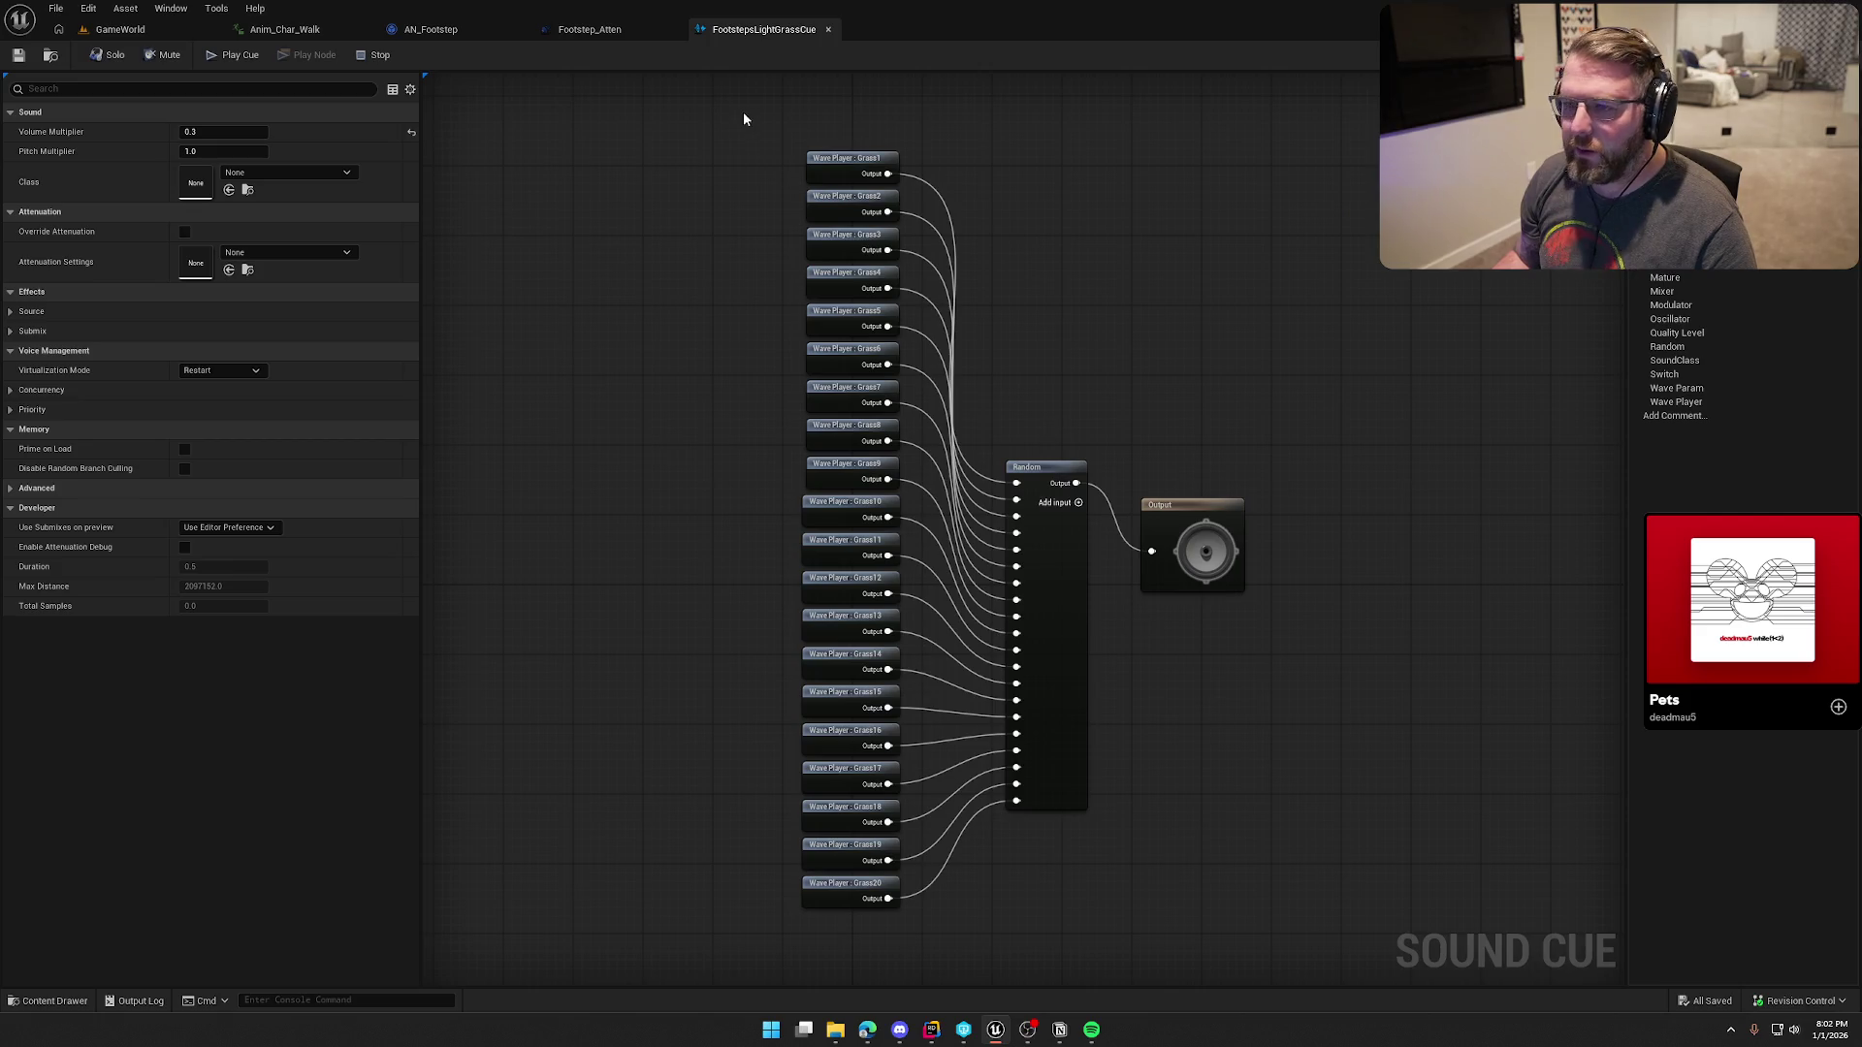
{"action": "middle_click", "coordinate": [767, 26]}
{"action": "left_click", "coordinate": [427, 29]}
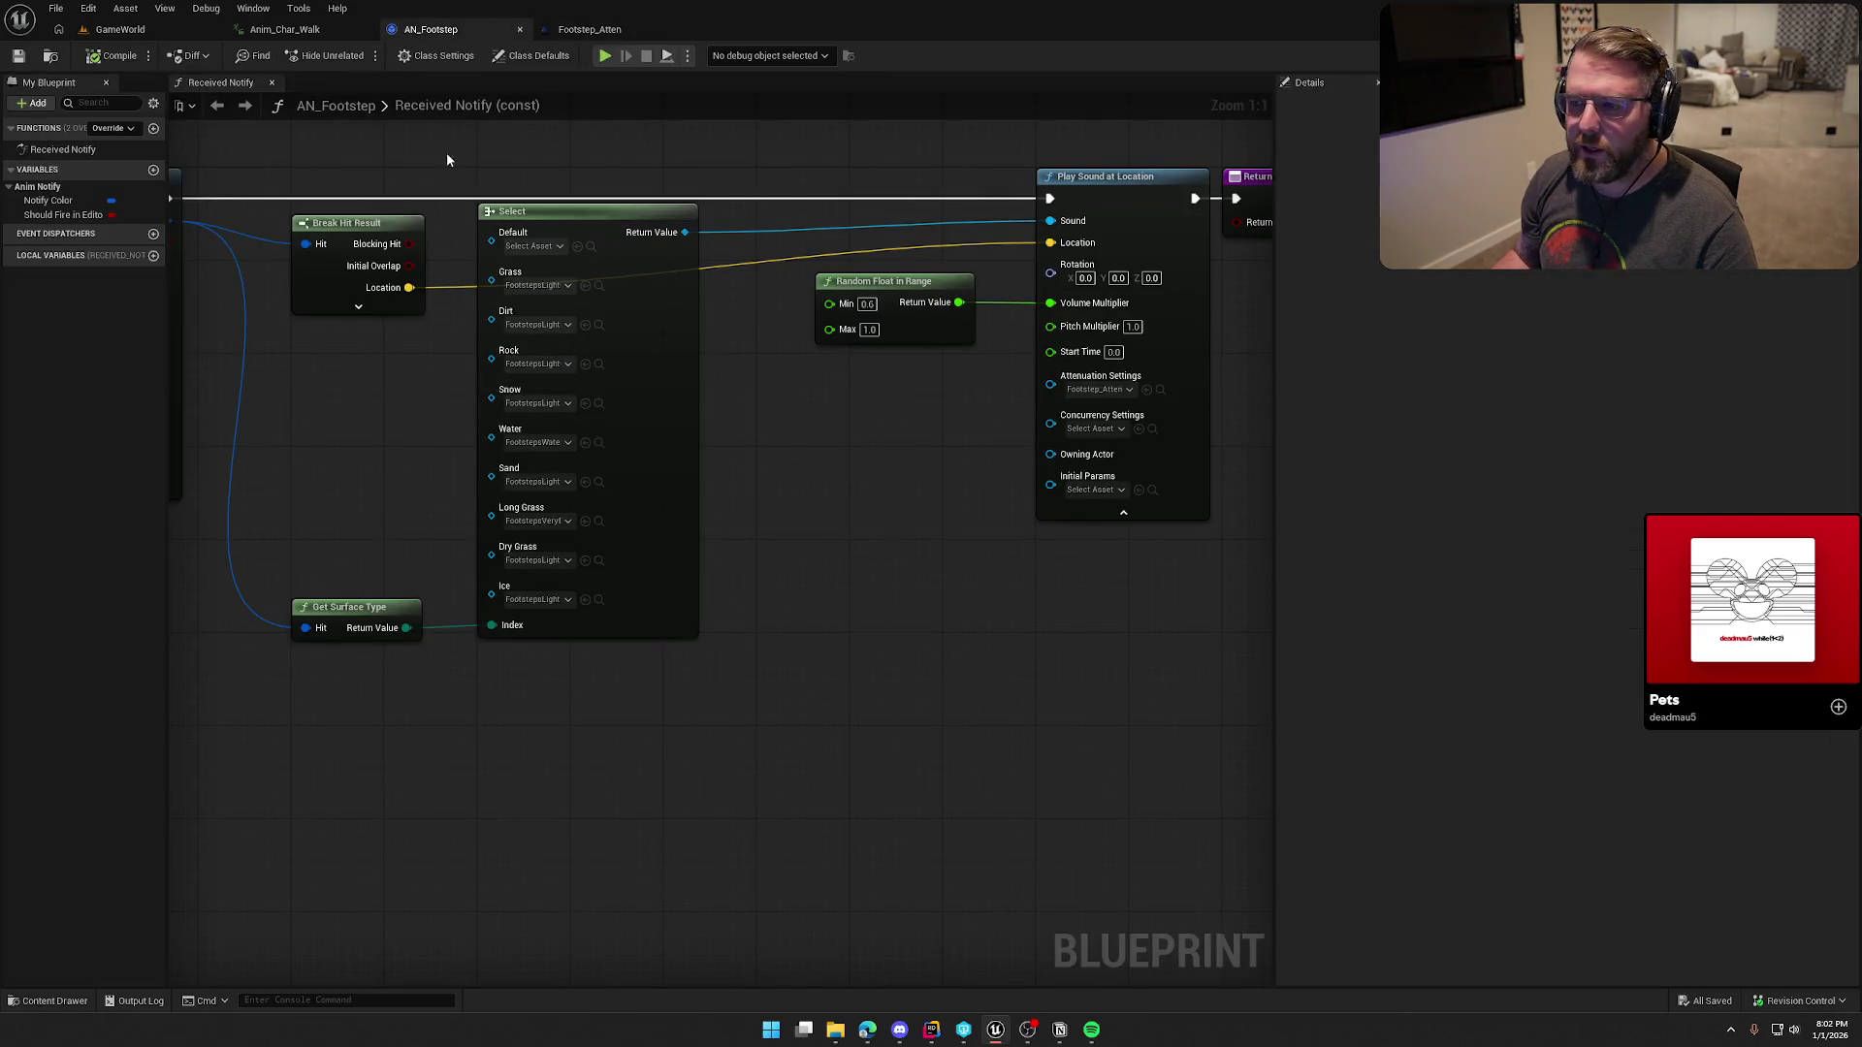
Step: Add a second Random Float in Range node driving the Pitch Multiplier
{"action": "left_click_drag", "start_coordinate": [447, 160], "coordinate": [231, 179]}
{"action": "mouse_move", "coordinate": [823, 344]}
{"action": "left_mouse_down"}
{"action": "mouse_move", "coordinate": [777, 344]}
{"action": "mouse_move", "coordinate": [832, 343]}
{"action": "mouse_move", "coordinate": [718, 419]}
{"action": "left_mouse_up"}
{"action": "type", "text": "rnadom"}
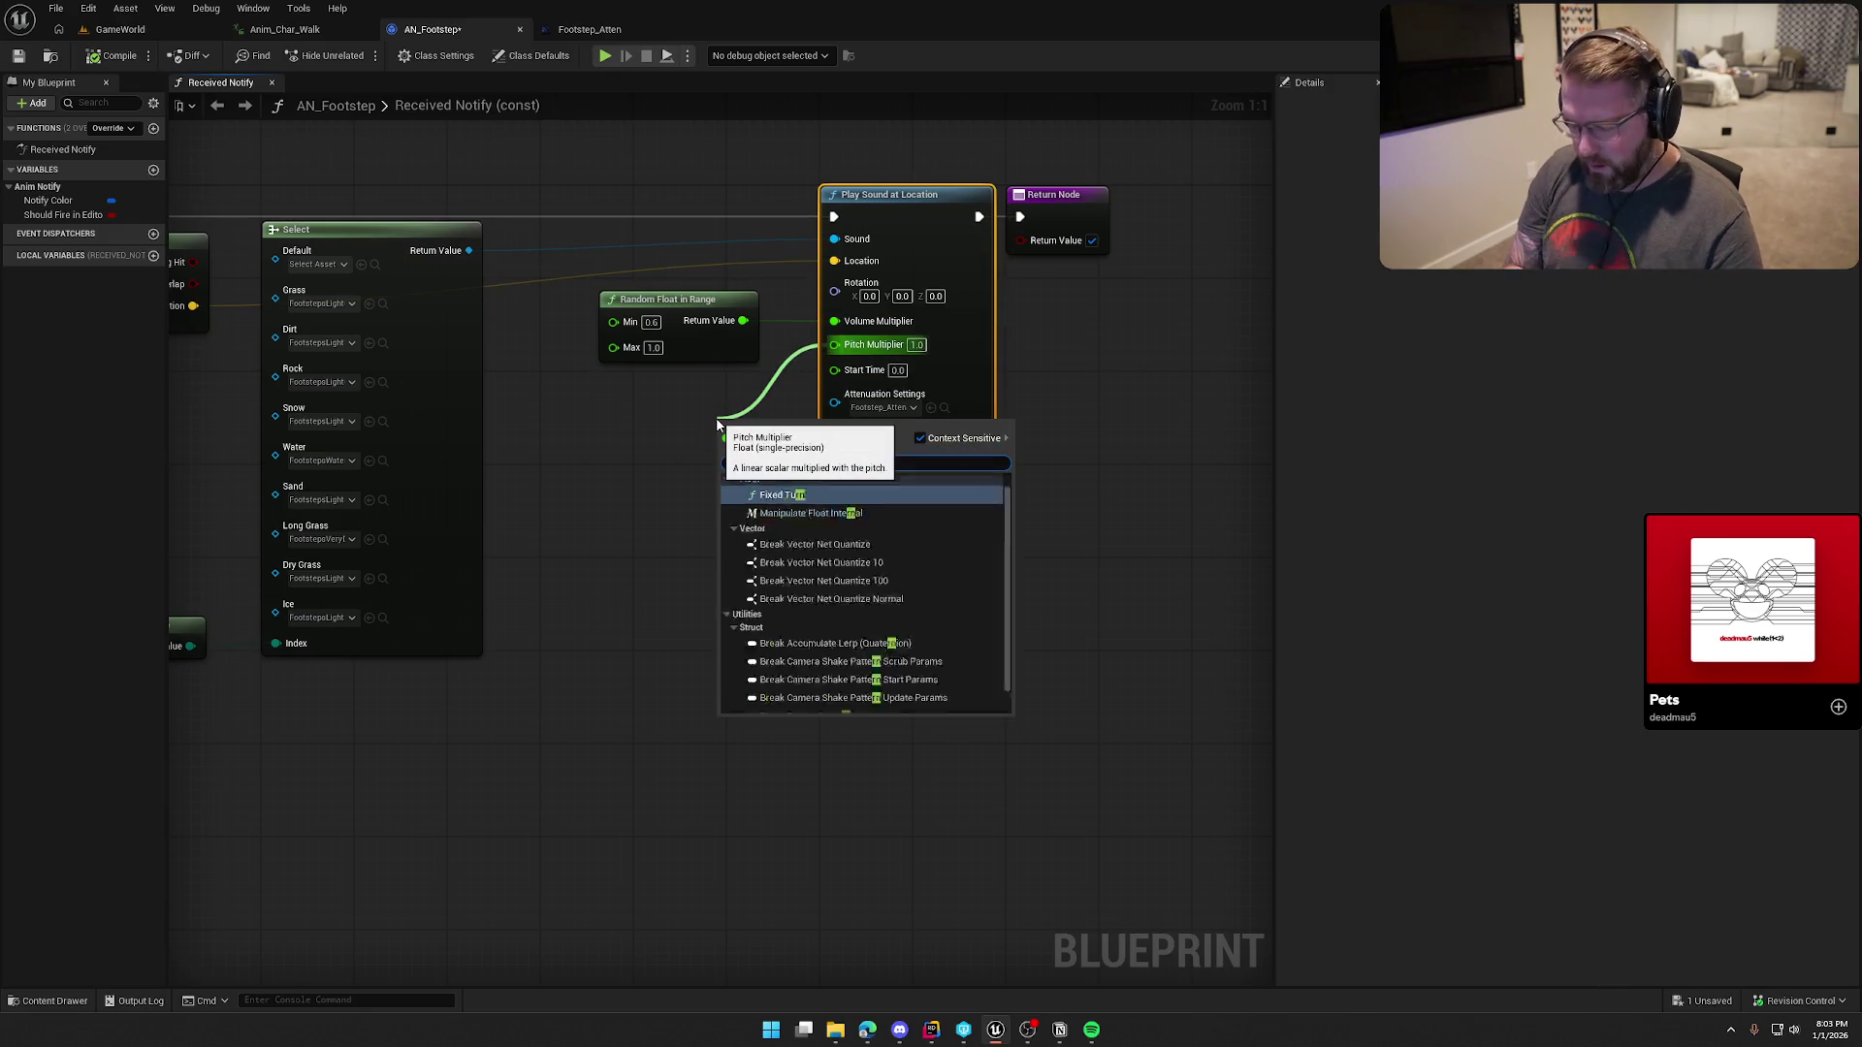
{"action": "key", "text": "BackSpace"}
{"action": "key", "text": "BackSpace"}
{"action": "key", "text": "BackSpace"}
{"action": "type", "text": "andom"}
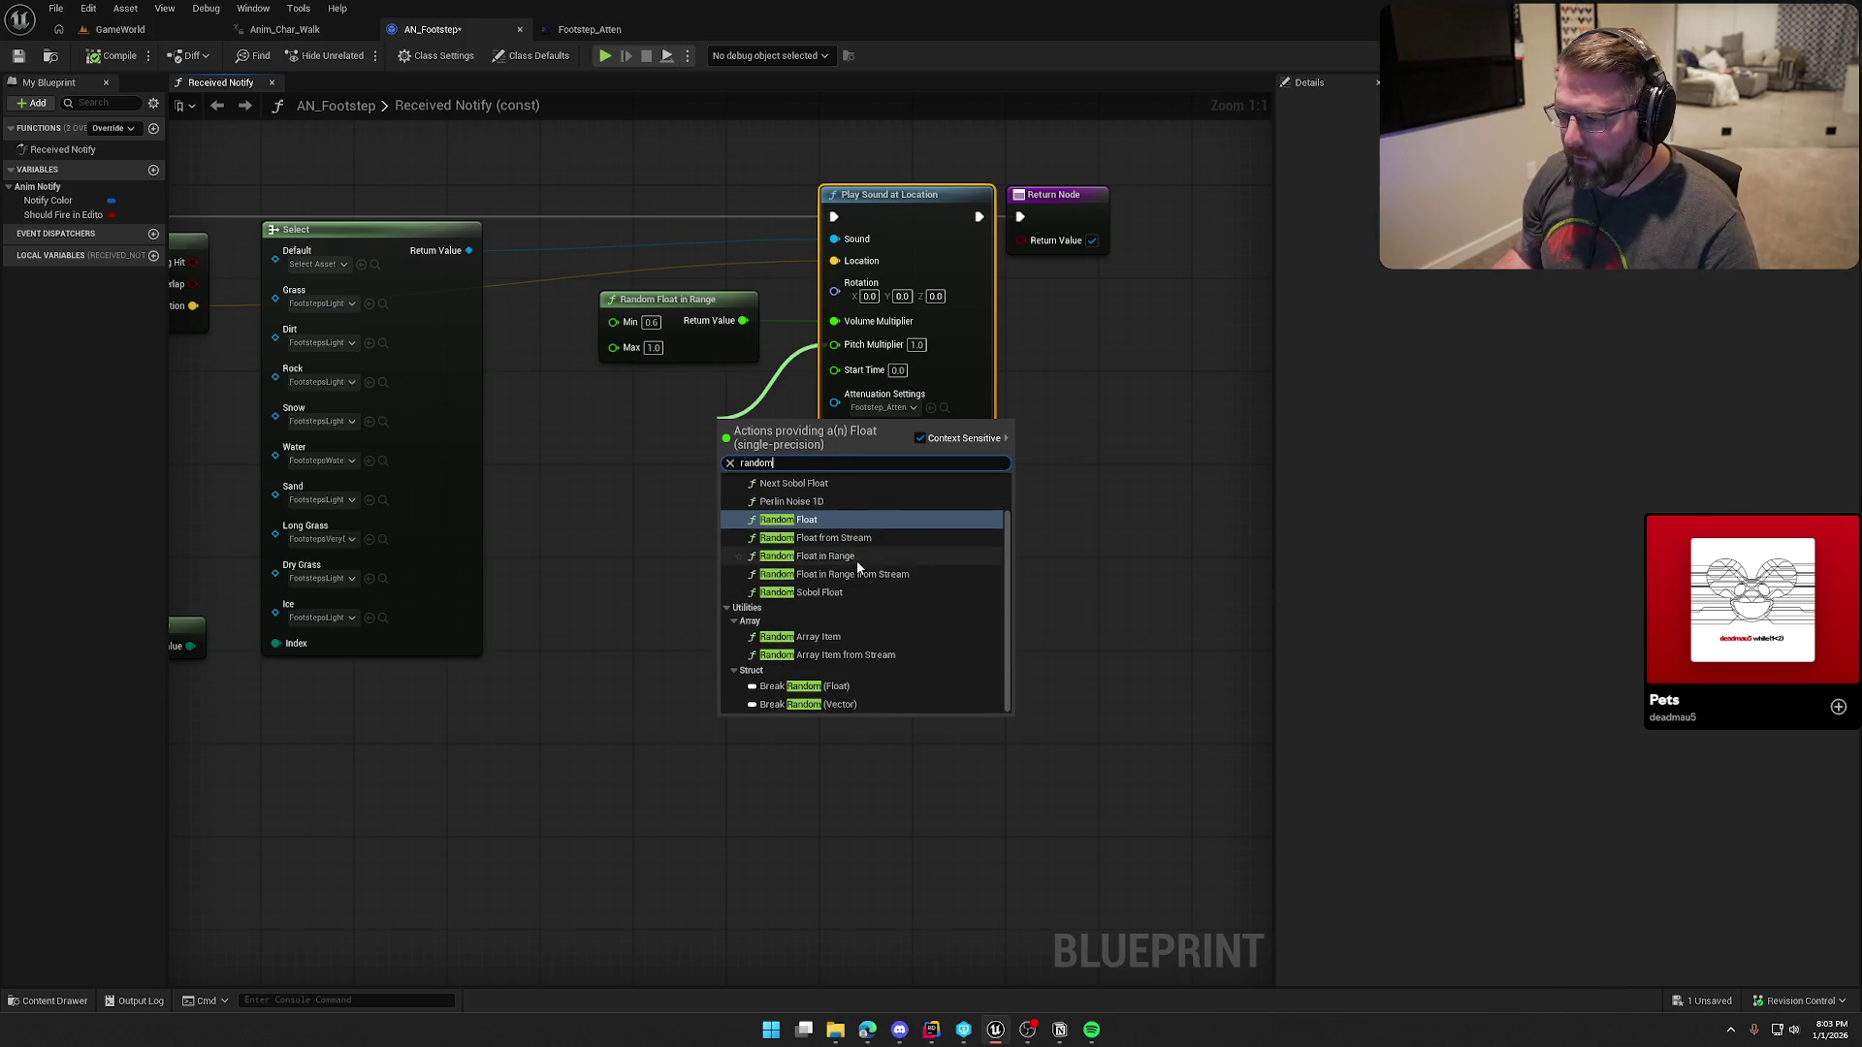
{"action": "left_click", "coordinate": [812, 555]}
Step: Place the pitch node below the volume node and set its range to 0.9–1.1
{"action": "left_click_drag", "start_coordinate": [767, 436], "coordinate": [655, 379]}
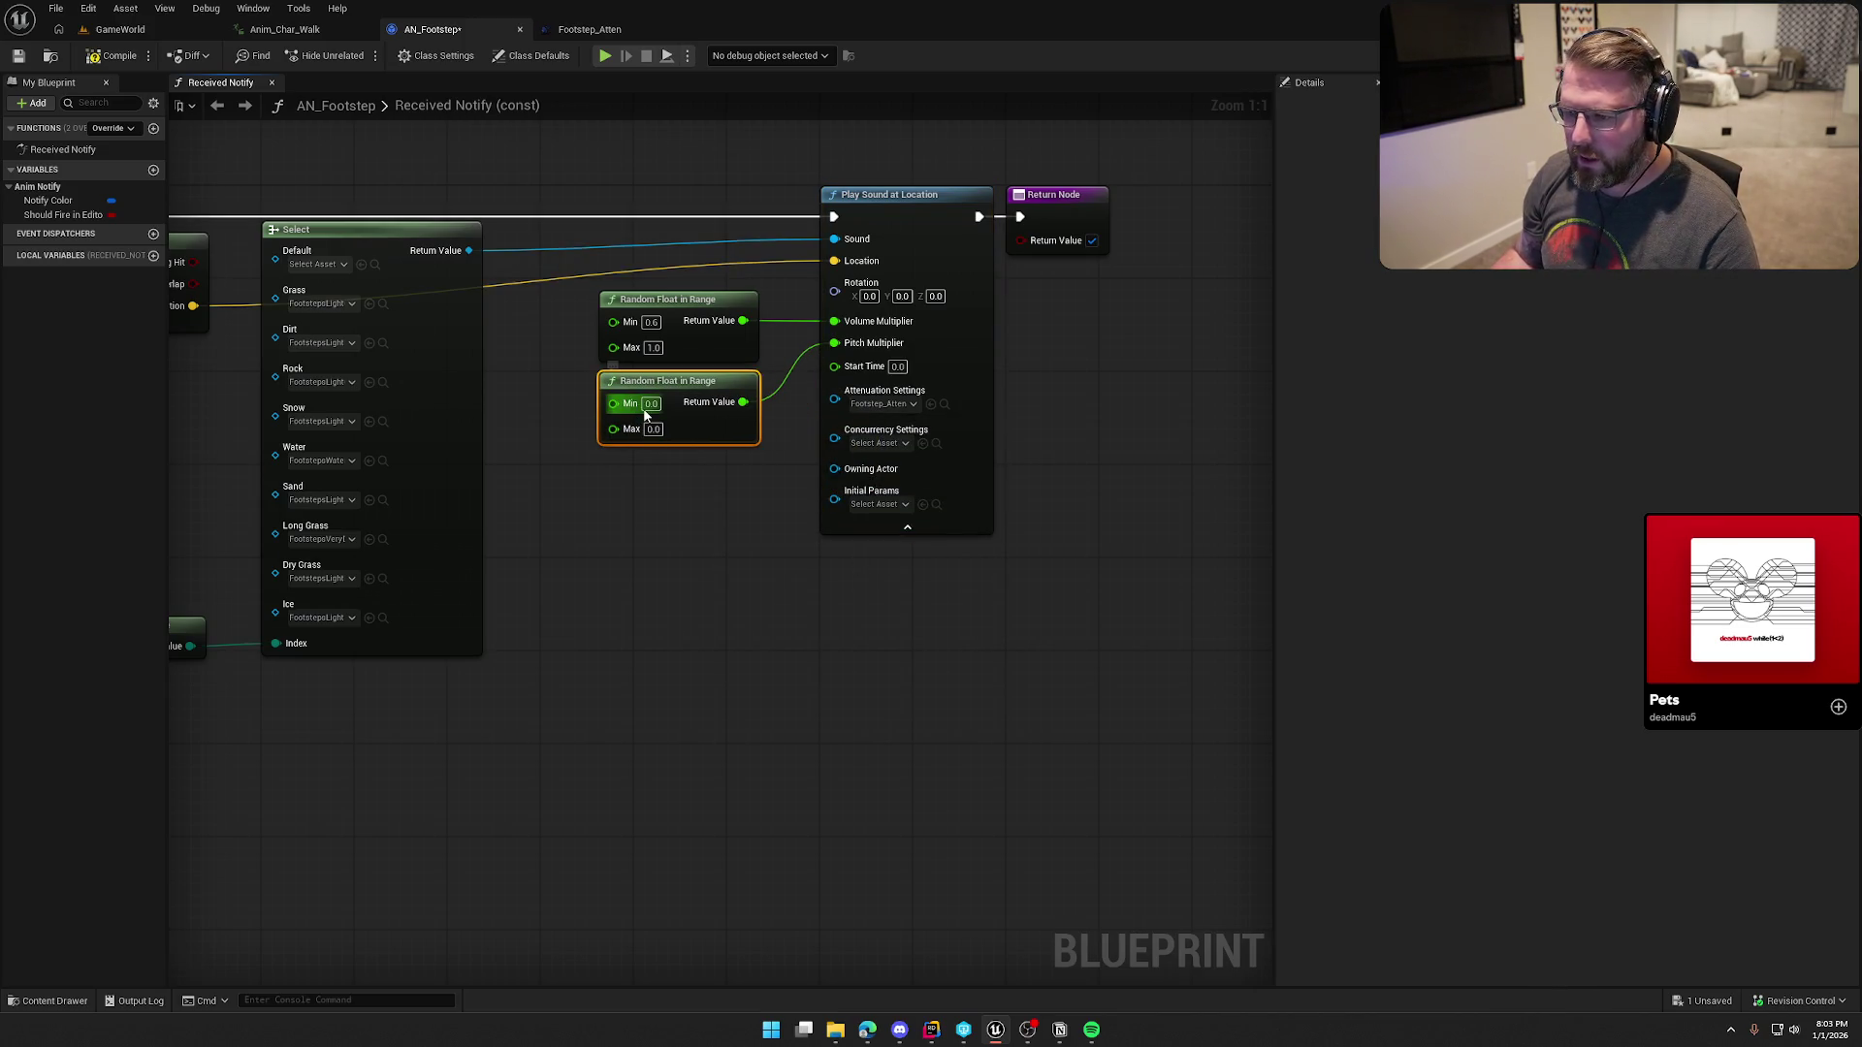
{"action": "type", "text": "0.9"}
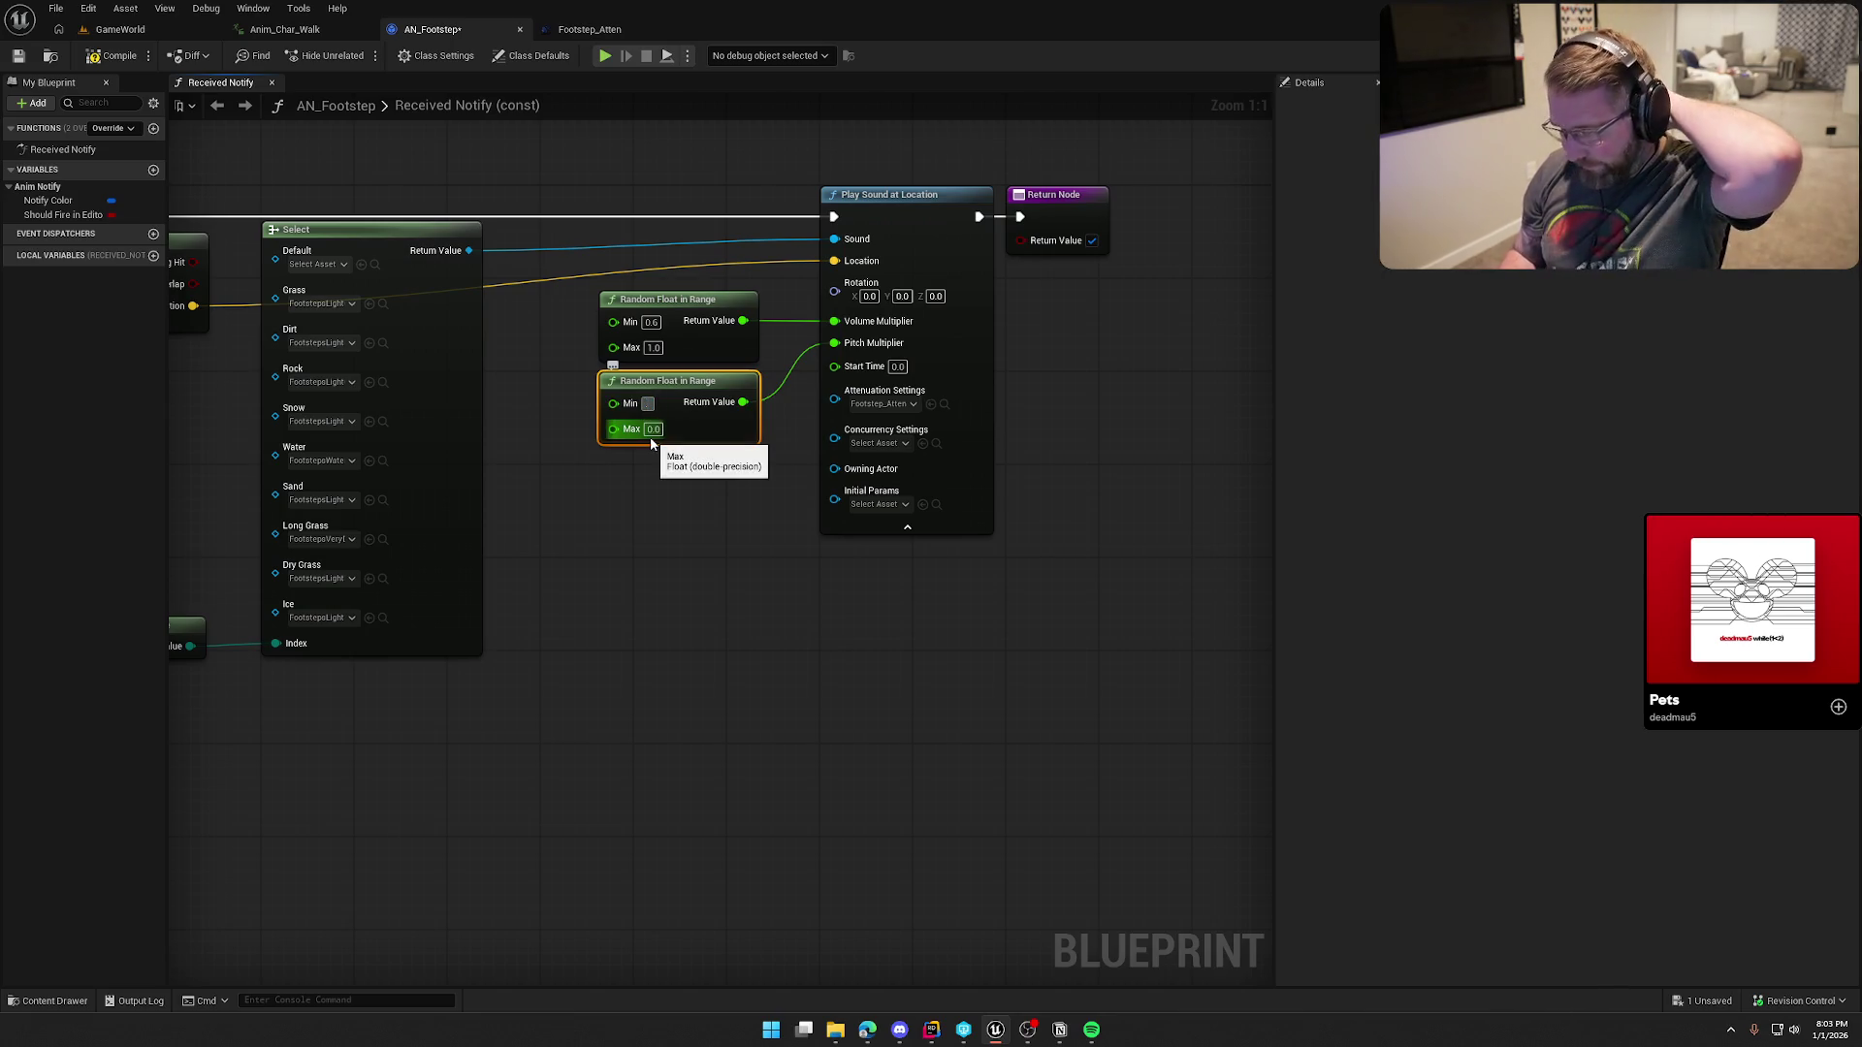
{"action": "key", "text": "Tab"}
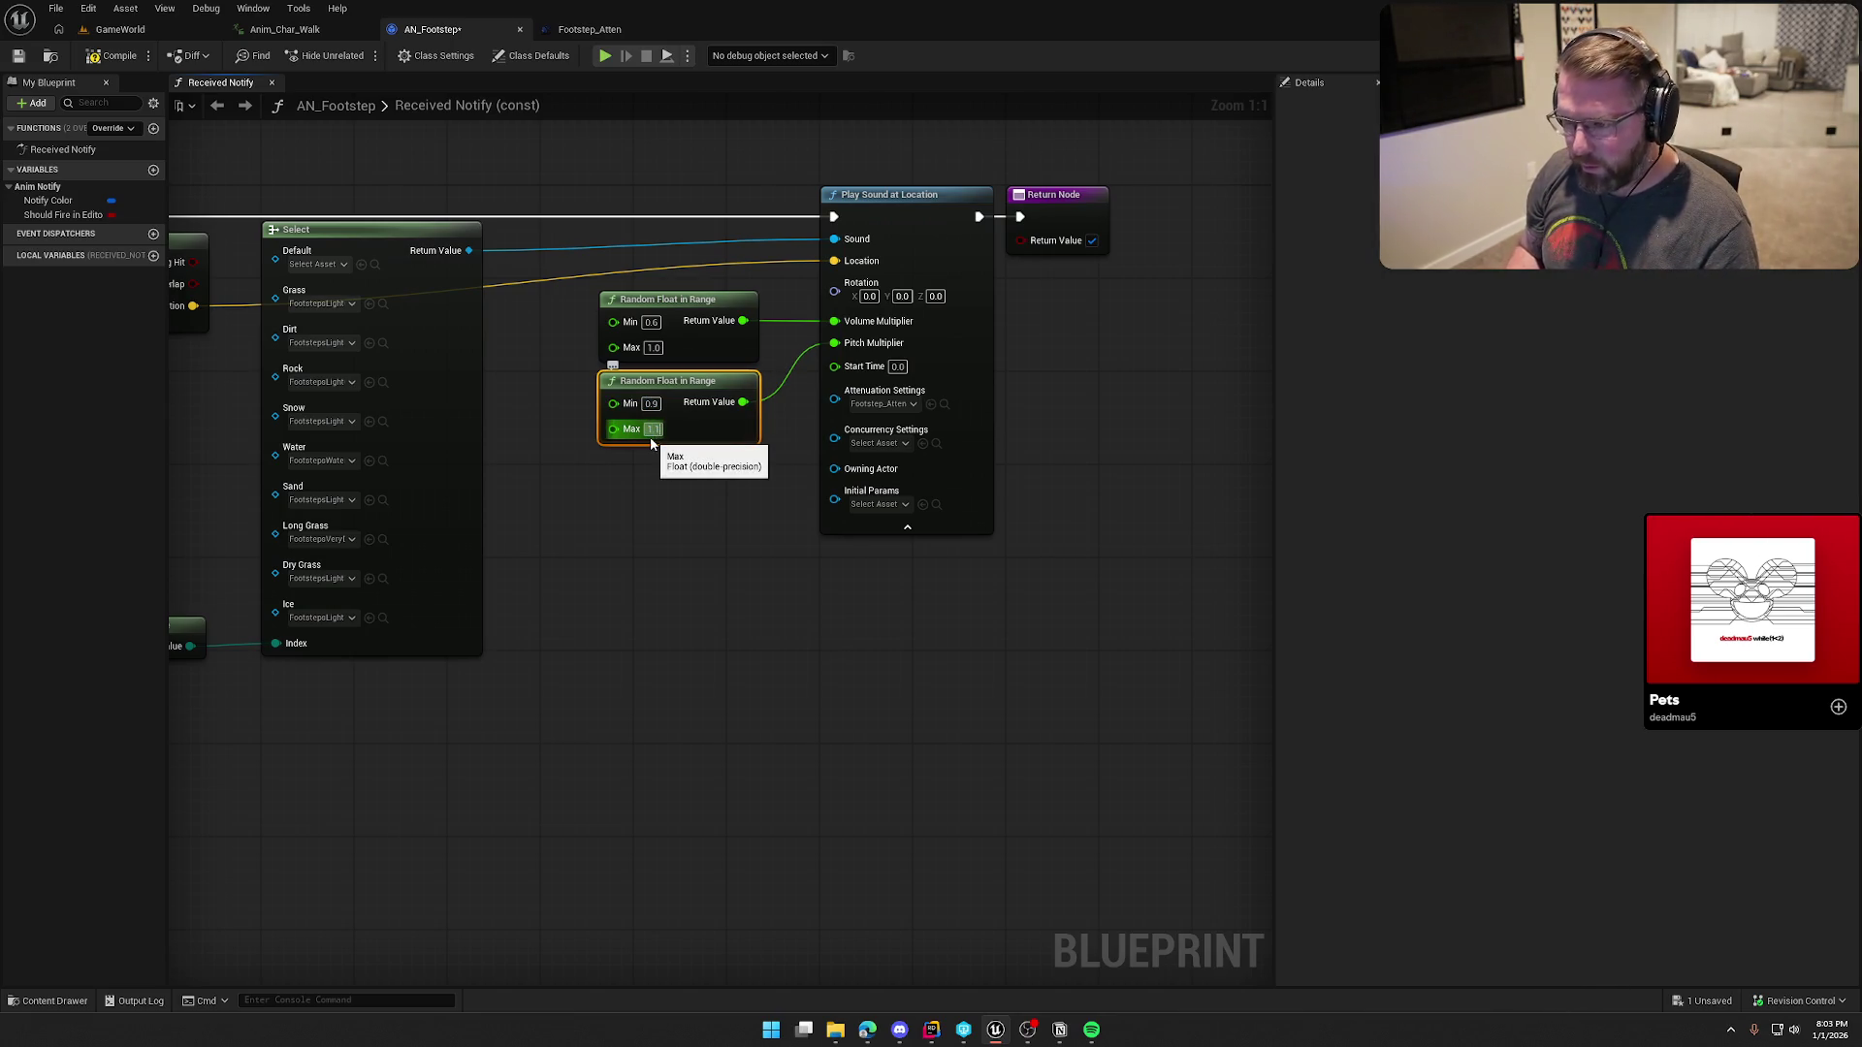
{"action": "left_click", "coordinate": [555, 451]}
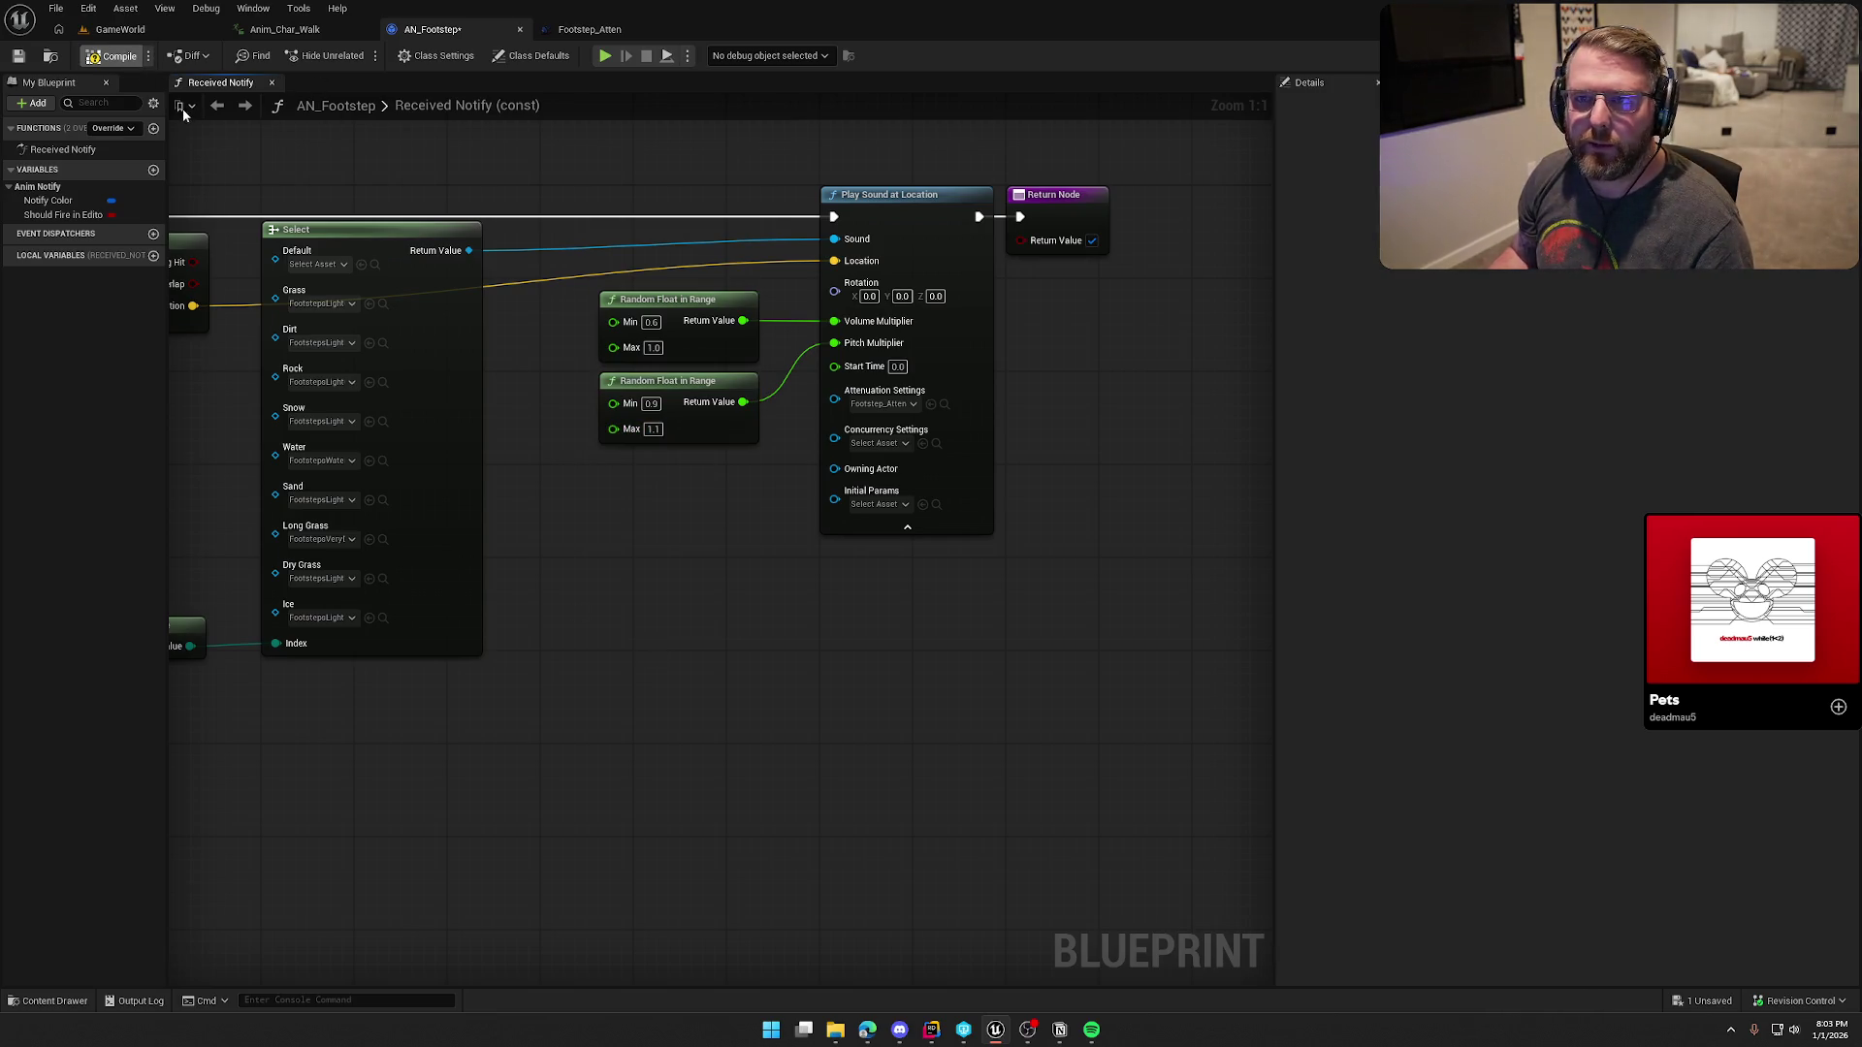
Step: Play-test GameWorld, sprinting and walking through the grass toward the cabin, then stop and select the Landscape
{"action": "left_click", "coordinate": [120, 27]}
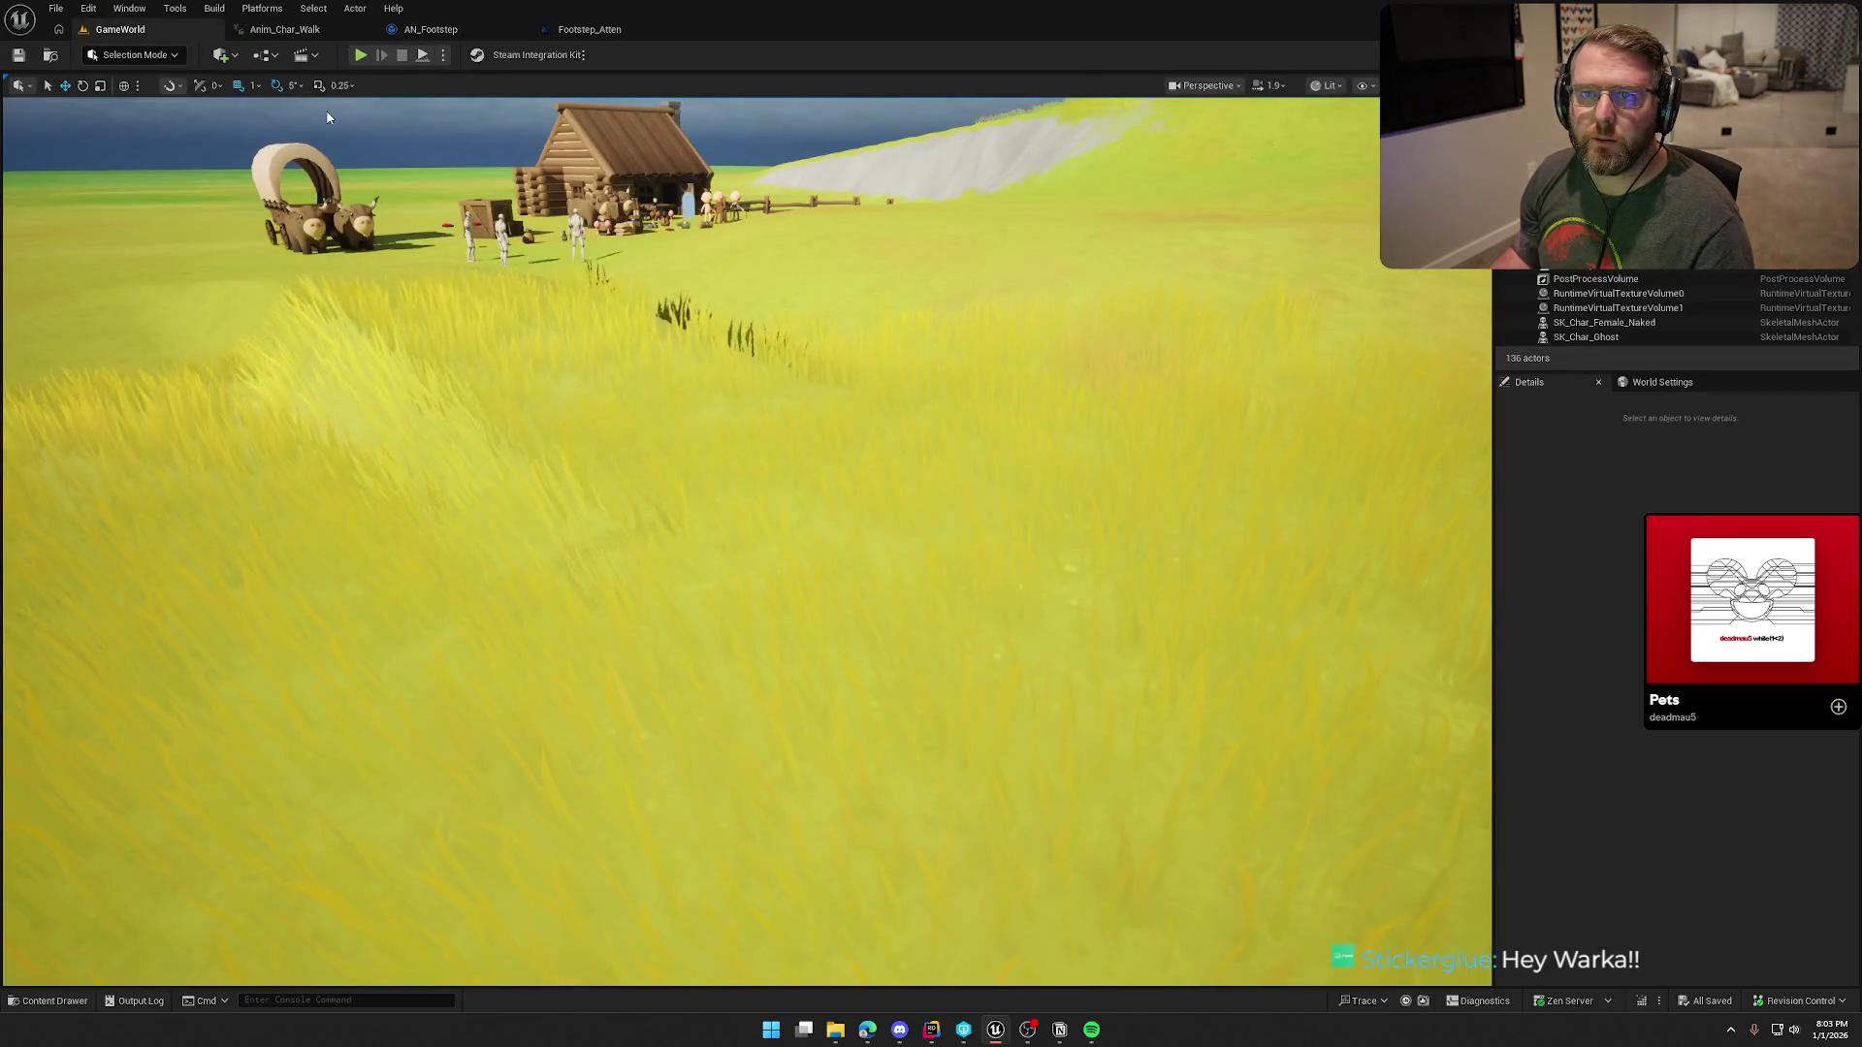
{"action": "left_click", "coordinate": [360, 55]}
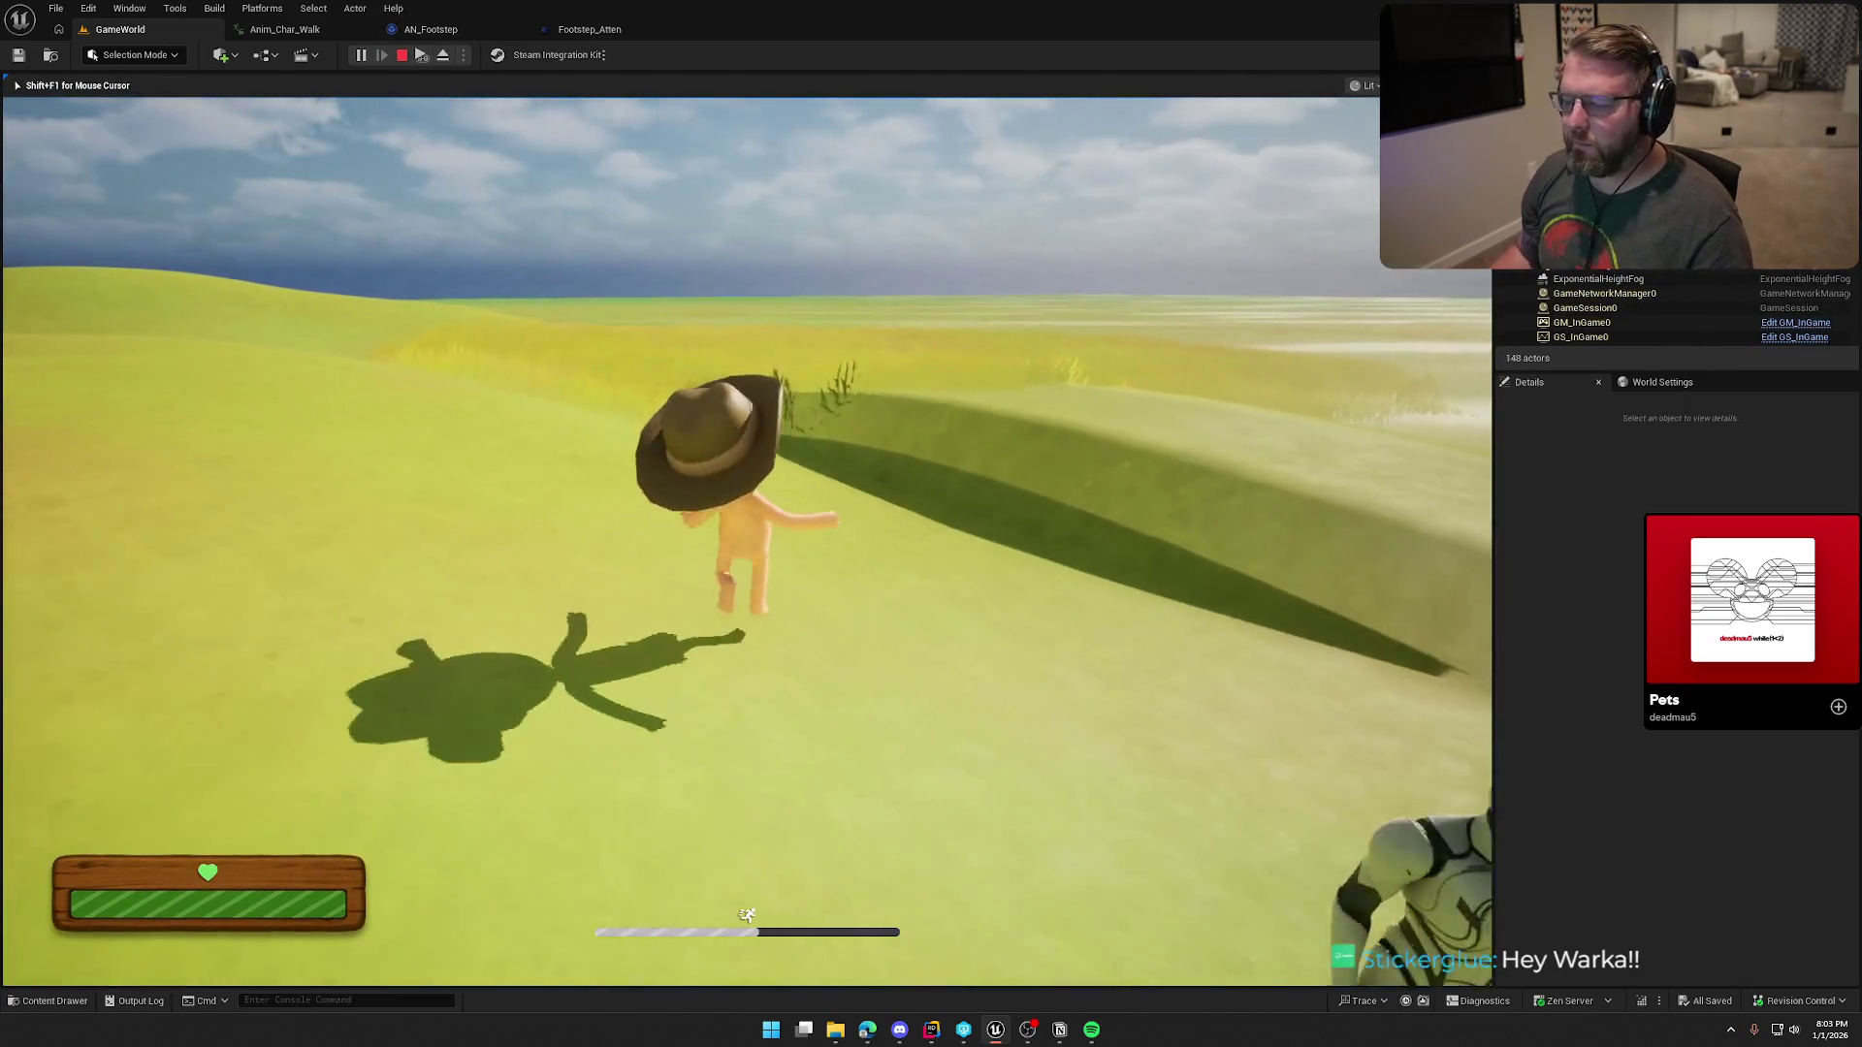
{"action": "key", "text": "shift+w"}
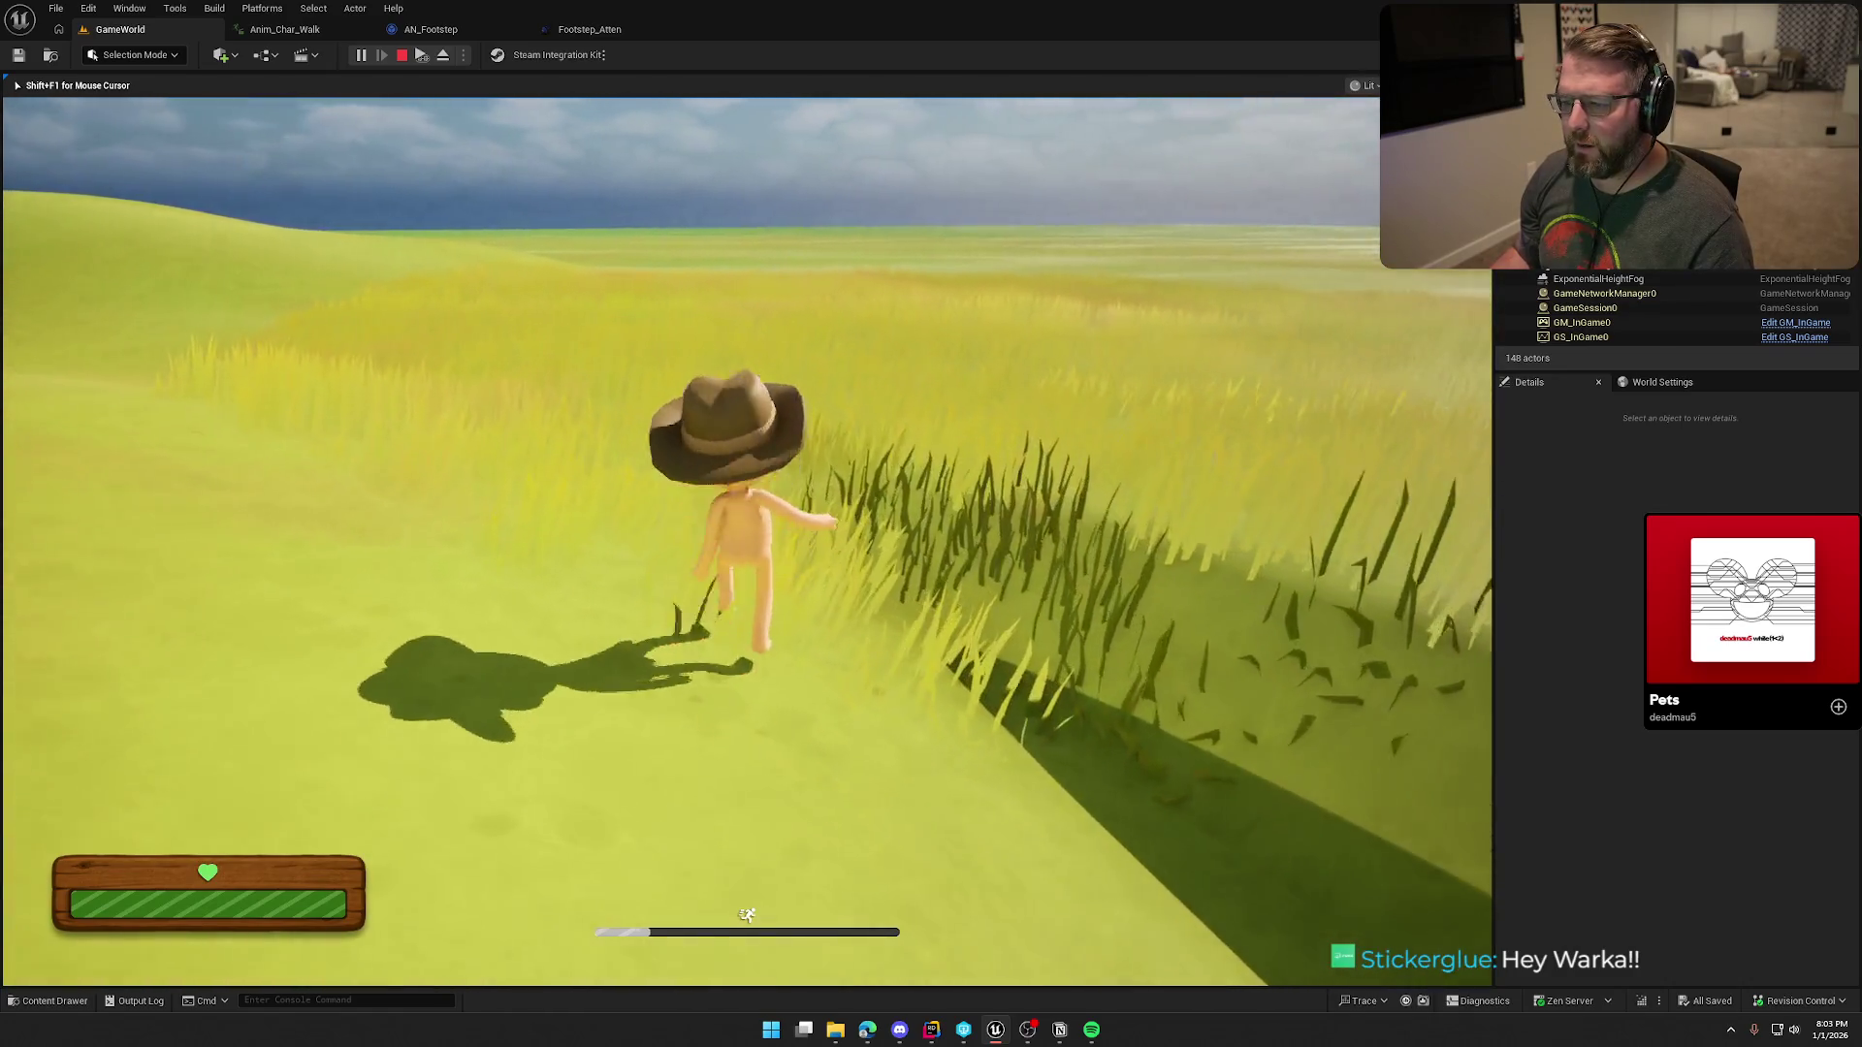
{"action": "key", "text": "w"}
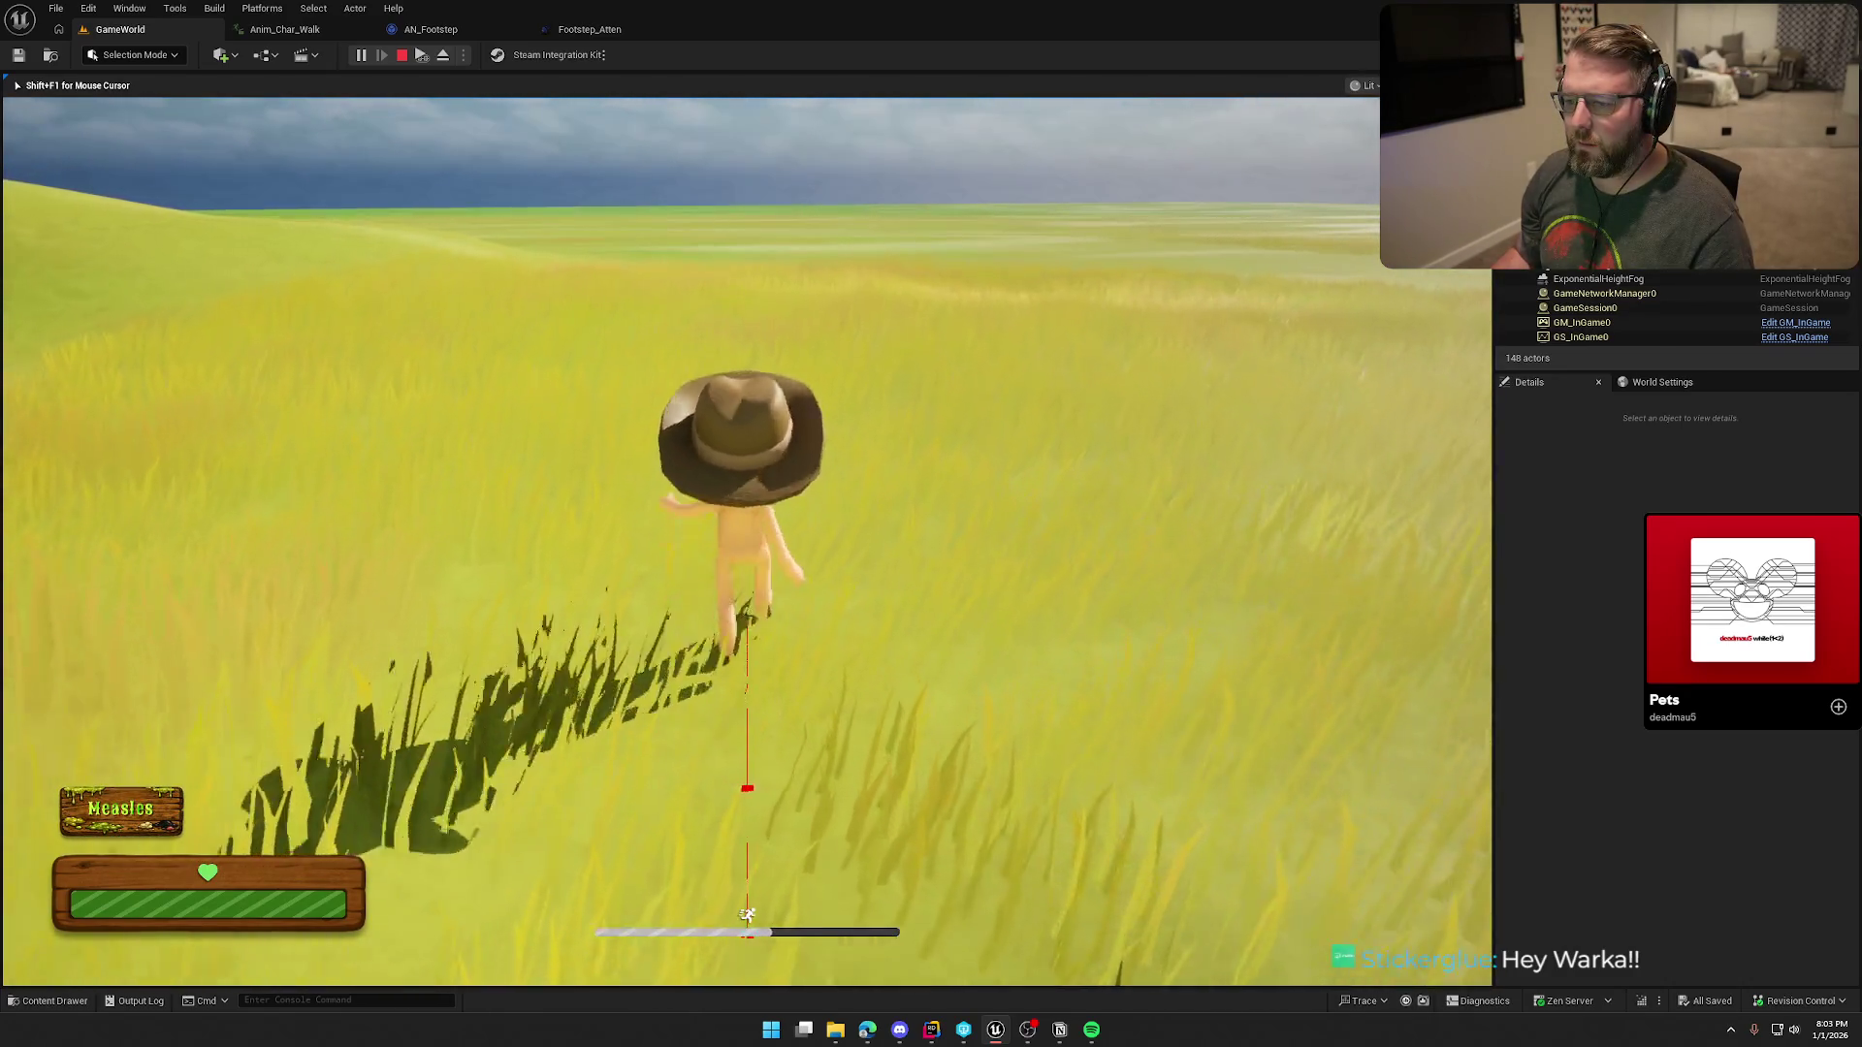
{"action": "key", "text": "w"}
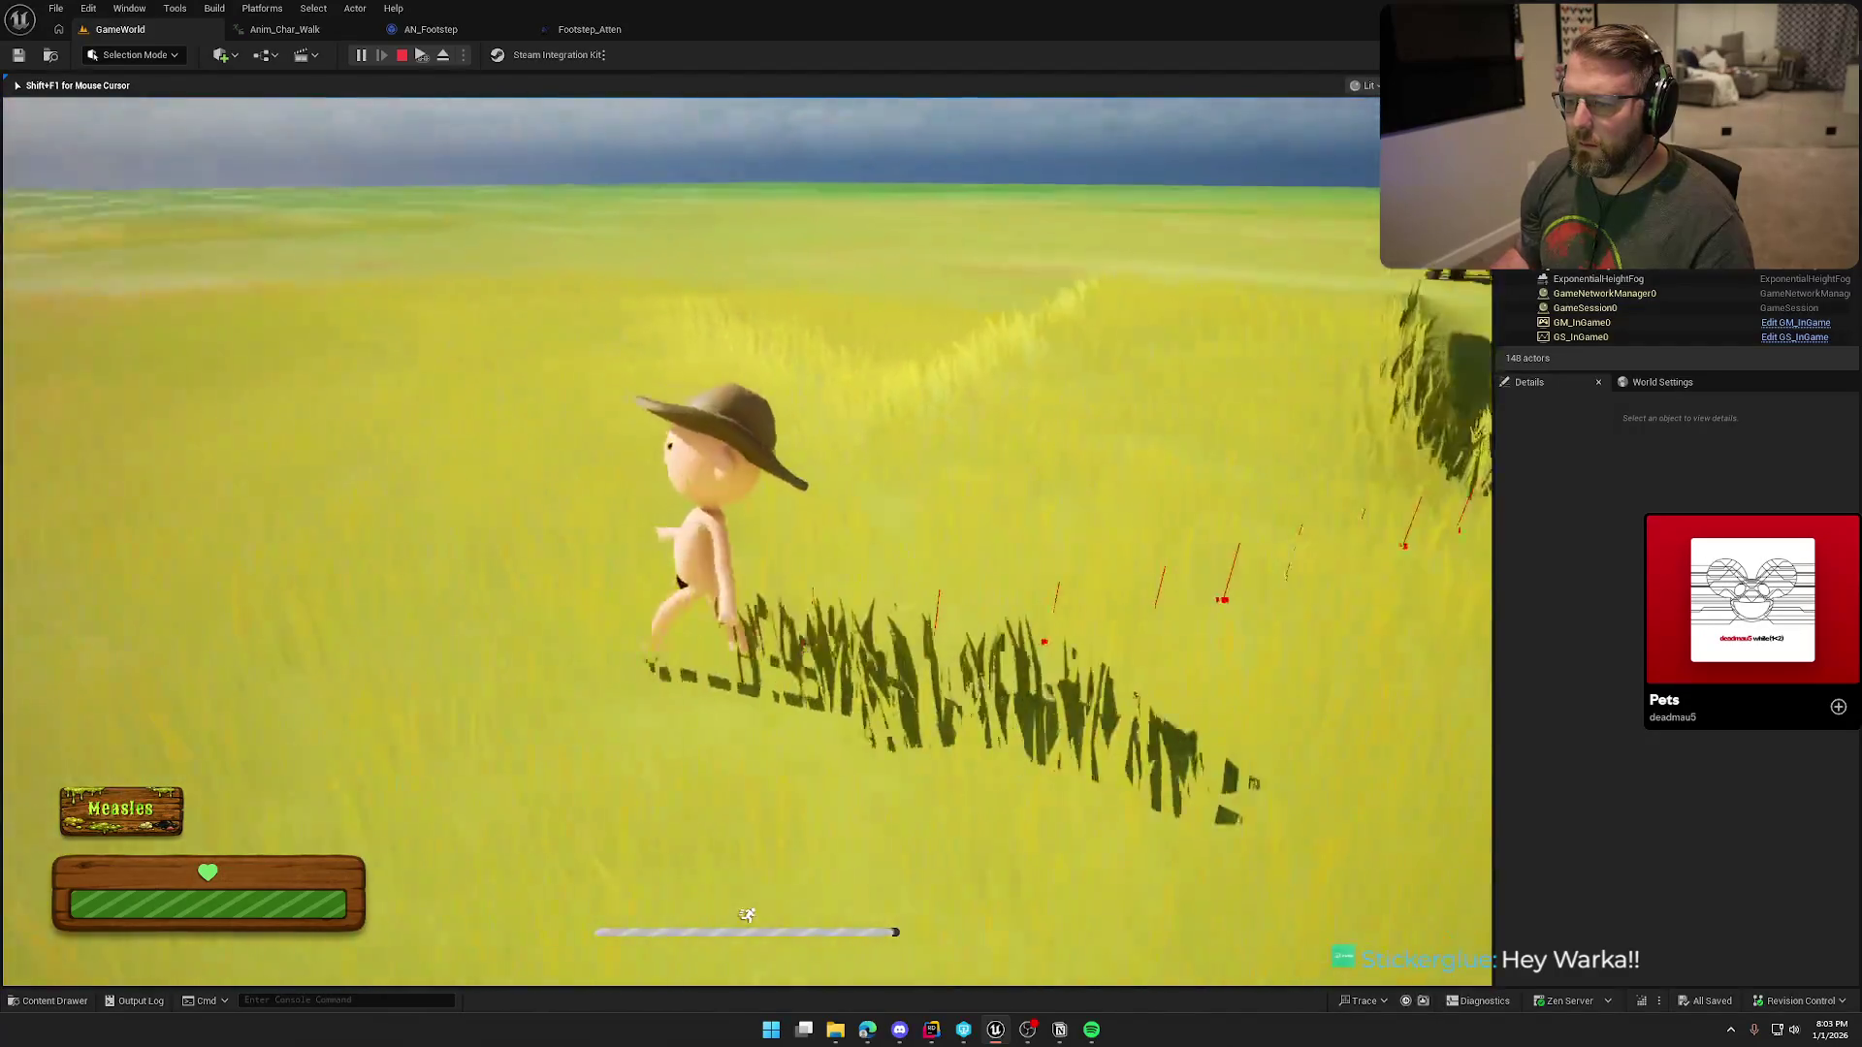
{"action": "key", "text": "w"}
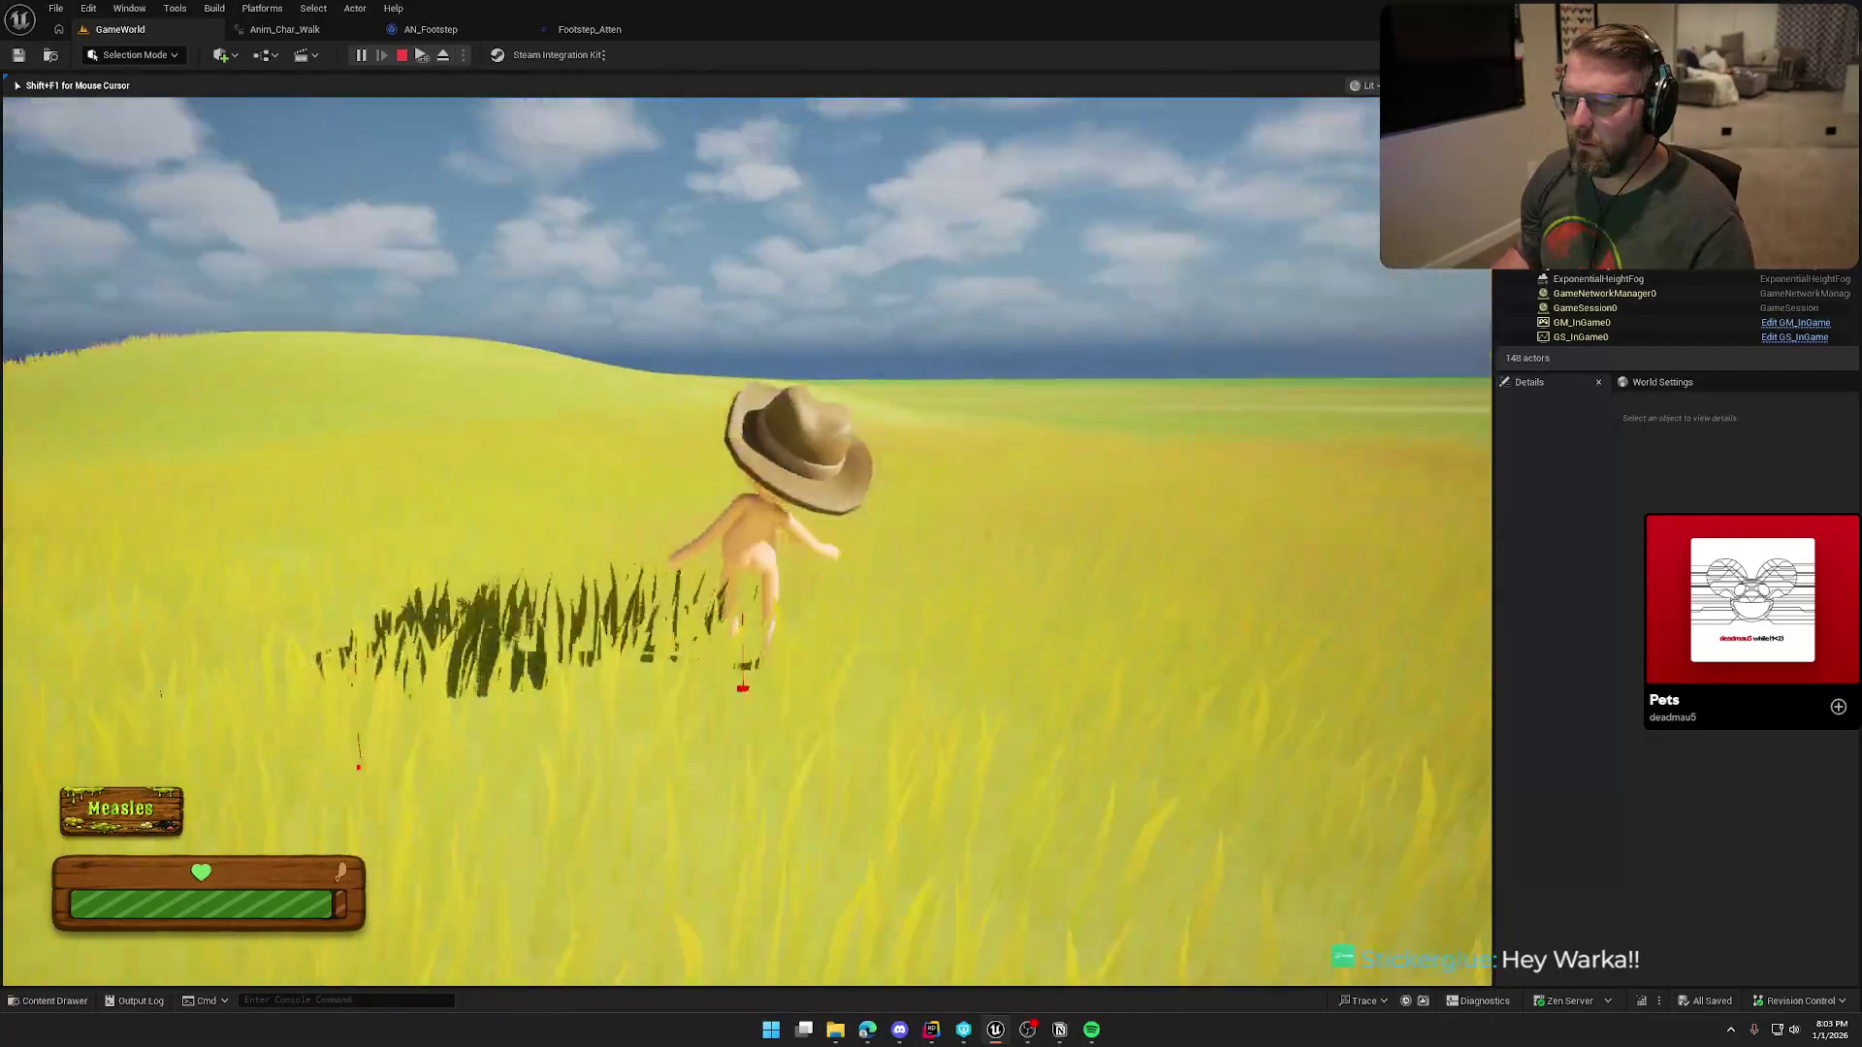
{"action": "key", "text": "w"}
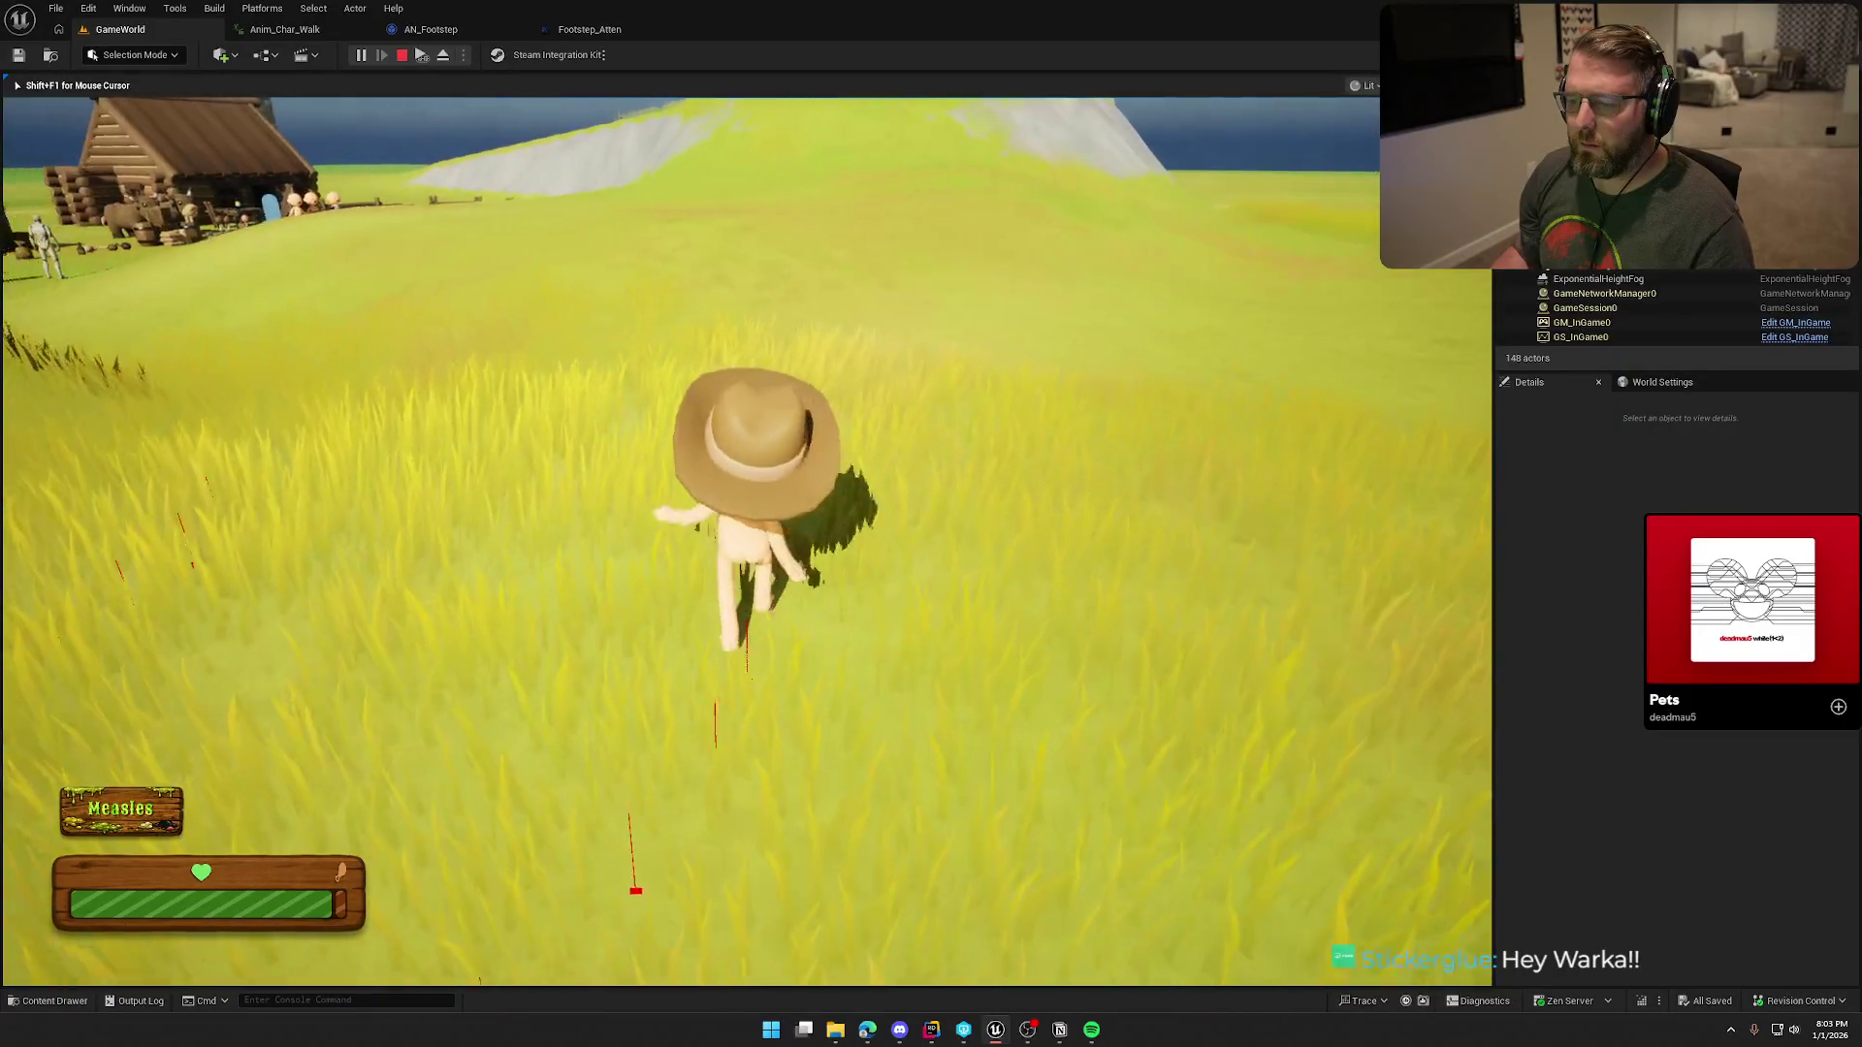
{"action": "key", "text": "w"}
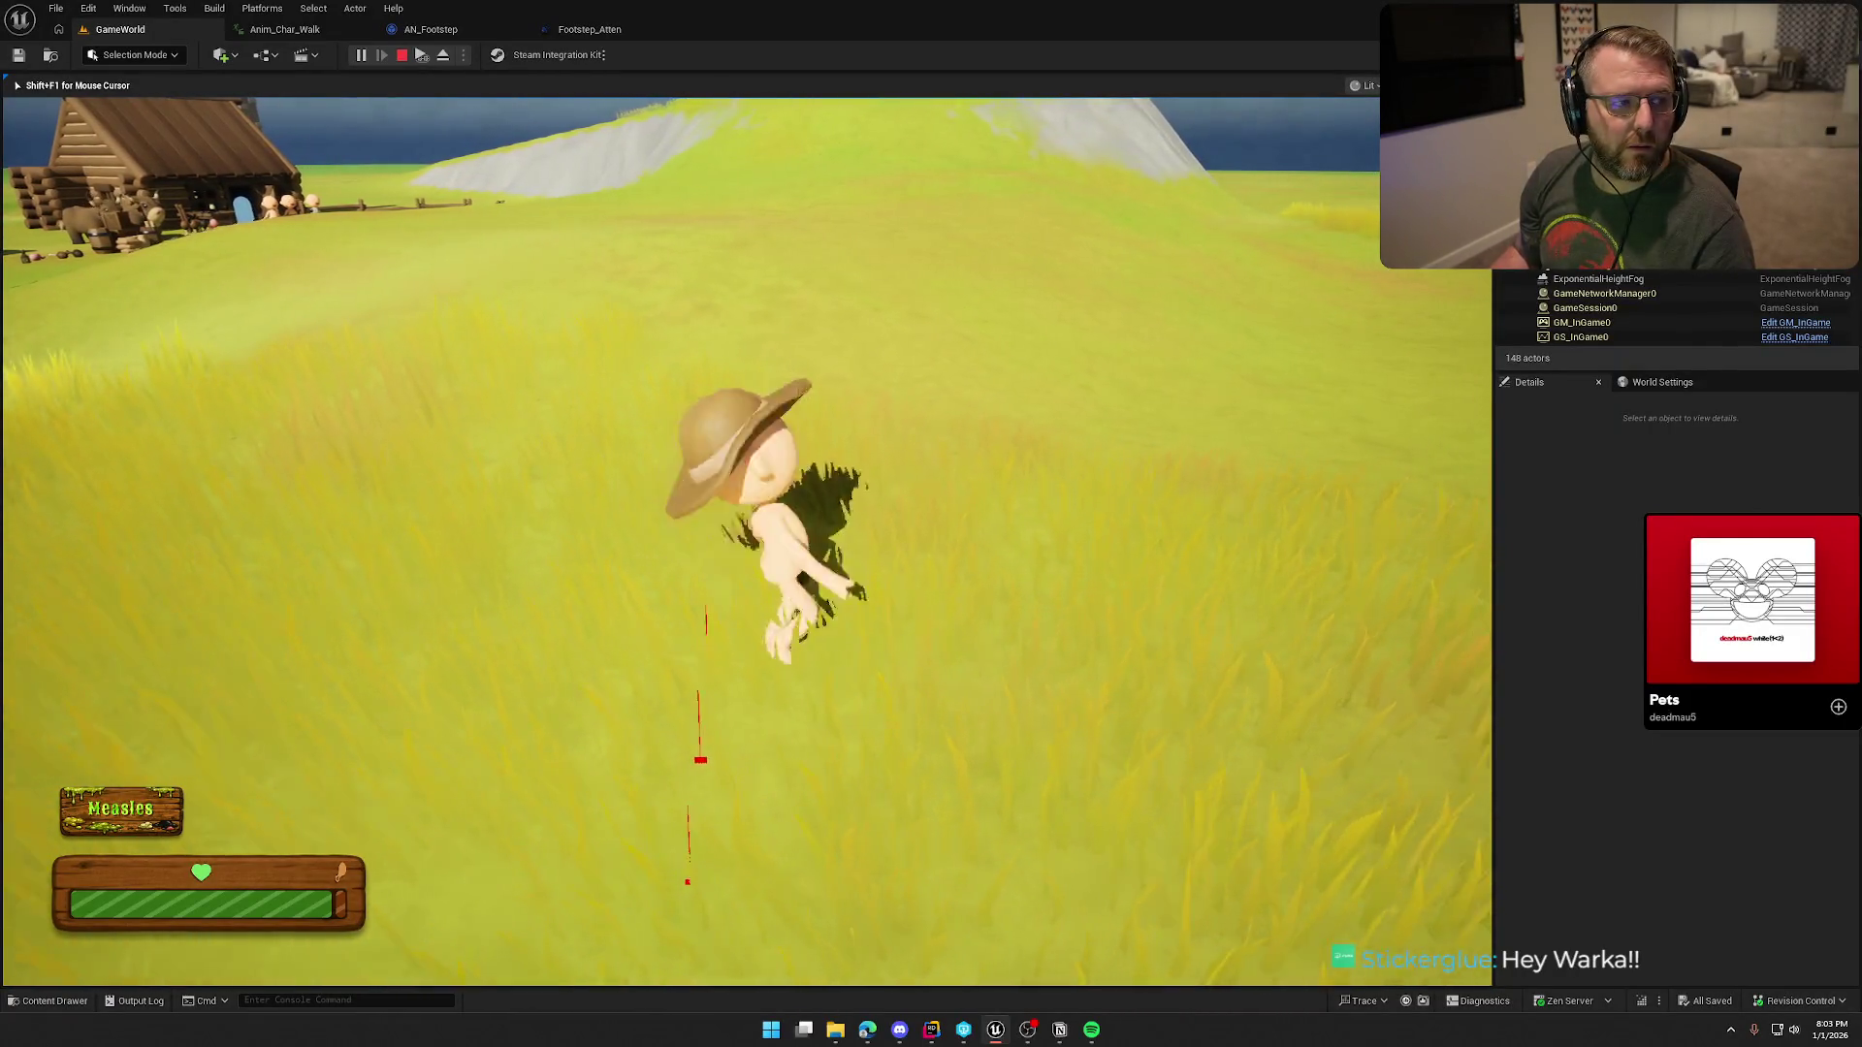
{"action": "key", "text": "w"}
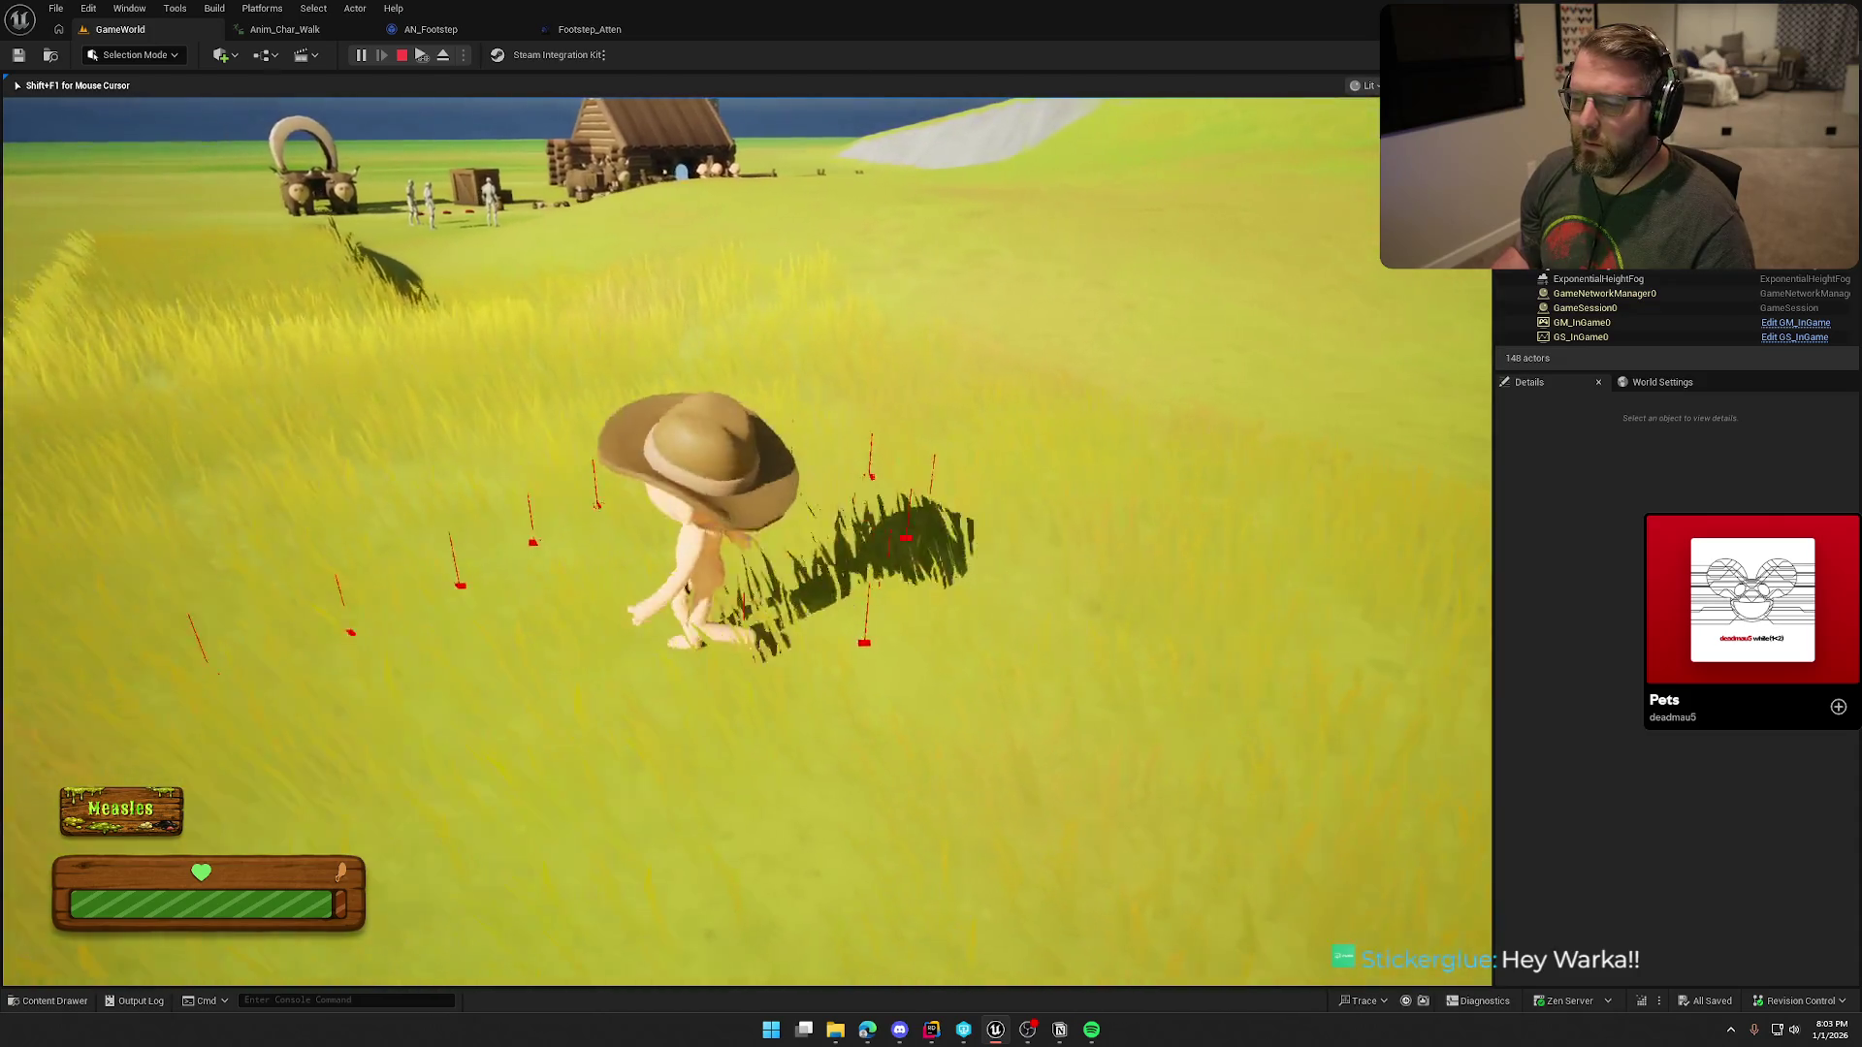
{"action": "key", "text": "w"}
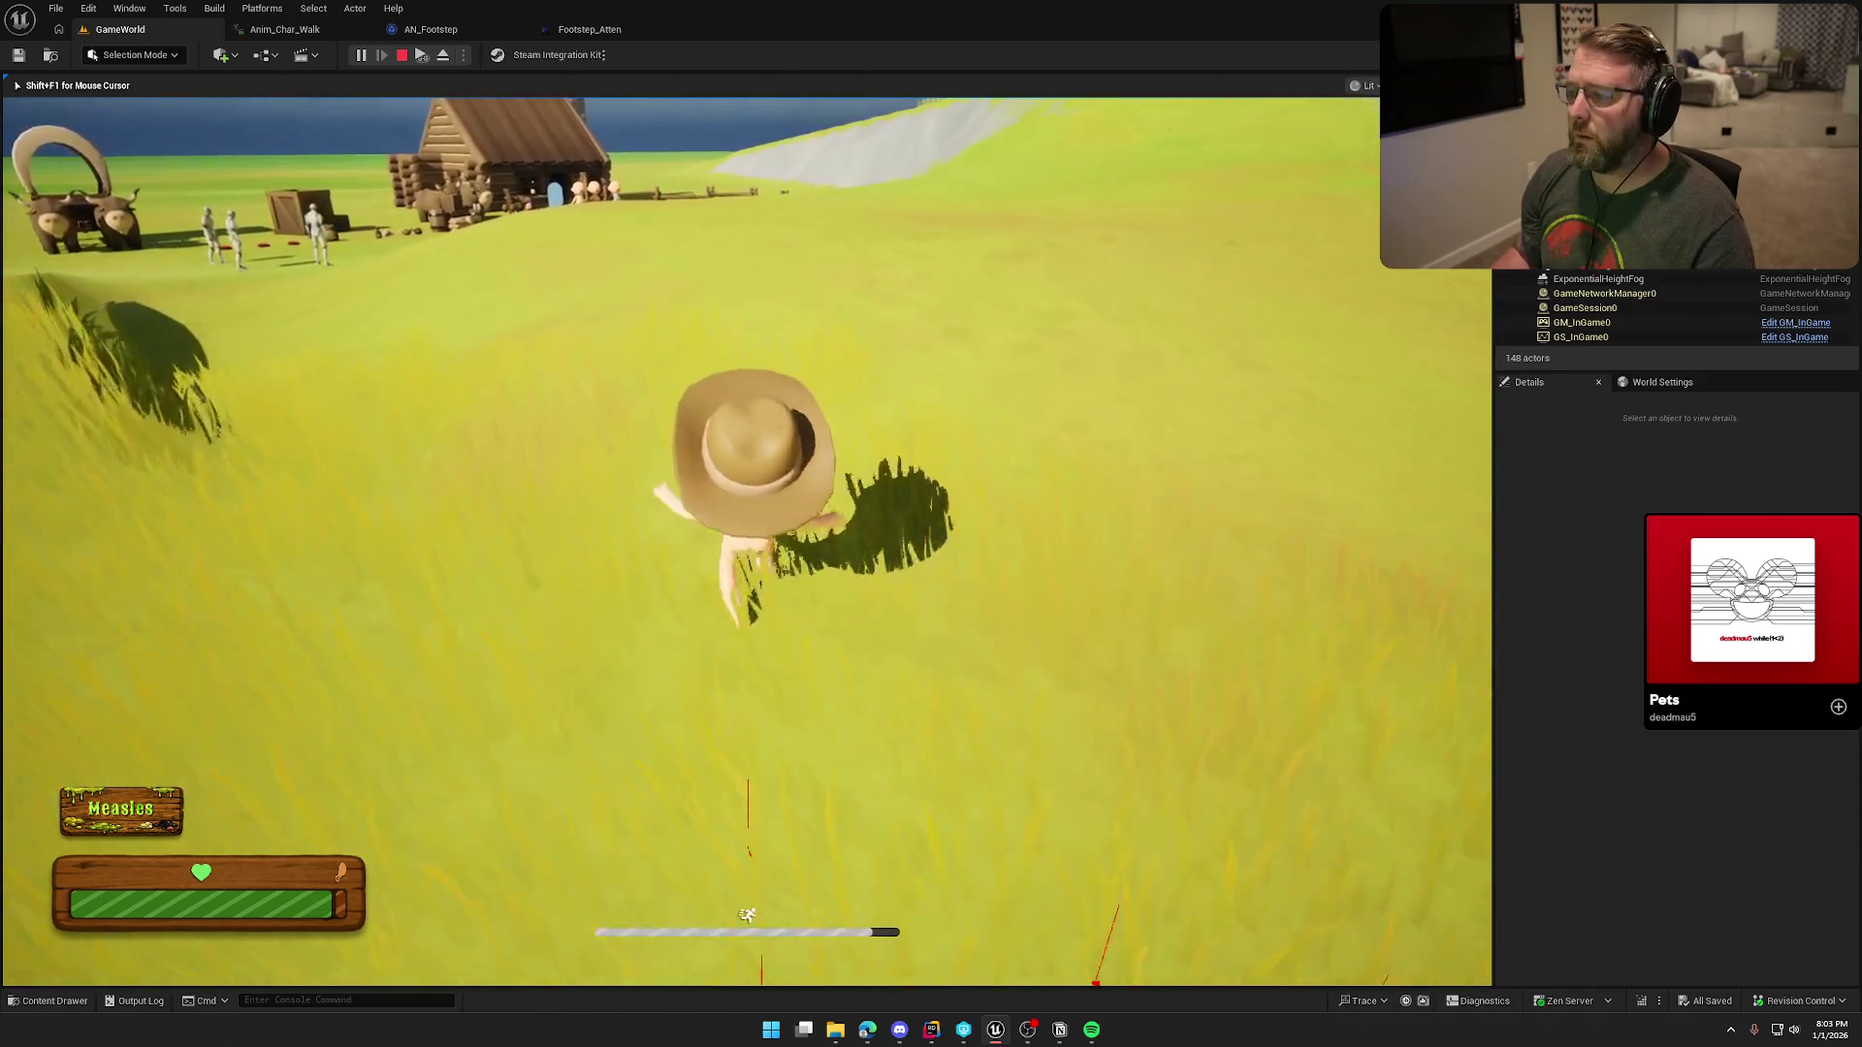
{"action": "key", "text": "w"}
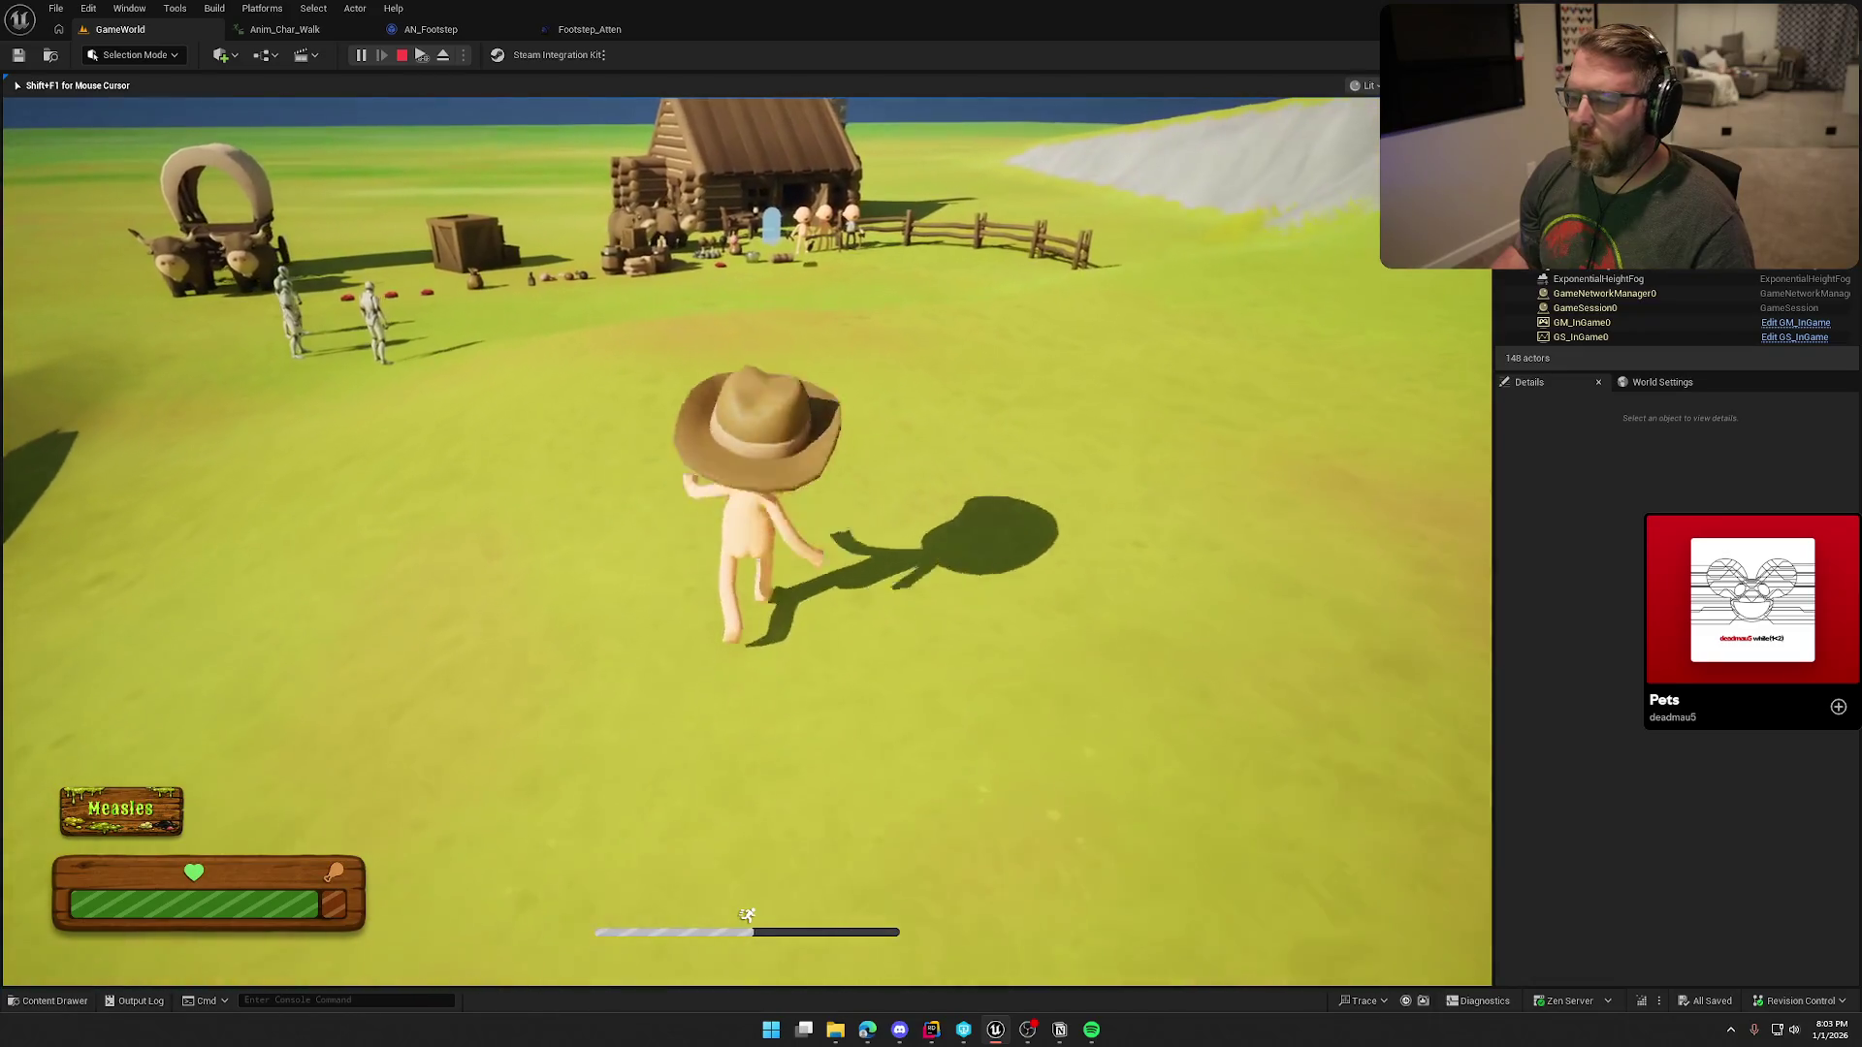
{"action": "key", "text": "Escape"}
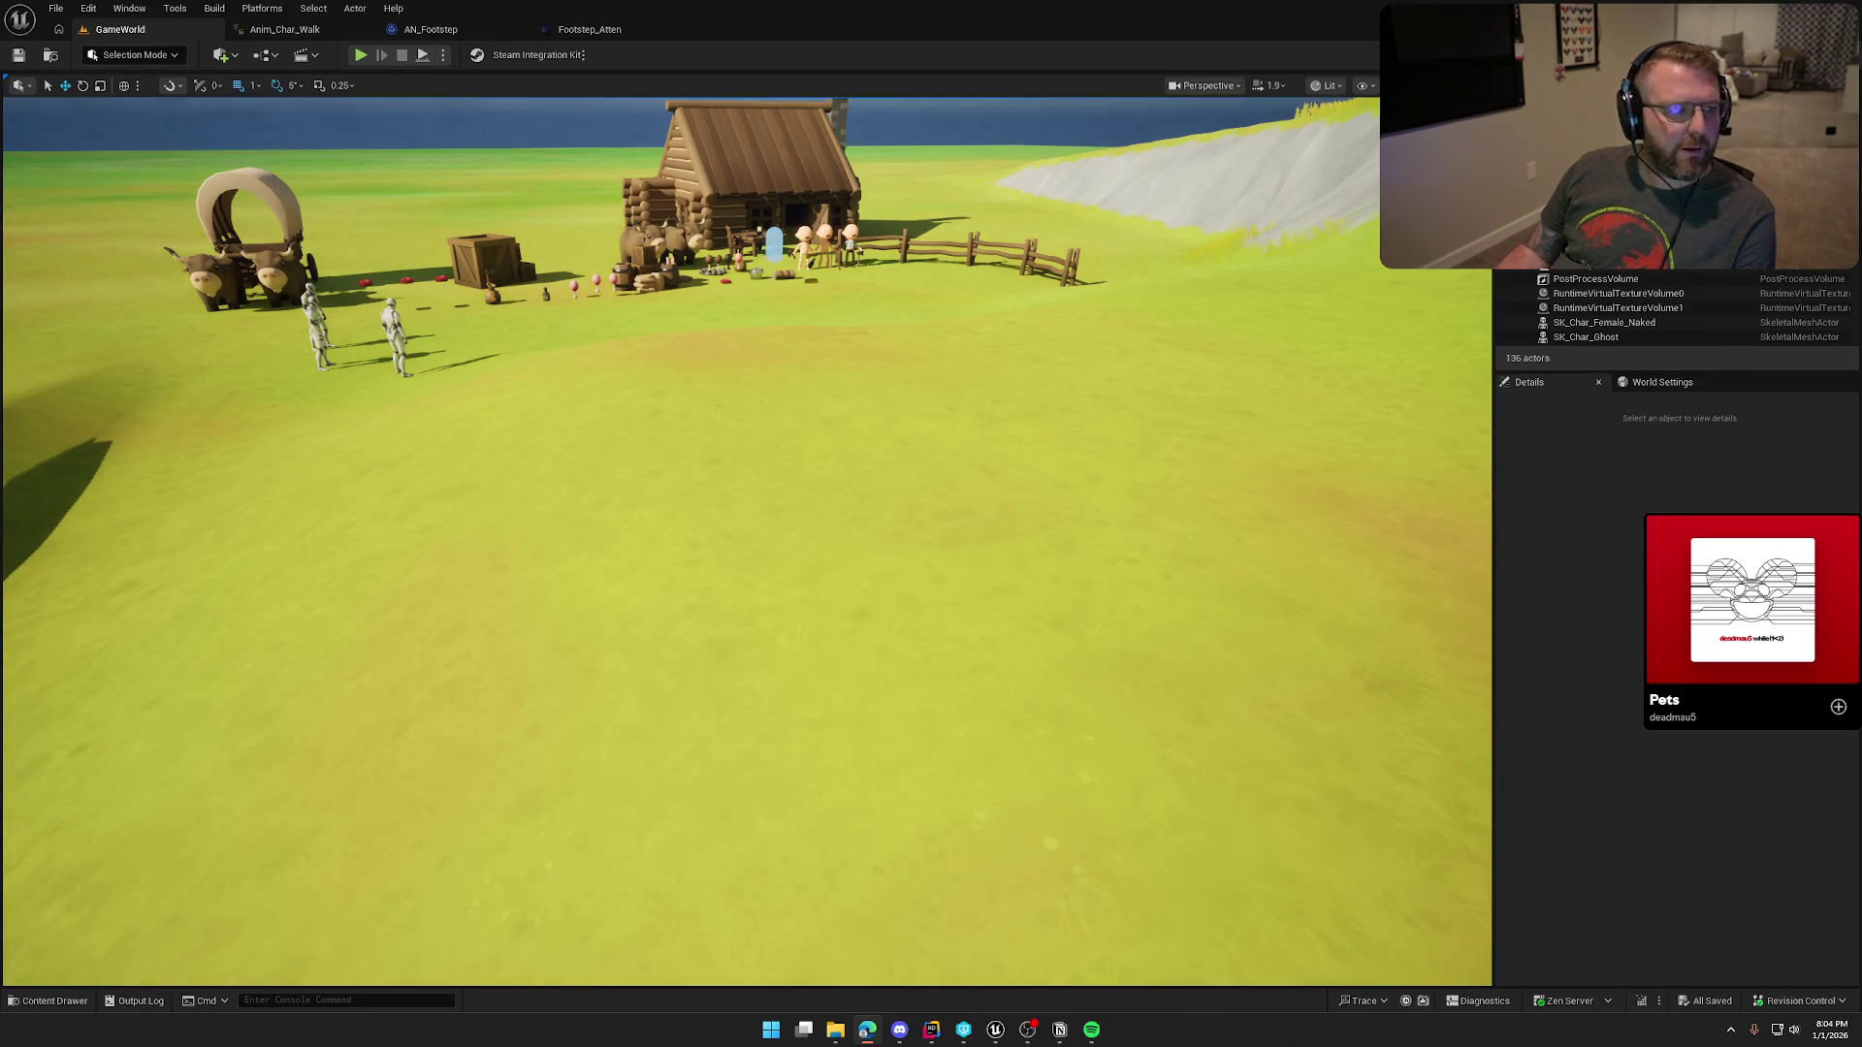
{"action": "left_click", "coordinate": [1196, 708]}
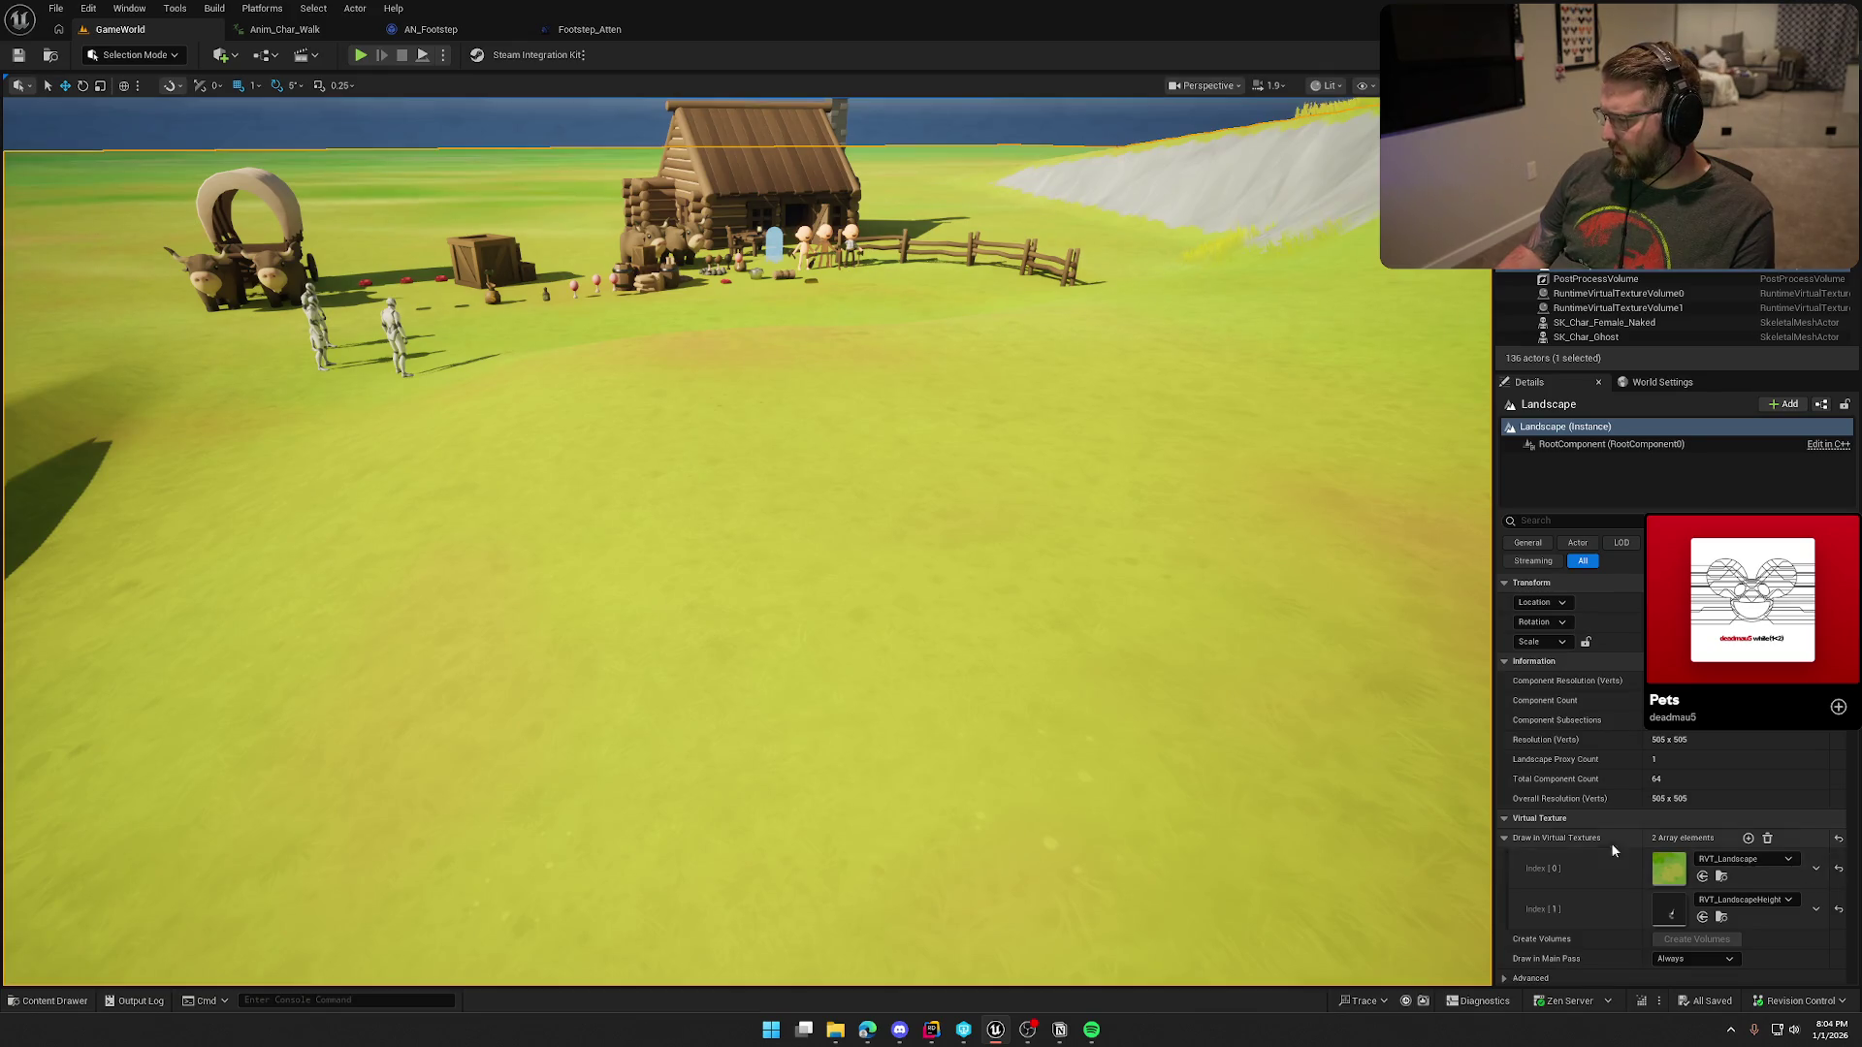
Step: Pick PM_Grass as the Landscape's Default Phys Material and save the GameWorld level
{"action": "scroll", "coordinate": [1629, 850], "scroll_direction": "down", "scroll_amount": 10}
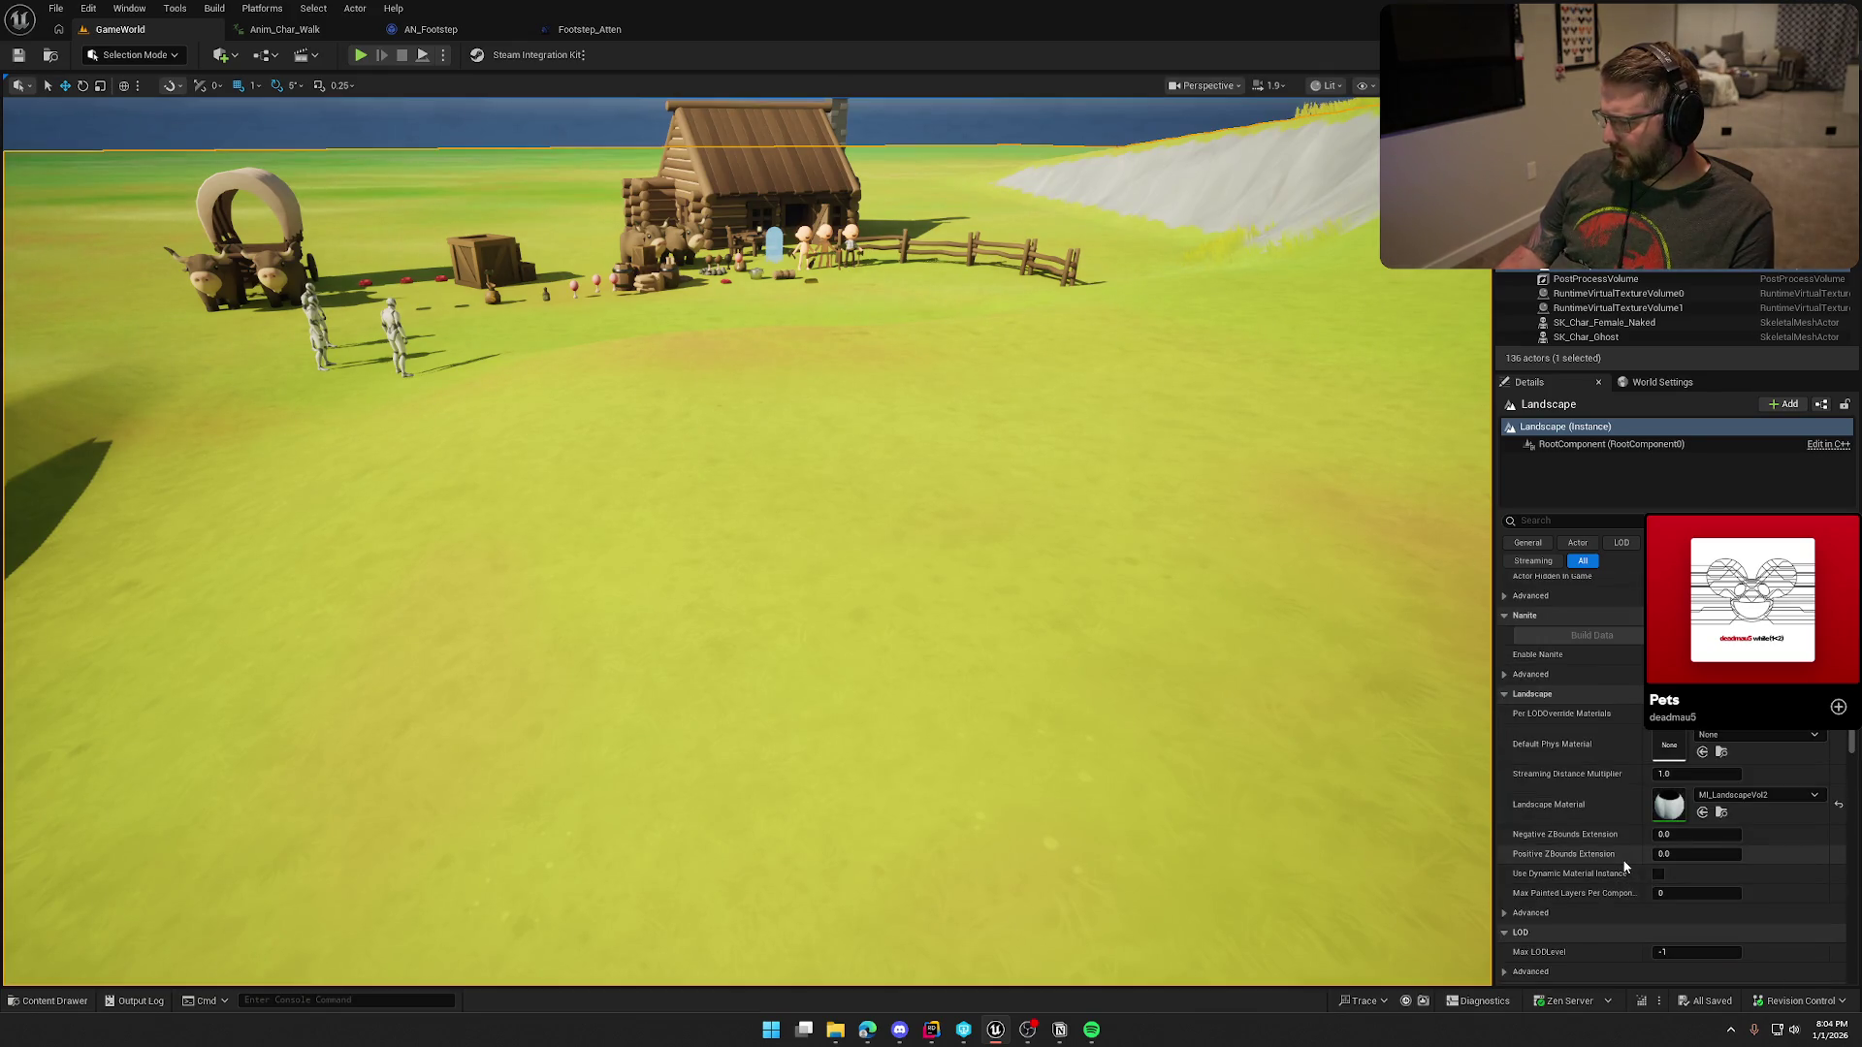
{"action": "left_click", "coordinate": [1784, 734]}
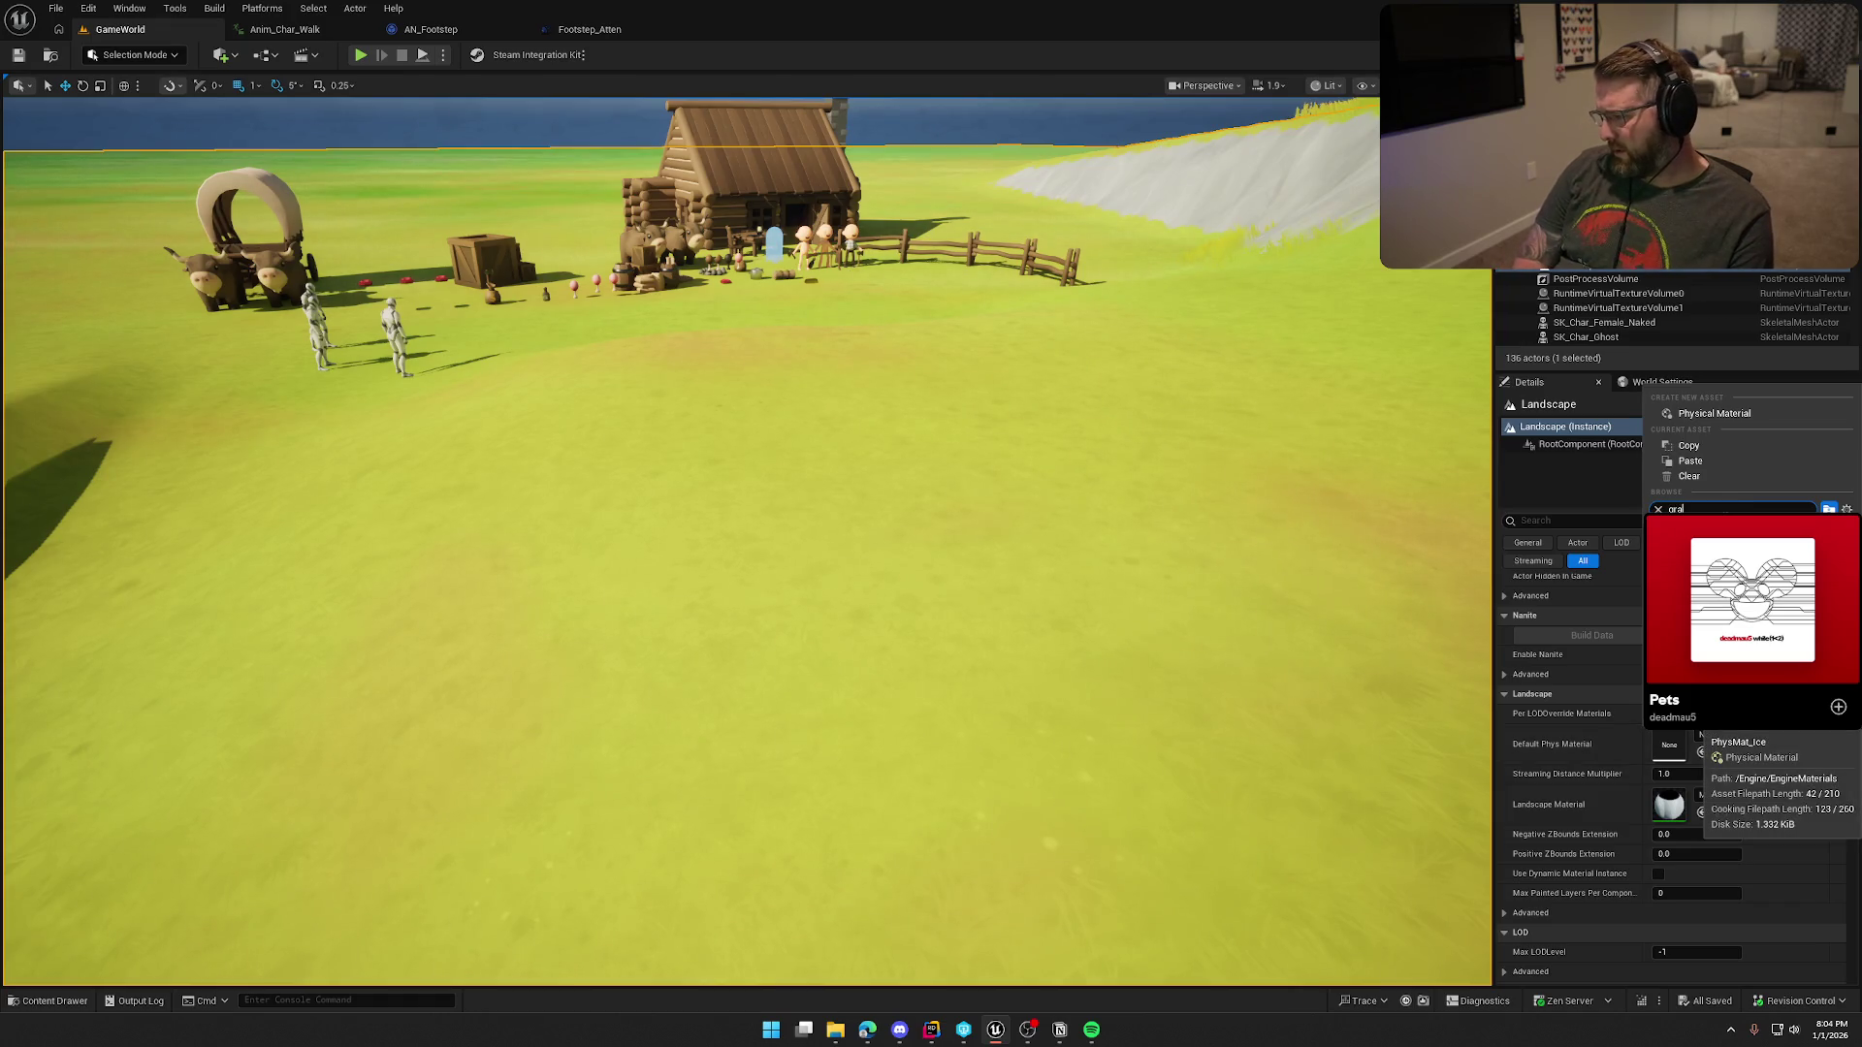
{"action": "type", "text": "ss"}
{"action": "key", "text": "Return"}
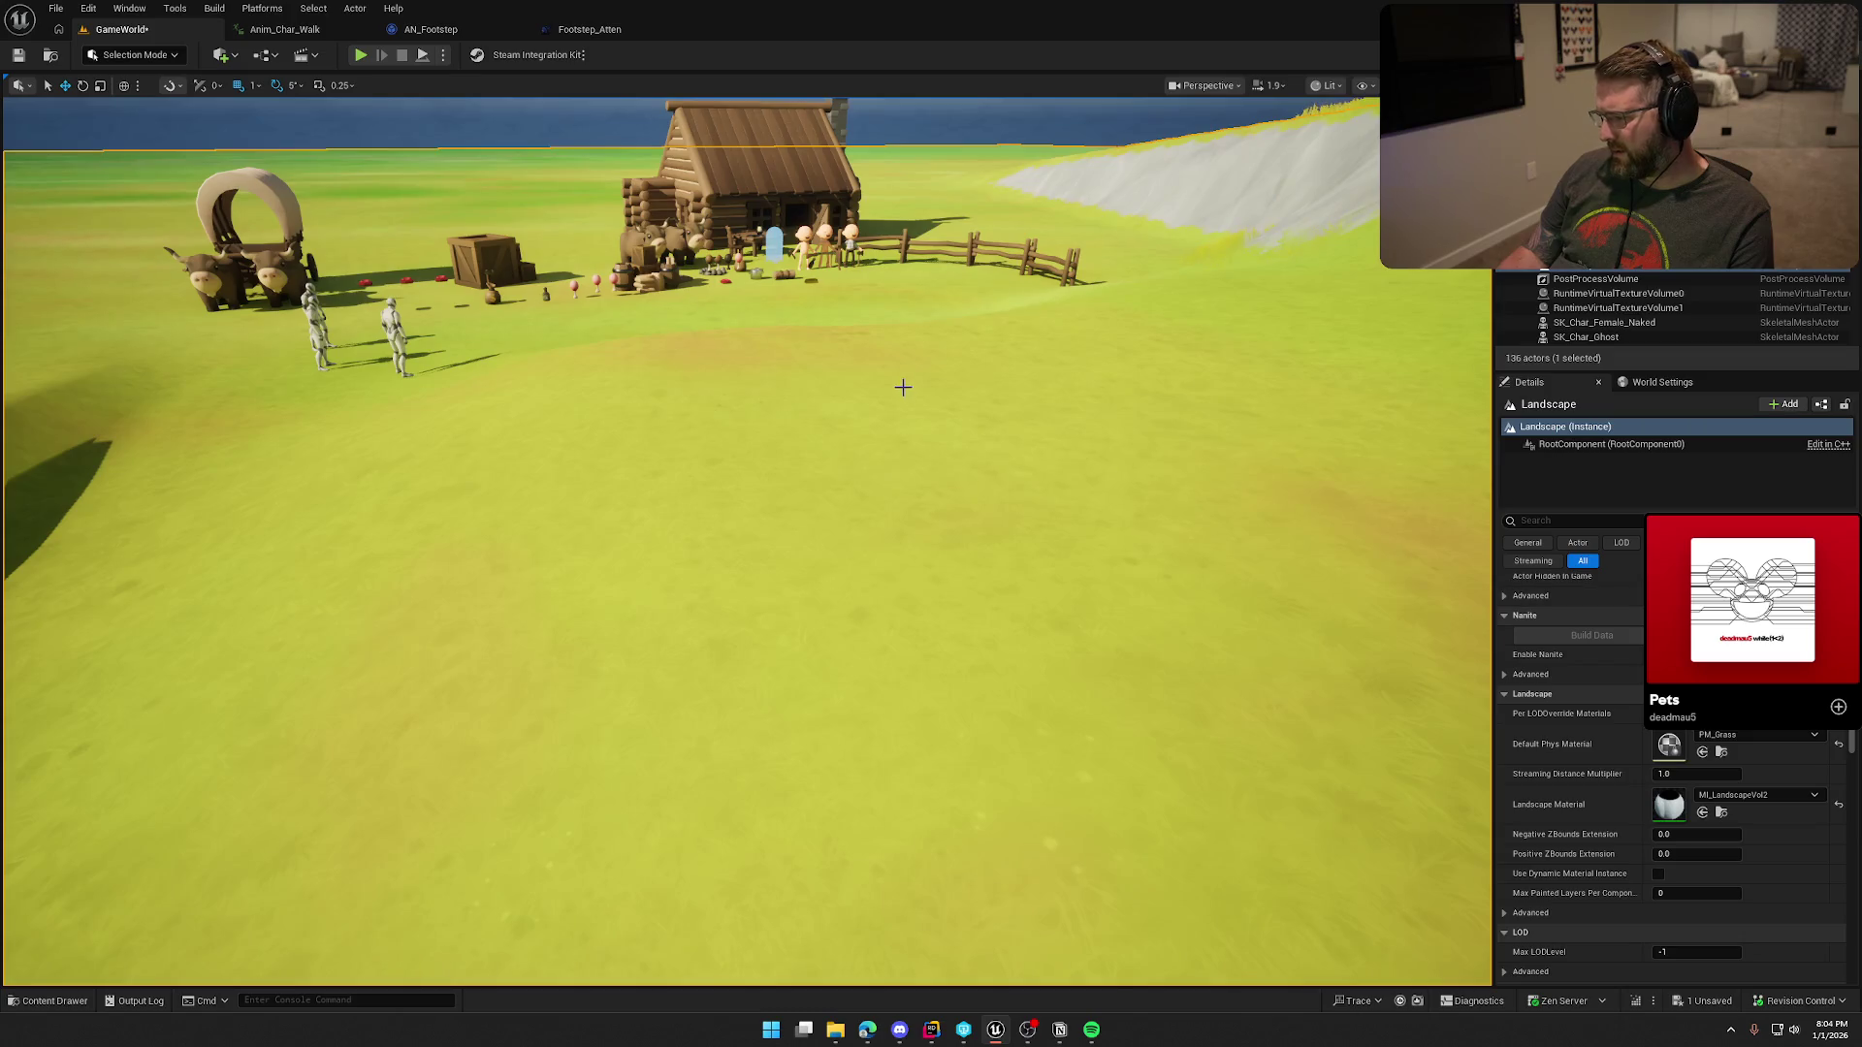
{"action": "left_click", "coordinate": [19, 56]}
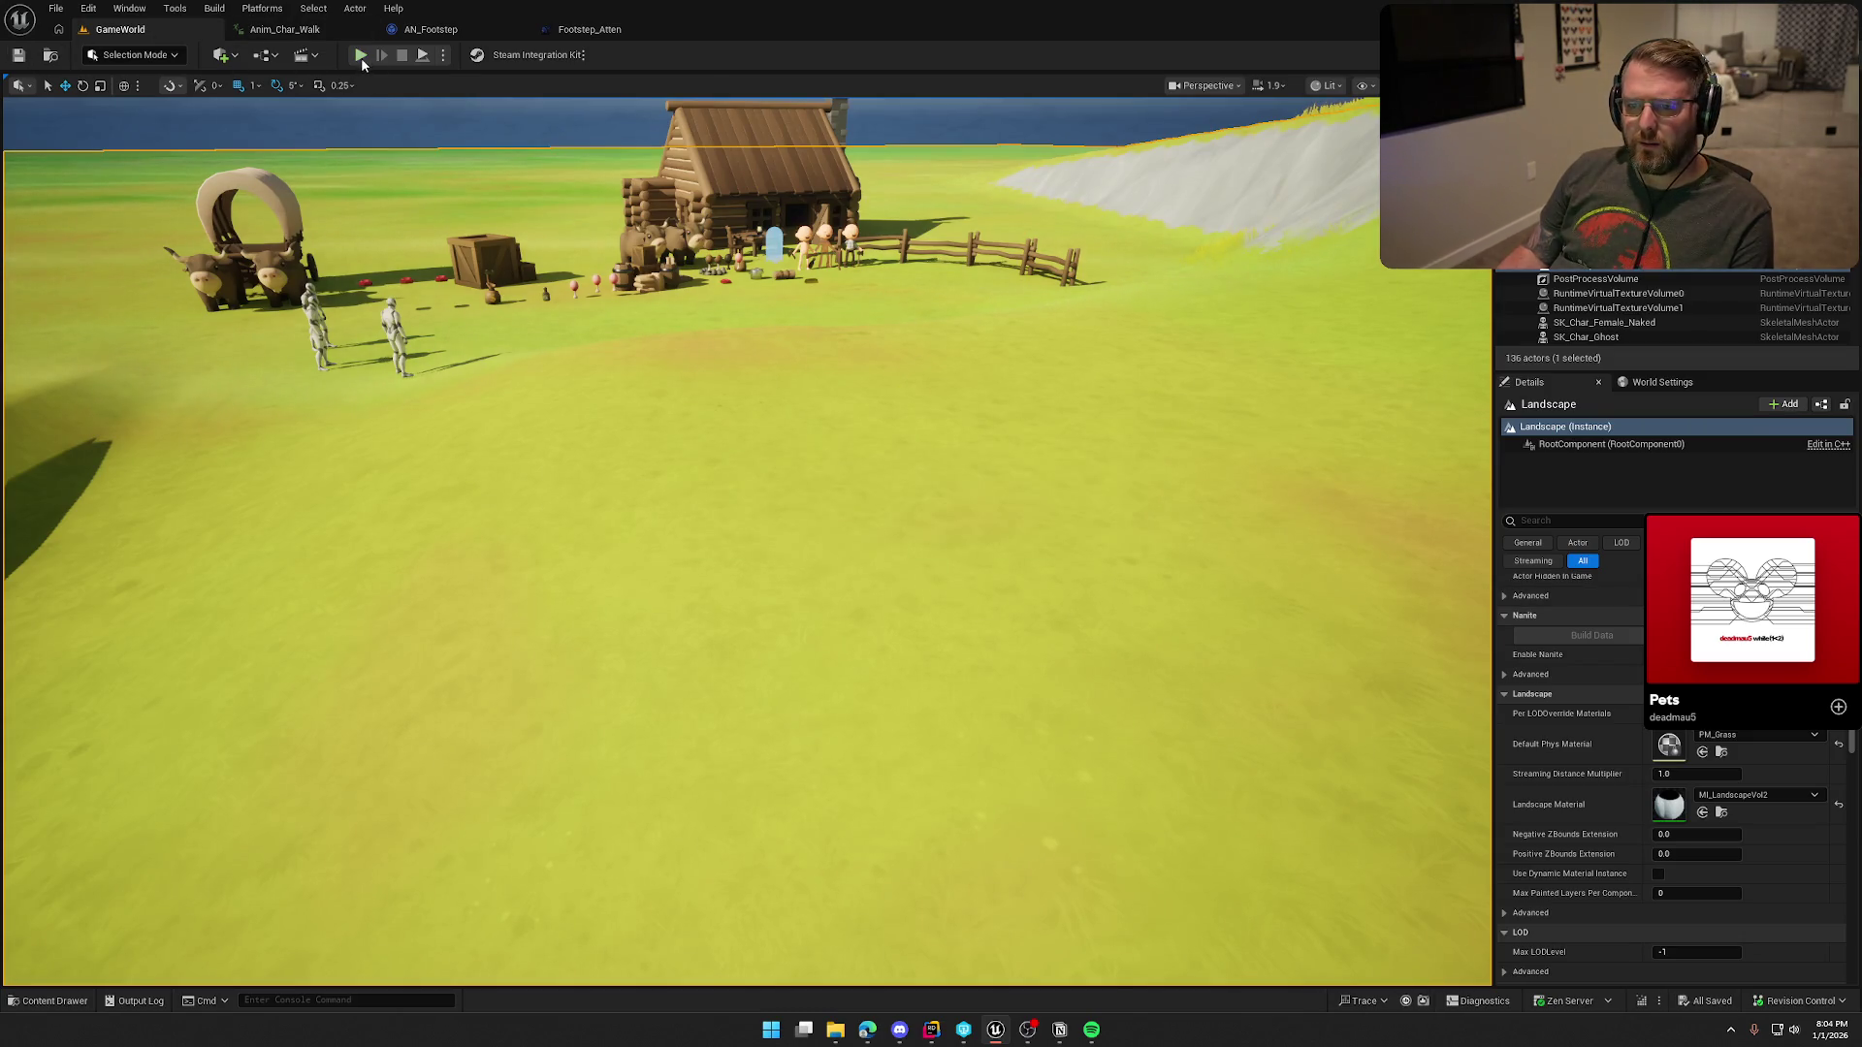
Step: Play-test walking over the grass toward the farm, cabin and field, then go back to Footstep_Atten and AN_Footstep
{"action": "left_click", "coordinate": [360, 55]}
{"action": "key", "text": "w"}
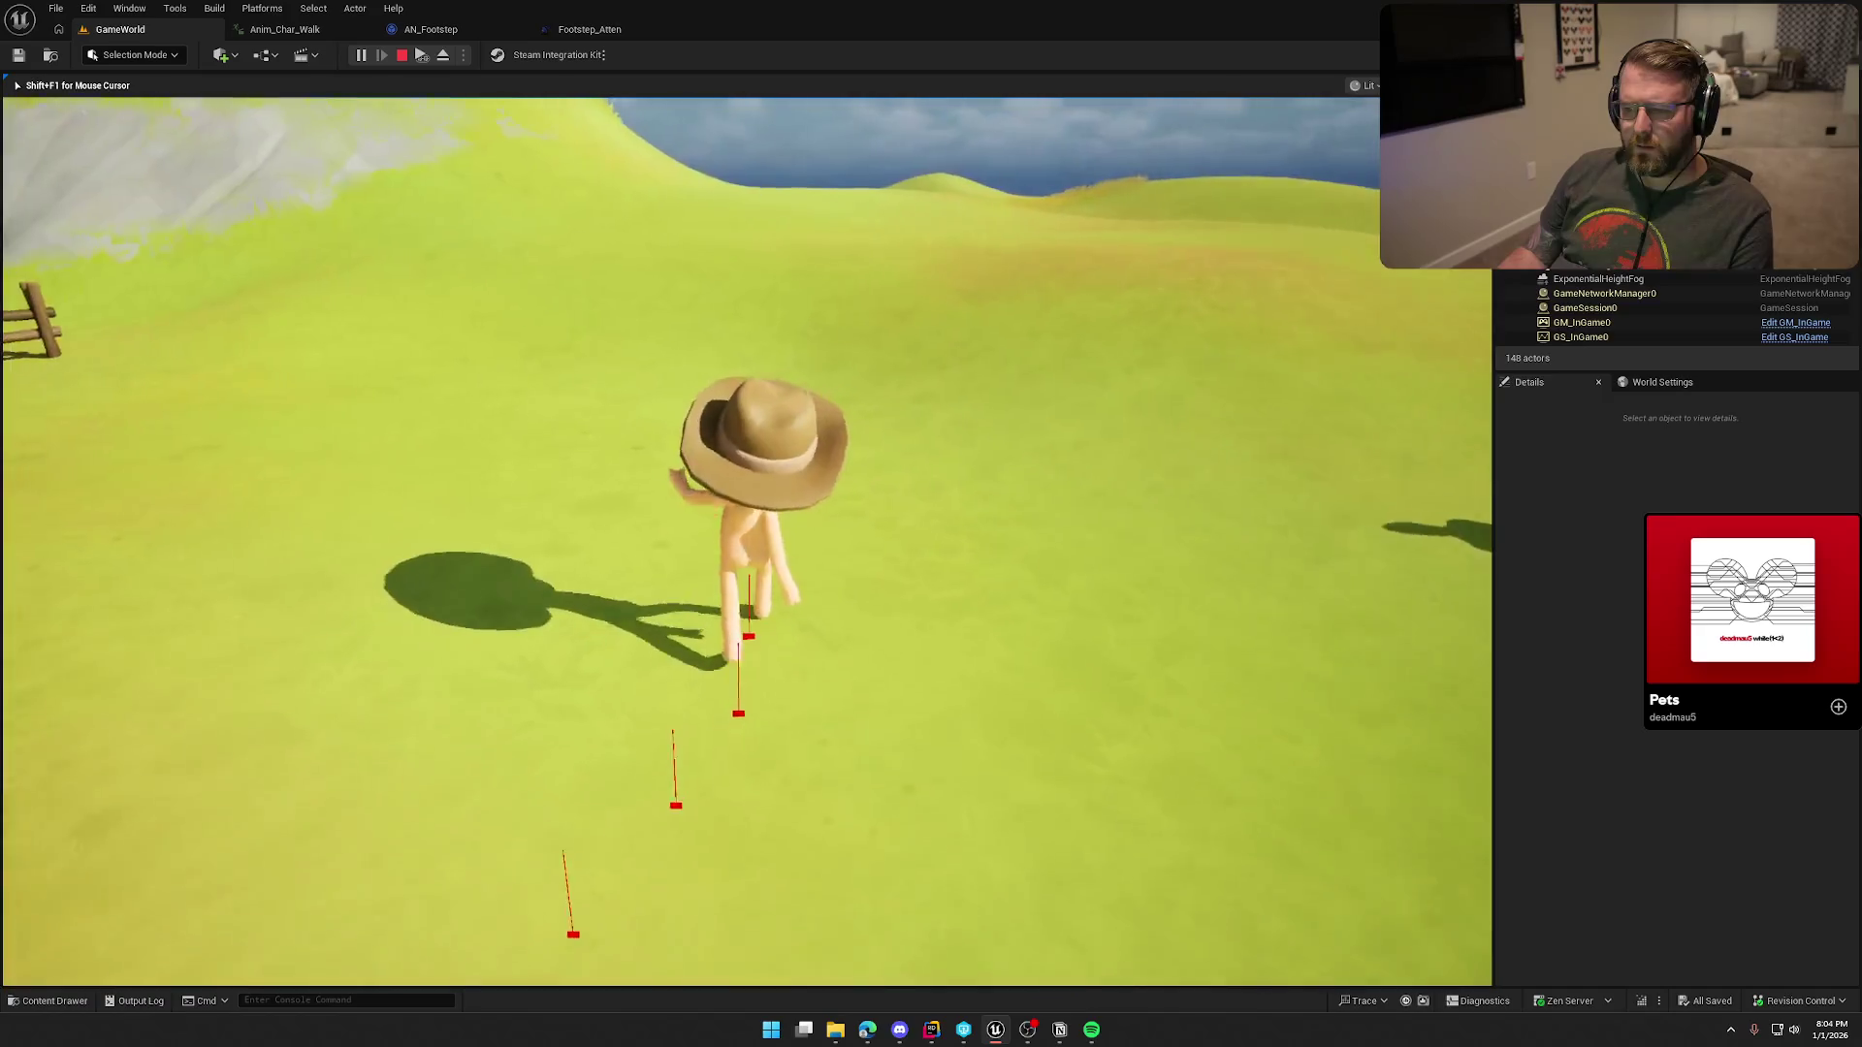
{"action": "key", "text": "w"}
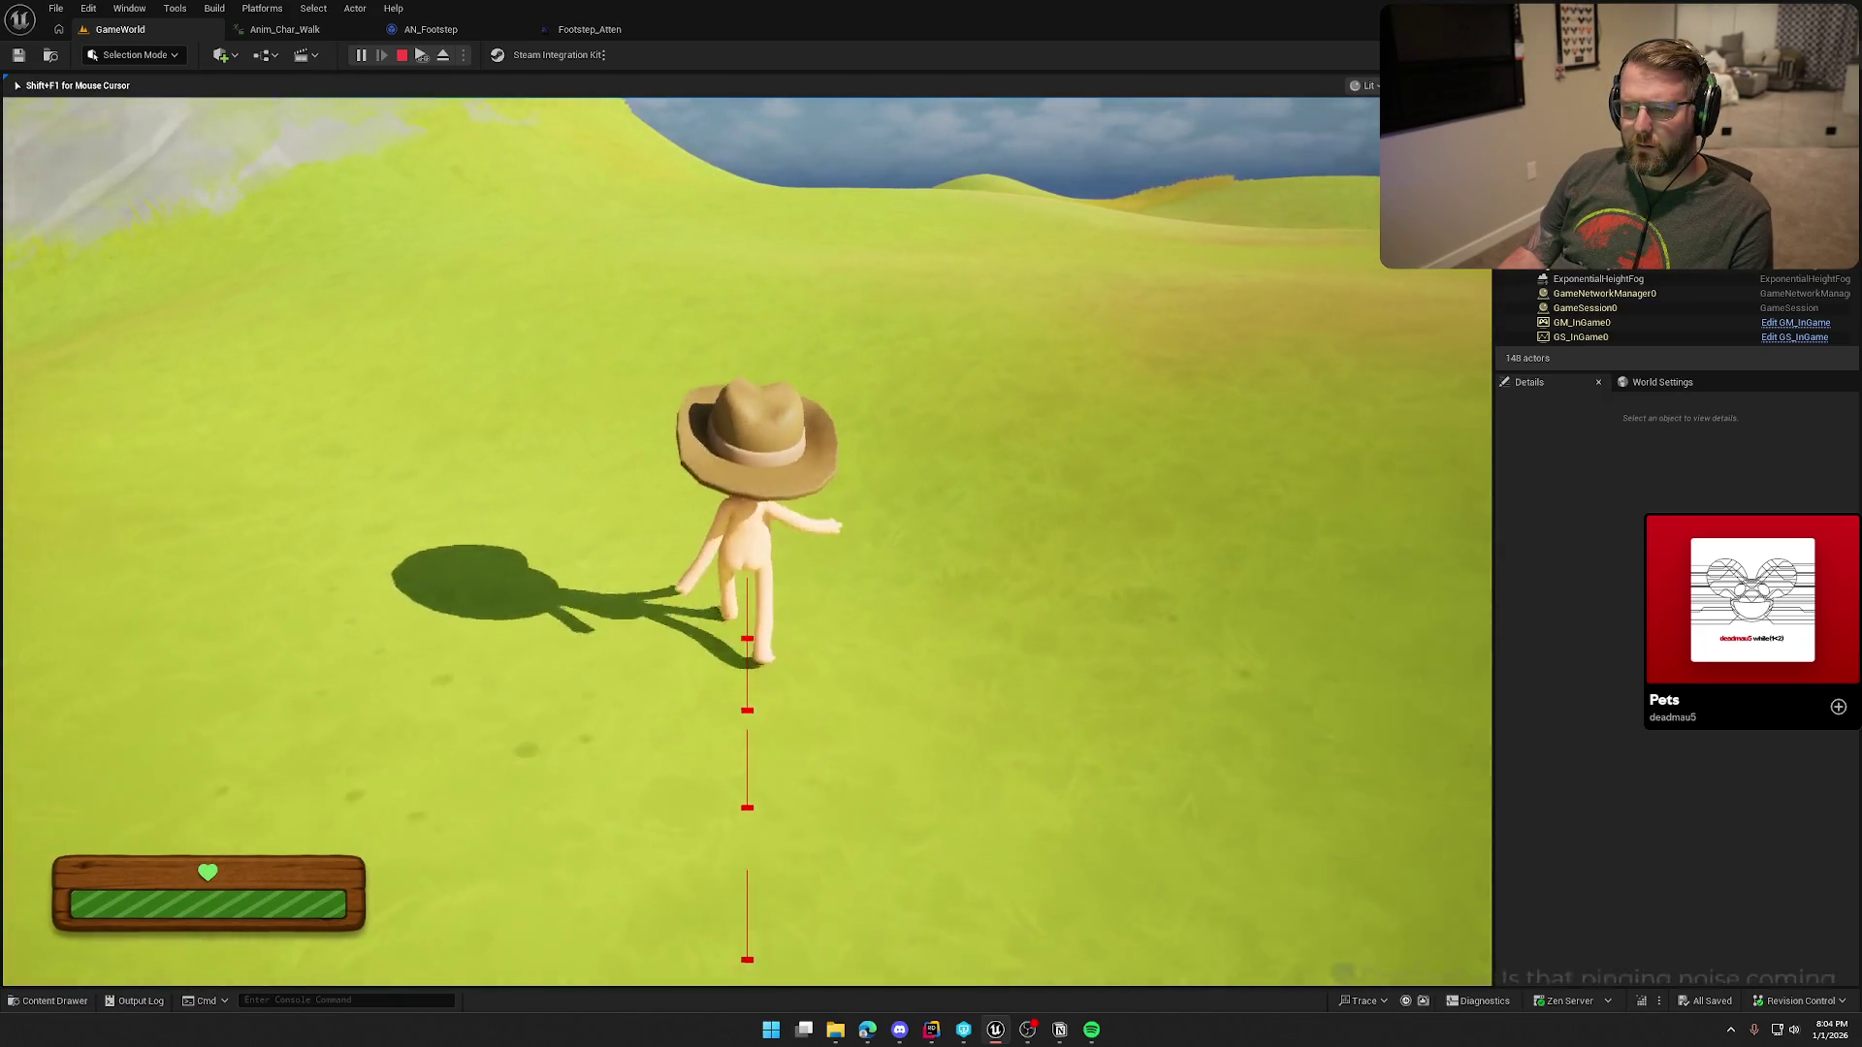
{"action": "key", "text": "w"}
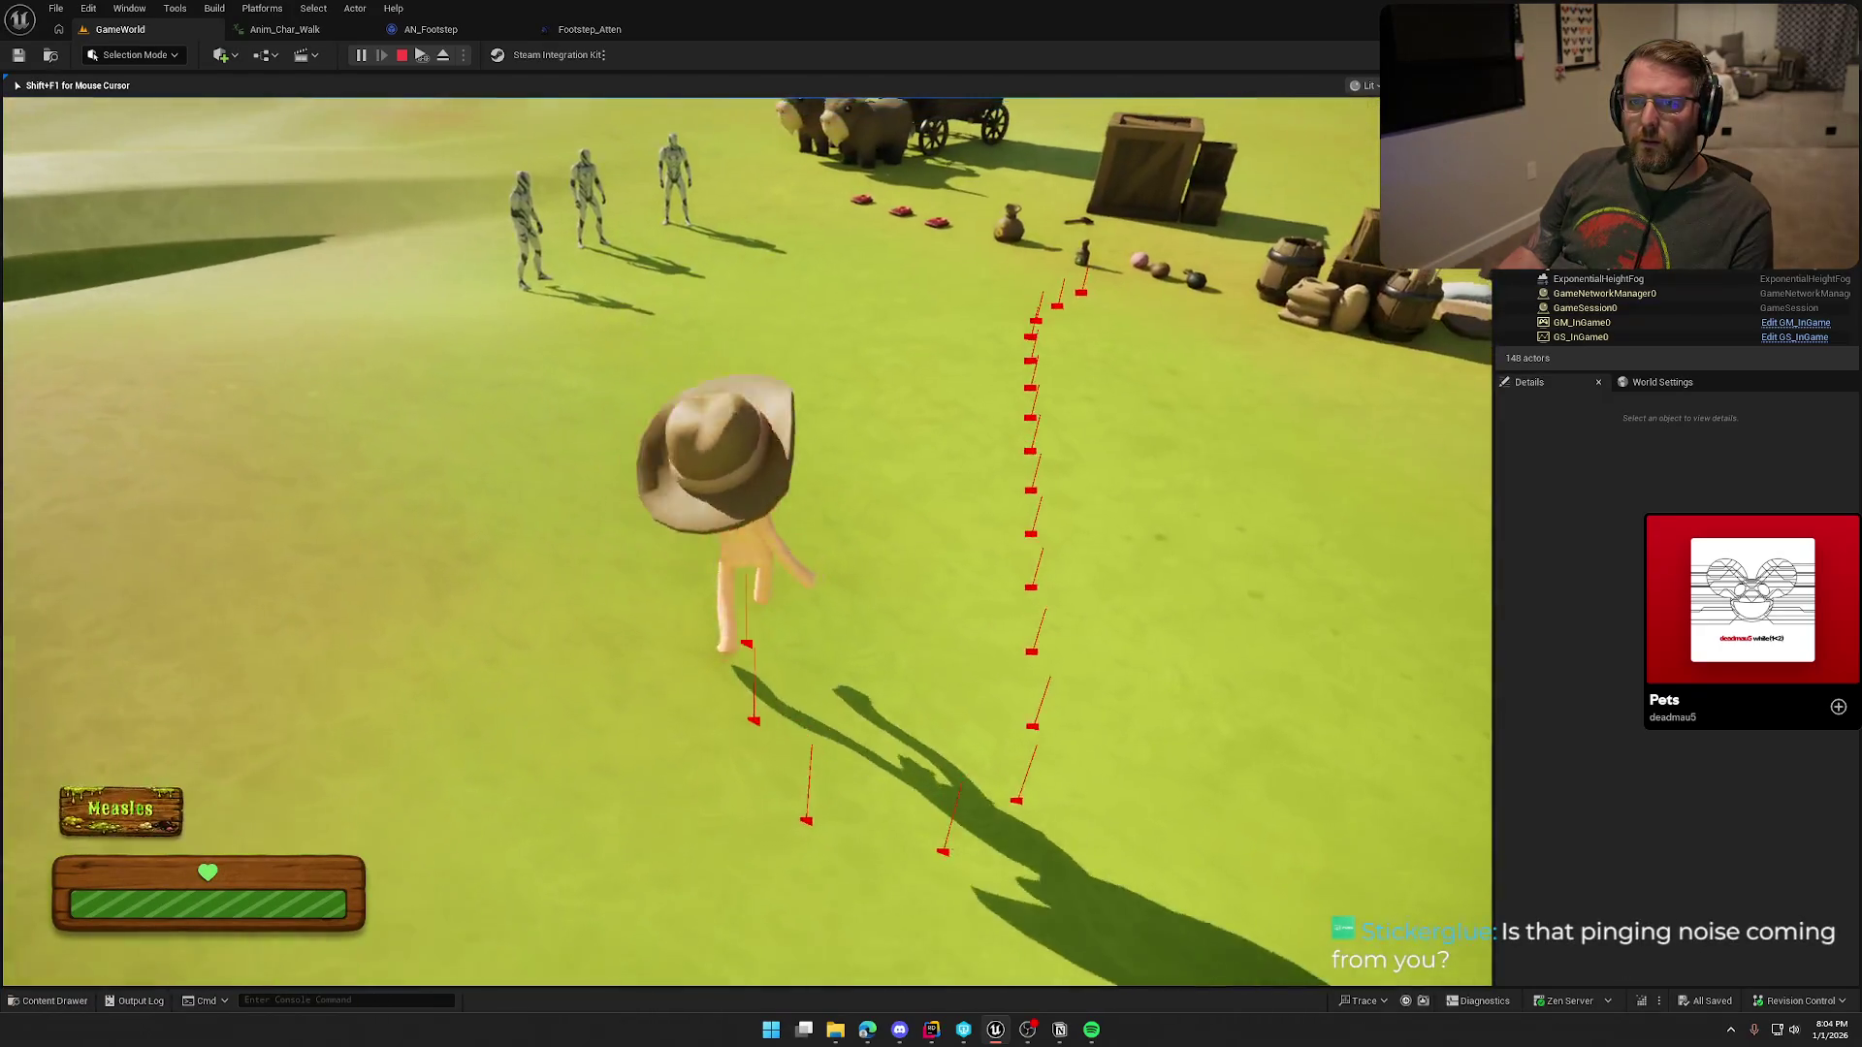
{"action": "key", "text": "w"}
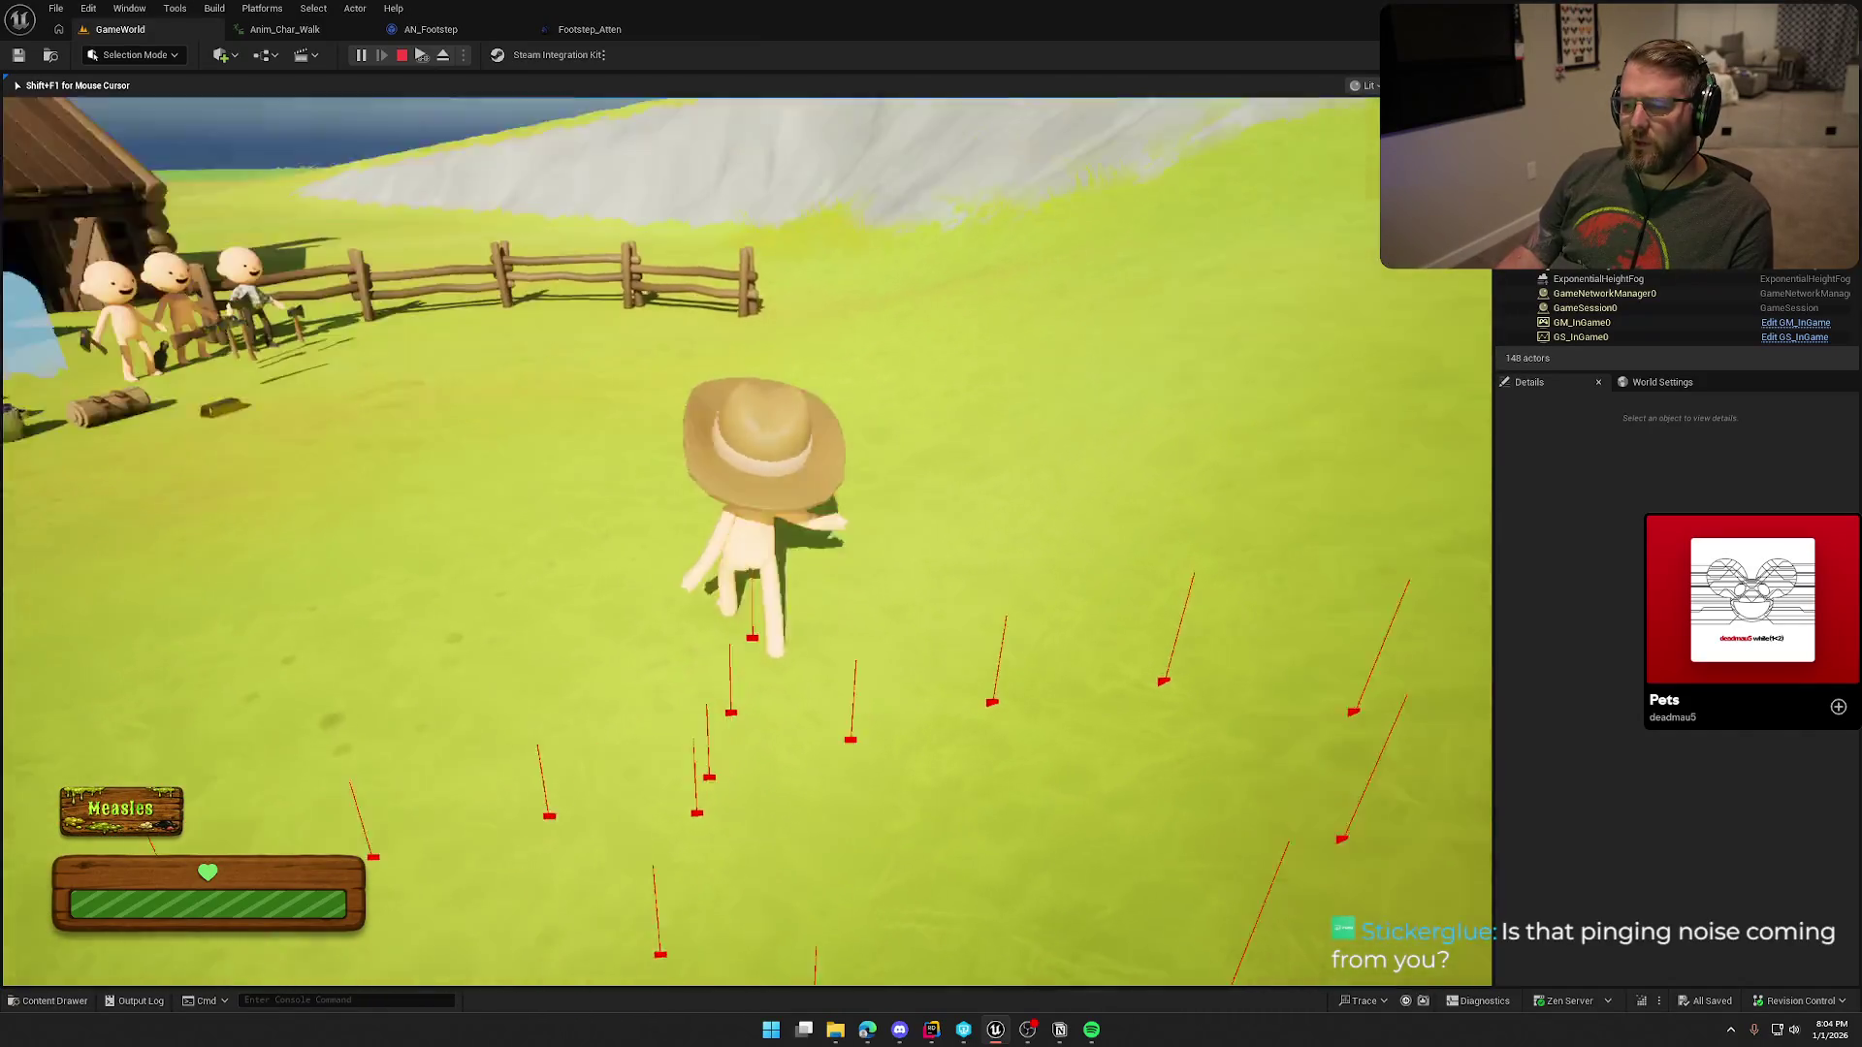
{"action": "key", "text": "w"}
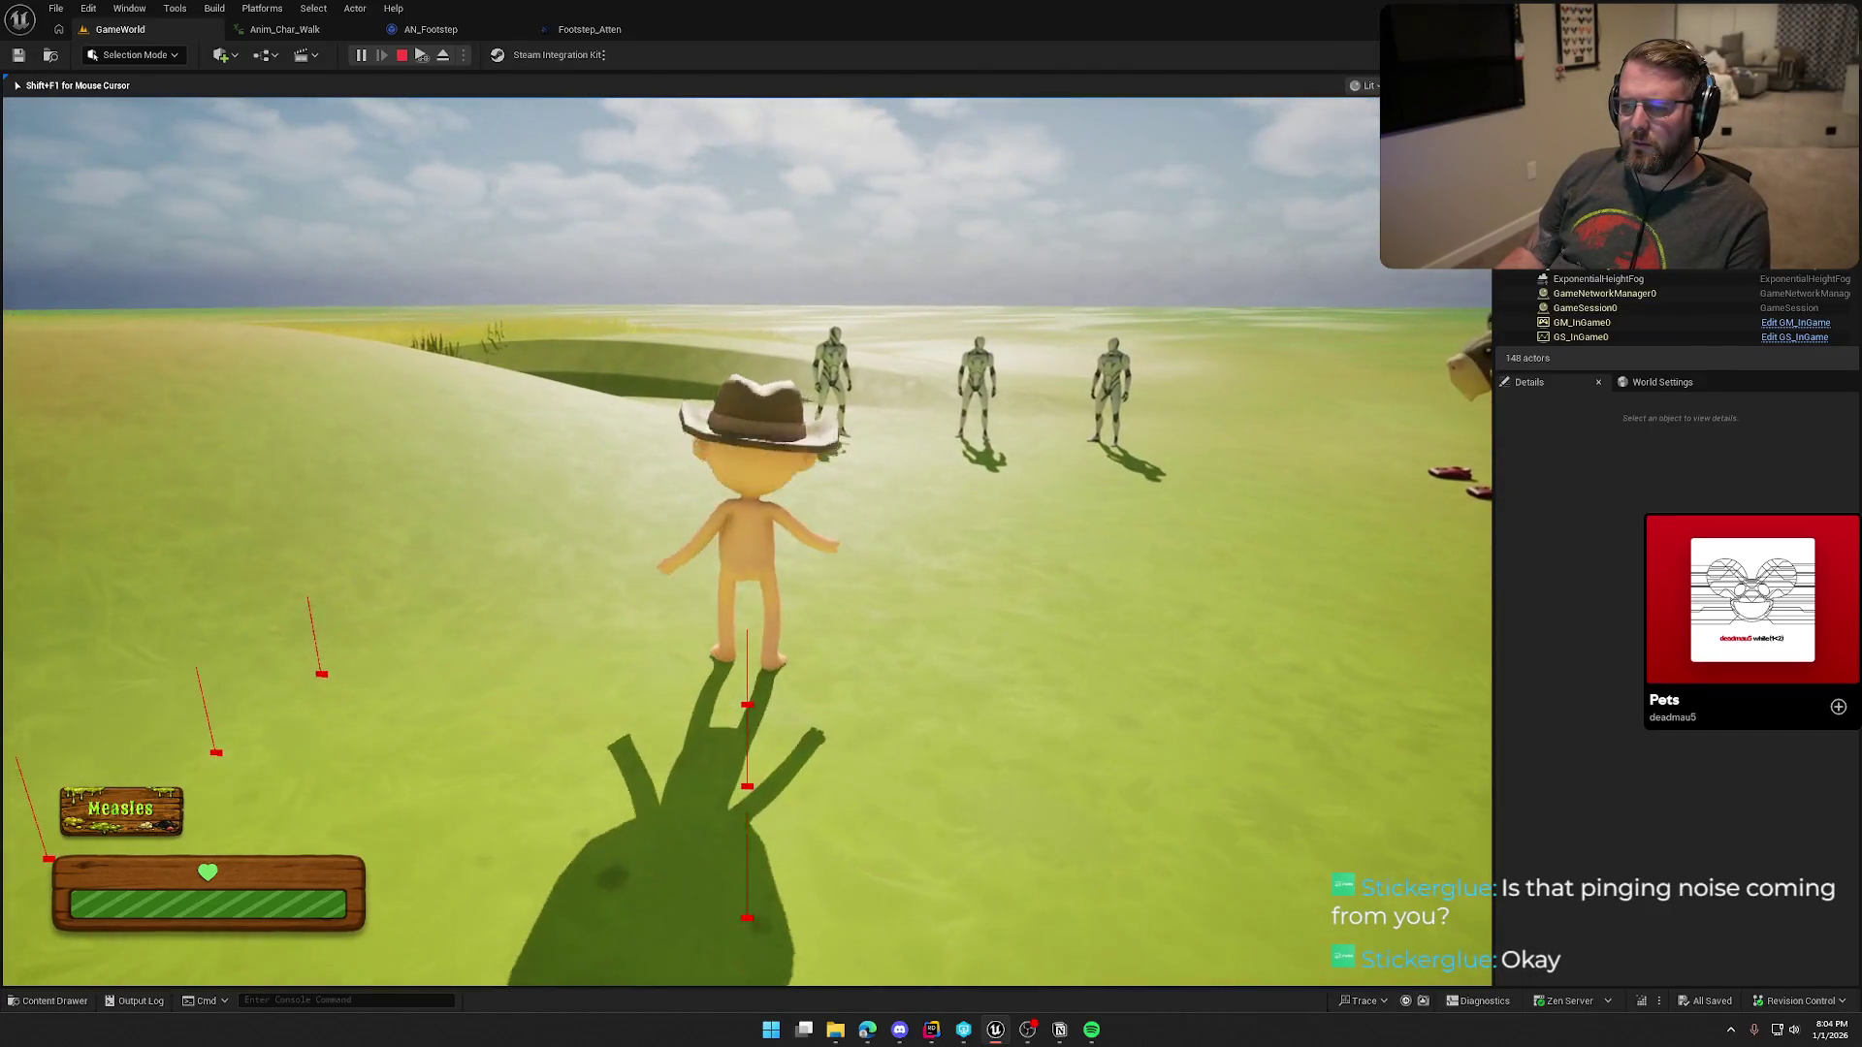
{"action": "key", "text": "Escape"}
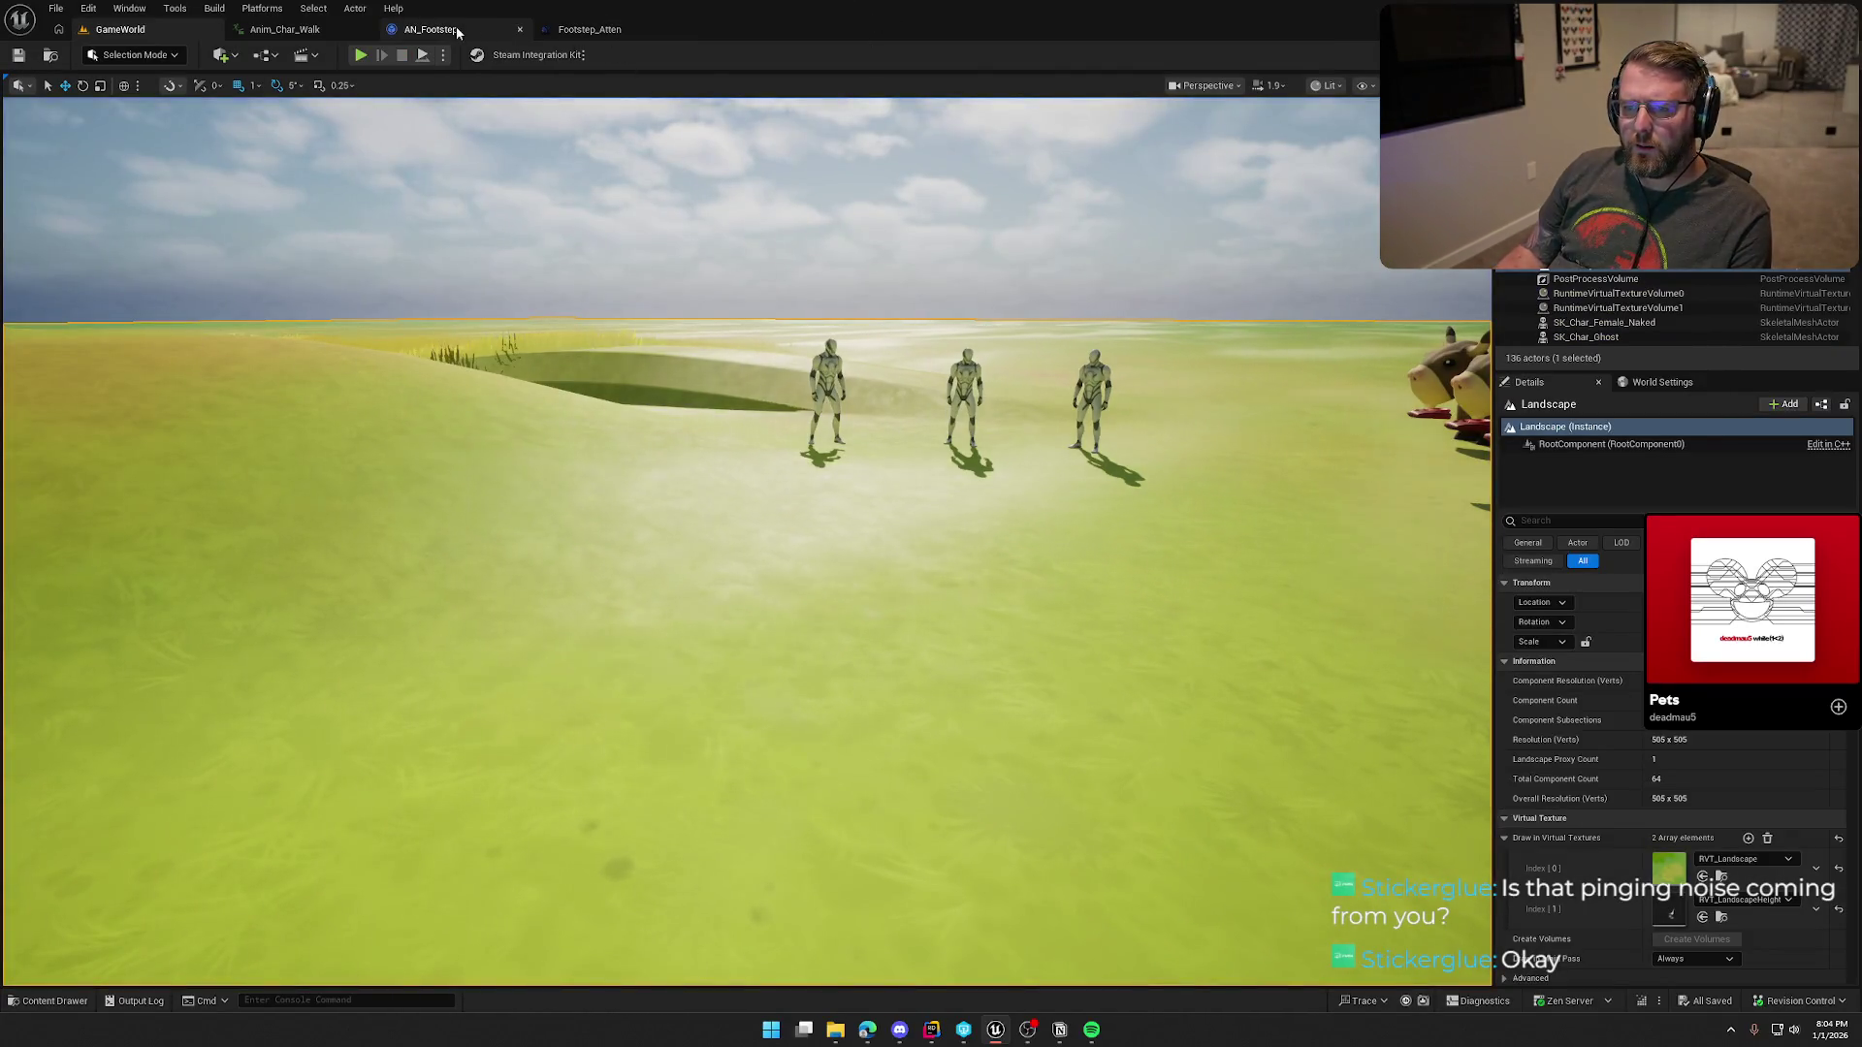
{"action": "left_click", "coordinate": [593, 29]}
{"action": "left_click", "coordinate": [427, 31]}
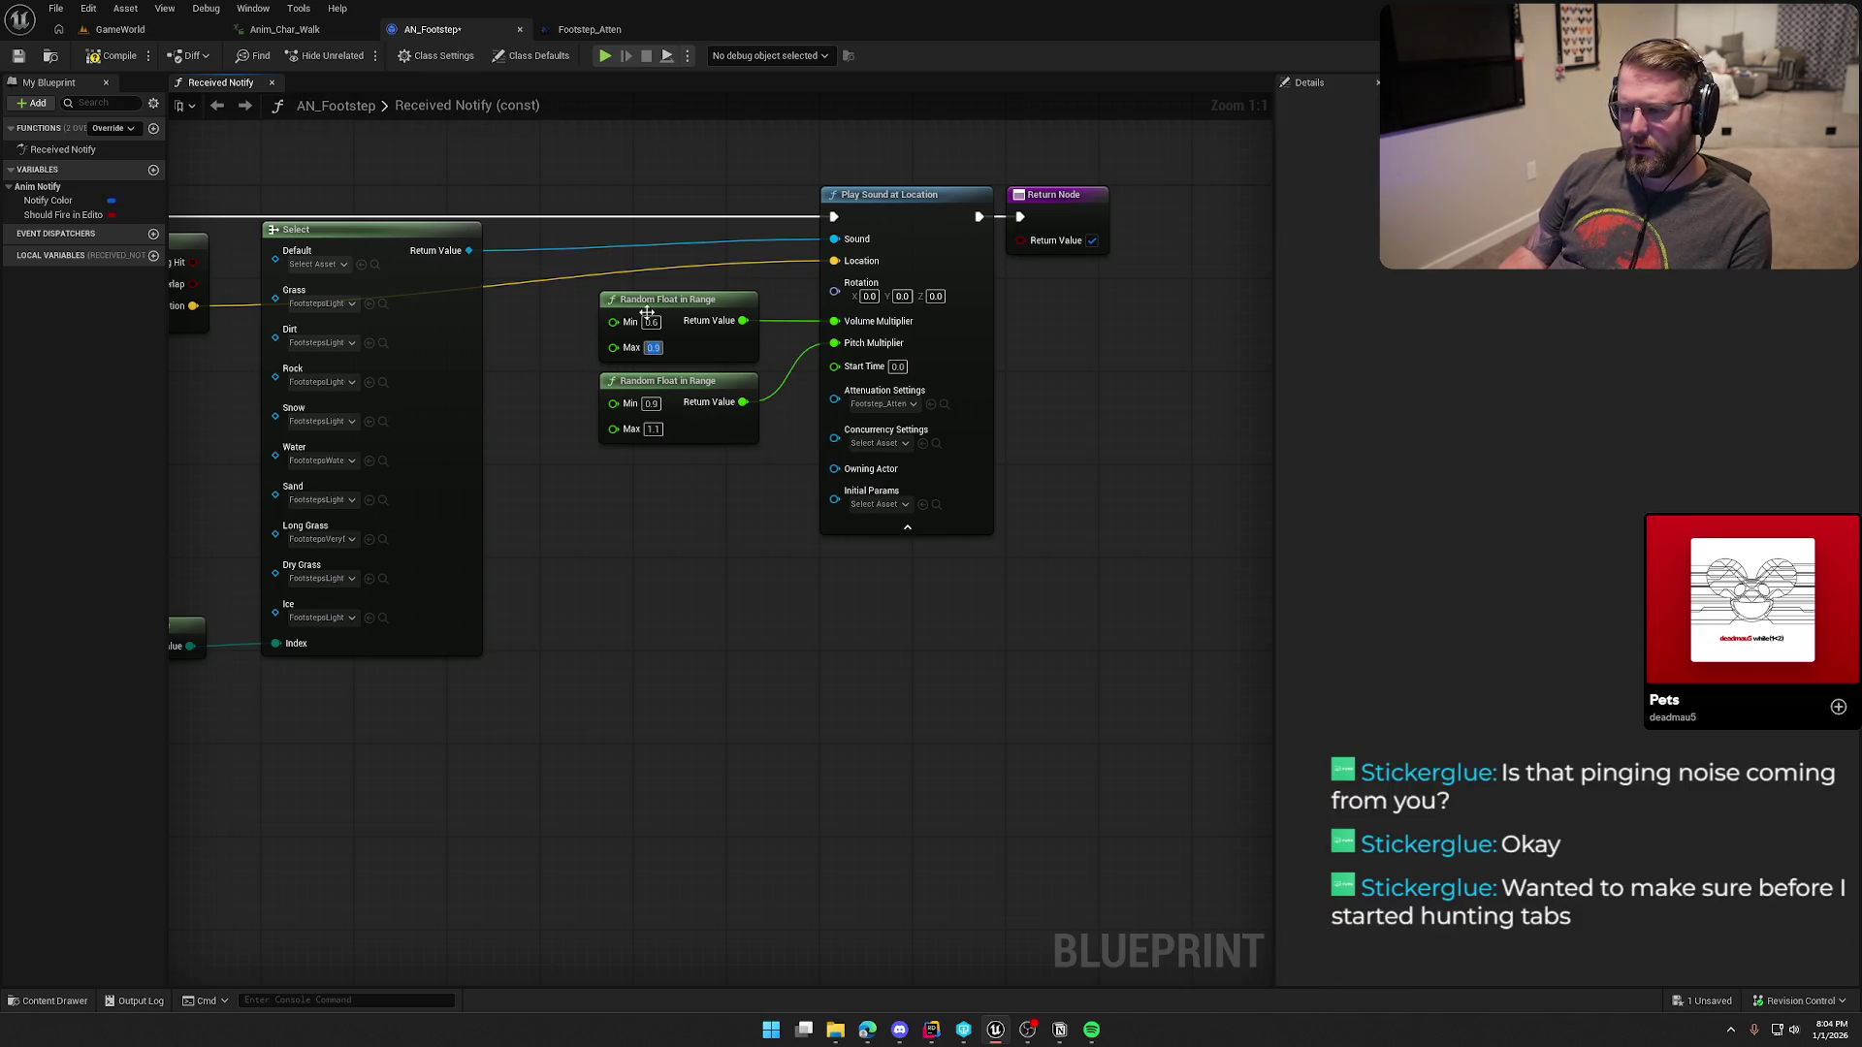
Step: Commit the 0.6 volume minimum and open Footstep_Atten from the Content Drawer
{"action": "left_click", "coordinate": [694, 454]}
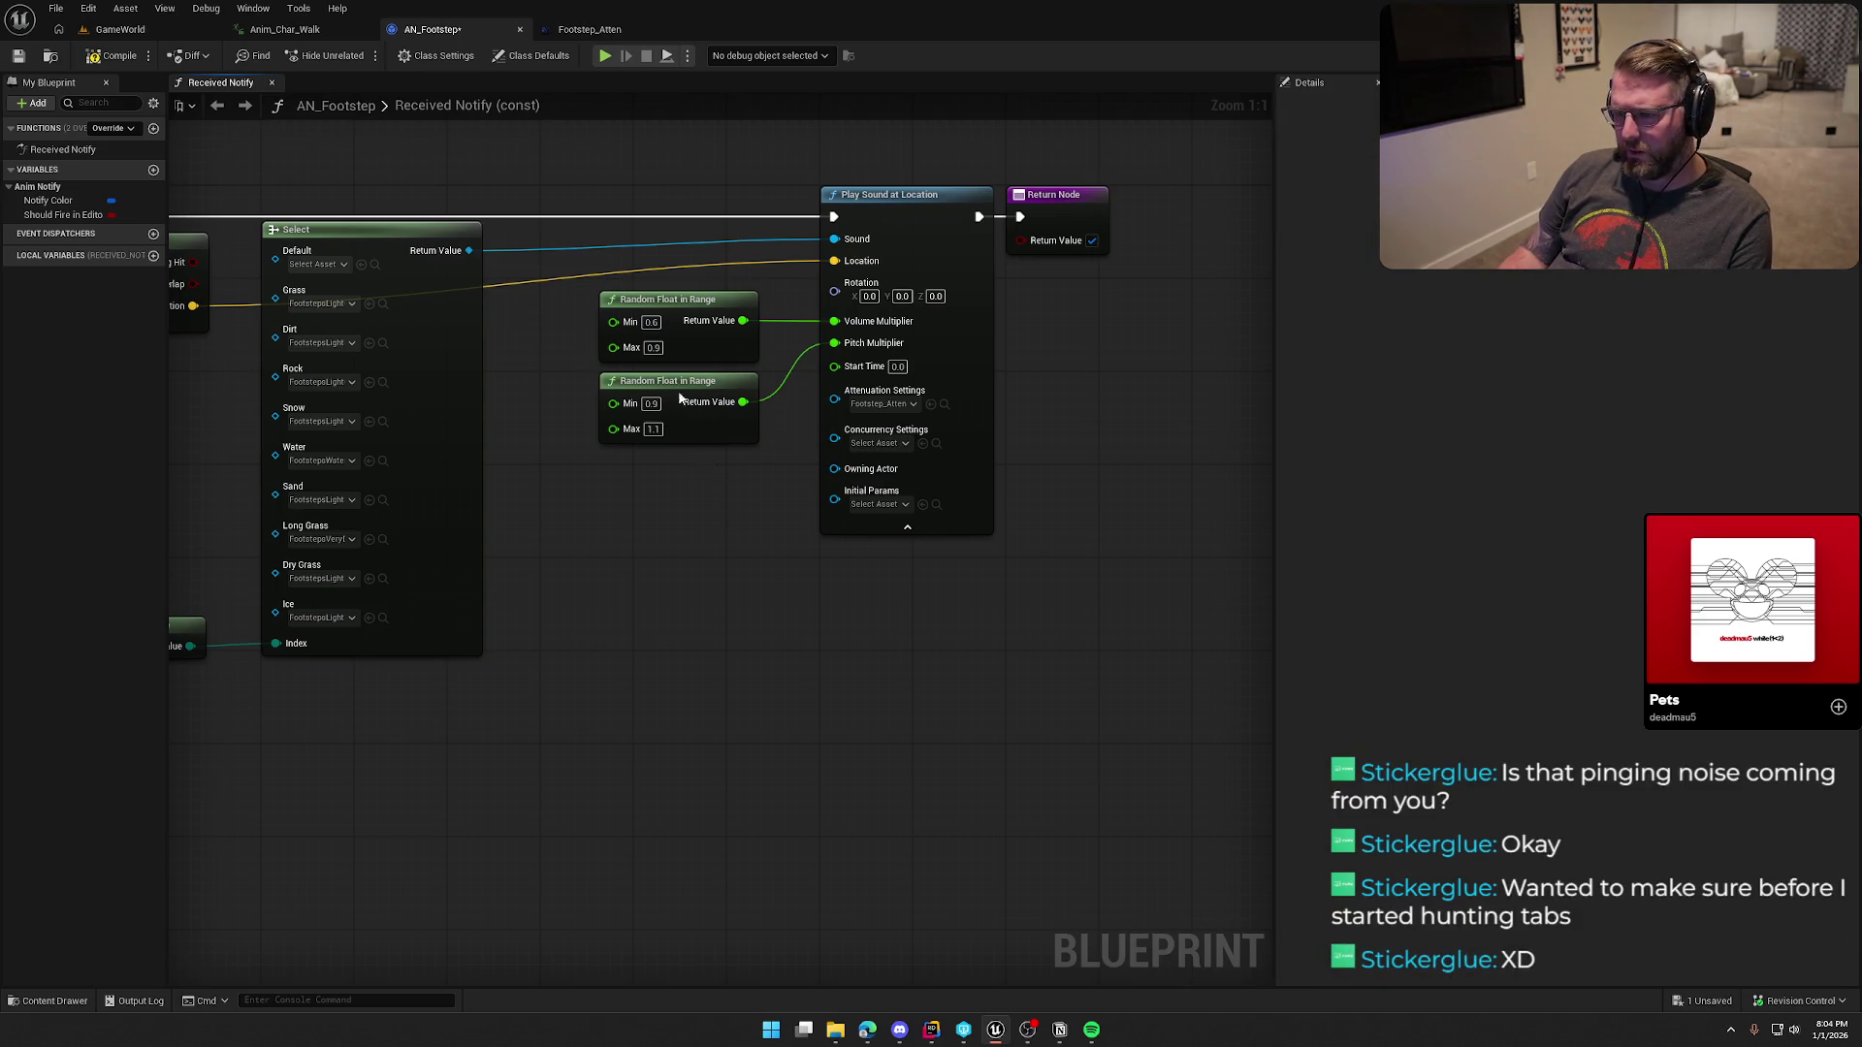
{"action": "left_click", "coordinate": [946, 404]}
{"action": "double_click", "coordinate": [374, 740]}
Step: Change Footstep_Atten's falloff distance to 700, then move on to the Anim_Char_Walk animation
{"action": "left_click", "coordinate": [792, 265]}
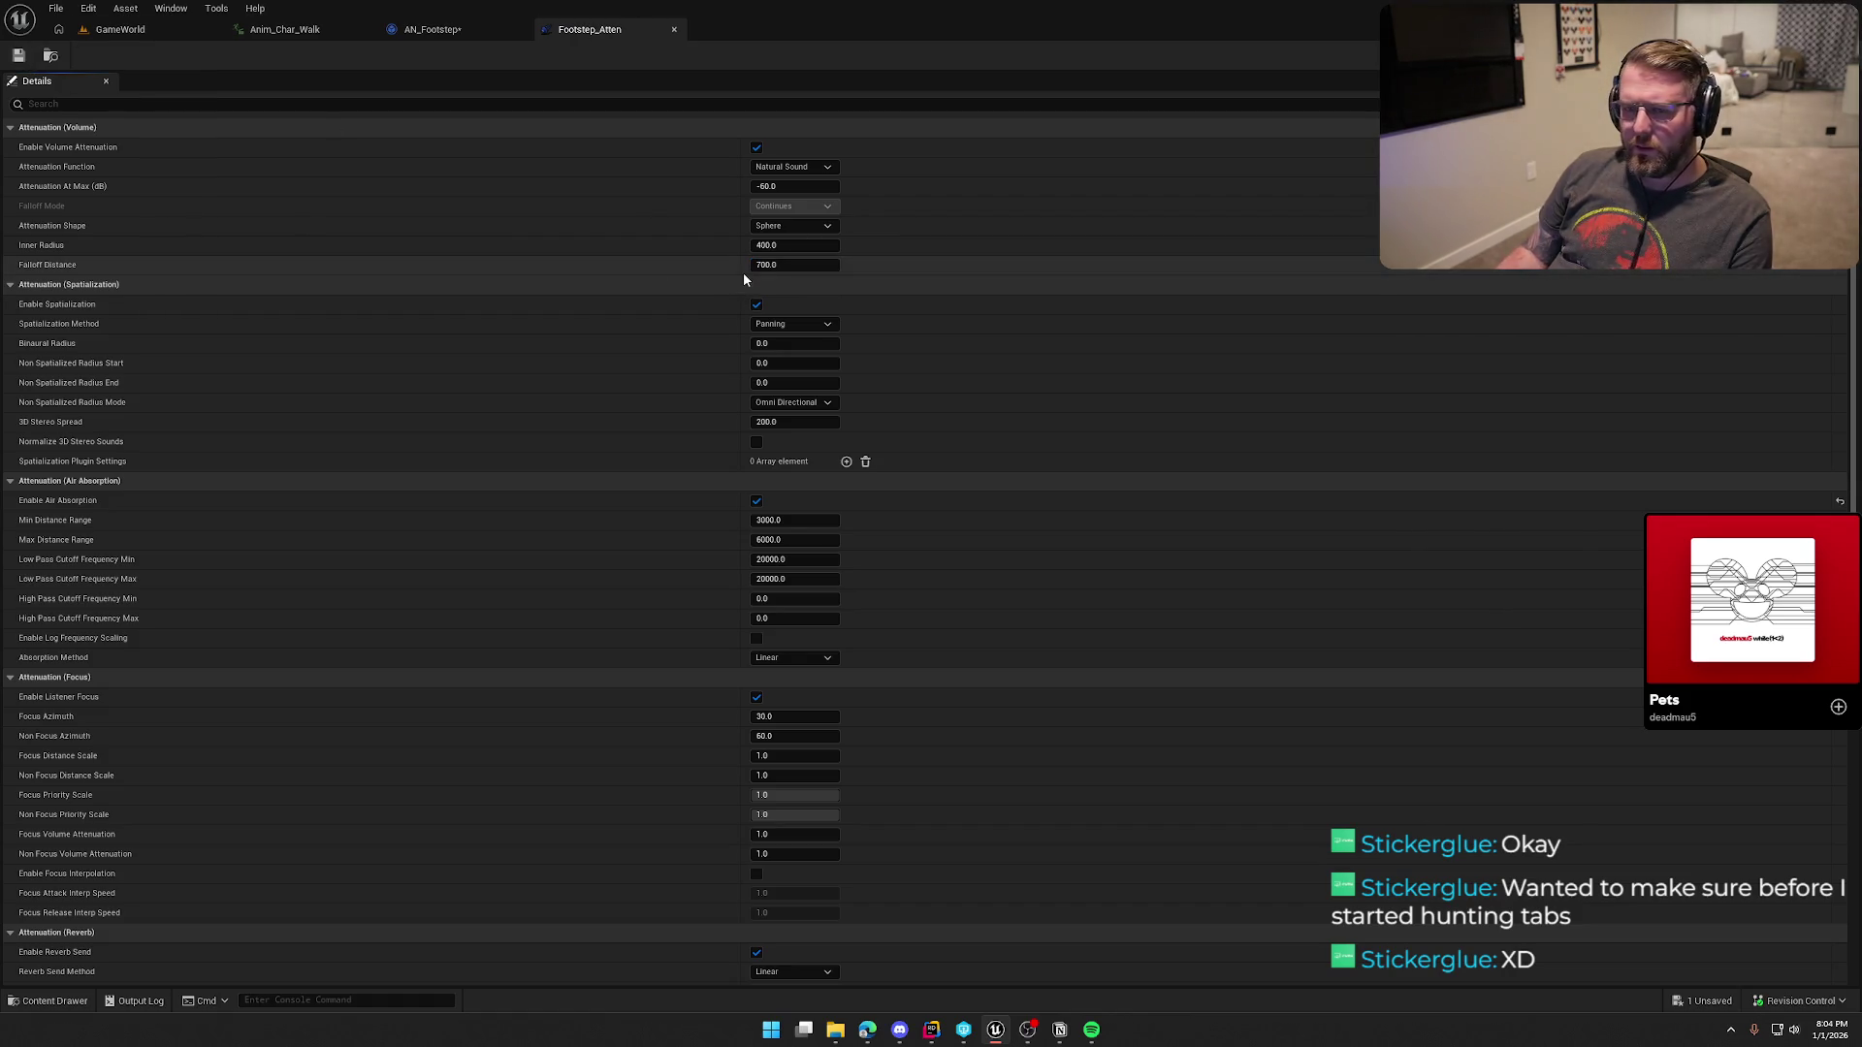
{"action": "left_click", "coordinate": [432, 30]}
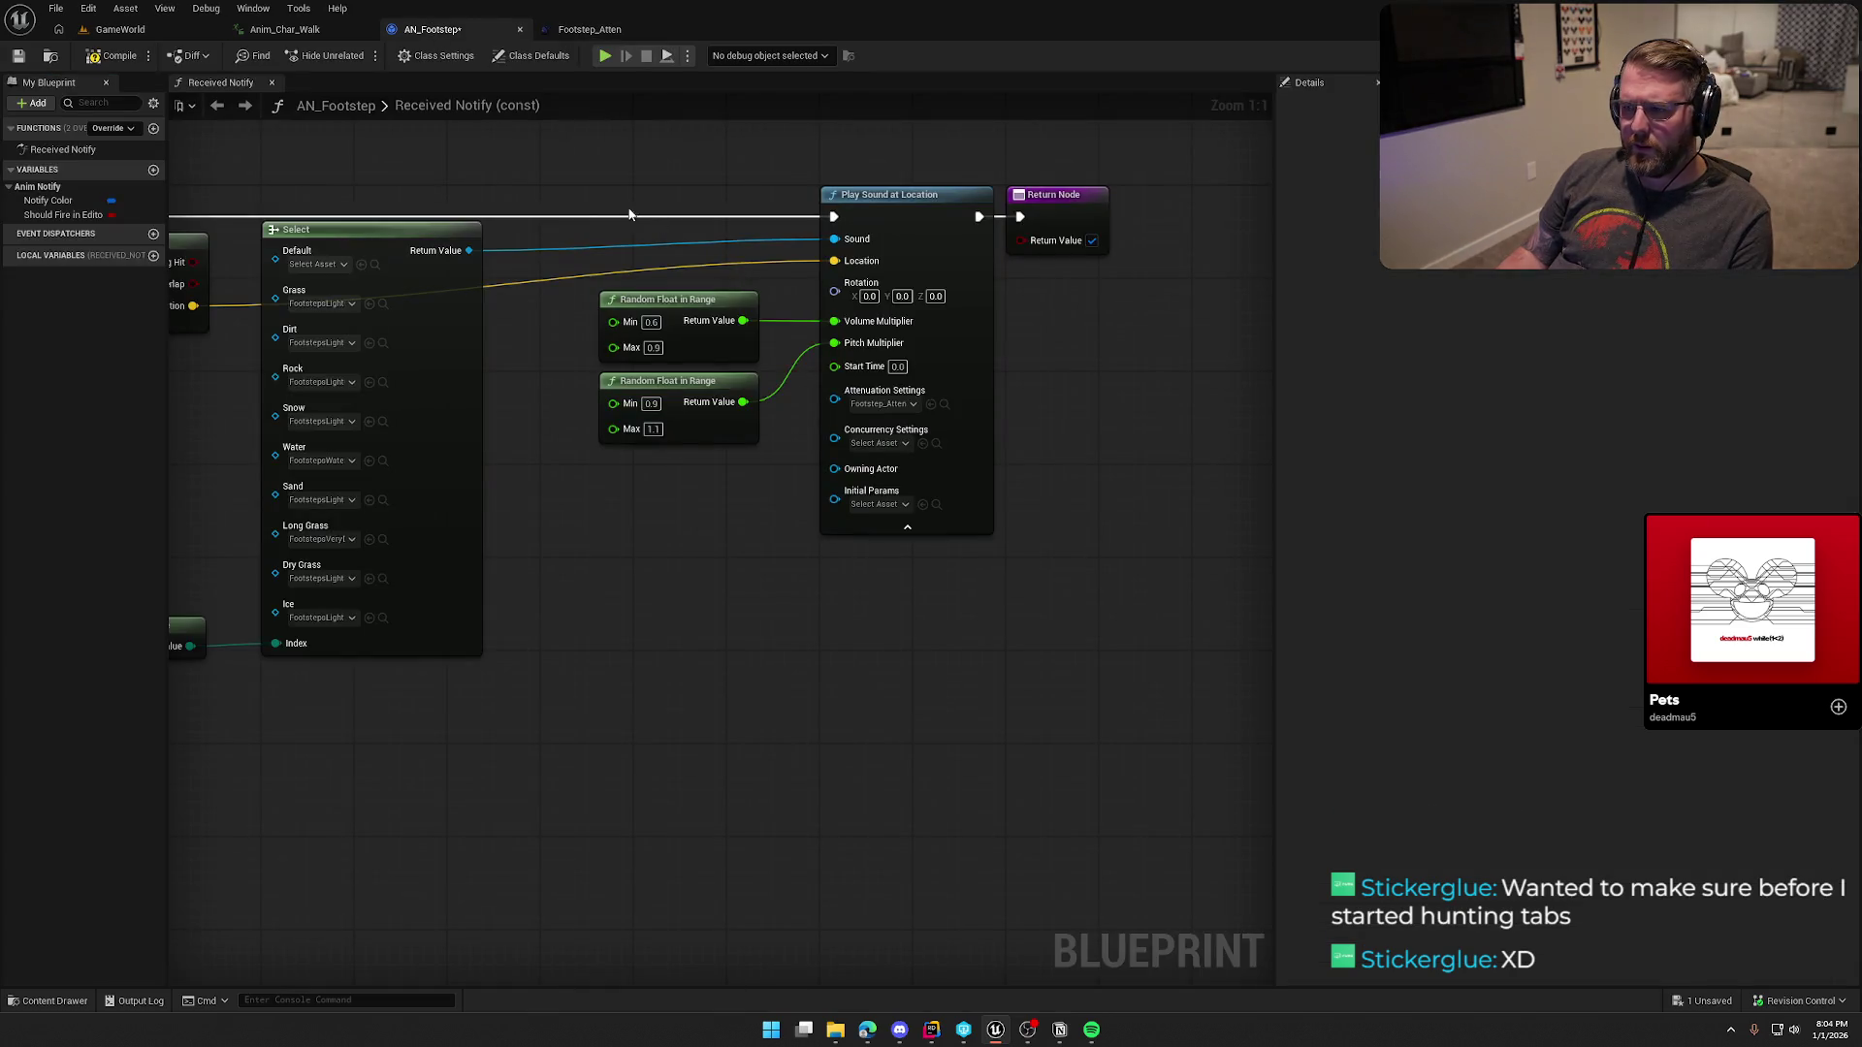
{"action": "left_click", "coordinate": [284, 29]}
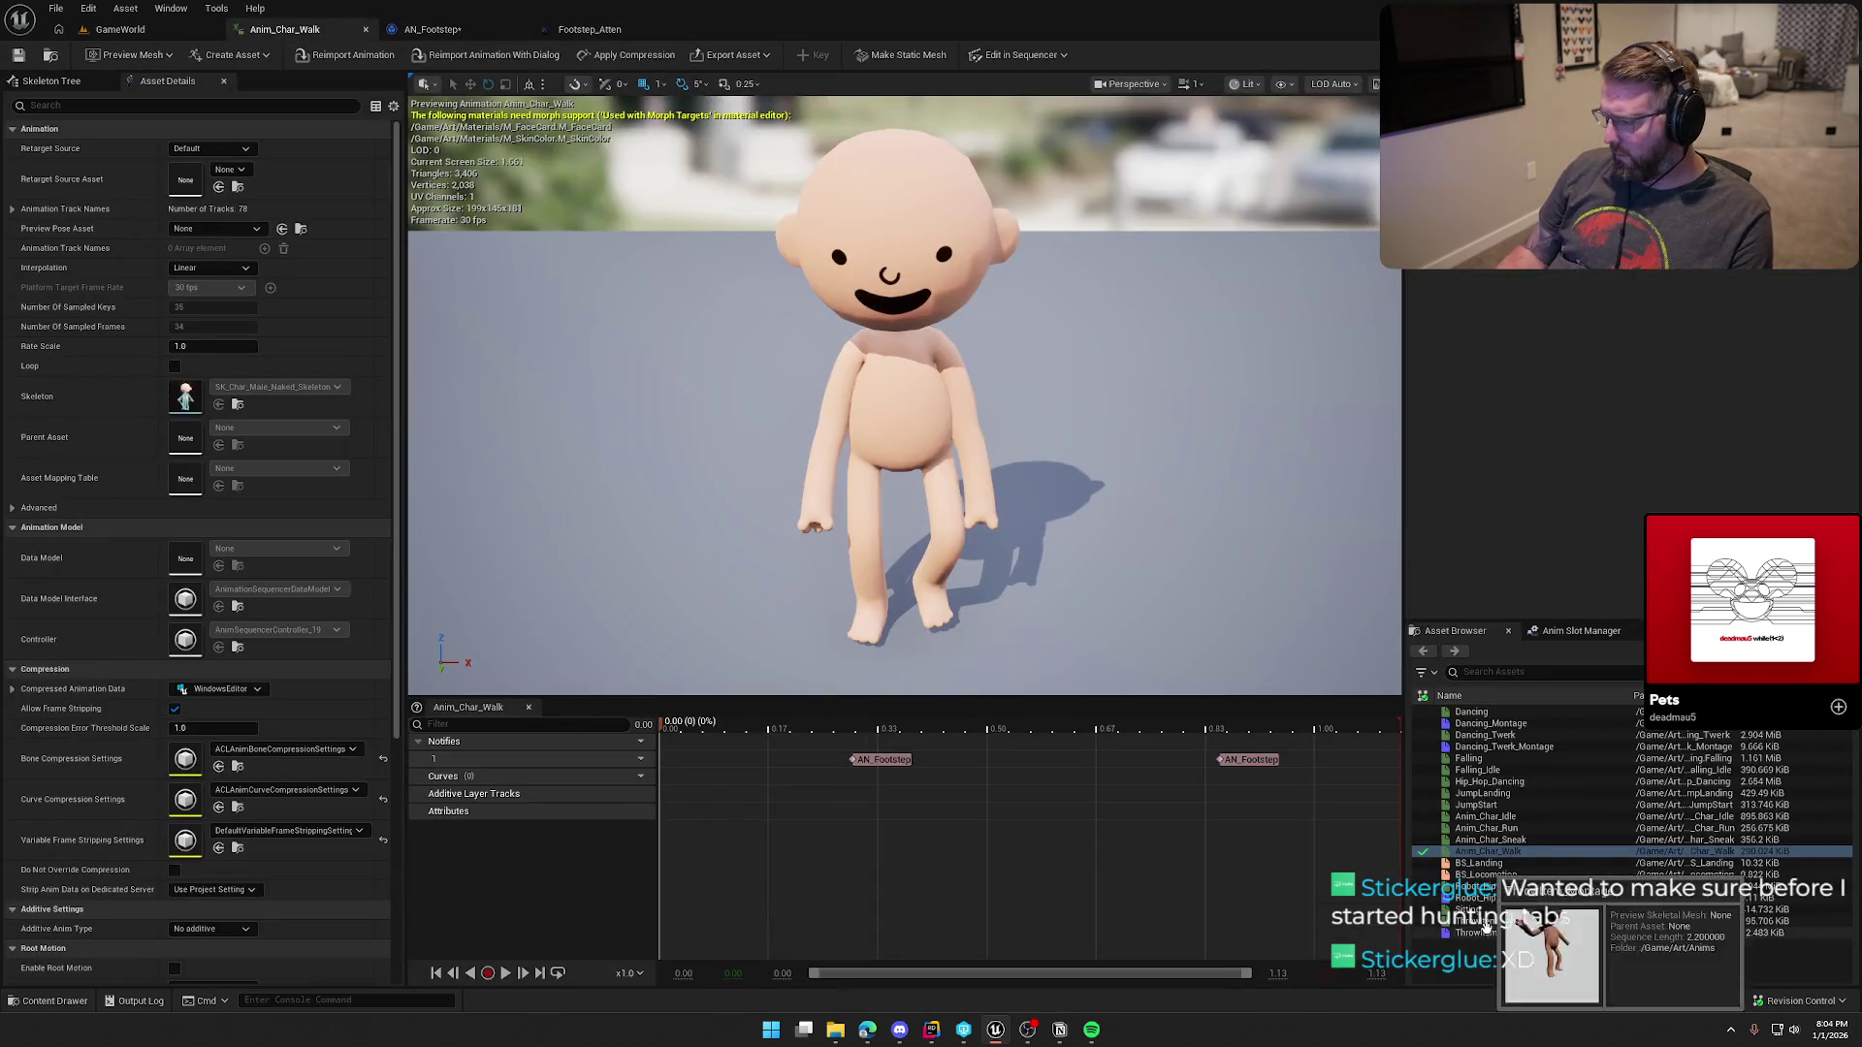
Step: Preview Anim_Char_Sneak, then open Anim_Char_Run and pause it at a footfall in side view
{"action": "mouse_move", "coordinate": [1520, 849]}
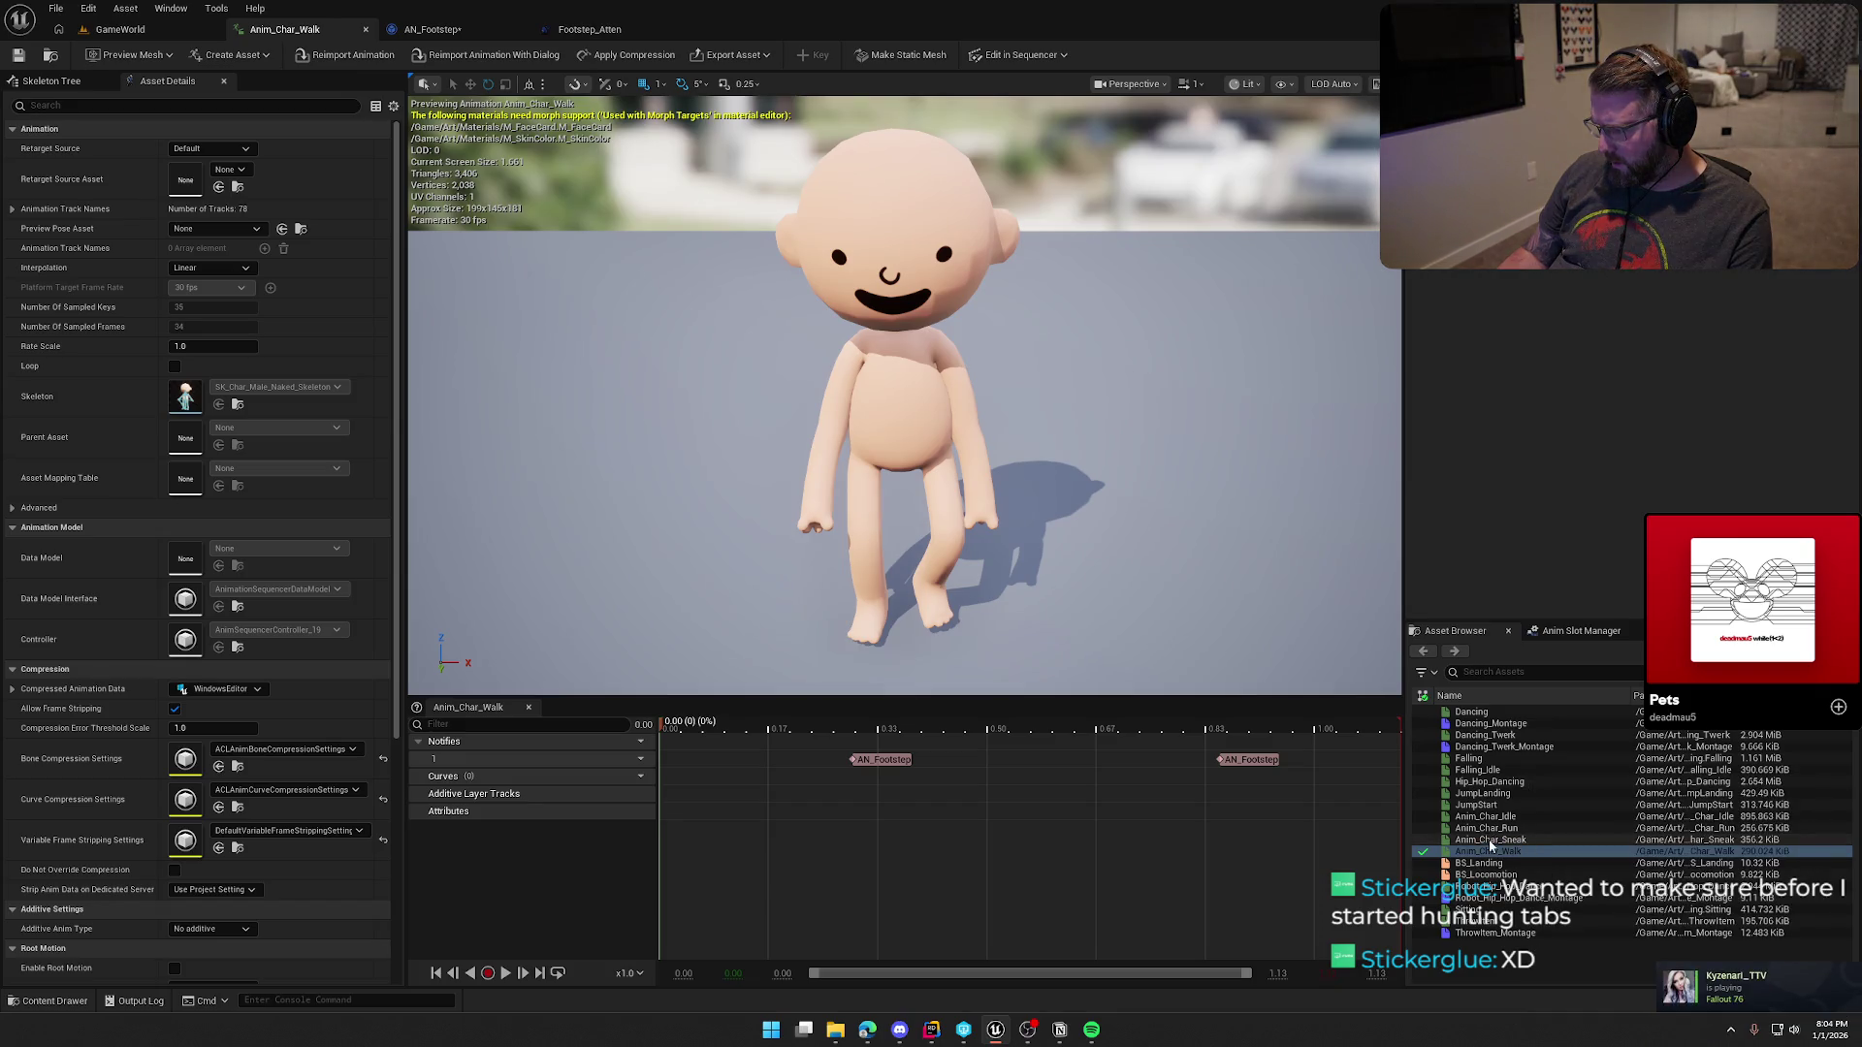
{"action": "double_click", "coordinate": [1490, 841]}
{"action": "left_click", "coordinate": [517, 972]}
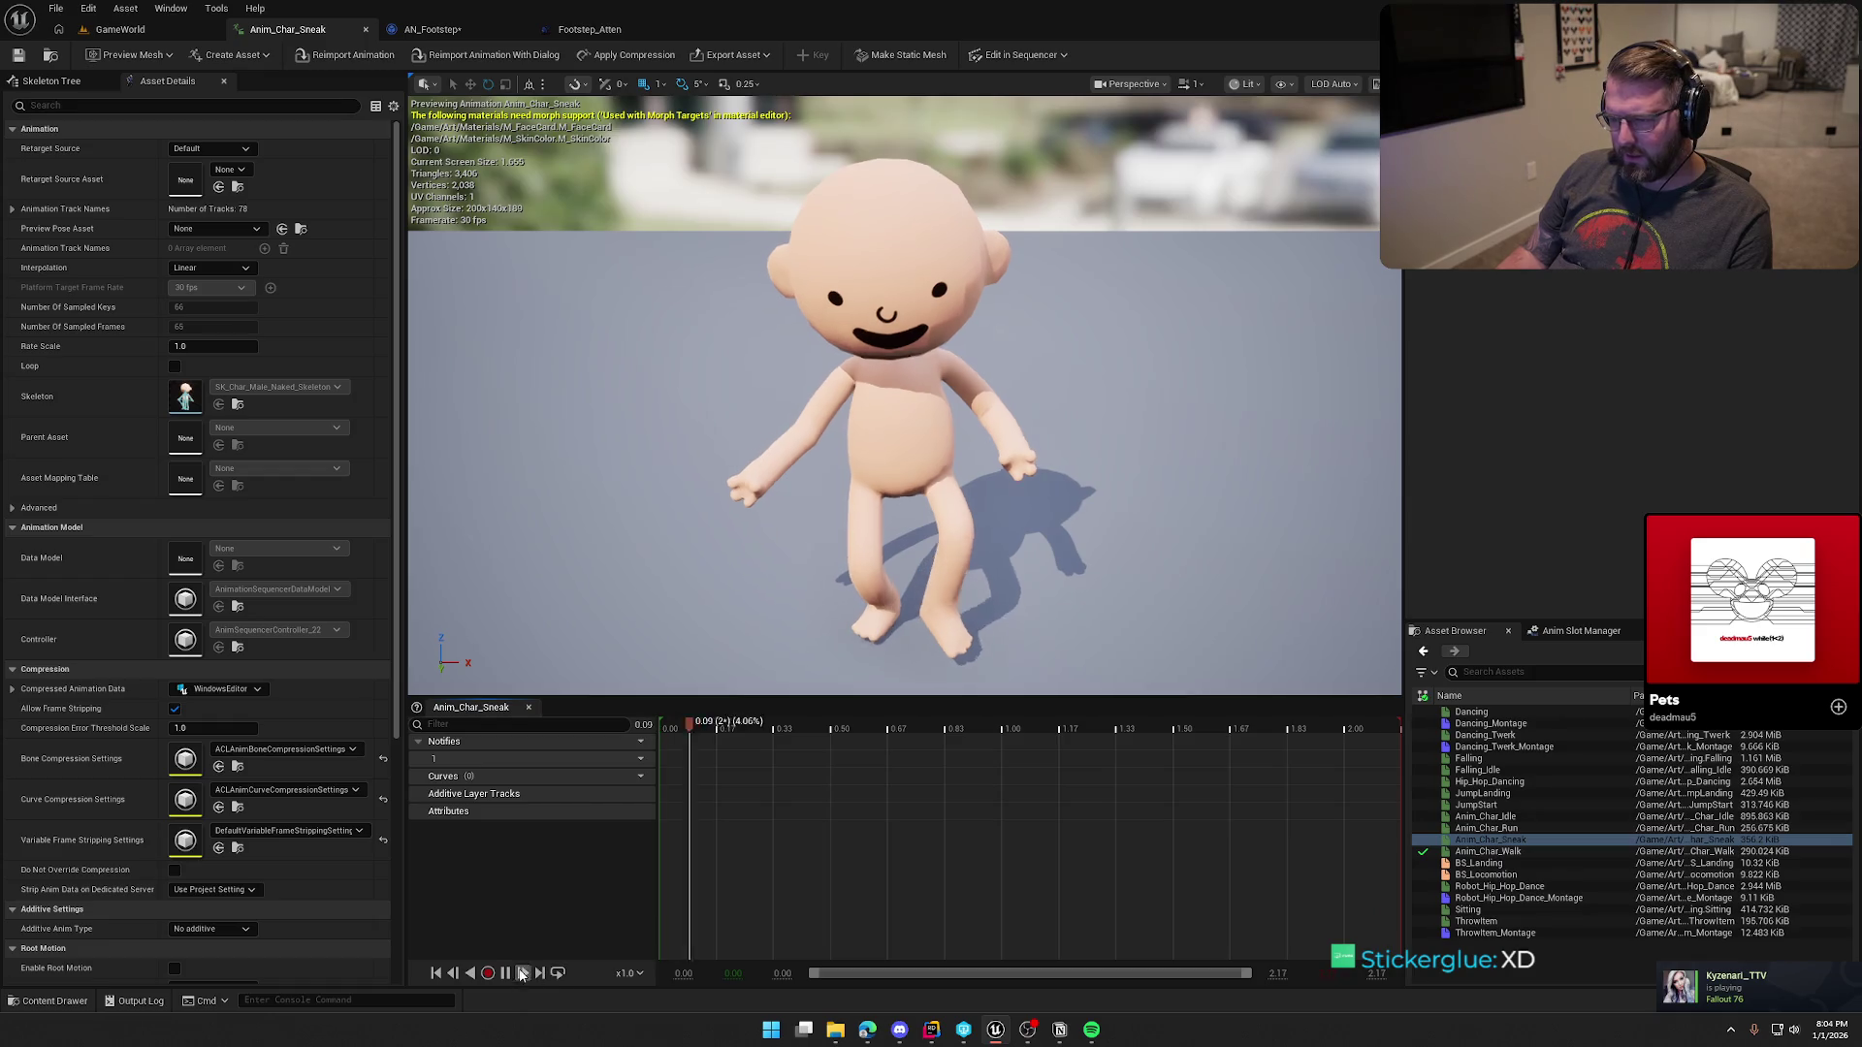
{"action": "double_click", "coordinate": [1485, 828]}
{"action": "mouse_move", "coordinate": [1056, 428]}
{"action": "left_mouse_down"}
{"action": "mouse_move", "coordinate": [869, 698]}
{"action": "mouse_move", "coordinate": [607, 731]}
{"action": "mouse_move", "coordinate": [735, 732]}
{"action": "left_mouse_up"}
{"action": "left_click", "coordinate": [506, 973]}
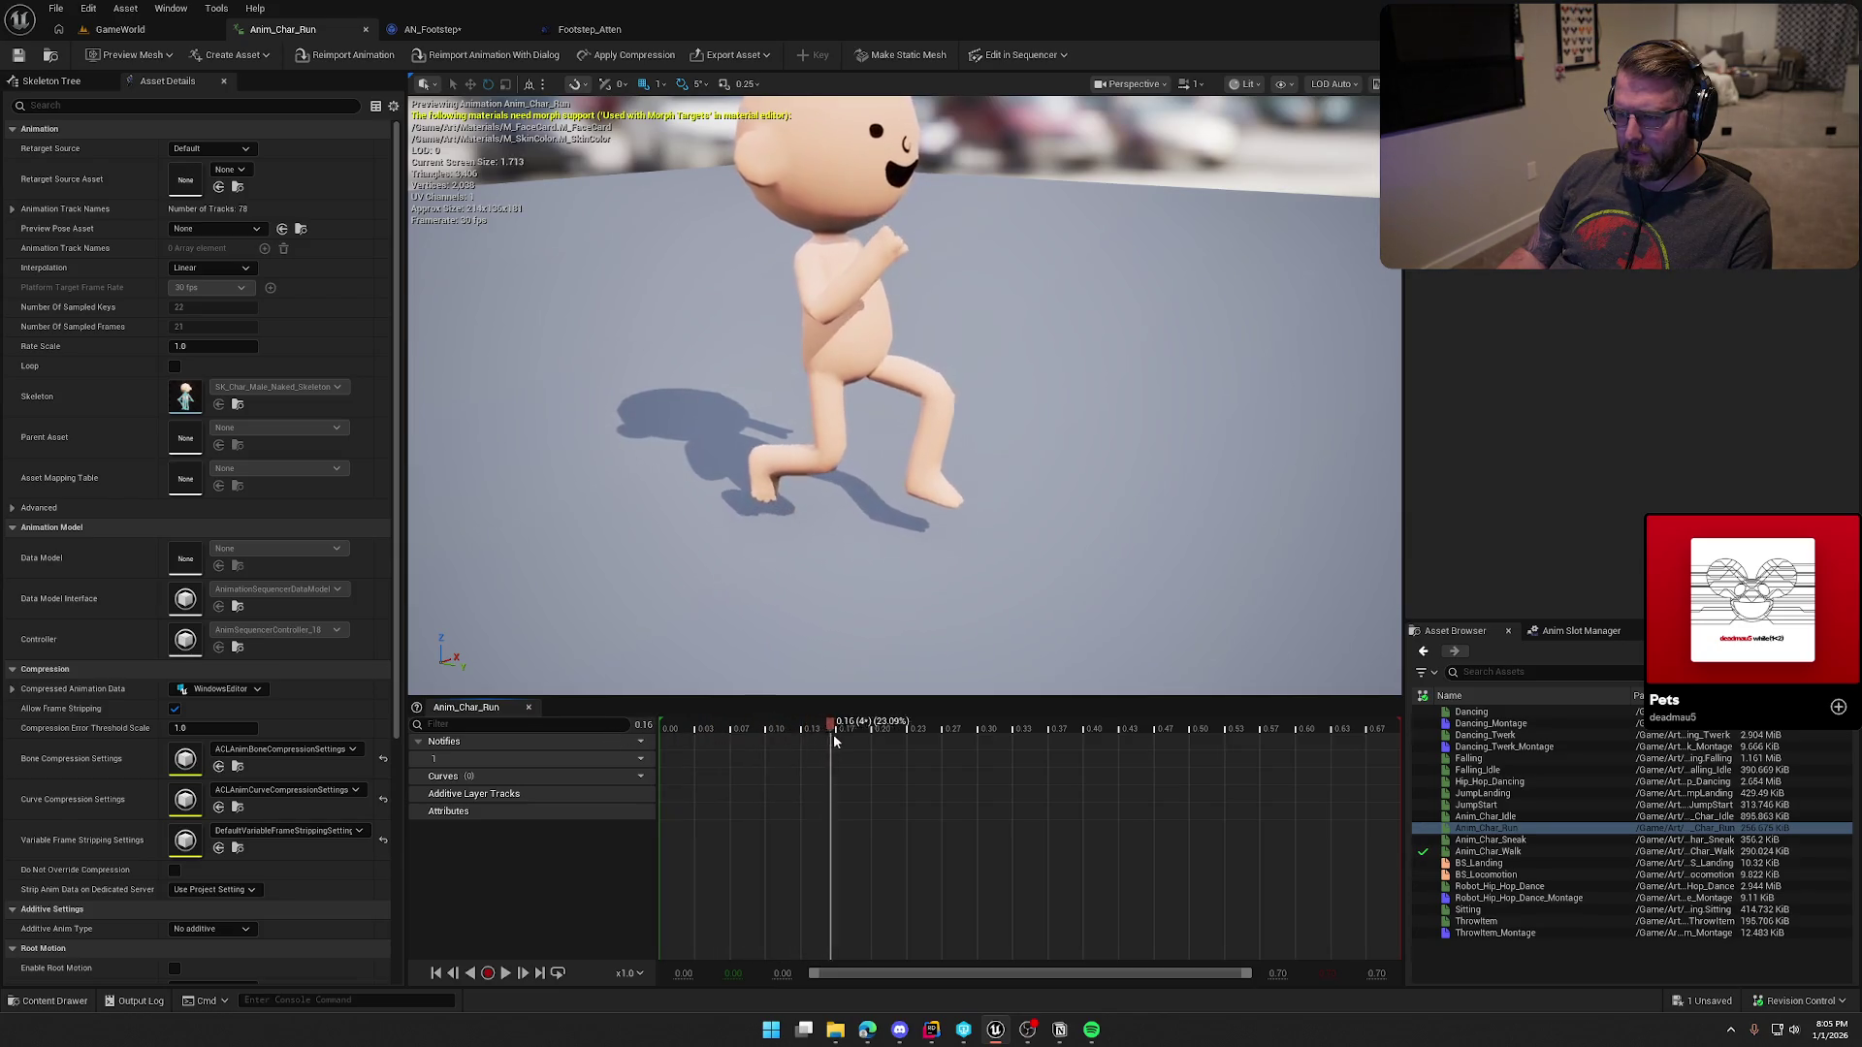
Step: Add AN_Footstep notifies at the run animation's two foot contacts
{"action": "right_click", "coordinate": [940, 768]}
{"action": "mouse_move", "coordinate": [1019, 798]}
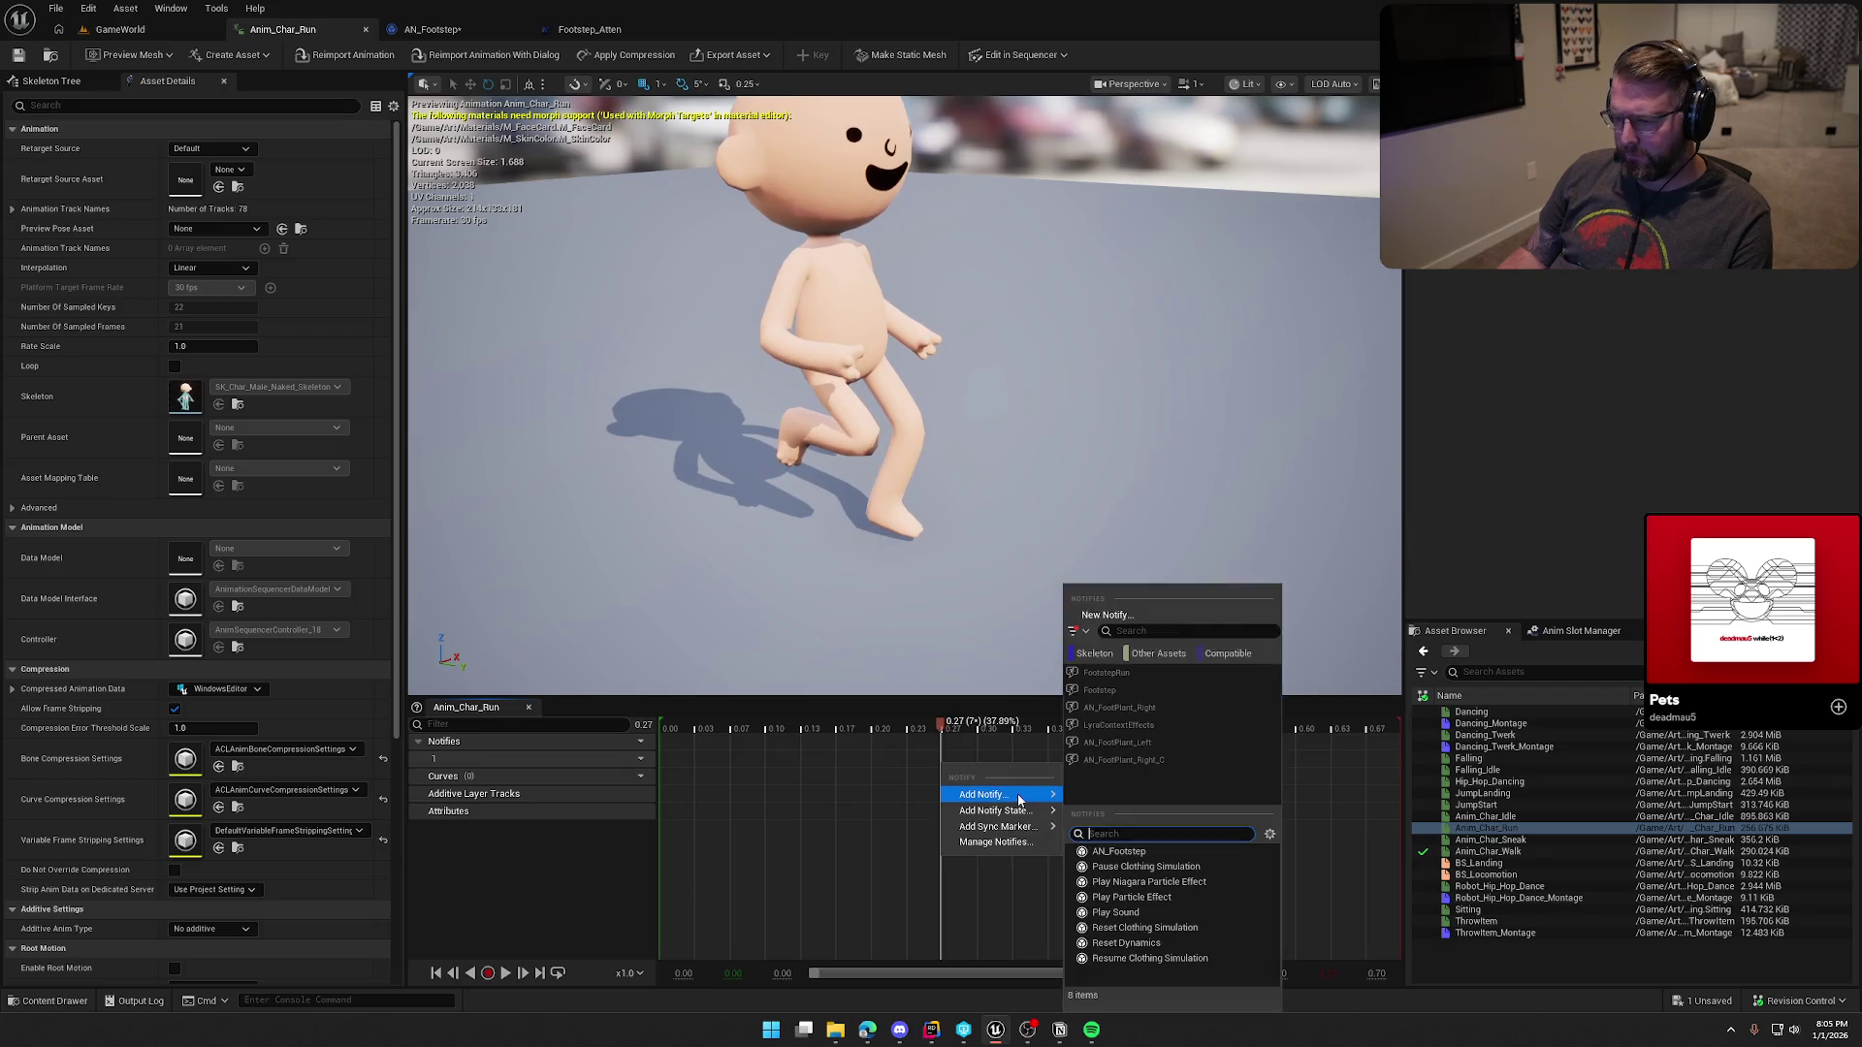
{"action": "left_click", "coordinate": [1118, 851]}
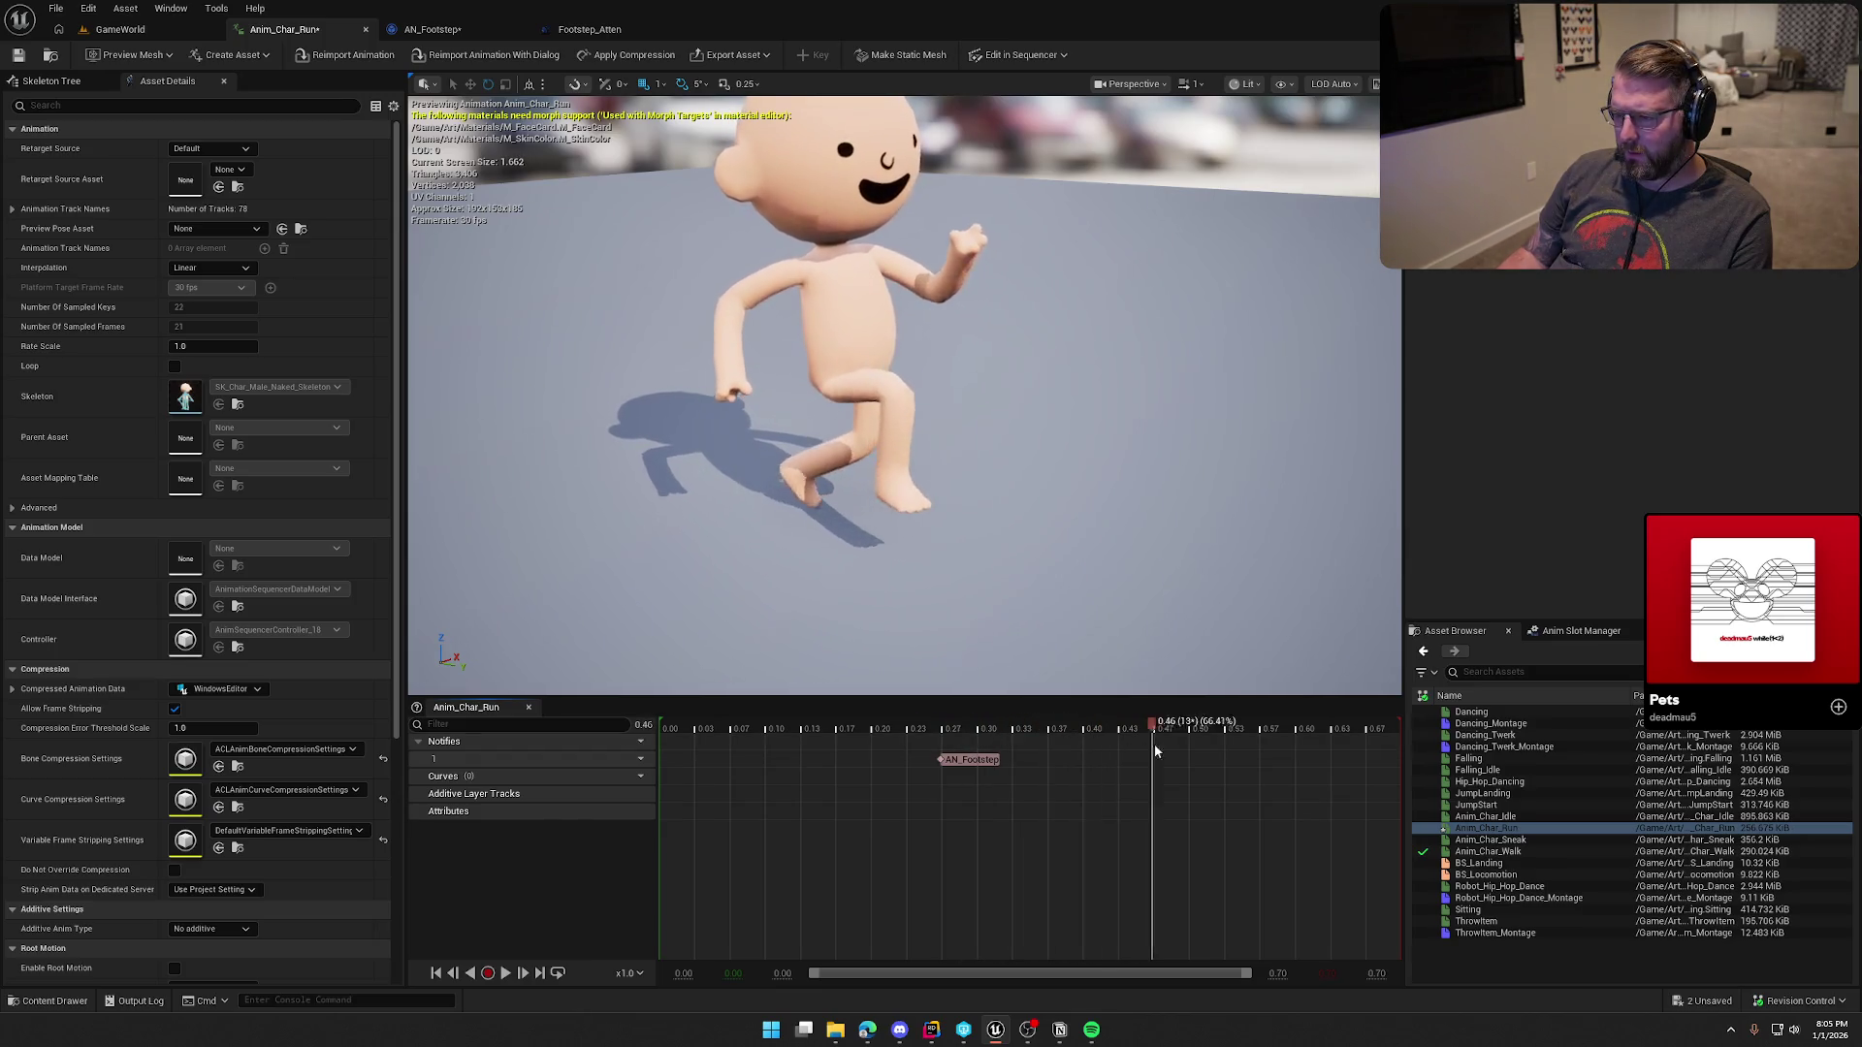
{"action": "mouse_move", "coordinate": [1277, 754]}
{"action": "left_mouse_down"}
{"action": "mouse_move", "coordinate": [1374, 756]}
{"action": "mouse_move", "coordinate": [1337, 761]}
{"action": "left_mouse_up"}
{"action": "right_click", "coordinate": [1334, 760]}
{"action": "mouse_move", "coordinate": [1381, 791]}
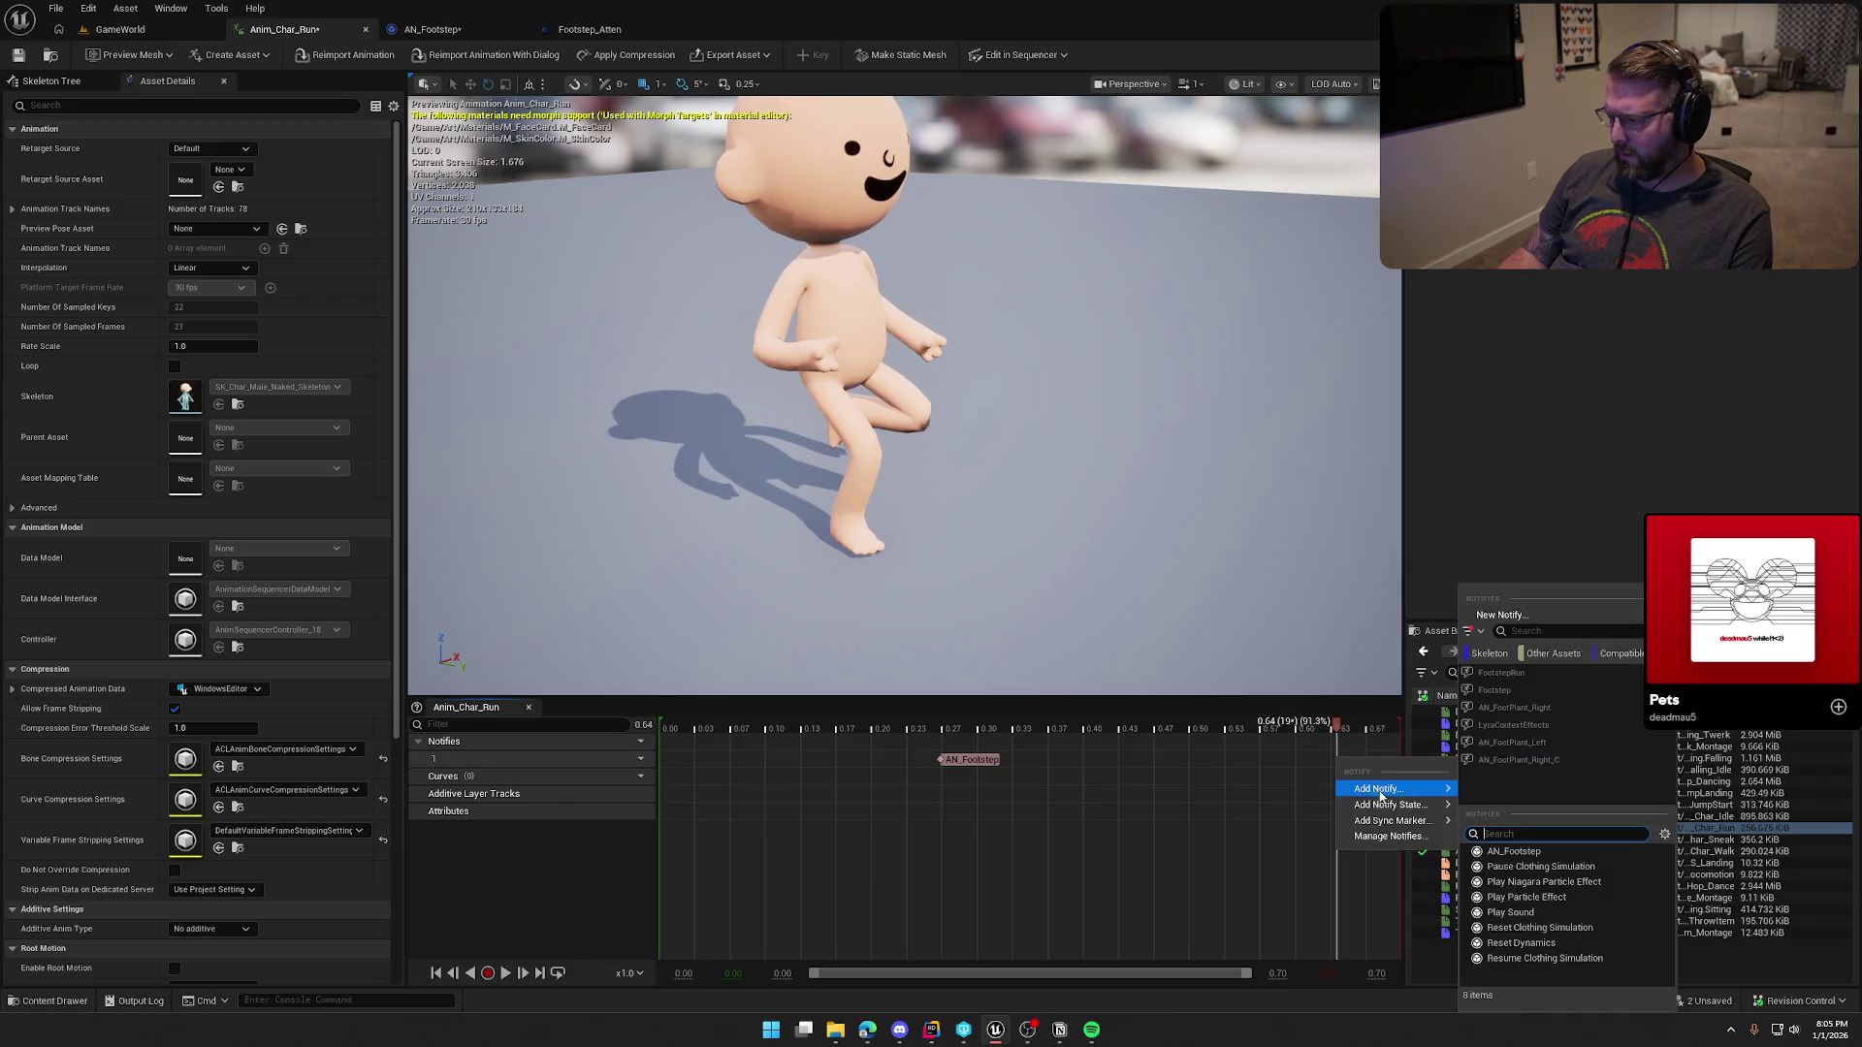
{"action": "left_click", "coordinate": [1514, 851]}
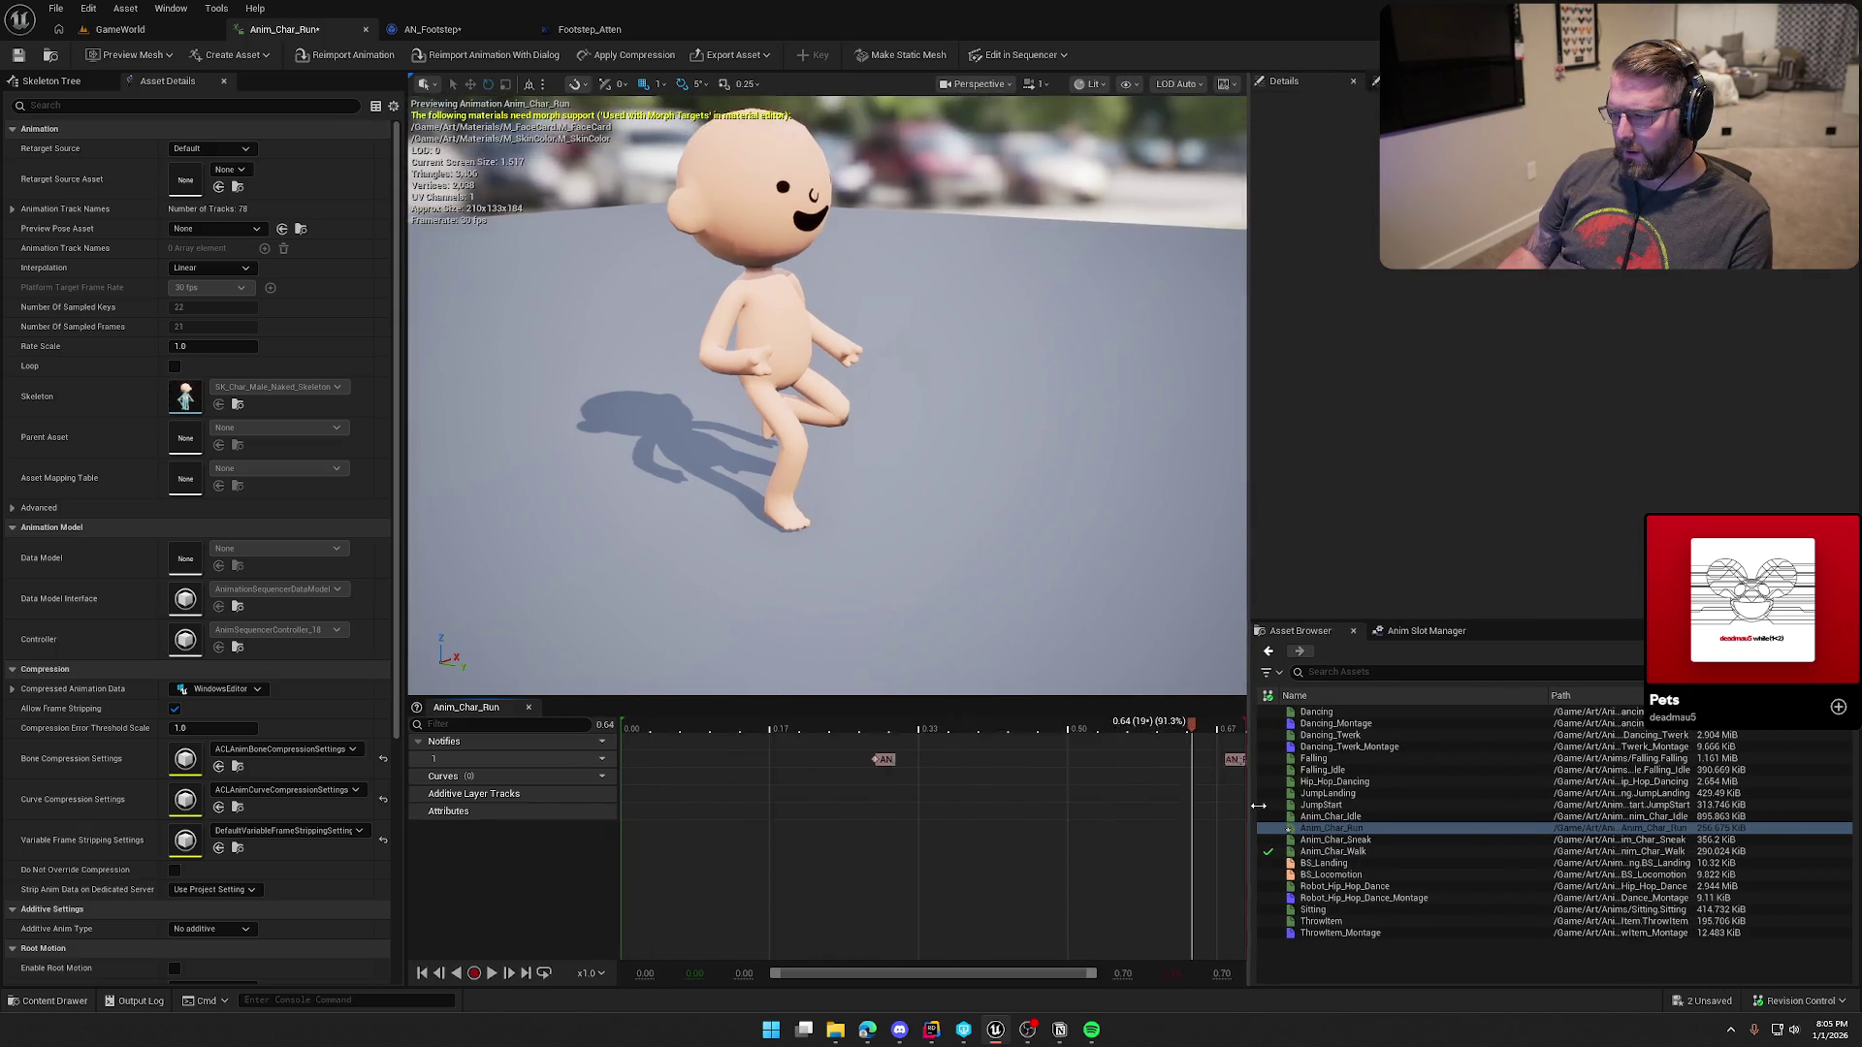
Step: Review the two footstep notifies by scrubbing the run animation between them
{"action": "left_click_drag", "start_coordinate": [1258, 701], "coordinate": [1356, 707]}
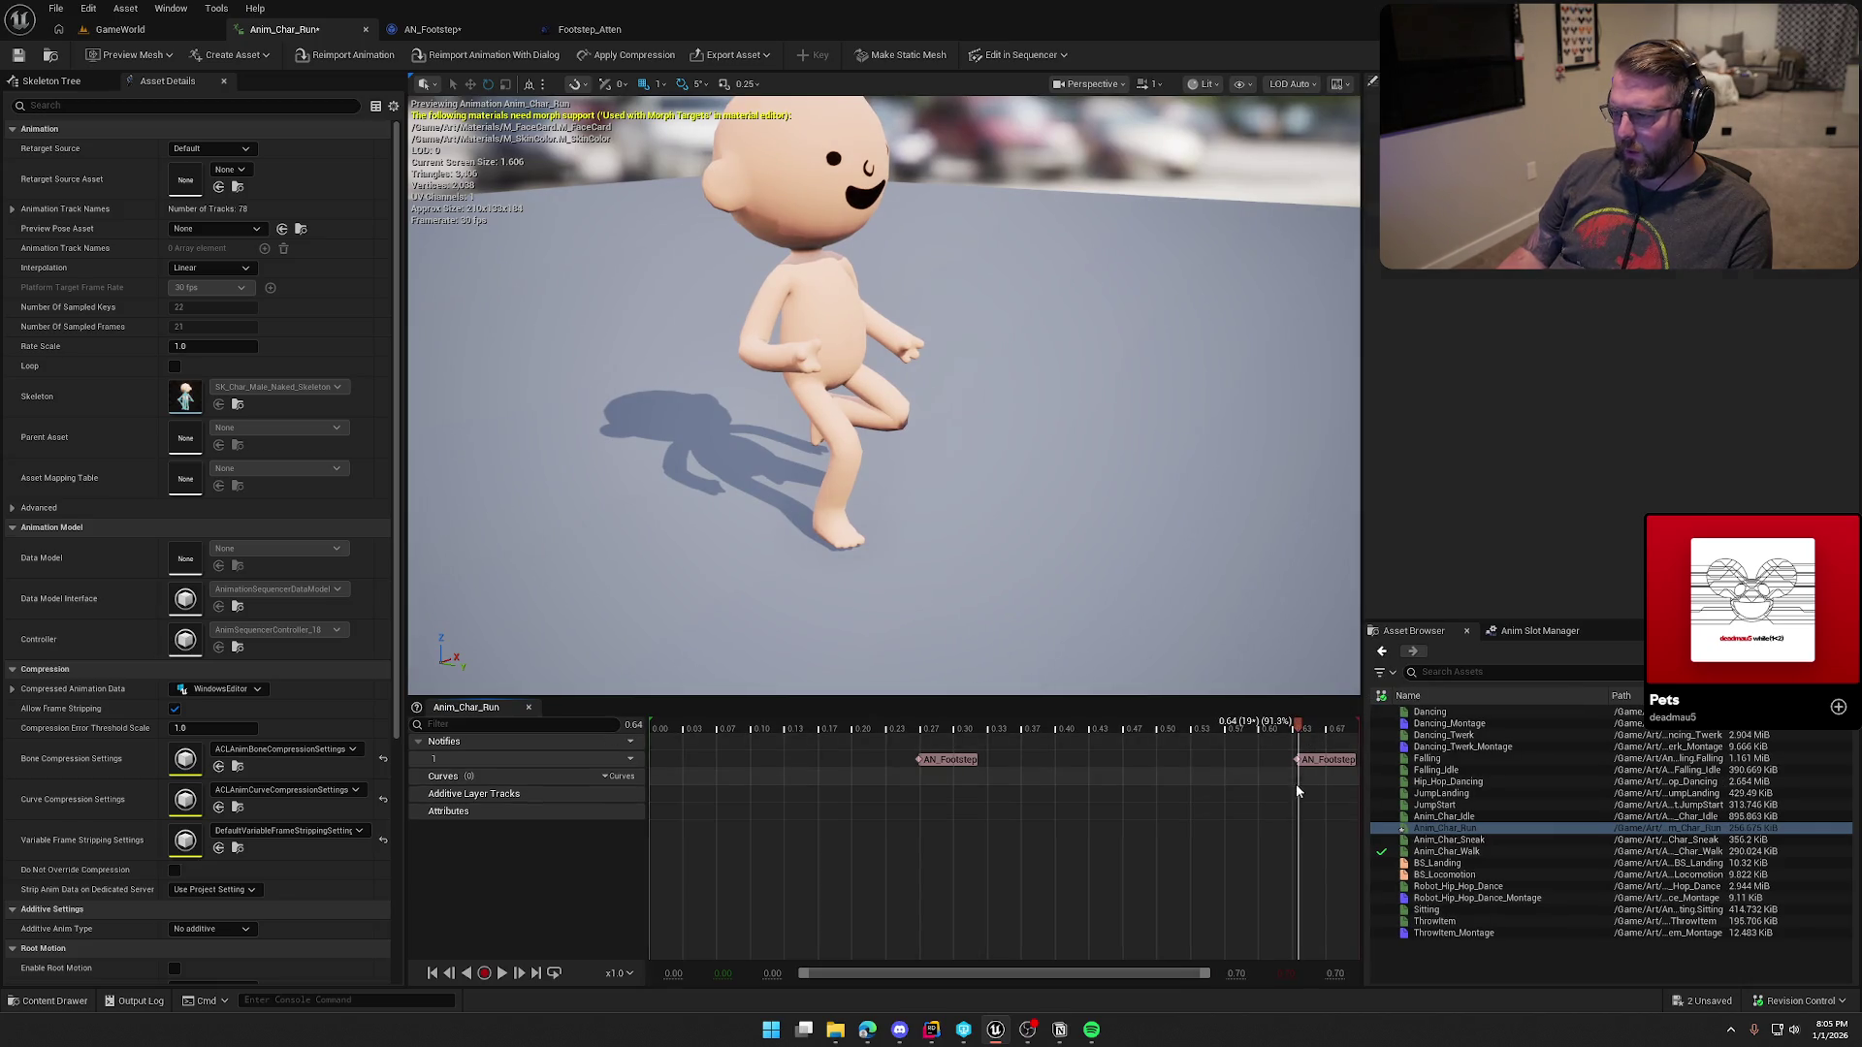
{"action": "left_click", "coordinate": [1305, 760]}
{"action": "mouse_move", "coordinate": [1290, 727]}
{"action": "left_mouse_down"}
{"action": "mouse_move", "coordinate": [659, 725]}
{"action": "mouse_move", "coordinate": [1115, 726]}
{"action": "left_mouse_up"}
{"action": "left_click", "coordinate": [924, 758]}
{"action": "left_click_drag", "start_coordinate": [962, 763], "coordinate": [1102, 773]}
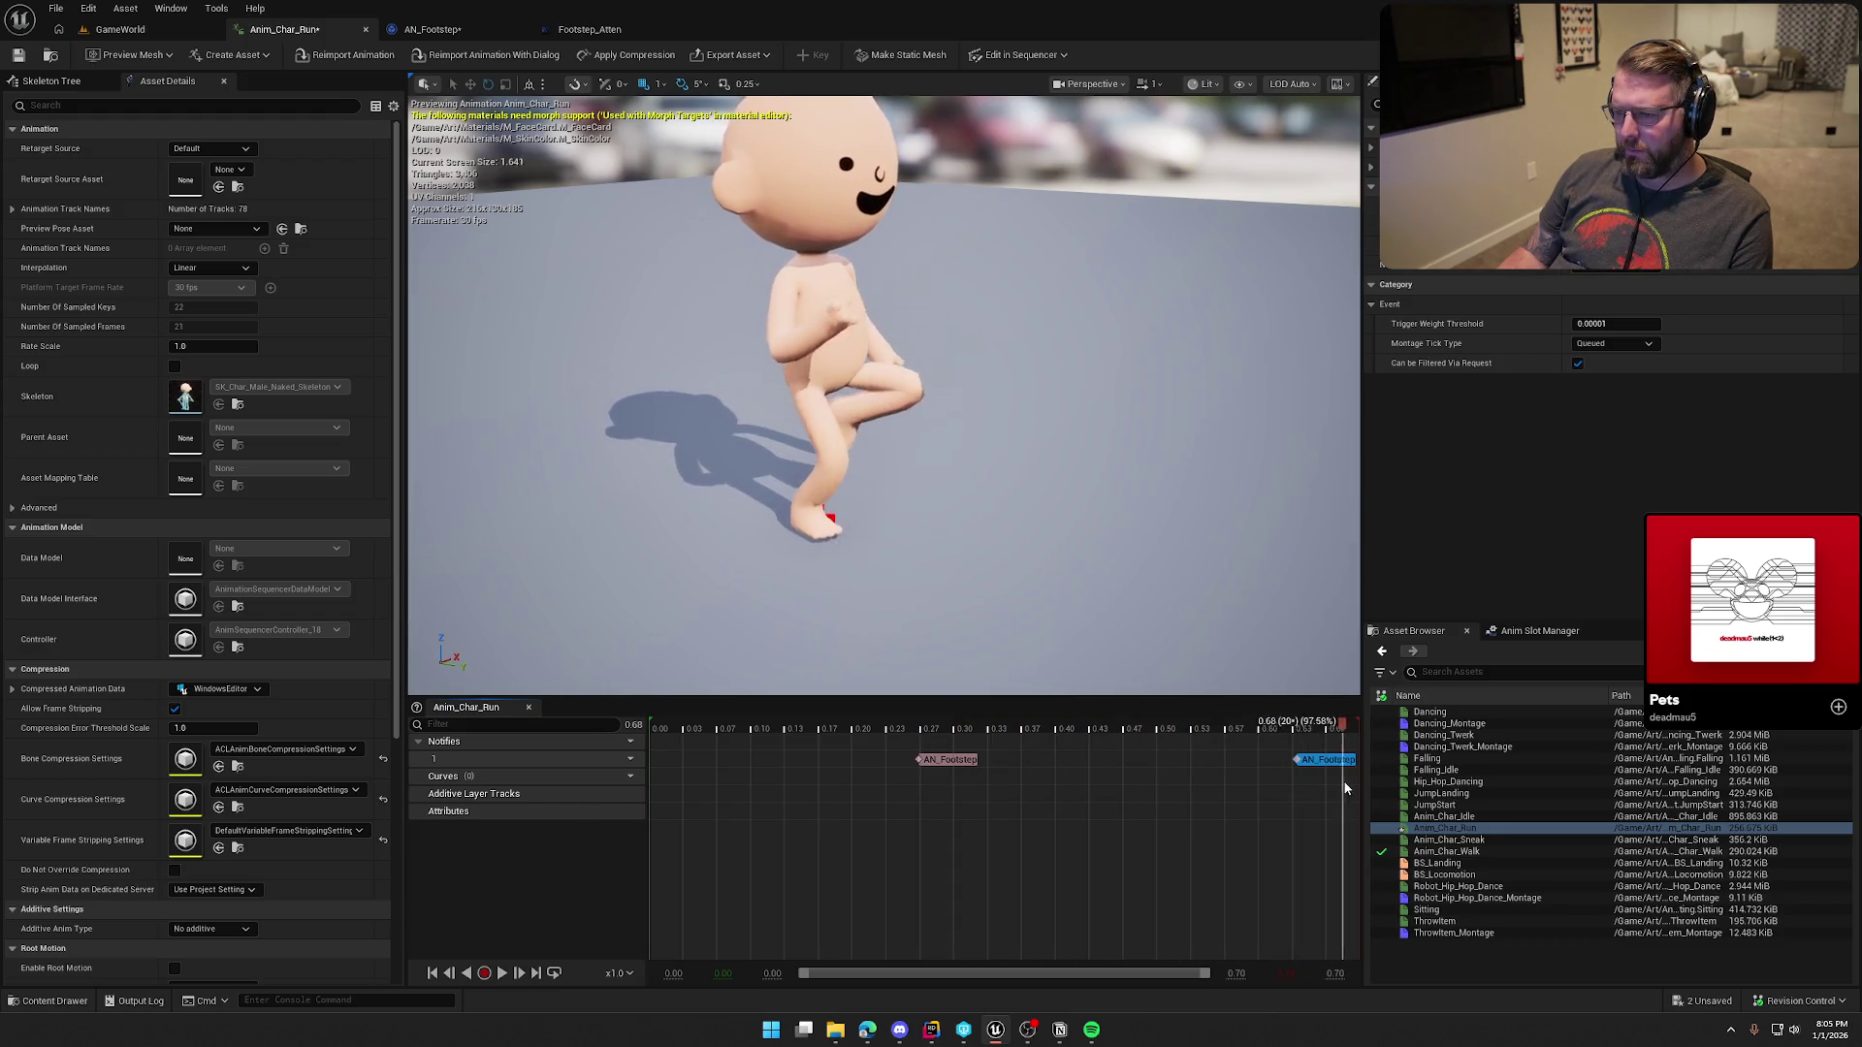
{"action": "left_click", "coordinate": [782, 787]}
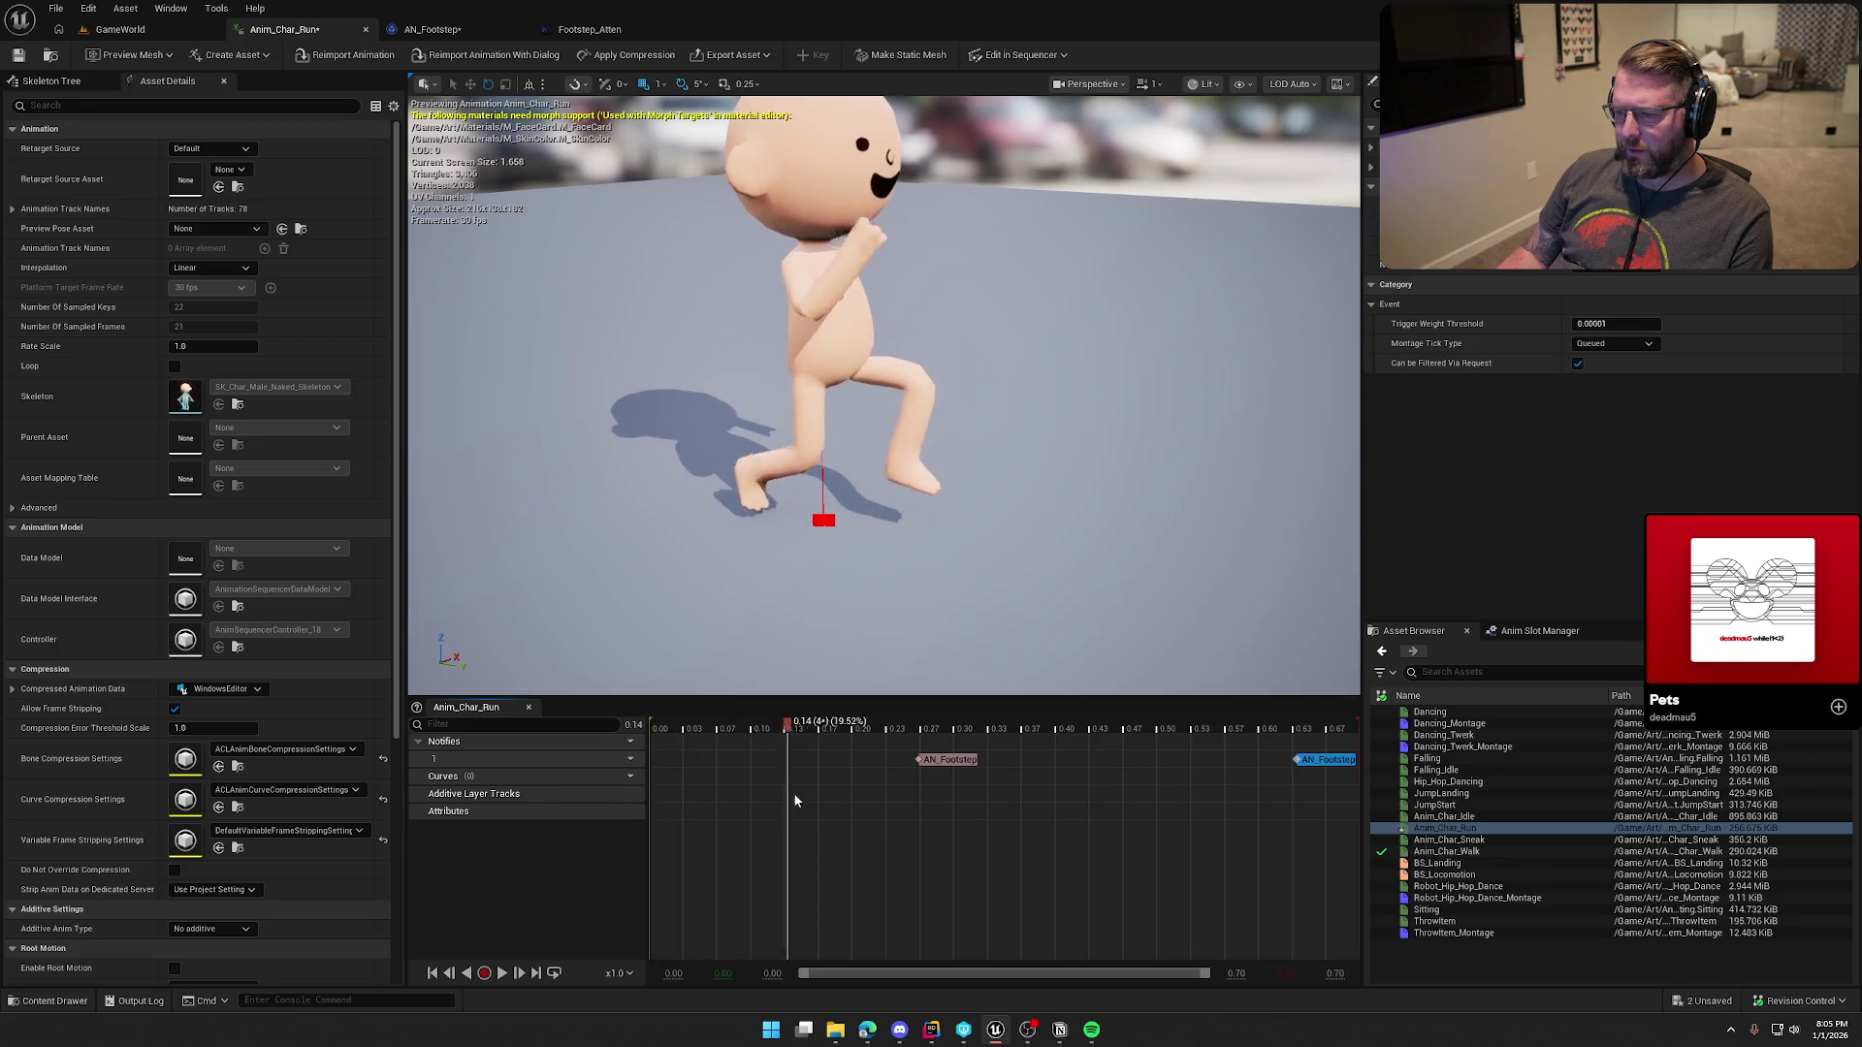
Step: Check out and save Anim_Char_Run, then return to the GameWorld level
{"action": "left_click", "coordinate": [18, 56]}
{"action": "left_click", "coordinate": [960, 679]}
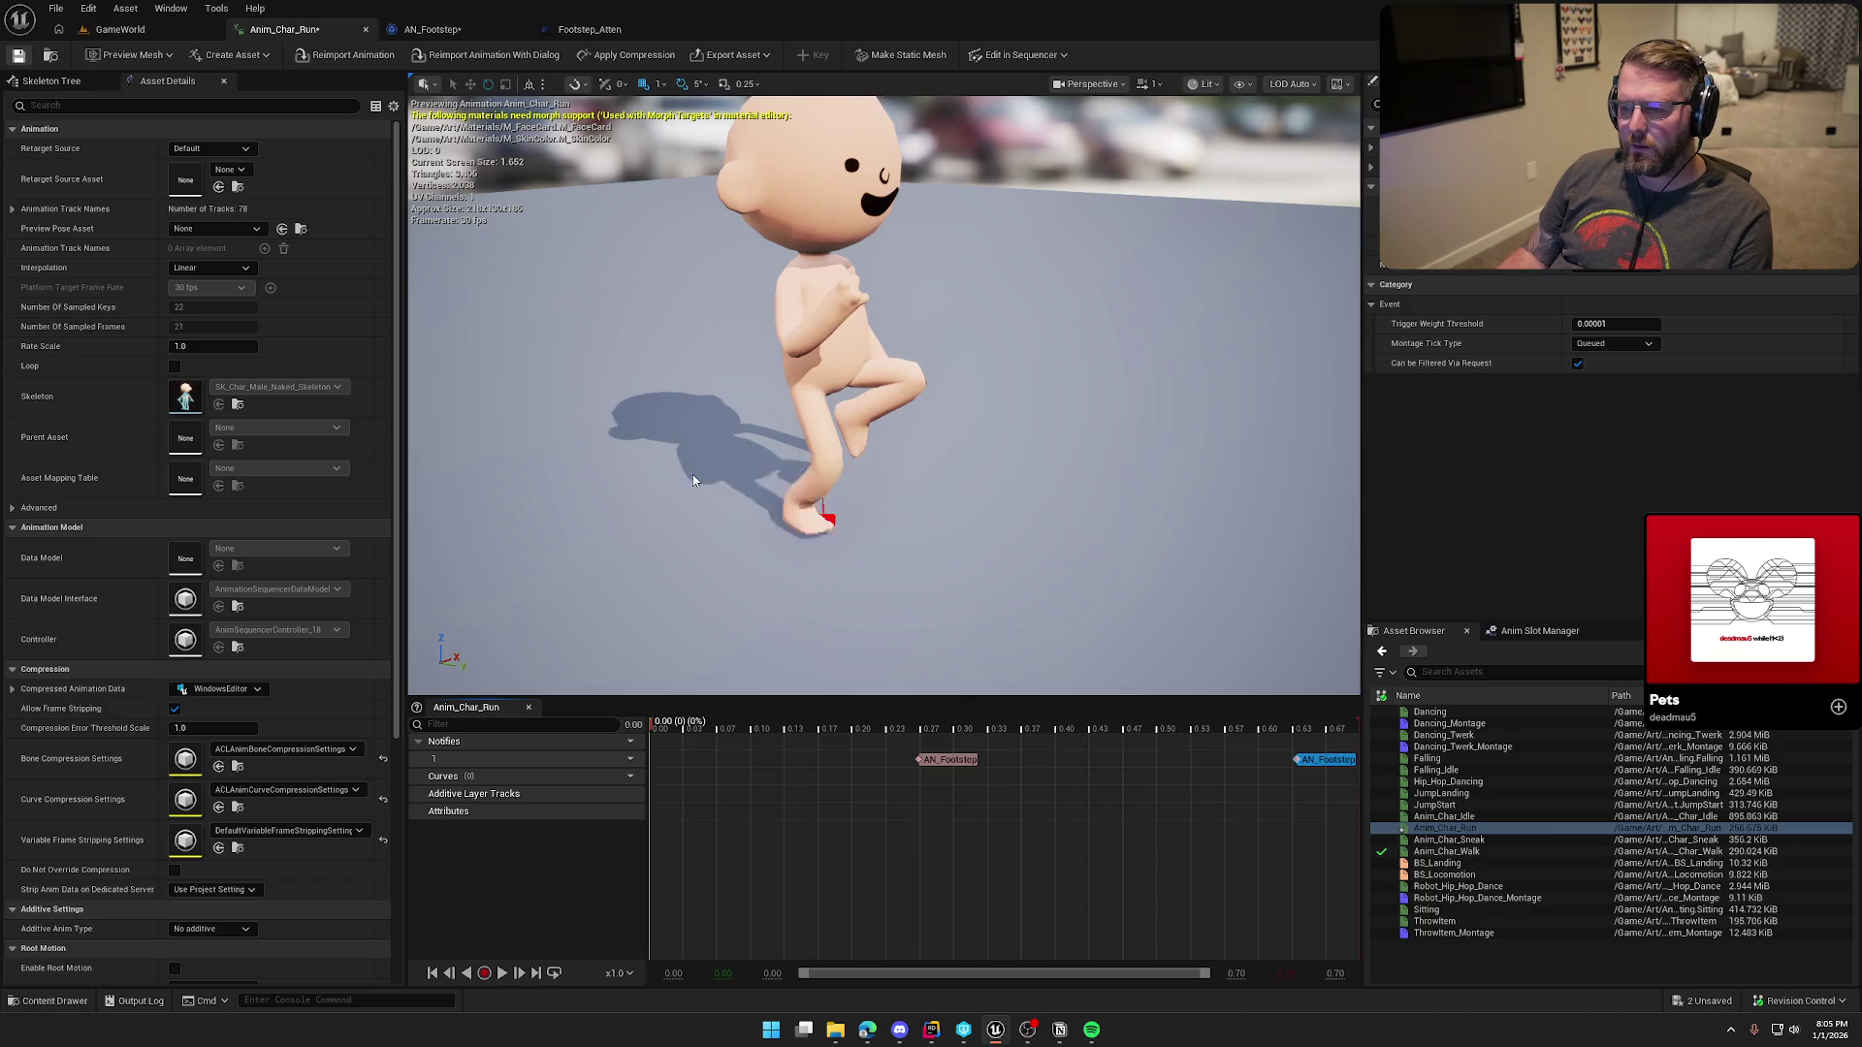
{"action": "left_click", "coordinate": [120, 30]}
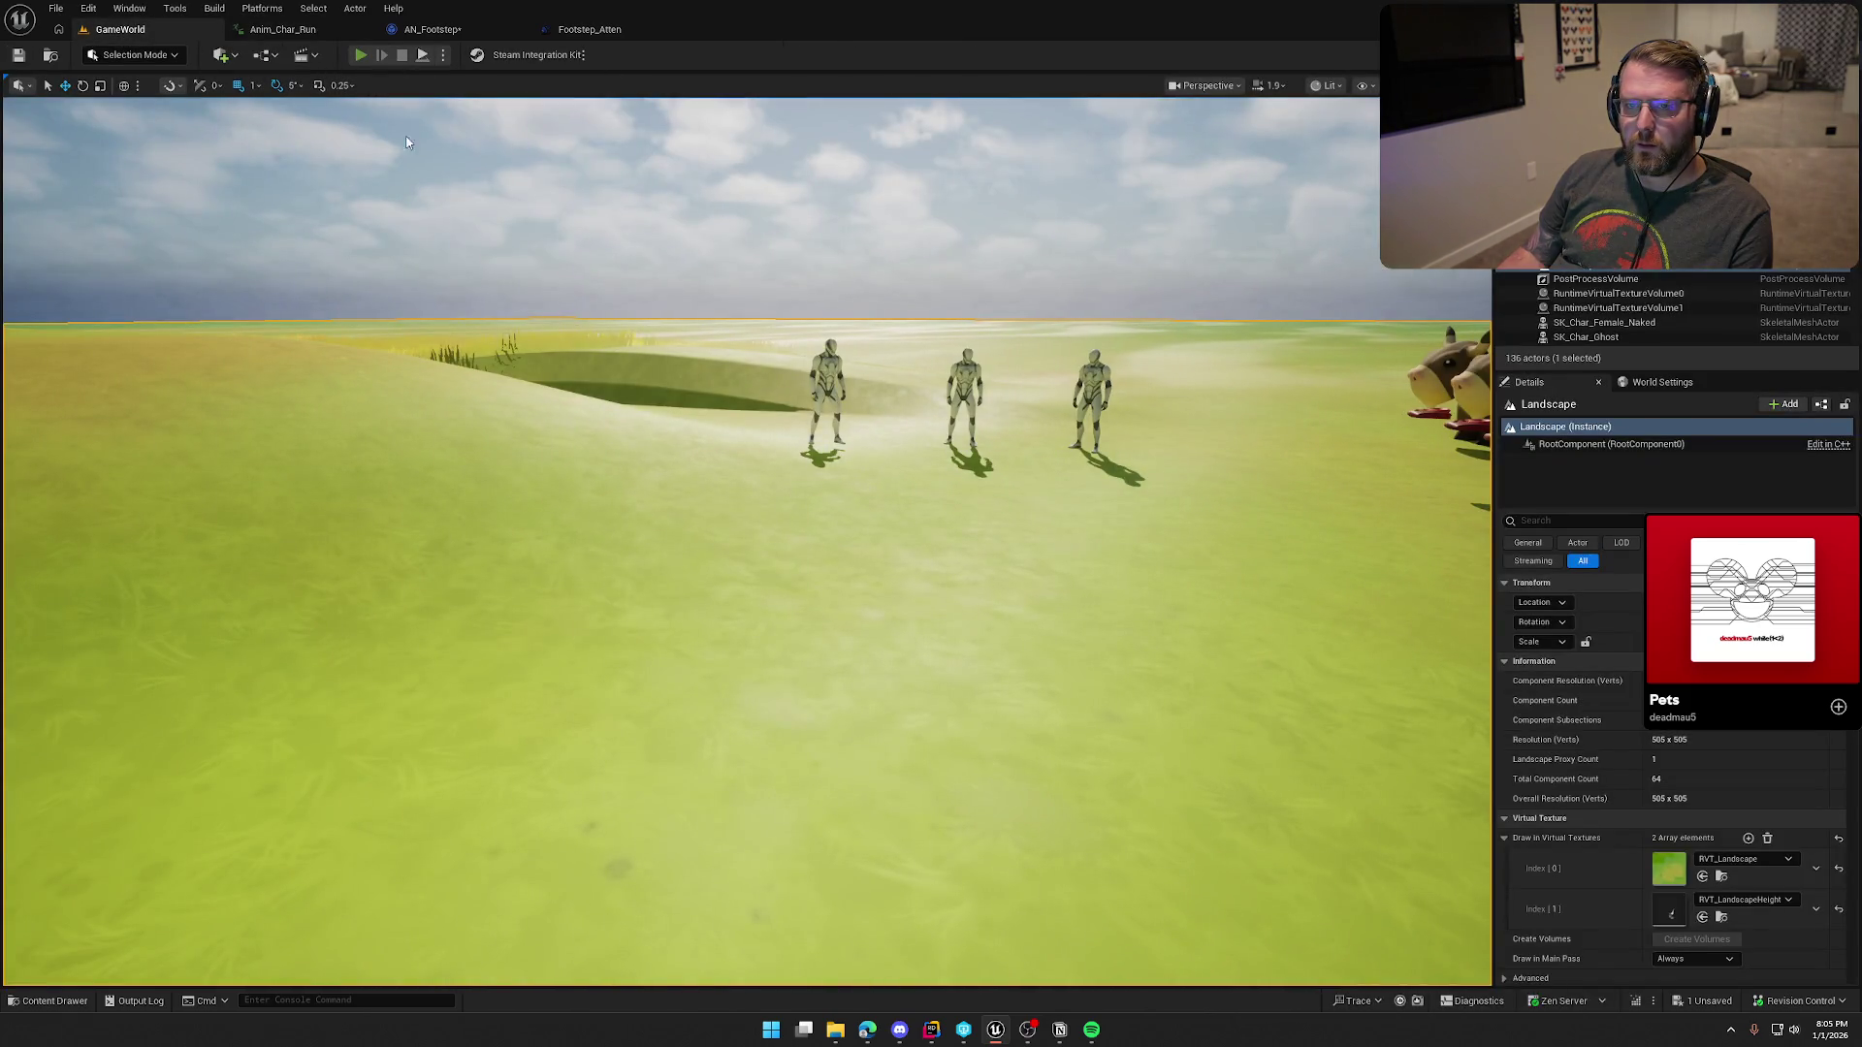
{"action": "key", "text": "alt+p"}
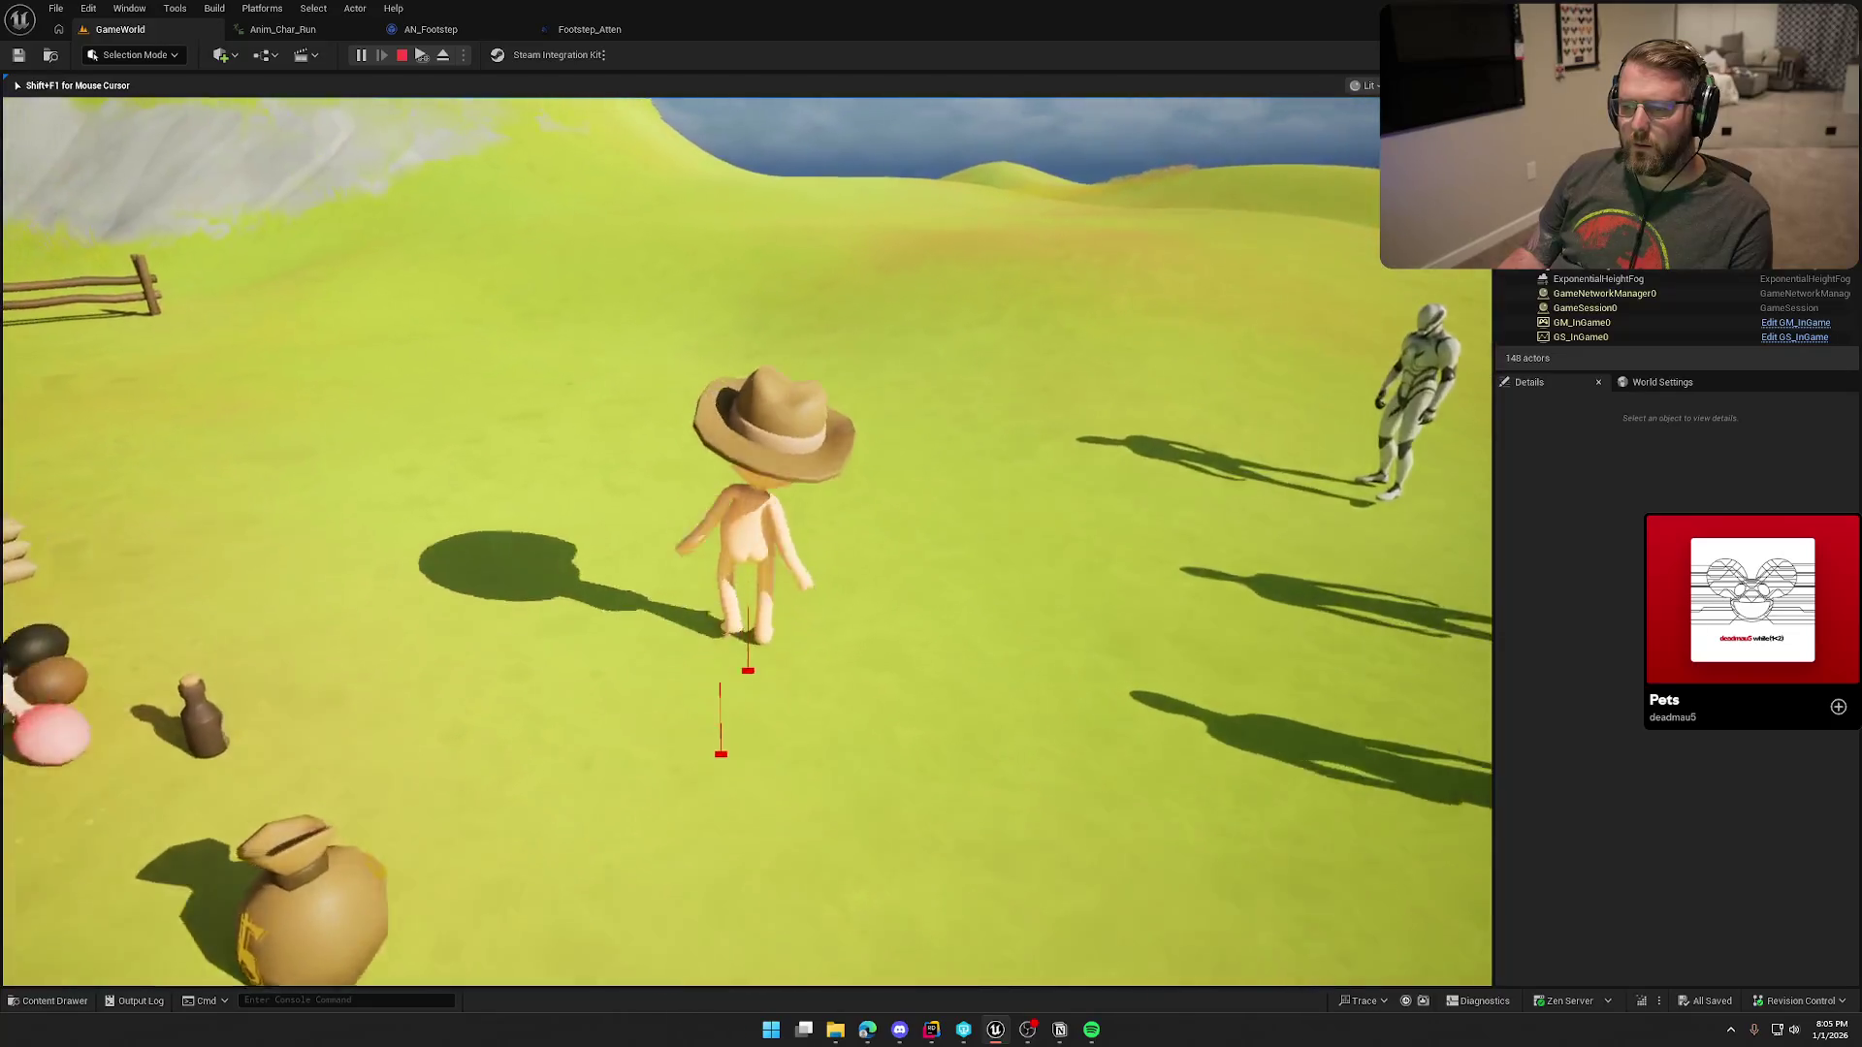
{"action": "key", "text": "shift+w"}
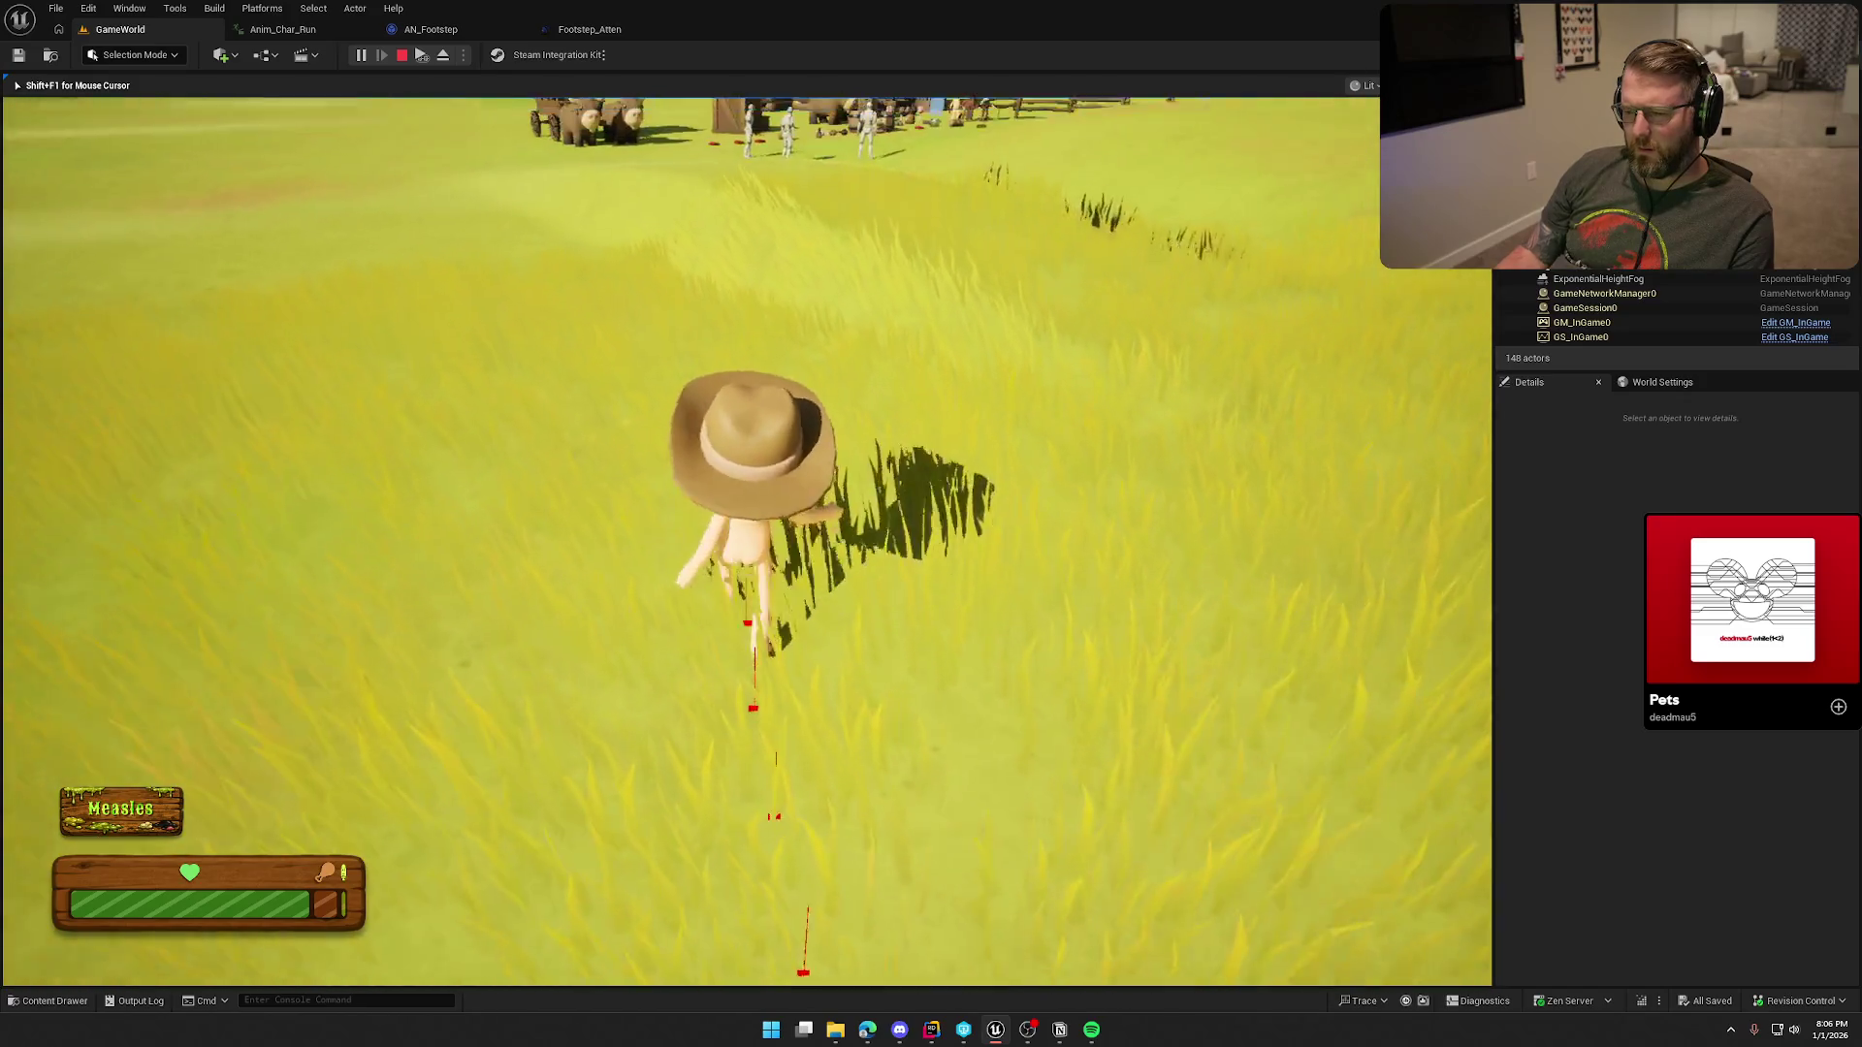
{"action": "key", "text": "Escape"}
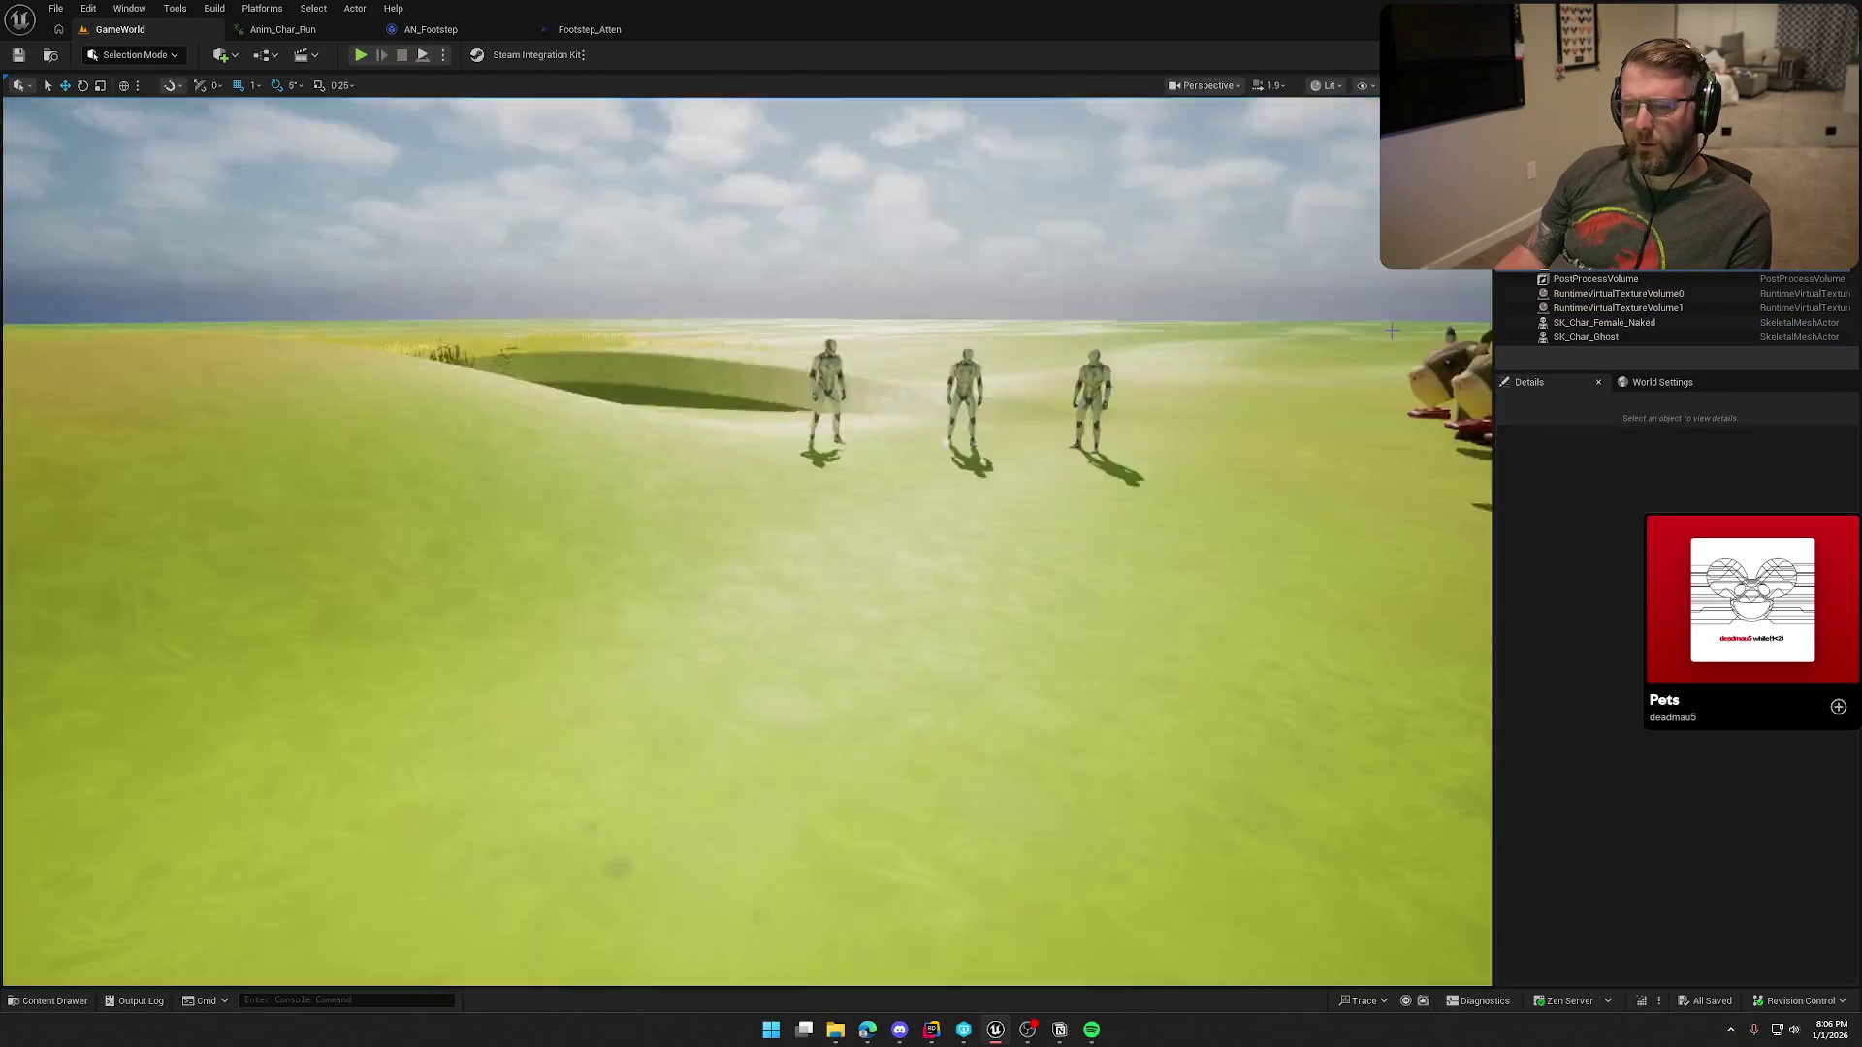
Step: Set the pitch Random Float in Range to 1.0–1.2, compile and save AN_Footstep, then play-test the level
{"action": "left_click", "coordinate": [1166, 214]}
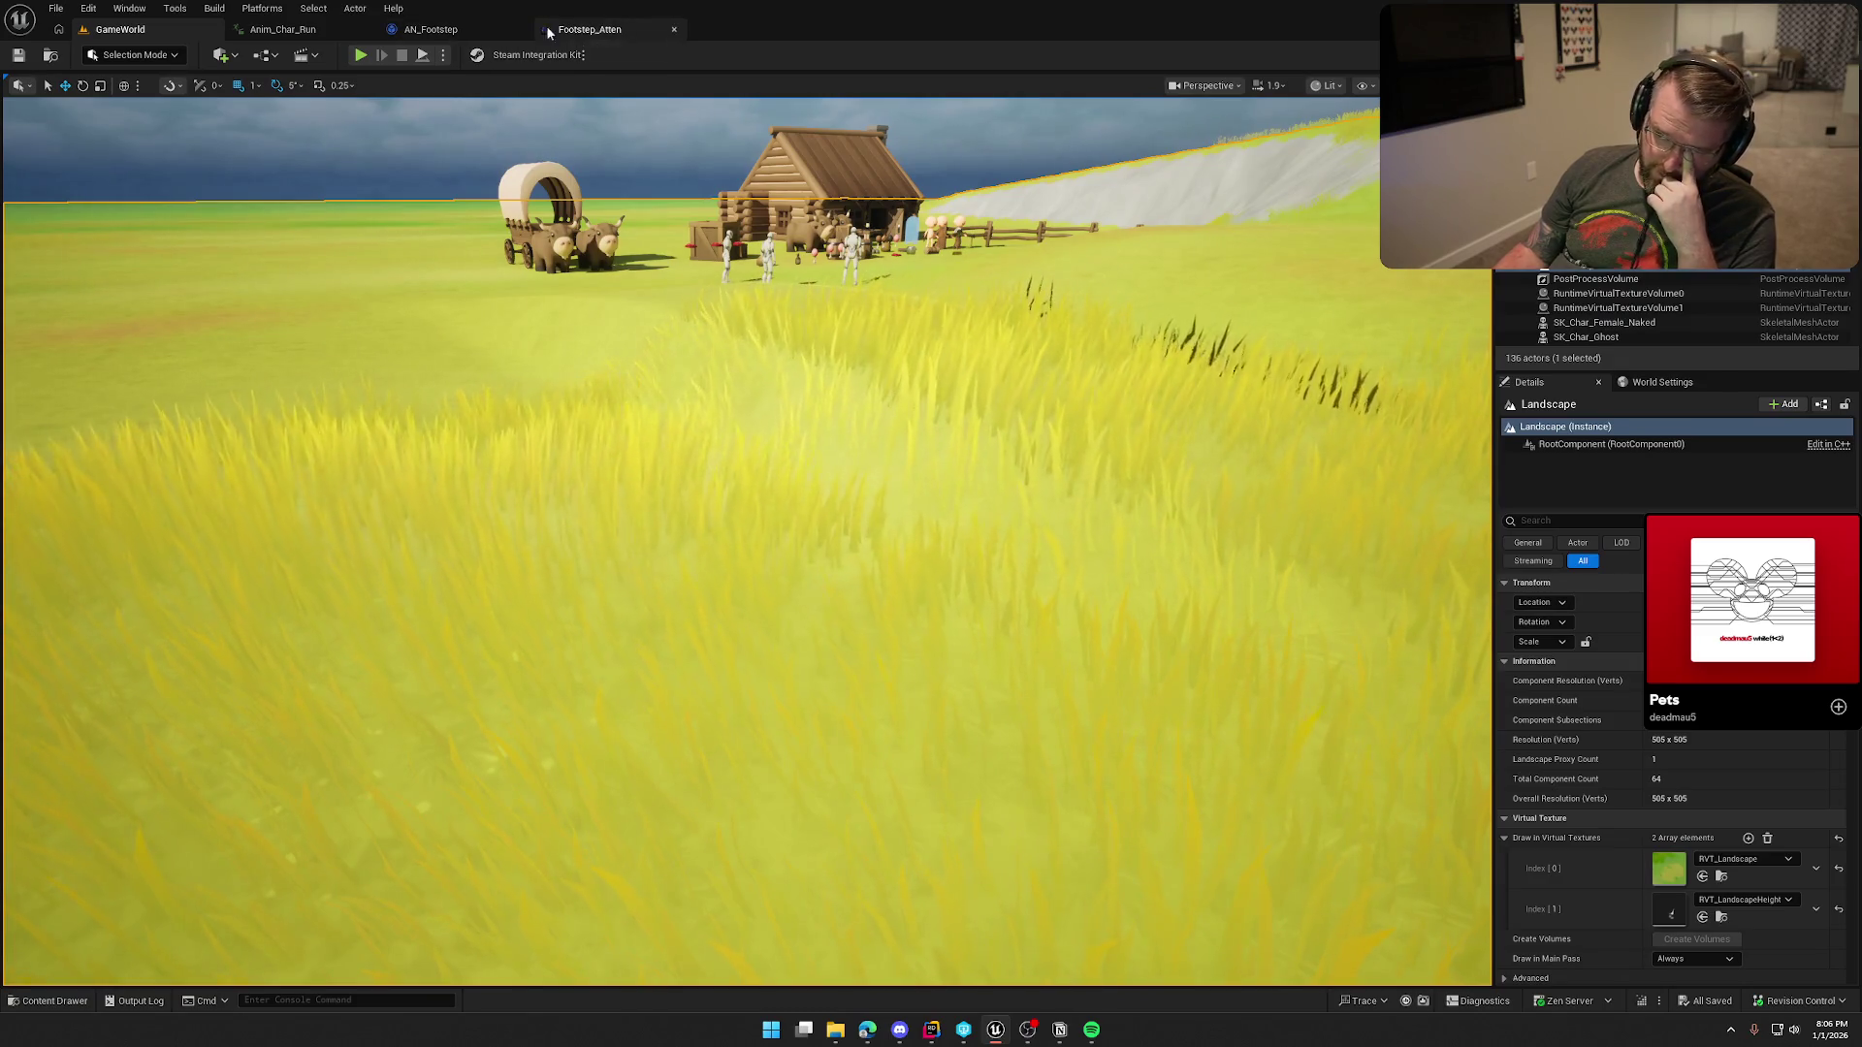
{"action": "left_click", "coordinate": [463, 30]}
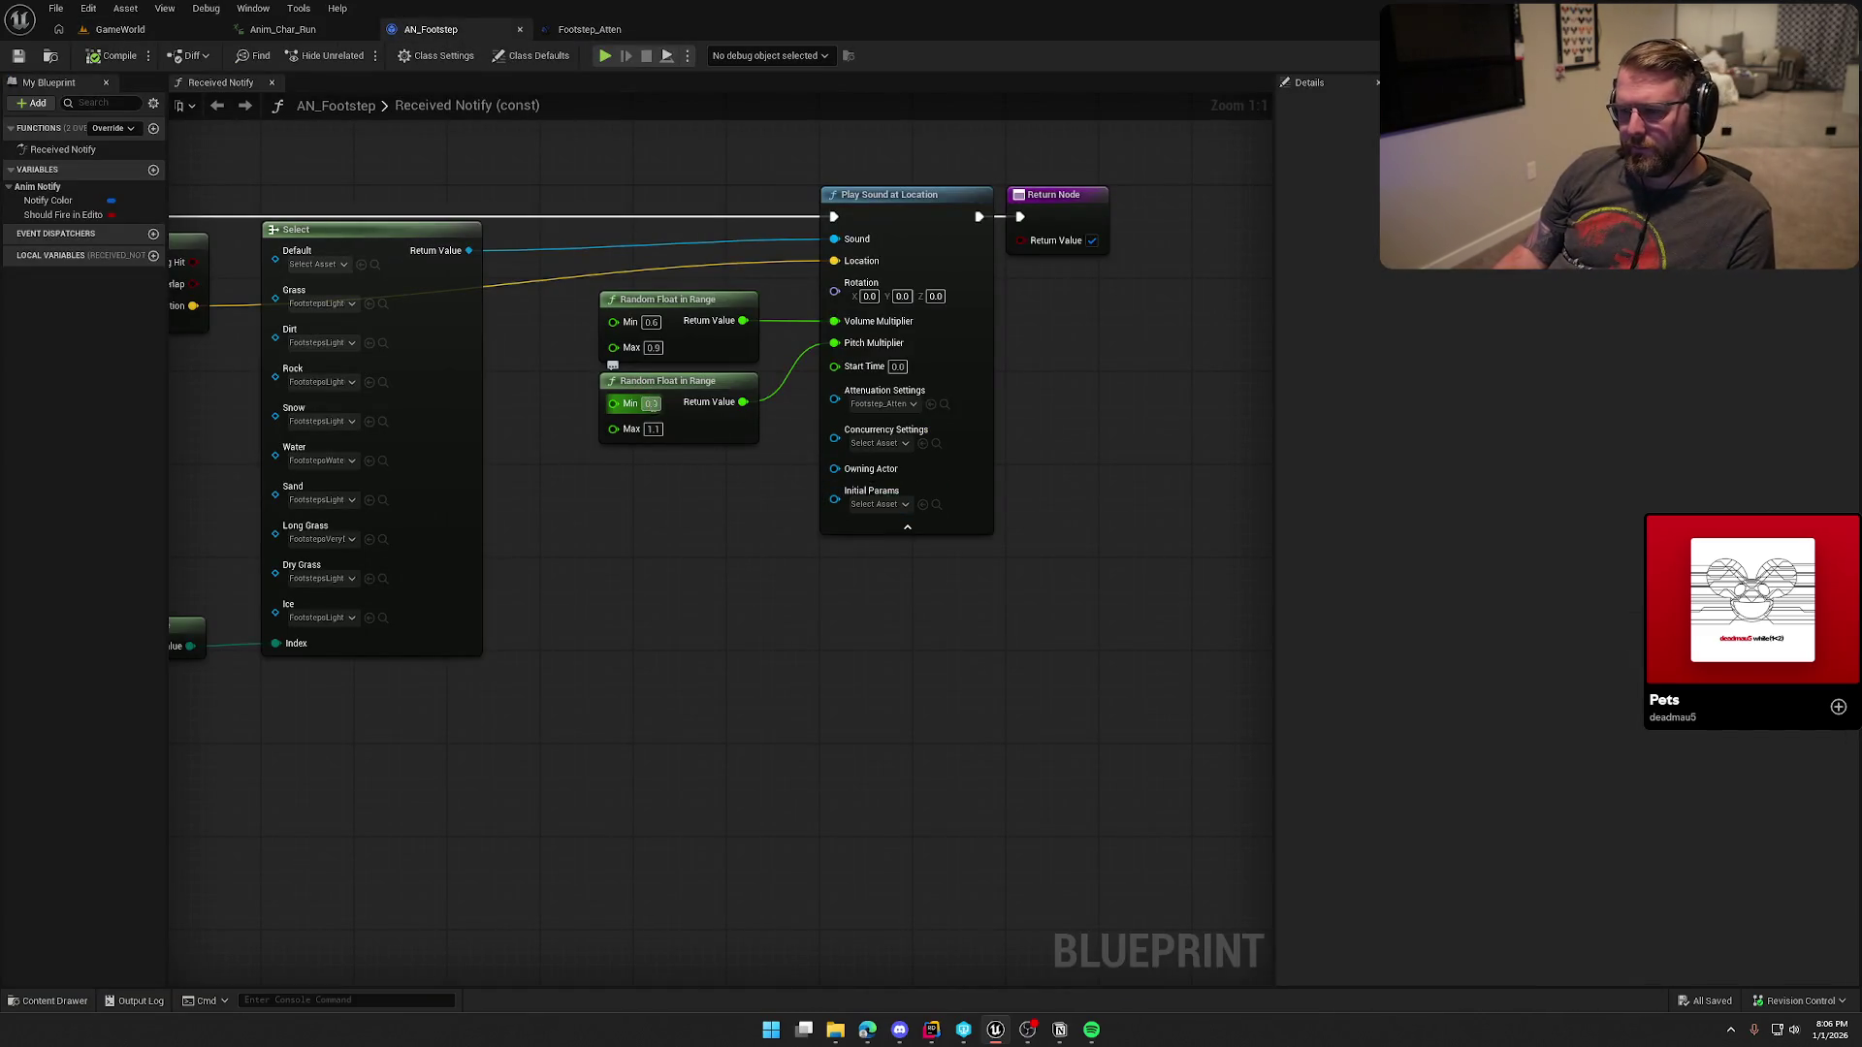
{"action": "type", "text": "1"}
{"action": "key", "text": "Tab"}
{"action": "type", "text": "1.2"}
{"action": "key", "text": "Return"}
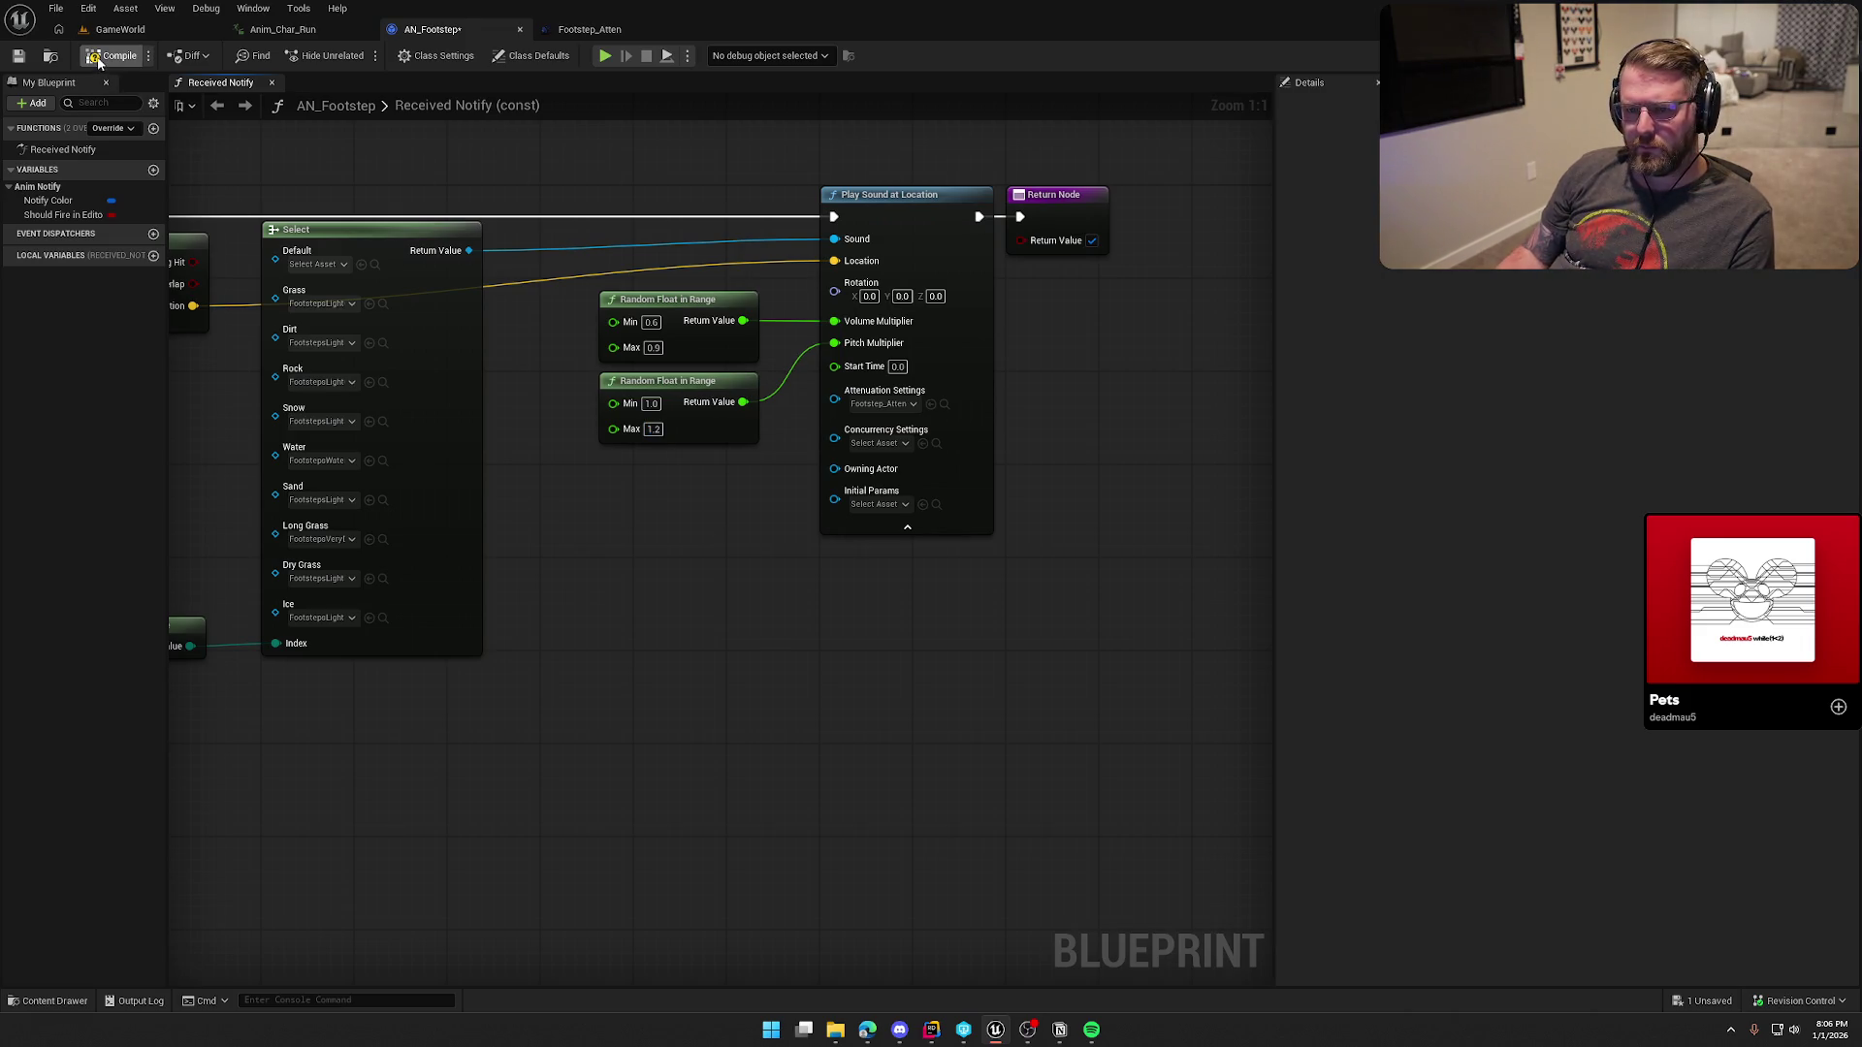
{"action": "key", "text": "ctrl+s"}
{"action": "left_click", "coordinate": [131, 30]}
{"action": "left_click", "coordinate": [363, 54]}
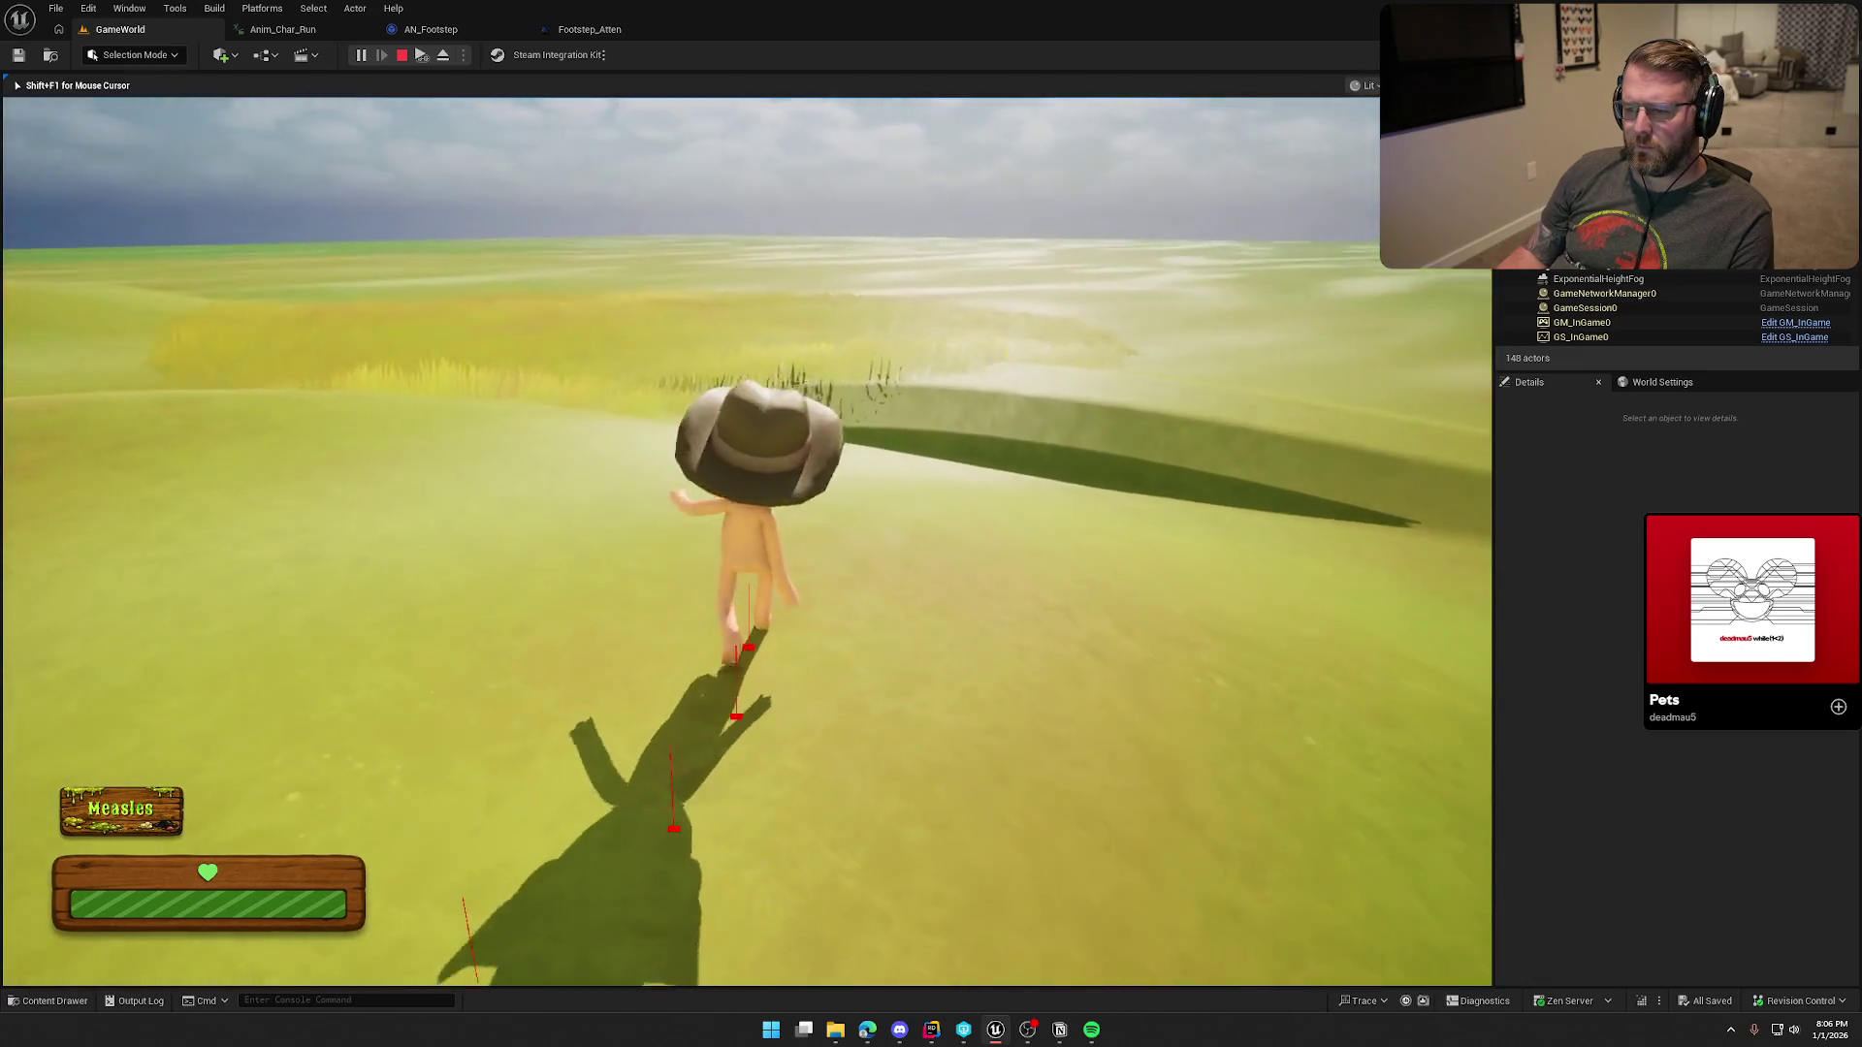
{"action": "key", "text": "Escape"}
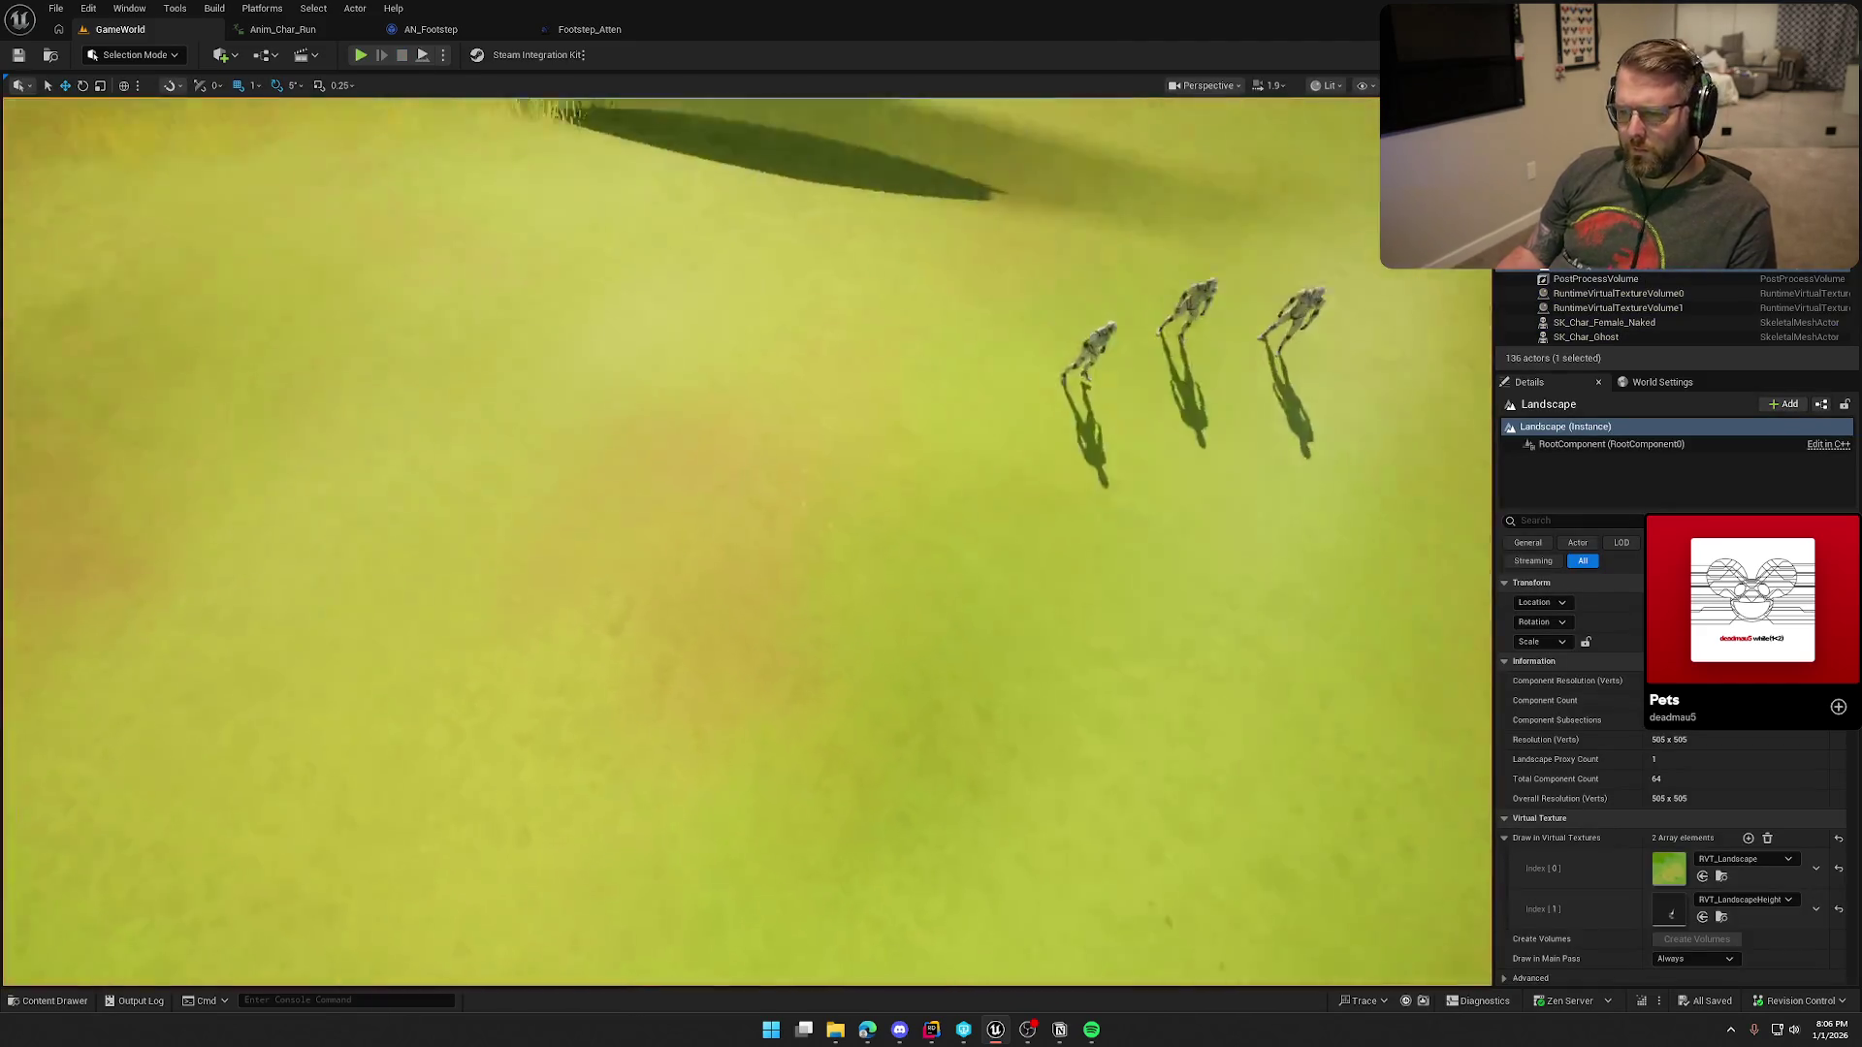
Step: Switch to Landscape Paint mode, shrink the brush to 1024, and paint a dirt patch
{"action": "left_click", "coordinate": [167, 55]}
{"action": "left_click", "coordinate": [161, 104]}
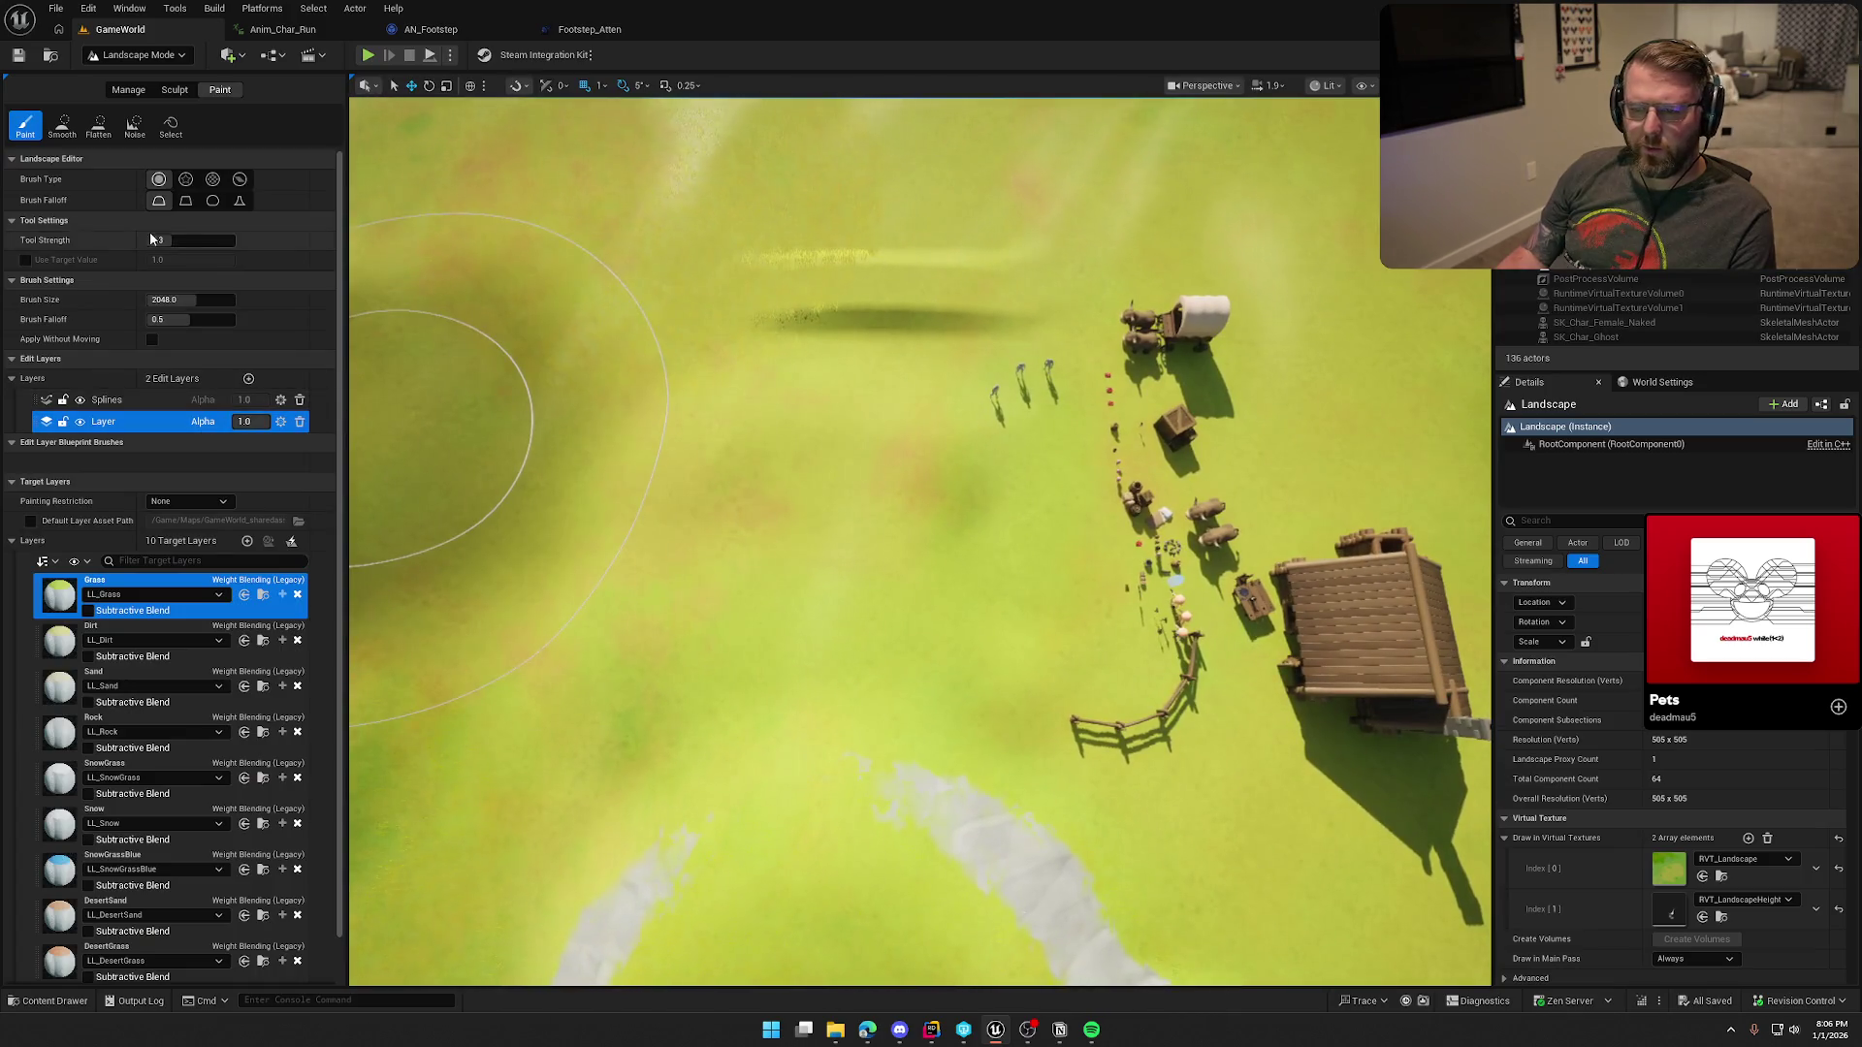
{"action": "left_click_drag", "start_coordinate": [197, 300], "coordinate": [151, 319]}
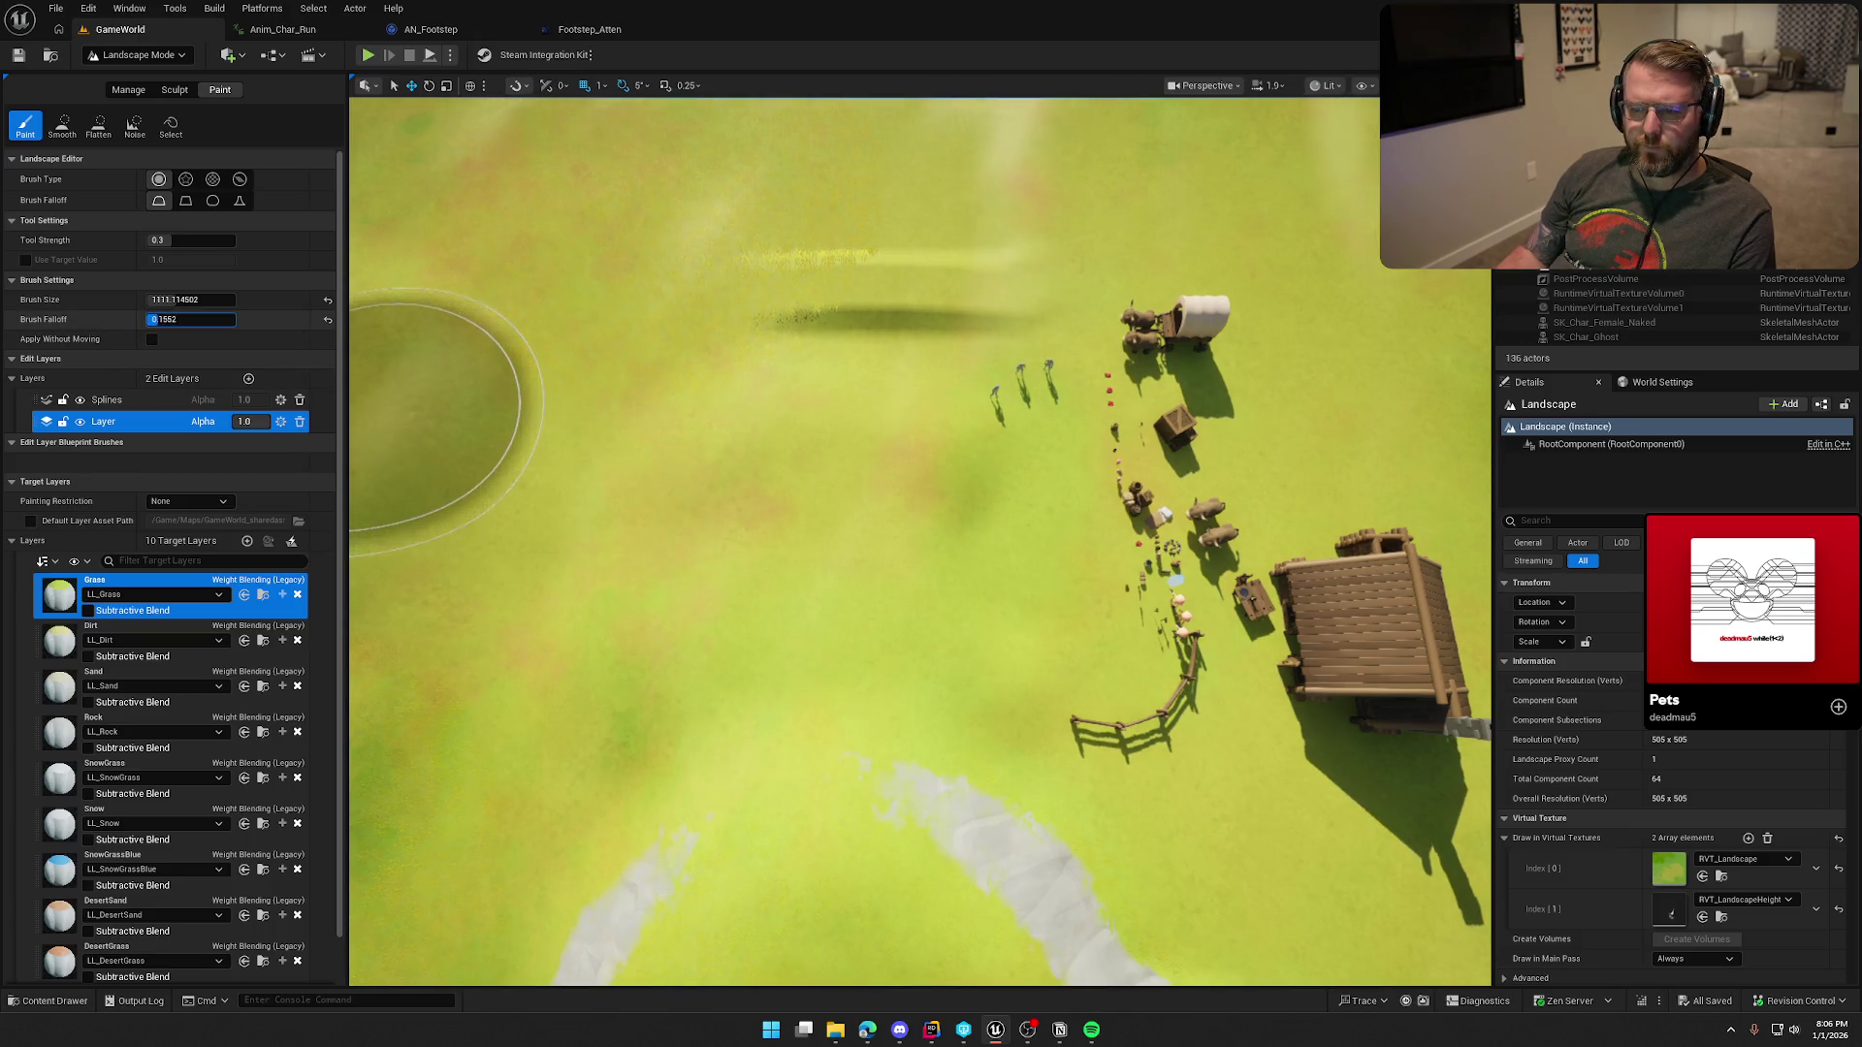
{"action": "left_click", "coordinate": [737, 578]}
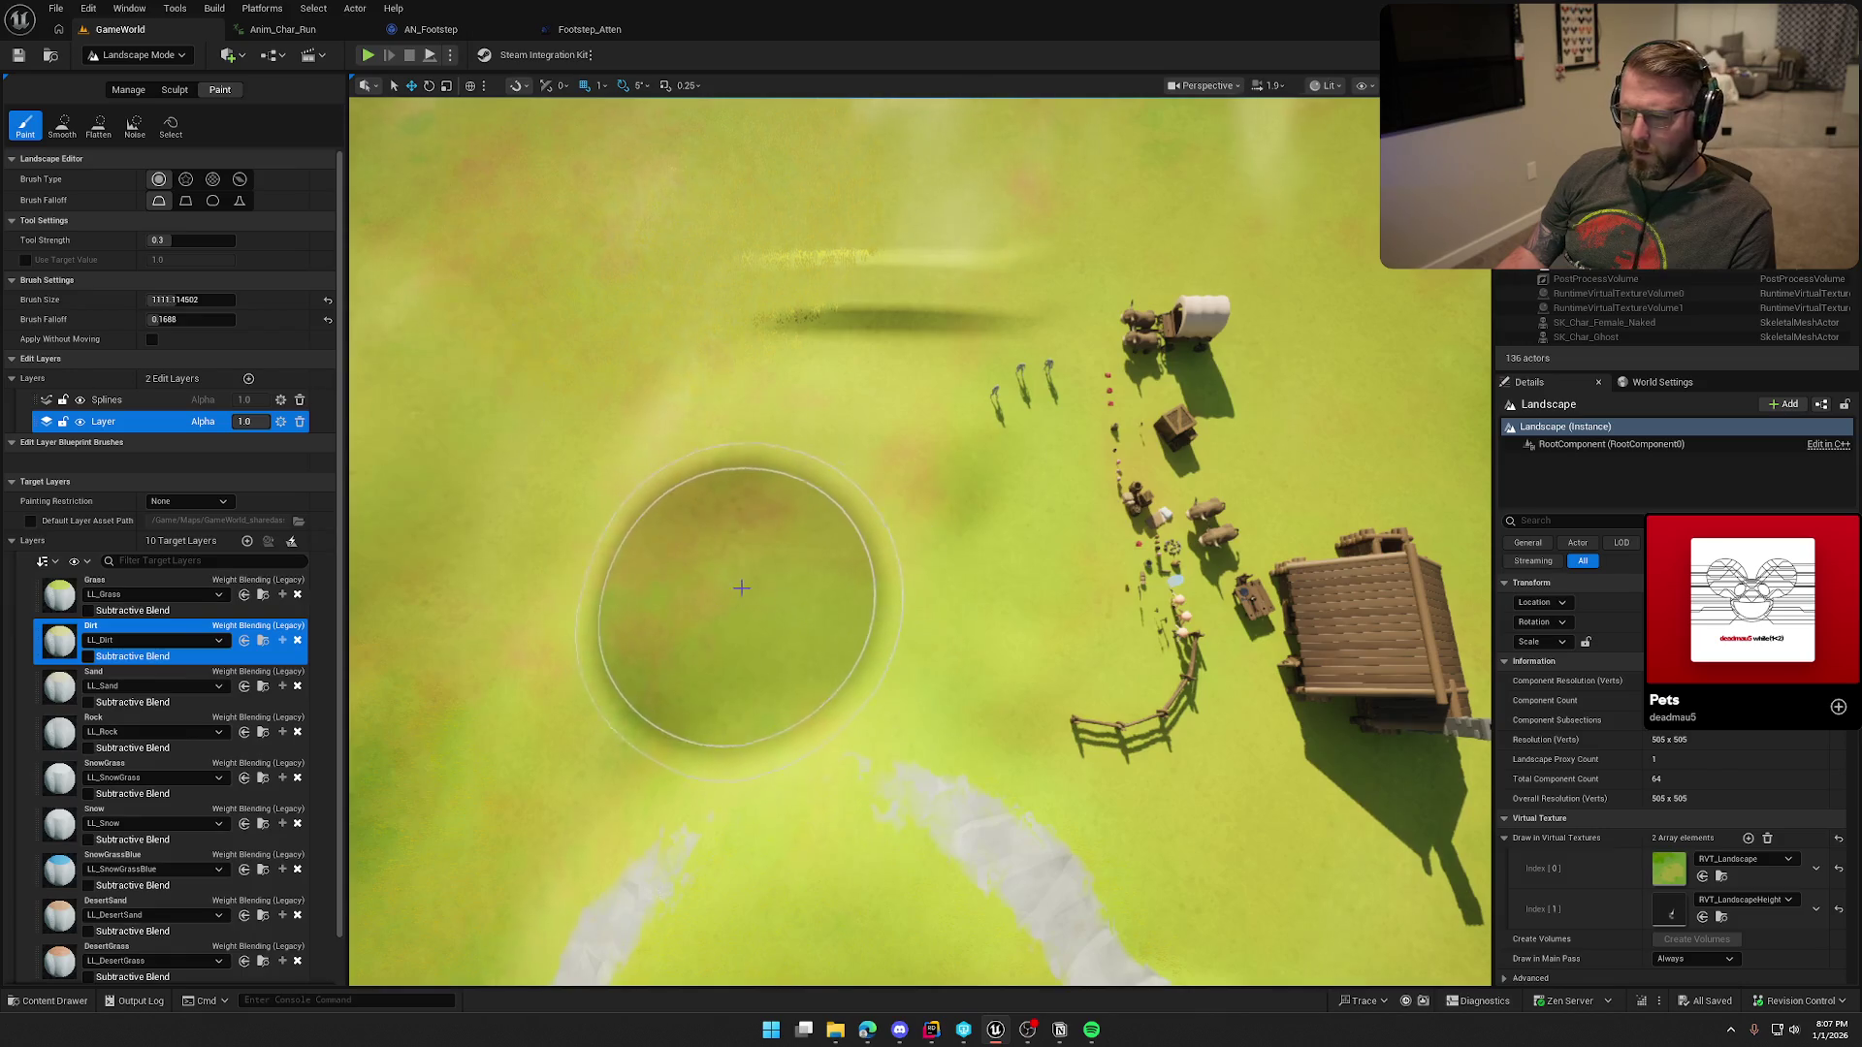
Step: Paint sand, rock and snow patches around the village, then return to Selection Mode
{"action": "scroll", "coordinate": [860, 312], "scroll_direction": "up", "scroll_amount": 2}
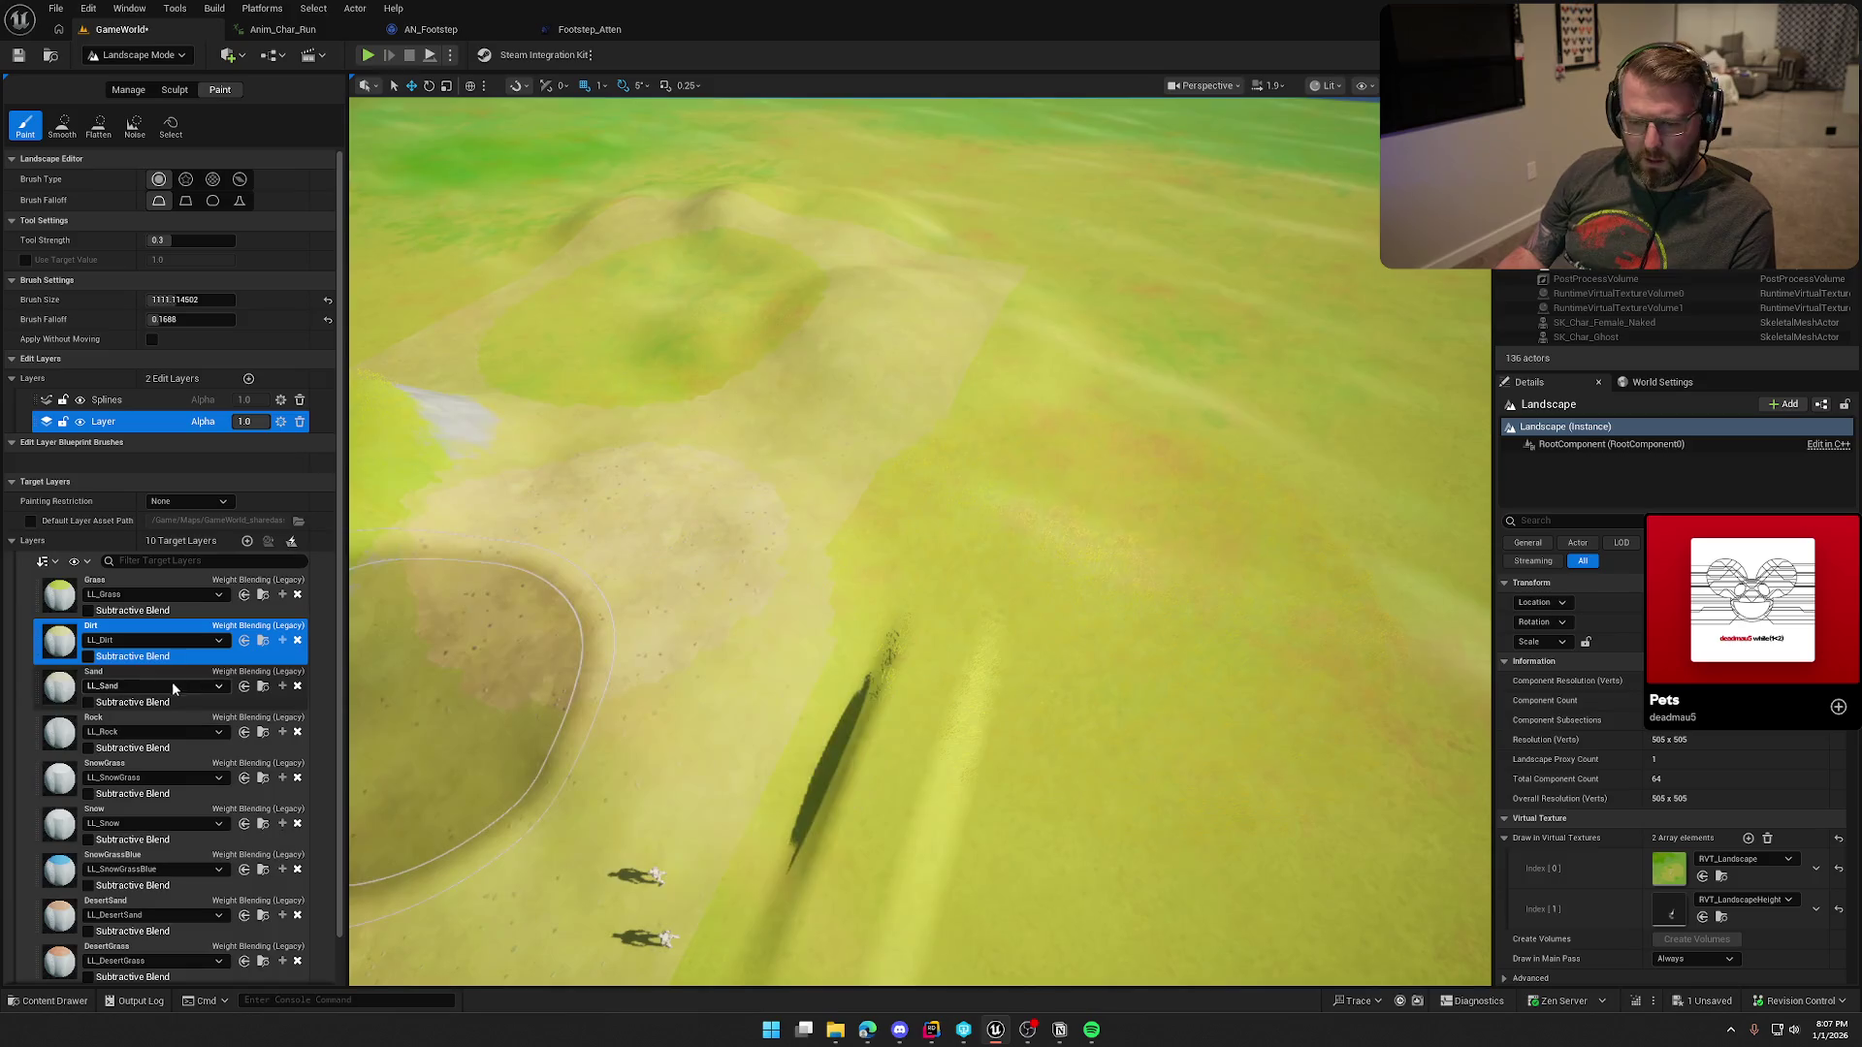
{"action": "left_click", "coordinate": [70, 686]}
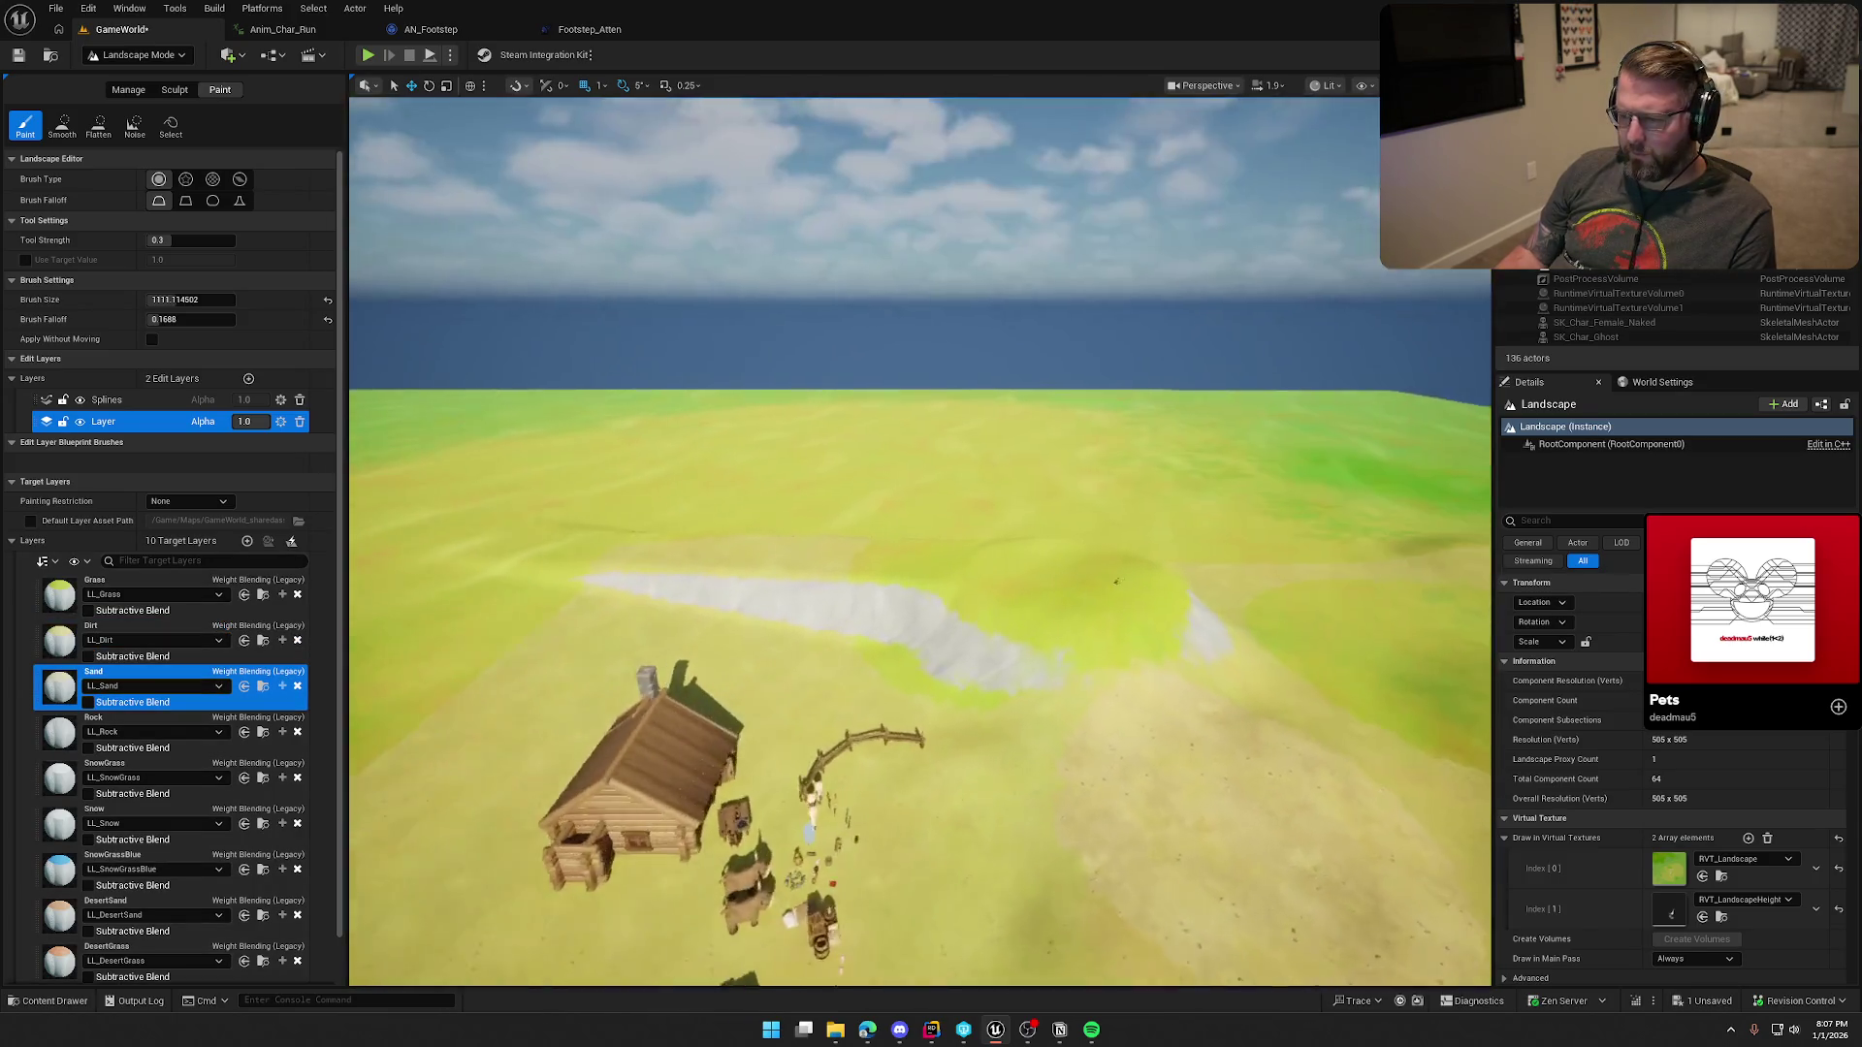
{"action": "left_click", "coordinate": [1009, 563]}
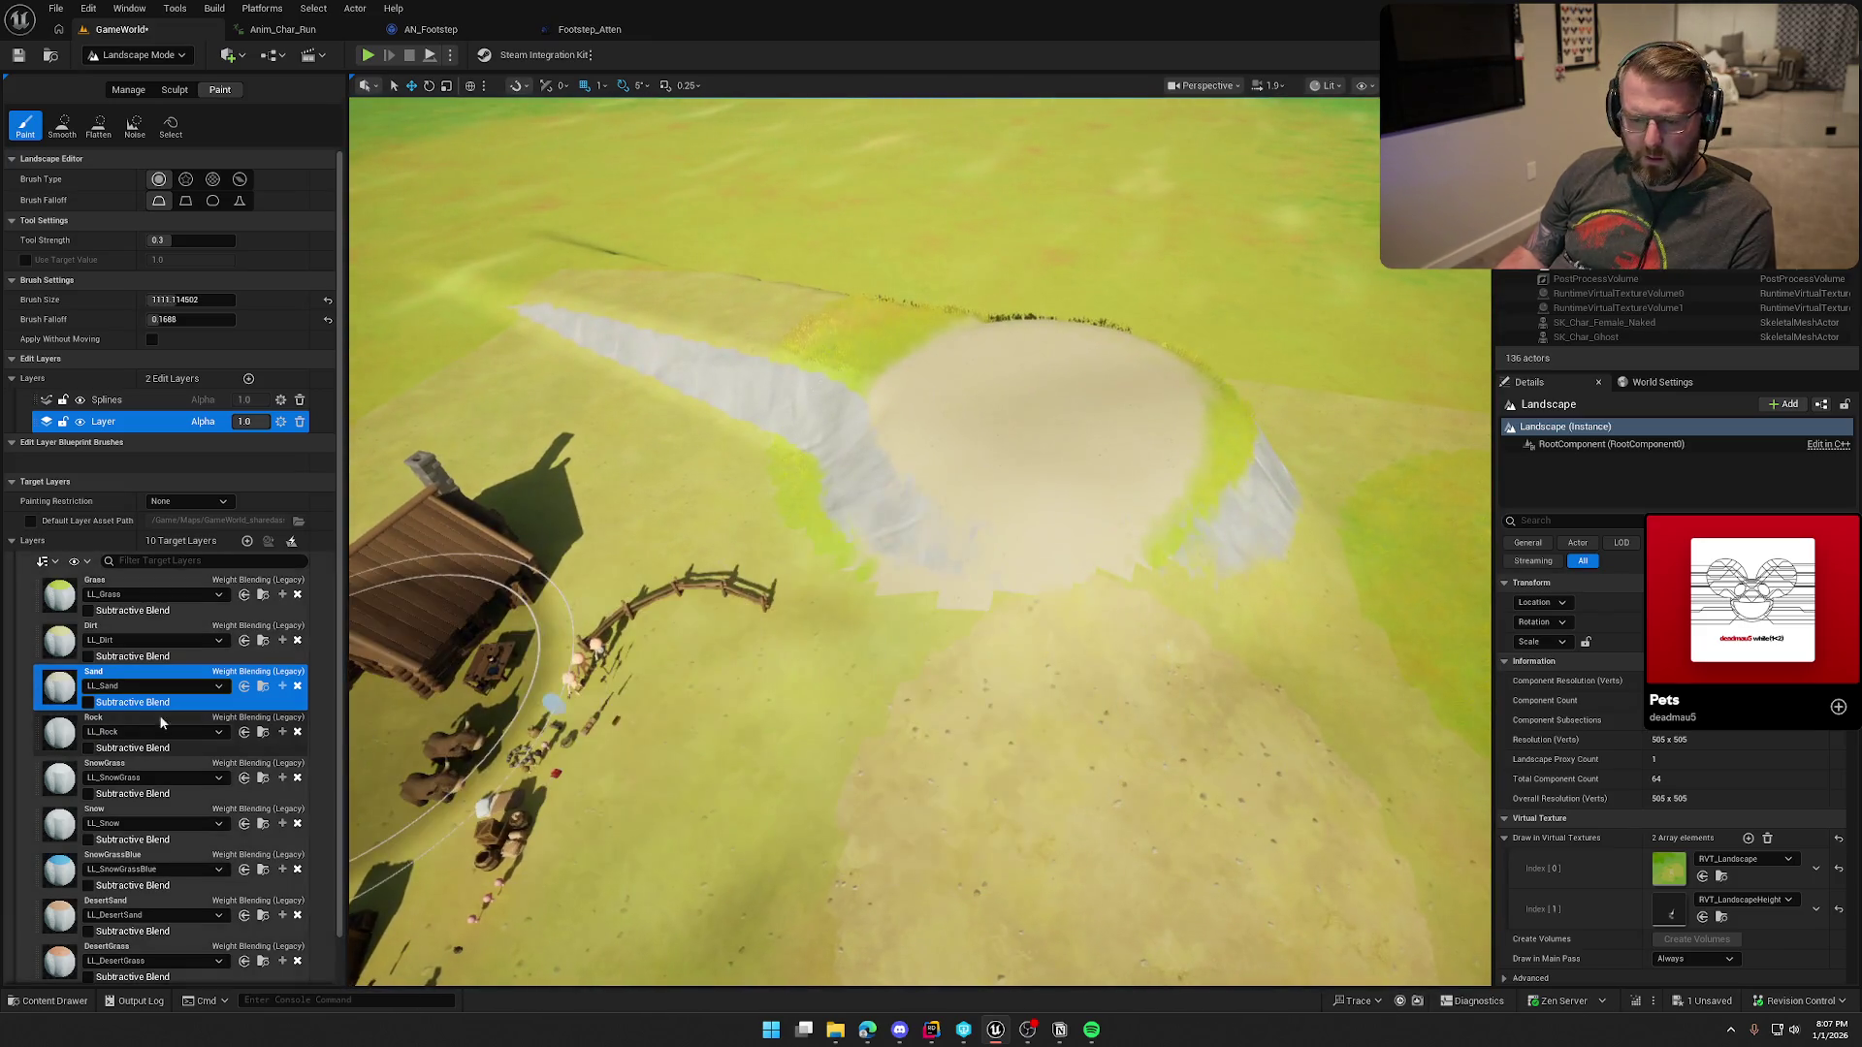
{"action": "left_click", "coordinate": [73, 734]}
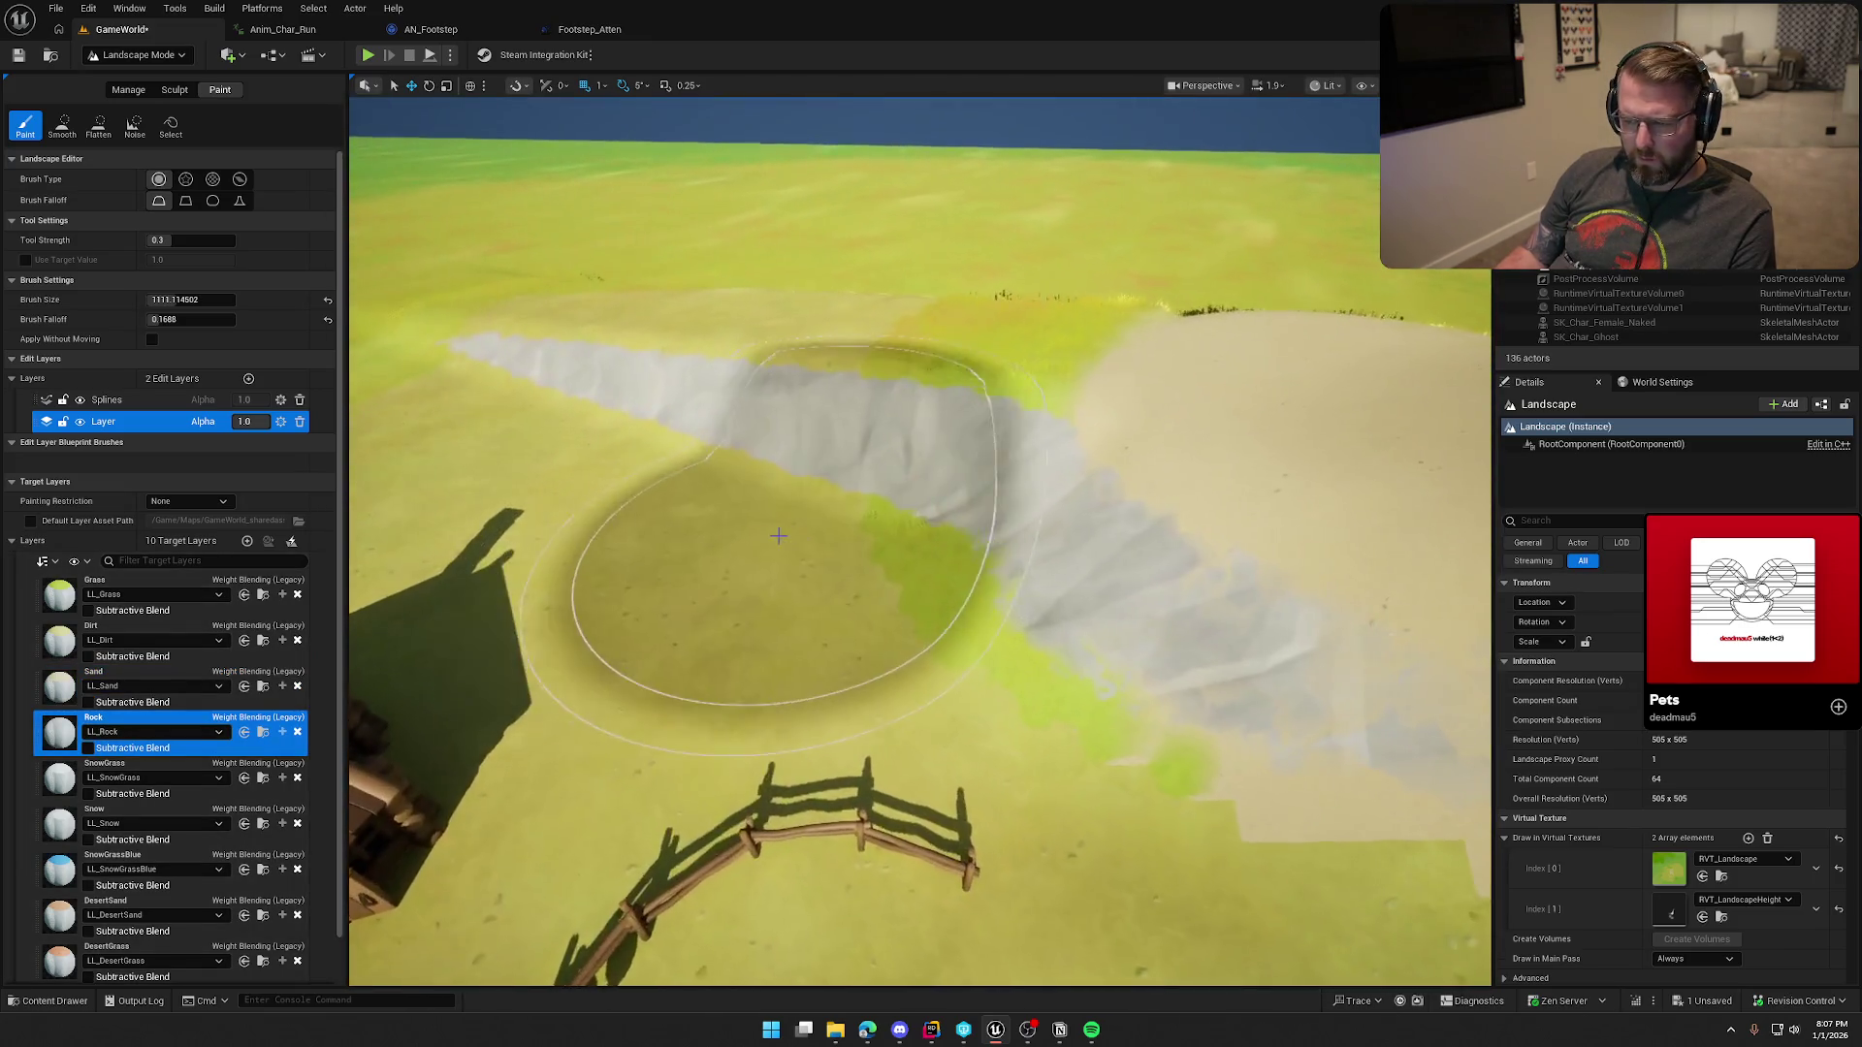
{"action": "left_click", "coordinate": [766, 530]}
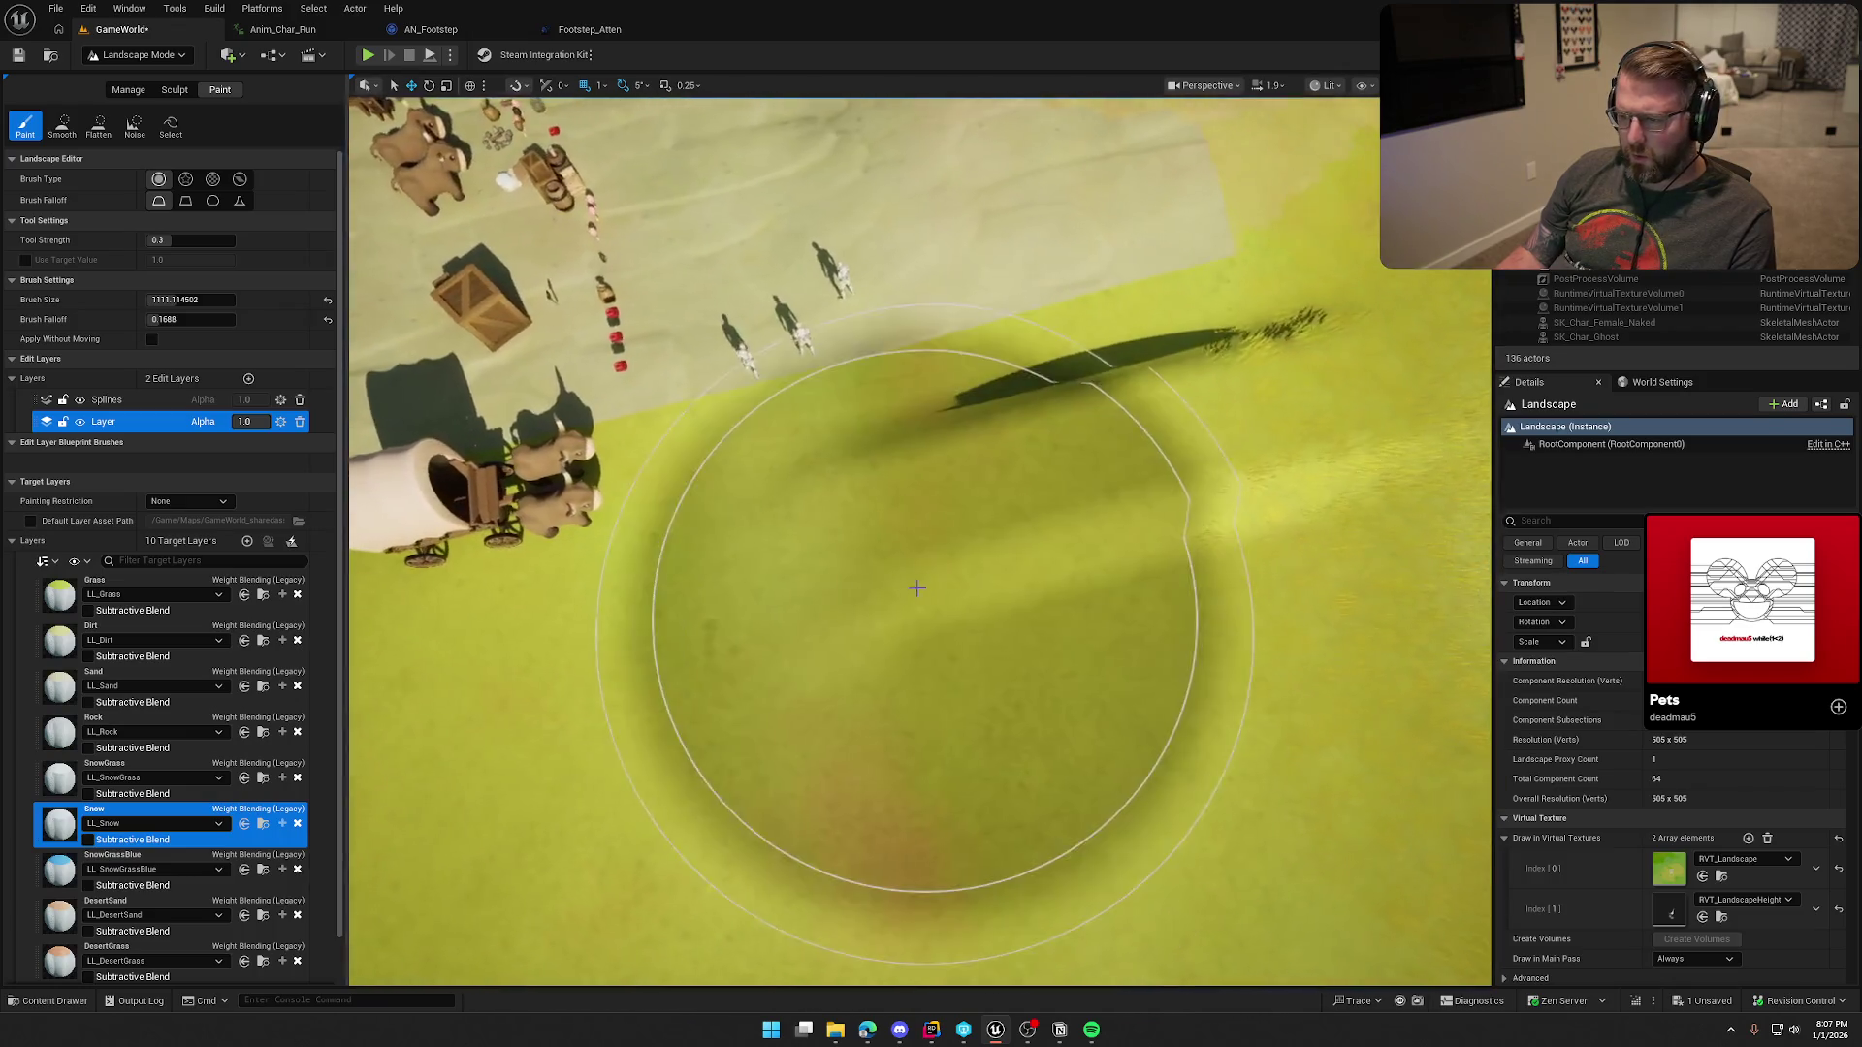
{"action": "left_click", "coordinate": [916, 587]}
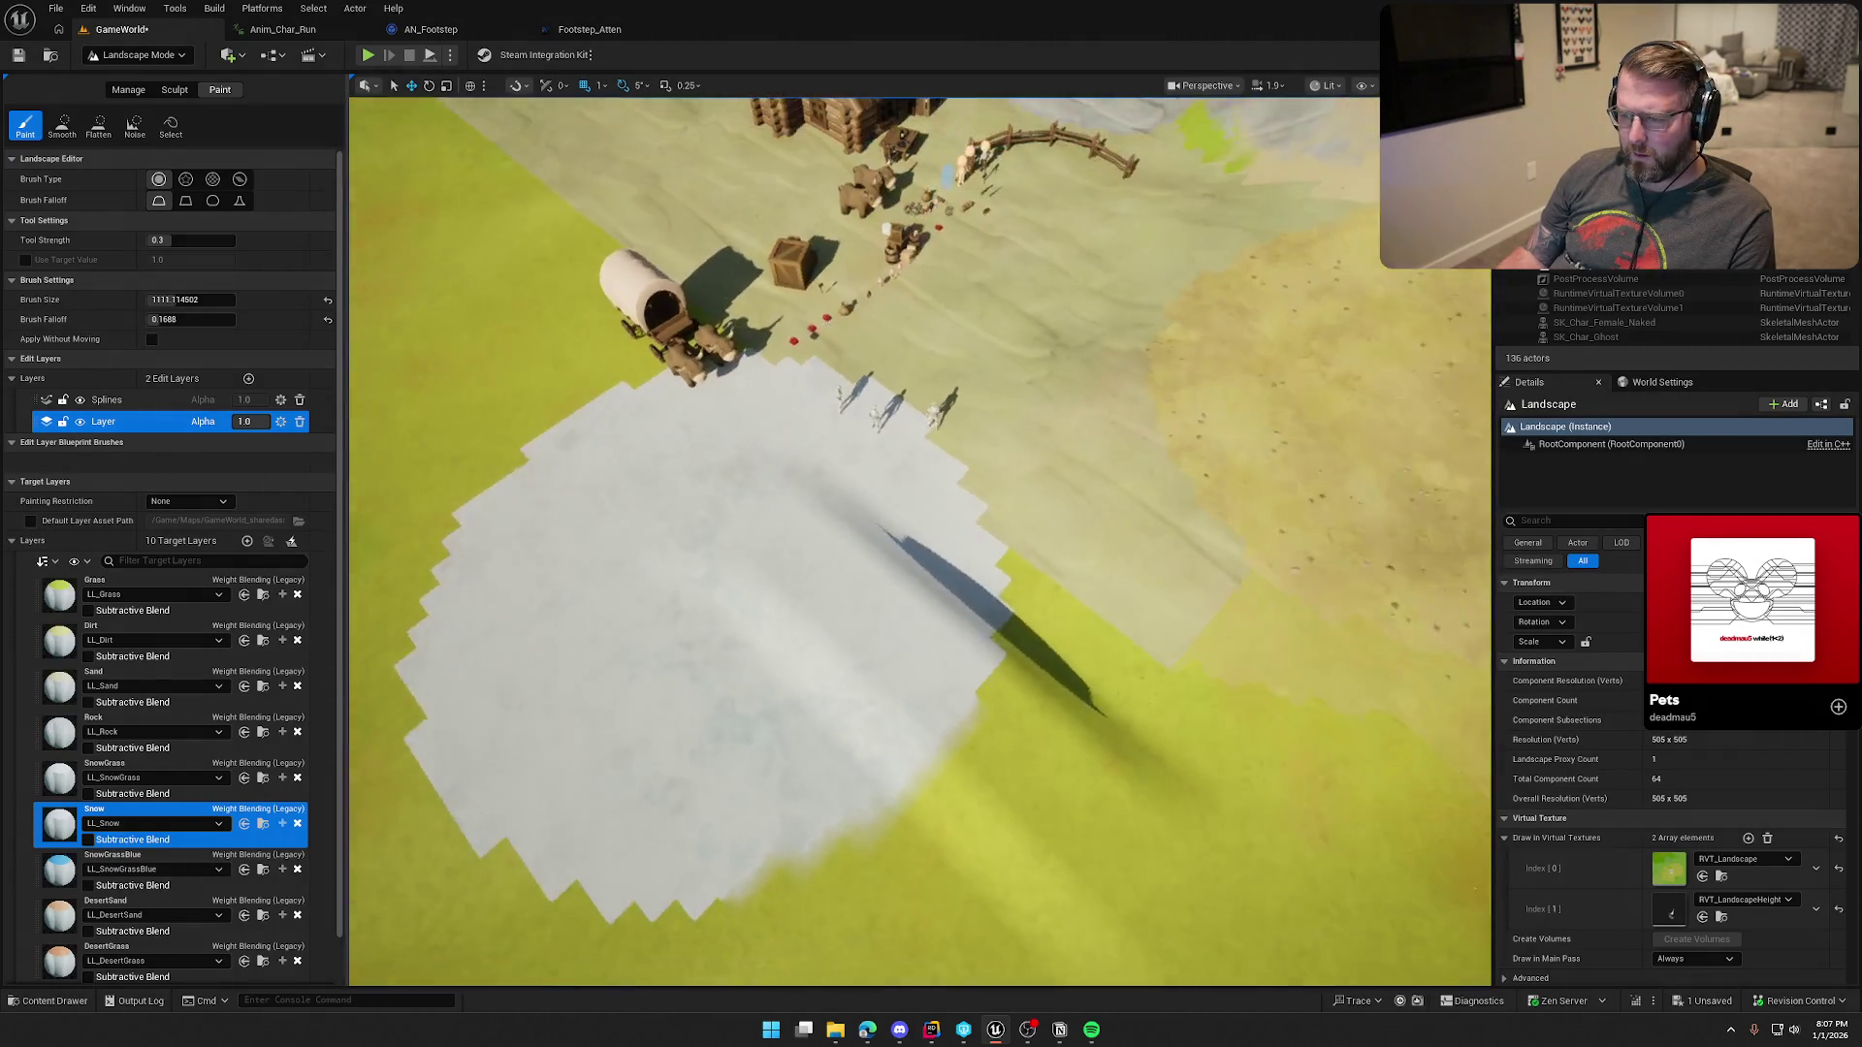
{"action": "scroll", "coordinate": [217, 853], "scroll_direction": "down", "scroll_amount": 2}
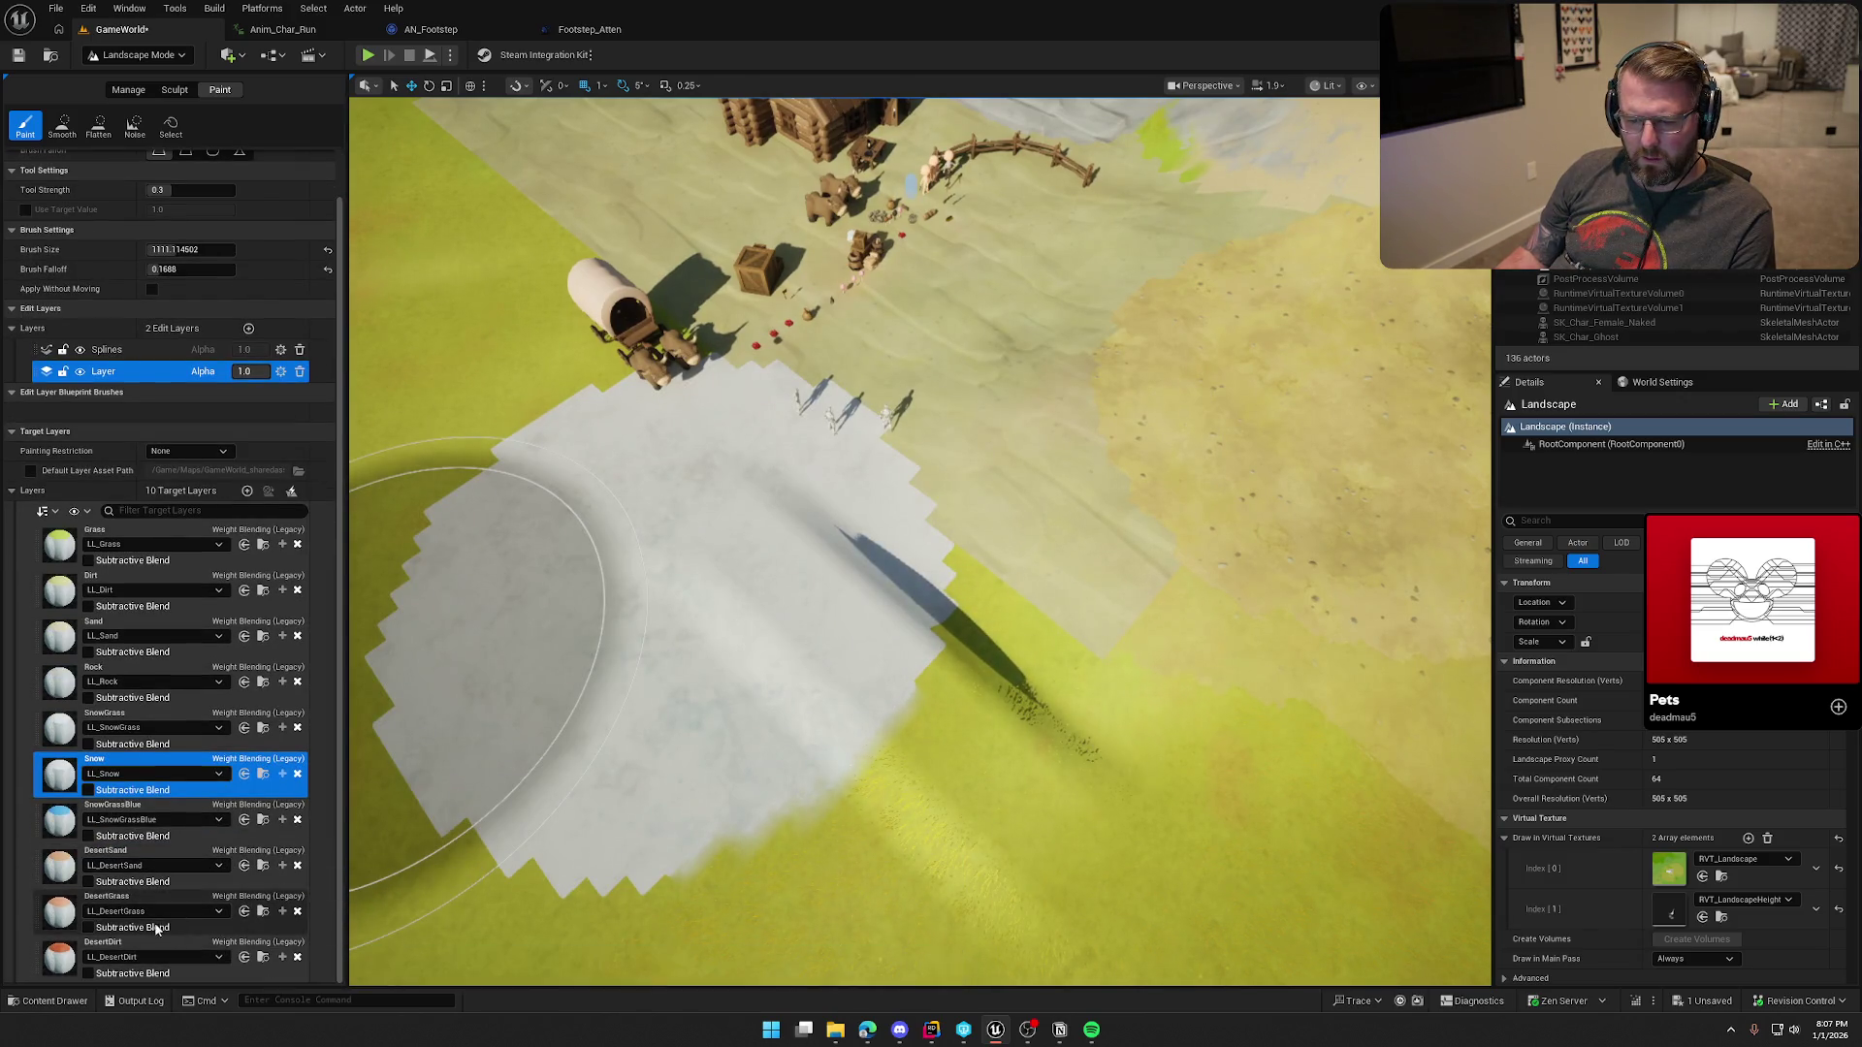
{"action": "scroll", "coordinate": [921, 543], "scroll_direction": "down", "scroll_amount": 5}
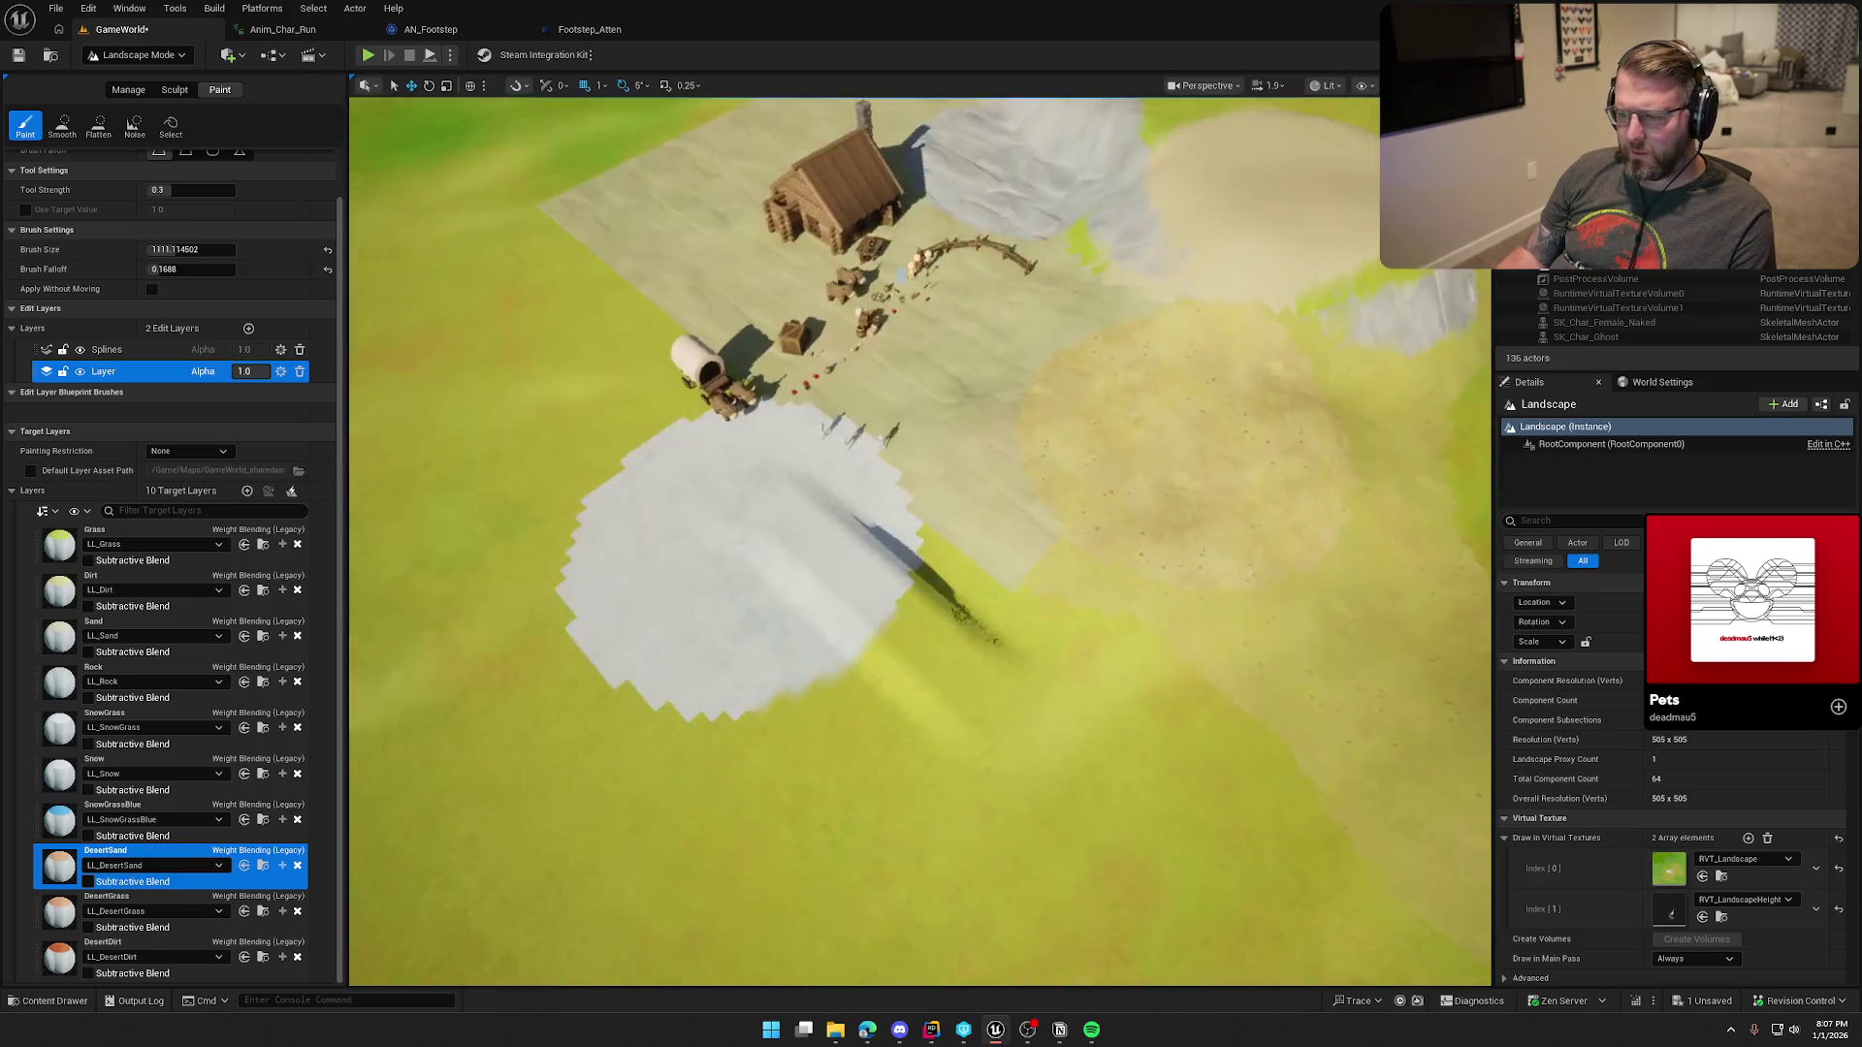
{"action": "scroll", "coordinate": [921, 543], "scroll_direction": "up", "scroll_amount": 2}
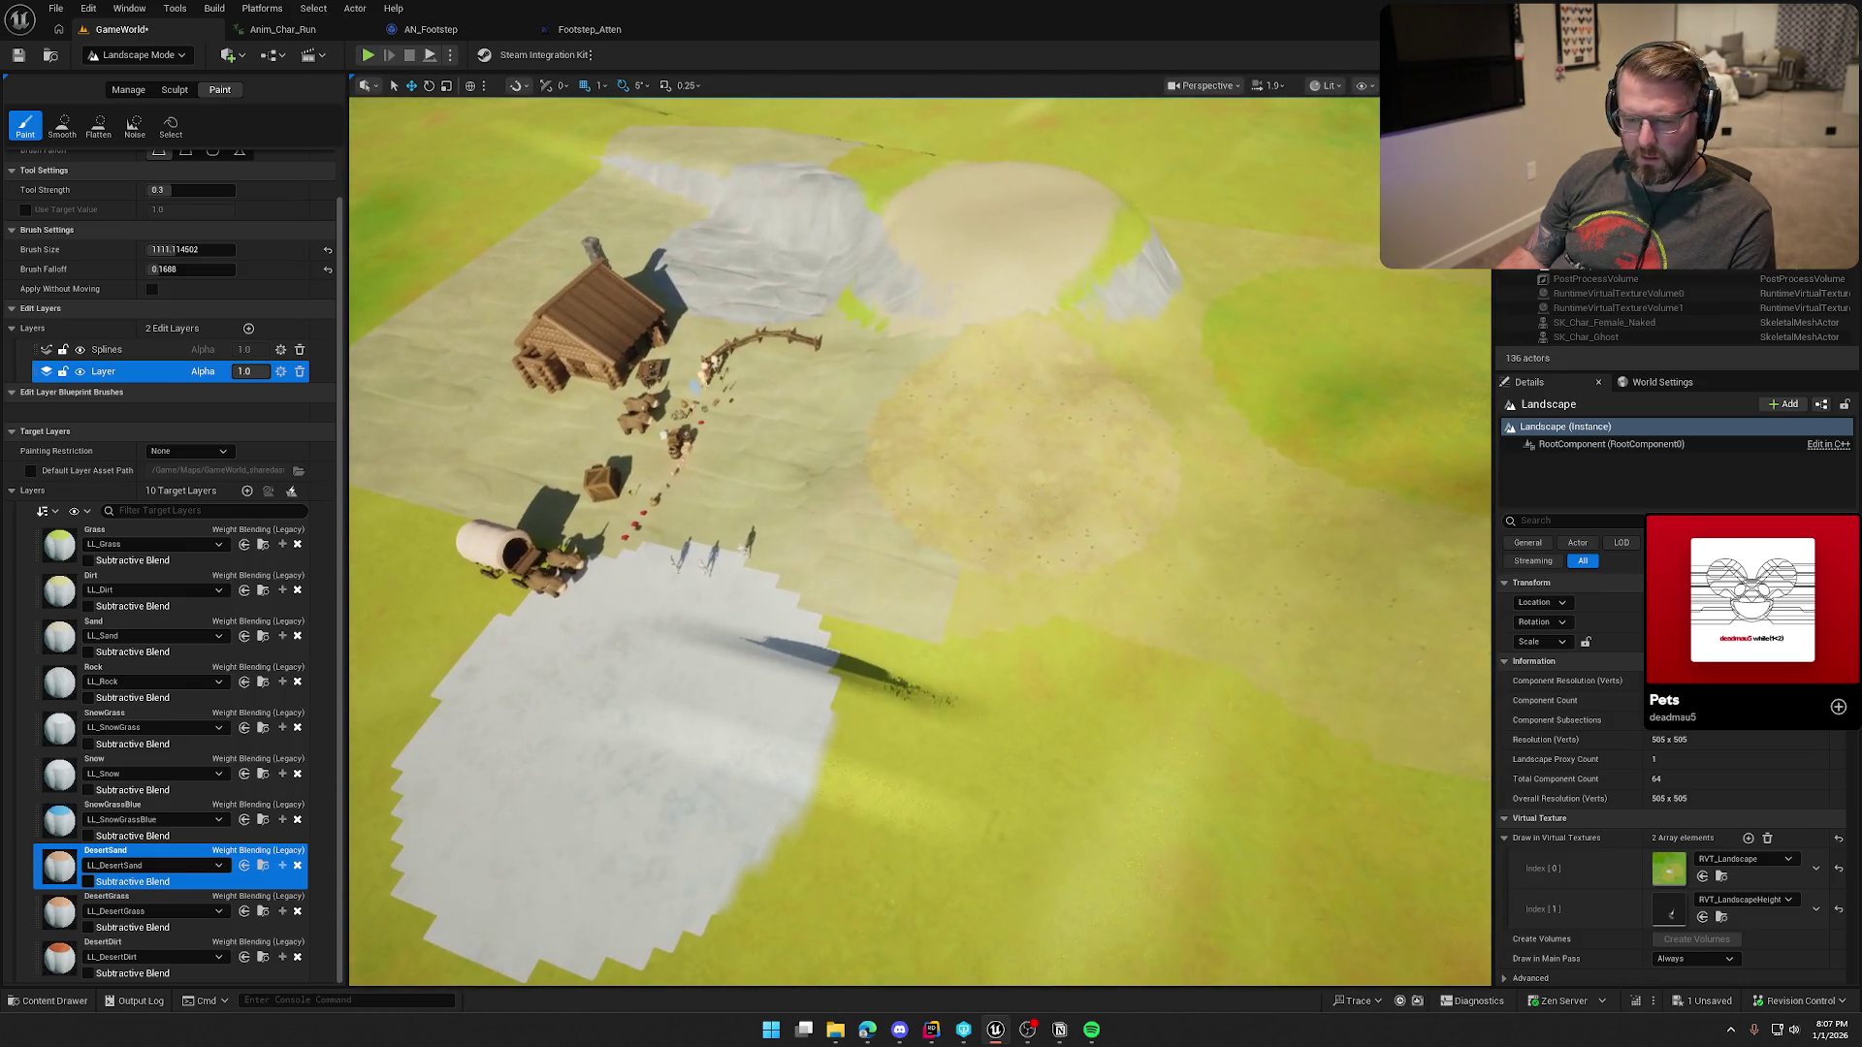
{"action": "left_click", "coordinate": [150, 55]}
{"action": "left_click", "coordinate": [146, 77]}
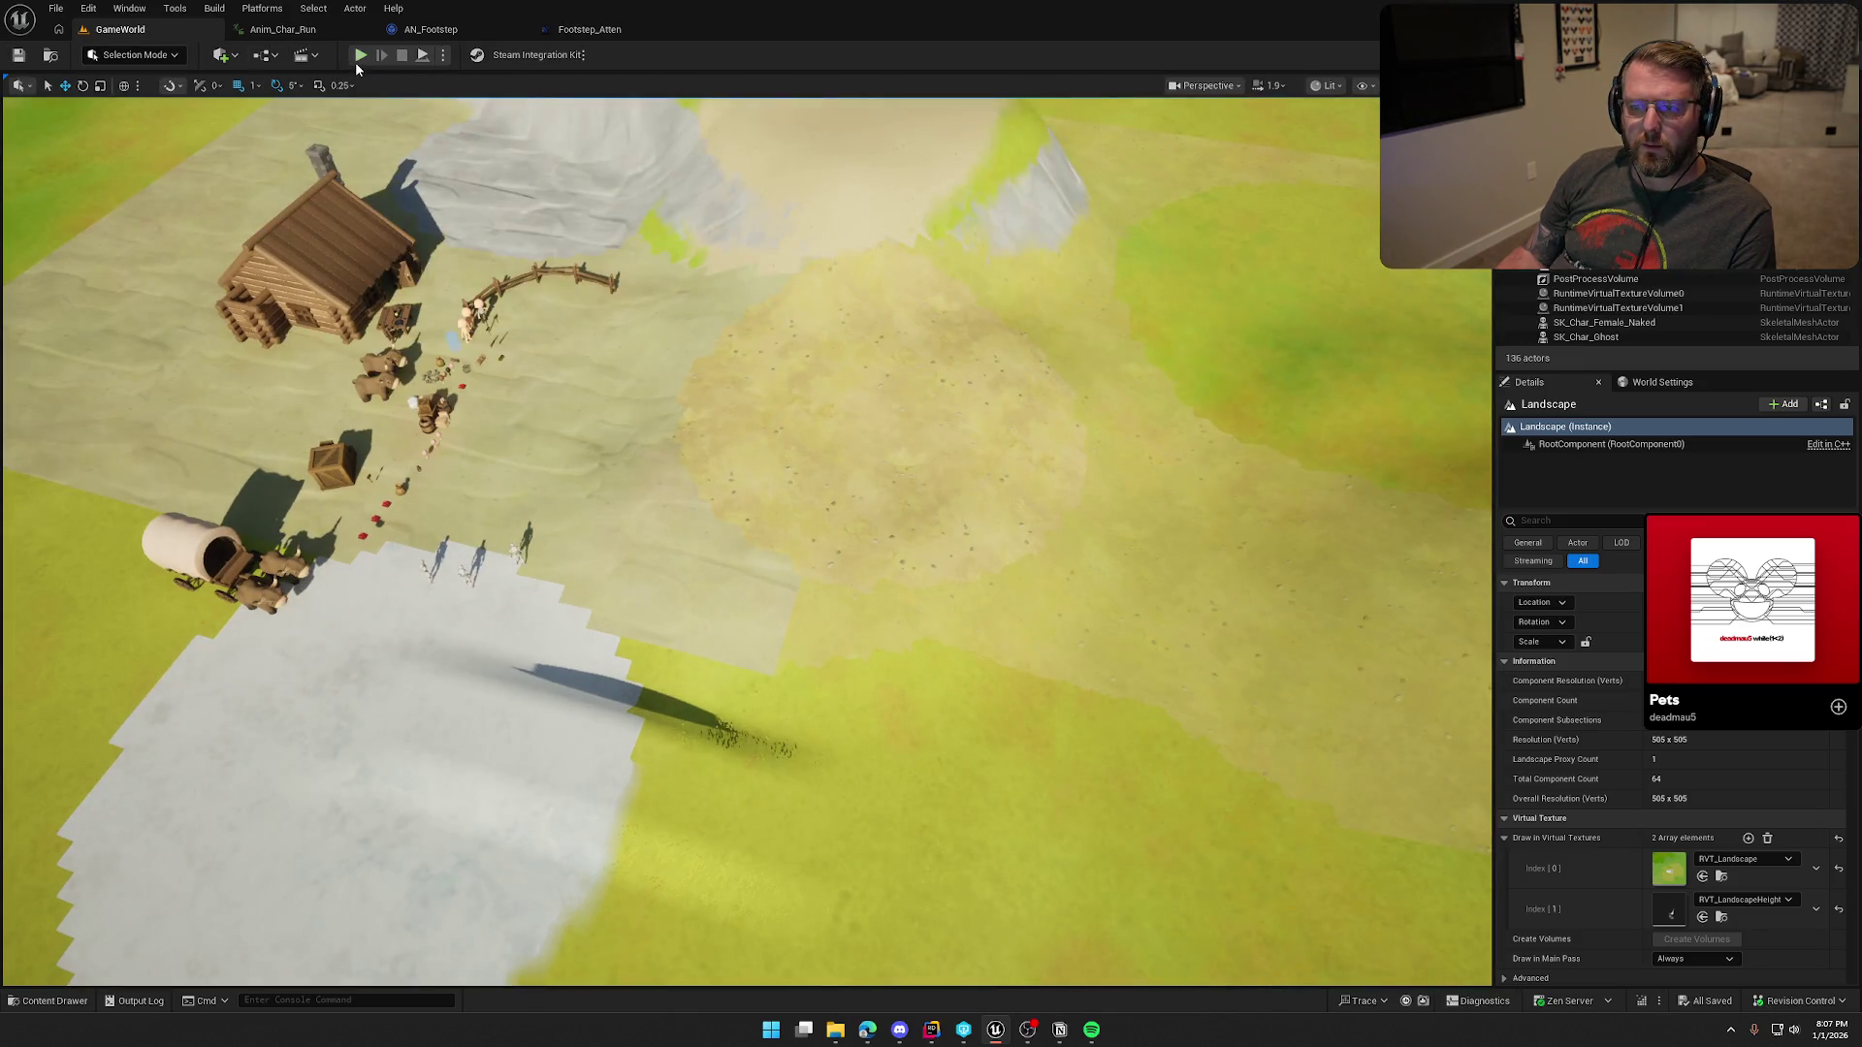
Step: Playtest running over the painted dirt, sand and snow, then reopen the AN_Footstep graph
{"action": "left_click", "coordinate": [360, 56]}
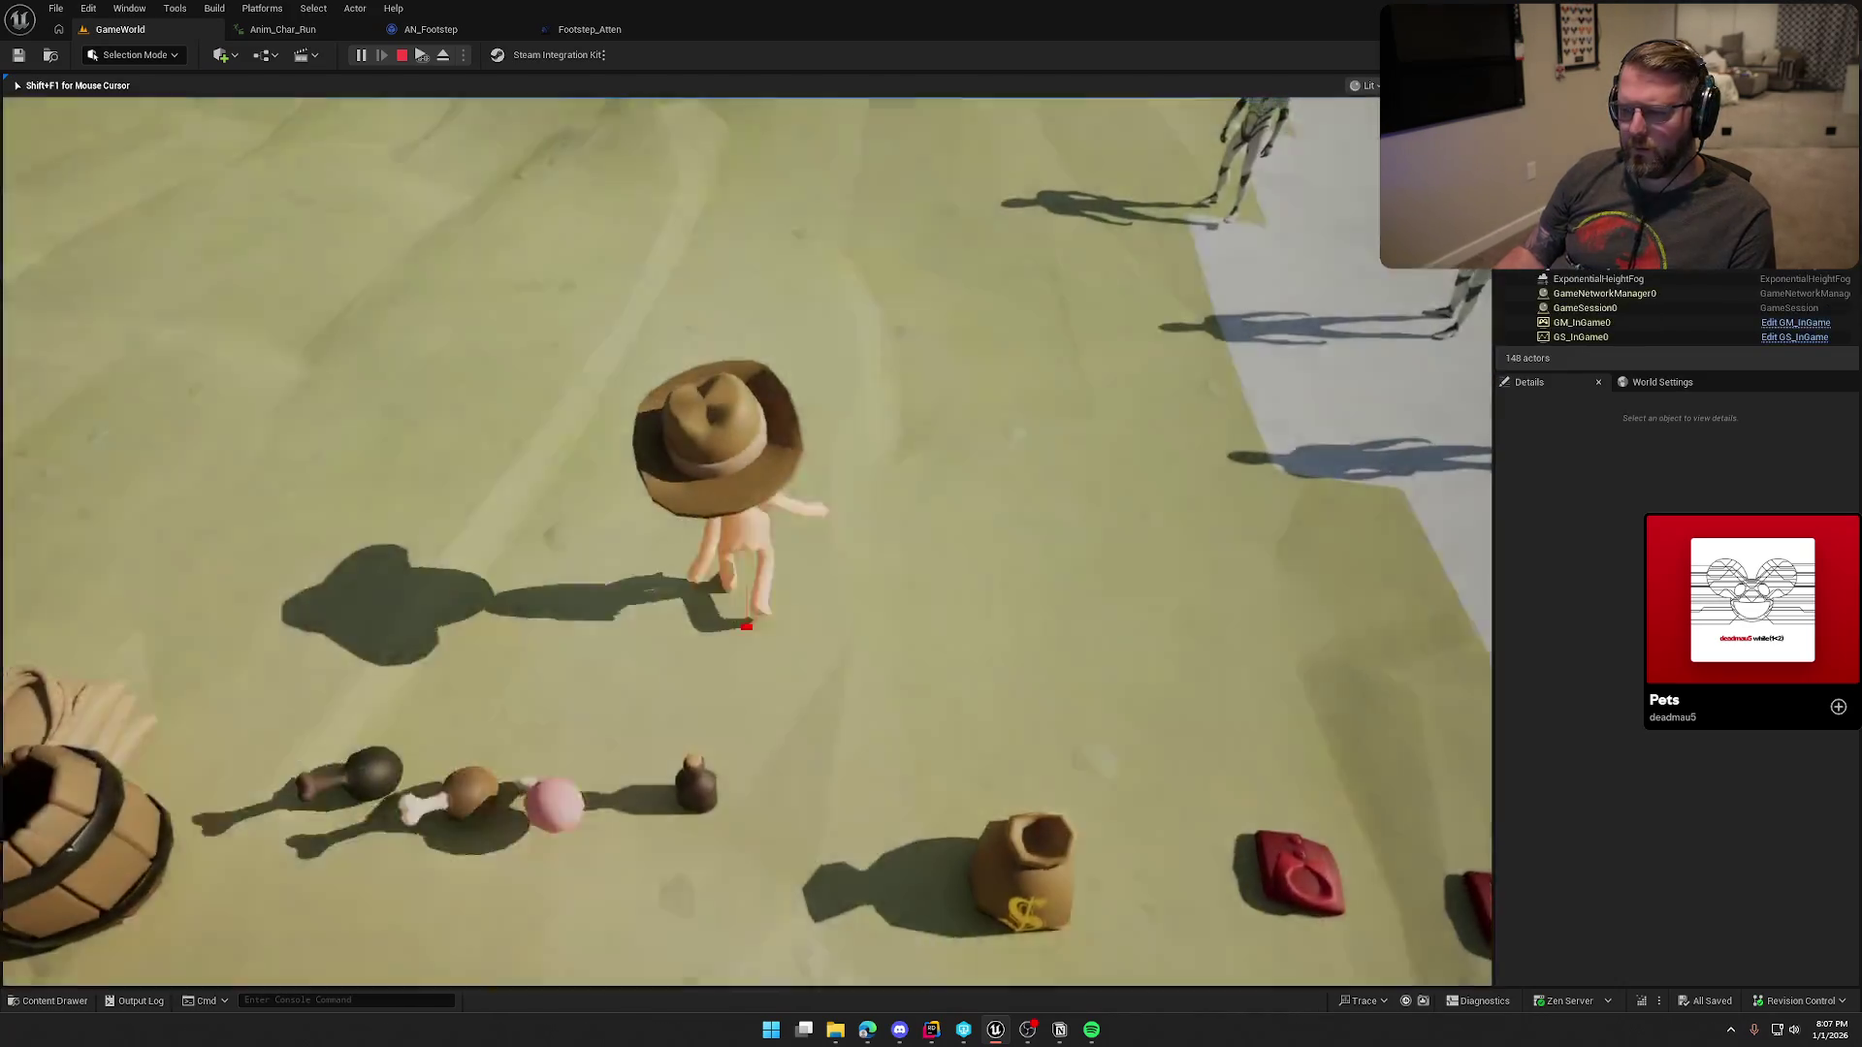
{"action": "key", "text": "shift"}
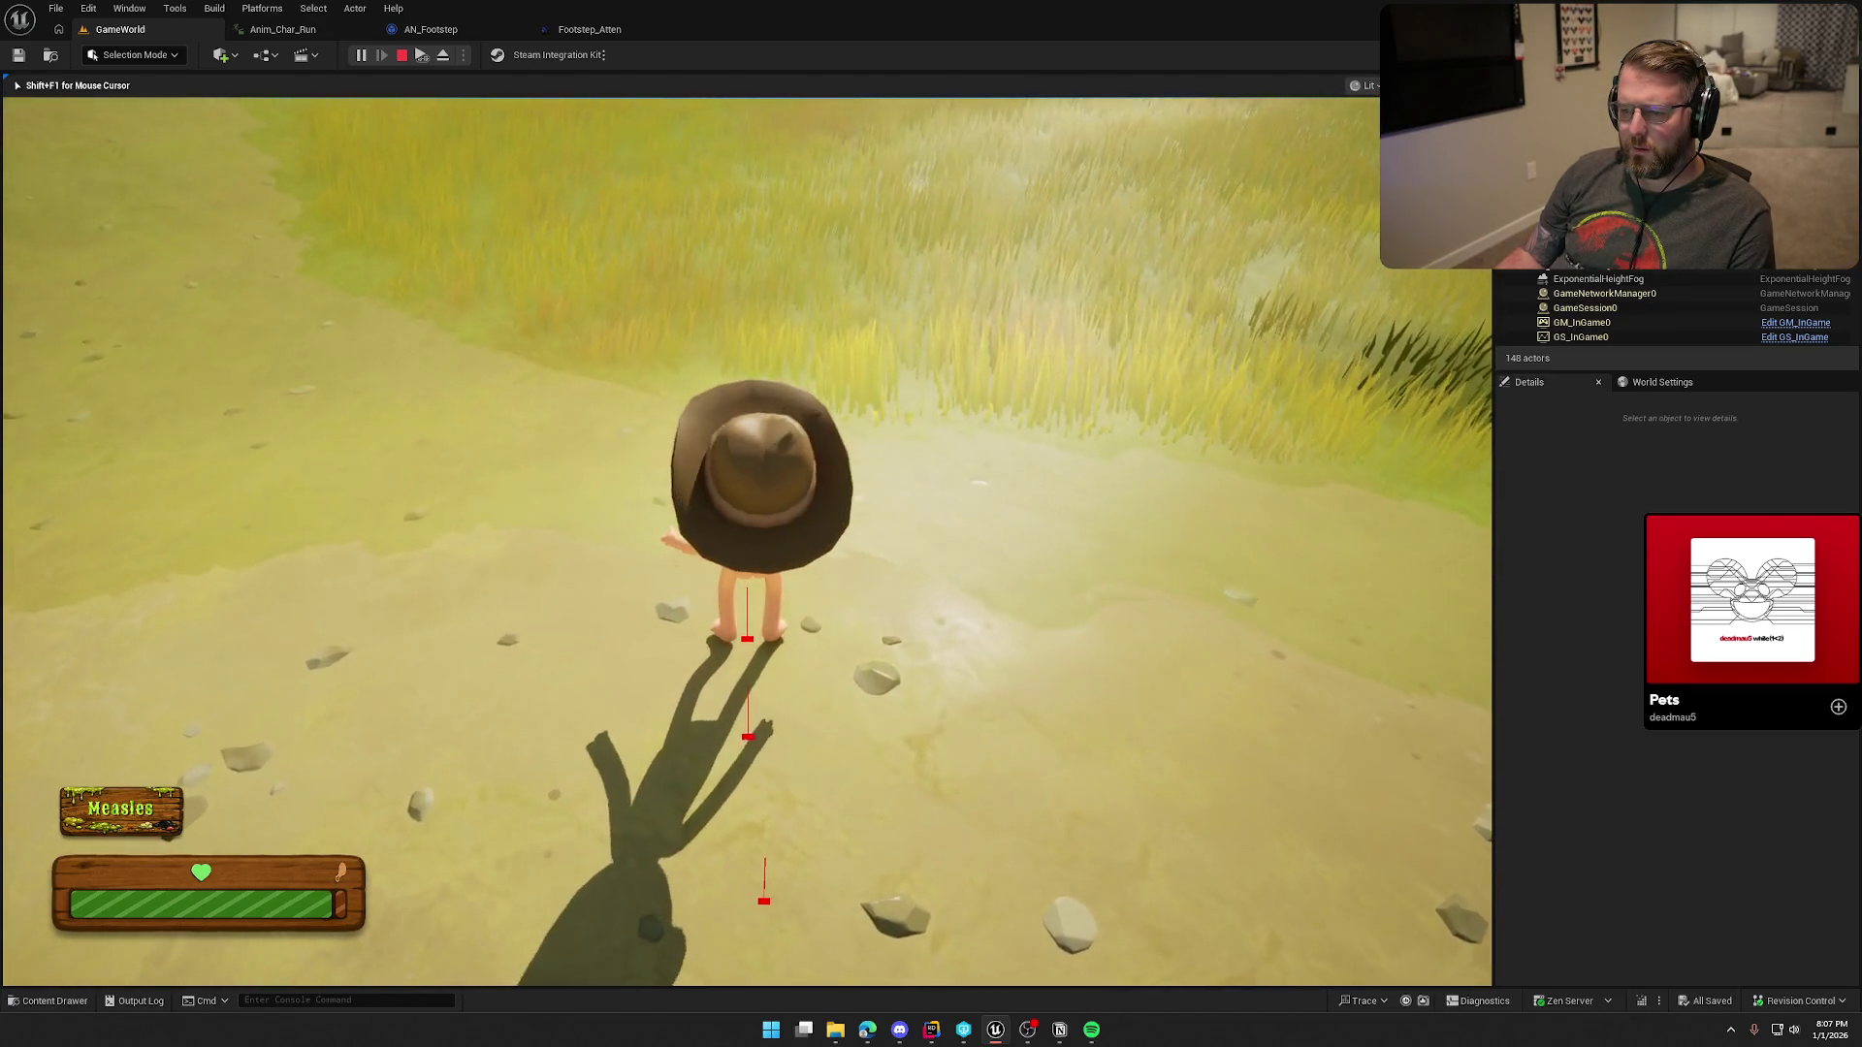
{"action": "key", "text": "w"}
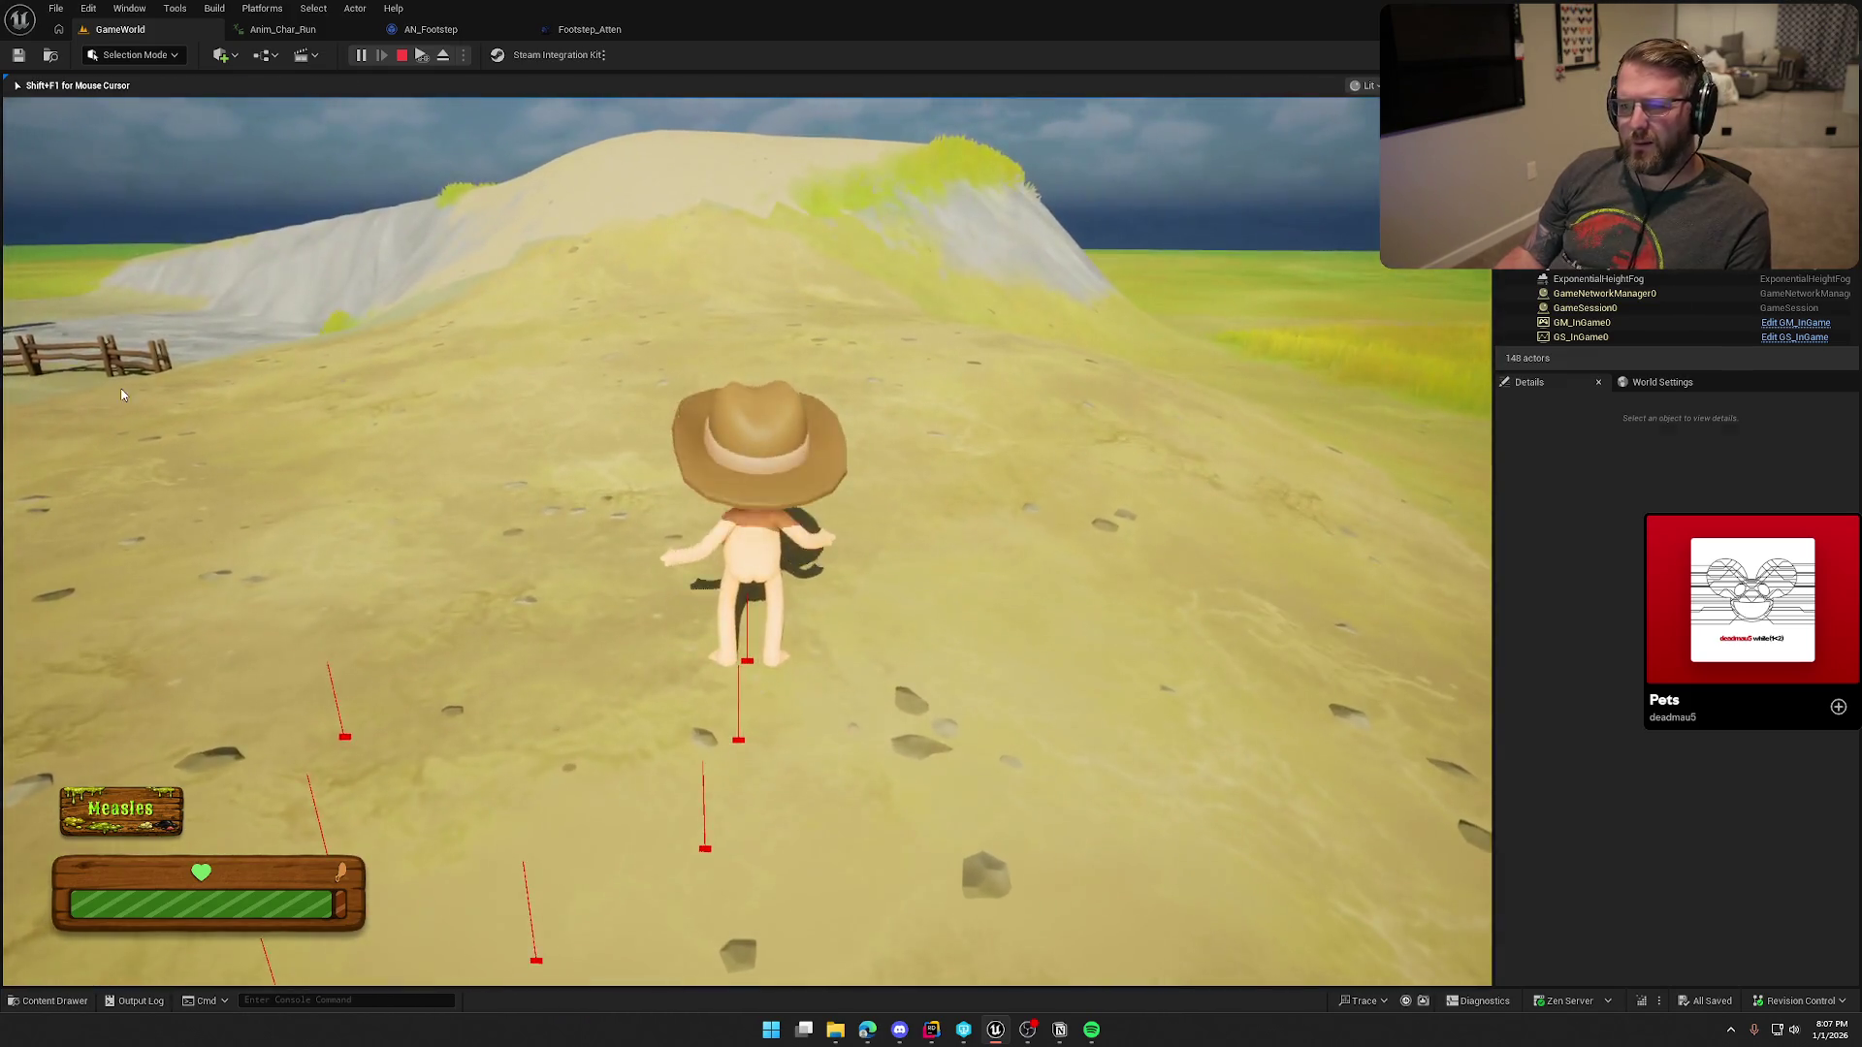
{"action": "key", "text": "Escape"}
{"action": "left_click", "coordinate": [430, 29]}
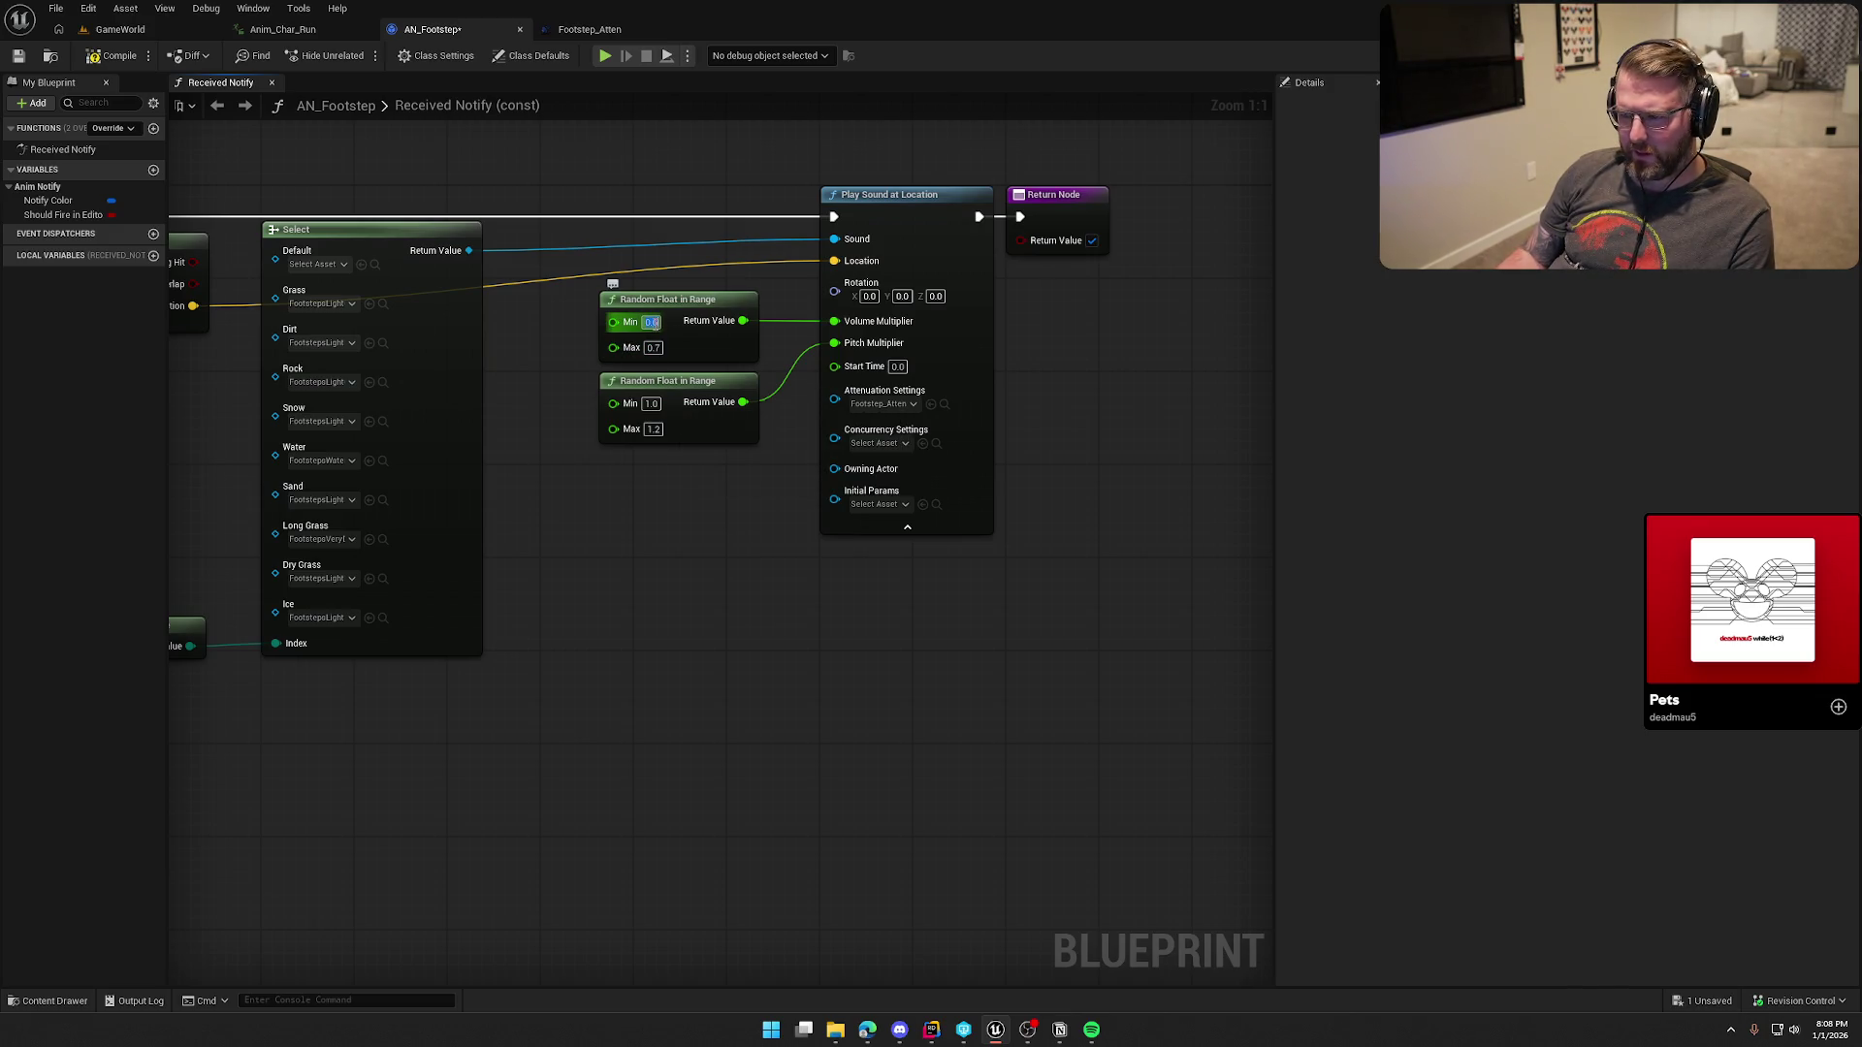
Step: Set the volume Random Float Min to 0.3 and playtest sprinting across the sand
{"action": "type", "text": "0.3"}
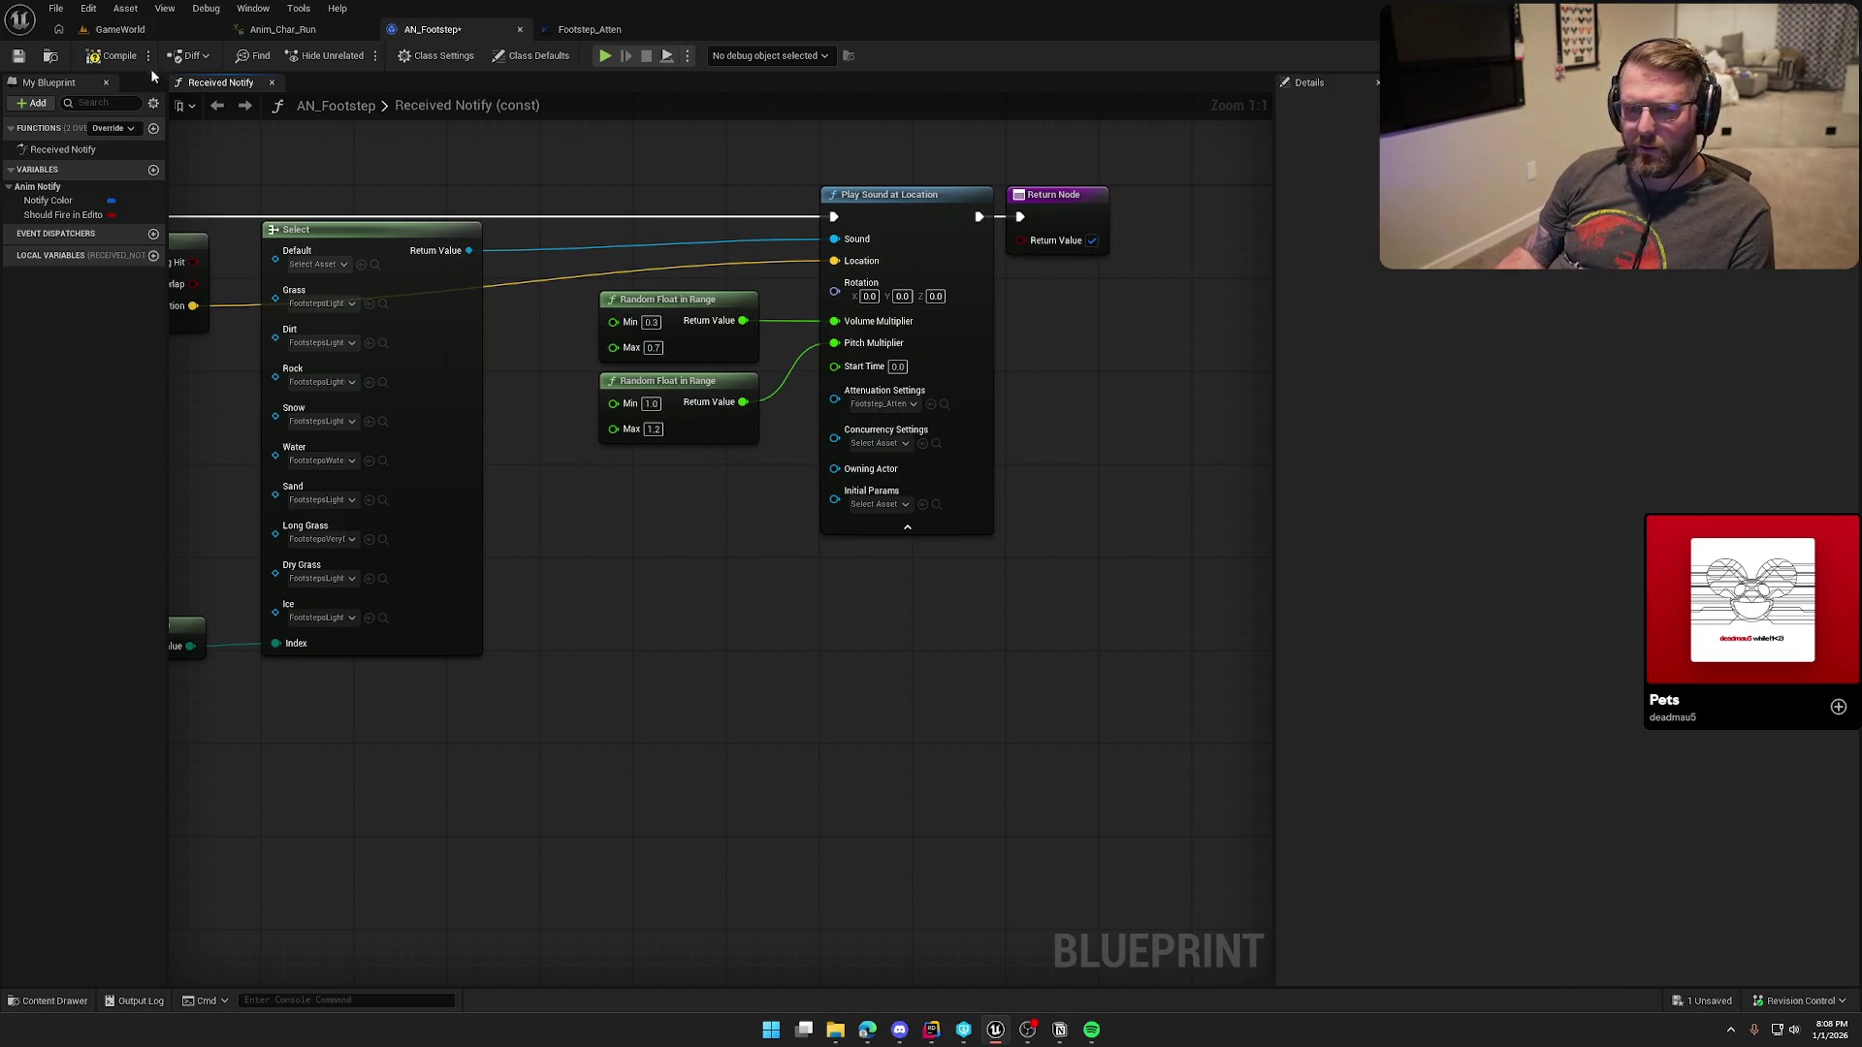
{"action": "key", "text": "alt+p"}
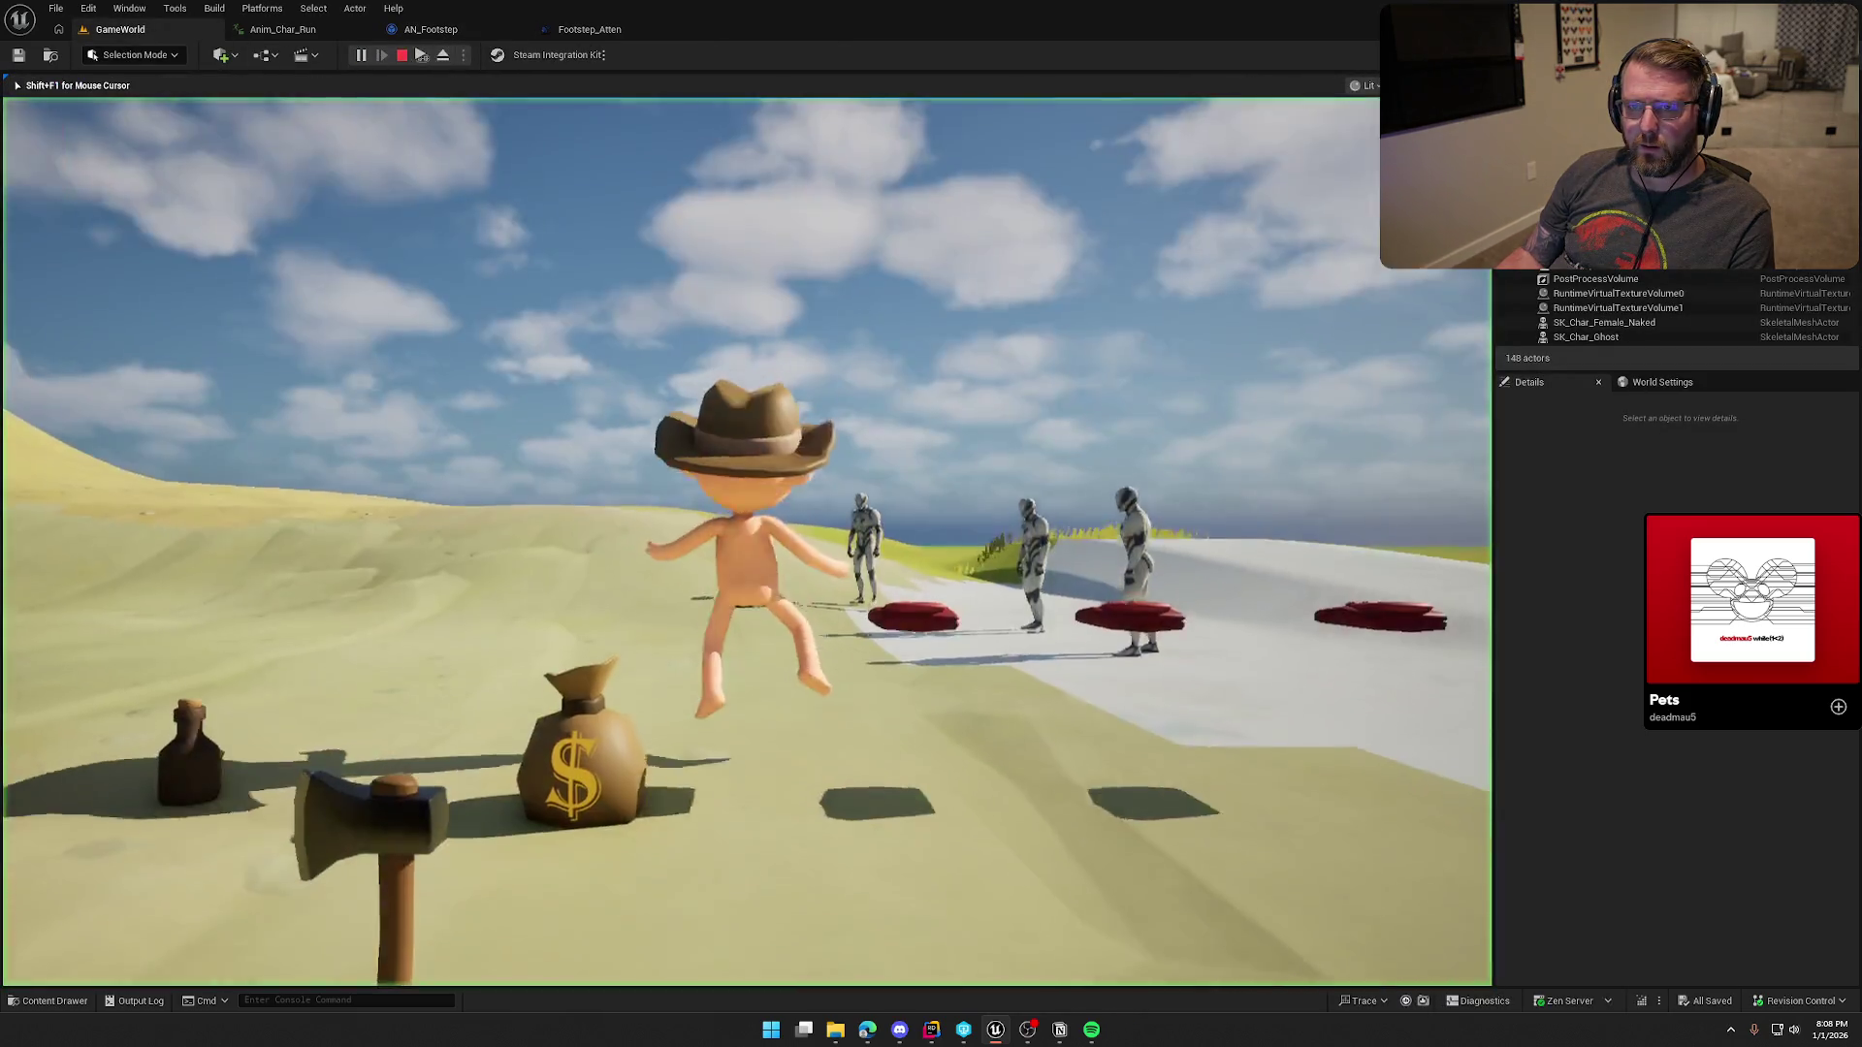
{"action": "key", "text": "w"}
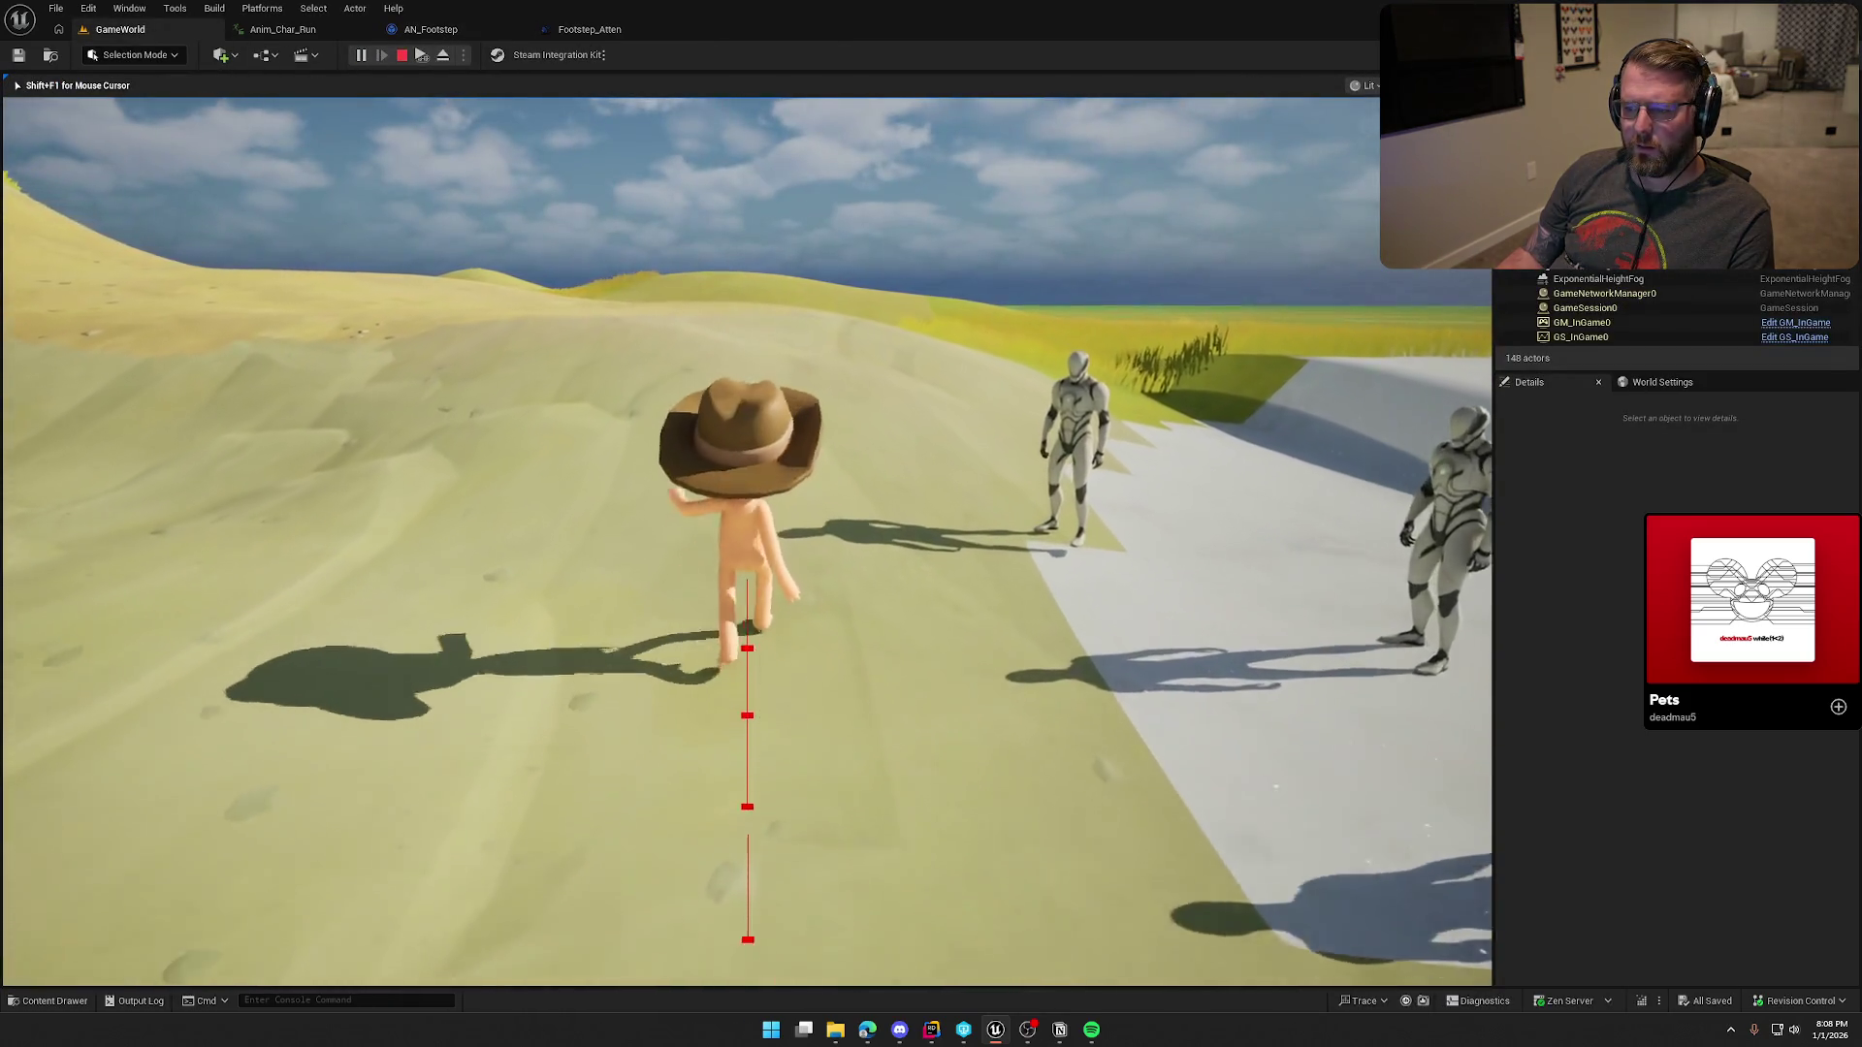
{"action": "key", "text": "shift"}
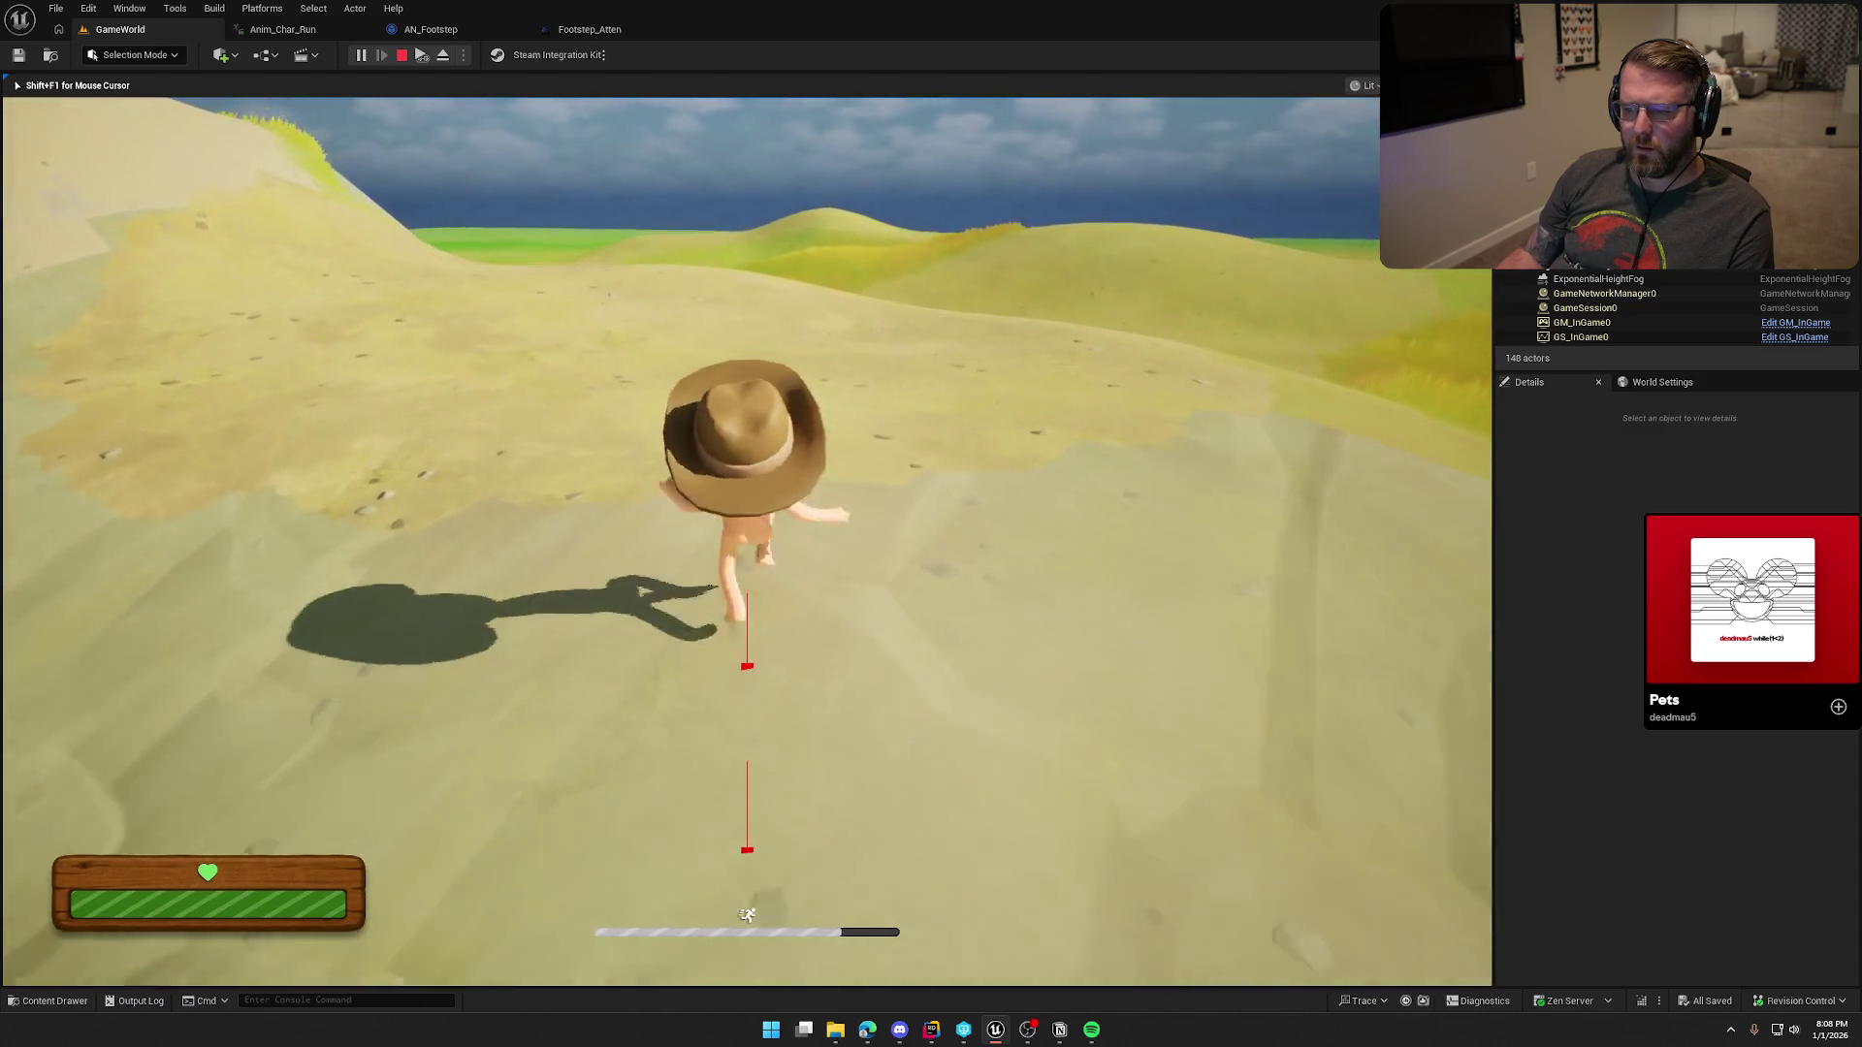
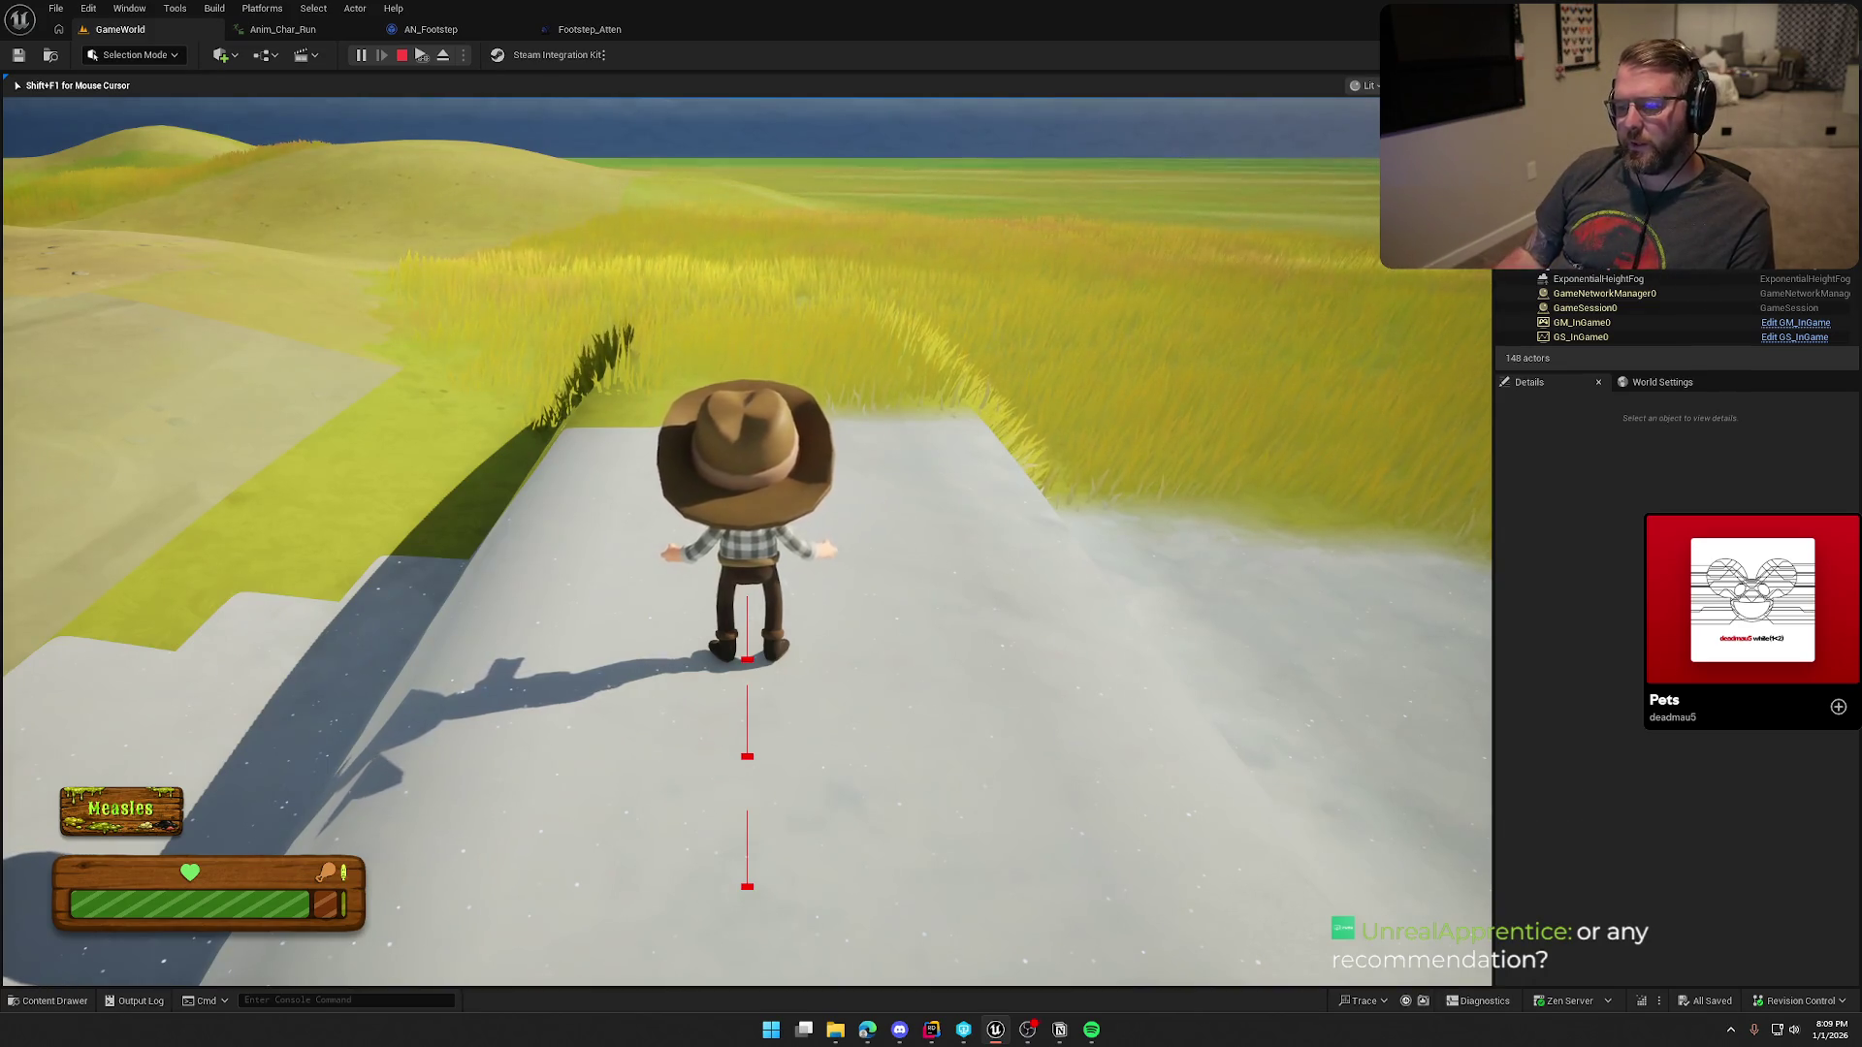
Step: Walk the character up the pavement path and through the tall grass toward the fence
{"action": "key", "text": "w"}
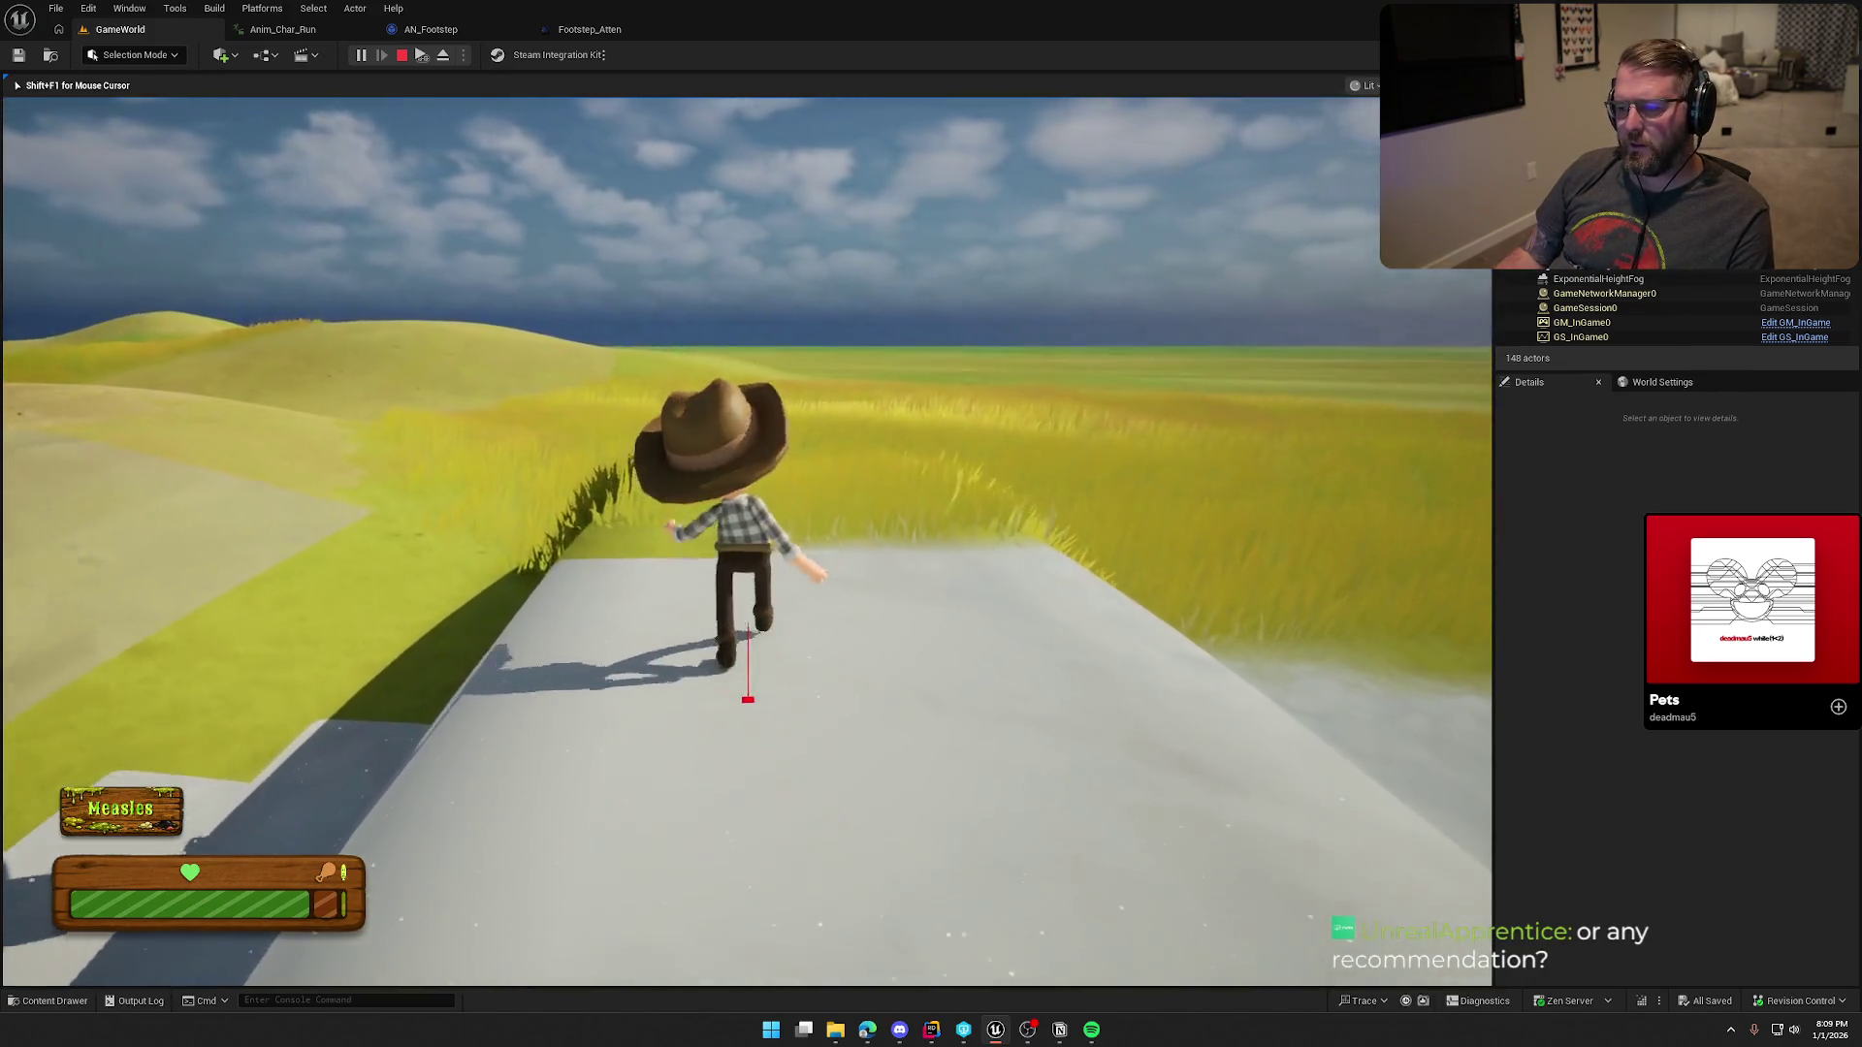
{"action": "key", "text": "w"}
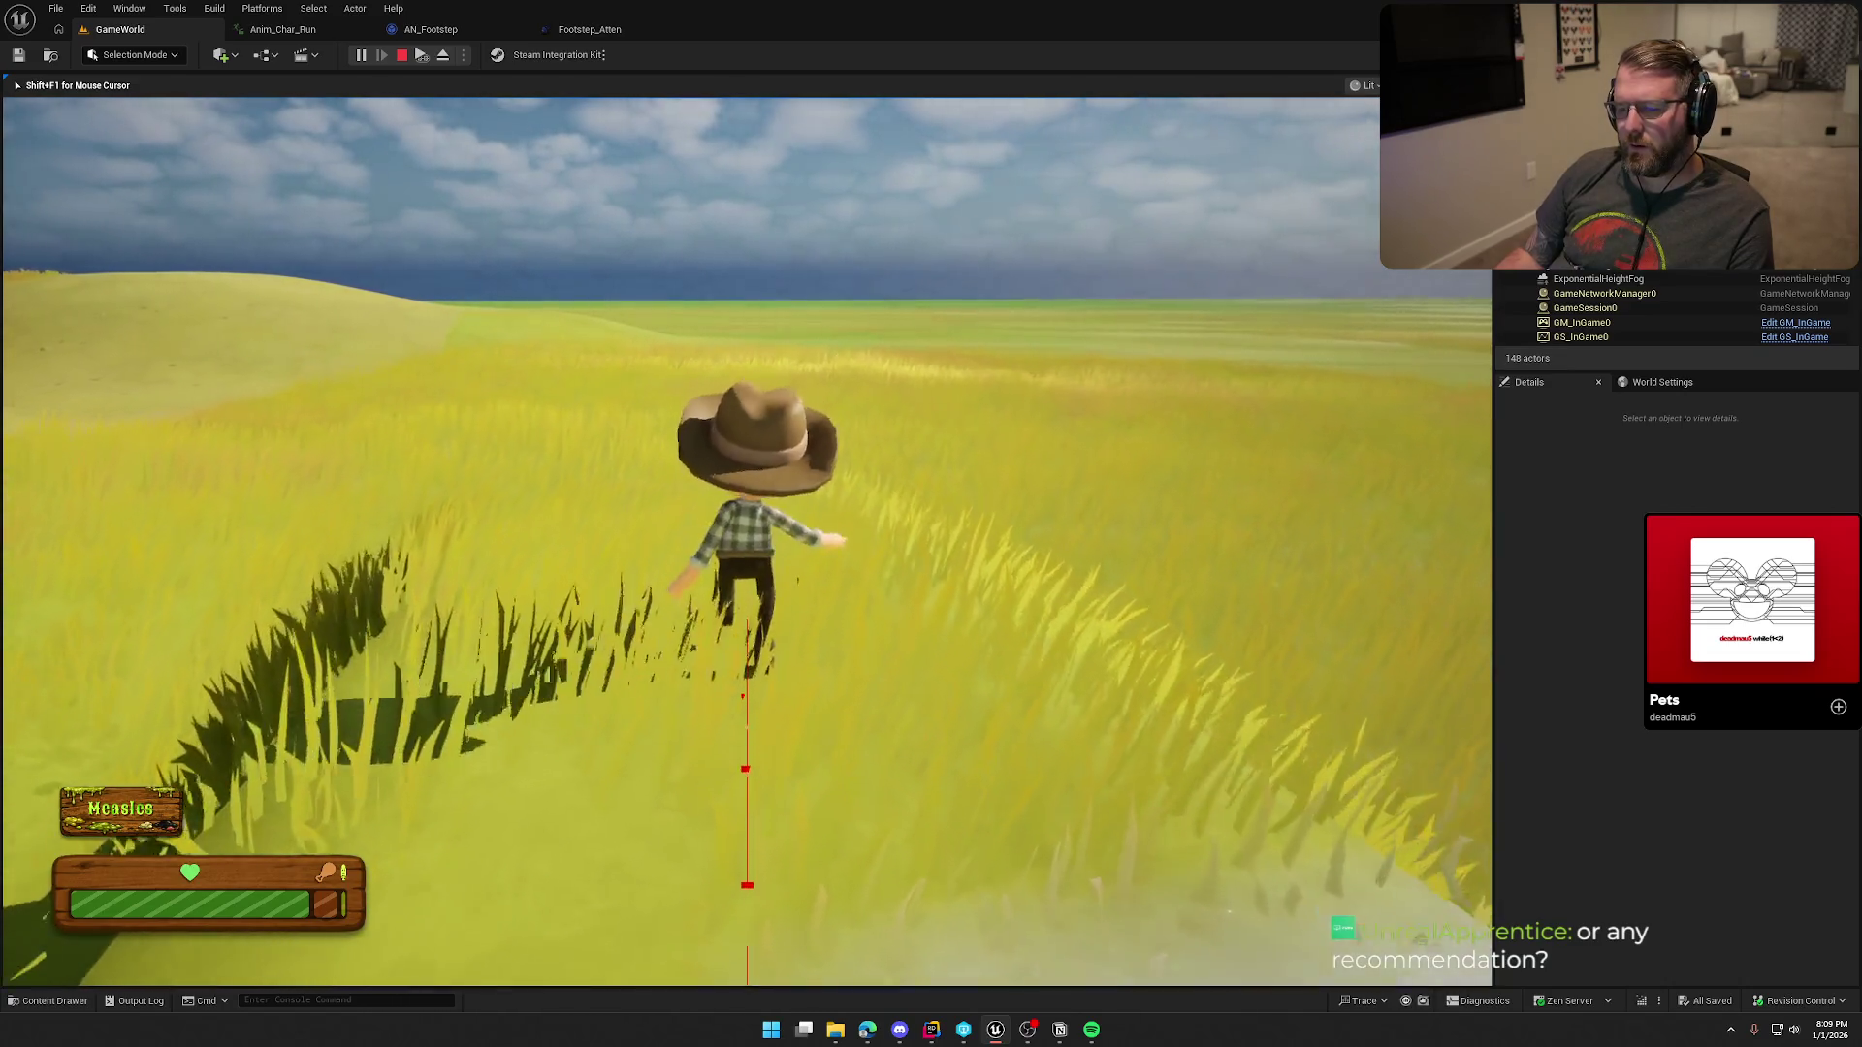
{"action": "key", "text": "w"}
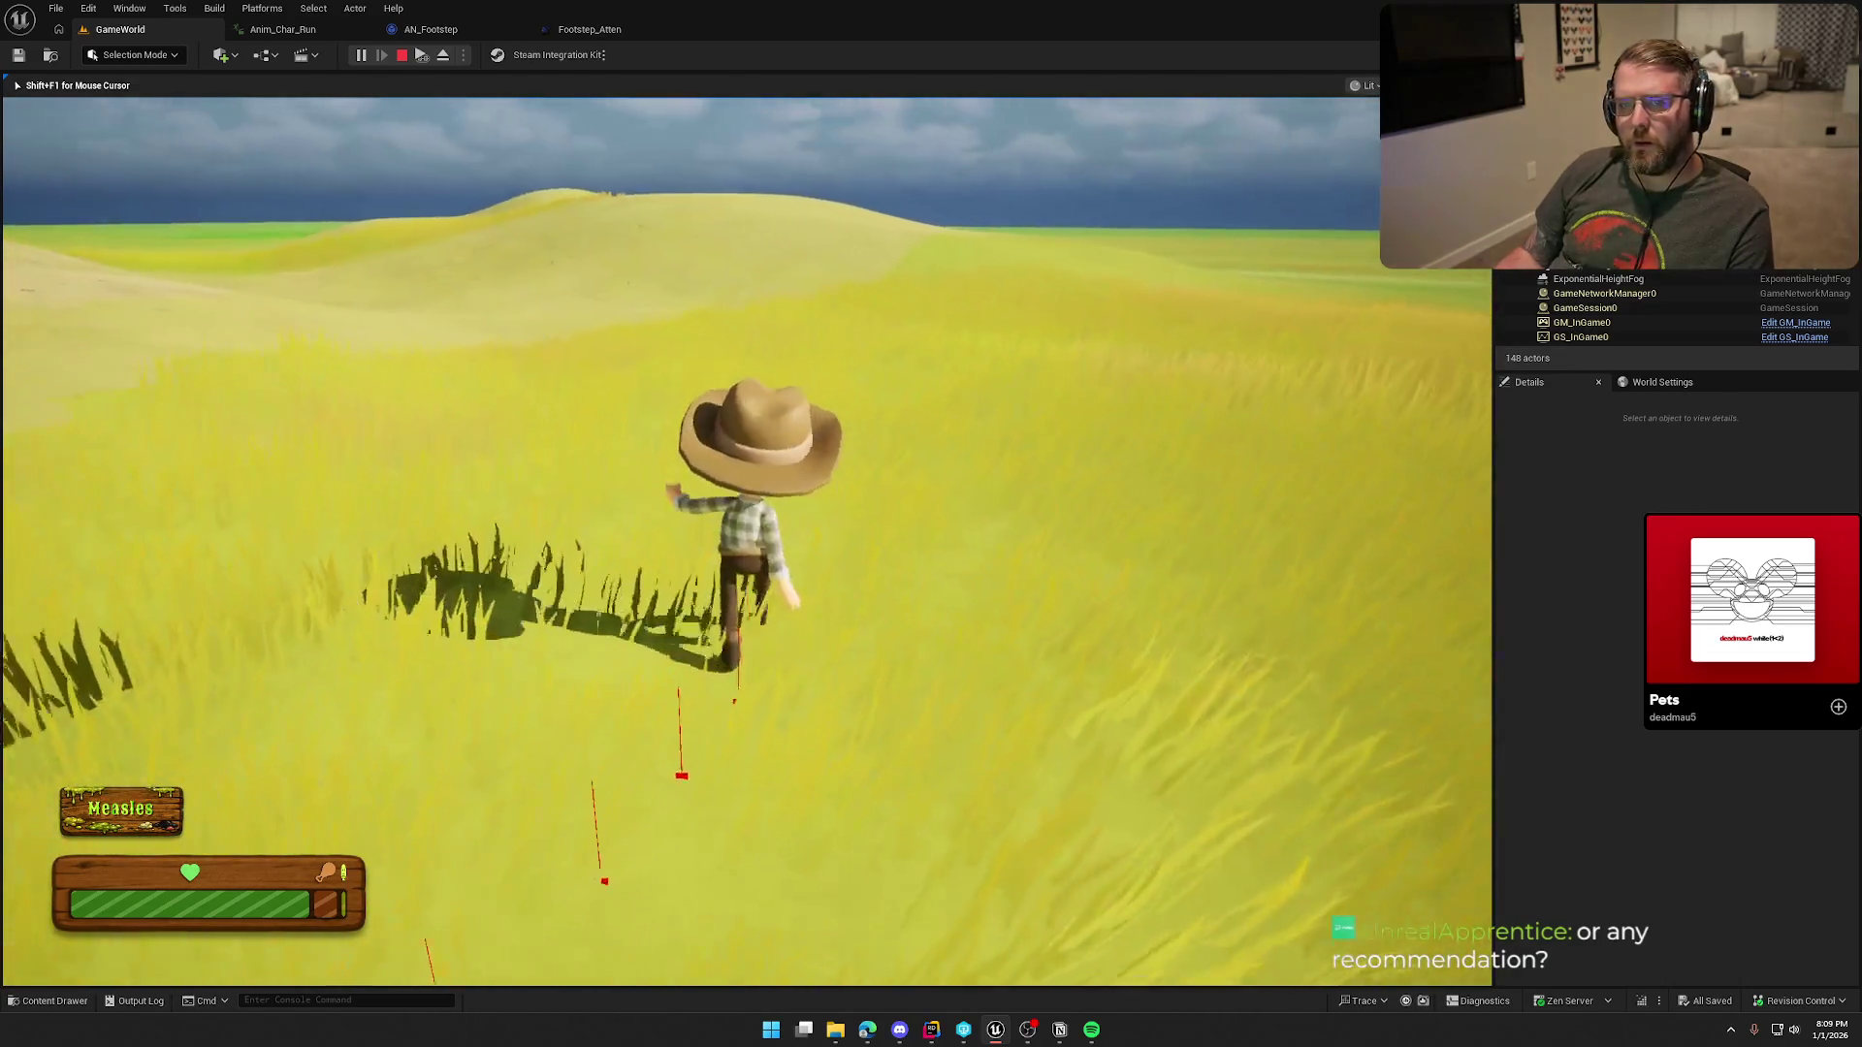
{"action": "key", "text": "w"}
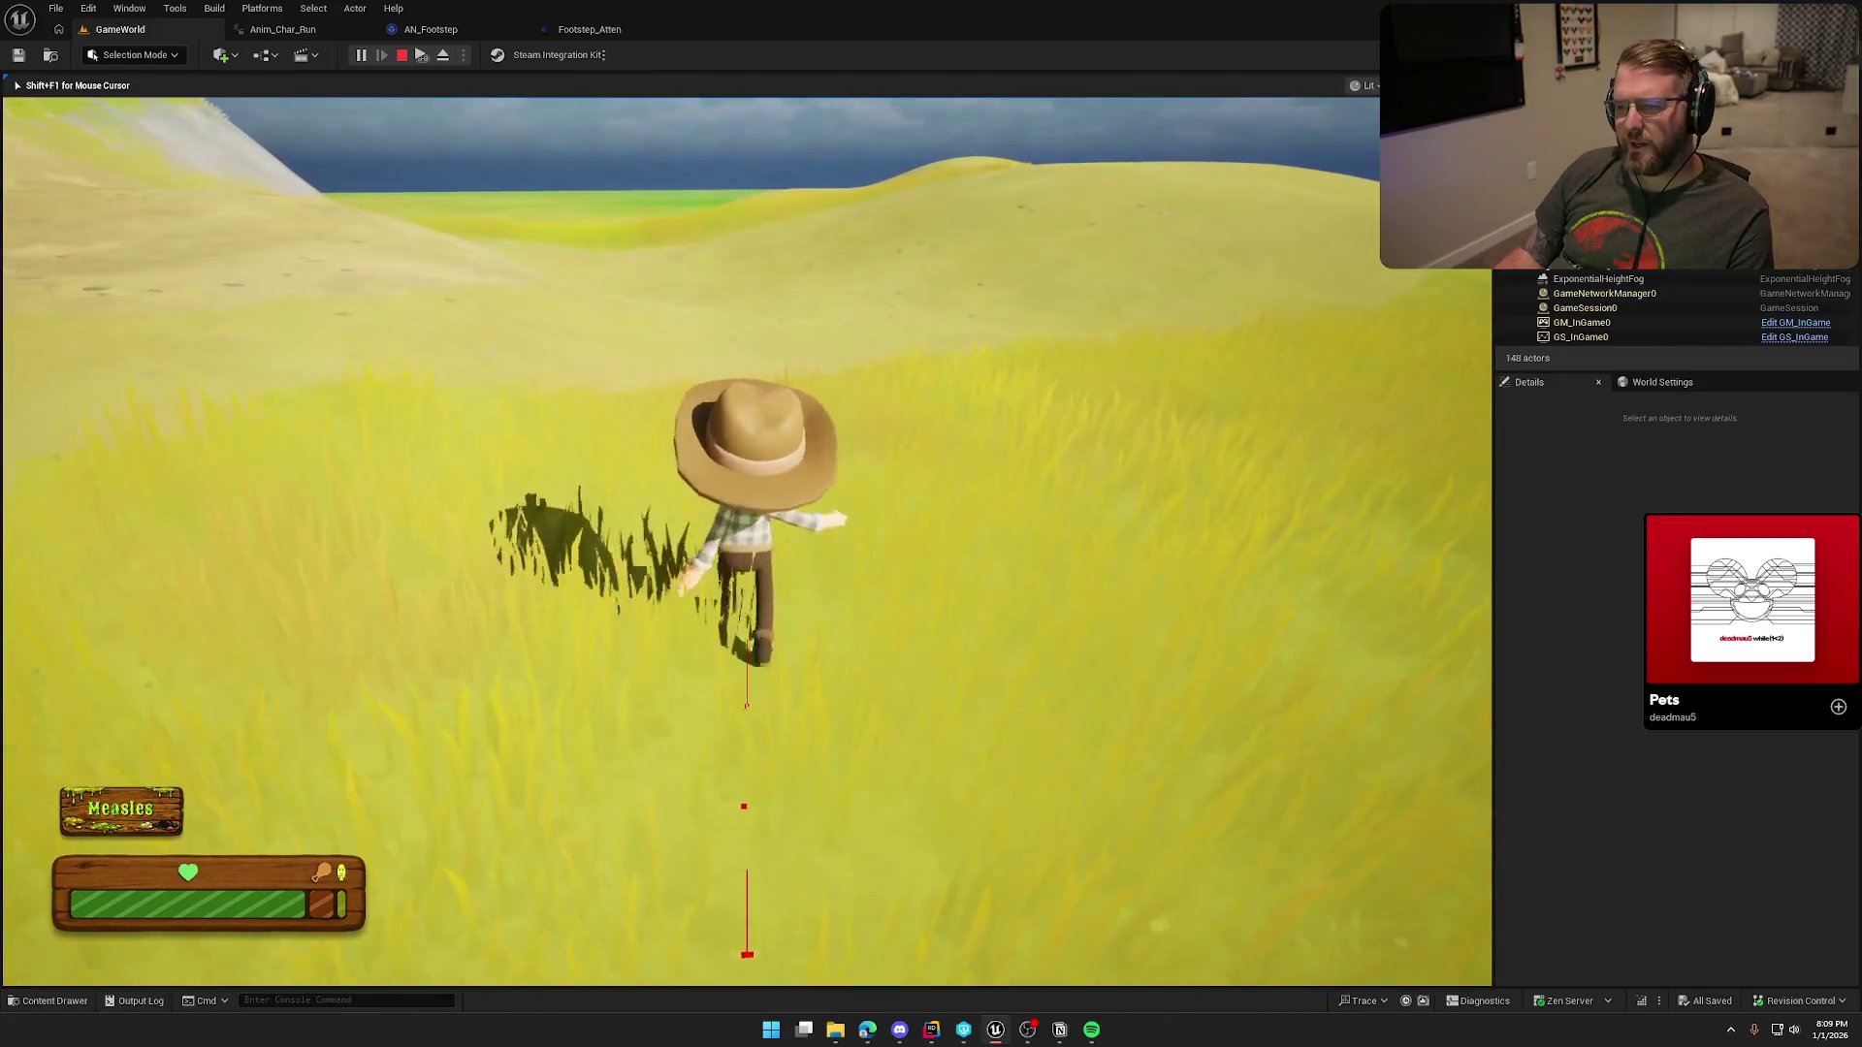
{"action": "key", "text": "w"}
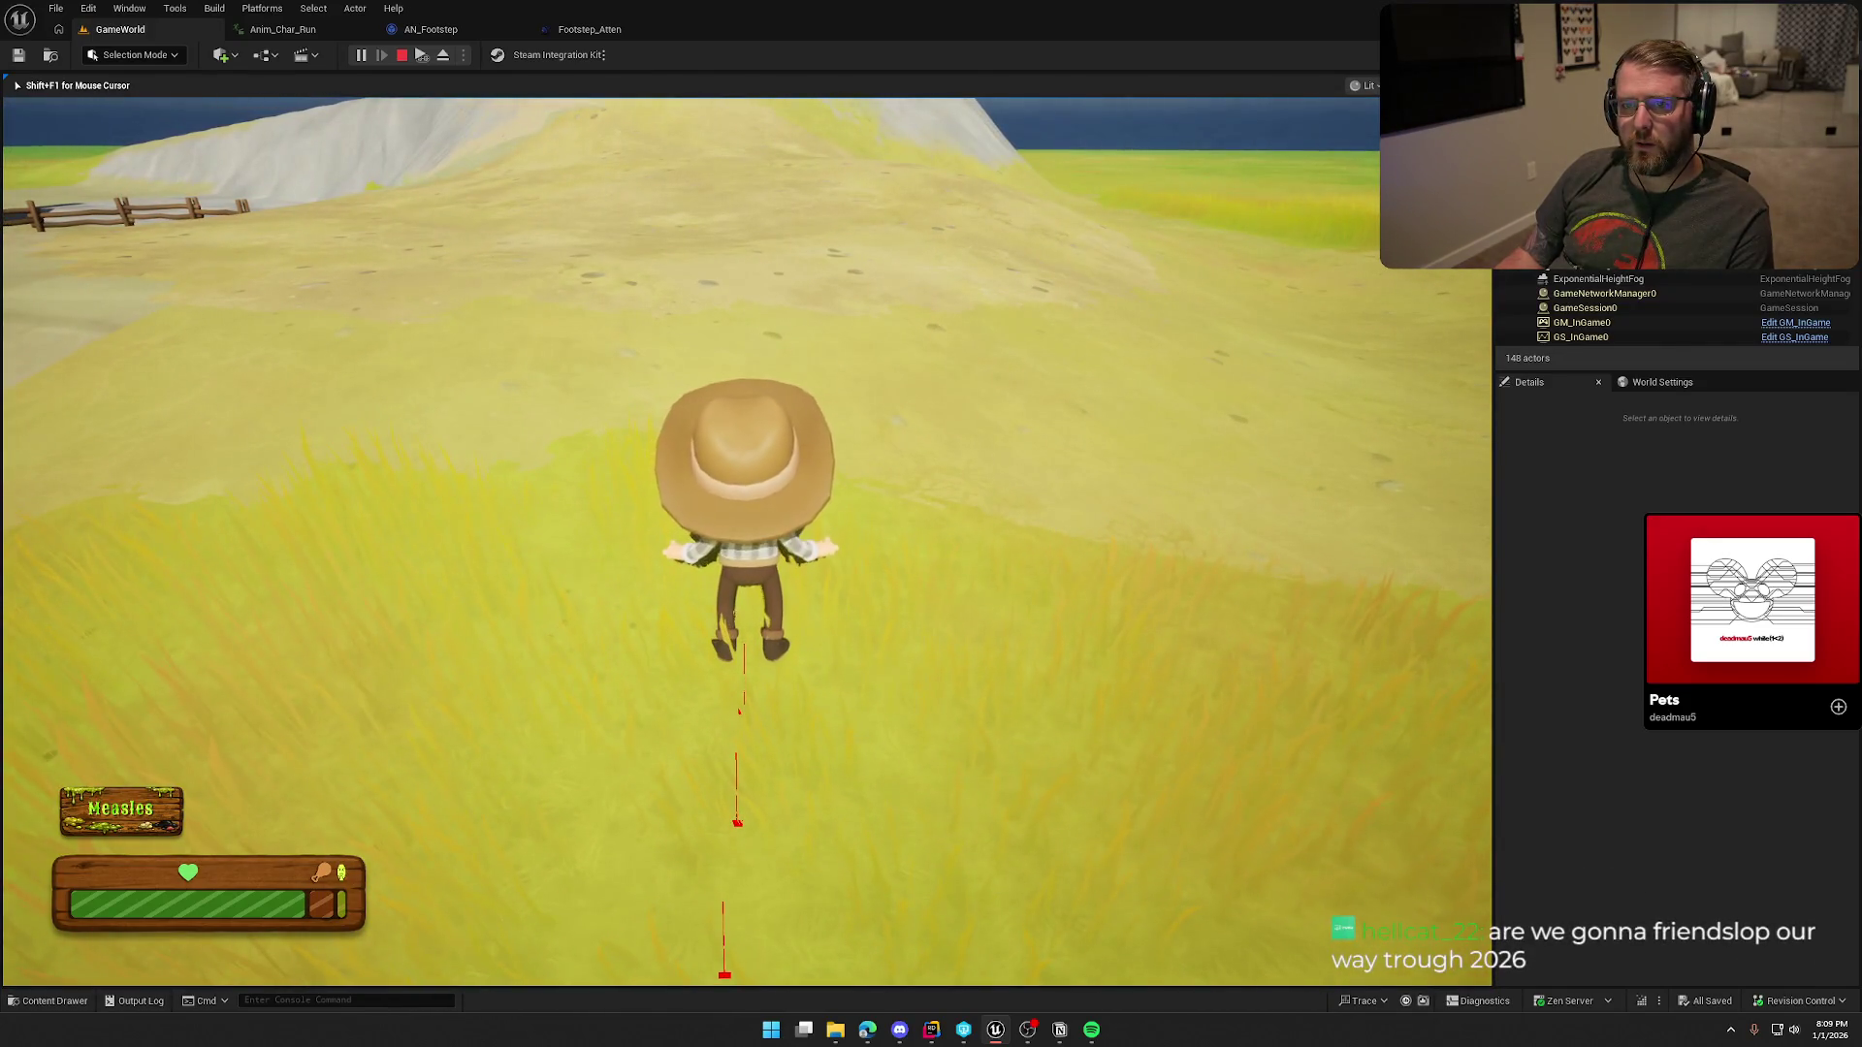
Step: Sprint the character up the dirt hill, stop play, and return to Anim_Char_Run
{"action": "key", "text": "s"}
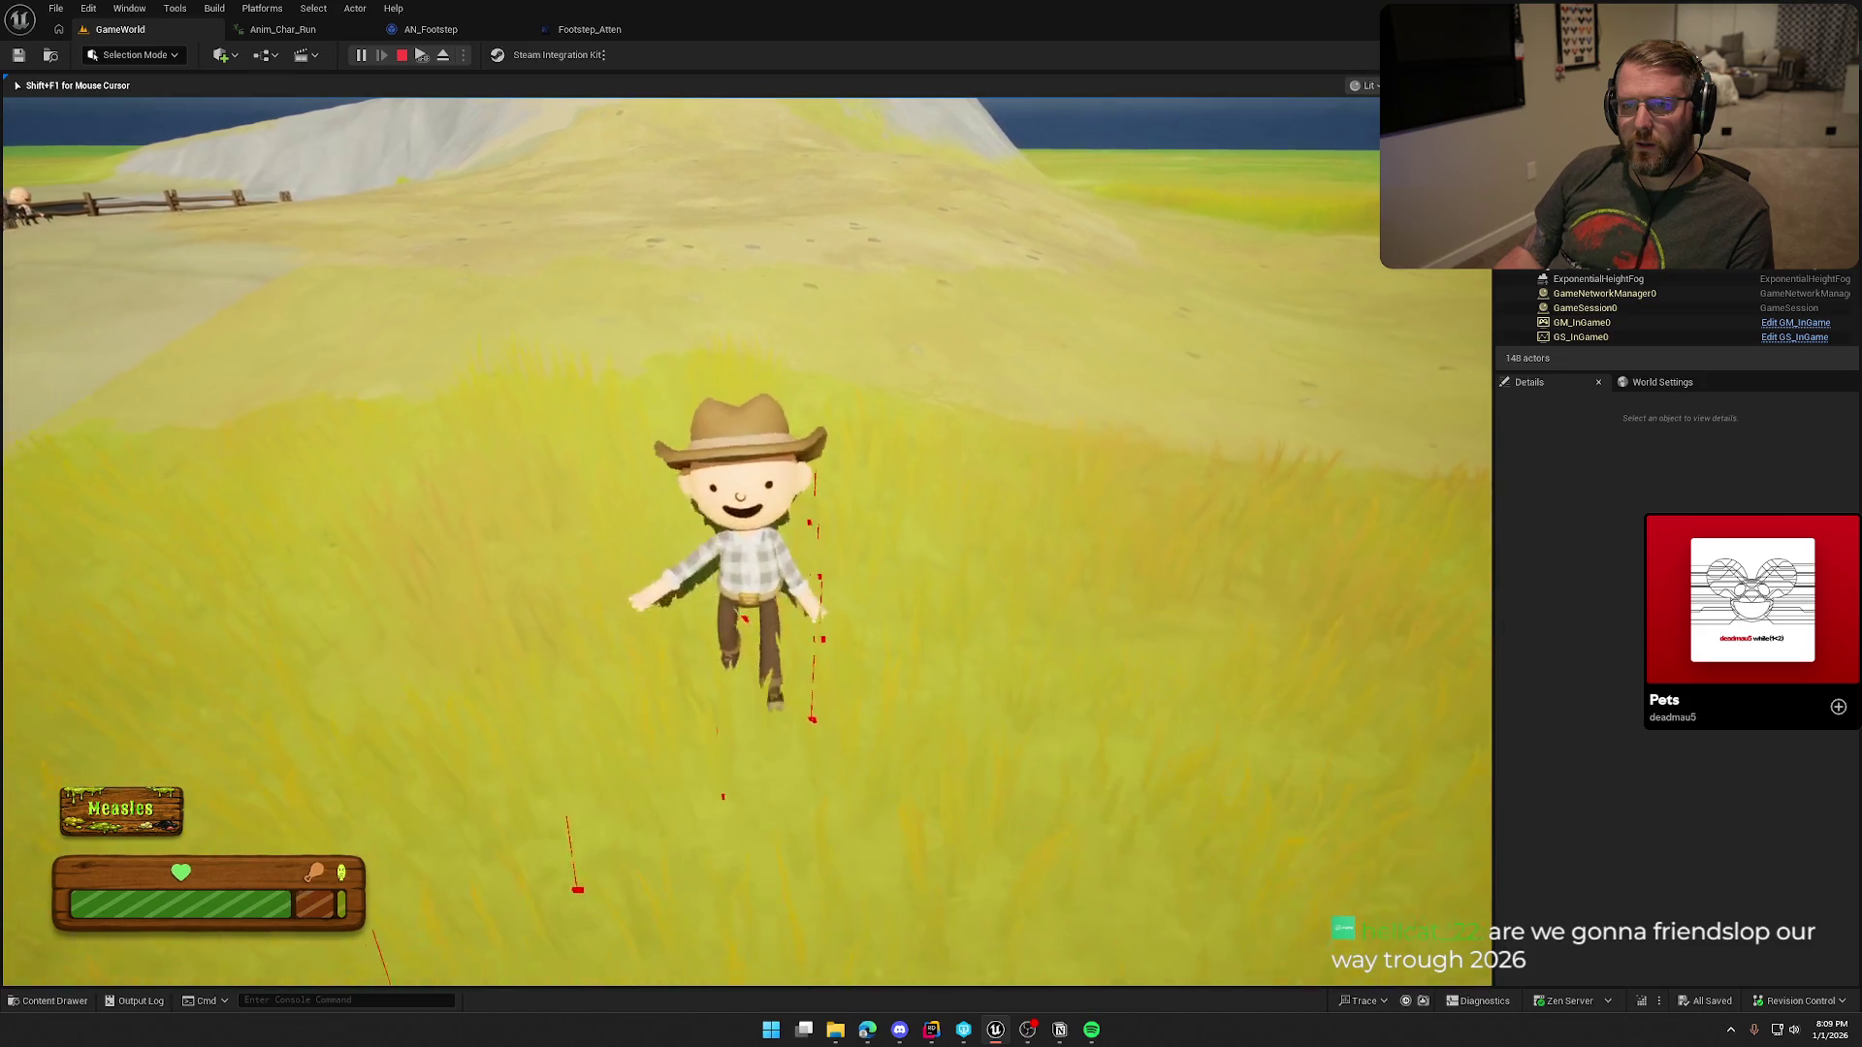
{"action": "key", "text": "w"}
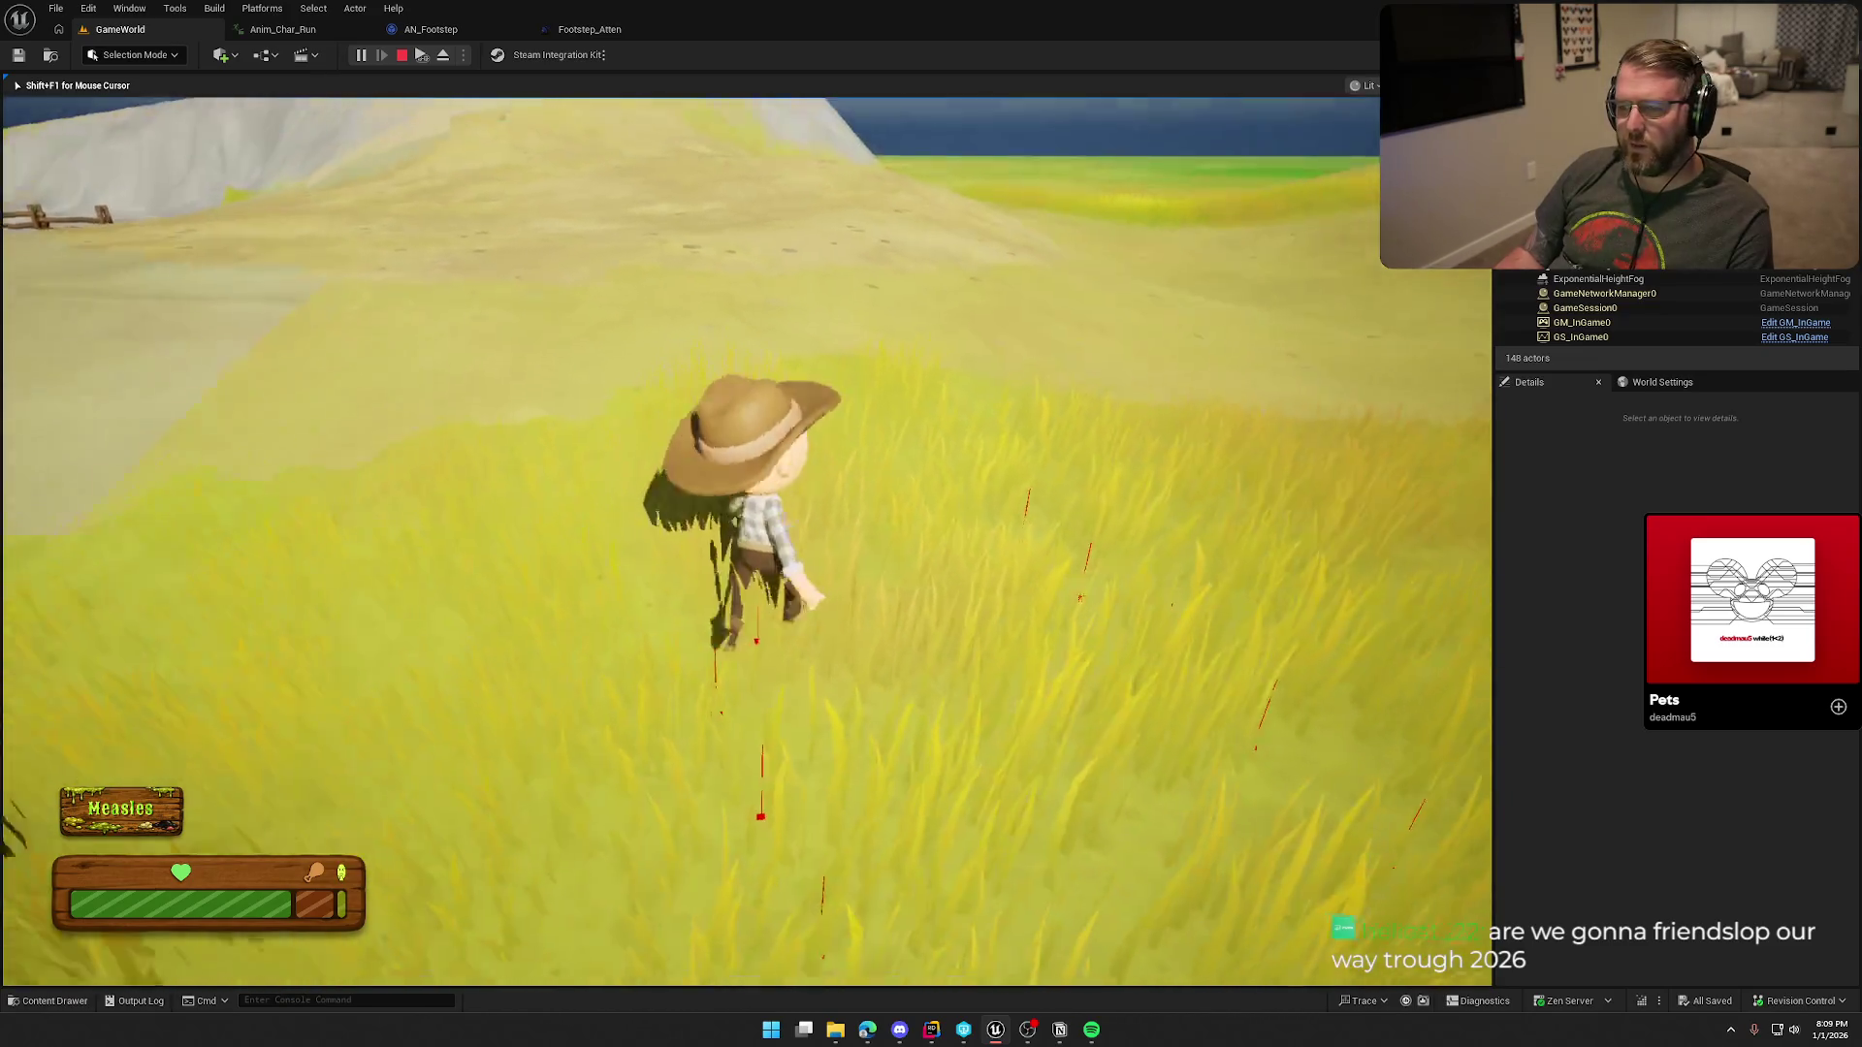
{"action": "key", "text": "shift"}
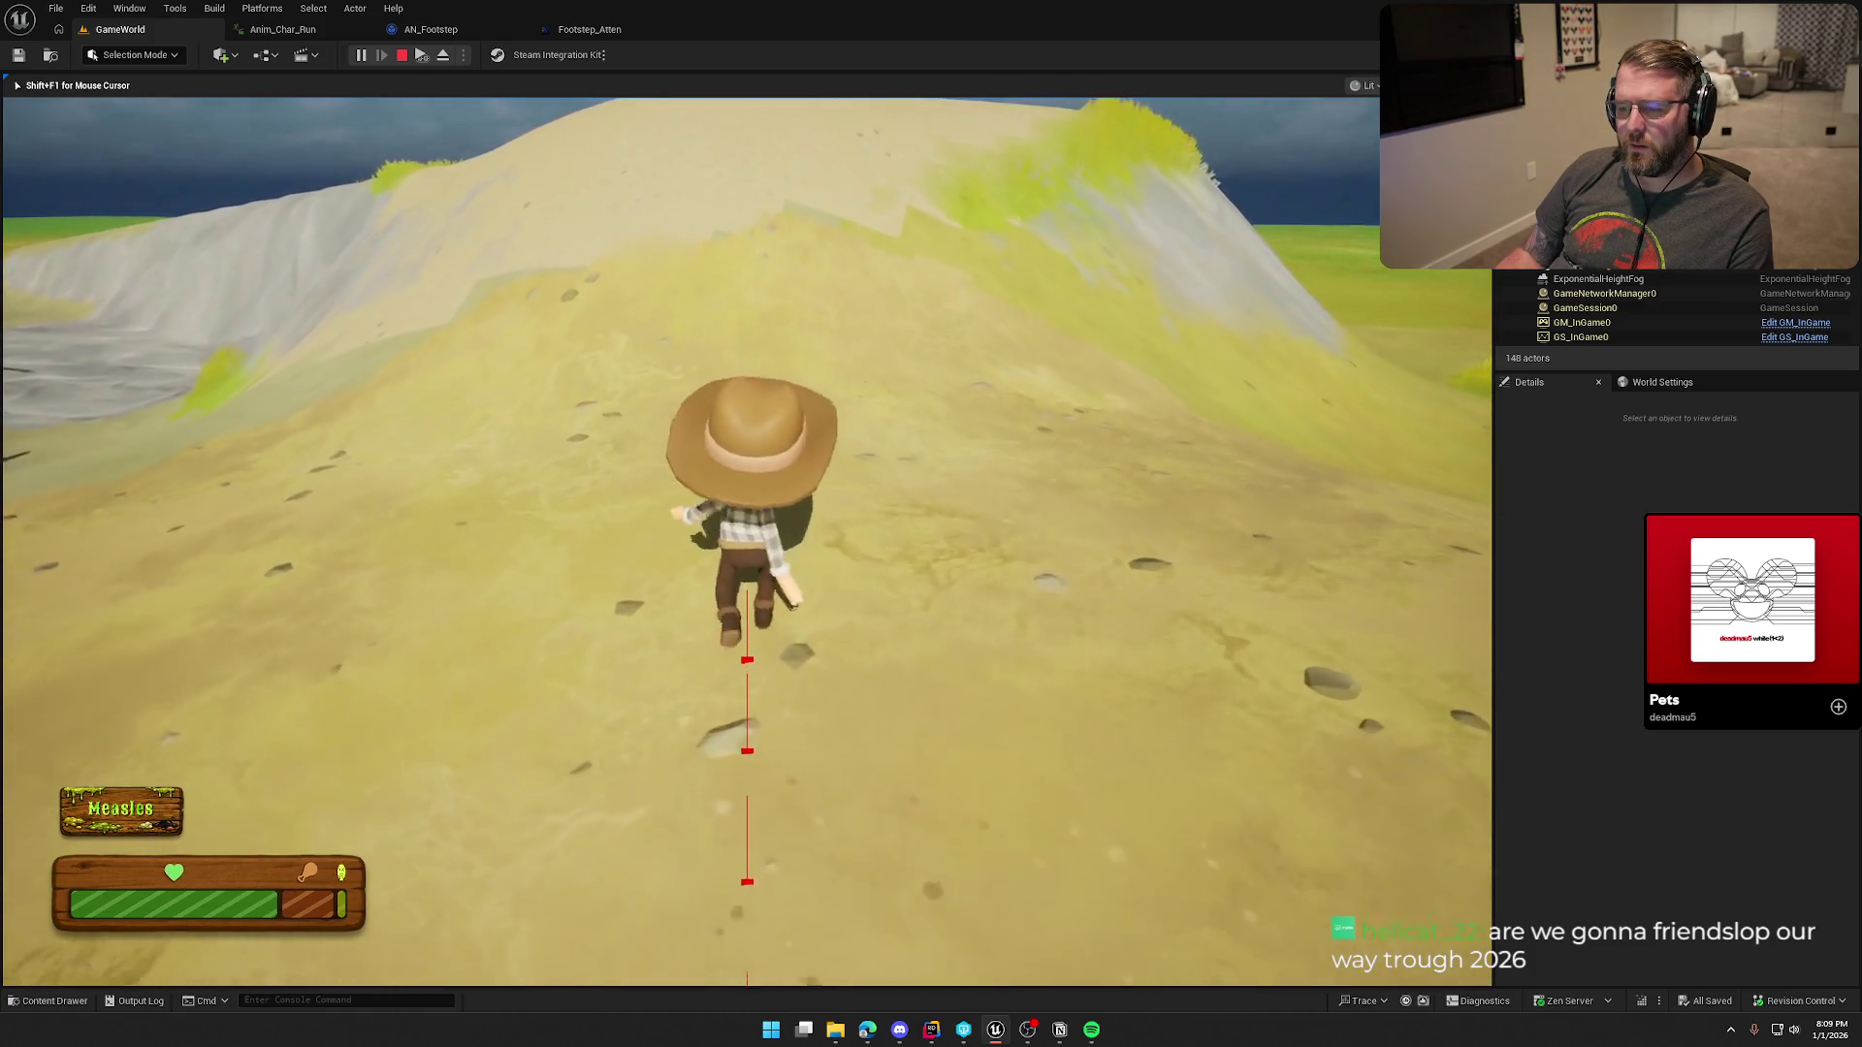
{"action": "key", "text": "shift"}
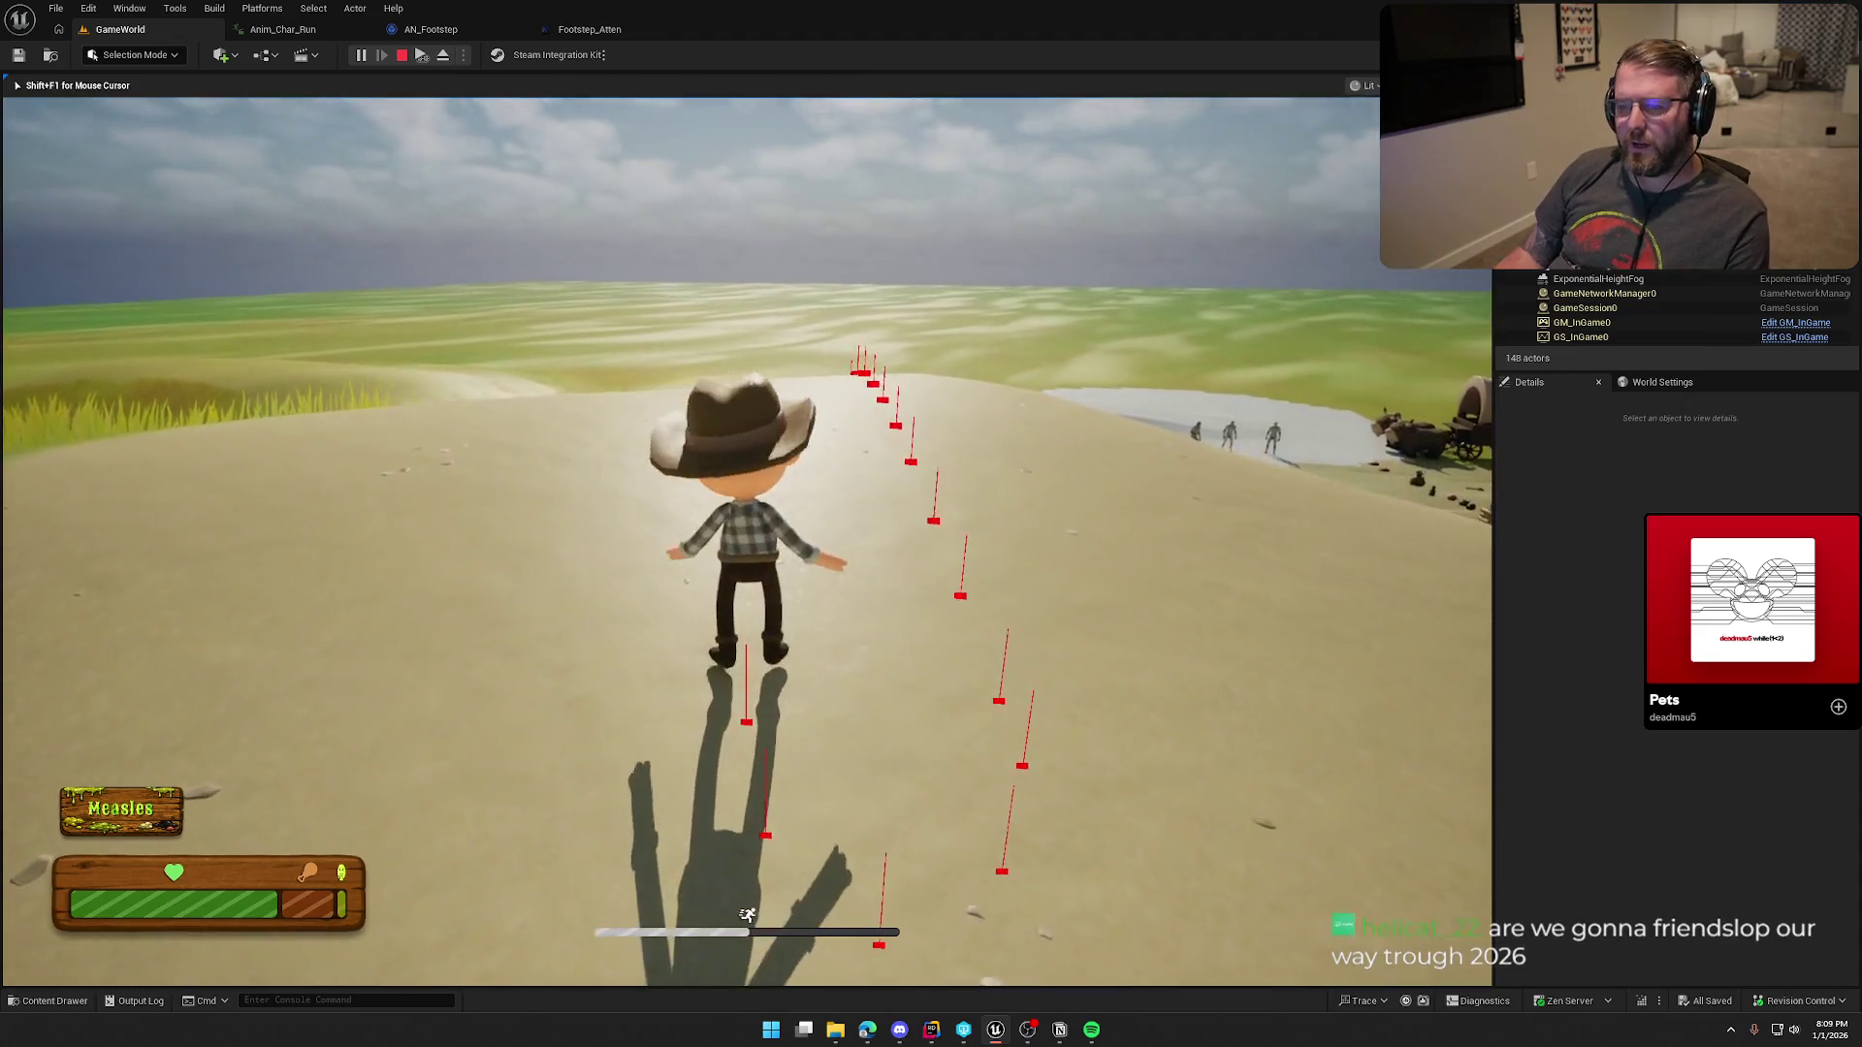
{"action": "key", "text": "Escape"}
{"action": "left_click", "coordinate": [292, 33]}
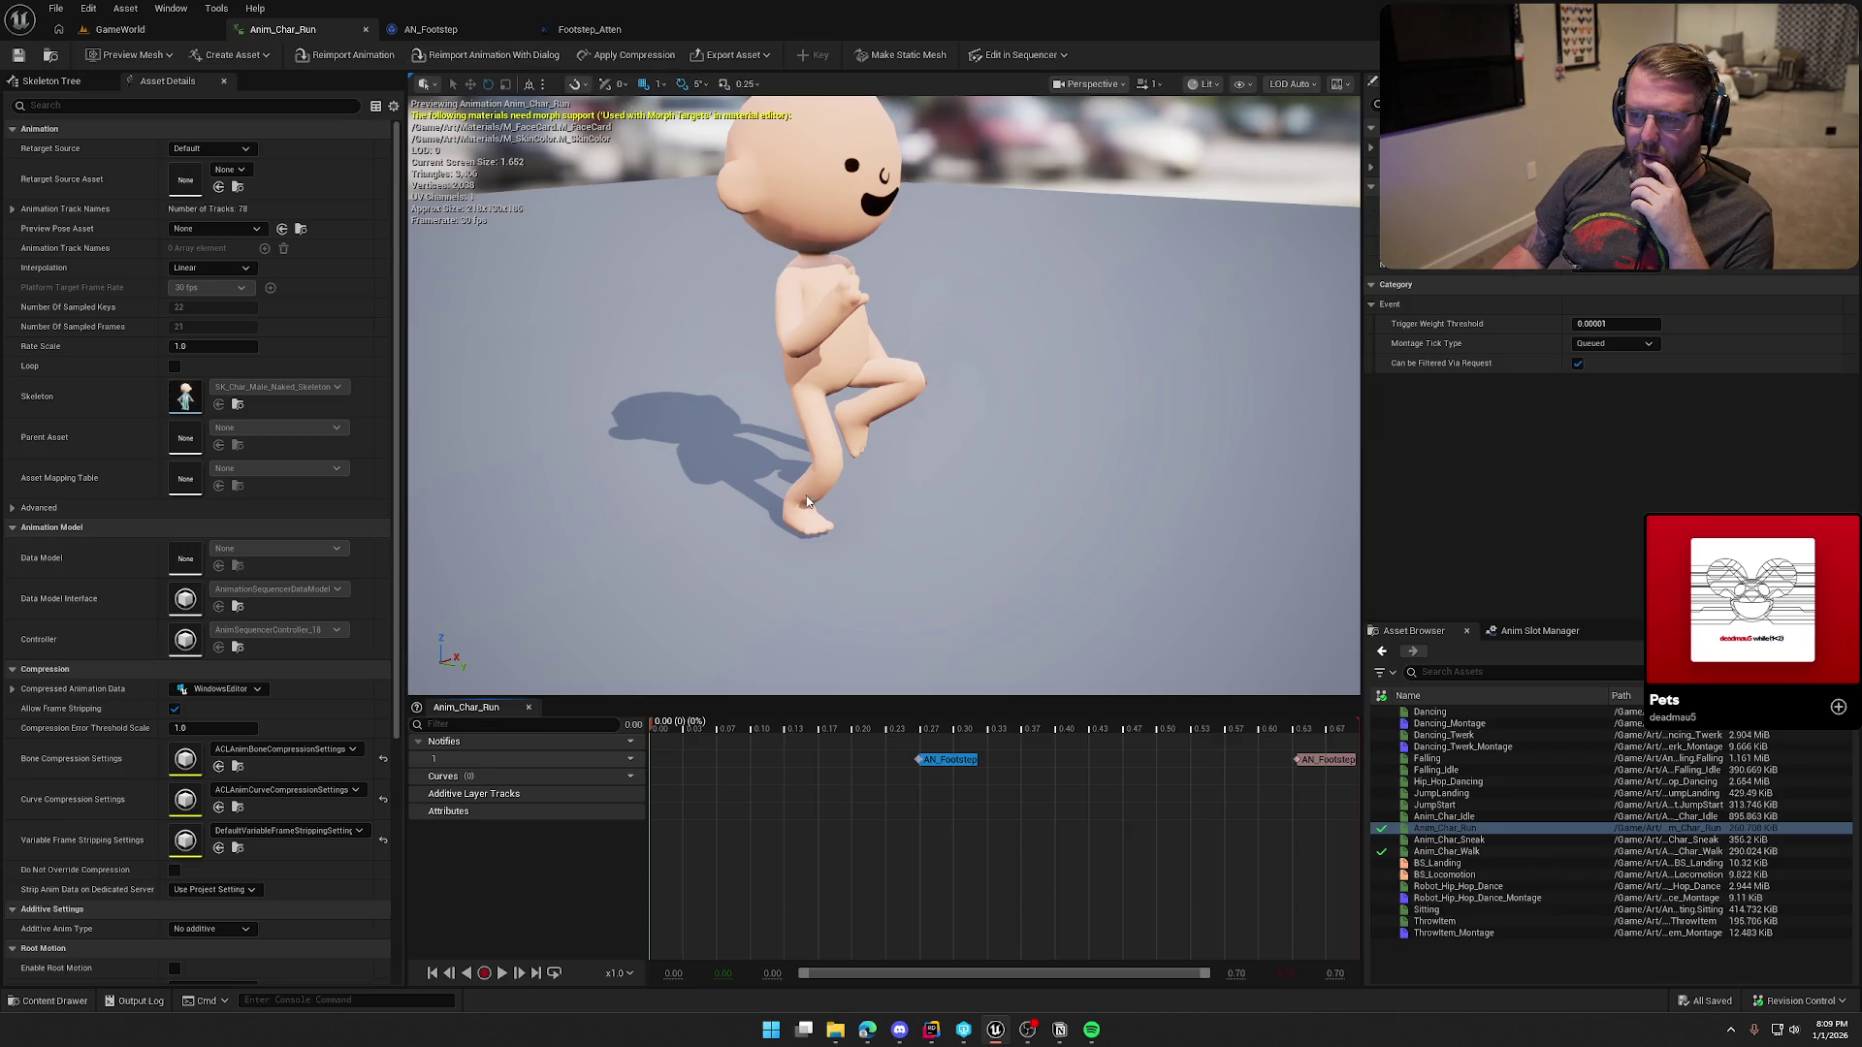
Step: Show AN_Footstep's line trace, surface Select and Play Sound at Location nodes in its Received Notify graph
{"action": "left_click", "coordinate": [430, 29]}
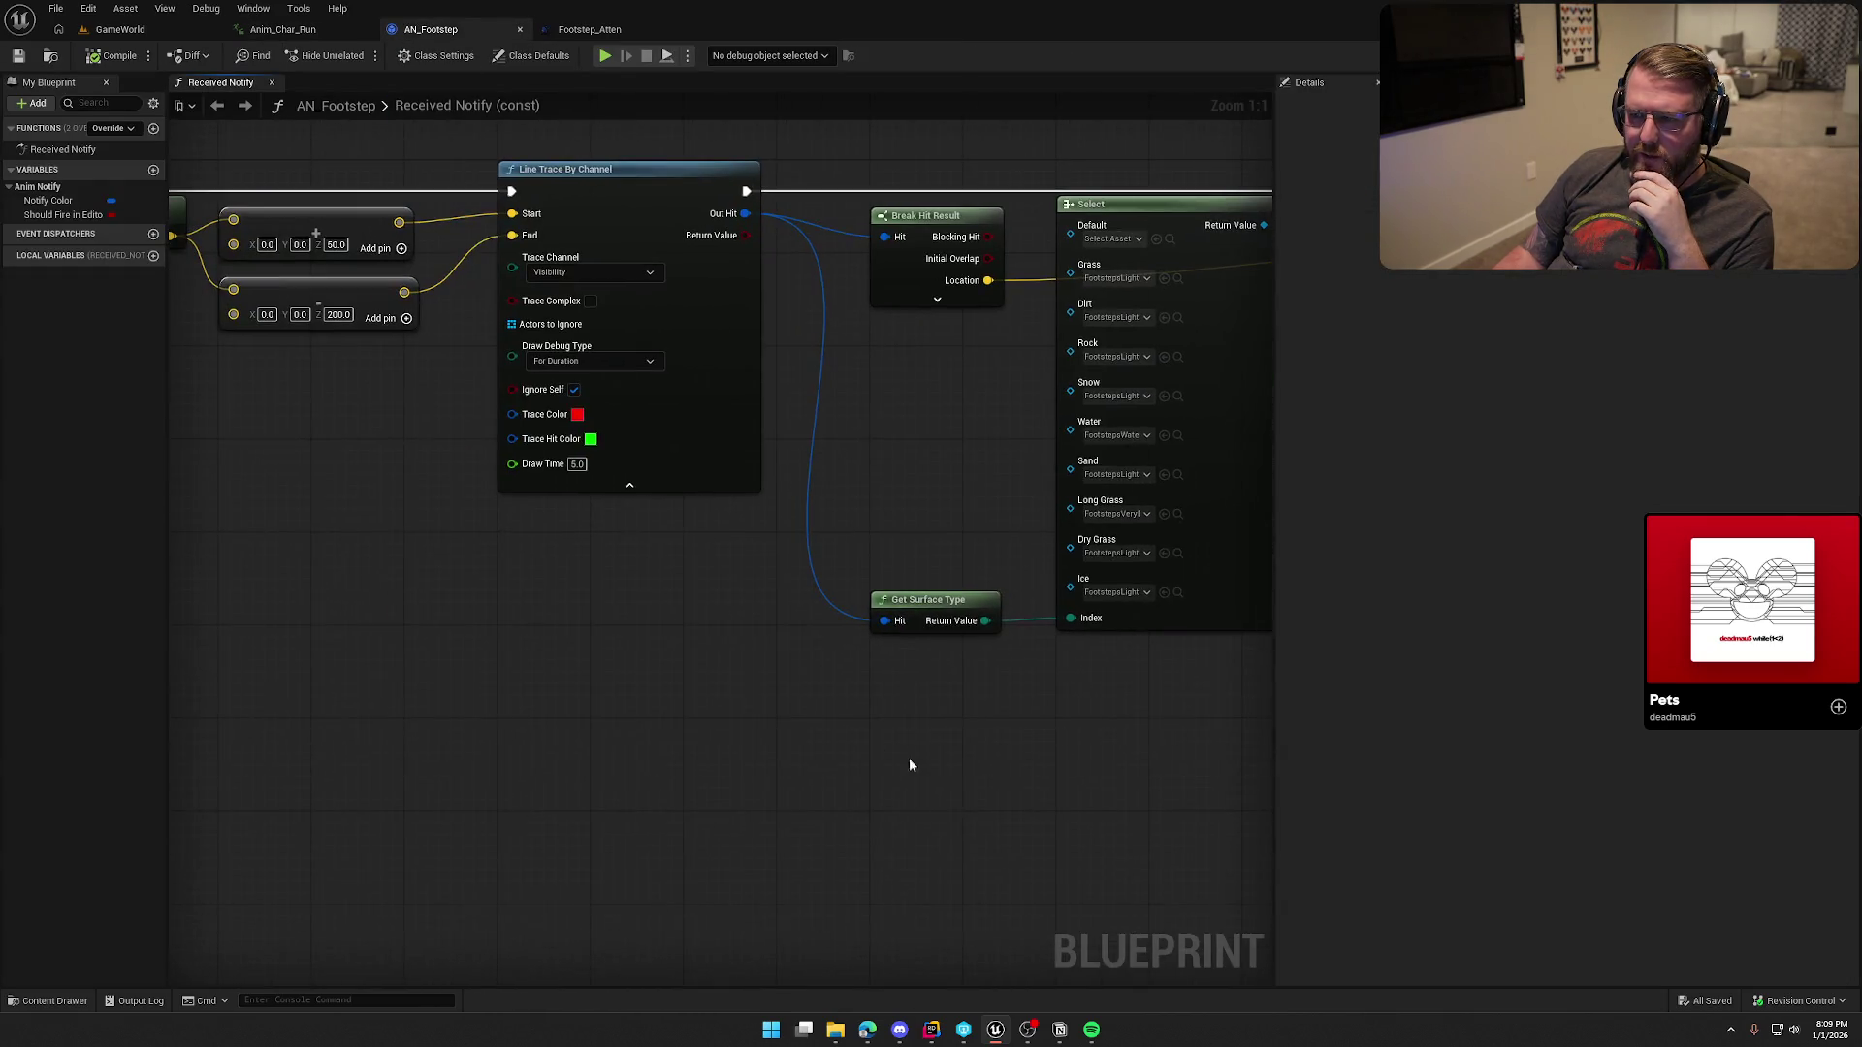
{"action": "mouse_move", "coordinate": [712, 760]}
{"action": "left_mouse_down"}
{"action": "mouse_move", "coordinate": [291, 847]}
{"action": "mouse_move", "coordinate": [898, 864]}
{"action": "mouse_move", "coordinate": [1222, 816]}
{"action": "mouse_move", "coordinate": [624, 748]}
{"action": "mouse_move", "coordinate": [404, 744]}
{"action": "left_mouse_up"}
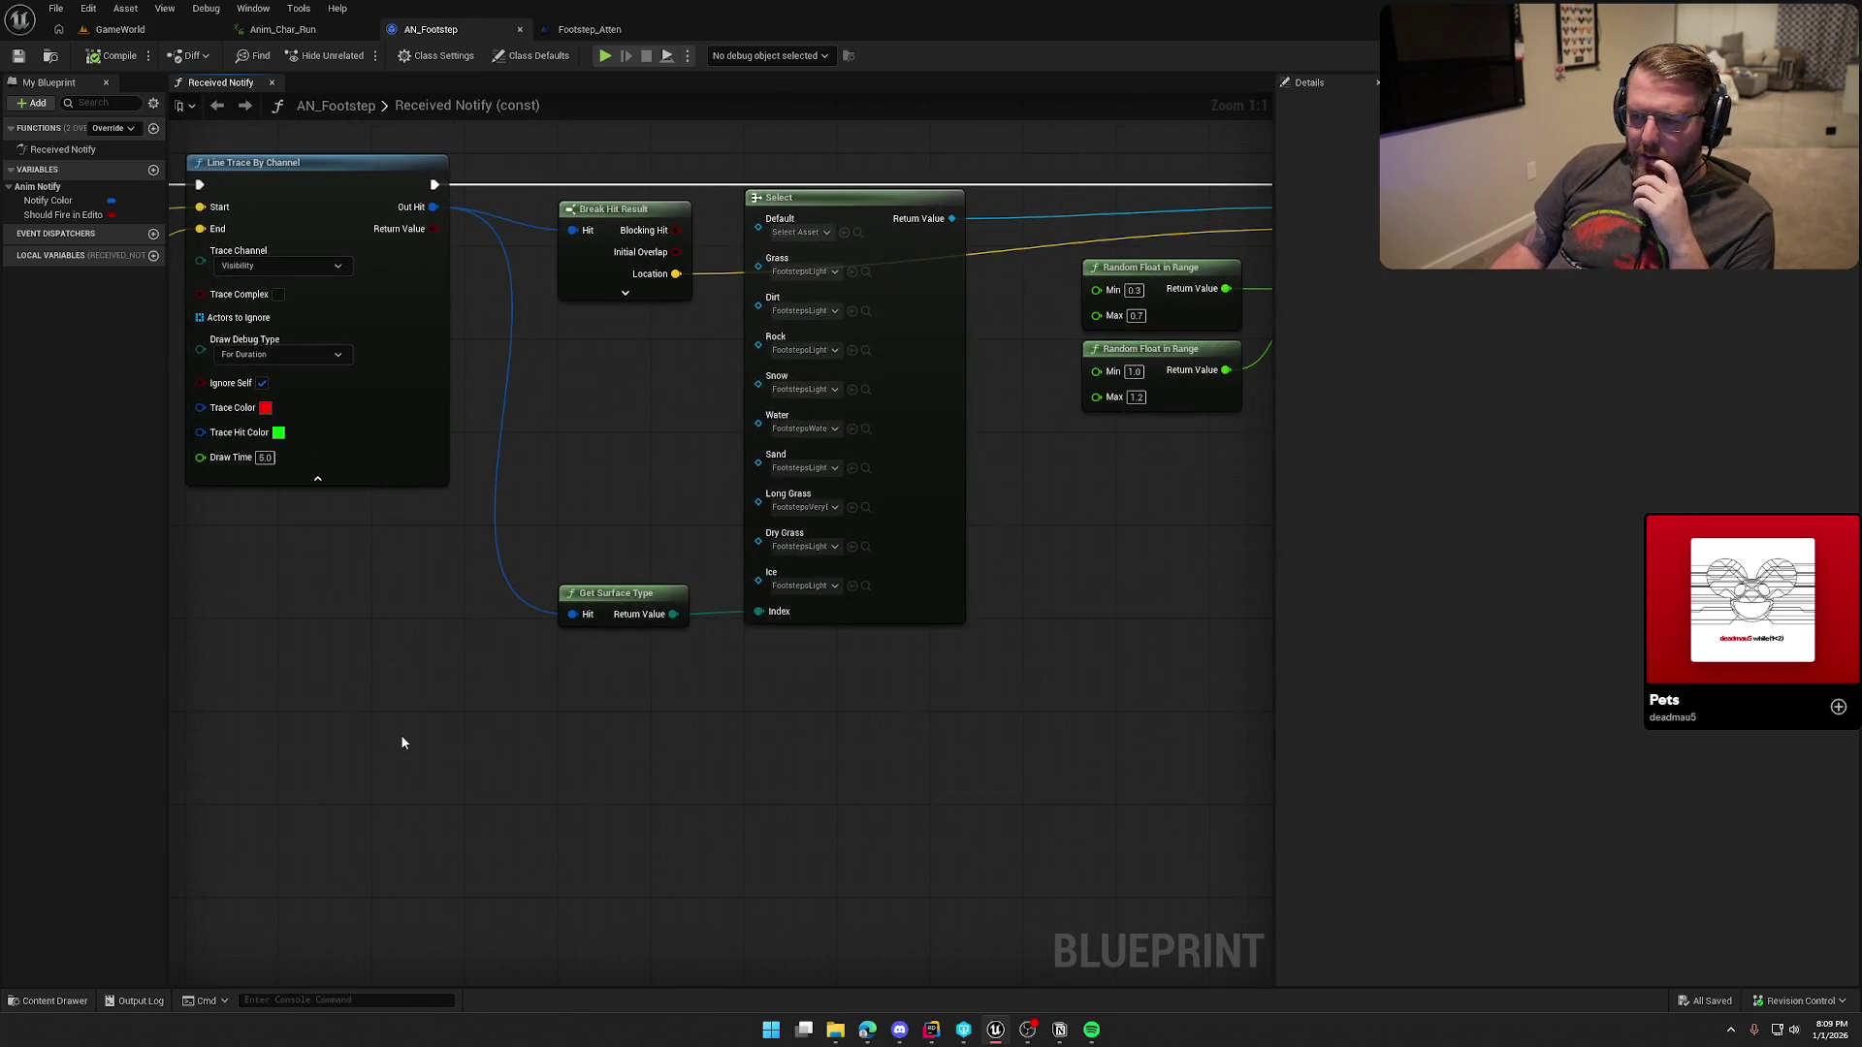
{"action": "left_click_drag", "start_coordinate": [782, 739], "coordinate": [428, 743]}
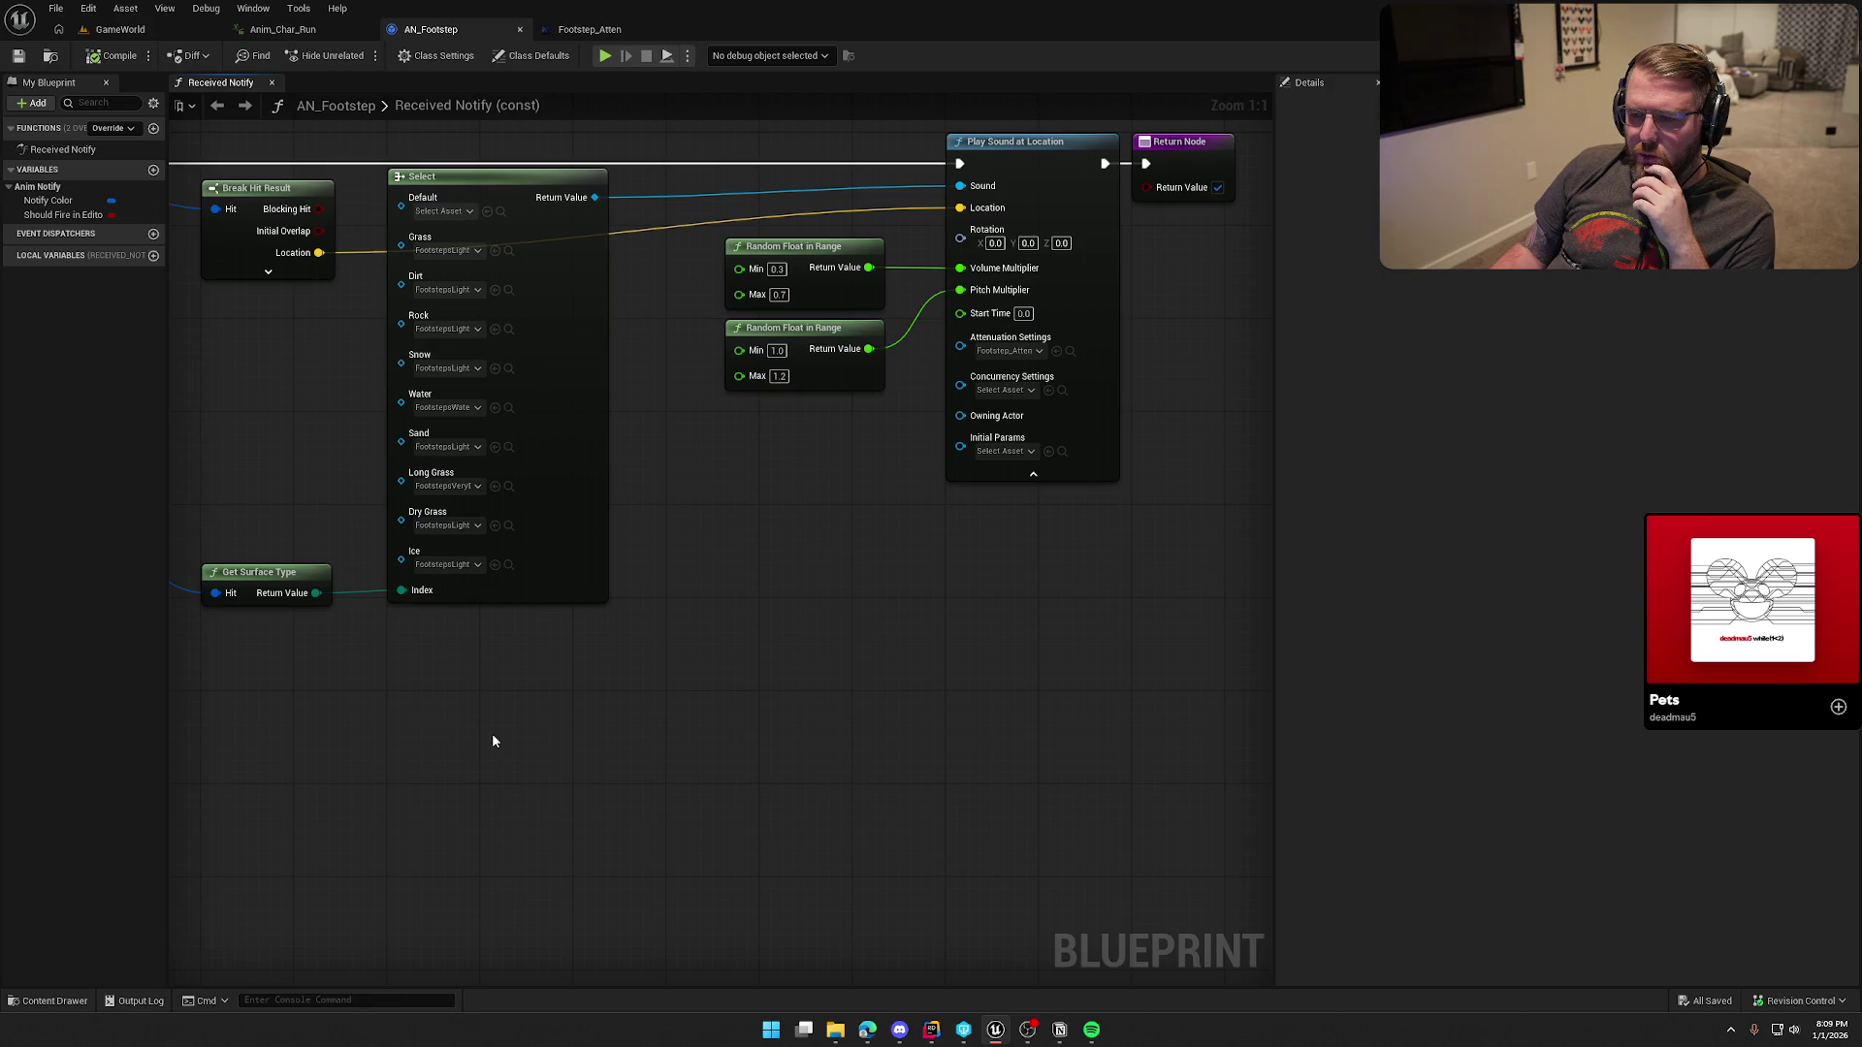
{"action": "mouse_move", "coordinate": [582, 738]}
{"action": "left_mouse_down"}
{"action": "mouse_move", "coordinate": [815, 847]}
{"action": "mouse_move", "coordinate": [707, 685]}
{"action": "mouse_move", "coordinate": [379, 292]}
{"action": "left_mouse_up"}
{"action": "scroll", "coordinate": [795, 794], "scroll_direction": "down", "scroll_amount": 2}
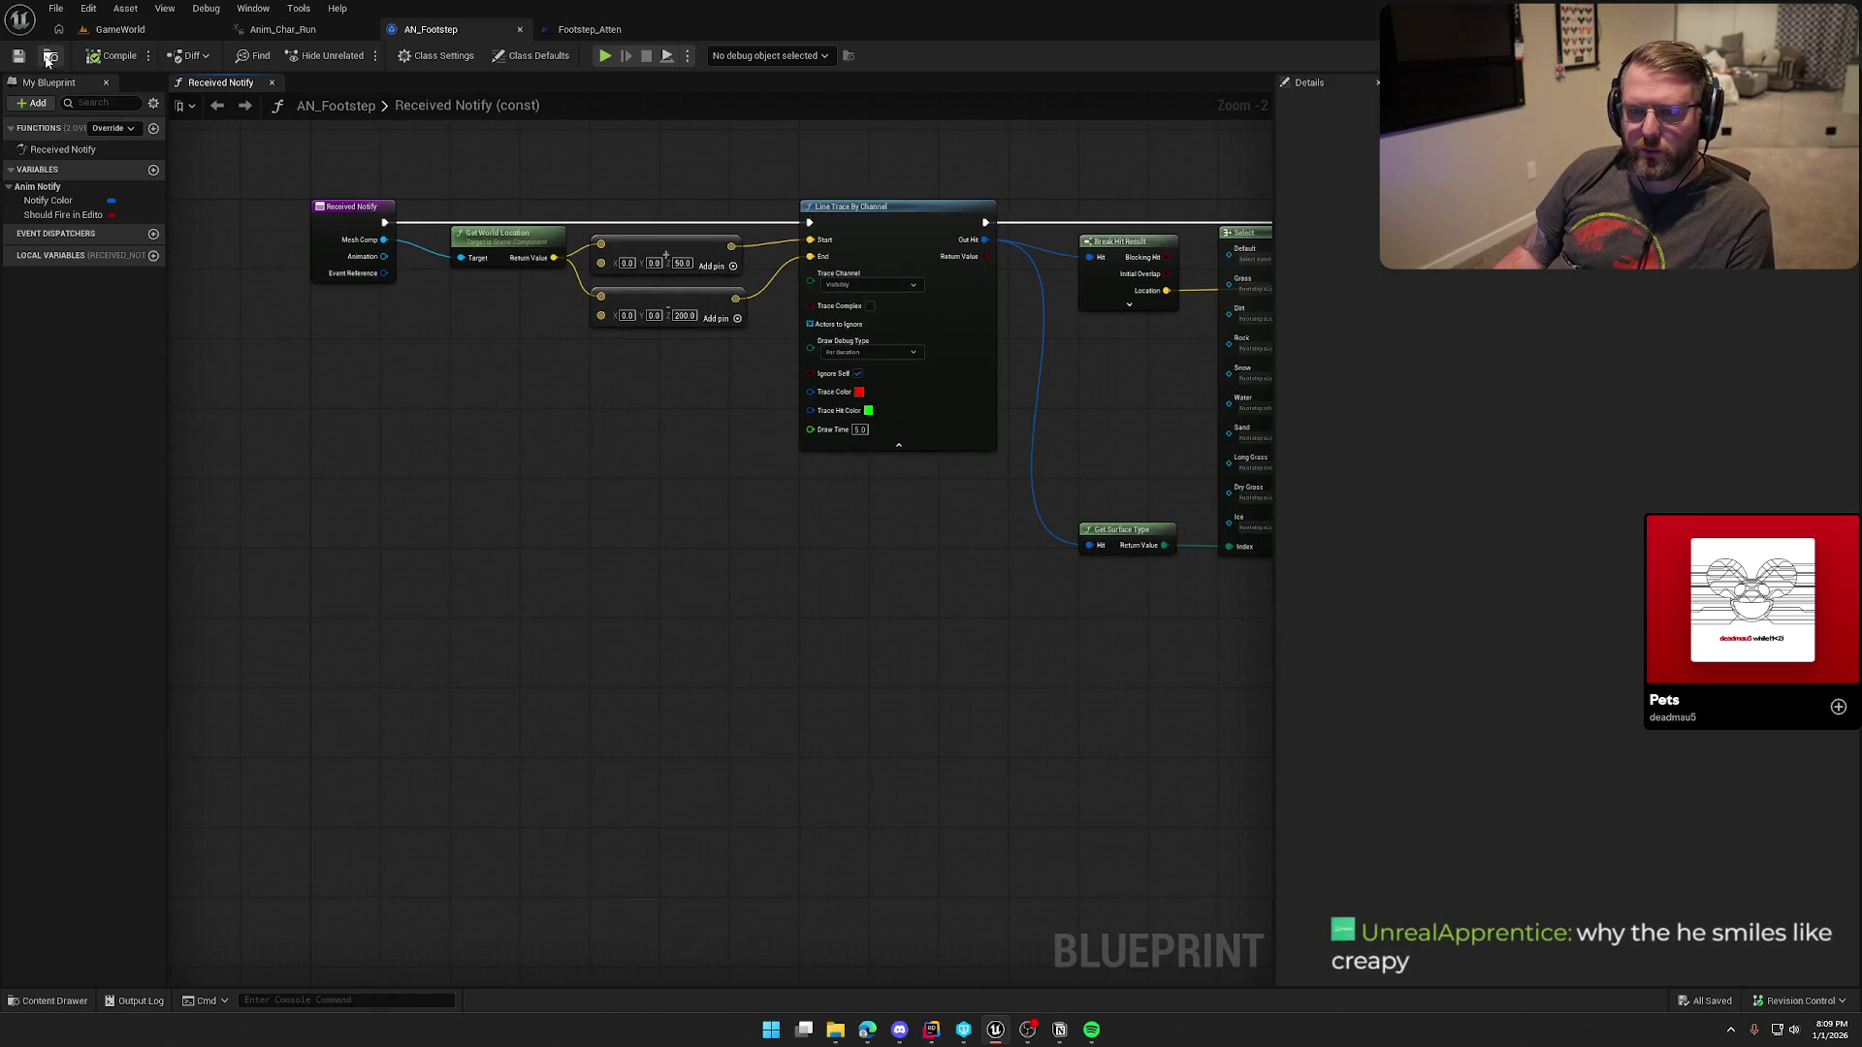
{"action": "key", "text": "ctrl+b"}
Step: Rename the AN_Footstep notify blueprint to AN_Footstep_Walk
{"action": "key", "text": "F2"}
{"action": "key", "text": "End"}
{"action": "type", "text": "_Walk"}
{"action": "key", "text": "Return"}
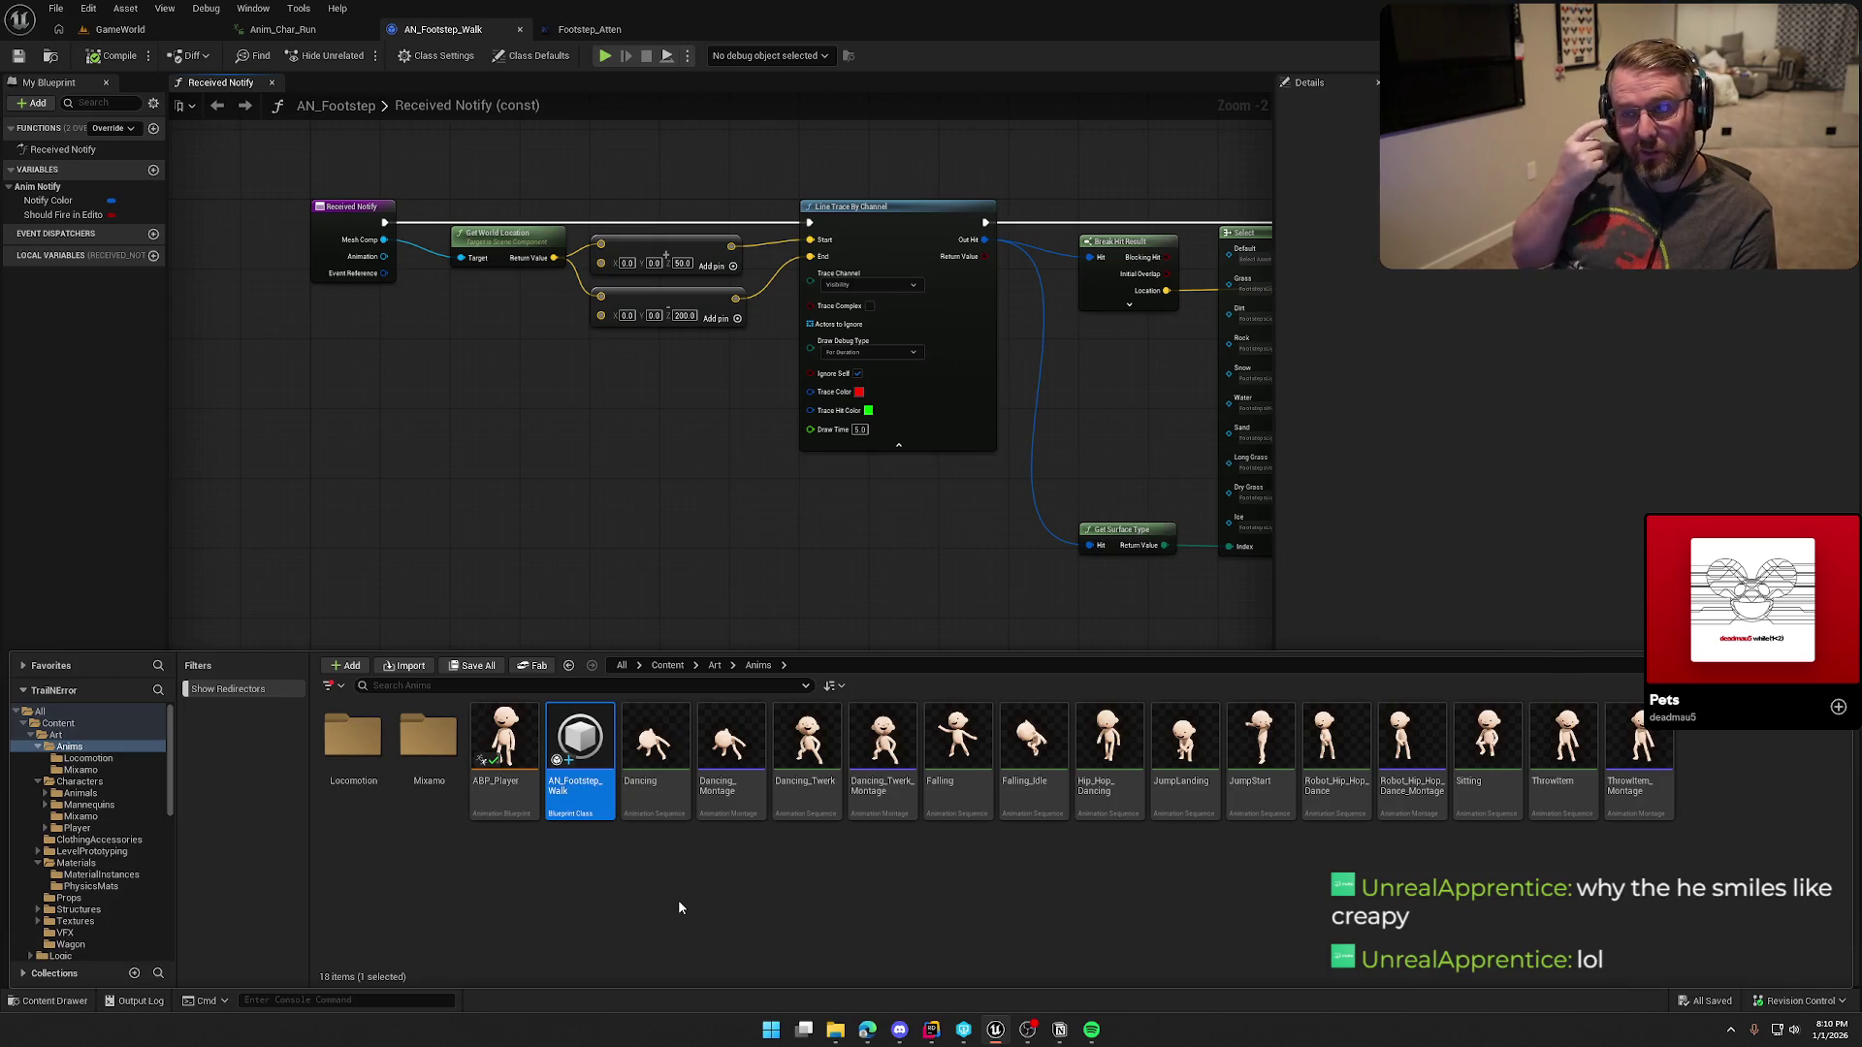
Step: Duplicate it as AN_Footstep_Run and open the copy's blueprint
{"action": "left_click", "coordinate": [674, 885]}
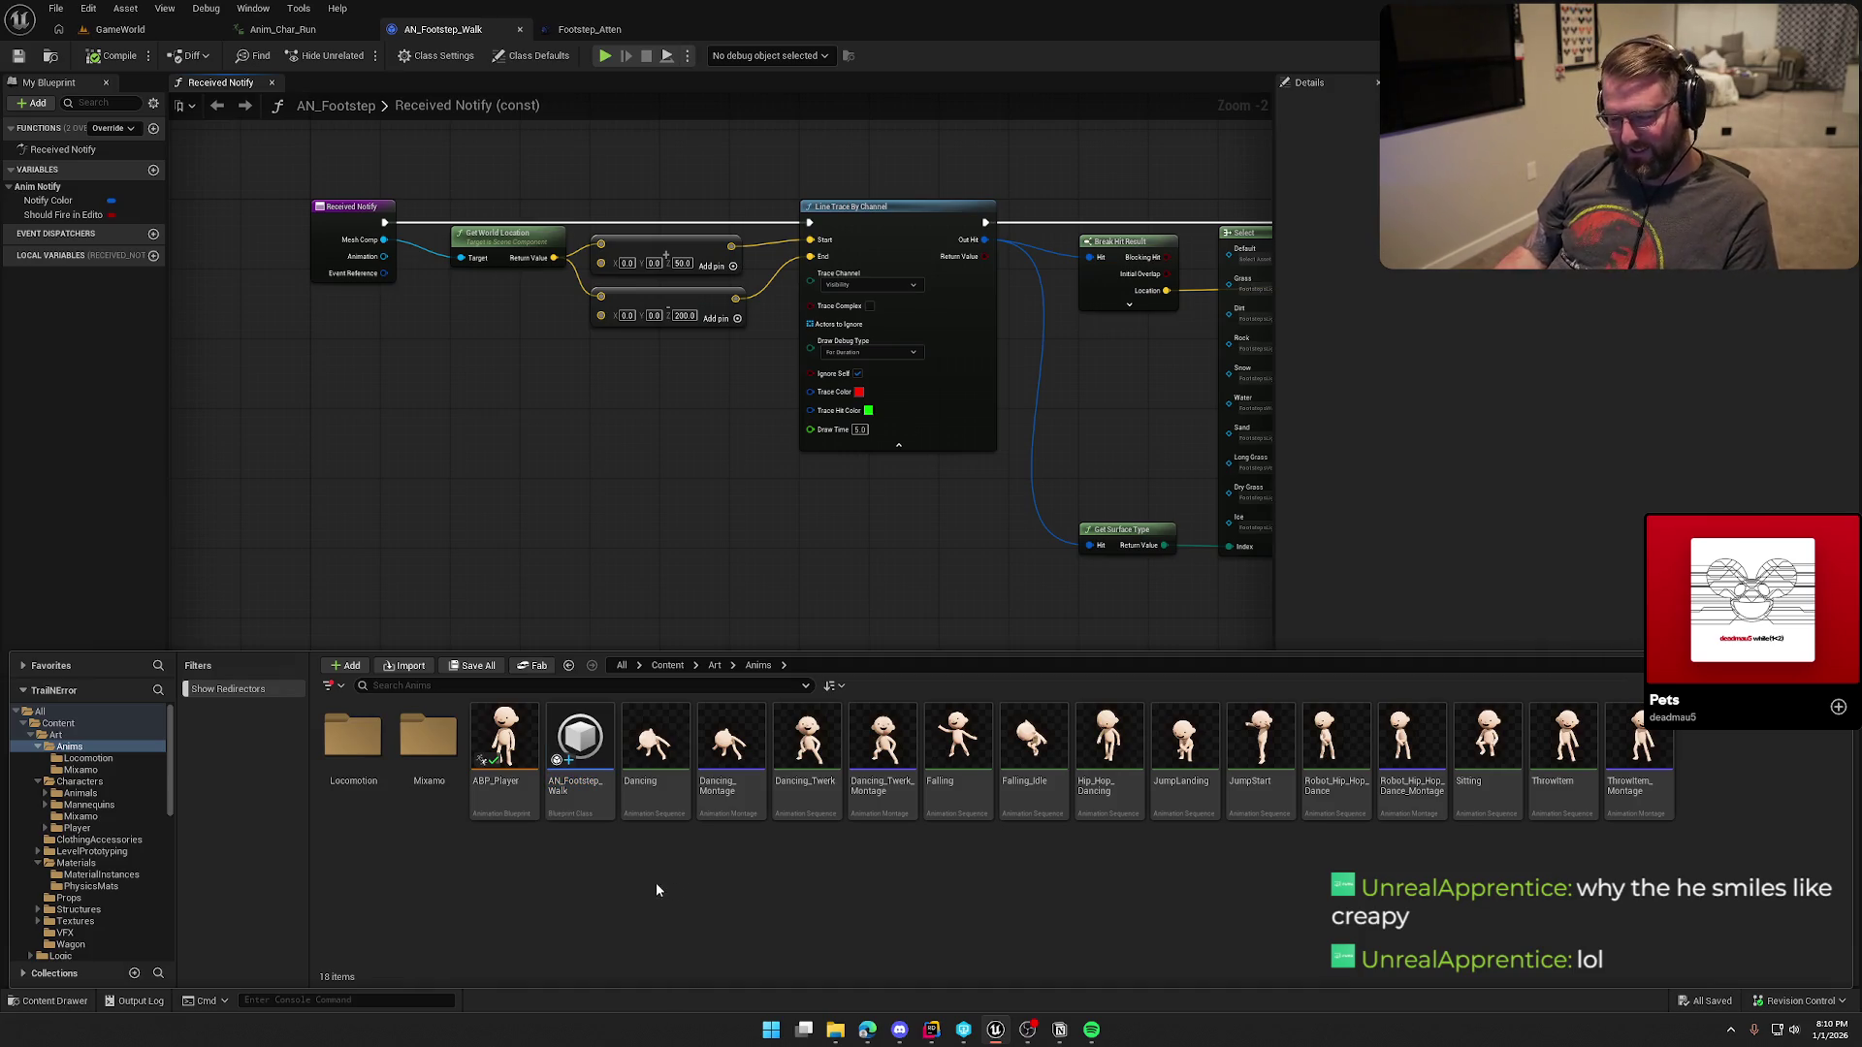
{"action": "key", "text": "ctrl+d"}
{"action": "type", "text": "AN_Footstep_W"}
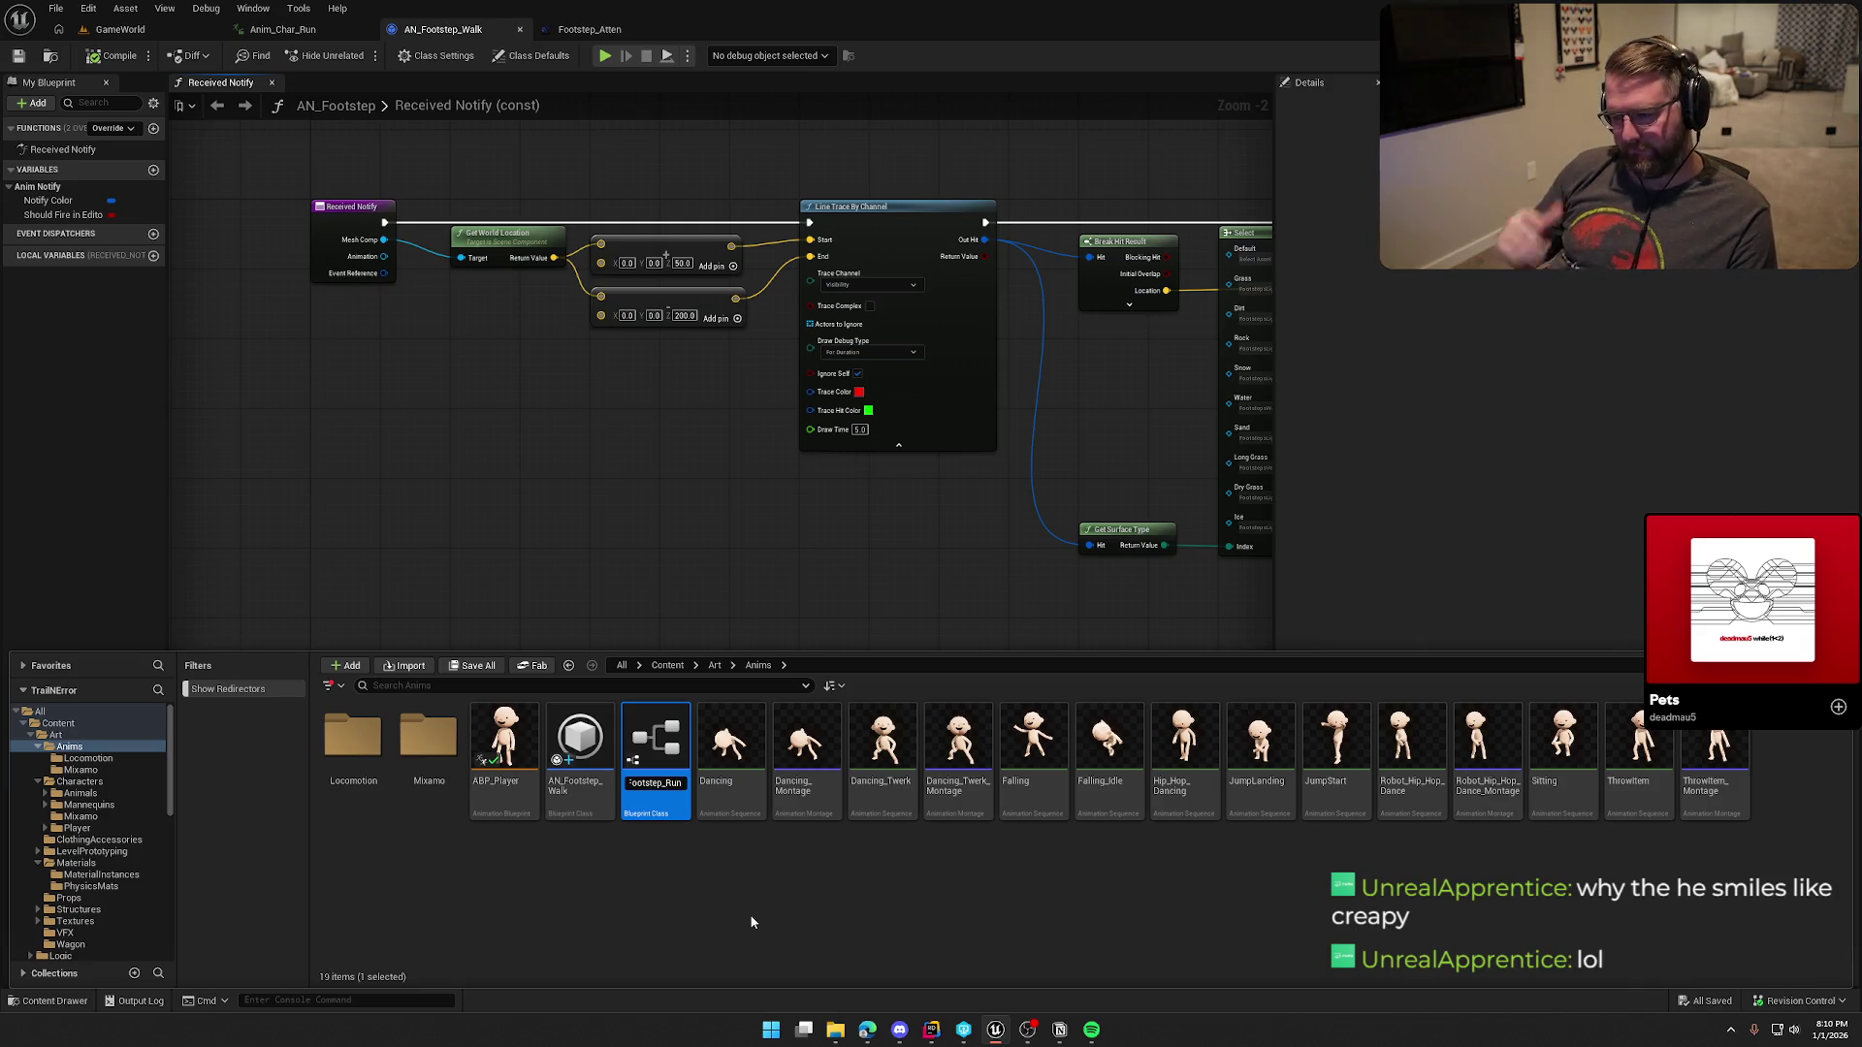
{"action": "key", "text": "Return"}
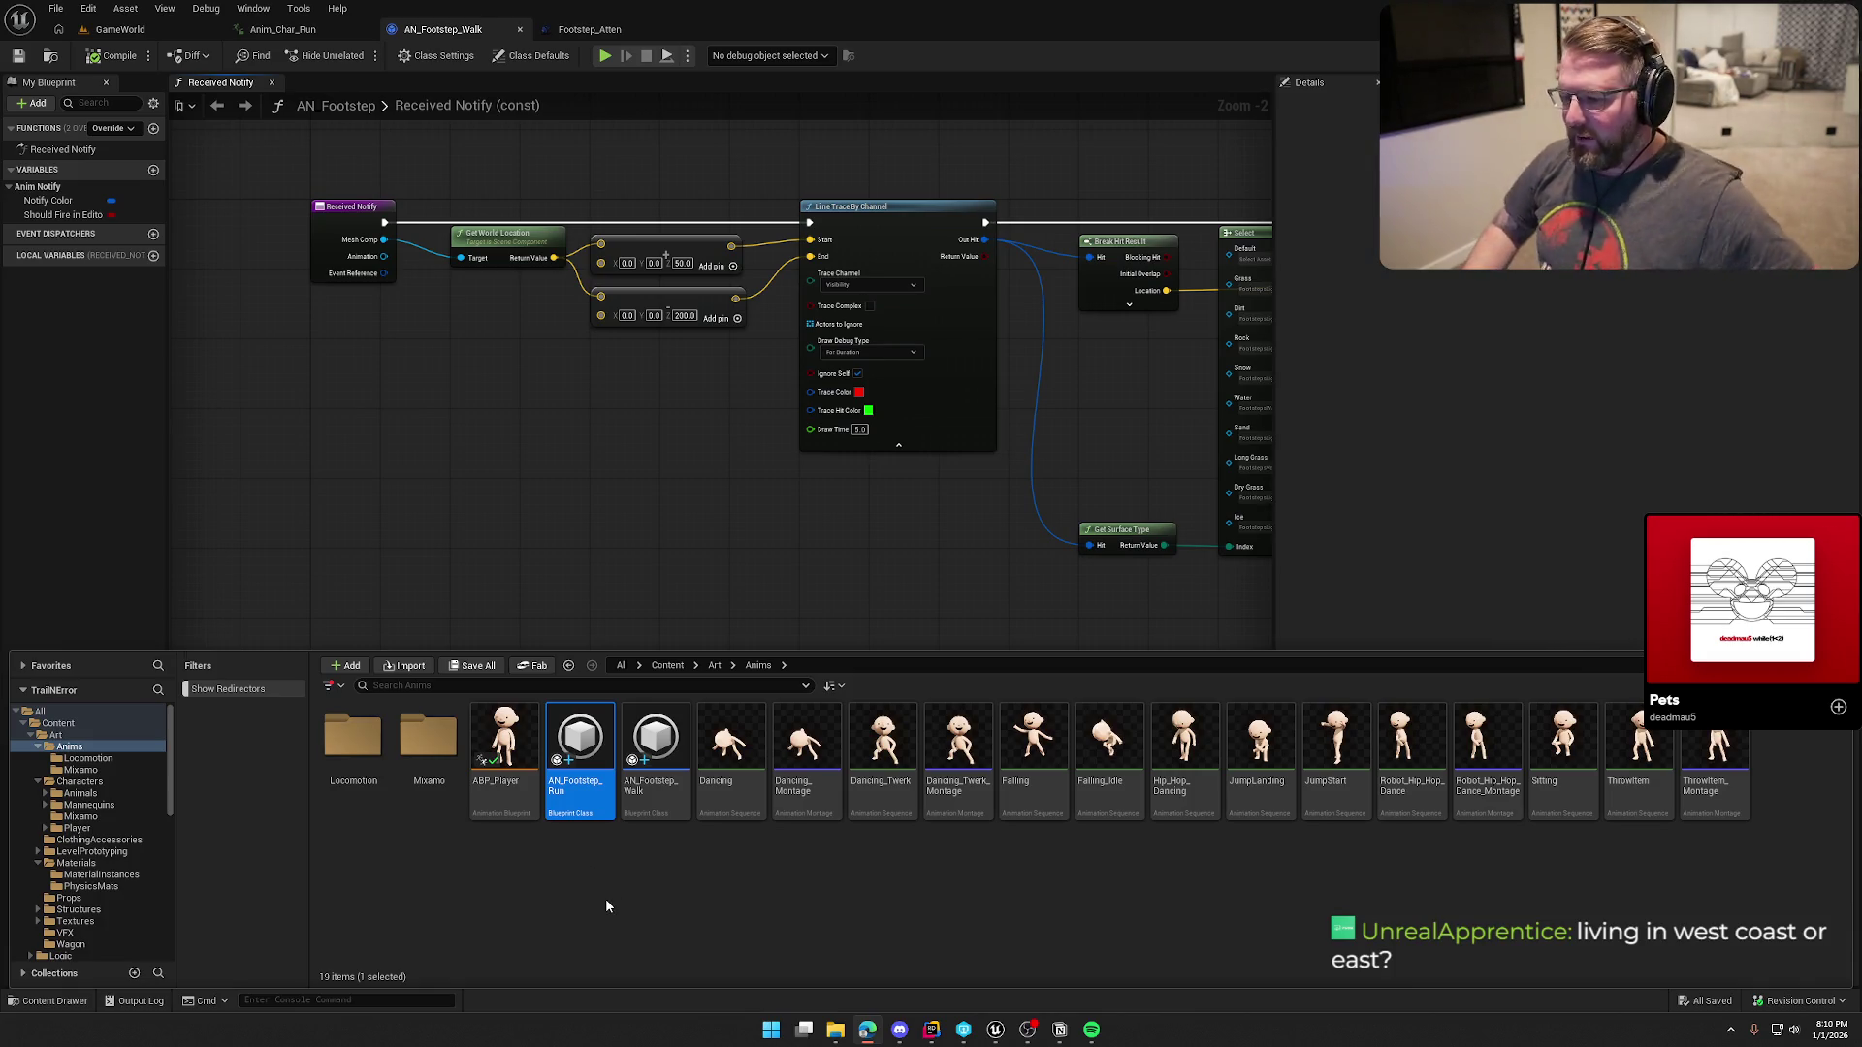
{"action": "double_click", "coordinate": [597, 745]}
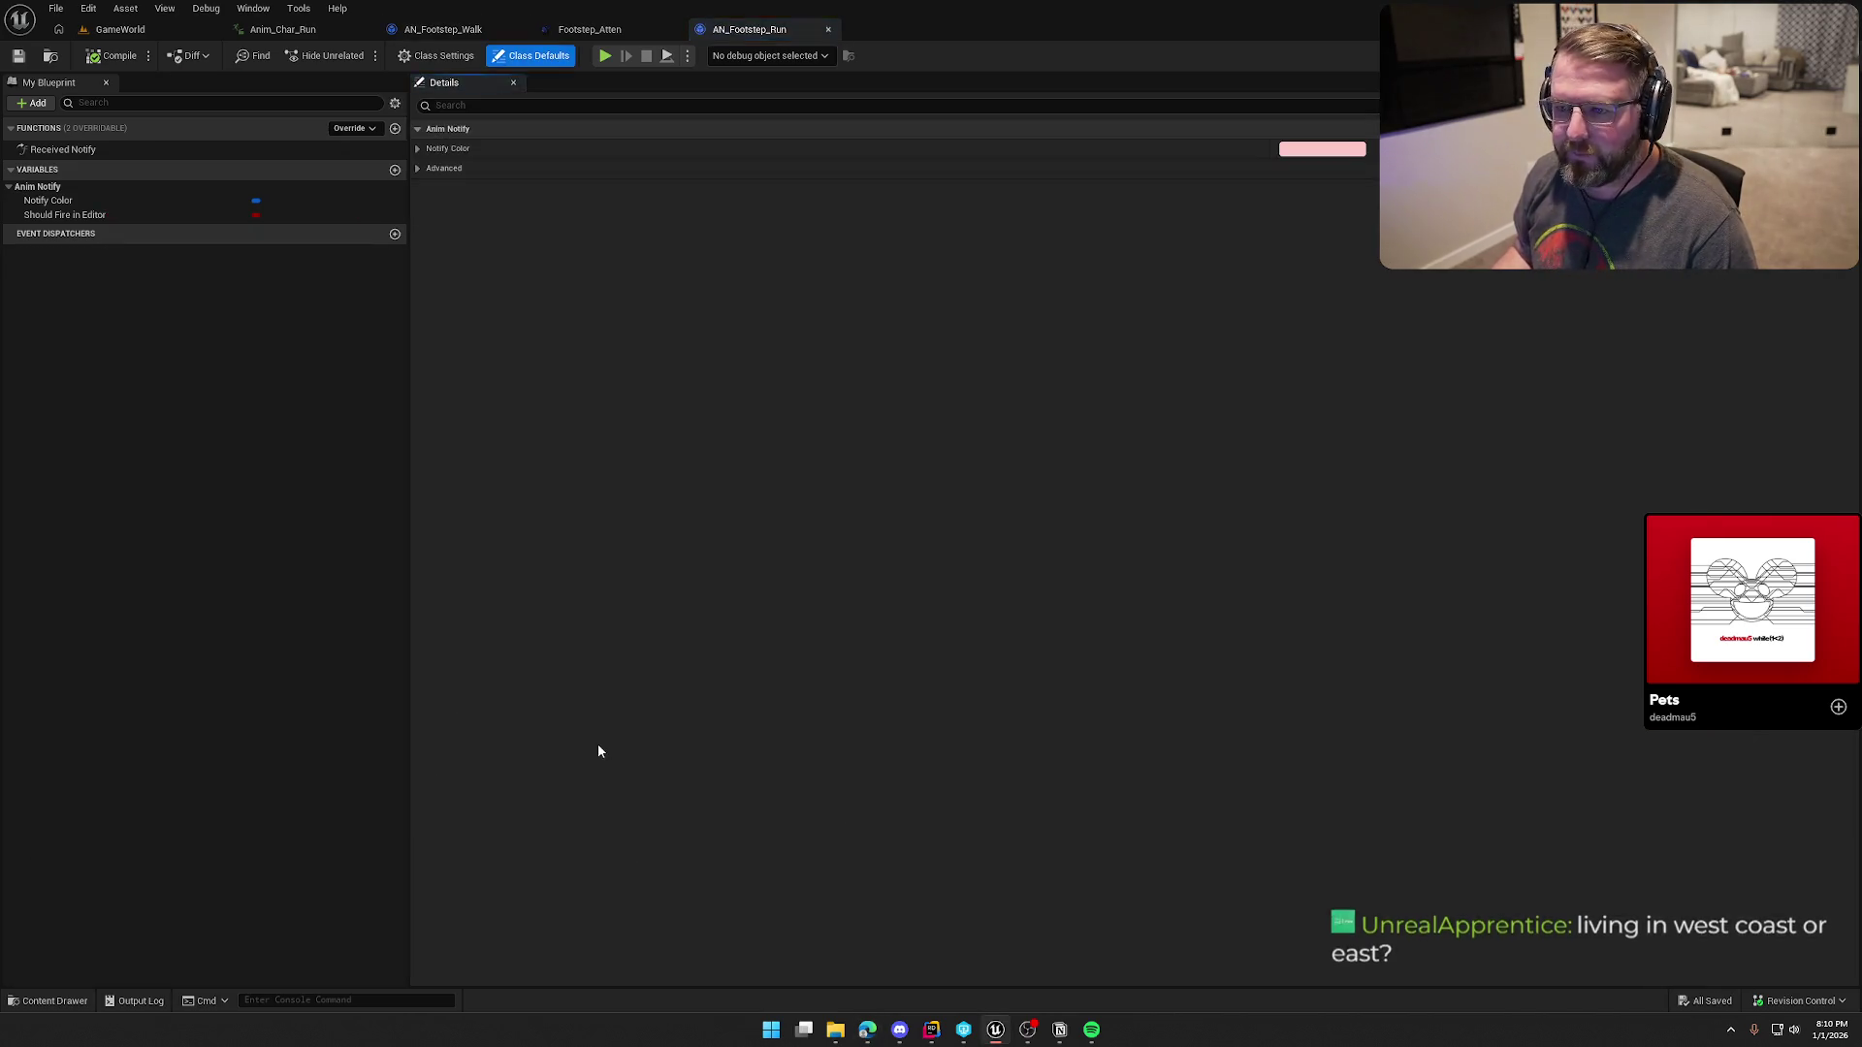
Step: Open AN_Footstep_Run's Received Notify graph and look over its Select, sound and Line Trace nodes
{"action": "double_click", "coordinate": [53, 149]}
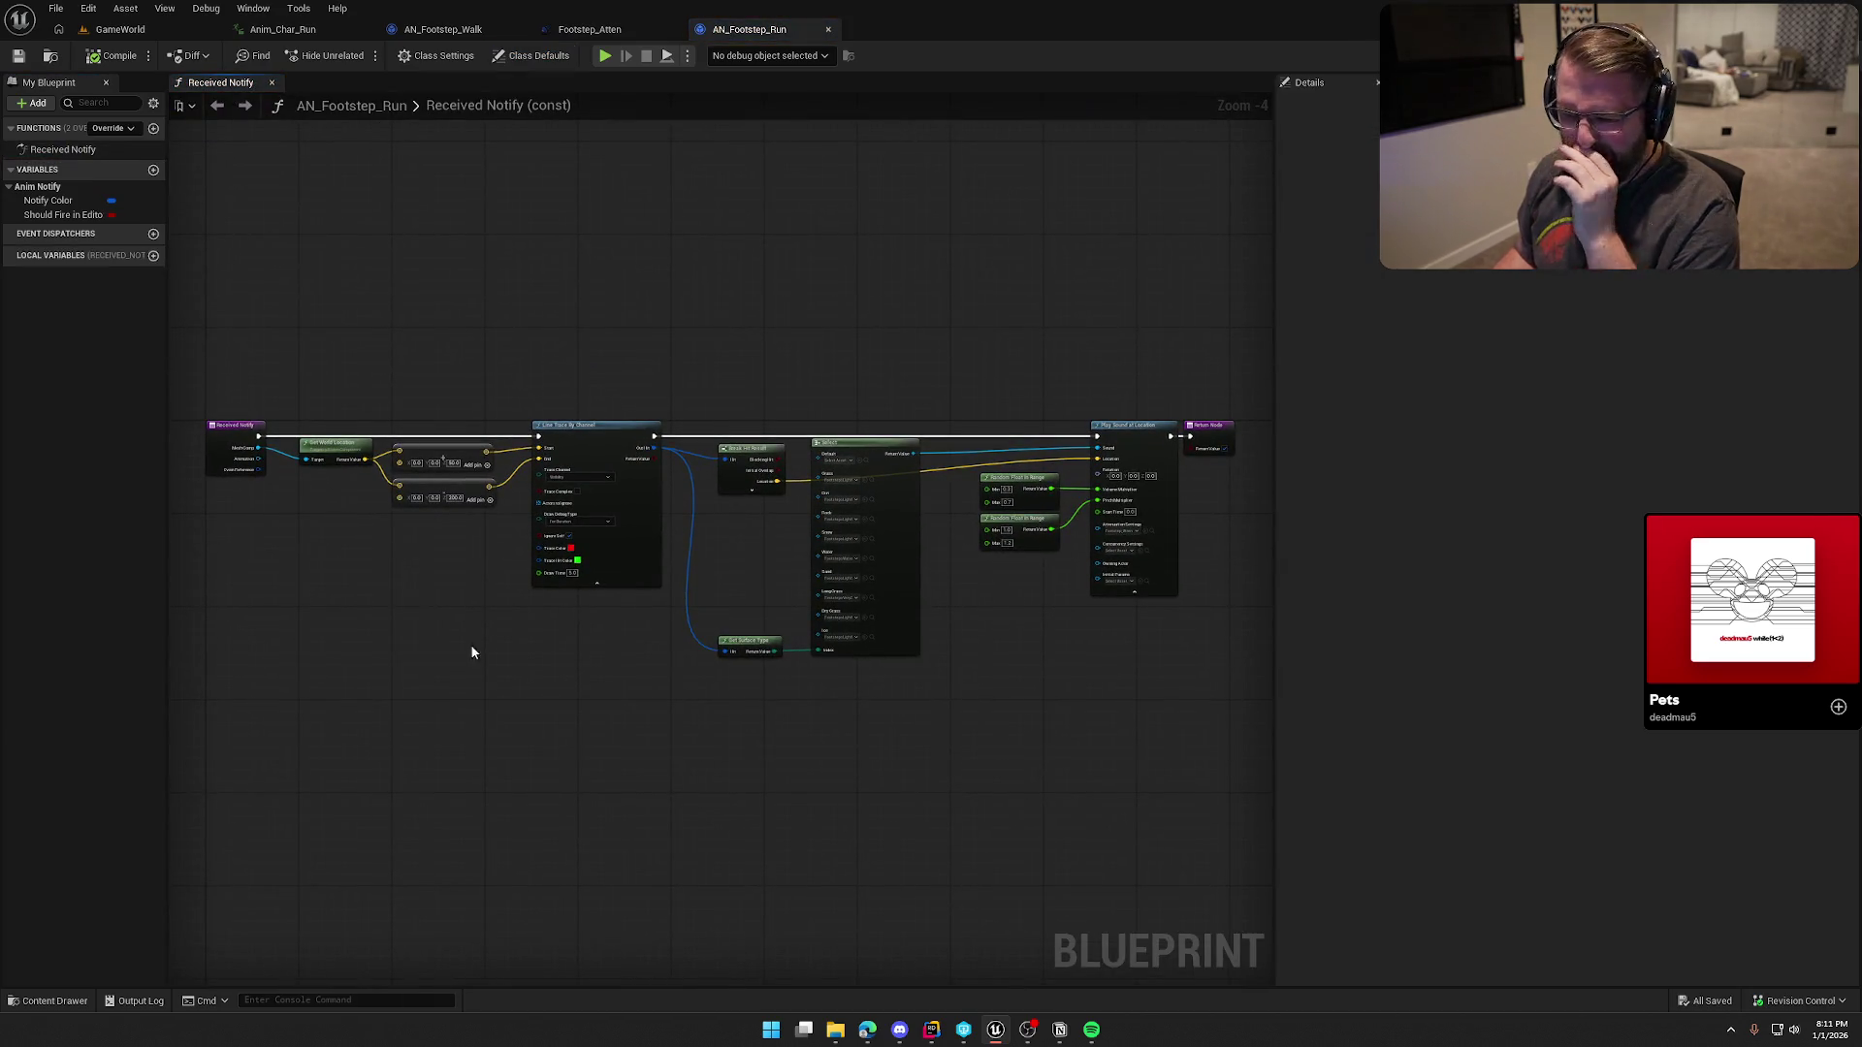
{"action": "scroll", "coordinate": [412, 656], "scroll_direction": "up", "scroll_amount": 4}
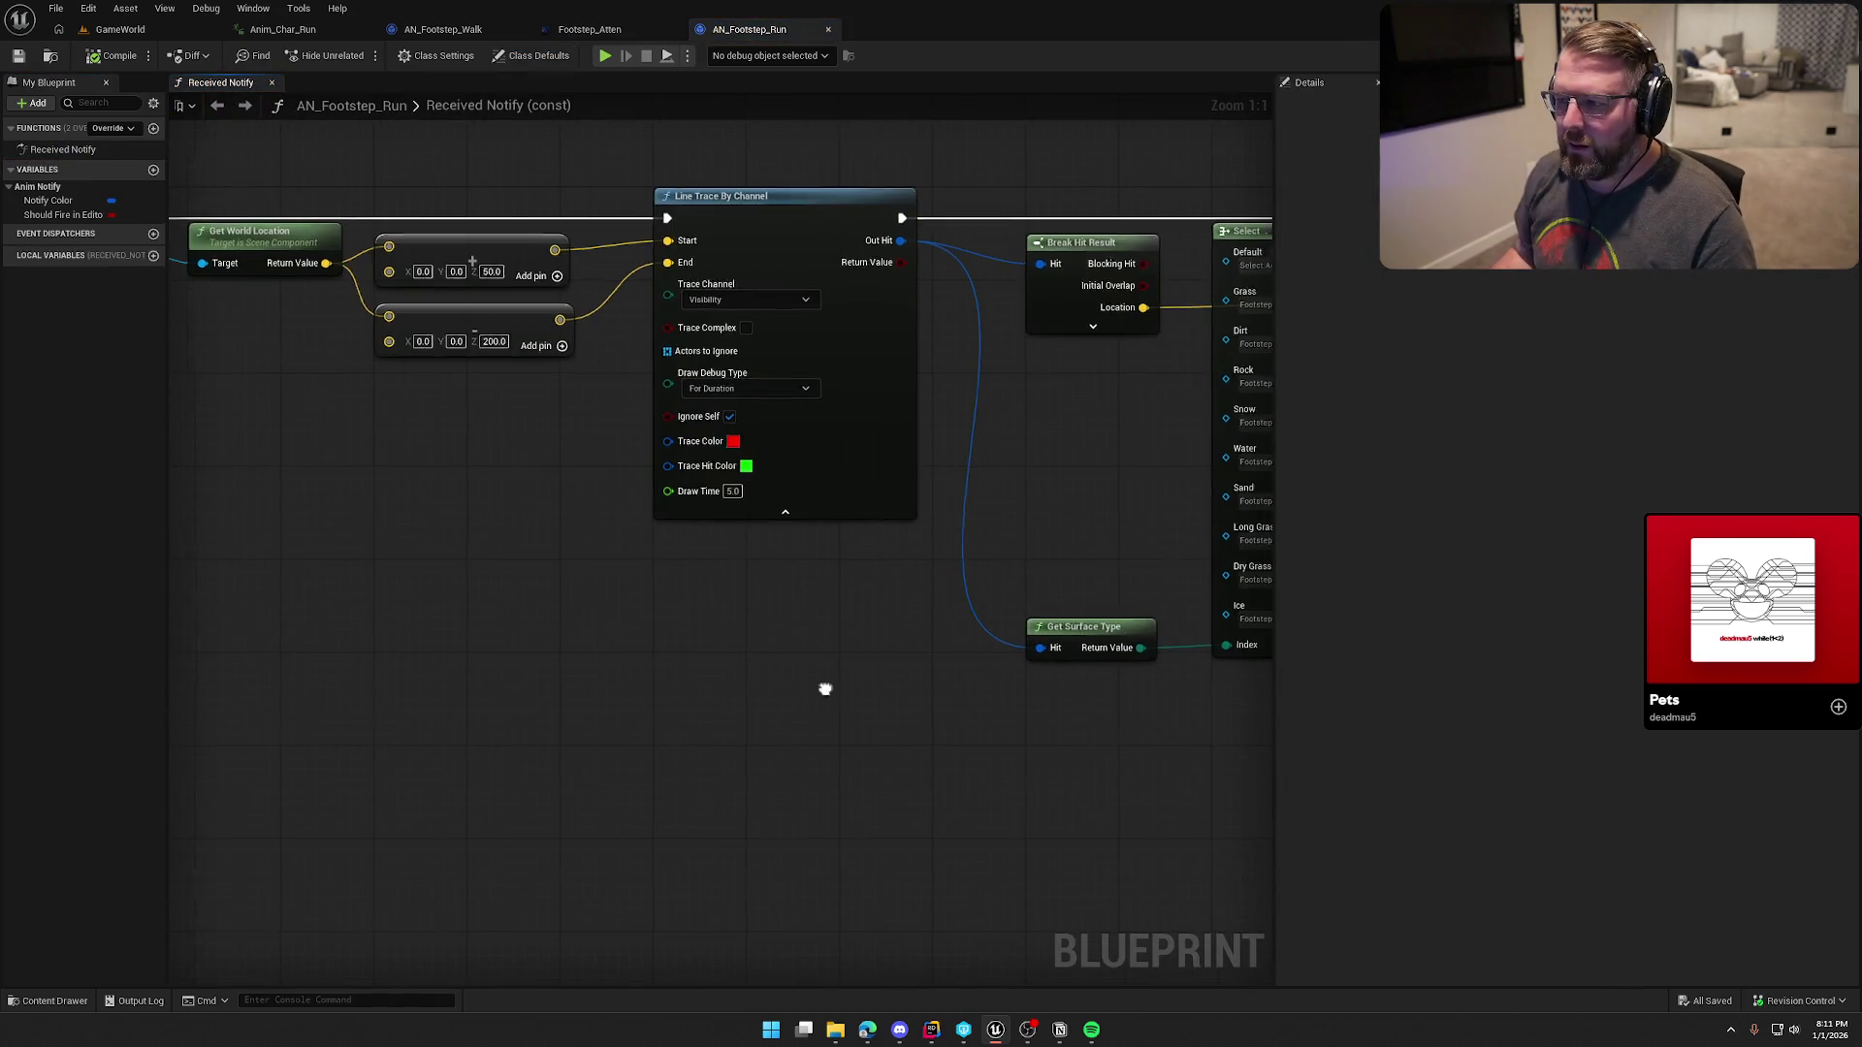
{"action": "left_click_drag", "start_coordinate": [824, 686], "coordinate": [366, 623]}
{"action": "mouse_move", "coordinate": [854, 672]}
{"action": "left_mouse_down"}
{"action": "mouse_move", "coordinate": [627, 707]}
{"action": "mouse_move", "coordinate": [914, 653]}
{"action": "left_mouse_up"}
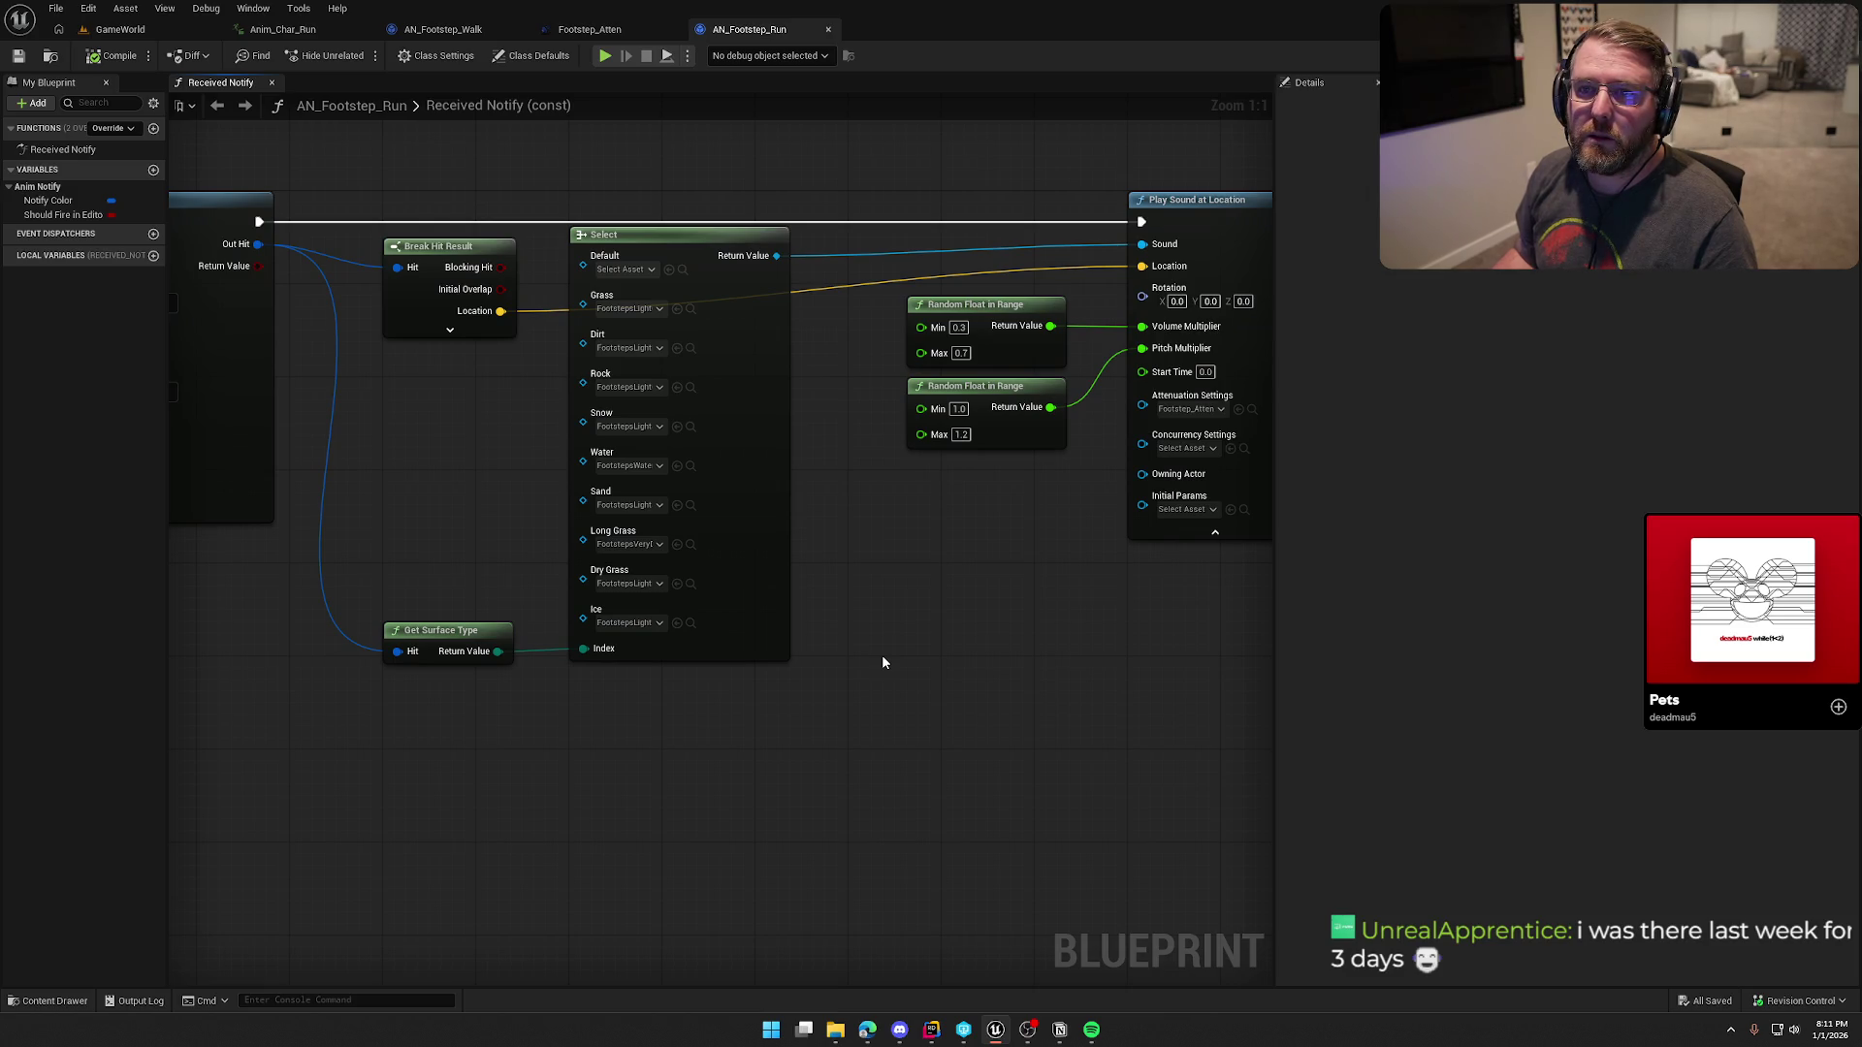
{"action": "mouse_move", "coordinate": [881, 654]}
{"action": "left_mouse_down"}
{"action": "mouse_move", "coordinate": [973, 656]}
{"action": "mouse_move", "coordinate": [898, 660]}
{"action": "left_mouse_up"}
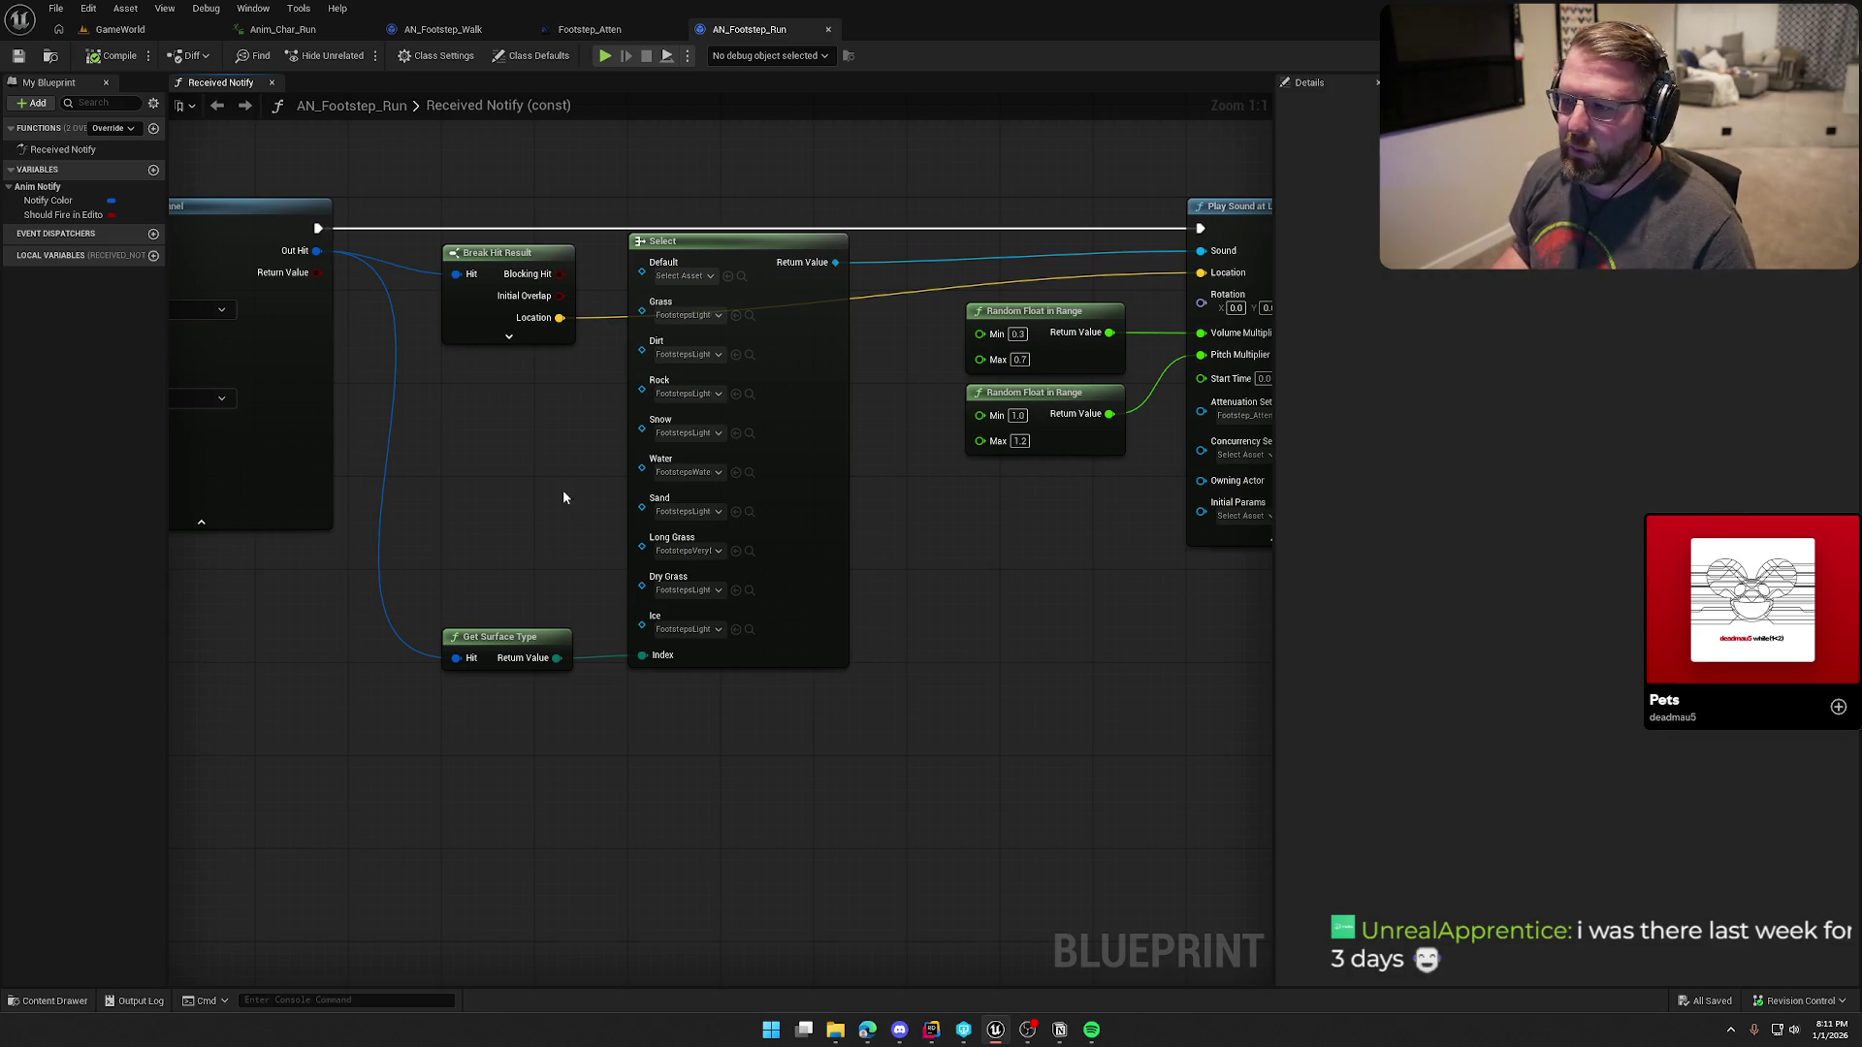
{"action": "mouse_move", "coordinate": [563, 503]}
{"action": "left_mouse_down"}
{"action": "mouse_move", "coordinate": [567, 419]}
{"action": "mouse_move", "coordinate": [648, 453]}
{"action": "left_mouse_up"}
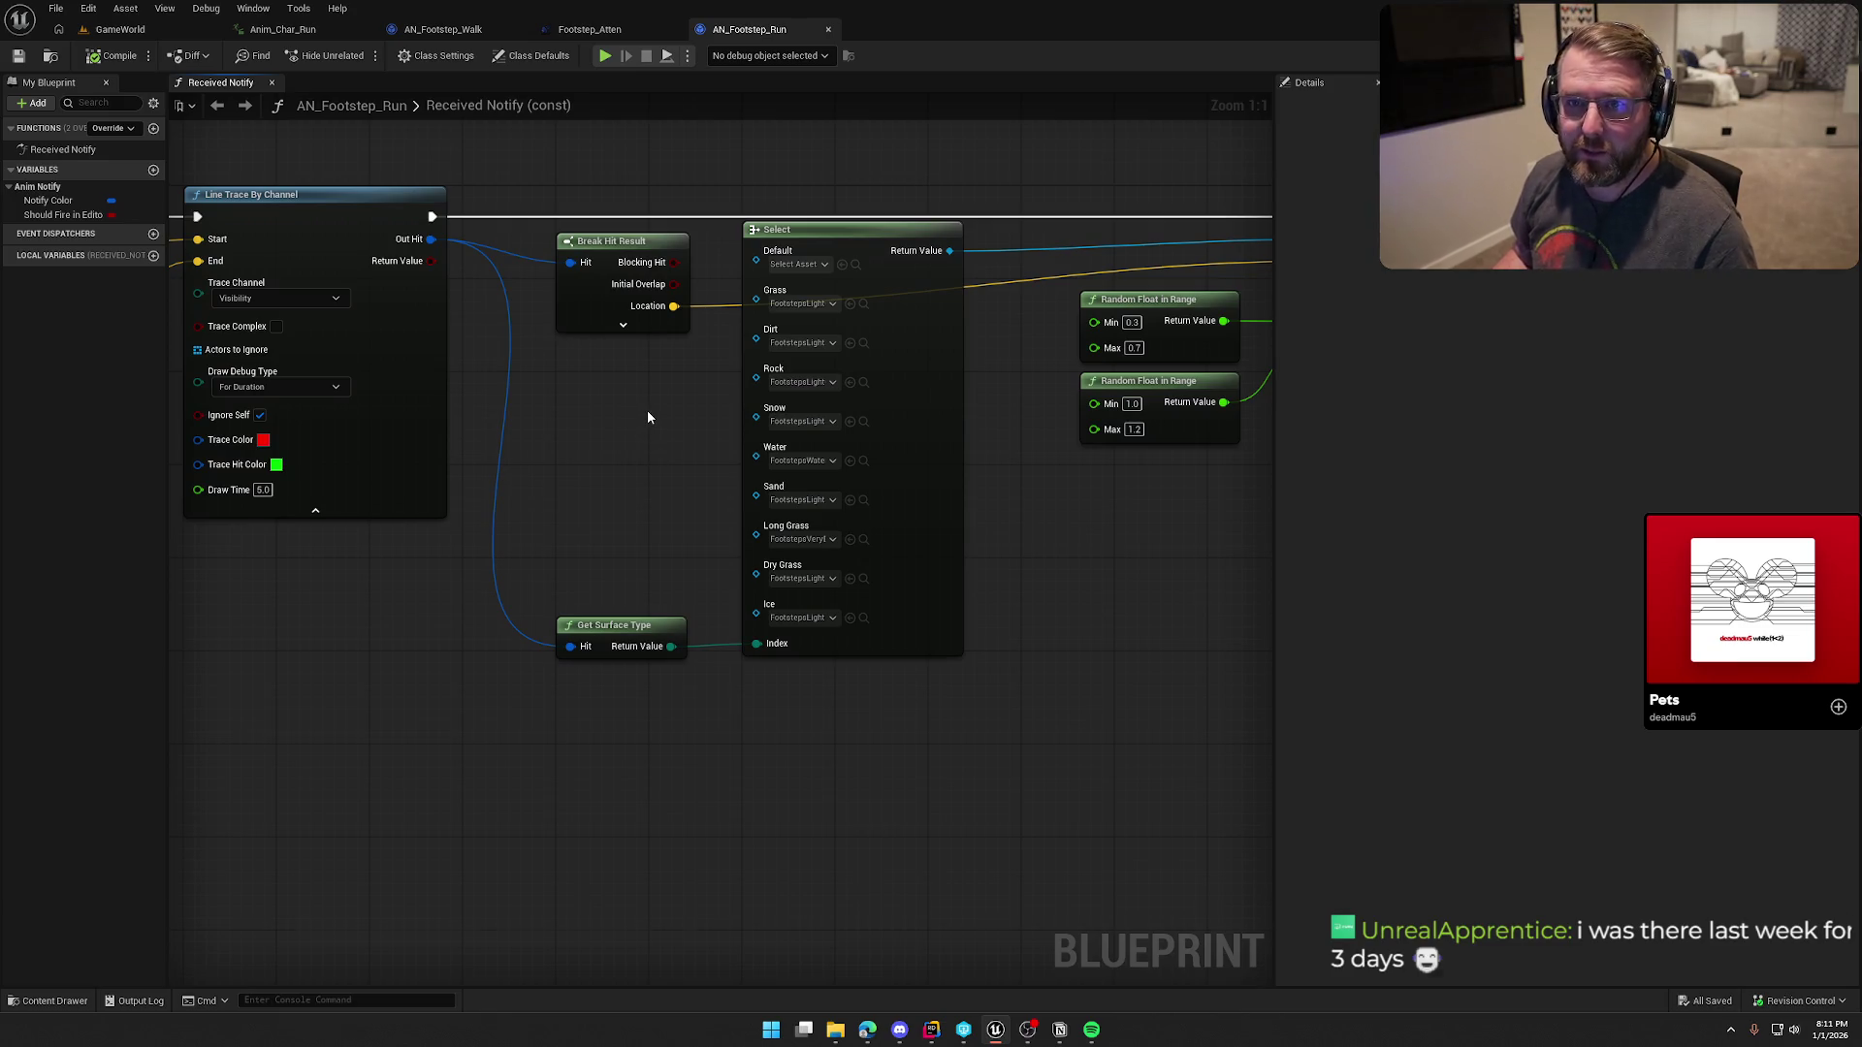
{"action": "key", "text": "ctrl+space"}
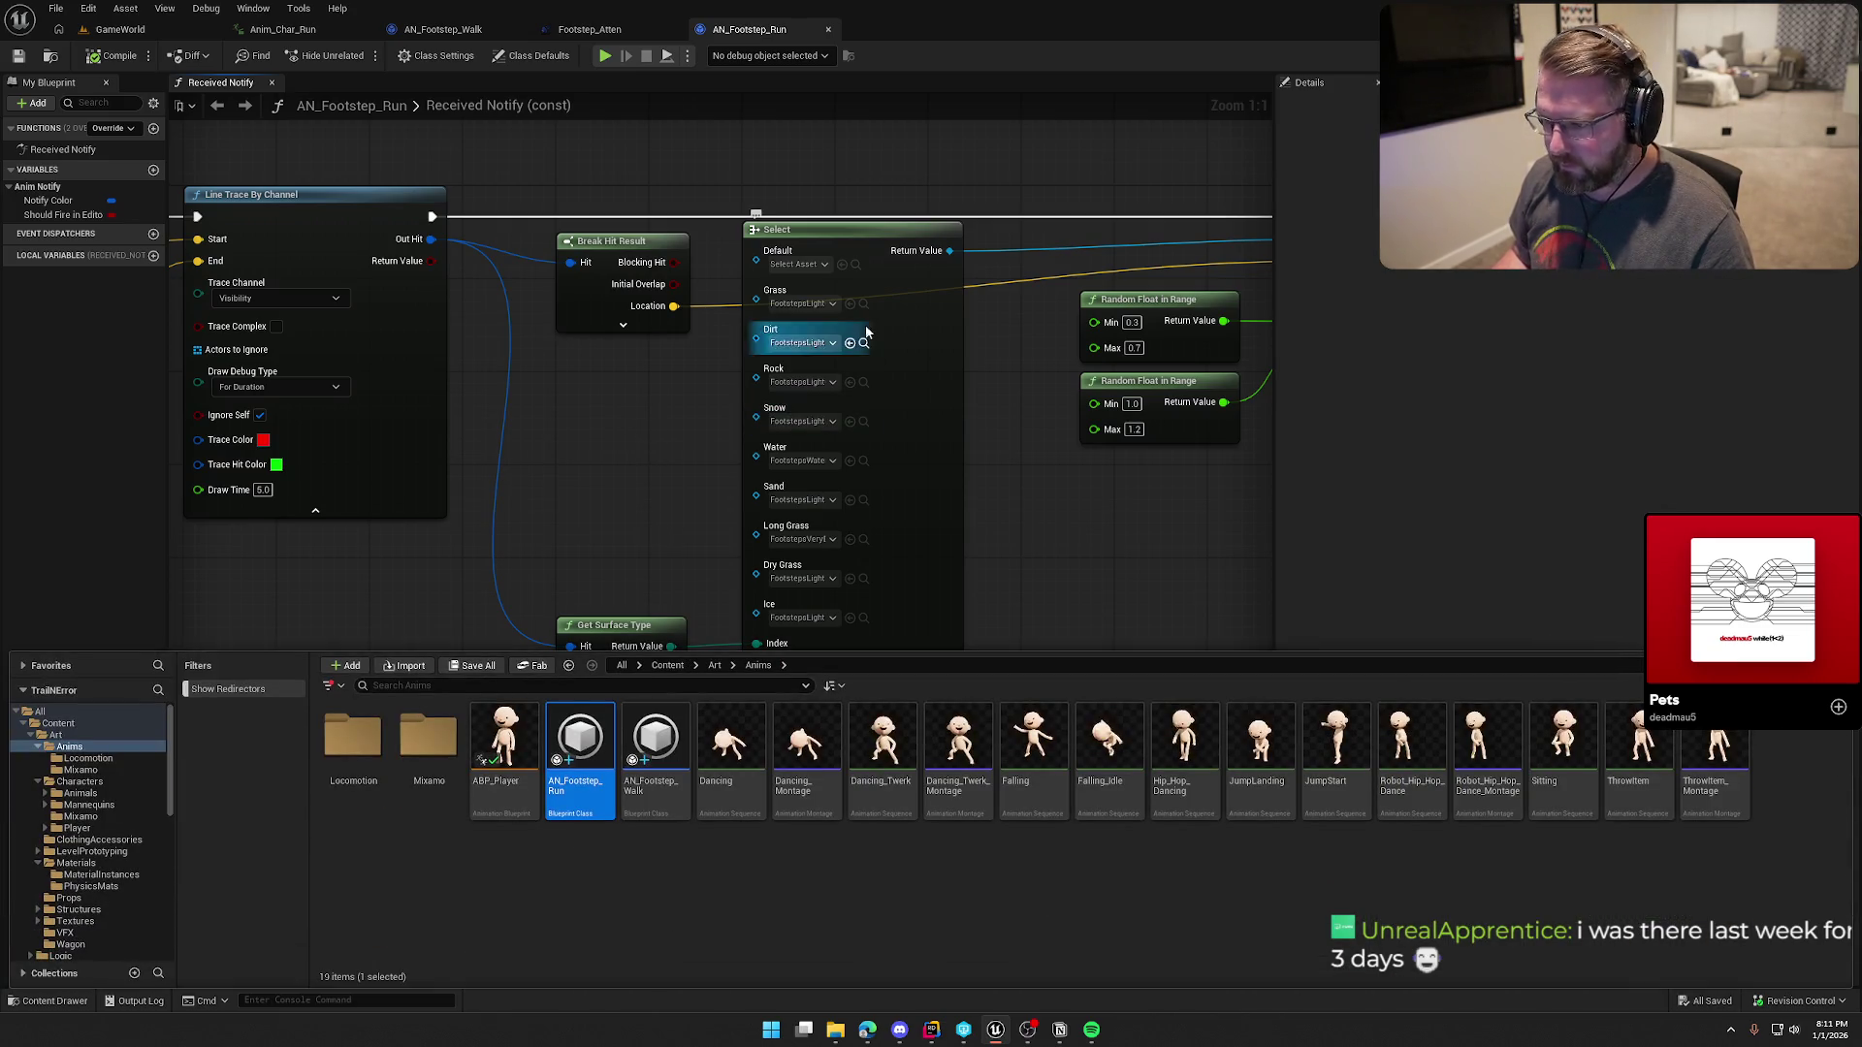
Step: Assign FootstepsRunGrassCue to Grass and the running Dirt2 cue to Dirt
{"action": "key", "text": "ctrl+space"}
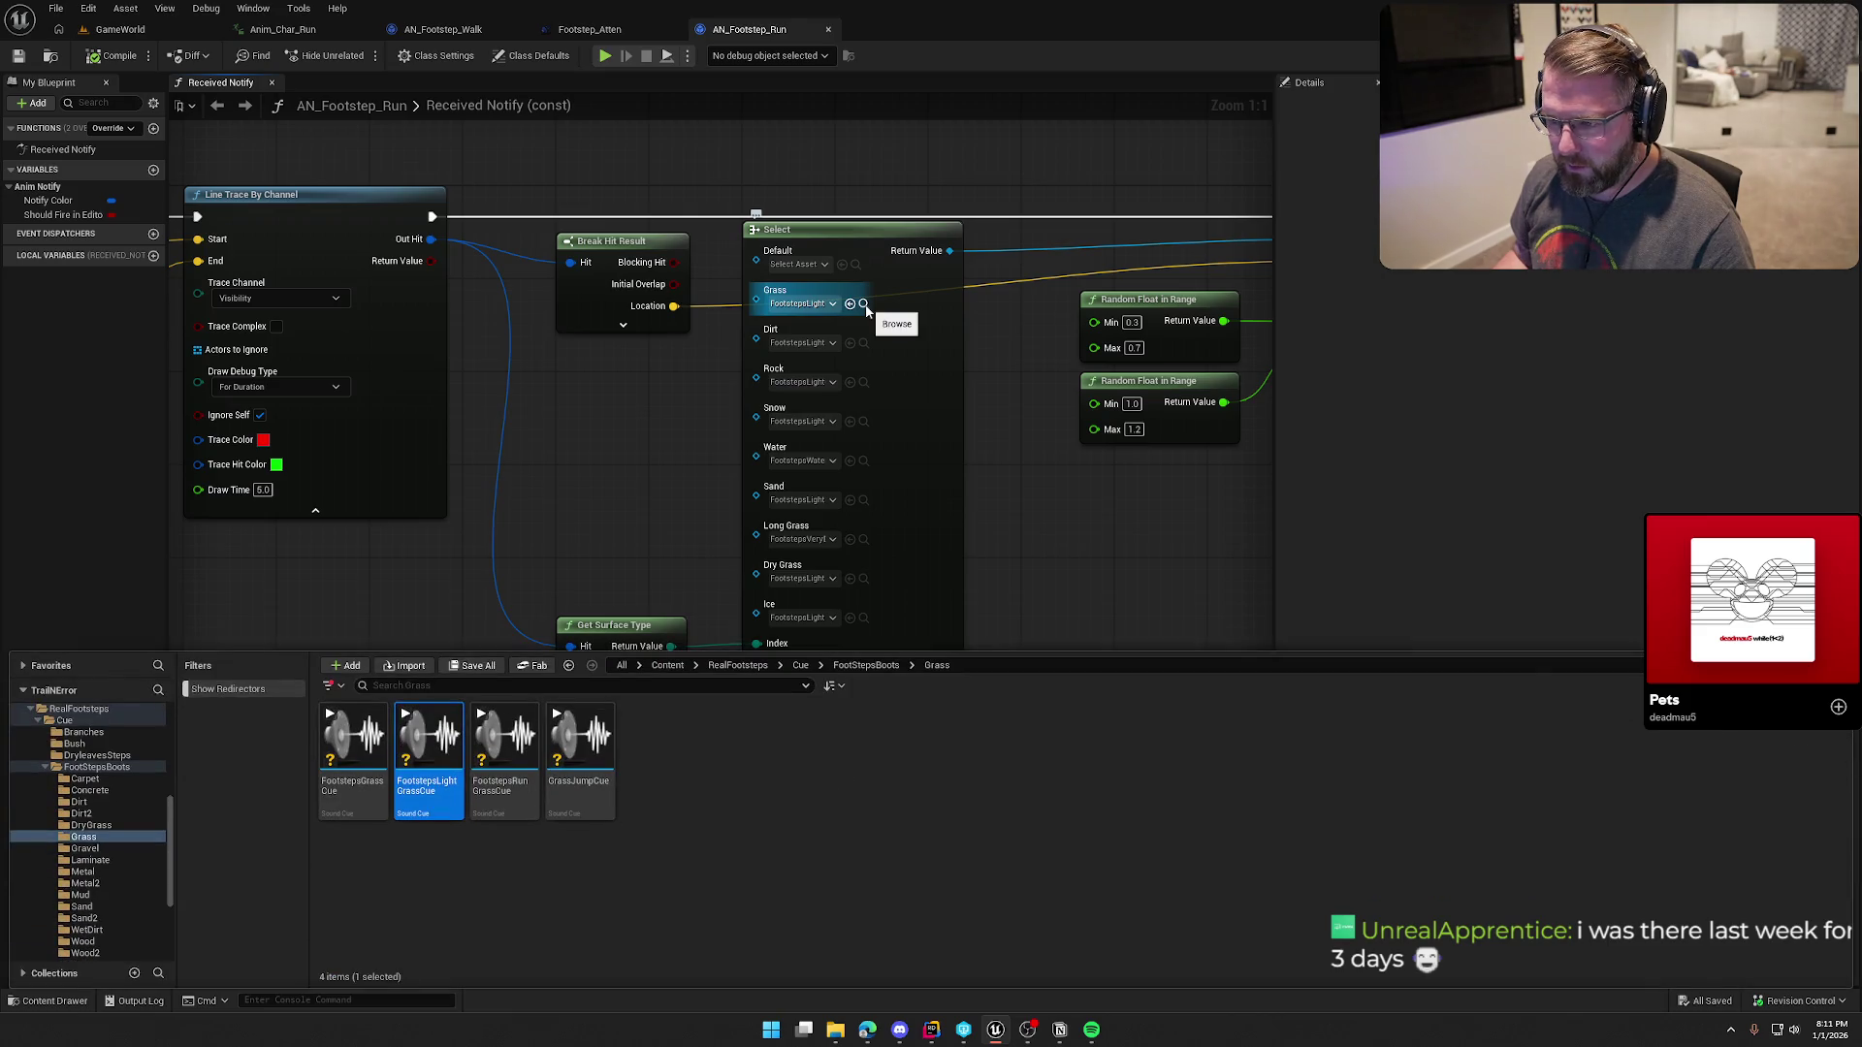
{"action": "left_click", "coordinate": [506, 739]}
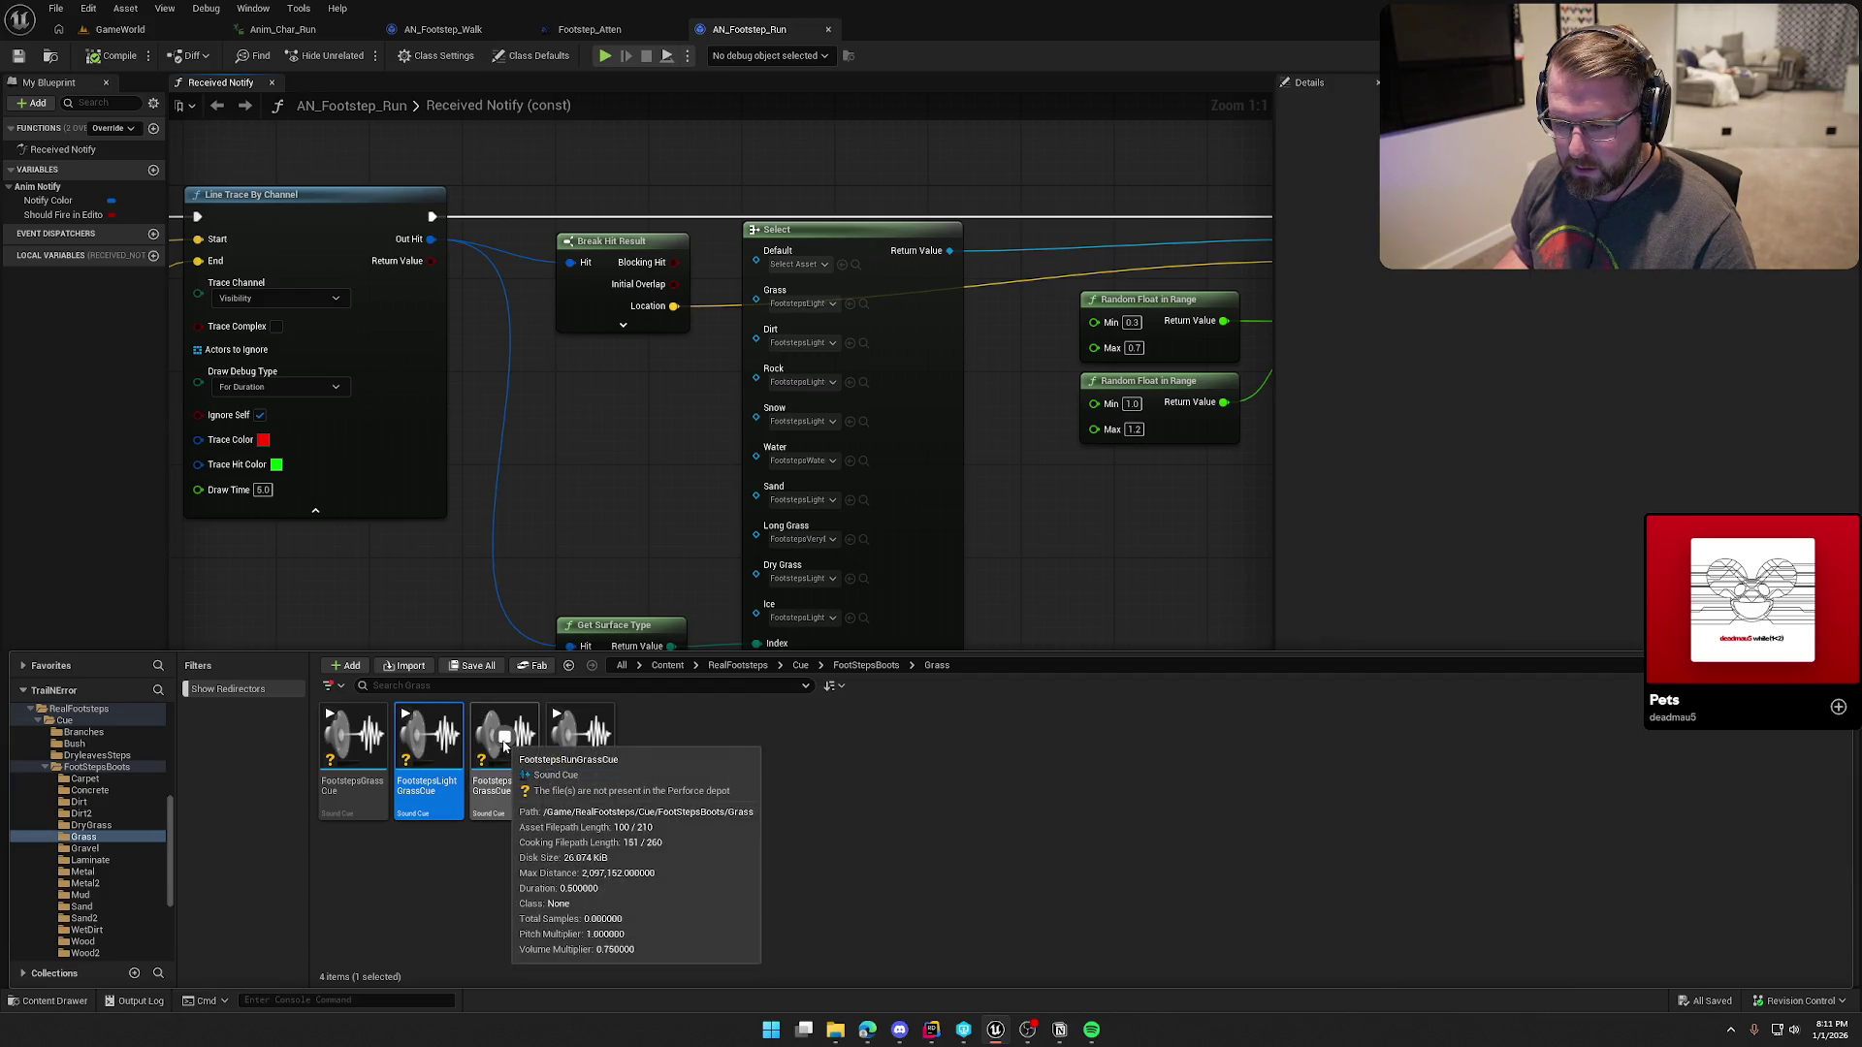
{"action": "left_click", "coordinate": [357, 738]}
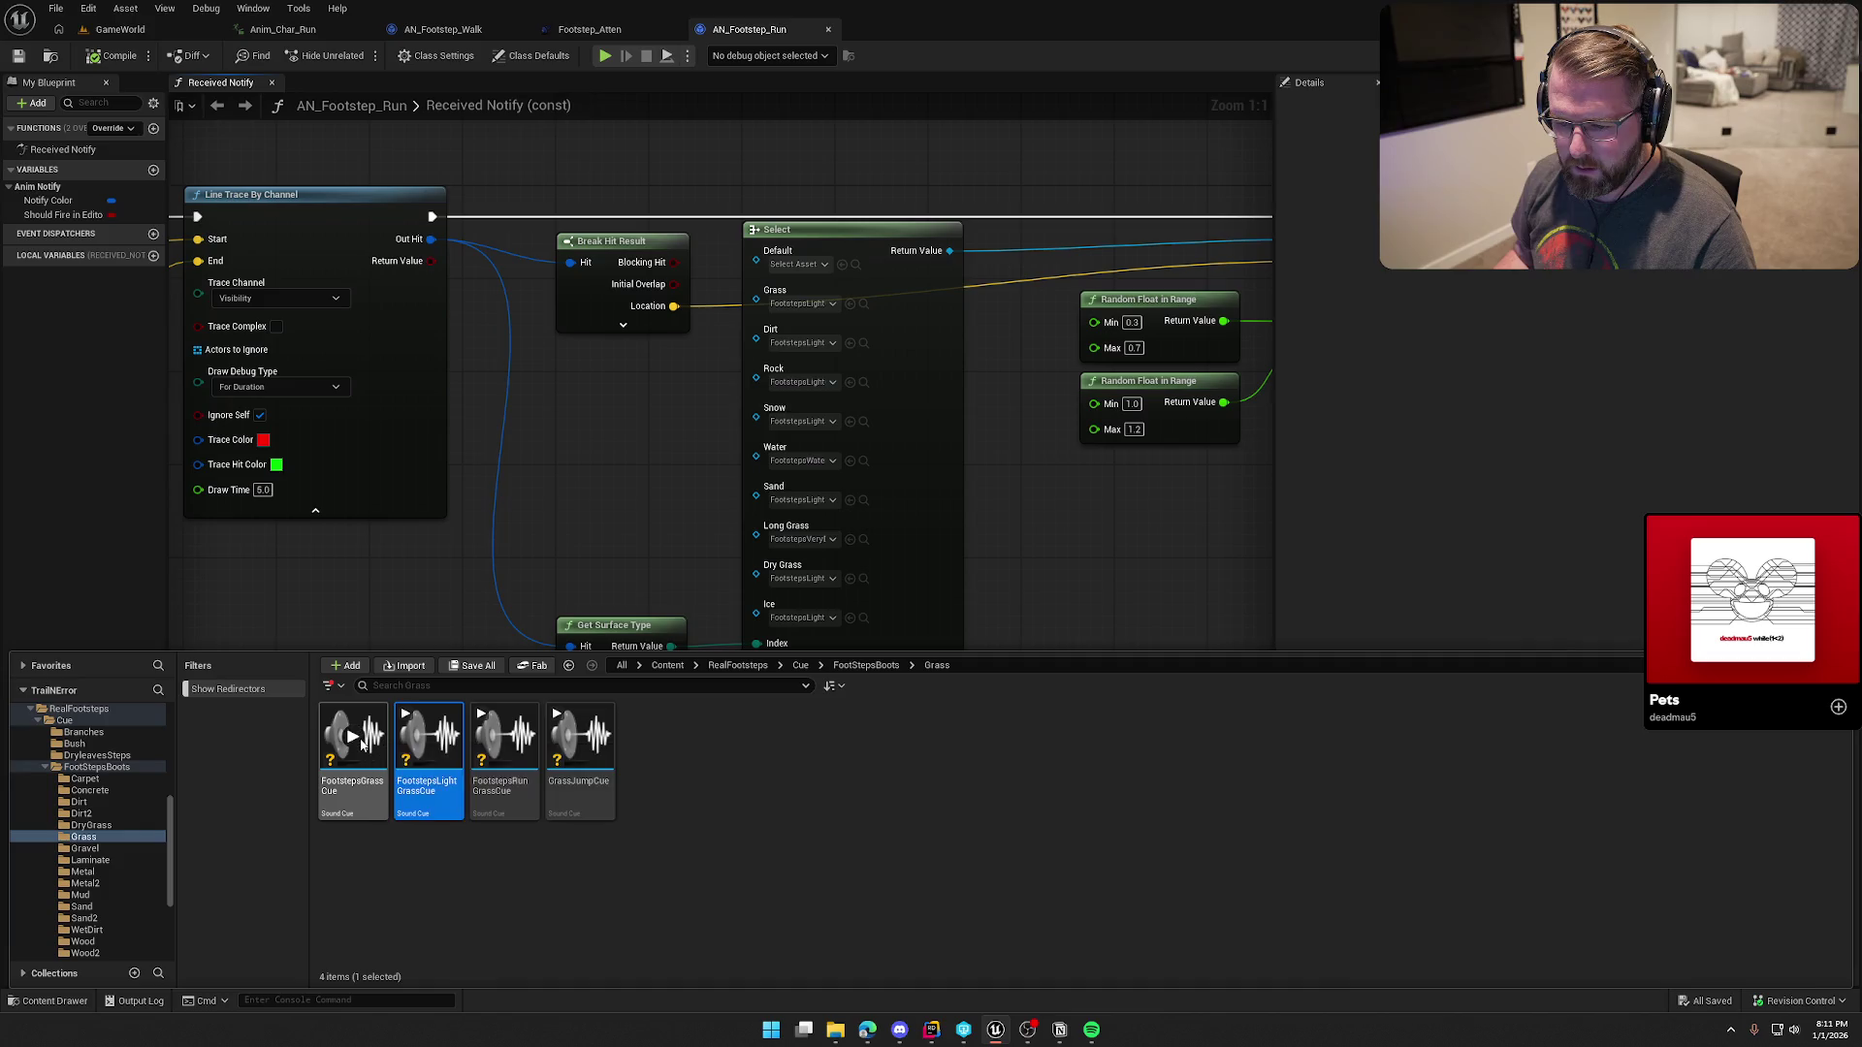
{"action": "left_click", "coordinate": [507, 739]}
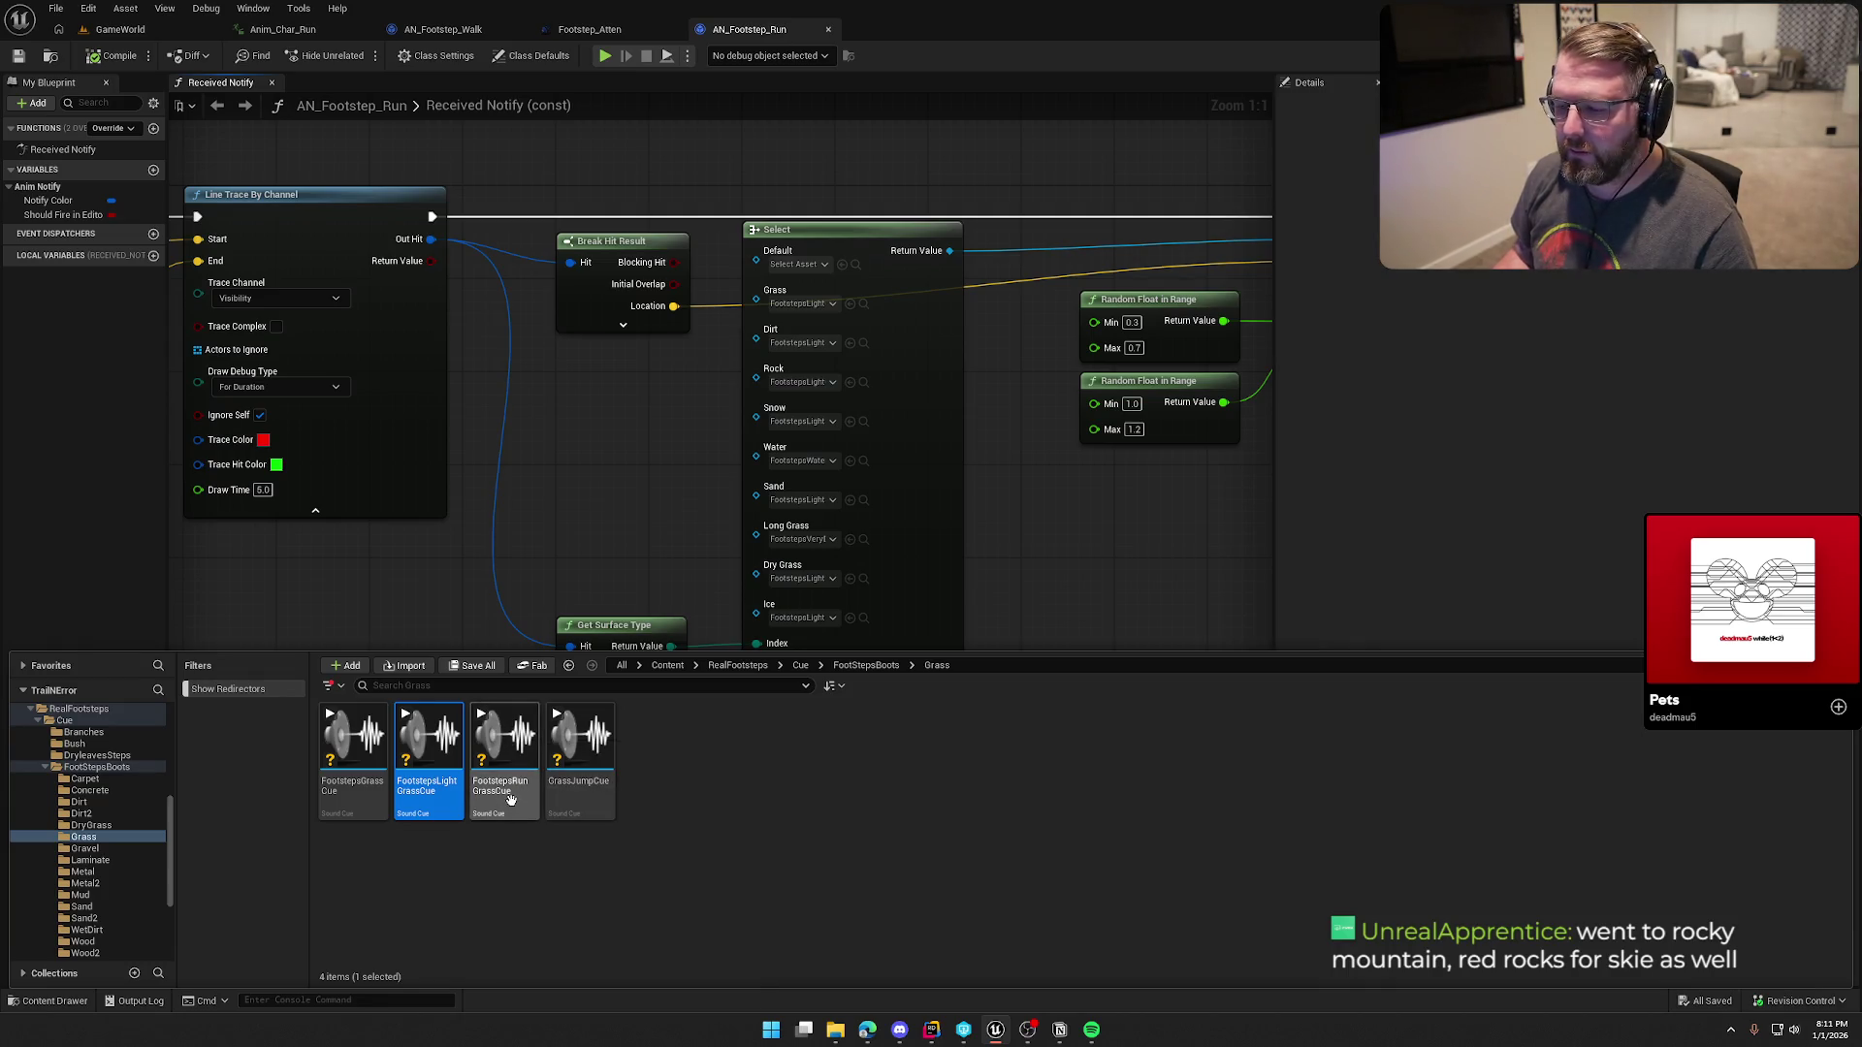
{"action": "left_click_drag", "start_coordinate": [508, 776], "coordinate": [794, 308]}
{"action": "key", "text": "ctrl+space"}
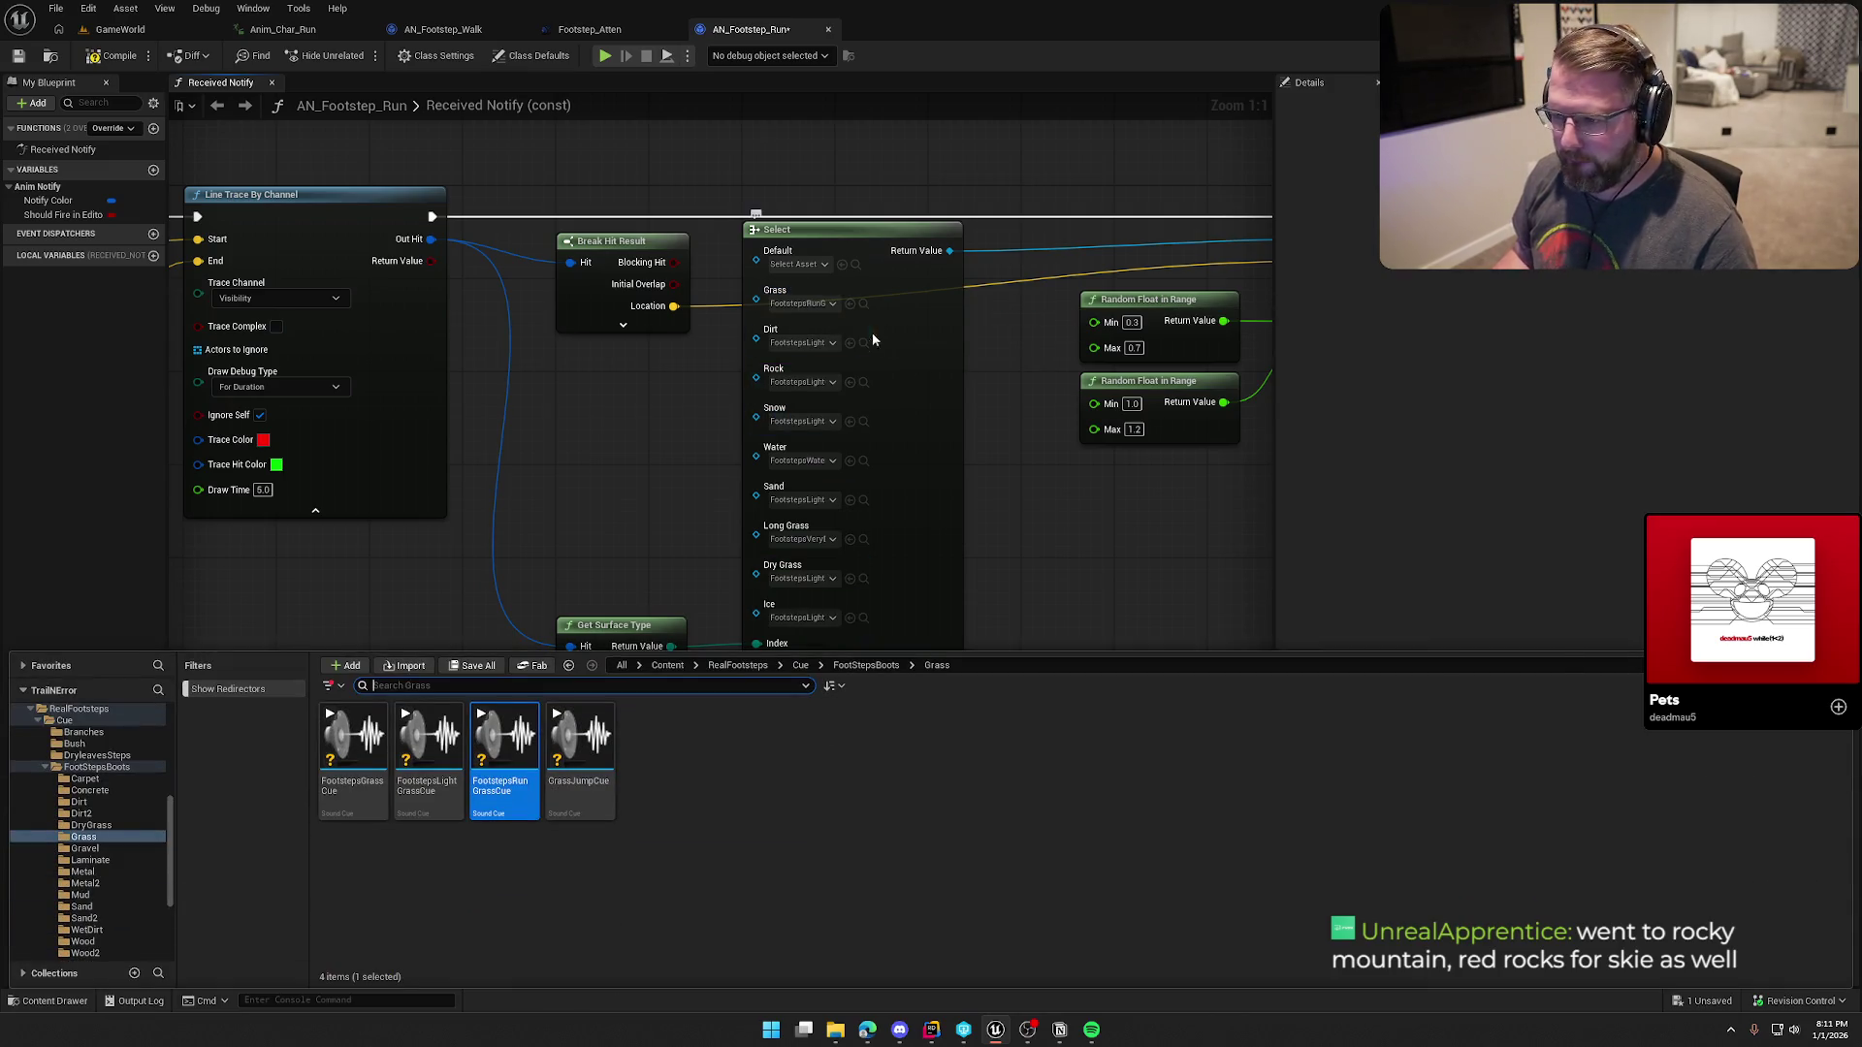
{"action": "left_click", "coordinate": [864, 343]}
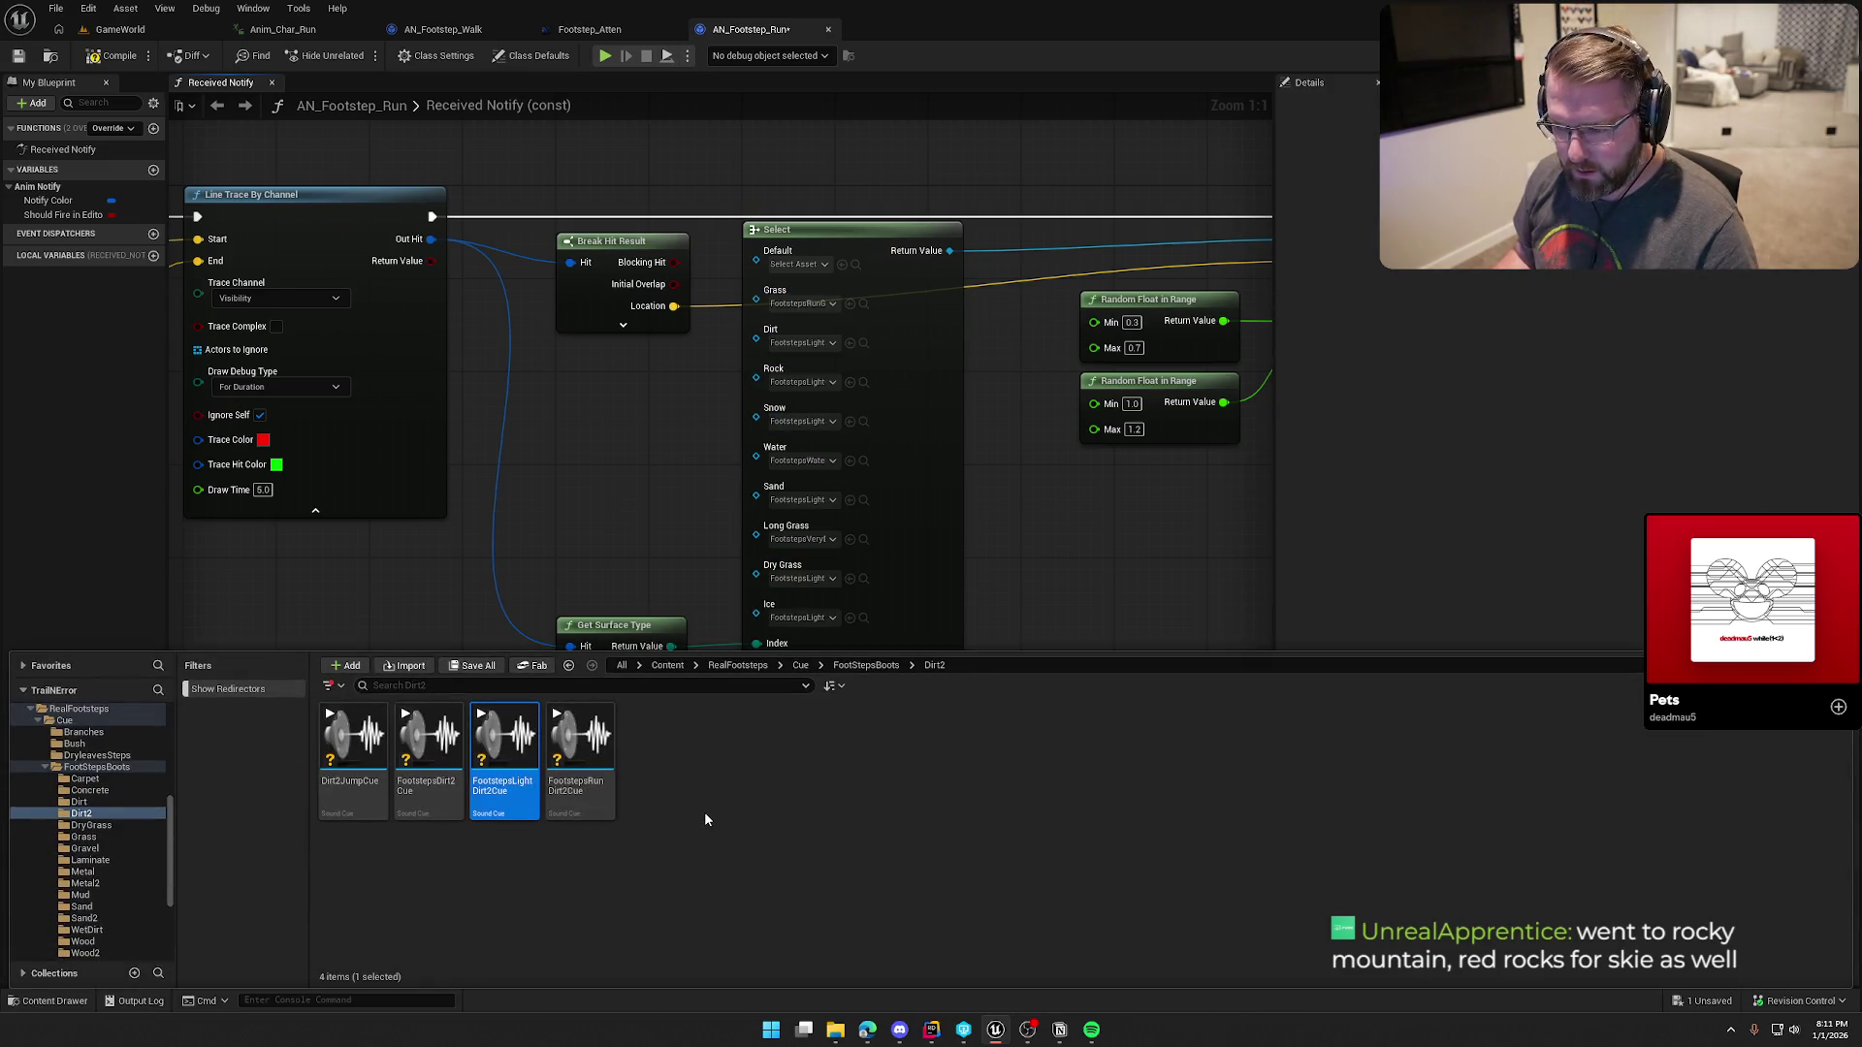
{"action": "mouse_move", "coordinate": [580, 747]}
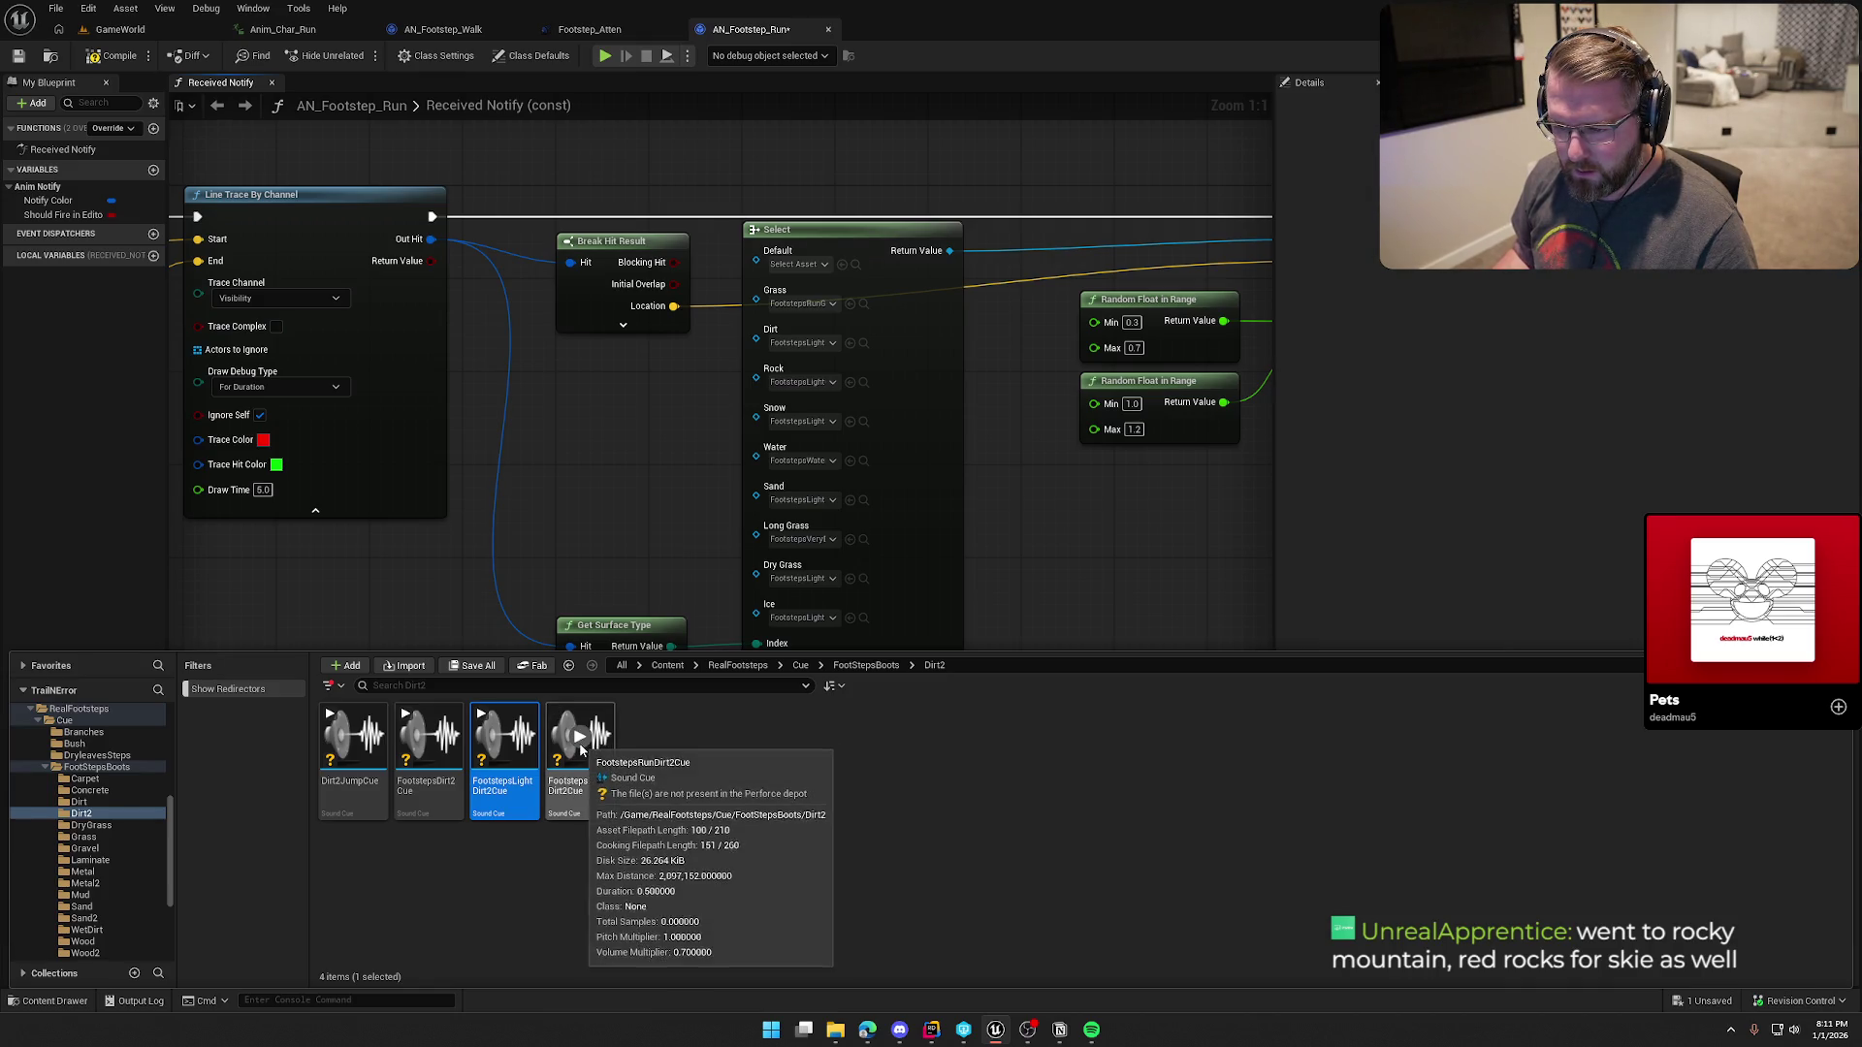
{"action": "mouse_move", "coordinate": [579, 742]}
{"action": "left_mouse_down"}
{"action": "mouse_move", "coordinate": [727, 532]}
{"action": "mouse_move", "coordinate": [798, 345]}
{"action": "left_mouse_up"}
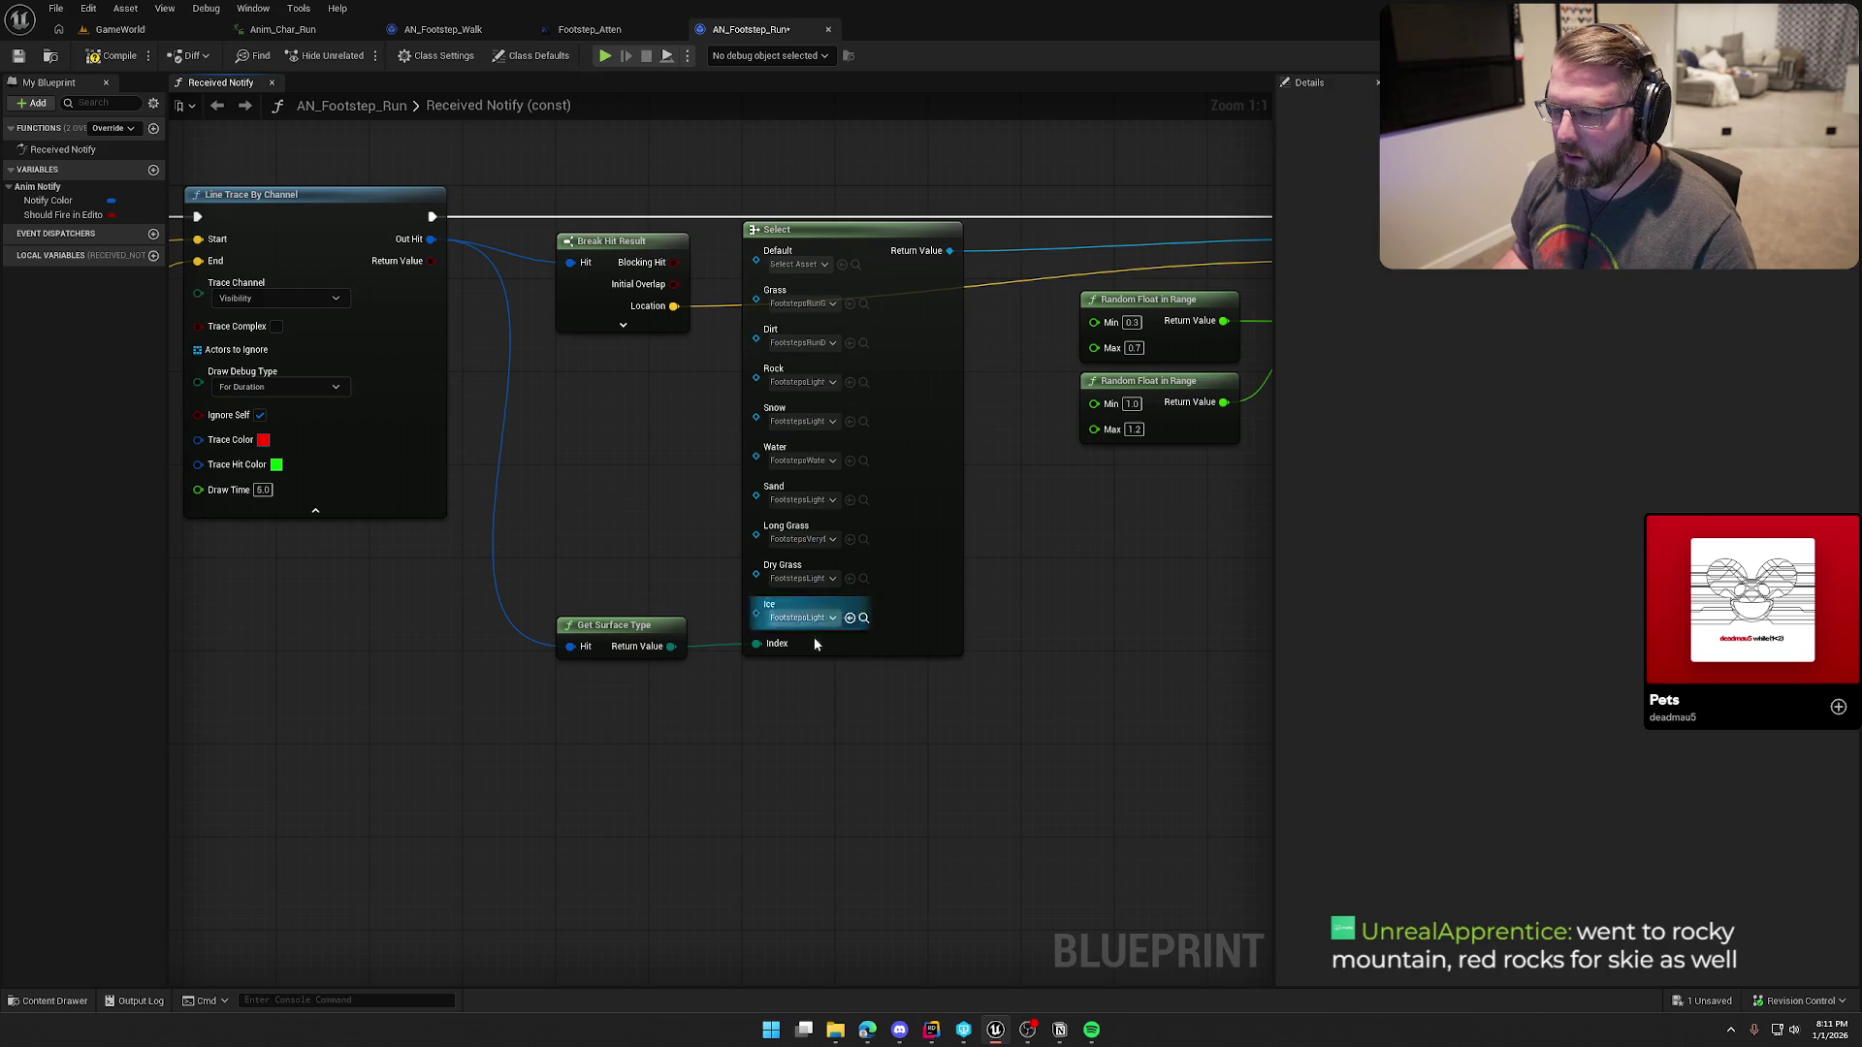
Step: Assign FootstepsRunGravelCue to Rock, FootstepsRunSnow3Cue to Snow and FootstepsRunSand2Cue to Sand
{"action": "left_click", "coordinate": [865, 383]}
{"action": "mouse_move", "coordinate": [511, 808]}
{"action": "left_mouse_down"}
{"action": "mouse_move", "coordinate": [812, 399]}
{"action": "mouse_move", "coordinate": [802, 347]}
{"action": "mouse_move", "coordinate": [797, 384]}
{"action": "left_mouse_up"}
{"action": "left_click", "coordinate": [863, 422]}
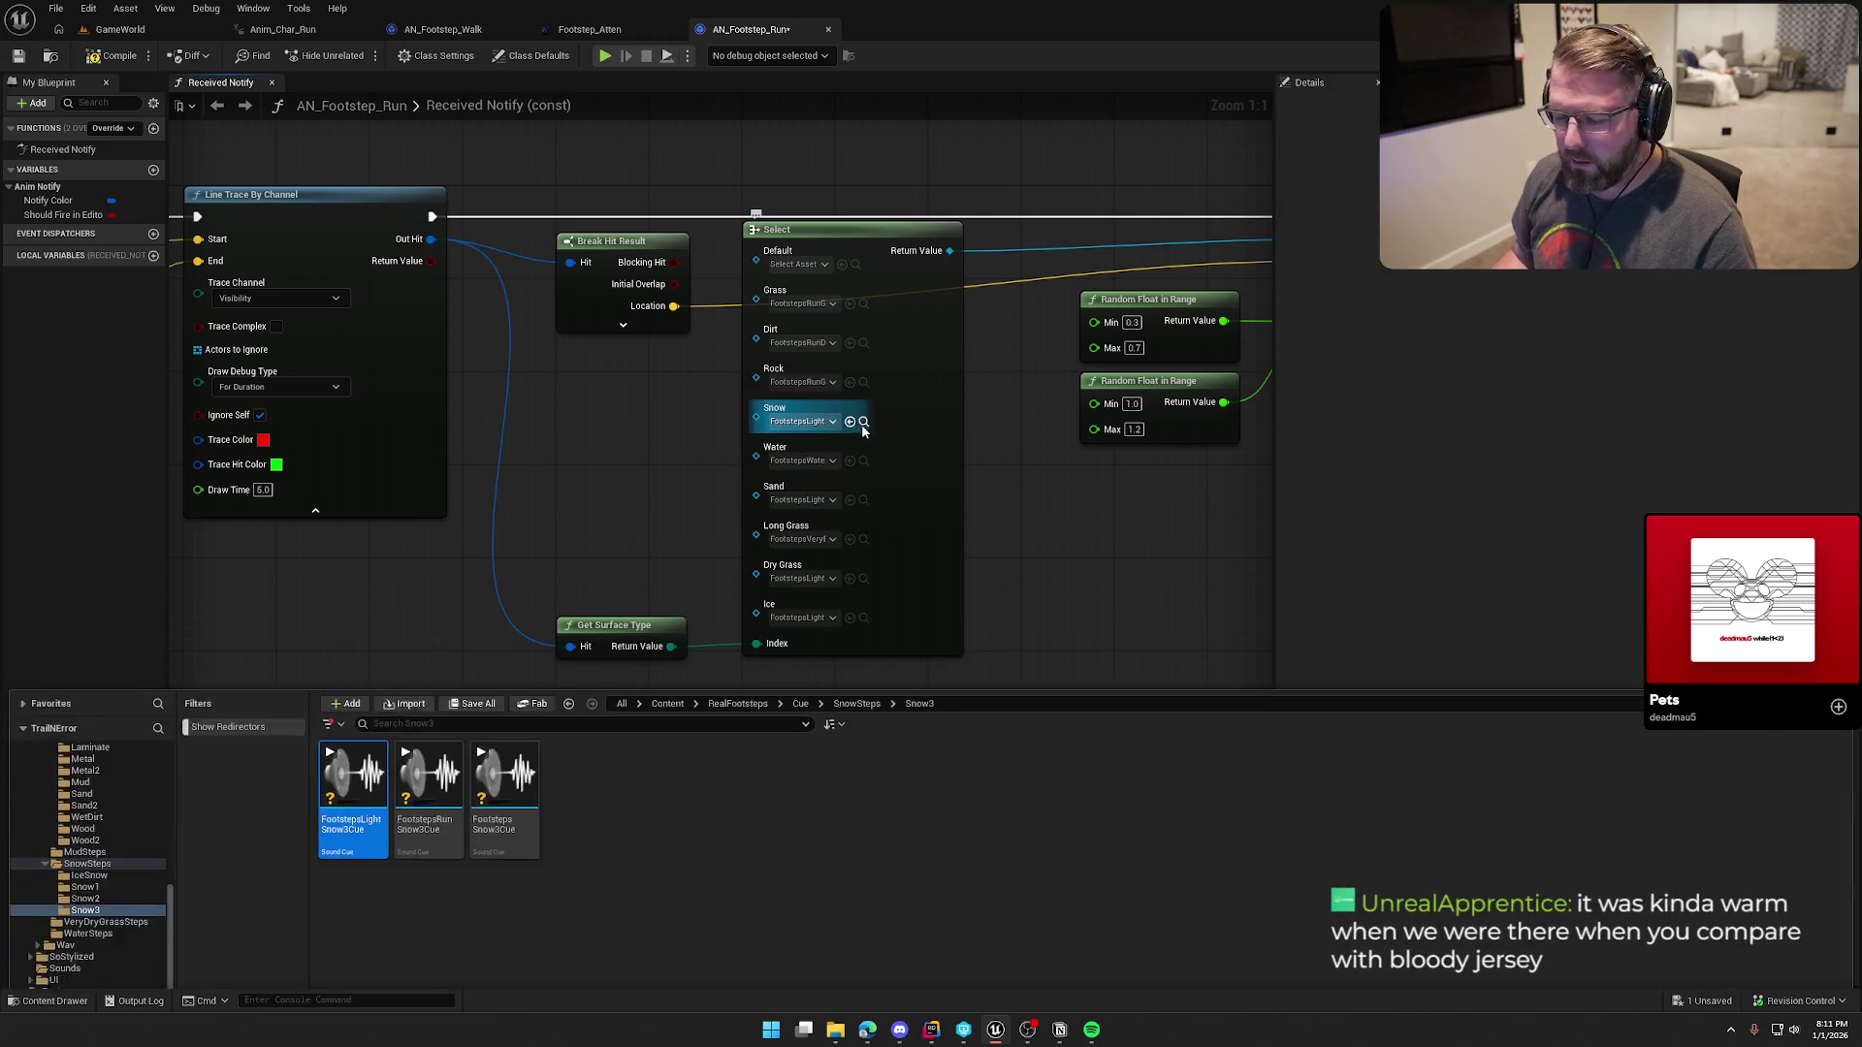
{"action": "mouse_move", "coordinate": [427, 757]}
{"action": "left_mouse_down"}
{"action": "mouse_move", "coordinate": [656, 570]}
{"action": "mouse_move", "coordinate": [786, 406]}
{"action": "left_mouse_up"}
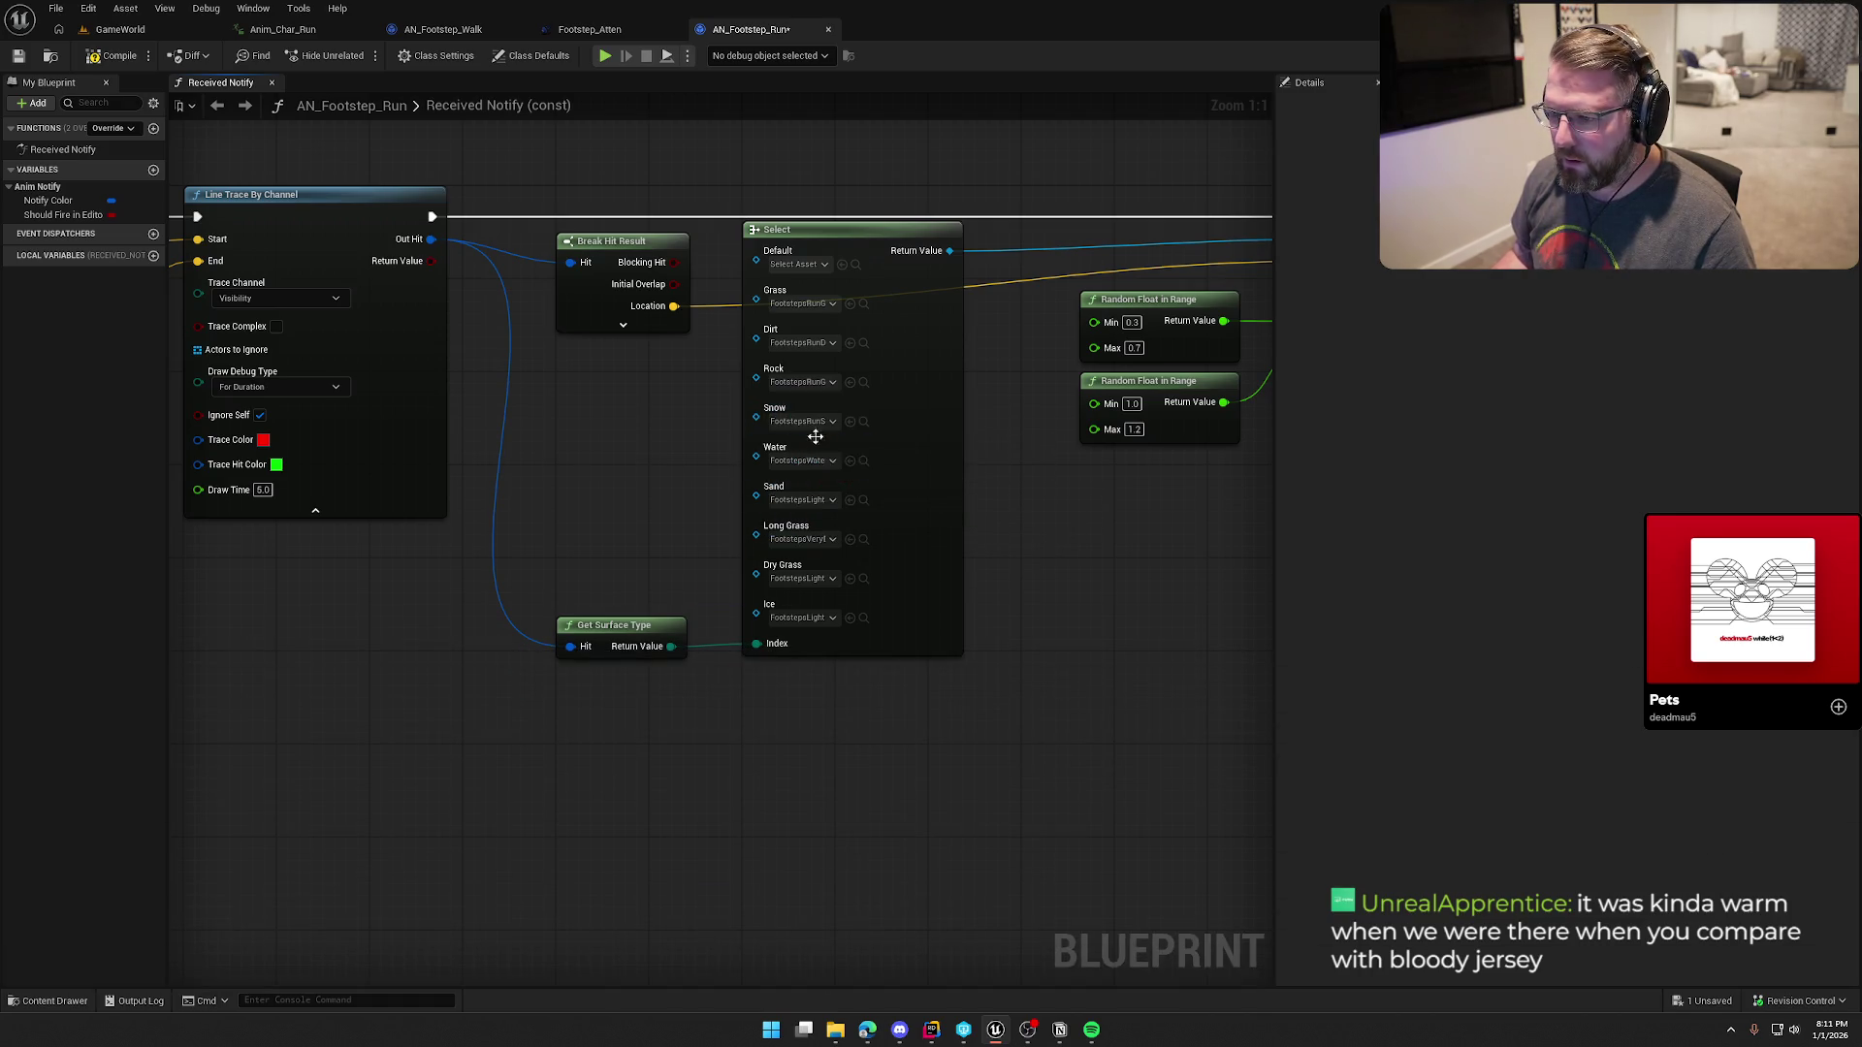
{"action": "left_click", "coordinate": [864, 462]}
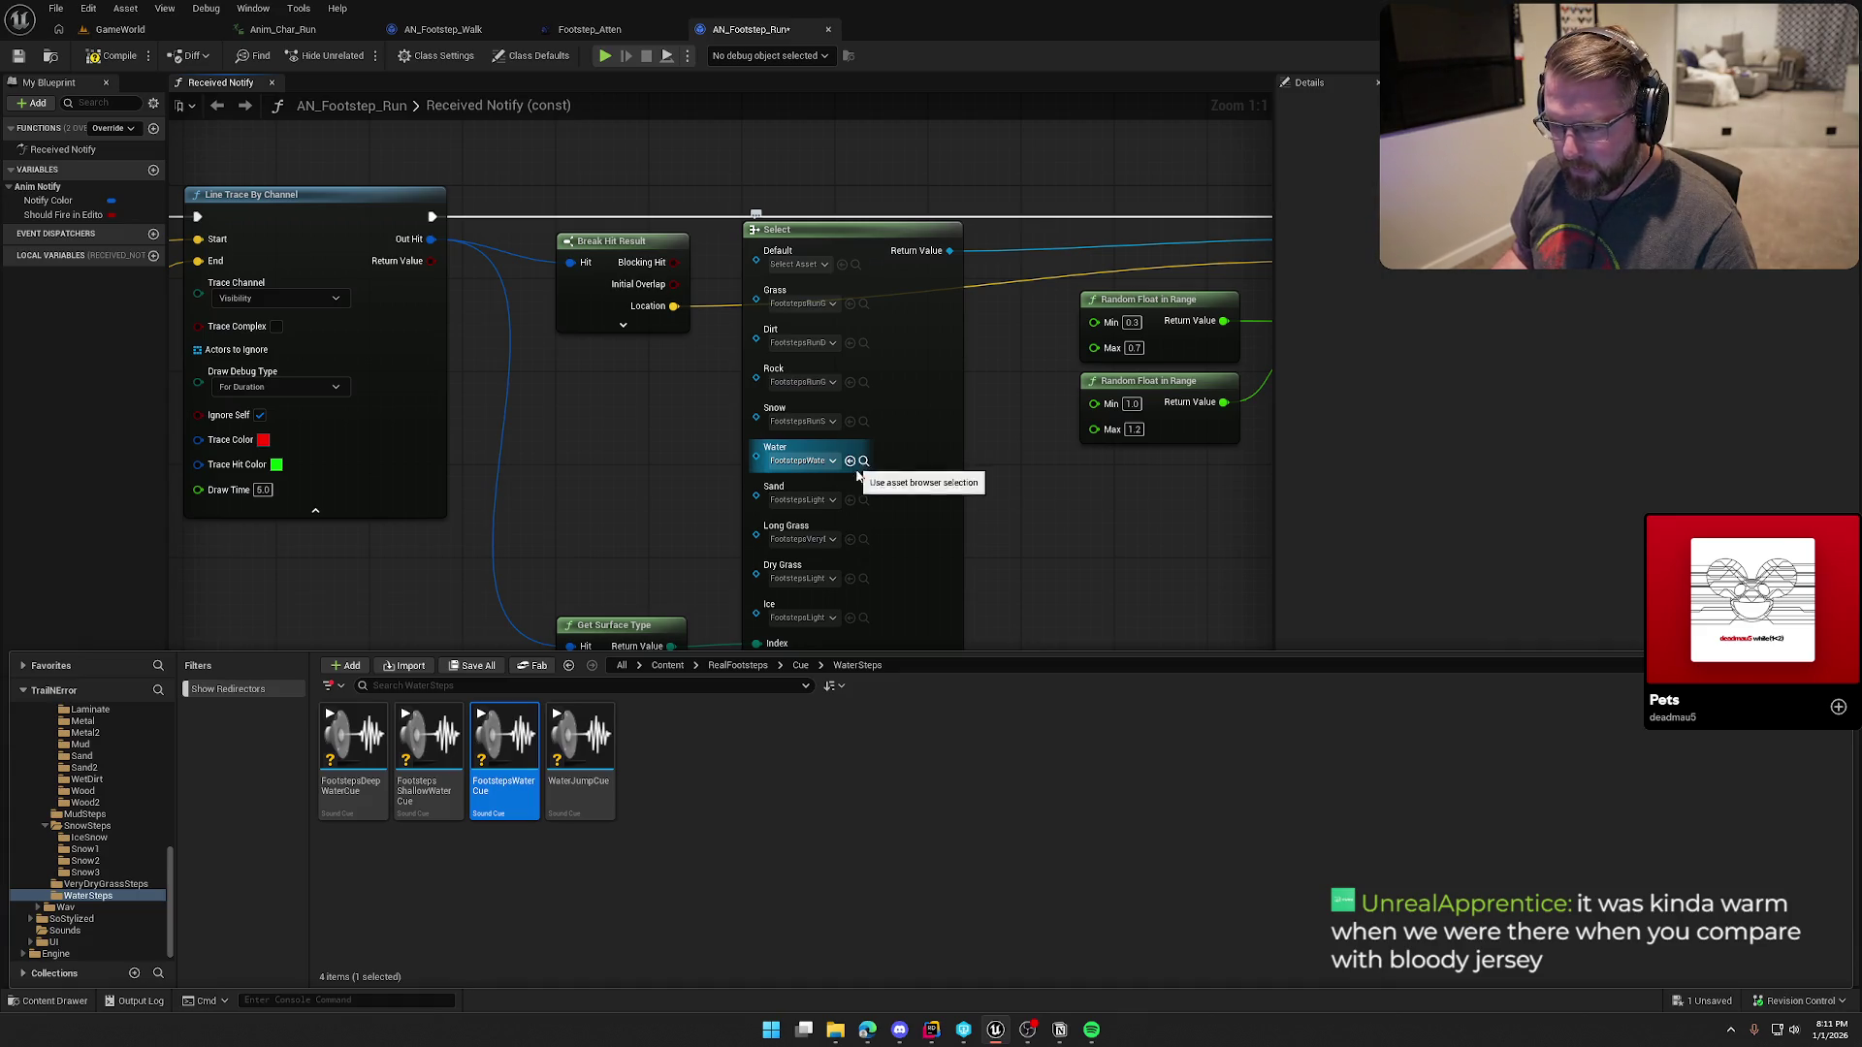
{"action": "left_click", "coordinate": [863, 499]}
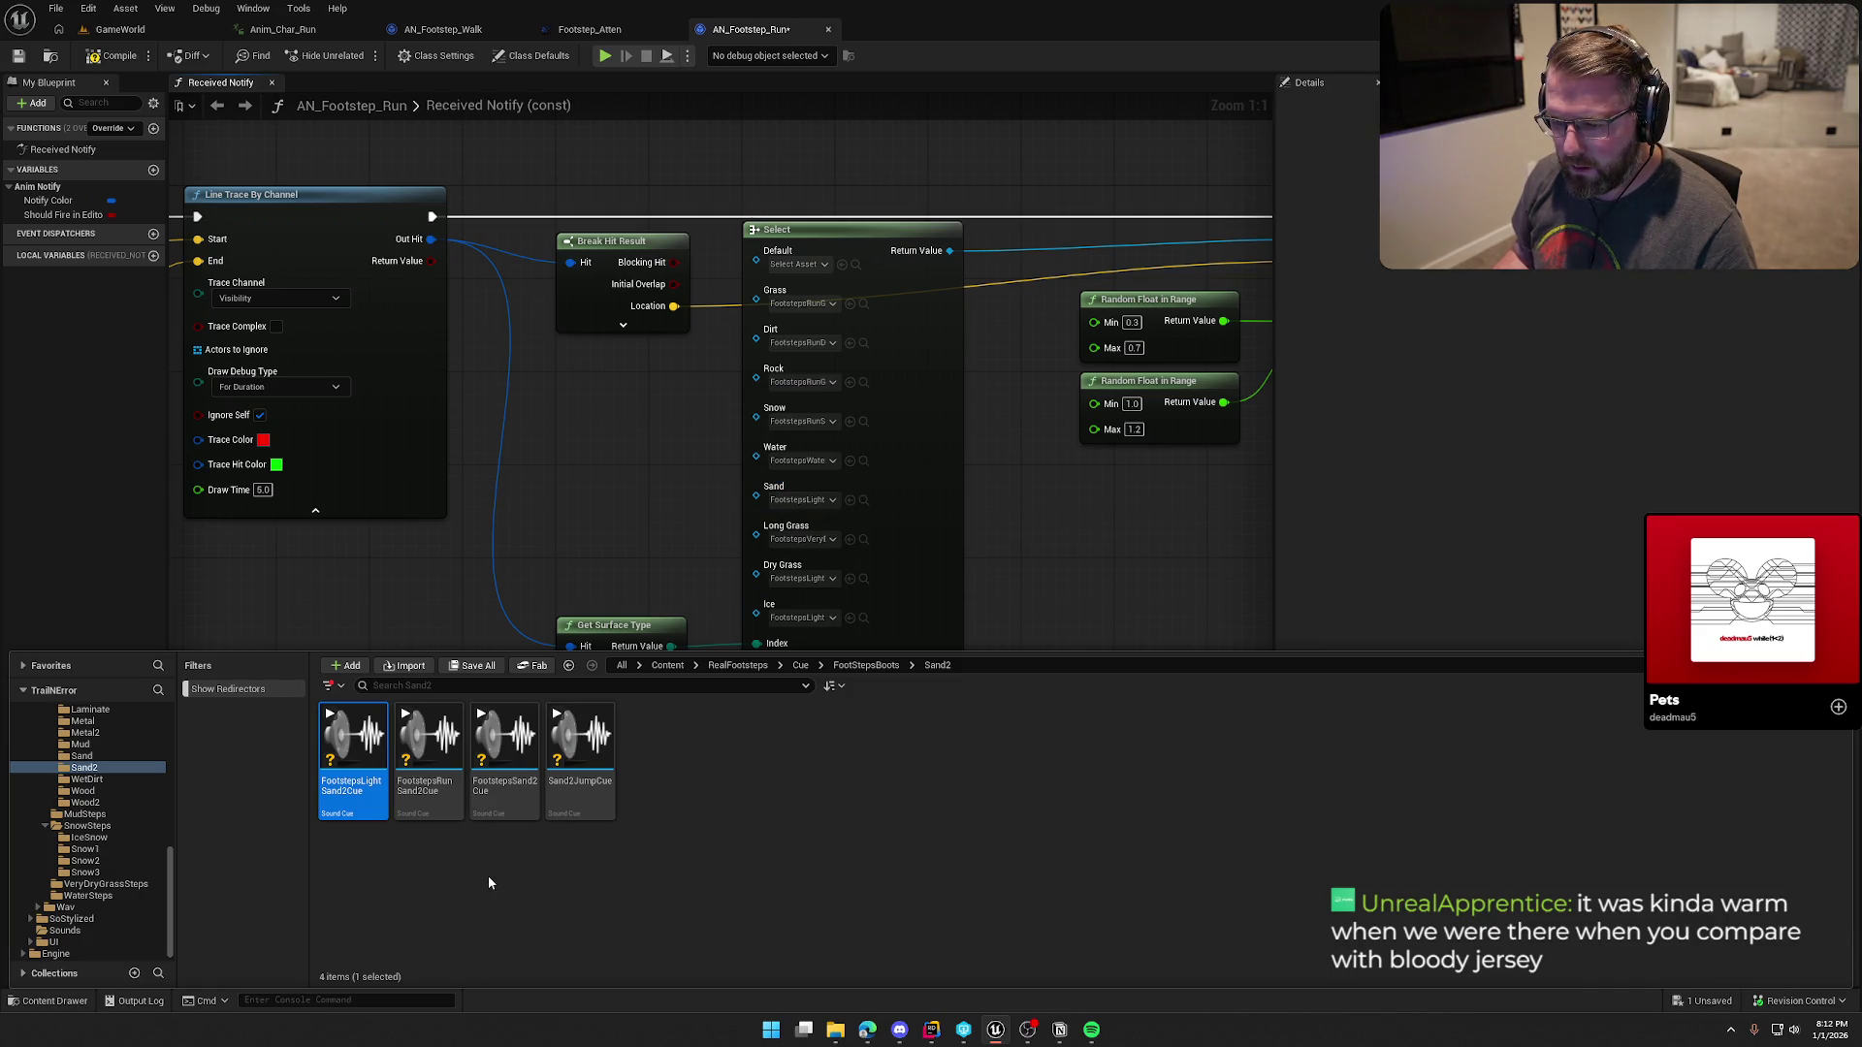
{"action": "left_click", "coordinate": [430, 737]}
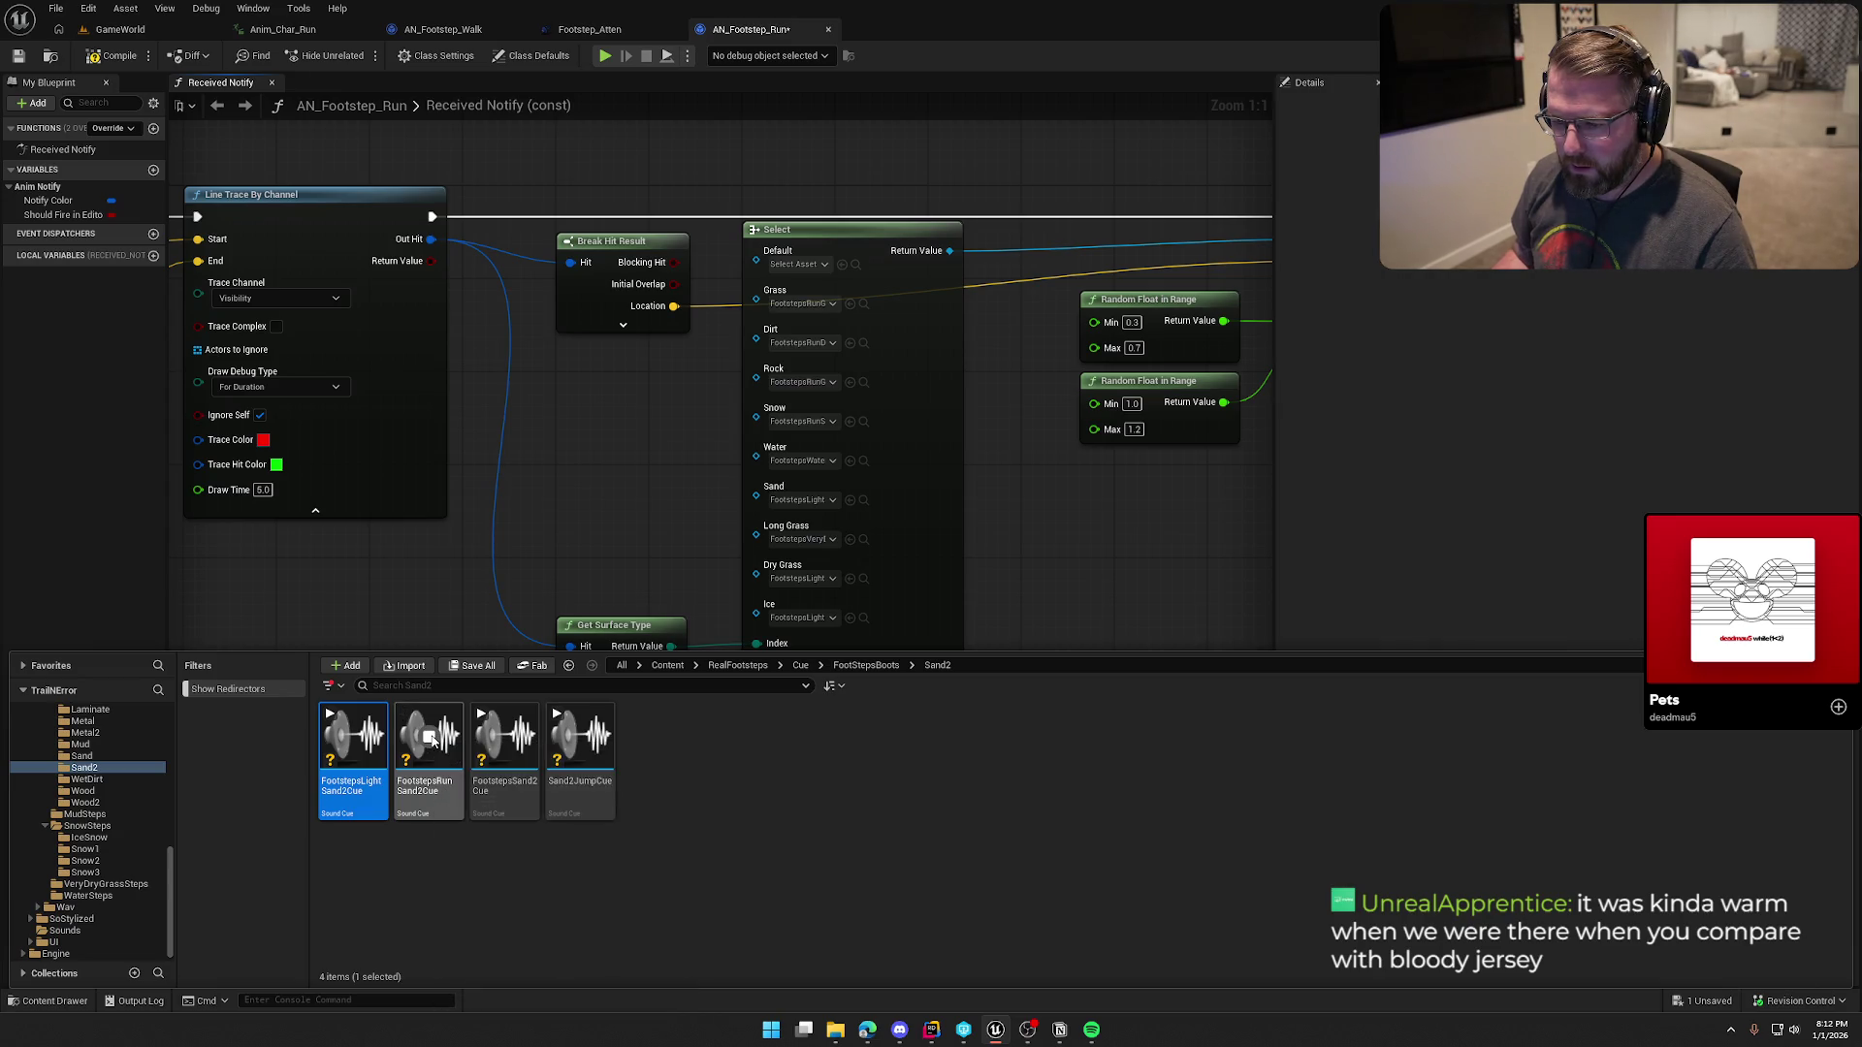
{"action": "mouse_move", "coordinate": [434, 739]}
{"action": "left_mouse_down"}
{"action": "mouse_move", "coordinate": [580, 629]}
{"action": "mouse_move", "coordinate": [831, 543]}
{"action": "left_mouse_up"}
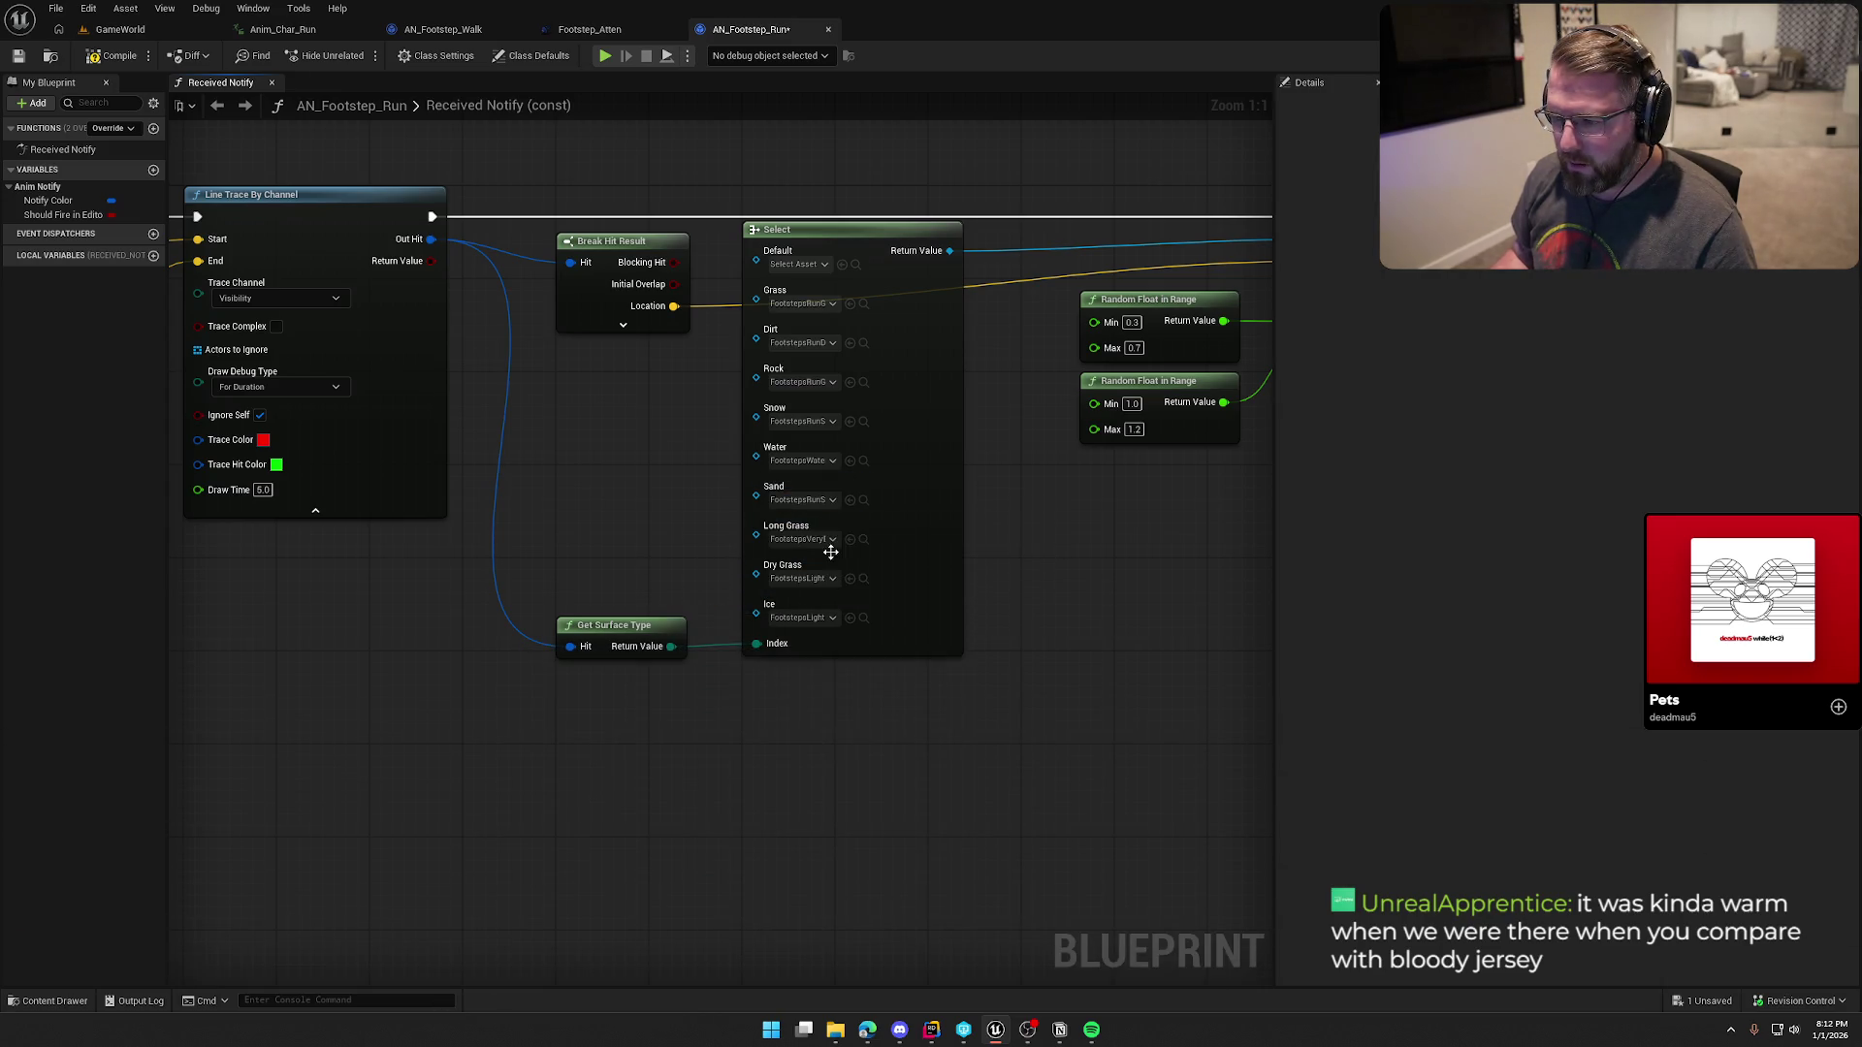
Step: Assign FootstepsRunDryGrassCue to Dry Grass and FootstepsRunIceSnowCue to Ice, then save
{"action": "left_click", "coordinate": [863, 539]}
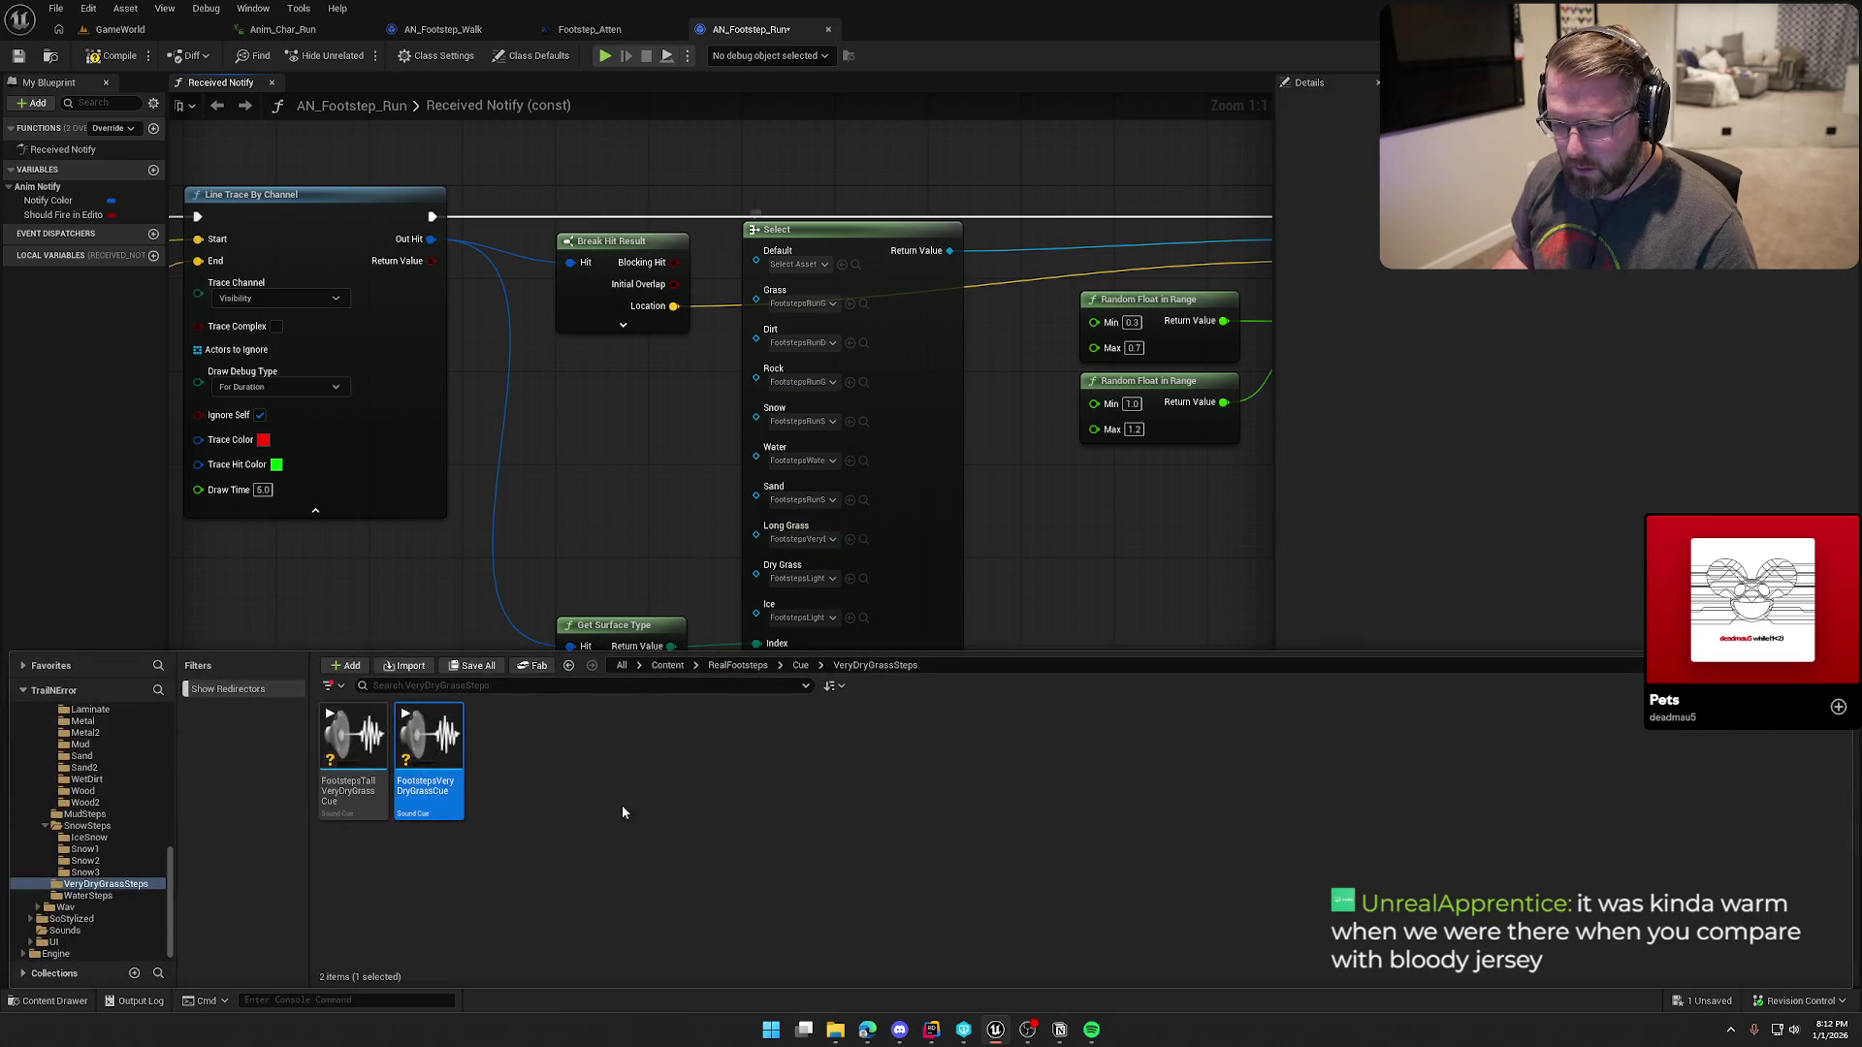
{"action": "left_click", "coordinate": [864, 579]}
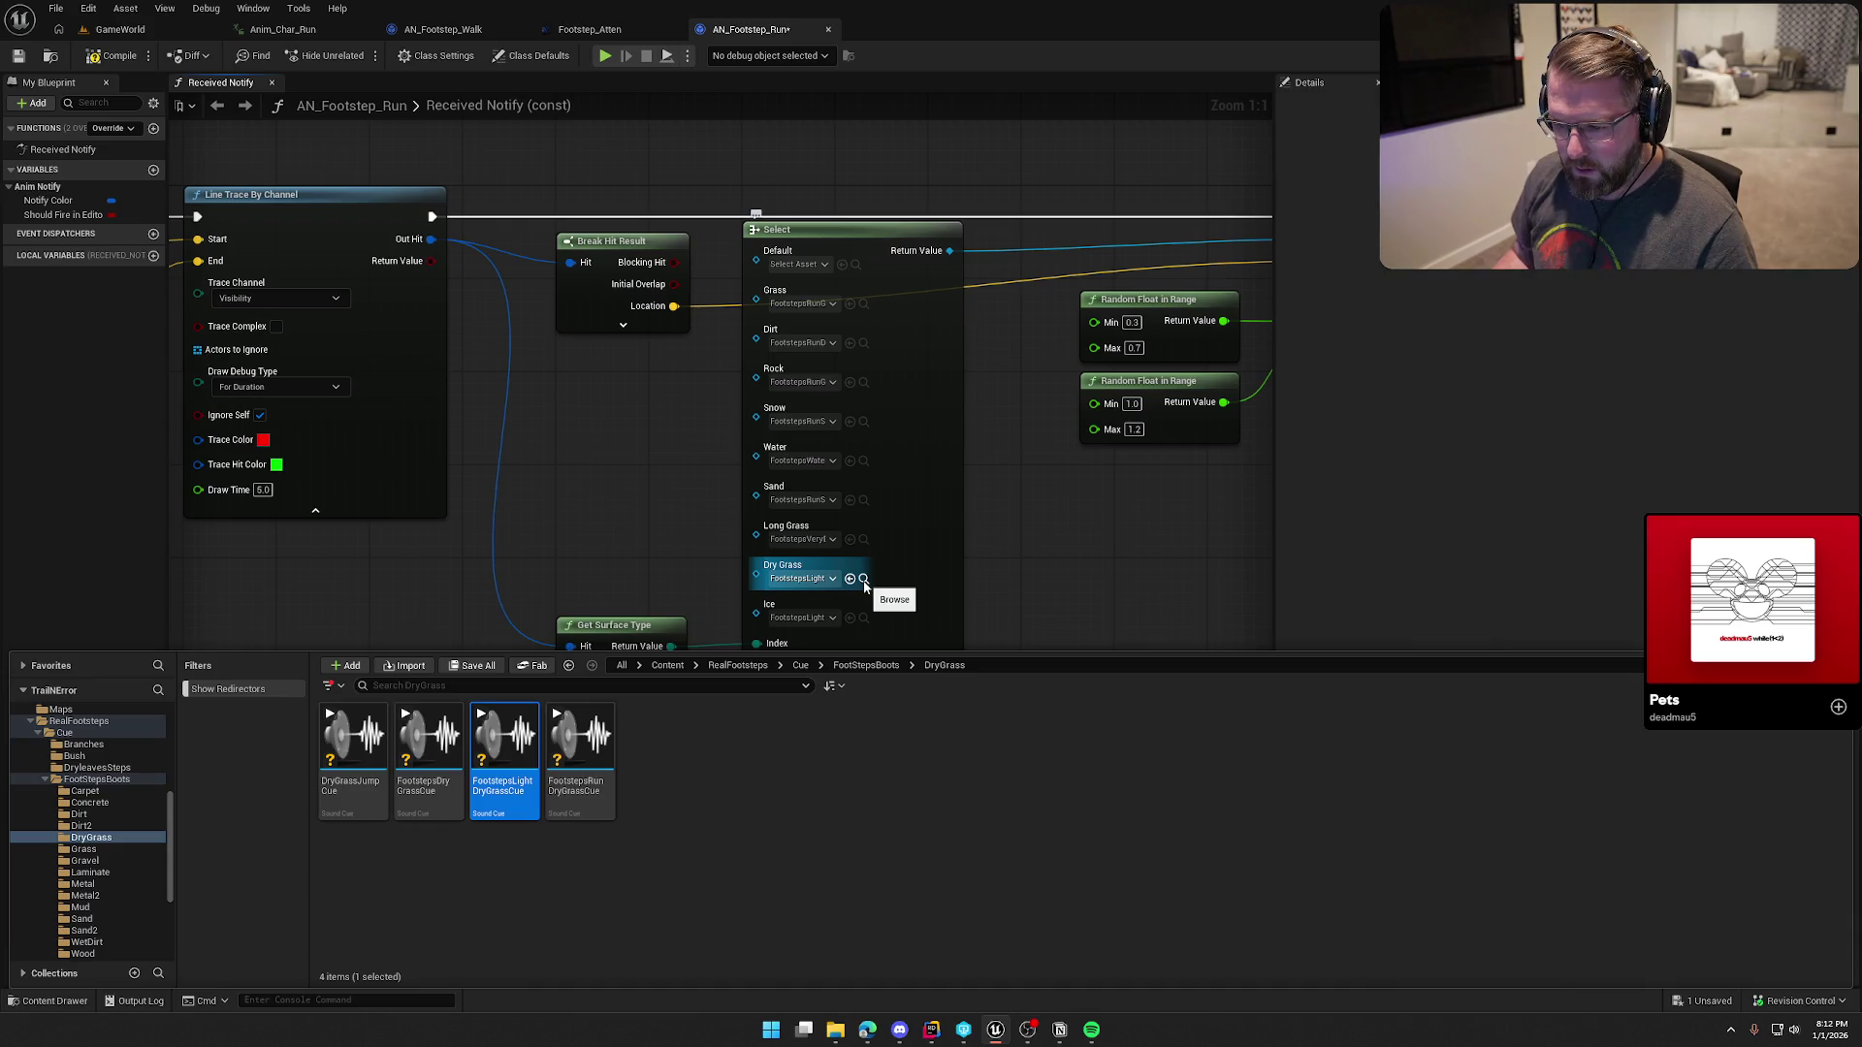
{"action": "mouse_move", "coordinate": [614, 798]}
{"action": "left_mouse_down"}
{"action": "mouse_move", "coordinate": [811, 665]}
{"action": "mouse_move", "coordinate": [801, 580]}
{"action": "left_mouse_up"}
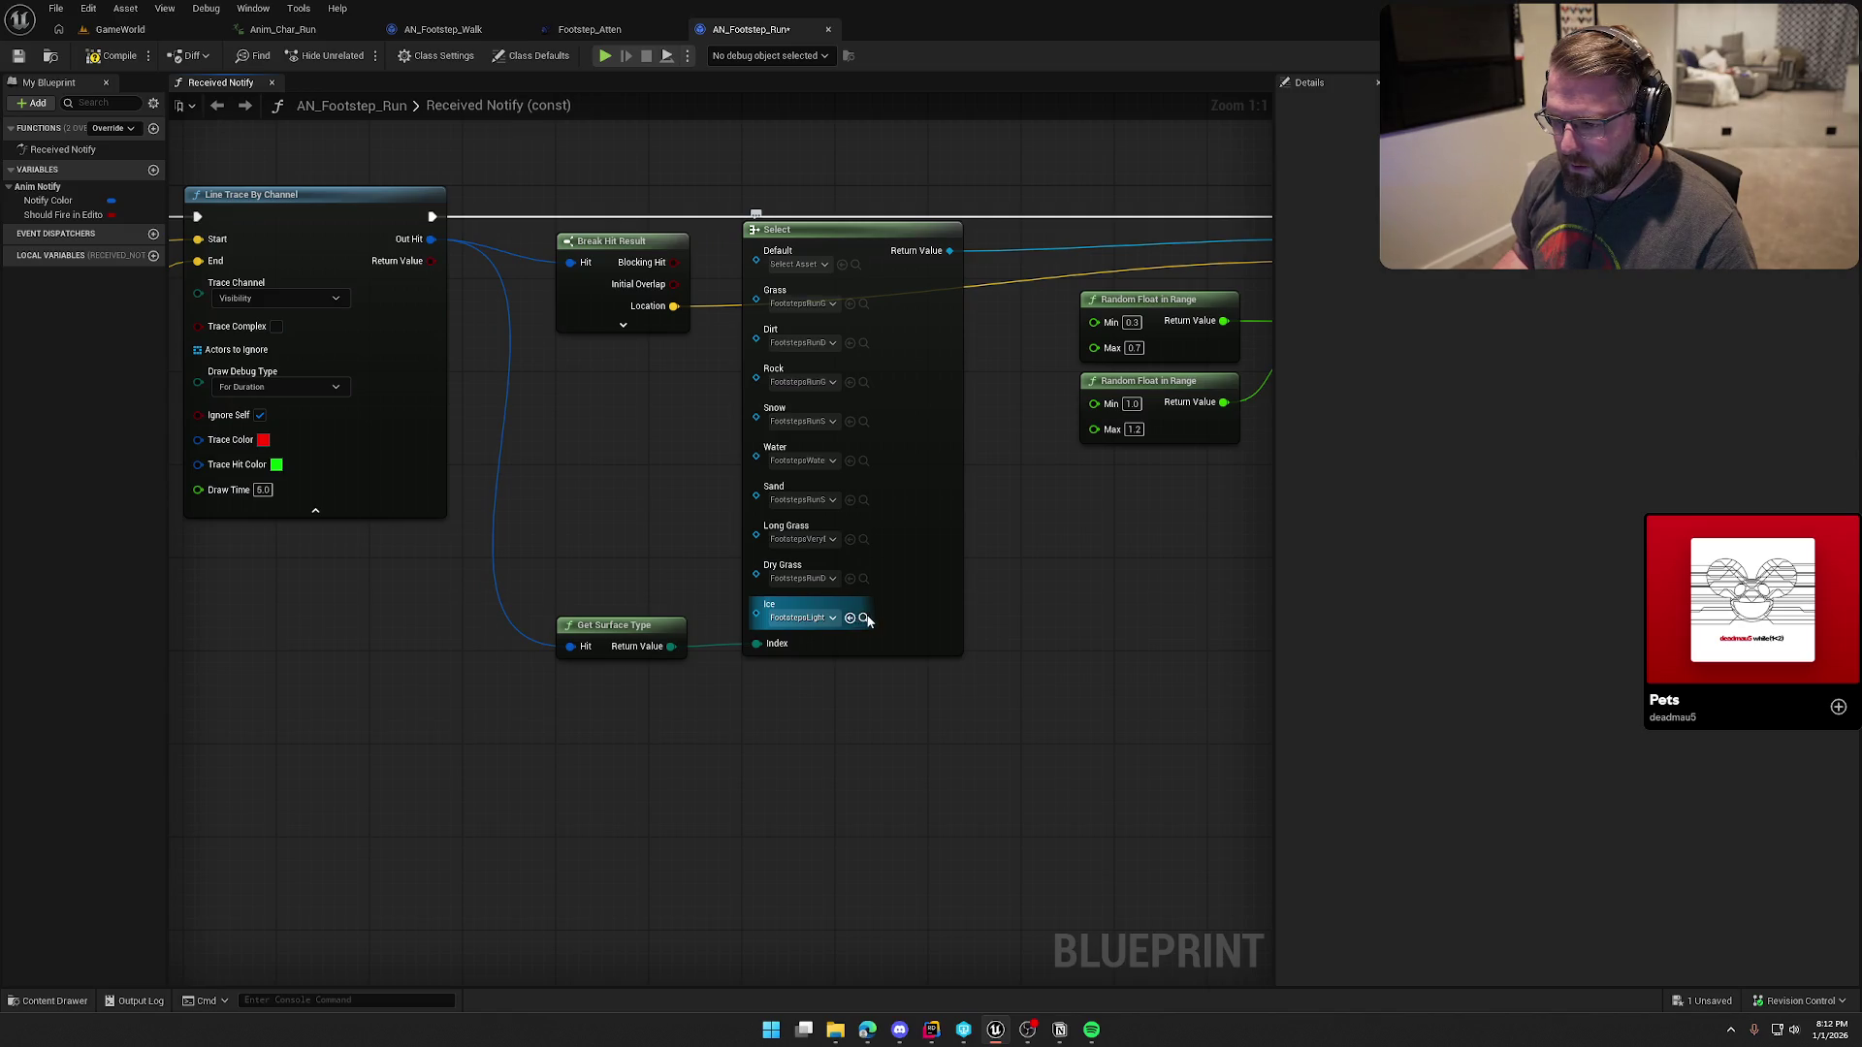
{"action": "left_click", "coordinate": [863, 617]}
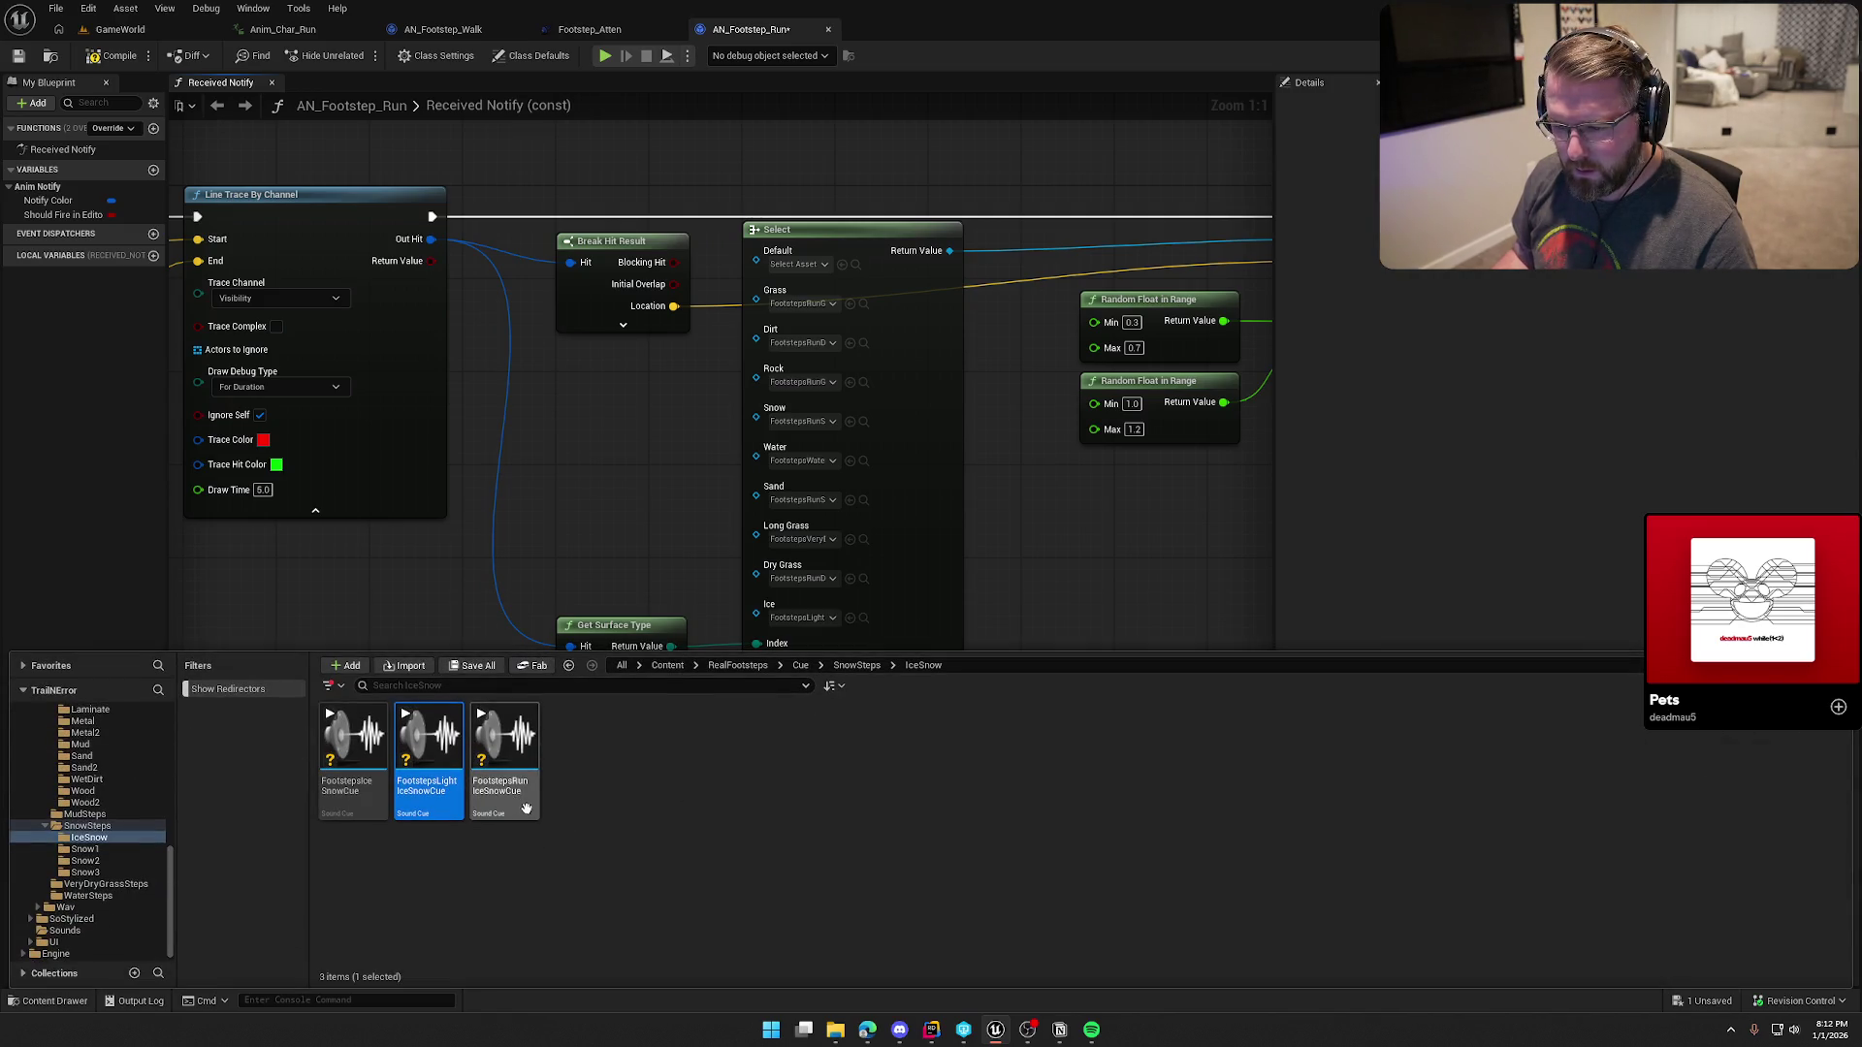
{"action": "left_click_drag", "start_coordinate": [509, 797], "coordinate": [771, 628]}
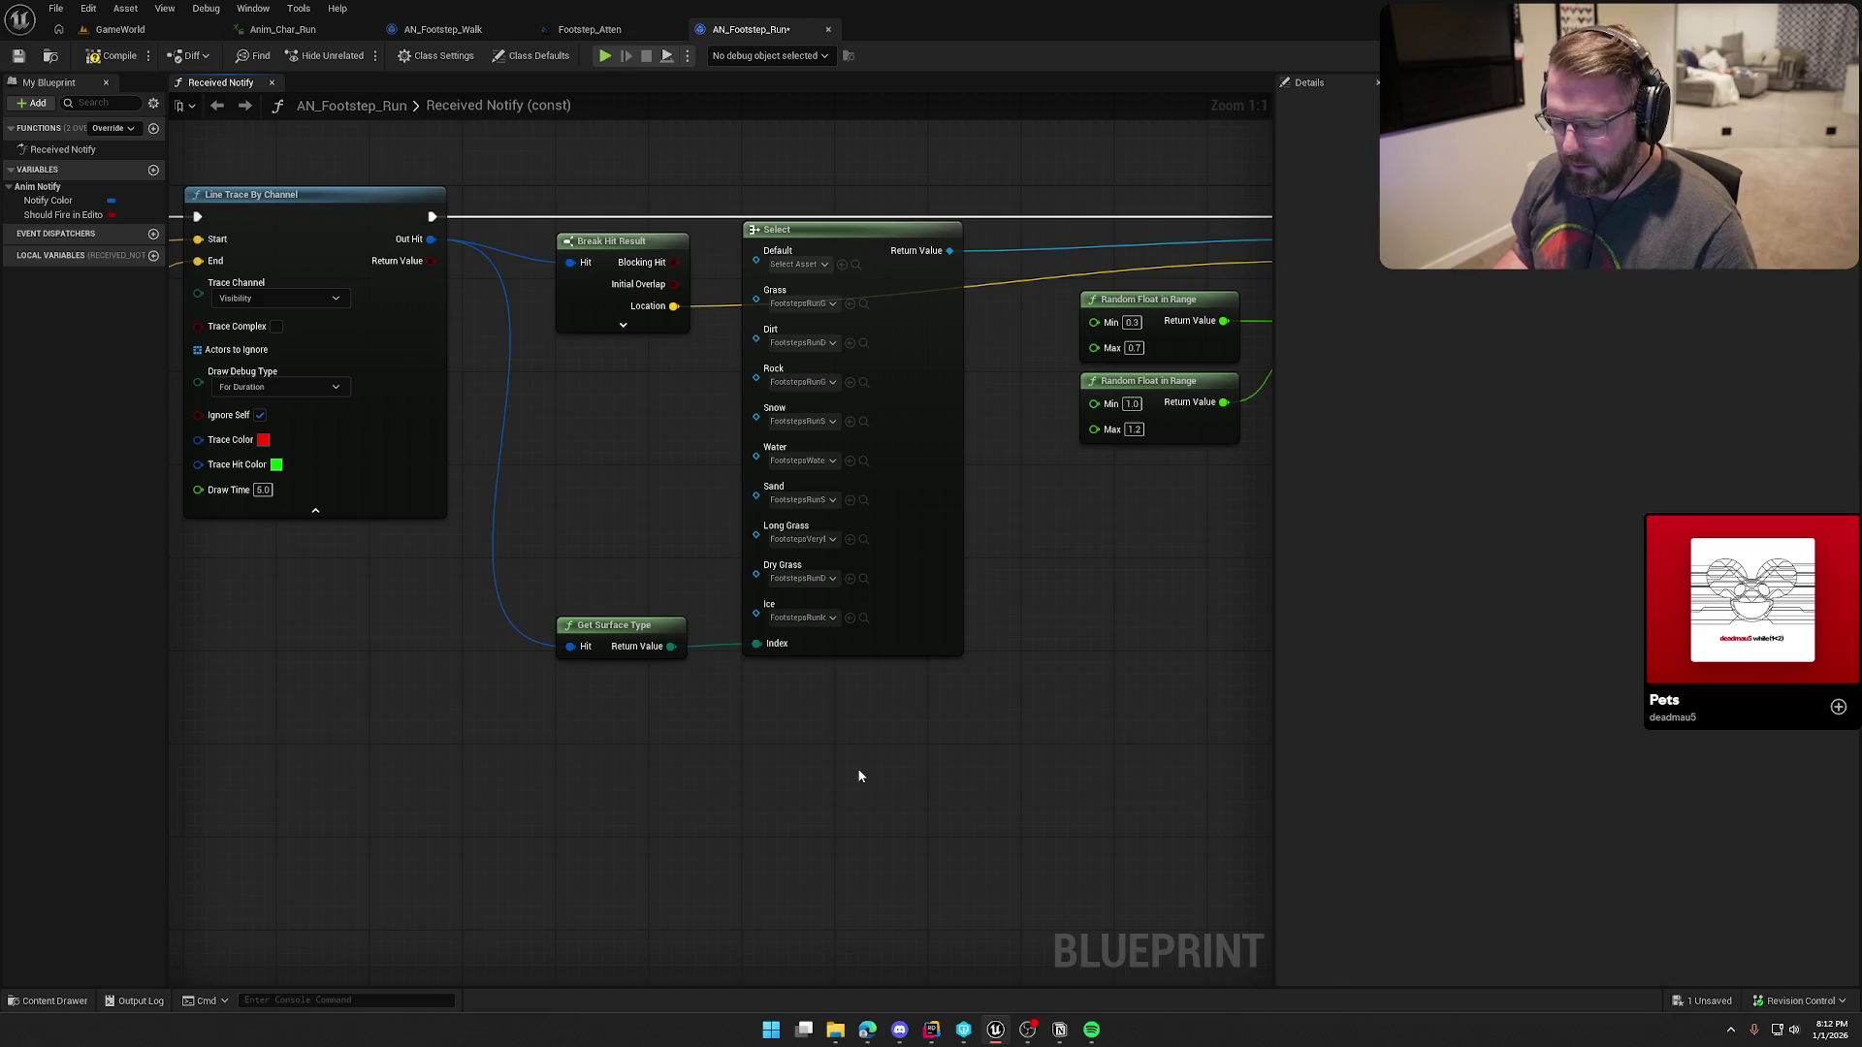
{"action": "key", "text": "ctrl+s"}
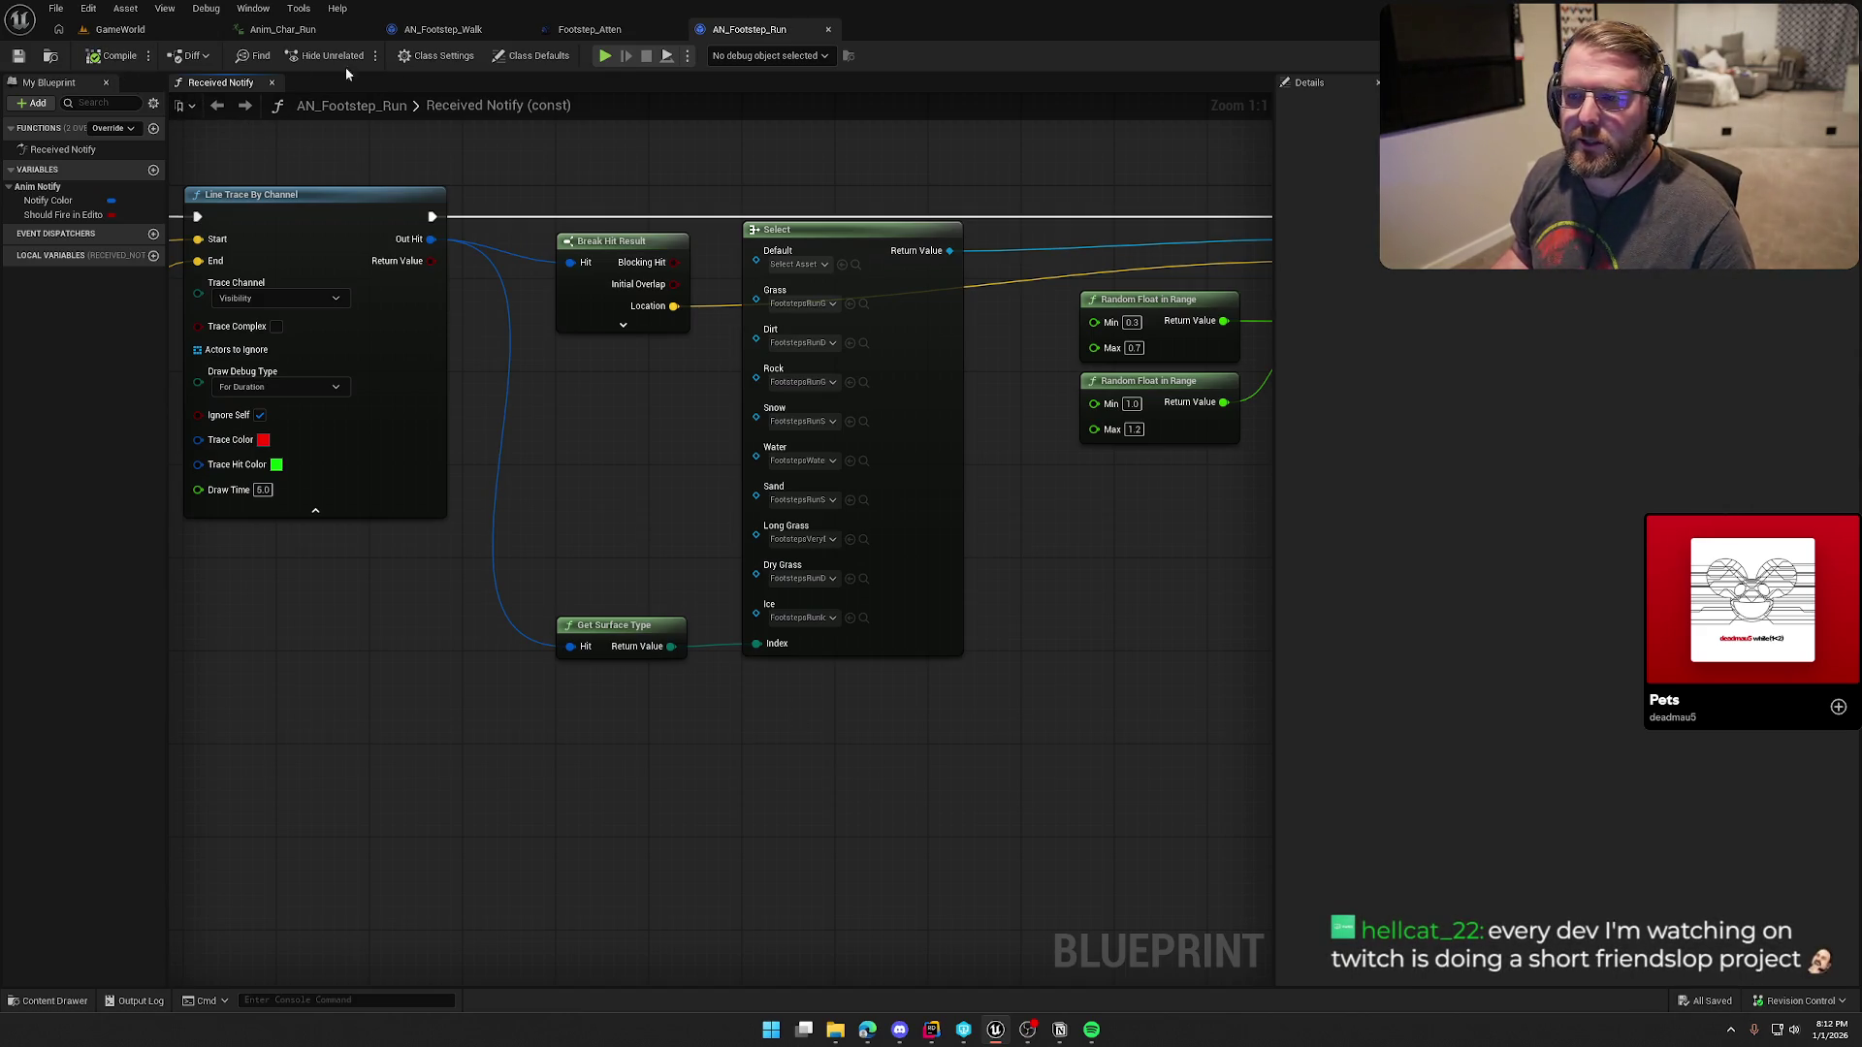
Step: Replace both footstep notifies on the Anim_Char_Run timeline with AN_Footstep_Run, then return to GameWorld
{"action": "left_click", "coordinate": [438, 29]}
{"action": "left_click", "coordinate": [310, 31]}
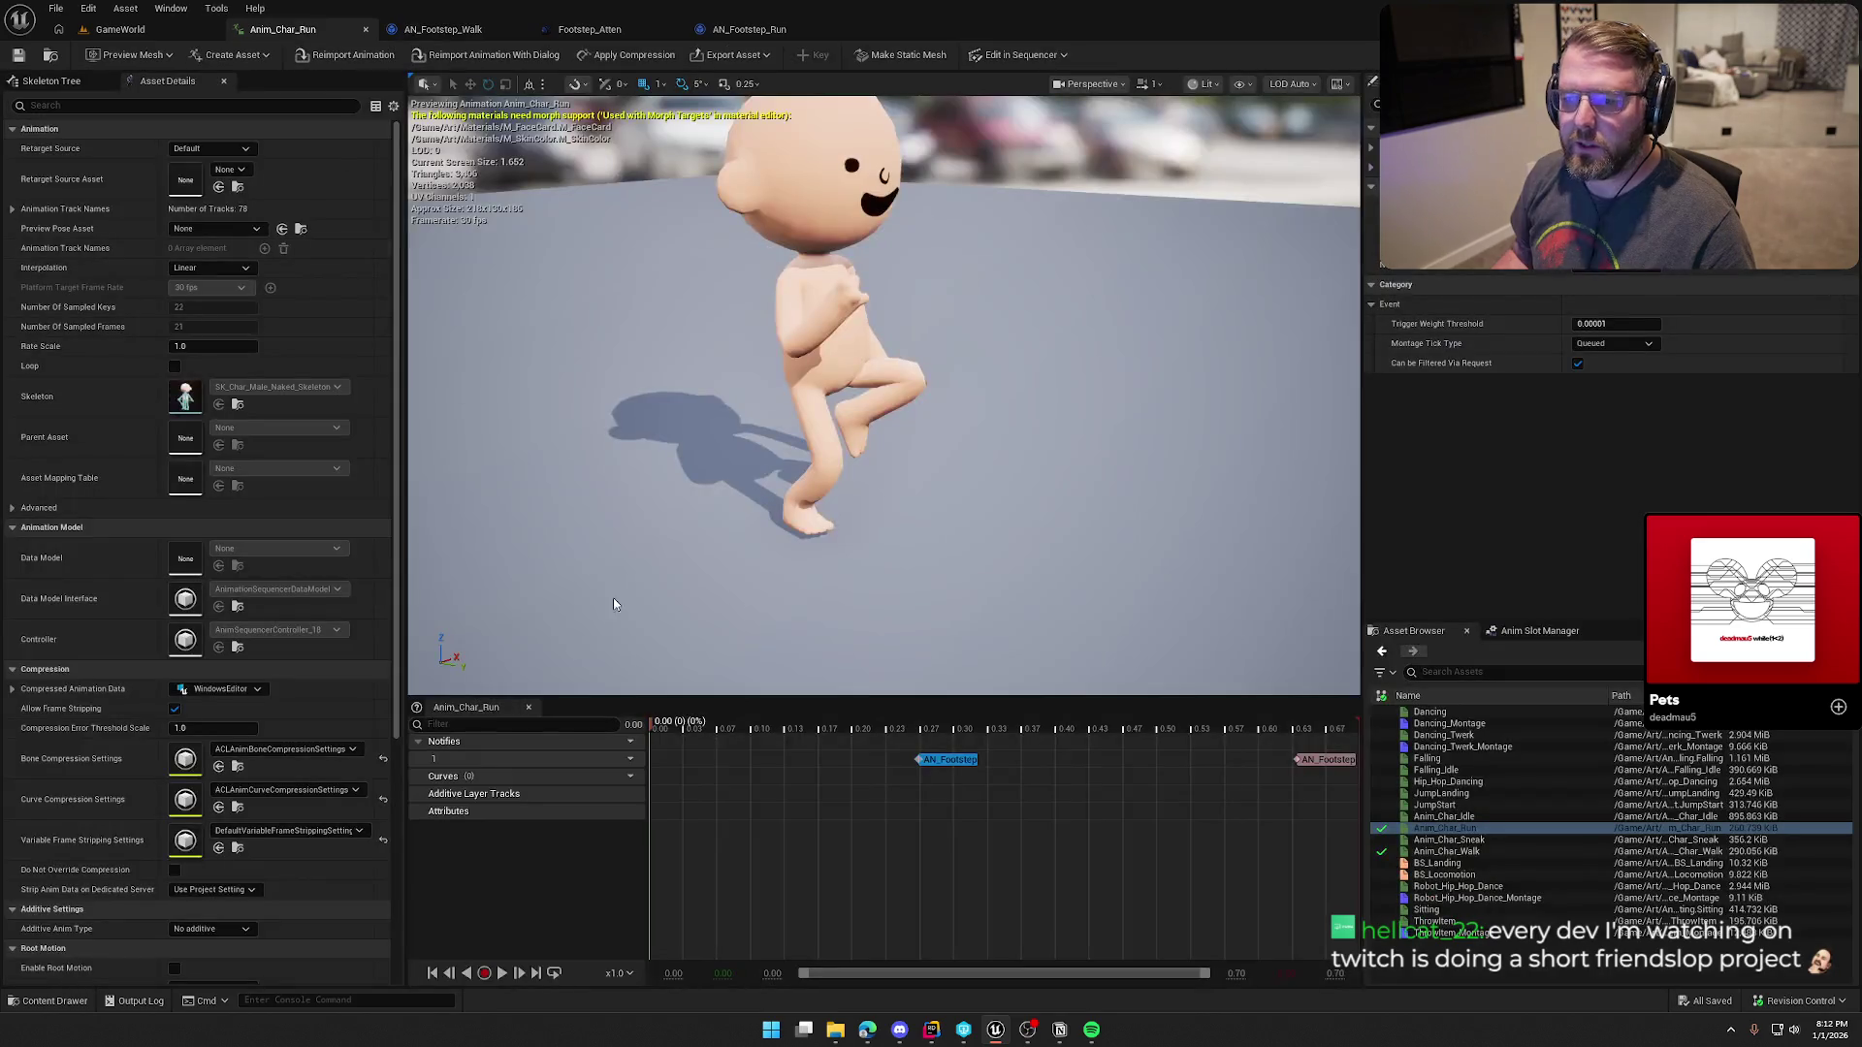
{"action": "right_click", "coordinate": [948, 759]}
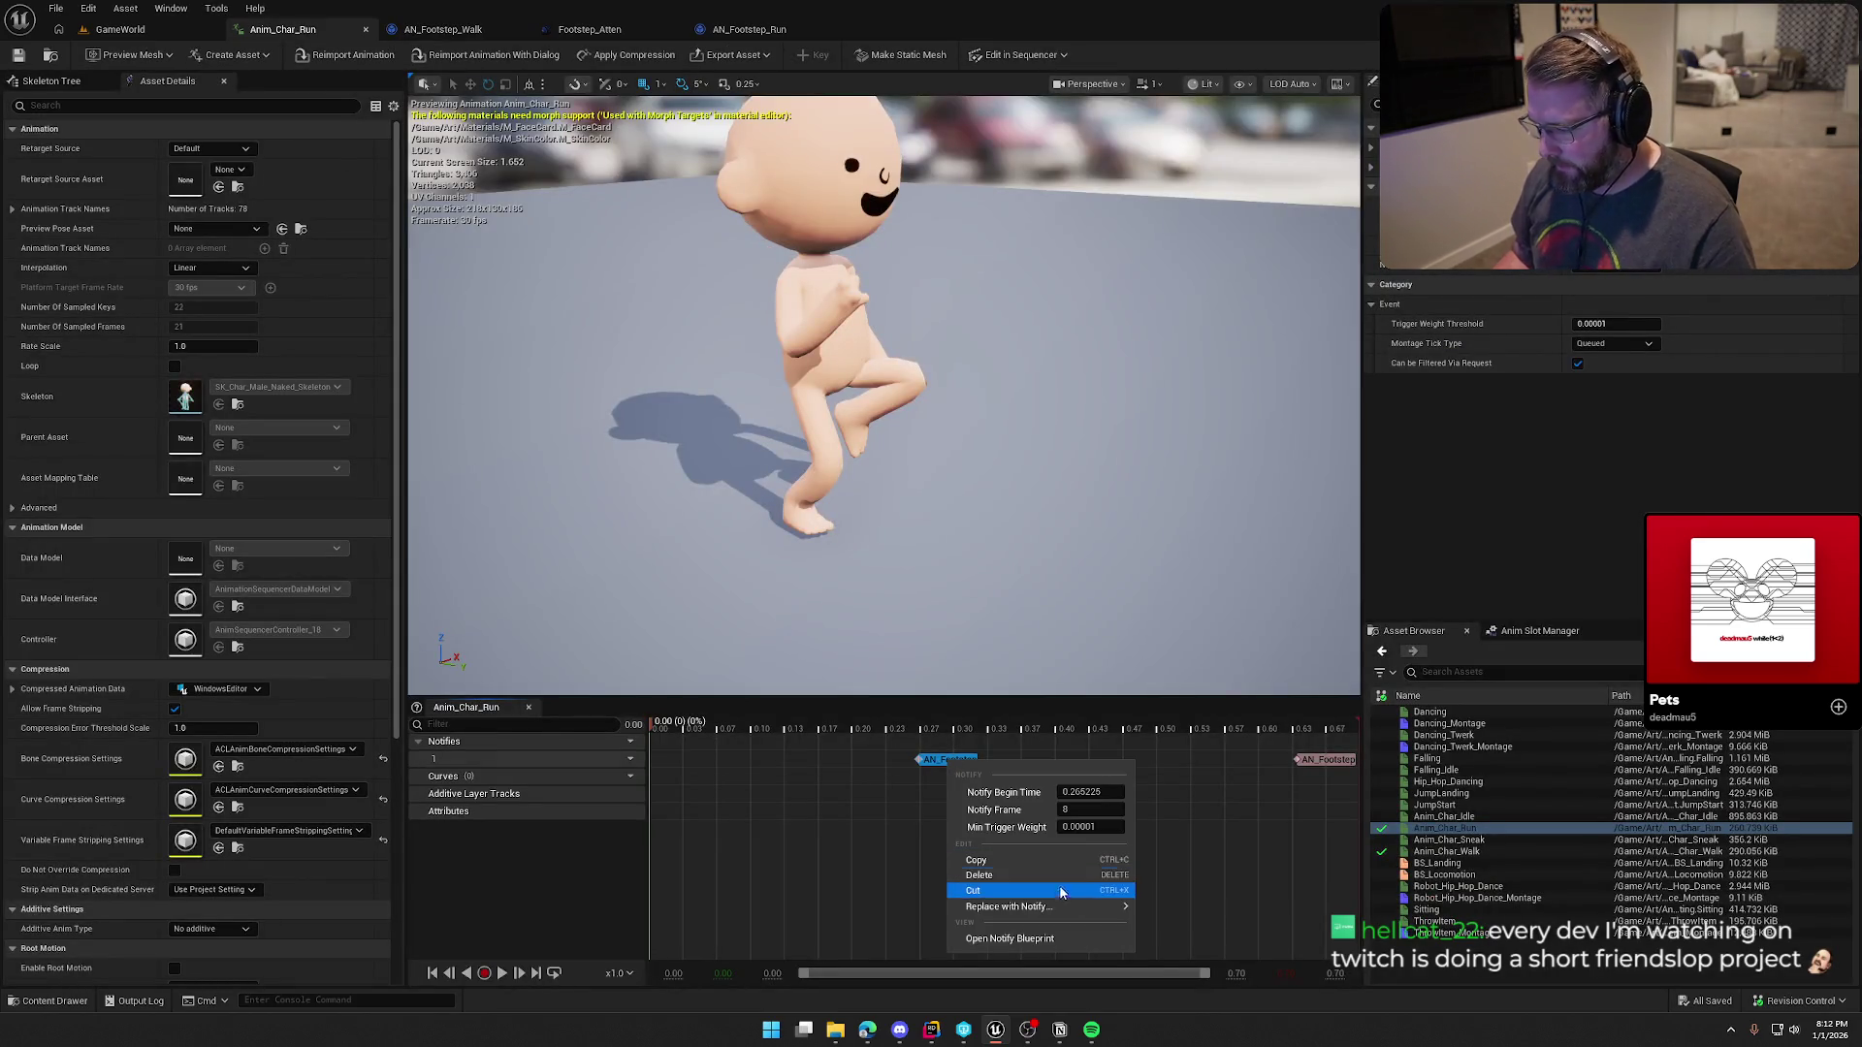
{"action": "mouse_move", "coordinate": [1084, 910]}
{"action": "left_click", "coordinate": [1243, 851]}
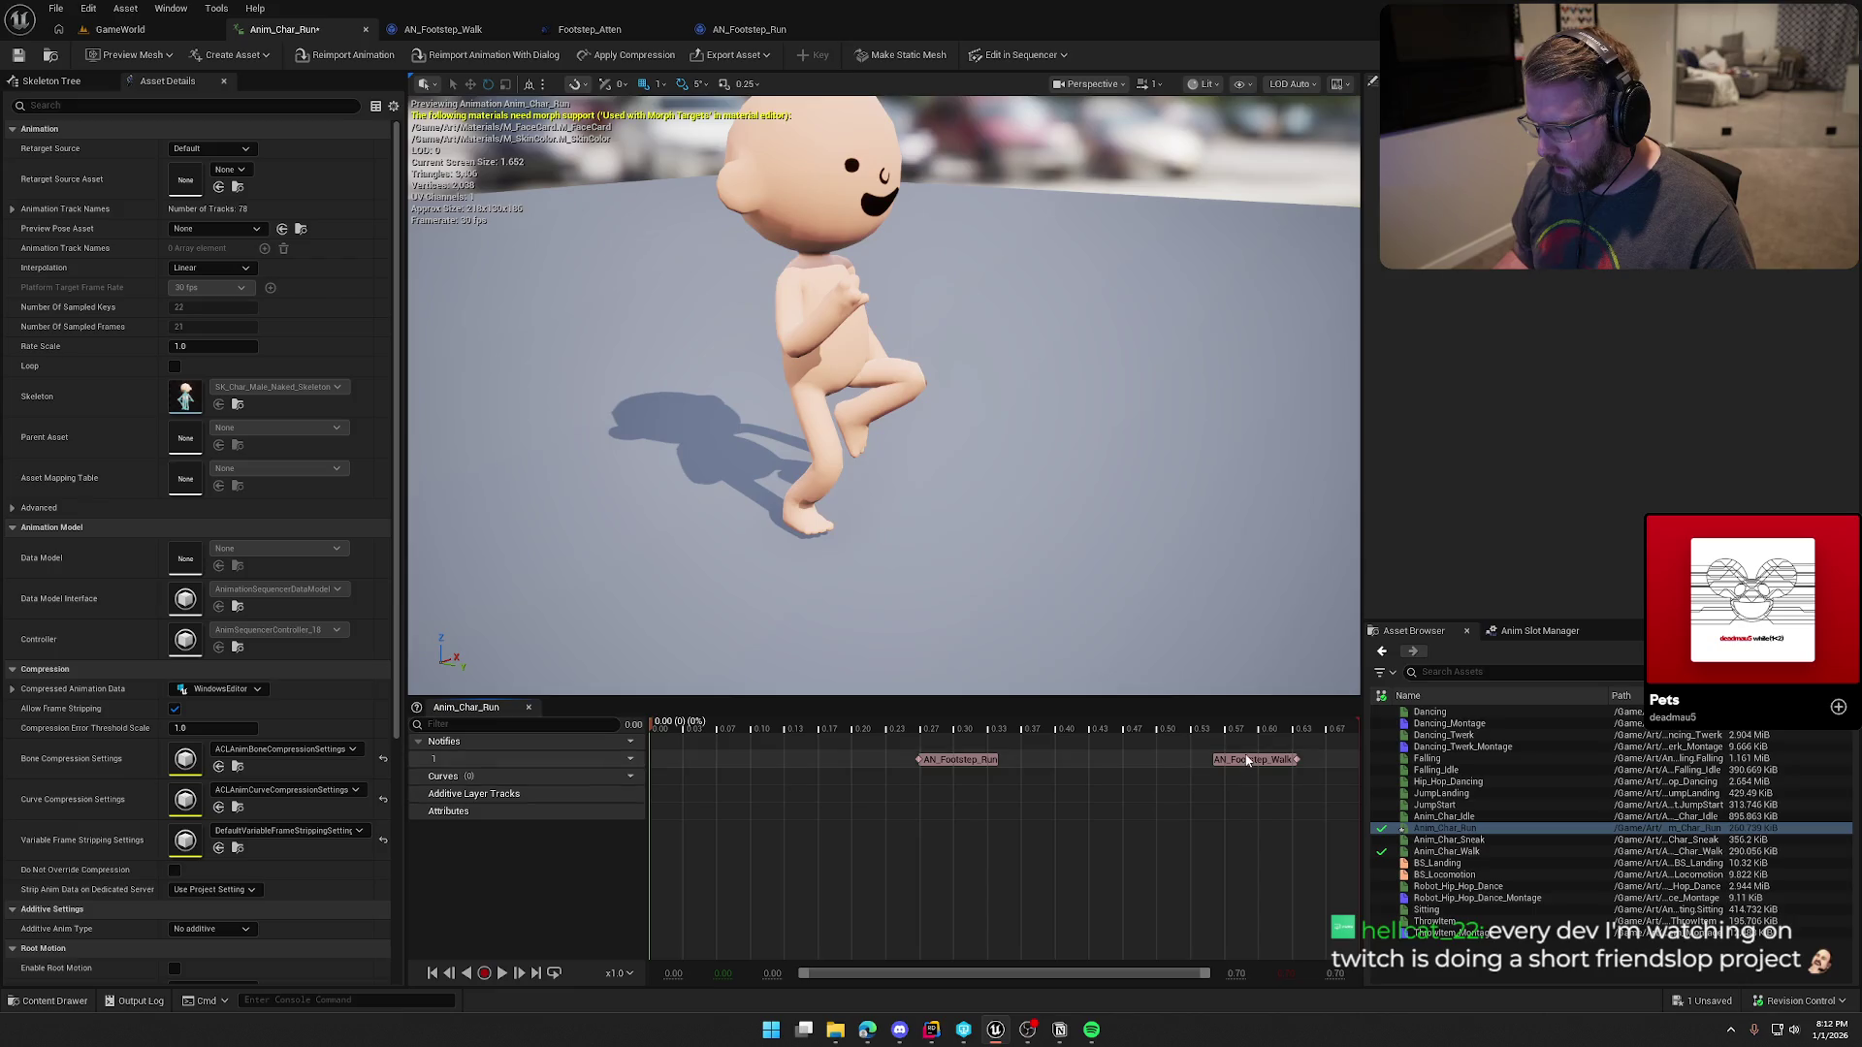
{"action": "right_click", "coordinate": [1248, 758]}
{"action": "mouse_move", "coordinate": [1391, 913]}
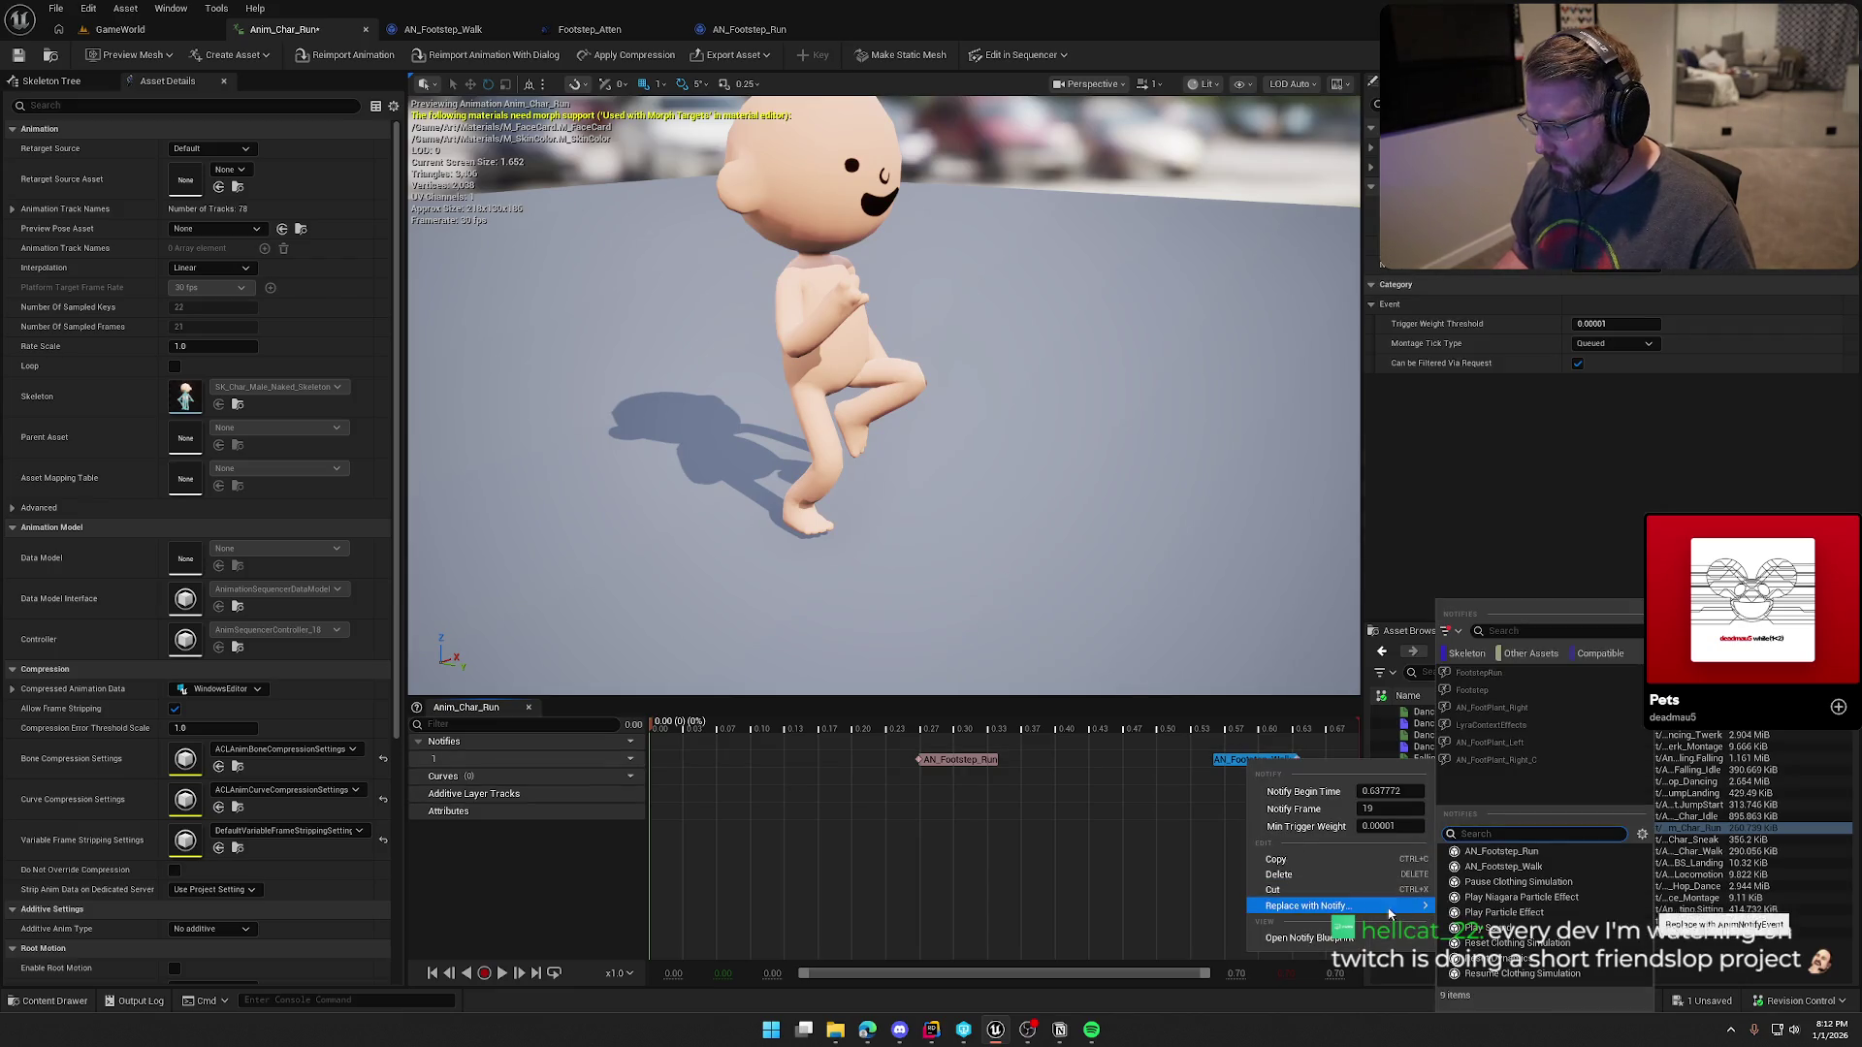
{"action": "left_click", "coordinate": [1518, 852]}
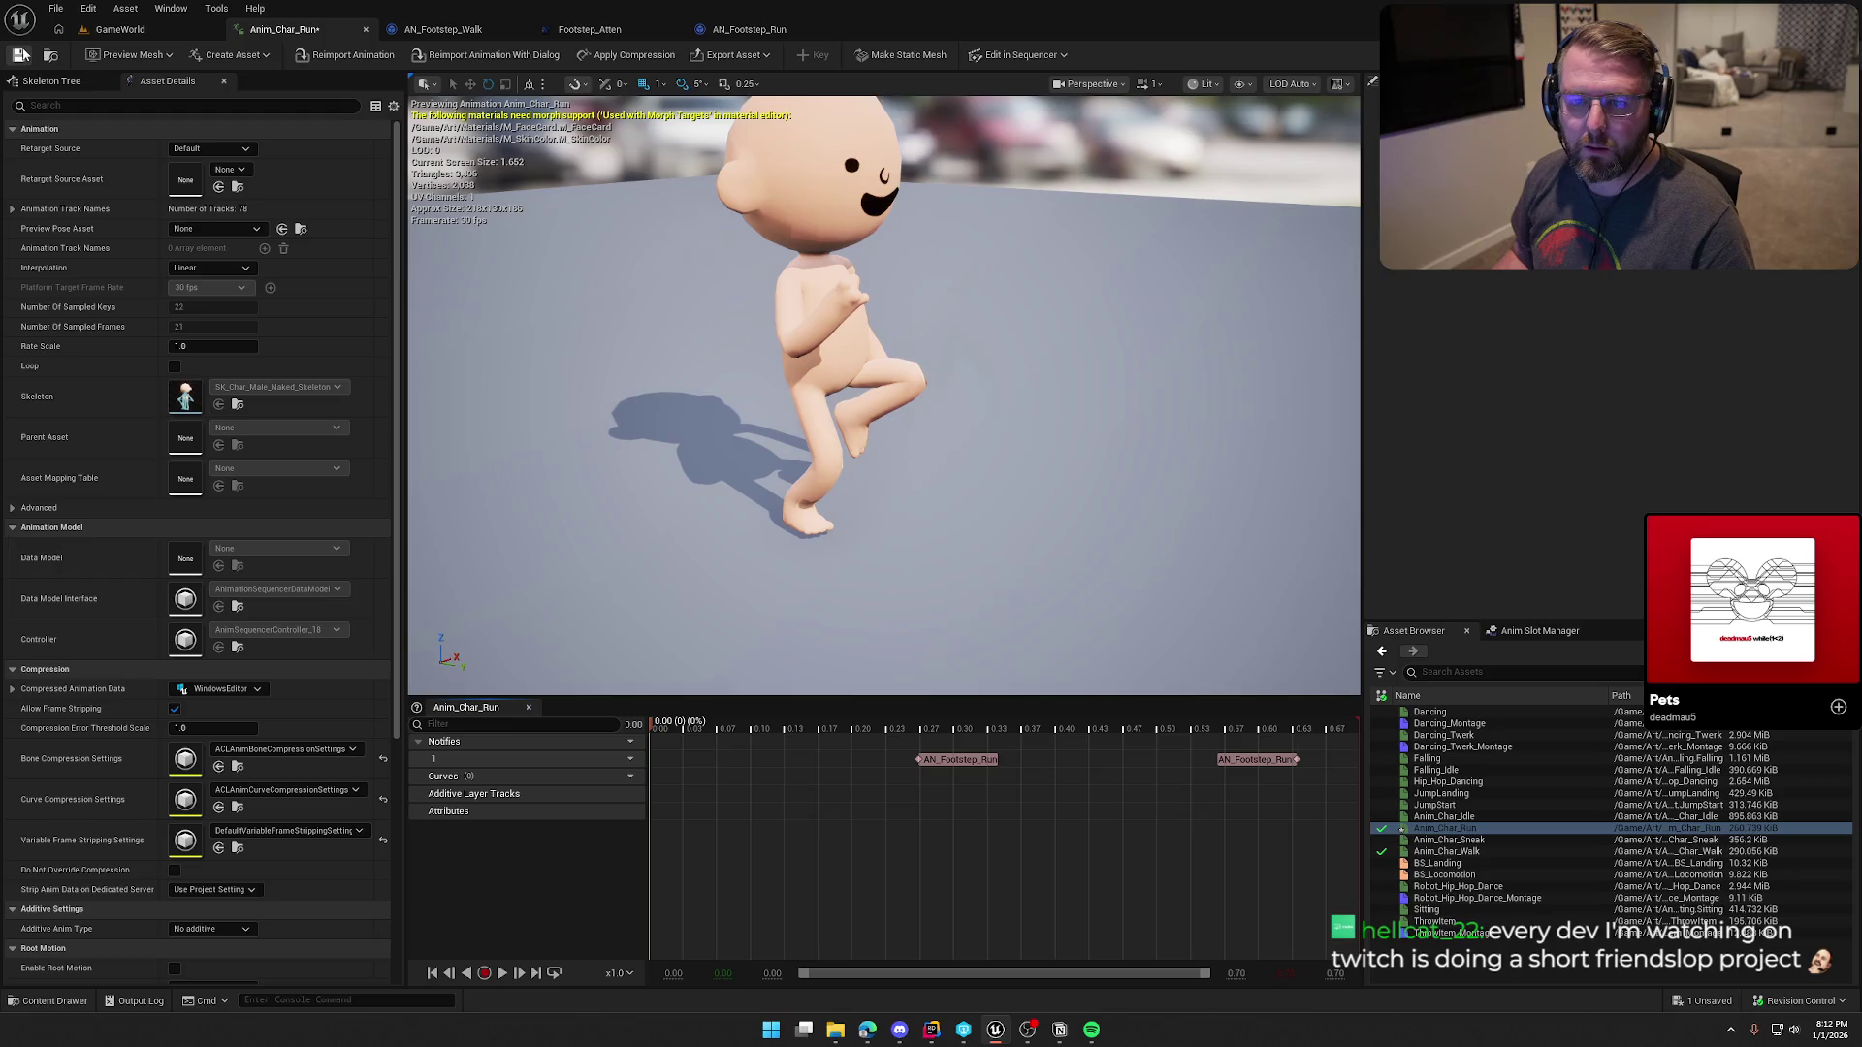
{"action": "left_click", "coordinate": [116, 29]}
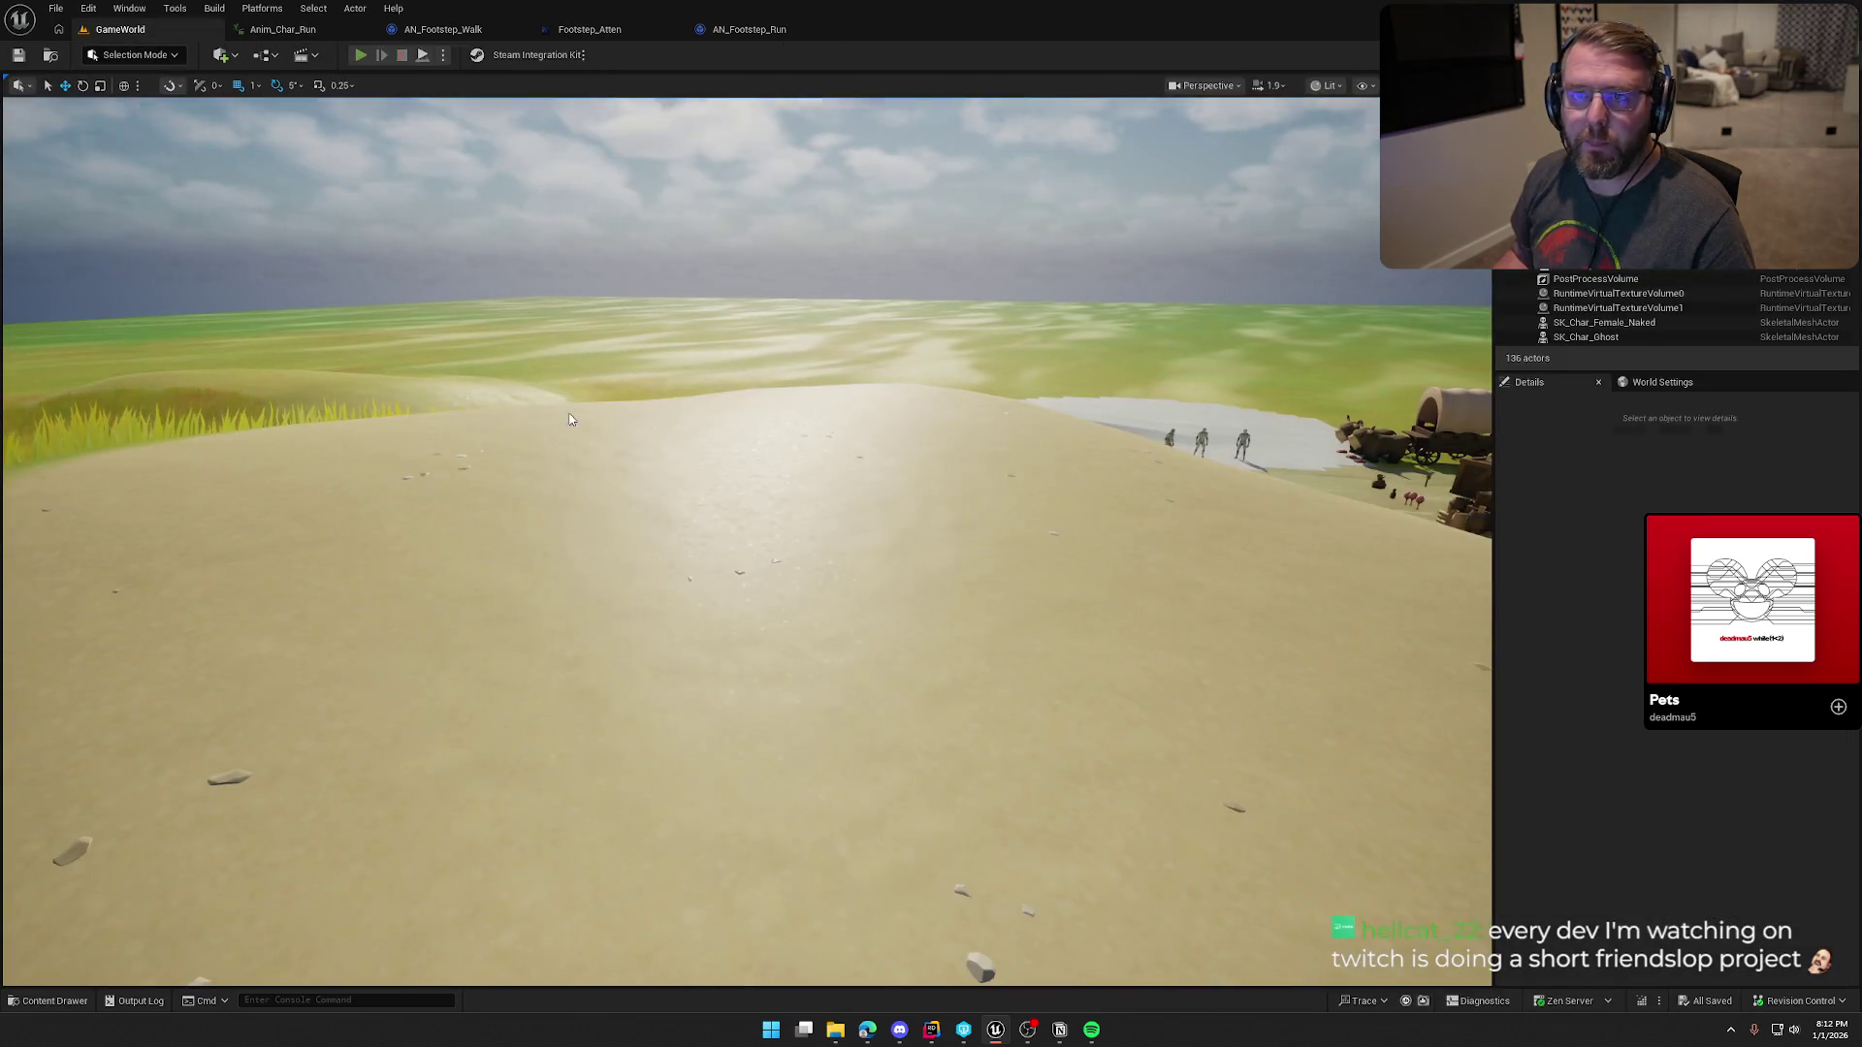
Step: Start Play-in-Editor and run the character across the white area and through tall grass
{"action": "key", "text": "alt+p"}
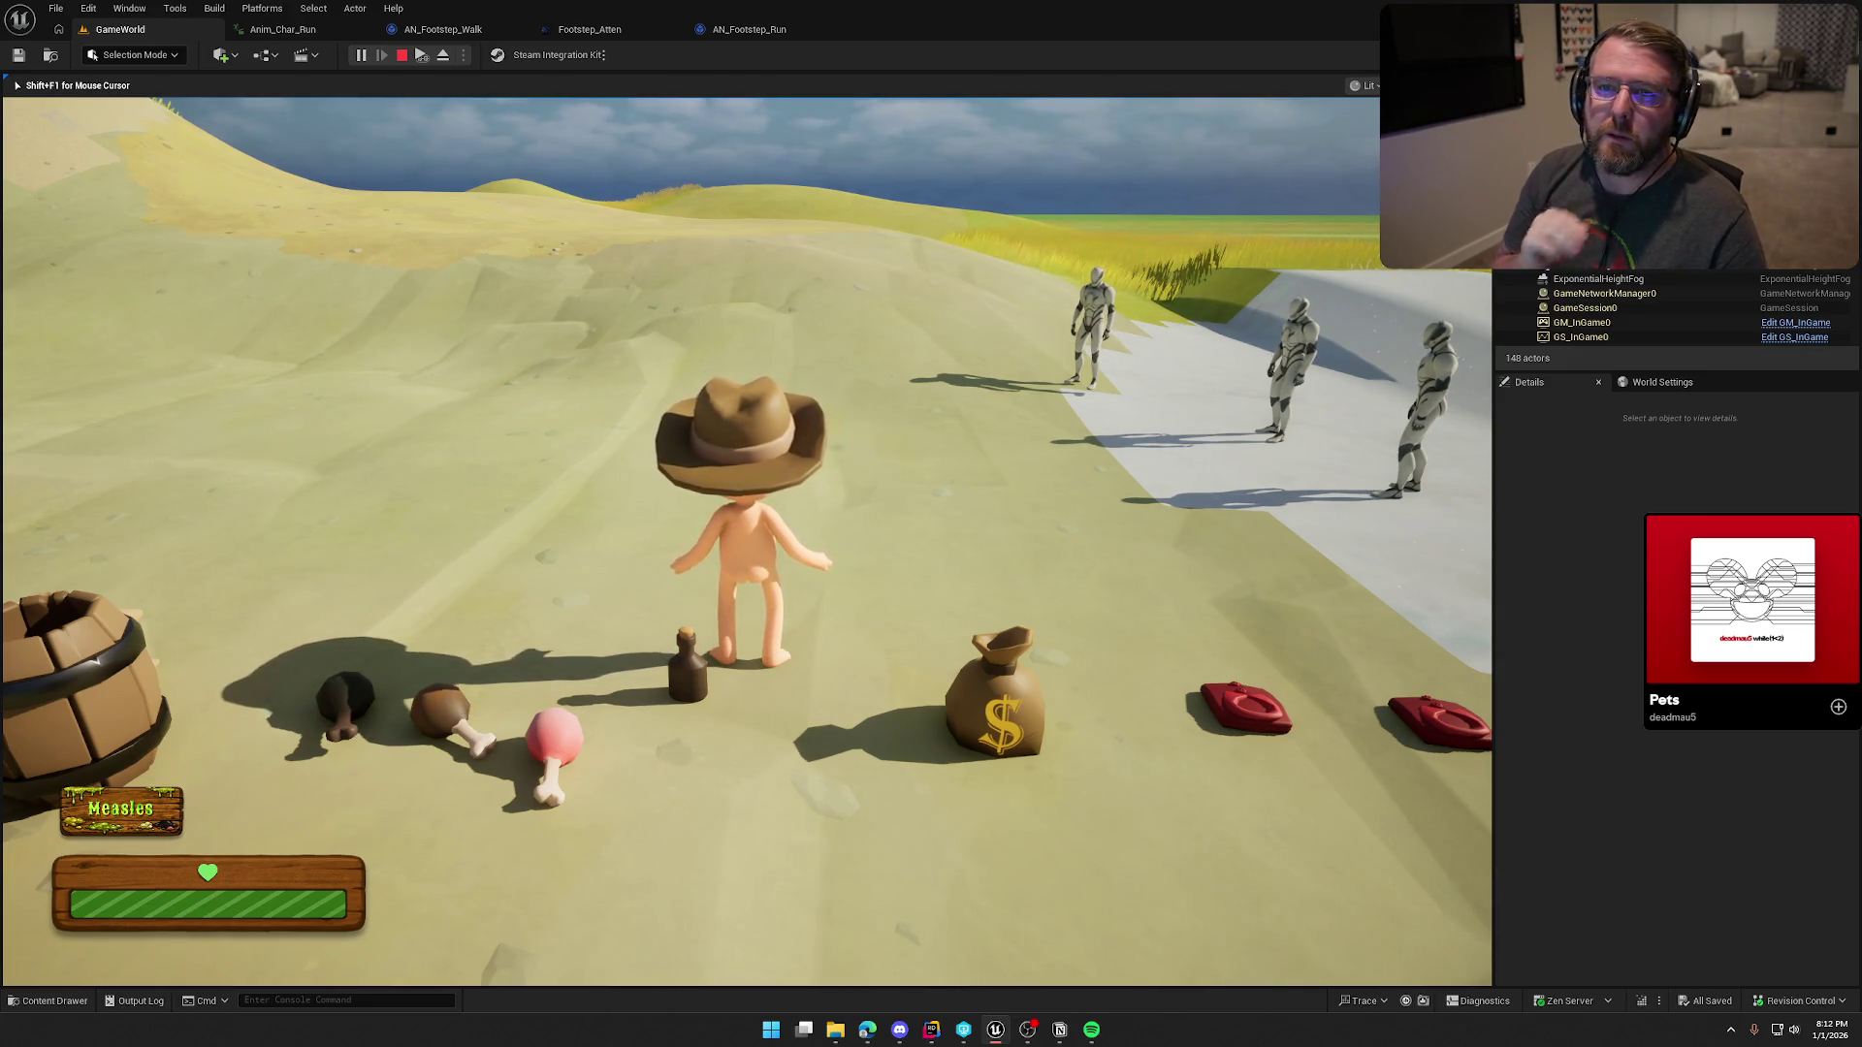
{"action": "key", "text": "w"}
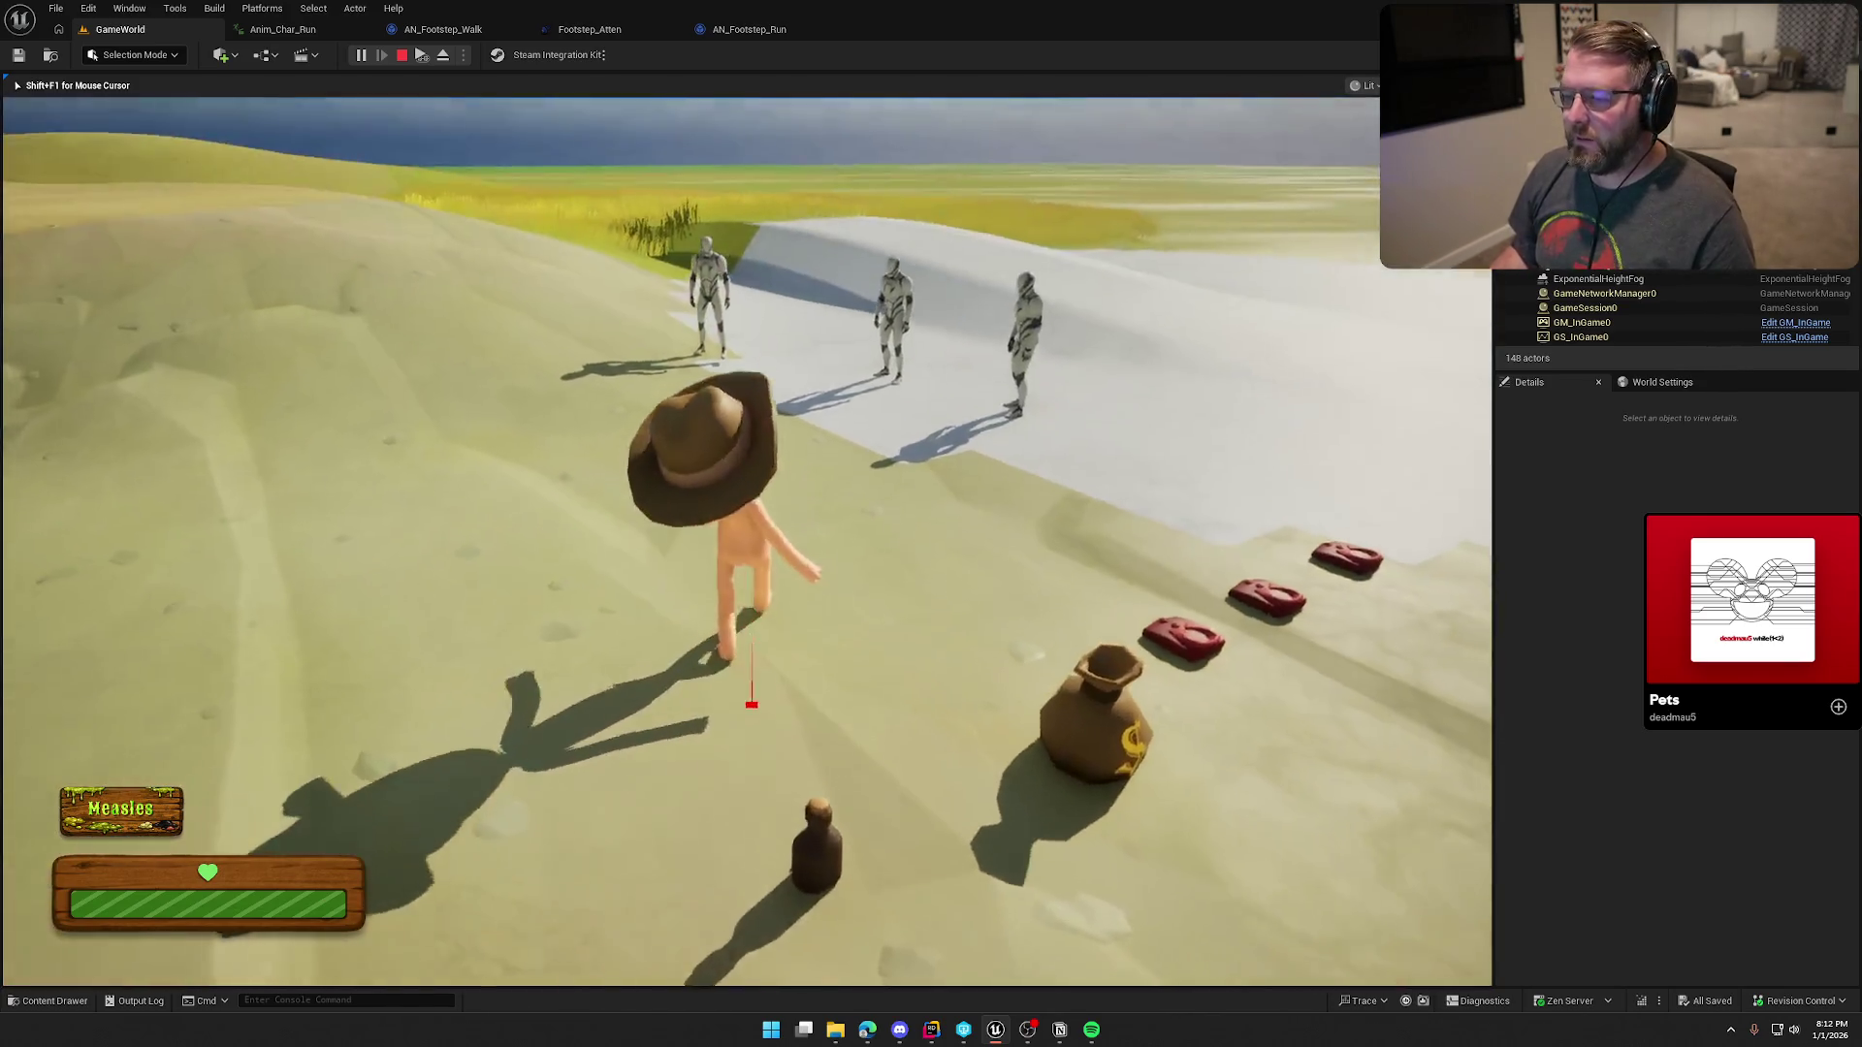
{"action": "key", "text": "w"}
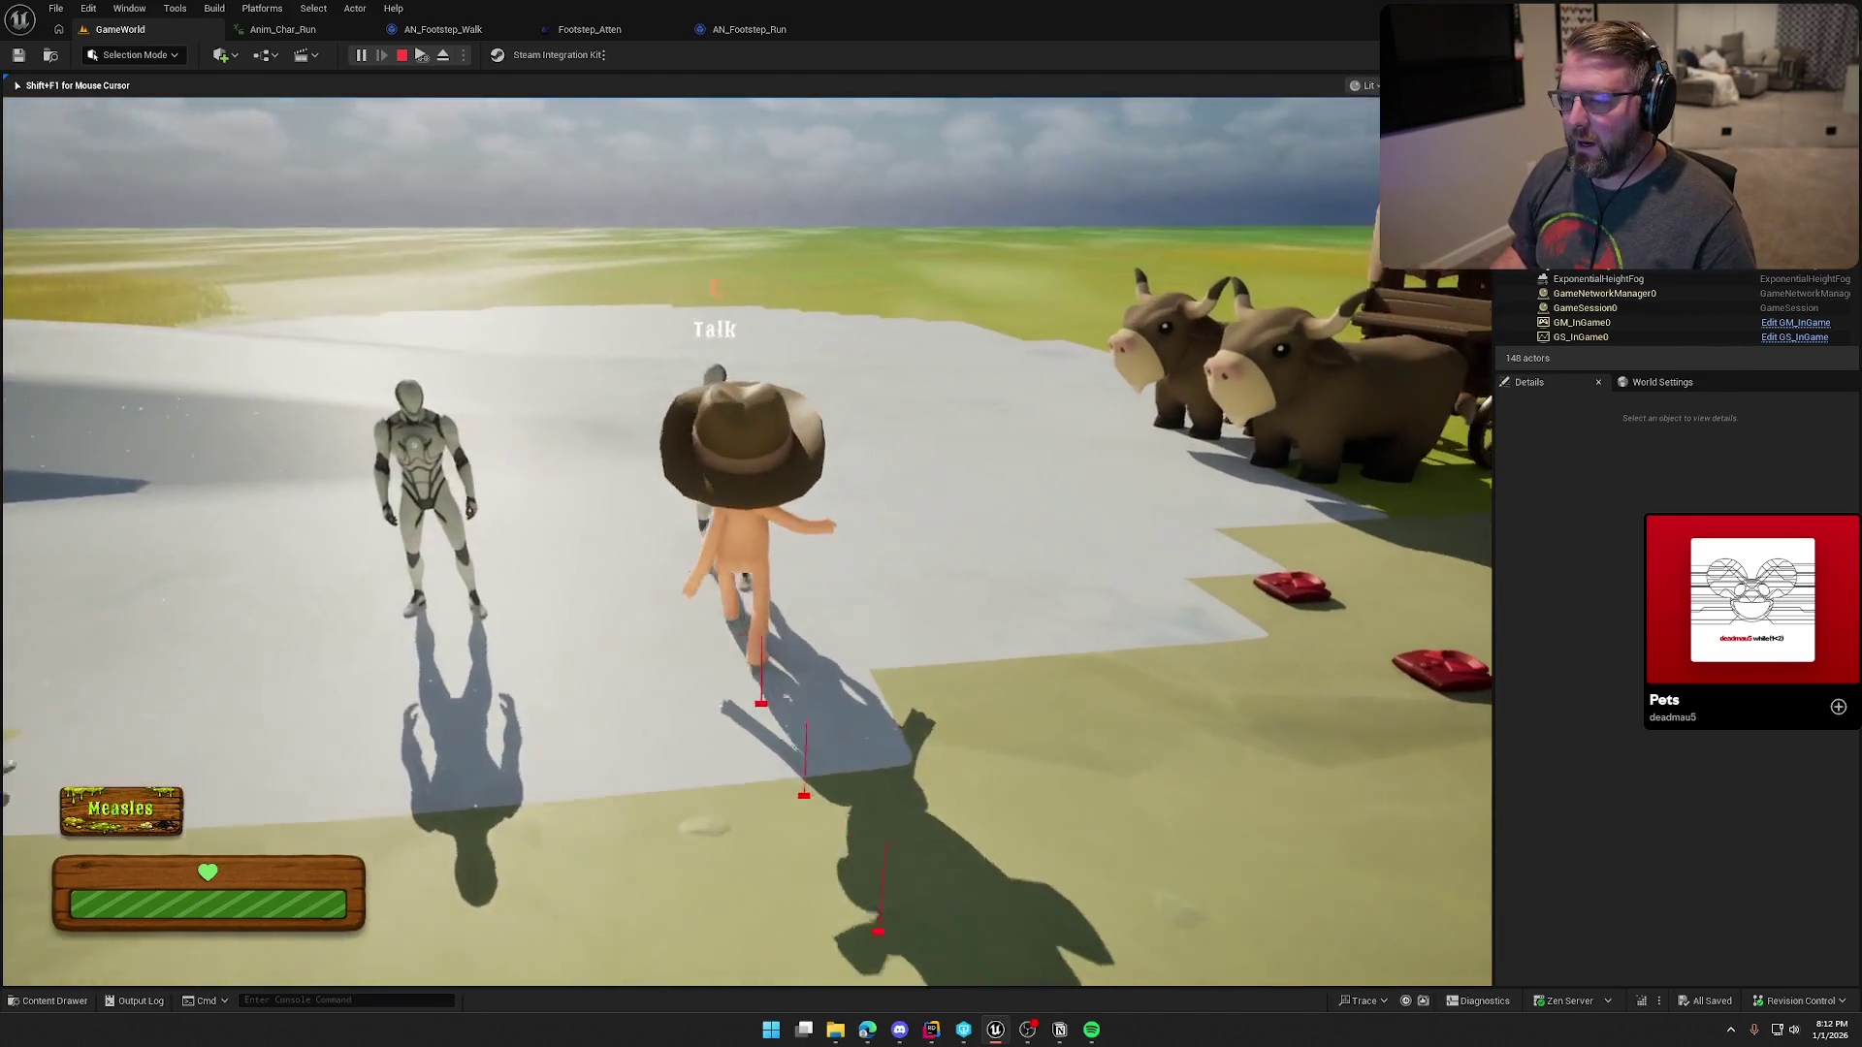
{"action": "key", "text": "shift"}
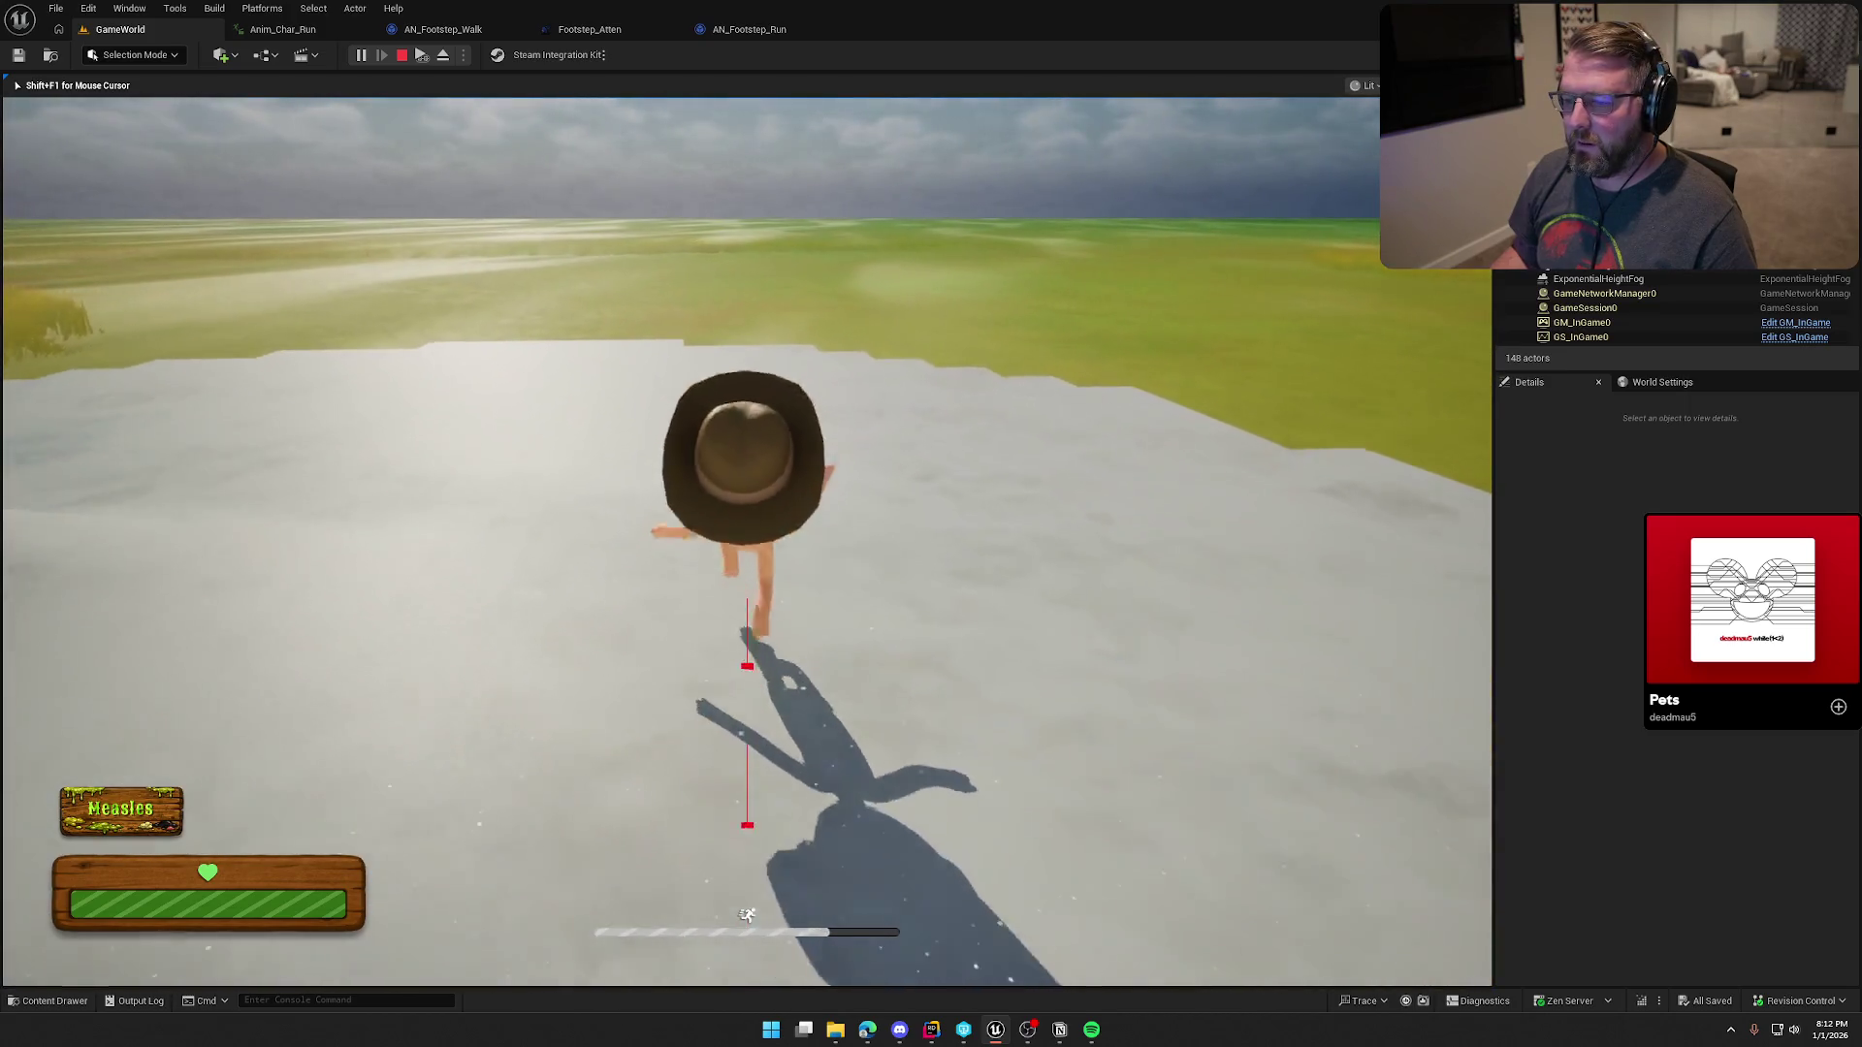
{"action": "key", "text": "a"}
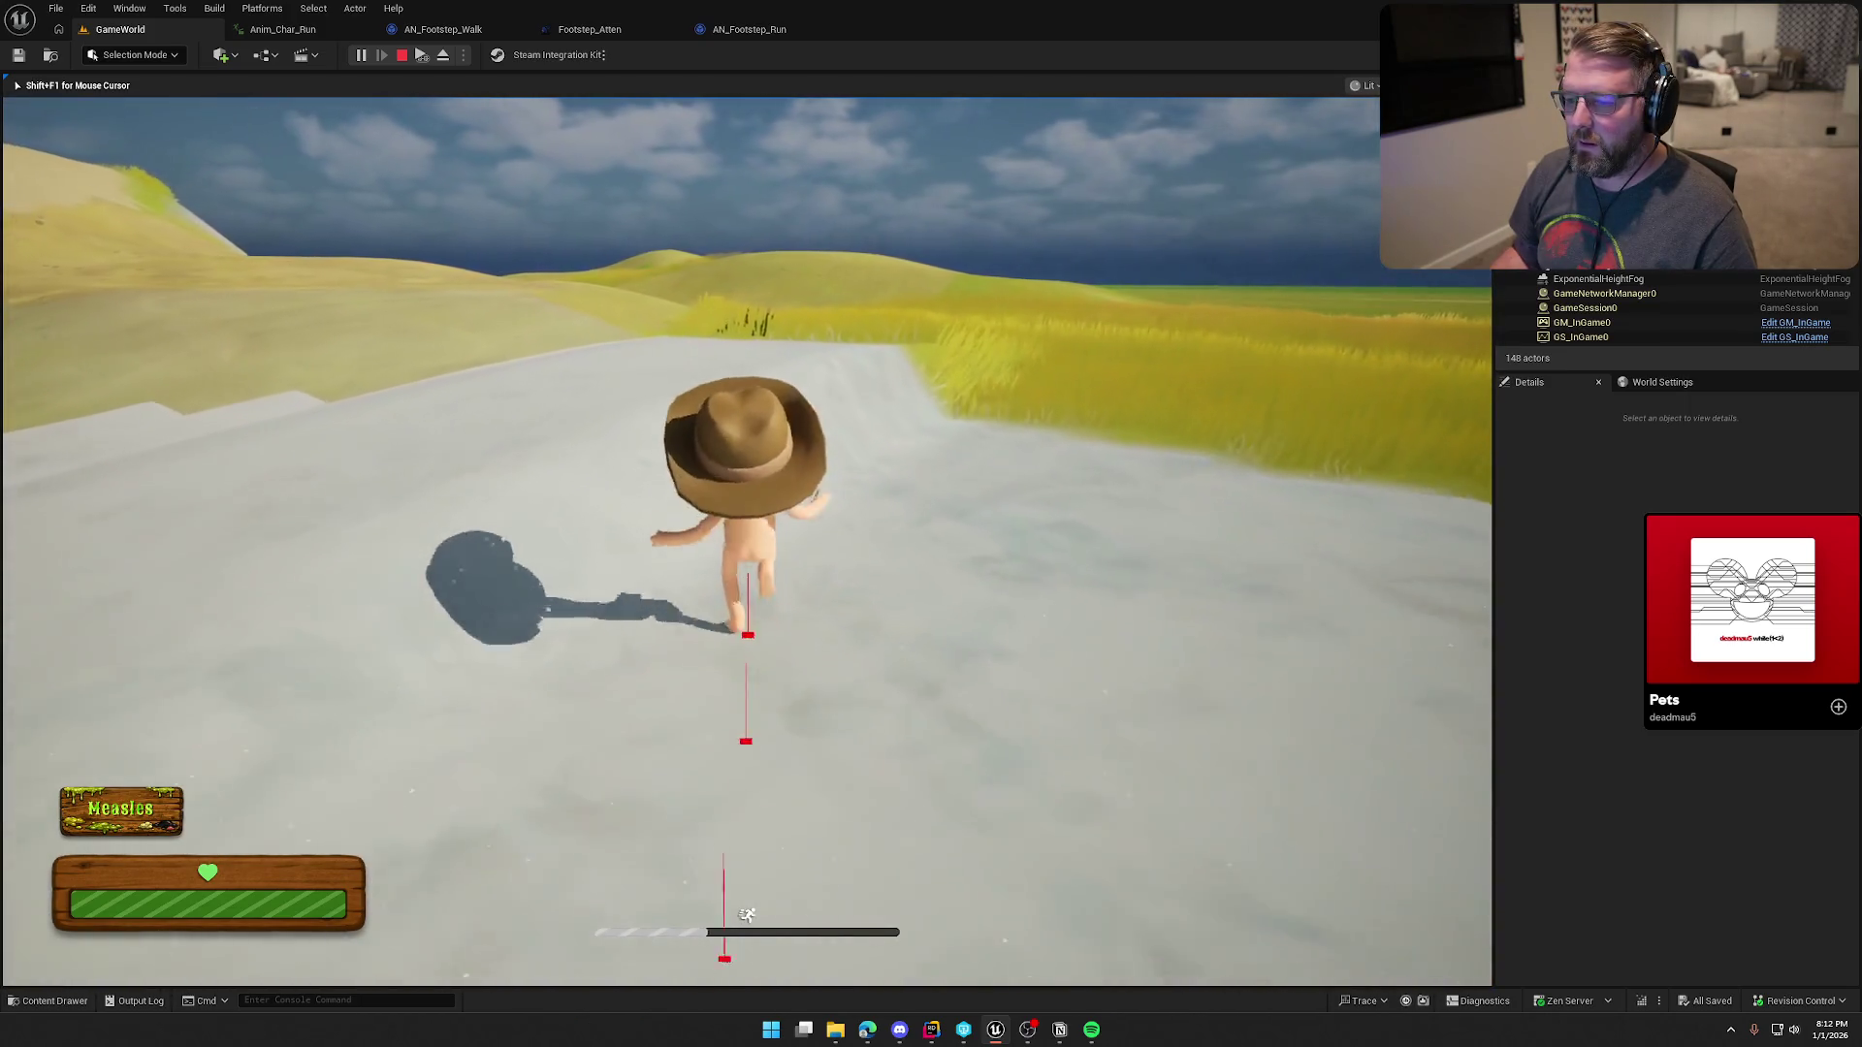
{"action": "key", "text": "d"}
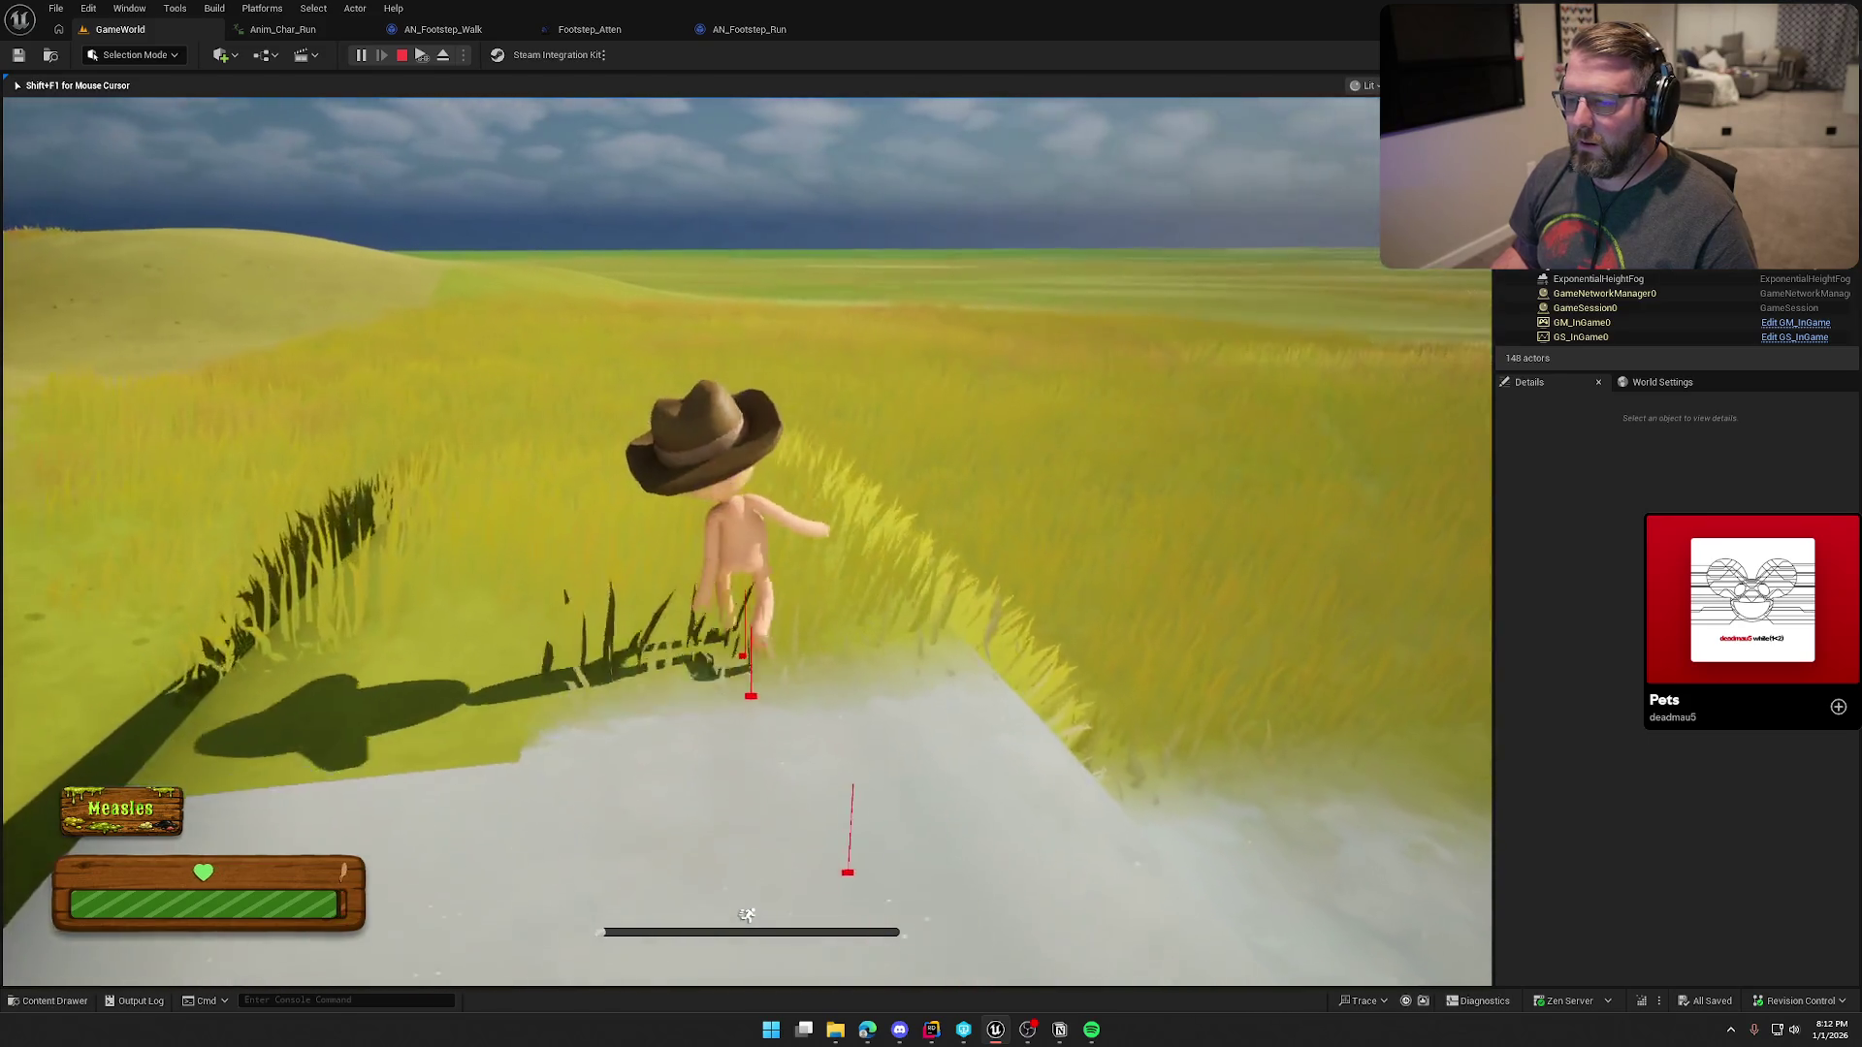
{"action": "key", "text": "w"}
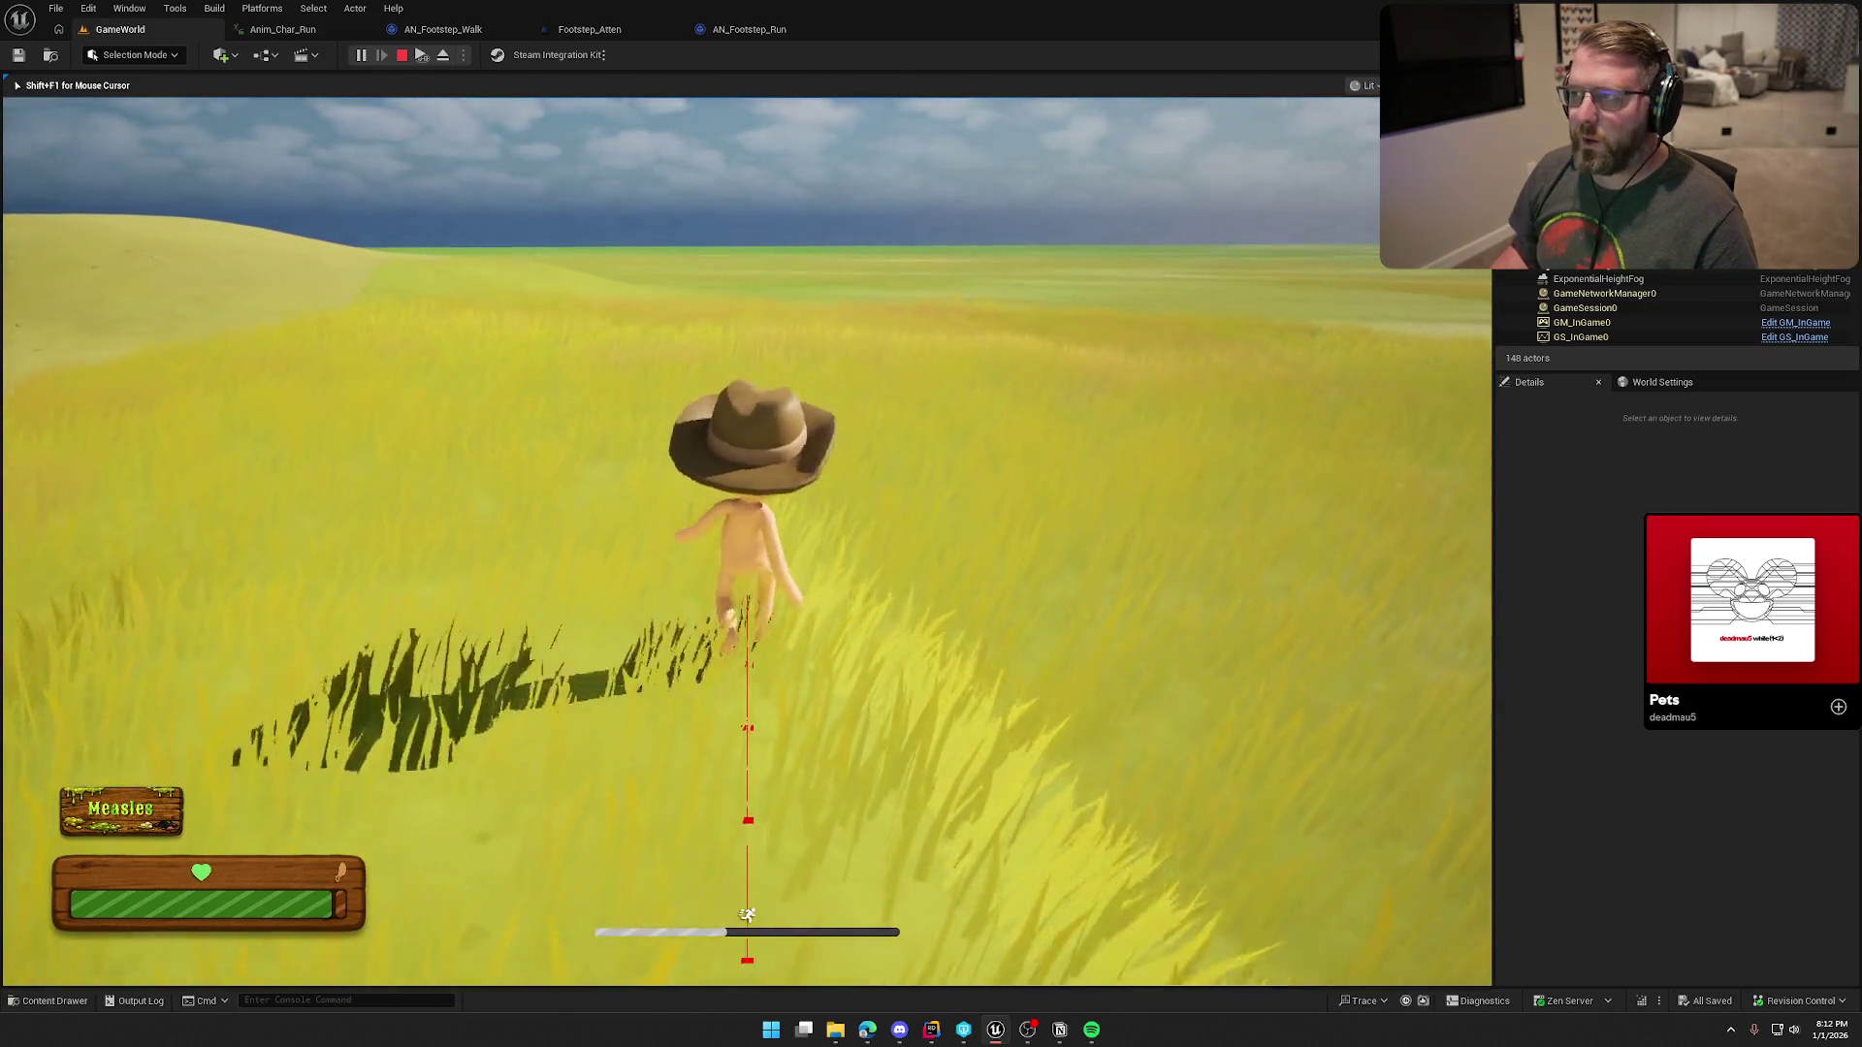
{"action": "key", "text": "a"}
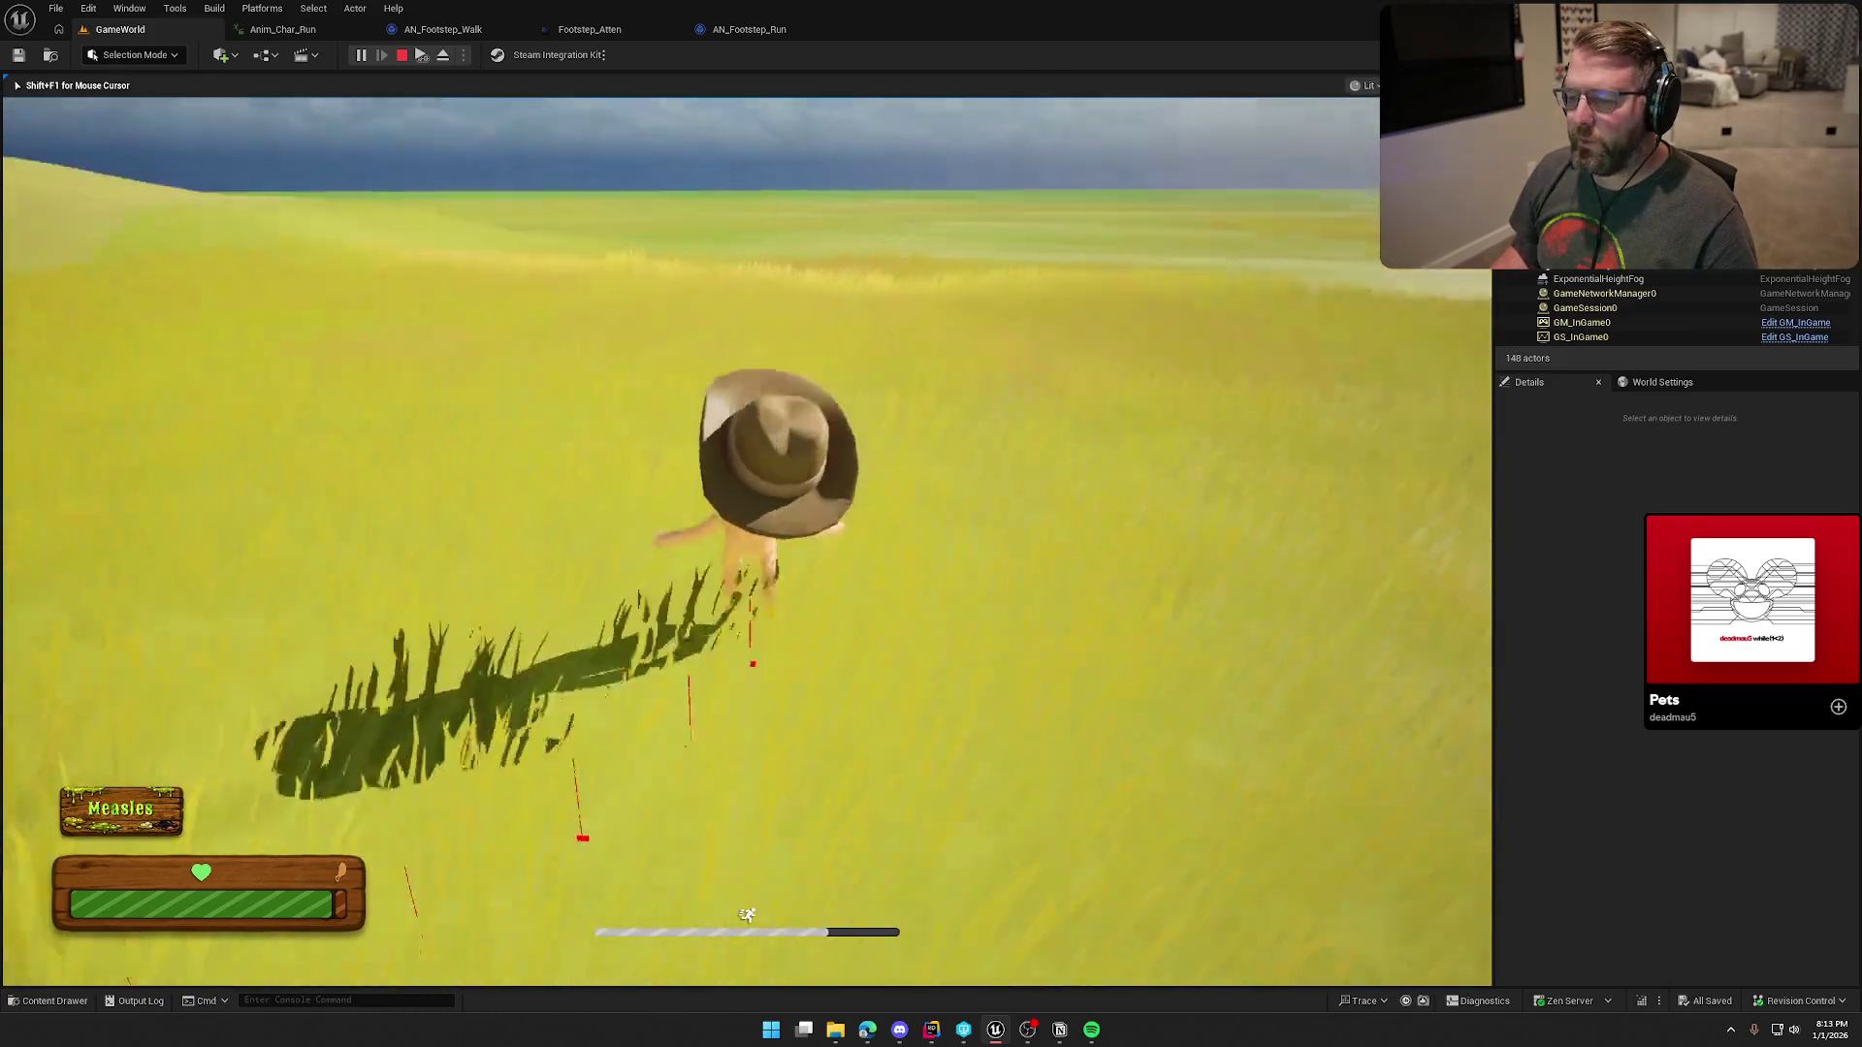
{"action": "key", "text": "w"}
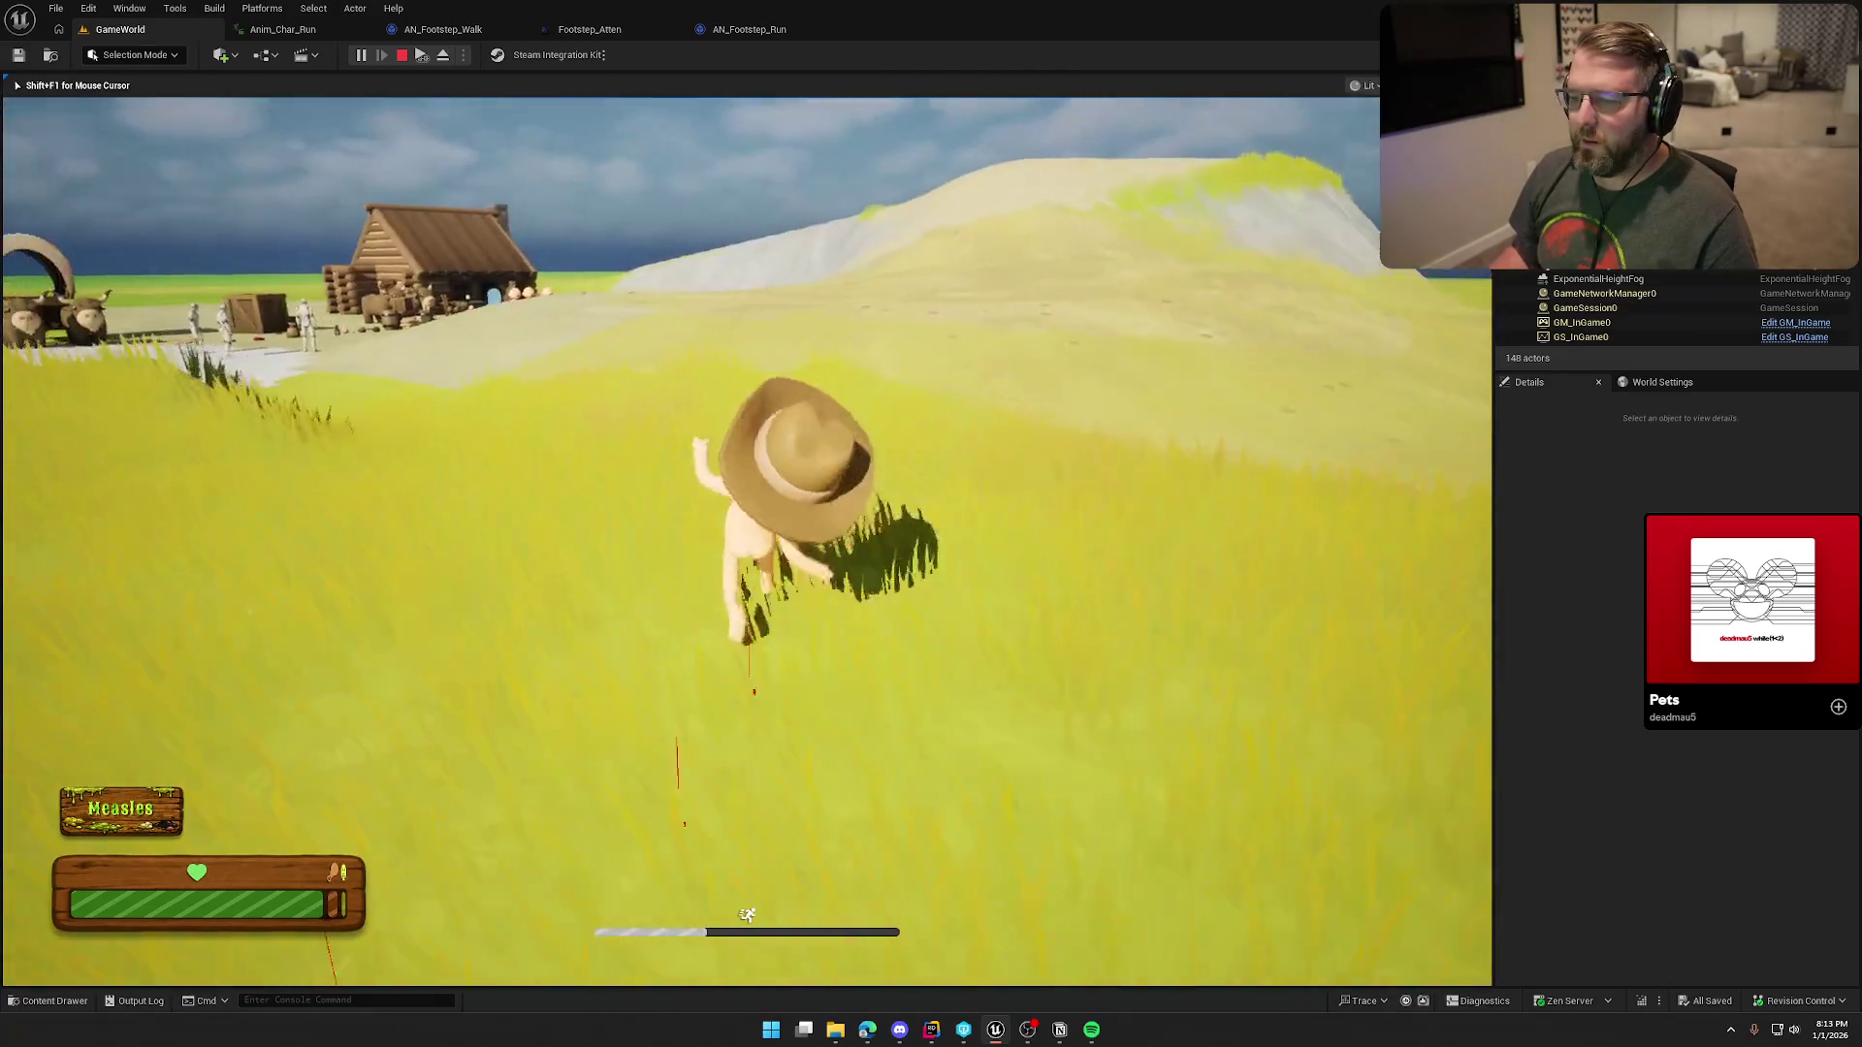
Step: Run along the village path to the cabin and put on the red clothing
{"action": "key", "text": "a"}
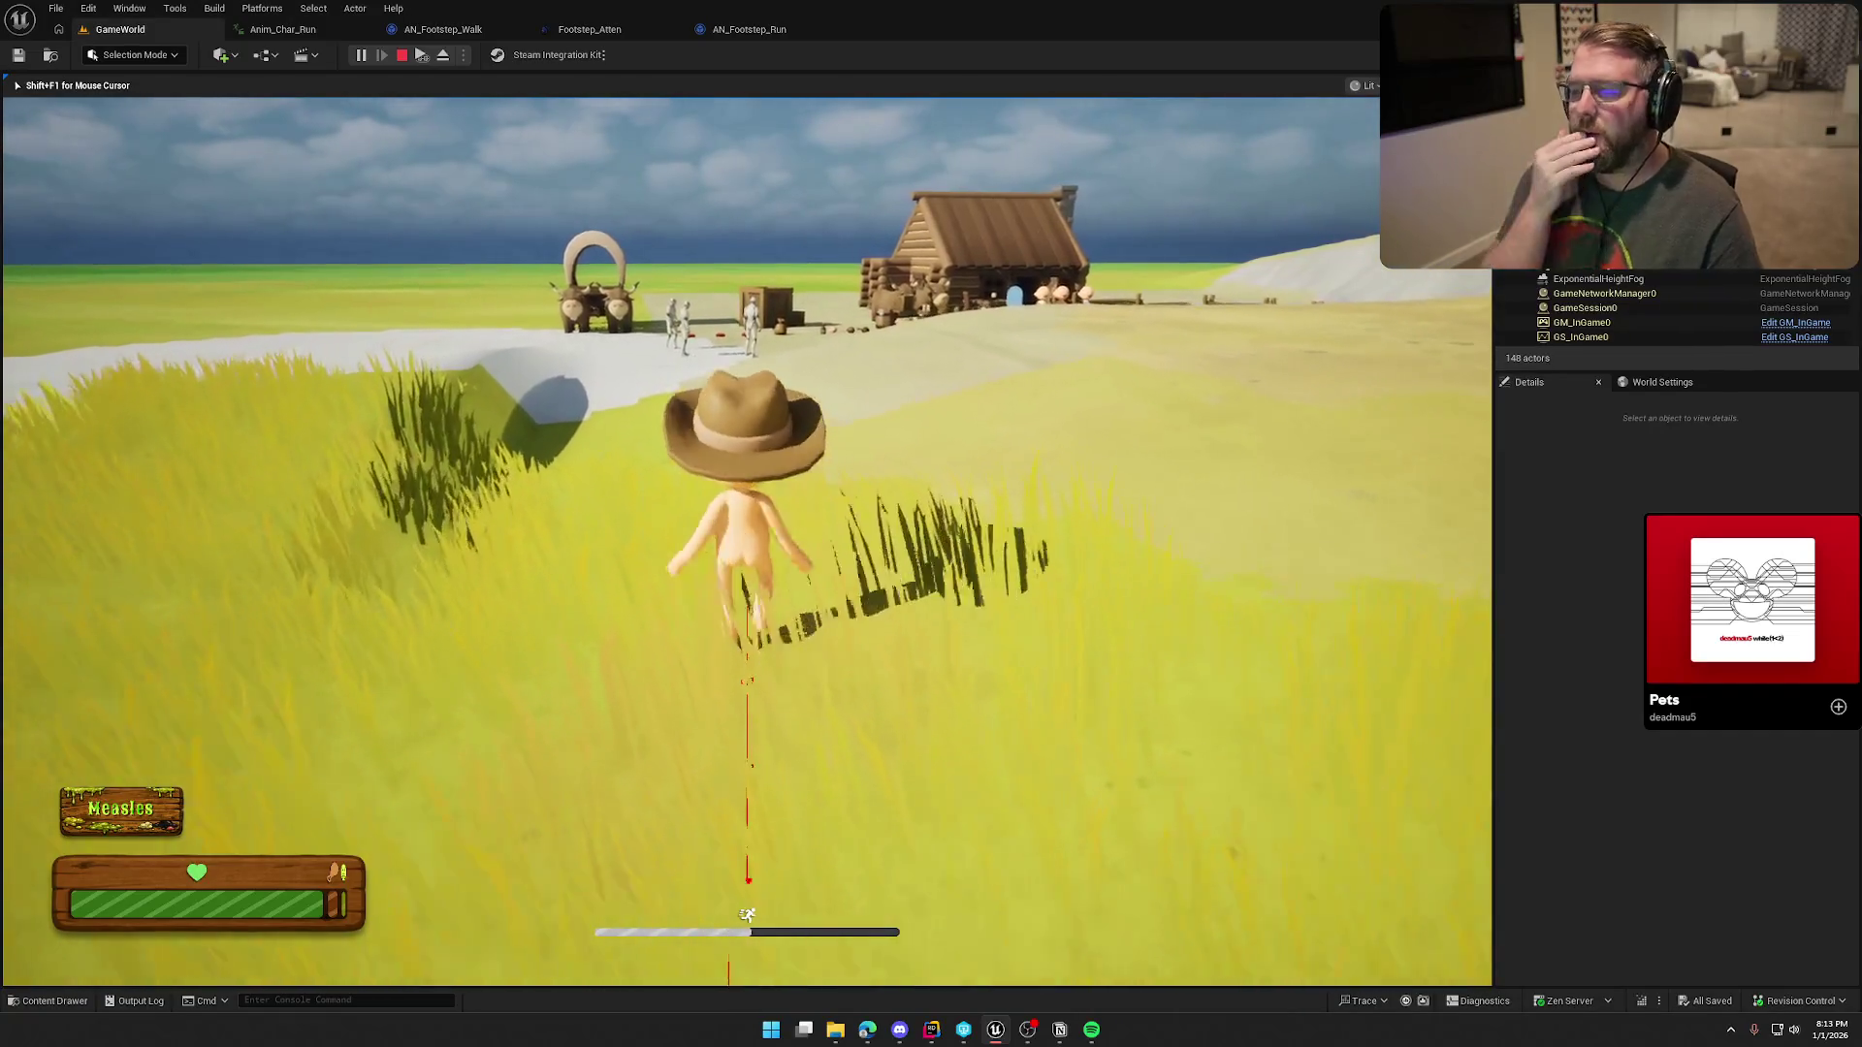
{"action": "key", "text": "d"}
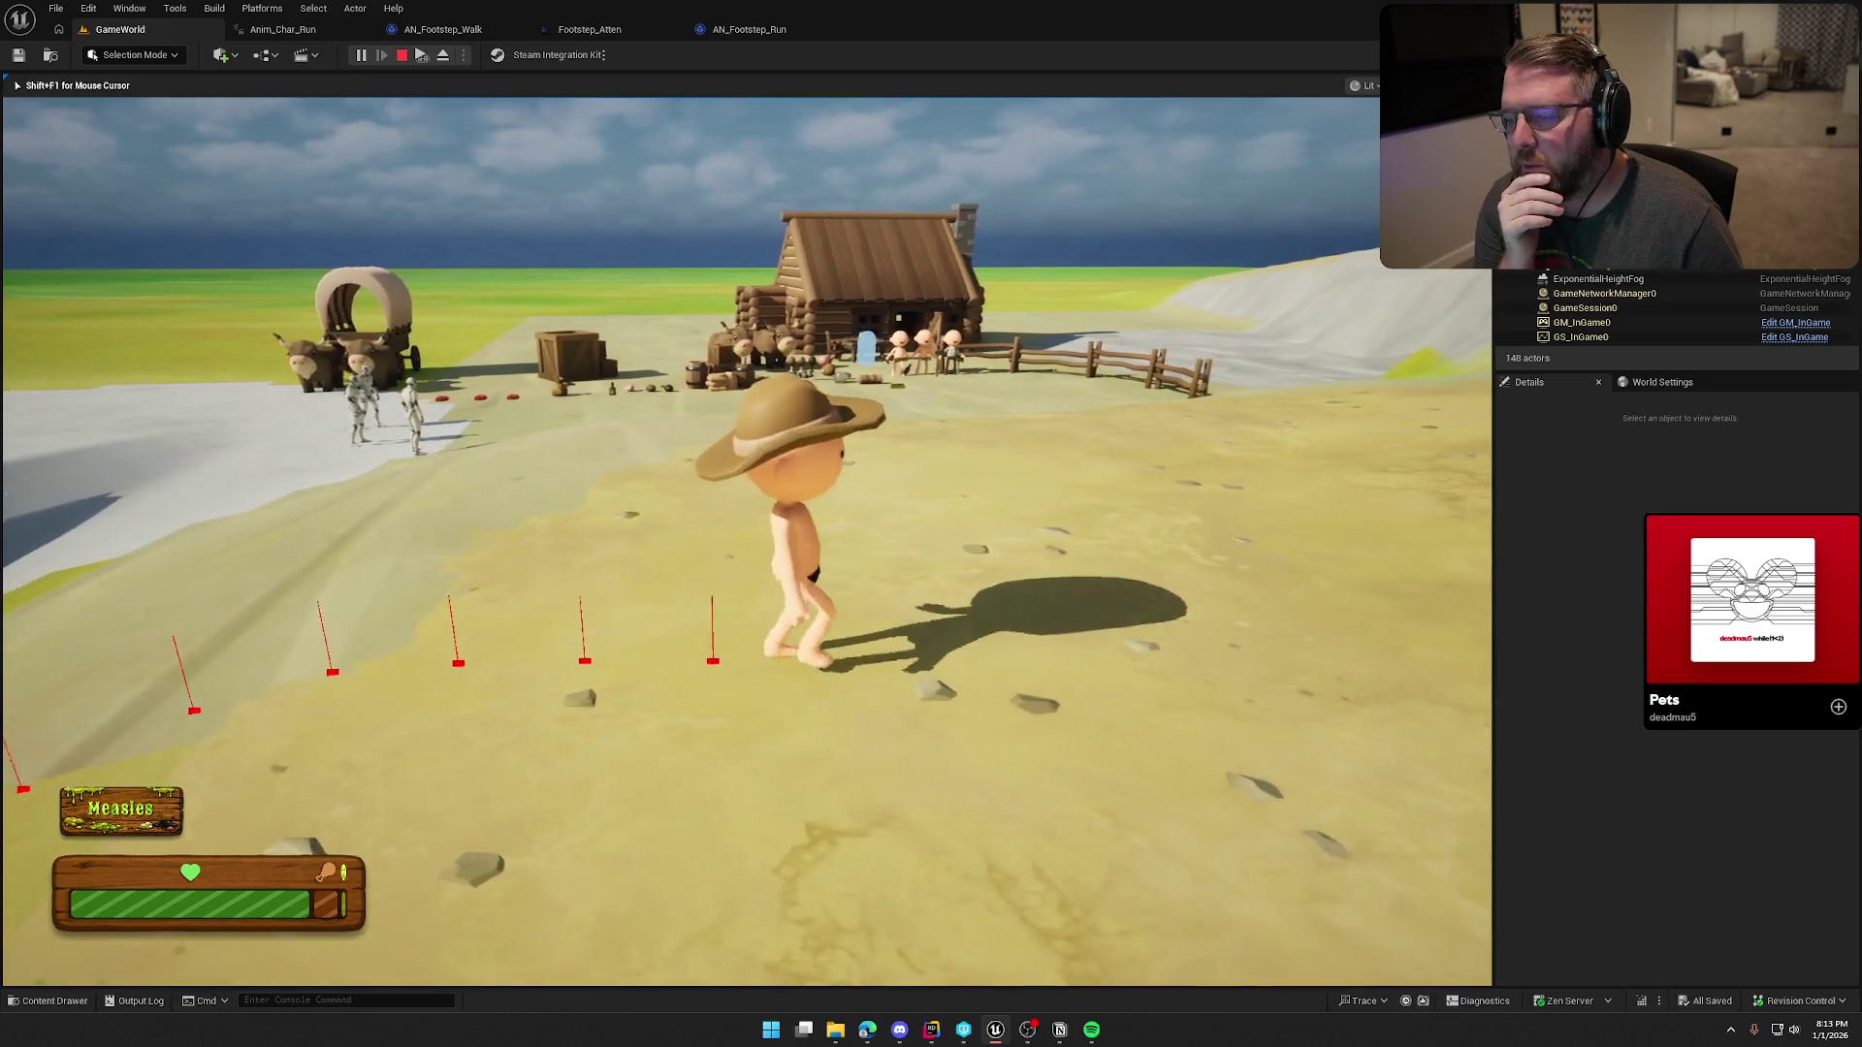
{"action": "key", "text": "w"}
{"action": "key", "text": "shift"}
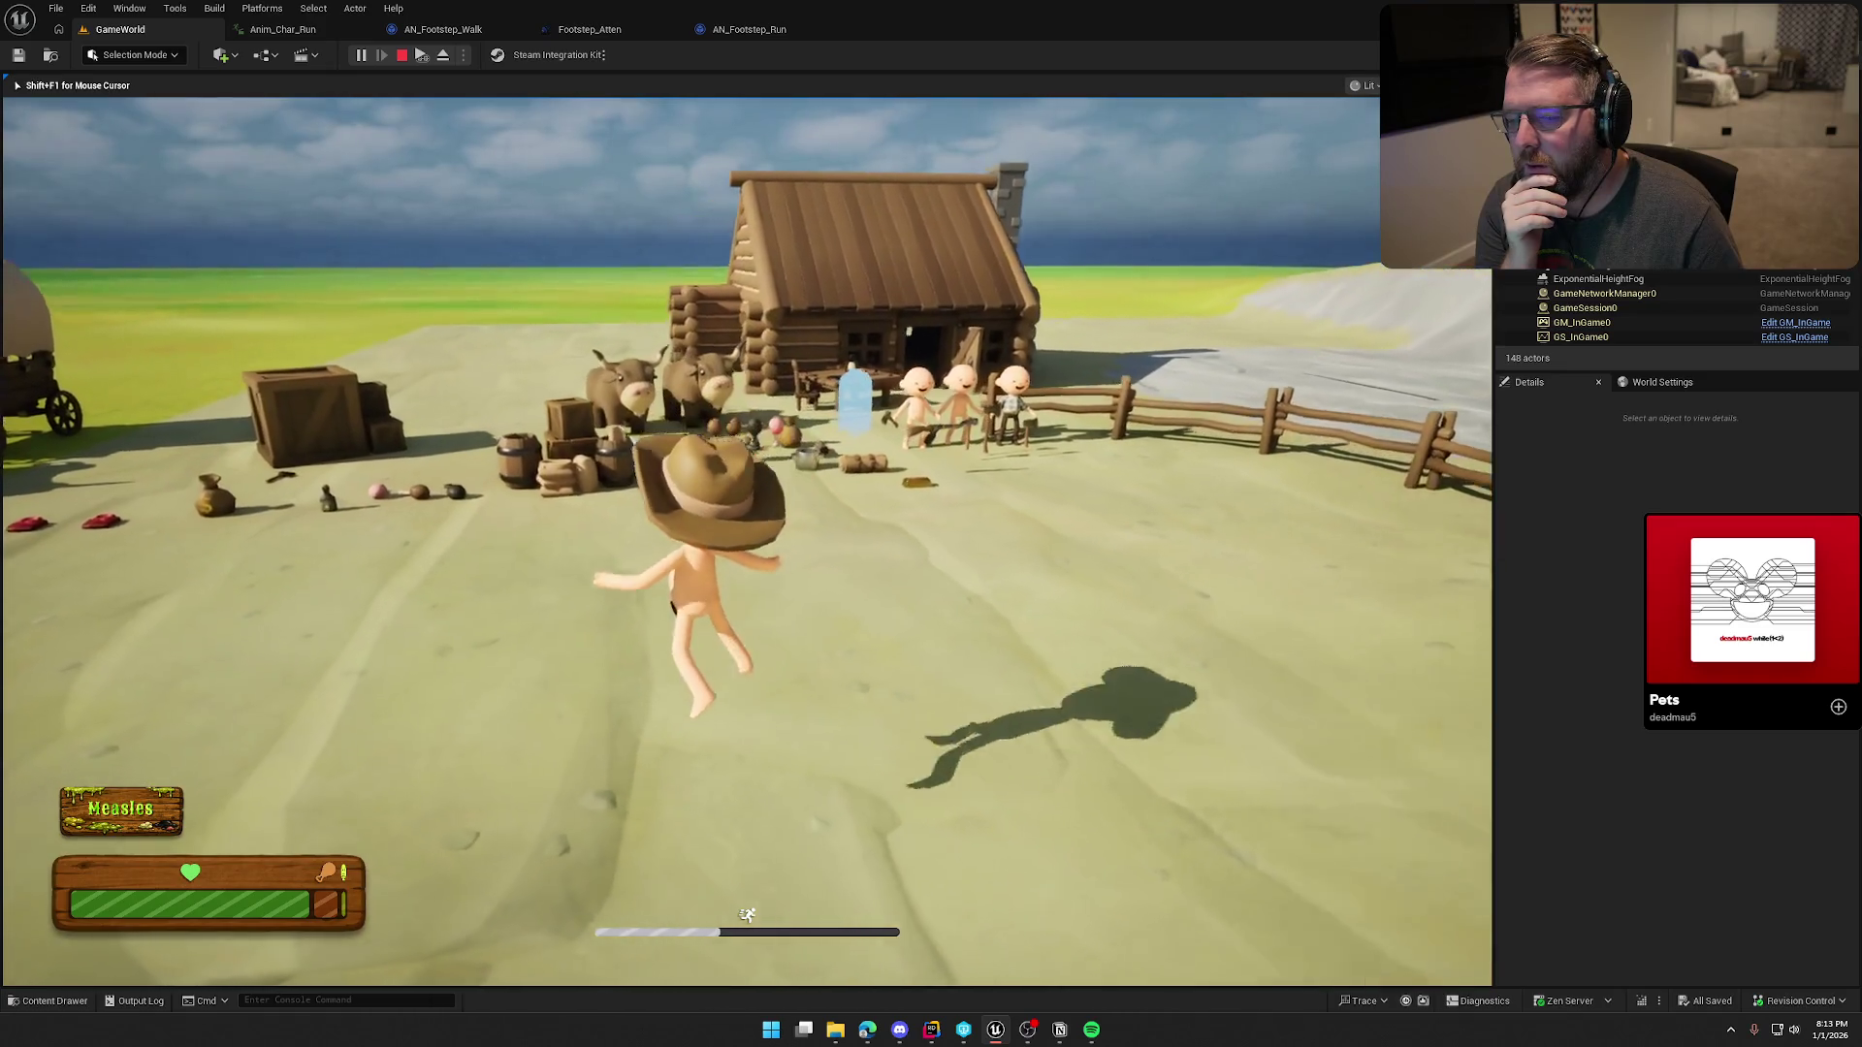
{"action": "key", "text": "a"}
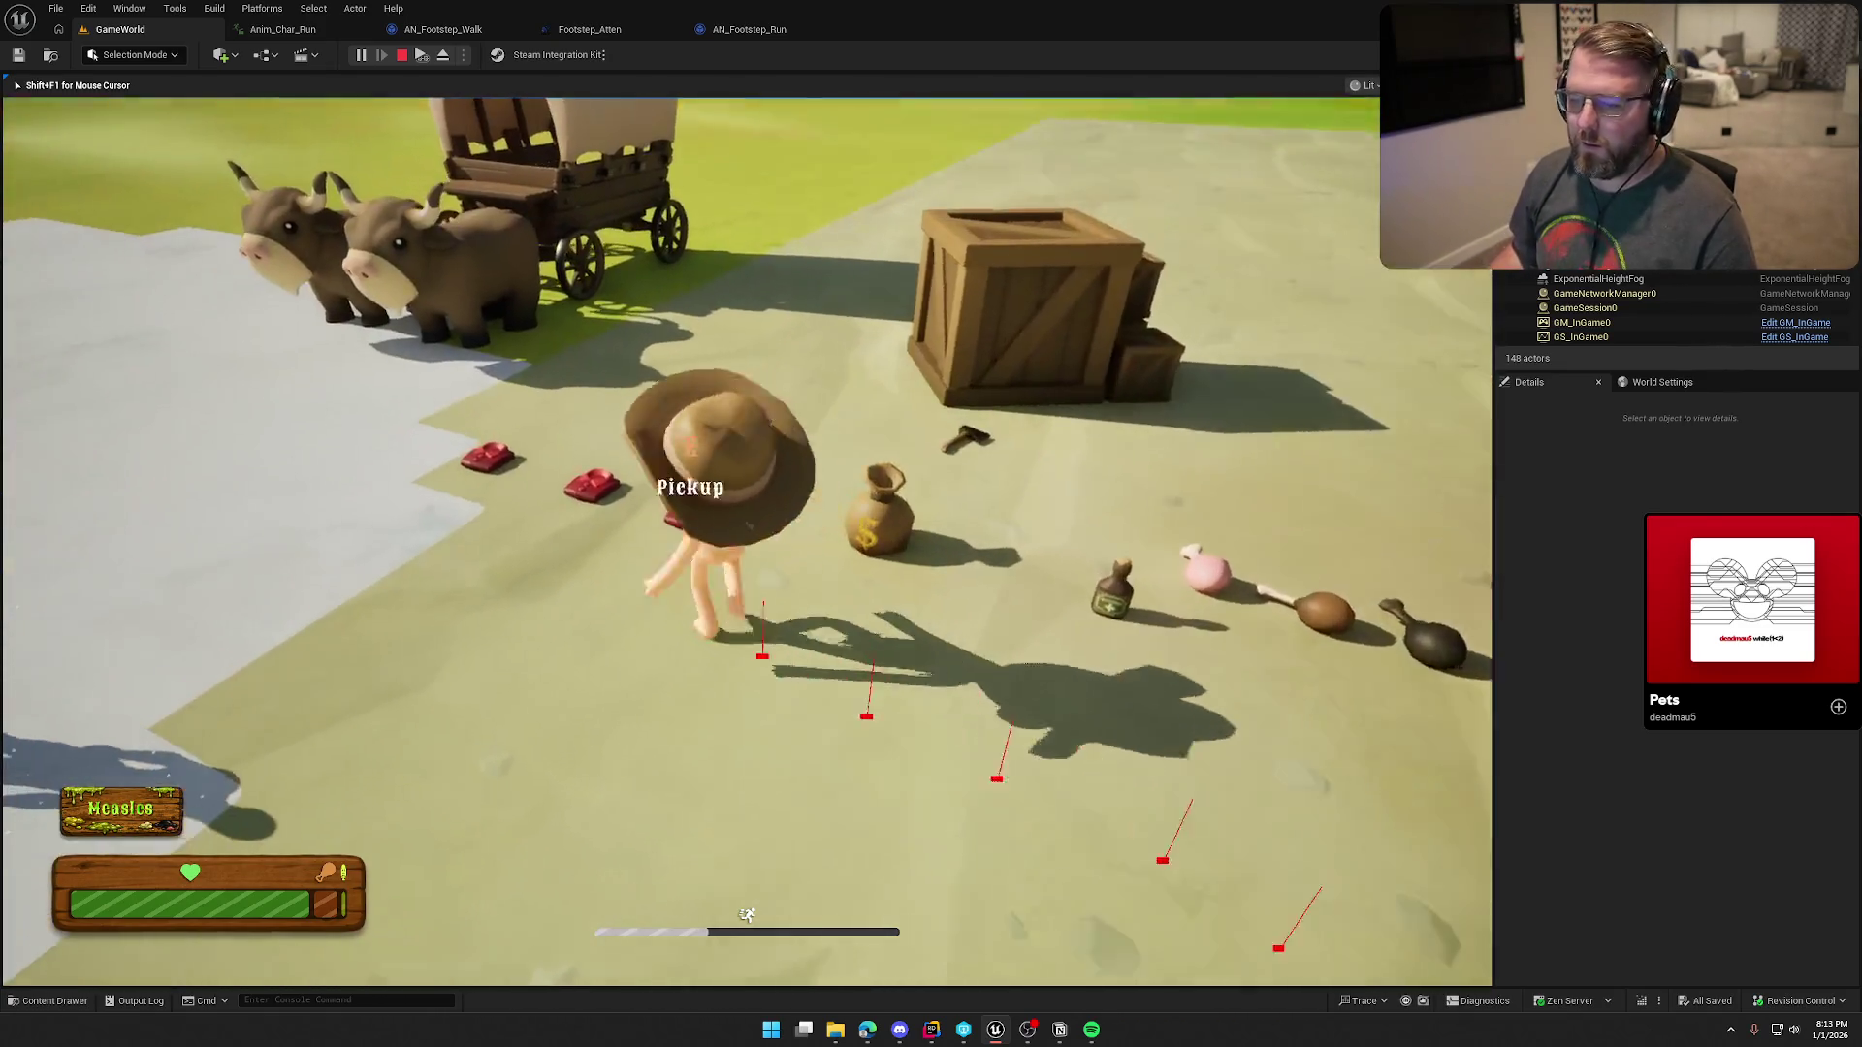
{"action": "key", "text": "e"}
{"action": "left_click", "coordinate": [747, 541]}
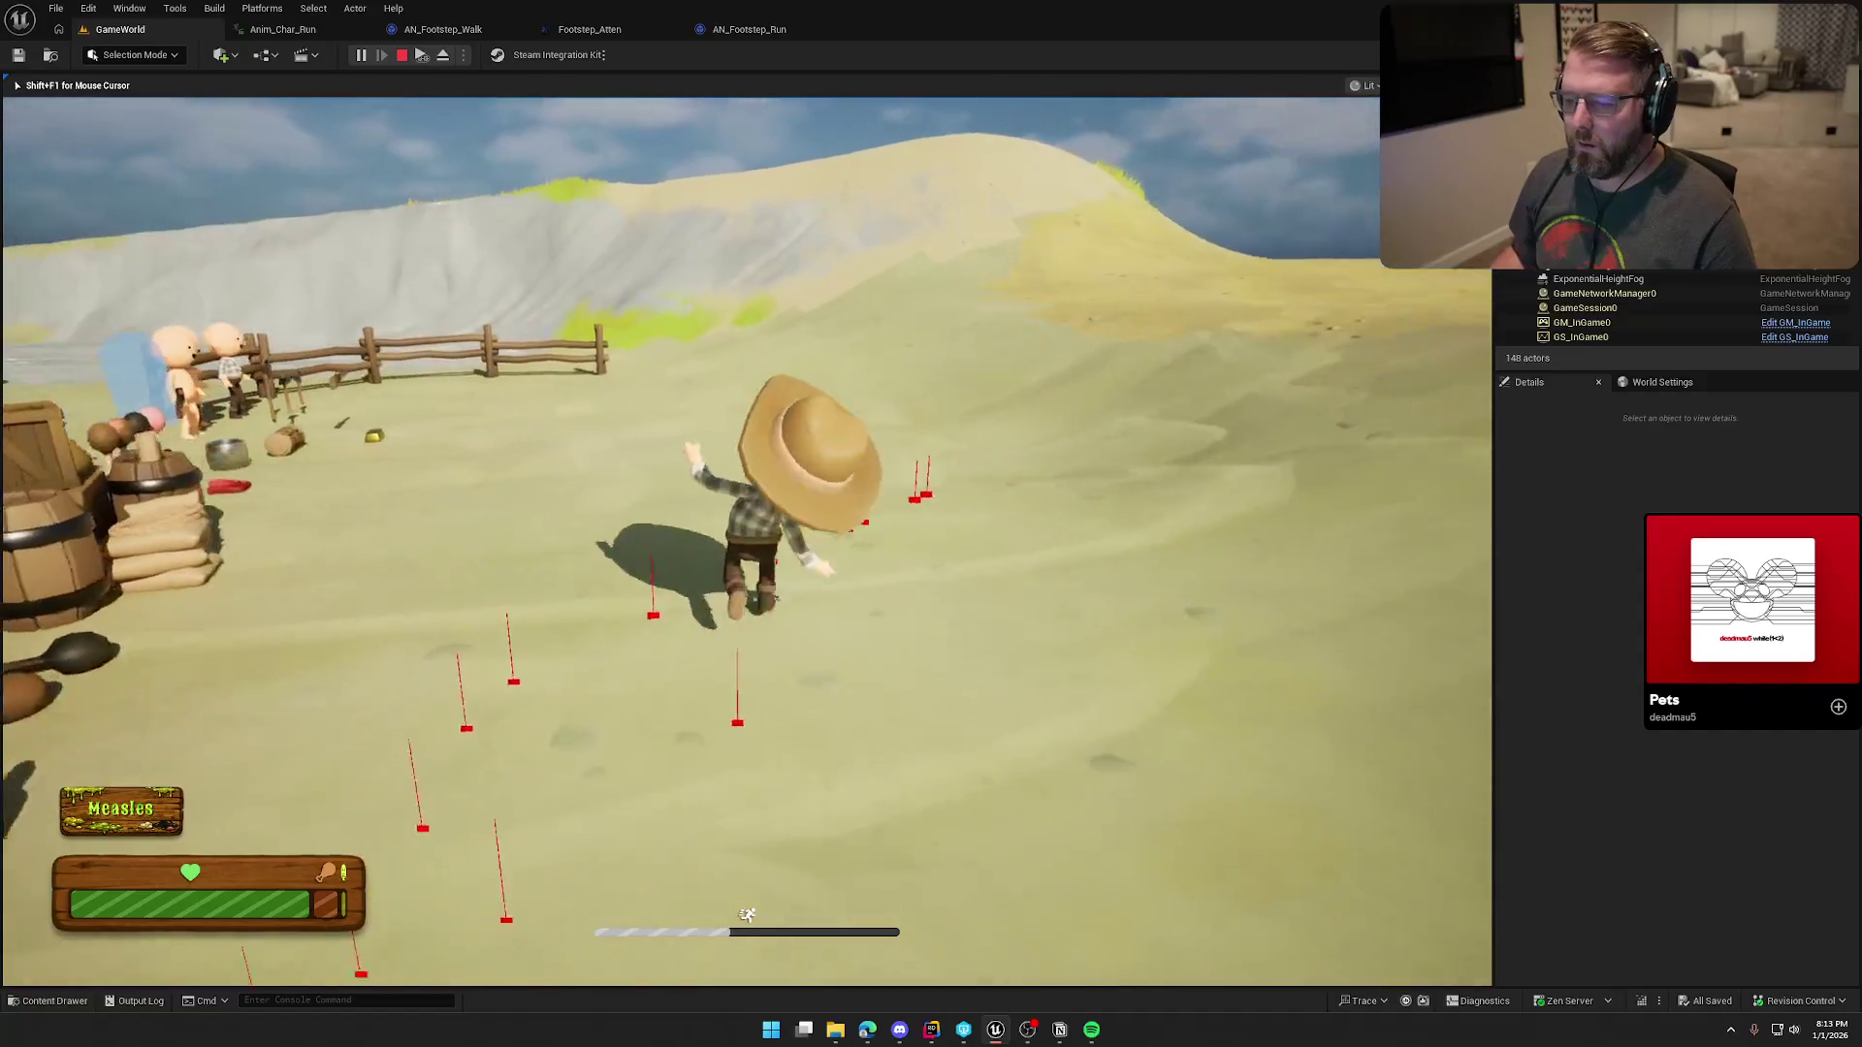
Step: Run along the fence and up the grey rock slope, then stop the play session
{"action": "key", "text": "w"}
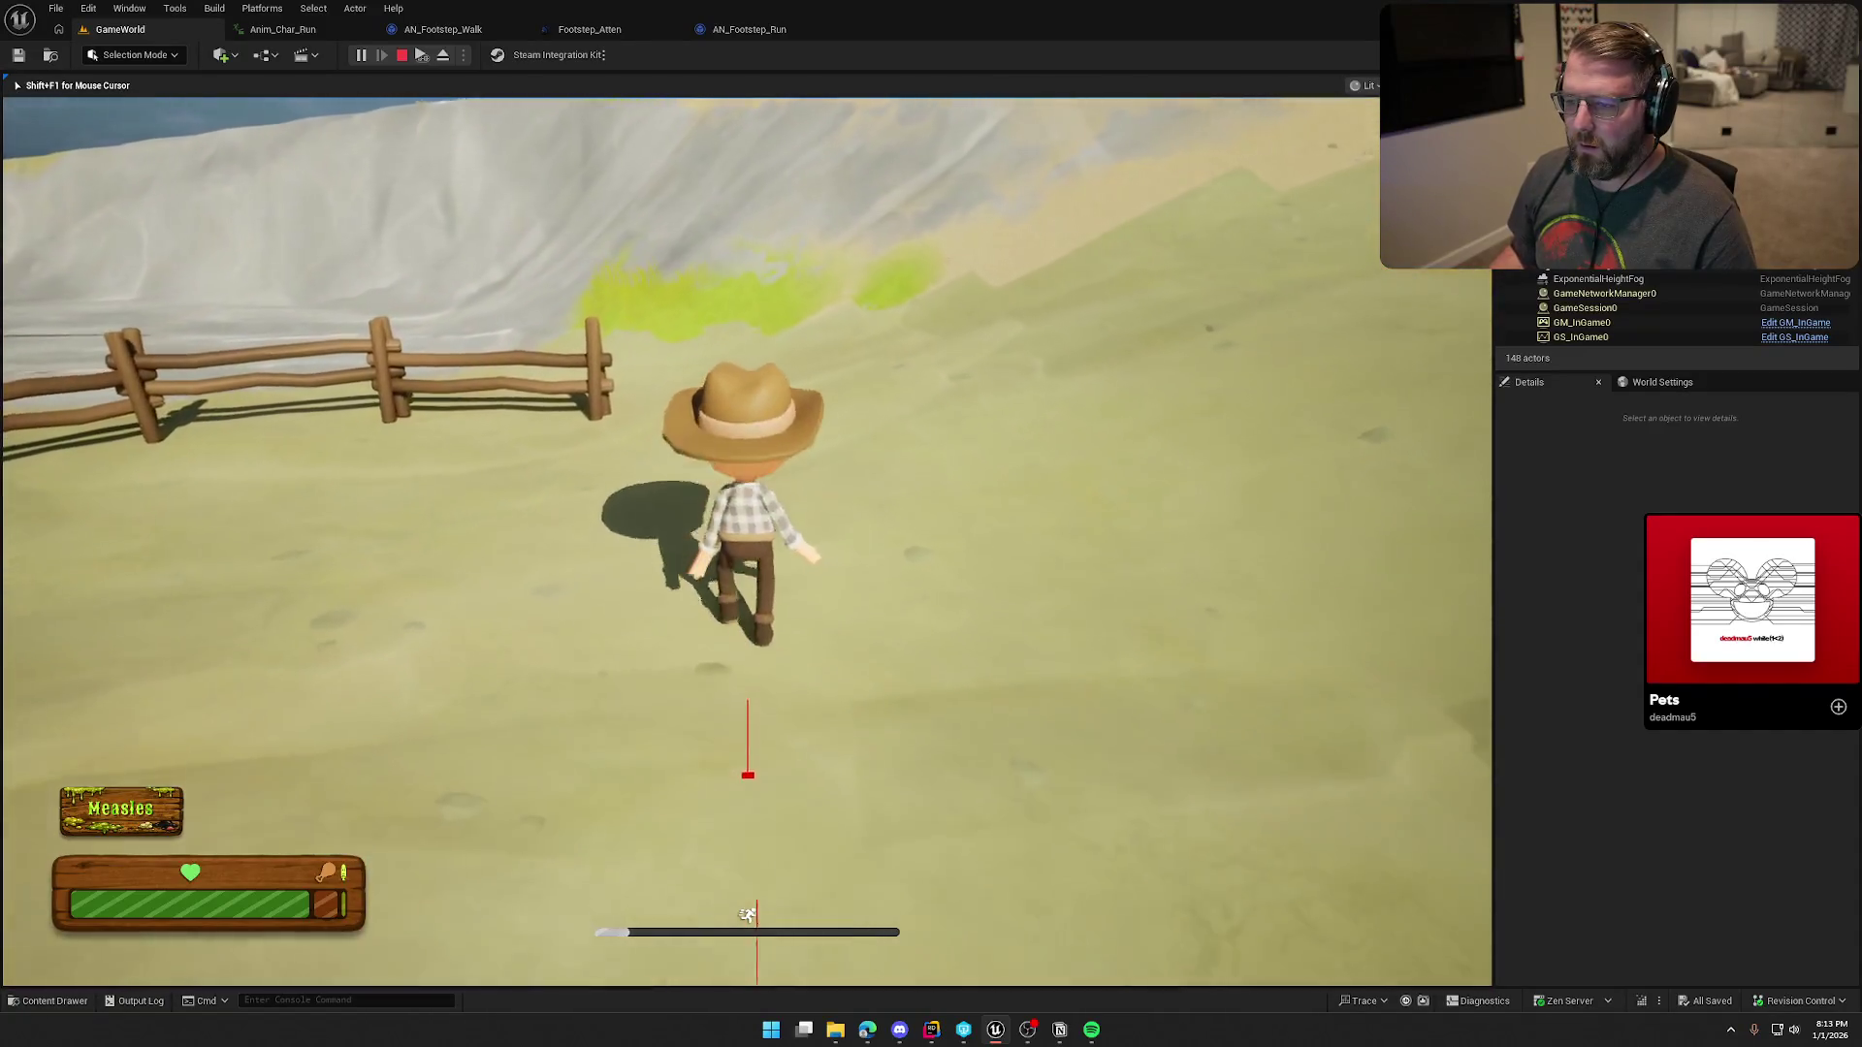
{"action": "key", "text": "w"}
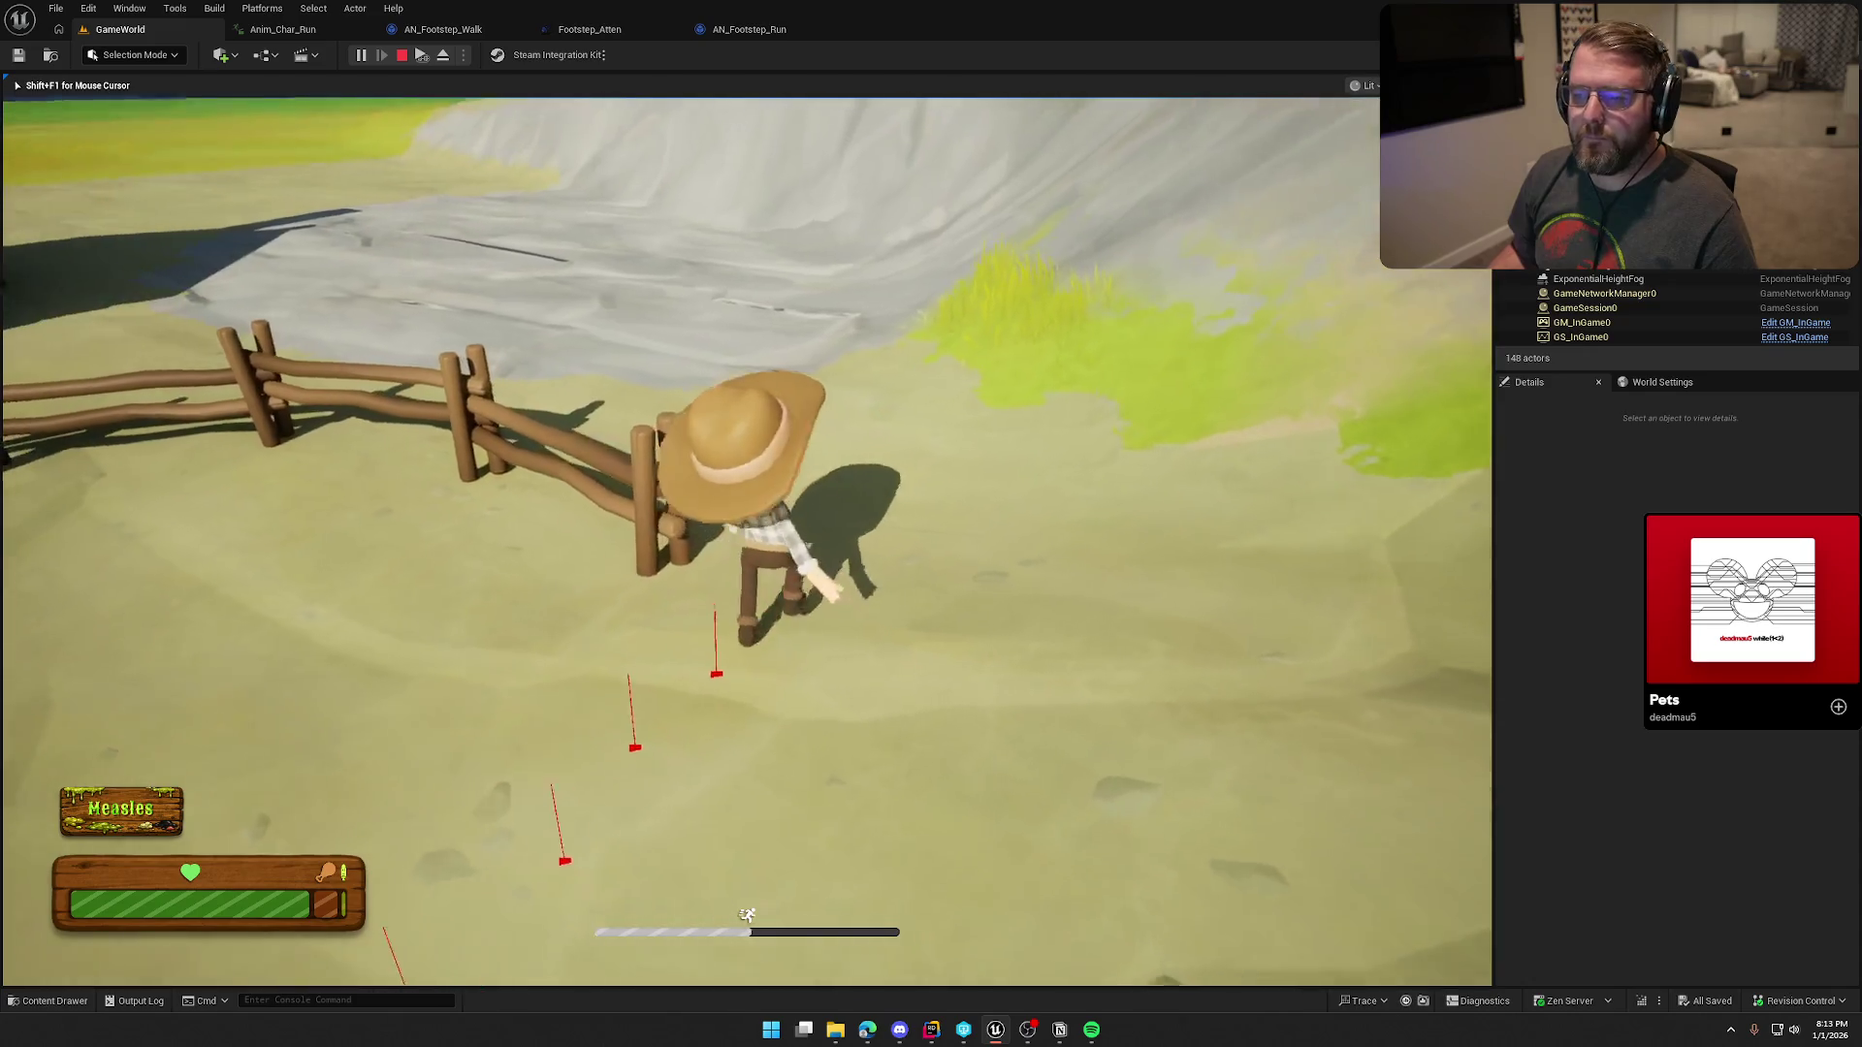
{"action": "key", "text": "w"}
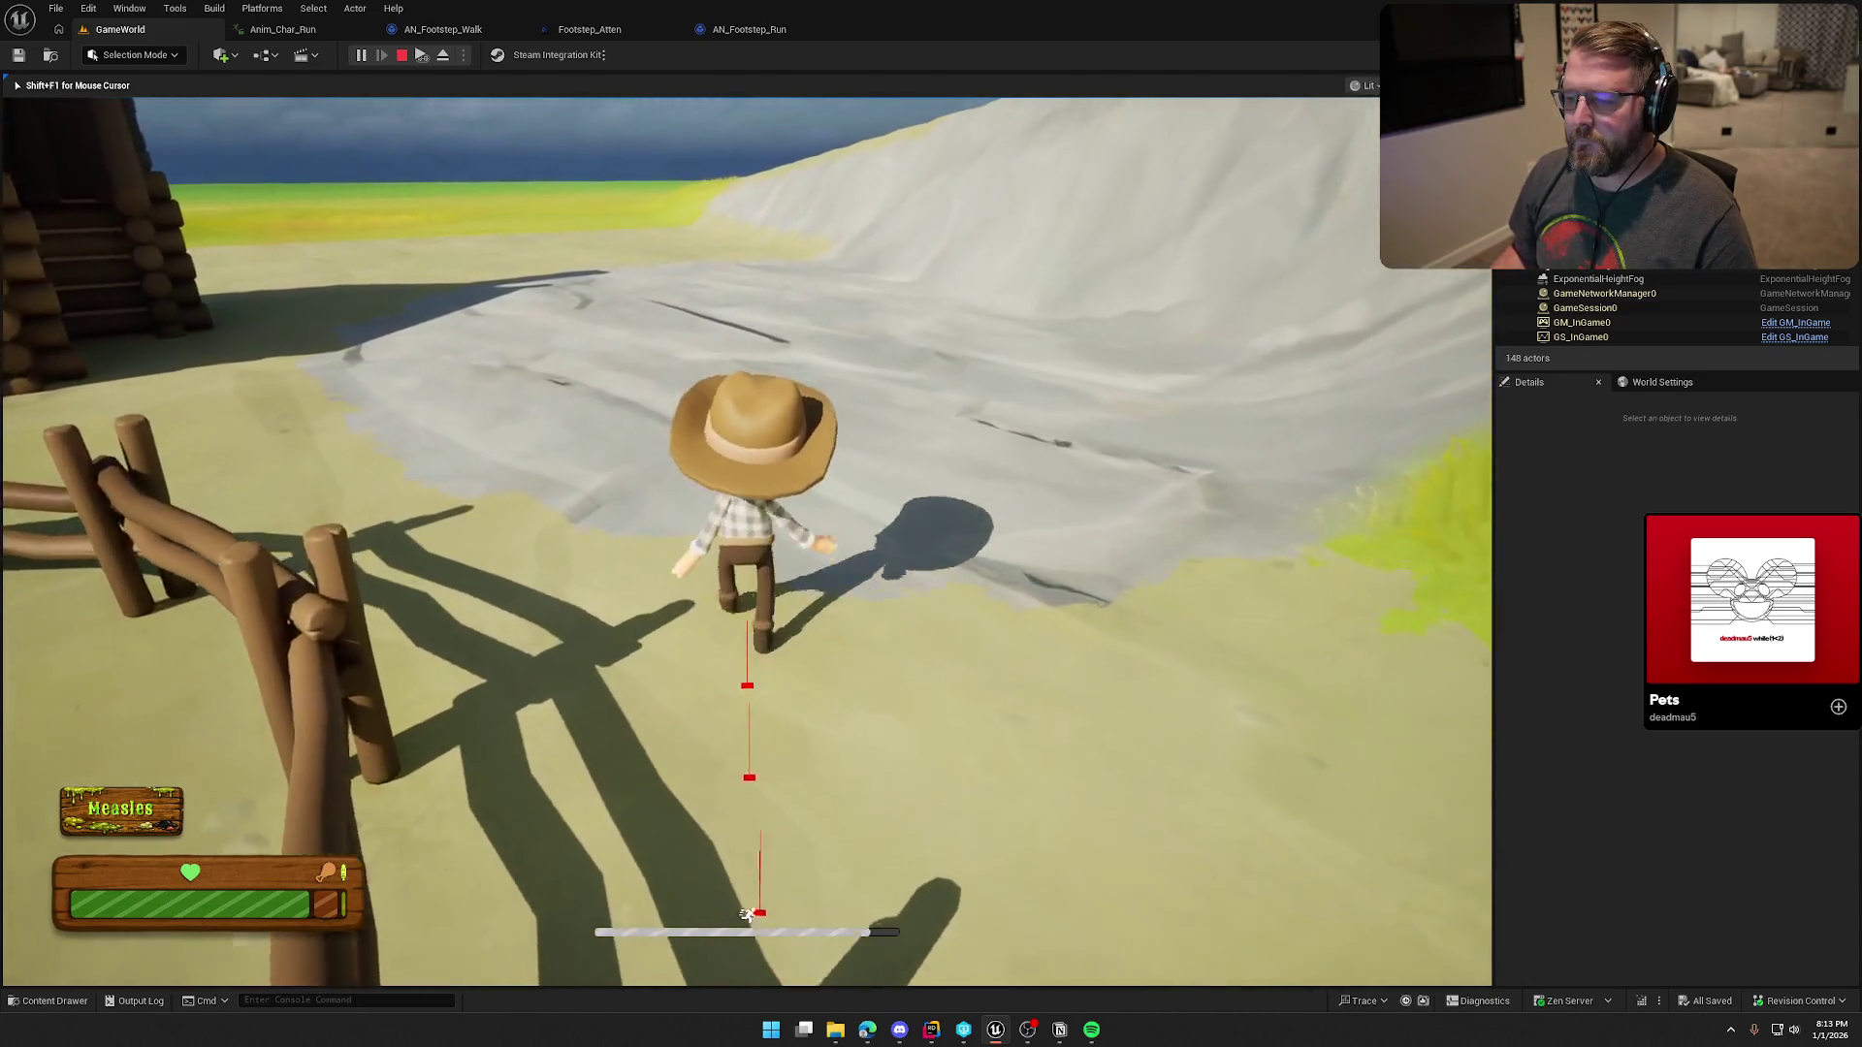
{"action": "key", "text": "w"}
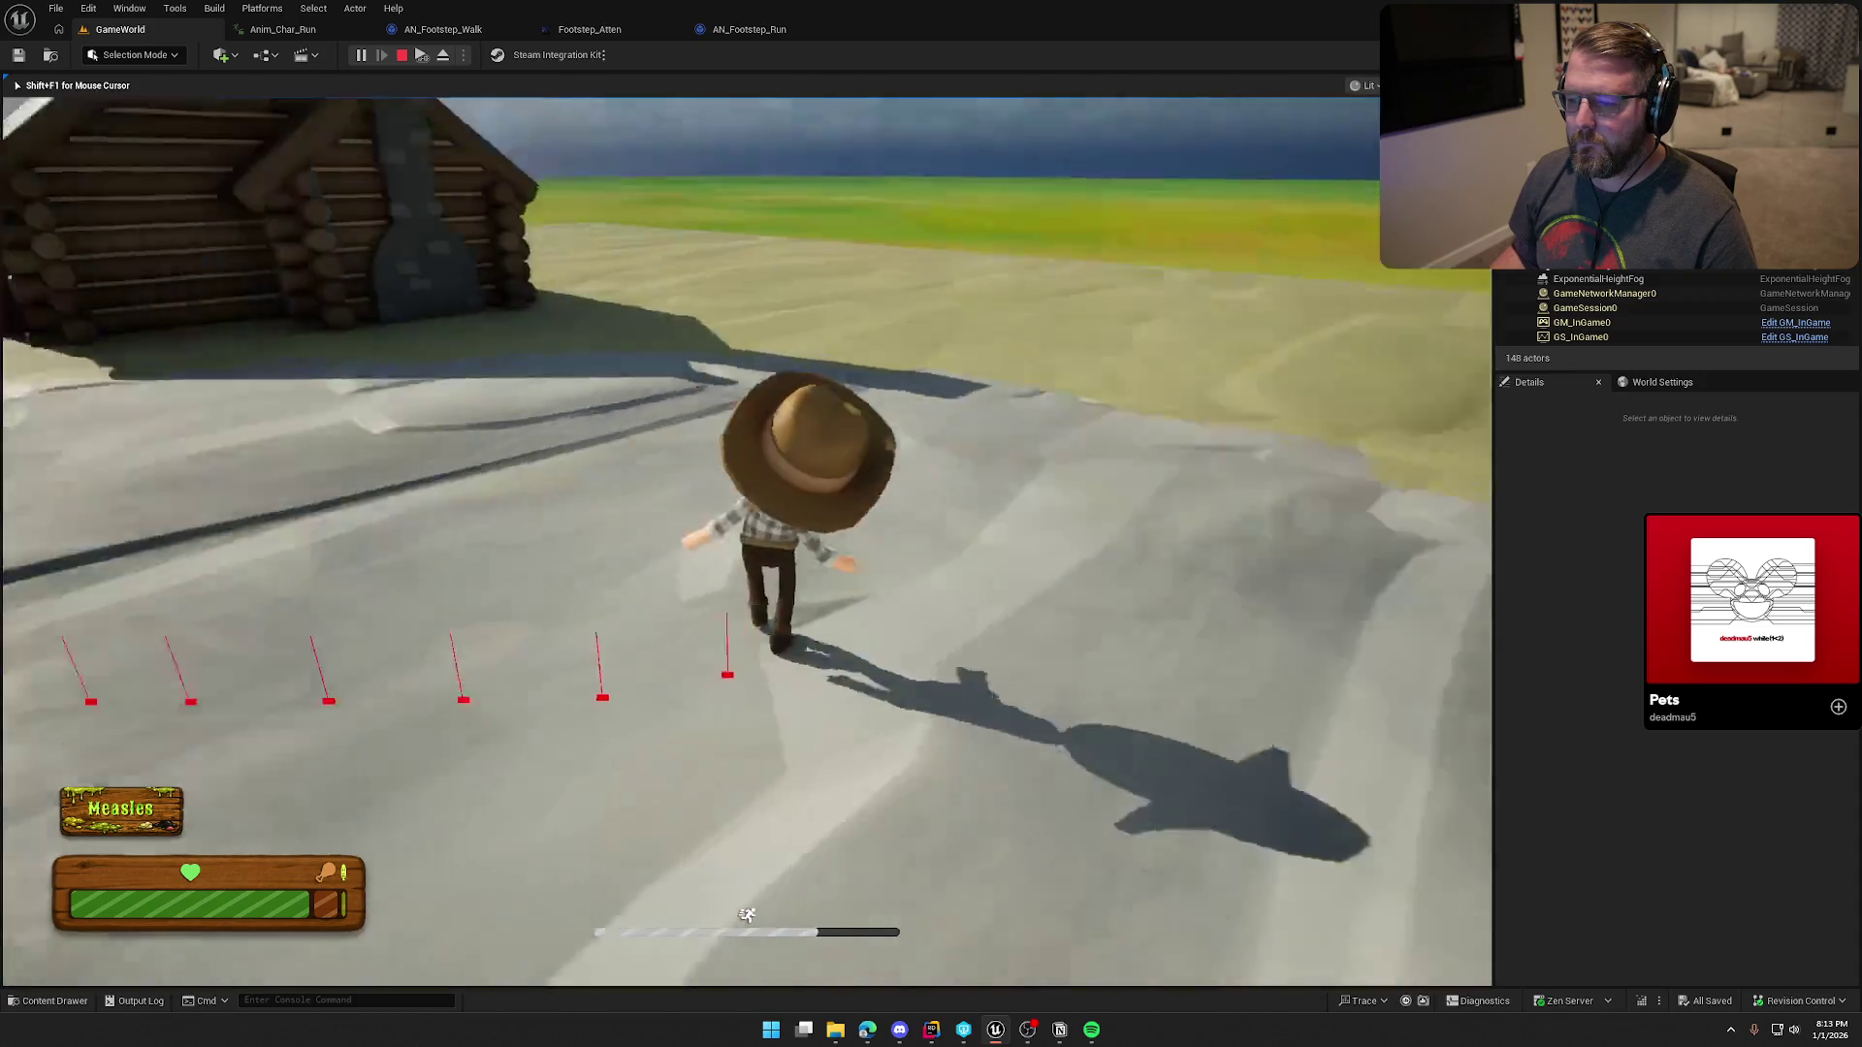
{"action": "key", "text": "Escape"}
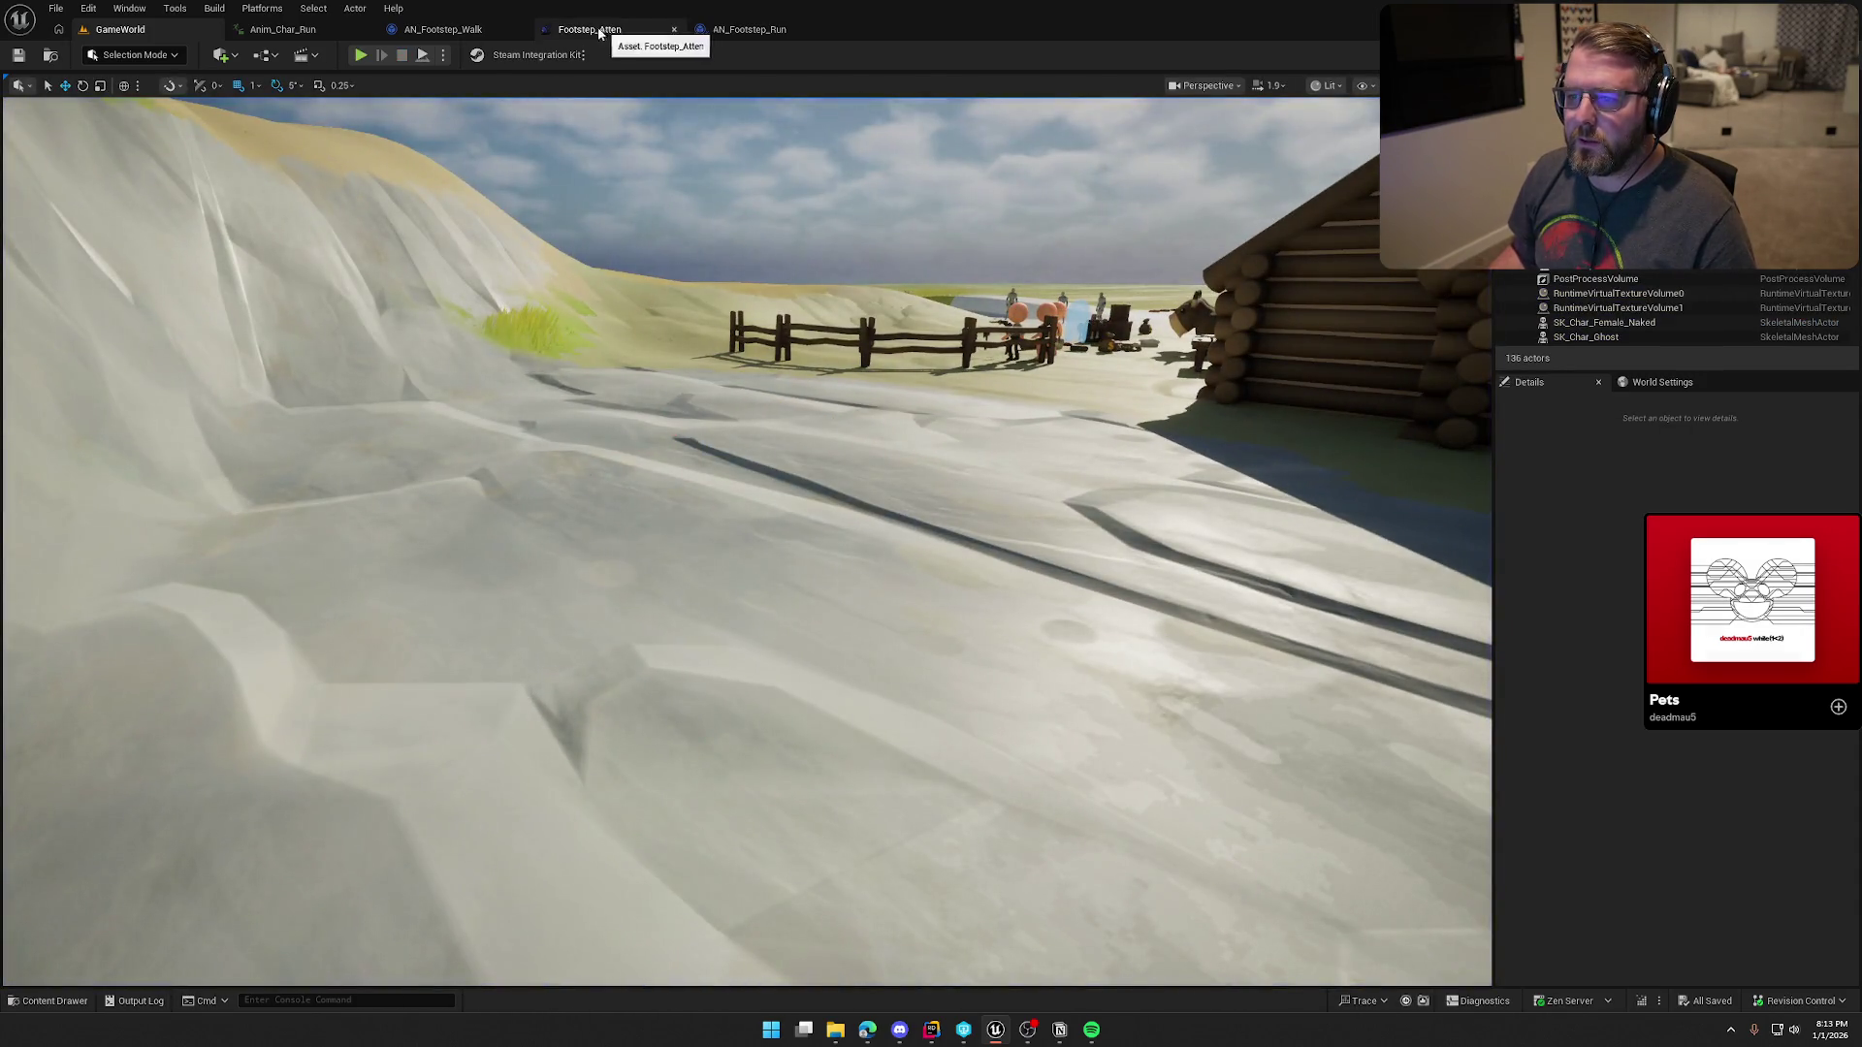
{"action": "left_click", "coordinate": [748, 29]}
Step: Set AN_Footstep_Run's random volume minimum to 0.1
{"action": "mouse_move", "coordinate": [1144, 573]}
{"action": "left_mouse_down"}
{"action": "mouse_move", "coordinate": [770, 631]}
{"action": "mouse_move", "coordinate": [711, 435]}
{"action": "left_mouse_up"}
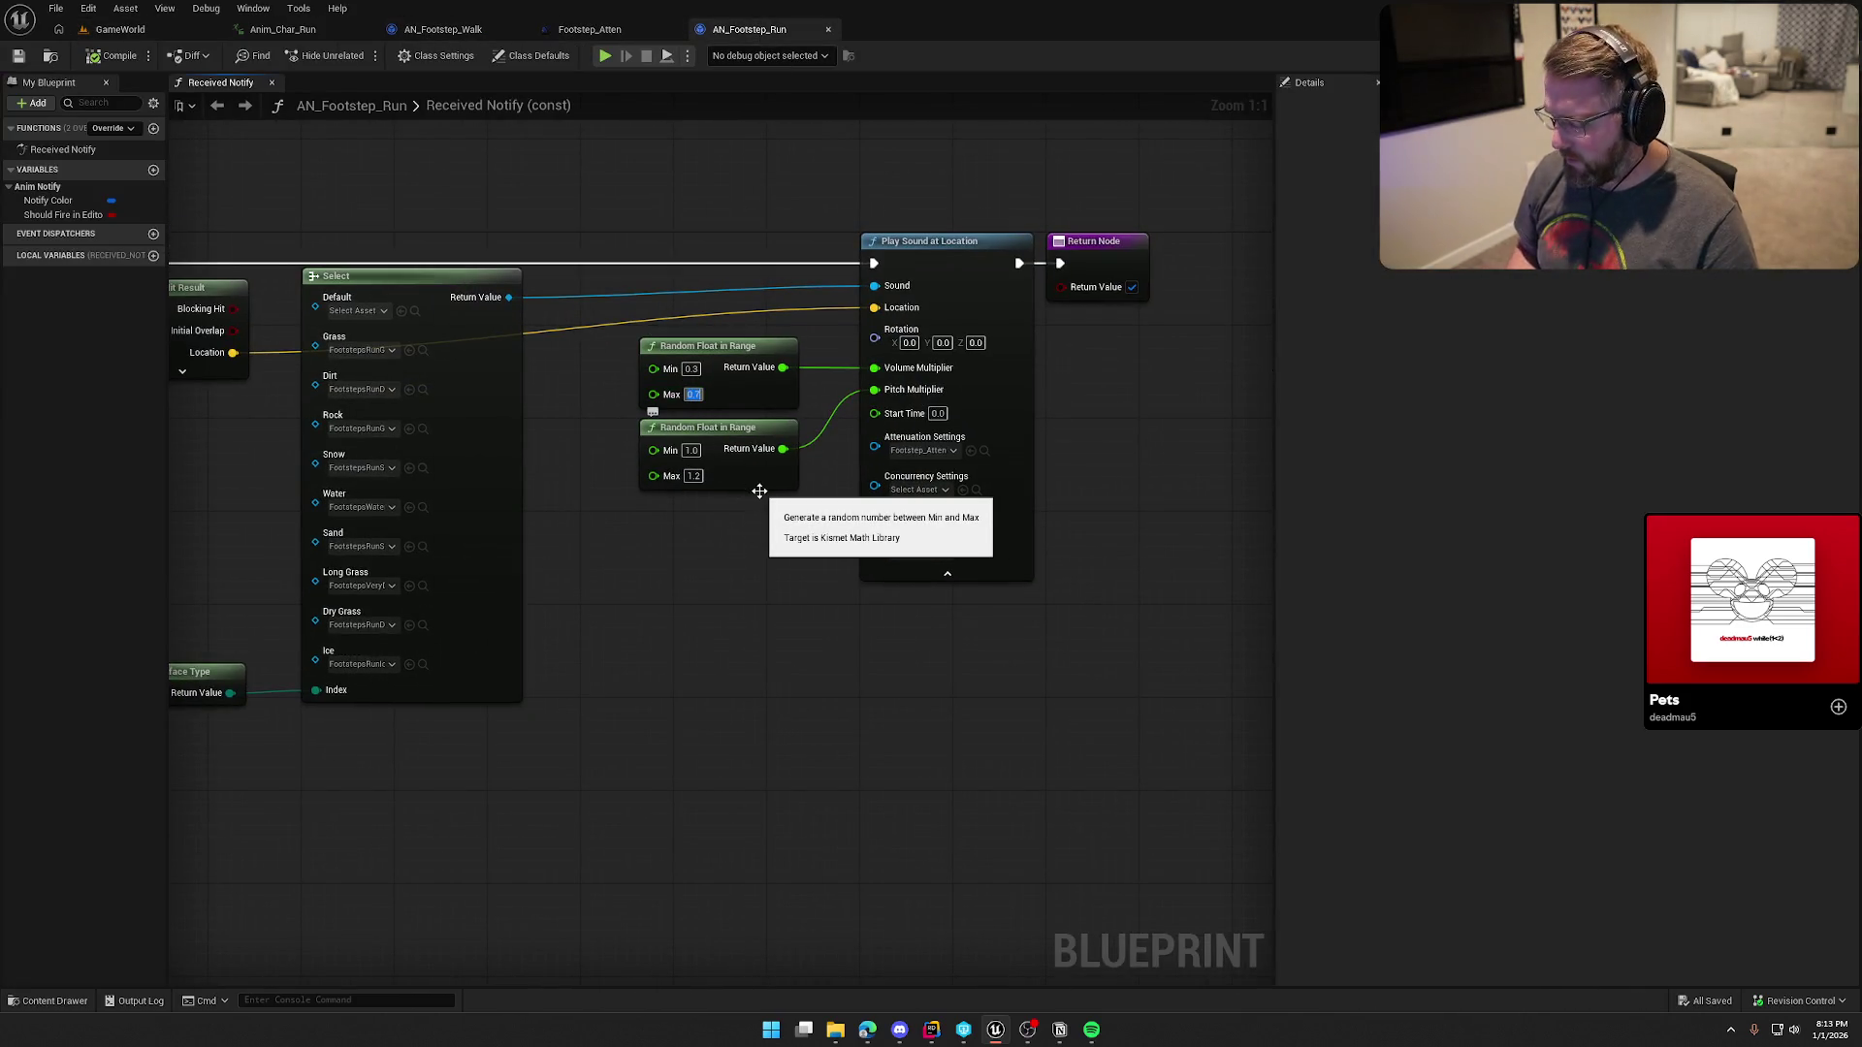
{"action": "type", "text": "0.5"}
{"action": "left_click", "coordinate": [770, 560]}
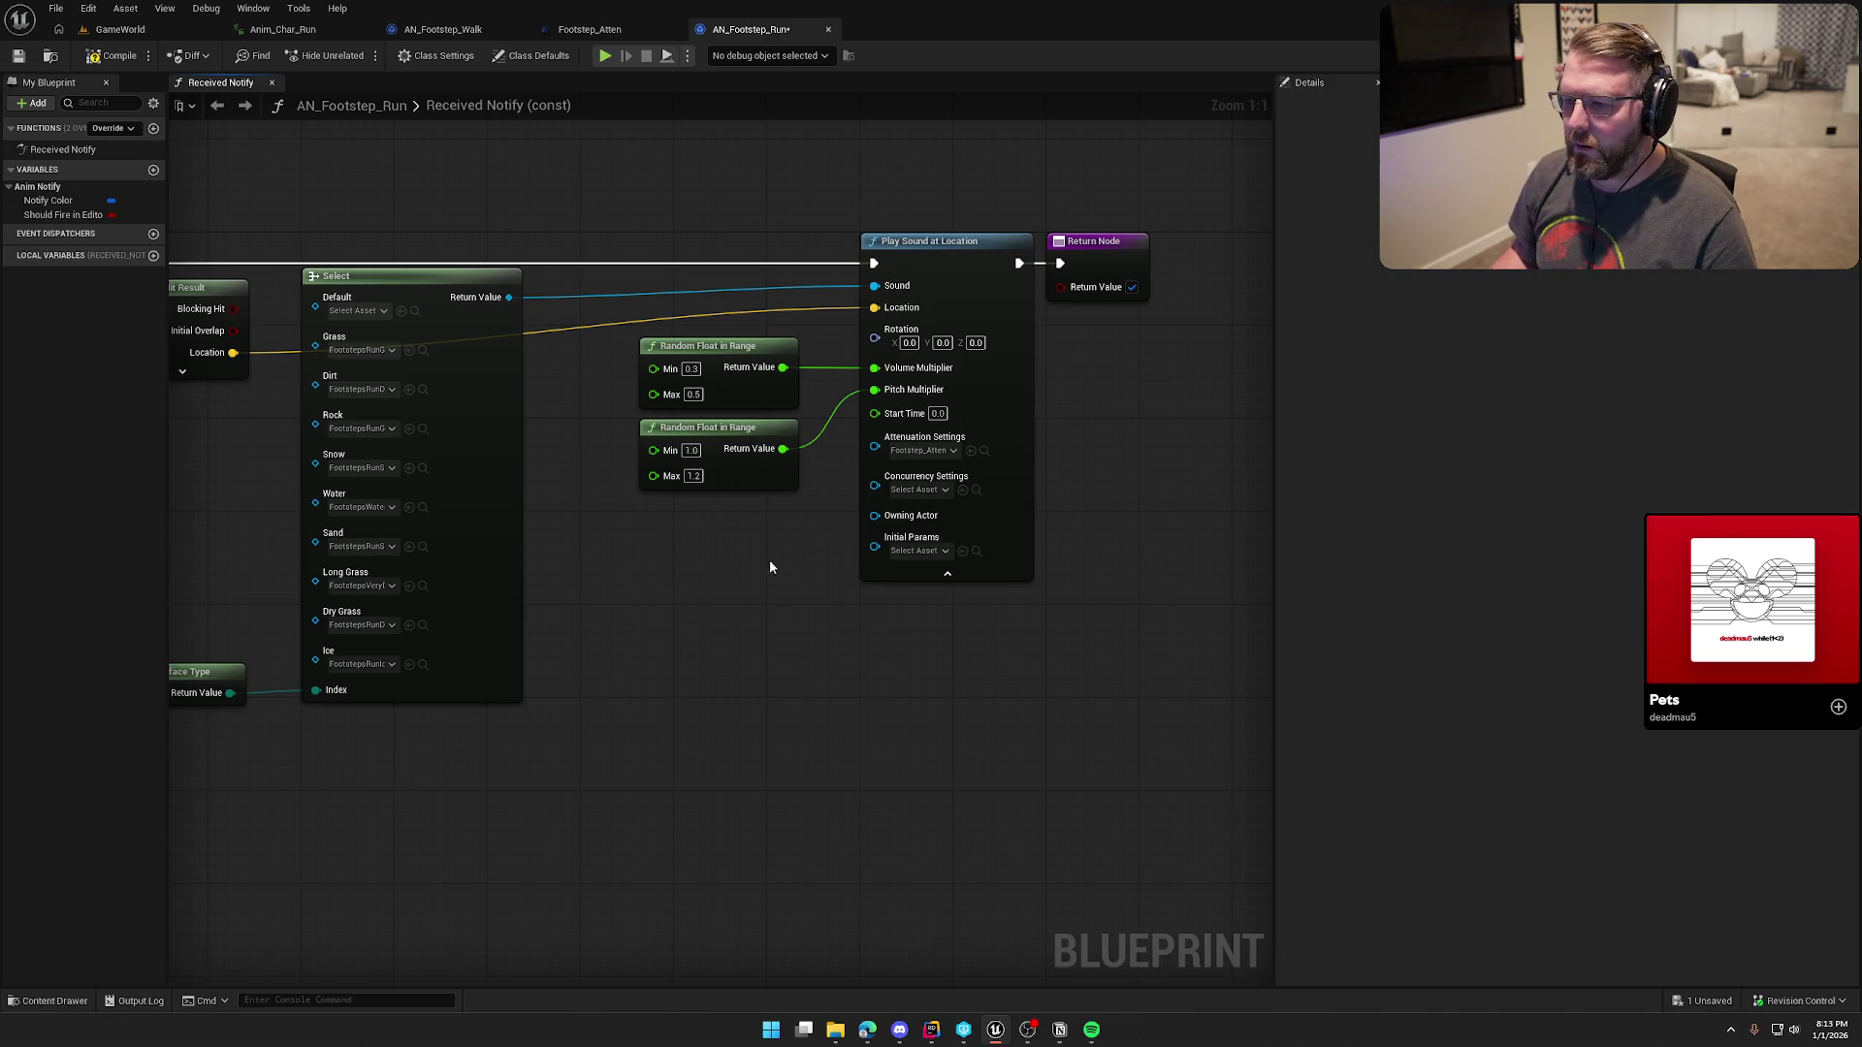
{"action": "key", "text": "BackSpace"}
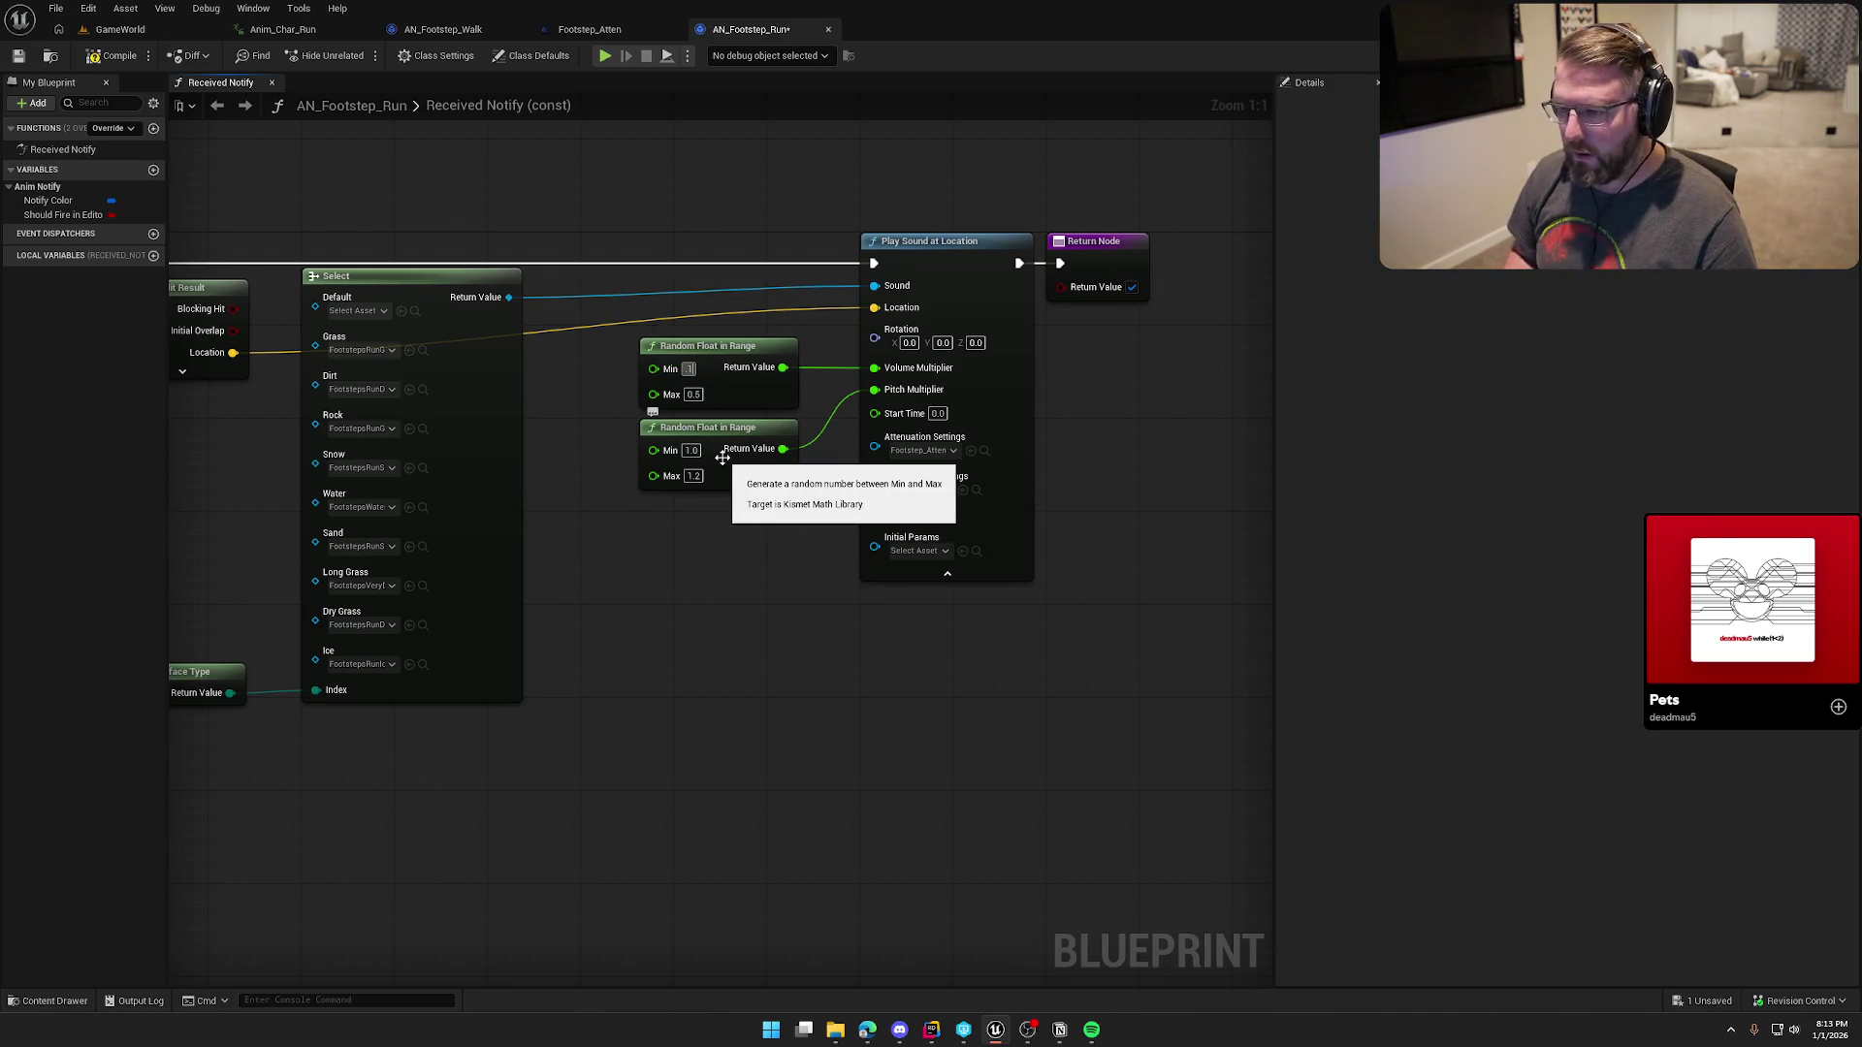
{"action": "key", "text": "Return"}
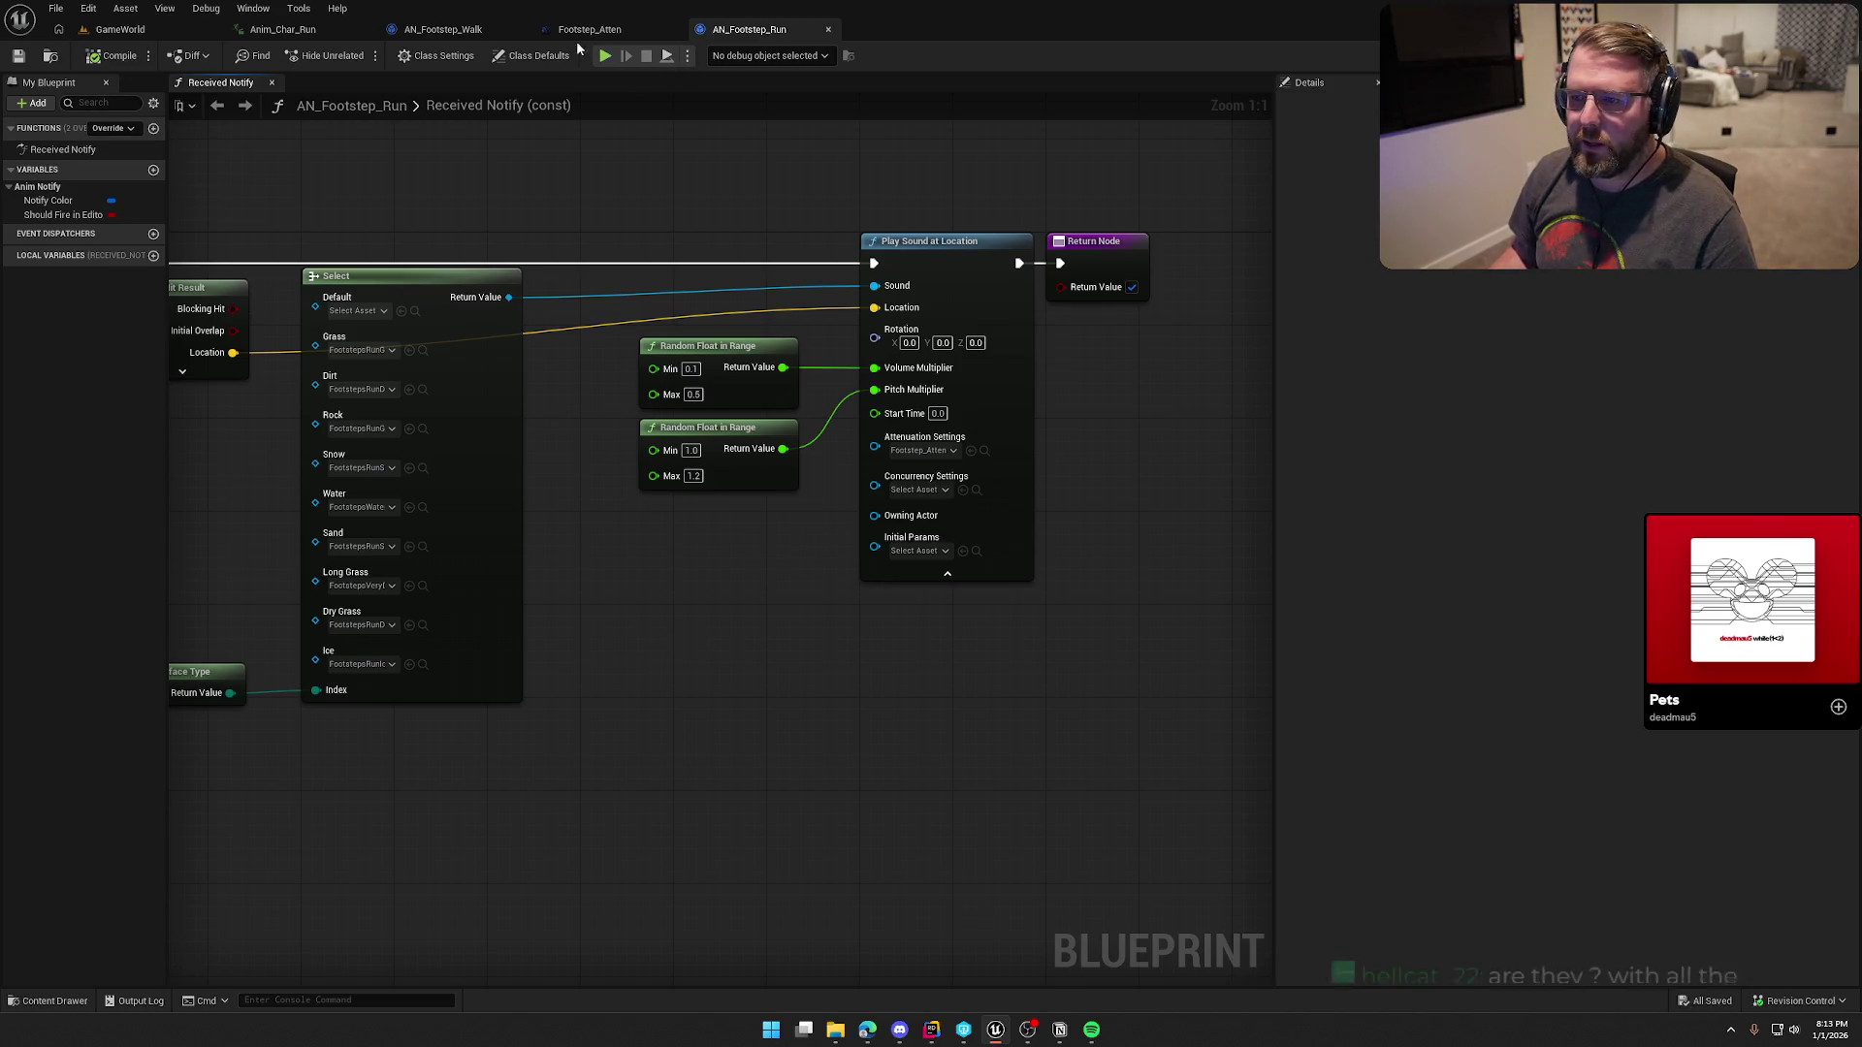
Step: Set AN_Footstep_Walk's volume range to 0.2–0.5 and save both blueprints
{"action": "left_click", "coordinate": [461, 32]}
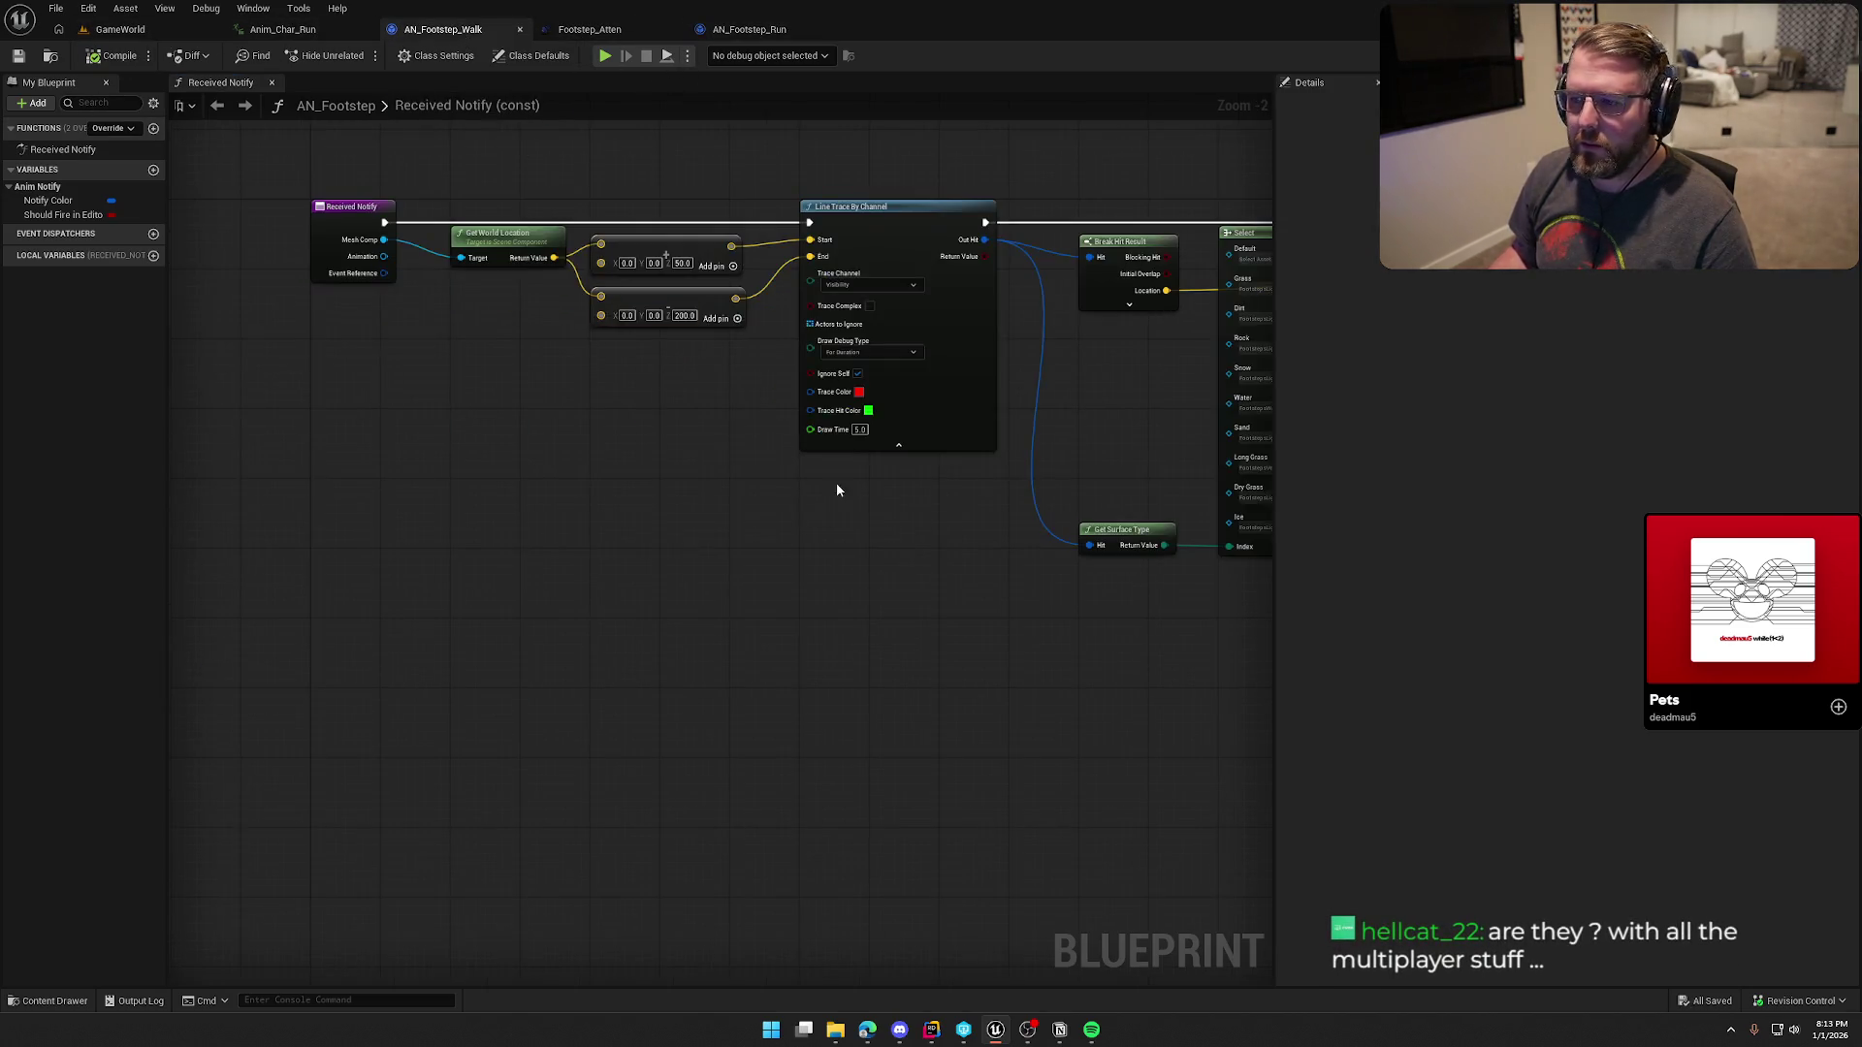
{"action": "type", "text": "0.5"}
{"action": "key", "text": "Return"}
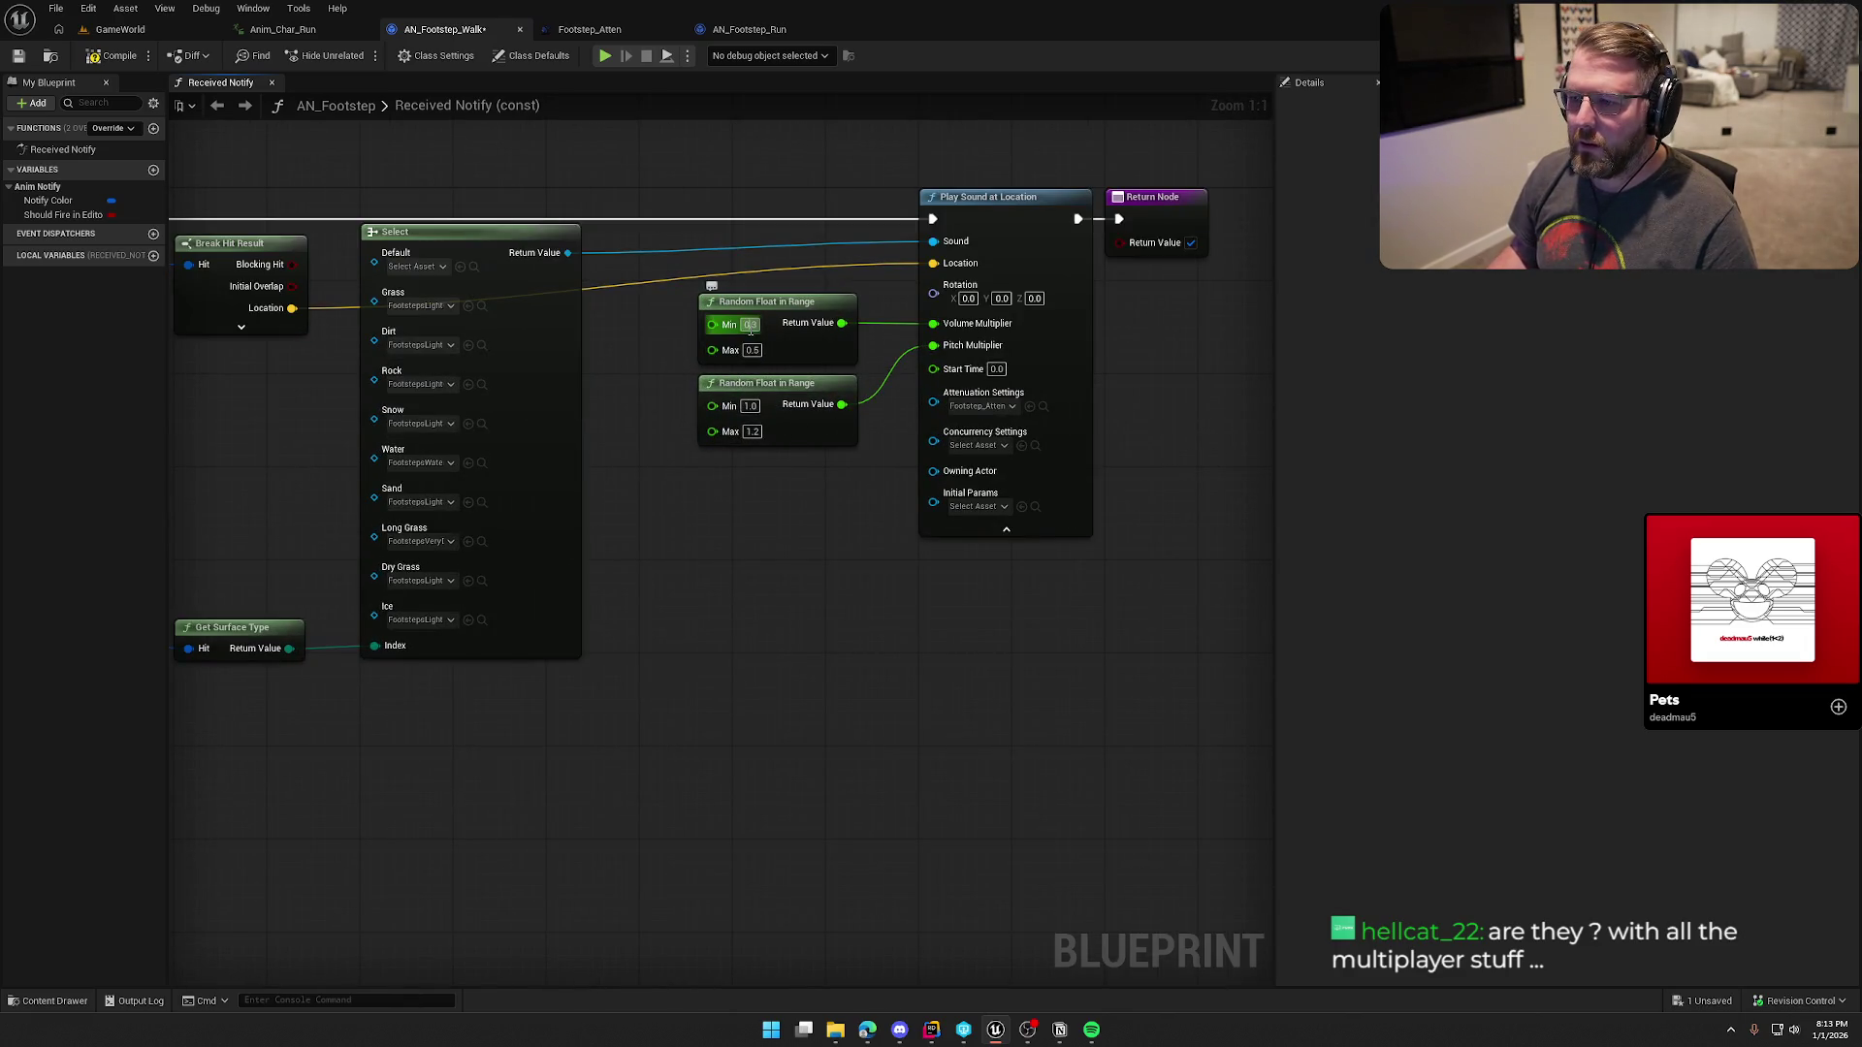
{"action": "left_click", "coordinate": [750, 325]}
{"action": "type", "text": "0.2"}
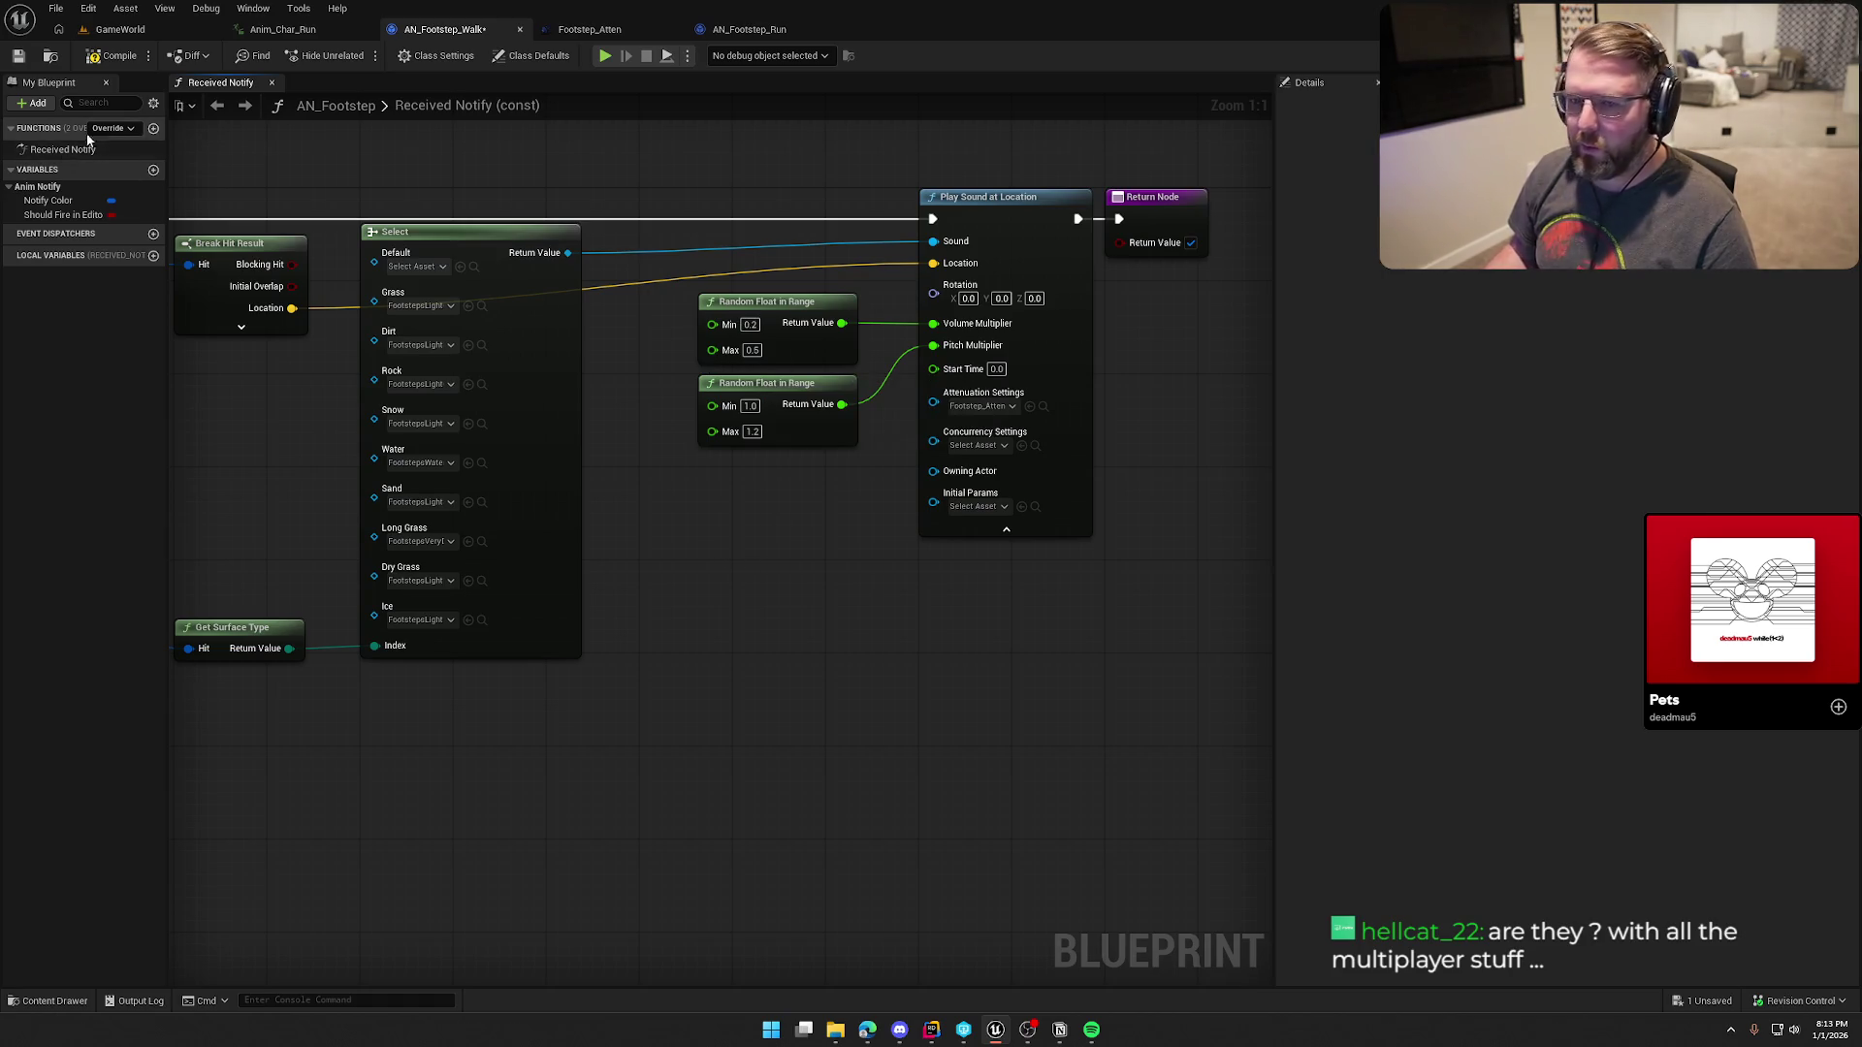
{"action": "key", "text": "ctrl+s"}
{"action": "left_click", "coordinate": [121, 31]}
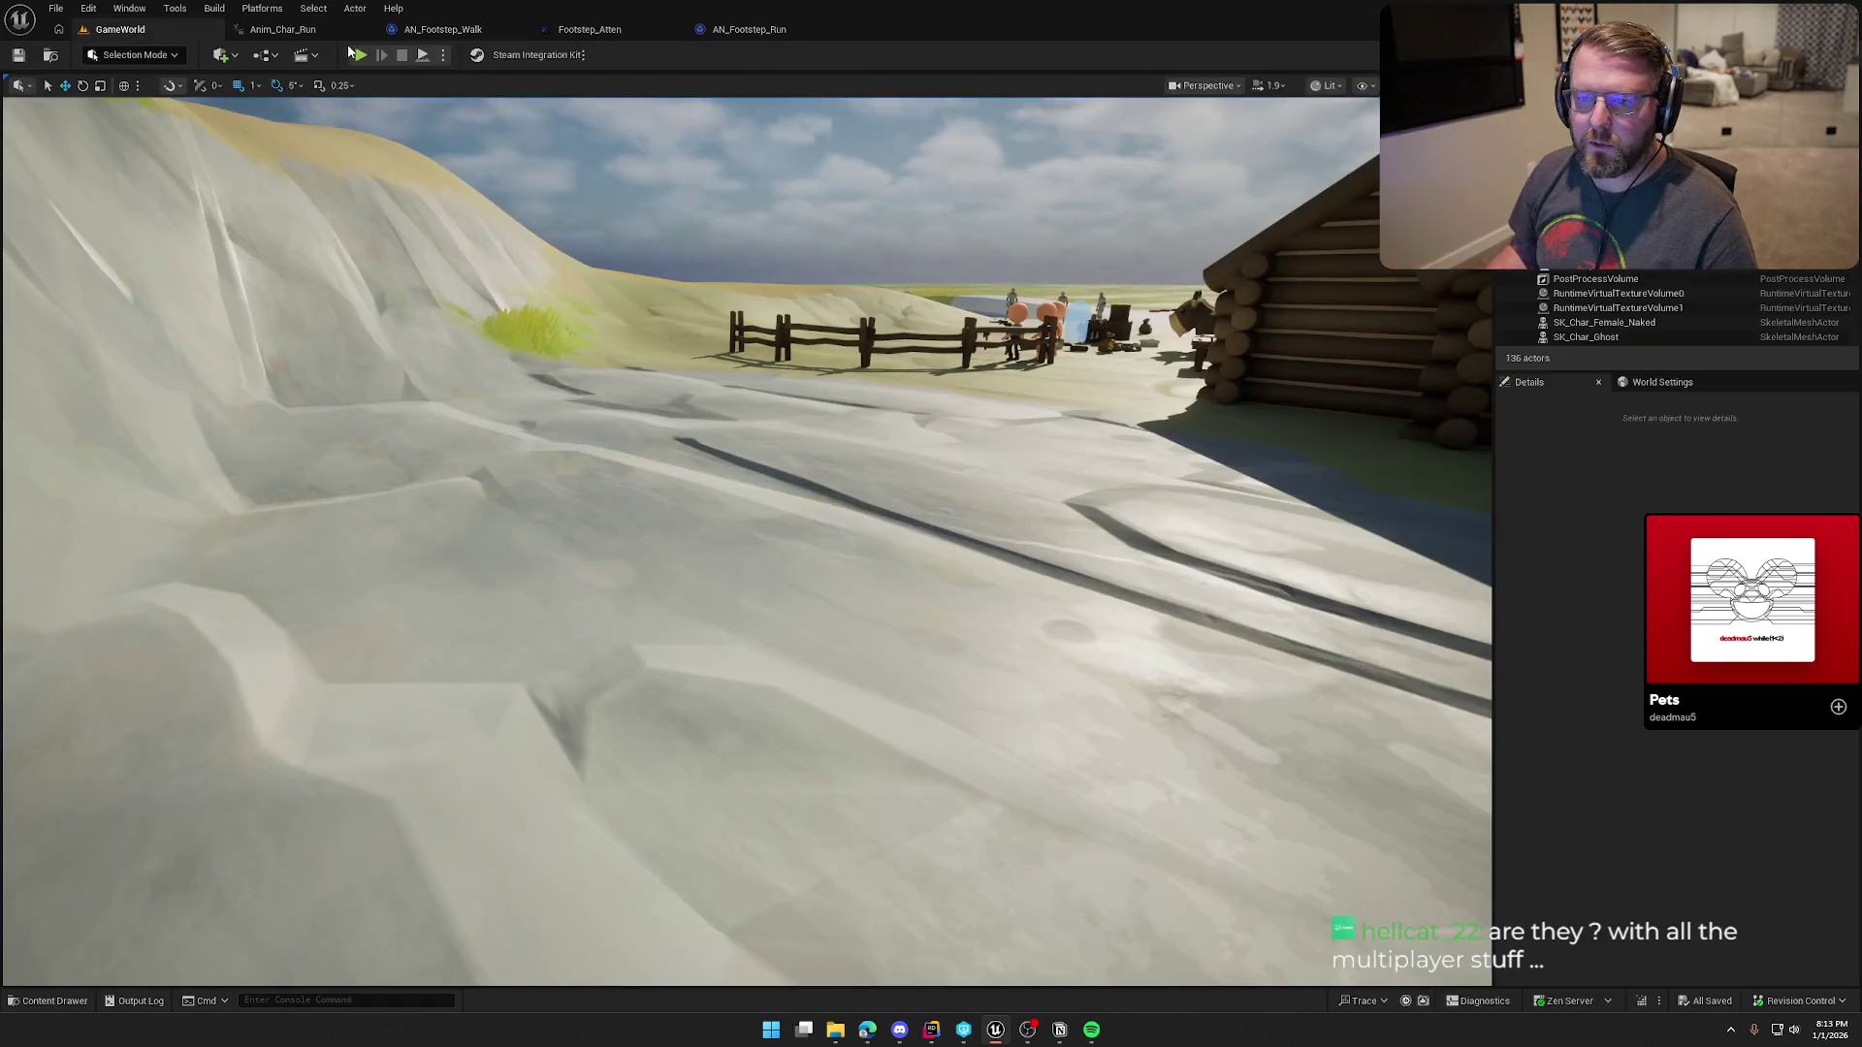
{"action": "key", "text": "alt+p"}
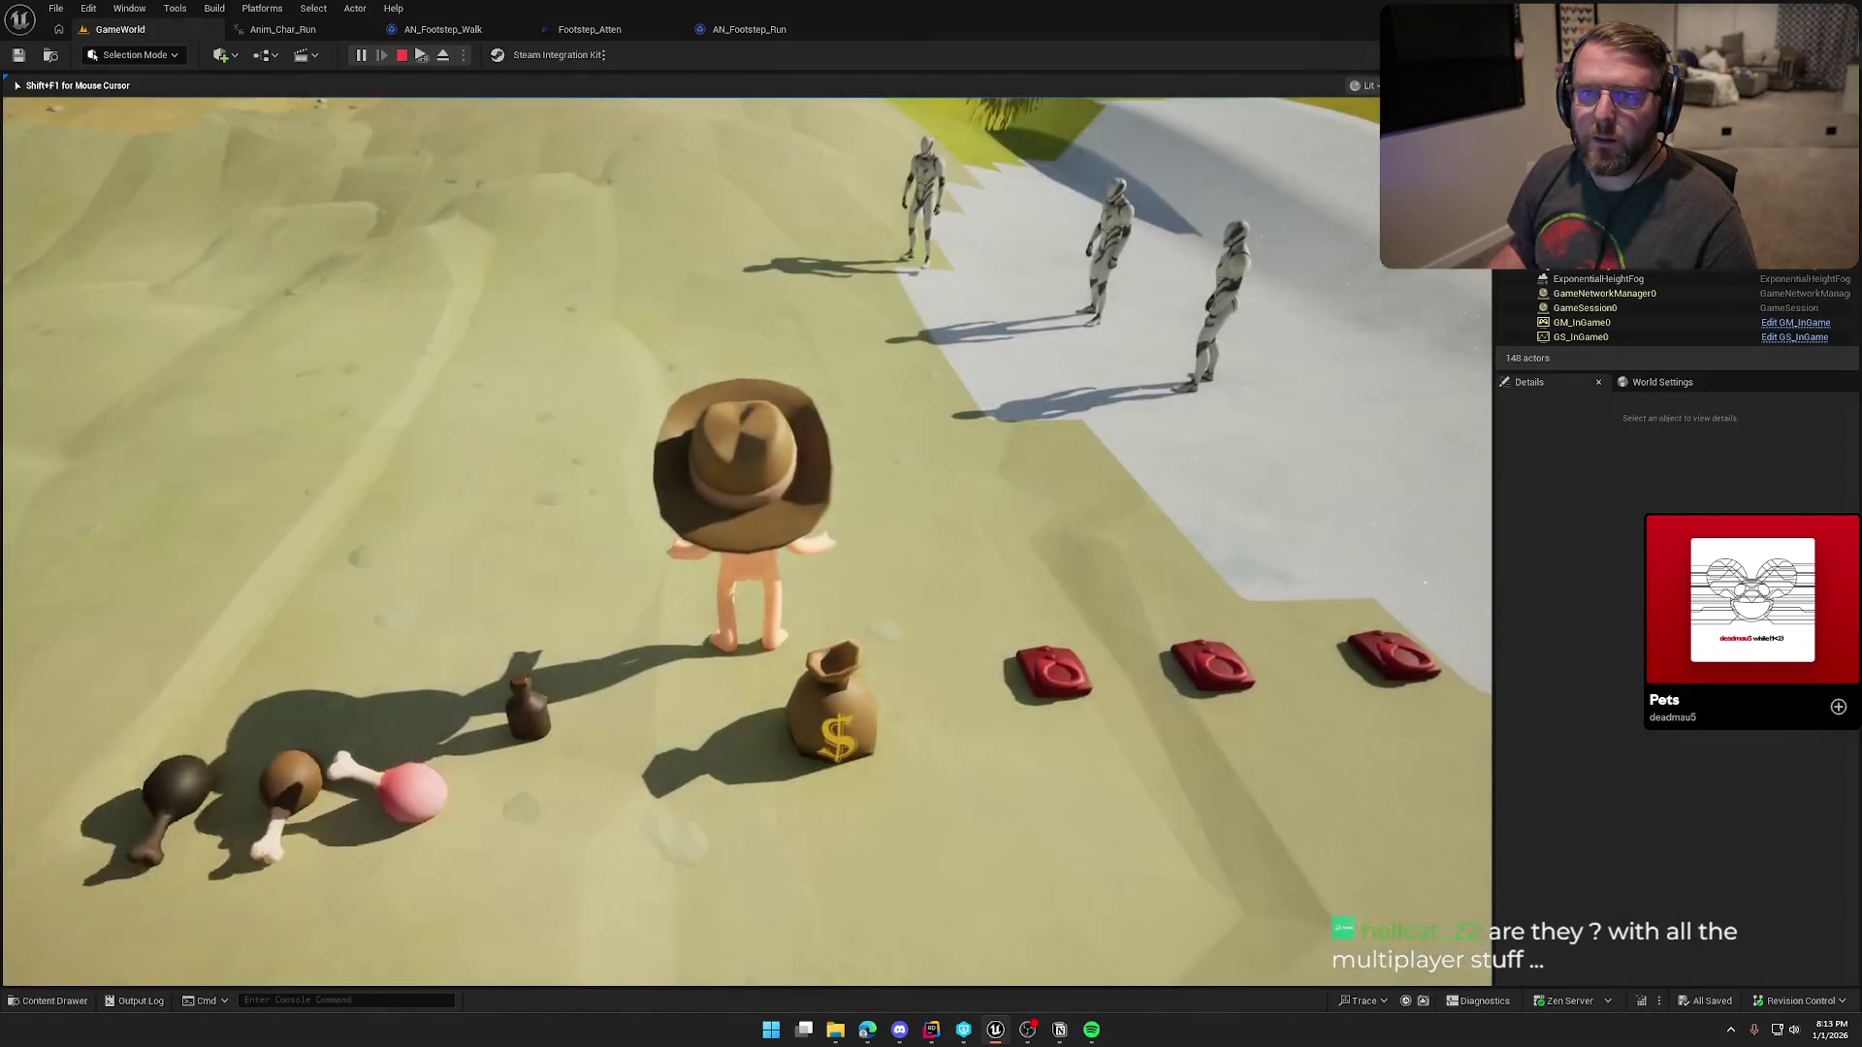
{"action": "key", "text": "a"}
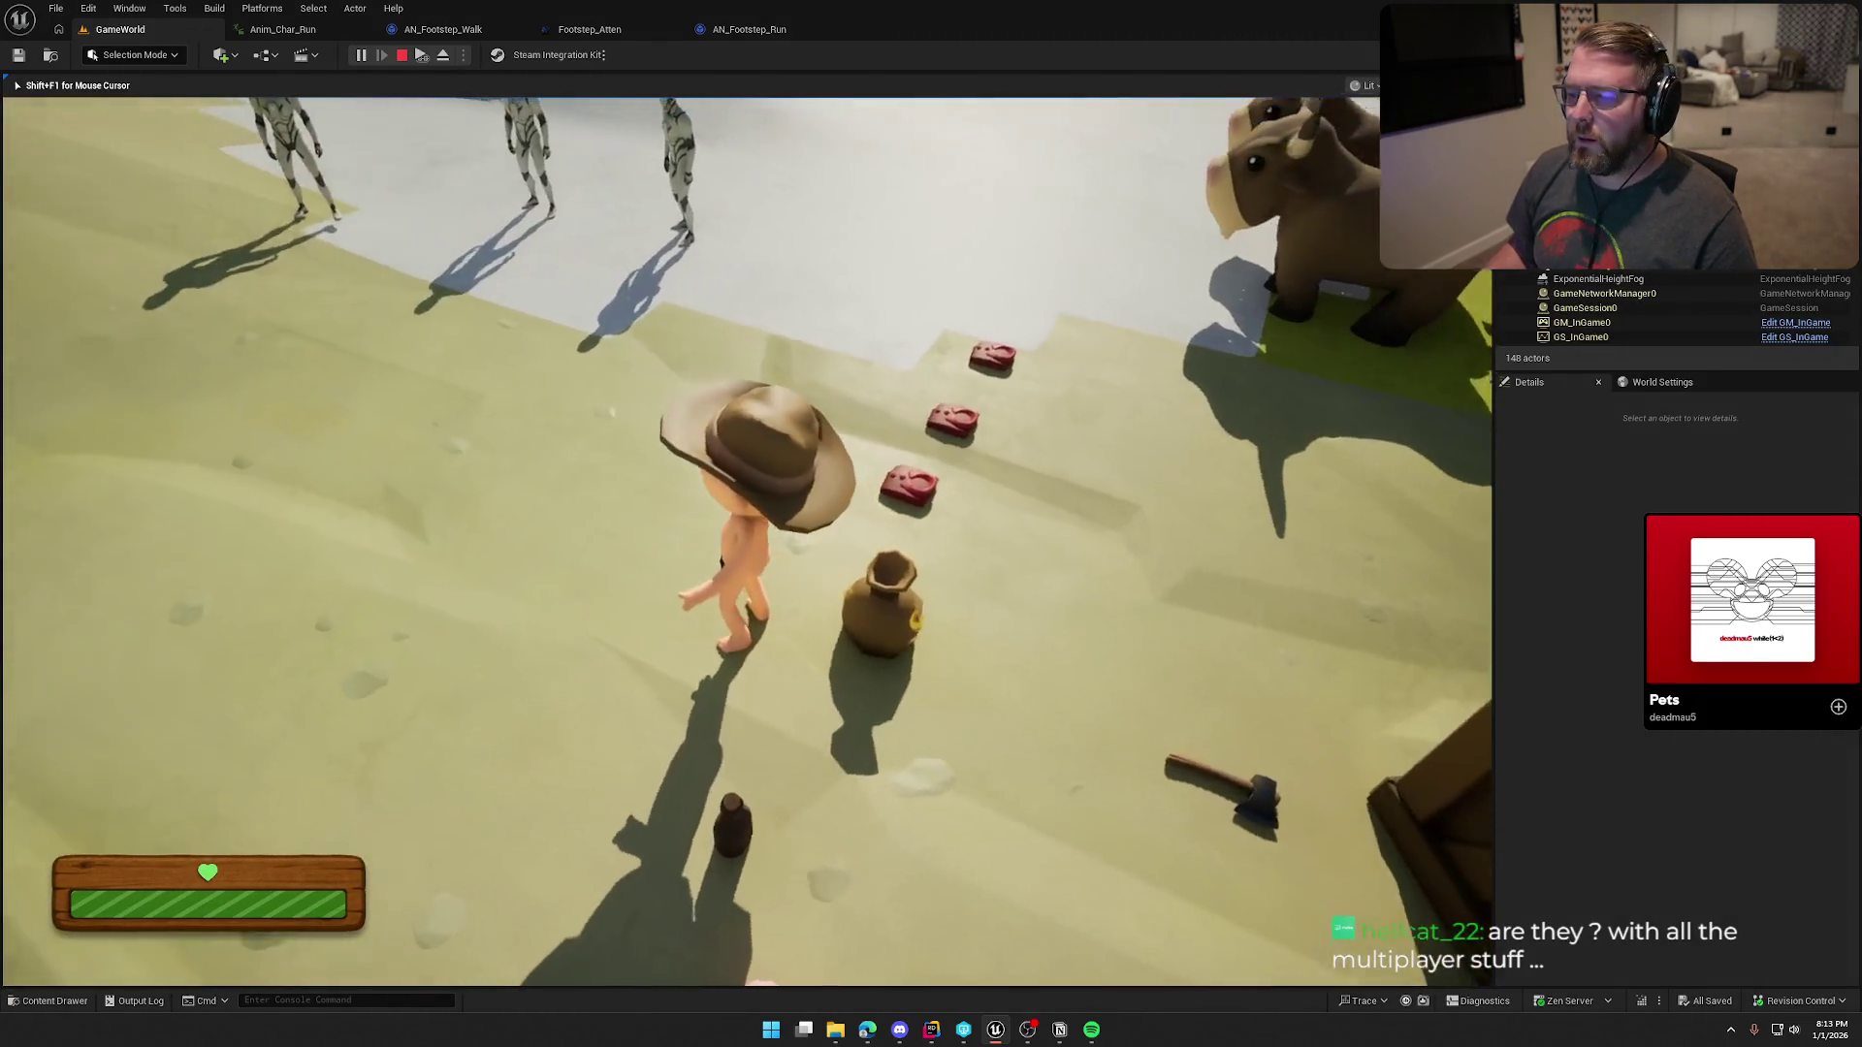
{"action": "key", "text": "w"}
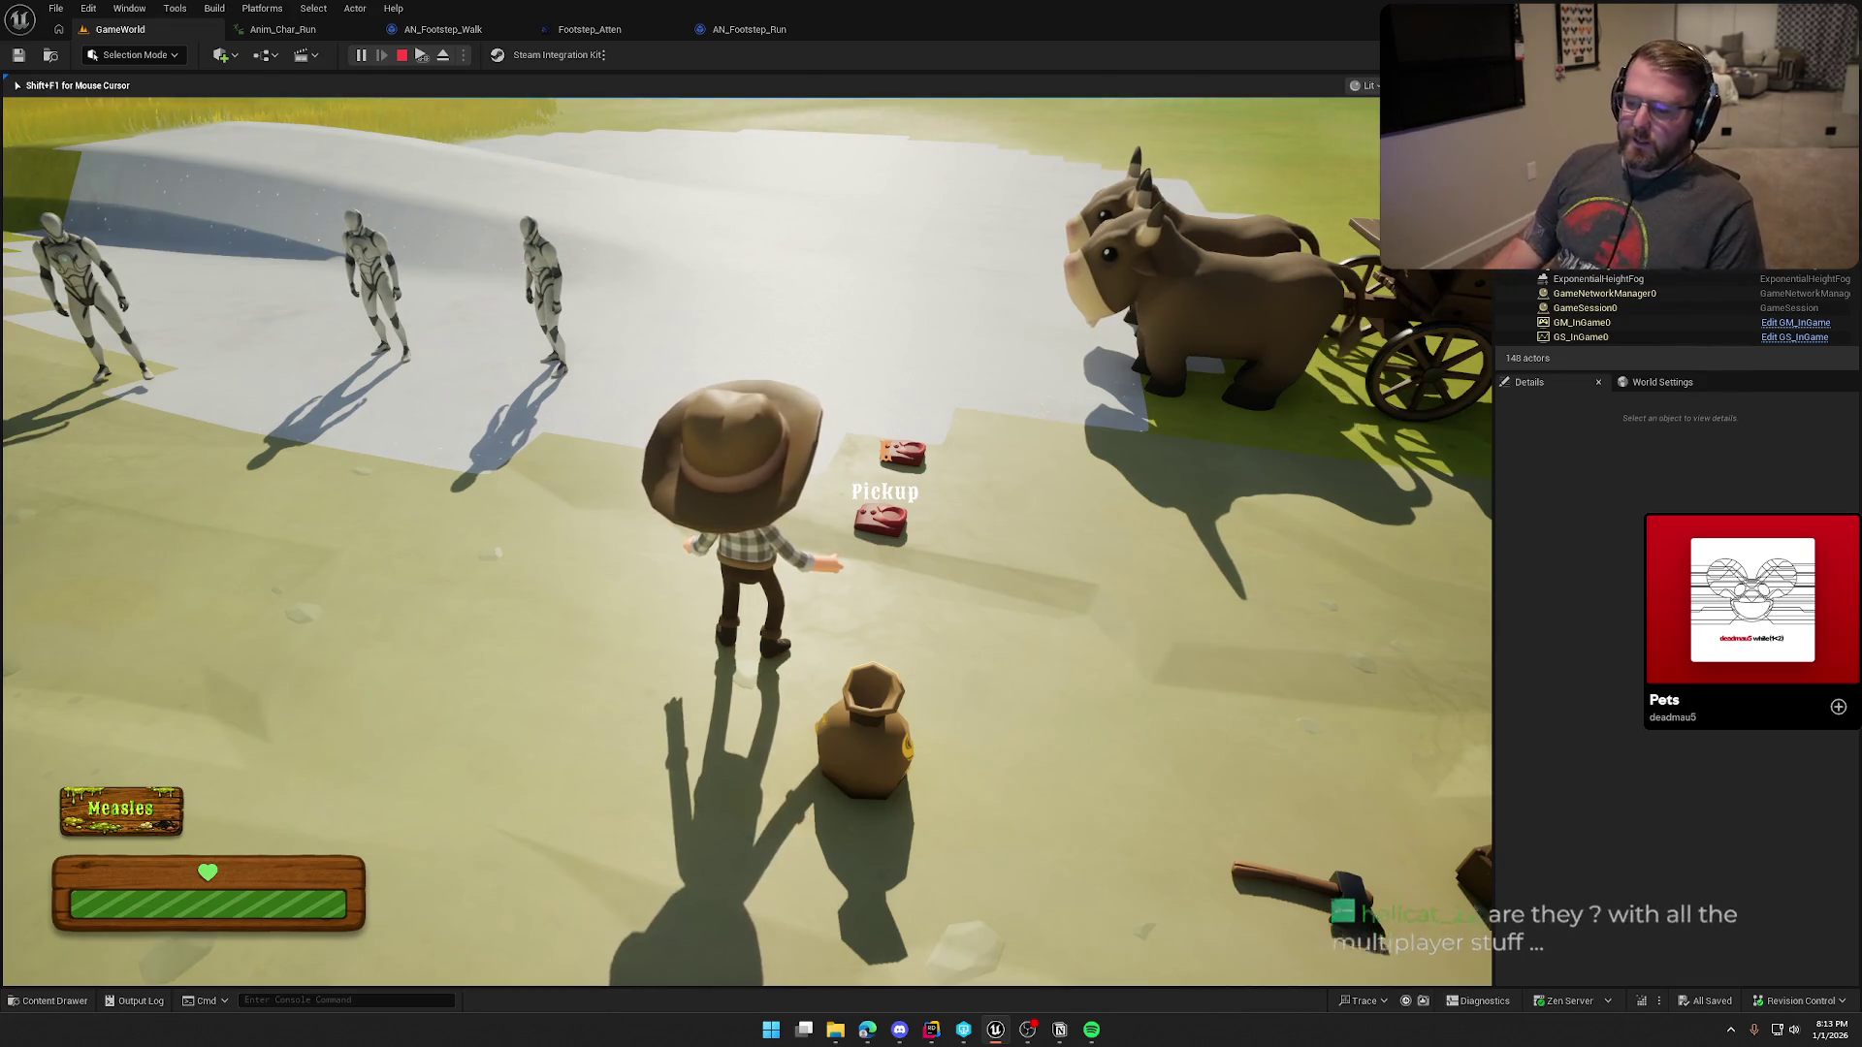
{"action": "mouse_move", "coordinate": [931, 524]}
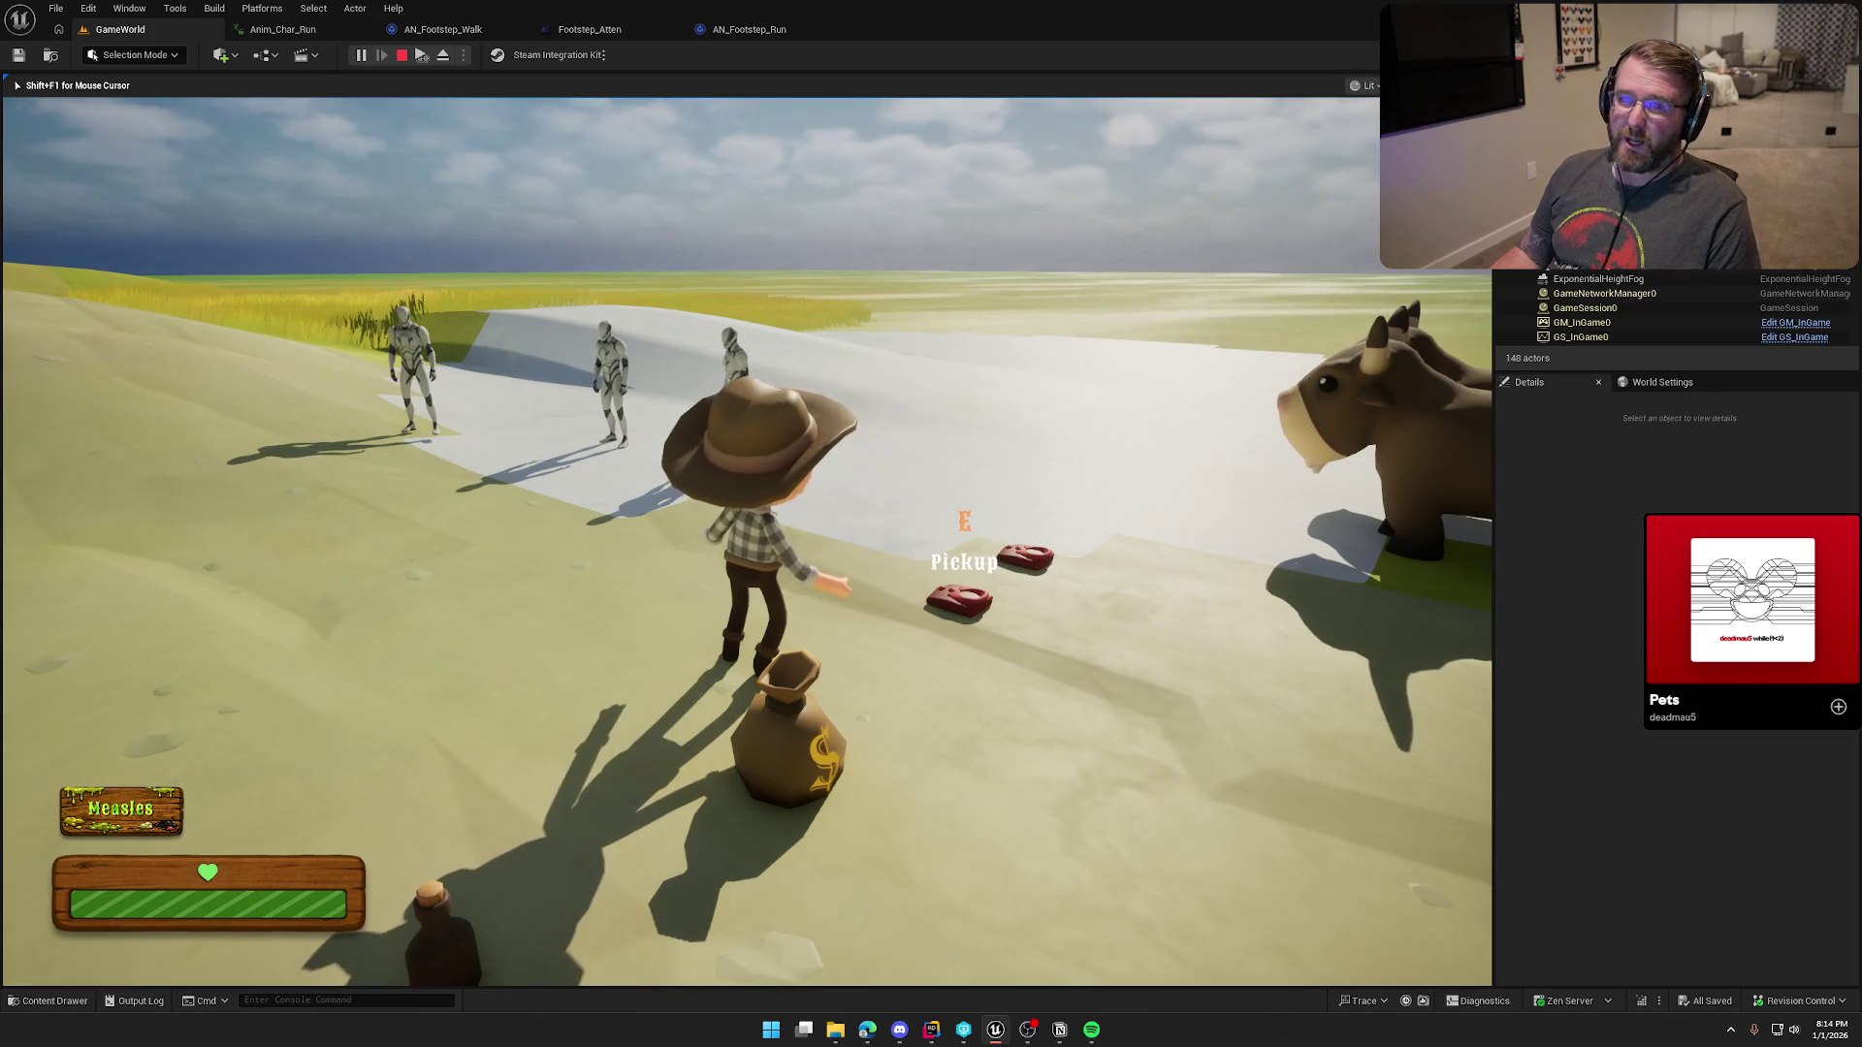
{"action": "key", "text": "w"}
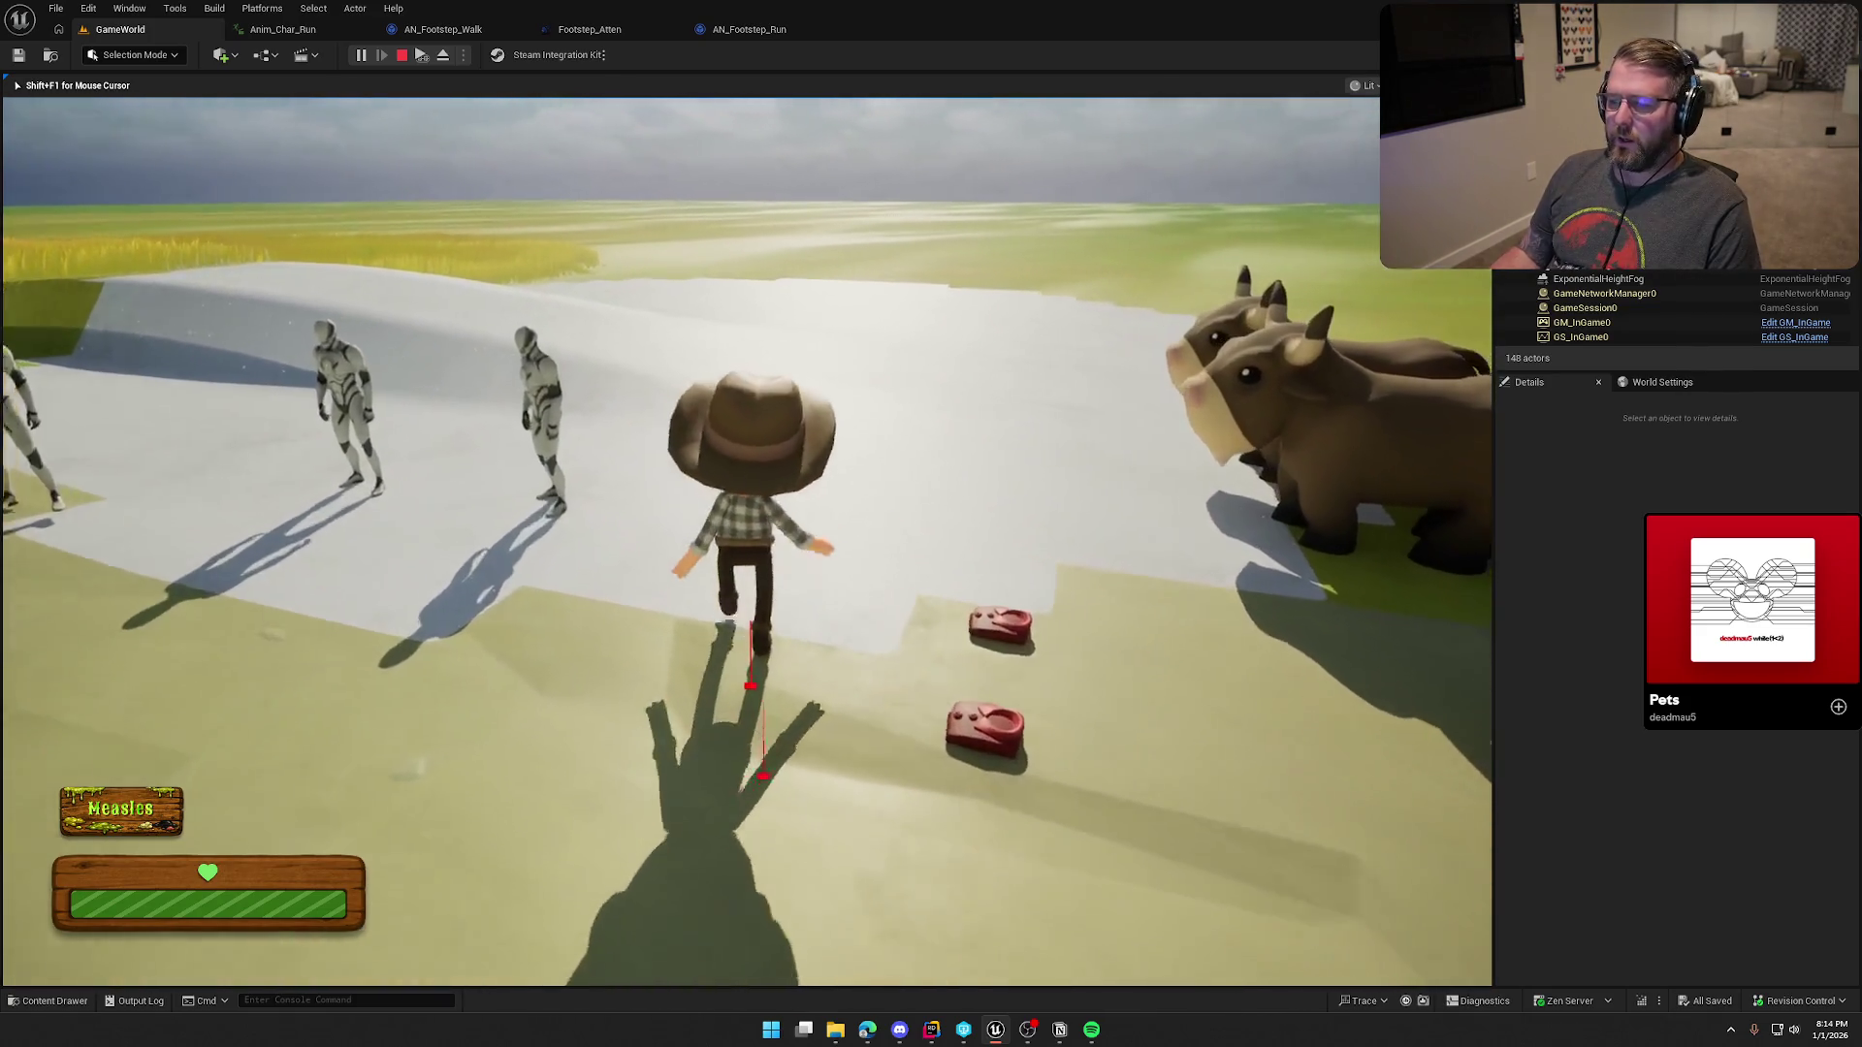
{"action": "key", "text": "w"}
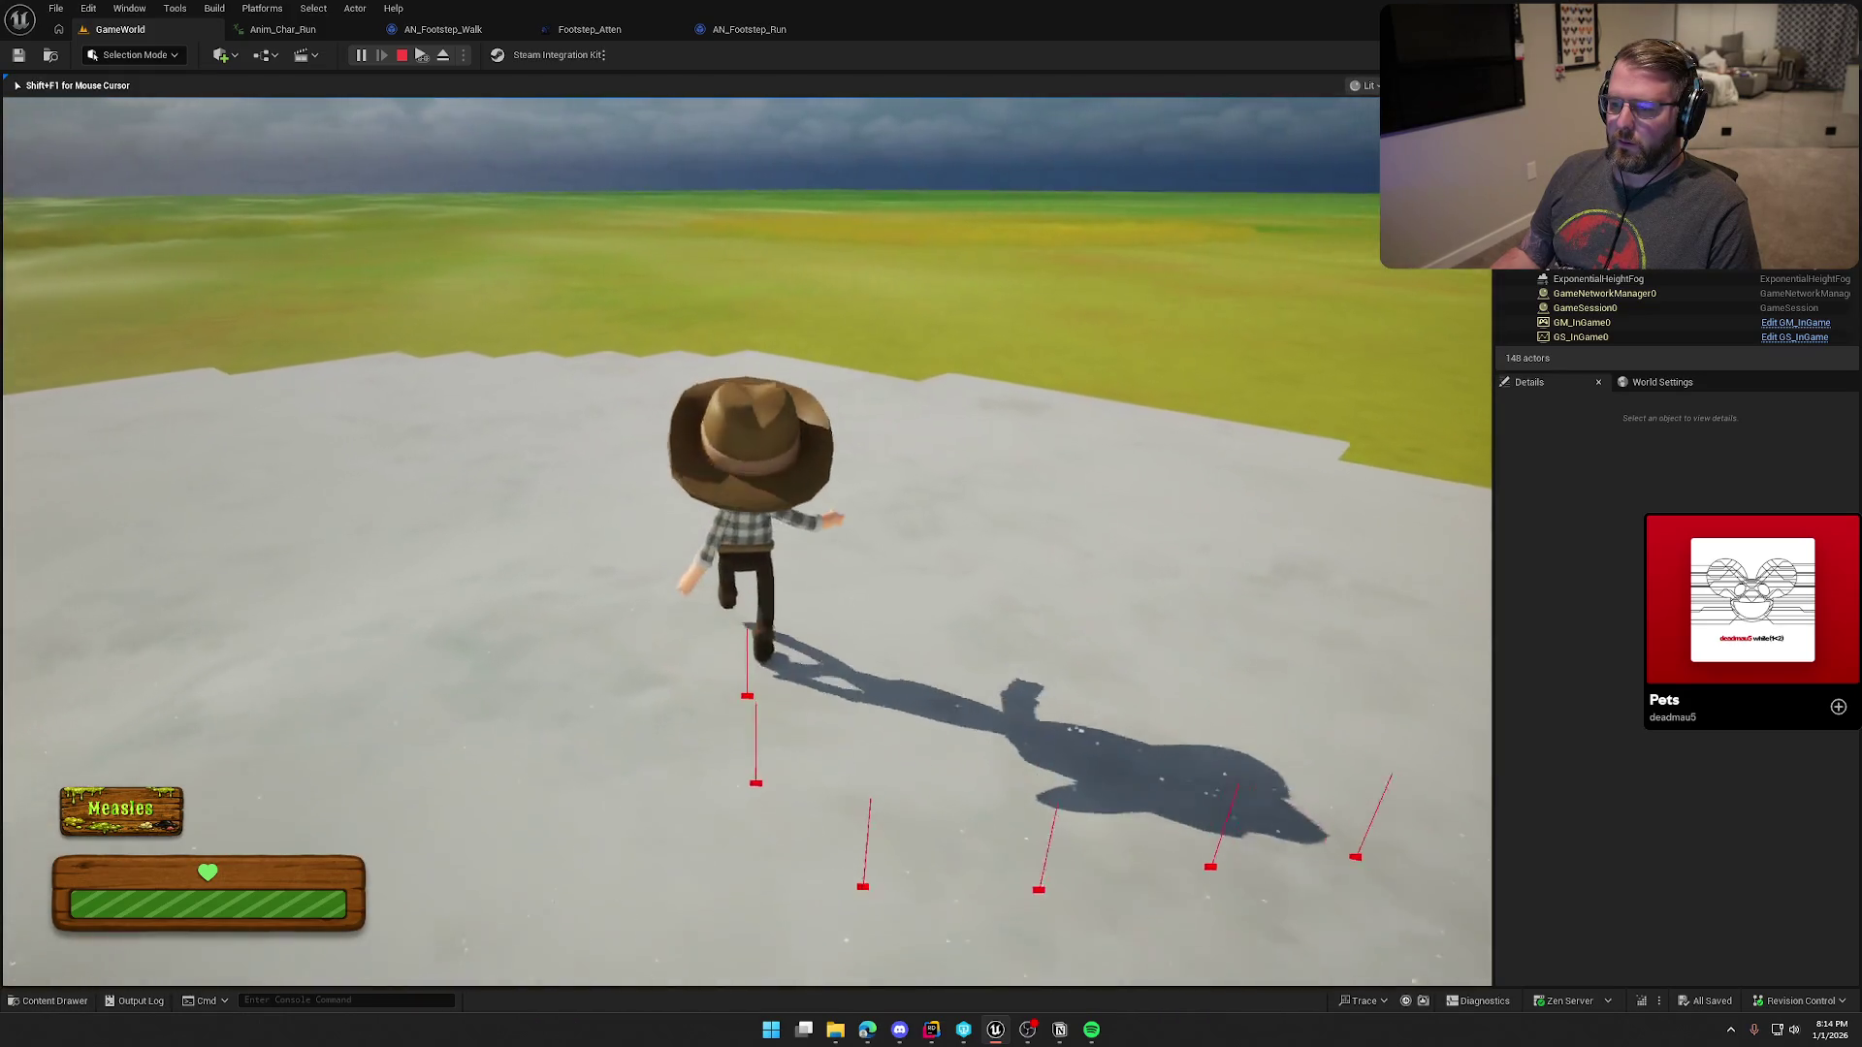
{"action": "key", "text": "shift"}
{"action": "key", "text": "w"}
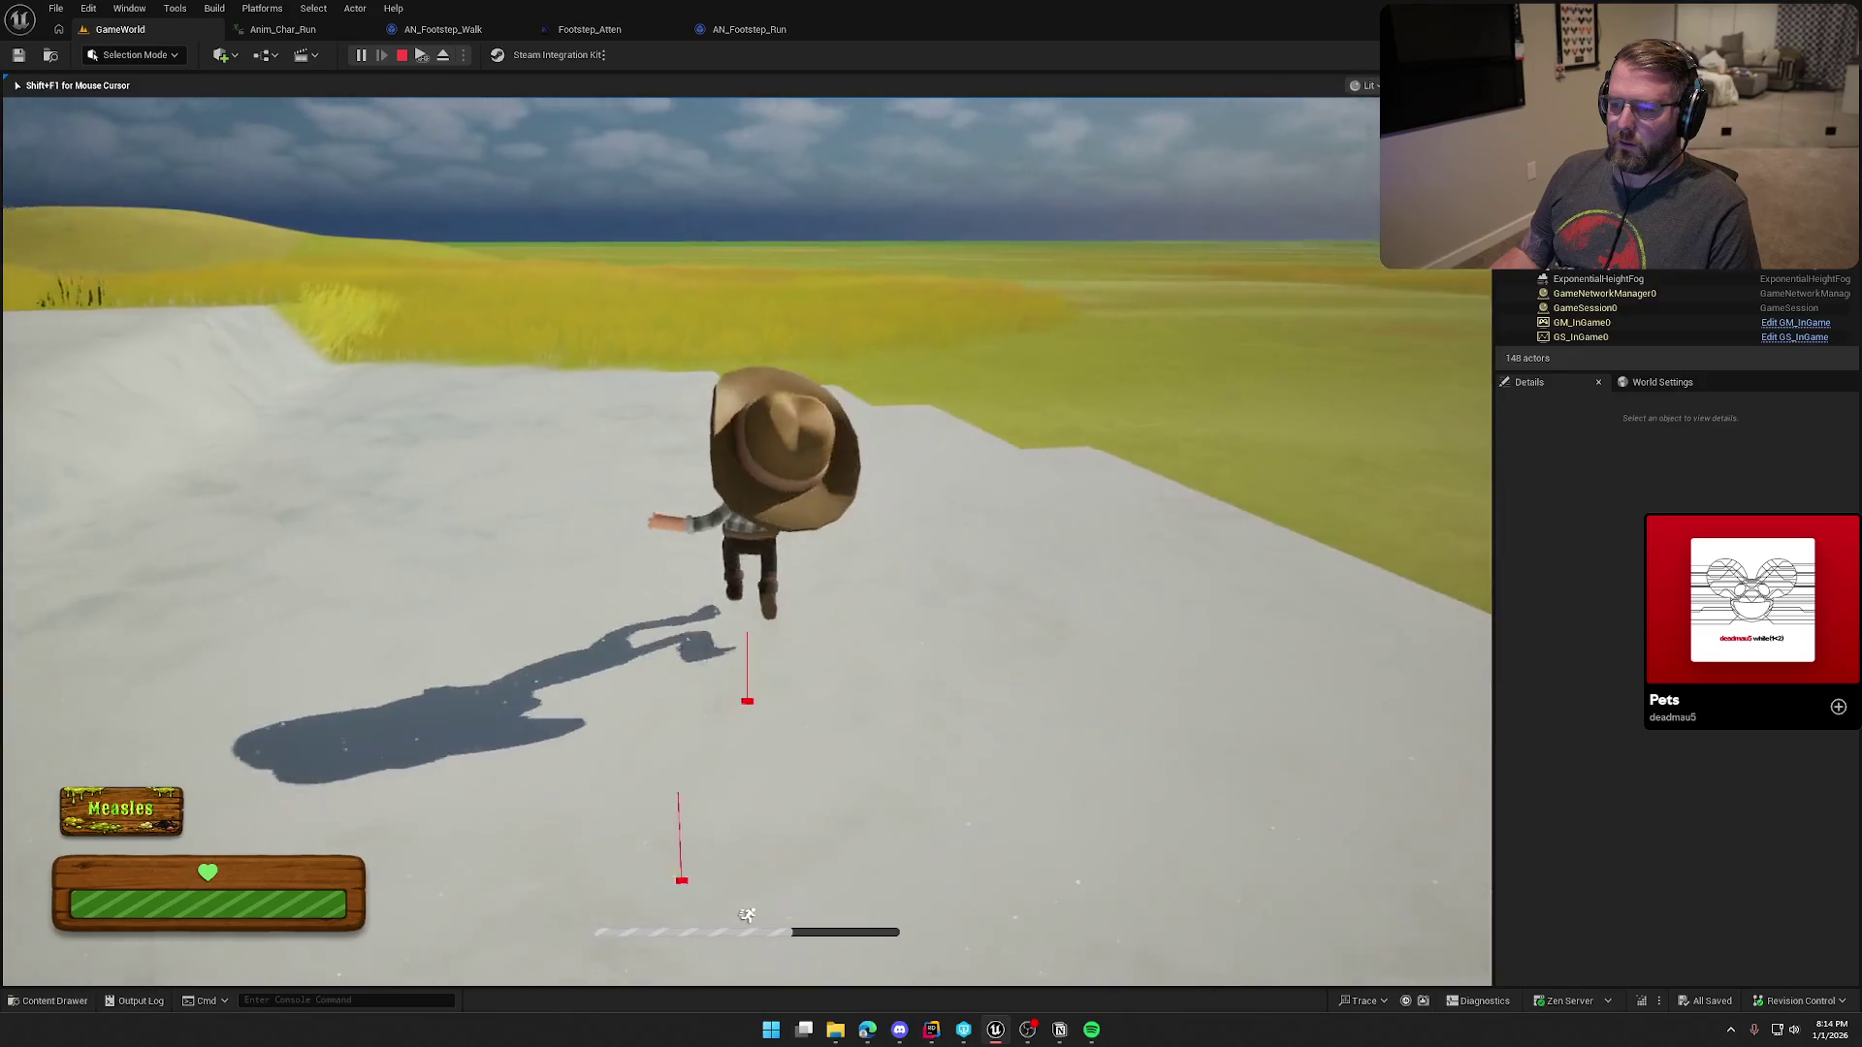
{"action": "key", "text": "w"}
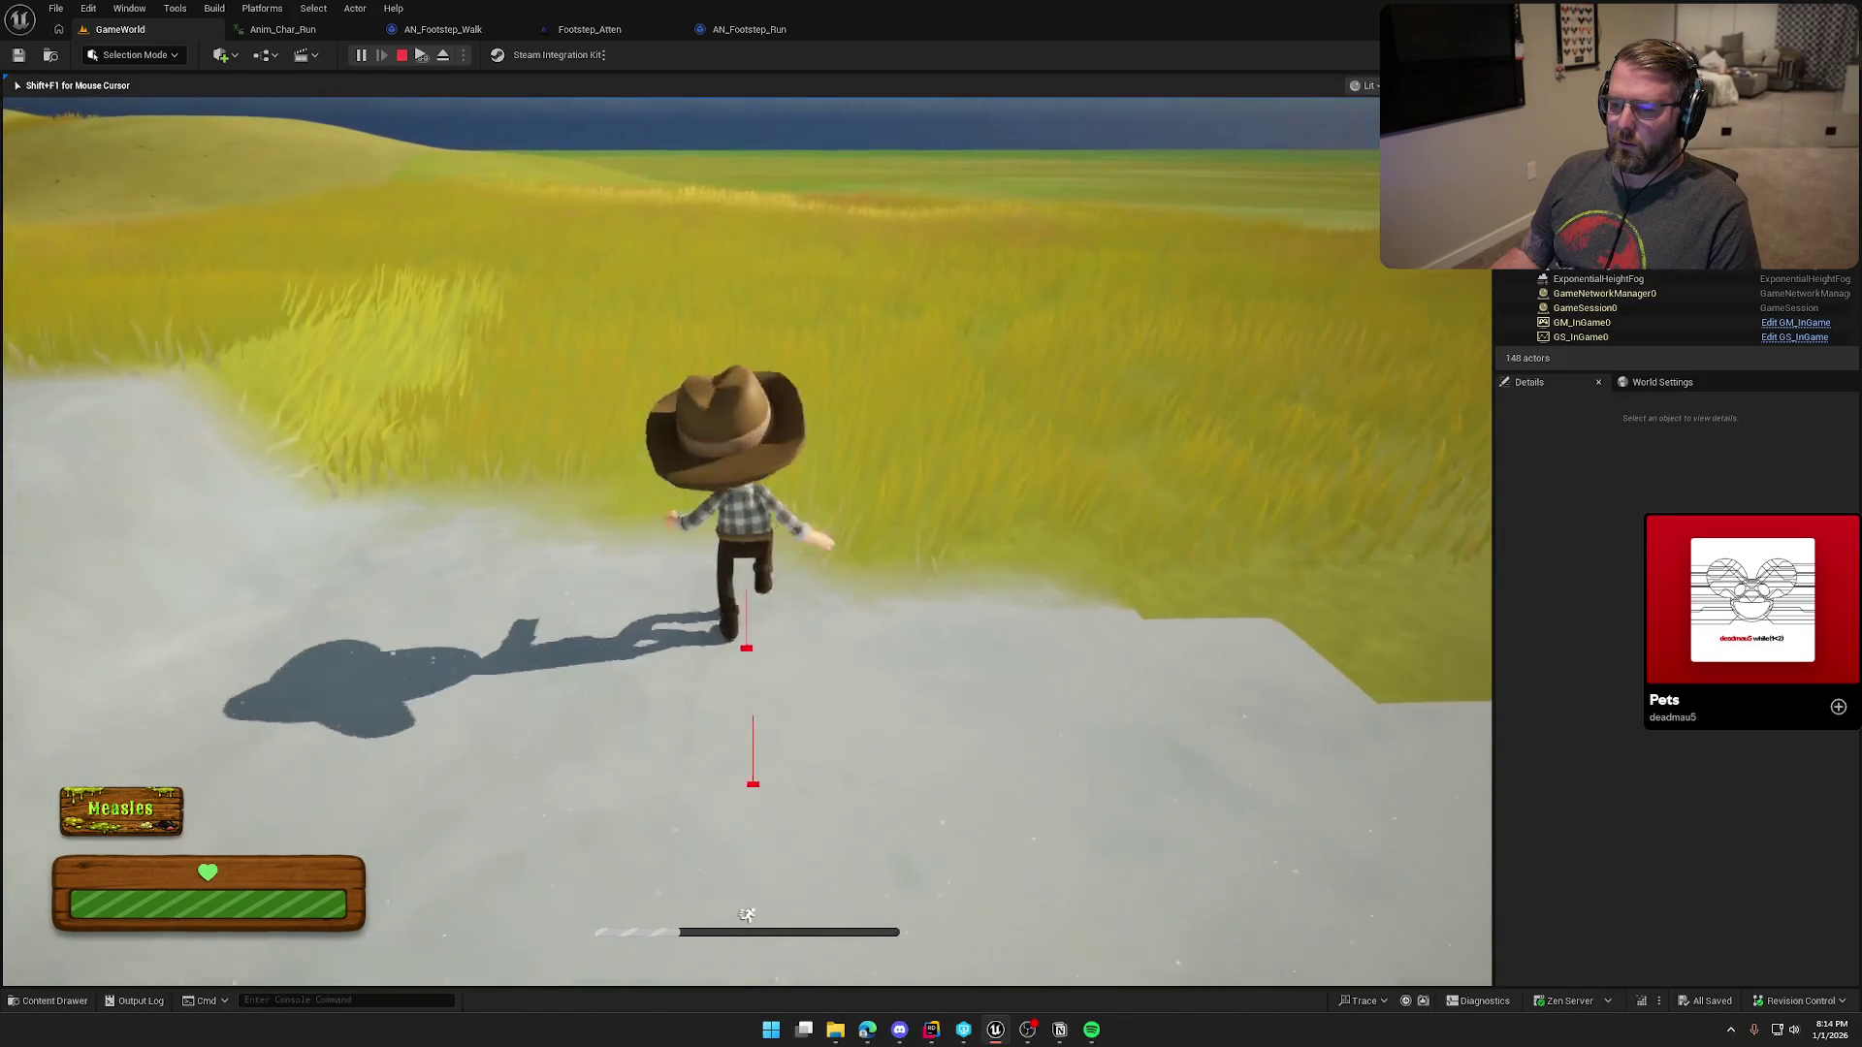
{"action": "key", "text": "w"}
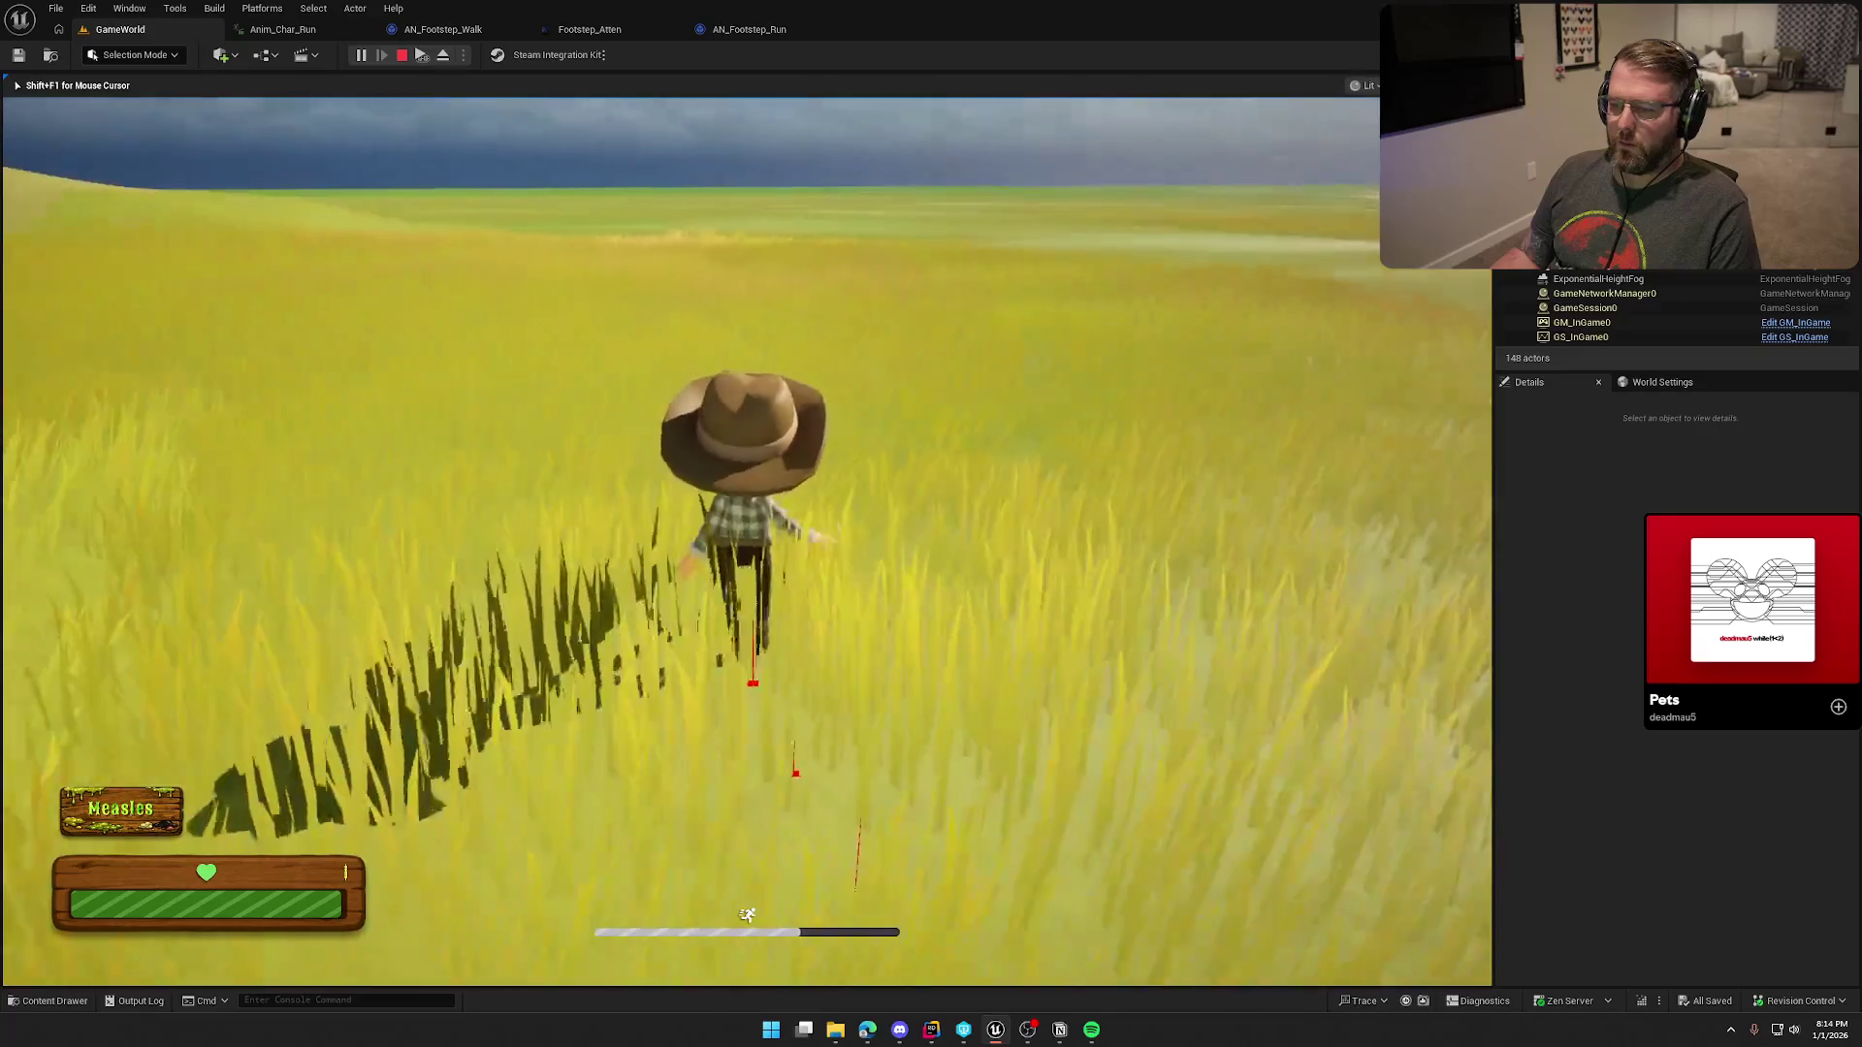
{"action": "key", "text": "w"}
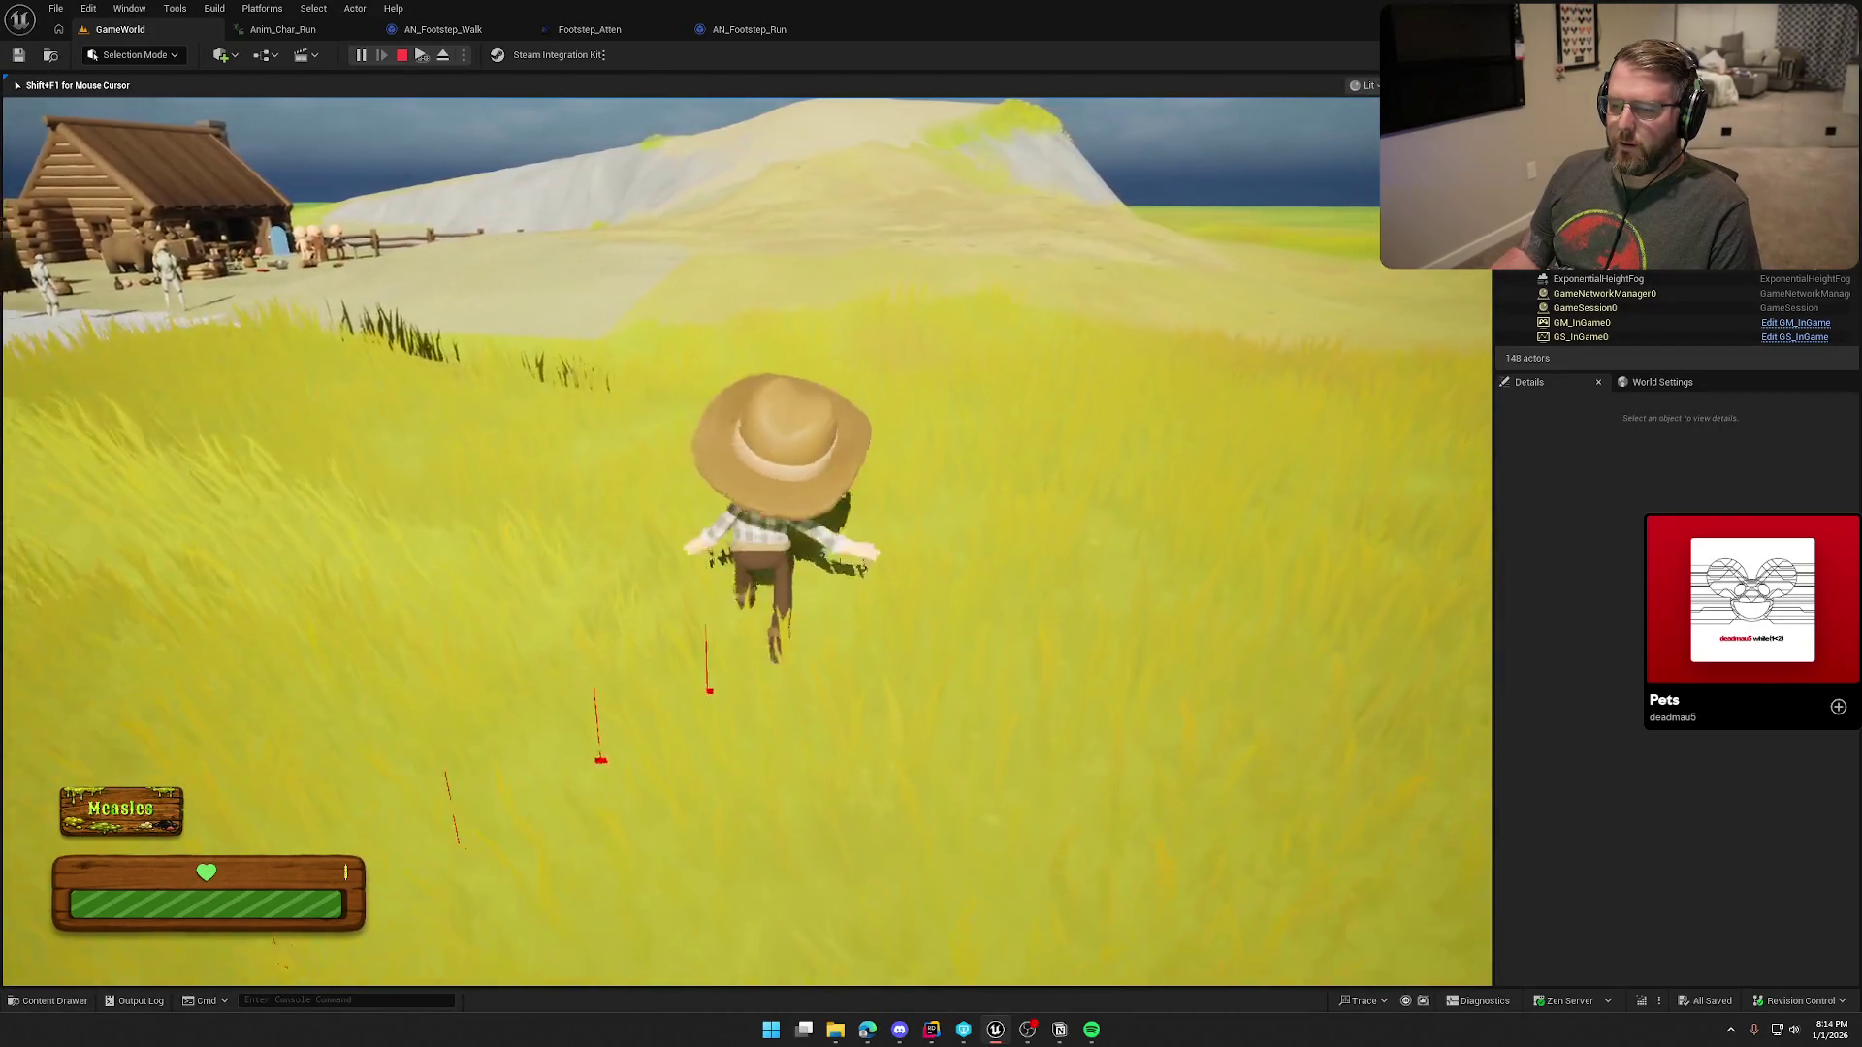
{"action": "key", "text": "w"}
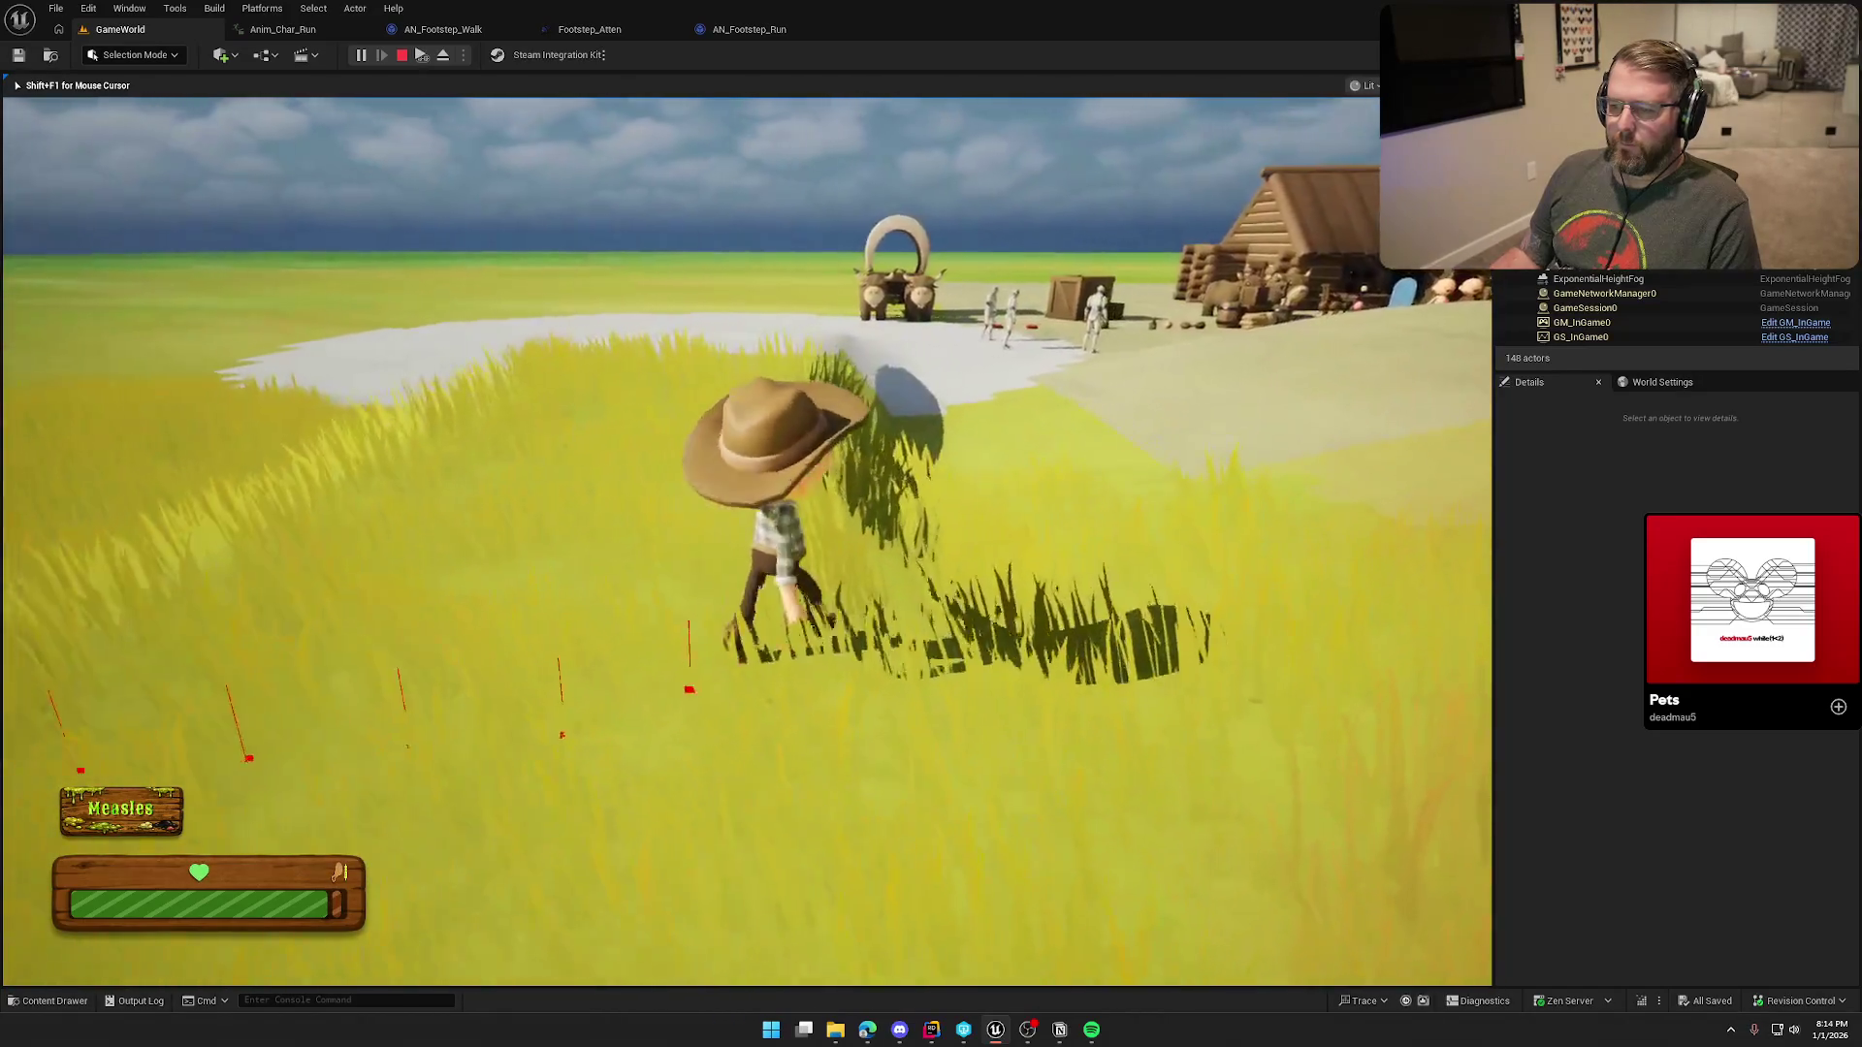
{"action": "key", "text": "w"}
{"action": "key", "text": "shift"}
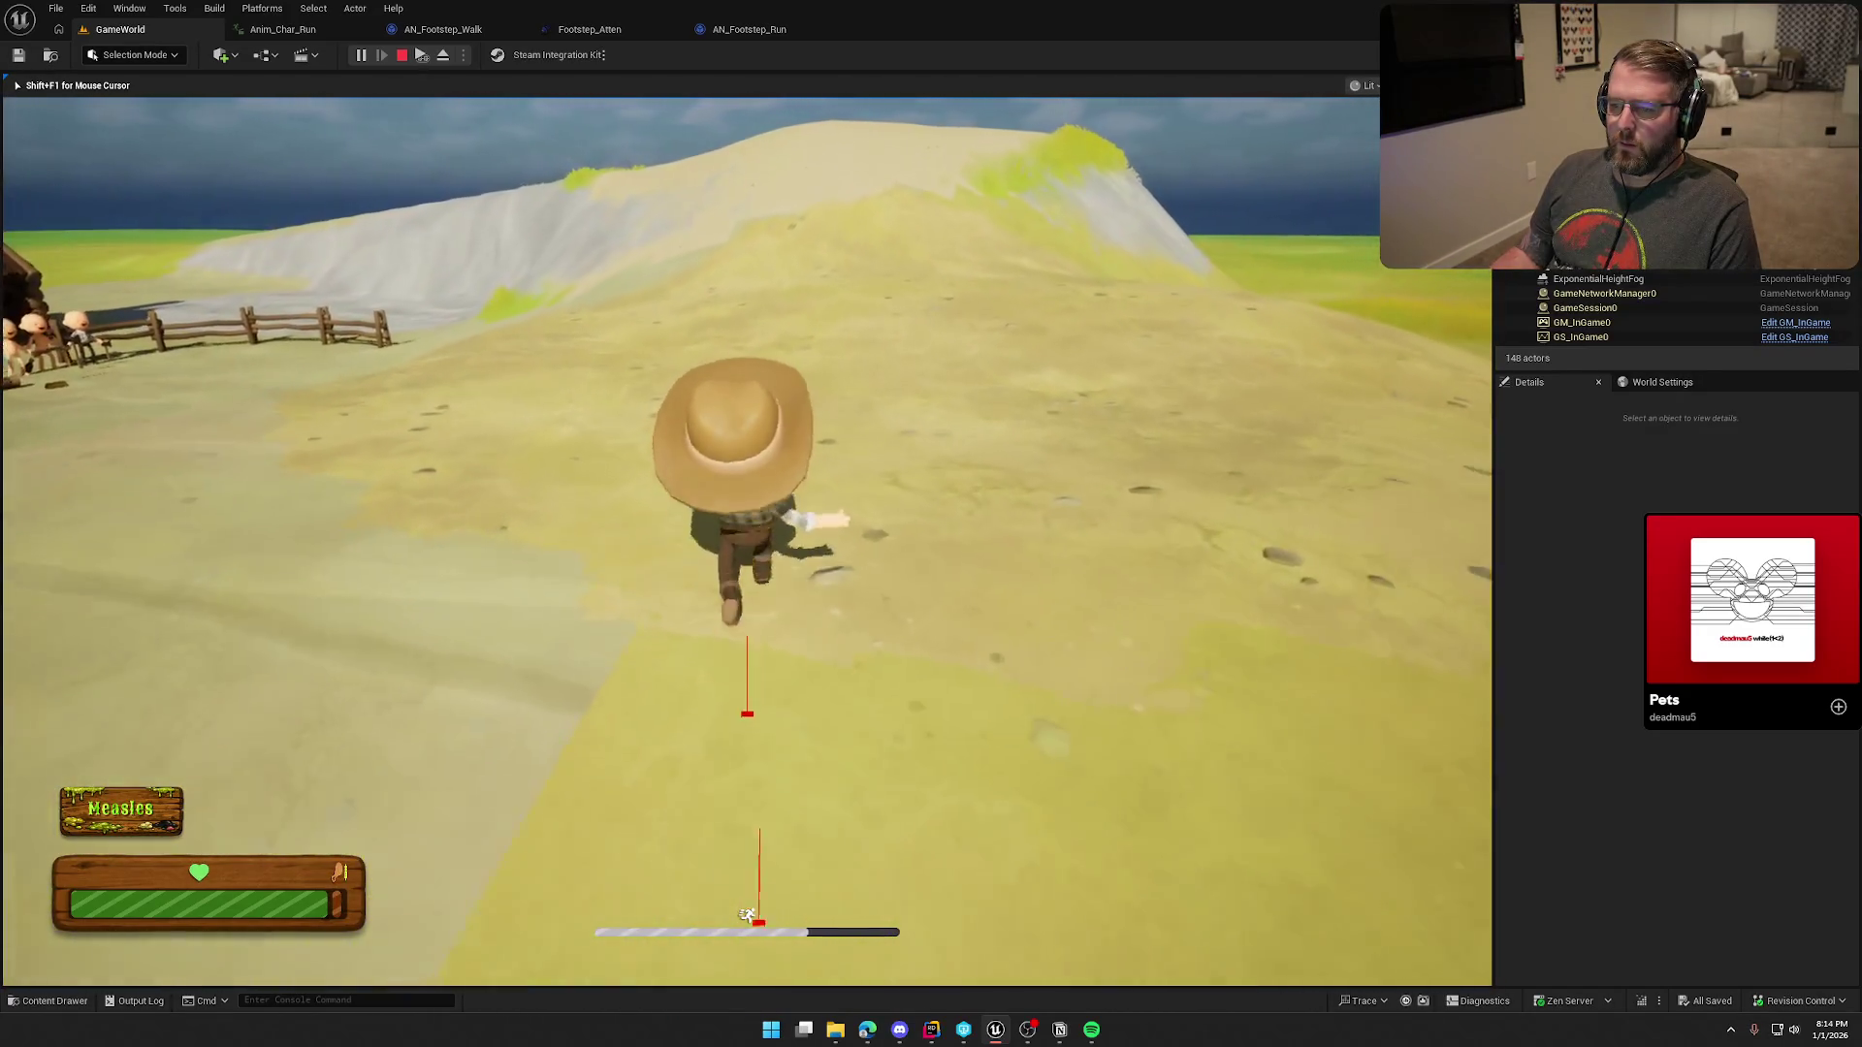
{"action": "key", "text": "w"}
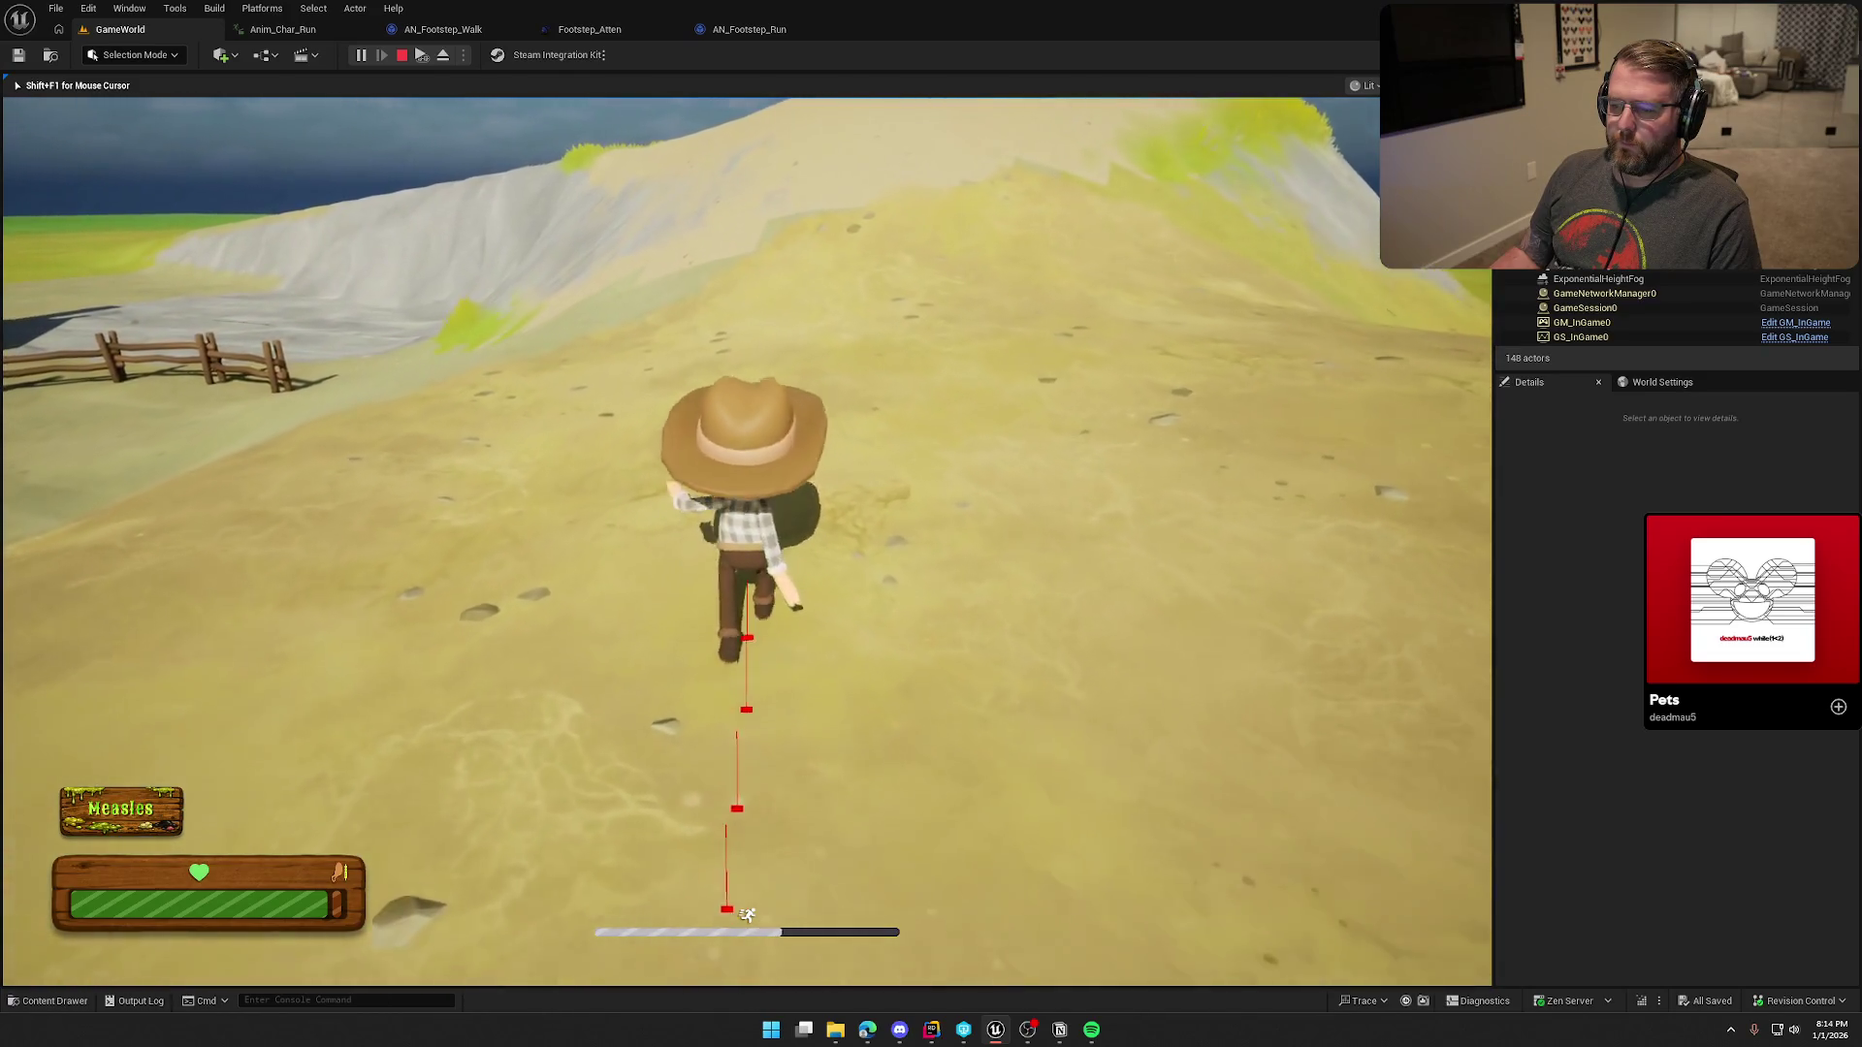
{"action": "key", "text": "w"}
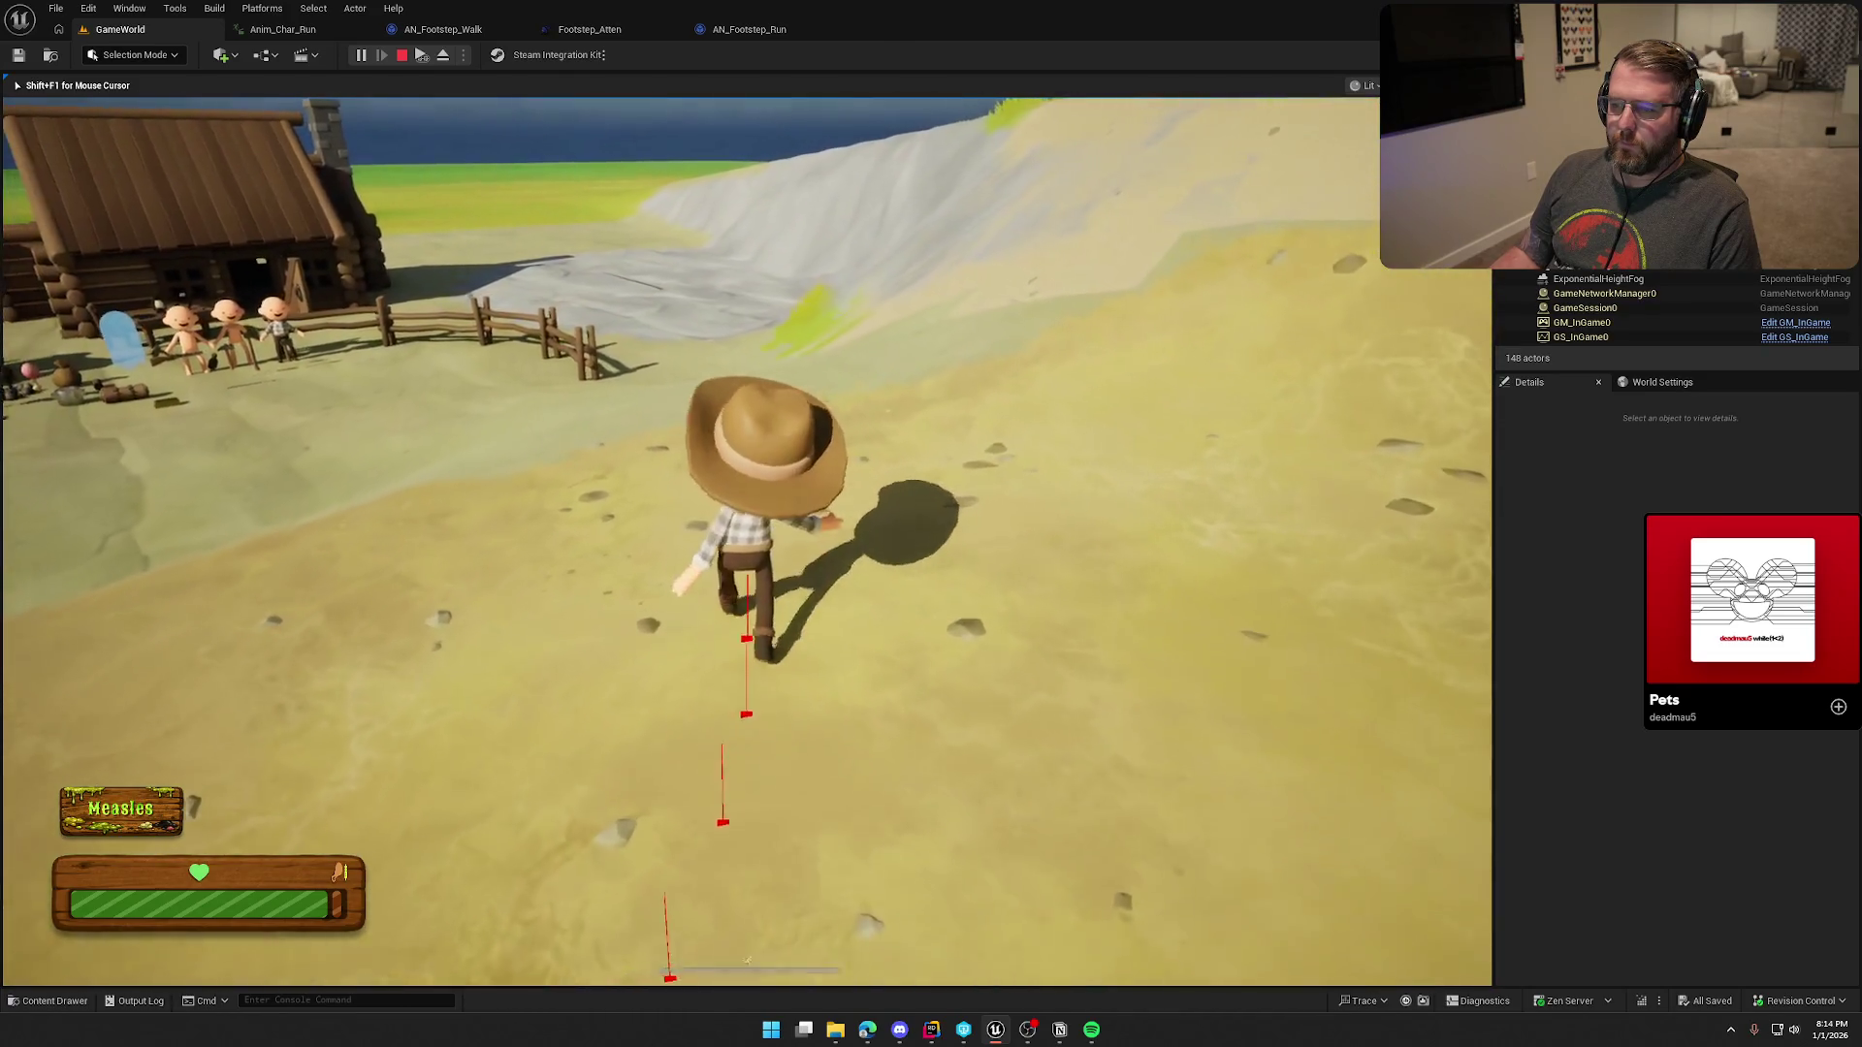
{"action": "key", "text": "w"}
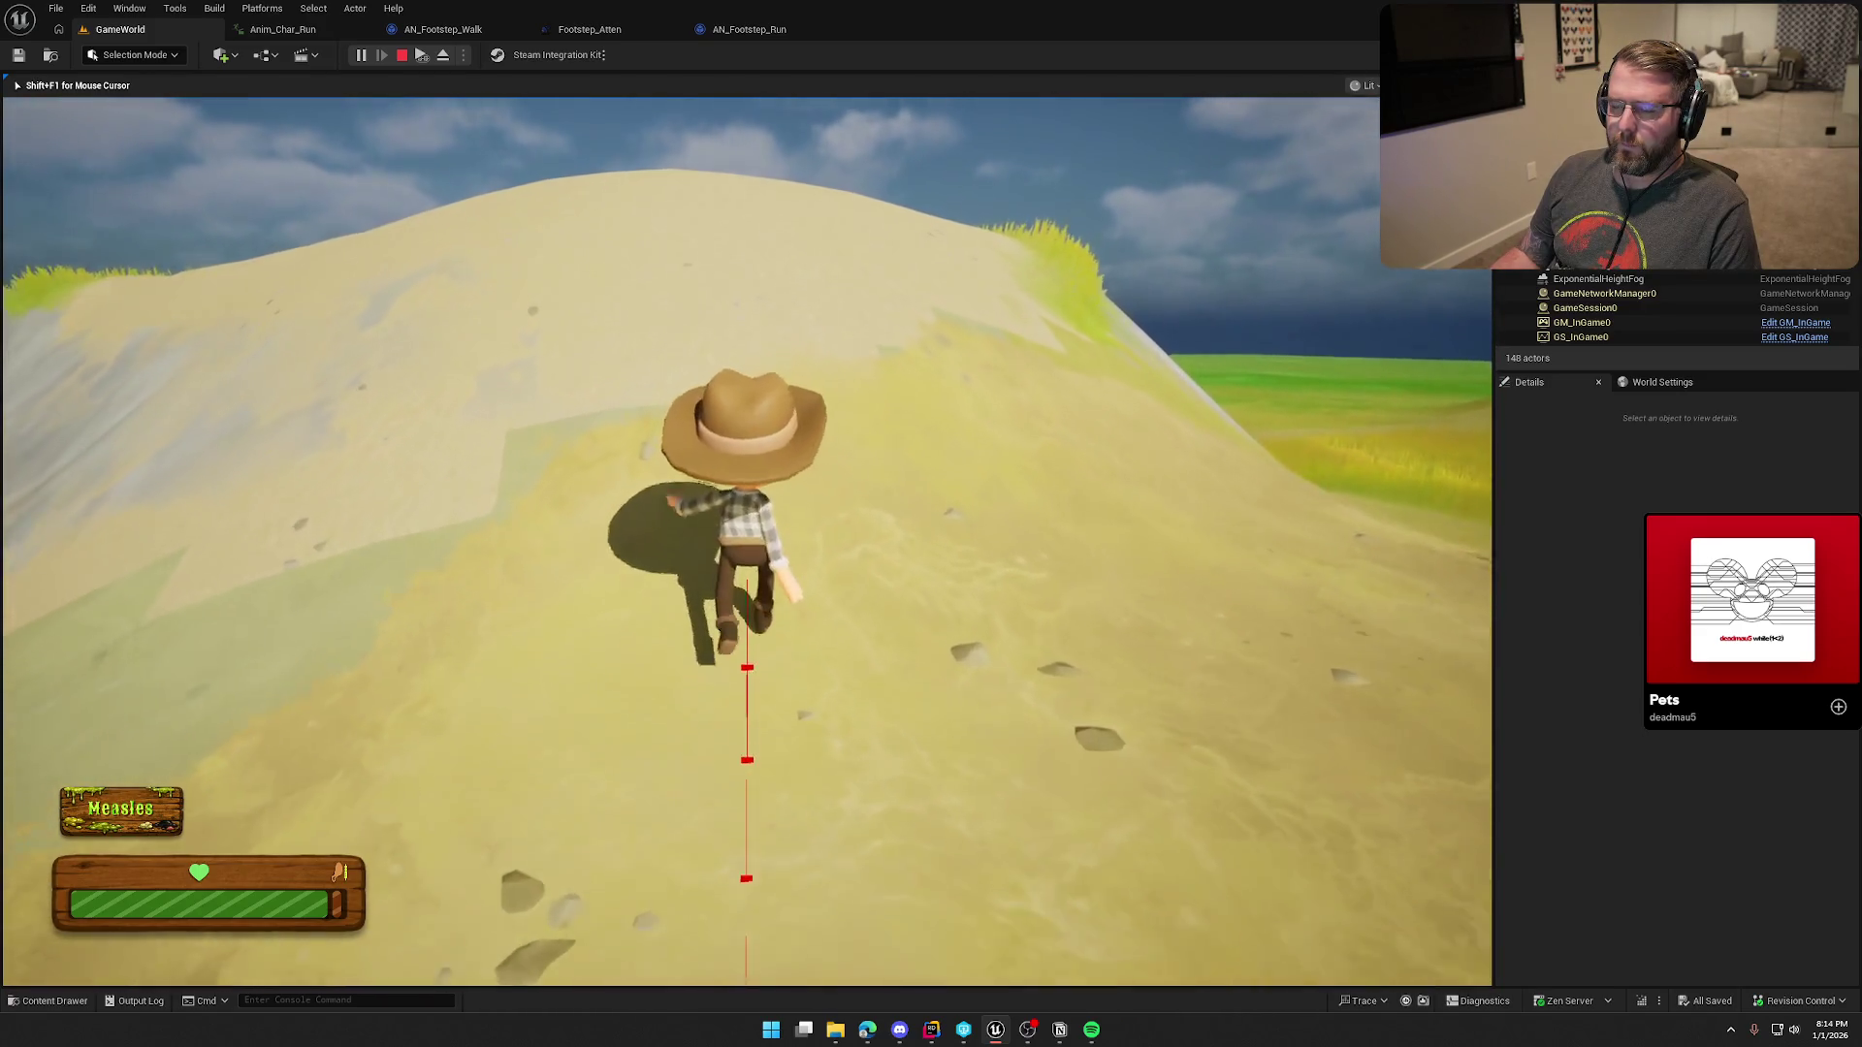
{"action": "key", "text": "w"}
{"action": "key", "text": "shift"}
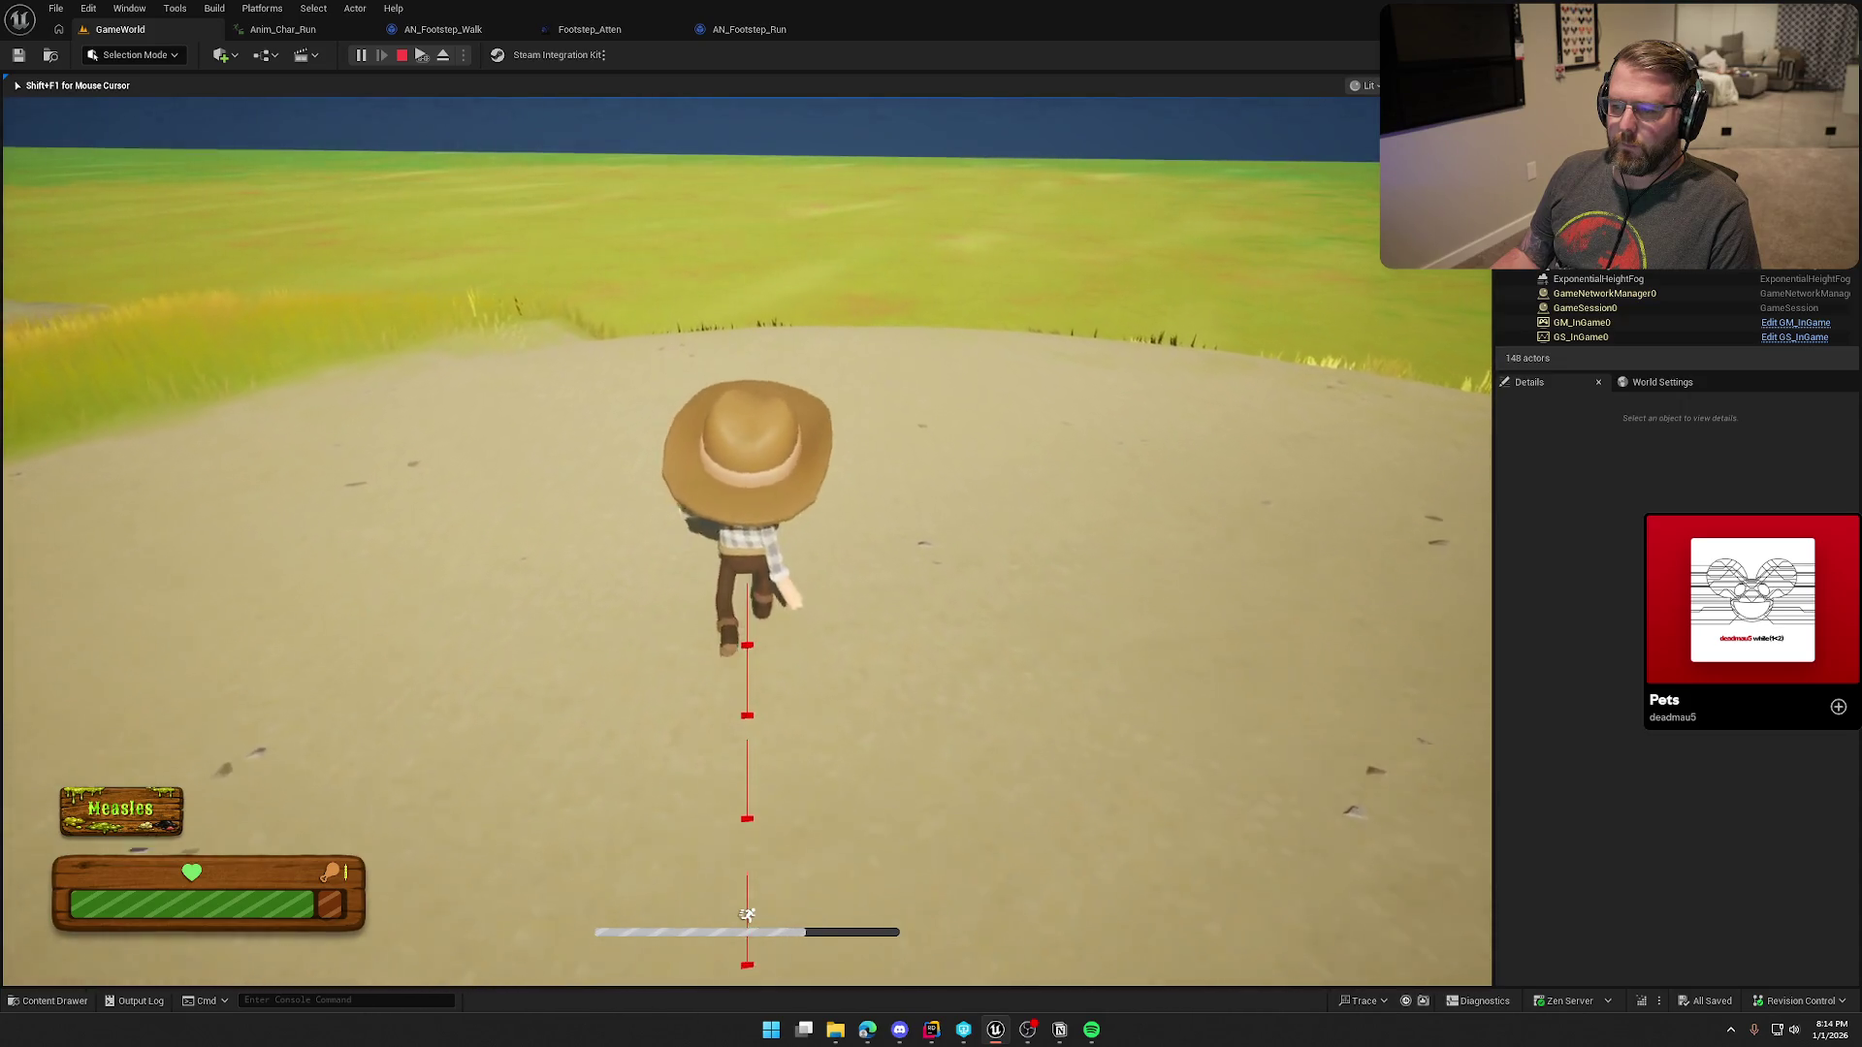
{"action": "key", "text": "w"}
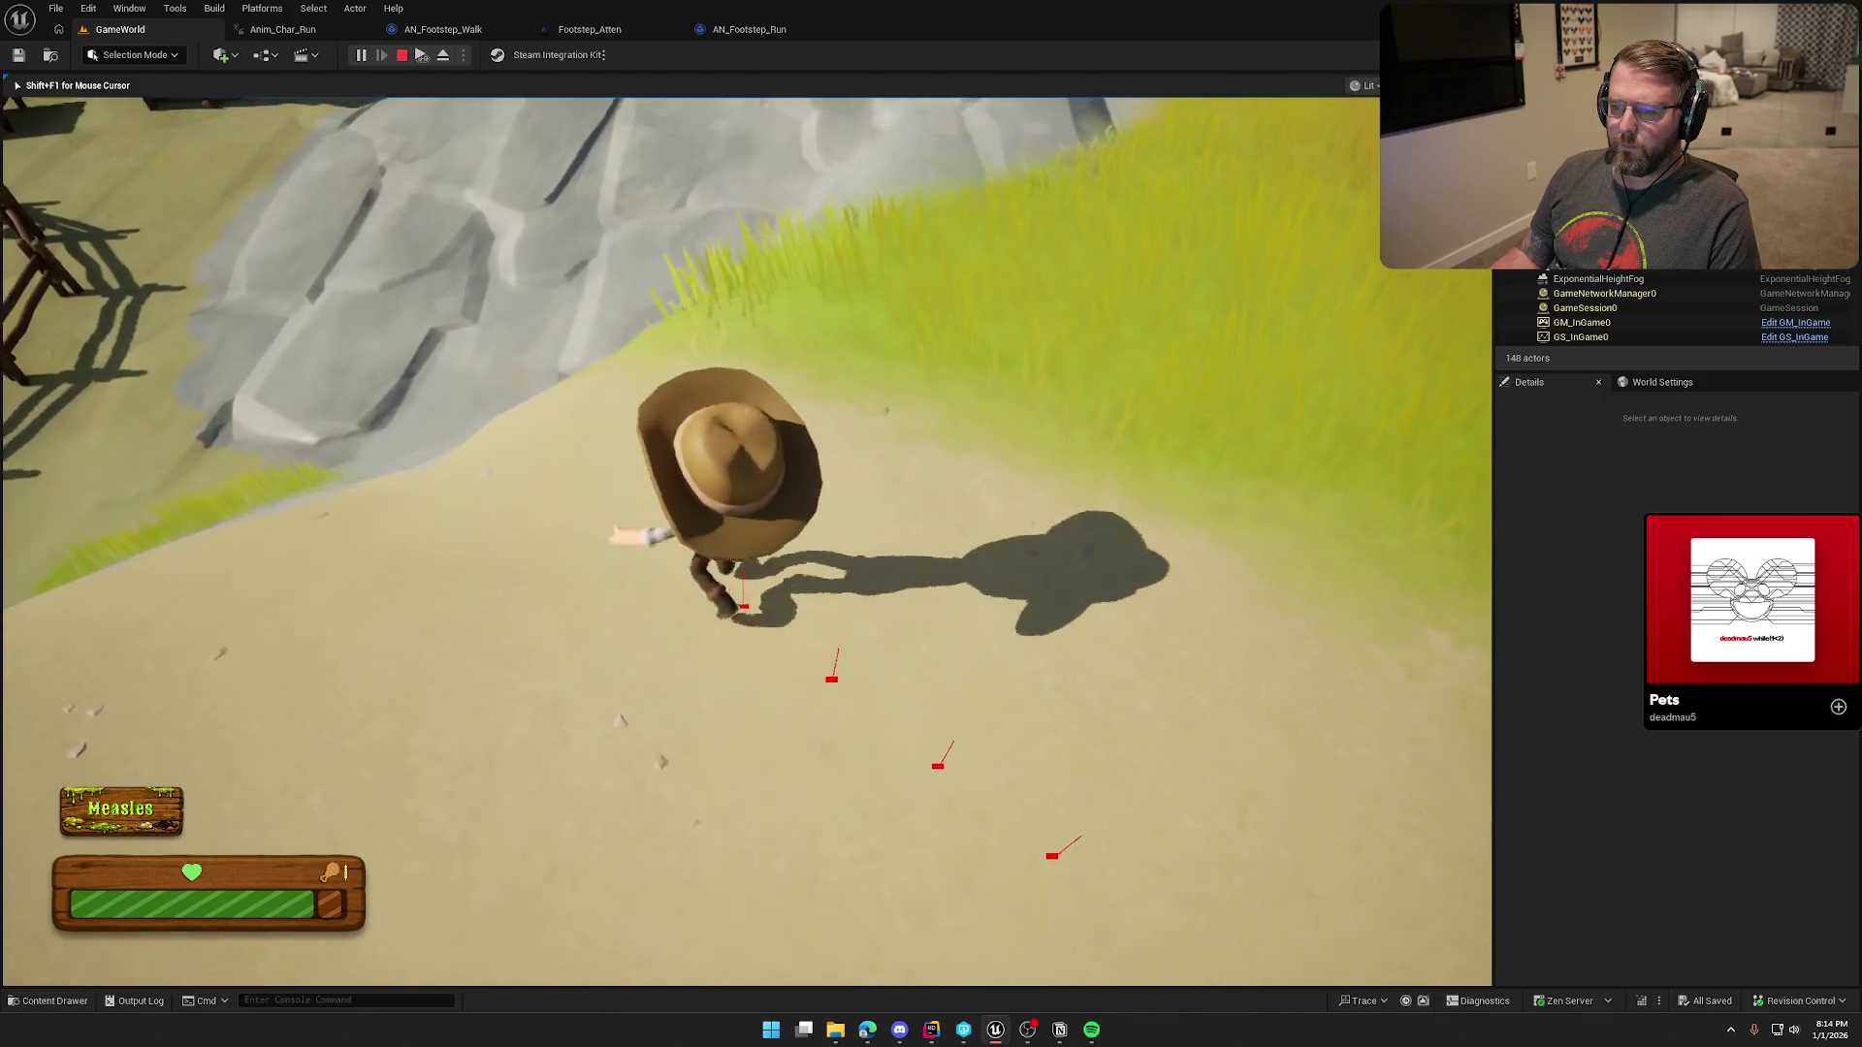
{"action": "key", "text": "shift"}
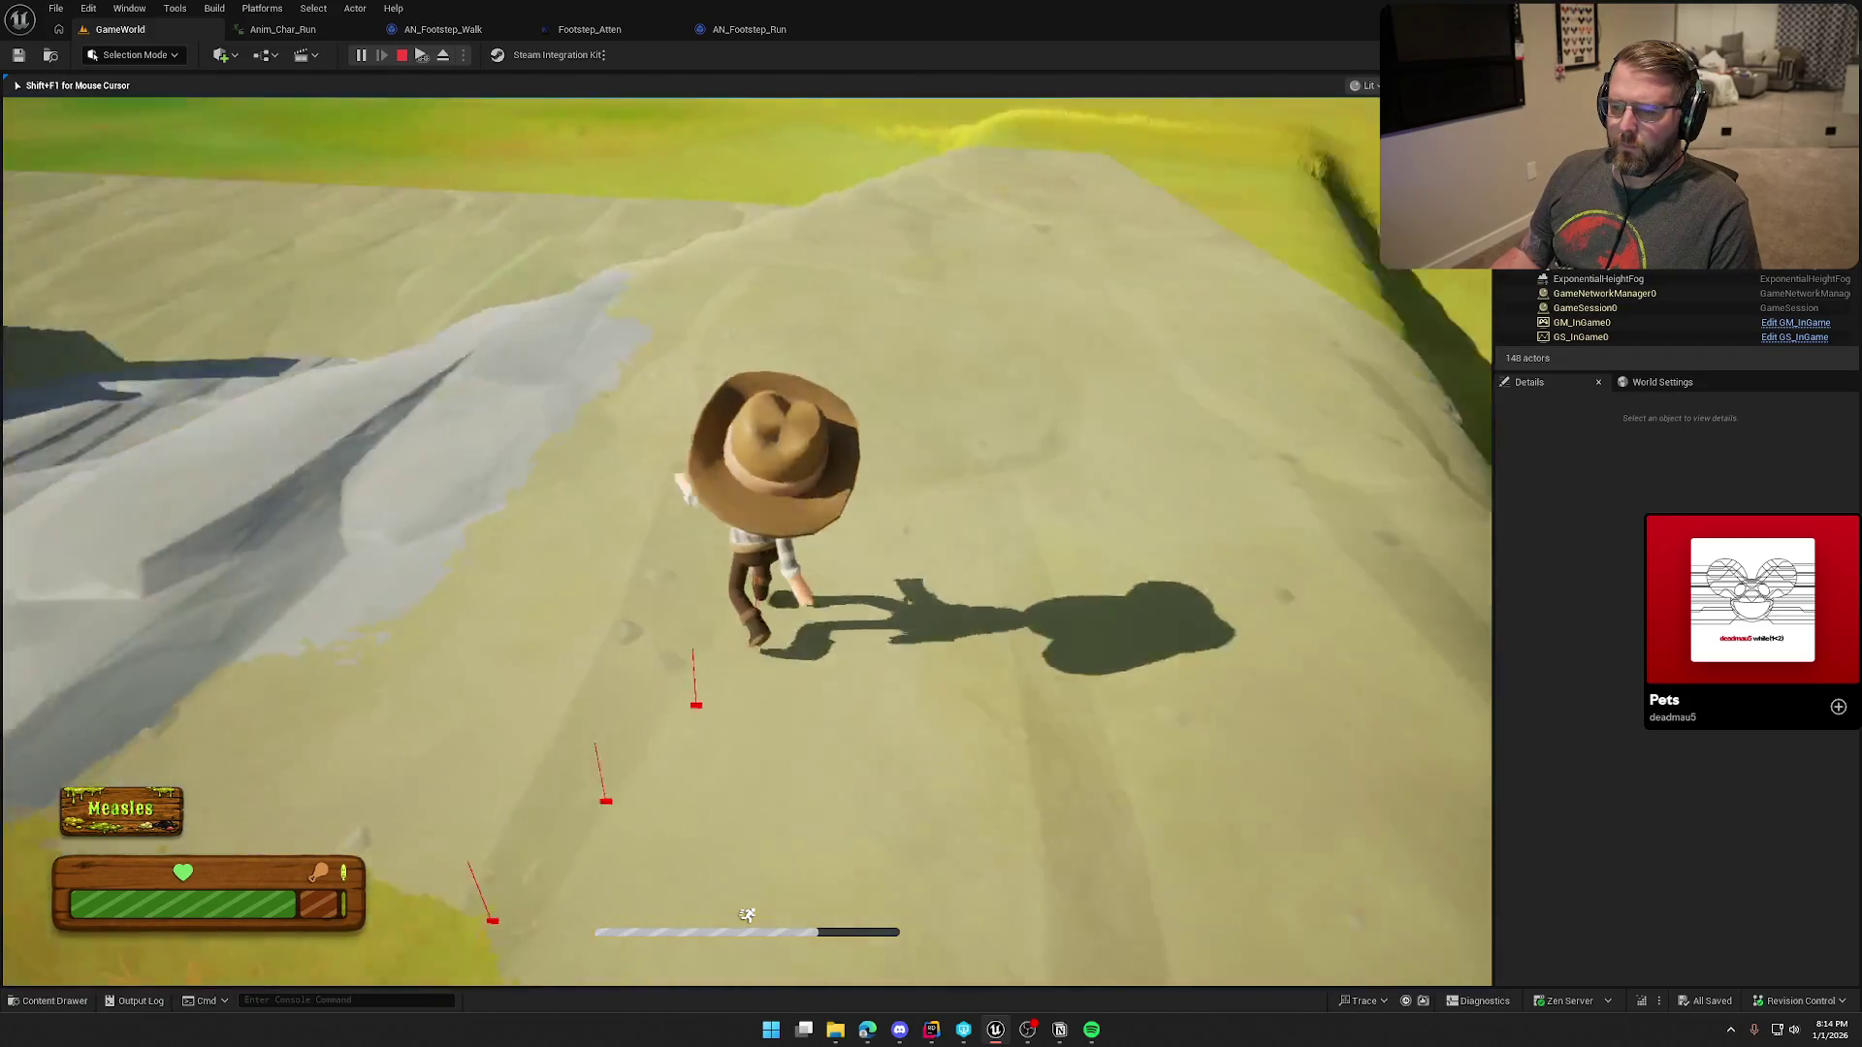
{"action": "key", "text": "w"}
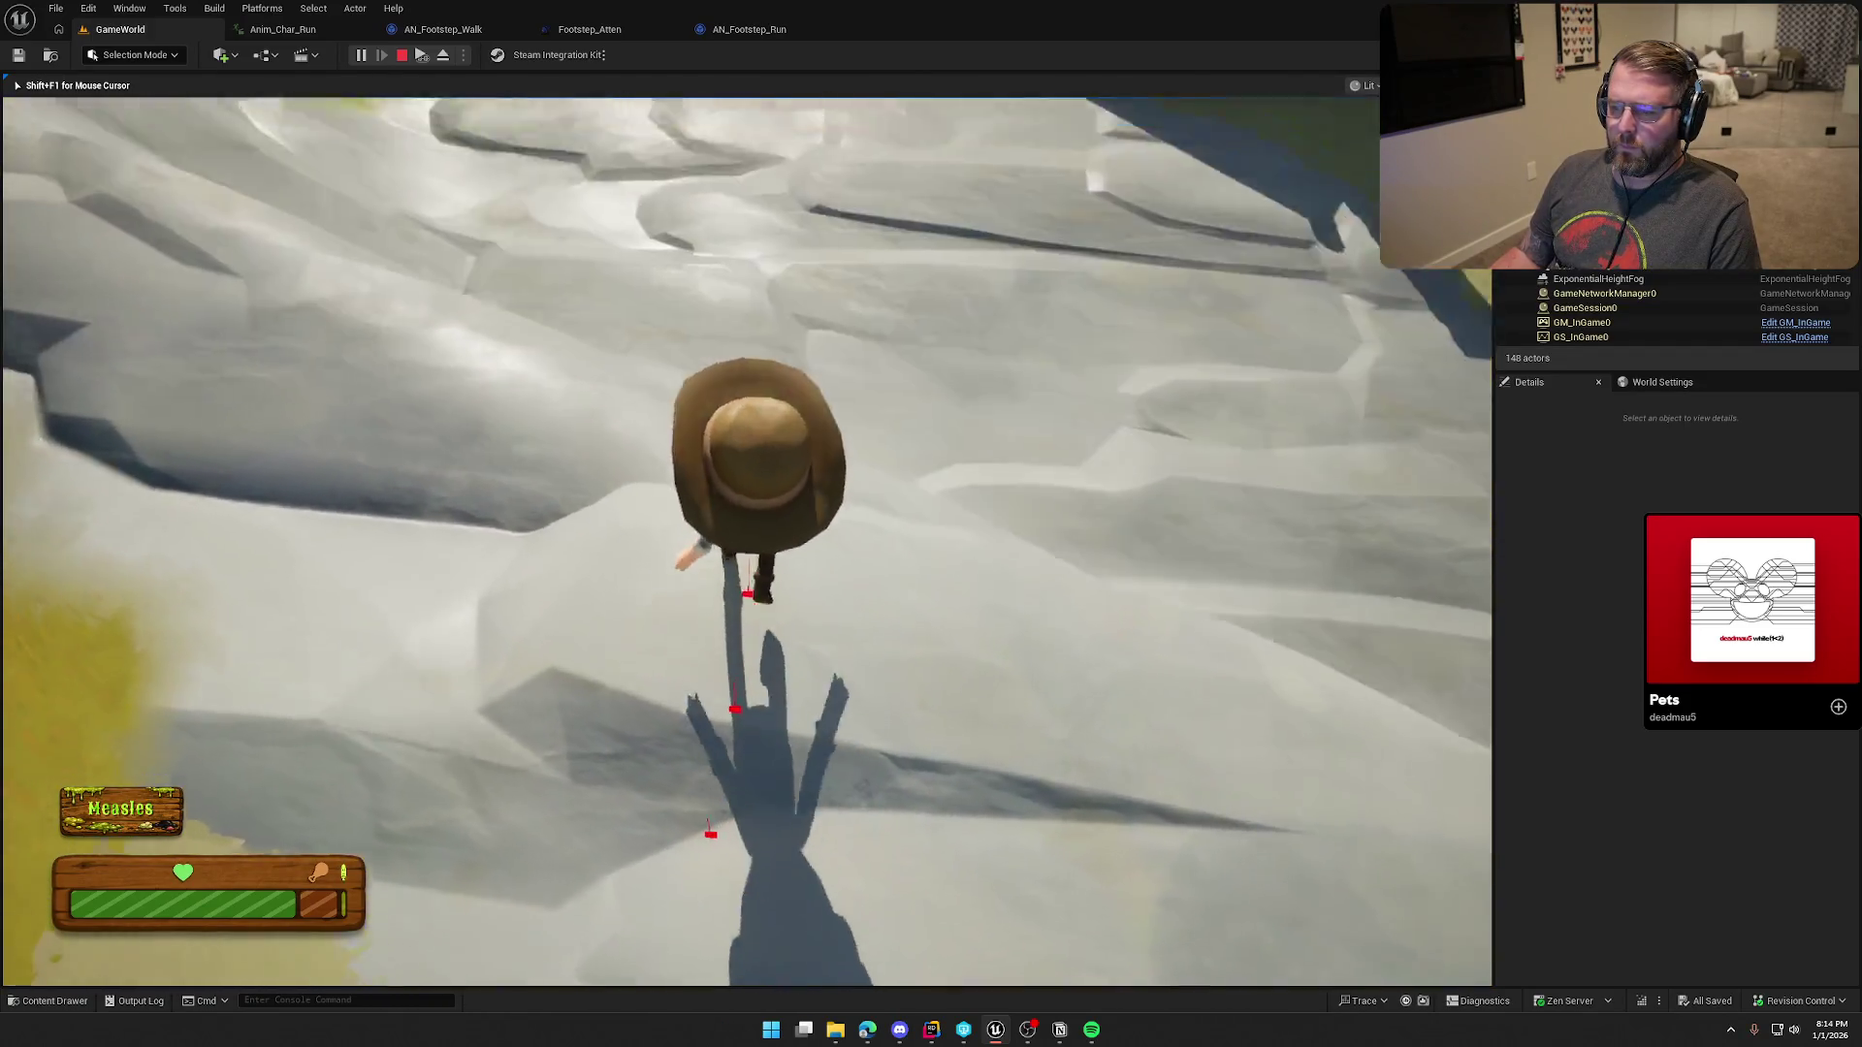
{"action": "key", "text": "w"}
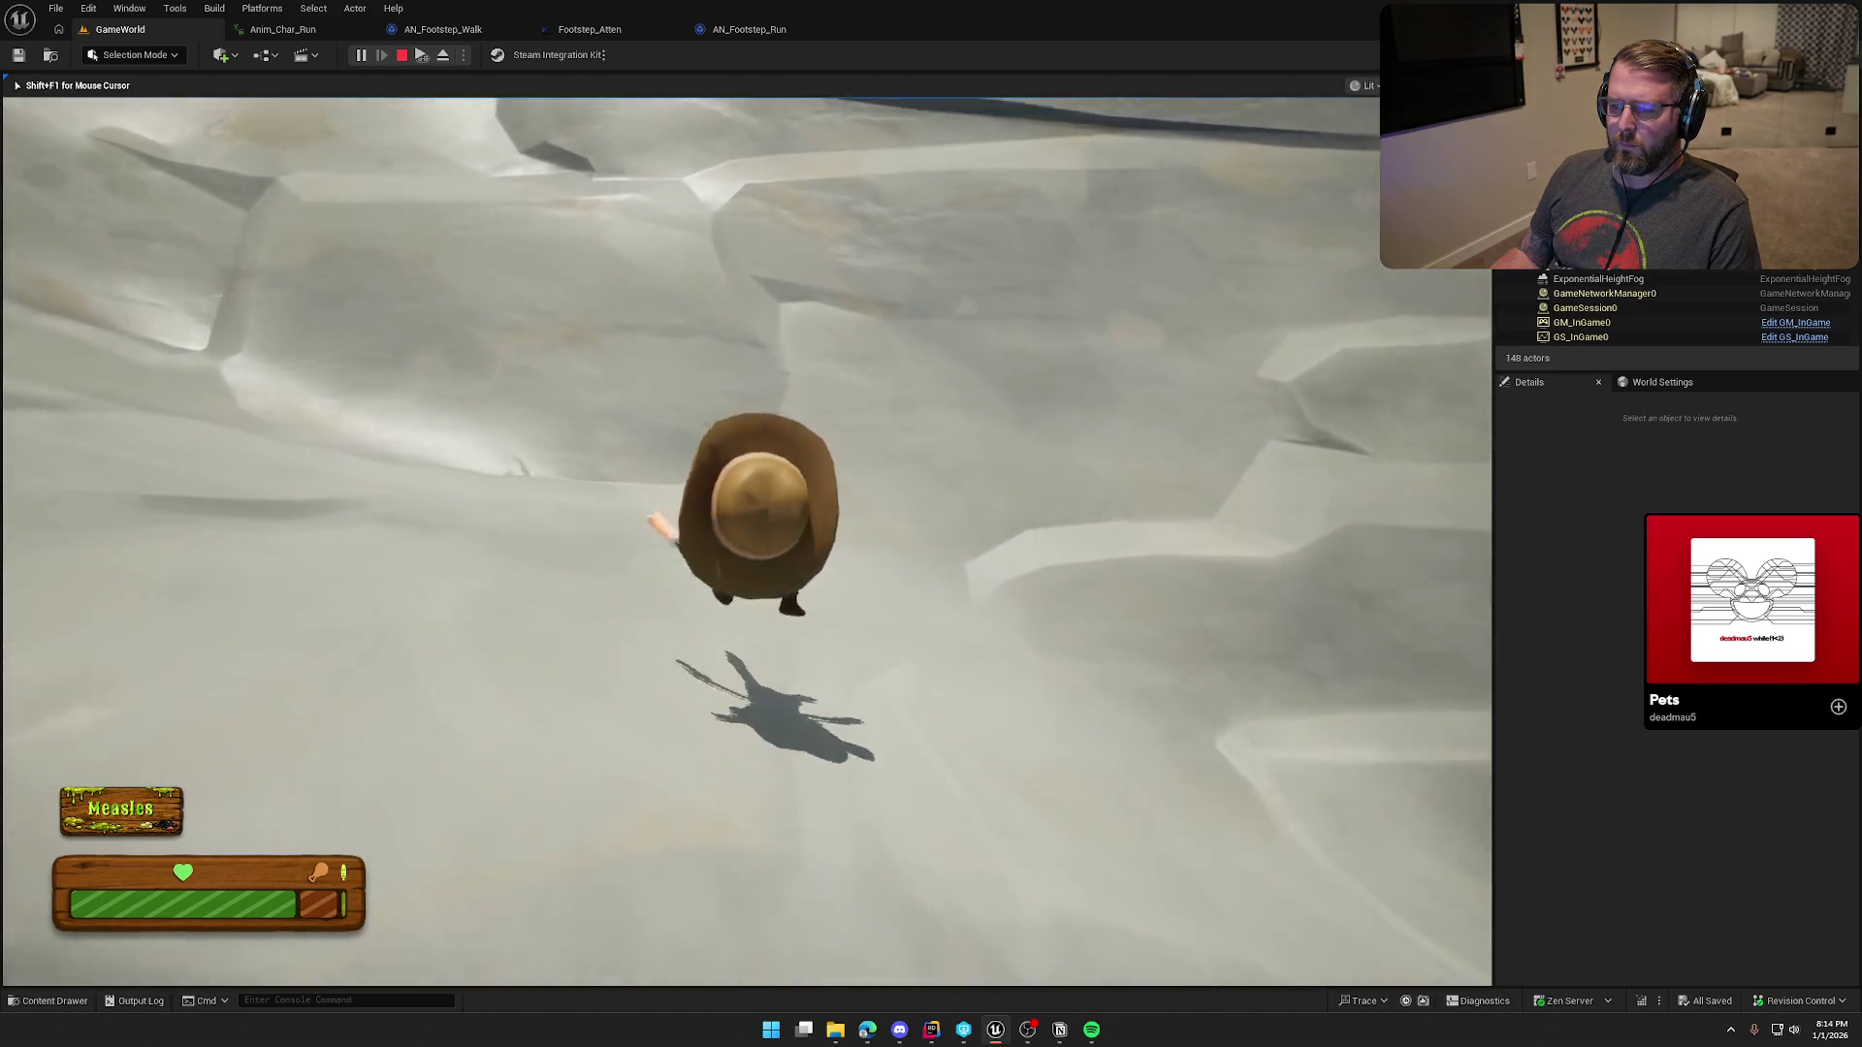
{"action": "key", "text": "shift"}
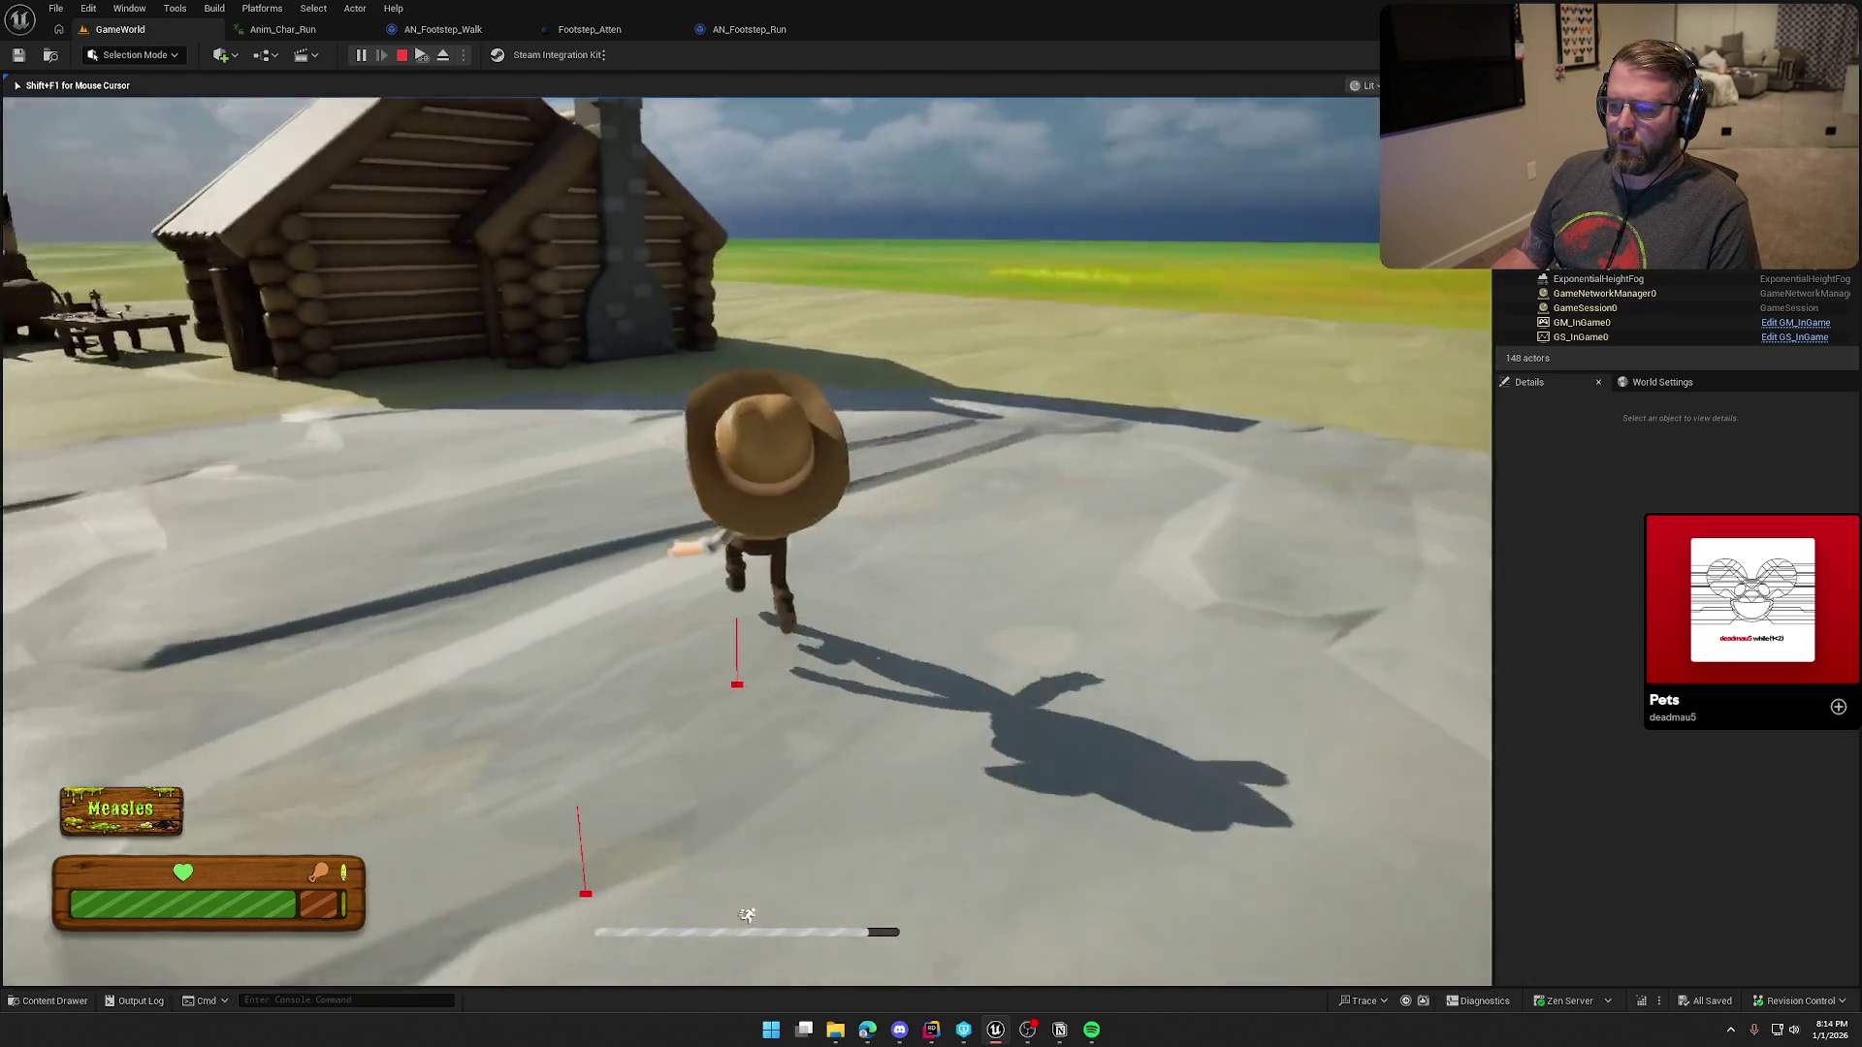
{"action": "key", "text": "w"}
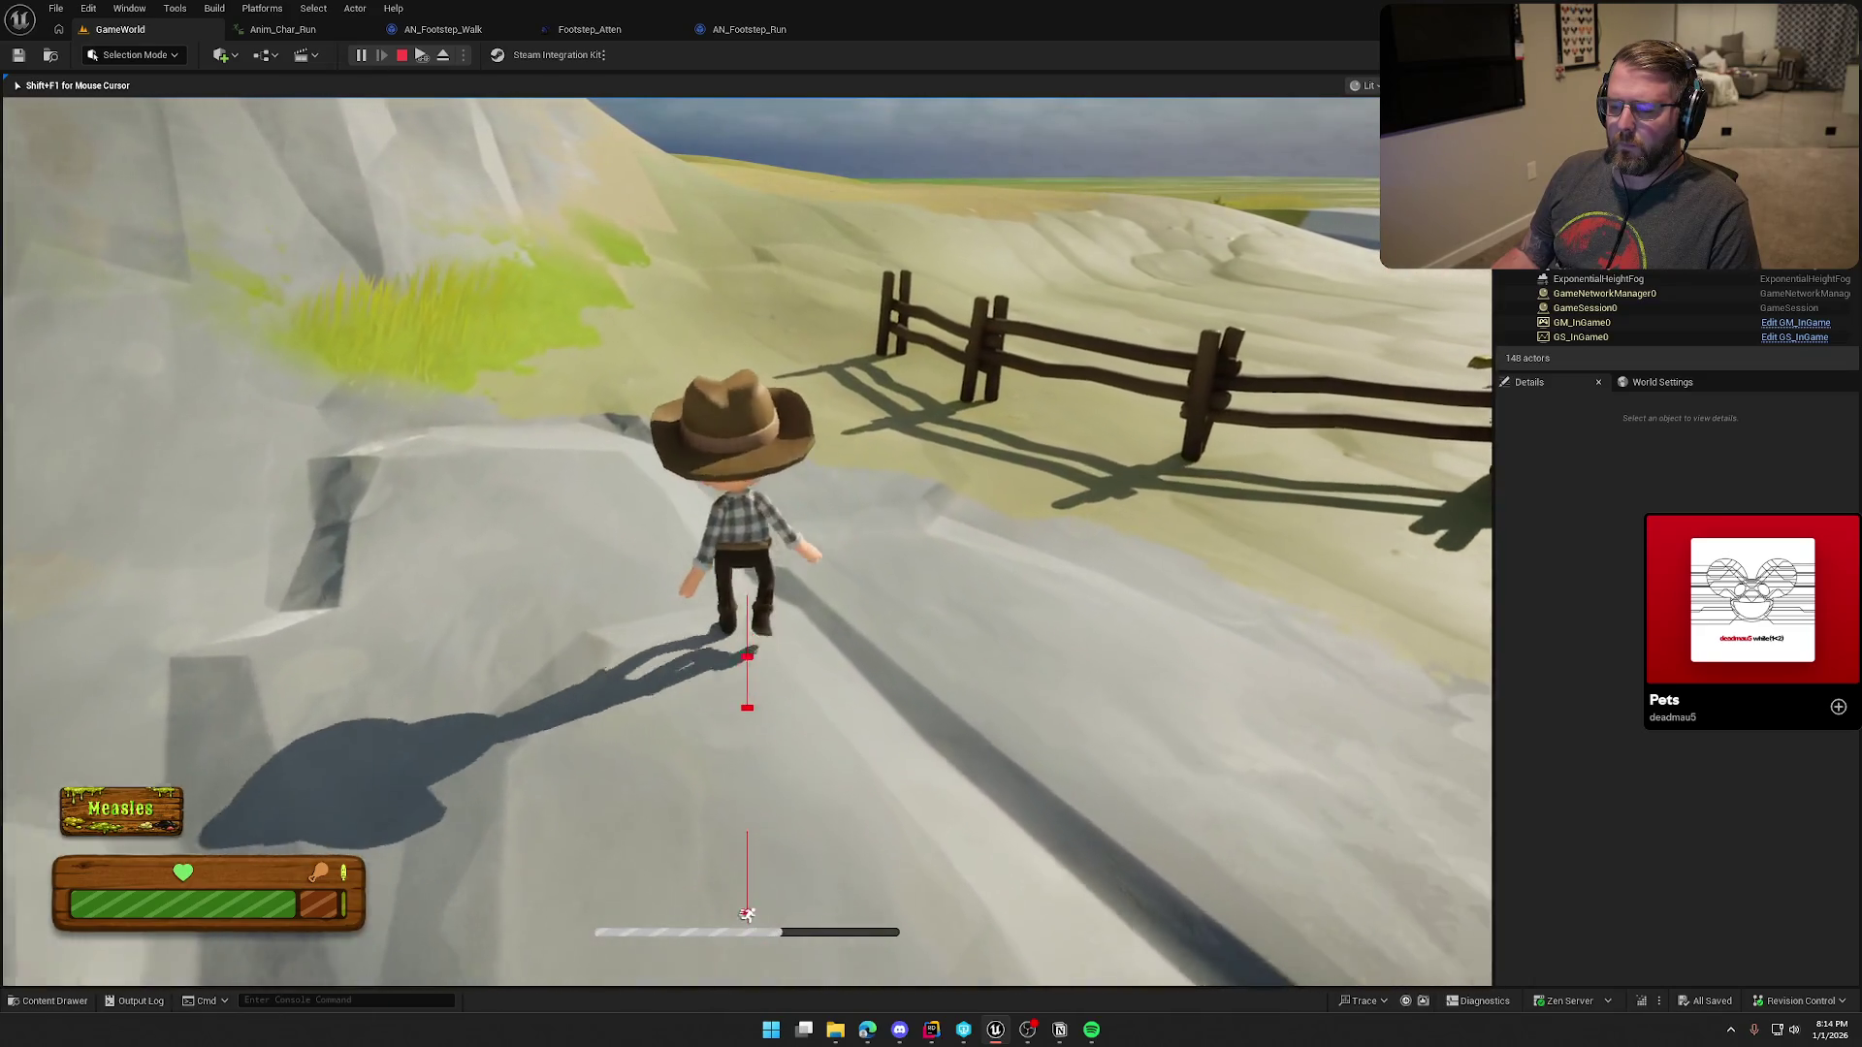
{"action": "key", "text": "w"}
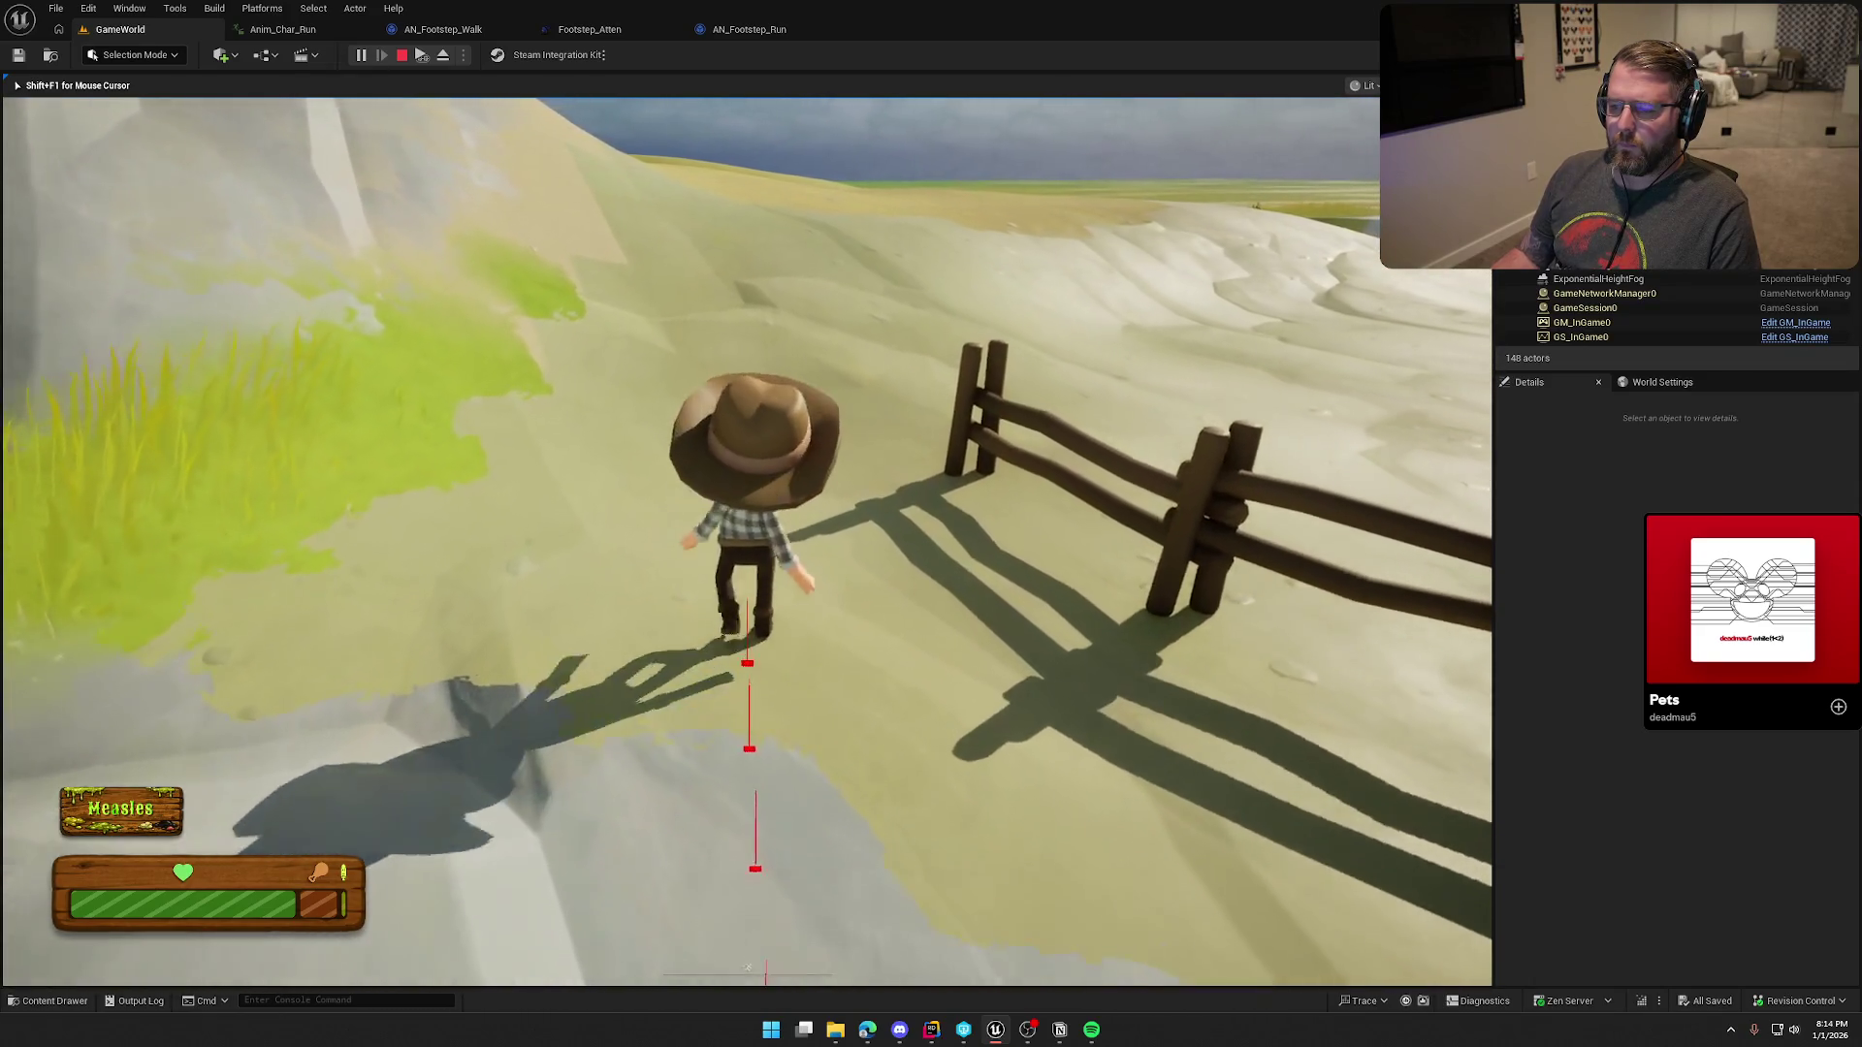
{"action": "key", "text": "w"}
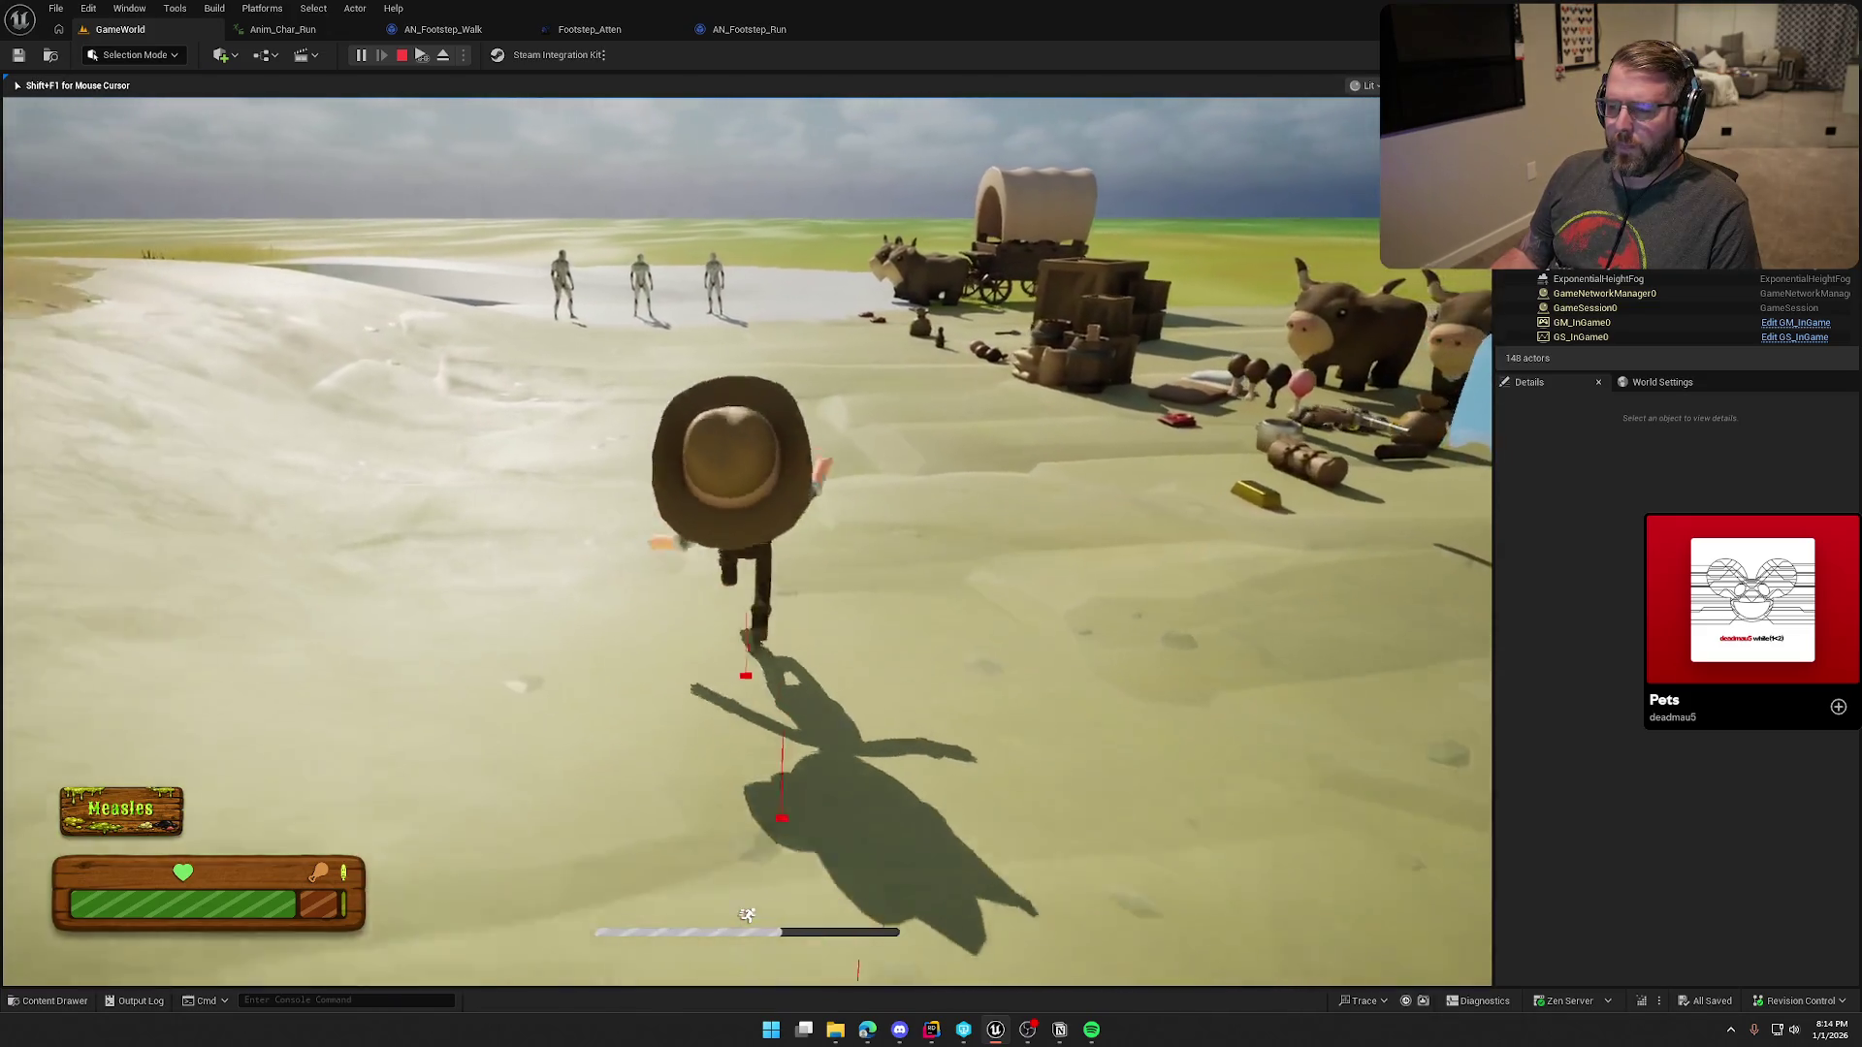
{"action": "key", "text": "w"}
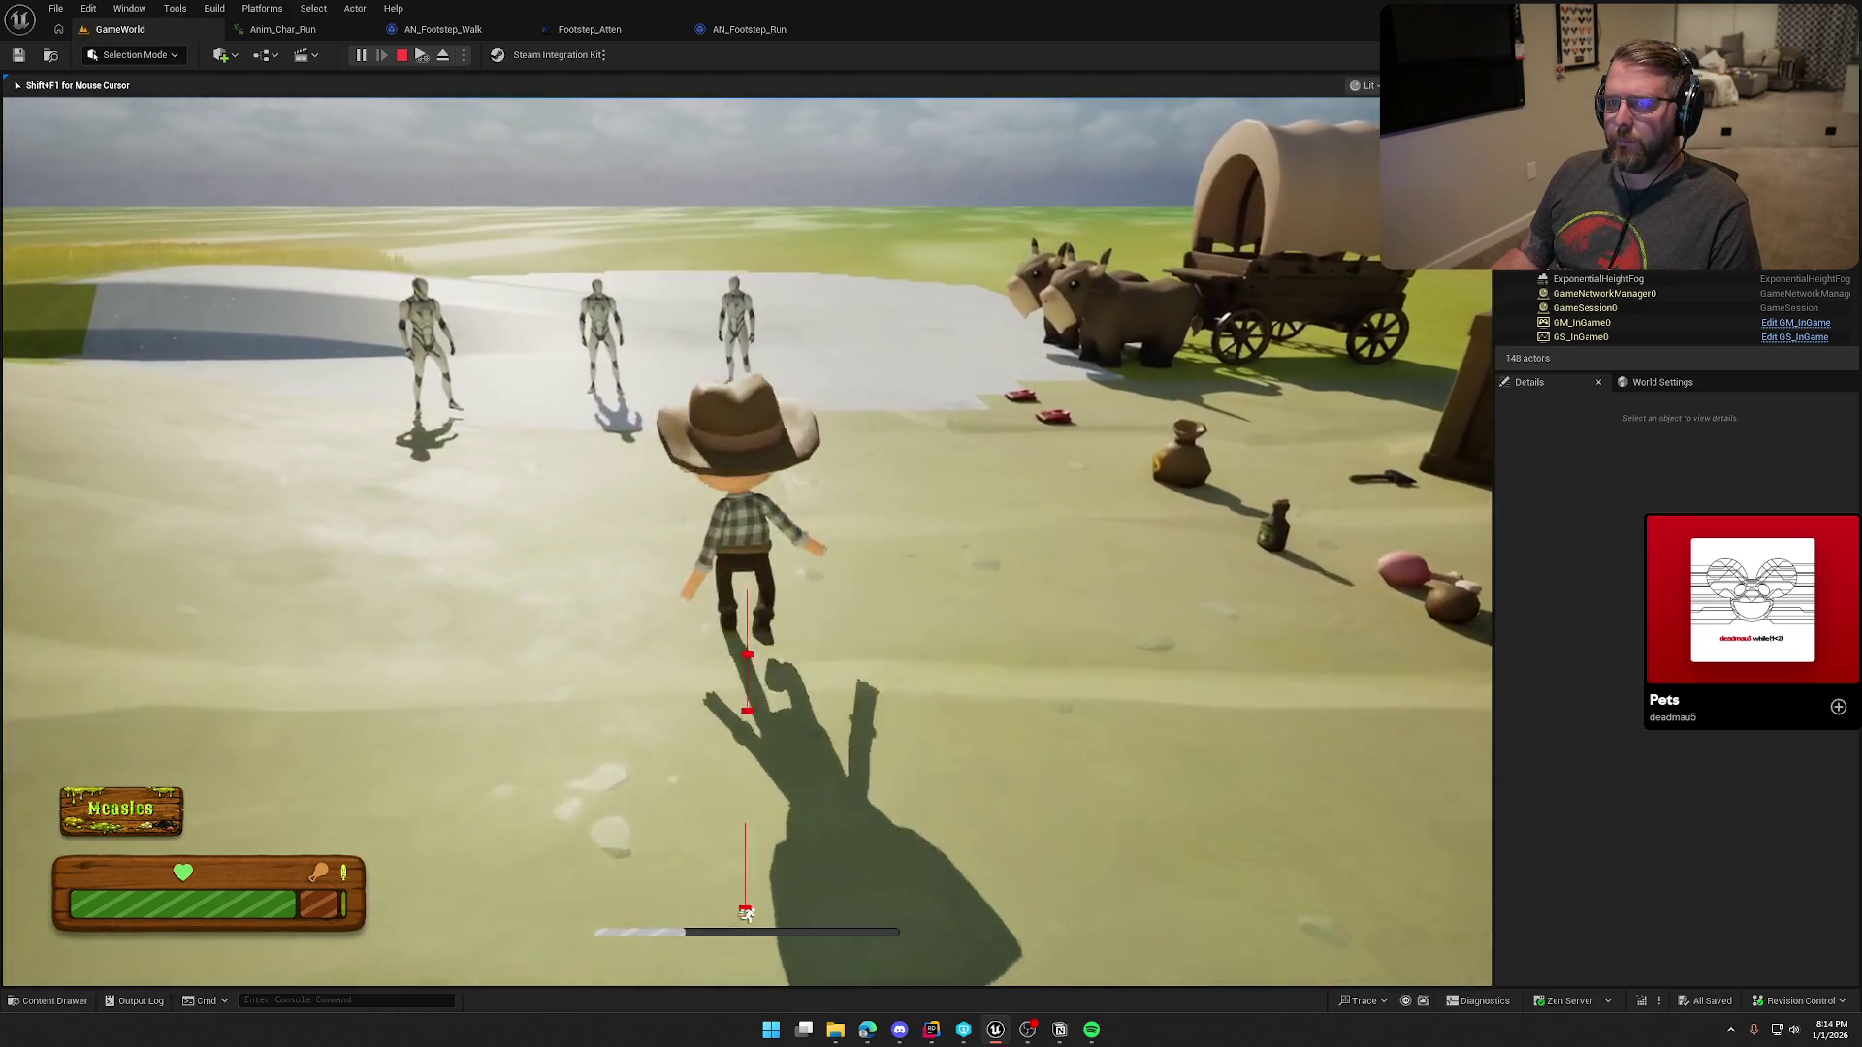
{"action": "key", "text": "w"}
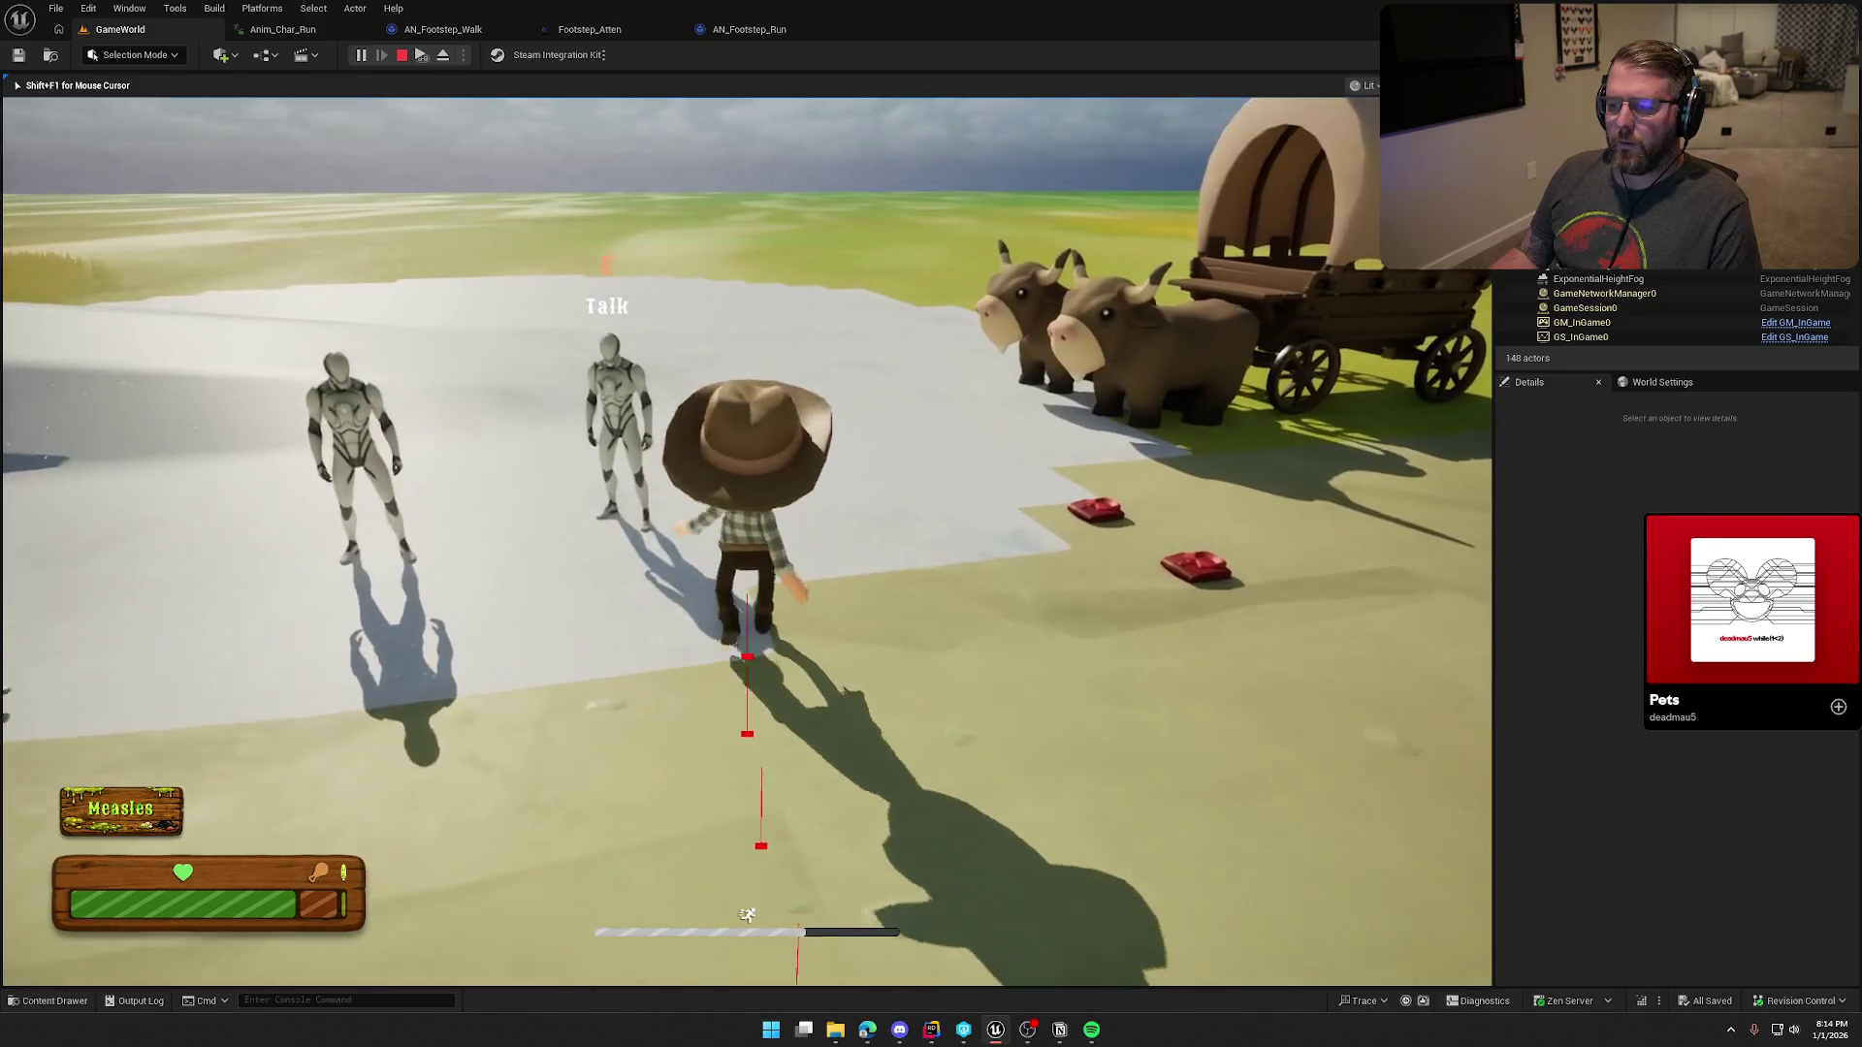
{"action": "key", "text": "w"}
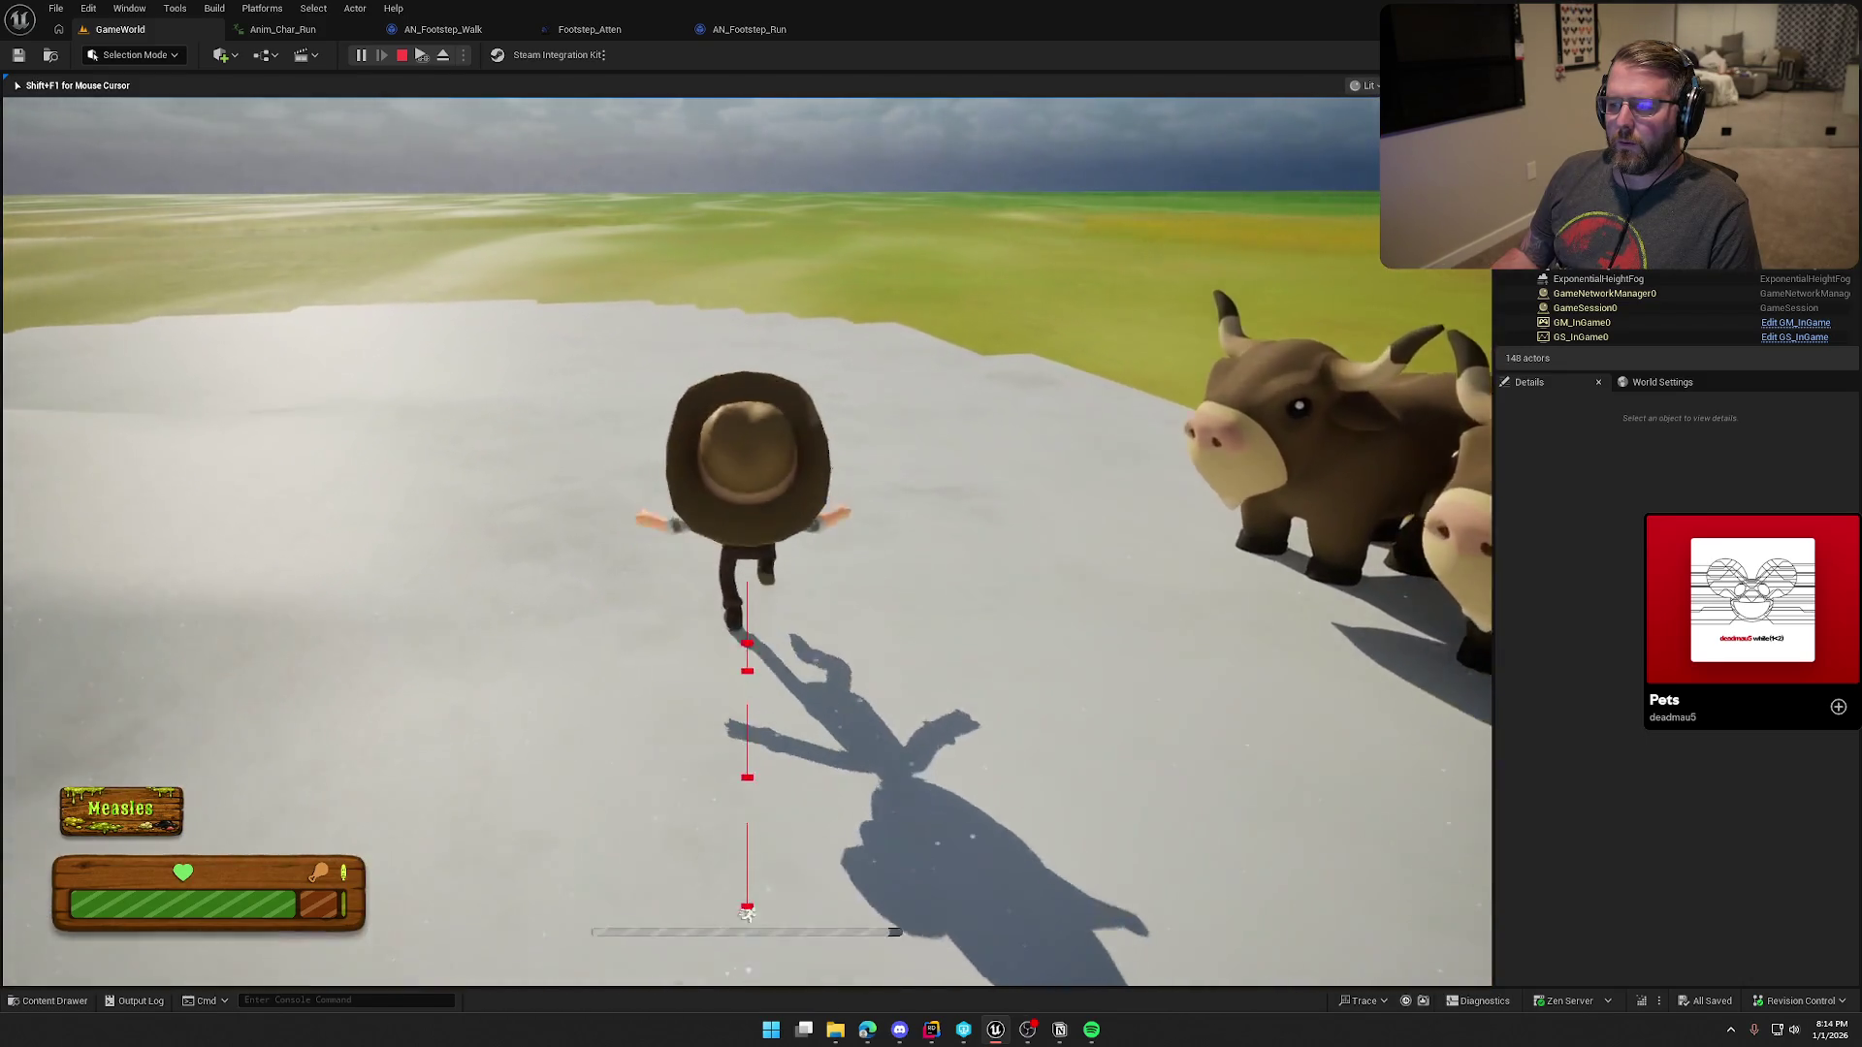
{"action": "key", "text": "w"}
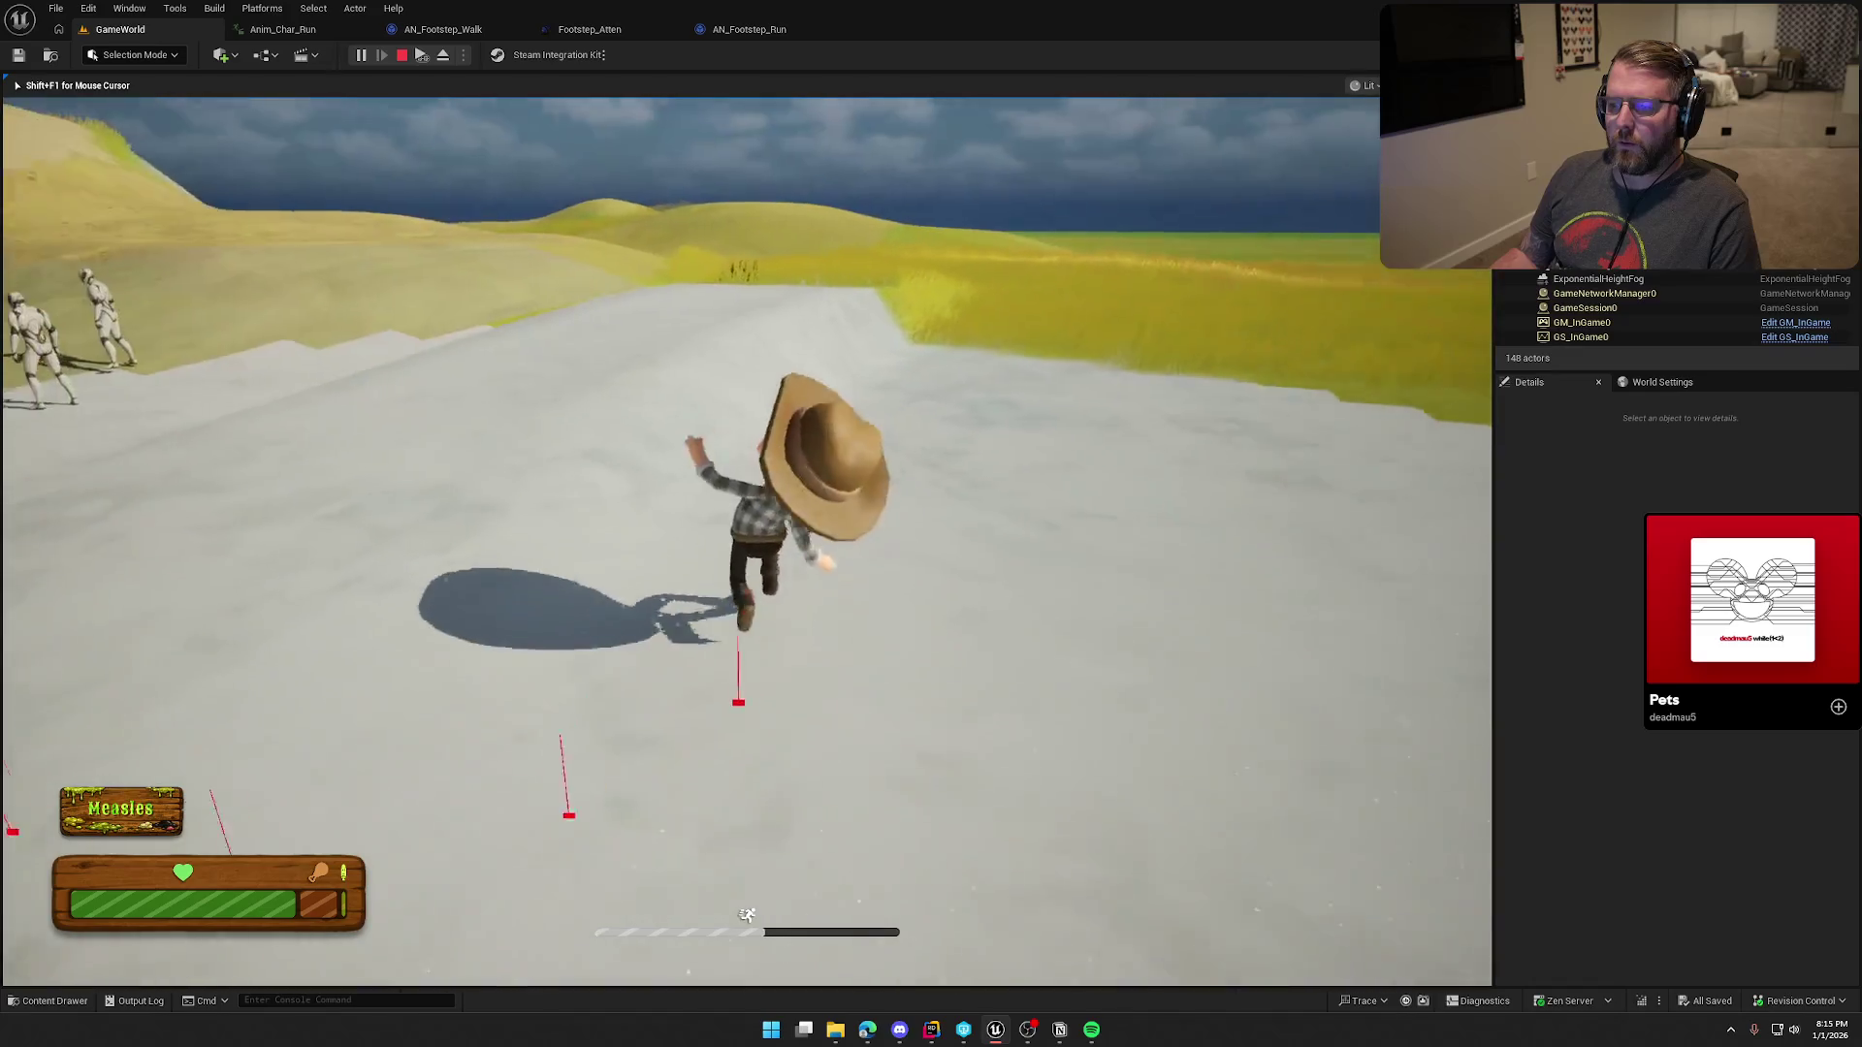
{"action": "key", "text": "w"}
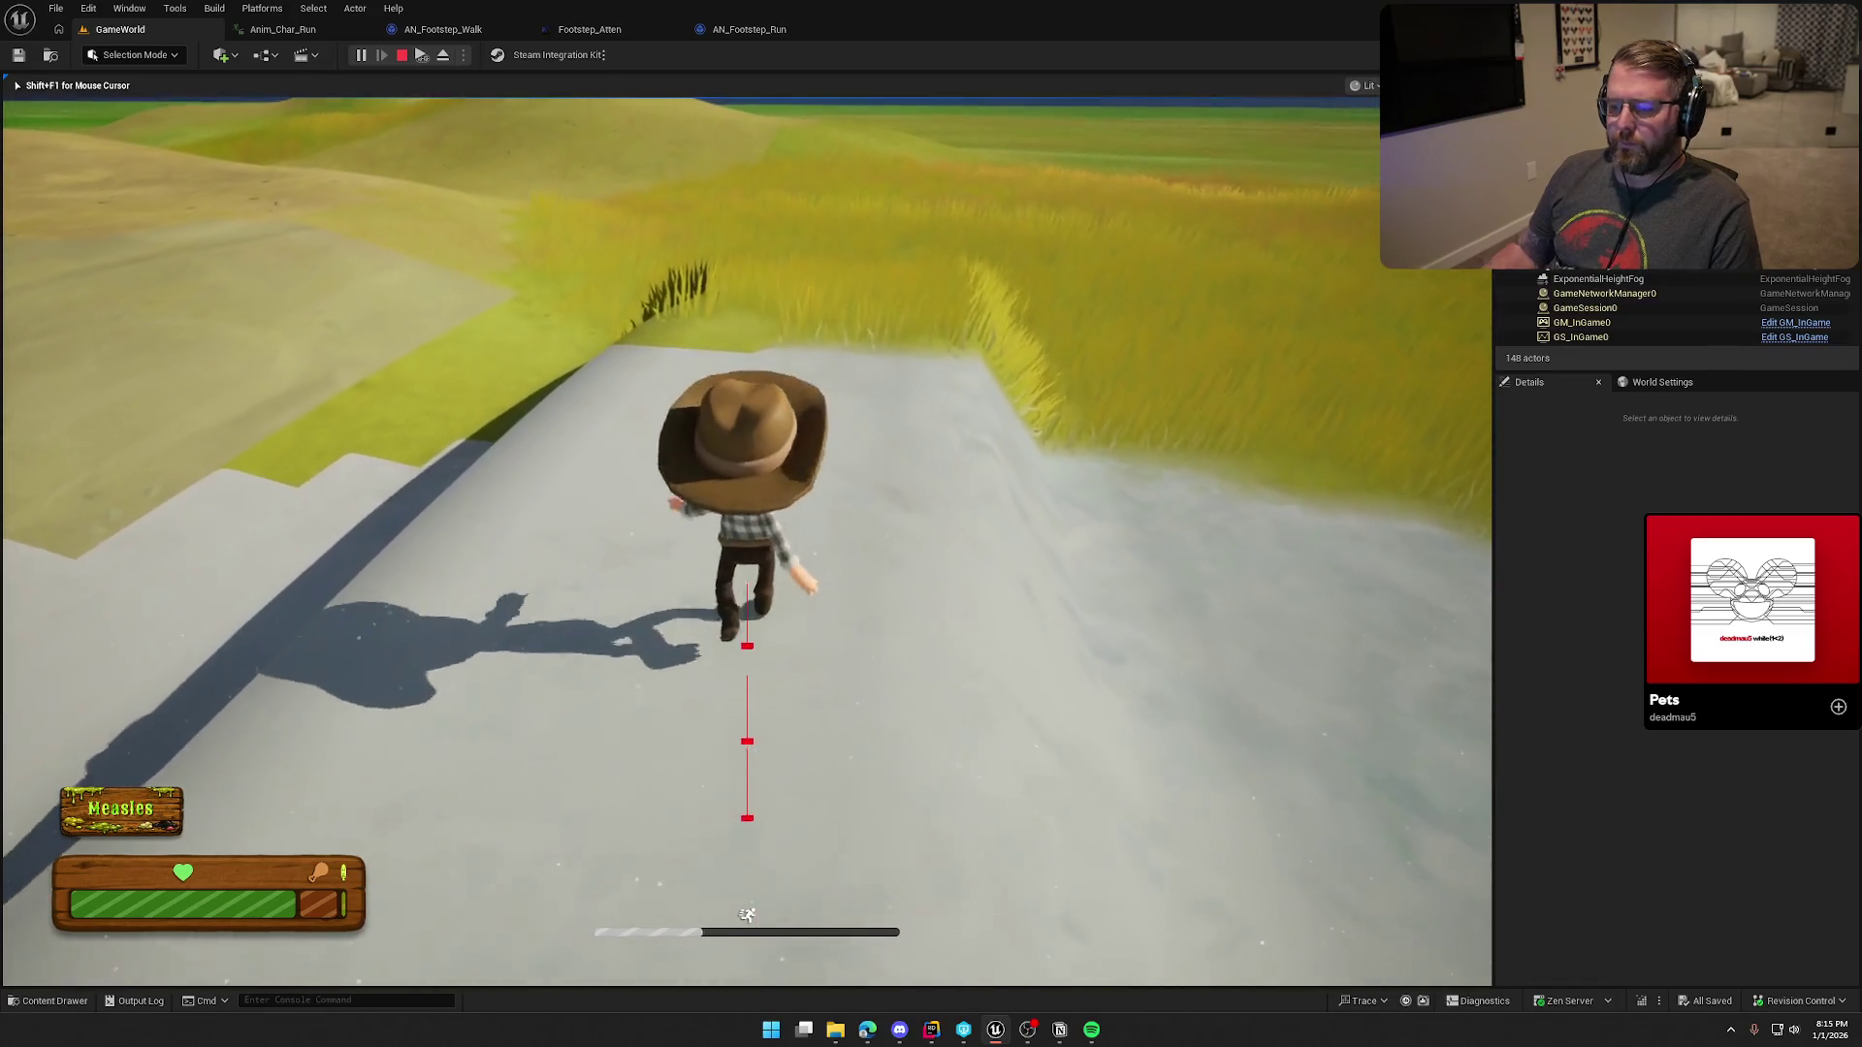
{"action": "key", "text": "w"}
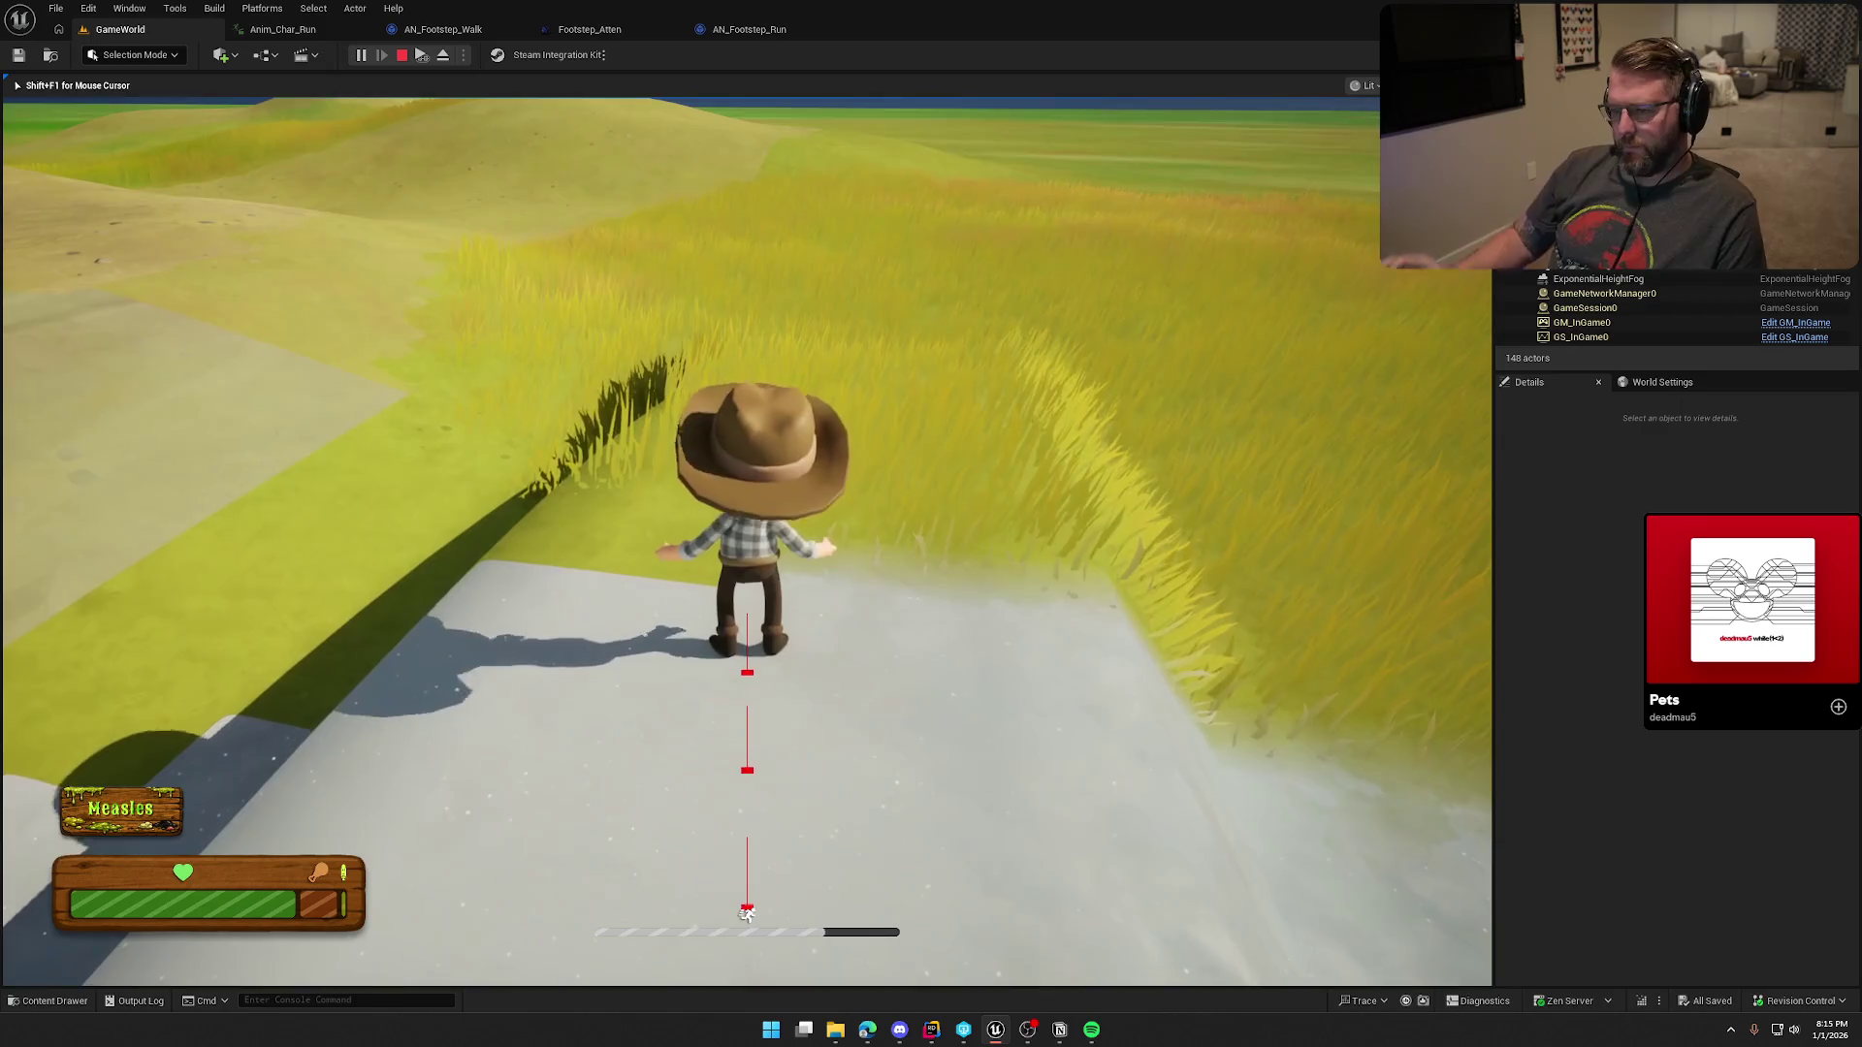
{"action": "key", "text": "w"}
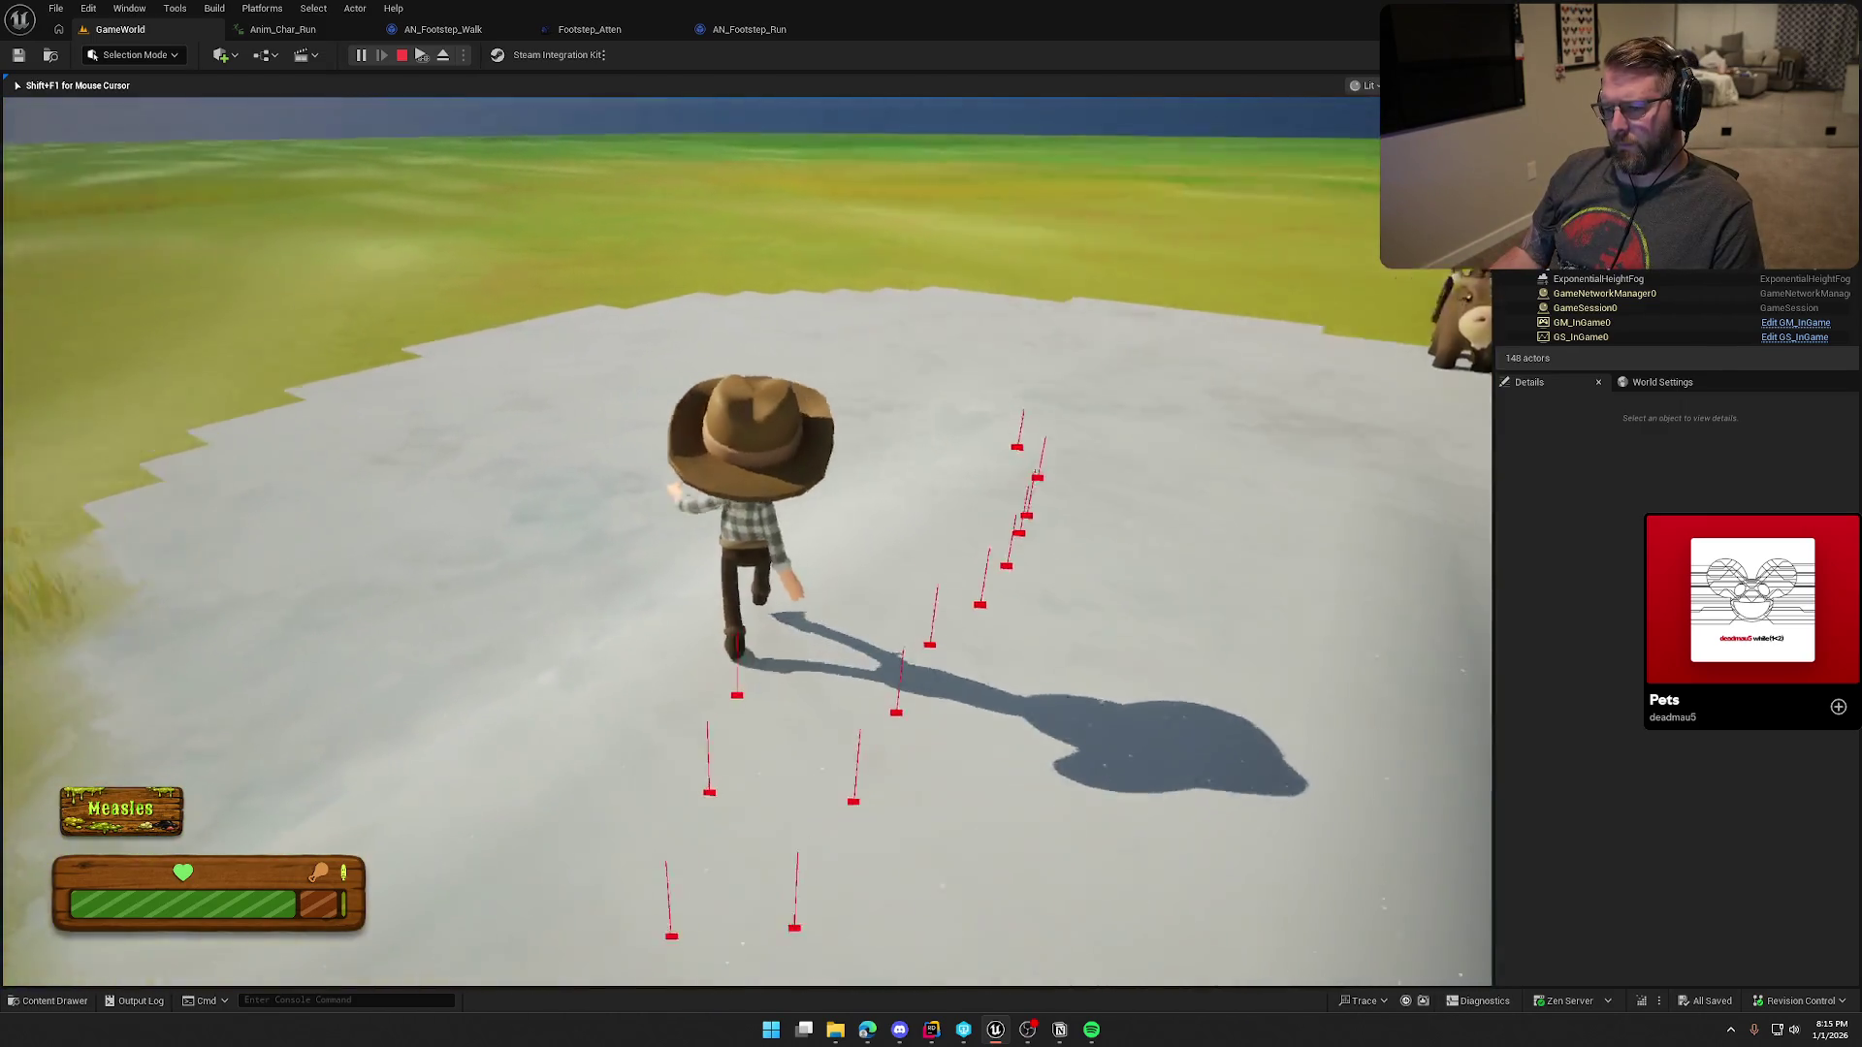
{"action": "key", "text": "w"}
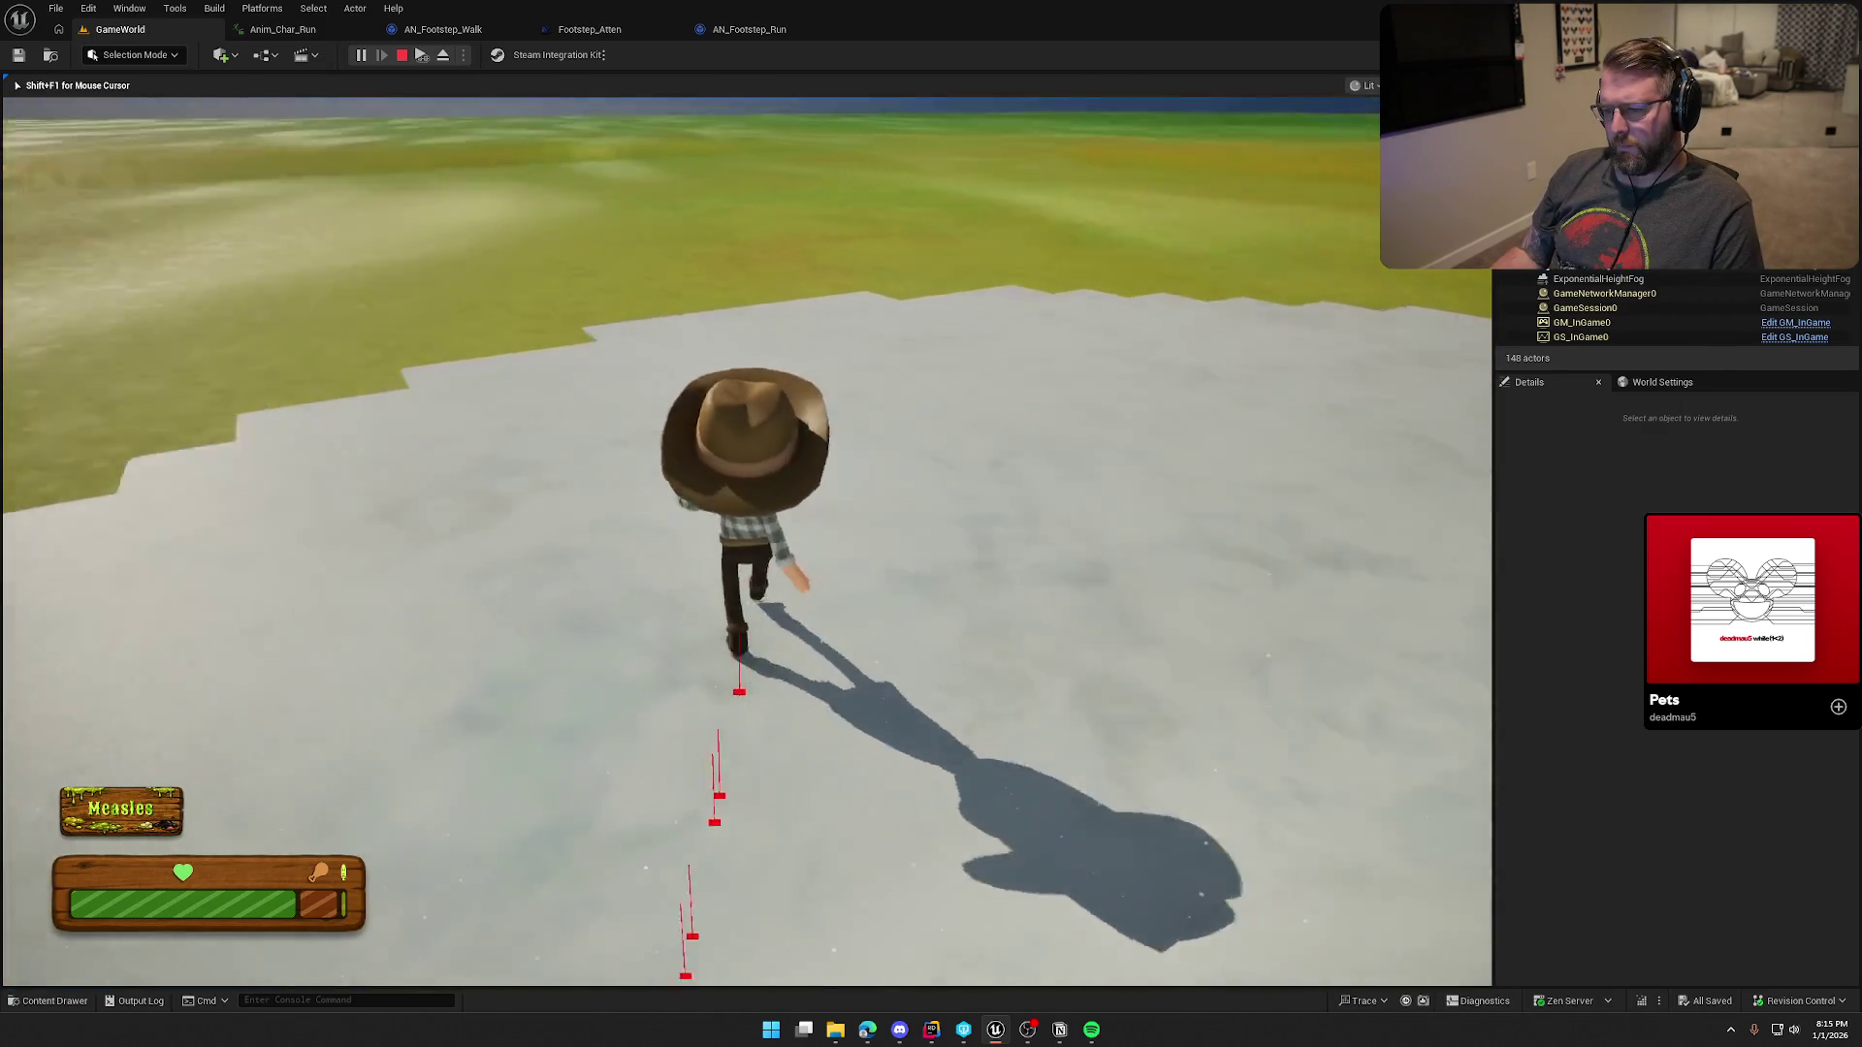
{"action": "key", "text": "w"}
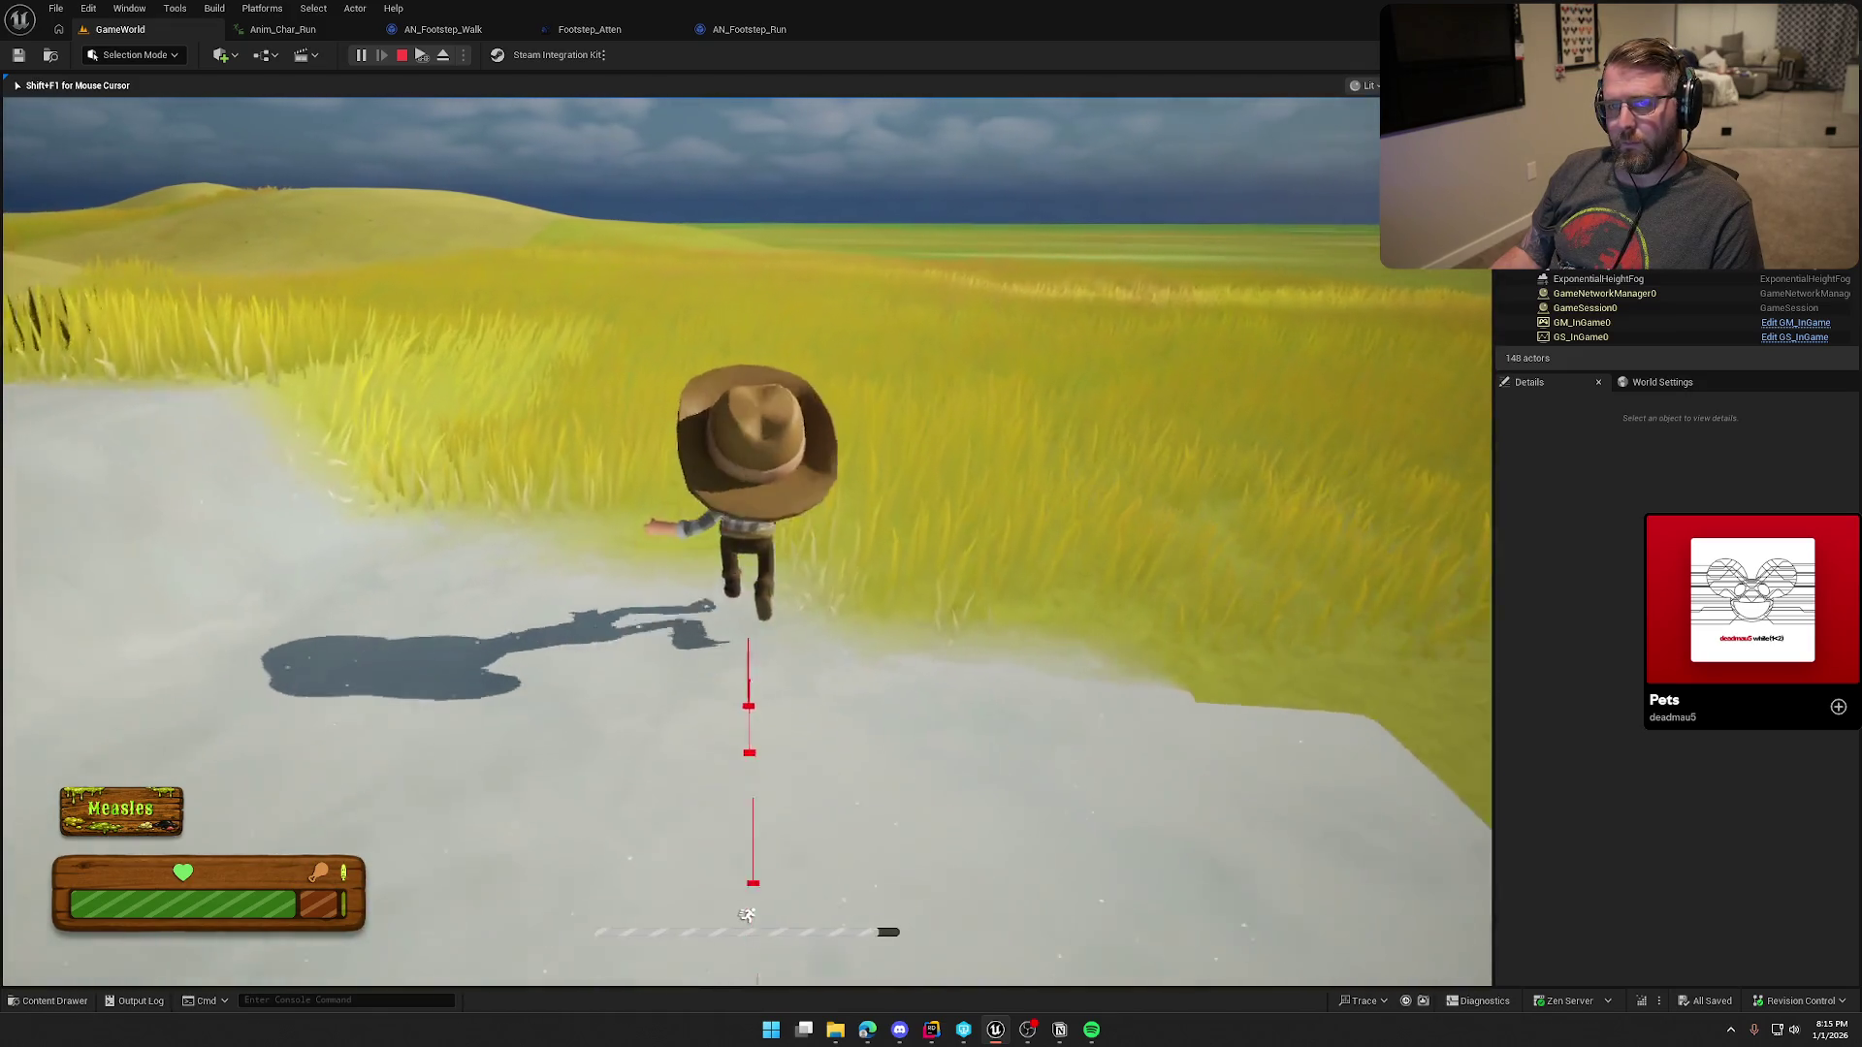
{"action": "key", "text": "w"}
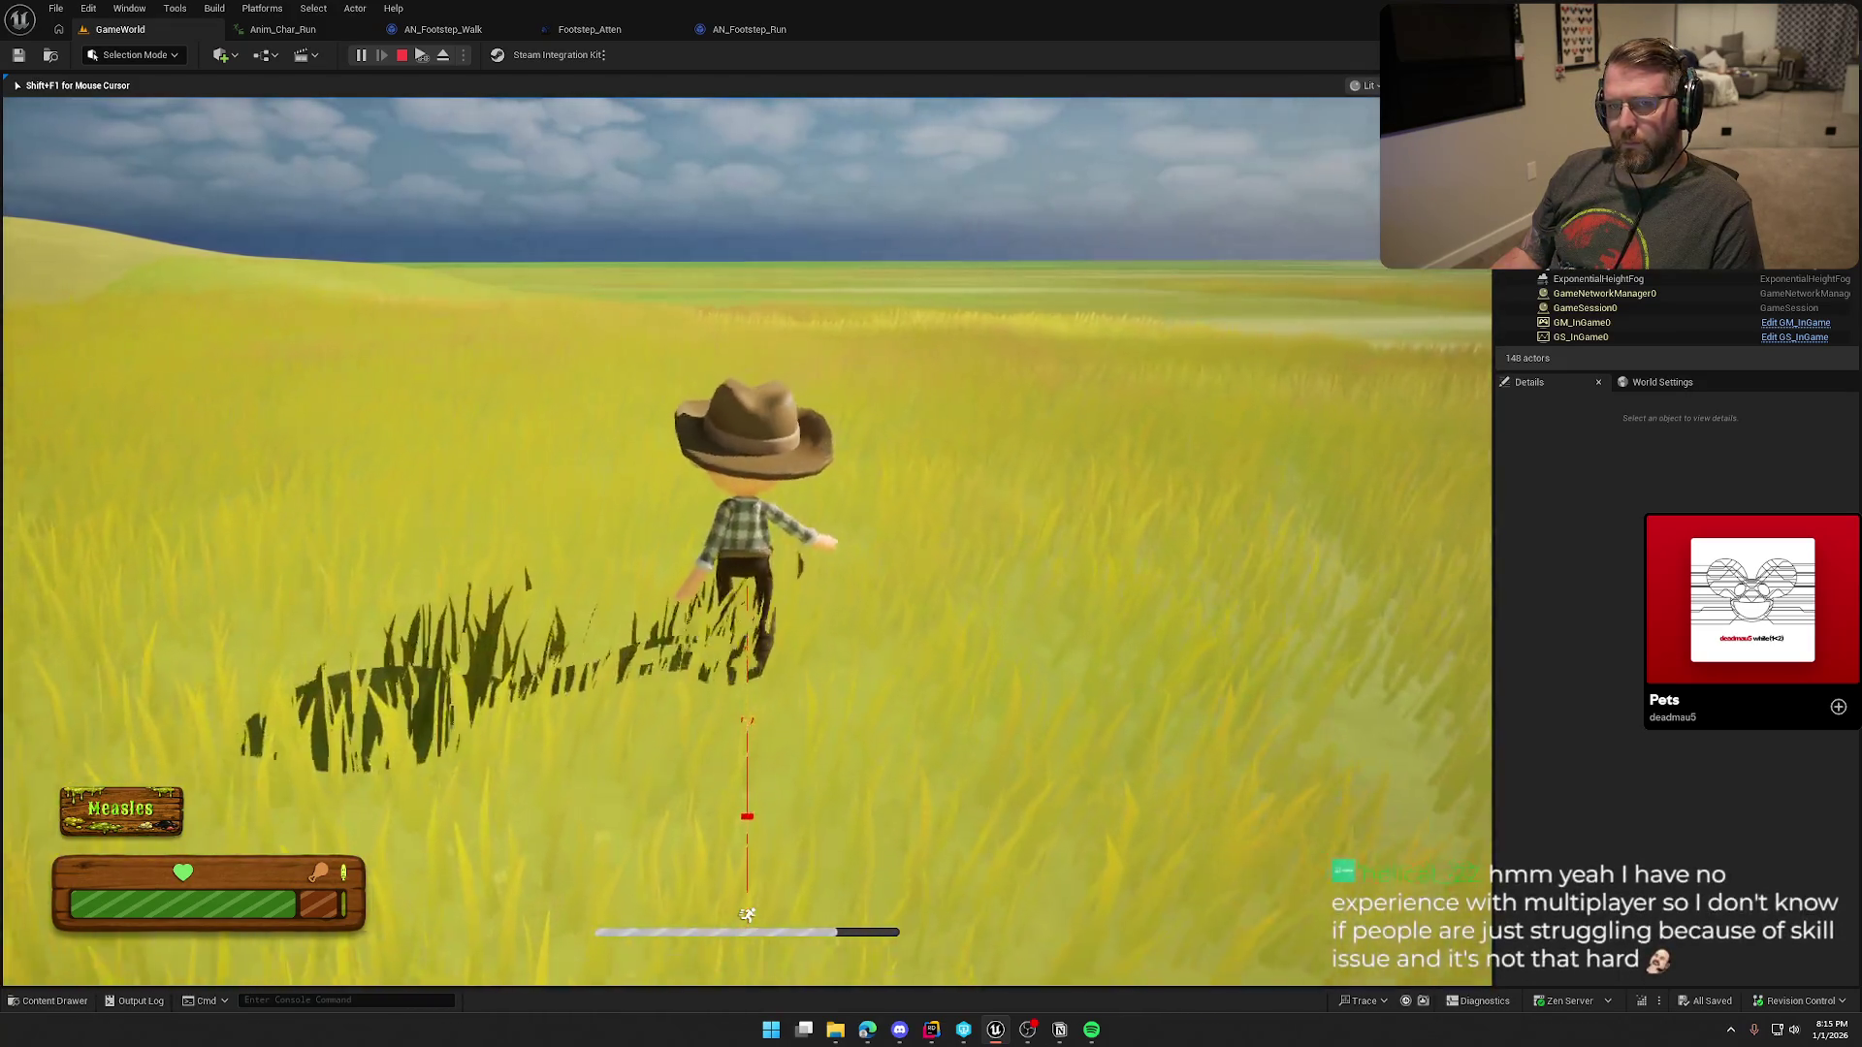
{"action": "key", "text": "w"}
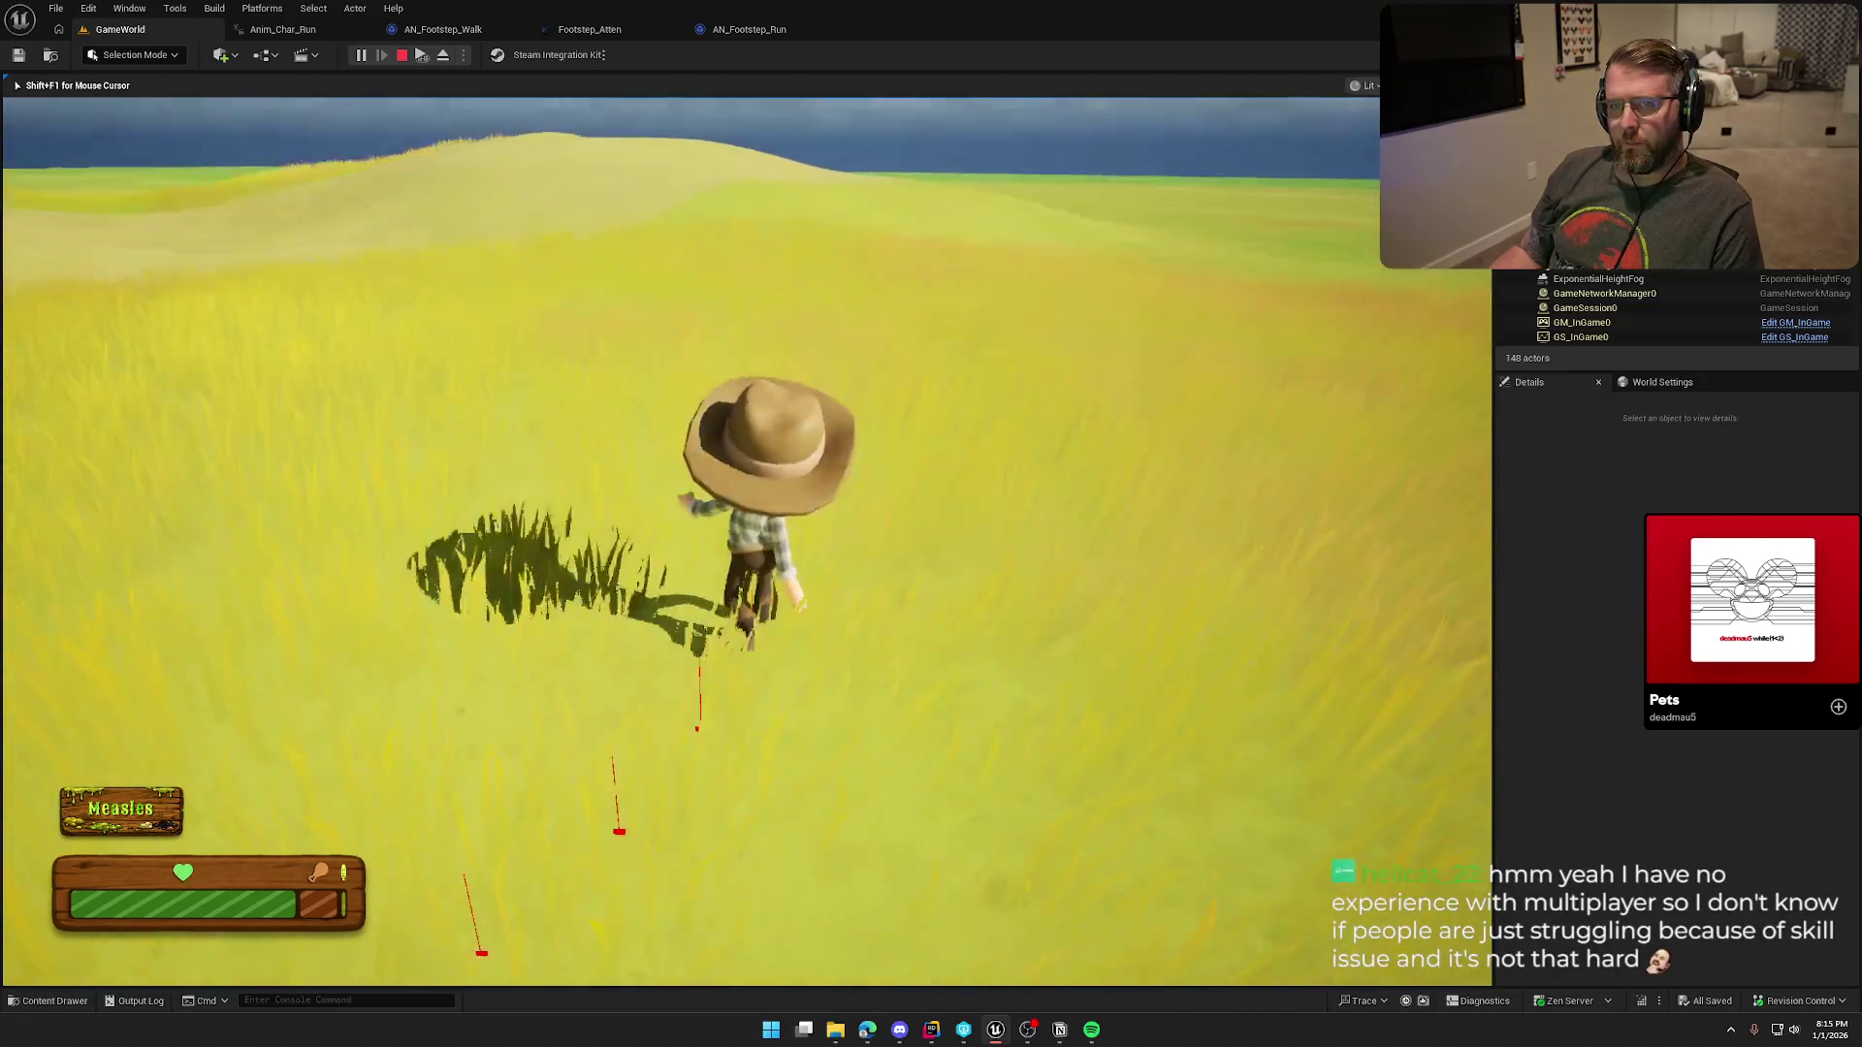
{"action": "key", "text": "w"}
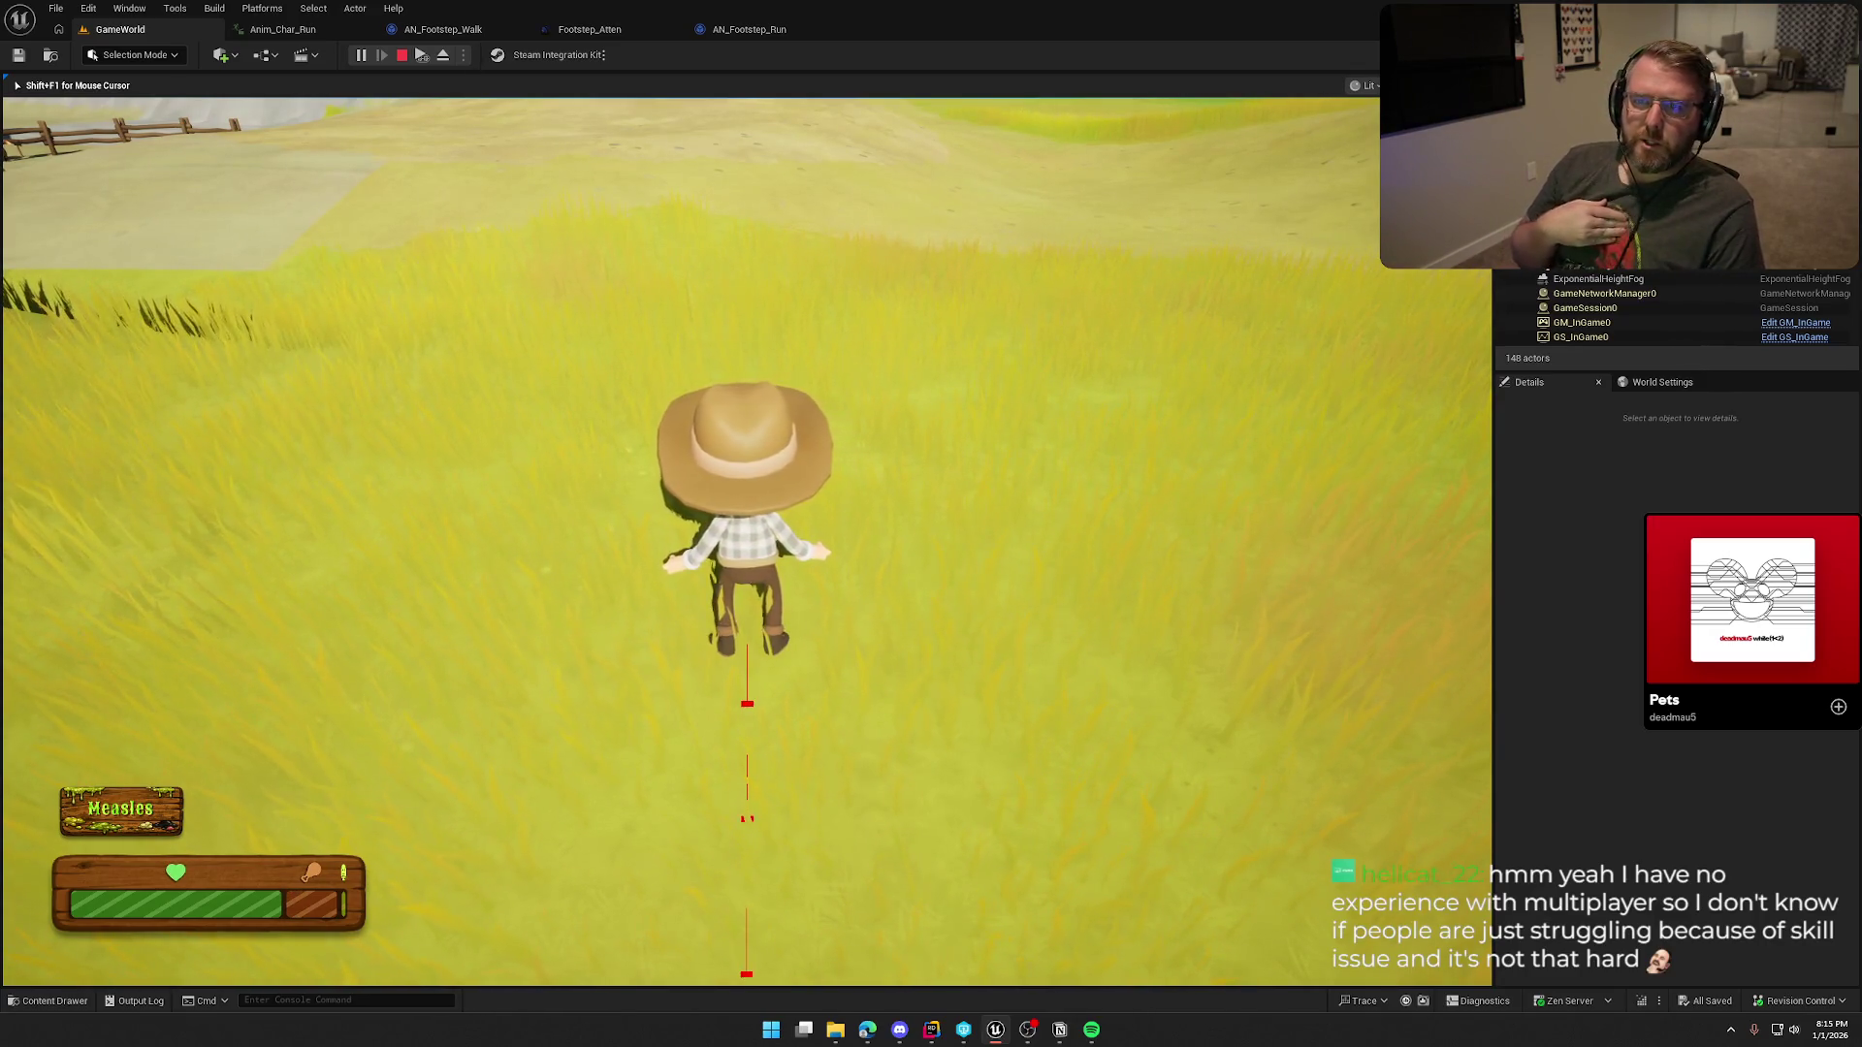
{"action": "key", "text": "w"}
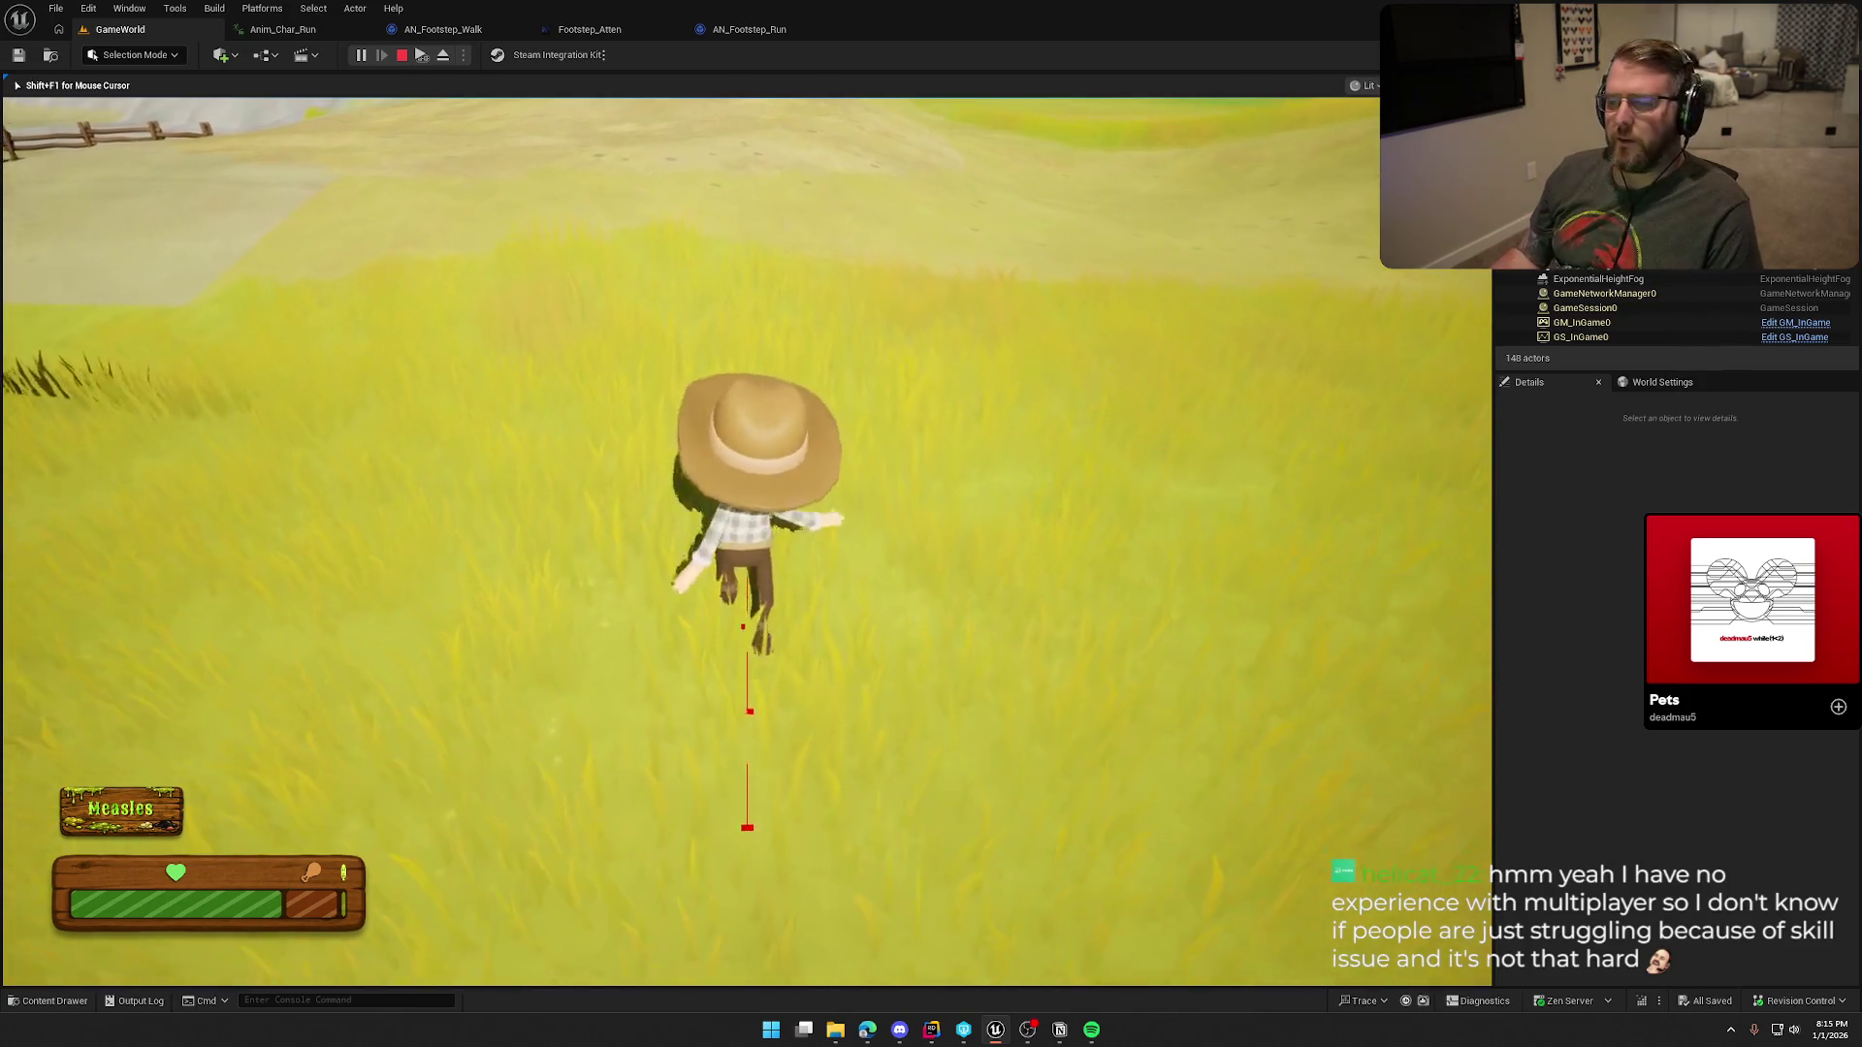
{"action": "key", "text": "w"}
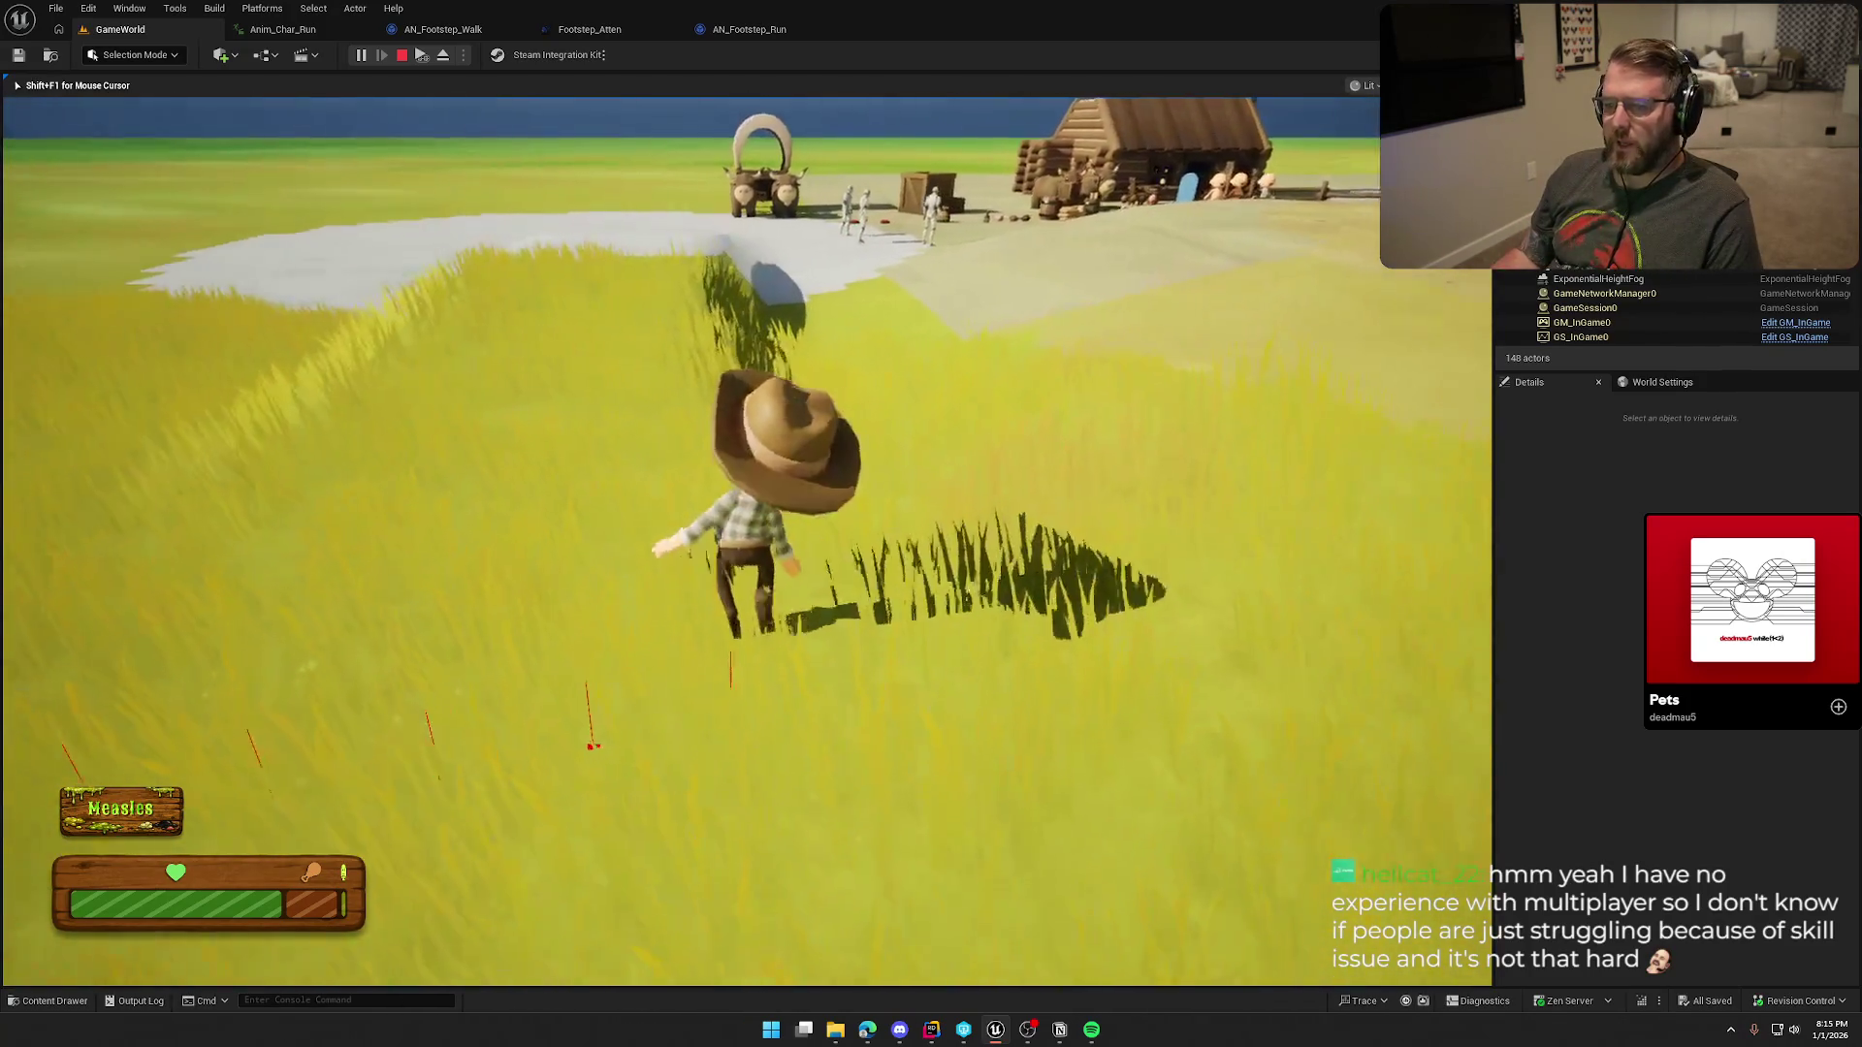
{"action": "key", "text": "w"}
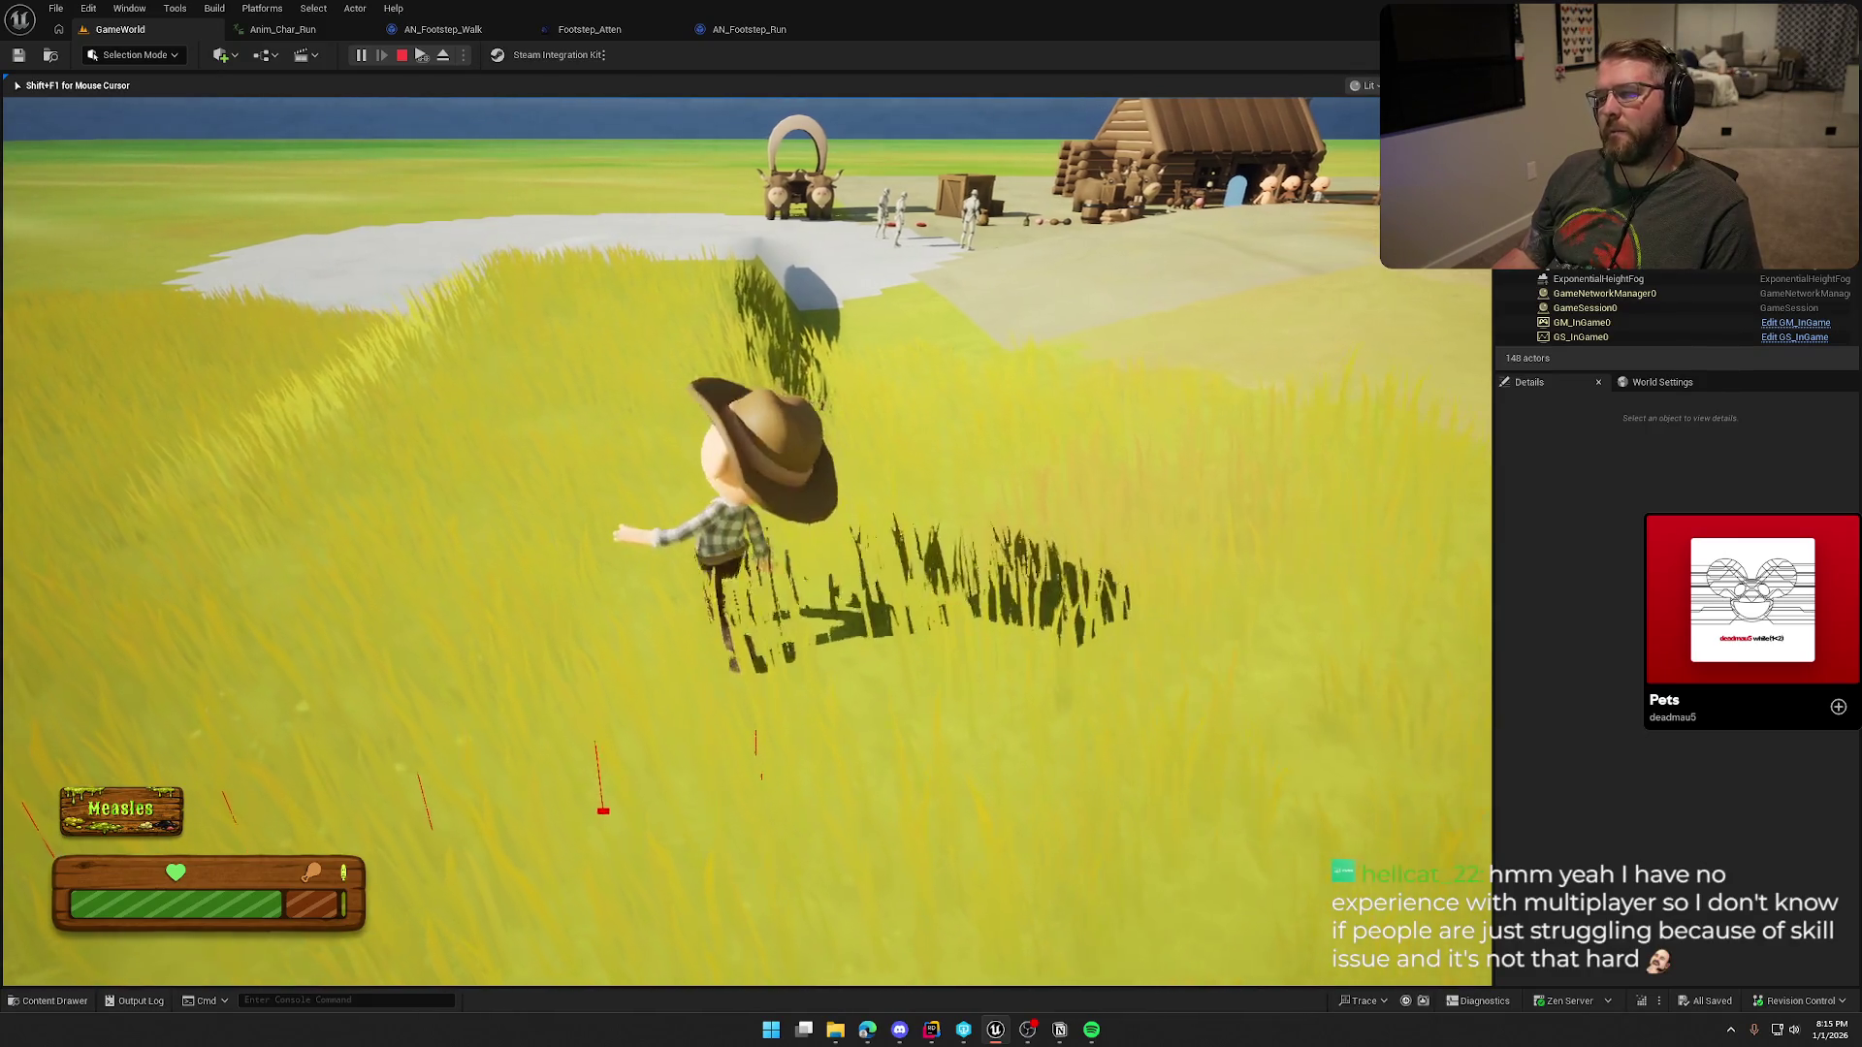
{"action": "key", "text": "w"}
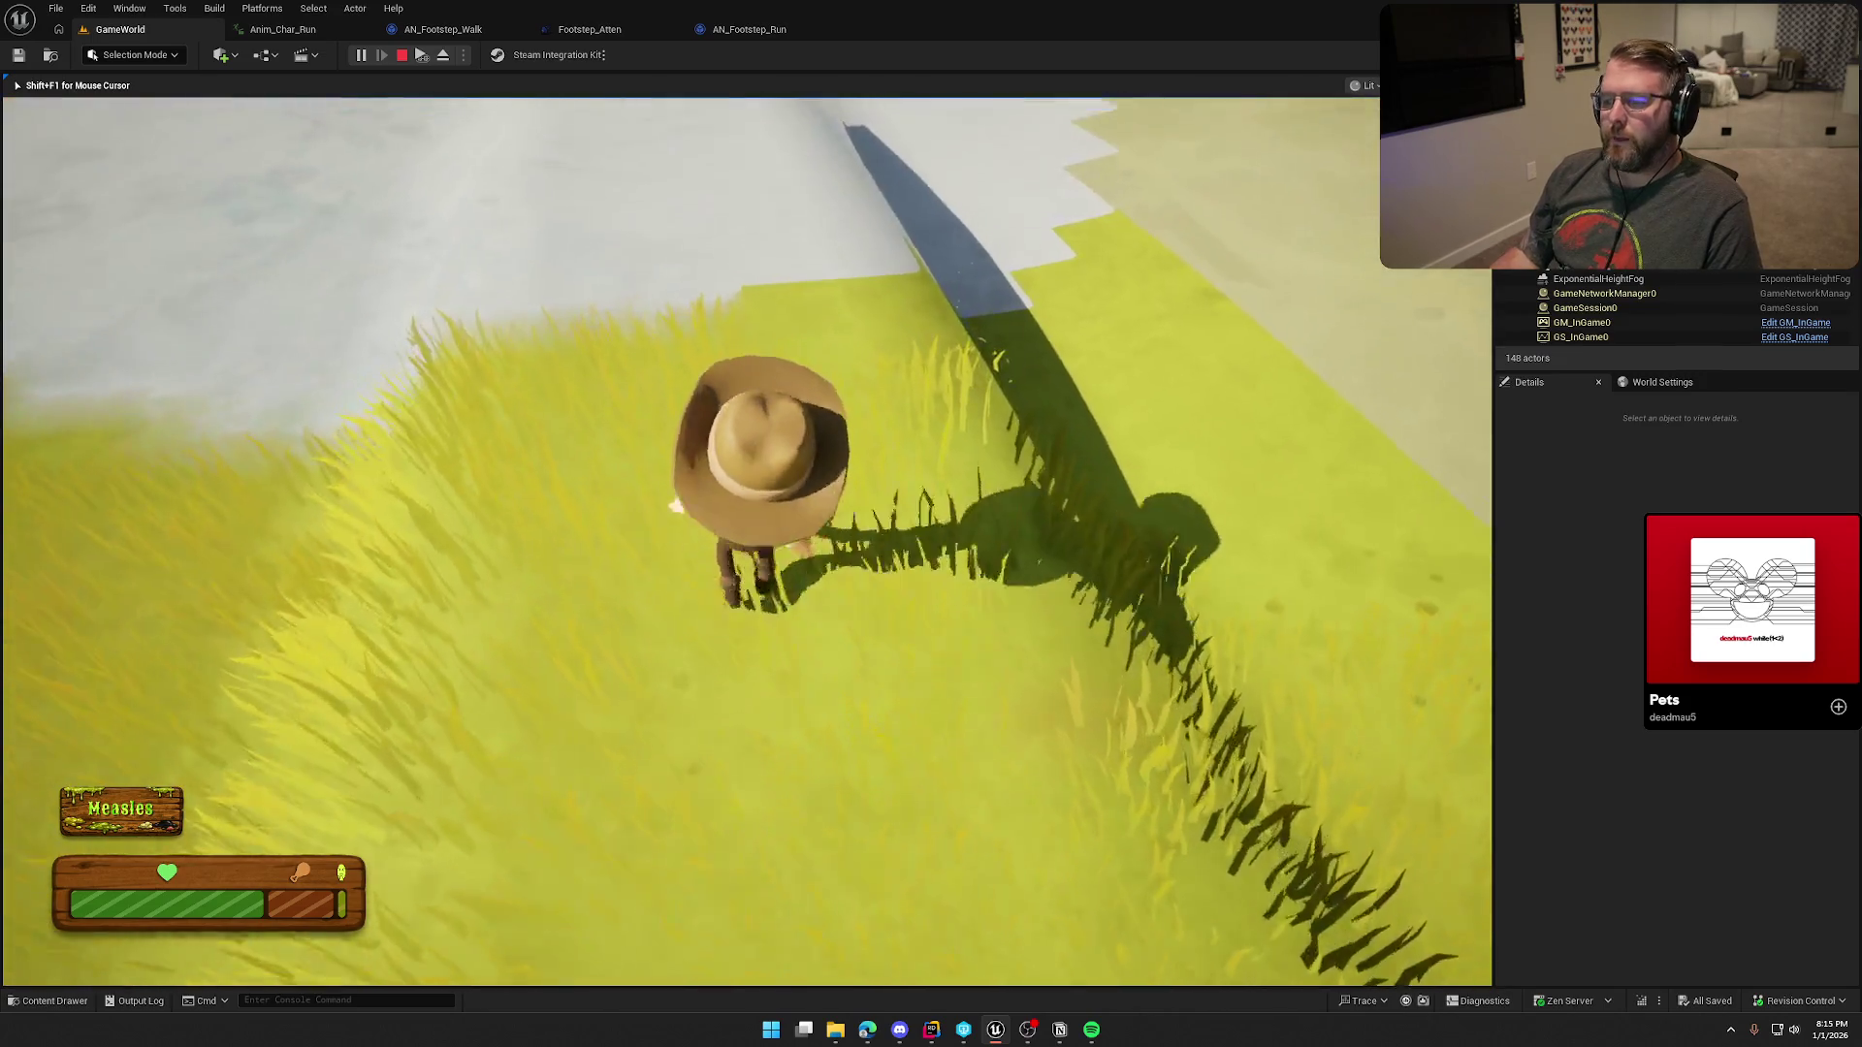
Step: Run the character over the snow and across the sand dunes, then end Play-In-Editor
{"action": "key", "text": "w"}
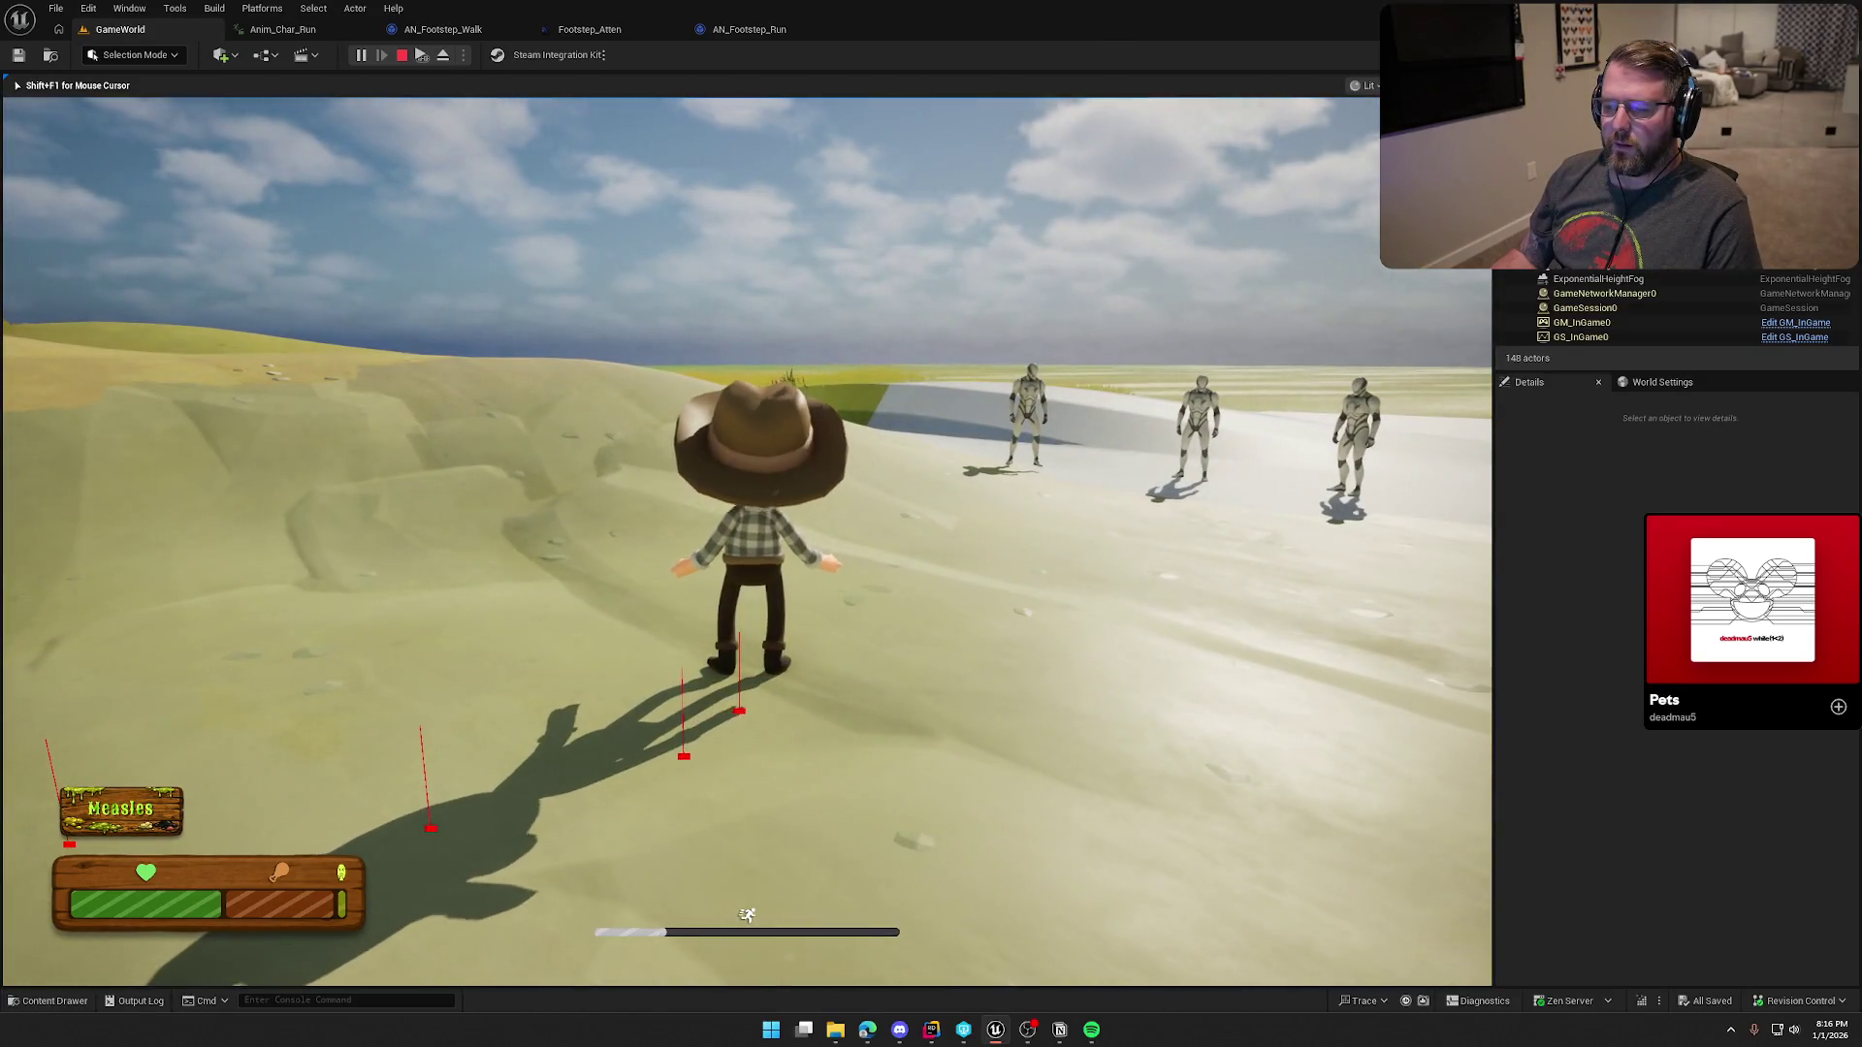
{"action": "key", "text": "w"}
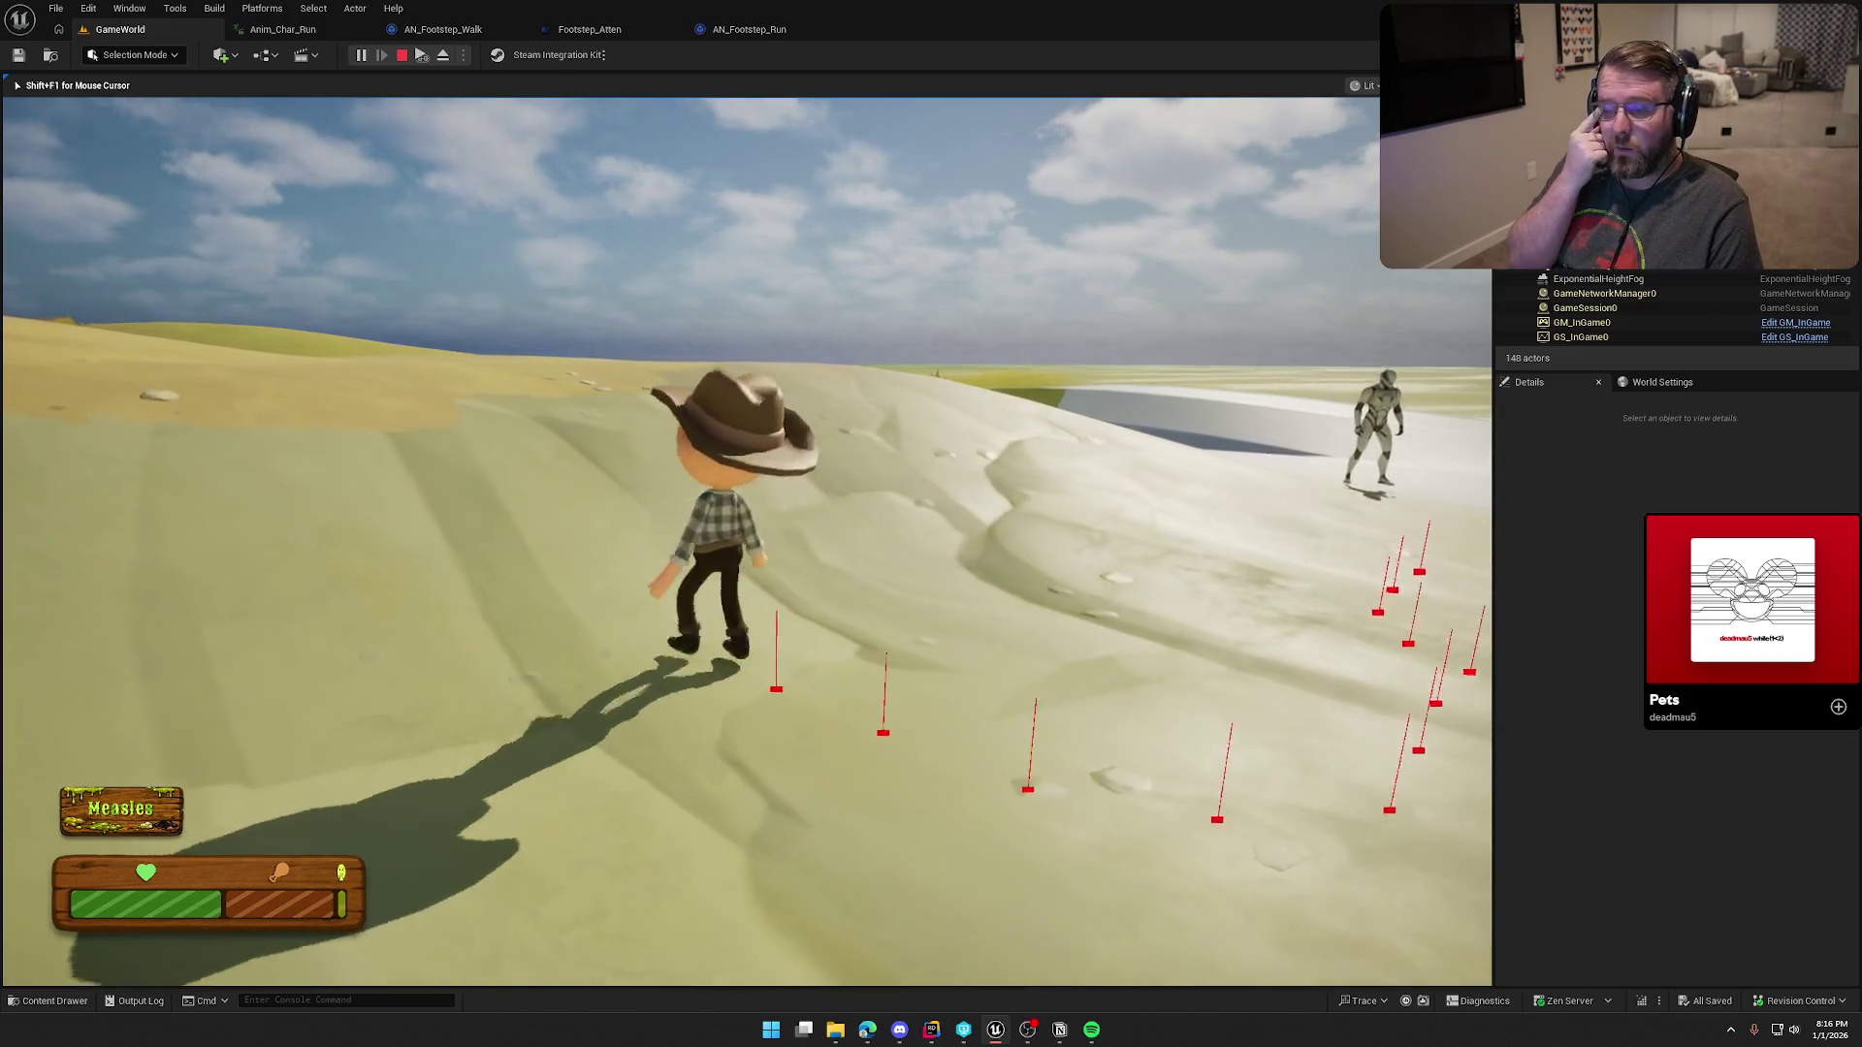
{"action": "key", "text": "shift"}
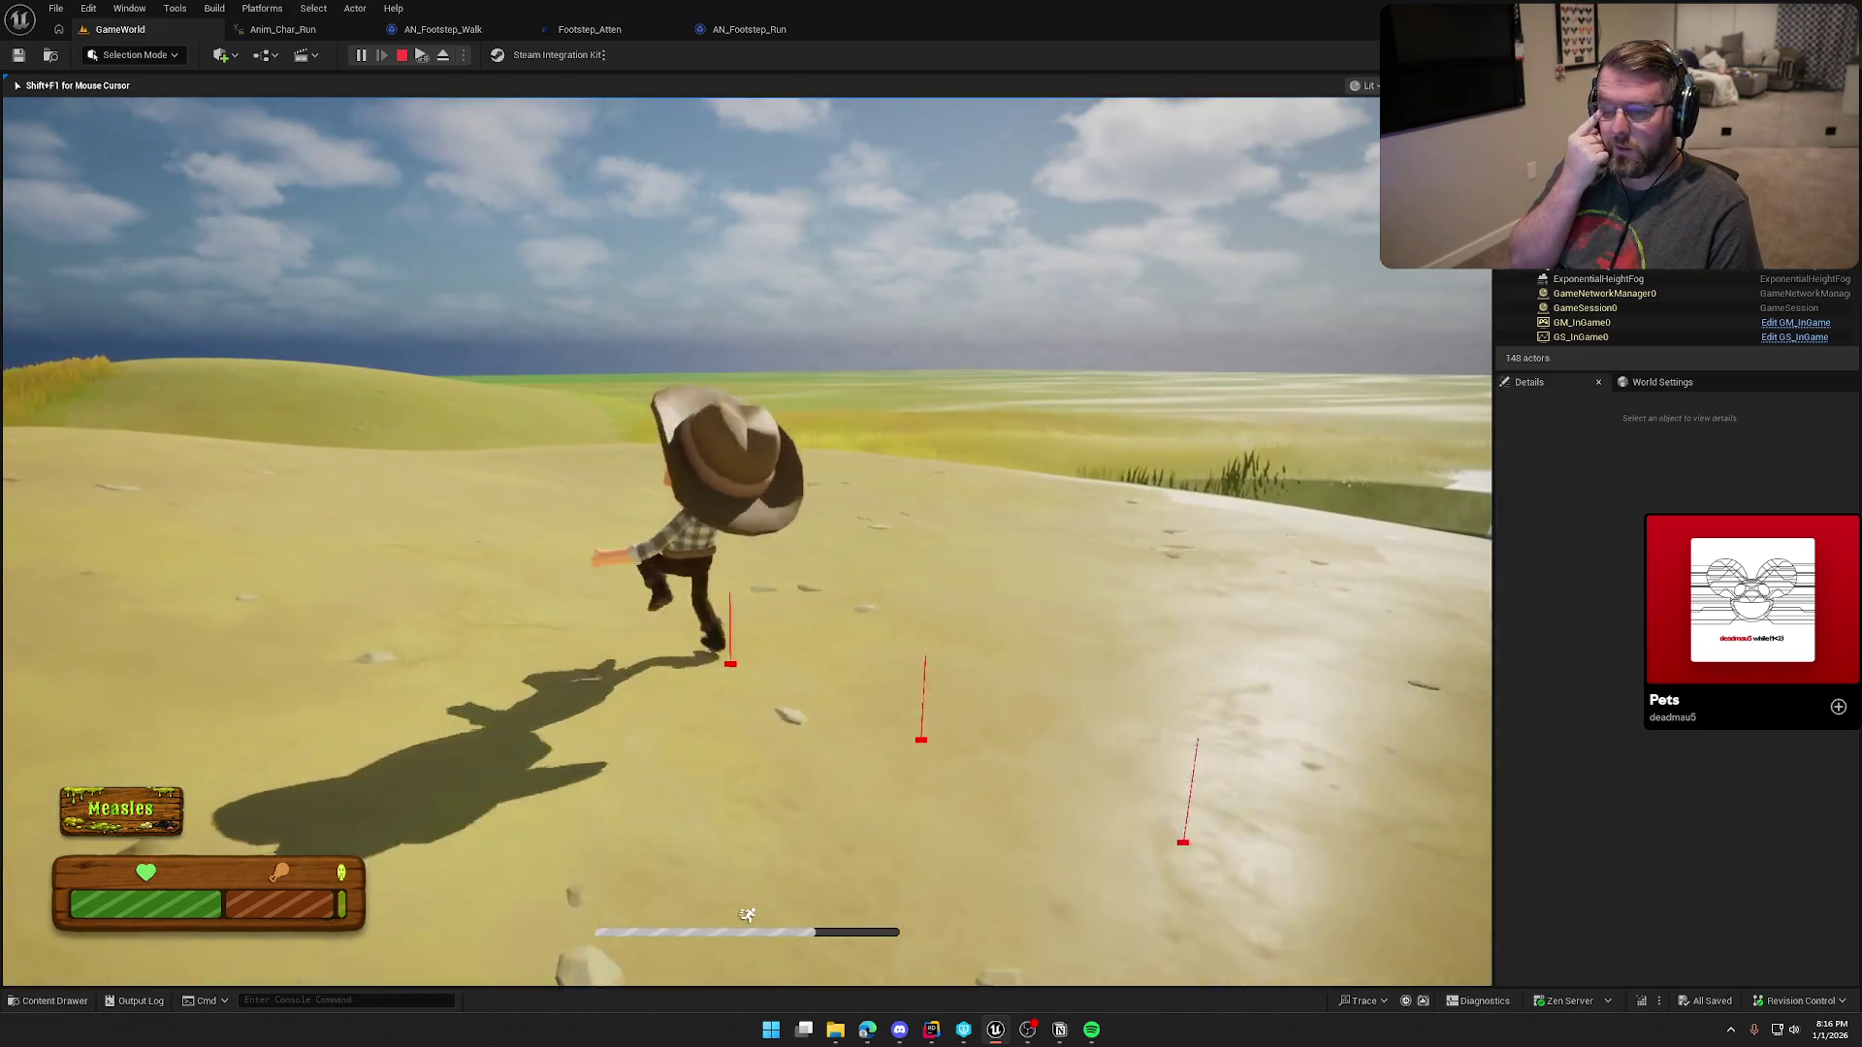
{"action": "key", "text": "Escape"}
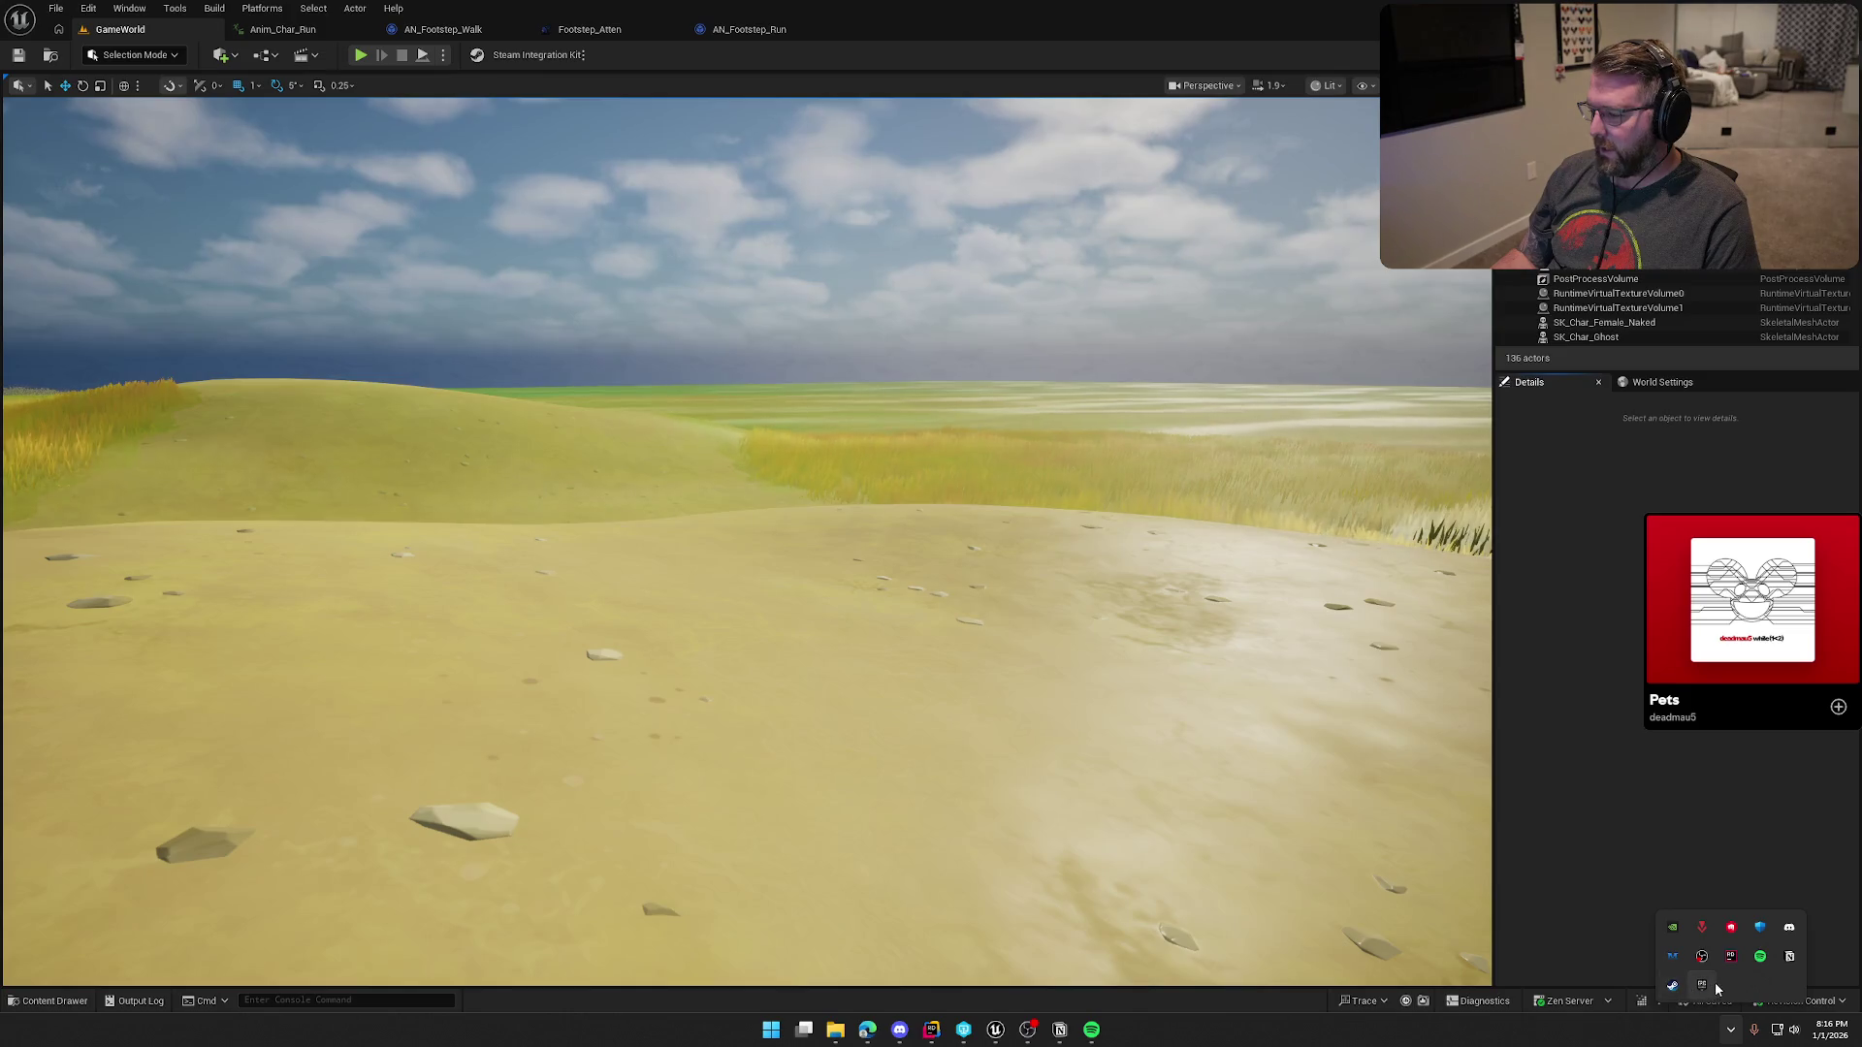
Step: Open the Epic Games Launcher's Unreal Engine page from the tray and search the Fab Library for 'vfx'
{"action": "right_click", "coordinate": [1703, 985]}
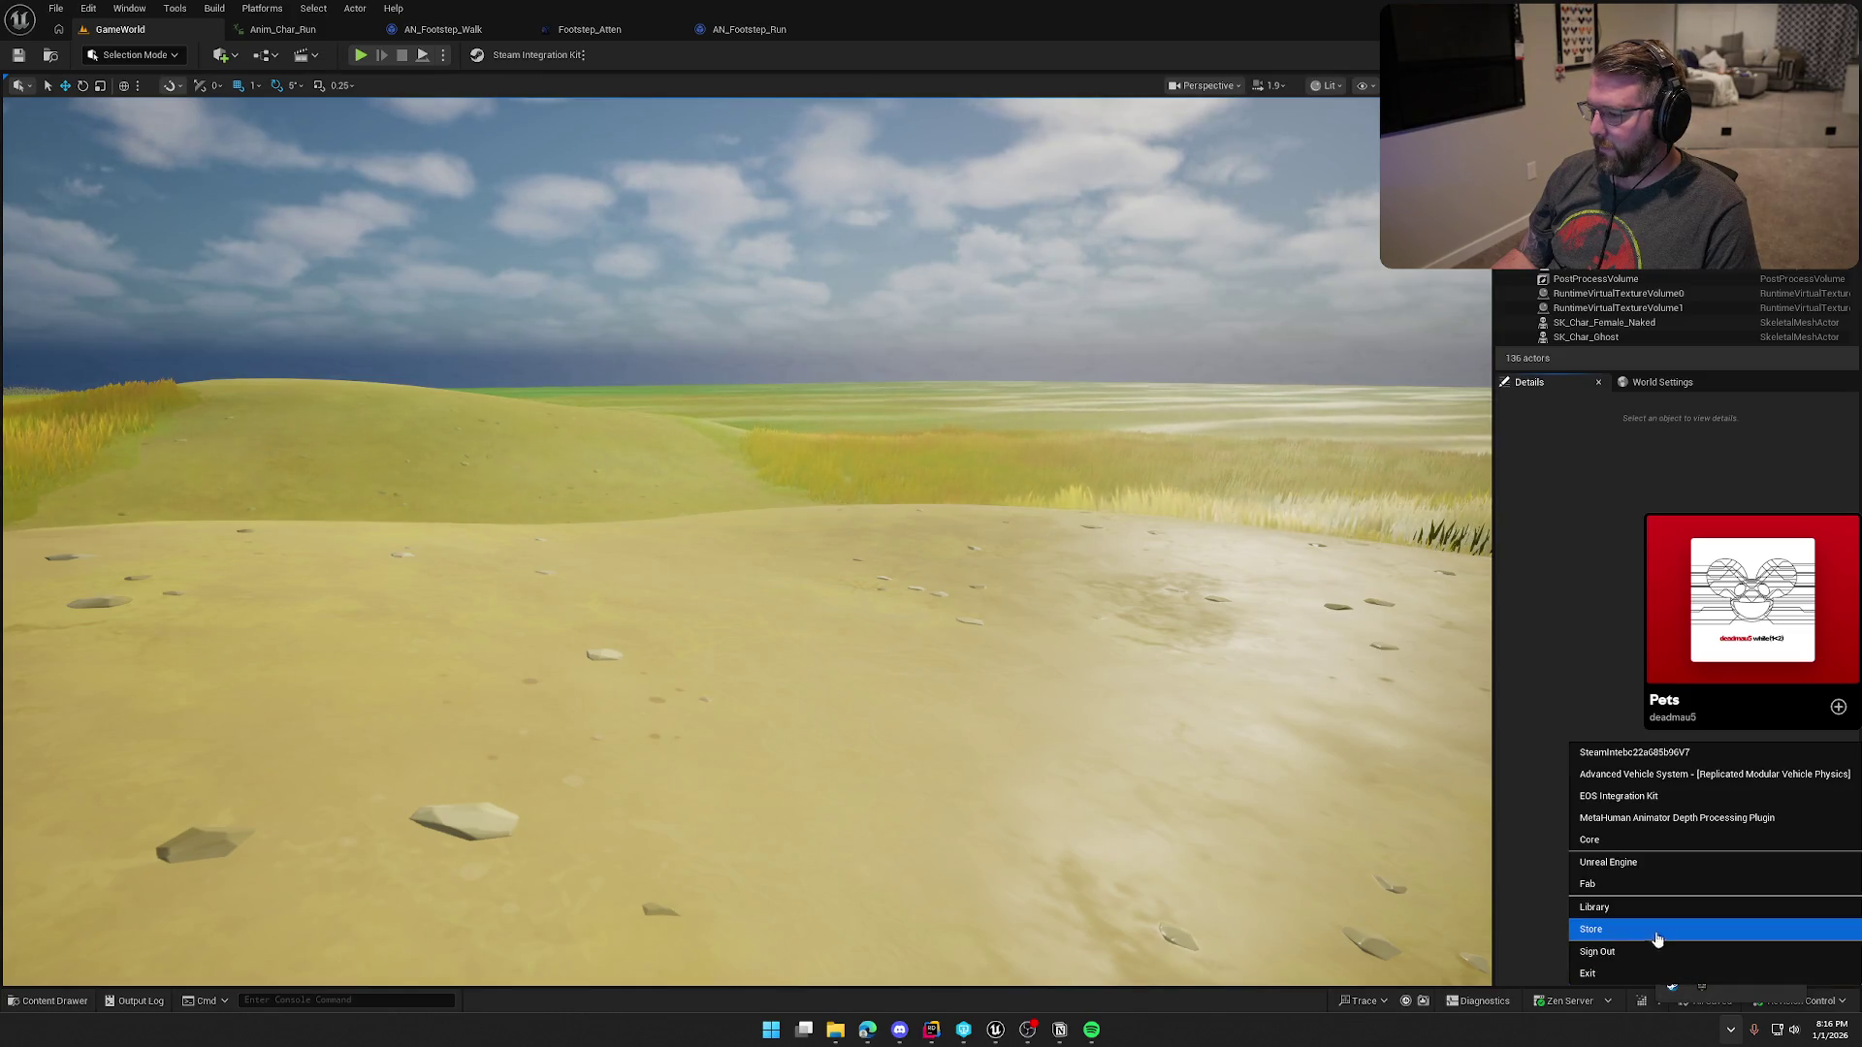
{"action": "left_click", "coordinate": [1621, 870]}
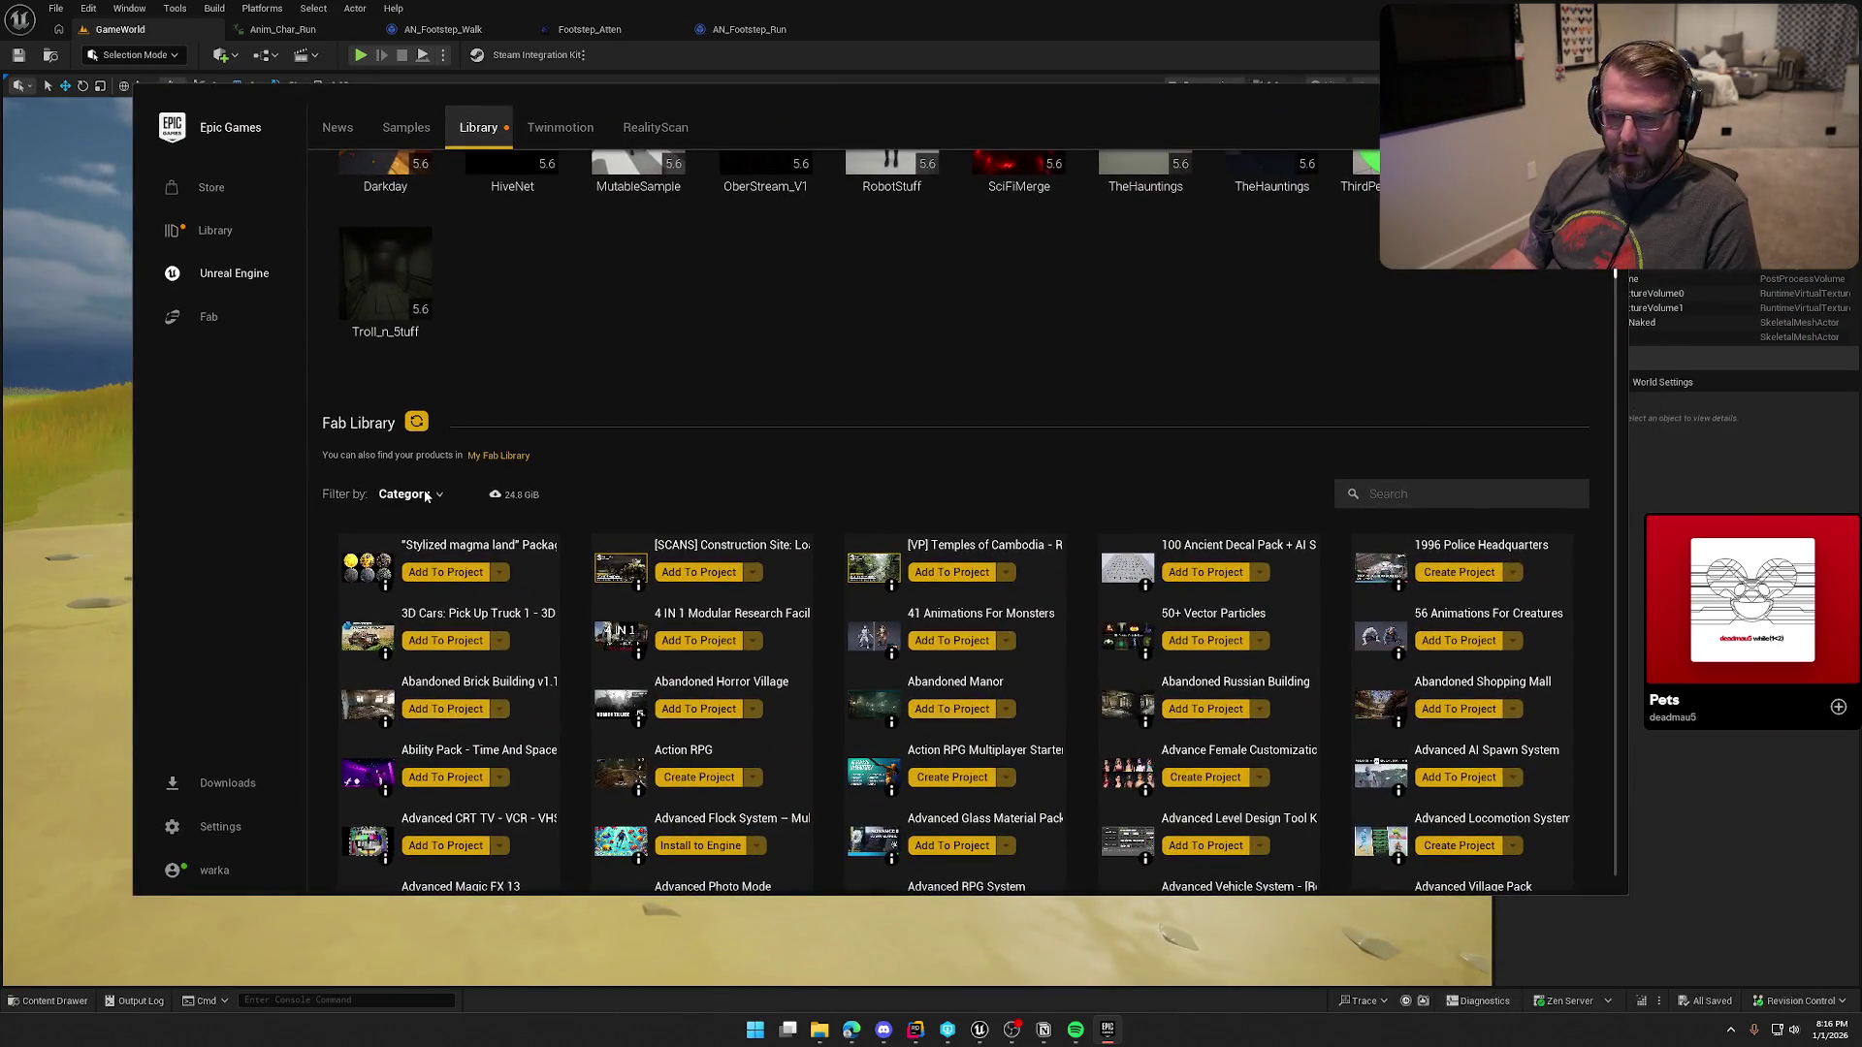
{"action": "left_click", "coordinate": [426, 497]}
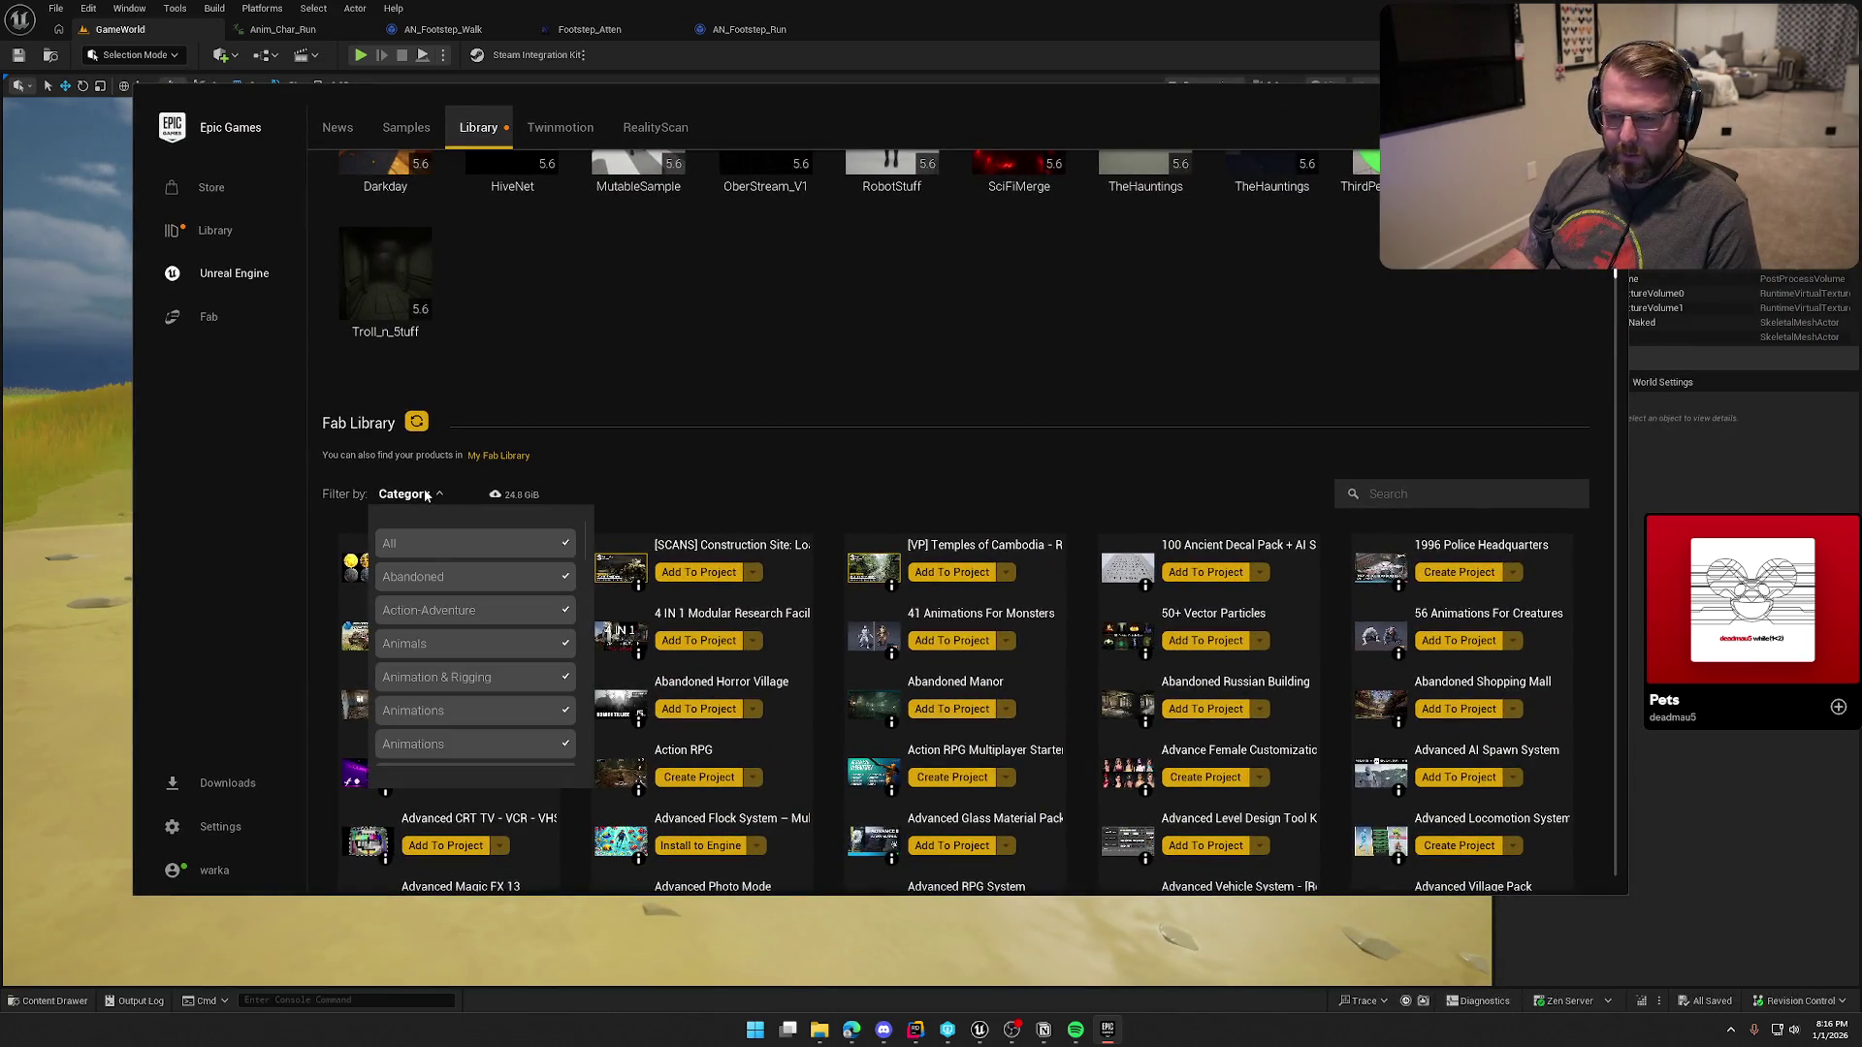
{"action": "left_click", "coordinate": [433, 497]}
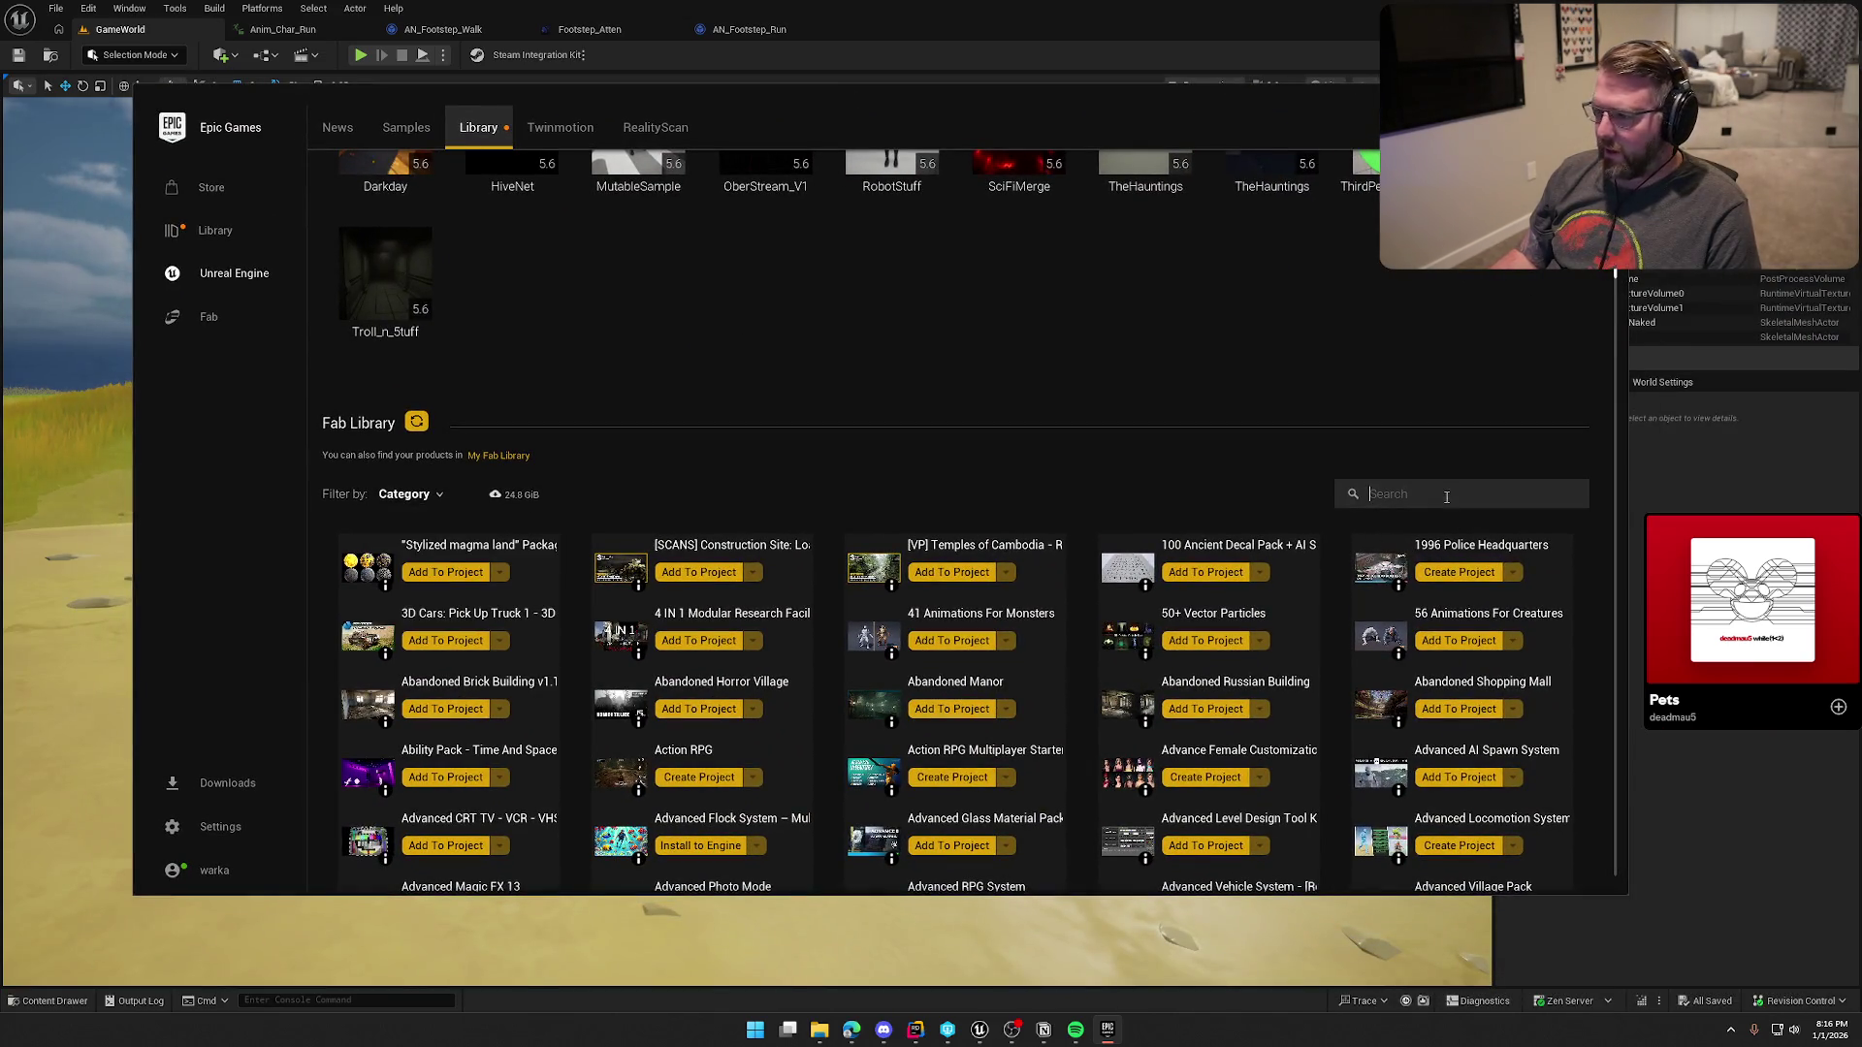
{"action": "type", "text": "vfx"}
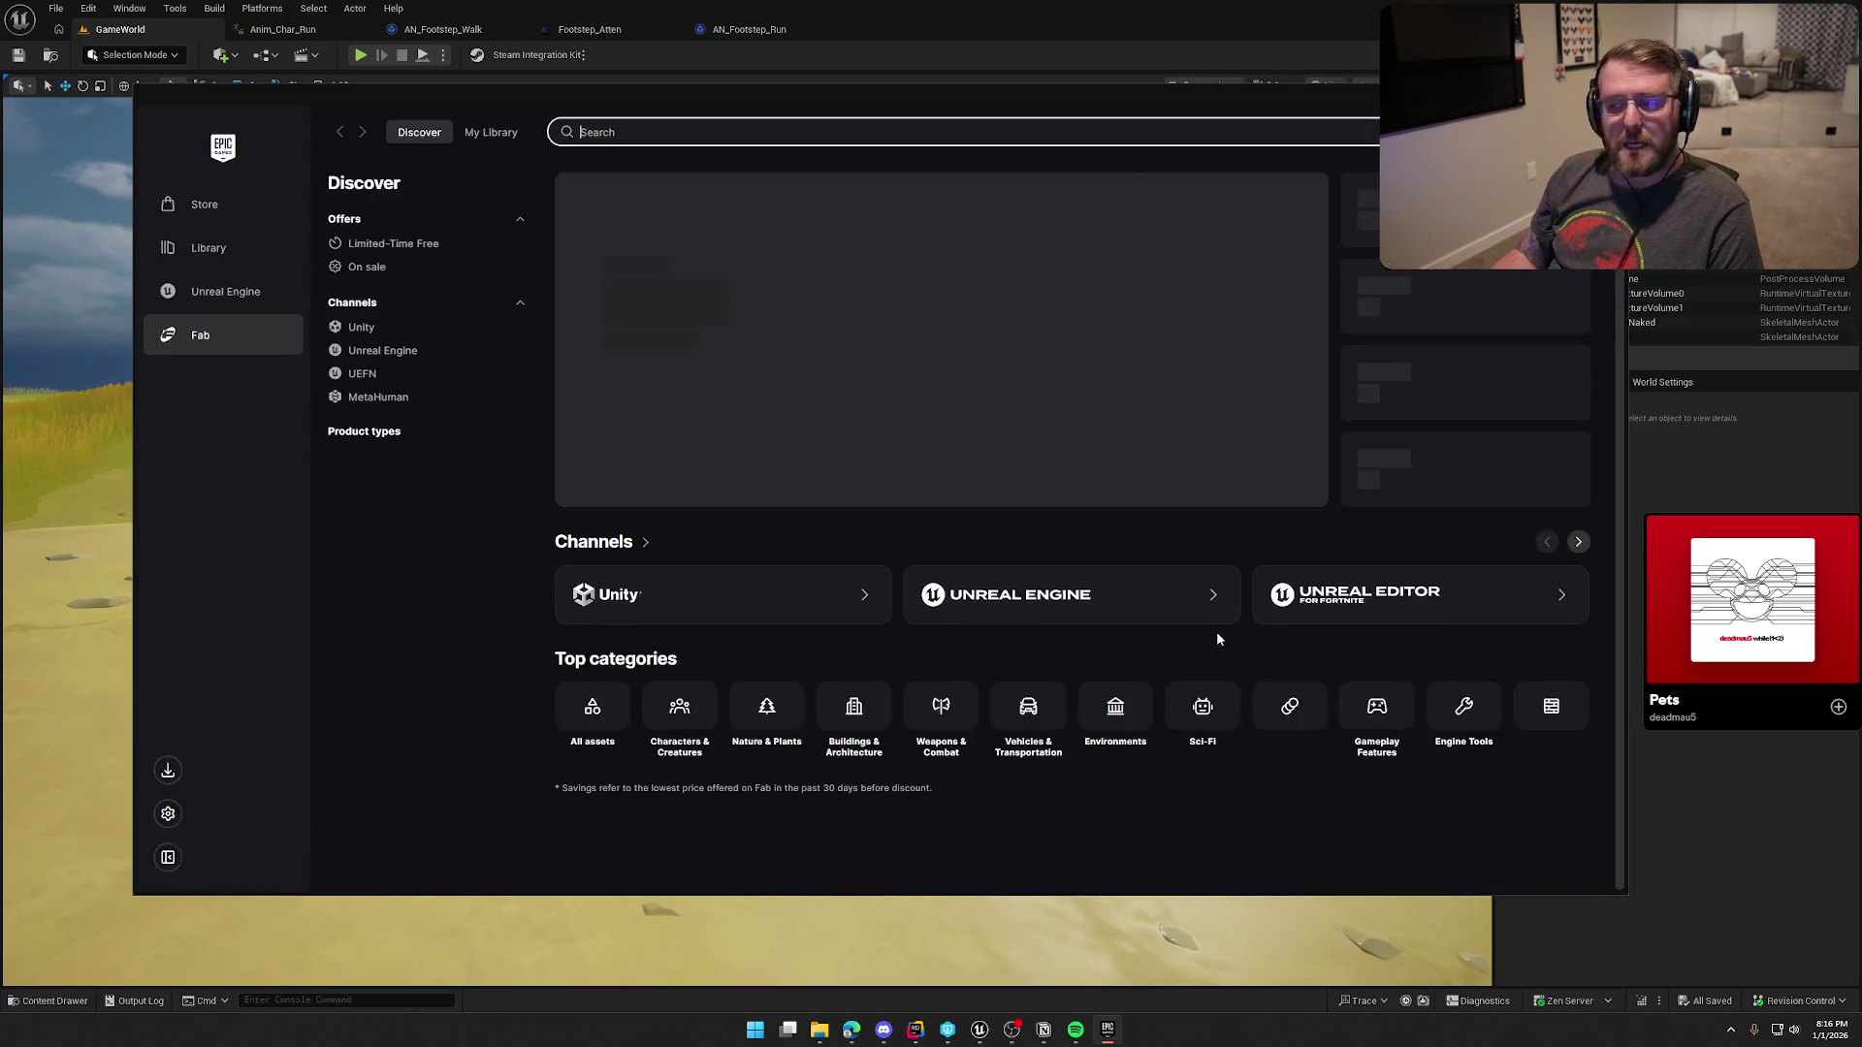
{"action": "left_click", "coordinate": [1348, 378]}
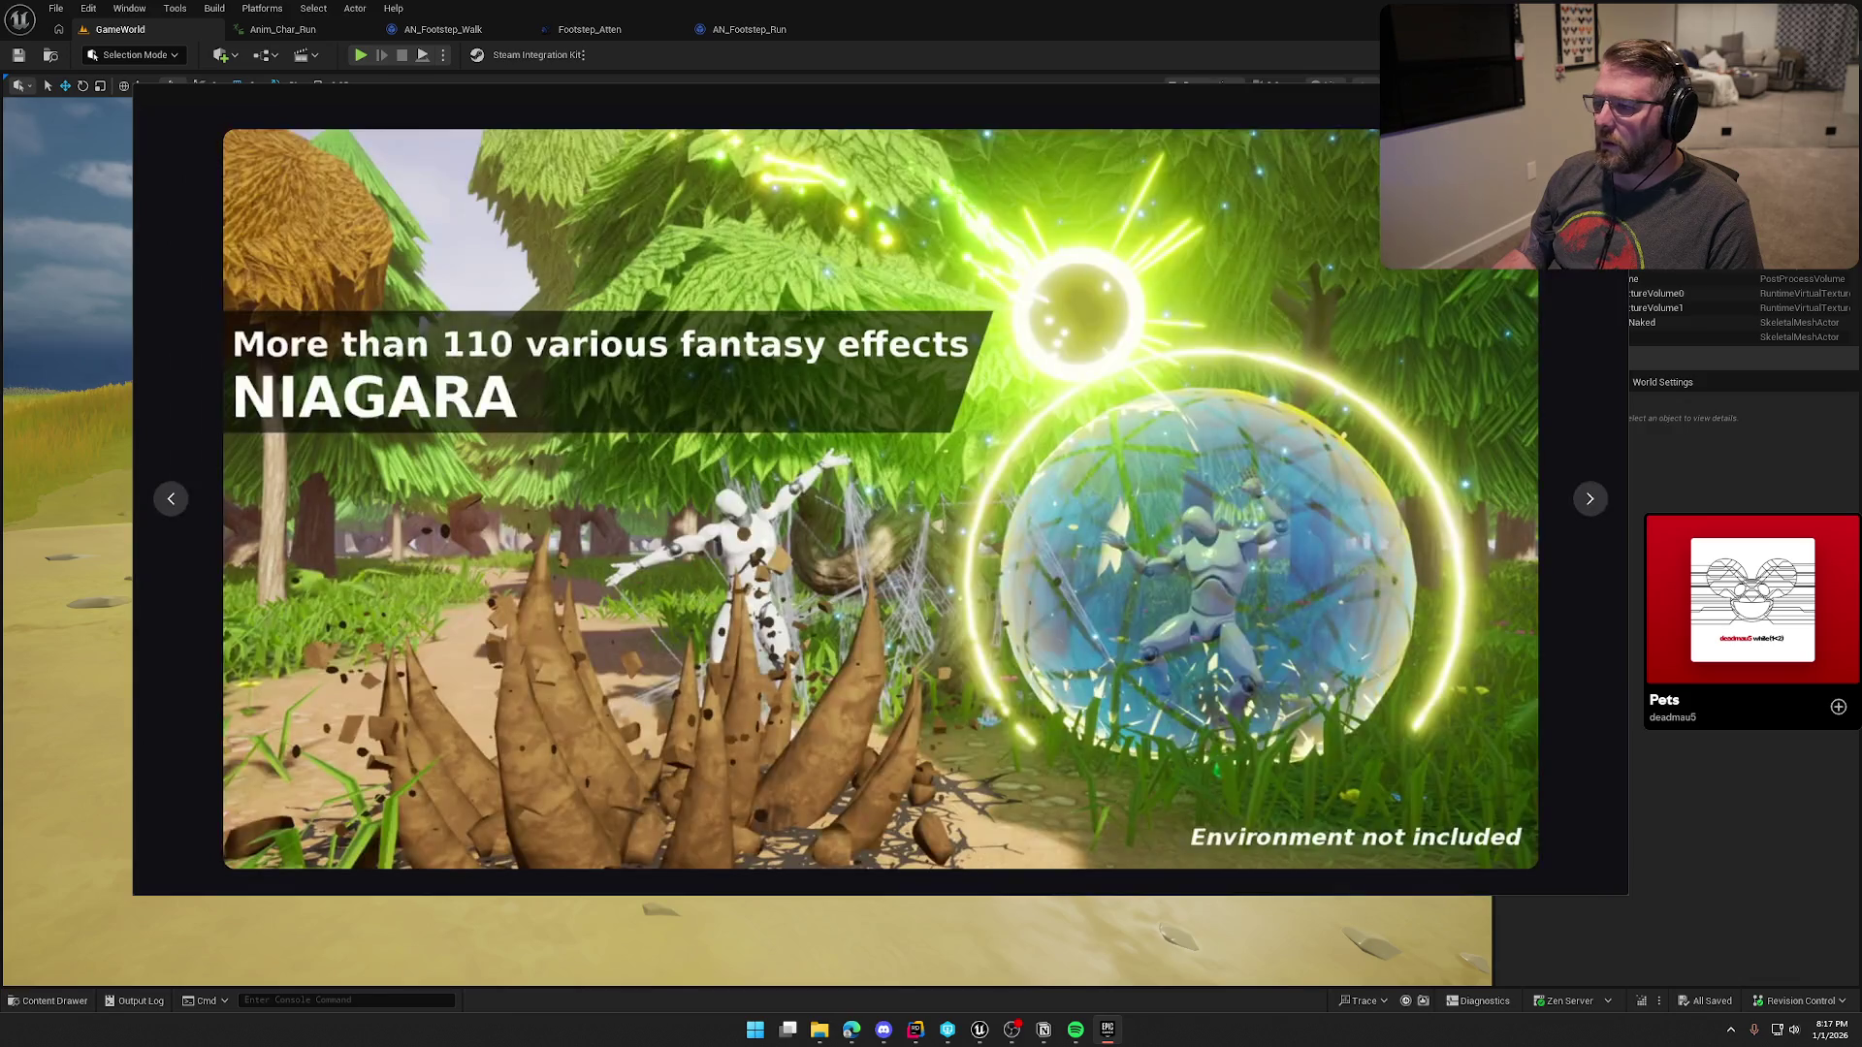
{"action": "left_click", "coordinate": [1596, 511]}
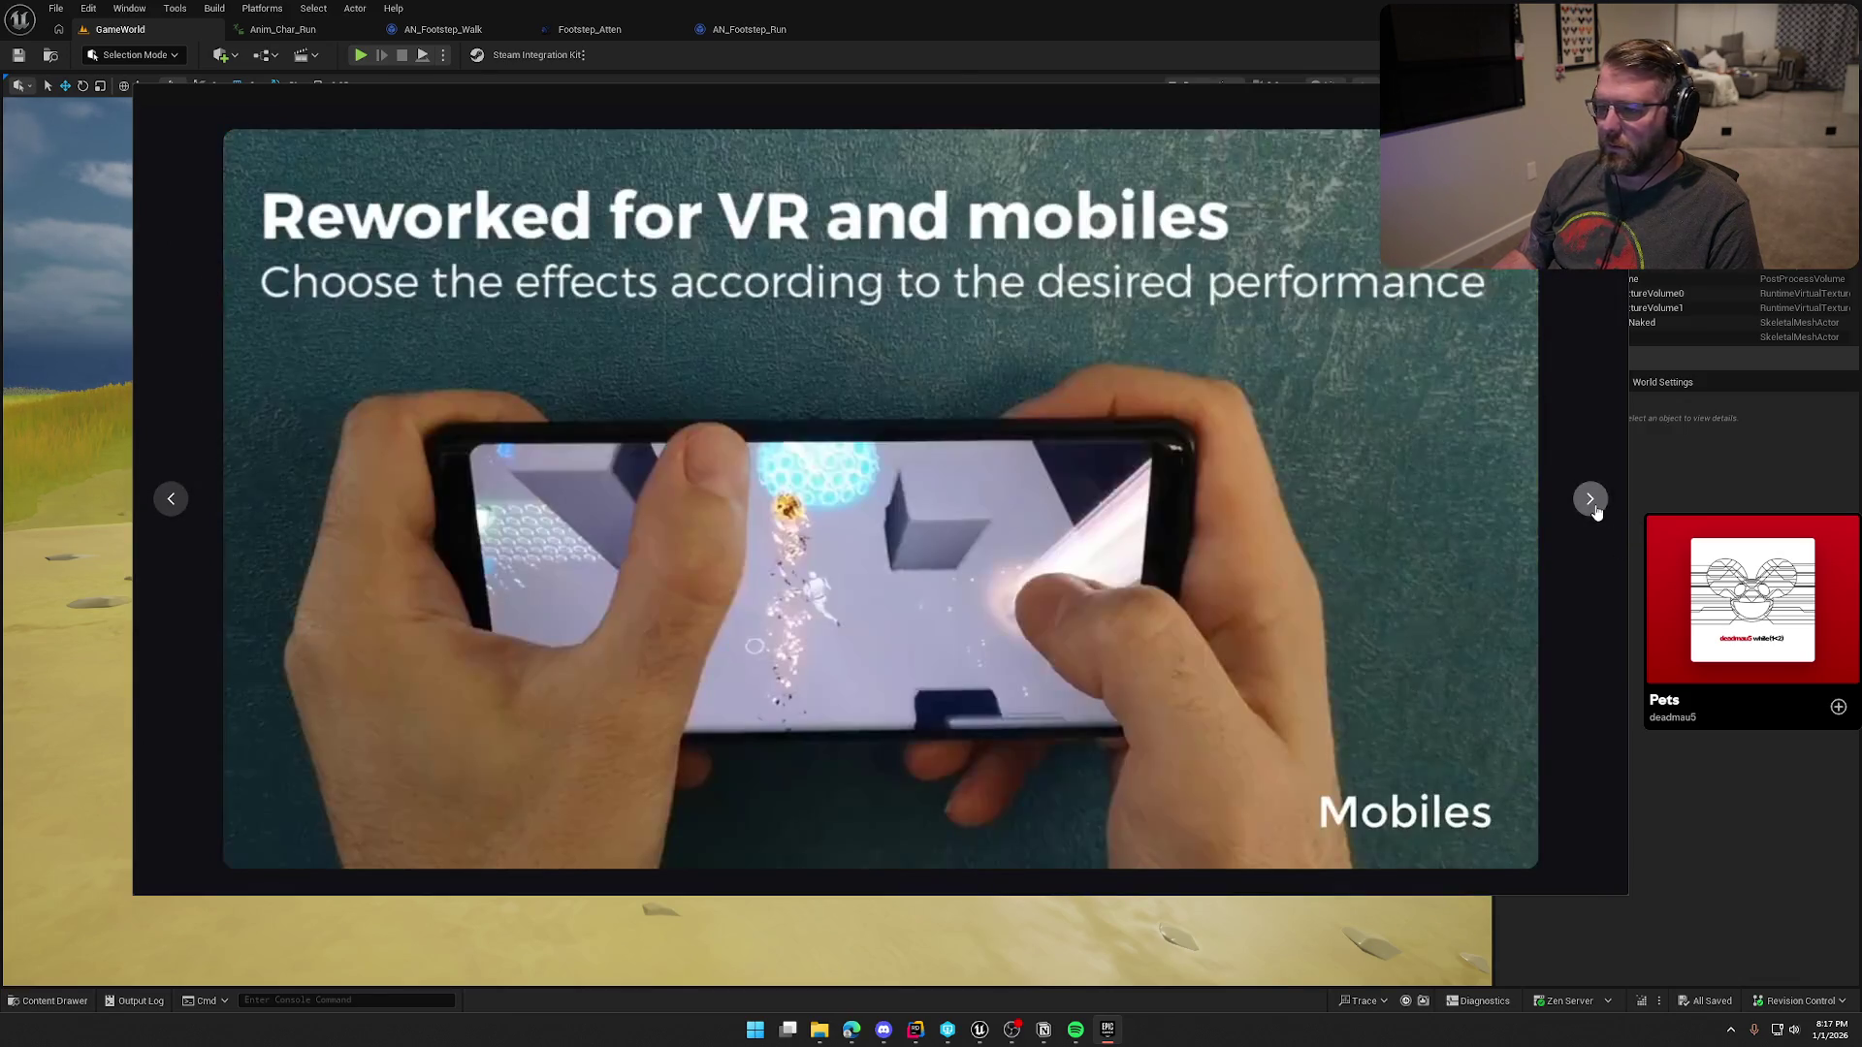
{"action": "left_click", "coordinate": [1595, 511]}
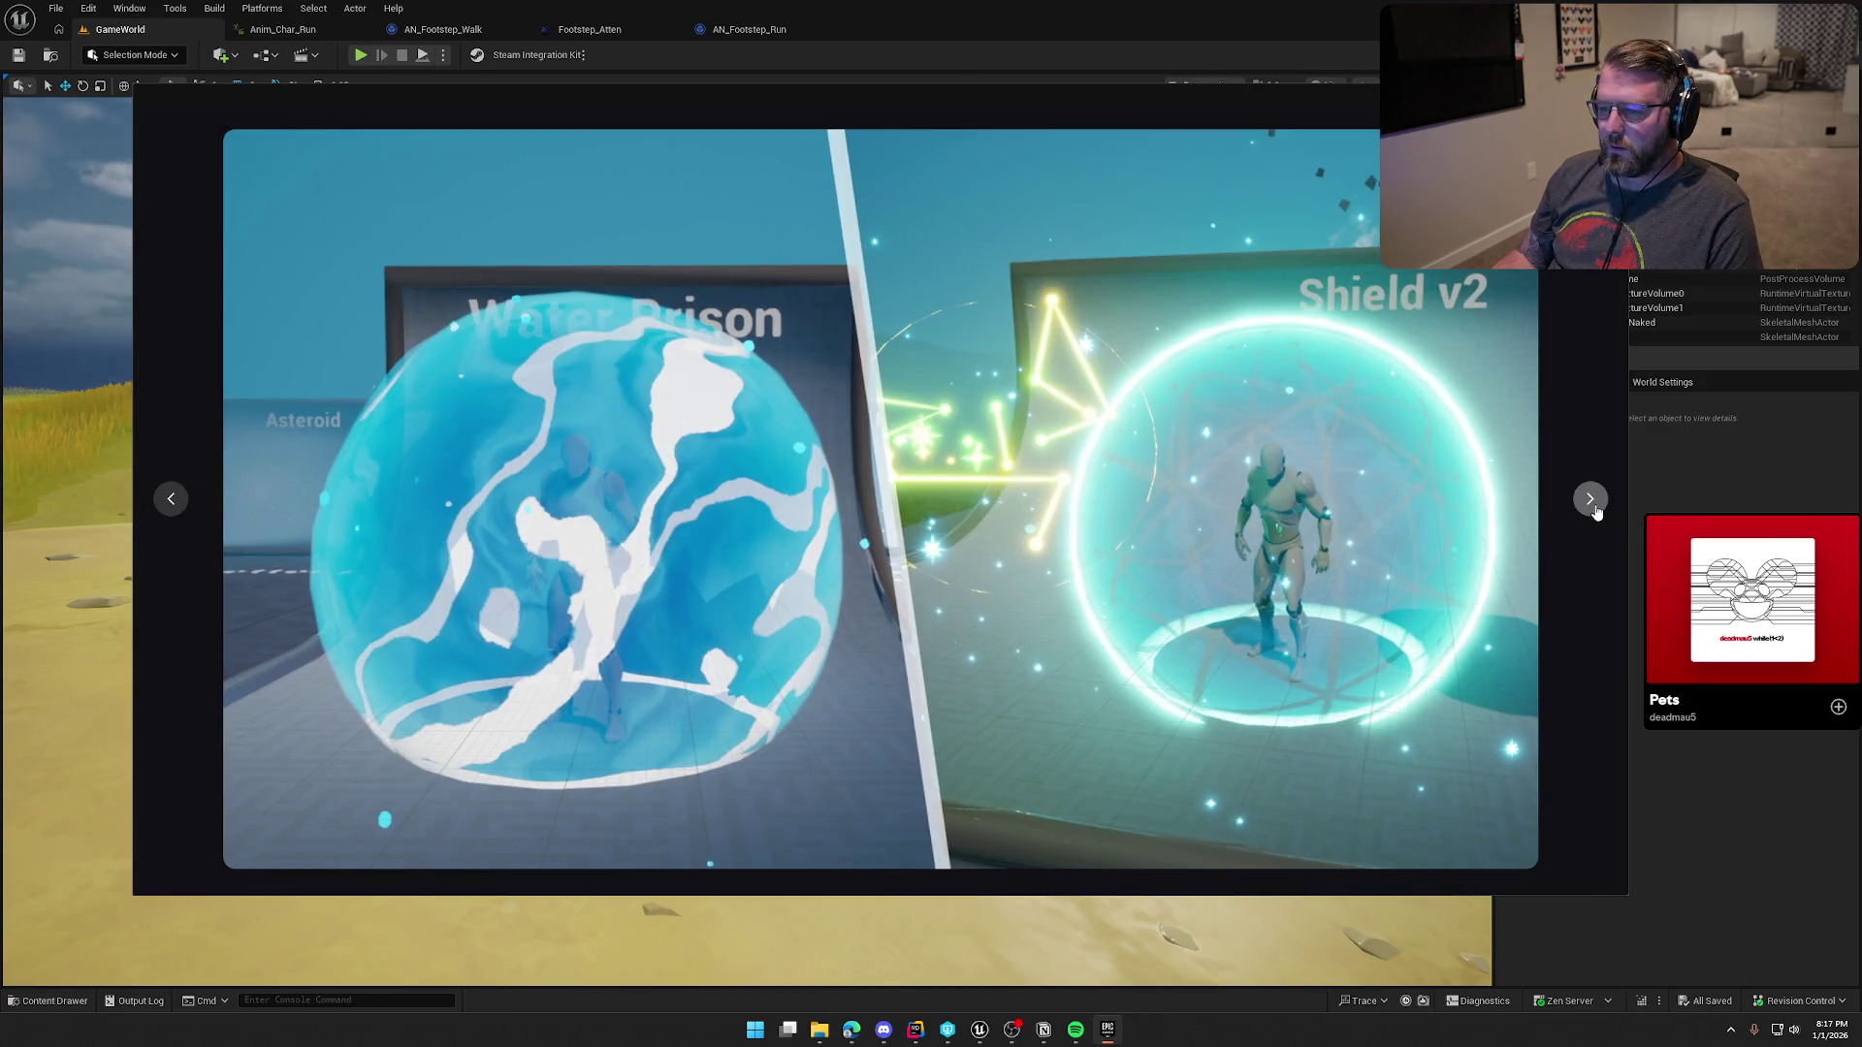
{"action": "left_click", "coordinate": [1595, 511]}
{"action": "left_click", "coordinate": [1595, 511]}
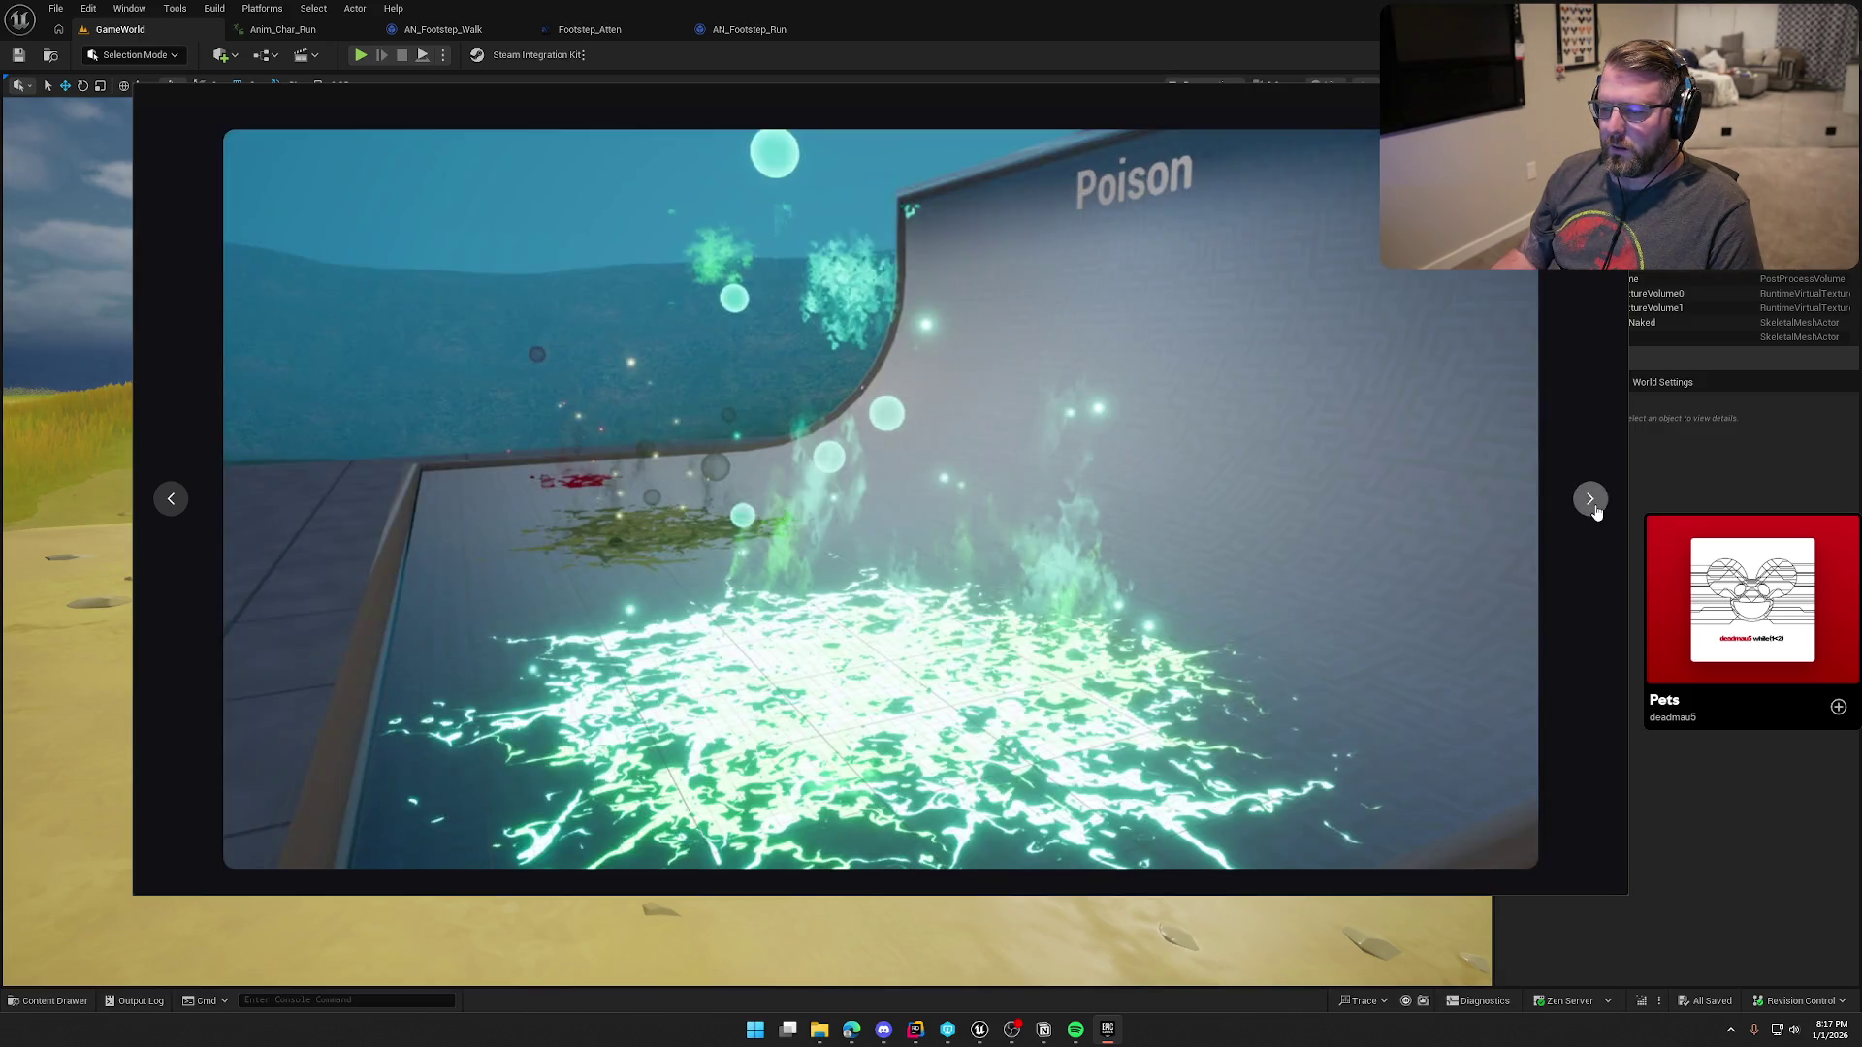
{"action": "left_click", "coordinate": [1595, 511]}
{"action": "left_click", "coordinate": [1595, 511]}
{"action": "left_click", "coordinate": [1595, 511]}
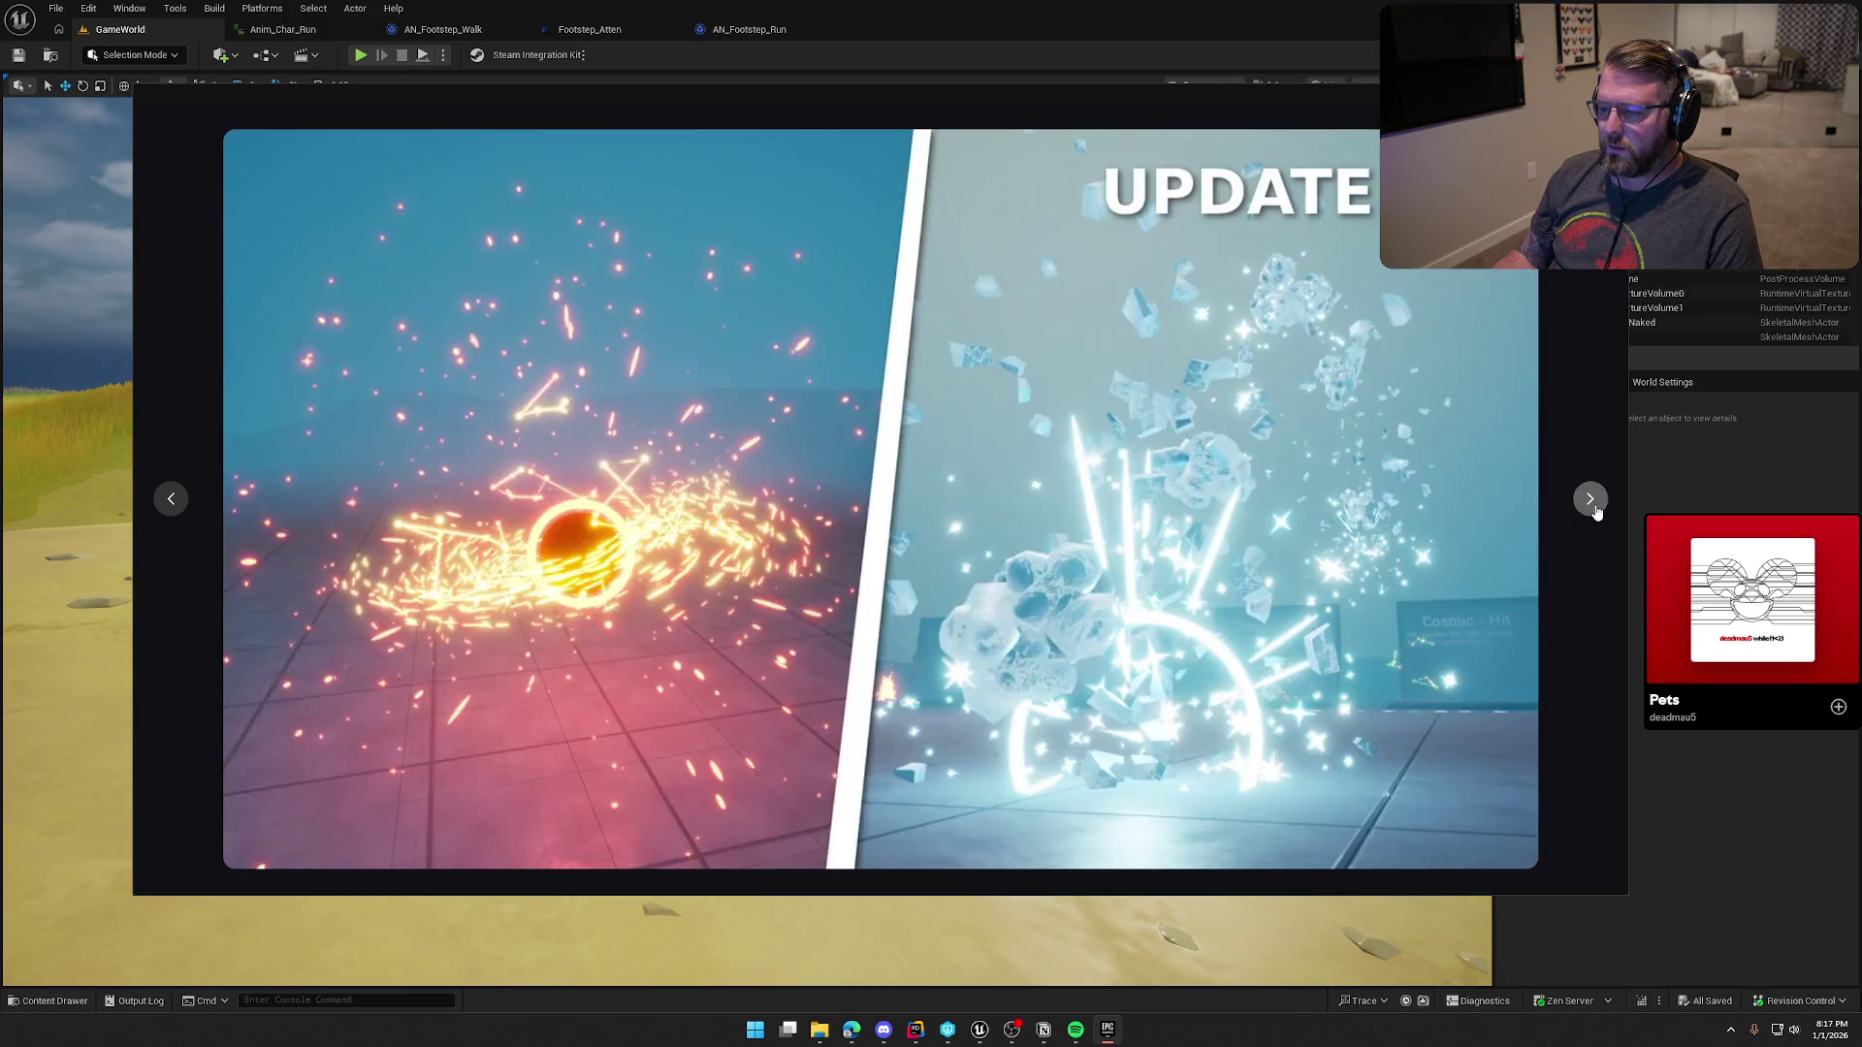
{"action": "left_click", "coordinate": [1596, 511]}
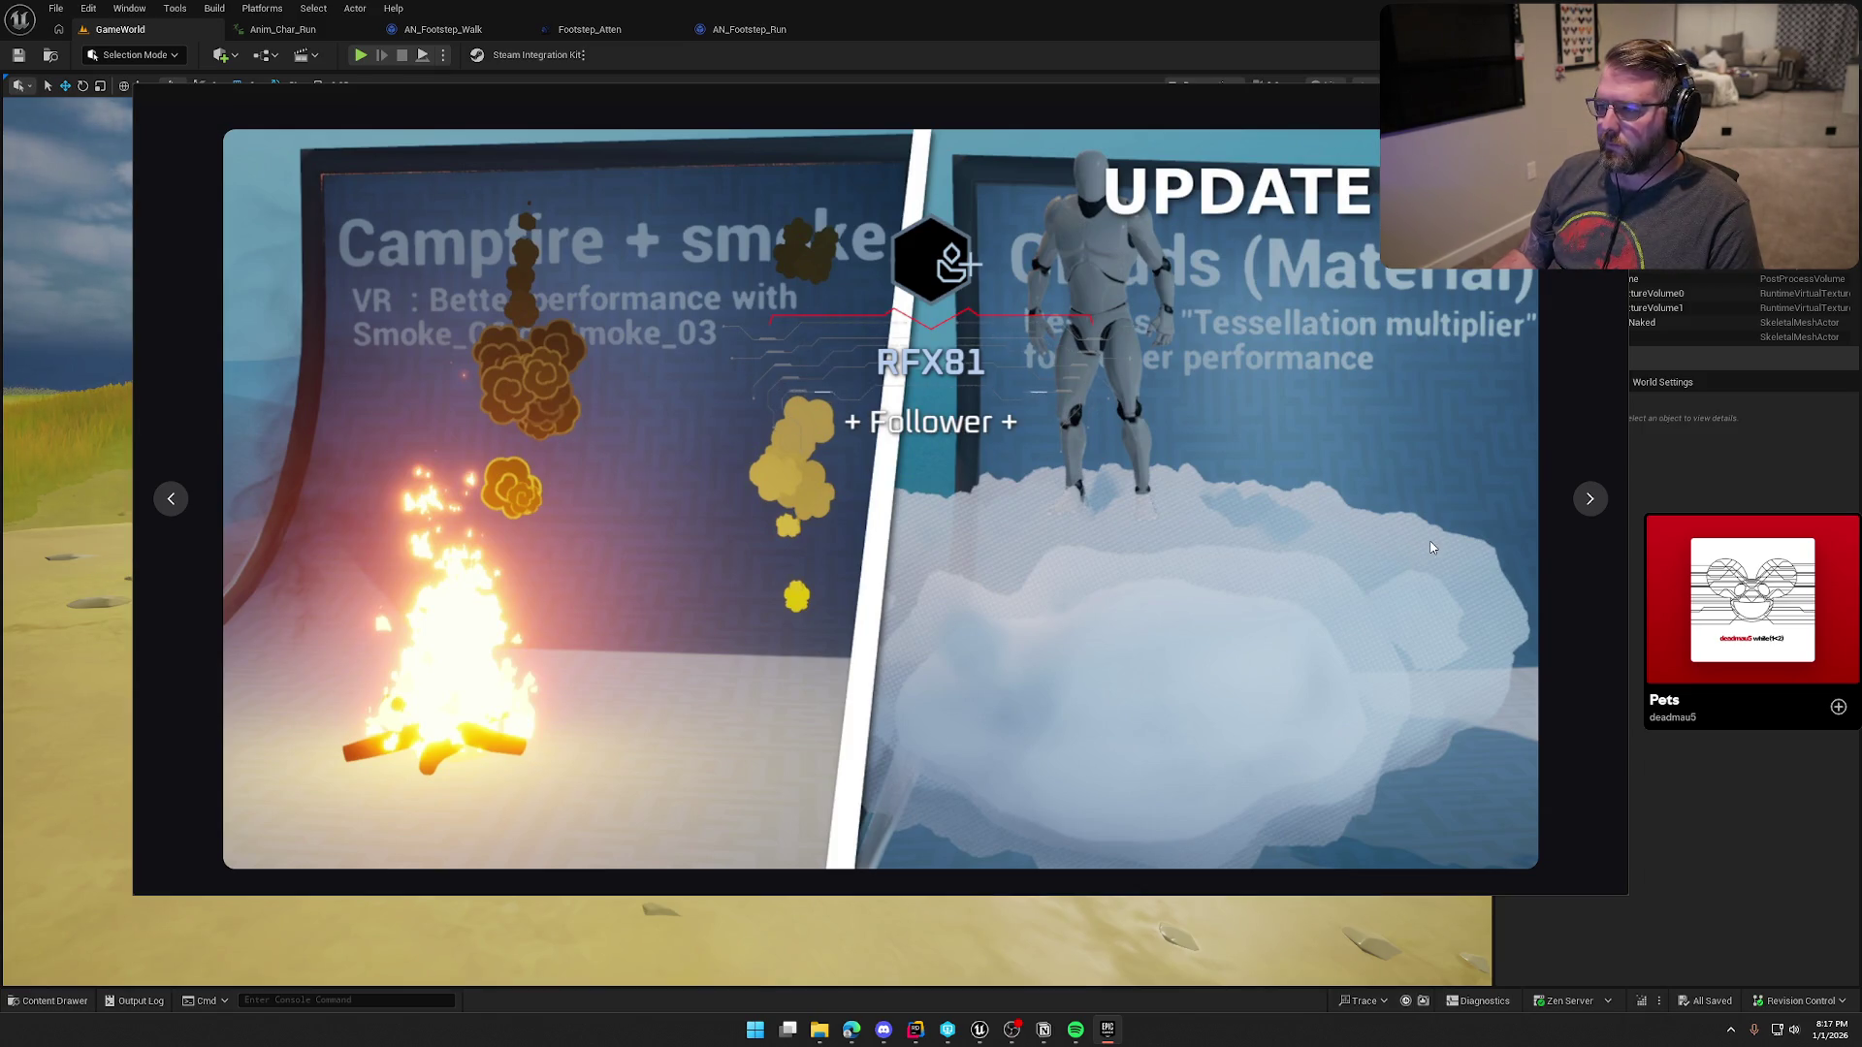
{"action": "left_click", "coordinate": [1592, 500]}
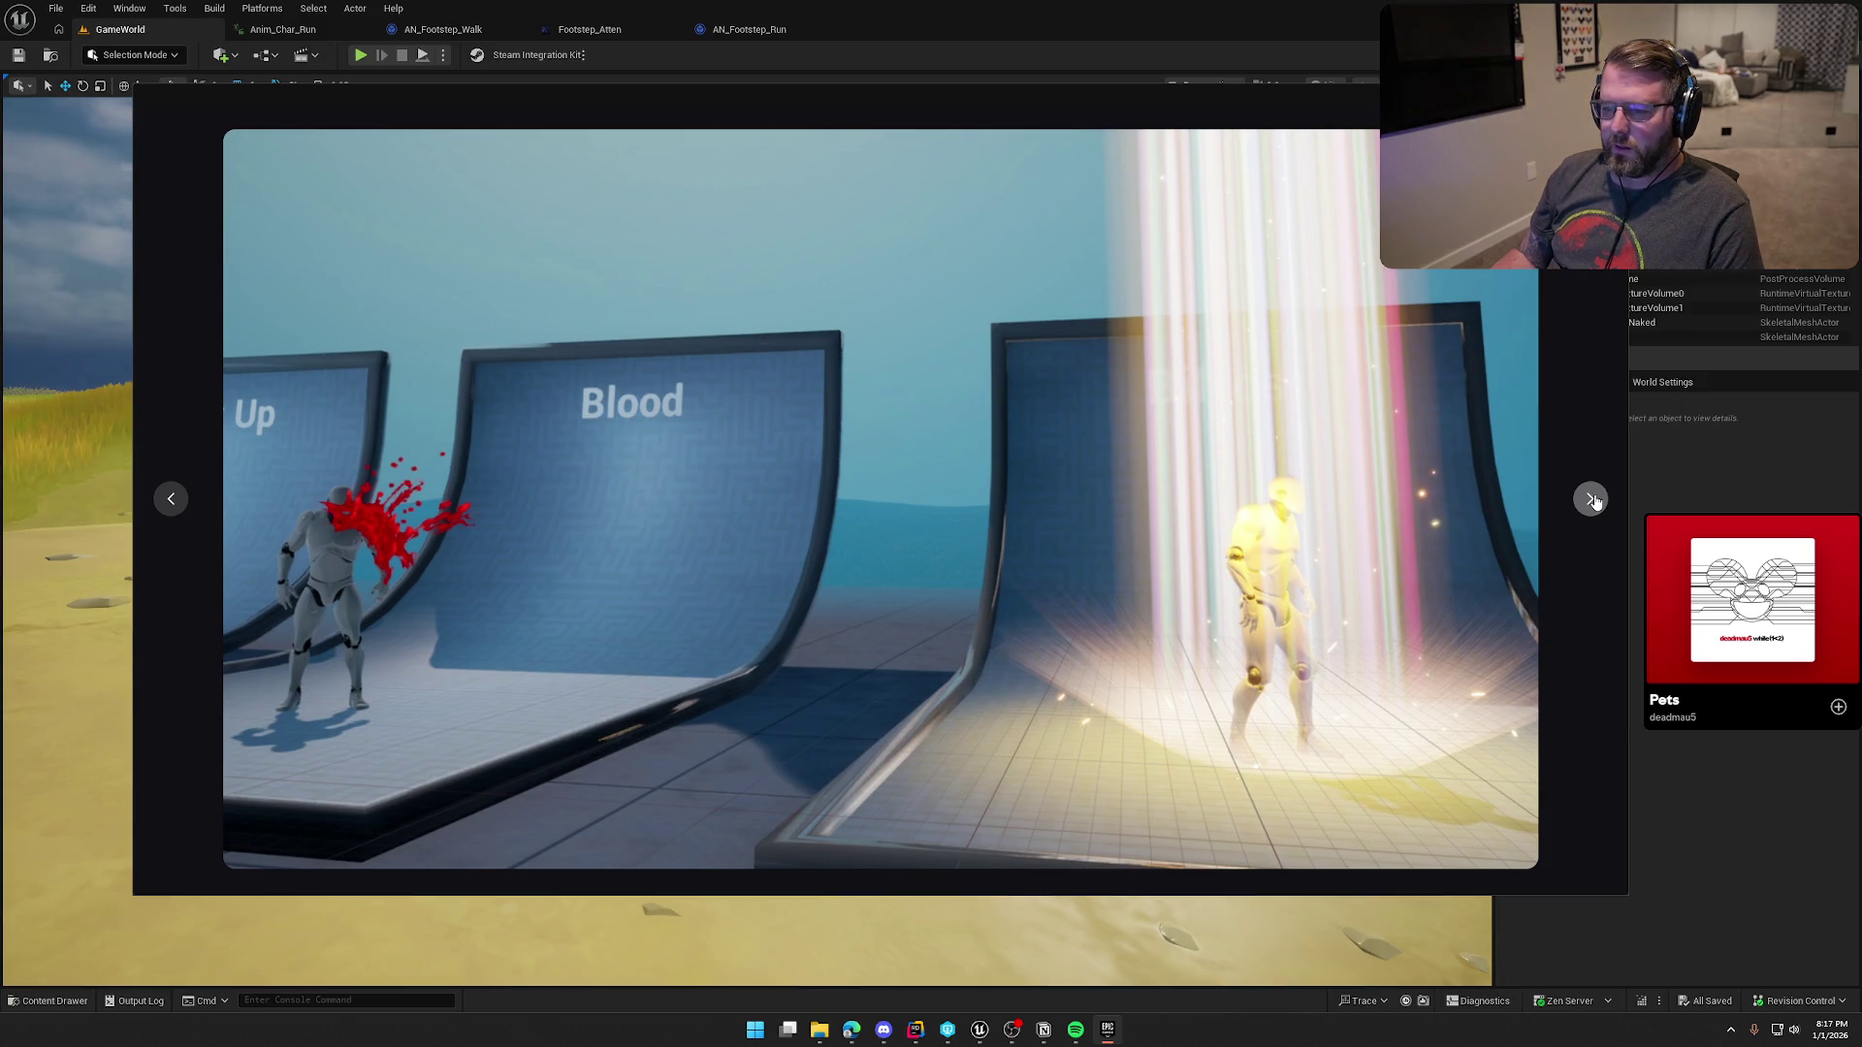
{"action": "left_click", "coordinate": [1591, 500]}
{"action": "left_click", "coordinate": [1591, 499]}
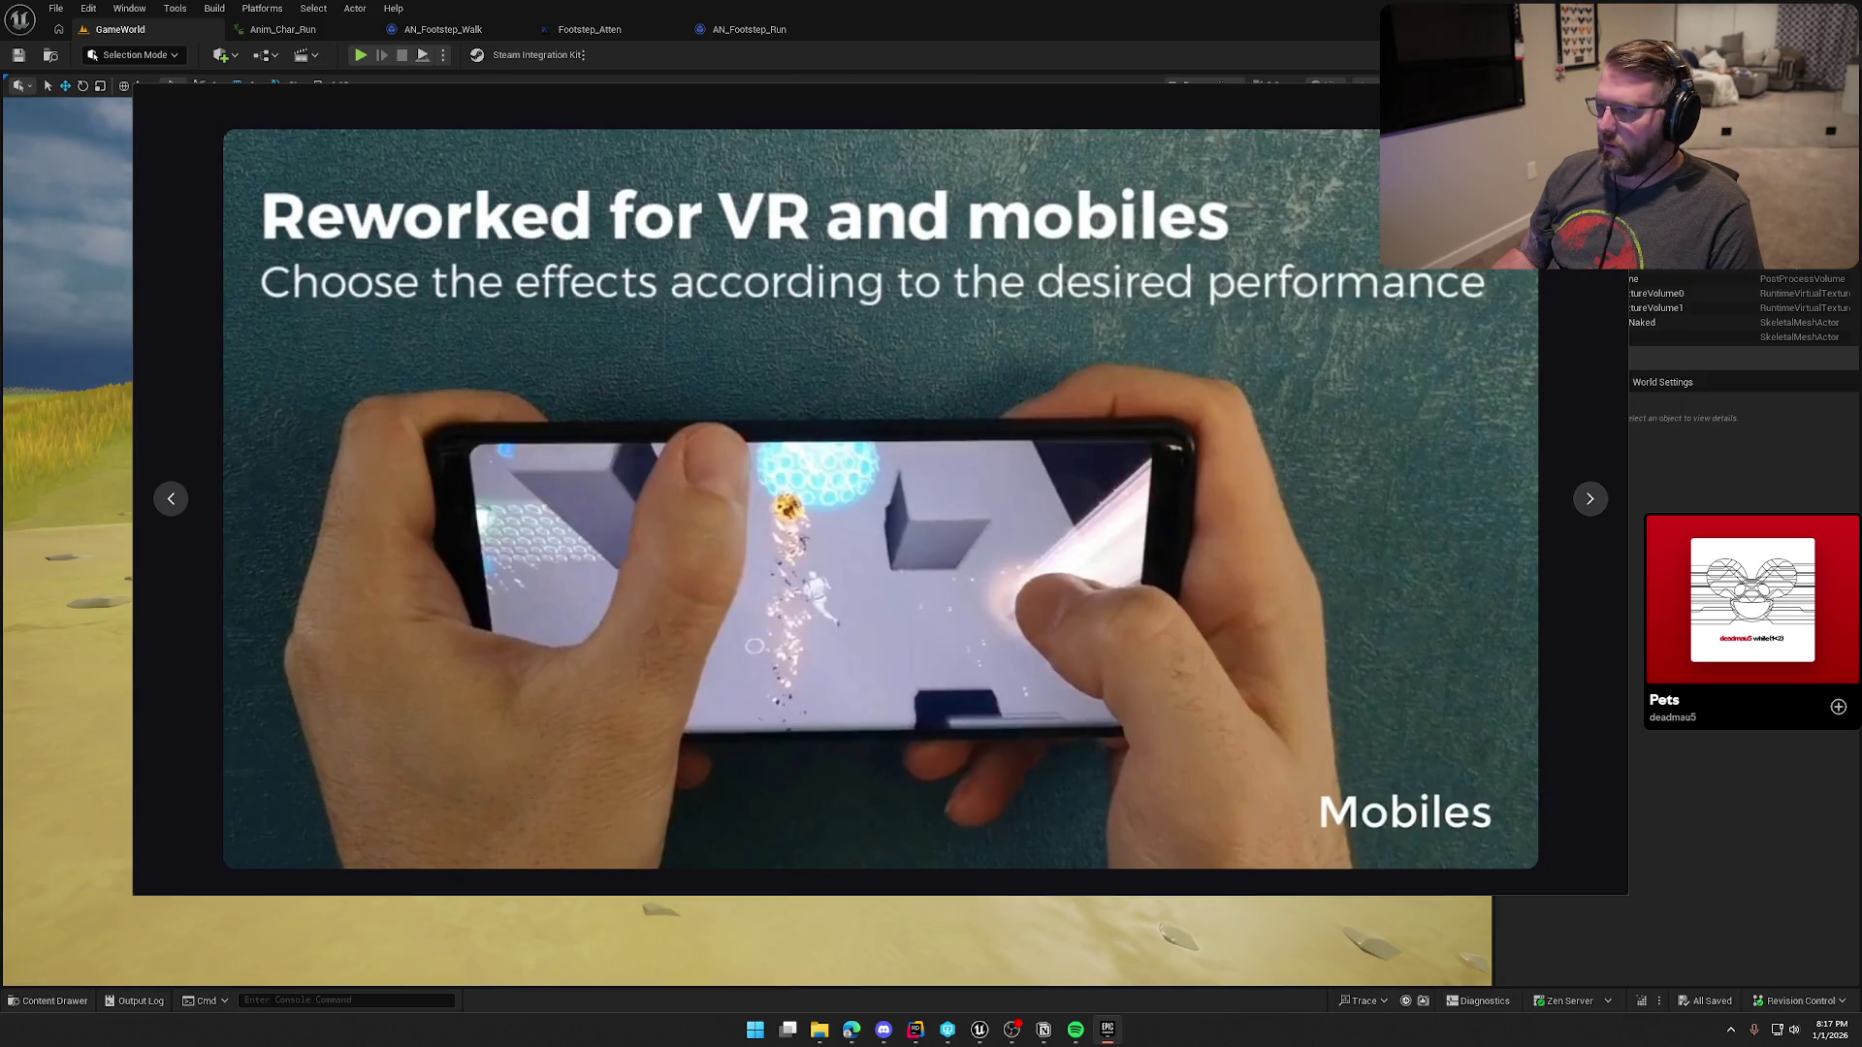
{"action": "key", "text": "Escape"}
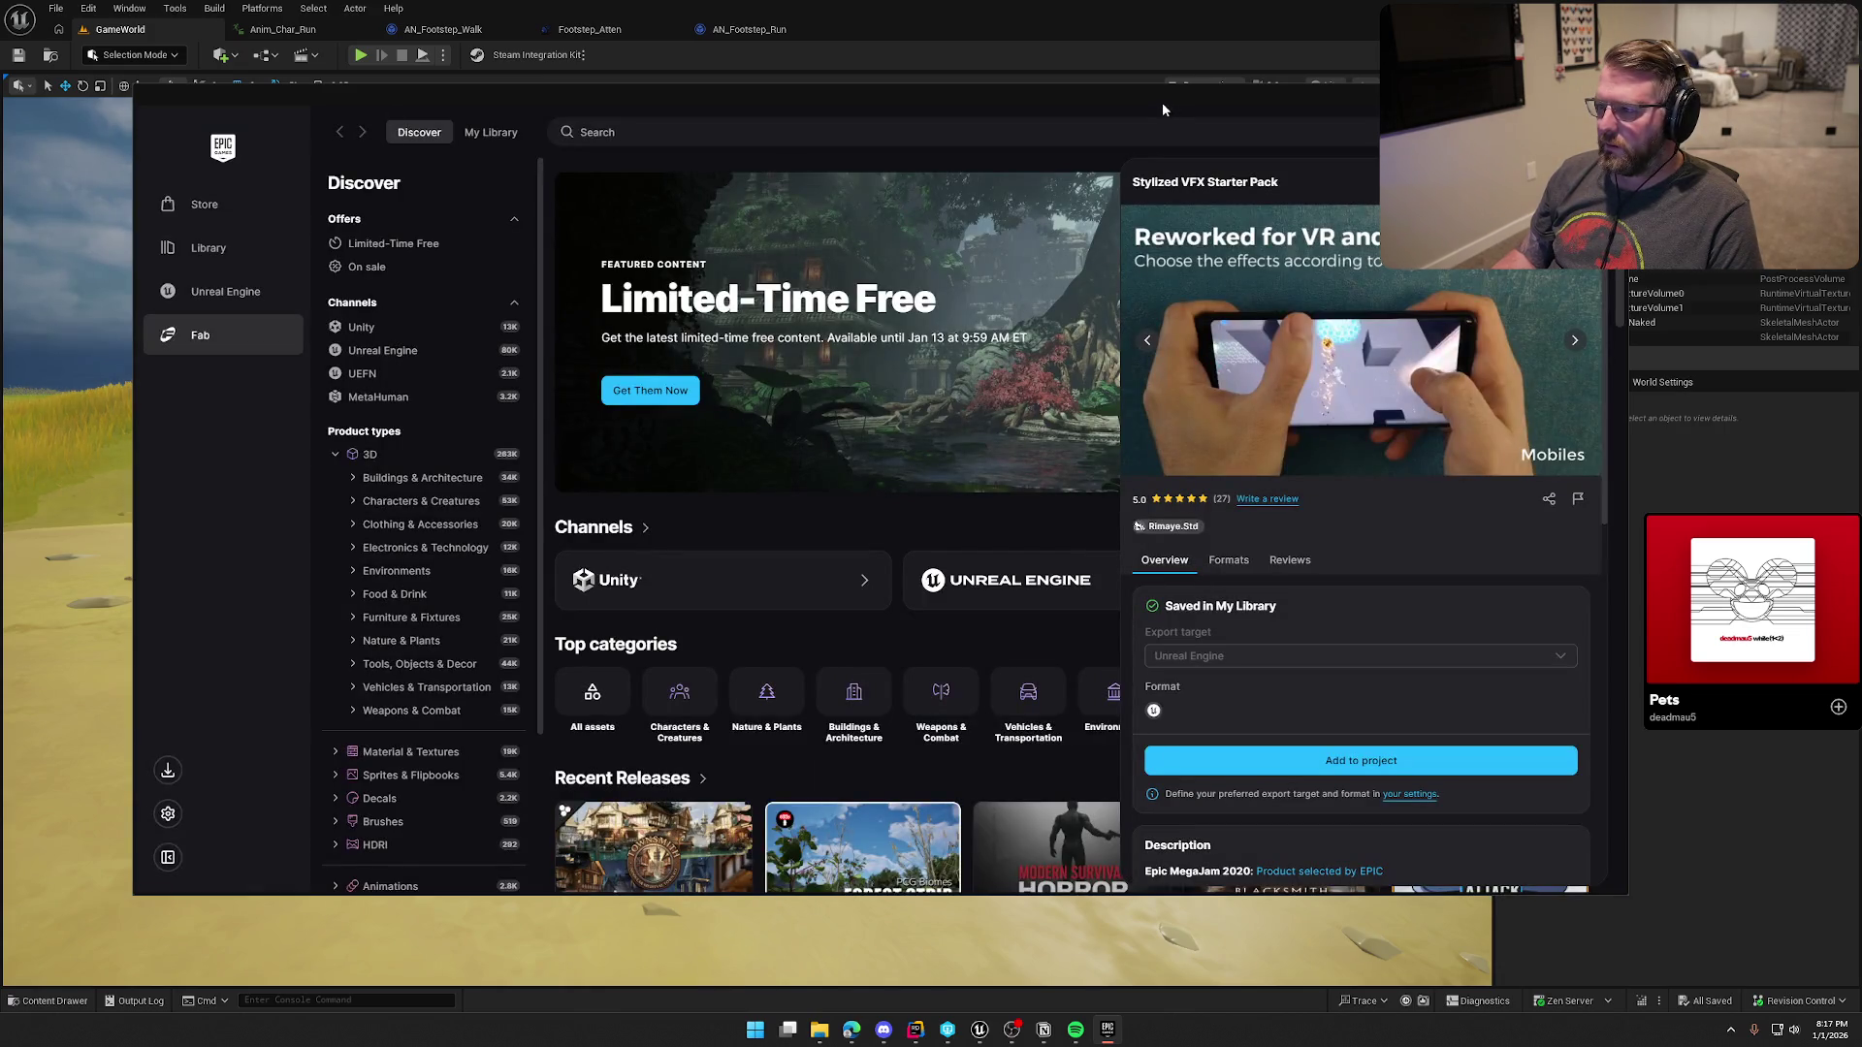
Step: Search My Library for 'particle' and open the Cartoony Impact pack's details
{"action": "left_click", "coordinate": [487, 136]}
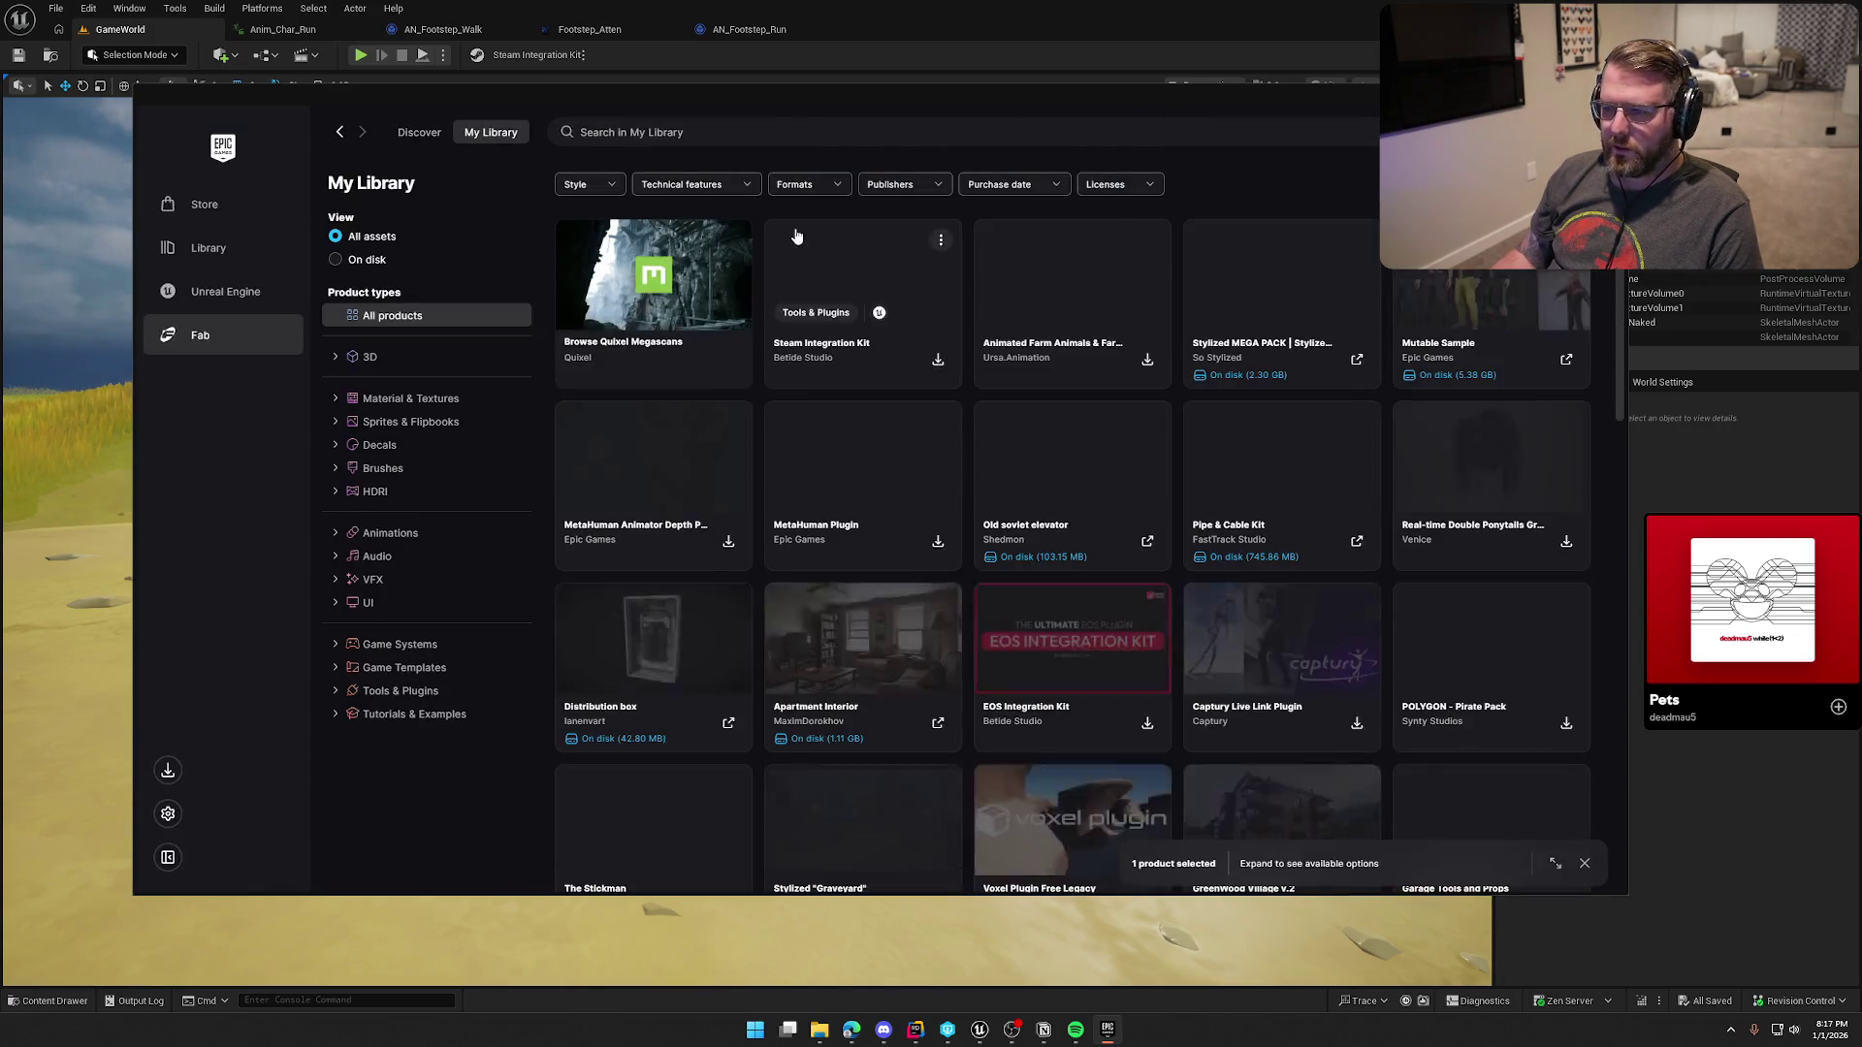
{"action": "type", "text": "pr"}
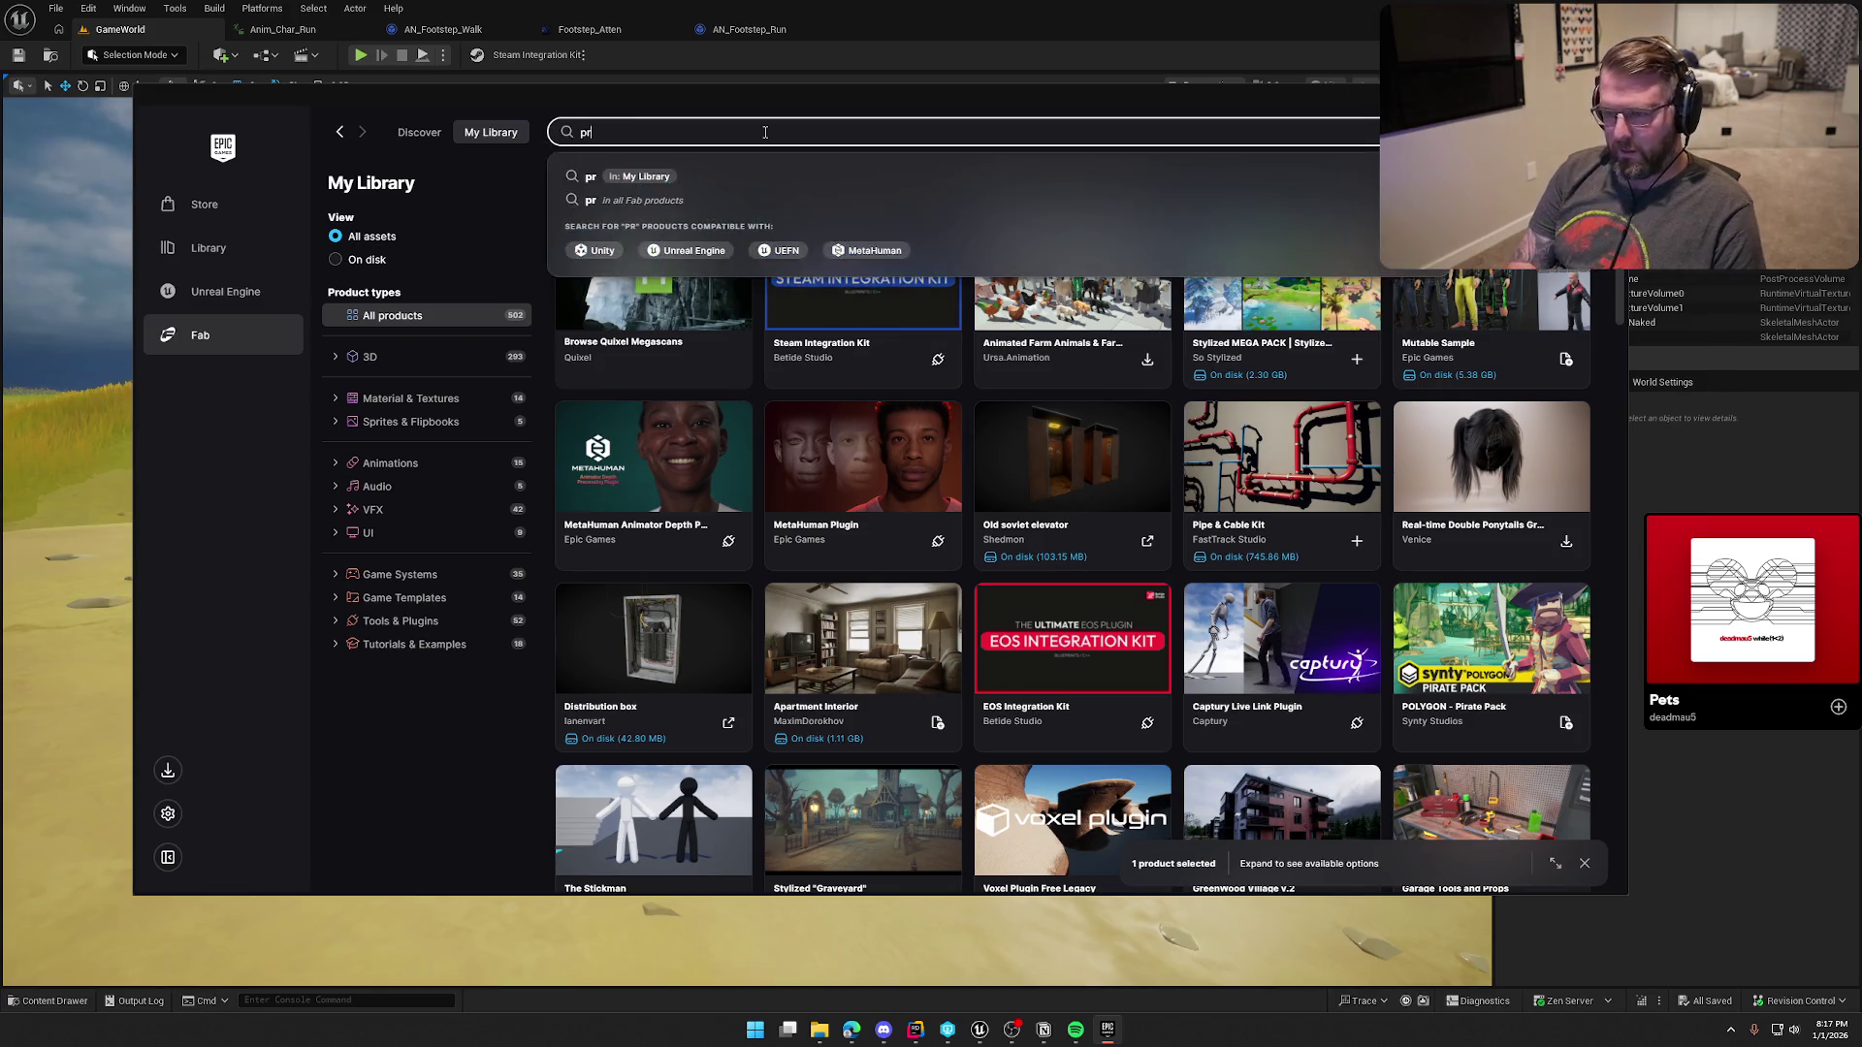
{"action": "key", "text": "Left"}
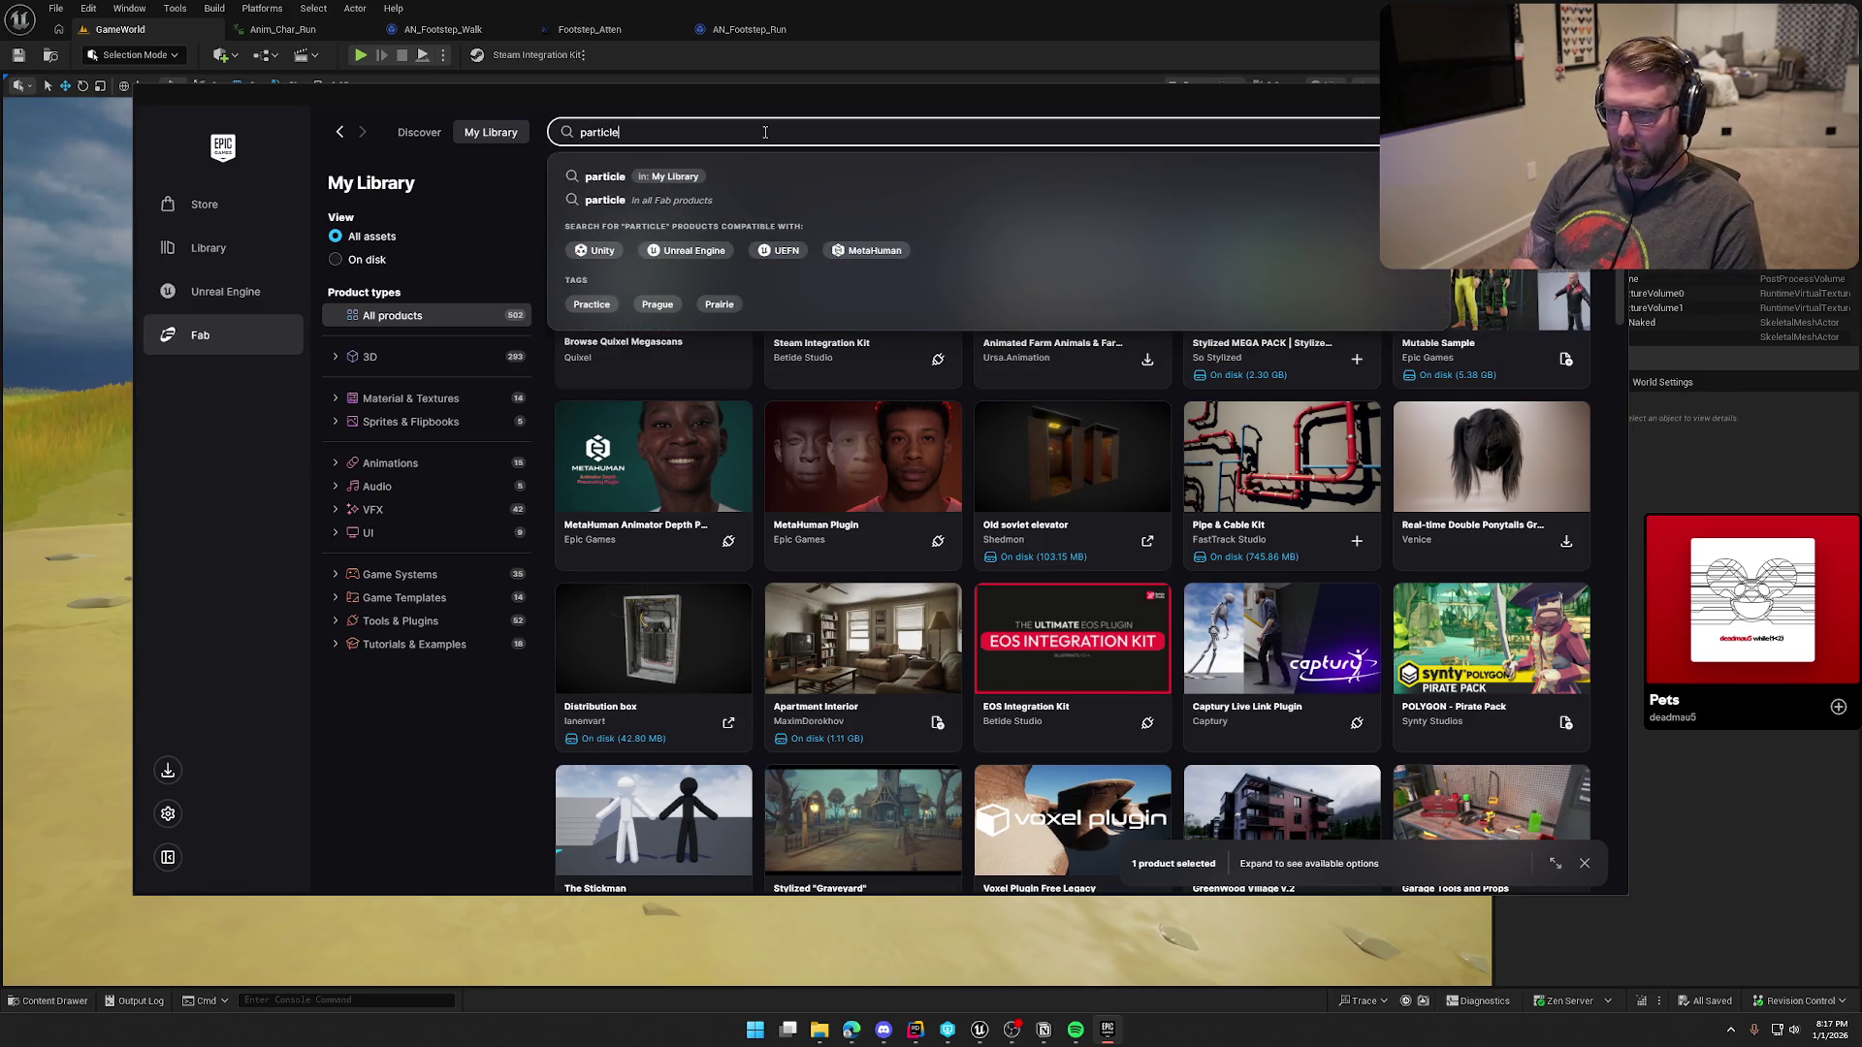
{"action": "key", "text": "Return"}
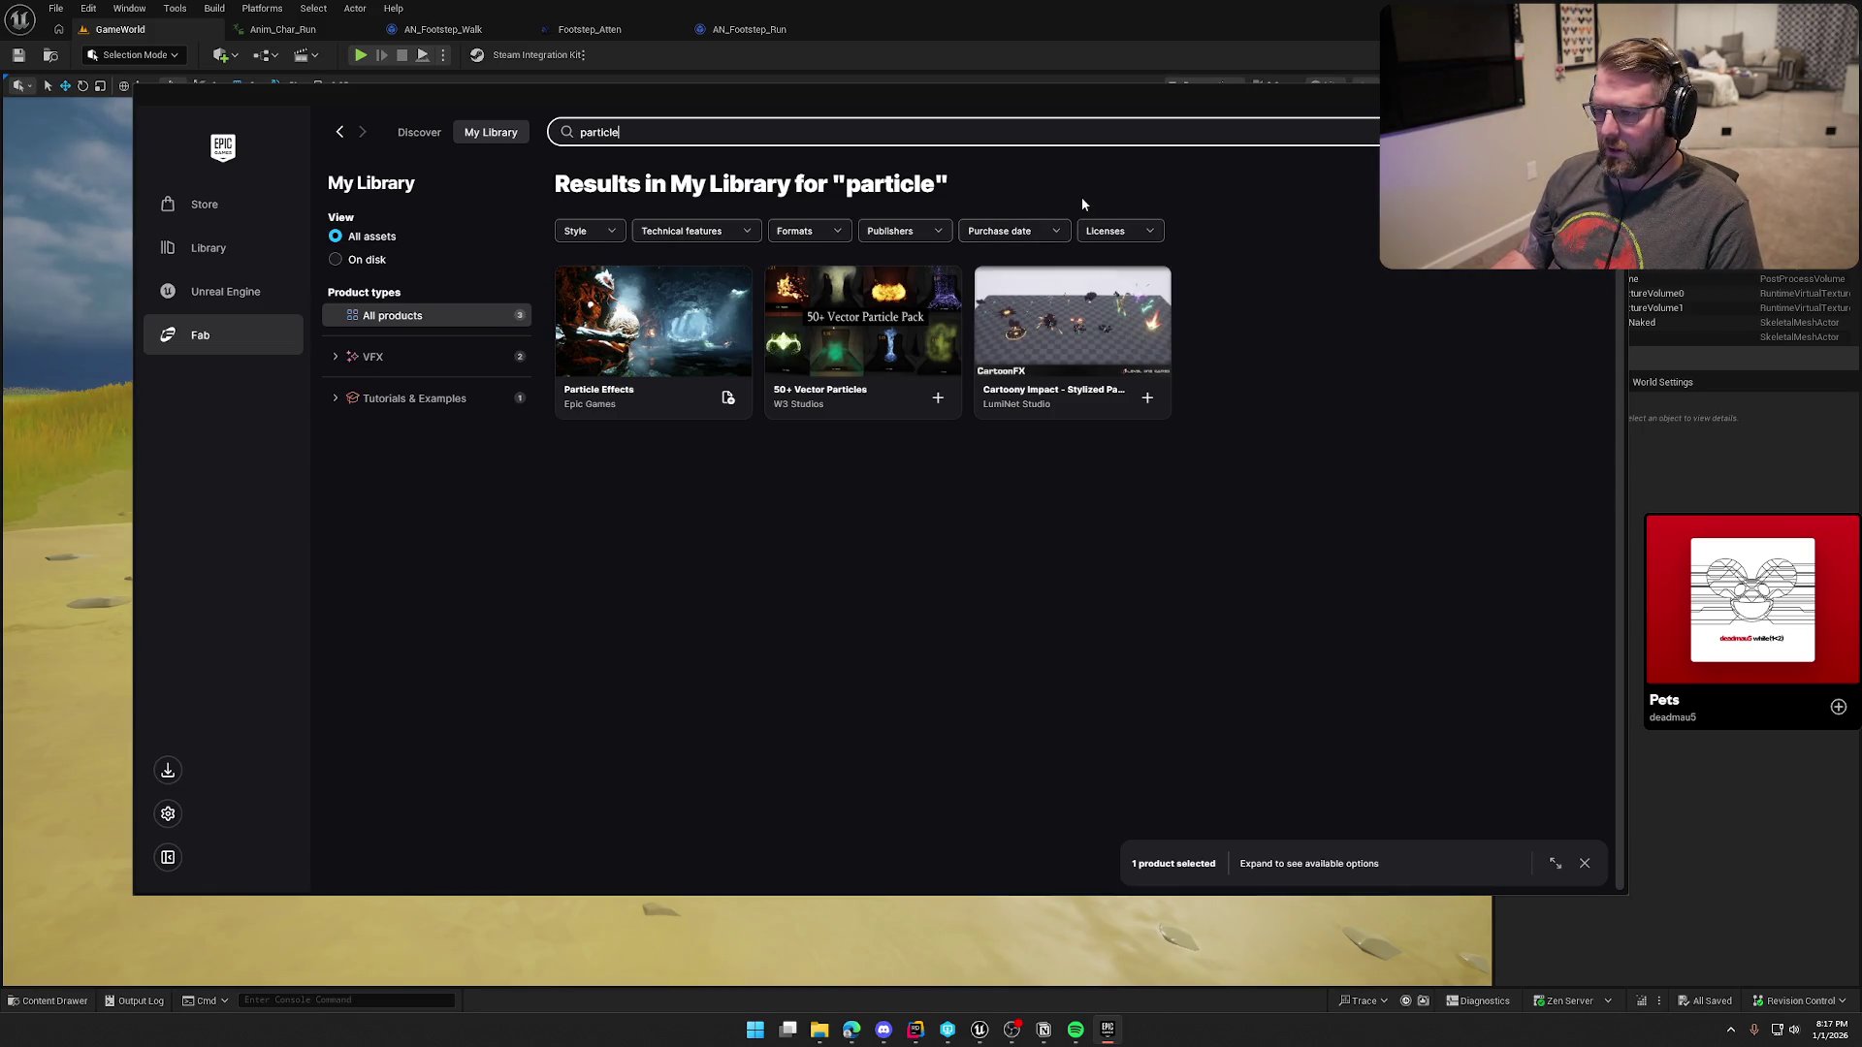
{"action": "left_click", "coordinate": [1086, 344]}
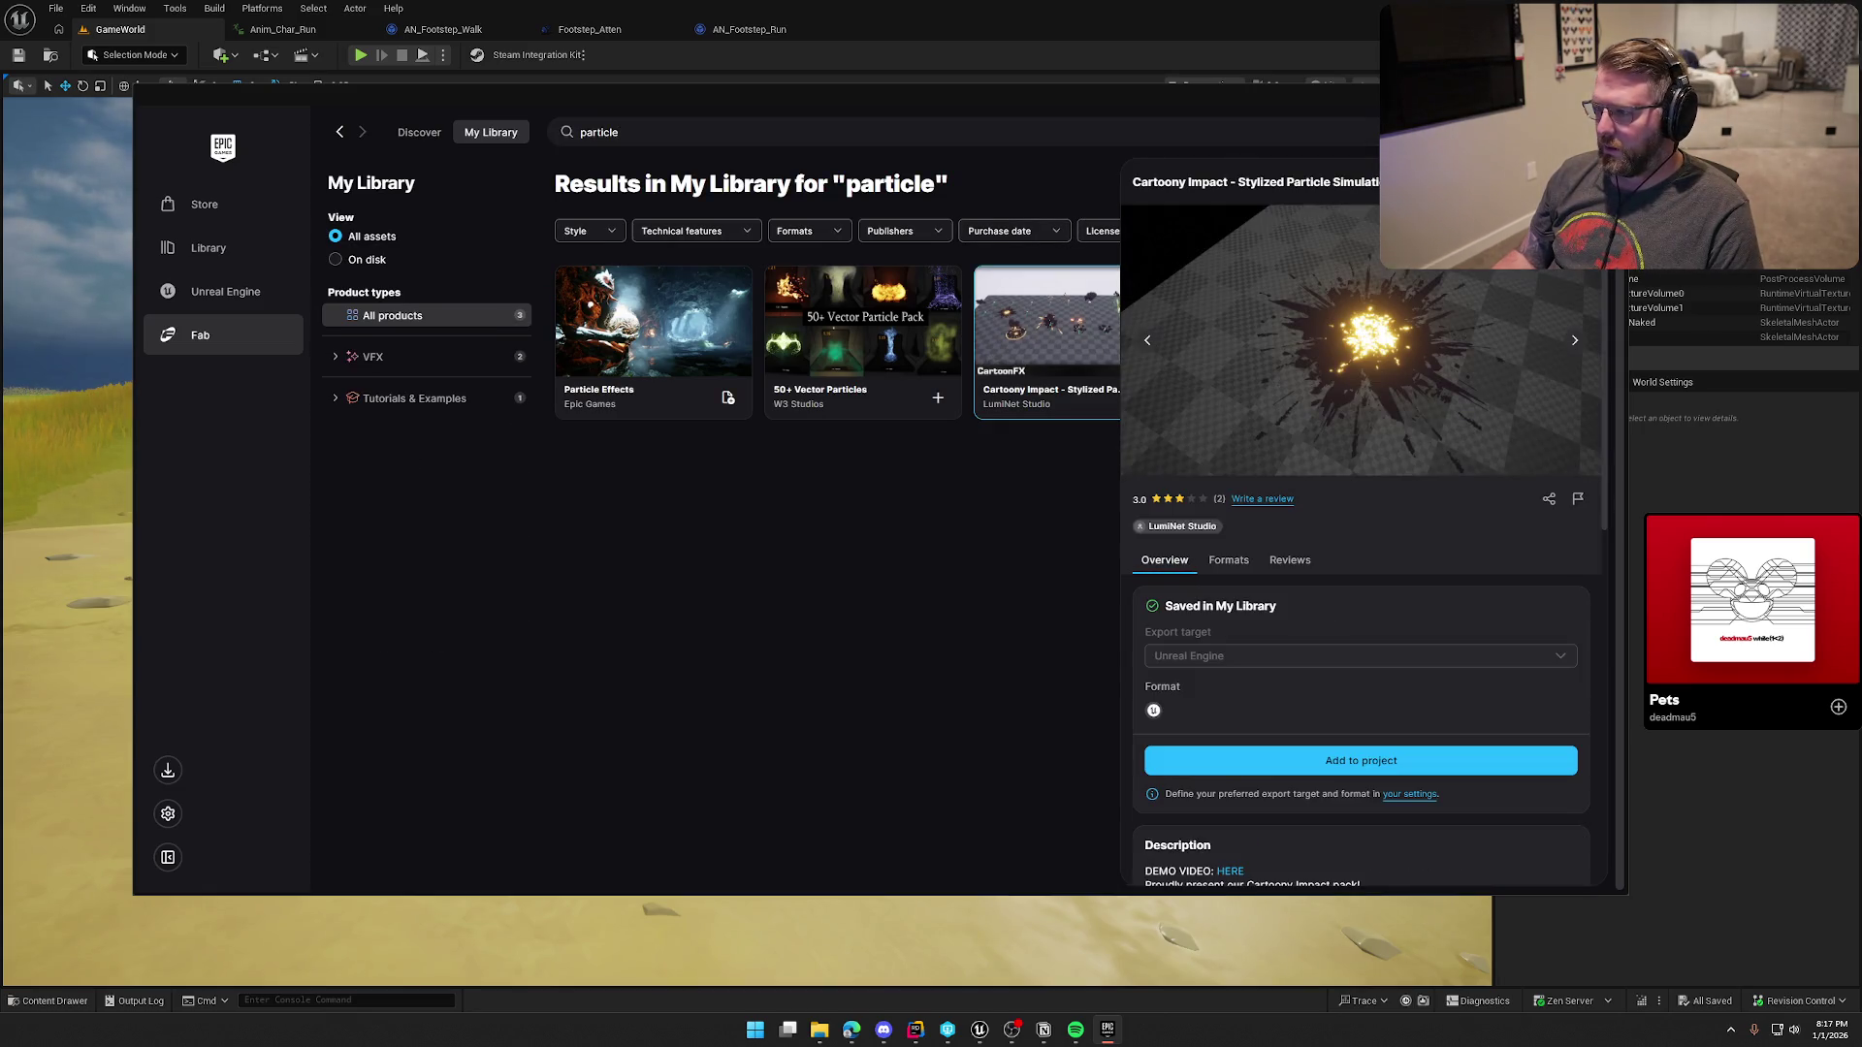
Step: Step through the Cartoony Impact preview images and videos full size, then close the gallery
{"action": "left_click", "coordinate": [1399, 455]}
{"action": "left_click", "coordinate": [1591, 501]}
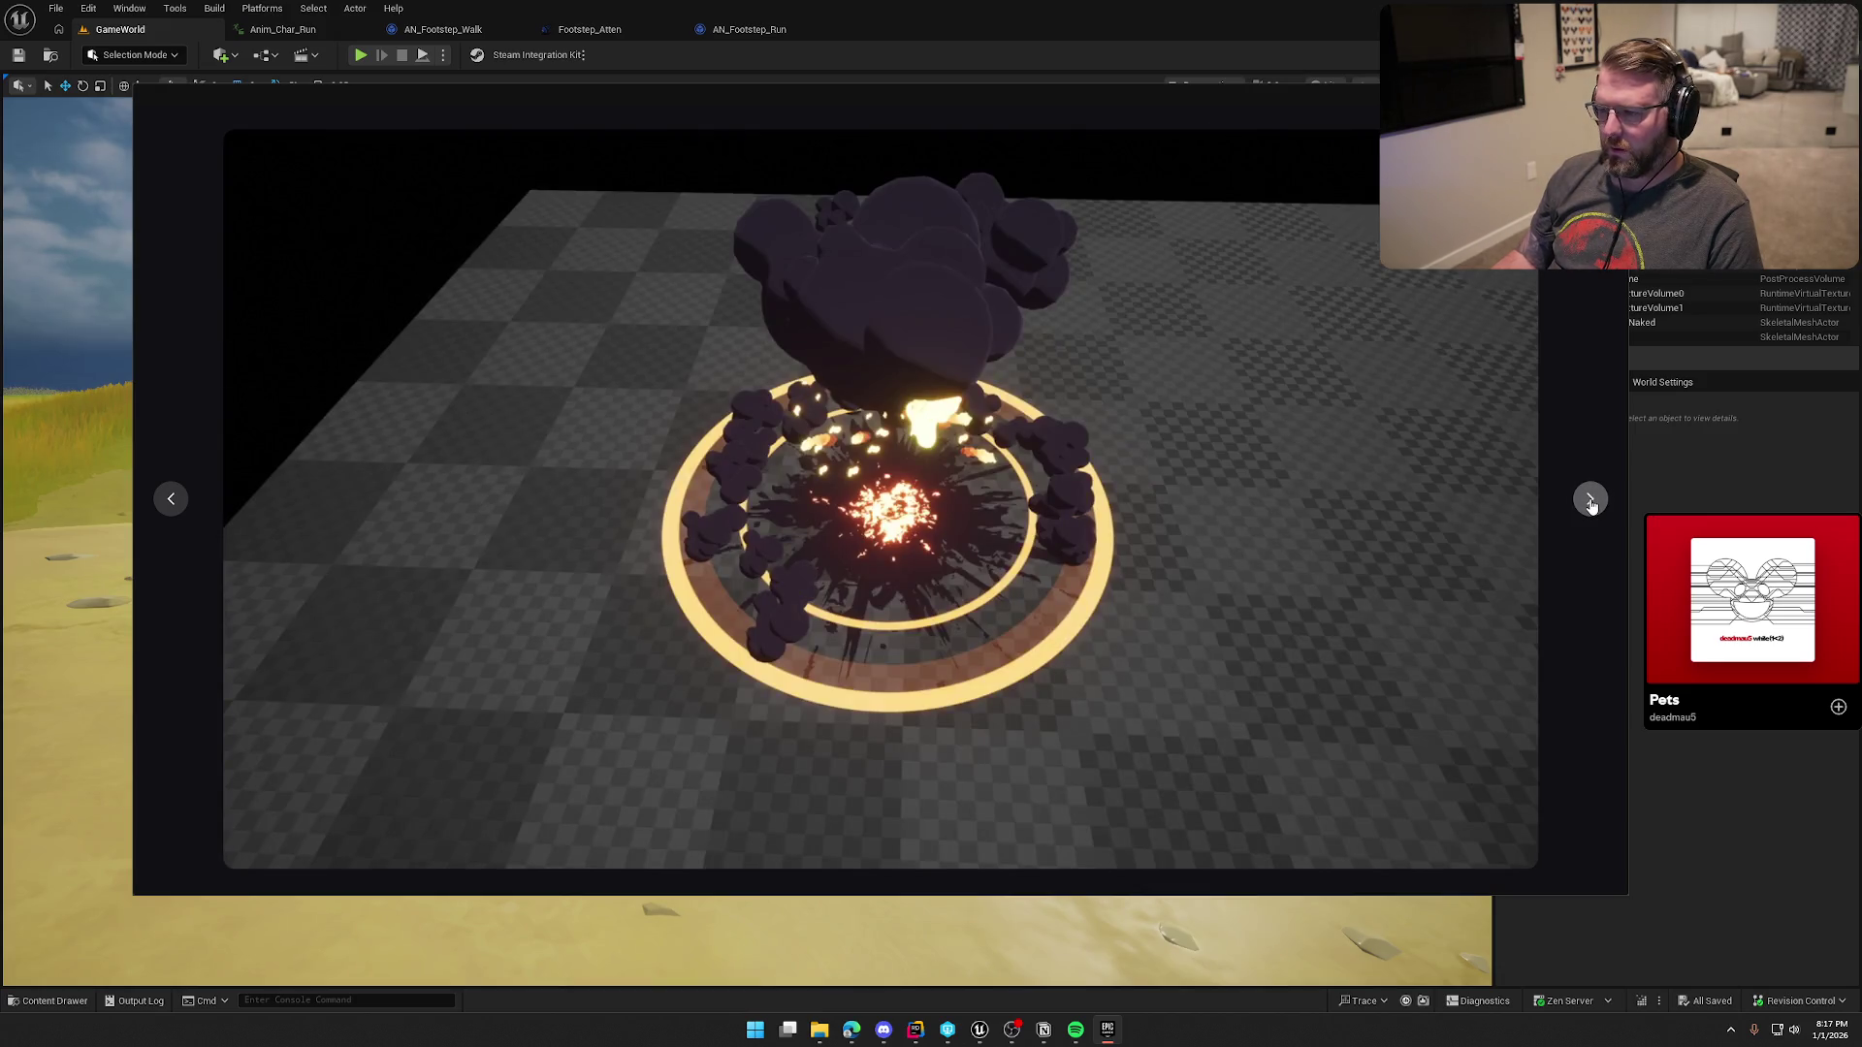
{"action": "left_click", "coordinate": [1591, 501]}
{"action": "left_click", "coordinate": [1591, 500]}
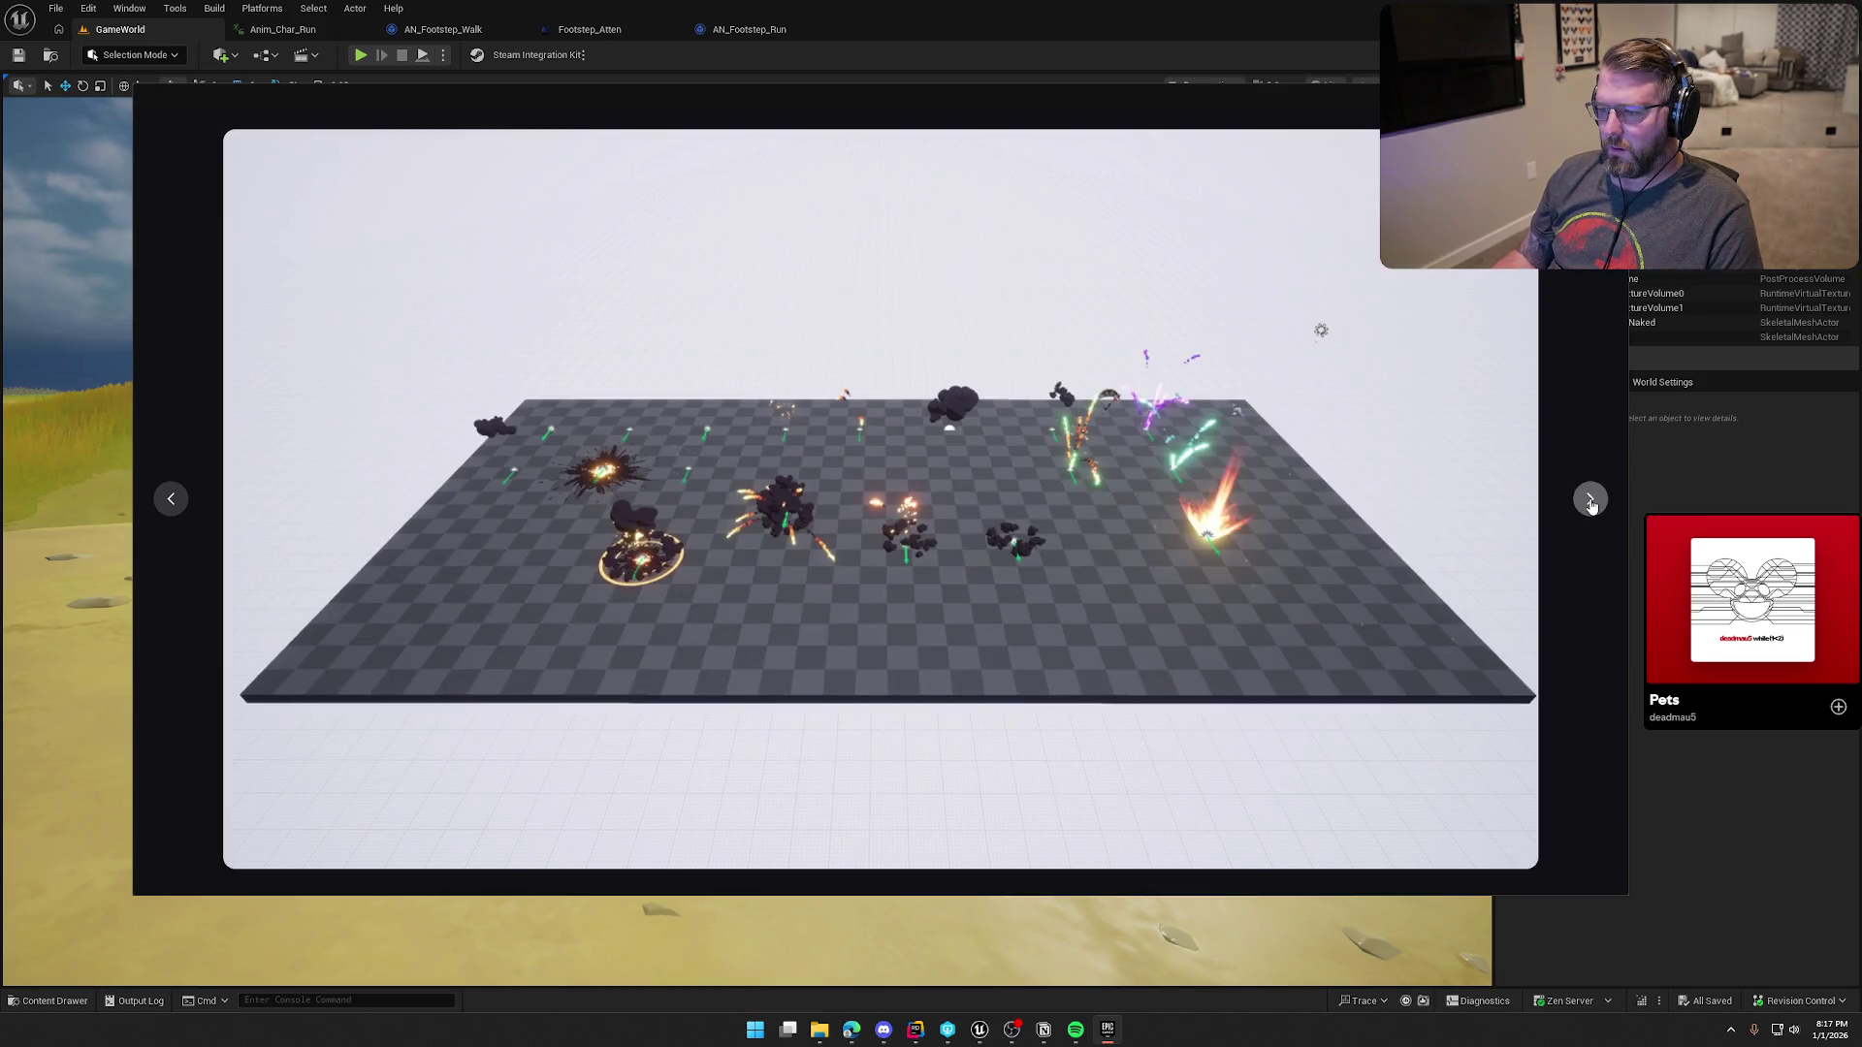
{"action": "left_click", "coordinate": [1590, 501]}
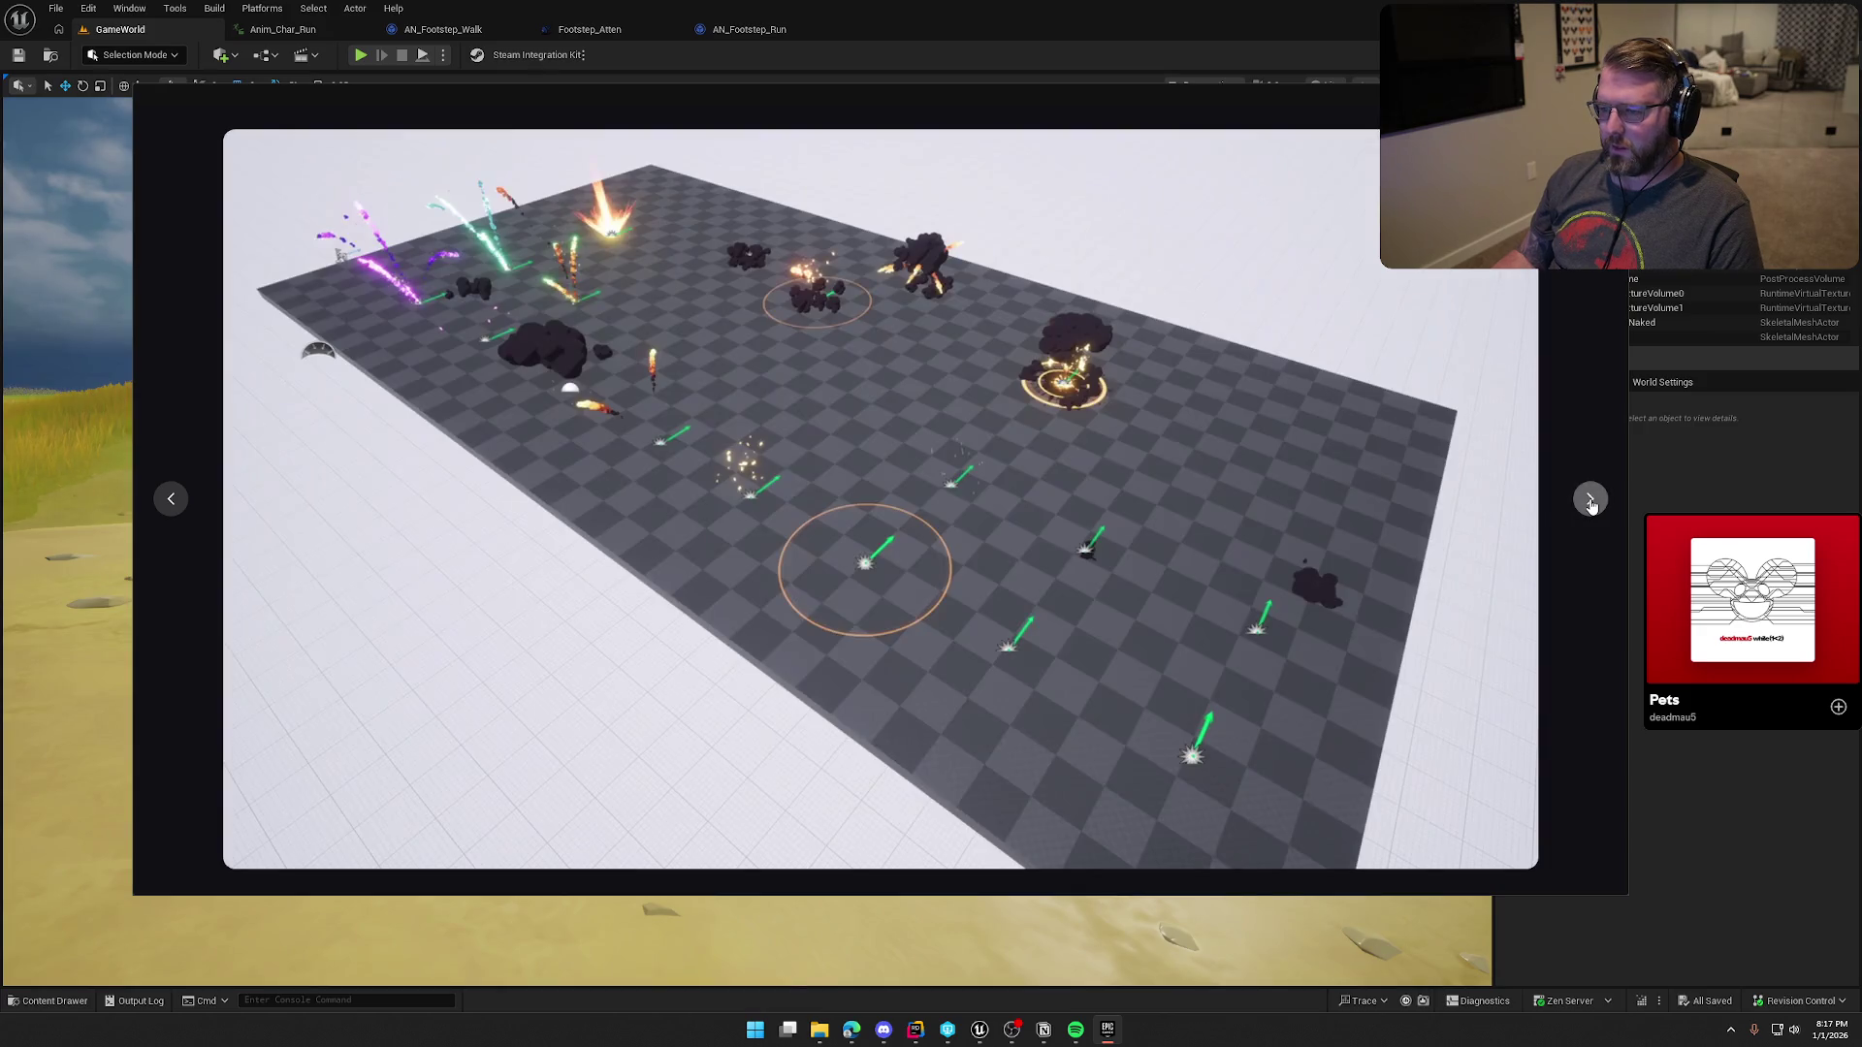
{"action": "left_click", "coordinate": [1591, 501]}
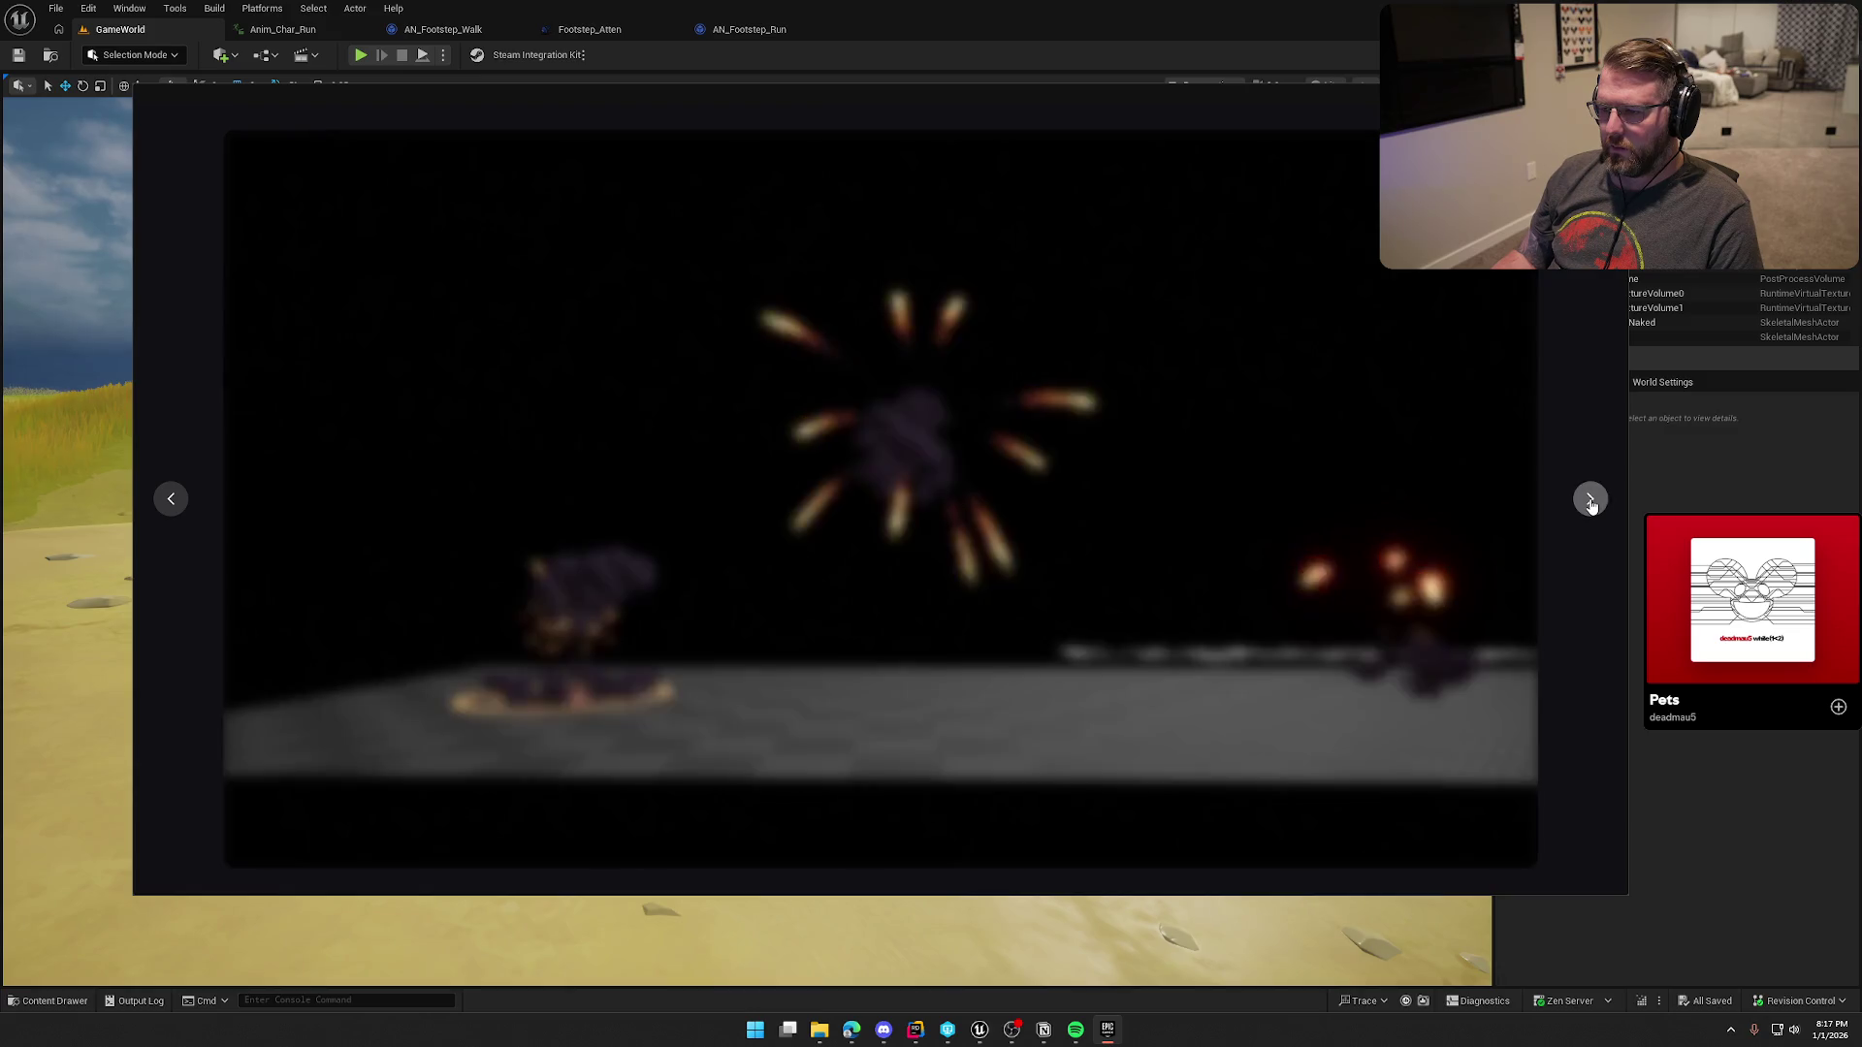
{"action": "left_click", "coordinate": [1591, 500]}
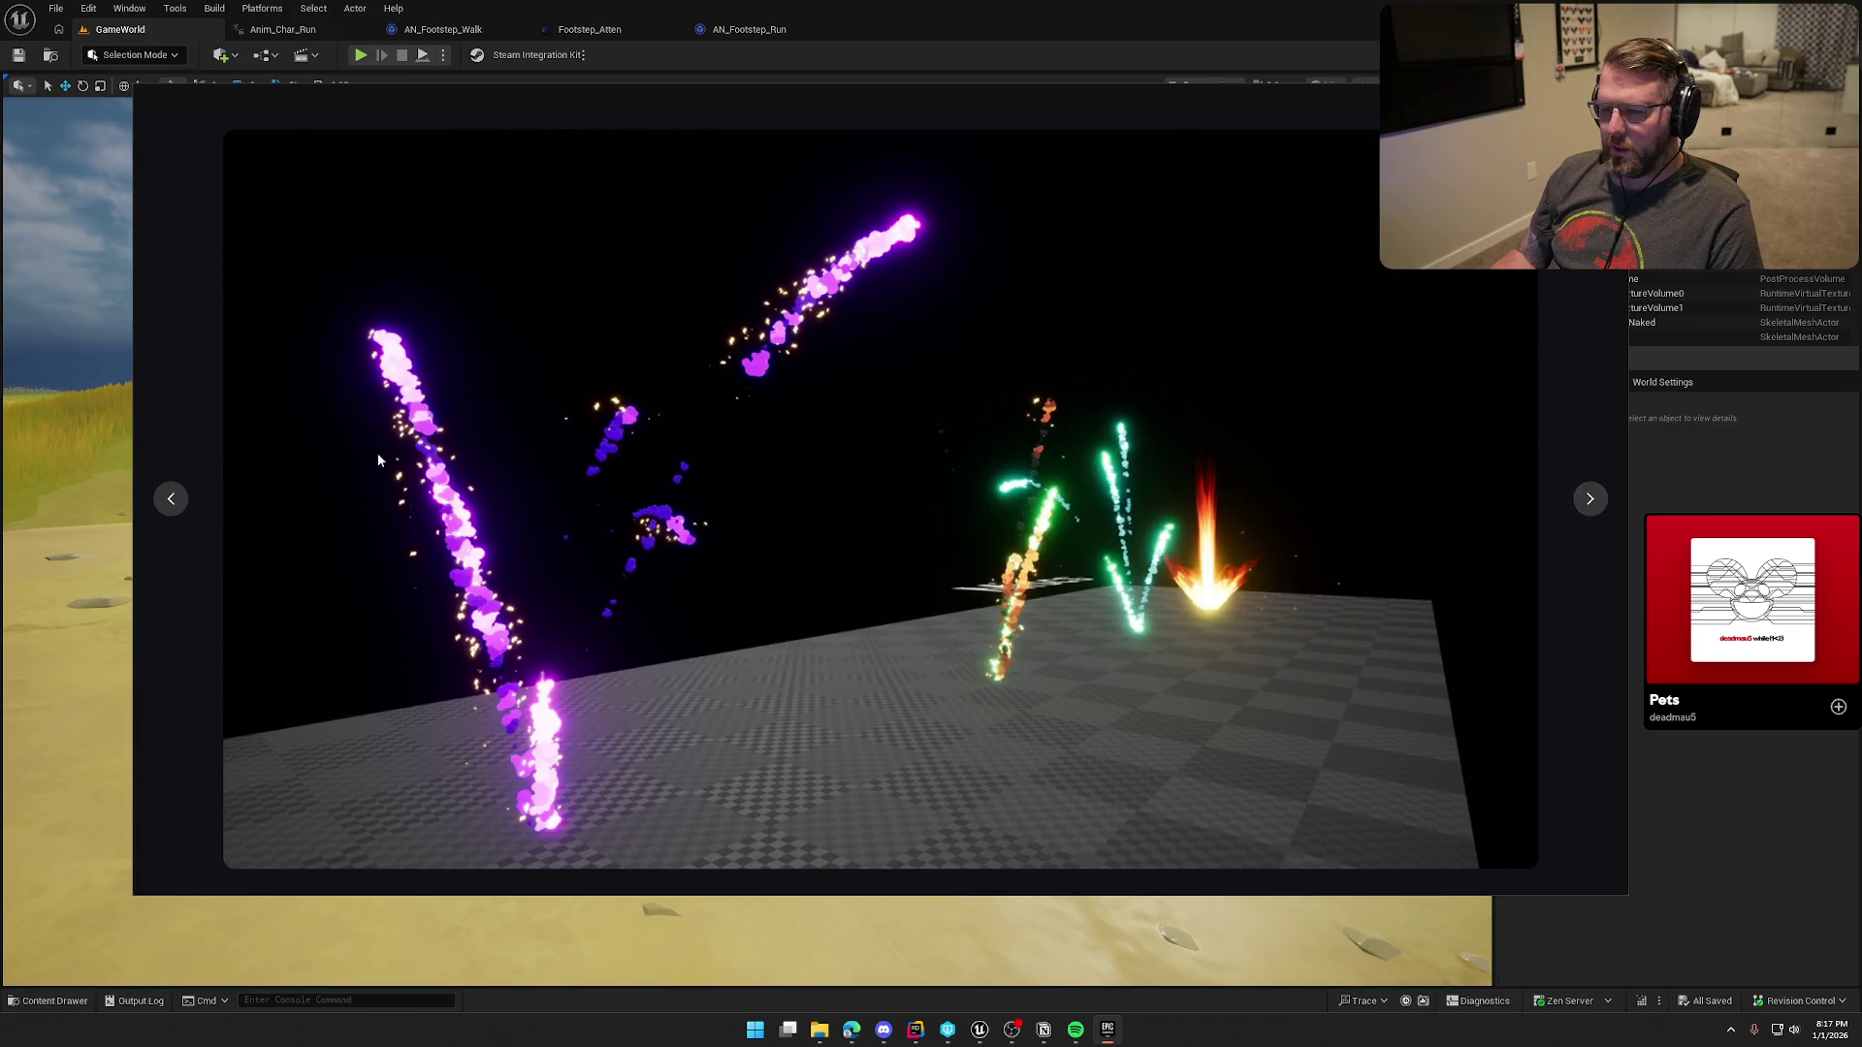
{"action": "left_click", "coordinate": [167, 498]}
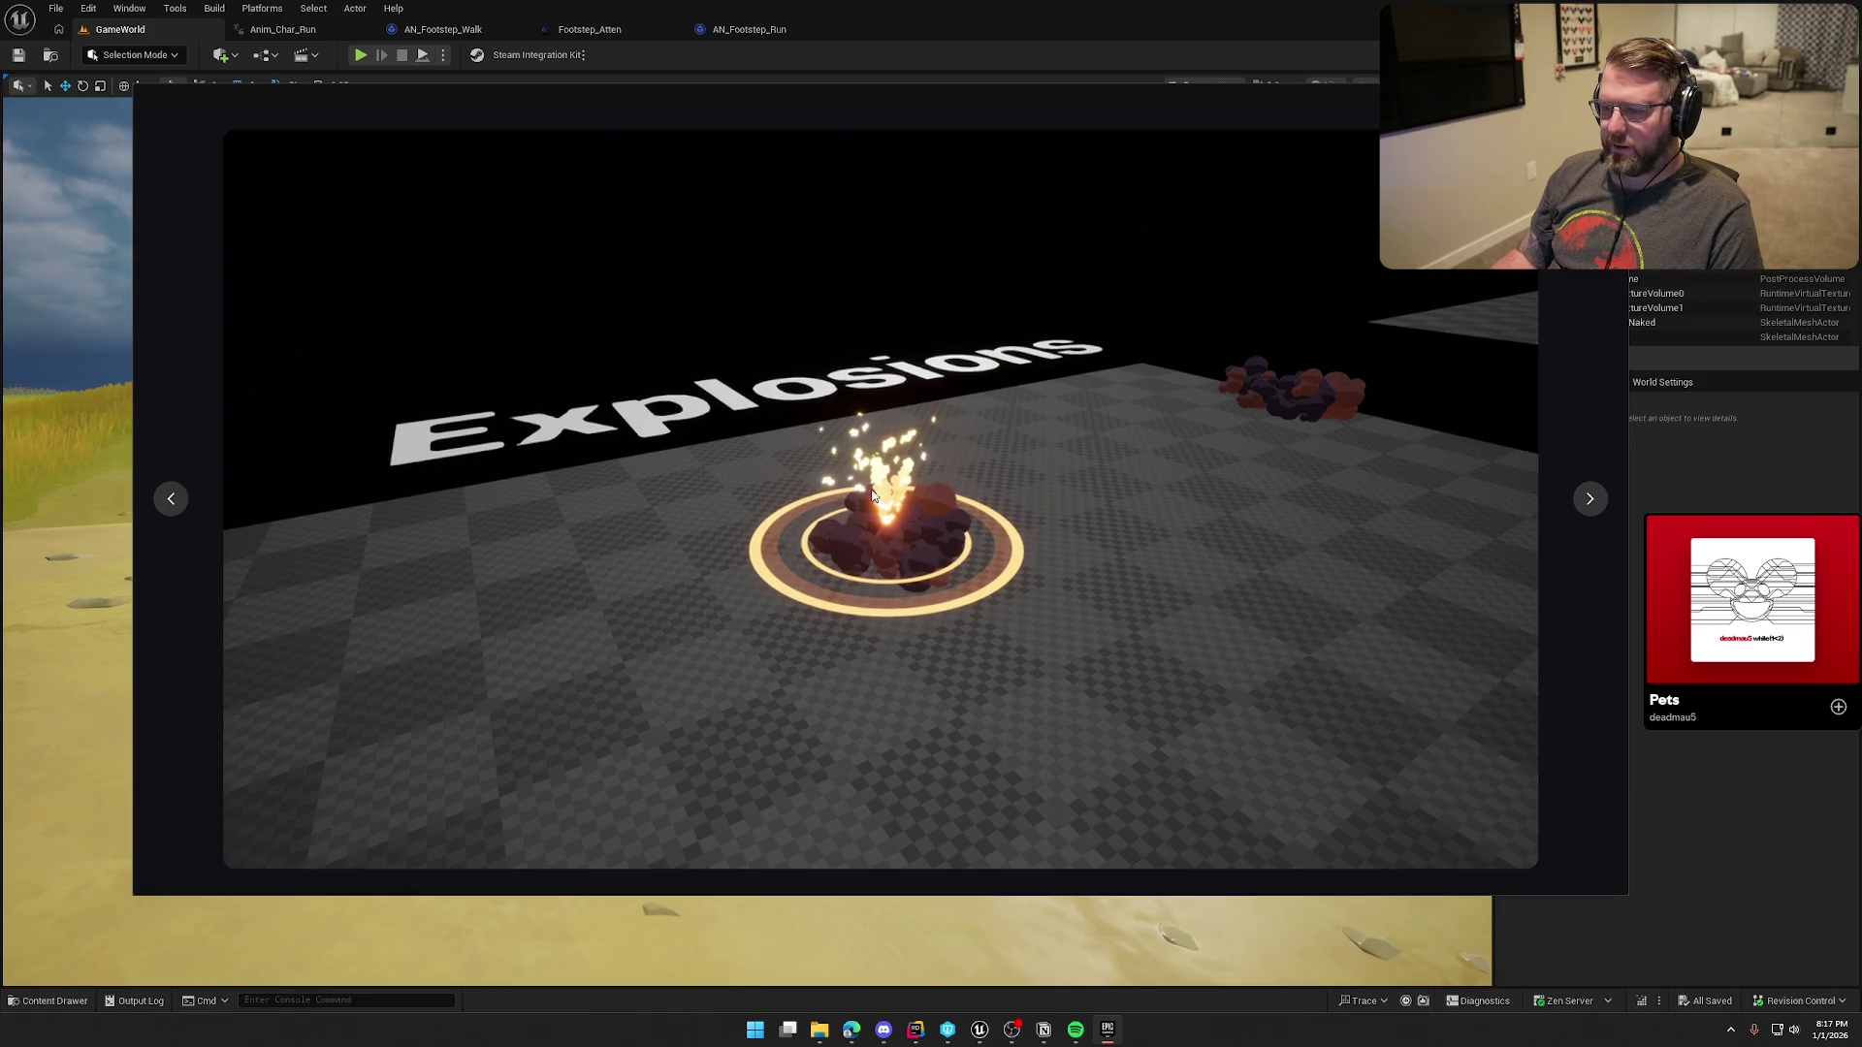
{"action": "left_click", "coordinate": [1595, 500]}
{"action": "left_click", "coordinate": [1595, 500]}
{"action": "left_click", "coordinate": [1595, 500]}
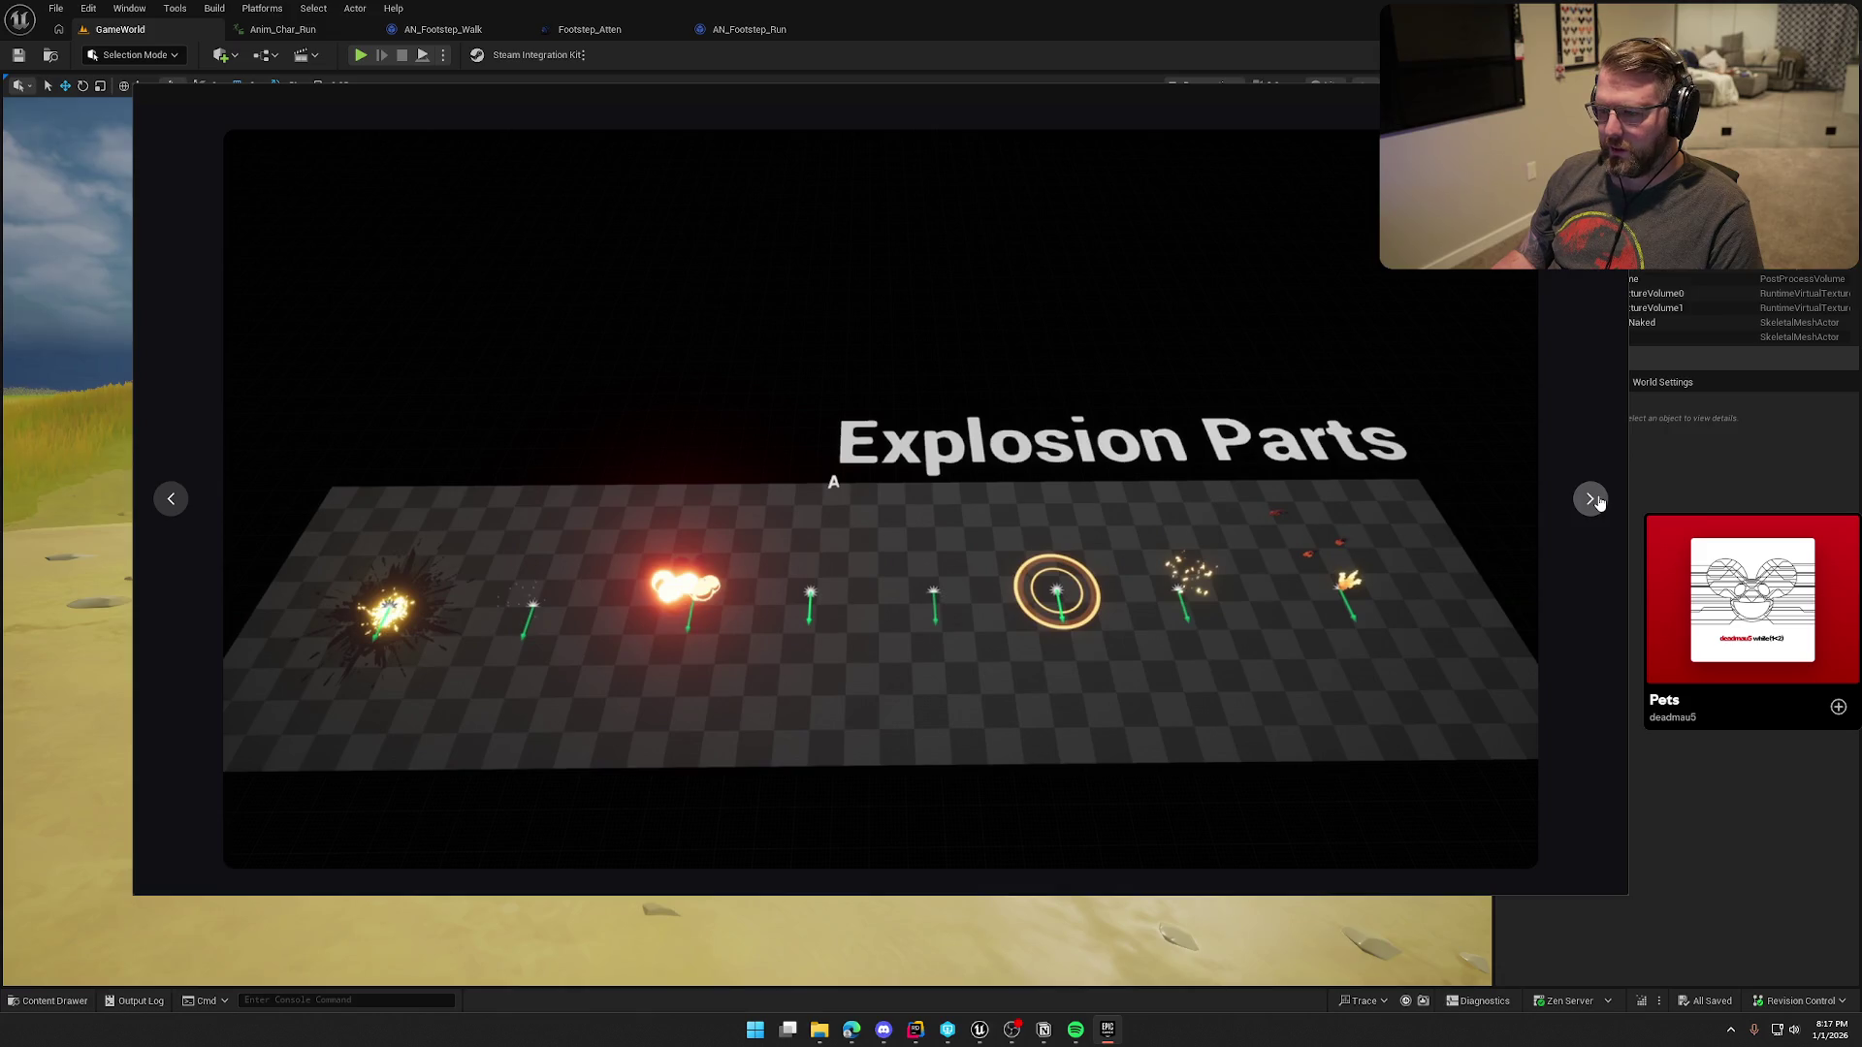
{"action": "left_click", "coordinate": [1595, 500]}
{"action": "left_click", "coordinate": [1591, 498]}
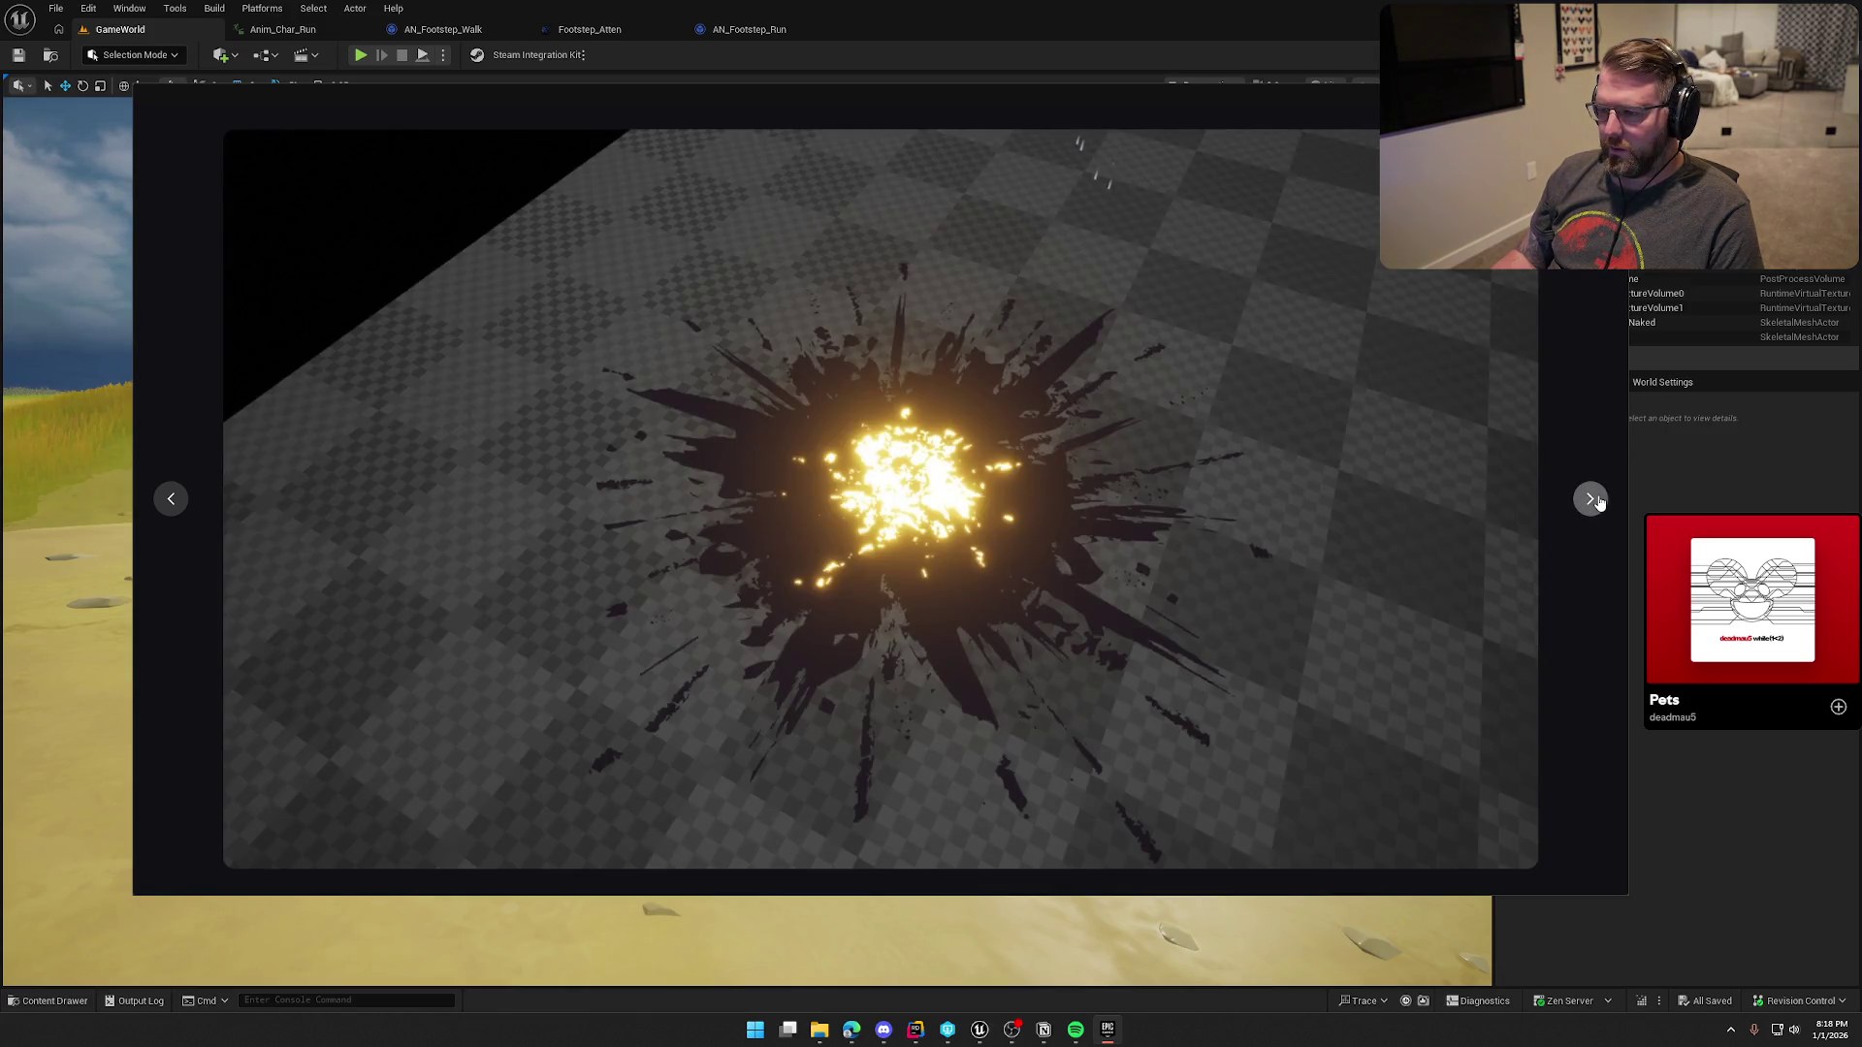
{"action": "key", "text": "Escape"}
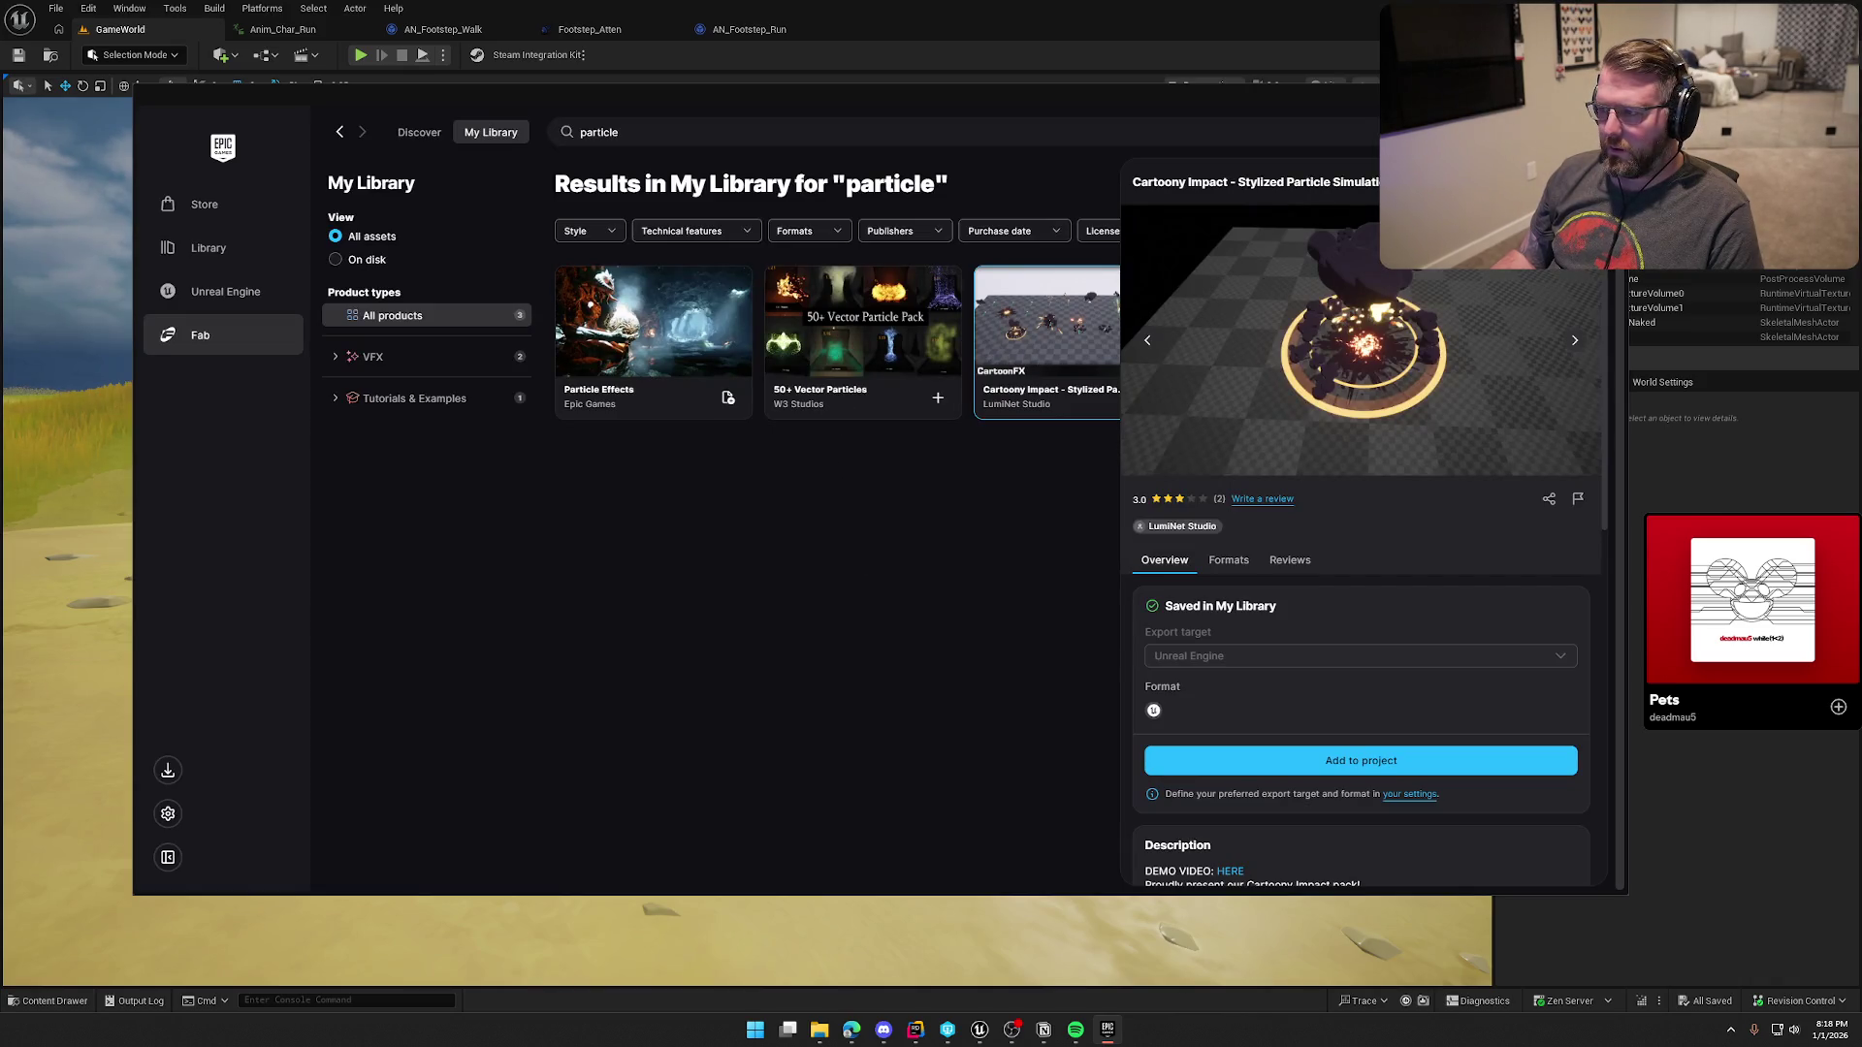
Step: Close the Cartoony Impact details and search the library for 'vfx', scrolling the results
{"action": "left_click", "coordinate": [1005, 491]}
{"action": "left_click", "coordinate": [667, 135]}
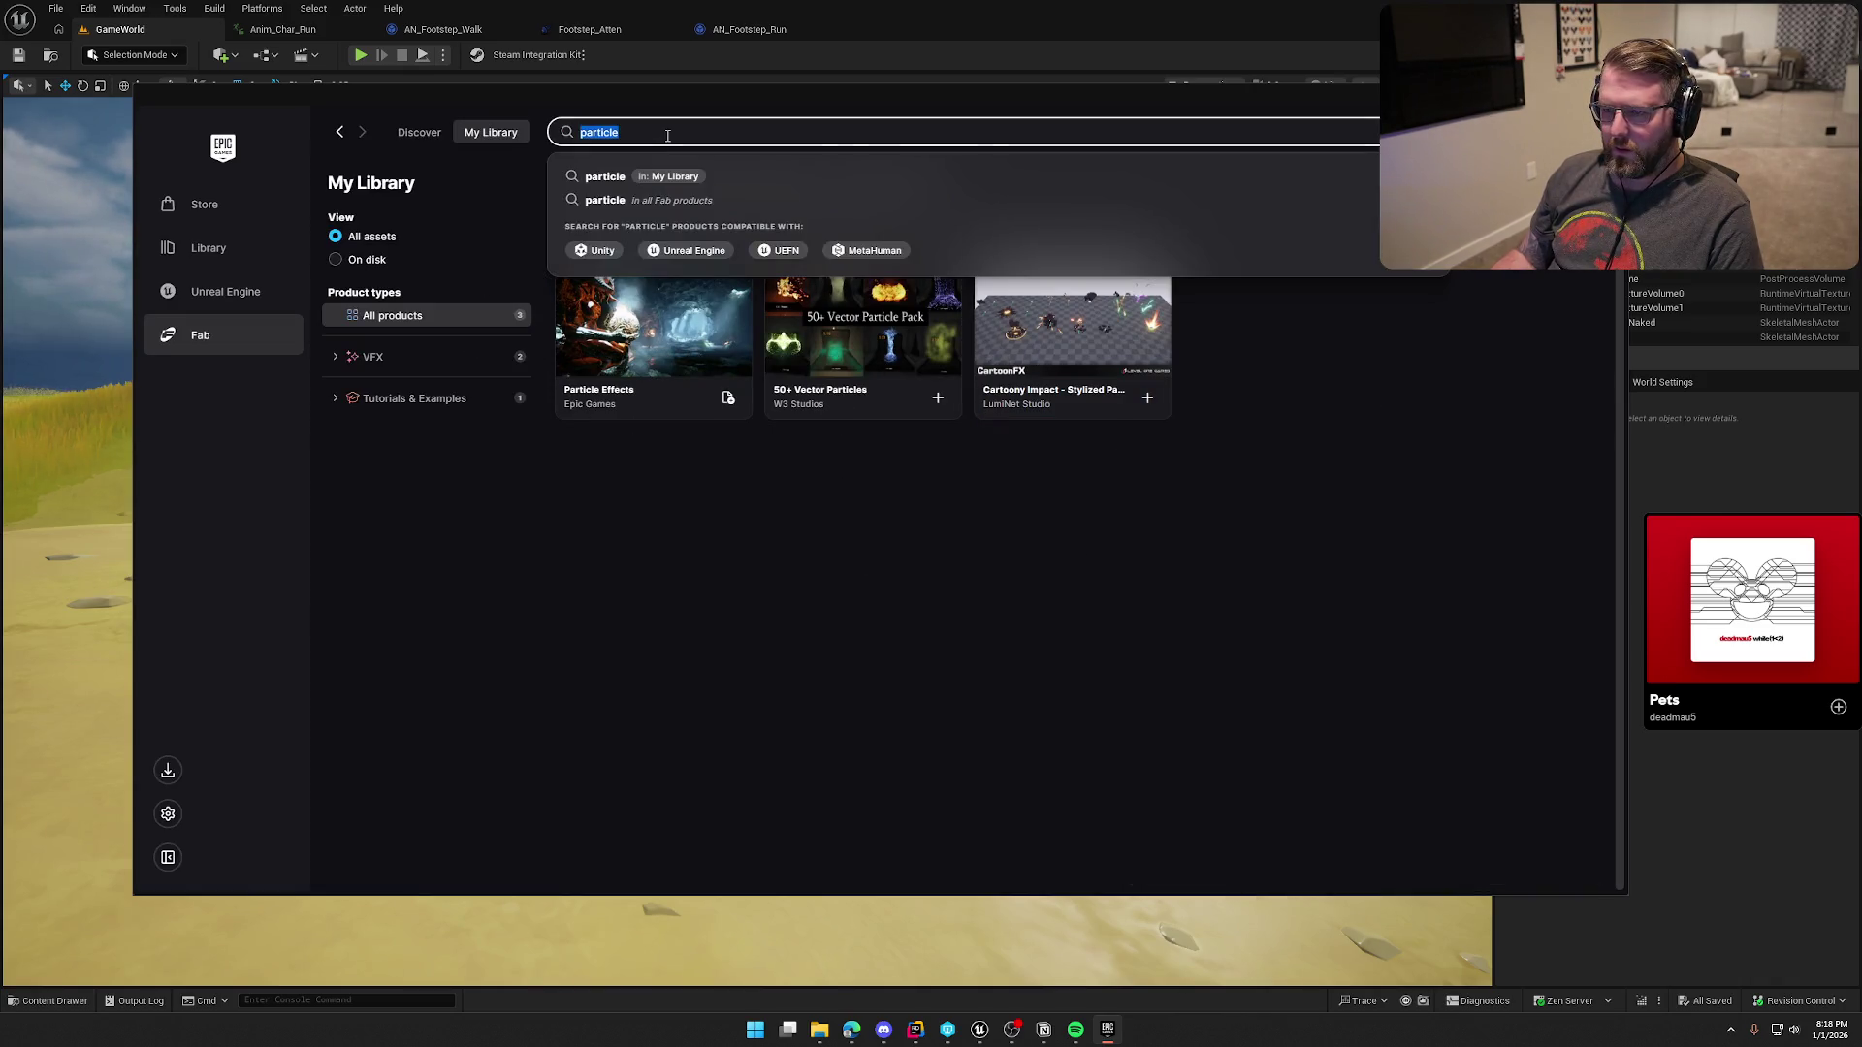
{"action": "type", "text": "vfx"}
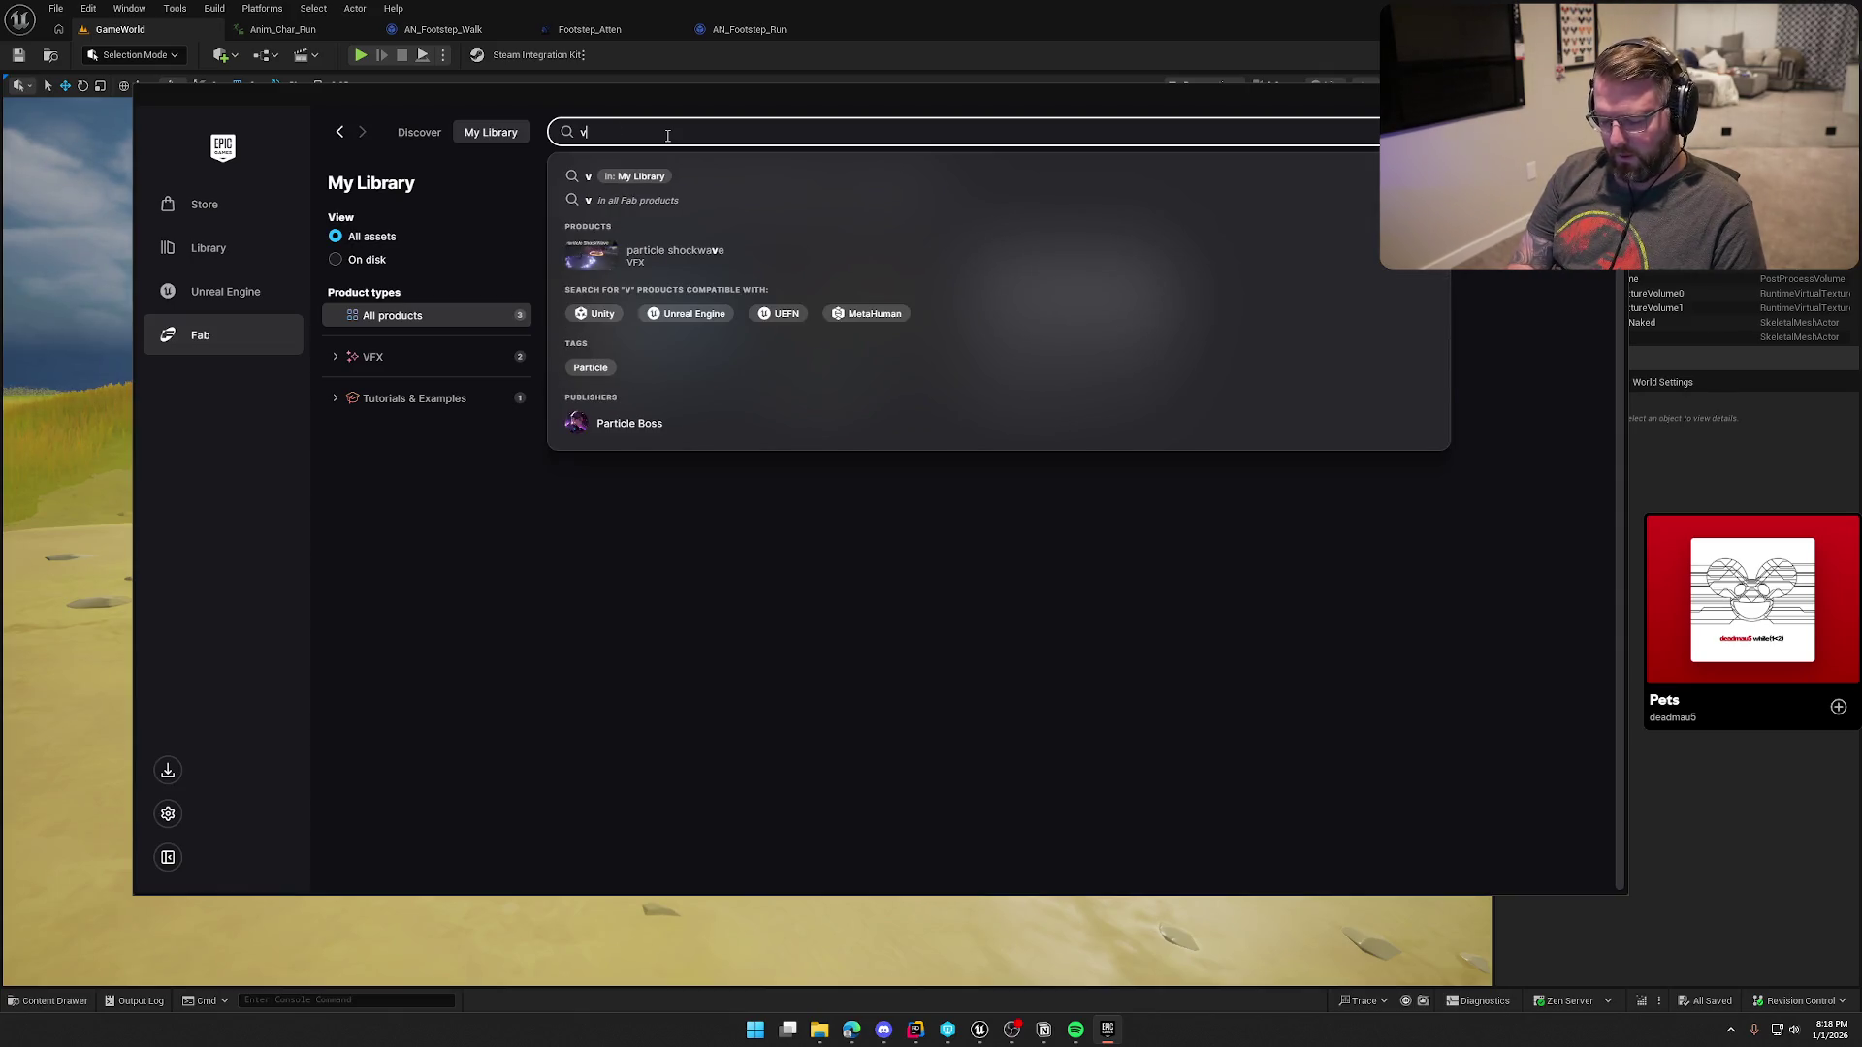
{"action": "key", "text": "Return"}
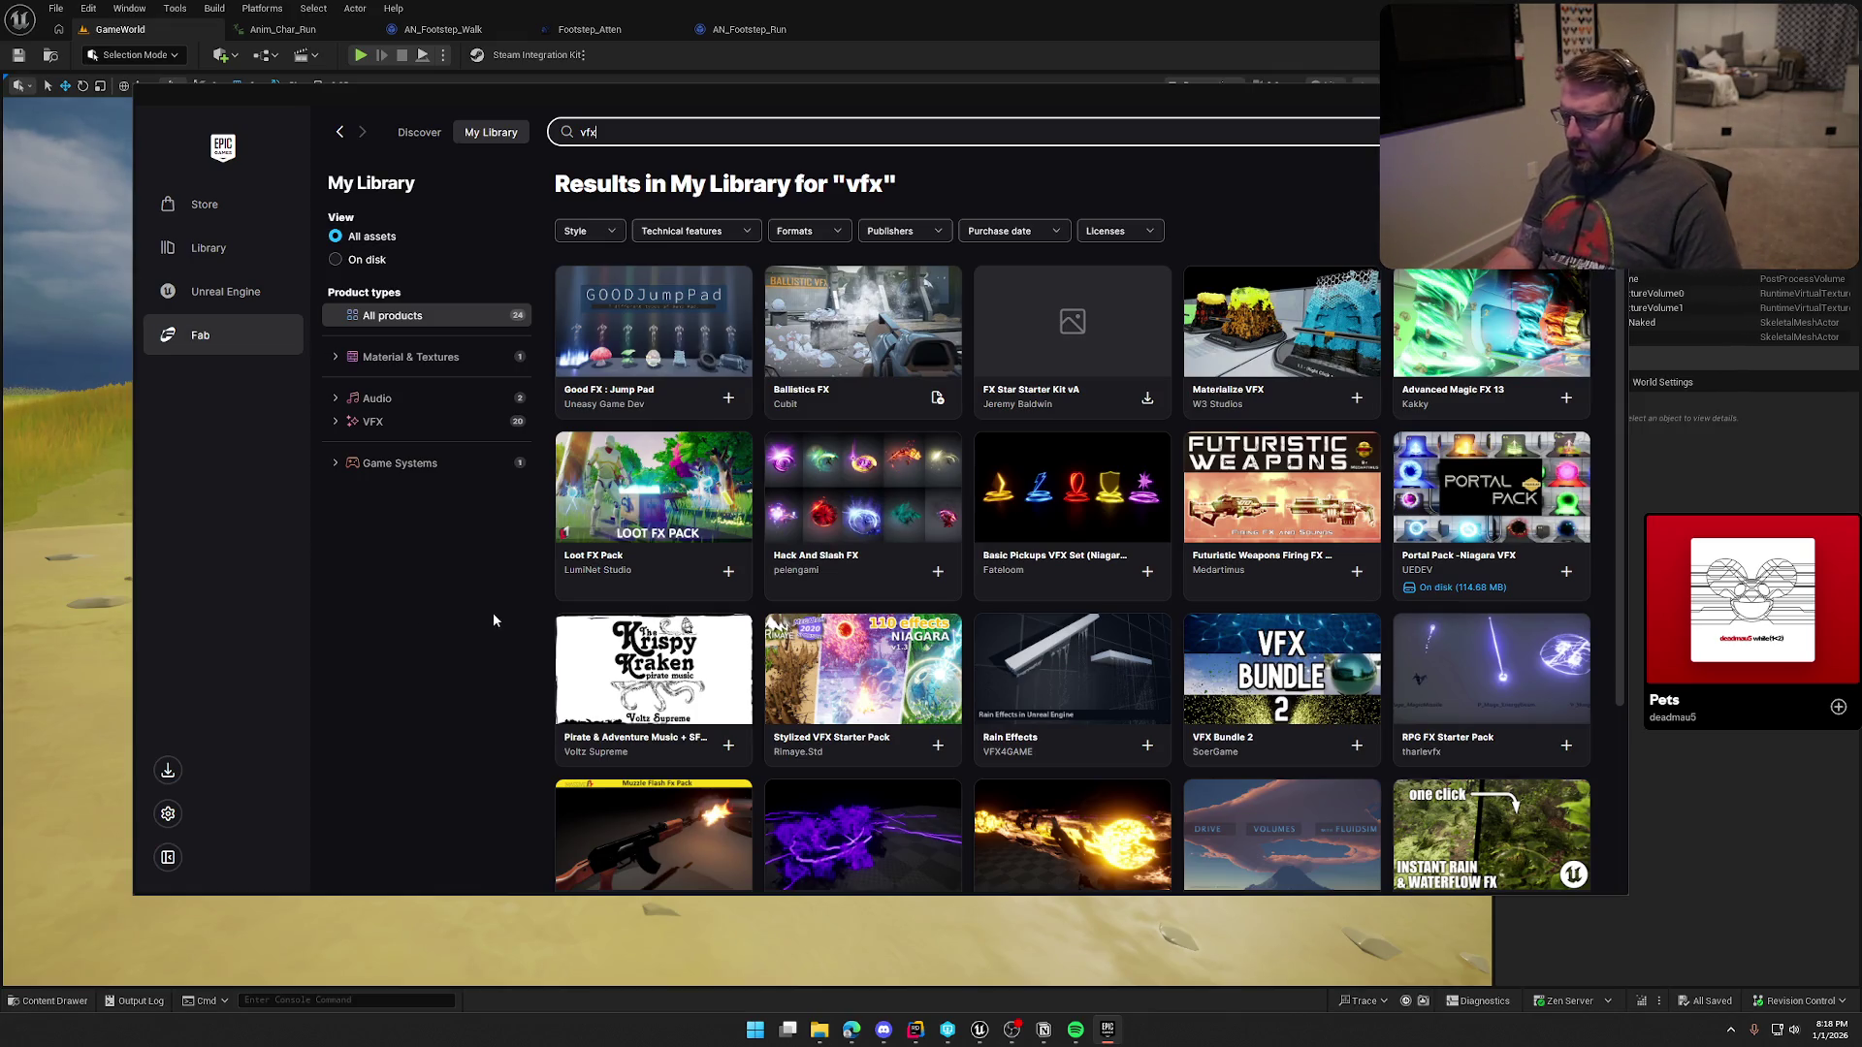
{"action": "scroll", "coordinate": [490, 616], "scroll_direction": "down", "scroll_amount": 3}
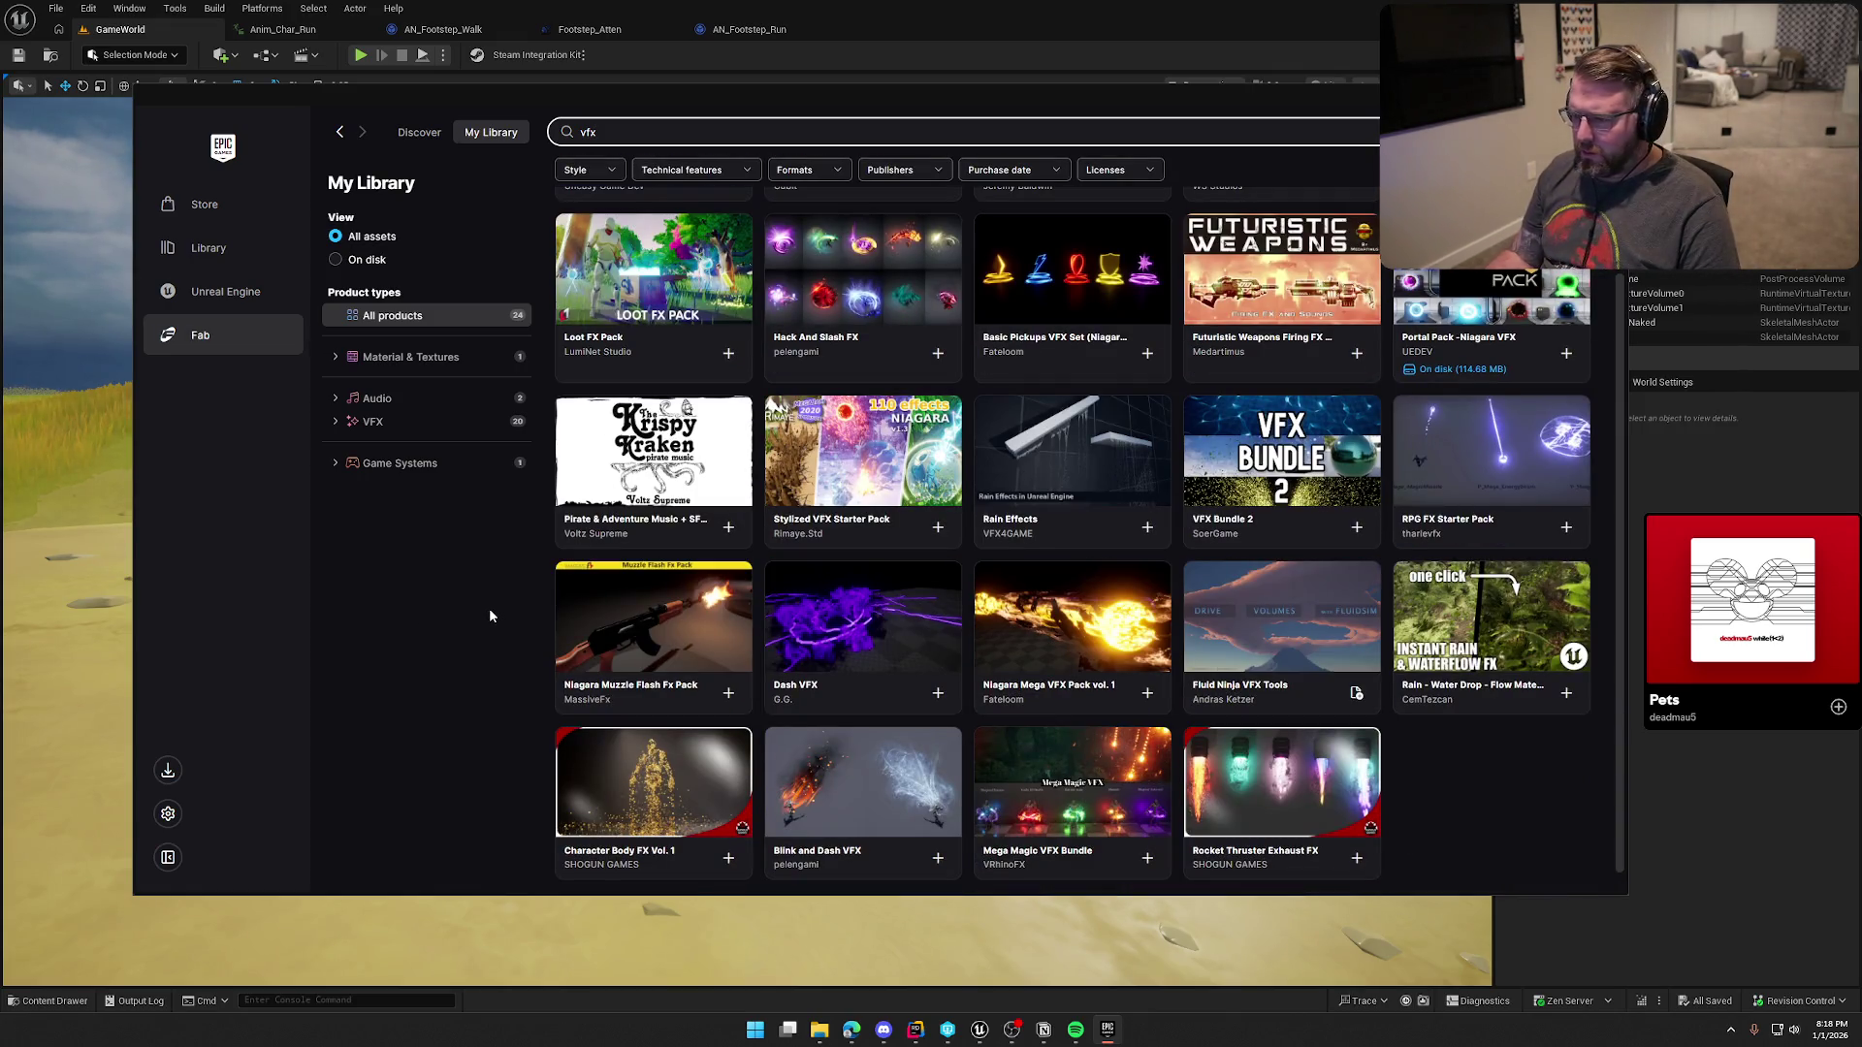
{"action": "scroll", "coordinate": [490, 616], "scroll_direction": "down", "scroll_amount": 1}
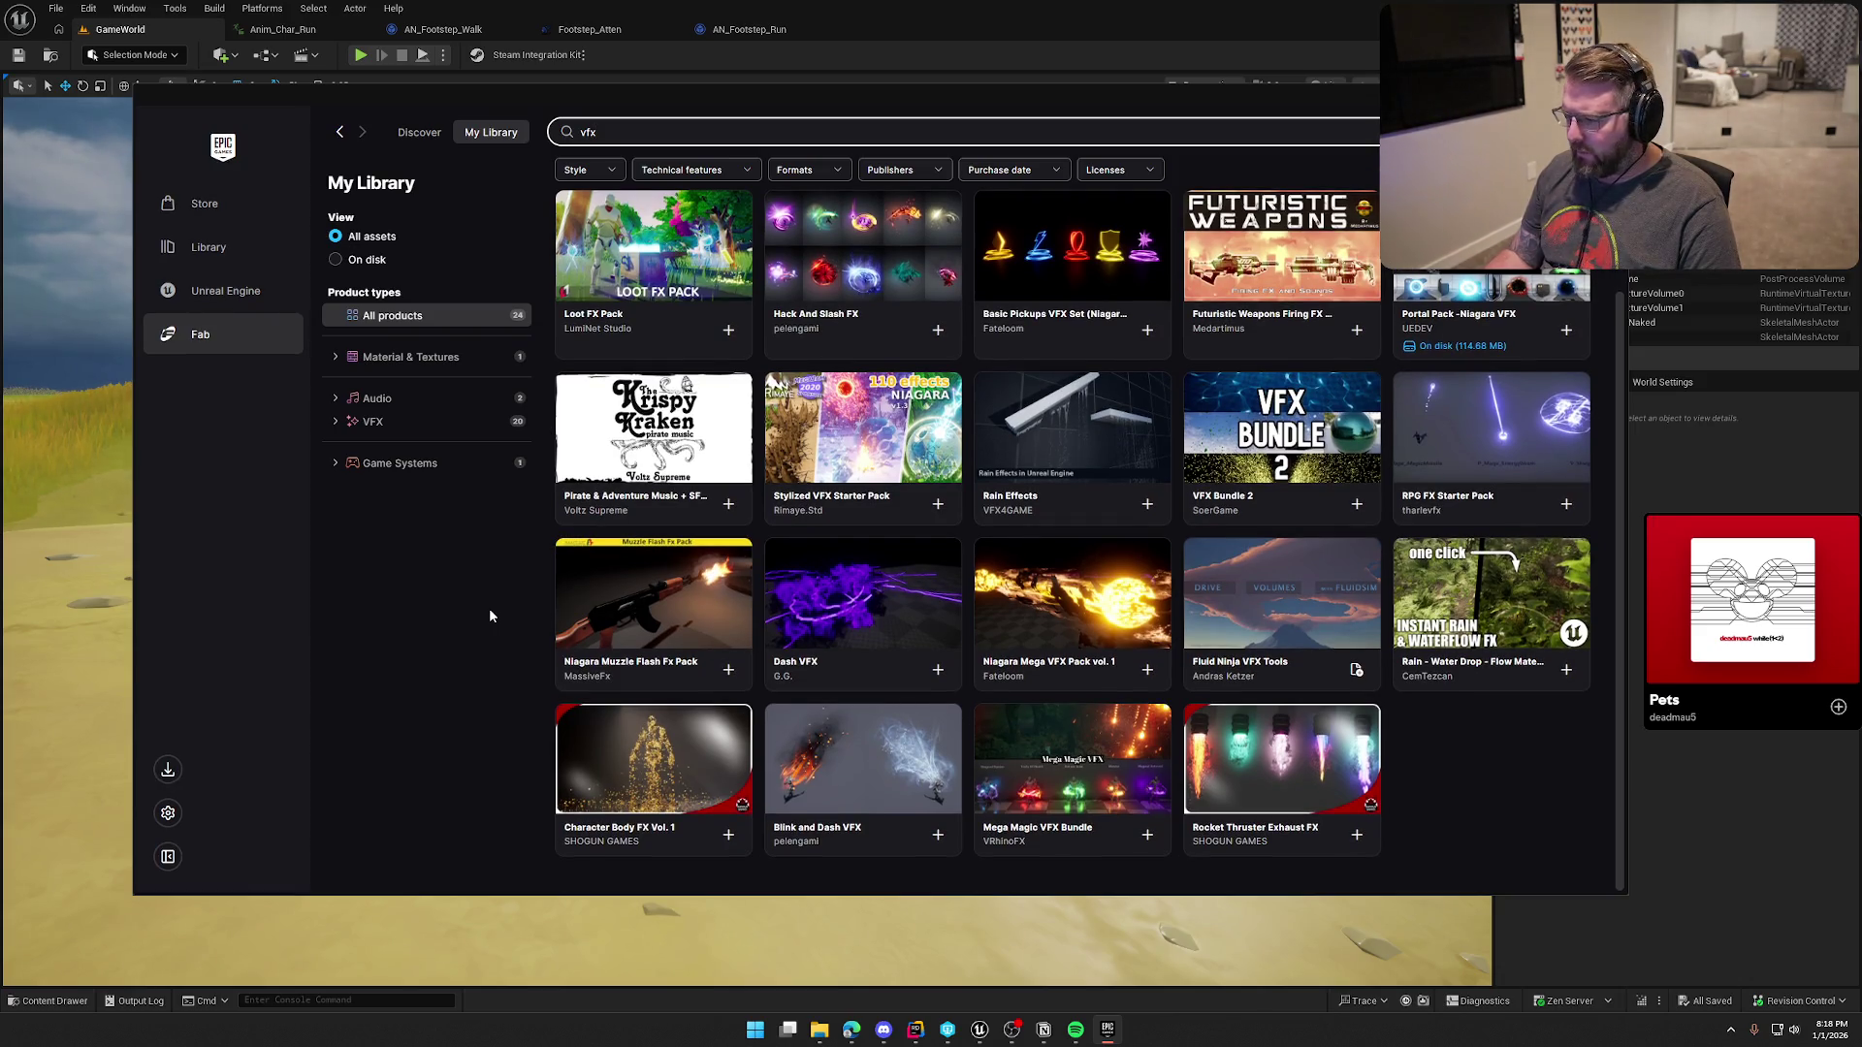
{"action": "scroll", "coordinate": [489, 608], "scroll_direction": "up", "scroll_amount": 5}
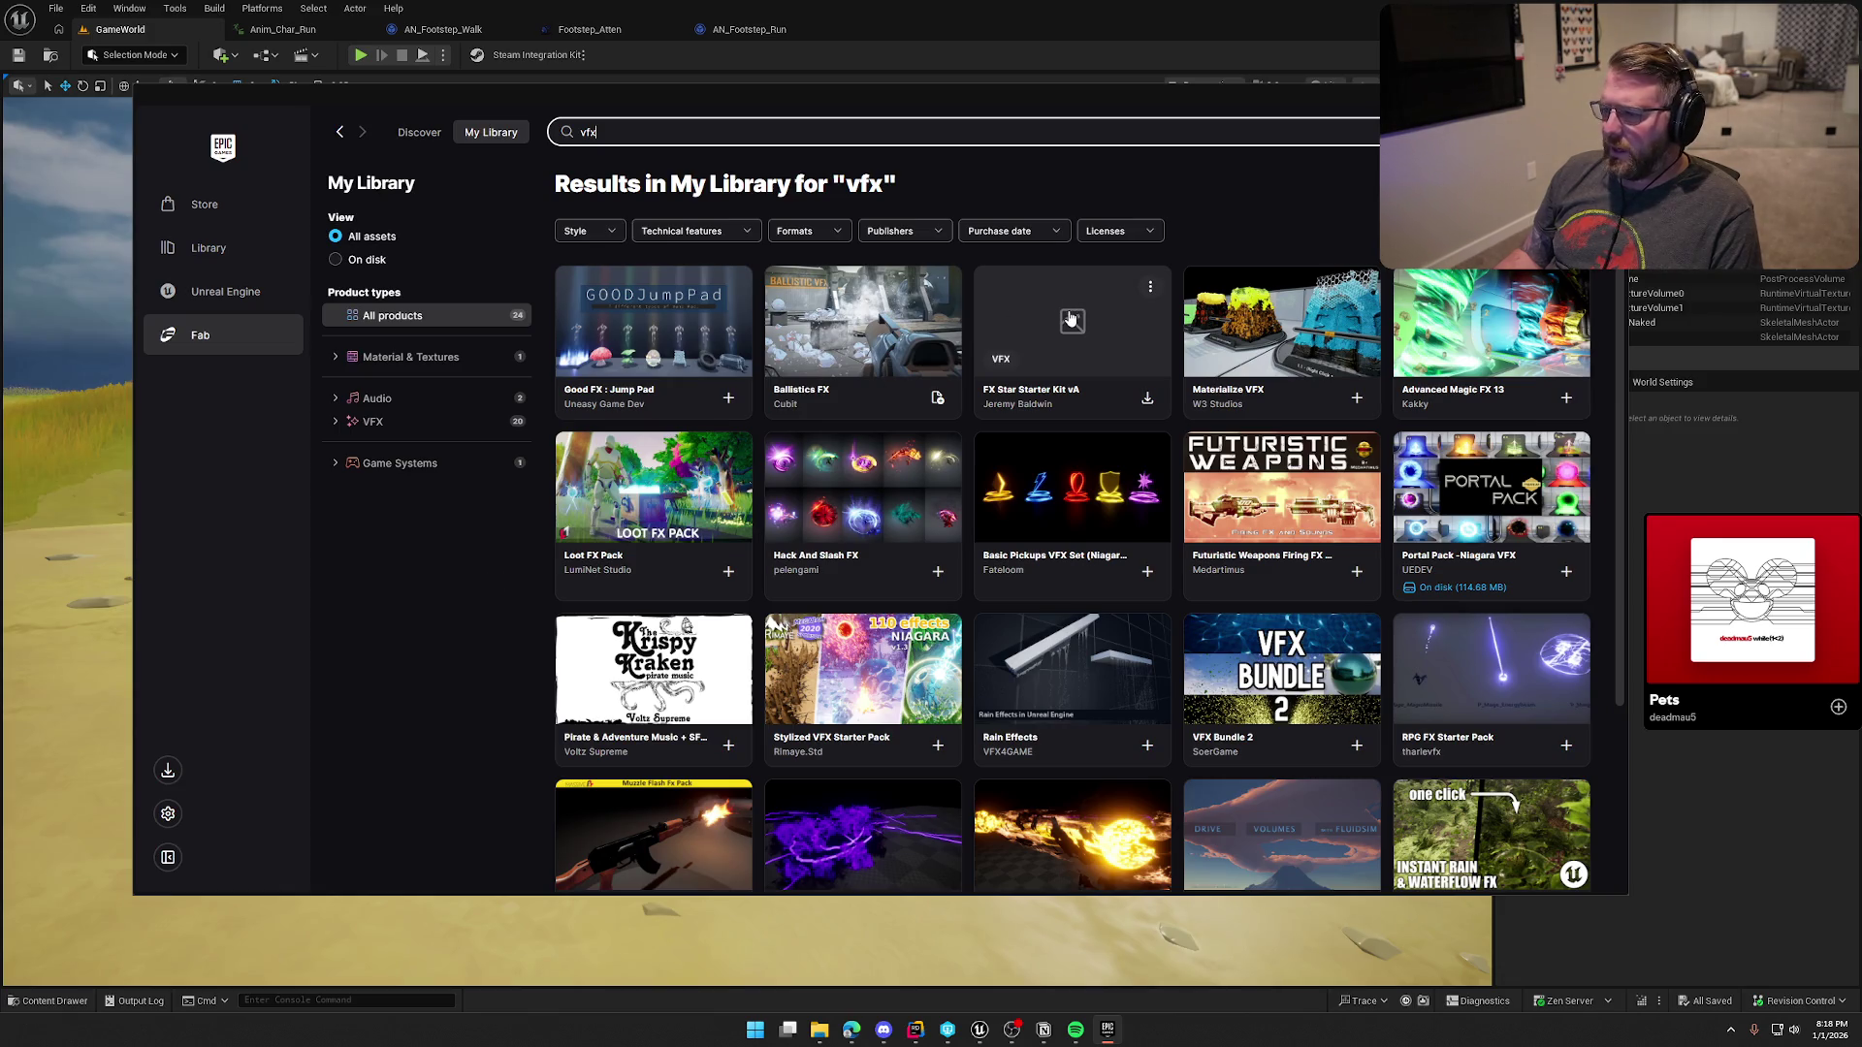
Step: Clear the 'vfx' search, start typing 'styl', and return to Fab's Discover page
{"action": "double_click", "coordinate": [639, 136]}
{"action": "key", "text": "BackSpace"}
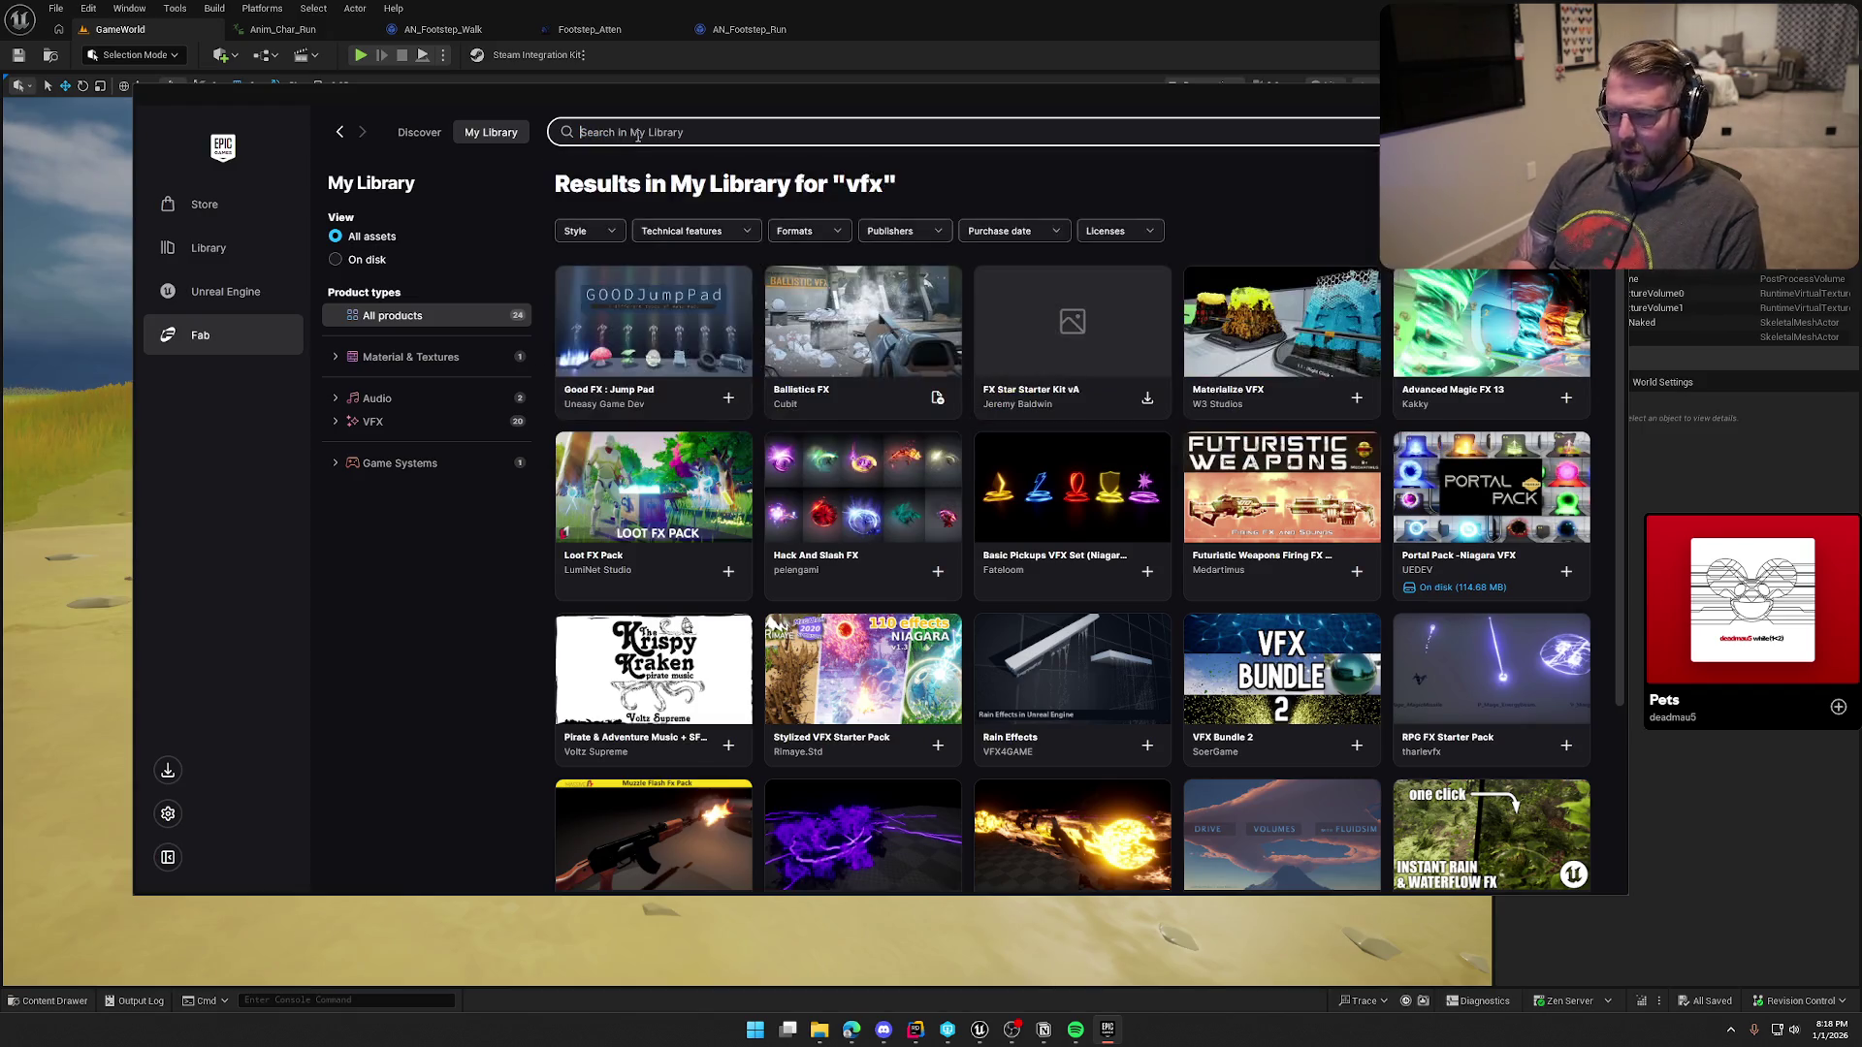
{"action": "type", "text": "styl"}
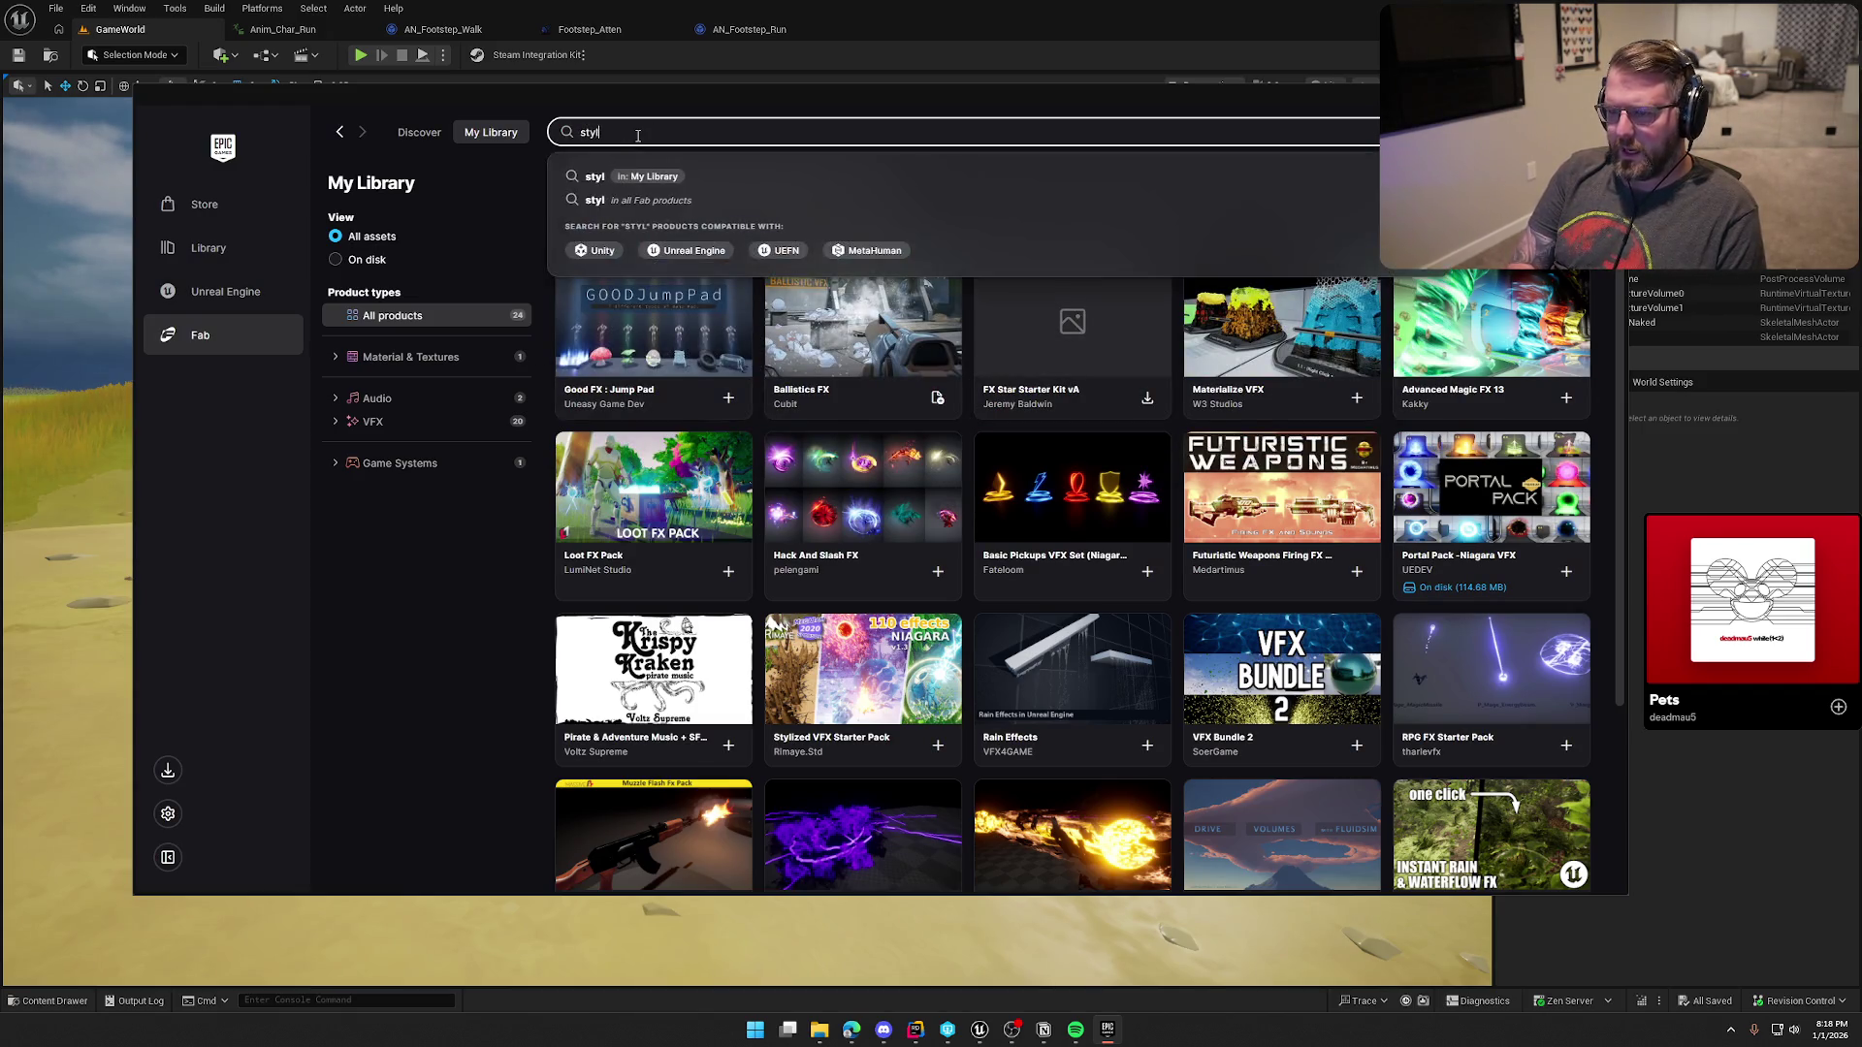
{"action": "key", "text": "BackSpace"}
{"action": "key", "text": "BackSpace"}
{"action": "key", "text": "BackSpace"}
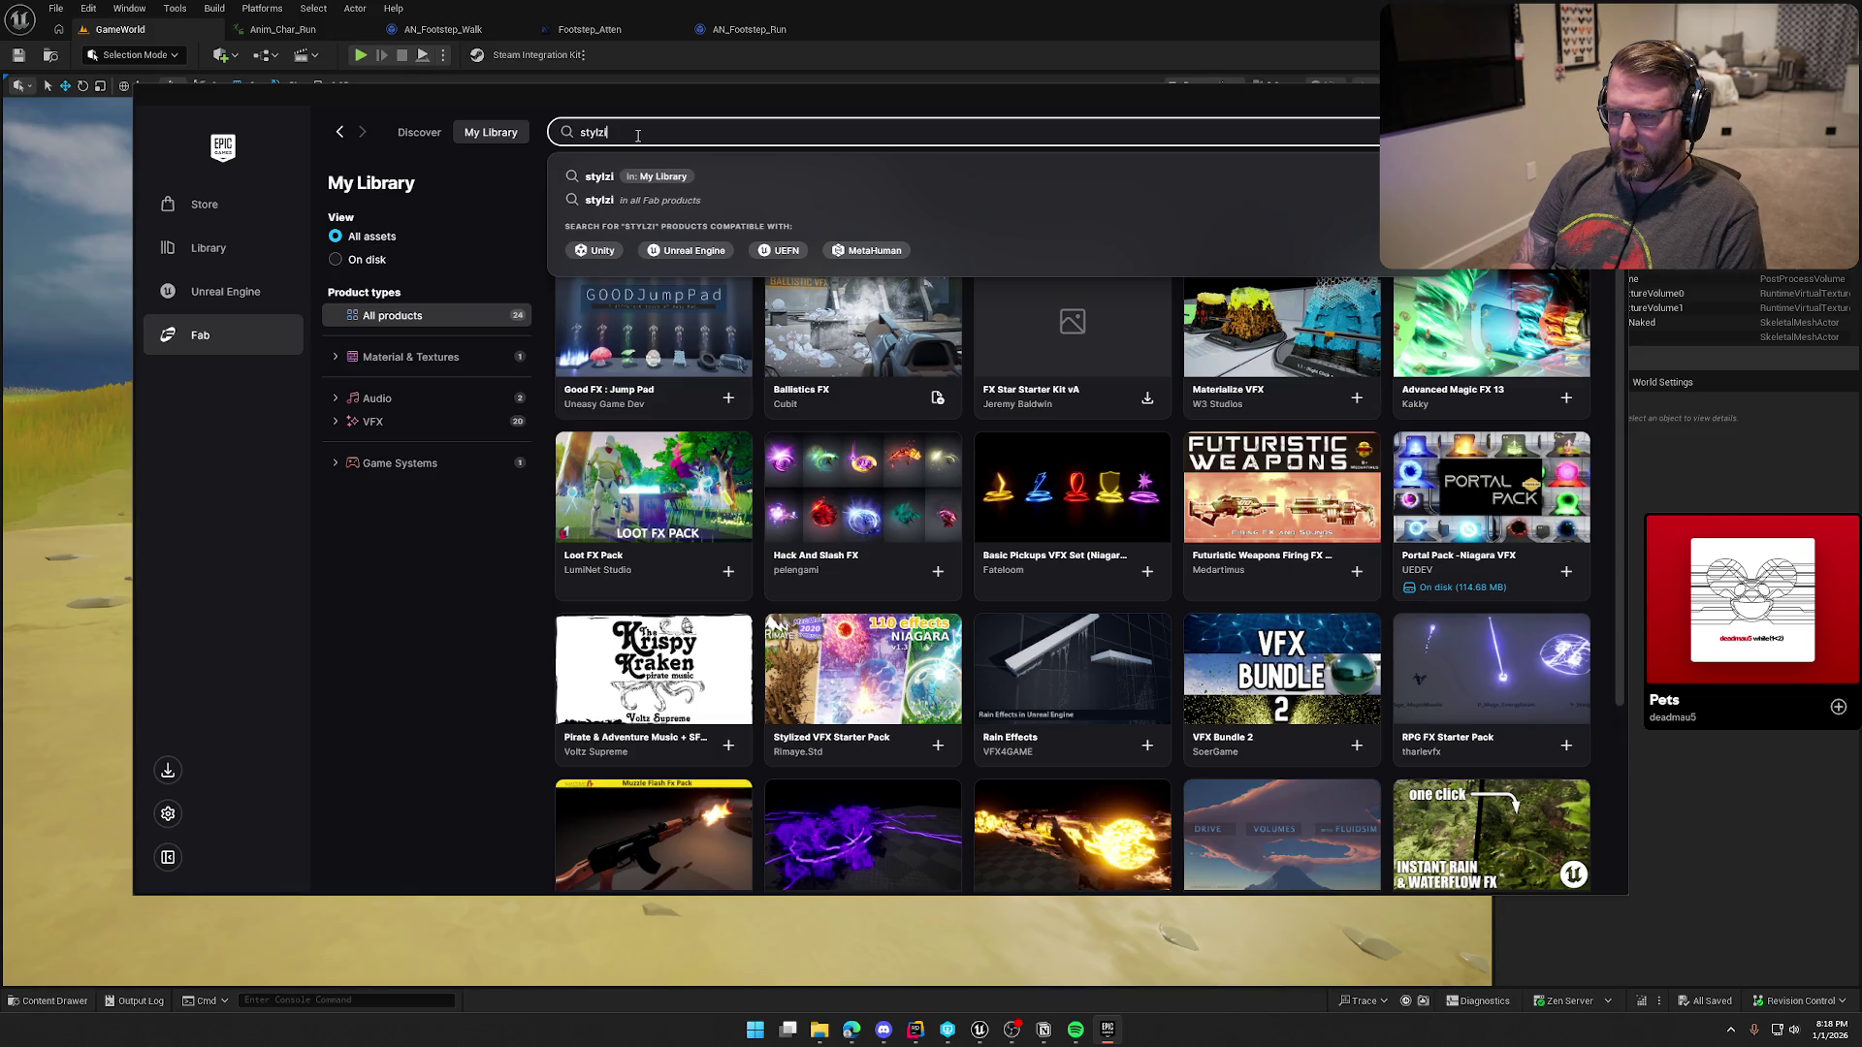
{"action": "left_click", "coordinate": [419, 131]}
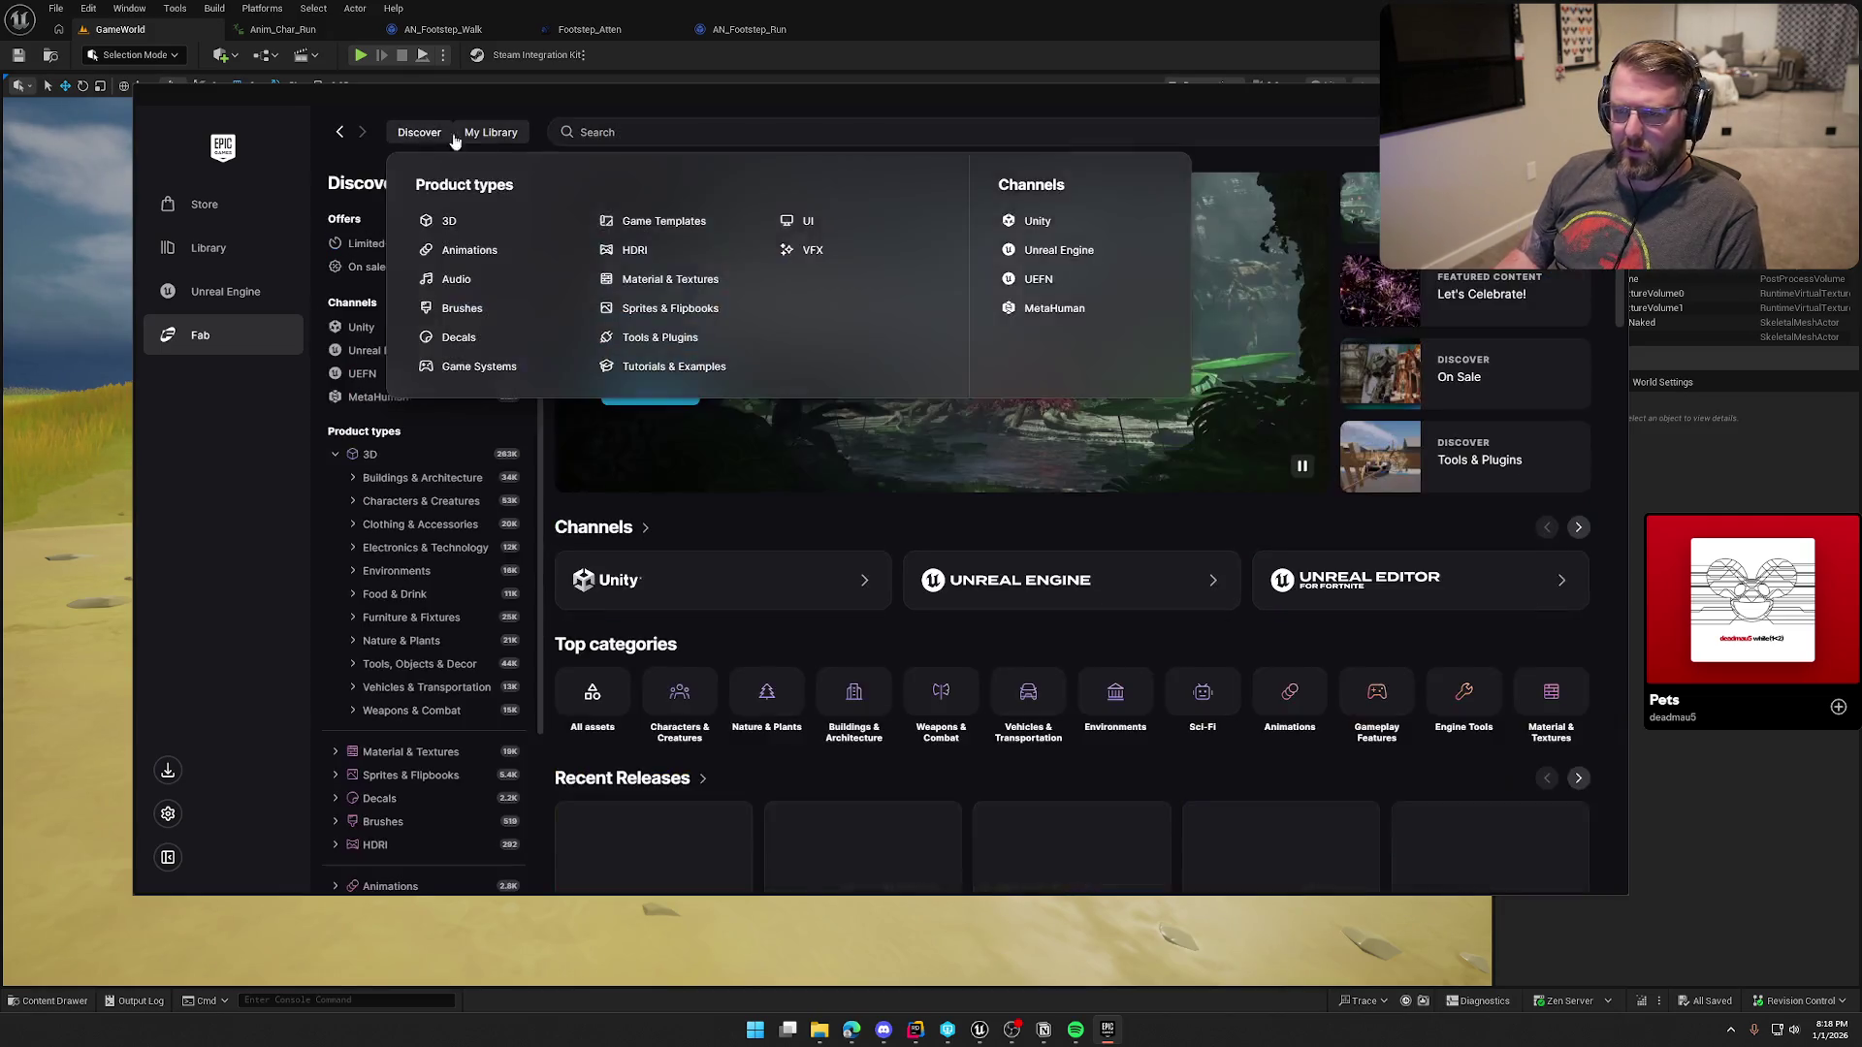
Step: Search Fab for 'stylized particle' products
{"action": "type", "text": "s"}
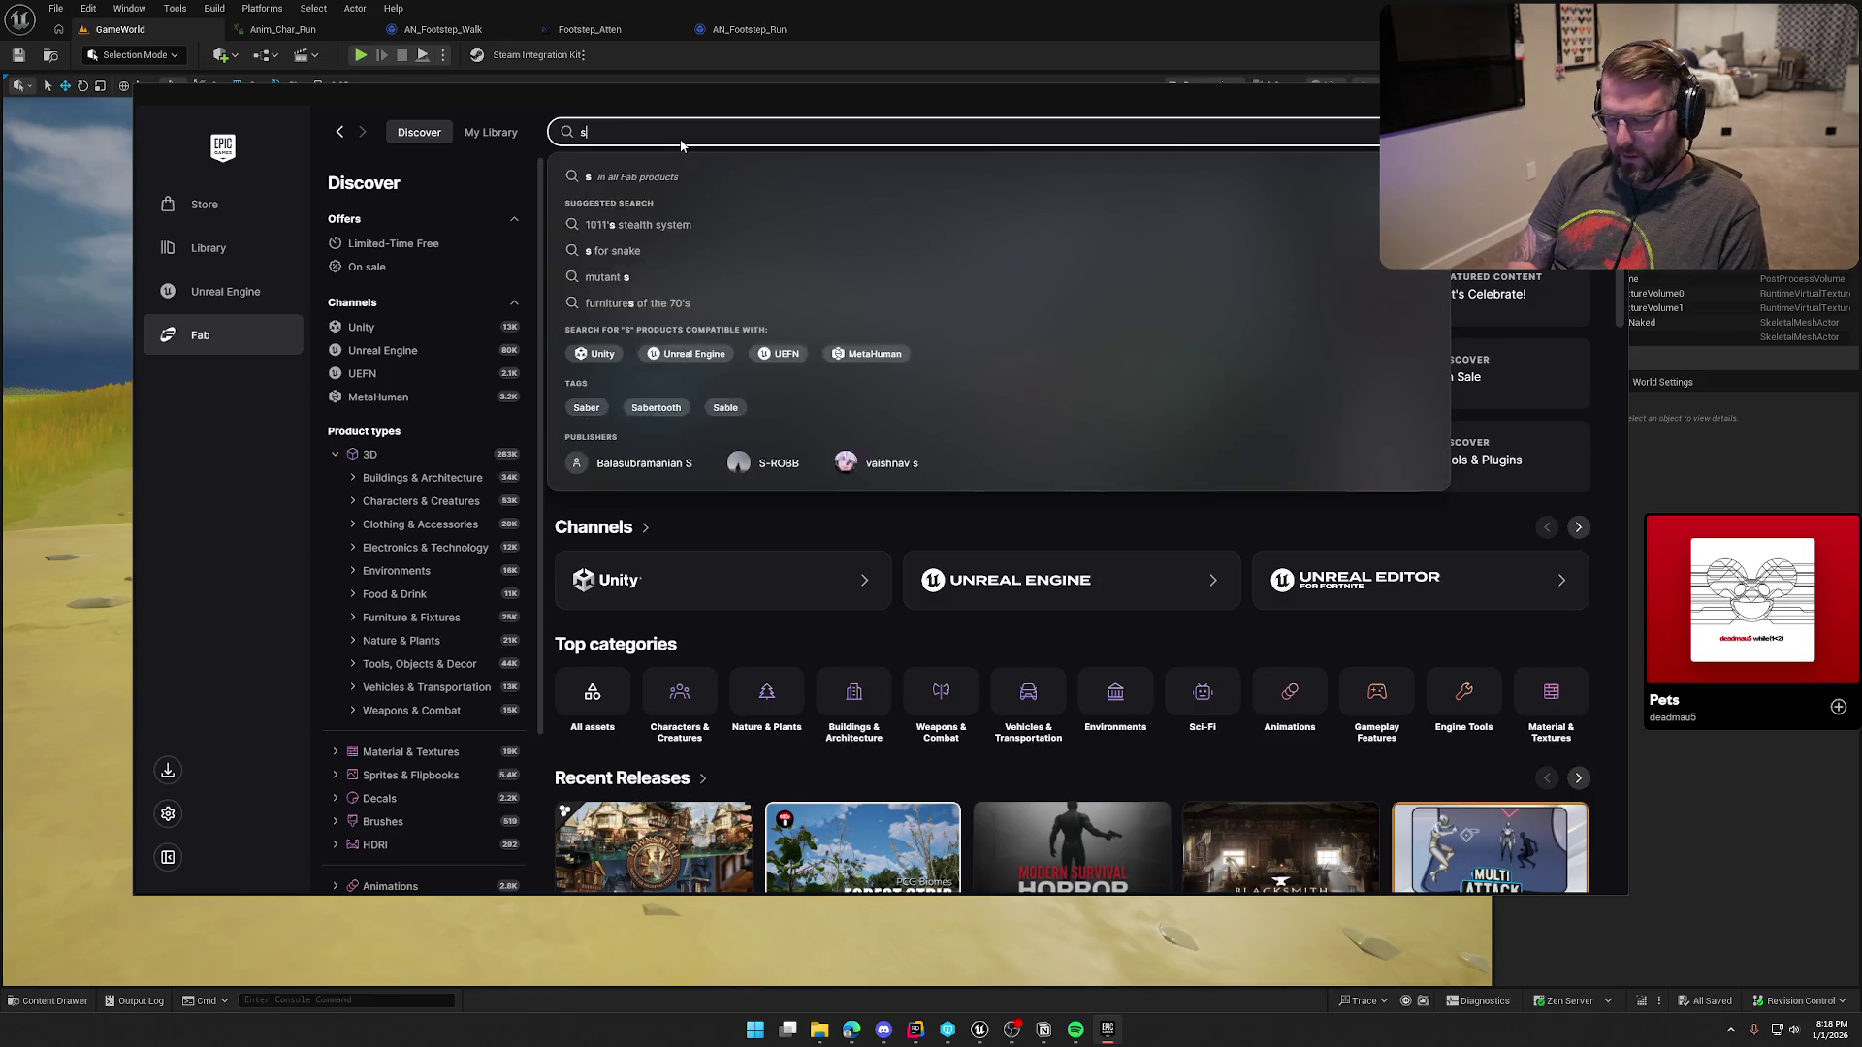
{"action": "type", "text": "tylized particle"}
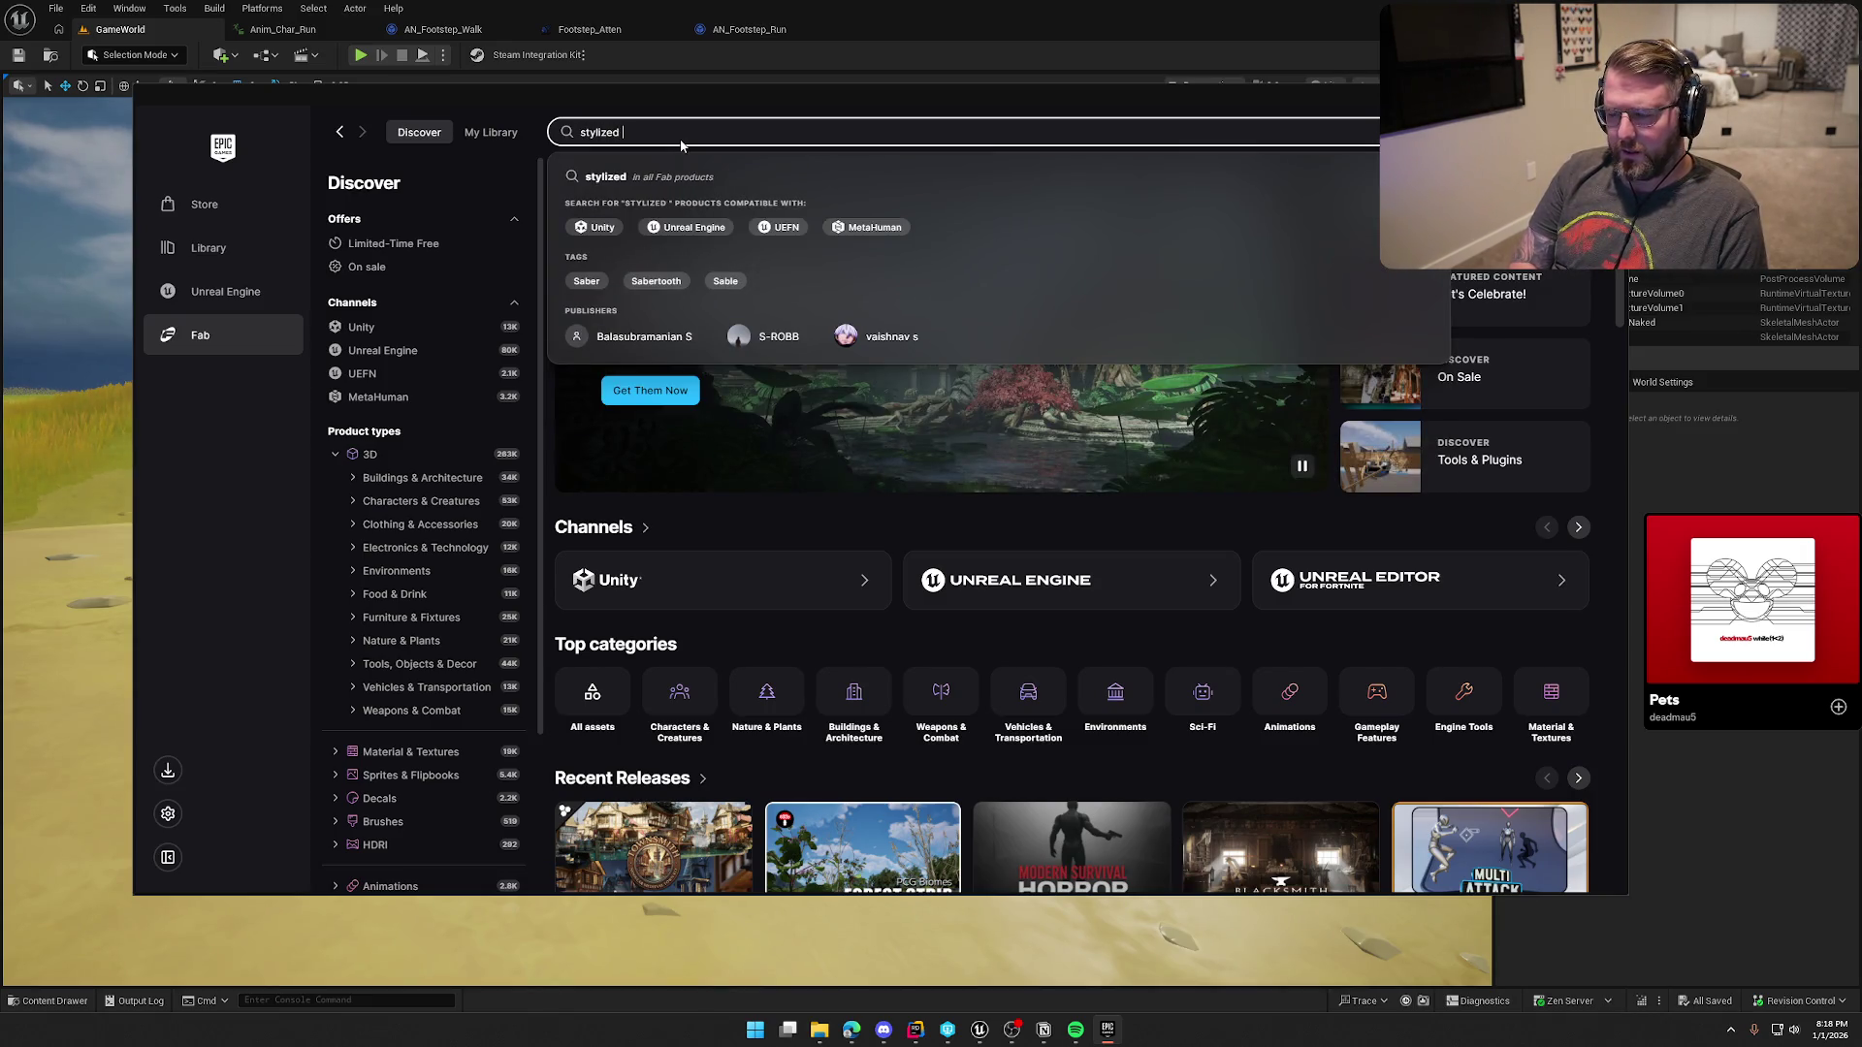
{"action": "key", "text": "Return"}
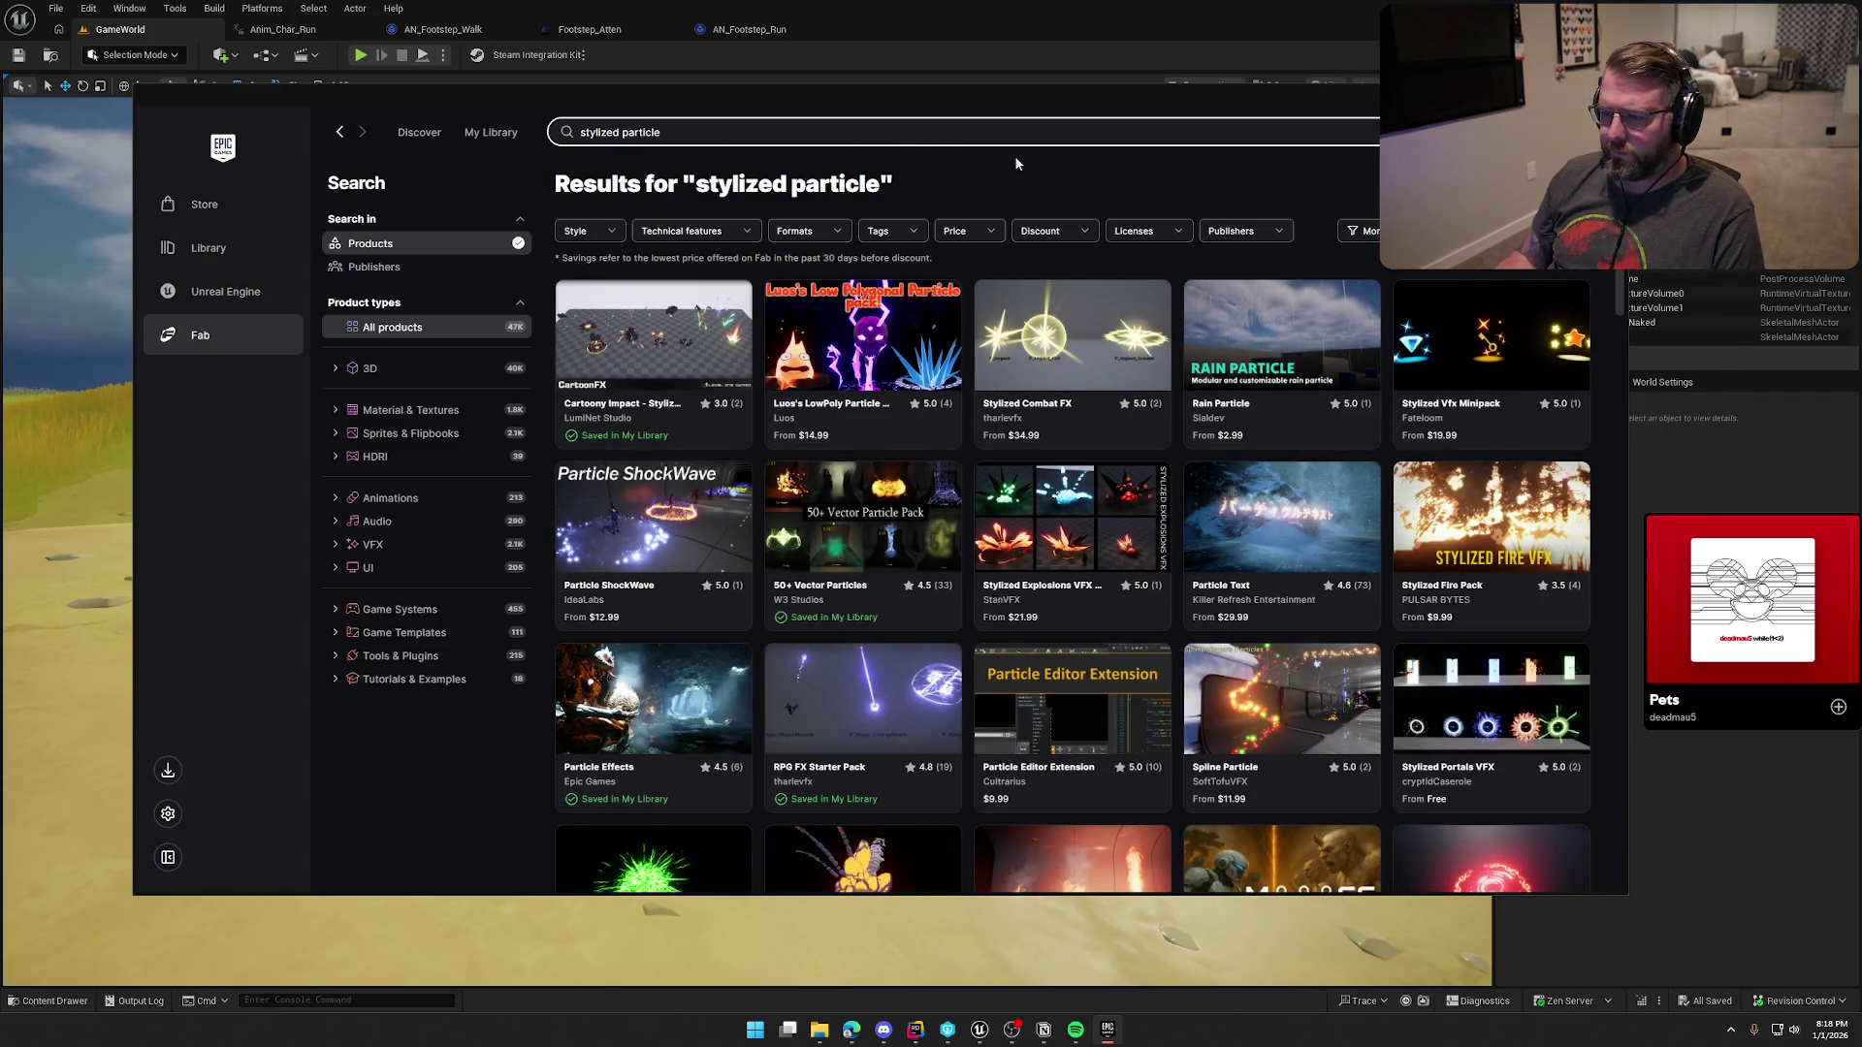
{"action": "scroll", "coordinate": [1063, 166], "scroll_direction": "down", "scroll_amount": 3}
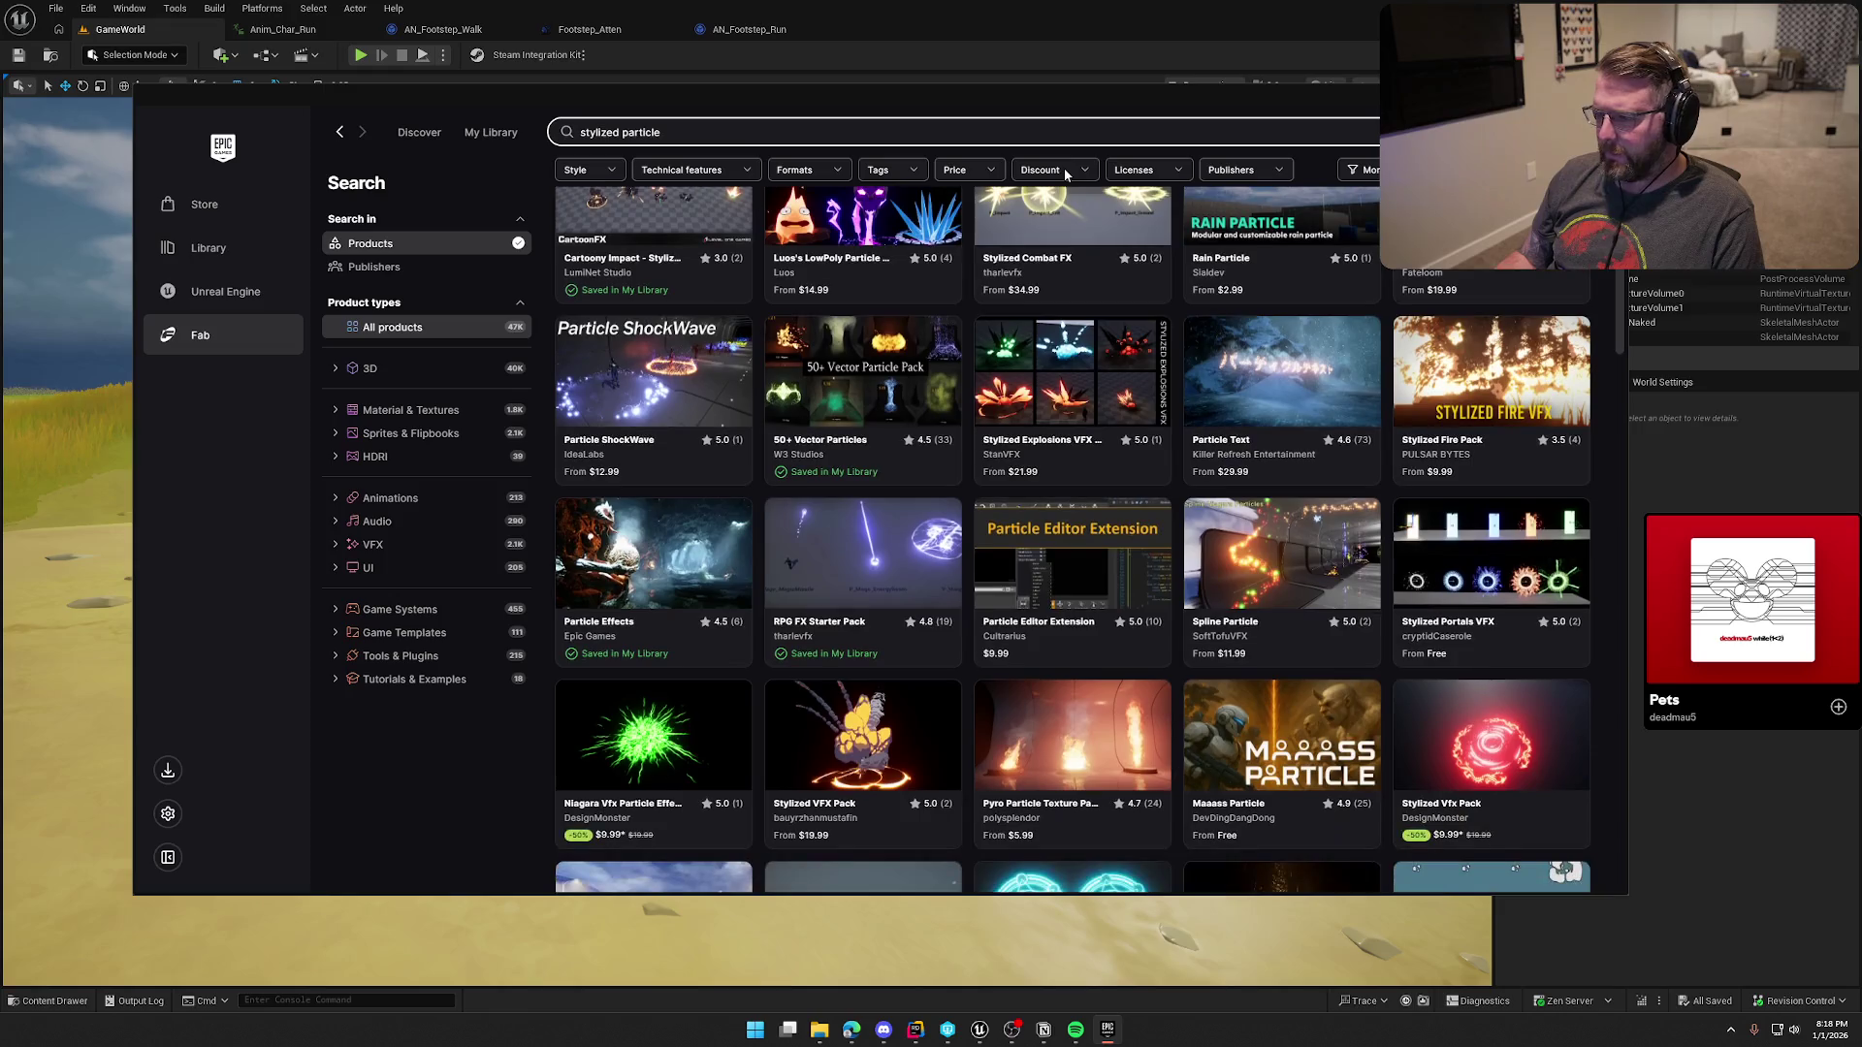
{"action": "scroll", "coordinate": [1072, 533], "scroll_direction": "down", "scroll_amount": 1}
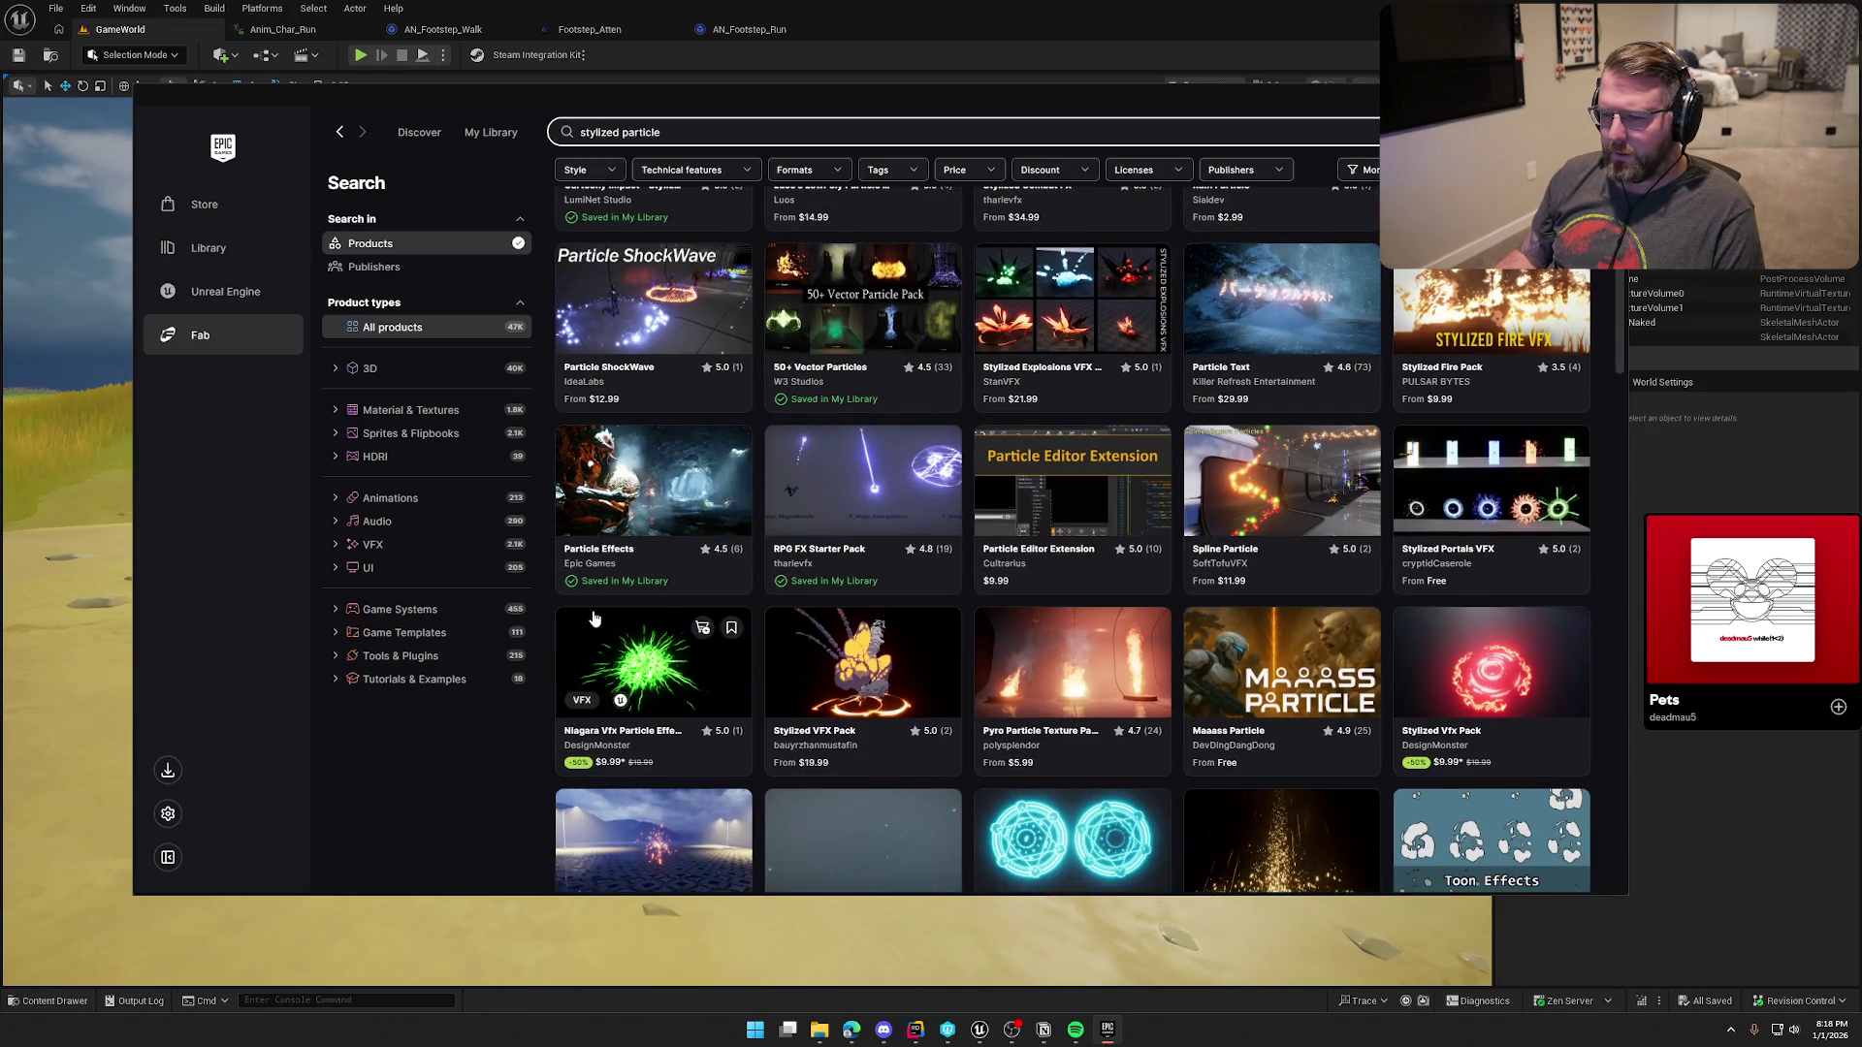
{"action": "scroll", "coordinate": [497, 763], "scroll_direction": "down", "scroll_amount": 1}
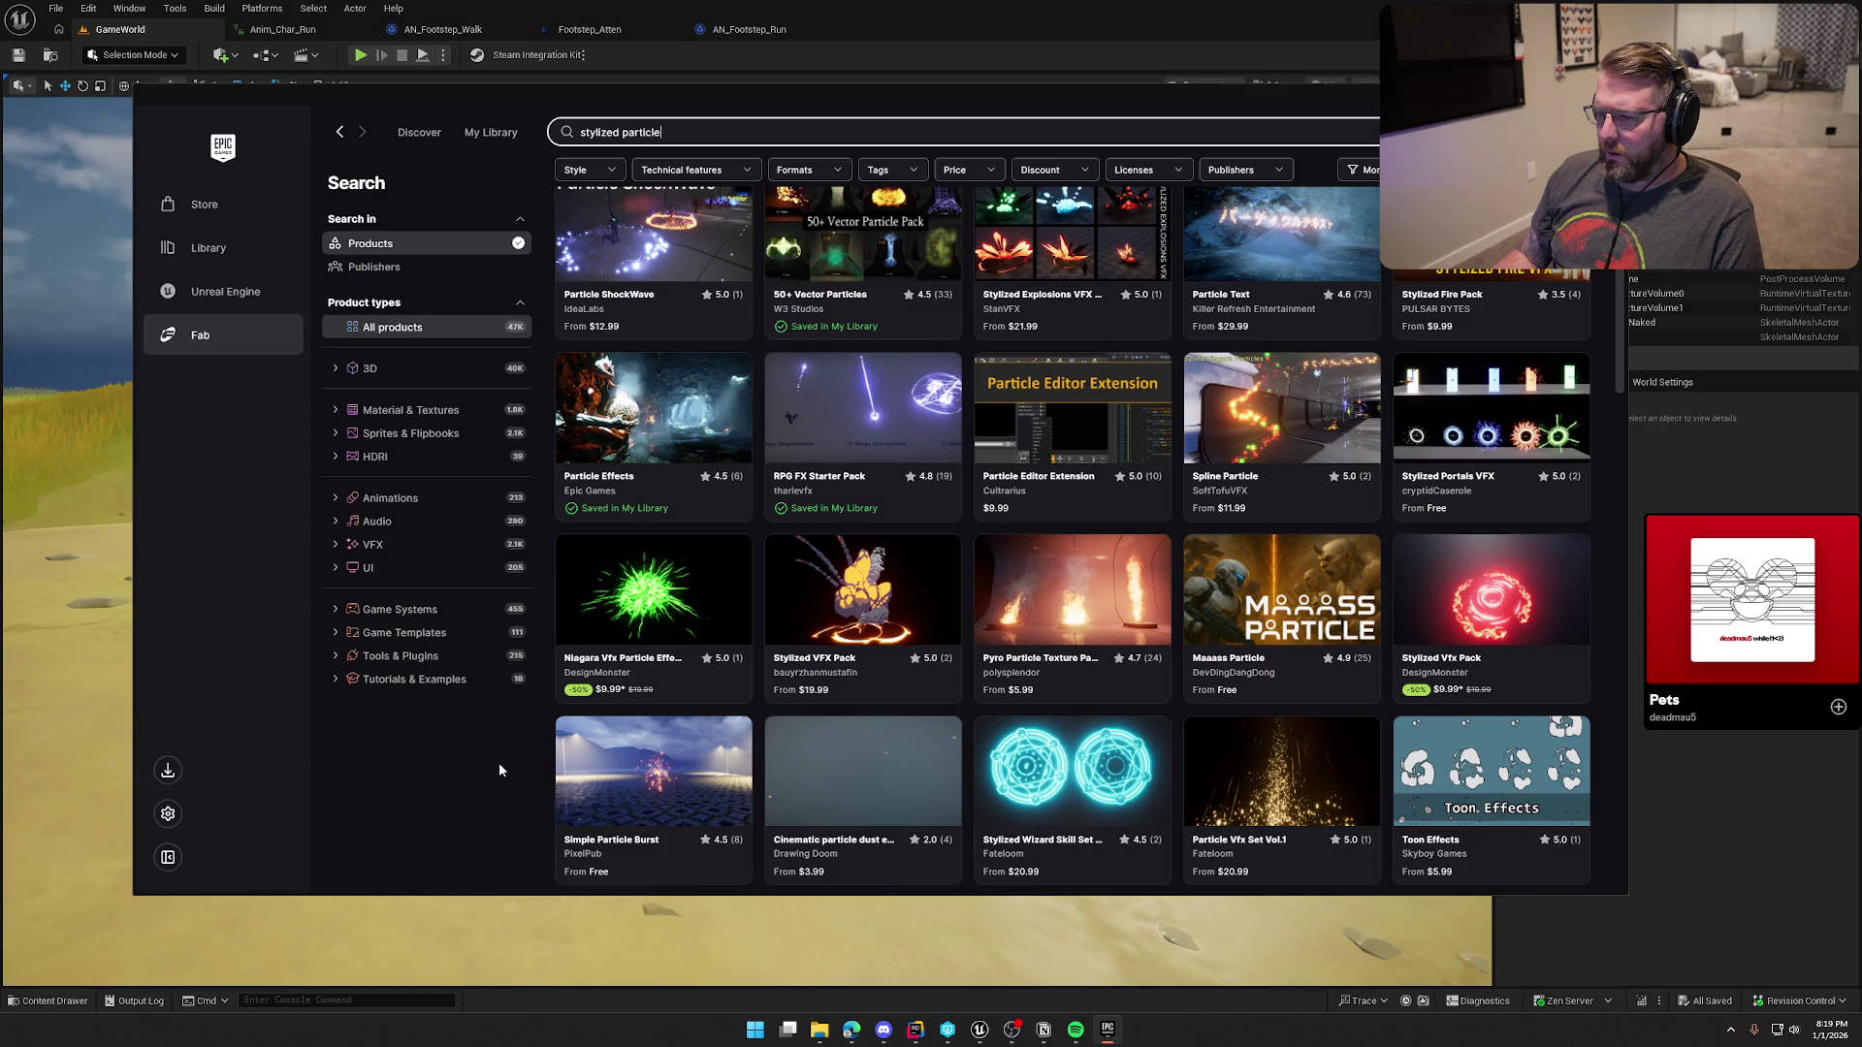
Step: Browse far down the stylized particle results and open the Campfires & Torches pack
{"action": "scroll", "coordinate": [499, 762], "scroll_direction": "down", "scroll_amount": 5}
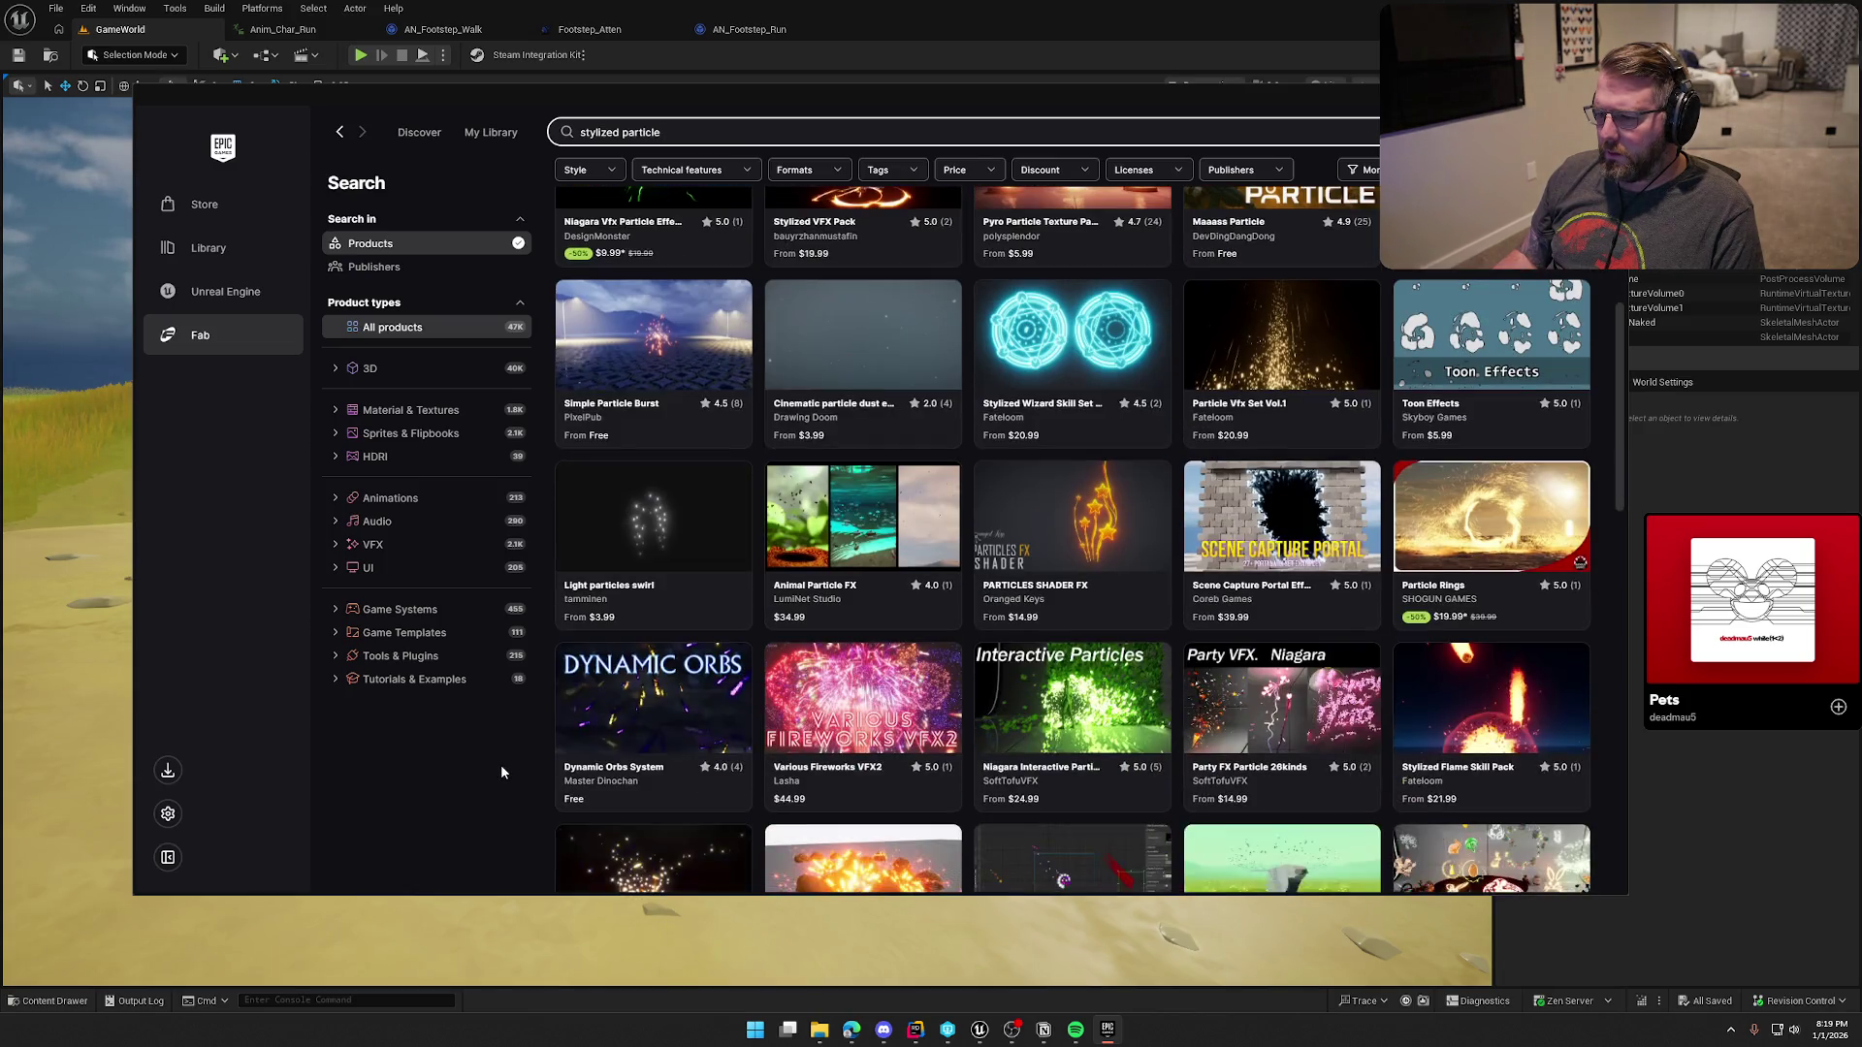
{"action": "scroll", "coordinate": [501, 771], "scroll_direction": "down", "scroll_amount": 2}
{"action": "scroll", "coordinate": [502, 771], "scroll_direction": "down", "scroll_amount": 3}
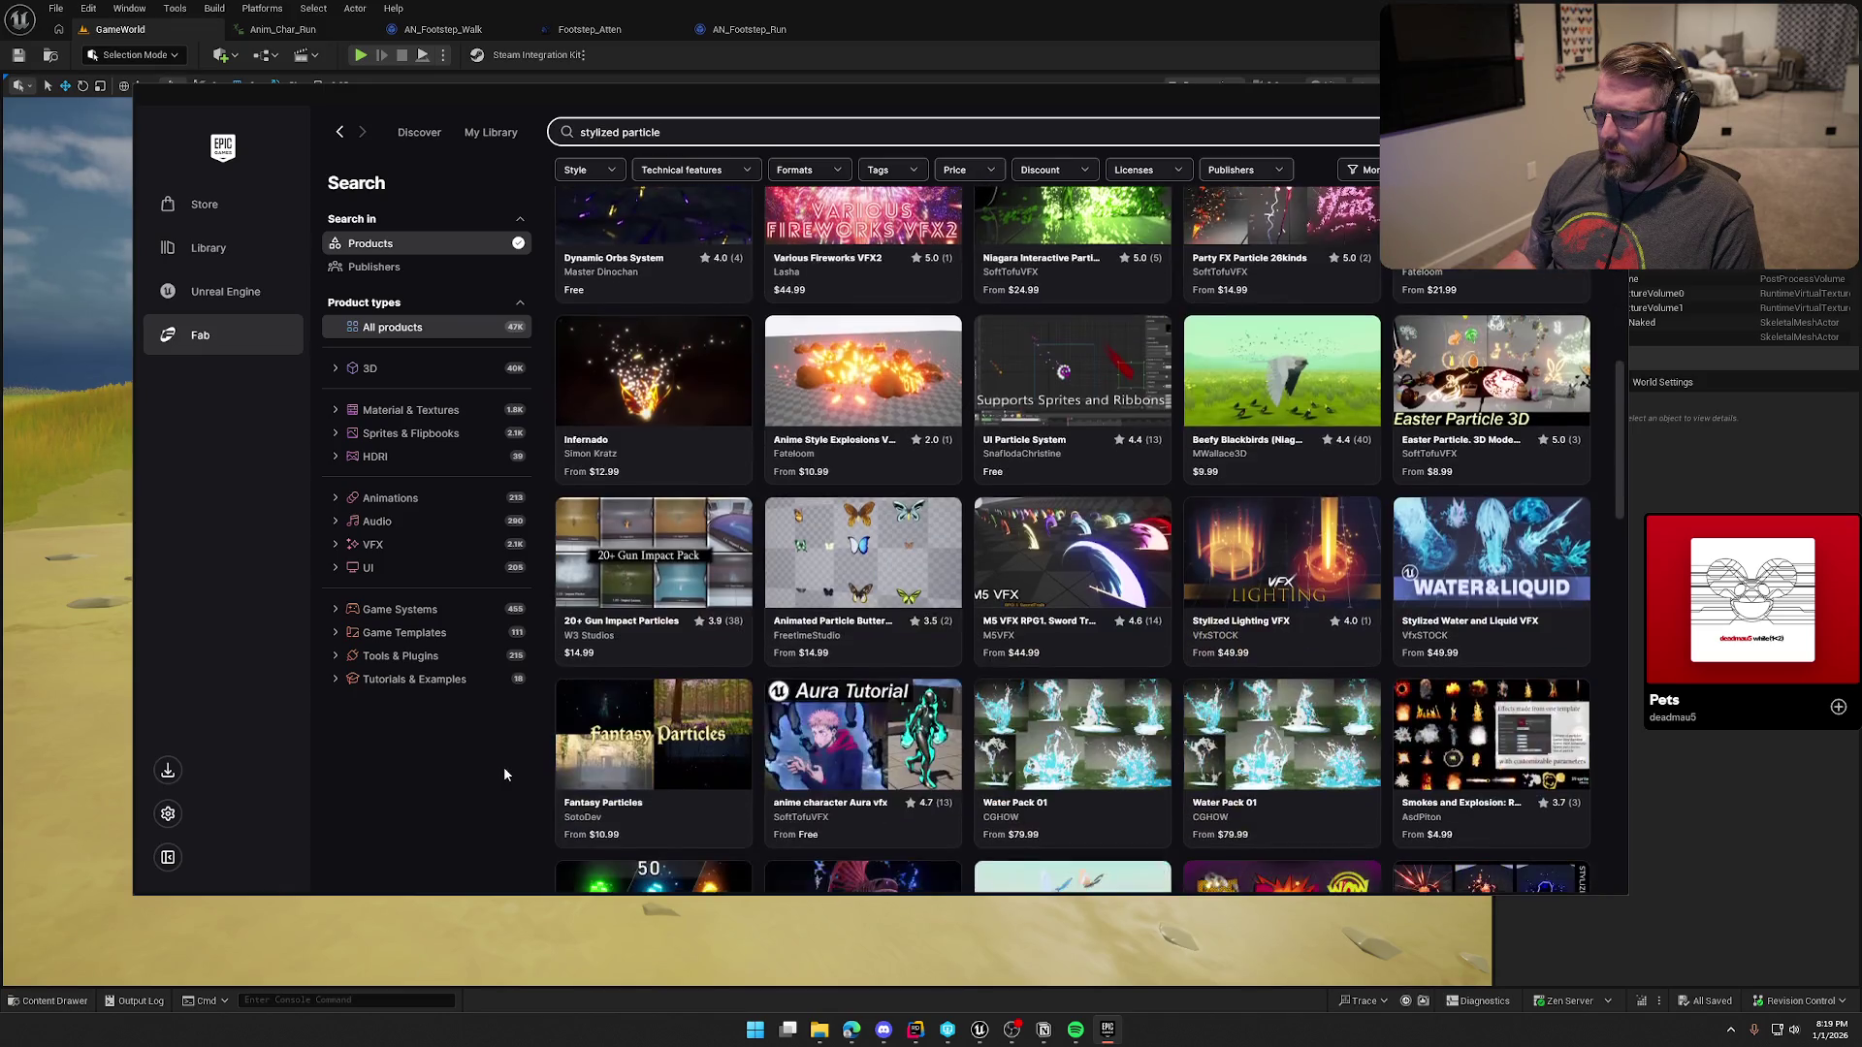
{"action": "scroll", "coordinate": [504, 768], "scroll_direction": "down", "scroll_amount": 2}
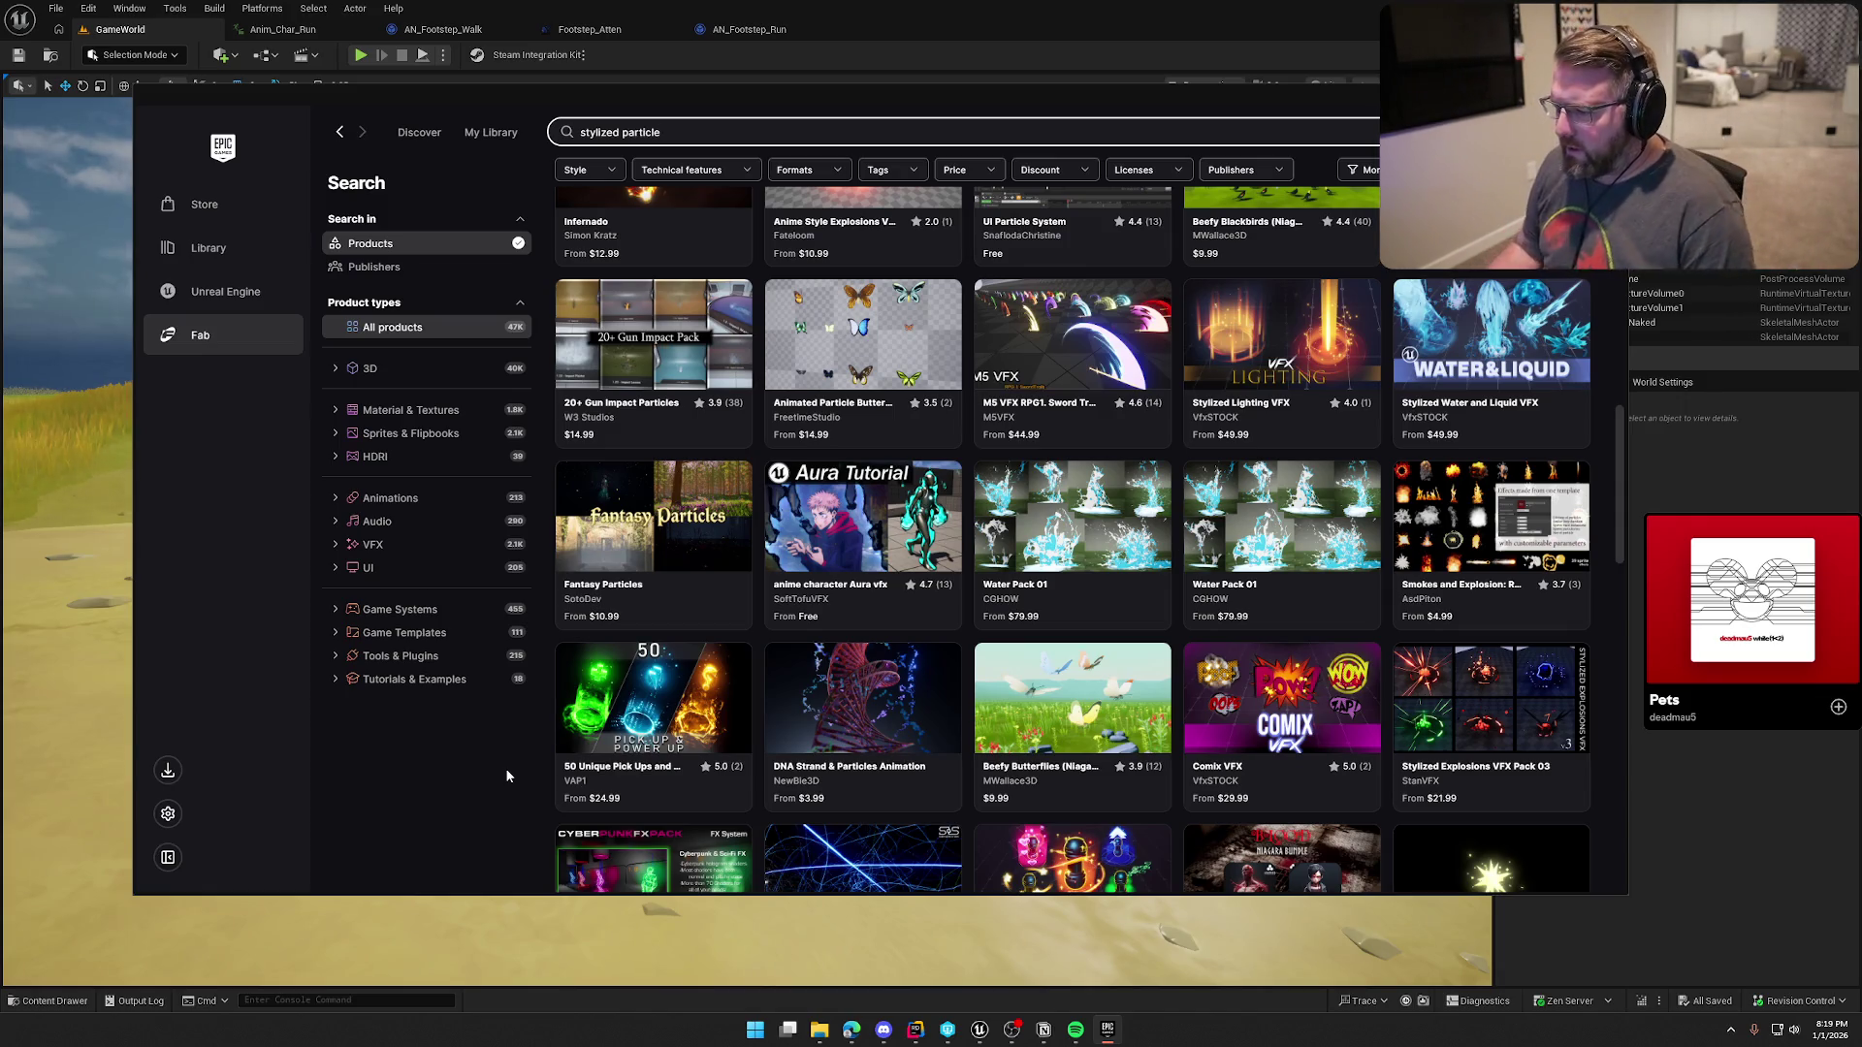
{"action": "scroll", "coordinate": [419, 824], "scroll_direction": "down", "scroll_amount": 2}
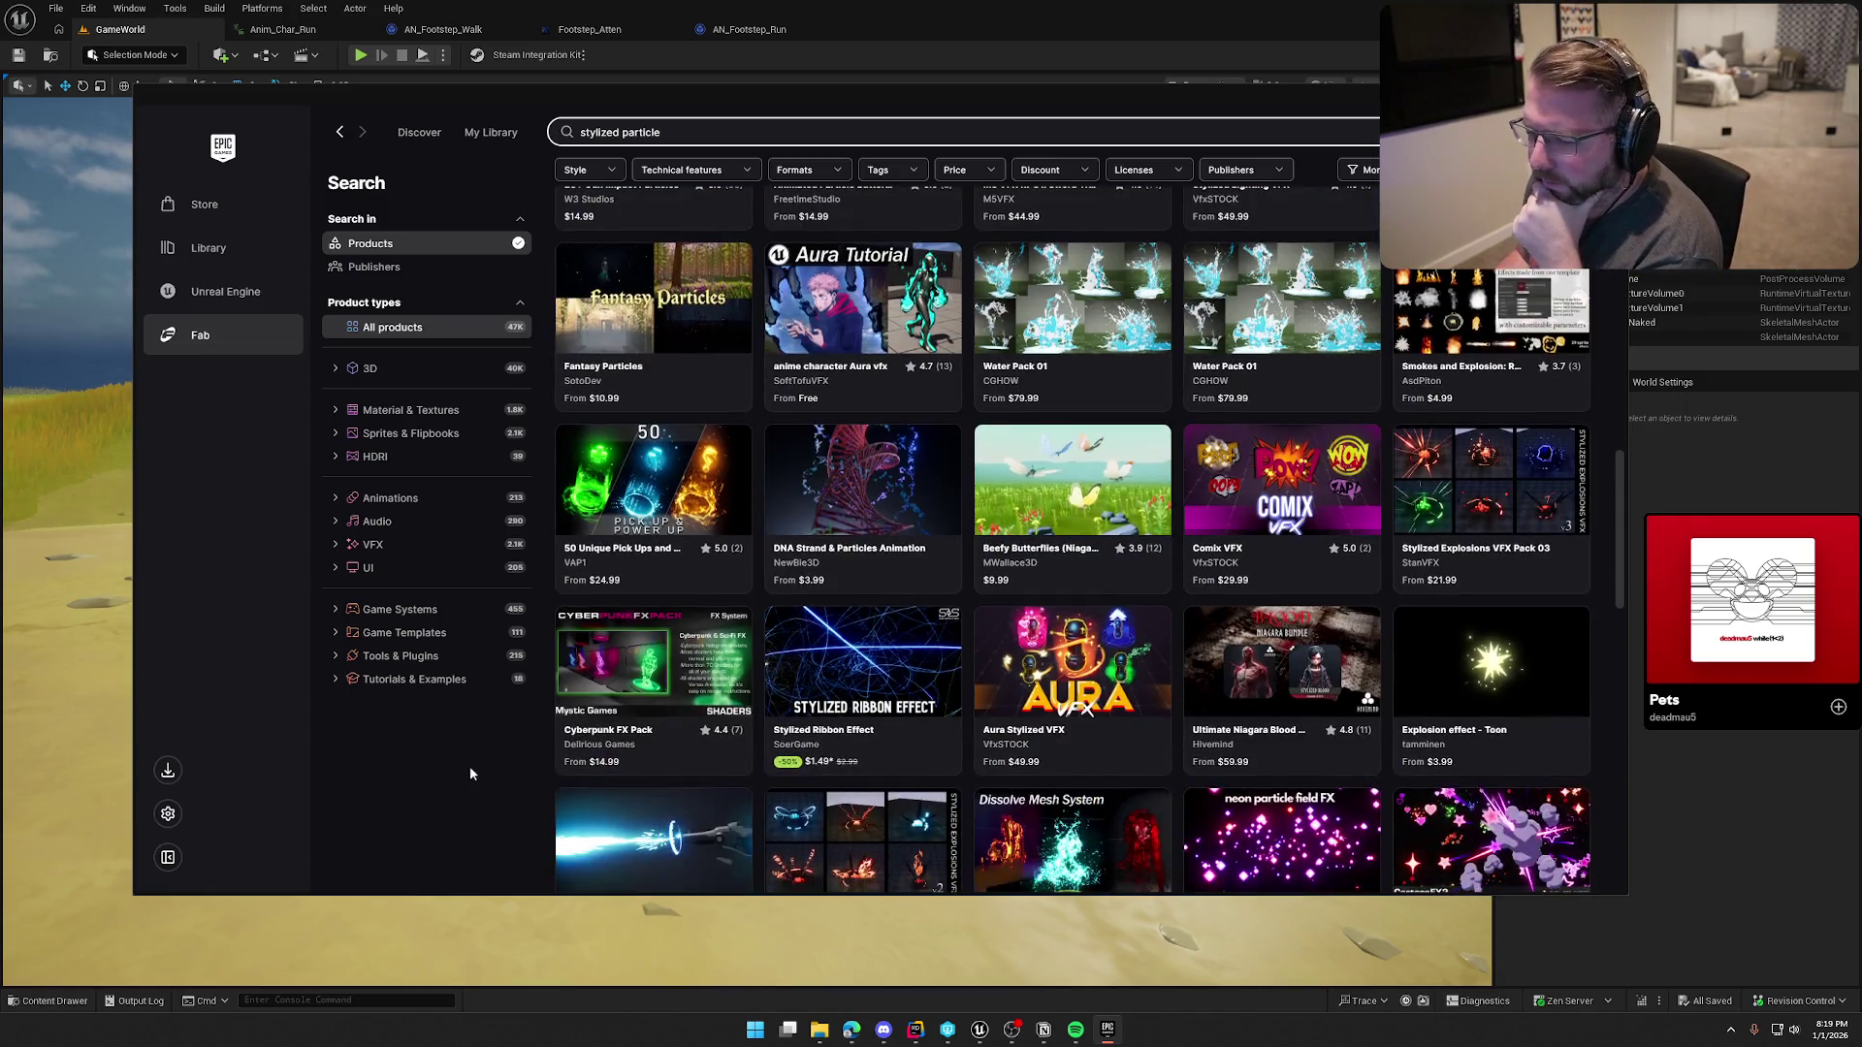
{"action": "scroll", "coordinate": [497, 779], "scroll_direction": "down", "scroll_amount": 1}
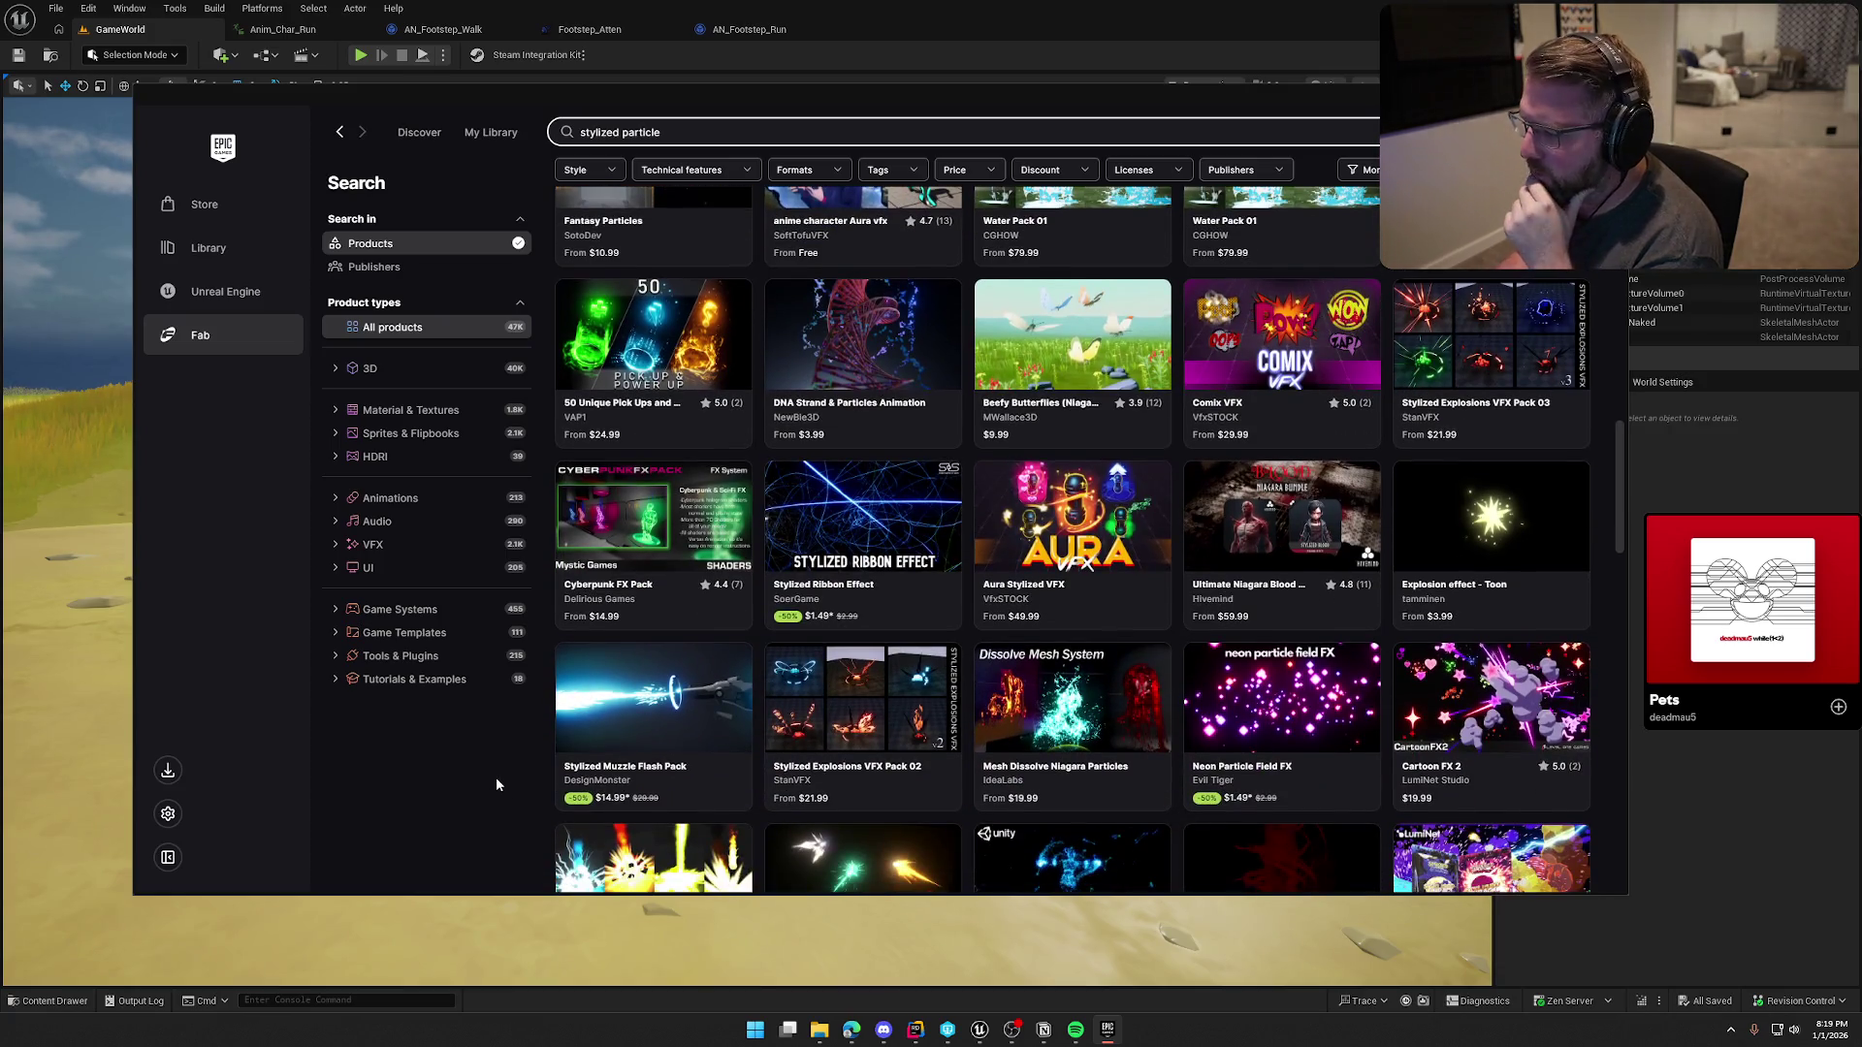
{"action": "scroll", "coordinate": [497, 783], "scroll_direction": "down", "scroll_amount": 2}
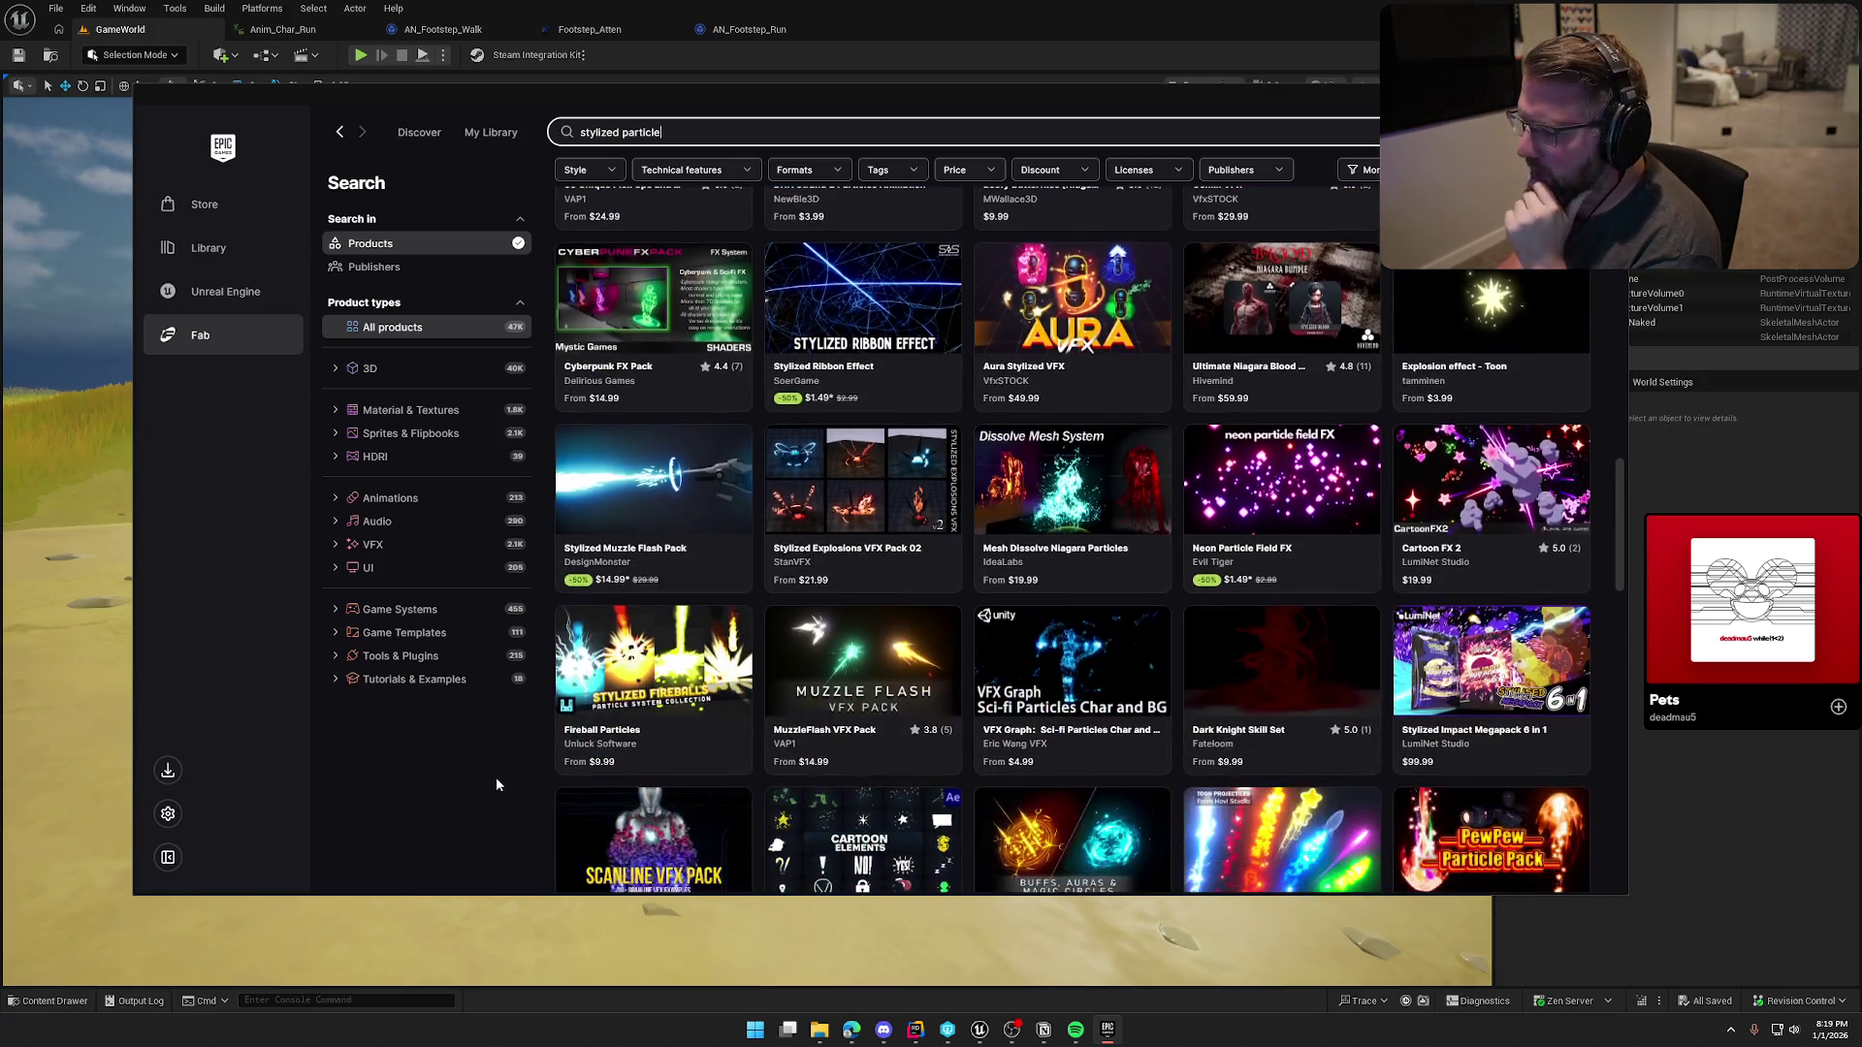
{"action": "scroll", "coordinate": [497, 776], "scroll_direction": "down", "scroll_amount": 1}
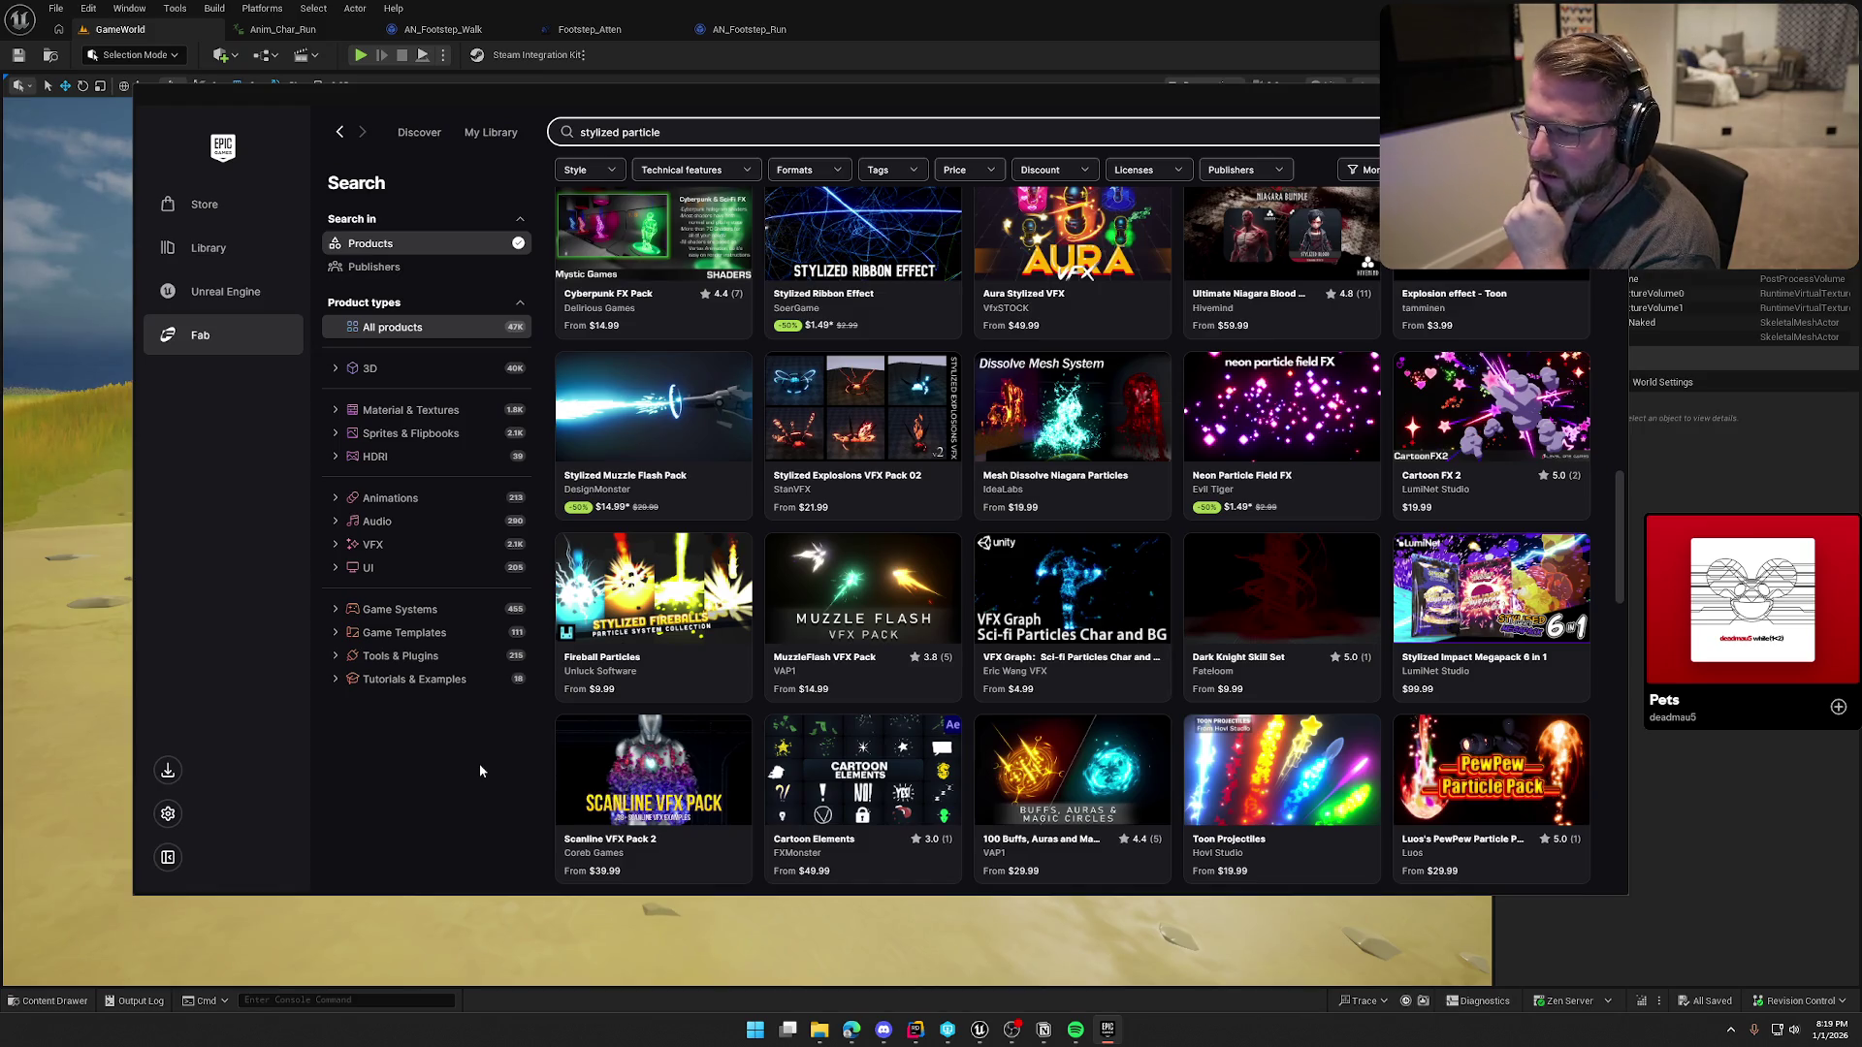
{"action": "scroll", "coordinate": [480, 765], "scroll_direction": "down", "scroll_amount": 3}
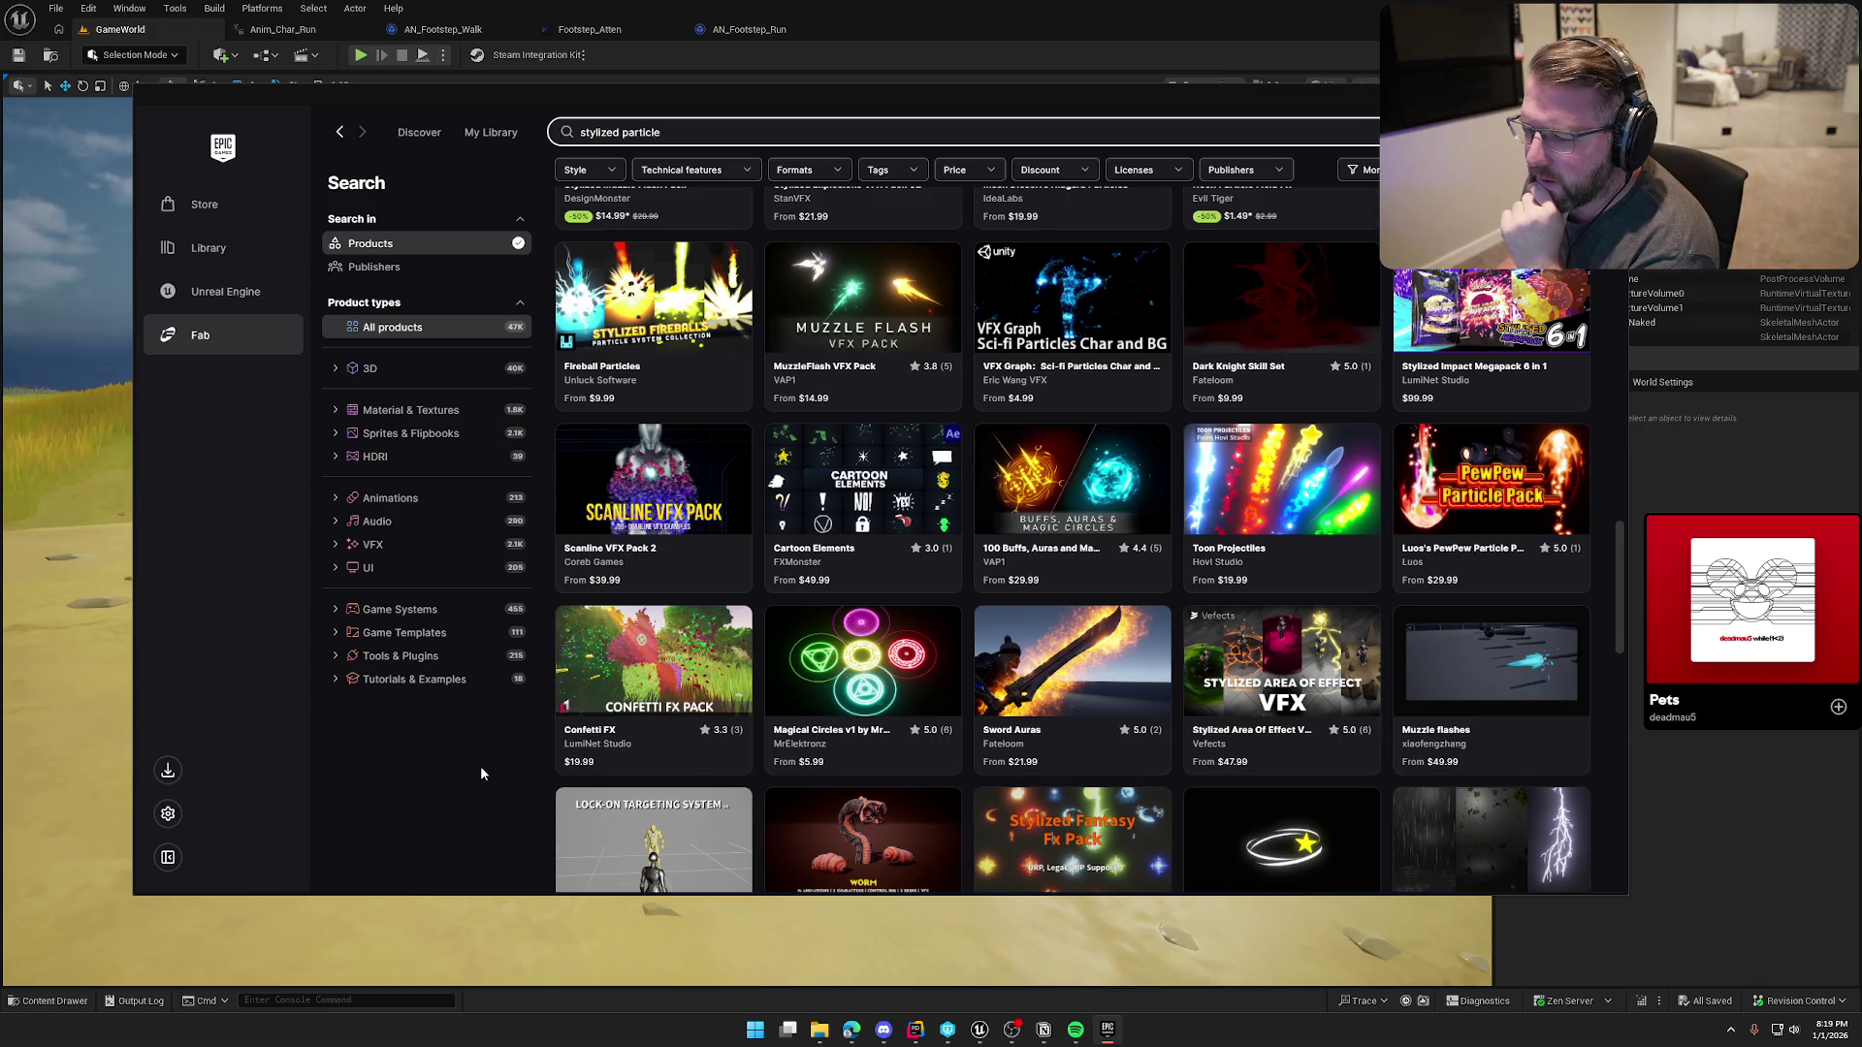
{"action": "scroll", "coordinate": [480, 765], "scroll_direction": "down", "scroll_amount": 3}
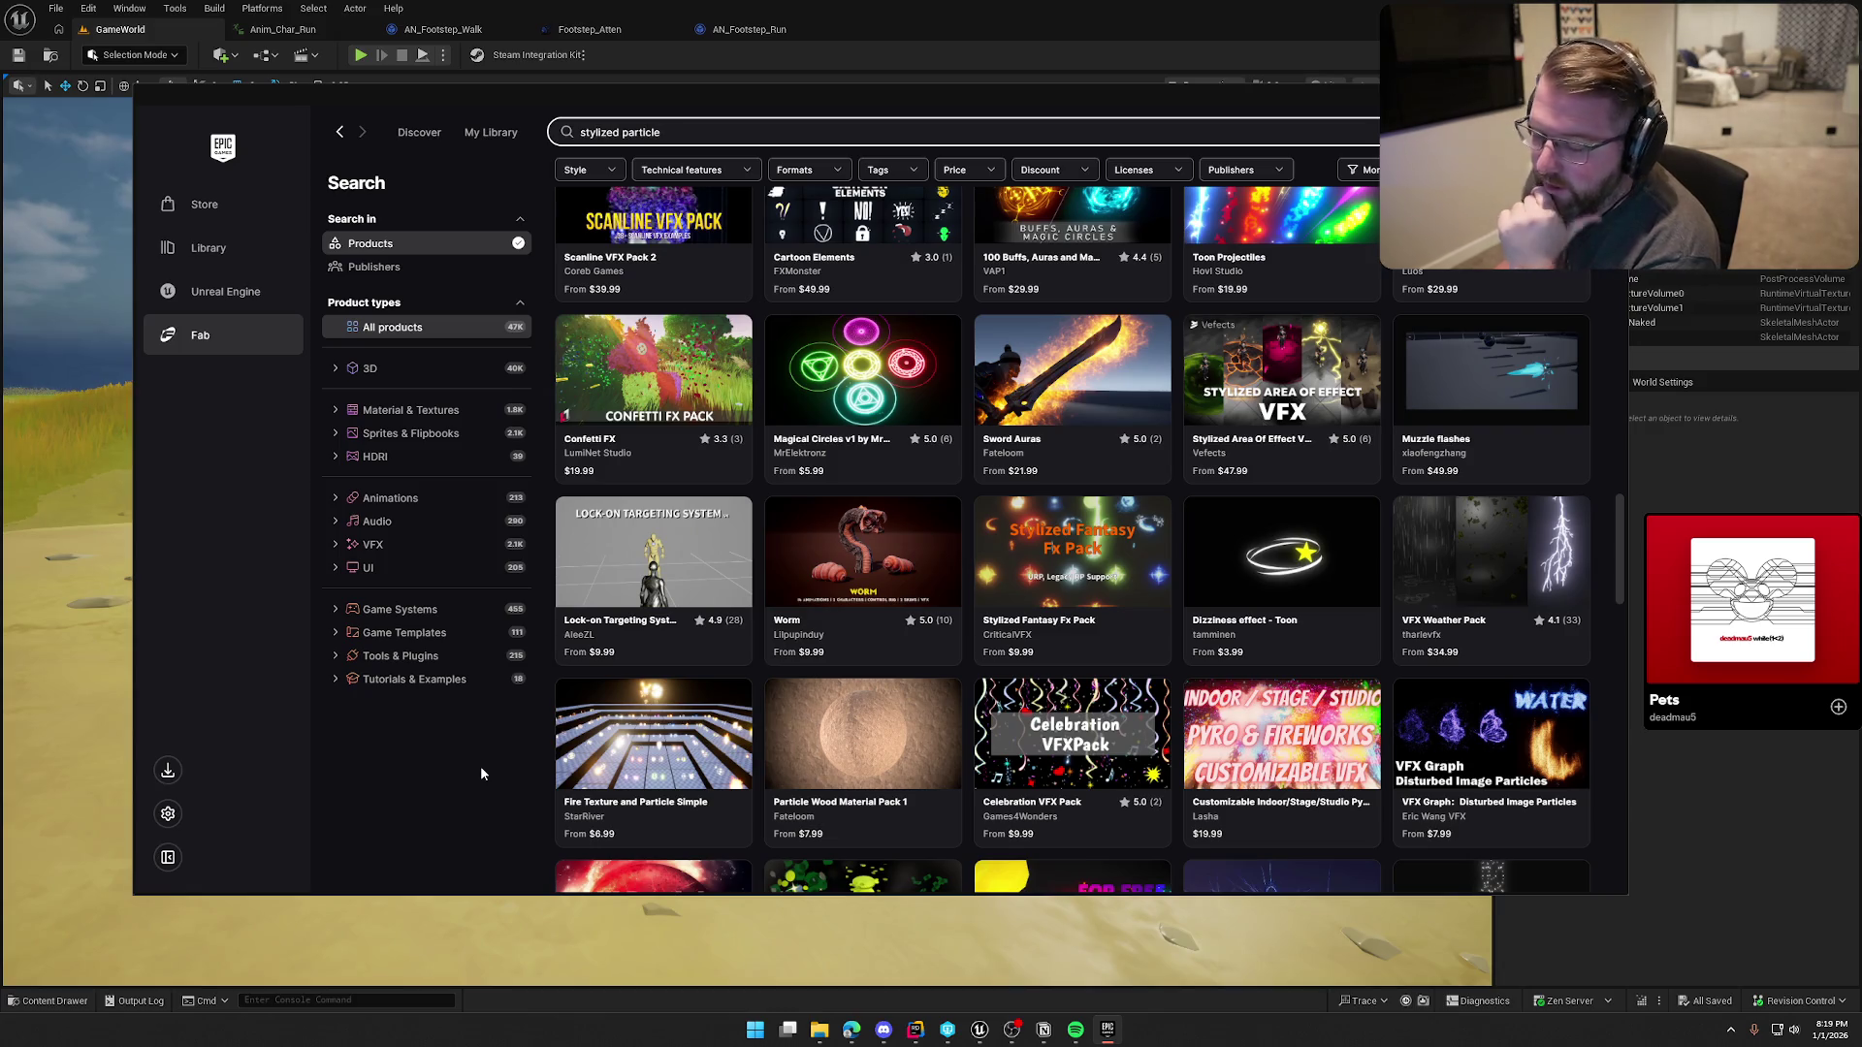
{"action": "scroll", "coordinate": [481, 766], "scroll_direction": "down", "scroll_amount": 5}
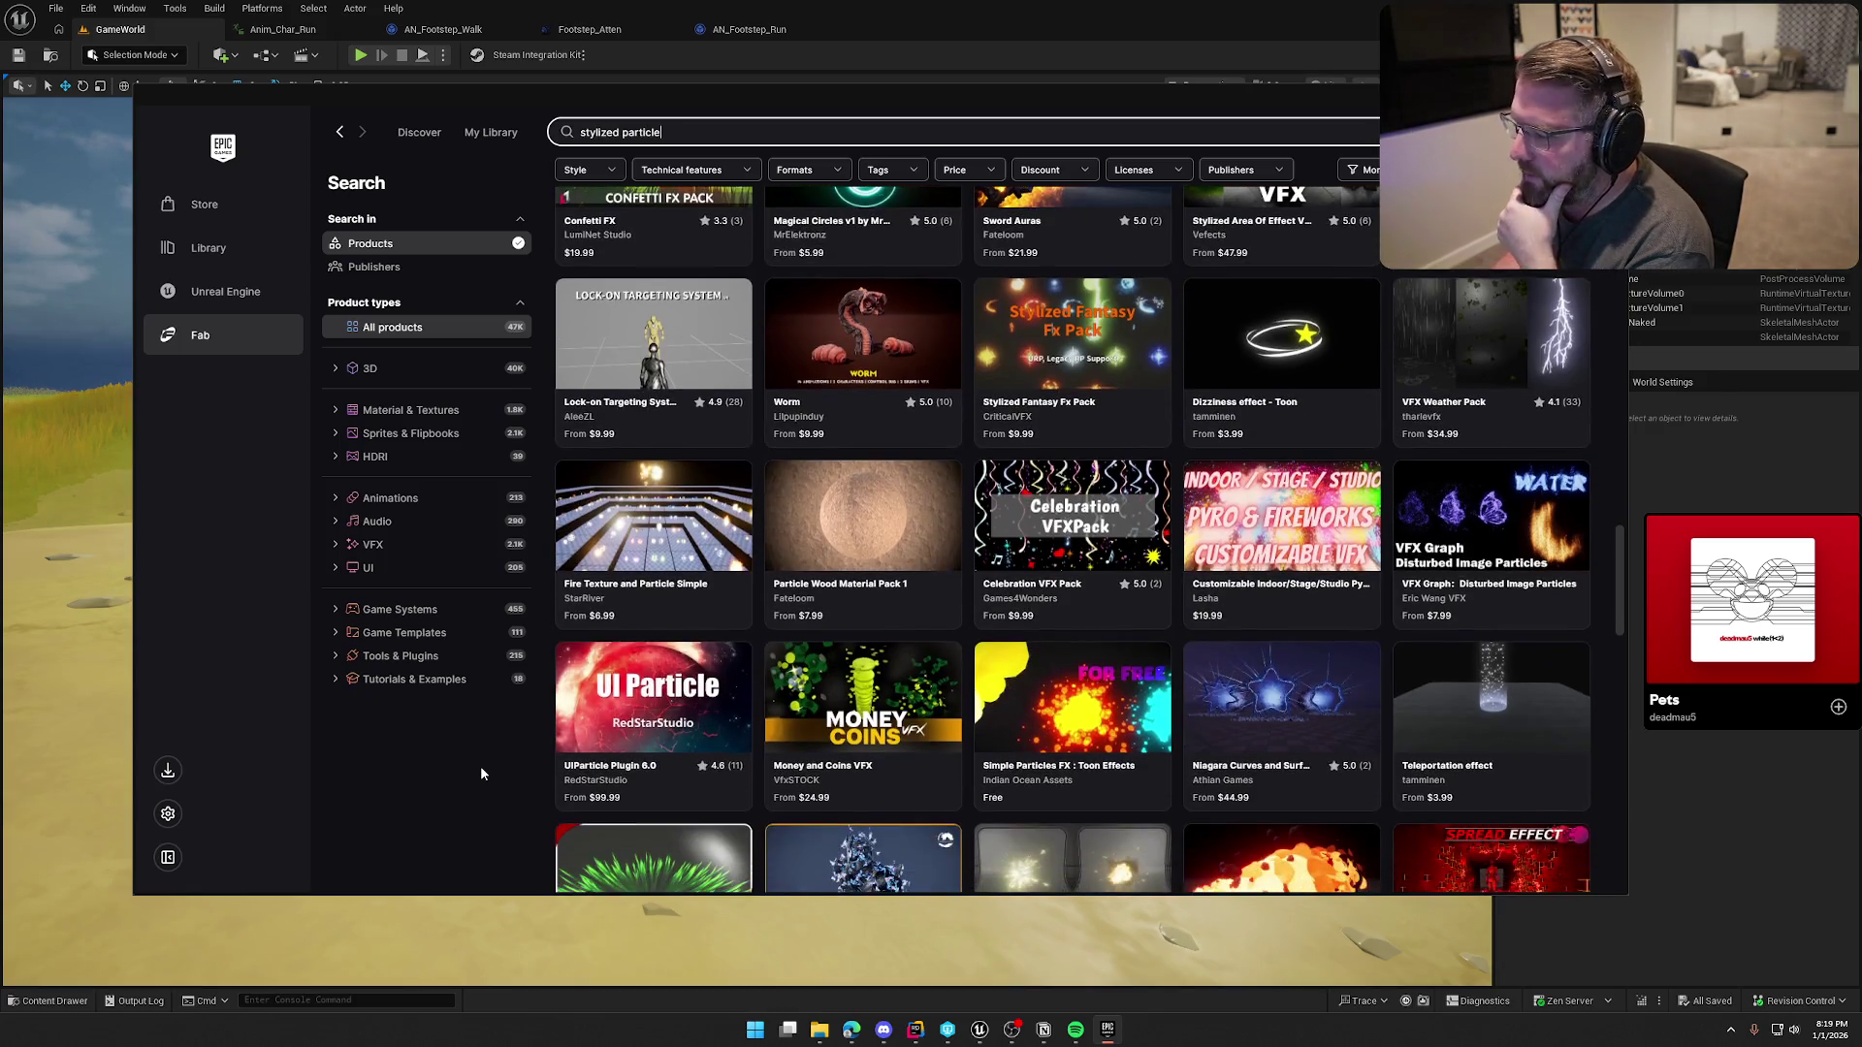
{"action": "scroll", "coordinate": [480, 773], "scroll_direction": "down", "scroll_amount": 2}
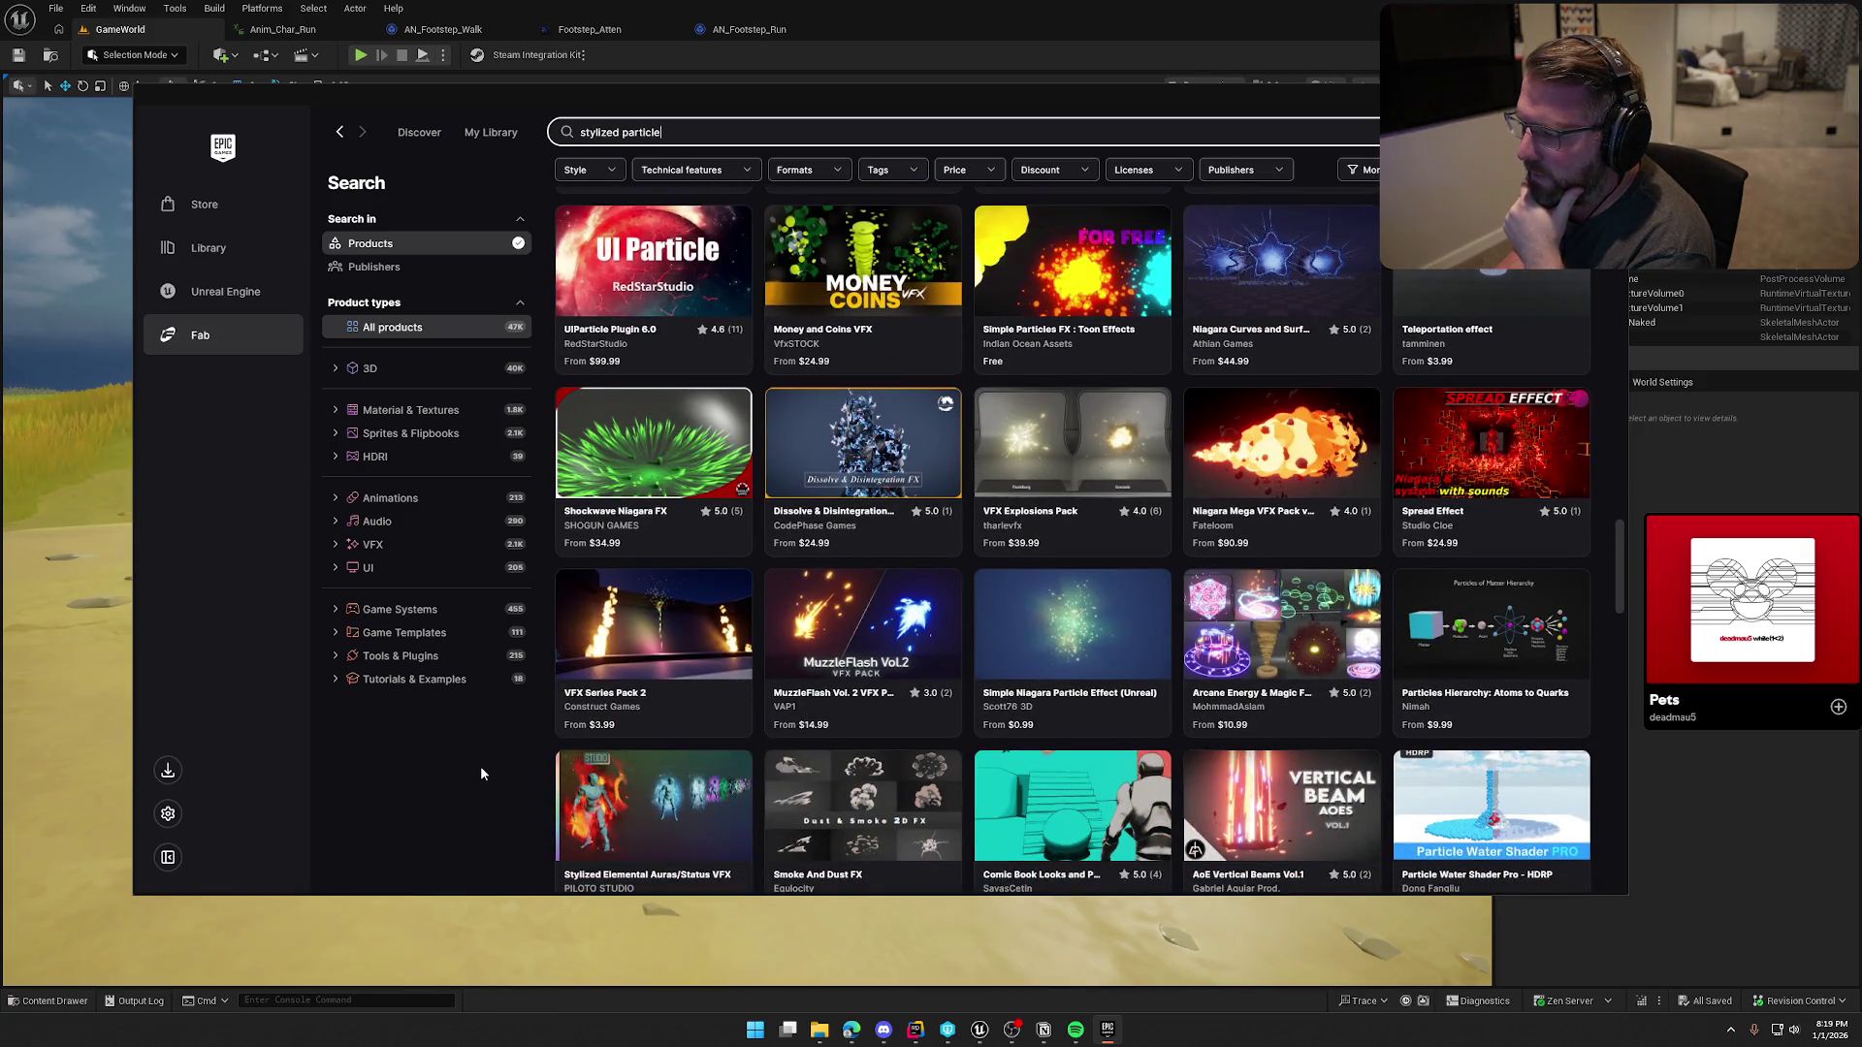
{"action": "scroll", "coordinate": [481, 767], "scroll_direction": "down", "scroll_amount": 5}
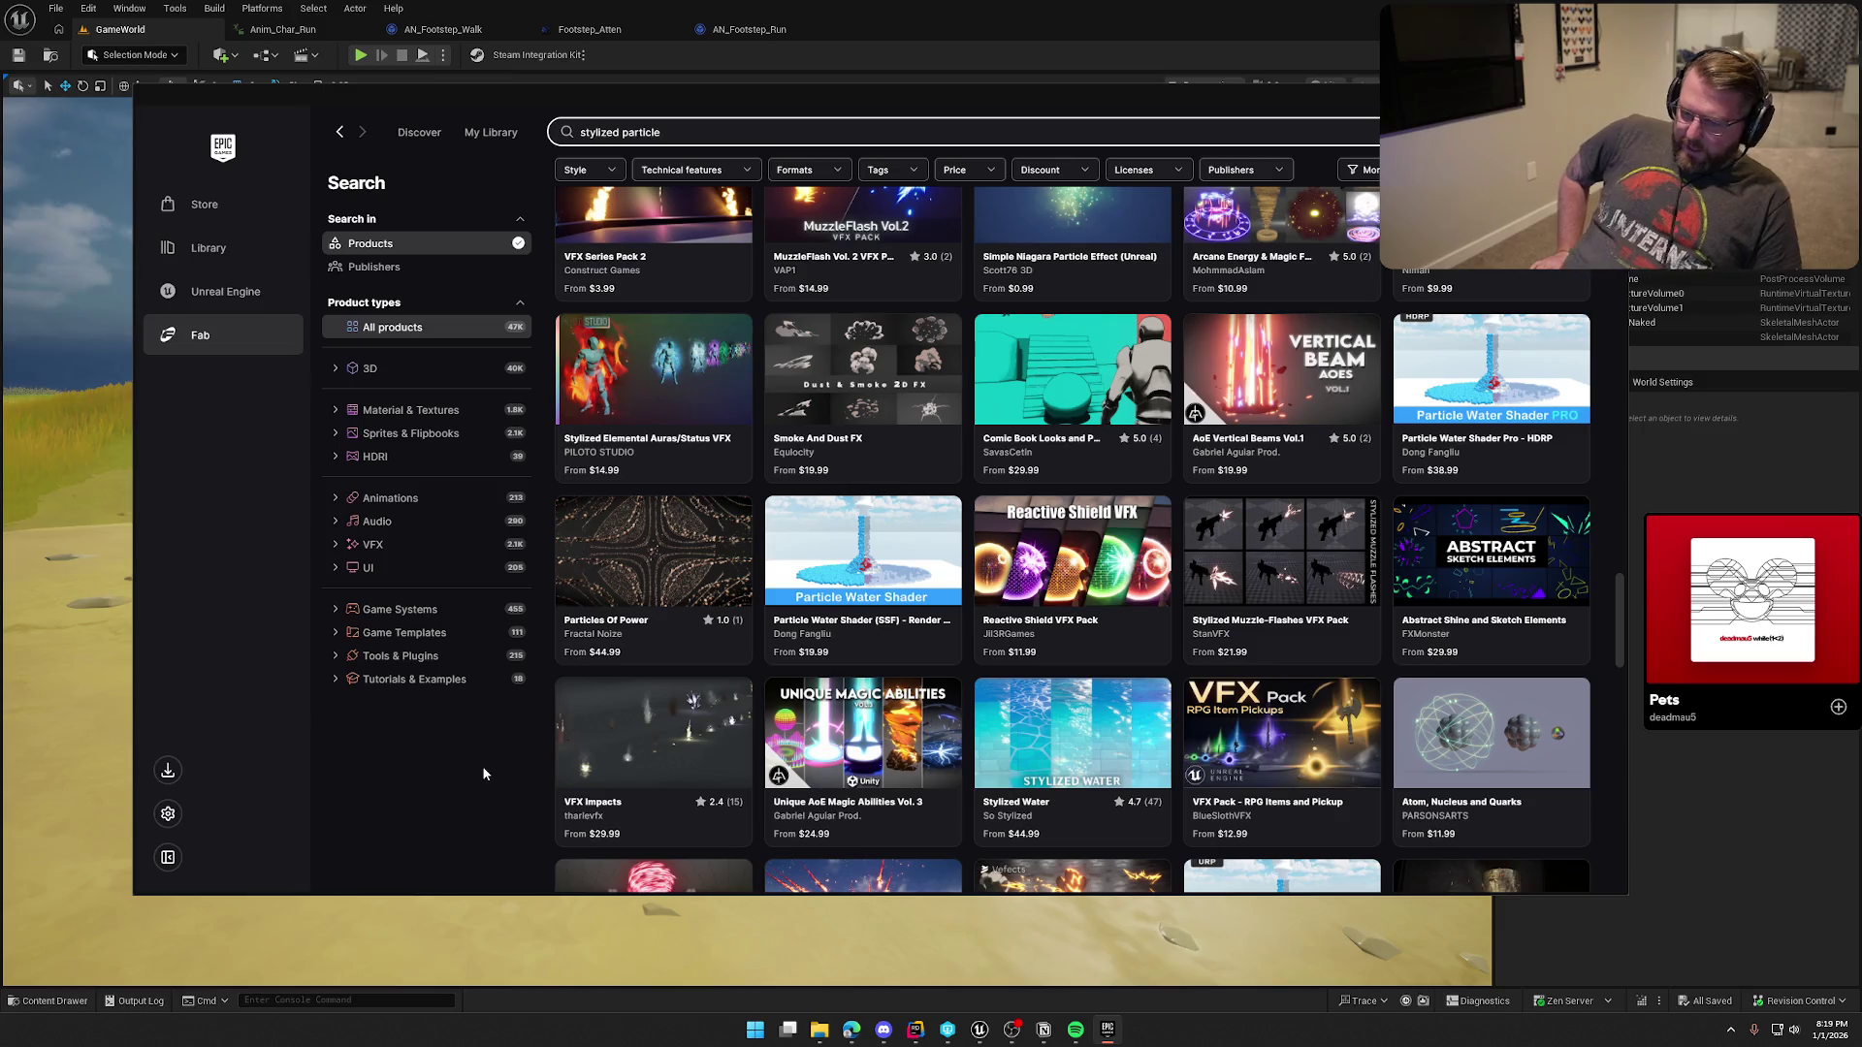
{"action": "scroll", "coordinate": [502, 749], "scroll_direction": "down", "scroll_amount": 3}
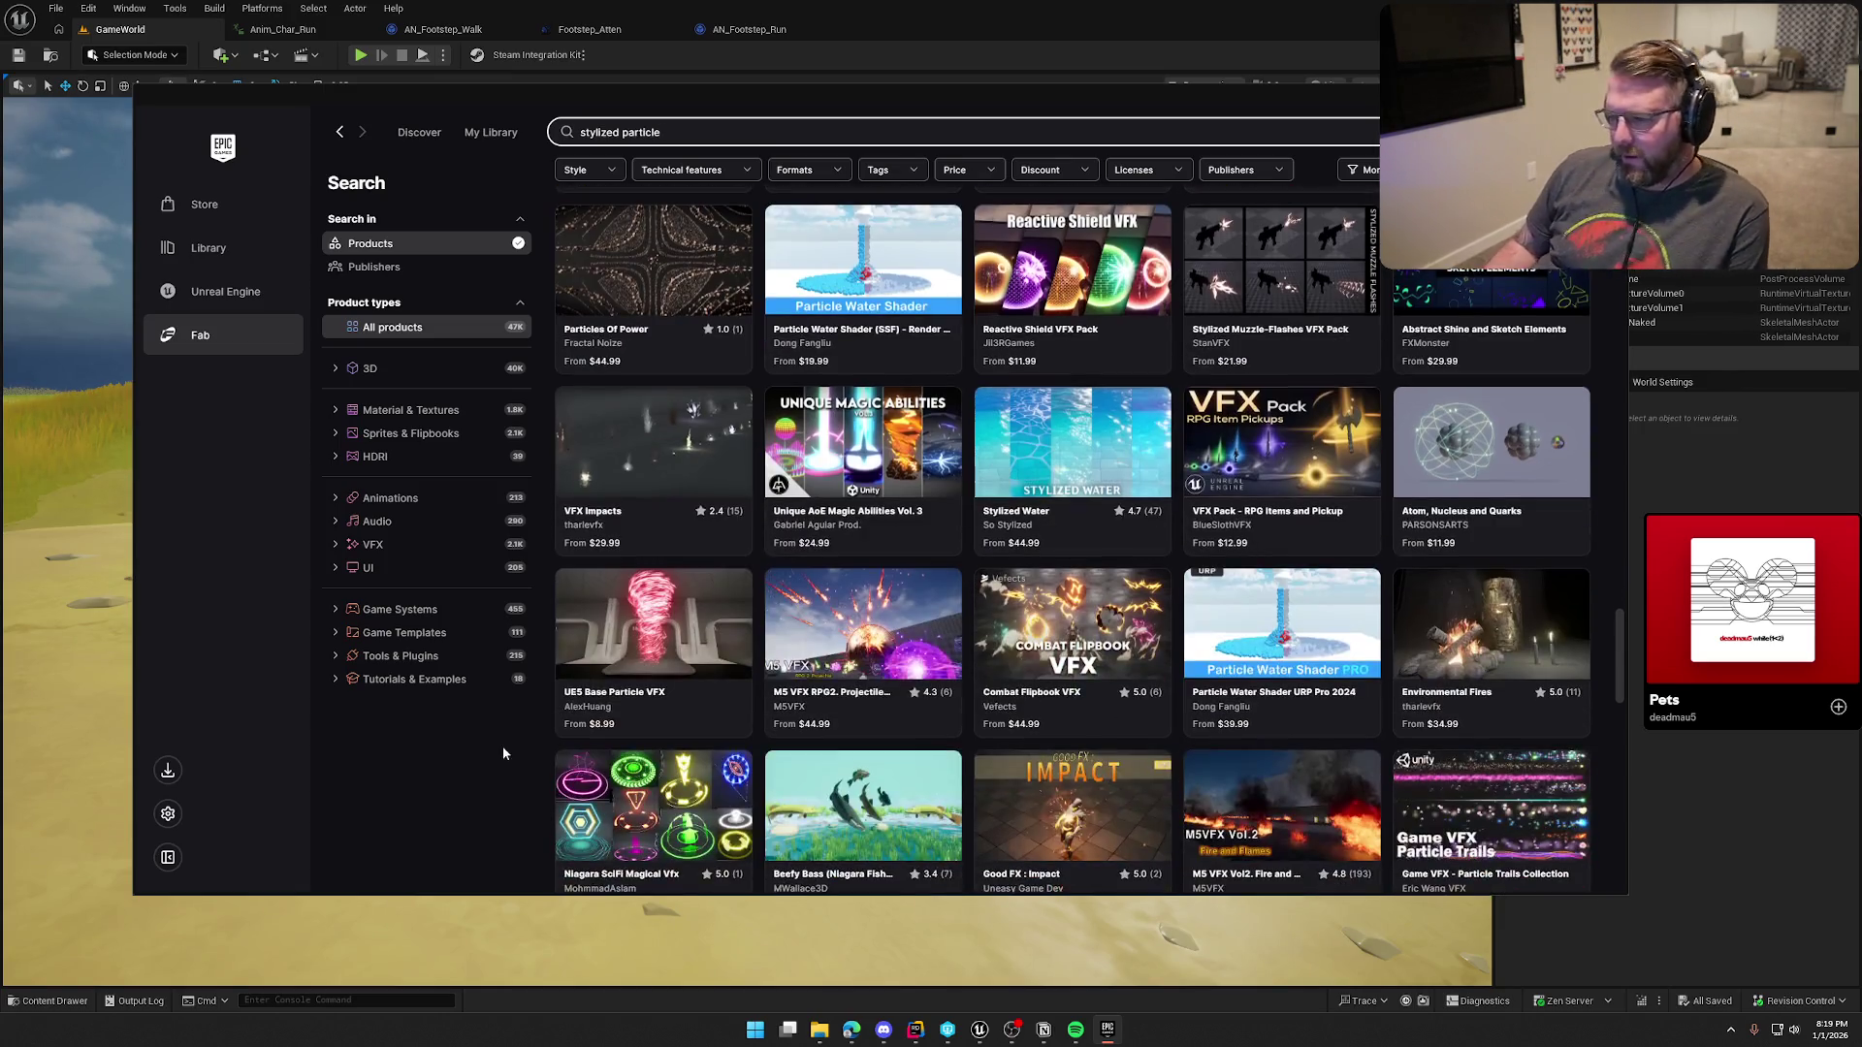
{"action": "scroll", "coordinate": [504, 745], "scroll_direction": "down", "scroll_amount": 2}
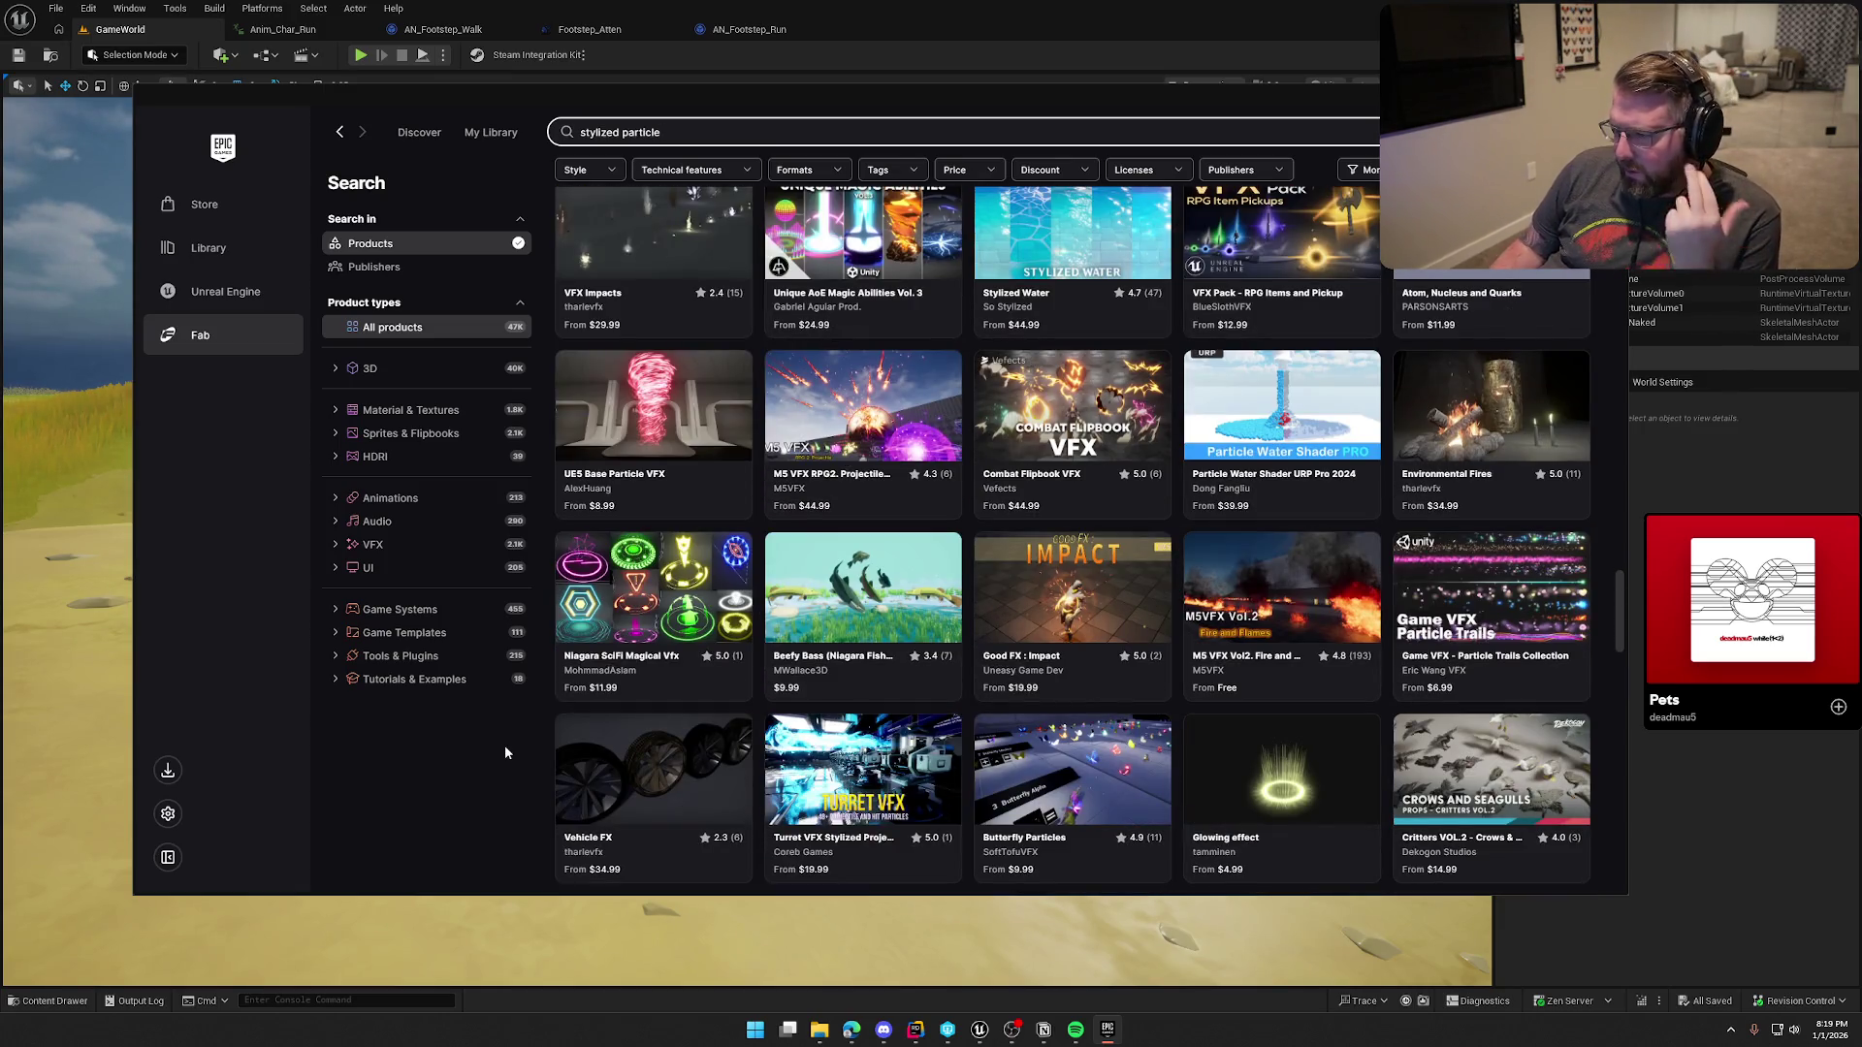
{"action": "scroll", "coordinate": [504, 754], "scroll_direction": "down", "scroll_amount": 4}
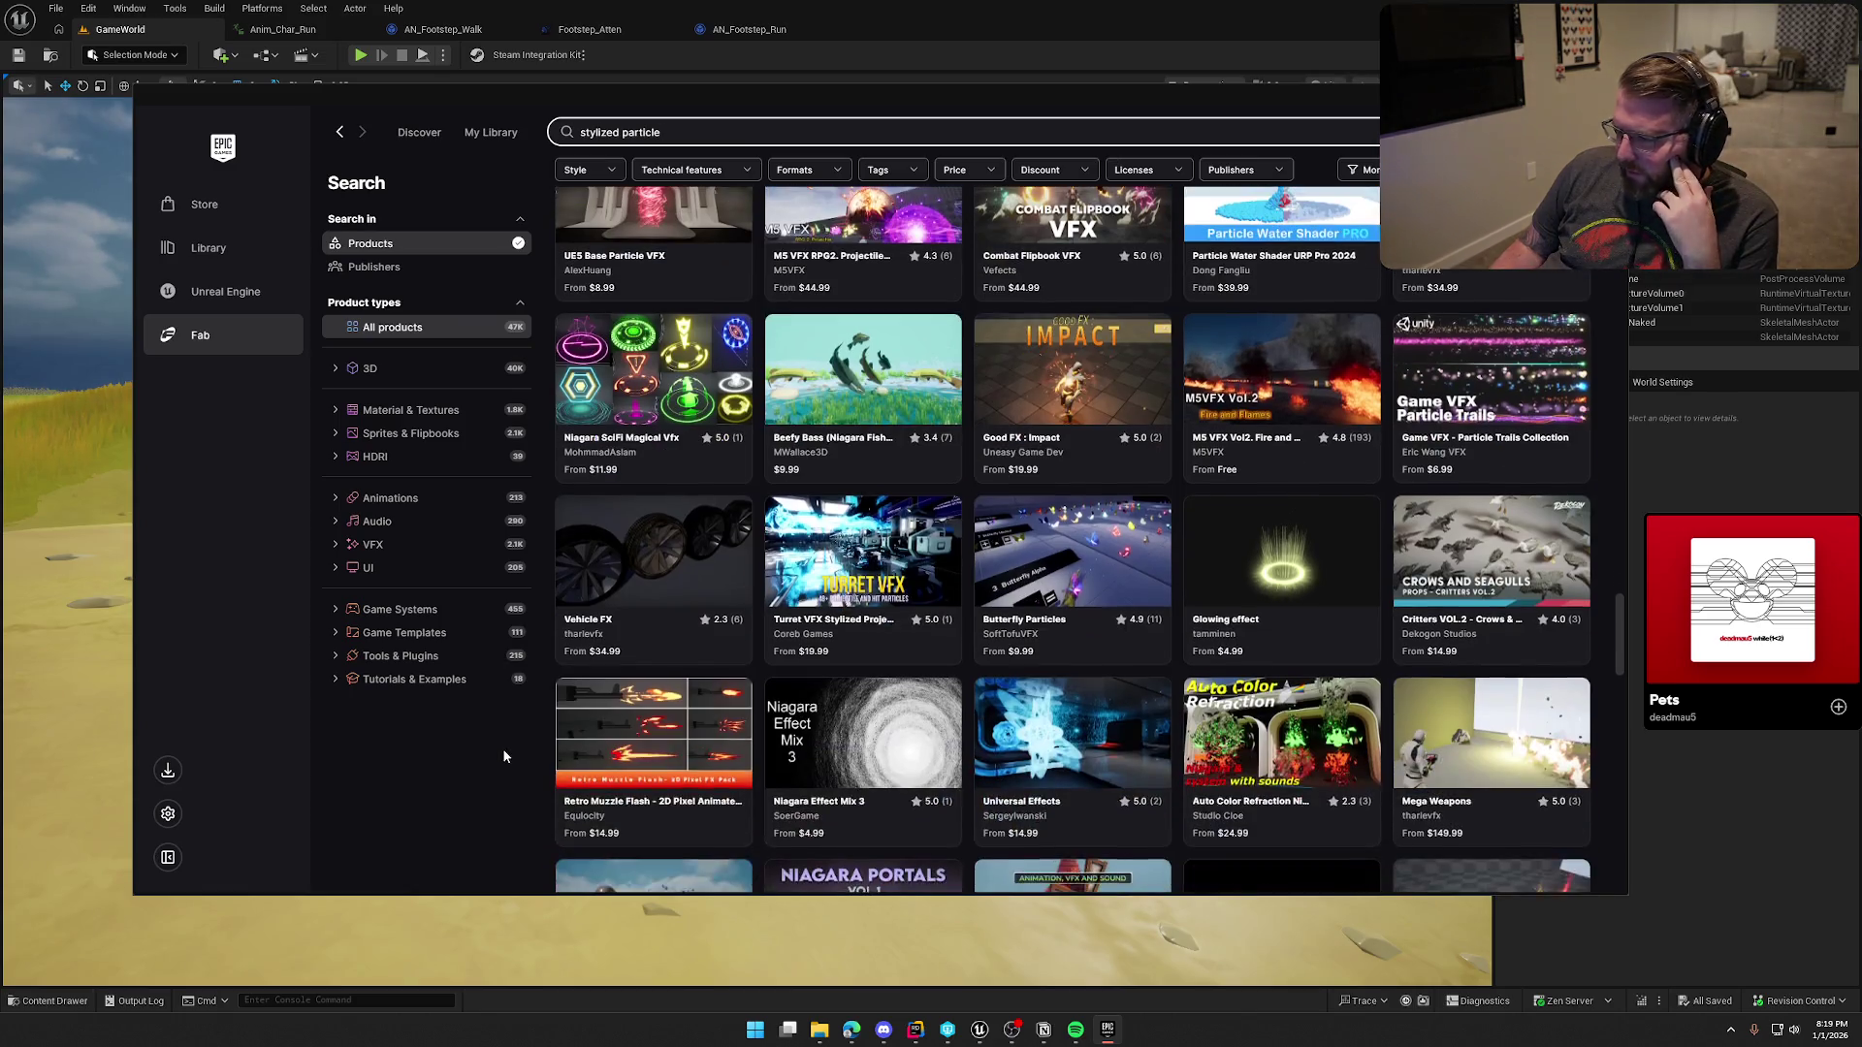
{"action": "scroll", "coordinate": [503, 755], "scroll_direction": "down", "scroll_amount": 2}
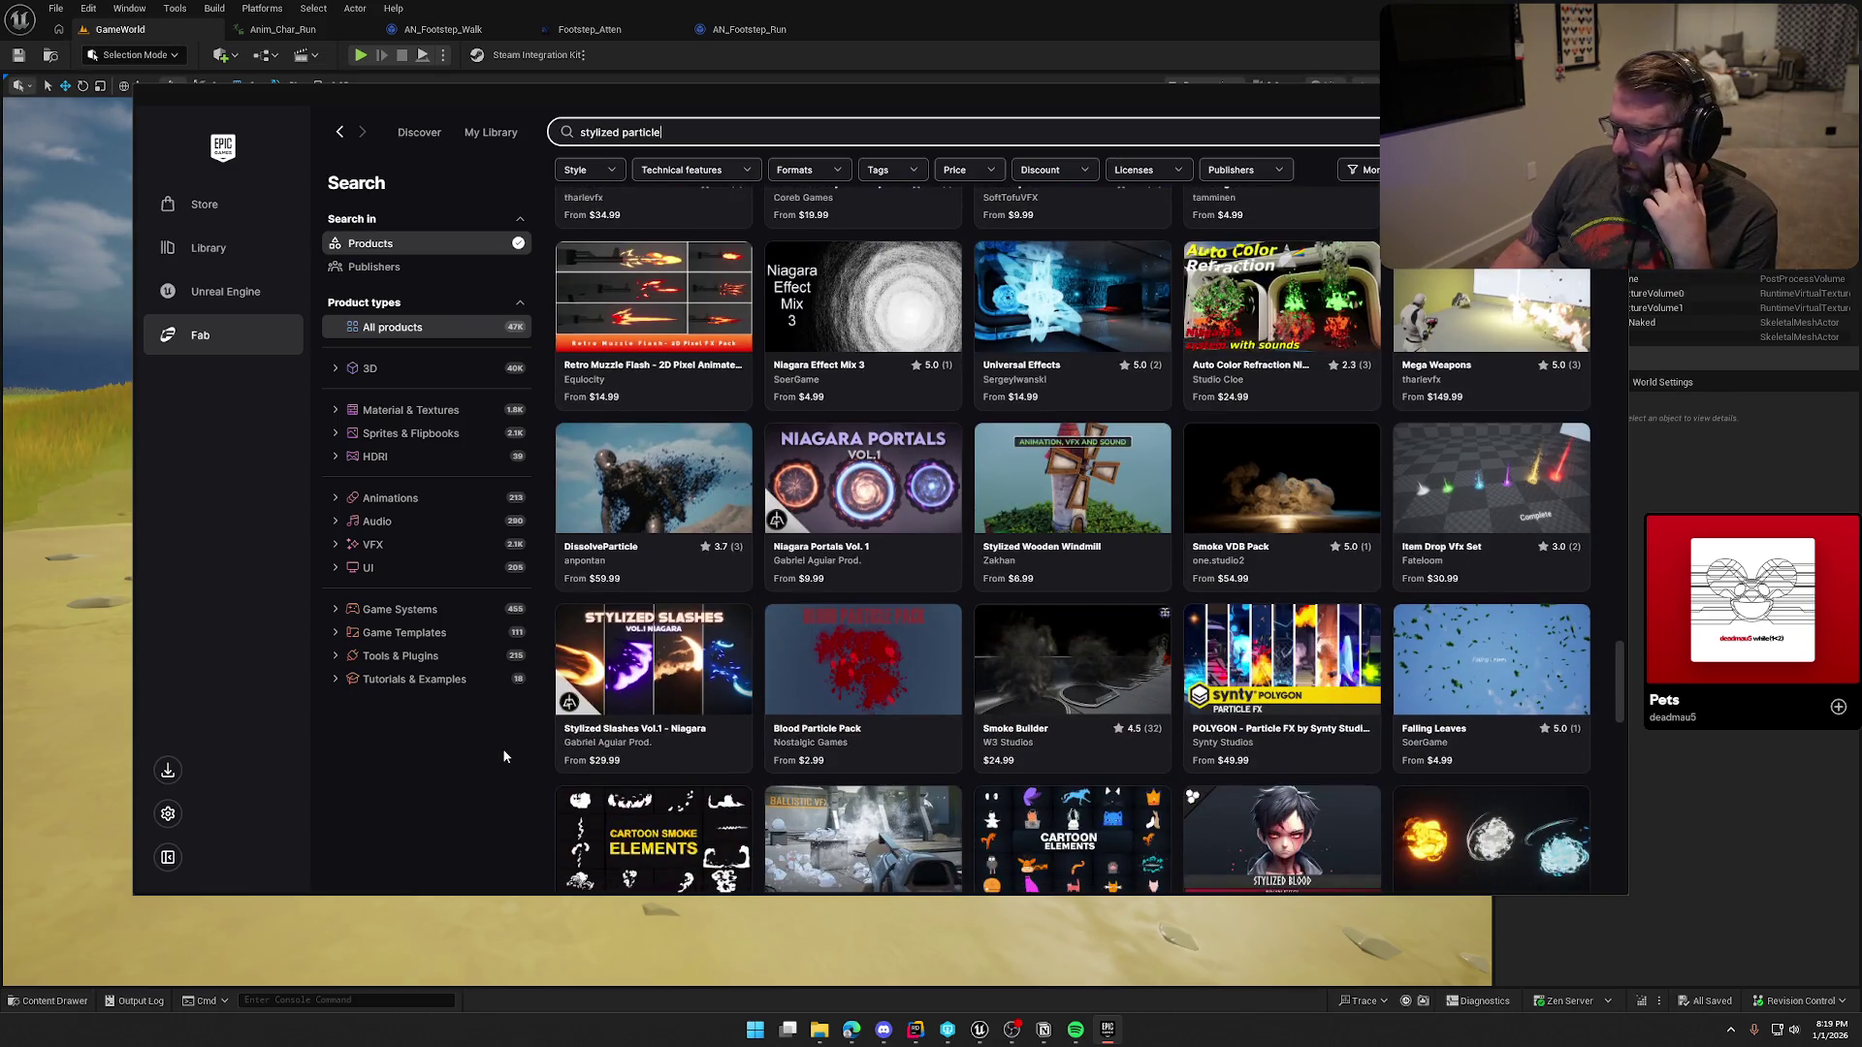
{"action": "scroll", "coordinate": [504, 756], "scroll_direction": "down", "scroll_amount": 2}
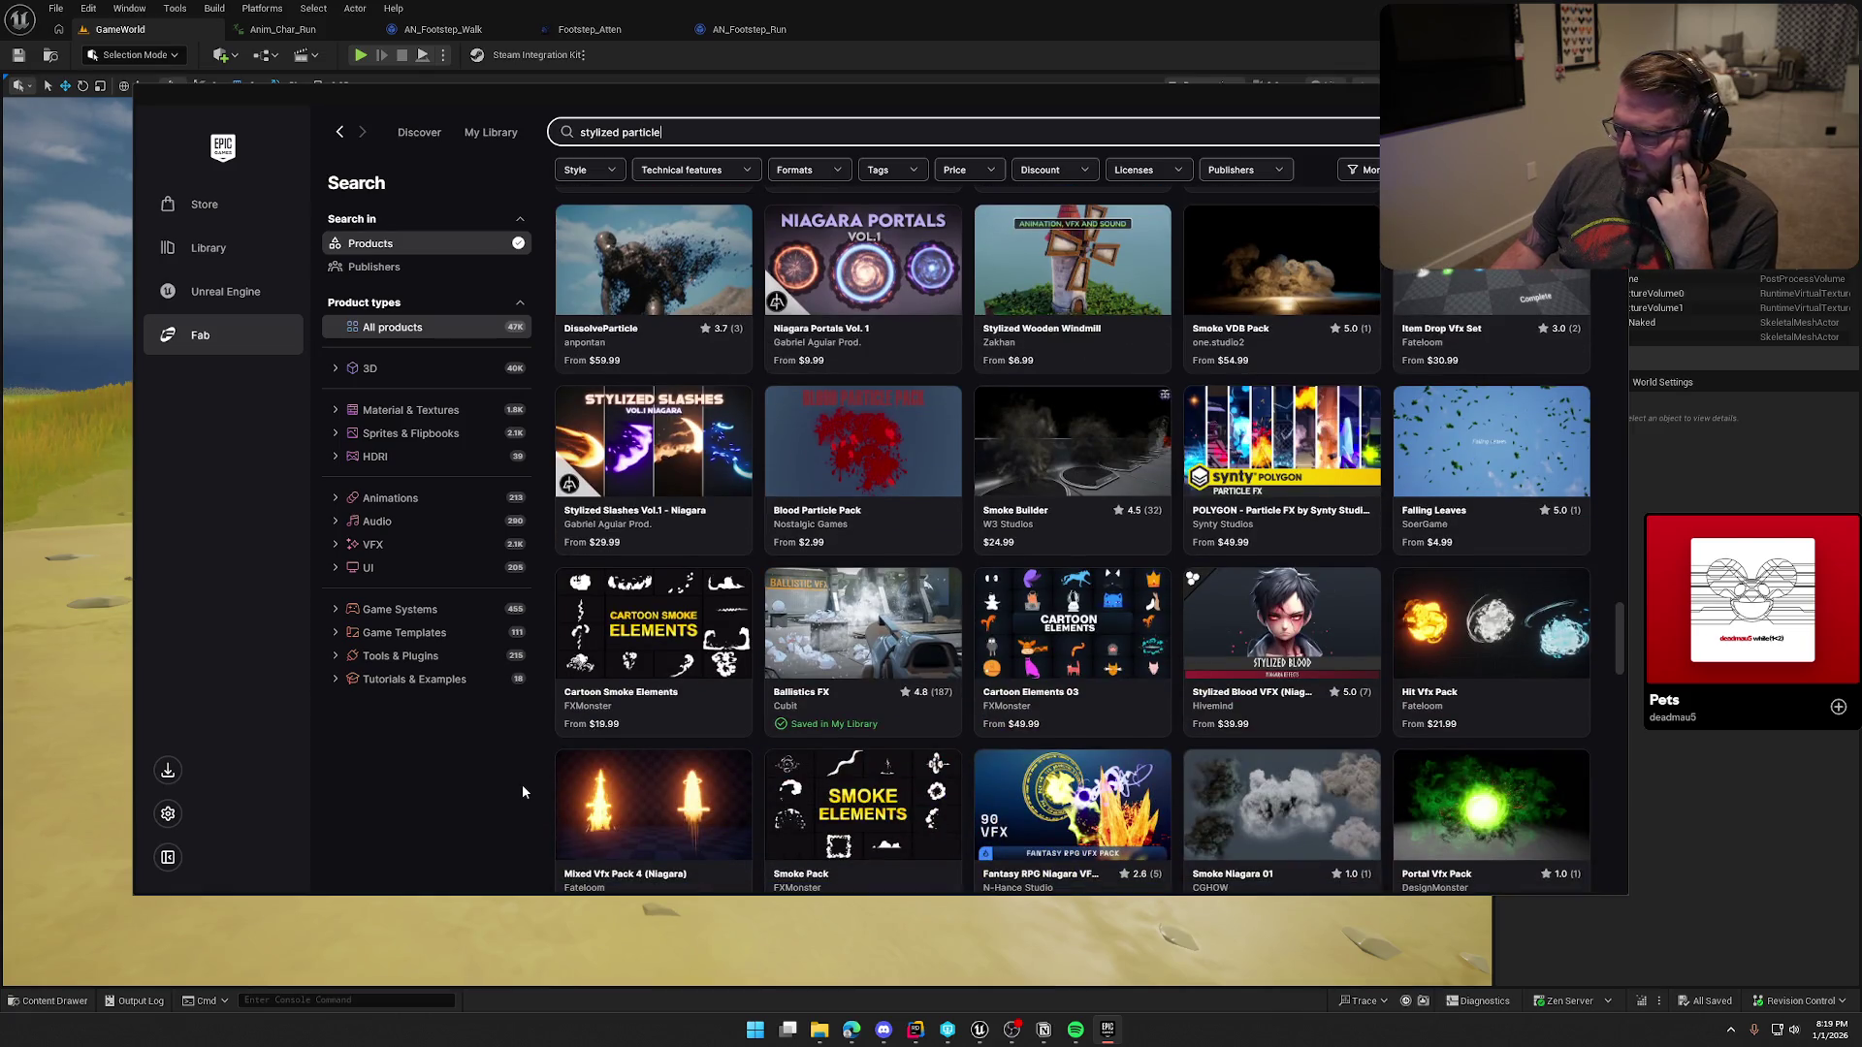
{"action": "scroll", "coordinate": [522, 791], "scroll_direction": "down", "scroll_amount": 2}
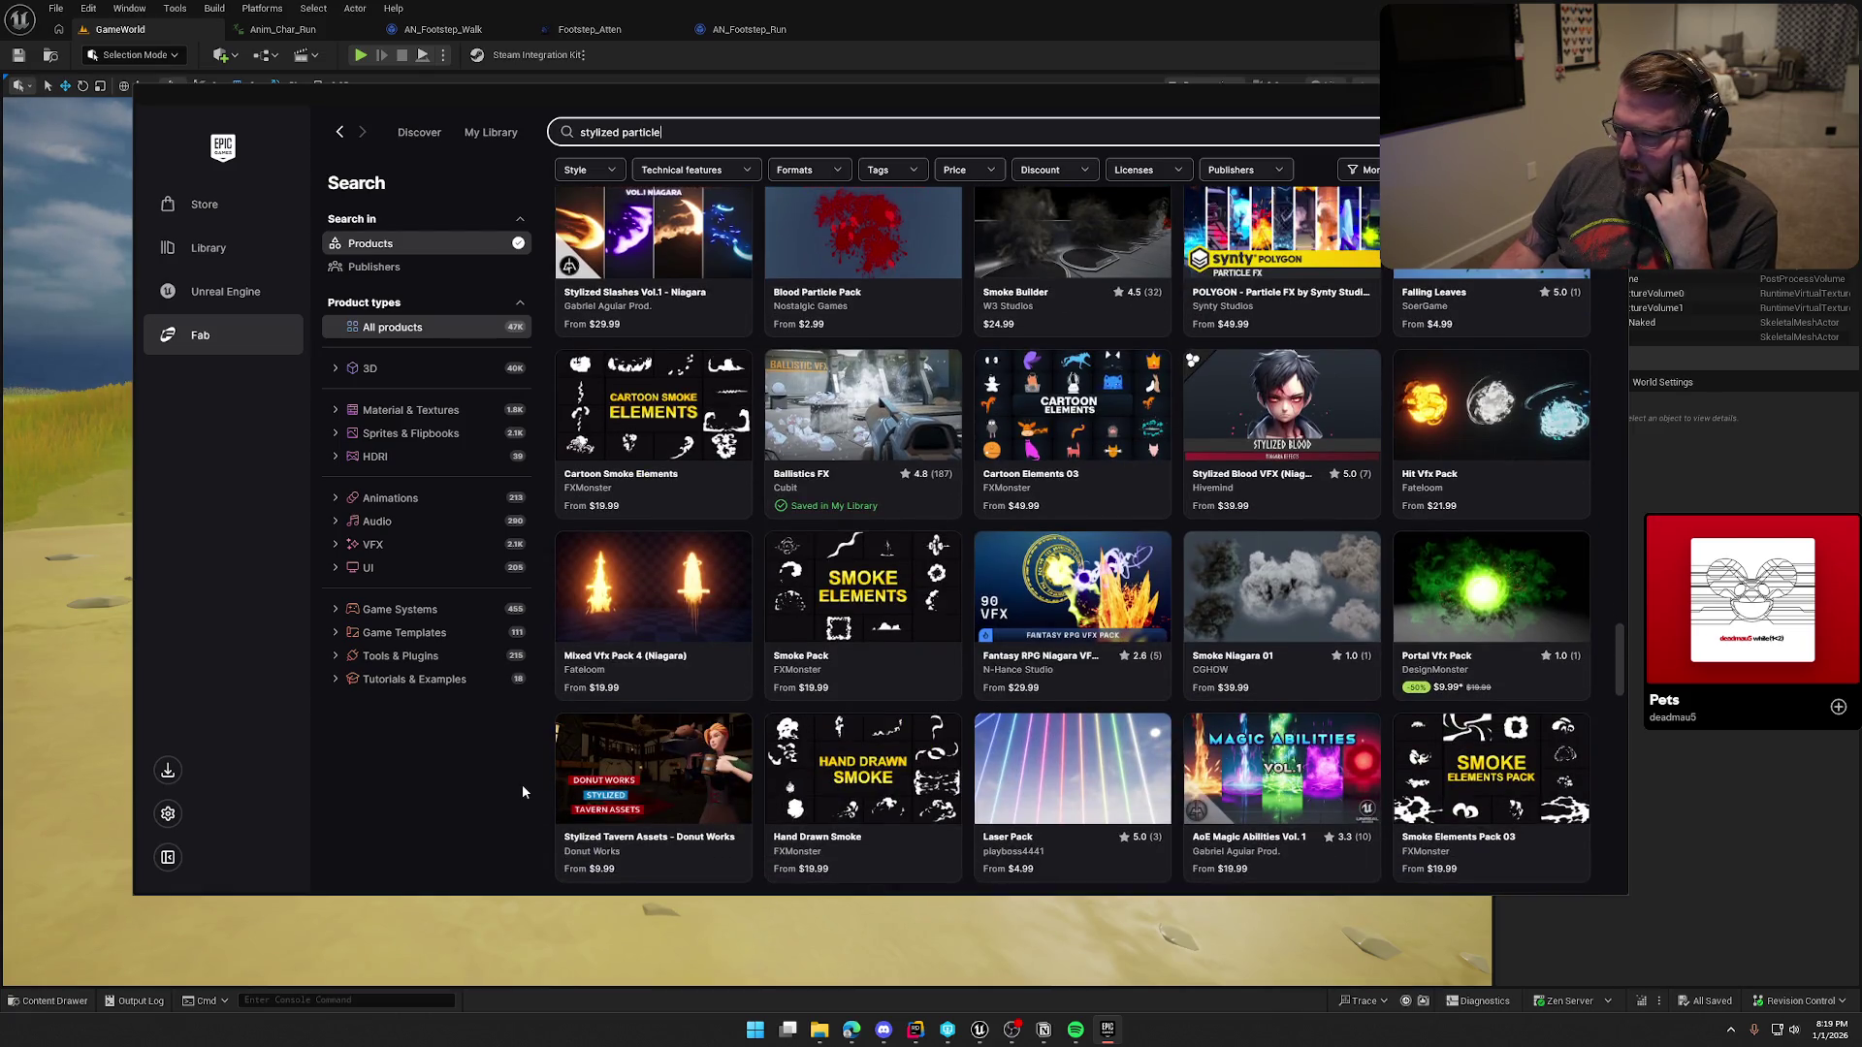
{"action": "scroll", "coordinate": [522, 791], "scroll_direction": "down", "scroll_amount": 5}
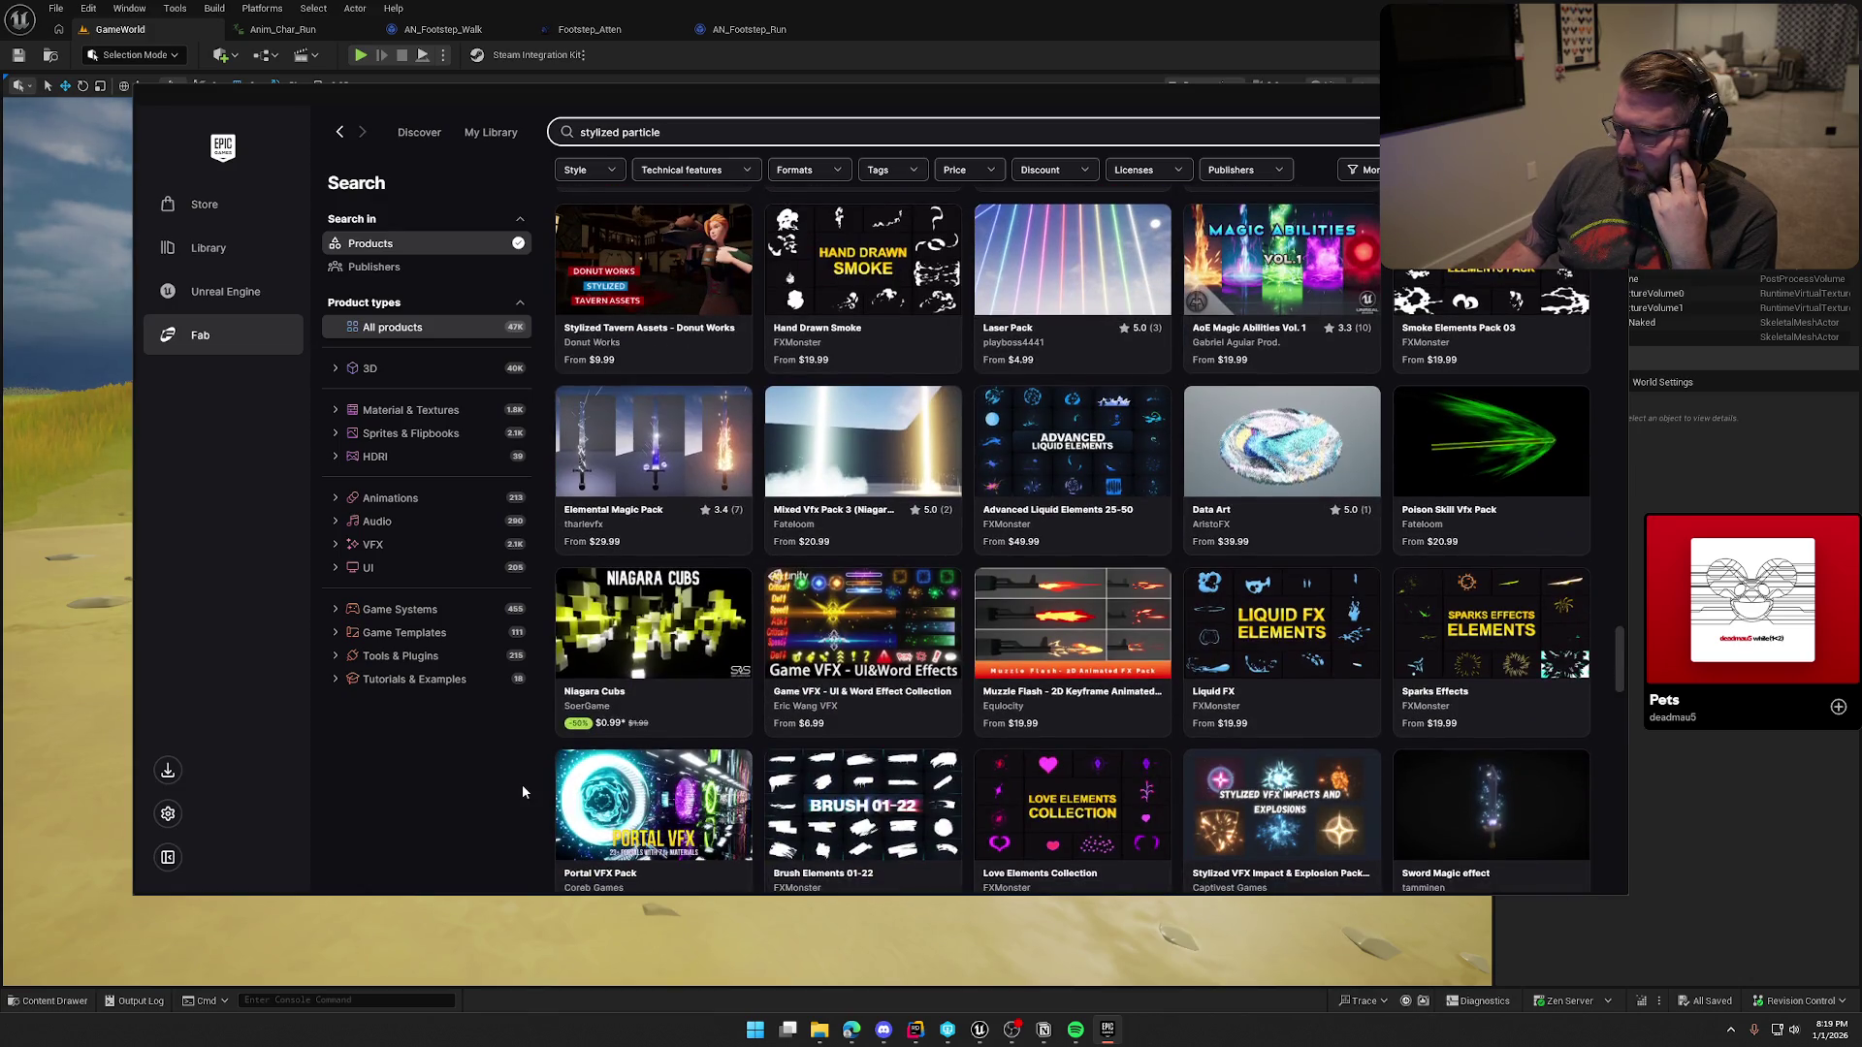
{"action": "scroll", "coordinate": [522, 791], "scroll_direction": "down", "scroll_amount": 3}
{"action": "scroll", "coordinate": [522, 791], "scroll_direction": "down", "scroll_amount": 5}
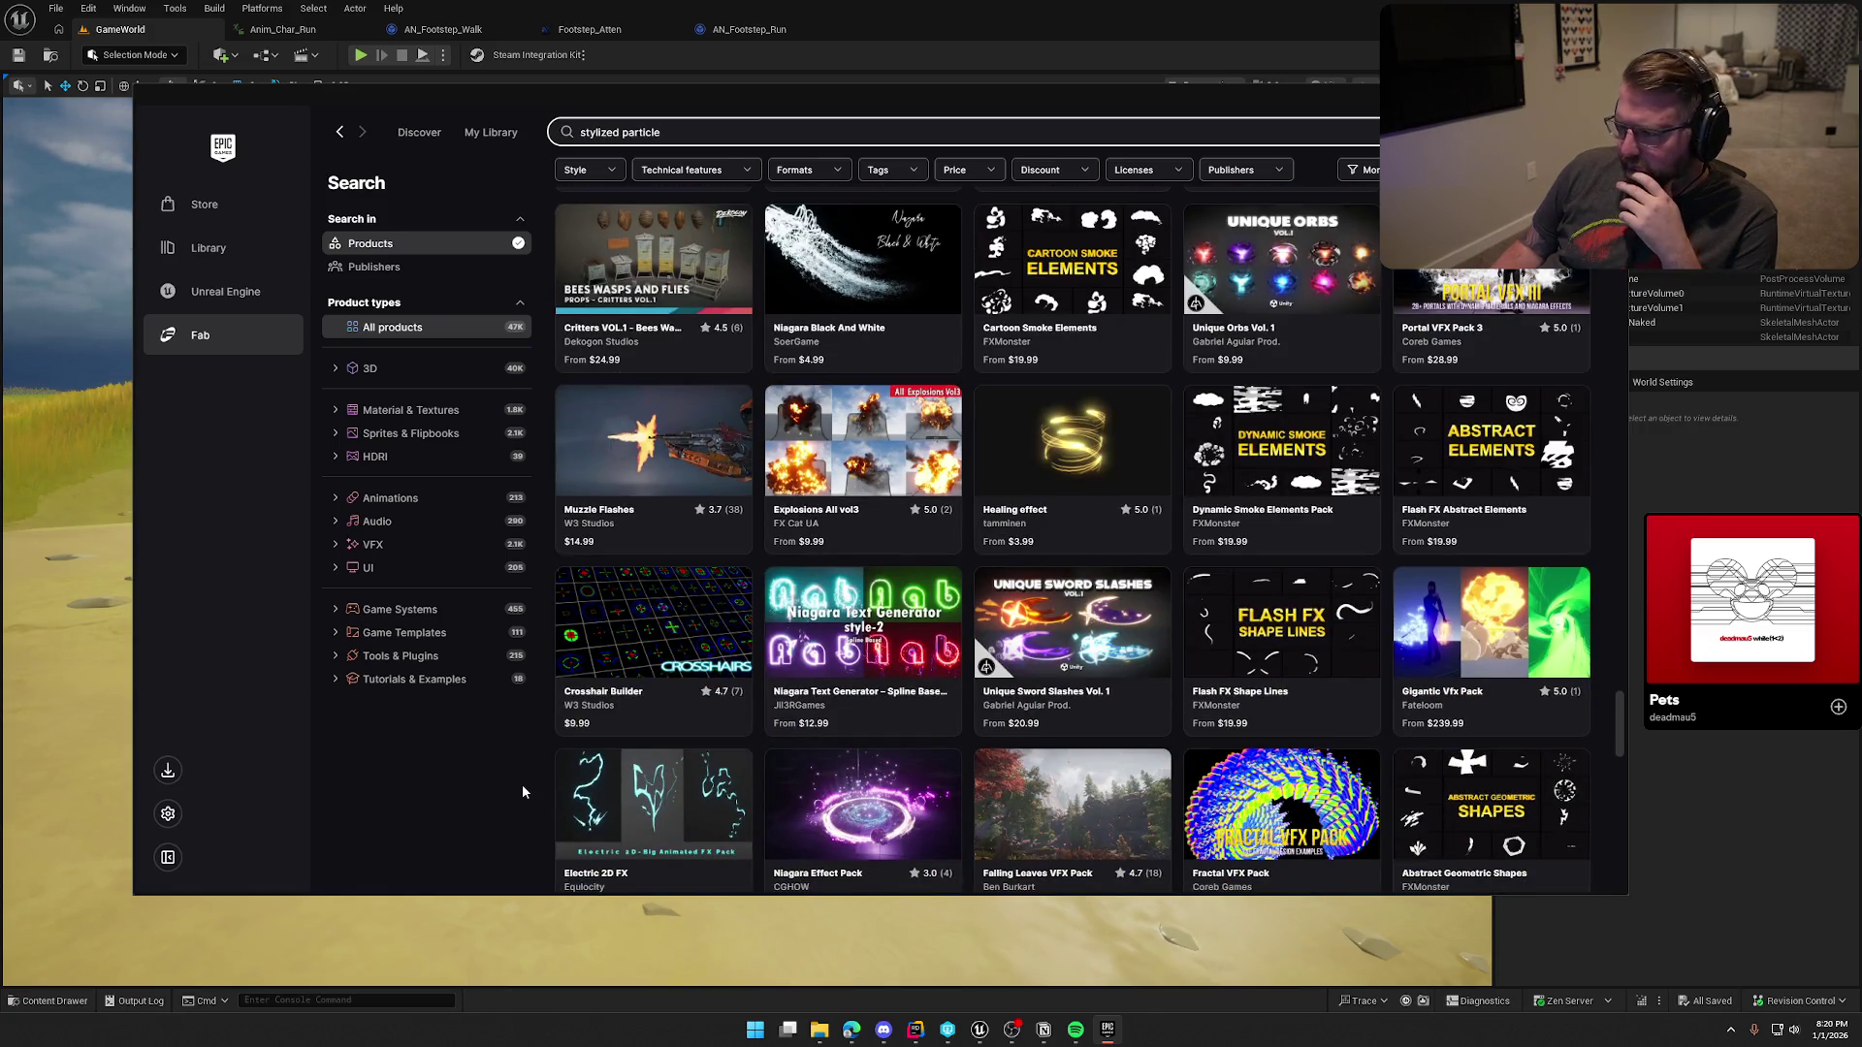
{"action": "scroll", "coordinate": [521, 791], "scroll_direction": "down", "scroll_amount": 3}
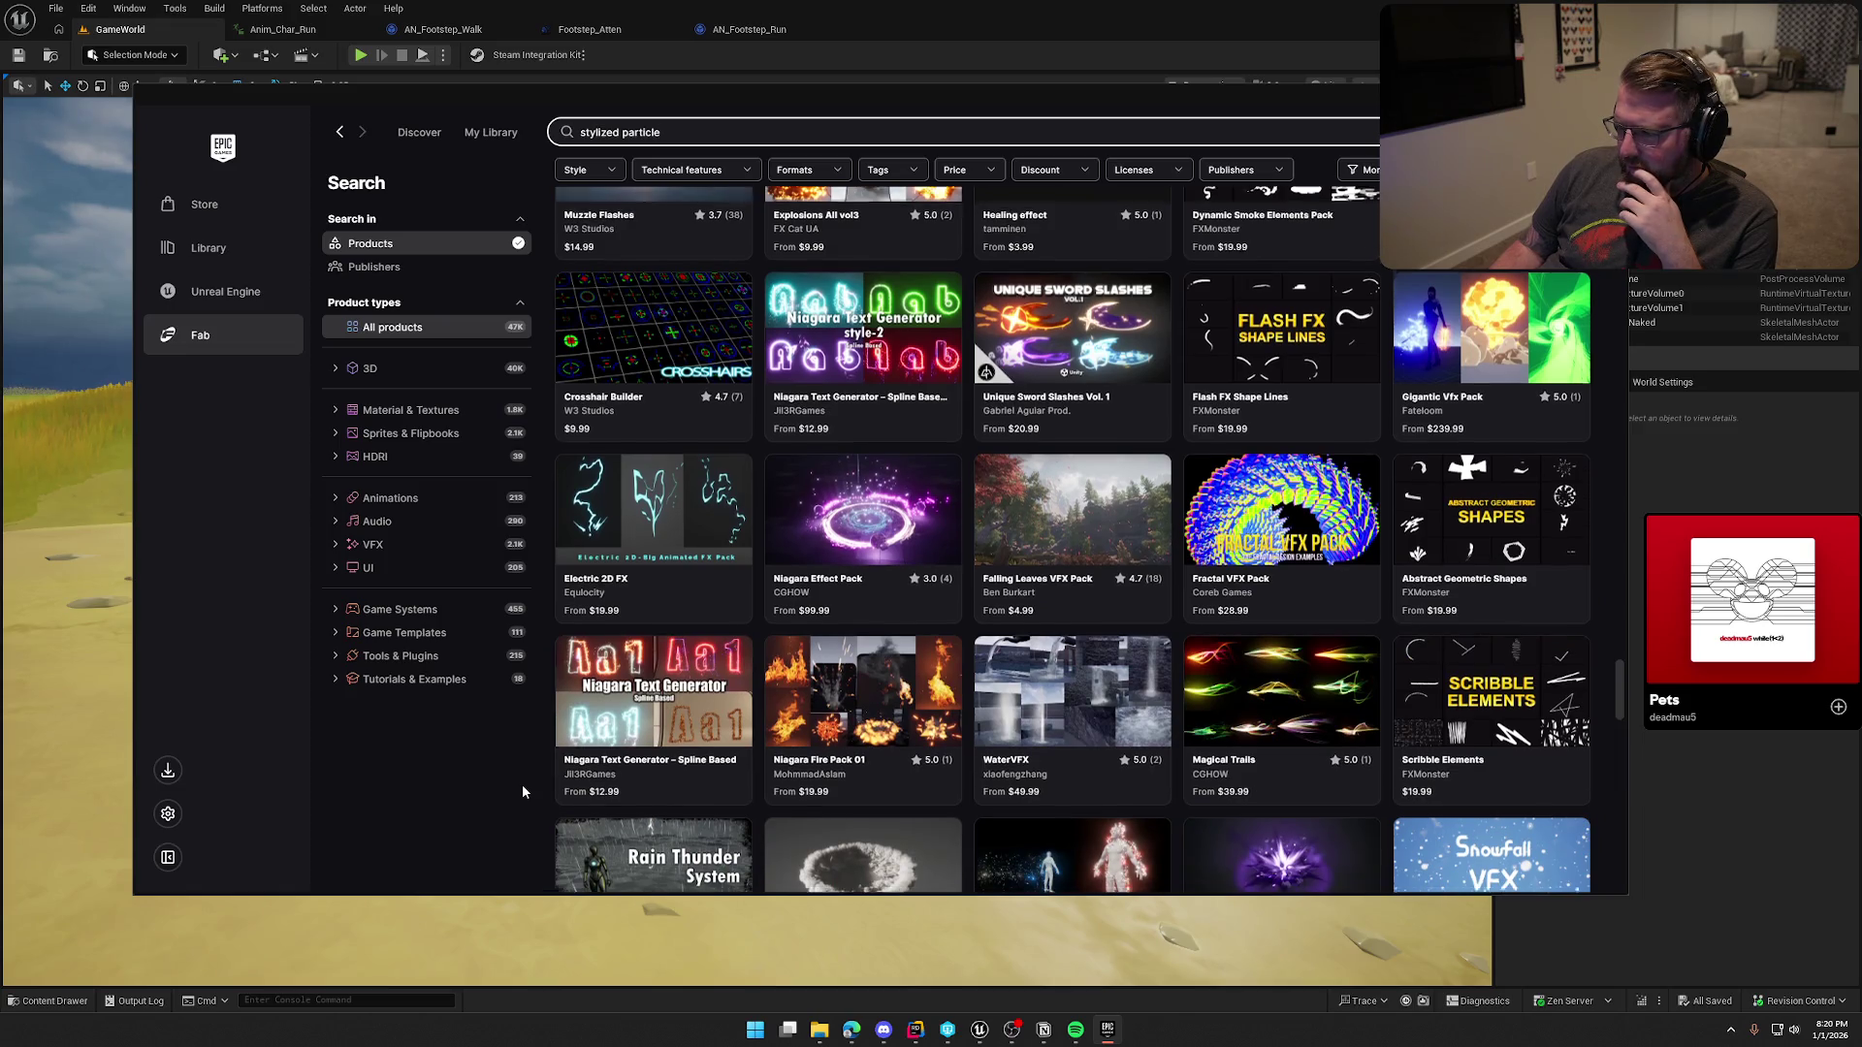
{"action": "scroll", "coordinate": [522, 792], "scroll_direction": "down", "scroll_amount": 3}
{"action": "scroll", "coordinate": [521, 791], "scroll_direction": "down", "scroll_amount": 3}
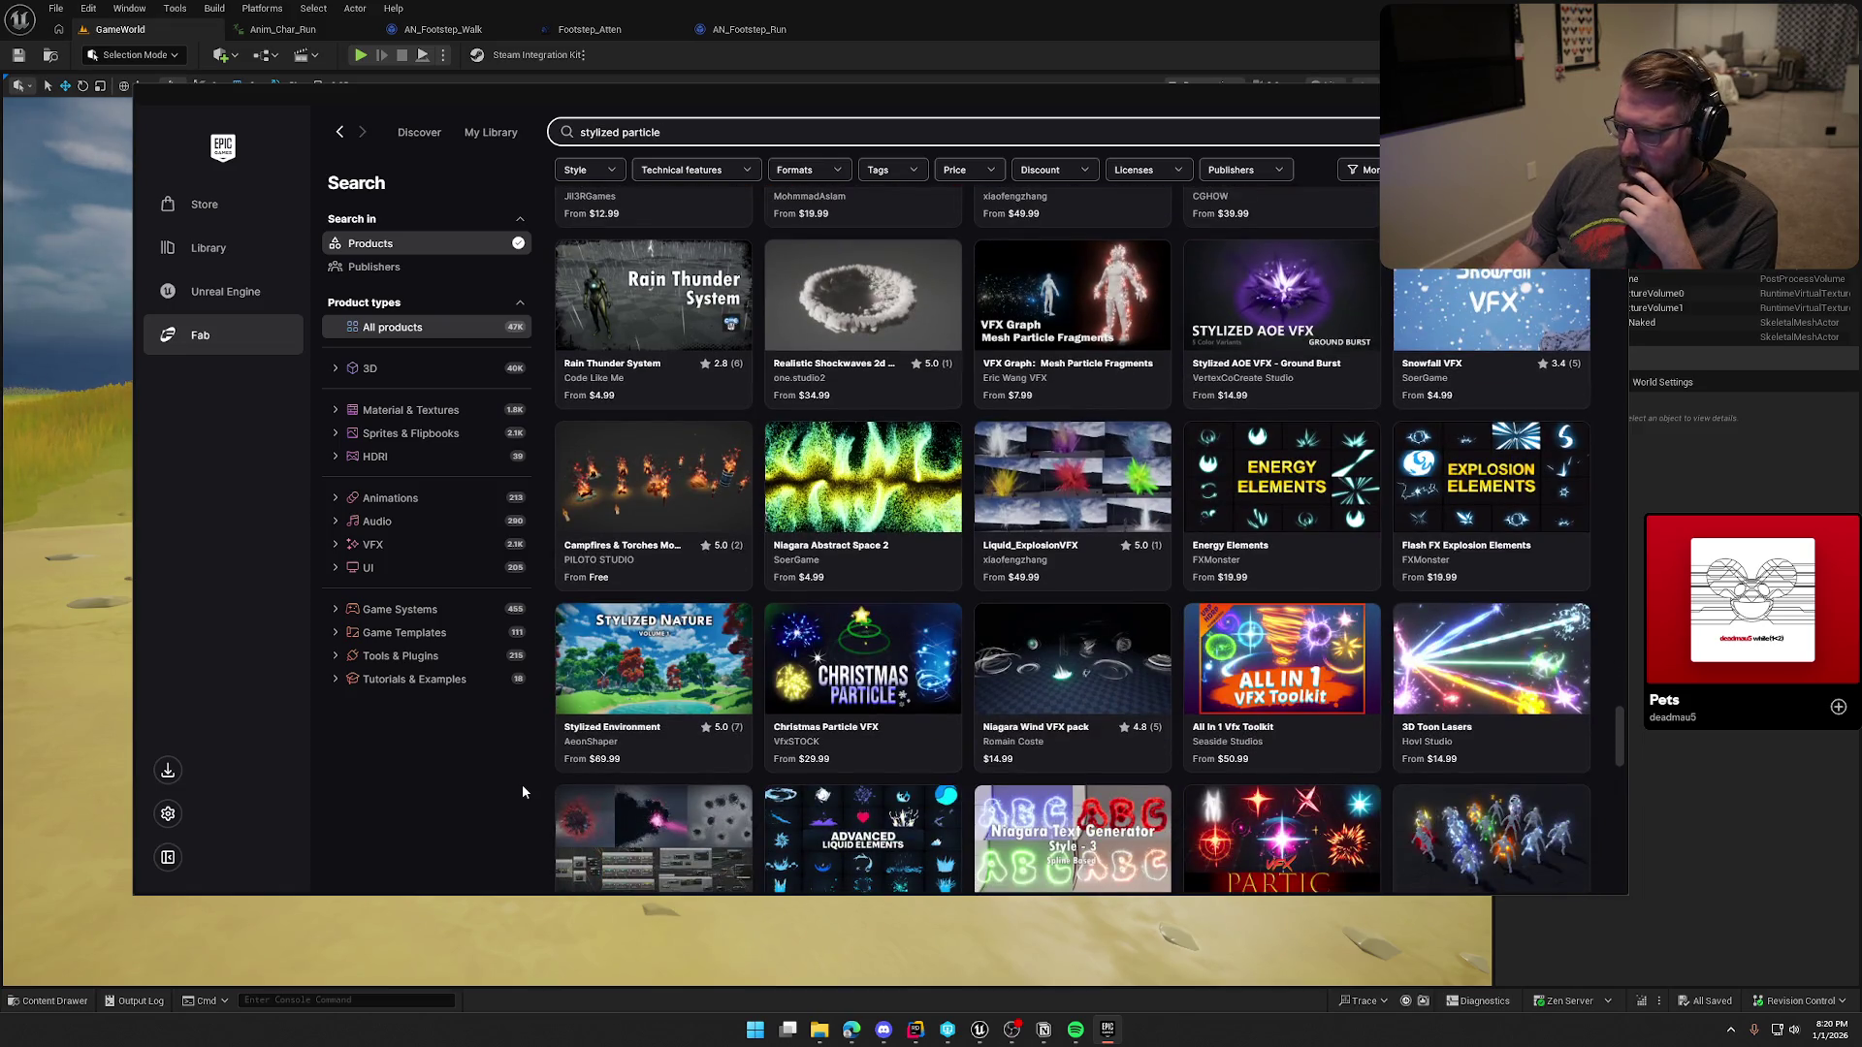
{"action": "left_click", "coordinate": [650, 489]}
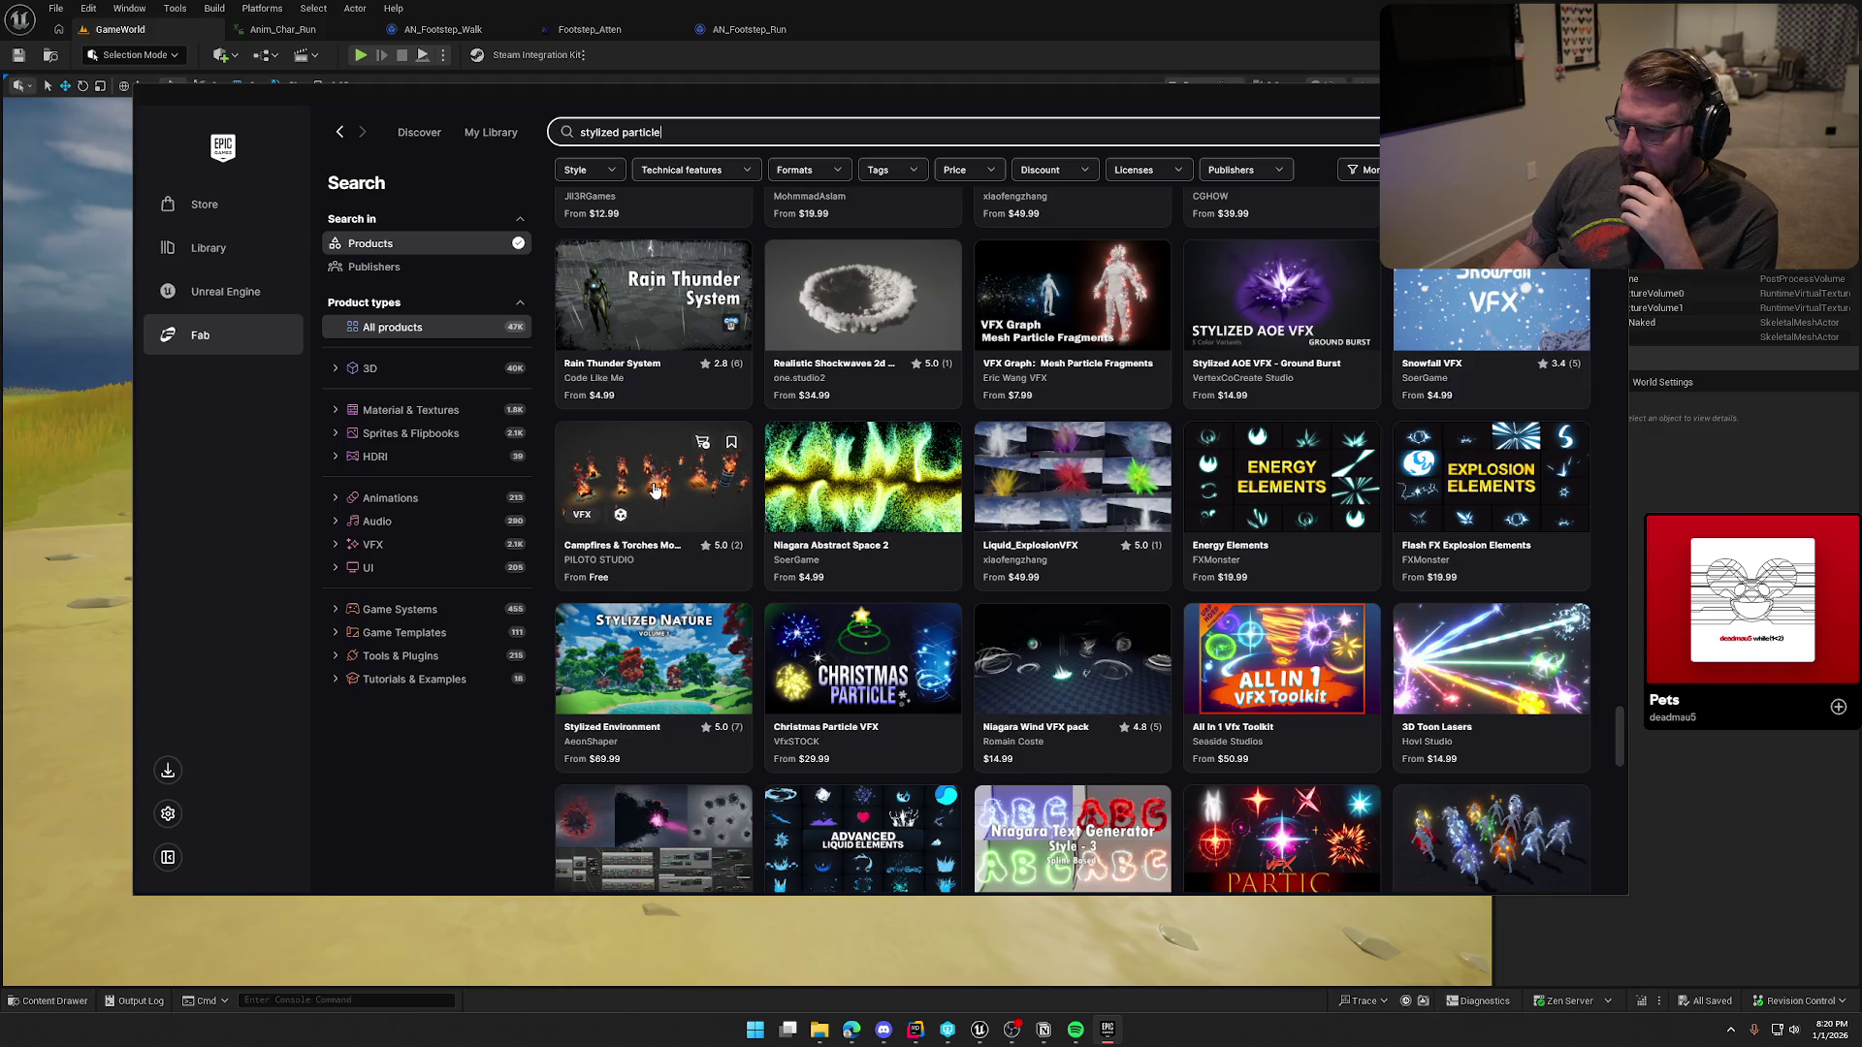
Step: Page through the Campfires & Torches preview images, then close the lightbox and pack details
{"action": "left_click", "coordinate": [1572, 272]}
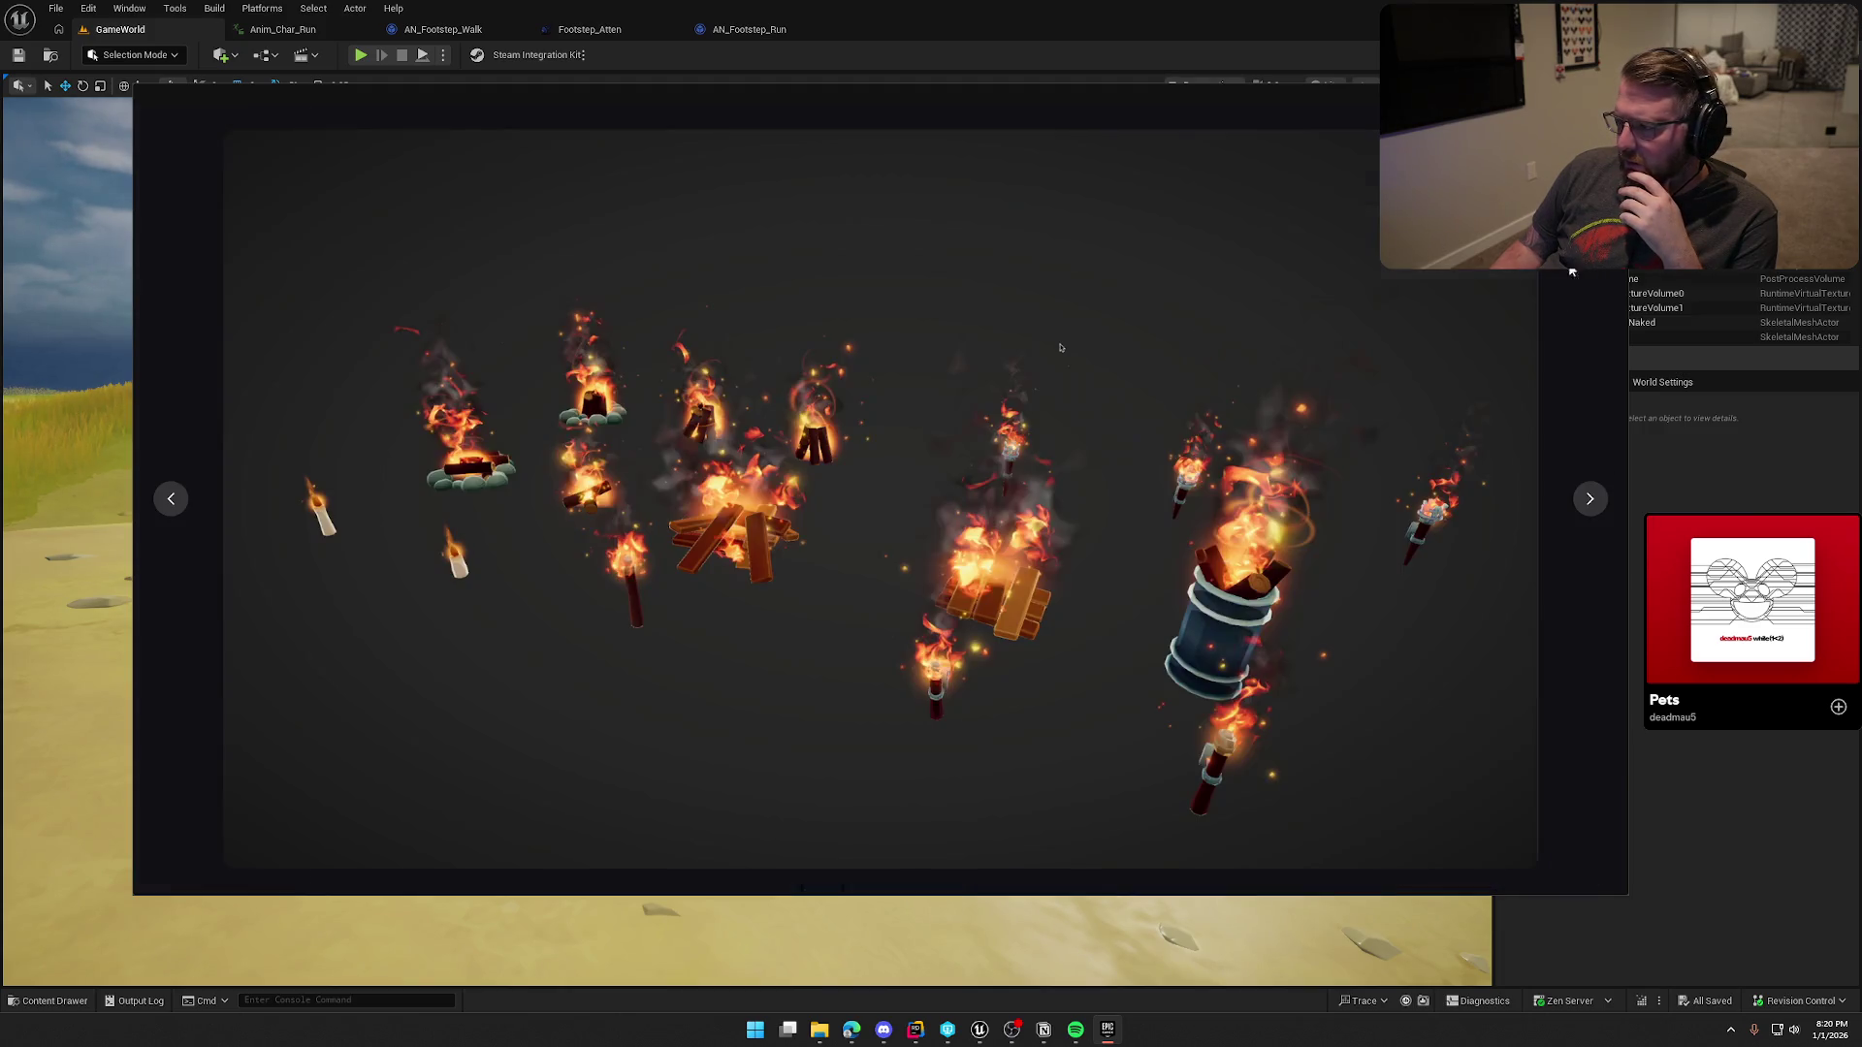
{"action": "left_click", "coordinate": [1598, 504]}
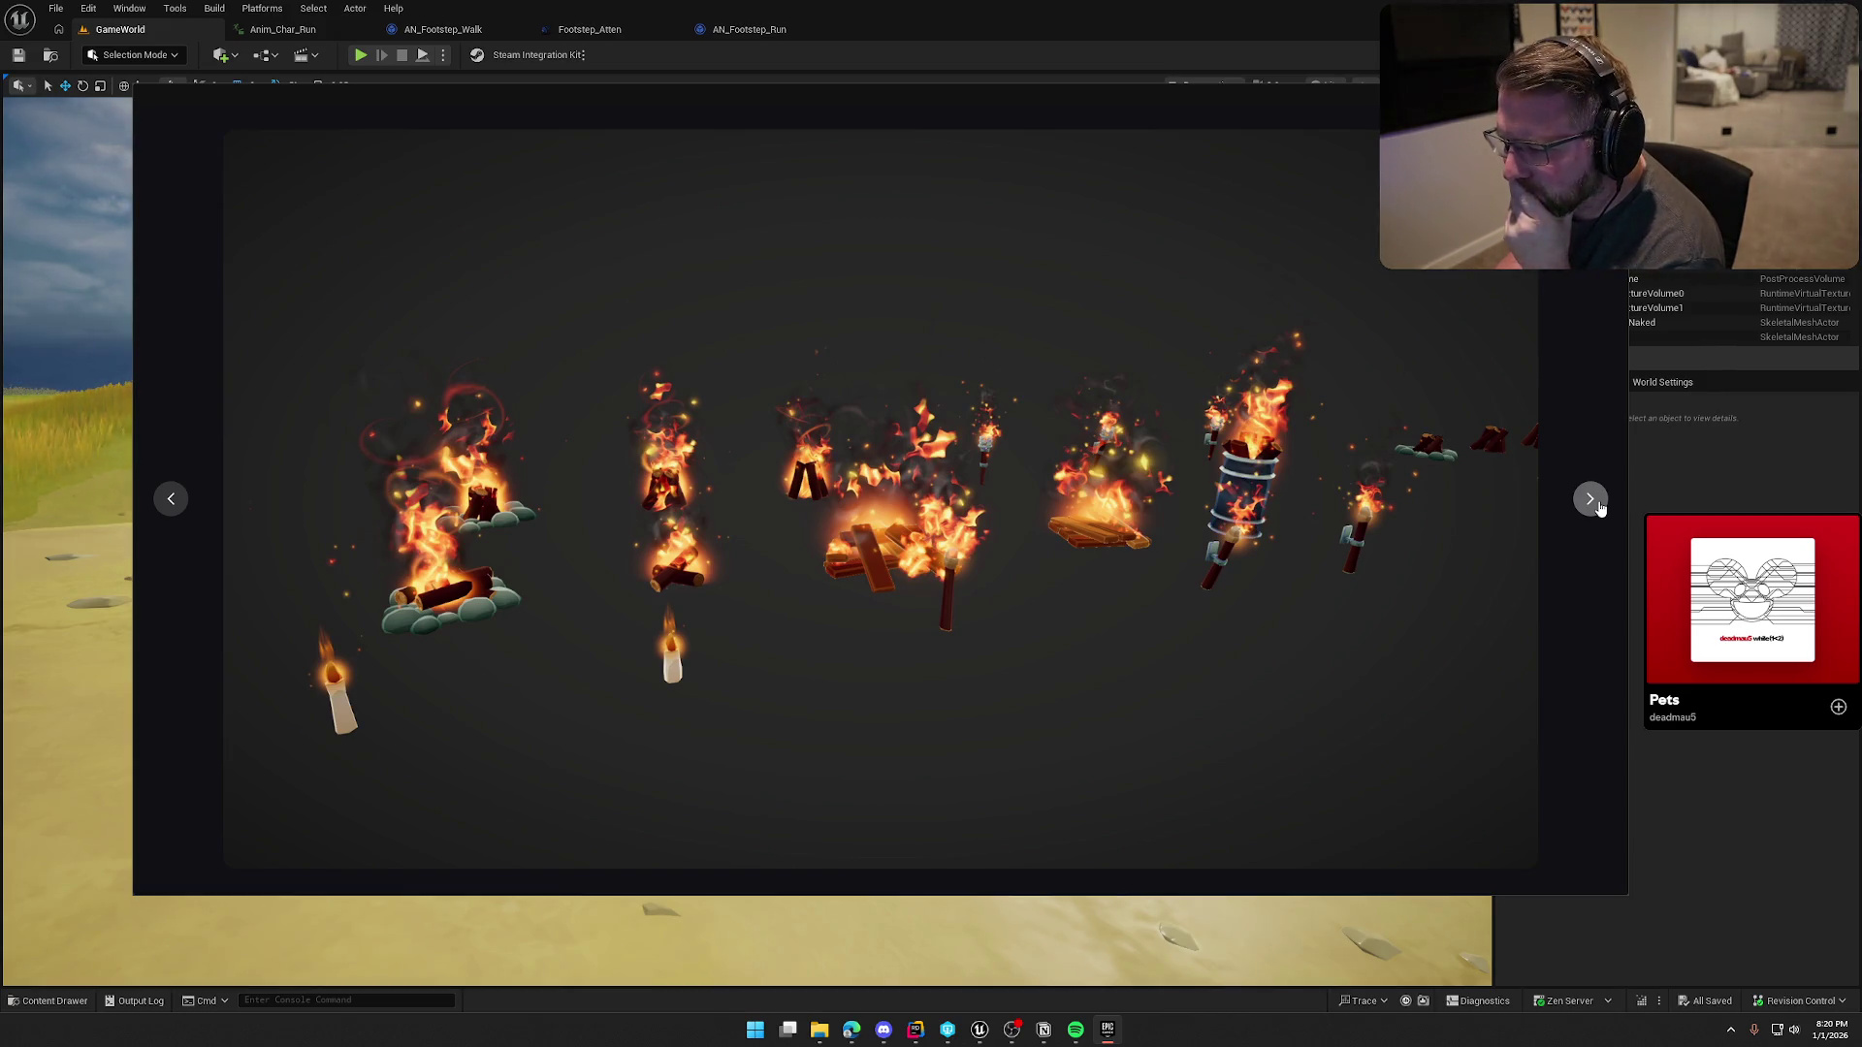
{"action": "left_click", "coordinate": [1598, 506]}
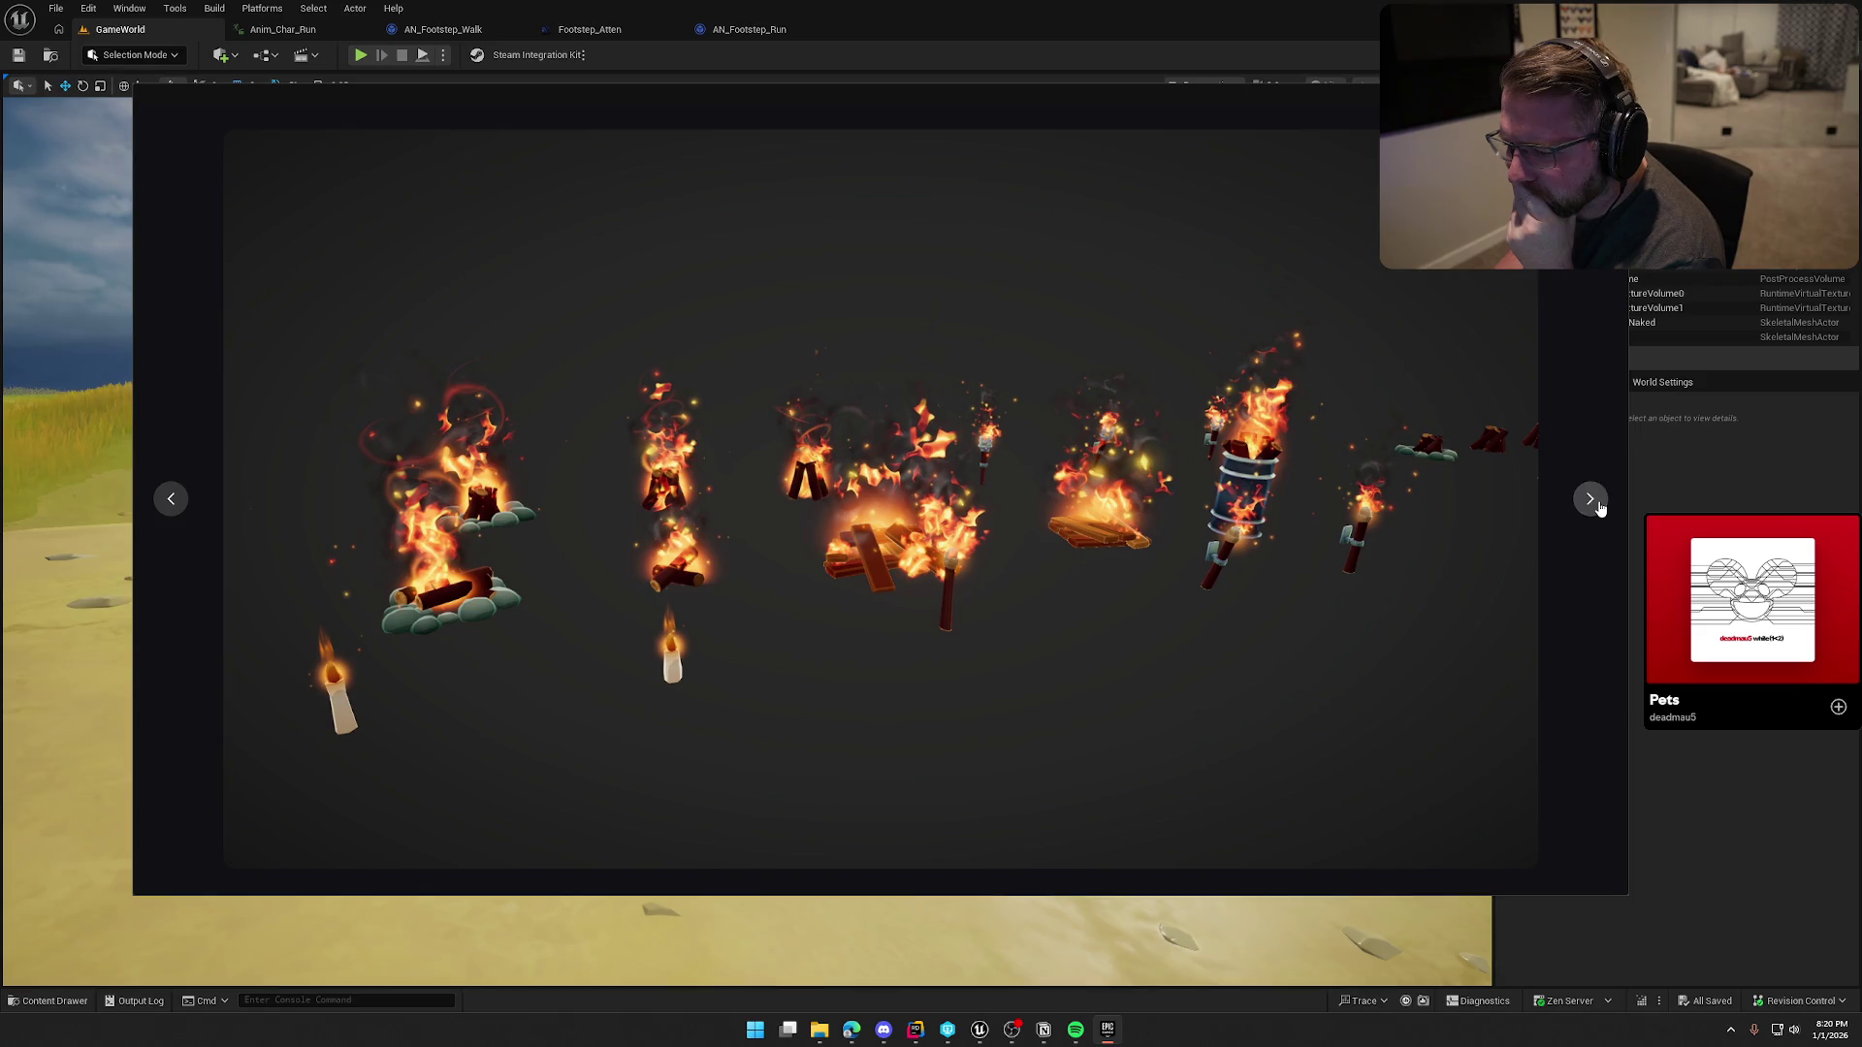
{"action": "left_click", "coordinate": [1598, 506]}
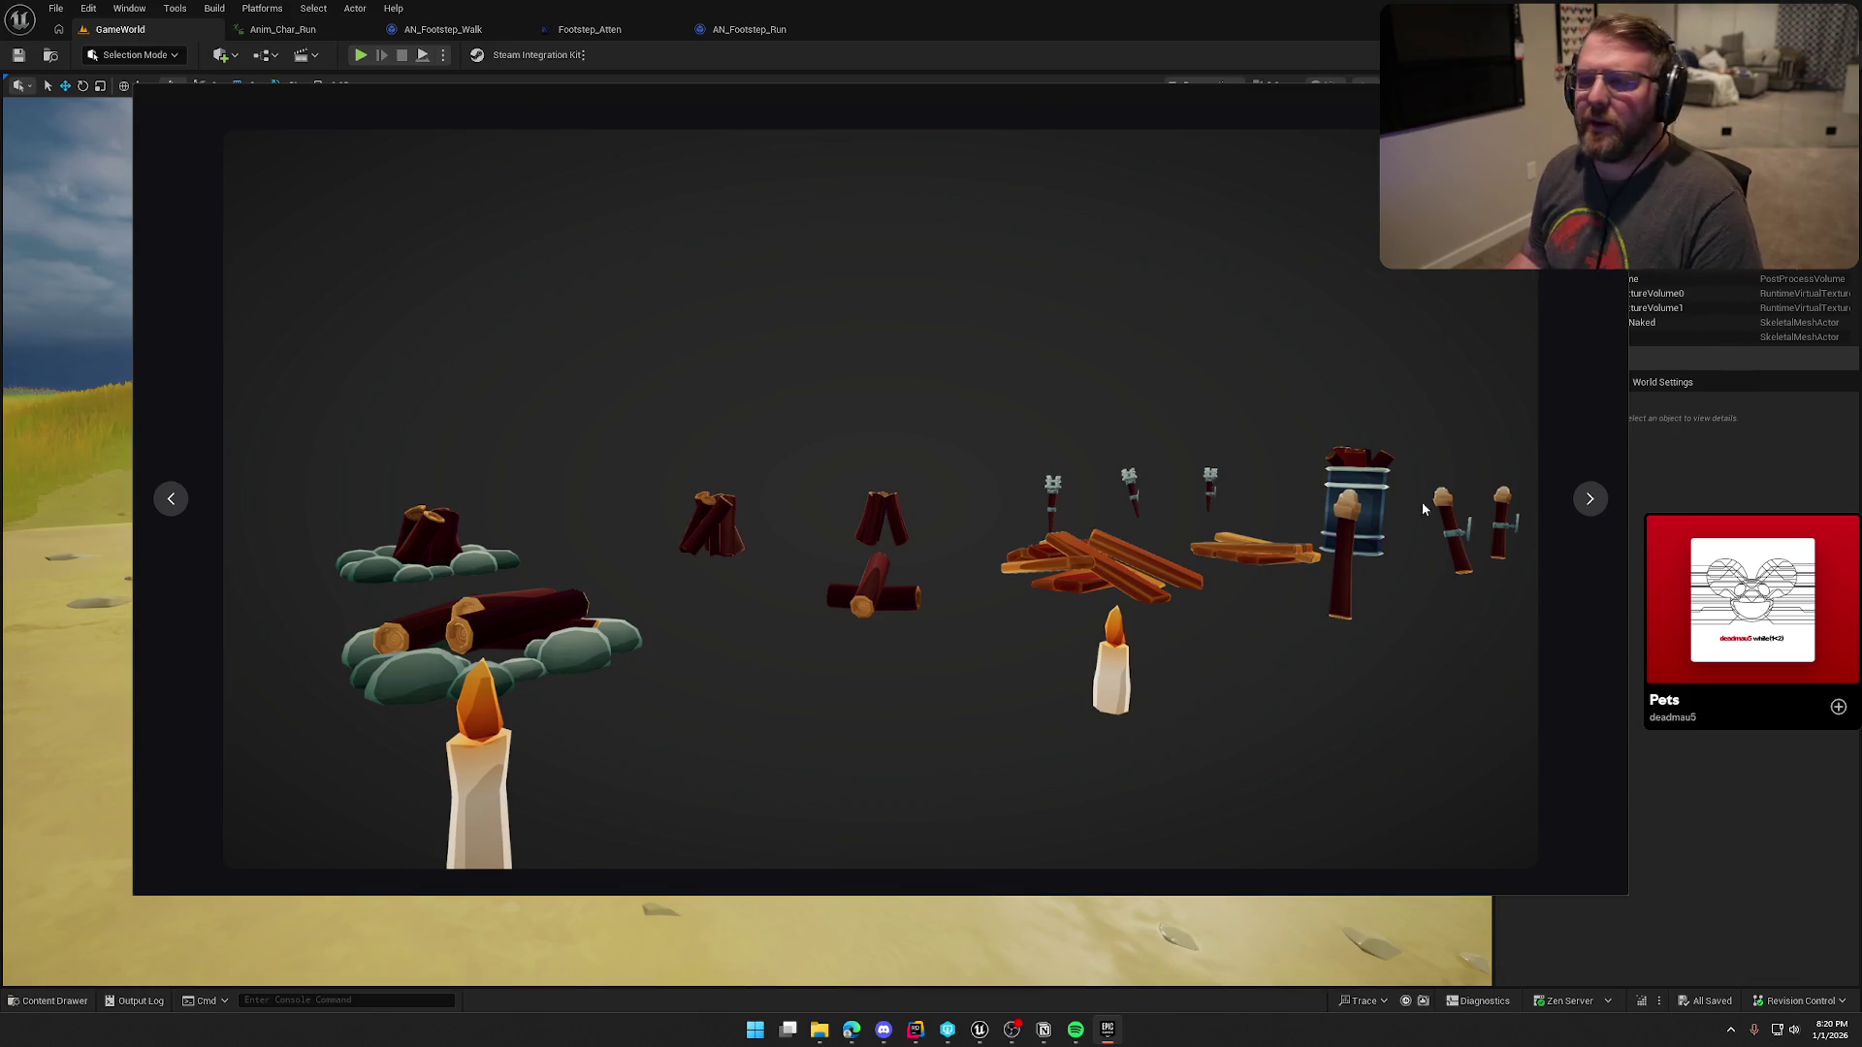
{"action": "left_click", "coordinate": [1594, 497]}
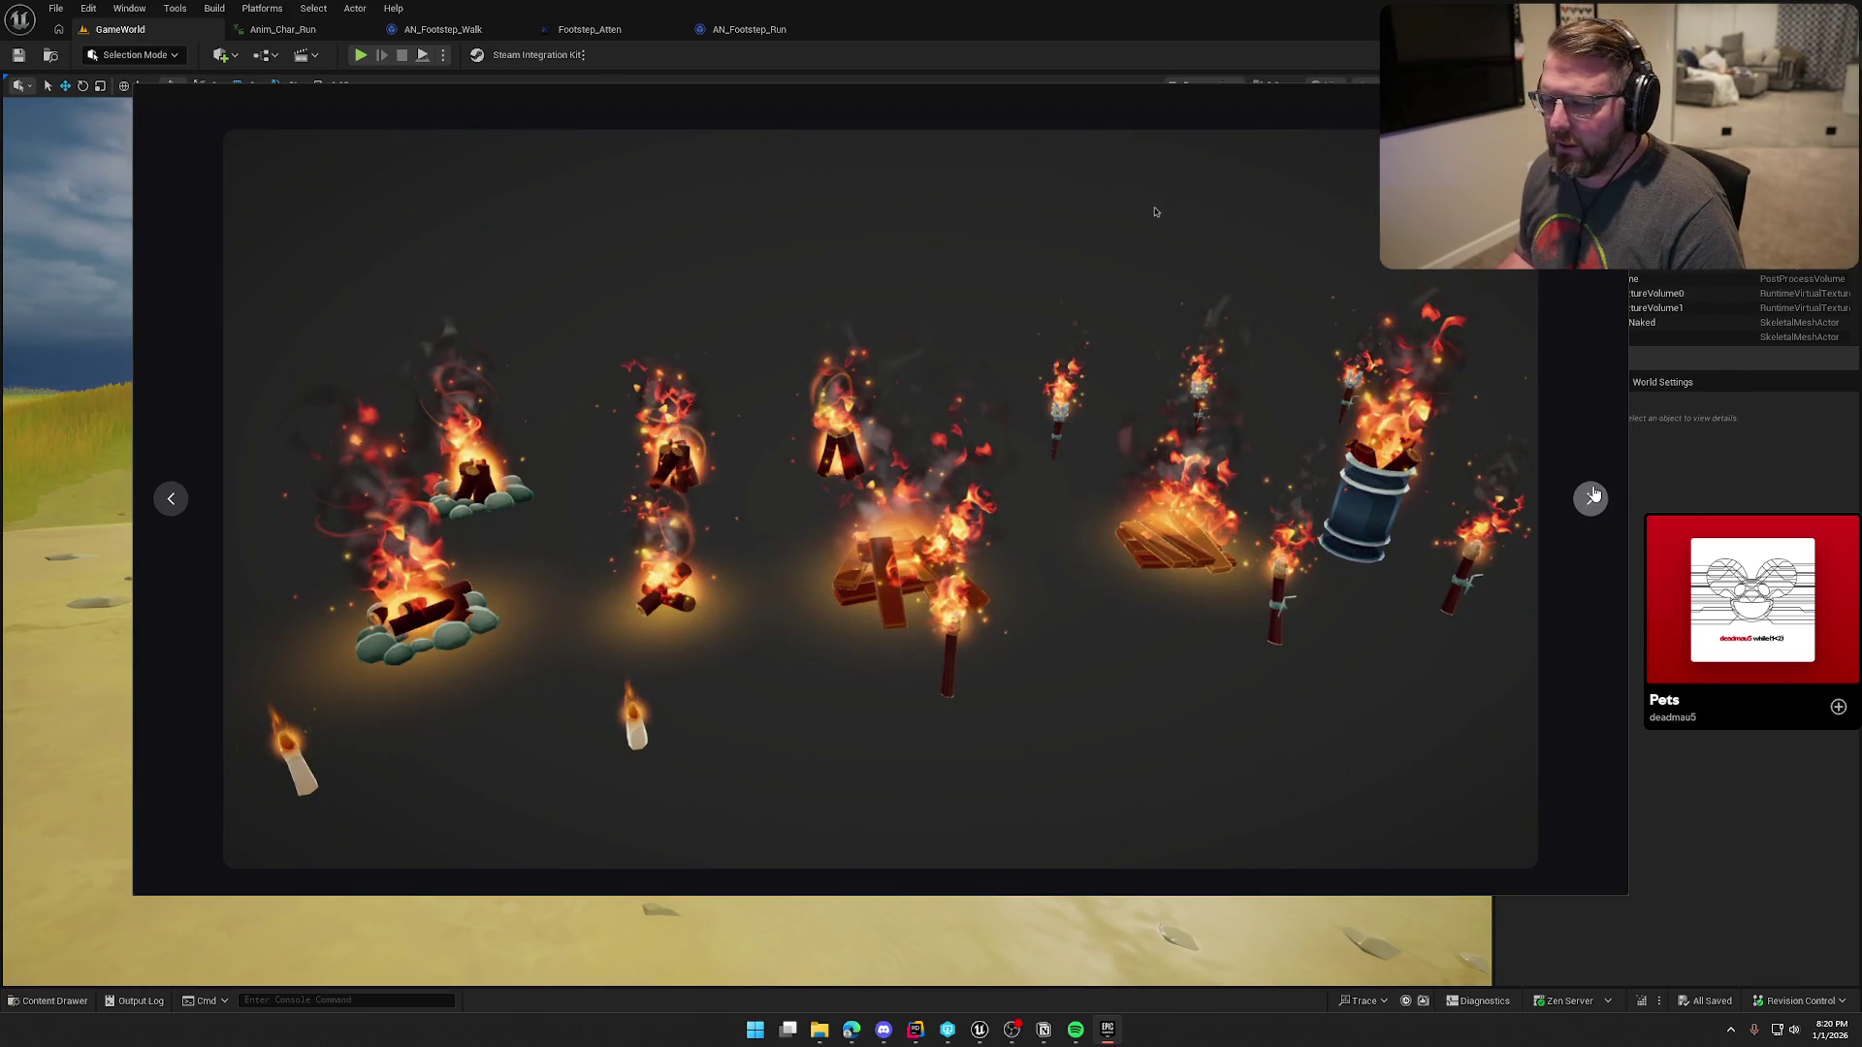
{"action": "key", "text": "Escape"}
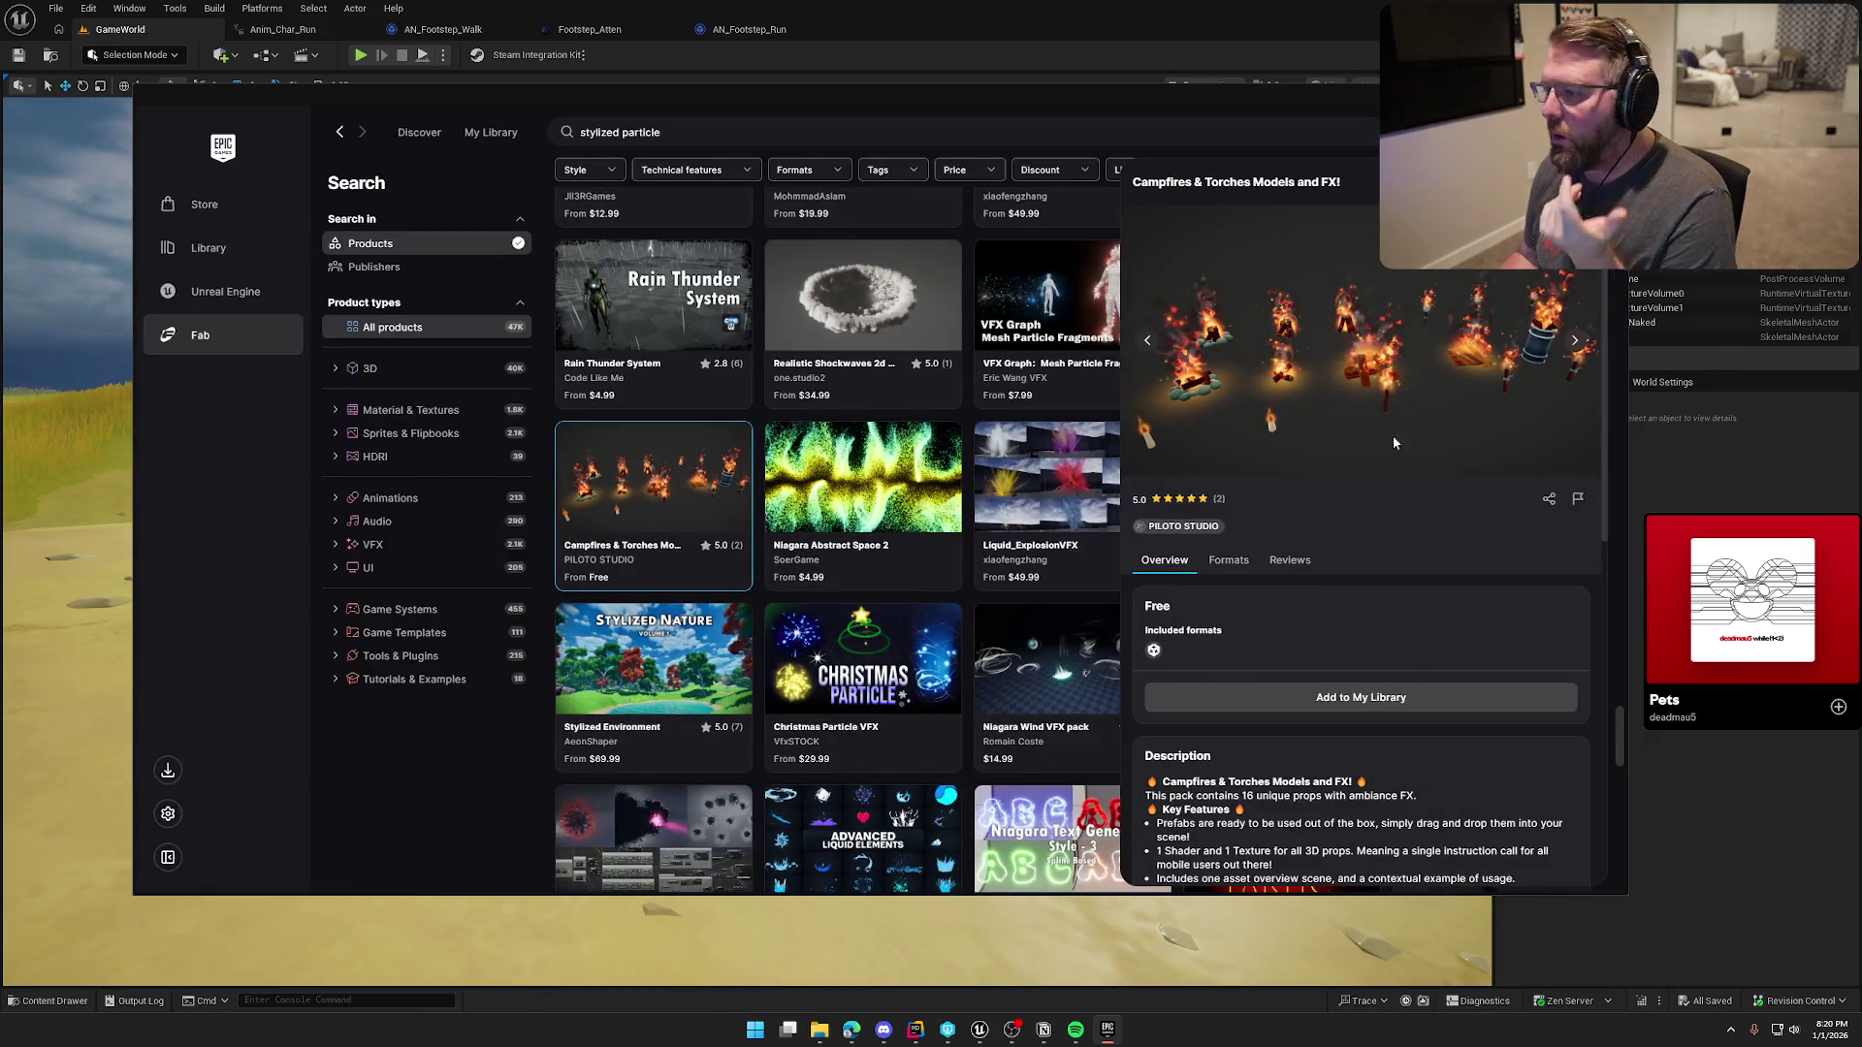
{"action": "key", "text": "Escape"}
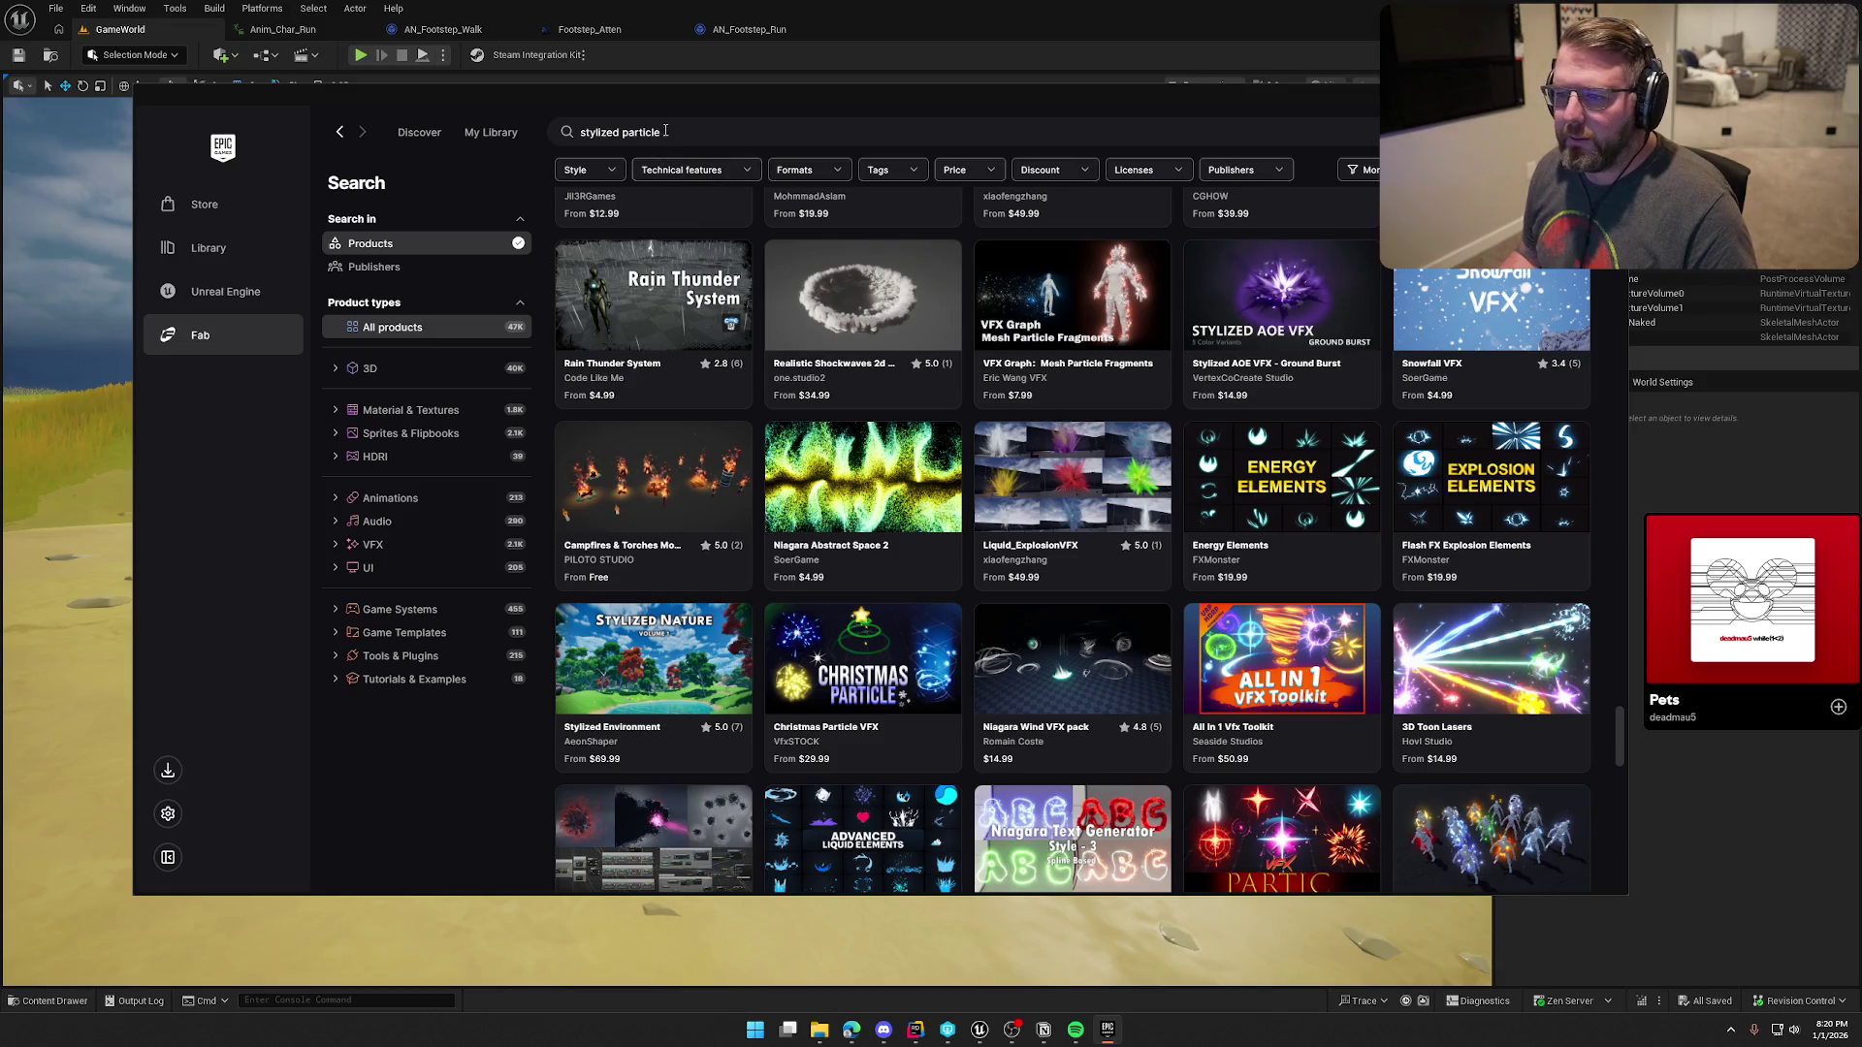
Step: Replace the Fab search with 'cartoon particle' and scroll the results
{"action": "left_click", "coordinate": [670, 132]}
{"action": "key", "text": "BackSpace"}
{"action": "type", "text": "car"}
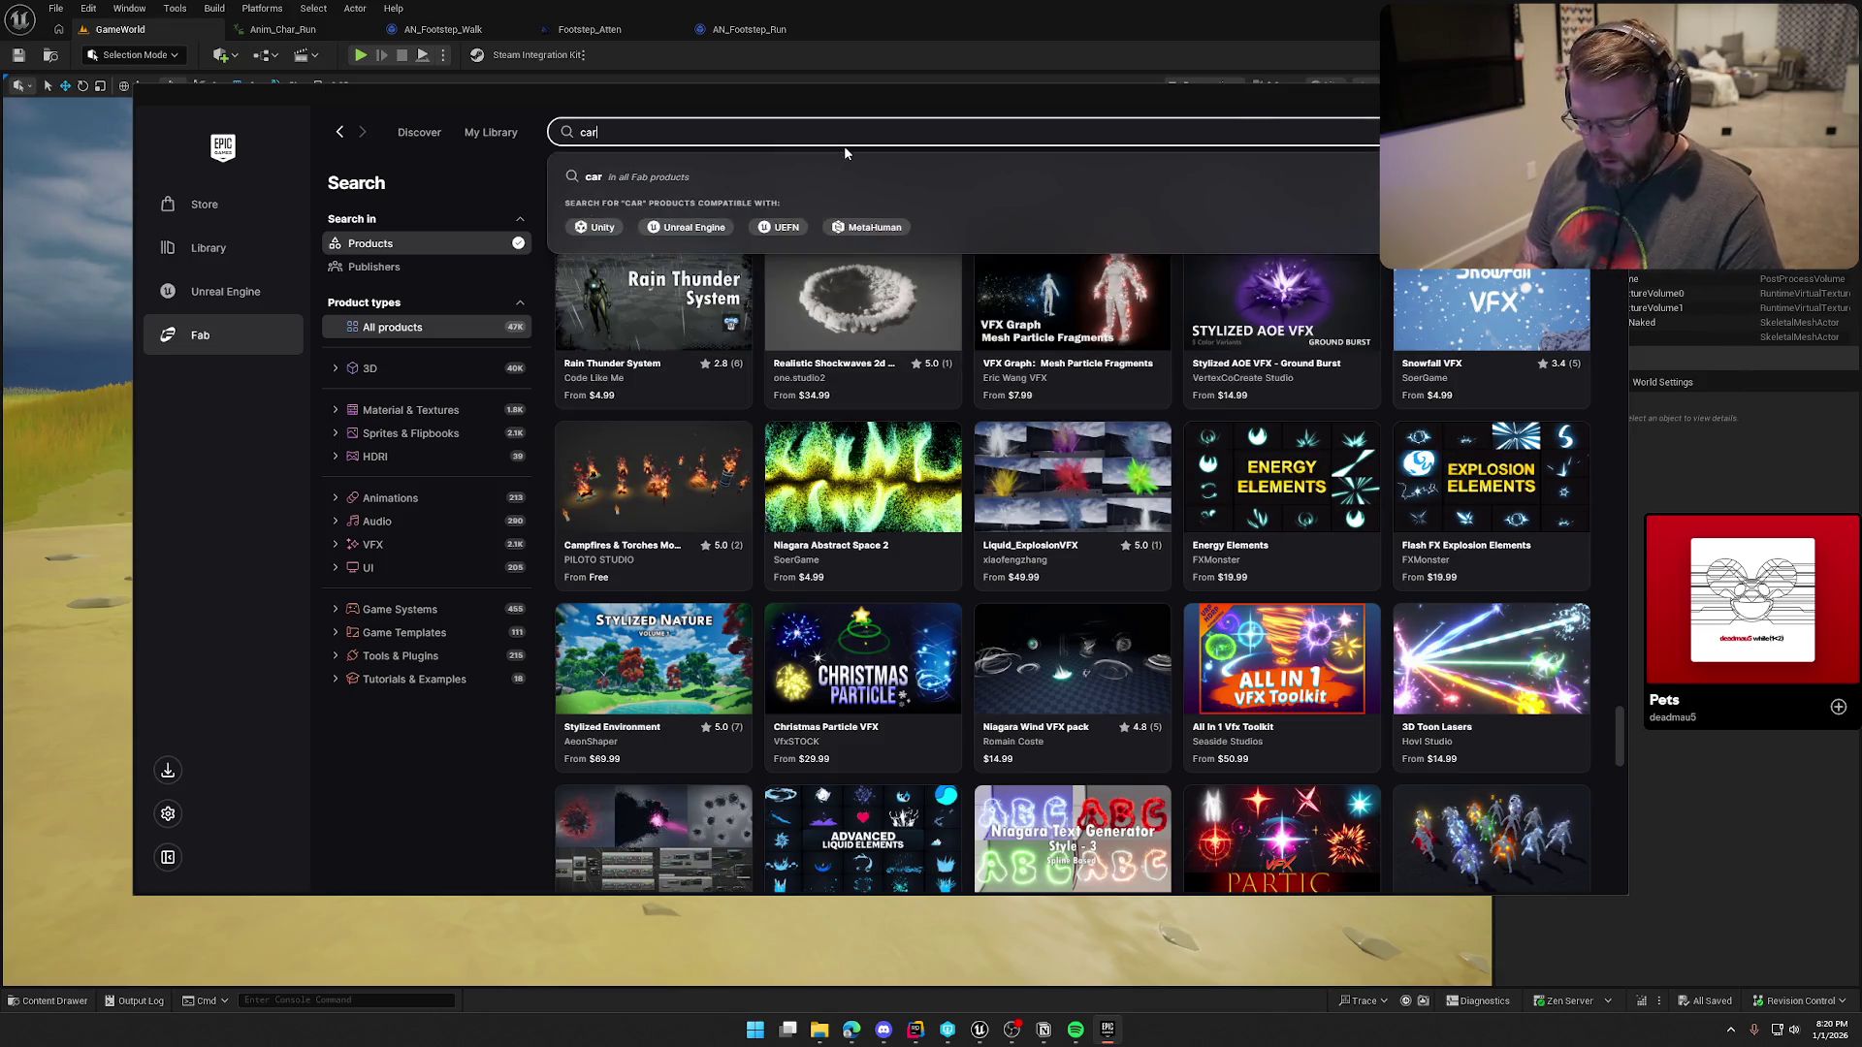
{"action": "type", "text": "toon particle"}
{"action": "key", "text": "Return"}
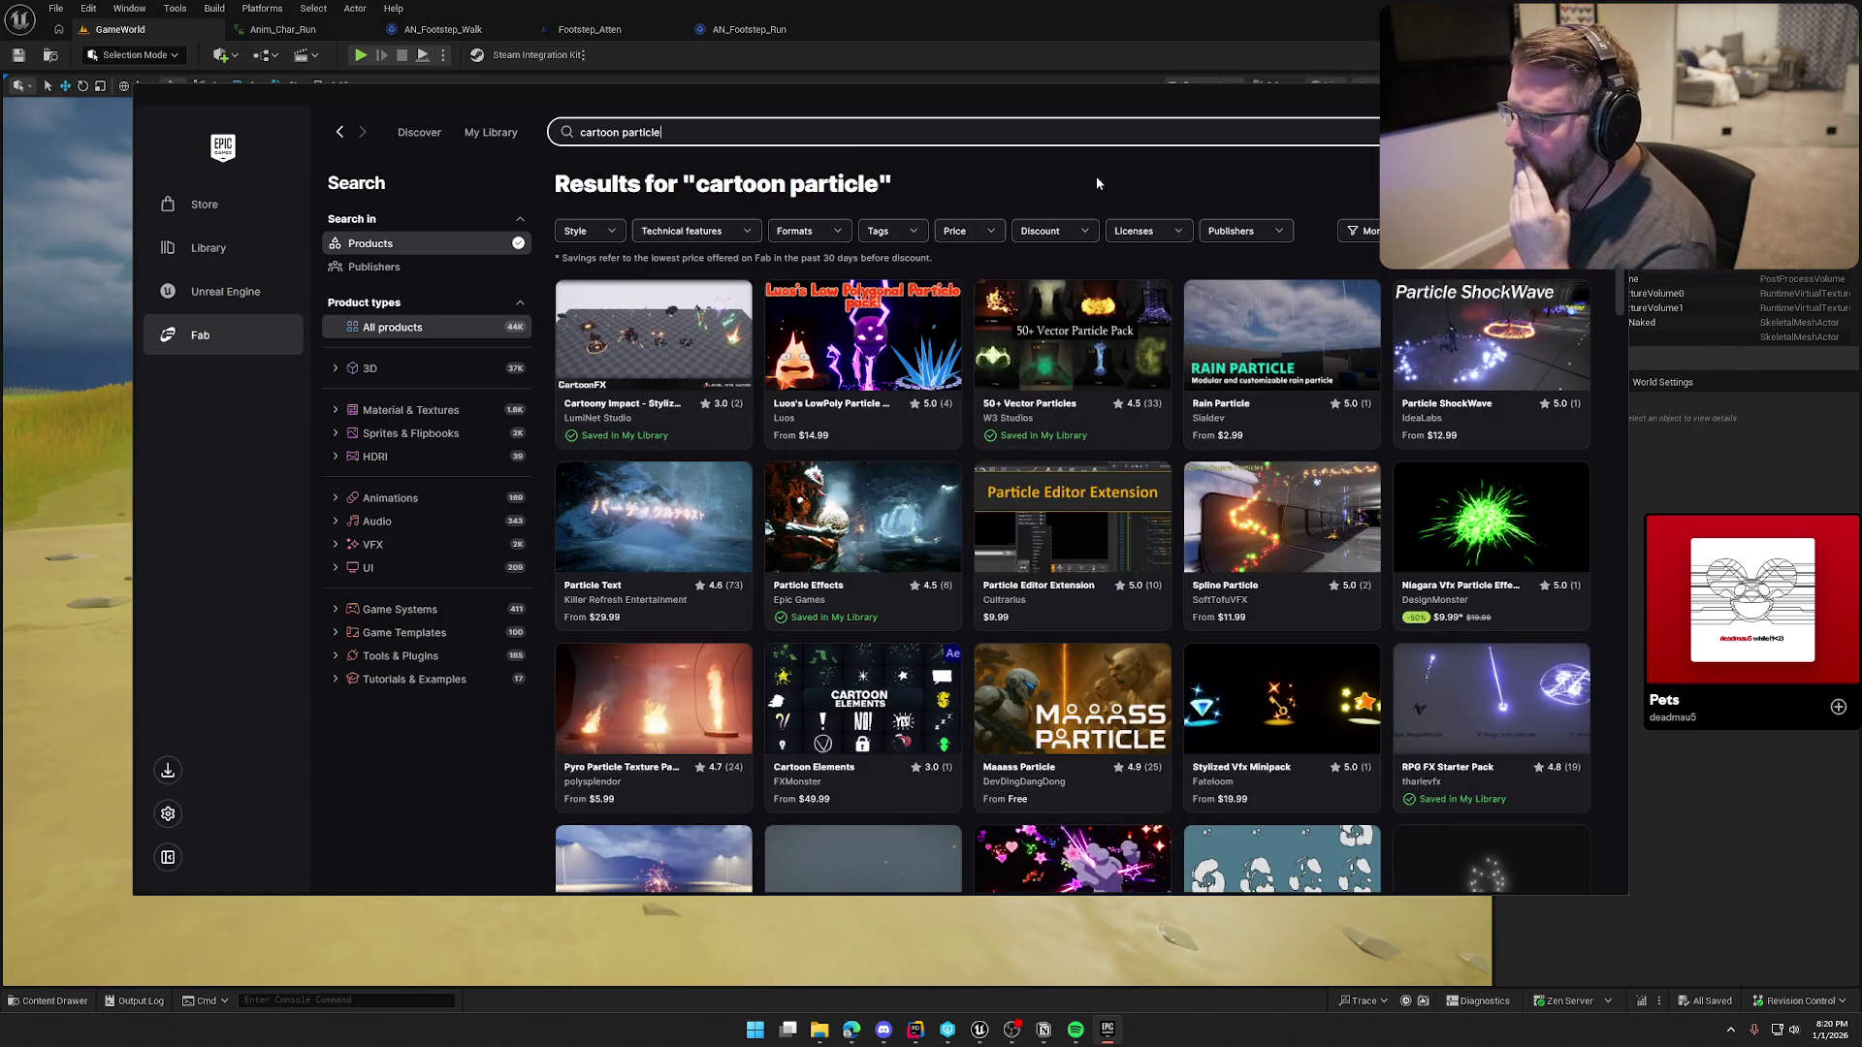
{"action": "scroll", "coordinate": [1102, 179], "scroll_direction": "down", "scroll_amount": 1}
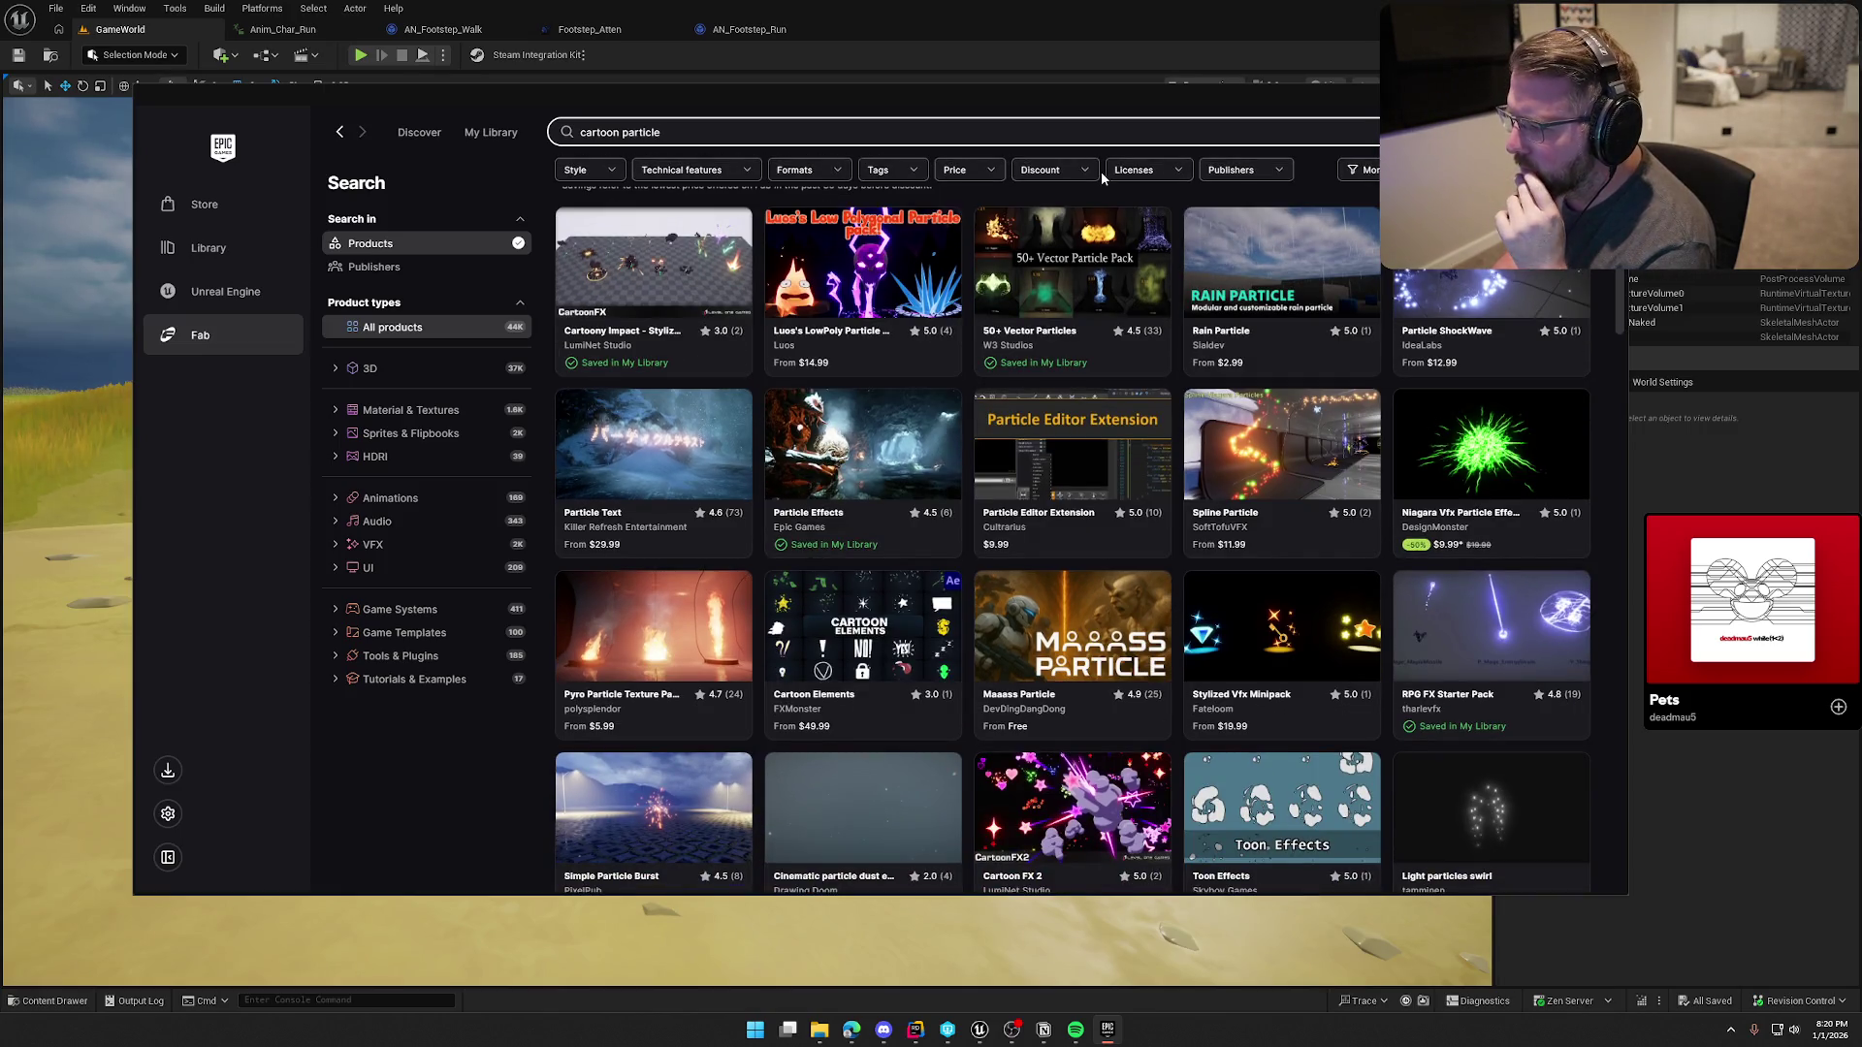
{"action": "scroll", "coordinate": [1101, 171], "scroll_direction": "down", "scroll_amount": 2}
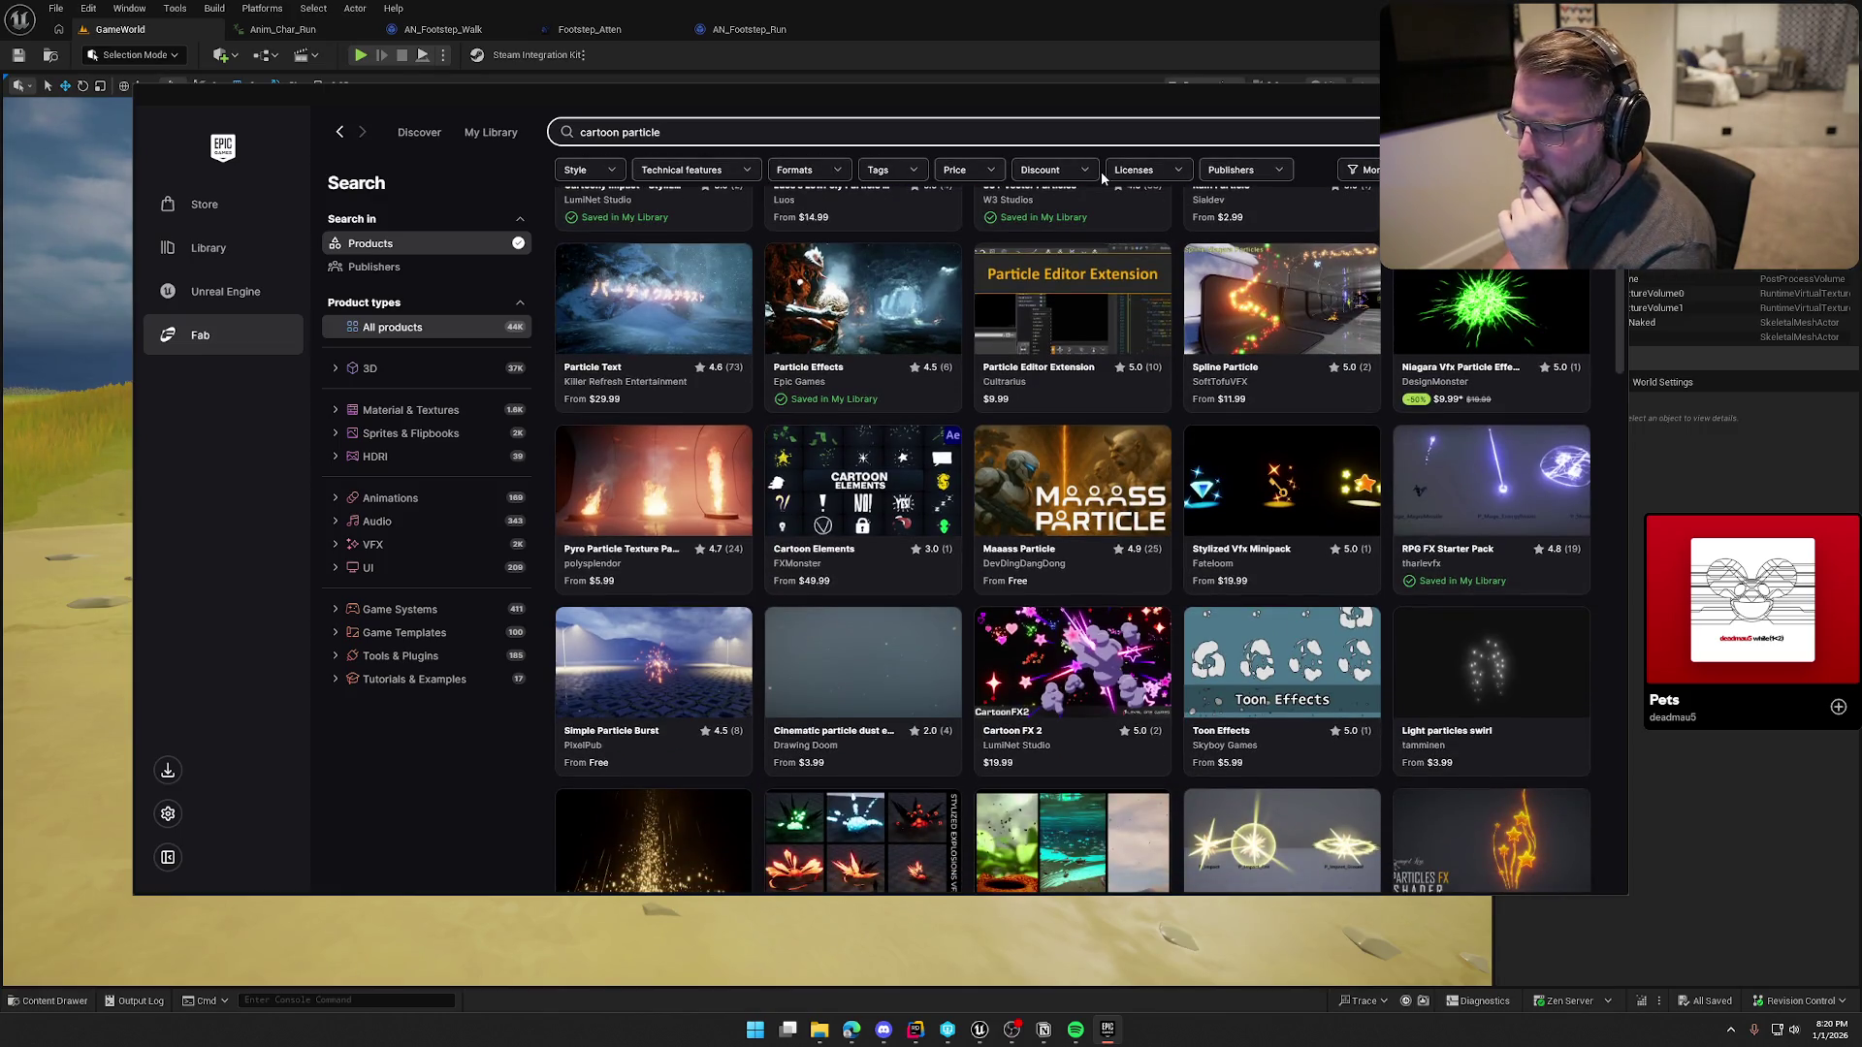
Step: Preview the Cartoon Elements pack's image, then open the $5.99 Toon Effects pack's details
{"action": "left_click", "coordinate": [873, 493]}
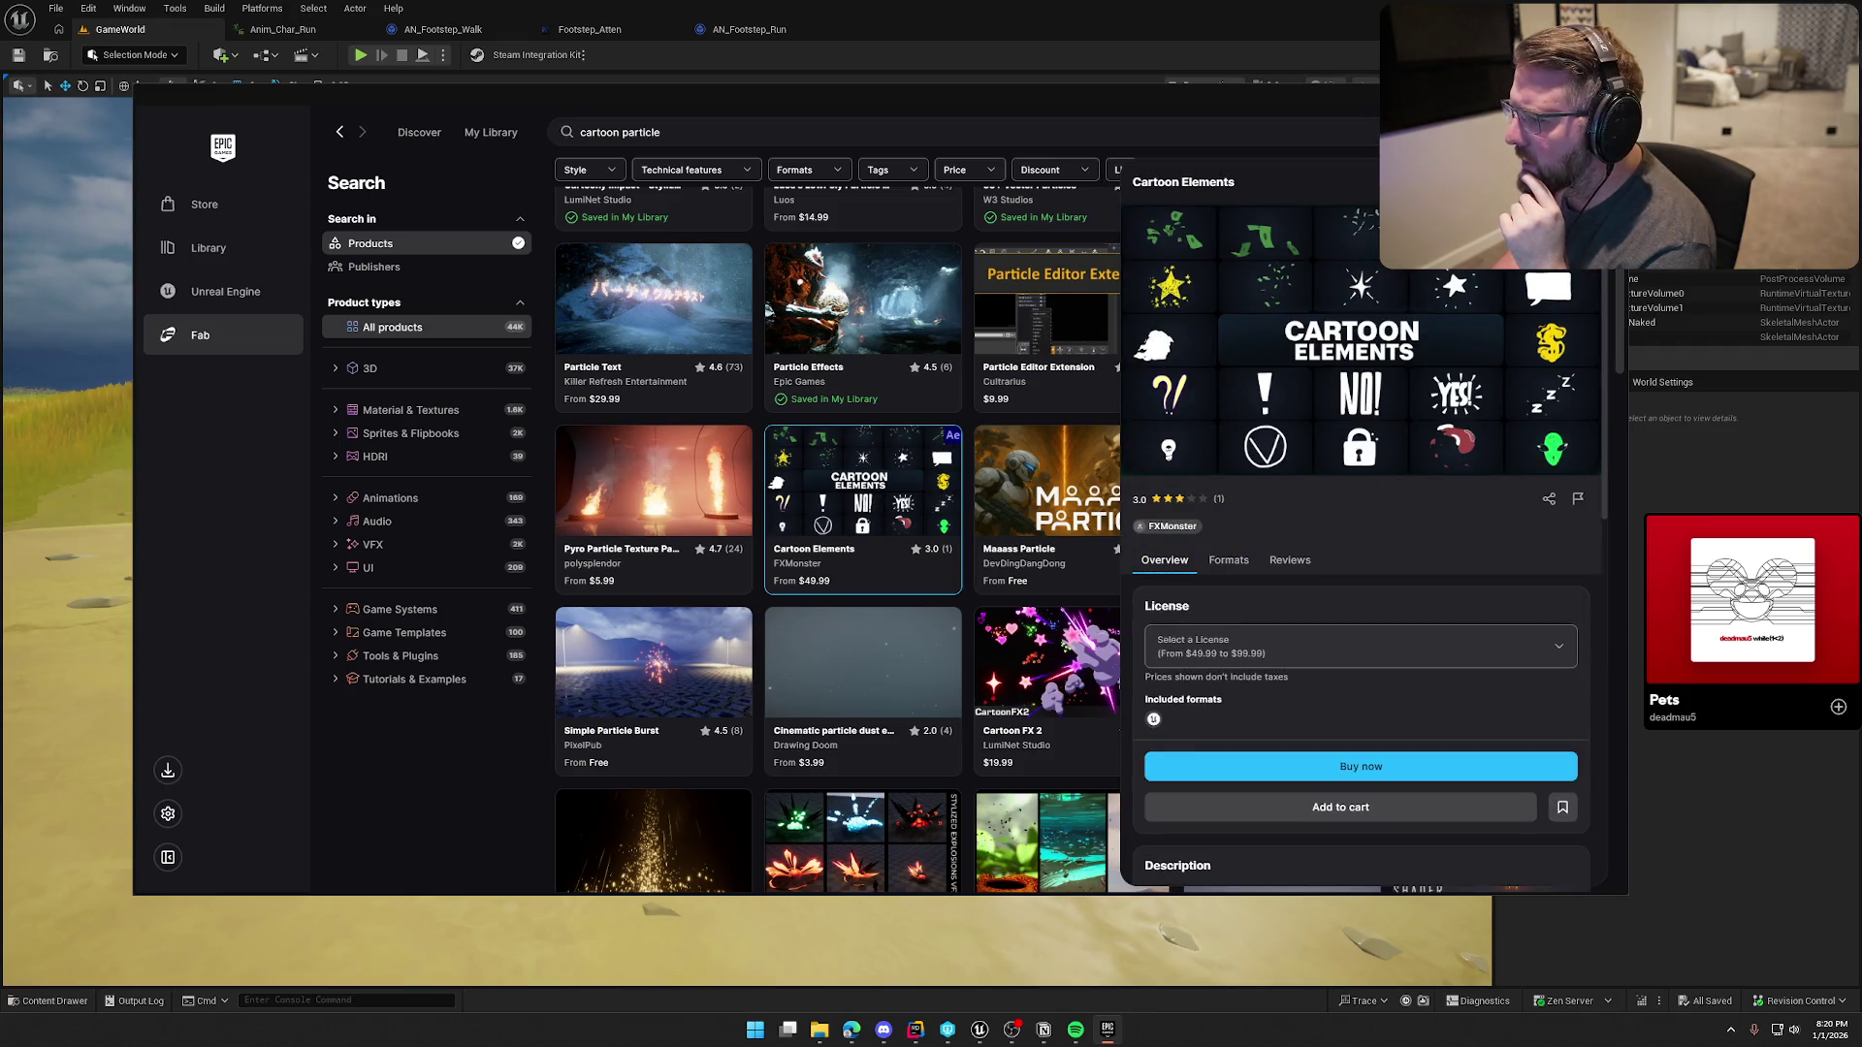
{"action": "left_click", "coordinate": [1358, 339]}
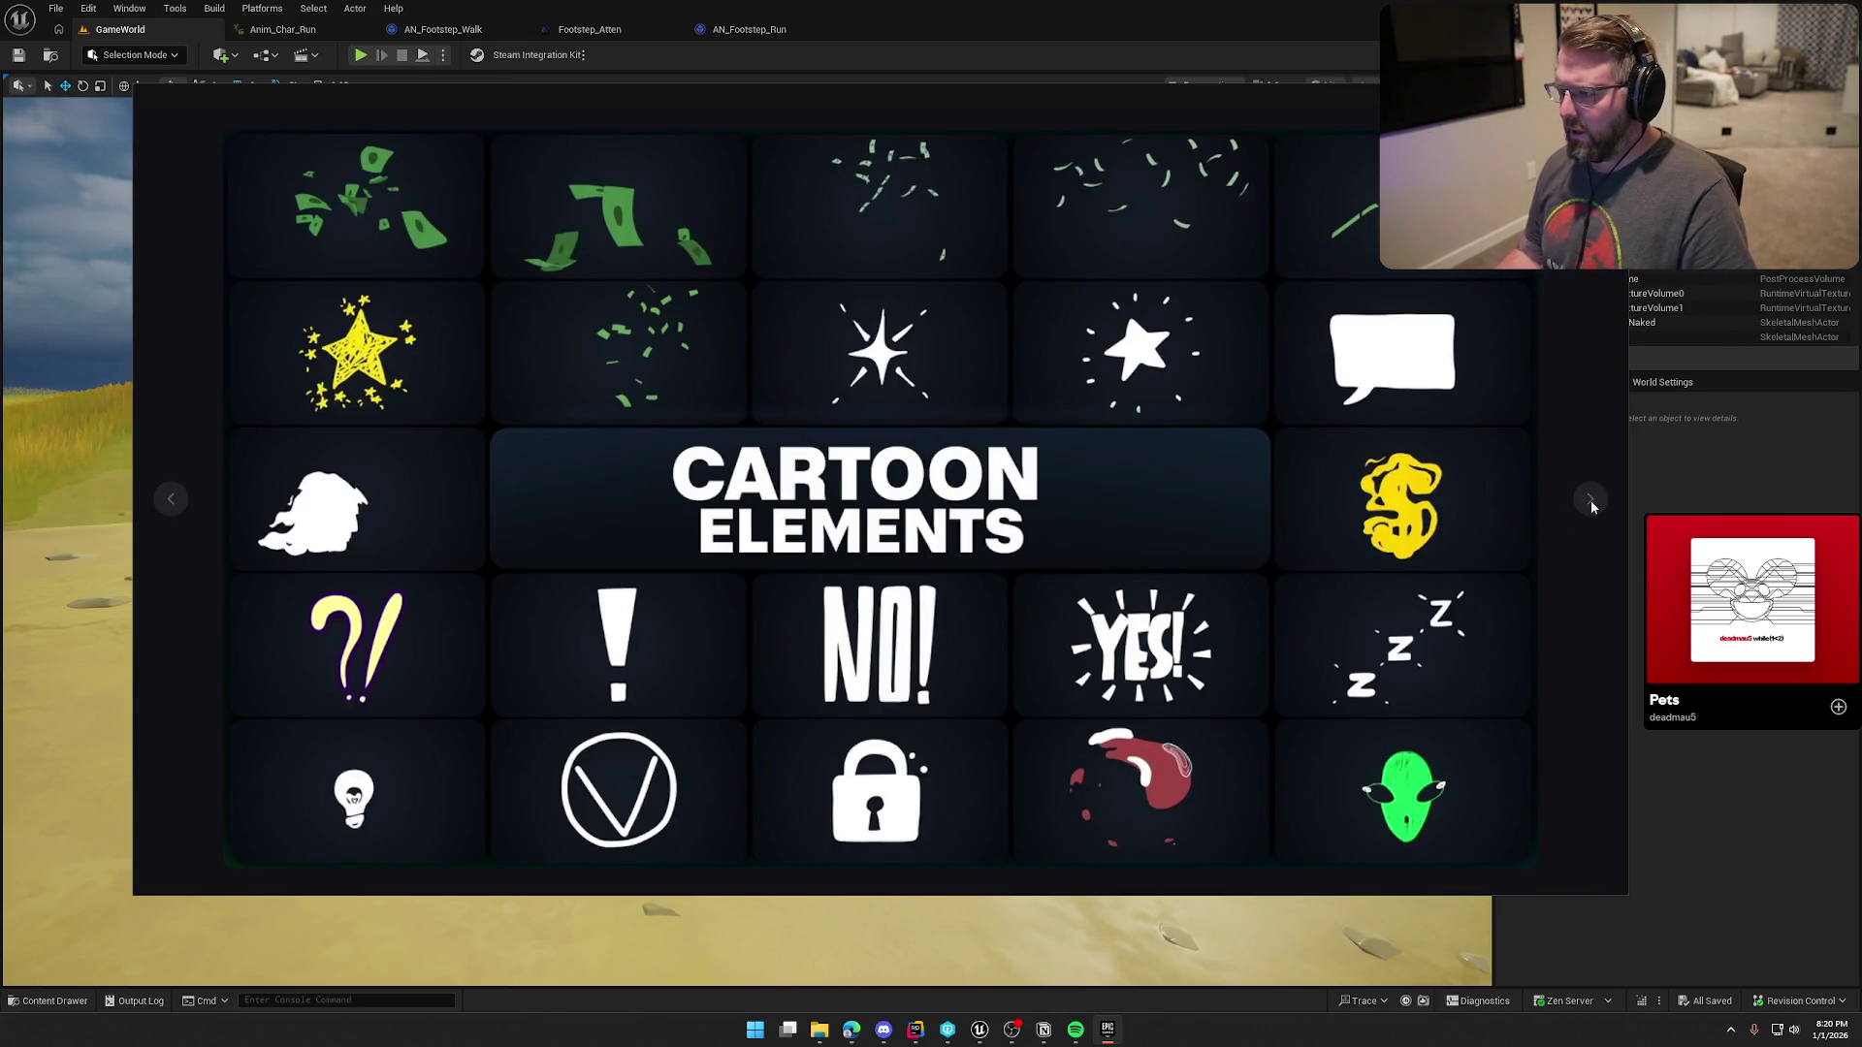
{"action": "key", "text": "Escape"}
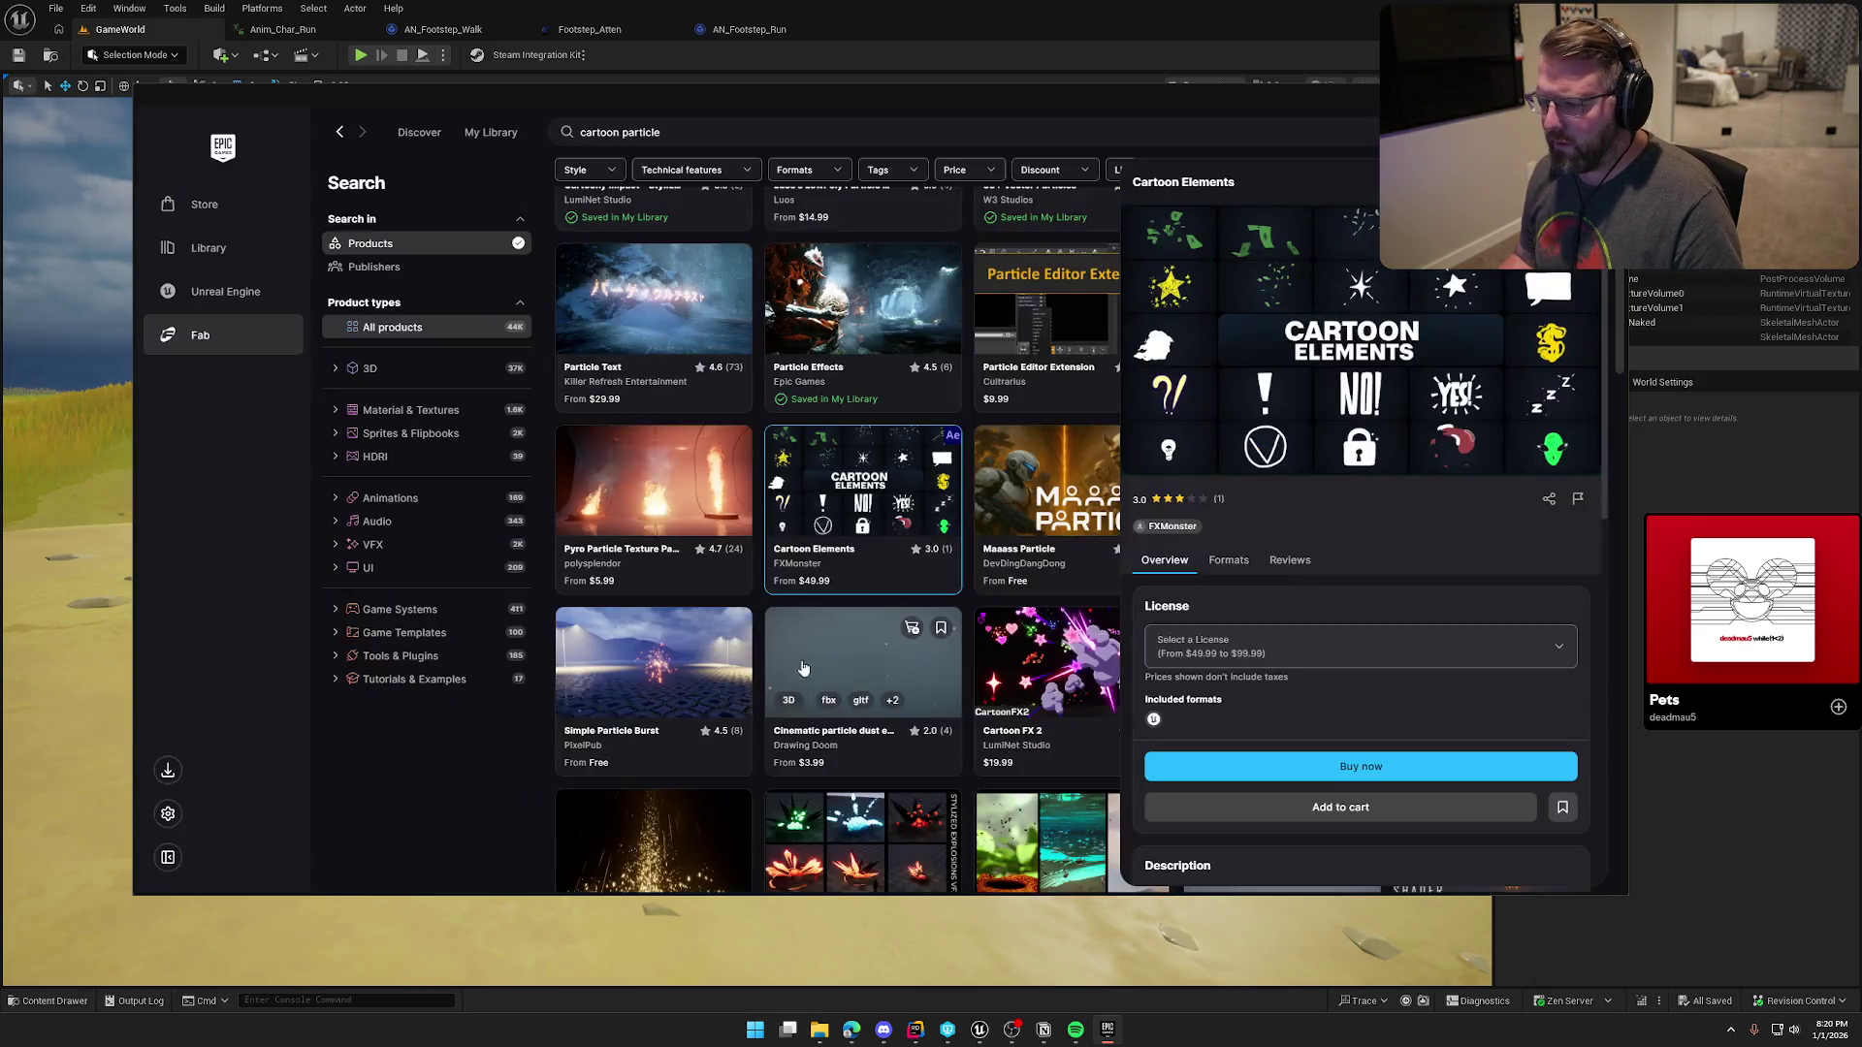
{"action": "key", "text": "Escape"}
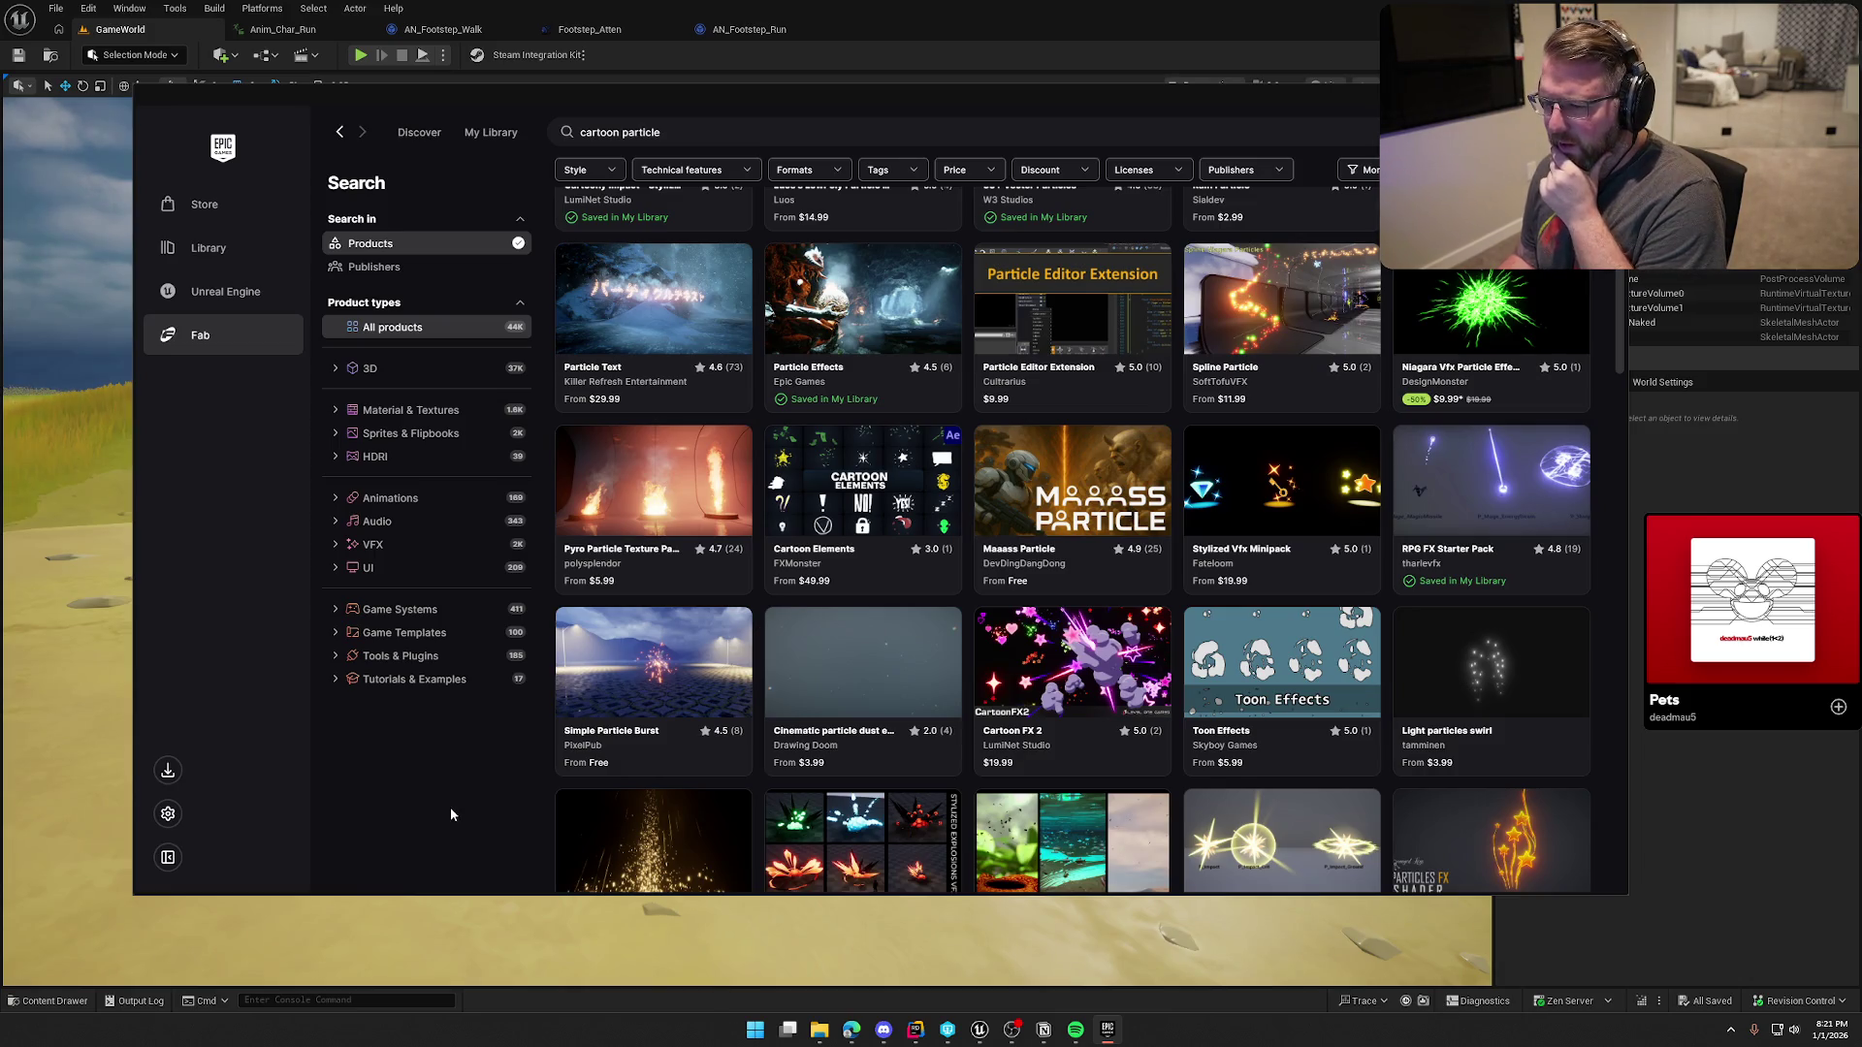
{"action": "scroll", "coordinate": [451, 803], "scroll_direction": "down", "scroll_amount": 1}
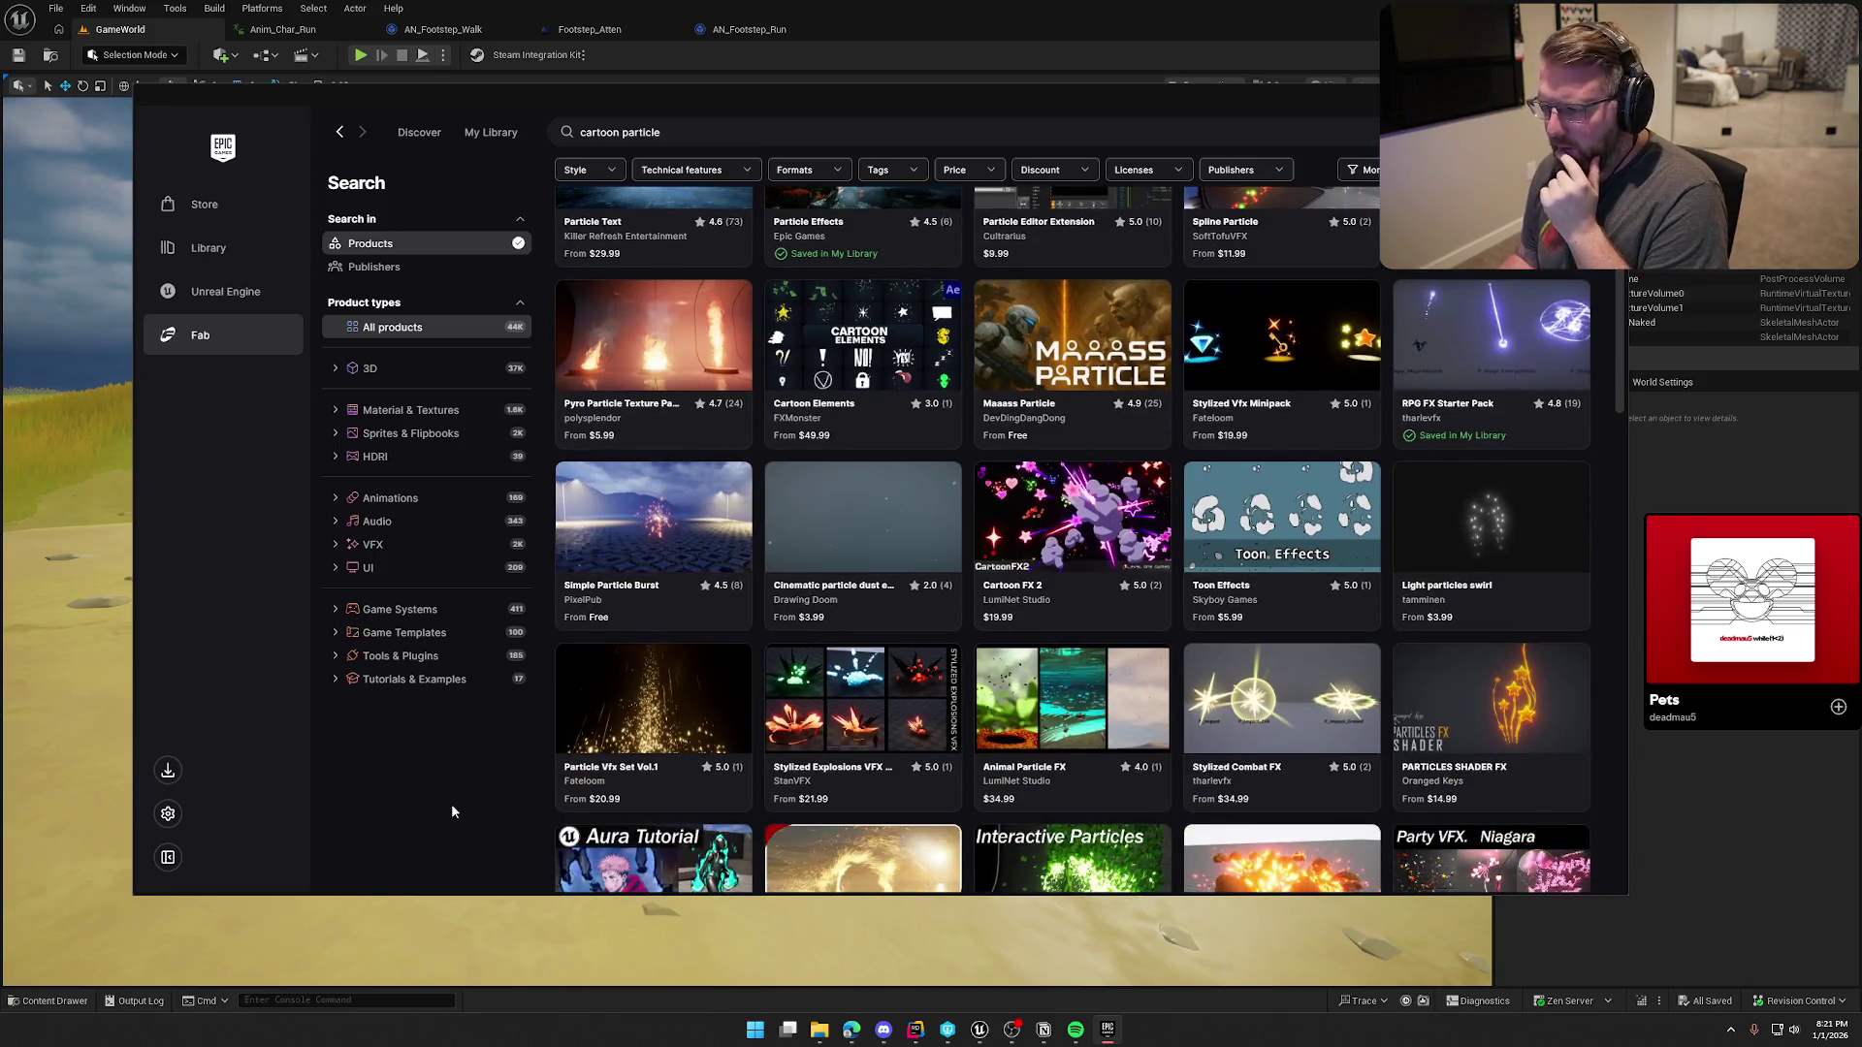
{"action": "scroll", "coordinate": [451, 803], "scroll_direction": "down", "scroll_amount": 1}
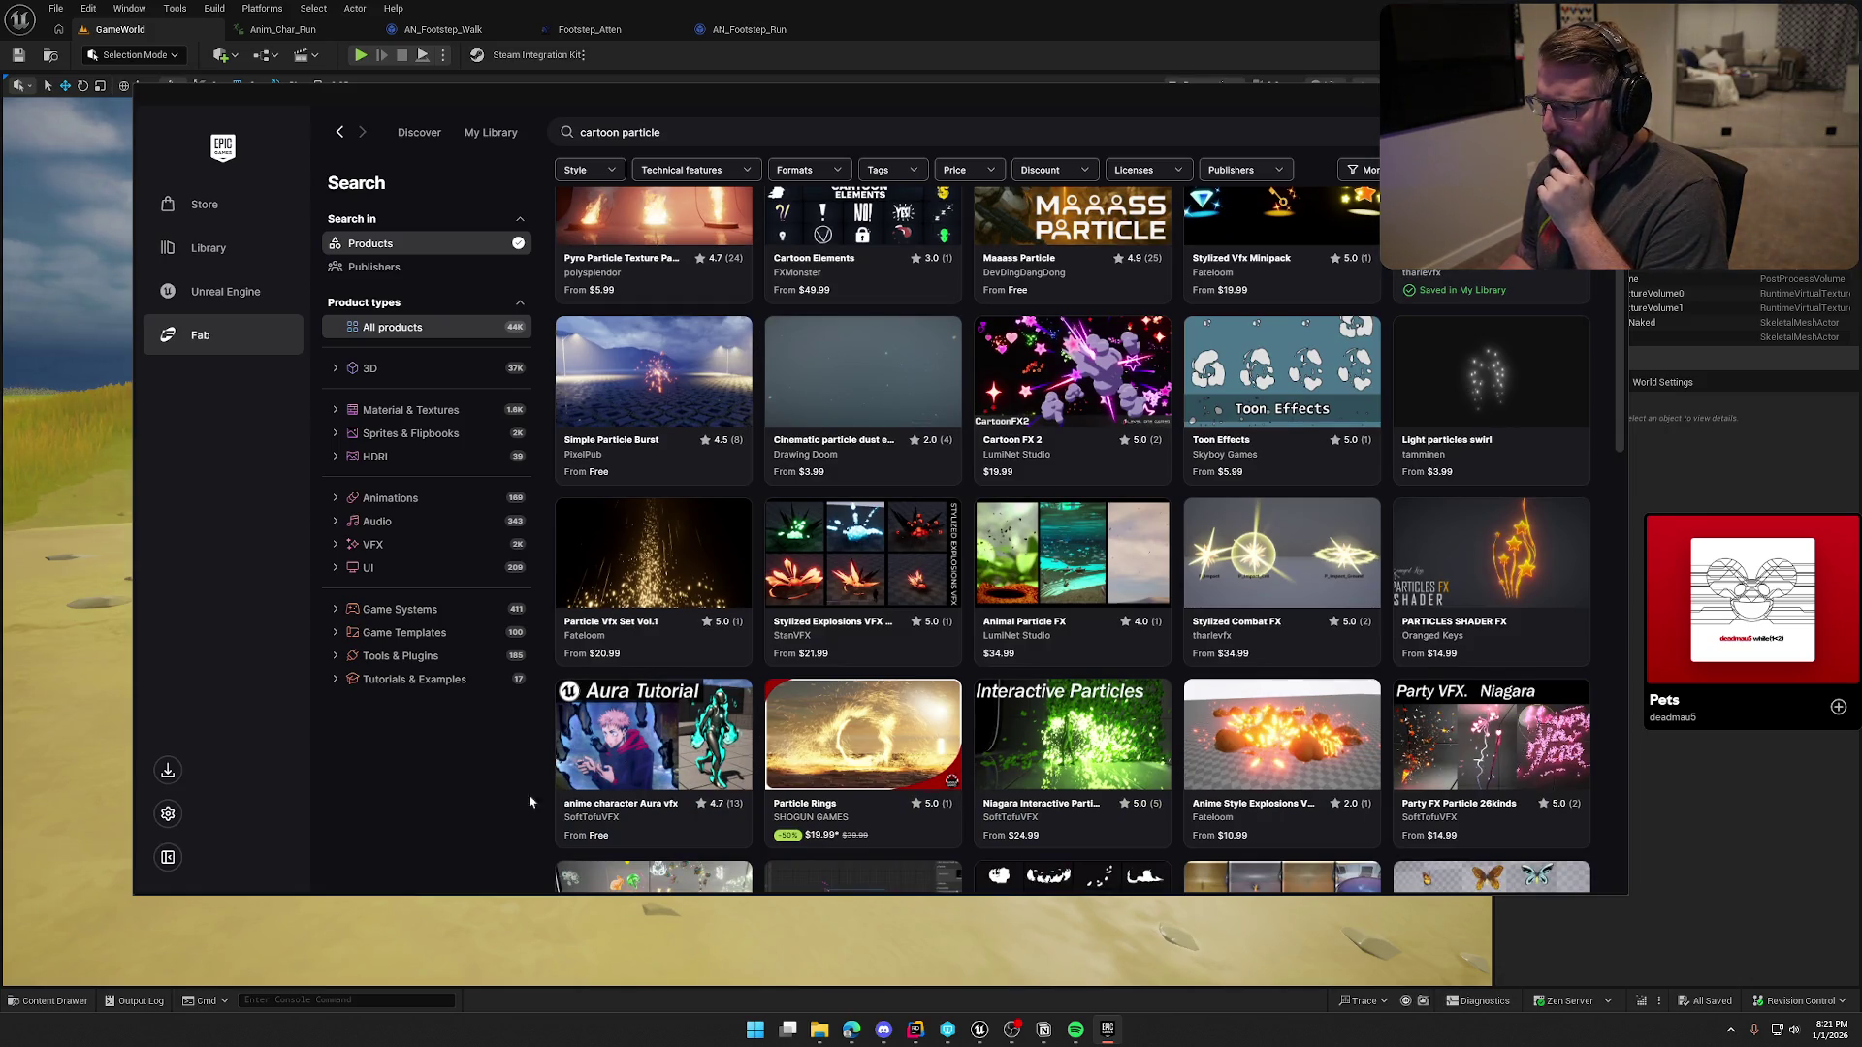
{"action": "left_click", "coordinate": [1308, 369]}
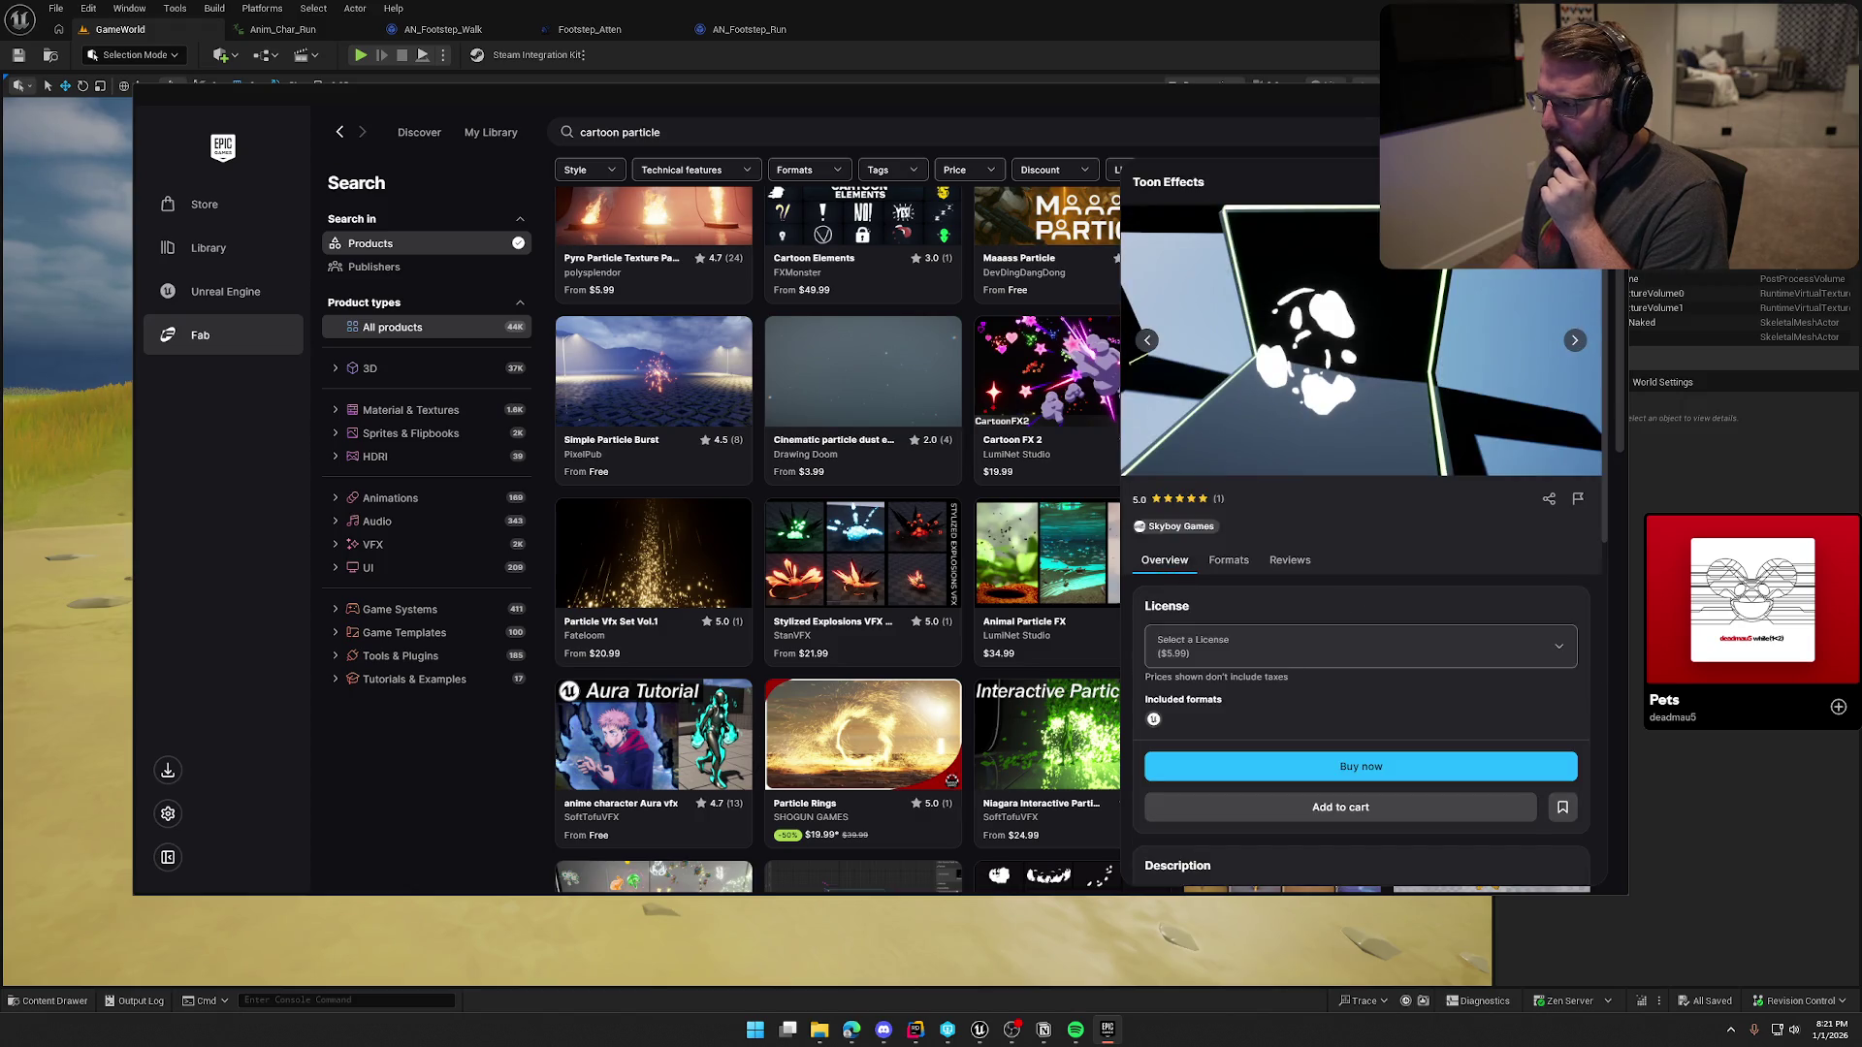
Step: Page through the Toon Effects preview images up to the texture screenshot, then close the viewer
{"action": "left_click", "coordinate": [1307, 369]}
{"action": "left_click", "coordinate": [1590, 498]}
{"action": "left_click", "coordinate": [1590, 498]}
{"action": "left_click", "coordinate": [1591, 499]}
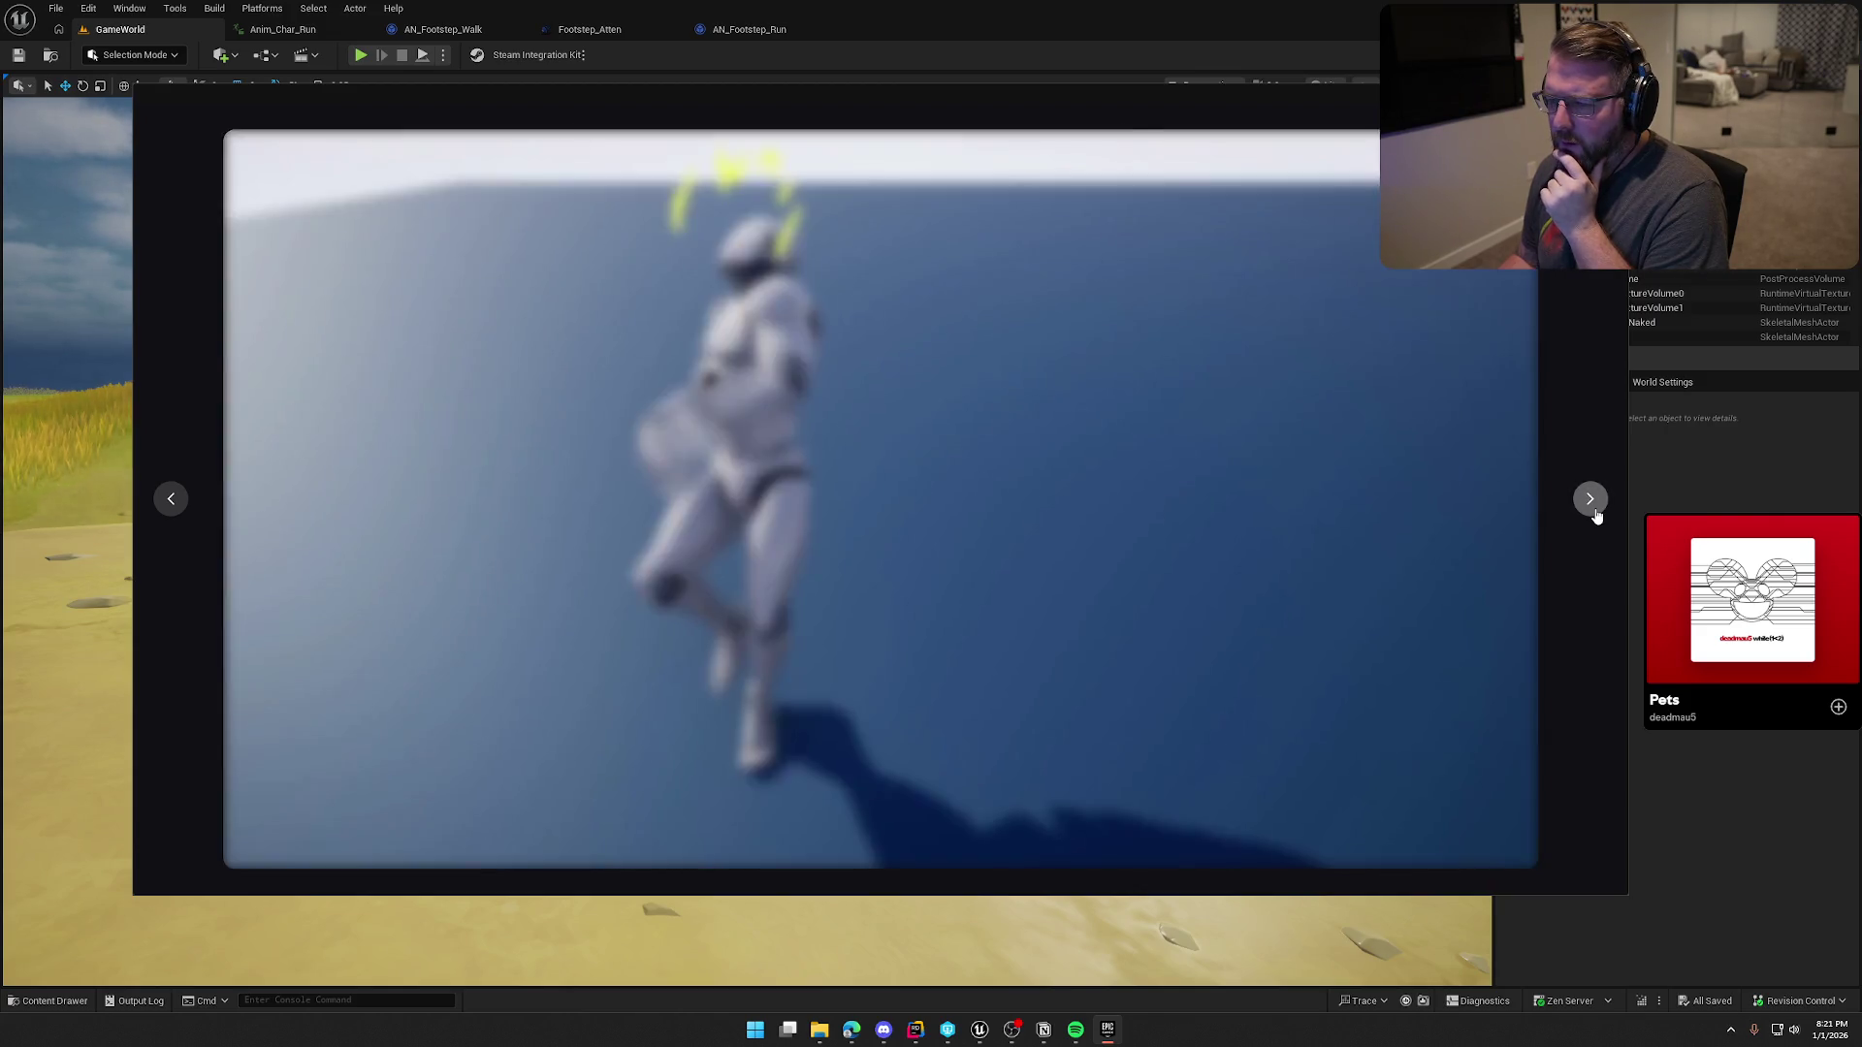
{"action": "left_click", "coordinate": [1595, 512]}
{"action": "left_click", "coordinate": [1595, 512]}
{"action": "left_click", "coordinate": [1595, 512]}
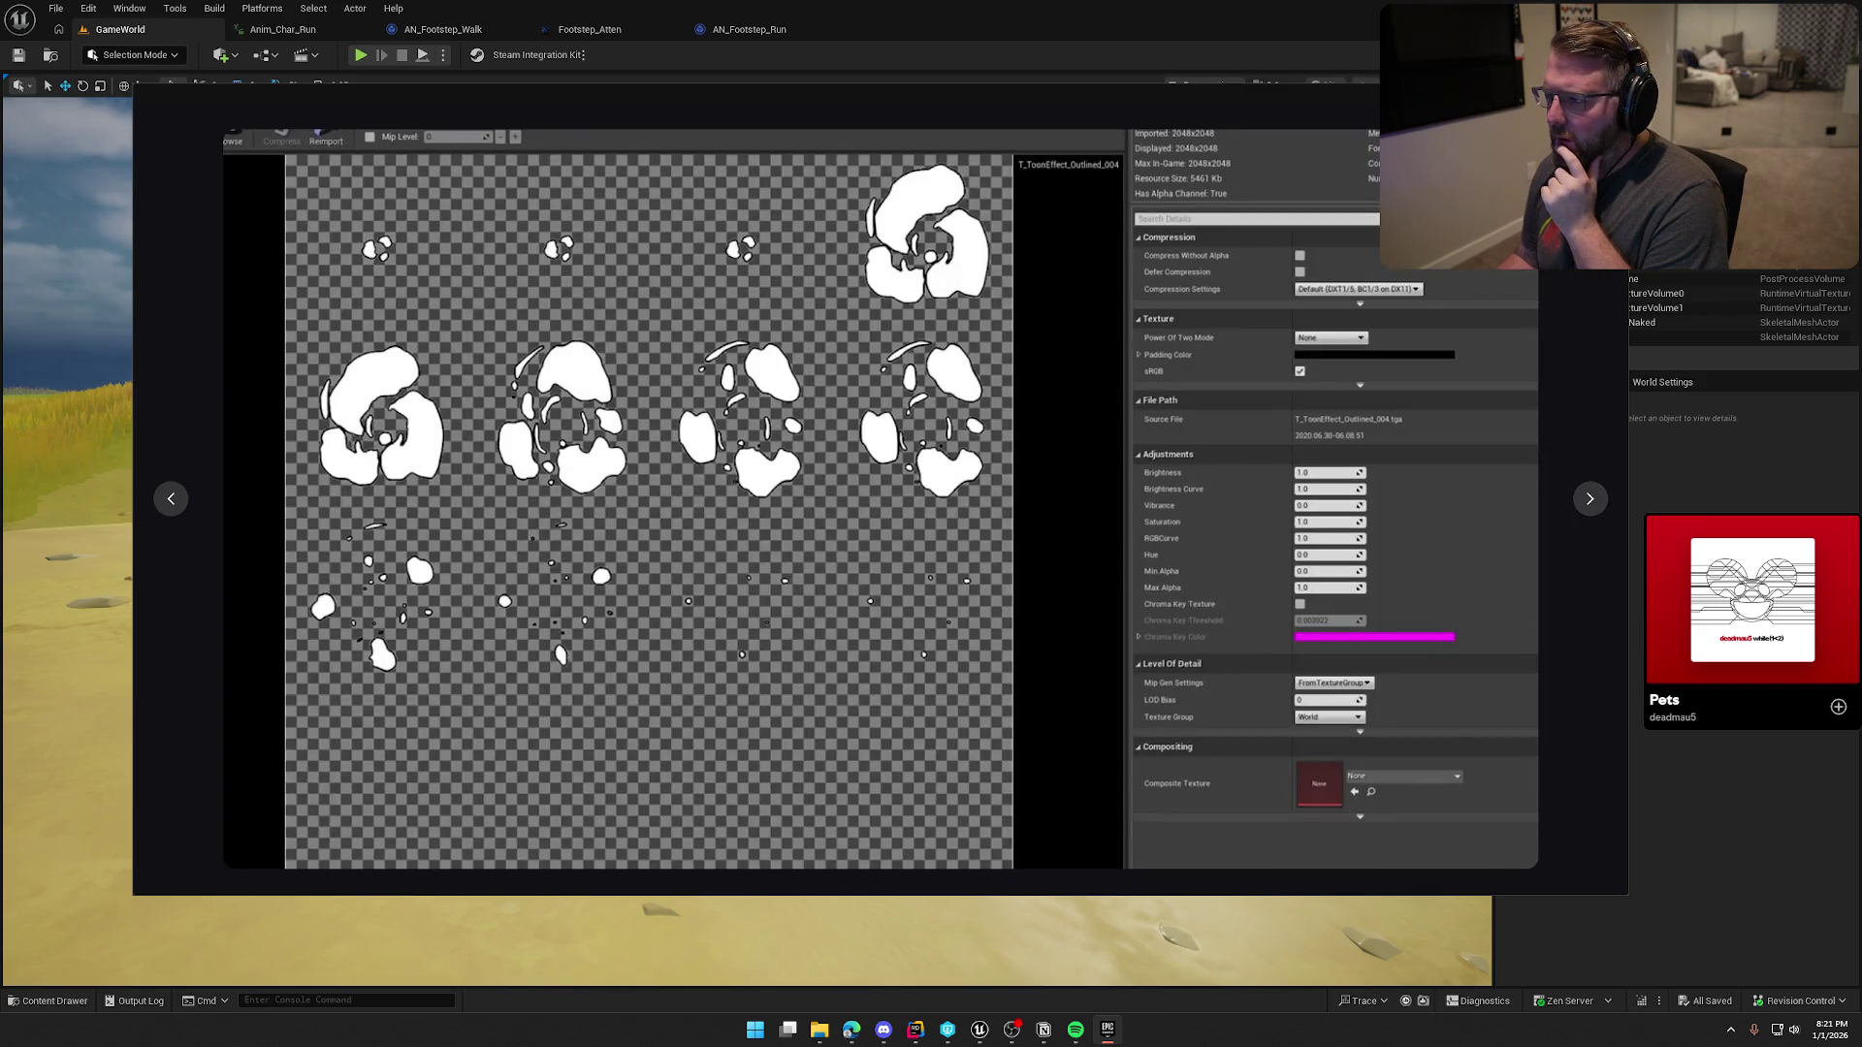
{"action": "key", "text": "Escape"}
{"action": "key", "text": "Escape"}
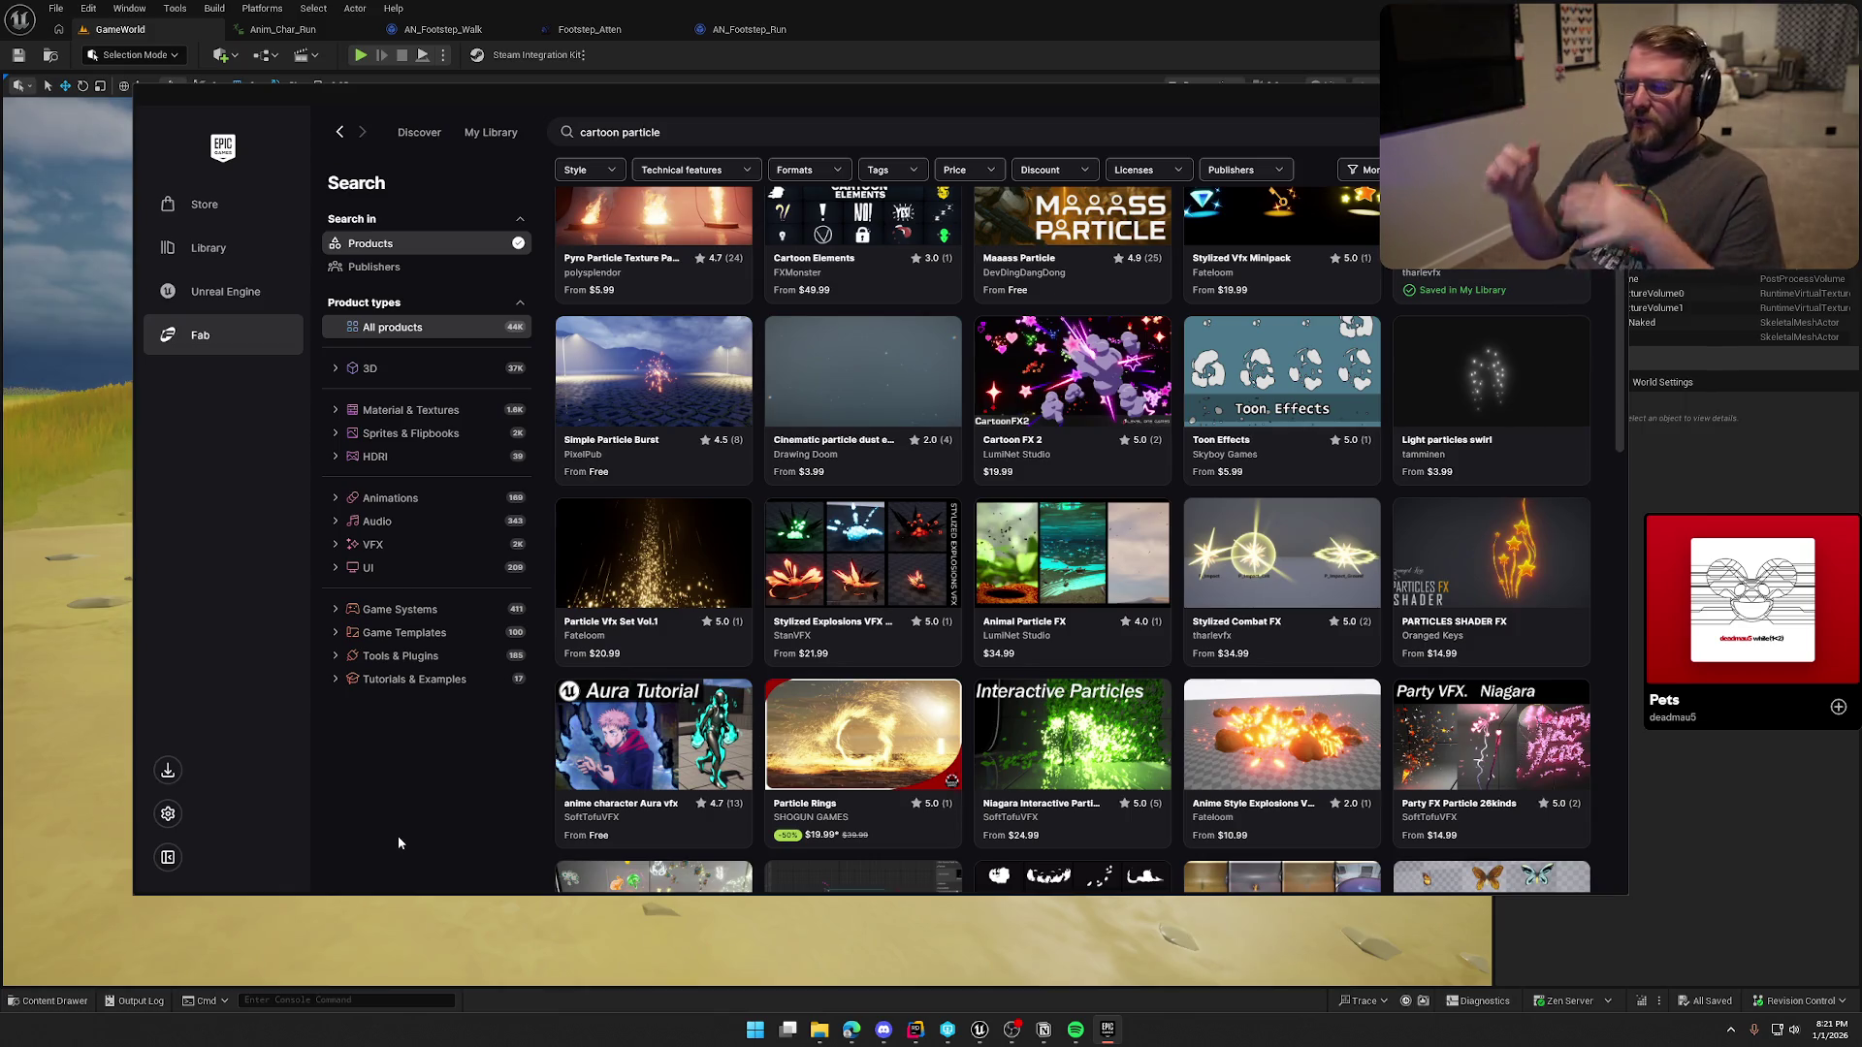
Step: Scroll the cartoon particle results down to 2D Cartoon Snow and Toon Projectiles
{"action": "scroll", "coordinate": [411, 811], "scroll_direction": "down", "scroll_amount": 3}
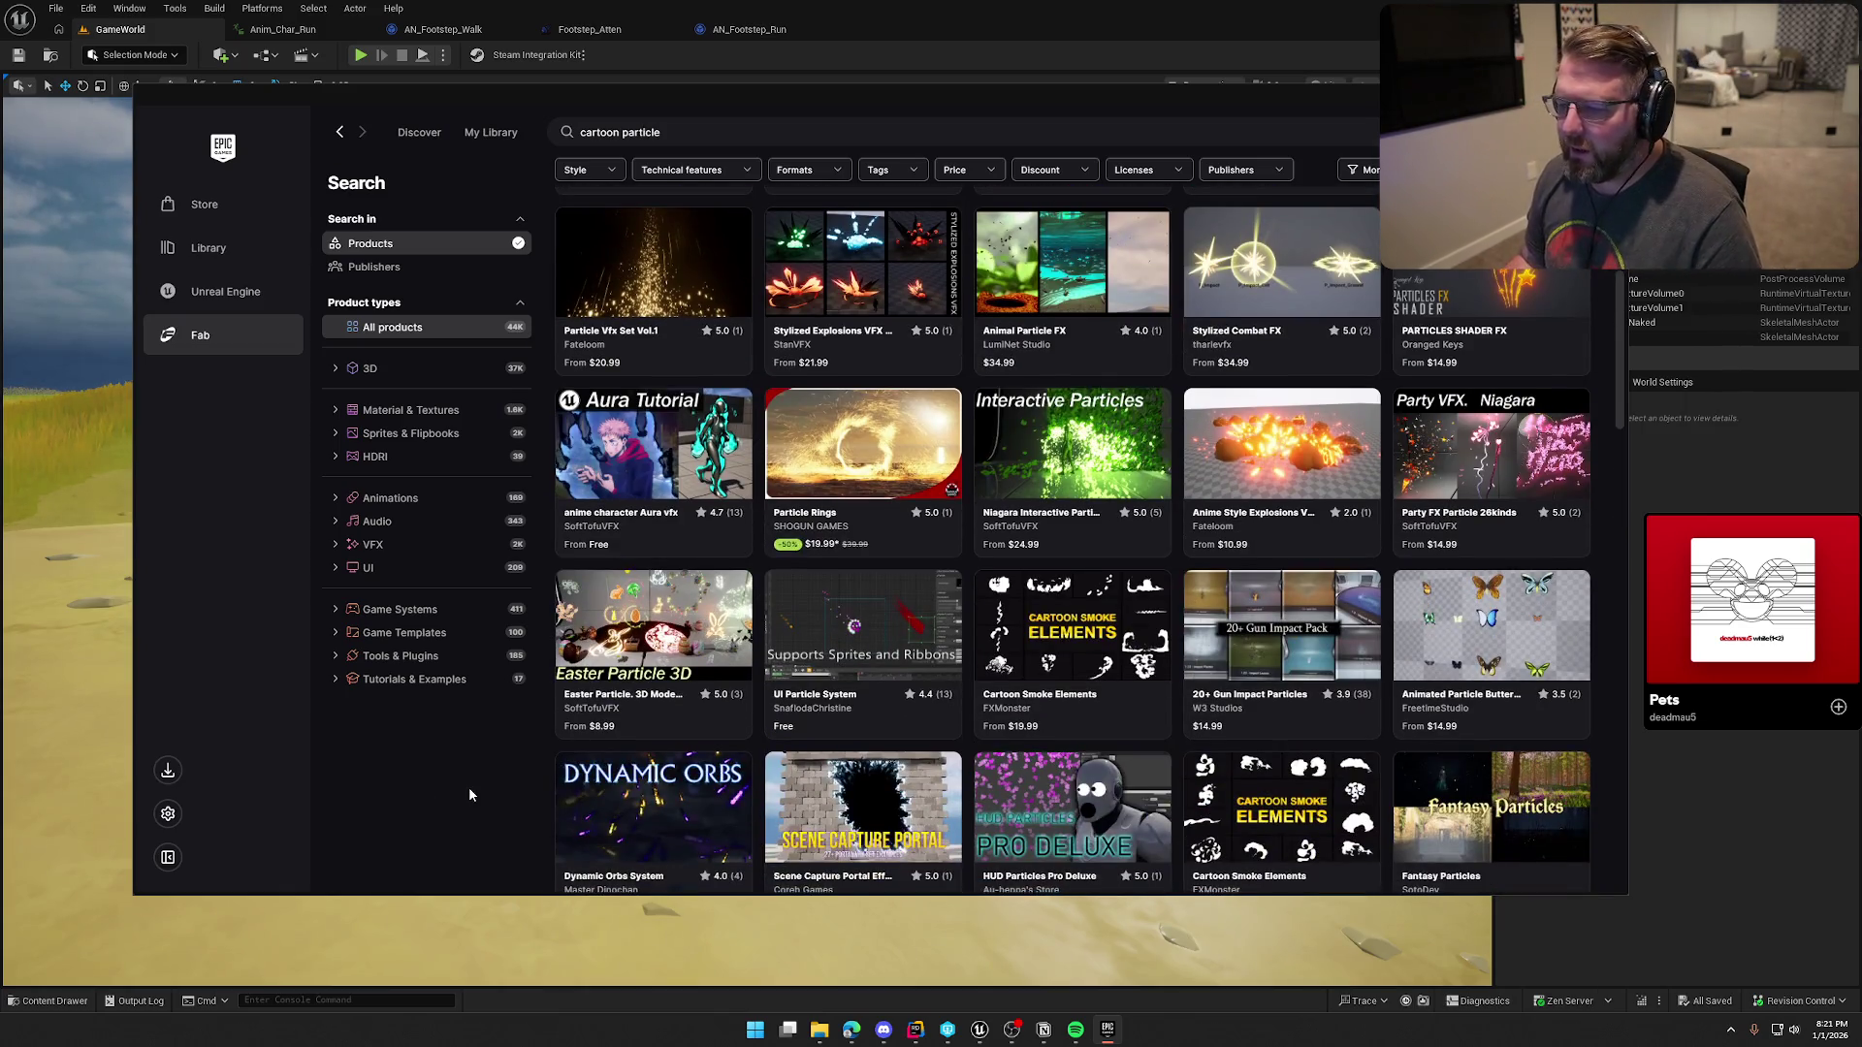
{"action": "scroll", "coordinate": [471, 783], "scroll_direction": "down", "scroll_amount": 2}
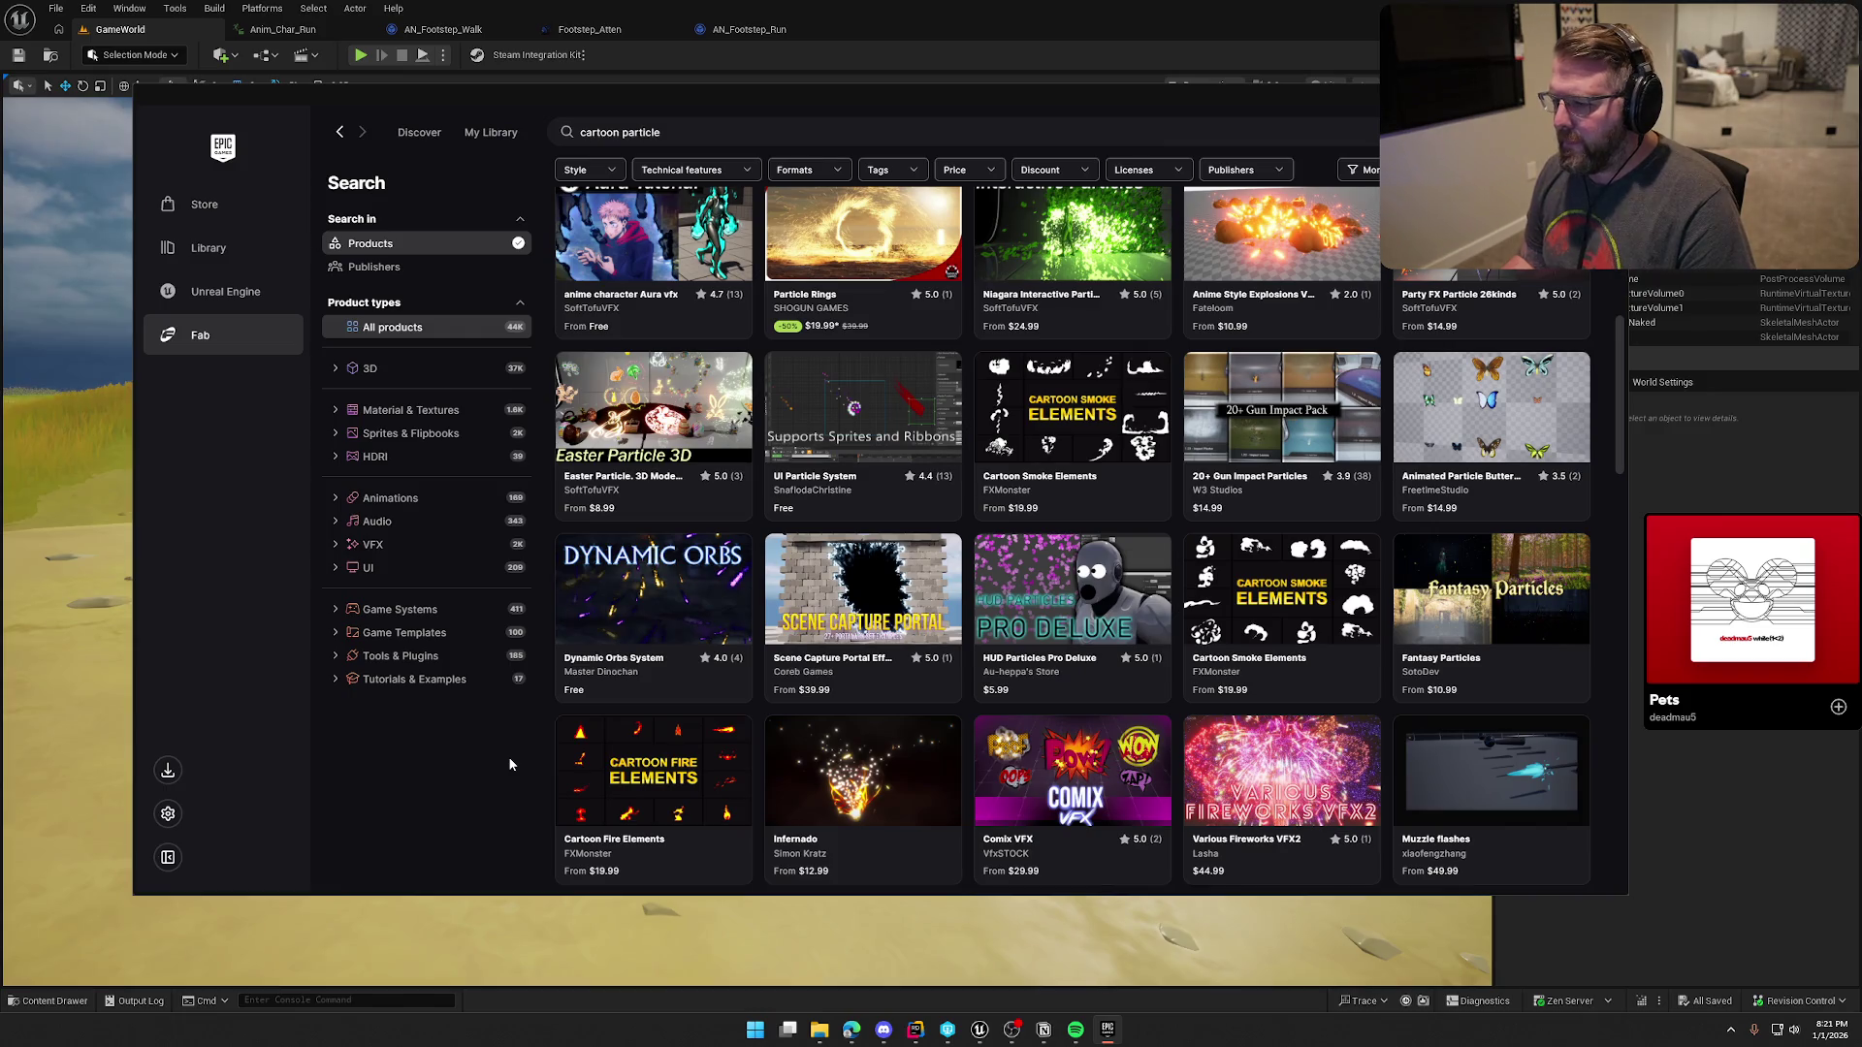
{"action": "scroll", "coordinate": [509, 764], "scroll_direction": "down", "scroll_amount": 3}
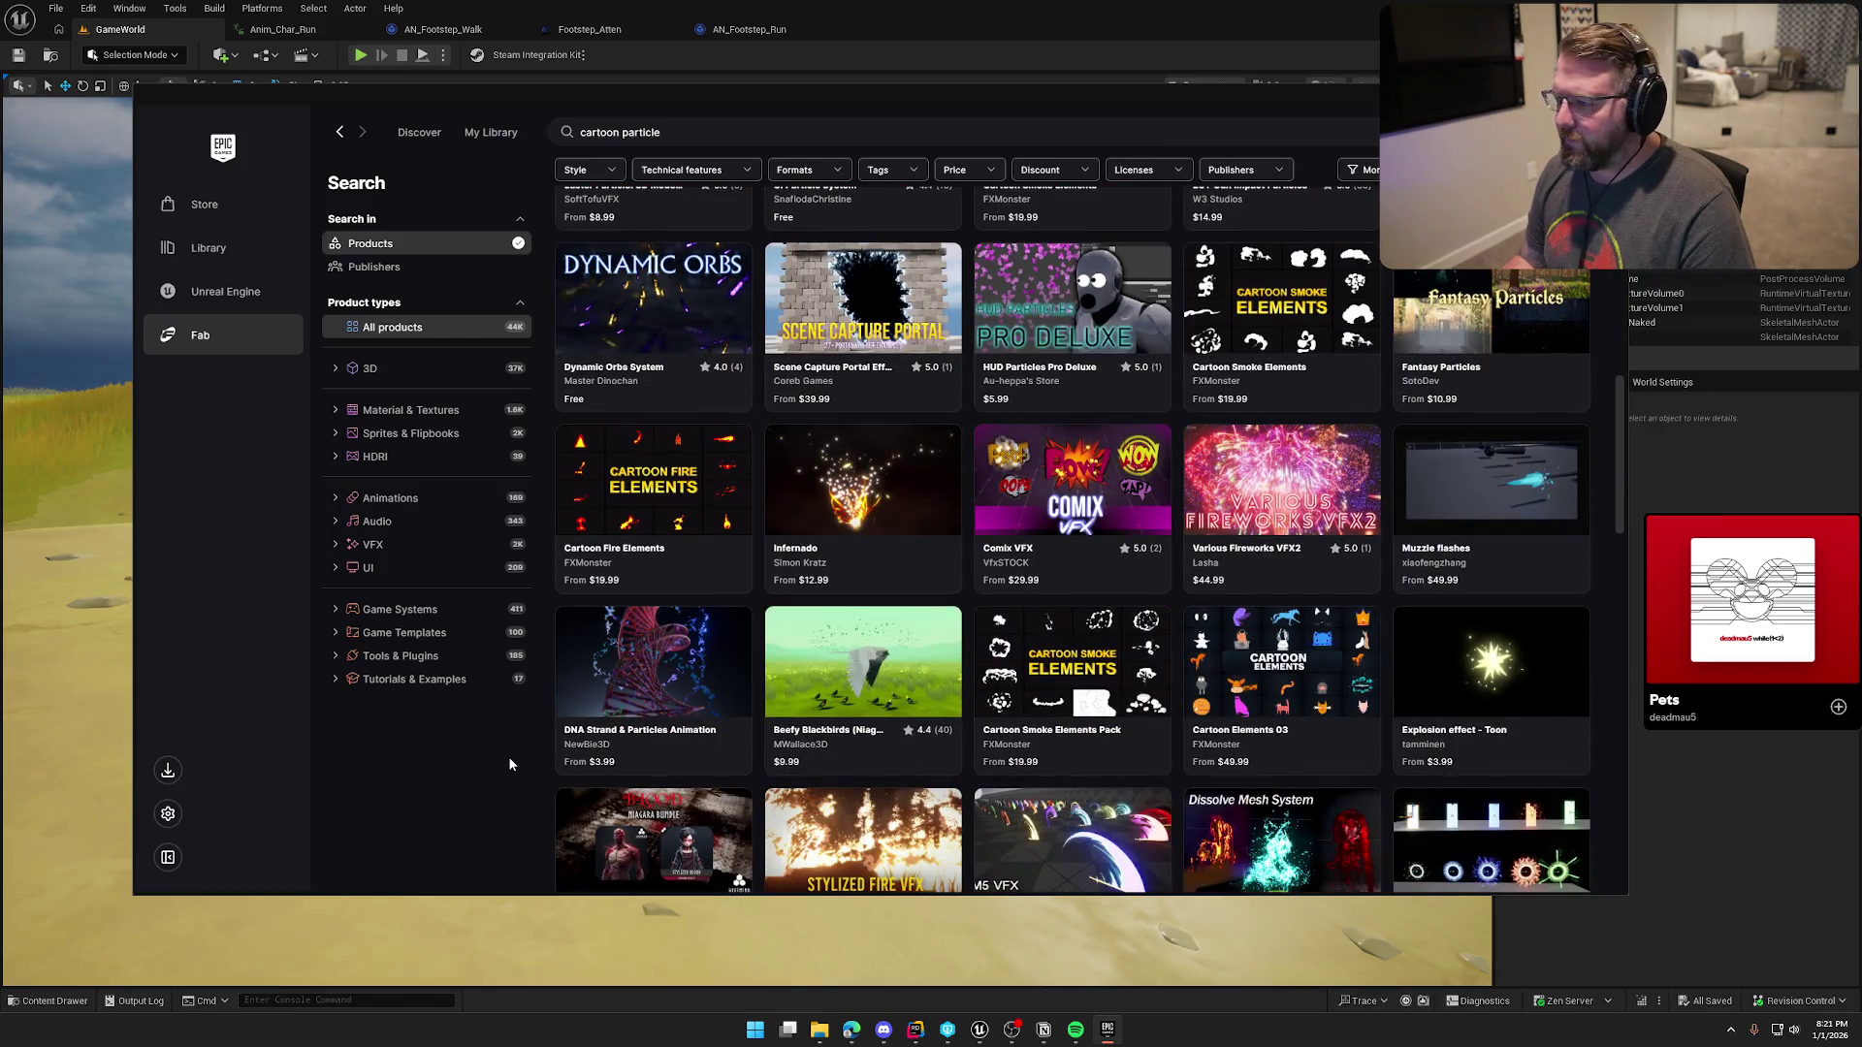
{"action": "scroll", "coordinate": [509, 764], "scroll_direction": "down", "scroll_amount": 3}
{"action": "scroll", "coordinate": [509, 764], "scroll_direction": "down", "scroll_amount": 1}
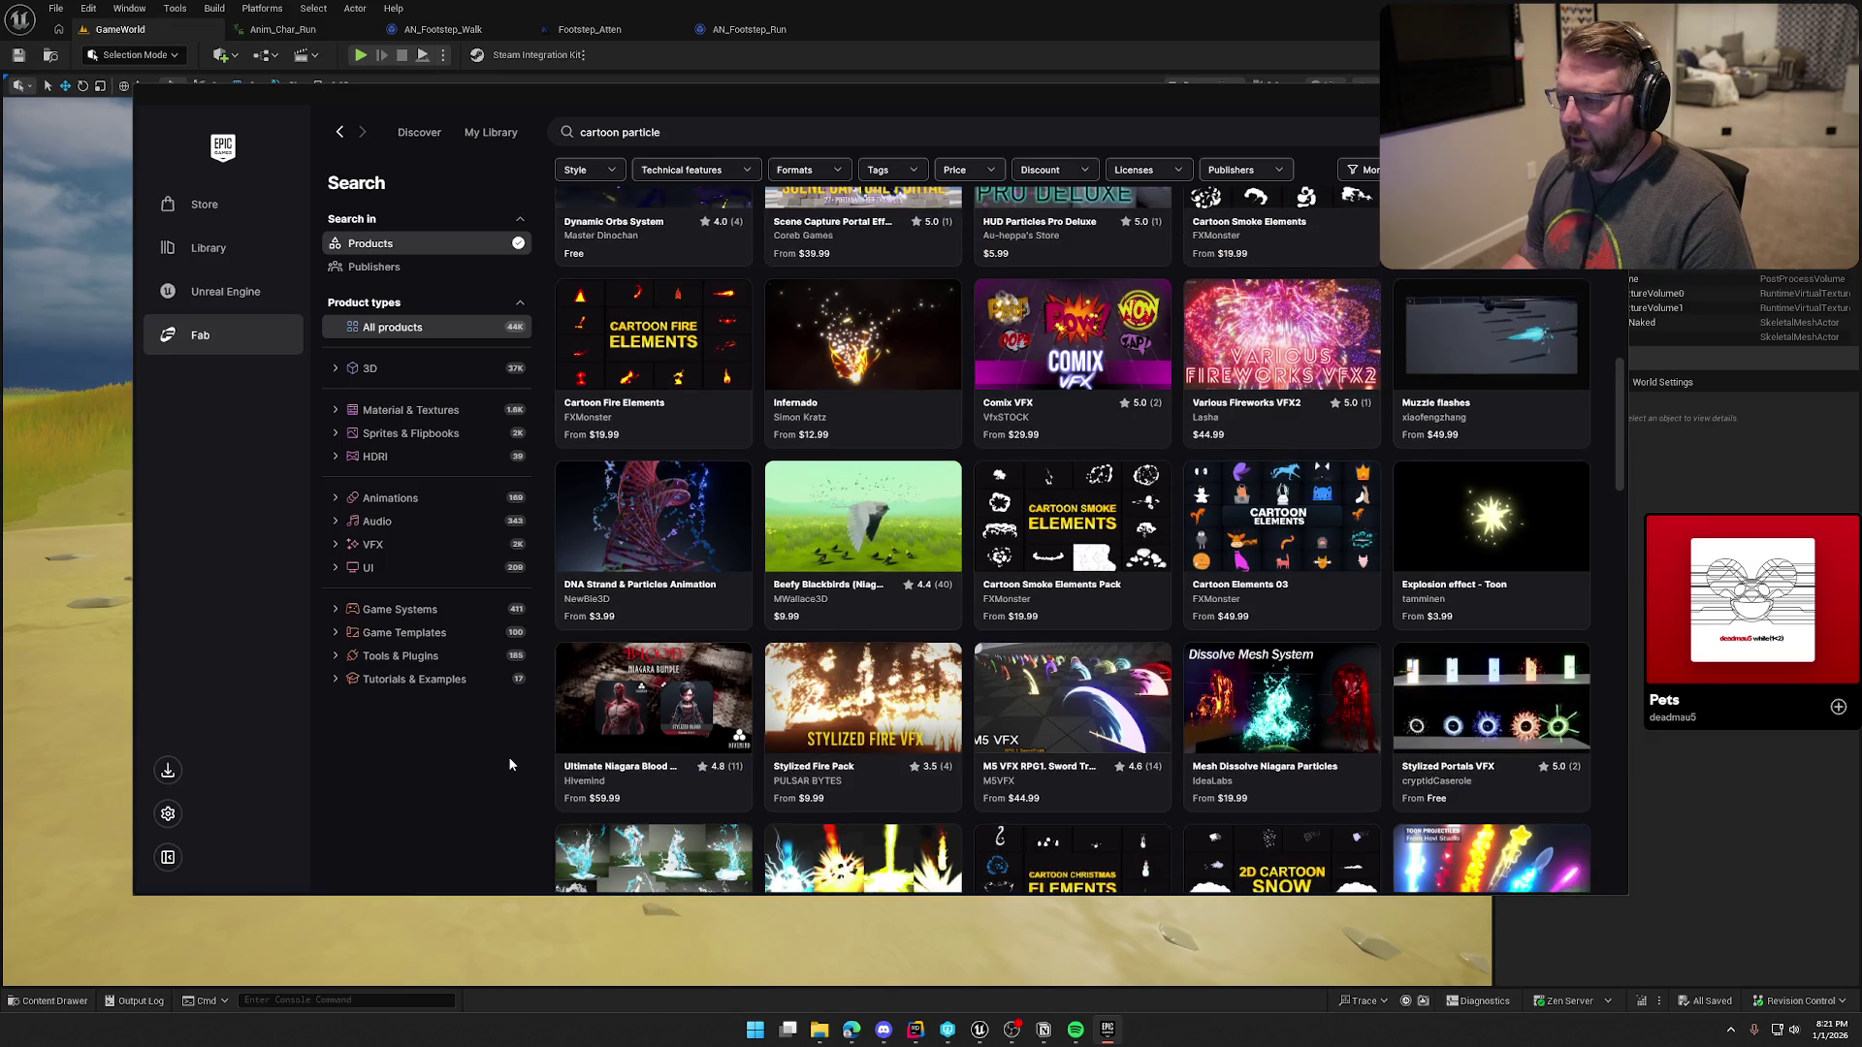
{"action": "scroll", "coordinate": [510, 765], "scroll_direction": "down", "scroll_amount": 1}
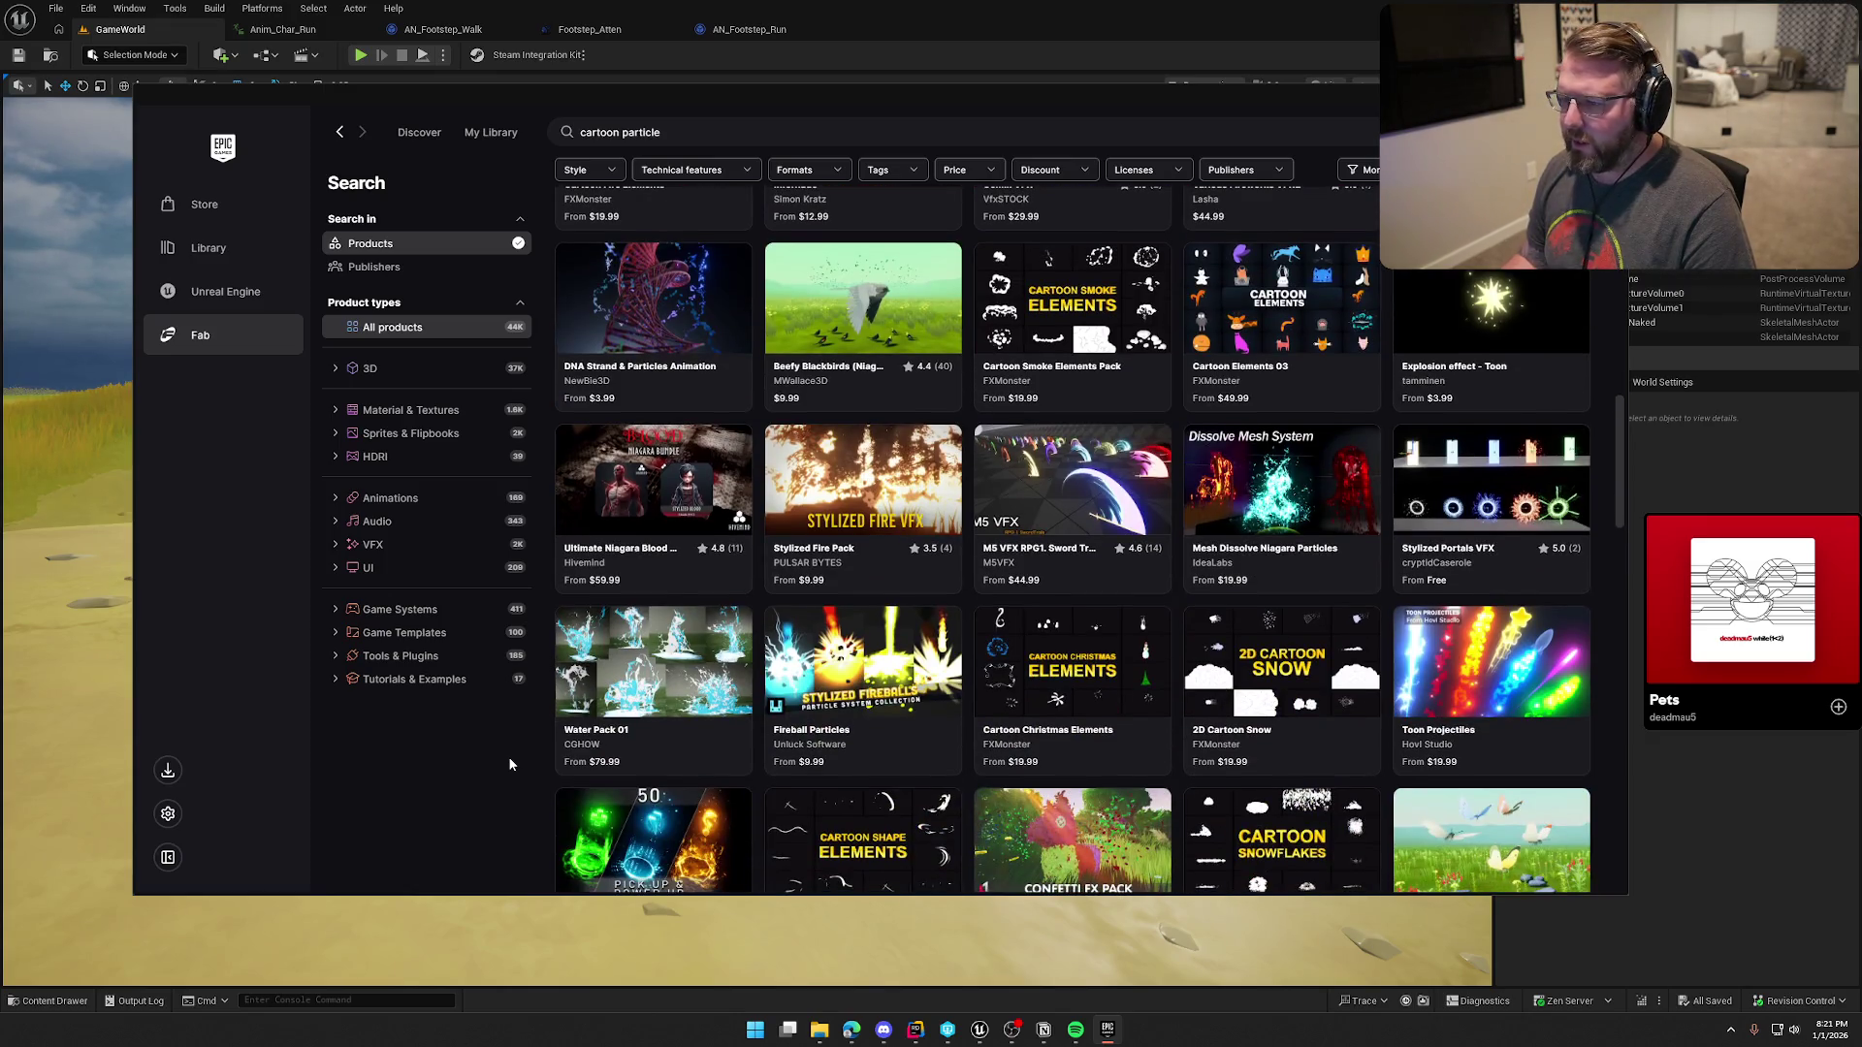
Step: View the Cartoon Smoke Elements Pack's preview image and description, then close its details
{"action": "left_click", "coordinate": [1072, 302]}
{"action": "left_click", "coordinate": [1360, 339]}
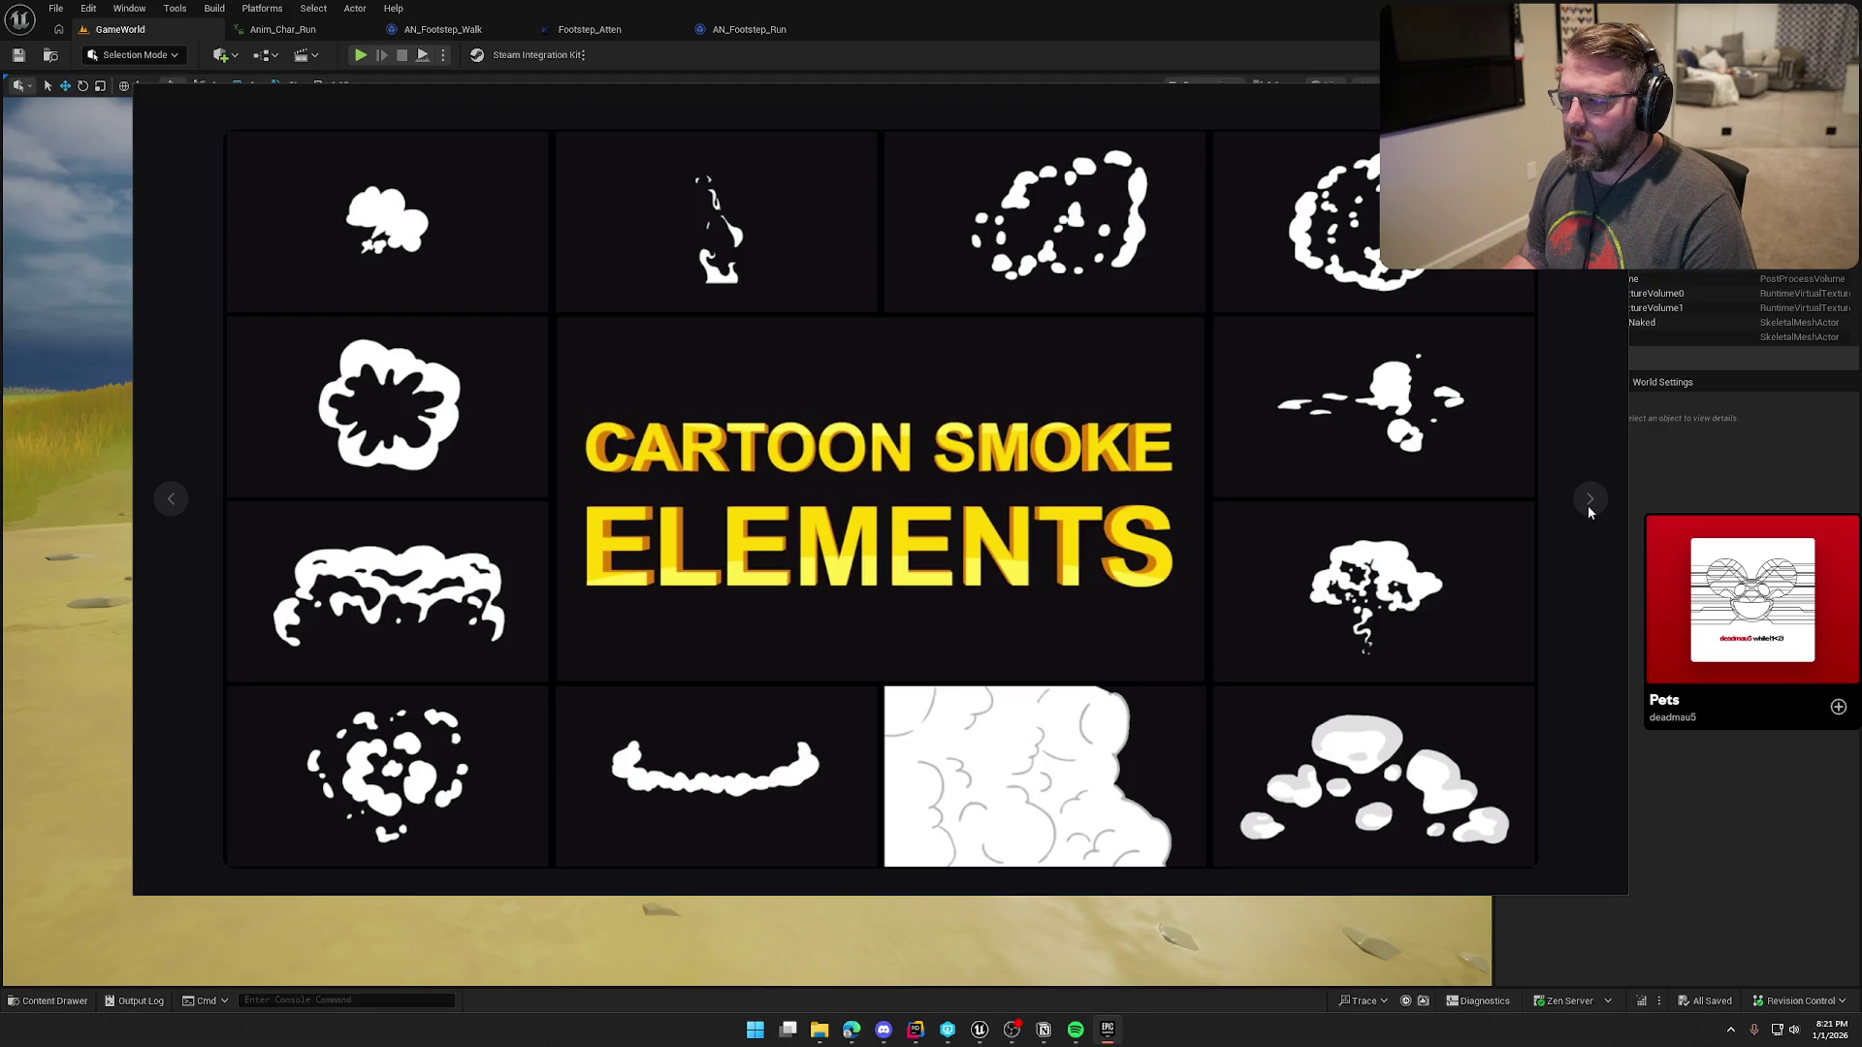
{"action": "key", "text": "Escape"}
{"action": "scroll", "coordinate": [1392, 637], "scroll_direction": "down", "scroll_amount": 5}
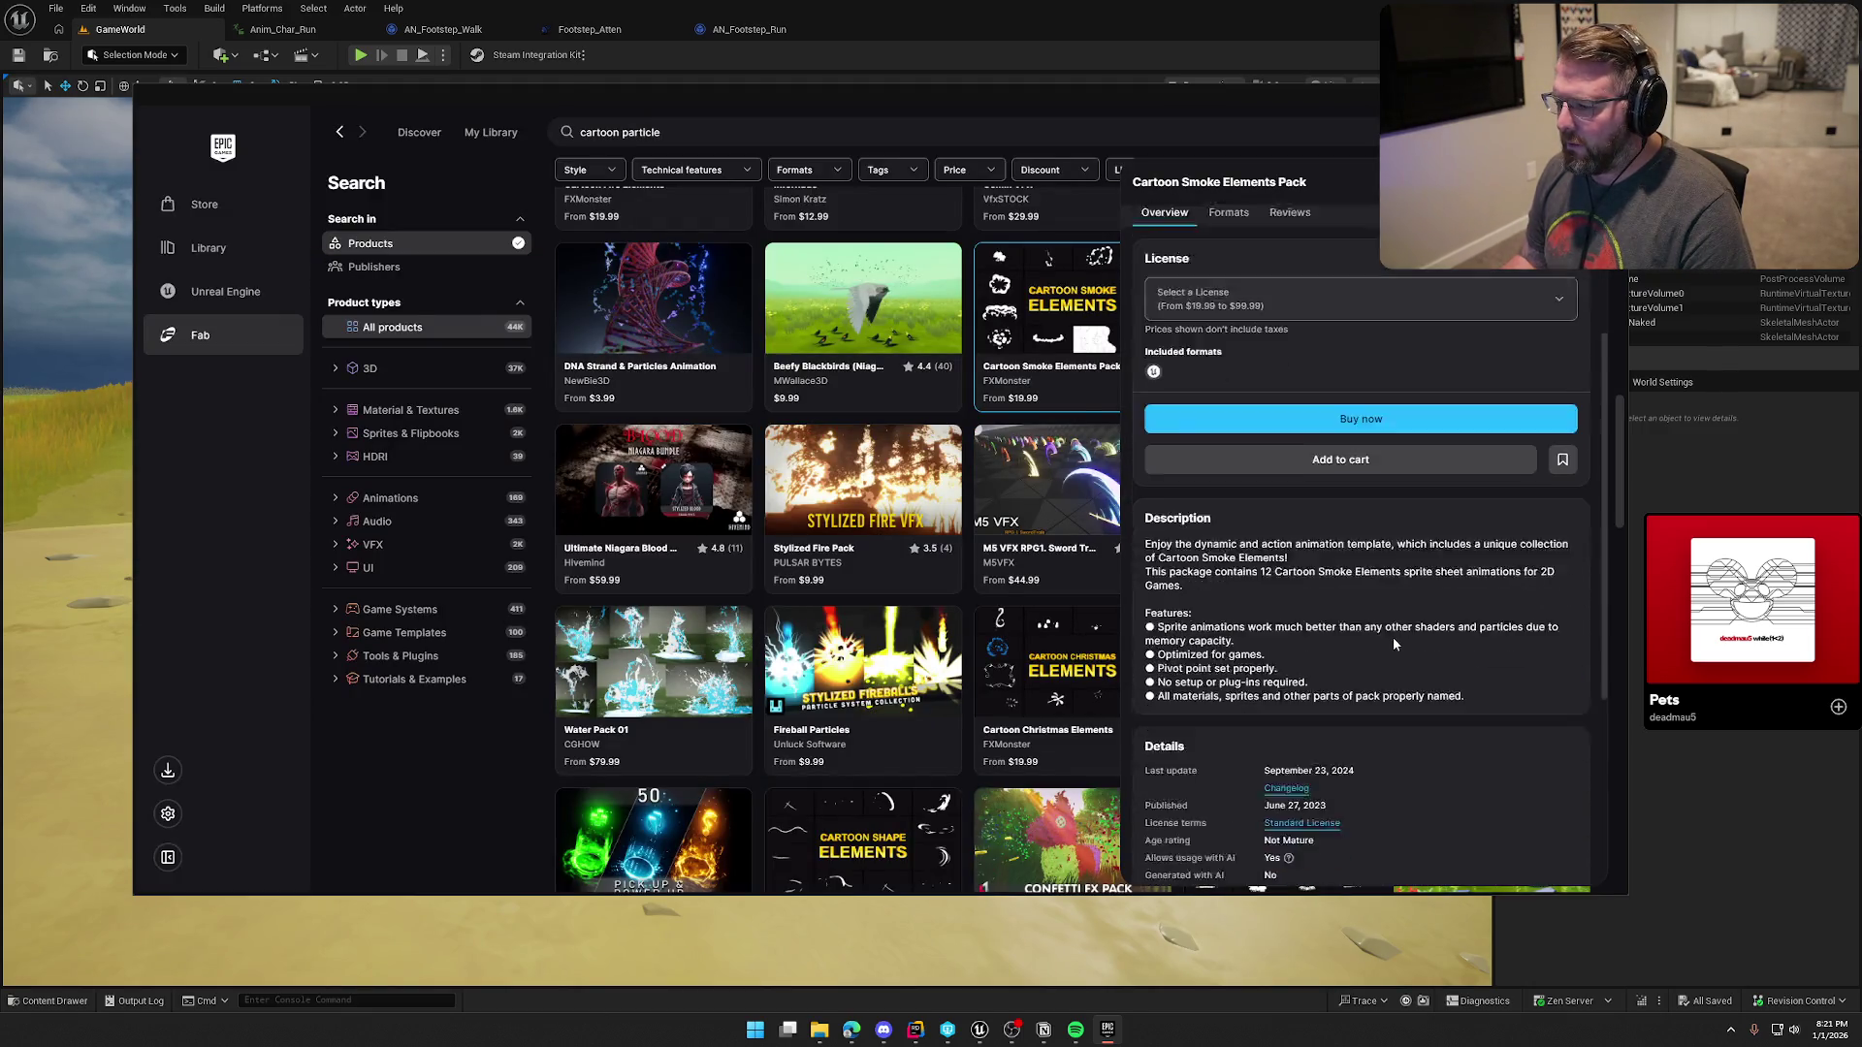
{"action": "scroll", "coordinate": [1393, 637], "scroll_direction": "down", "scroll_amount": 3}
{"action": "scroll", "coordinate": [1395, 637], "scroll_direction": "up", "scroll_amount": 6}
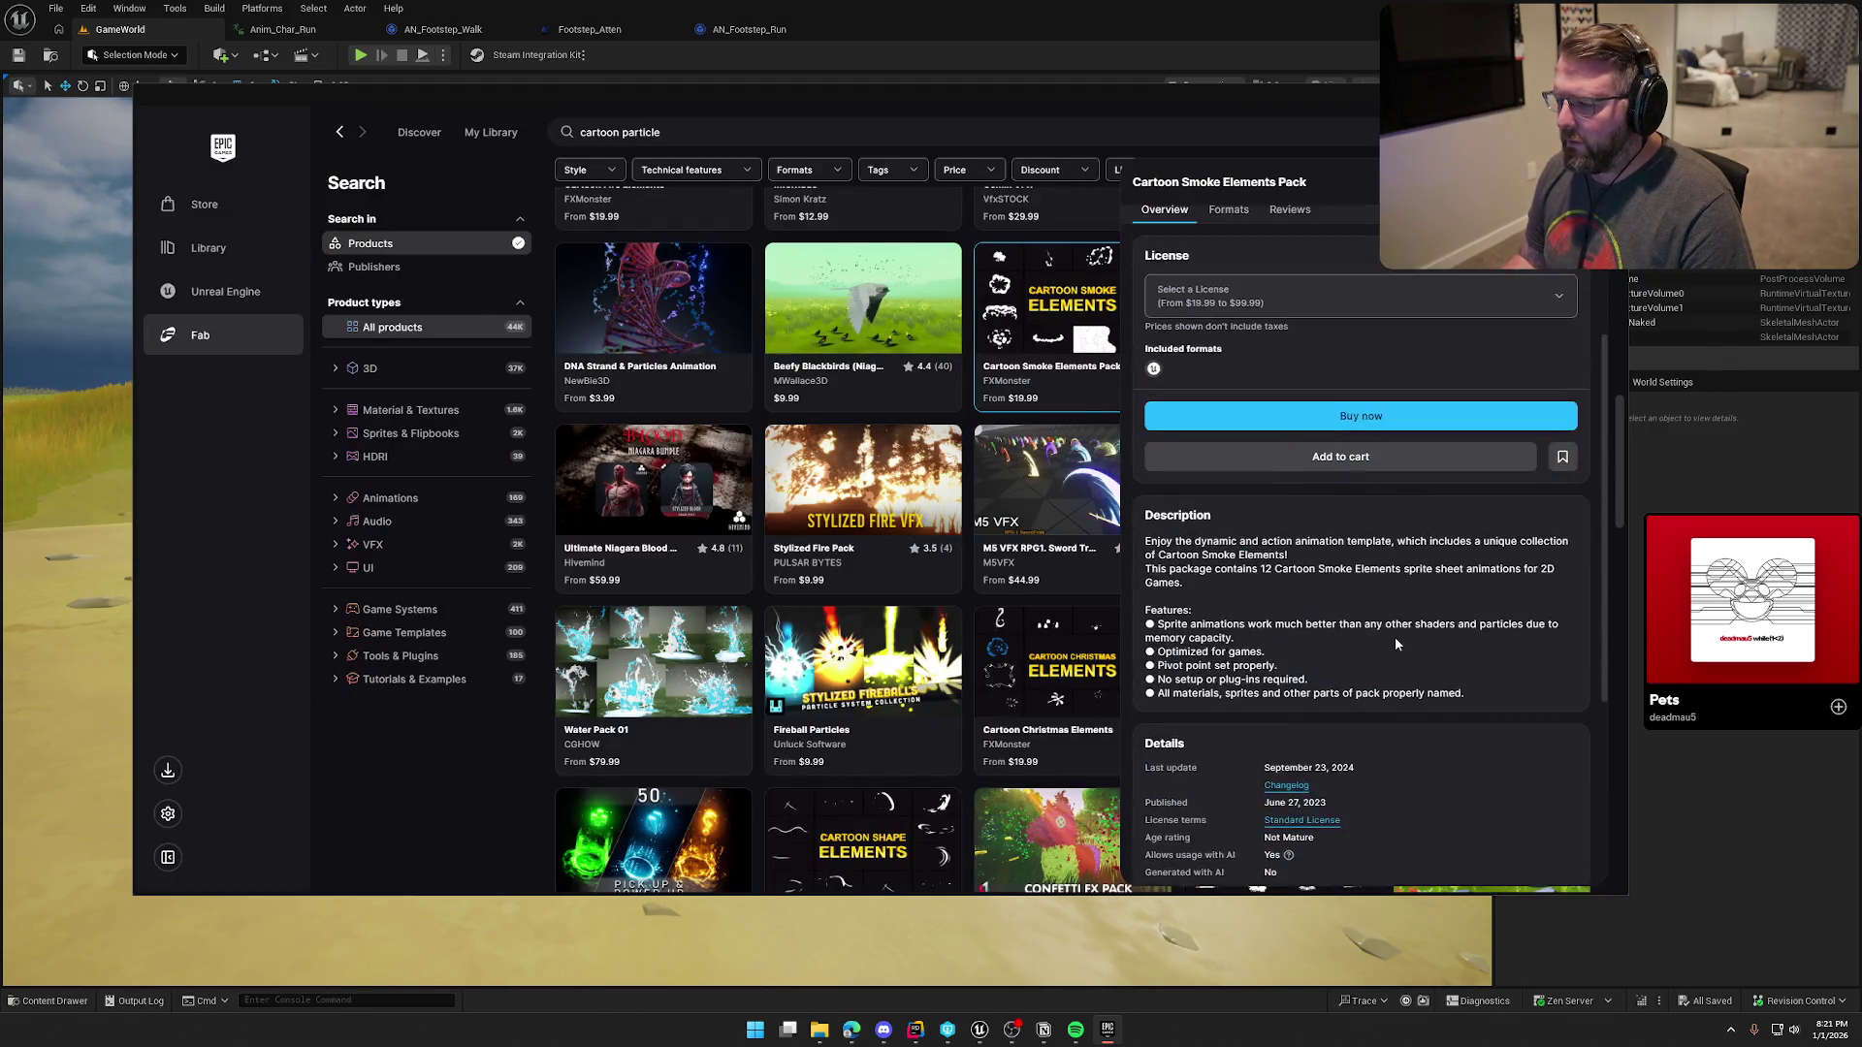
{"action": "scroll", "coordinate": [1395, 636], "scroll_direction": "down", "scroll_amount": 3}
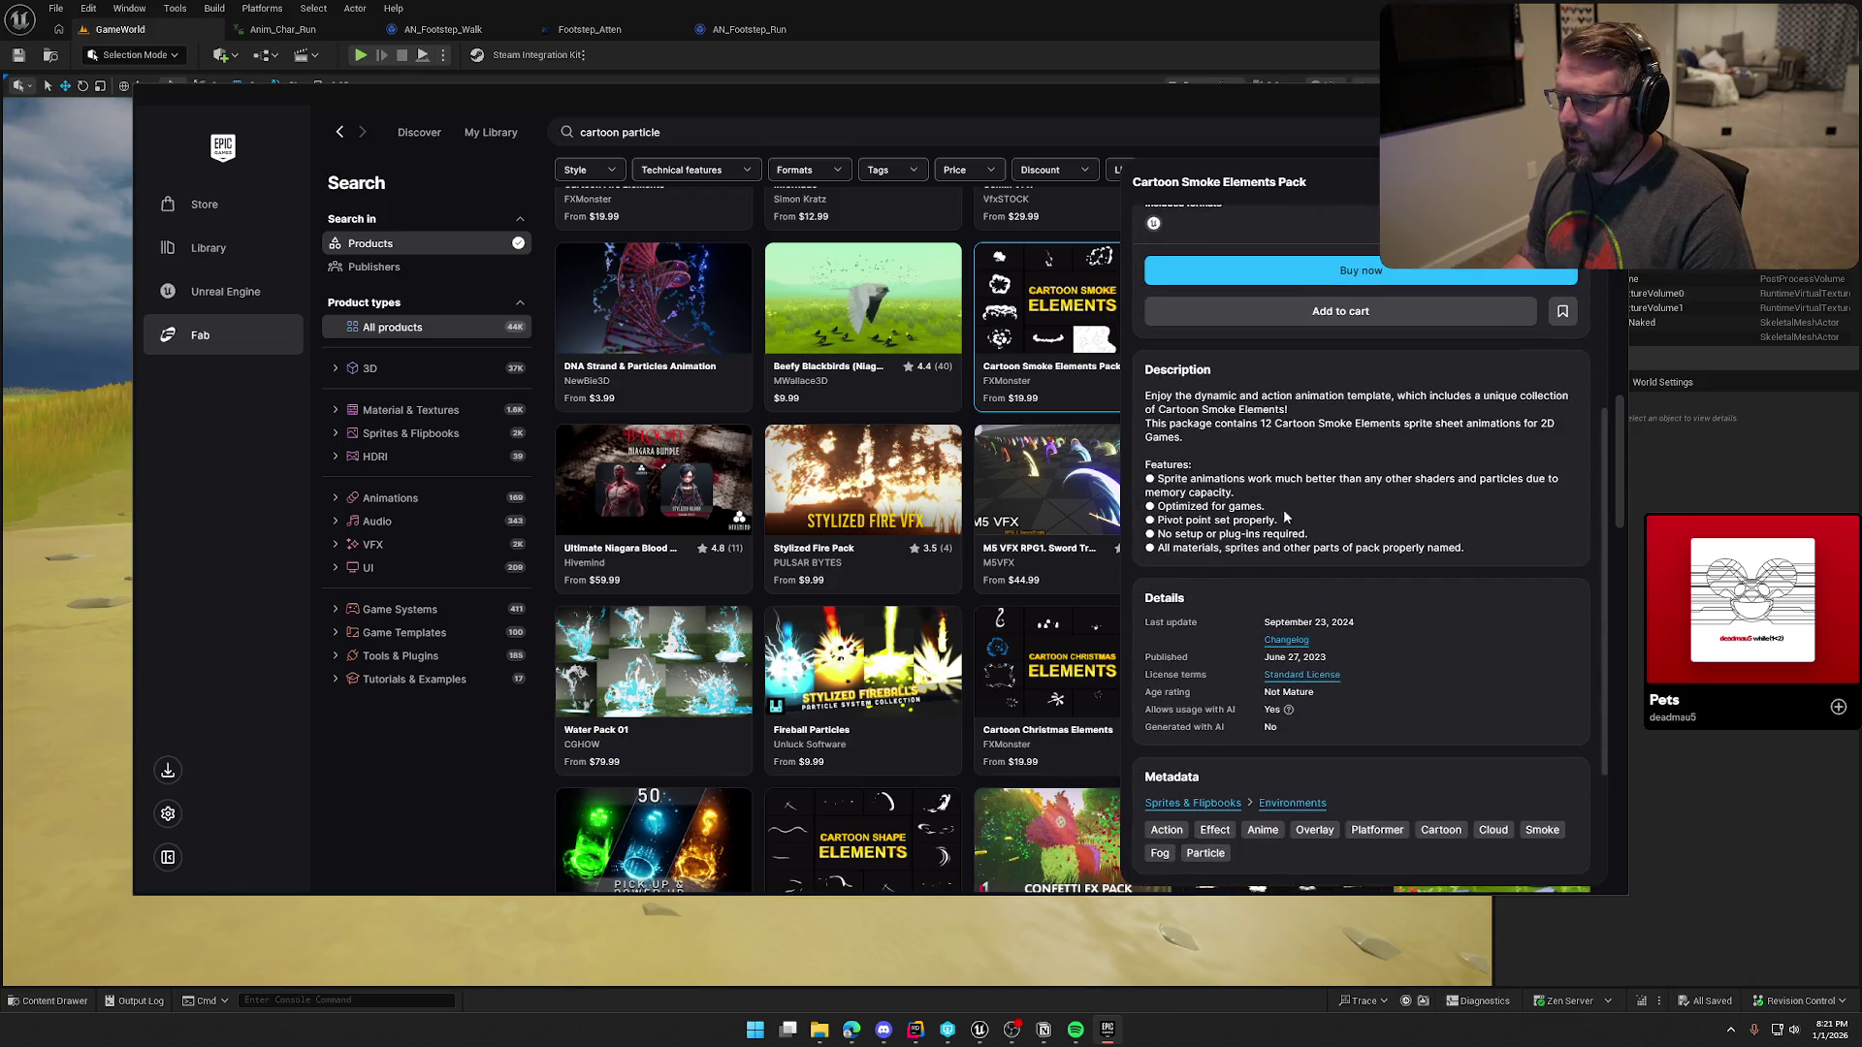
{"action": "scroll", "coordinate": [1283, 510], "scroll_direction": "up", "scroll_amount": 7}
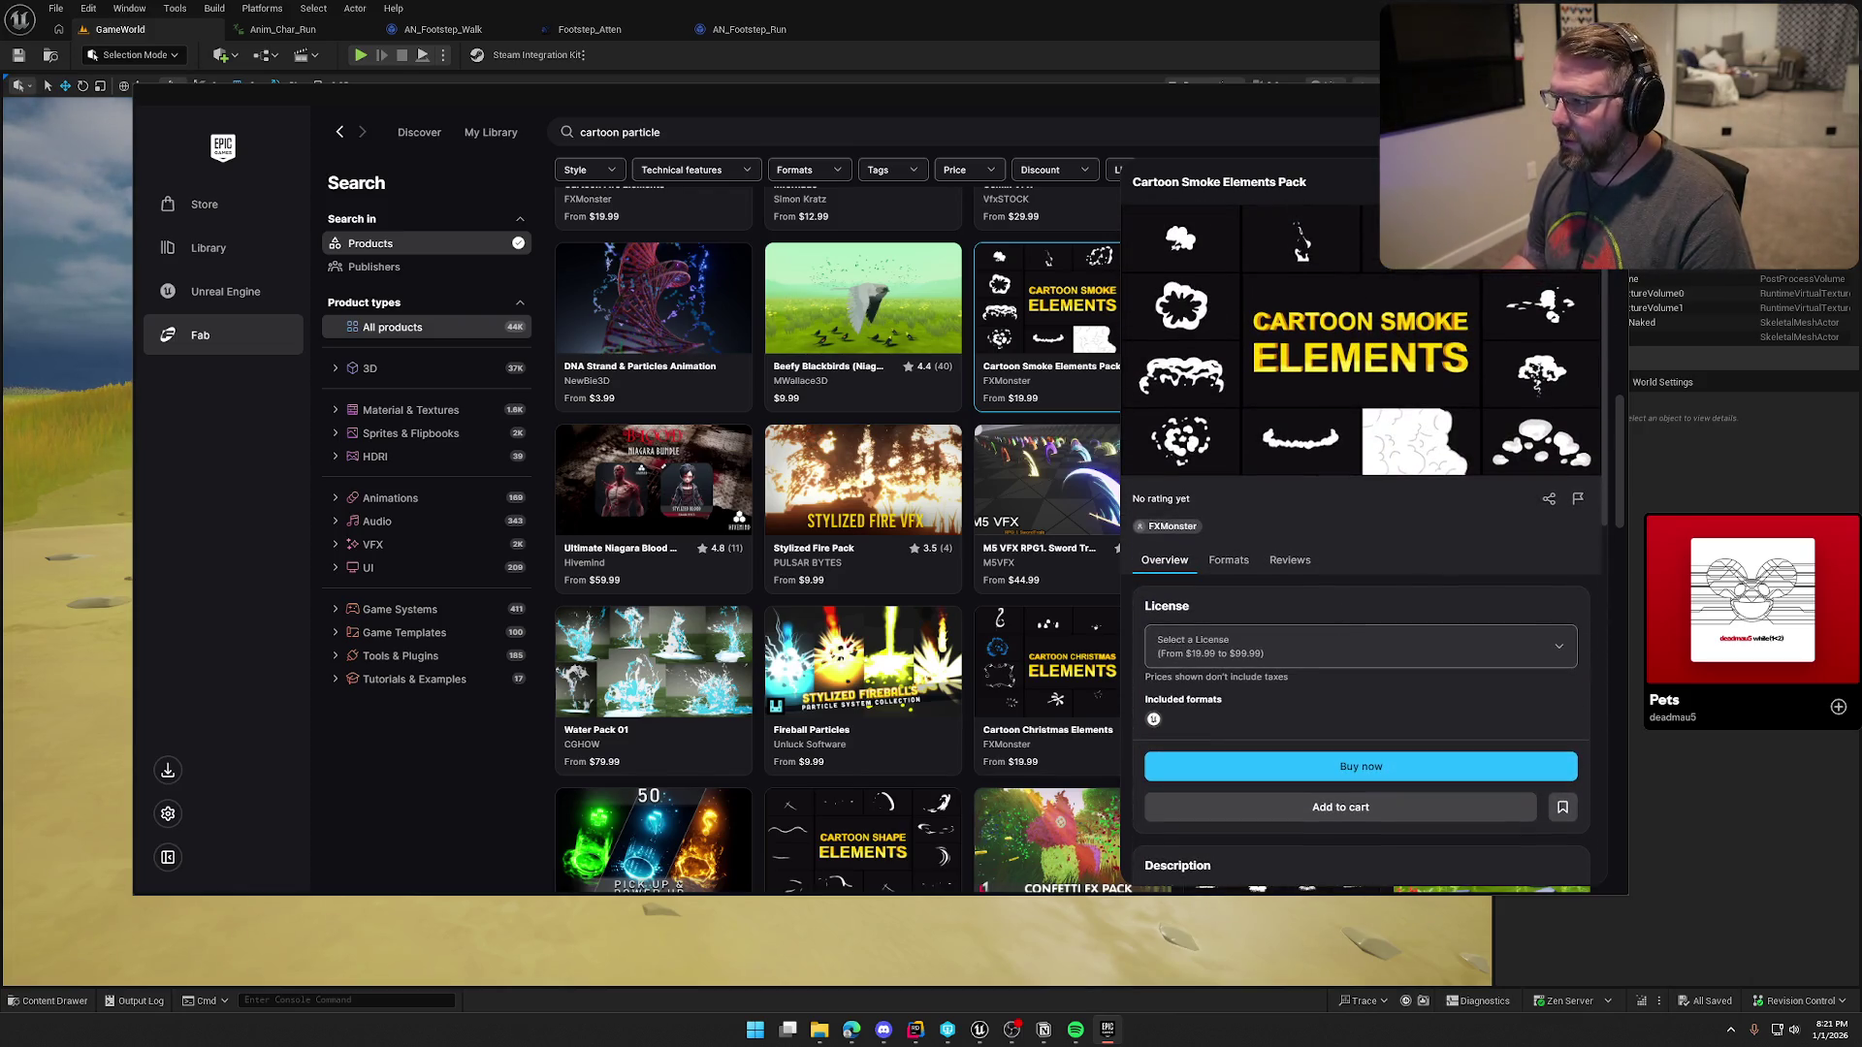
{"action": "left_click", "coordinate": [475, 795]}
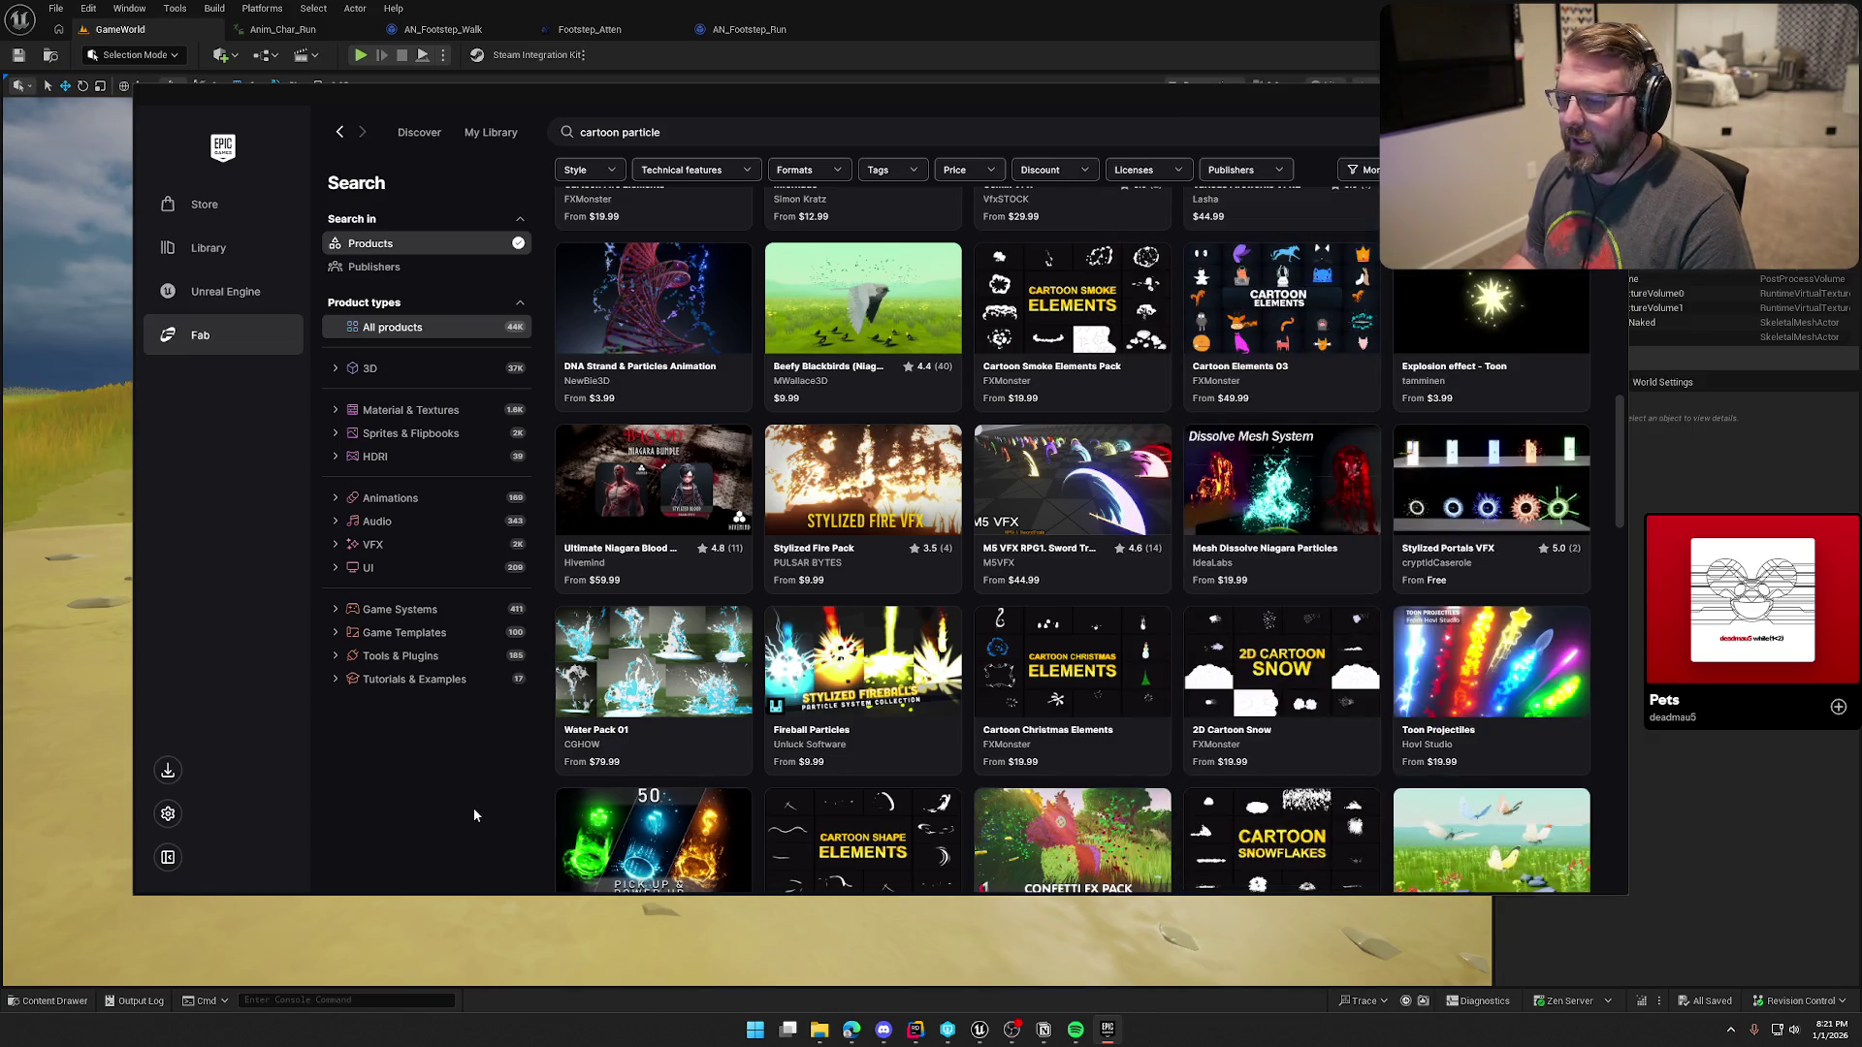
{"action": "scroll", "coordinate": [473, 815], "scroll_direction": "down", "scroll_amount": 3}
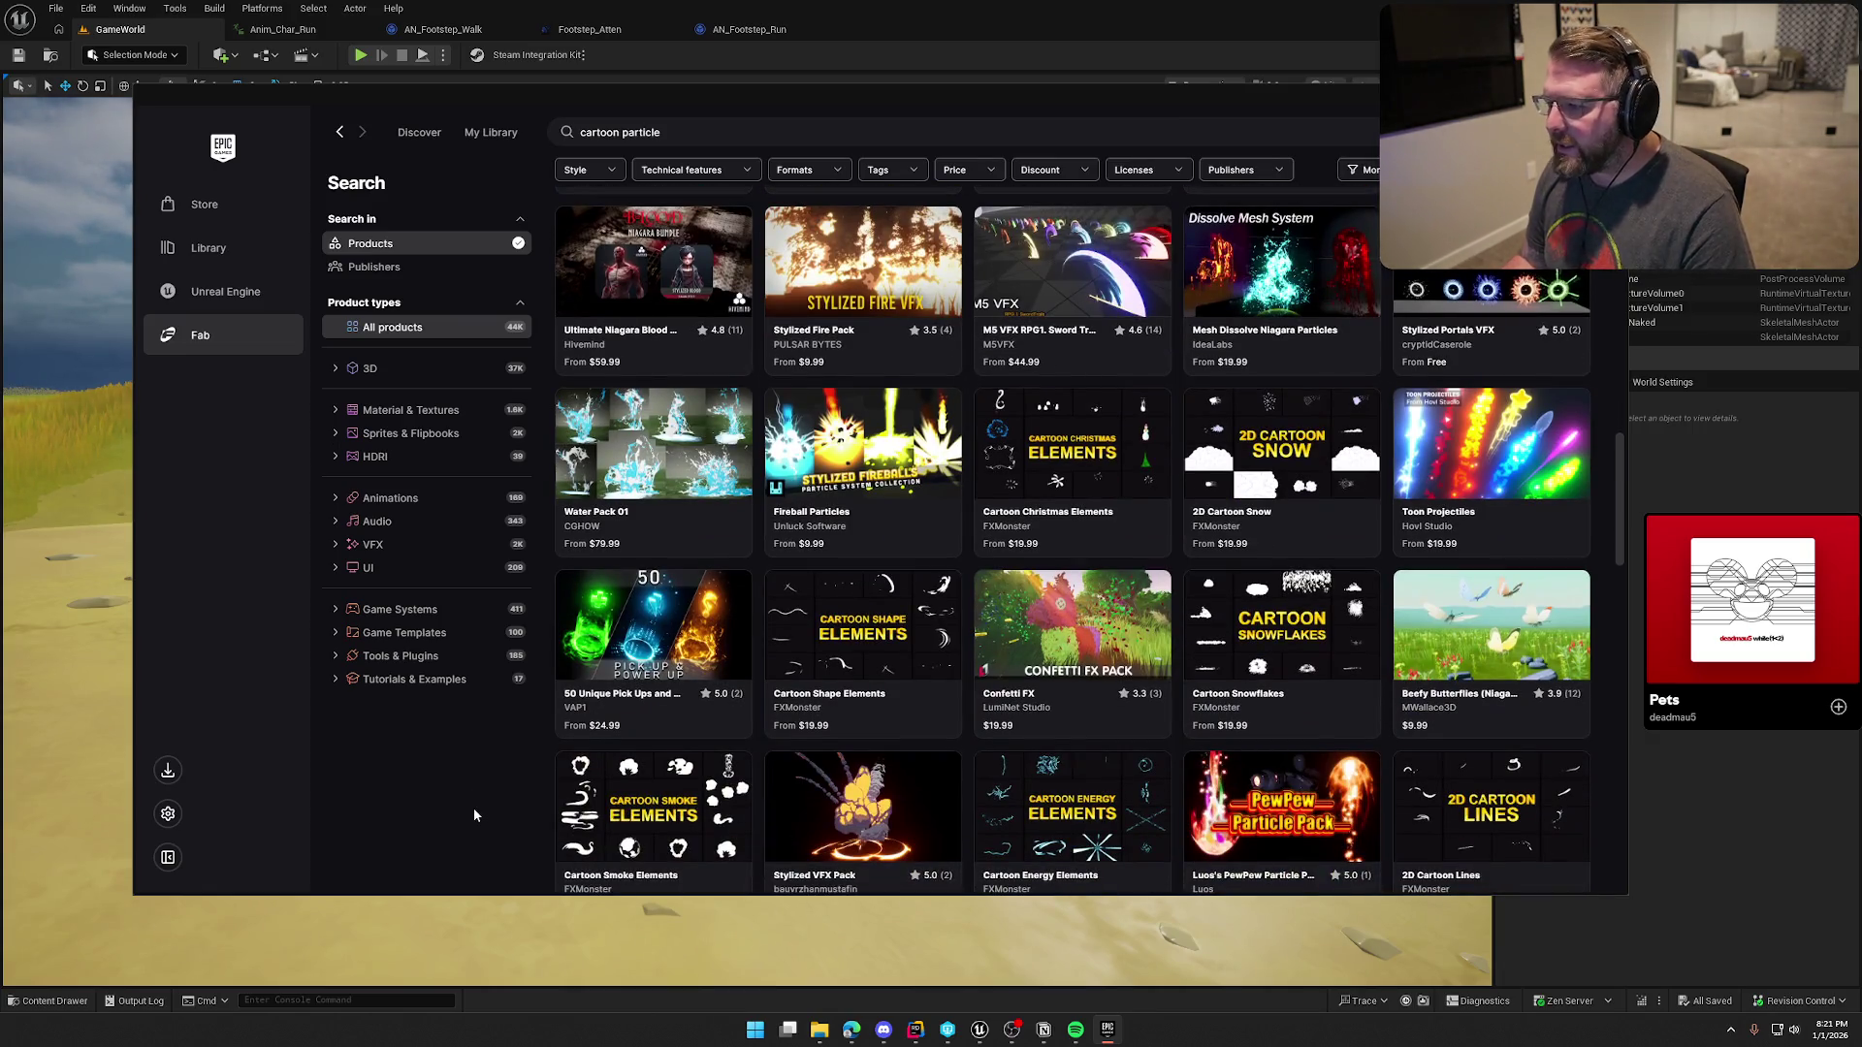
{"action": "scroll", "coordinate": [478, 811], "scroll_direction": "down", "scroll_amount": 4}
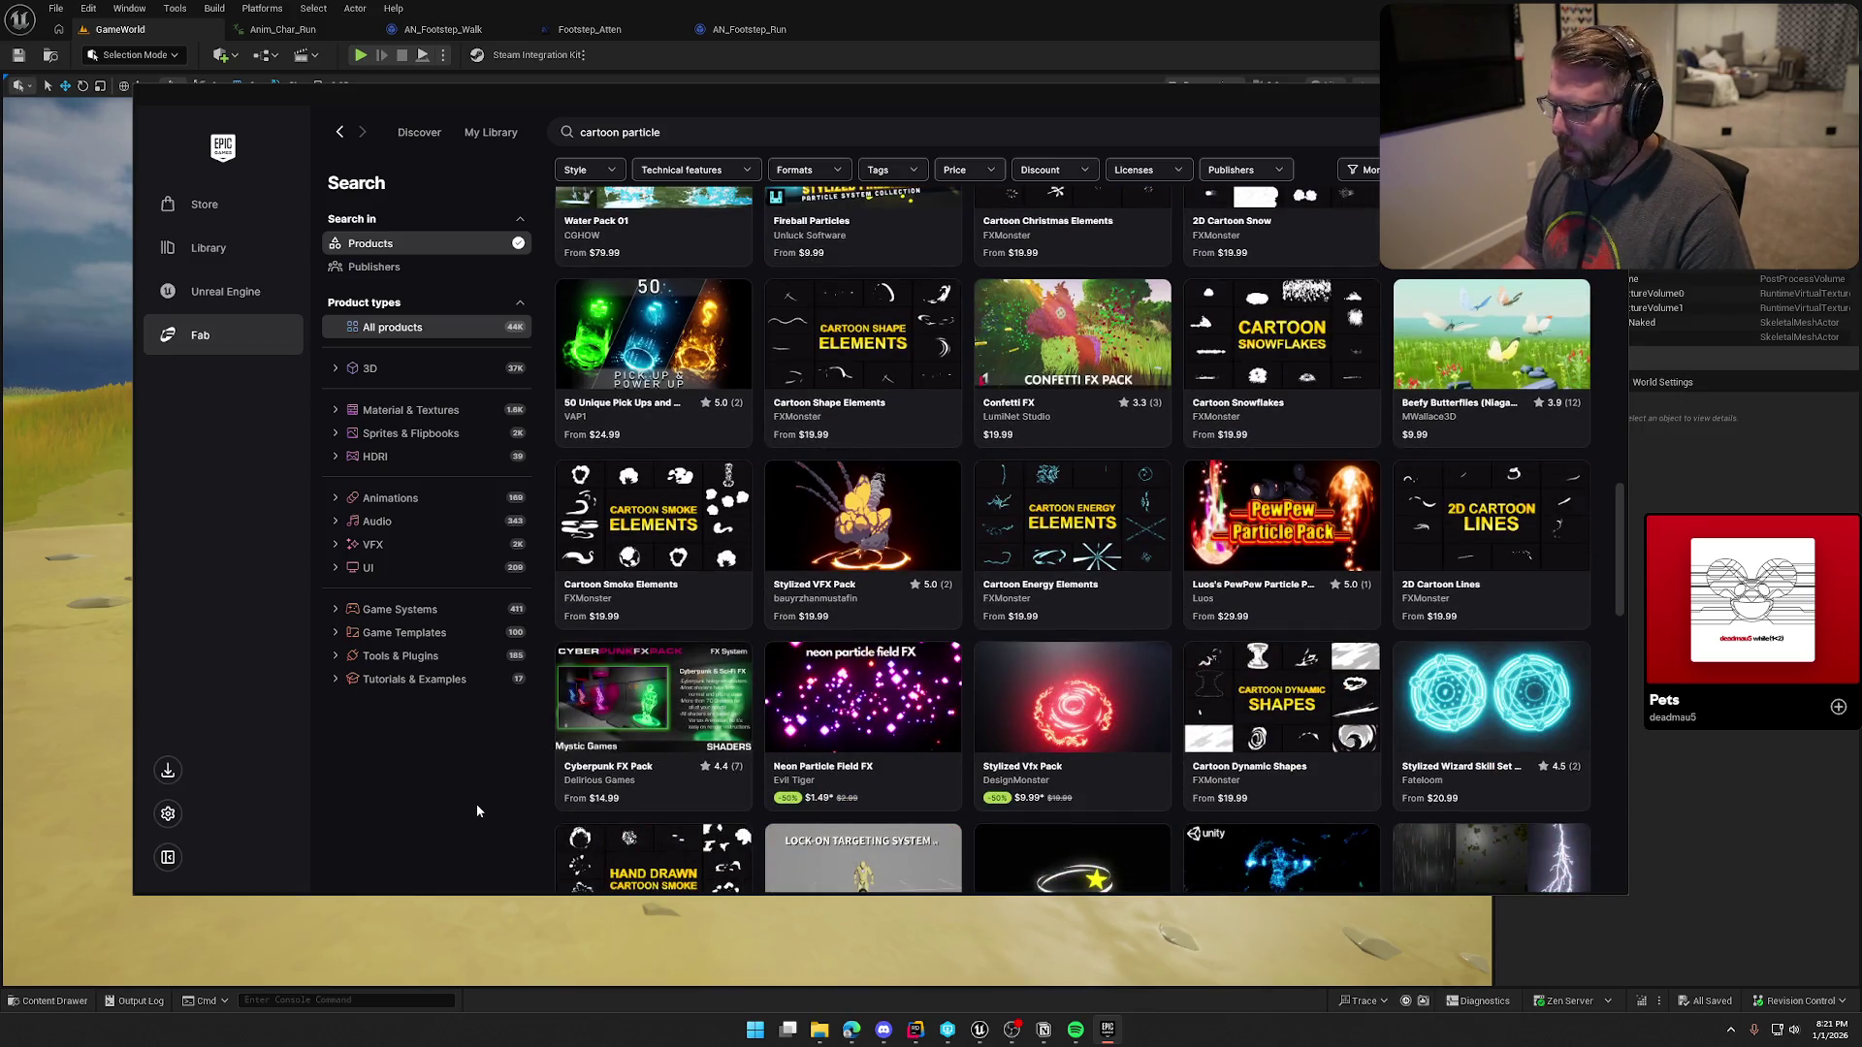
{"action": "scroll", "coordinate": [477, 811], "scroll_direction": "down", "scroll_amount": 4}
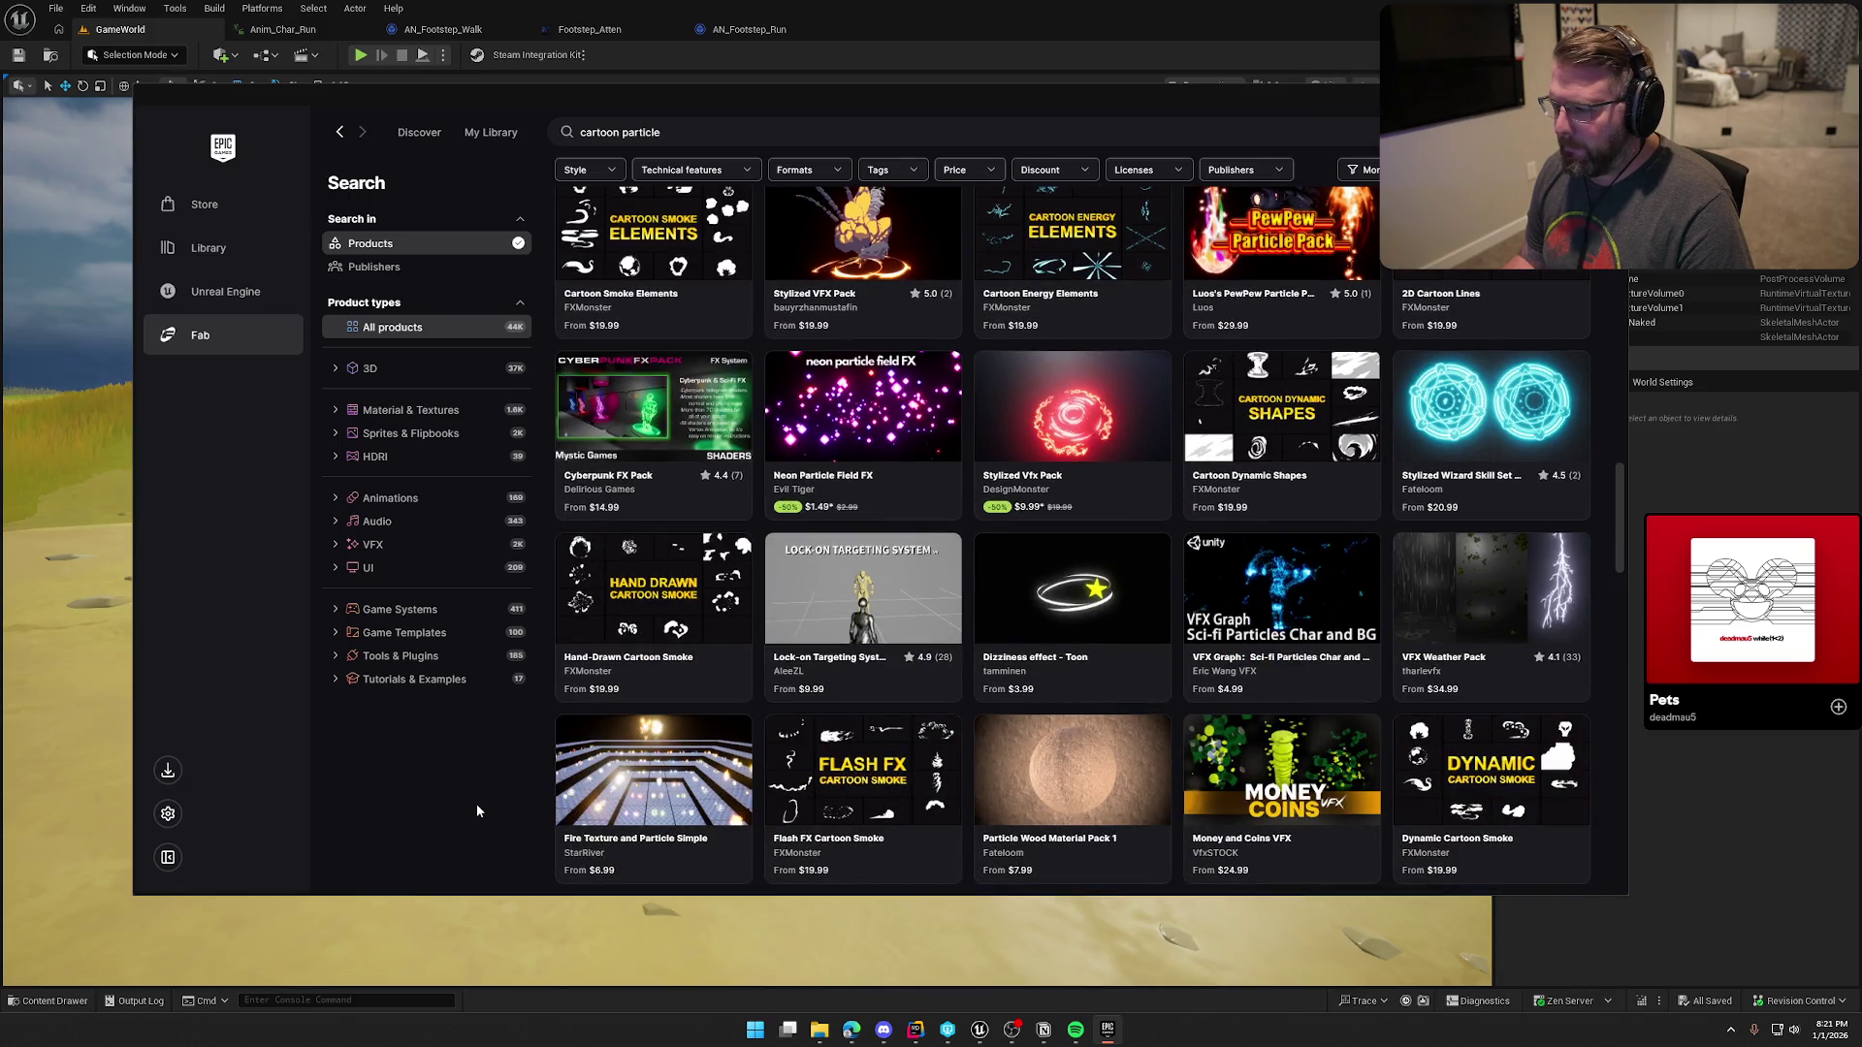
{"action": "scroll", "coordinate": [477, 811], "scroll_direction": "down", "scroll_amount": 5}
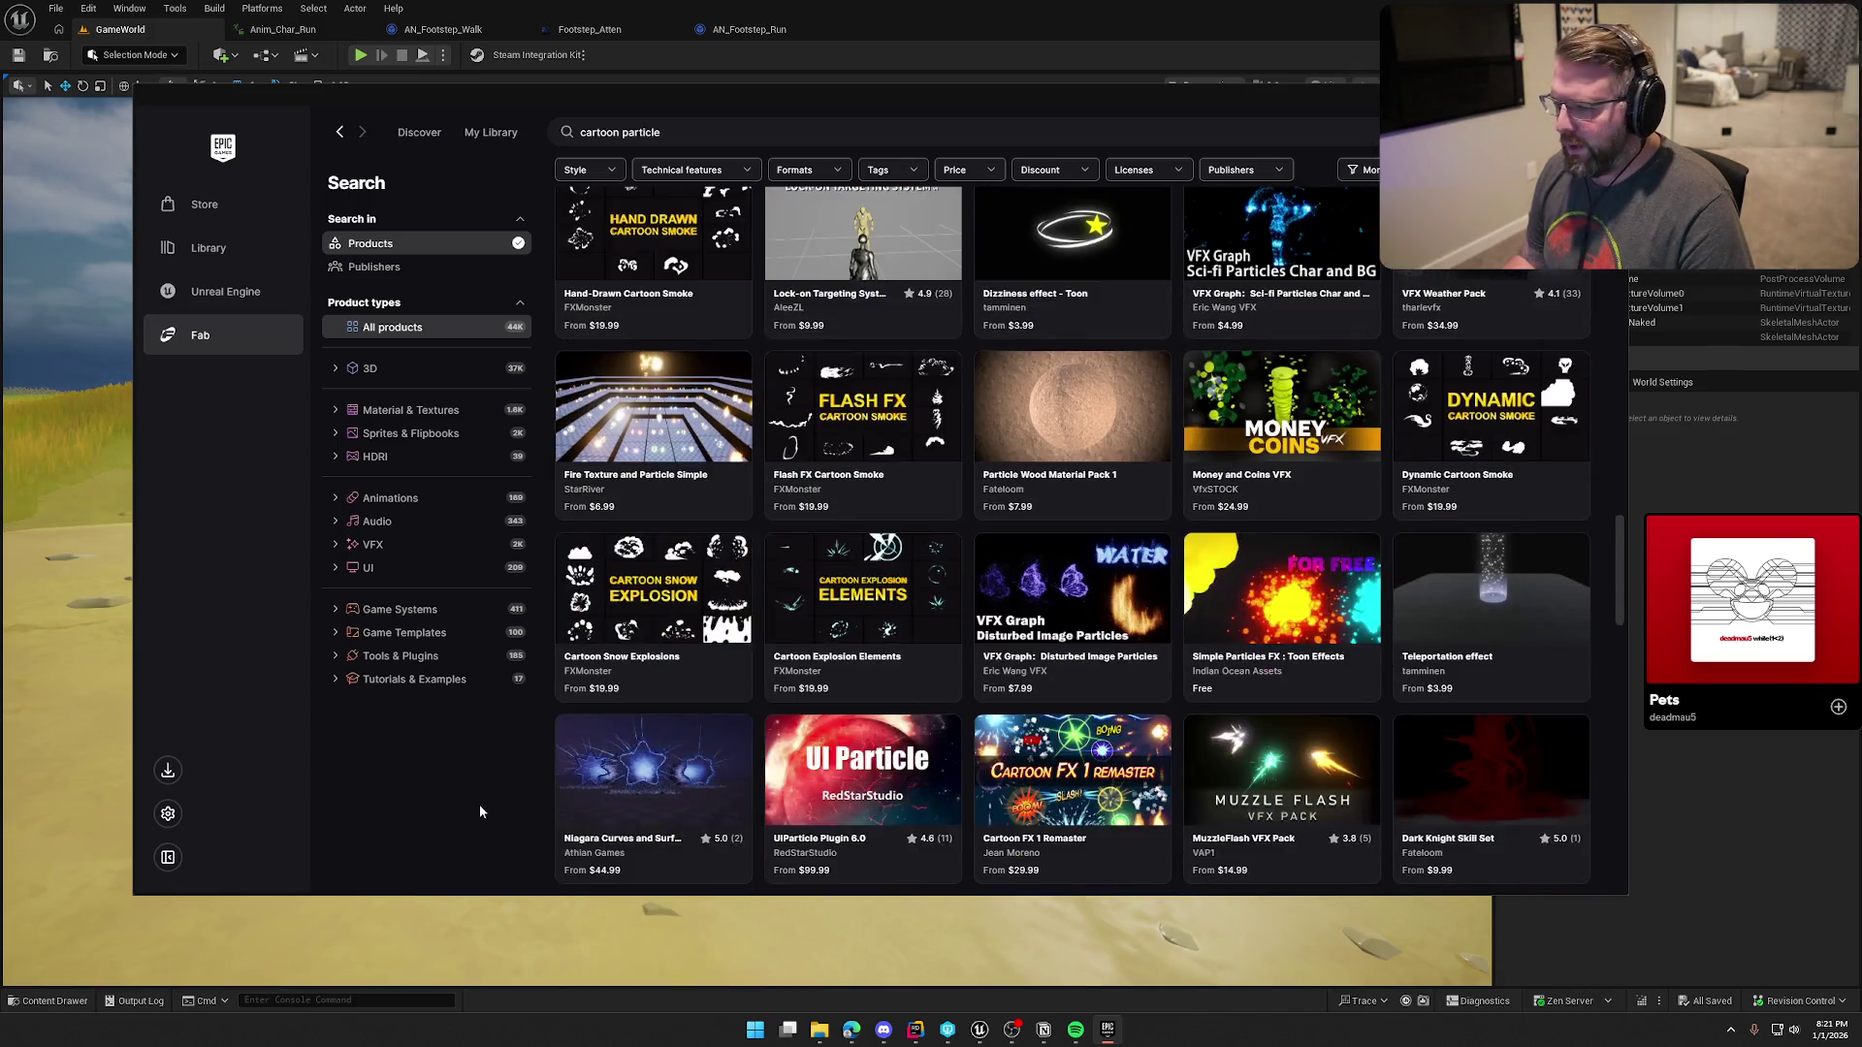
{"action": "scroll", "coordinate": [479, 811], "scroll_direction": "down", "scroll_amount": 3}
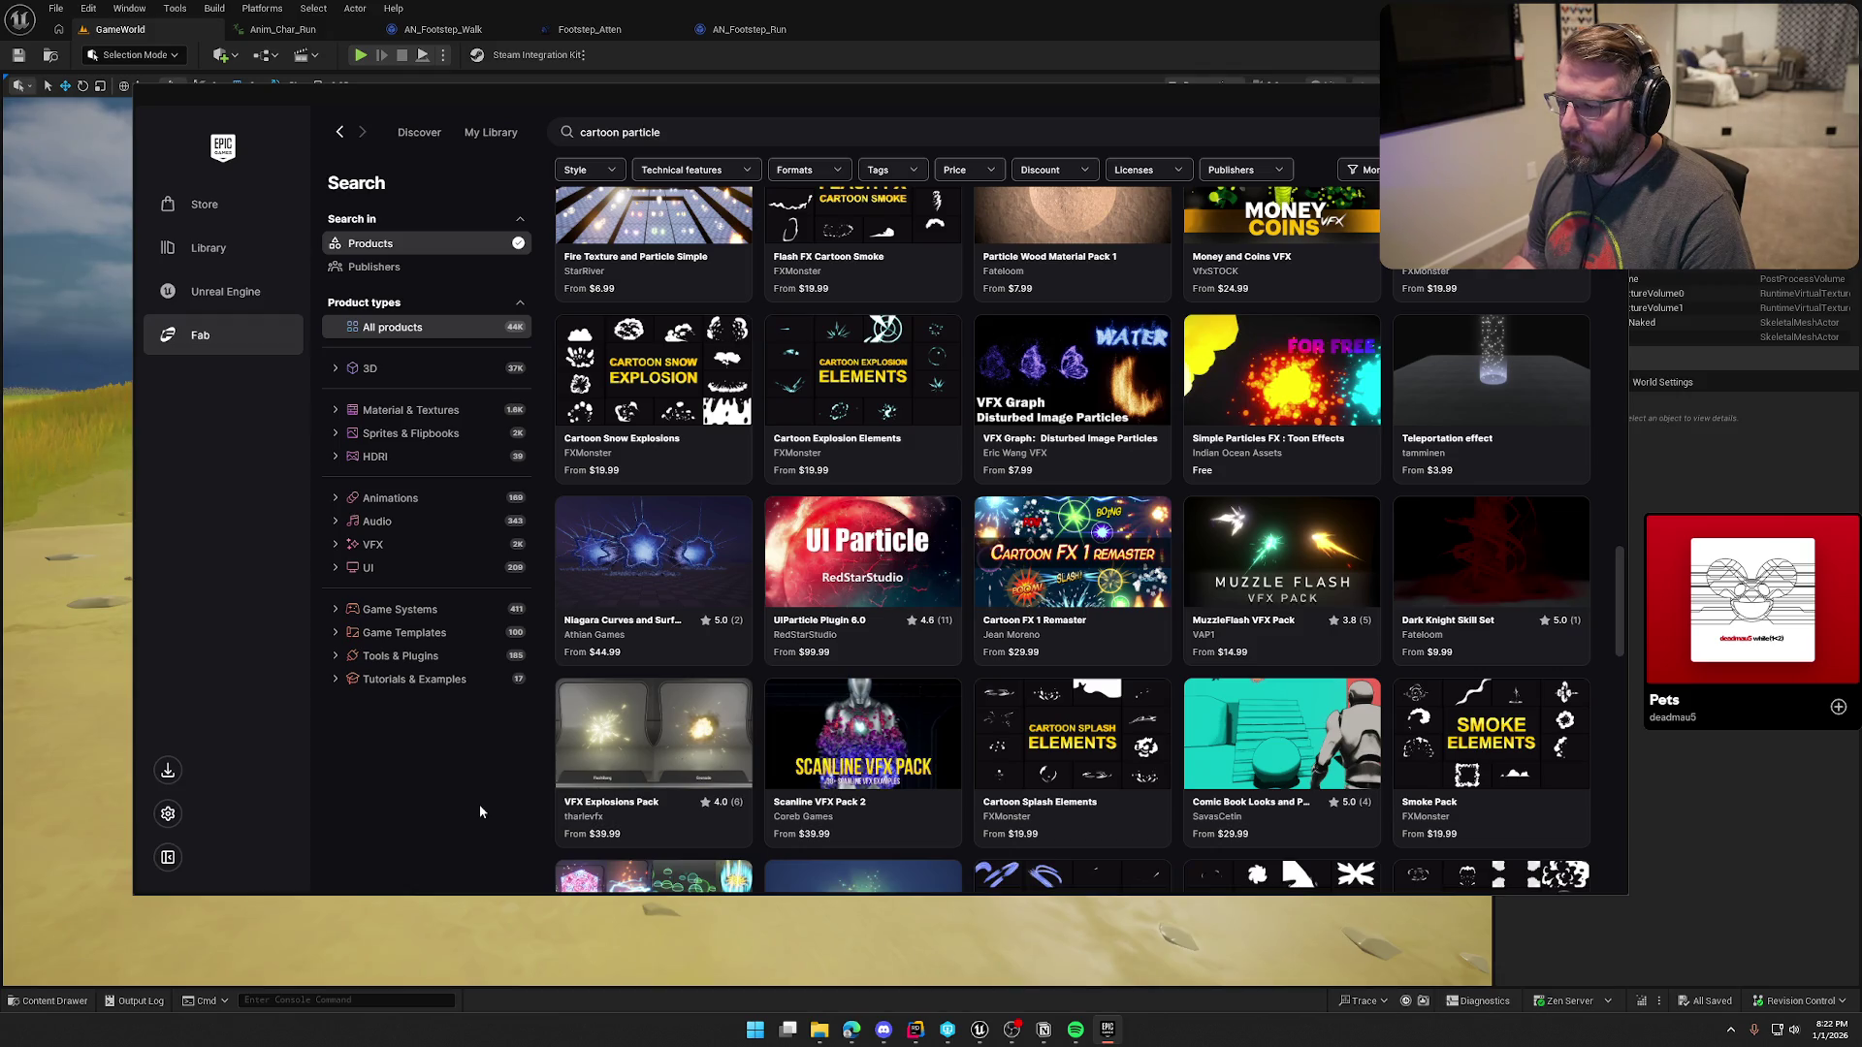
{"action": "scroll", "coordinate": [480, 811], "scroll_direction": "down", "scroll_amount": 3}
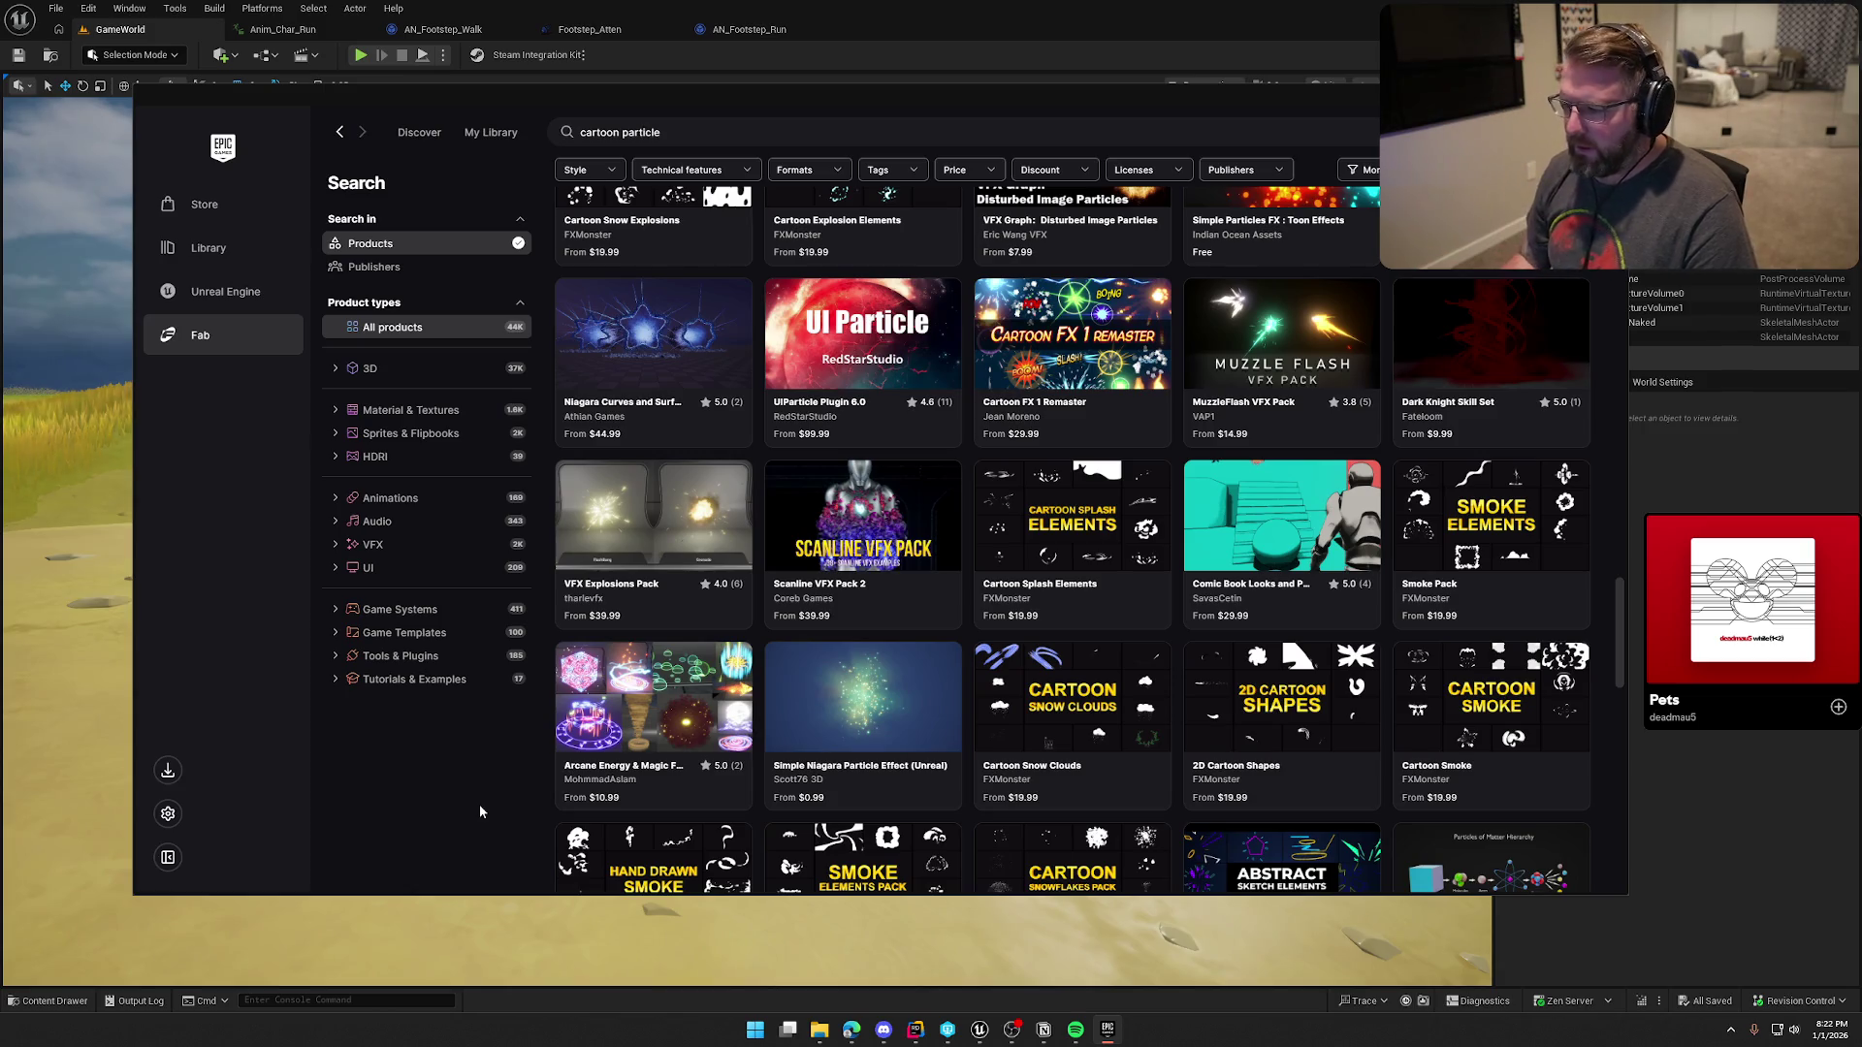
{"action": "scroll", "coordinate": [479, 805], "scroll_direction": "down", "scroll_amount": 3}
{"action": "scroll", "coordinate": [503, 770], "scroll_direction": "down", "scroll_amount": 3}
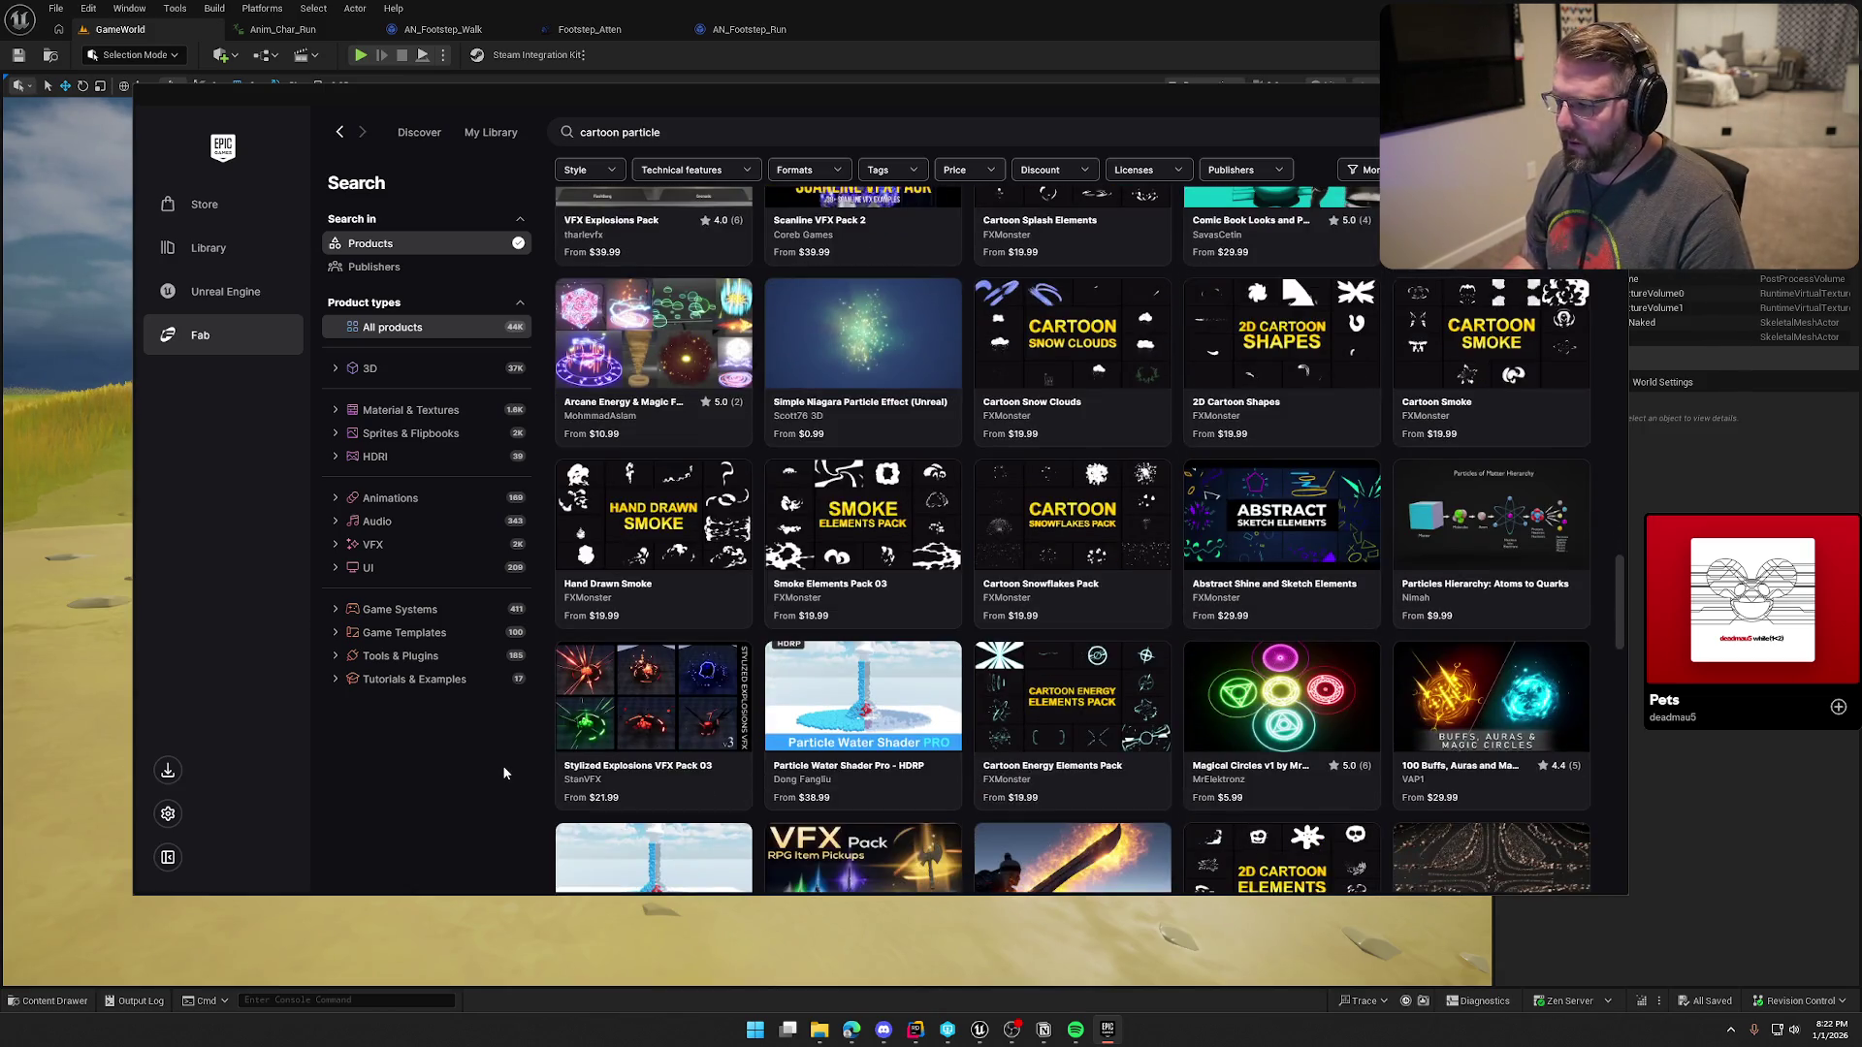
{"action": "scroll", "coordinate": [504, 769], "scroll_direction": "down", "scroll_amount": 5}
{"action": "scroll", "coordinate": [502, 772], "scroll_direction": "down", "scroll_amount": 3}
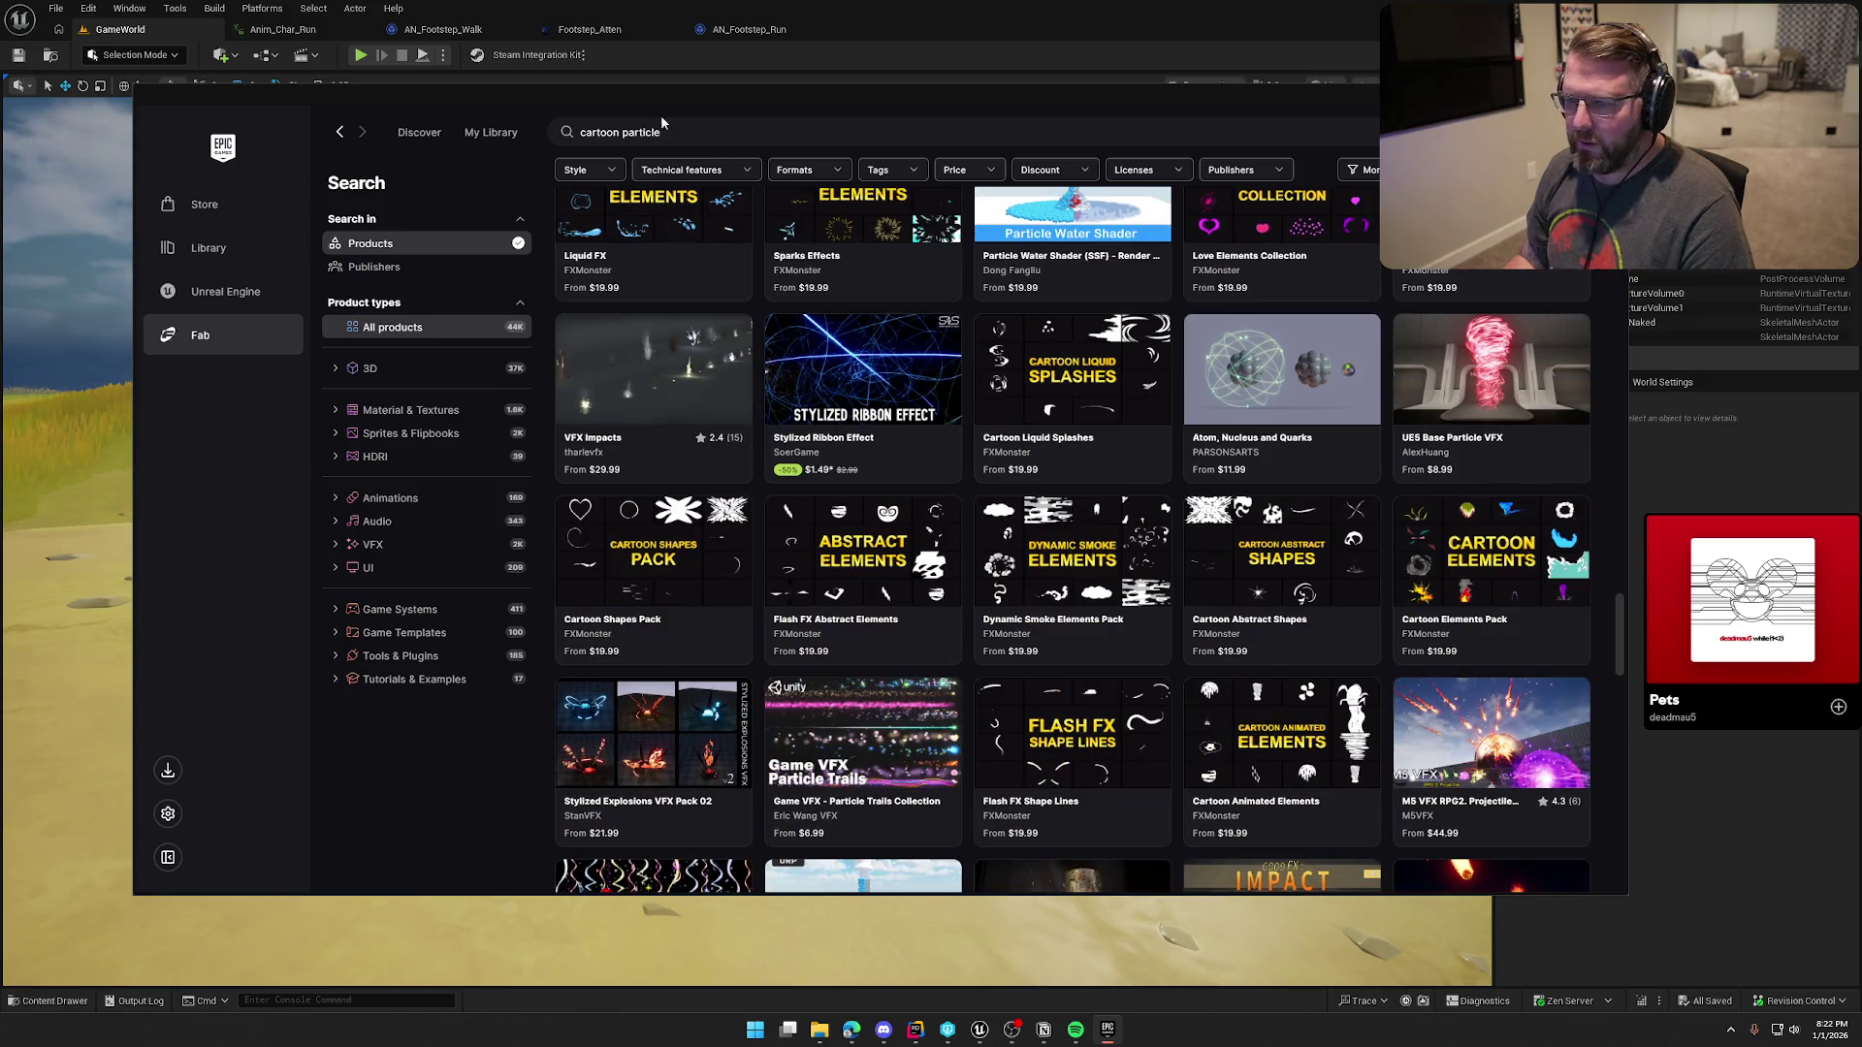
Step: Search Fab for 'footstep particle' and open the Niagara Footstep VFX pack
{"action": "double_click", "coordinate": [617, 133]}
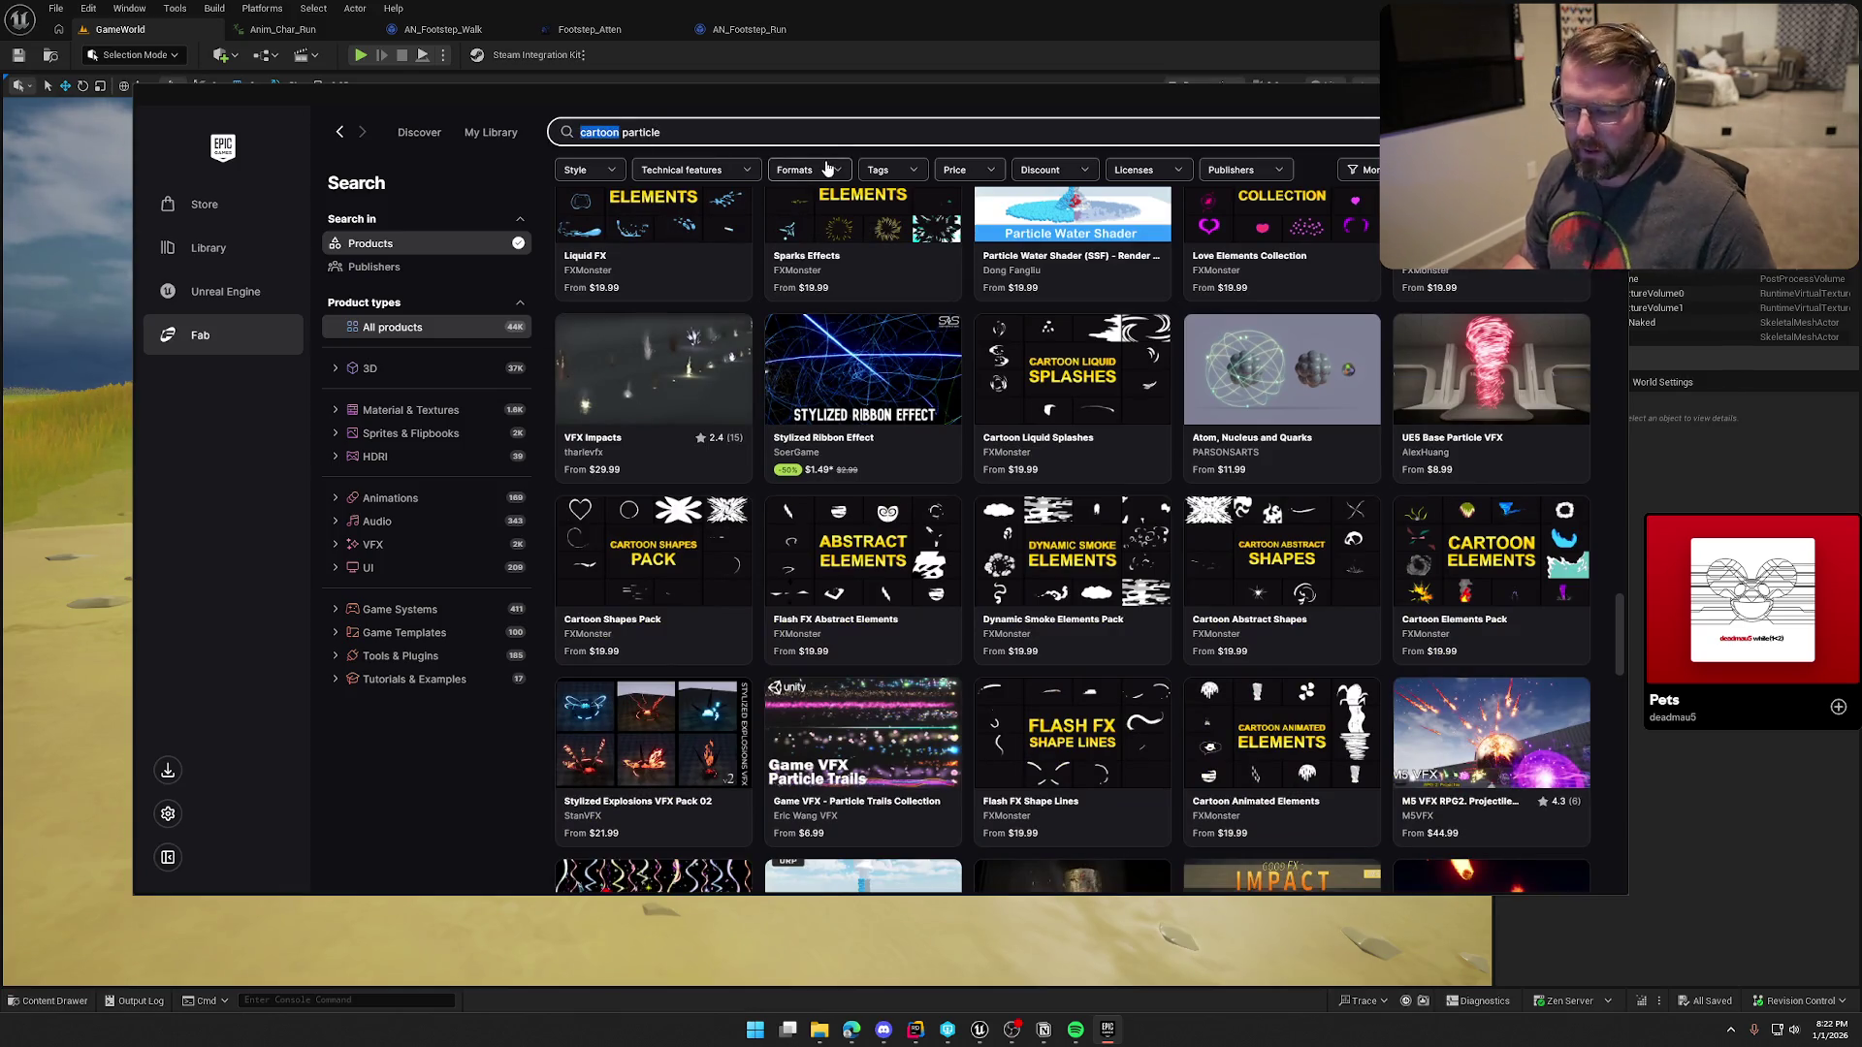
{"action": "type", "text": "footstep"}
{"action": "key", "text": "Return"}
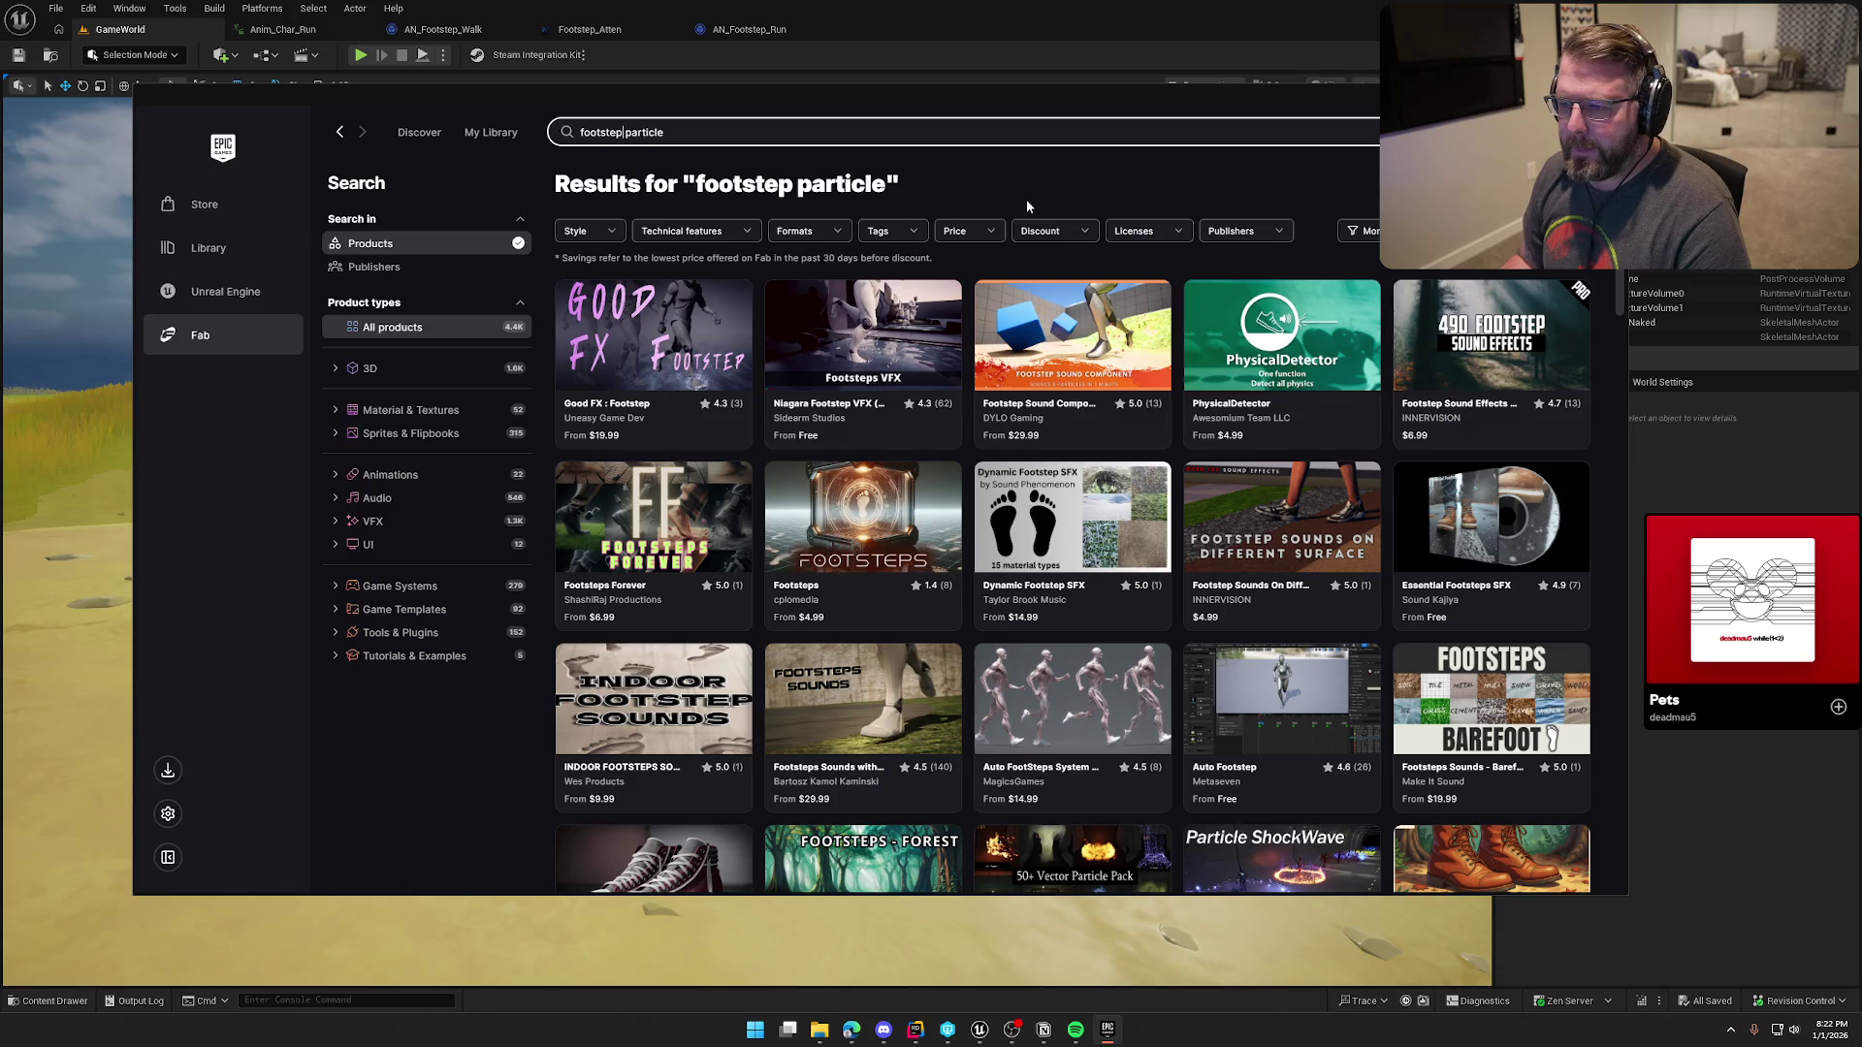
{"action": "left_click", "coordinate": [892, 334]}
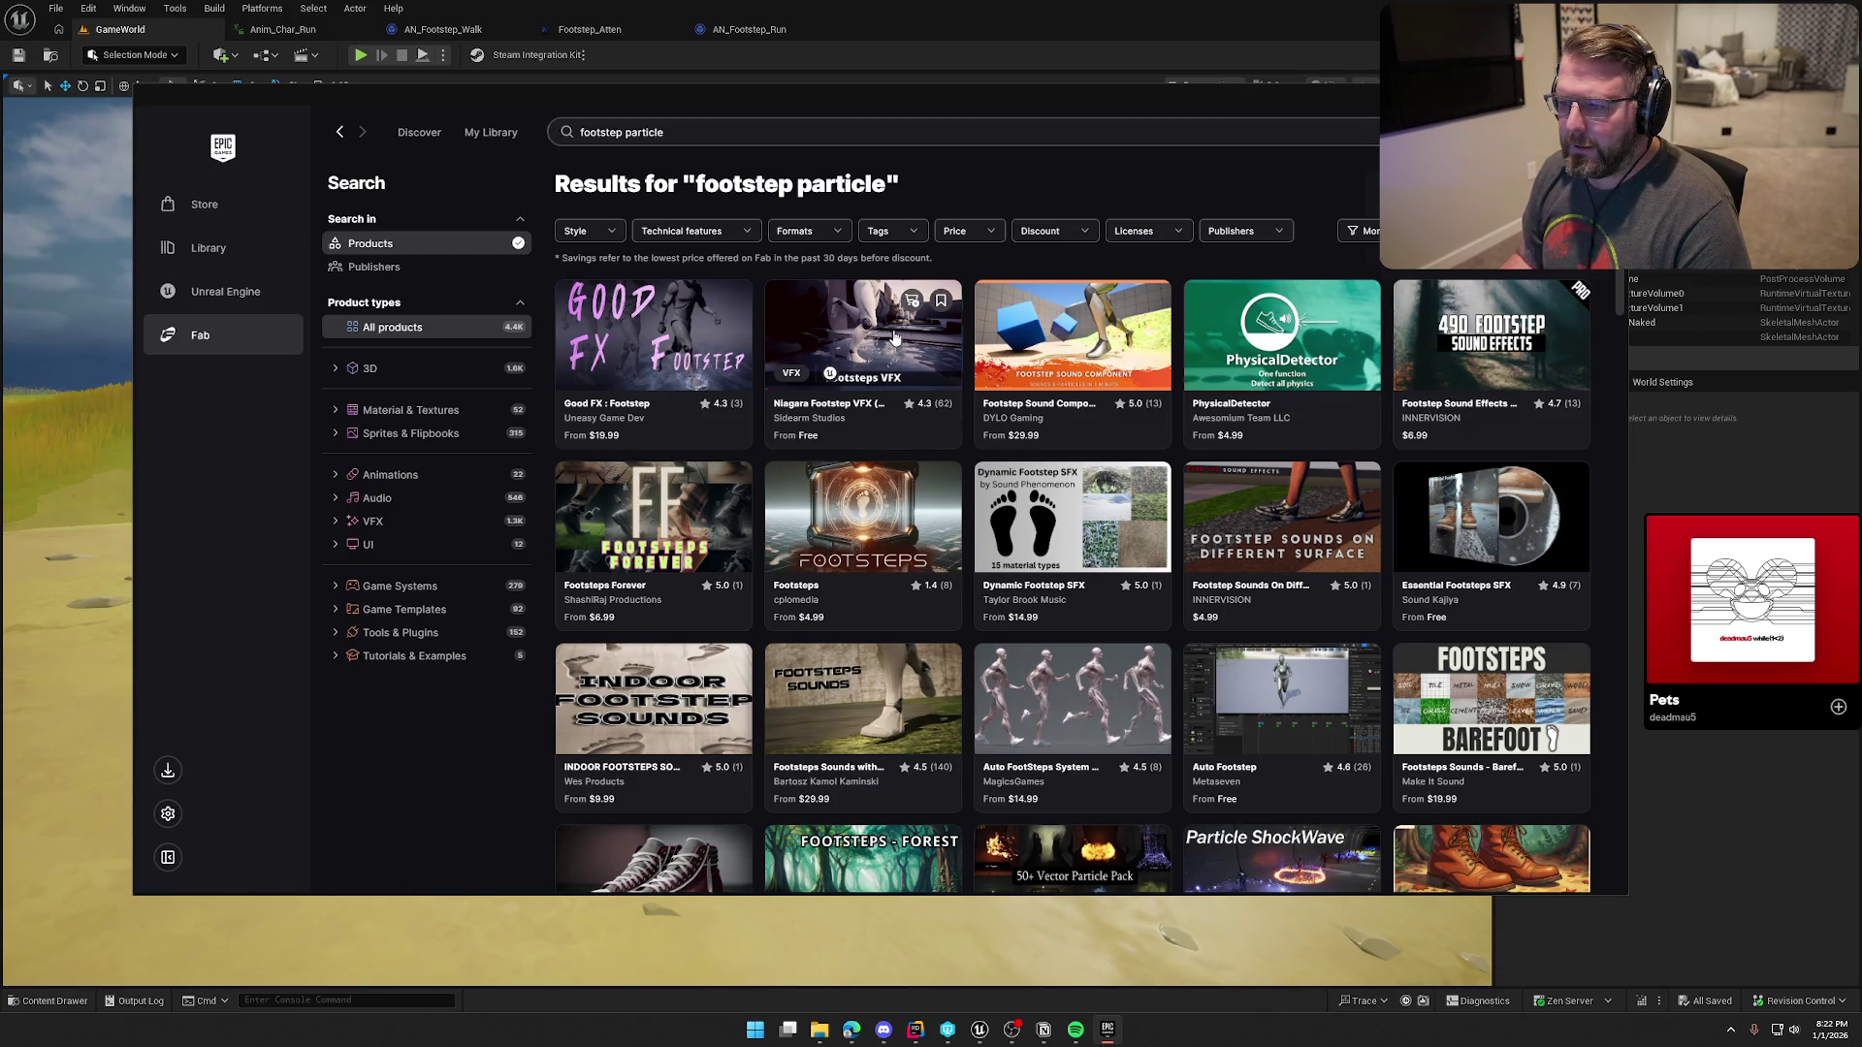
Step: Page through the Niagara Footstep VFX preview images full size, then close them
{"action": "left_click", "coordinate": [1436, 397]}
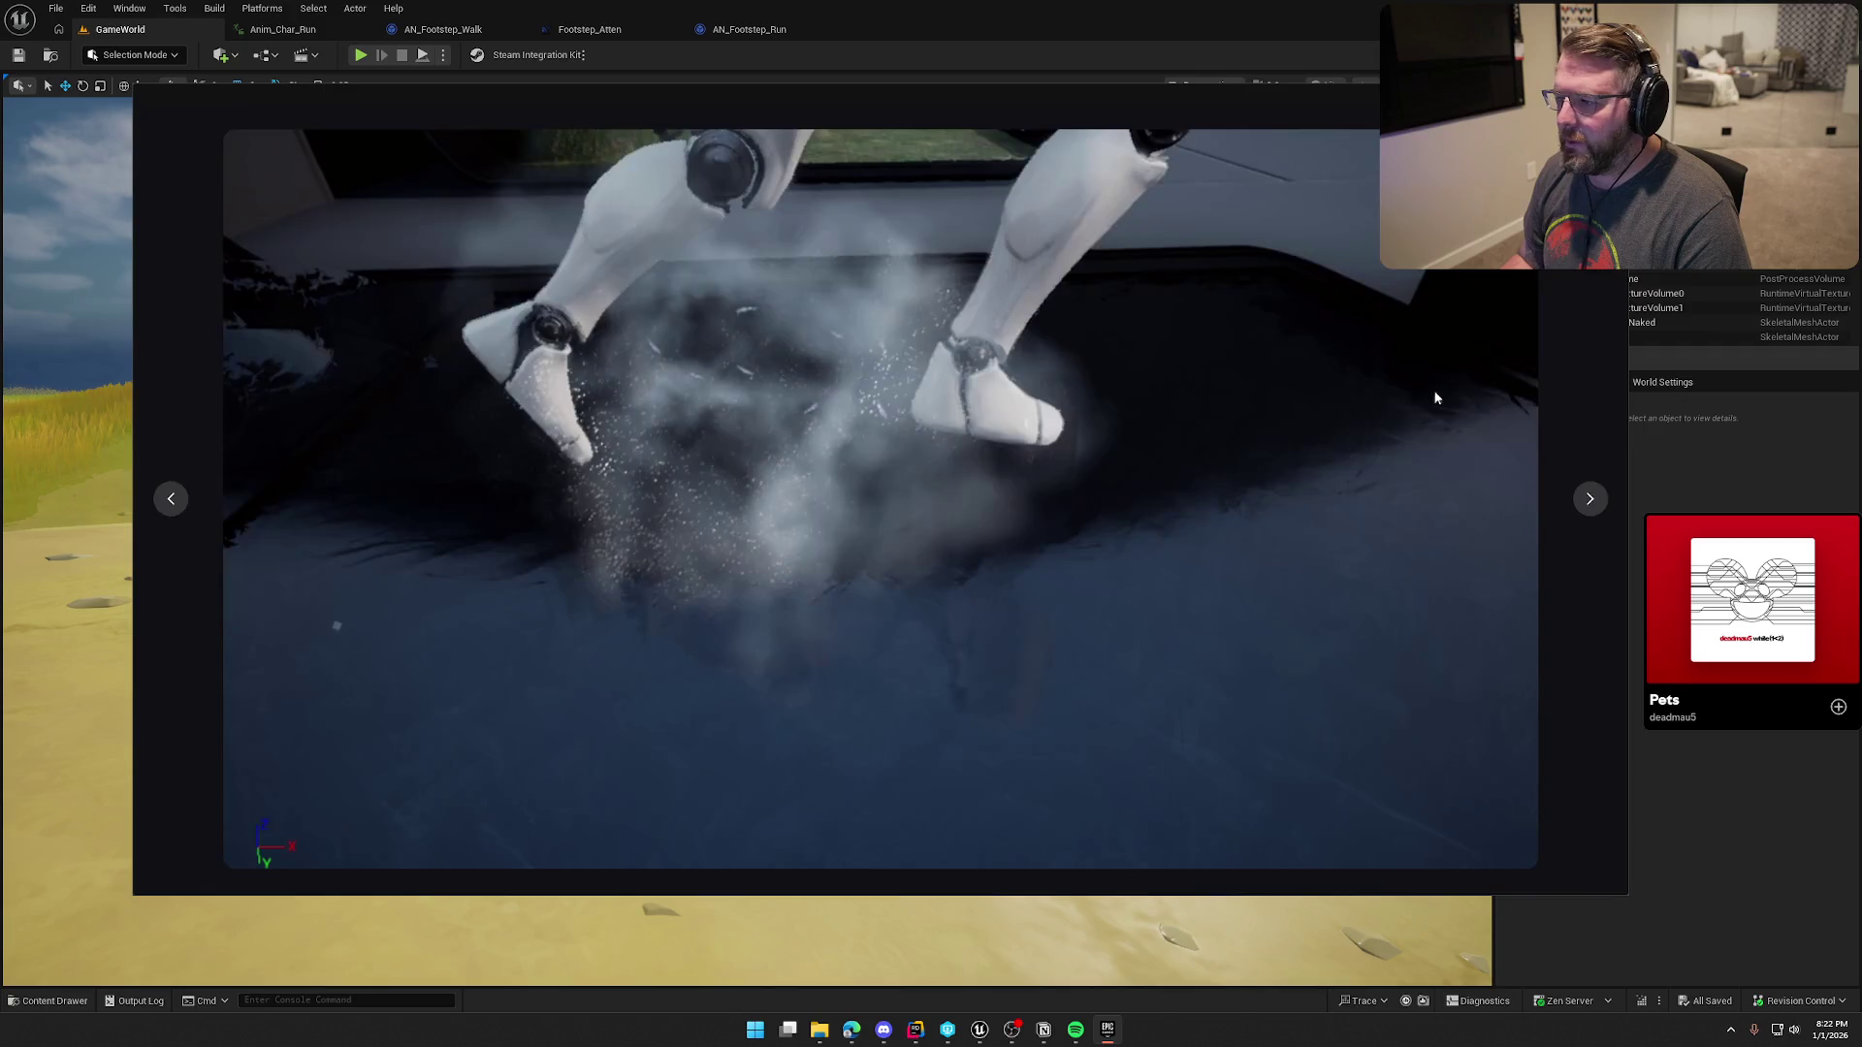
{"action": "left_click", "coordinate": [1590, 499]}
{"action": "left_click", "coordinate": [1592, 503]}
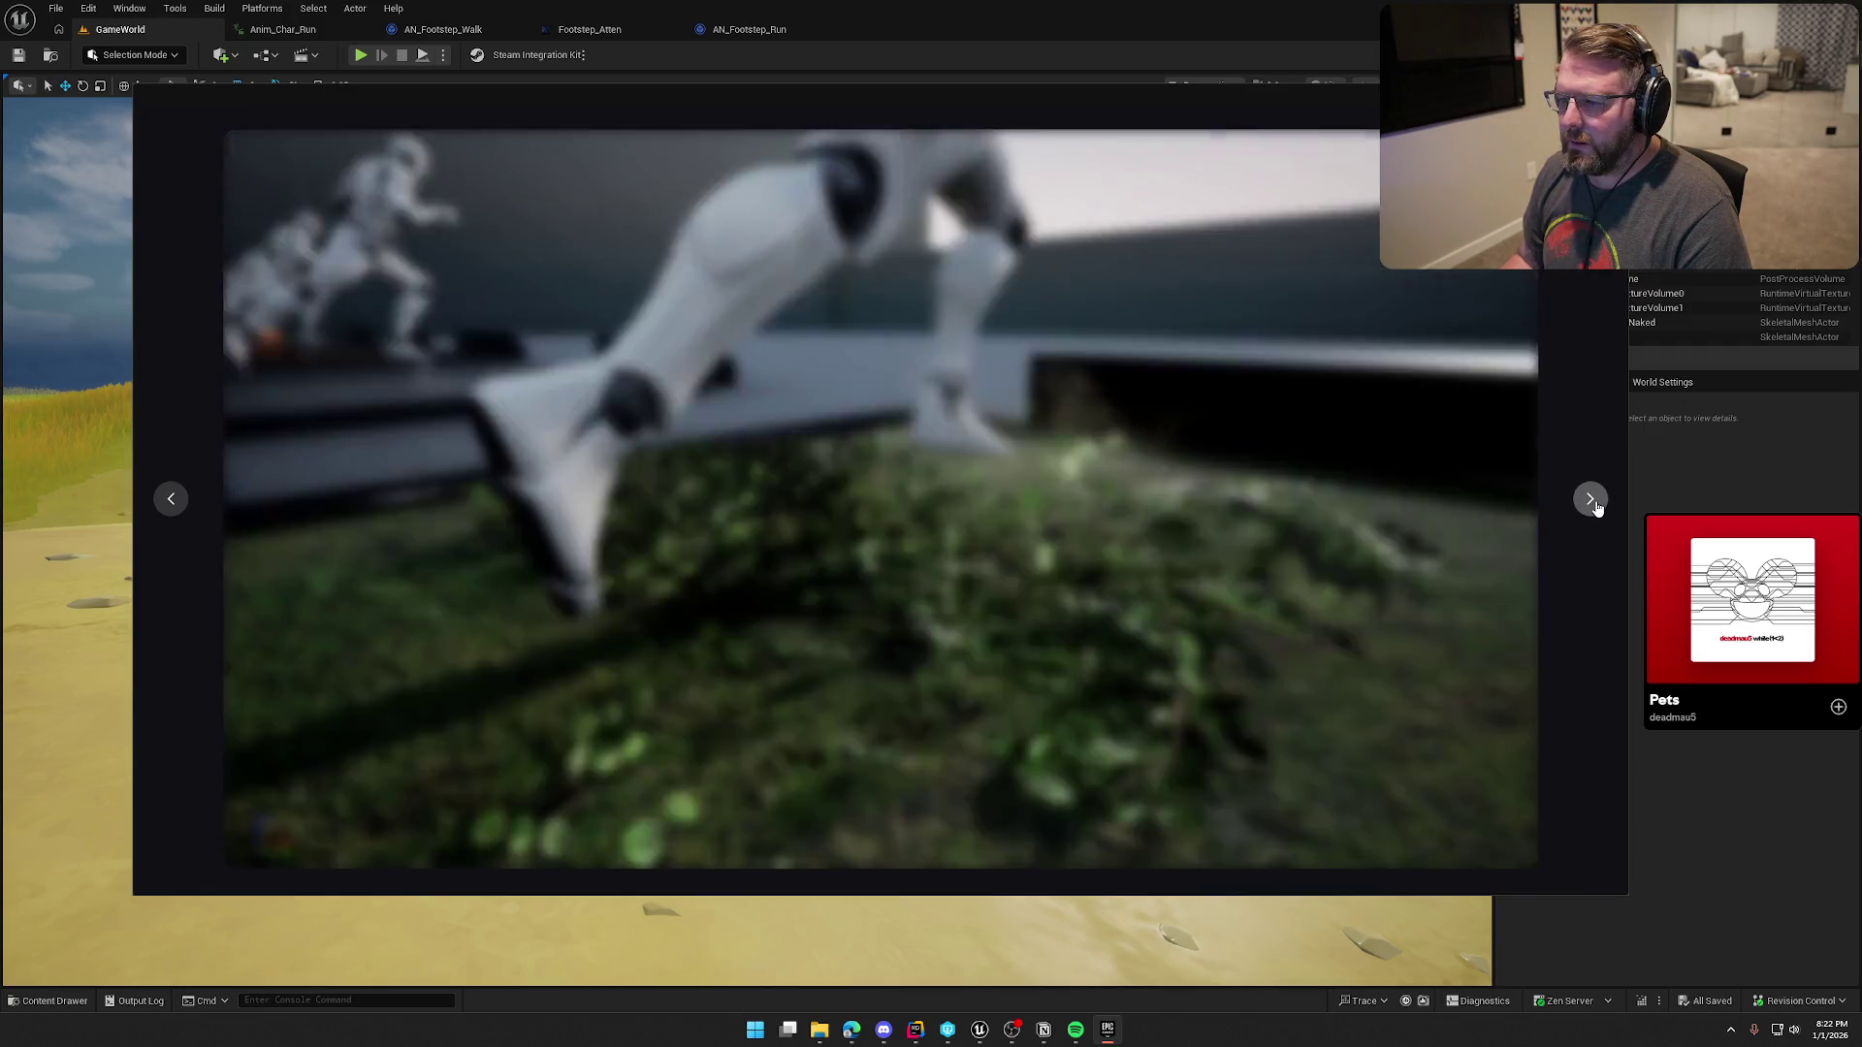
{"action": "left_click", "coordinate": [1591, 499]}
{"action": "left_click", "coordinate": [1591, 499]}
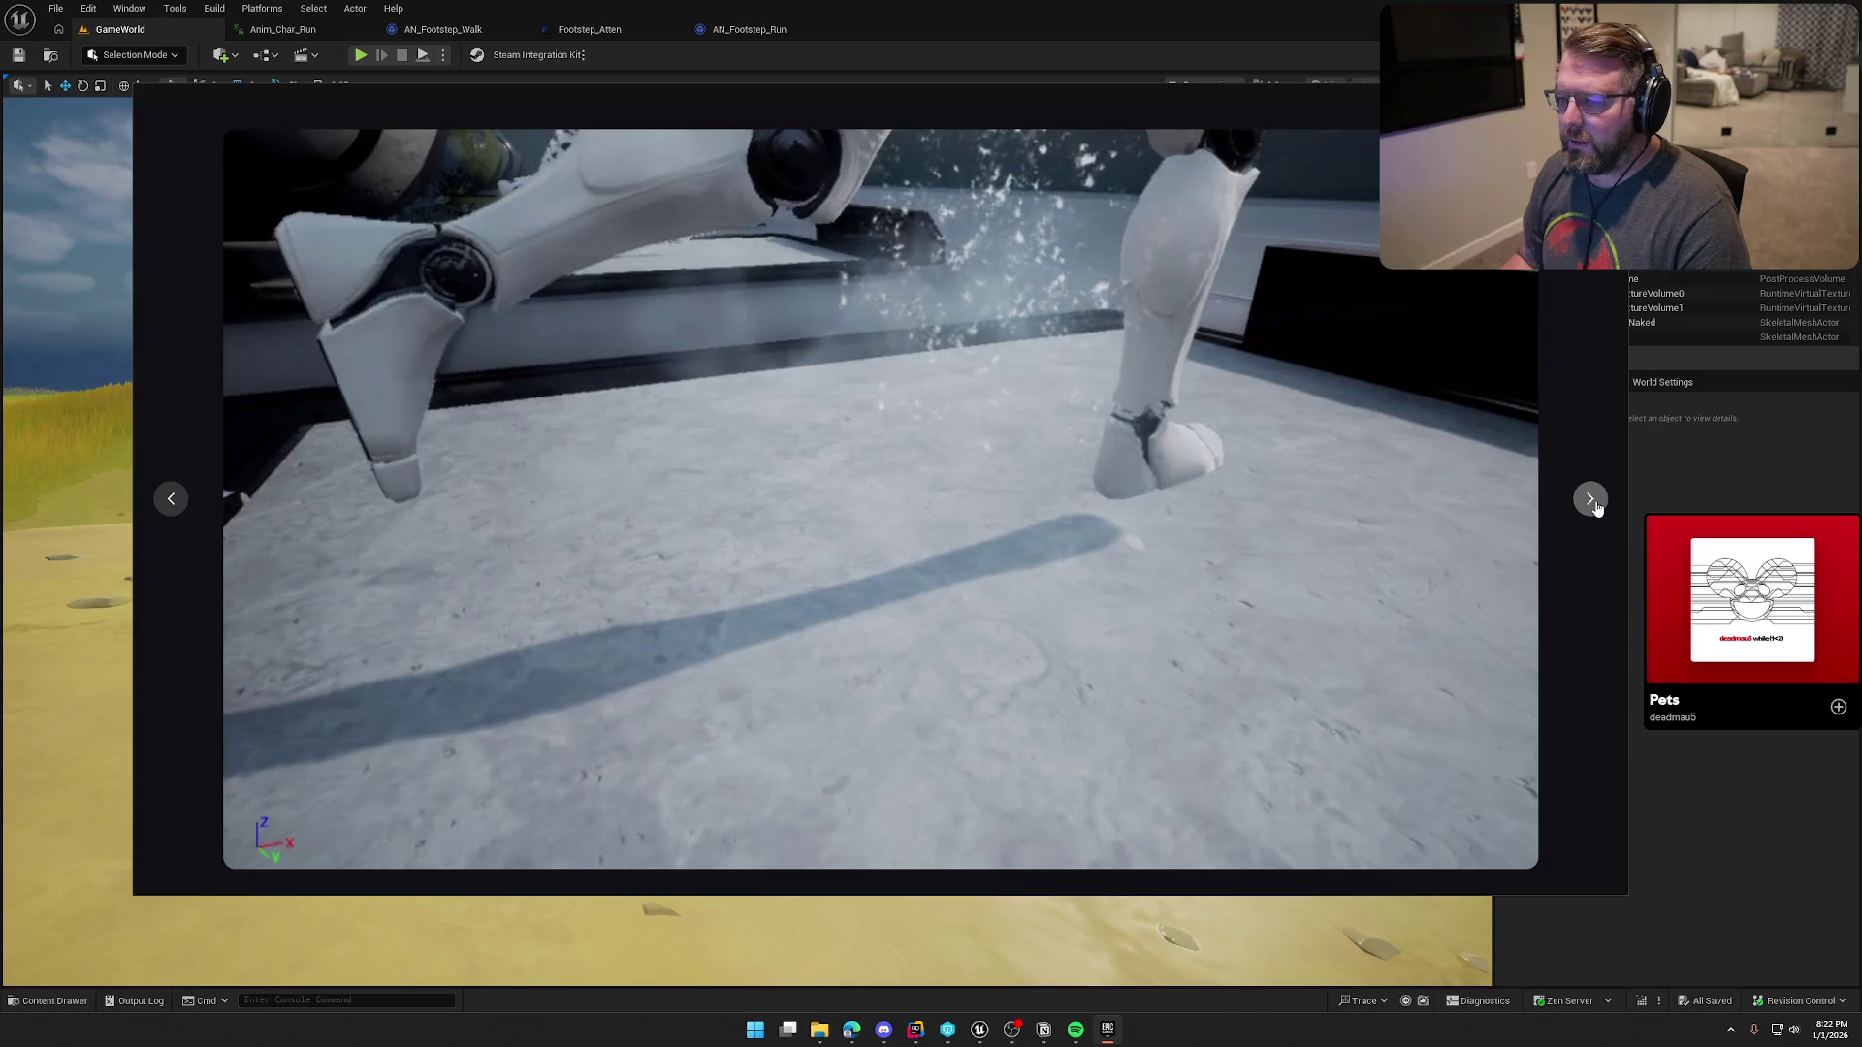
{"action": "left_click", "coordinate": [1591, 500]}
{"action": "left_click", "coordinate": [1590, 499]}
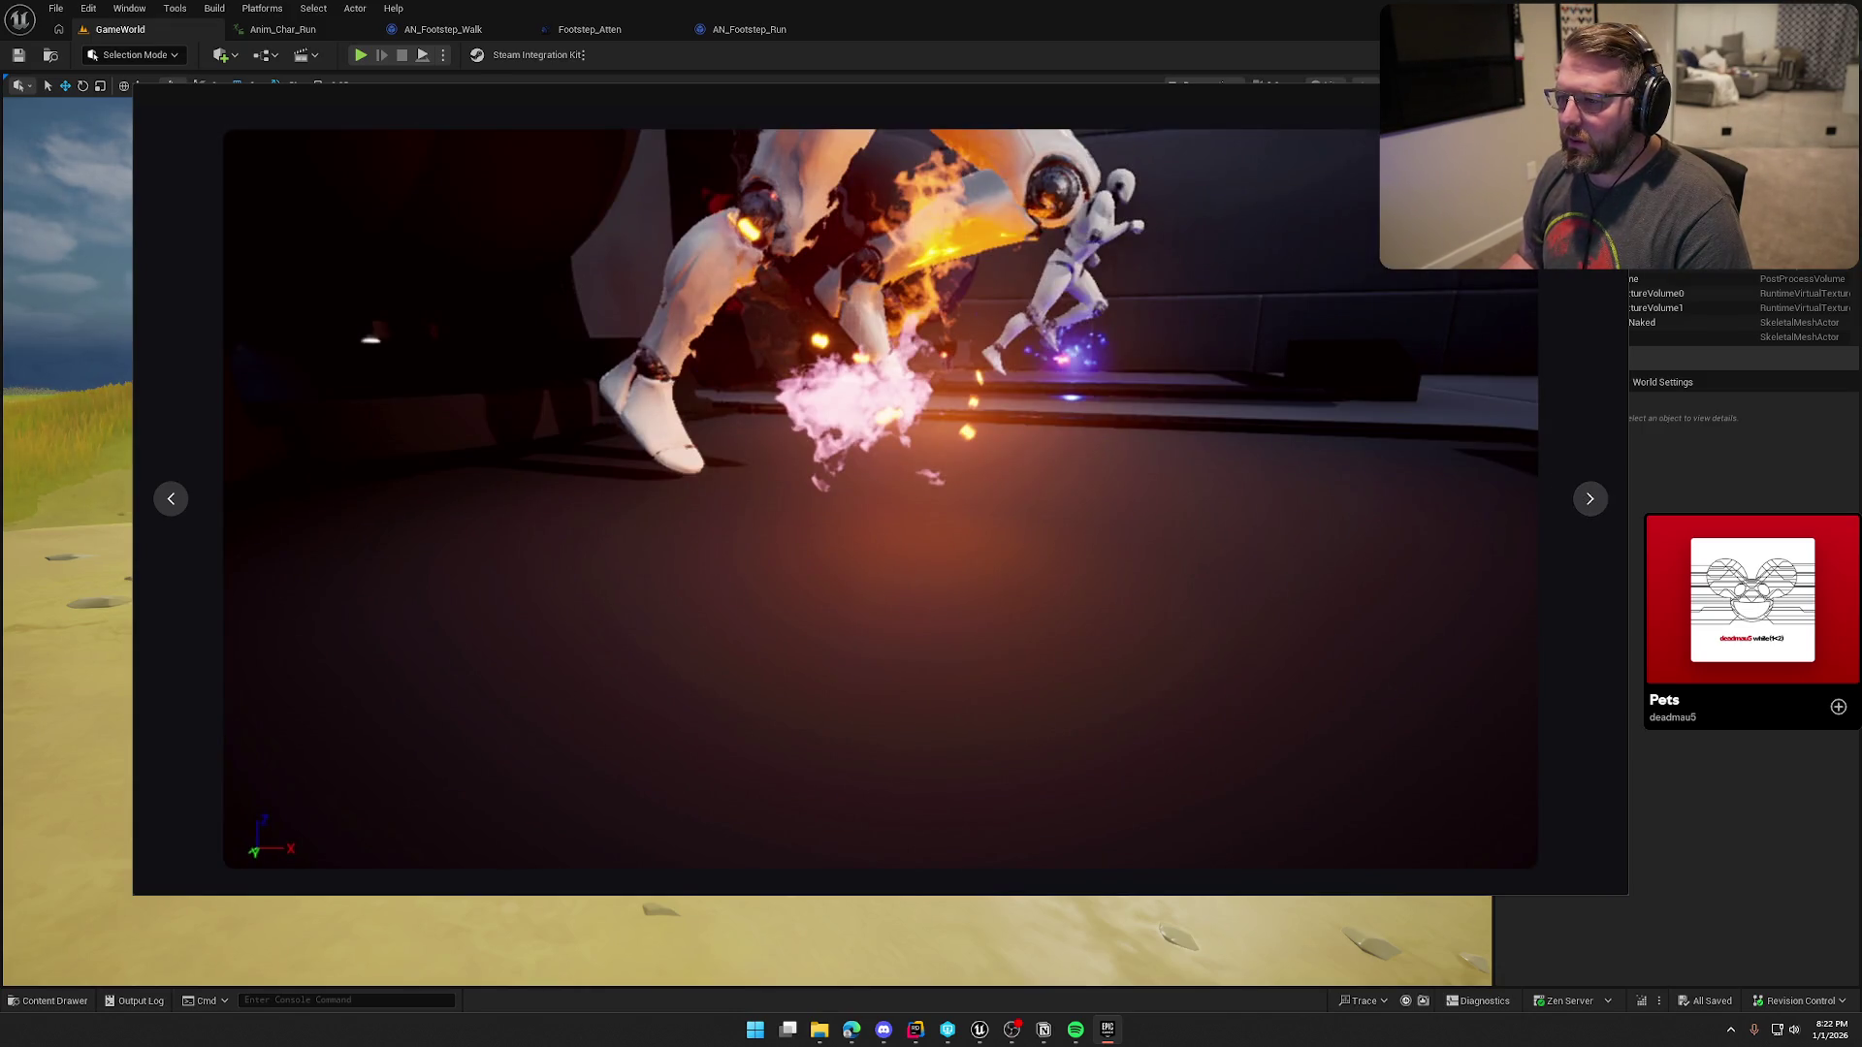
{"action": "key", "text": "Escape"}
{"action": "key", "text": "Escape"}
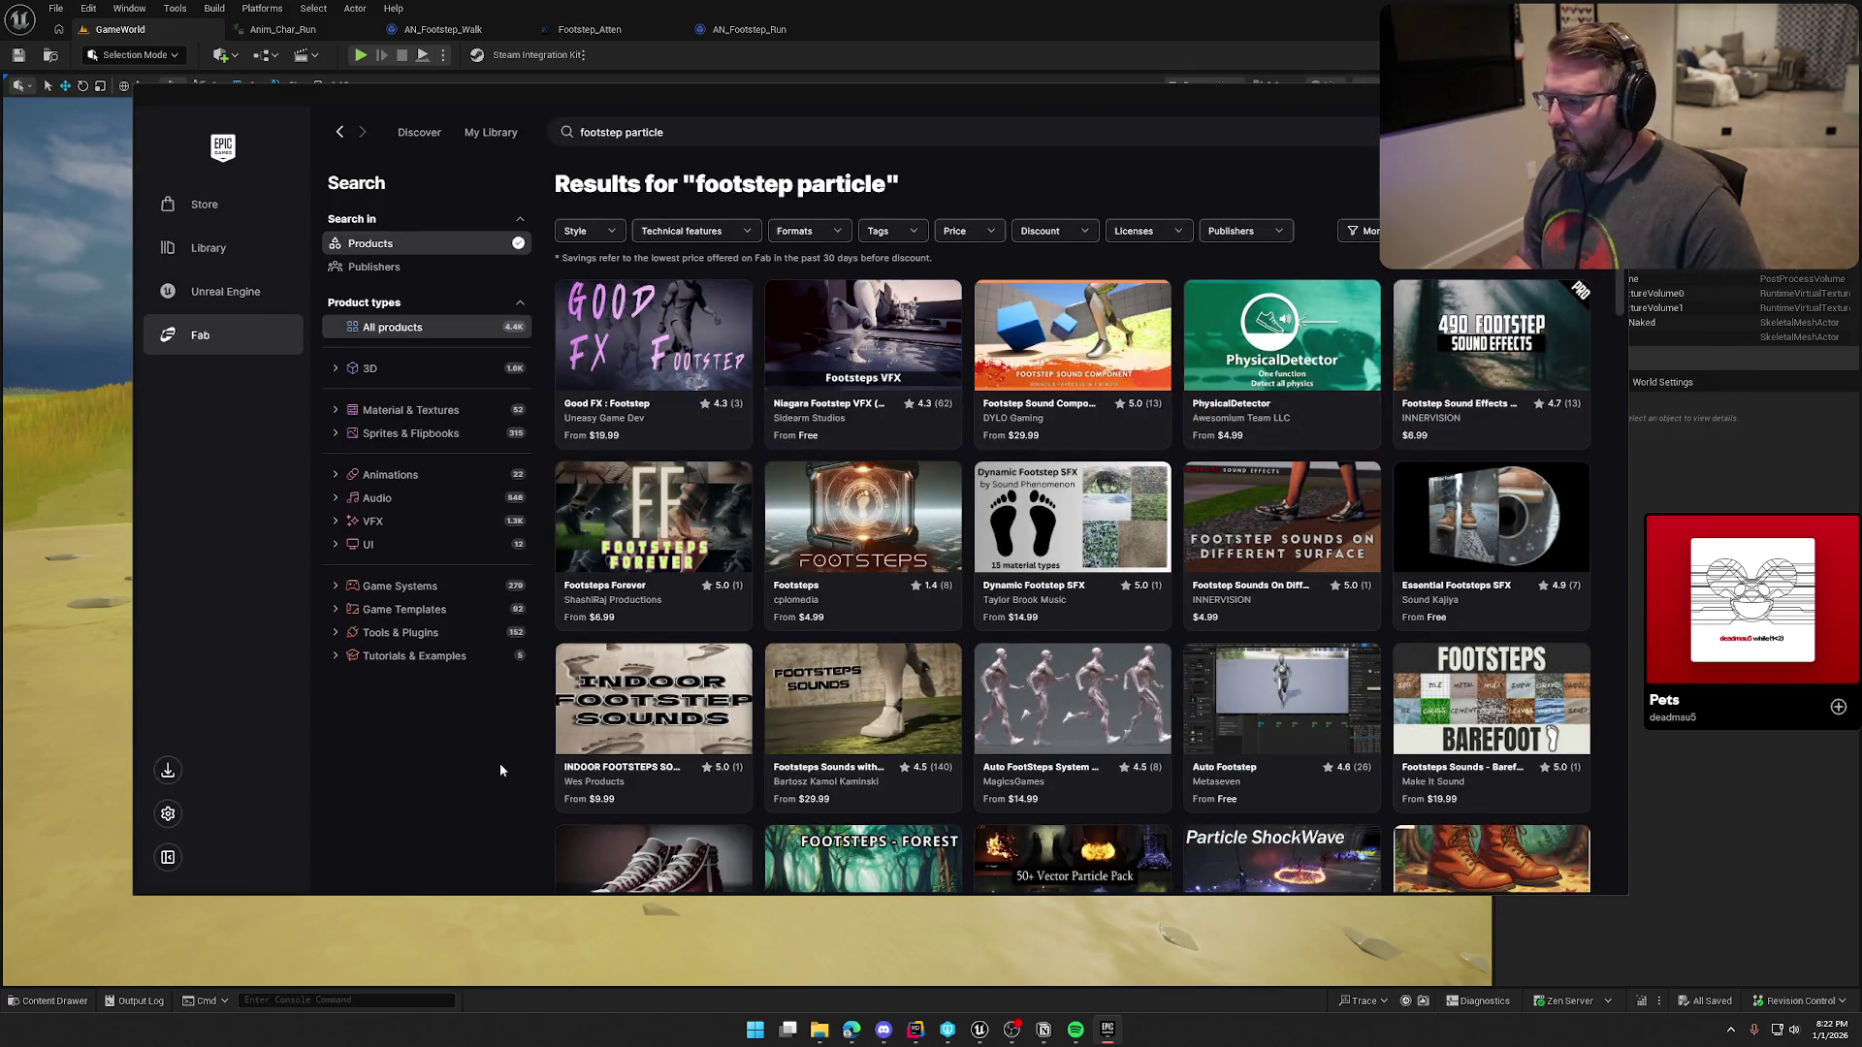
Step: Scroll the footstep particle results down to Surface Footstep System
{"action": "scroll", "coordinate": [494, 760], "scroll_direction": "down", "scroll_amount": 2}
{"action": "scroll", "coordinate": [500, 747], "scroll_direction": "down", "scroll_amount": 2}
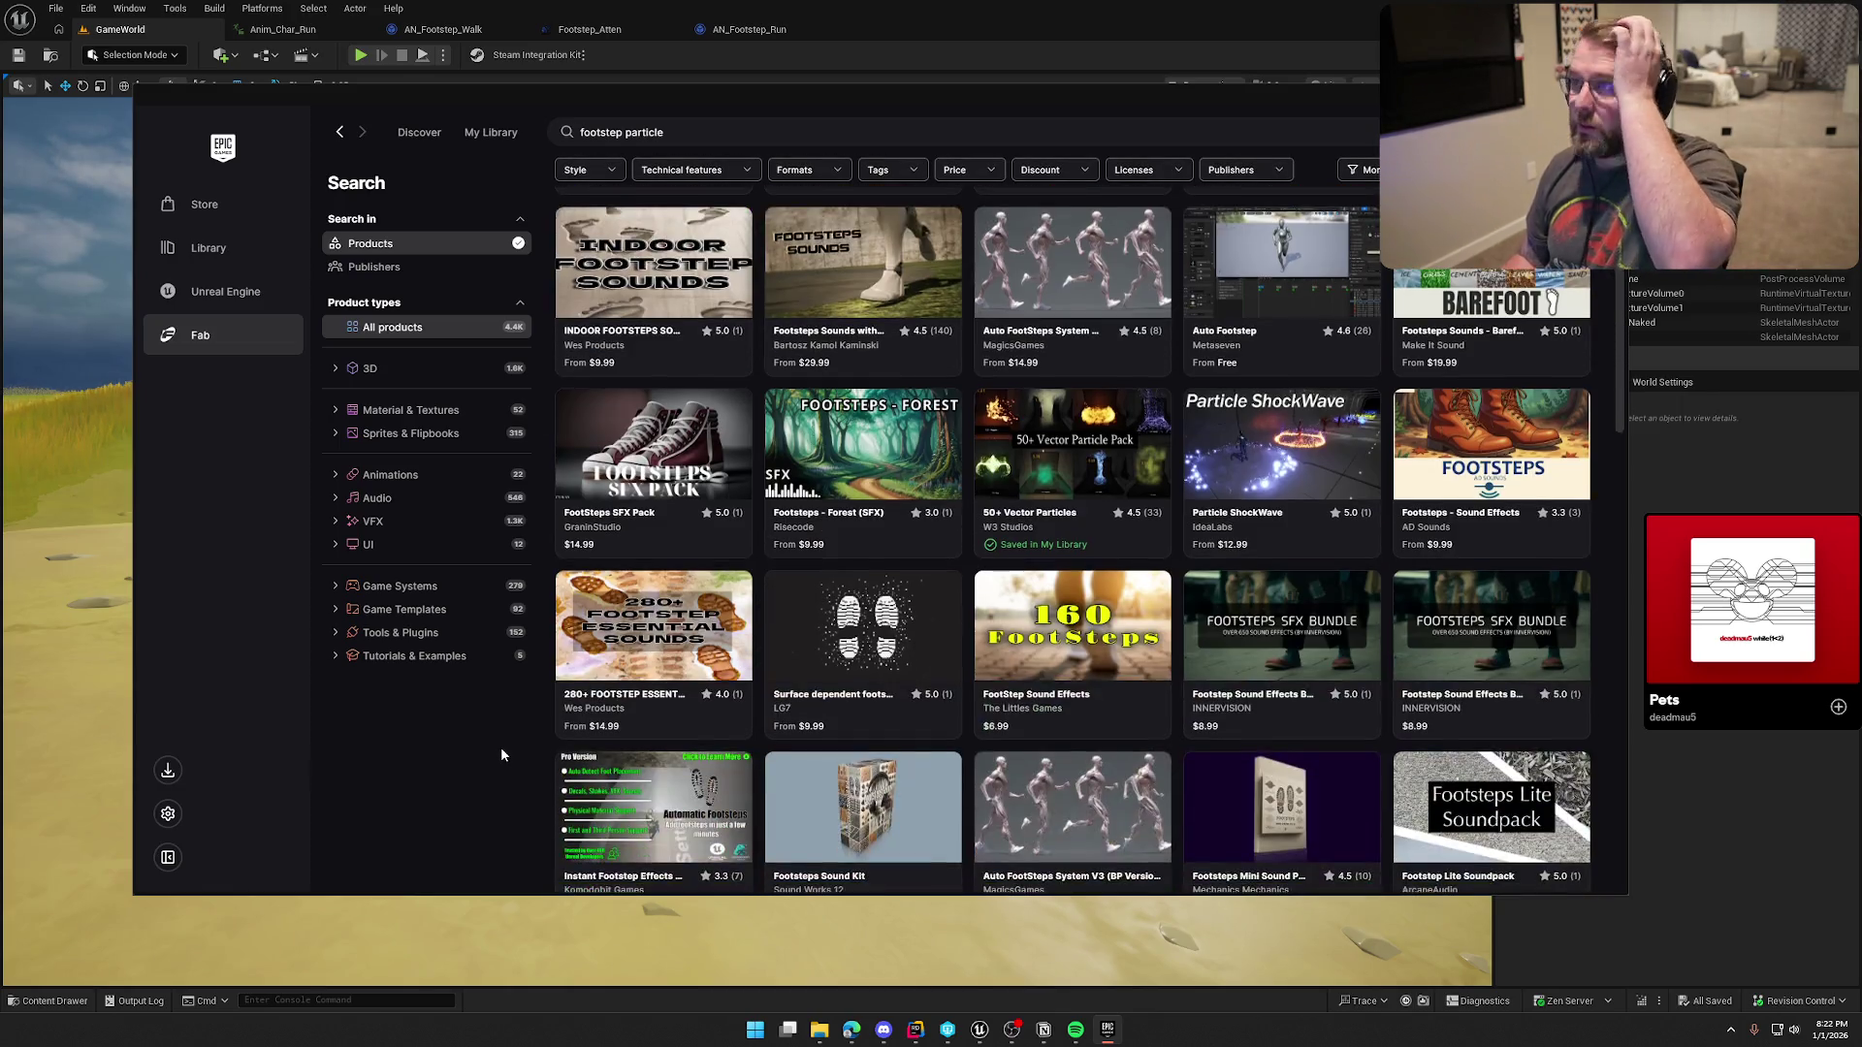
{"action": "left_click_drag", "start_coordinate": [965, 104], "coordinate": [846, 146]}
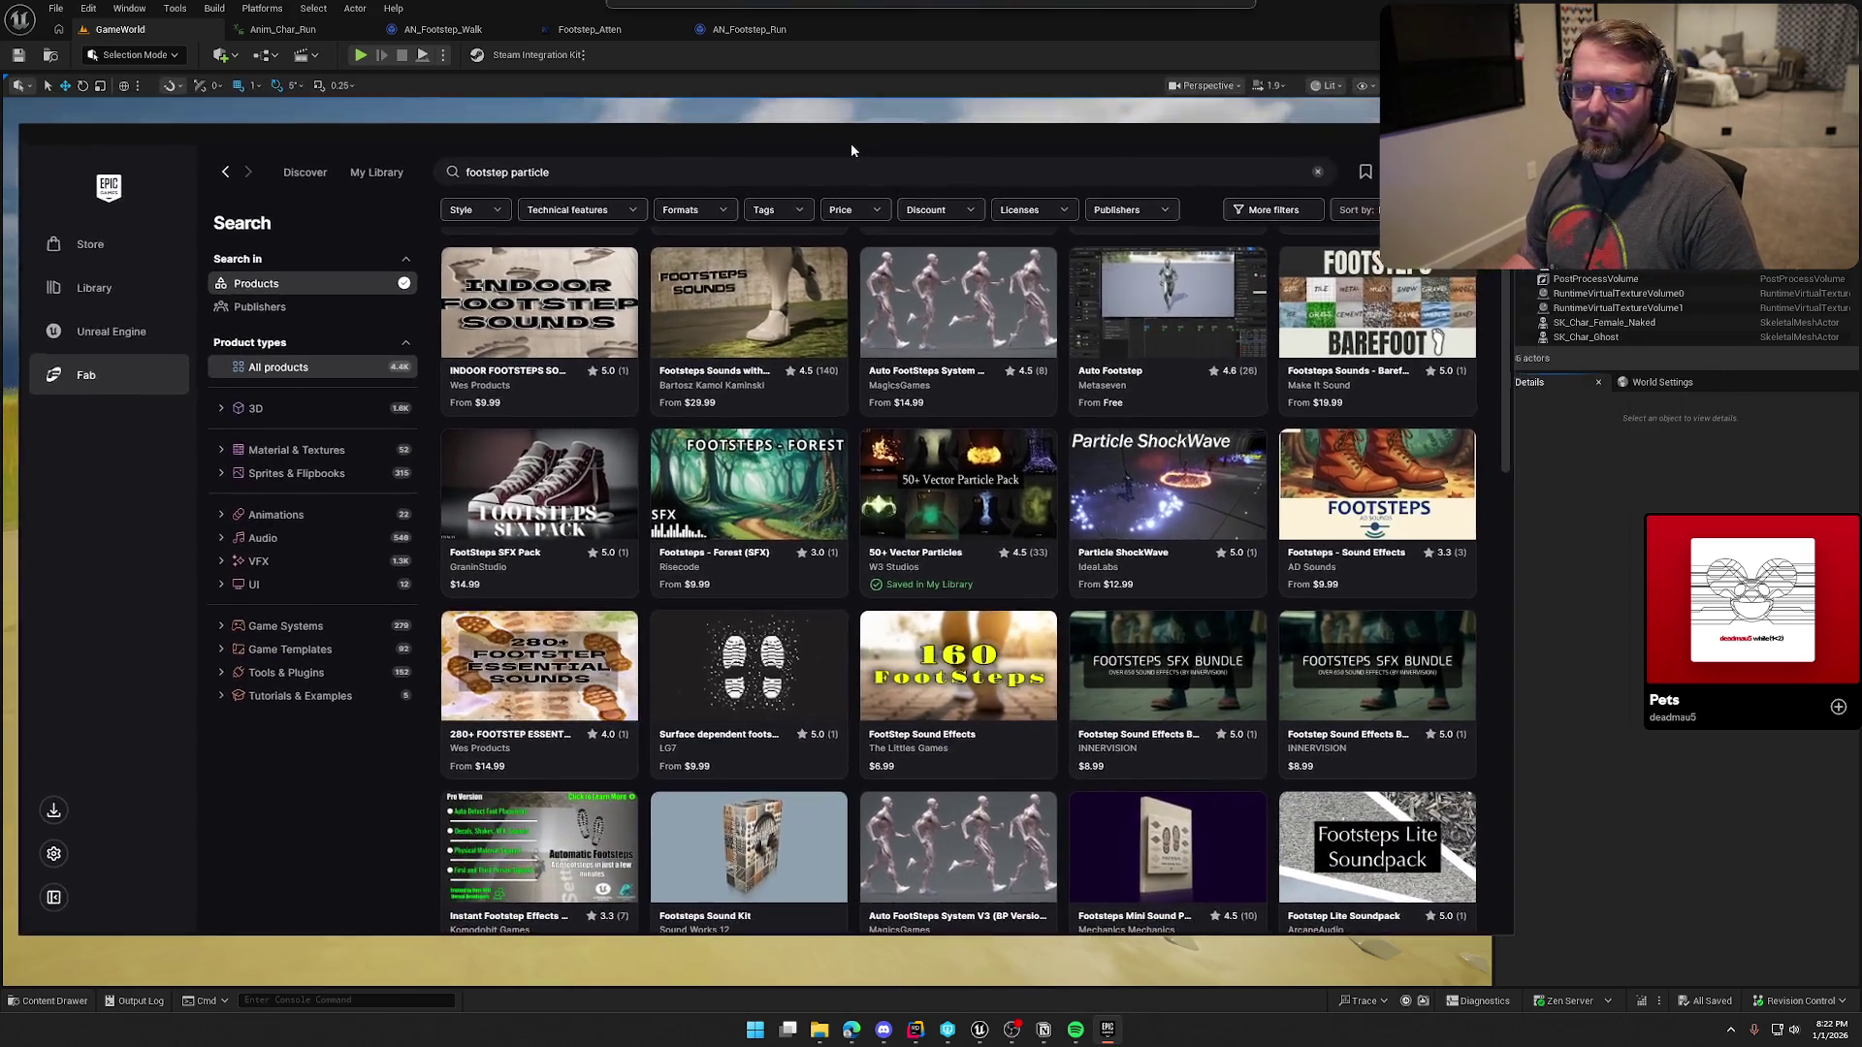
{"action": "scroll", "coordinate": [924, 667], "scroll_direction": "down", "scroll_amount": 2}
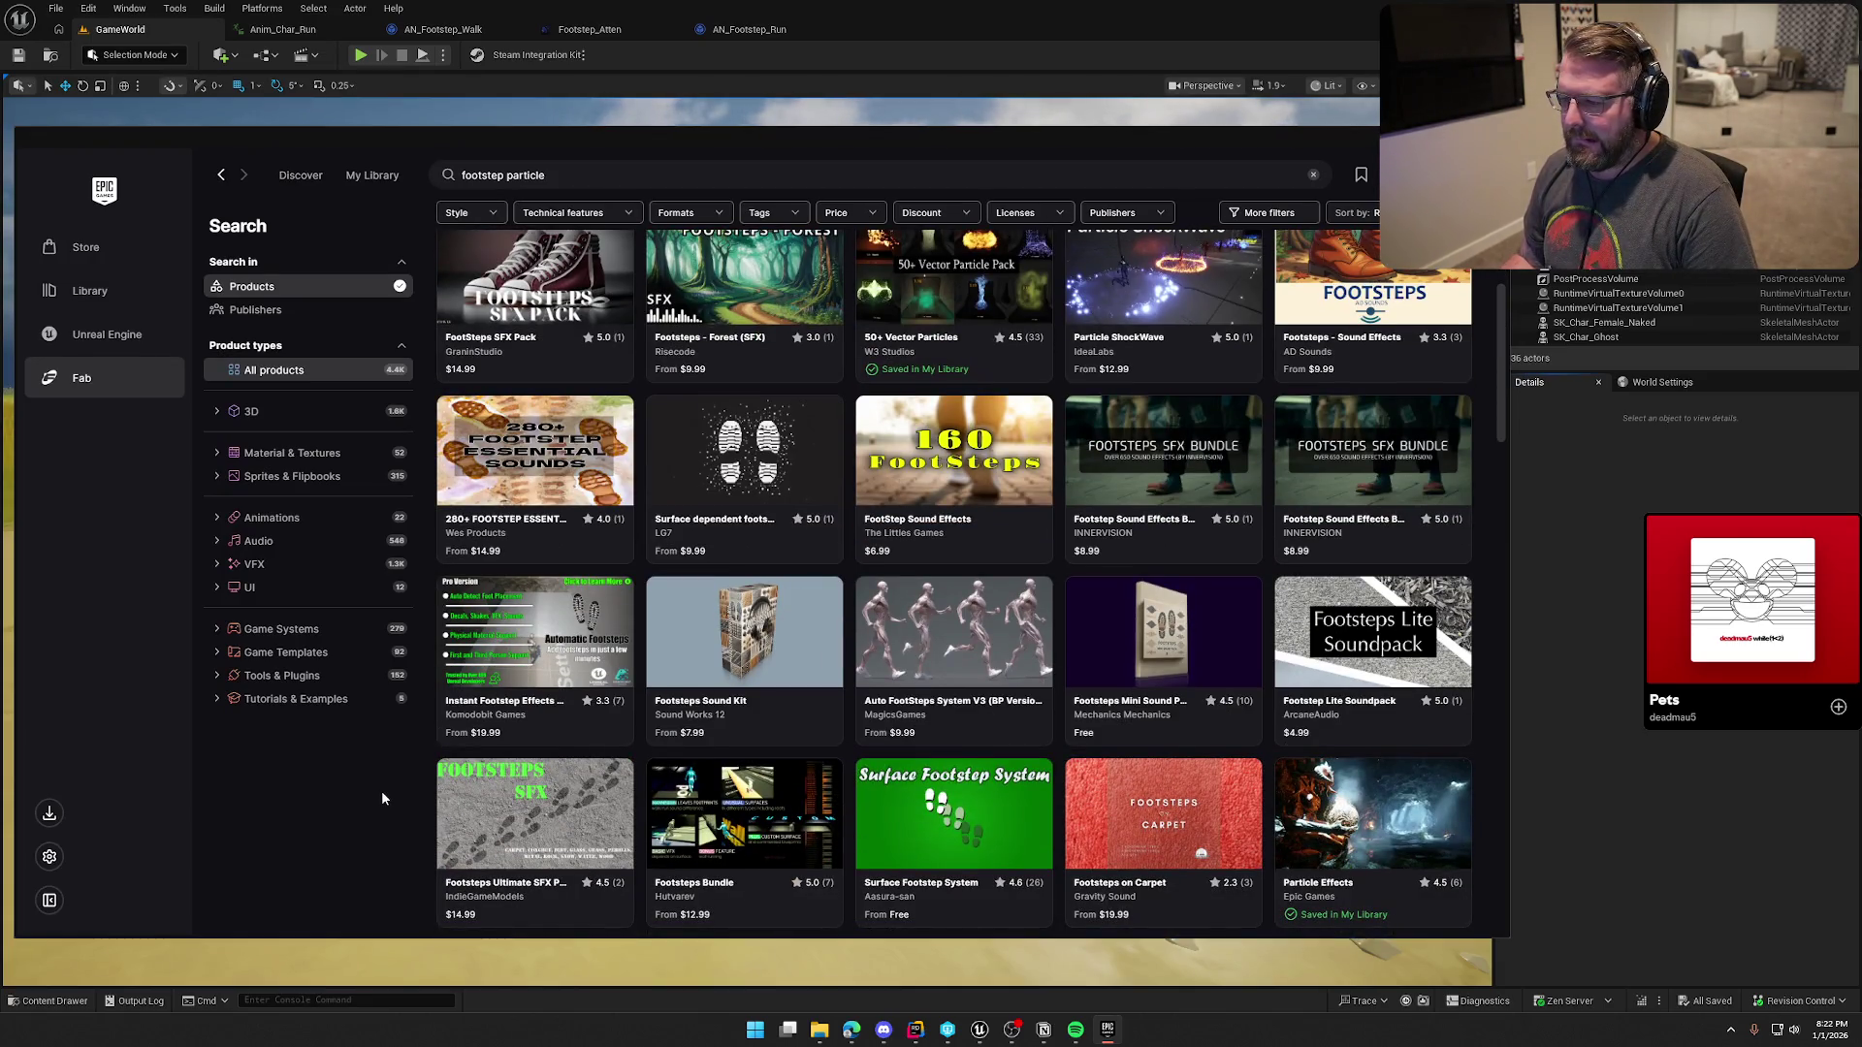
Step: Filter the footstep particle results to the VFX product type
{"action": "scroll", "coordinate": [382, 795], "scroll_direction": "down", "scroll_amount": 5}
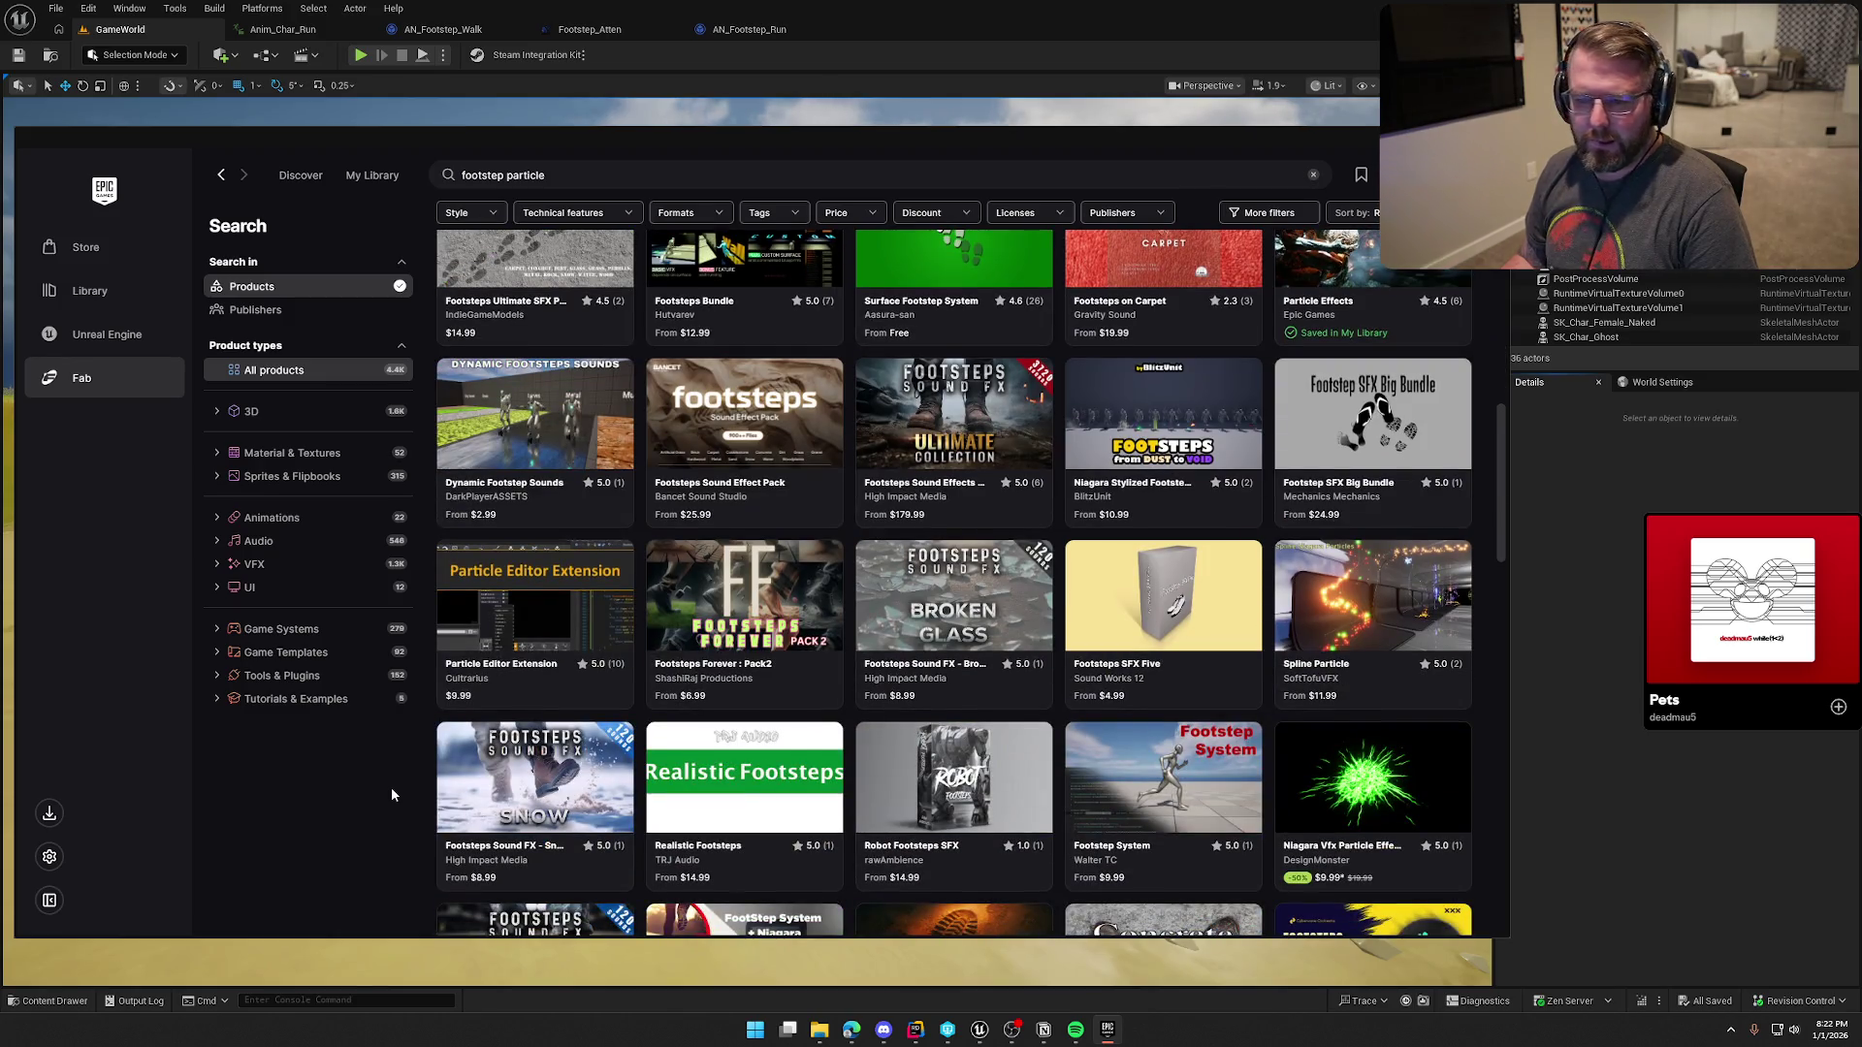
{"action": "left_click", "coordinate": [255, 566]}
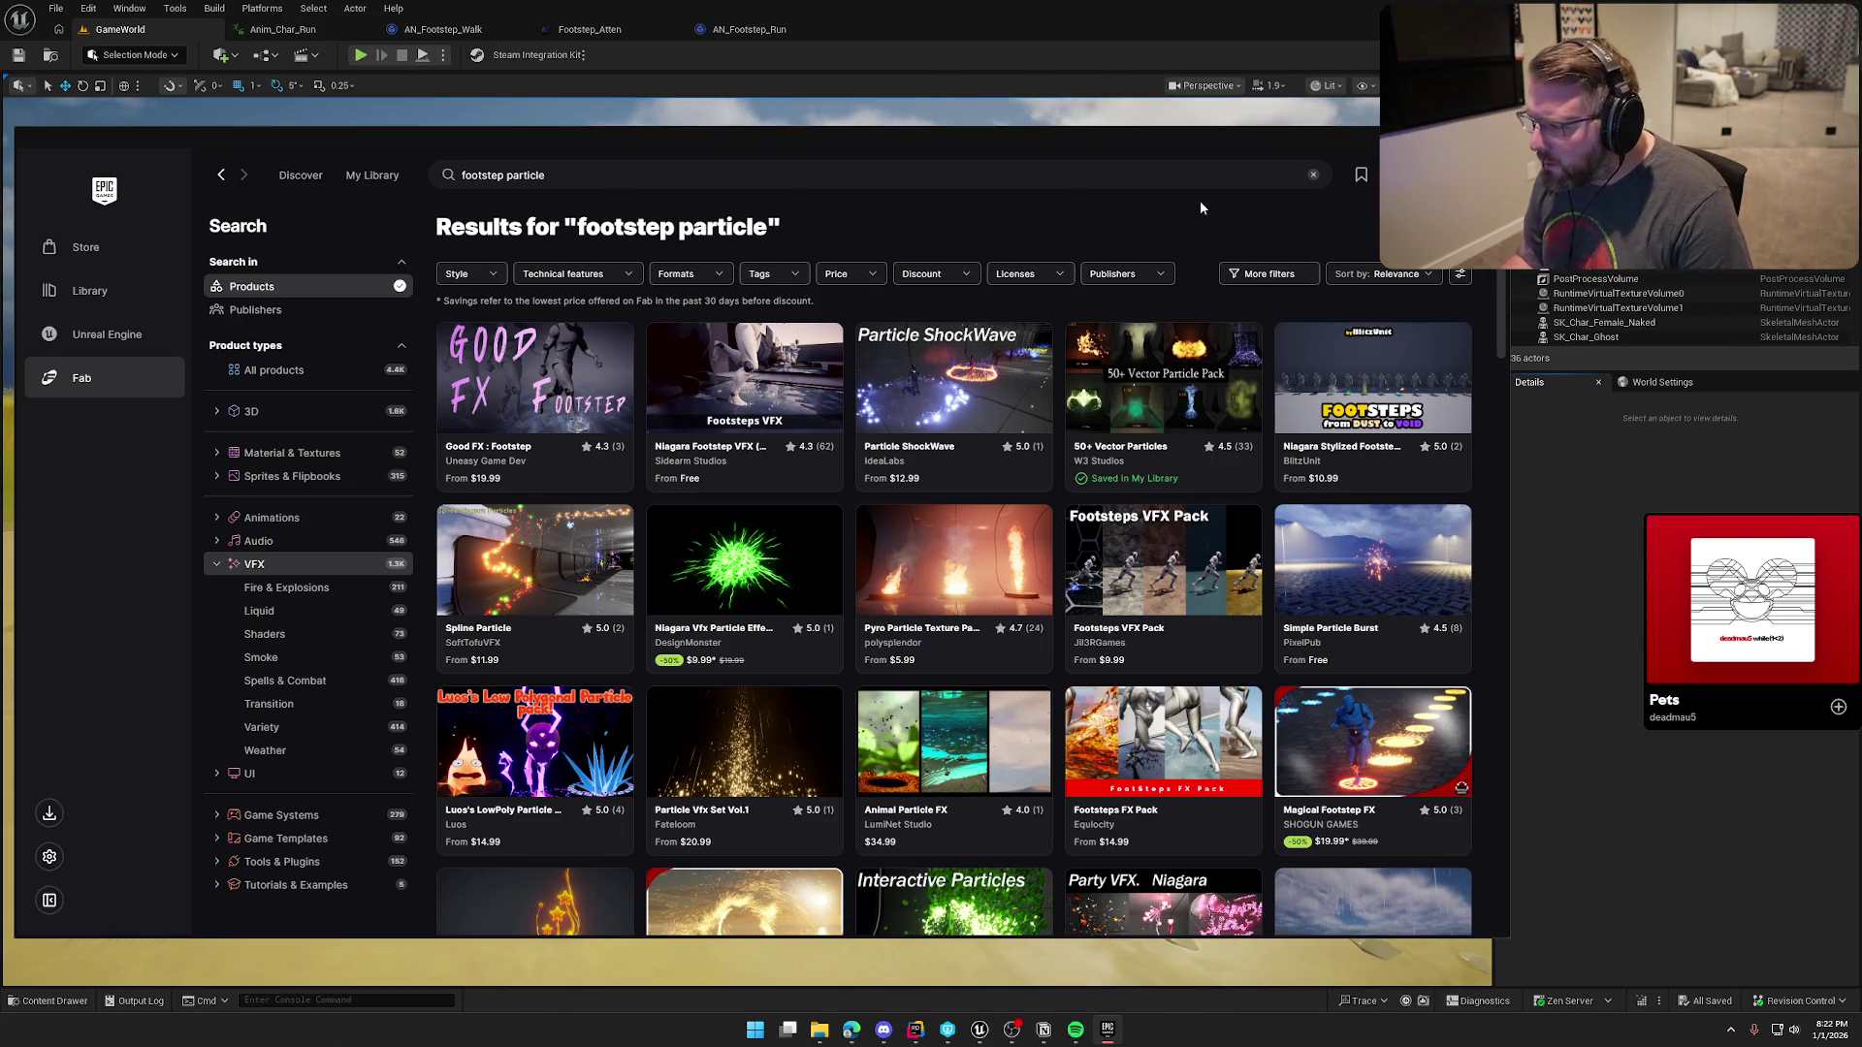
Step: Open Niagara Stylized Footsteps, view every effect preview full size, then close it
{"action": "left_click", "coordinate": [1416, 408]}
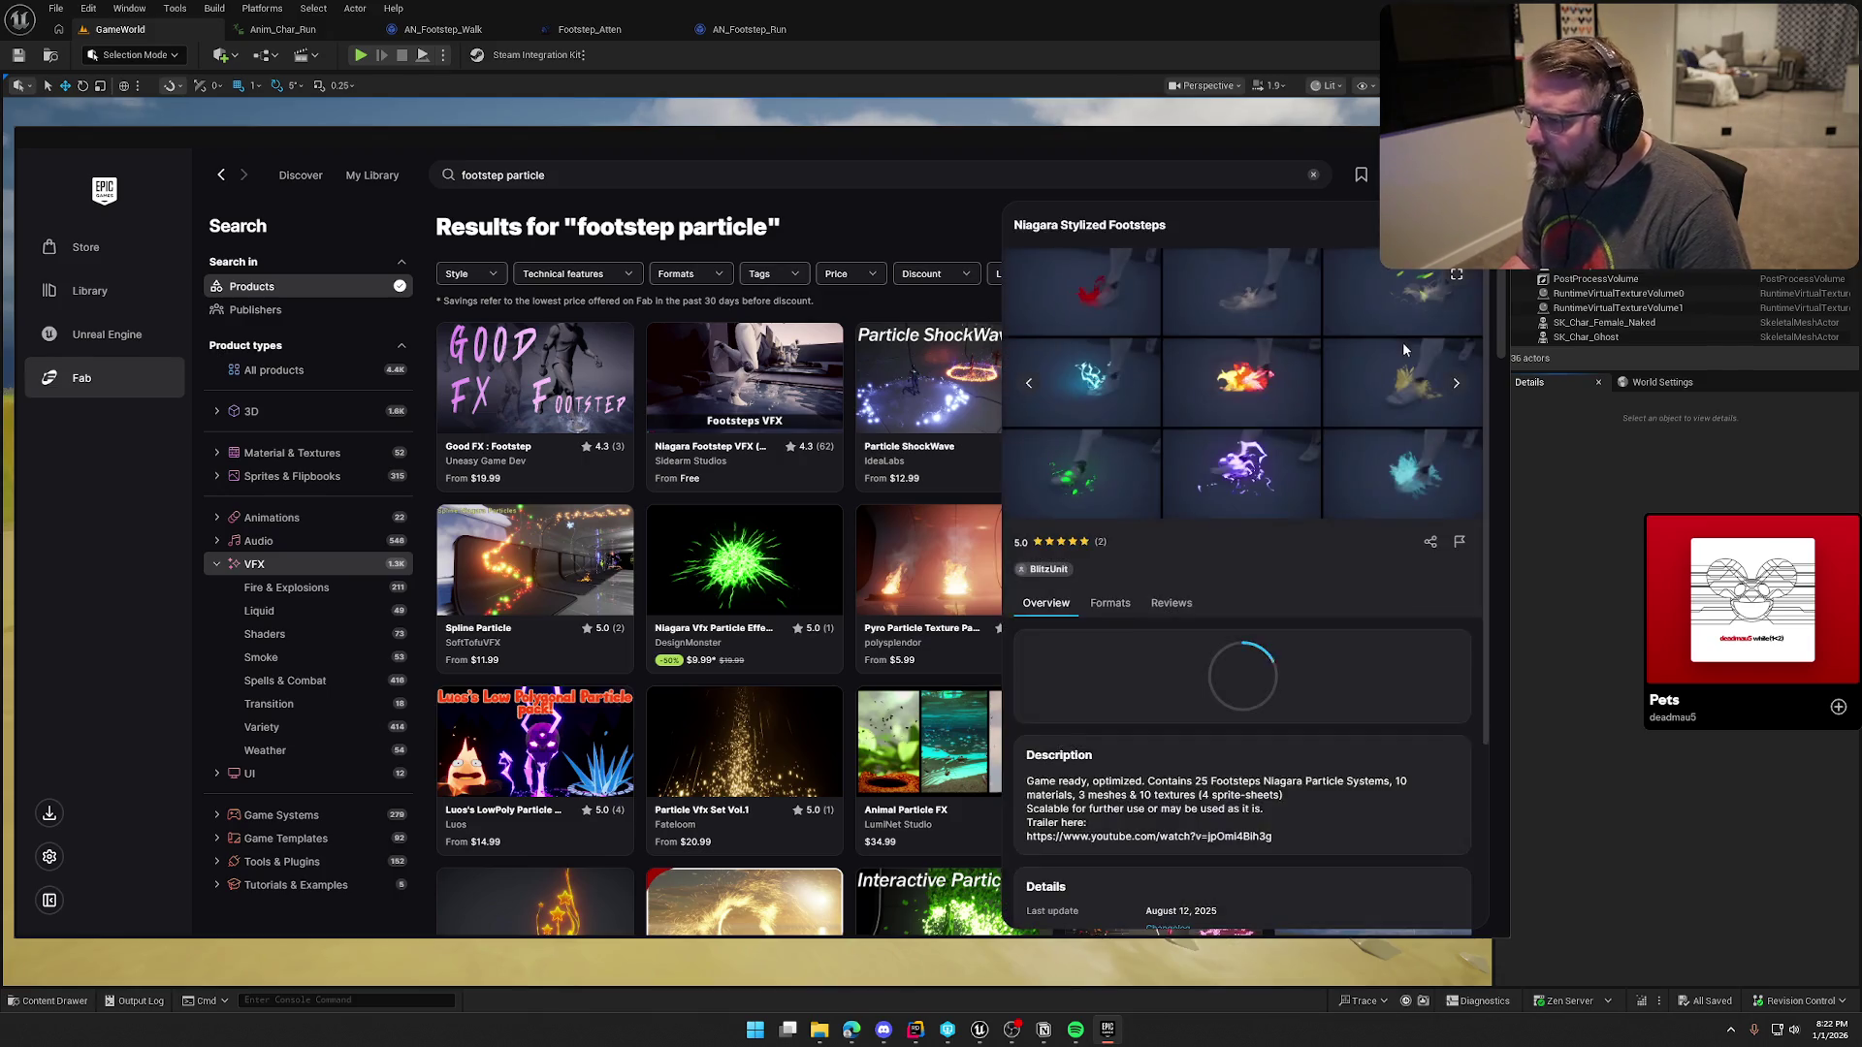
{"action": "left_click", "coordinate": [1457, 388]}
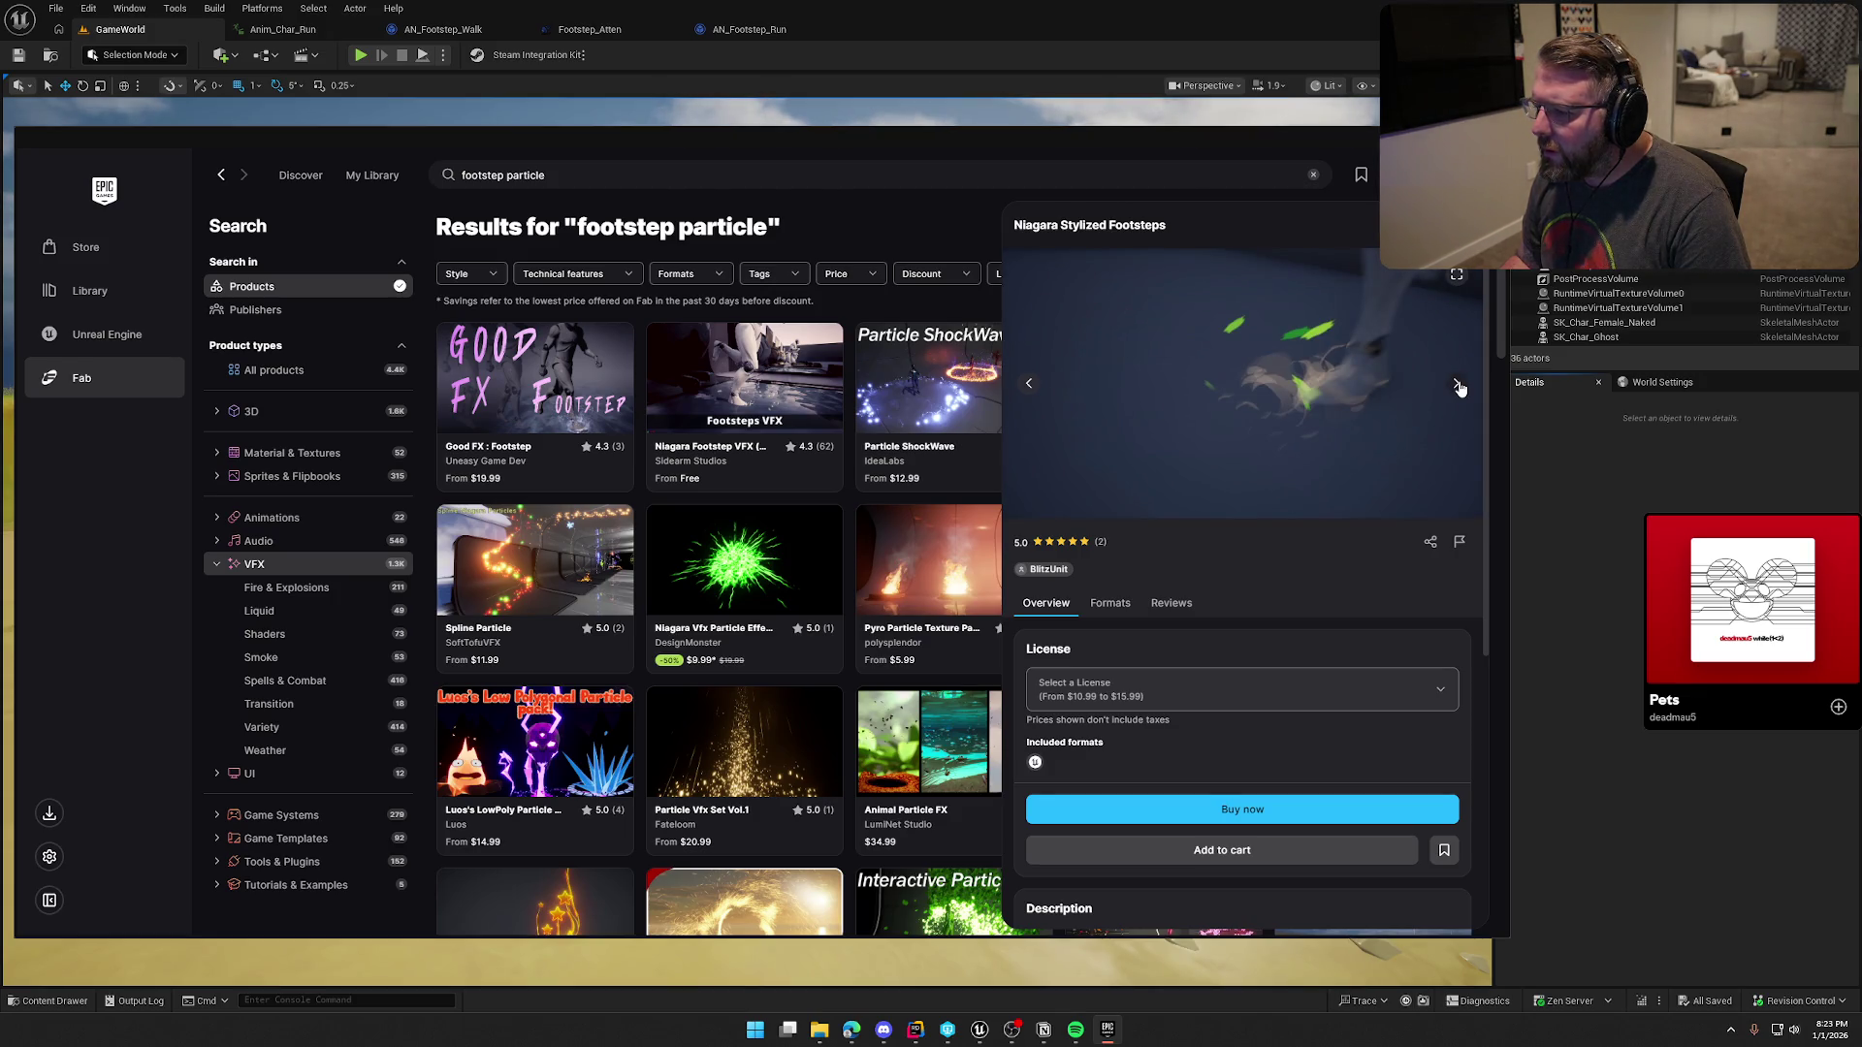
{"action": "left_click", "coordinate": [1455, 275]}
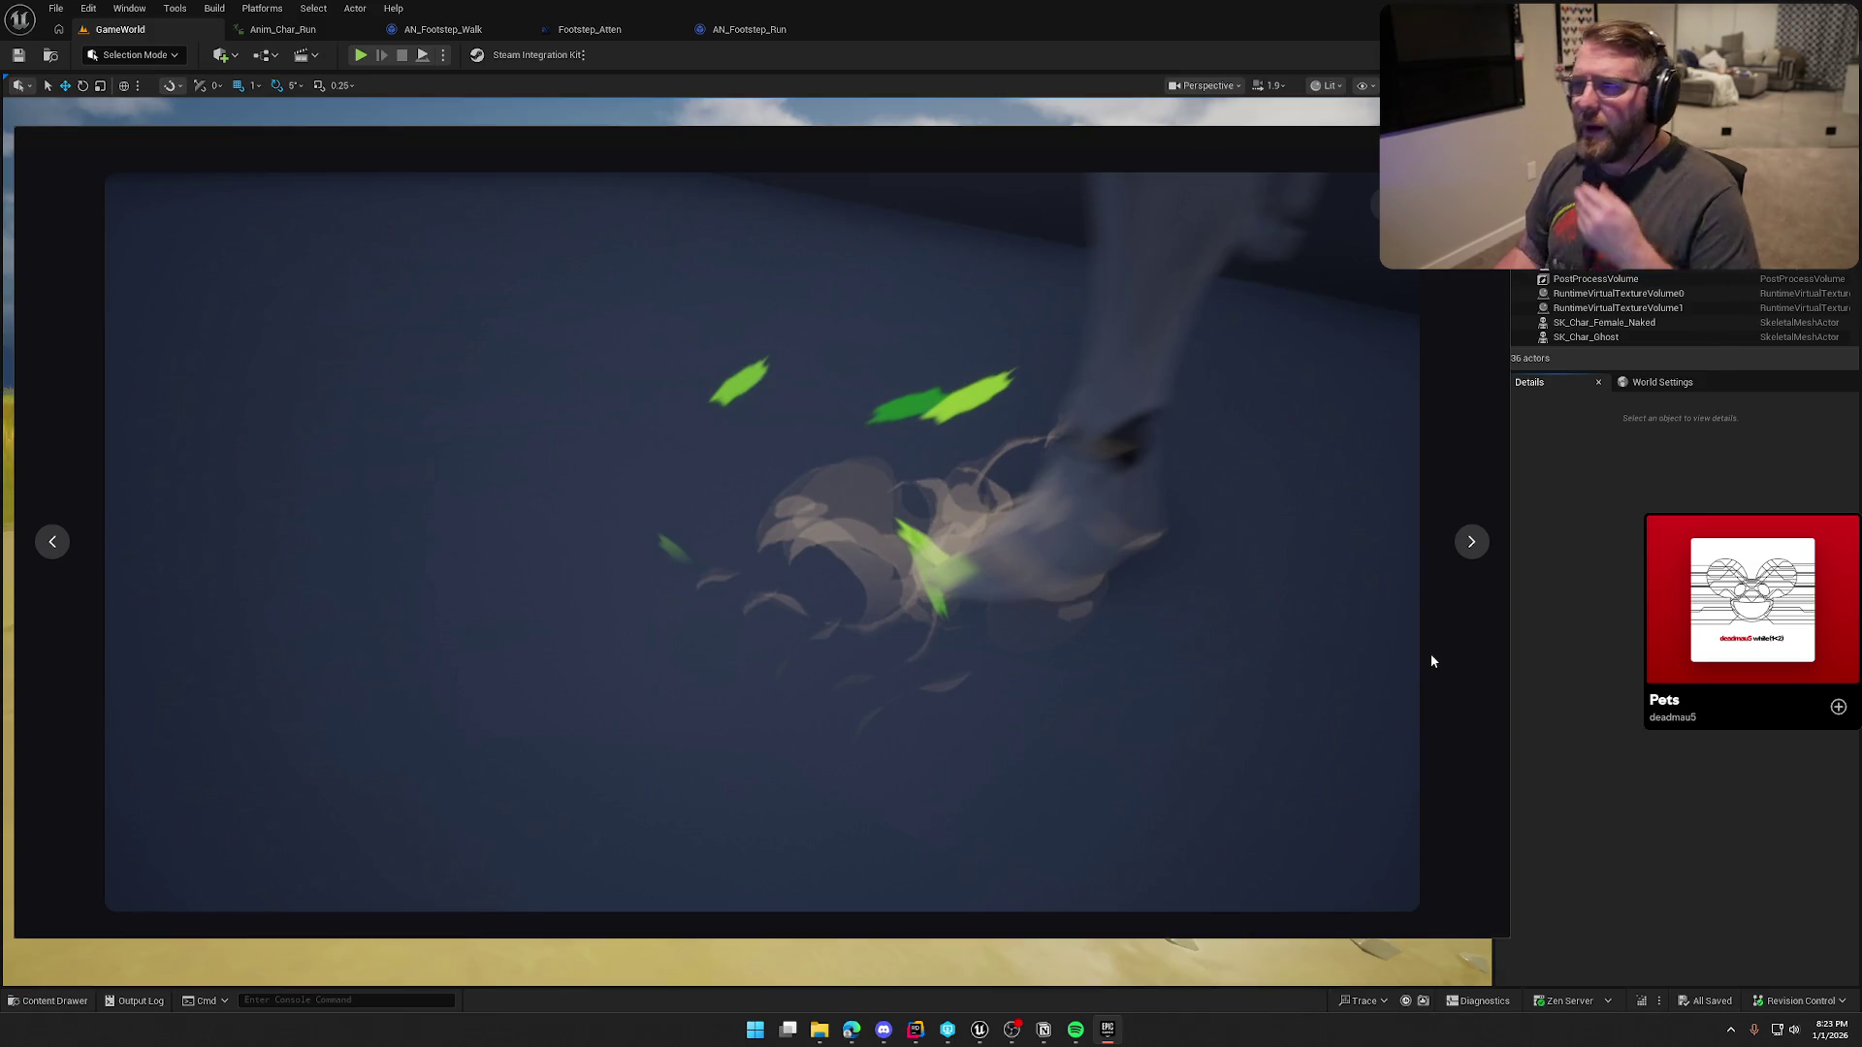
{"action": "left_click", "coordinate": [1472, 541]}
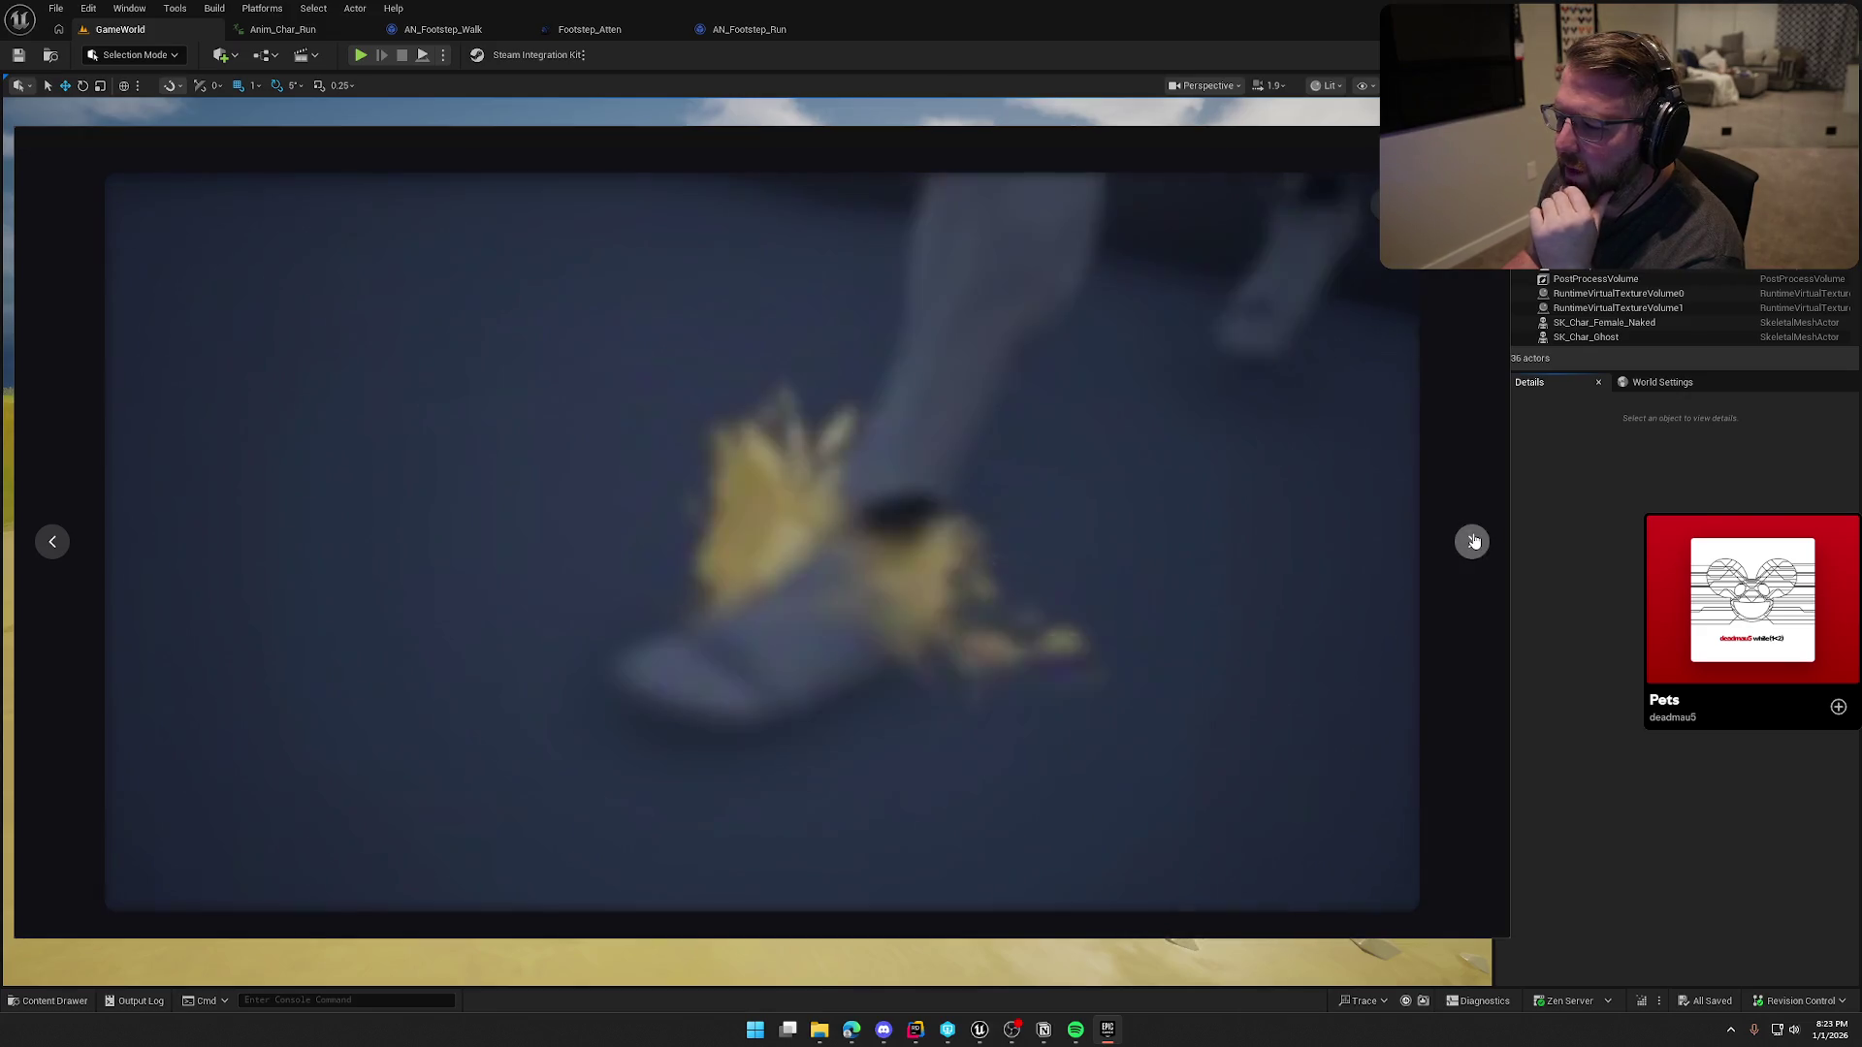
{"action": "left_click", "coordinate": [1473, 542]}
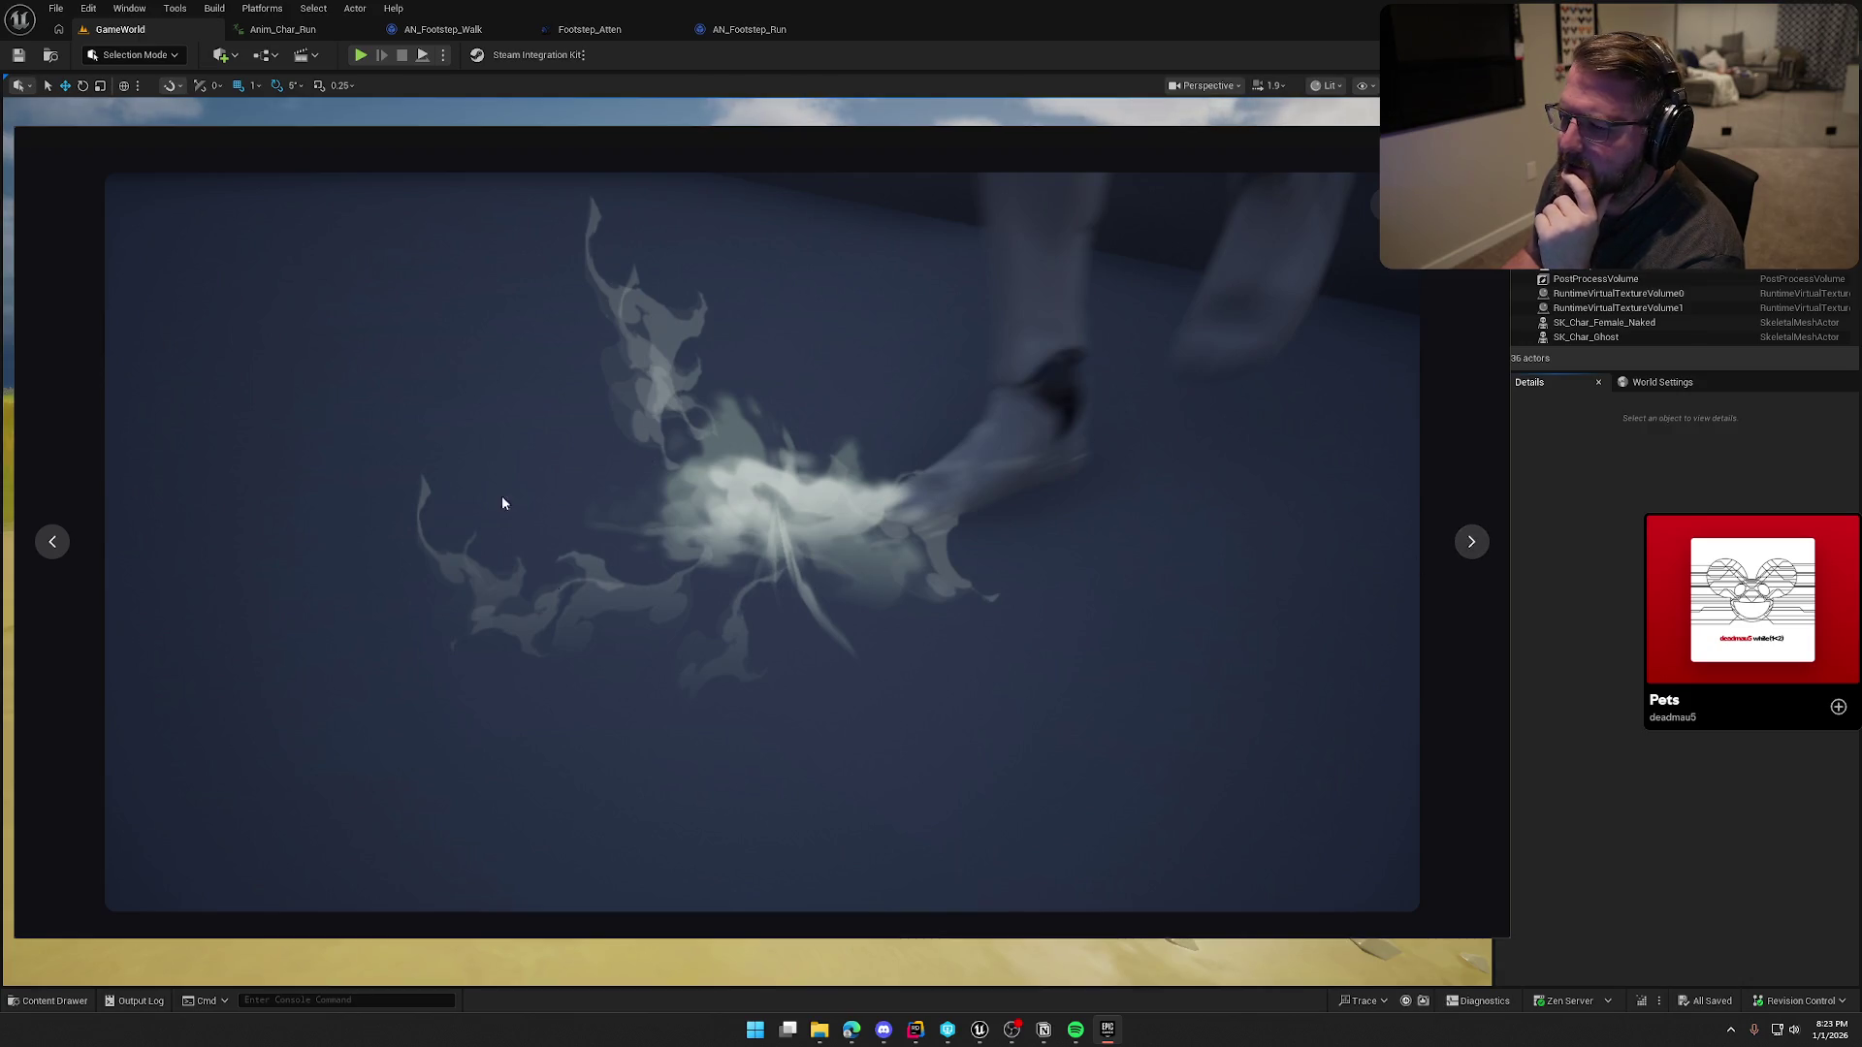
{"action": "left_click", "coordinate": [1472, 543]}
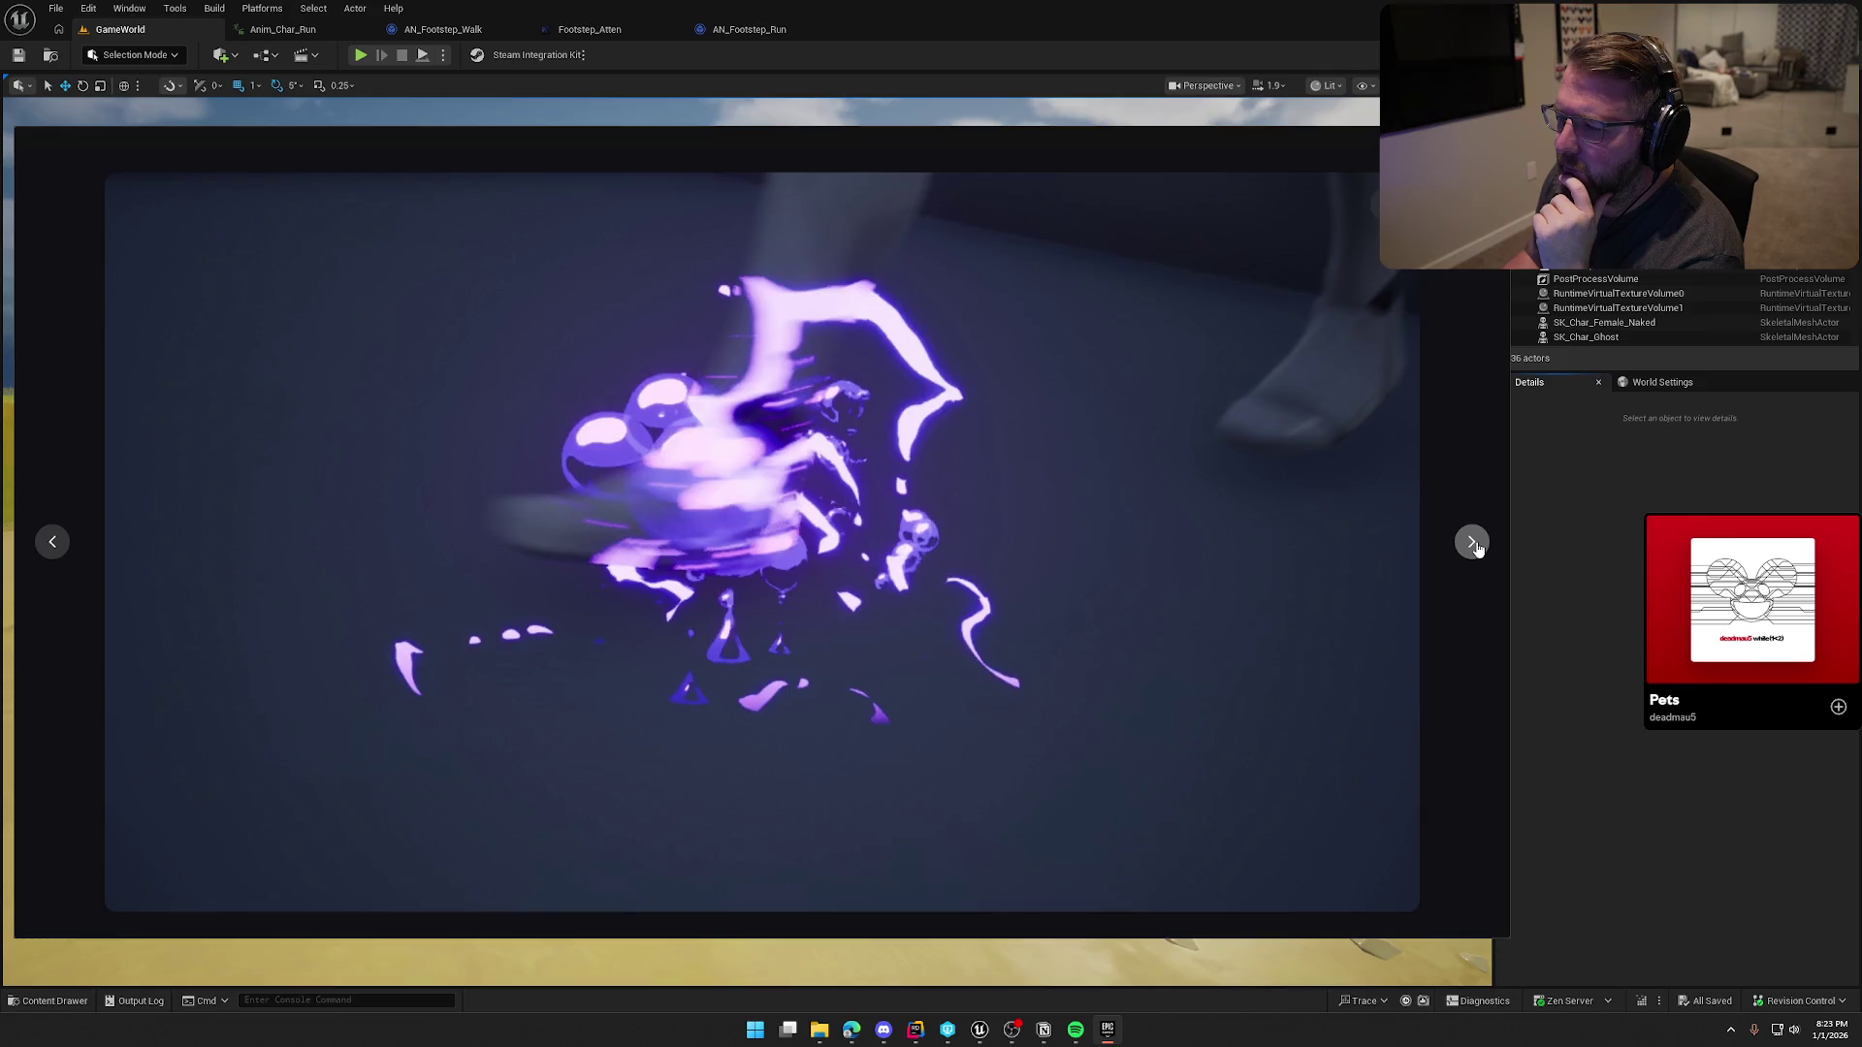
{"action": "left_click", "coordinate": [1472, 543]}
{"action": "left_click", "coordinate": [1472, 543]}
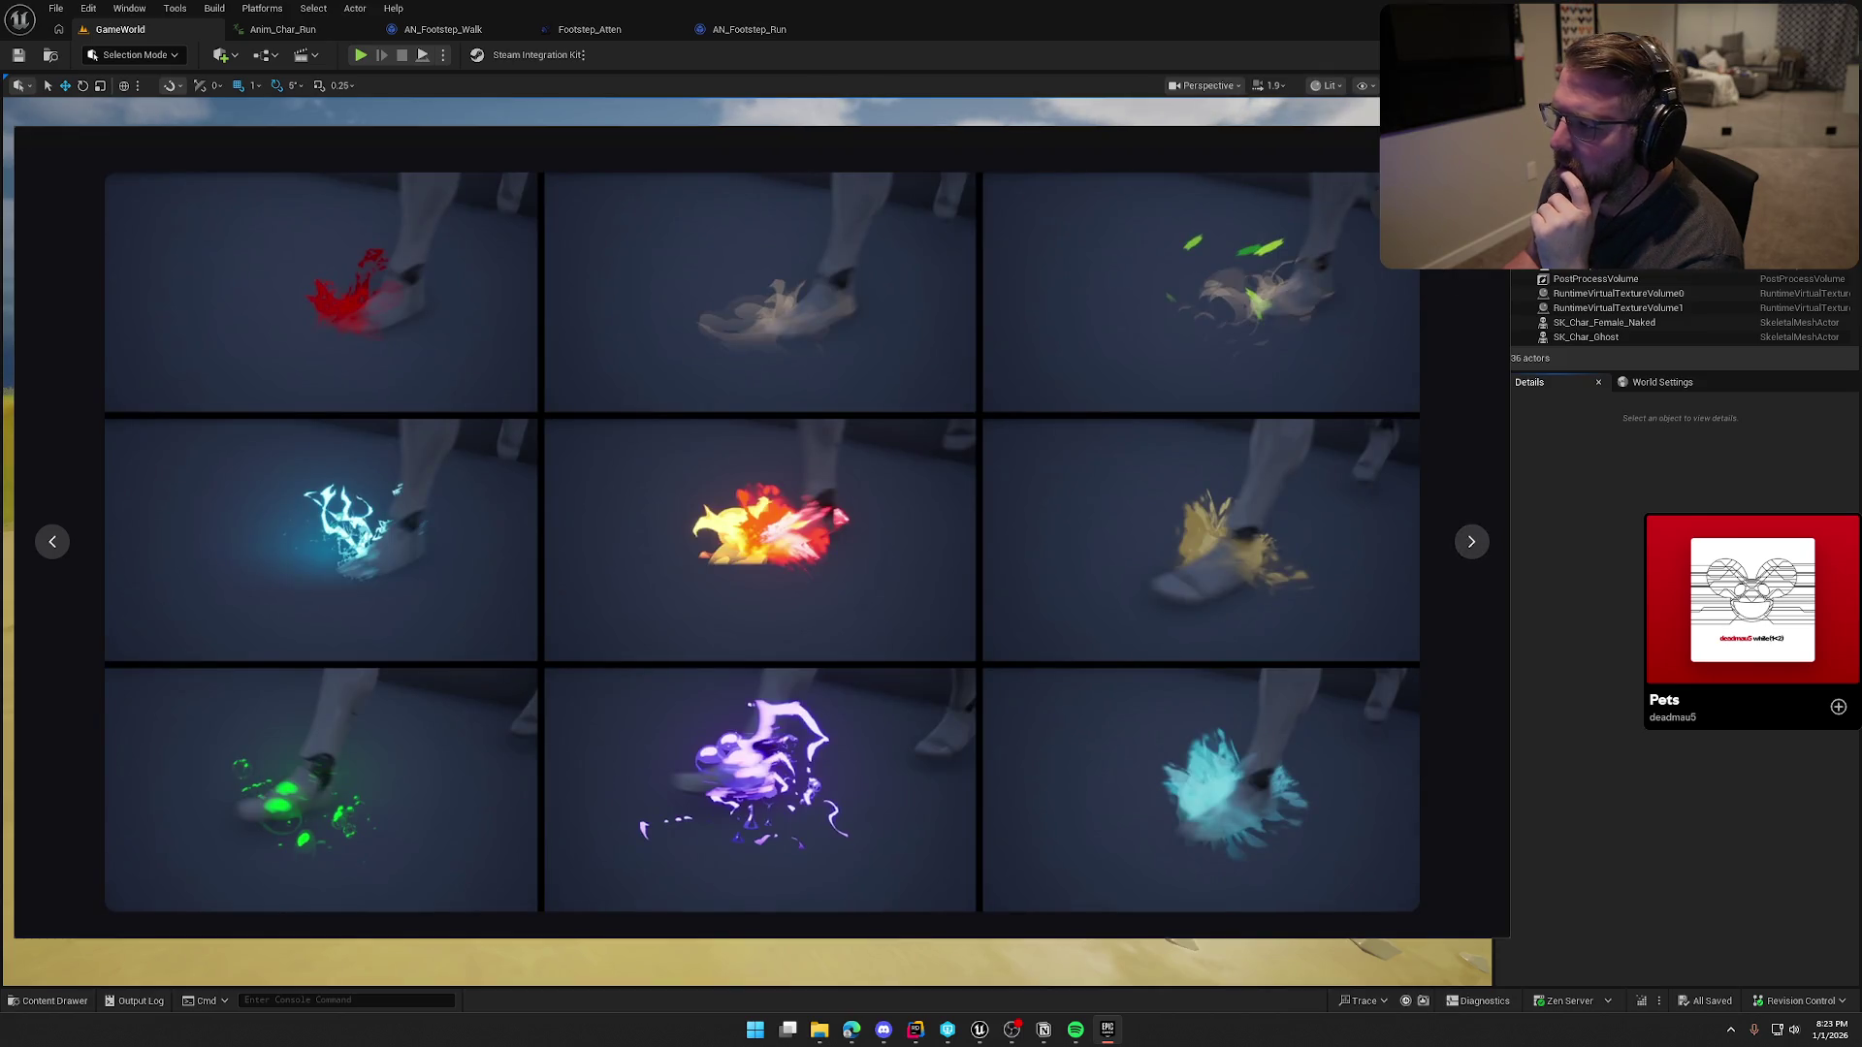
{"action": "key", "text": "Escape"}
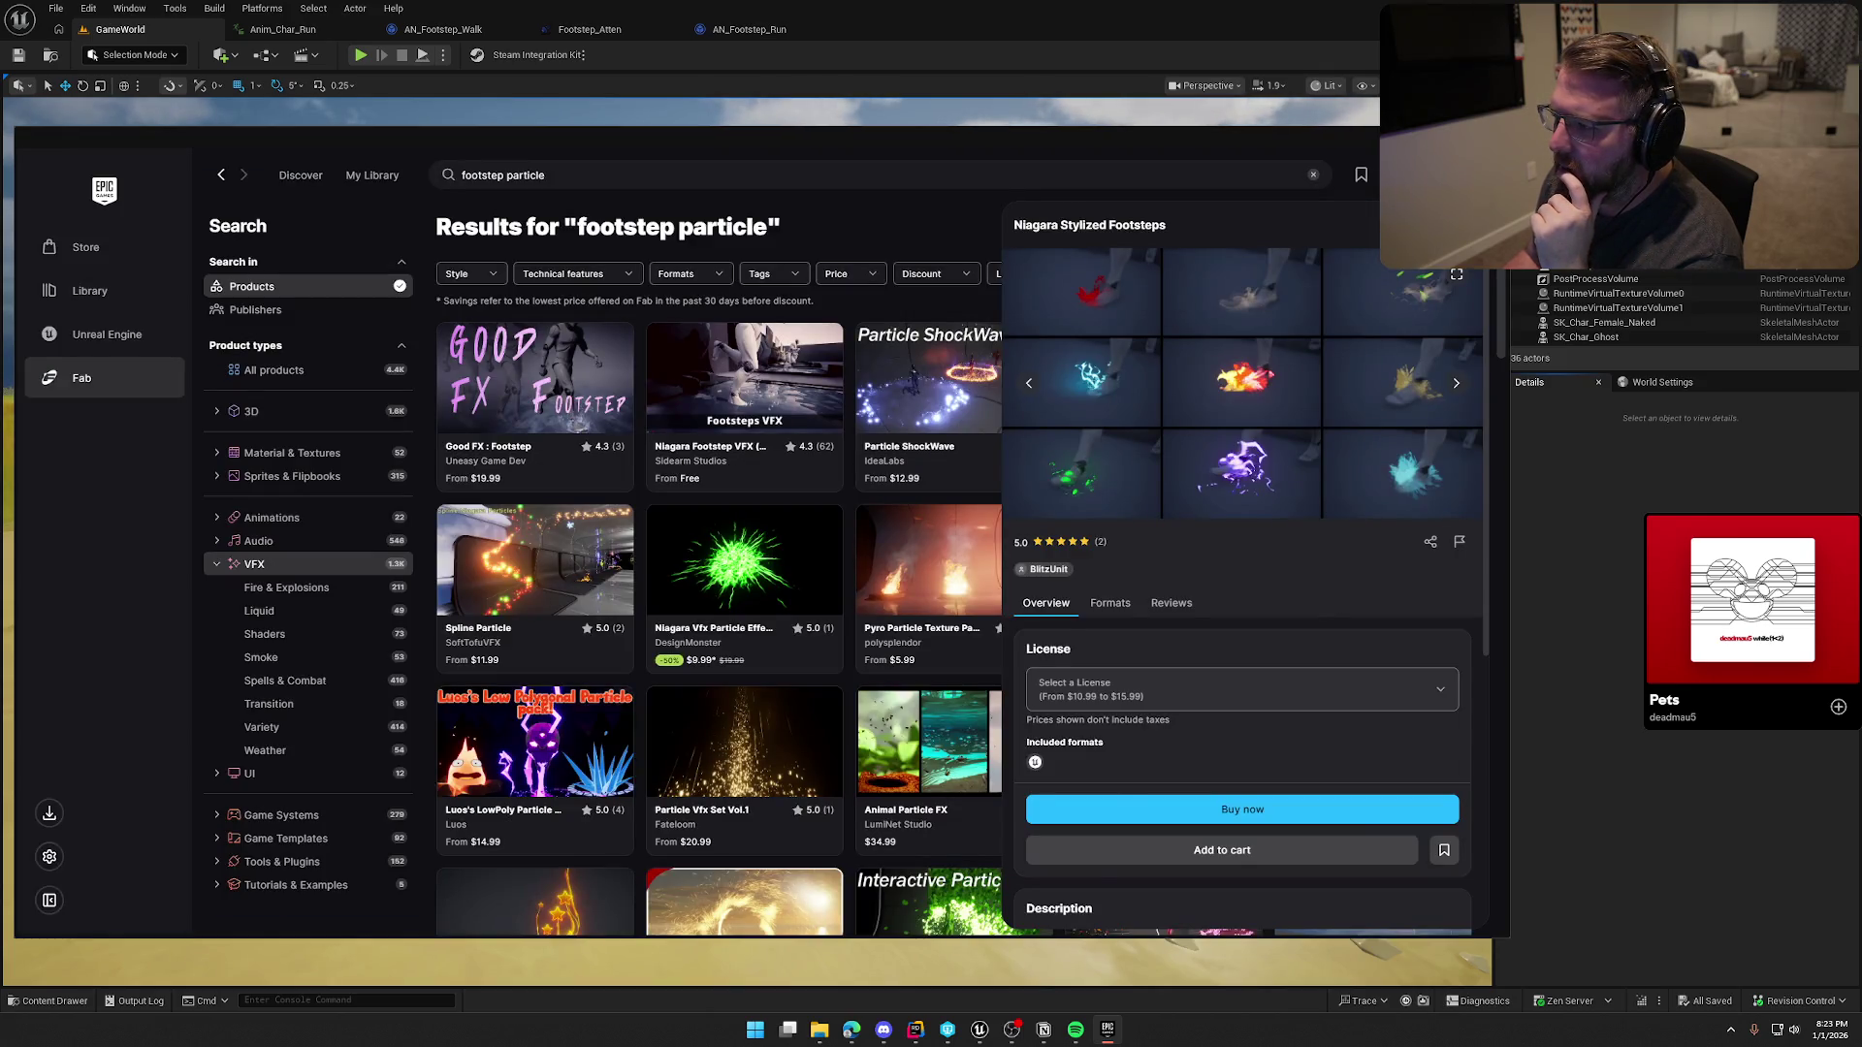
{"action": "key", "text": "Escape"}
{"action": "scroll", "coordinate": [1214, 557], "scroll_direction": "down", "scroll_amount": 3}
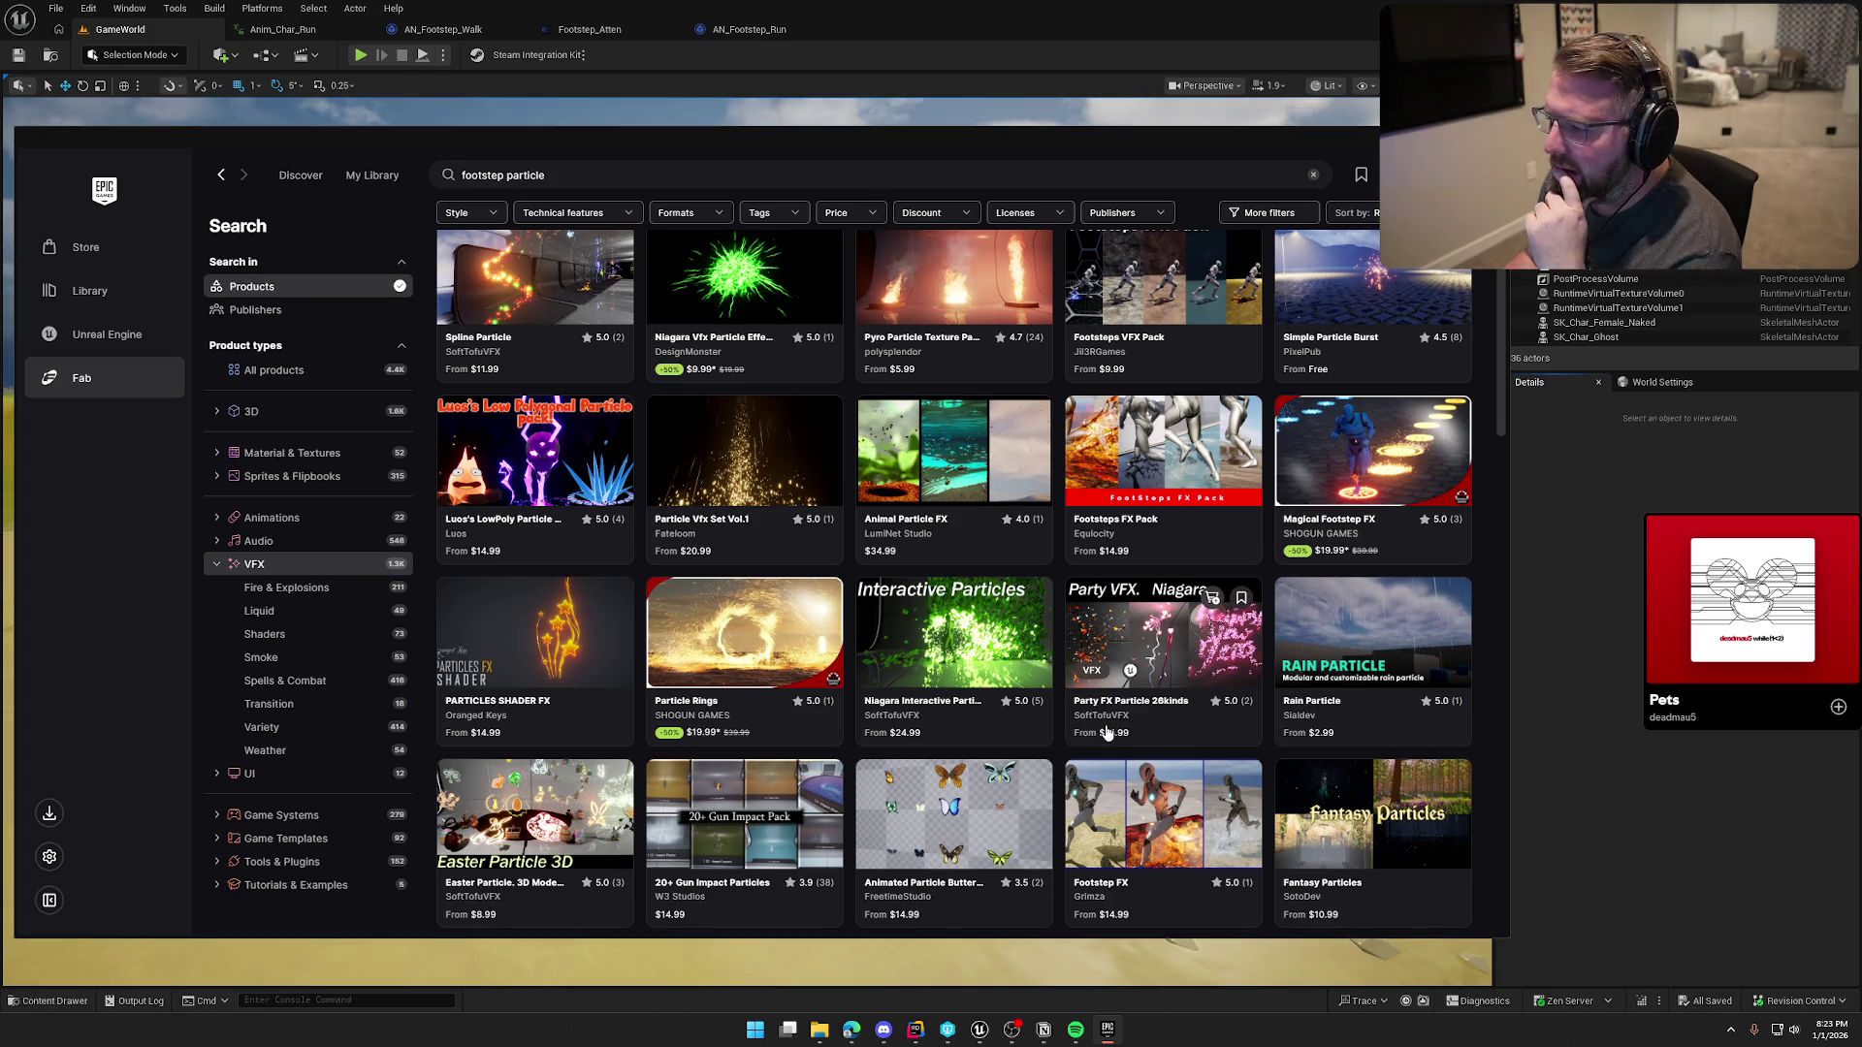
{"action": "scroll", "coordinate": [1106, 733], "scroll_direction": "down", "scroll_amount": 2}
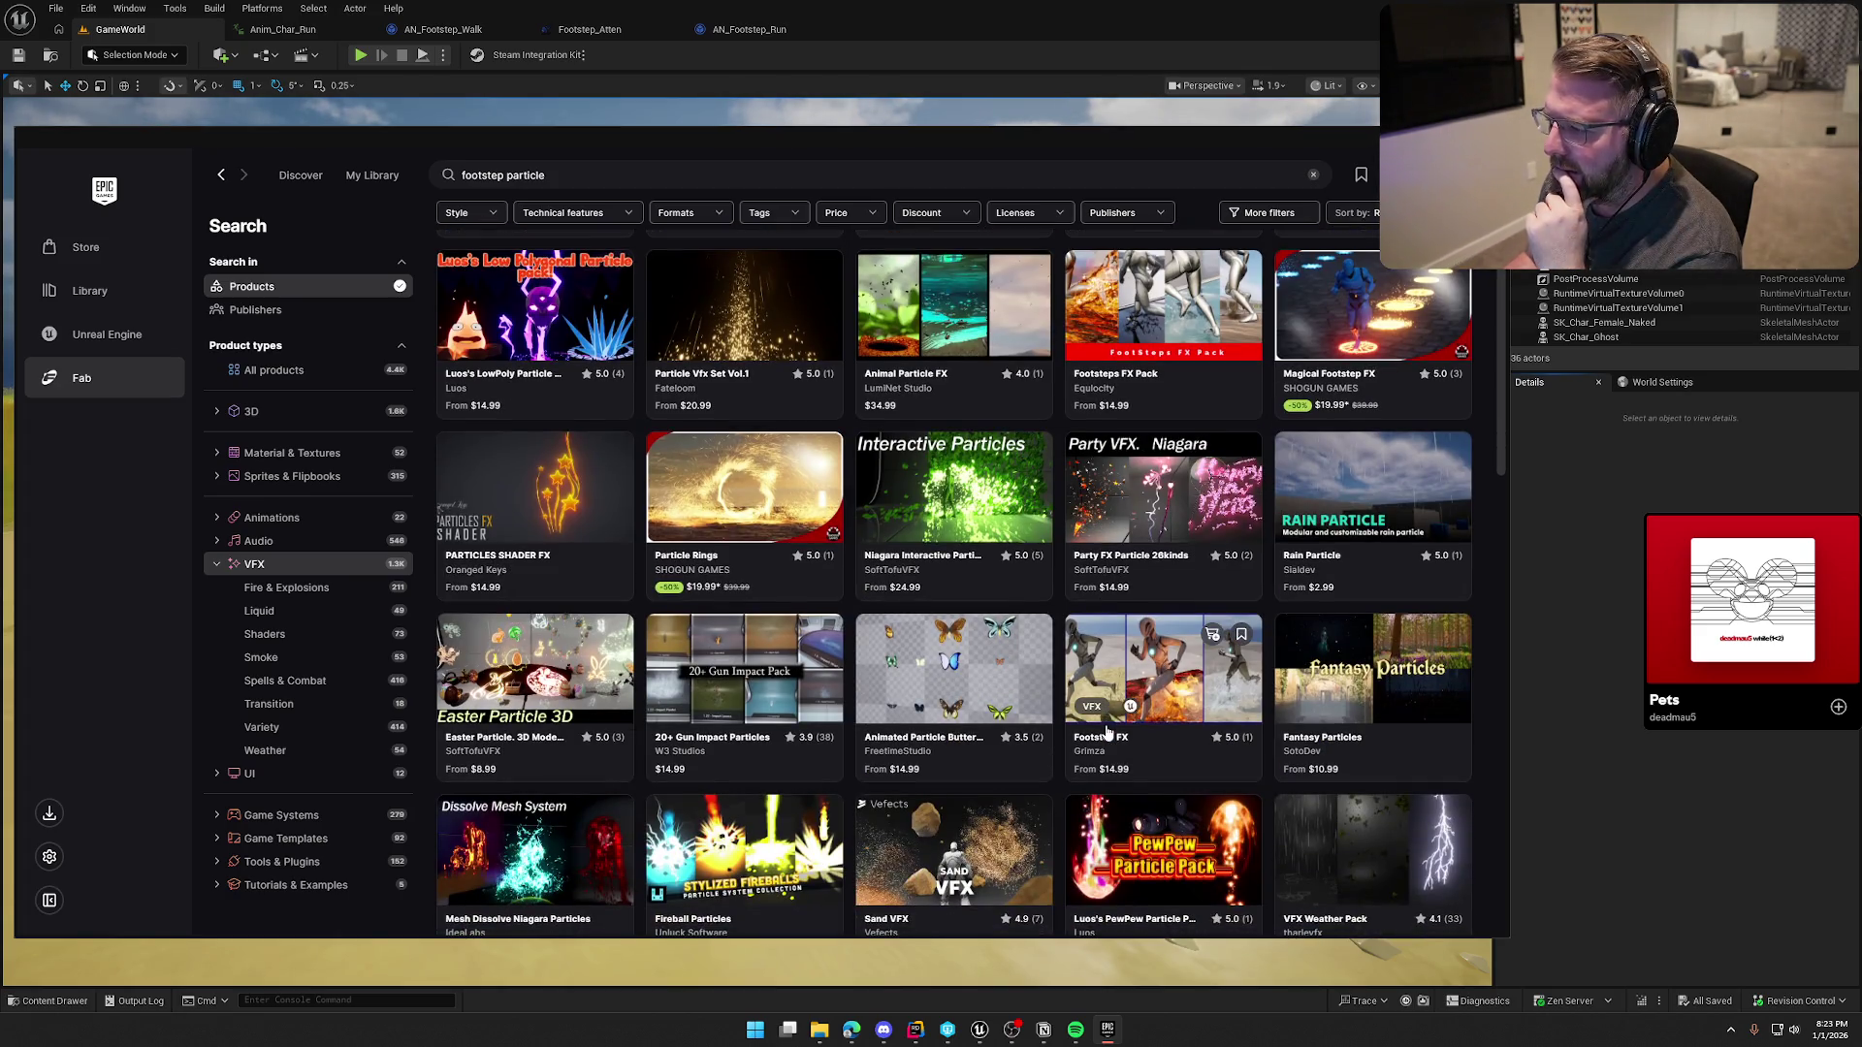
{"action": "scroll", "coordinate": [1106, 732], "scroll_direction": "down", "scroll_amount": 2}
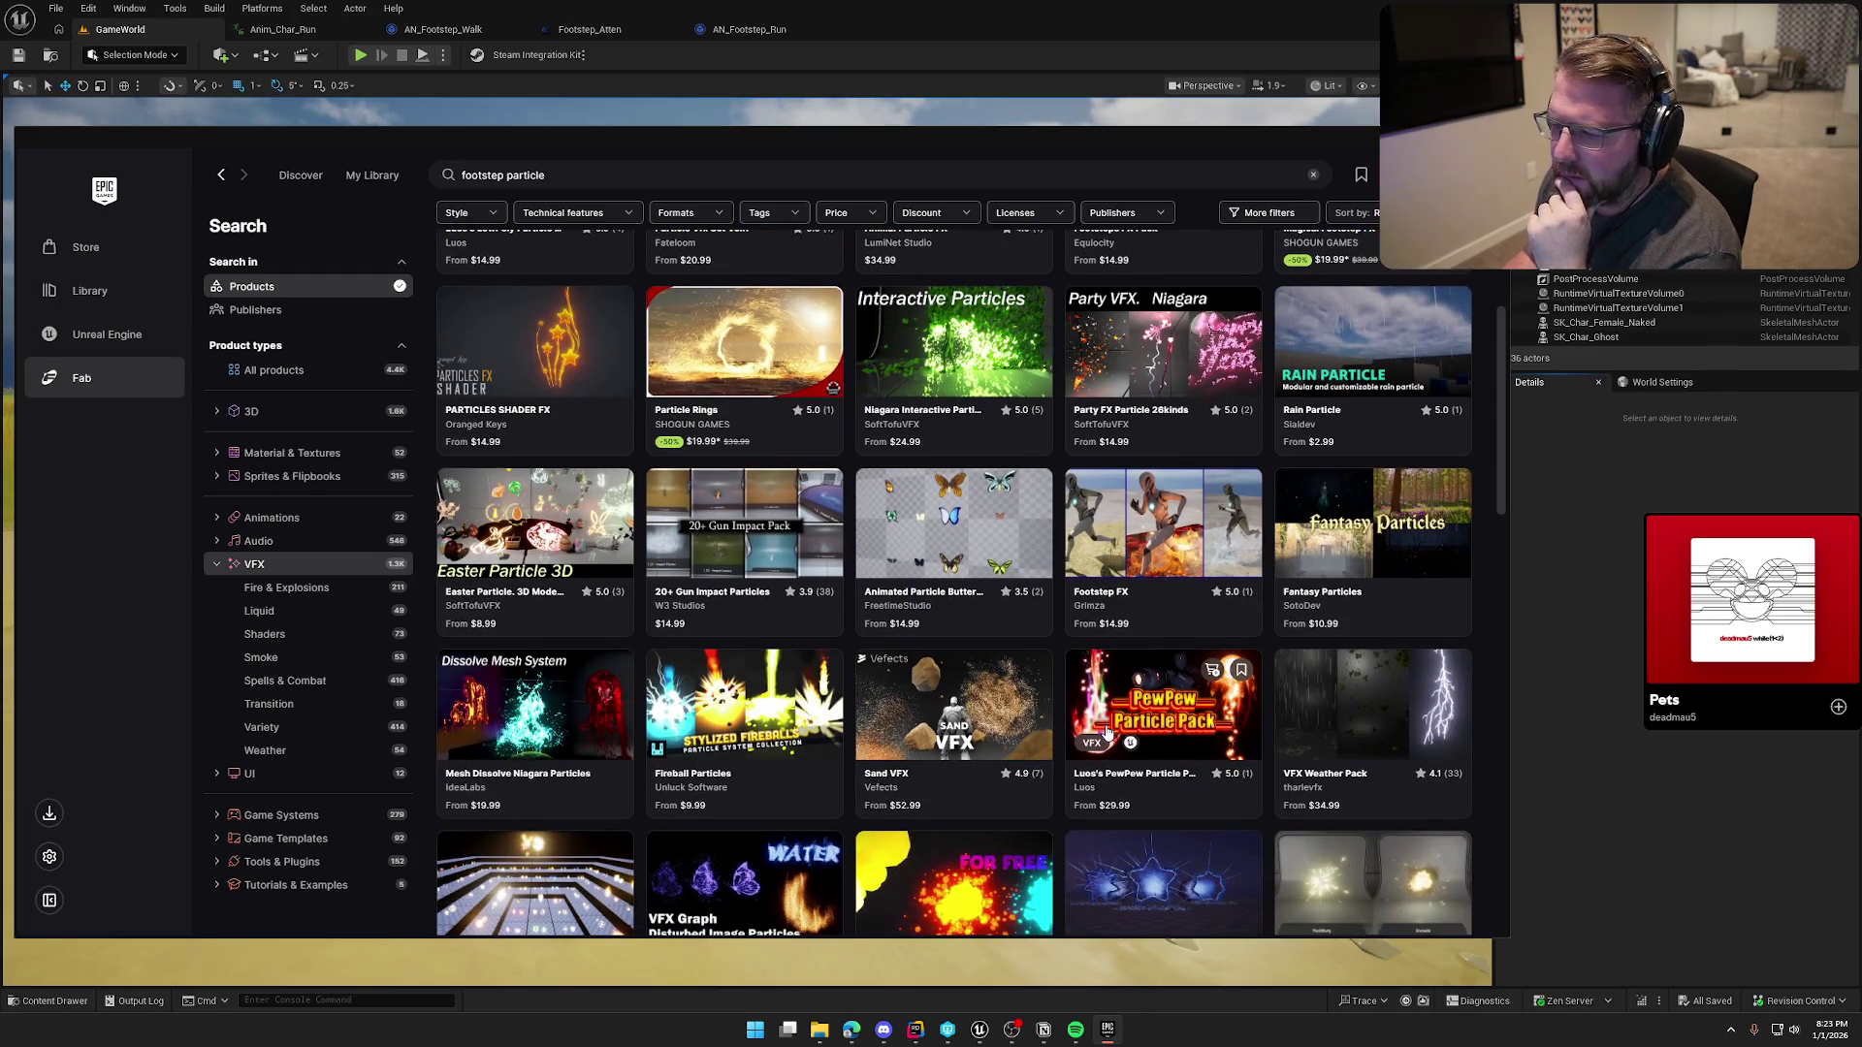
{"action": "scroll", "coordinate": [1106, 732], "scroll_direction": "down", "scroll_amount": 2}
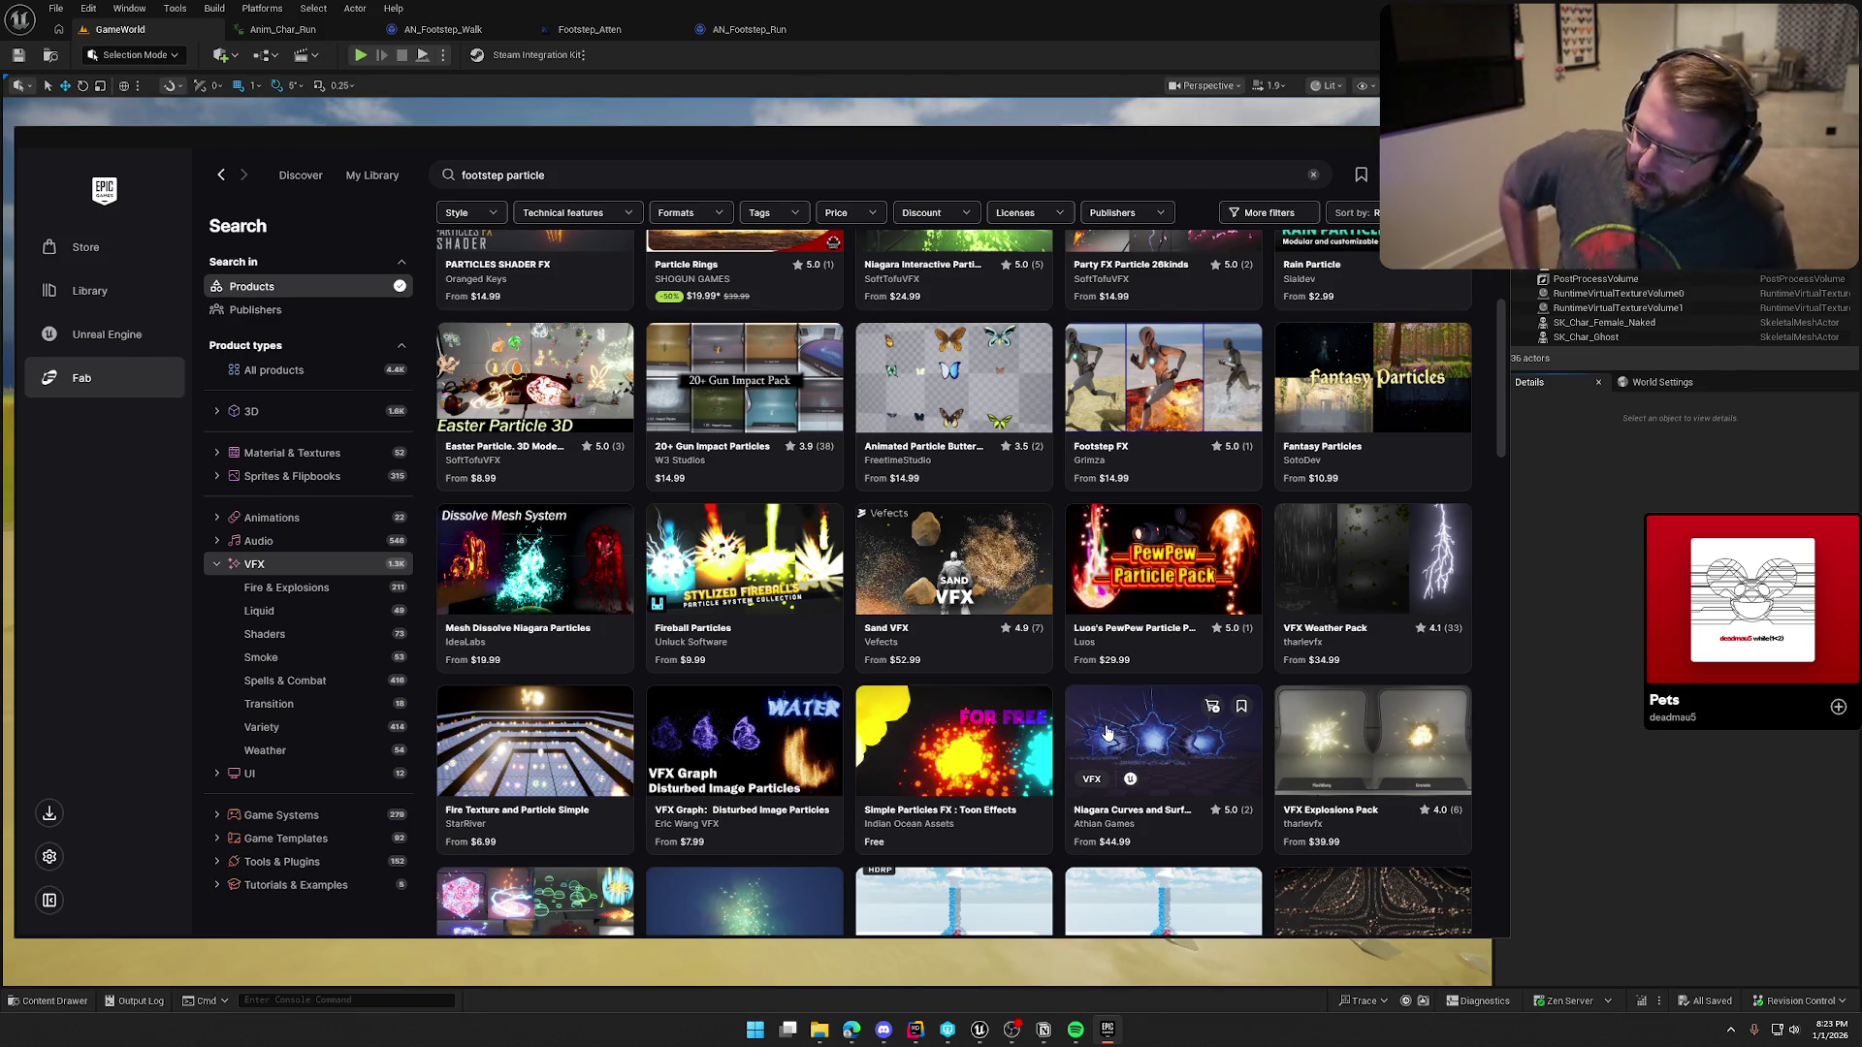
{"action": "scroll", "coordinate": [1077, 593], "scroll_direction": "down", "scroll_amount": 2}
{"action": "scroll", "coordinate": [1077, 593], "scroll_direction": "down", "scroll_amount": 4}
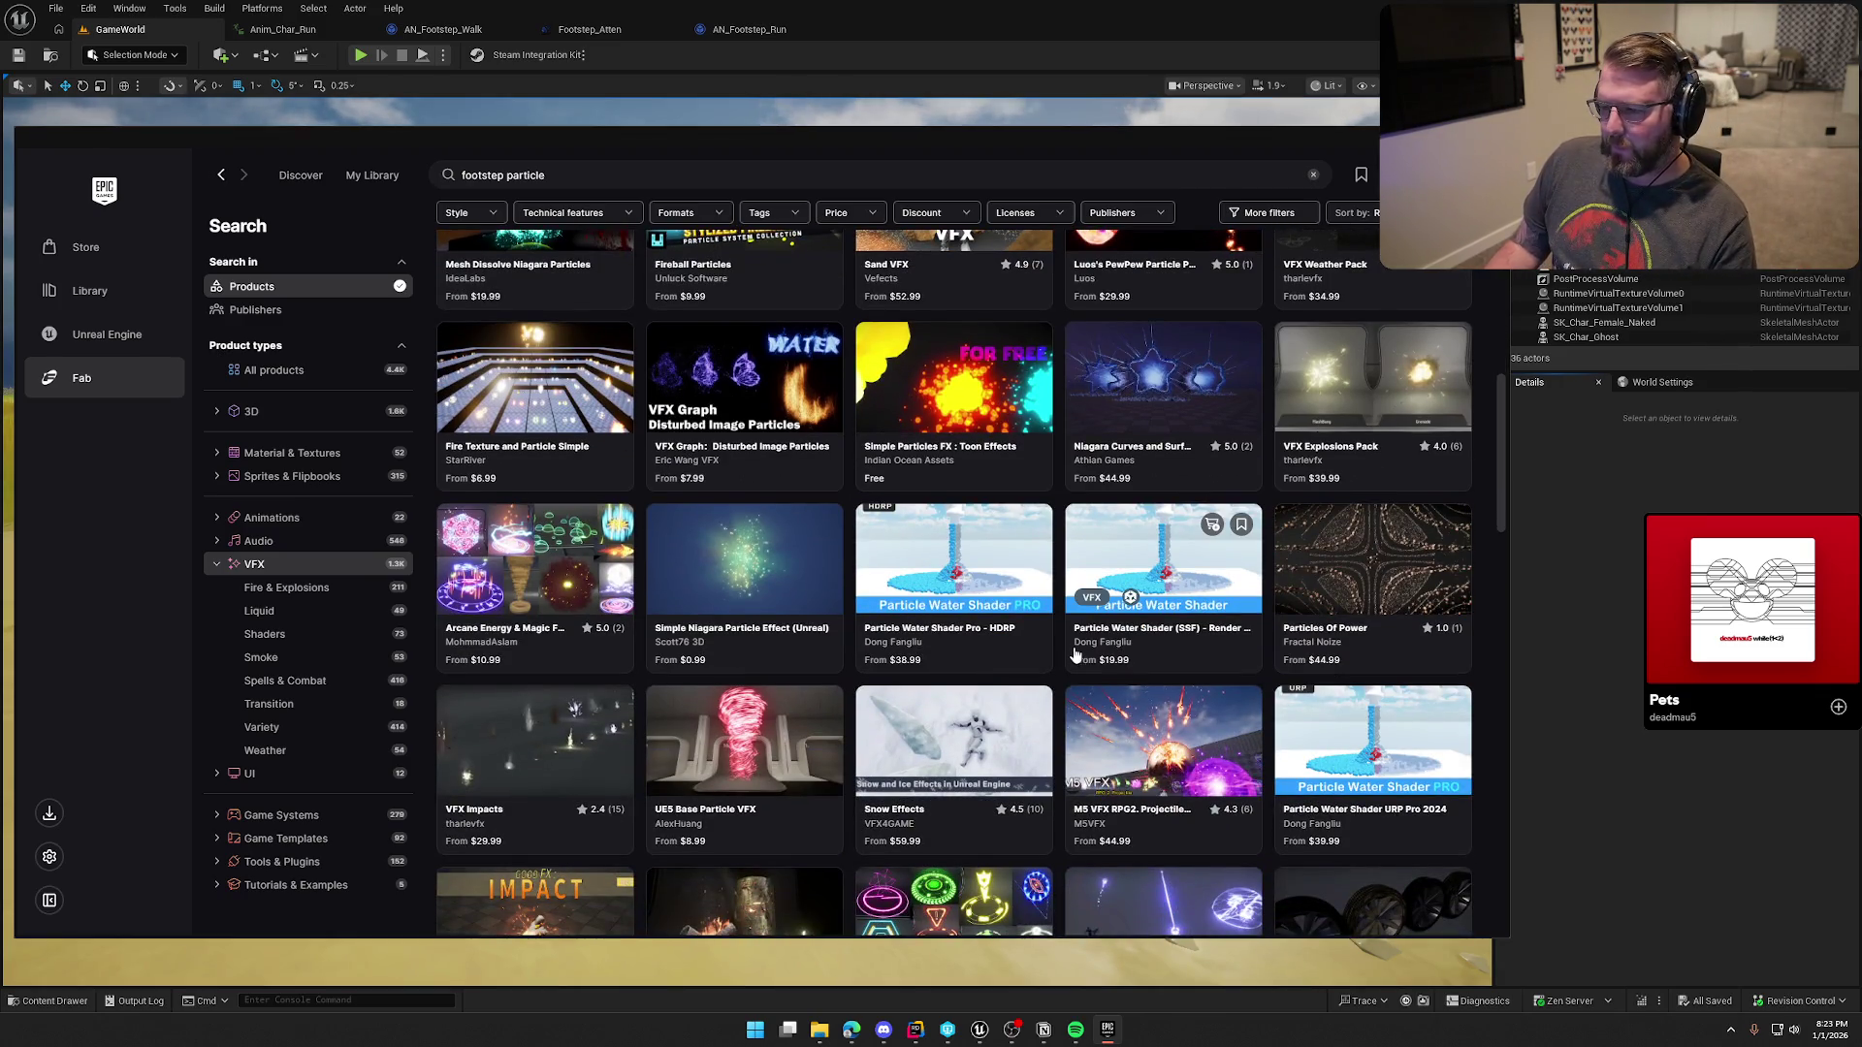
{"action": "left_click", "coordinate": [953, 388]}
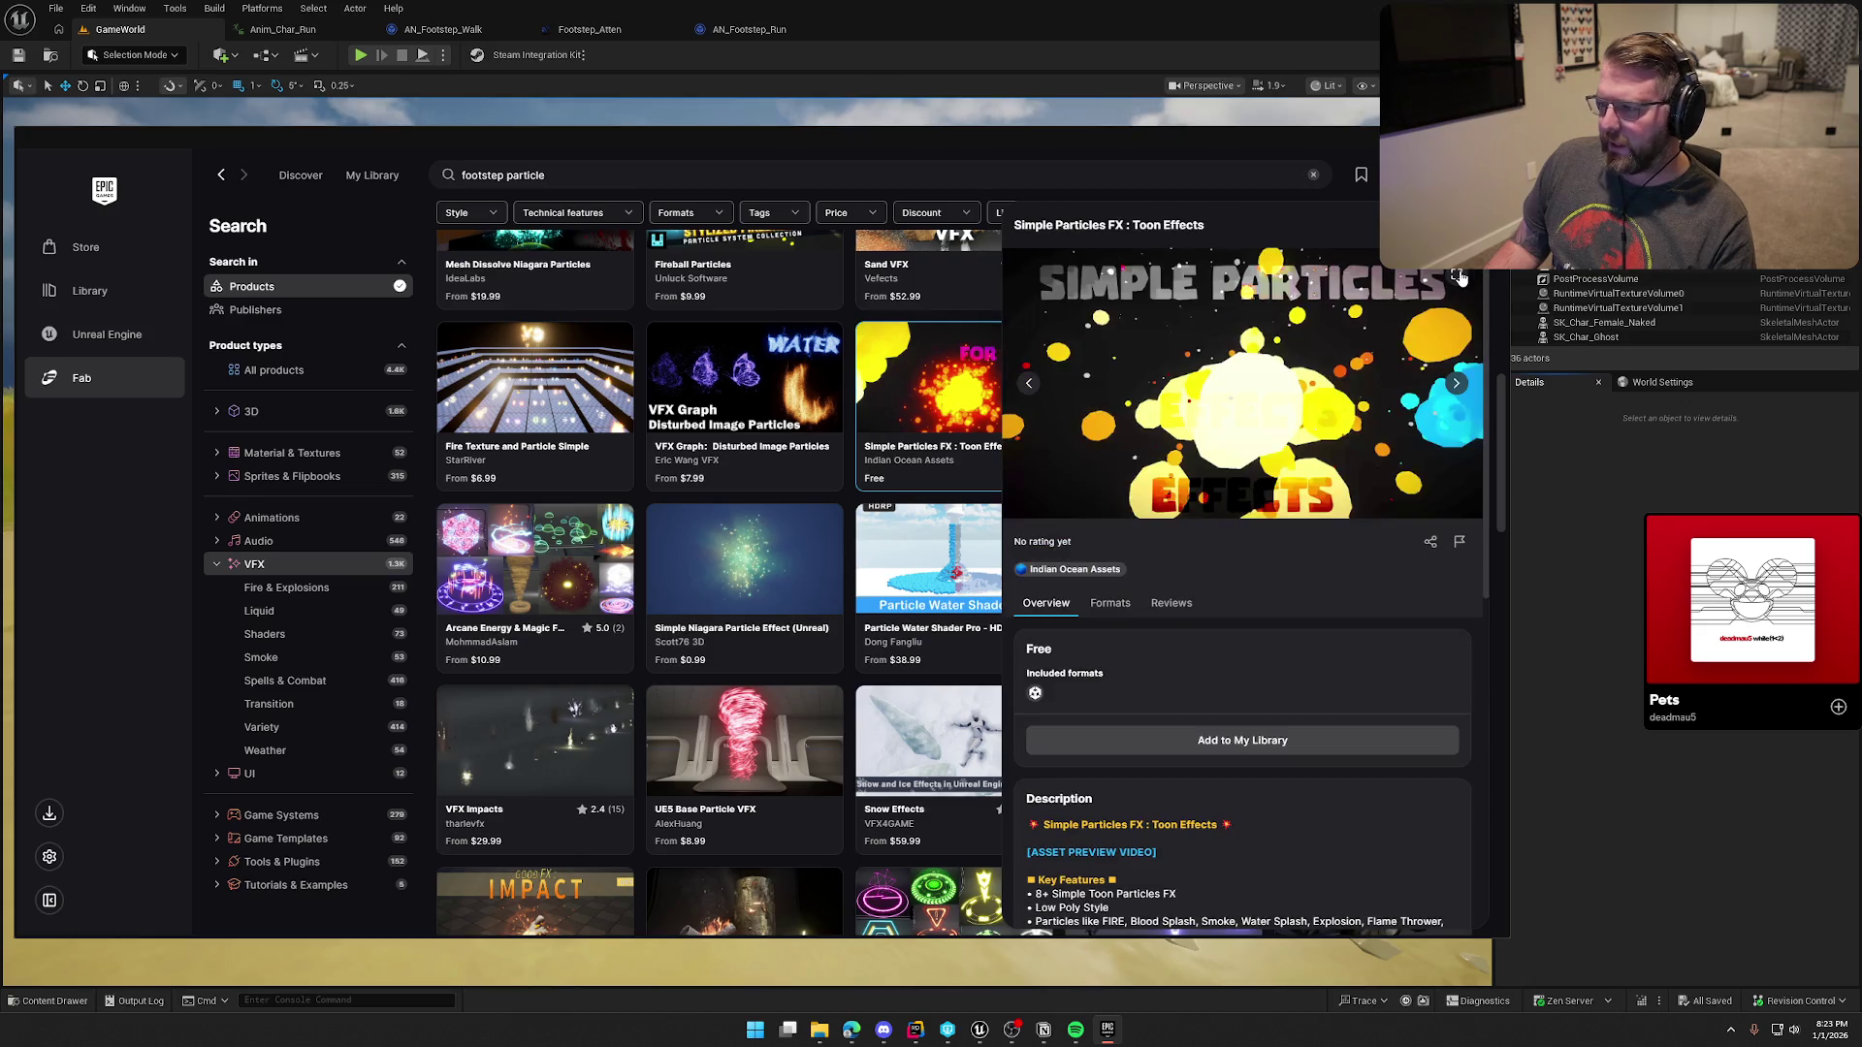
Step: Enlarge the Simple Particles FX : Toon Effects preview, view the next image, then close the viewer and details
{"action": "left_click", "coordinate": [1457, 278]}
{"action": "left_click", "coordinate": [1471, 542]}
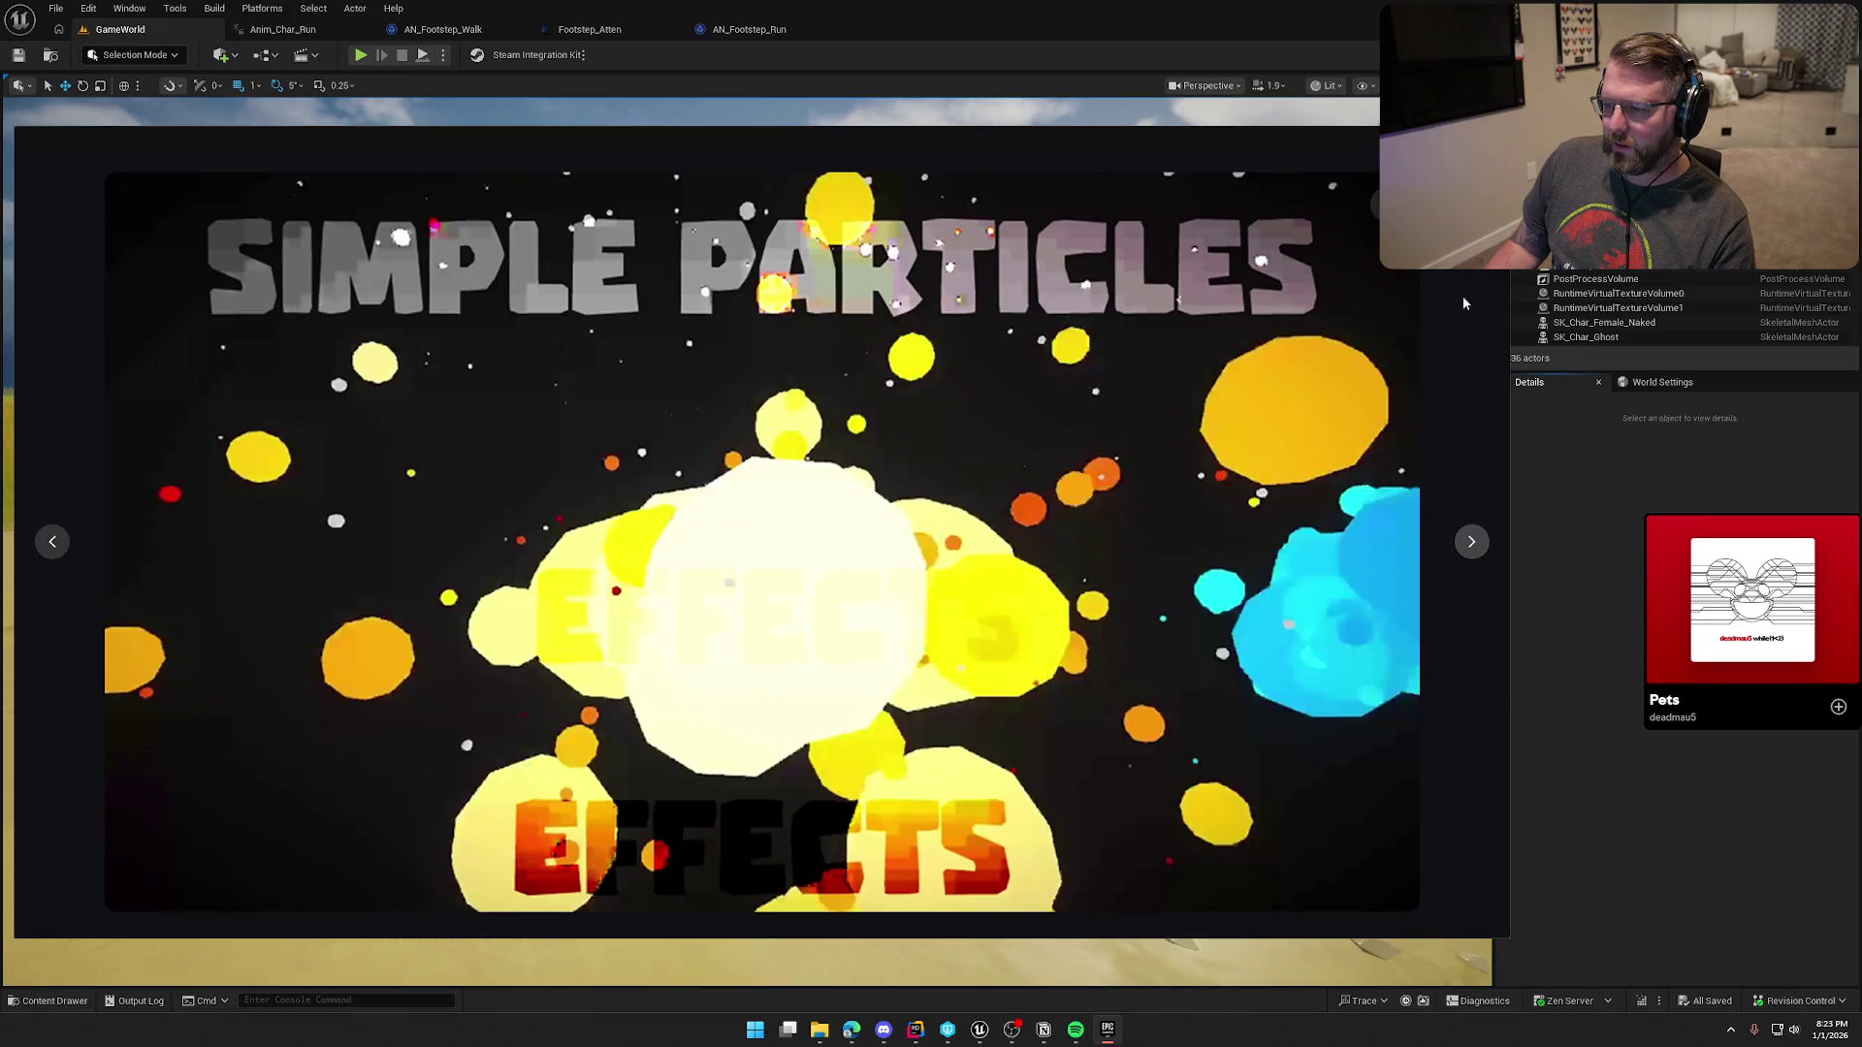
{"action": "left_click", "coordinate": [1378, 207]}
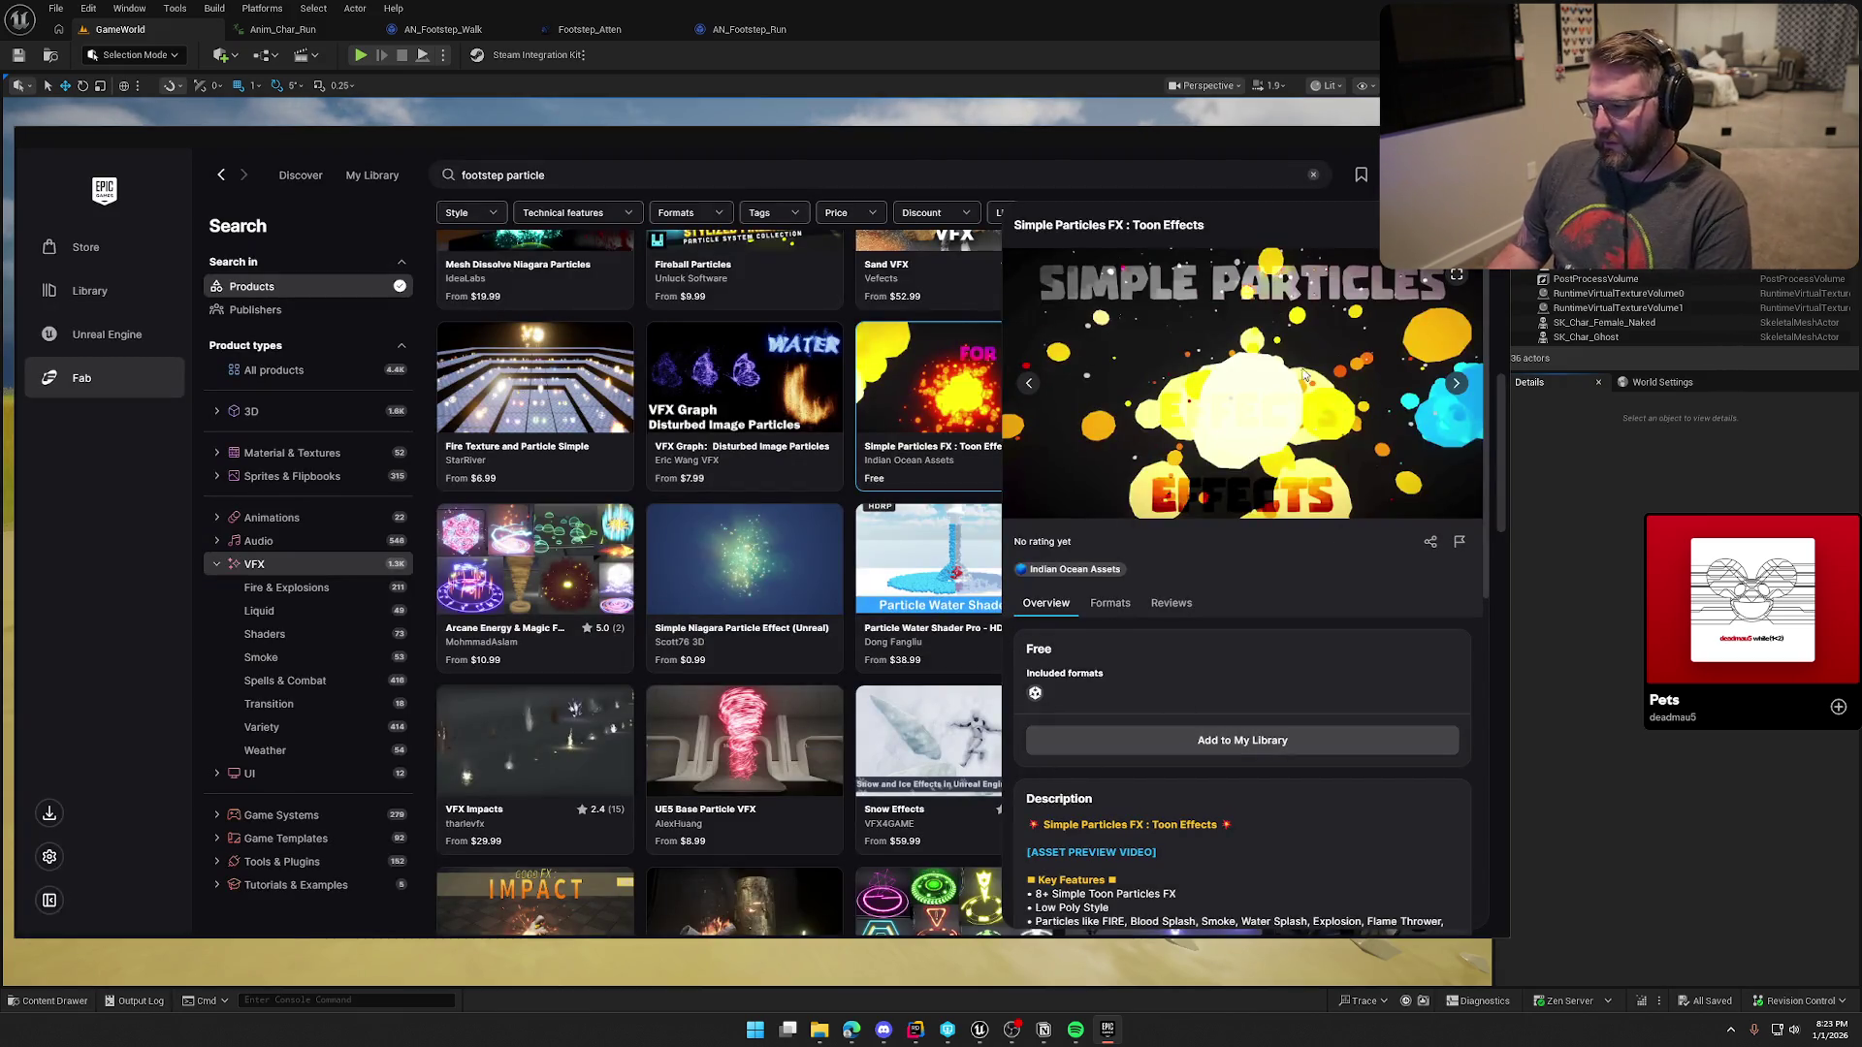
{"action": "left_click", "coordinate": [1377, 207]}
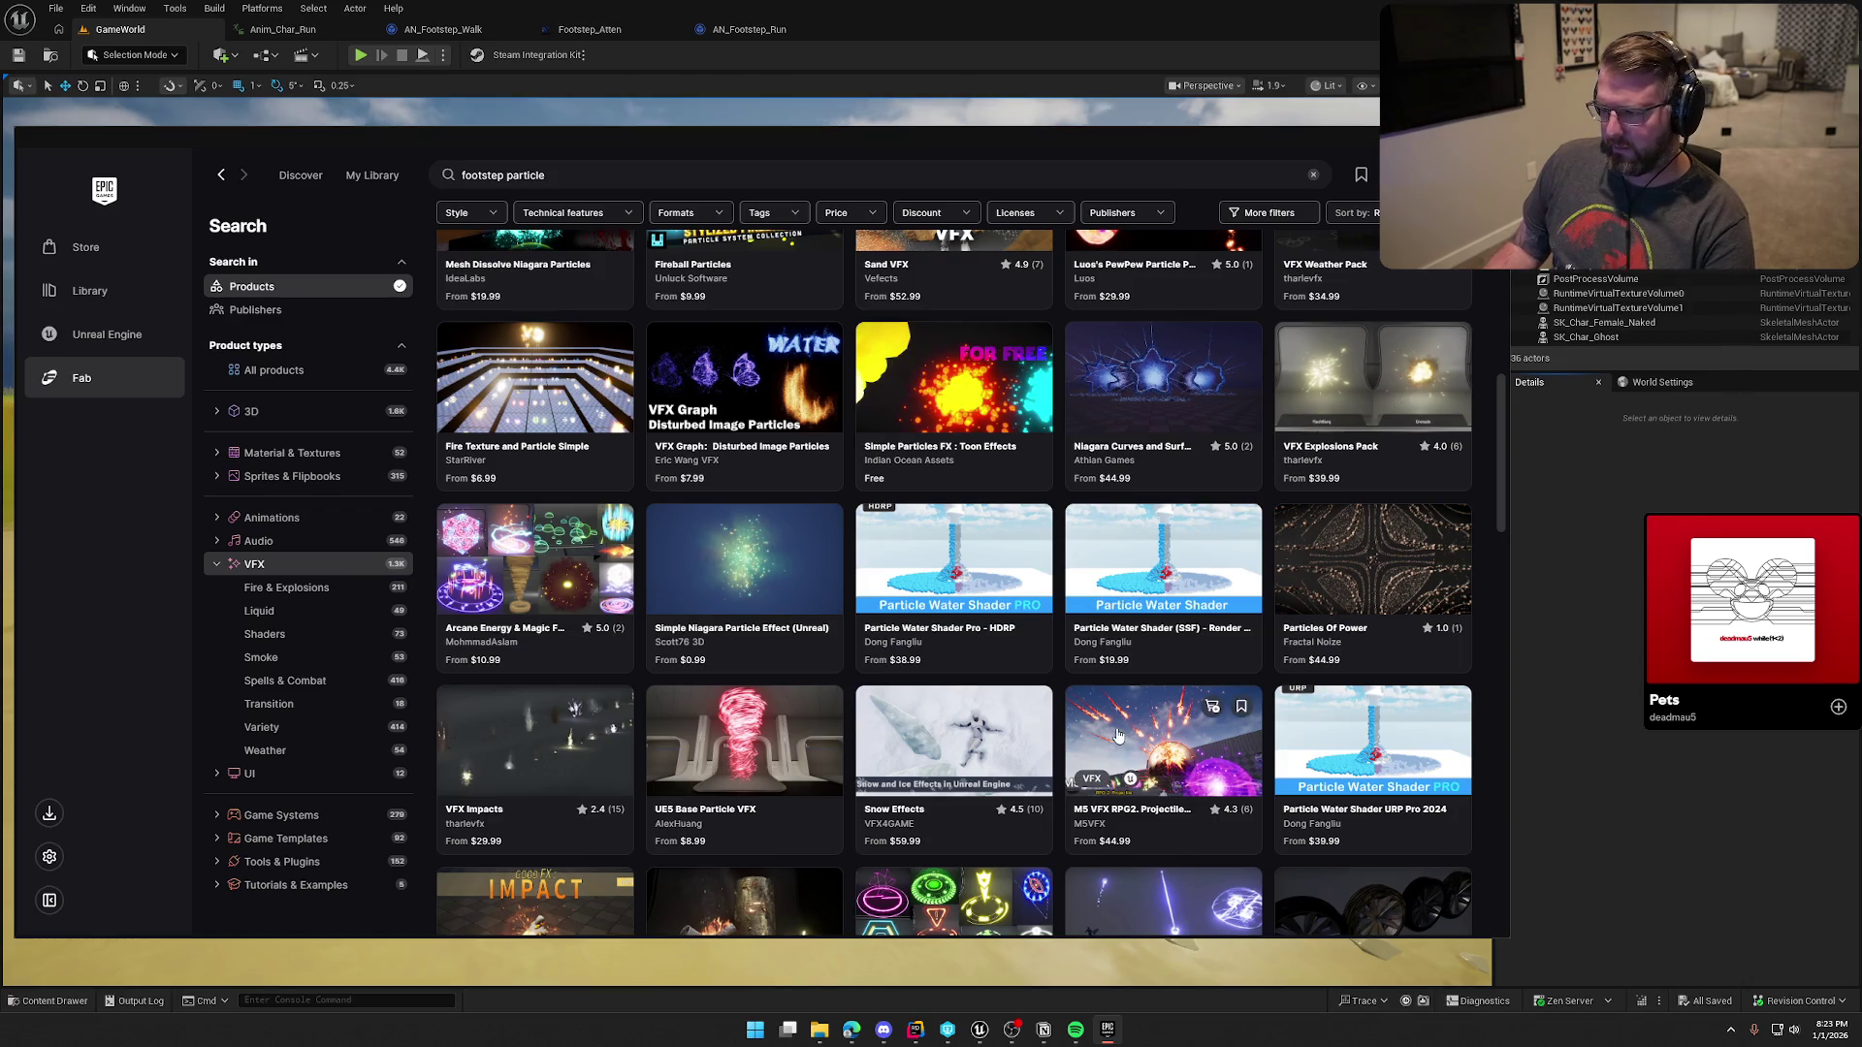
Step: Scroll down the Fab footstep results and open the Stylized VFX Pack ($19.99, rated 5.0)
{"action": "scroll", "coordinate": [1009, 734], "scroll_direction": "down", "scroll_amount": 2}
{"action": "scroll", "coordinate": [1009, 734], "scroll_direction": "down", "scroll_amount": 1}
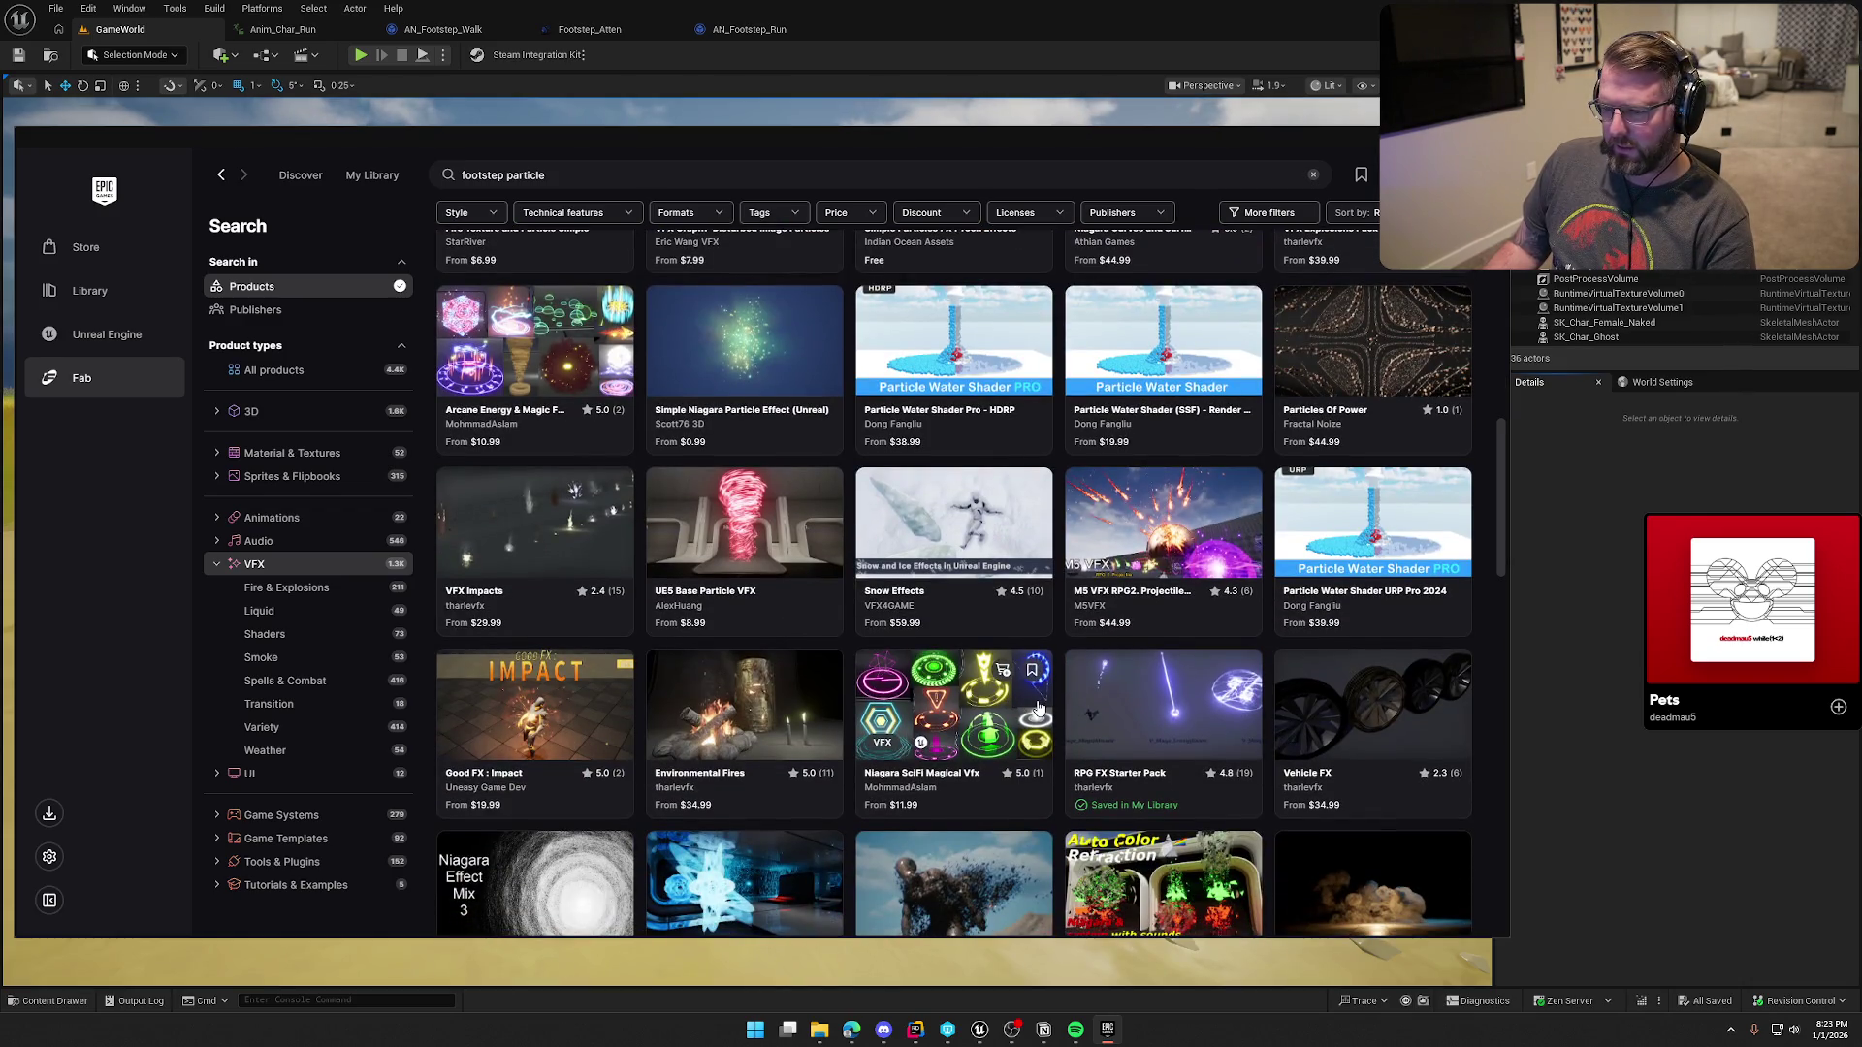
{"action": "scroll", "coordinate": [1038, 708], "scroll_direction": "down", "scroll_amount": 3}
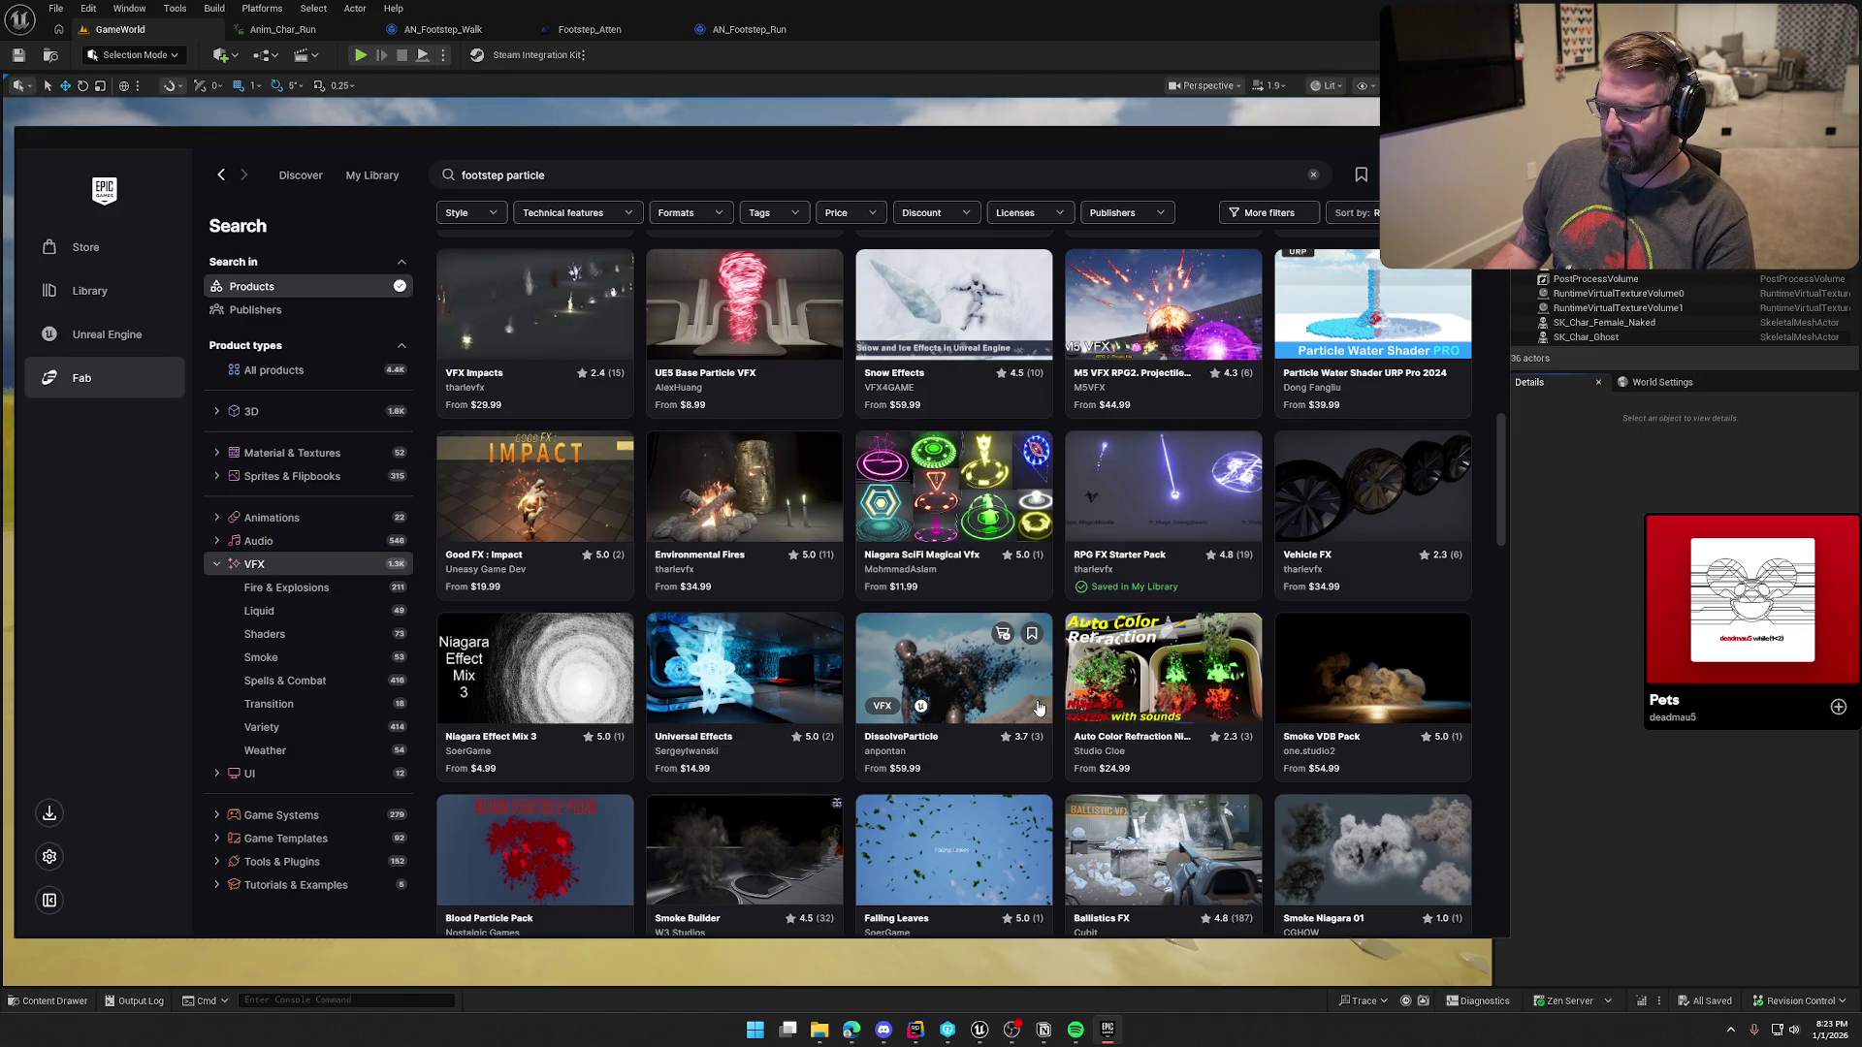
{"action": "scroll", "coordinate": [1037, 708], "scroll_direction": "down", "scroll_amount": 3}
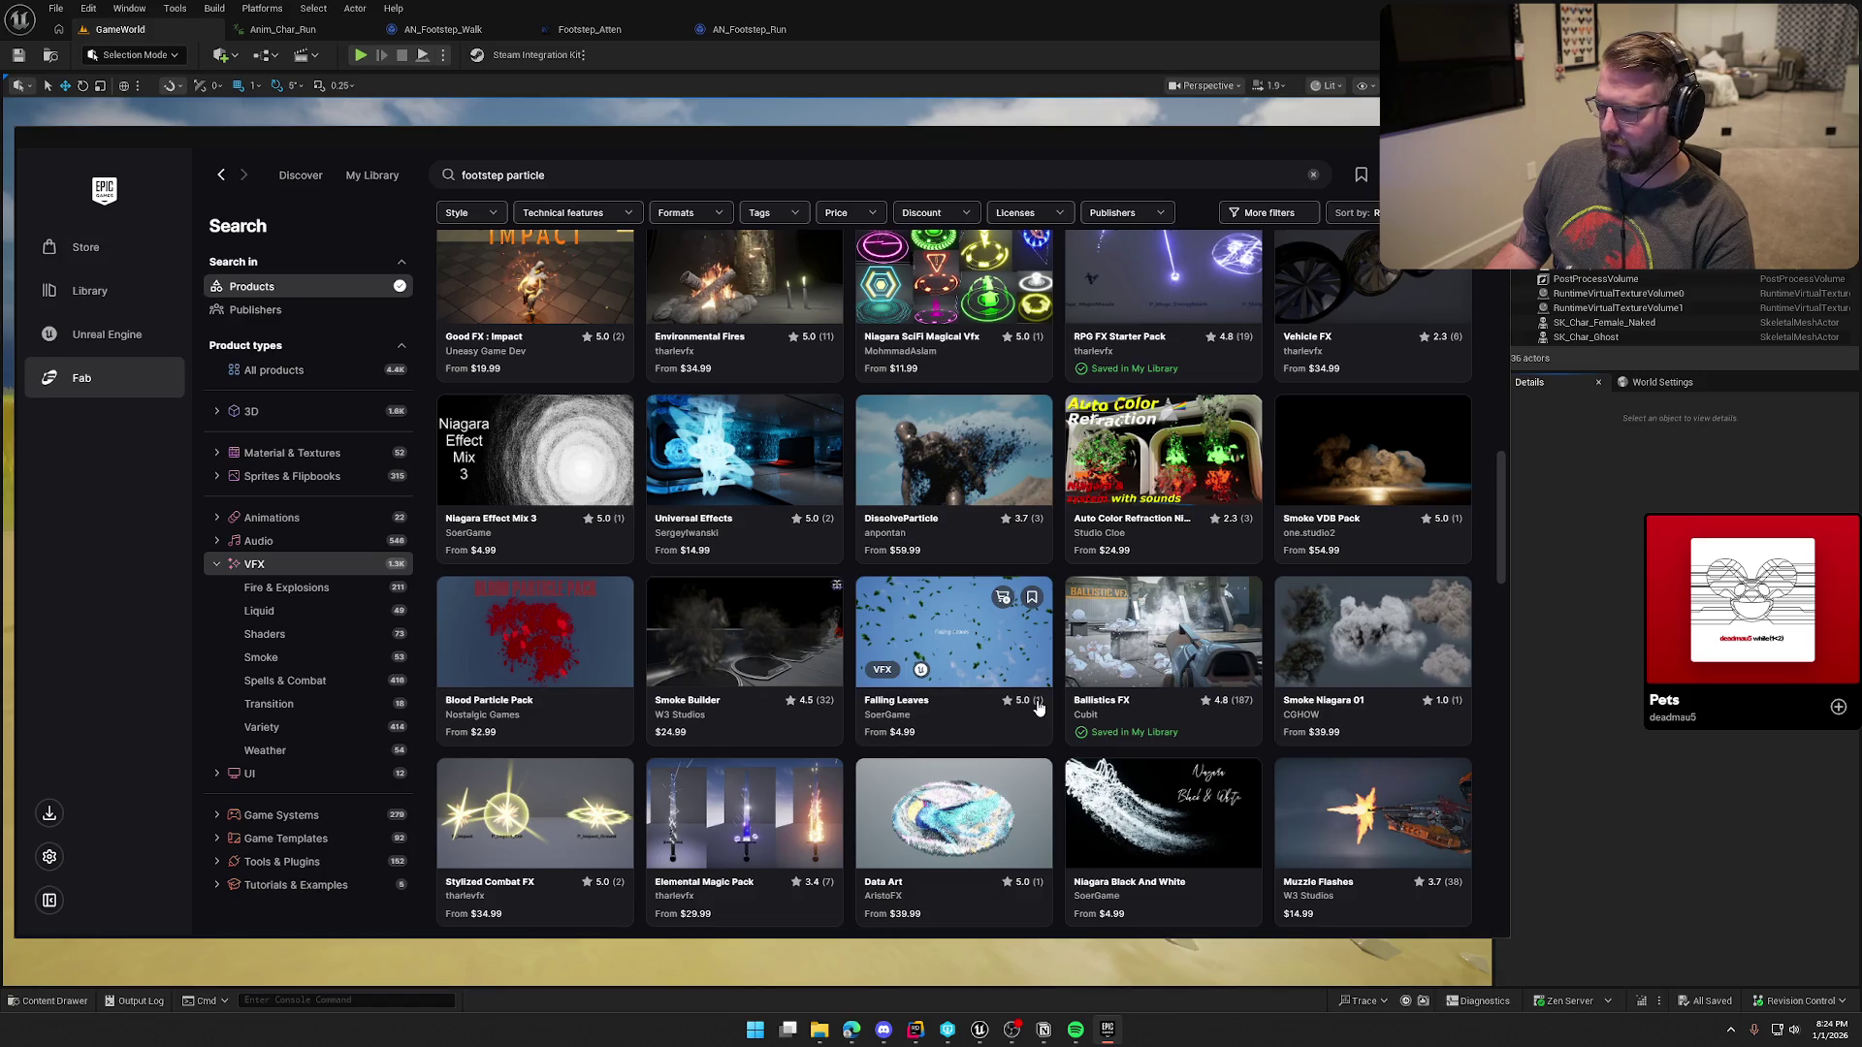
{"action": "scroll", "coordinate": [1037, 708], "scroll_direction": "down", "scroll_amount": 5}
{"action": "scroll", "coordinate": [1052, 710], "scroll_direction": "down", "scroll_amount": 2}
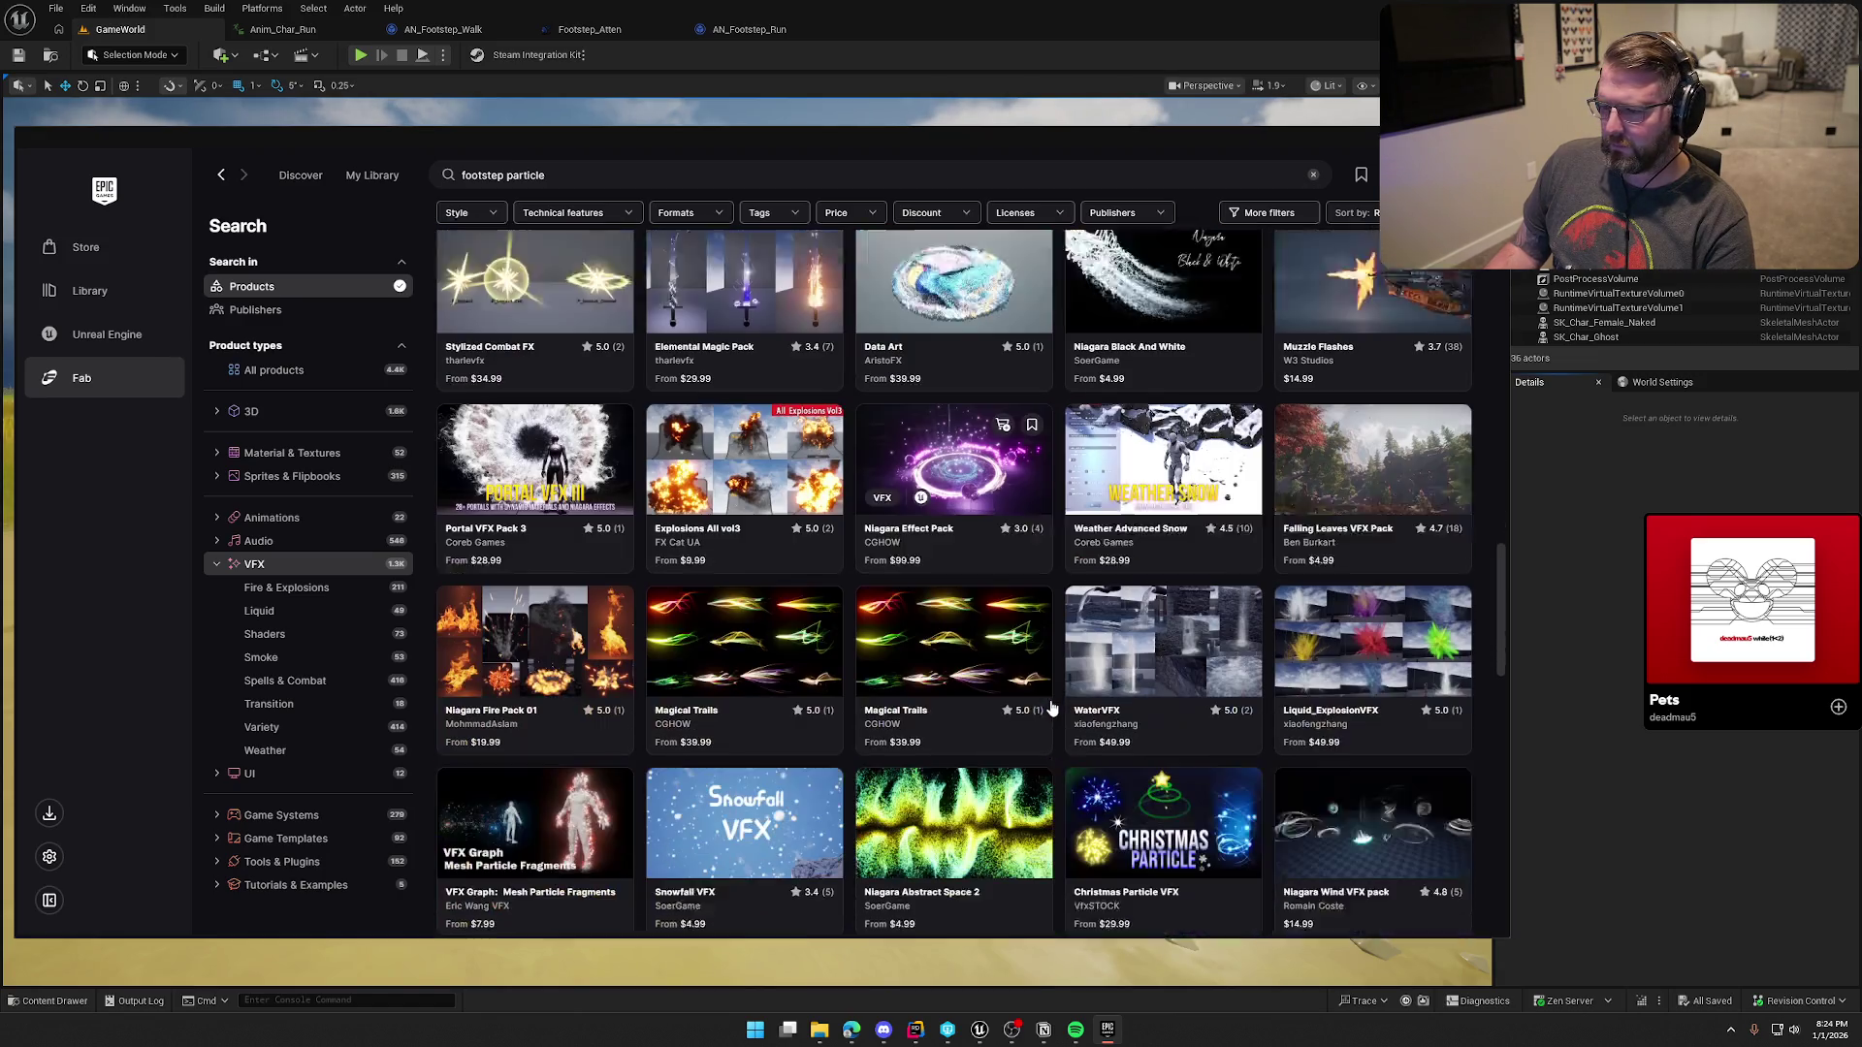
{"action": "scroll", "coordinate": [1053, 708], "scroll_direction": "down", "scroll_amount": 1}
{"action": "scroll", "coordinate": [1053, 704], "scroll_direction": "down", "scroll_amount": 2}
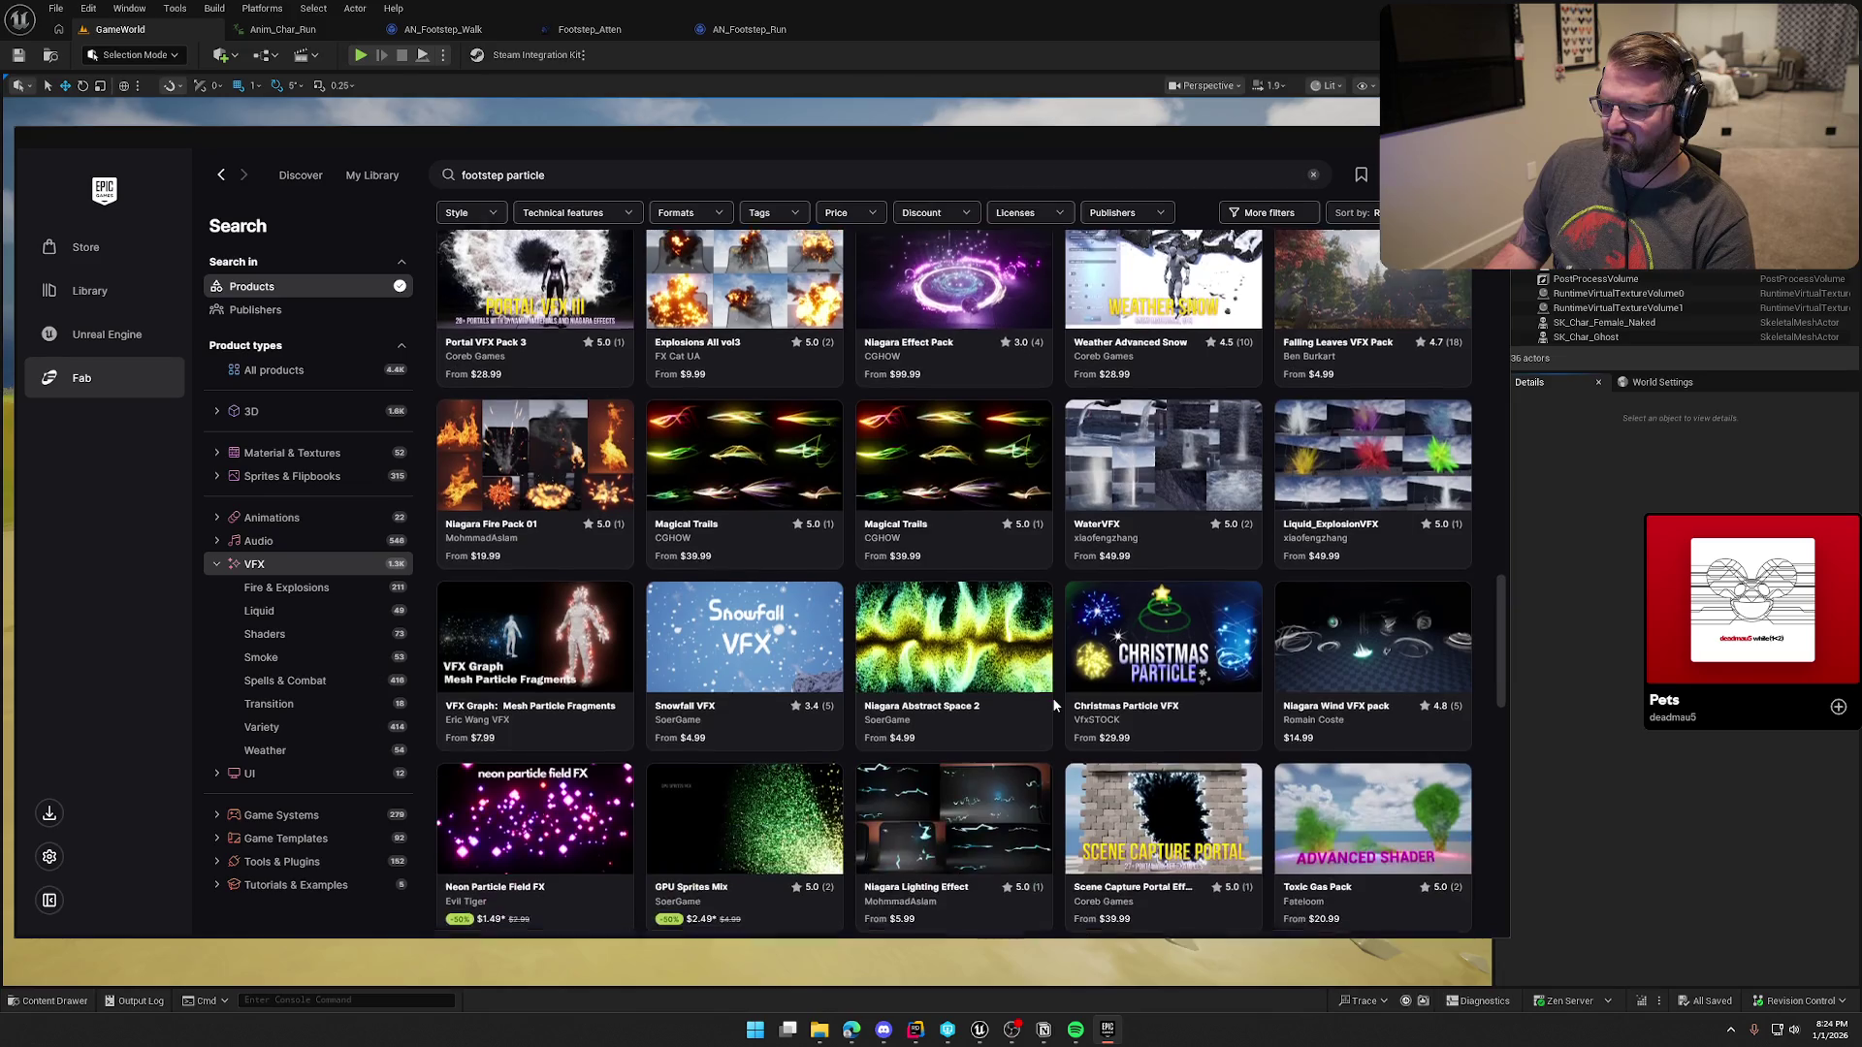
{"action": "scroll", "coordinate": [1053, 704], "scroll_direction": "down", "scroll_amount": 3}
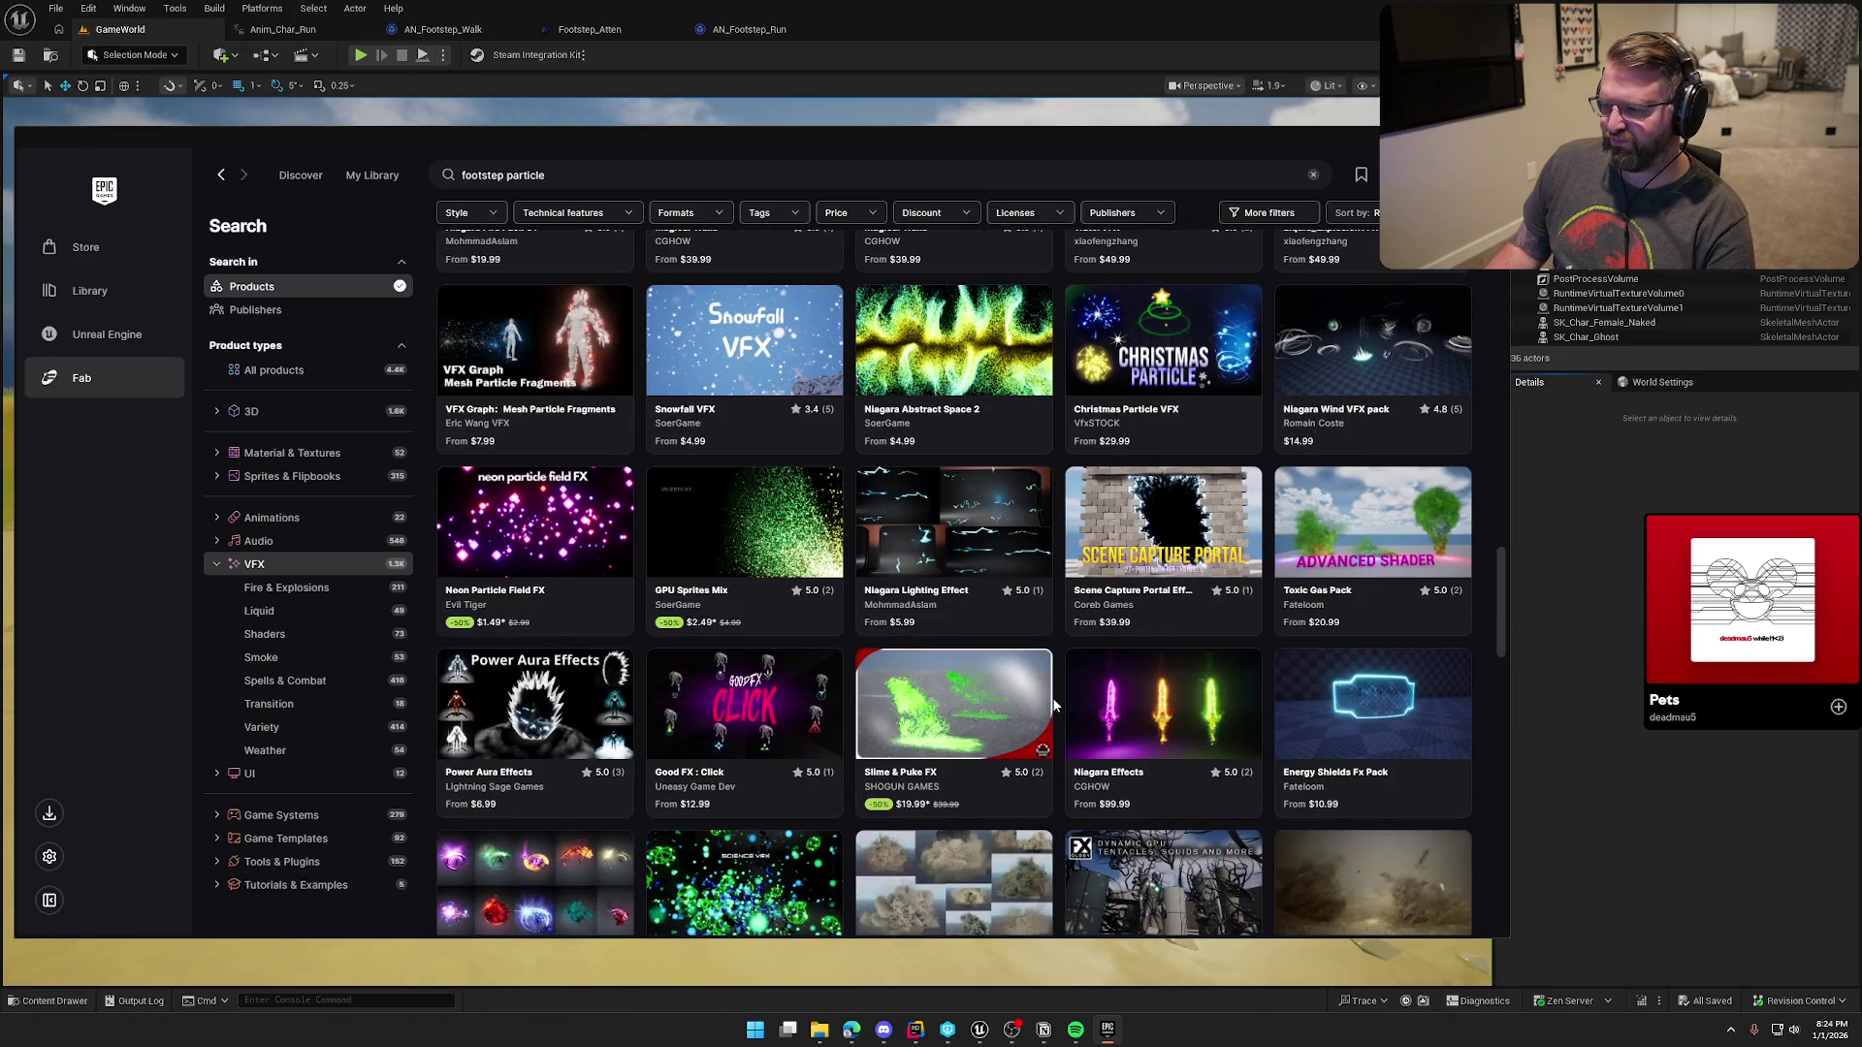
{"action": "scroll", "coordinate": [1054, 705], "scroll_direction": "down", "scroll_amount": 4}
{"action": "scroll", "coordinate": [1055, 705], "scroll_direction": "down", "scroll_amount": 2}
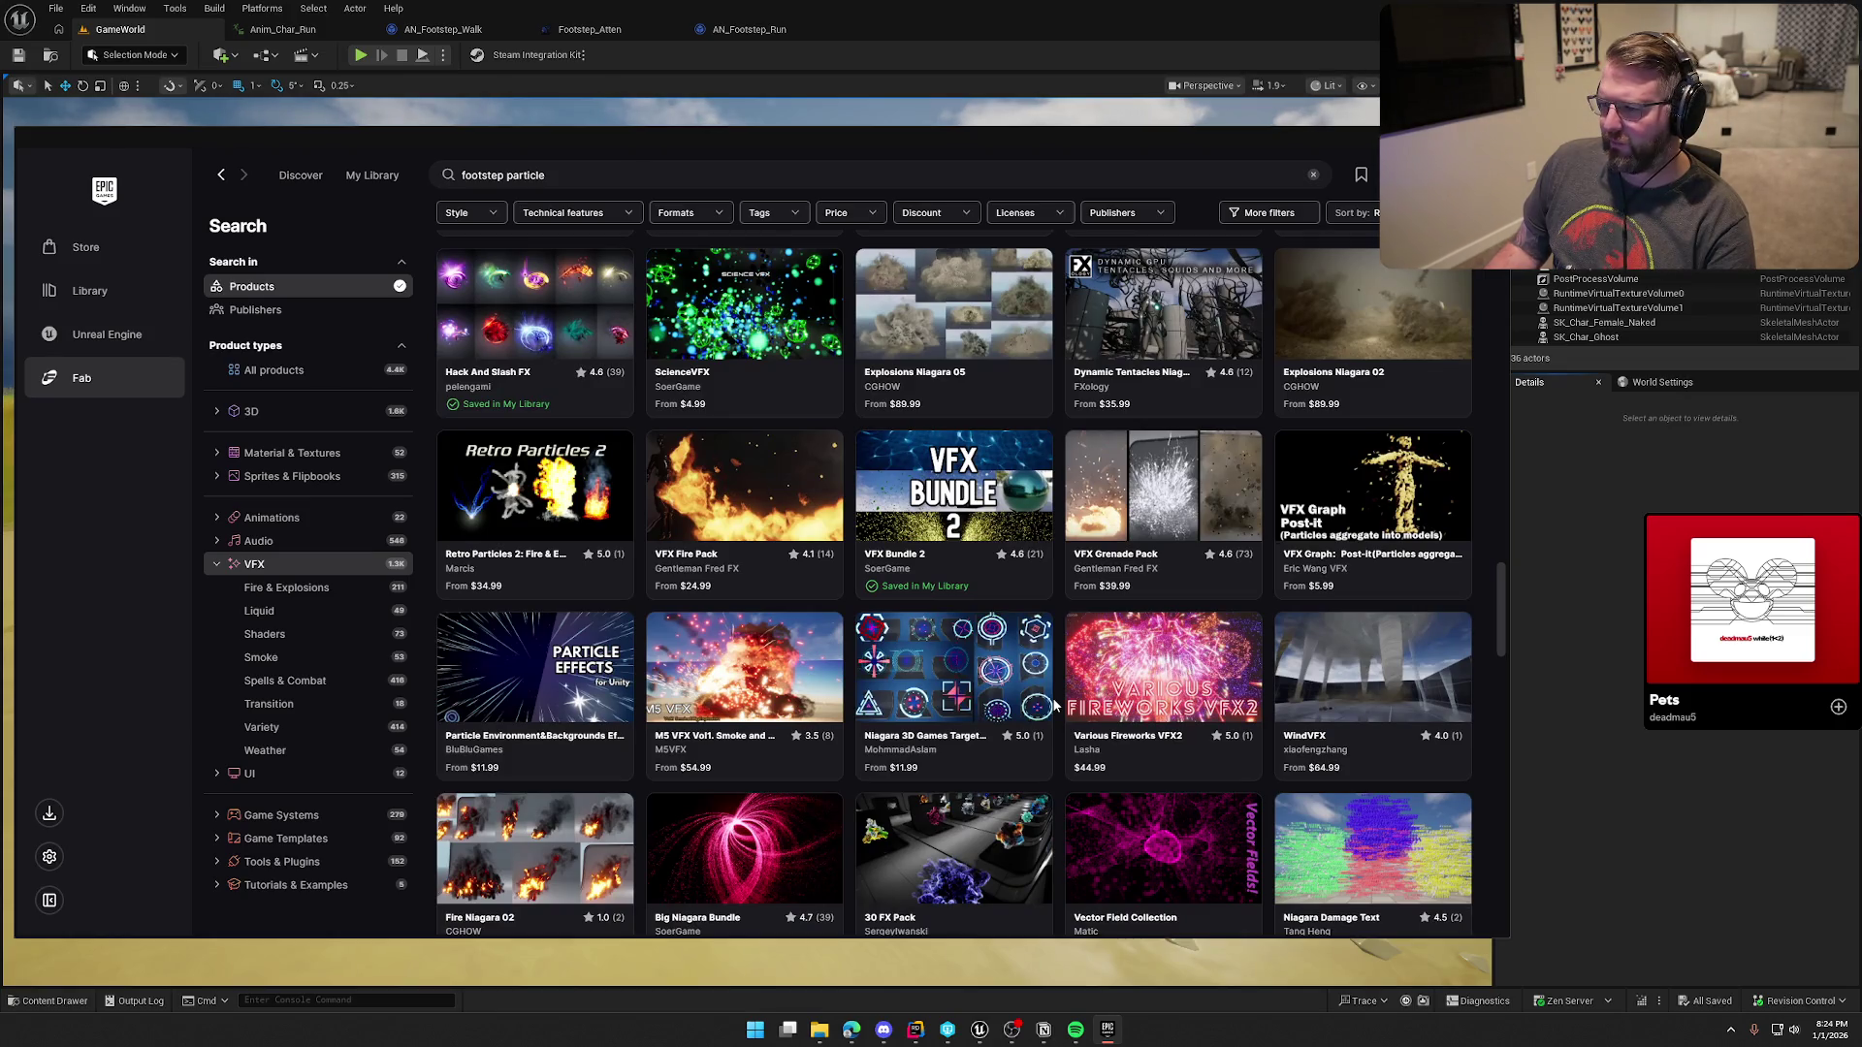
{"action": "scroll", "coordinate": [1054, 705], "scroll_direction": "down", "scroll_amount": 3}
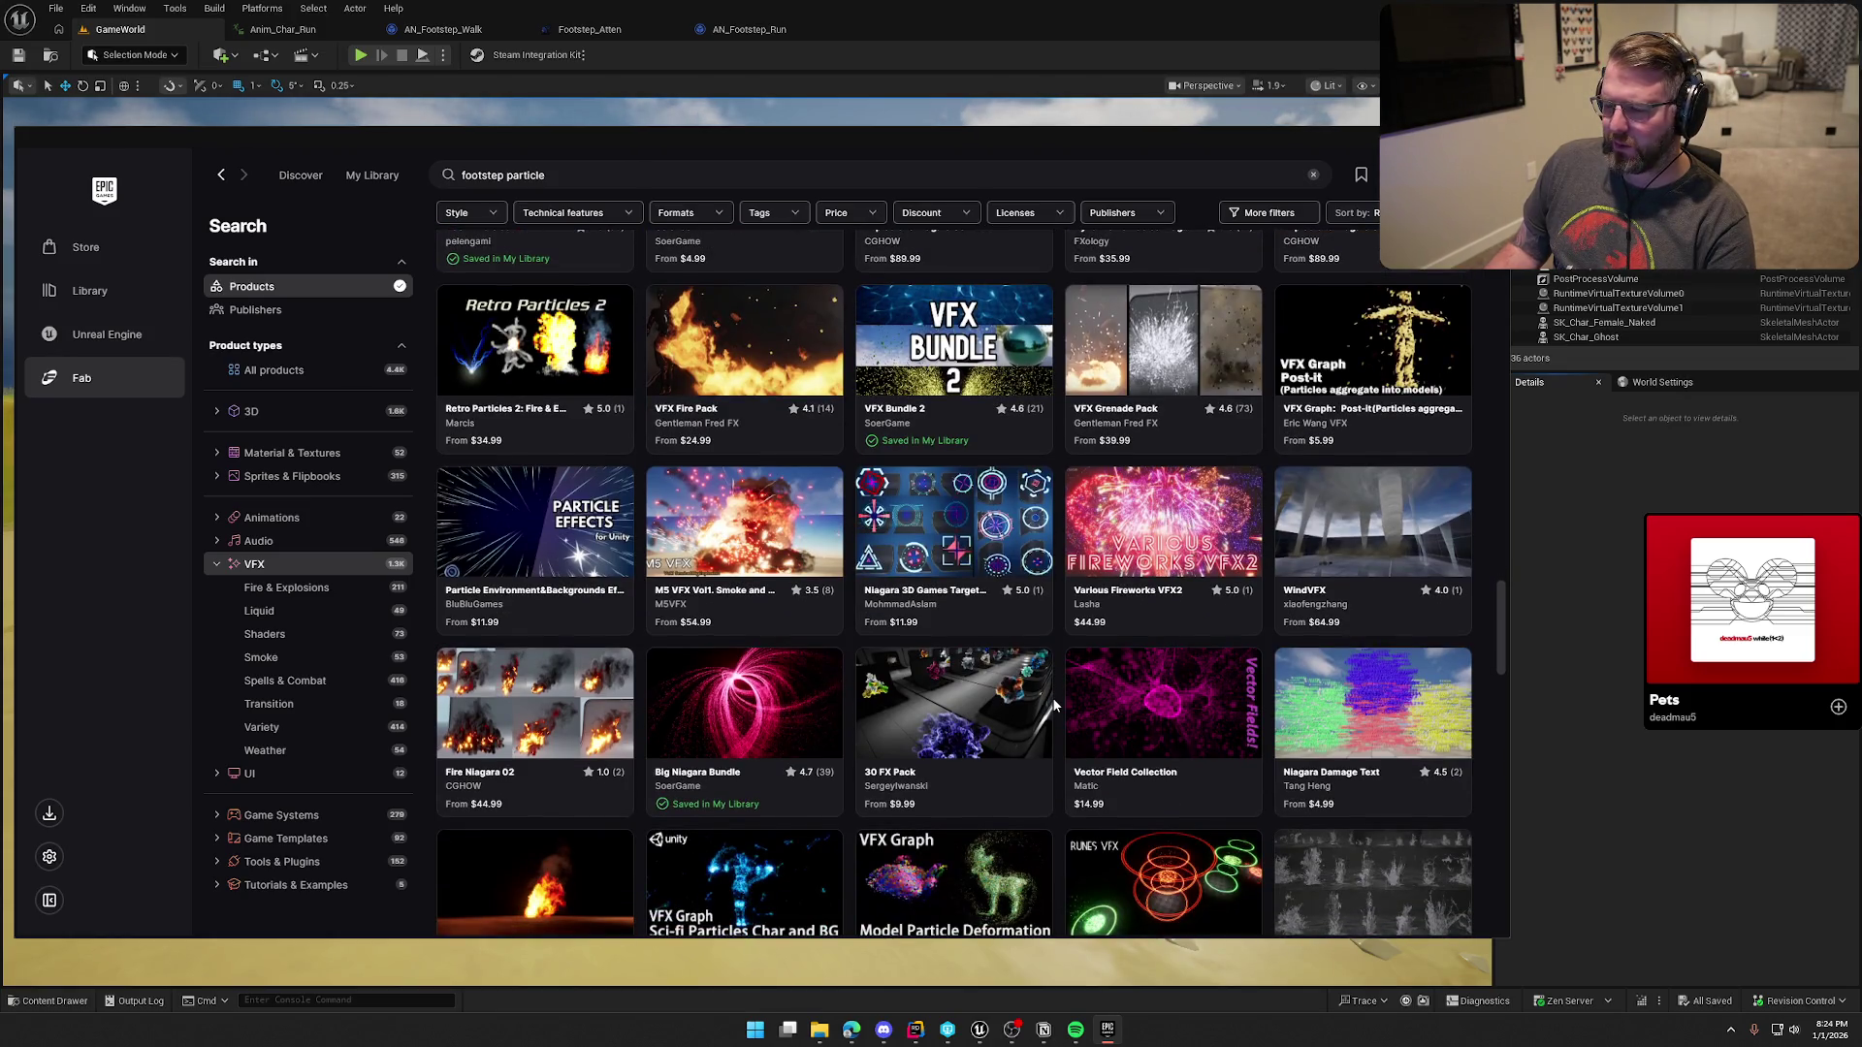
{"action": "scroll", "coordinate": [1054, 703], "scroll_direction": "down", "scroll_amount": 5}
{"action": "scroll", "coordinate": [1055, 700], "scroll_direction": "down", "scroll_amount": 3}
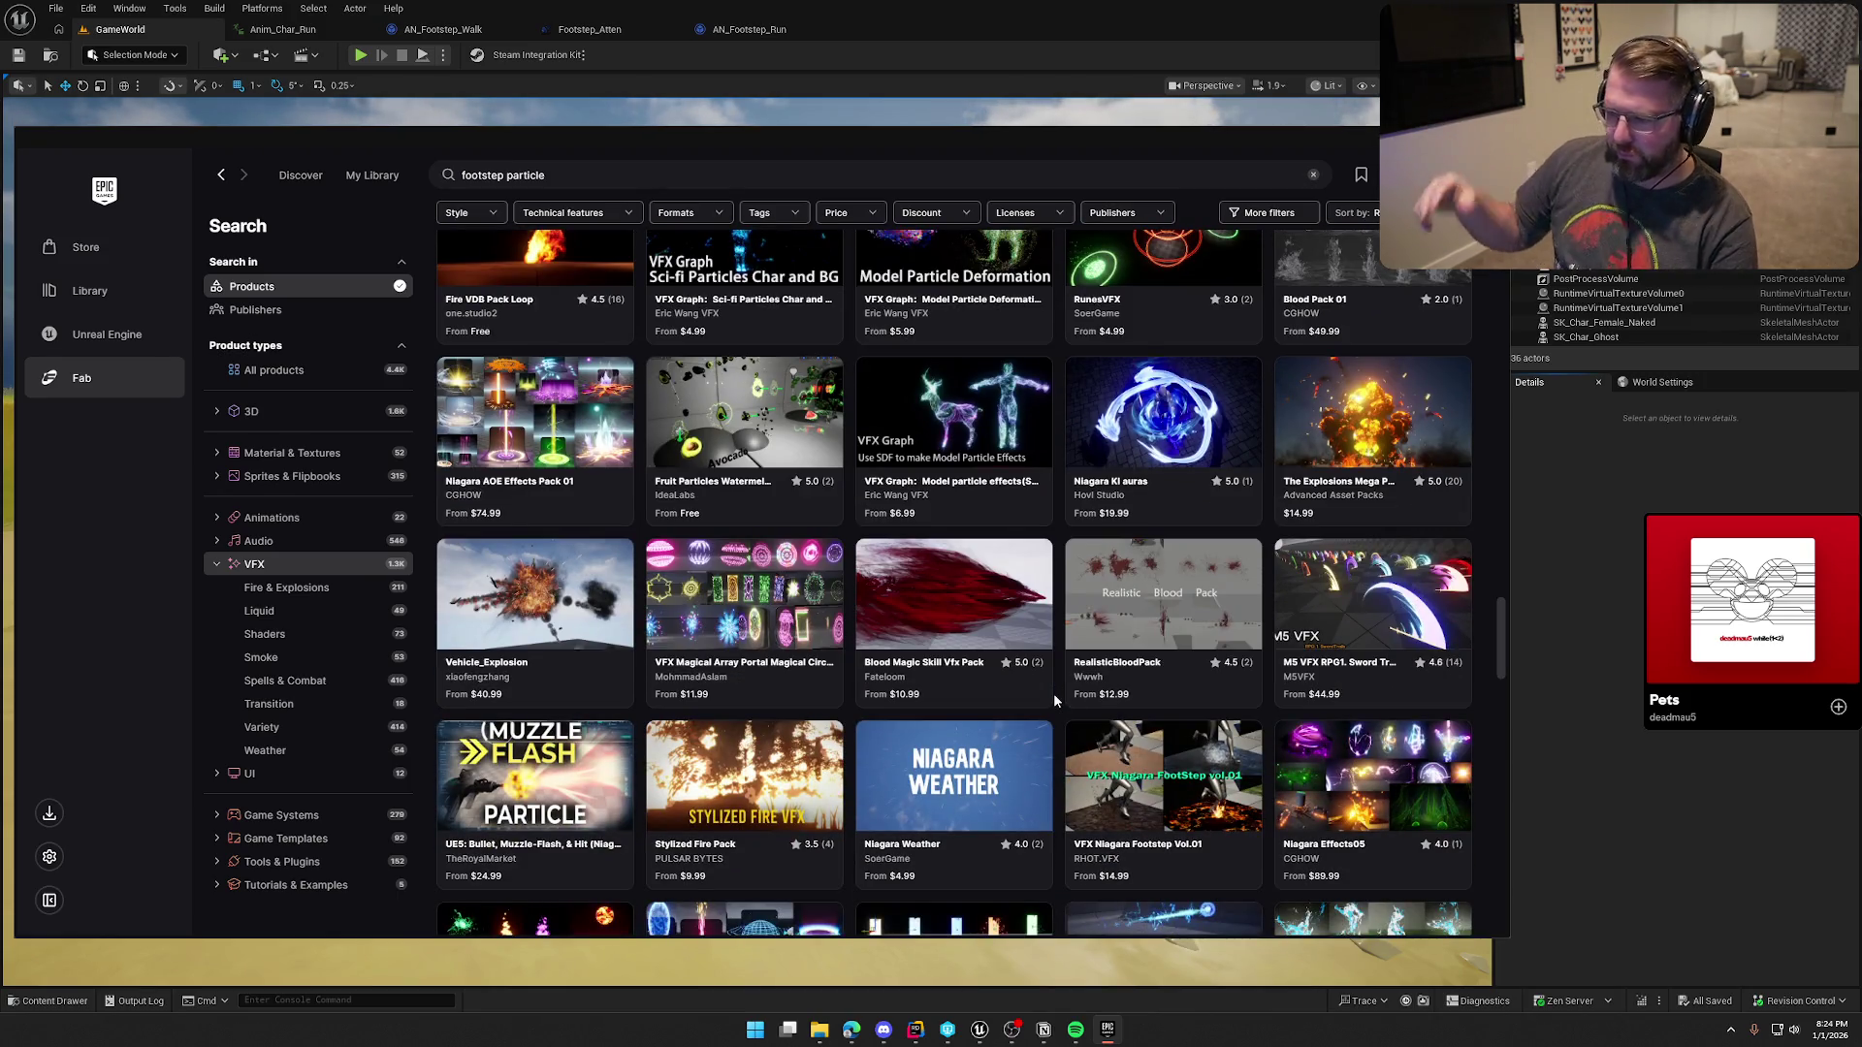
{"action": "scroll", "coordinate": [1054, 694], "scroll_direction": "down", "scroll_amount": 7}
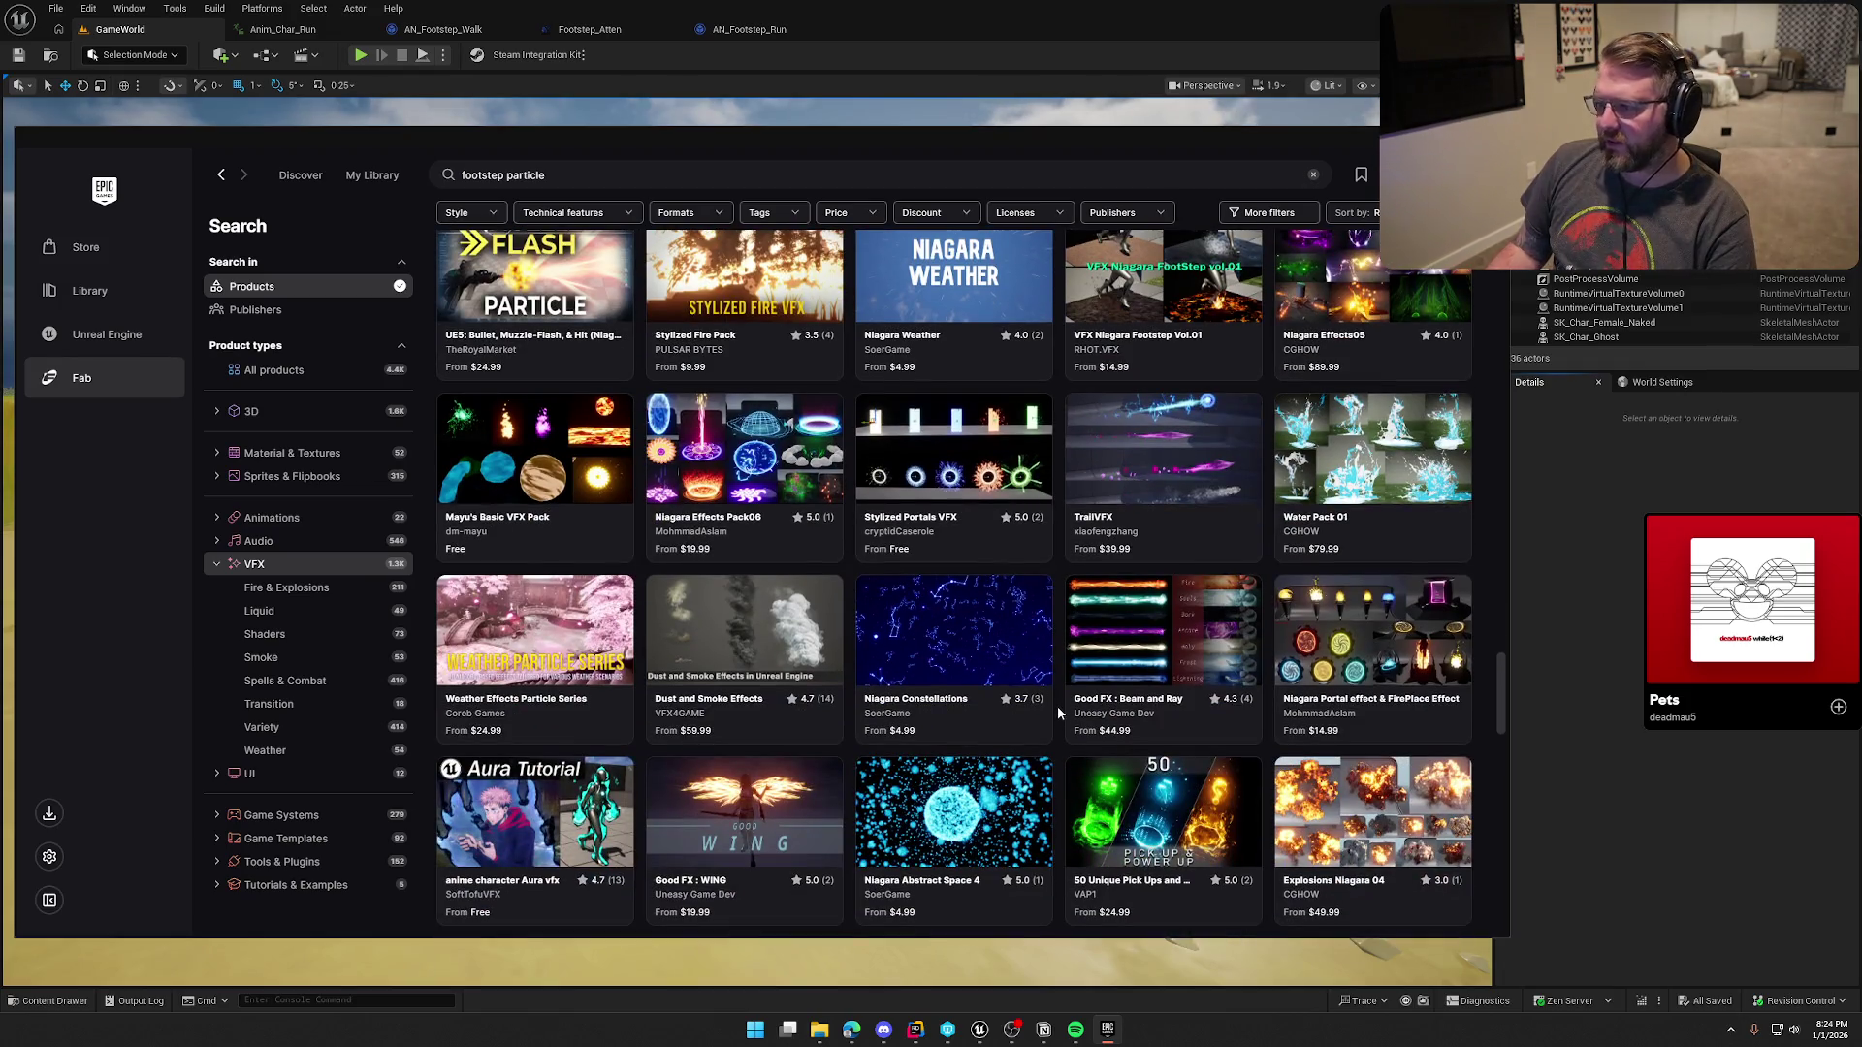
{"action": "scroll", "coordinate": [1061, 700], "scroll_direction": "down", "scroll_amount": 3}
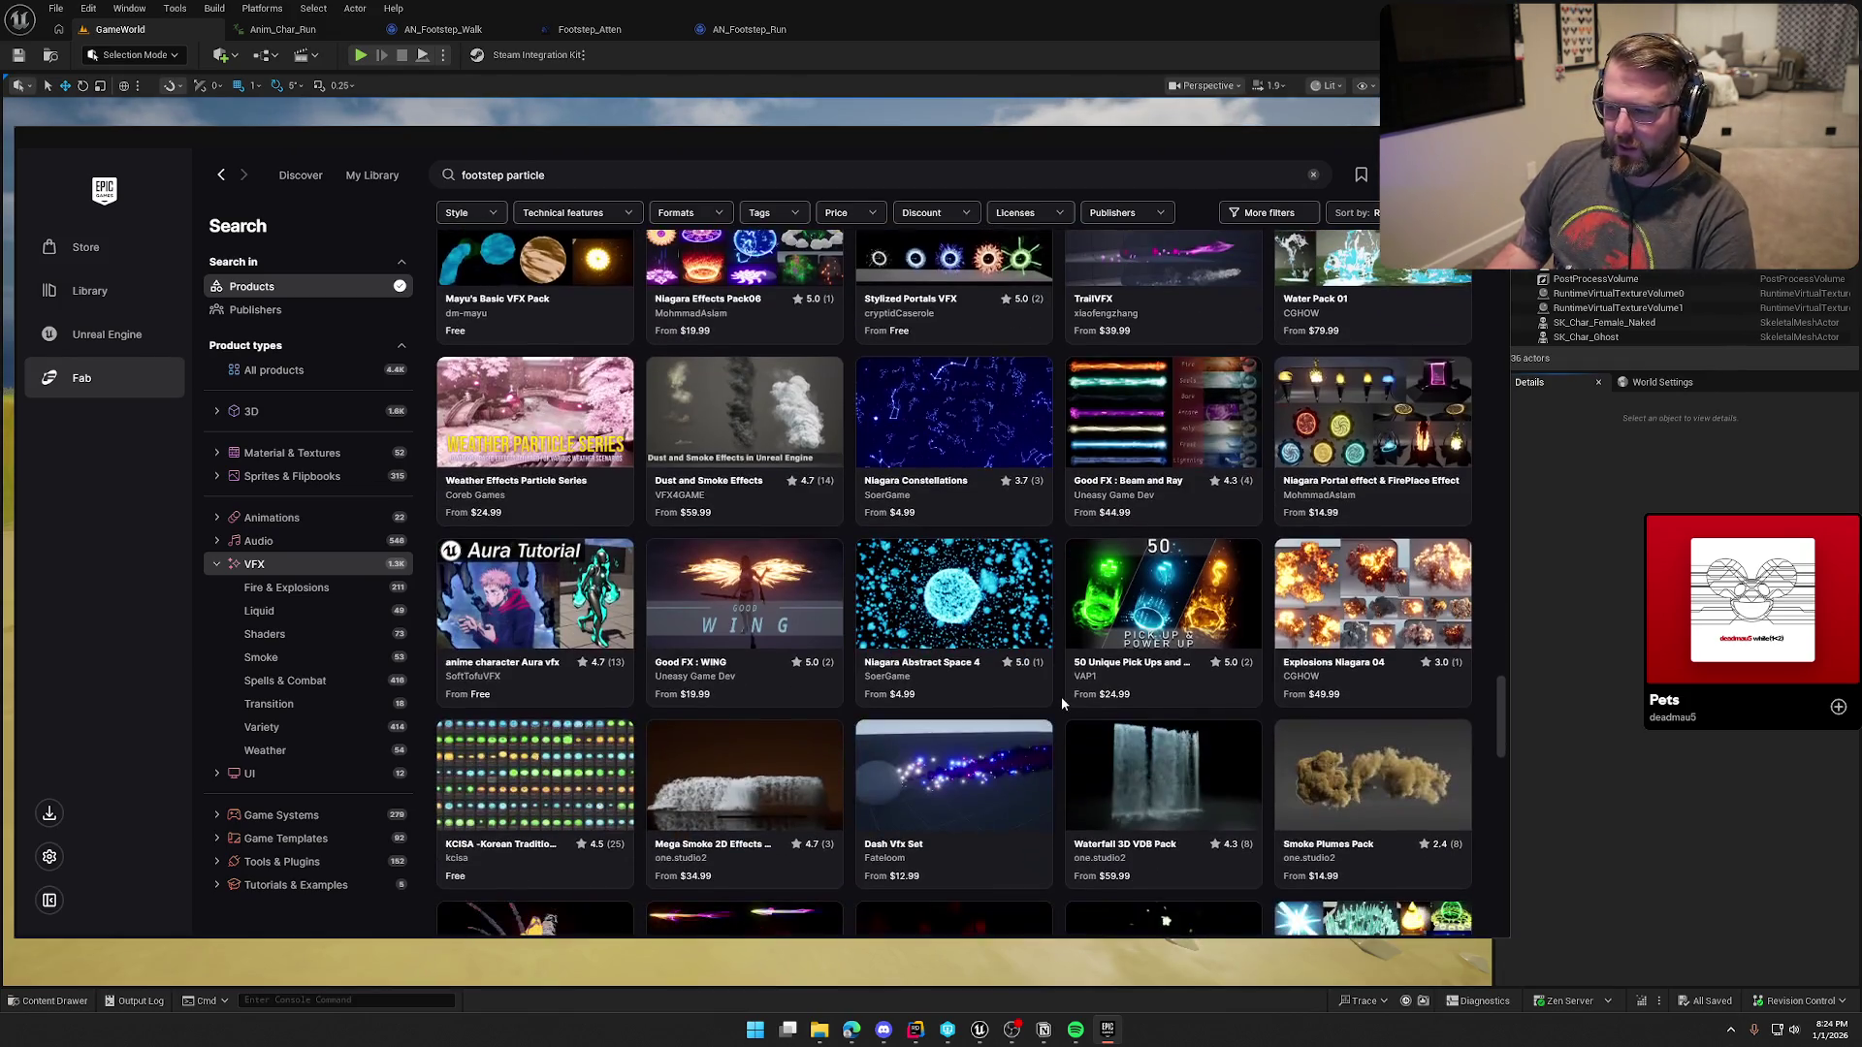
{"action": "scroll", "coordinate": [1061, 696], "scroll_direction": "down", "scroll_amount": 4}
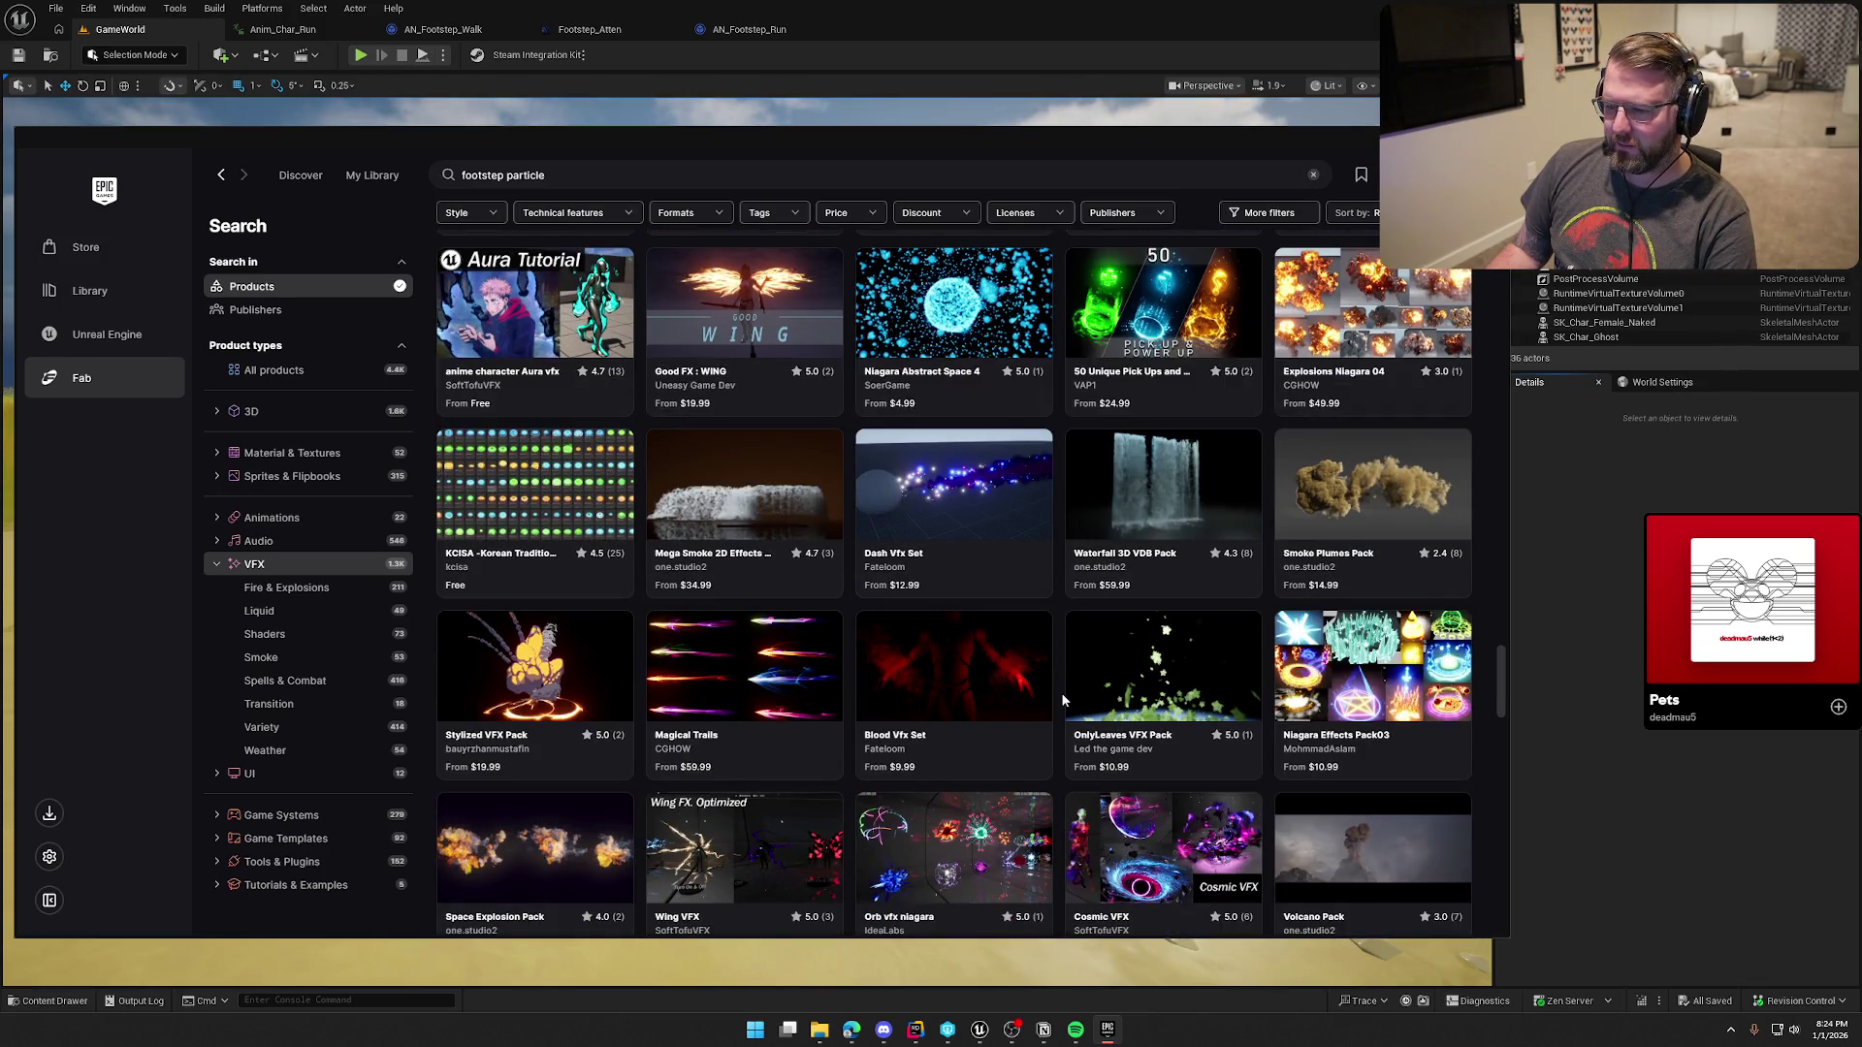
{"action": "scroll", "coordinate": [1061, 693], "scroll_direction": "down", "scroll_amount": 3}
{"action": "left_click", "coordinate": [541, 464]}
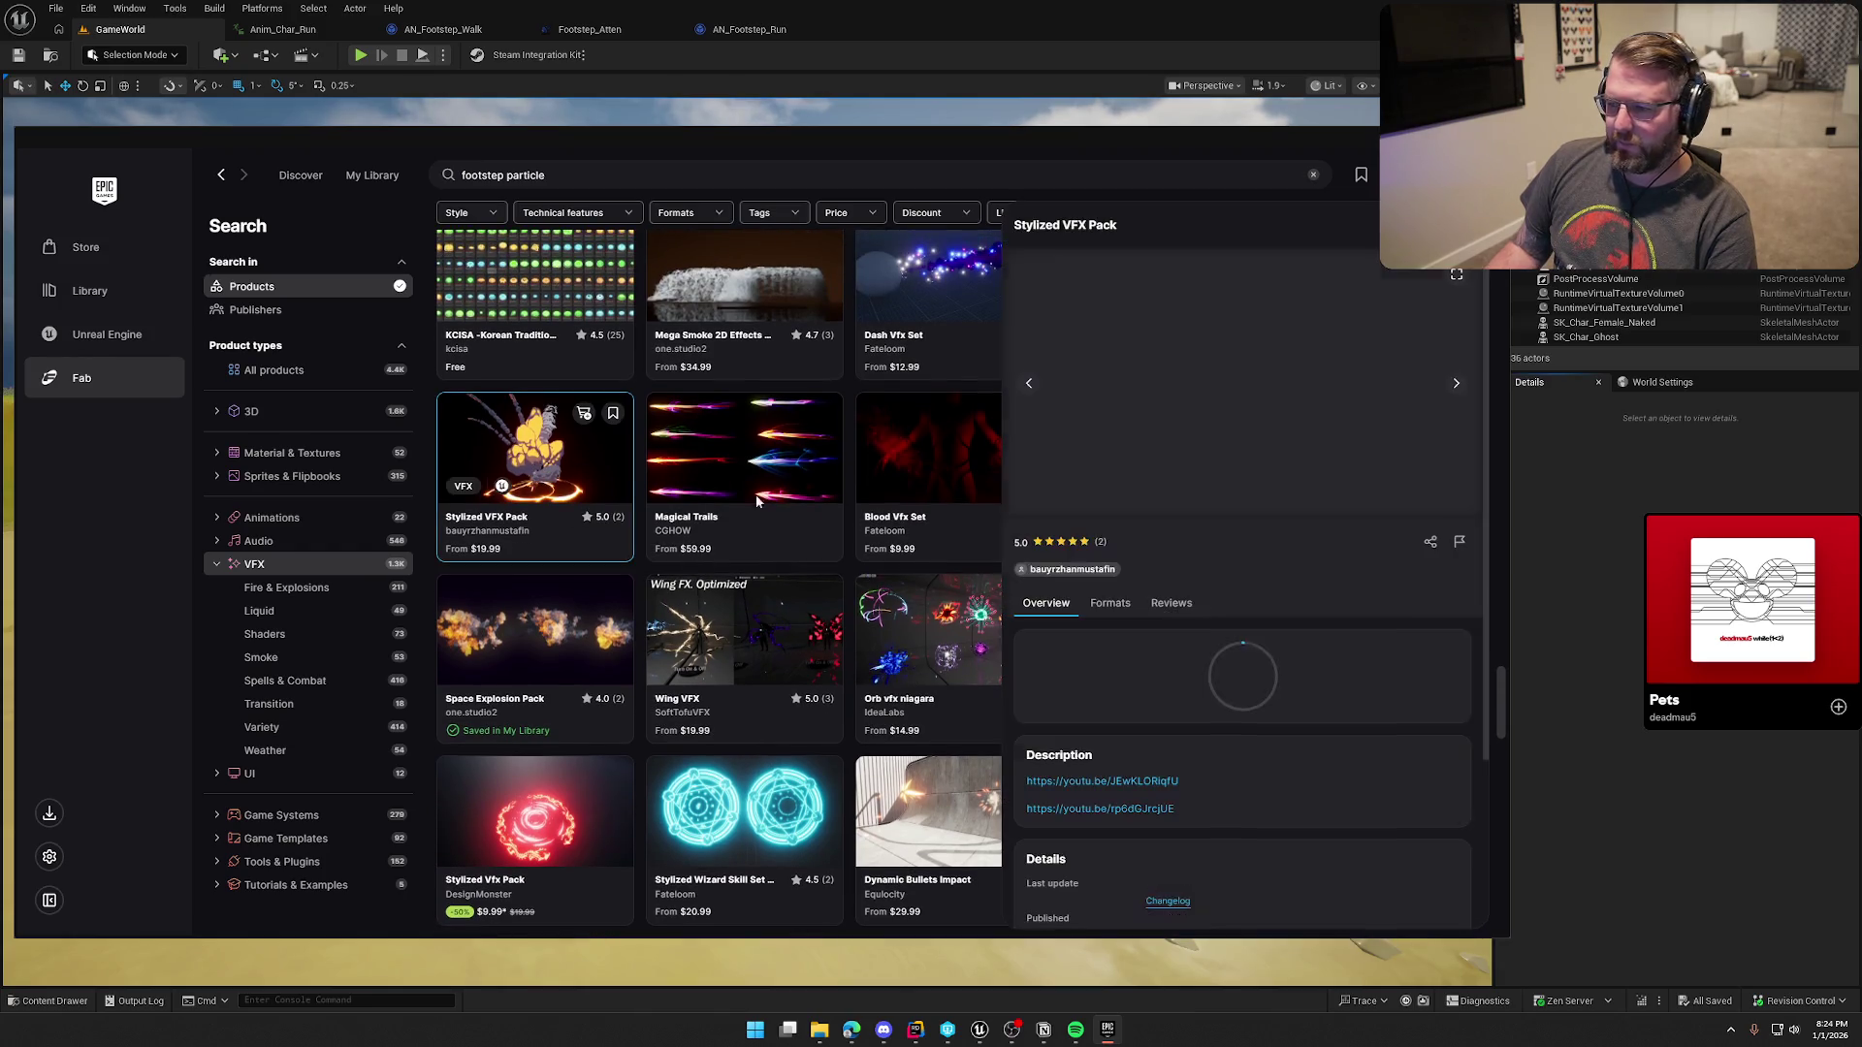
Step: Step through the Stylized VFX Pack's eight enlarged preview images, then close the gallery and details
{"action": "left_click", "coordinate": [1456, 276]}
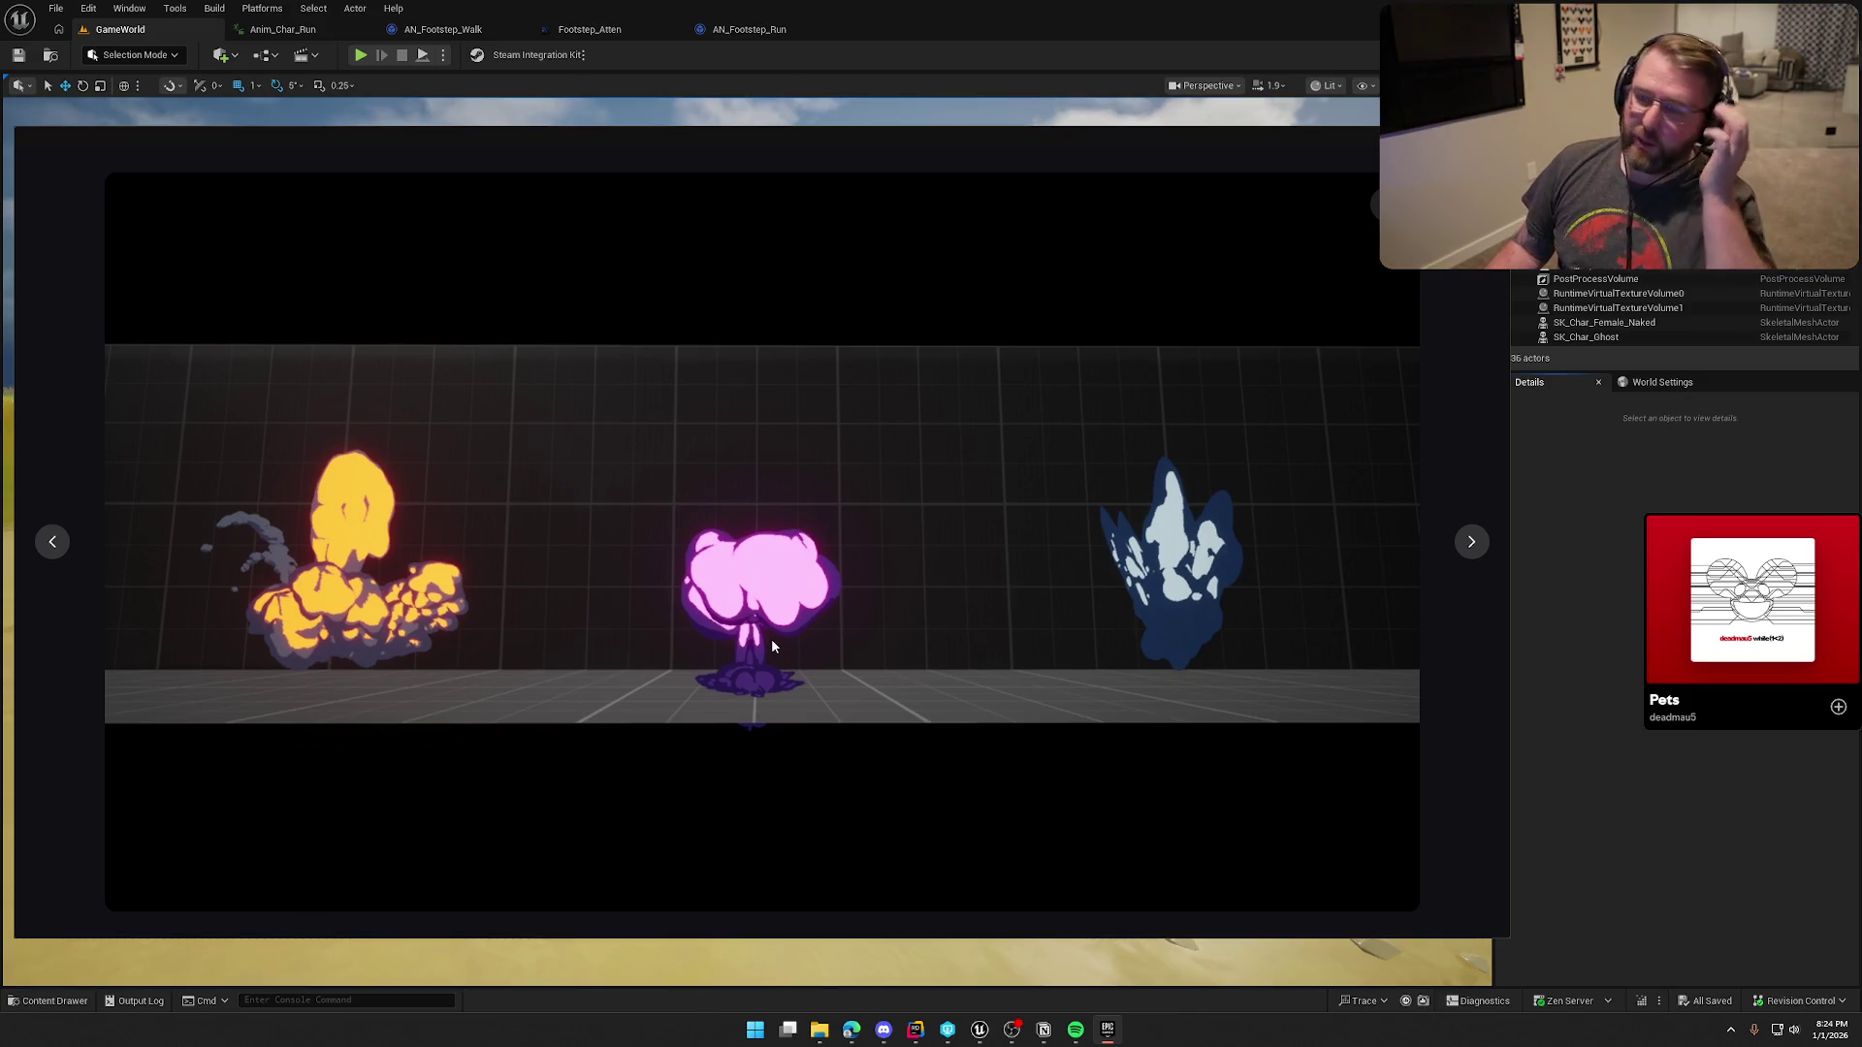
{"action": "mouse_move", "coordinate": [1707, 601]}
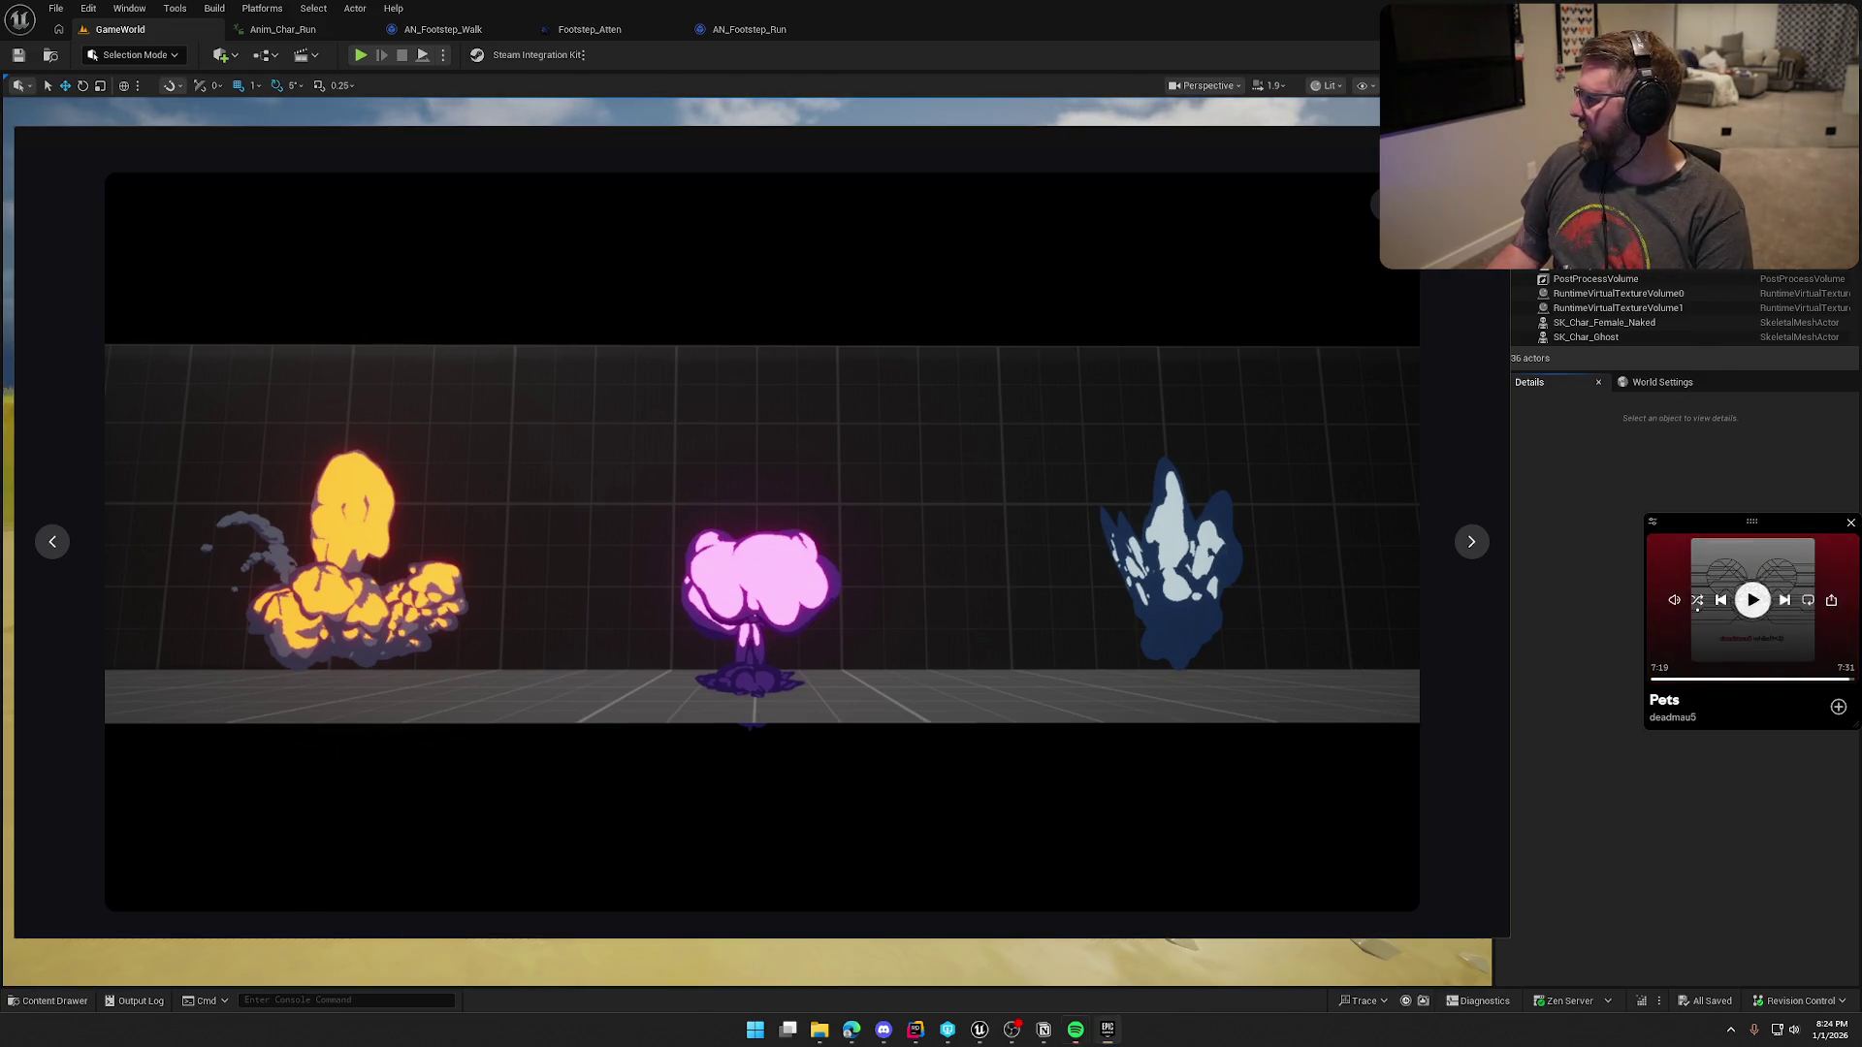
{"action": "left_click", "coordinate": [1472, 541]}
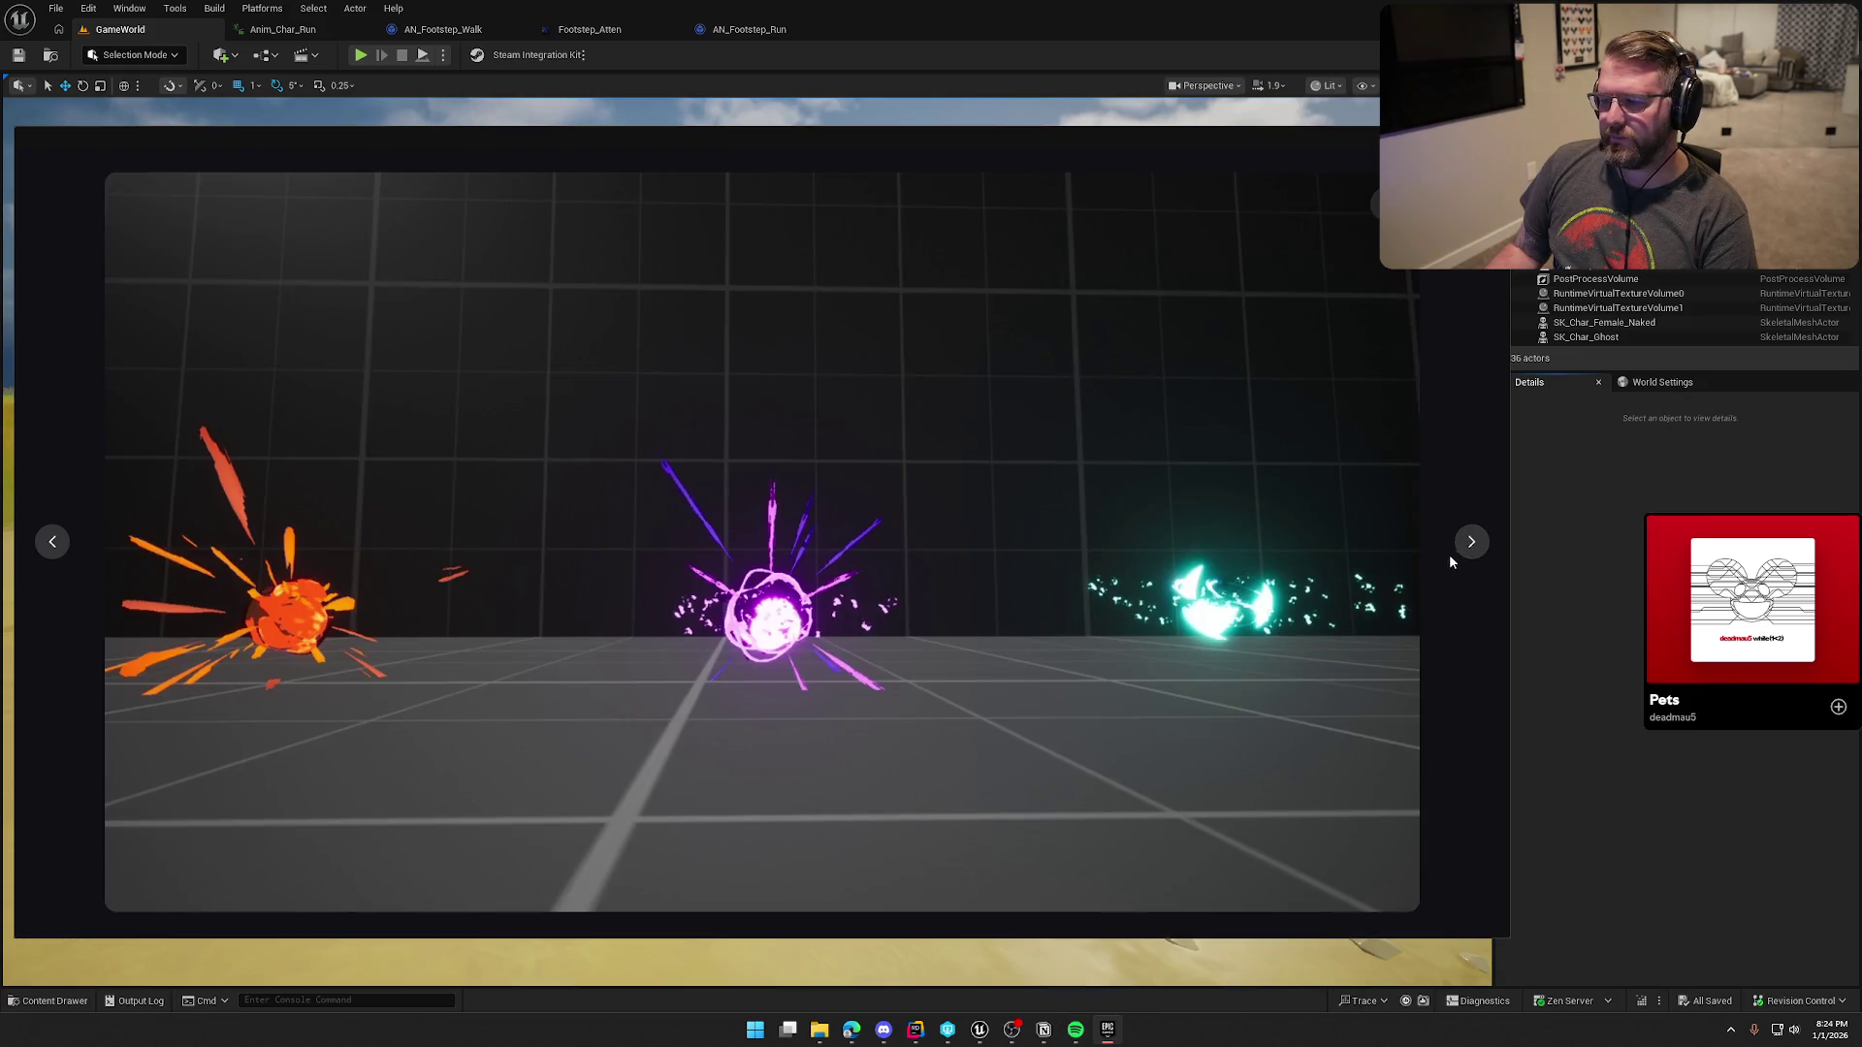
{"action": "left_click", "coordinate": [1471, 541]}
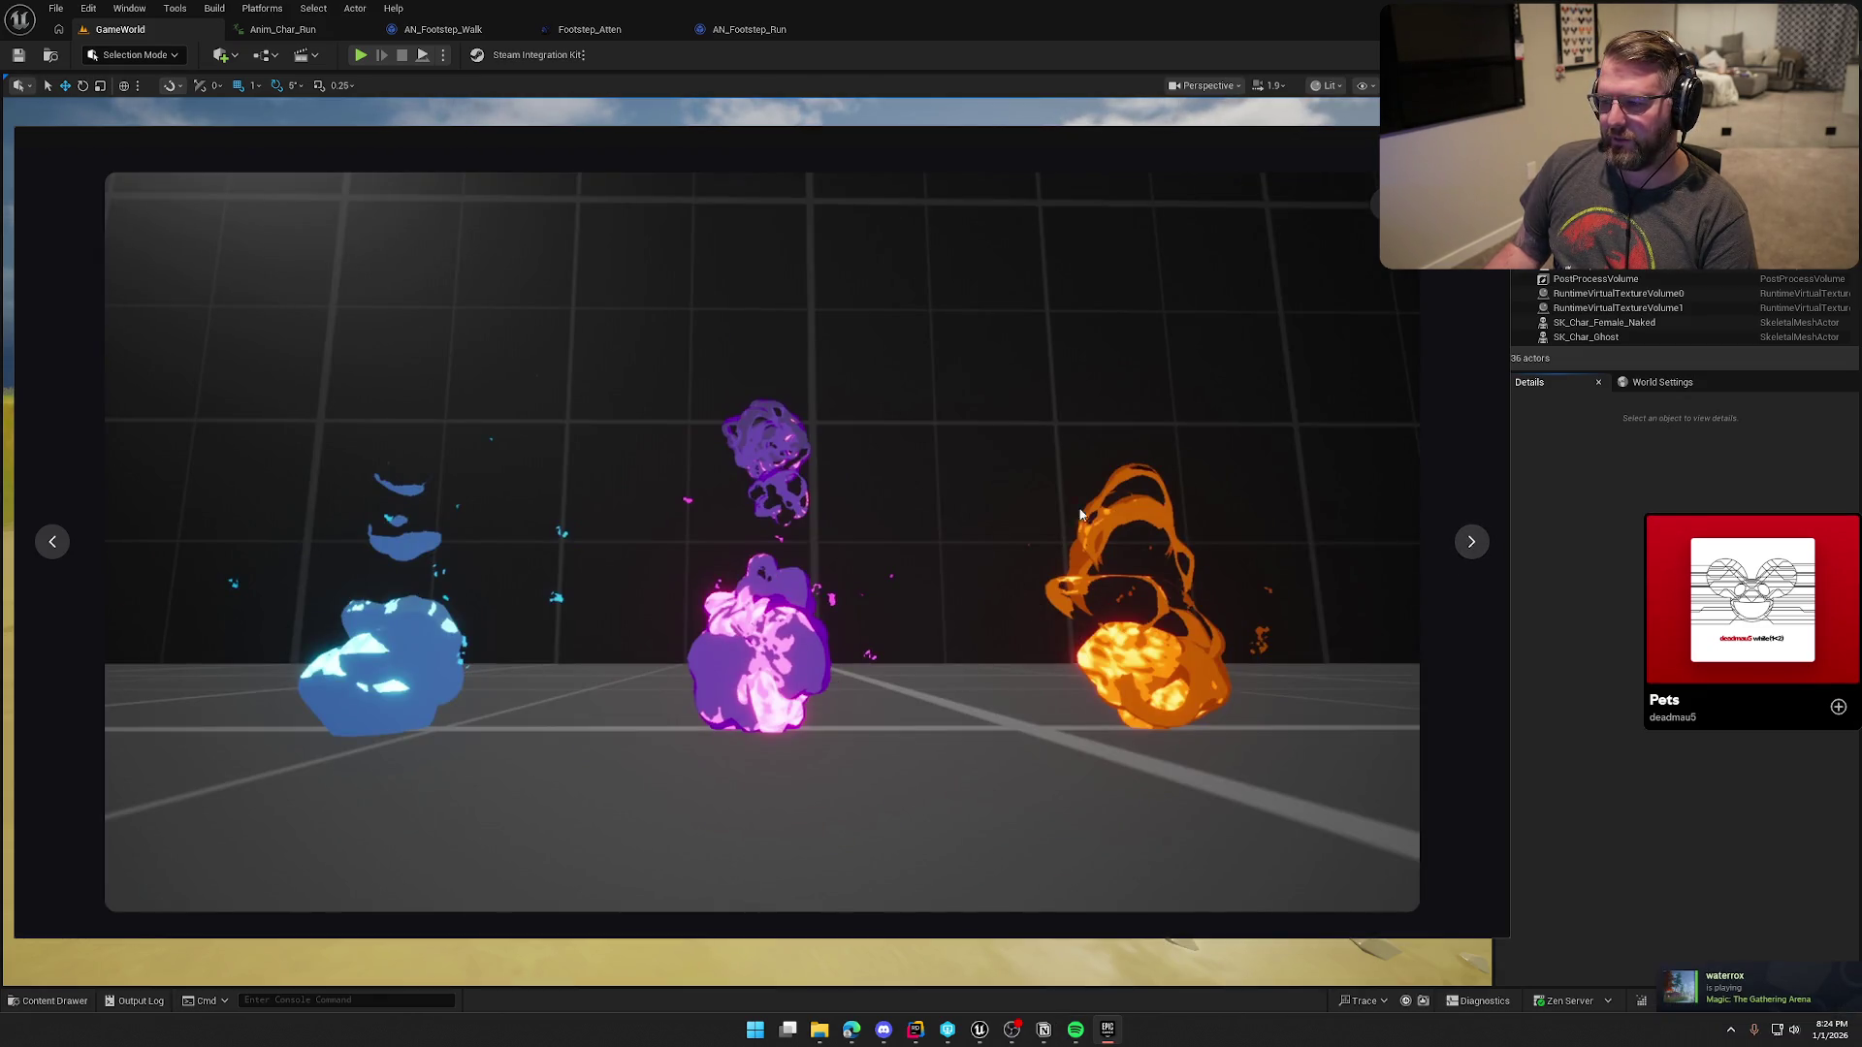
{"action": "left_click", "coordinate": [1470, 546]}
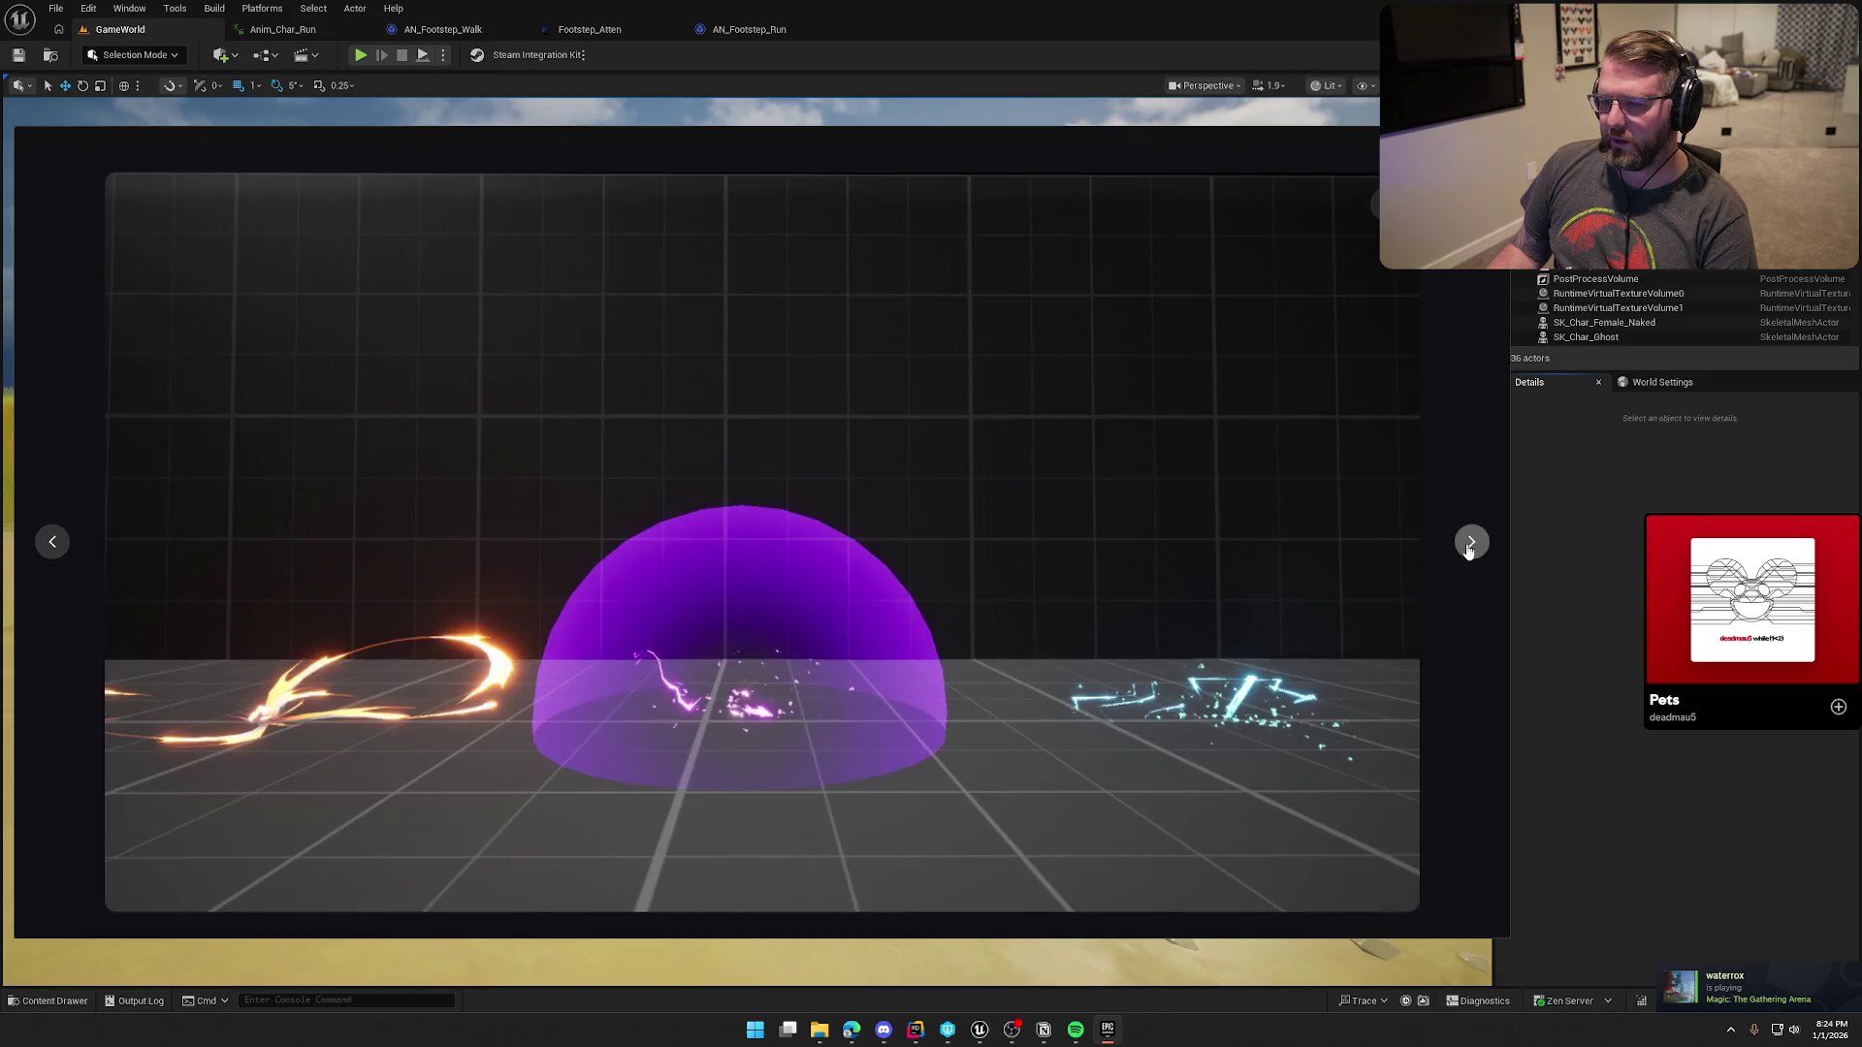
{"action": "left_click", "coordinate": [1469, 546]}
{"action": "left_click", "coordinate": [1469, 548]}
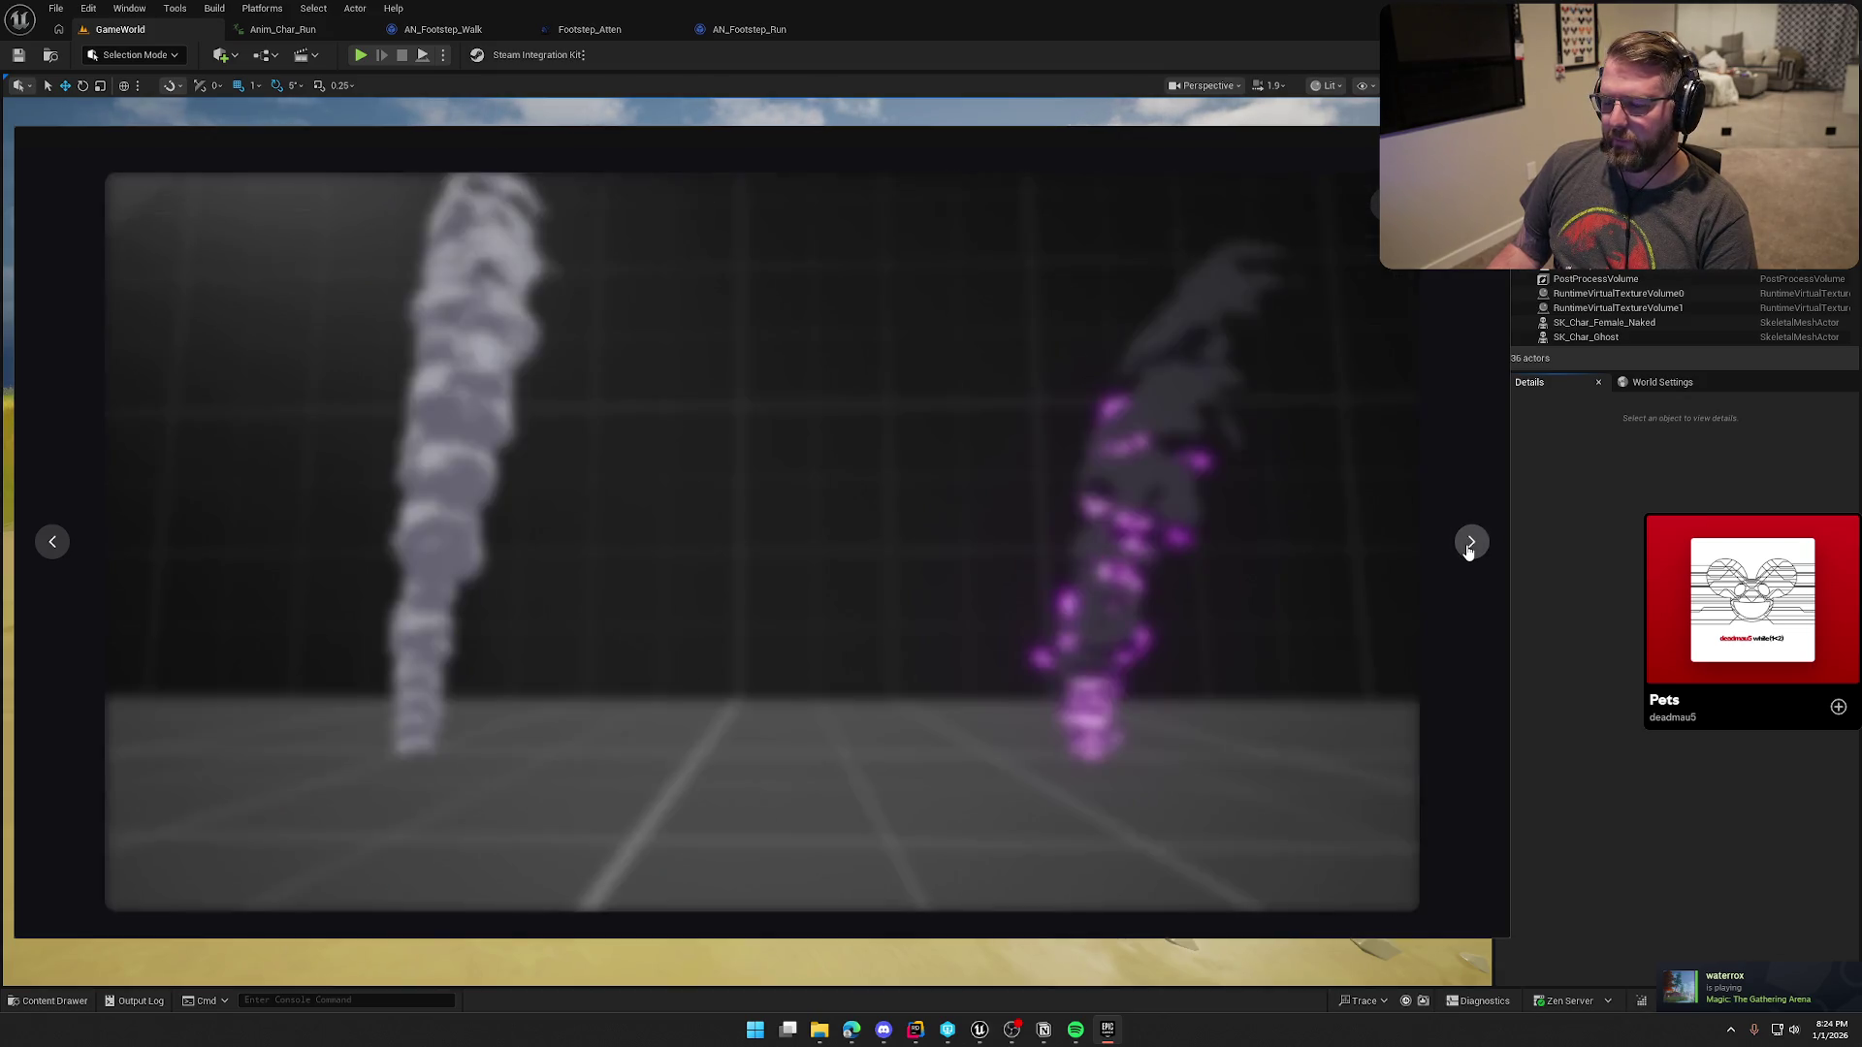
{"action": "left_click", "coordinate": [1470, 549]}
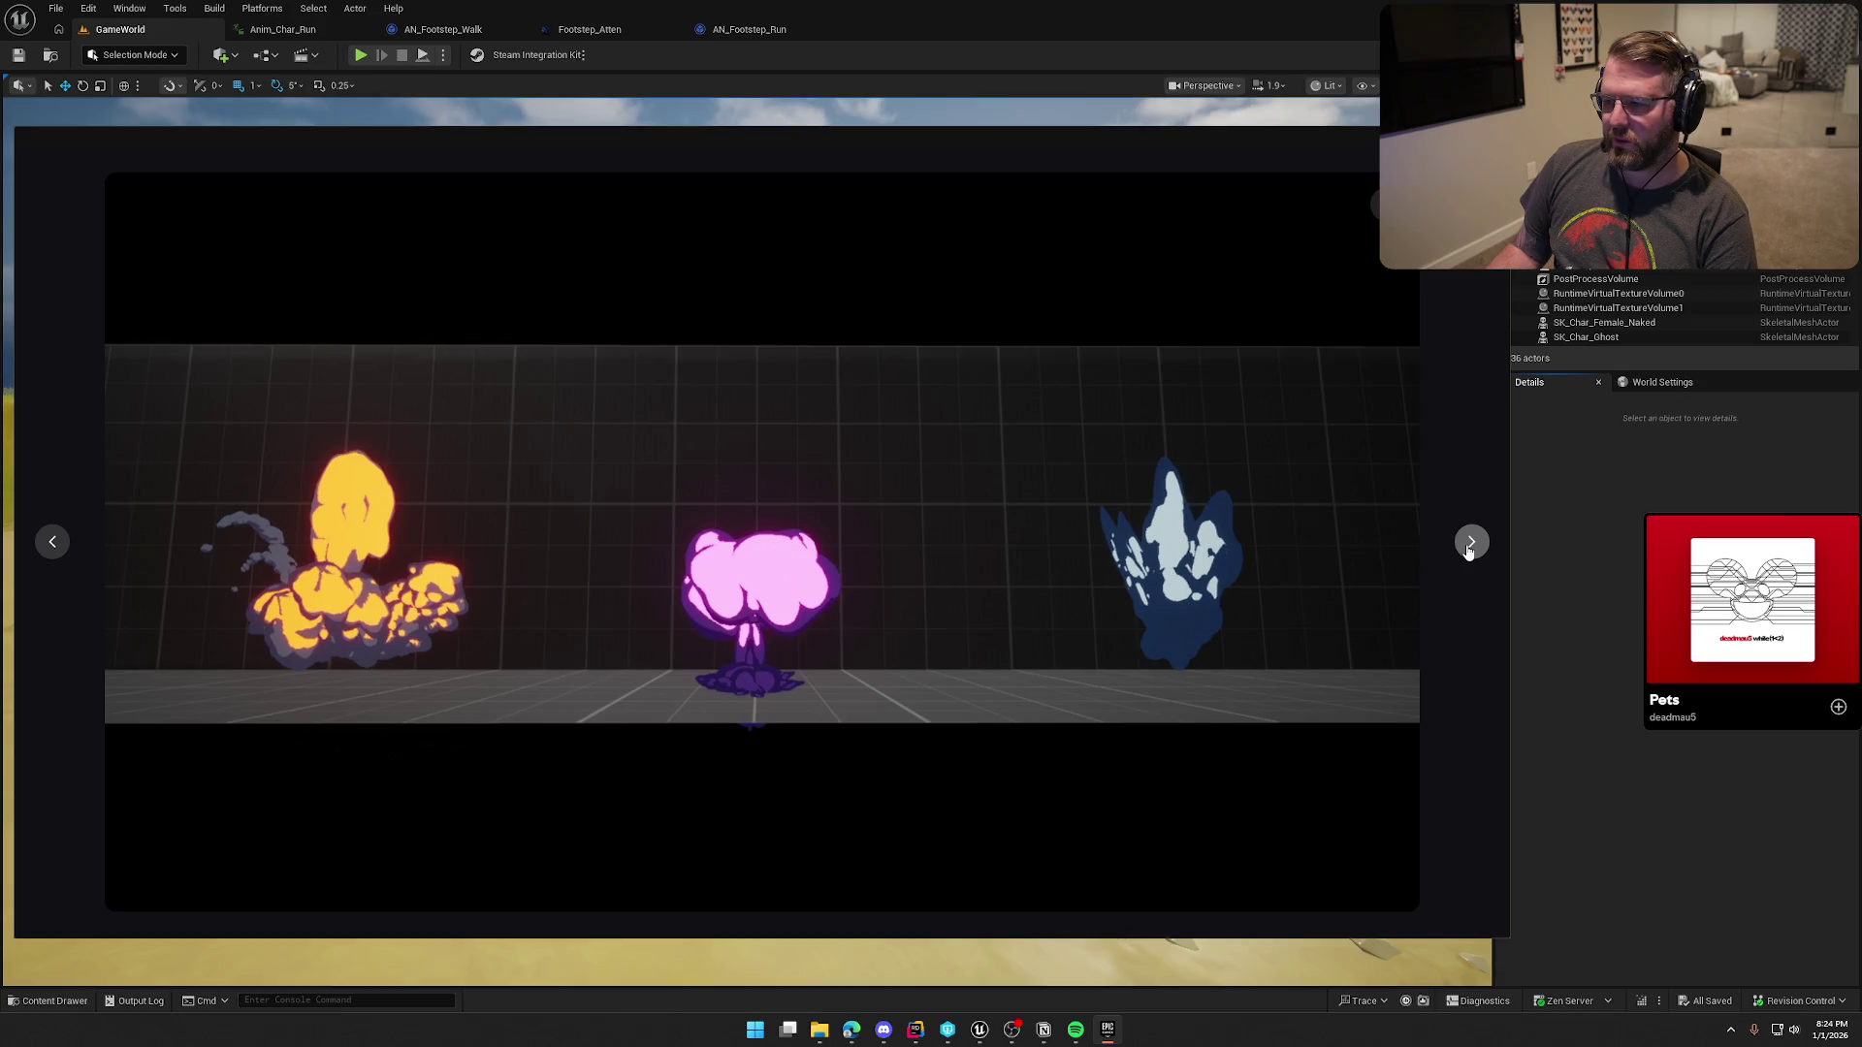
{"action": "left_click", "coordinate": [1469, 549]}
{"action": "left_click", "coordinate": [1469, 549]}
{"action": "key", "text": "Escape"}
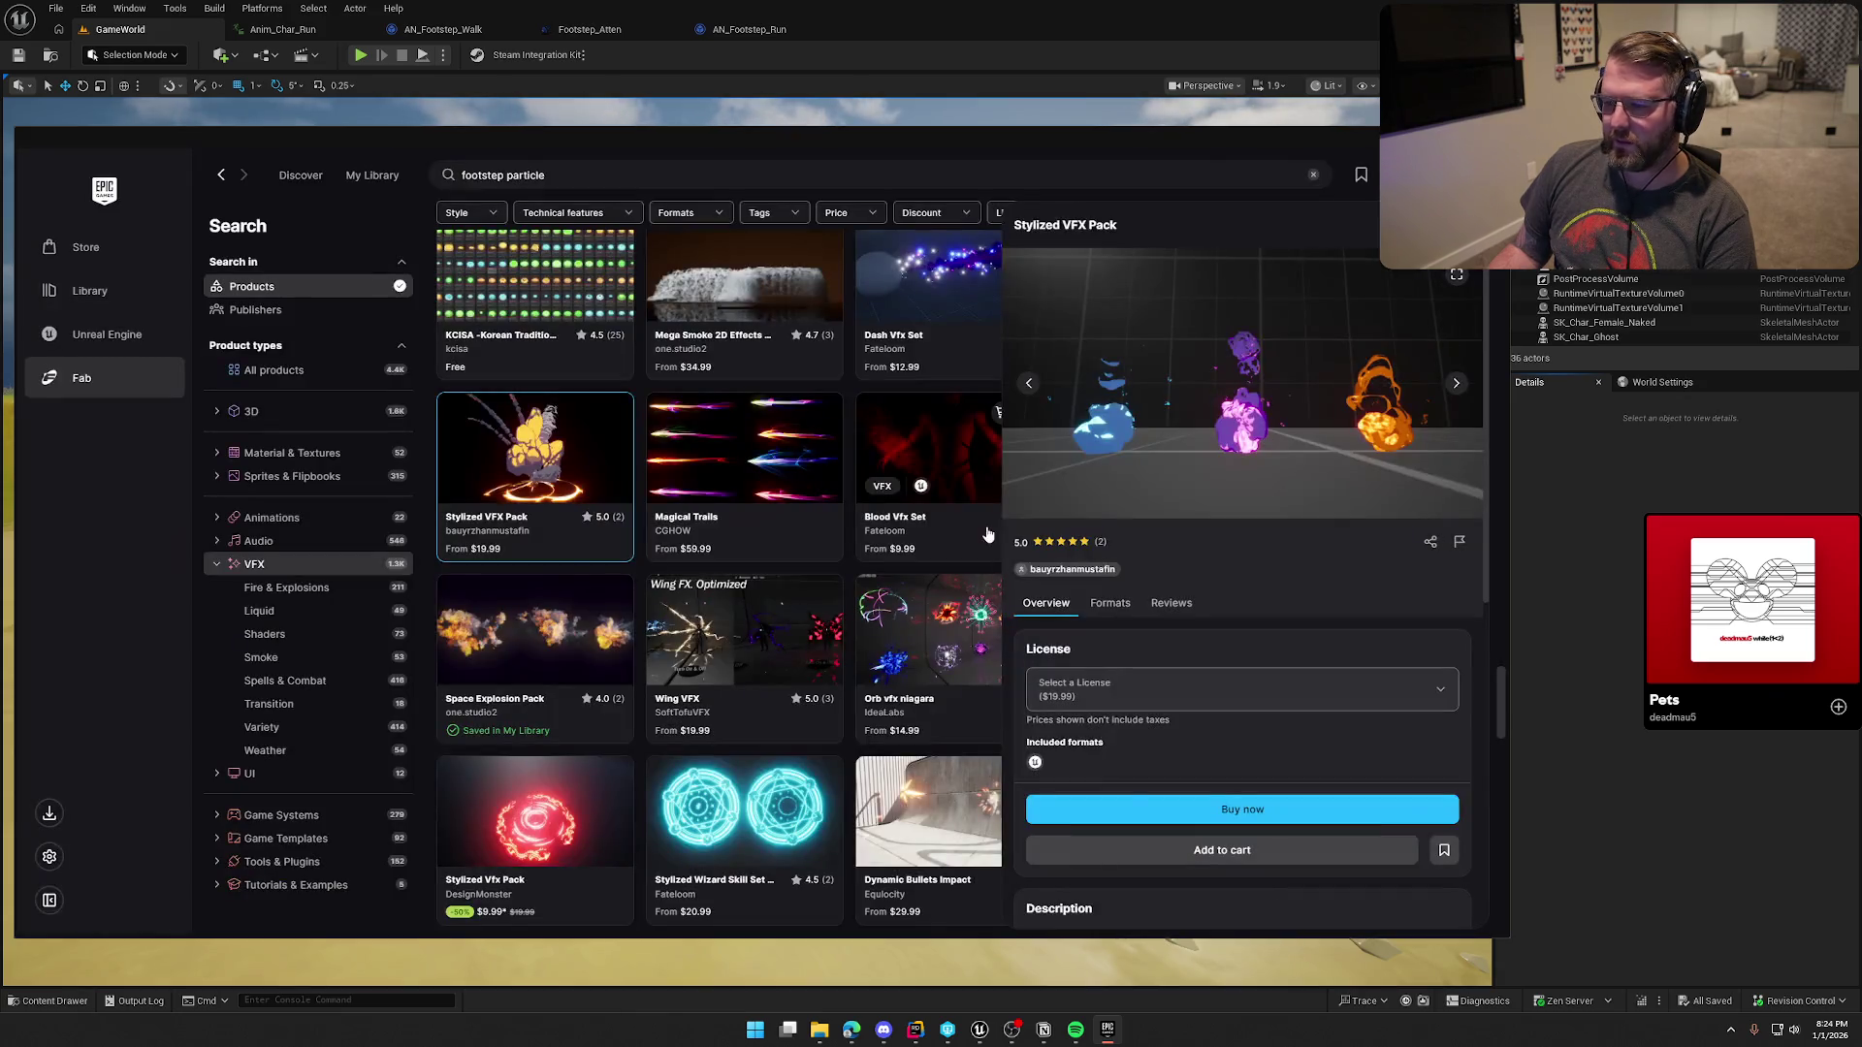
{"action": "key", "text": "Escape"}
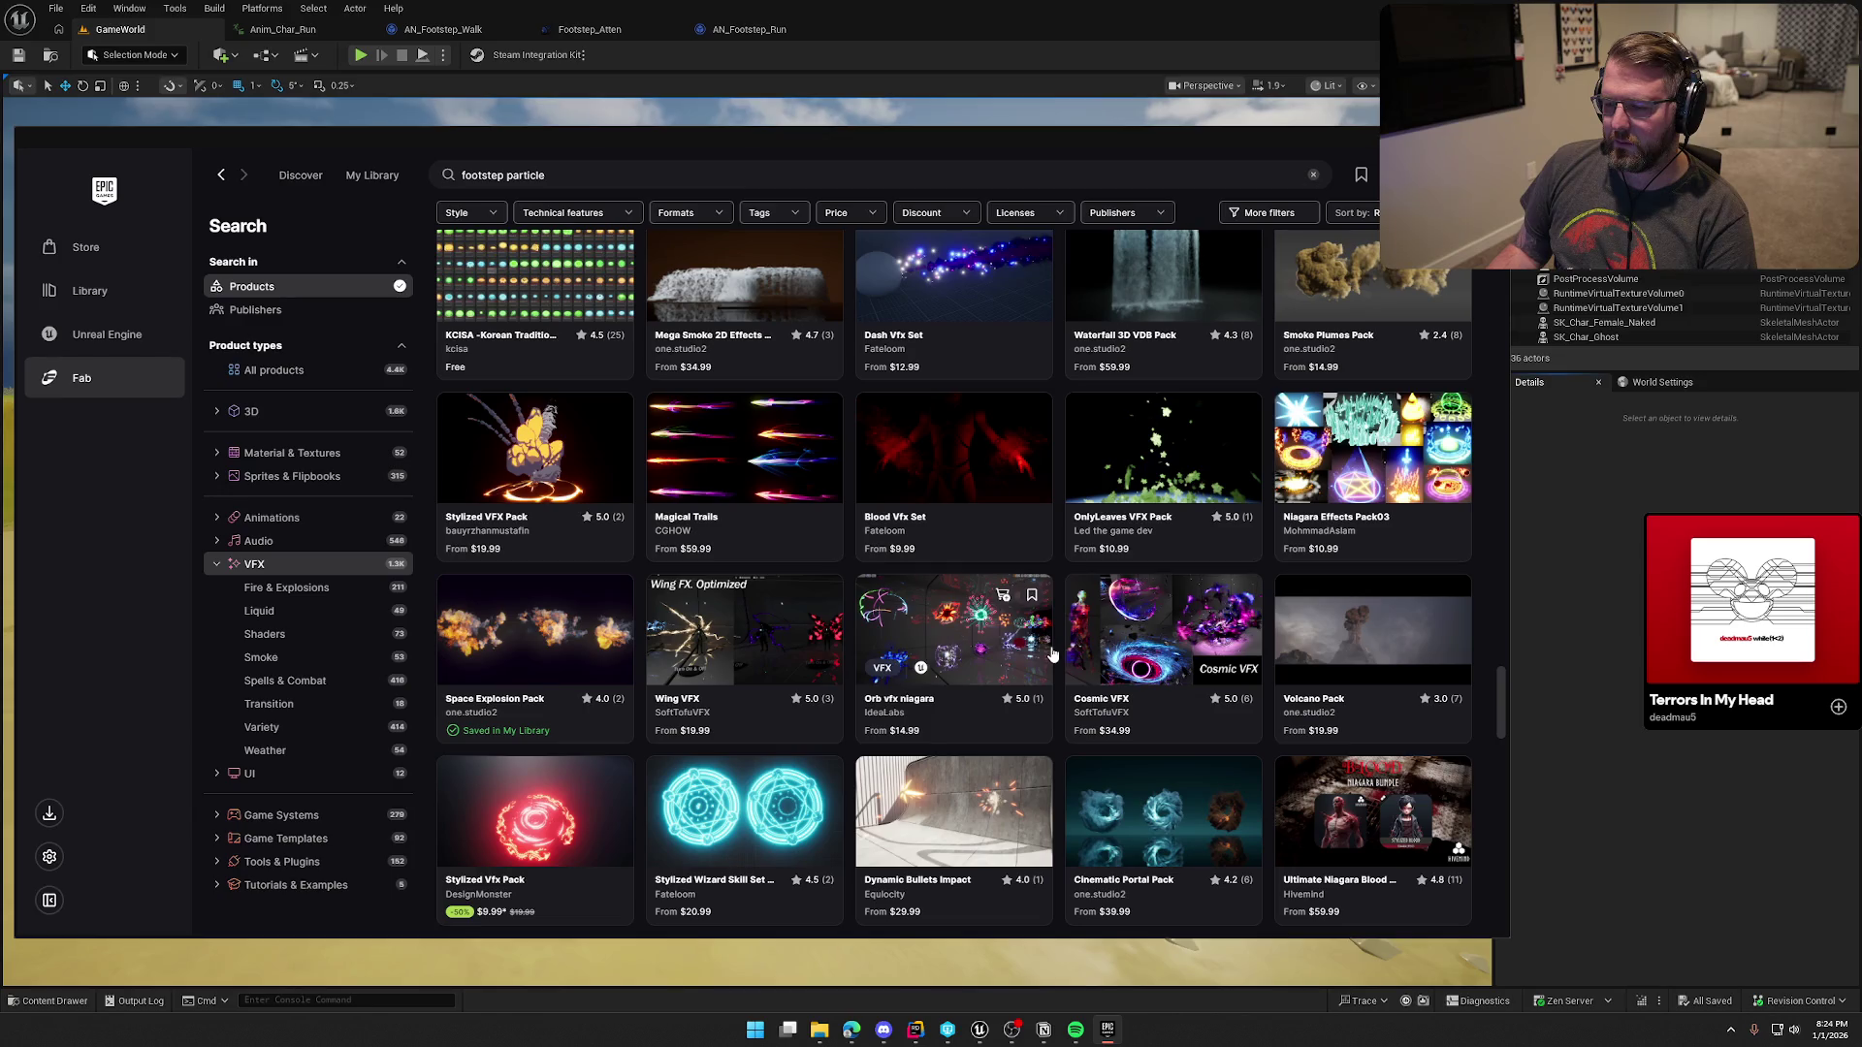
{"action": "scroll", "coordinate": [1050, 644], "scroll_direction": "down", "scroll_amount": 3}
{"action": "scroll", "coordinate": [1049, 644], "scroll_direction": "down", "scroll_amount": 3}
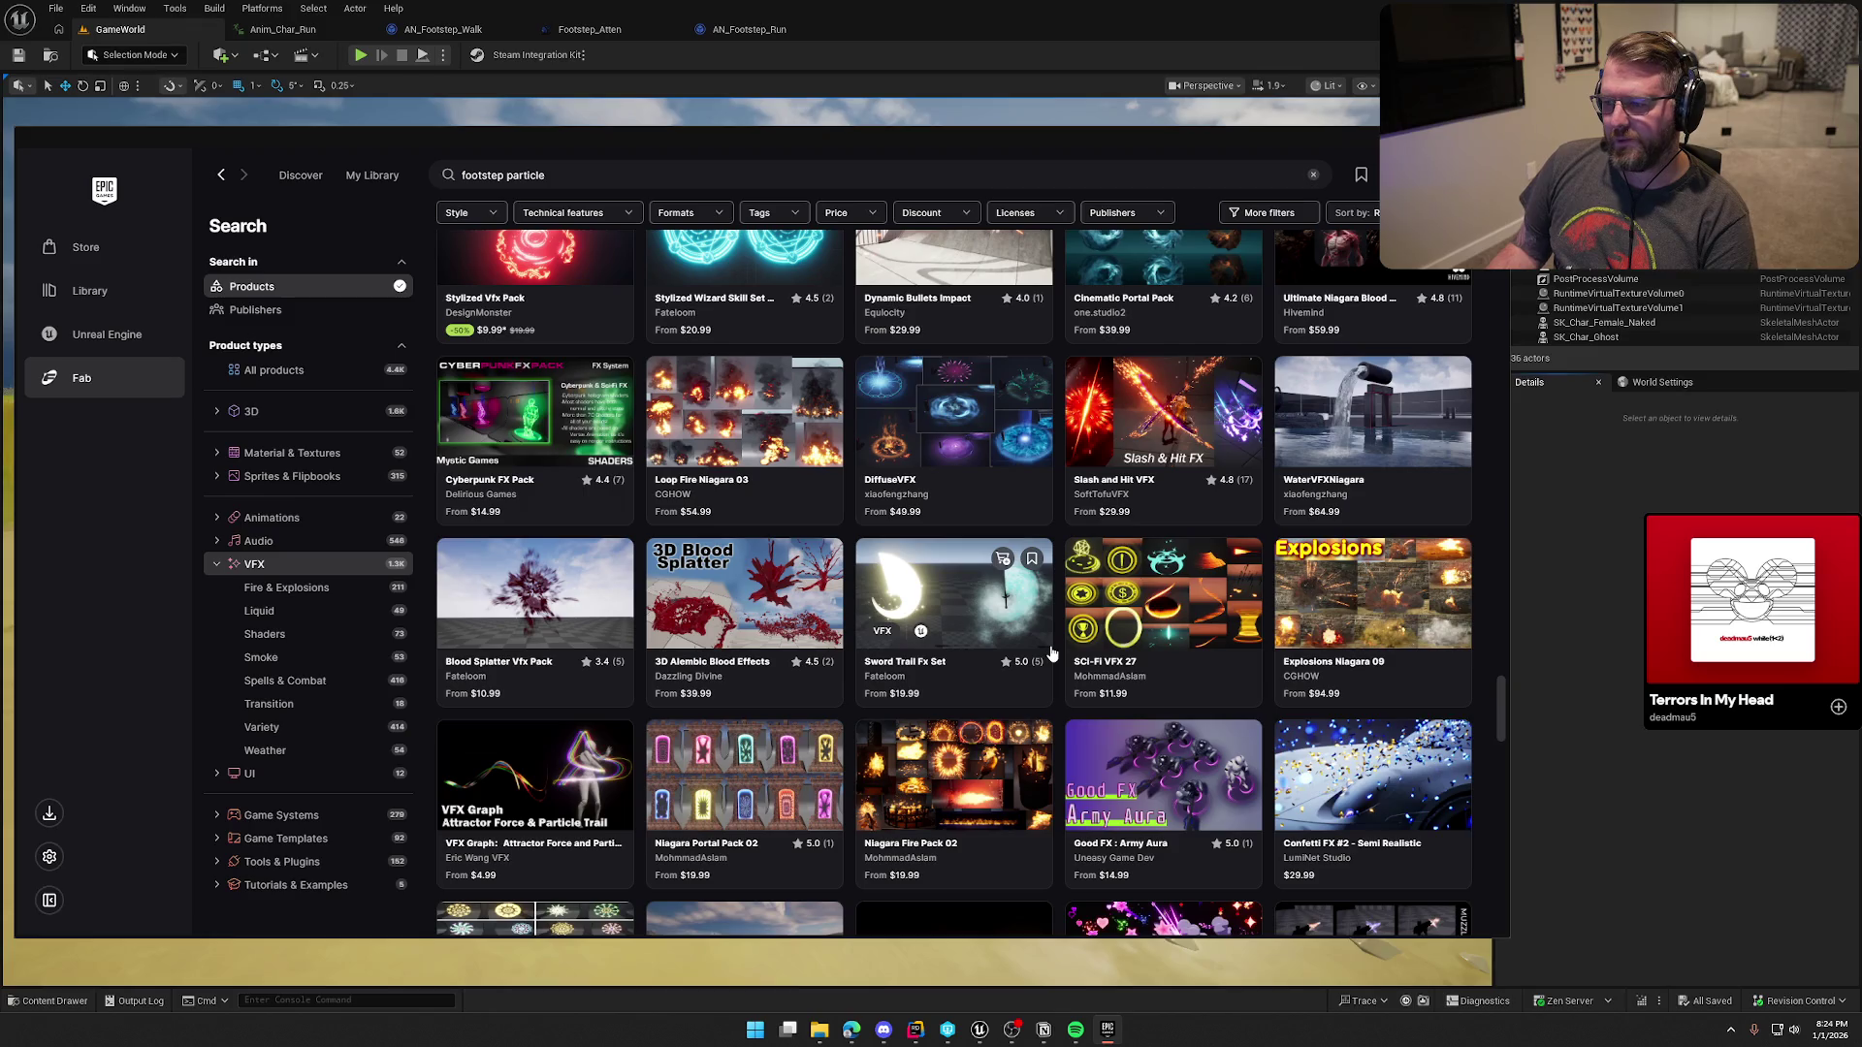
{"action": "scroll", "coordinate": [1052, 656], "scroll_direction": "down", "scroll_amount": 3}
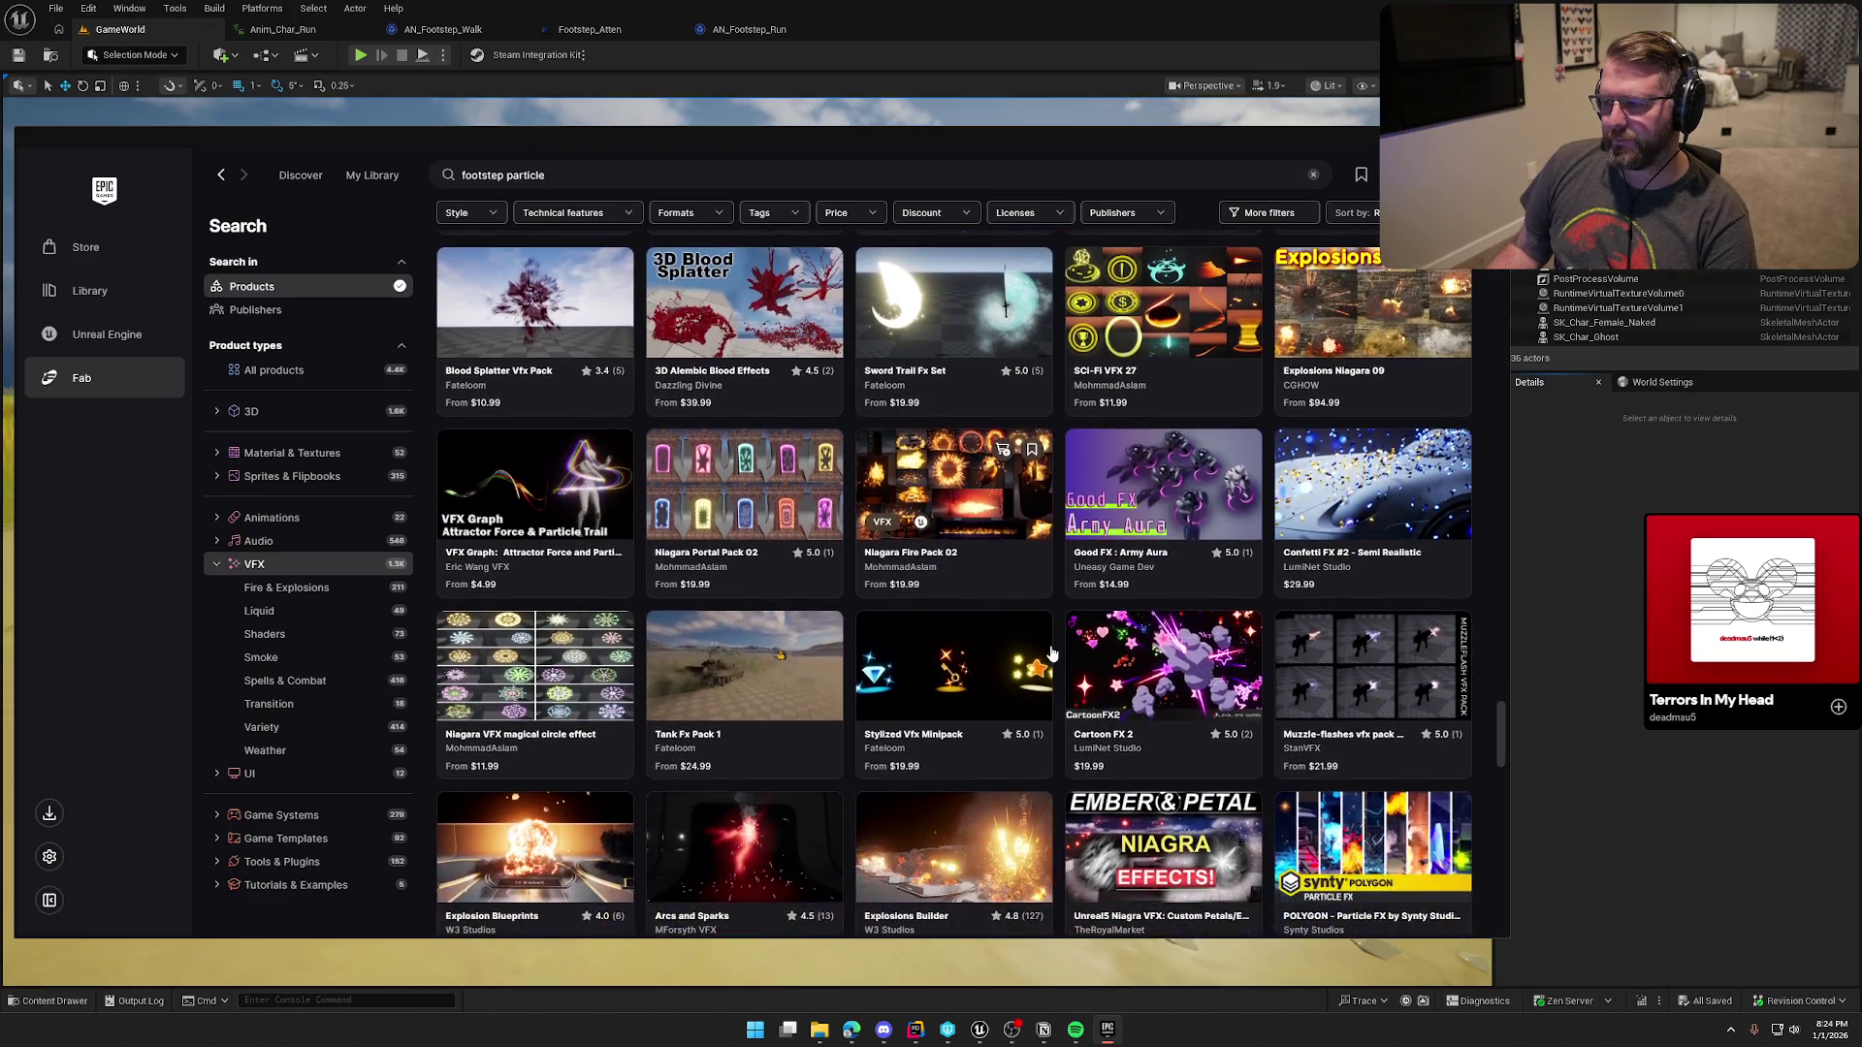
{"action": "scroll", "coordinate": [1051, 655], "scroll_direction": "down", "scroll_amount": 2}
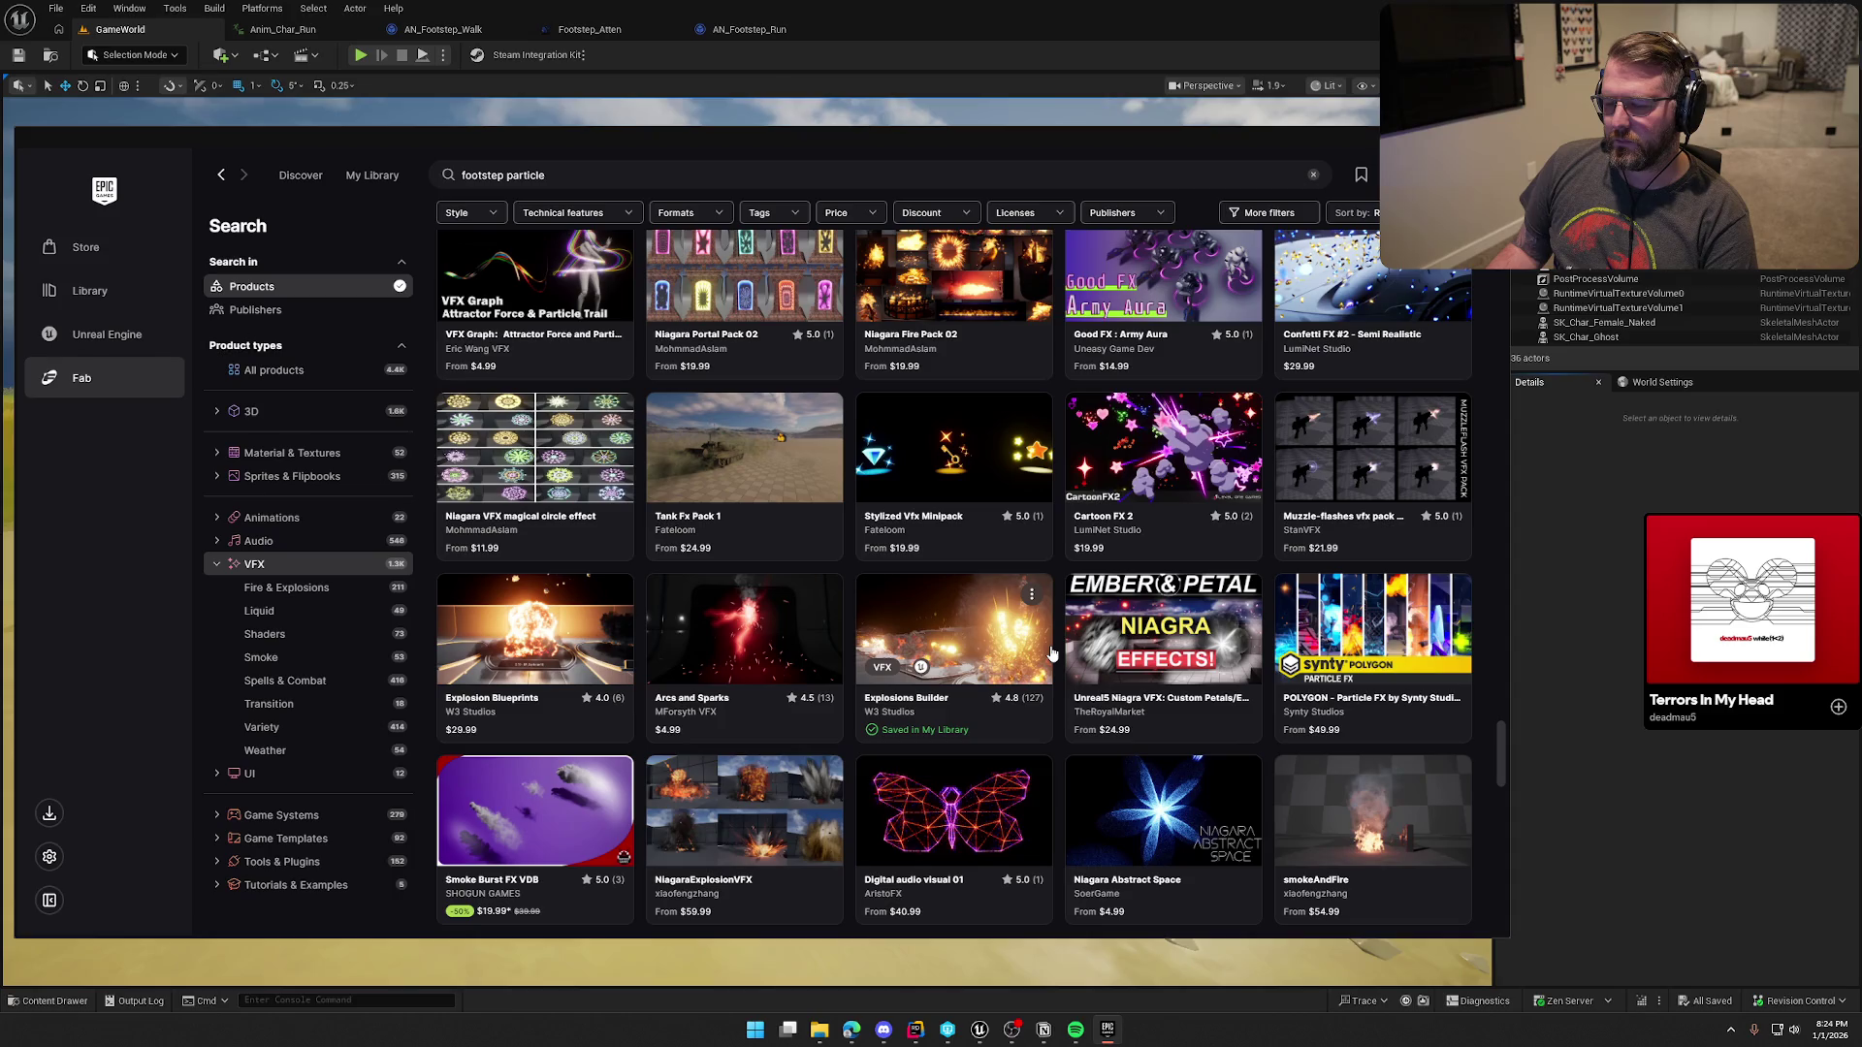
{"action": "scroll", "coordinate": [1051, 656], "scroll_direction": "down", "scroll_amount": 5}
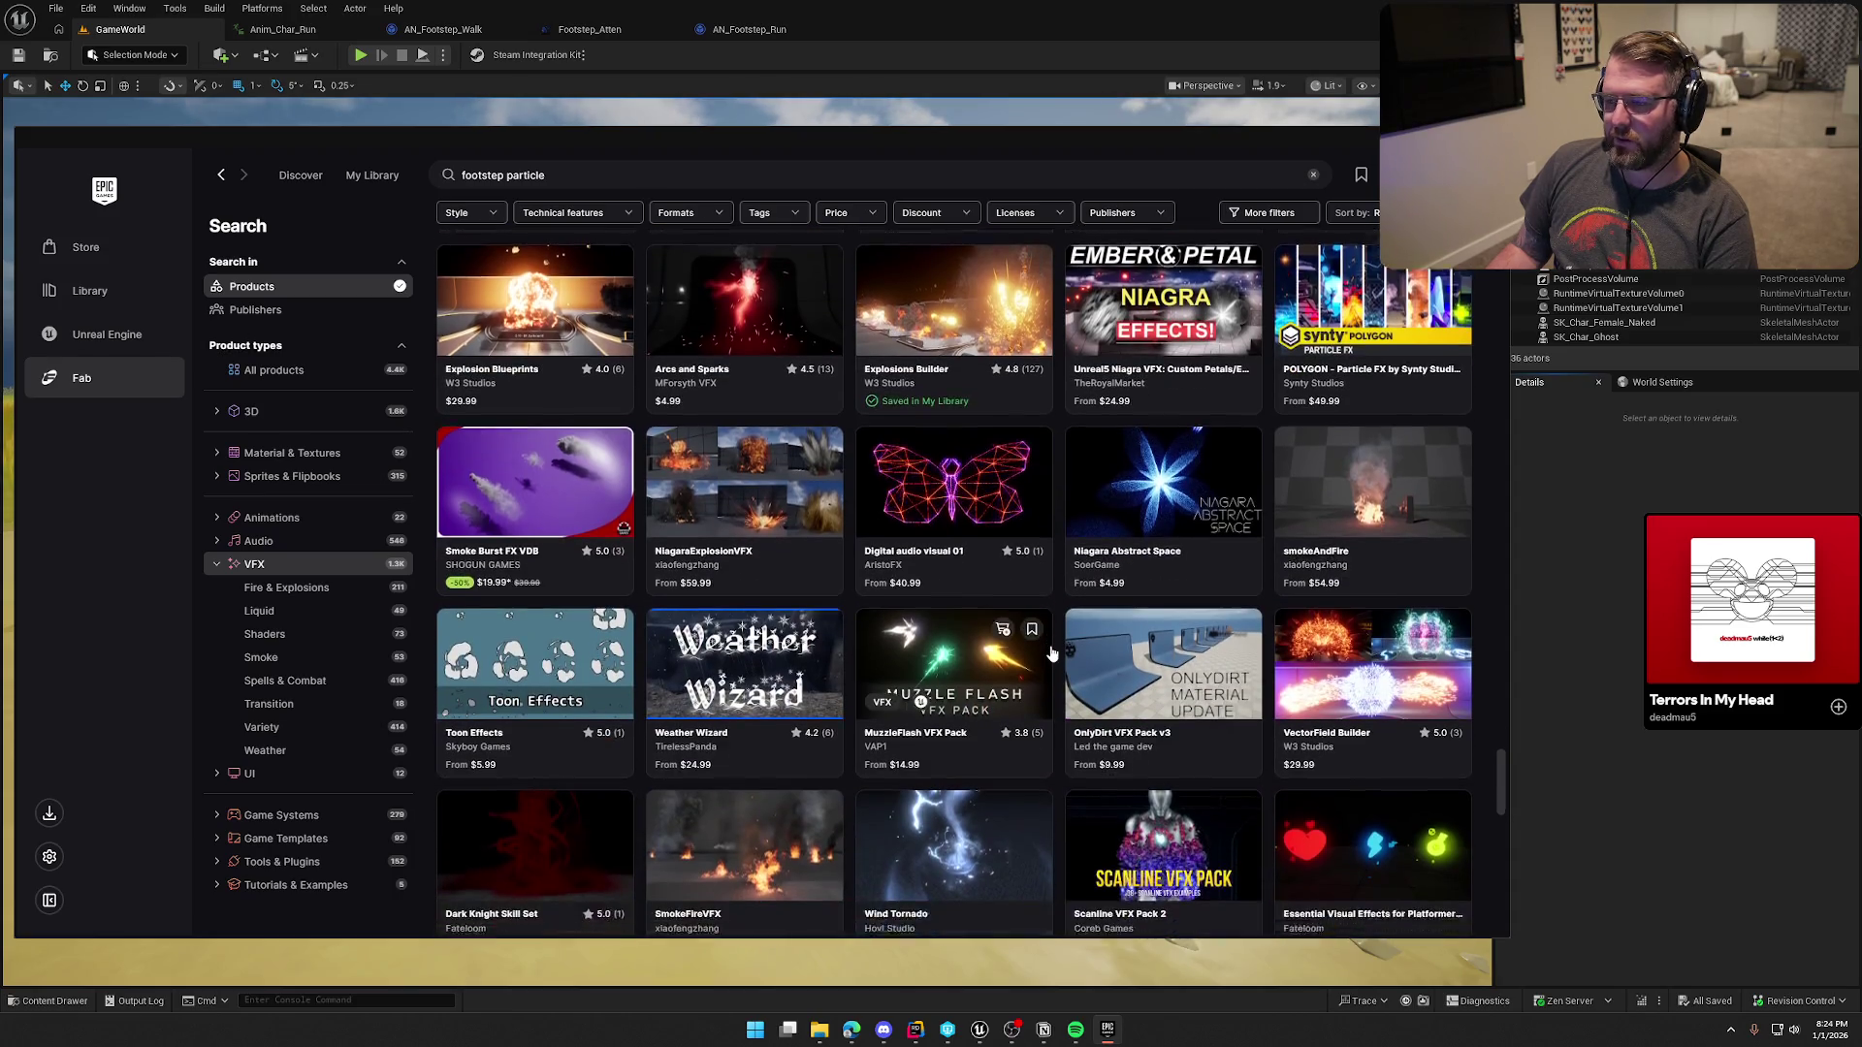